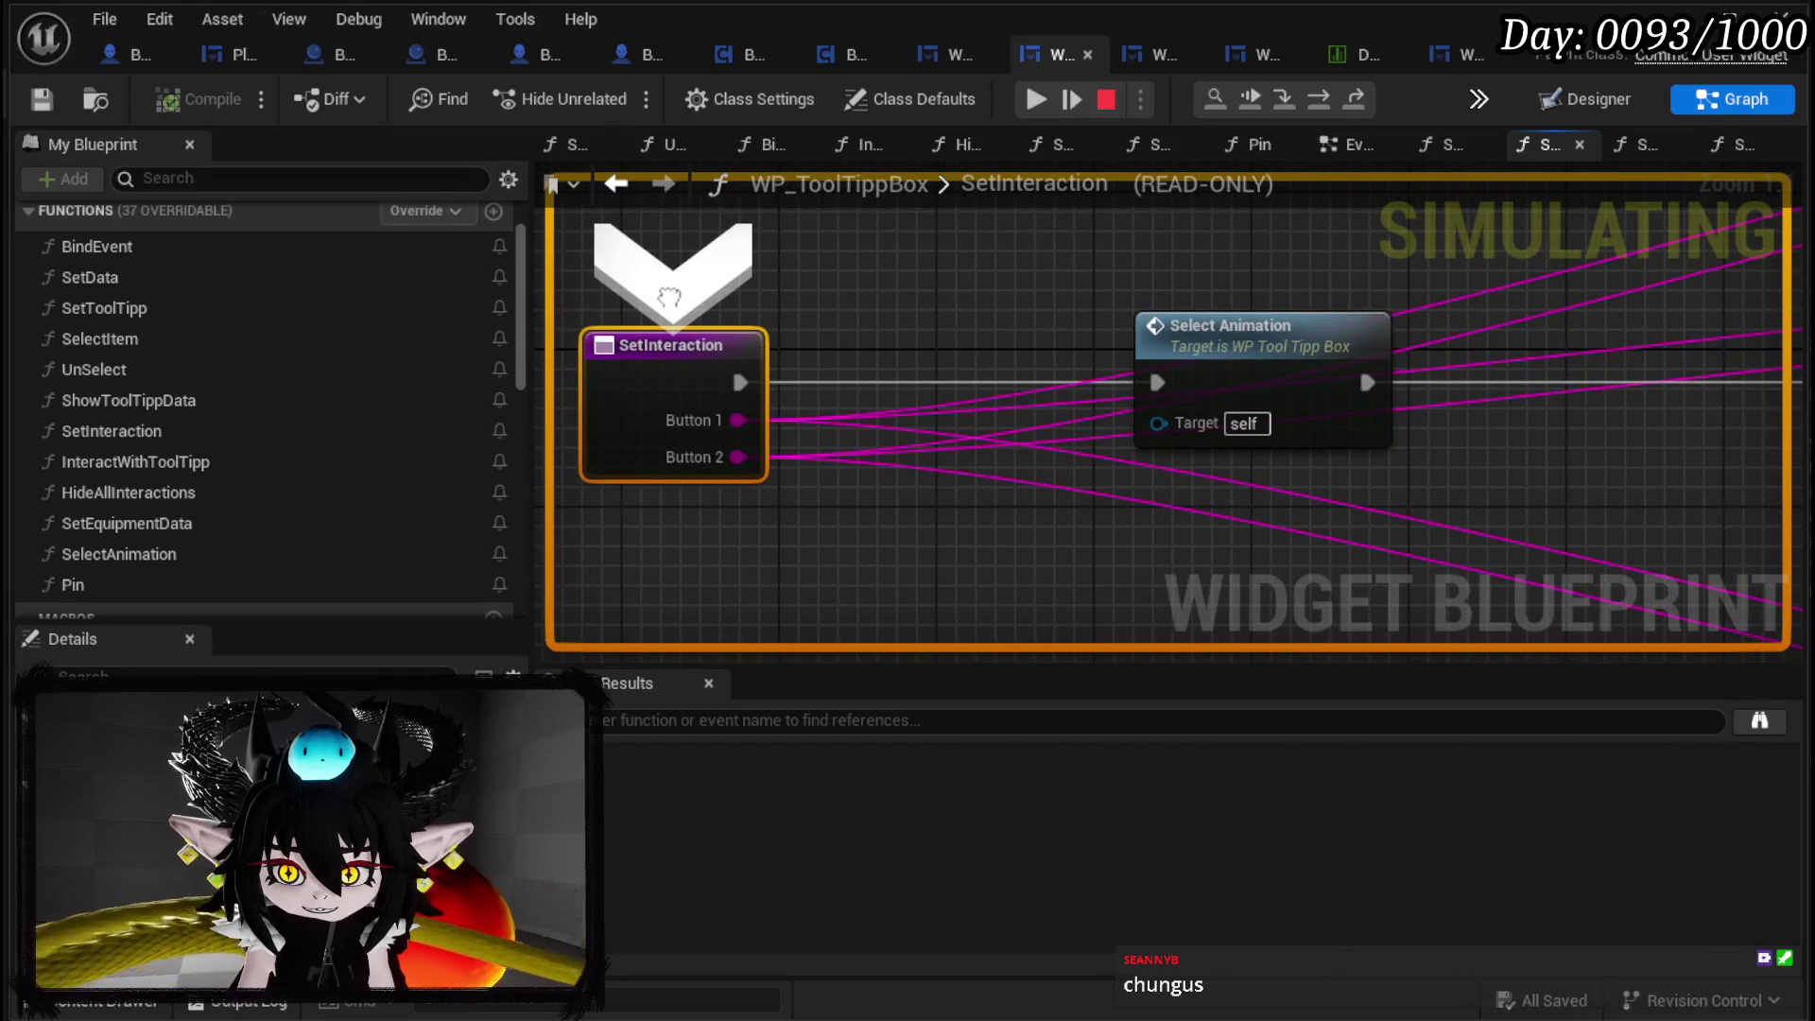
# Step through the tooltip type switch and into the item tooltip's SetInteraction function.
pyautogui.click(1331, 94)
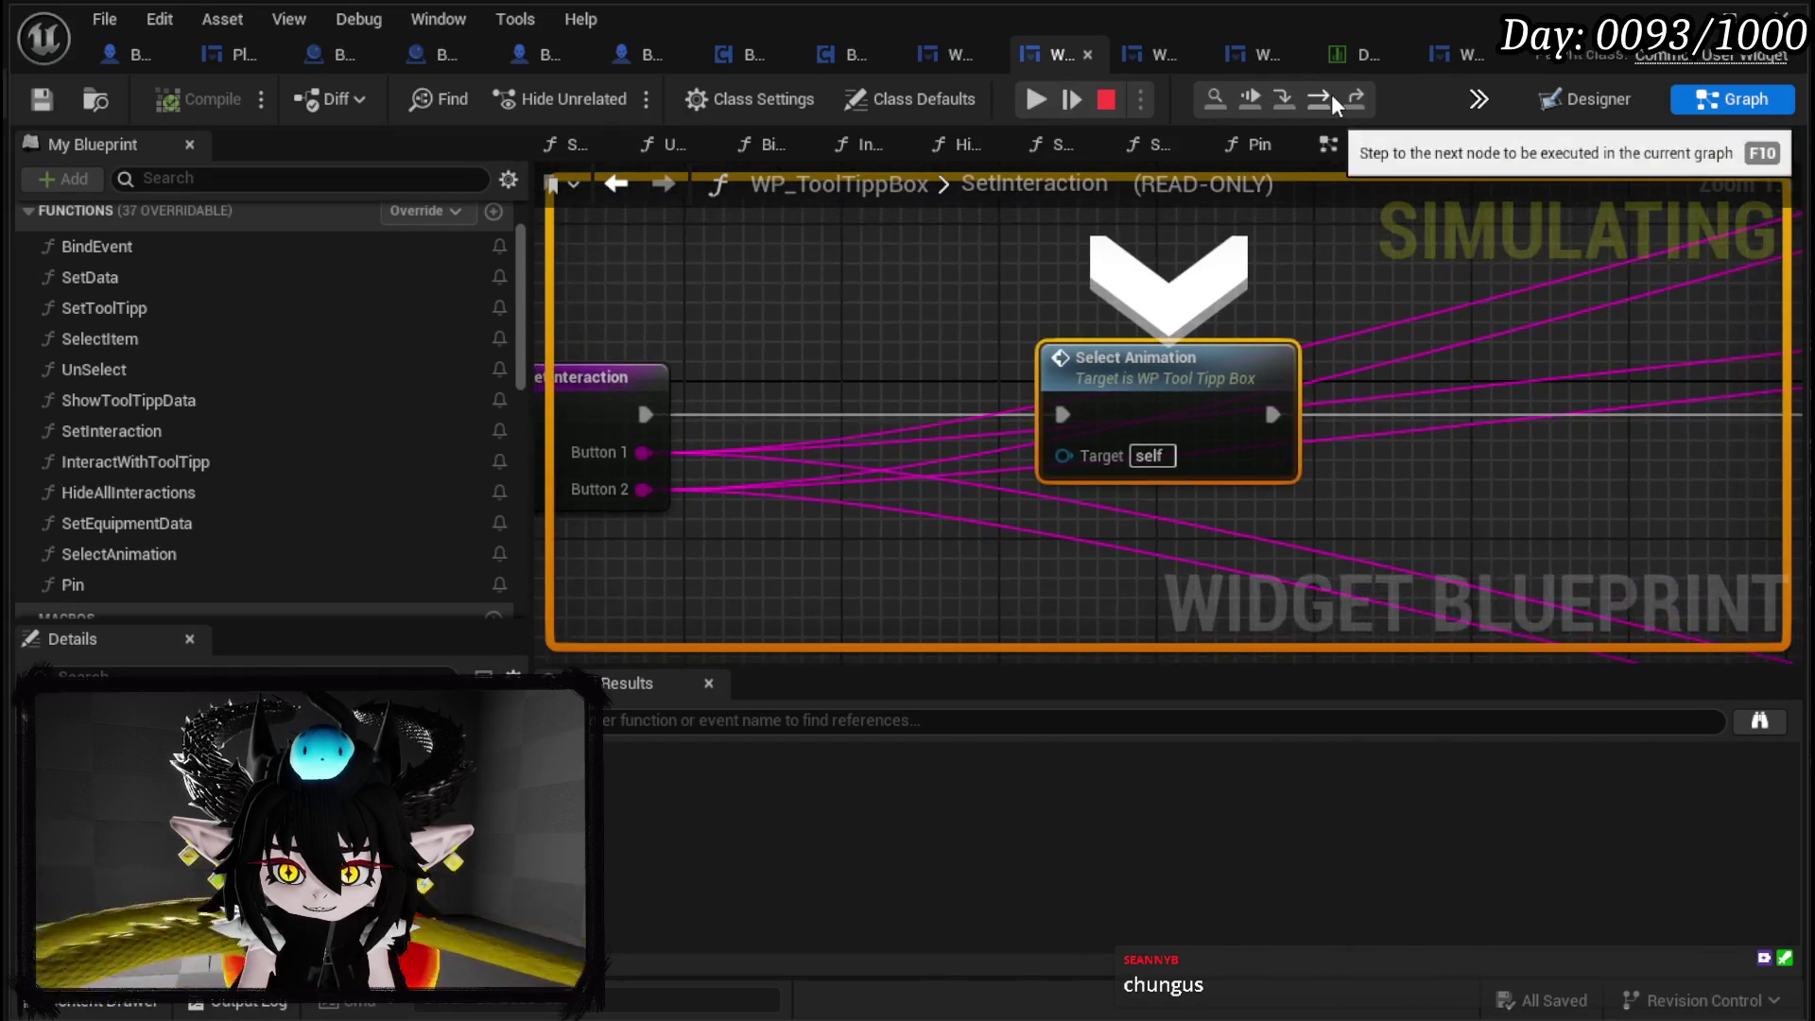
pyautogui.click(1331, 94)
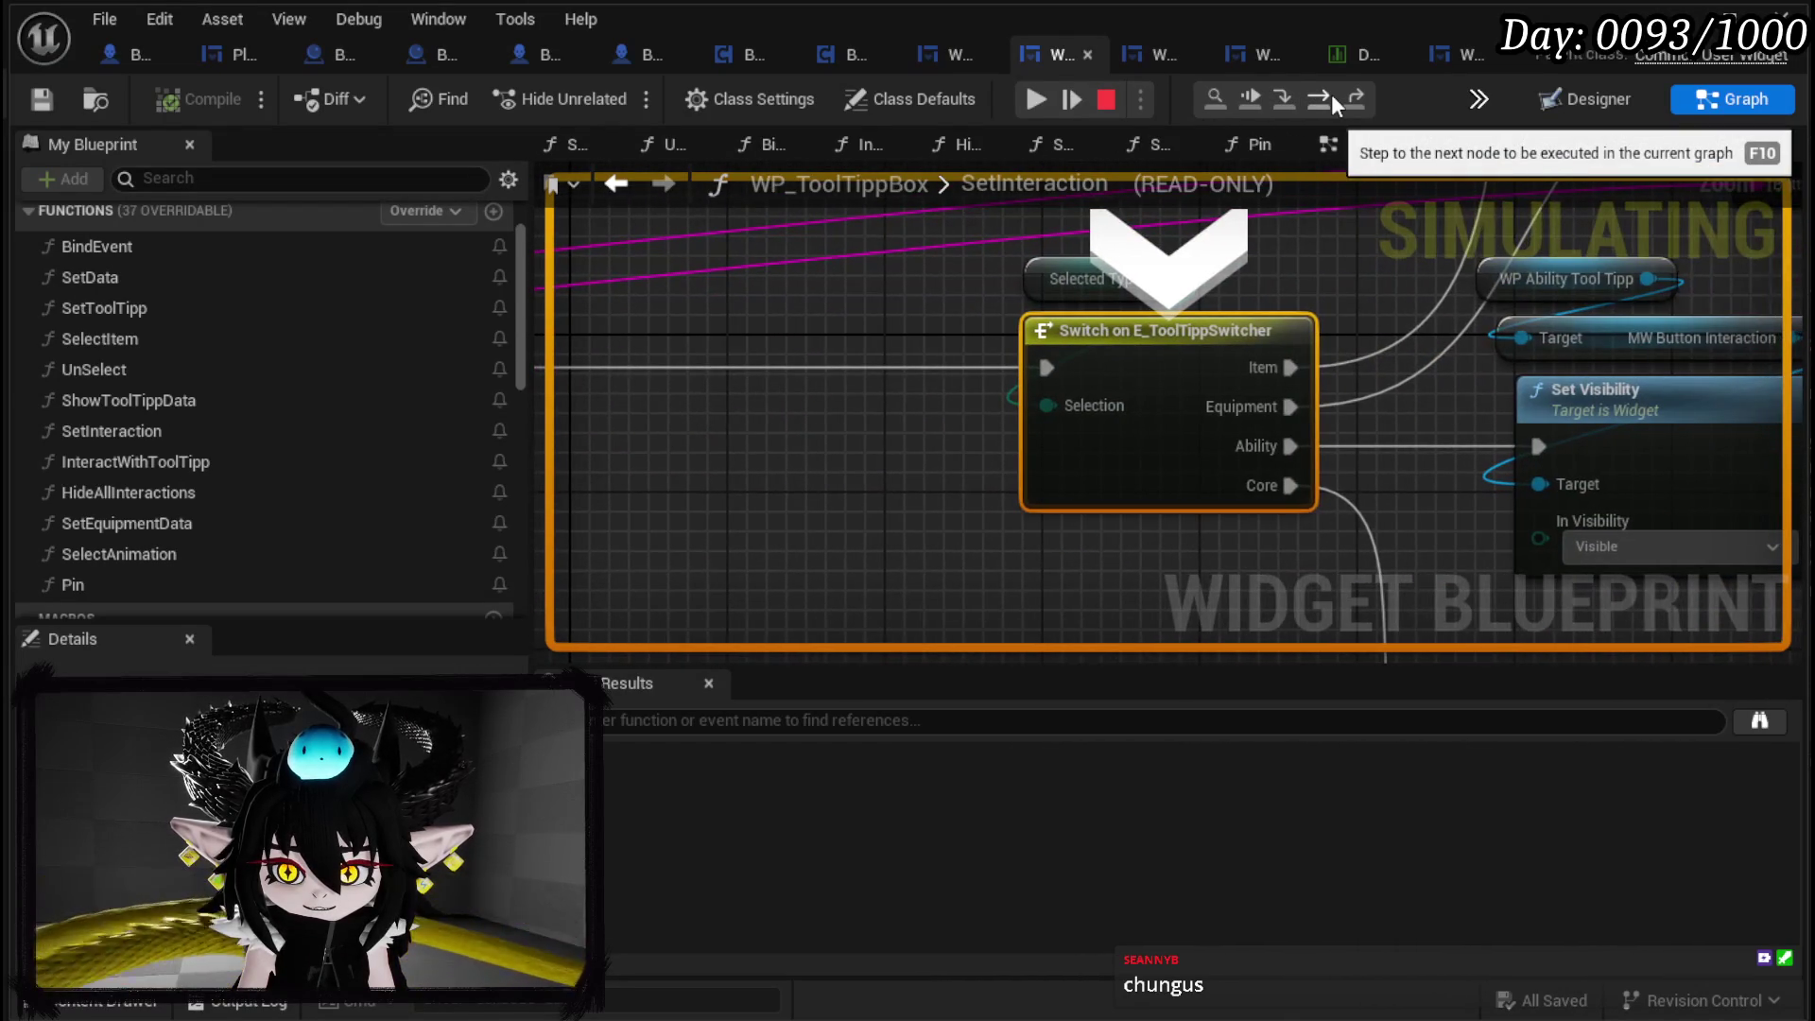
pyautogui.click(1331, 93)
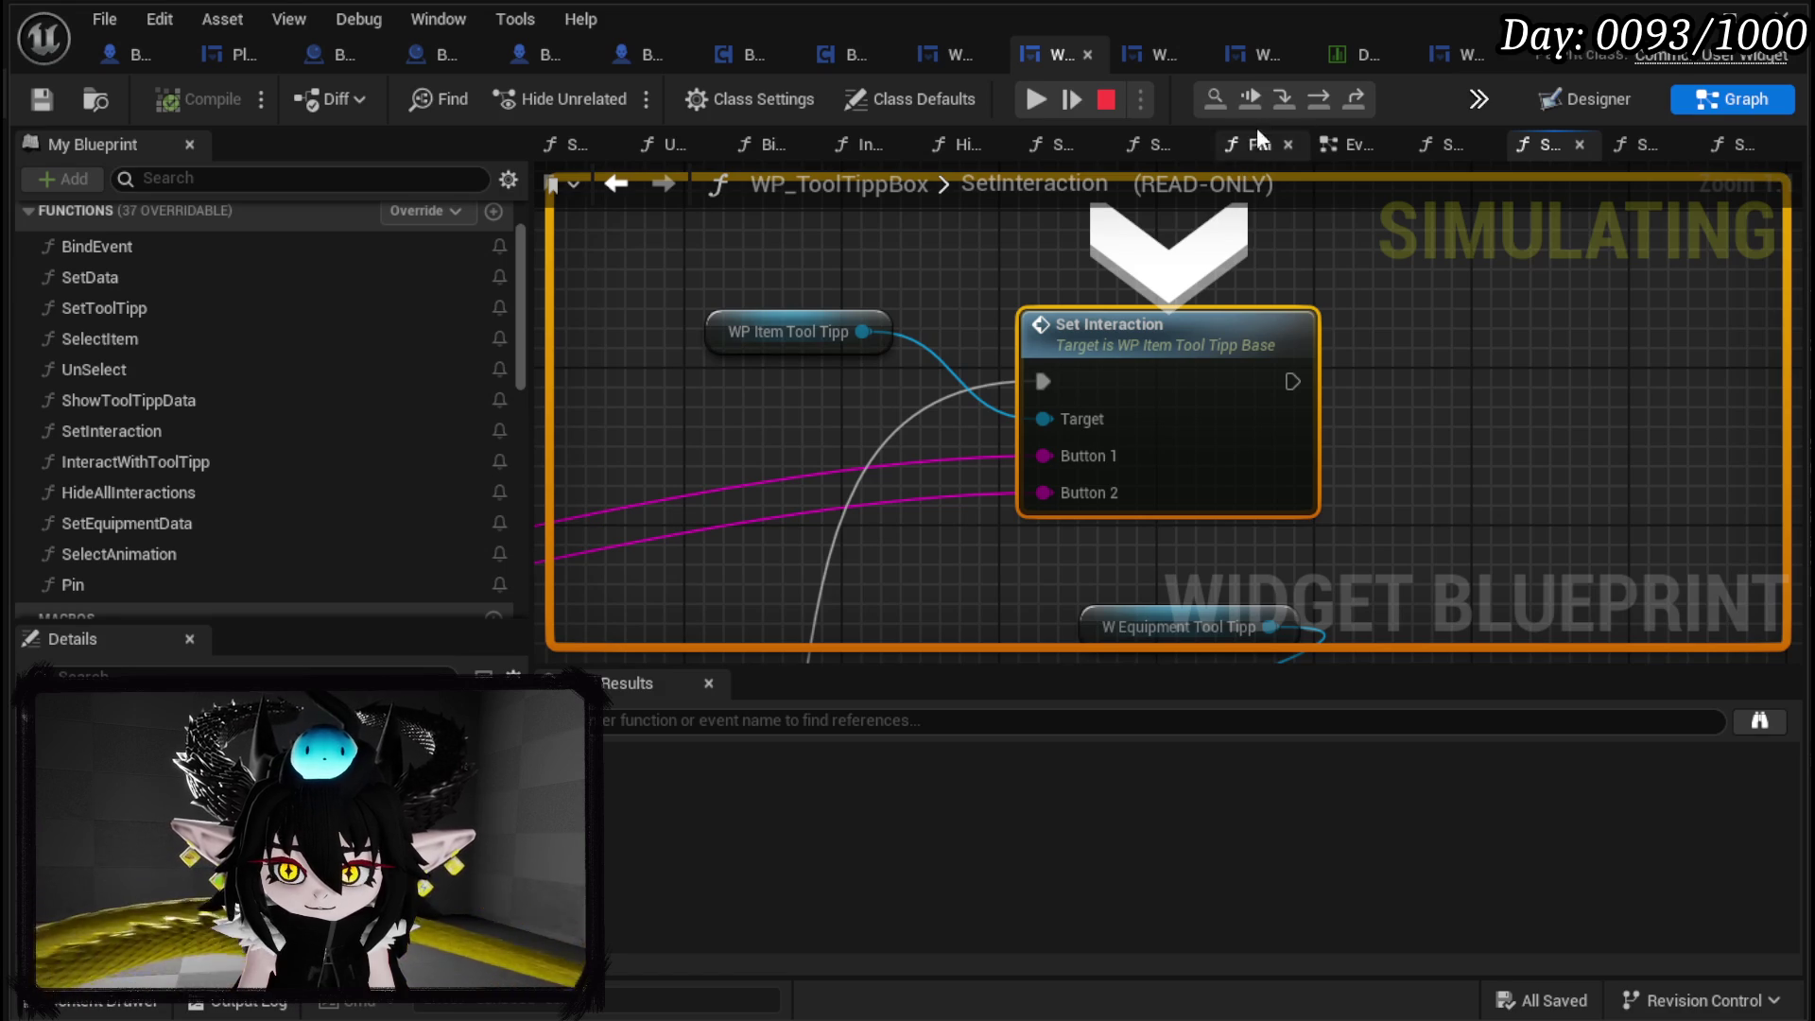
pyautogui.click(1280, 105)
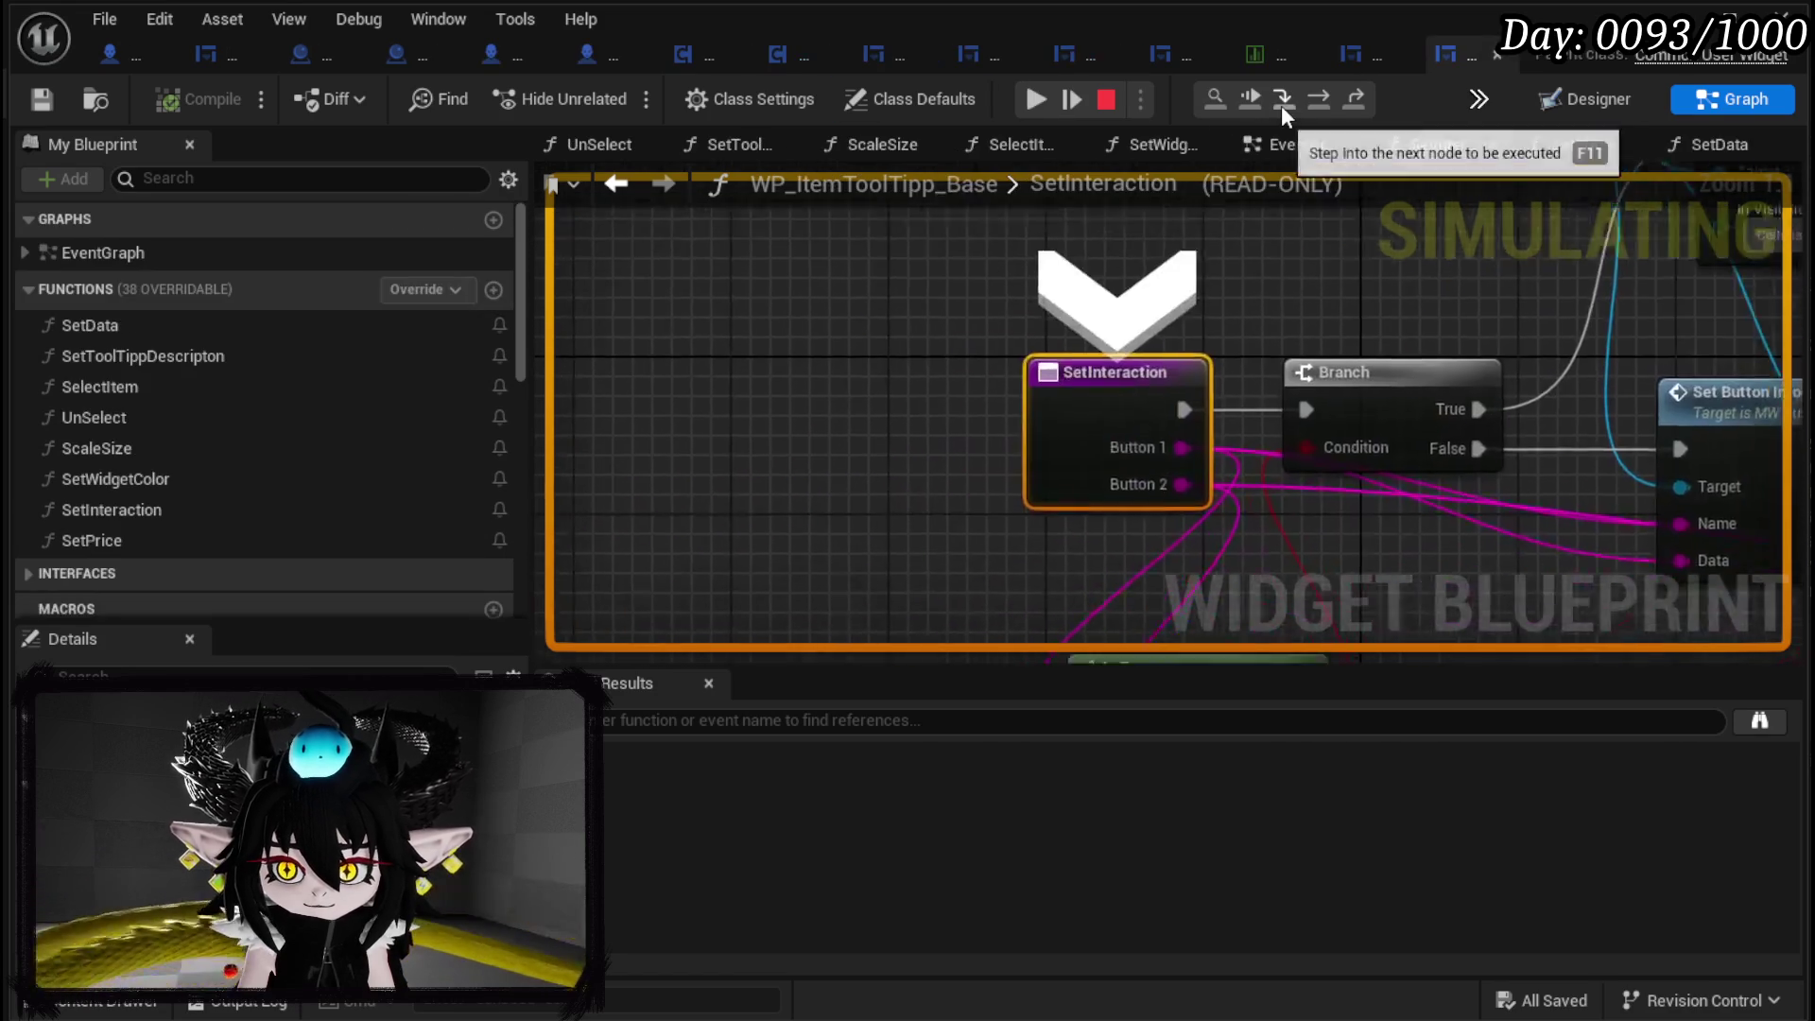
# Advance past SetInteraction's Branch and Set Visibility nodes into PlayerStatsHUD's GetEquipmentBySlot.
pyautogui.click(1312, 104)
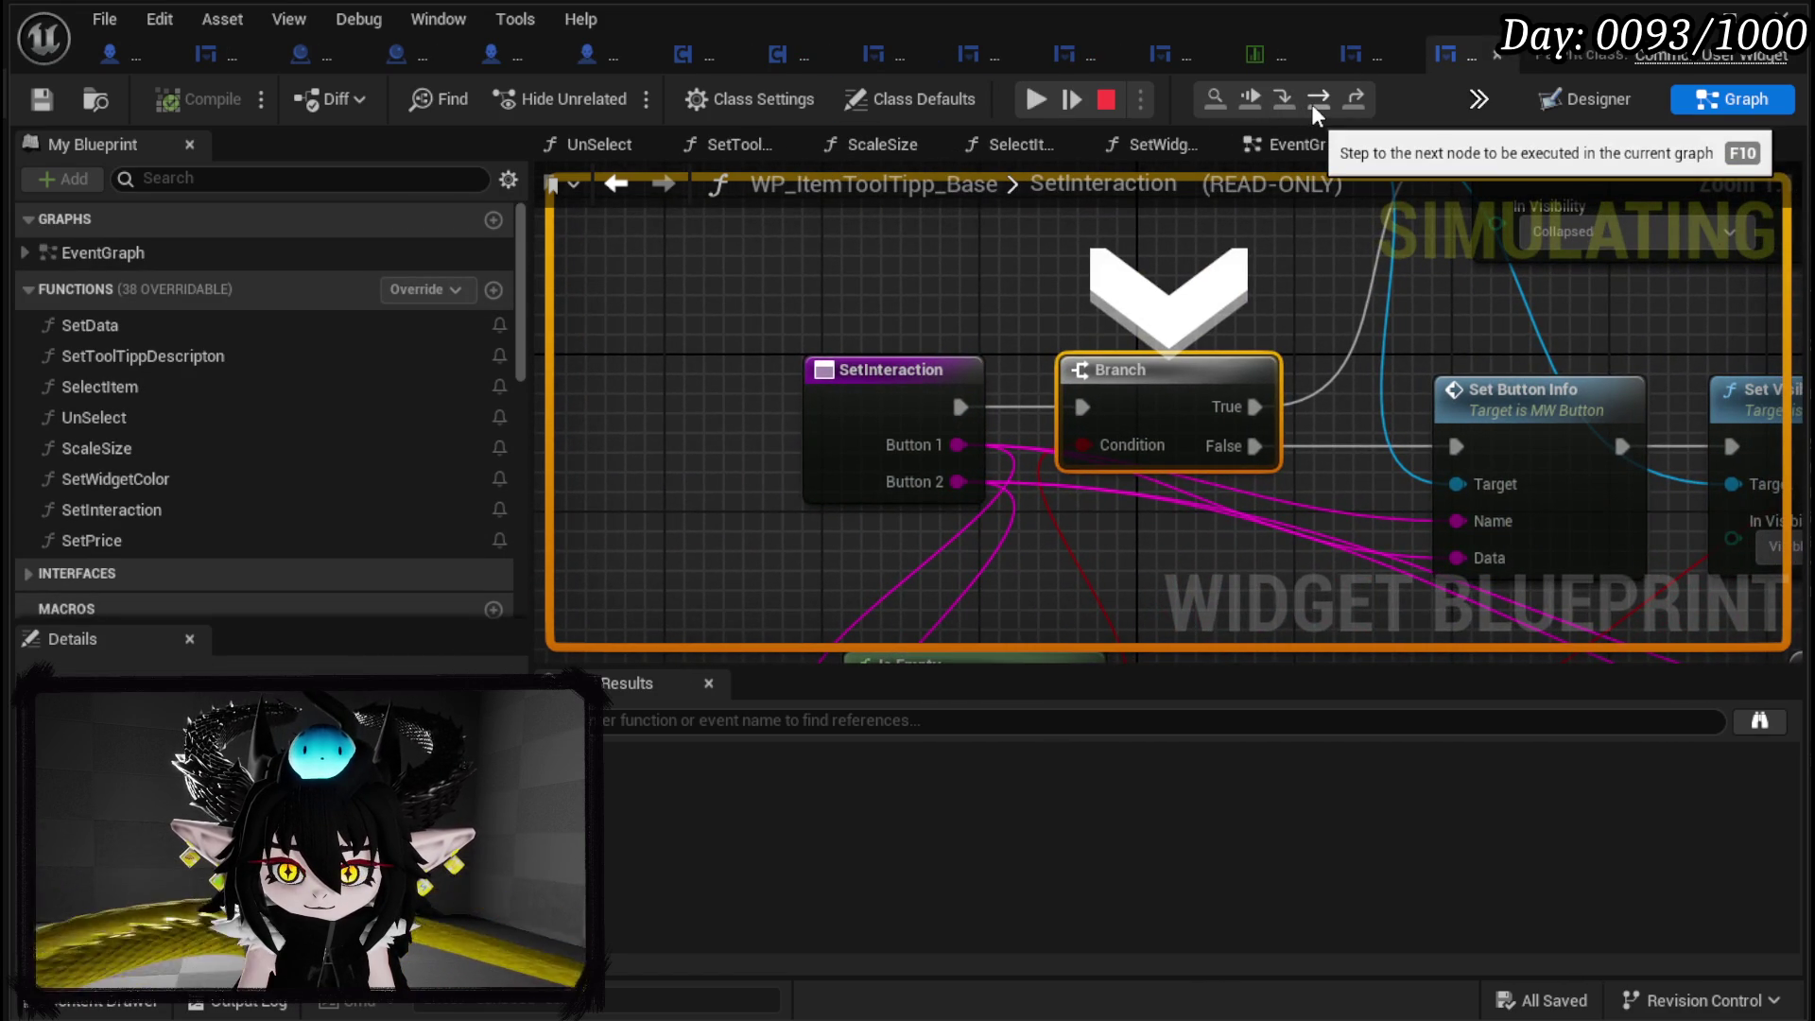
pyautogui.click(1312, 104)
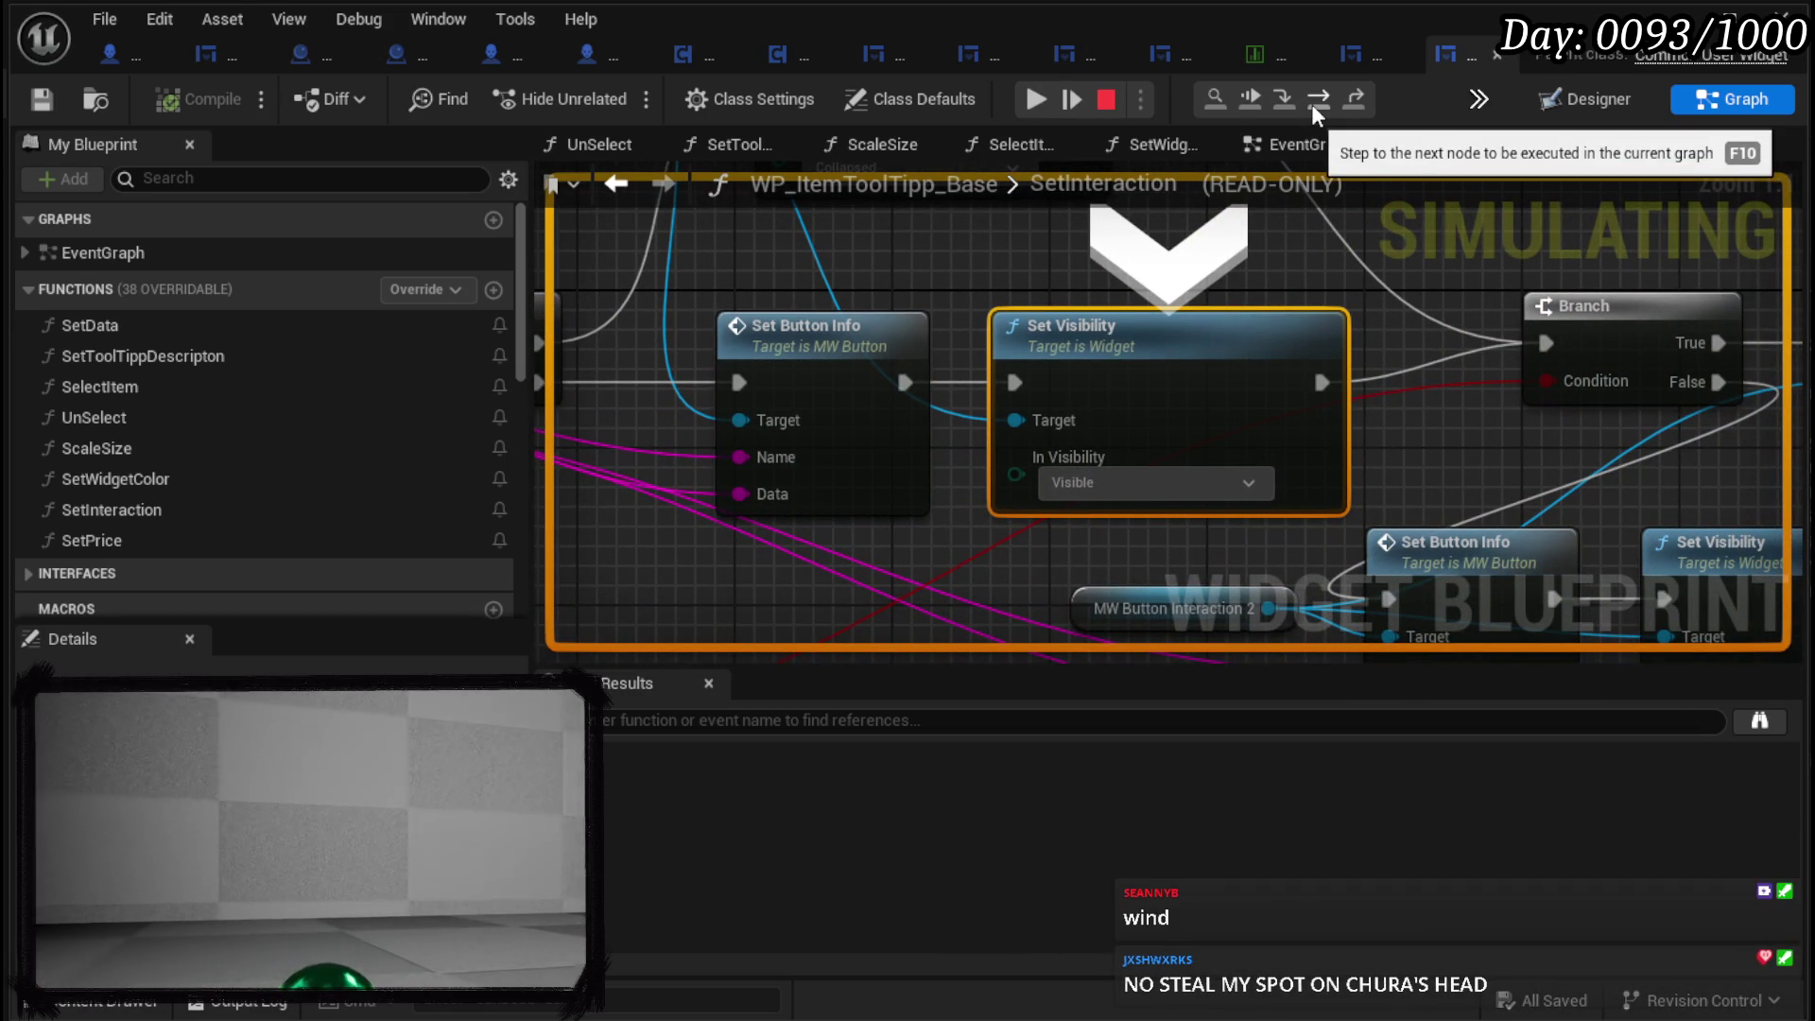
pyautogui.click(1312, 104)
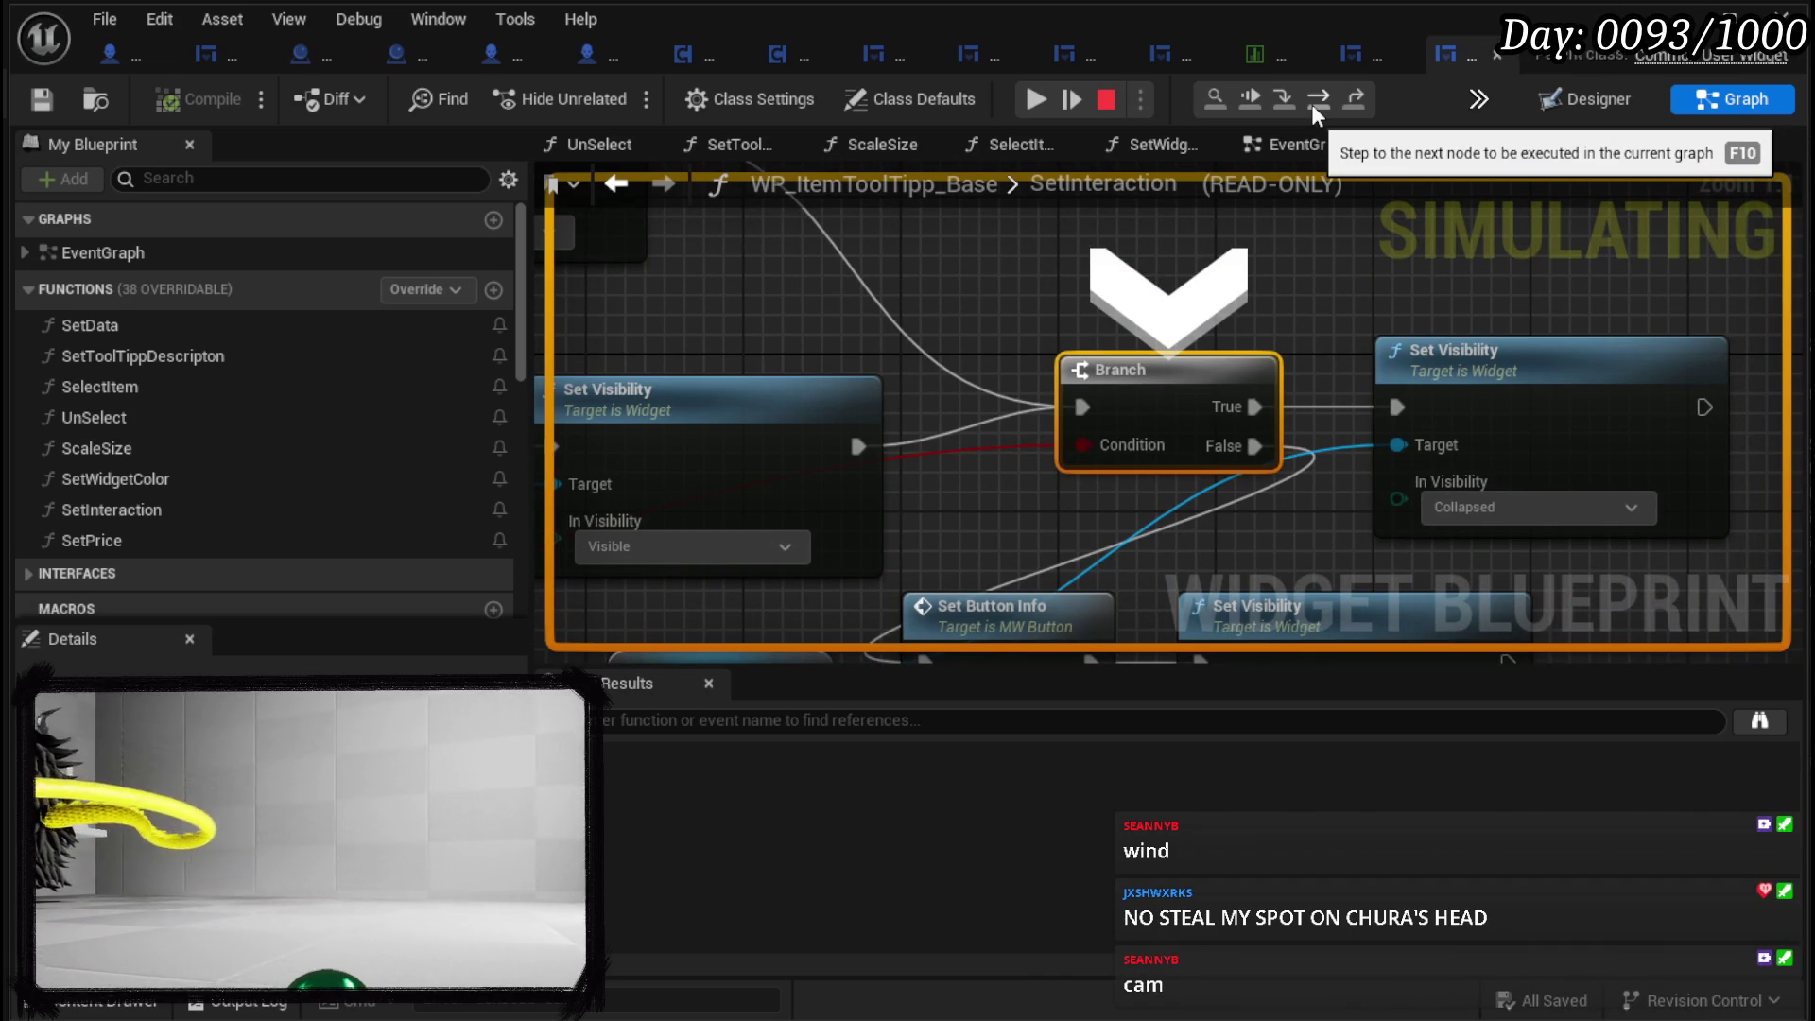
pyautogui.click(1312, 104)
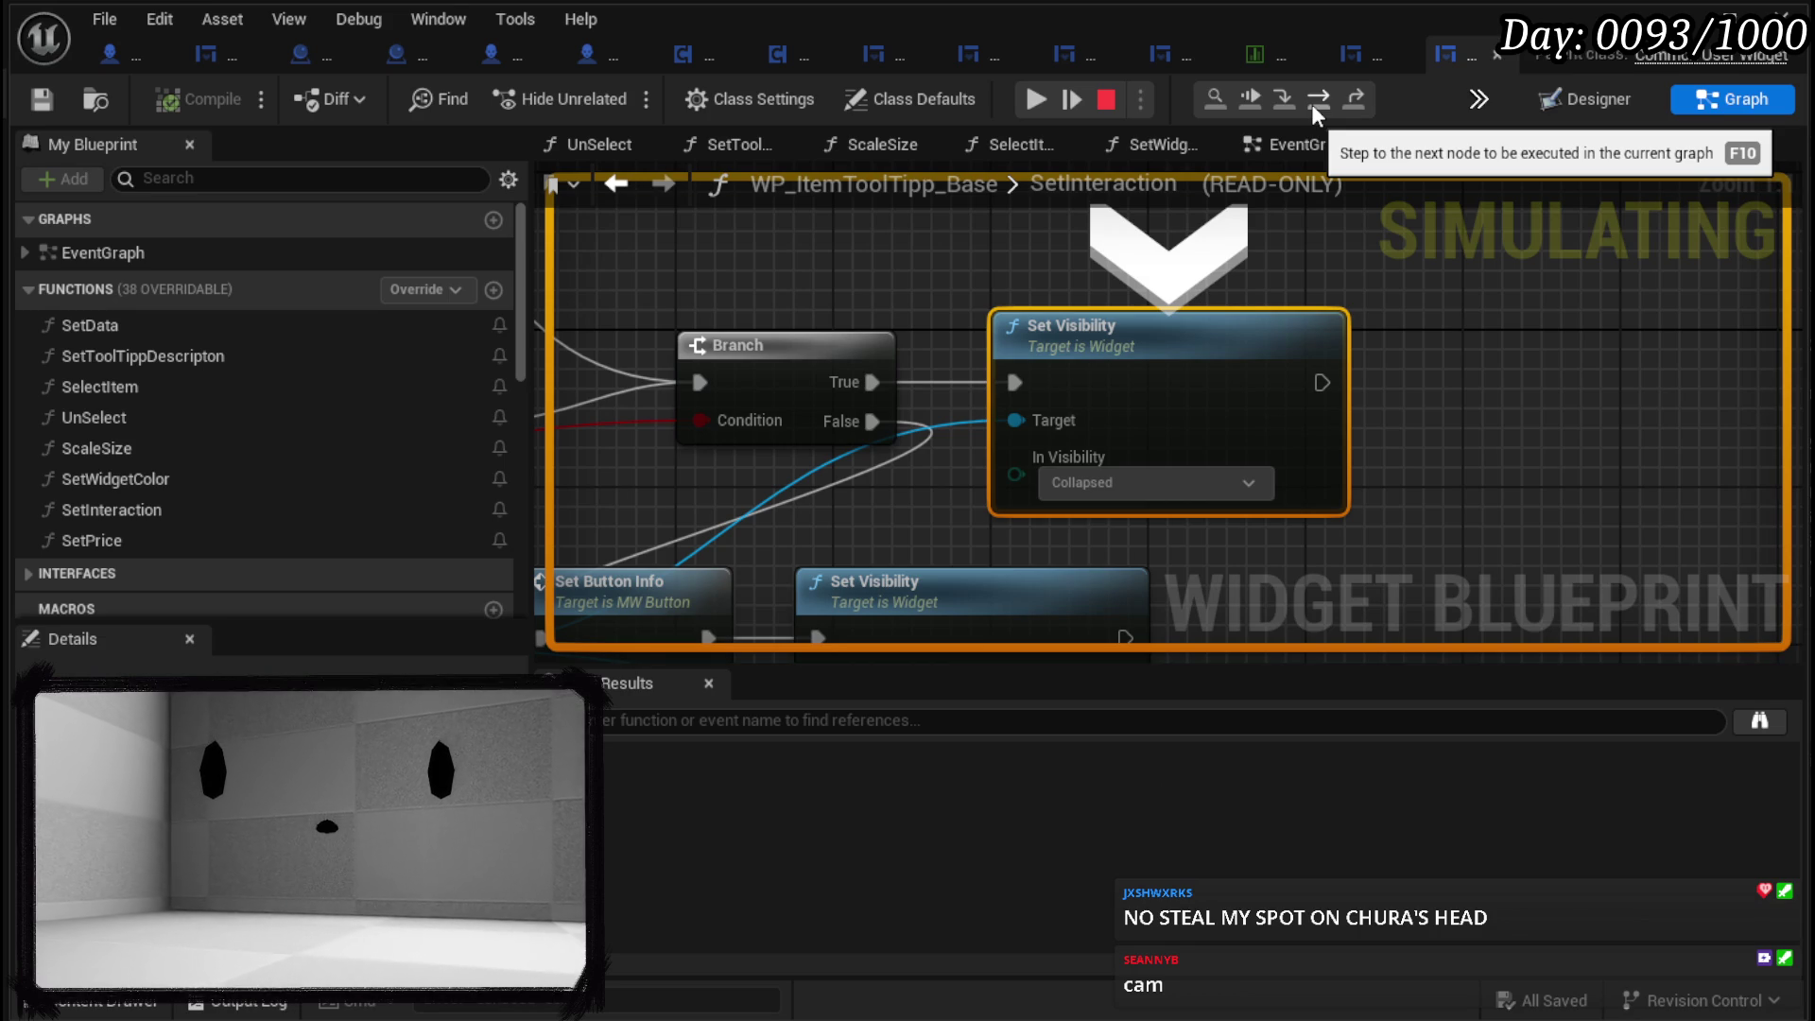
pyautogui.click(1312, 104)
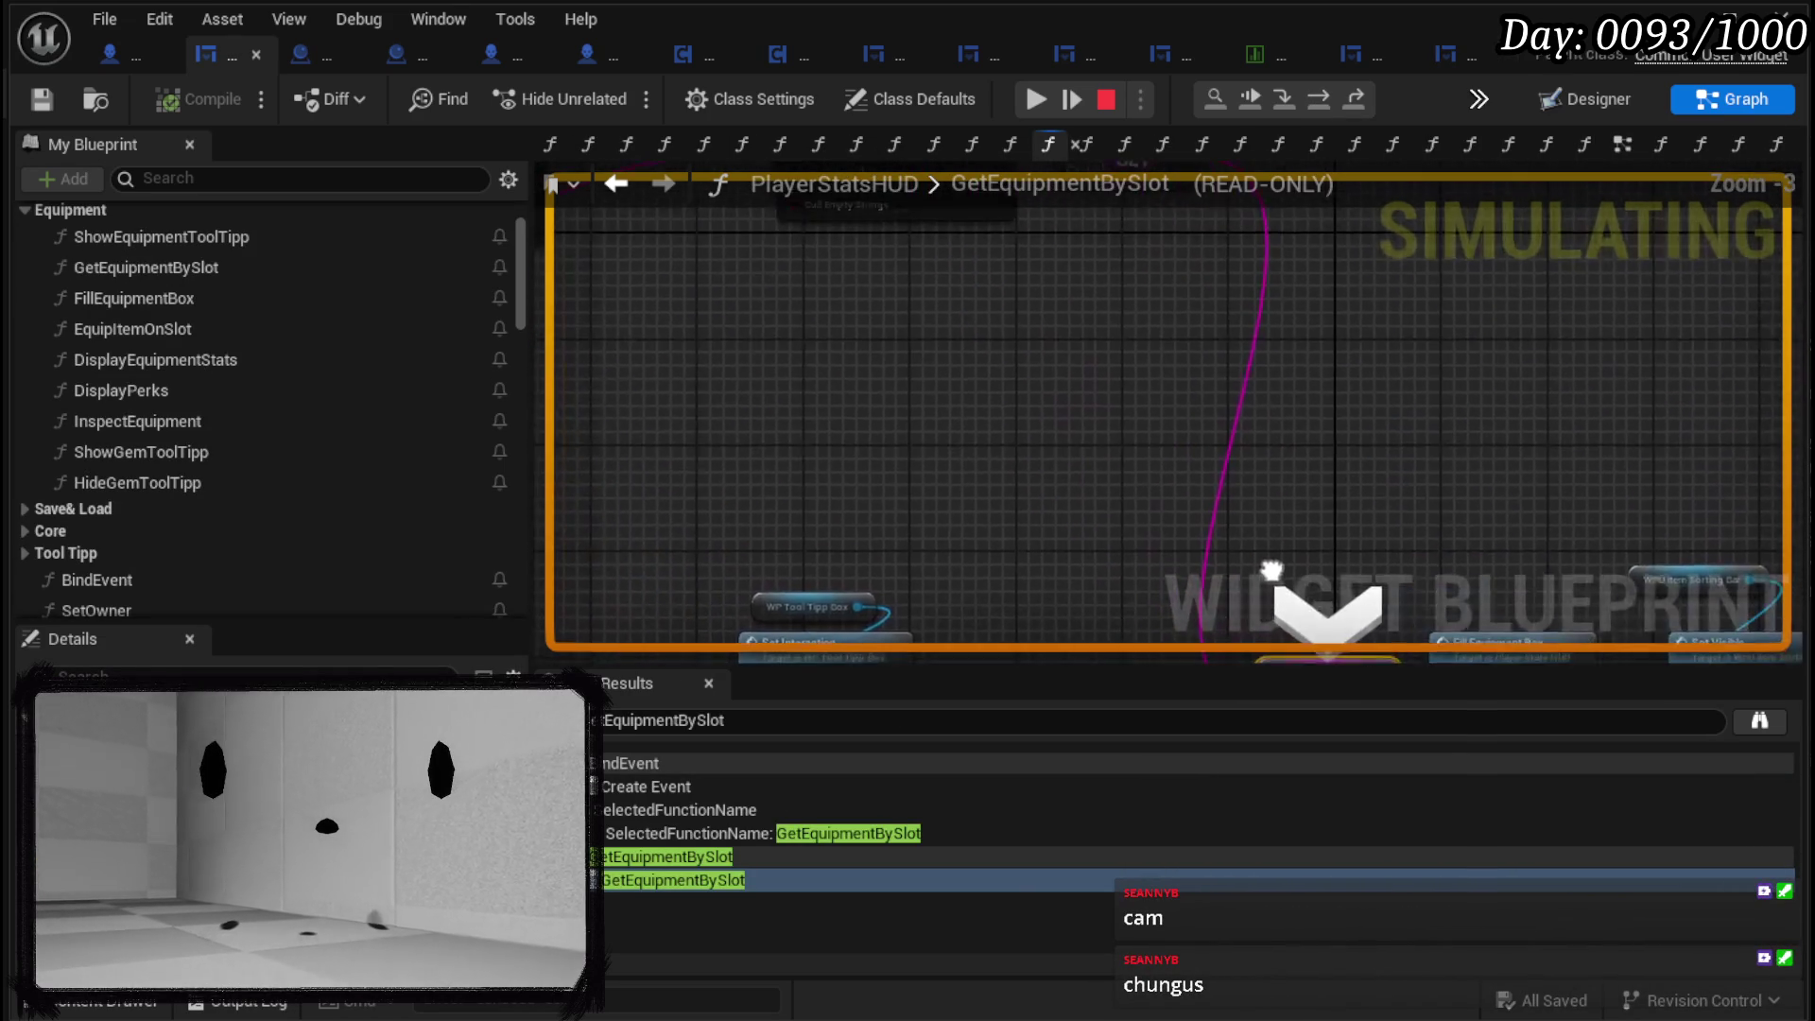
# Inspect GetEquipmentBySlot's SET, Parse Into Array and GET nodes, then resume the paused game.
pyautogui.scroll(-2, 1221, 399)
pyautogui.scroll(2, 1122, 444)
pyautogui.moveTo(1160, 351); pyautogui.dragTo(1018, 179)
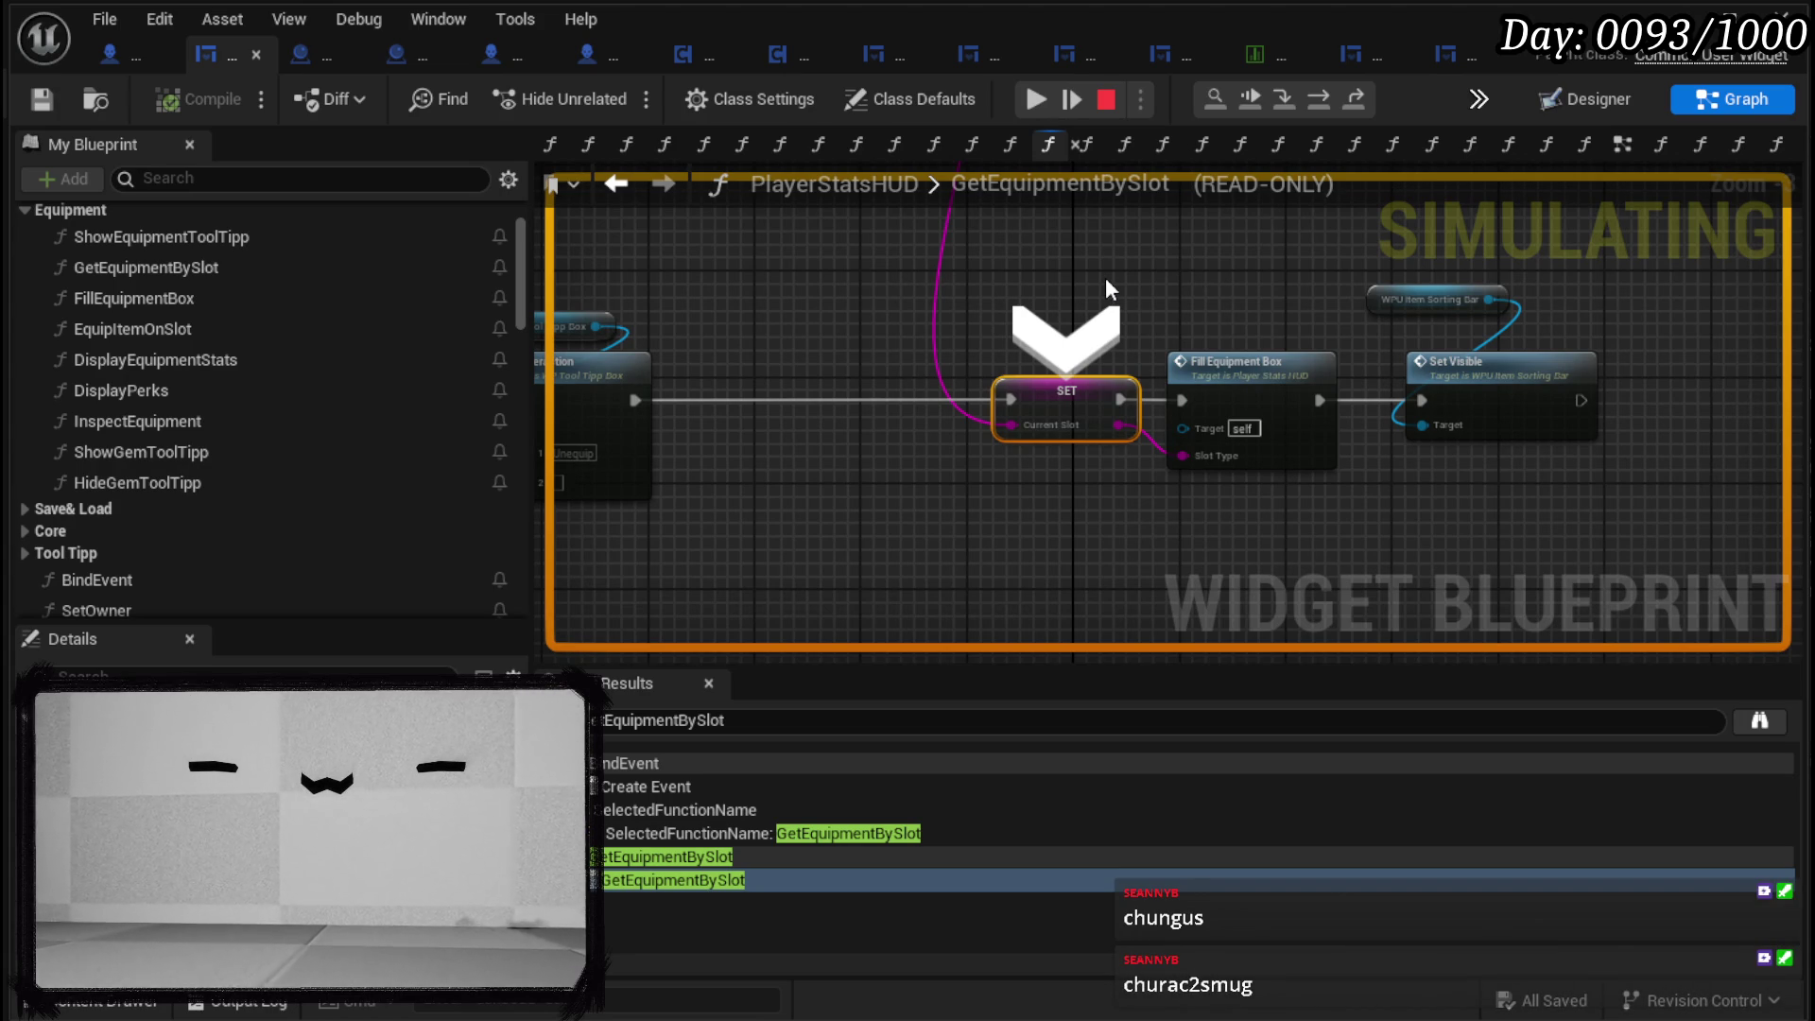
pyautogui.moveTo(1104, 276)
pyautogui.mouseDown()
pyautogui.moveTo(960, 325)
pyautogui.moveTo(870, 320)
pyautogui.moveTo(969, 333)
pyautogui.moveTo(1200, 482)
pyautogui.moveTo(1397, 543)
pyautogui.mouseUp()
pyautogui.moveTo(1057, 438)
pyautogui.mouseDown()
pyautogui.moveTo(1089, 463)
pyautogui.moveTo(1066, 446)
pyautogui.moveTo(1102, 556)
pyautogui.moveTo(1357, 502)
pyautogui.mouseUp()
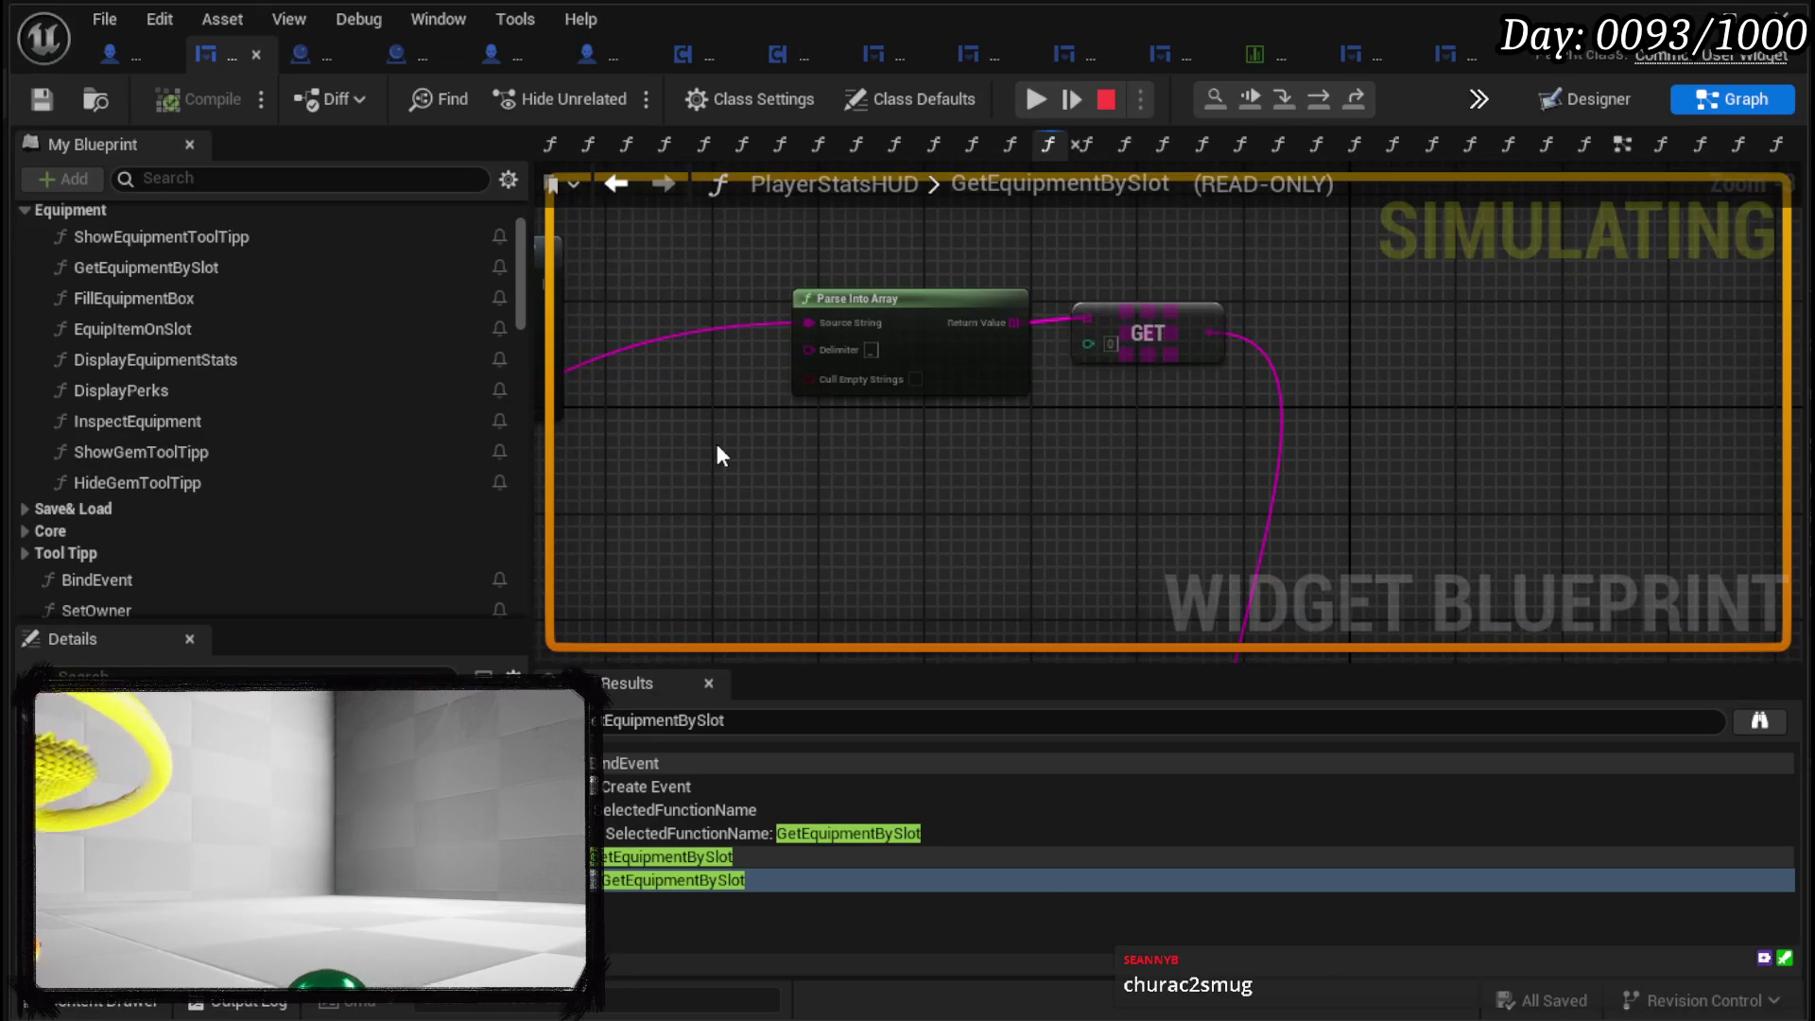
pyautogui.scroll(3, 993, 369)
pyautogui.moveTo(1045, 356)
pyautogui.mouseDown()
pyautogui.moveTo(872, 385)
pyautogui.moveTo(574, 371)
pyautogui.mouseUp()
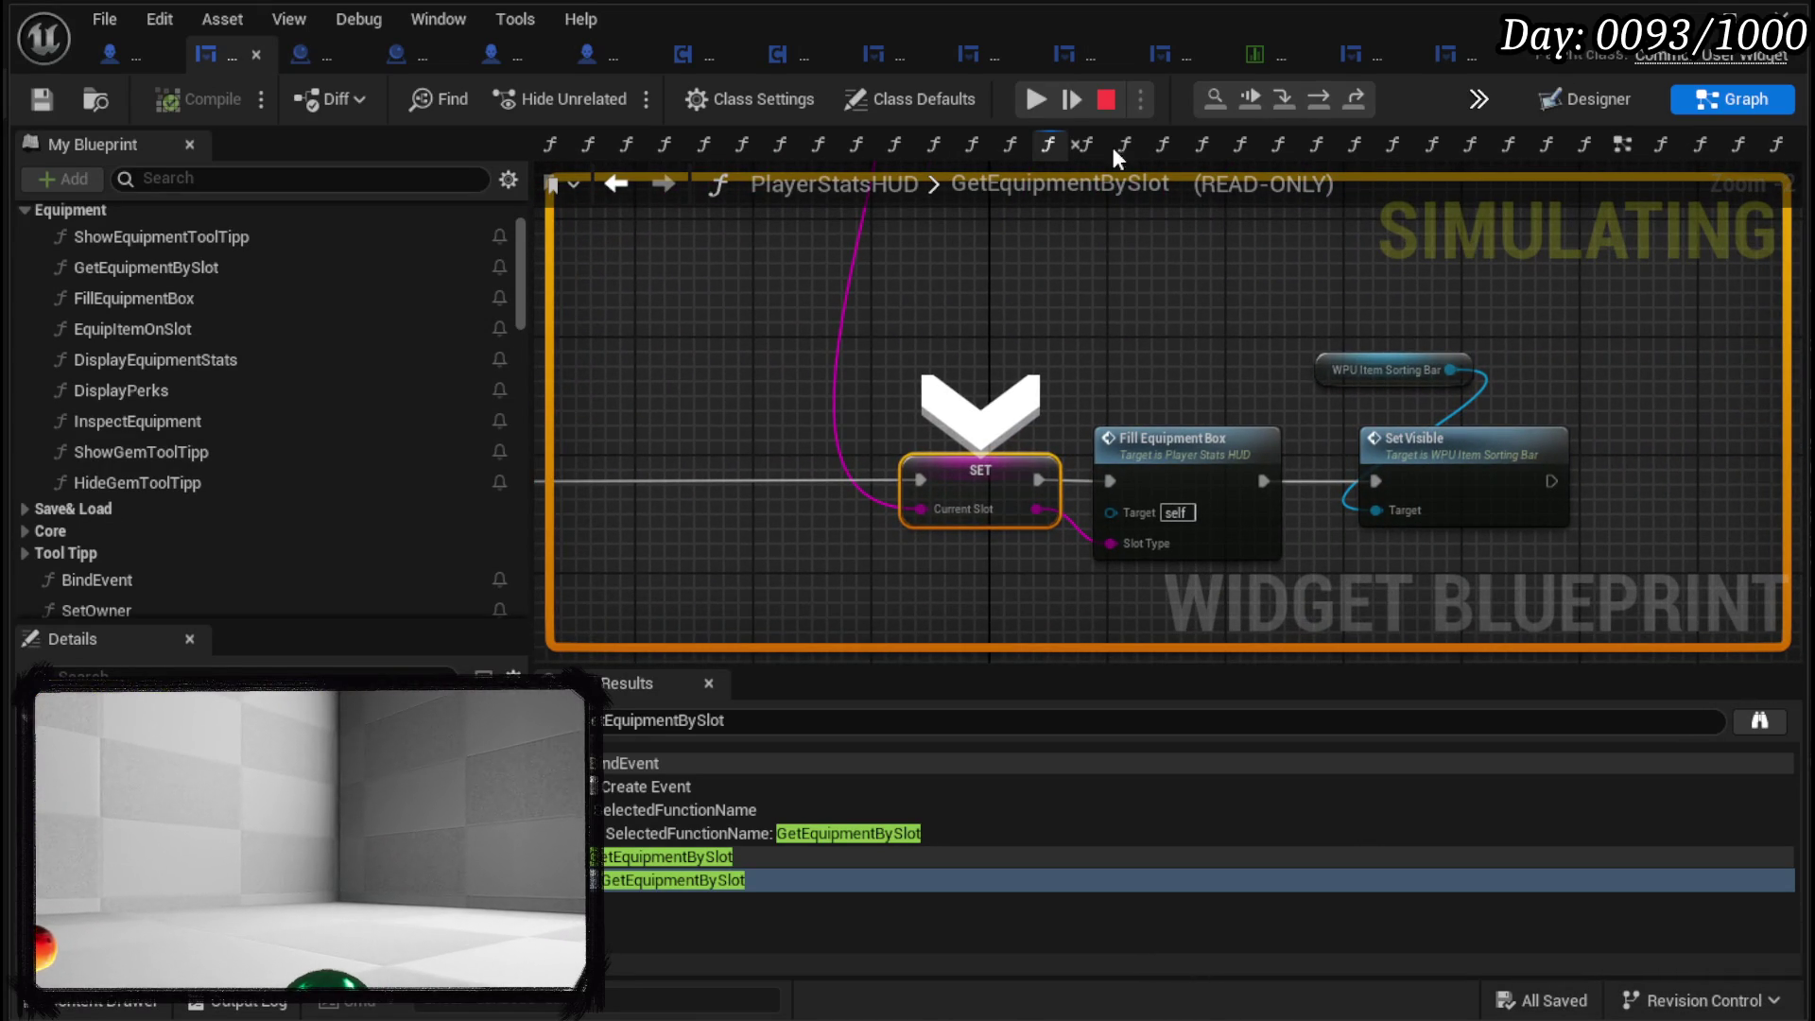
pyautogui.click(1030, 98)
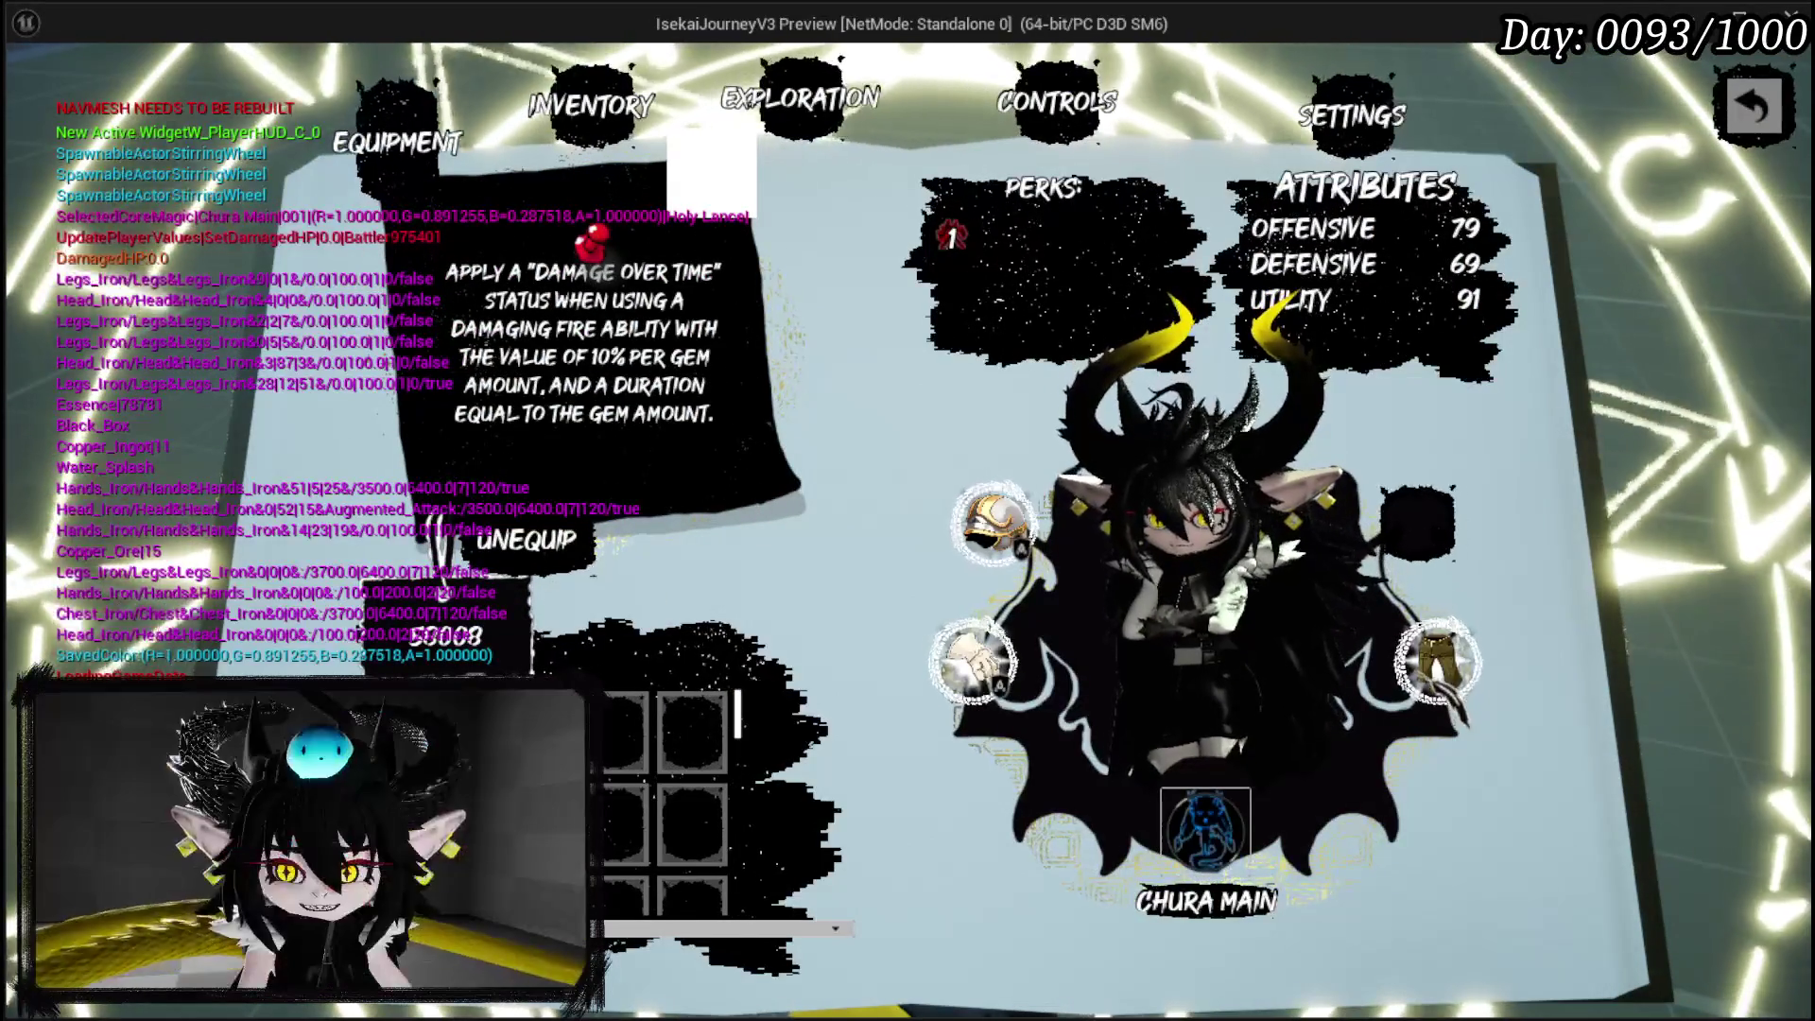
# Hover an equipment slot in the preview and resume past the GetEquipmentBySlot breakpoint.
pyautogui.moveTo(1437, 662)
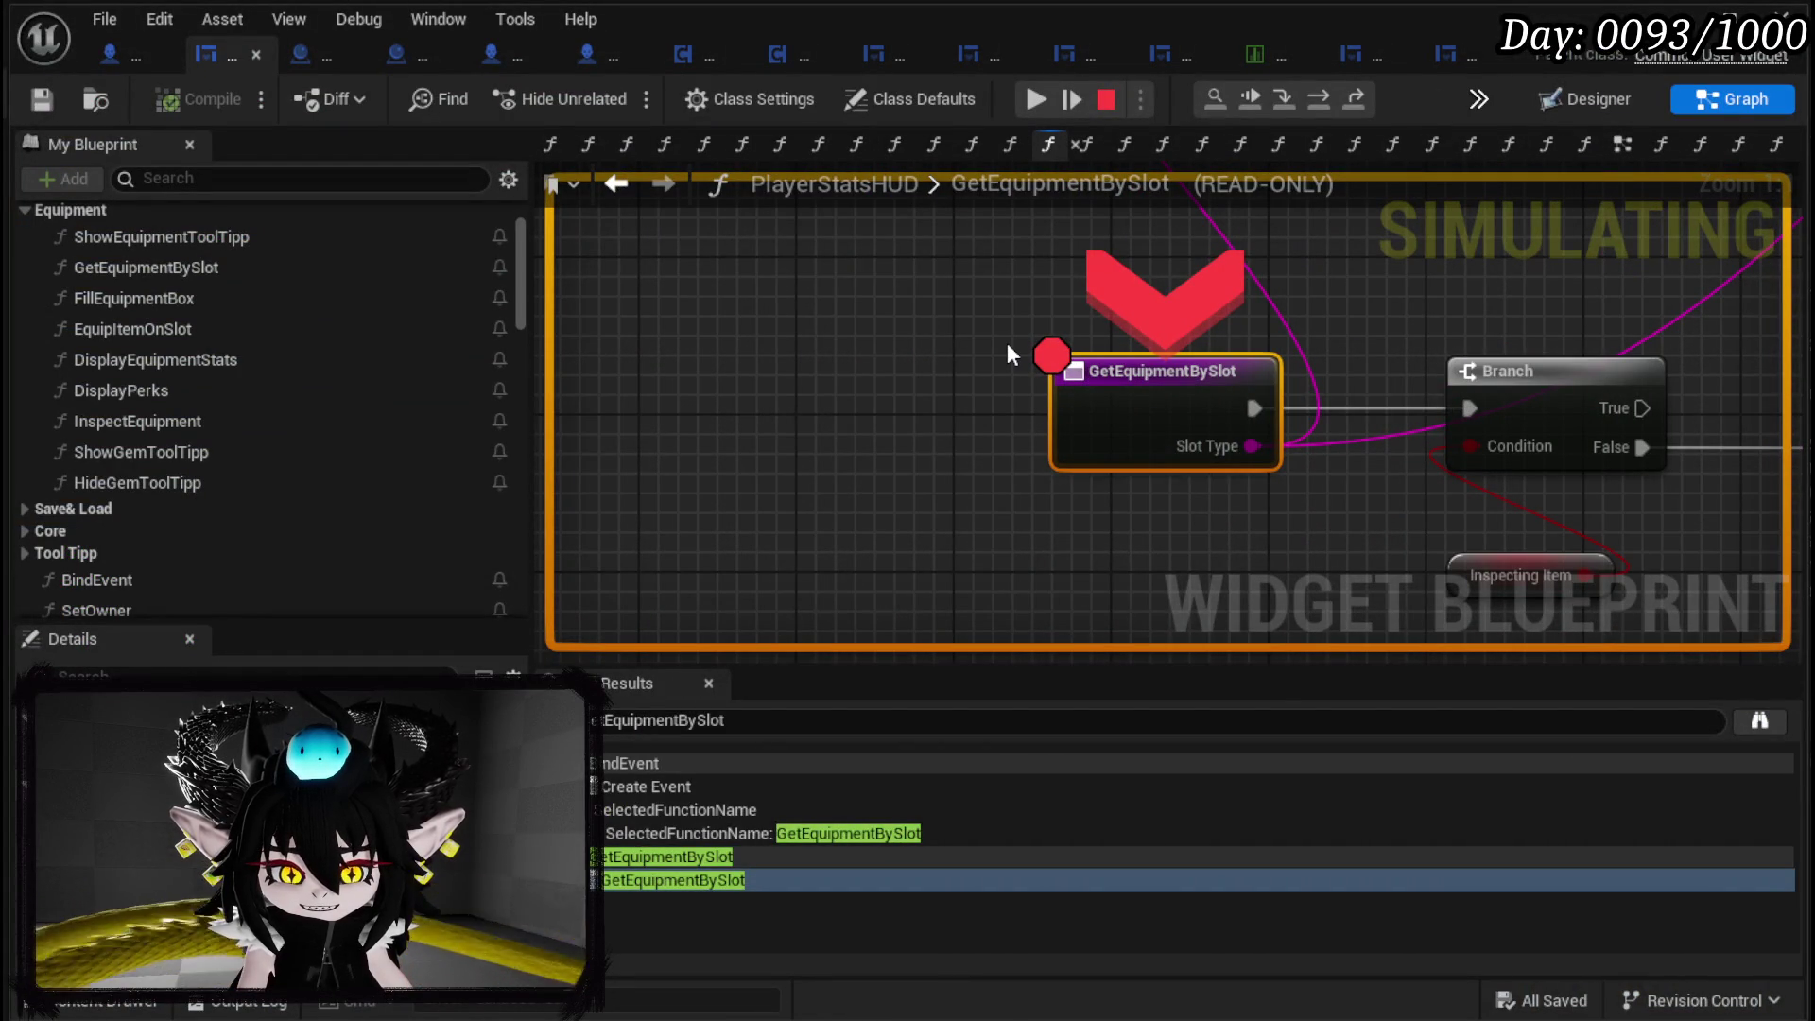
pyautogui.moveTo(1002, 342); pyautogui.dragTo(627, 331)
pyautogui.scroll(-2, 626, 331)
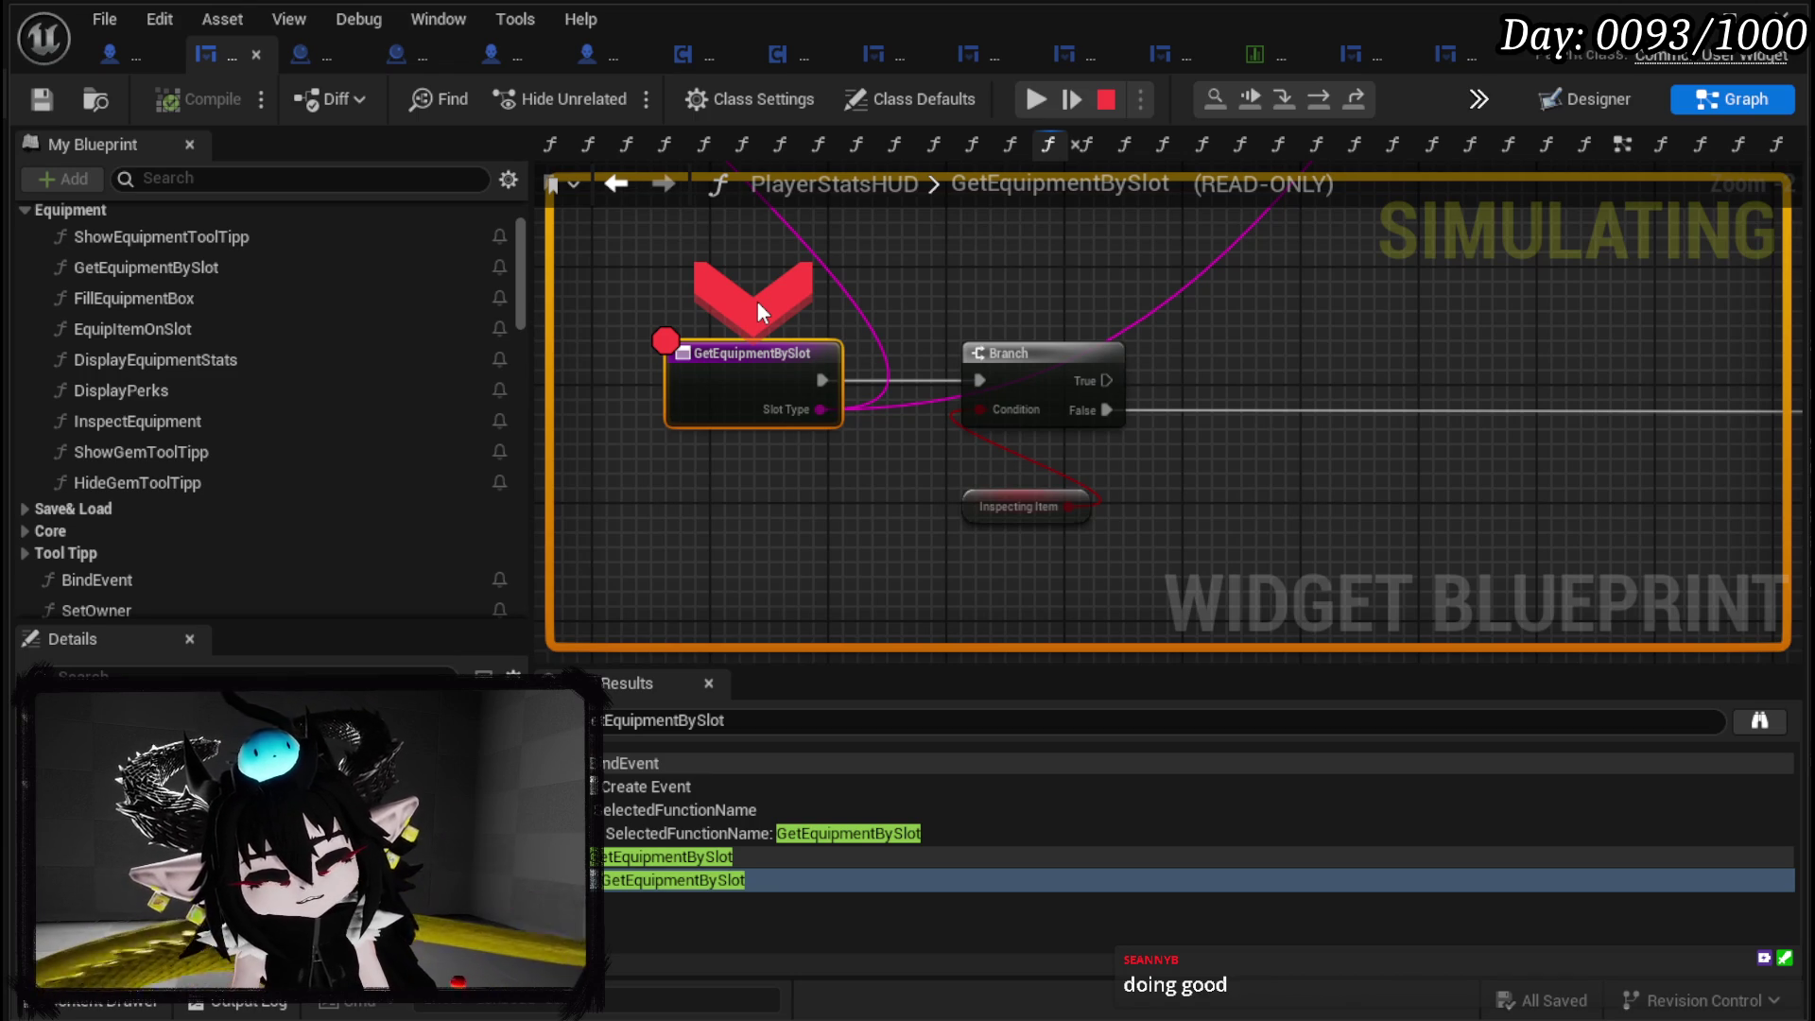
pyautogui.doubleClick(969, 185)
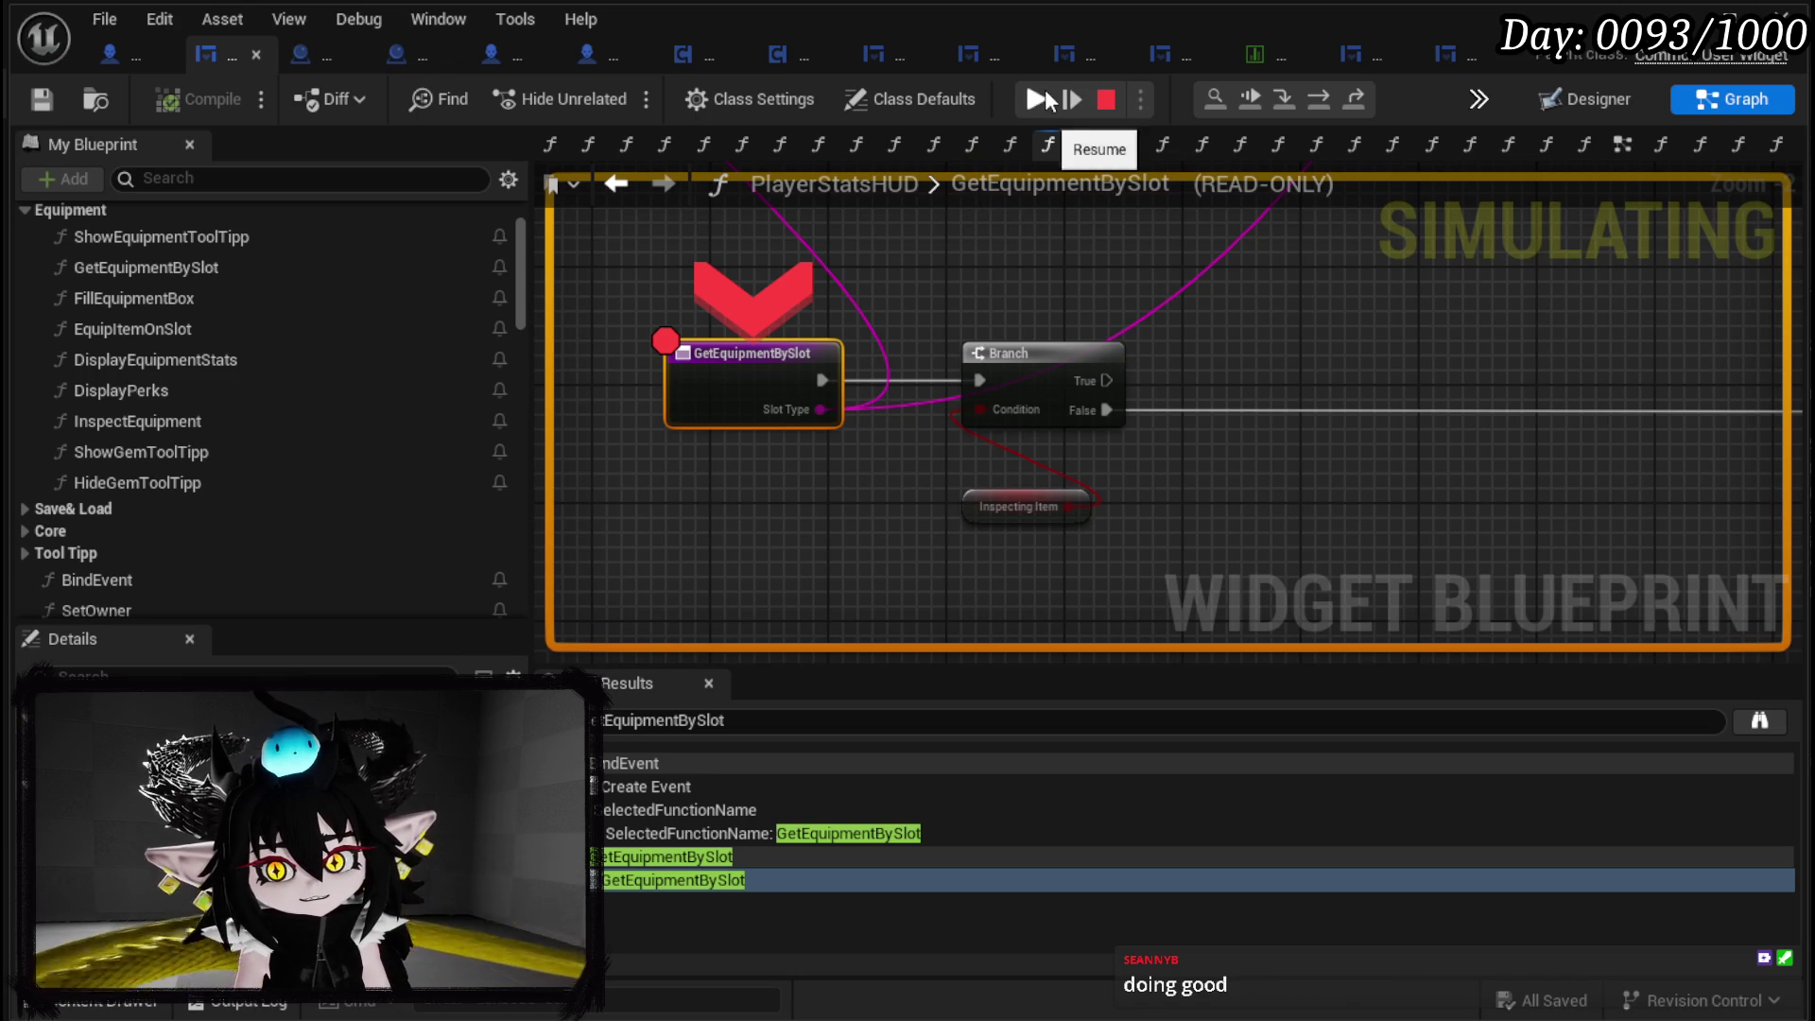
pyautogui.click(1050, 100)
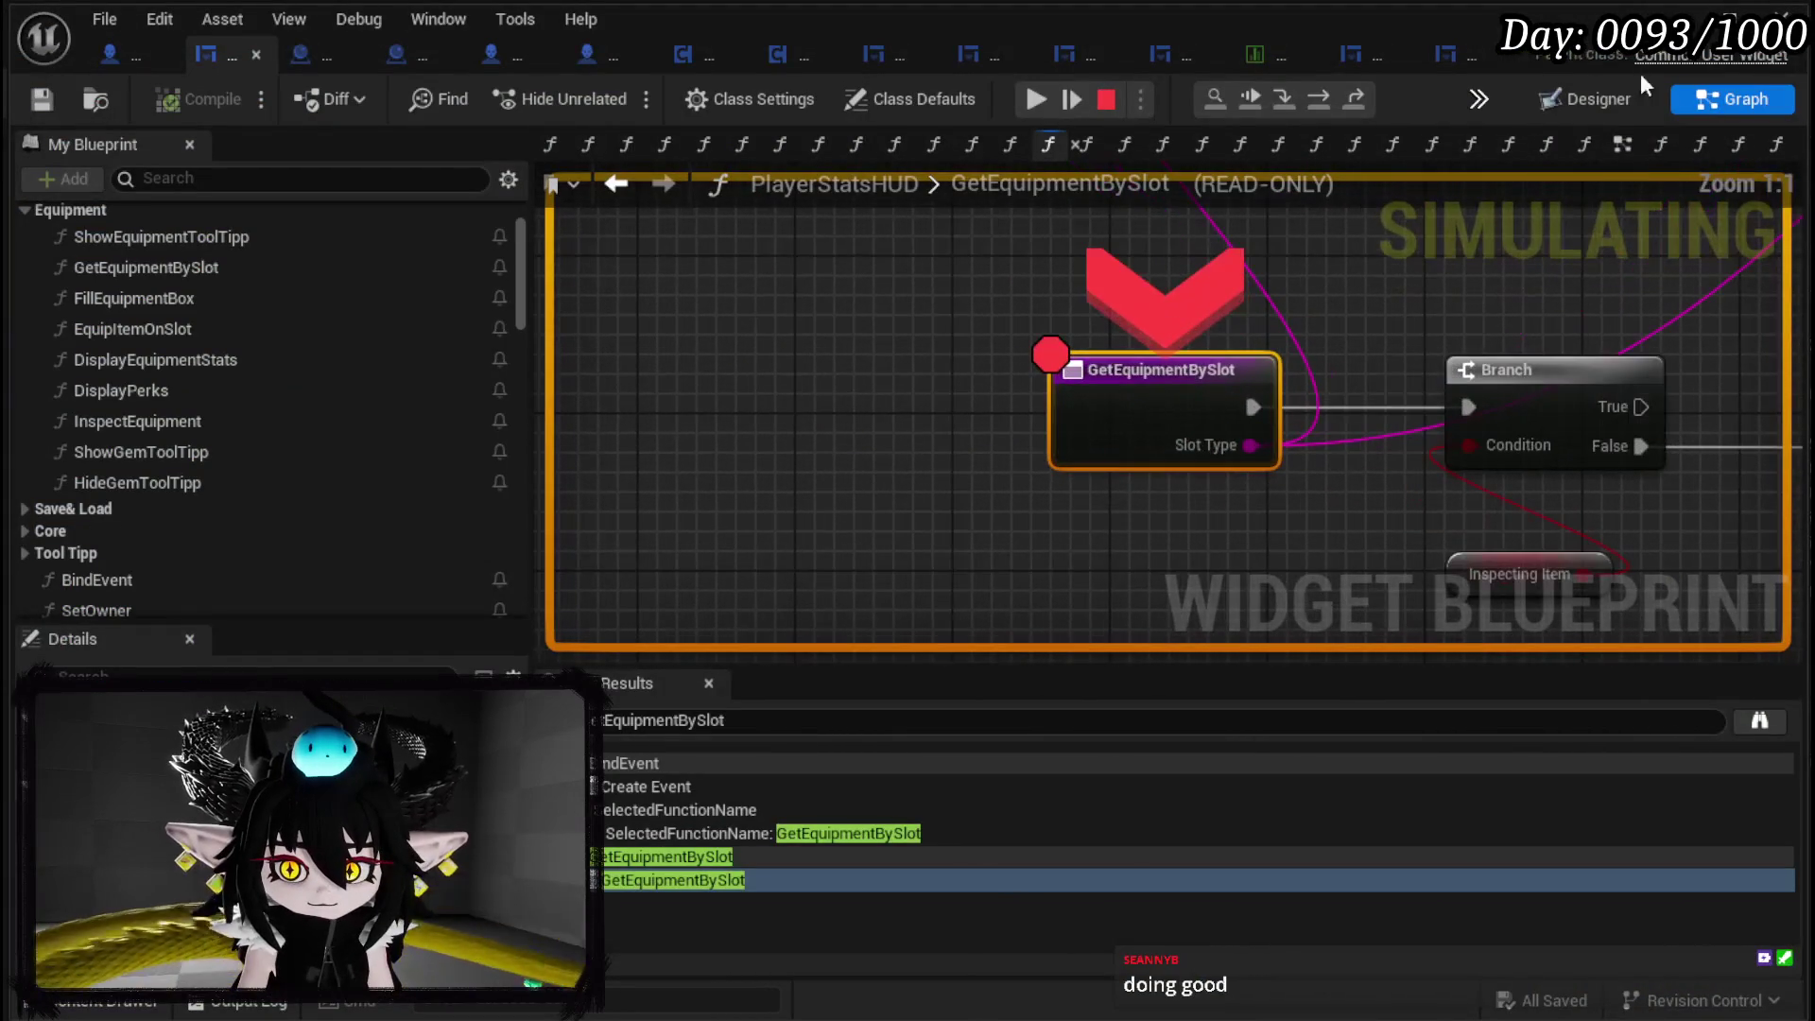
# Remove the breakpoint from GetEquipmentBySlot and let the game keep running.
pyautogui.rightClick(1115, 391)
pyautogui.click(1180, 525)
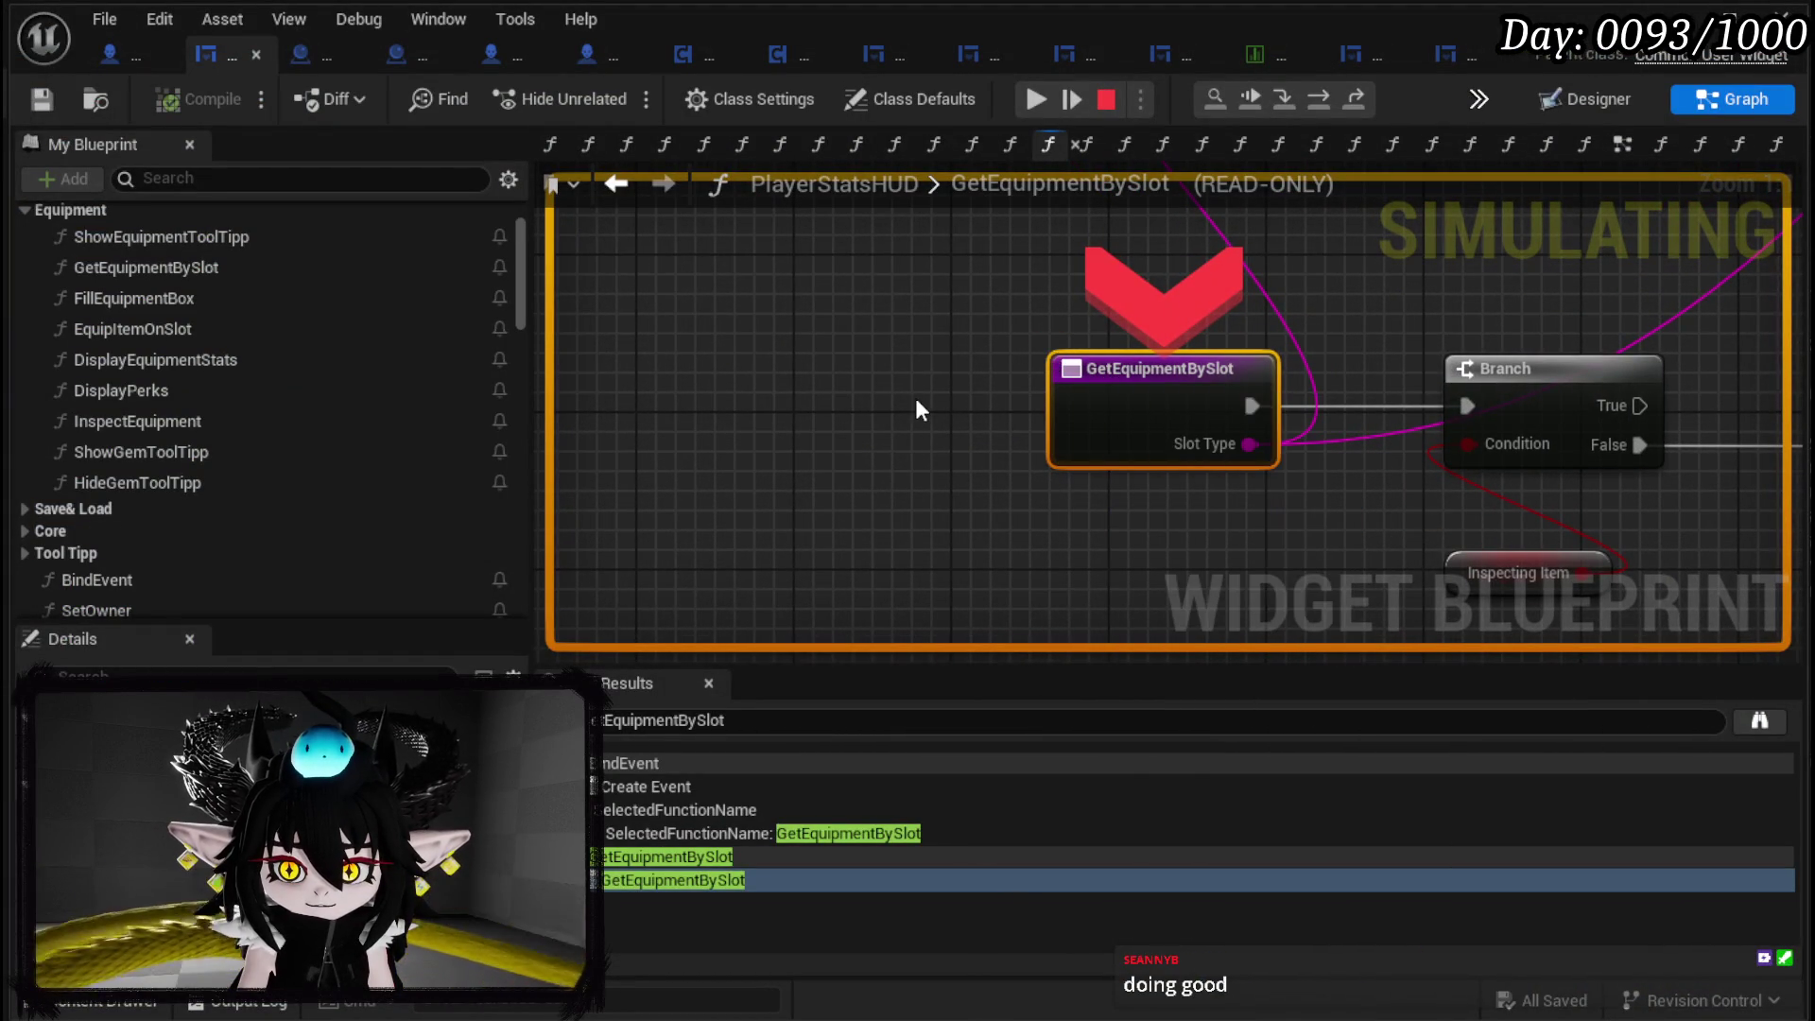
pyautogui.click(1036, 100)
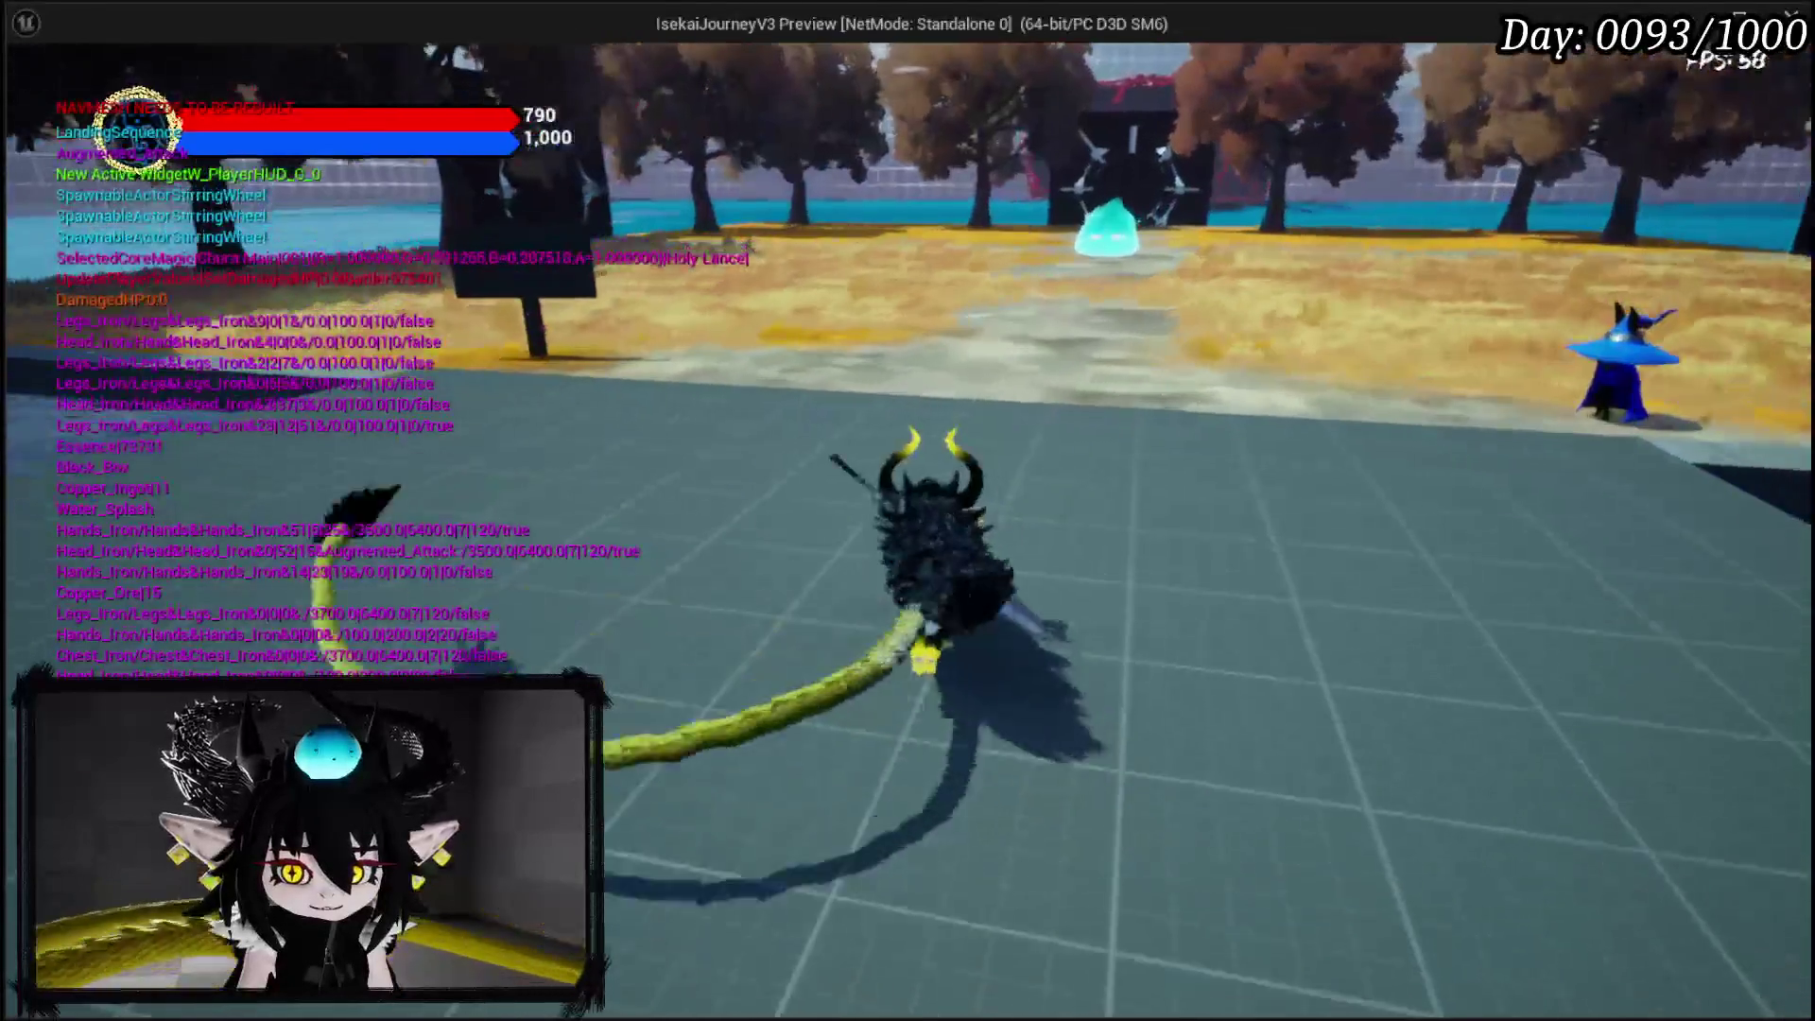
# Browse the in-game book's Inventory, Settings and To Do List pages, then close it and stop play.
pyautogui.press('Tab')
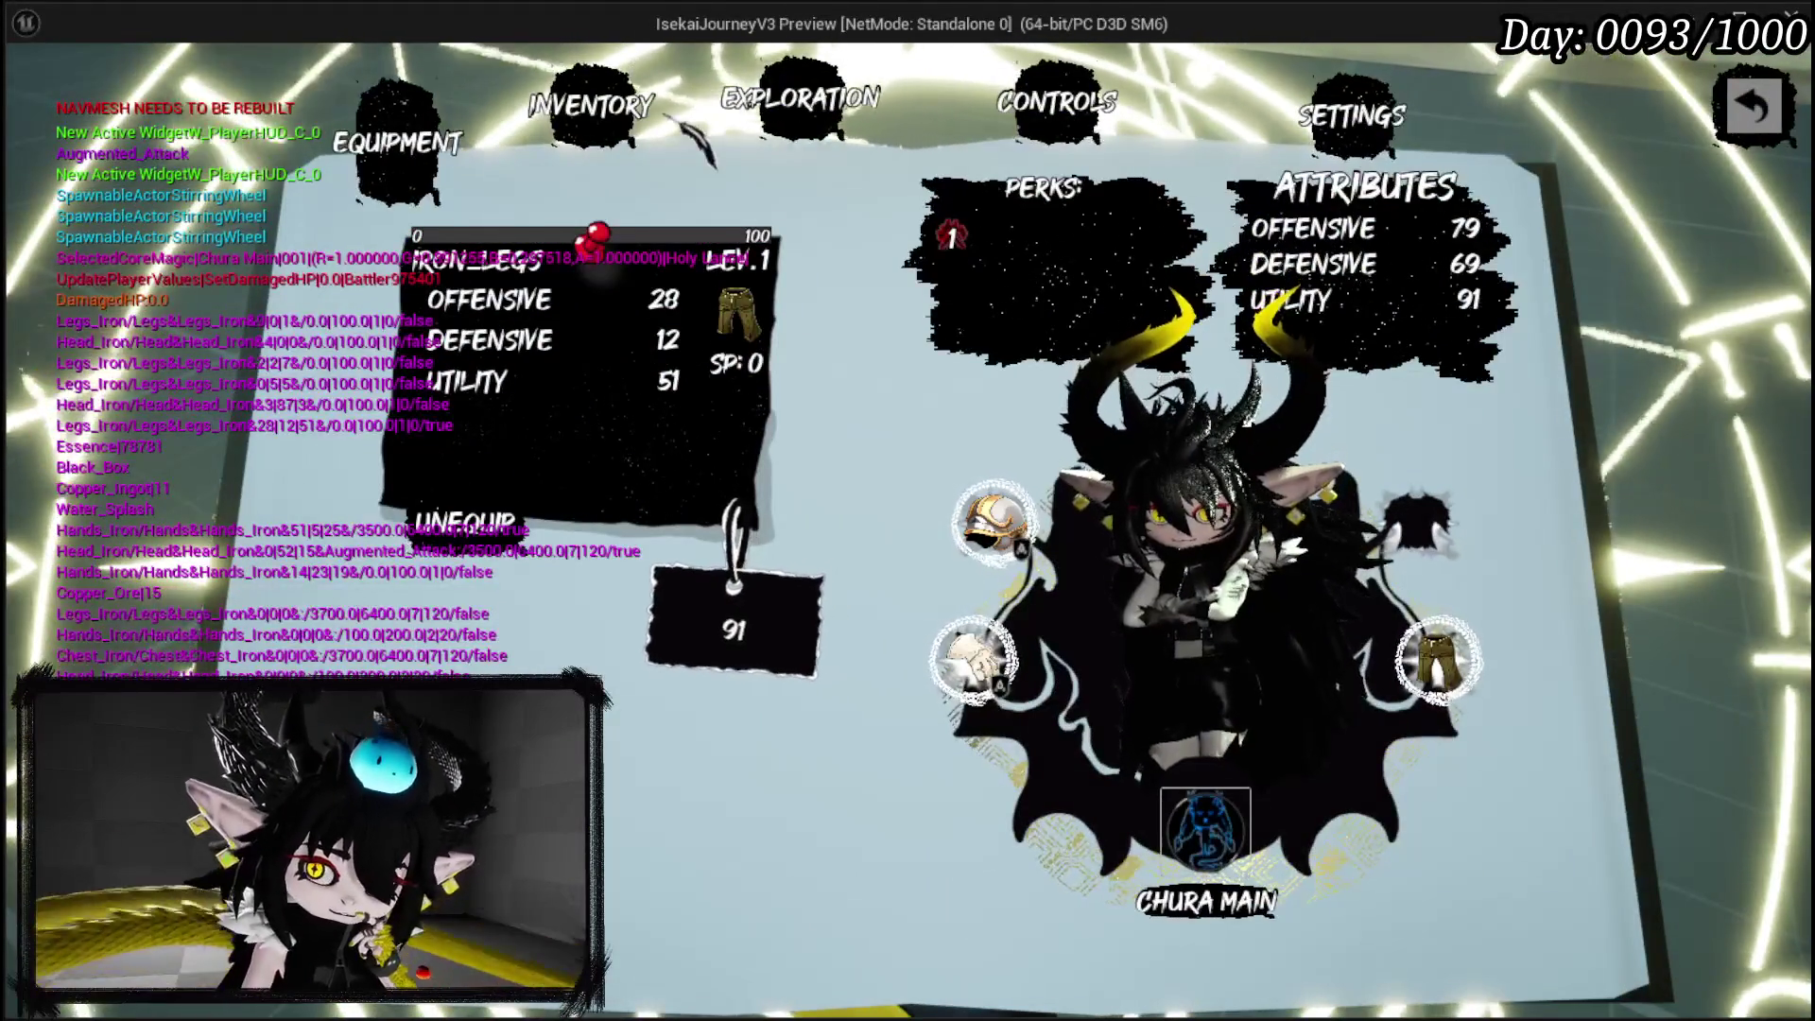
pyautogui.click(588, 128)
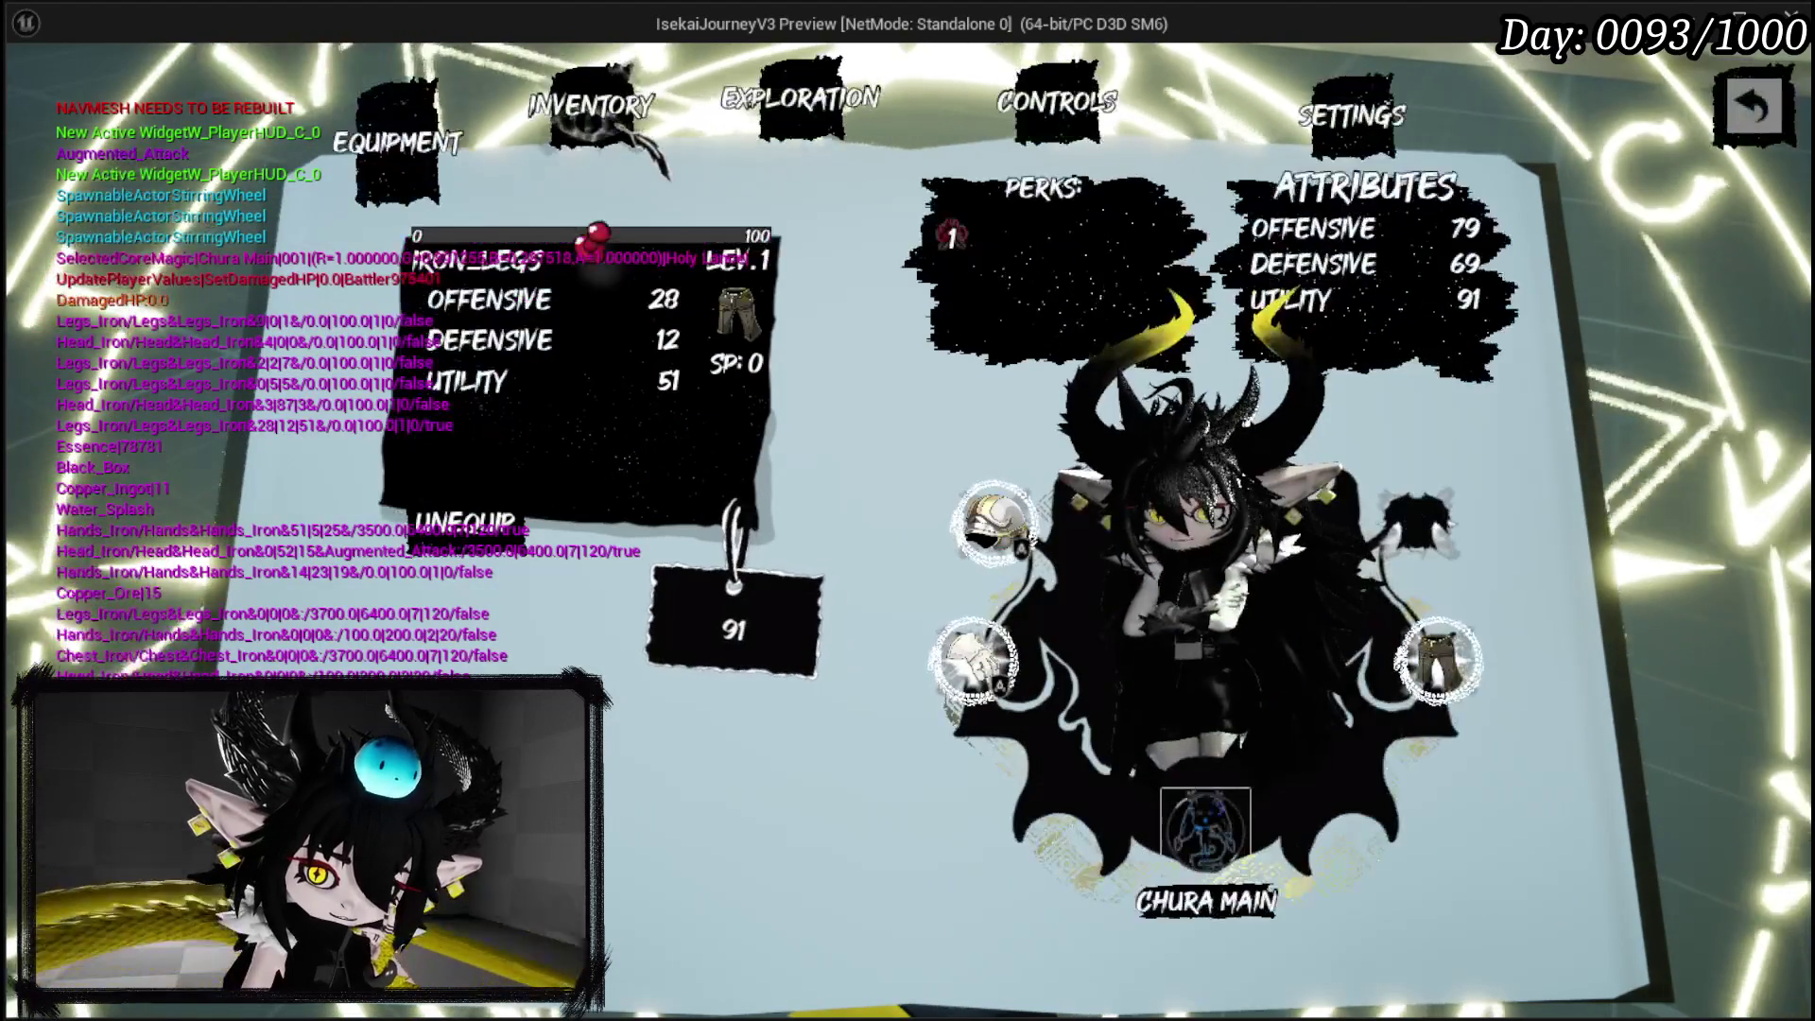
pyautogui.click(632, 135)
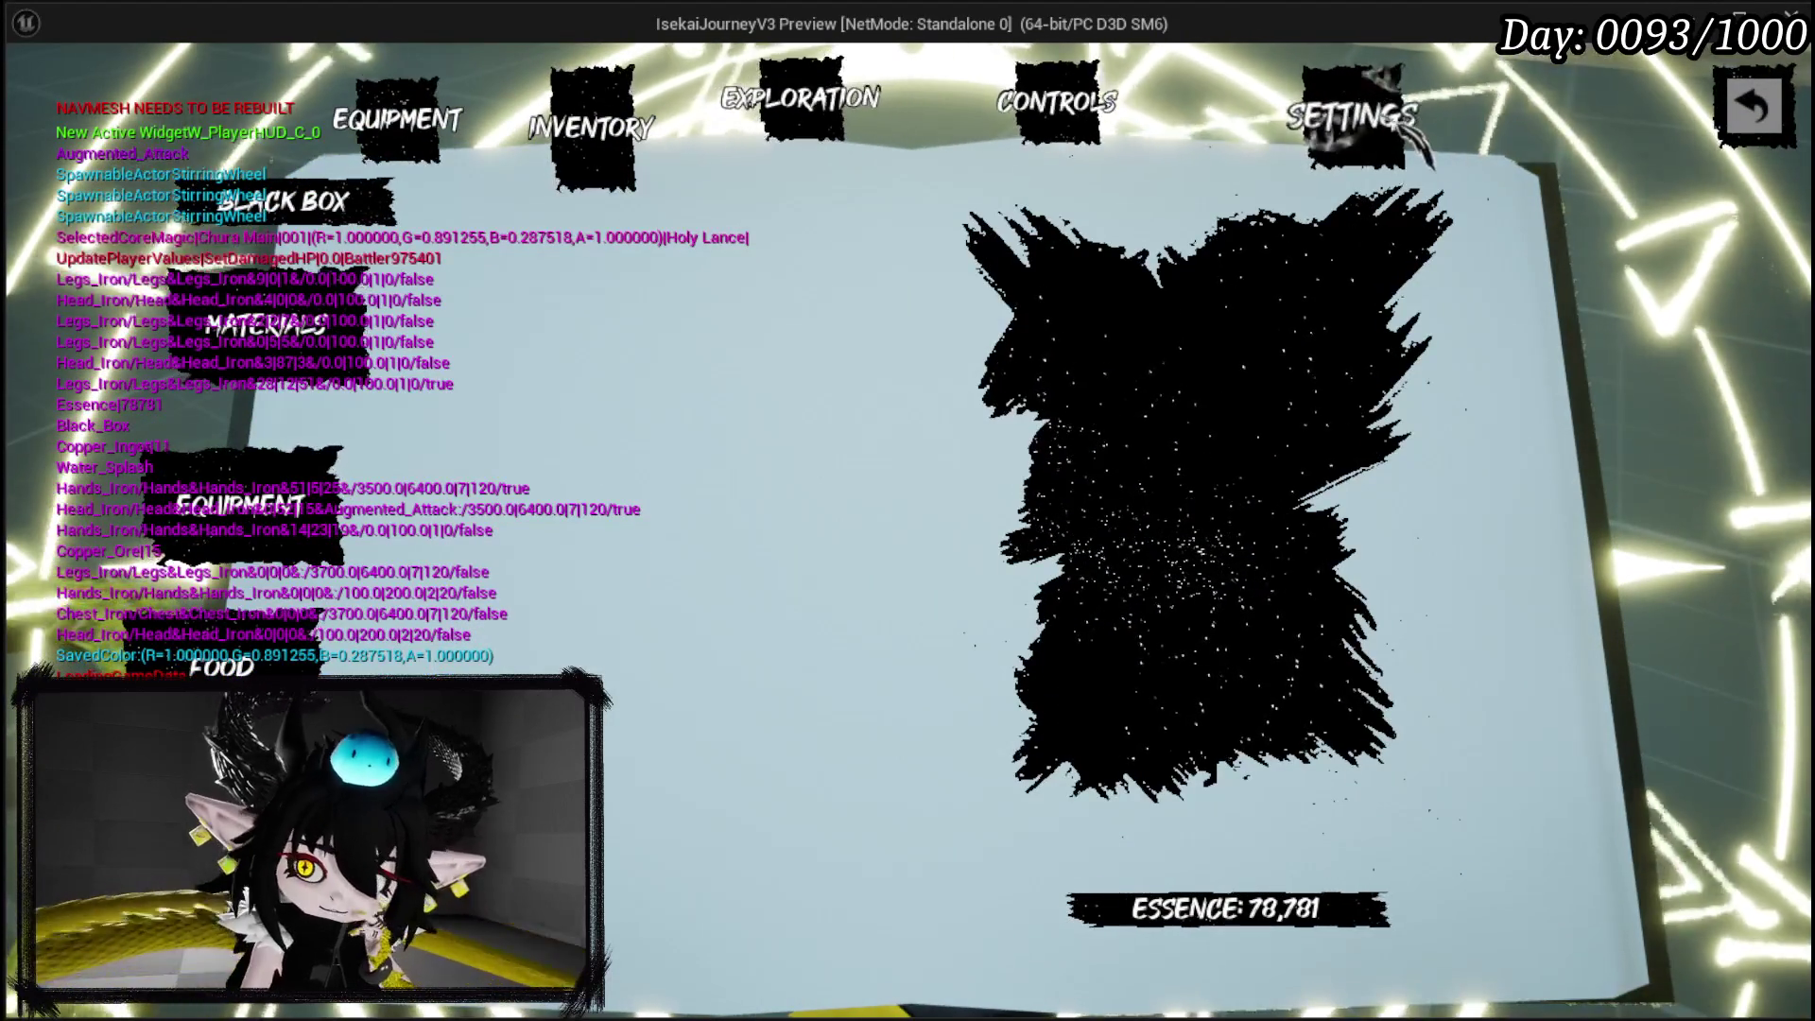
pyautogui.click(1432, 142)
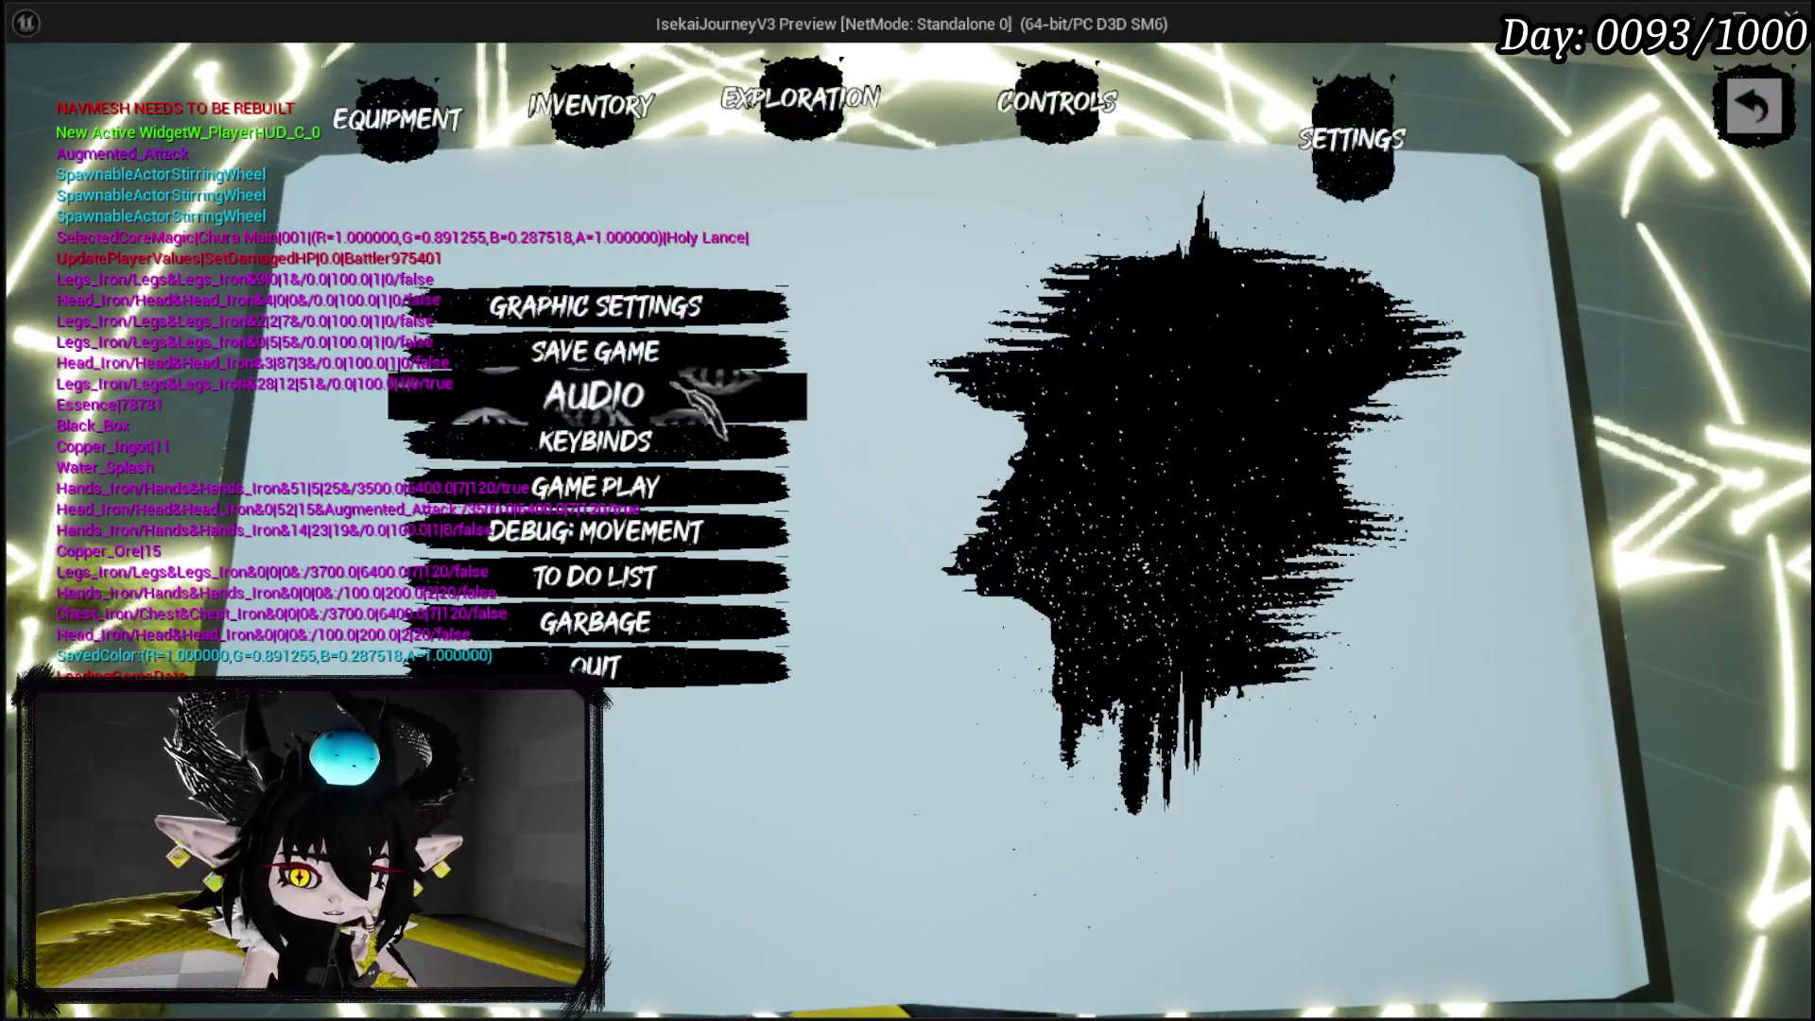
pyautogui.click(595, 576)
pyautogui.scroll(-1, 1229, 425)
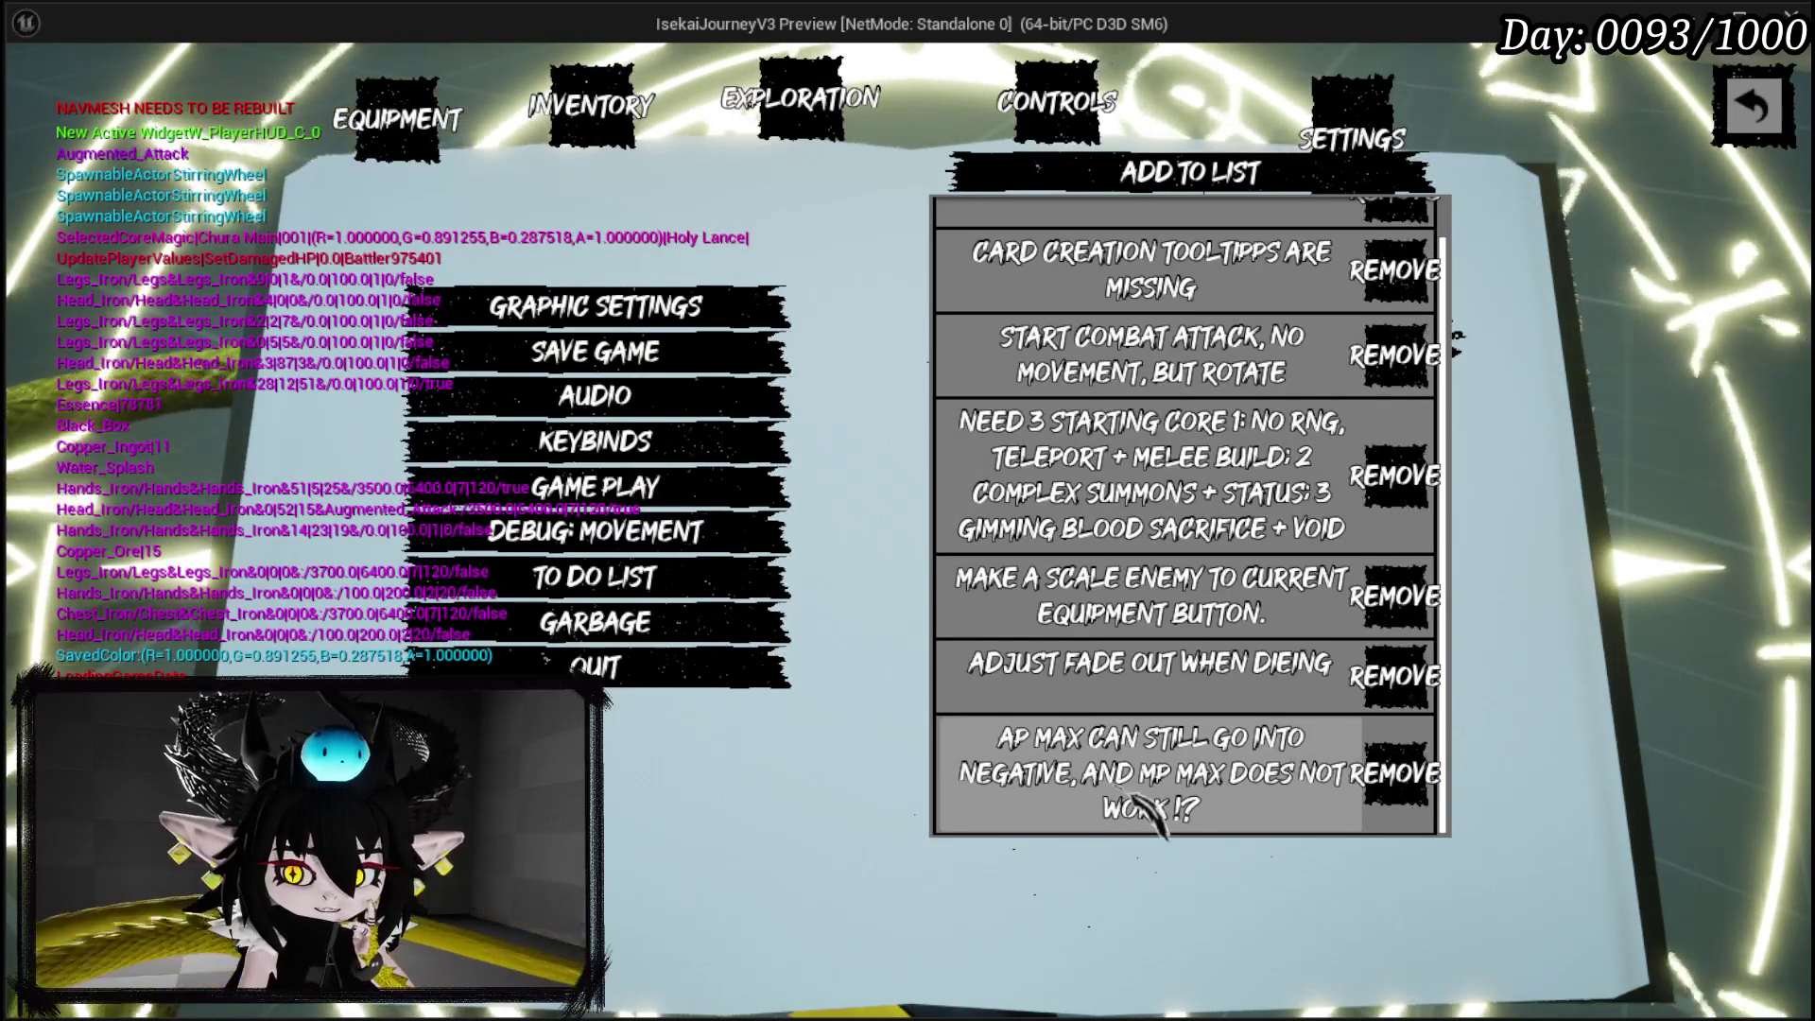
pyautogui.press('Escape')
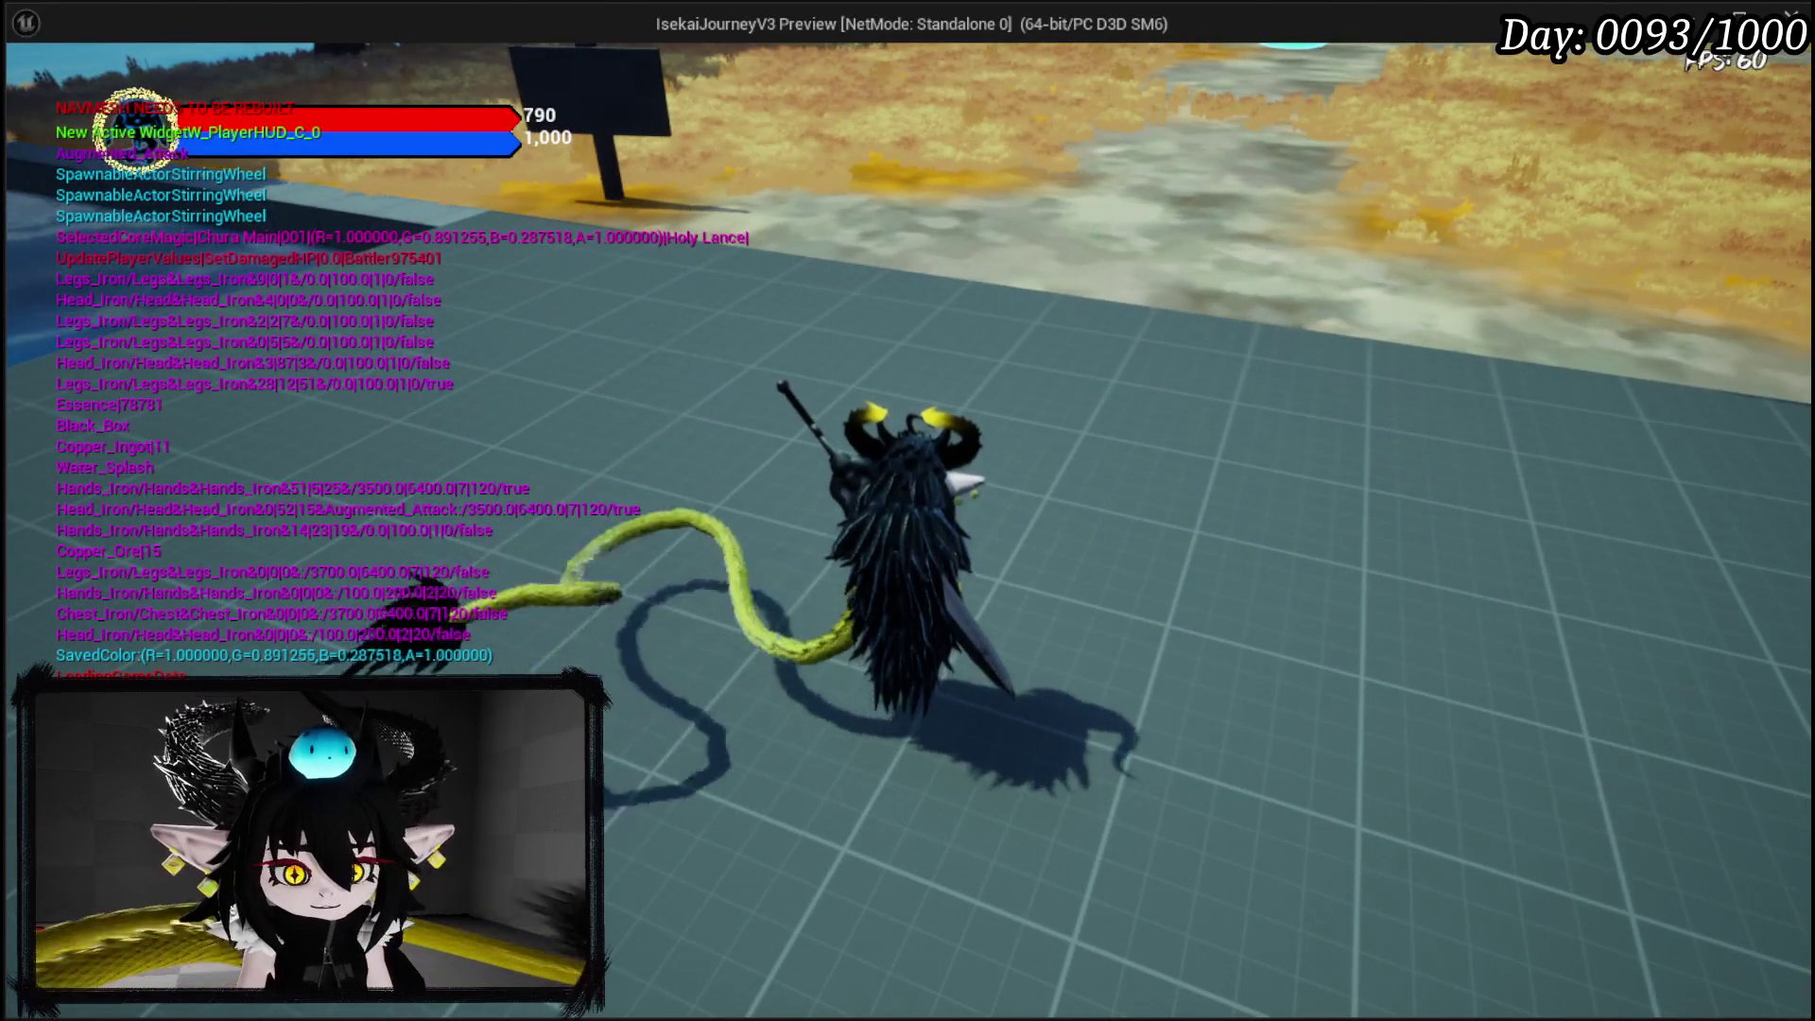
pyautogui.press('Escape')
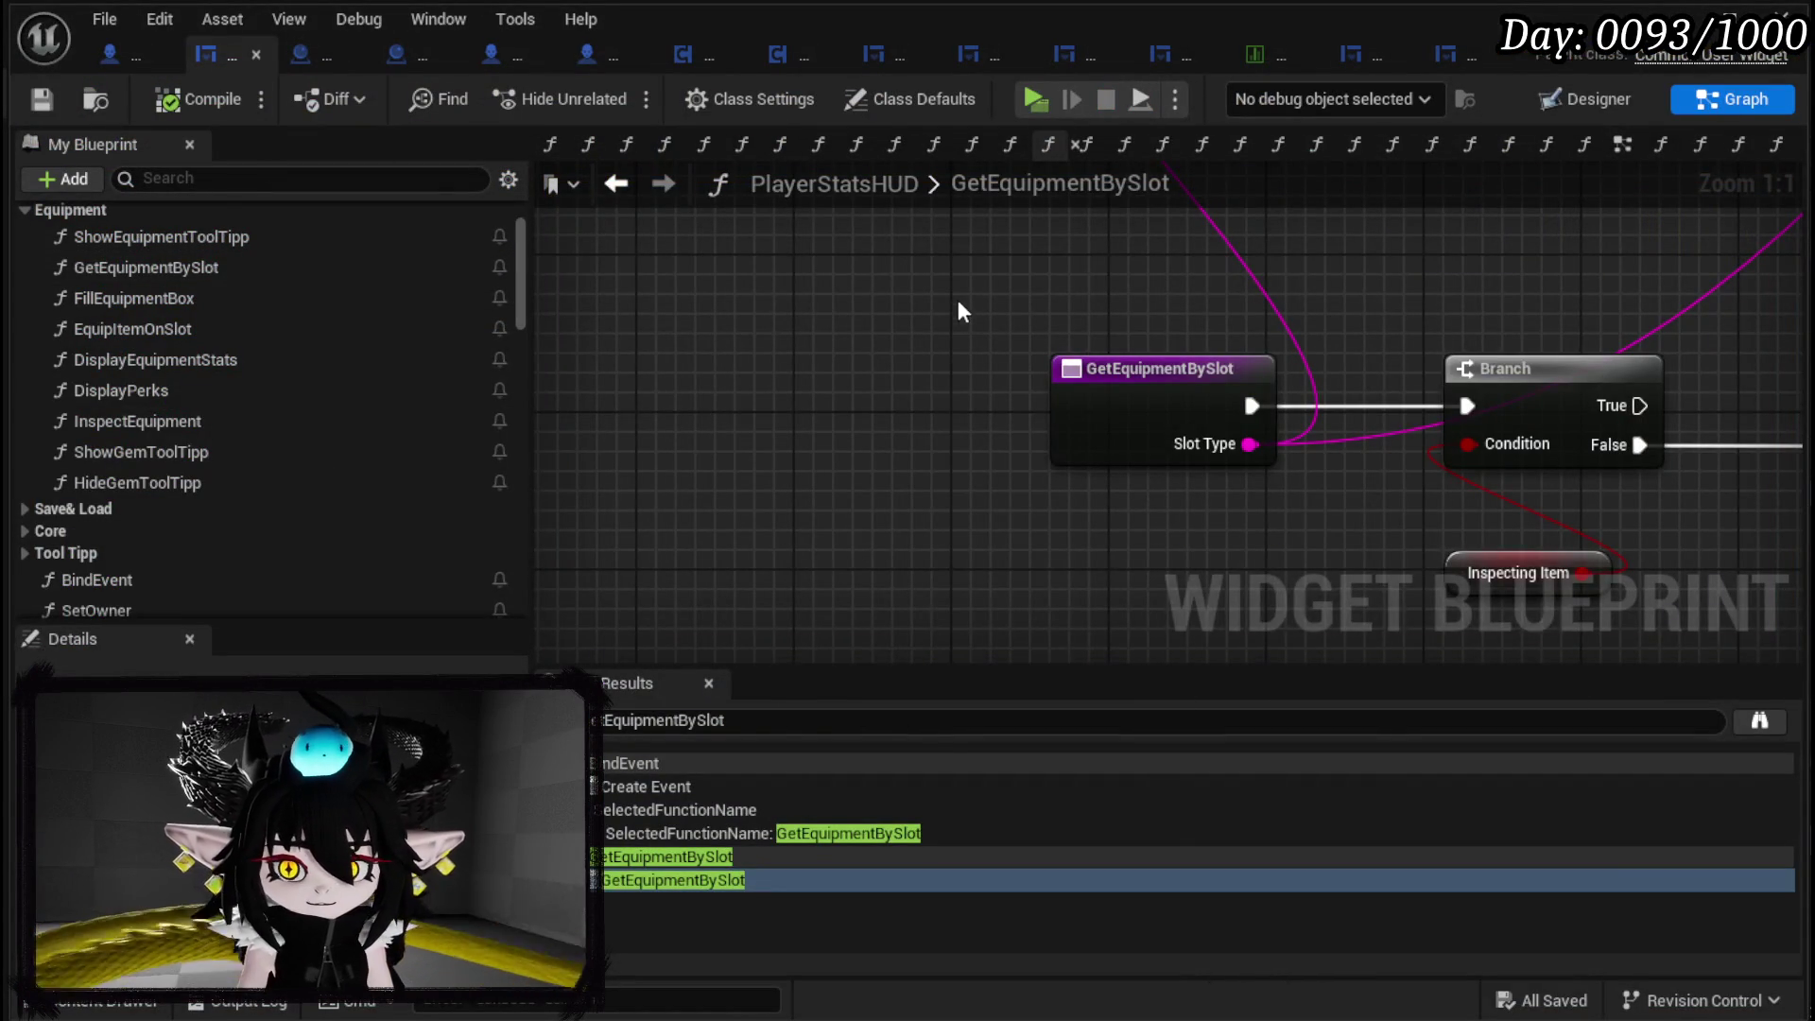
# Delete the Show Equipment Tool Tipp node and the Parse/GET/Branch node cluster.
pyautogui.scroll(-5, 961, 308)
pyautogui.moveTo(764, 492)
pyautogui.mouseDown()
pyautogui.moveTo(943, 372)
pyautogui.moveTo(883, 568)
pyautogui.mouseUp()
pyautogui.click(1269, 374)
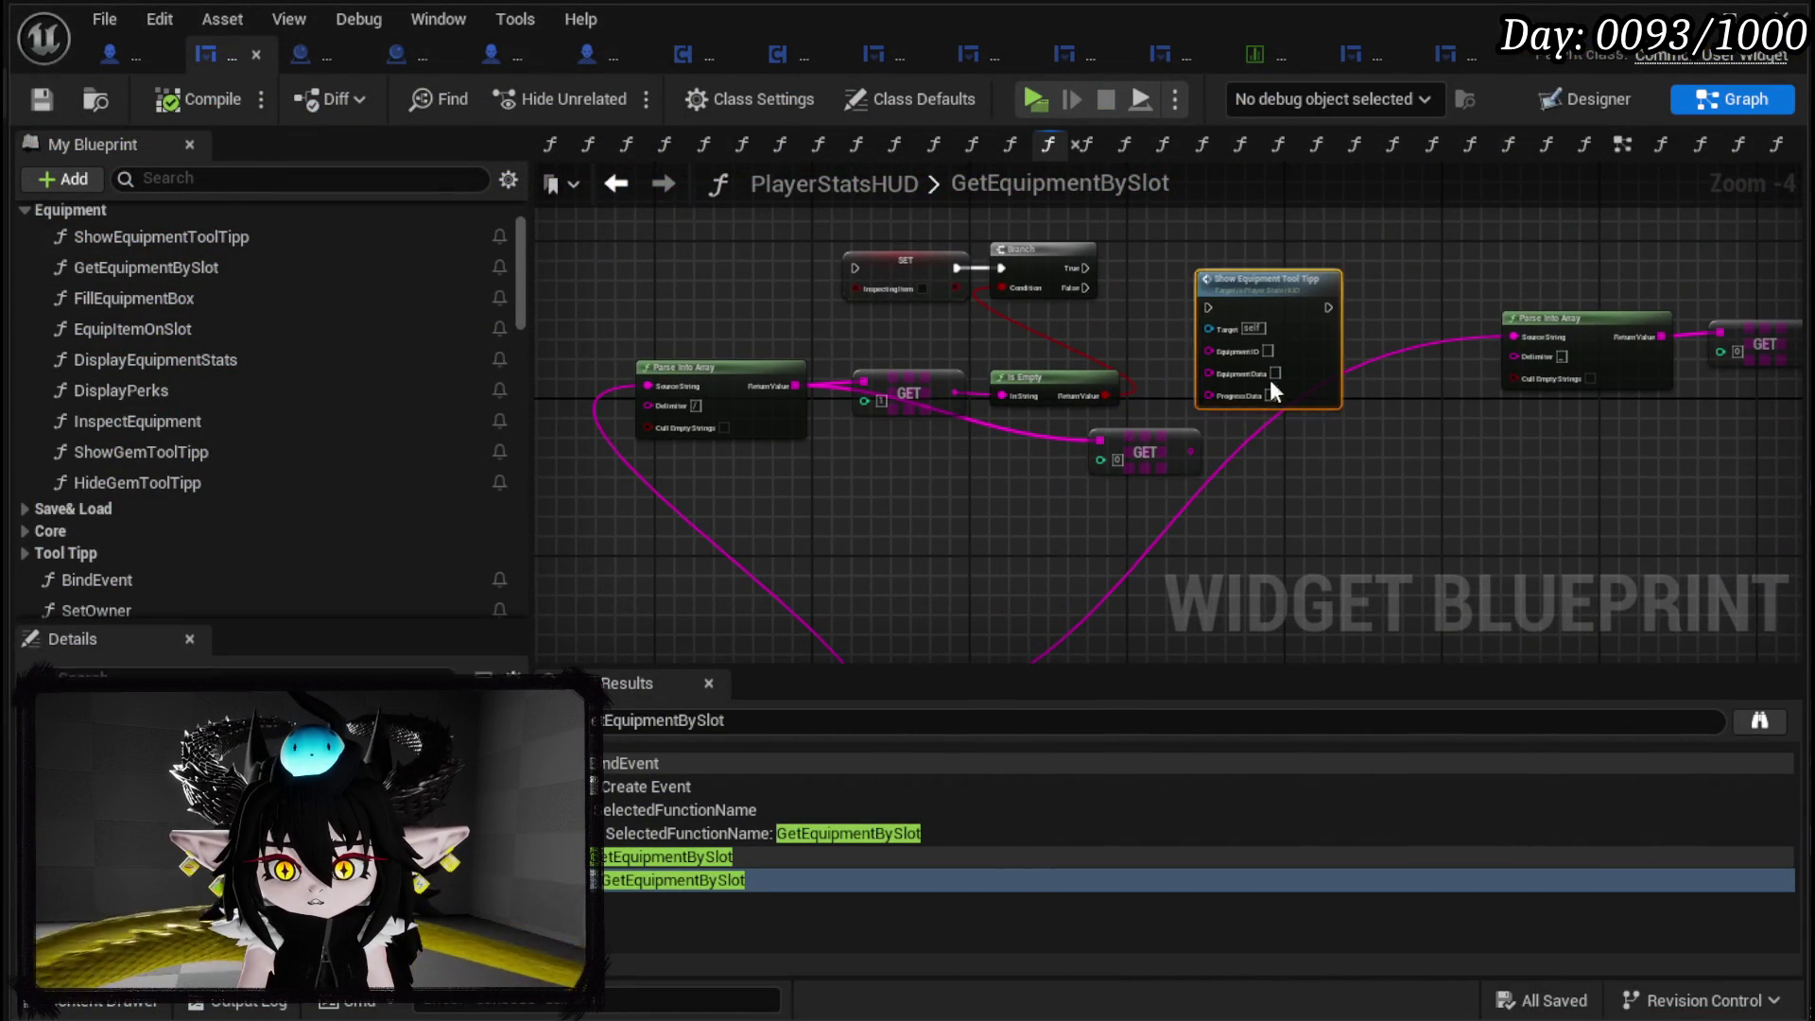
pyautogui.press('Delete')
pyautogui.moveTo(640, 235); pyautogui.dragTo(1092, 444)
pyautogui.press('Delete')
# Compile and save the PlayerStatsHUD blueprint.
pyautogui.scroll(-1, 1277, 538)
pyautogui.moveTo(1278, 538)
pyautogui.mouseDown()
pyautogui.moveTo(831, 283)
pyautogui.moveTo(806, 374)
pyautogui.mouseUp()
pyautogui.click(199, 99)
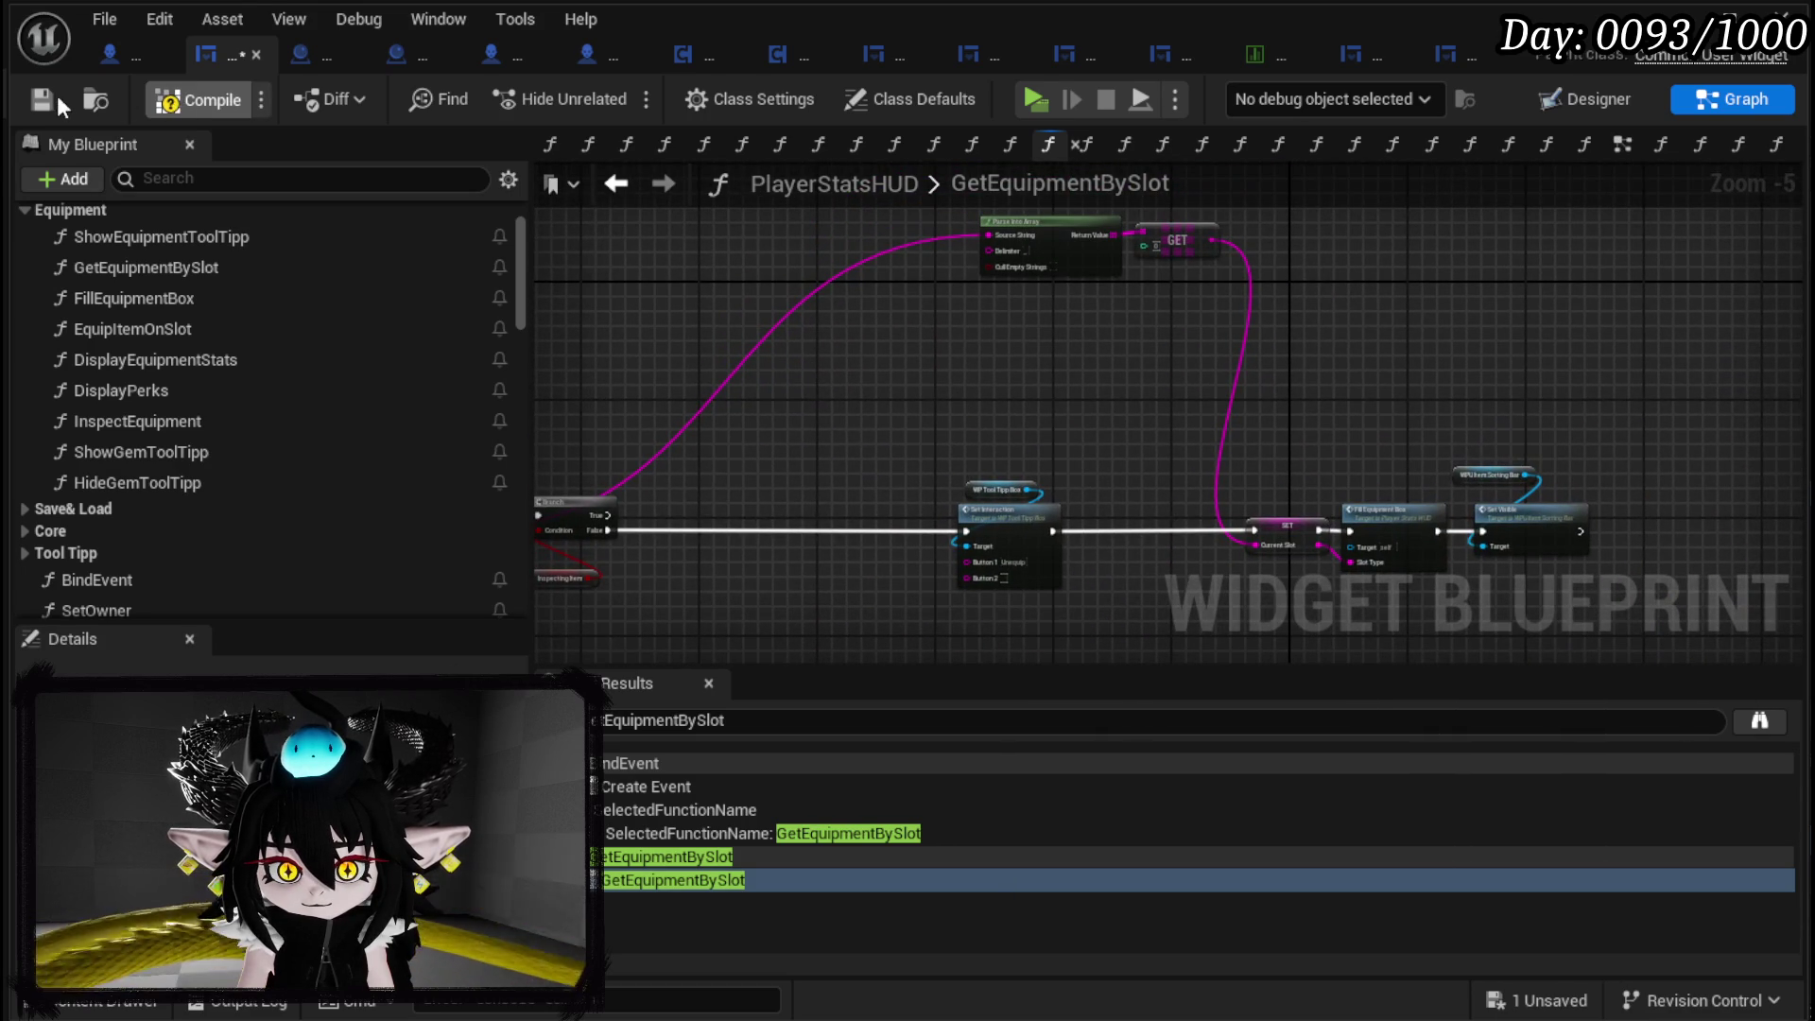
pyautogui.click(43, 98)
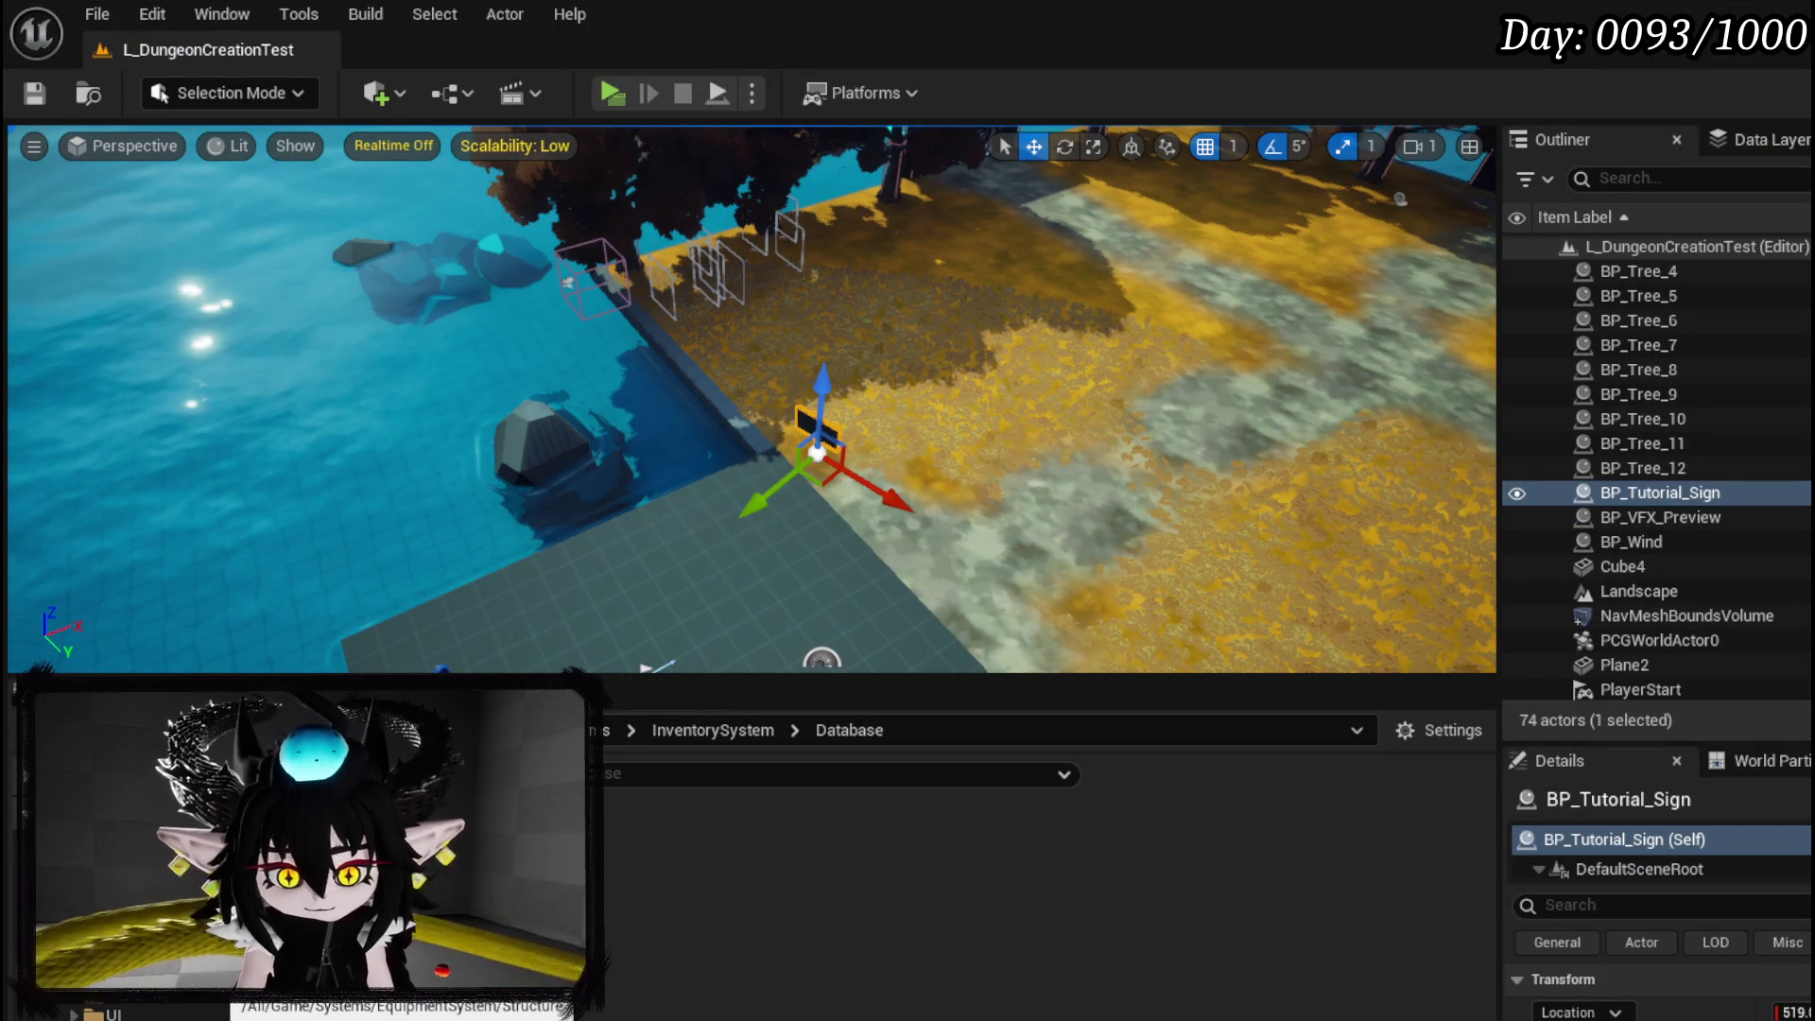
# Open WP_ActionSelection from the CombatSystem > UI folder in the Content Browser.
pyautogui.scroll(2, 189, 1013)
pyautogui.scroll(-3, 129, 1009)
pyautogui.scroll(-3, 129, 1009)
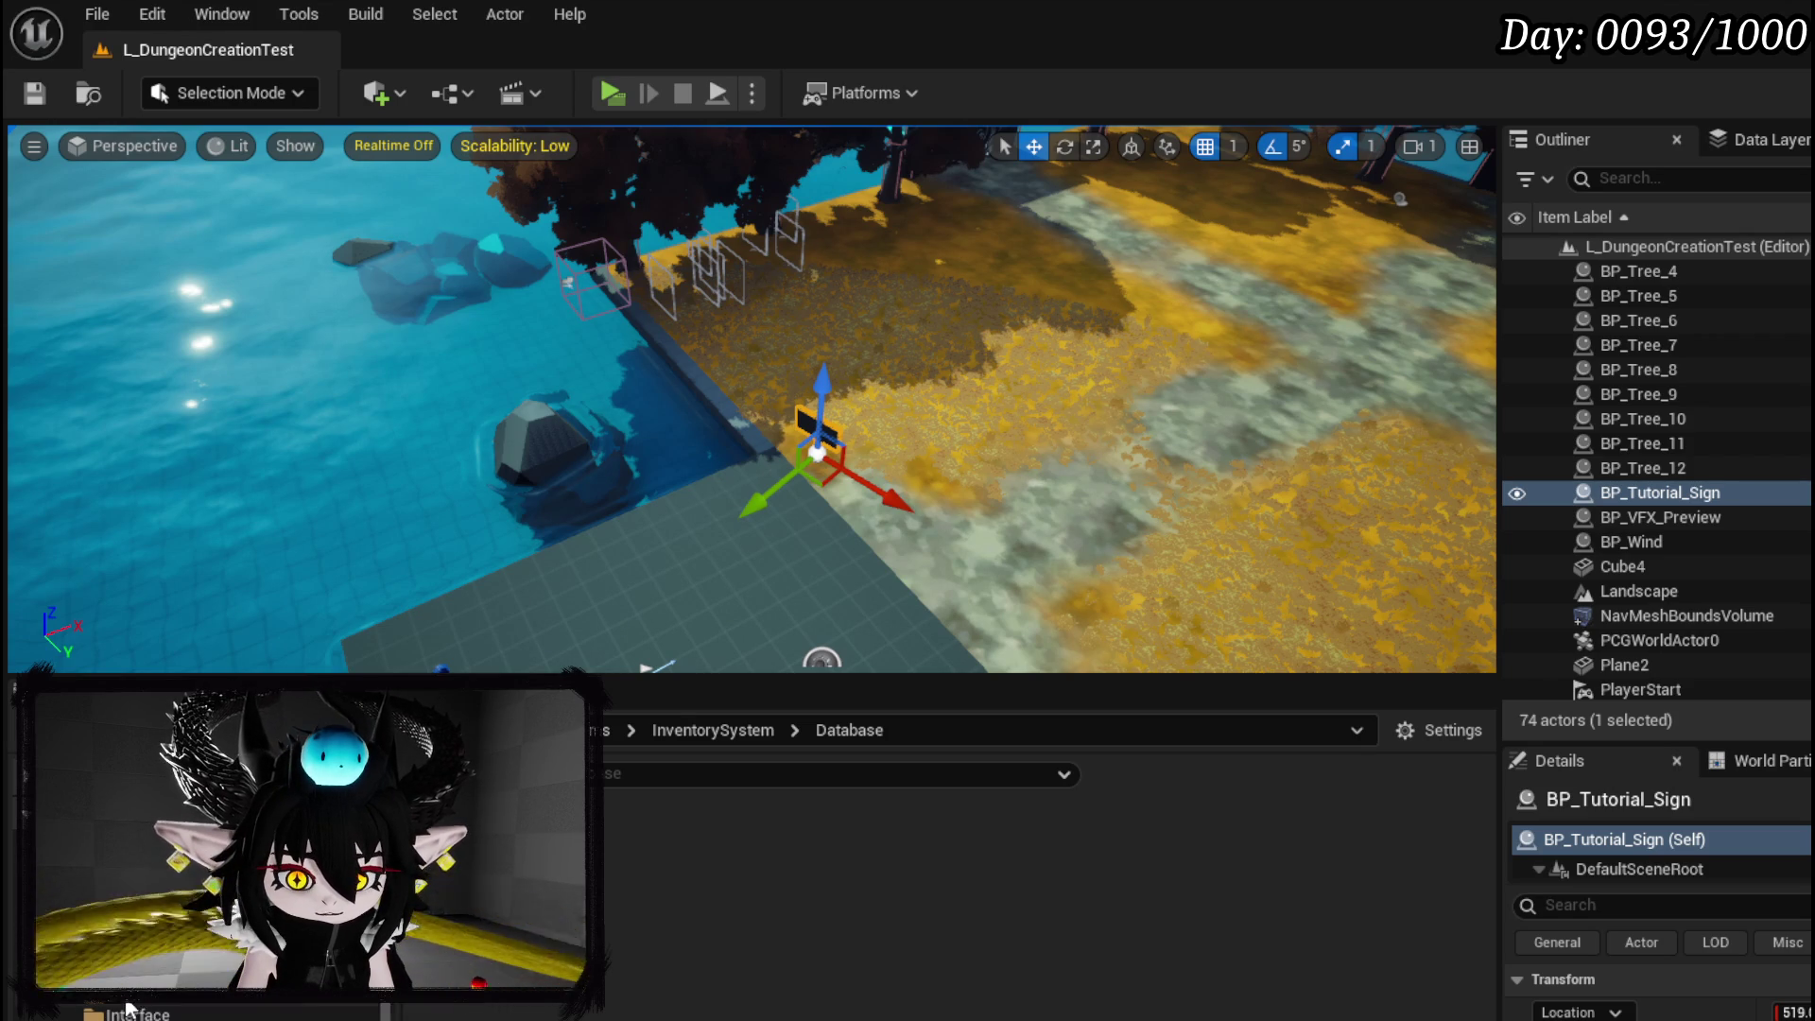
pyautogui.click(111, 1000)
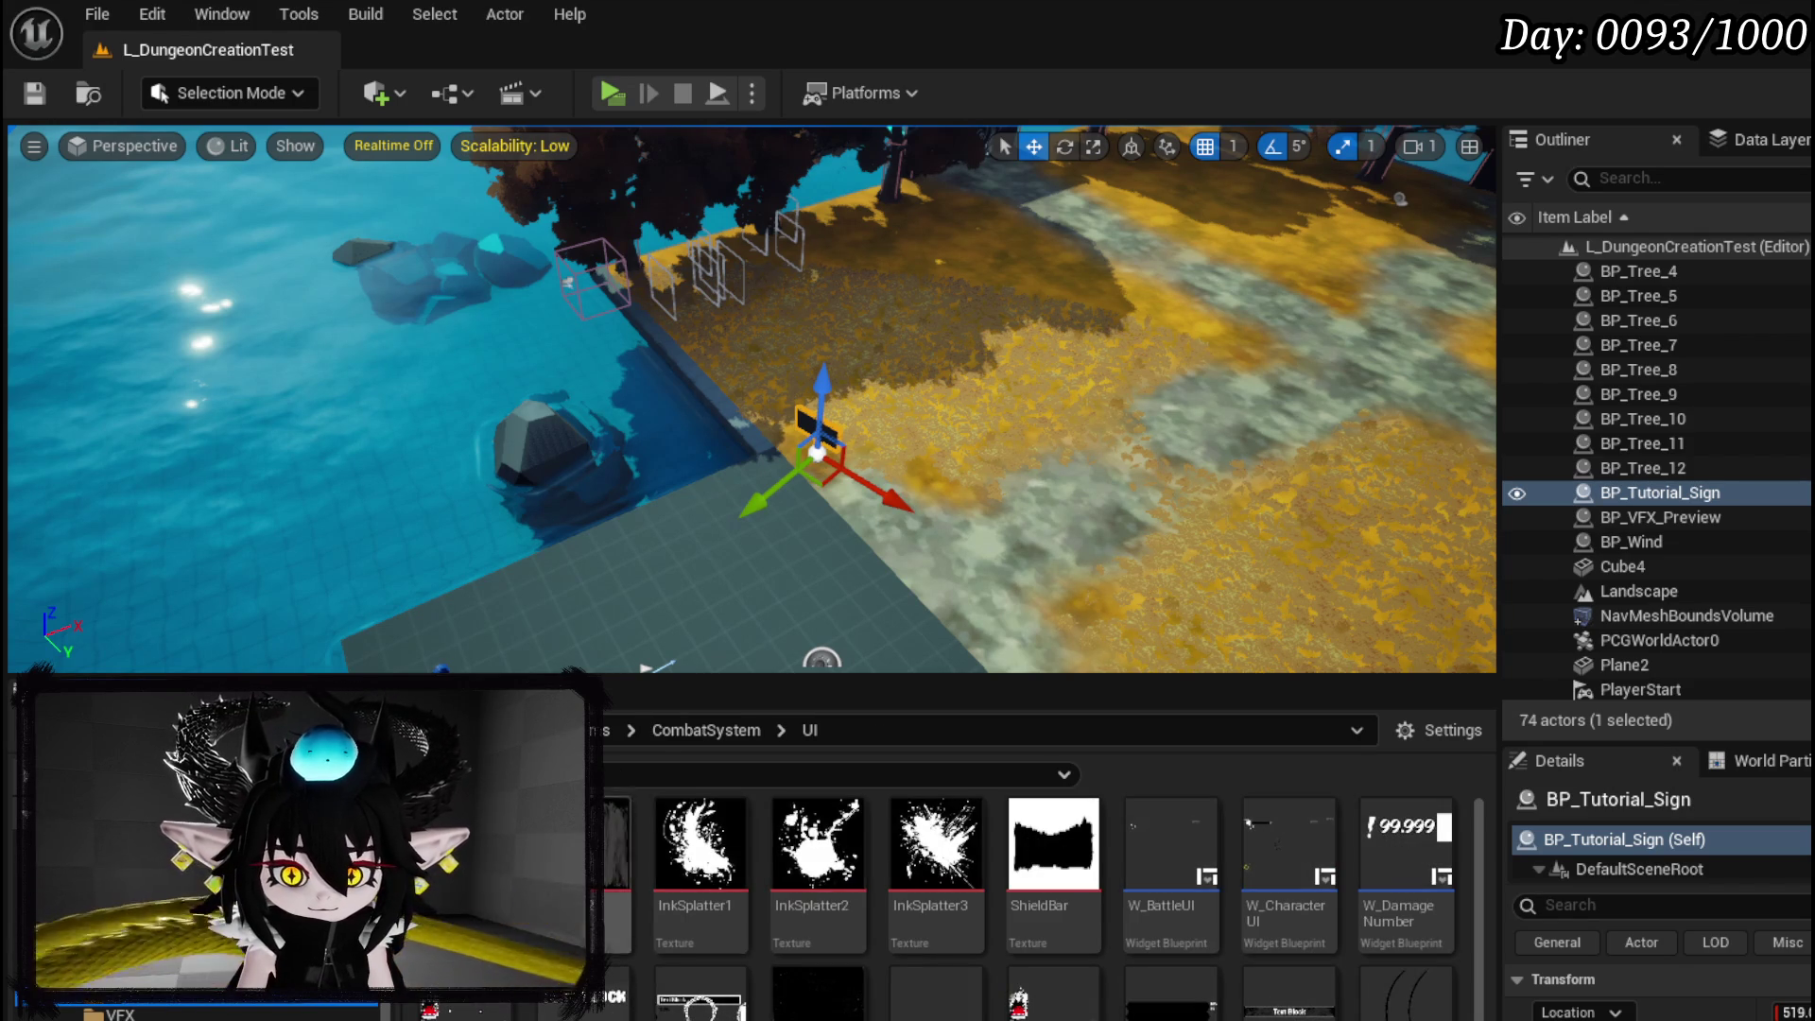
pyautogui.doubleClick(465, 1006)
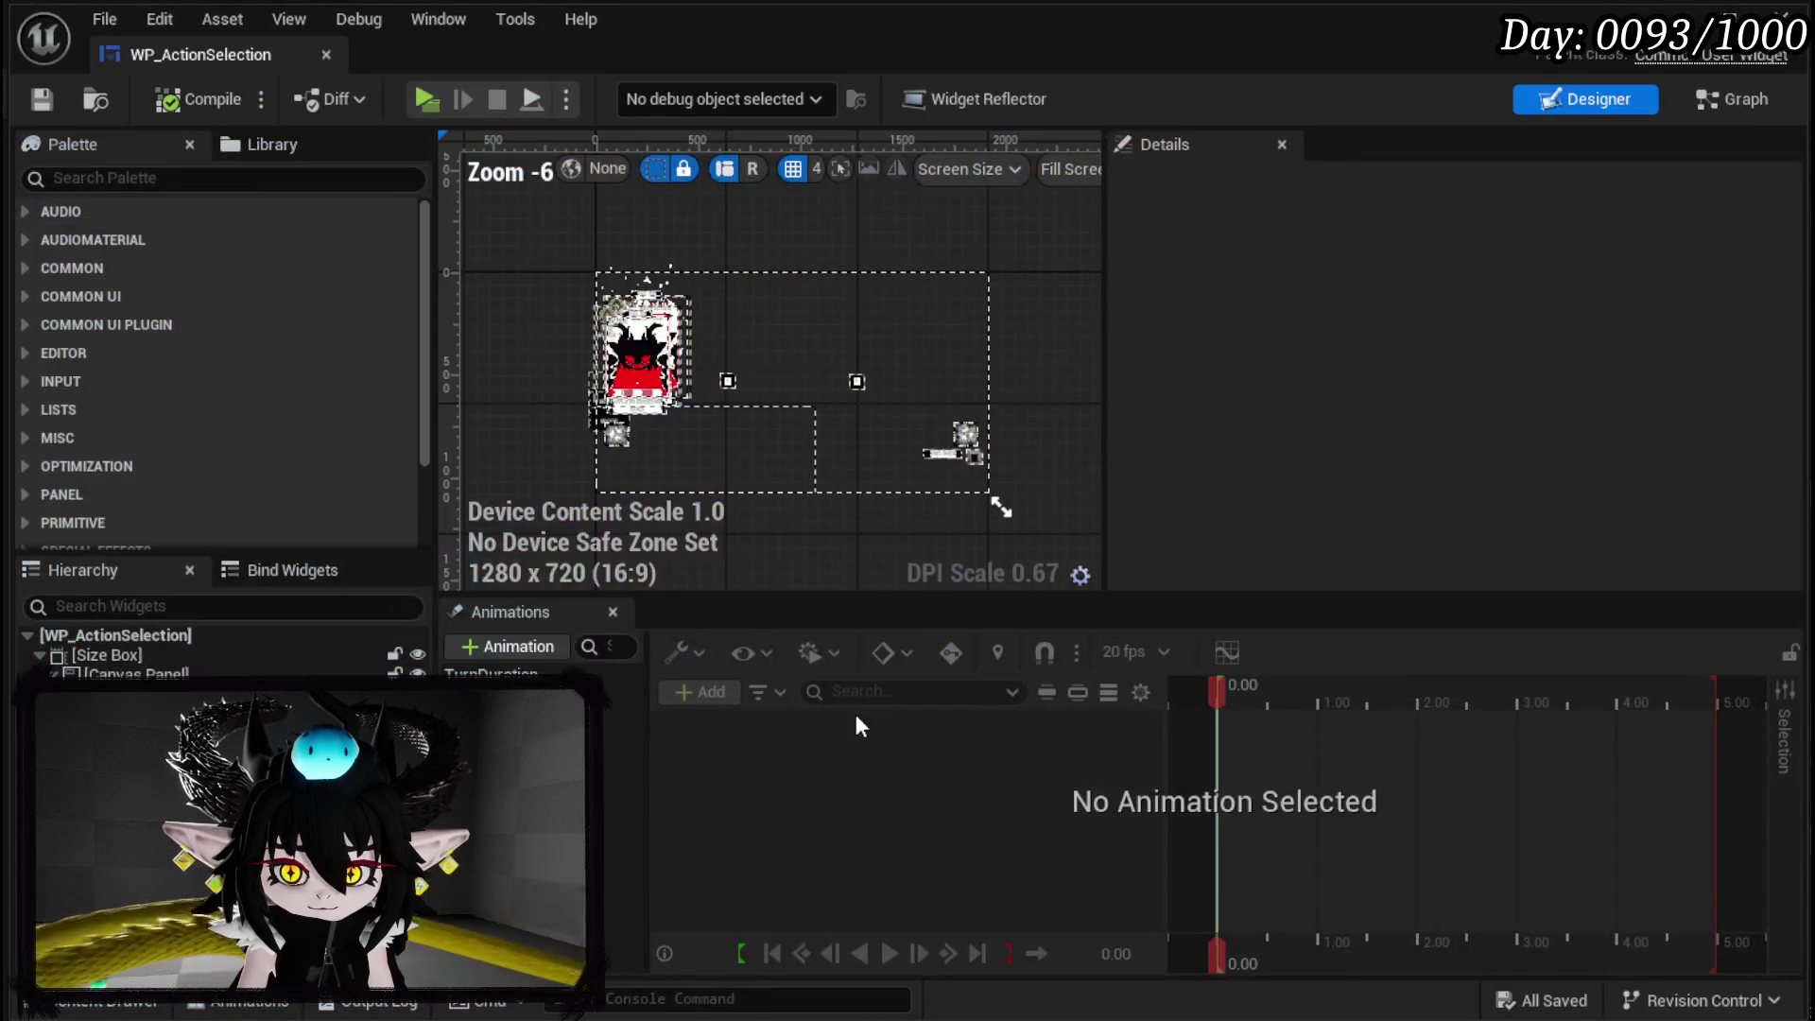
# Switch WP_ActionSelection to its Graph view and open the ExecutionCheck function graph.
pyautogui.click(1744, 104)
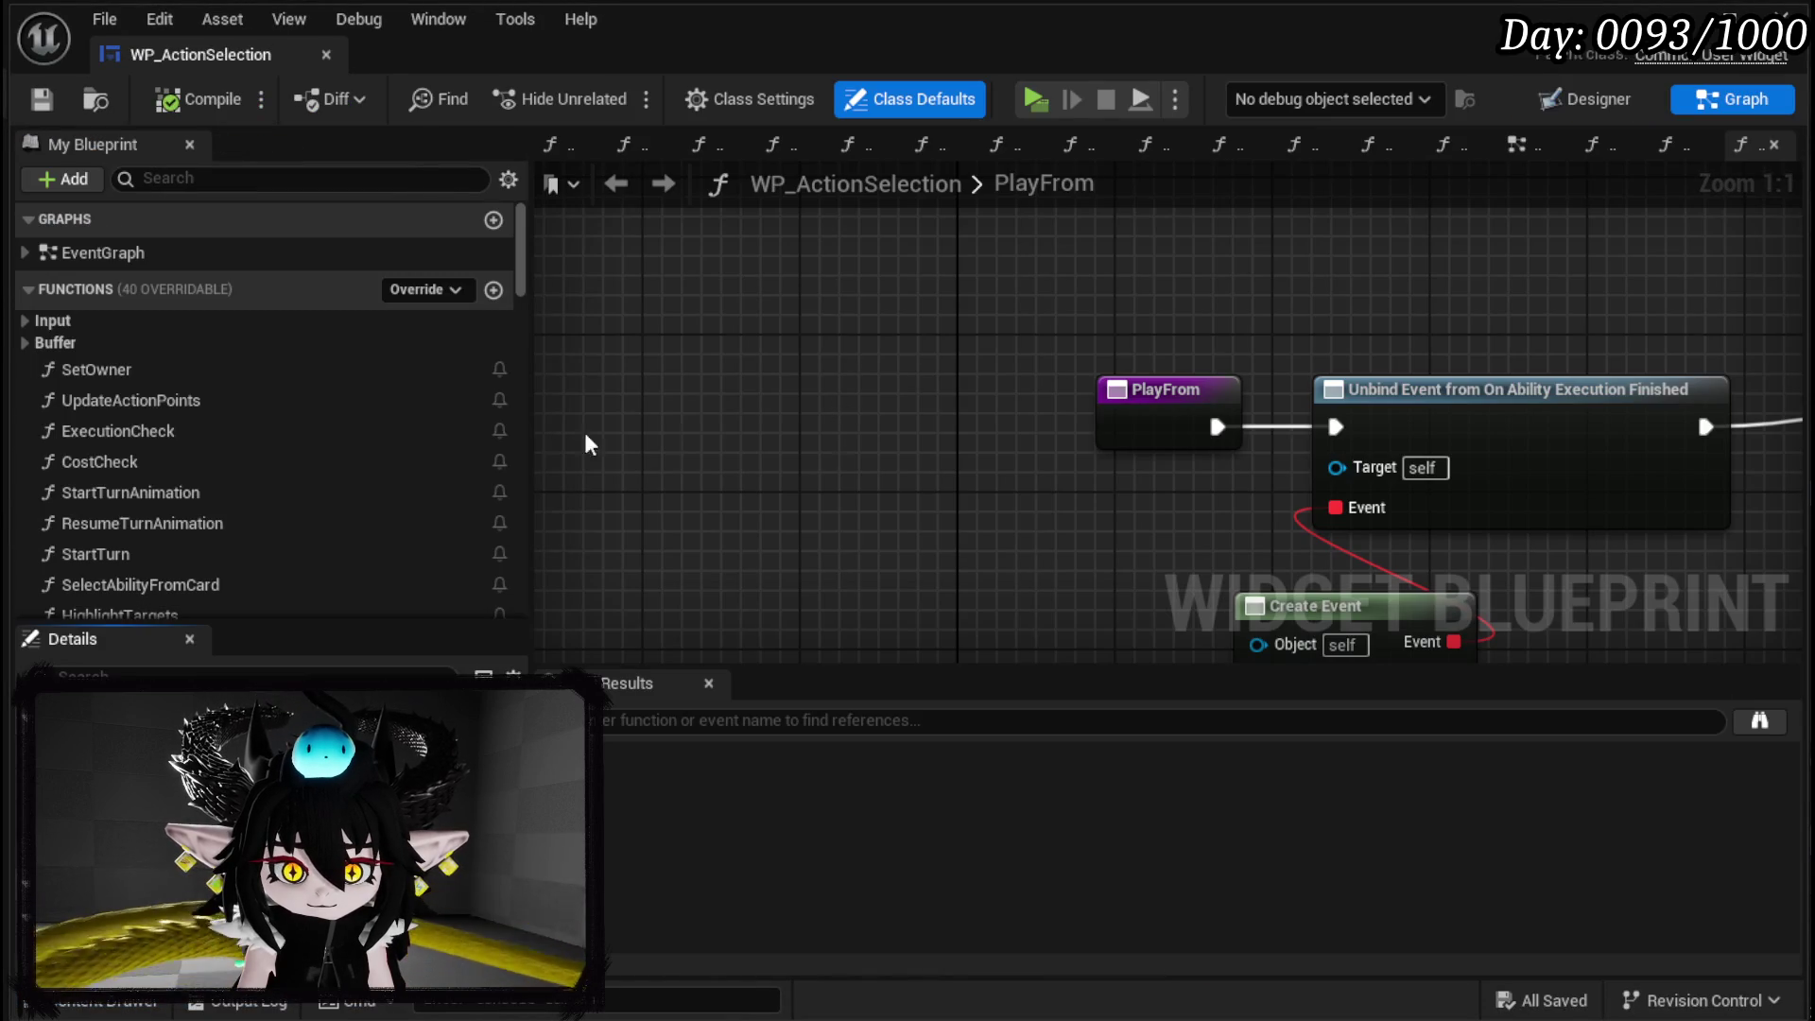
pyautogui.scroll(-3, 892, 457)
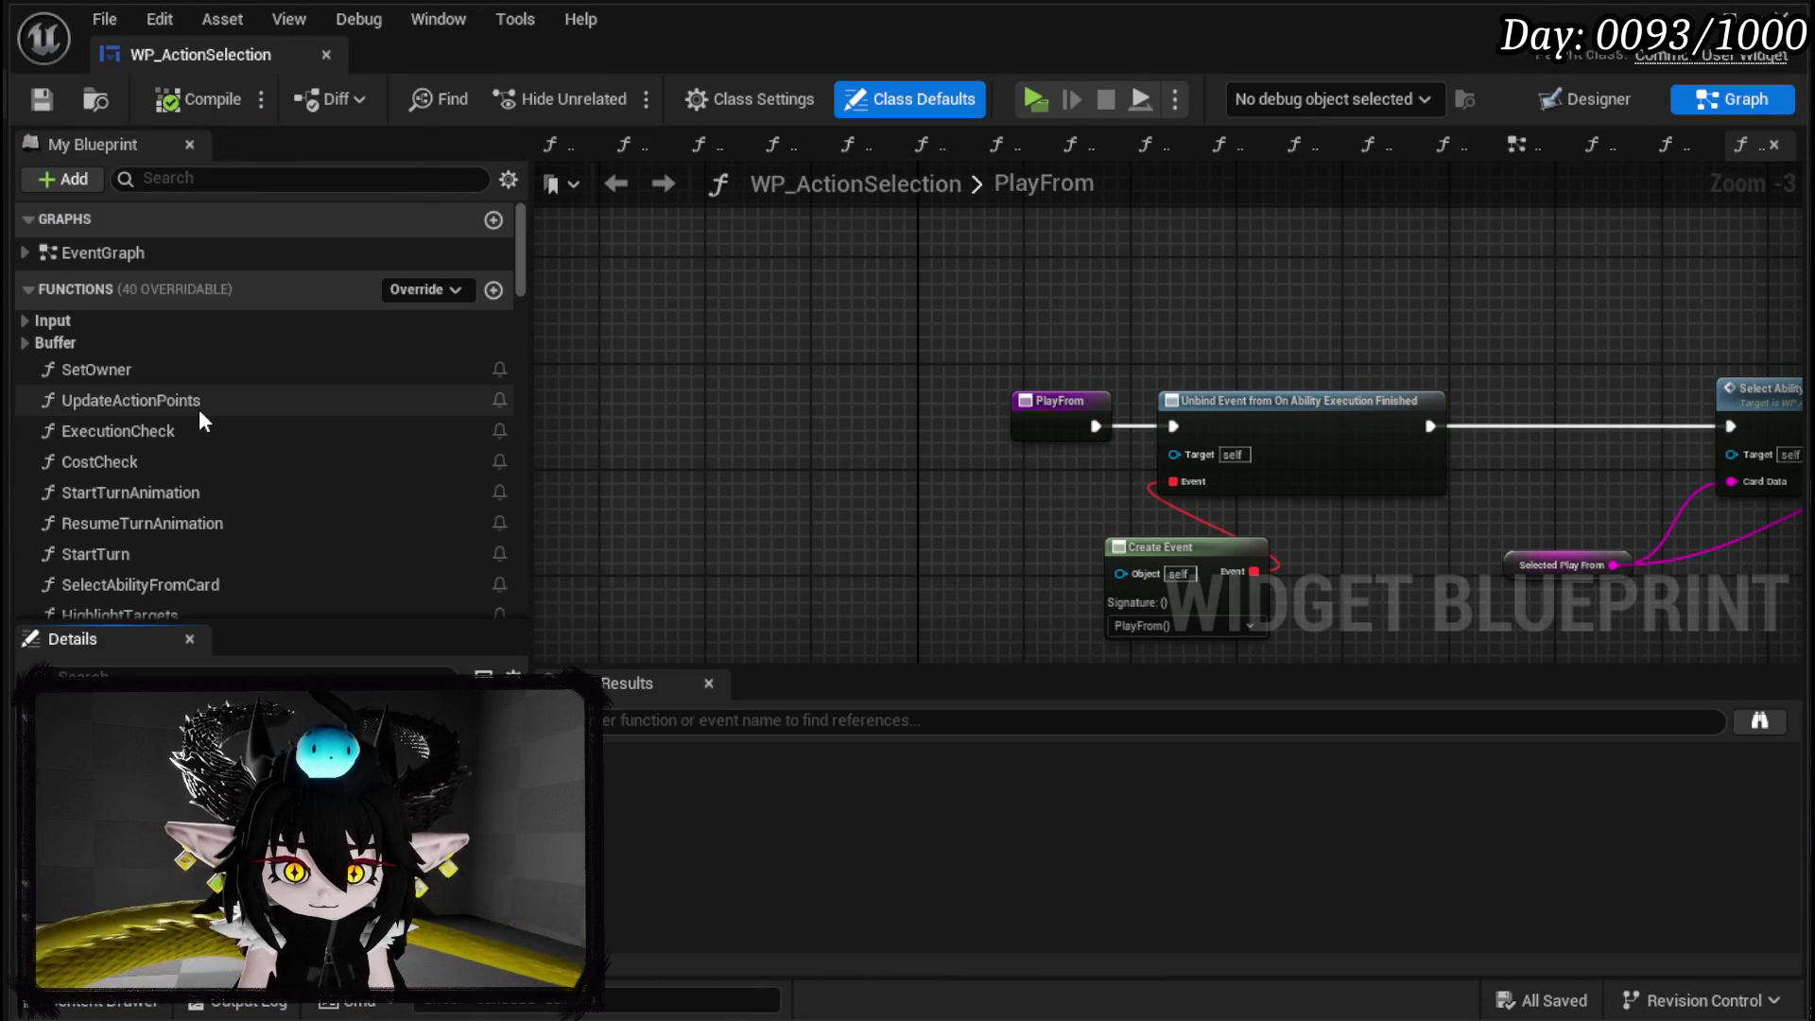
pyautogui.scroll(-5, 199, 422)
pyautogui.scroll(3, 198, 422)
pyautogui.scroll(4, 198, 423)
pyautogui.doubleClick(163, 430)
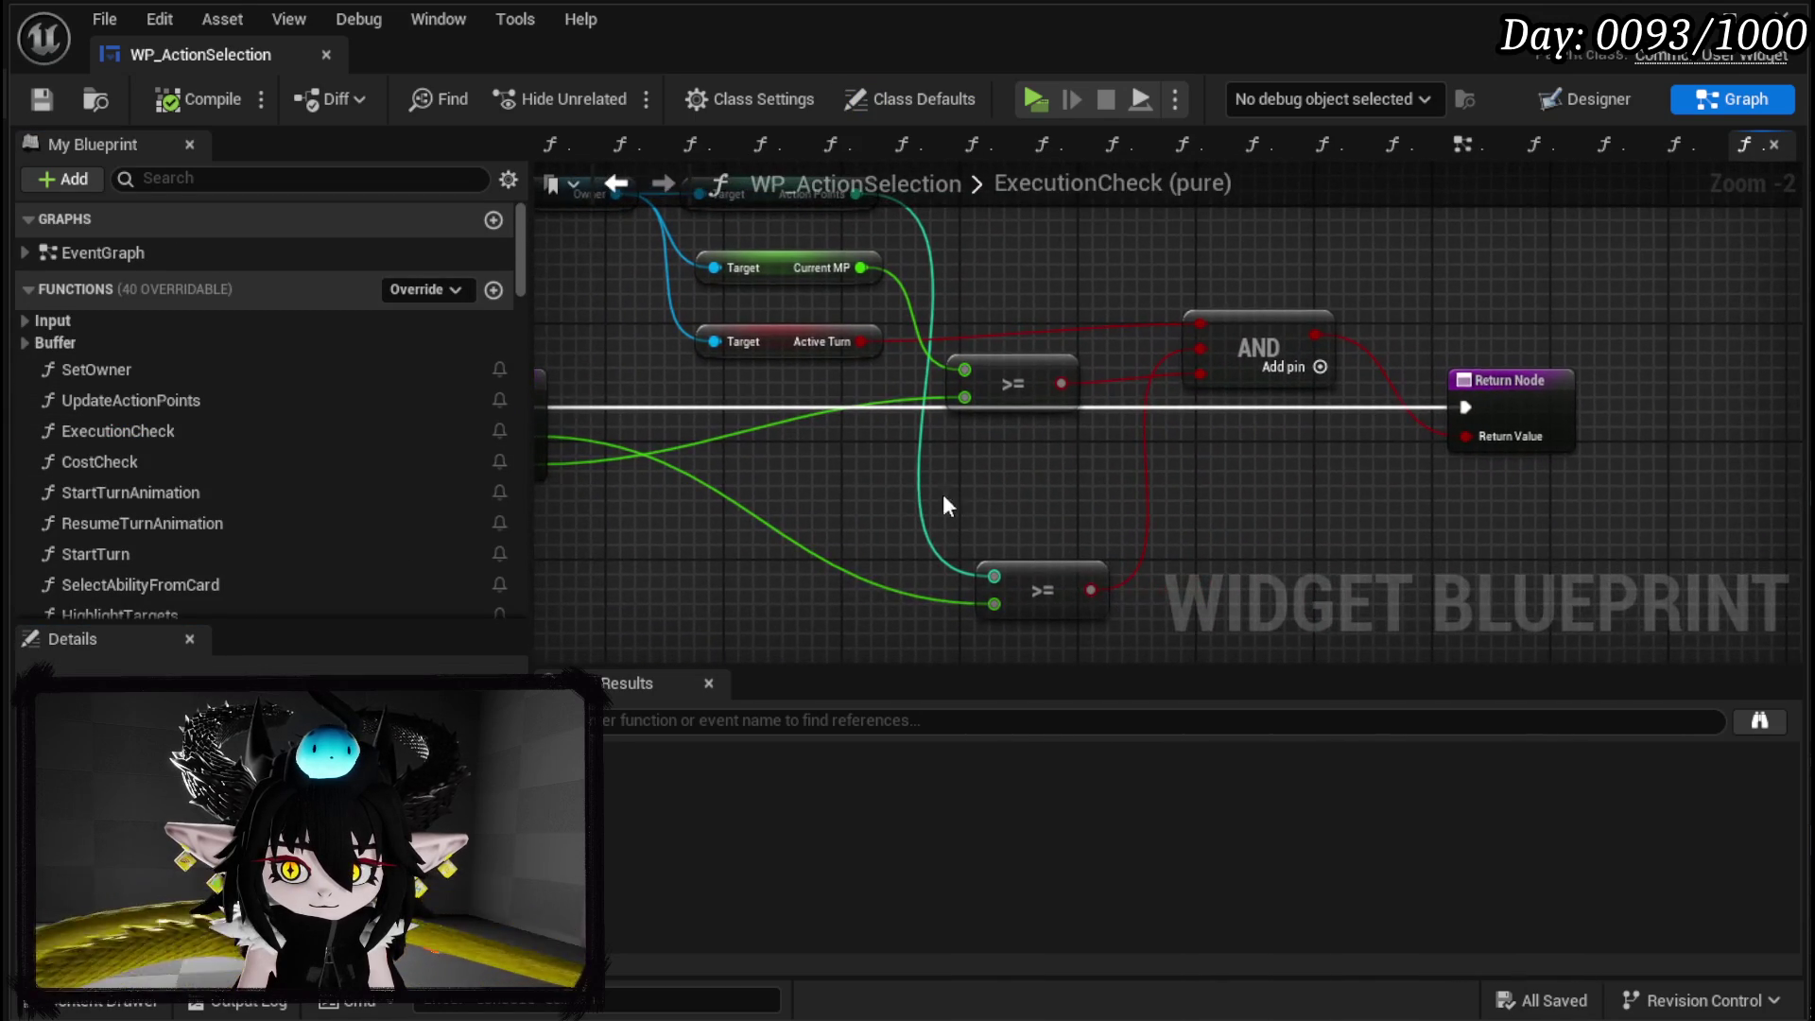
# Rearrange the >= comparison and the Owner/Target getter nodes in ExecutionCheck.
pyautogui.moveTo(992, 438); pyautogui.dragTo(1031, 453)
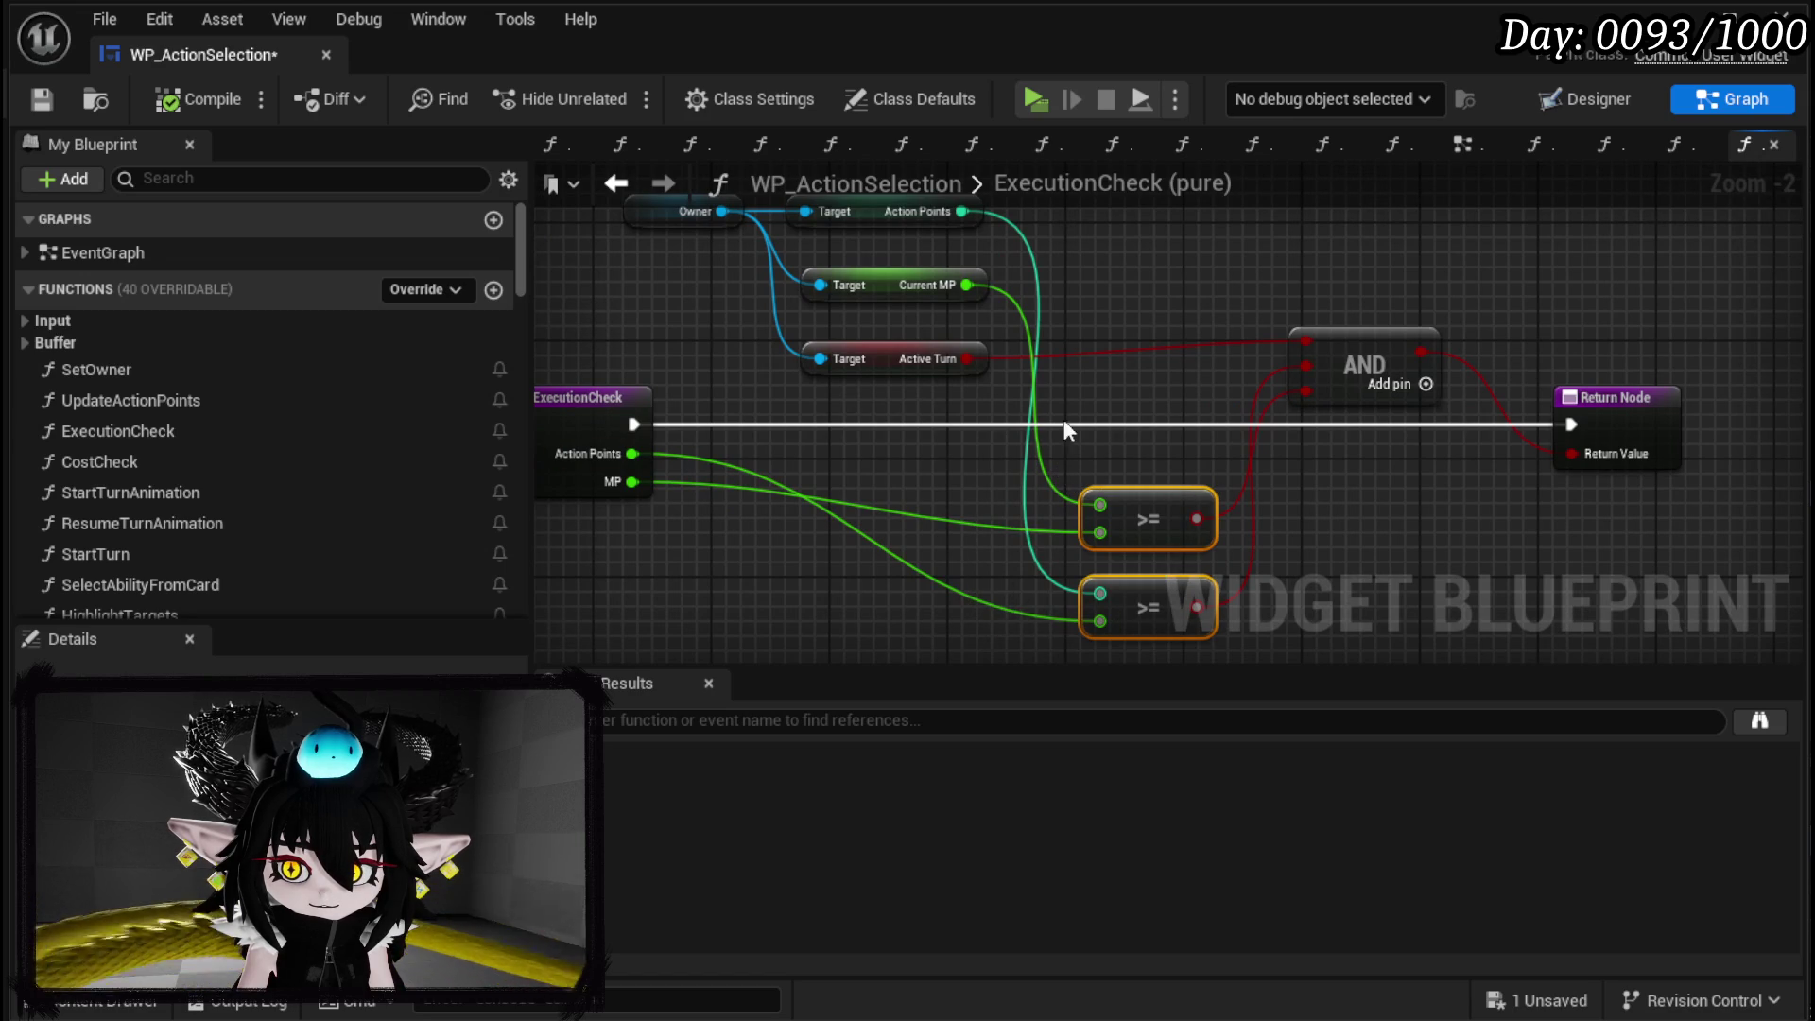
pyautogui.moveTo(793, 470); pyautogui.dragTo(1142, 269)
pyautogui.moveTo(1068, 332)
pyautogui.mouseDown()
pyautogui.moveTo(739, 248)
pyautogui.moveTo(757, 272)
pyautogui.mouseUp()
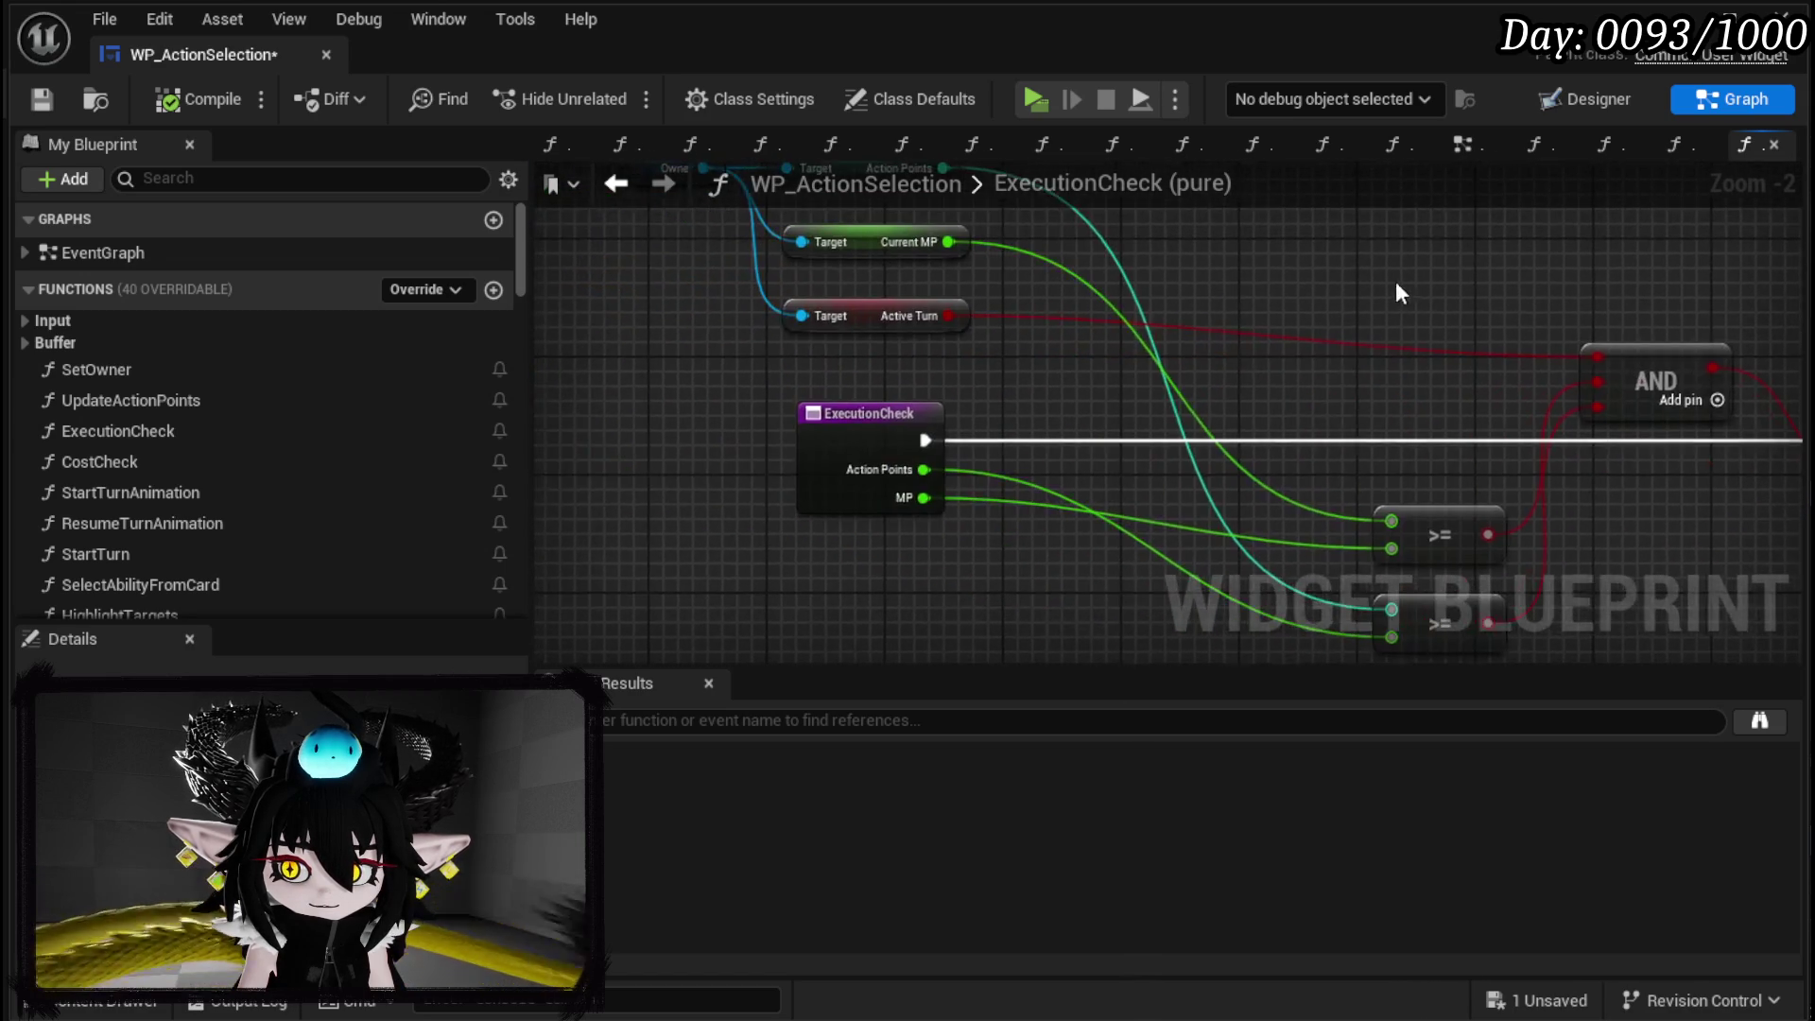
pyautogui.moveTo(682, 454)
pyautogui.mouseDown()
pyautogui.moveTo(1069, 231)
pyautogui.moveTo(1008, 302)
pyautogui.mouseUp()
pyautogui.click(1280, 308)
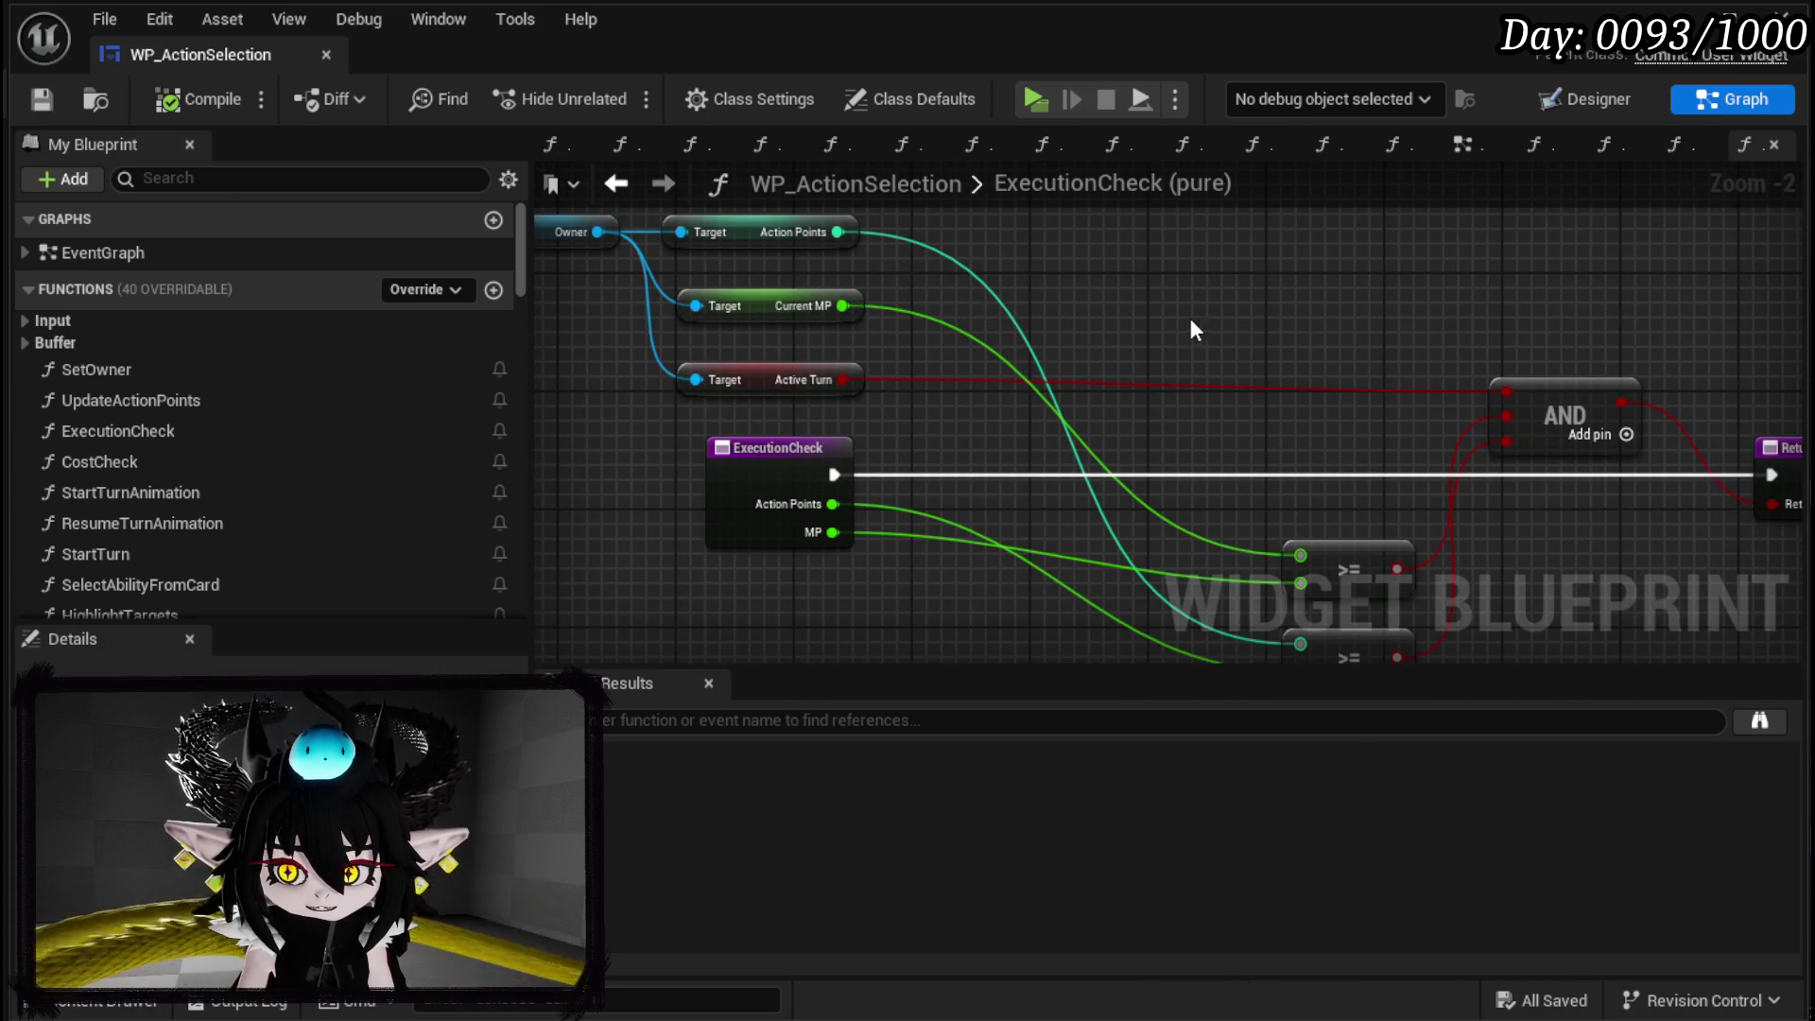
# Search functions for 'Special' and inspect the AbilitySpecialCheck graph up to Trigger Empower.
pyautogui.scroll(-5, 271, 444)
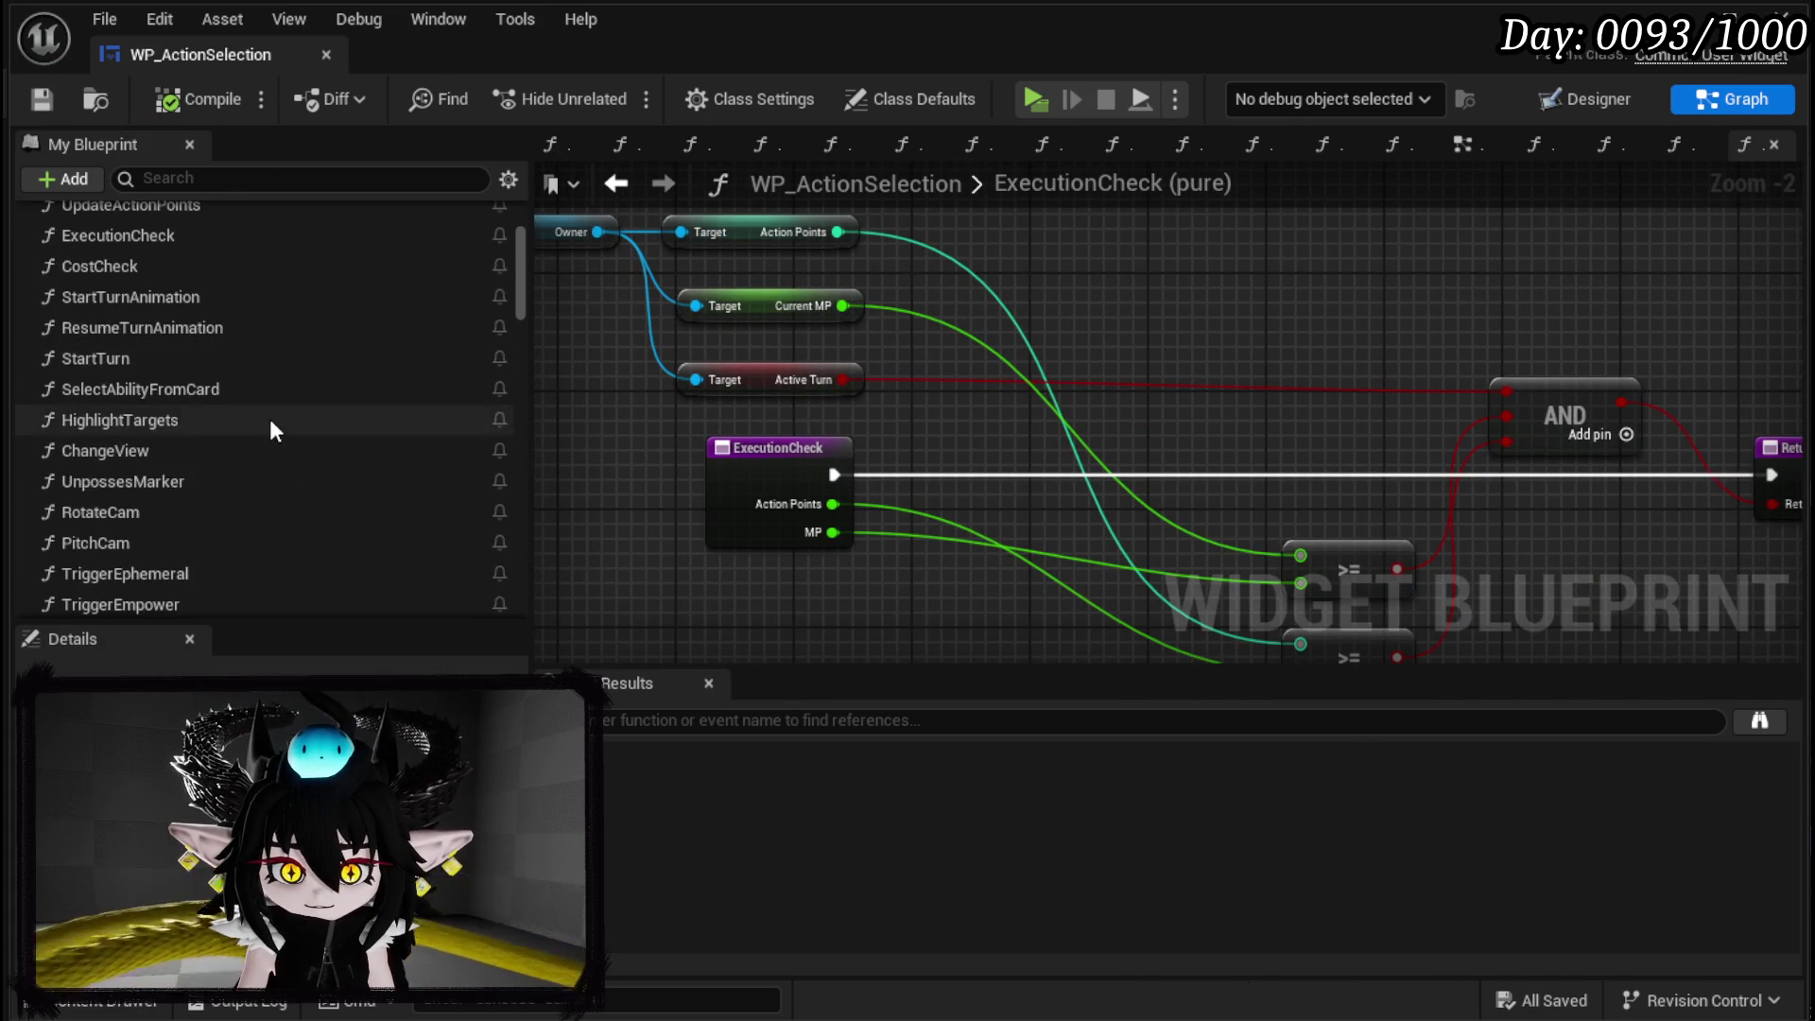
pyautogui.scroll(-3, 338, 416)
pyautogui.scroll(-4, 337, 416)
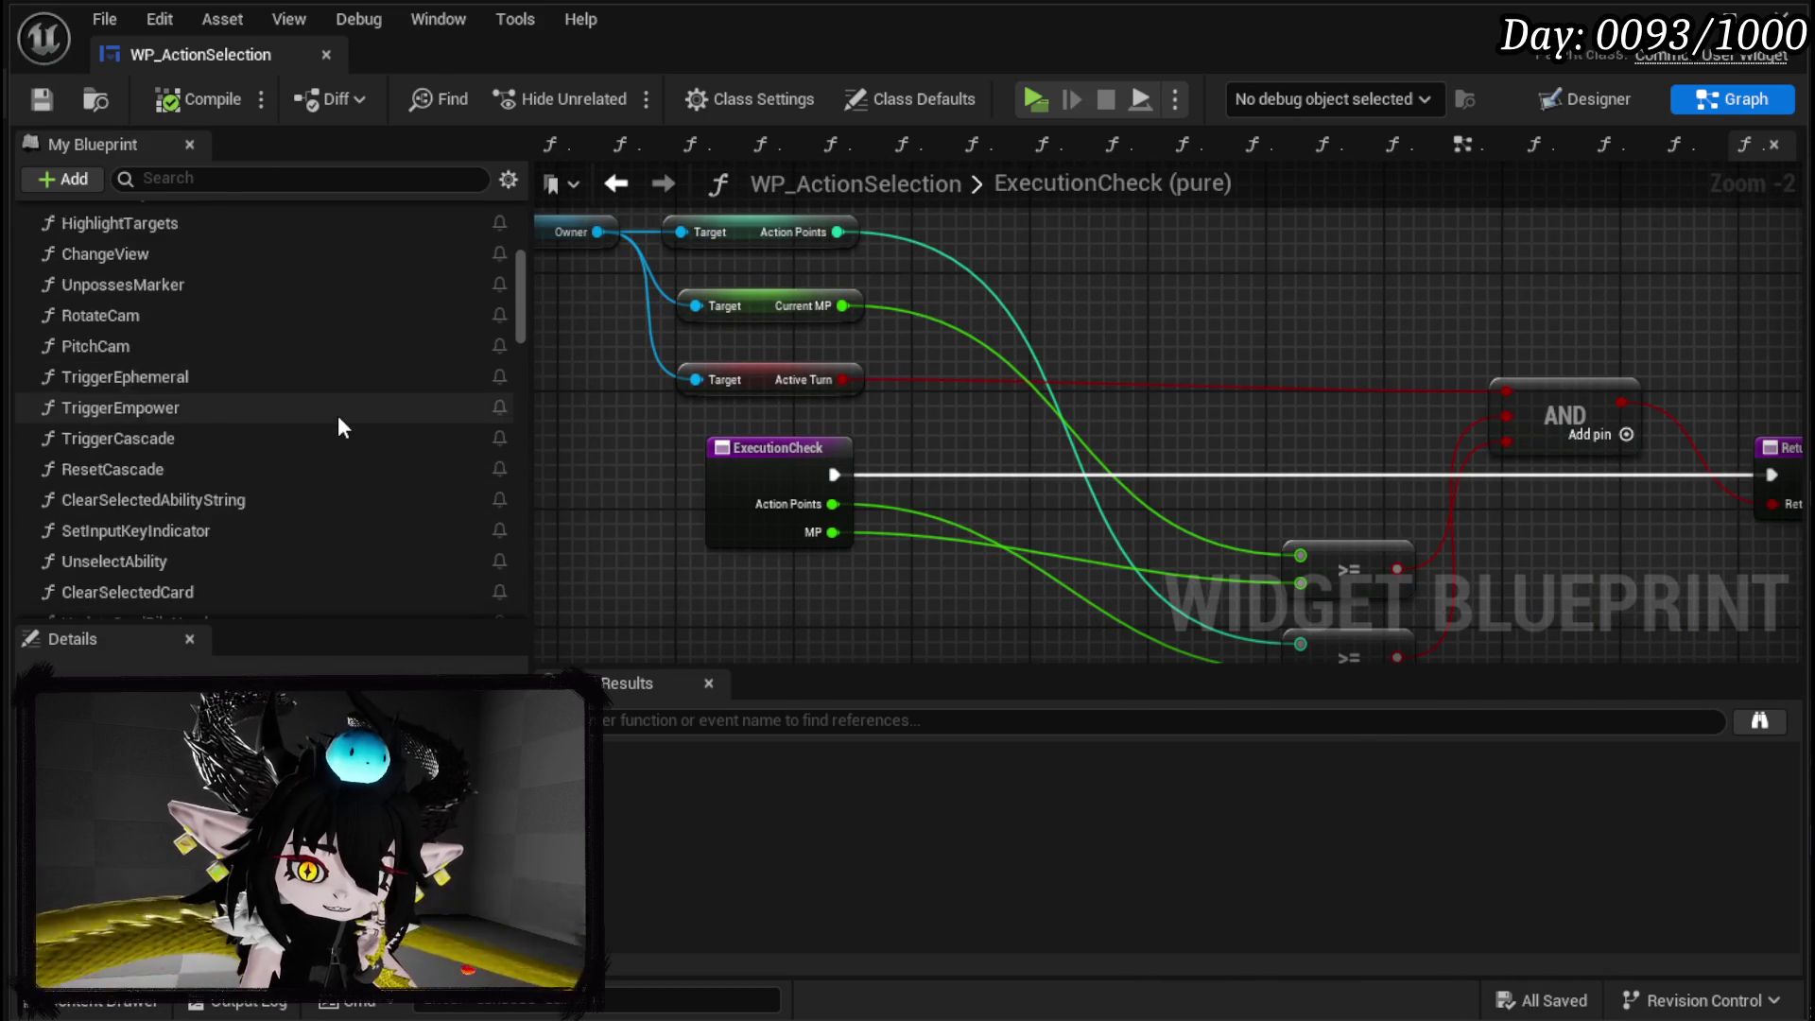
pyautogui.scroll(-1, 337, 417)
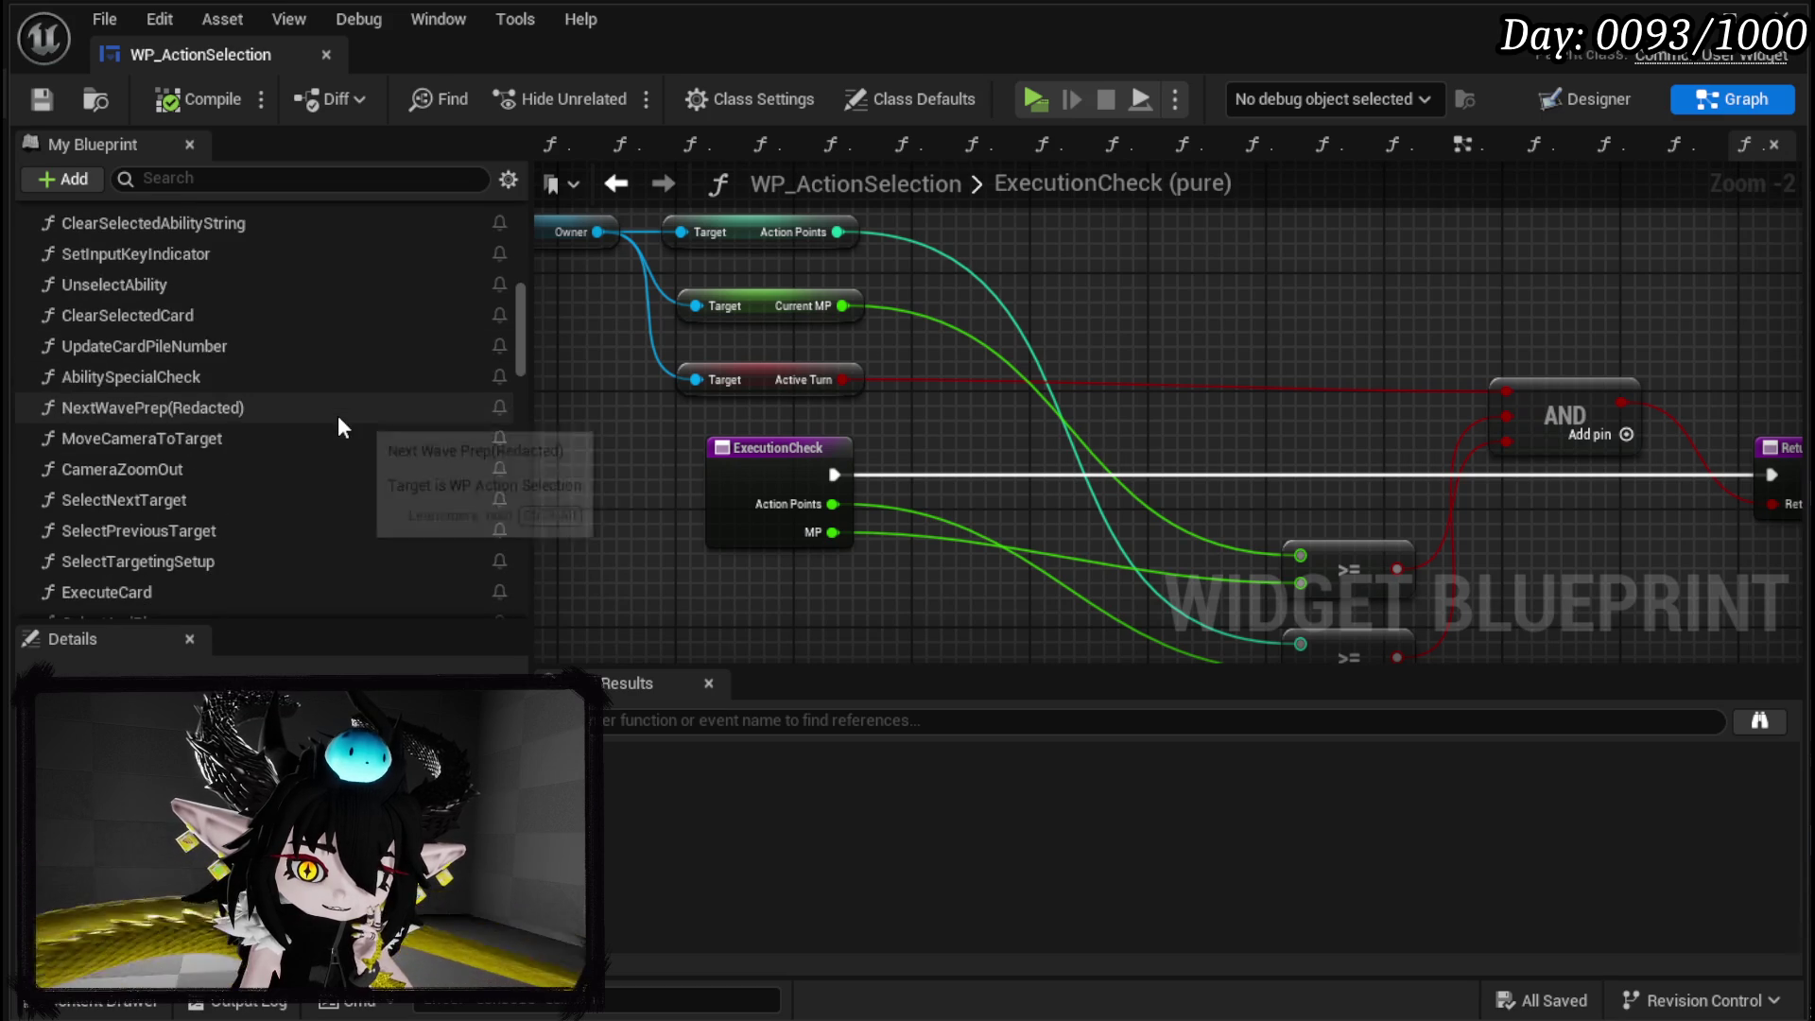
pyautogui.click(316, 179)
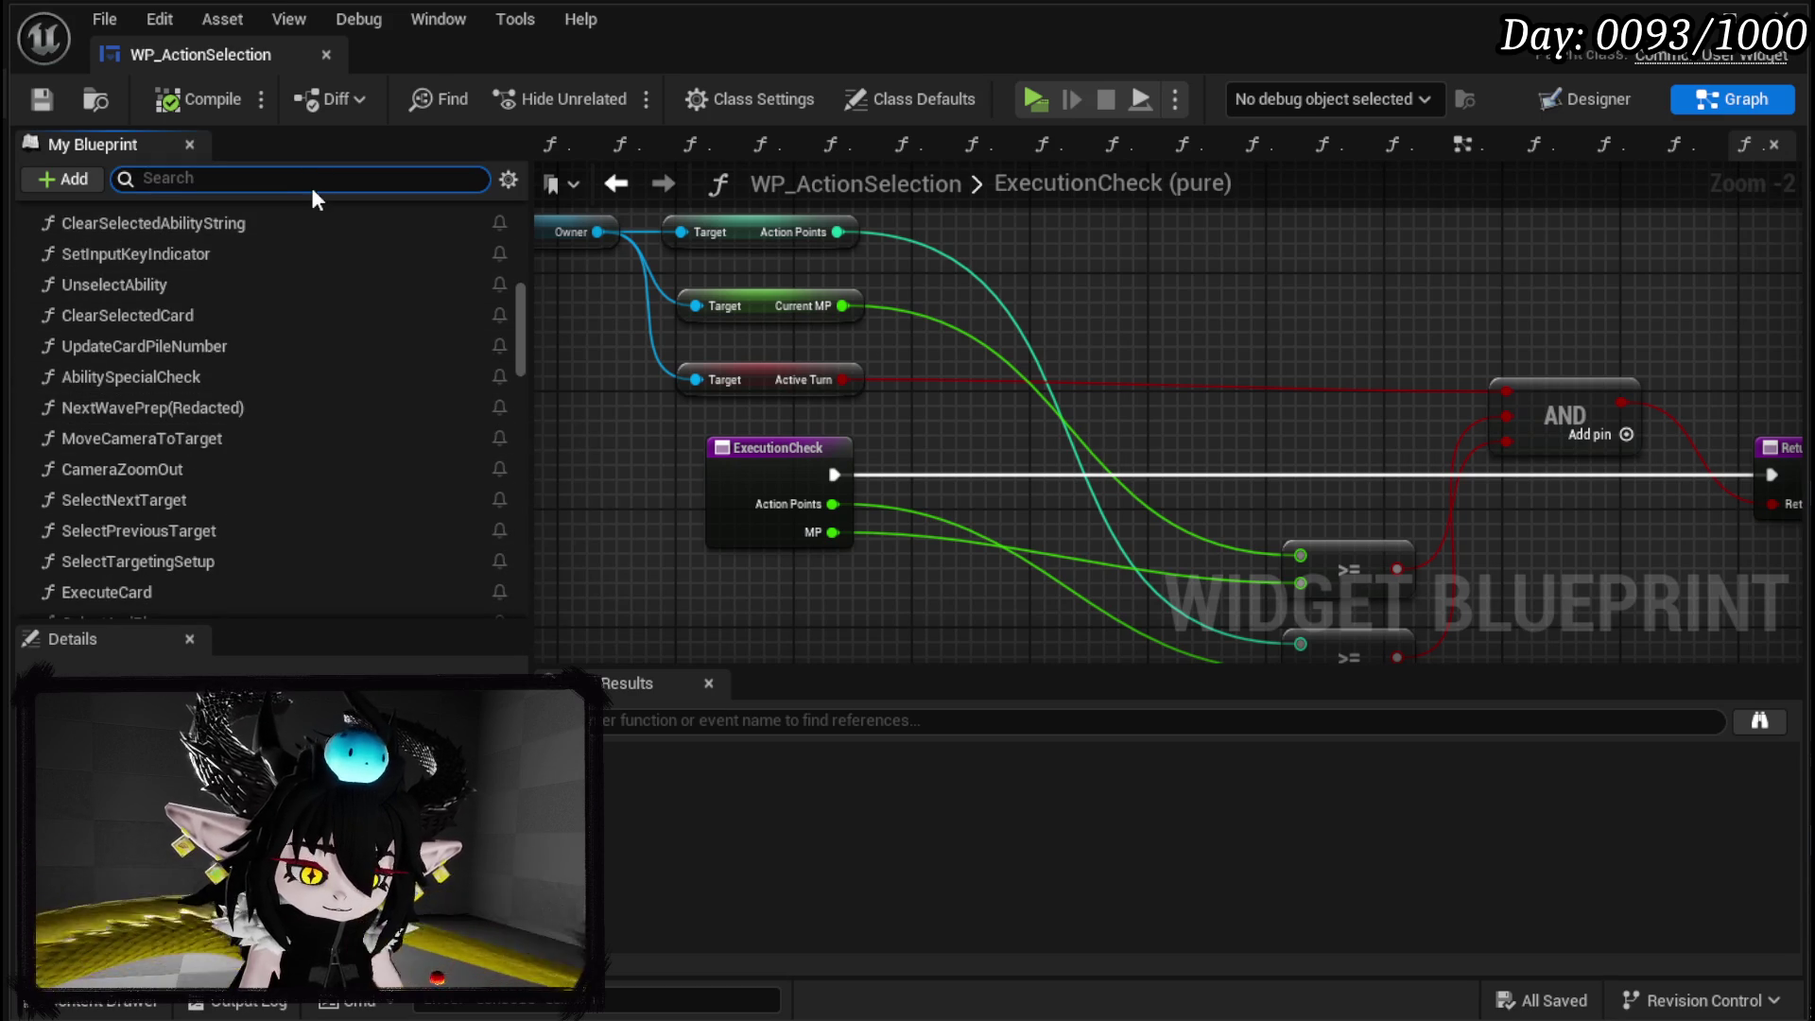
pyautogui.write('Special')
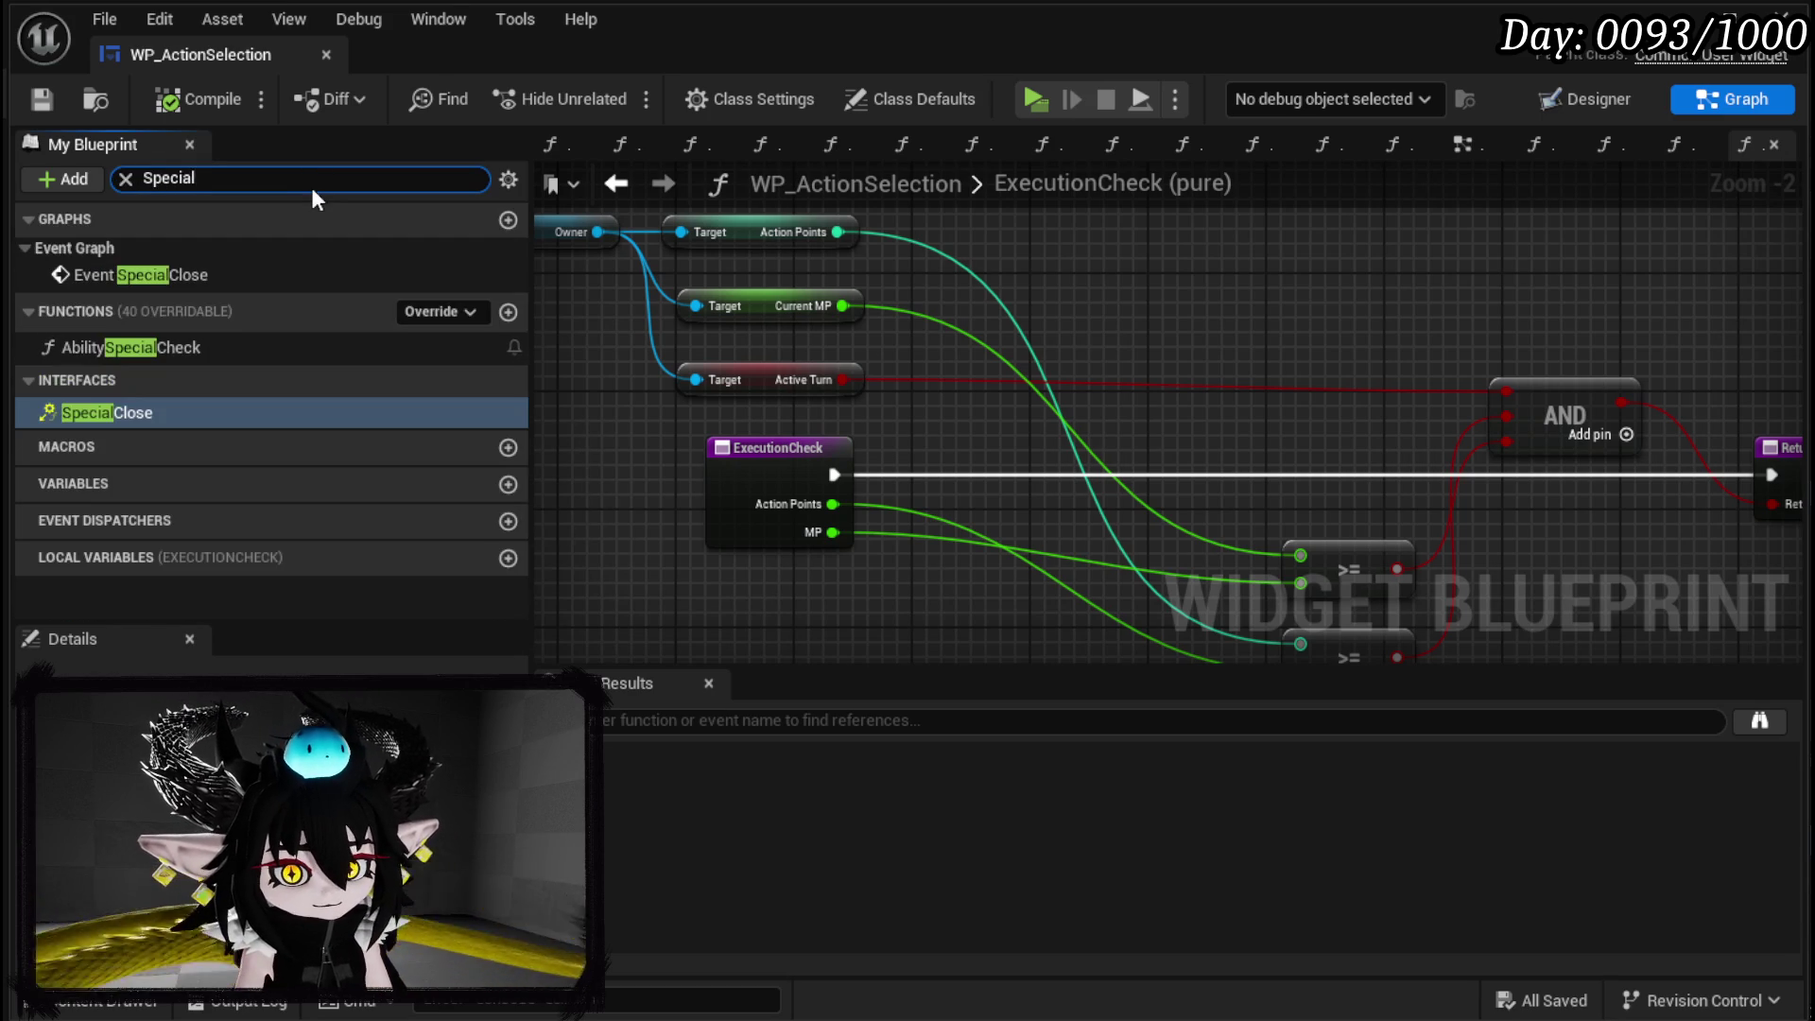
pyautogui.click(187, 350)
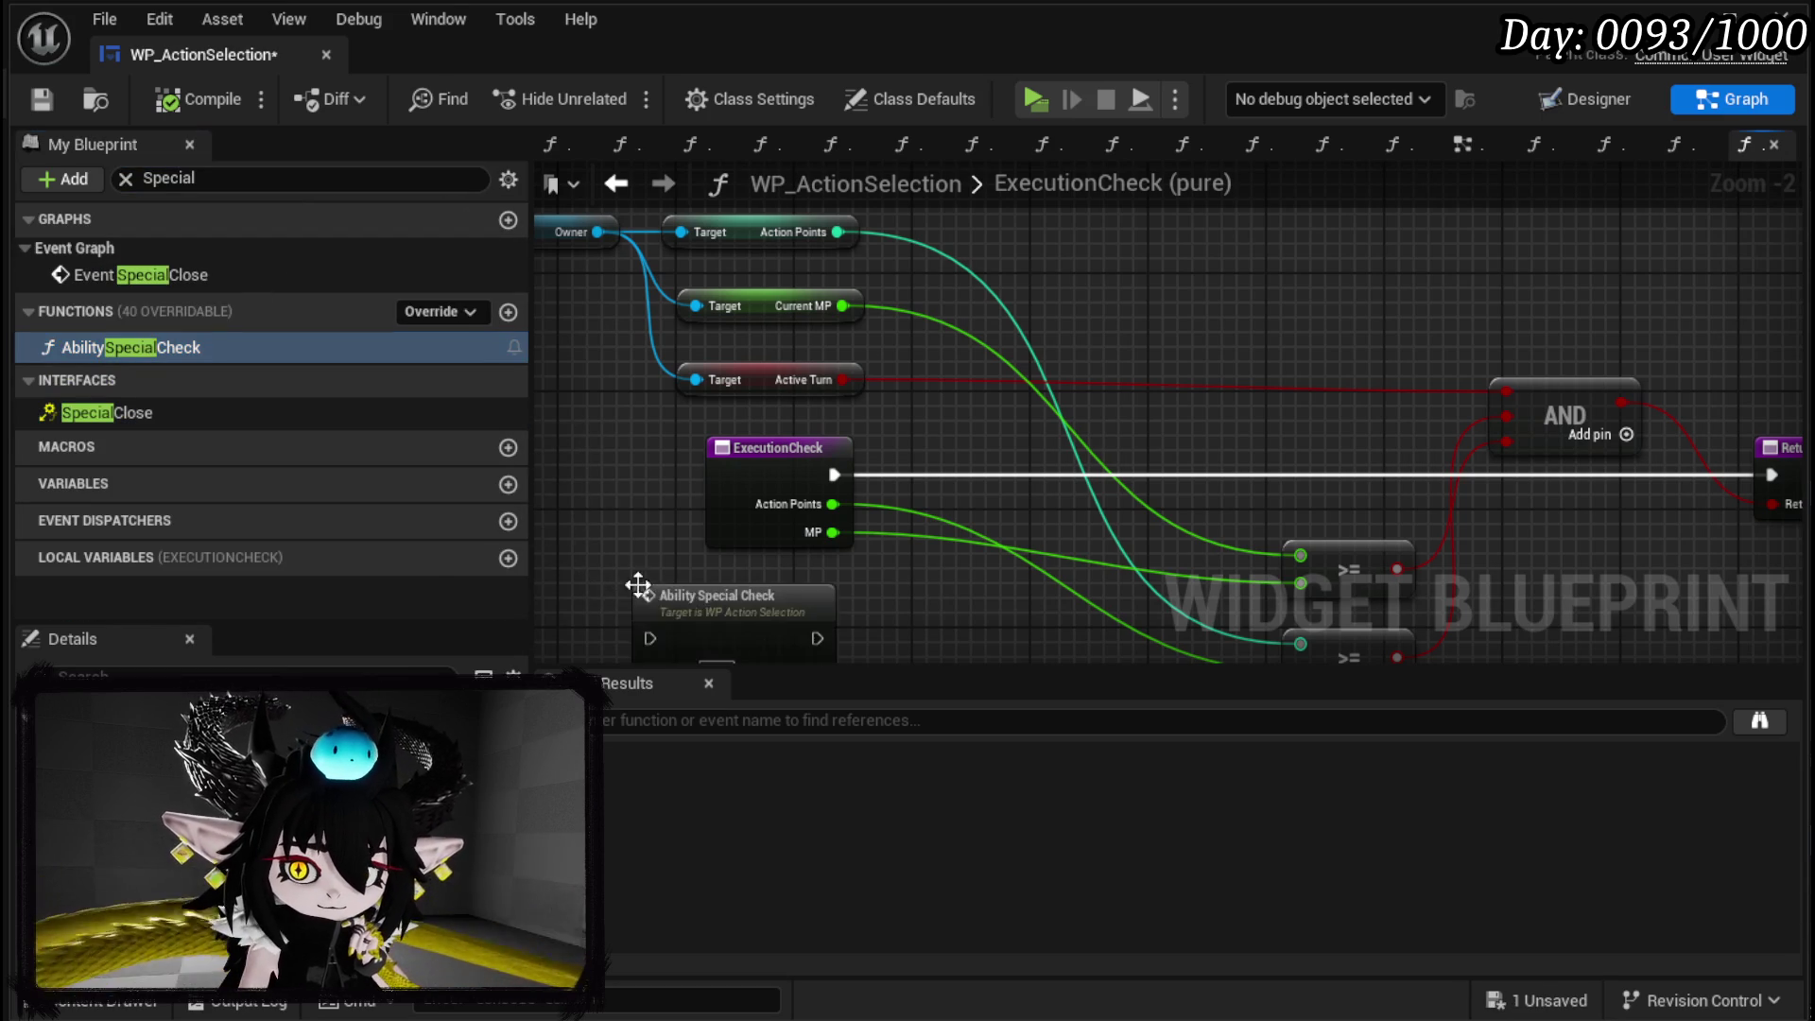
pyautogui.scroll(3, 894, 393)
pyautogui.moveTo(998, 377)
pyautogui.mouseDown()
pyautogui.moveTo(747, 212)
pyautogui.moveTo(655, 220)
pyautogui.moveTo(640, 385)
pyautogui.moveTo(1365, 287)
pyautogui.moveTo(473, 257)
pyautogui.mouseUp()
pyautogui.scroll(-2, 859, 292)
pyautogui.moveTo(859, 293); pyautogui.dragTo(1266, 295)
# Back in ExecutionCheck, delete the Ability Special Check node and filter functions by 'Parse'.
pyautogui.click(603, 184)
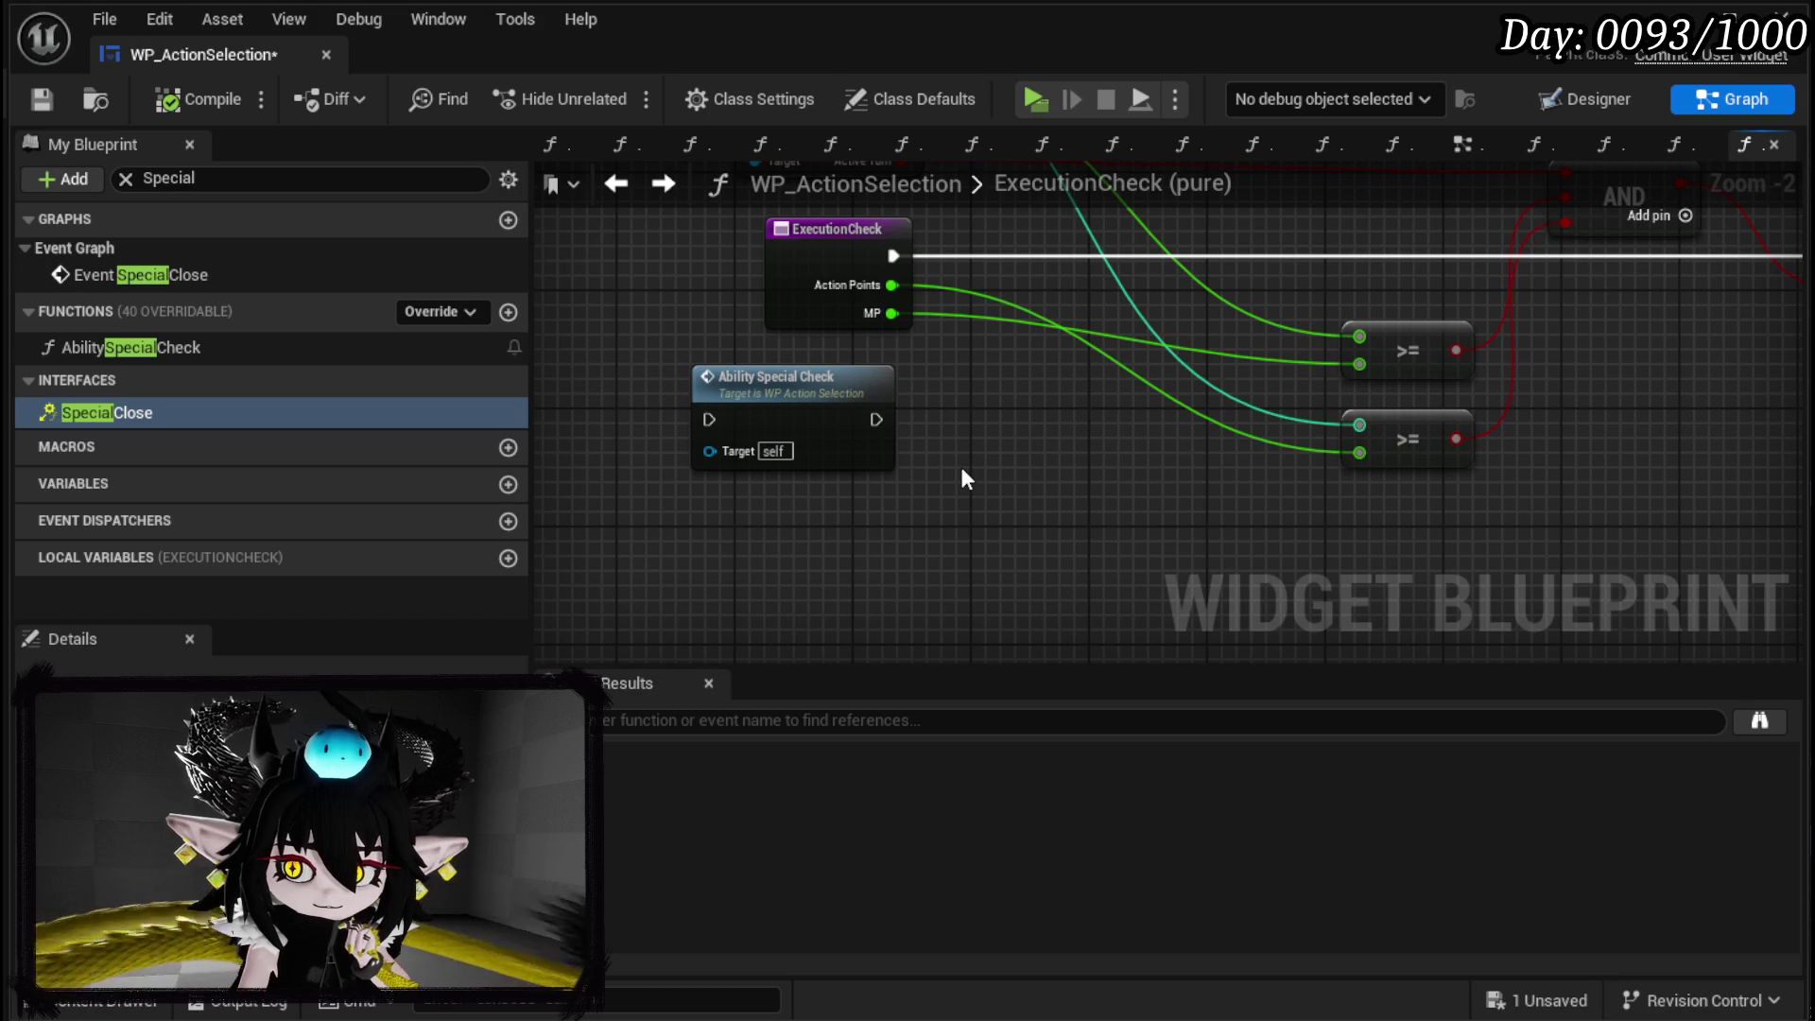
pyautogui.moveTo(965, 479)
pyautogui.mouseDown()
pyautogui.moveTo(762, 498)
pyautogui.moveTo(1046, 518)
pyautogui.mouseUp()
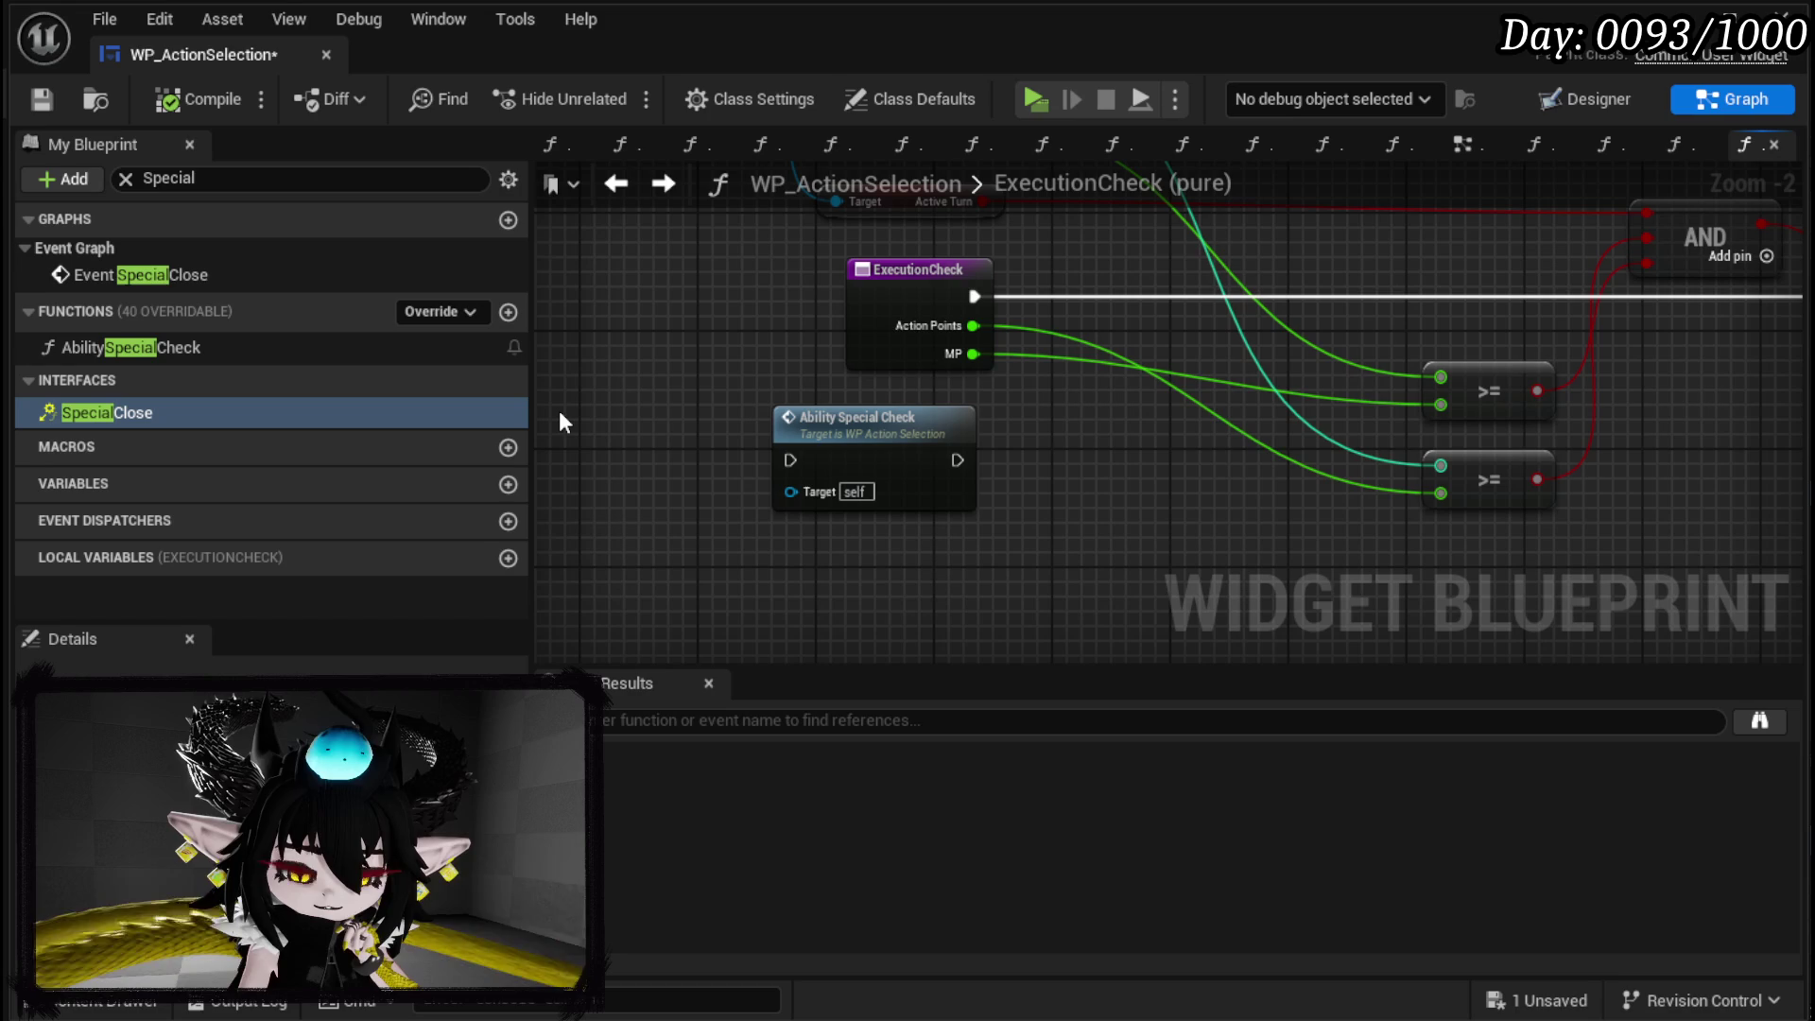
pyautogui.click(850, 468)
pyautogui.moveTo(1147, 476)
pyautogui.mouseDown()
pyautogui.moveTo(1128, 616)
pyautogui.moveTo(1142, 579)
pyautogui.mouseUp()
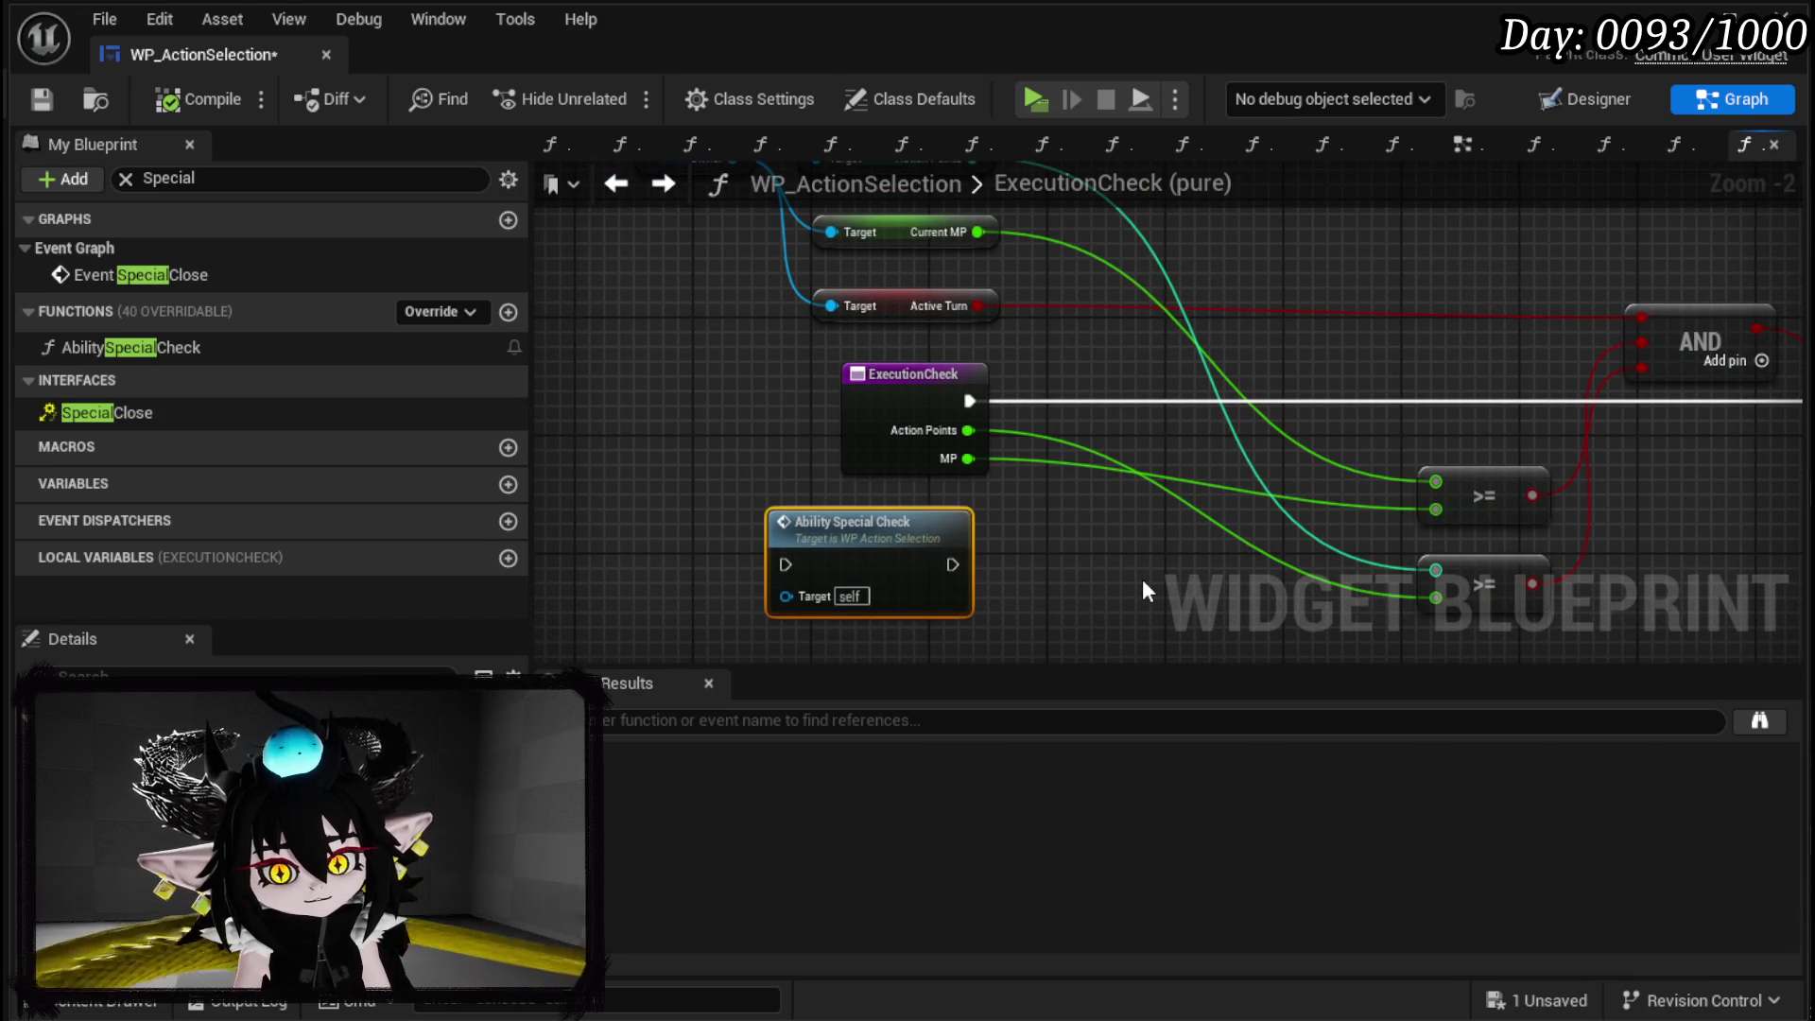
pyautogui.press('Delete')
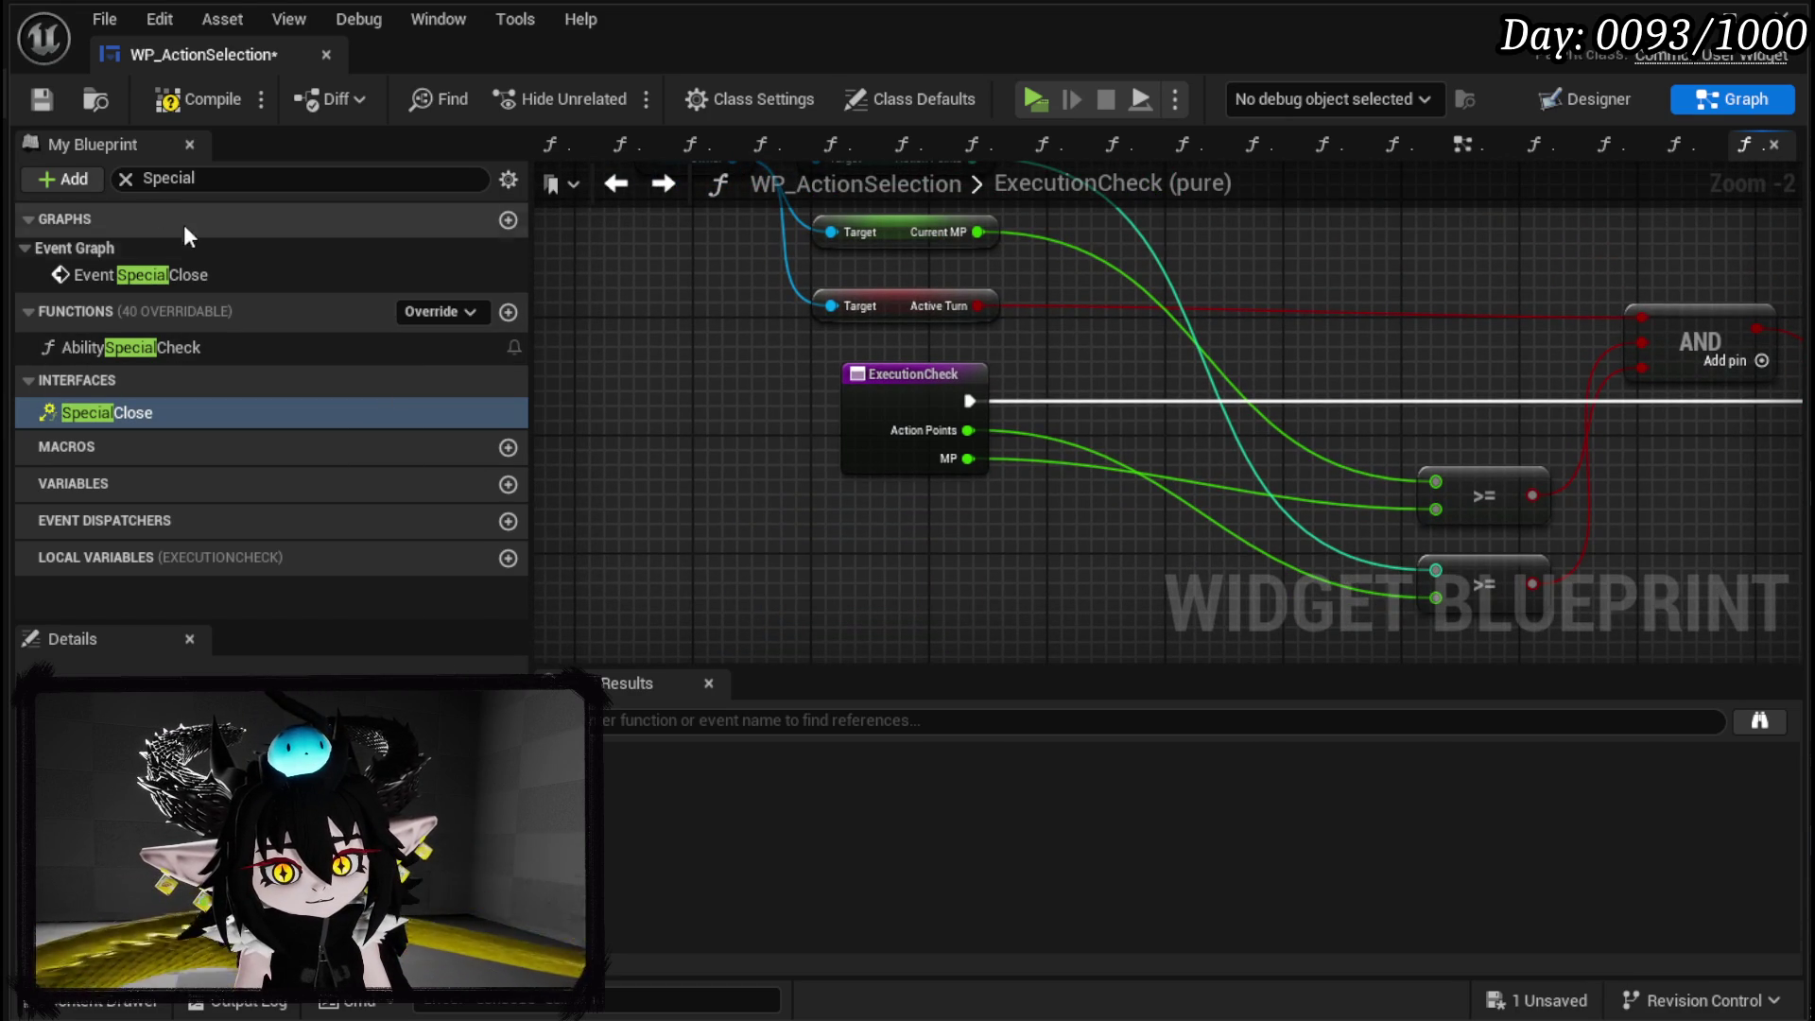
pyautogui.write('Parse')
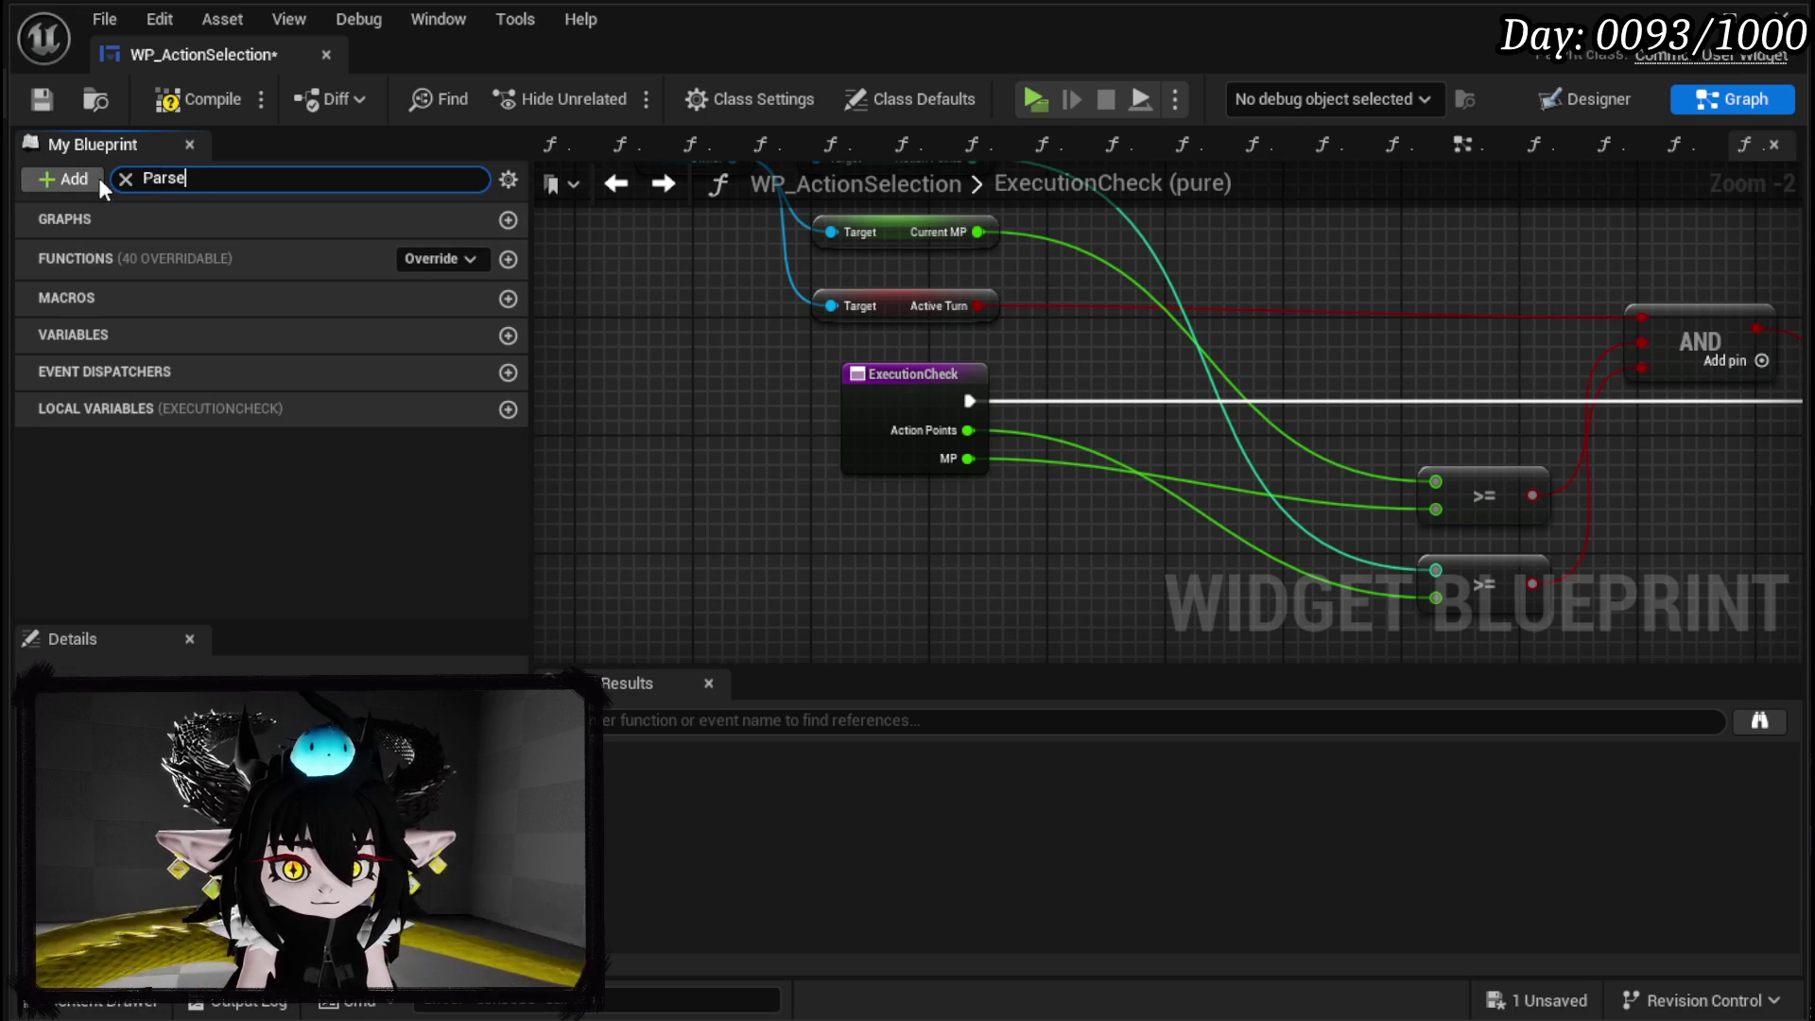
# Add a new function named ParseForSpecial, then compile and save the blueprint.
pyautogui.click(124, 178)
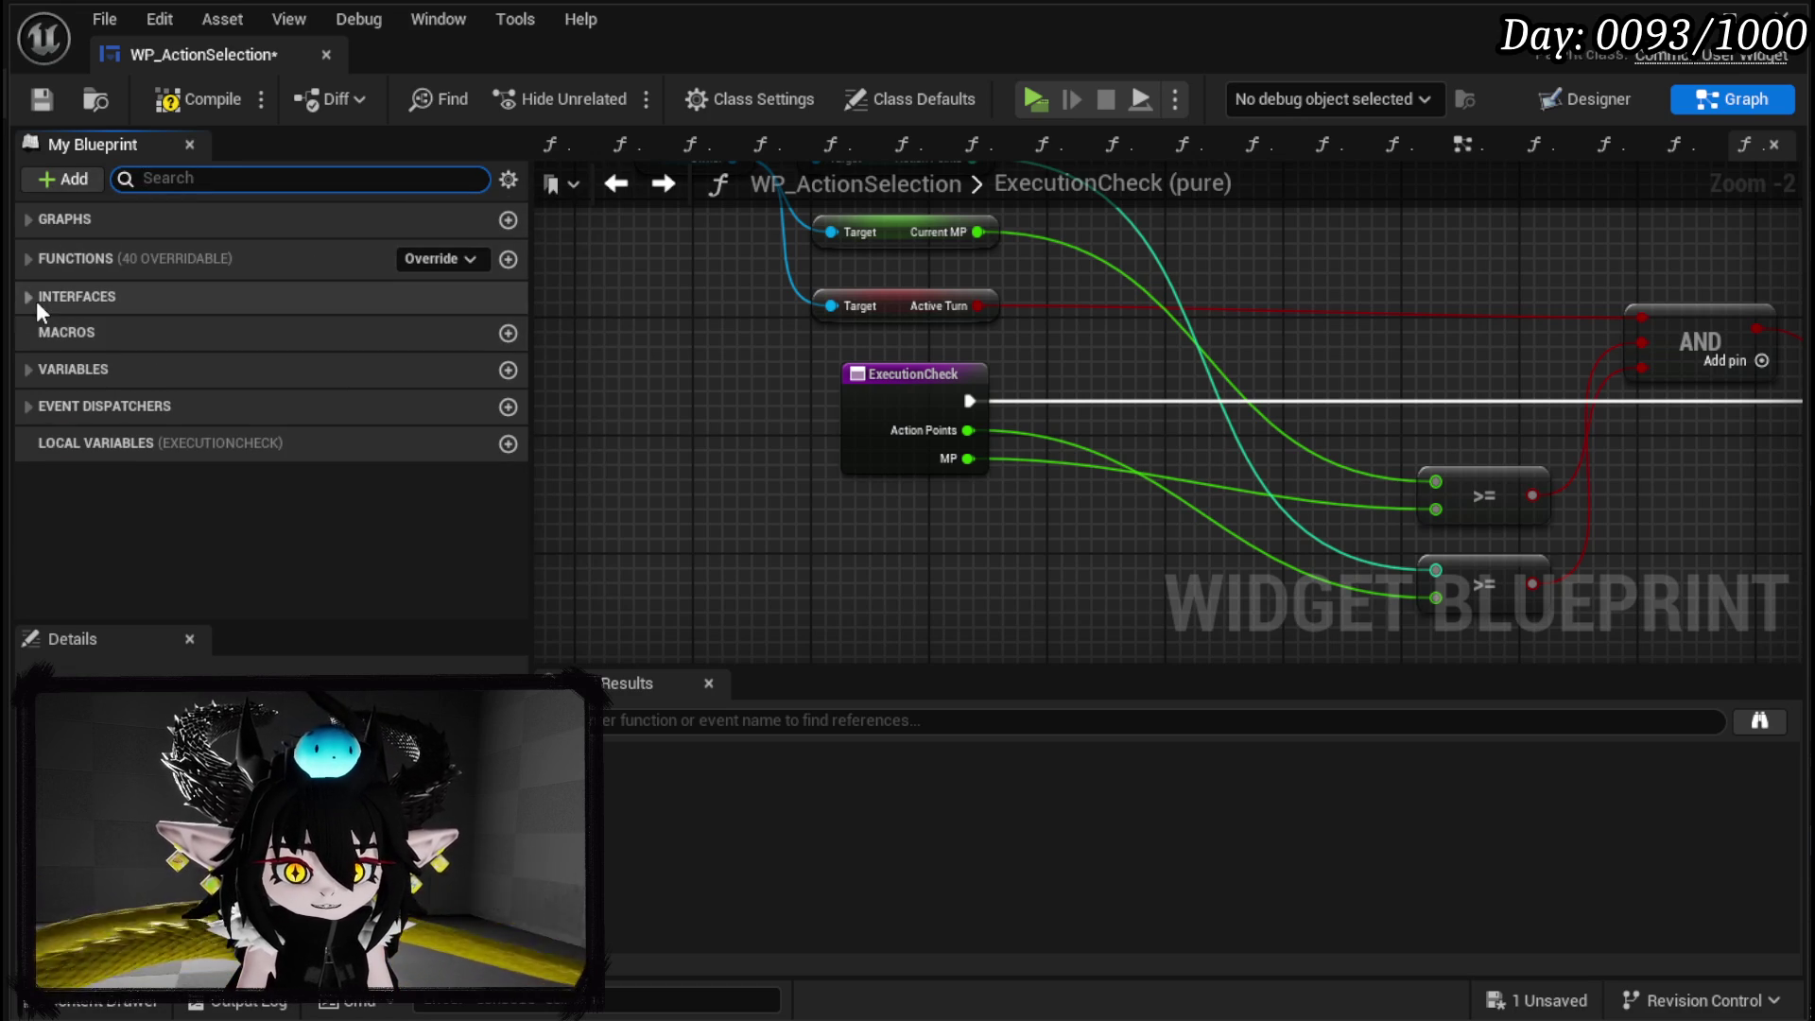
pyautogui.click(23, 258)
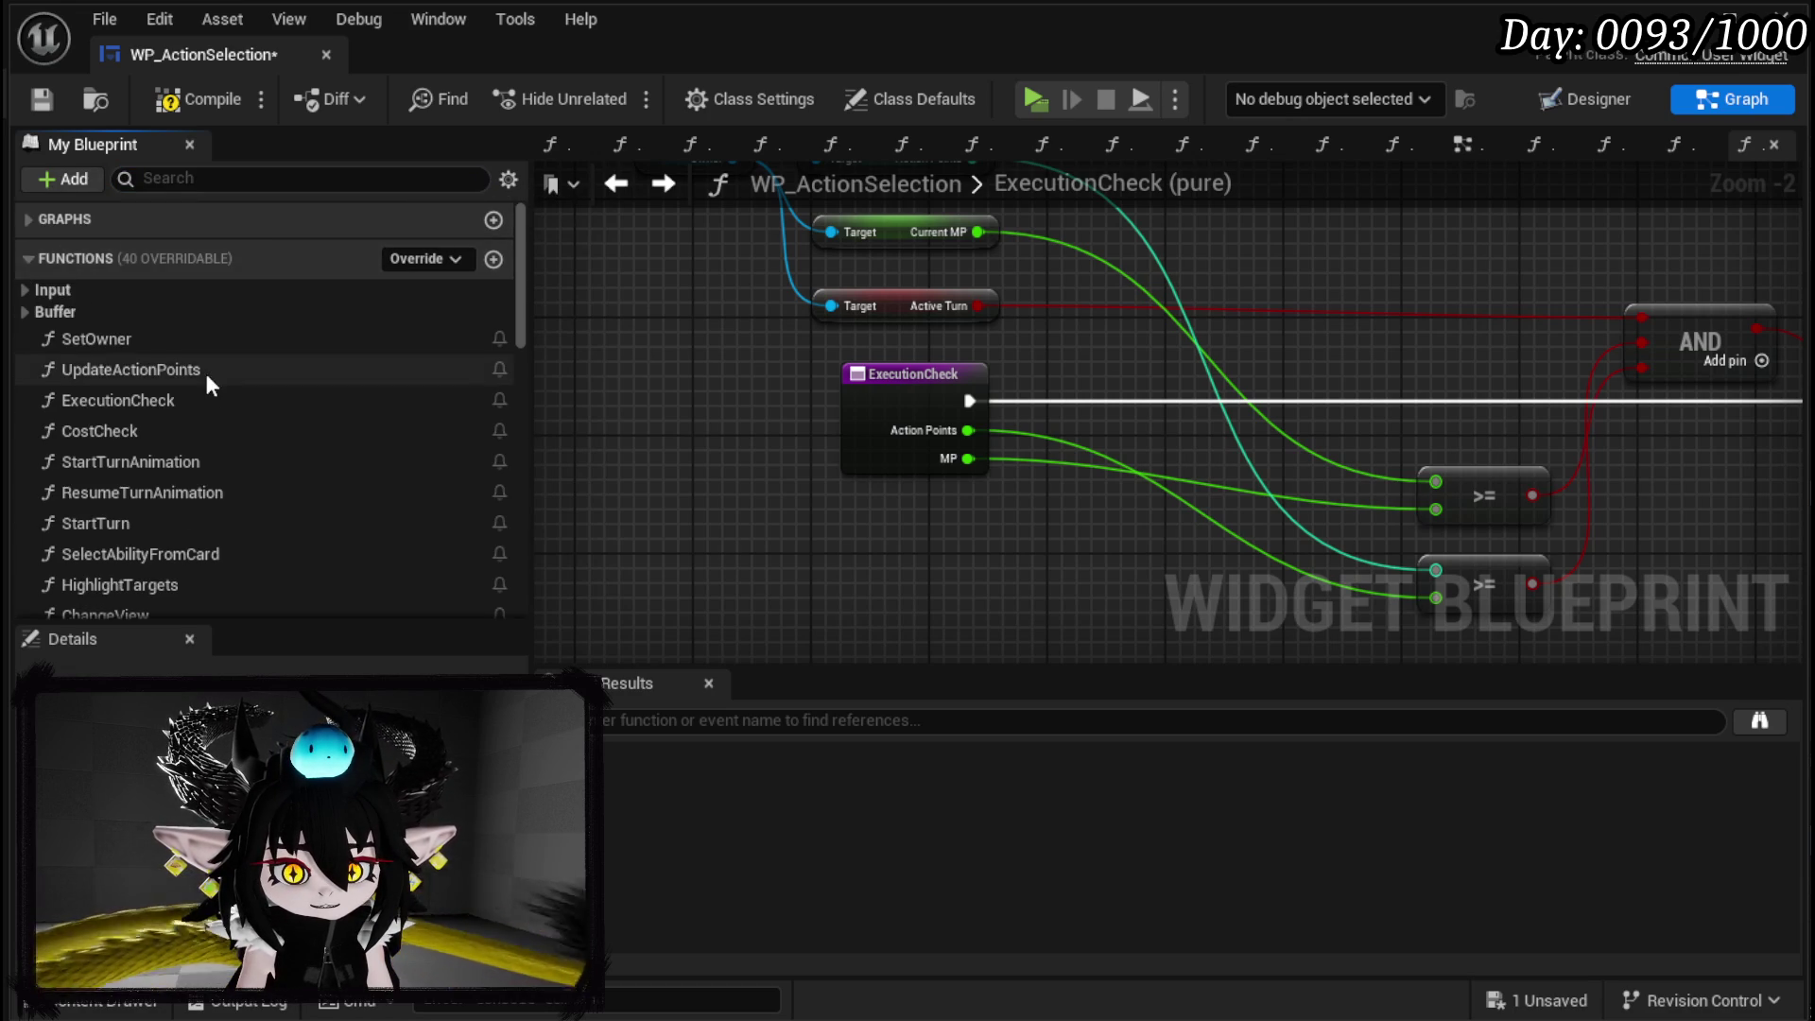
pyautogui.scroll(-15, 206, 376)
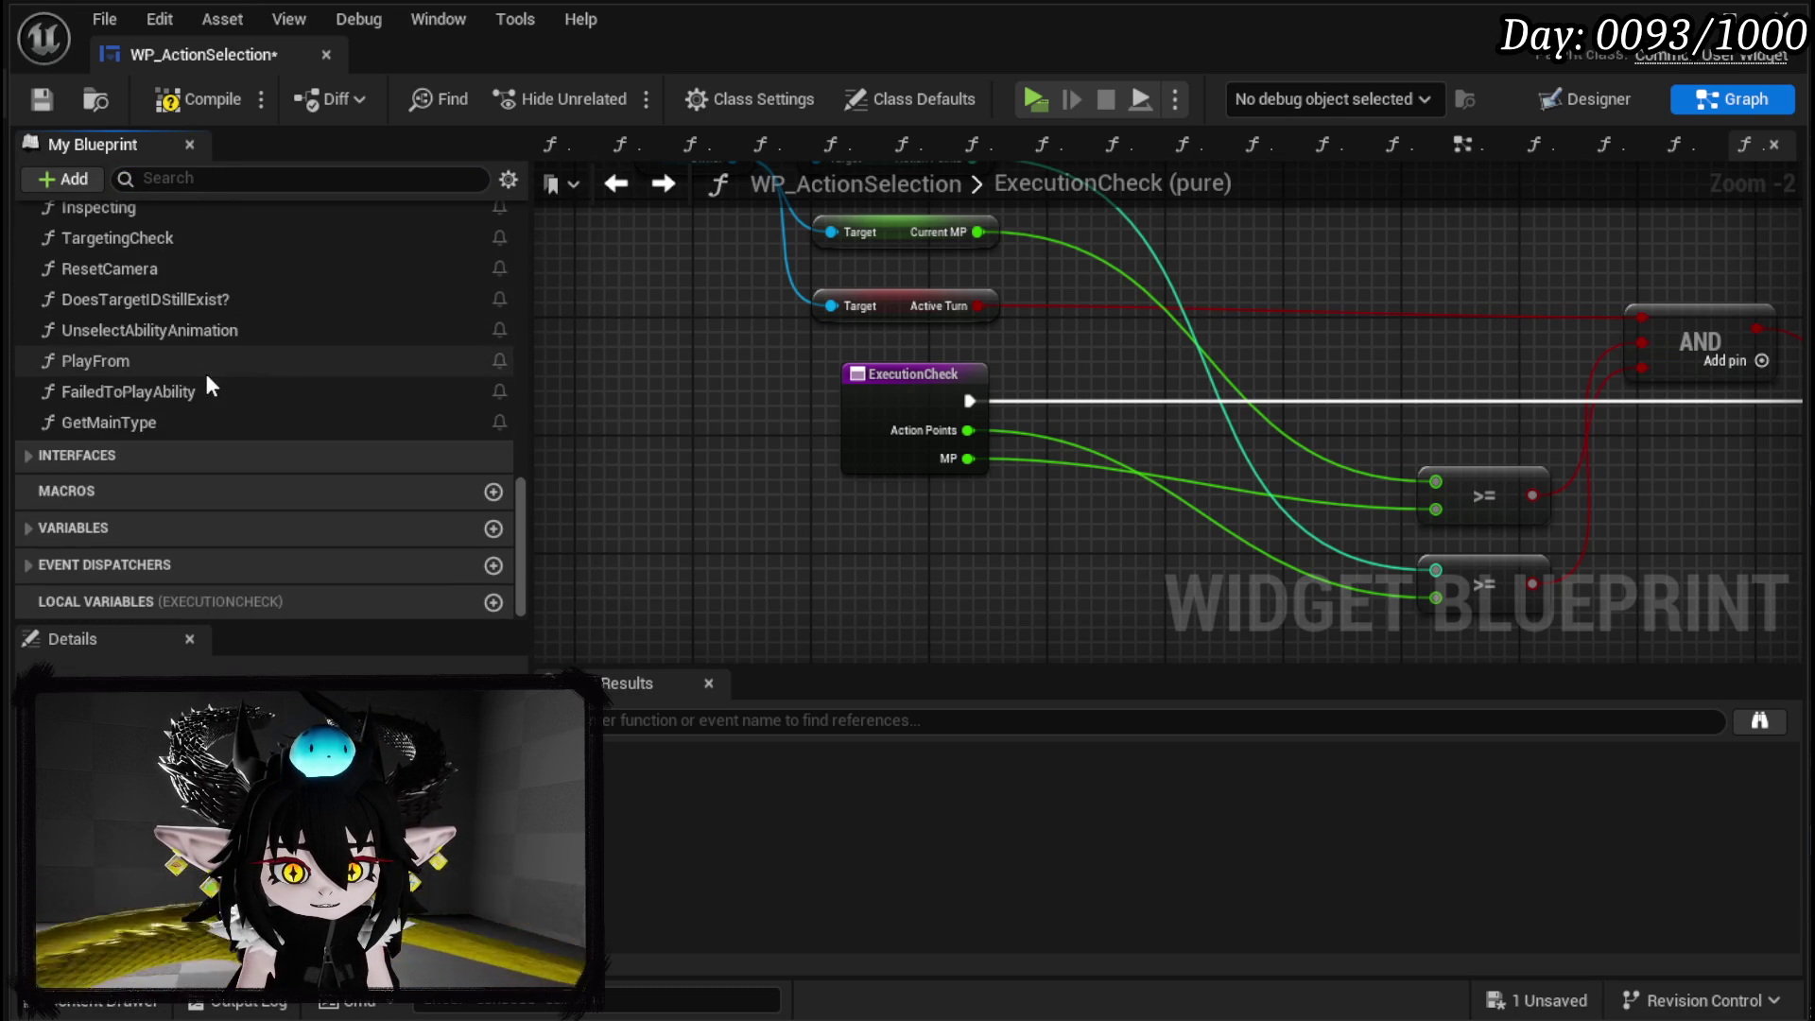
pyautogui.scroll(12, 211, 374)
pyautogui.scroll(3, 228, 376)
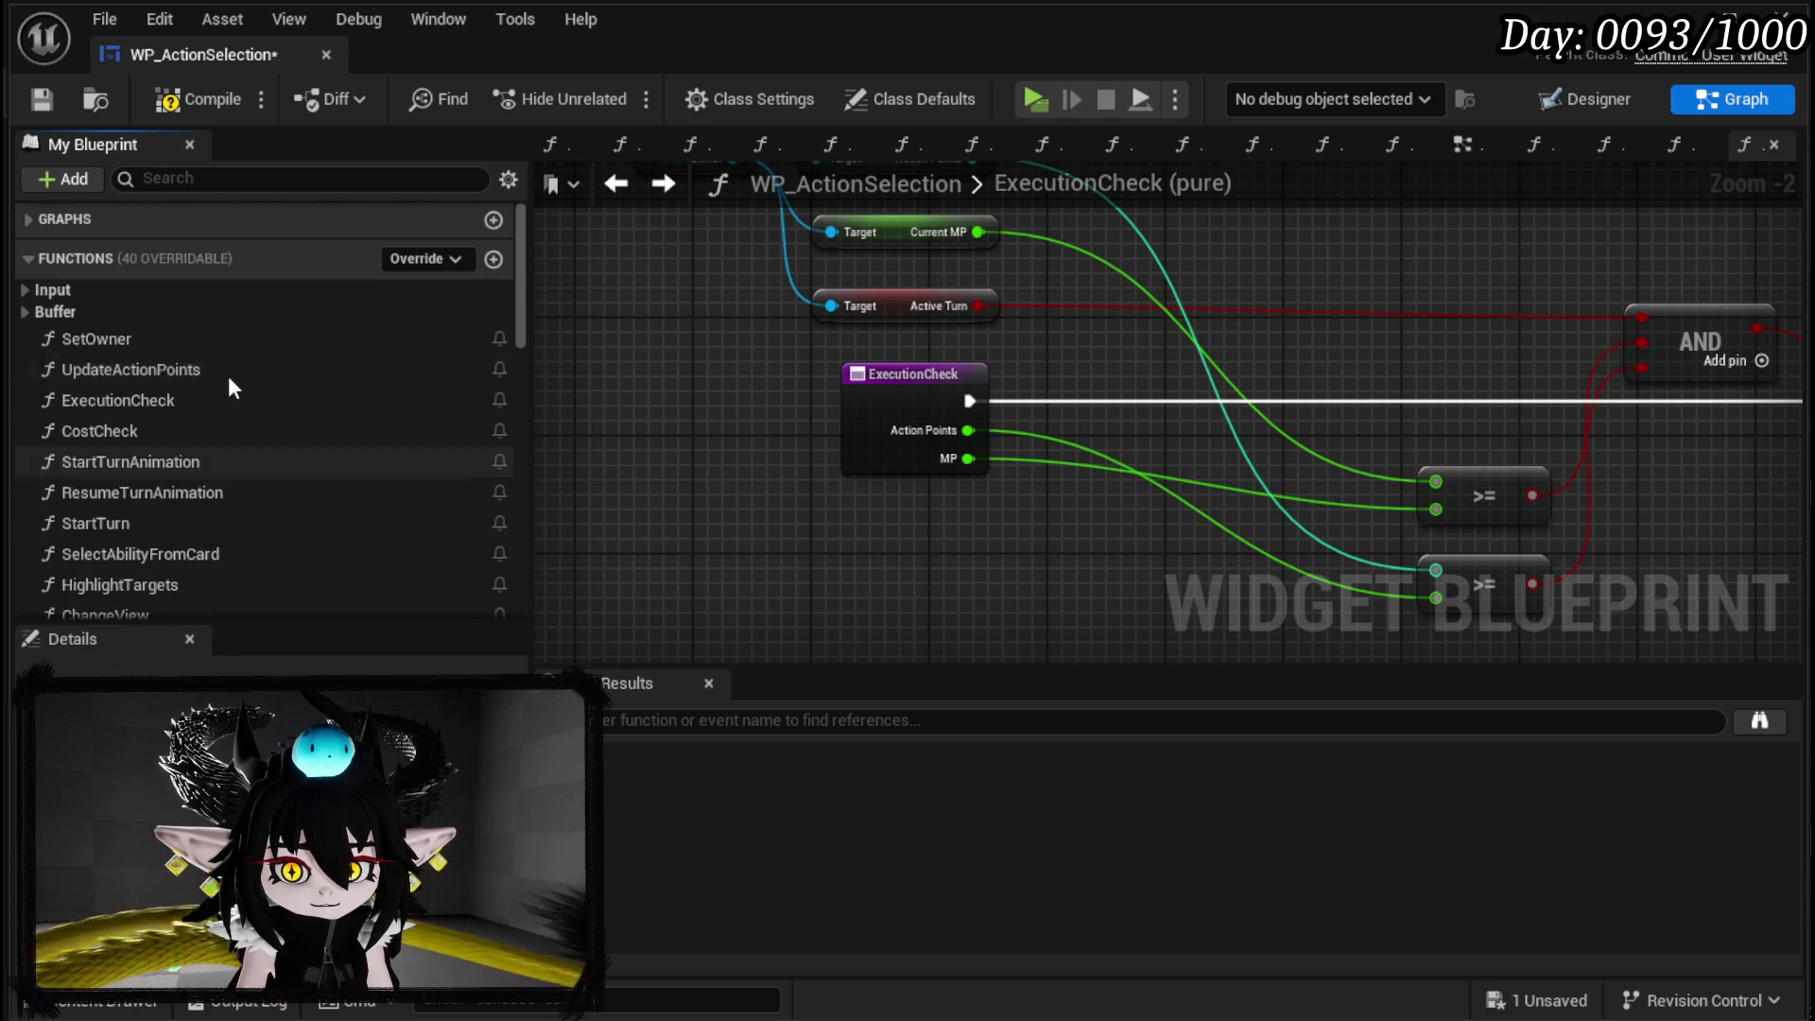
pyautogui.click(492, 260)
pyautogui.write('ParseForSpec')
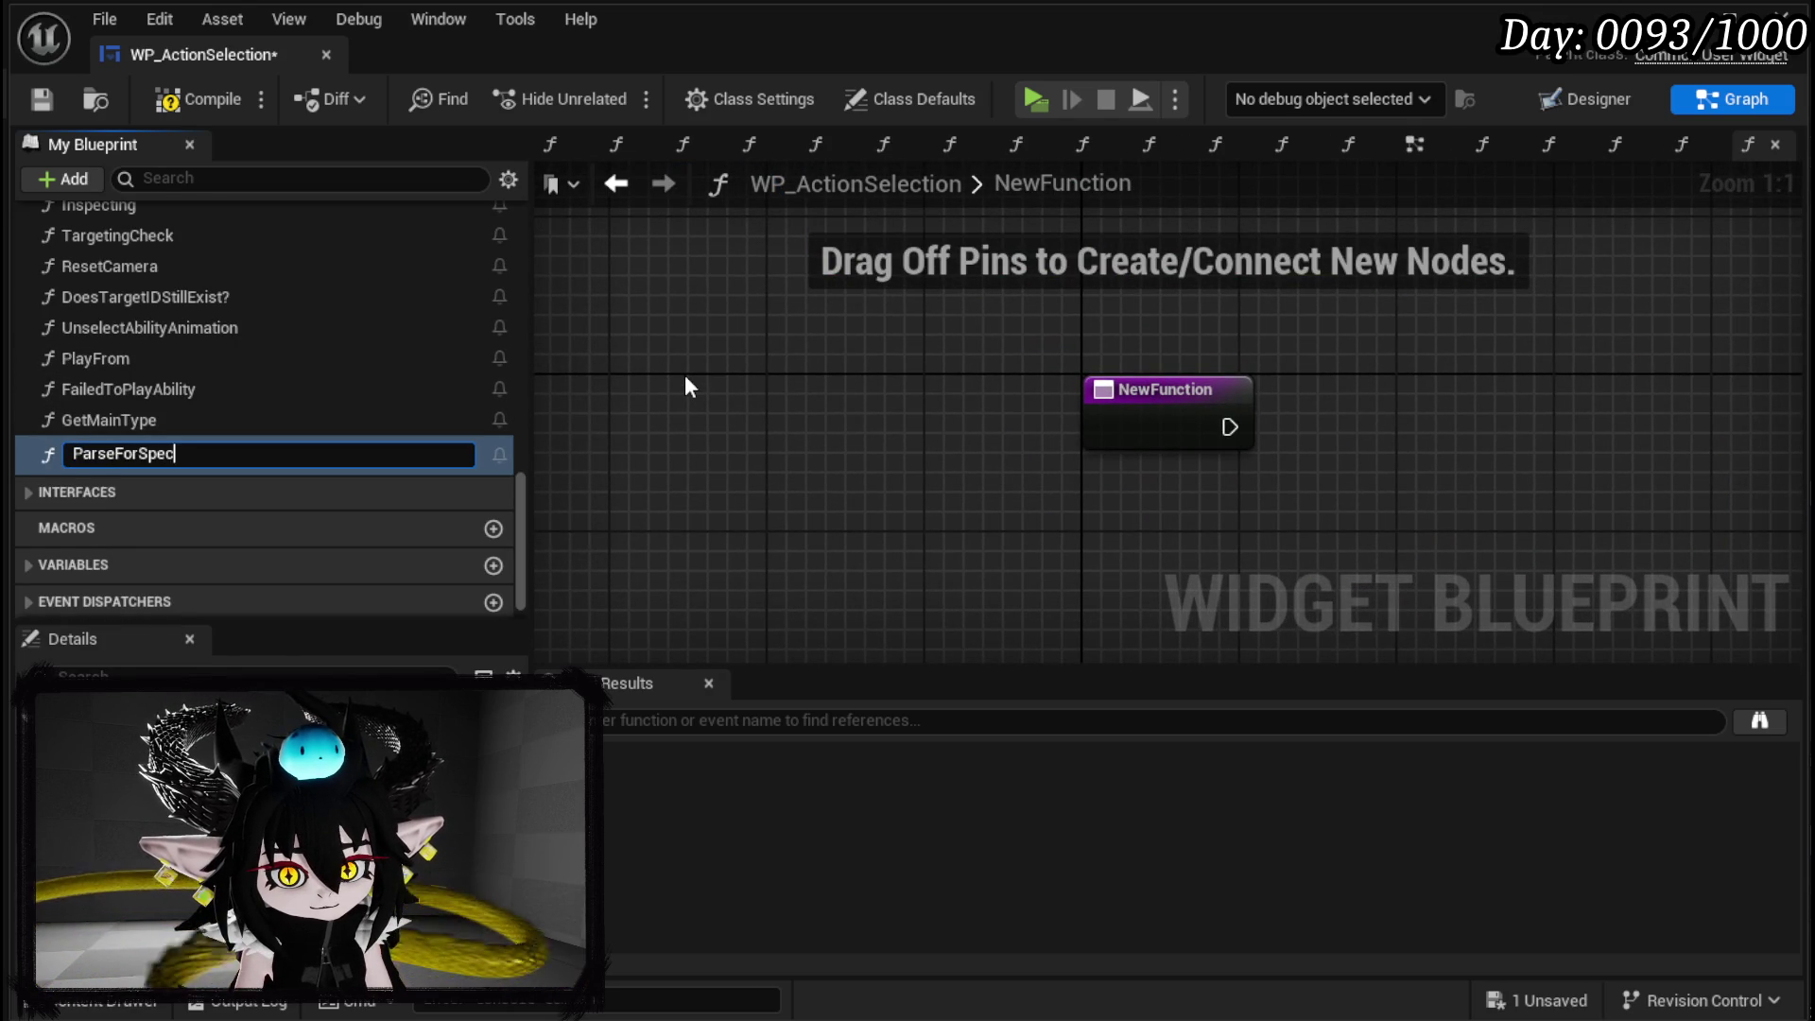
pyautogui.write('ial')
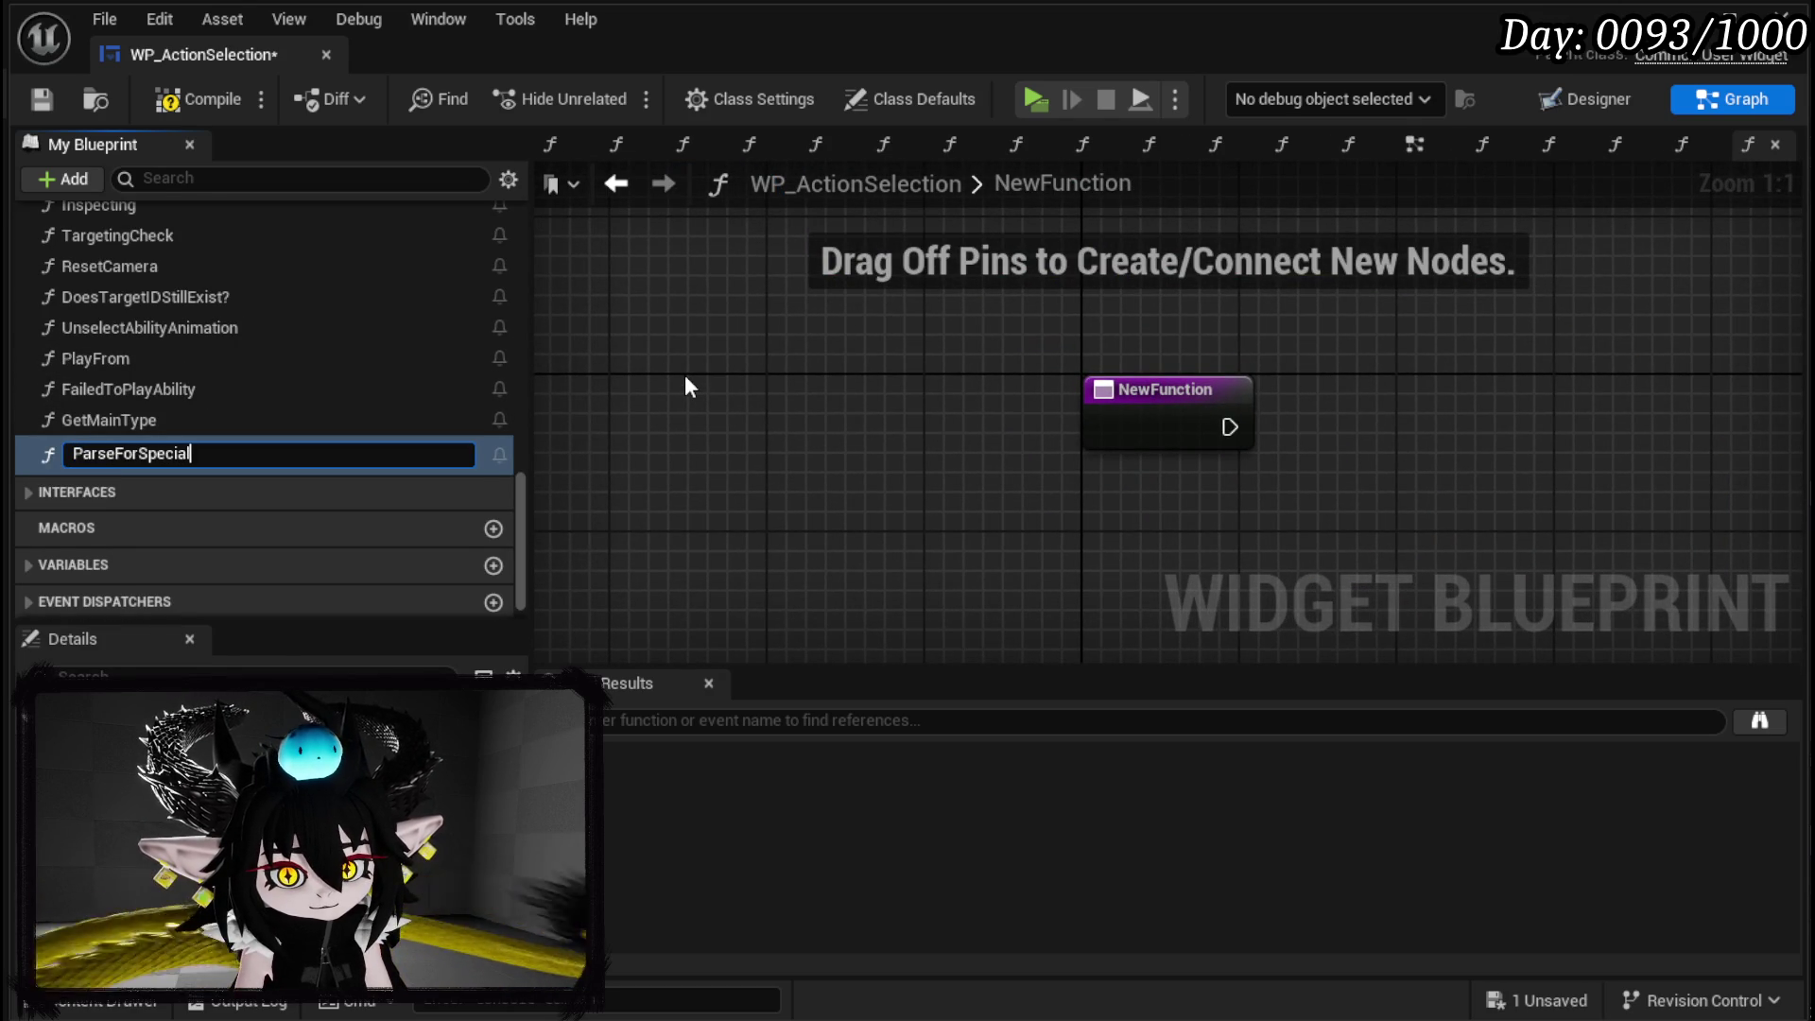
pyautogui.press('Return')
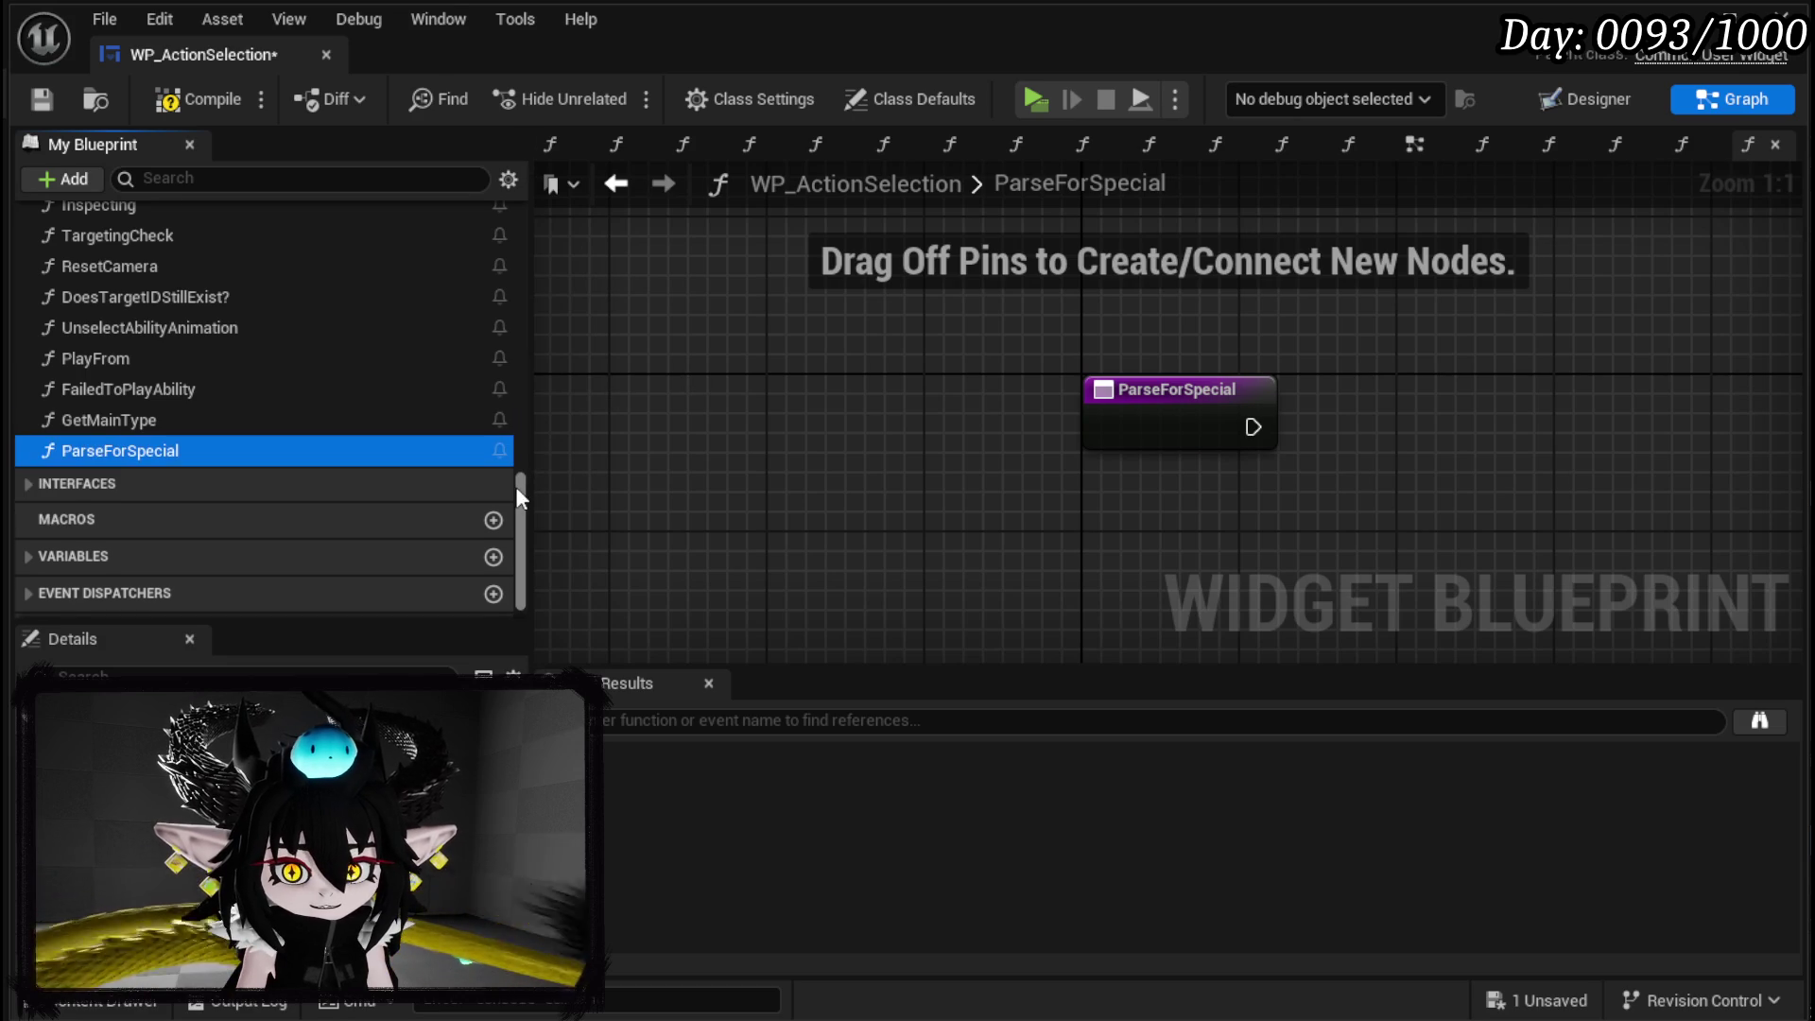
pyautogui.scroll(5, 515, 453)
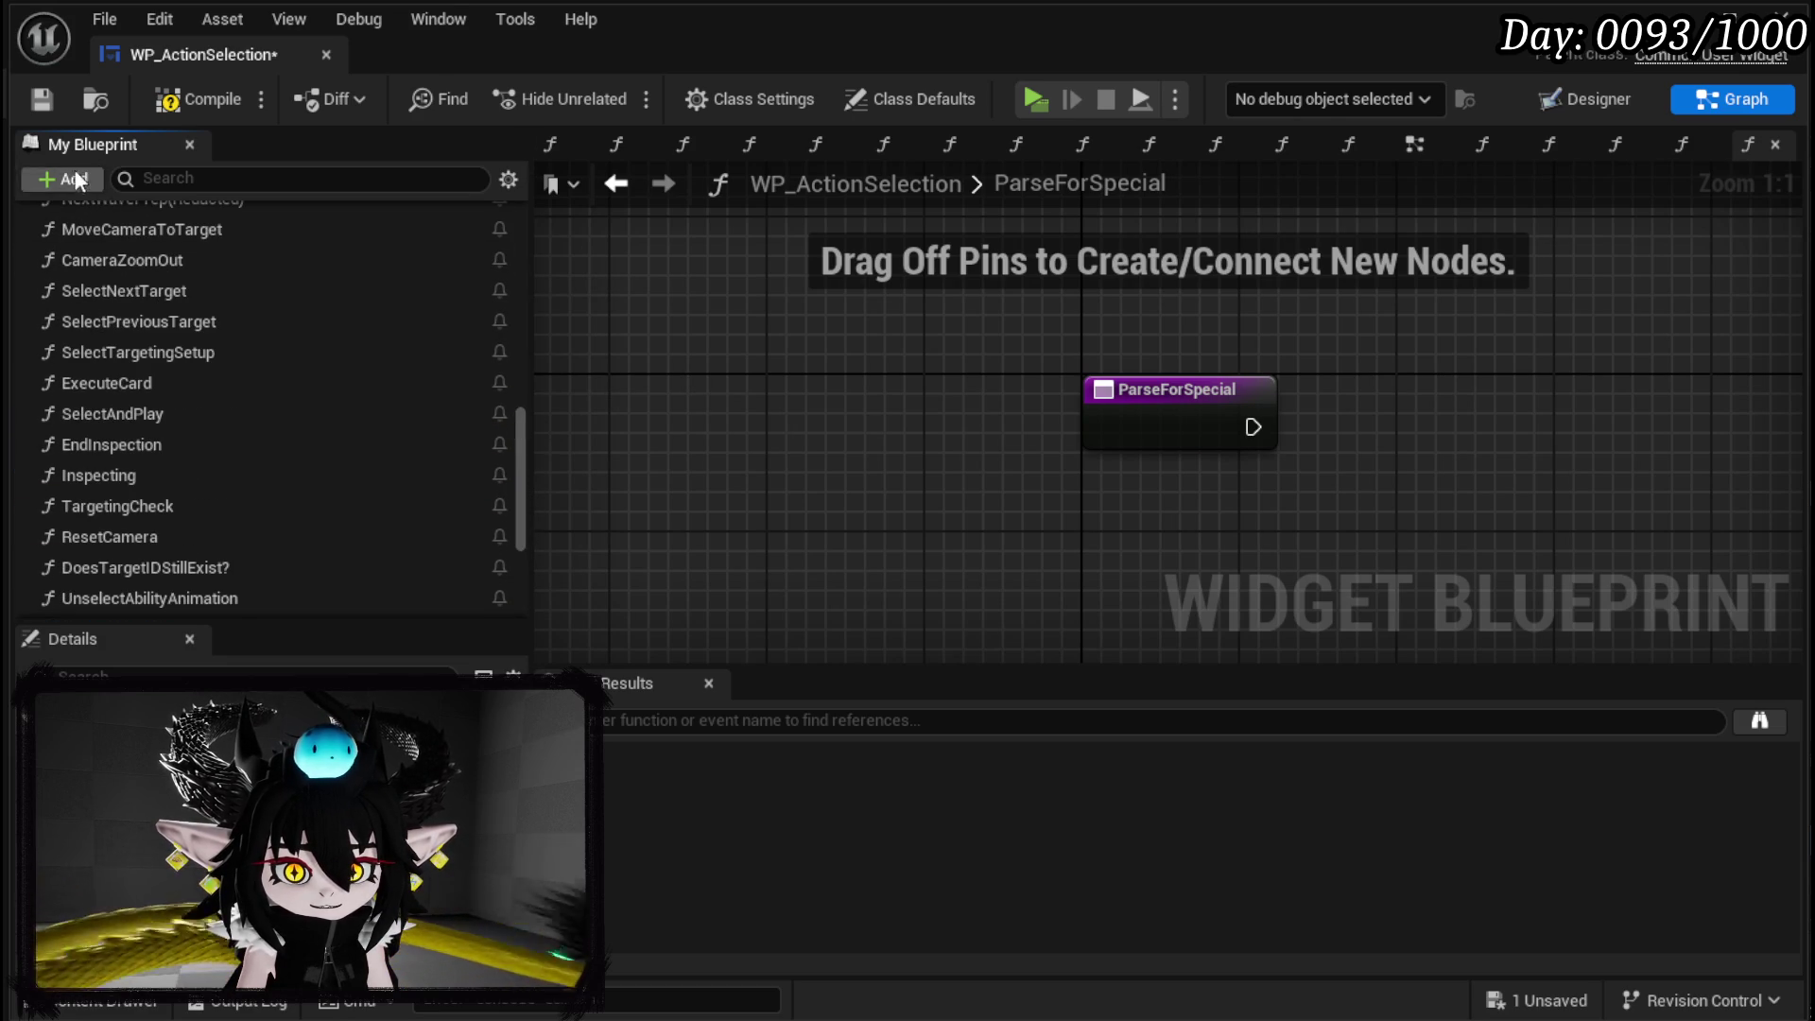
pyautogui.click(156, 100)
pyautogui.hotkey('ctrl', 's')
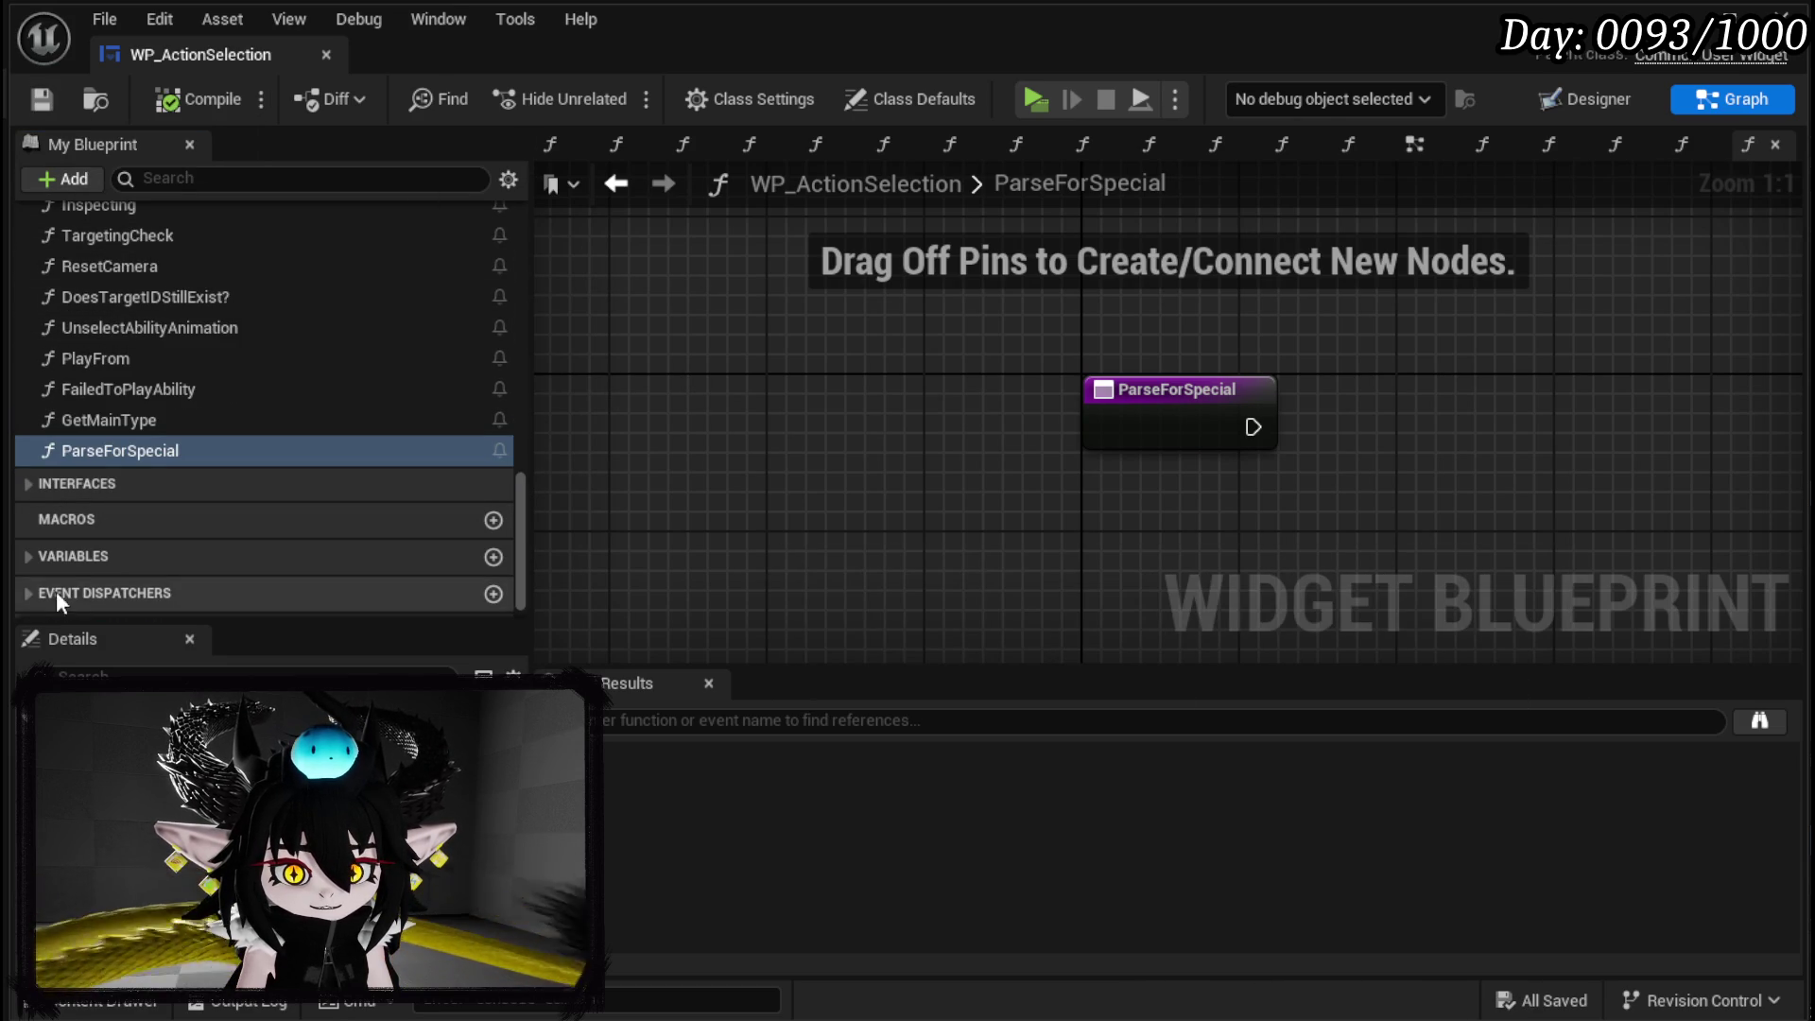
# Place a Selected Ability getter from the Variables list into the ParseForSpecial graph.
pyautogui.click(19, 557)
pyautogui.scroll(-2, 144, 537)
pyautogui.scroll(-5, 144, 537)
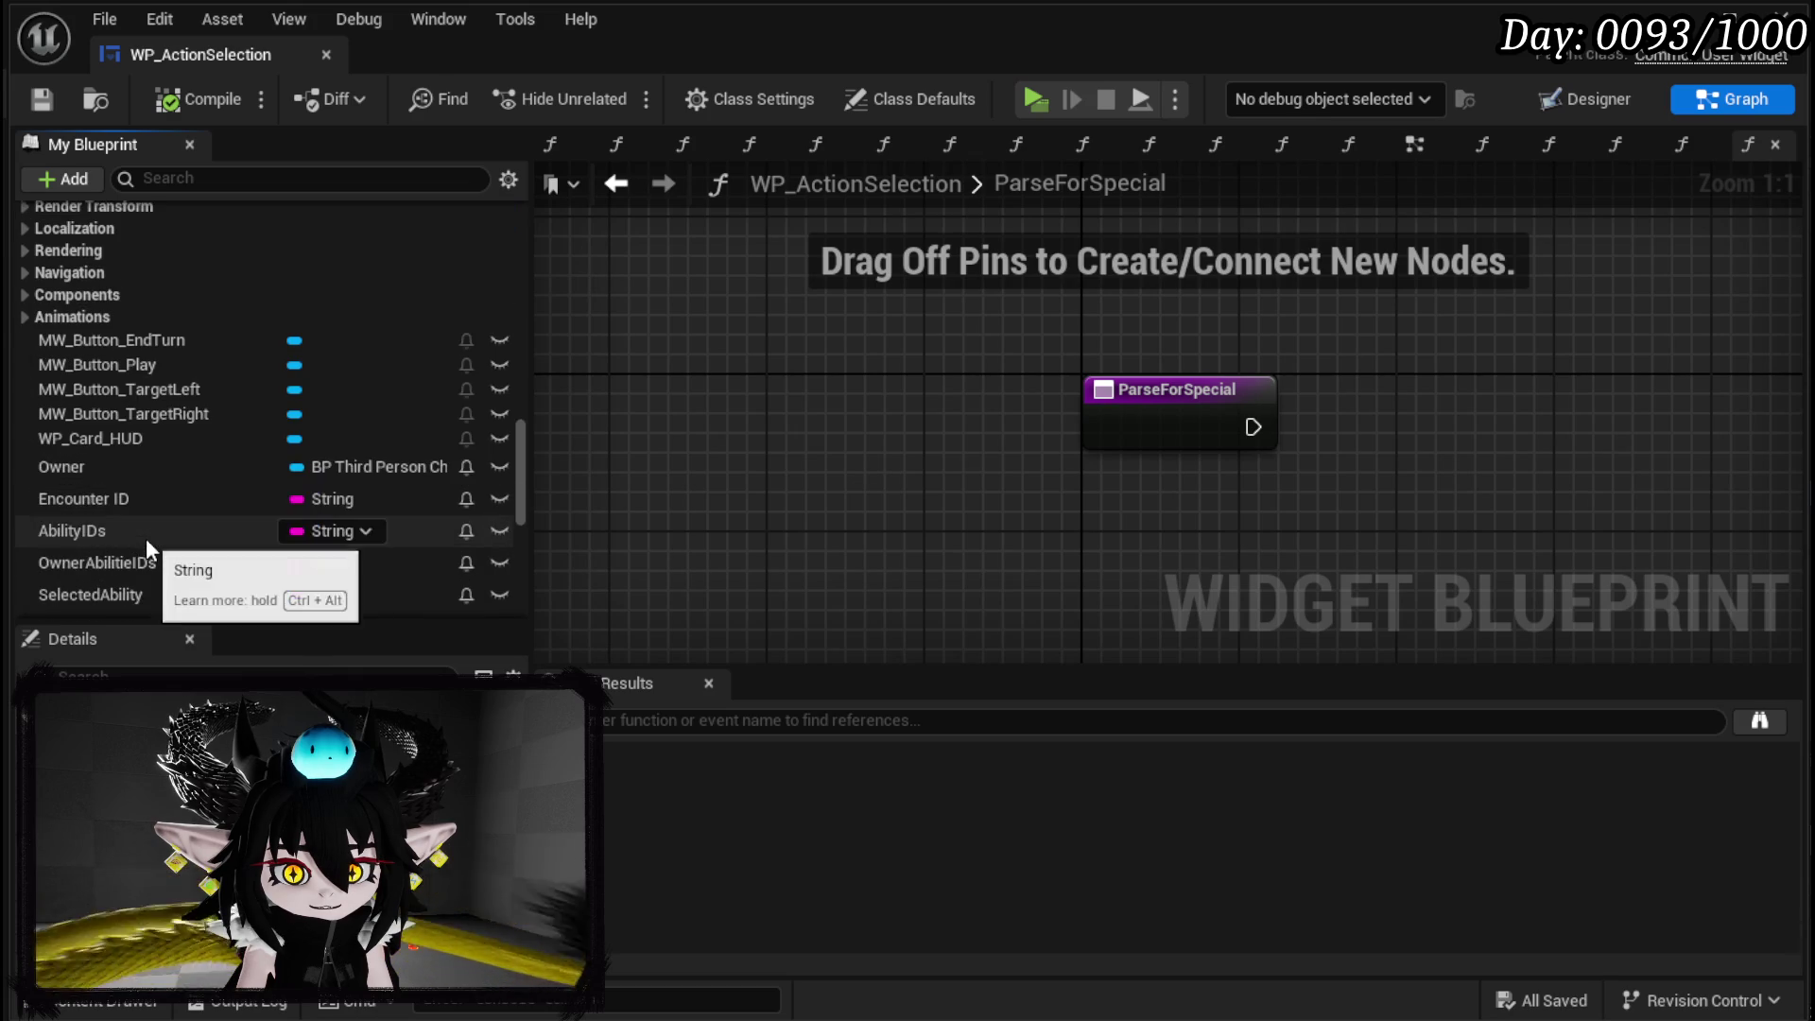
pyautogui.scroll(-1, 151, 501)
pyautogui.scroll(-1, 151, 496)
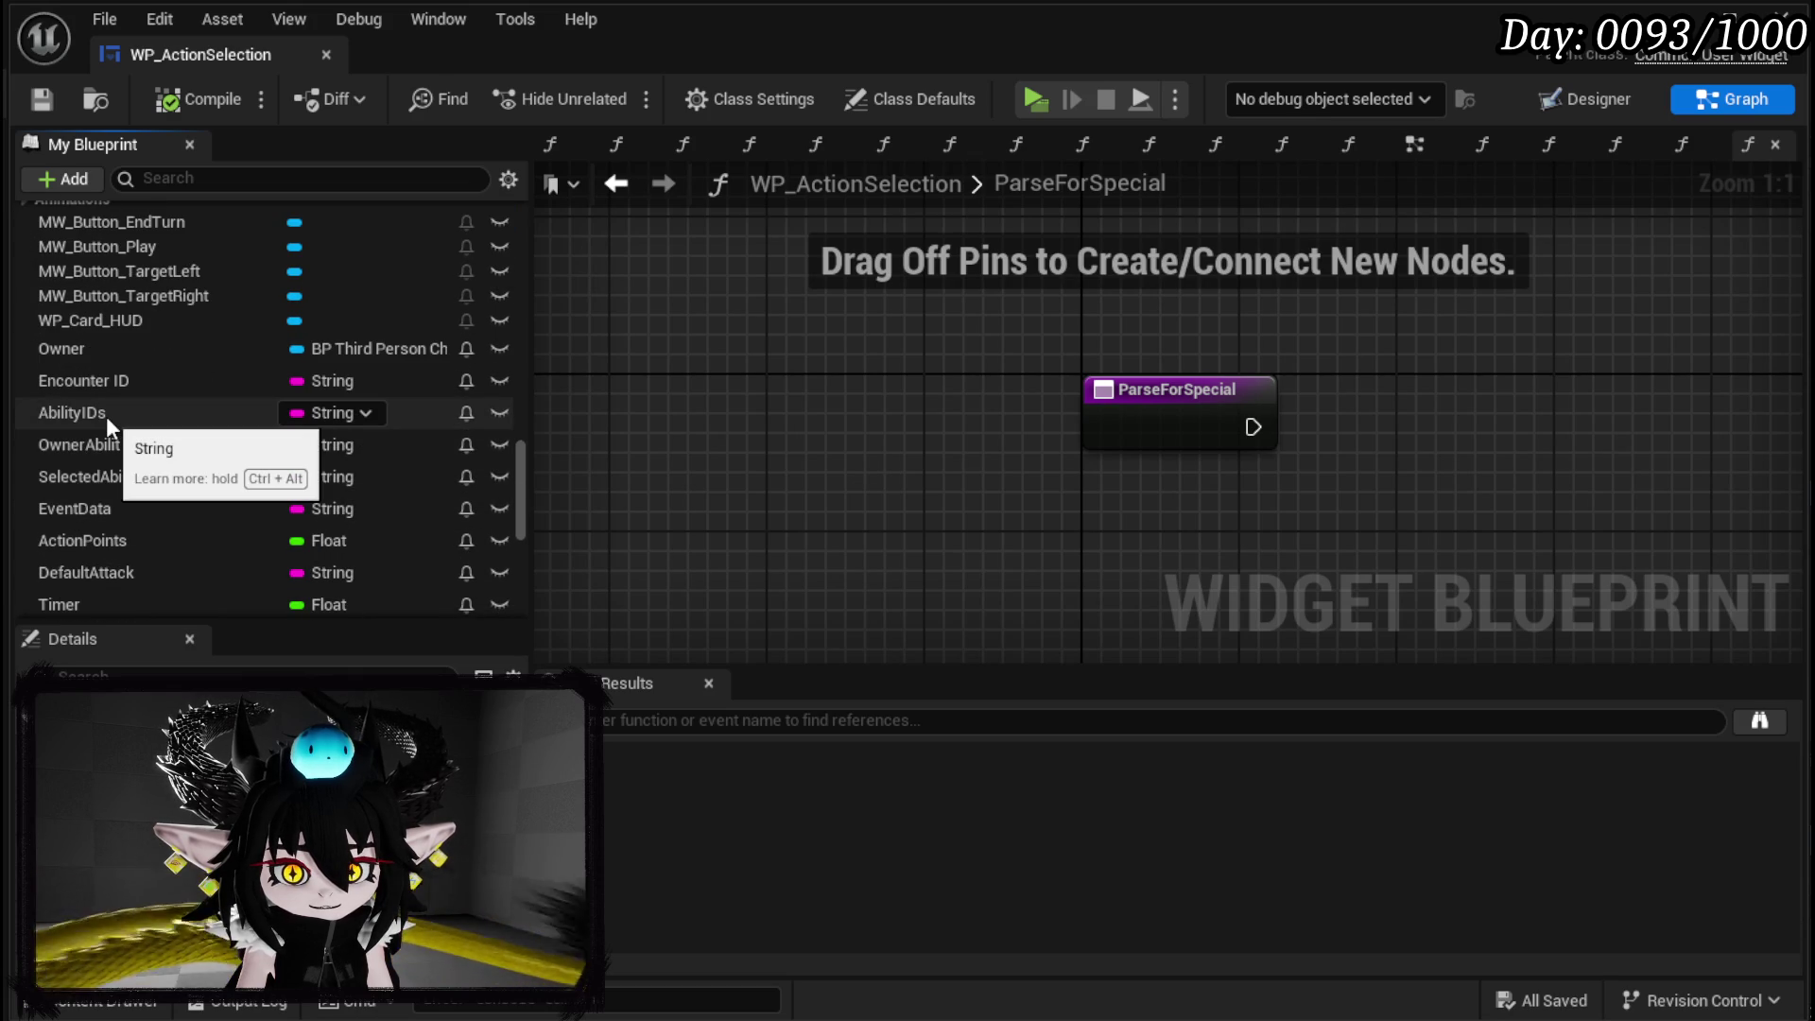
pyautogui.moveTo(124, 476)
pyautogui.mouseDown()
pyautogui.moveTo(872, 498)
pyautogui.moveTo(993, 559)
pyautogui.moveTo(673, 507)
pyautogui.moveTo(821, 497)
pyautogui.mouseUp()
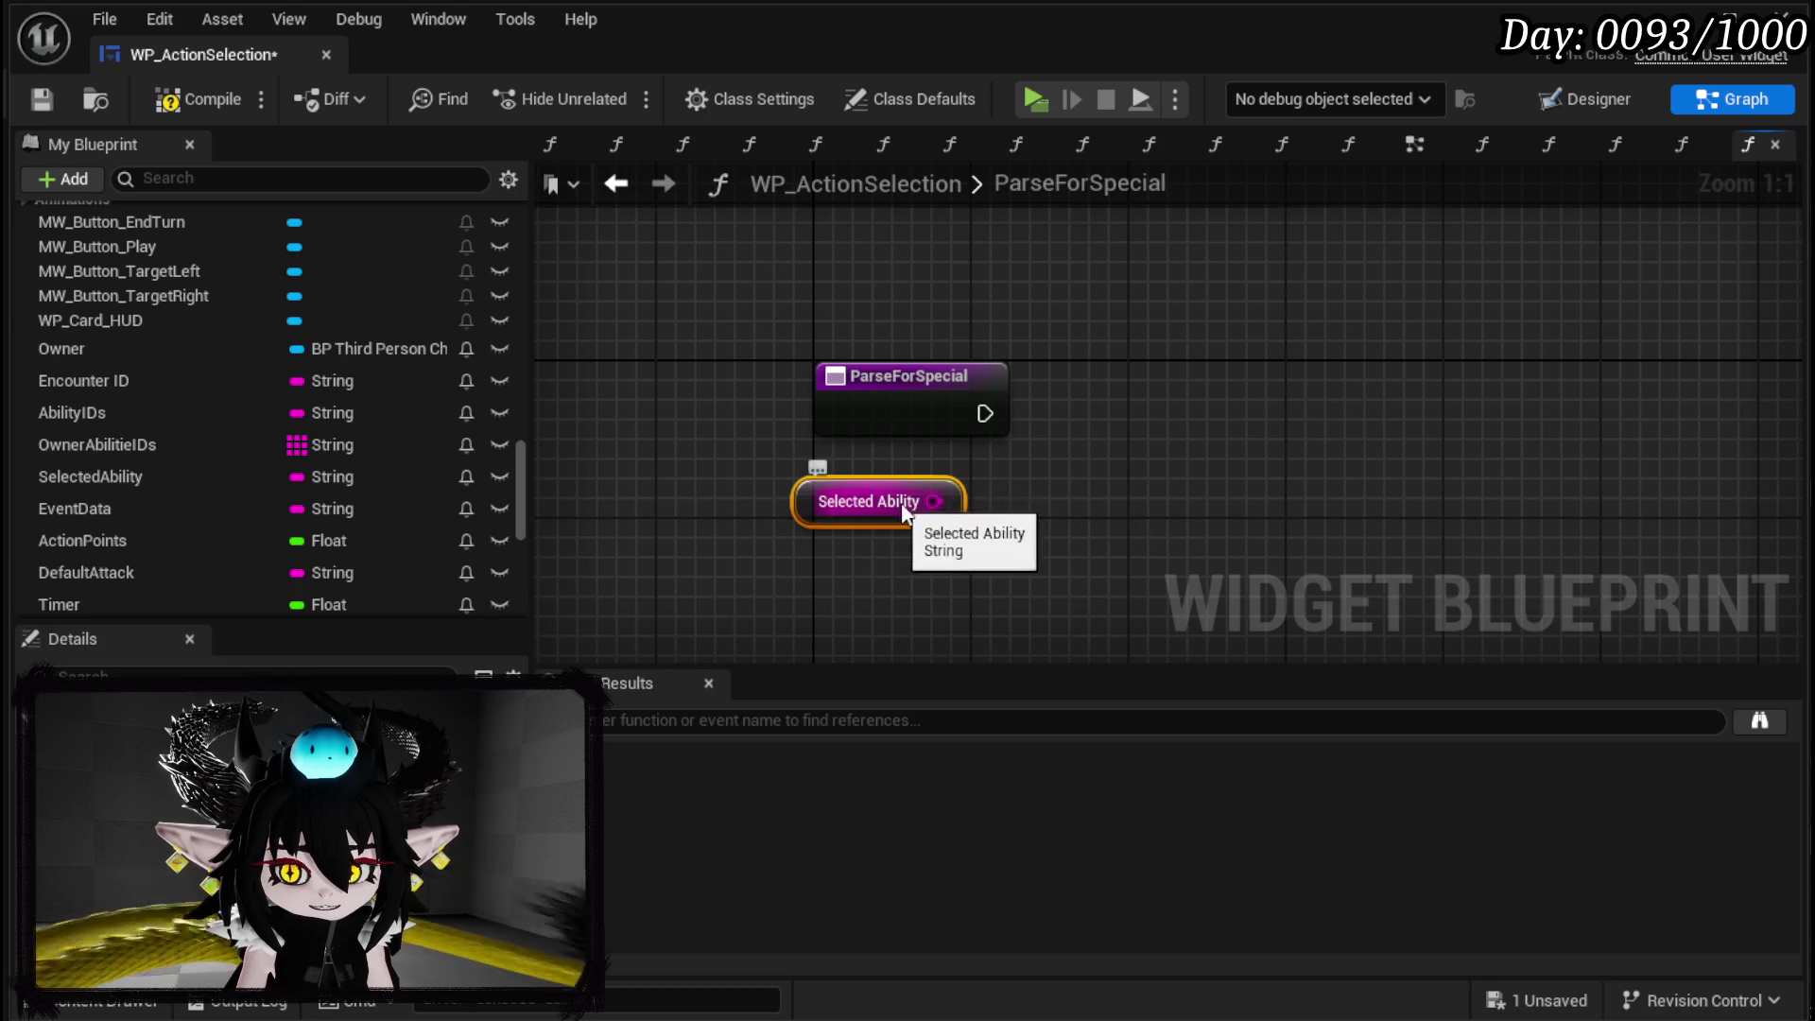
# Split Selected Ability with a Parse Into Array on '|', Cull Empty Strings off.
pyautogui.moveTo(933, 501); pyautogui.dragTo(1085, 491)
pyautogui.write('parse')
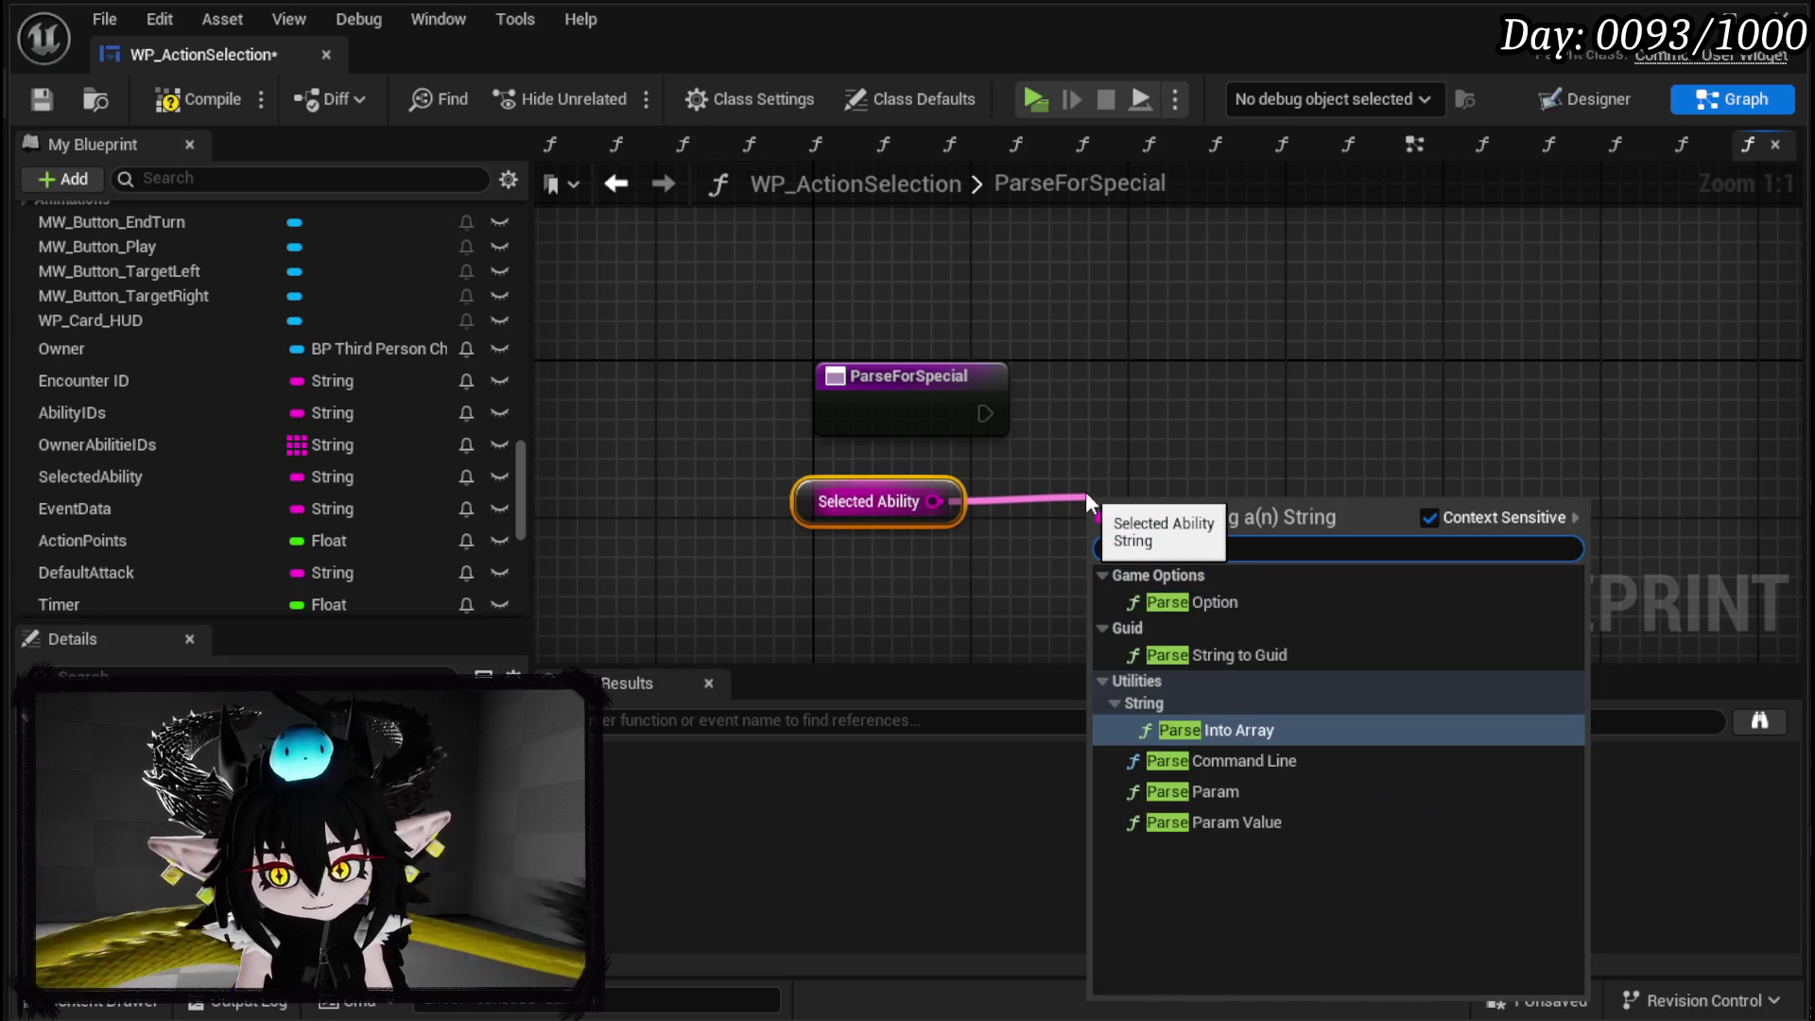
pyautogui.press('Return')
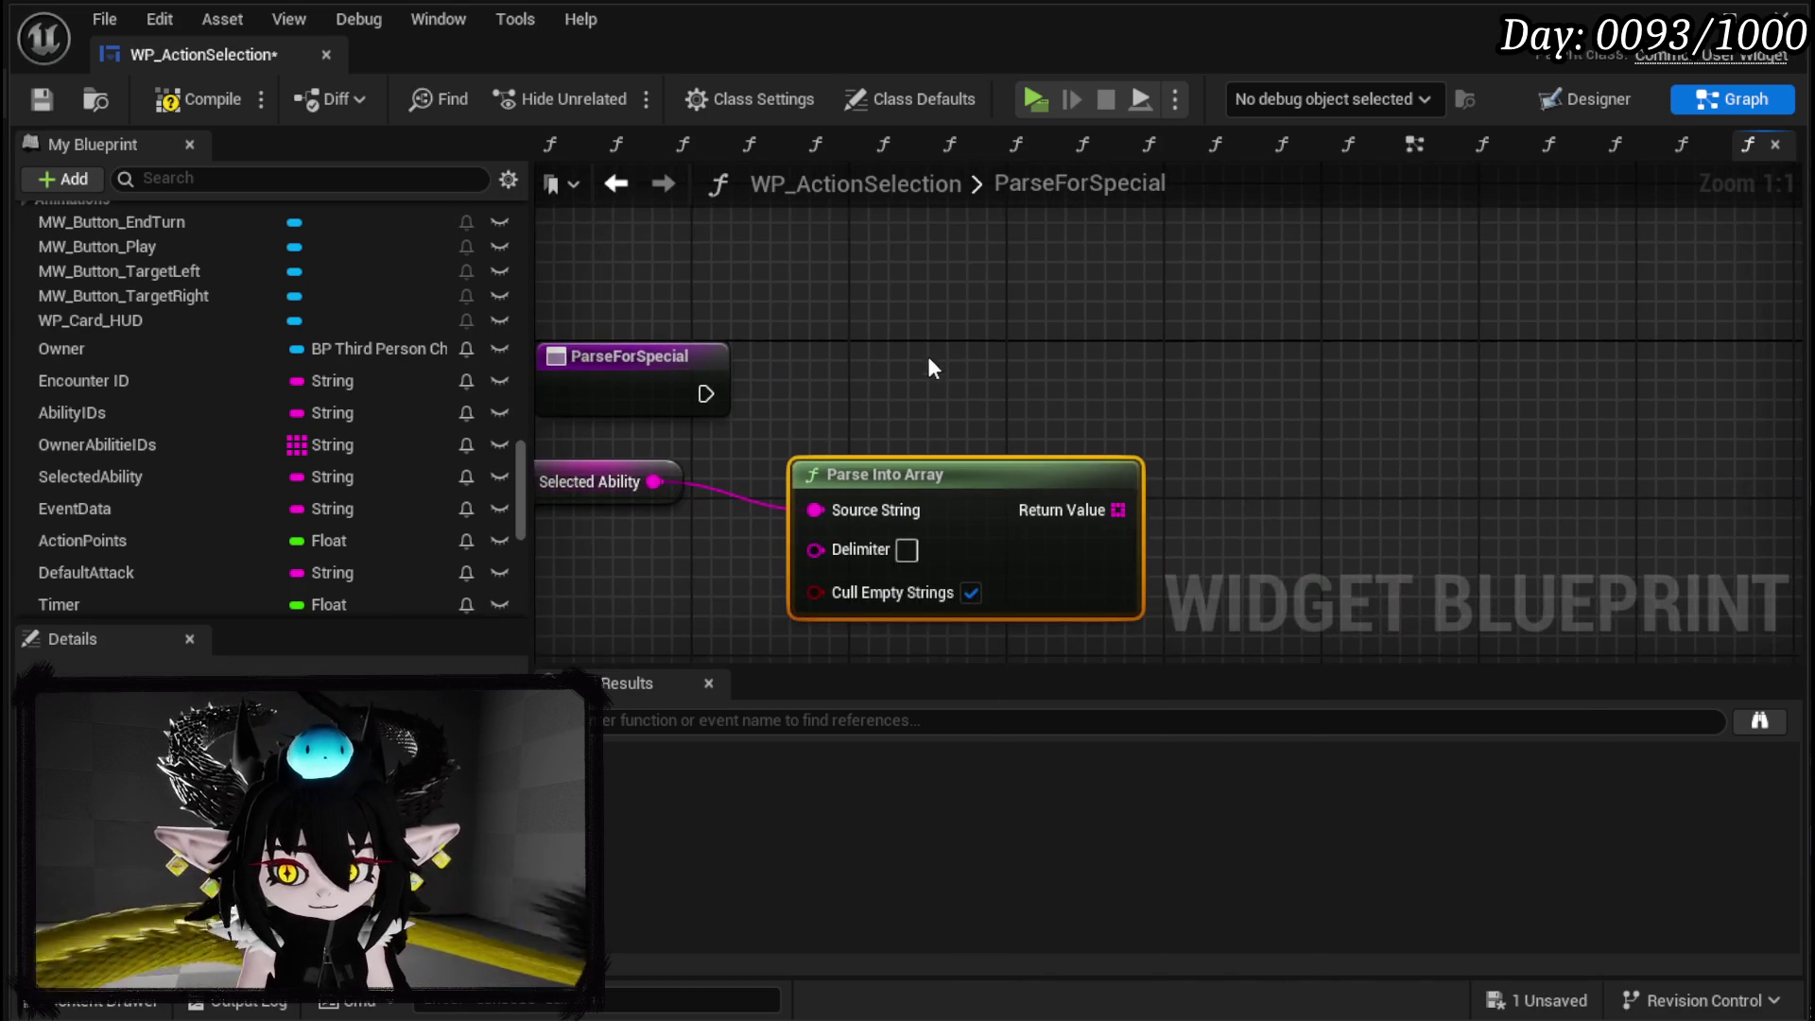
pyautogui.click(229, 99)
pyautogui.click(42, 98)
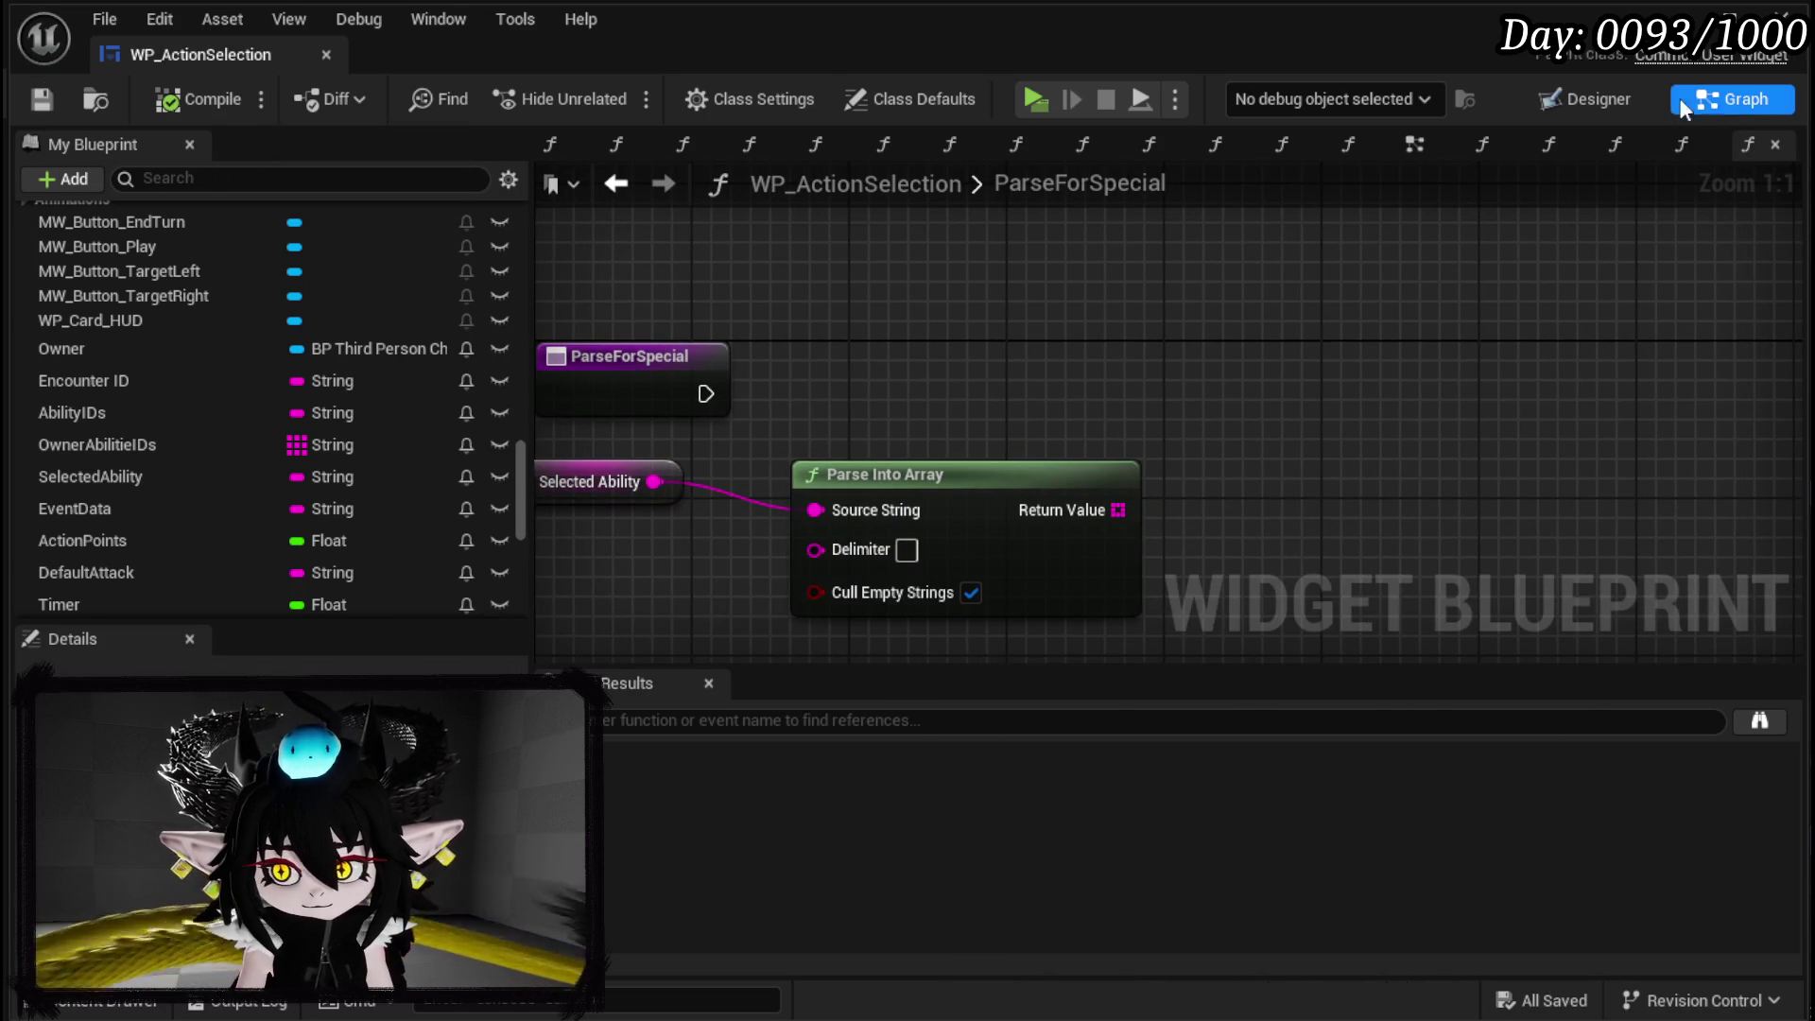
pyautogui.click(907, 549)
pyautogui.write('|')
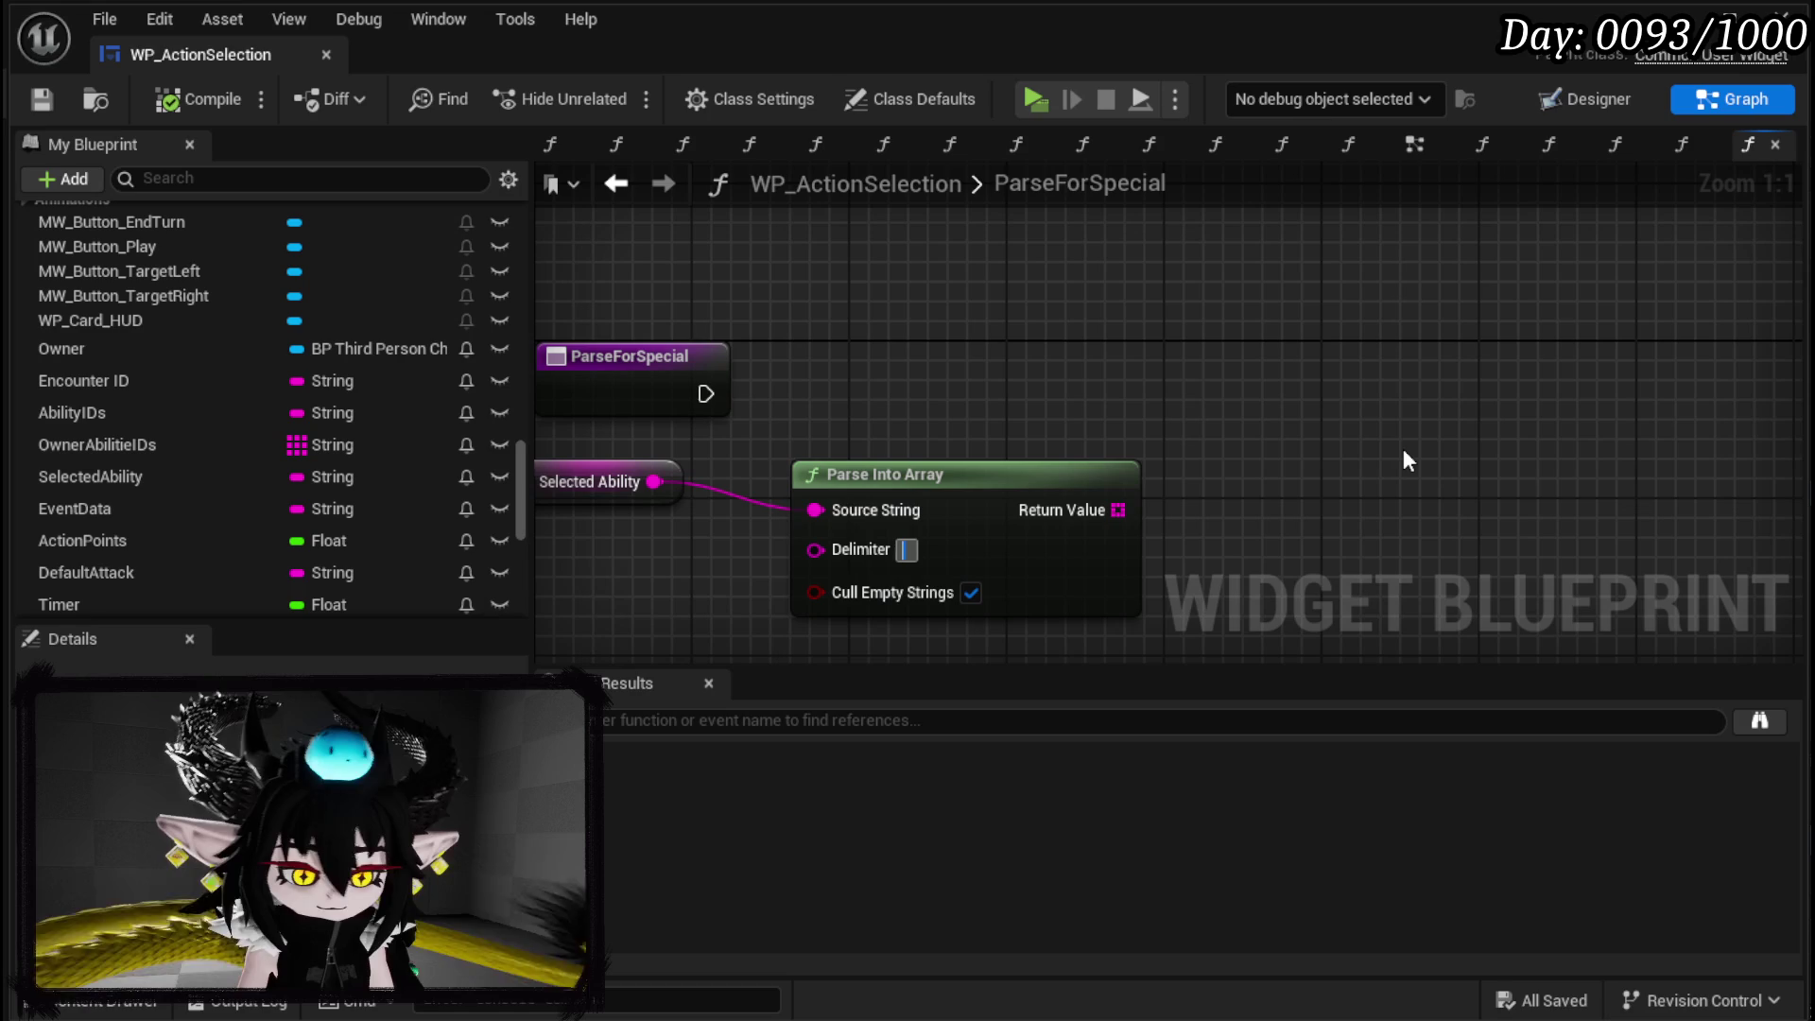
pyautogui.click(971, 593)
# Add a GET node reading element 0 of the split array and tidy the layout.
pyautogui.moveTo(1118, 509); pyautogui.dragTo(915, 389)
pyautogui.write('get')
pyautogui.click(1138, 640)
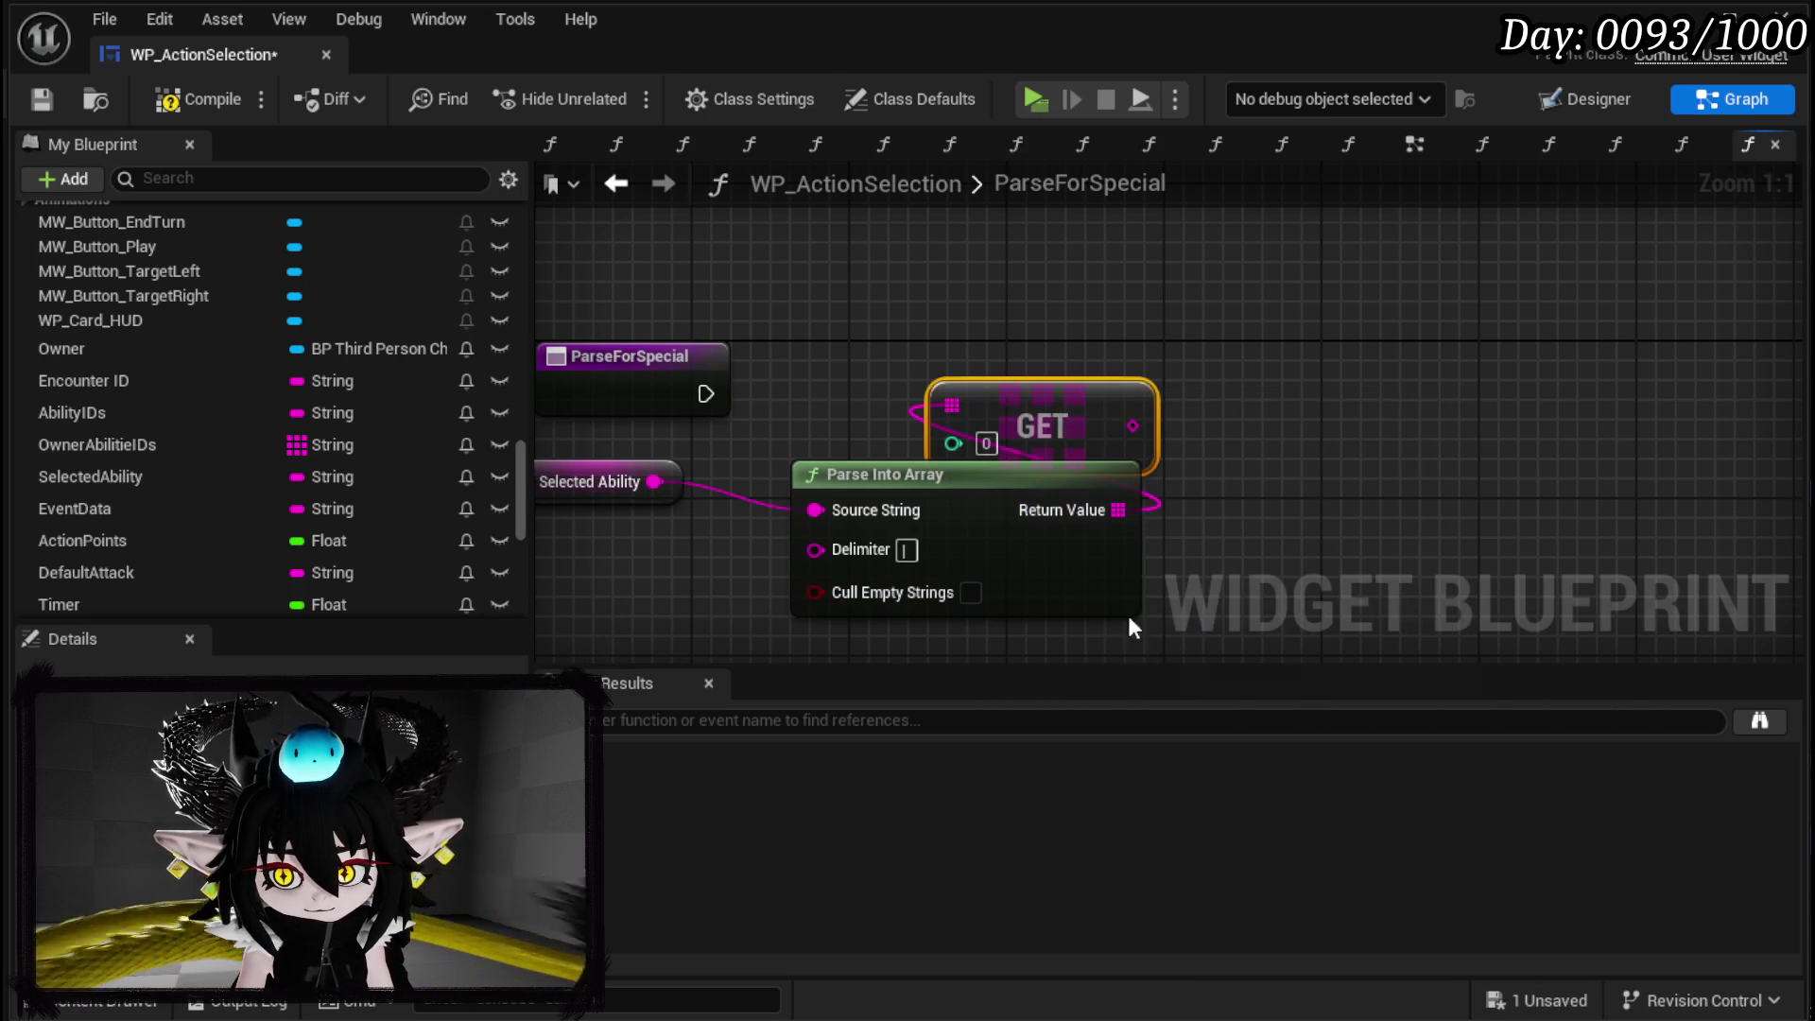
pyautogui.moveTo(881, 537)
pyautogui.mouseDown()
pyautogui.moveTo(782, 618)
pyautogui.moveTo(632, 616)
pyautogui.mouseUp()
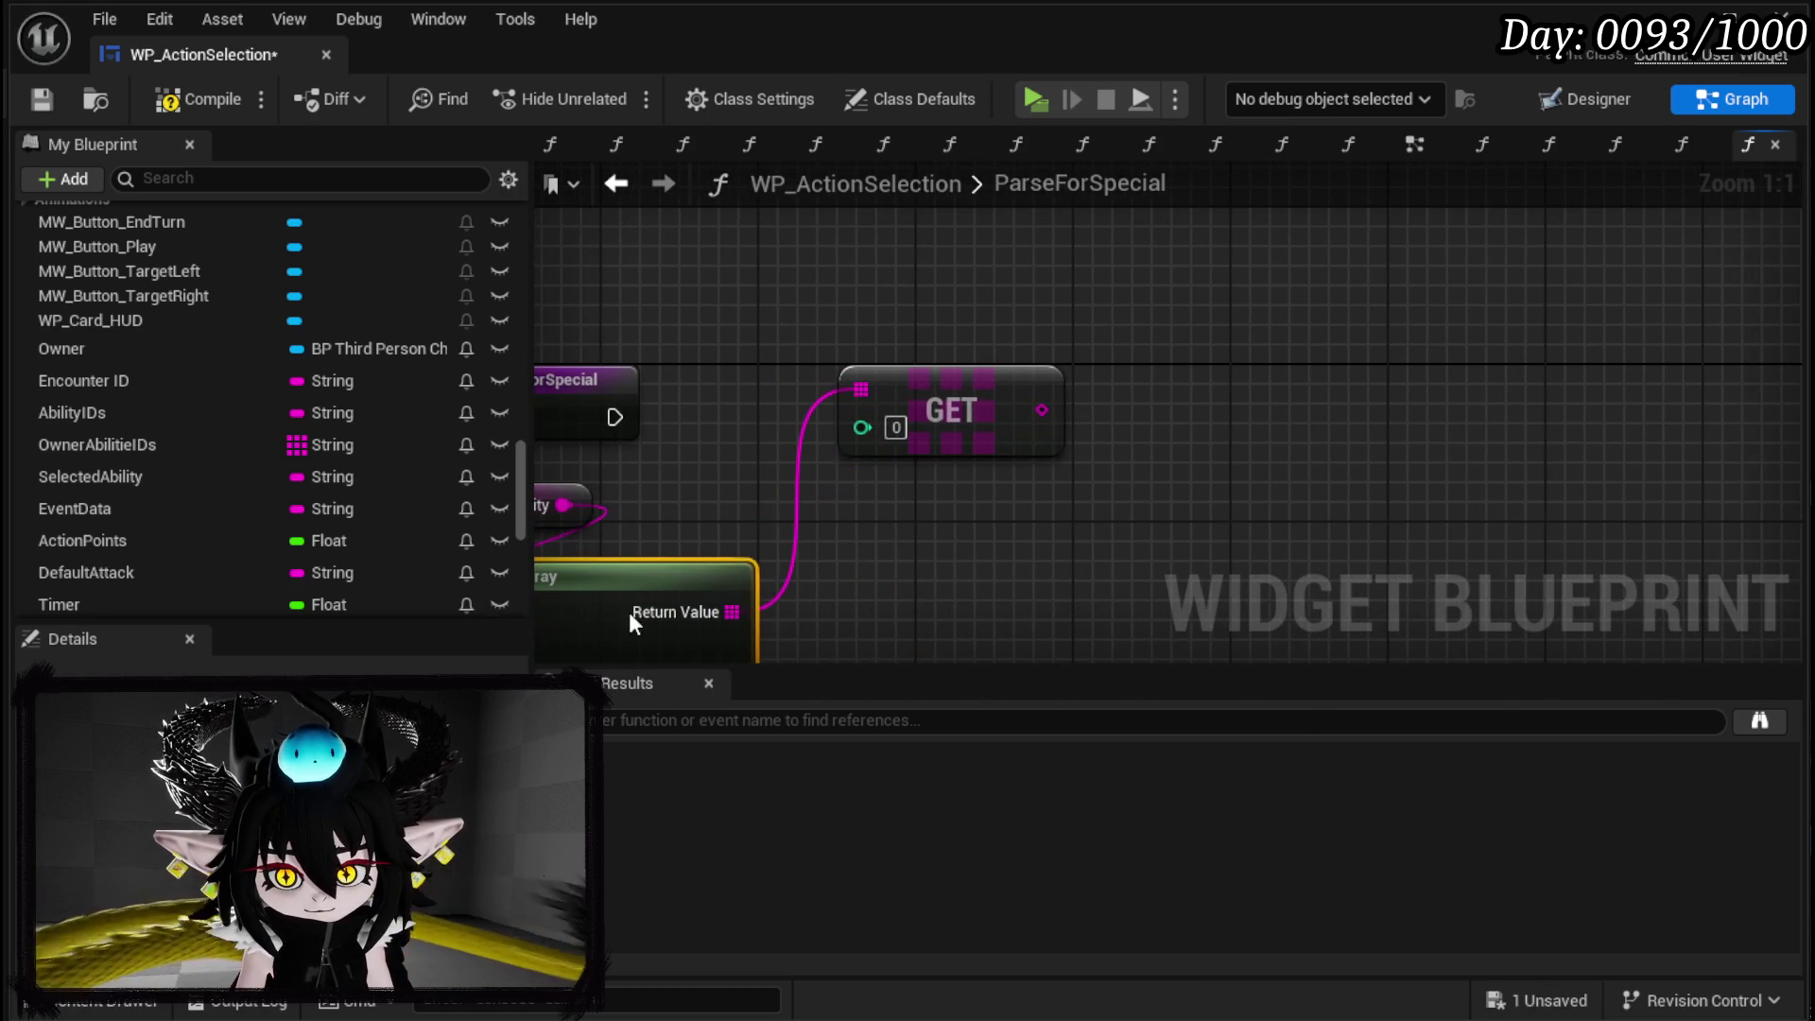
pyautogui.moveTo(946, 392)
pyautogui.mouseDown()
pyautogui.moveTo(965, 510)
pyautogui.moveTo(1210, 490)
pyautogui.mouseUp()
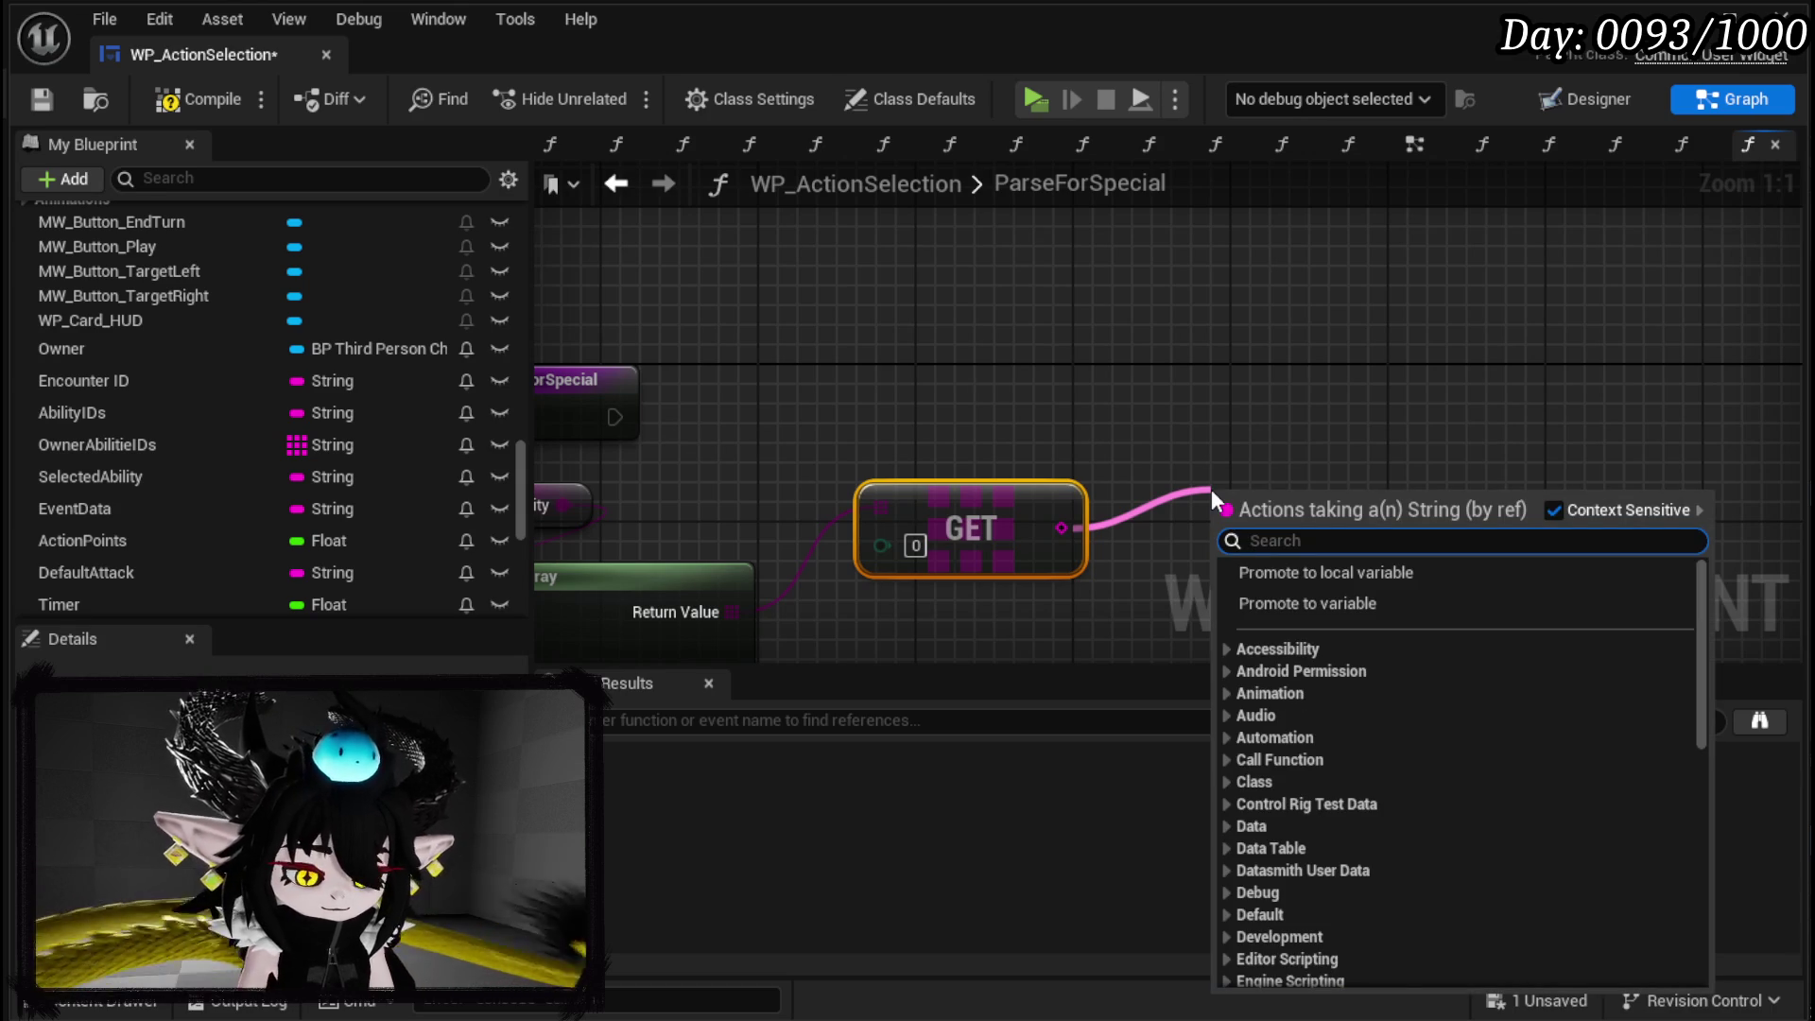
# Split the GET result with a second Parse Into Array on '&', Cull Empty Strings off.
pyautogui.write('Parse')
pyautogui.press('Return')
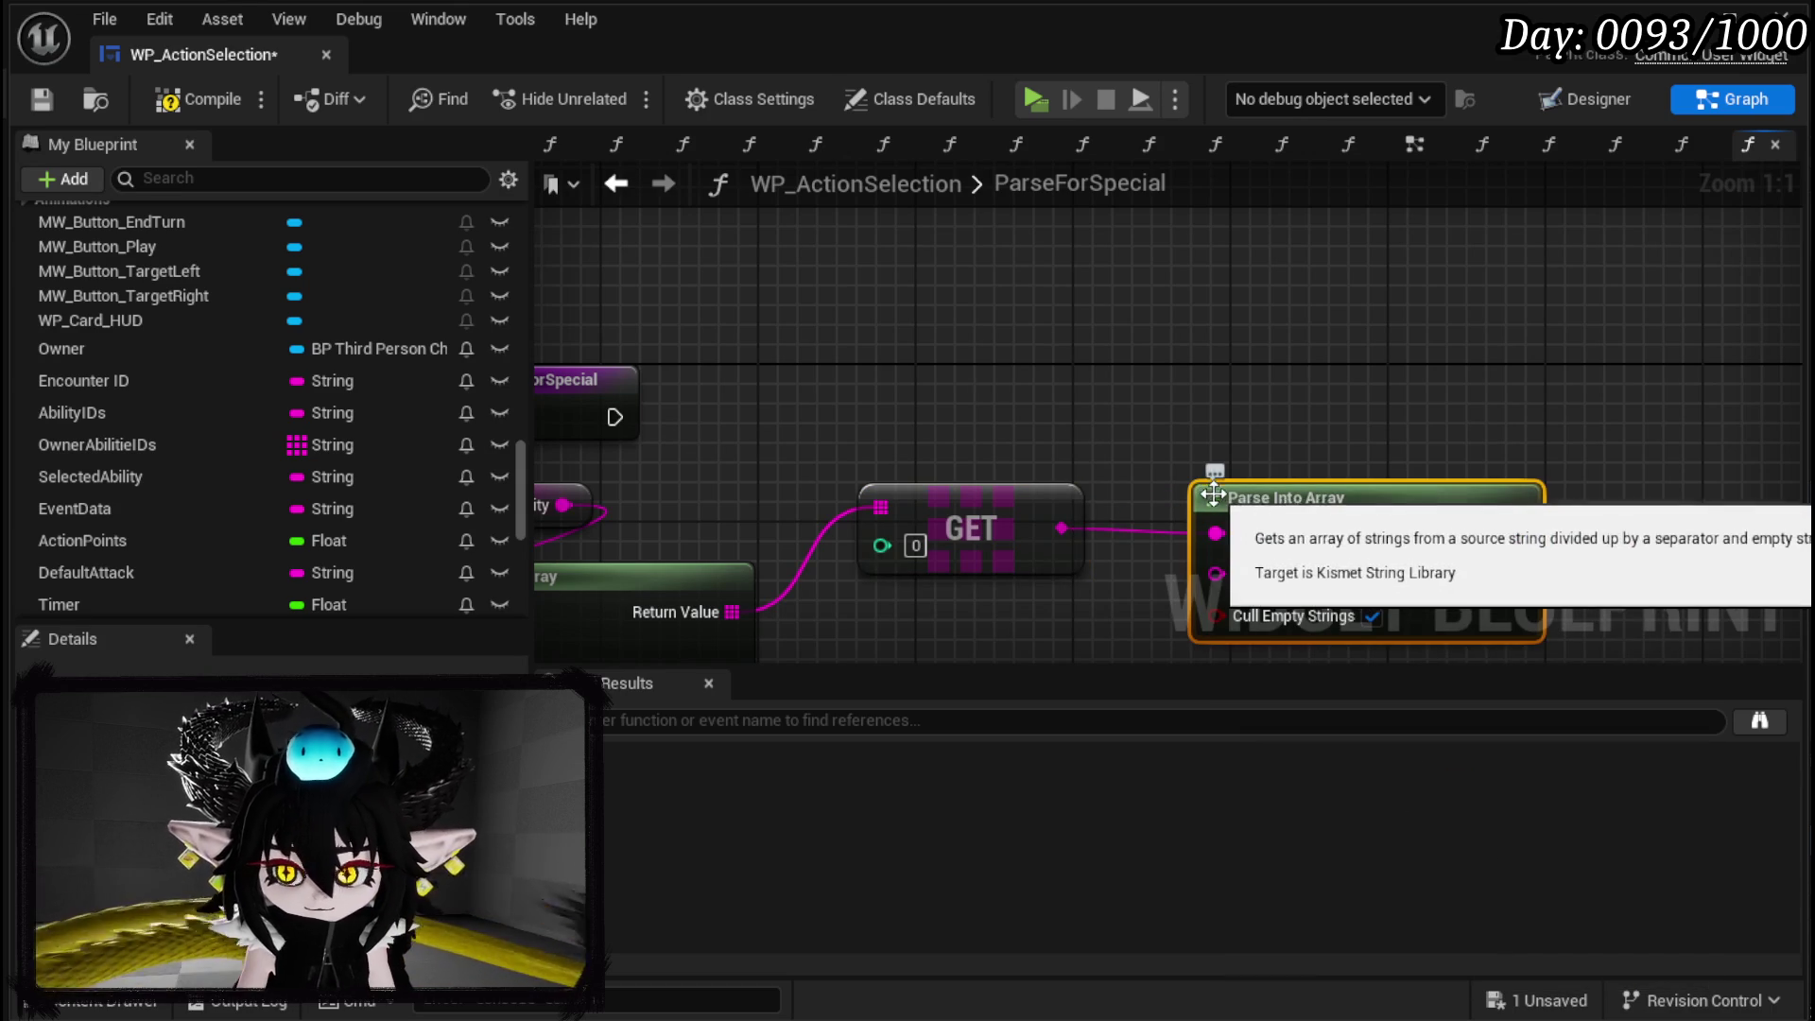
pyautogui.write('&')
pyautogui.click(1228, 527)
pyautogui.moveTo(1256, 411)
pyautogui.mouseDown()
pyautogui.moveTo(1042, 543)
pyautogui.moveTo(961, 526)
pyautogui.mouseUp()
# Add a Contains Item check on the second array, exposing its item as a Special input.
pyautogui.moveTo(1057, 558); pyautogui.dragTo(1336, 439)
pyautogui.write('ontai')
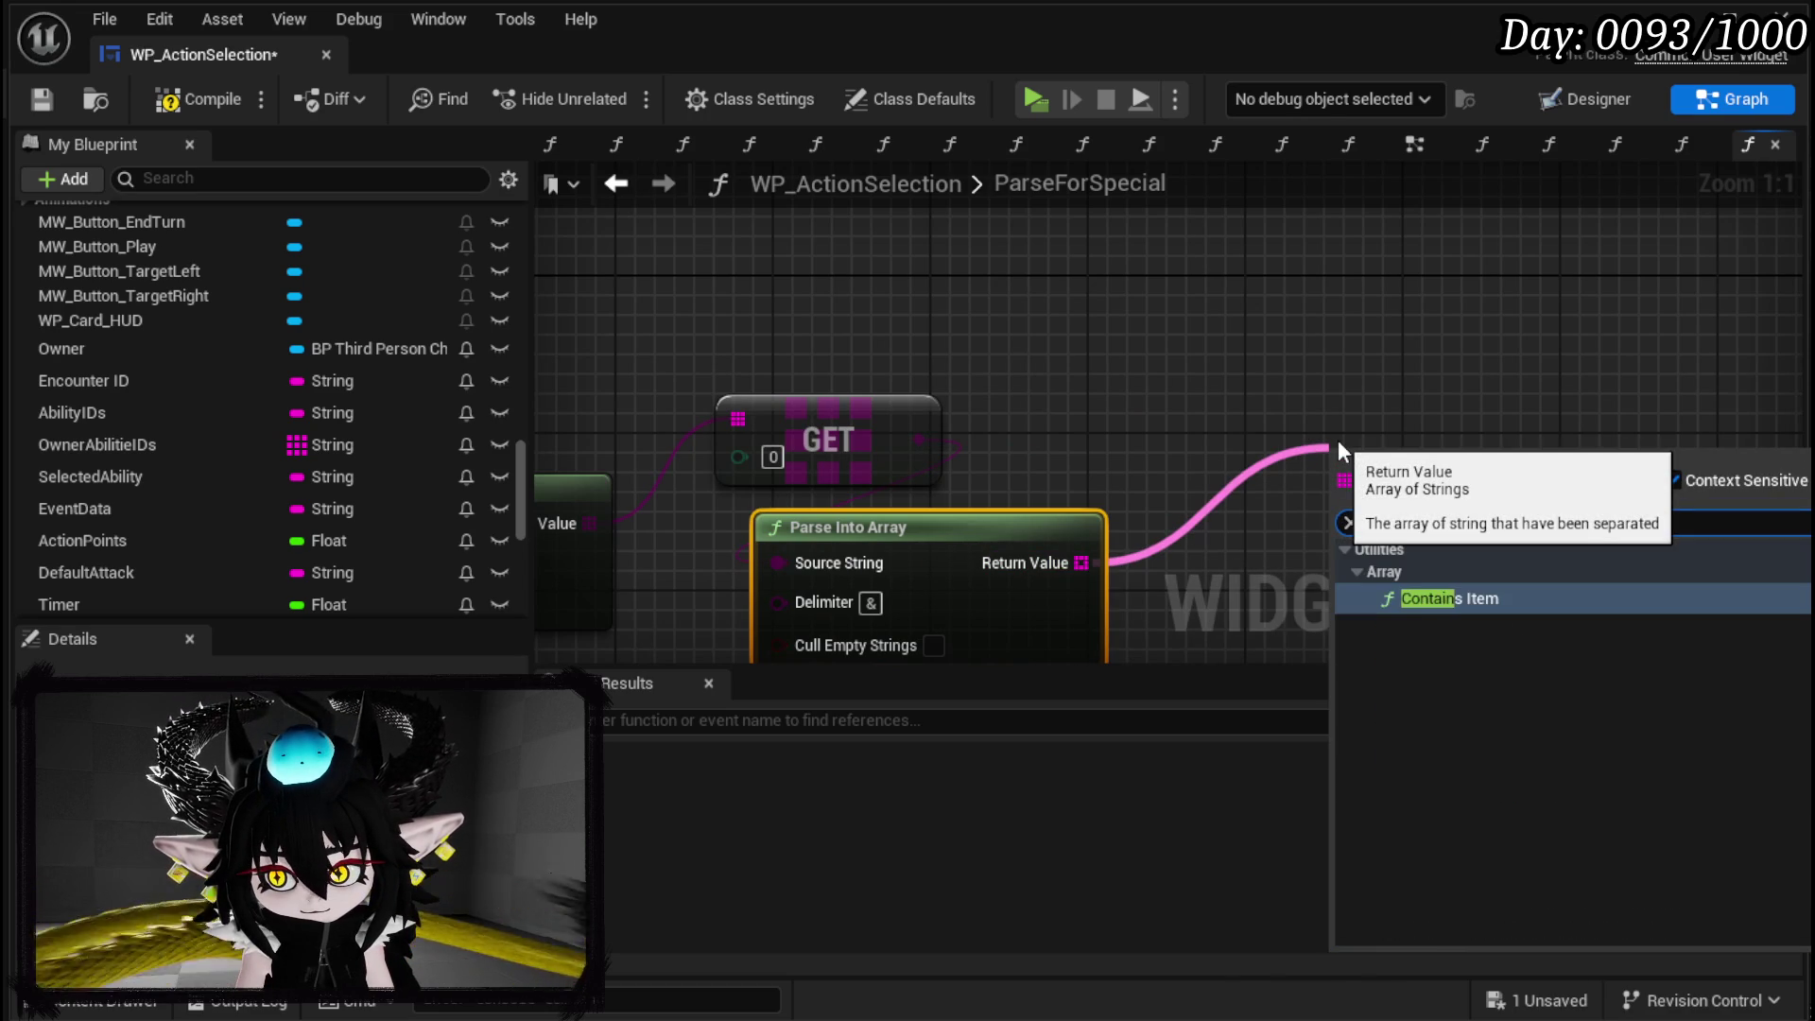
pyautogui.press('Return')
pyautogui.moveTo(1471, 463)
pyautogui.mouseDown()
pyautogui.moveTo(599, 292)
pyautogui.moveTo(626, 313)
pyautogui.mouseUp()
# Wire the ParseForSpecial entry into a trial Branch, then delete the Branch again.
pyautogui.click(702, 346)
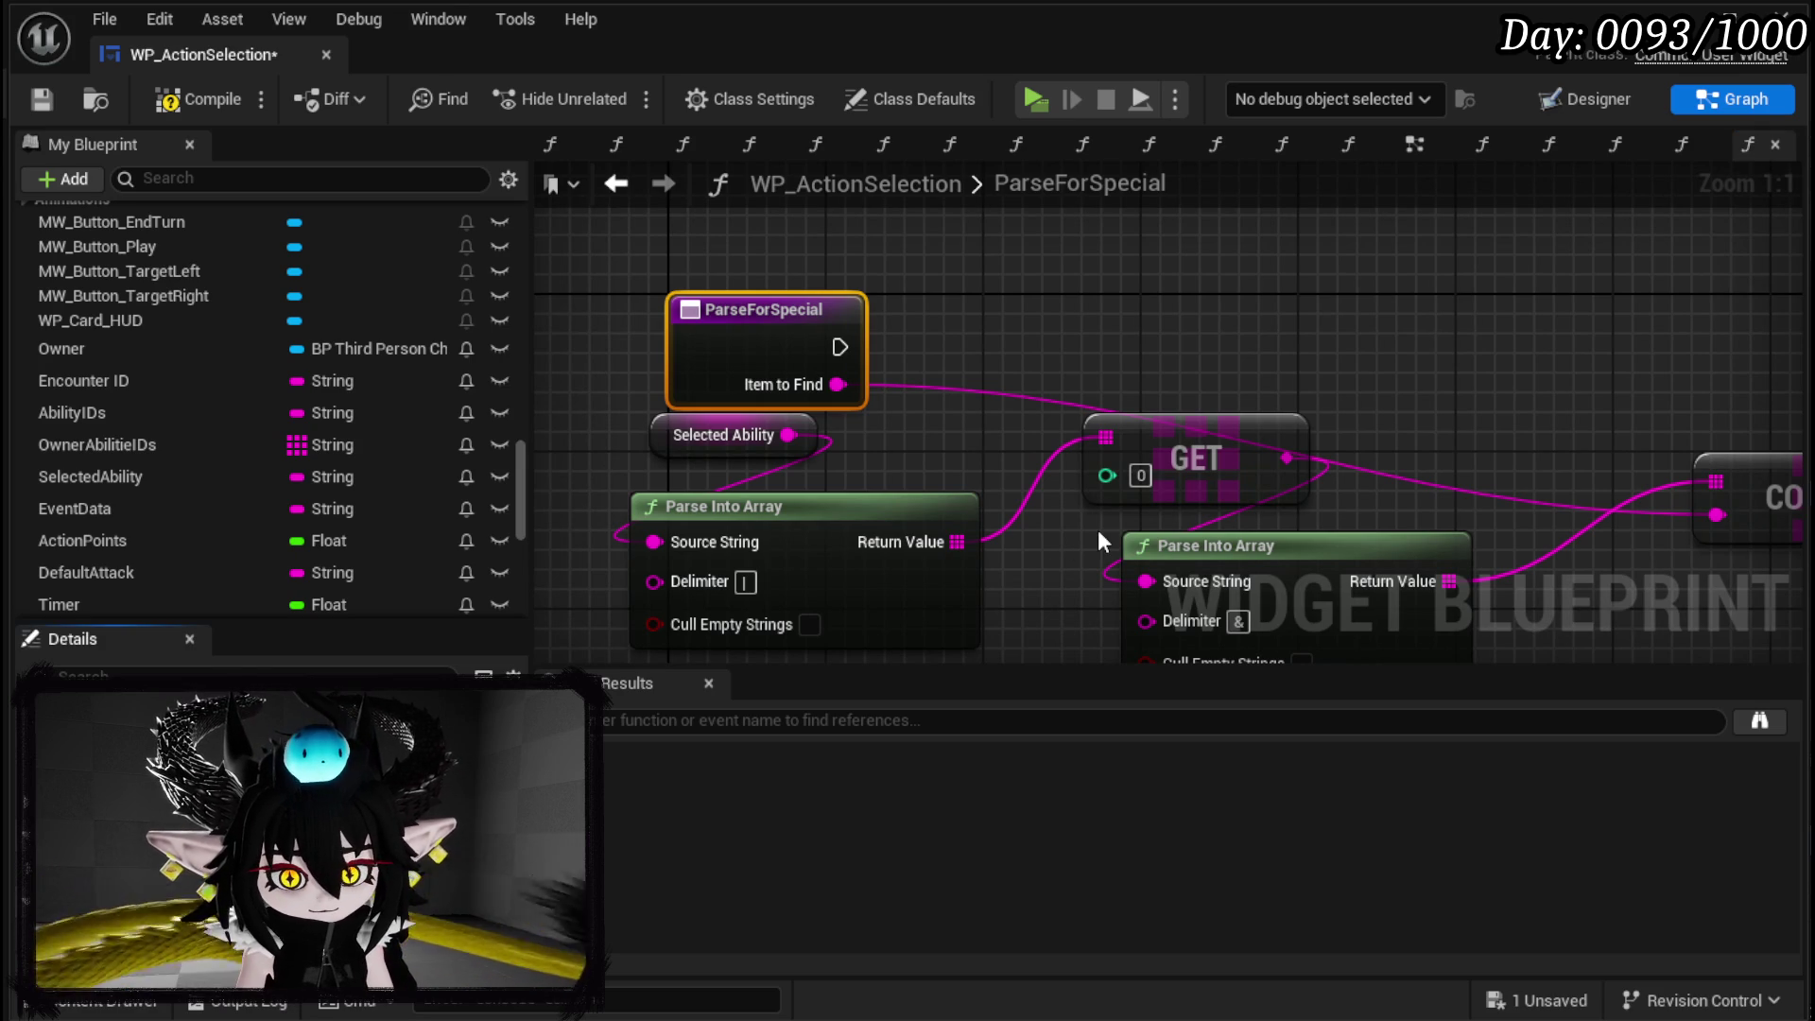
pyautogui.moveTo(840, 347)
pyautogui.mouseDown()
pyautogui.moveTo(894, 364)
pyautogui.moveTo(1466, 348)
pyautogui.mouseUp()
pyautogui.click(1203, 428)
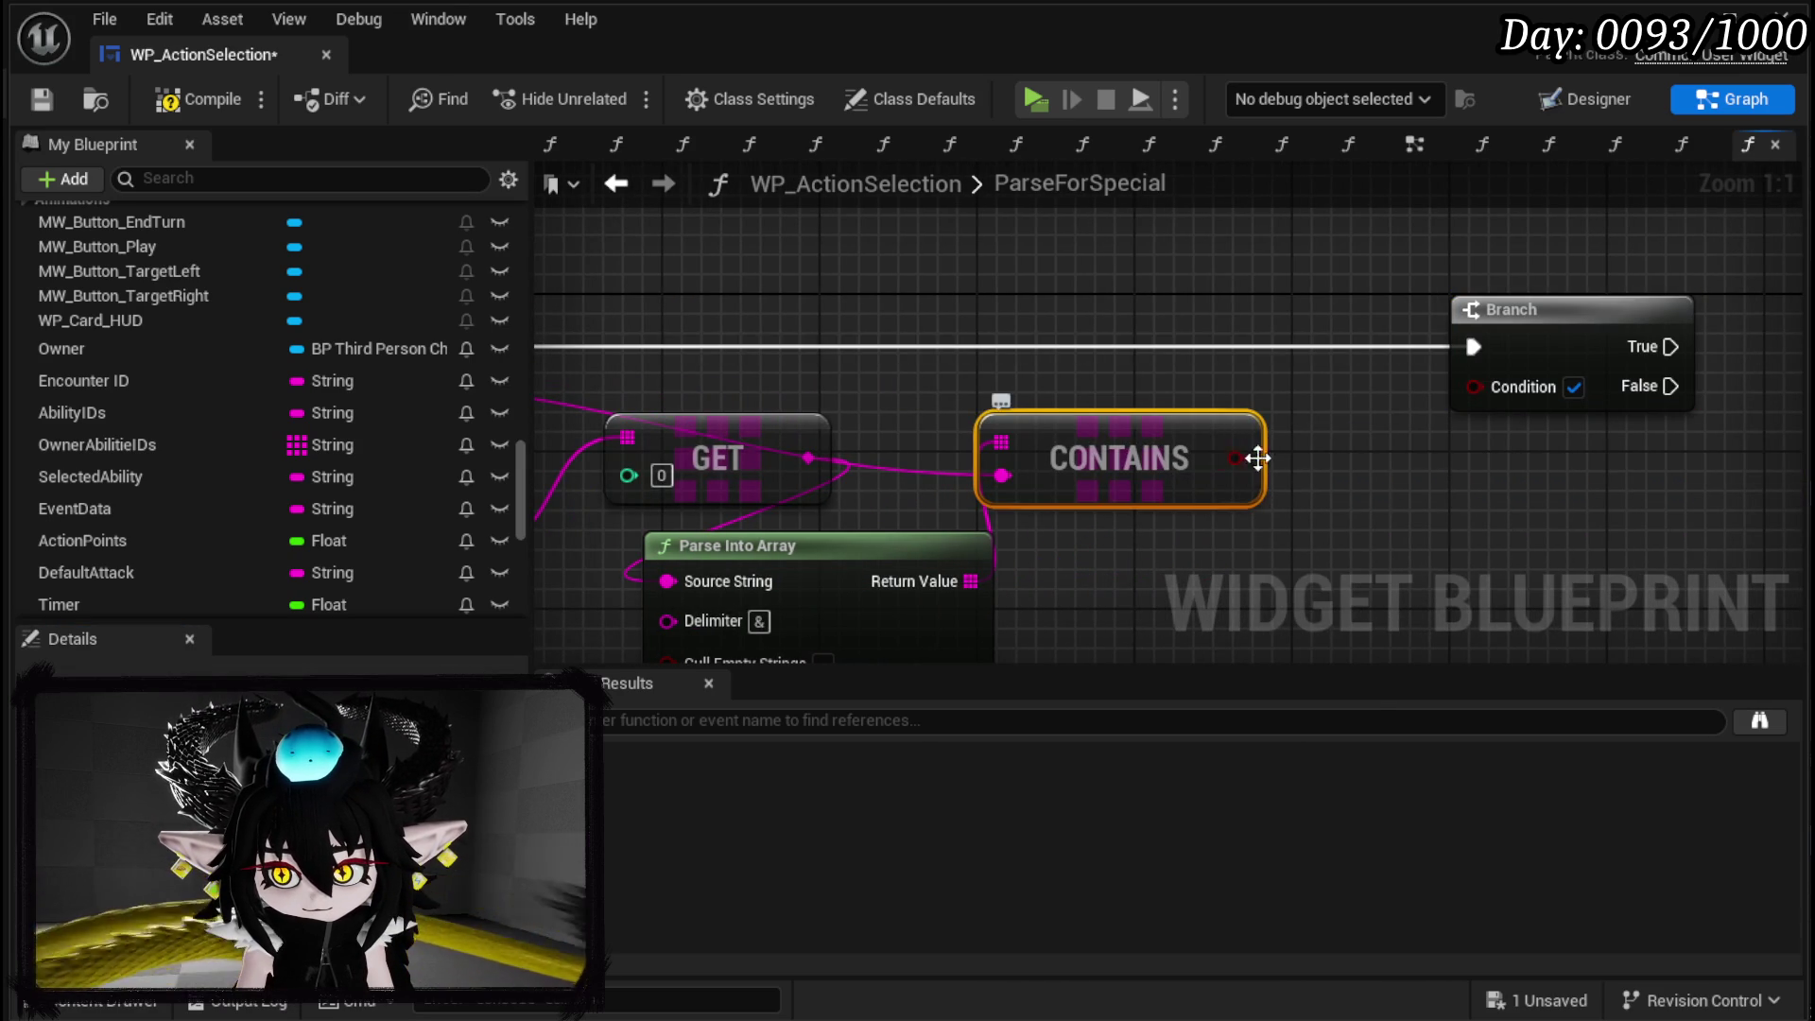
pyautogui.click(1456, 407)
pyautogui.press('Delete')
pyautogui.moveTo(1119, 333); pyautogui.dragTo(955, 367)
pyautogui.click(832, 357)
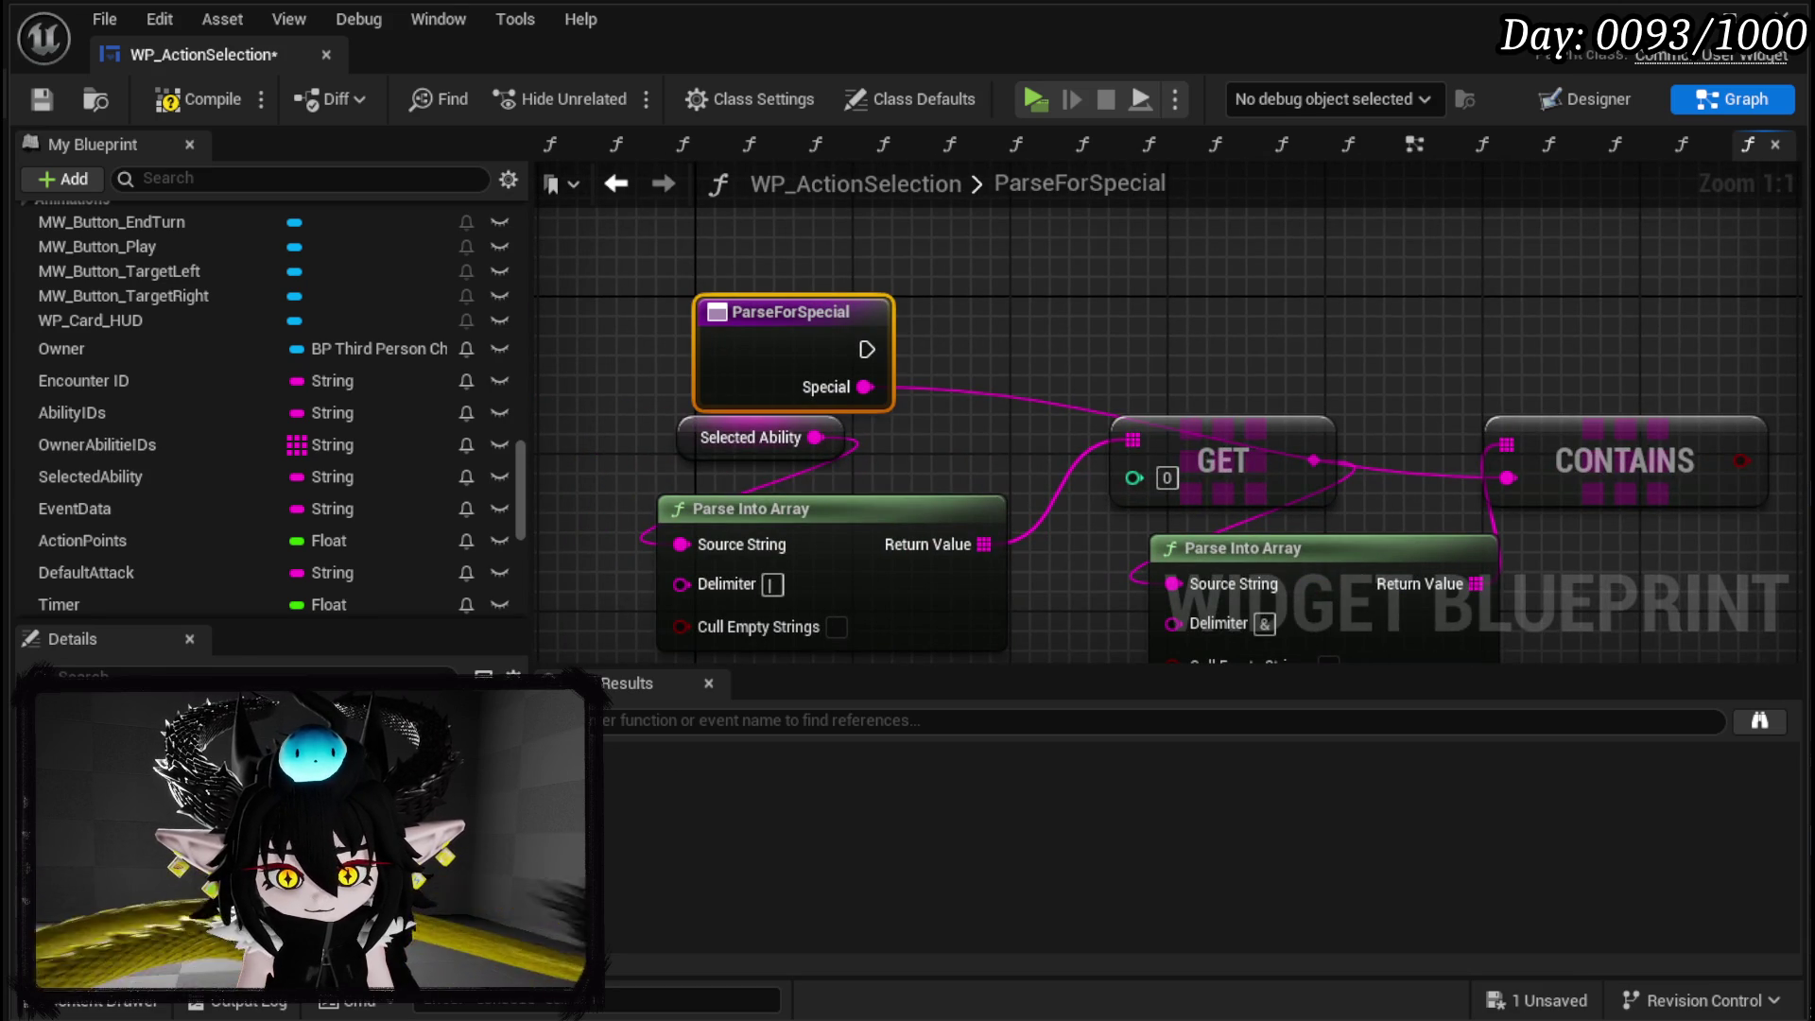
# Add a Return Node to ParseForSpecial and feed it the CONTAINS result as Special Found.
pyautogui.click(511, 822)
pyautogui.moveTo(1073, 350)
pyautogui.mouseDown()
pyautogui.moveTo(1508, 315)
pyautogui.moveTo(1680, 370)
pyautogui.mouseUp()
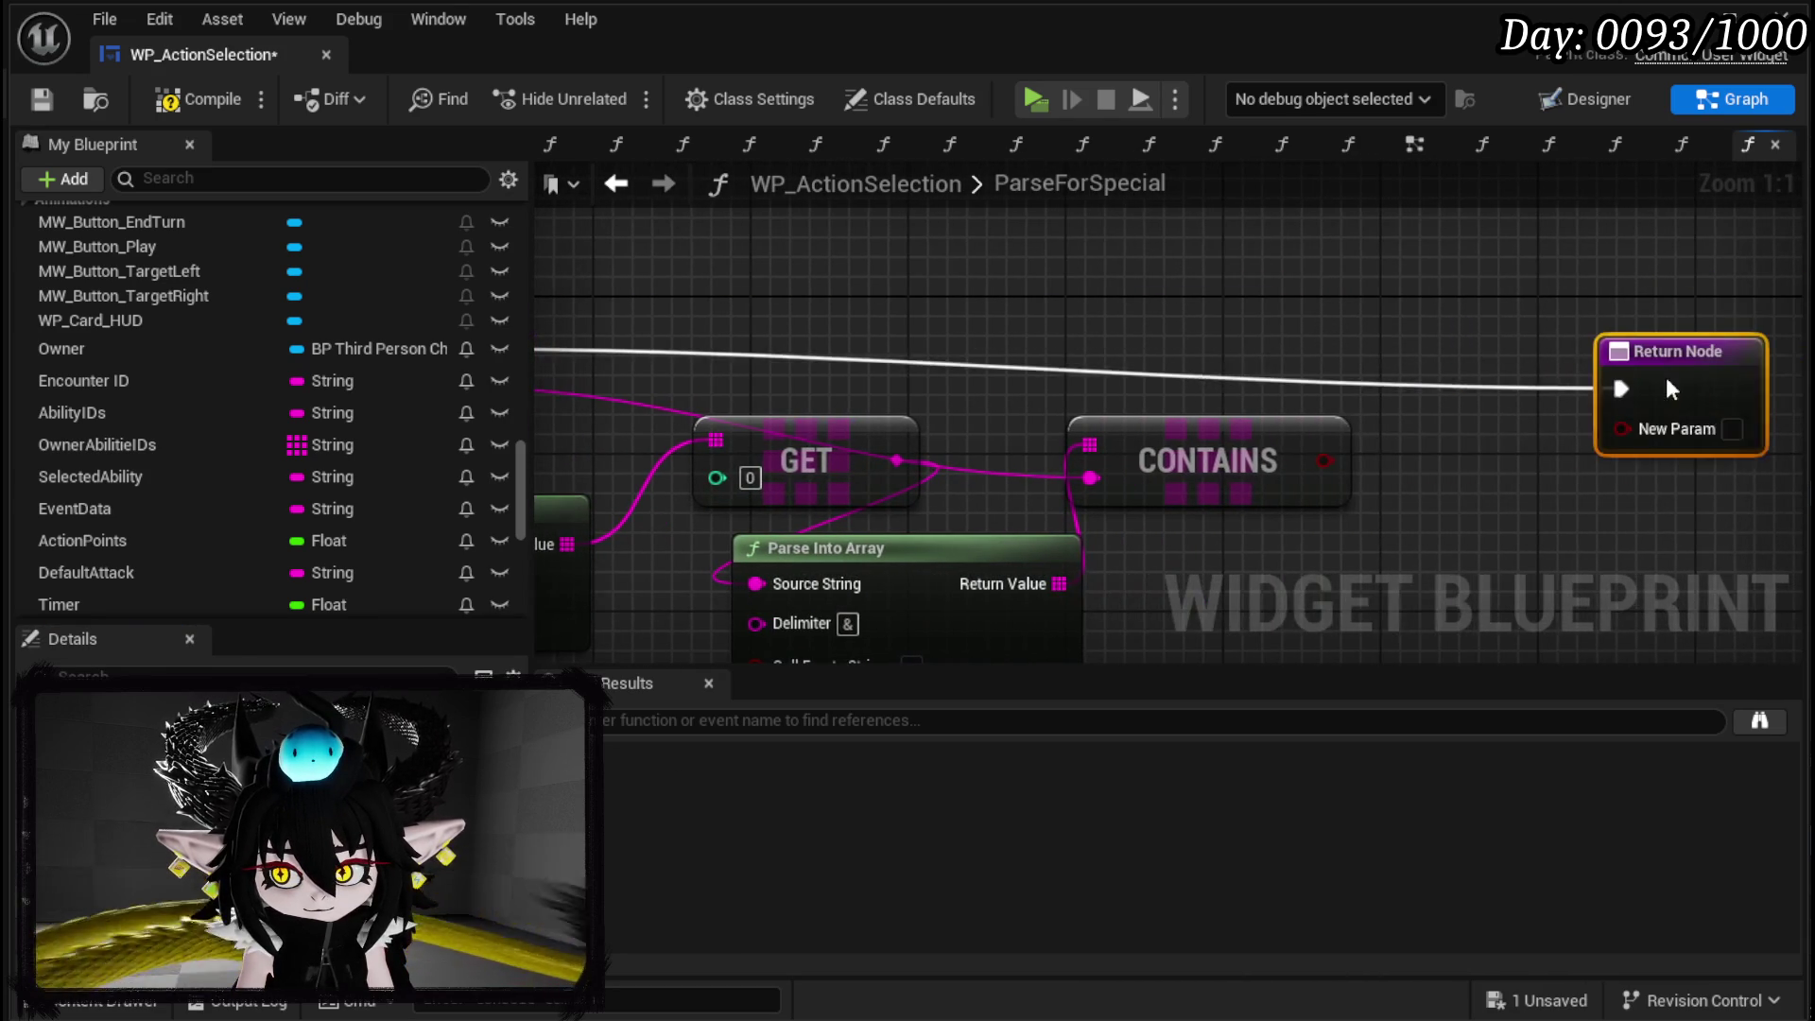
pyautogui.moveTo(1323, 460)
pyautogui.mouseDown()
pyautogui.moveTo(1513, 436)
pyautogui.moveTo(1561, 407)
pyautogui.moveTo(1487, 368)
pyautogui.mouseUp()
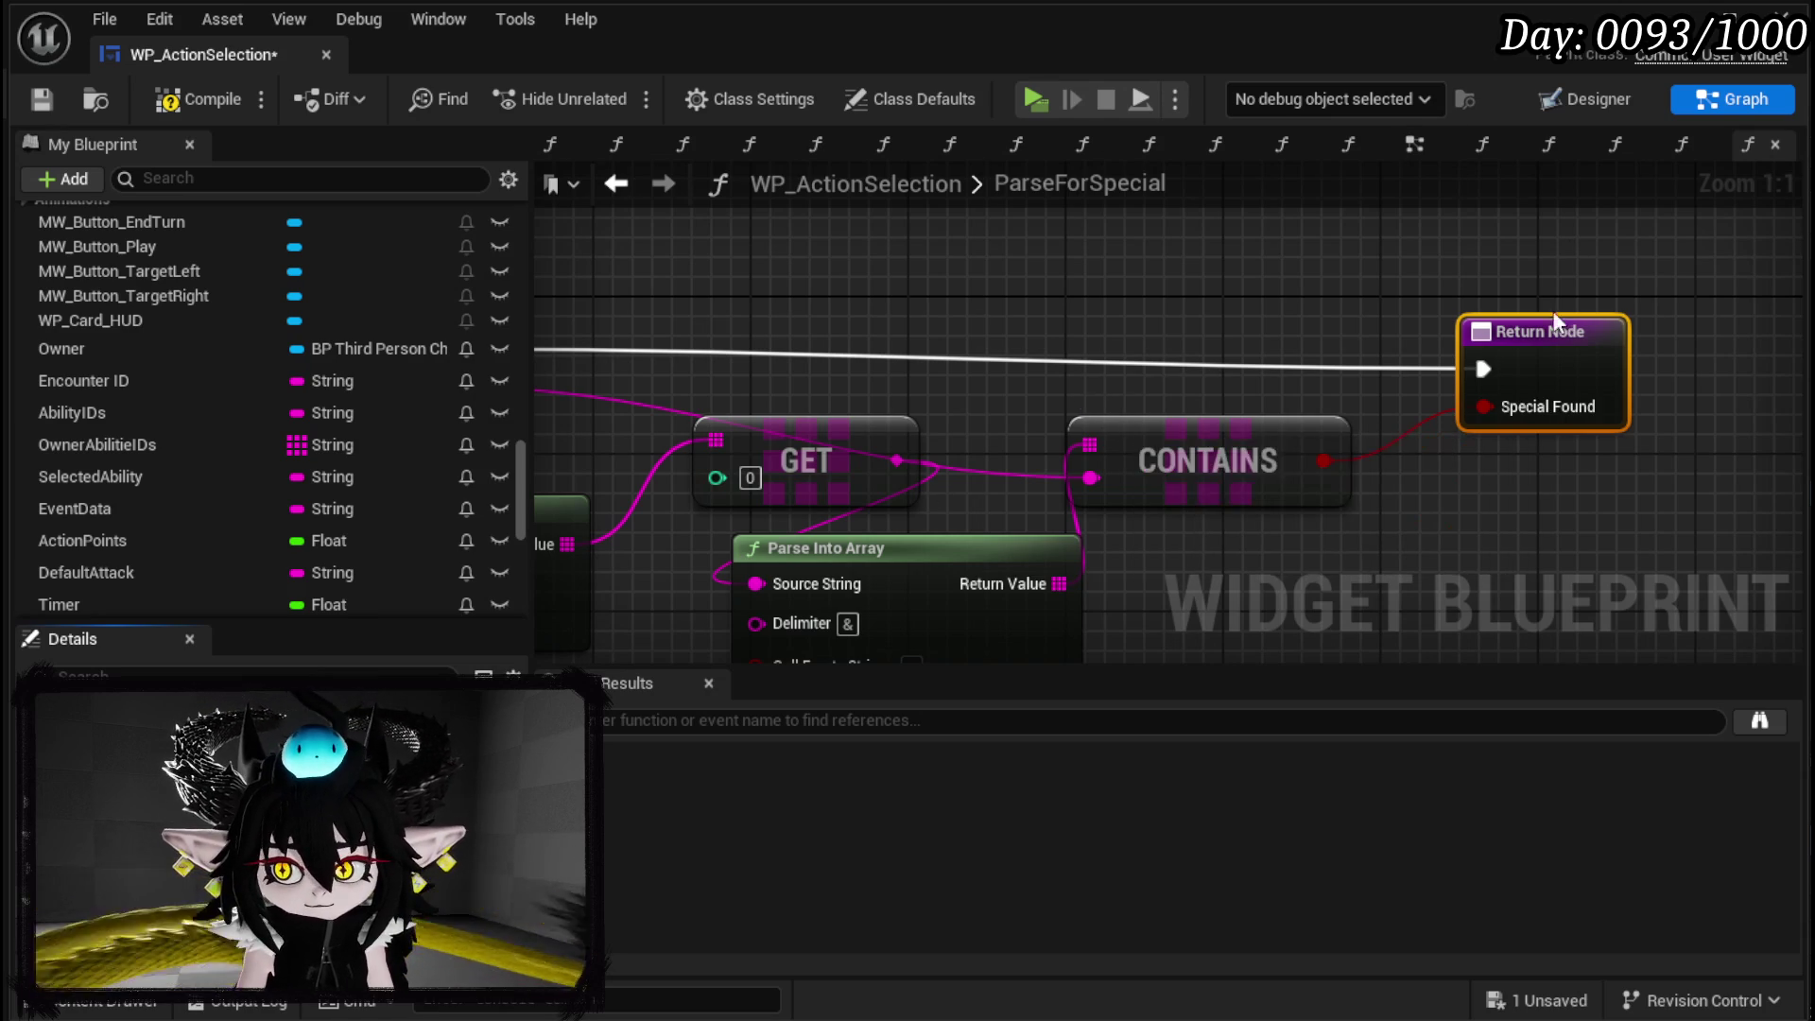
pyautogui.moveTo(1552, 316); pyautogui.dragTo(1599, 331)
pyautogui.click(894, 272)
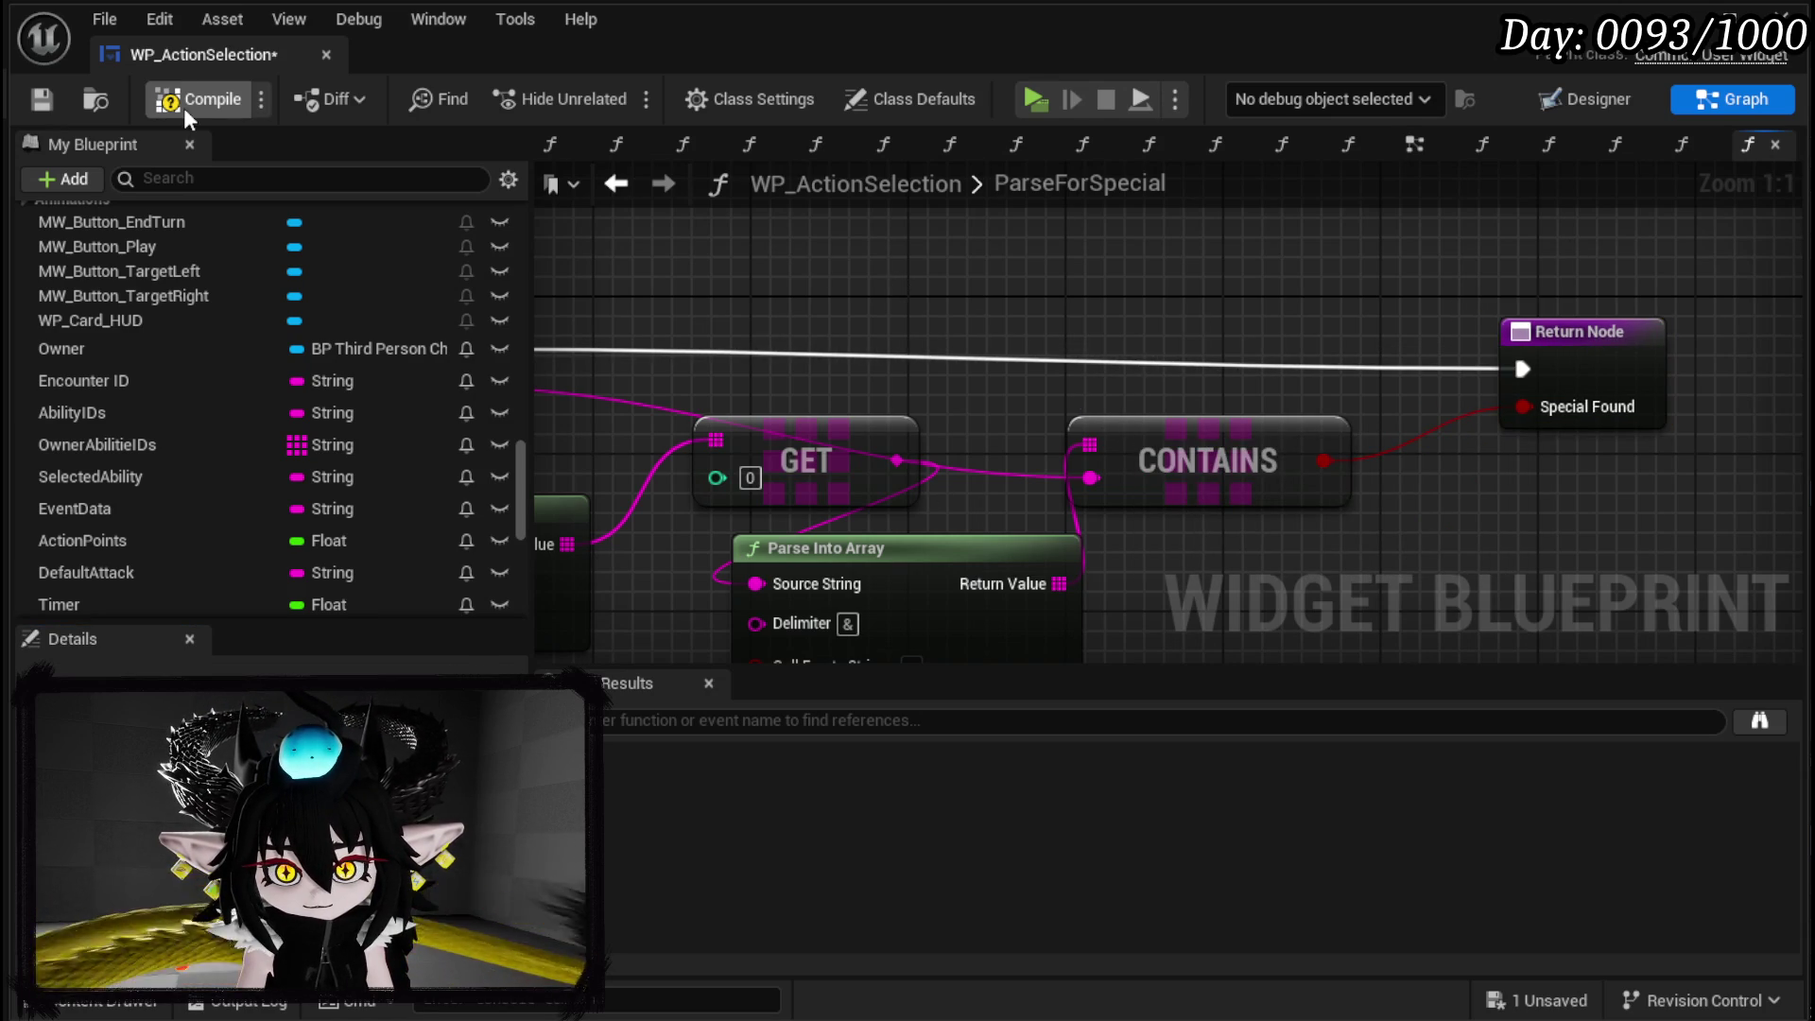
# Compile and save WP_ActionSelection, then close the blueprint.
pyautogui.click(184, 106)
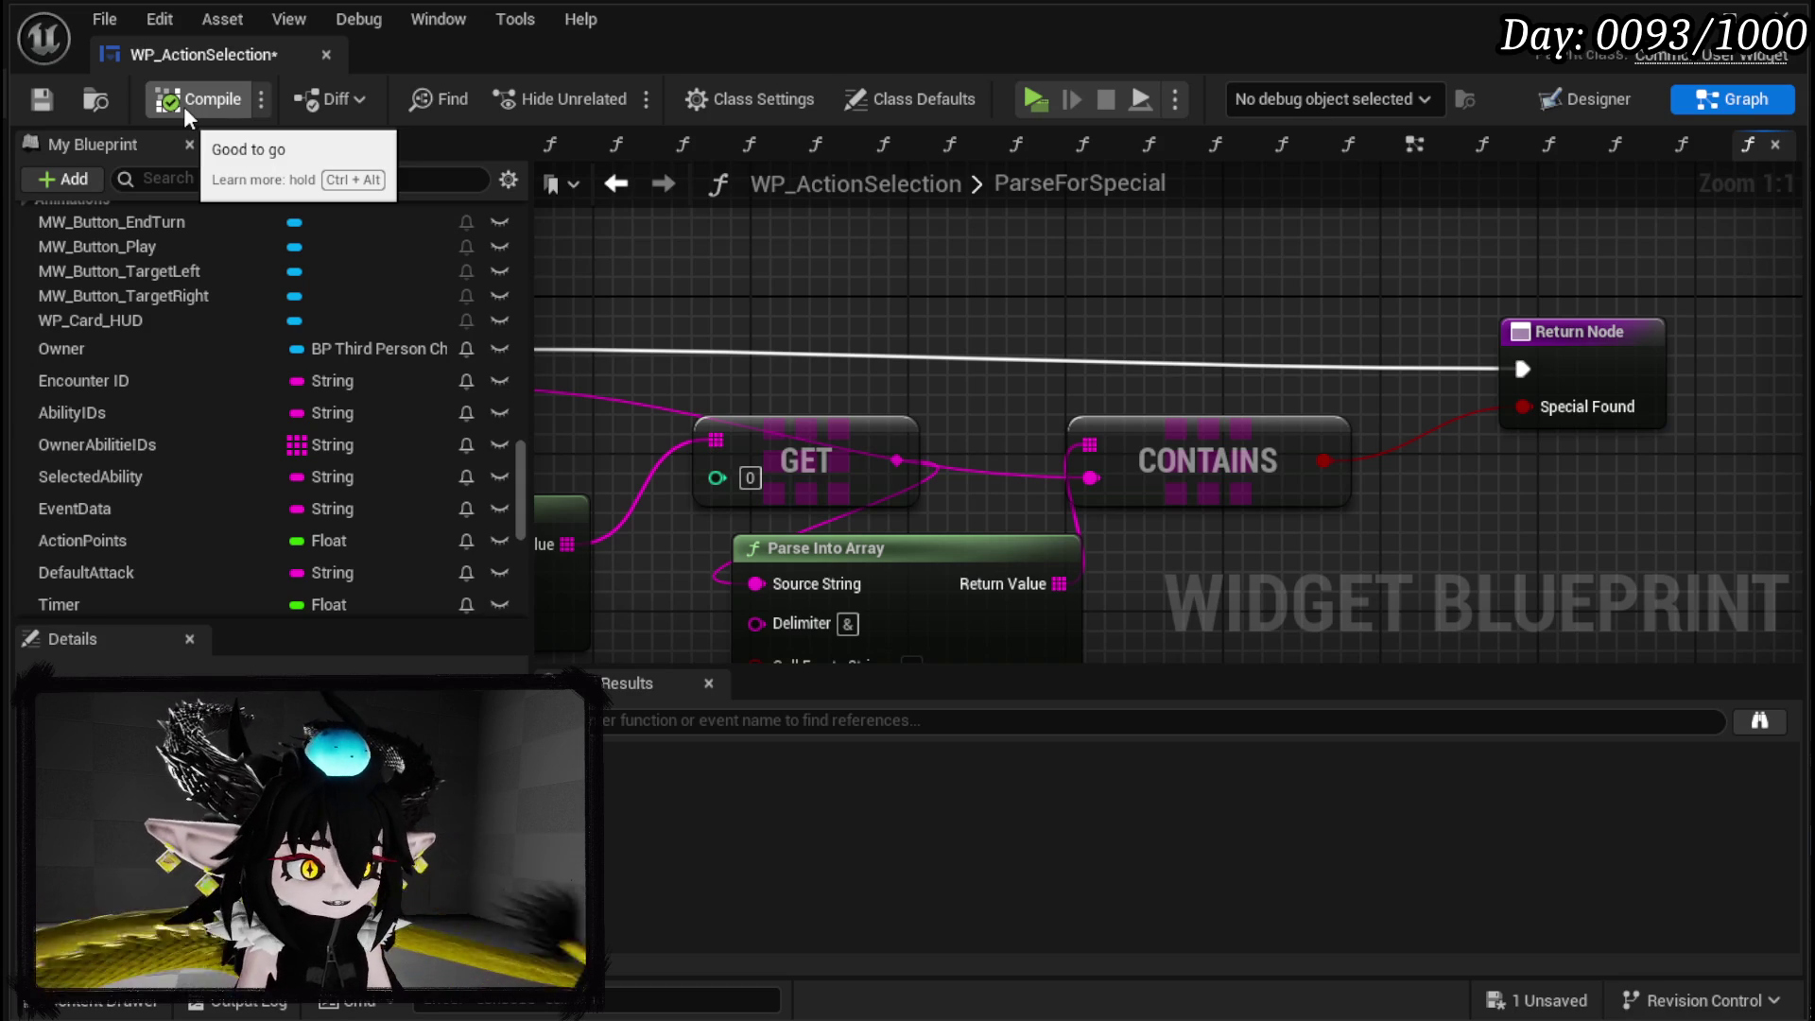
pyautogui.click(42, 99)
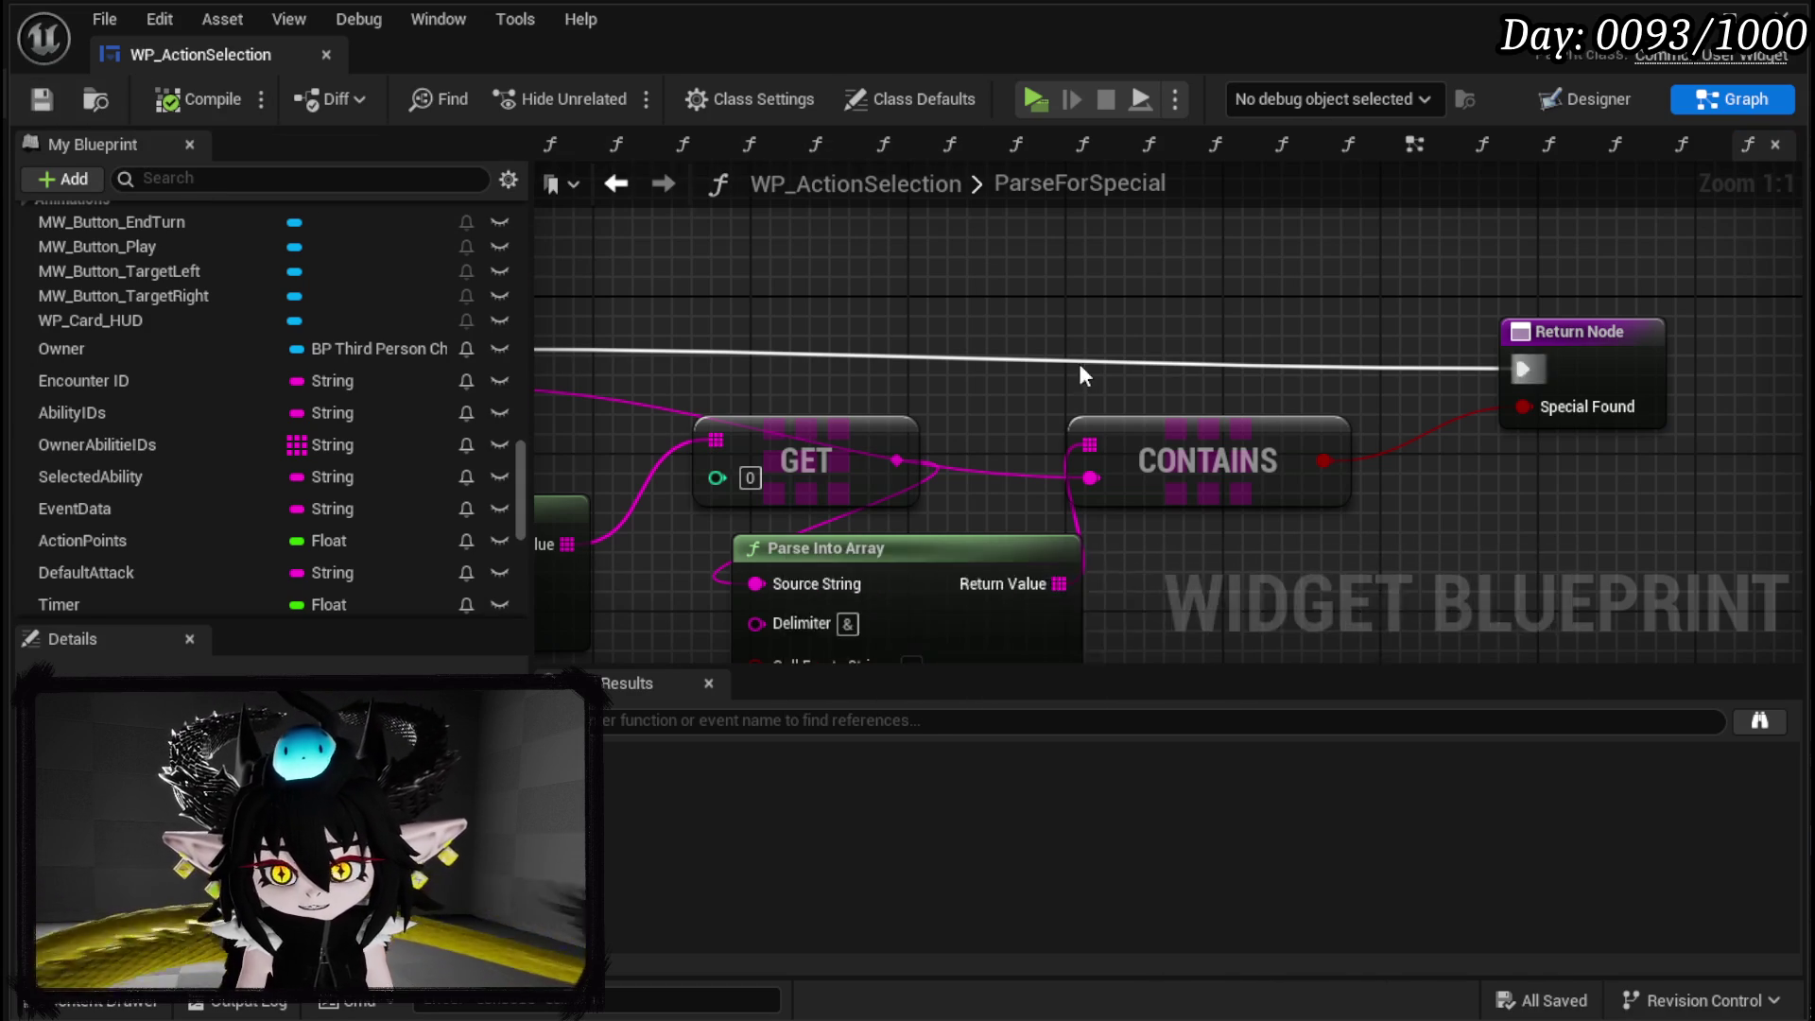
pyautogui.moveTo(1080, 363); pyautogui.dragTo(1234, 290)
pyautogui.moveTo(1030, 337)
pyautogui.mouseDown()
pyautogui.moveTo(946, 333)
pyautogui.moveTo(1084, 353)
pyautogui.mouseUp()
pyautogui.click(41, 99)
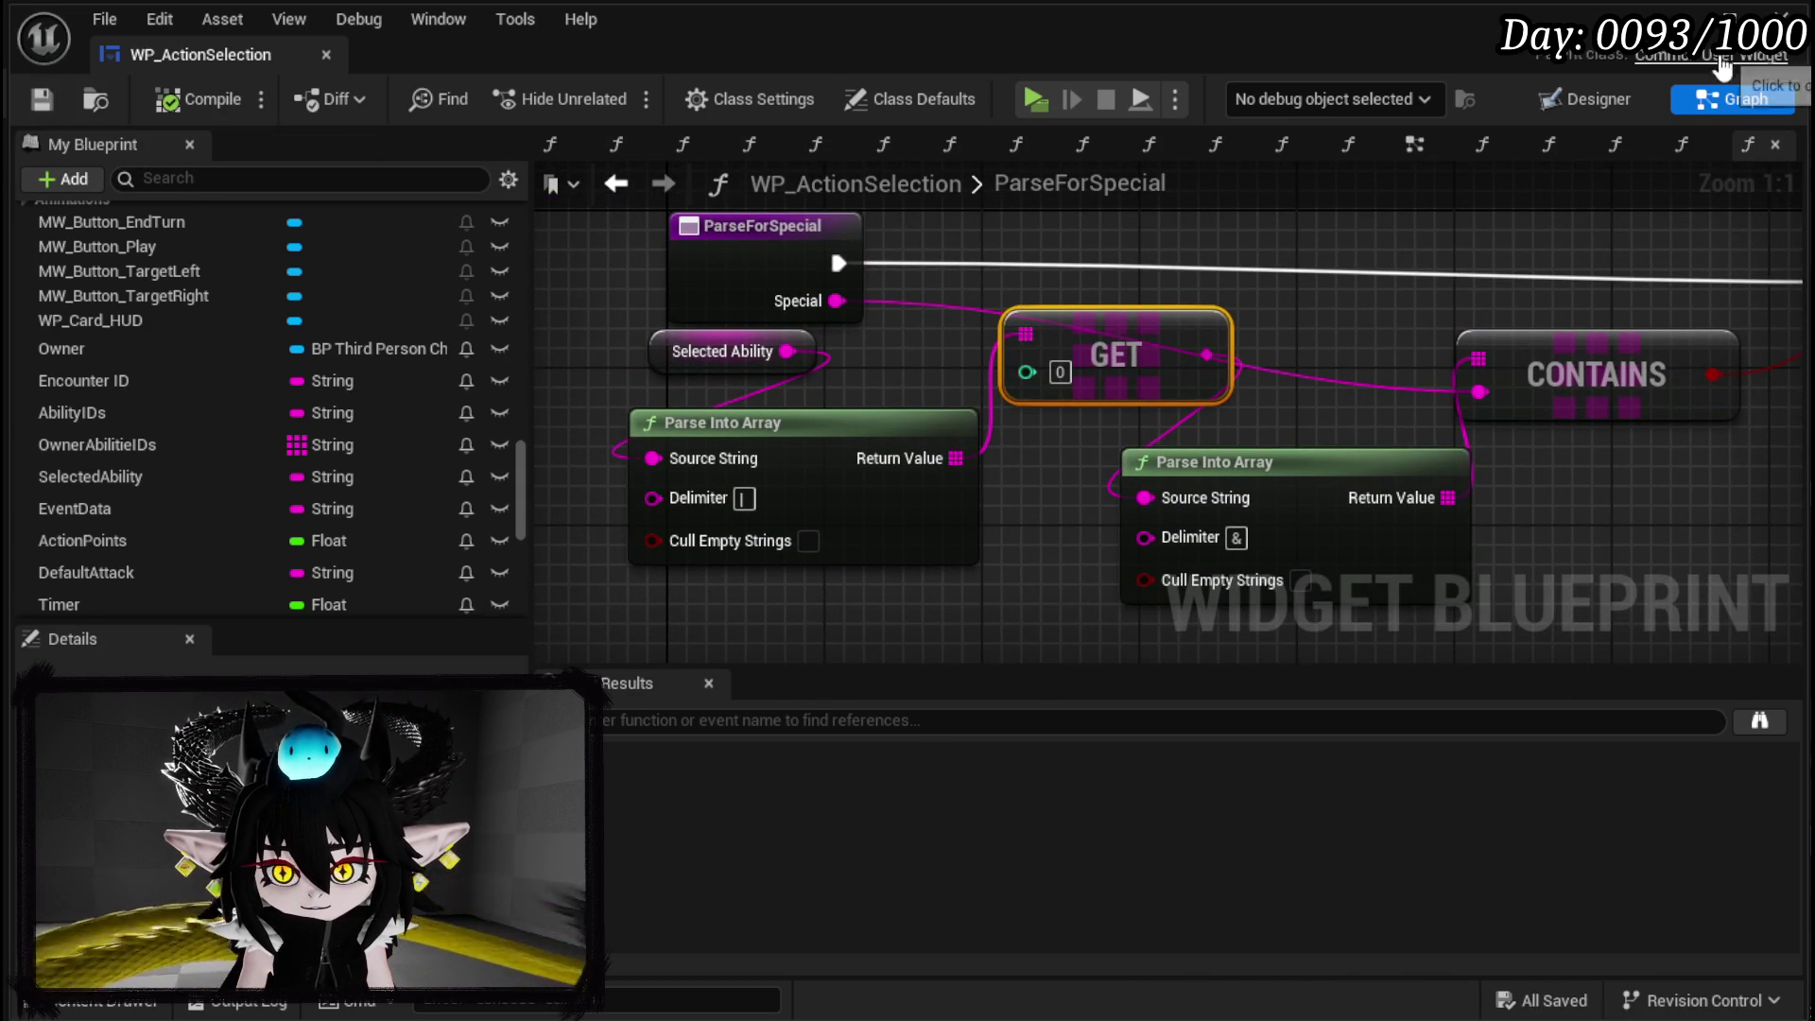
pyautogui.click(1678, 21)
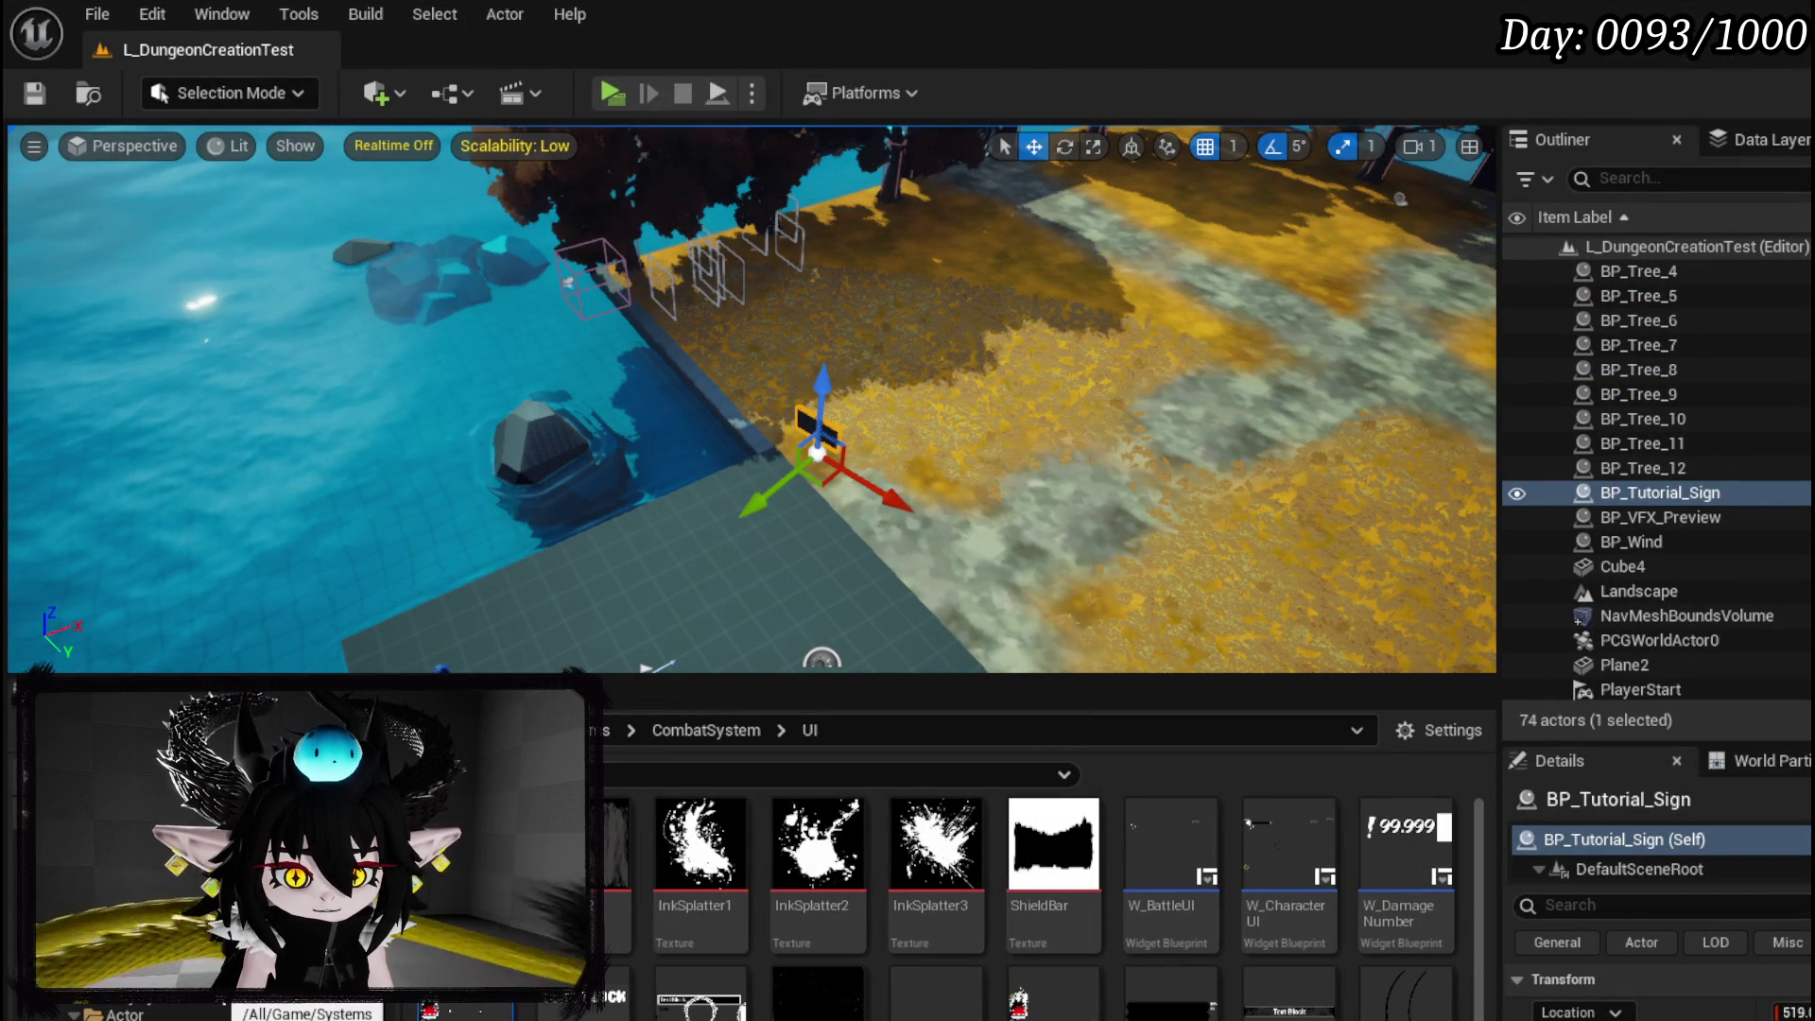
# Open the WP_SkillTree_Ability widget blueprint from the AbilitySystem > UI folder.
pyautogui.scroll(-2, 236, 983)
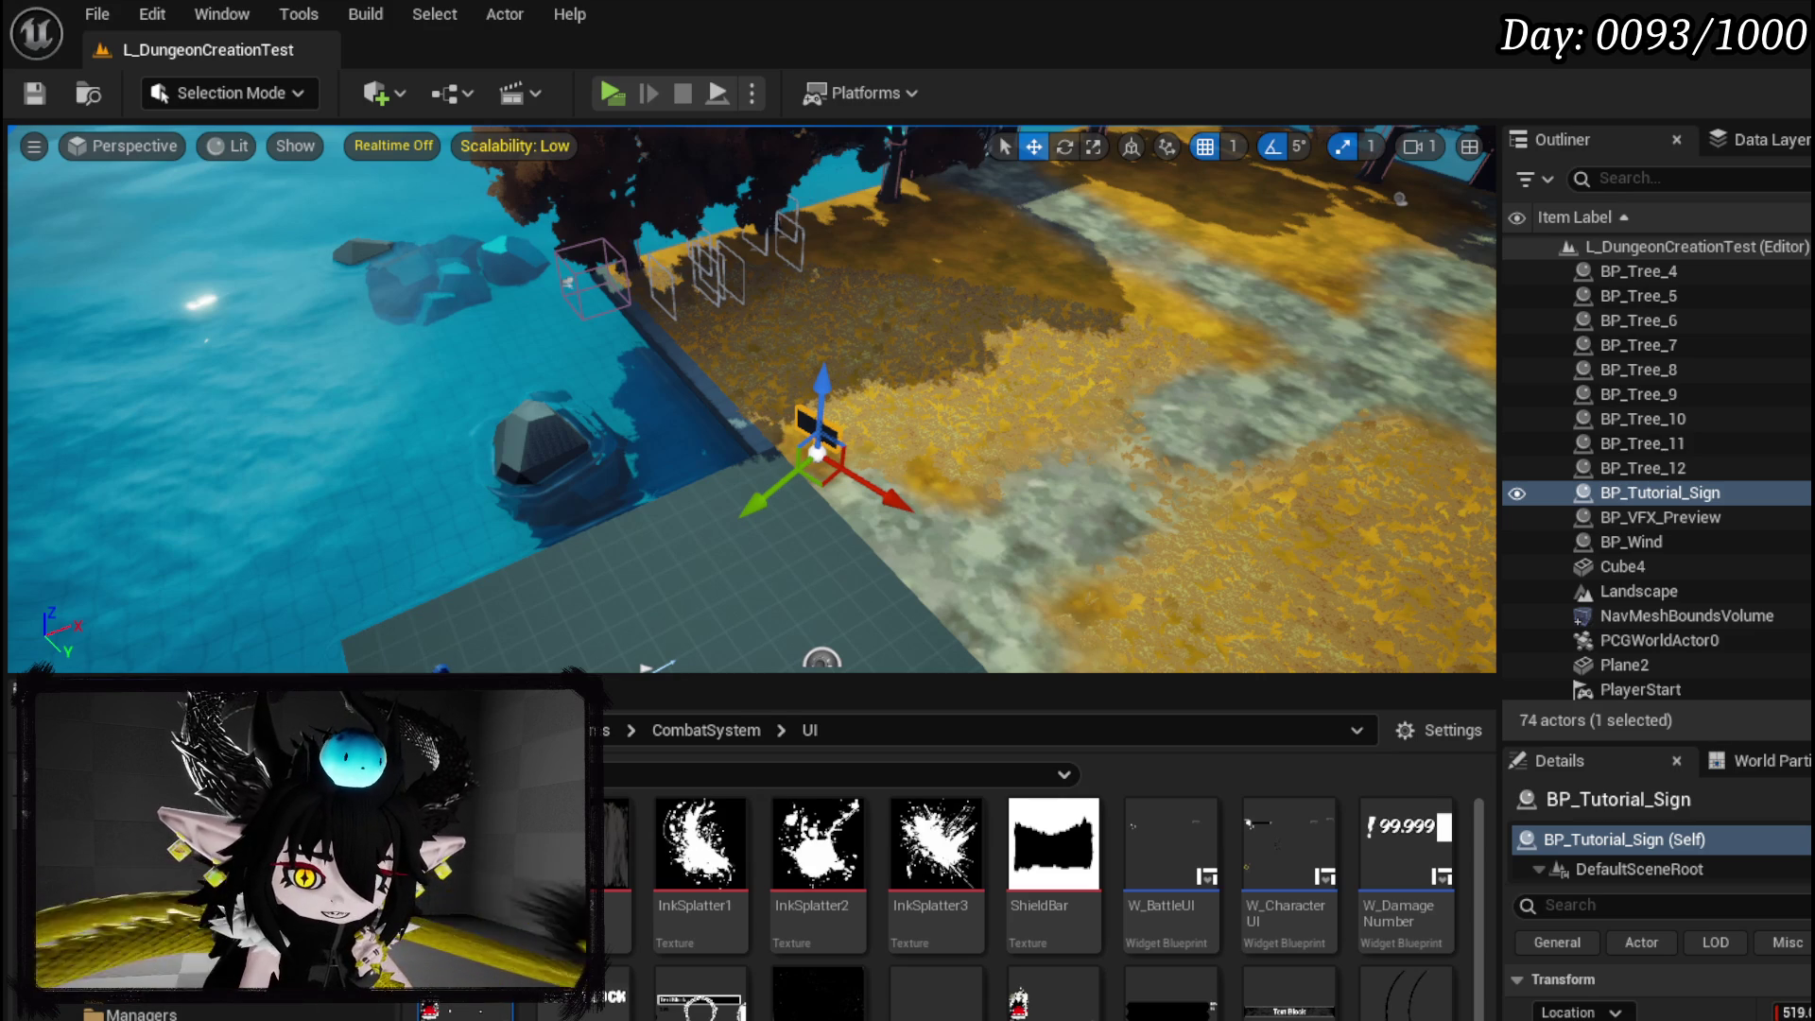
pyautogui.click(170, 898)
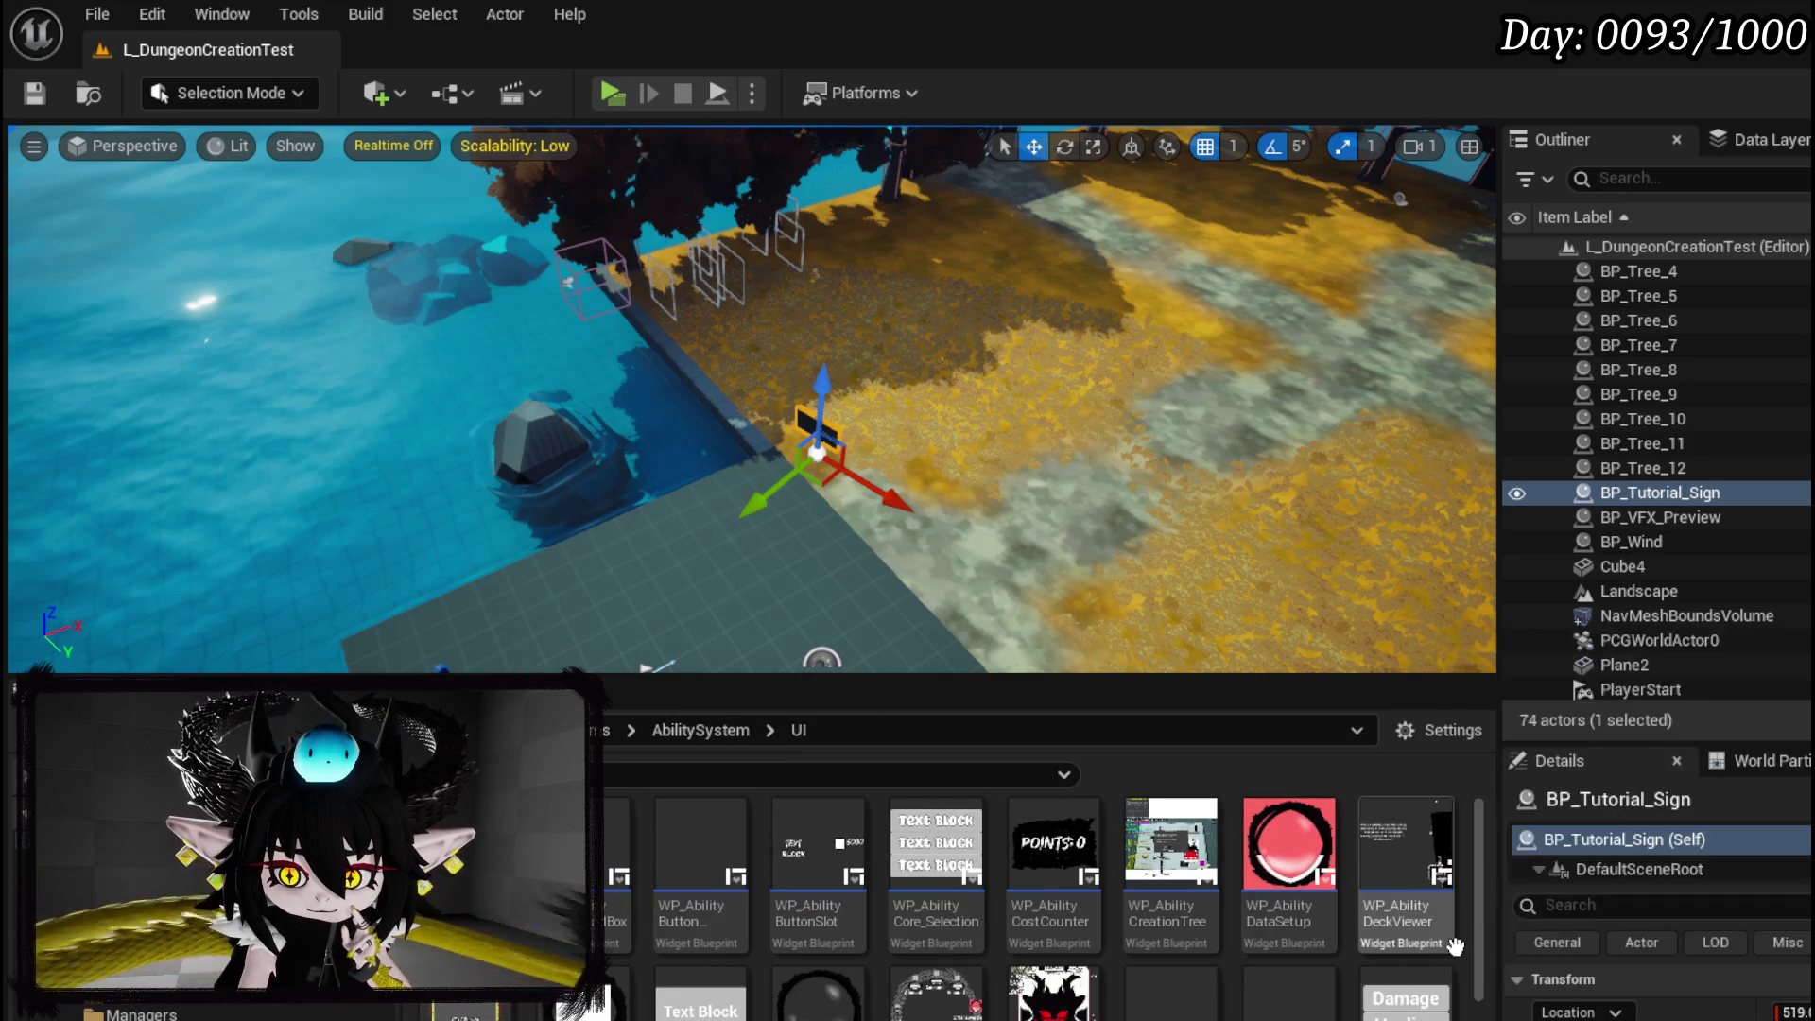
pyautogui.scroll(-5, 1418, 941)
pyautogui.doubleClick(917, 933)
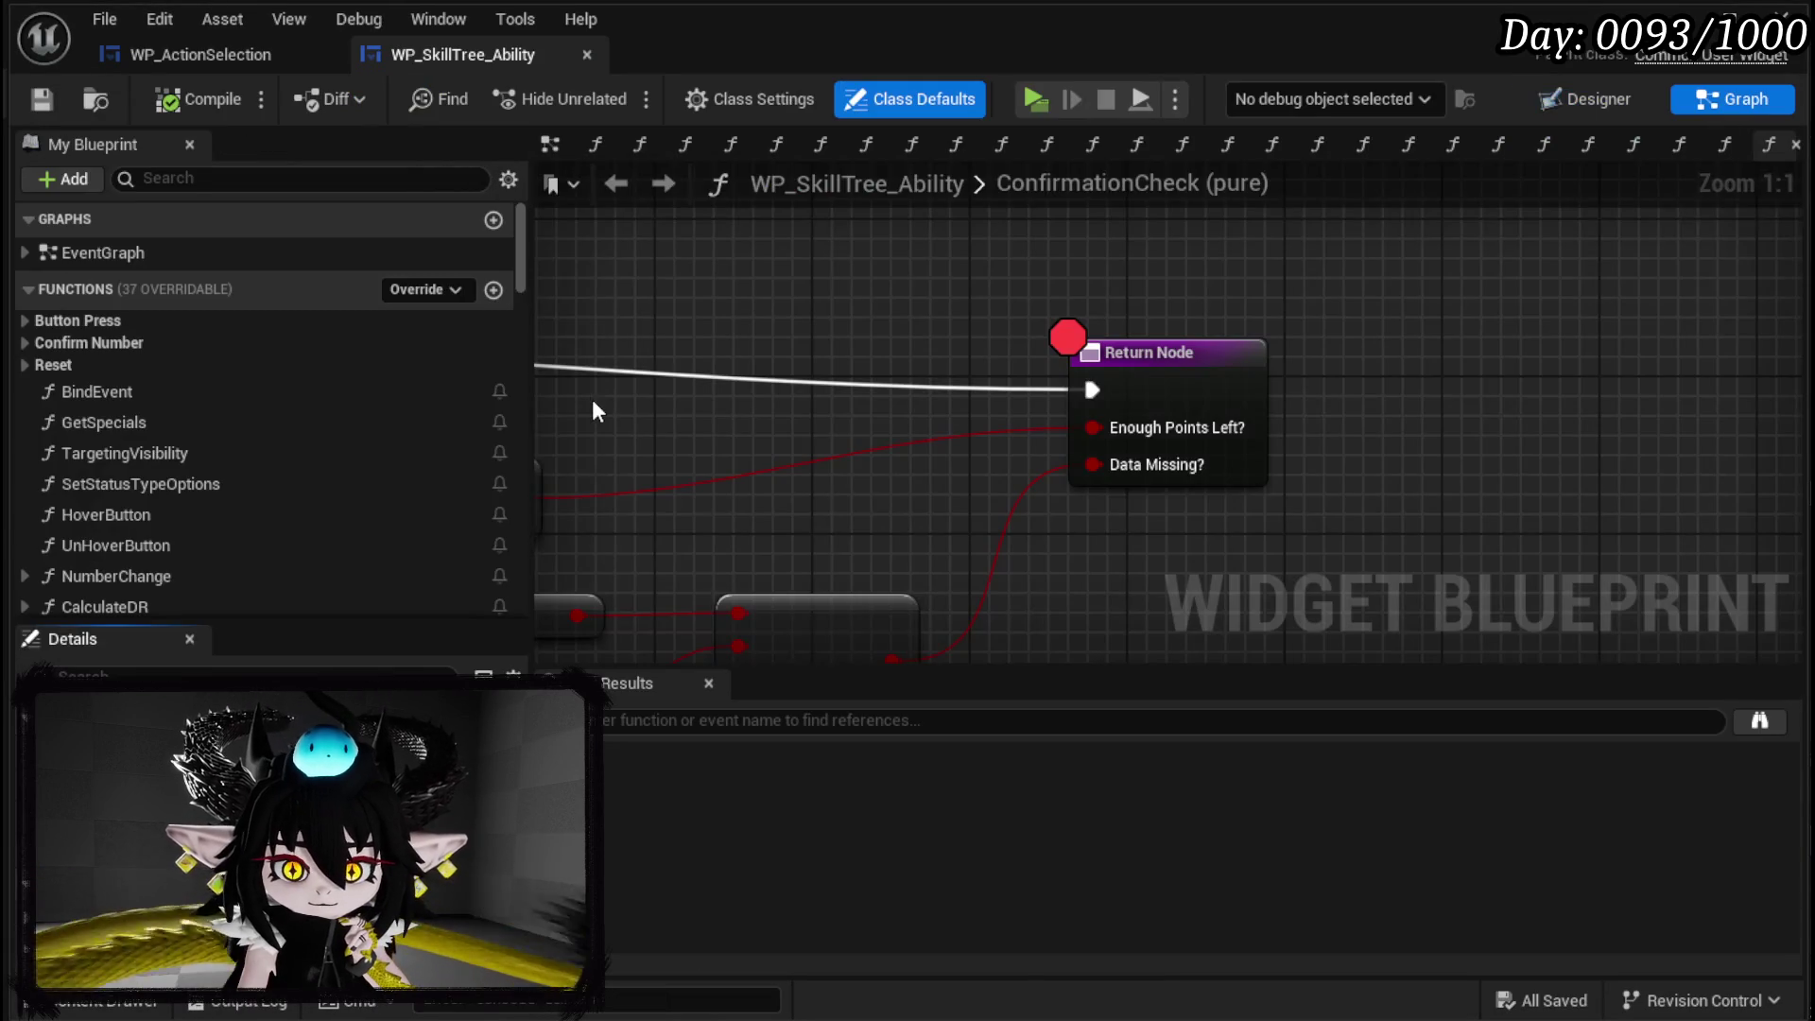
# Look over the PreSetData function graph in WP_SkillTree_Ability.
pyautogui.scroll(-3, 199, 408)
pyautogui.scroll(2, 227, 435)
pyautogui.scroll(-3, 238, 444)
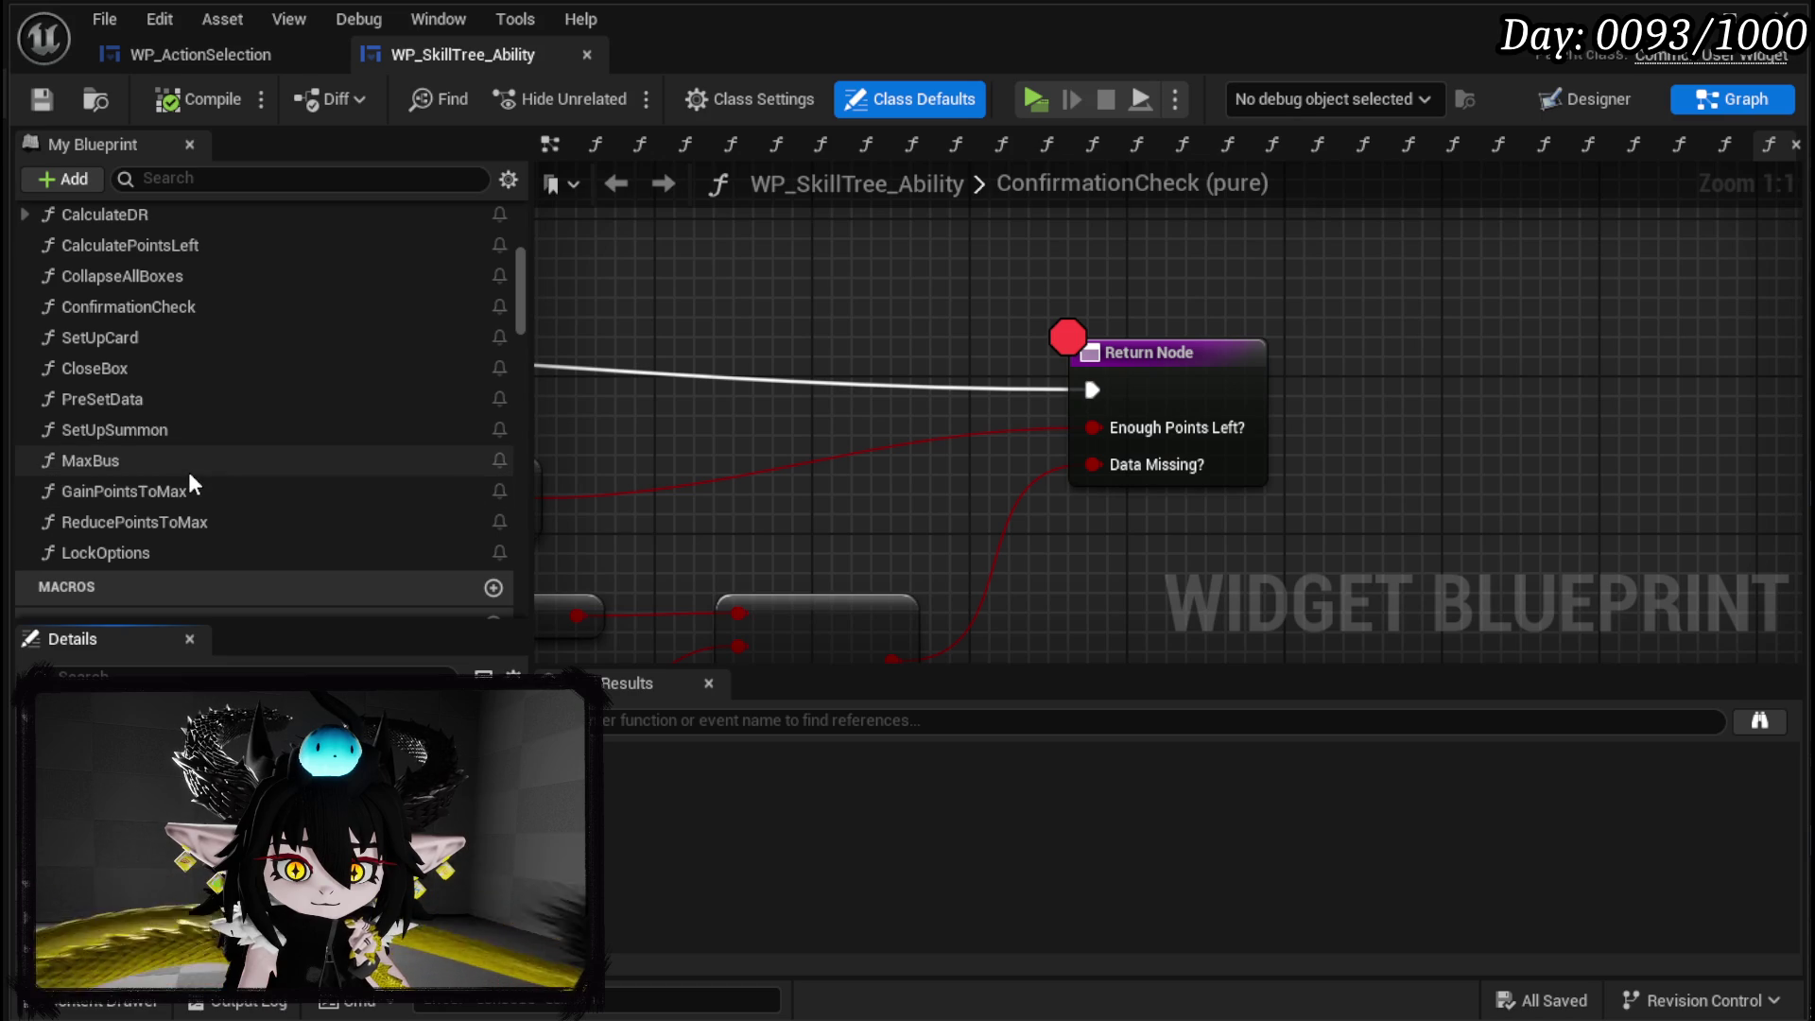
pyautogui.scroll(3, 189, 473)
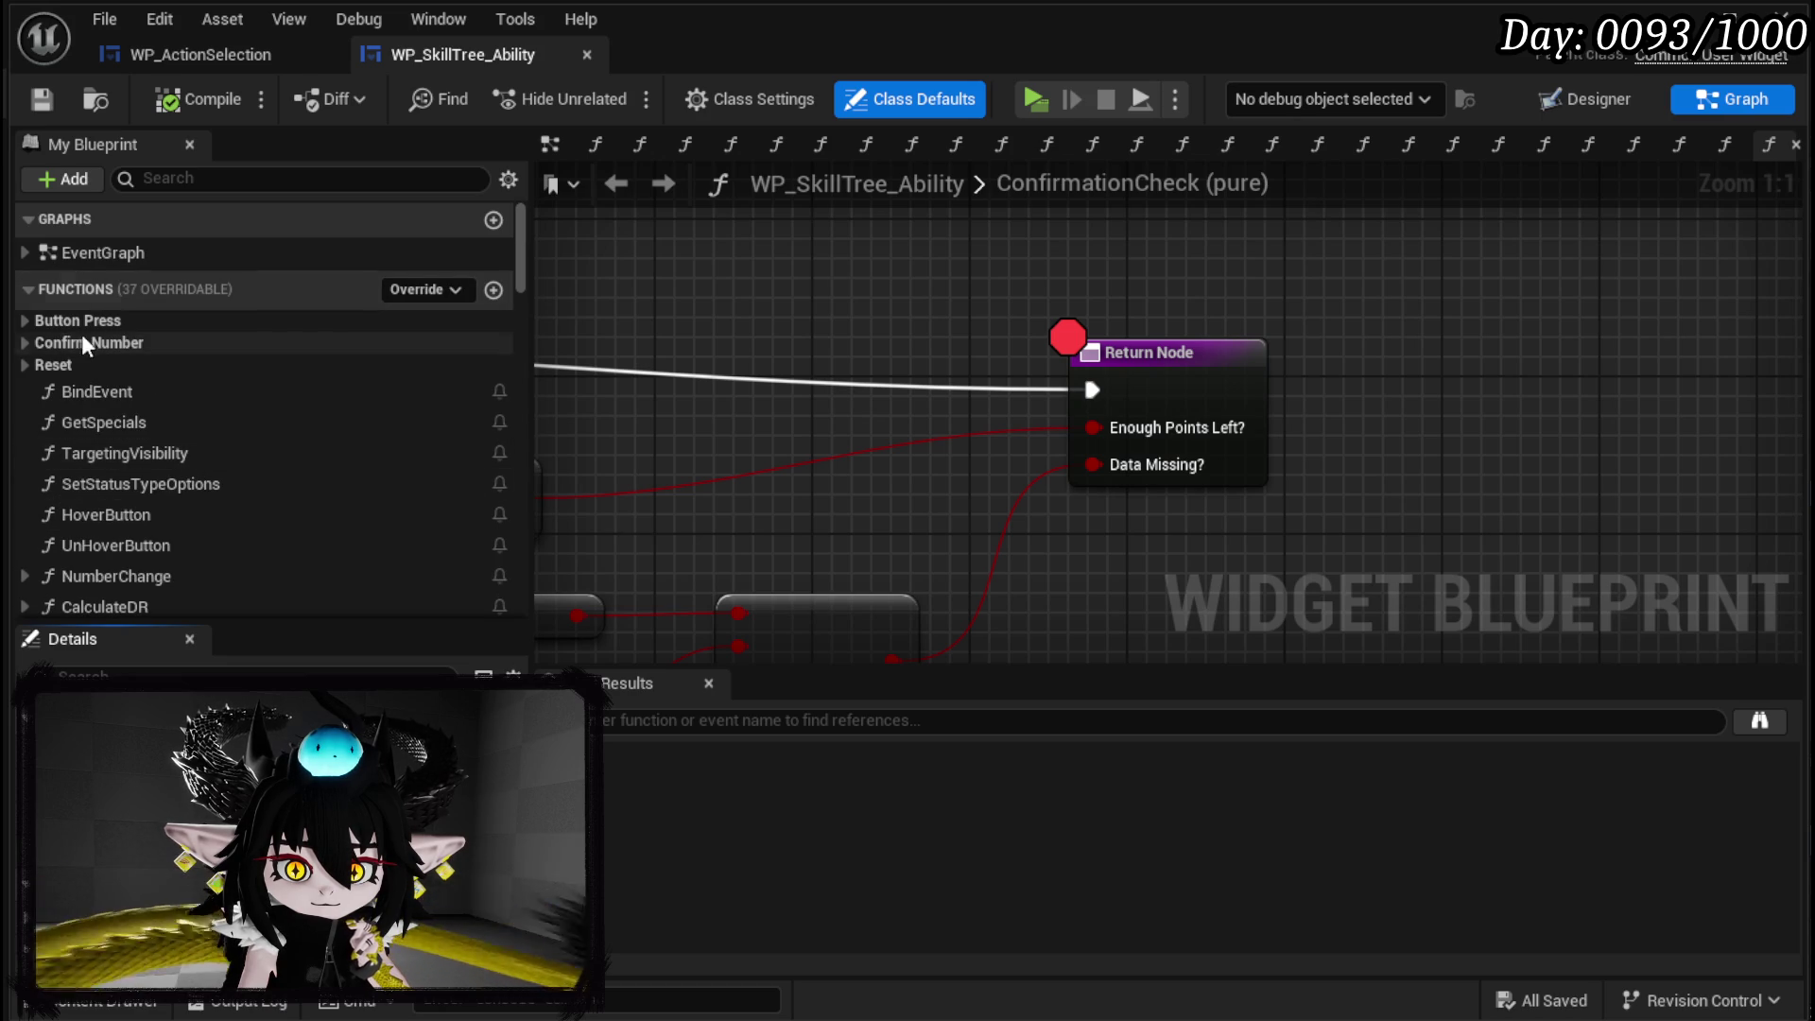
pyautogui.scroll(-2, 255, 437)
pyautogui.scroll(-2, 255, 437)
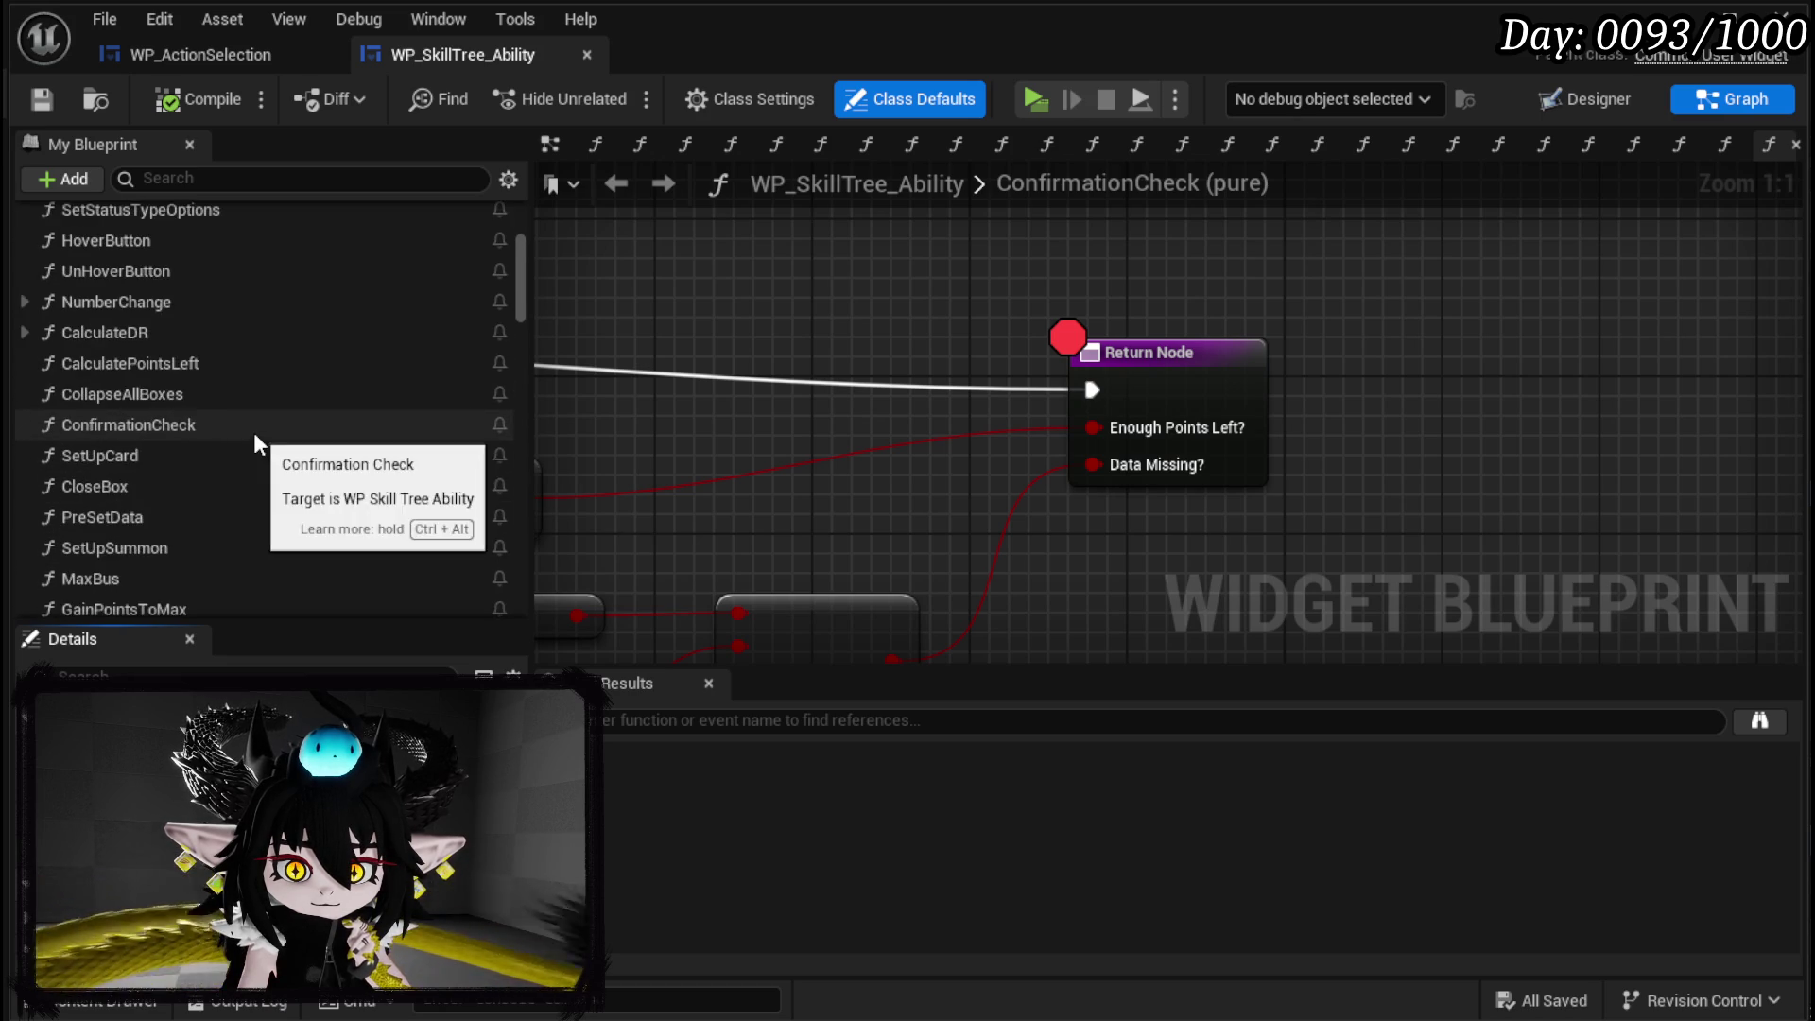
pyautogui.doubleClick(253, 438)
pyautogui.moveTo(804, 501)
pyautogui.mouseDown()
pyautogui.moveTo(652, 377)
pyautogui.moveTo(597, 387)
pyautogui.moveTo(636, 397)
pyautogui.mouseUp()
# Close WP_SkillTree_Ability and return to the level editor.
pyautogui.scroll(-2, 264, 458)
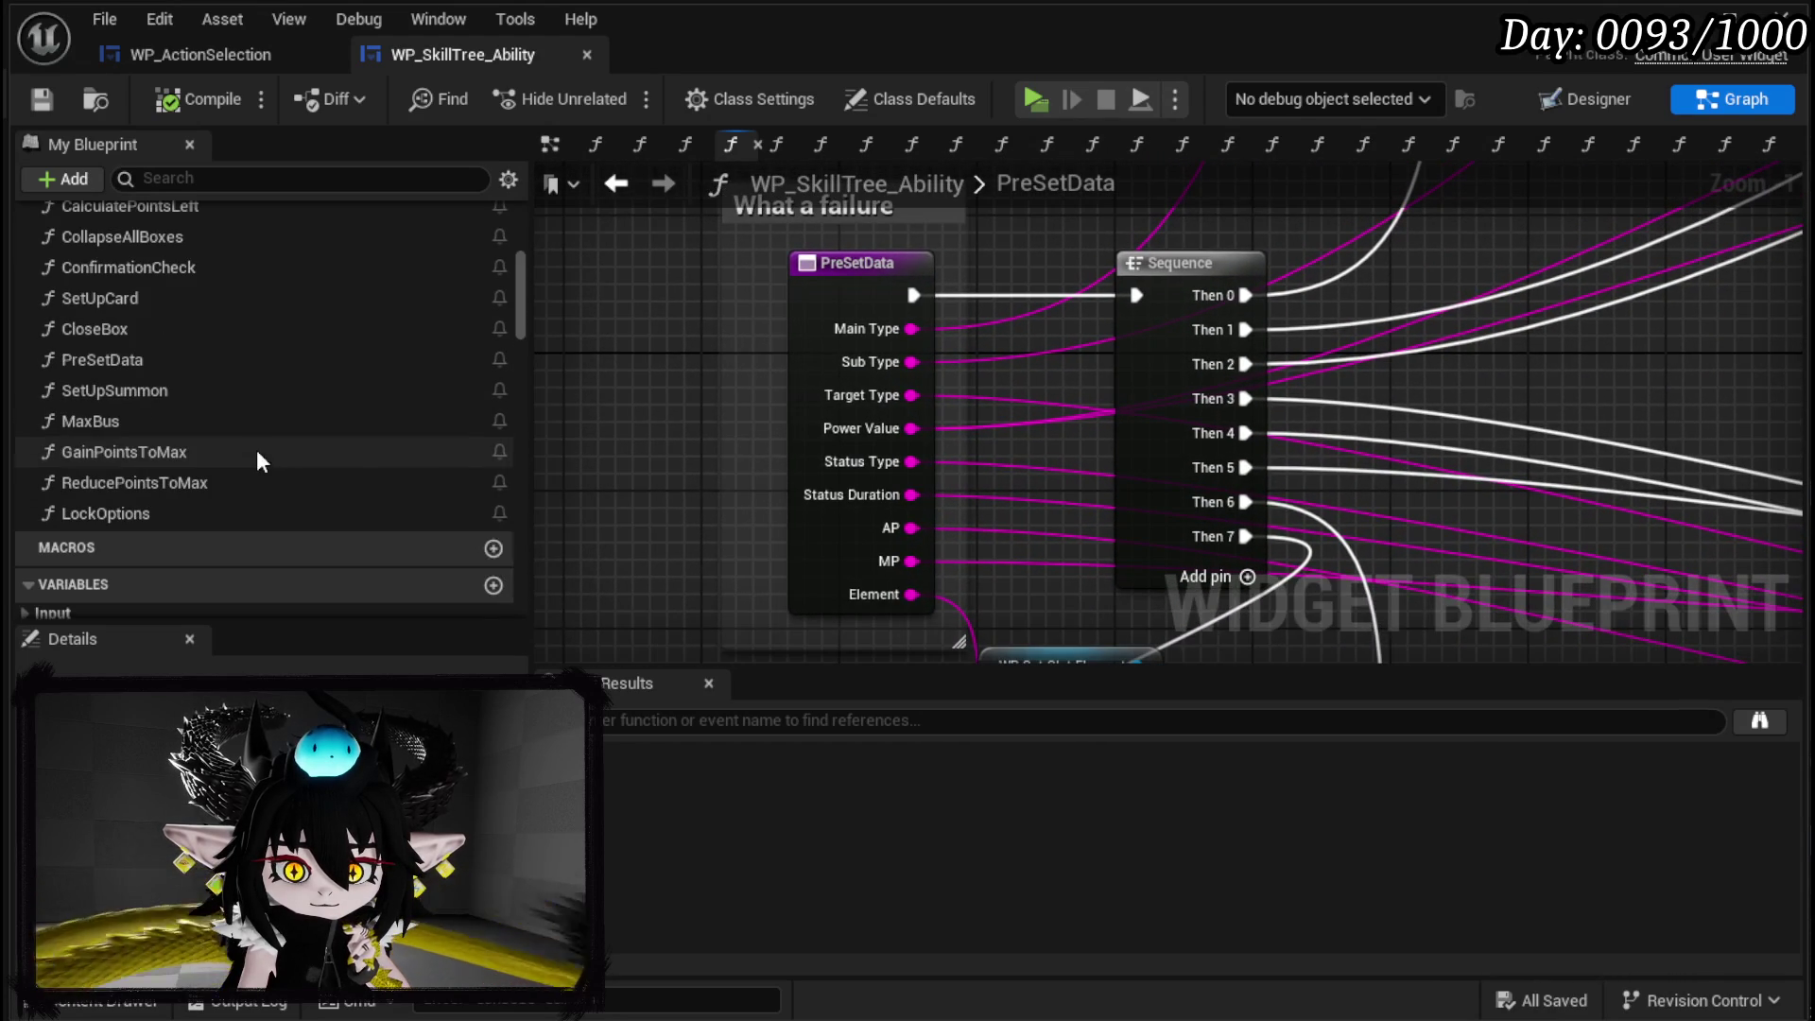
pyautogui.click(586, 55)
pyautogui.click(326, 55)
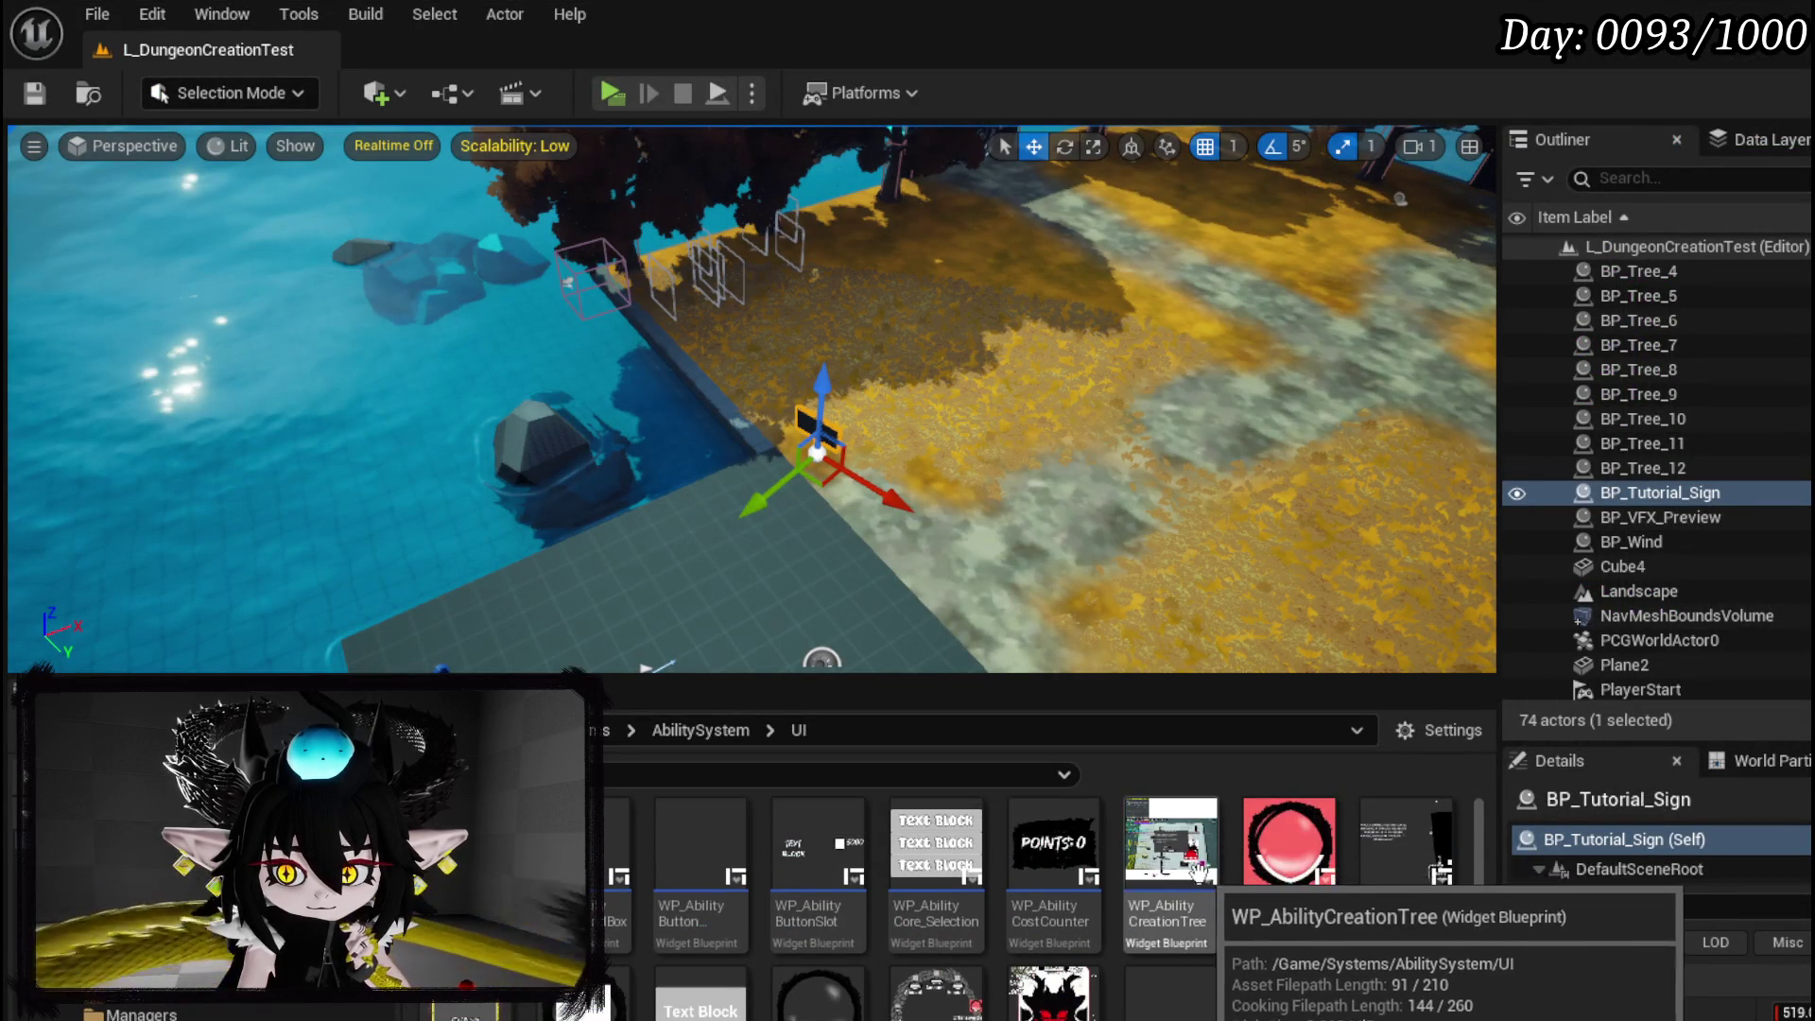
# Open WP_AbilityCreationTree and show its ParseAbilityString function graph.
pyautogui.doubleClick(1179, 868)
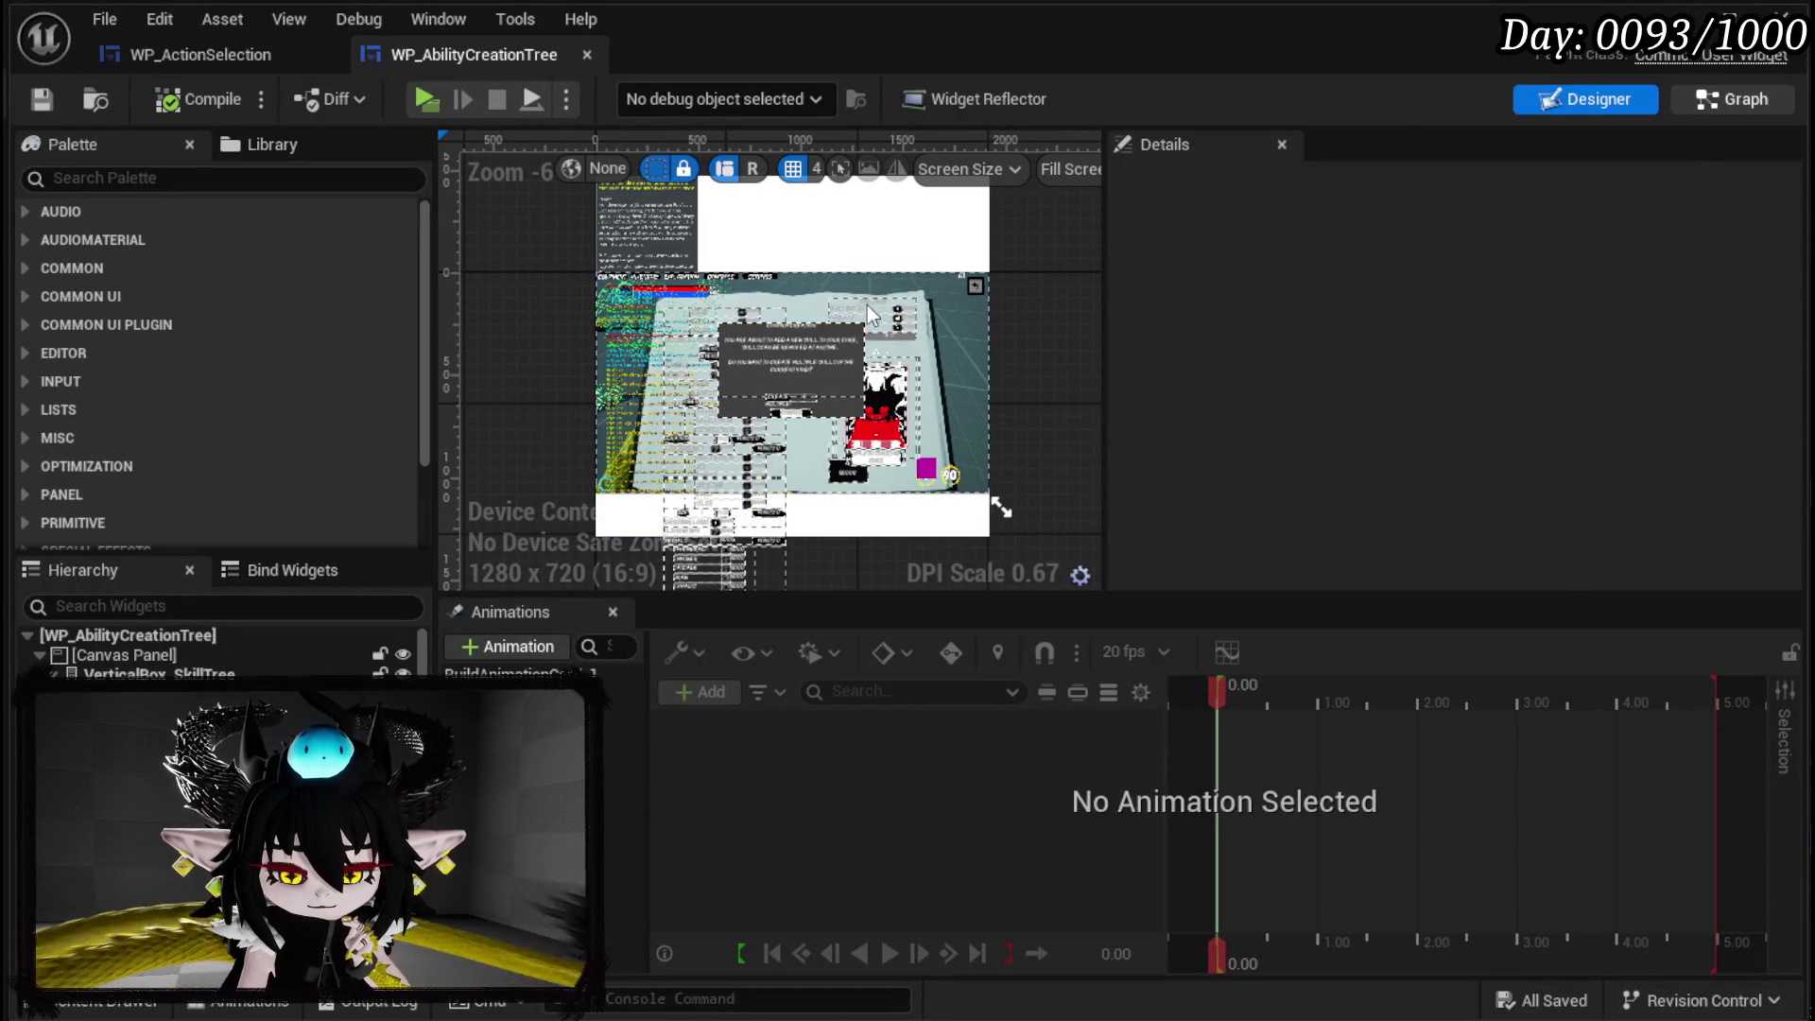
pyautogui.scroll(-3, 260, 416)
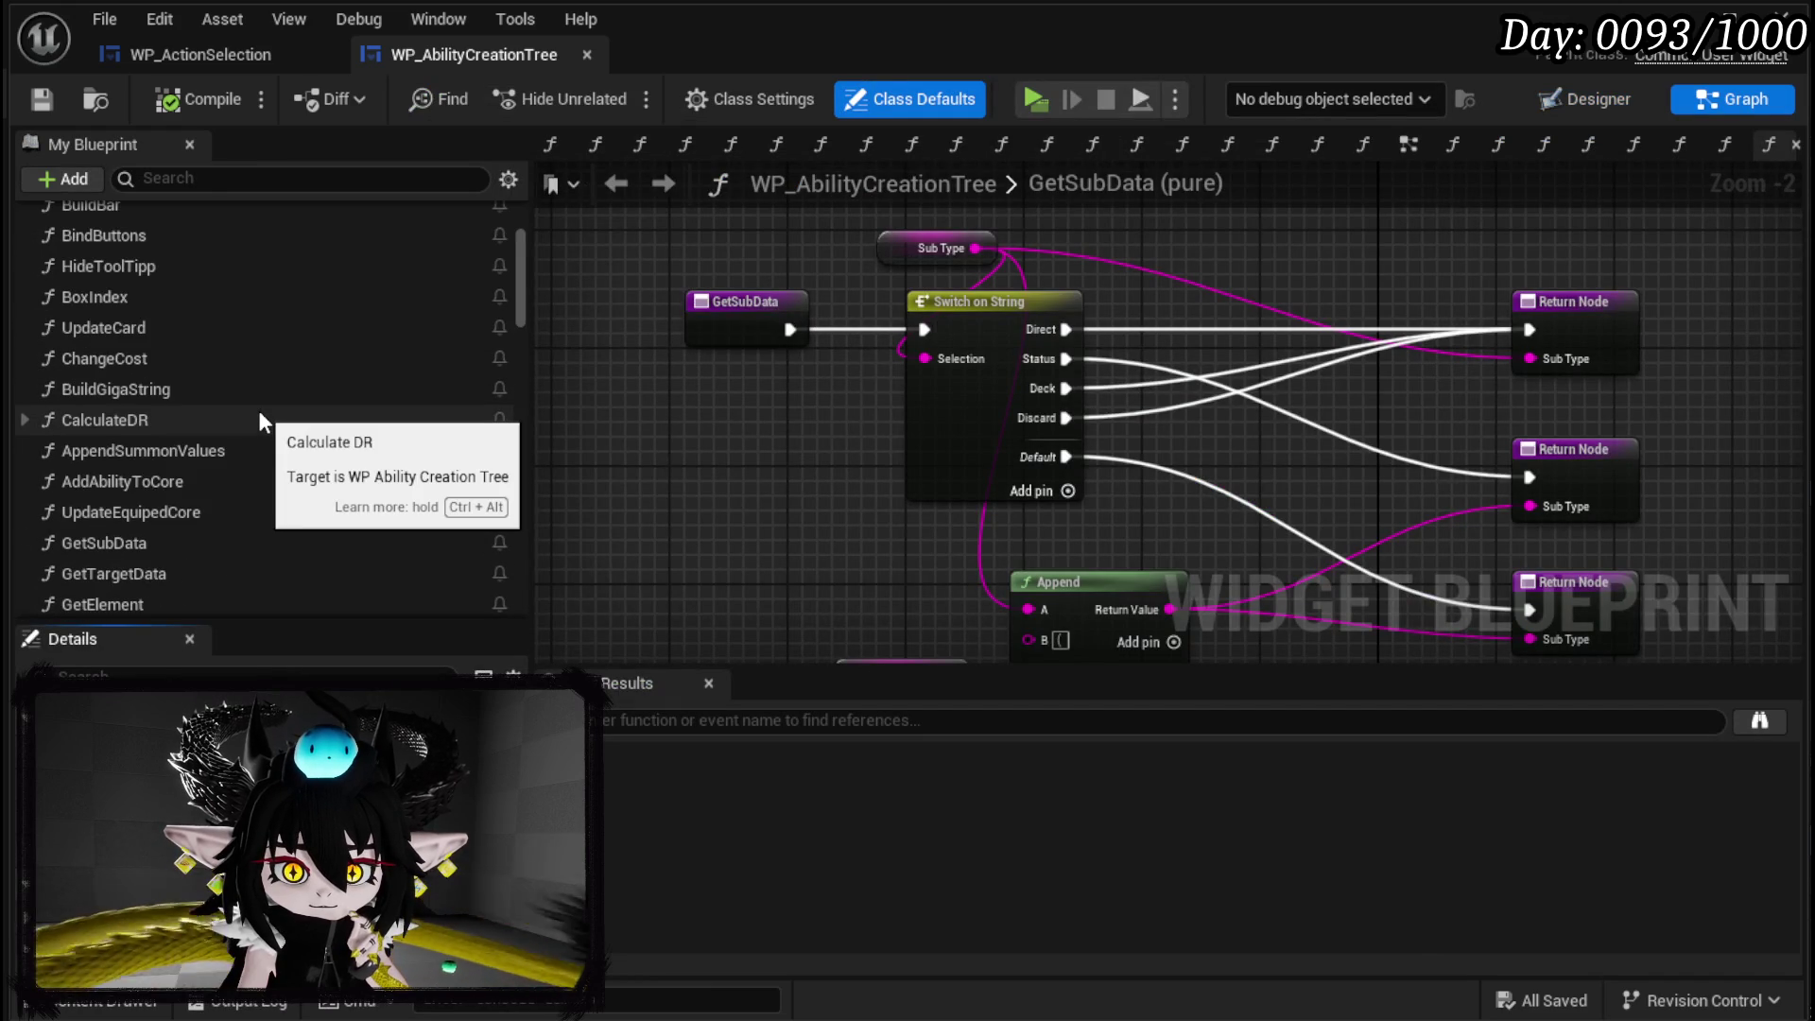
pyautogui.scroll(-4, 261, 414)
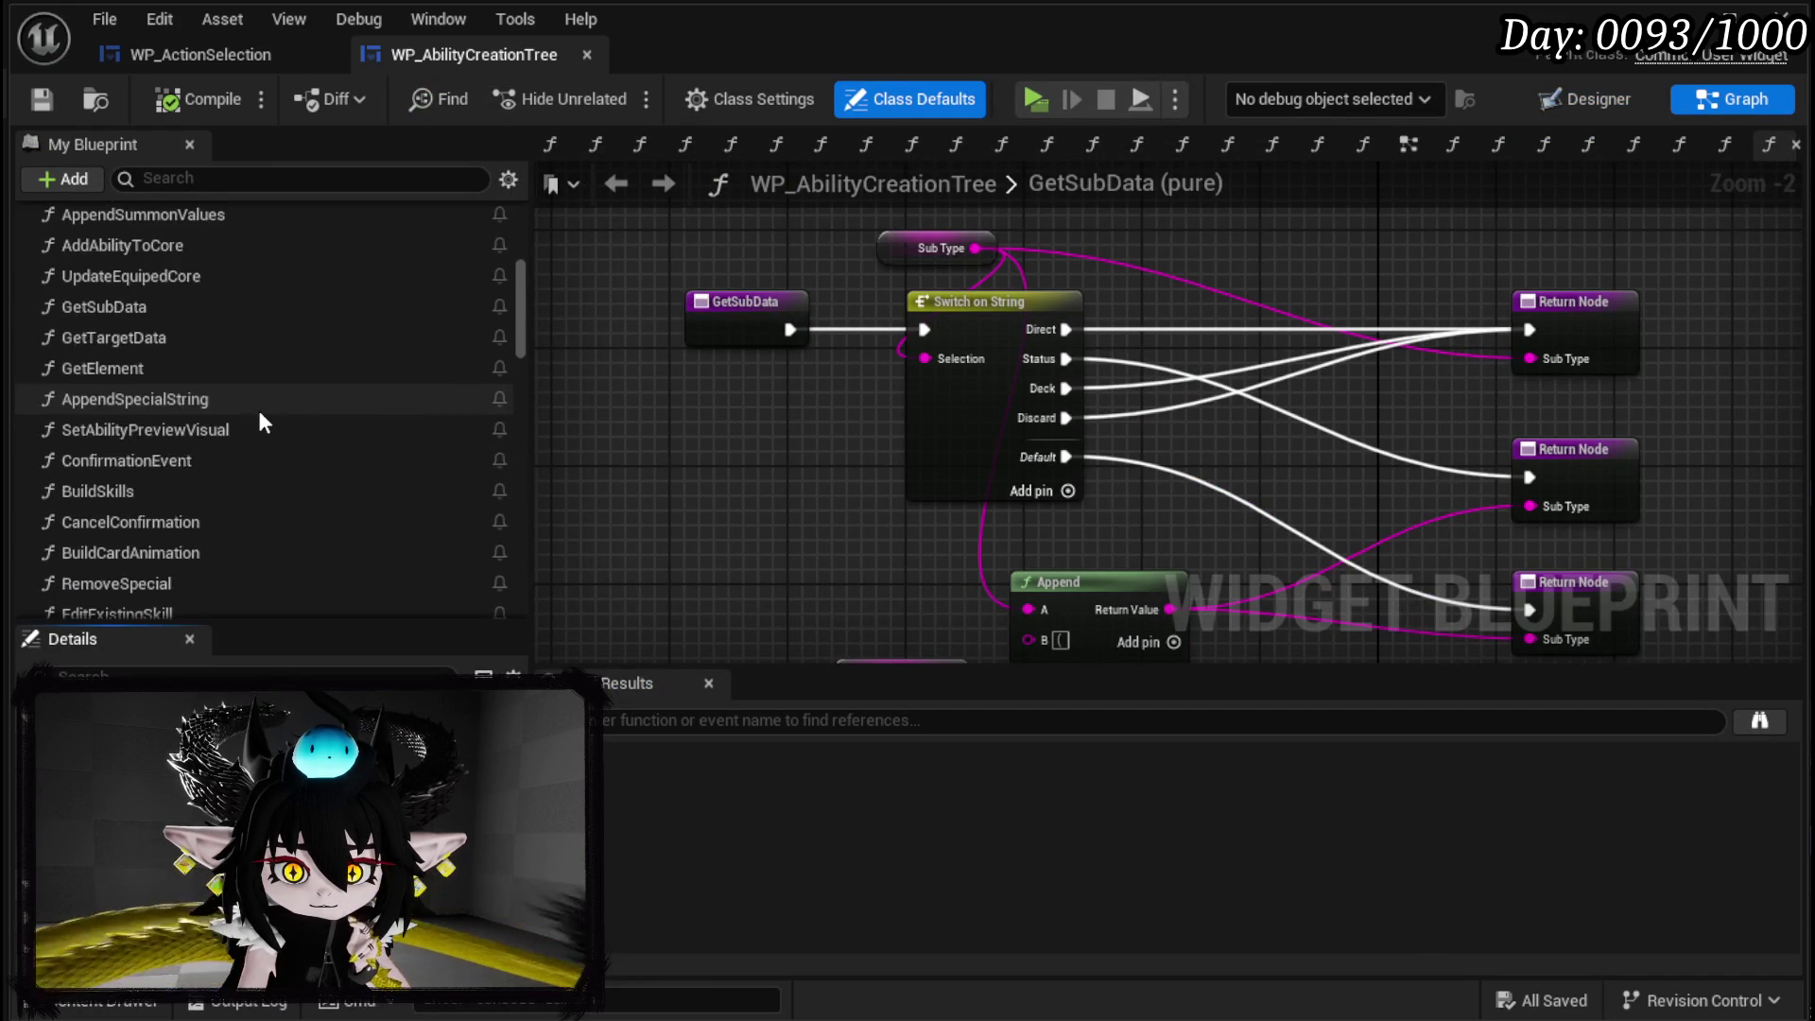
pyautogui.scroll(-1, 261, 416)
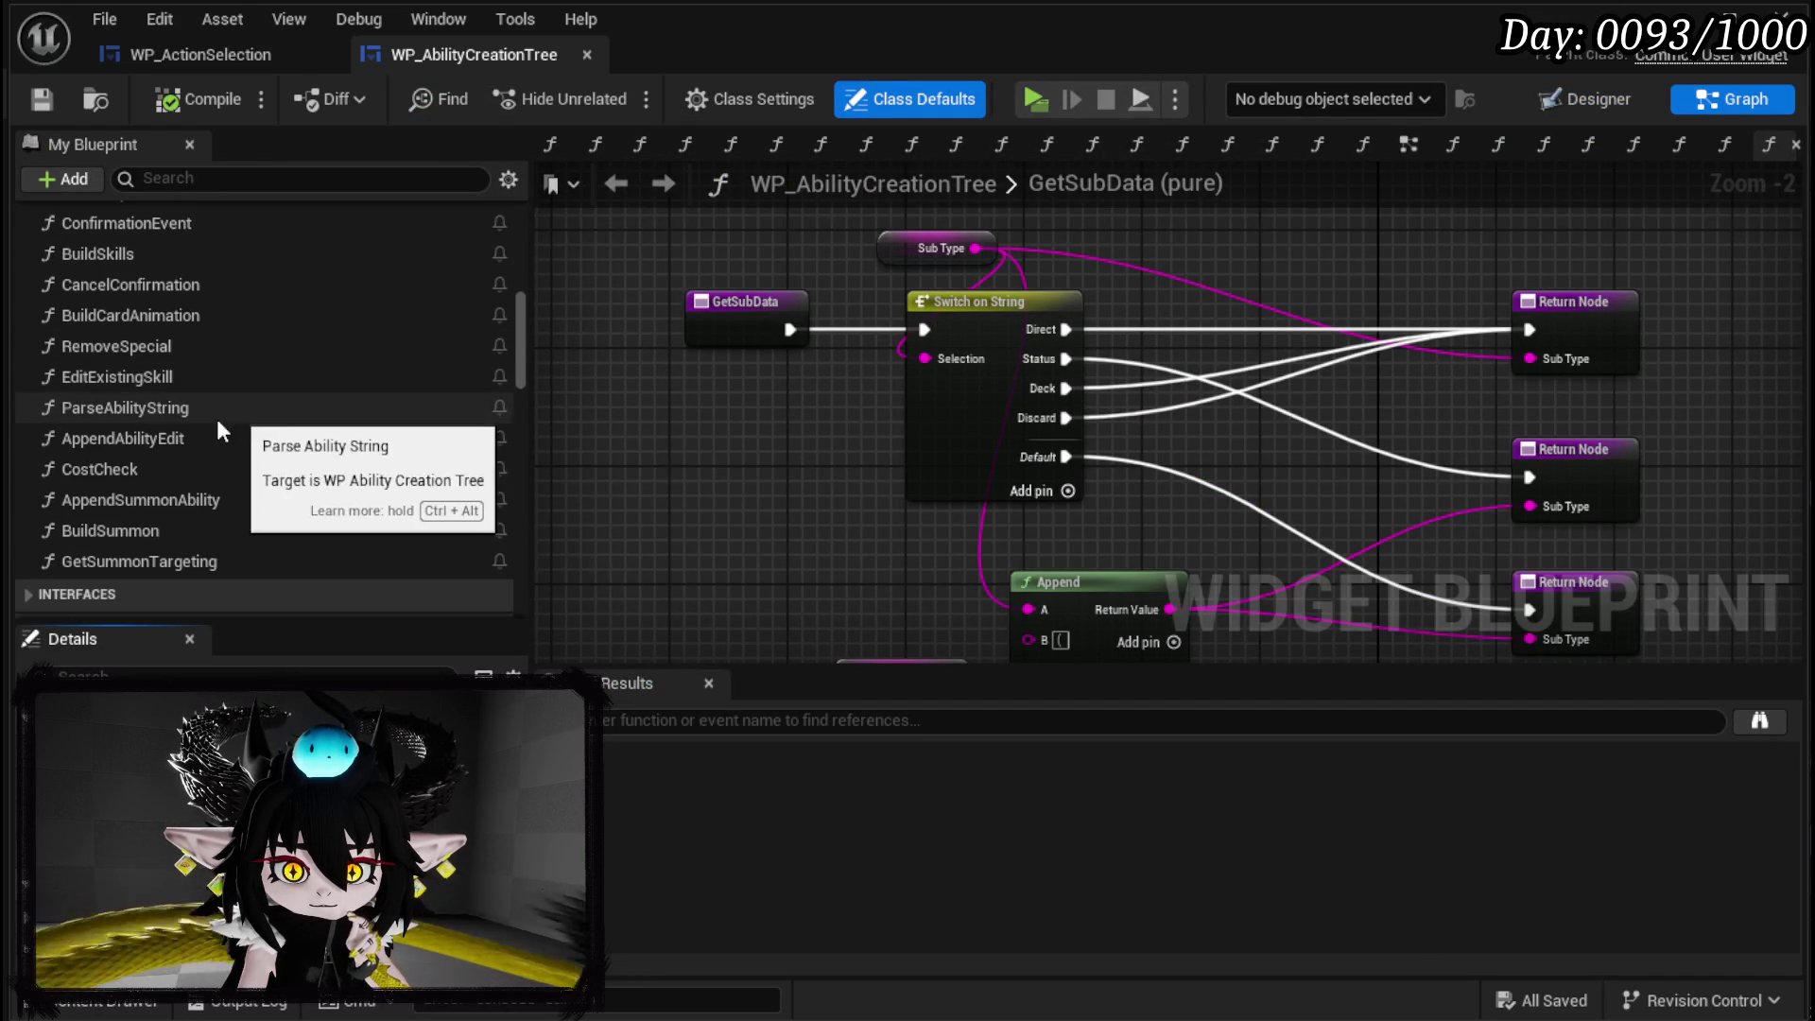
pyautogui.doubleClick(159, 409)
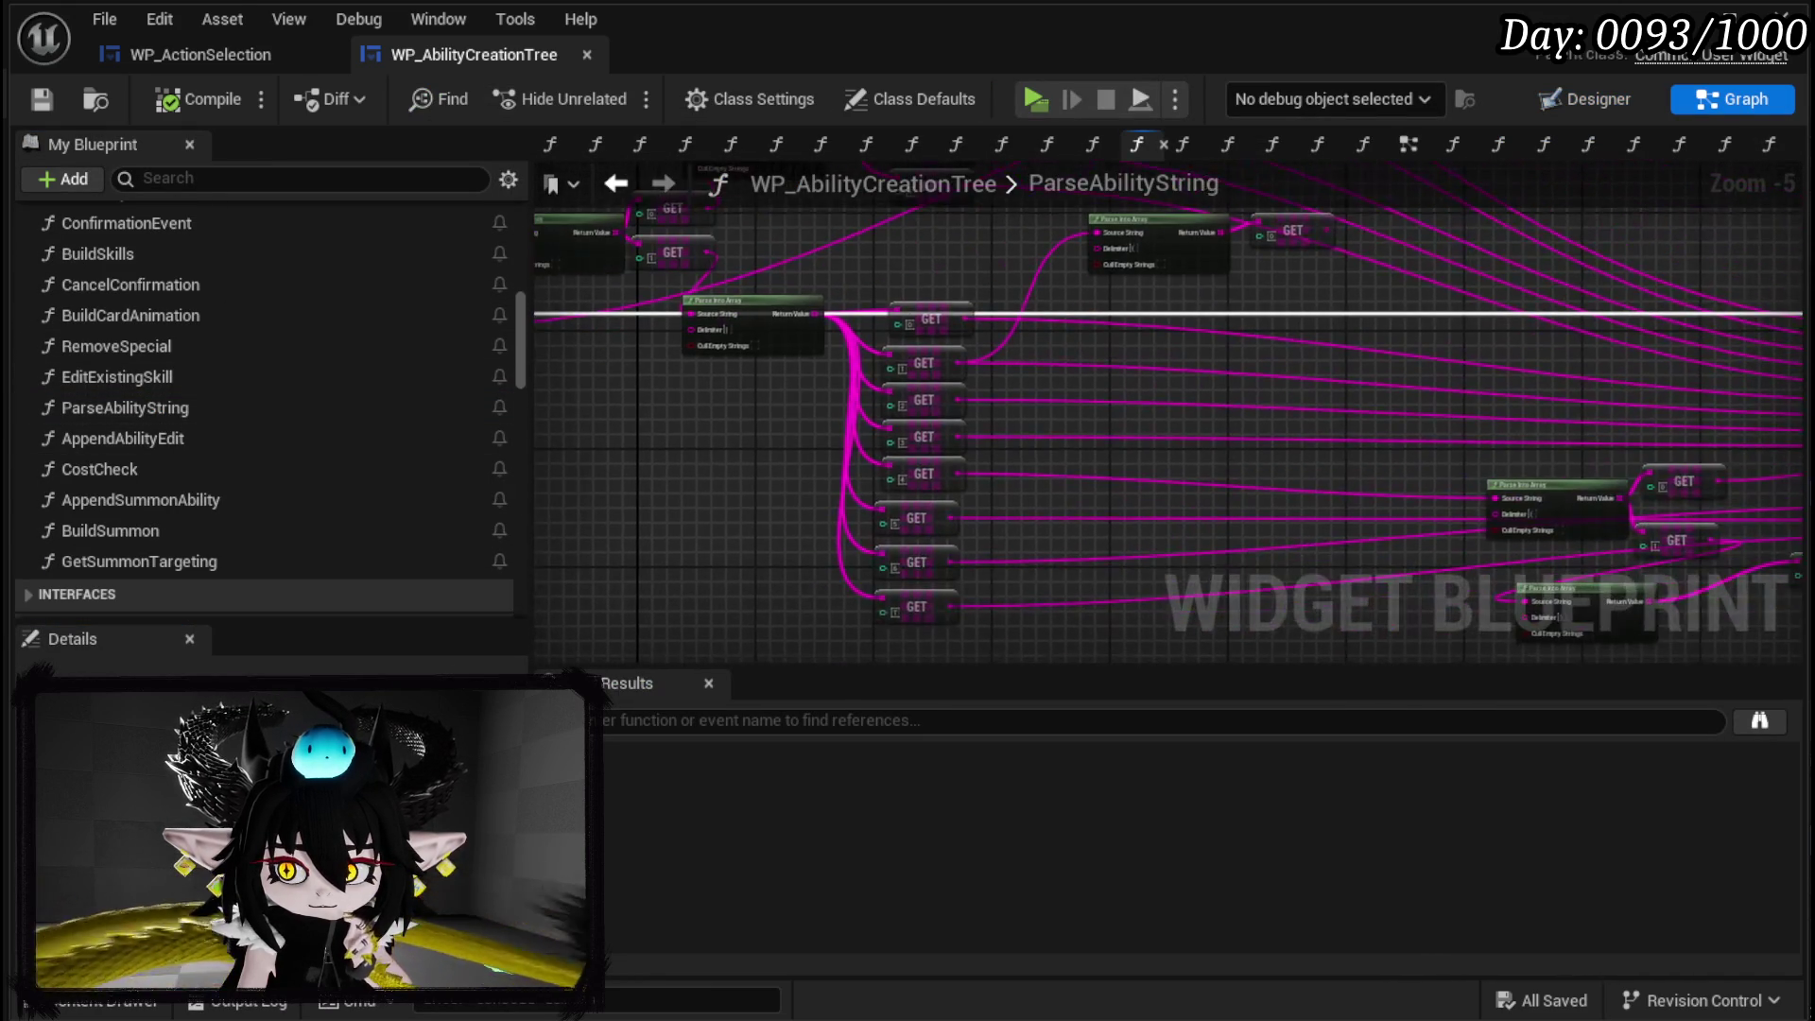
# Rearrange the GET [5] and GET [1] nodes in the ParseAbilityString graph.
pyautogui.scroll(2, 1295, 409)
pyautogui.scroll(5, 971, 416)
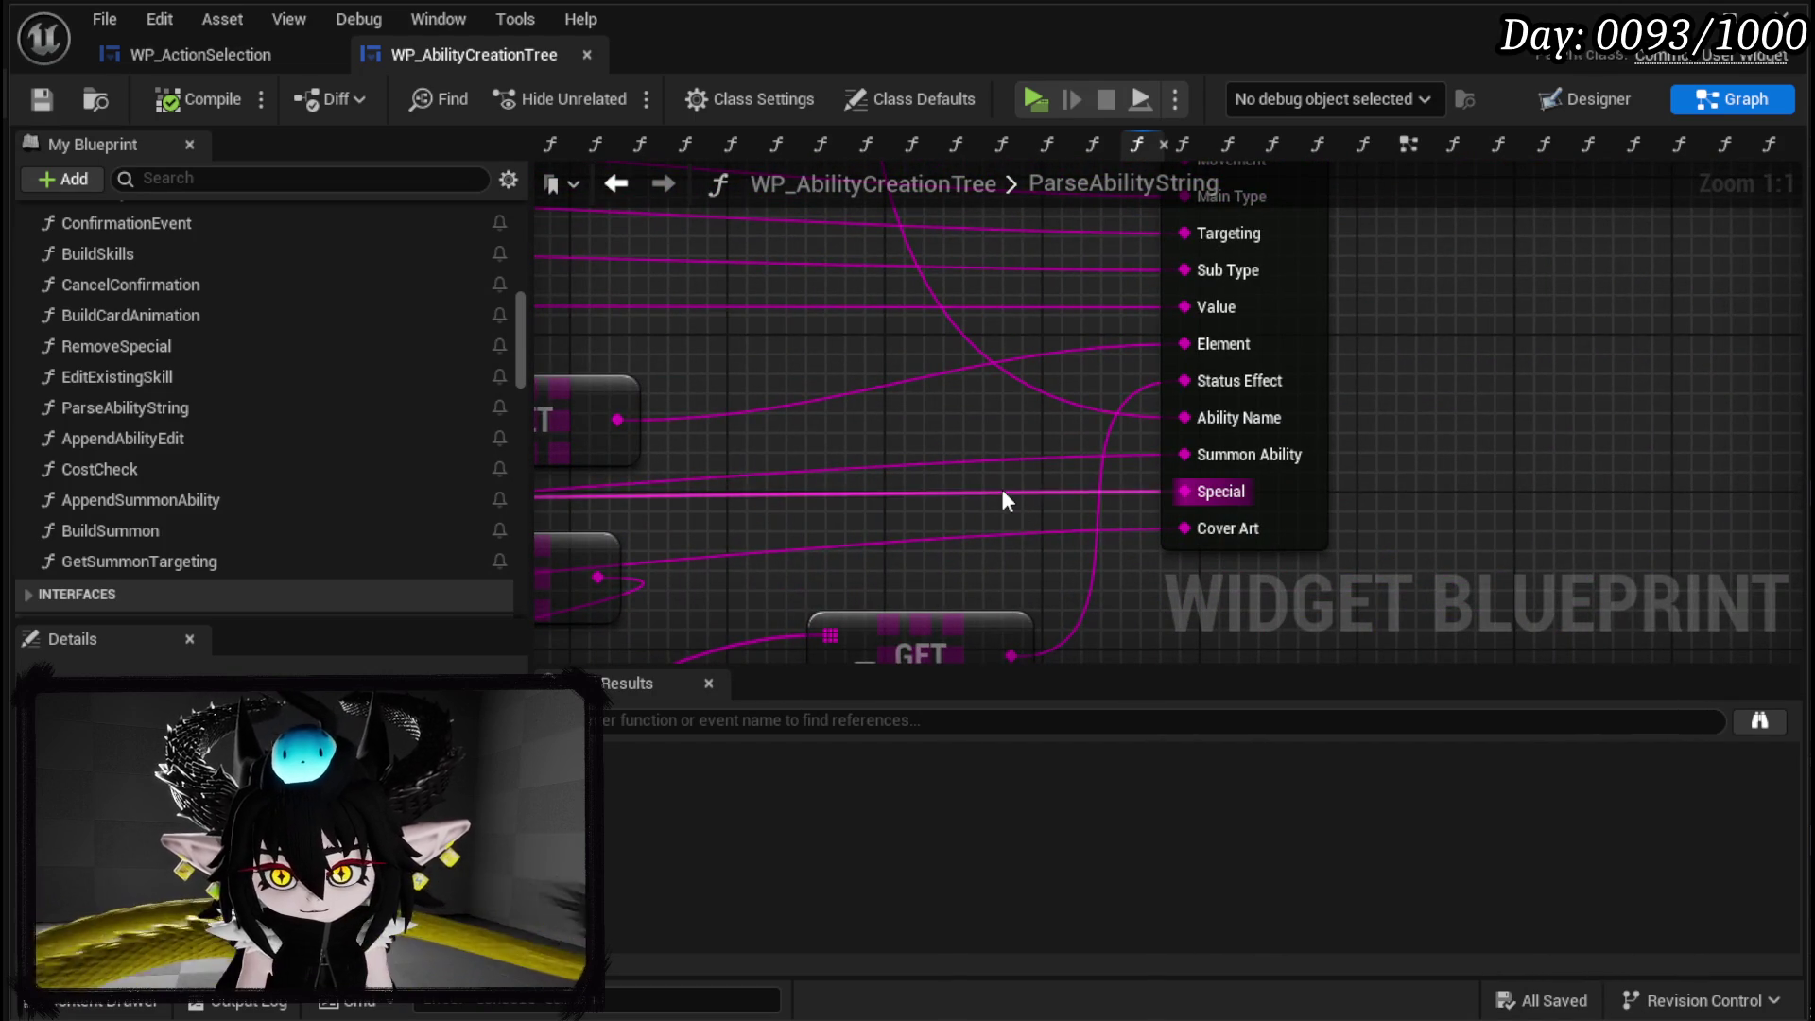
pyautogui.scroll(-1, 876, 463)
pyautogui.scroll(-1, 877, 465)
pyautogui.moveTo(876, 465)
pyautogui.mouseDown()
pyautogui.moveTo(1698, 455)
pyautogui.moveTo(784, 454)
pyautogui.moveTo(1203, 433)
pyautogui.moveTo(1032, 484)
pyautogui.mouseUp()
pyautogui.click(1032, 484)
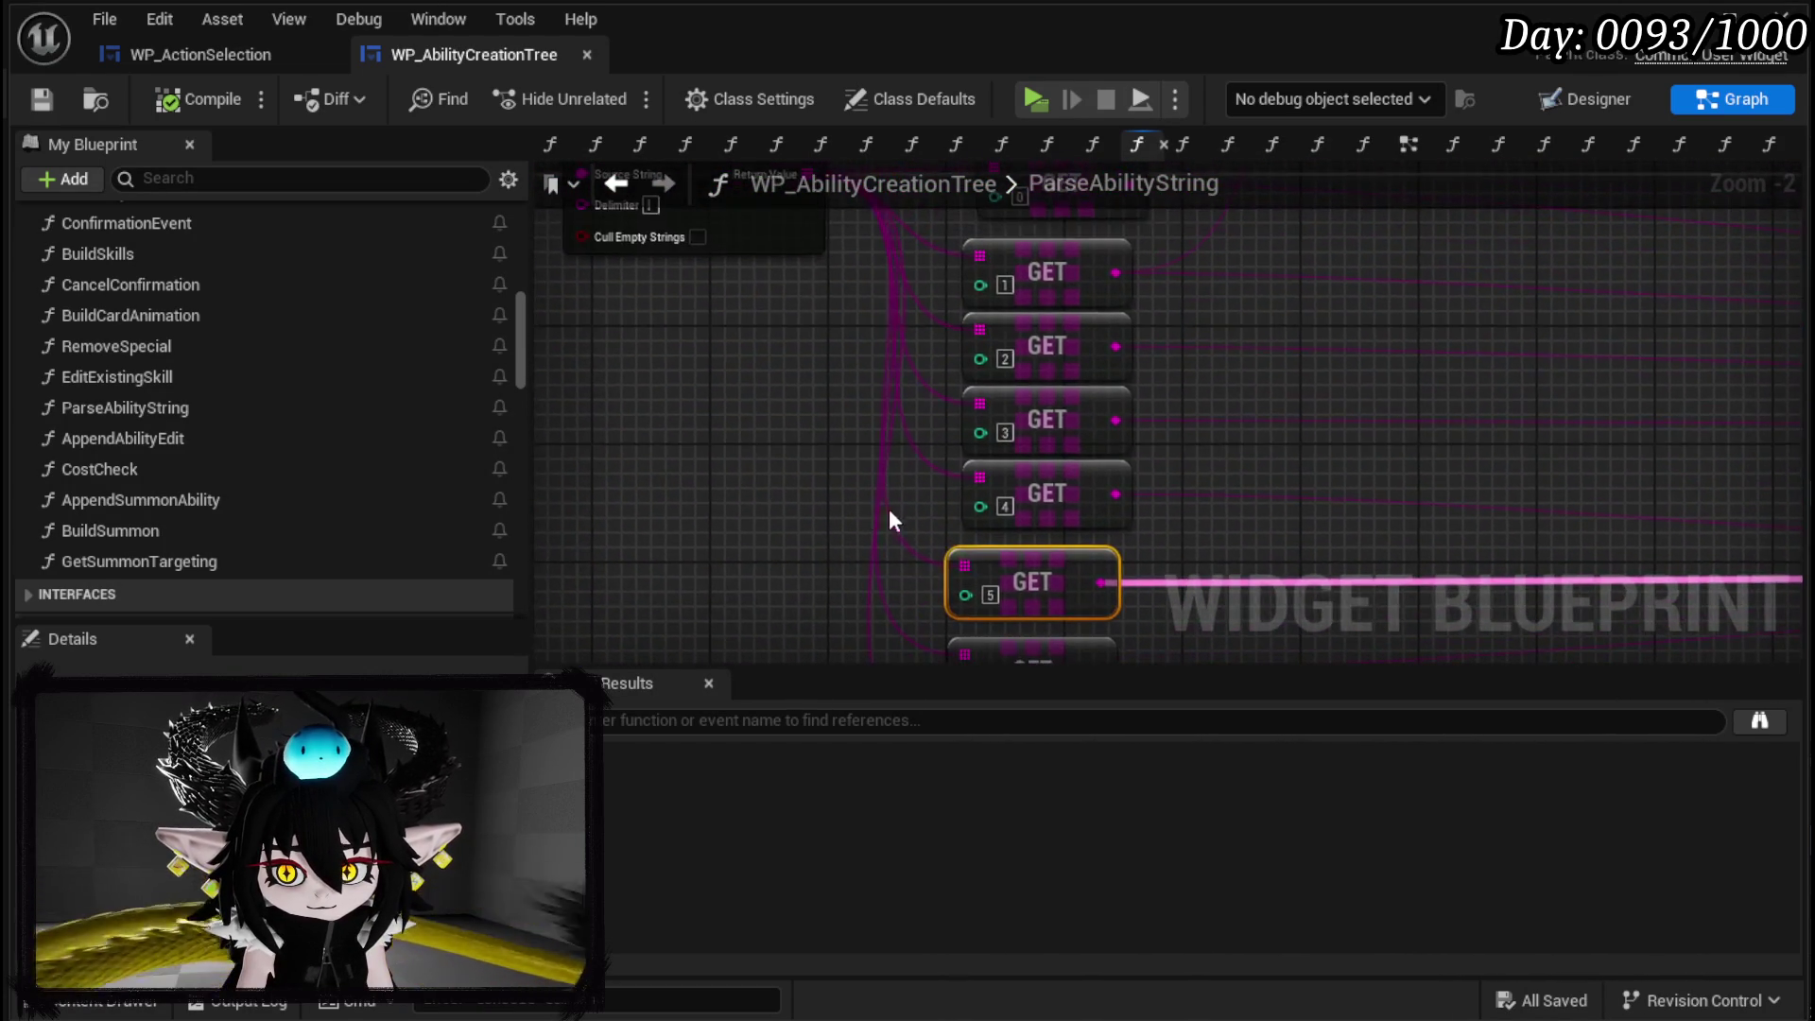
pyautogui.scroll(-2, 893, 502)
pyautogui.moveTo(986, 543); pyautogui.dragTo(697, 494)
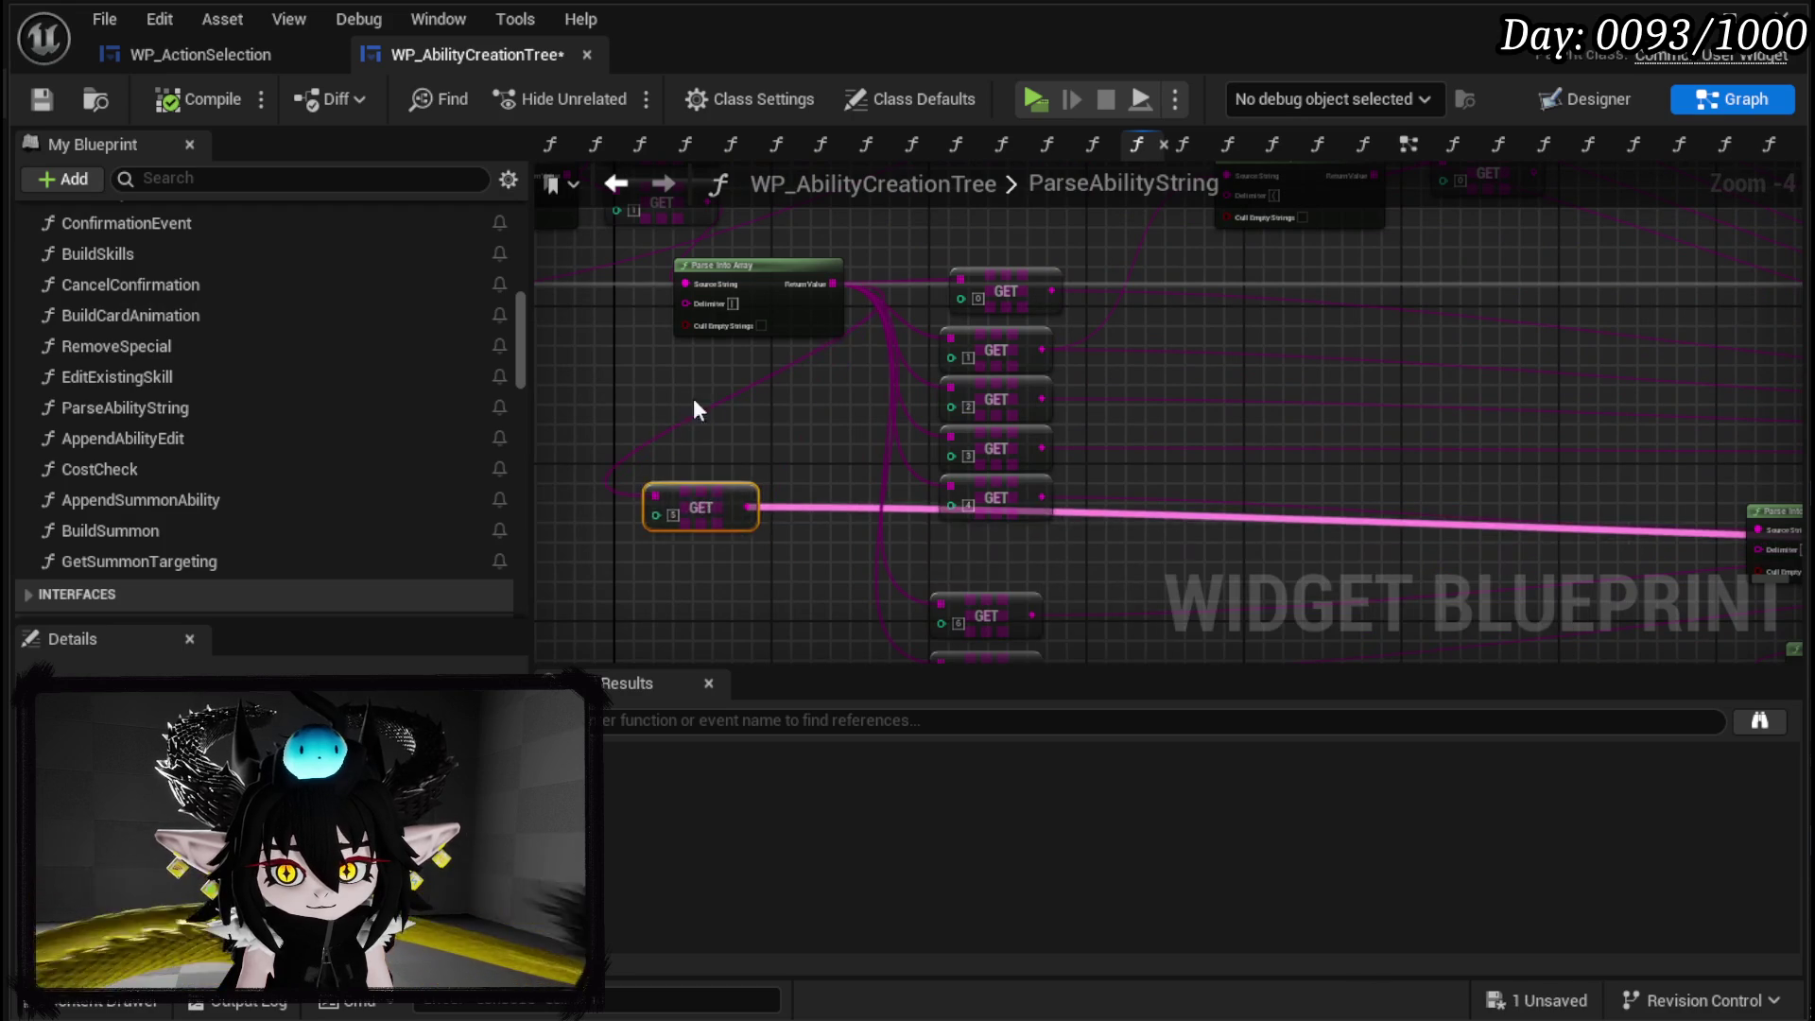
pyautogui.moveTo(689, 416); pyautogui.dragTo(963, 535)
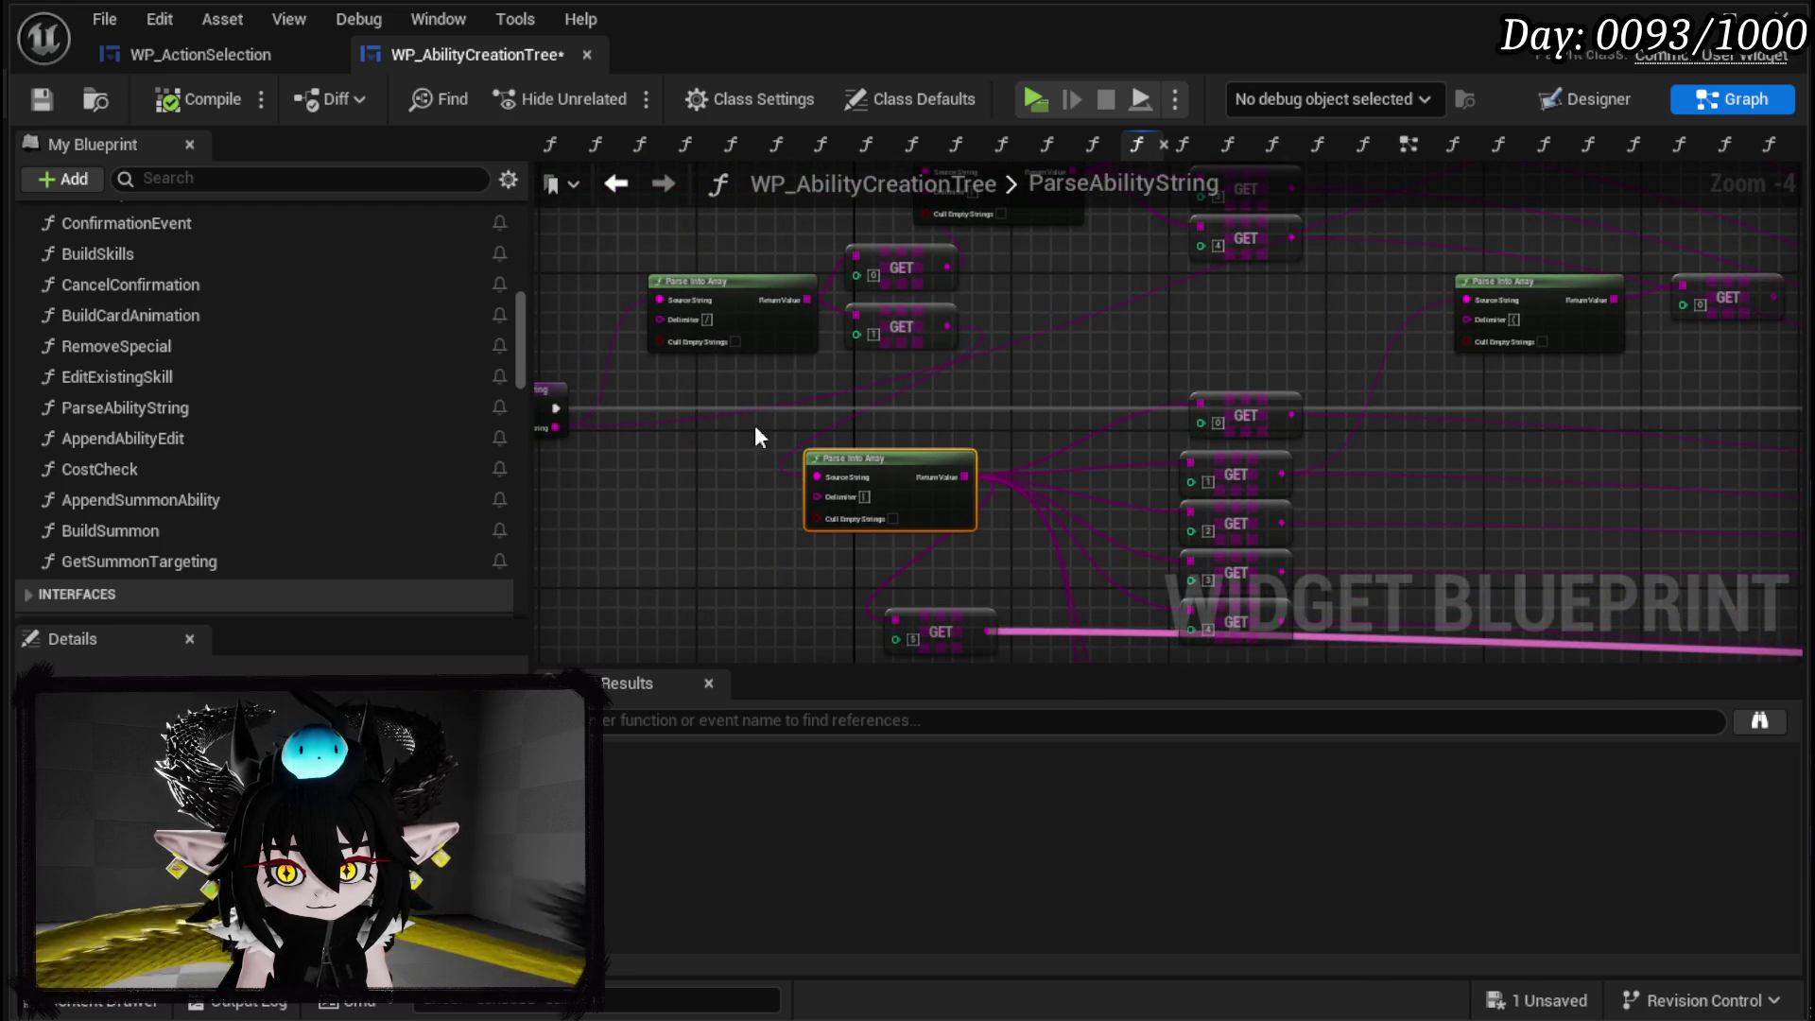
pyautogui.moveTo(916, 337); pyautogui.dragTo(857, 377)
# Copy the lower Parse Into Array and GET nodes into WP_ActionSelection's ParseForSpecial graph.
pyautogui.moveTo(701, 255); pyautogui.dragTo(824, 474)
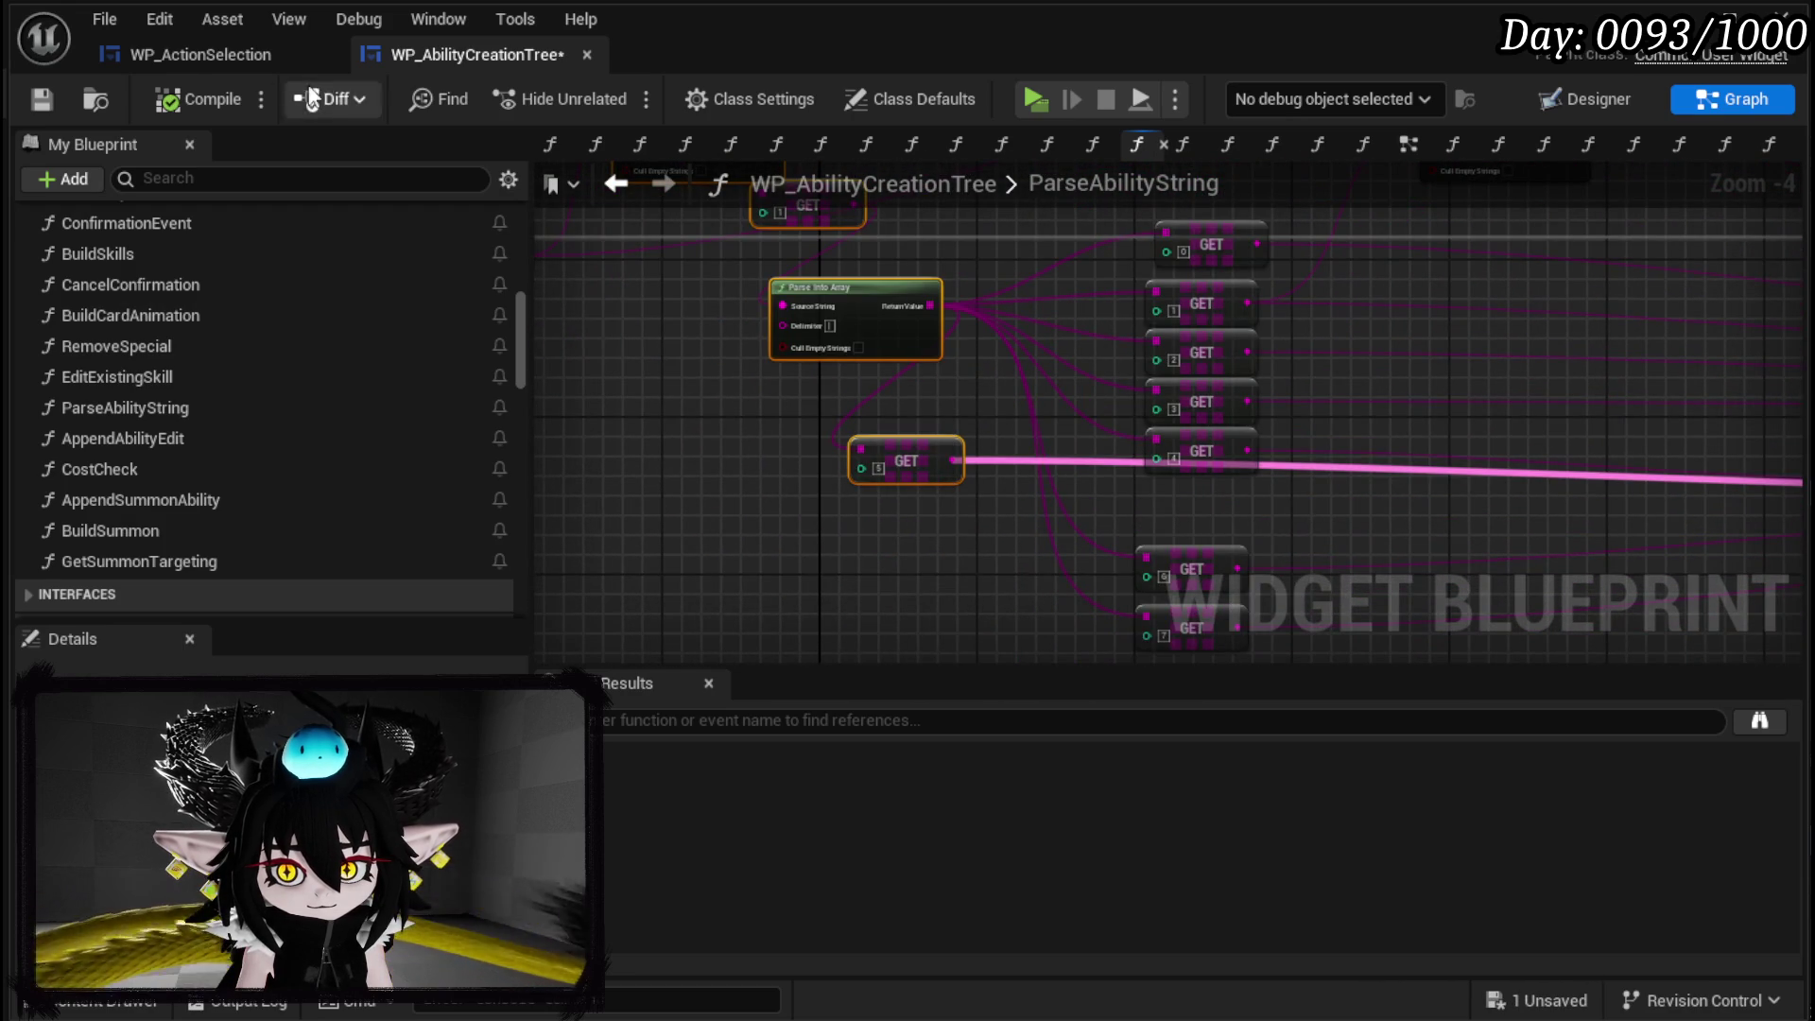
pyautogui.click(283, 55)
pyautogui.scroll(-3, 828, 542)
pyautogui.hotkey('ctrl', 'v')
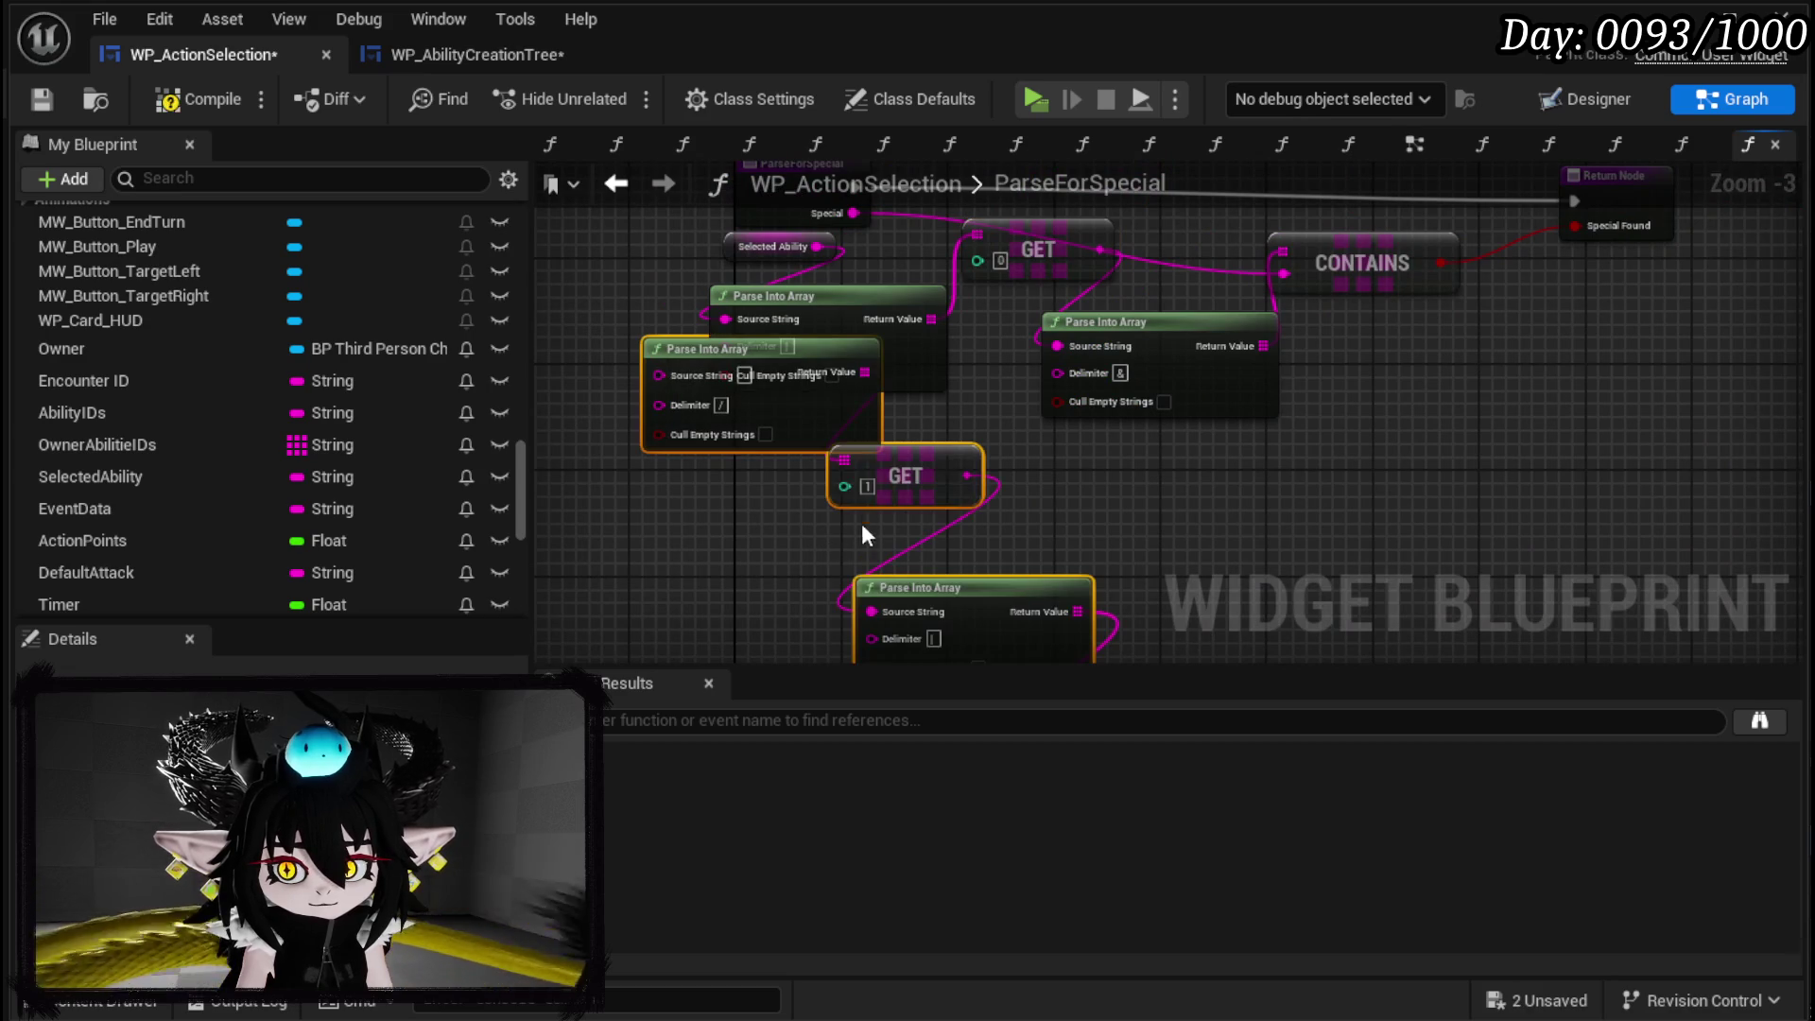
# Wire Selected Ability into the lower Parse Into Array and GET [5] into the upper one's Source String.
pyautogui.moveTo(782, 402); pyautogui.dragTo(860, 501)
pyautogui.moveTo(747, 247)
pyautogui.mouseDown()
pyautogui.moveTo(699, 261)
pyautogui.moveTo(595, 449)
pyautogui.moveTo(762, 456)
pyautogui.moveTo(960, 406)
pyautogui.mouseUp()
pyautogui.moveTo(1081, 480)
pyautogui.mouseDown()
pyautogui.moveTo(833, 257)
pyautogui.moveTo(922, 418)
pyautogui.mouseUp()
pyautogui.moveTo(811, 546)
pyautogui.mouseDown()
pyautogui.moveTo(839, 242)
pyautogui.moveTo(841, 465)
pyautogui.moveTo(864, 518)
pyautogui.moveTo(737, 248)
pyautogui.moveTo(813, 420)
pyautogui.mouseUp()
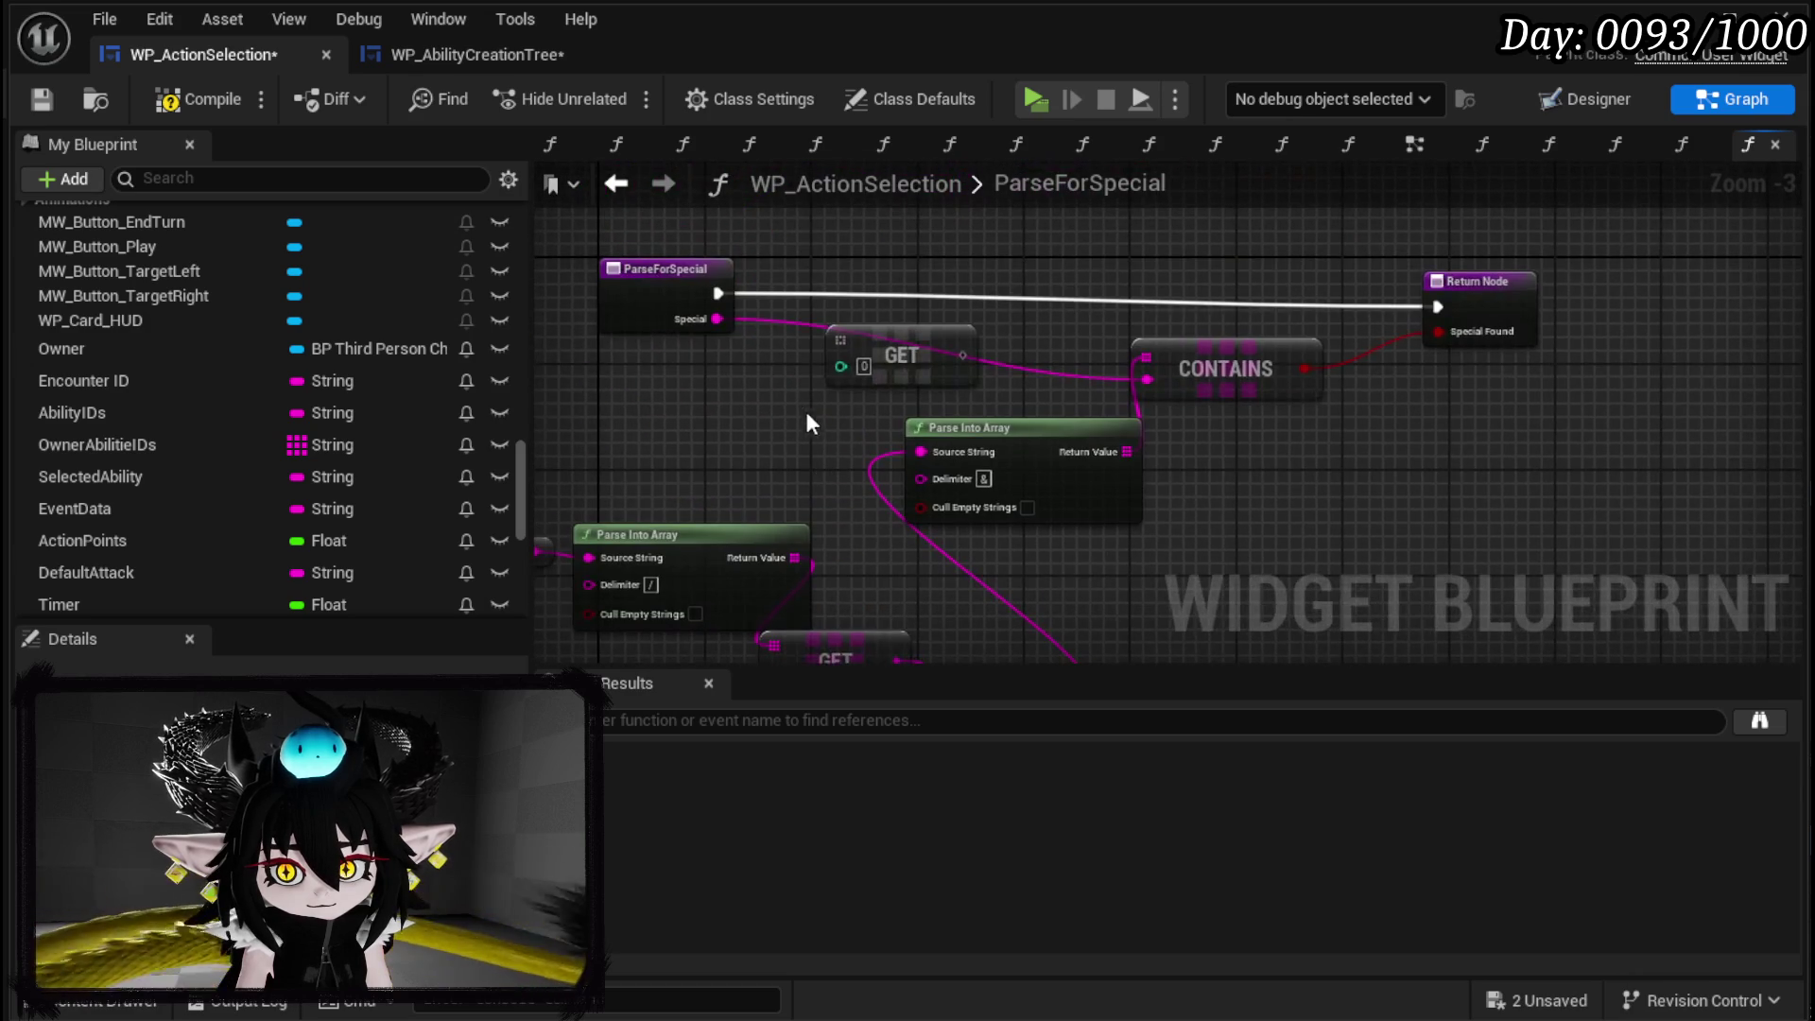
pyautogui.moveTo(907, 378); pyautogui.dragTo(1048, 537)
pyautogui.scroll(-2, 1047, 537)
# Tidy the ParseForSpecial node group, then compile and save WP_ActionSelection.
pyautogui.moveTo(656, 519)
pyautogui.mouseDown()
pyautogui.moveTo(1065, 231)
pyautogui.moveTo(1125, 208)
pyautogui.mouseUp()
pyautogui.moveTo(808, 424); pyautogui.dragTo(741, 354)
pyautogui.moveTo(605, 365); pyautogui.dragTo(997, 643)
pyautogui.moveTo(992, 350); pyautogui.dragTo(875, 342)
pyautogui.click(1041, 399)
pyautogui.click(46, 100)
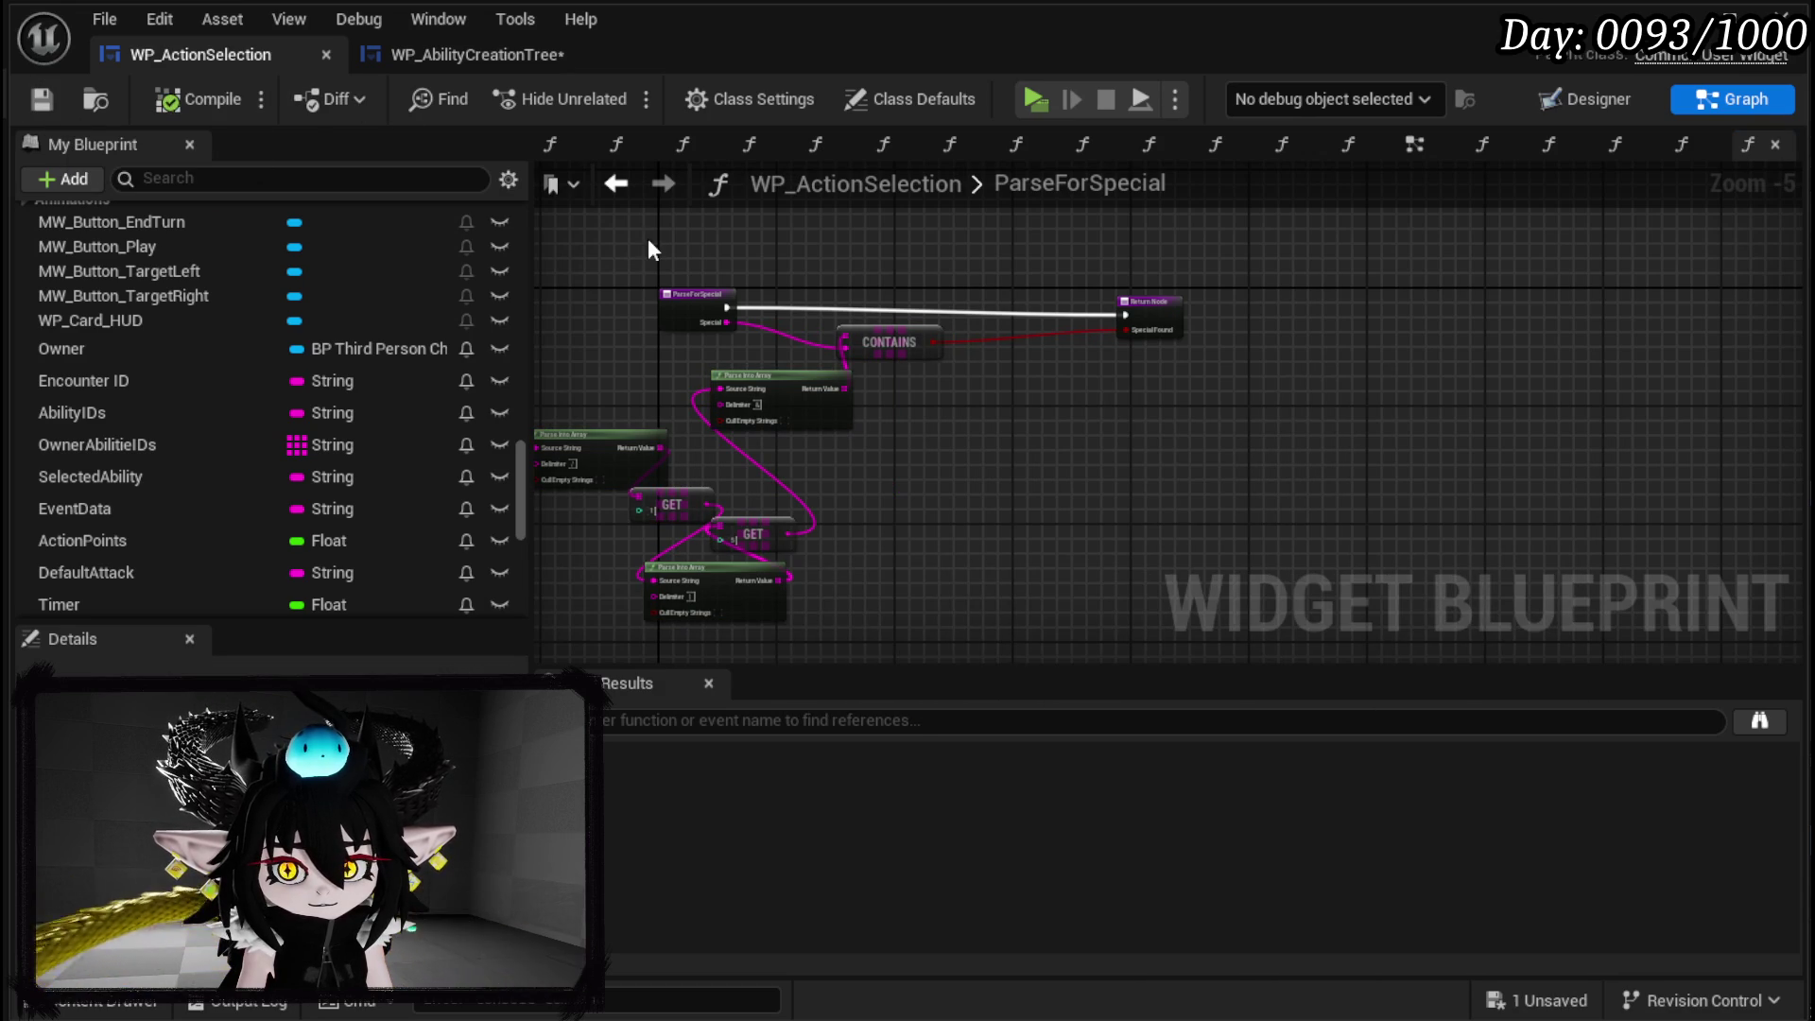
pyautogui.click(633, 191)
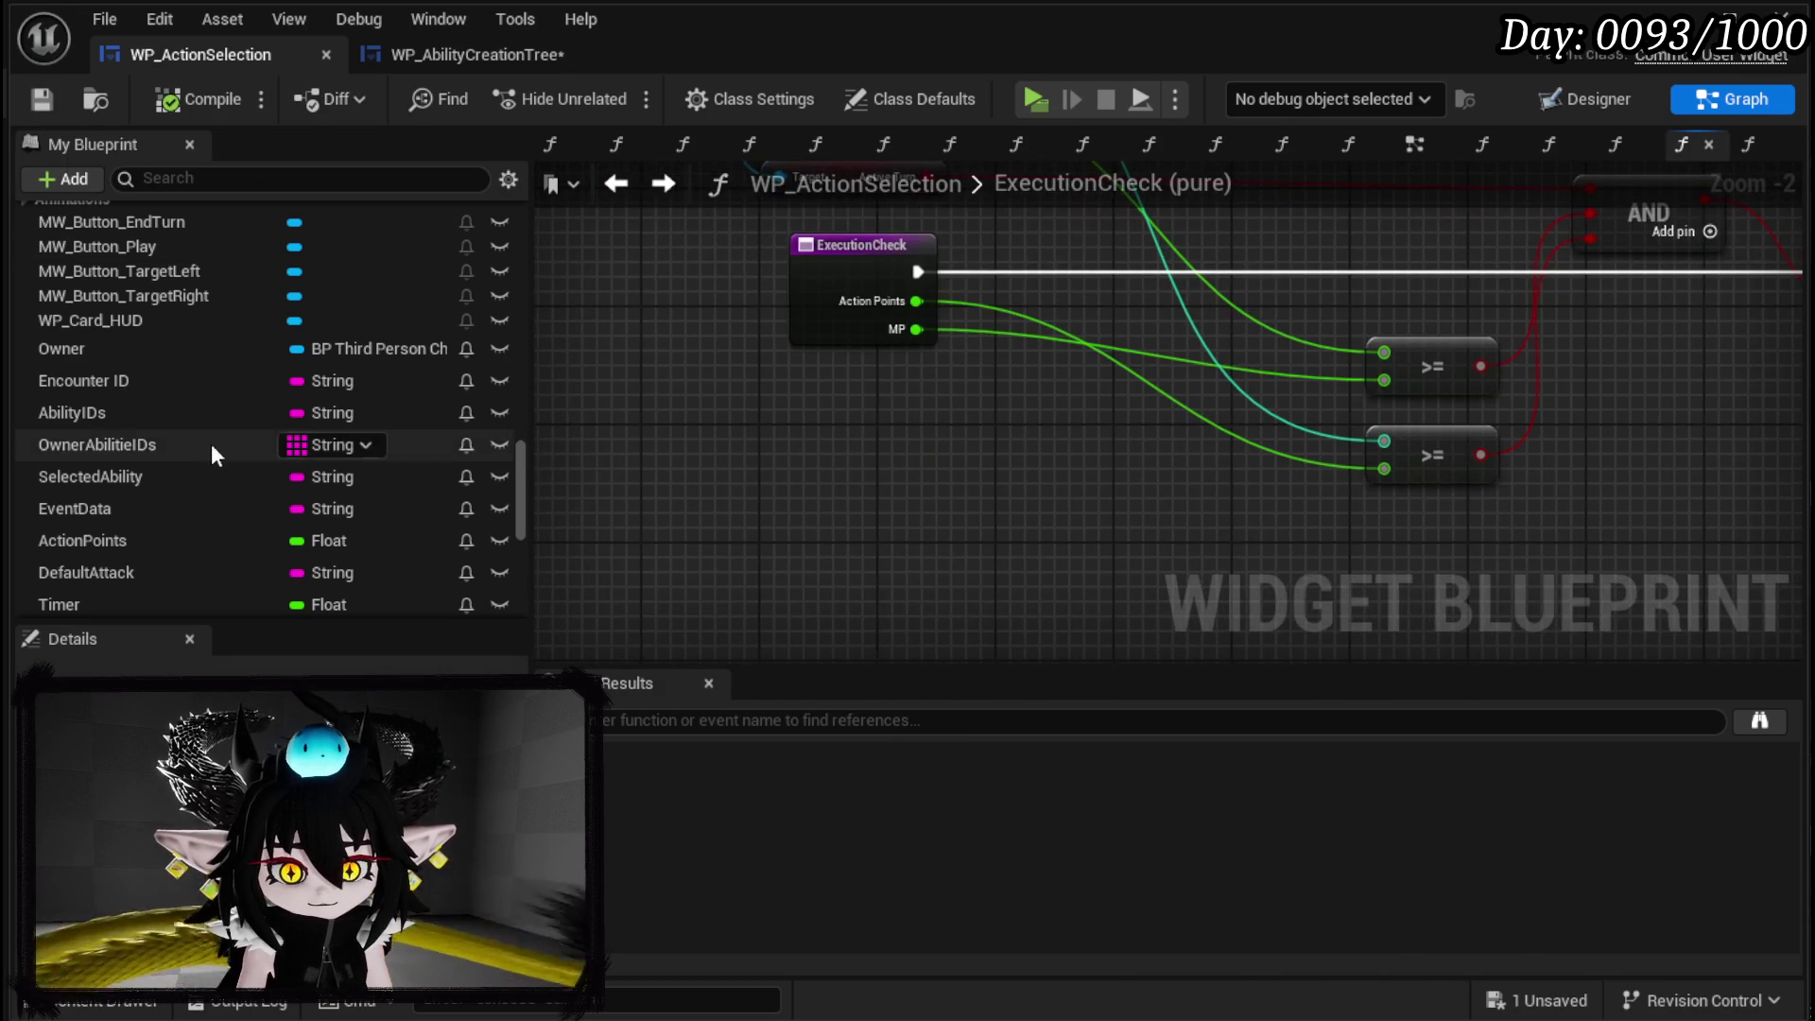
# Place a Parse for Special call in ExecutionCheck and review the ParseForSpecial node chain.
pyautogui.scroll(-8, 245, 407)
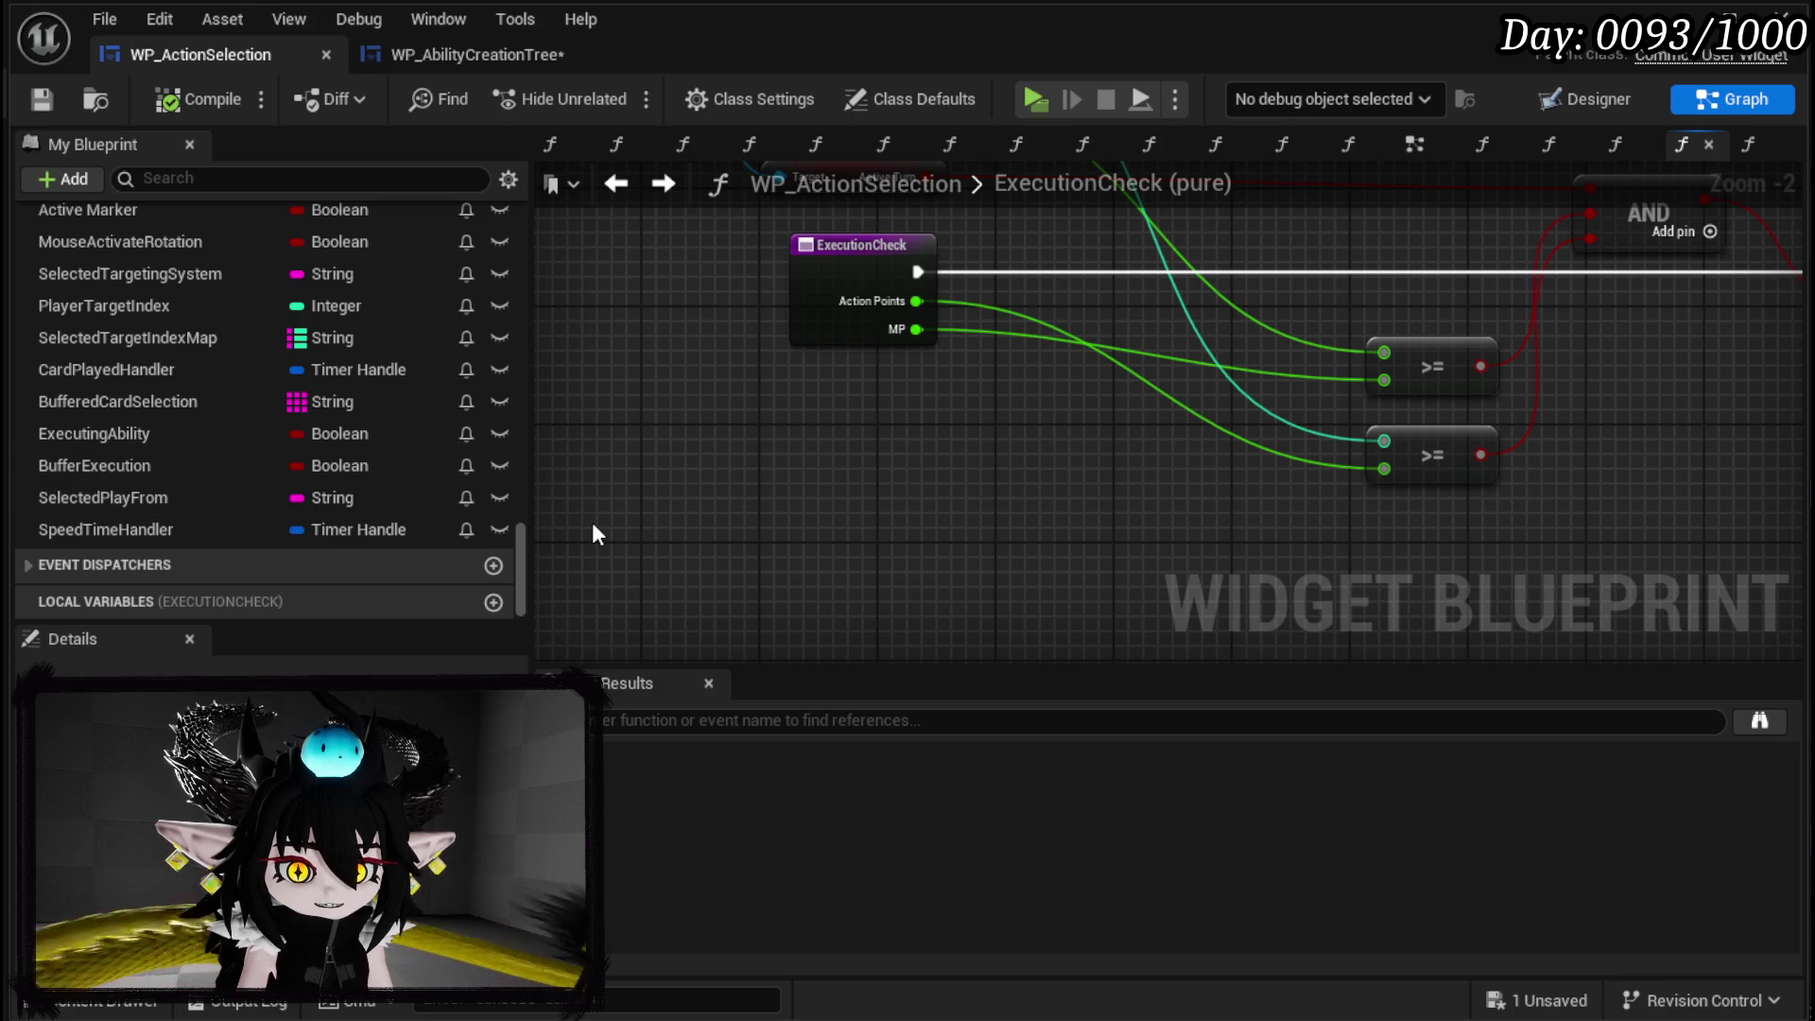
pyautogui.scroll(15, 262, 466)
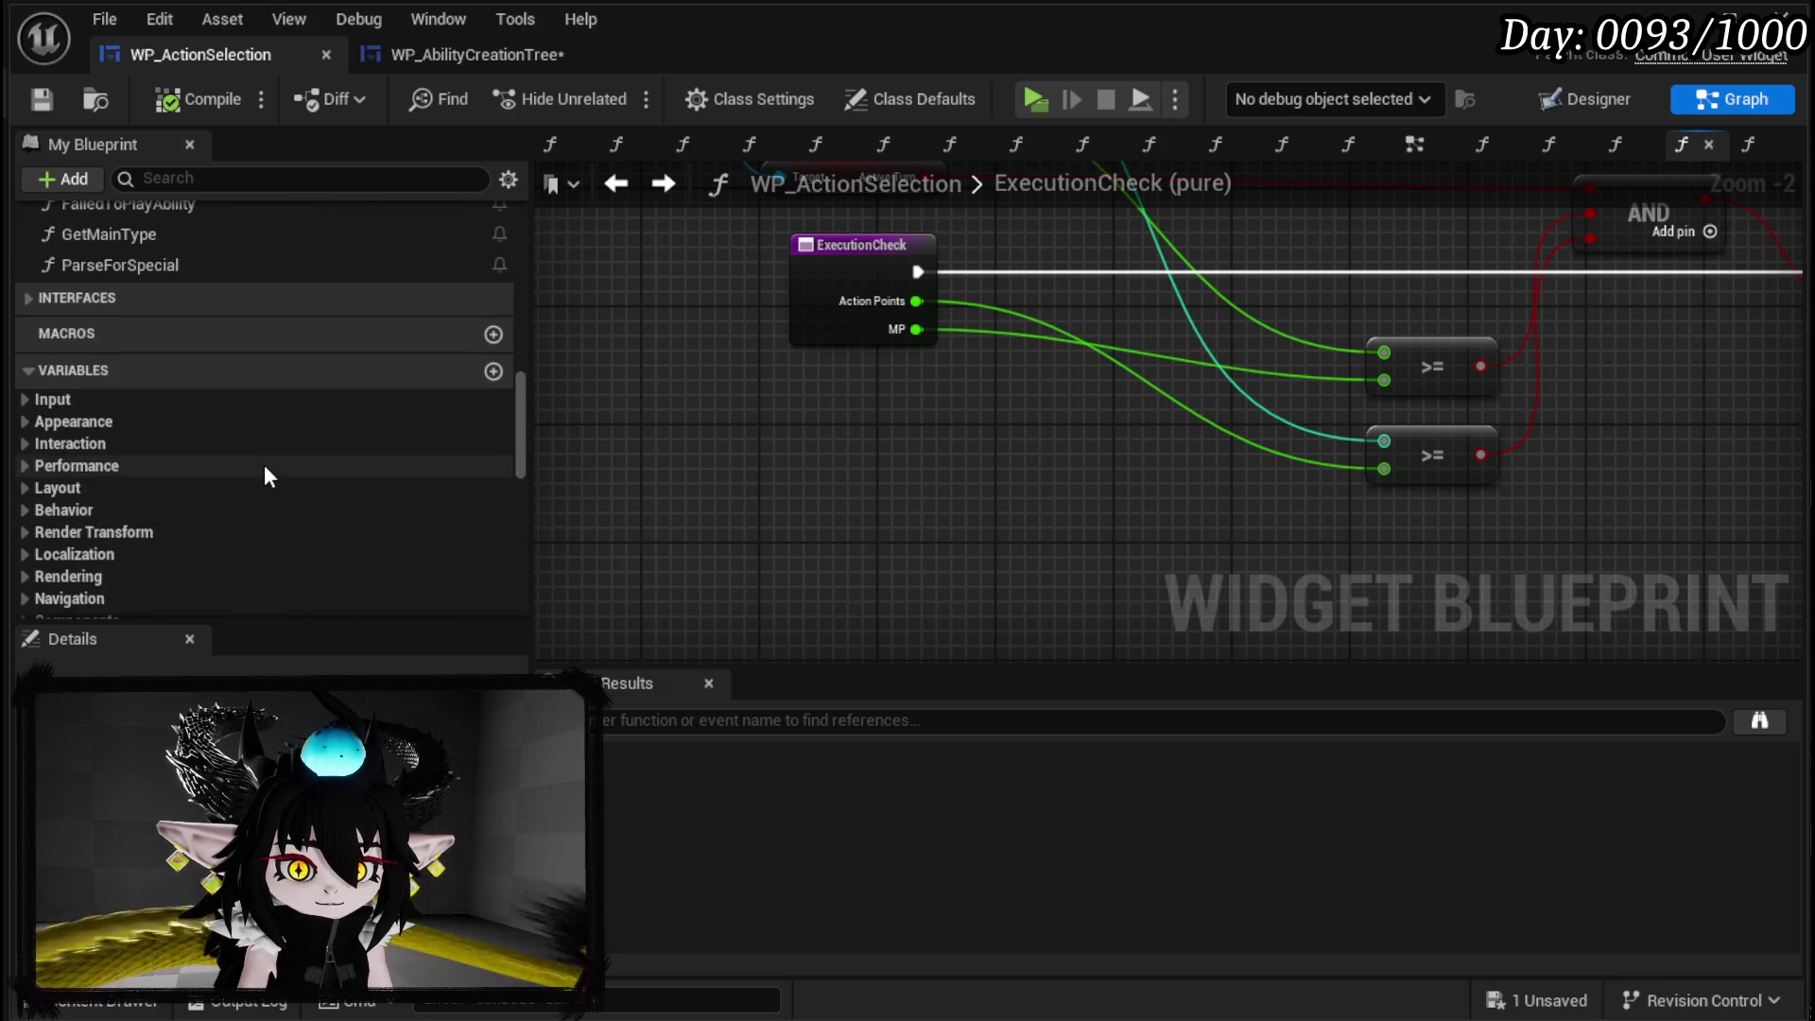
pyautogui.scroll(3, 264, 463)
pyautogui.moveTo(151, 343); pyautogui.dragTo(831, 563)
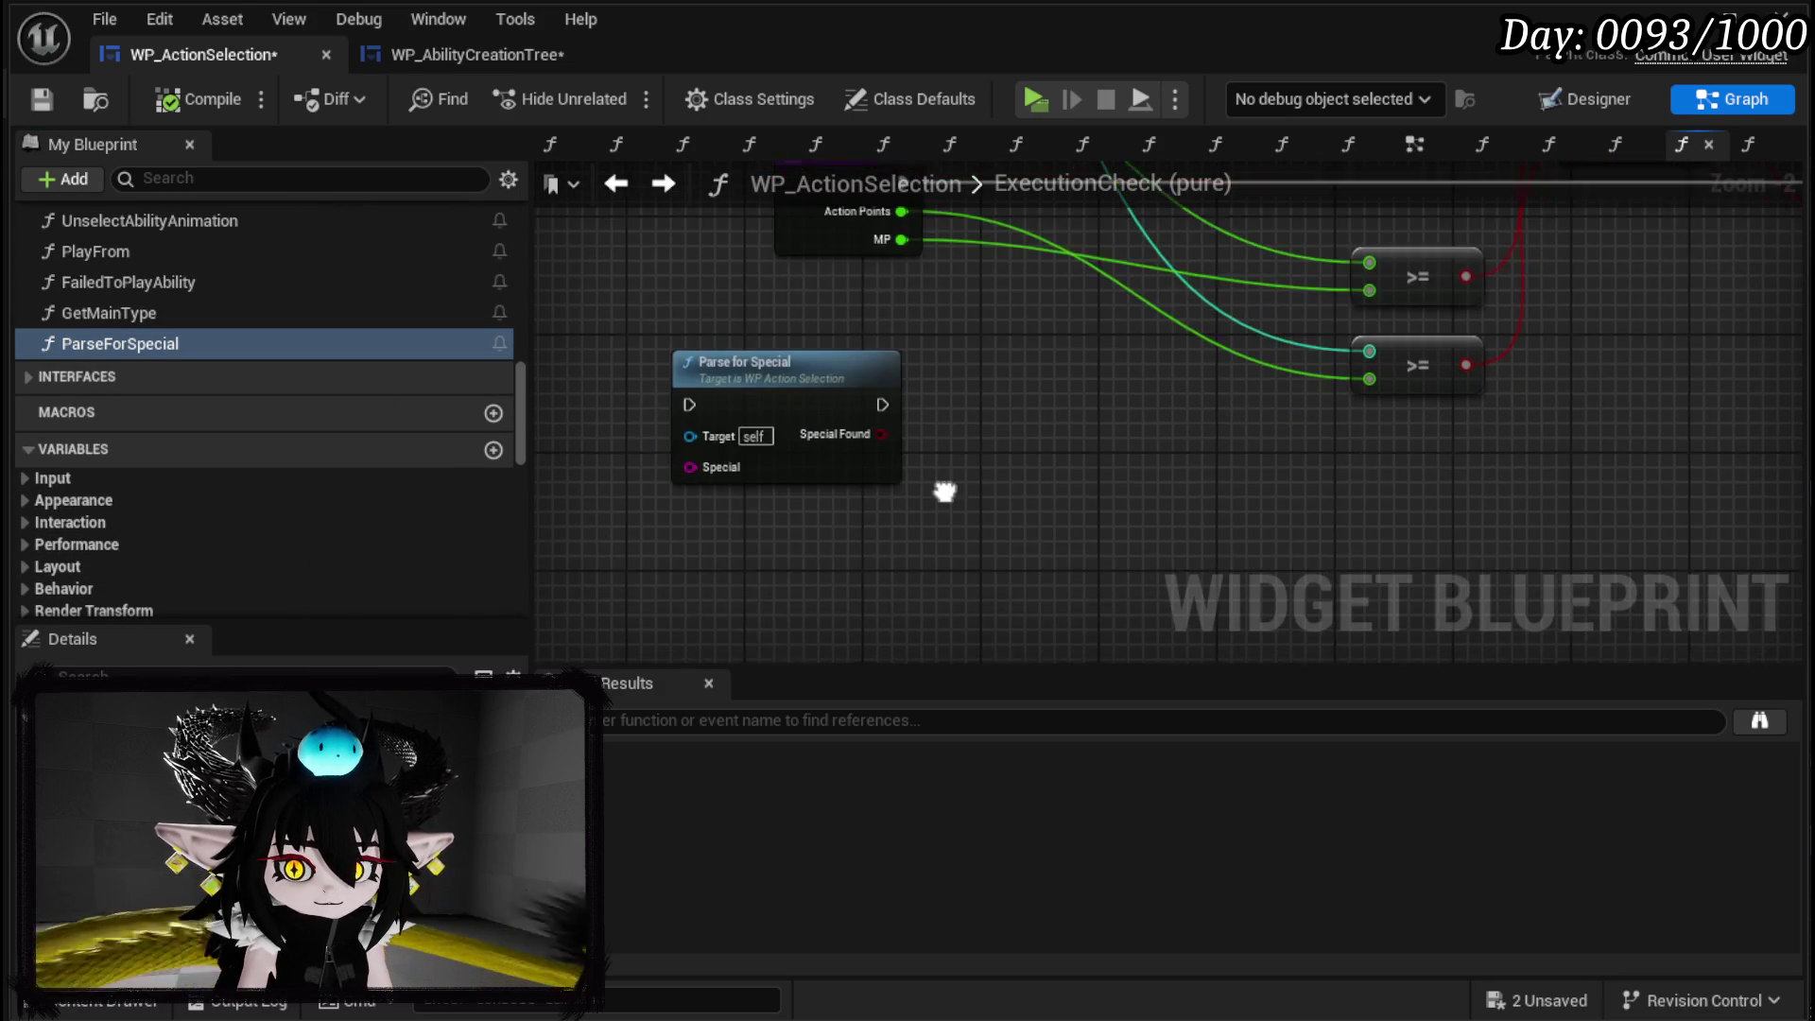
pyautogui.doubleClick(825, 477)
pyautogui.moveTo(827, 477); pyautogui.dragTo(992, 510)
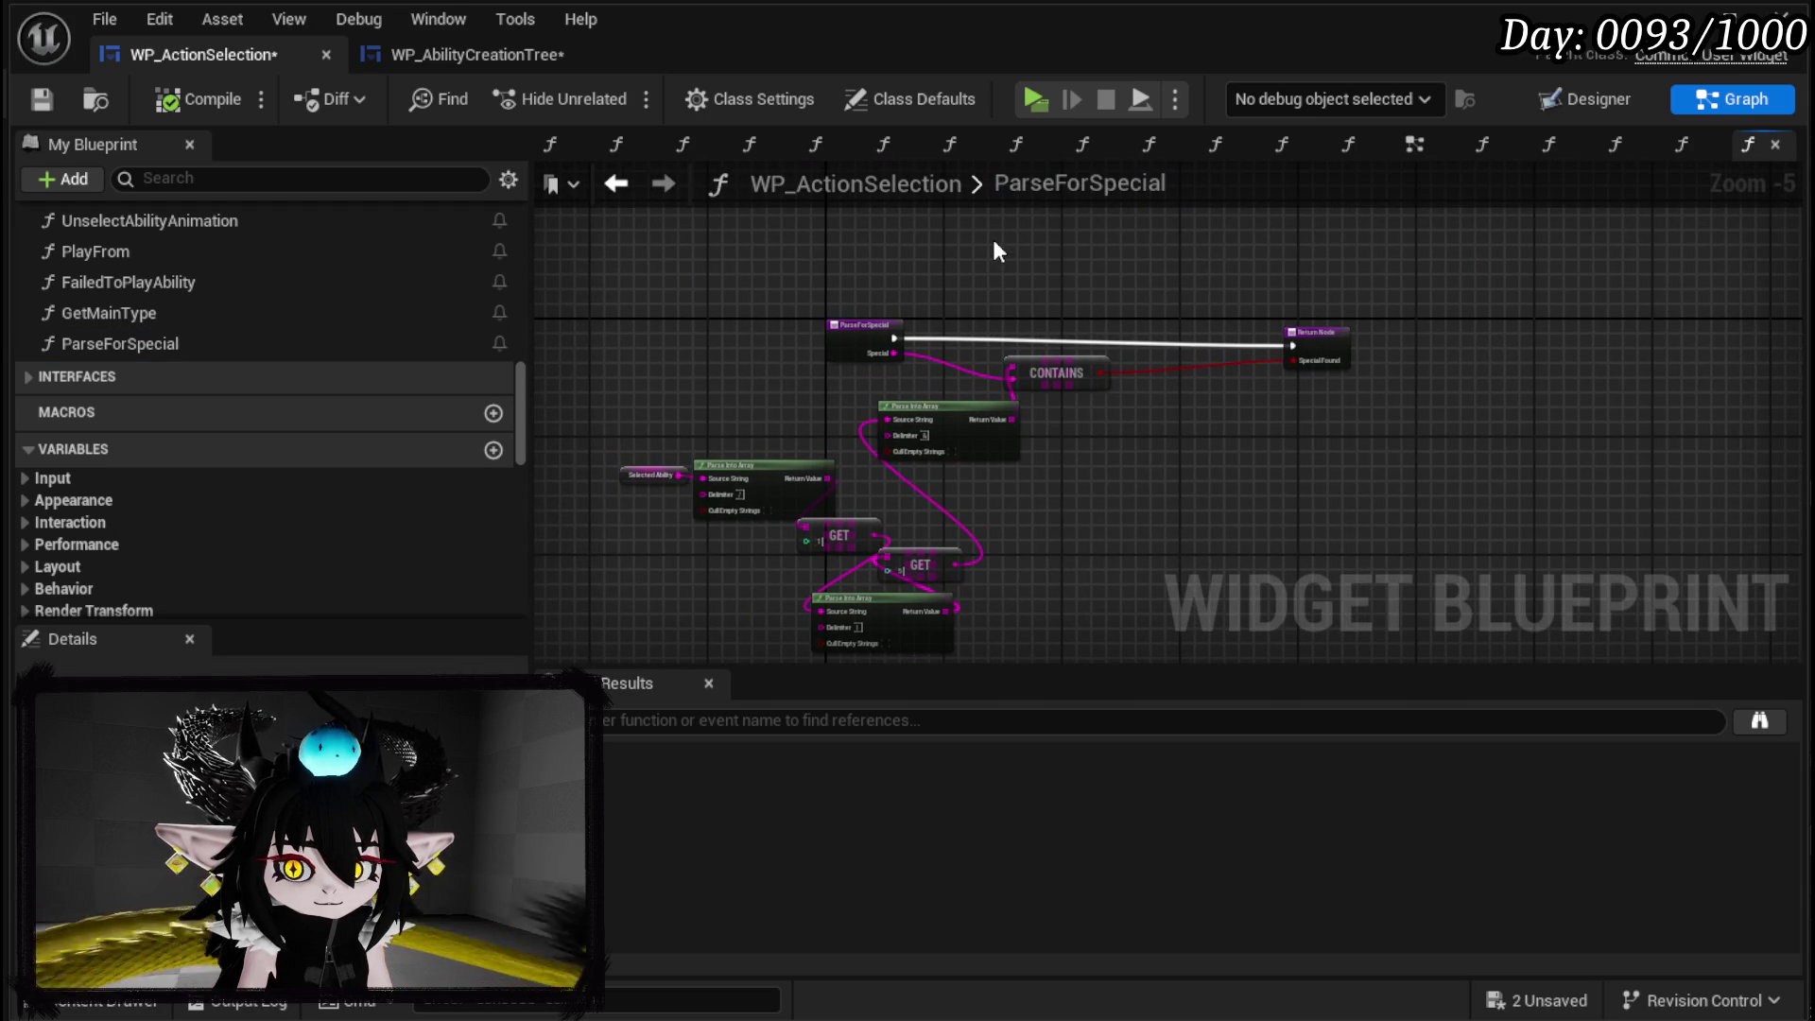
pyautogui.click(605, 187)
# Inspect the options of the Parse for Special node and its Special input.
pyautogui.scroll(3, 851, 454)
pyautogui.moveTo(858, 448)
pyautogui.mouseDown()
pyautogui.moveTo(890, 415)
pyautogui.moveTo(933, 411)
pyautogui.mouseUp()
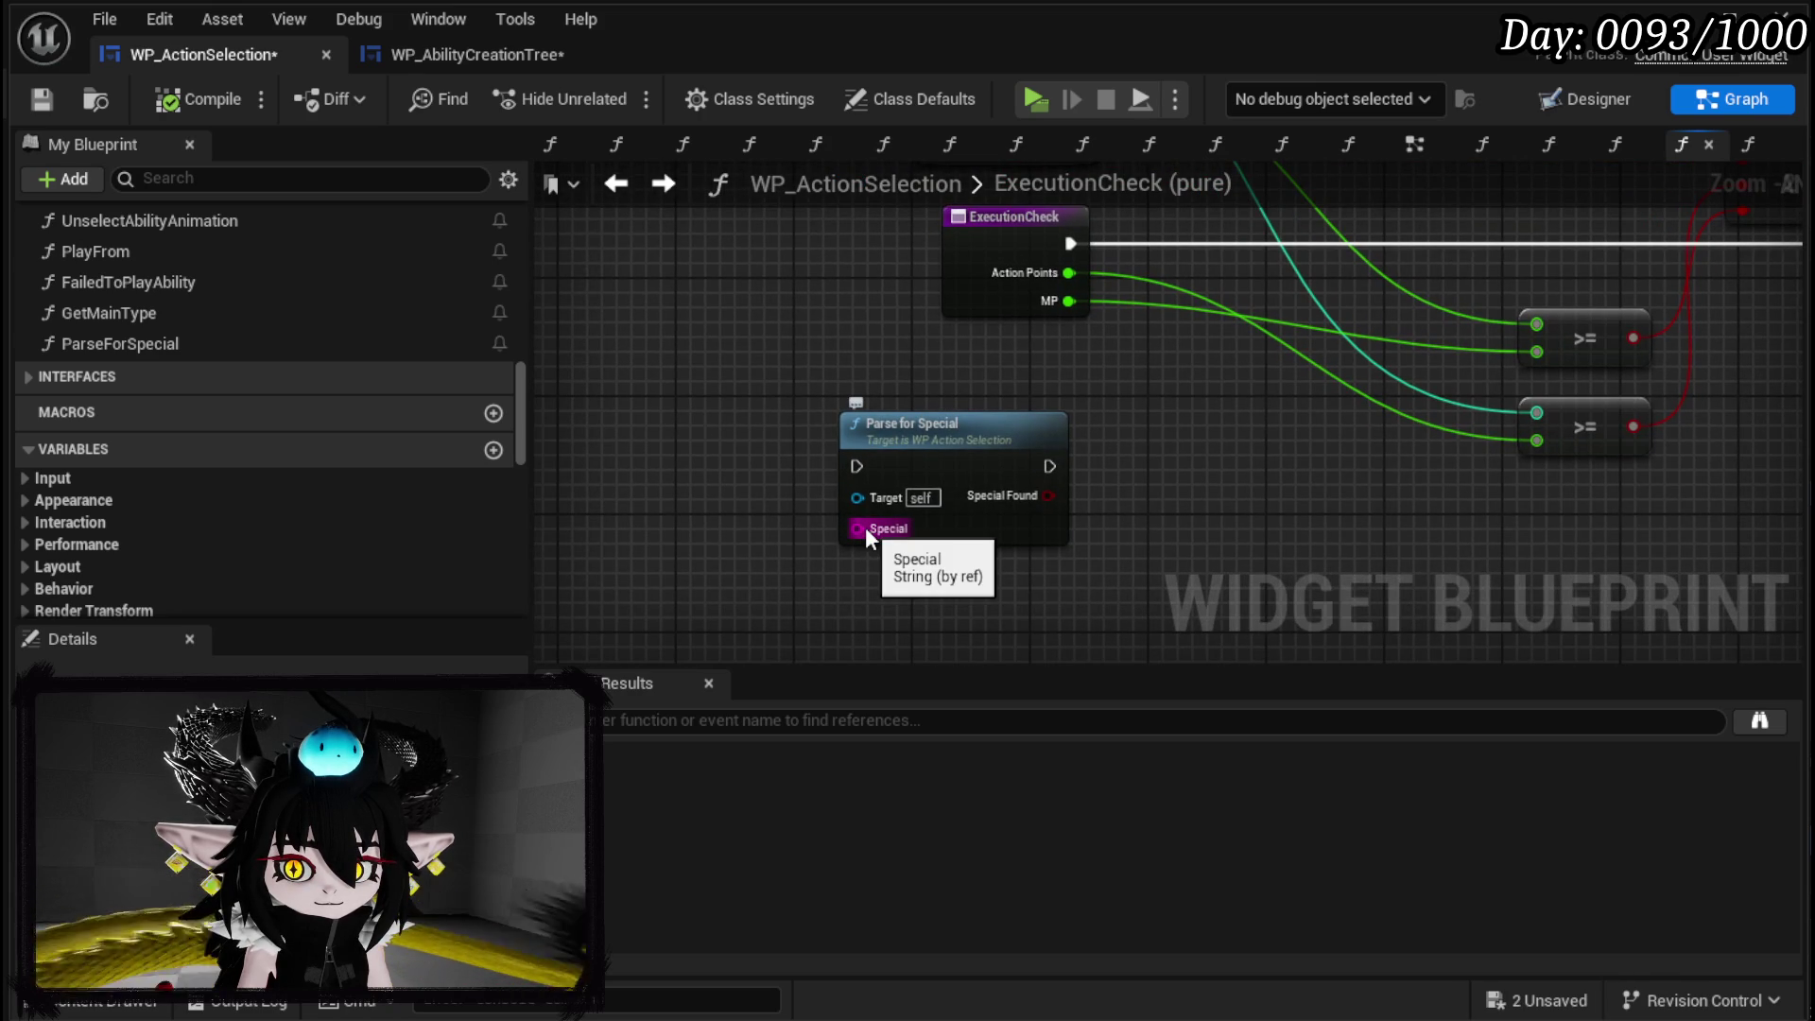
pyautogui.rightClick(867, 529)
pyautogui.press('Escape')
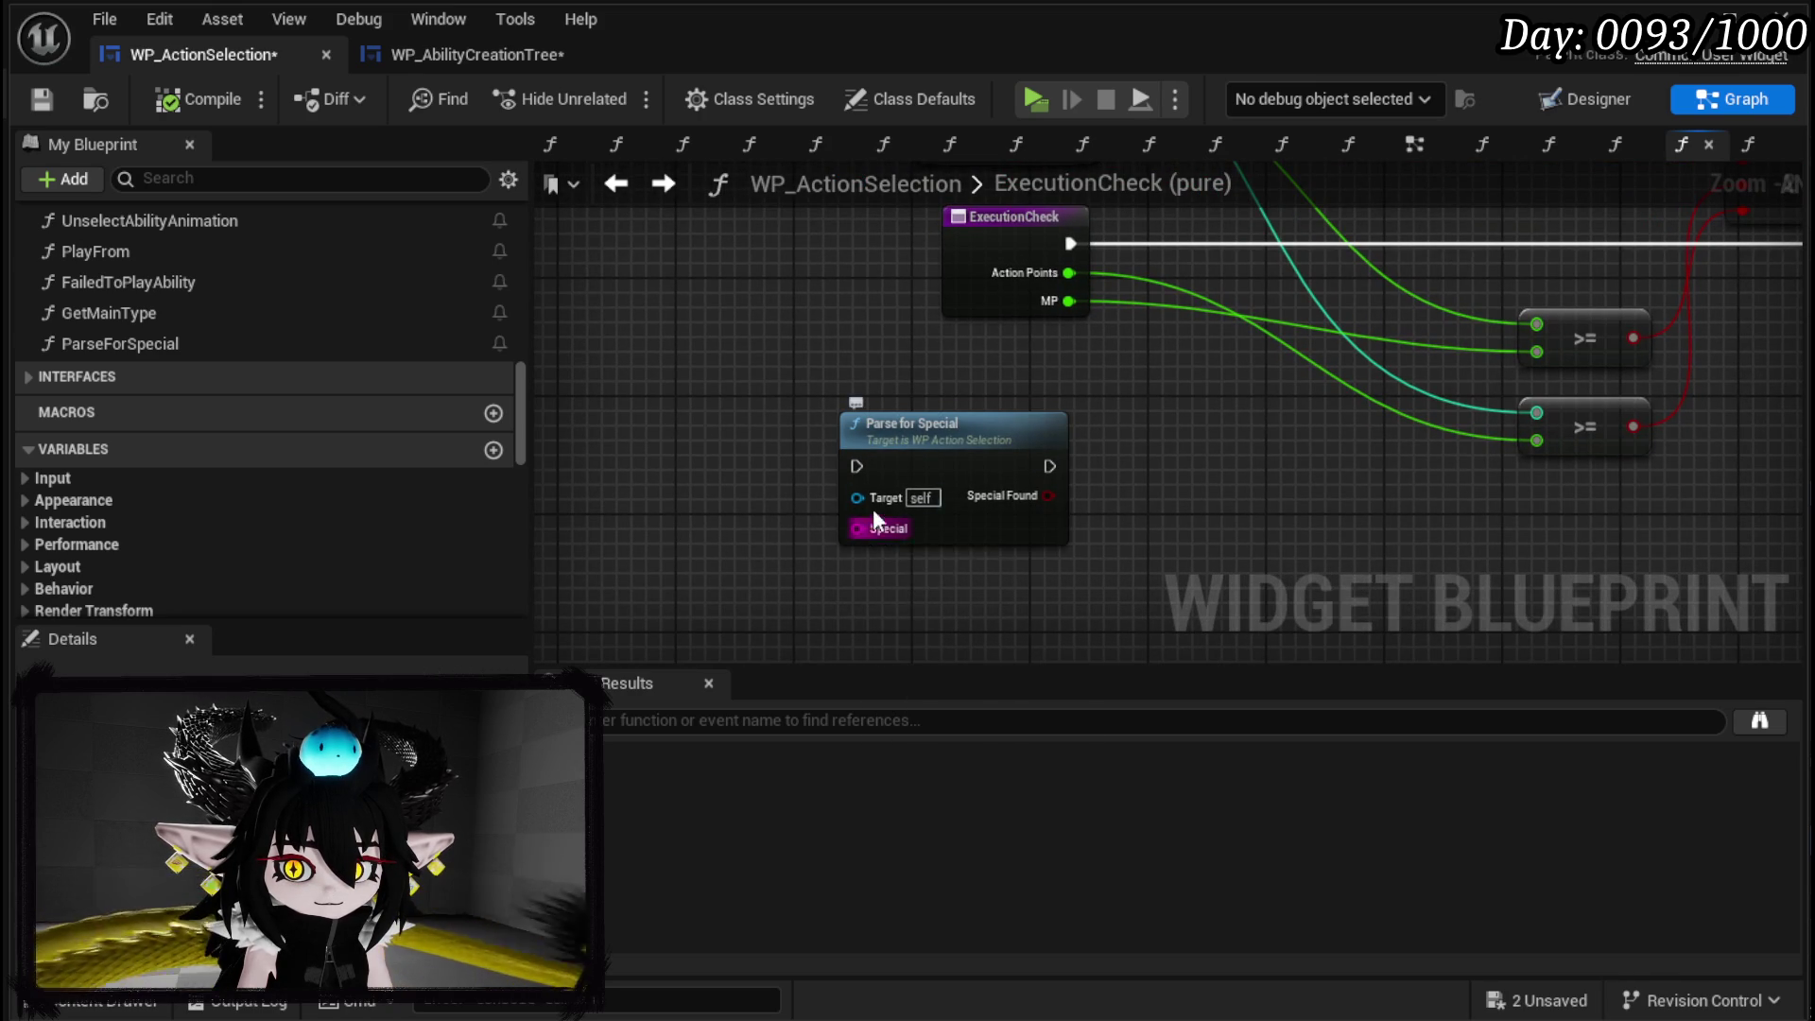
pyautogui.rightClick(896, 457)
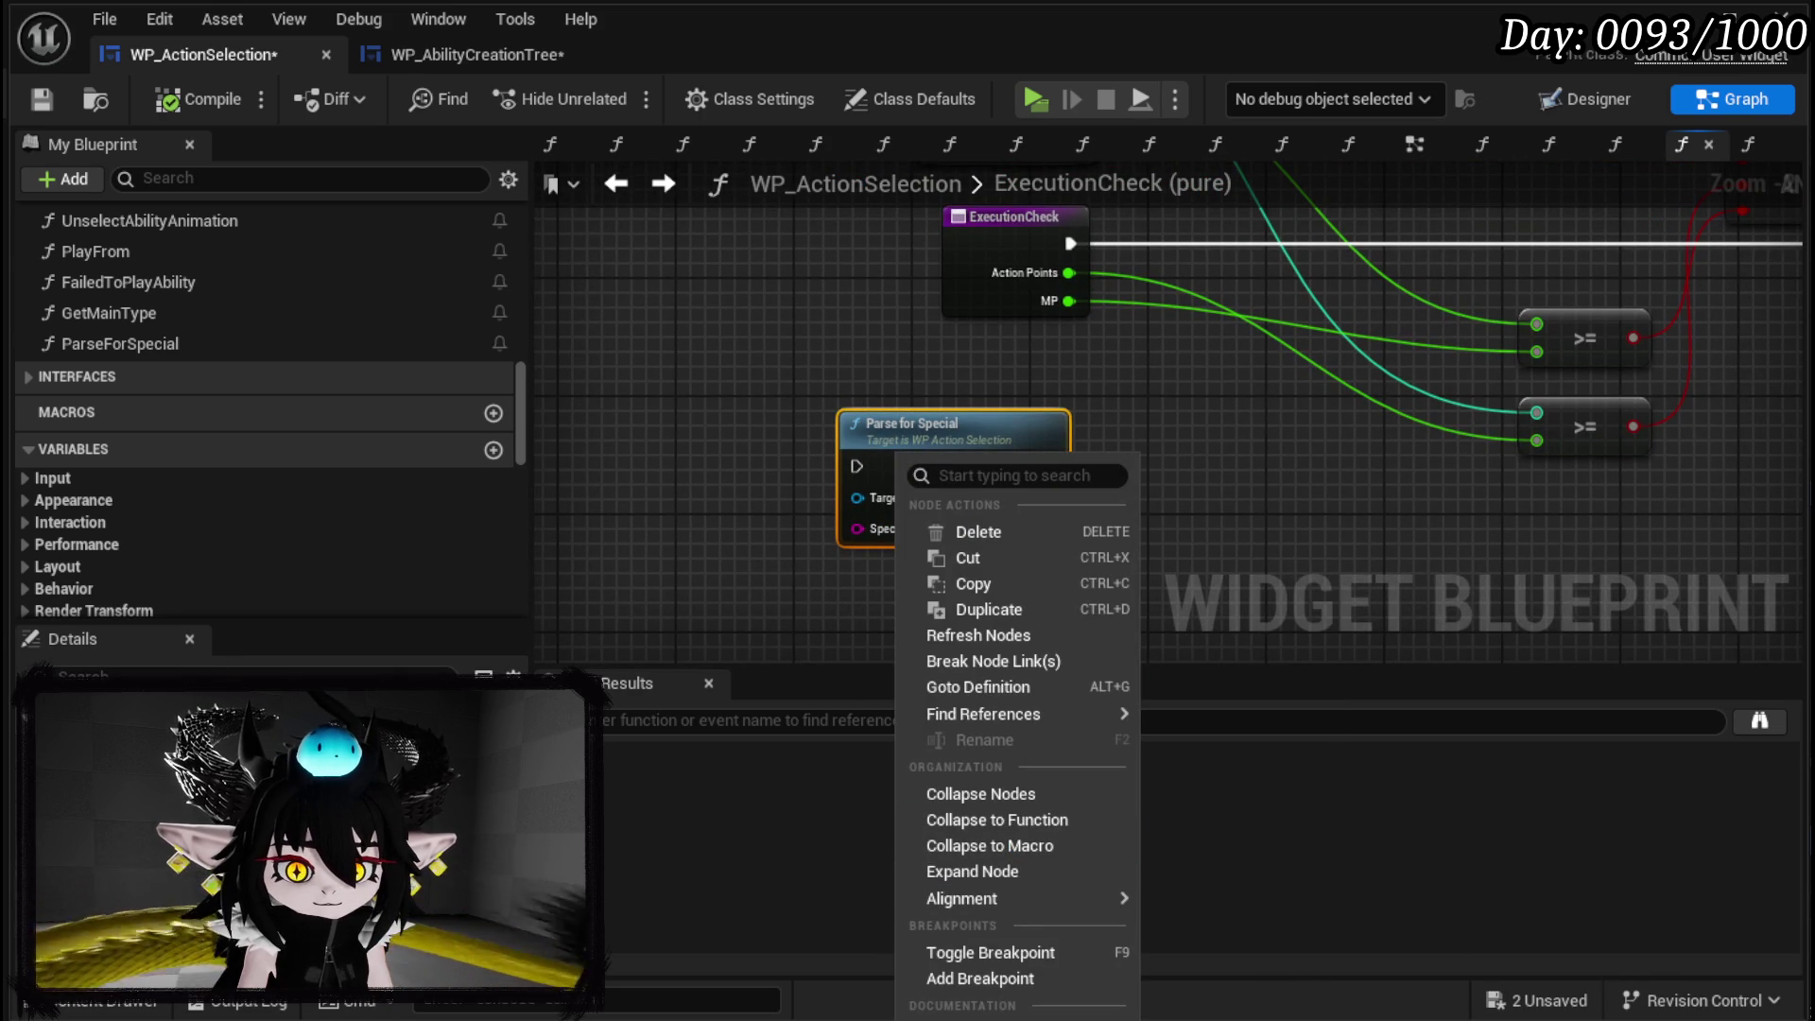
pyautogui.press('Escape')
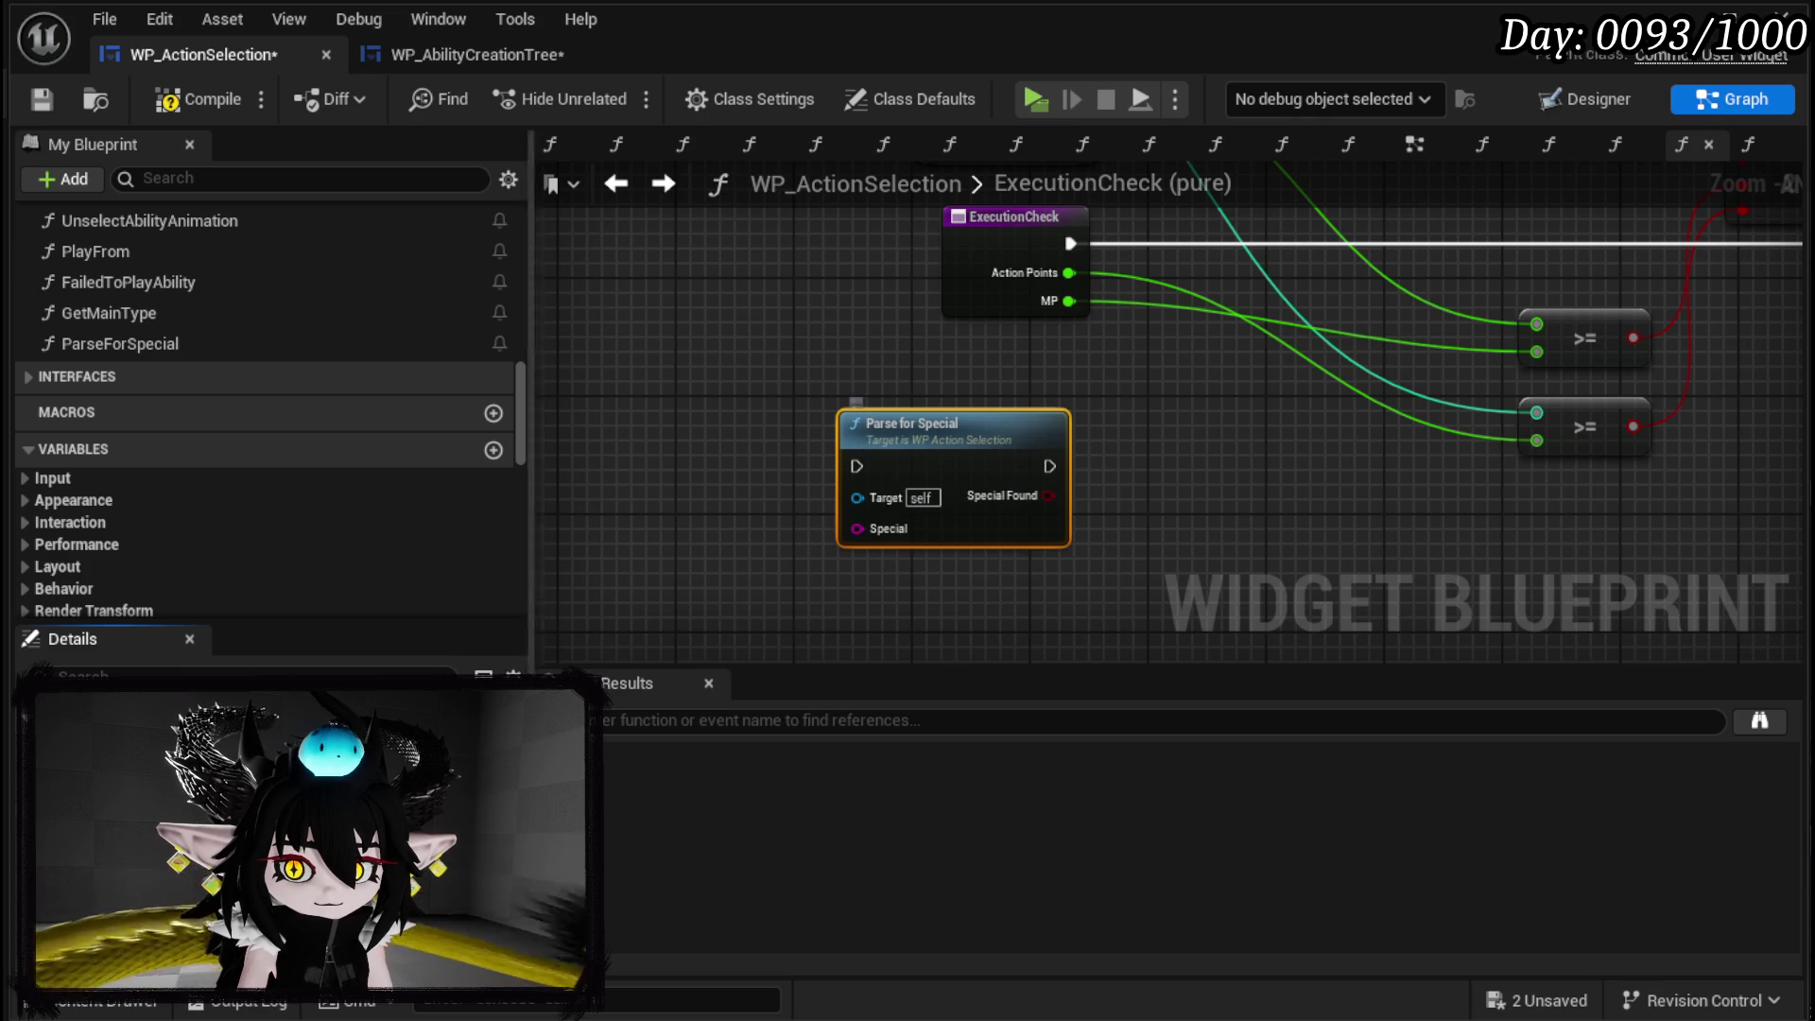
# Feed the Special input from a Make Literal String node and save WP_AbilityCreationTree.
pyautogui.moveTo(857, 450); pyautogui.dragTo(718, 471)
pyautogui.write('Make')
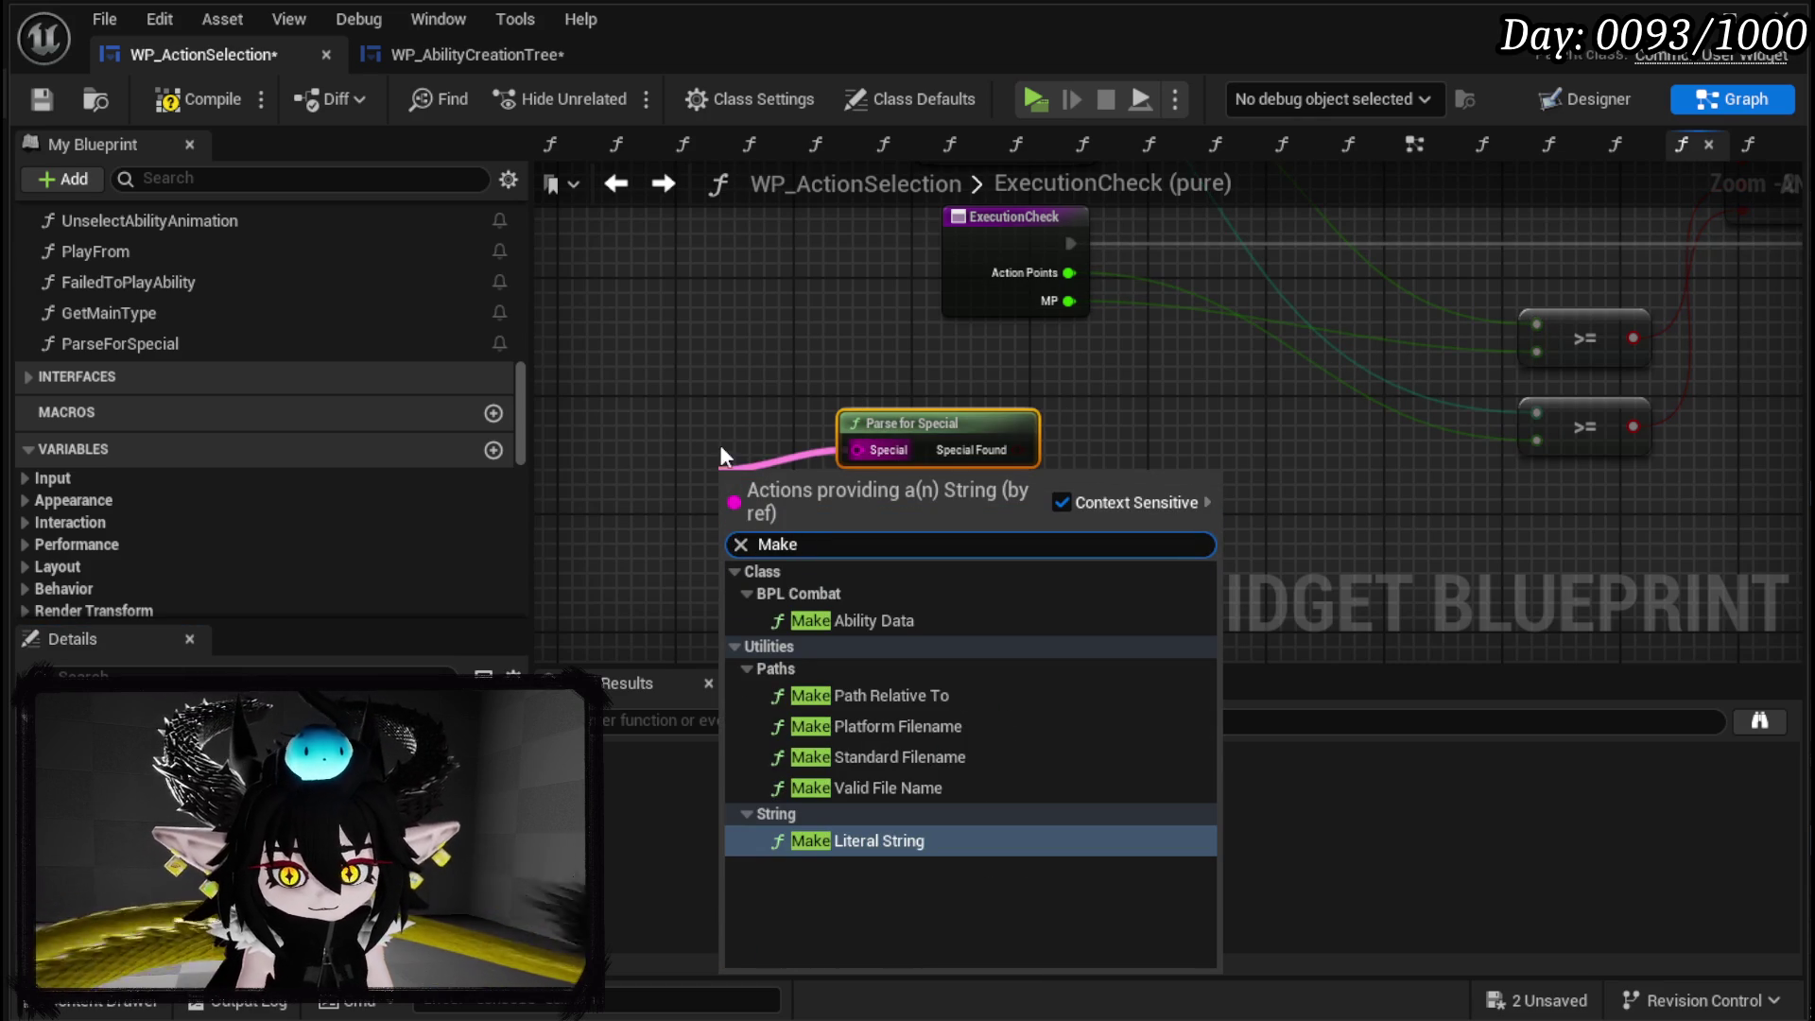
pyautogui.click(877, 849)
pyautogui.moveTo(809, 488)
pyautogui.mouseDown()
pyautogui.moveTo(843, 507)
pyautogui.moveTo(923, 501)
pyautogui.mouseUp()
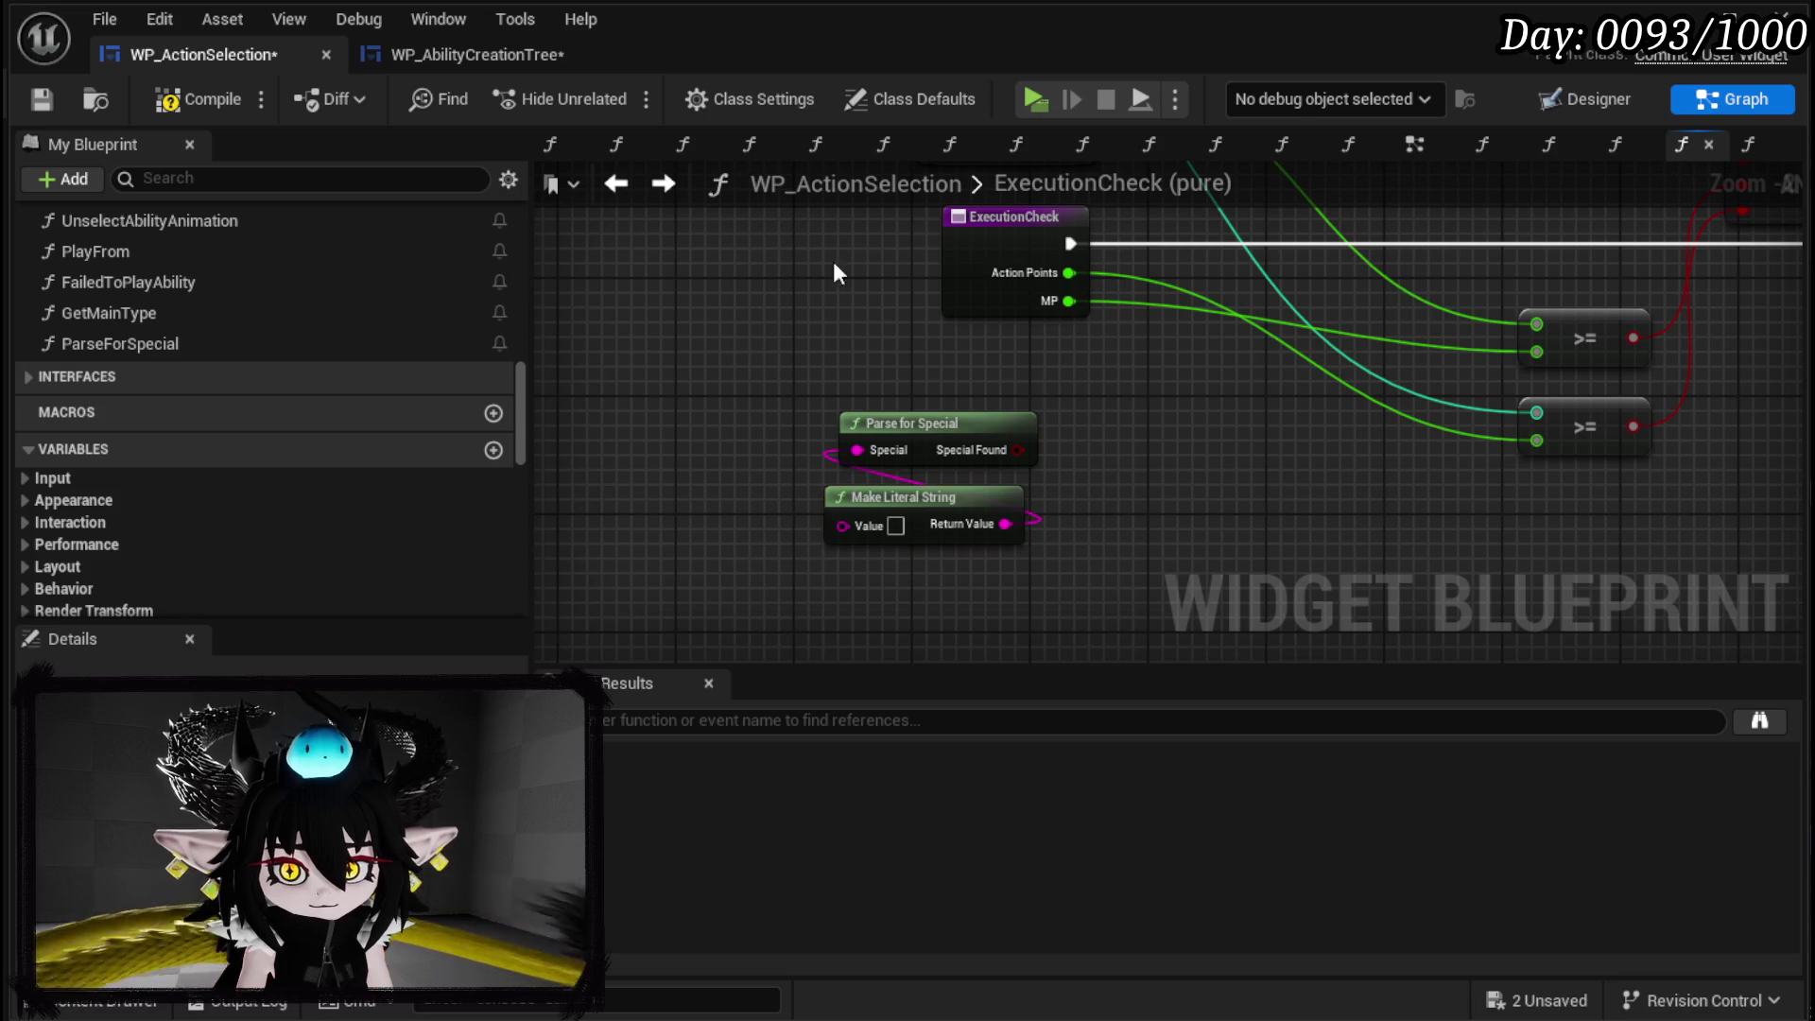
pyautogui.click(433, 52)
pyautogui.hotkey('ctrl', 's')
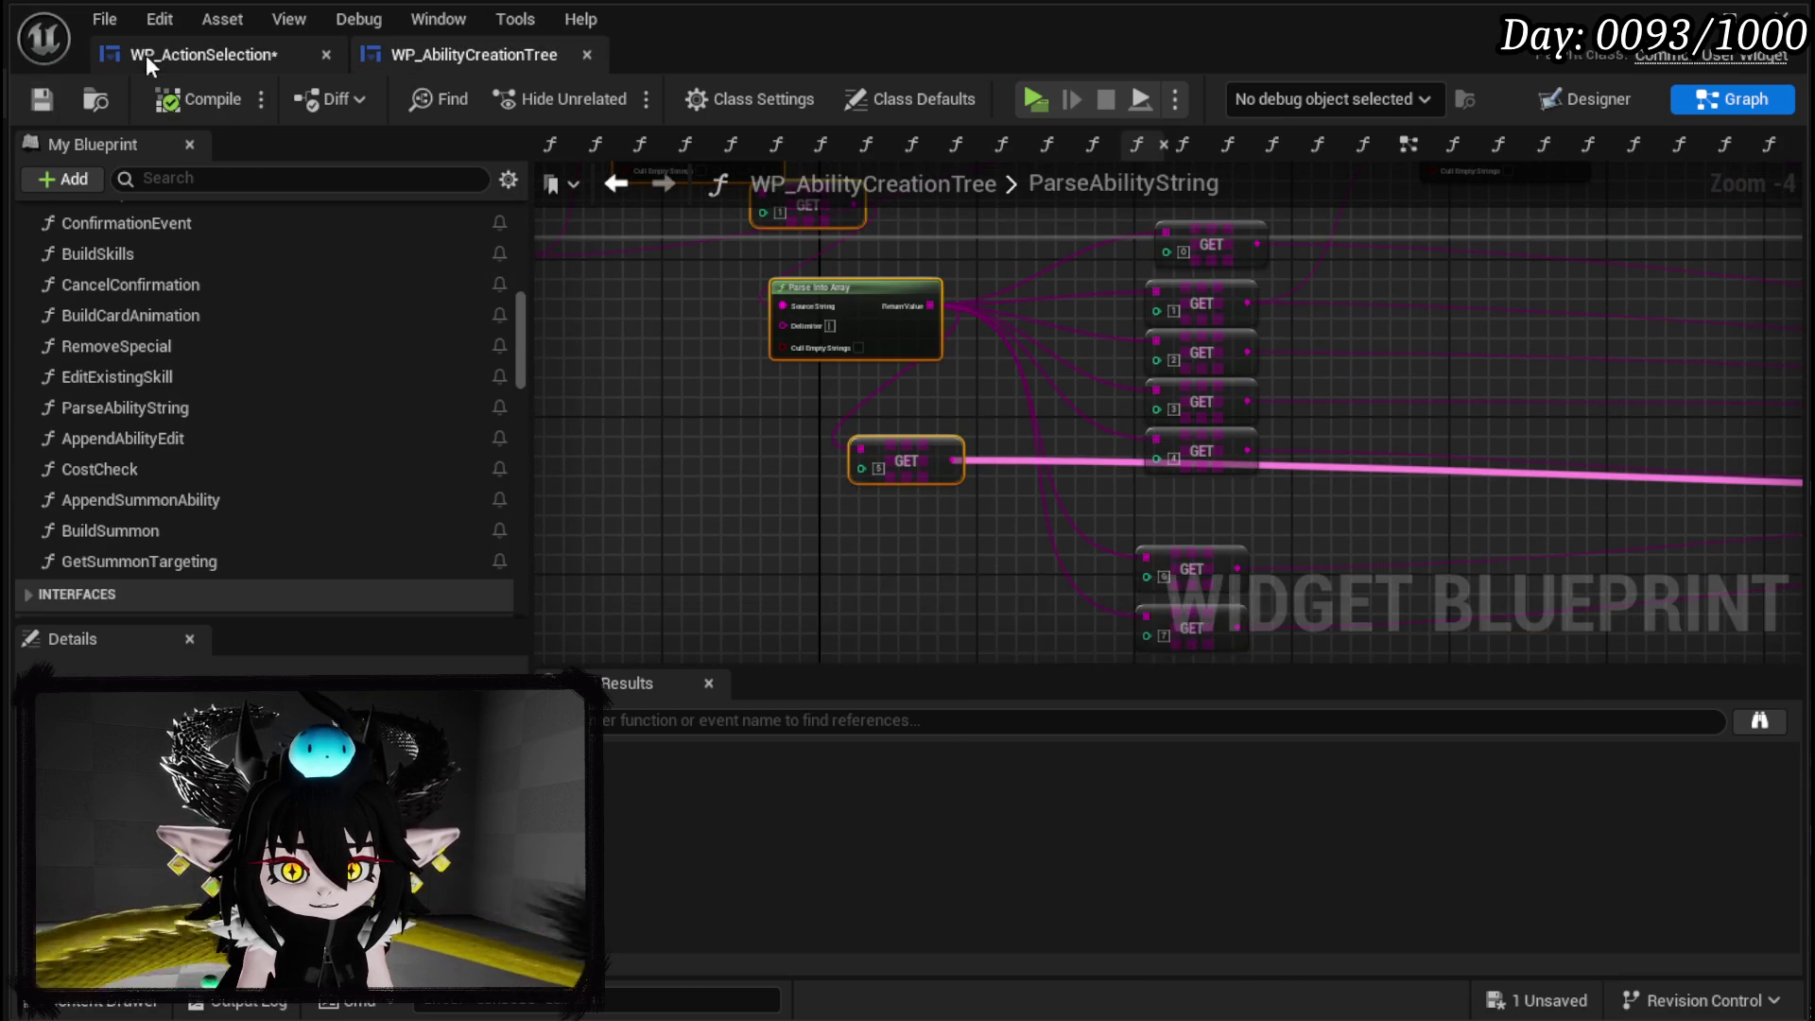
# Save WP_ActionSelection and return to the level editor.
pyautogui.click(145, 55)
pyautogui.click(48, 102)
pyautogui.hotkey('alt', 'Tab')
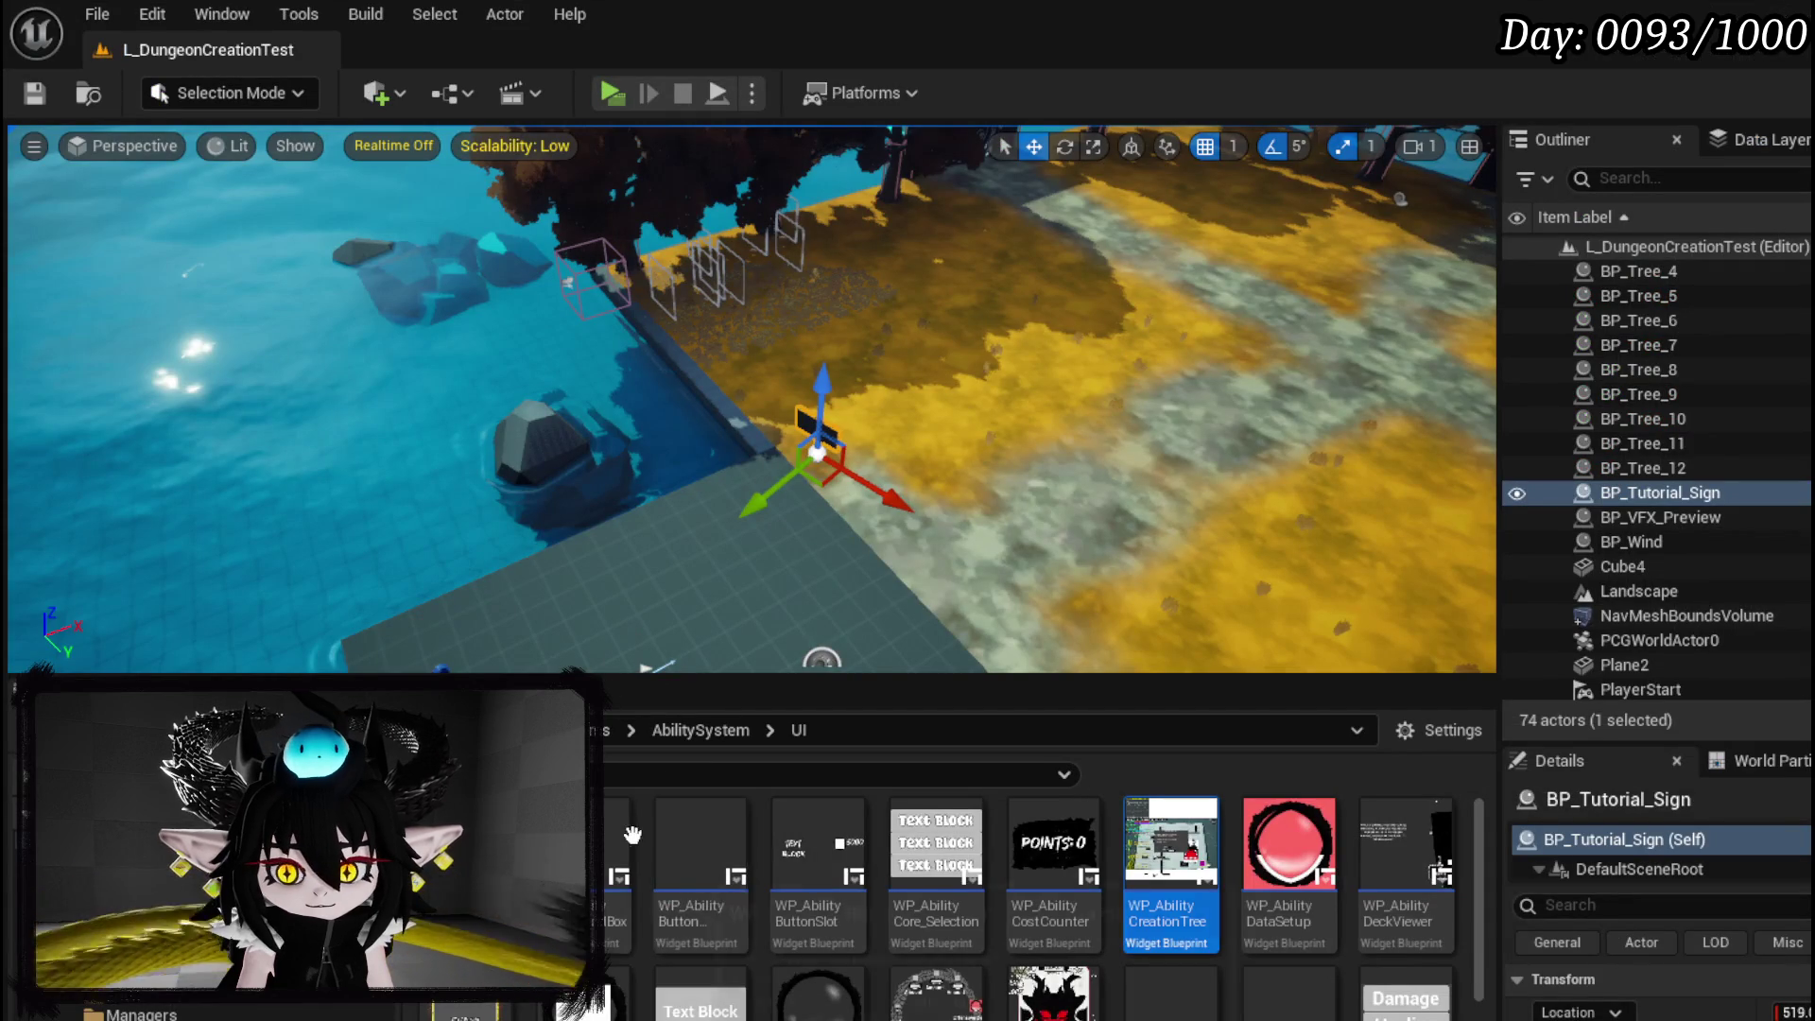
# Open DT_Ability_BasicInformation, edit the Special|Bloodsacrifice row name and save the table.
pyautogui.scroll(2, 283, 898)
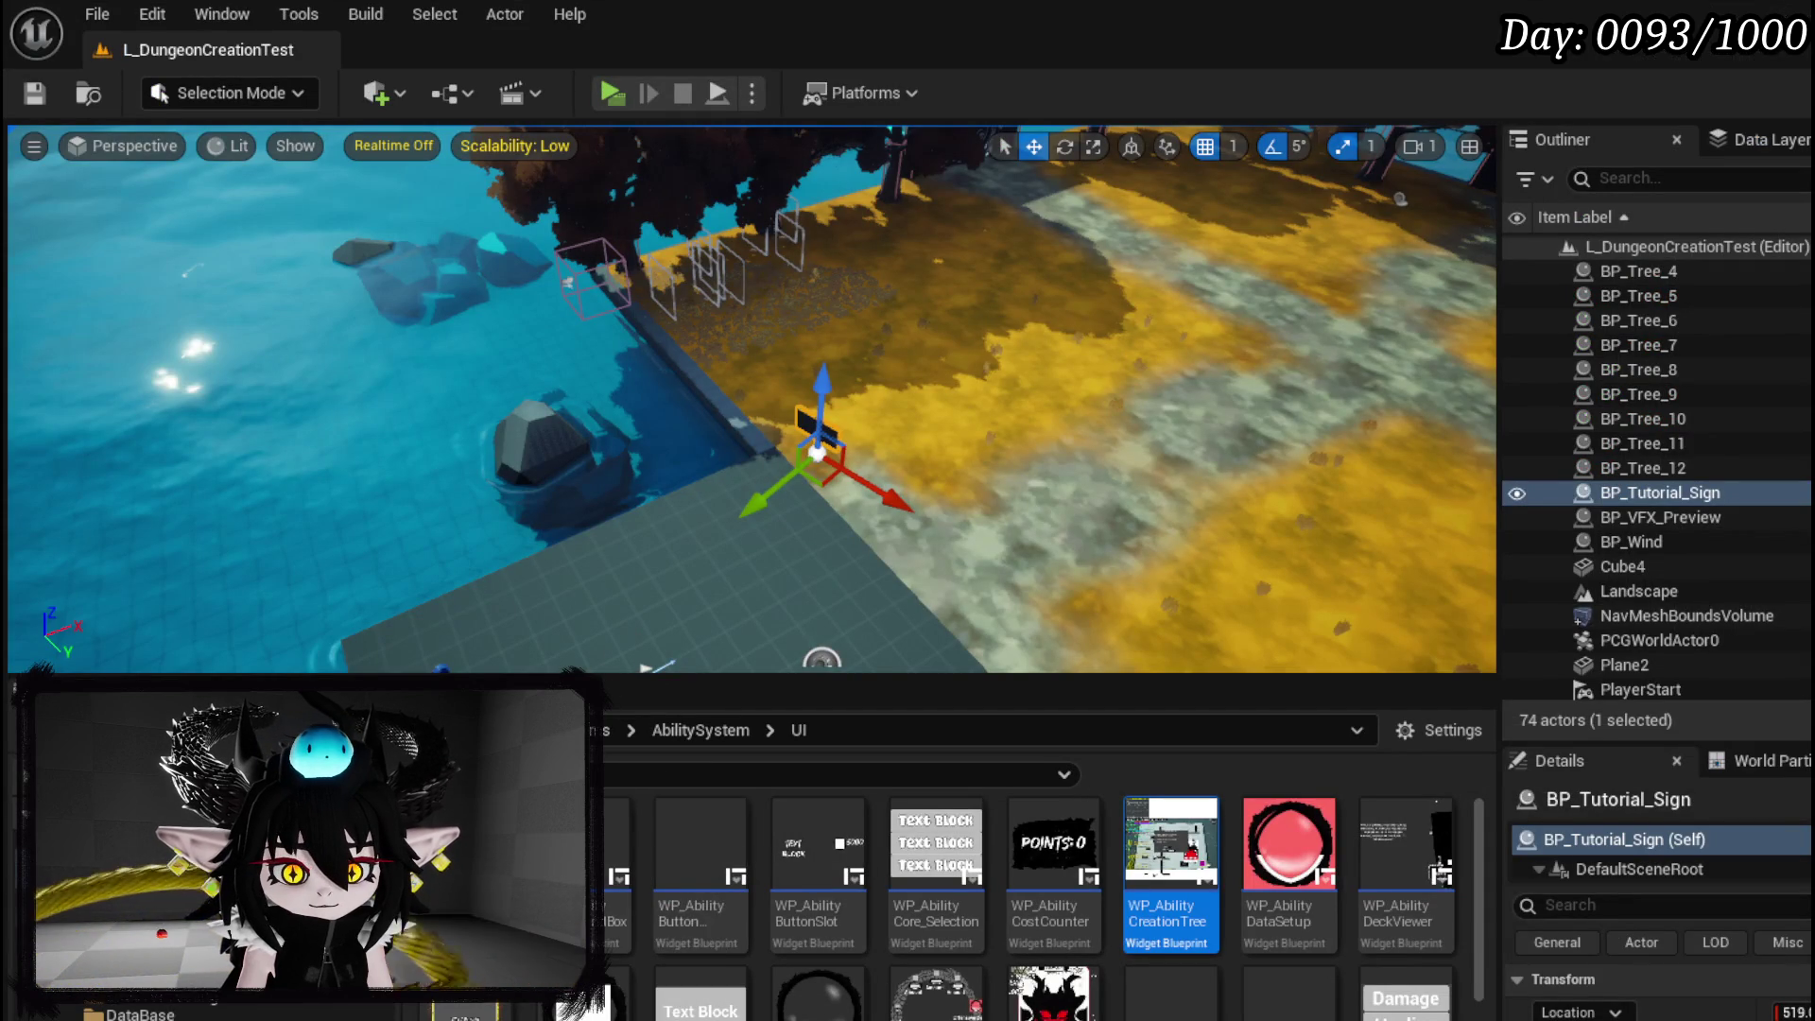
pyautogui.click(140, 1013)
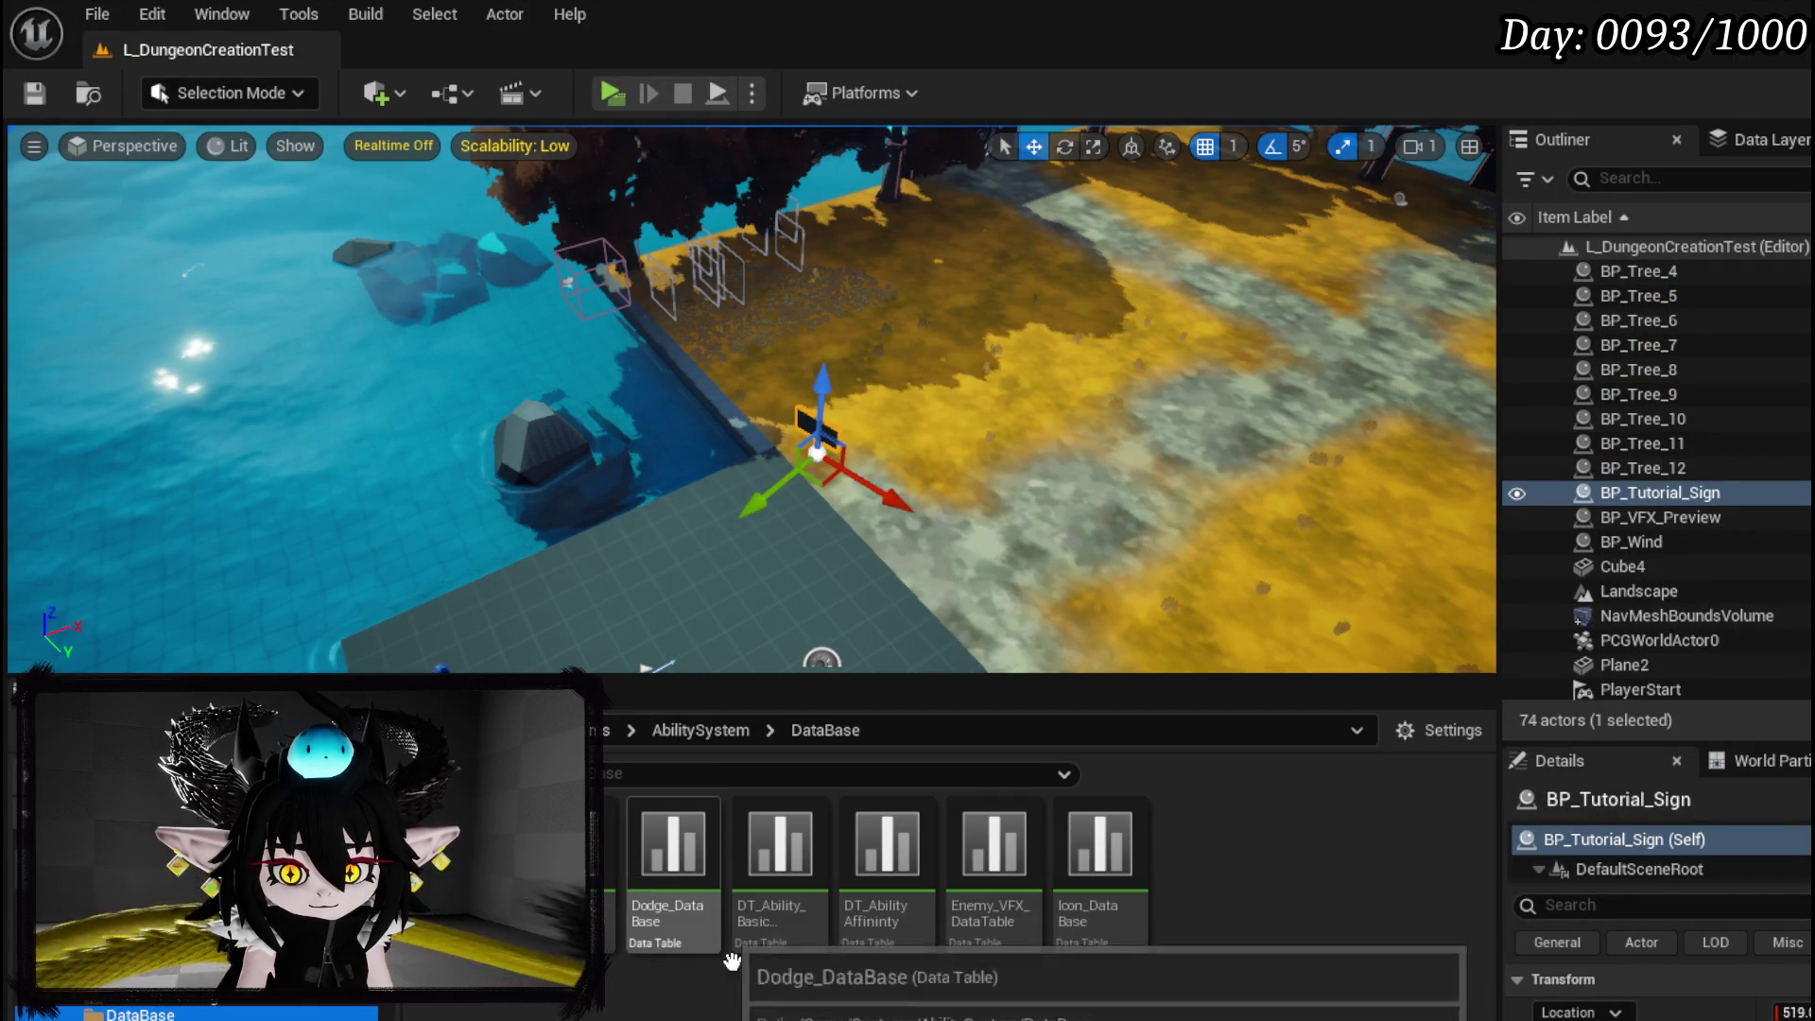
pyautogui.doubleClick(779, 943)
pyautogui.scroll(-10, 483, 598)
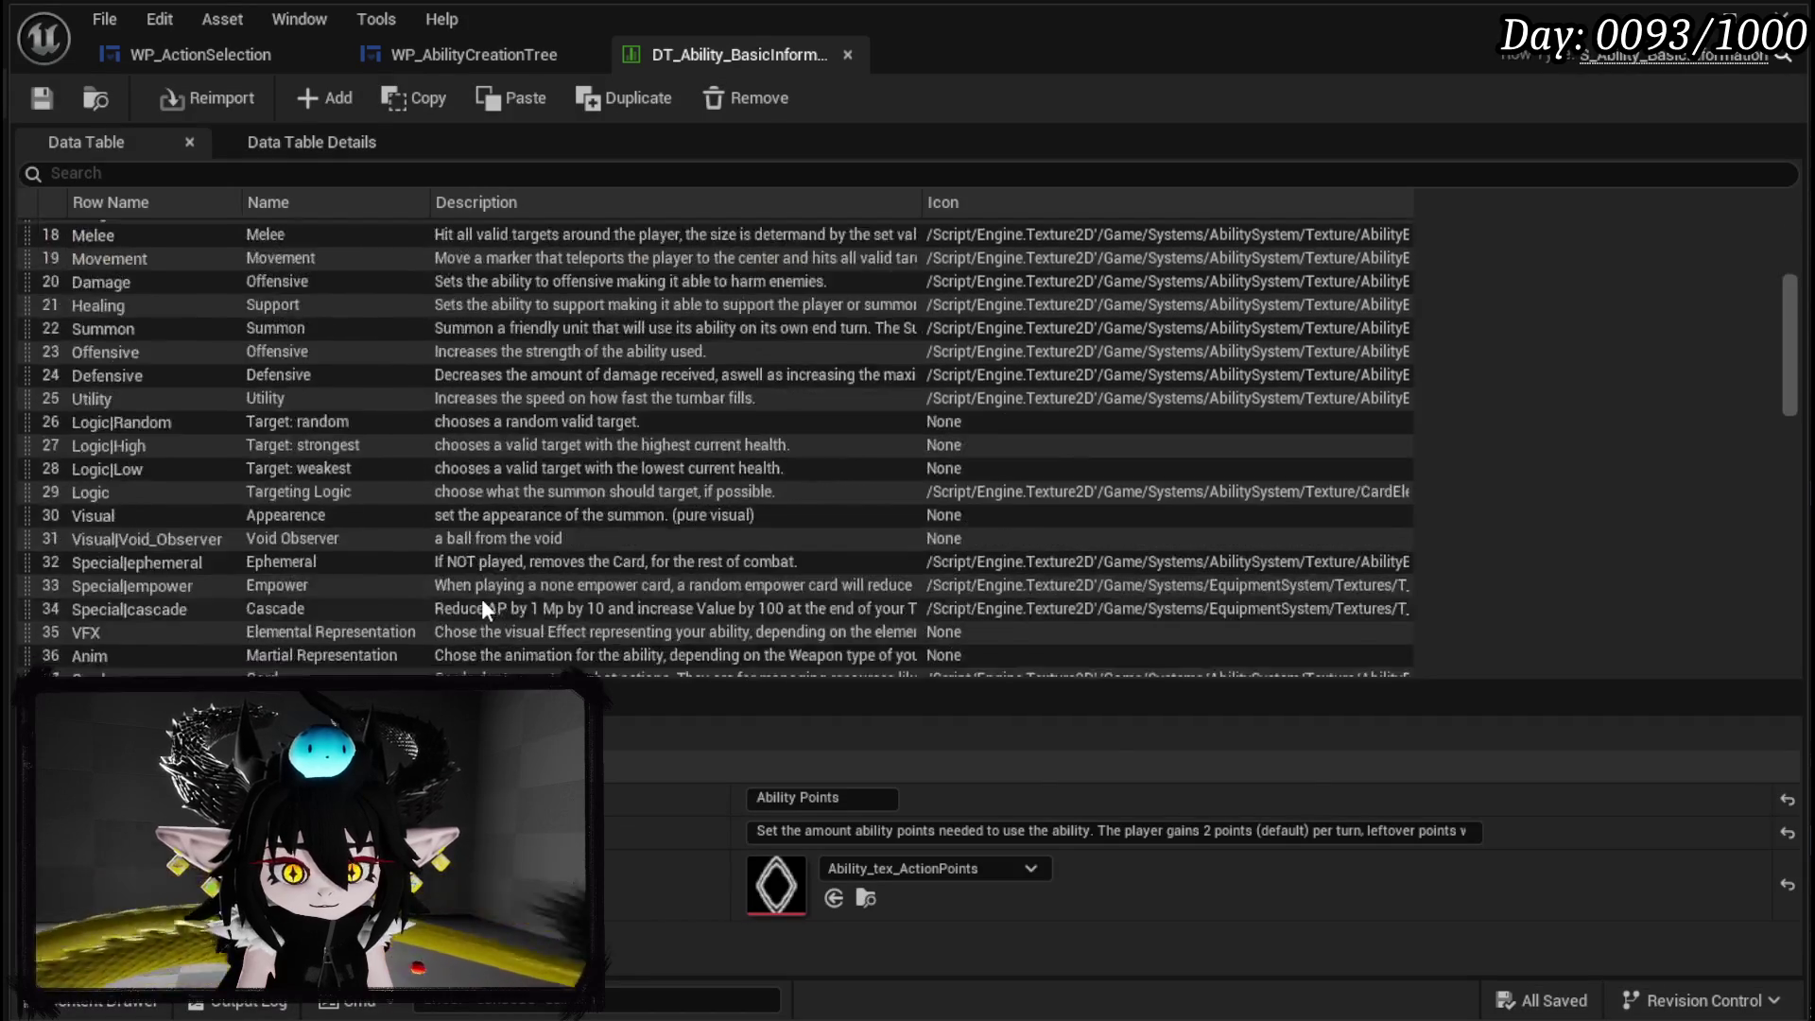
pyautogui.scroll(-13, 480, 598)
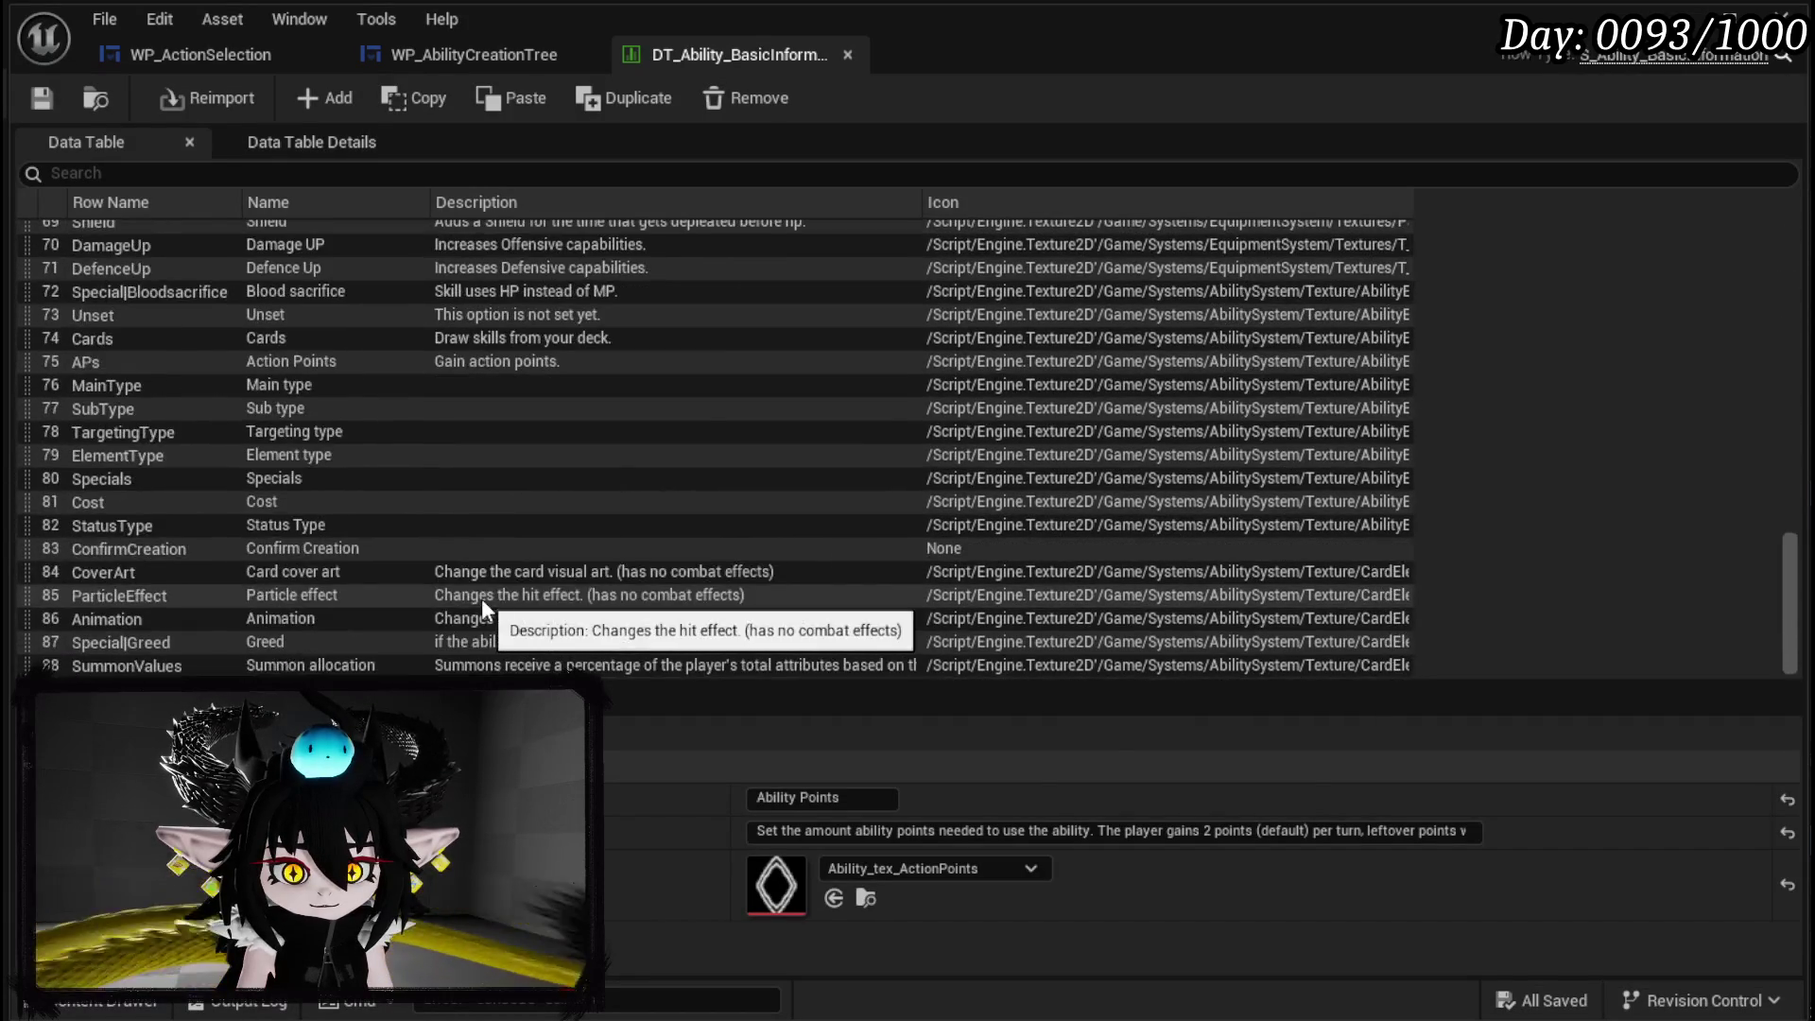
pyautogui.doubleClick(156, 296)
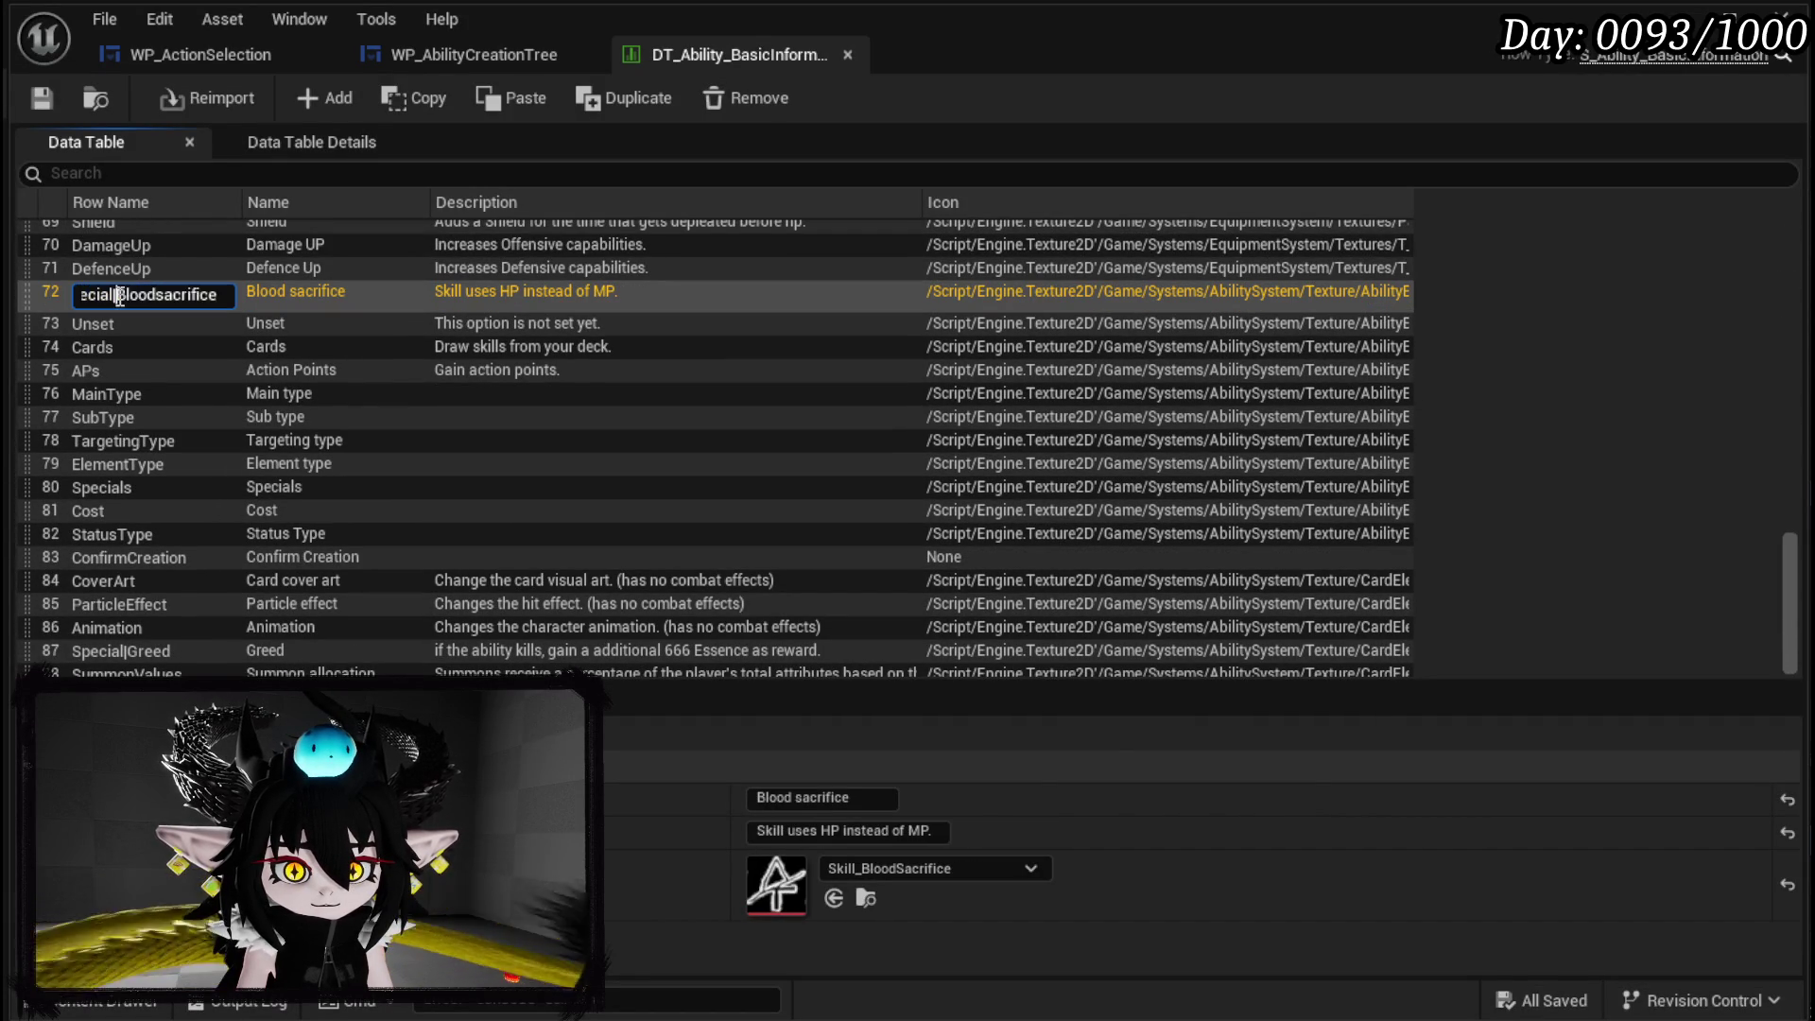
pyautogui.click(42, 97)
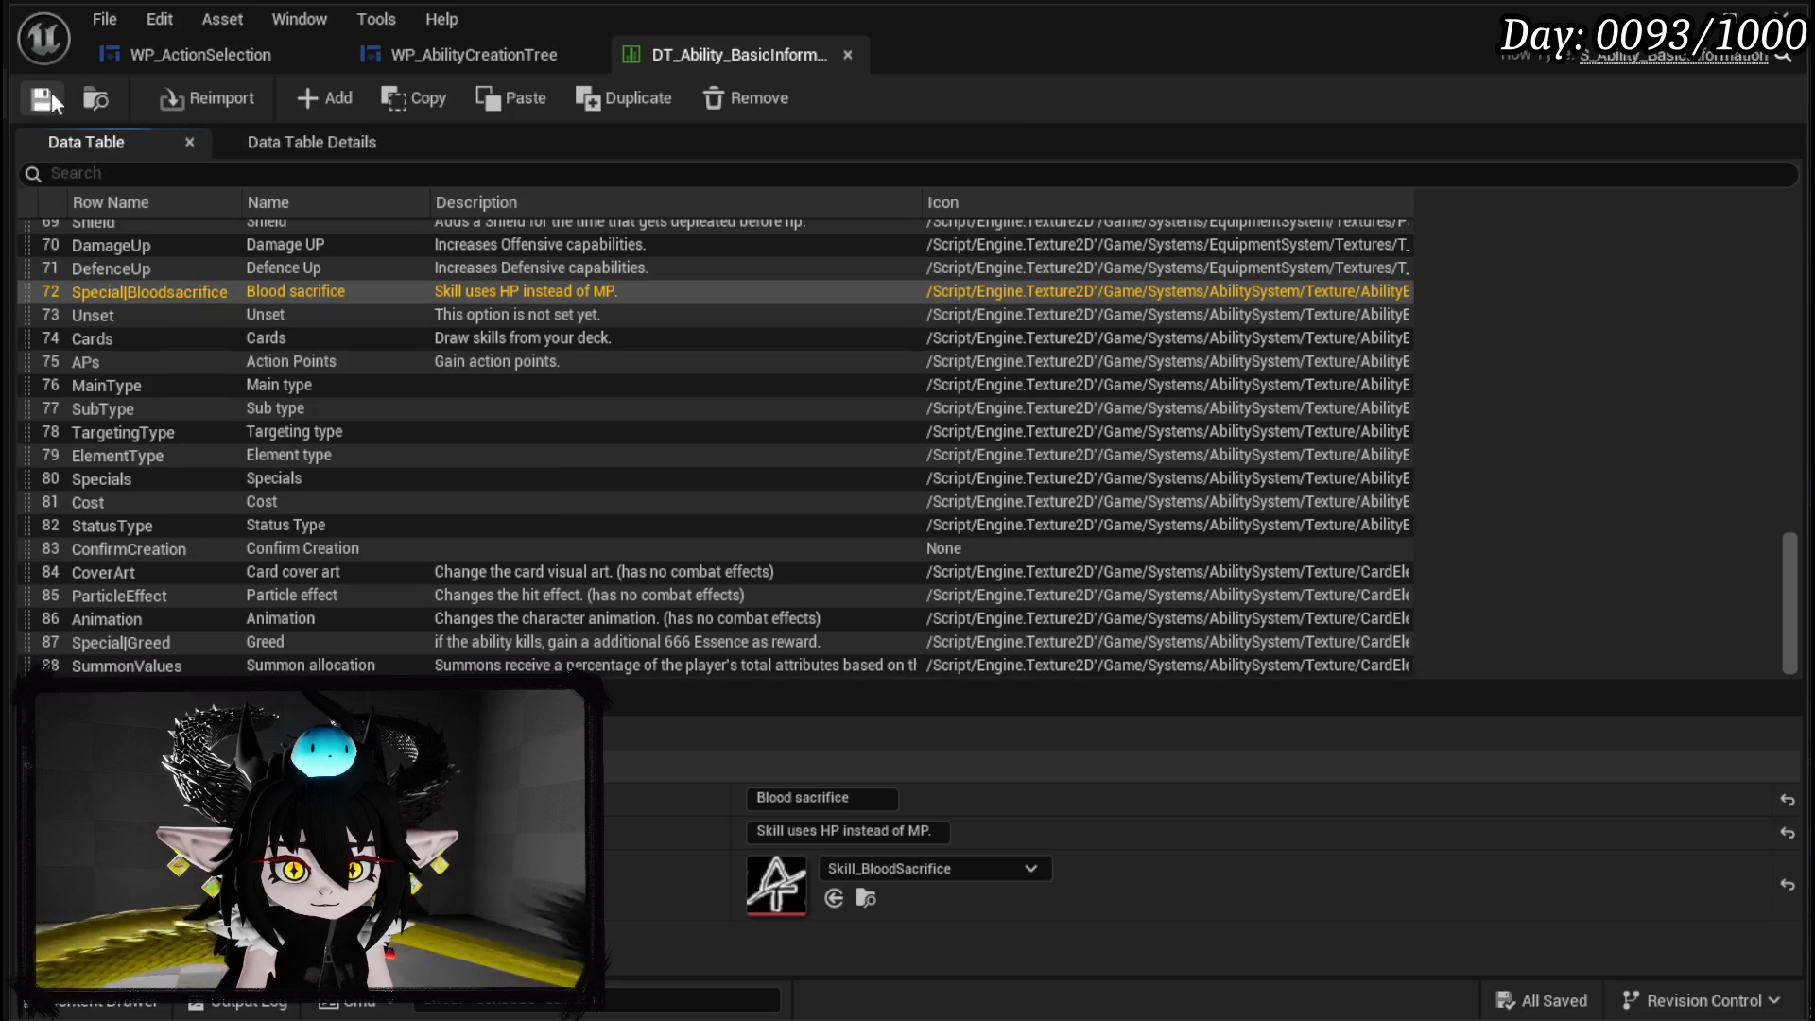
pyautogui.click(502, 65)
pyautogui.click(200, 57)
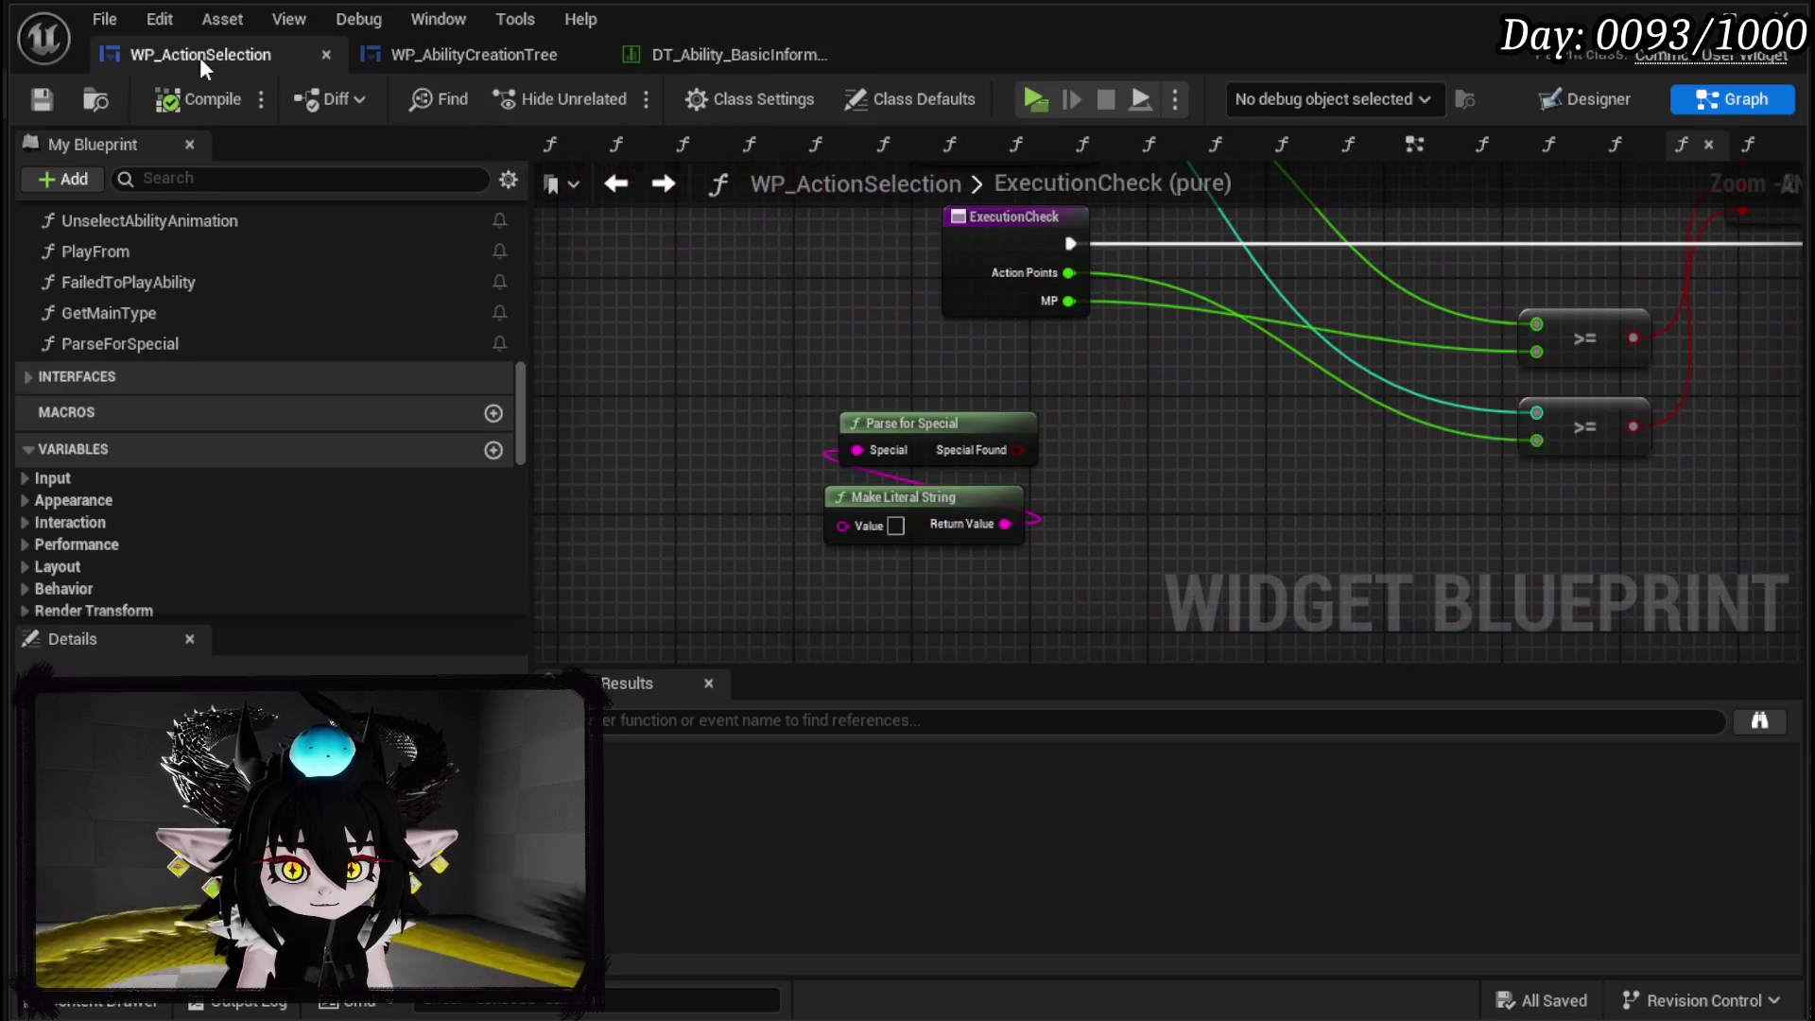
# Set the literal to Bloodsacrifice and route ExecutionCheck through a Branch on Special Found.
pyautogui.click(895, 525)
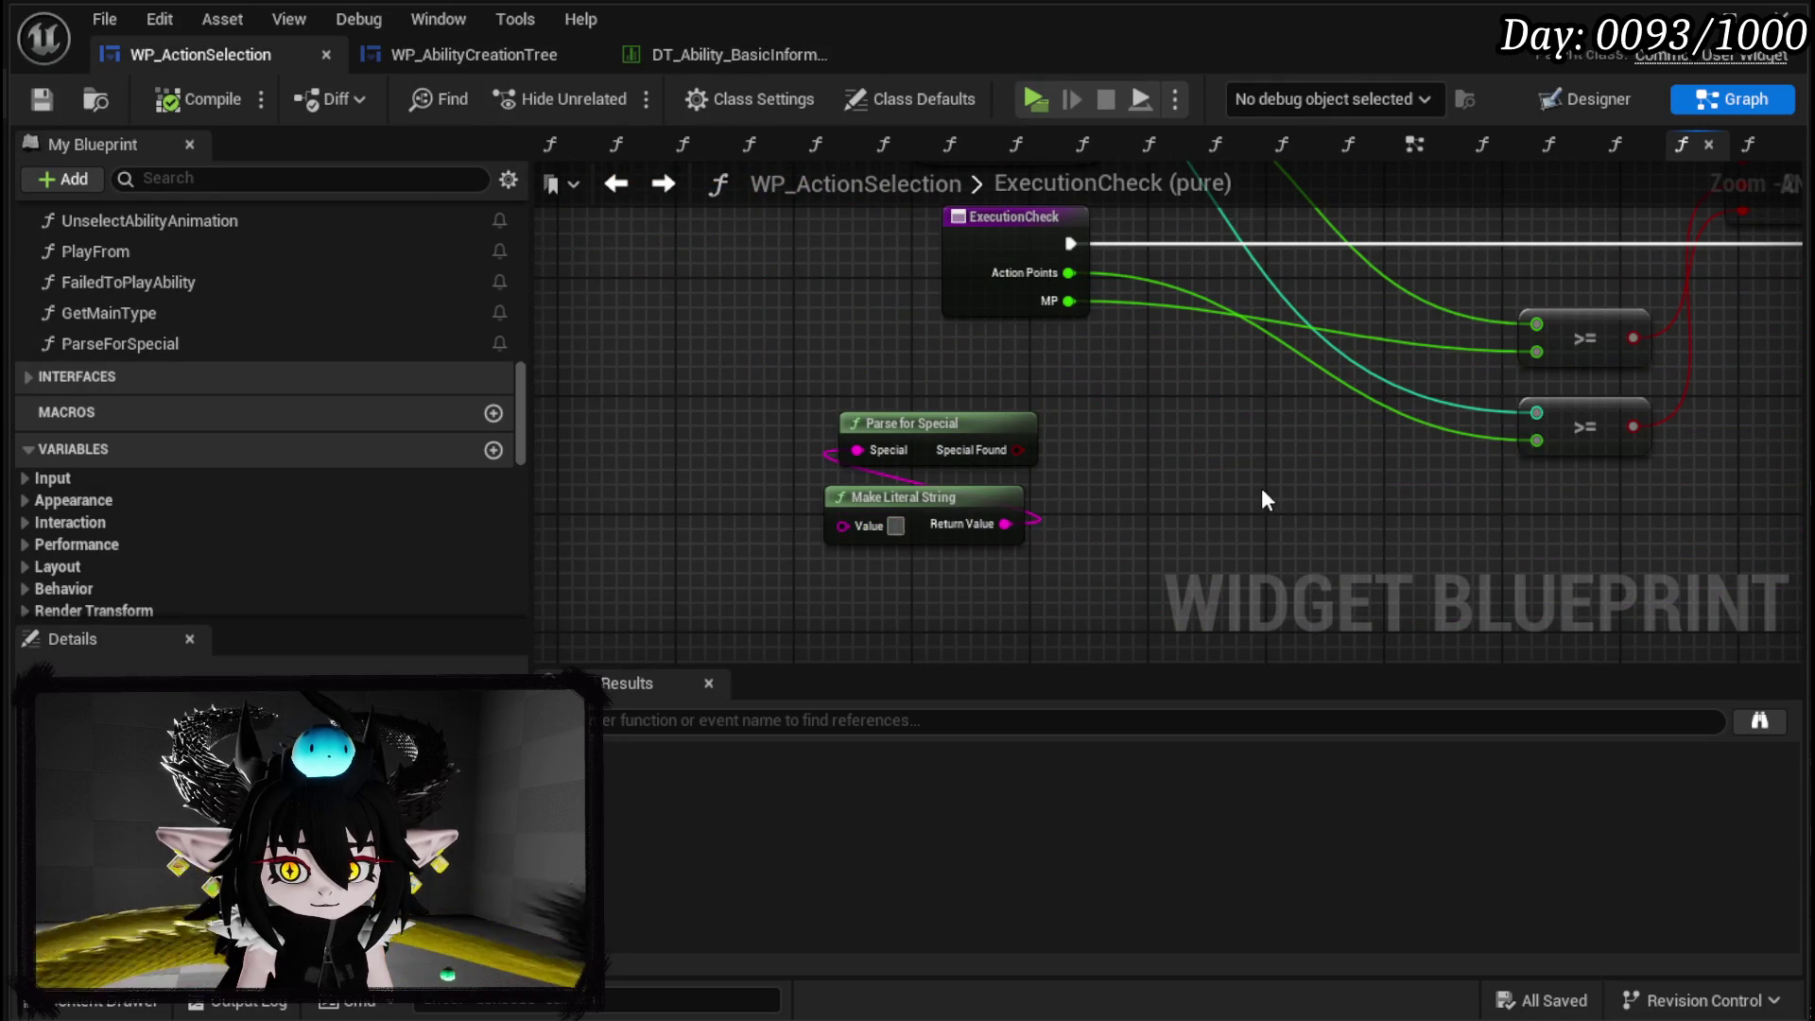
pyautogui.write('Bloodsacrifice')
pyautogui.press('Return')
pyautogui.moveTo(1007, 444); pyautogui.dragTo(1137, 361)
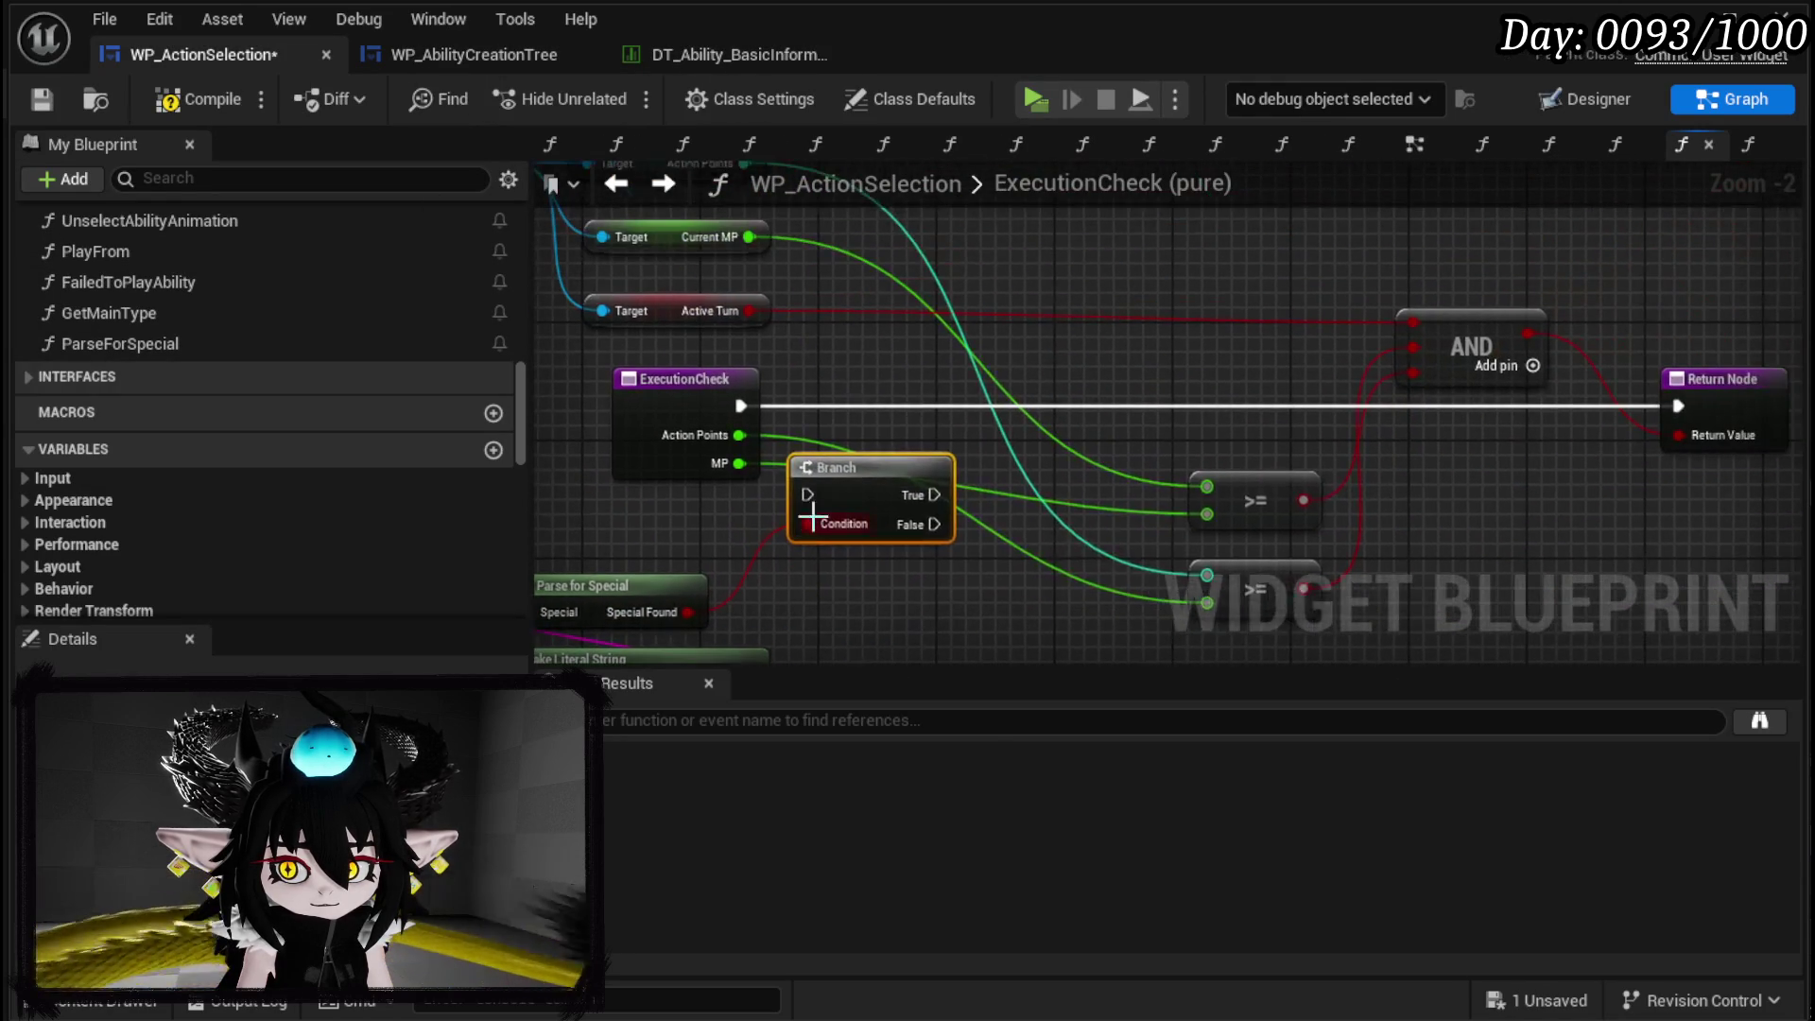
pyautogui.moveTo(856, 470); pyautogui.dragTo(898, 394)
pyautogui.moveTo(747, 404)
pyautogui.mouseDown()
pyautogui.moveTo(851, 405)
pyautogui.moveTo(735, 425)
pyautogui.moveTo(1295, 440)
pyautogui.moveTo(1342, 394)
pyautogui.moveTo(1408, 415)
pyautogui.moveTo(610, 468)
pyautogui.moveTo(723, 444)
pyautogui.moveTo(1002, 302)
pyautogui.mouseUp()
# Duplicate the two >= nodes, the AND node and the Return Node.
pyautogui.moveTo(955, 468)
pyautogui.mouseDown()
pyautogui.moveTo(954, 317)
pyautogui.moveTo(1161, 393)
pyautogui.moveTo(1209, 513)
pyautogui.moveTo(1189, 485)
pyautogui.mouseUp()
pyautogui.moveTo(900, 353); pyautogui.dragTo(1138, 654)
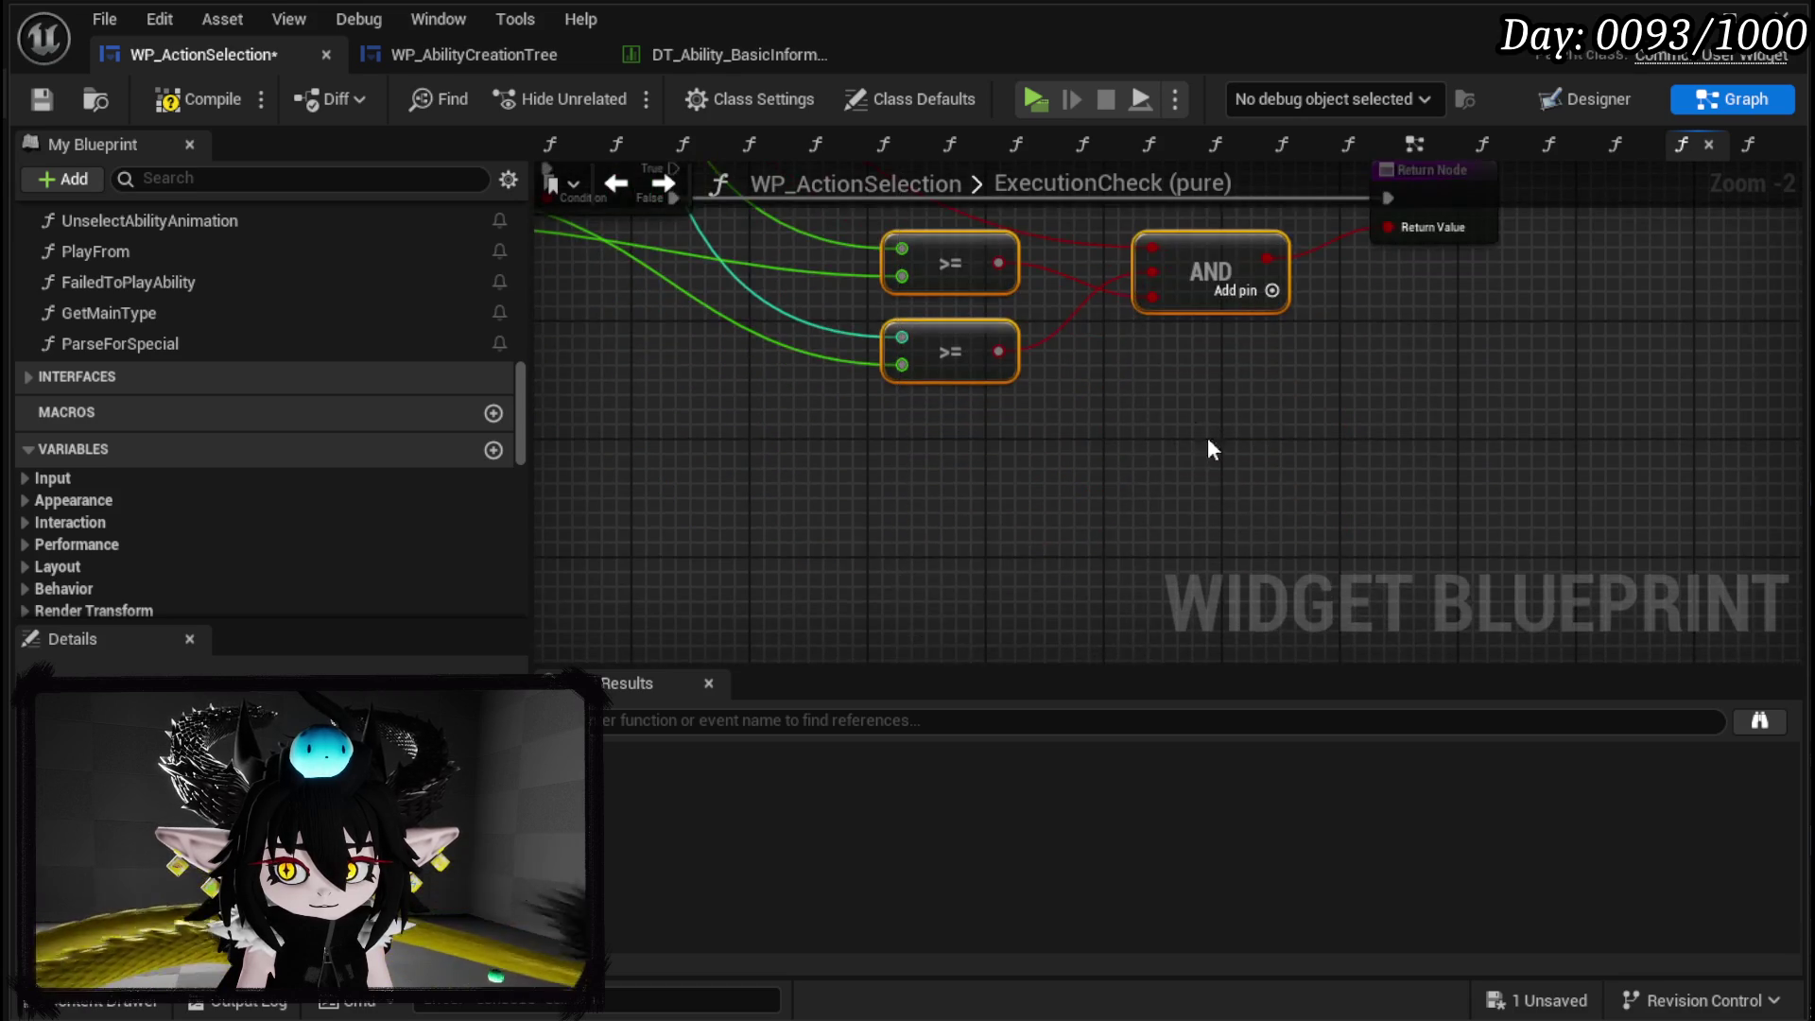
pyautogui.hotkey('ctrl', 'c')
pyautogui.hotkey('ctrl', 'v')
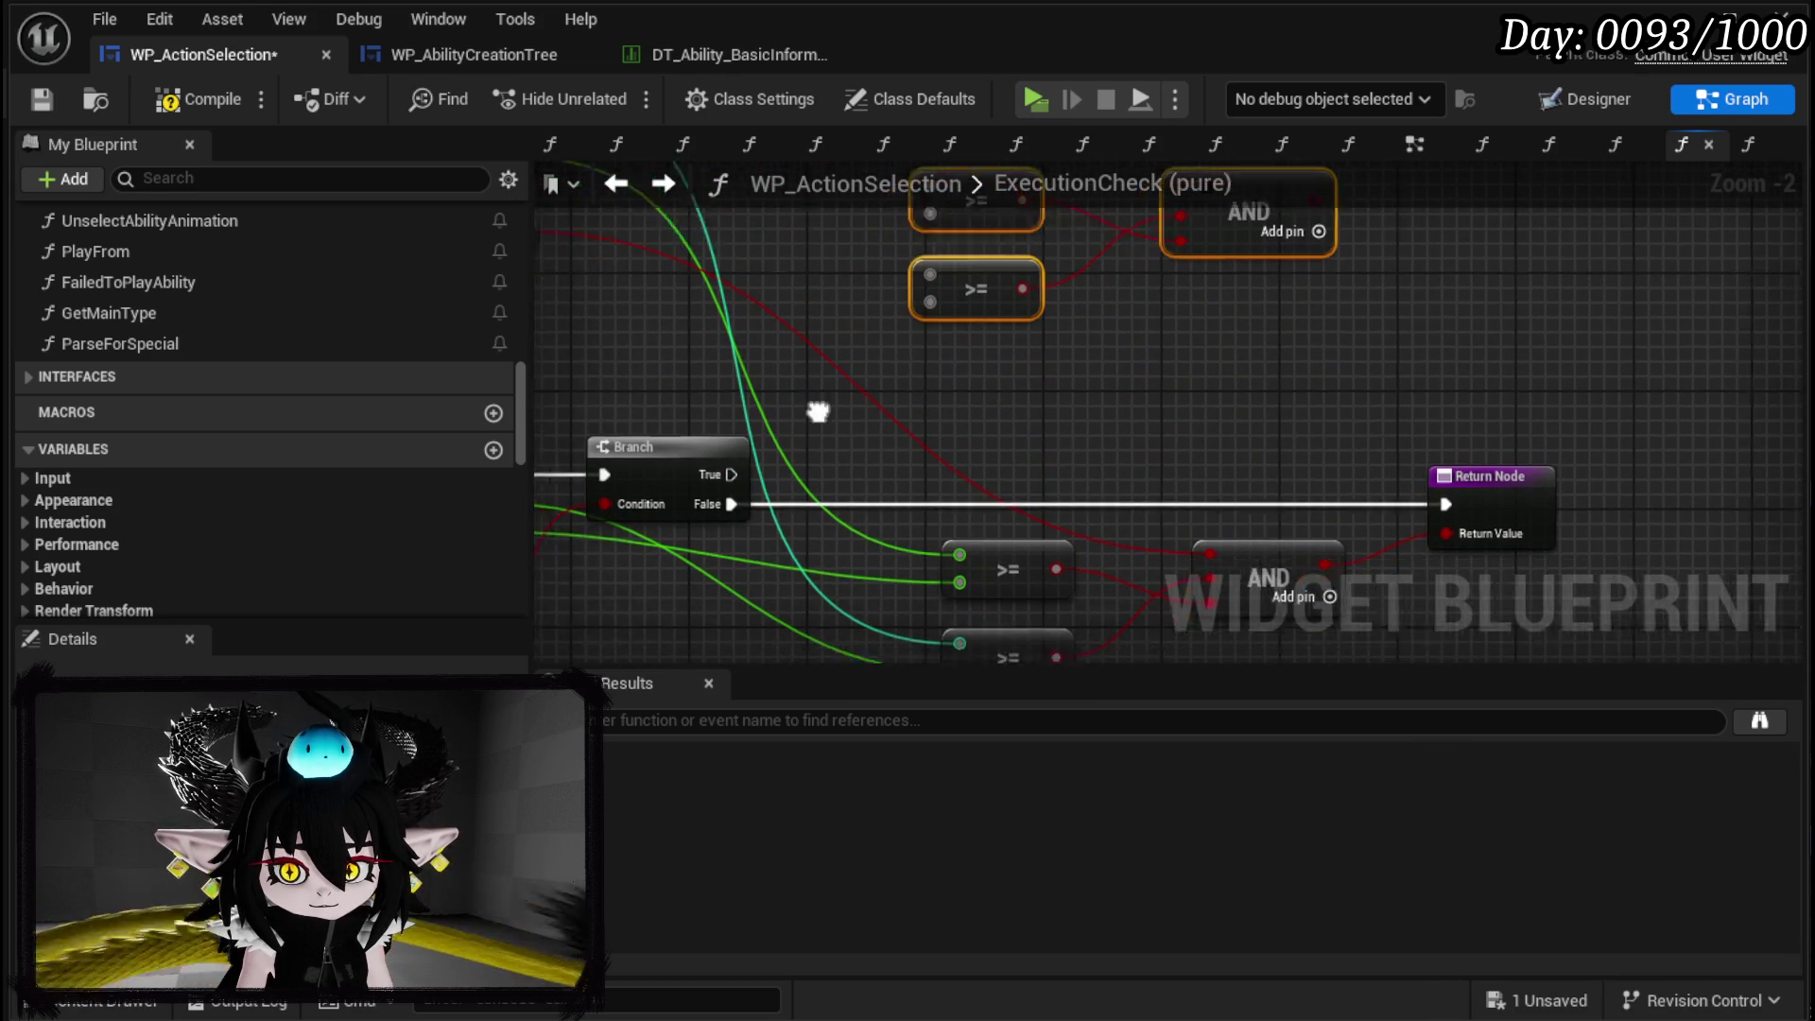
pyautogui.click(1550, 444)
pyautogui.hotkey('ctrl', 'c')
pyautogui.hotkey('ctrl', 'v')
# Wire Branch True and the copied AND into the new Return Node, and Action Points into the copied >=.
pyautogui.moveTo(804, 442)
pyautogui.mouseDown()
pyautogui.moveTo(1531, 335)
pyautogui.moveTo(1505, 324)
pyautogui.mouseUp()
pyautogui.moveTo(1338, 253)
pyautogui.mouseDown()
pyautogui.moveTo(1402, 463)
pyautogui.moveTo(1449, 444)
pyautogui.mouseUp()
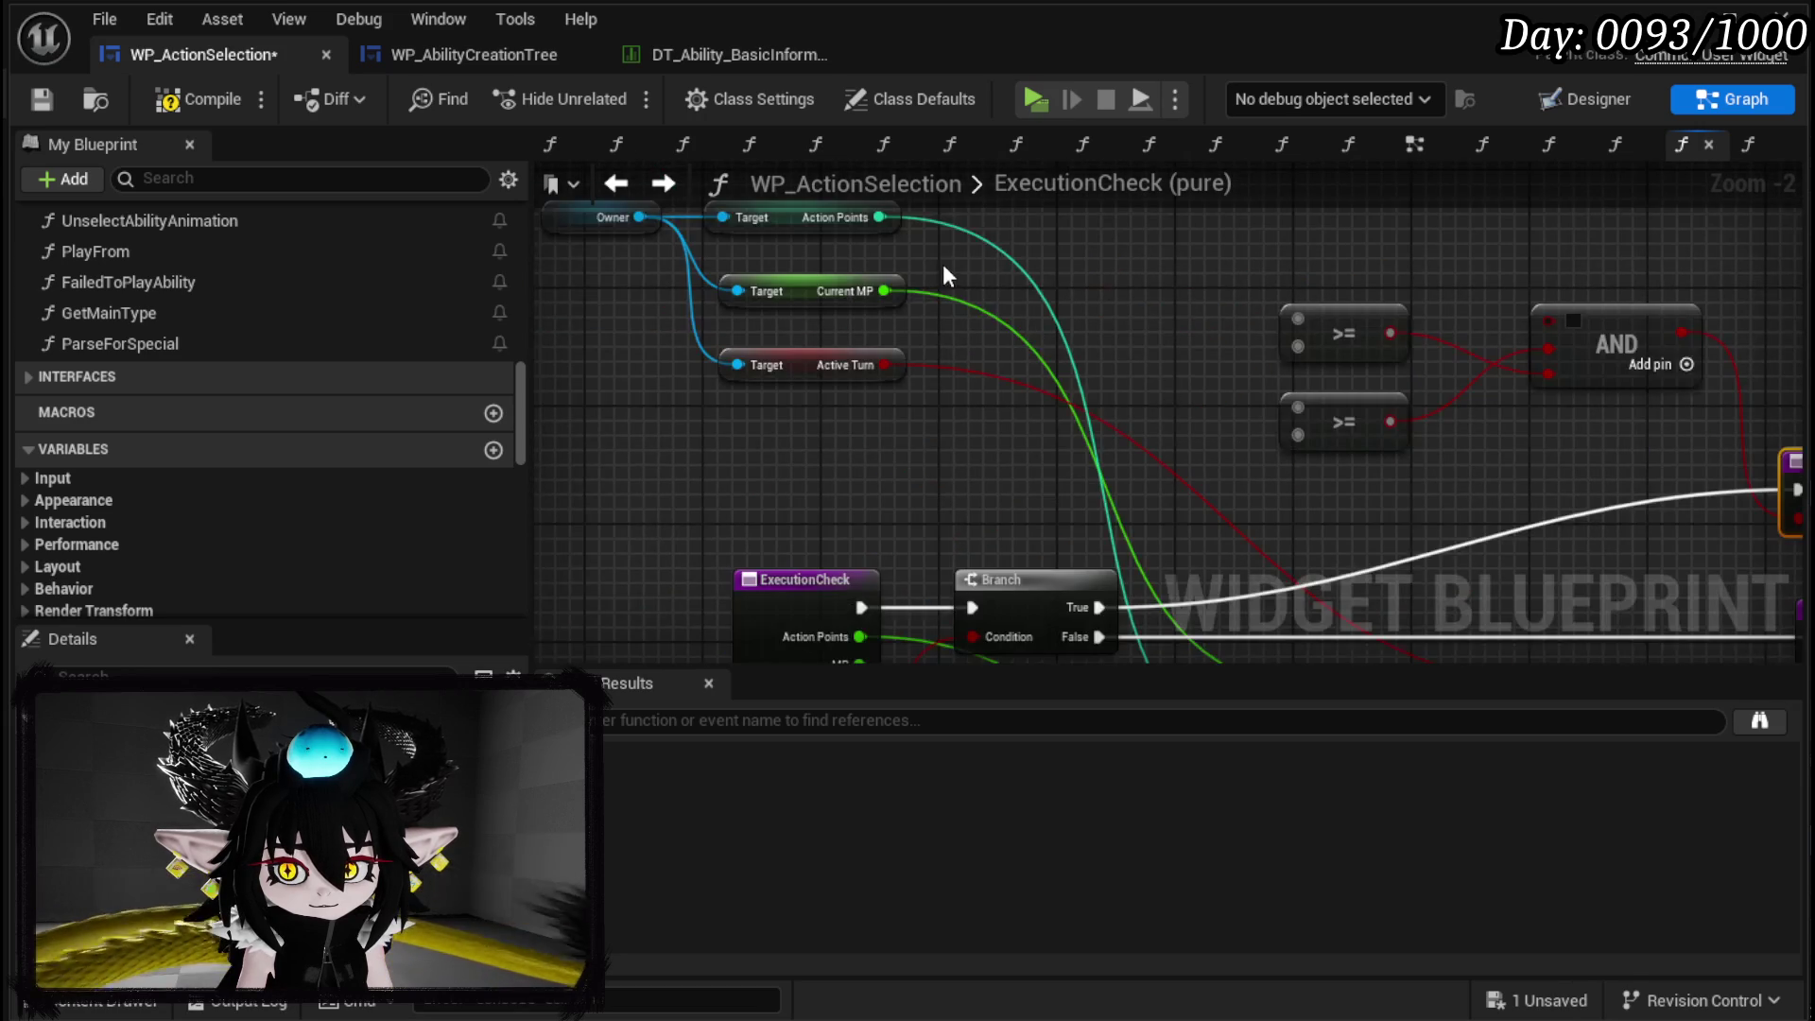
pyautogui.moveTo(849, 273); pyautogui.dragTo(1268, 373)
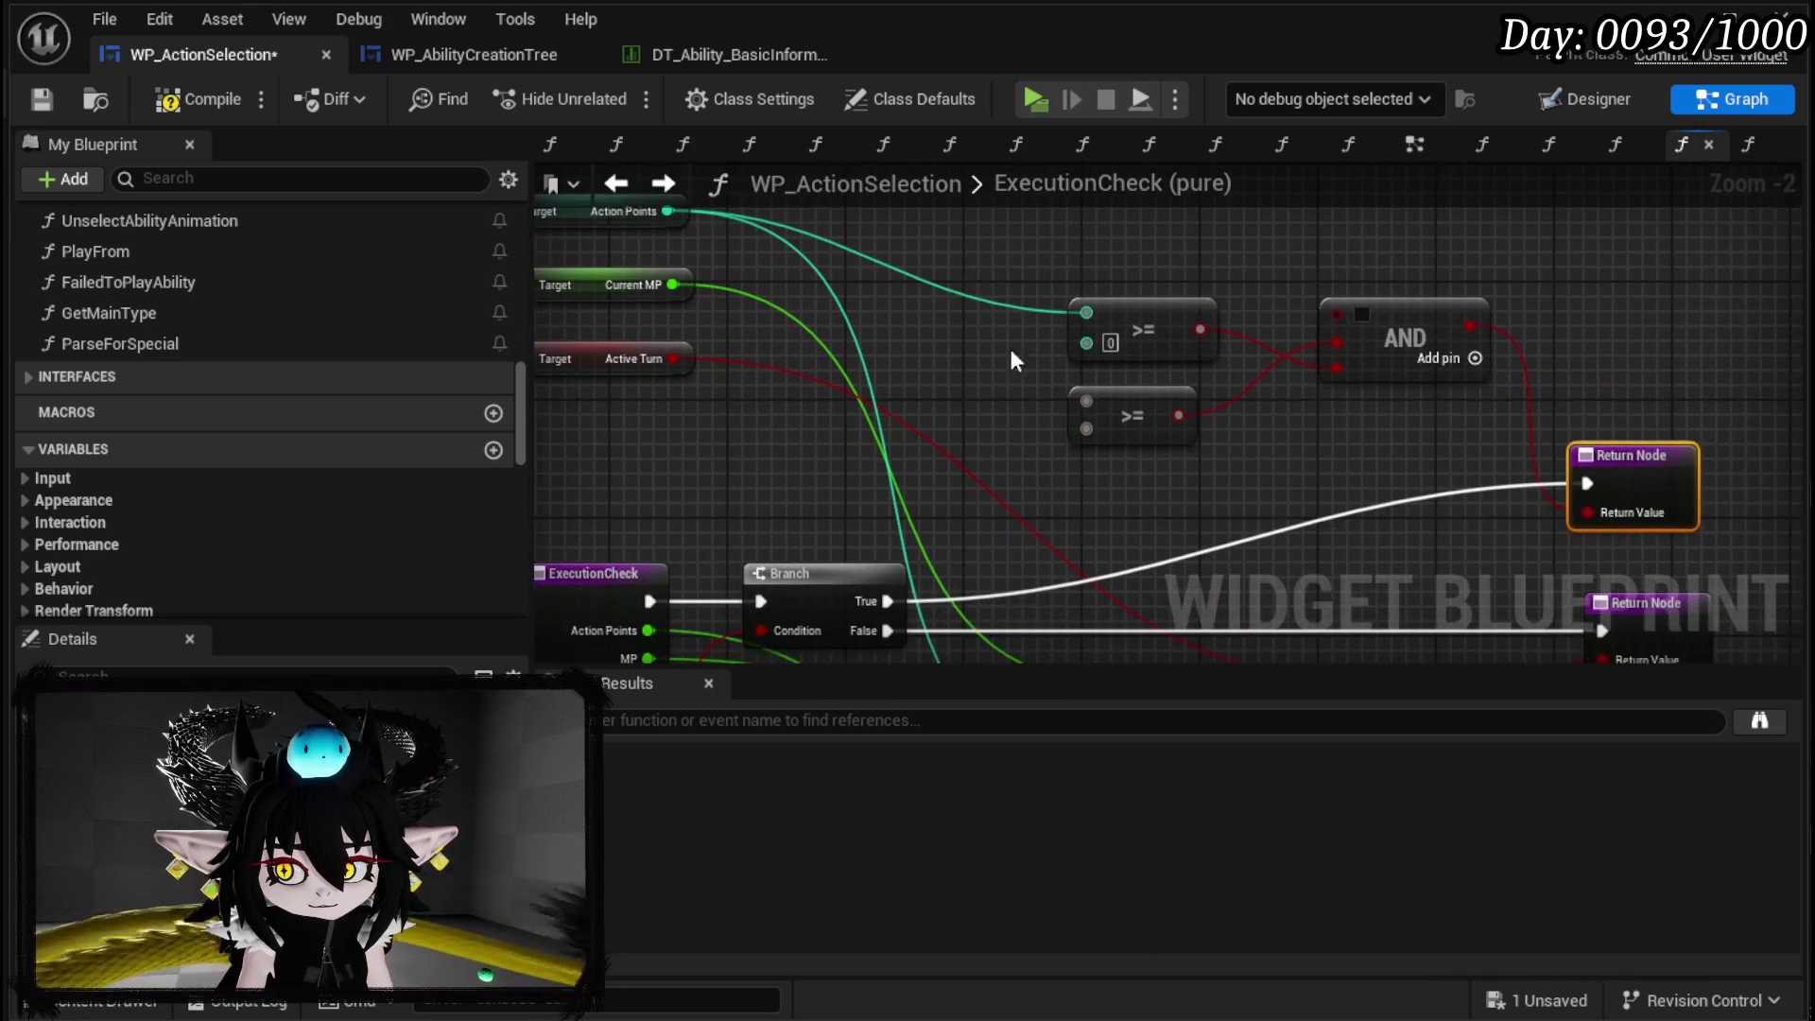
pyautogui.moveTo(668, 323); pyautogui.dragTo(844, 359)
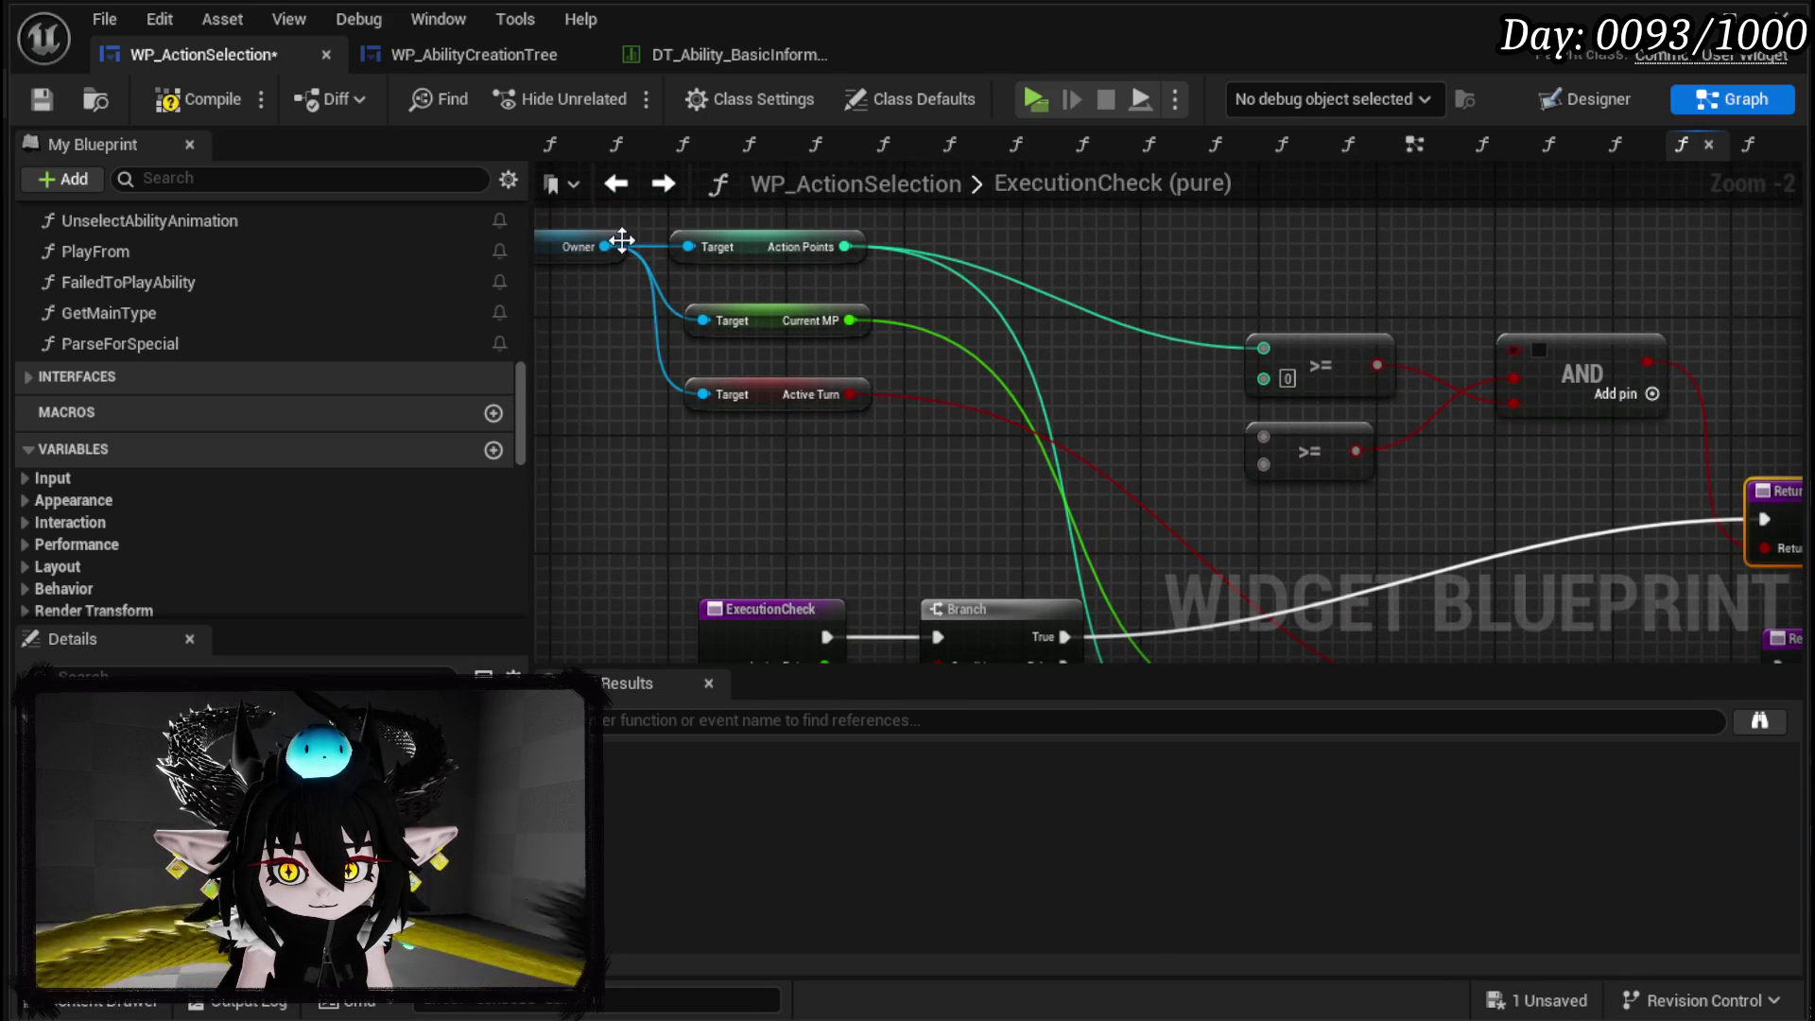
pyautogui.moveTo(605, 247); pyautogui.dragTo(598, 410)
pyautogui.write('current hp')
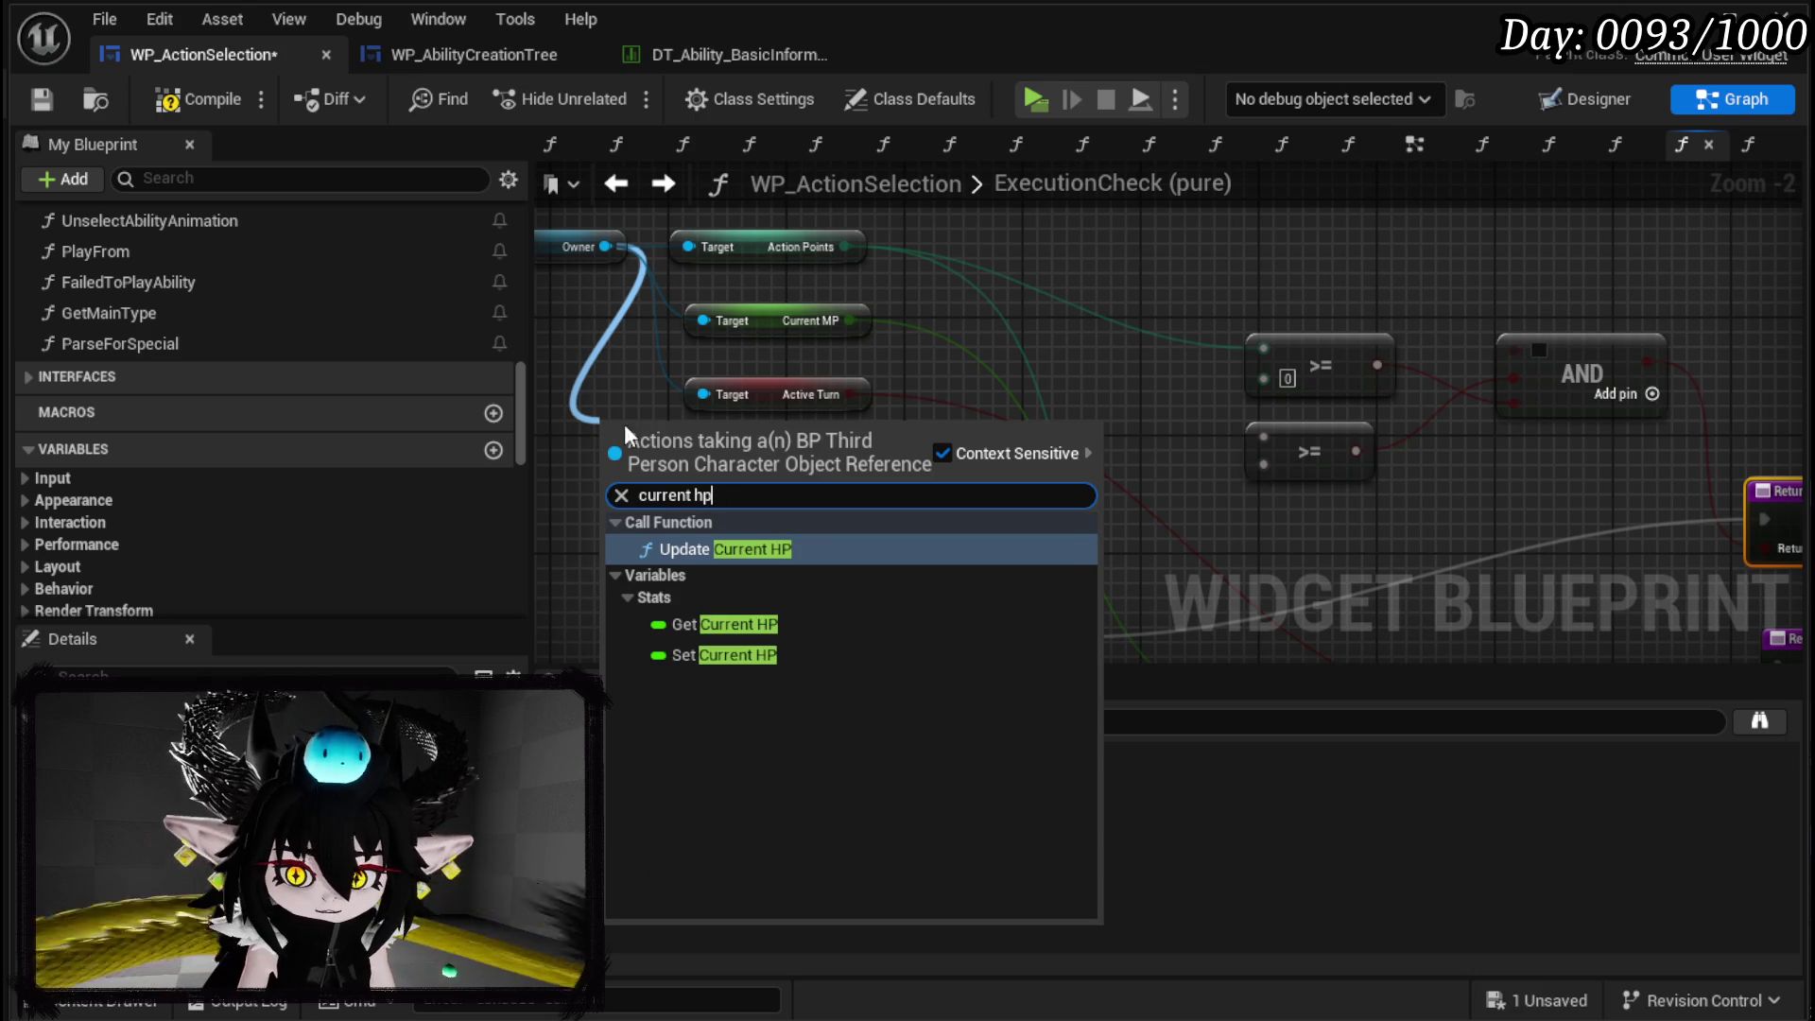
# Feed Owner's Current HP plus 1.0 into the copied >= check.
pyautogui.click(742, 624)
pyautogui.moveTo(684, 433)
pyautogui.mouseDown()
pyautogui.moveTo(954, 244)
pyautogui.moveTo(764, 227)
pyautogui.moveTo(721, 340)
pyautogui.moveTo(721, 311)
pyautogui.moveTo(896, 316)
pyautogui.mouseUp()
pyautogui.write('+')
pyautogui.click(983, 542)
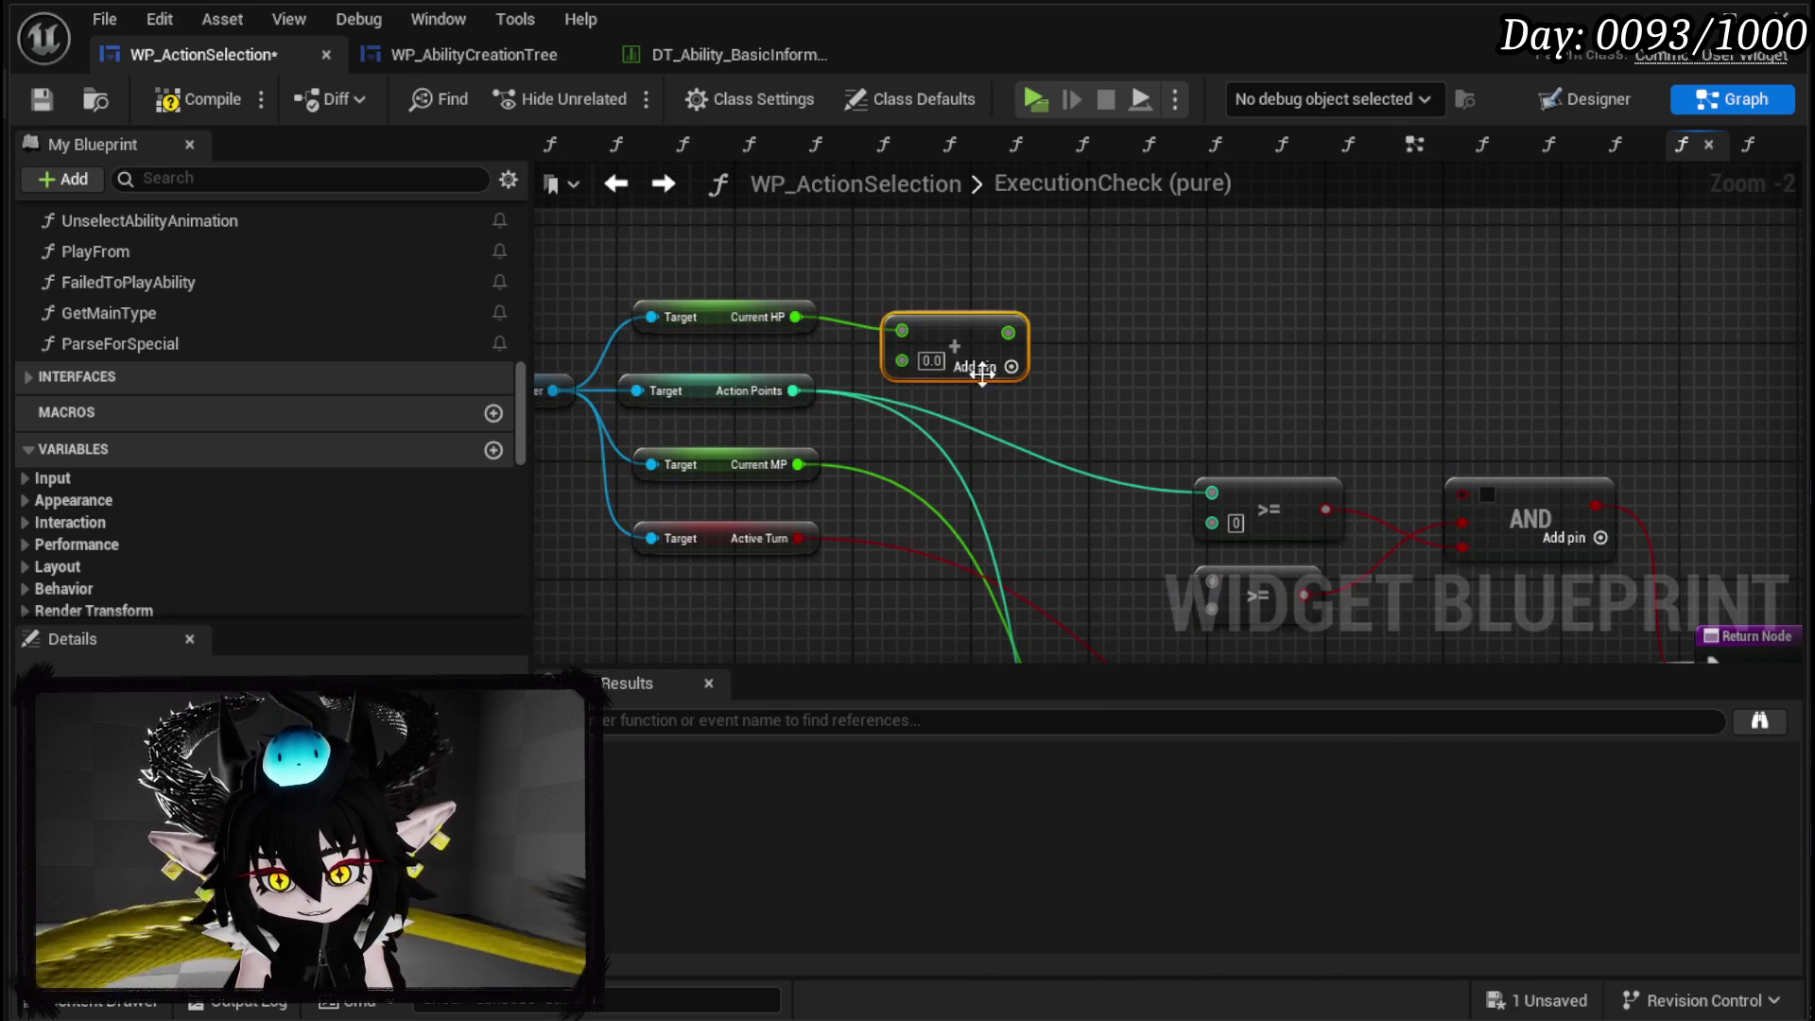
pyautogui.moveTo(992, 332)
pyautogui.mouseDown()
pyautogui.moveTo(1108, 421)
pyautogui.moveTo(1014, 292)
pyautogui.moveTo(1212, 520)
pyautogui.mouseUp()
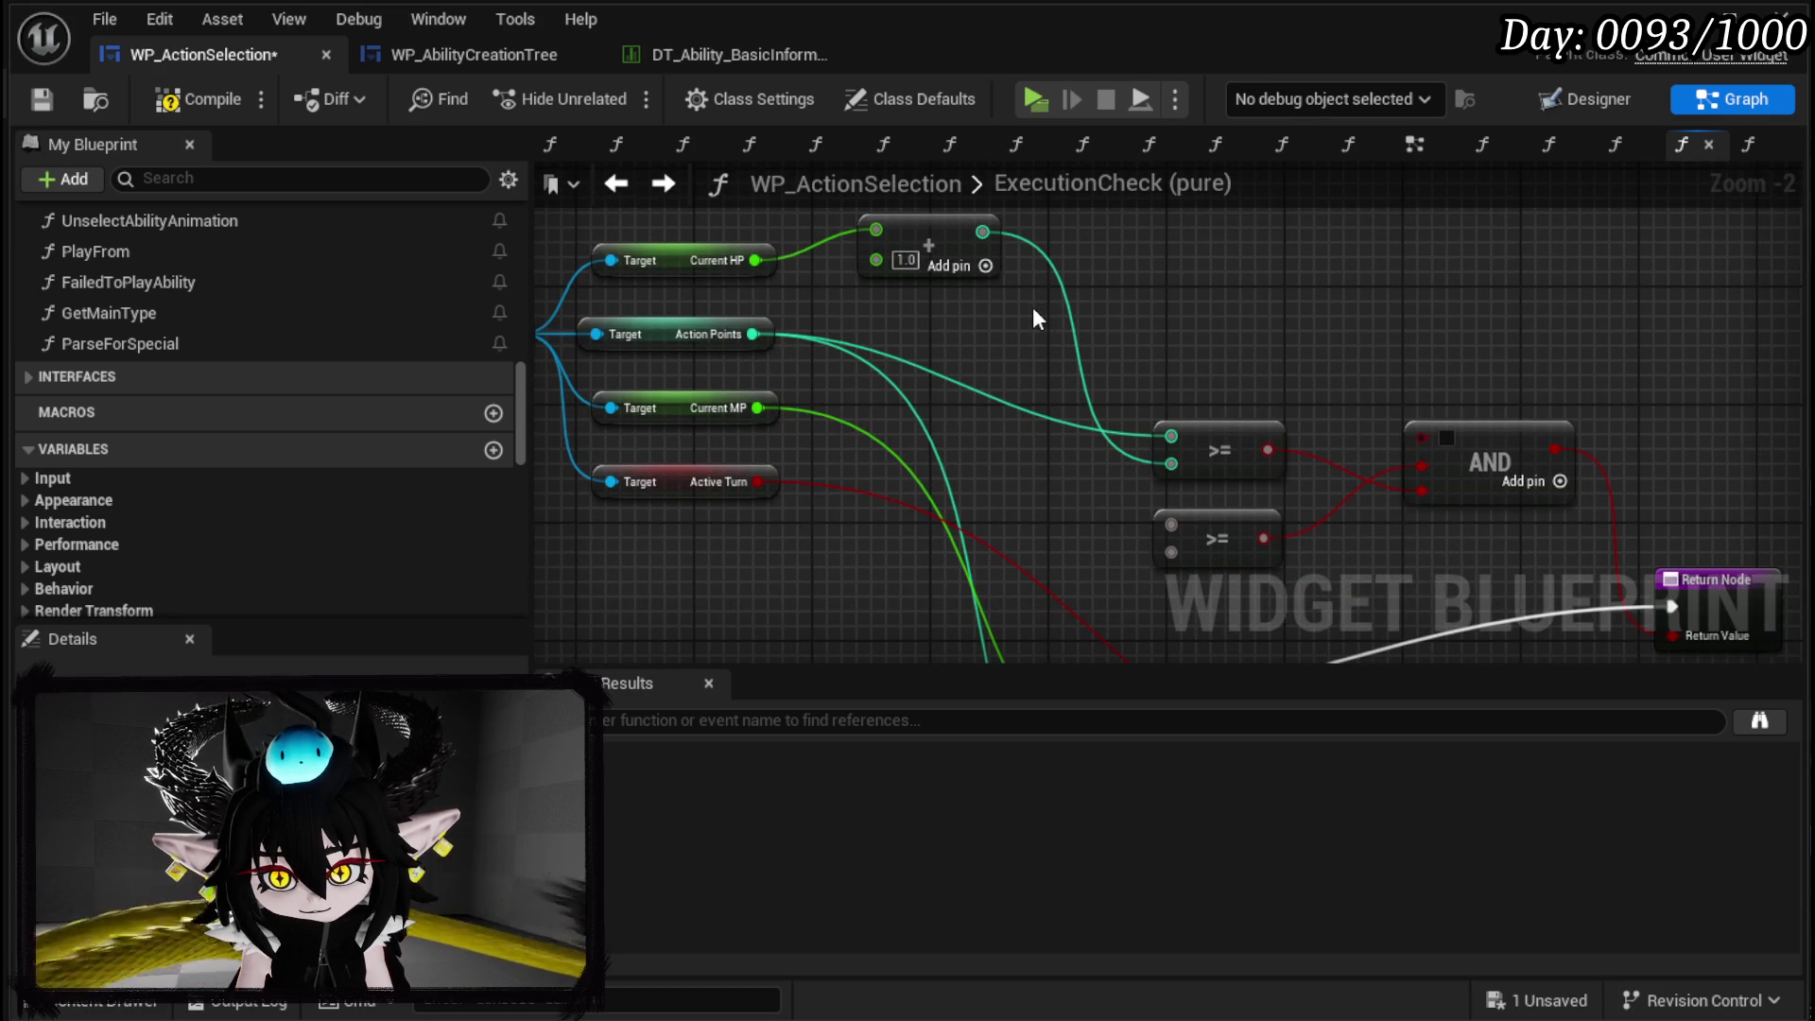
pyautogui.moveTo(969, 255); pyautogui.dragTo(954, 270)
pyautogui.click(1276, 343)
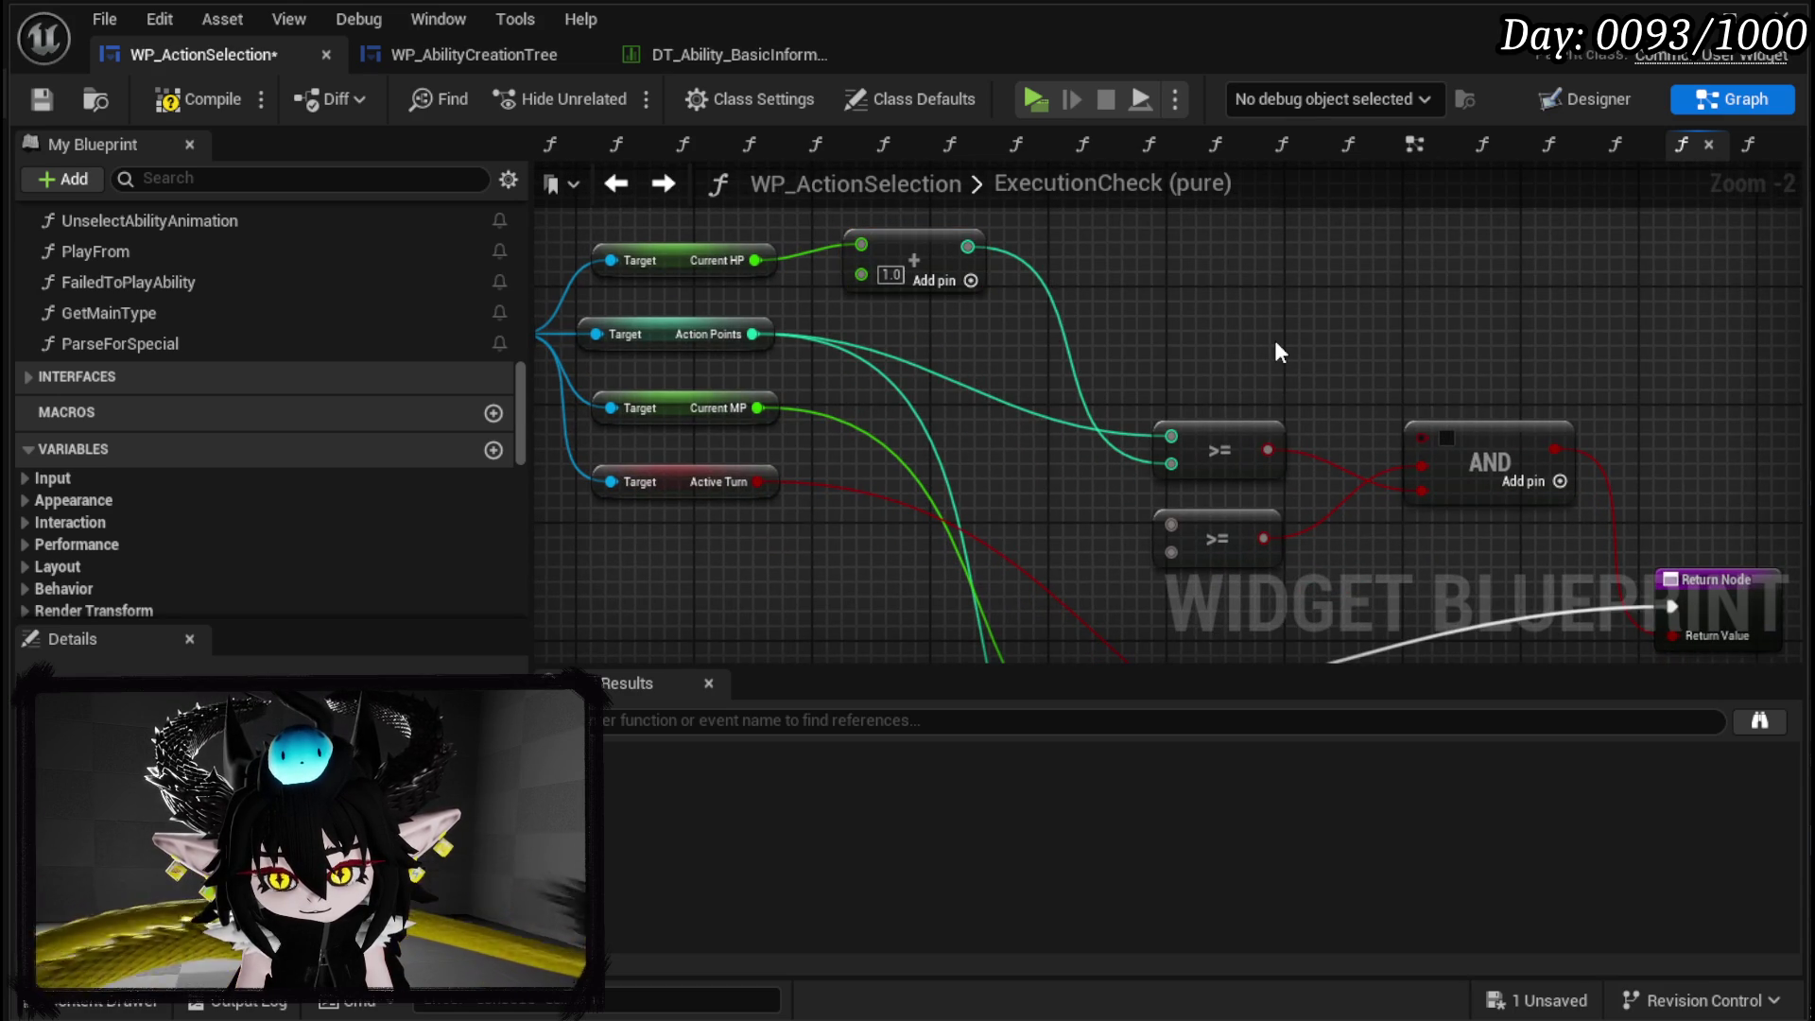
# Connect Active Turn to the copied AND node.
pyautogui.moveTo(1440, 396)
pyautogui.mouseDown()
pyautogui.moveTo(1140, 280)
pyautogui.moveTo(1316, 470)
pyautogui.moveTo(1263, 356)
pyautogui.moveTo(1175, 458)
pyautogui.mouseUp()
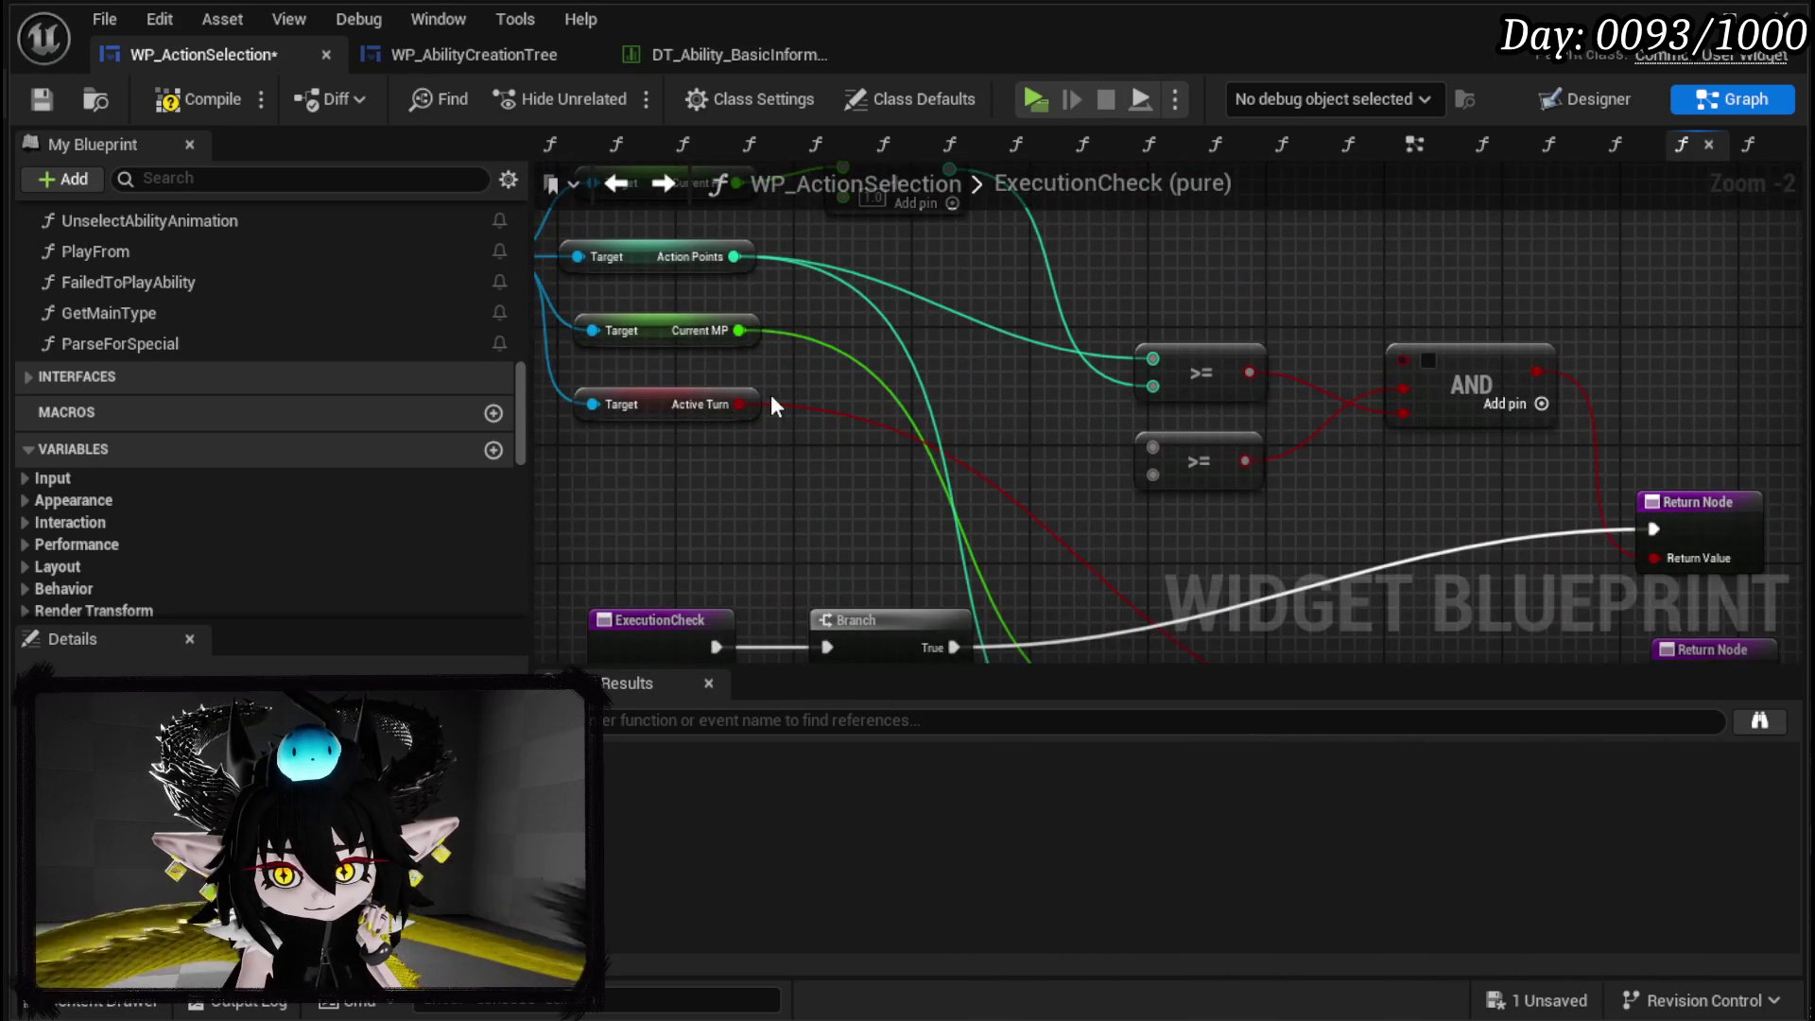
pyautogui.moveTo(730, 403)
pyautogui.mouseDown()
pyautogui.moveTo(1420, 354)
pyautogui.moveTo(1404, 361)
pyautogui.mouseUp()
pyautogui.scroll(-2, 1345, 283)
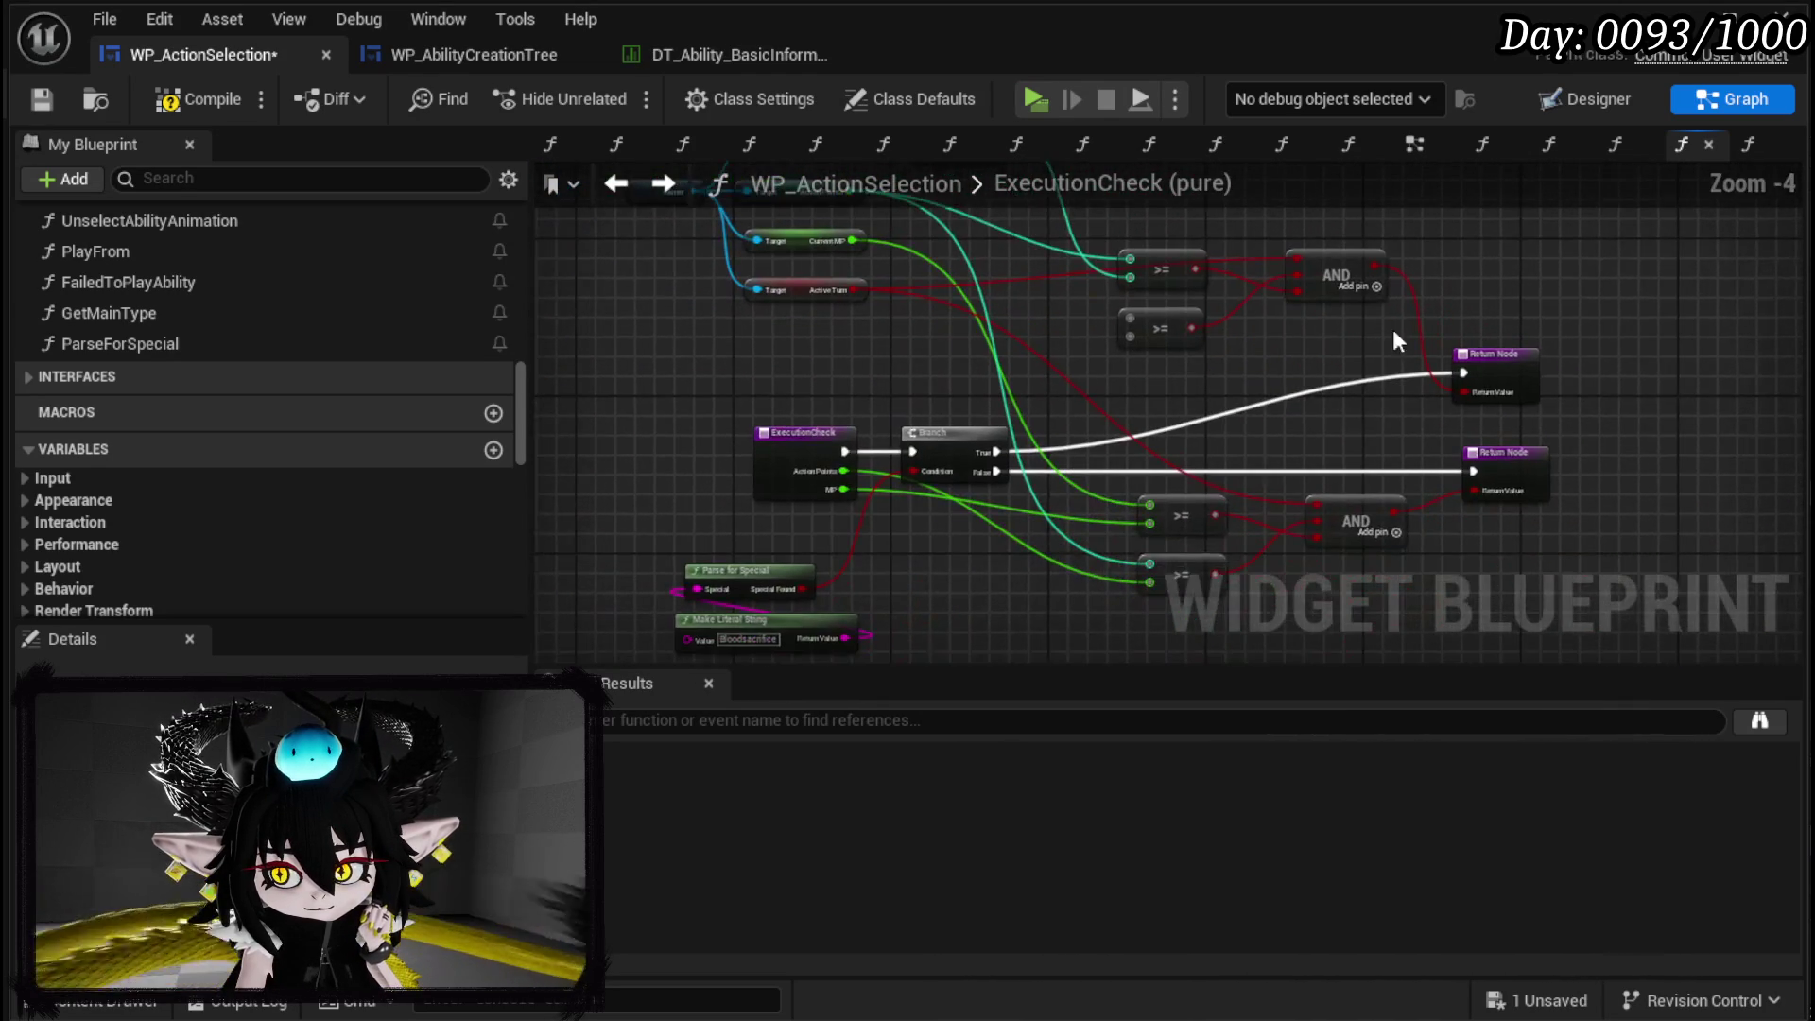
pyautogui.moveTo(1418, 435); pyautogui.dragTo(1335, 356)
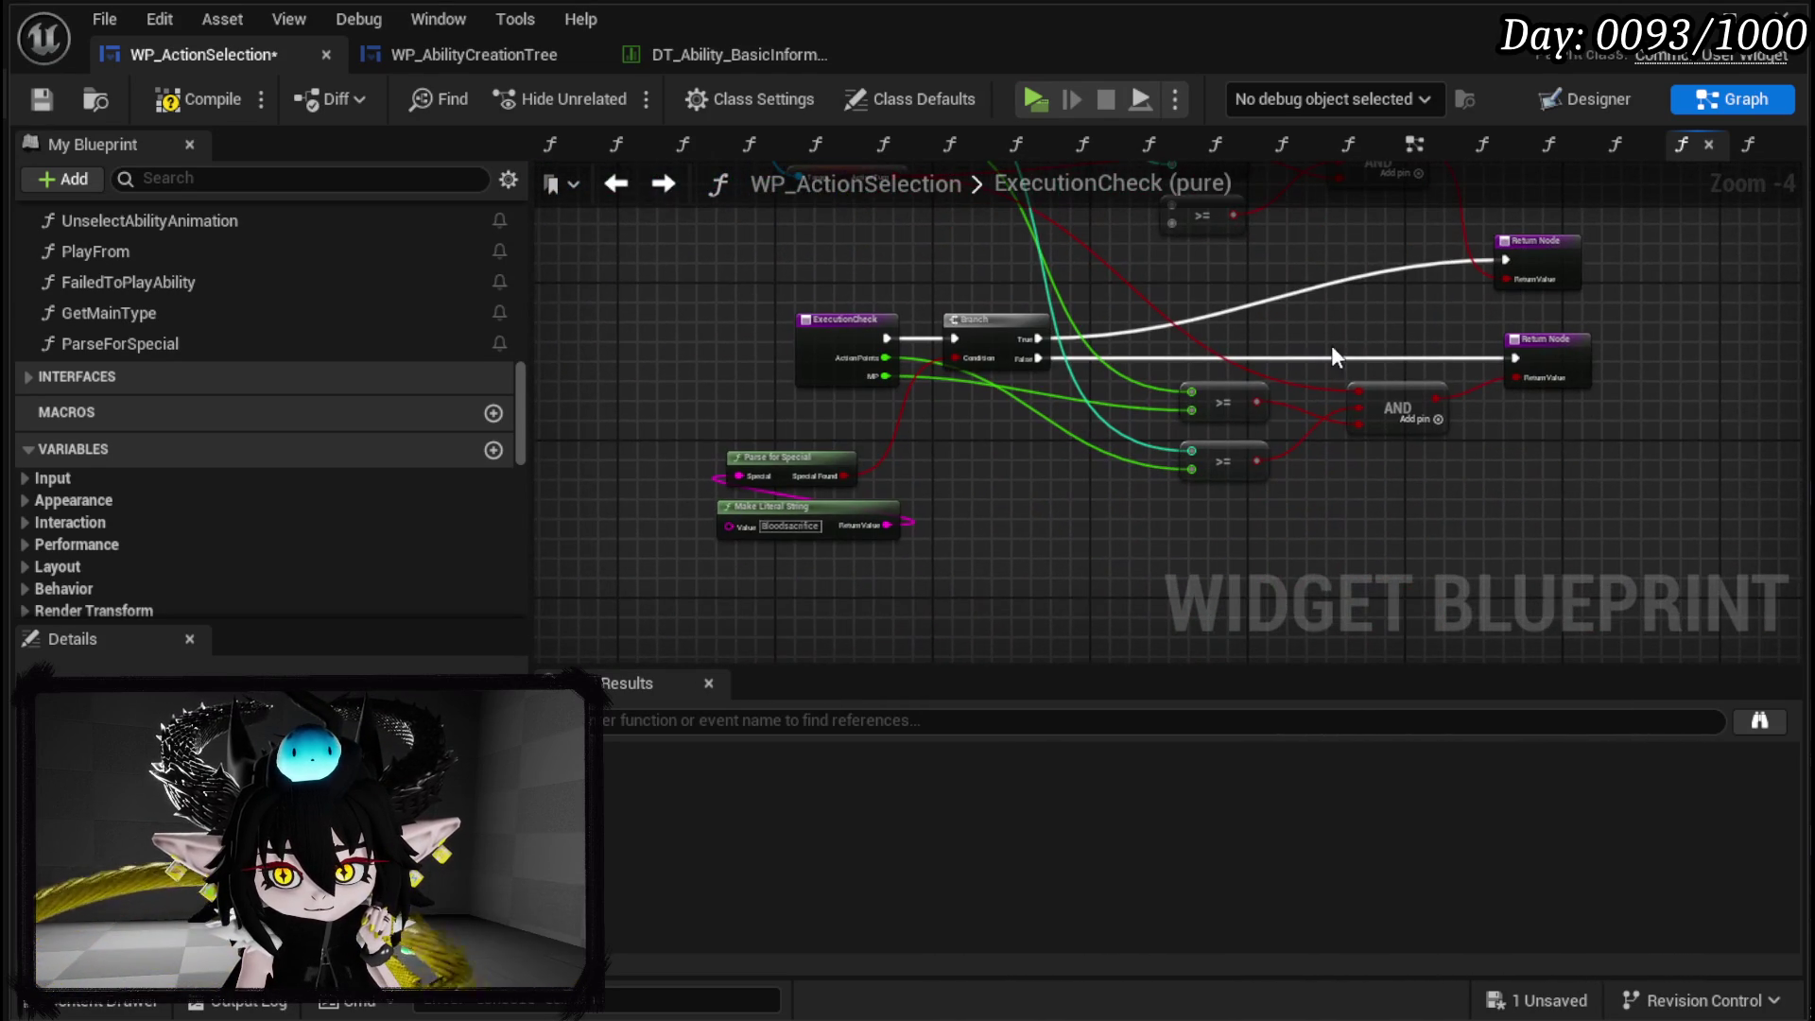
# Compile WP_ActionSelection and wire Action Points into the top >= comparison.
pyautogui.click(40, 99)
pyautogui.moveTo(1172, 279)
pyautogui.mouseDown()
pyautogui.moveTo(1040, 491)
pyautogui.moveTo(761, 192)
pyautogui.moveTo(907, 367)
pyautogui.moveTo(956, 346)
pyautogui.mouseUp()
pyautogui.scroll(1, 1031, 495)
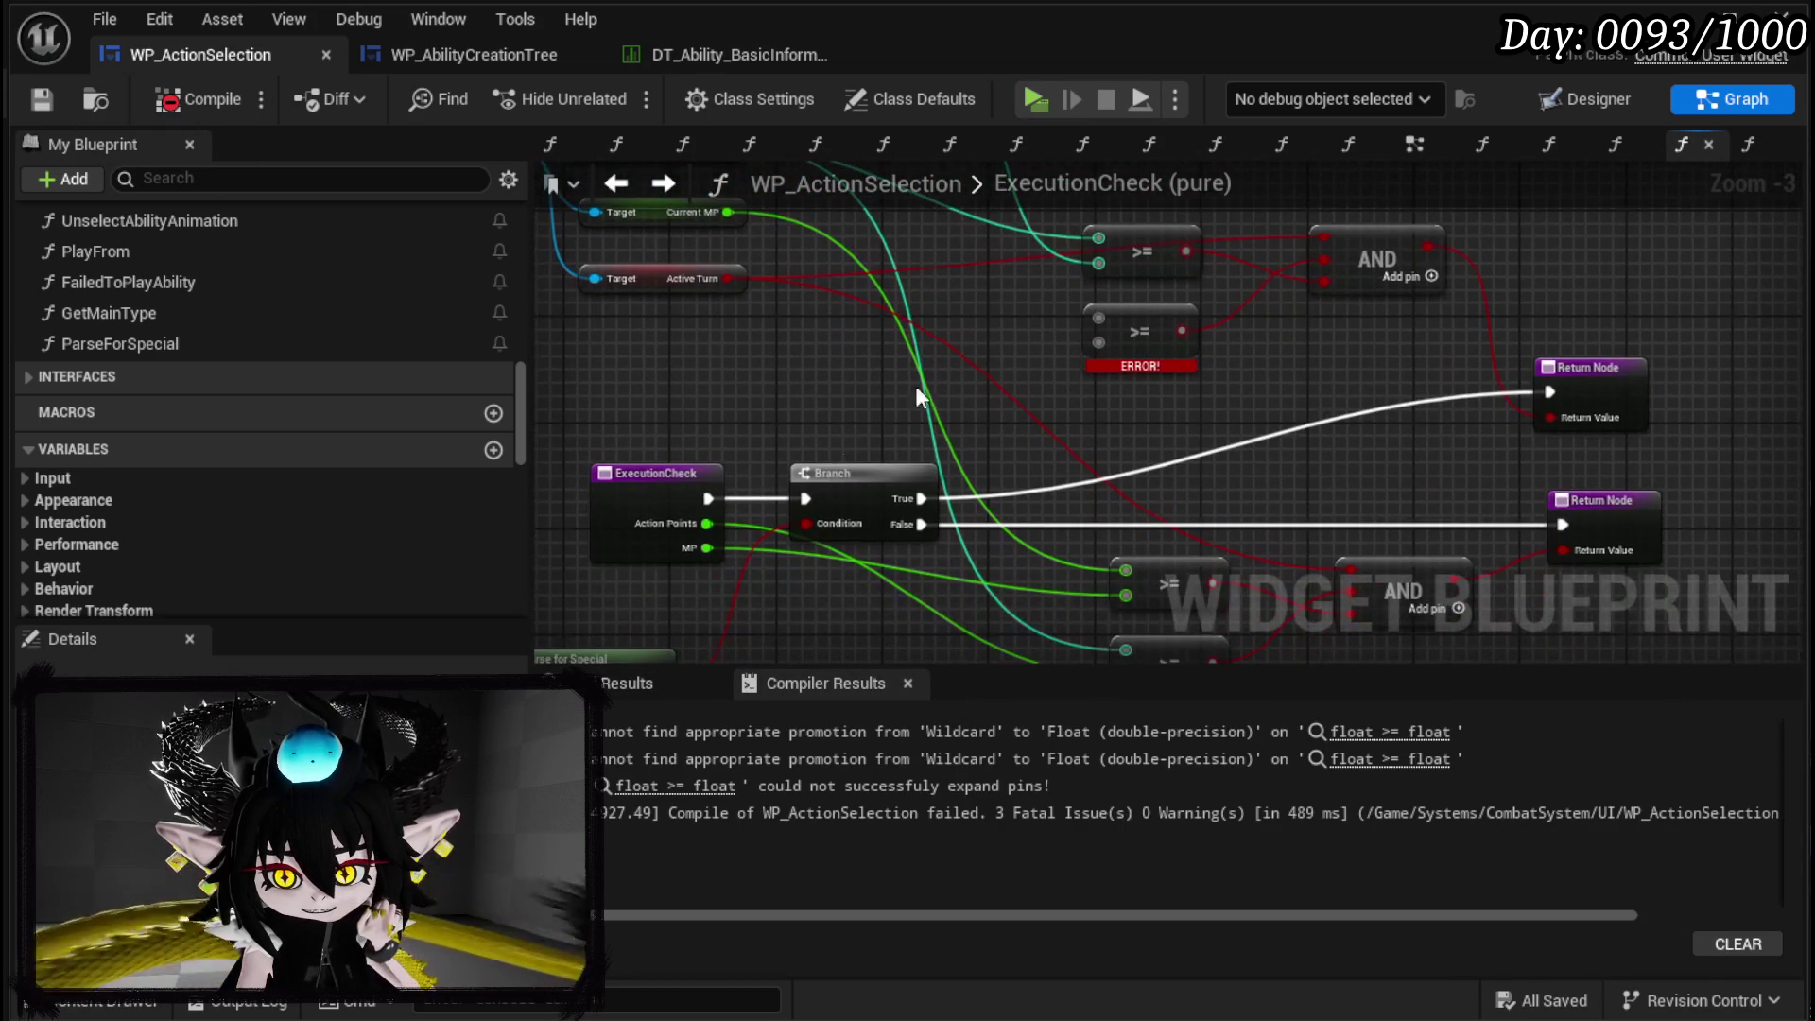
pyautogui.moveTo(707, 523)
pyautogui.mouseDown()
pyautogui.moveTo(983, 282)
pyautogui.moveTo(1091, 235)
pyautogui.mouseUp()
pyautogui.moveTo(979, 321); pyautogui.dragTo(998, 272)
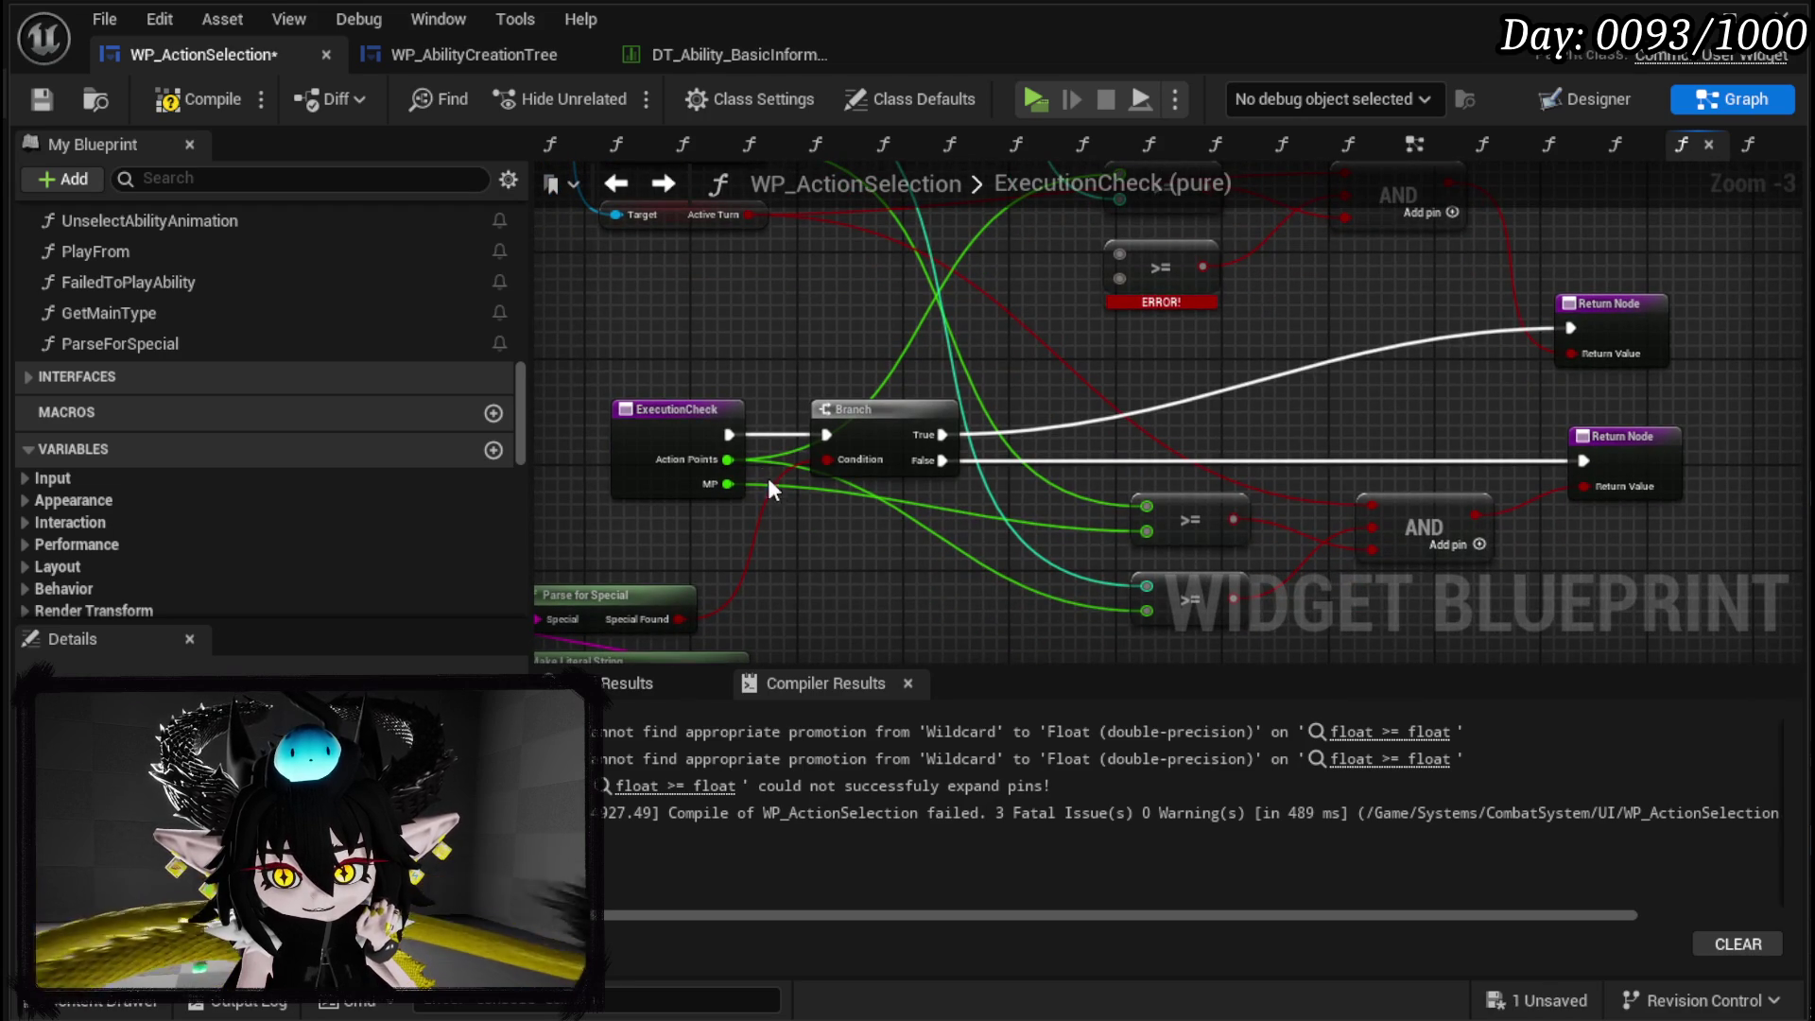
pyautogui.moveTo(1065, 361)
pyautogui.mouseDown()
pyautogui.moveTo(1075, 541)
pyautogui.moveTo(1075, 513)
pyautogui.mouseUp()
pyautogui.moveTo(735, 615)
pyautogui.mouseDown()
pyautogui.moveTo(881, 452)
pyautogui.moveTo(1141, 354)
pyautogui.mouseUp()
pyautogui.moveTo(948, 256); pyautogui.dragTo(972, 394)
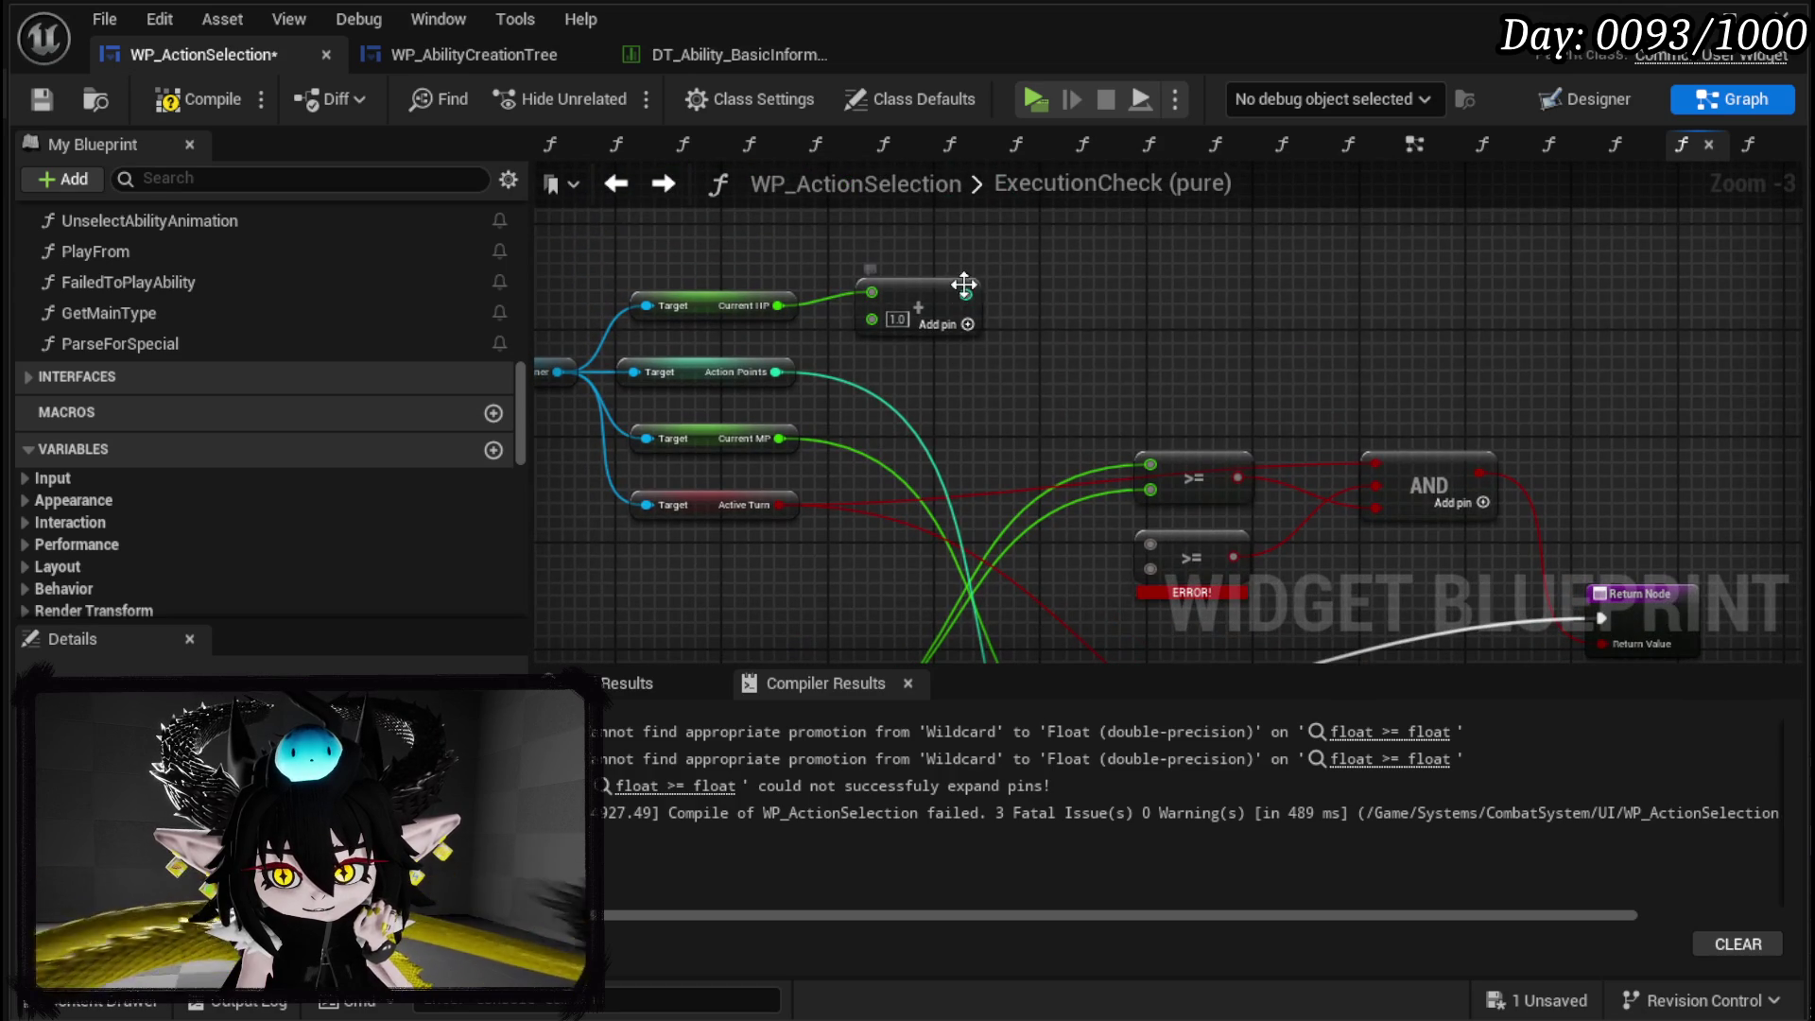
pyautogui.moveTo(775, 371)
pyautogui.mouseDown()
pyautogui.moveTo(955, 445)
pyautogui.moveTo(1150, 464)
pyautogui.moveTo(1077, 347)
pyautogui.moveTo(1078, 431)
pyautogui.moveTo(1024, 235)
pyautogui.mouseUp()
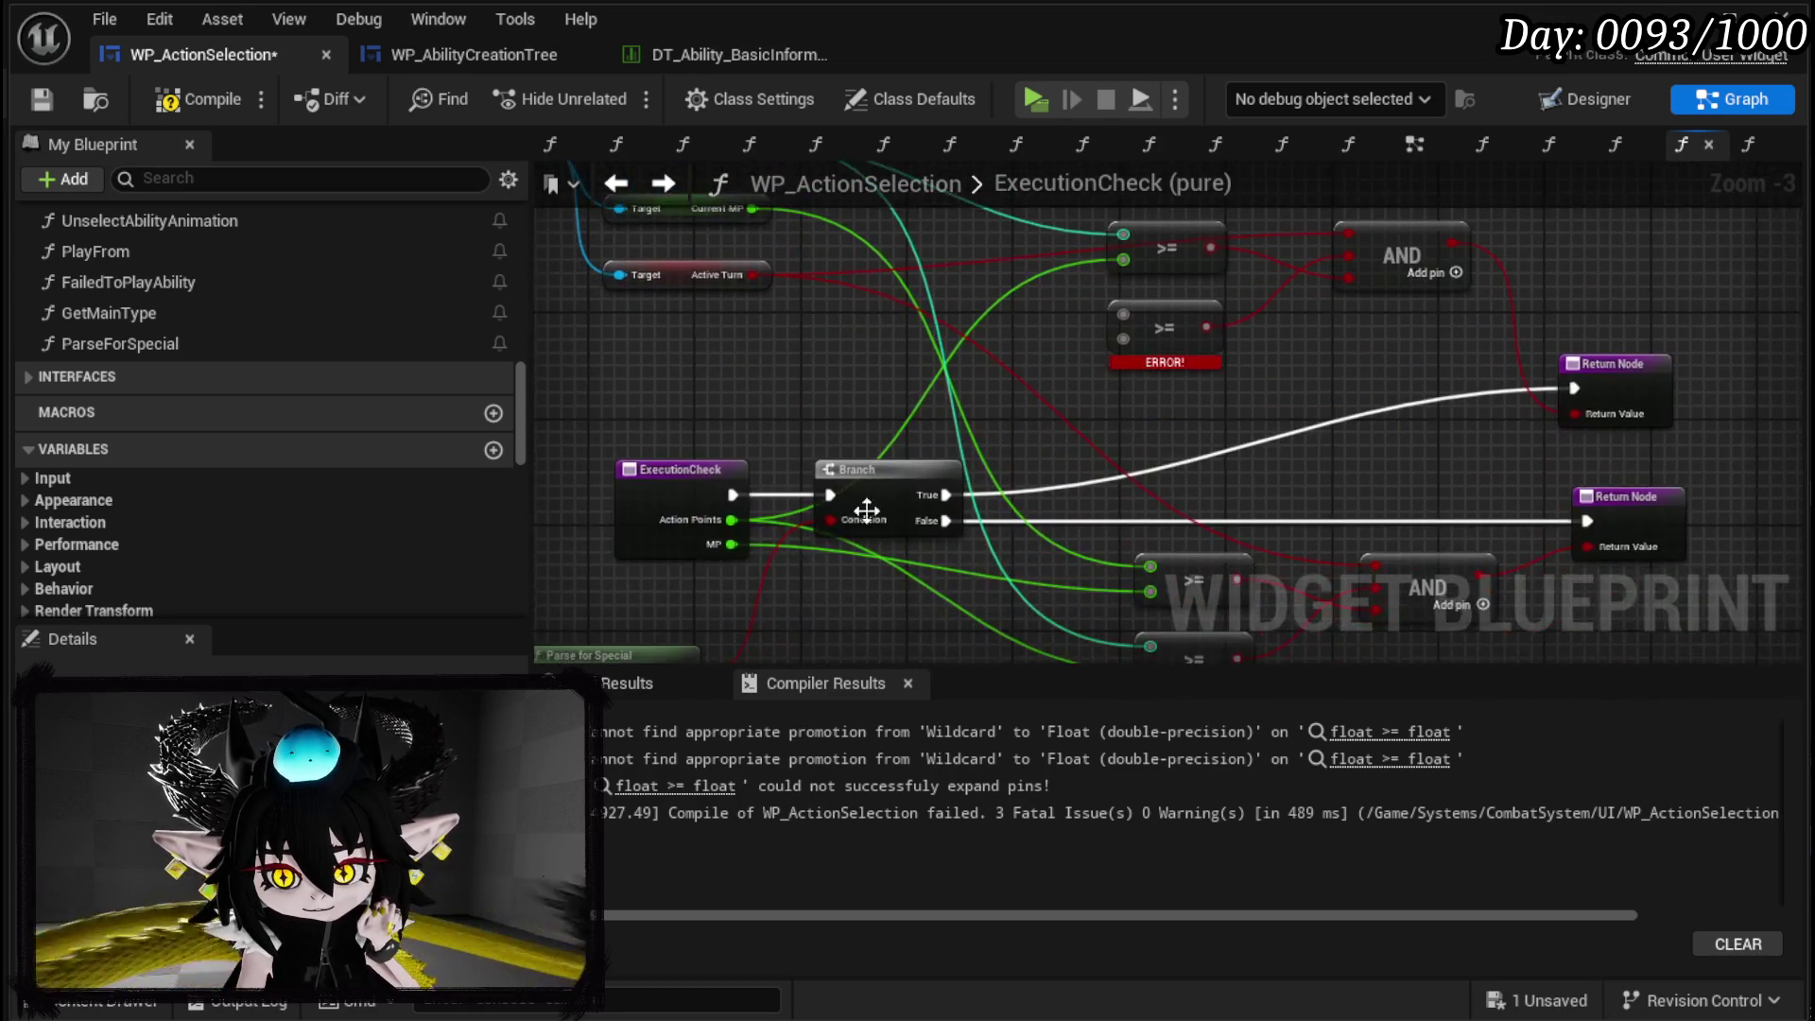
# Wire MP and the Current HP + 1.0 Add result into the failing >= nodes, then recompile and save.
pyautogui.moveTo(747, 548)
pyautogui.mouseDown()
pyautogui.moveTo(746, 406)
pyautogui.moveTo(764, 547)
pyautogui.moveTo(1148, 416)
pyautogui.moveTo(1131, 340)
pyautogui.moveTo(1093, 440)
pyautogui.mouseUp()
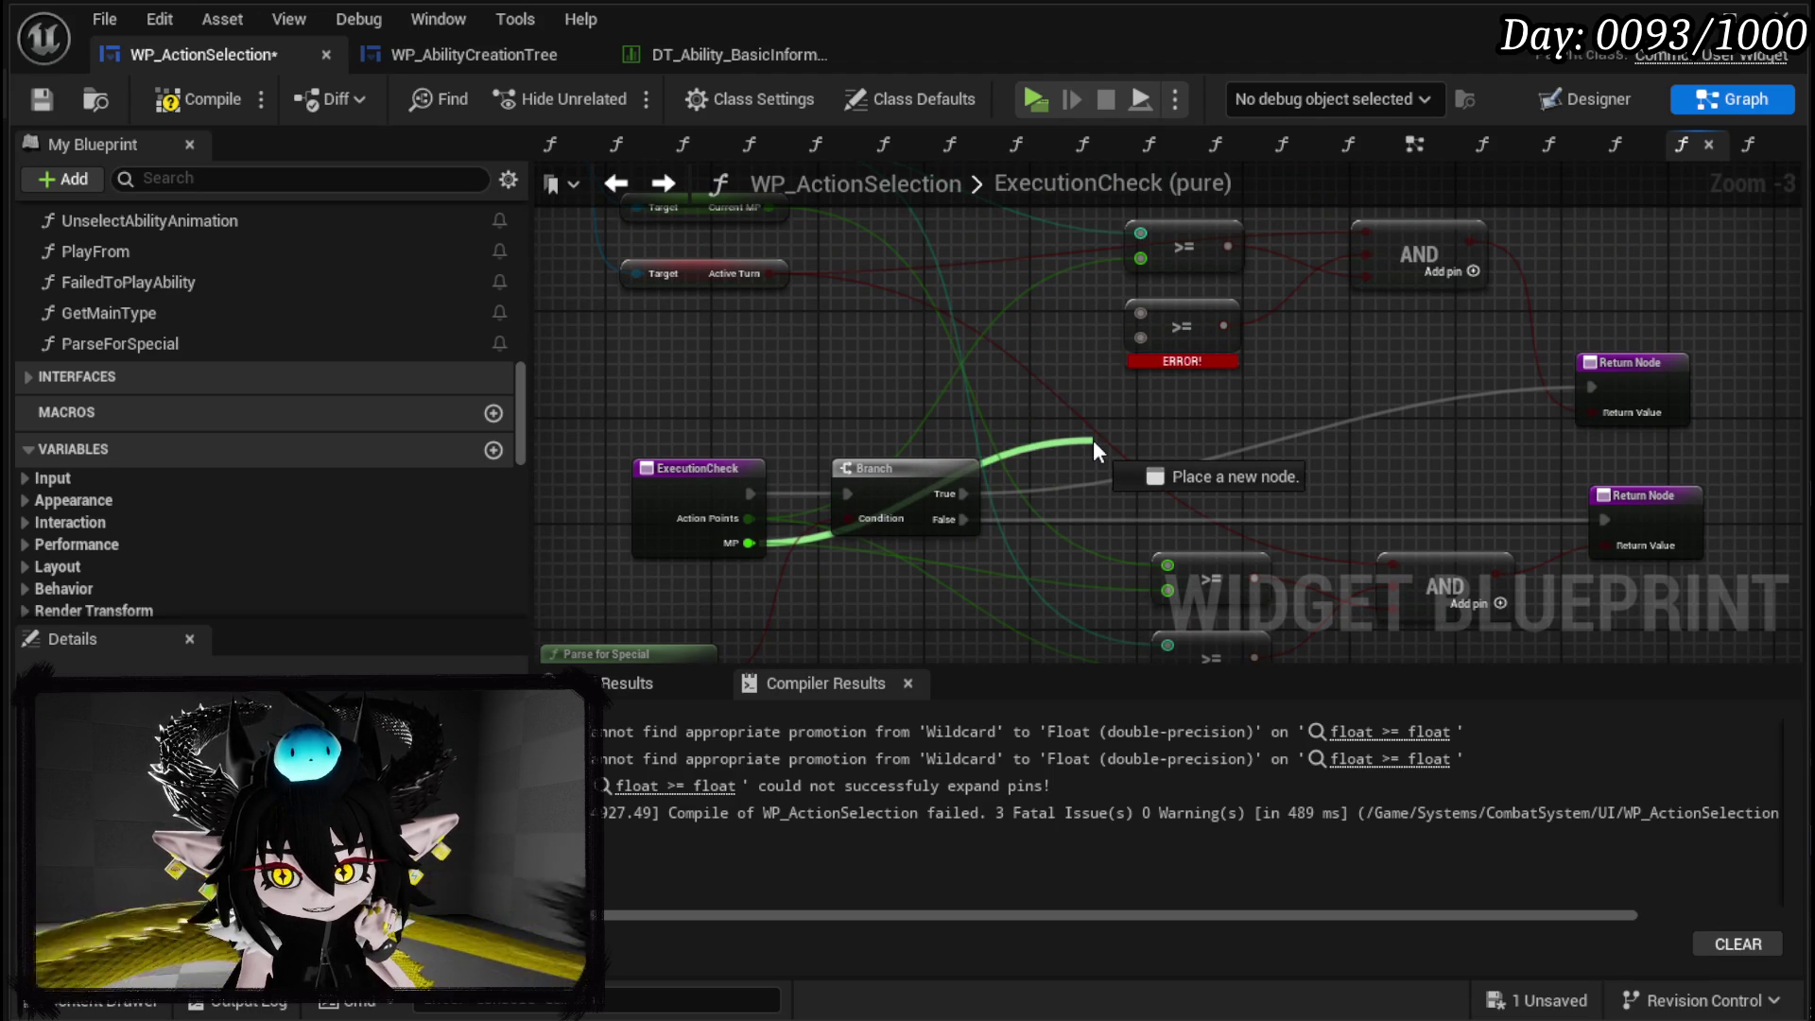
pyautogui.moveTo(1092, 439)
pyautogui.mouseDown()
pyautogui.moveTo(1100, 321)
pyautogui.moveTo(1142, 312)
pyautogui.mouseUp()
pyautogui.moveTo(791, 217); pyautogui.dragTo(808, 372)
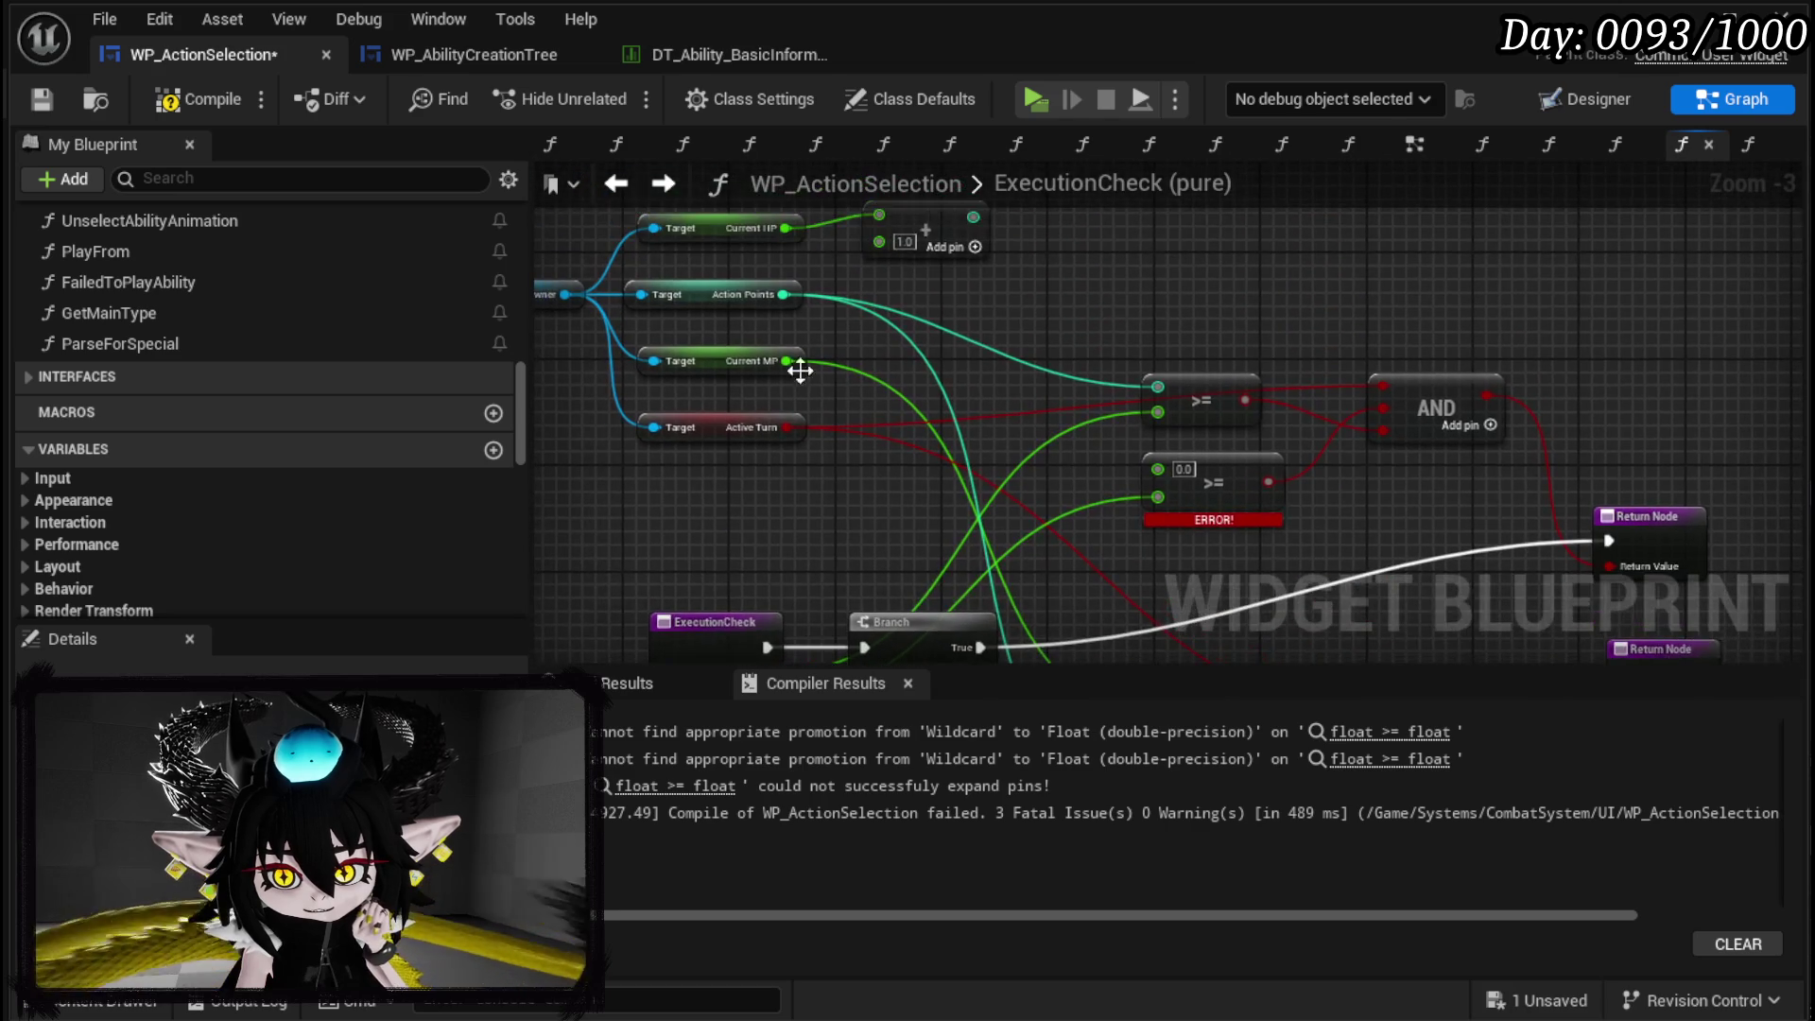
pyautogui.moveTo(939, 356); pyautogui.dragTo(929, 405)
pyautogui.moveTo(960, 268)
pyautogui.mouseDown()
pyautogui.moveTo(1108, 543)
pyautogui.moveTo(1146, 520)
pyautogui.mouseUp()
pyautogui.click(918, 276)
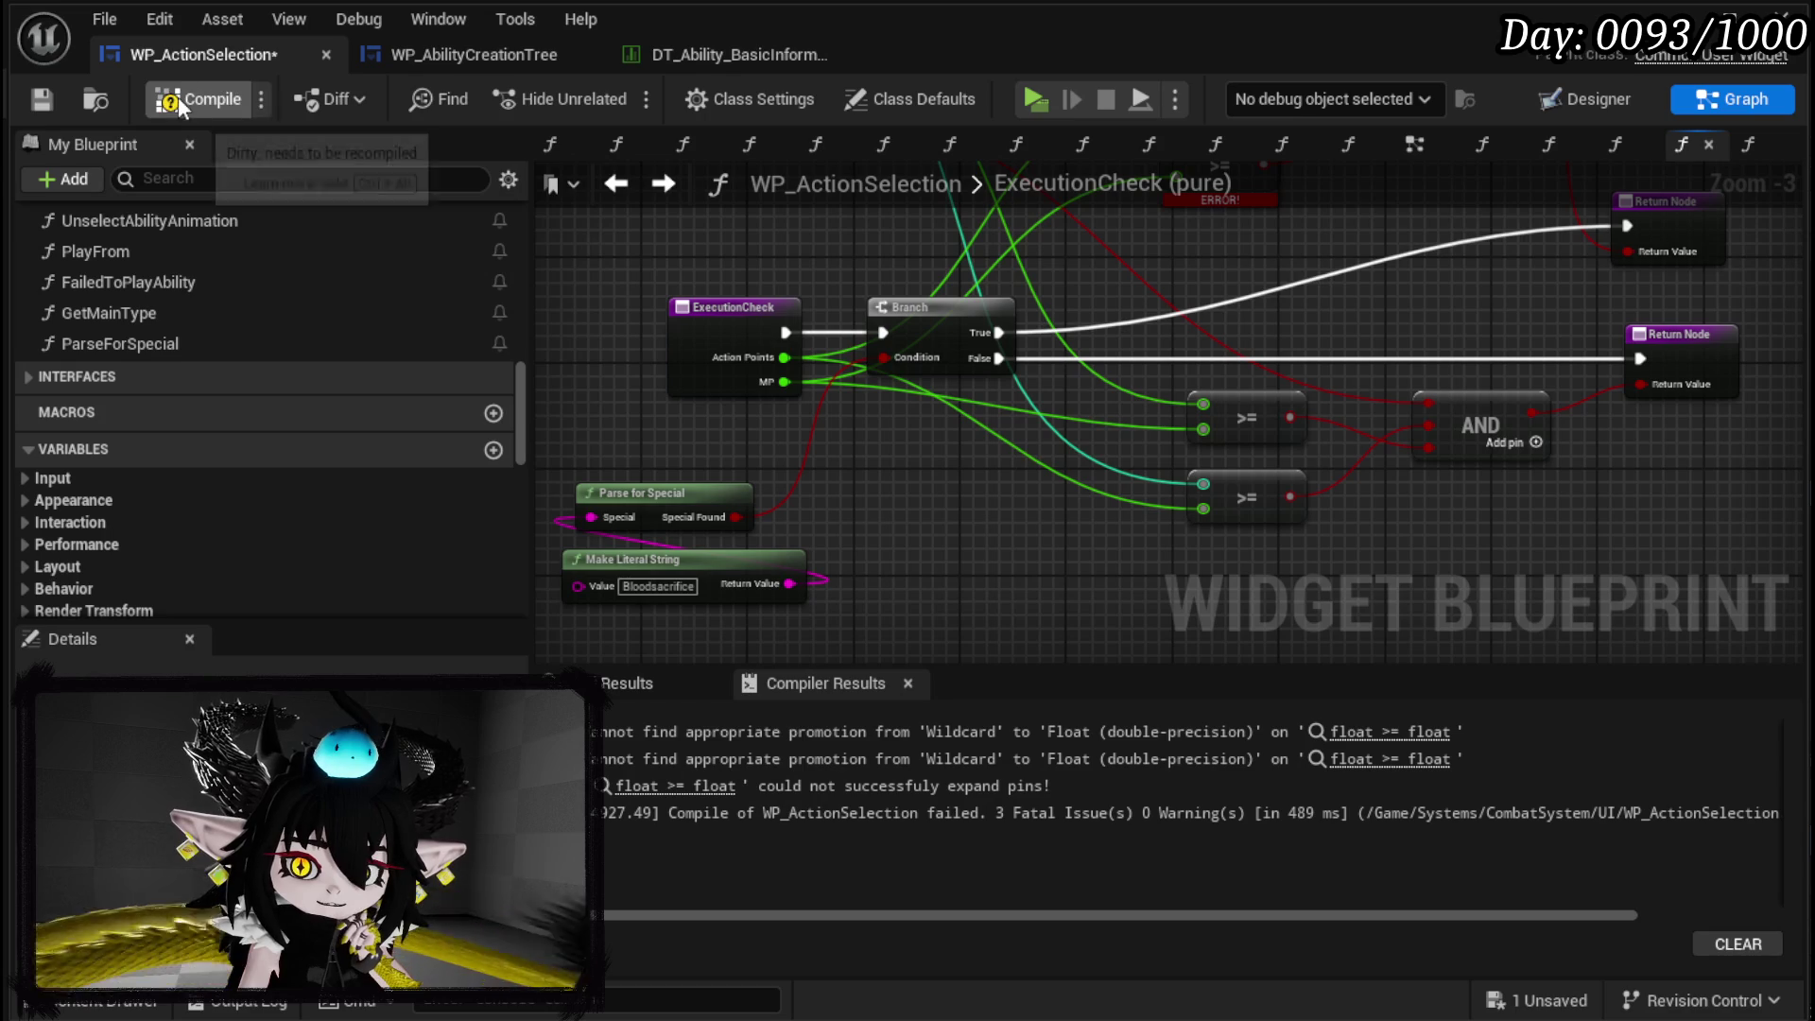
pyautogui.click(41, 99)
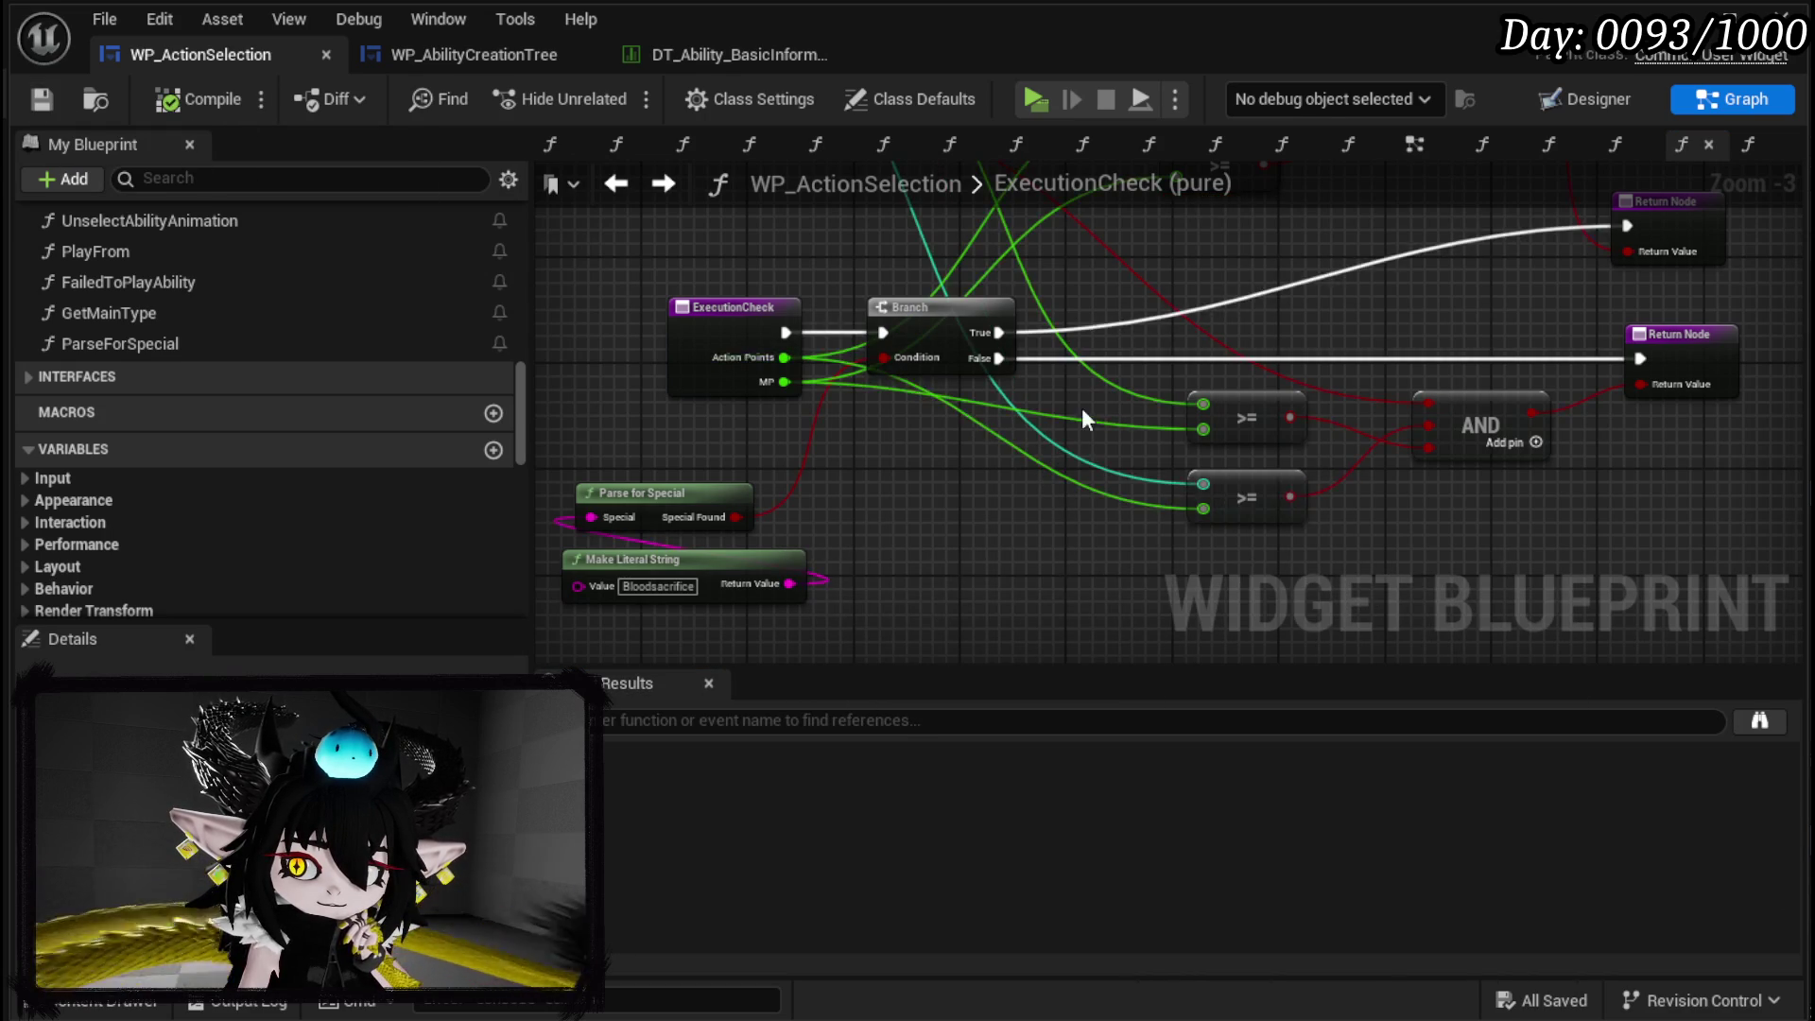
pyautogui.moveTo(1085, 422)
pyautogui.mouseDown()
pyautogui.moveTo(1077, 545)
pyautogui.moveTo(1097, 658)
pyautogui.moveTo(1125, 692)
pyautogui.mouseUp()
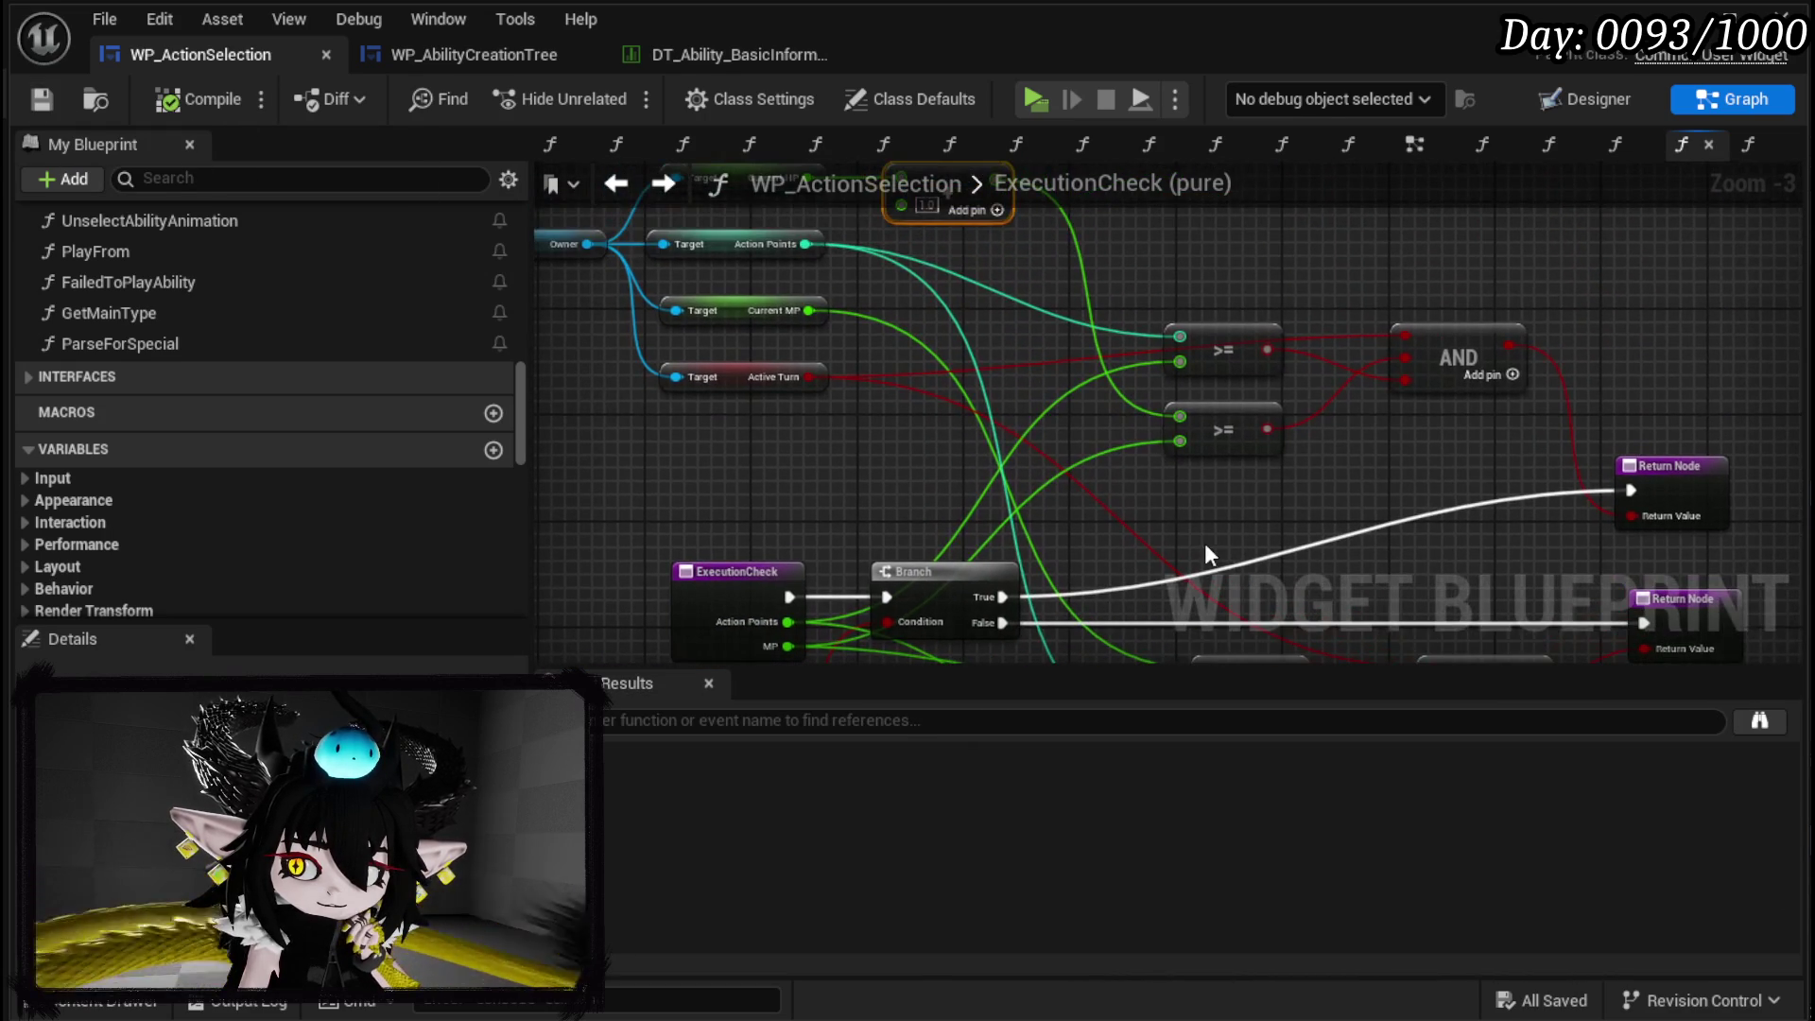
# Search Find Results for CostCheck references and jump to the function and its EventGraph call.
pyautogui.moveTo(1211, 542); pyautogui.dragTo(1040, 526)
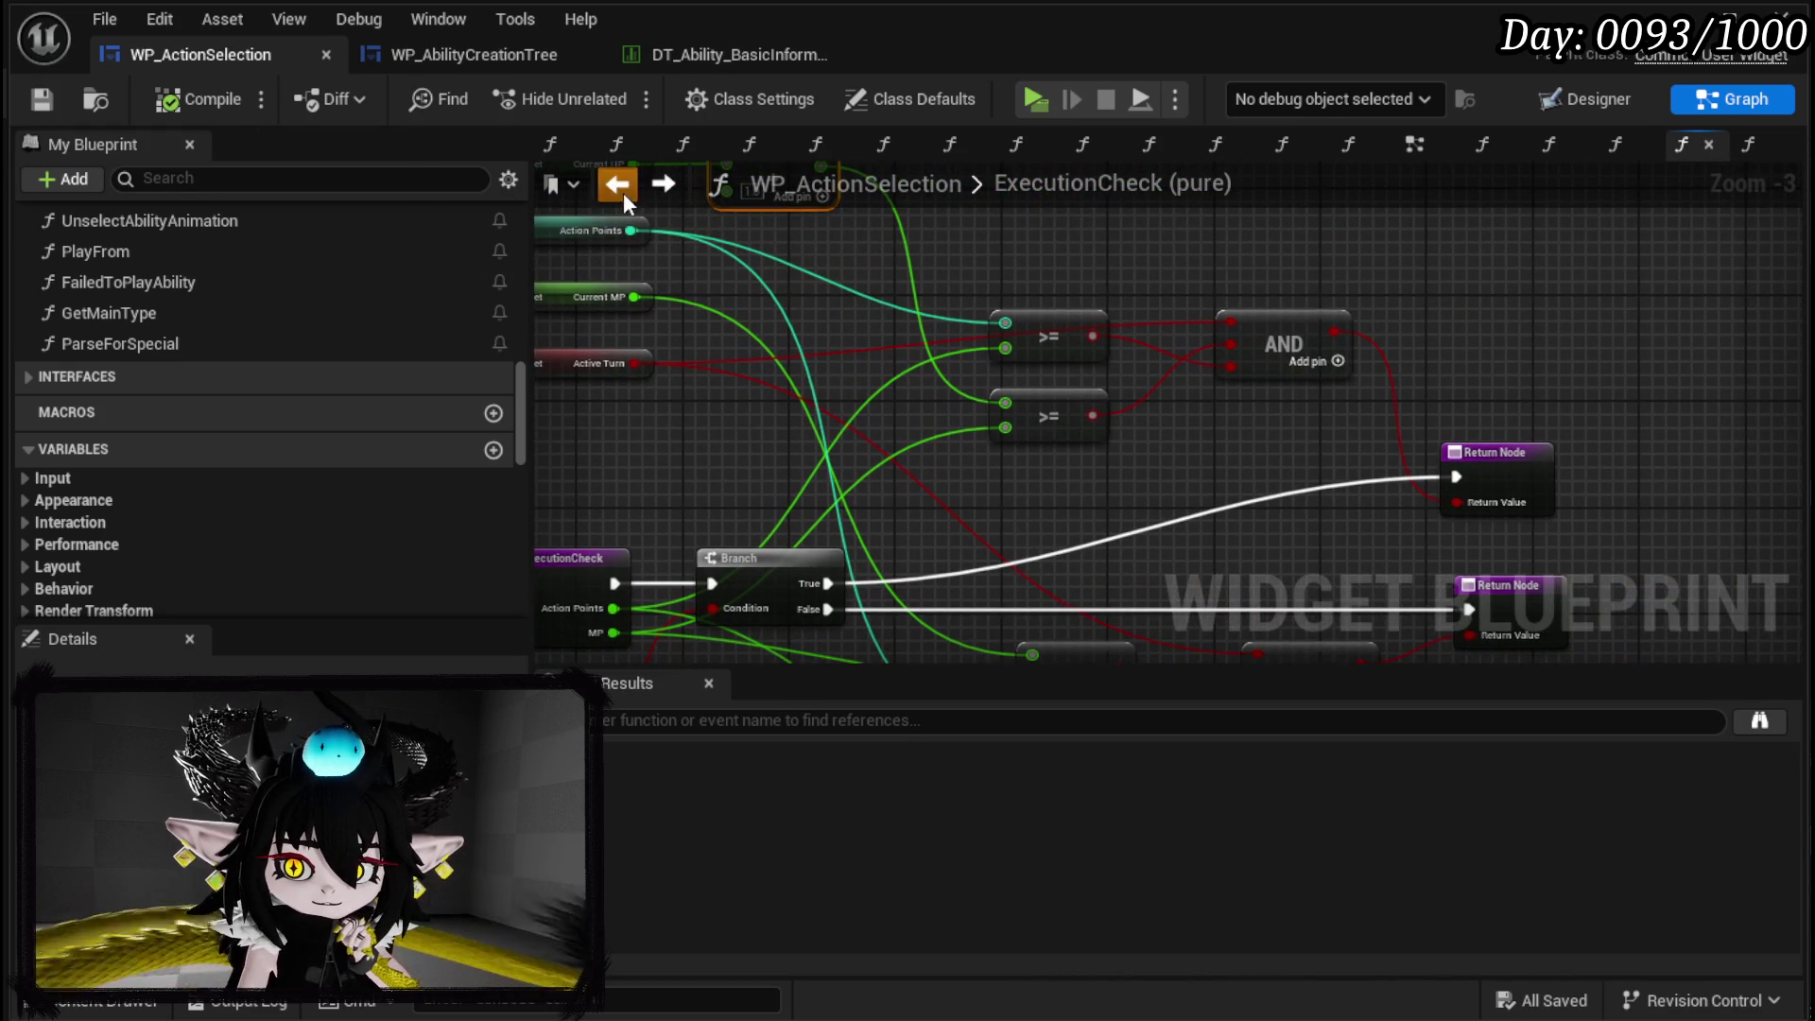
pyautogui.click(619, 187)
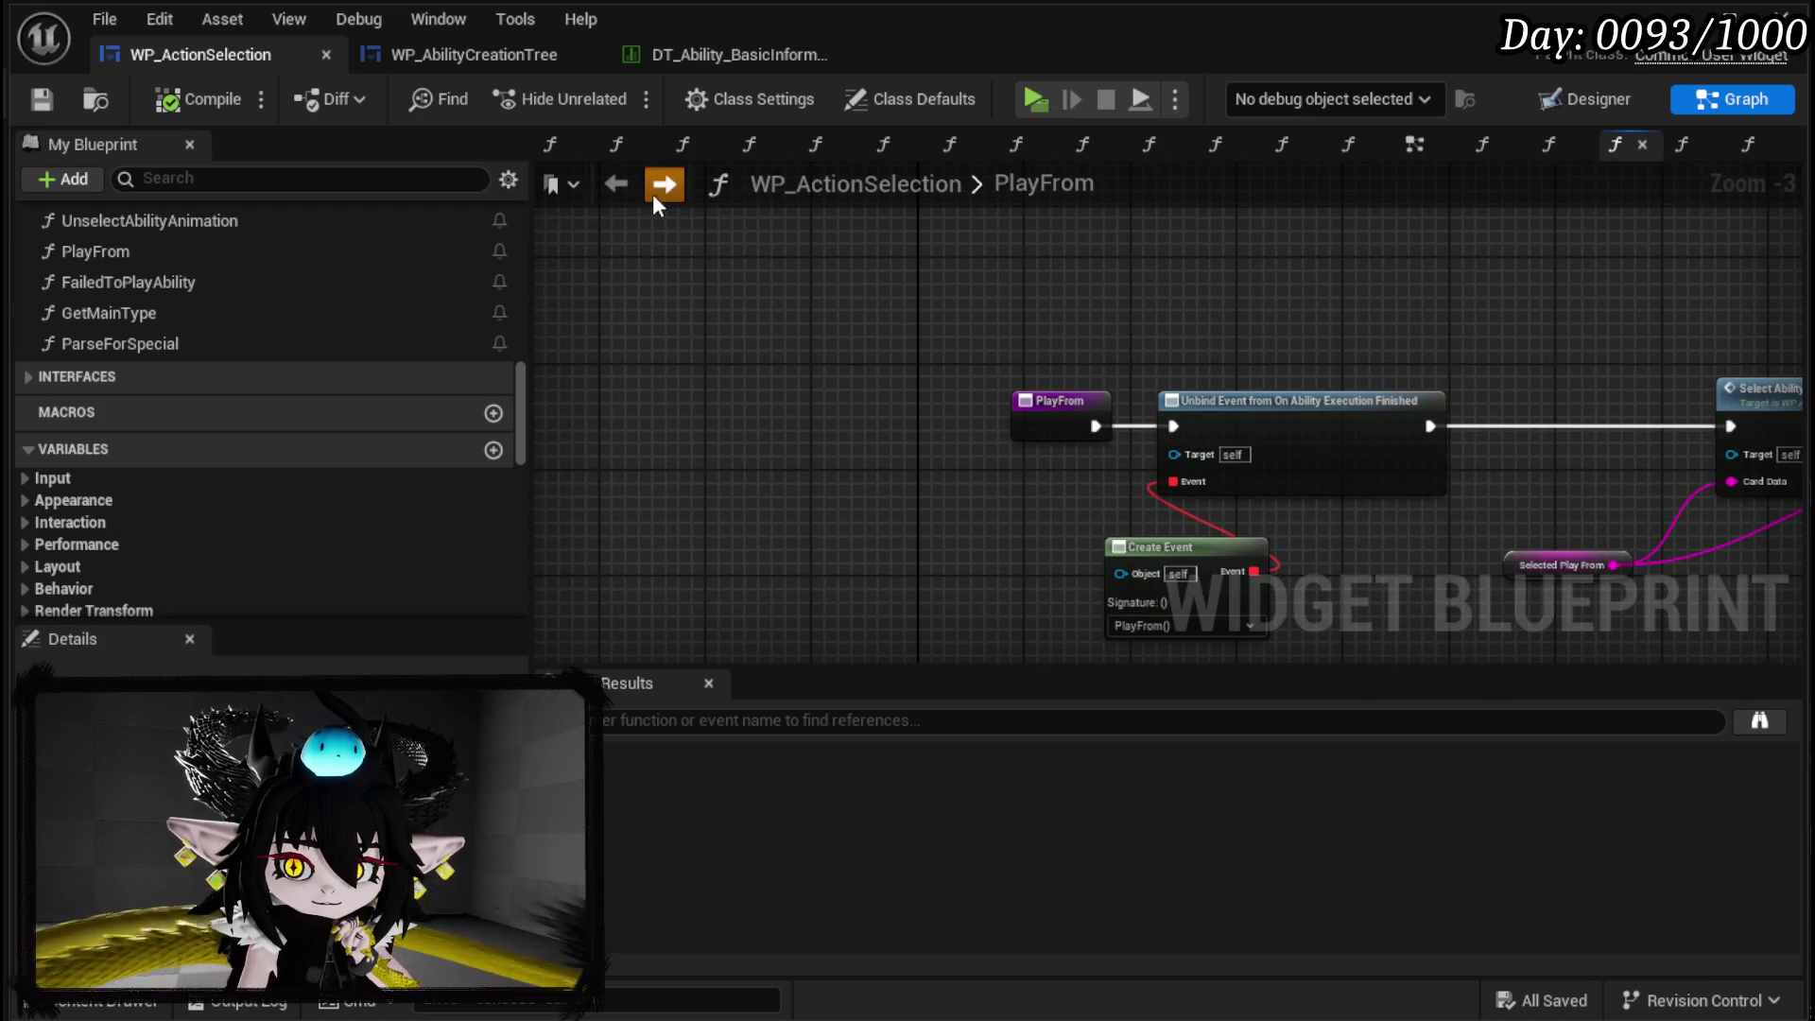
pyautogui.click(661, 189)
pyautogui.click(704, 718)
pyautogui.write('Get c')
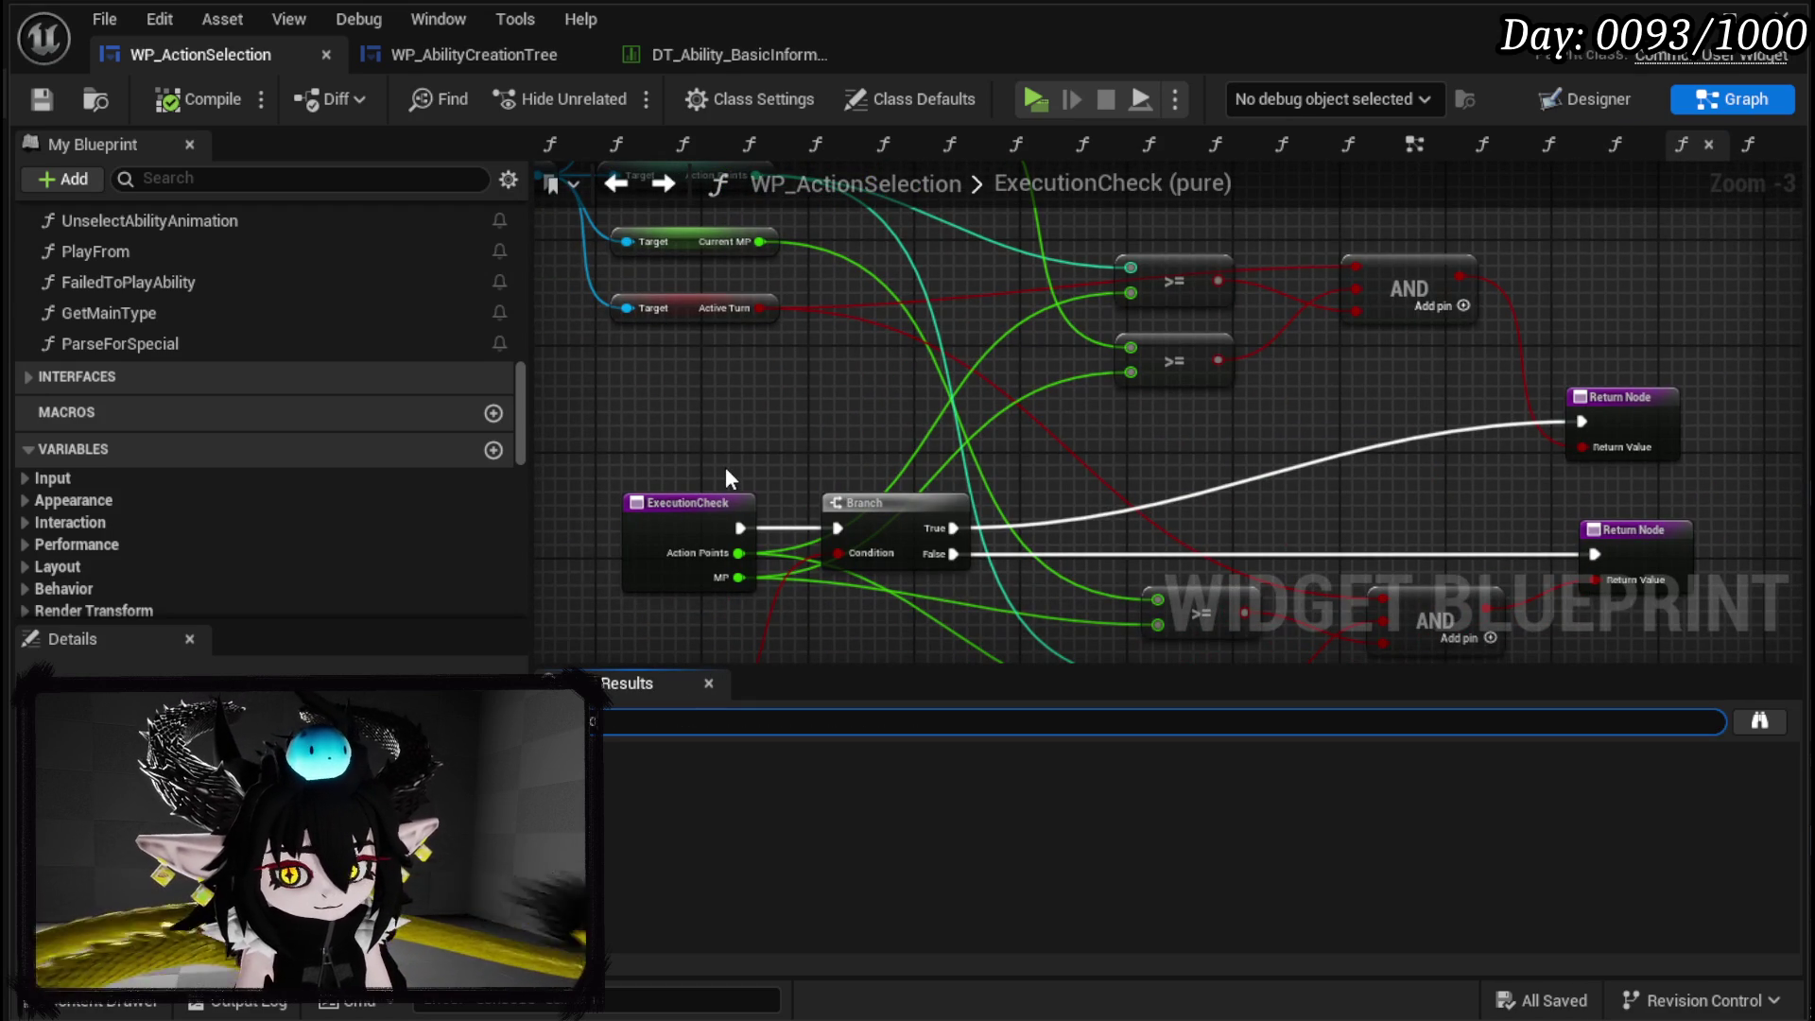
pyautogui.write('k')
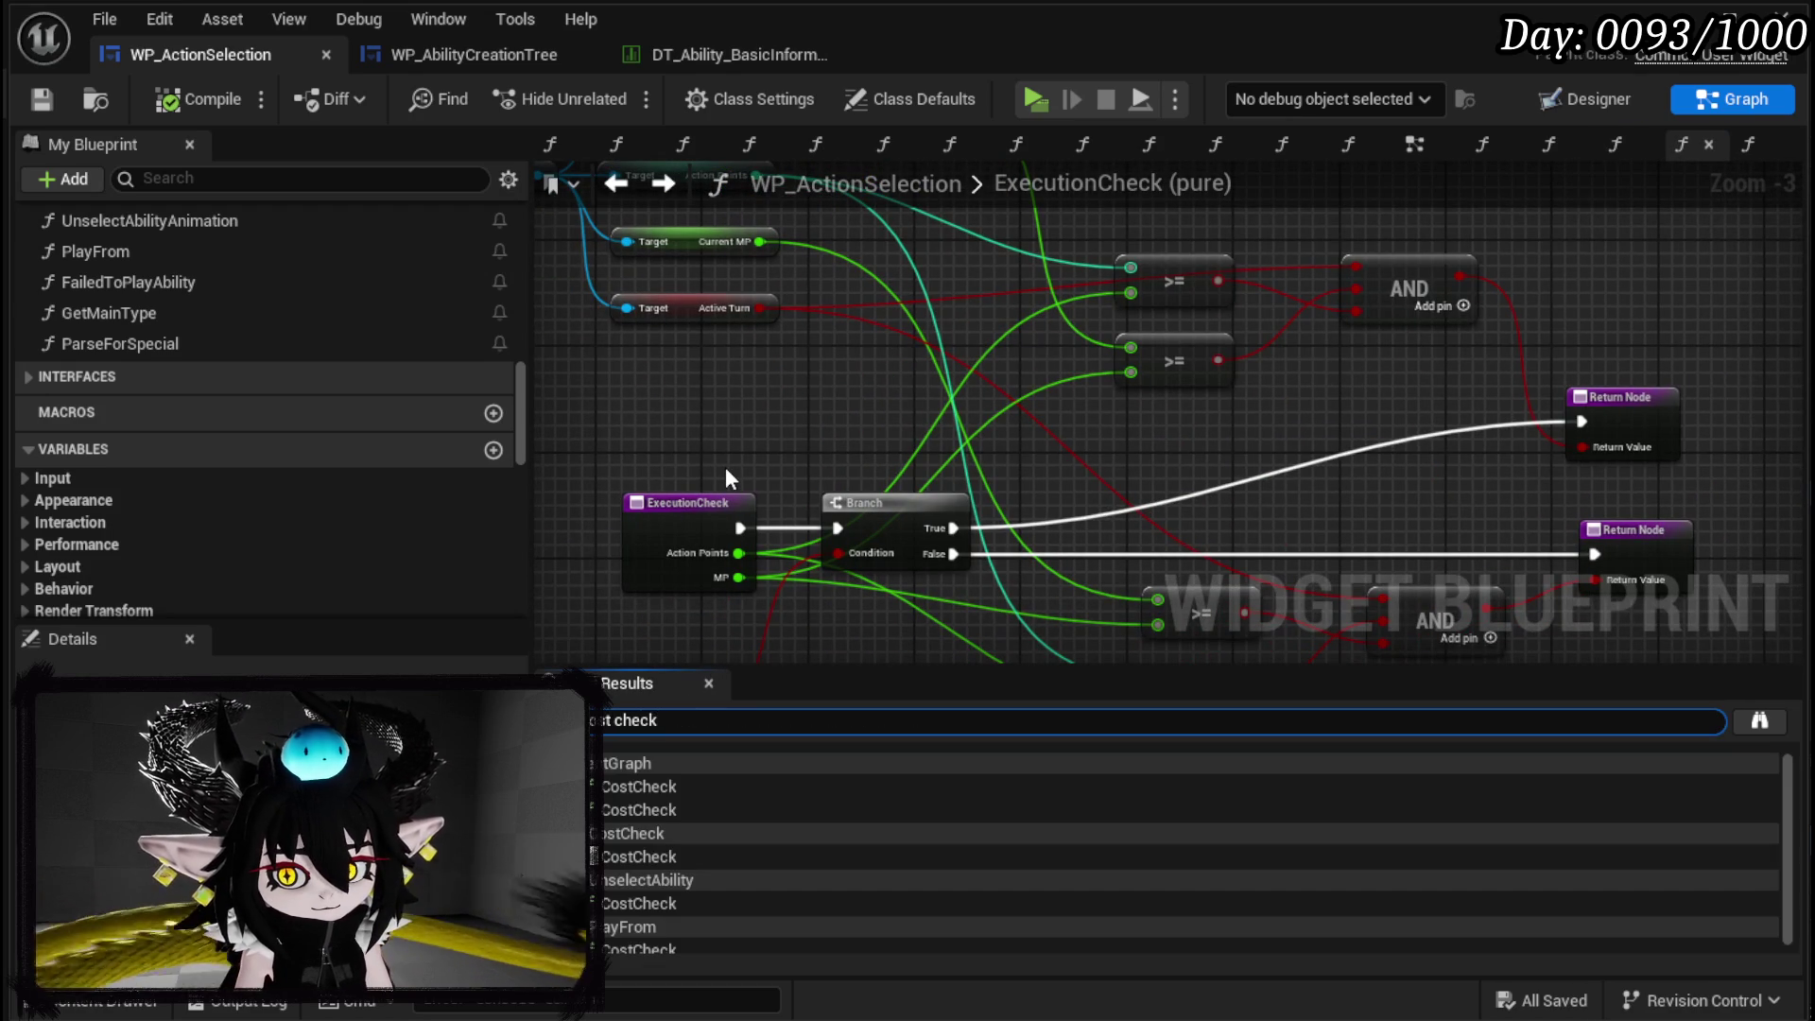
pyautogui.click(641, 791)
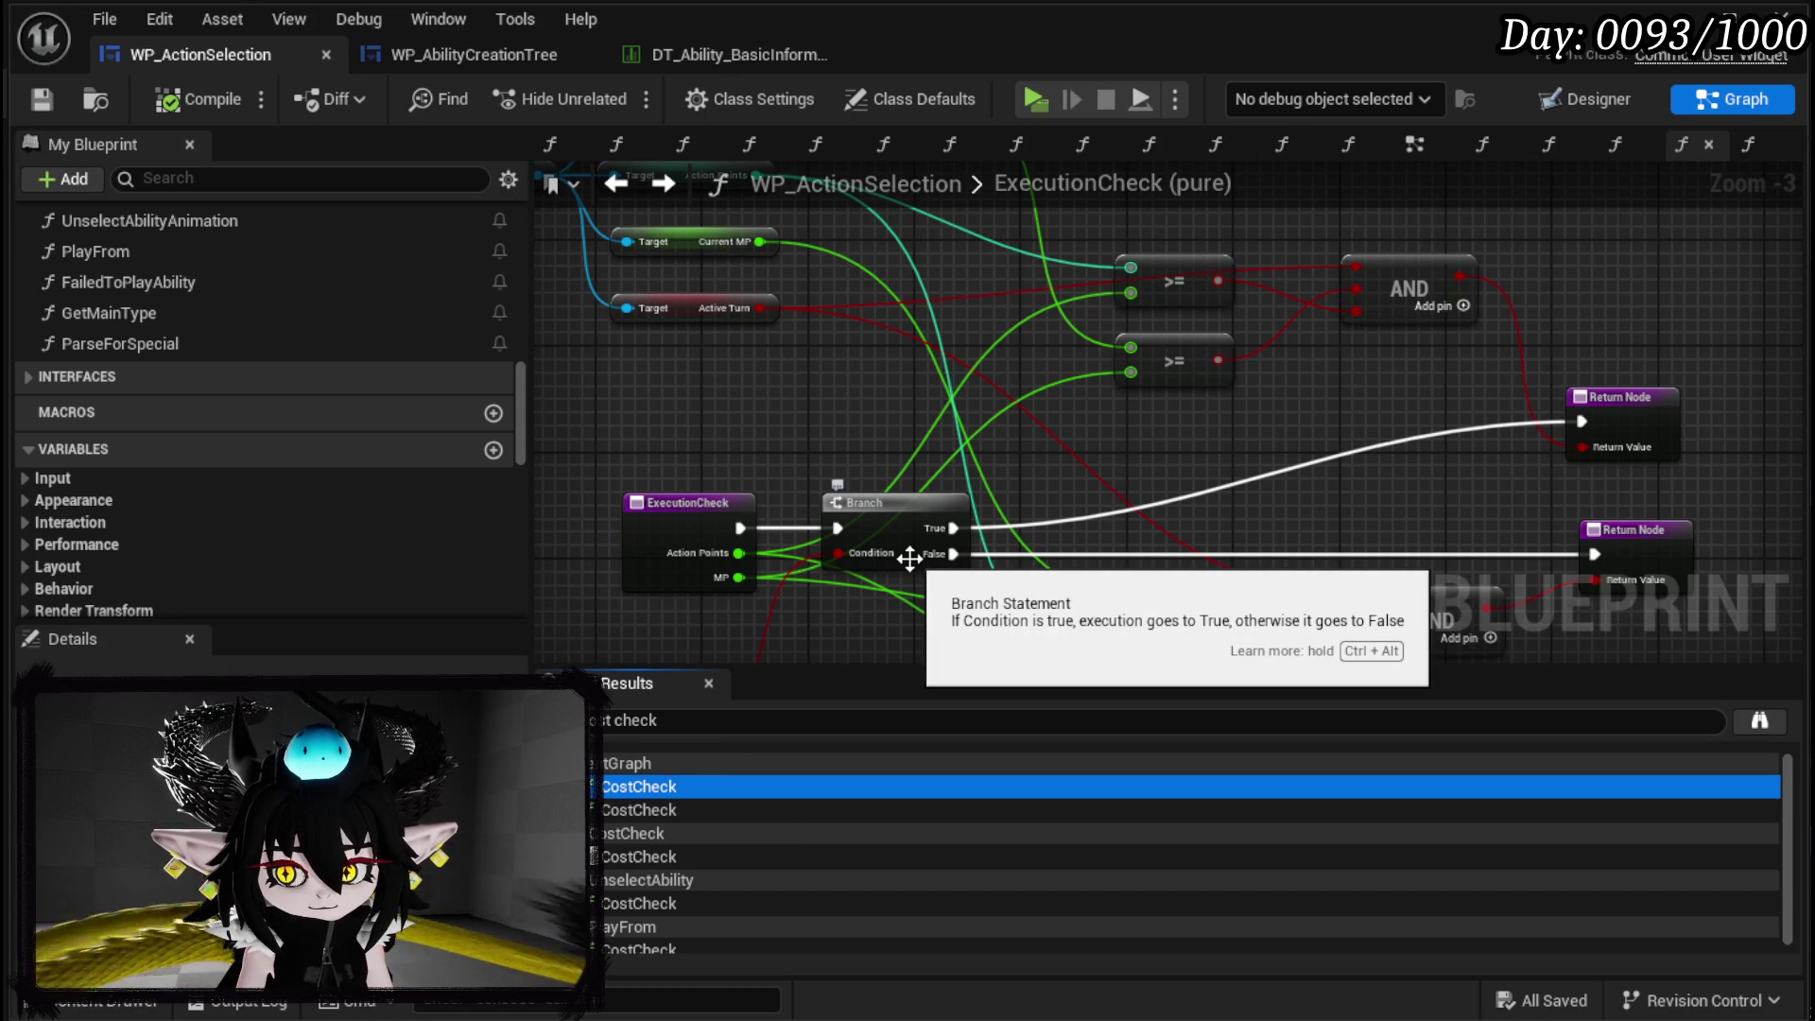
pyautogui.doubleClick(638, 855)
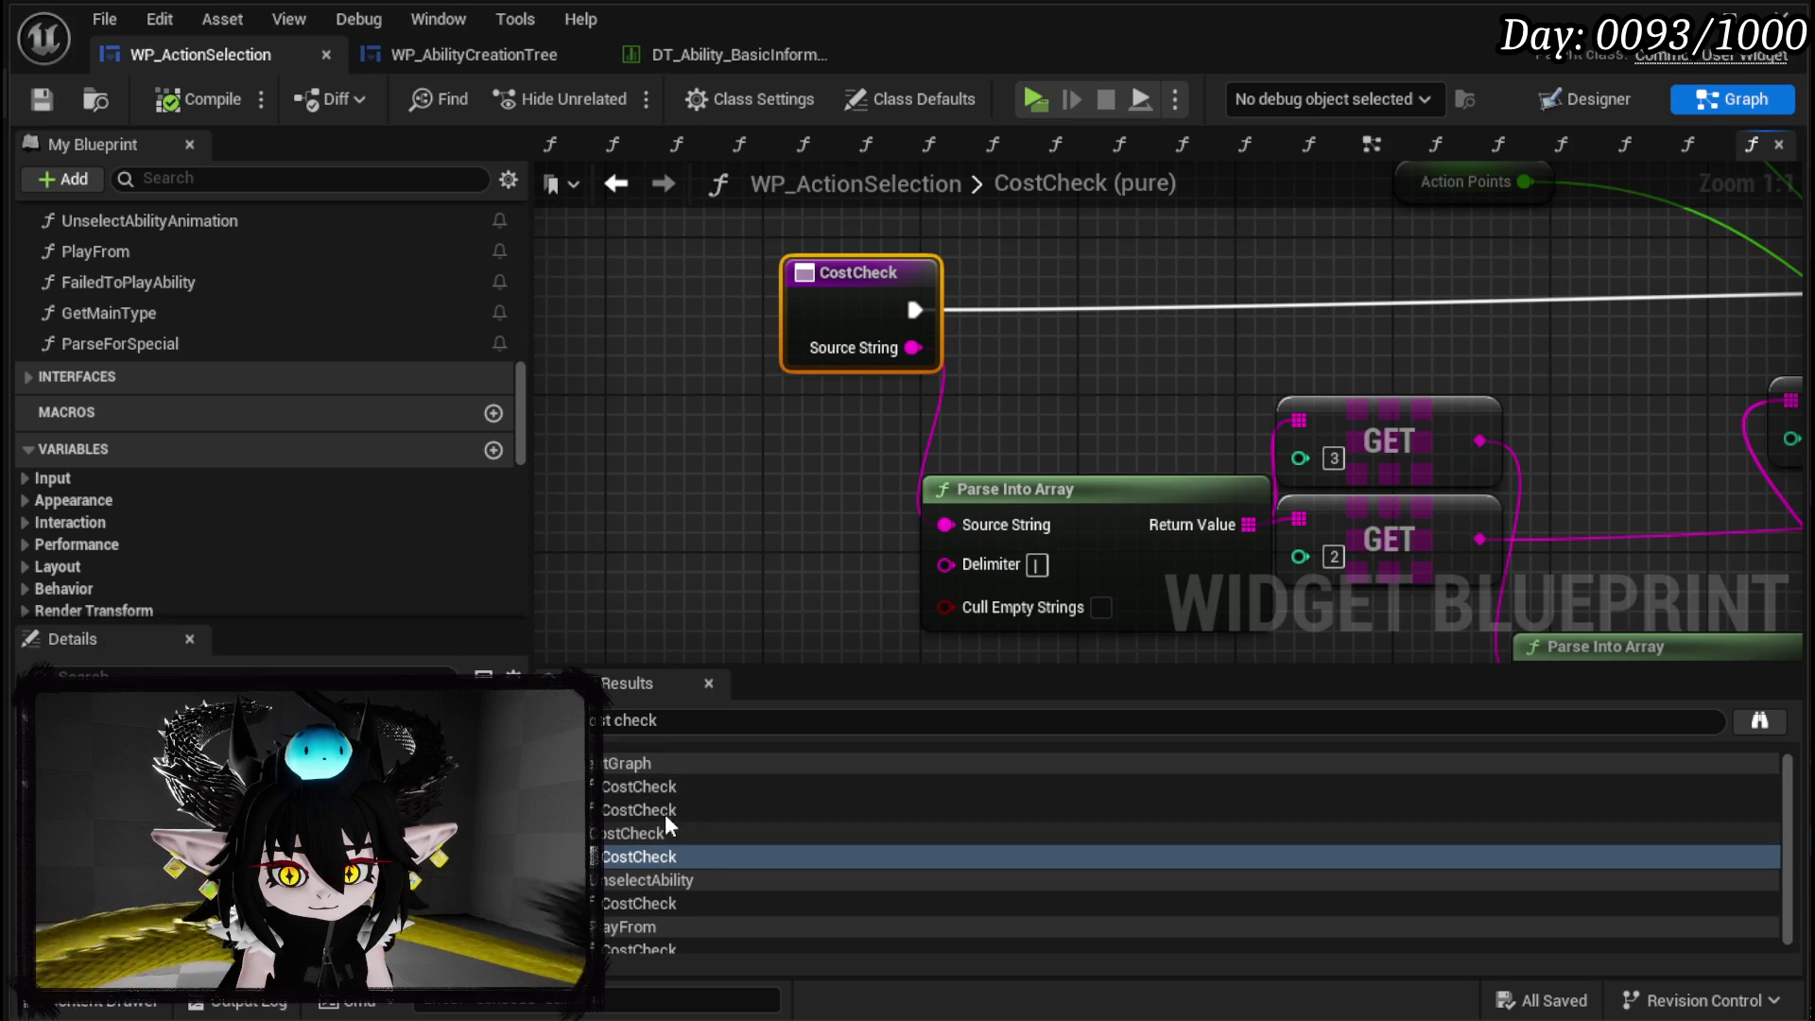
pyautogui.click(660, 786)
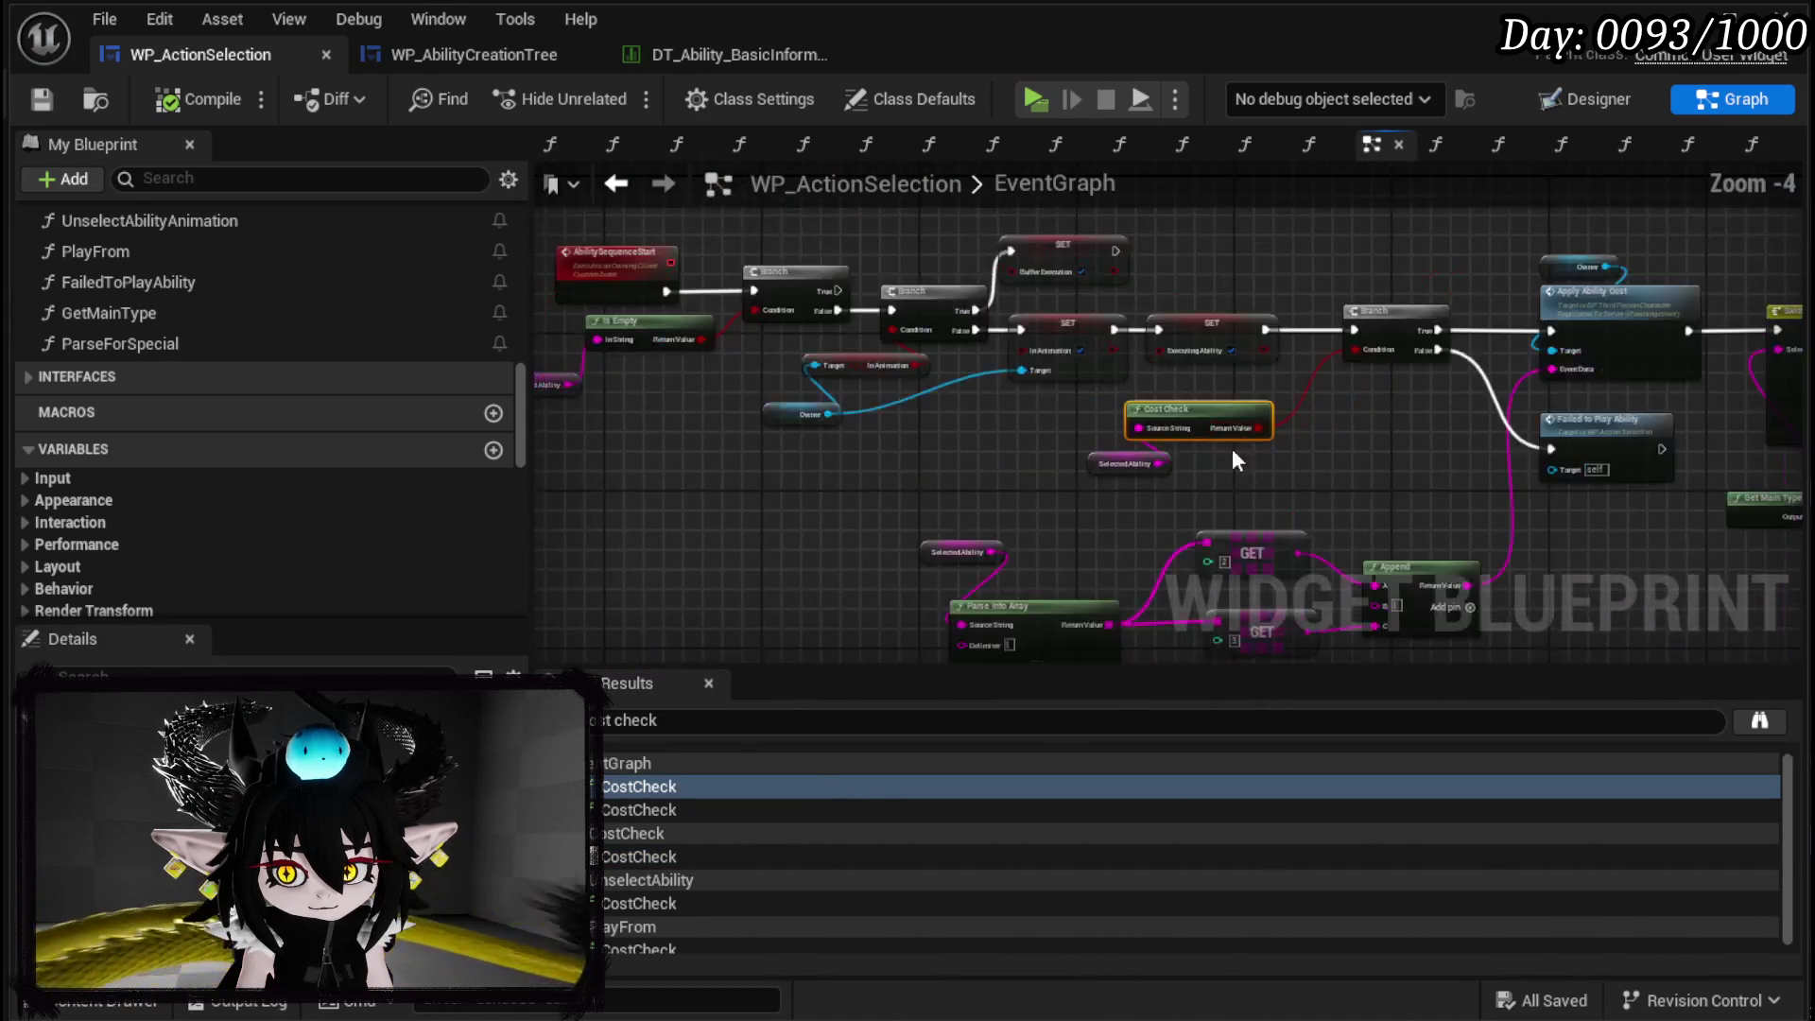
# Jump to another Cost Check usage and move the Cost Check and Selected Ability nodes right.
pyautogui.doubleClick(652, 810)
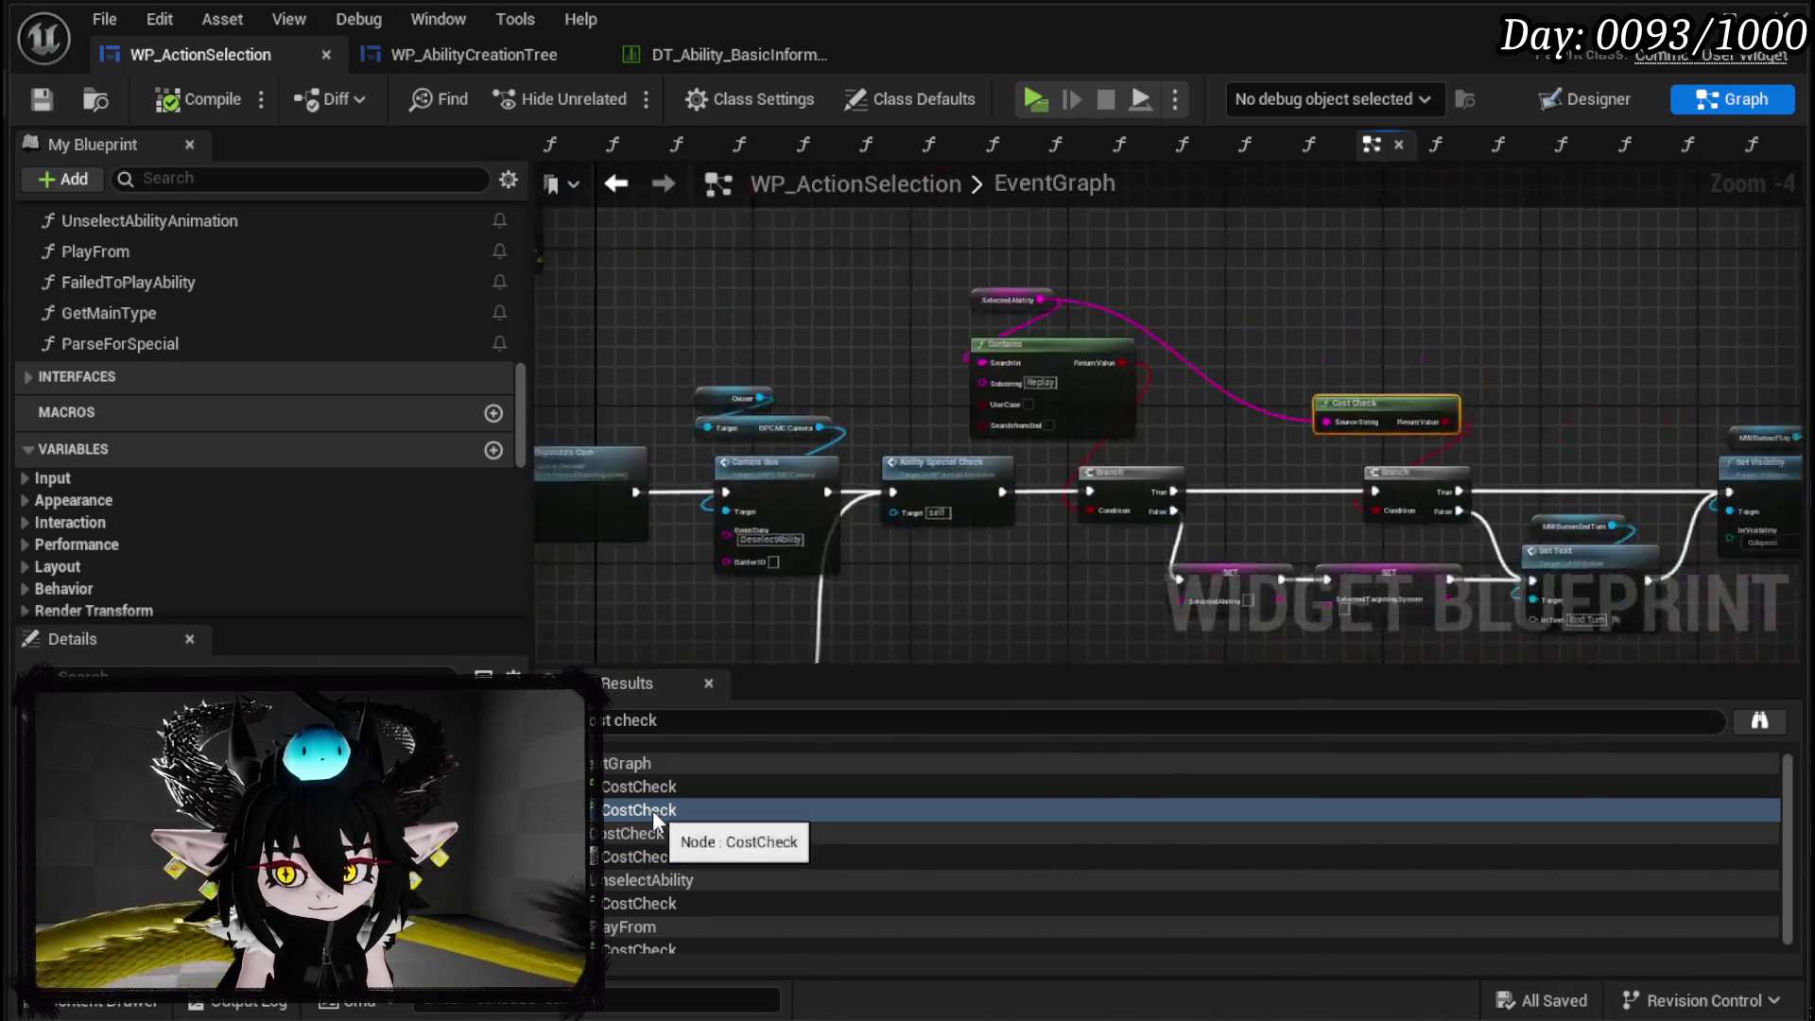
pyautogui.moveTo(1119, 499)
pyautogui.mouseDown()
pyautogui.moveTo(1026, 289)
pyautogui.moveTo(1177, 289)
pyautogui.moveTo(1355, 386)
pyautogui.mouseUp()
pyautogui.scroll(-5, 1355, 386)
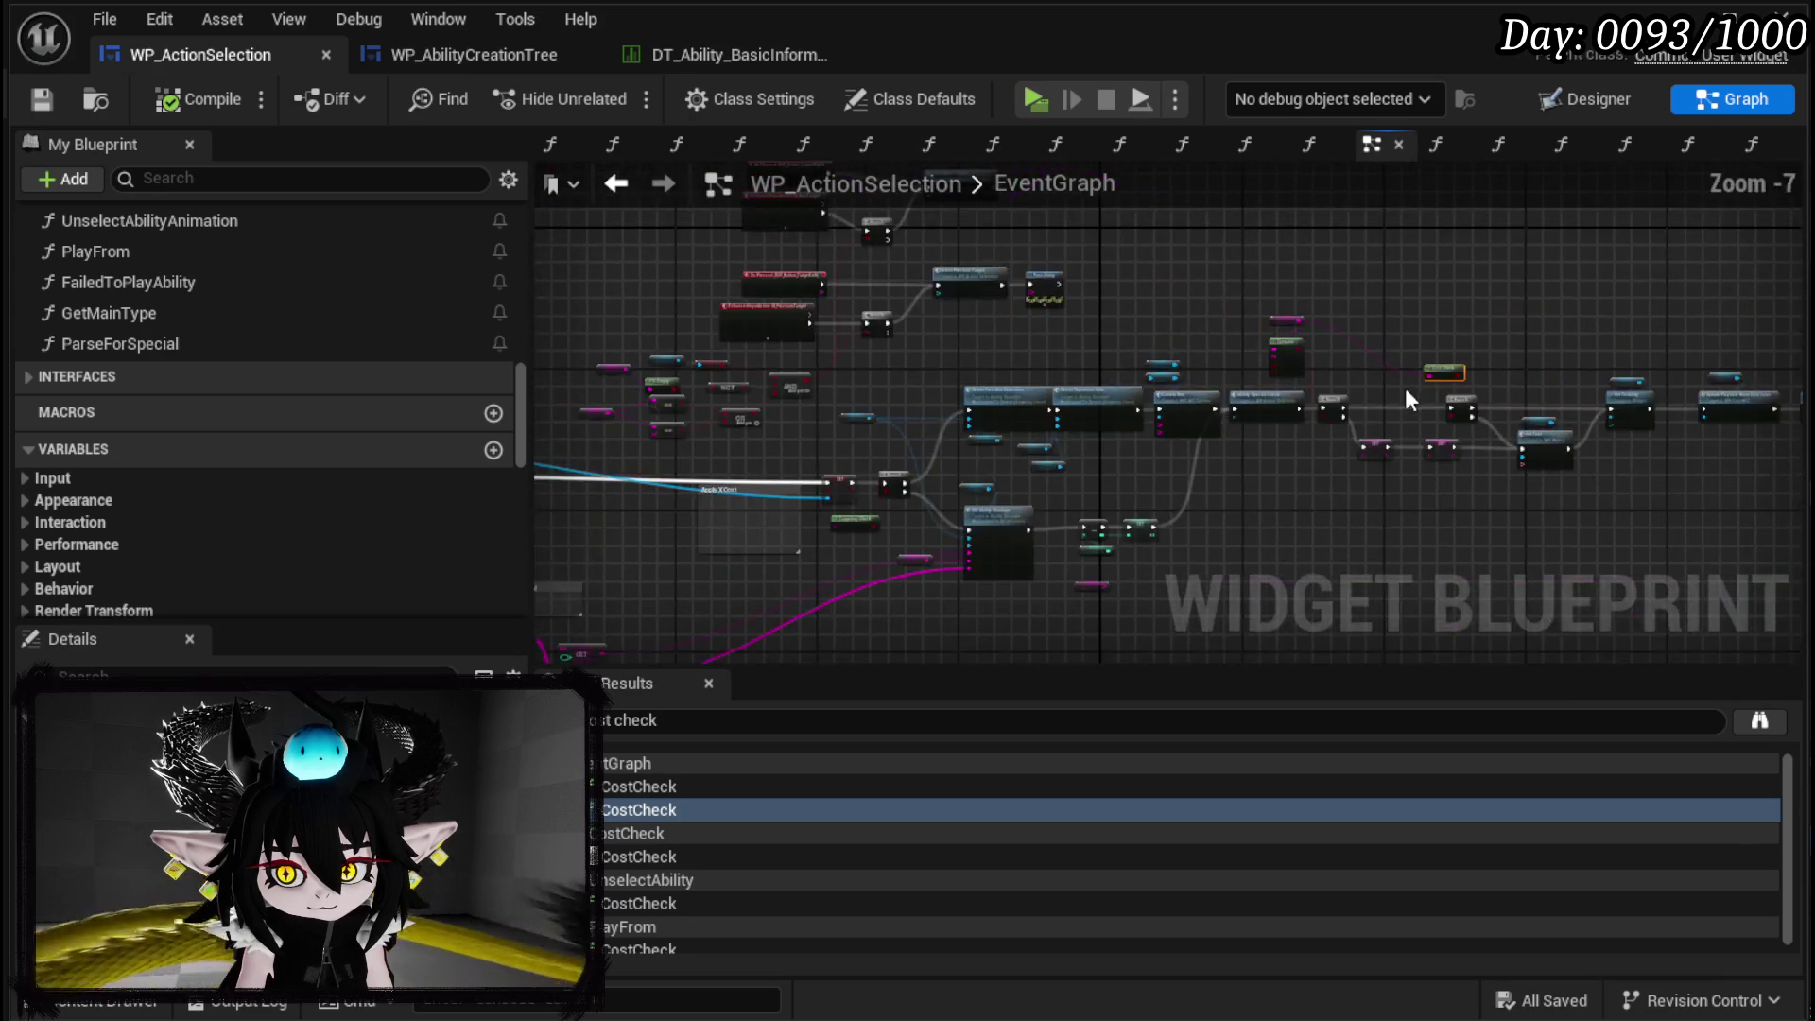
pyautogui.moveTo(567, 409); pyautogui.dragTo(974, 409)
pyautogui.moveTo(672, 409)
pyautogui.mouseDown()
pyautogui.moveTo(1008, 427)
pyautogui.moveTo(847, 435)
pyautogui.moveTo(543, 399)
pyautogui.mouseUp()
pyautogui.scroll(4, 1008, 427)
pyautogui.moveTo(832, 477)
pyautogui.mouseDown()
pyautogui.moveTo(910, 395)
pyautogui.moveTo(1083, 395)
pyautogui.mouseUp()
pyautogui.click(1302, 420)
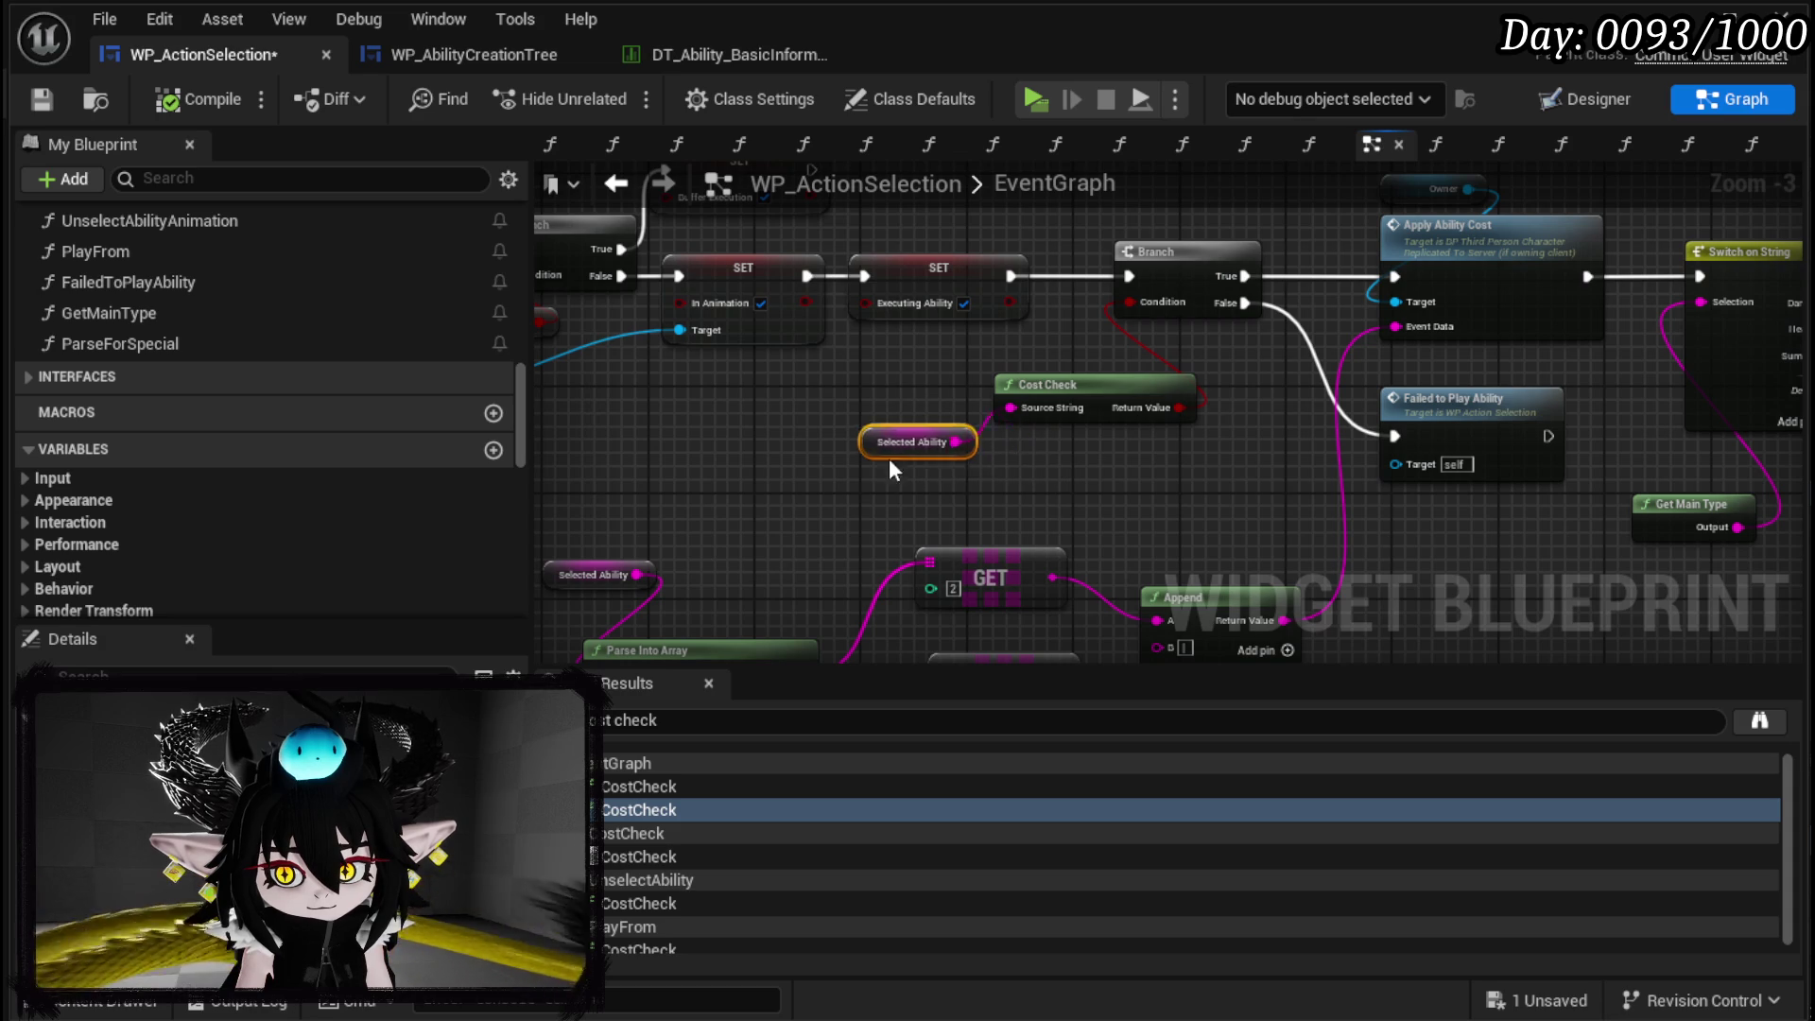
# Save WP_ActionSelection with the repositioned nodes.
pyautogui.moveTo(1199, 444)
pyautogui.mouseDown()
pyautogui.moveTo(930, 473)
pyautogui.moveTo(848, 562)
pyautogui.moveTo(772, 537)
pyautogui.moveTo(1286, 538)
pyautogui.moveTo(1265, 527)
pyautogui.mouseUp()
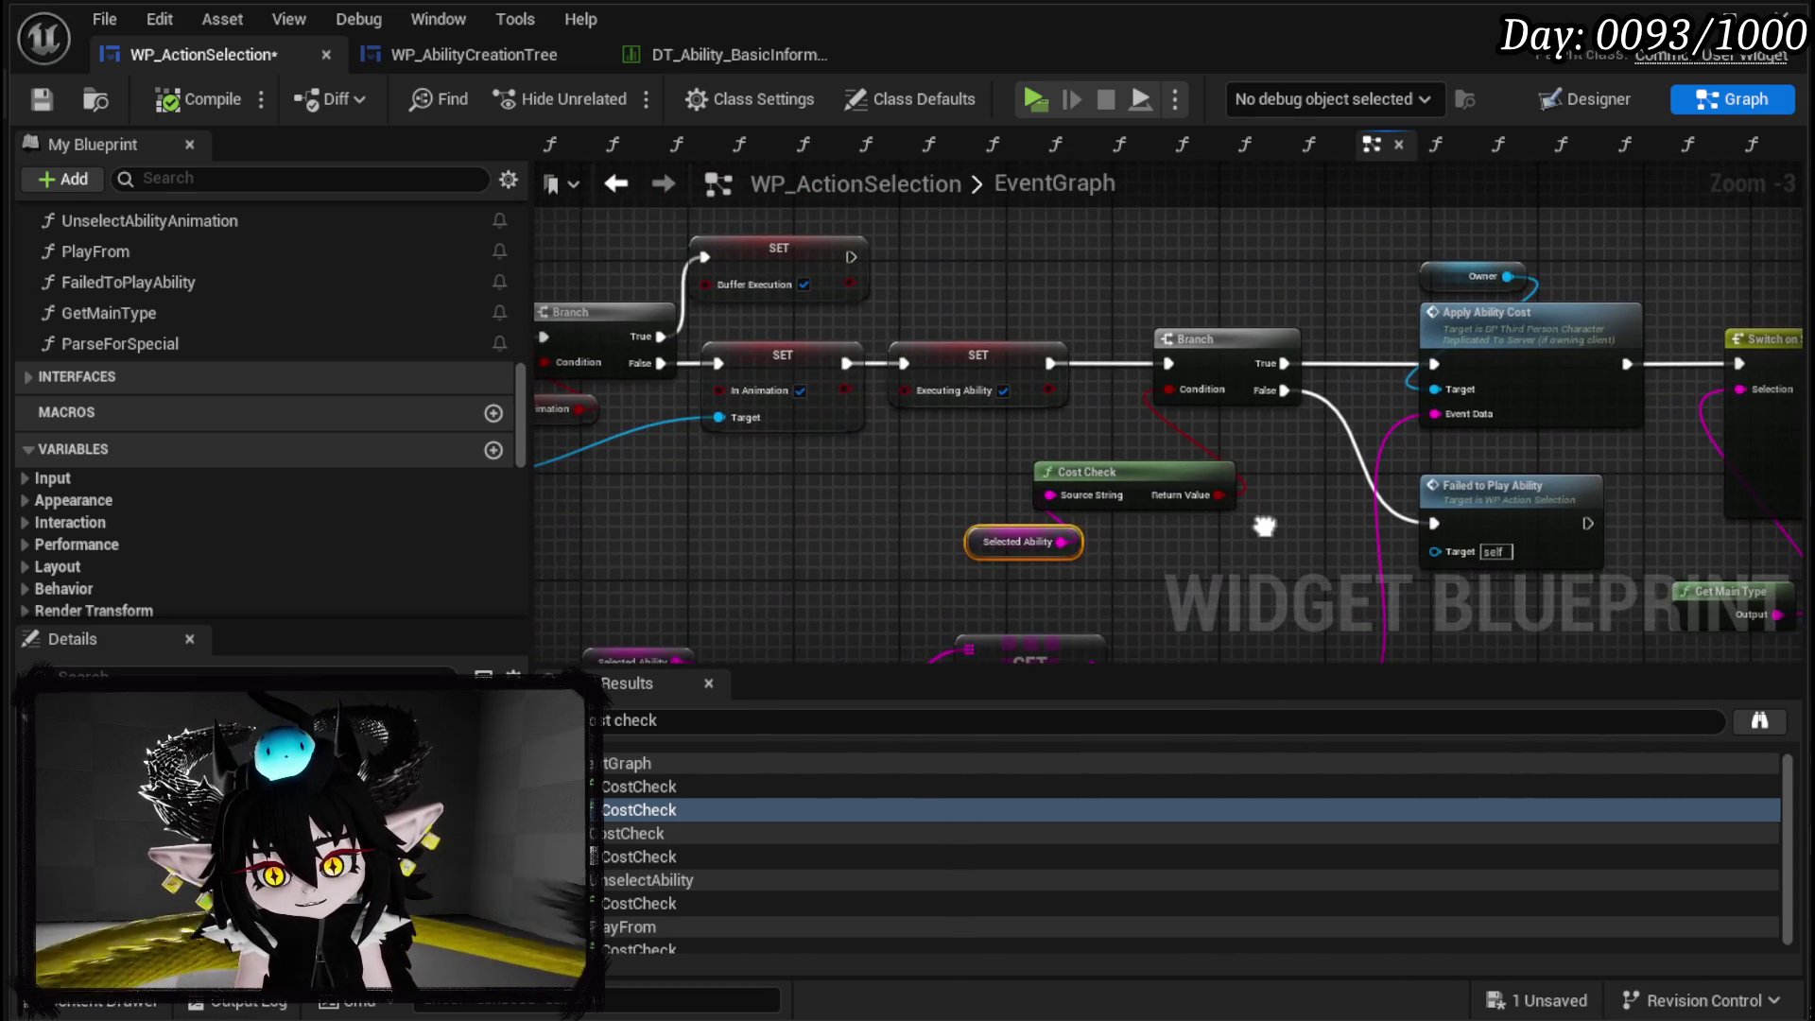
pyautogui.click(42, 100)
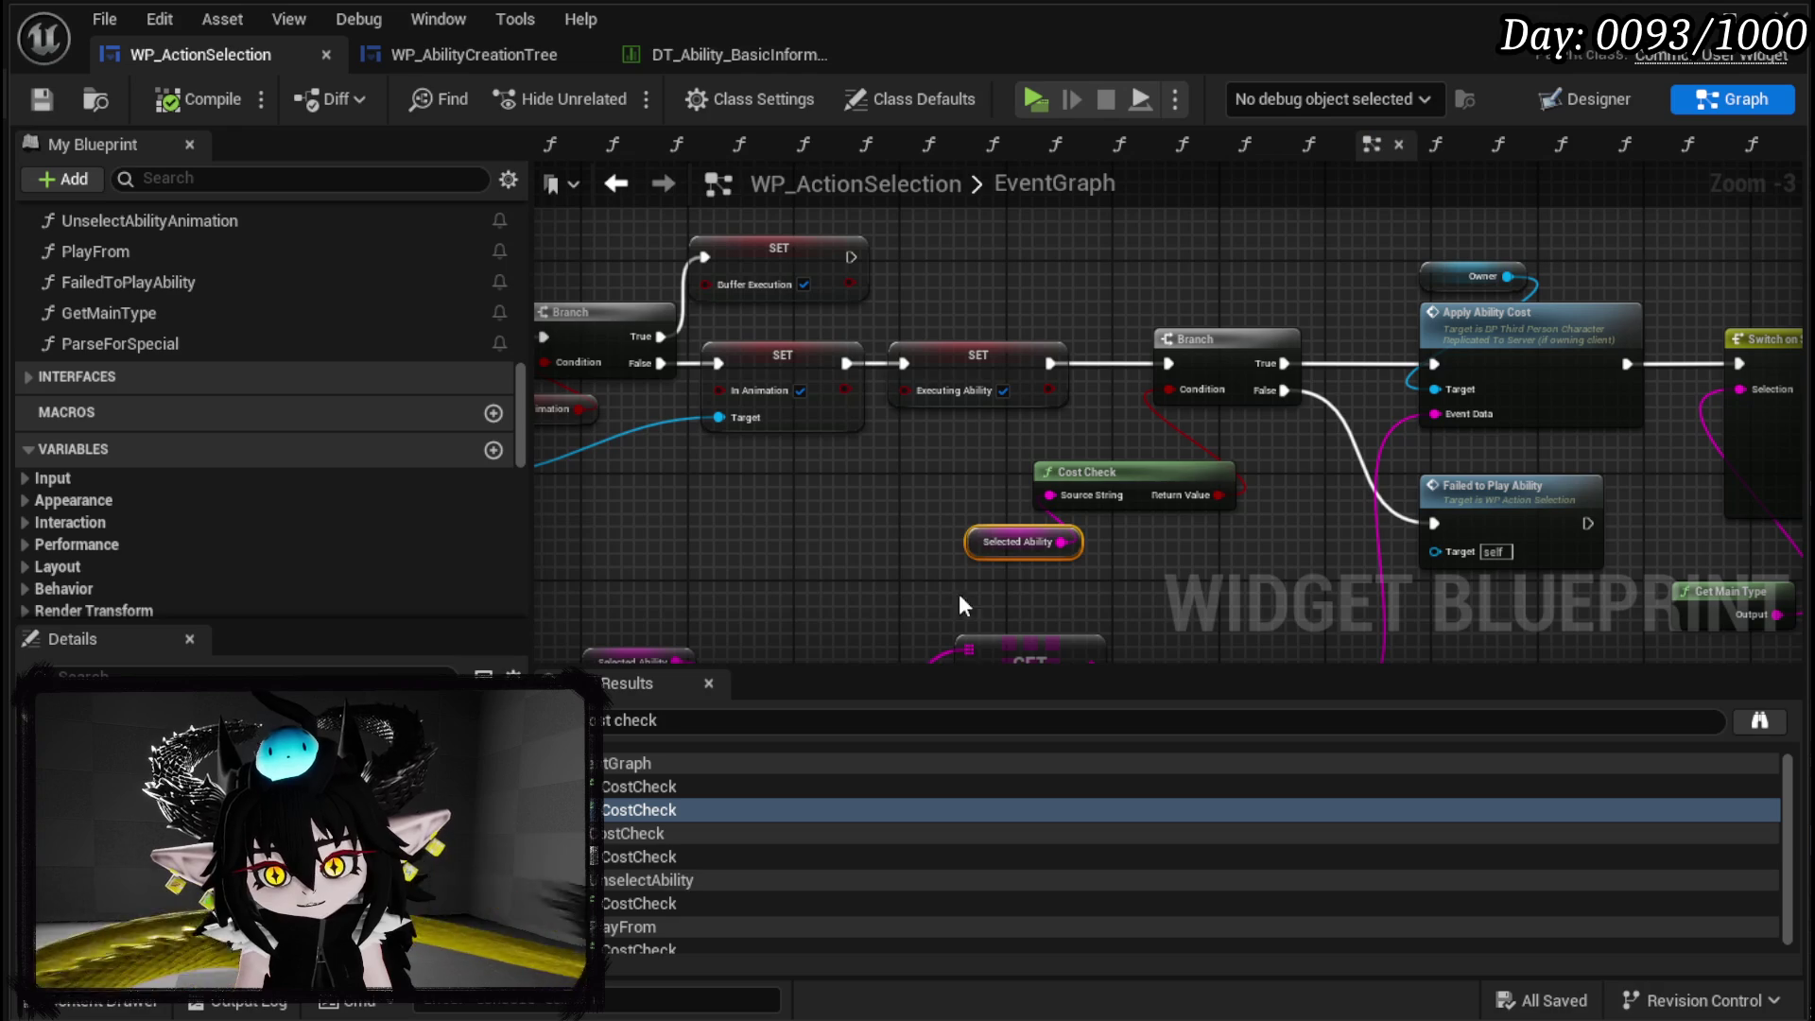
pyautogui.scroll(-1, 794, 850)
pyautogui.scroll(1, 763, 843)
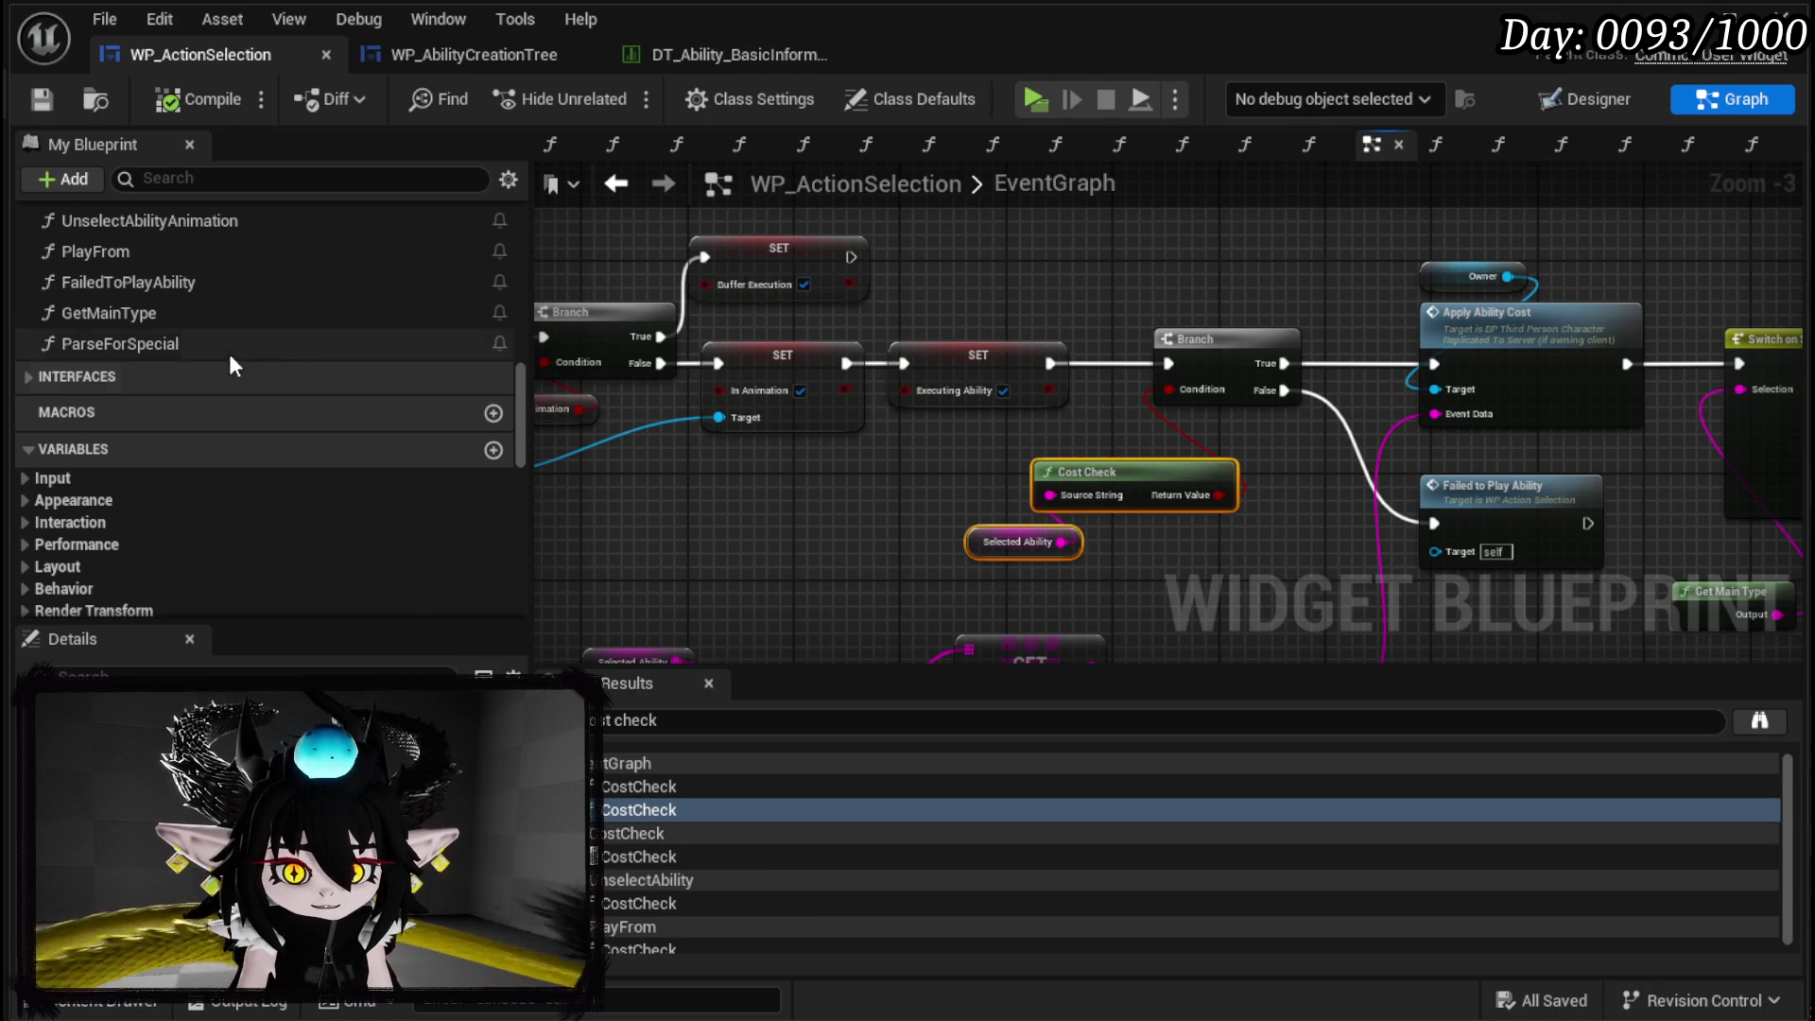
pyautogui.scroll(4, 212, 407)
pyautogui.scroll(1, 207, 428)
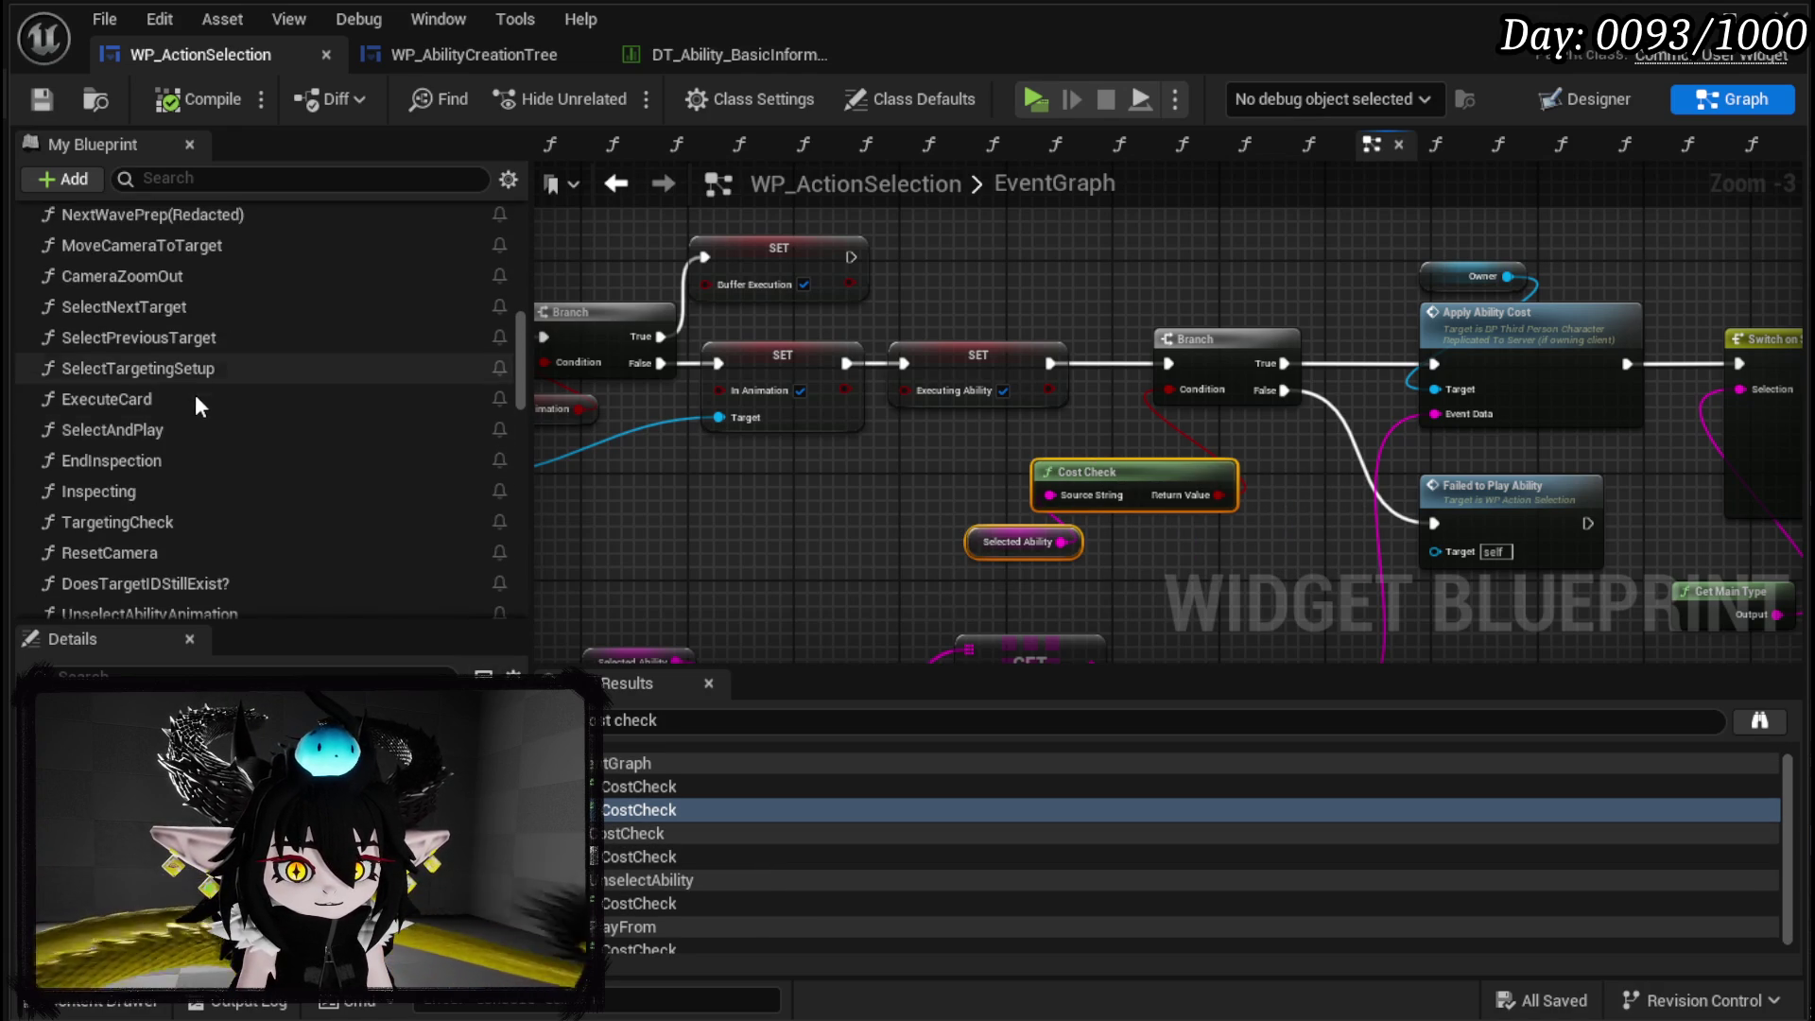
pyautogui.scroll(4, 195, 416)
pyautogui.scroll(13, 170, 529)
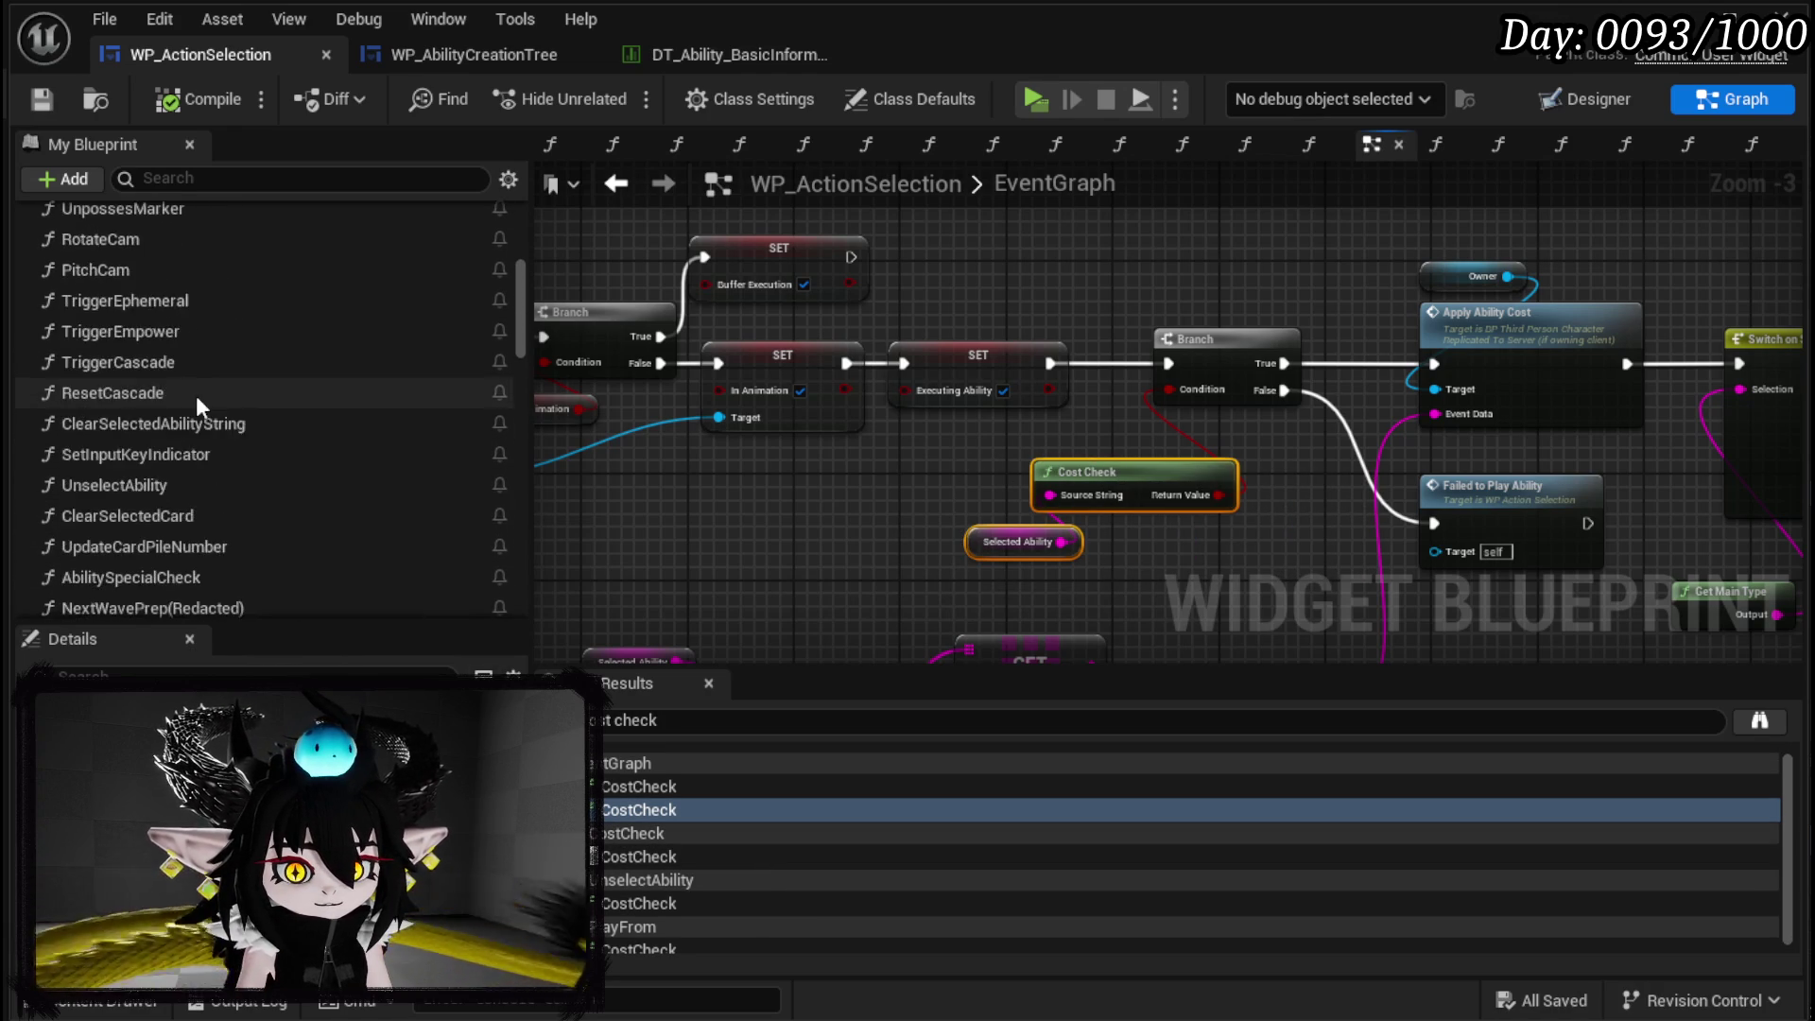
pyautogui.scroll(10, 142, 331)
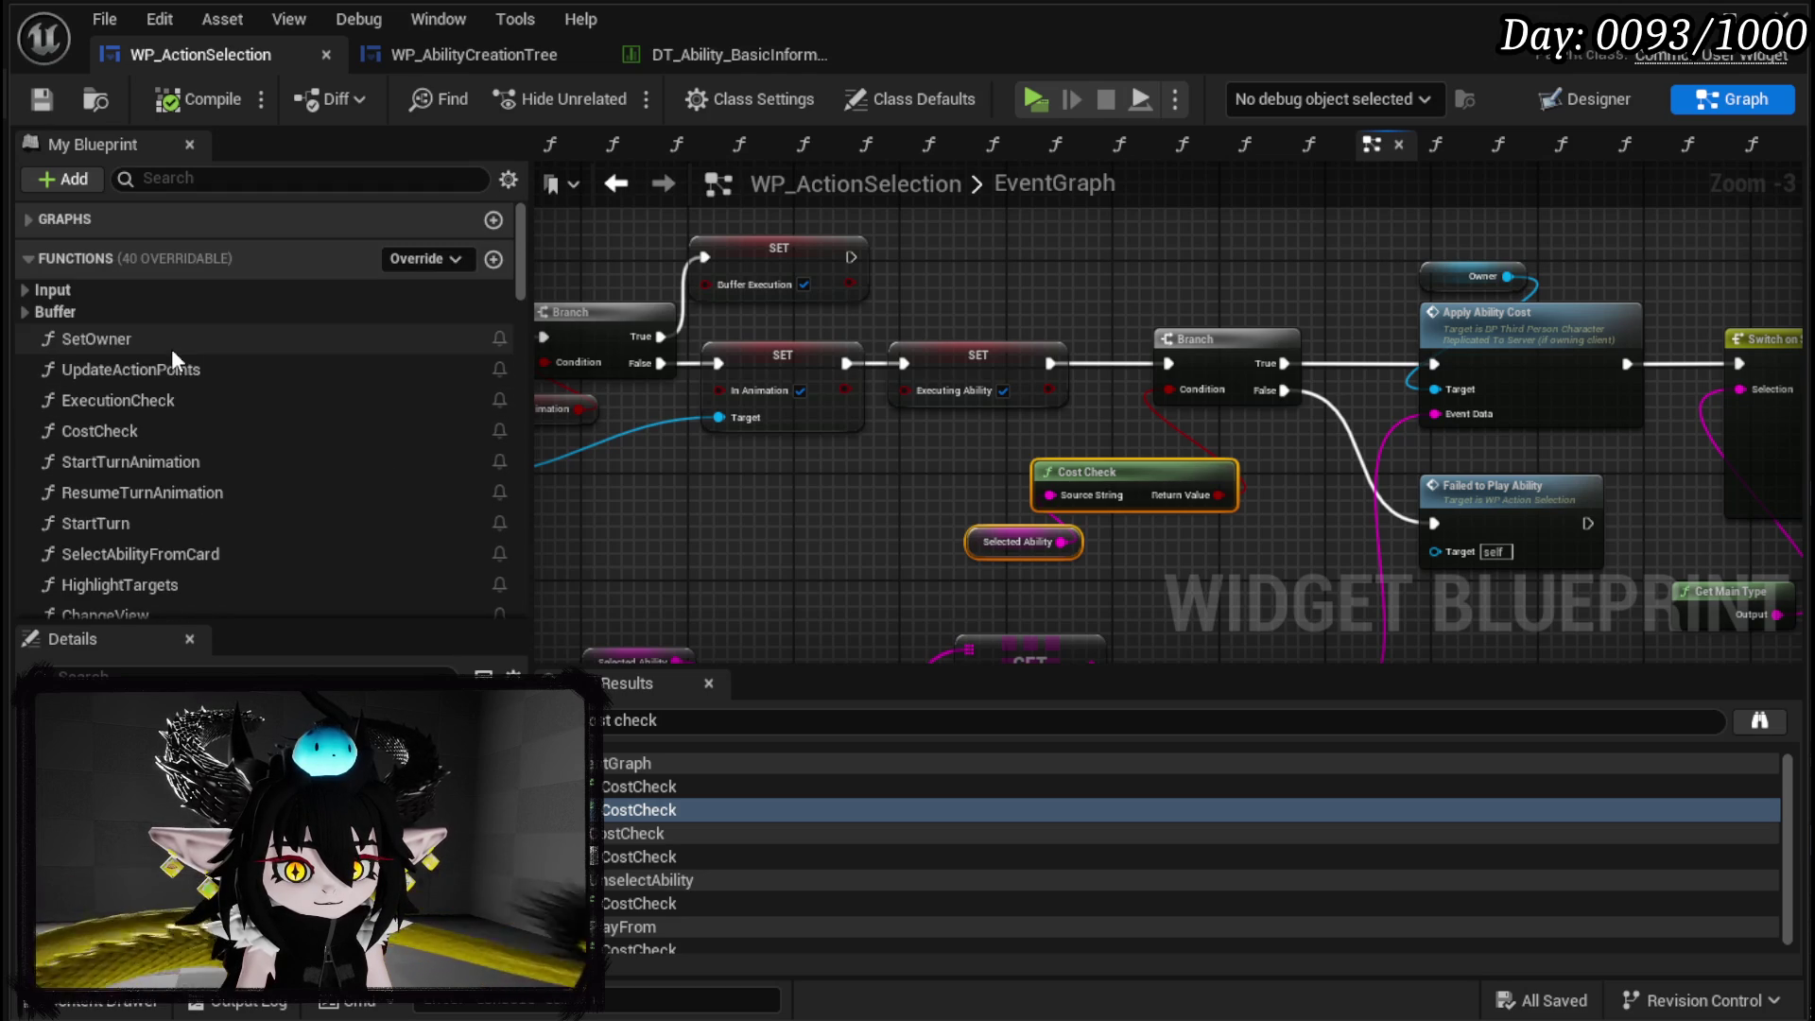
pyautogui.scroll(-1, 191, 455)
# Open the SelectAbilityFromCard function graph and pan across its OR, Branch and FIND nodes.
pyautogui.click(207, 482)
pyautogui.doubleClick(207, 484)
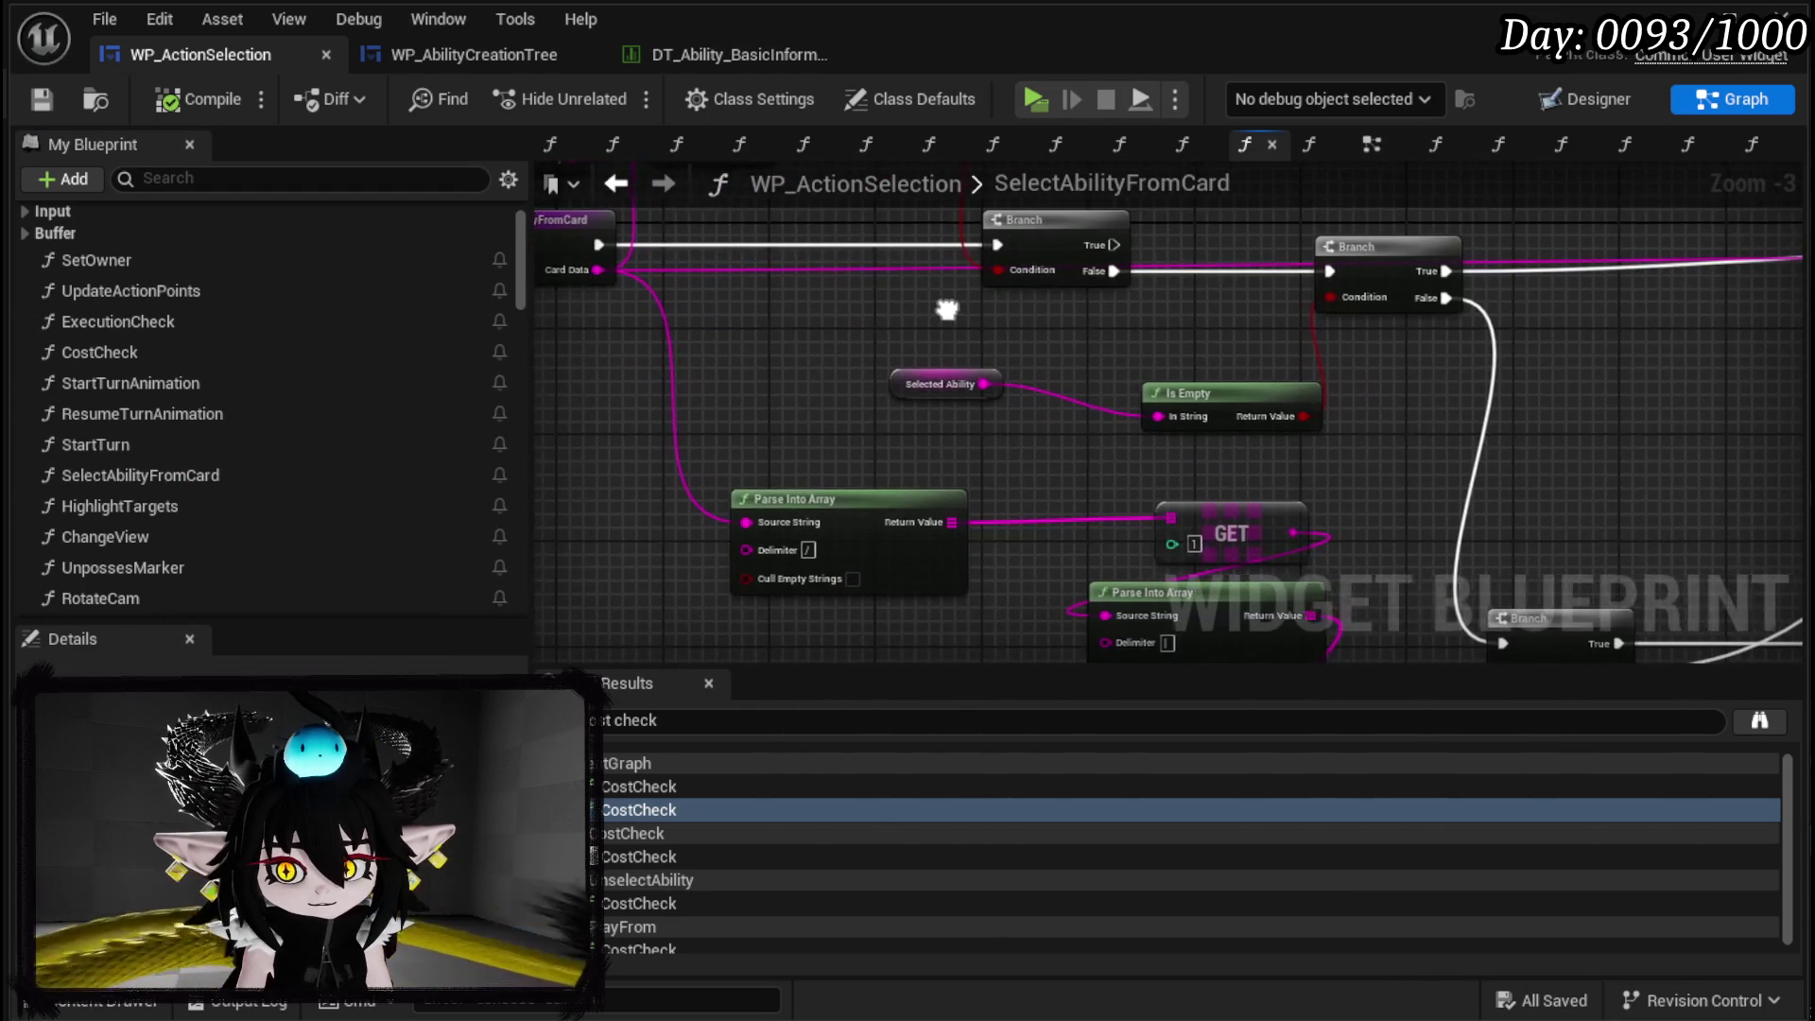
pyautogui.moveTo(1188, 376)
pyautogui.mouseDown()
pyautogui.moveTo(1166, 374)
pyautogui.moveTo(1117, 277)
pyautogui.moveTo(1084, 551)
pyautogui.moveTo(1219, 575)
pyautogui.moveTo(630, 508)
pyautogui.mouseUp()
pyautogui.moveTo(1145, 523); pyautogui.dragTo(650, 472)
pyautogui.moveTo(1336, 437); pyautogui.dragTo(759, 437)
pyautogui.moveTo(1175, 429)
pyautogui.mouseDown()
pyautogui.moveTo(615, 426)
pyautogui.moveTo(481, 406)
pyautogui.moveTo(474, 315)
pyautogui.mouseUp()
# Inspect the Set Text, SET and entry nodes, then save the blueprint.
pyautogui.scroll(-3, 1256, 376)
pyautogui.scroll(3, 802, 337)
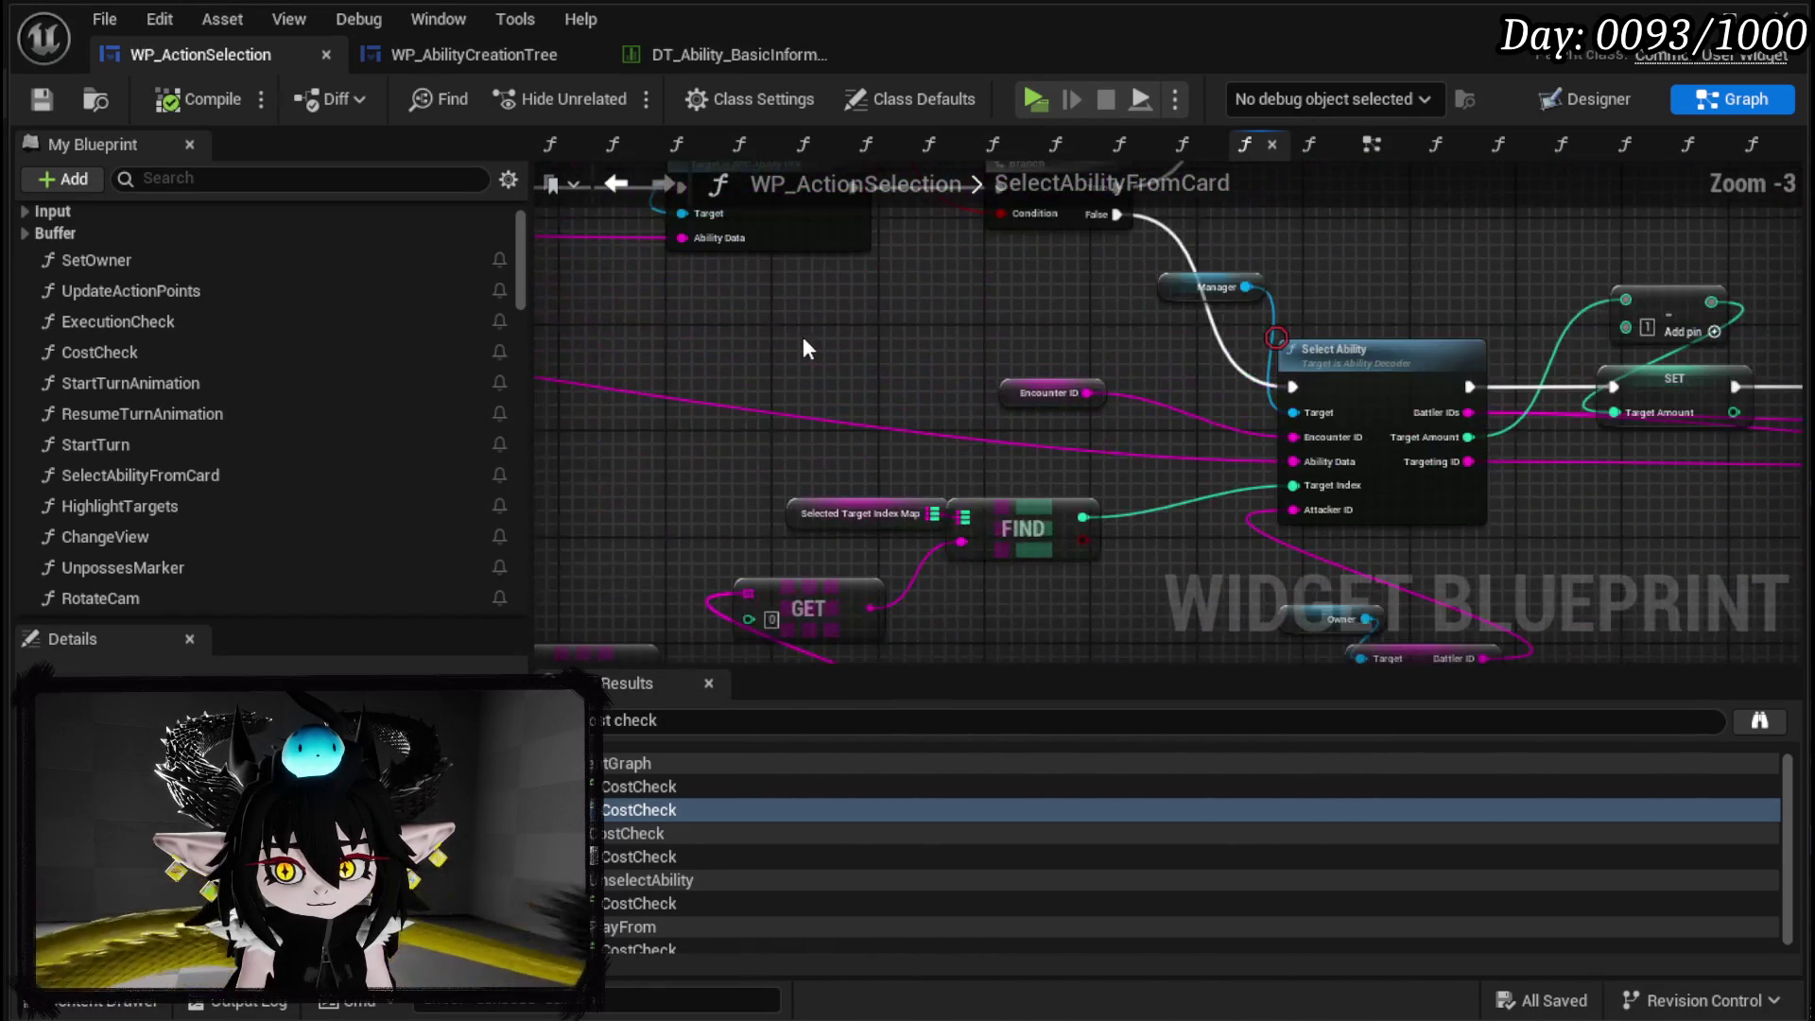
pyautogui.scroll(-1, 796, 583)
pyautogui.moveTo(836, 343)
pyautogui.mouseDown()
pyautogui.moveTo(796, 583)
pyautogui.moveTo(1024, 325)
pyautogui.moveTo(1043, 465)
pyautogui.moveTo(1006, 467)
pyautogui.moveTo(898, 397)
pyautogui.moveTo(774, 359)
pyautogui.moveTo(938, 352)
pyautogui.moveTo(790, 255)
pyautogui.moveTo(1412, 437)
pyautogui.mouseUp()
pyautogui.scroll(-1, 1024, 325)
pyautogui.scroll(3, 1410, 429)
pyautogui.moveTo(1014, 433); pyautogui.dragTo(1195, 480)
pyautogui.scroll(-3, 1195, 479)
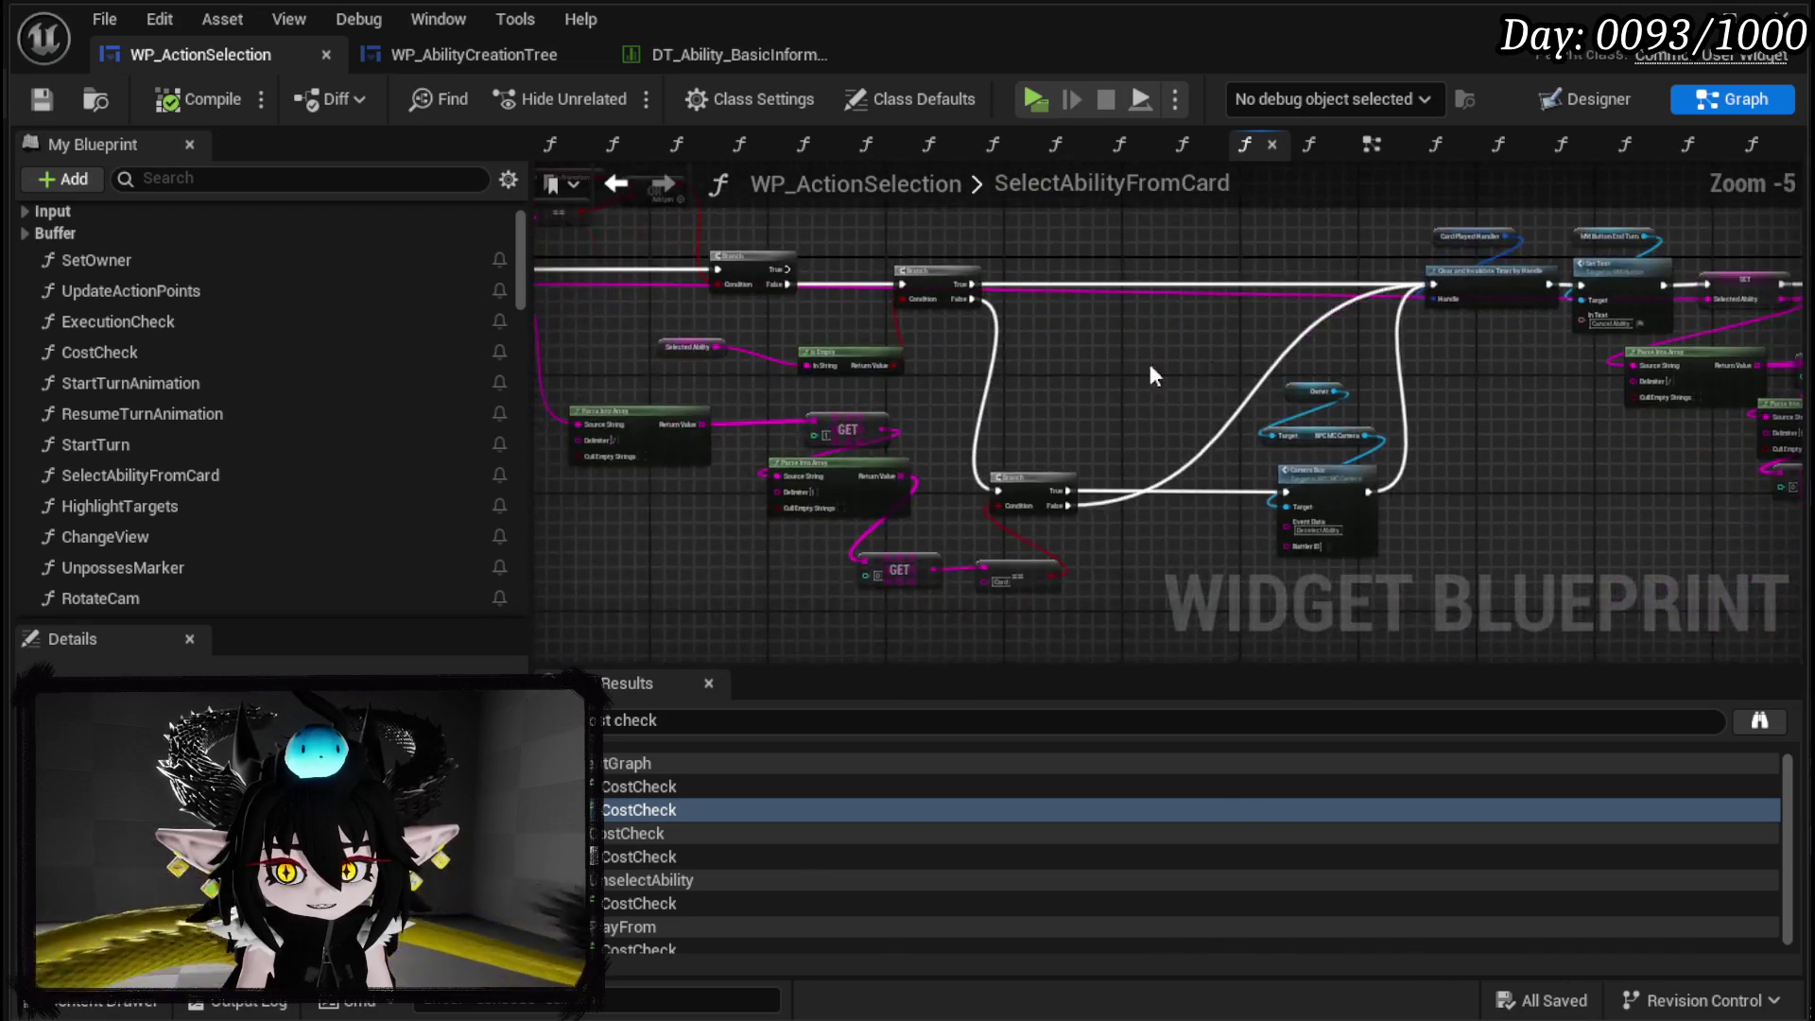
pyautogui.scroll(2, 1146, 502)
pyautogui.moveTo(1240, 522)
pyautogui.mouseDown()
pyautogui.moveTo(1103, 416)
pyautogui.moveTo(904, 441)
pyautogui.mouseUp()
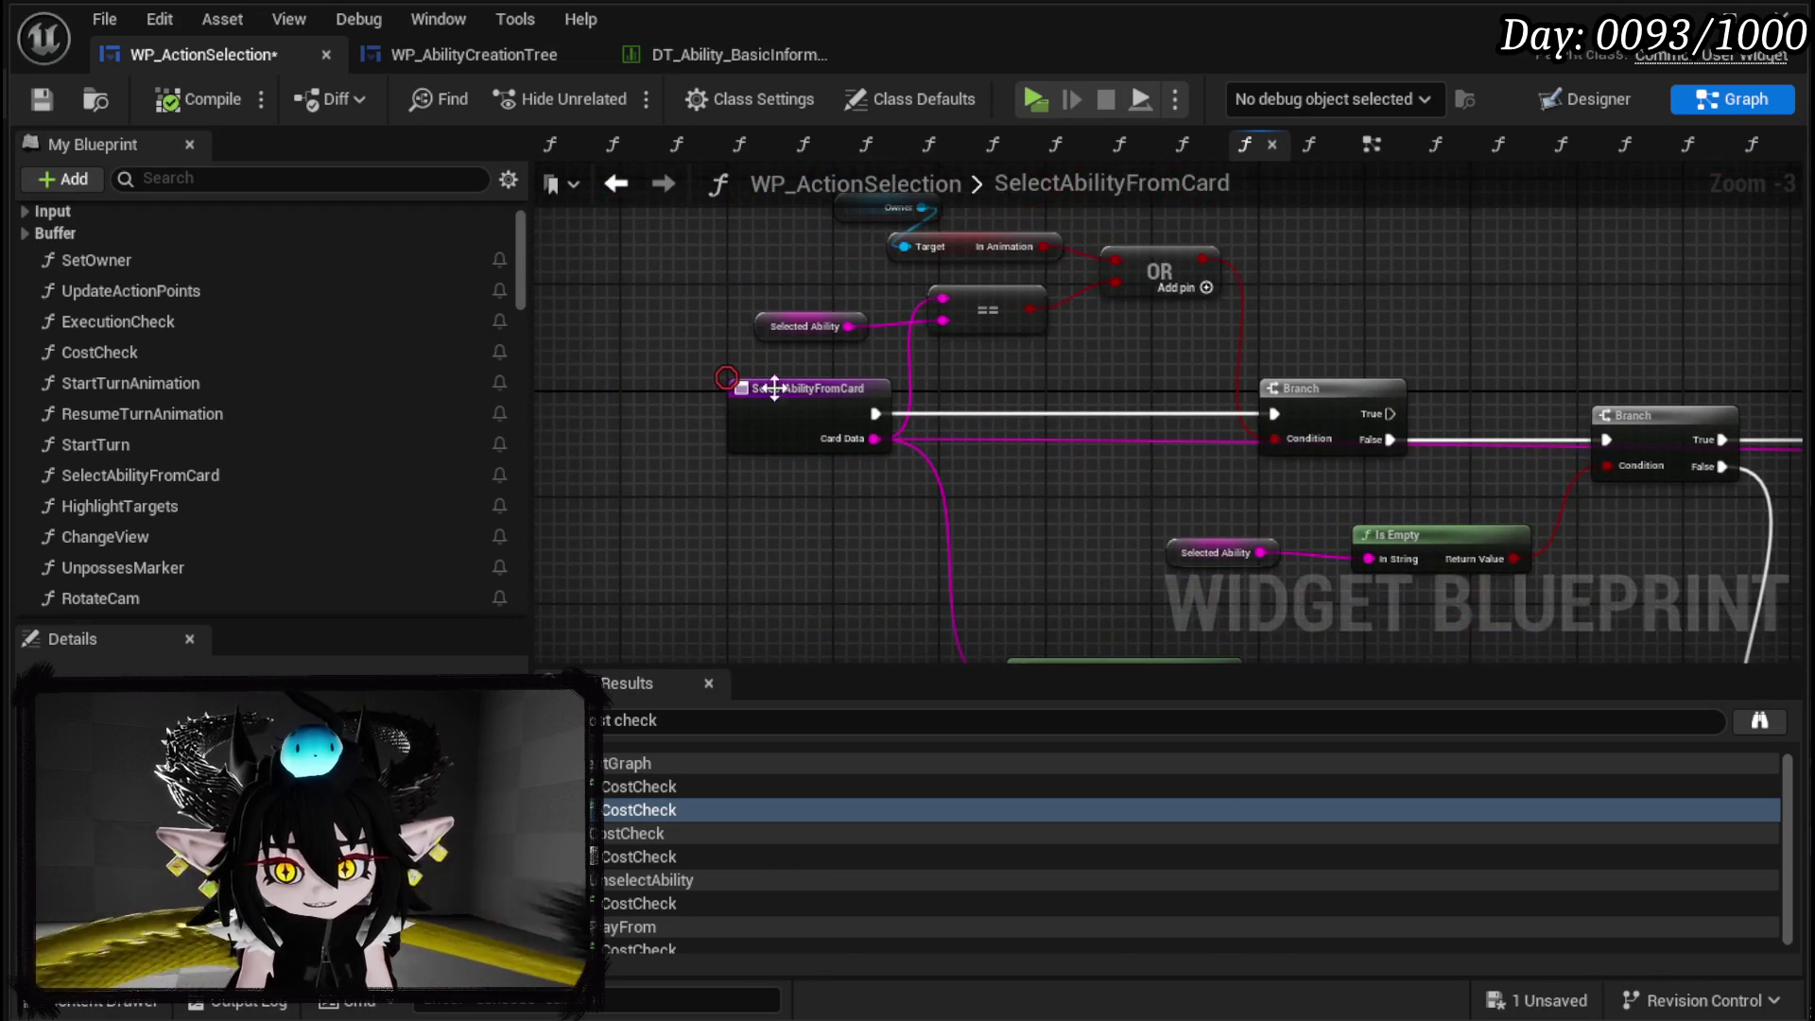
pyautogui.click(44, 100)
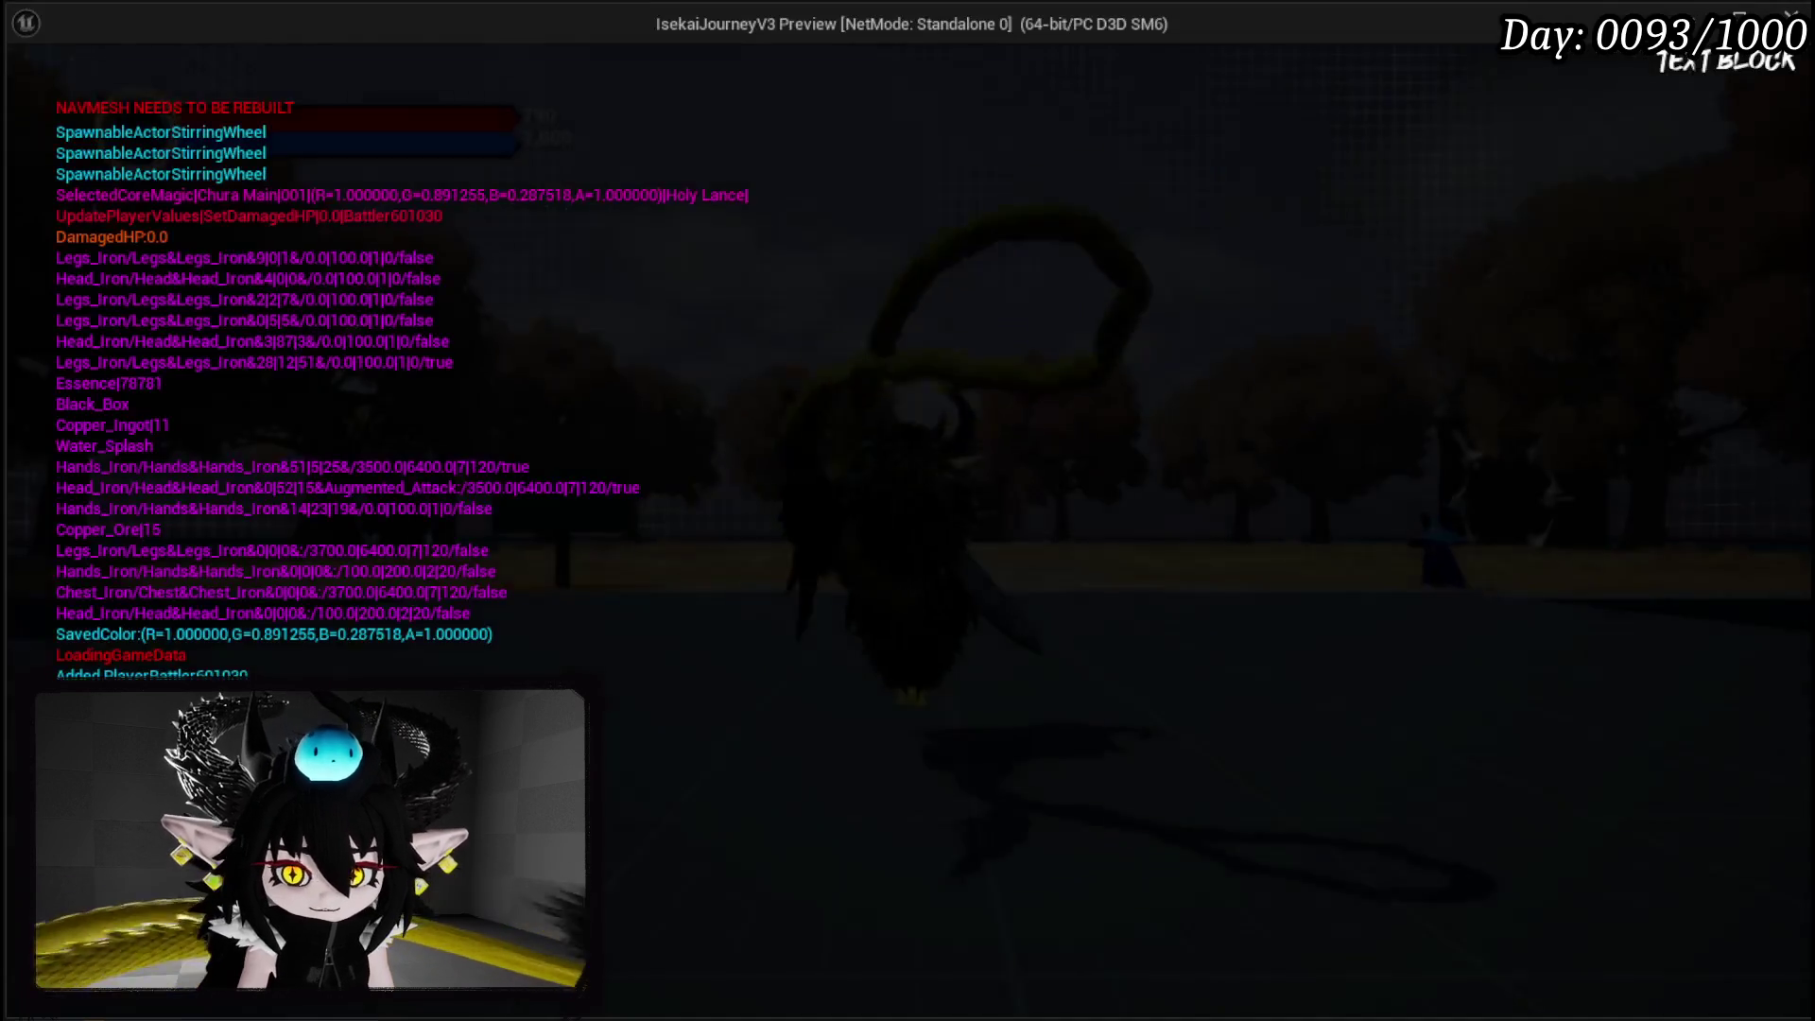
# Delete the TEST and TEST_0 cards from the Chura Main deck.
pyautogui.press('Tab')
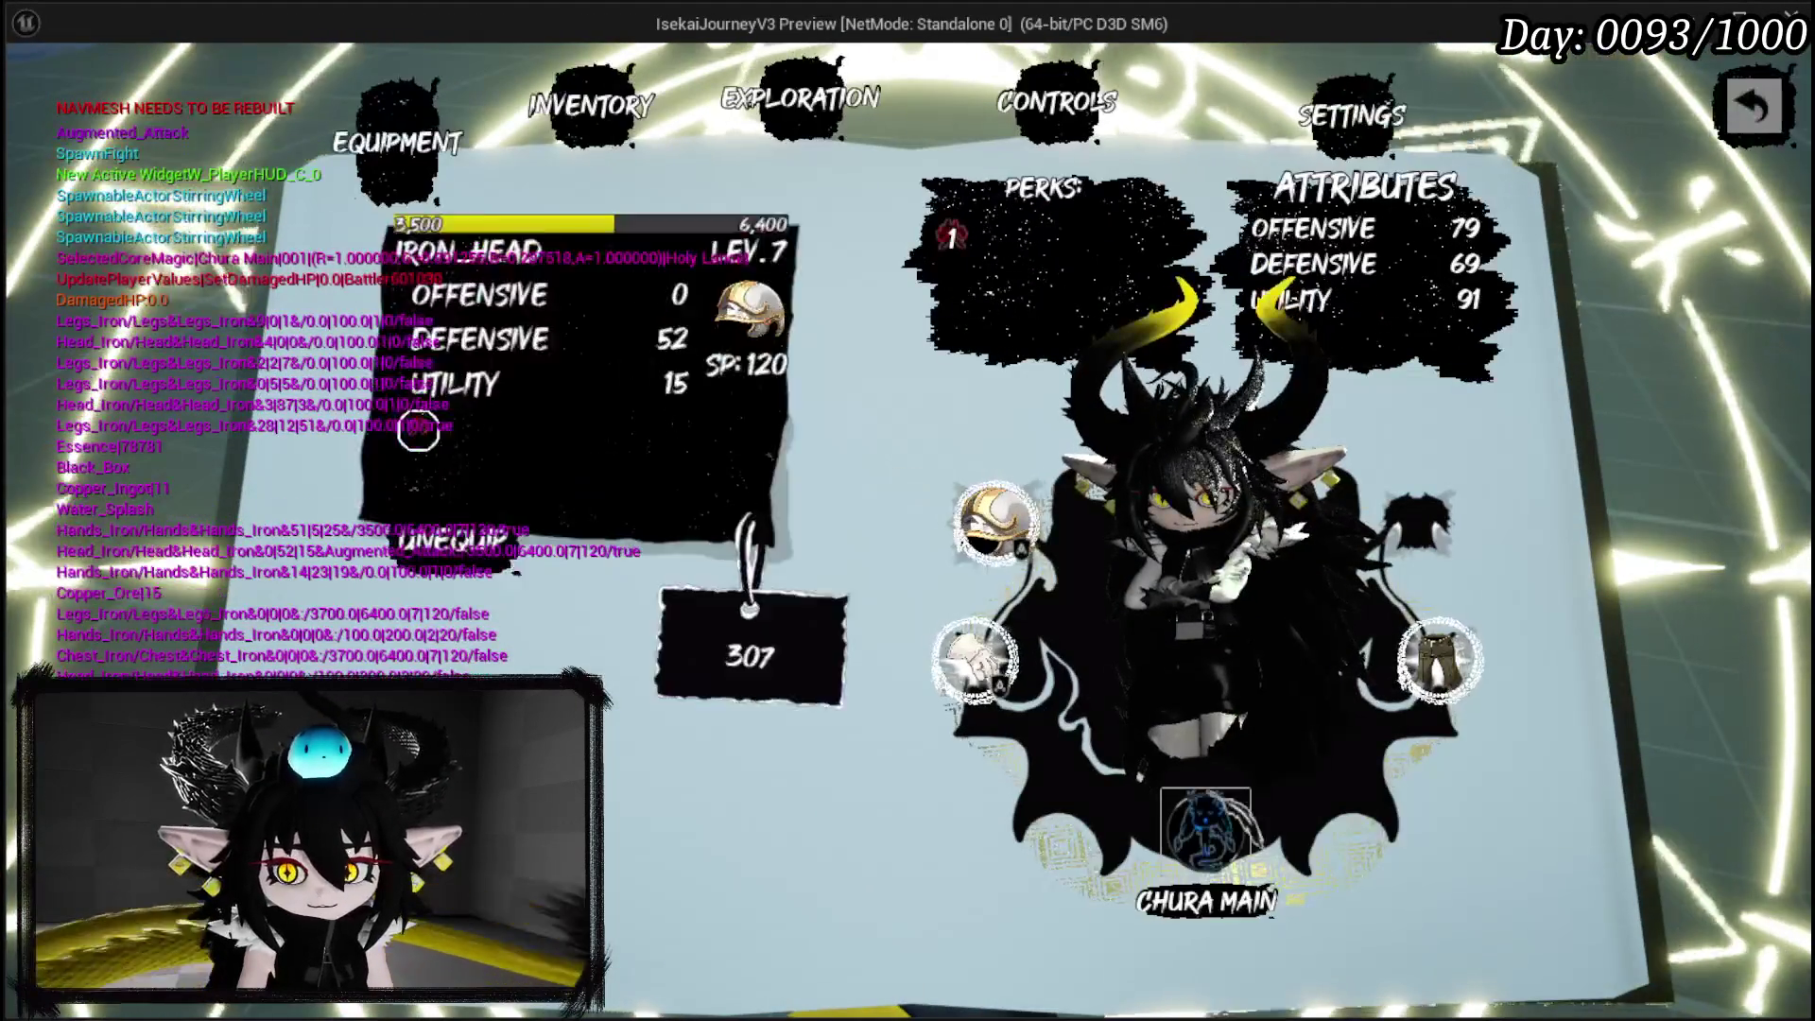
pyautogui.click(1205, 832)
pyautogui.click(495, 507)
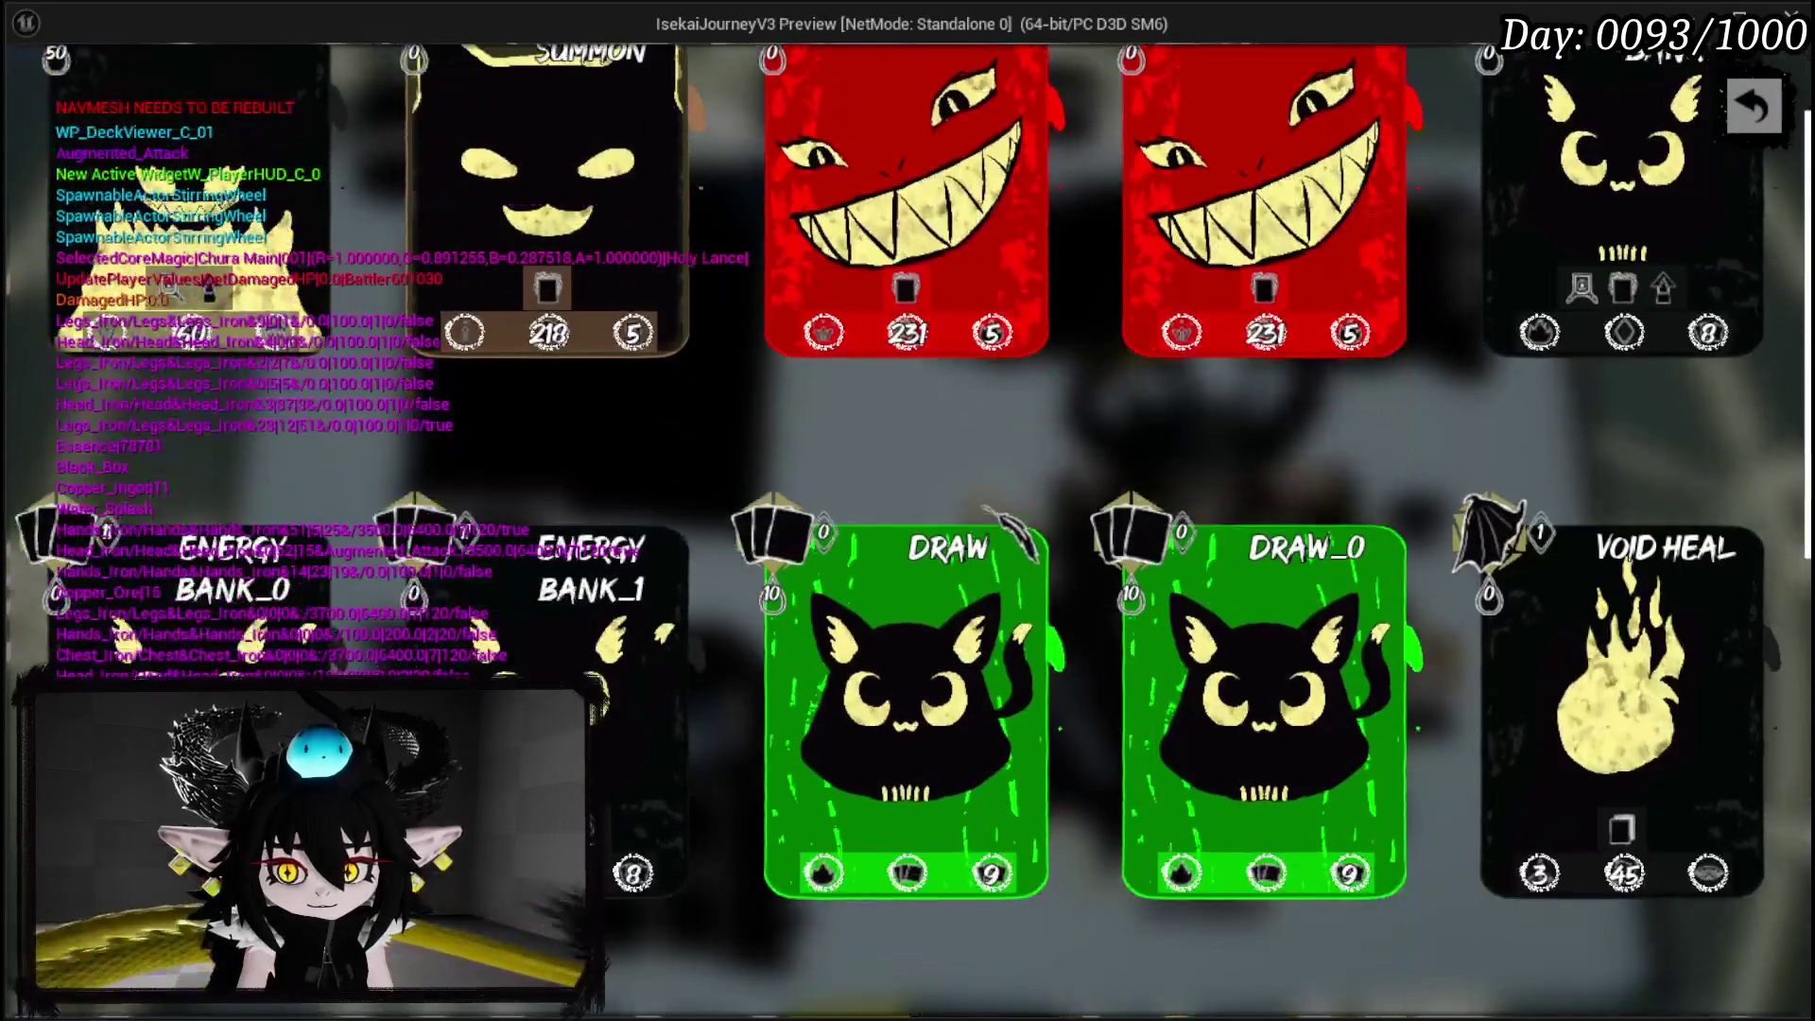
pyautogui.scroll(-5, 985, 507)
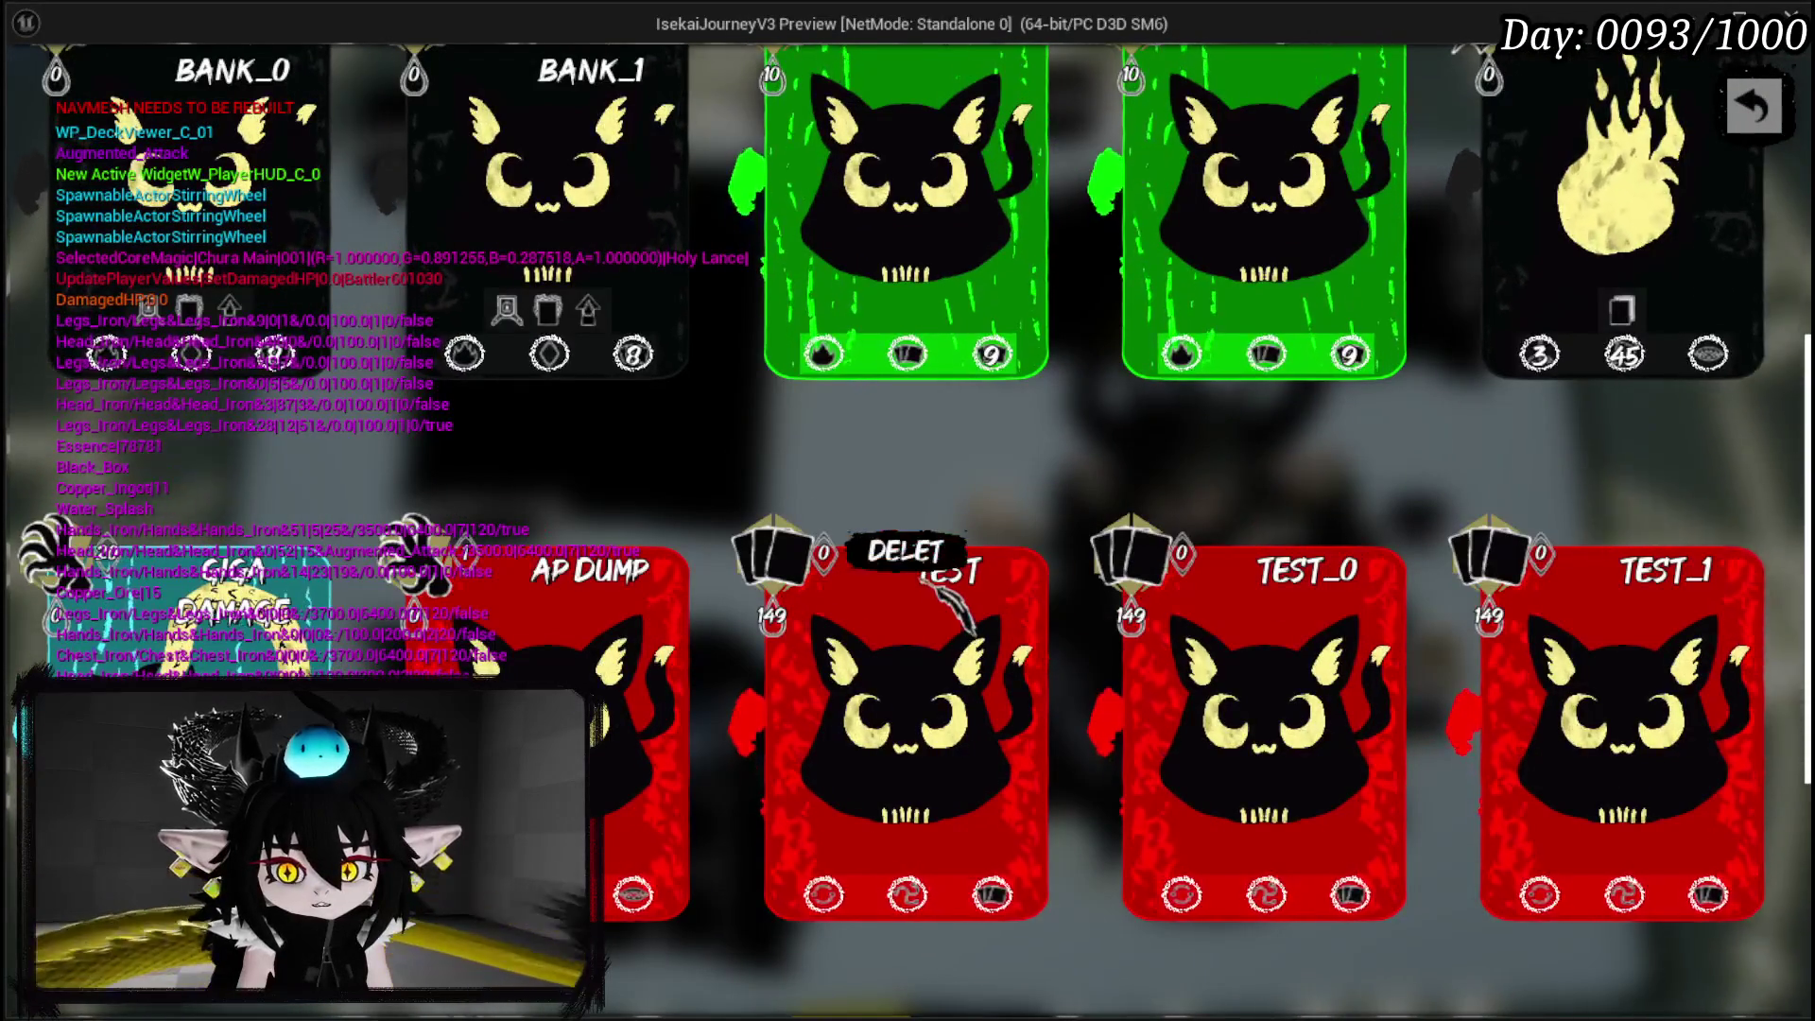
pyautogui.click(926, 582)
pyautogui.click(928, 581)
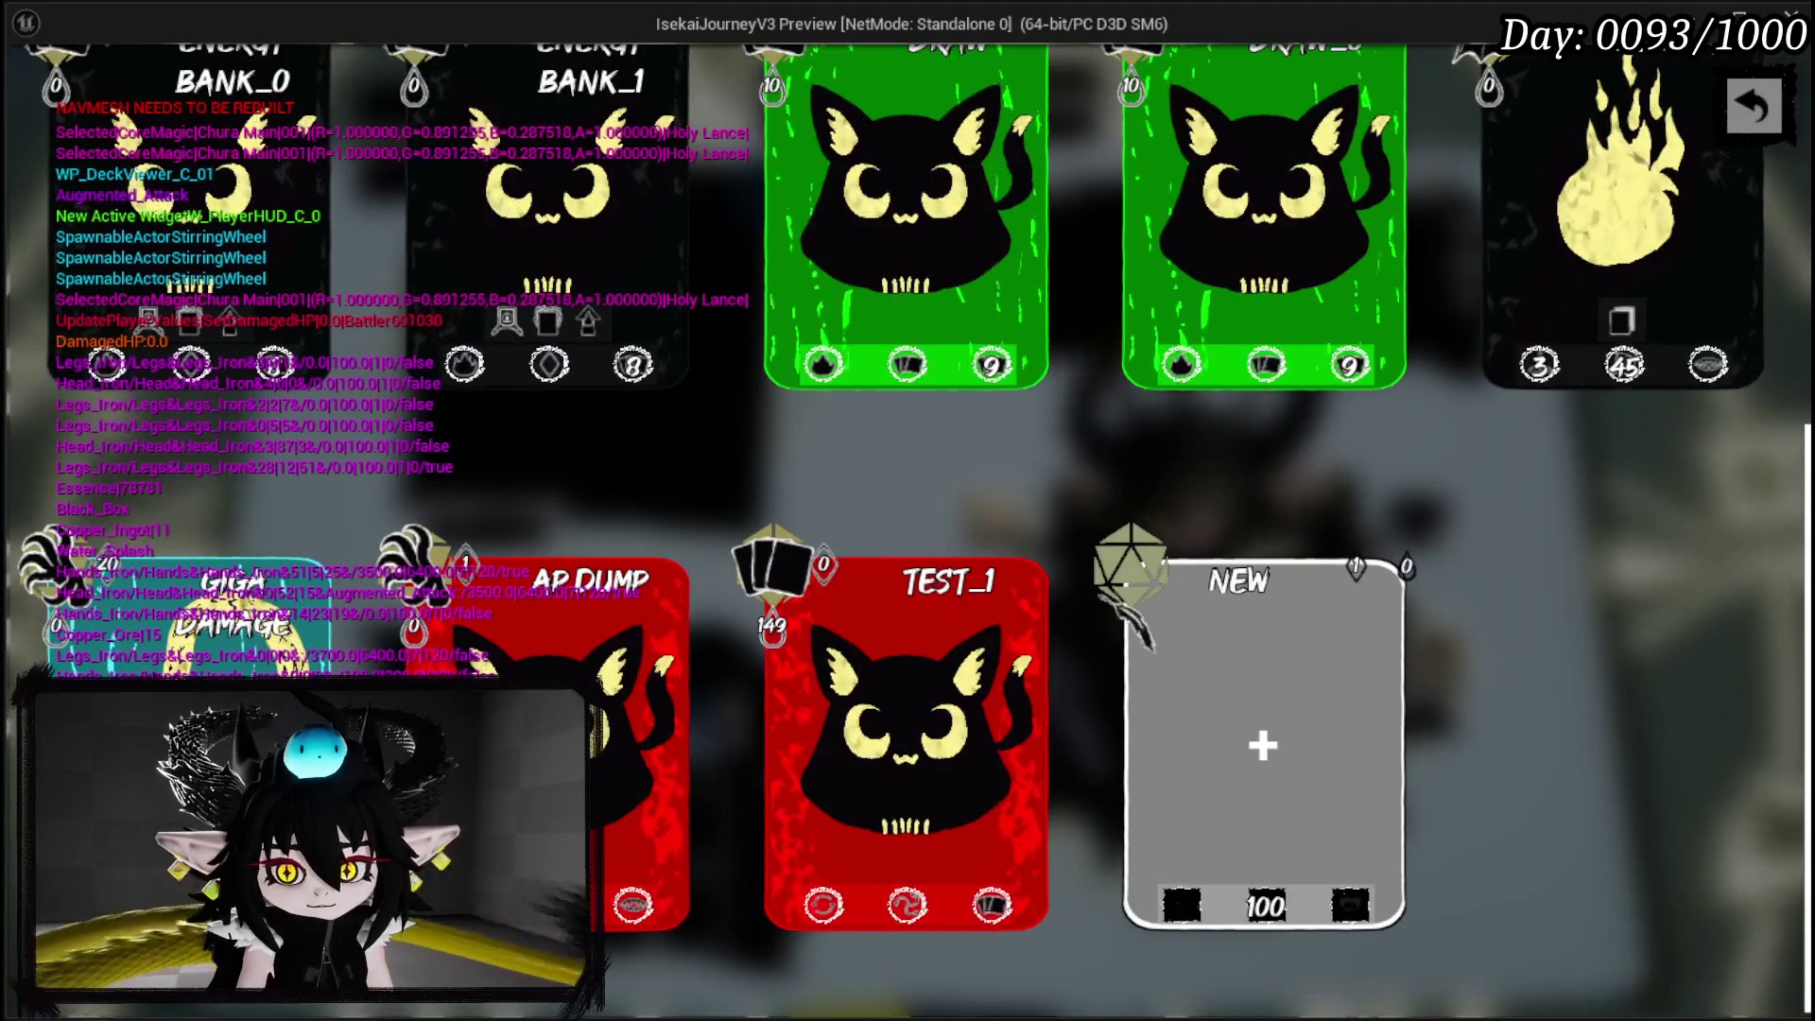
# Start a new OFFENSIVE ability card and expand its sub type and targeting options.
pyautogui.click(1324, 650)
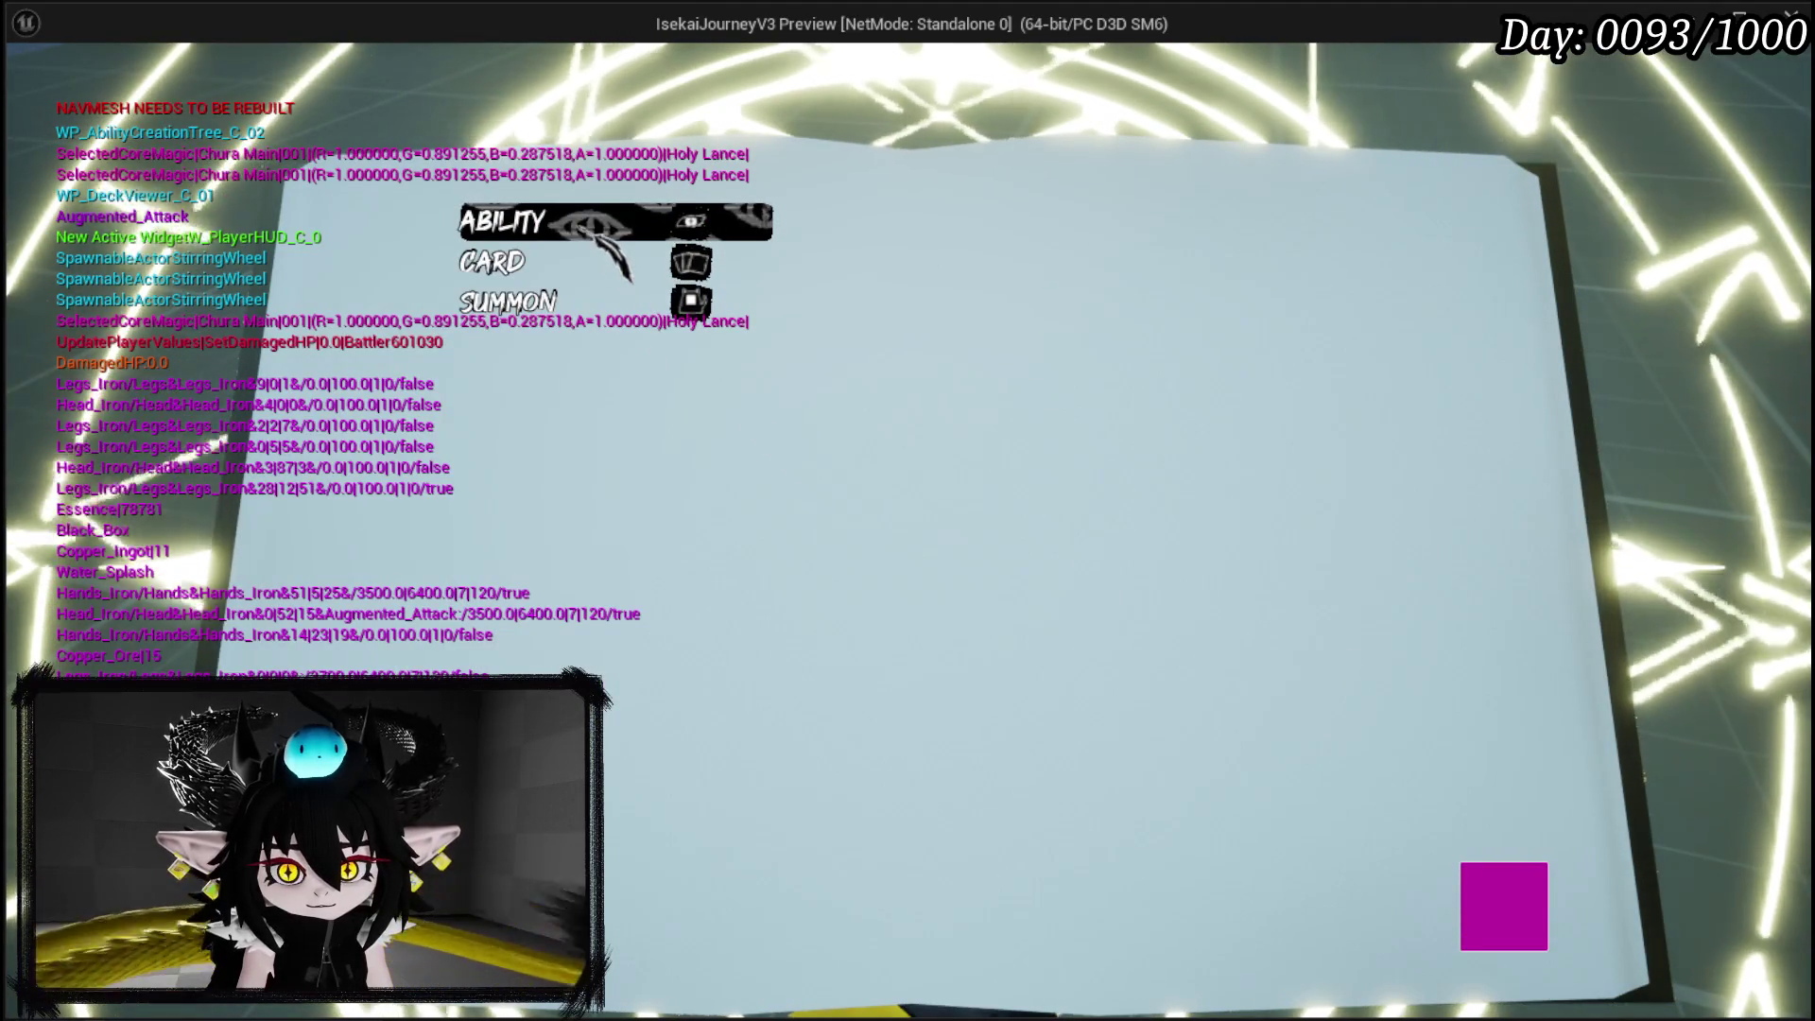
pyautogui.click(654, 262)
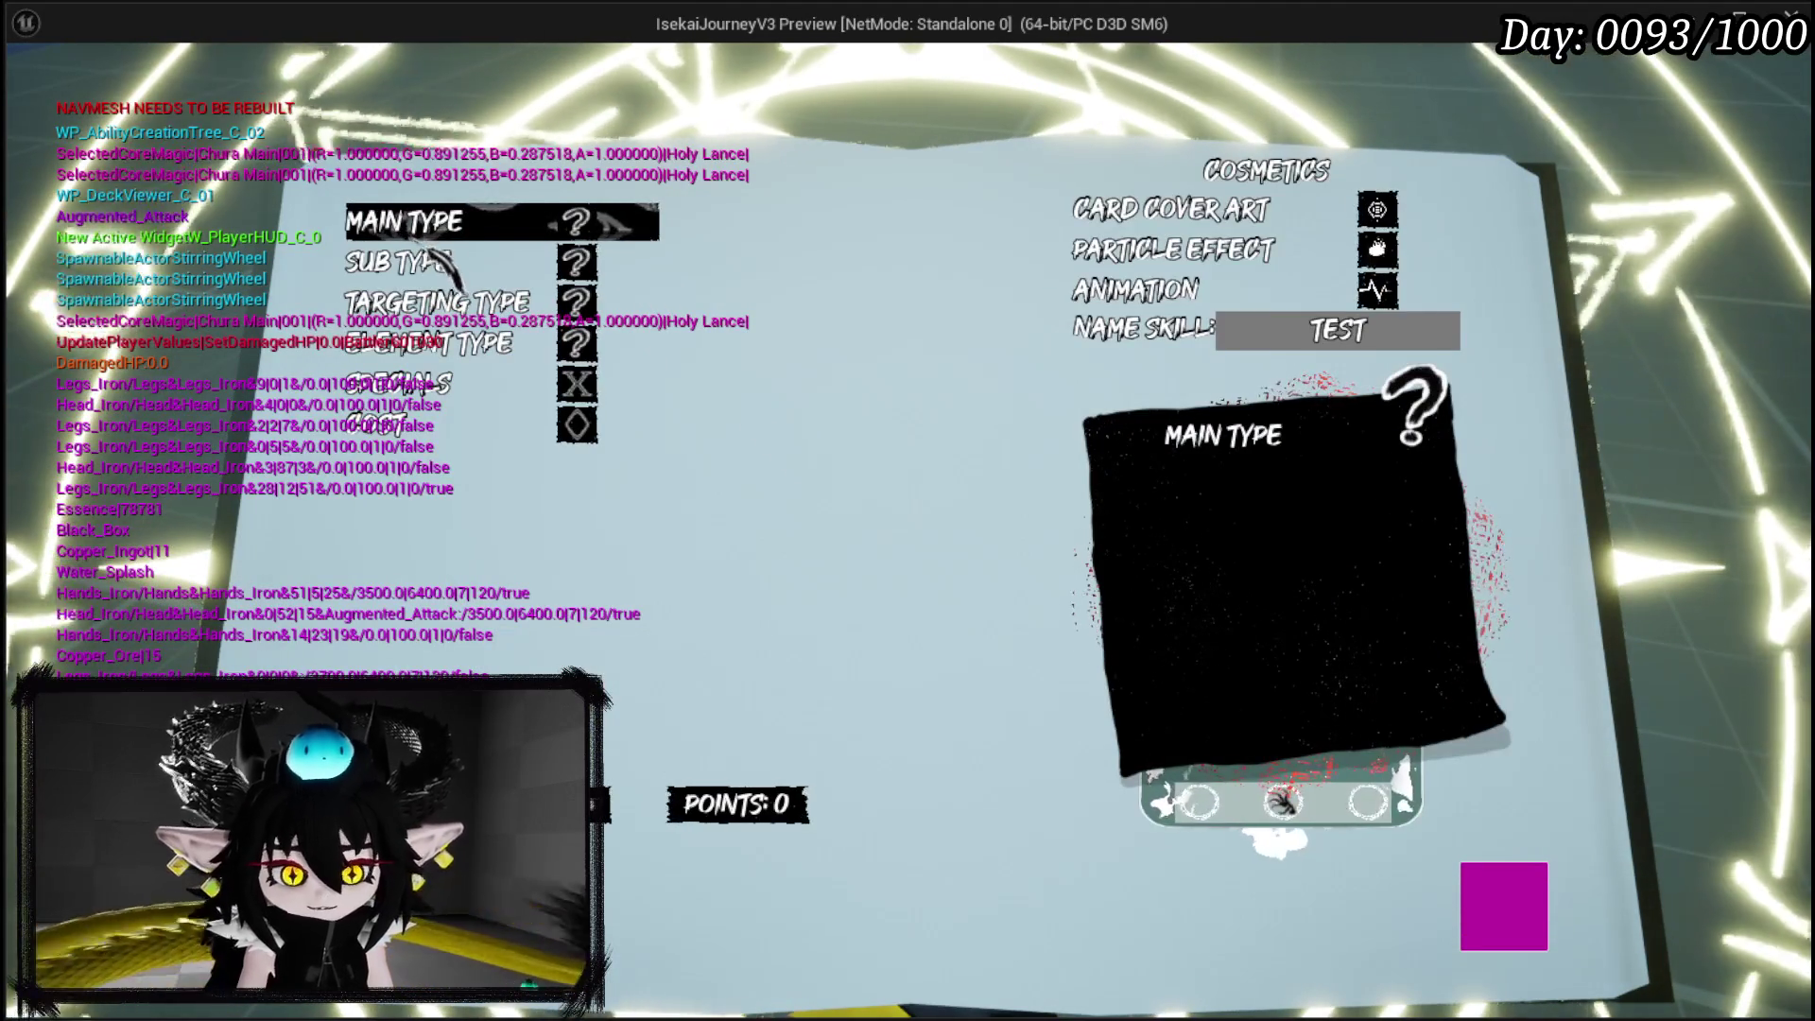
pyautogui.click(468, 232)
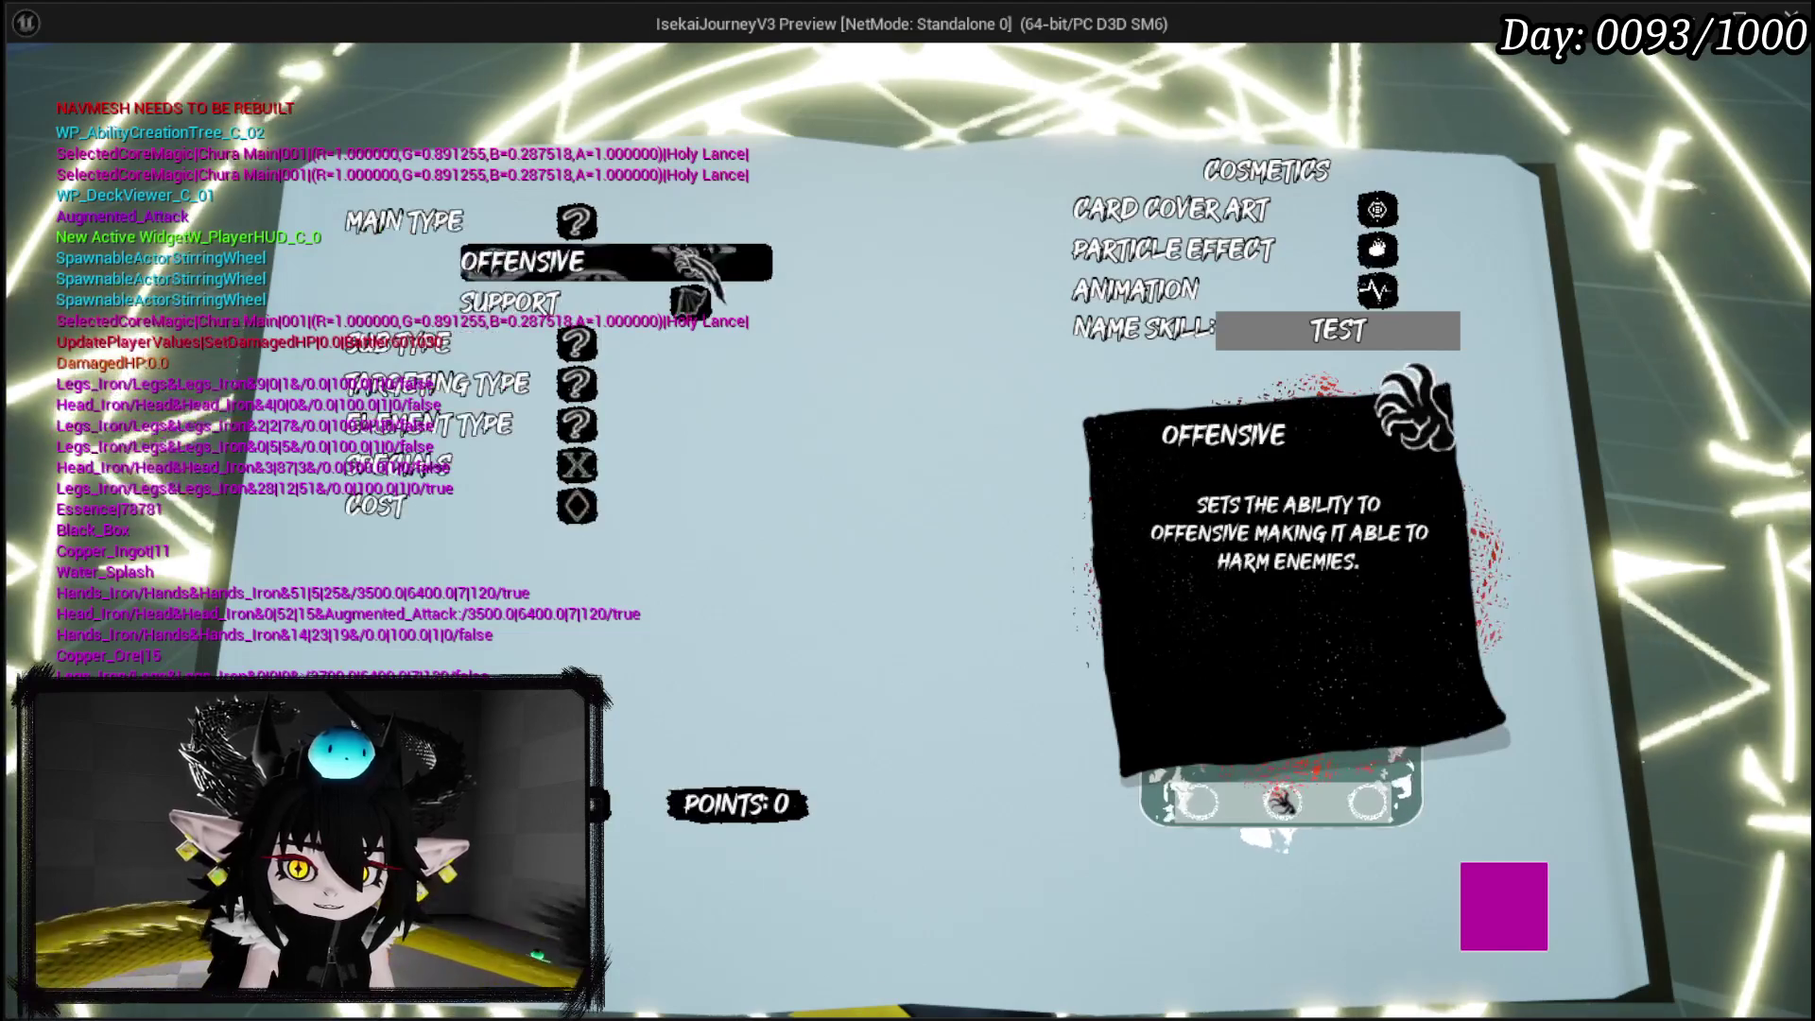
pyautogui.click(576, 272)
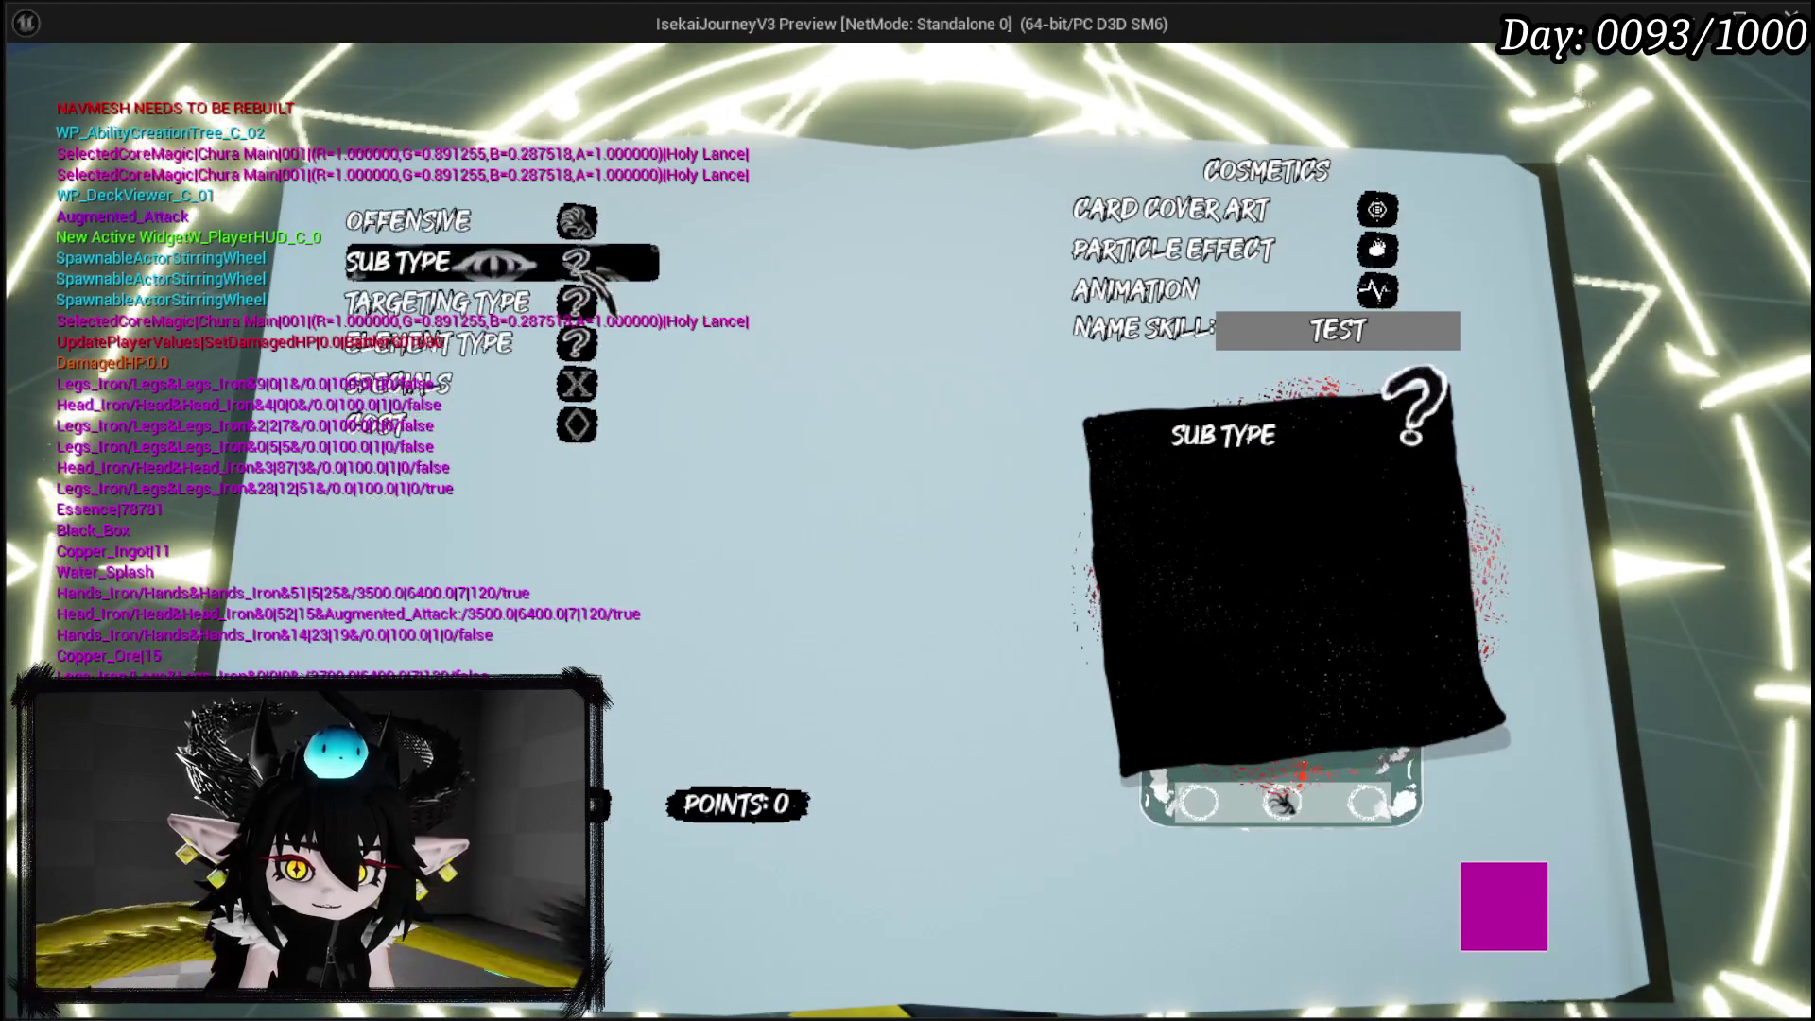
pyautogui.click(477, 281)
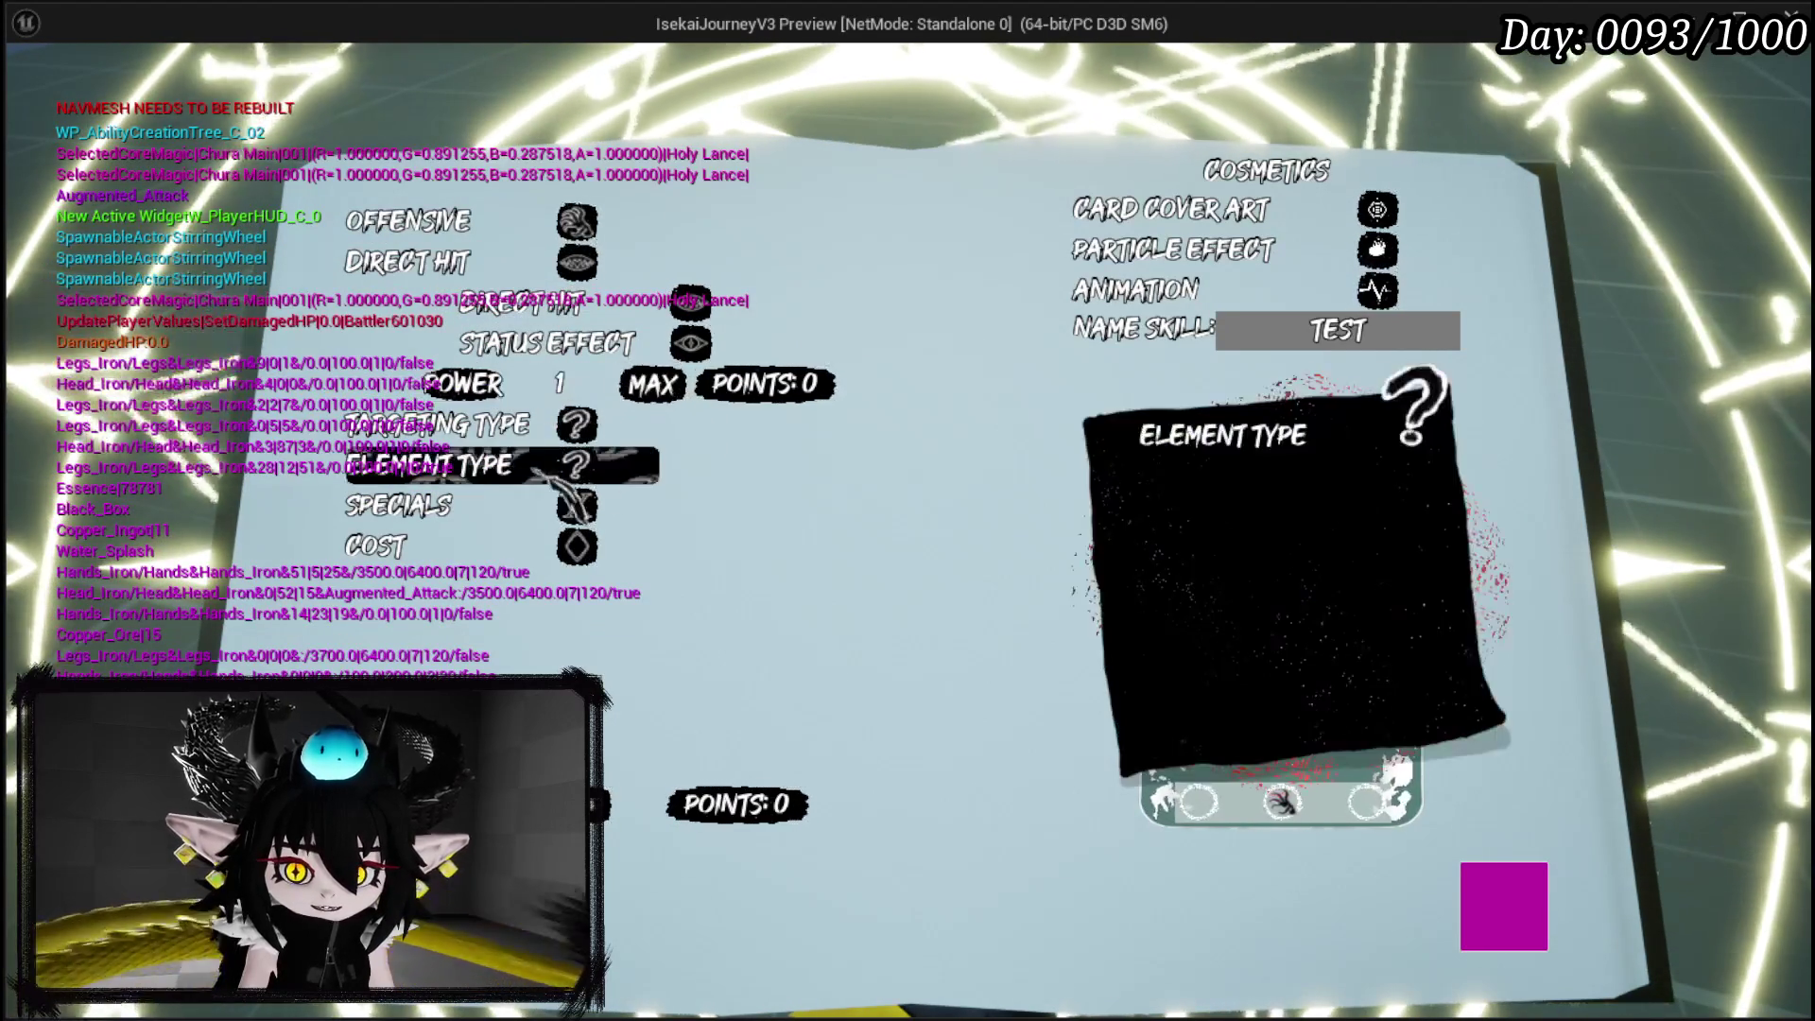
pyautogui.click(478, 439)
# Remove the Switch on String breakpoint and resume the paused play session.
pyautogui.press('Escape')
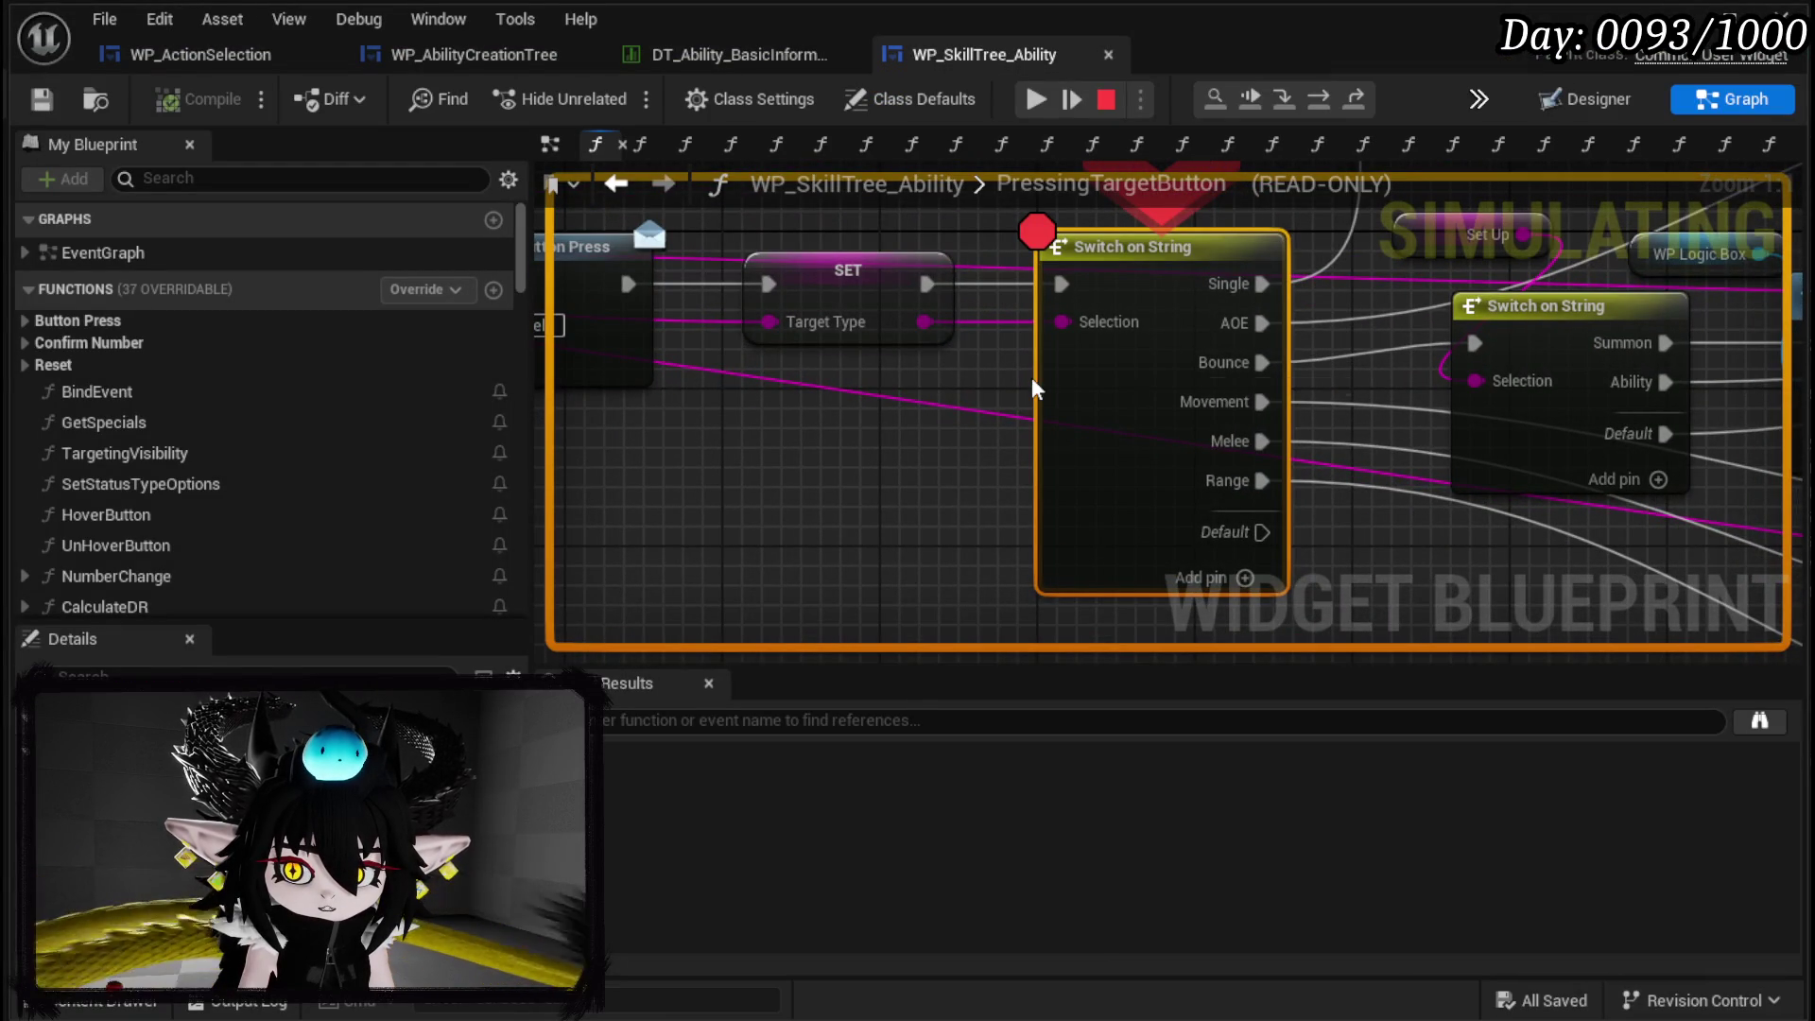
pyautogui.rightClick(1094, 370)
pyautogui.click(1187, 487)
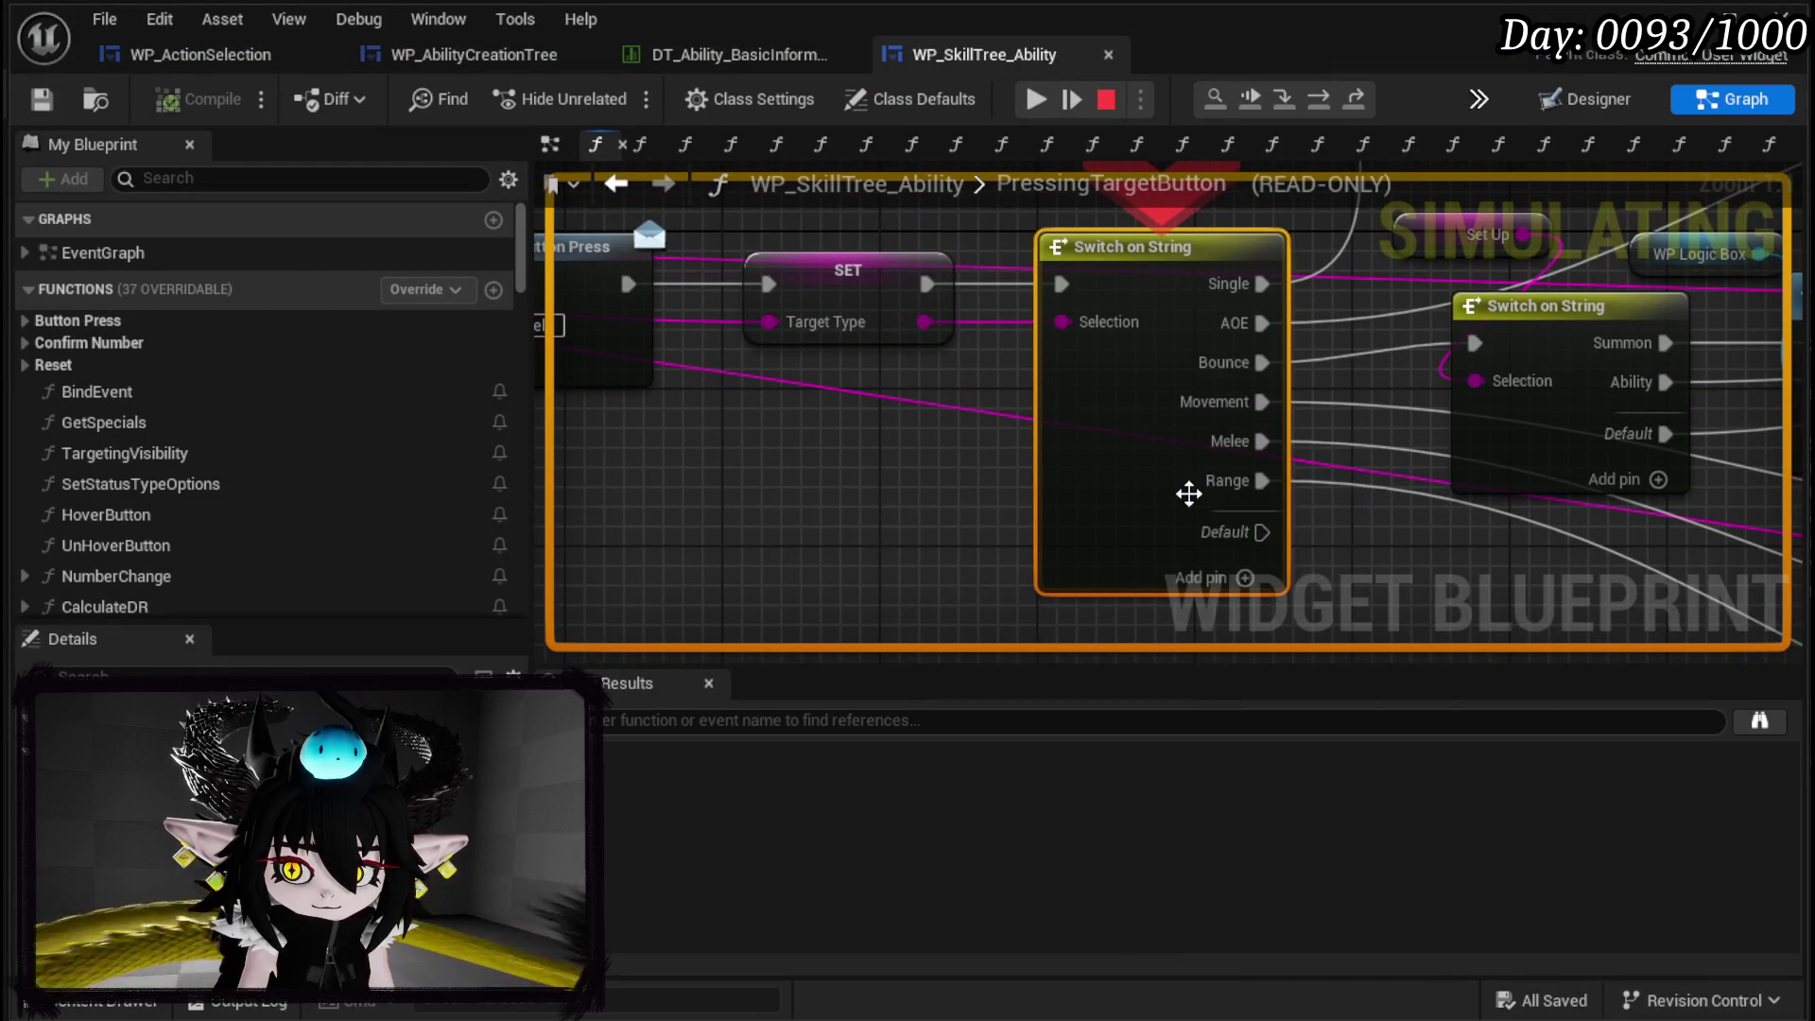
pyautogui.click(1036, 98)
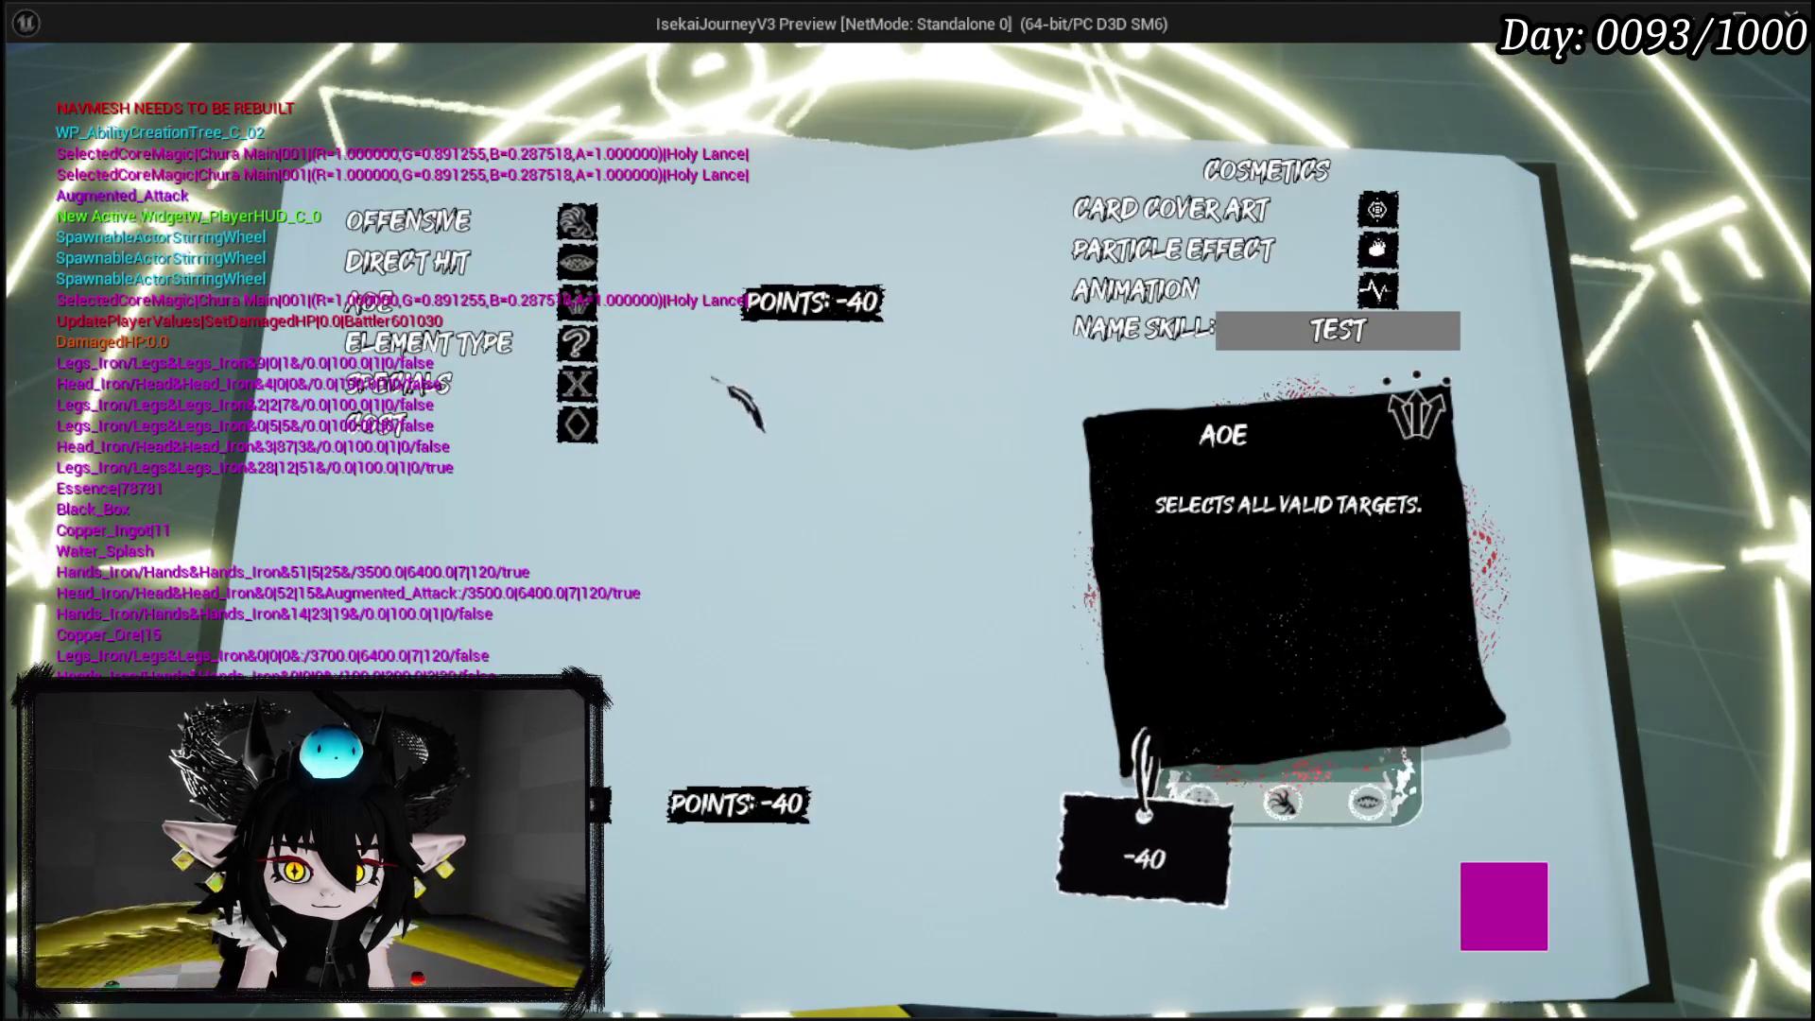
# Give the new ability Void element and the Blood Sacrifice special, then max its power.
pyautogui.click(454, 345)
pyautogui.click(530, 373)
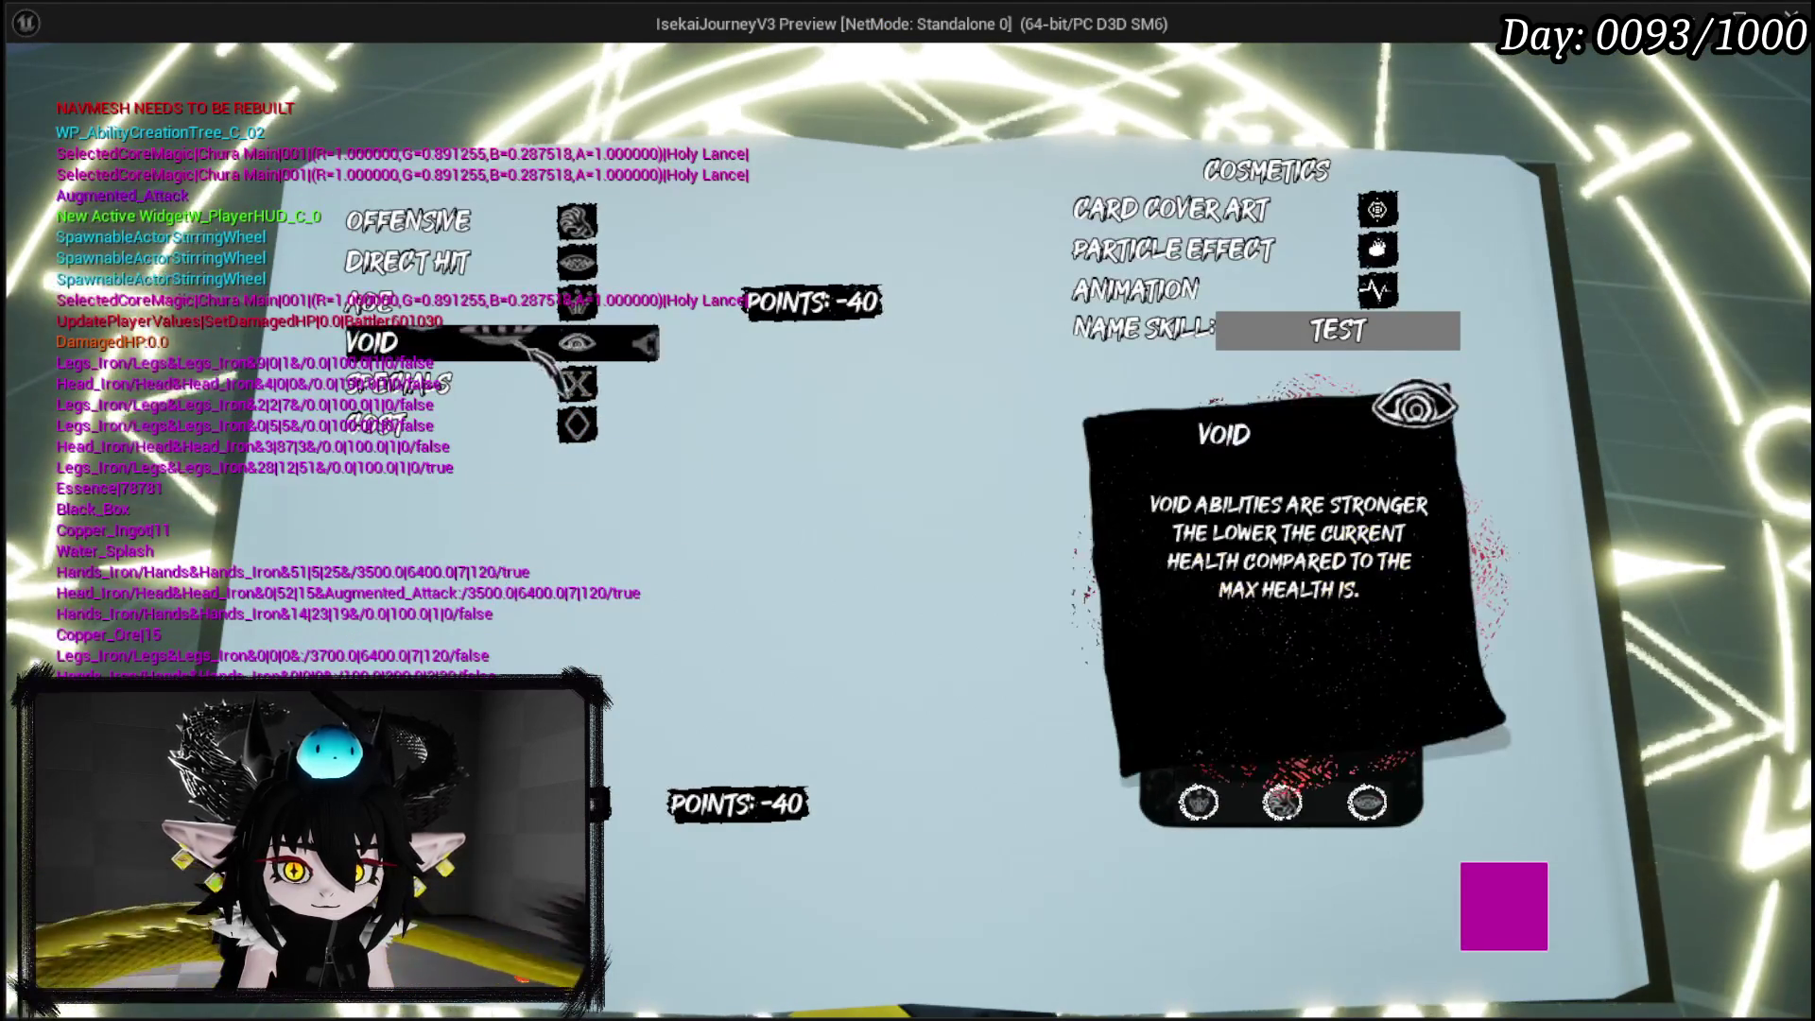
pyautogui.click(577, 383)
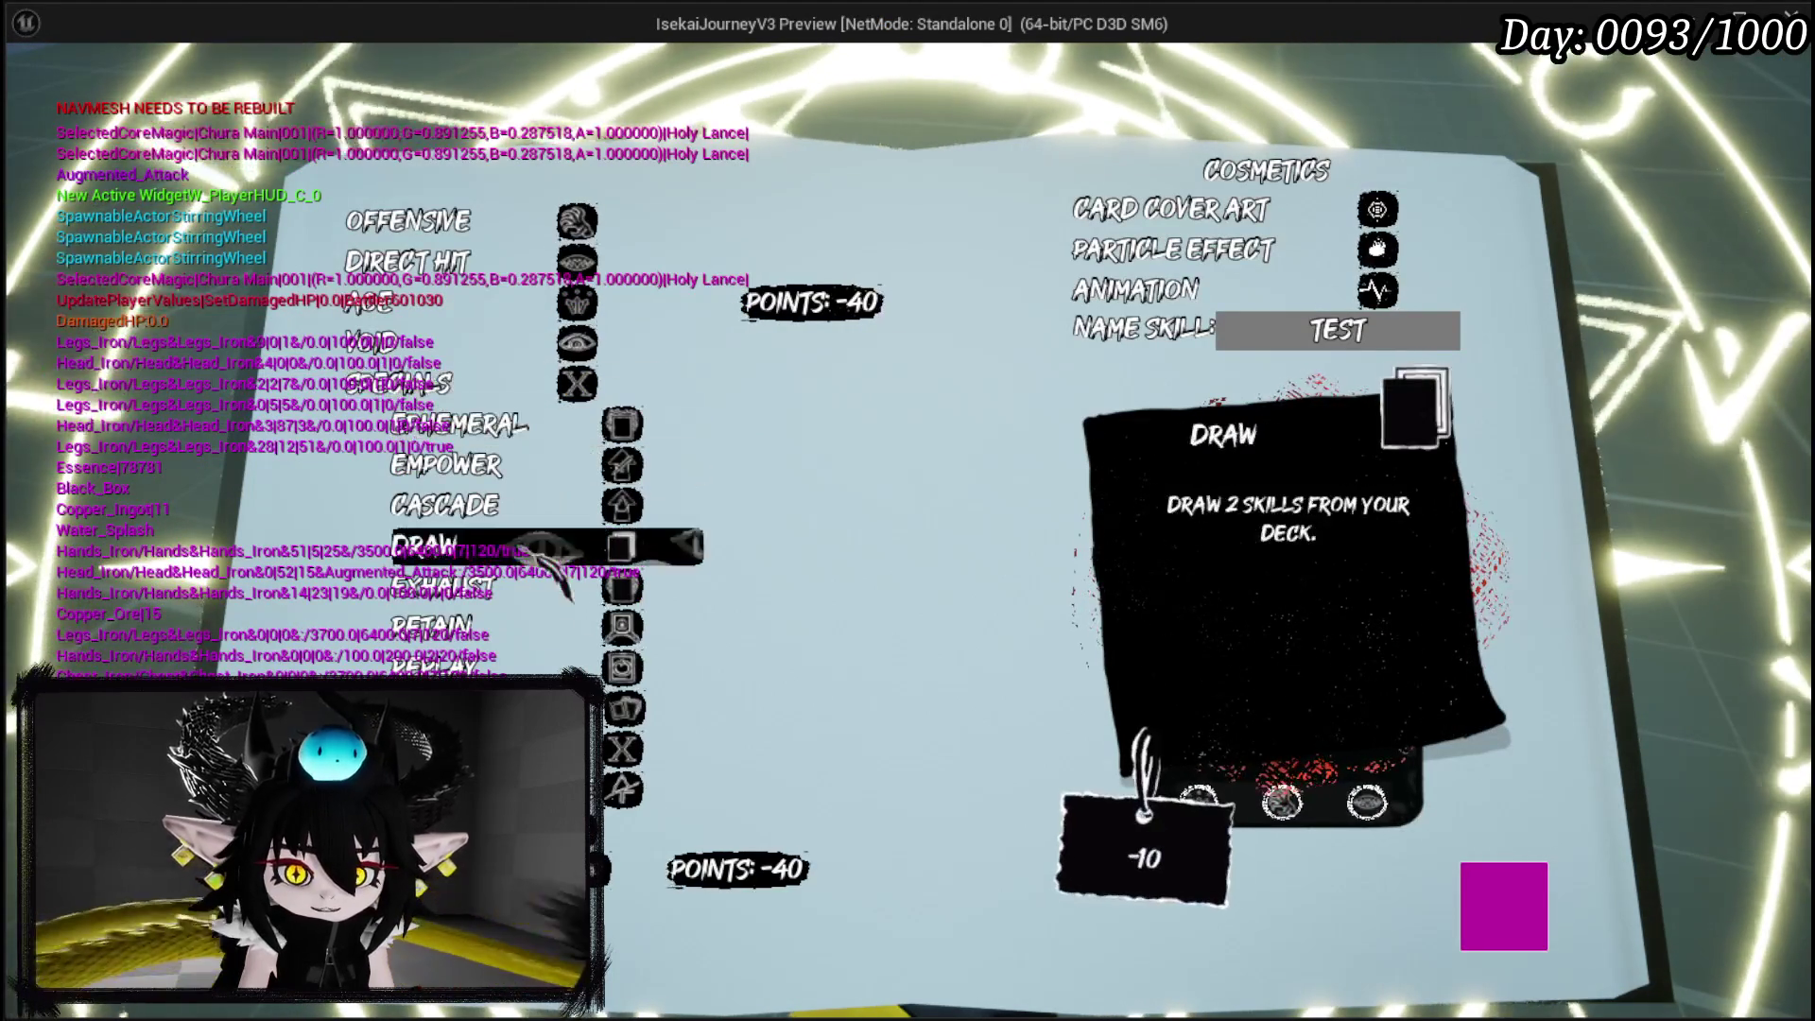
pyautogui.click(622, 790)
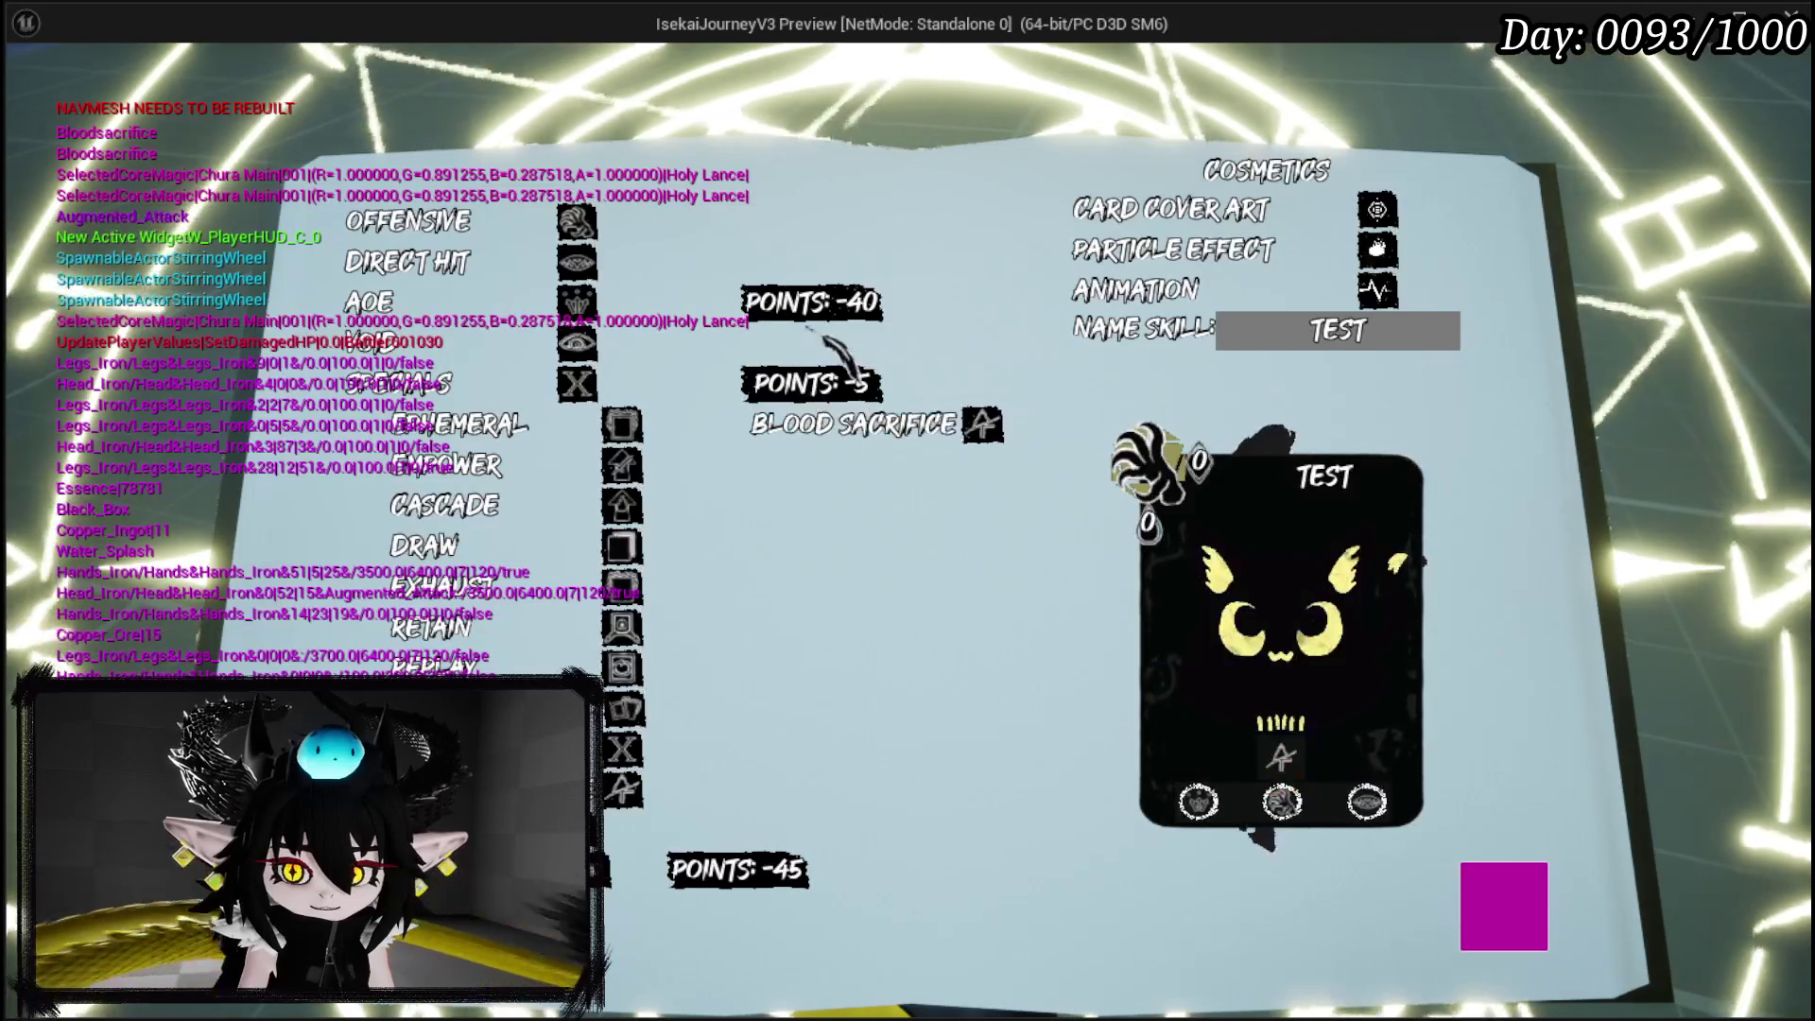
pyautogui.click(577, 383)
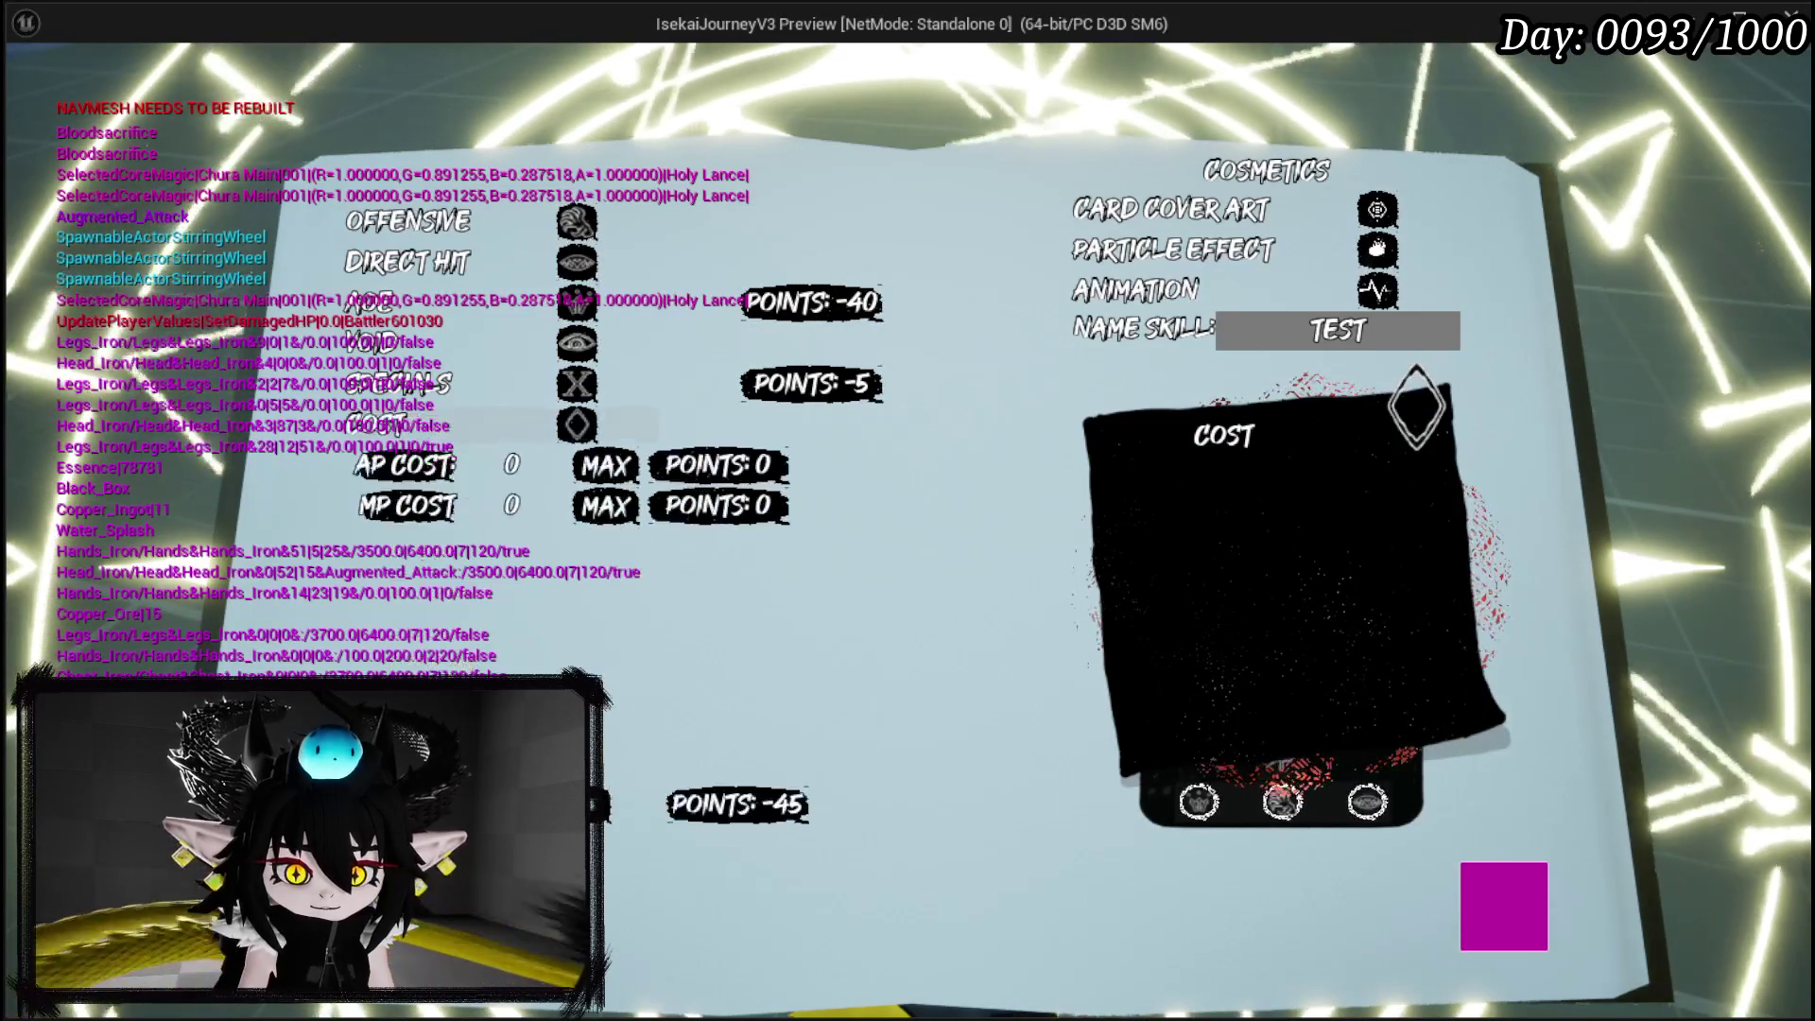
pyautogui.click(605, 465)
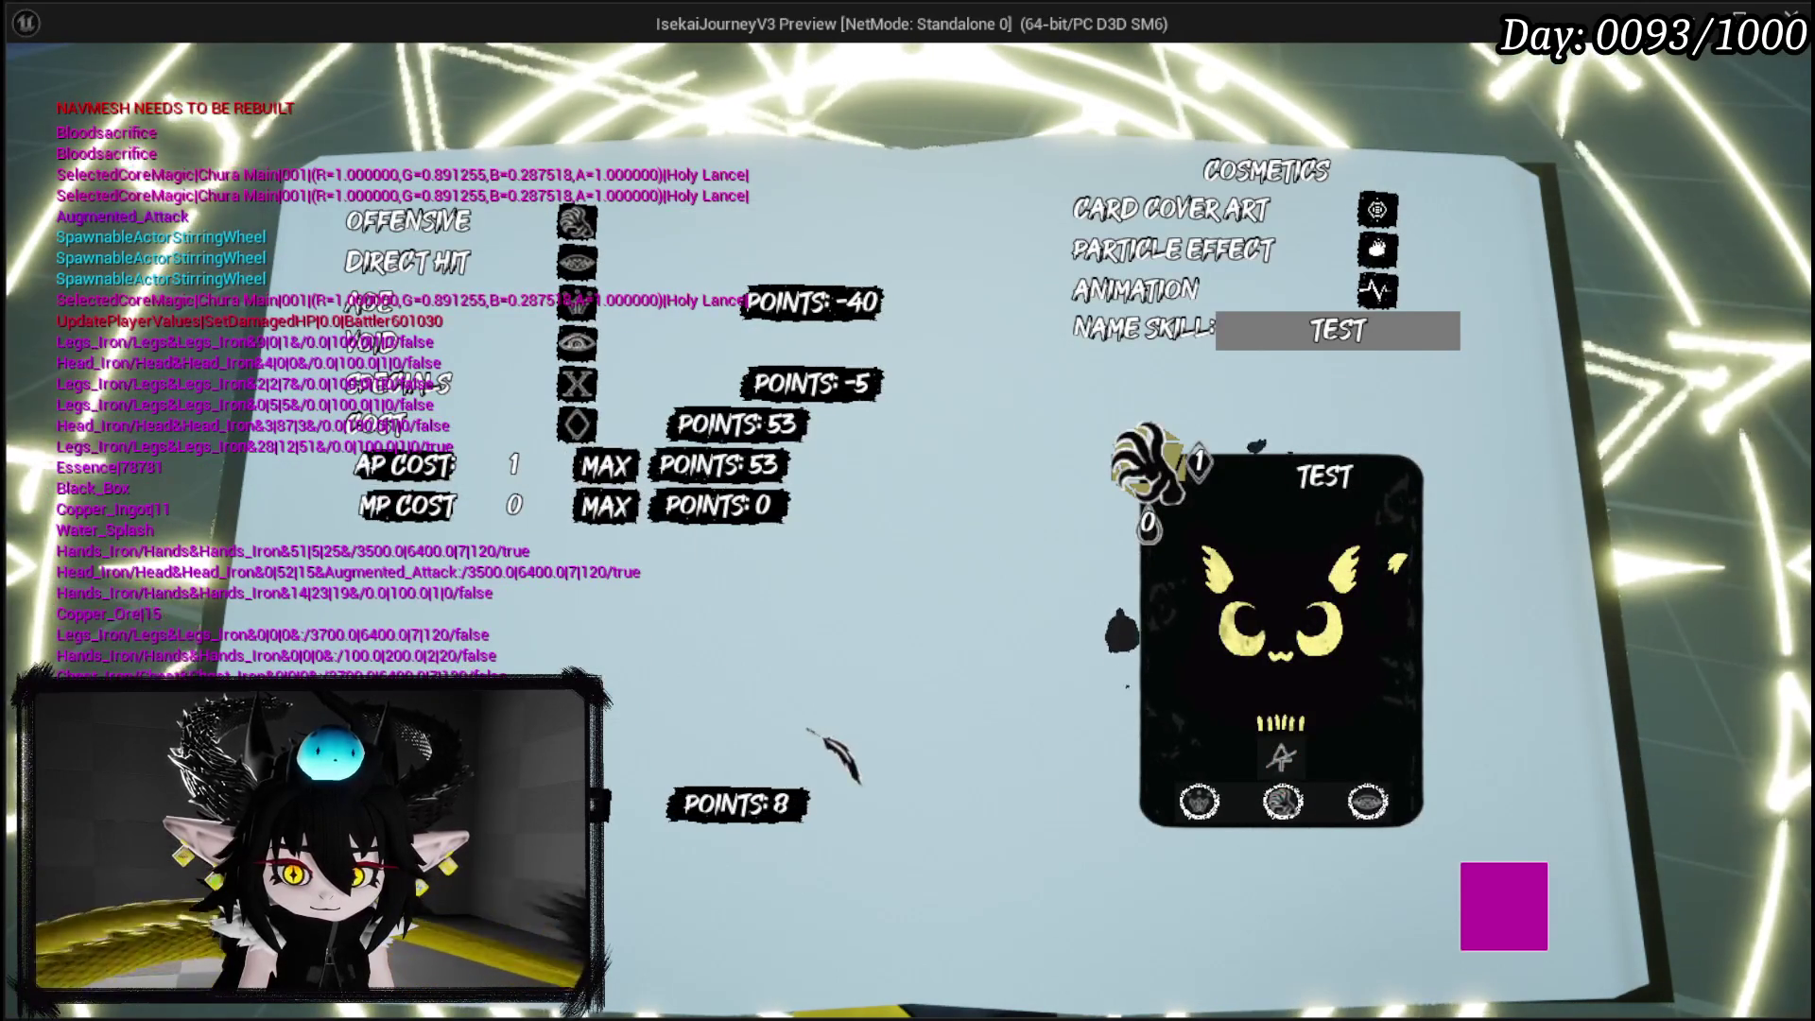
pyautogui.click(577, 262)
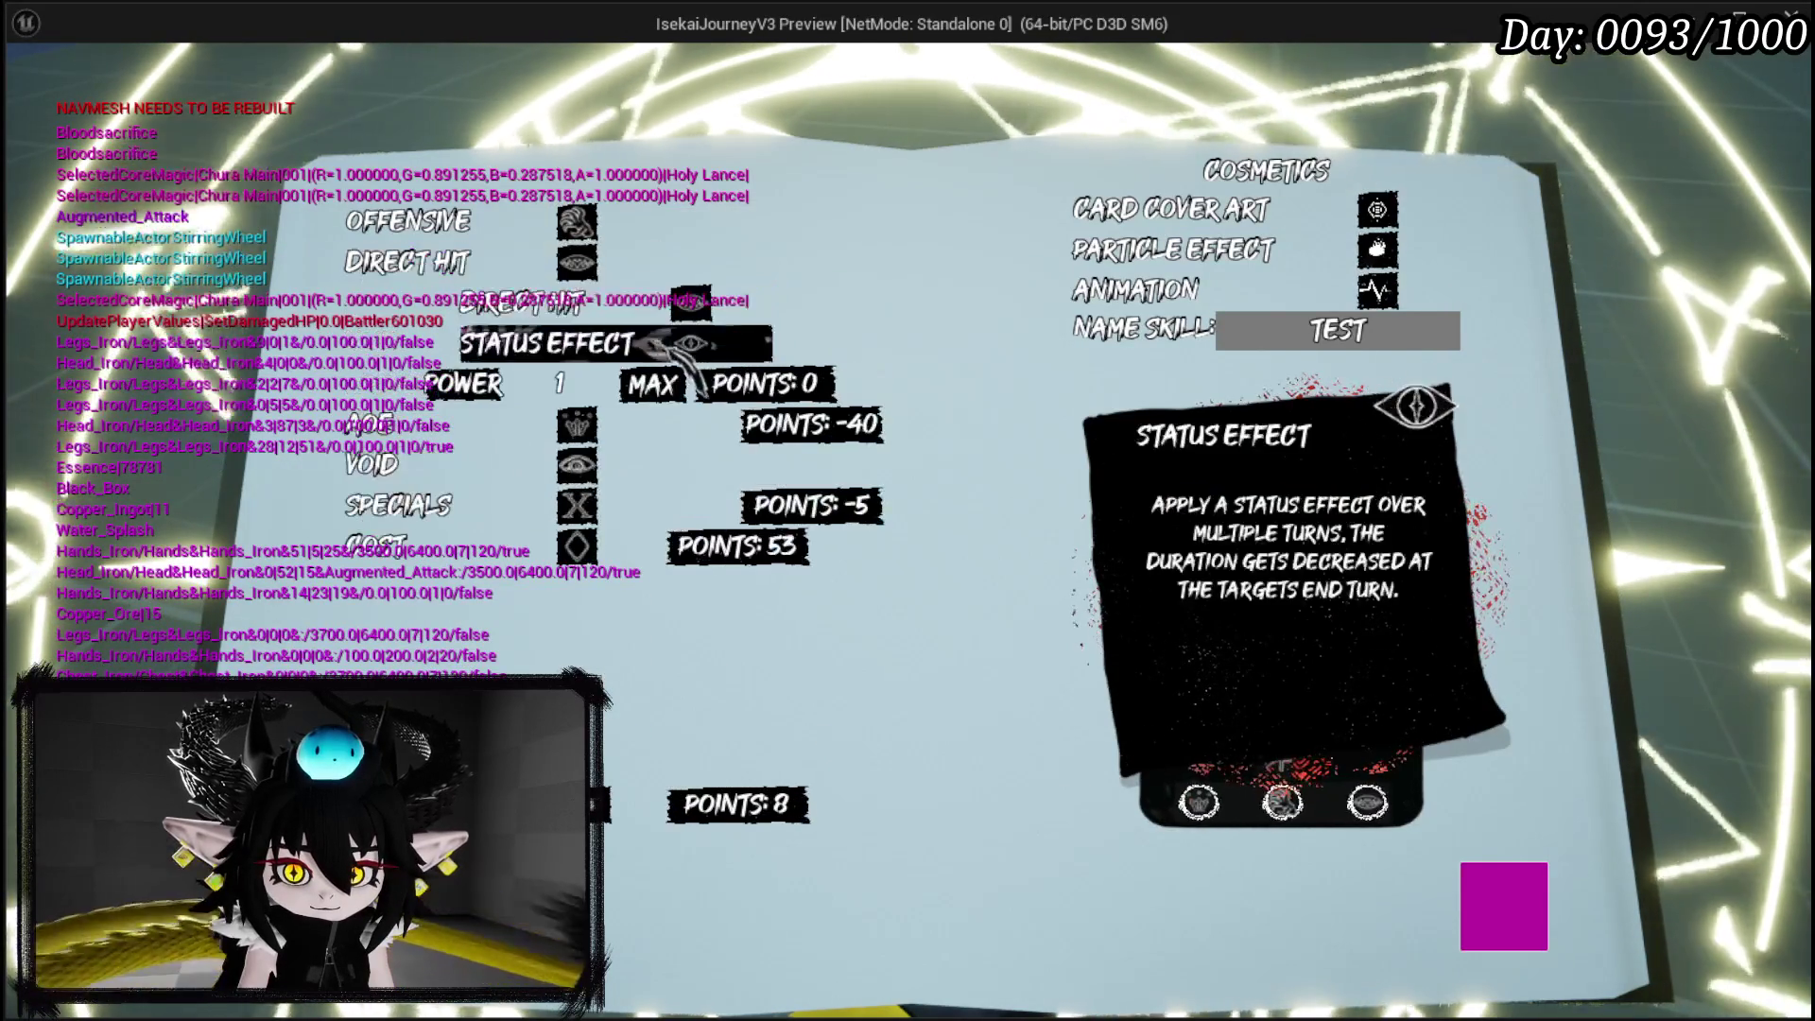
pyautogui.click(652, 382)
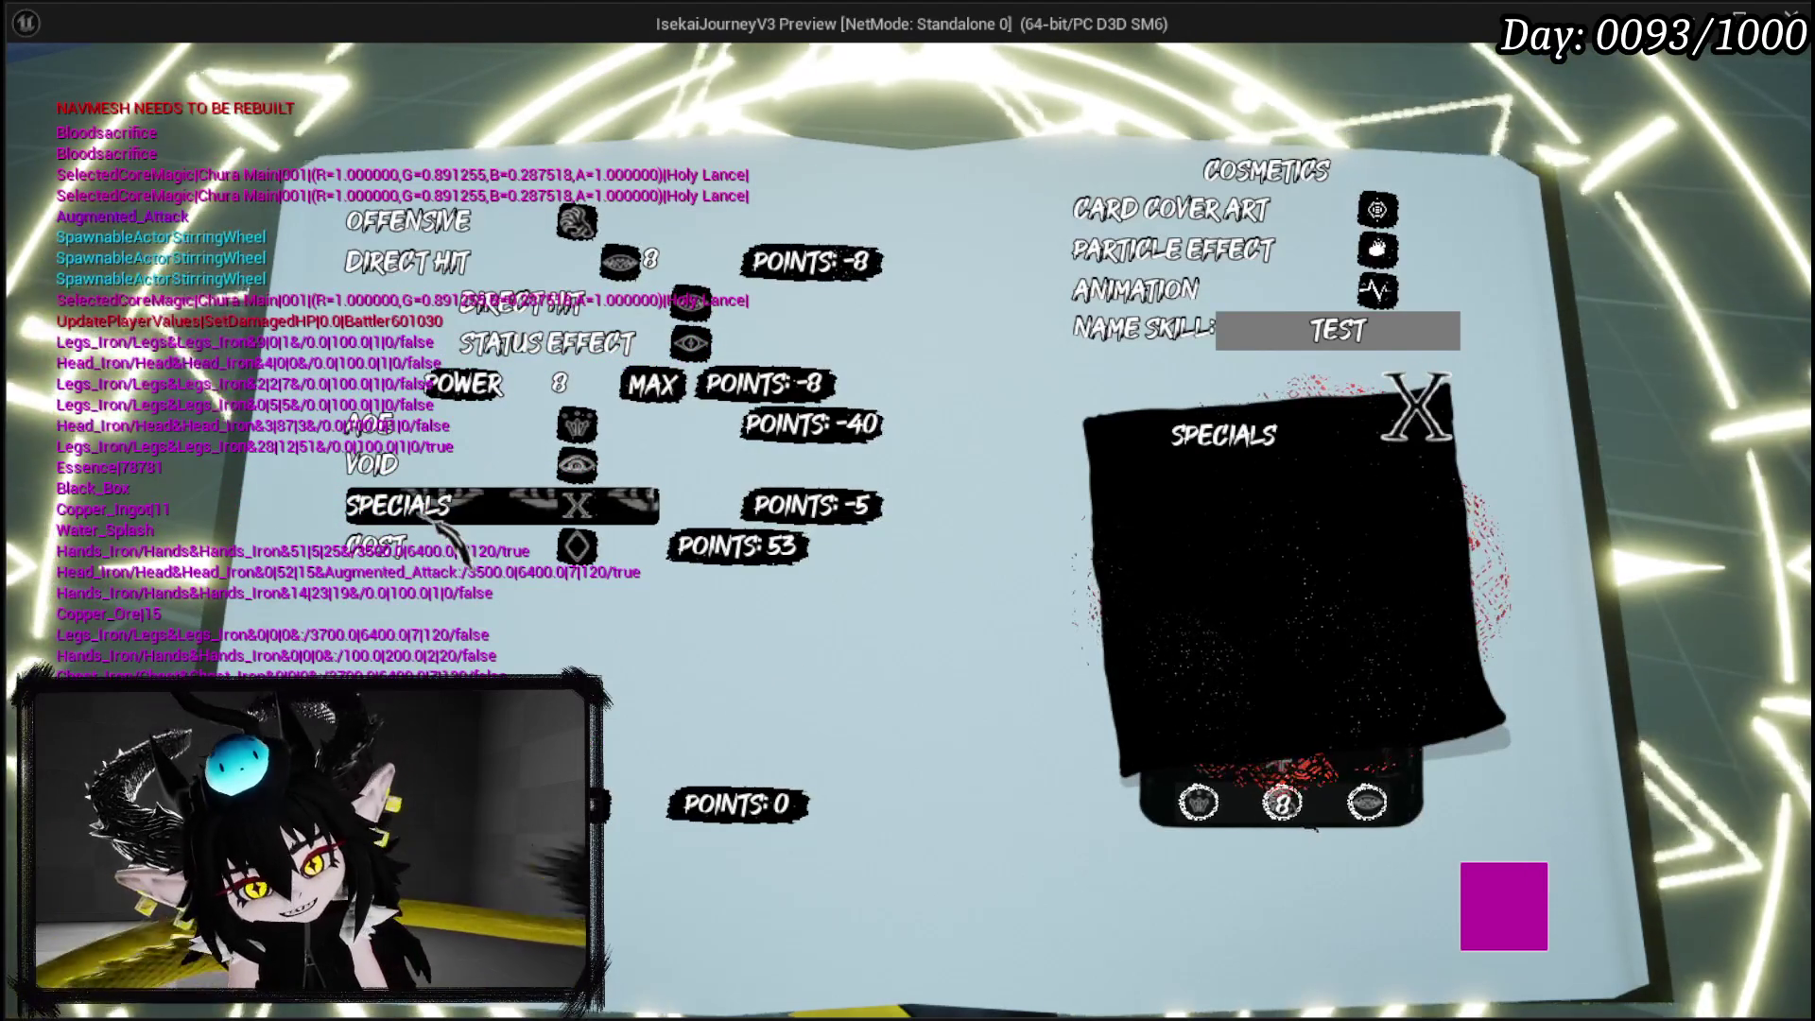
# Set AP cost to 2, max power to 59, and name the skill AOE.
pyautogui.click(444, 515)
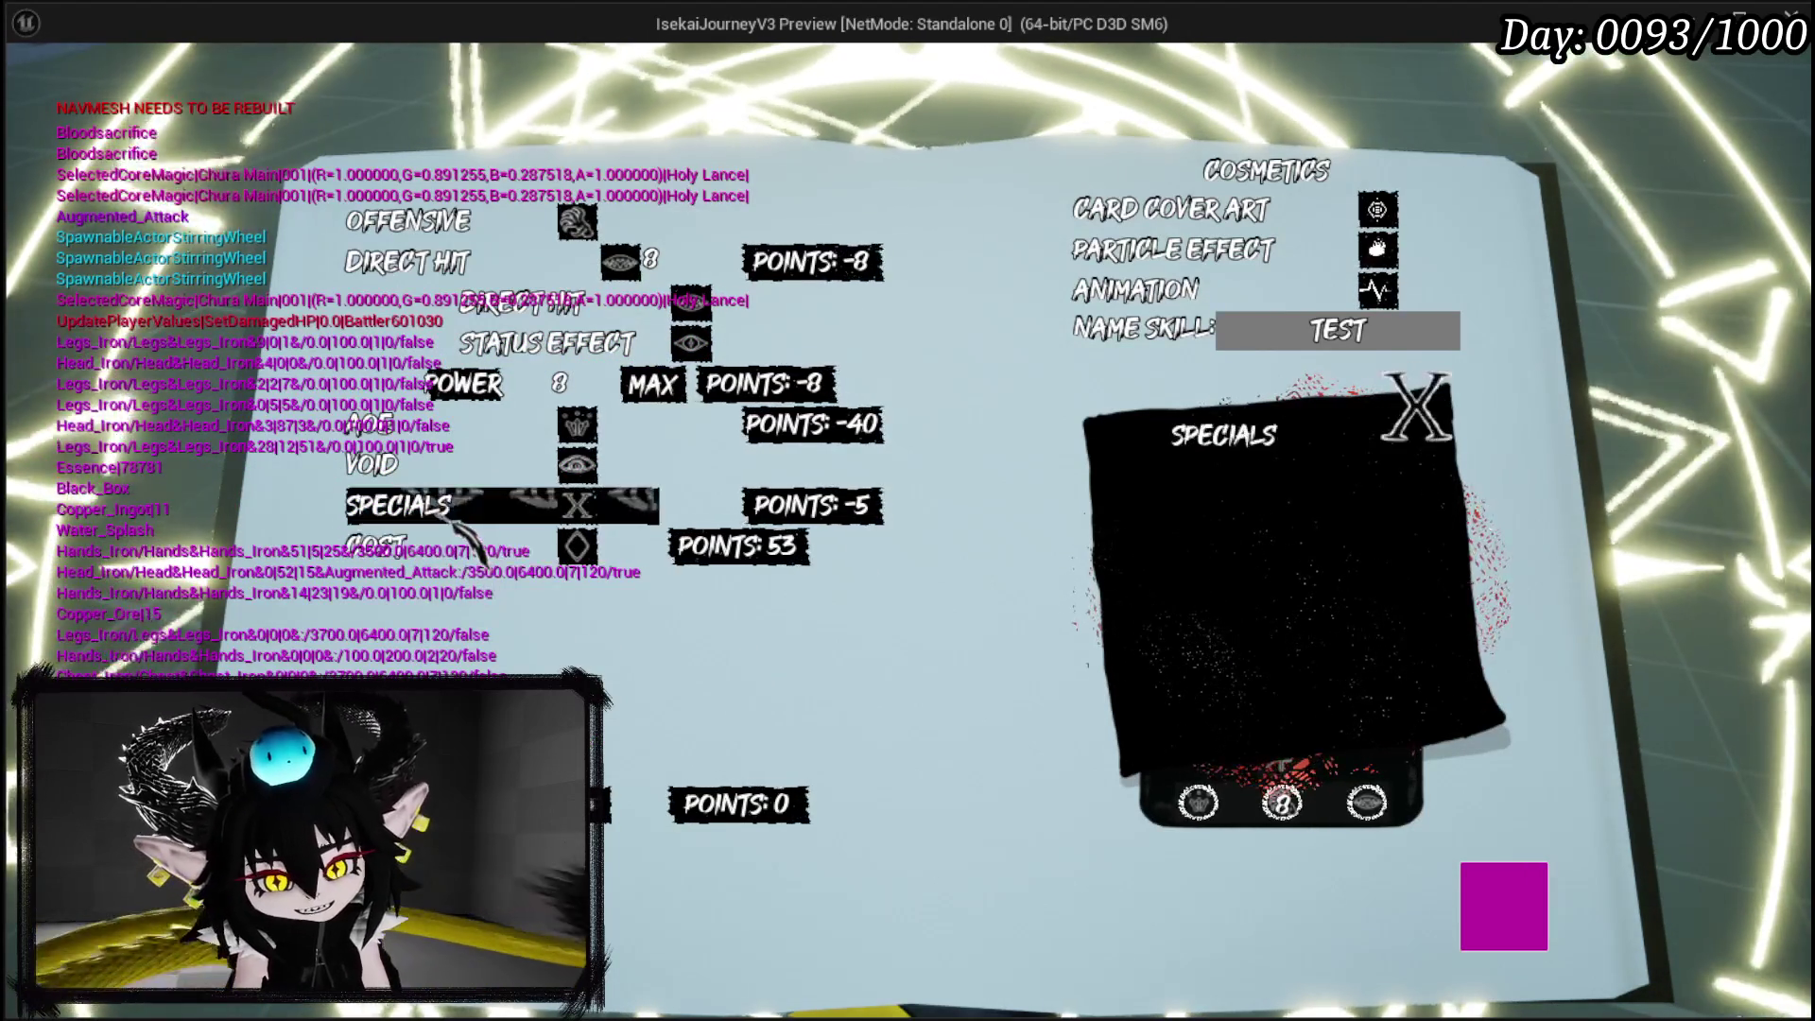
pyautogui.click(444, 385)
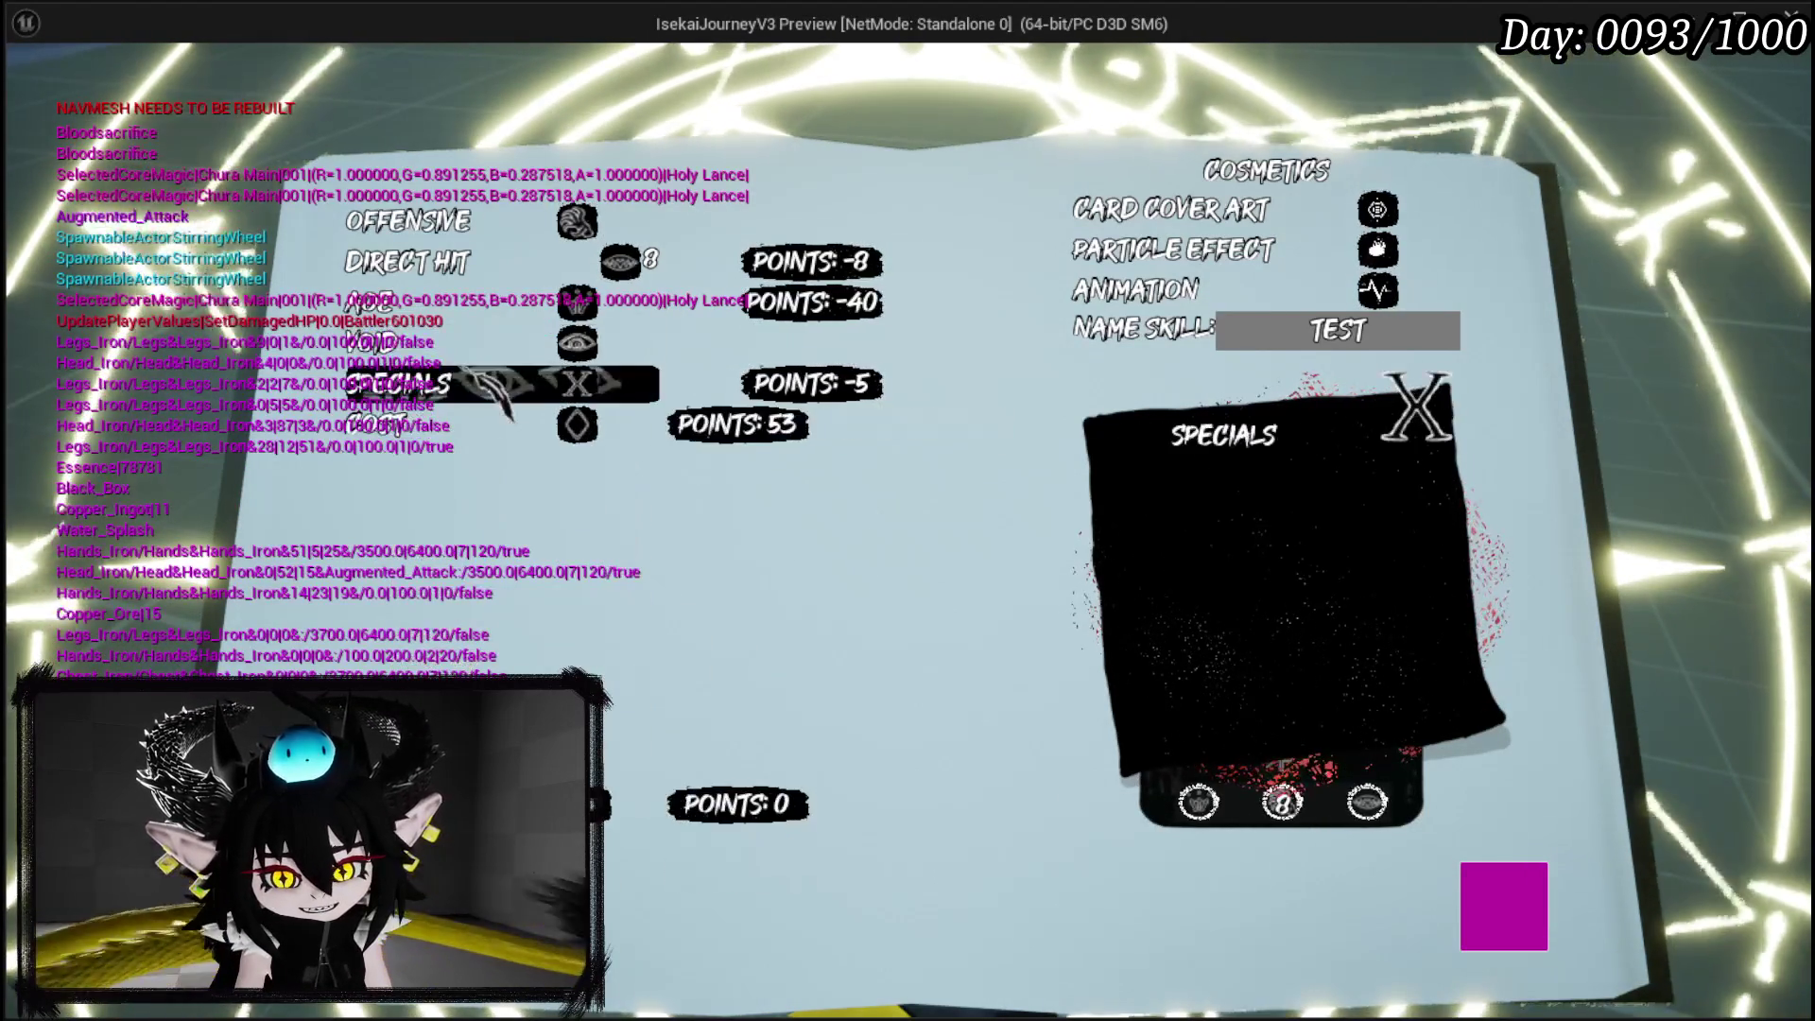
pyautogui.click(445, 430)
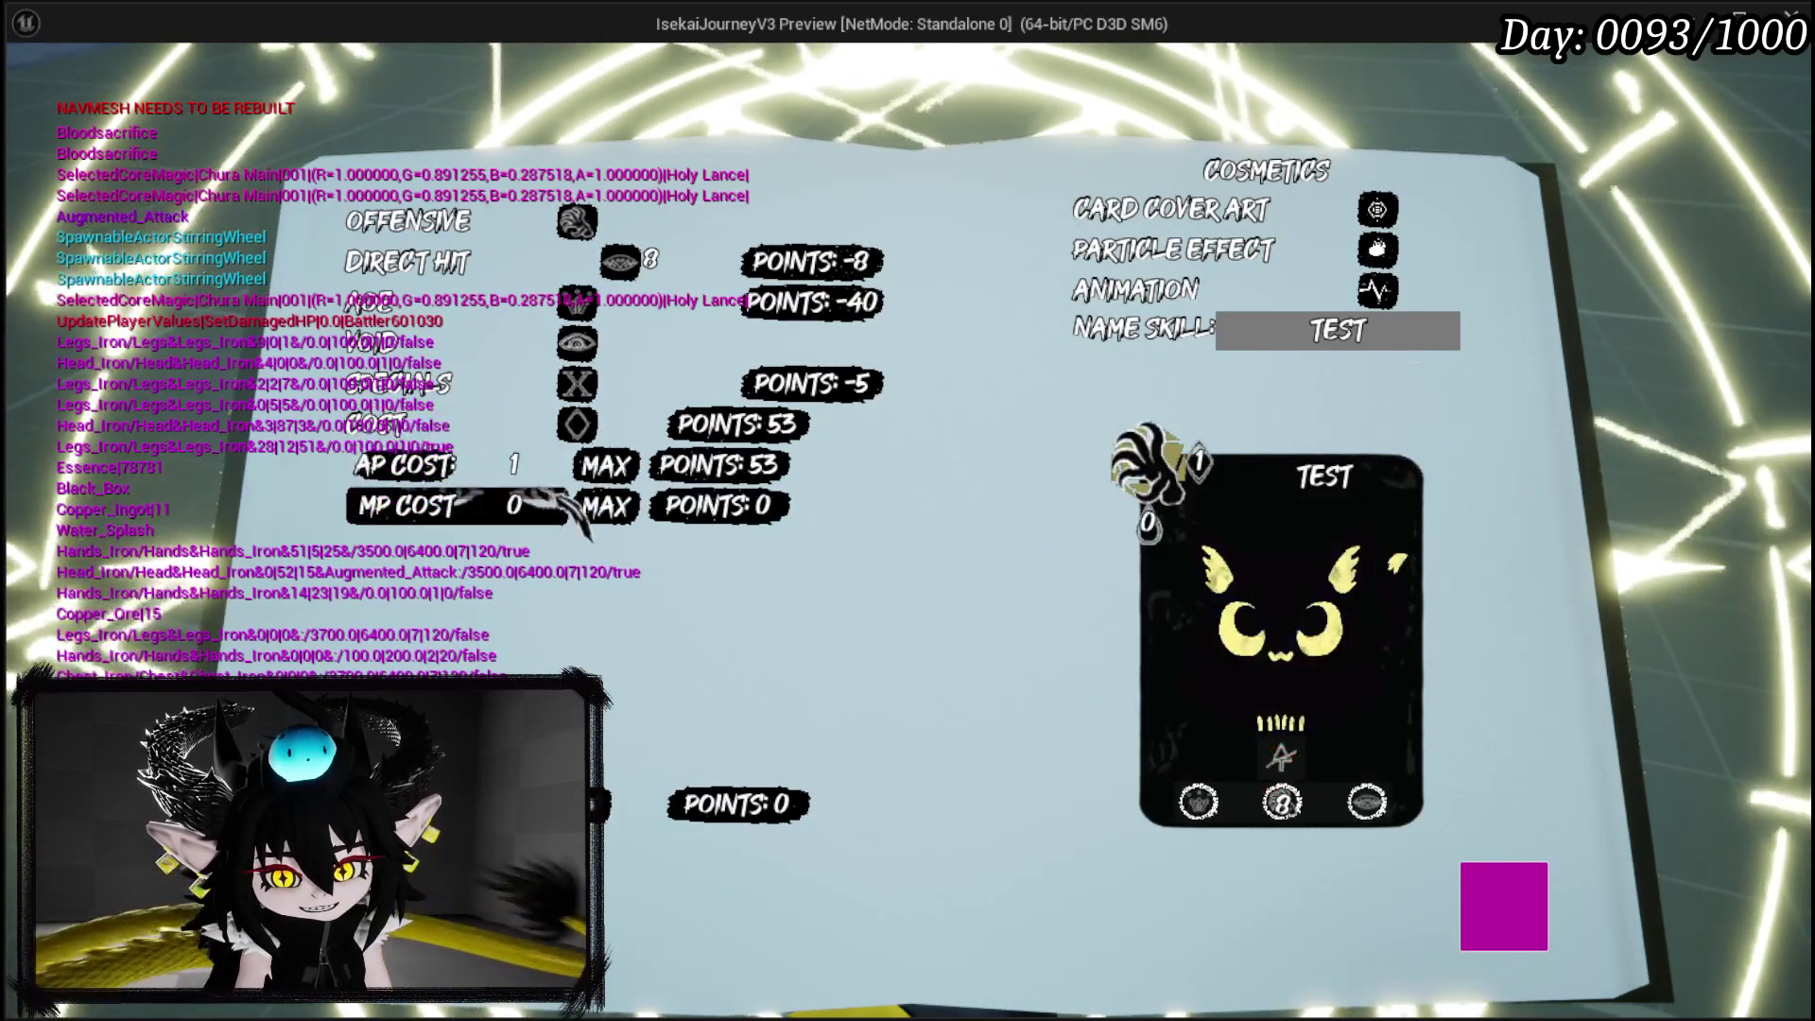
pyautogui.write('2')
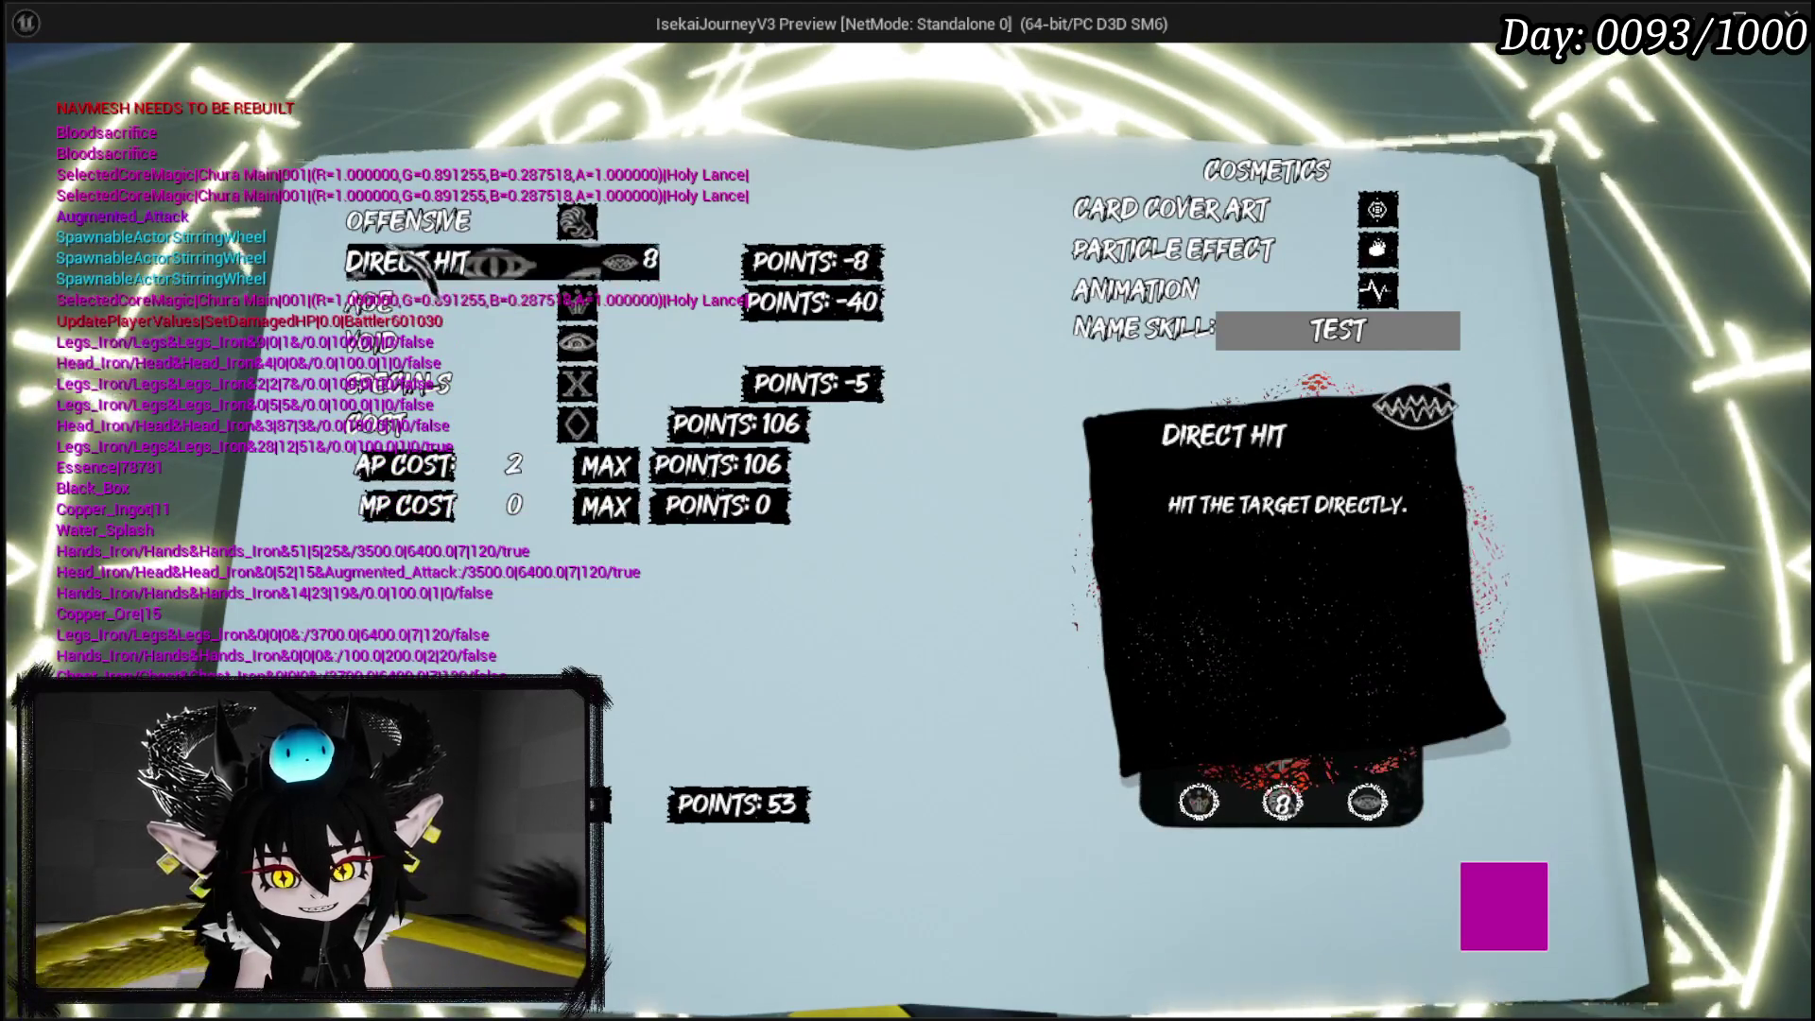
pyautogui.click(406, 261)
pyautogui.click(652, 384)
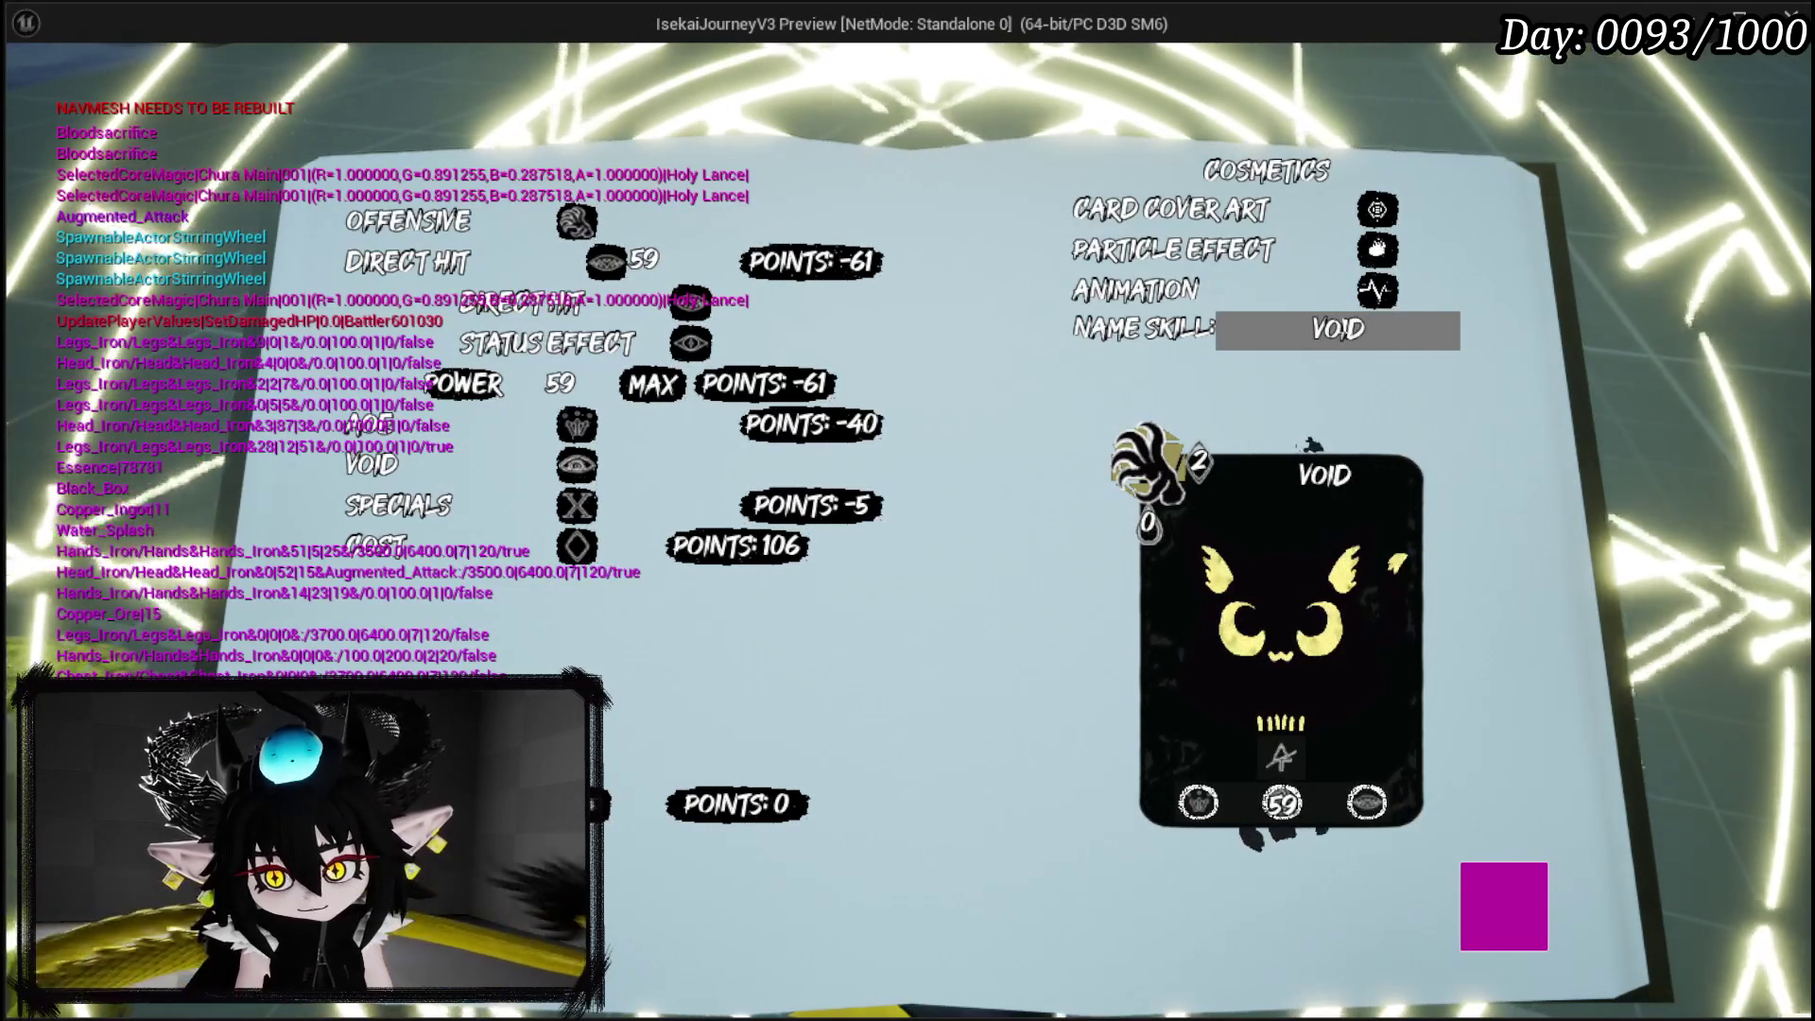
pyautogui.write('AOE')
pyautogui.press('Return')
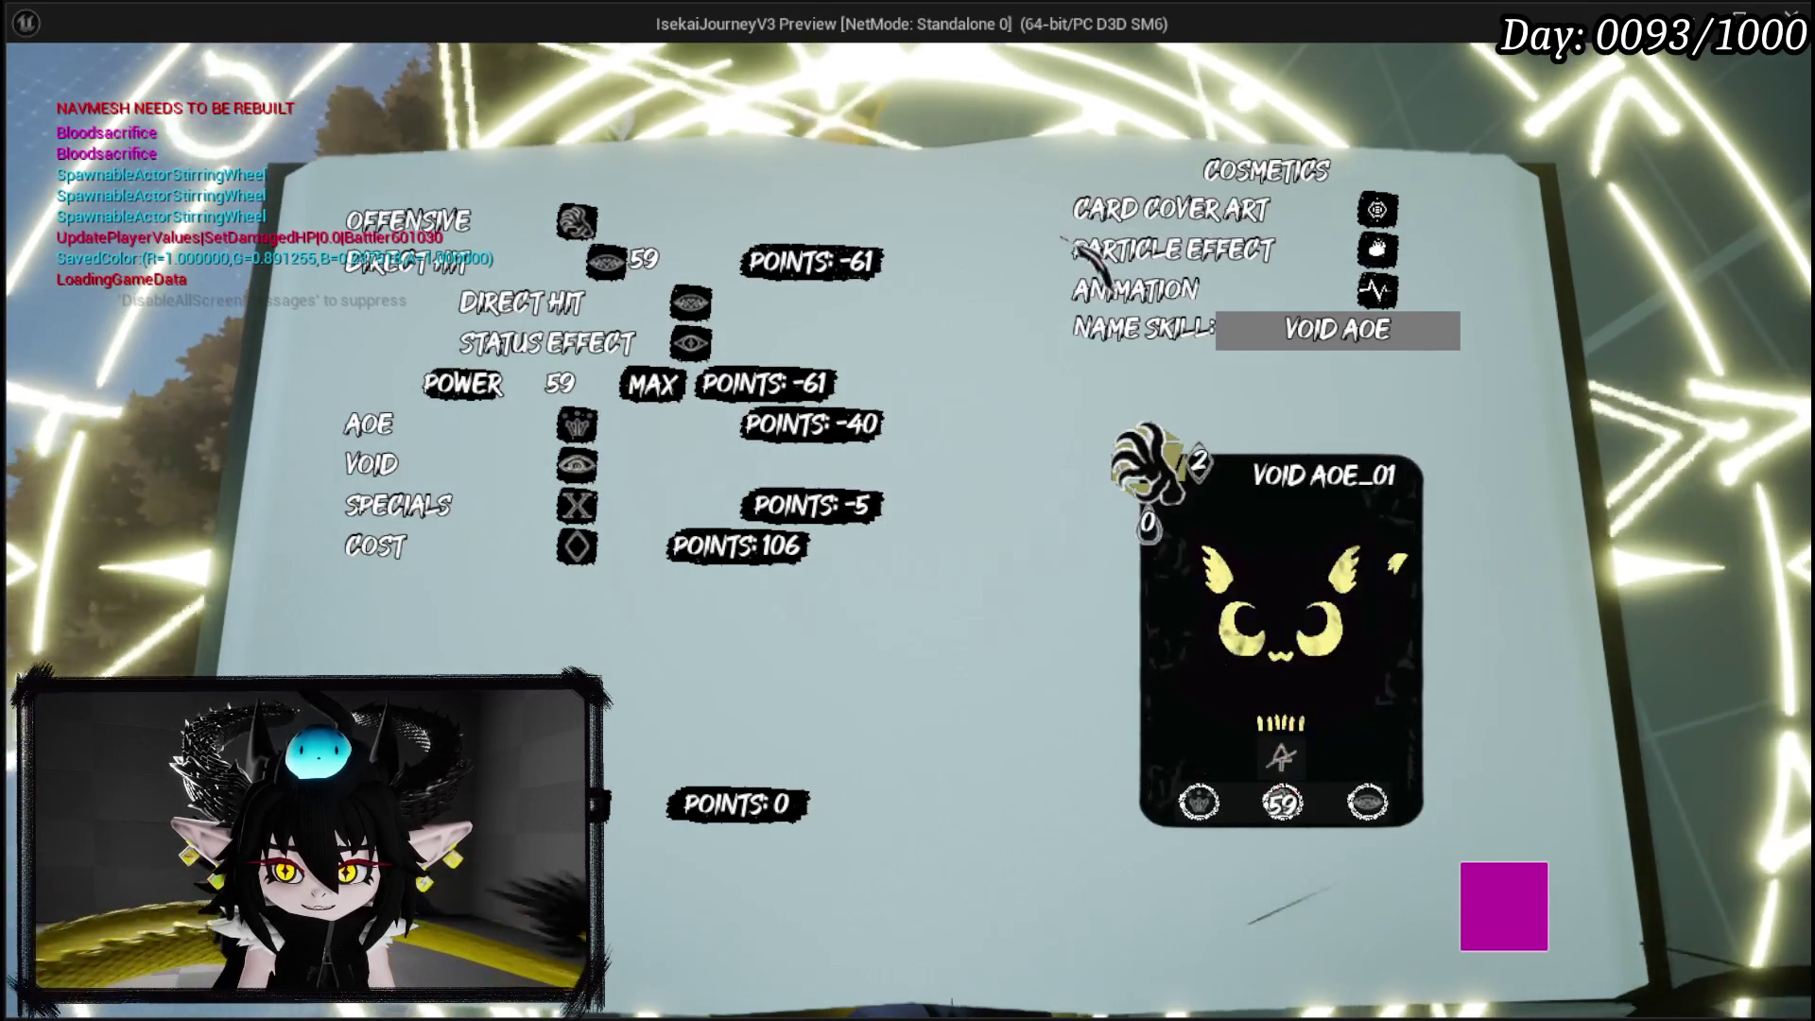
# Give VOID AOE the grinning-face cover art, particle effect 10 and a character animation.
pyautogui.click(1134, 210)
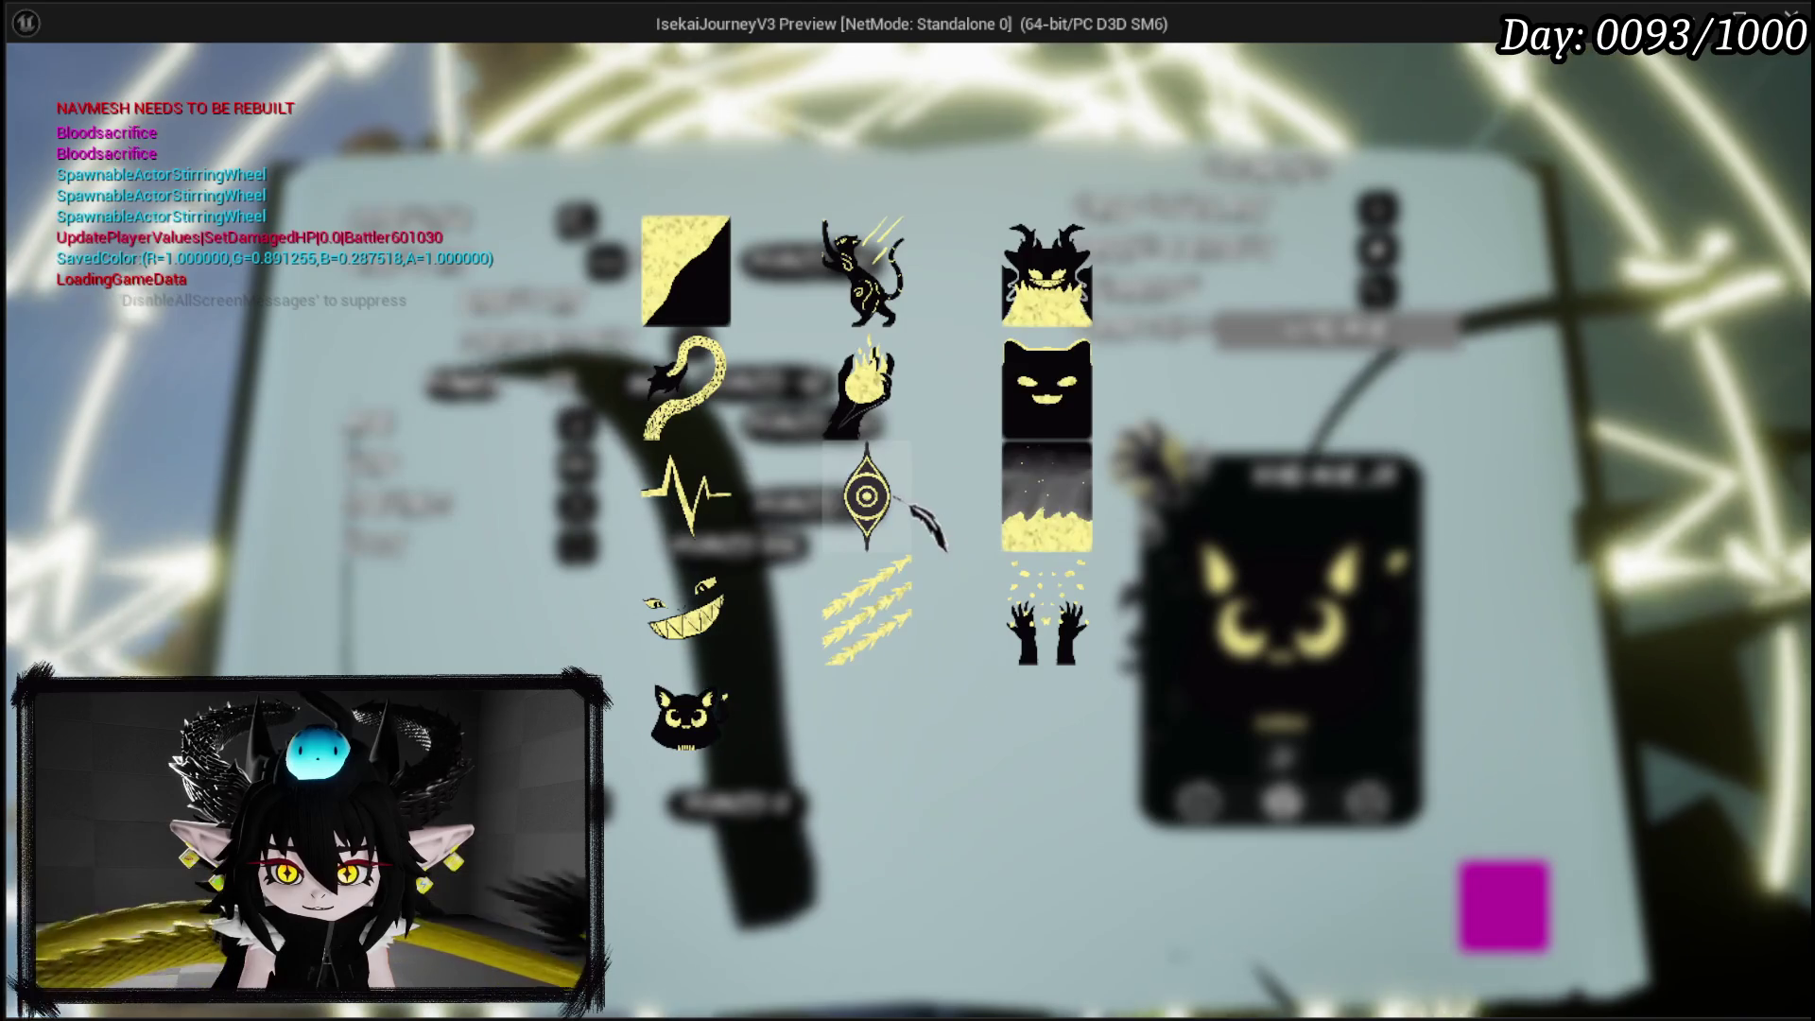
pyautogui.click(711, 635)
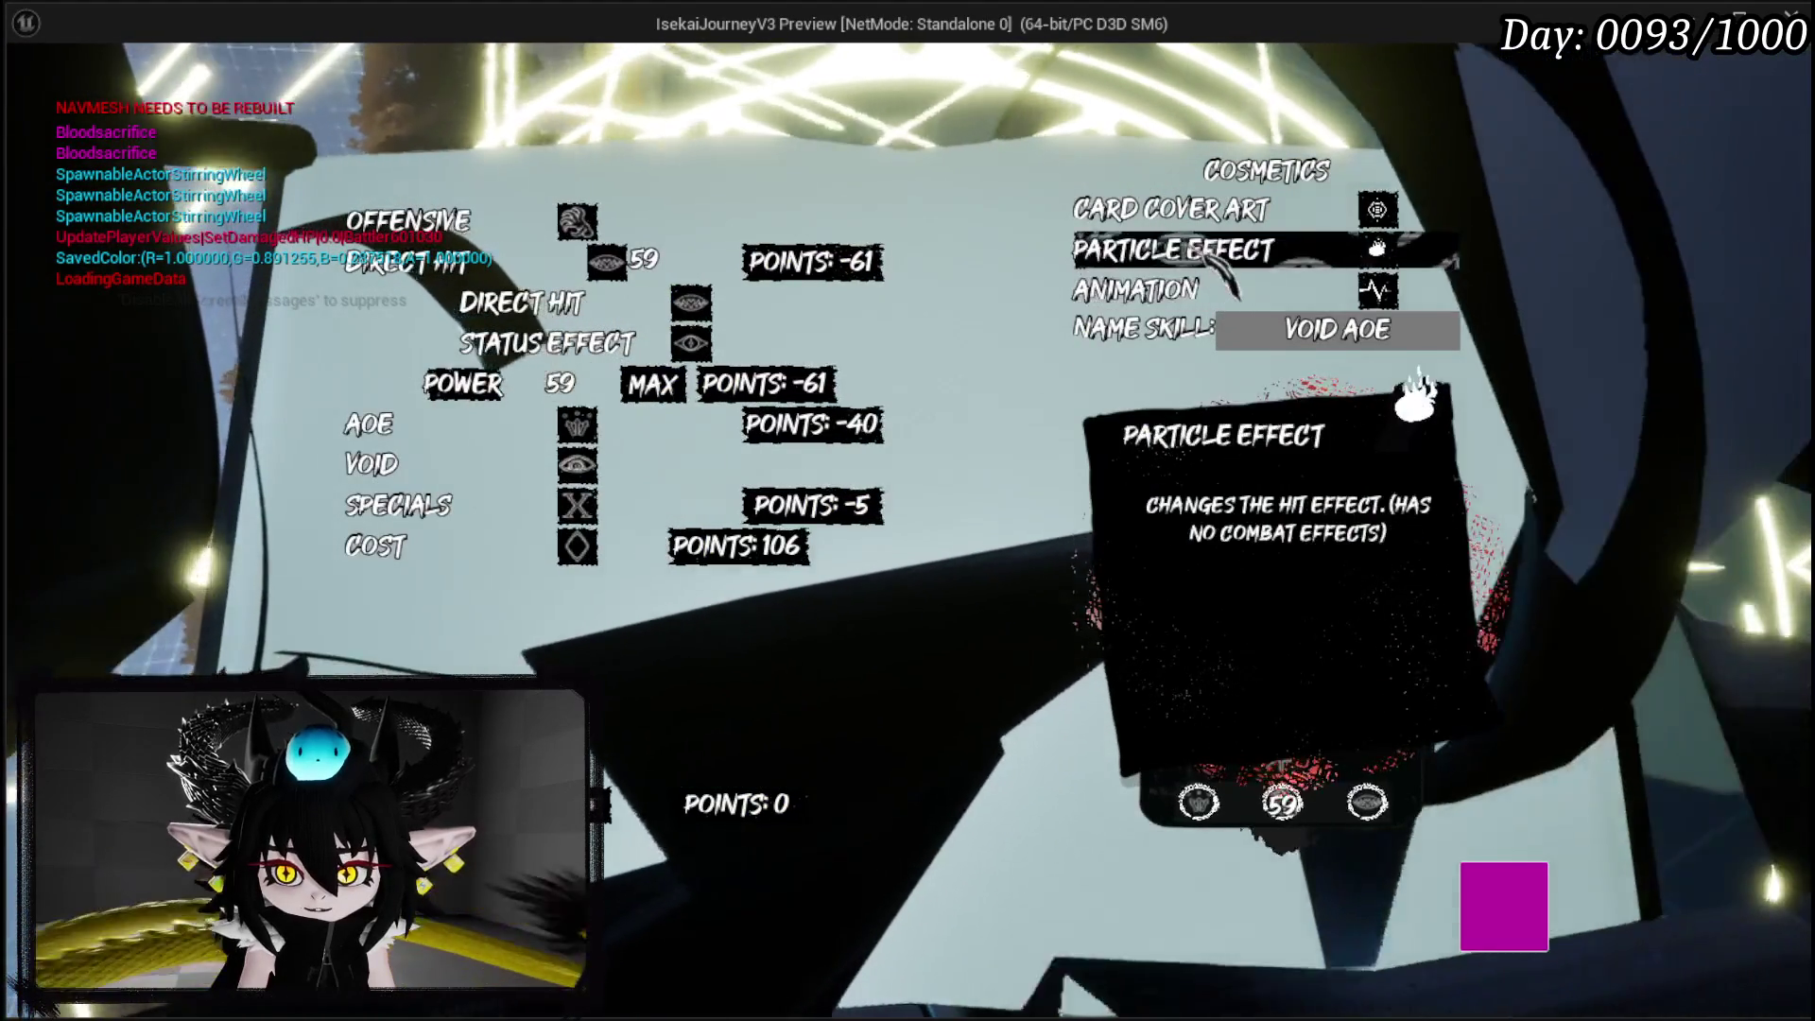
pyautogui.click(1172, 249)
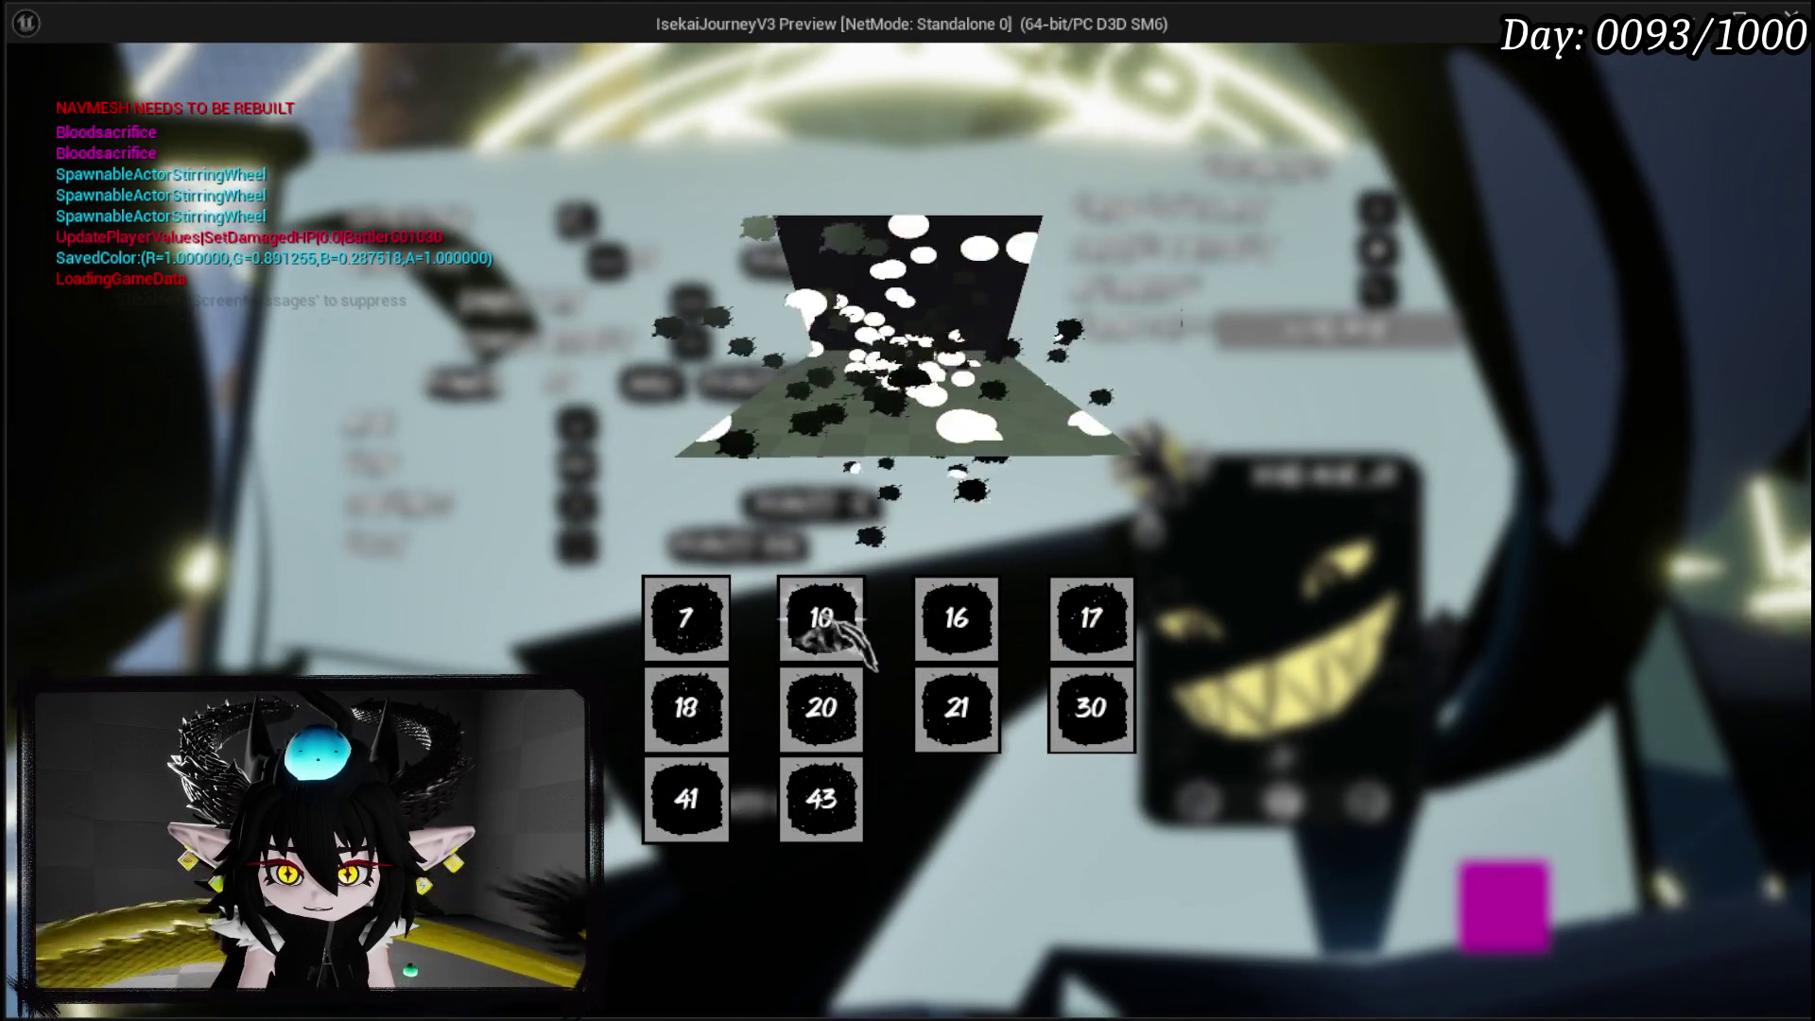
pyautogui.click(827, 628)
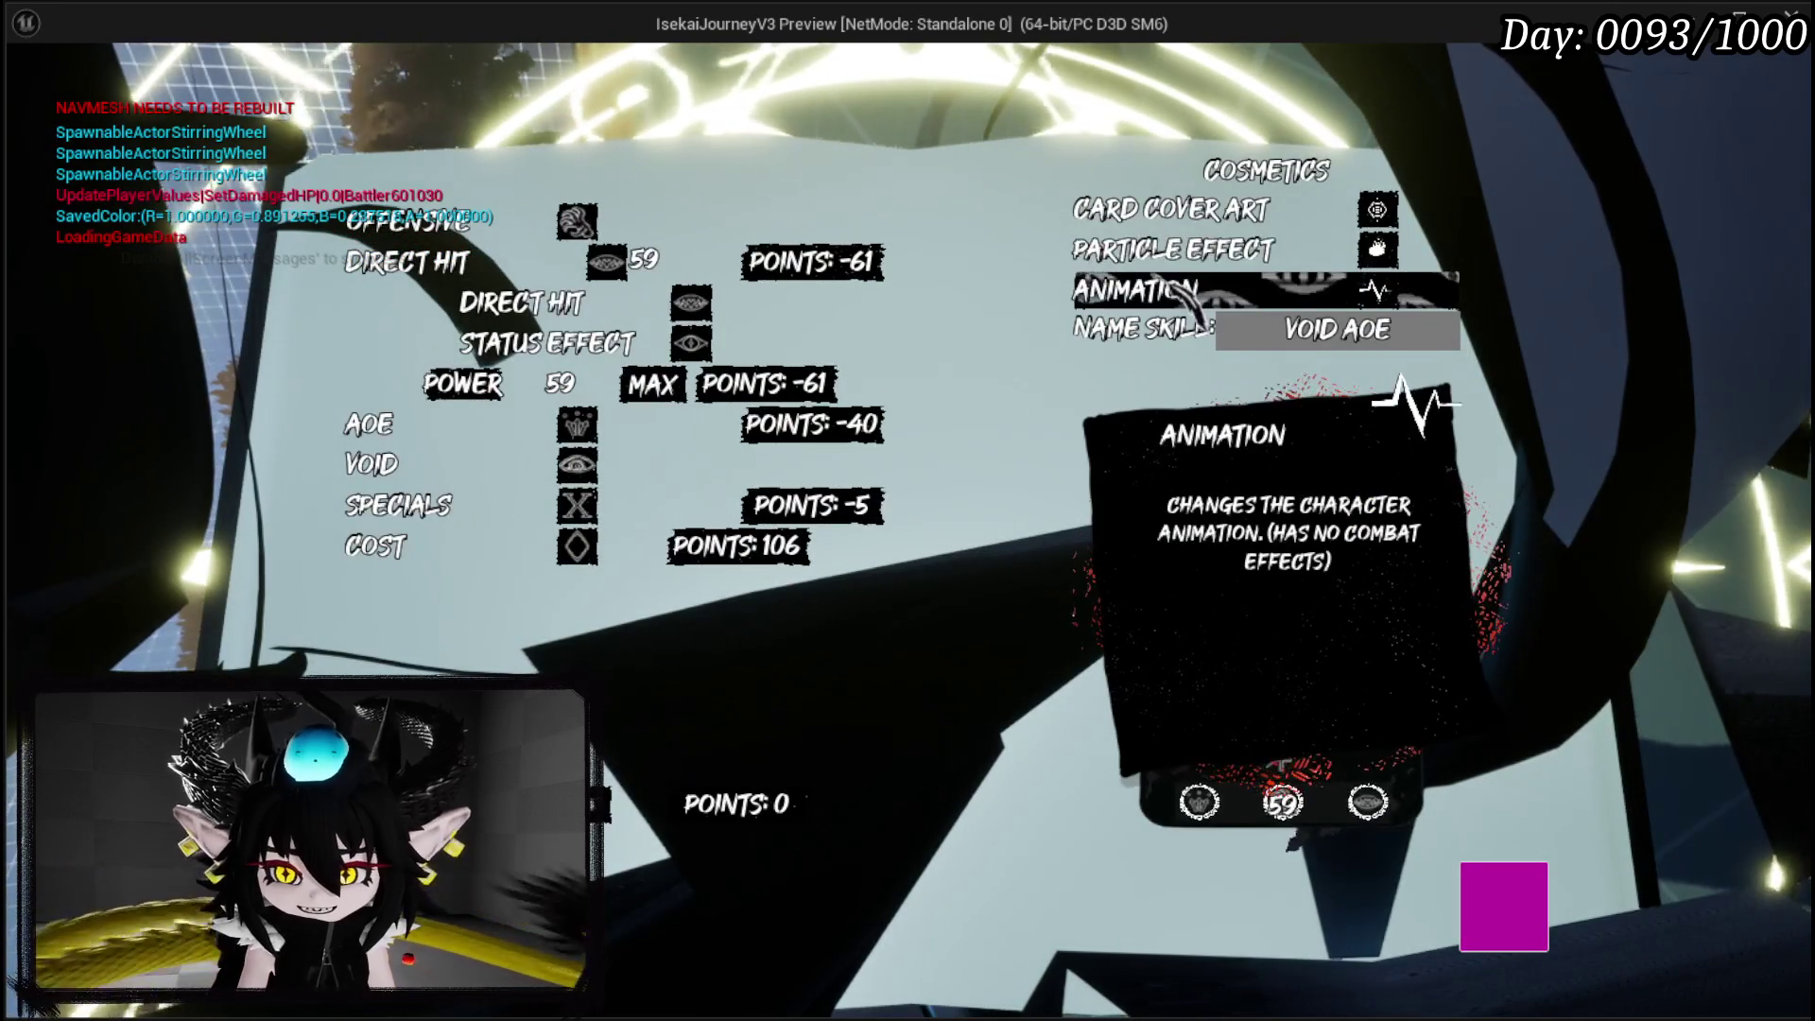
pyautogui.click(1179, 288)
pyautogui.click(922, 794)
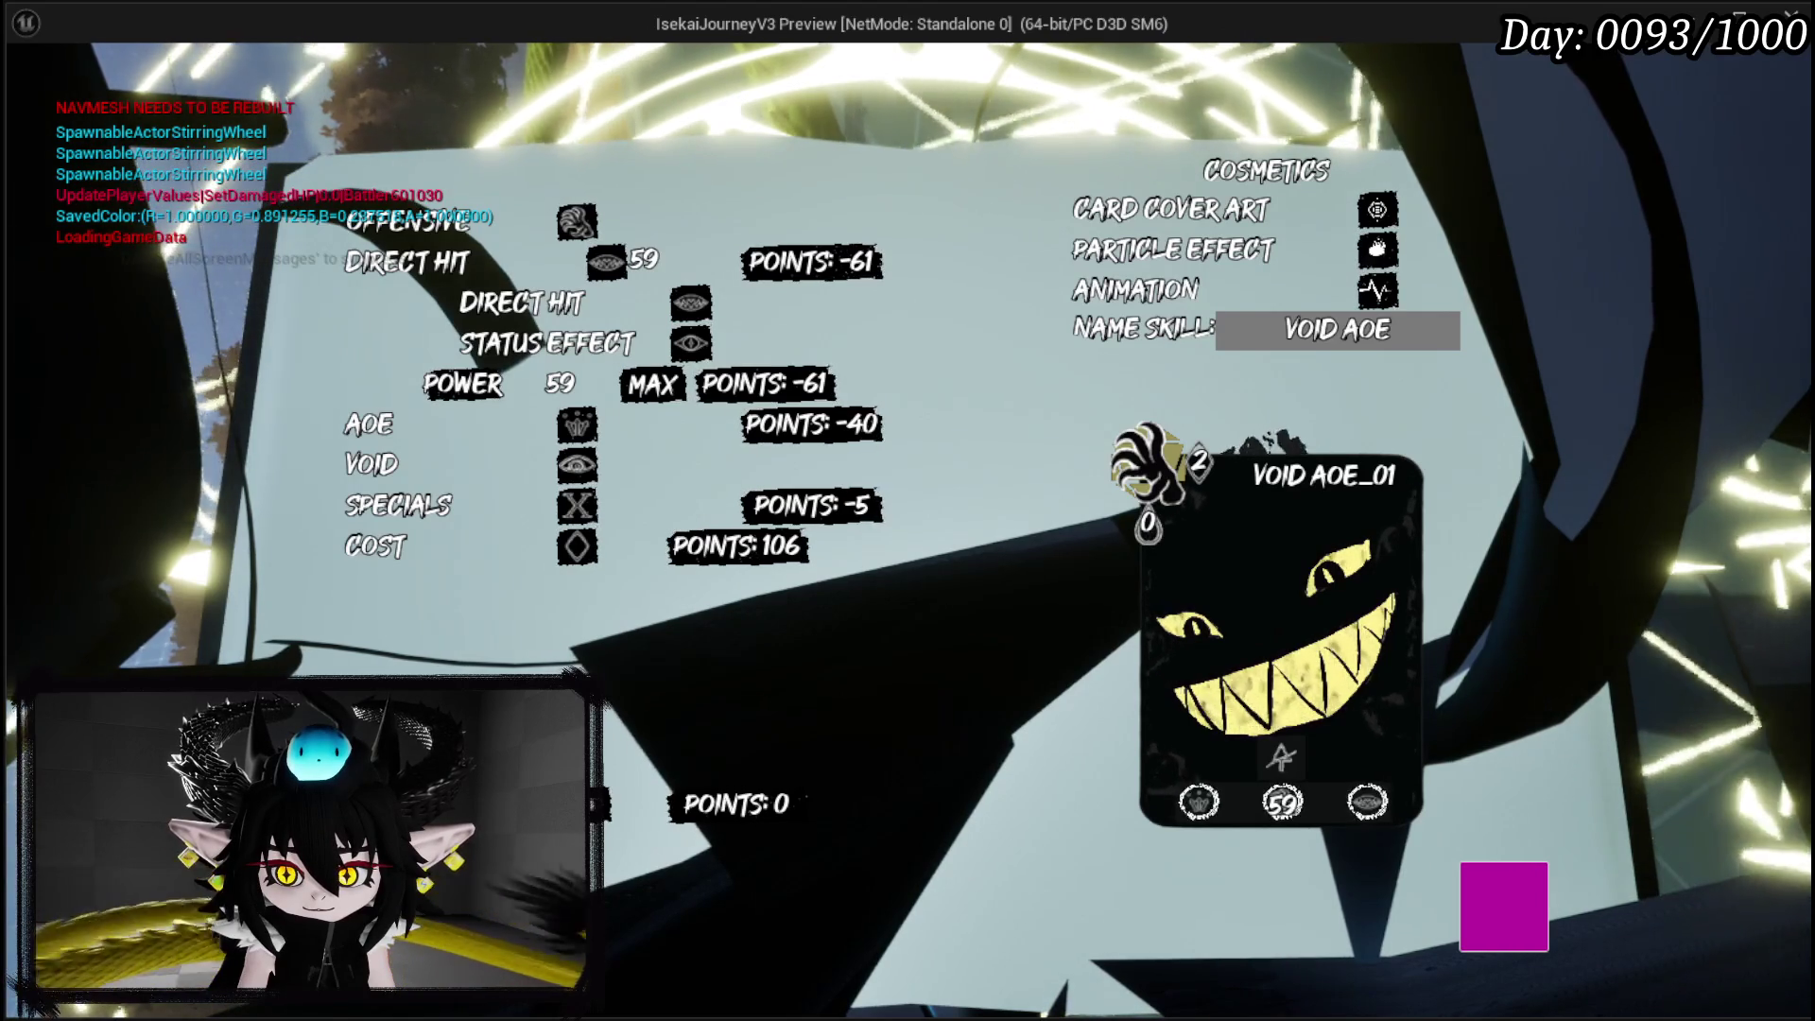
# Add the X special and max Direct Hit power to 104.
pyautogui.click(444, 553)
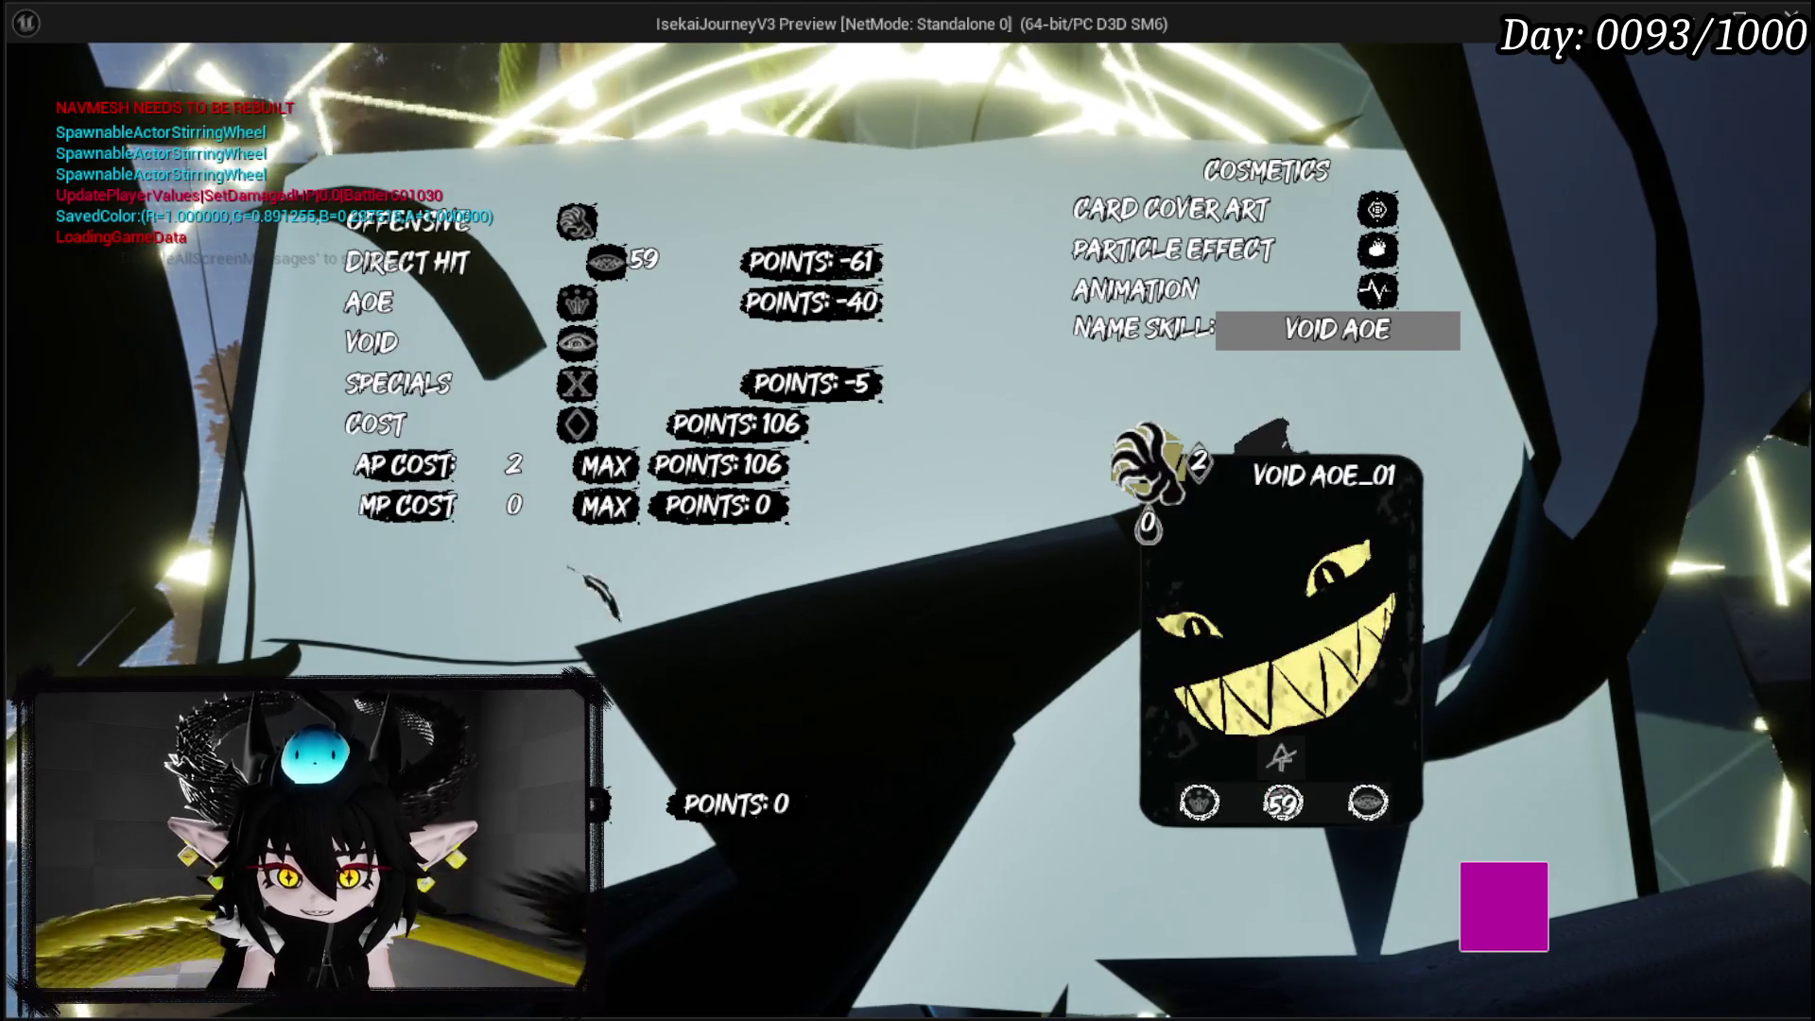
pyautogui.click(474, 397)
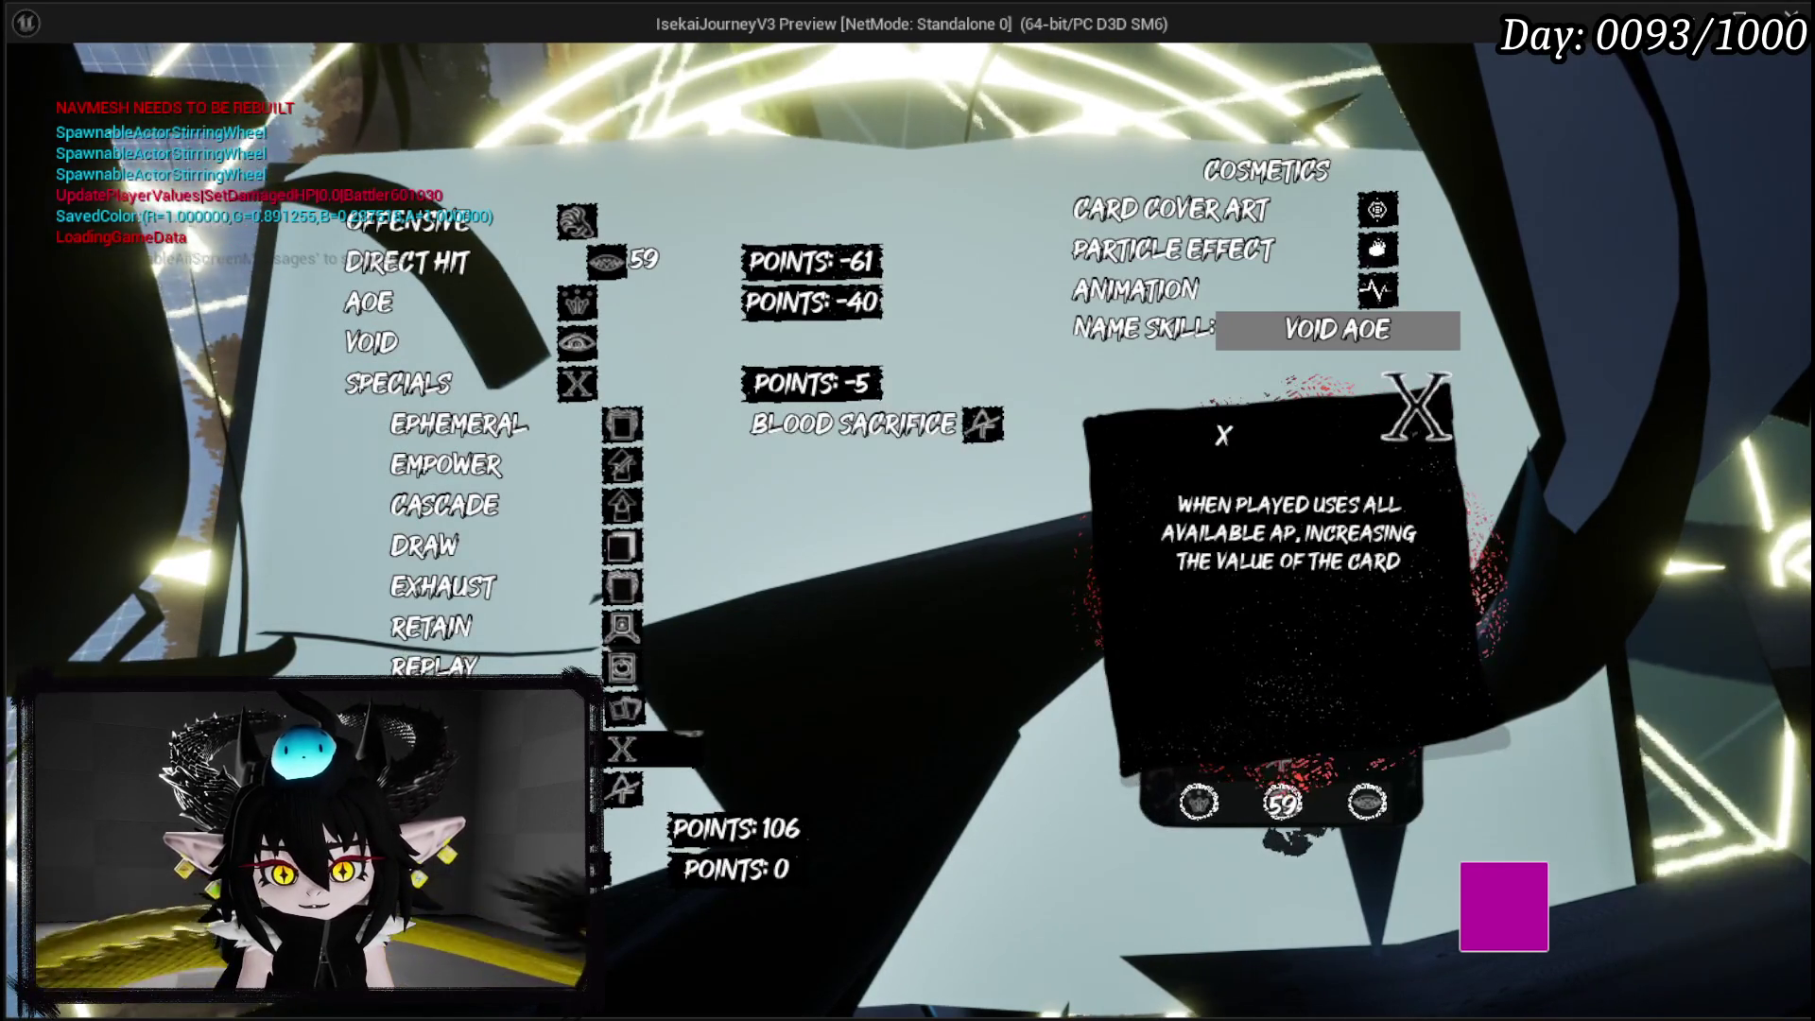
pyautogui.click(622, 749)
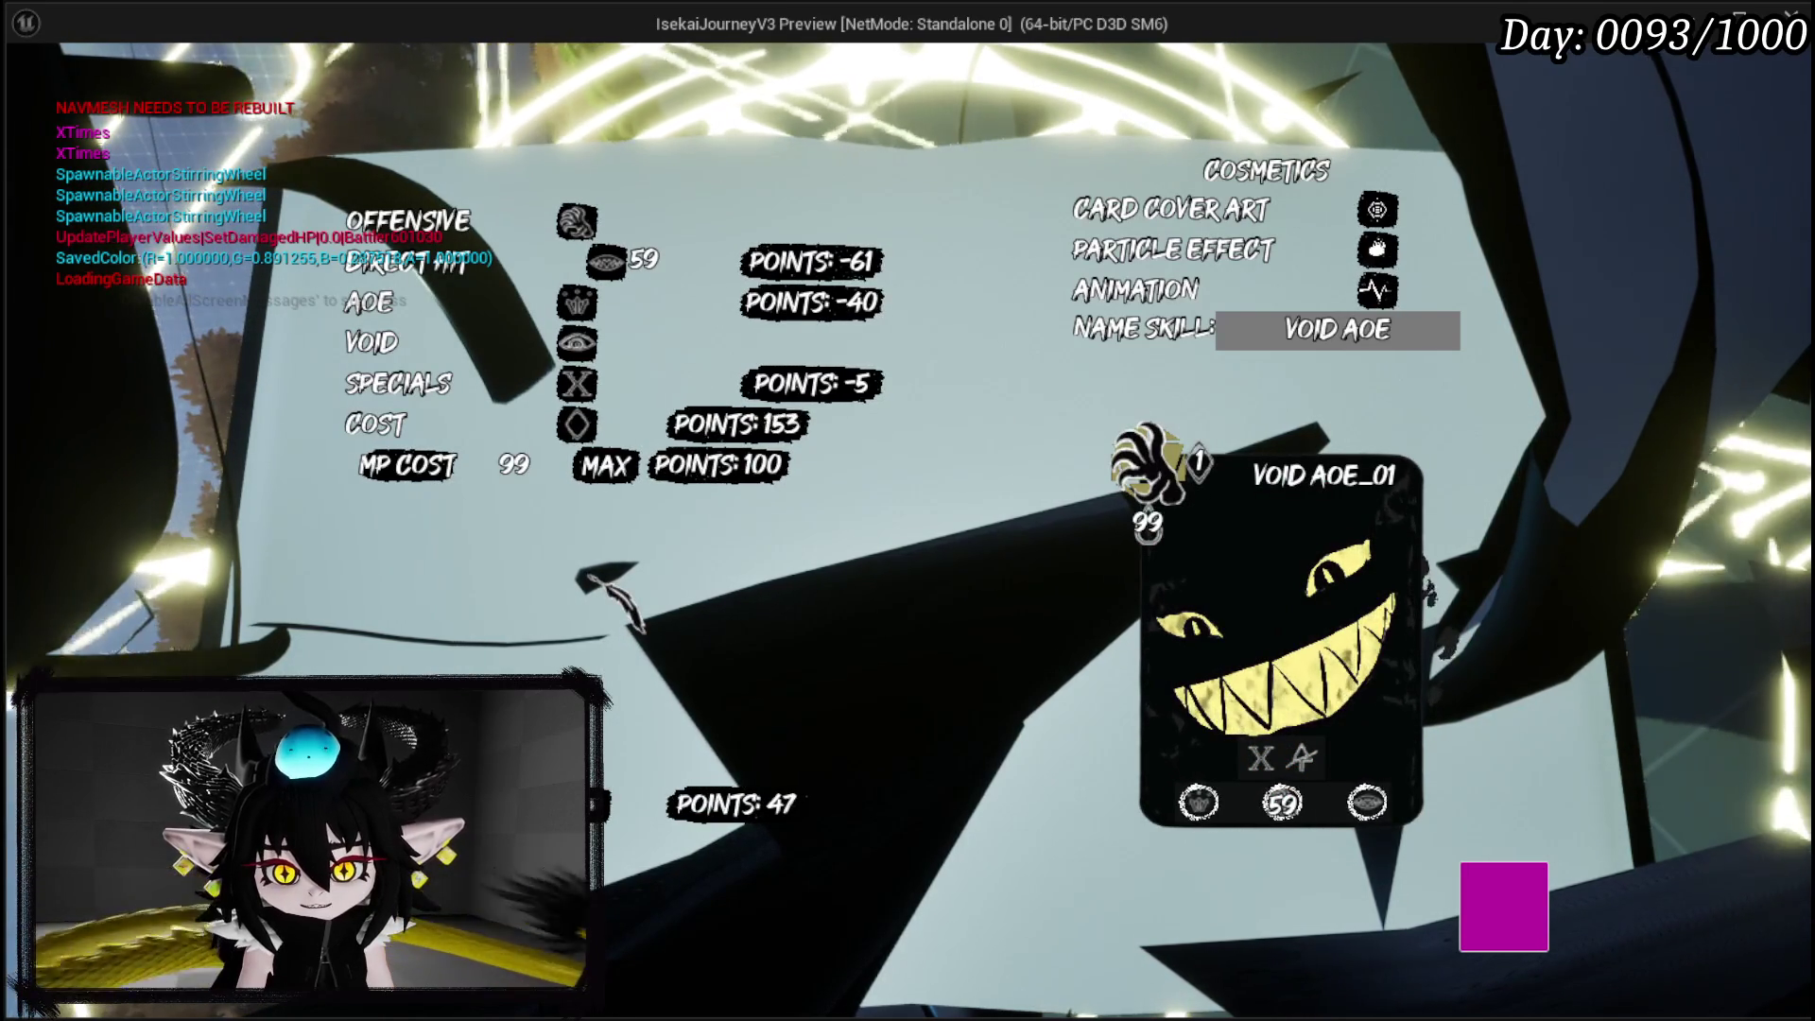
pyautogui.moveTo(491, 269)
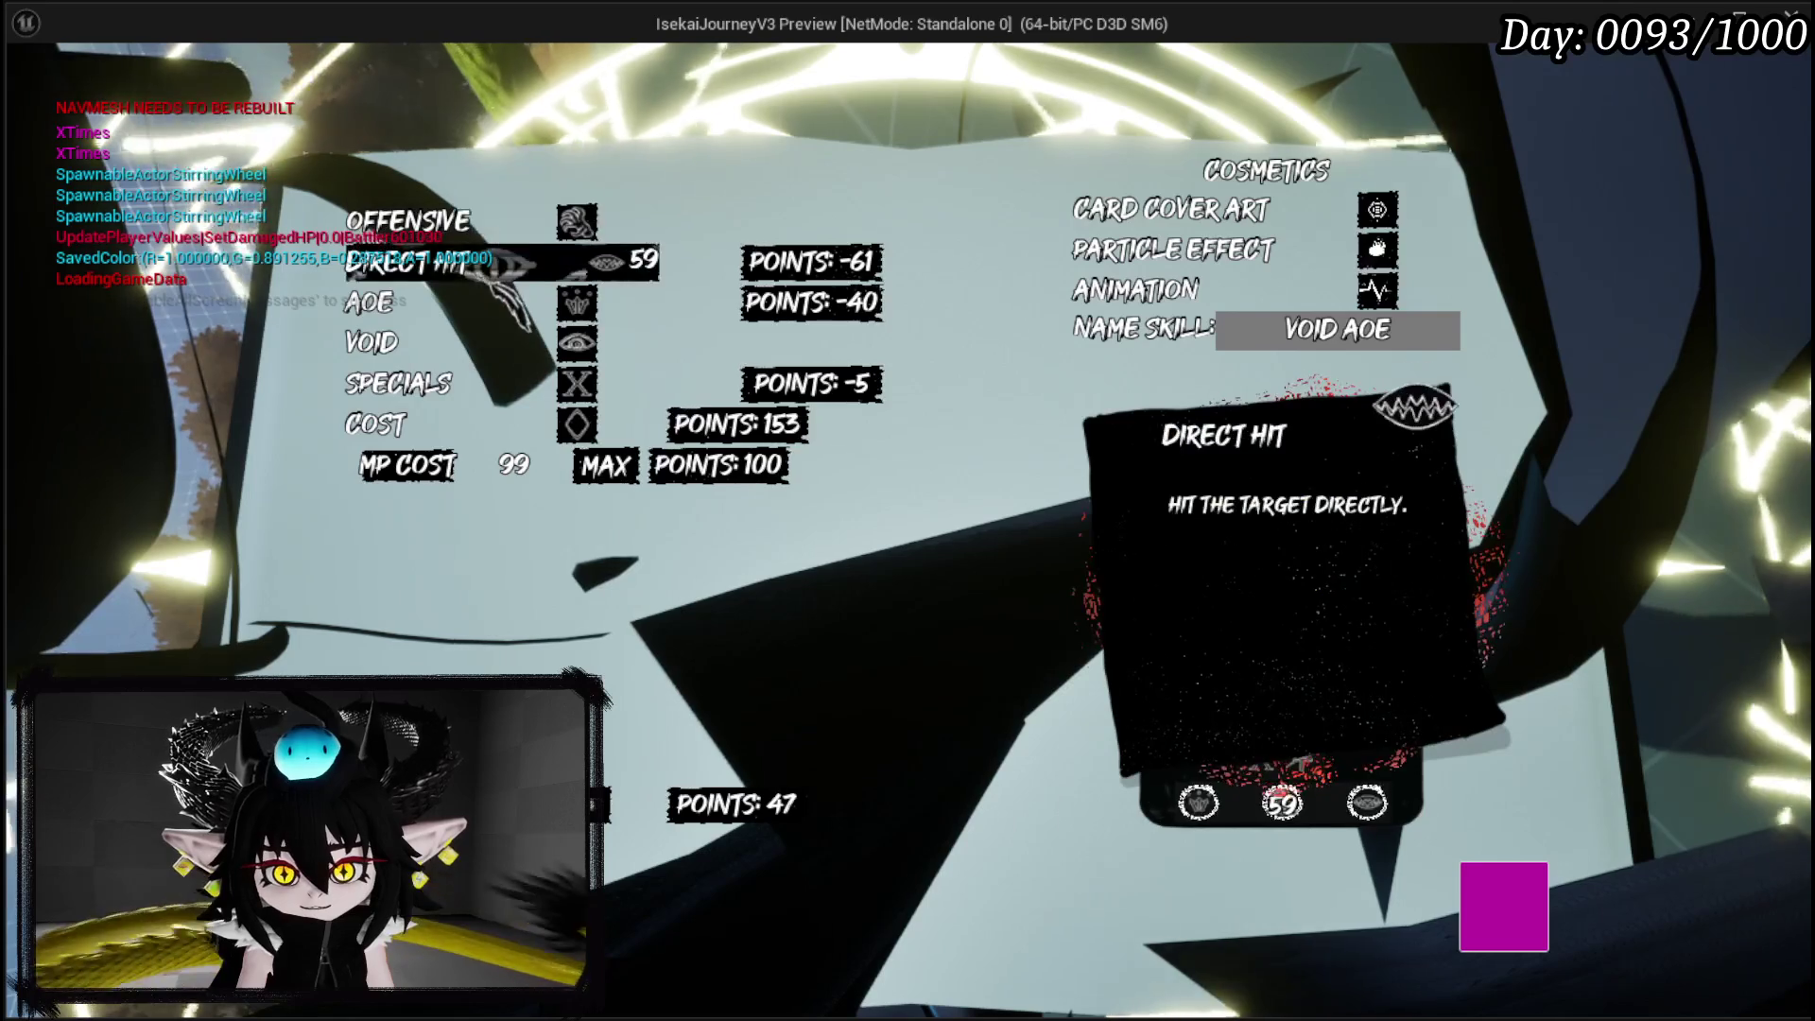
pyautogui.click(652, 384)
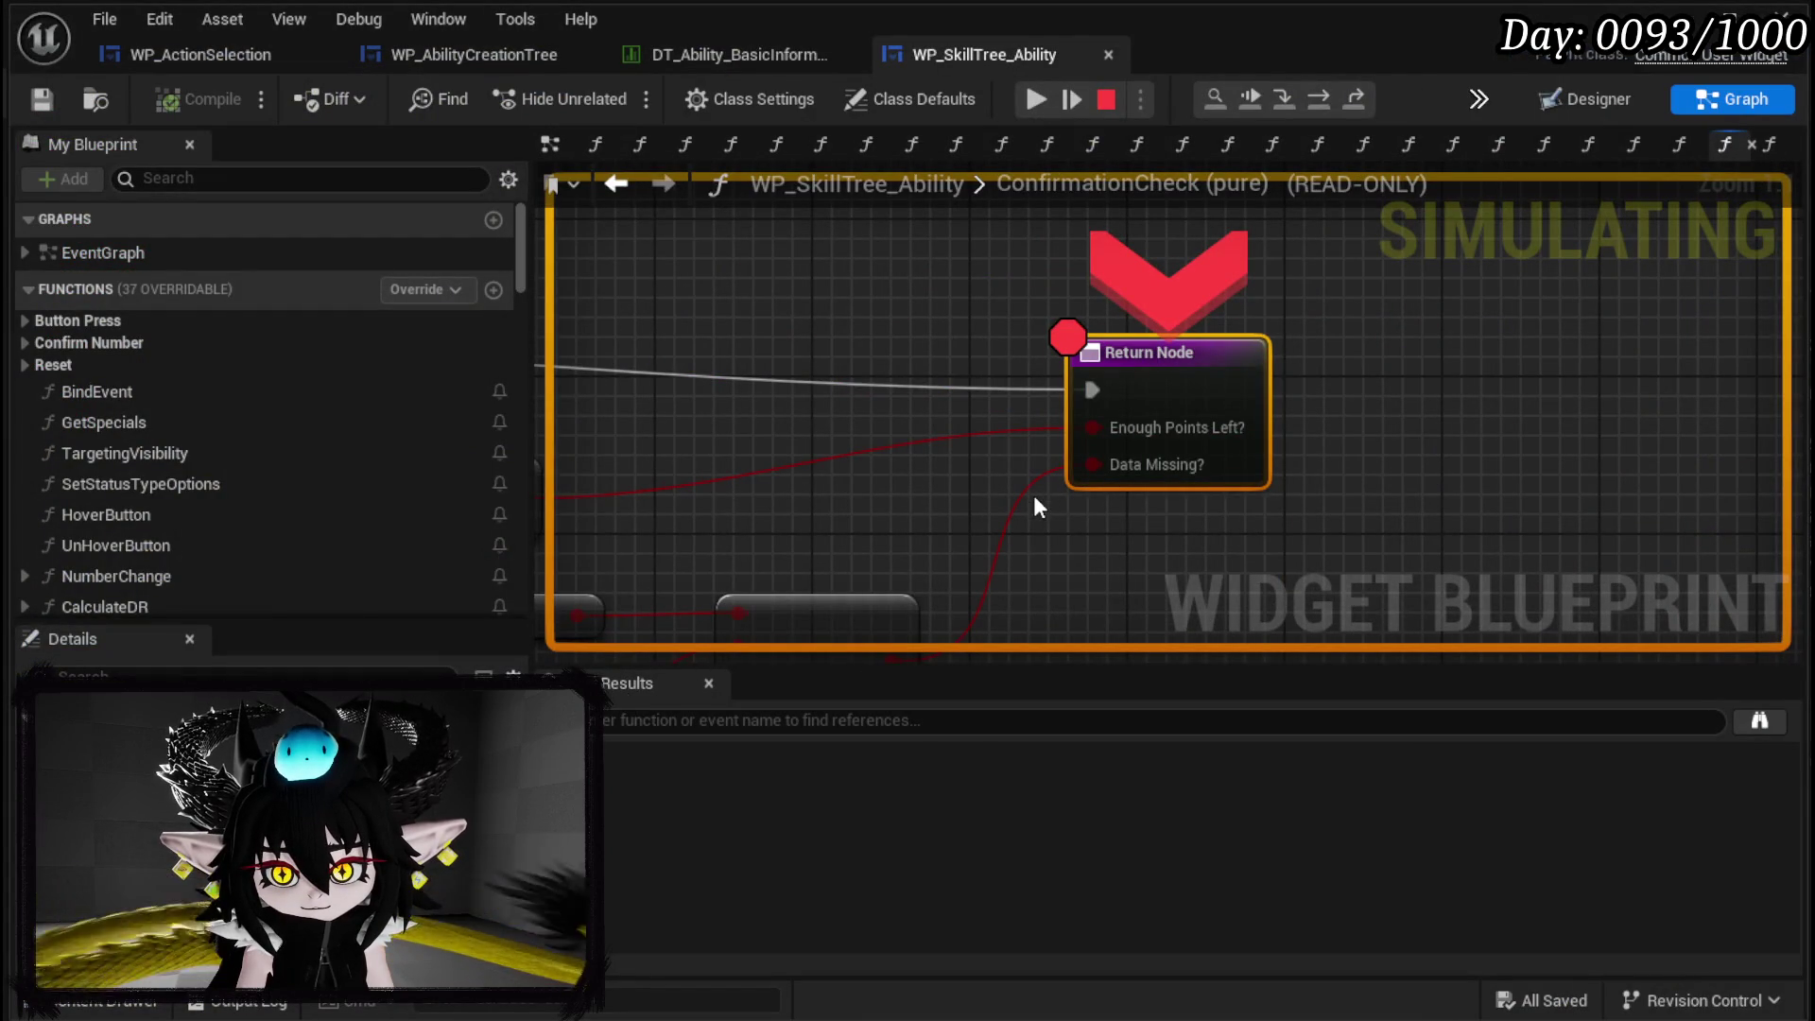
# Resume execution, confirm creating VOID AOE, and view the Chura Main core.
pyautogui.click(1038, 105)
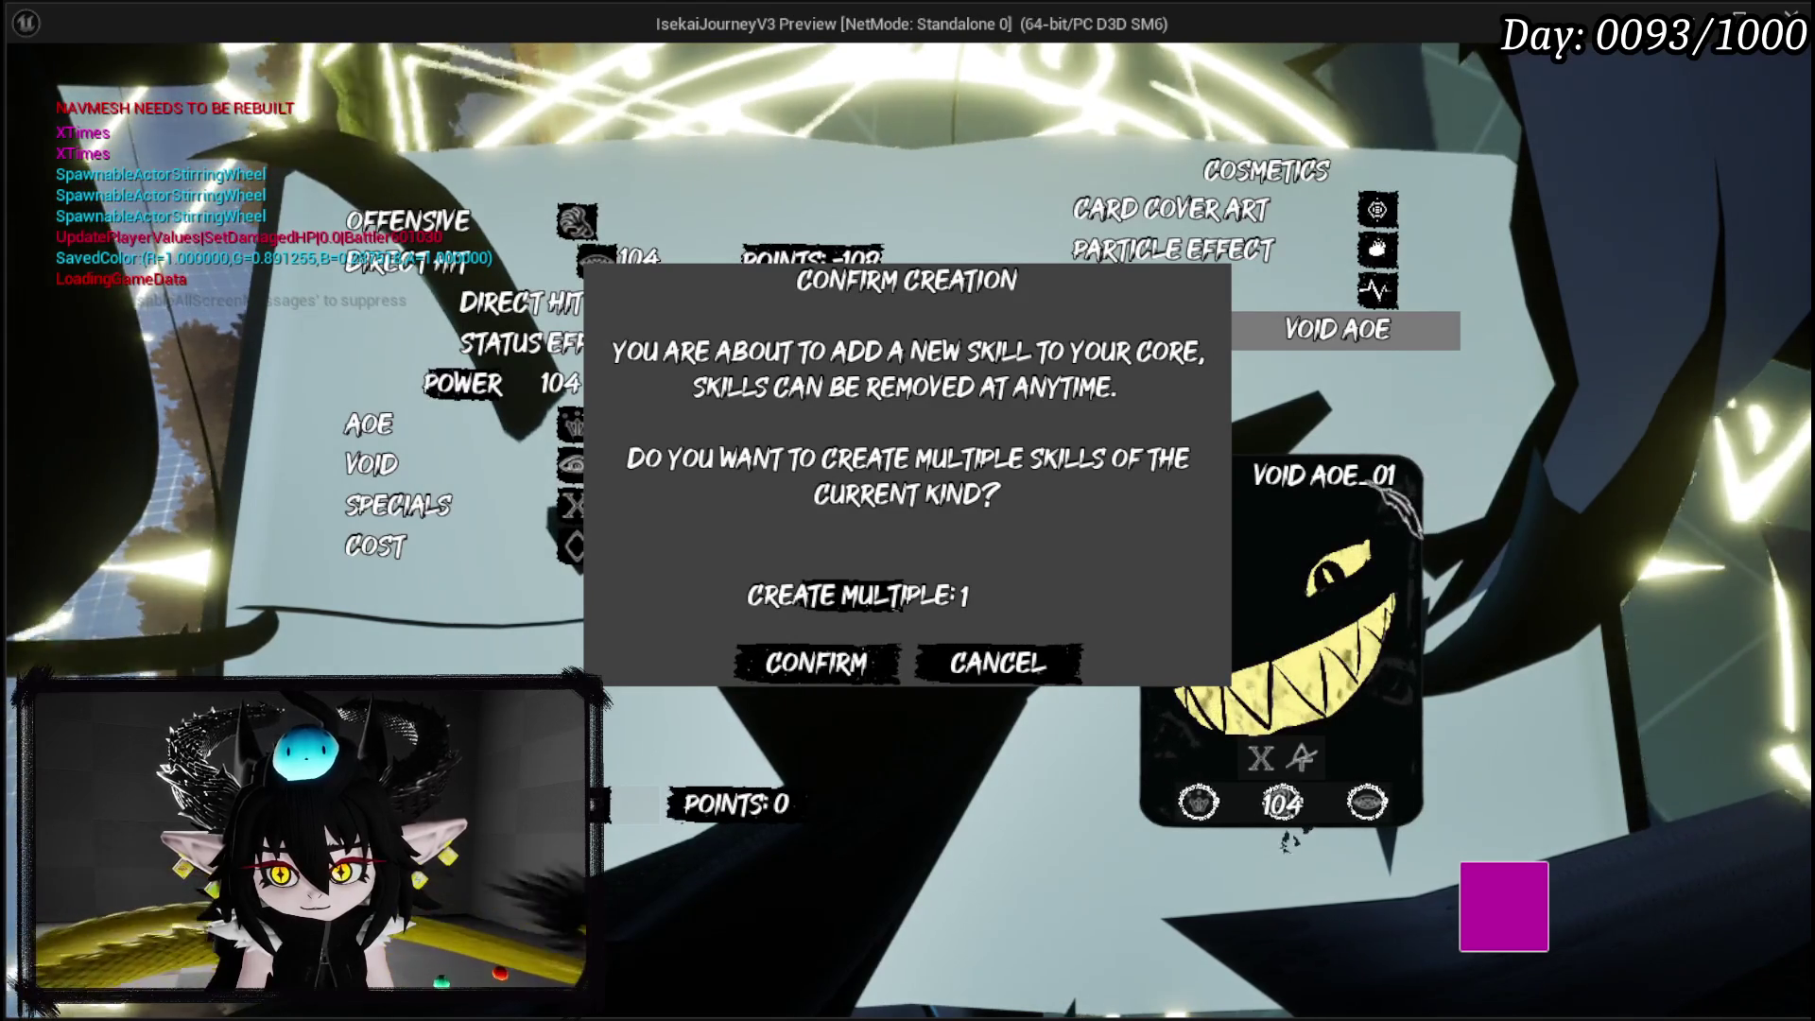
pyautogui.click(807, 666)
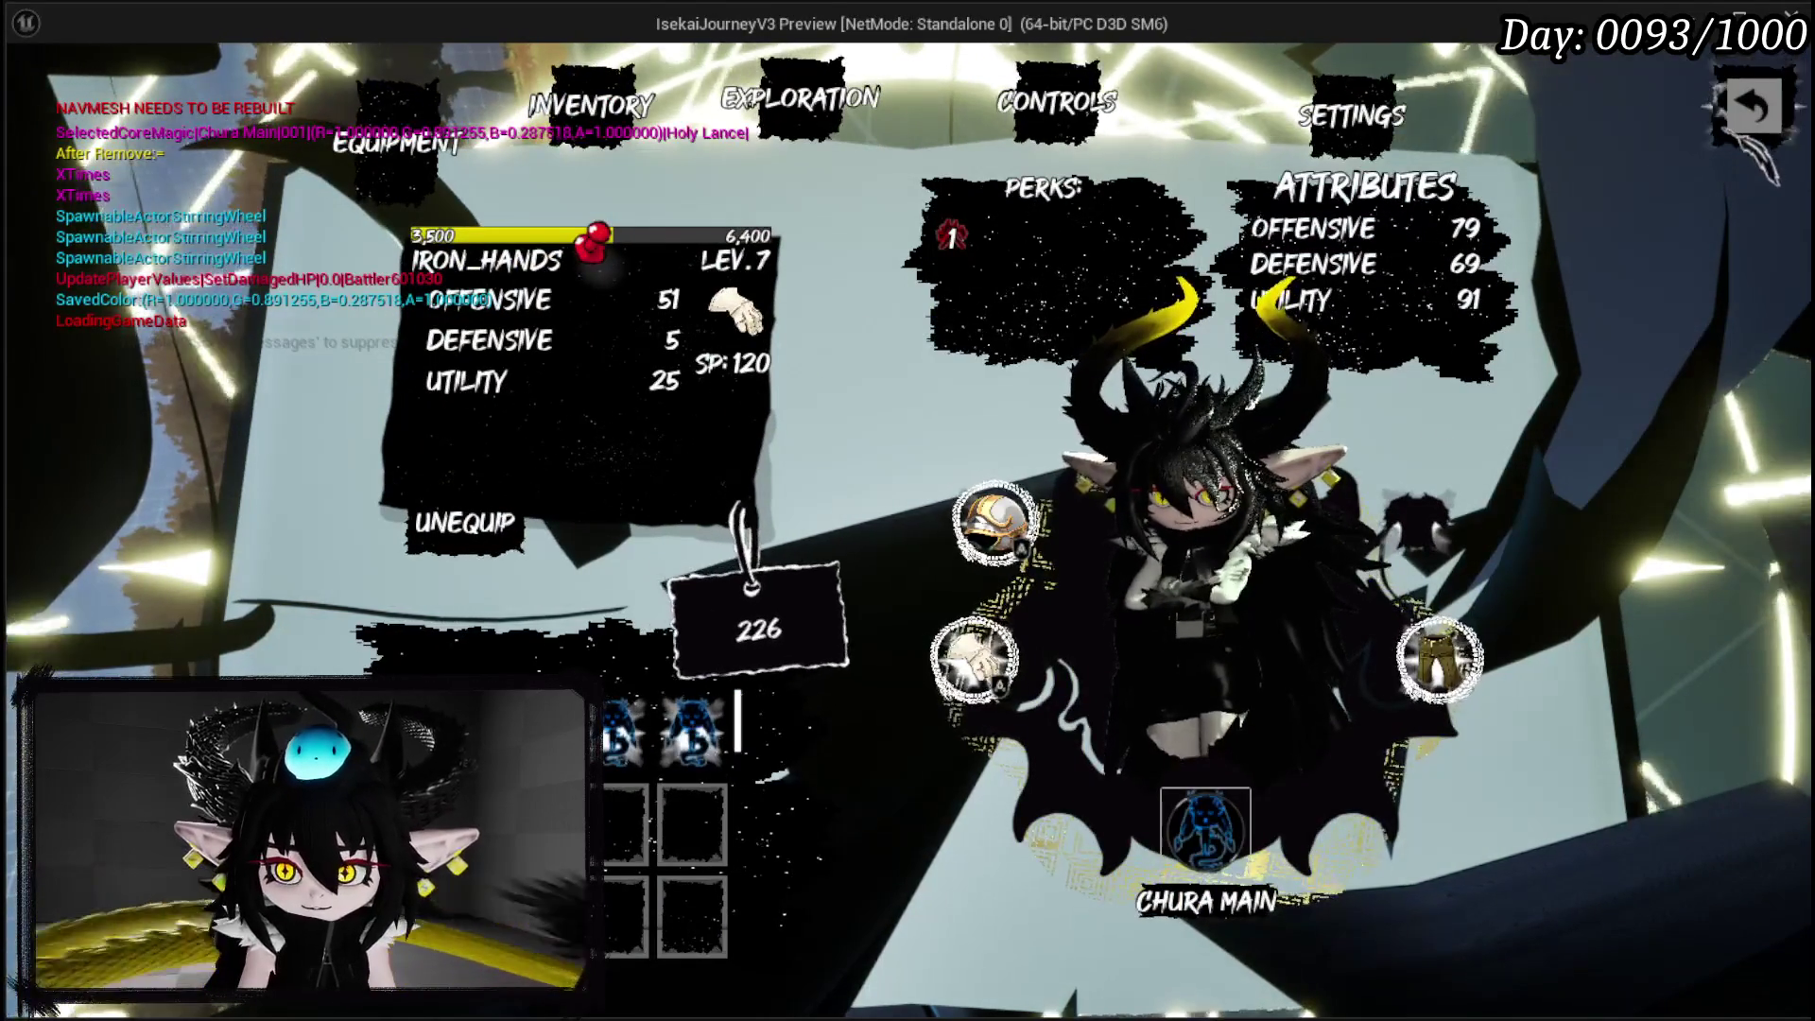
pyautogui.click(1182, 903)
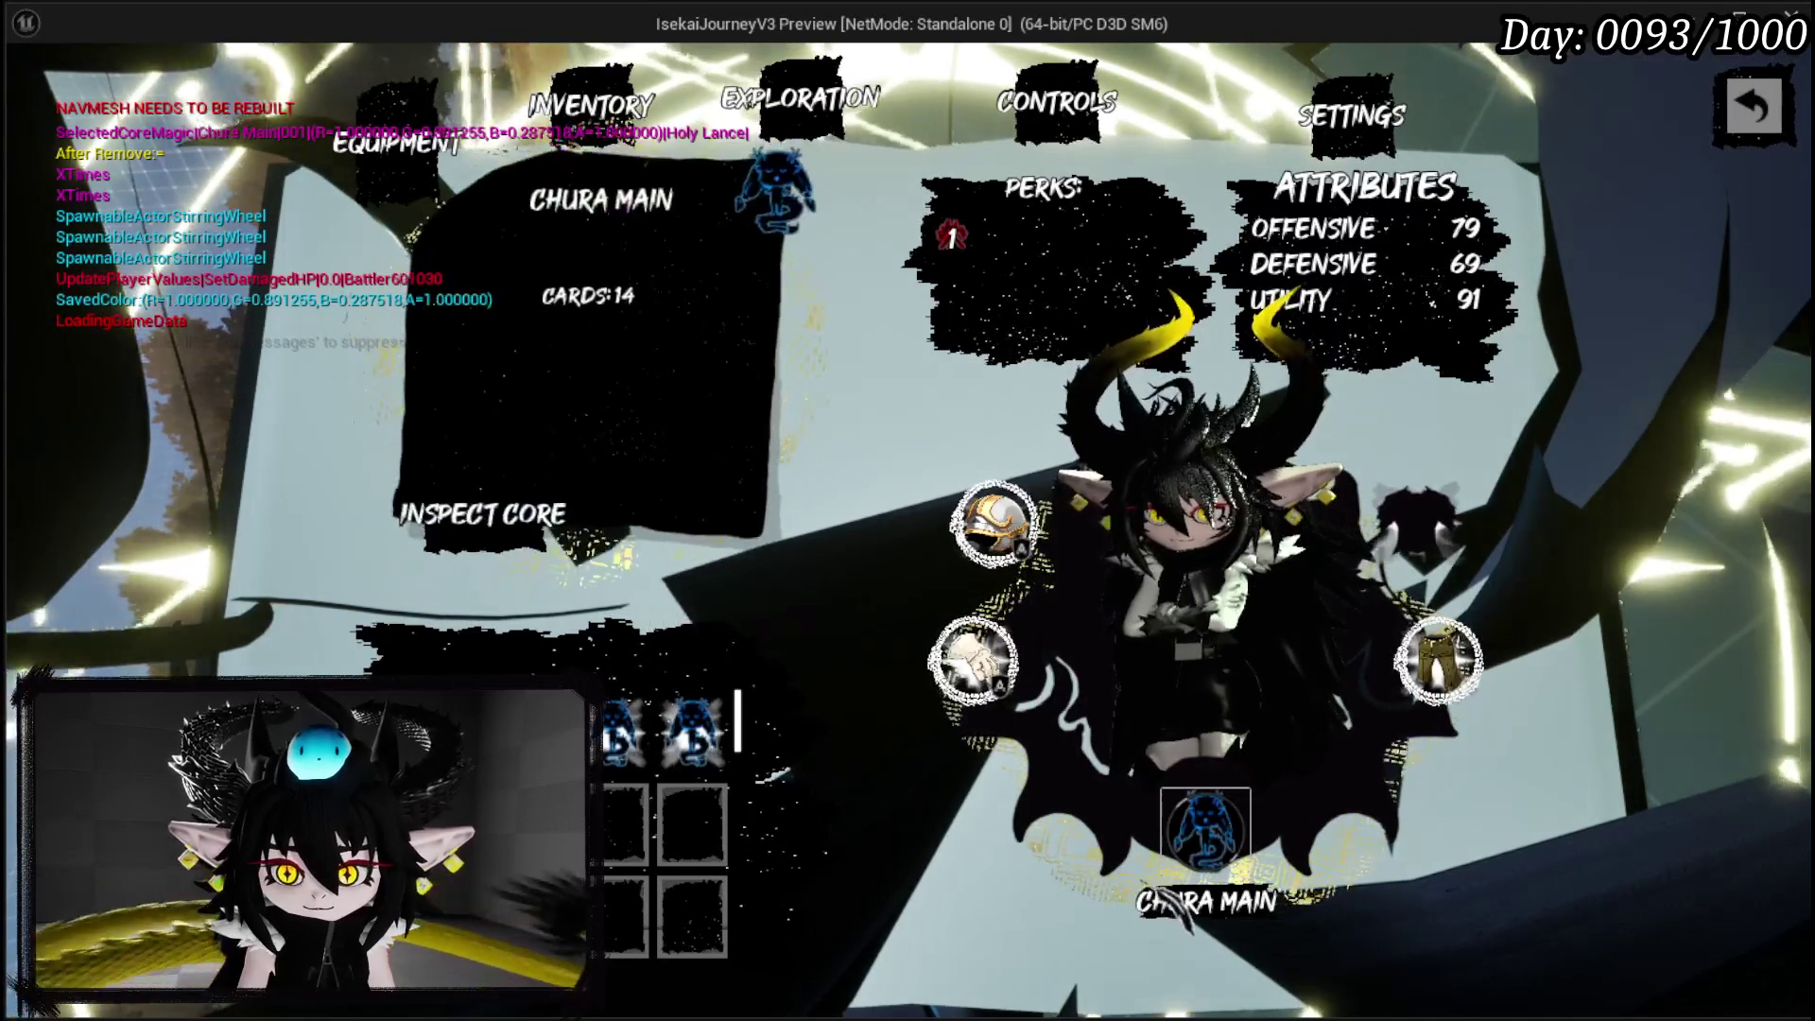
# Browse the Chura Main deck to find VOID AOE_01, then close the deck and menu.
pyautogui.click(477, 520)
pyautogui.scroll(-5, 904, 587)
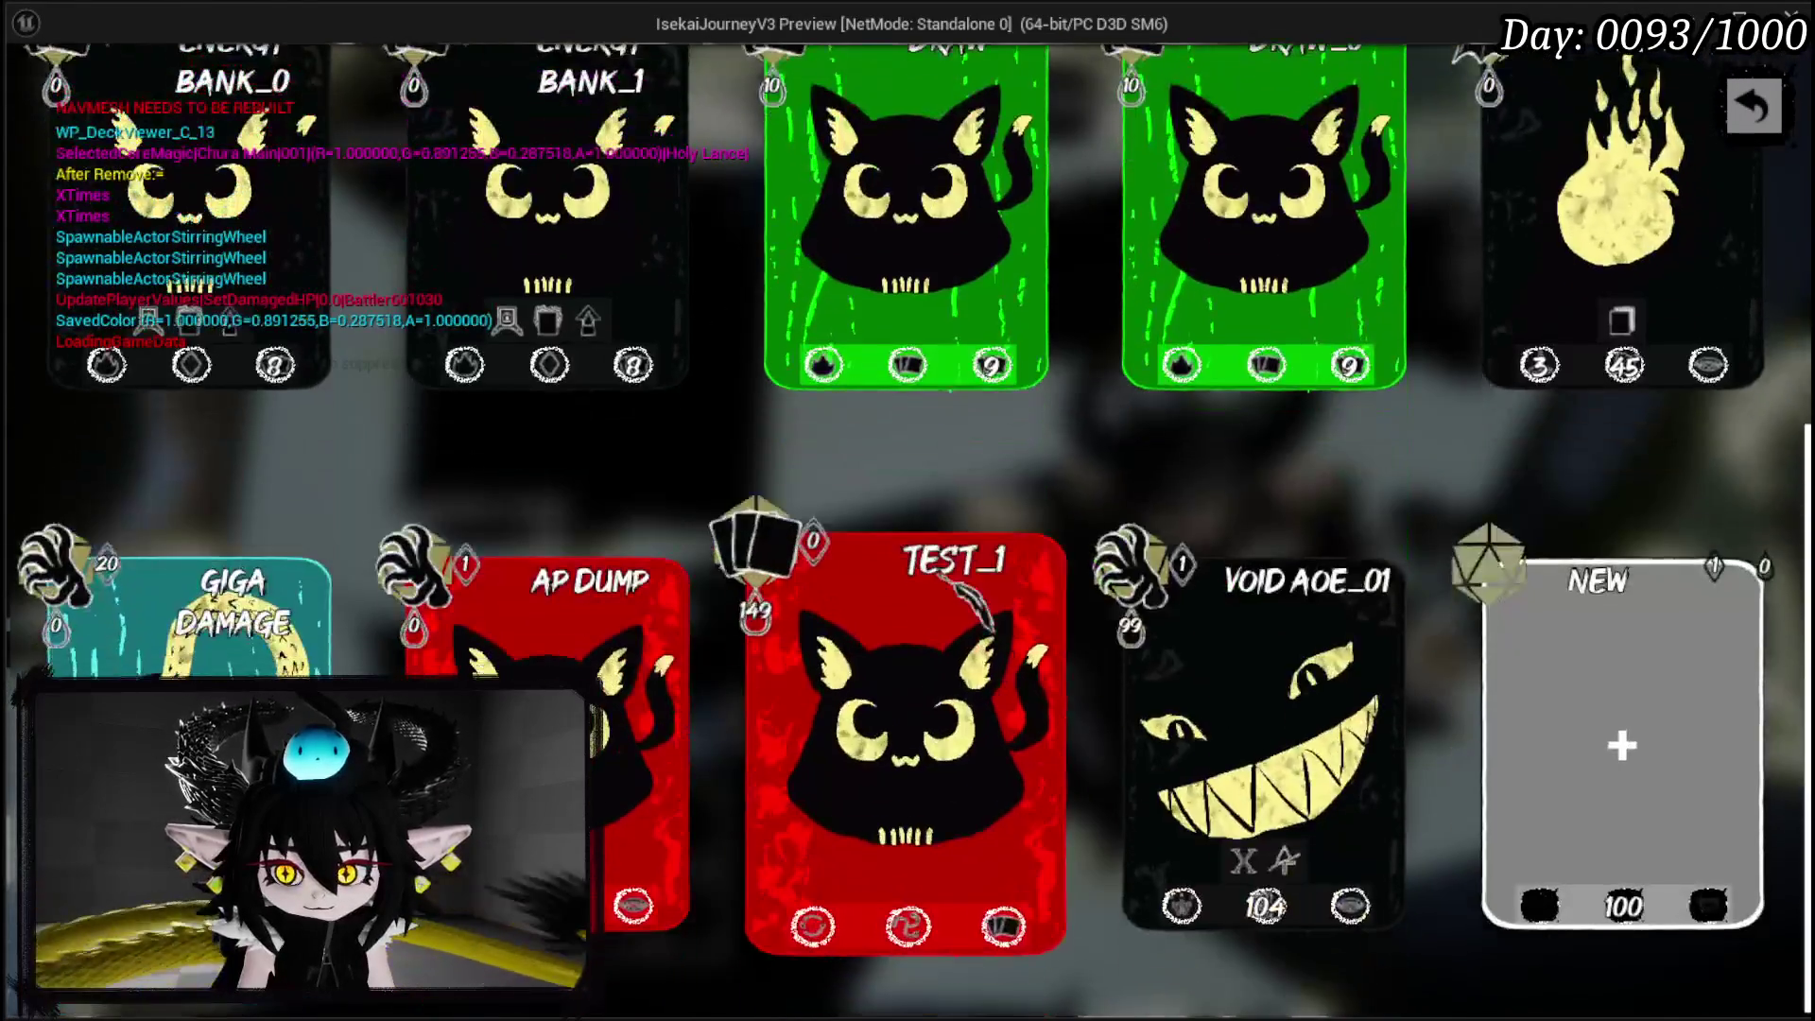
pyautogui.scroll(5, 903, 581)
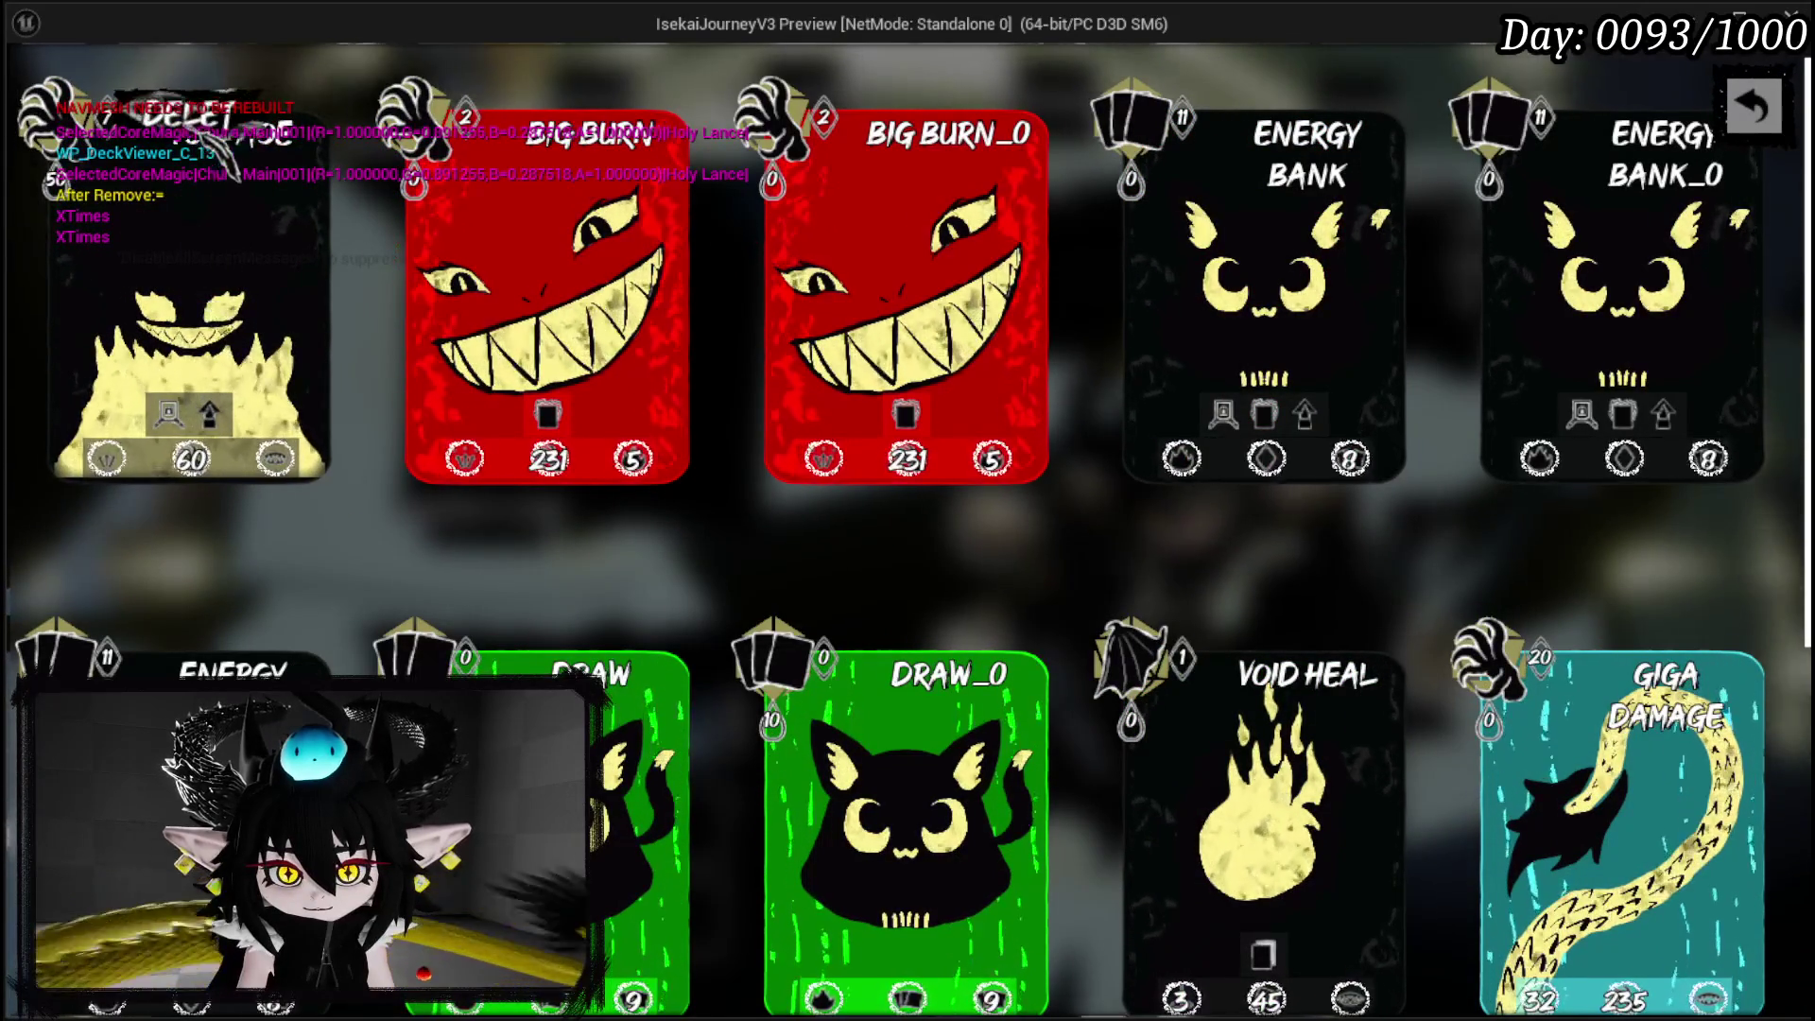
pyautogui.scroll(-3, 907, 510)
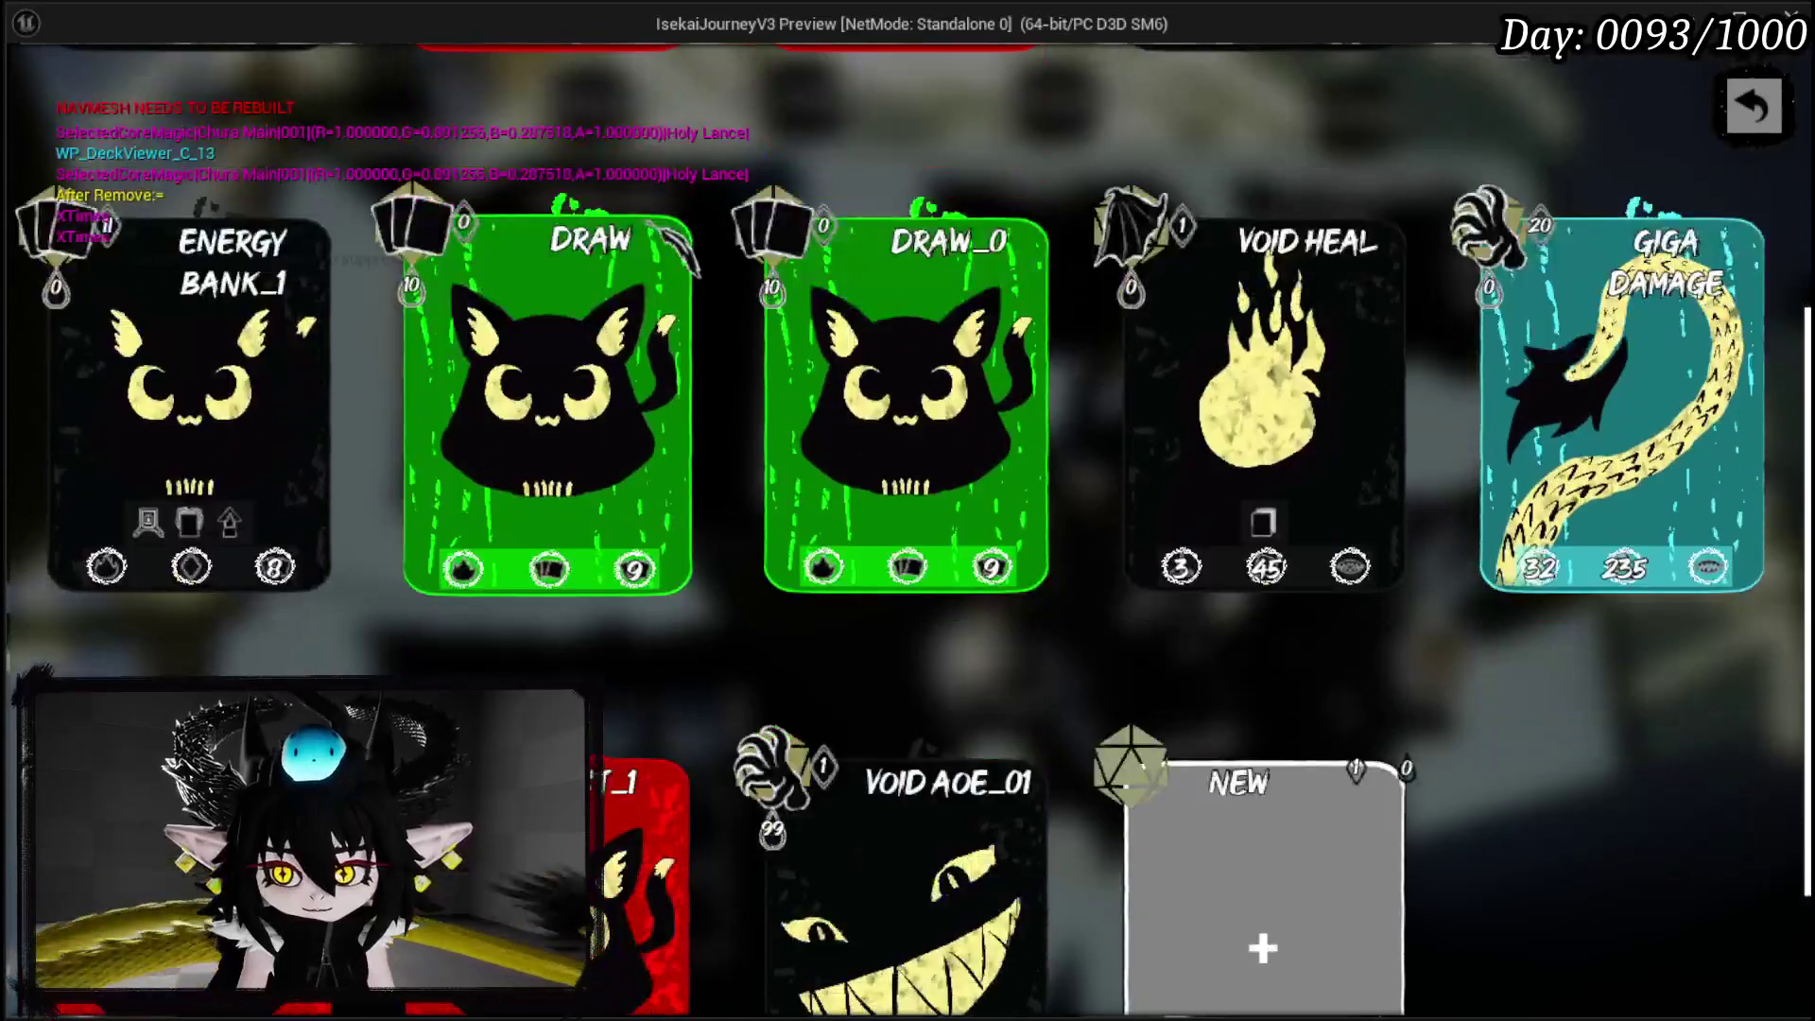
pyautogui.press('Escape')
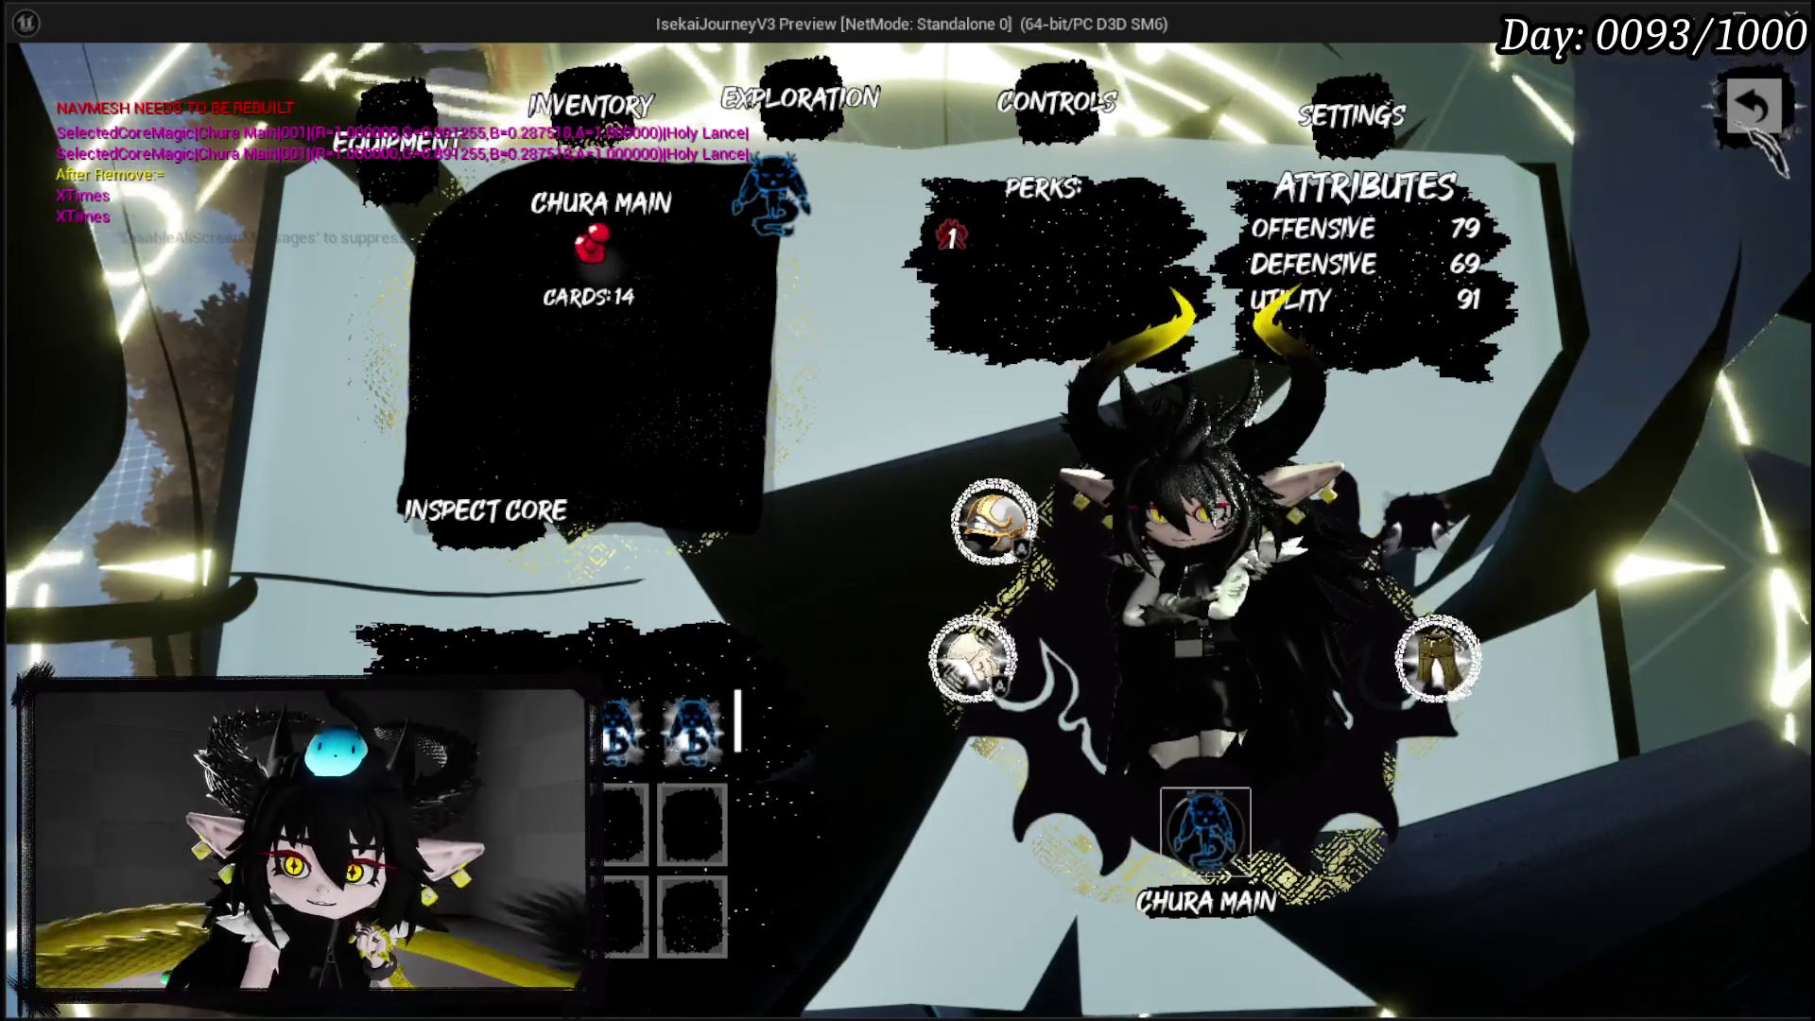
pyautogui.press('Escape')
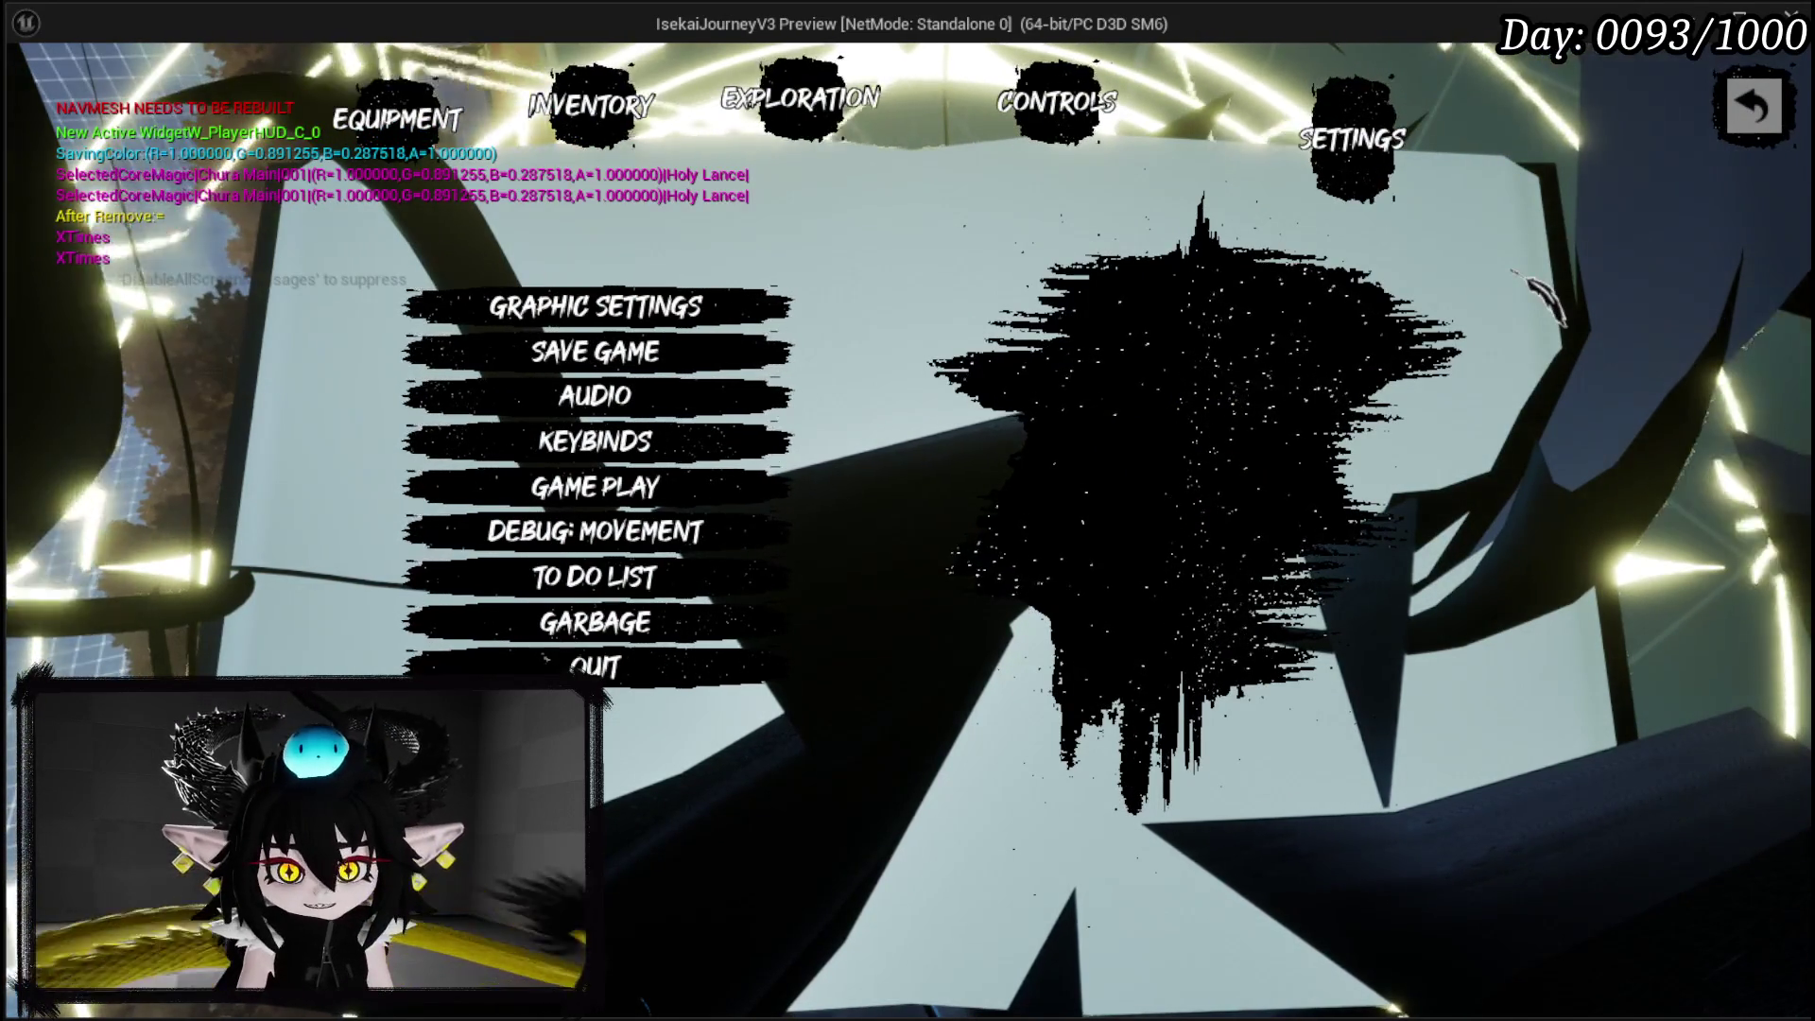
# Leave the settings menu, stop the play preview, and return to the WP_ActionSelection graph.
pyautogui.press('Escape')
pyautogui.press('Escape')
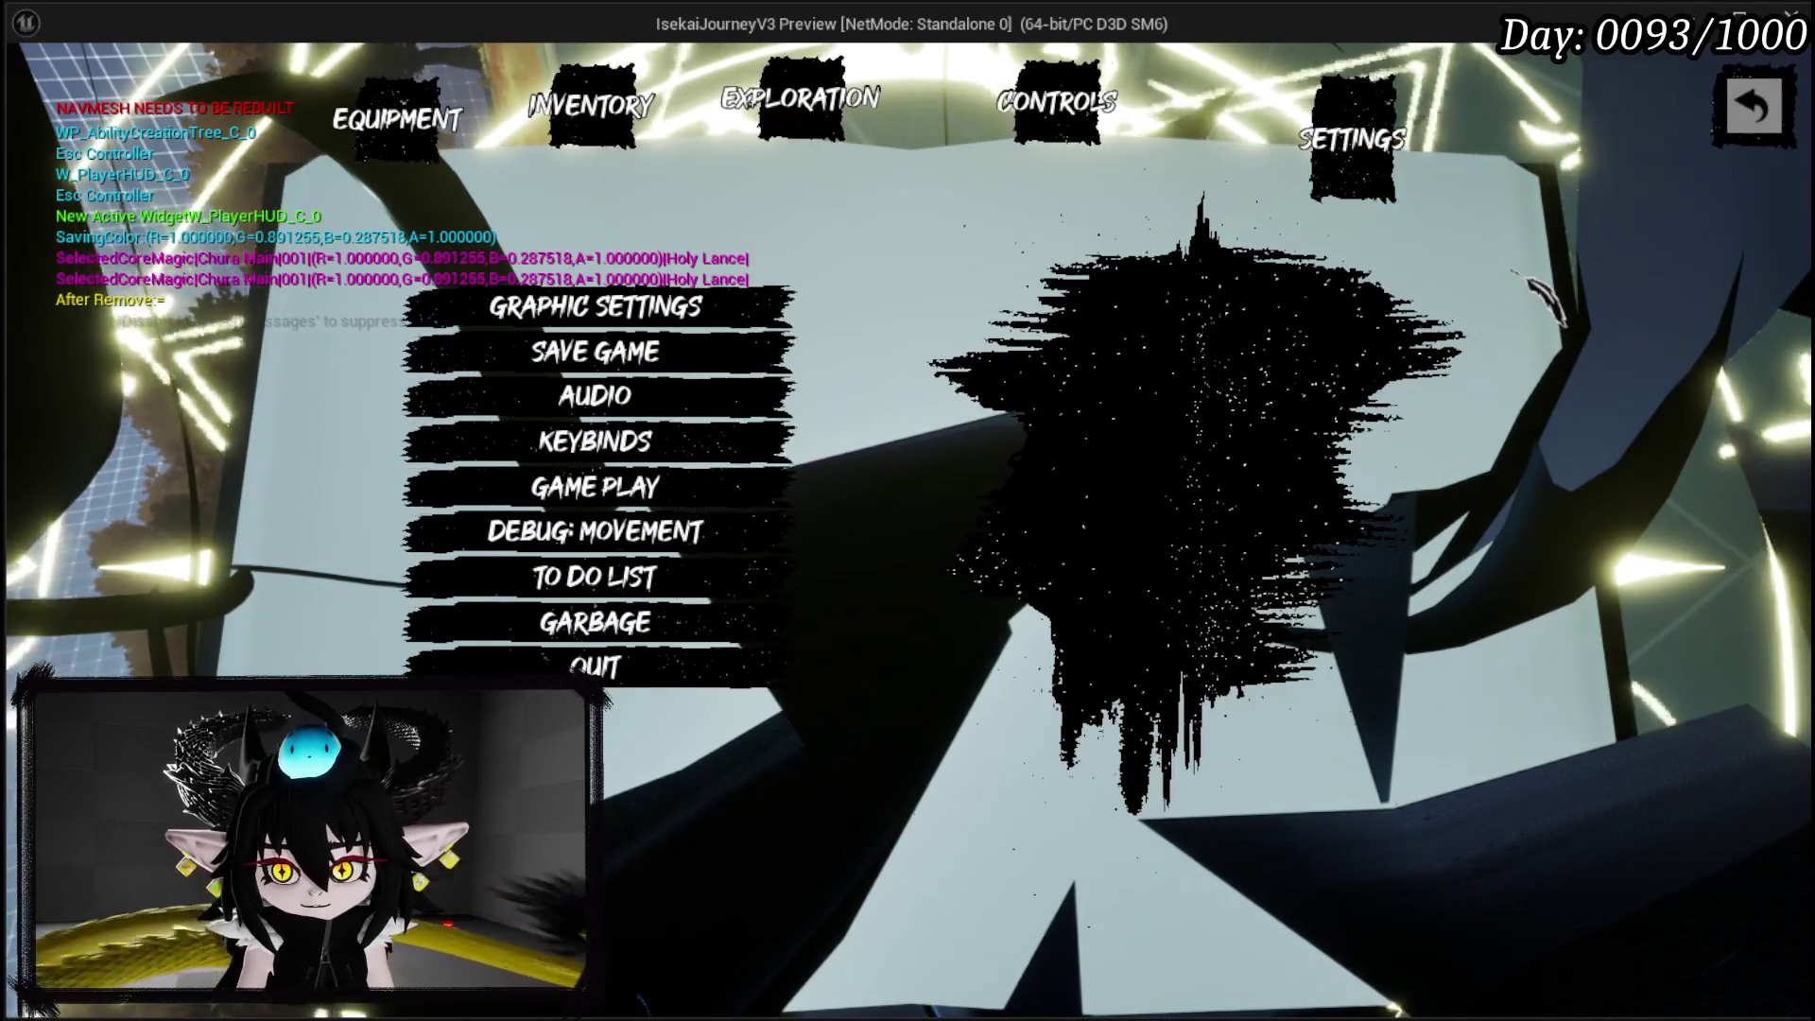
pyautogui.press('Escape')
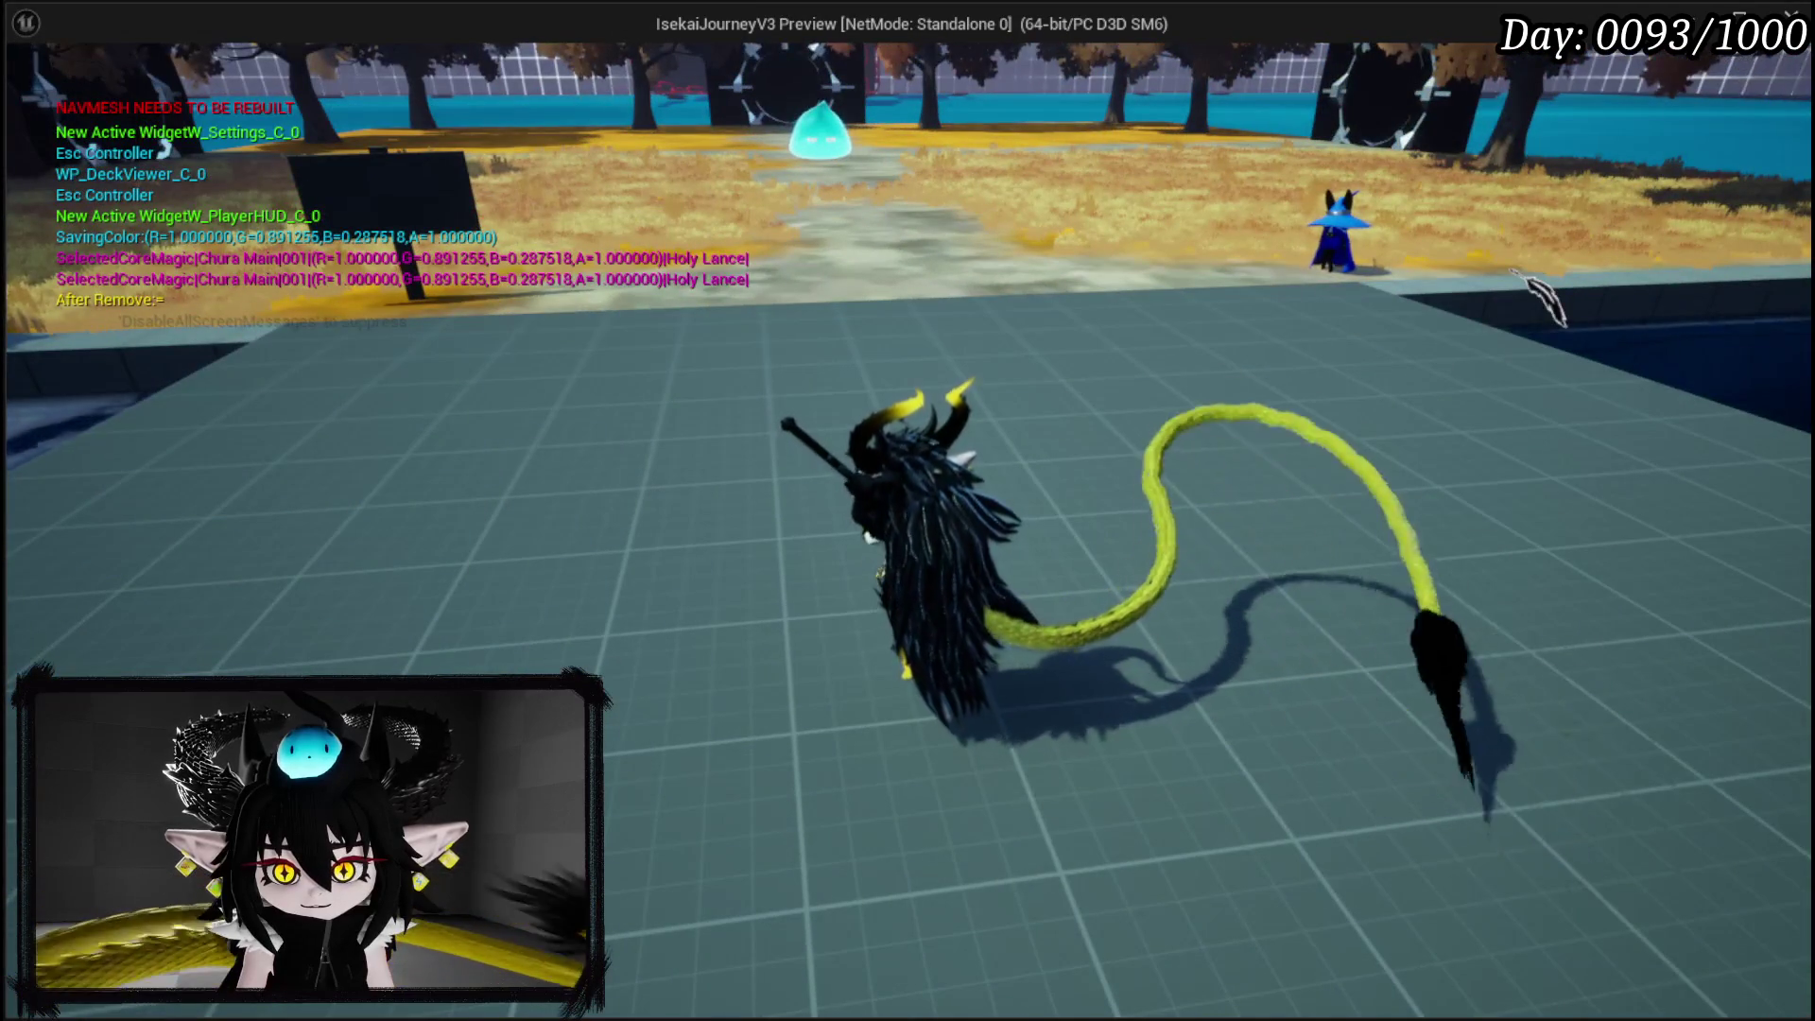
pyautogui.press('Escape')
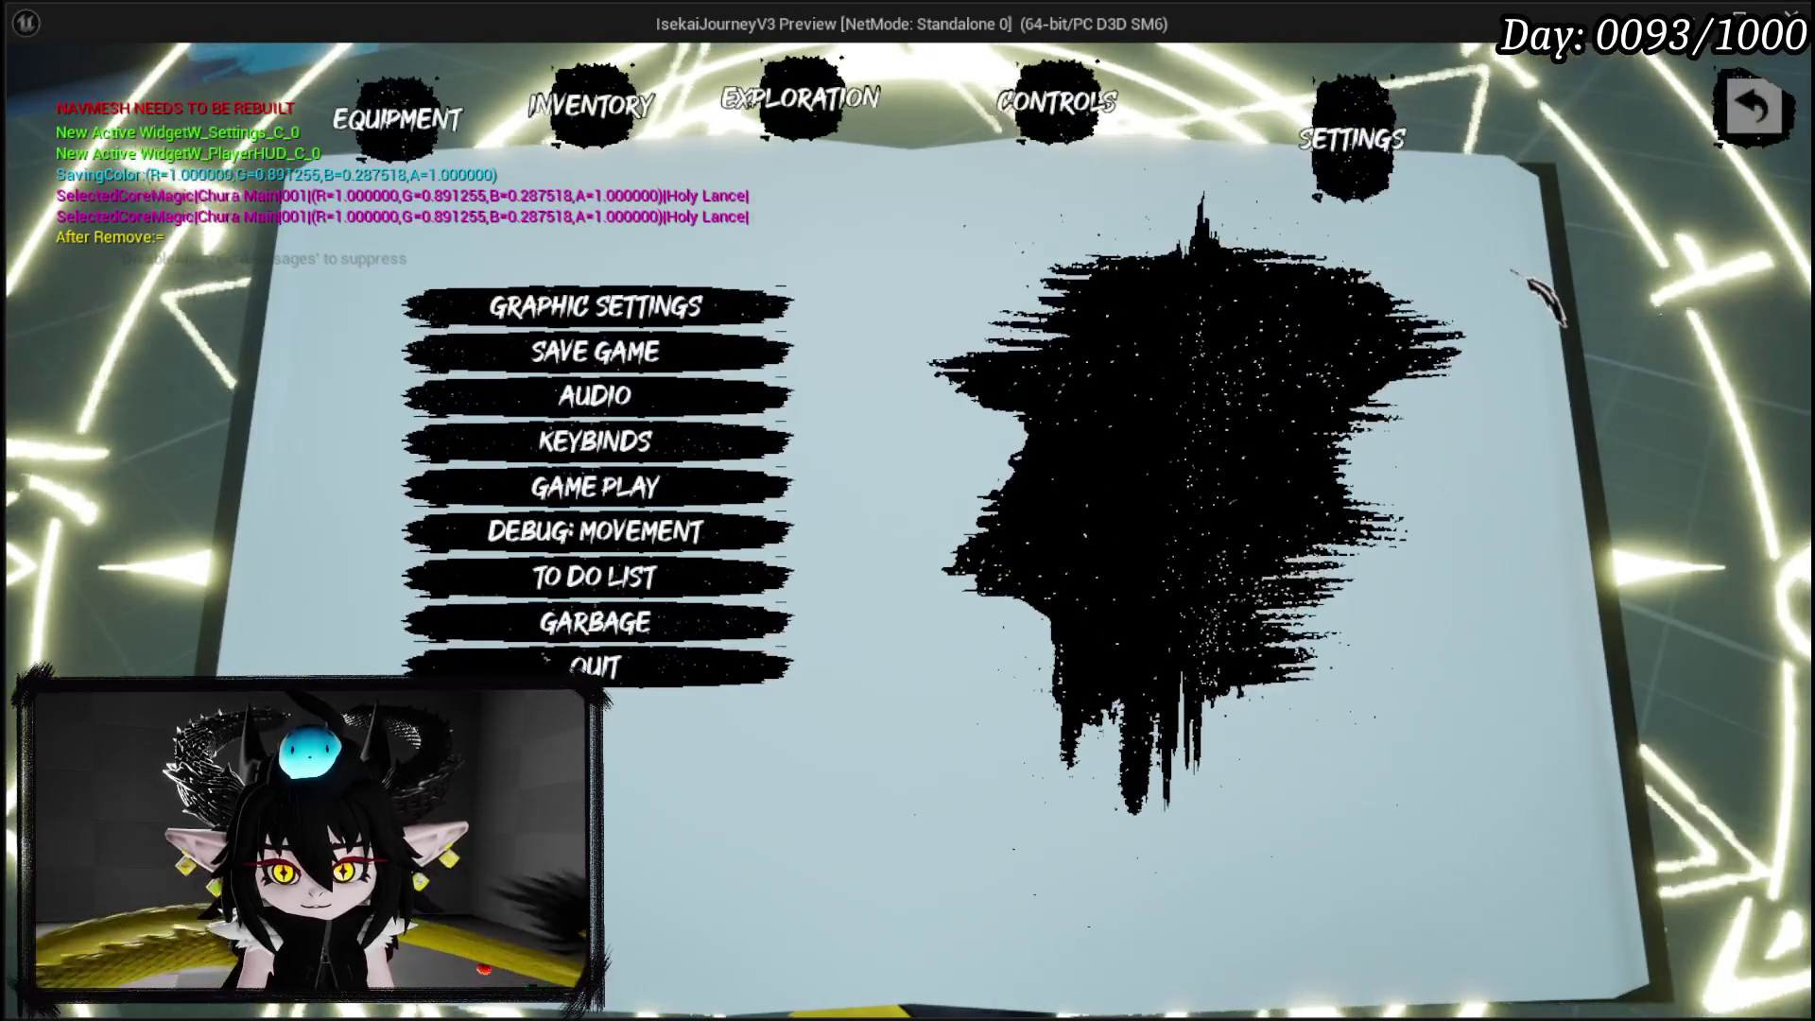
pyautogui.press('Escape')
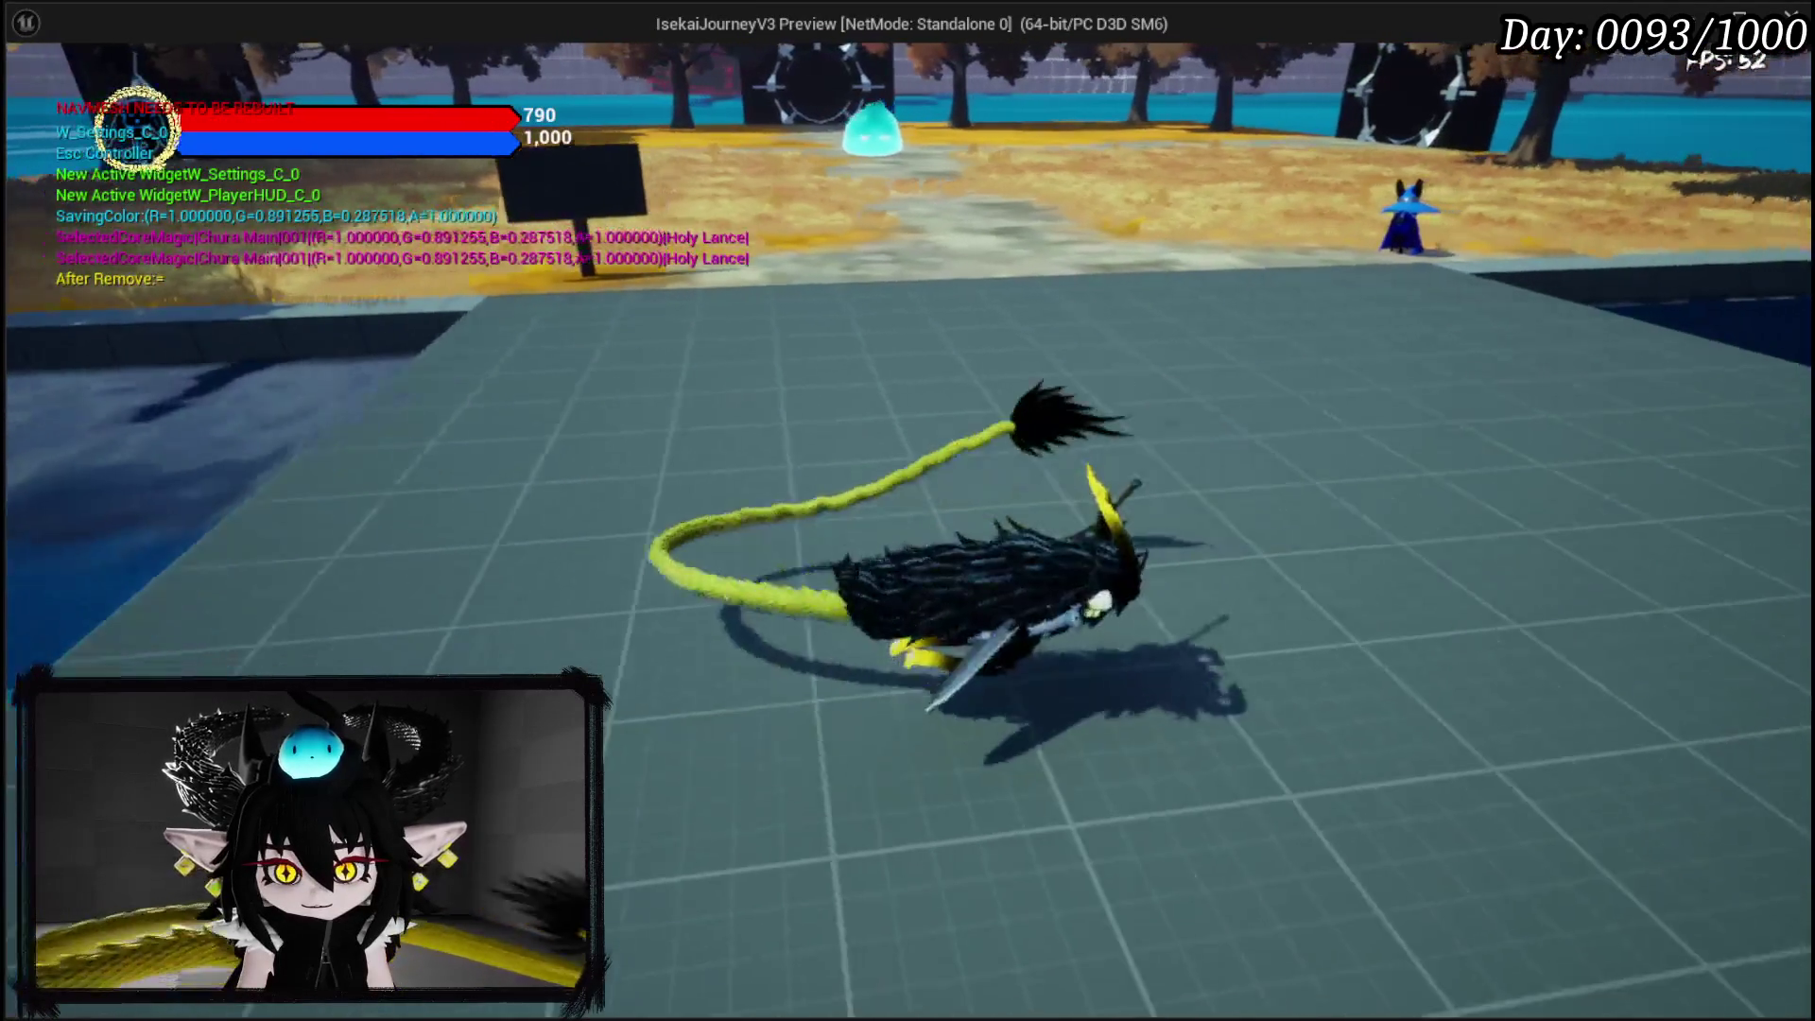
pyautogui.press('w')
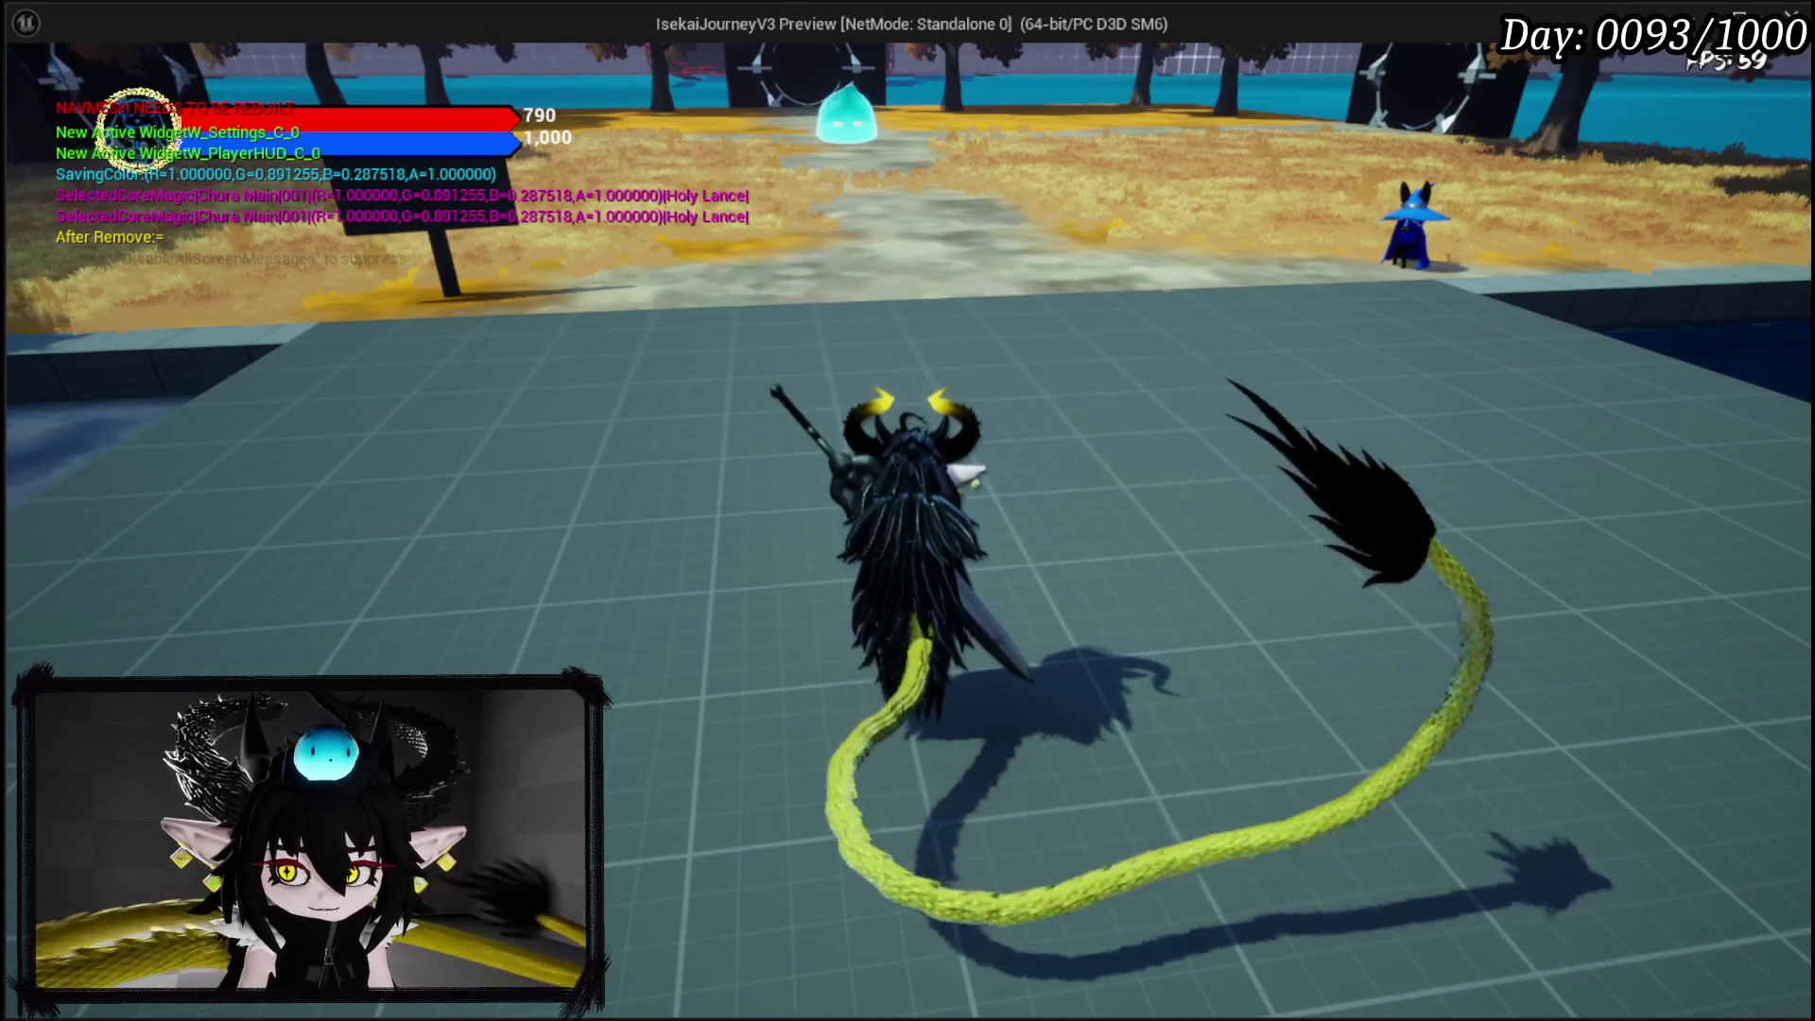
pyautogui.press('Escape')
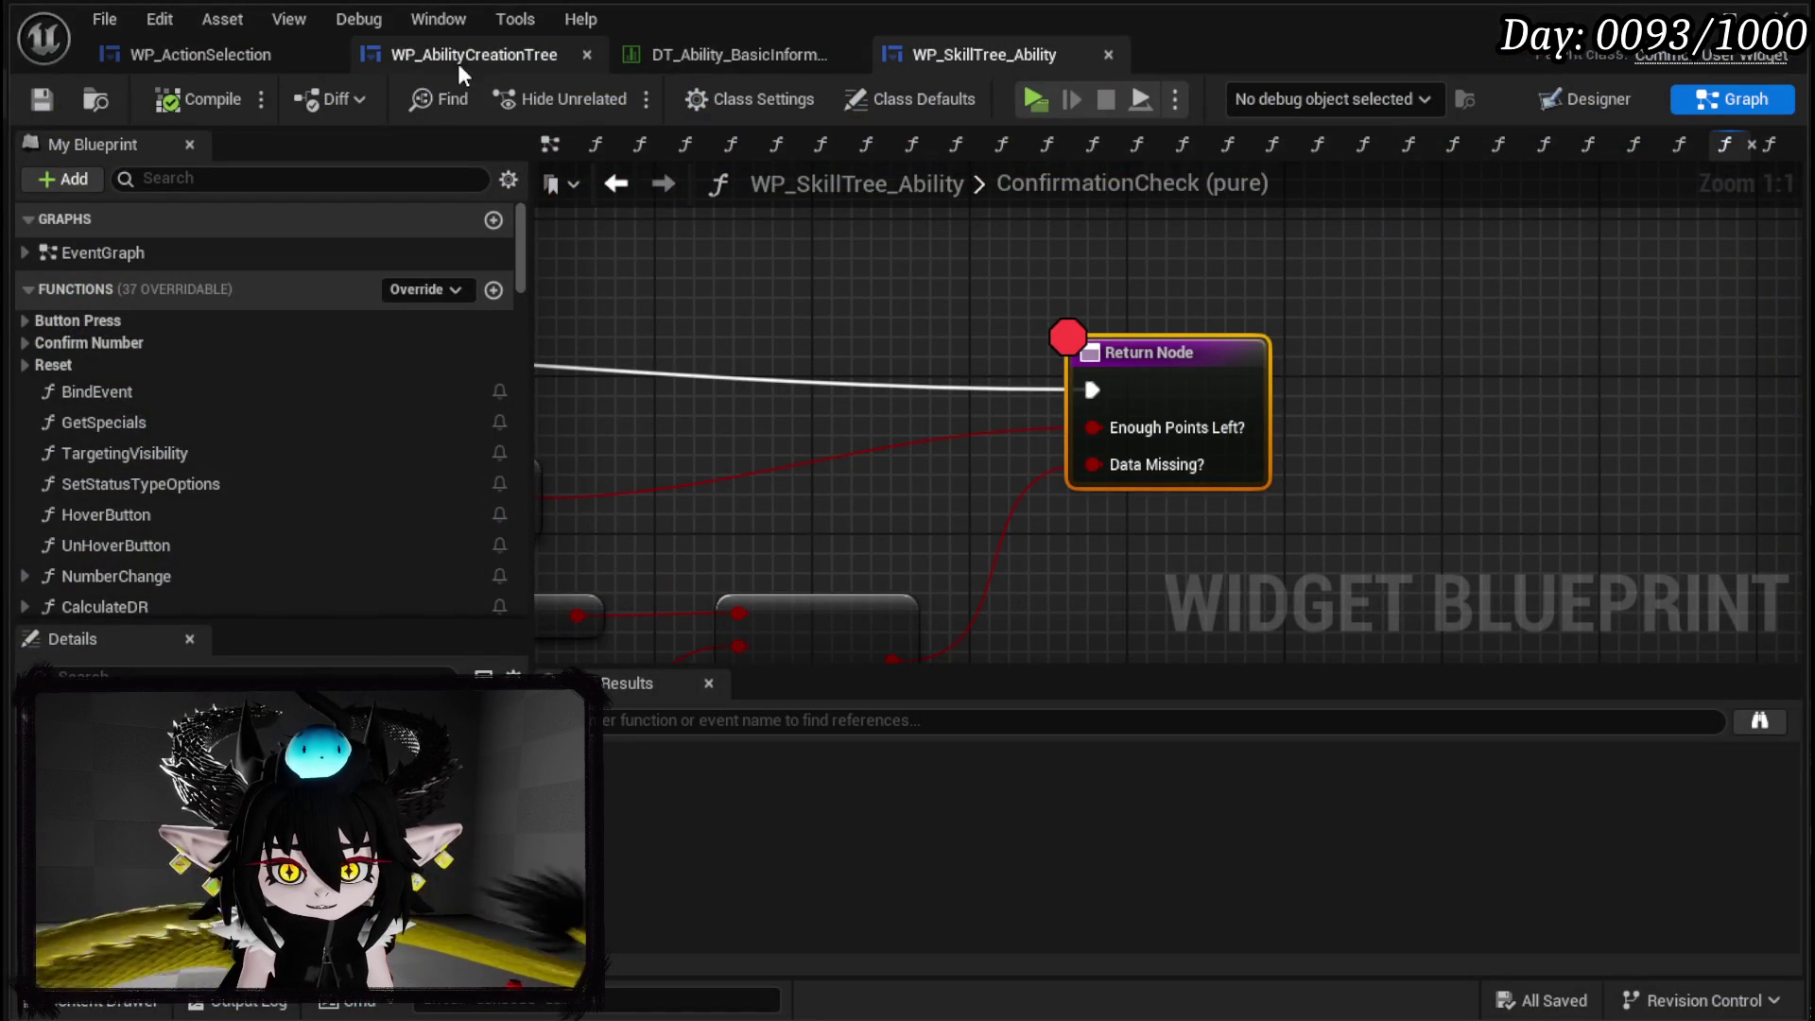
pyautogui.click(122, 61)
pyautogui.moveTo(1033, 399); pyautogui.dragTo(810, 317)
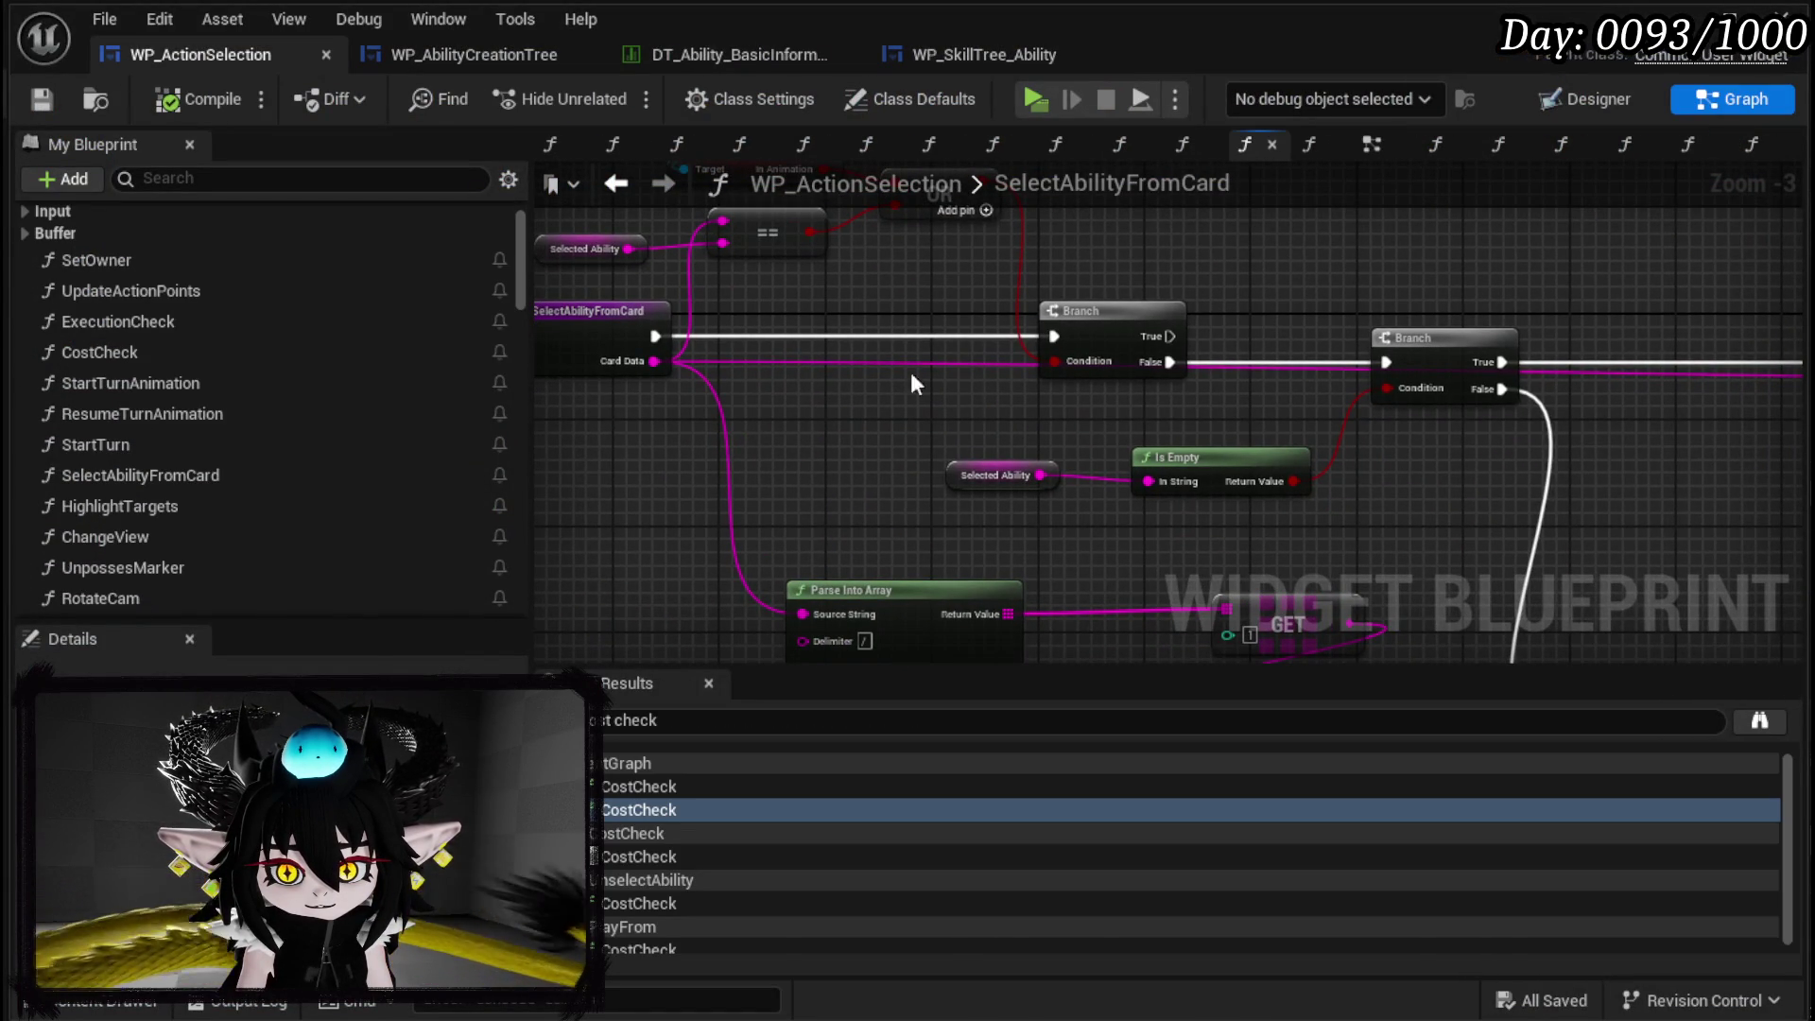
# Back in the EventGraph, pan over to the Branch node and inspect its actions.
pyautogui.click(605, 185)
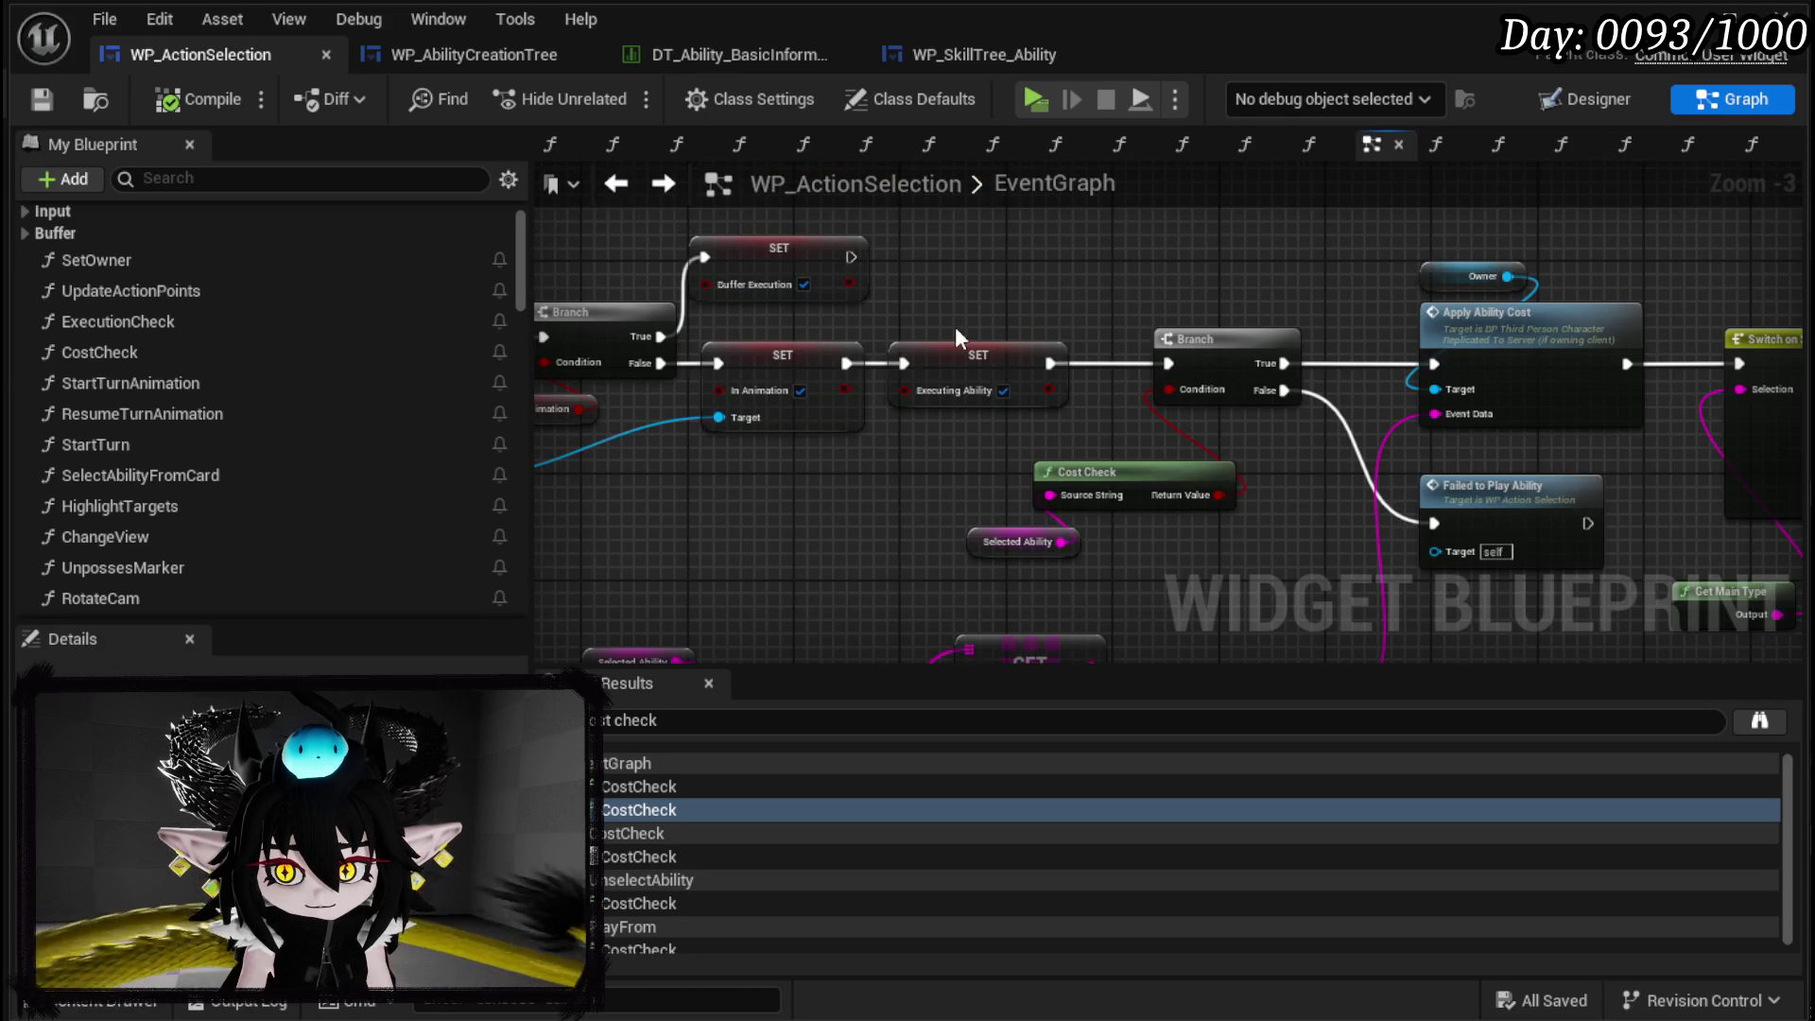
pyautogui.scroll(-3, 950, 327)
pyautogui.scroll(4, 1022, 328)
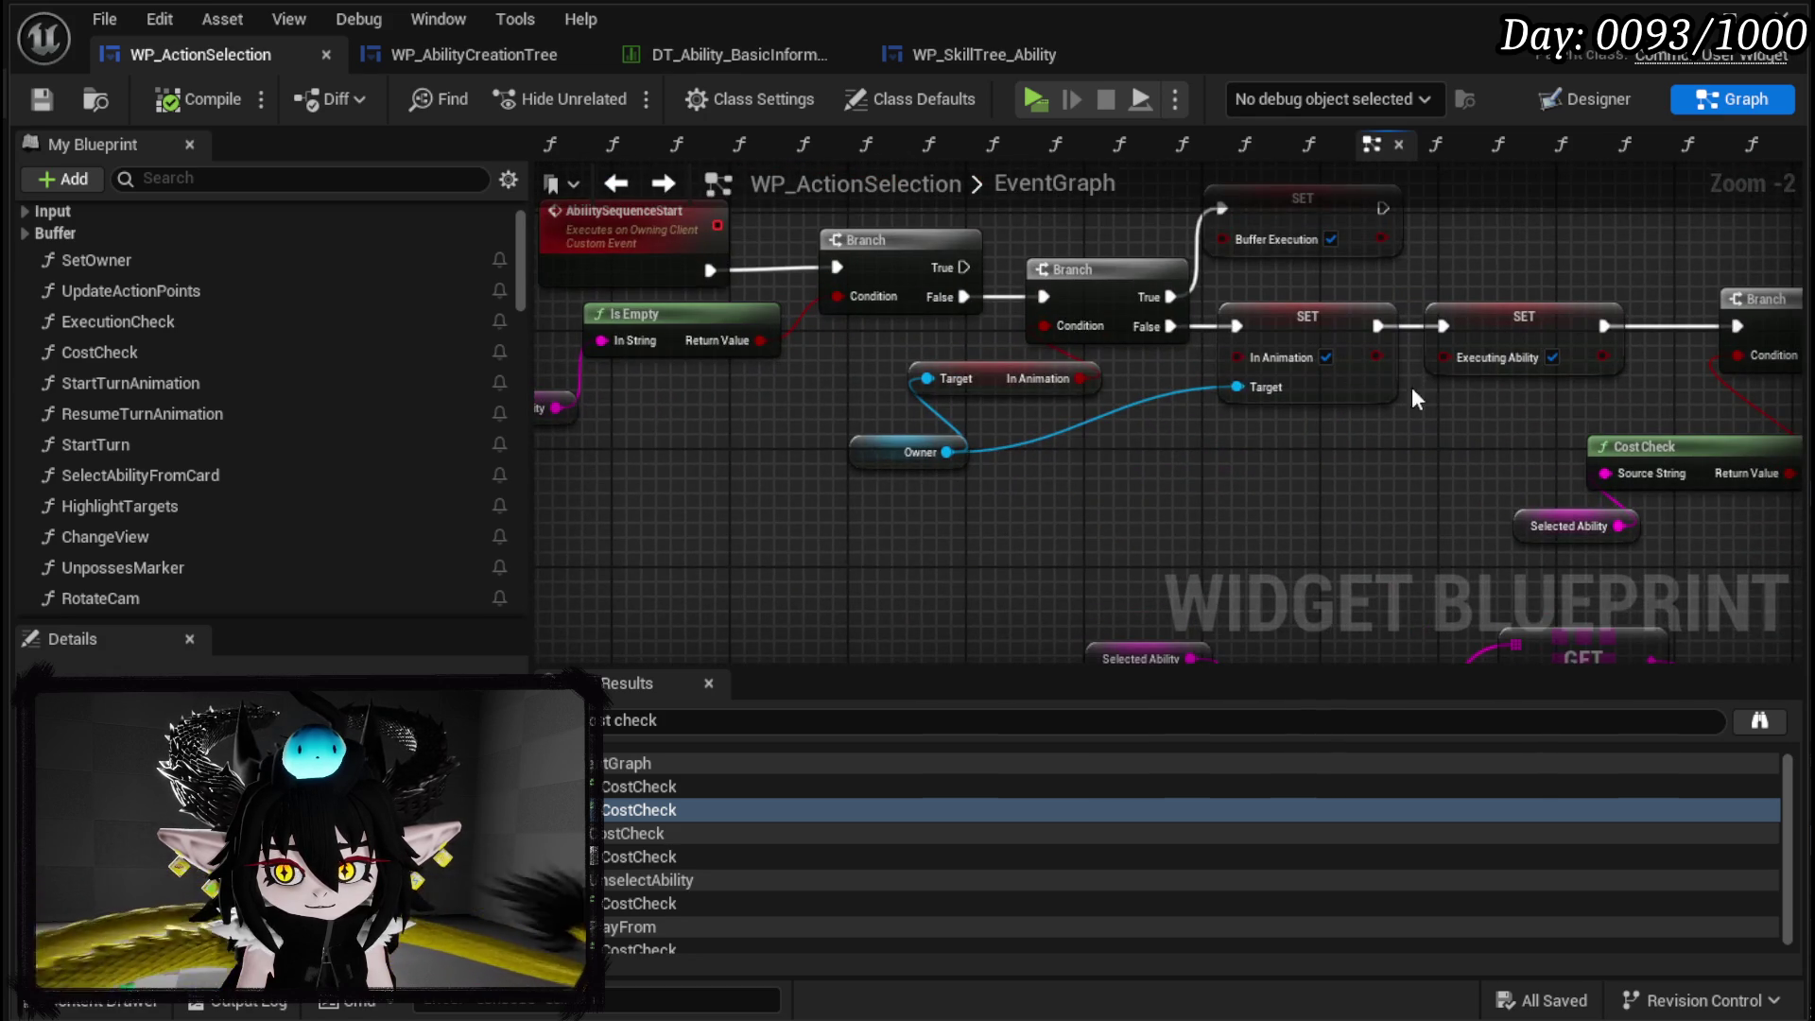
pyautogui.moveTo(1411, 397); pyautogui.dragTo(726, 378)
pyautogui.rightClick(1098, 301)
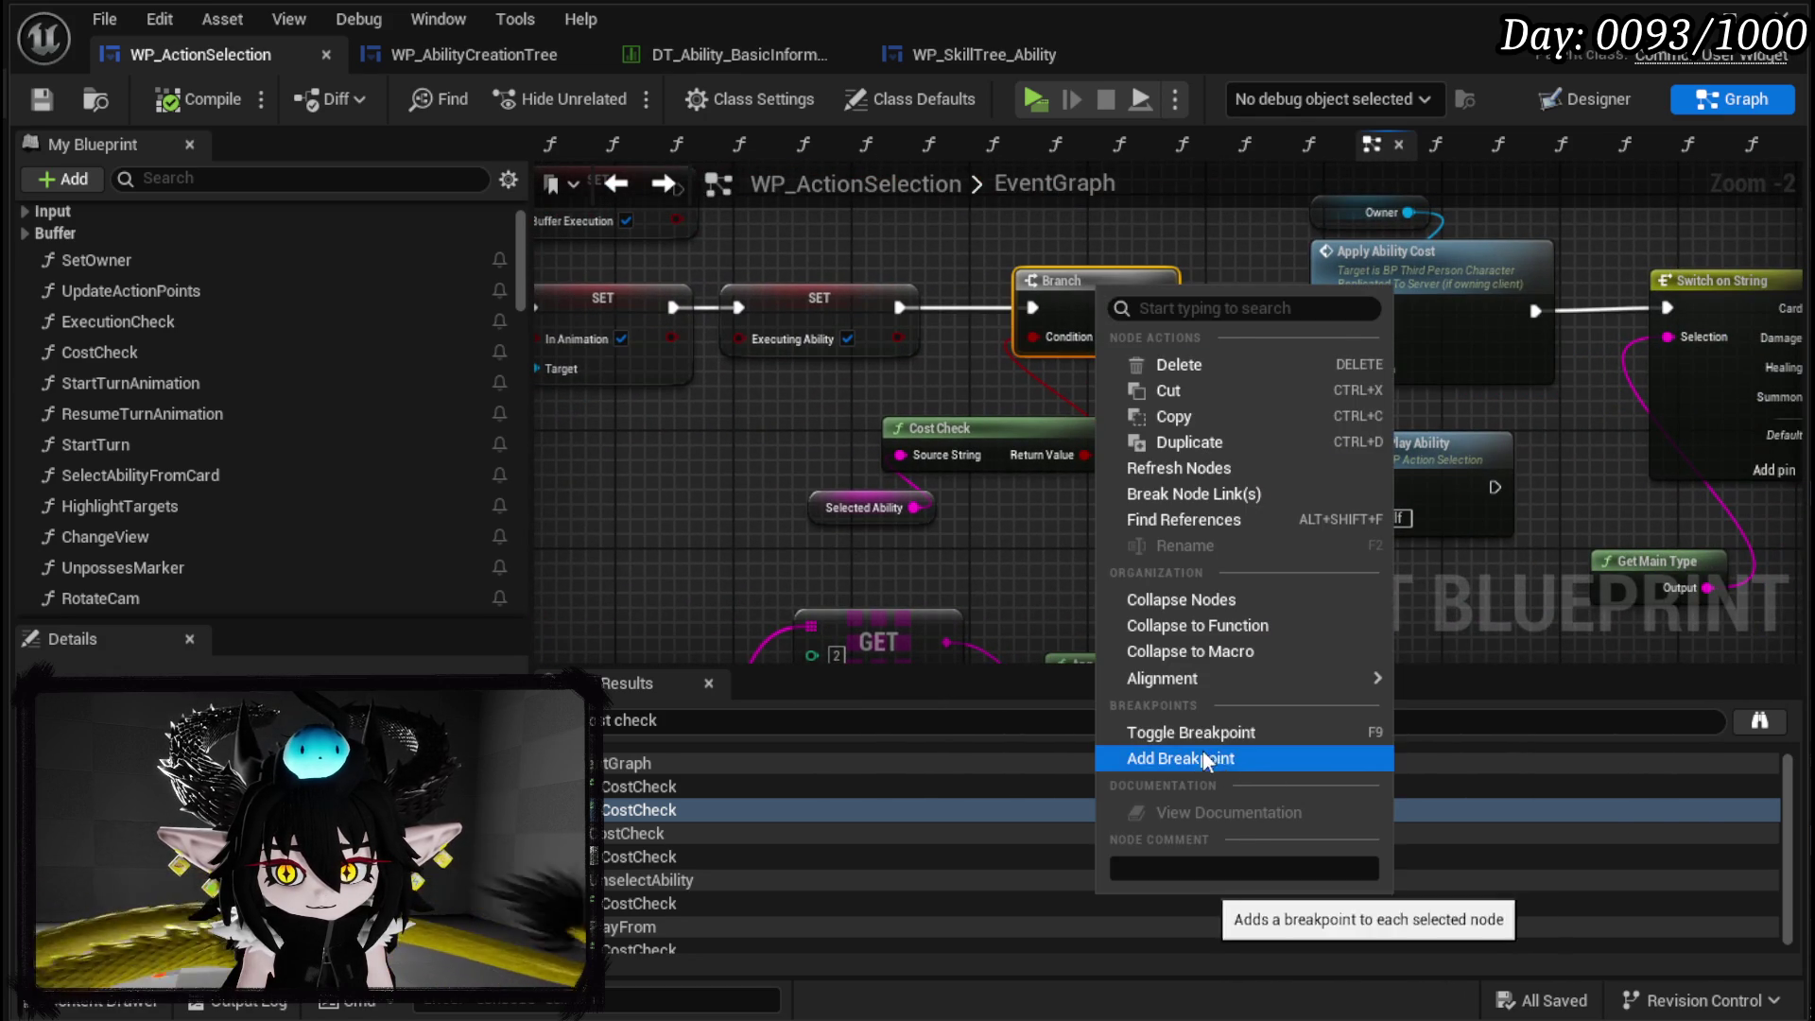
pyautogui.click(1211, 758)
# Inspect the Cost Check node's actions, clear the node selection, and save WP_ActionSelection.
pyautogui.click(955, 436)
pyautogui.rightClick(955, 437)
pyautogui.moveTo(1056, 877)
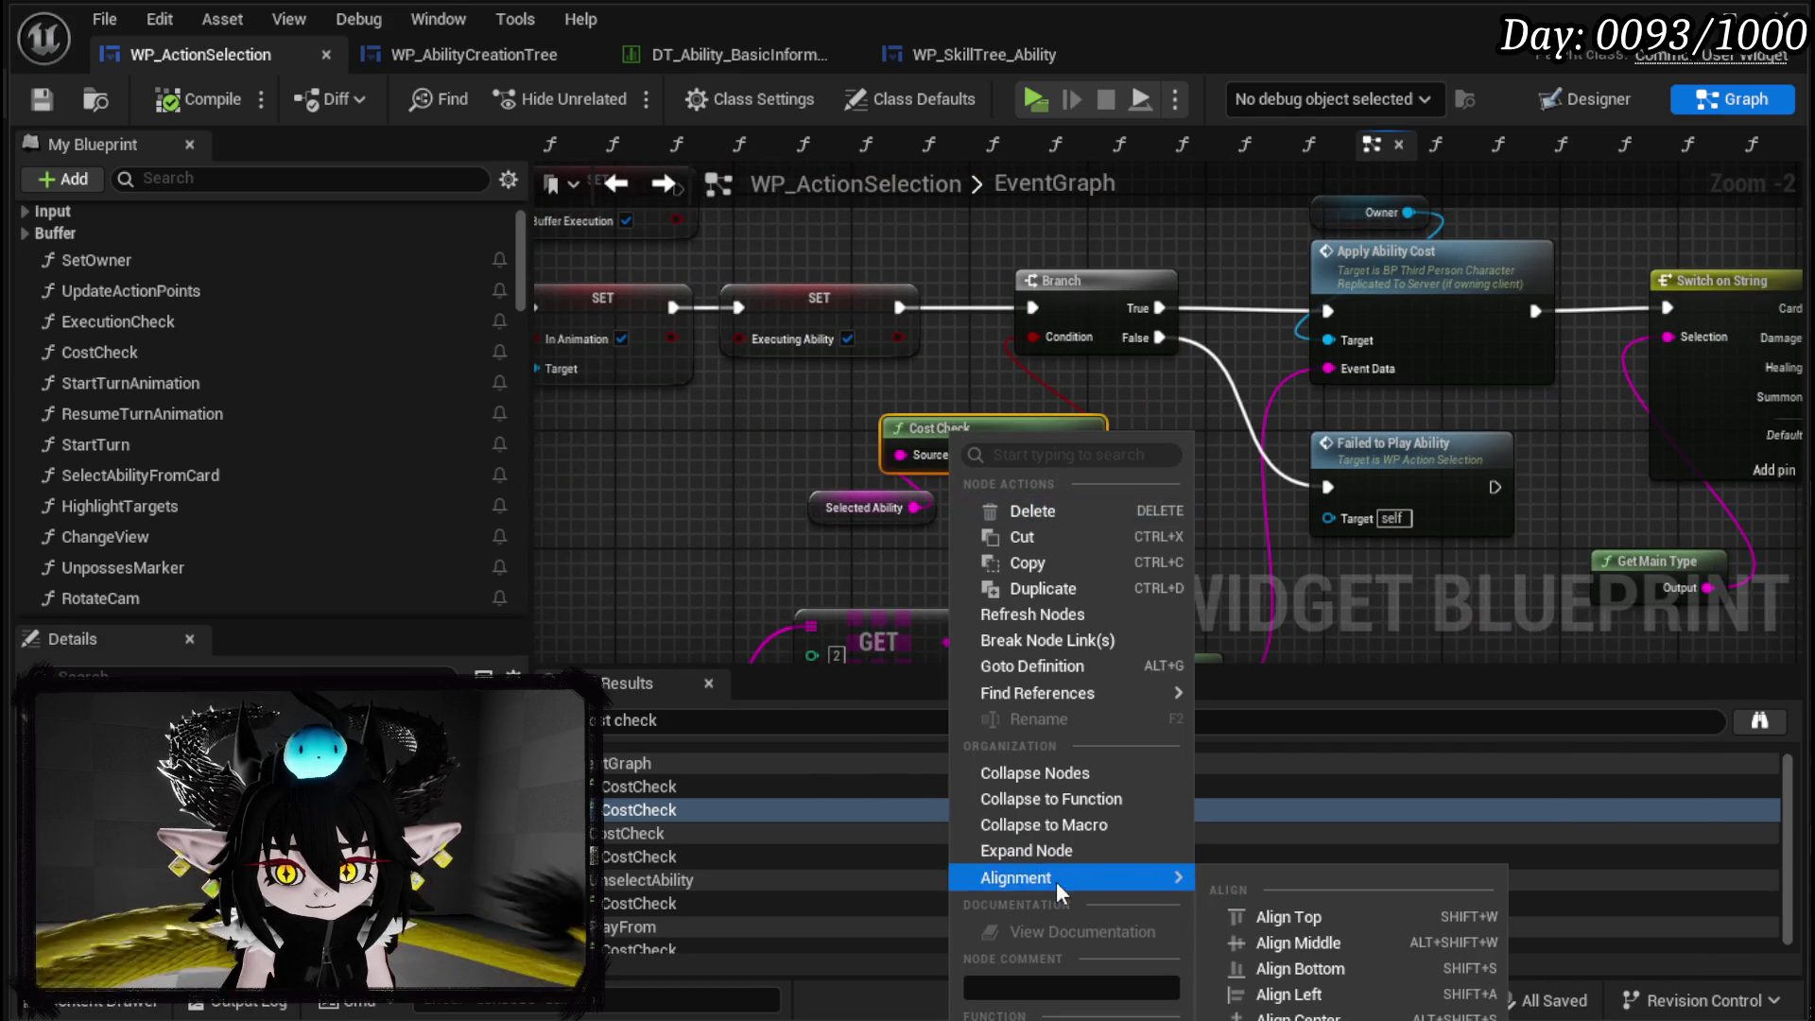
pyautogui.click(717, 540)
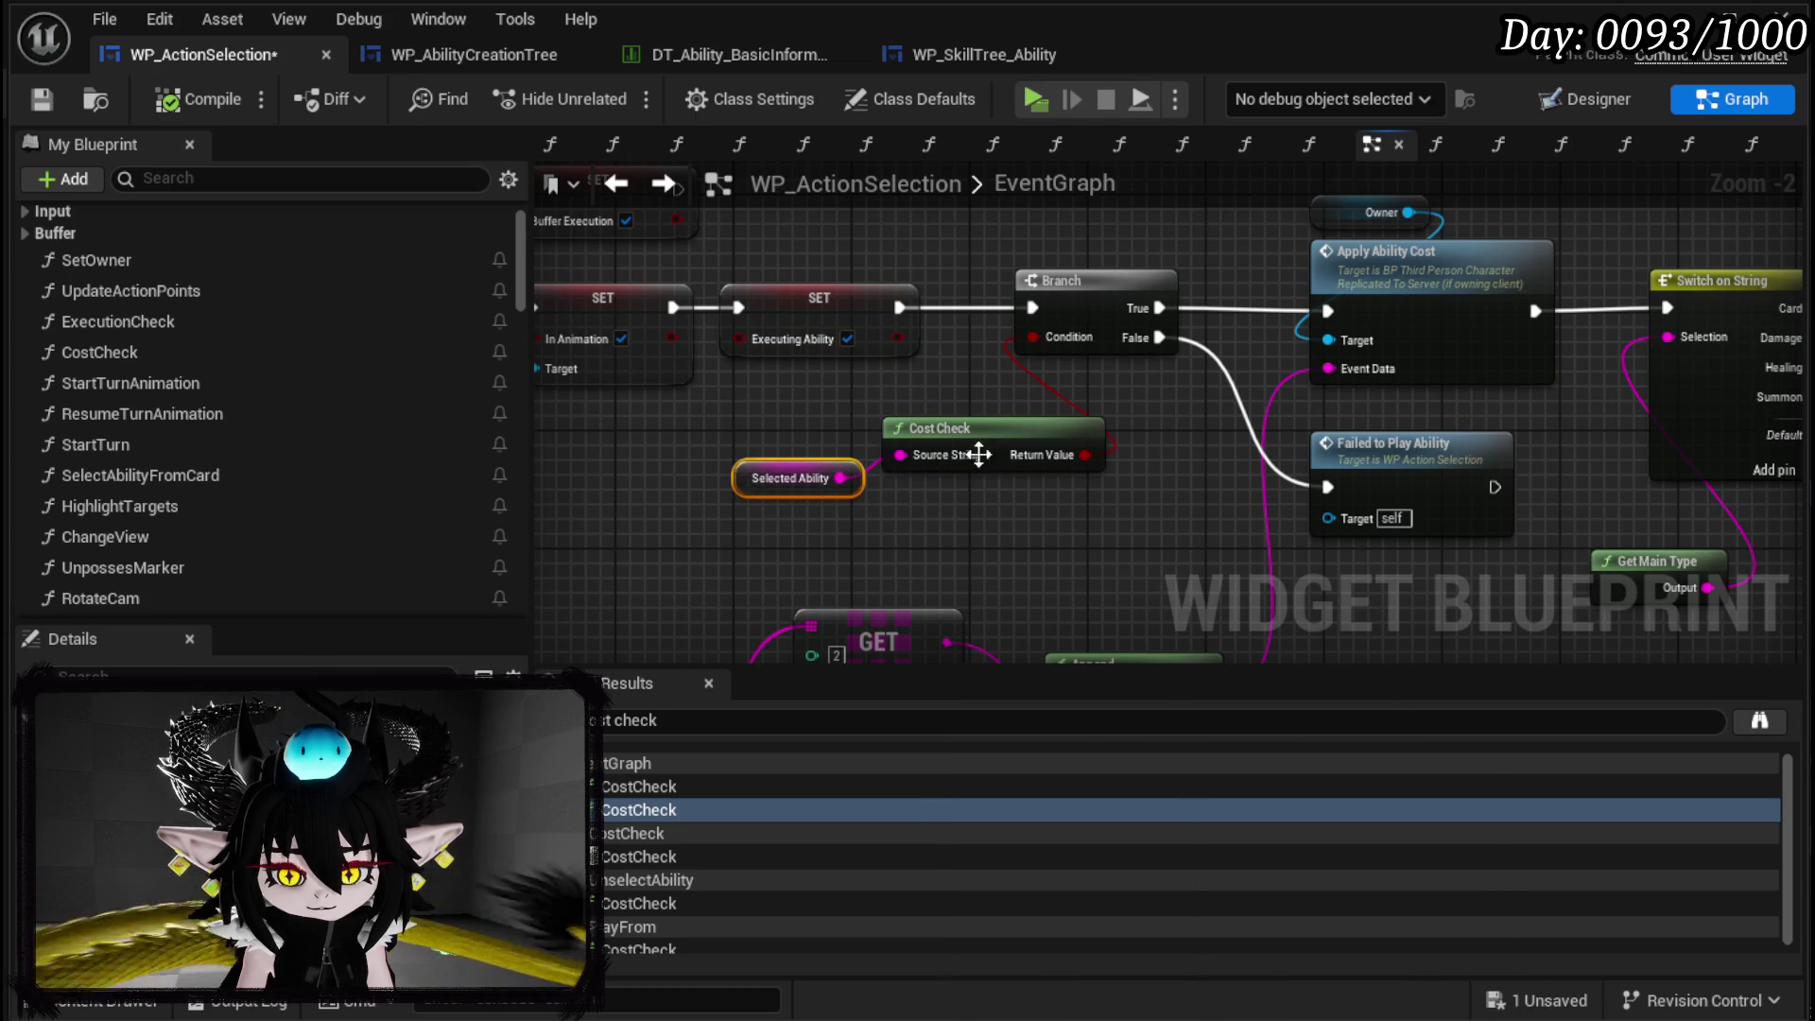
pyautogui.click(989, 554)
pyautogui.moveTo(926, 422)
pyautogui.mouseDown()
pyautogui.moveTo(786, 400)
pyautogui.moveTo(1025, 523)
pyautogui.mouseUp()
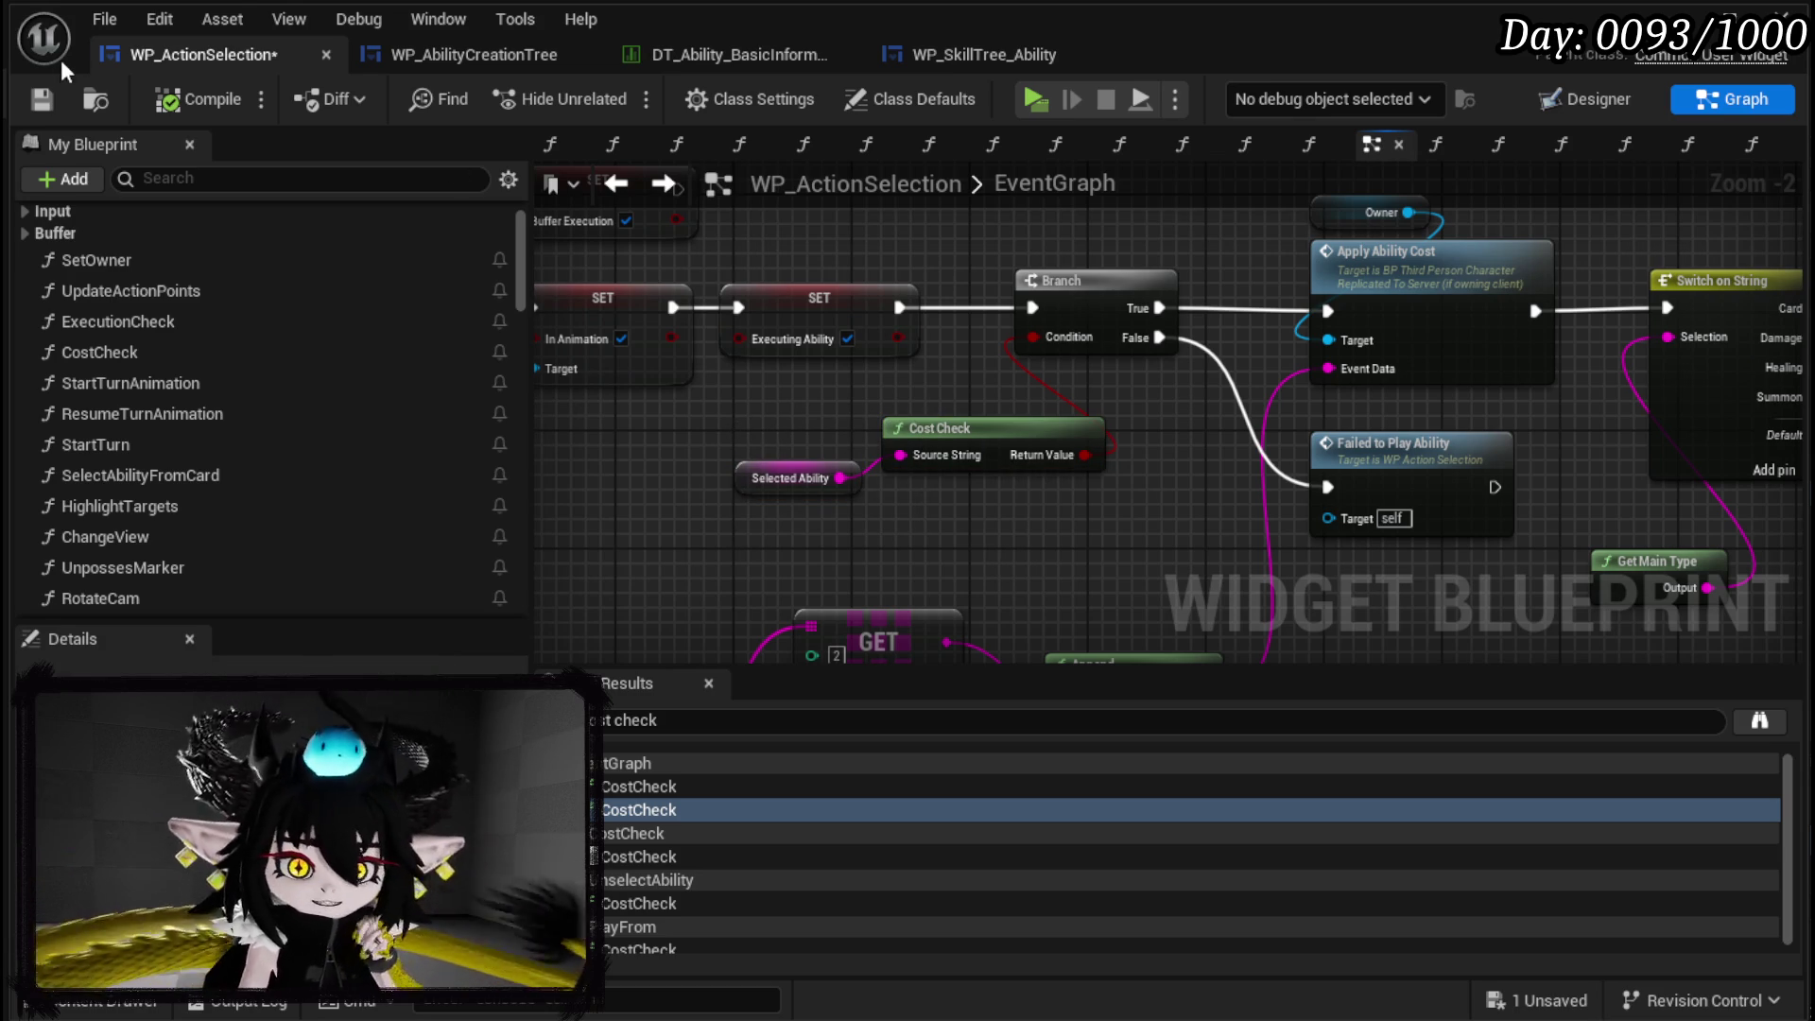
pyautogui.click(41, 100)
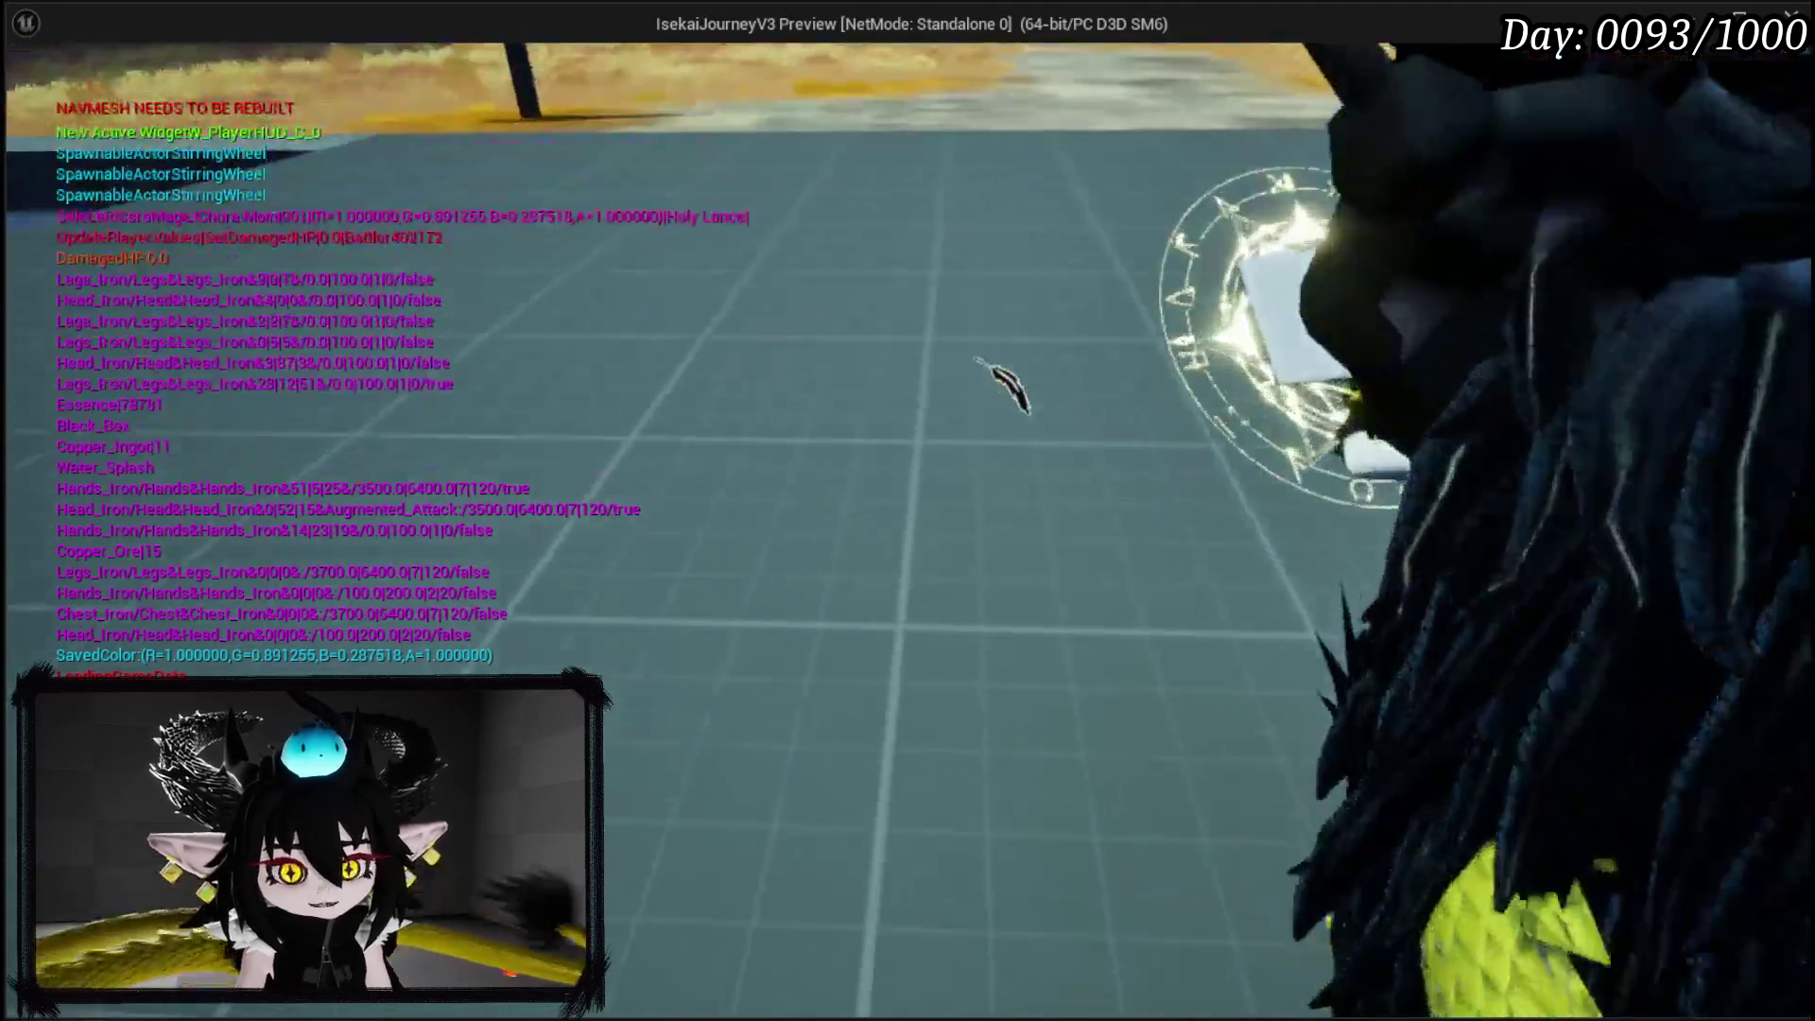
# In the play preview, open the character menu and card deck viewer, then start a NEW ability card.
pyautogui.press('Tab')
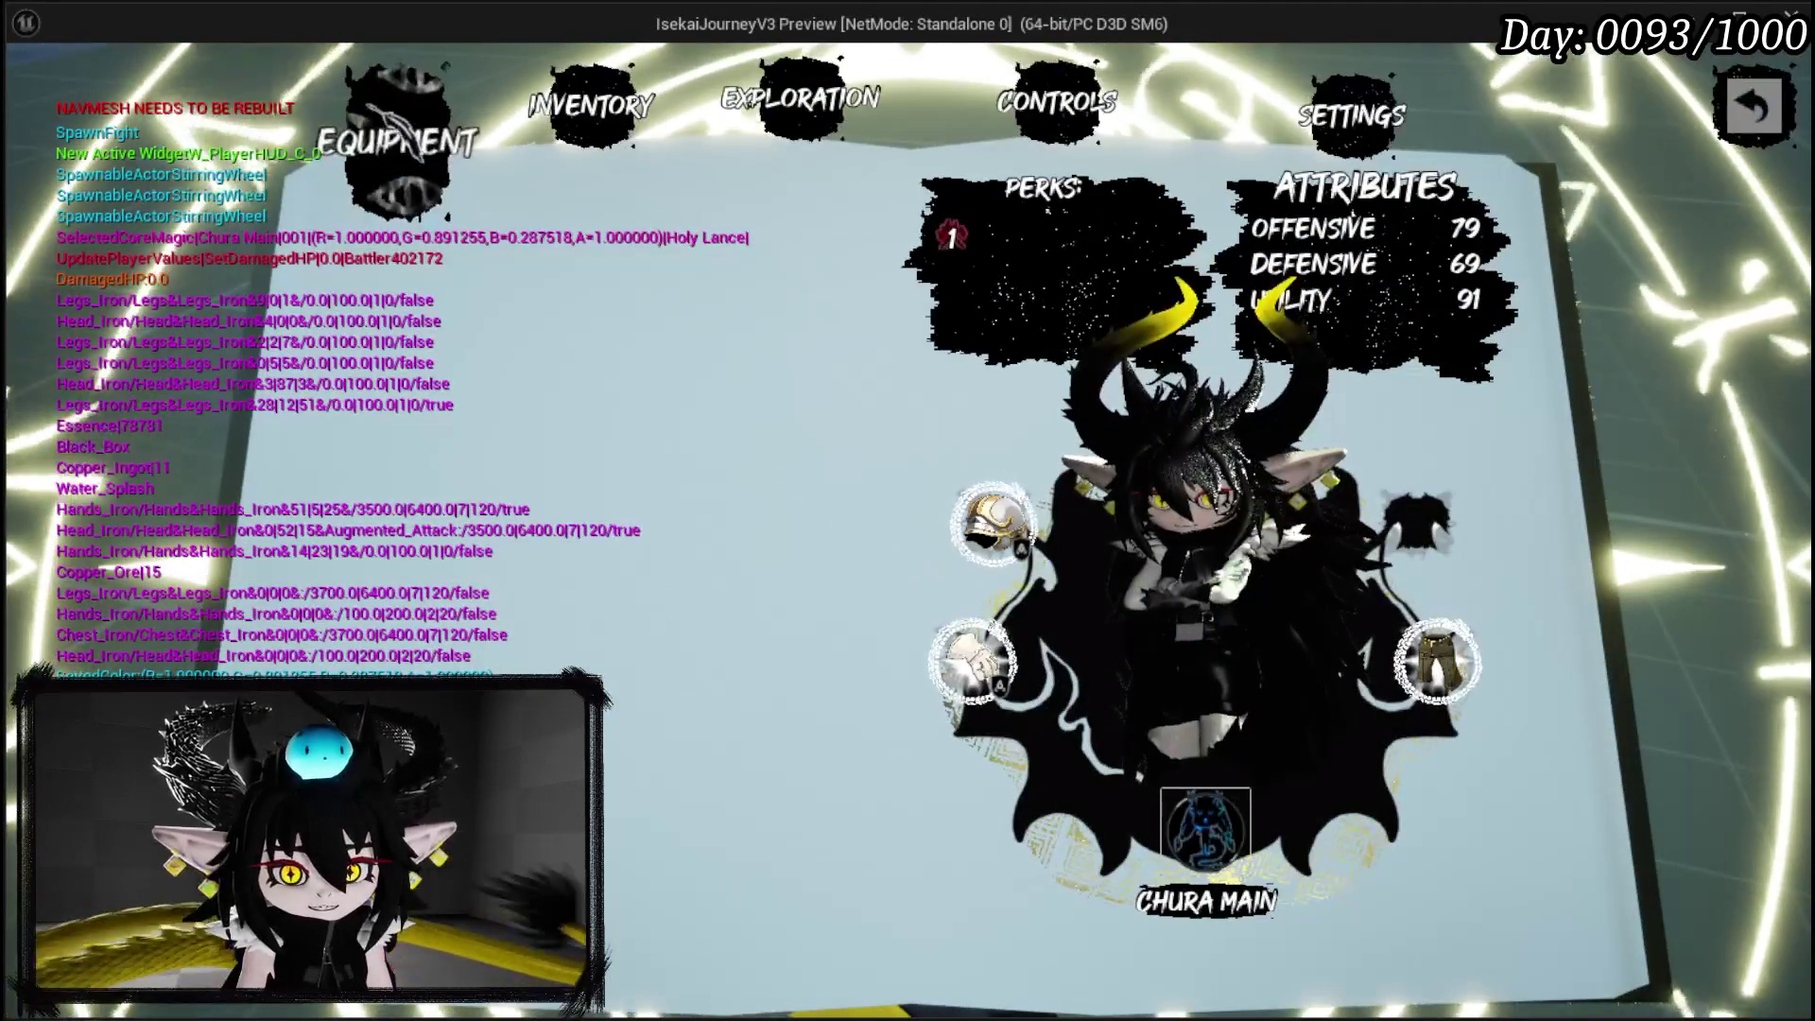
pyautogui.press('Tab')
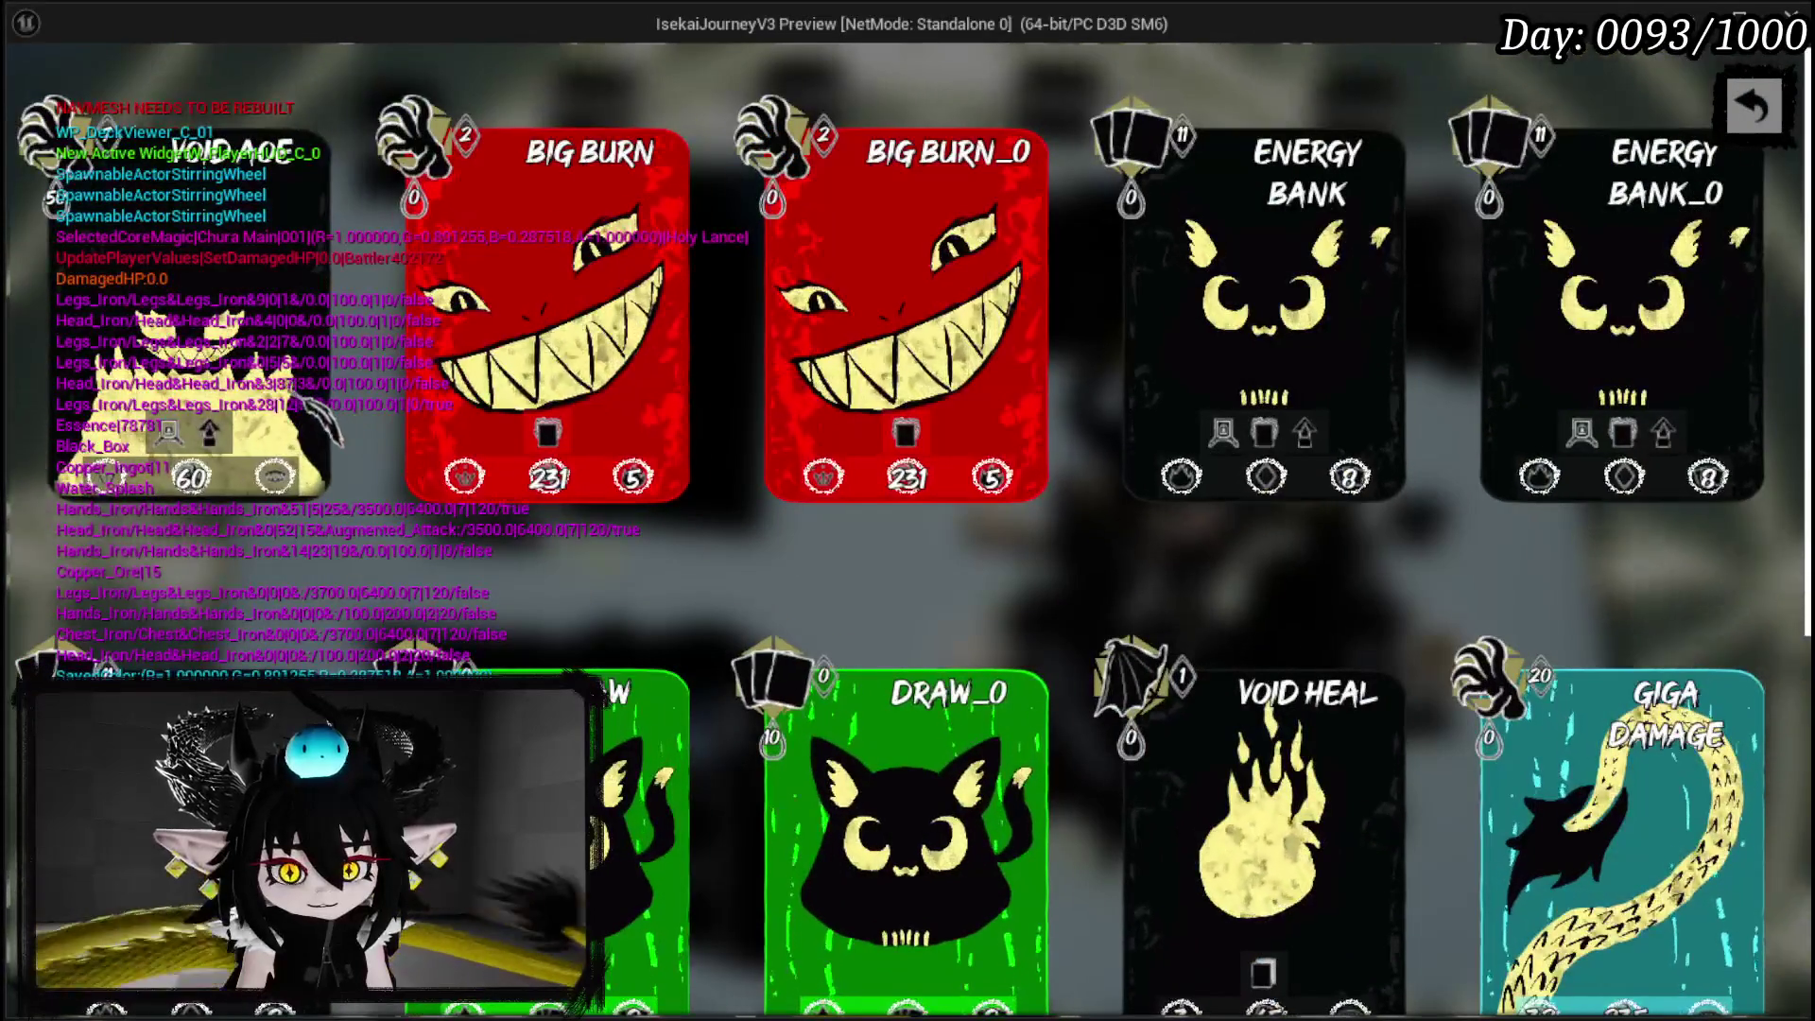
pyautogui.scroll(-5, 908, 511)
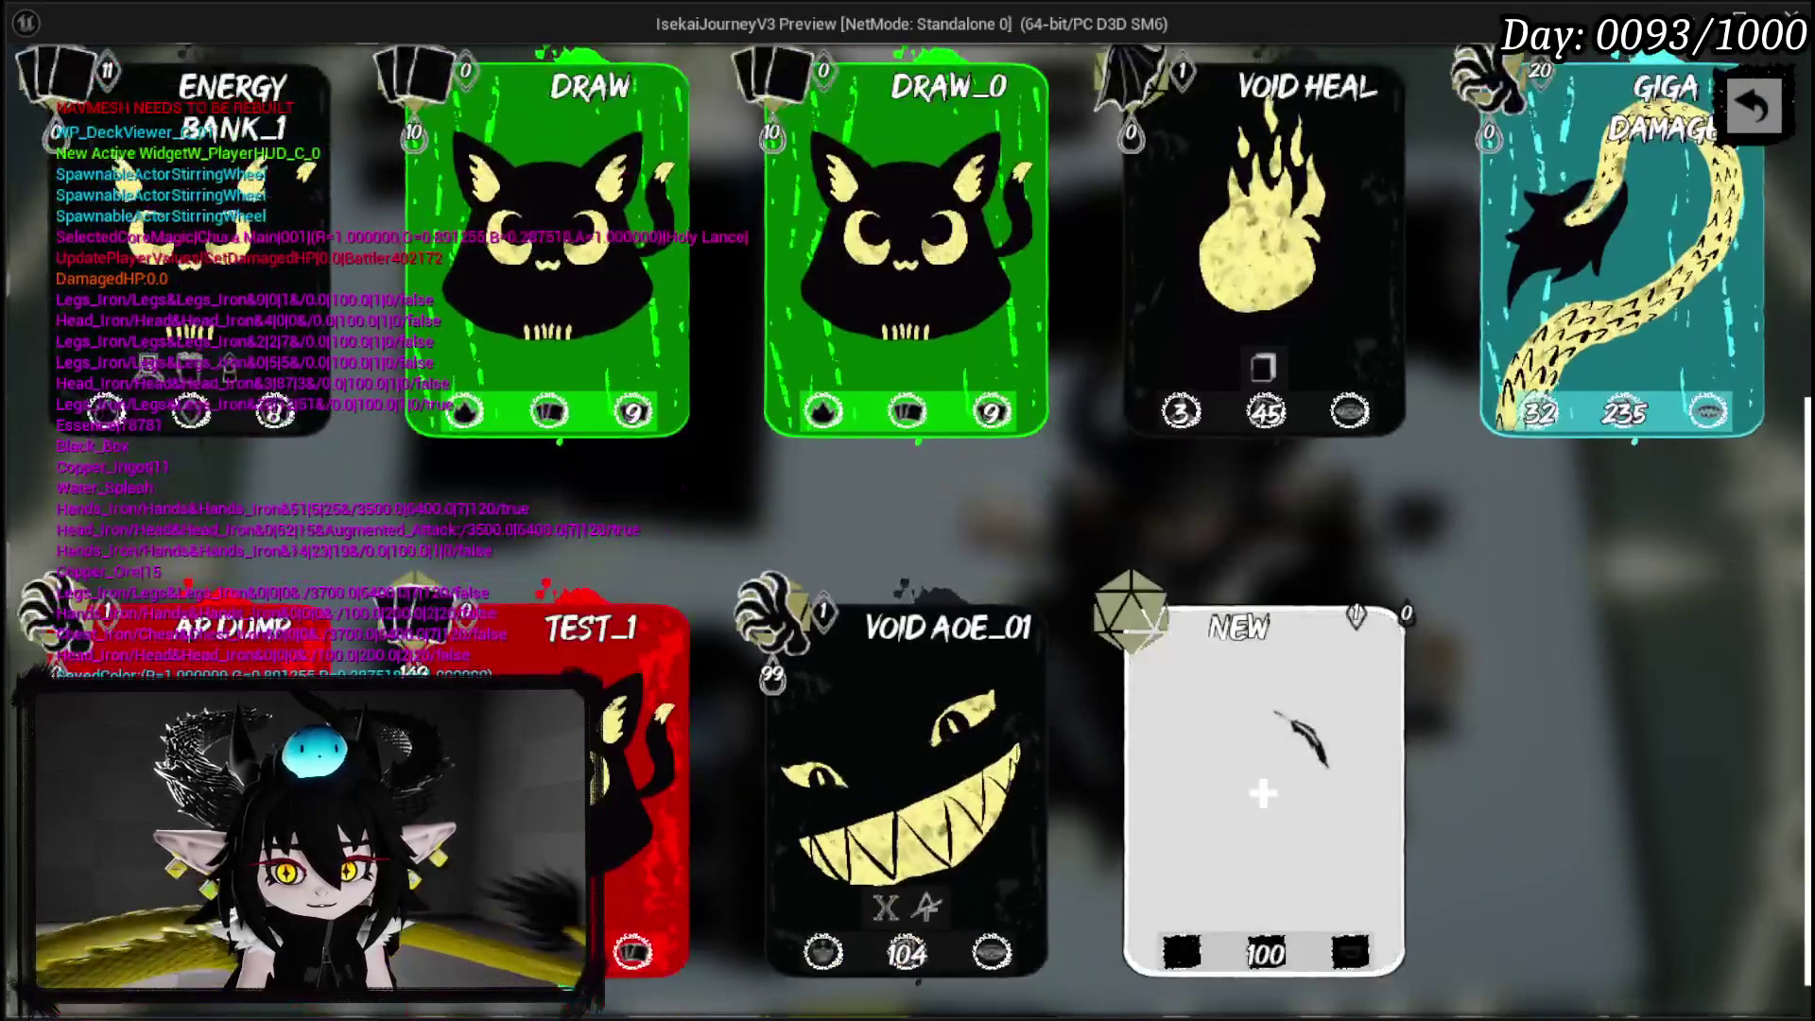
pyautogui.click(1286, 718)
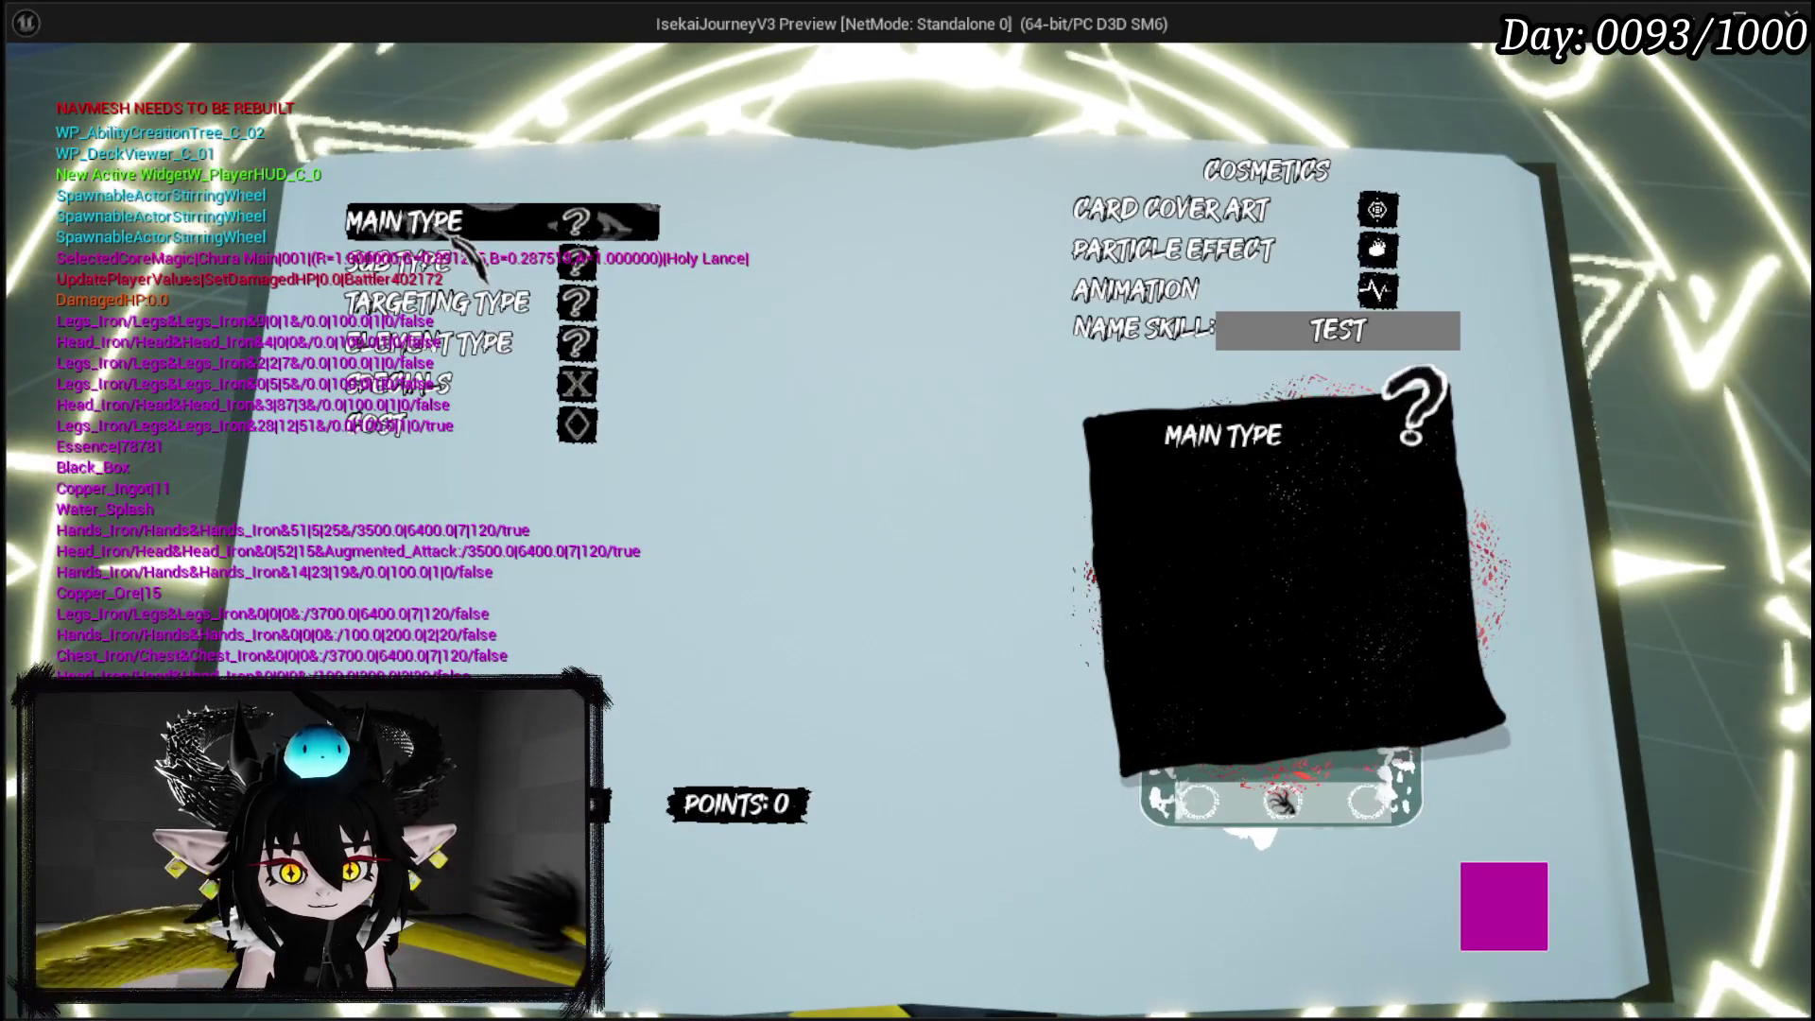
# Make the card a Support ability with Status Effect sub type and Damage Up status.
pyautogui.click(461, 237)
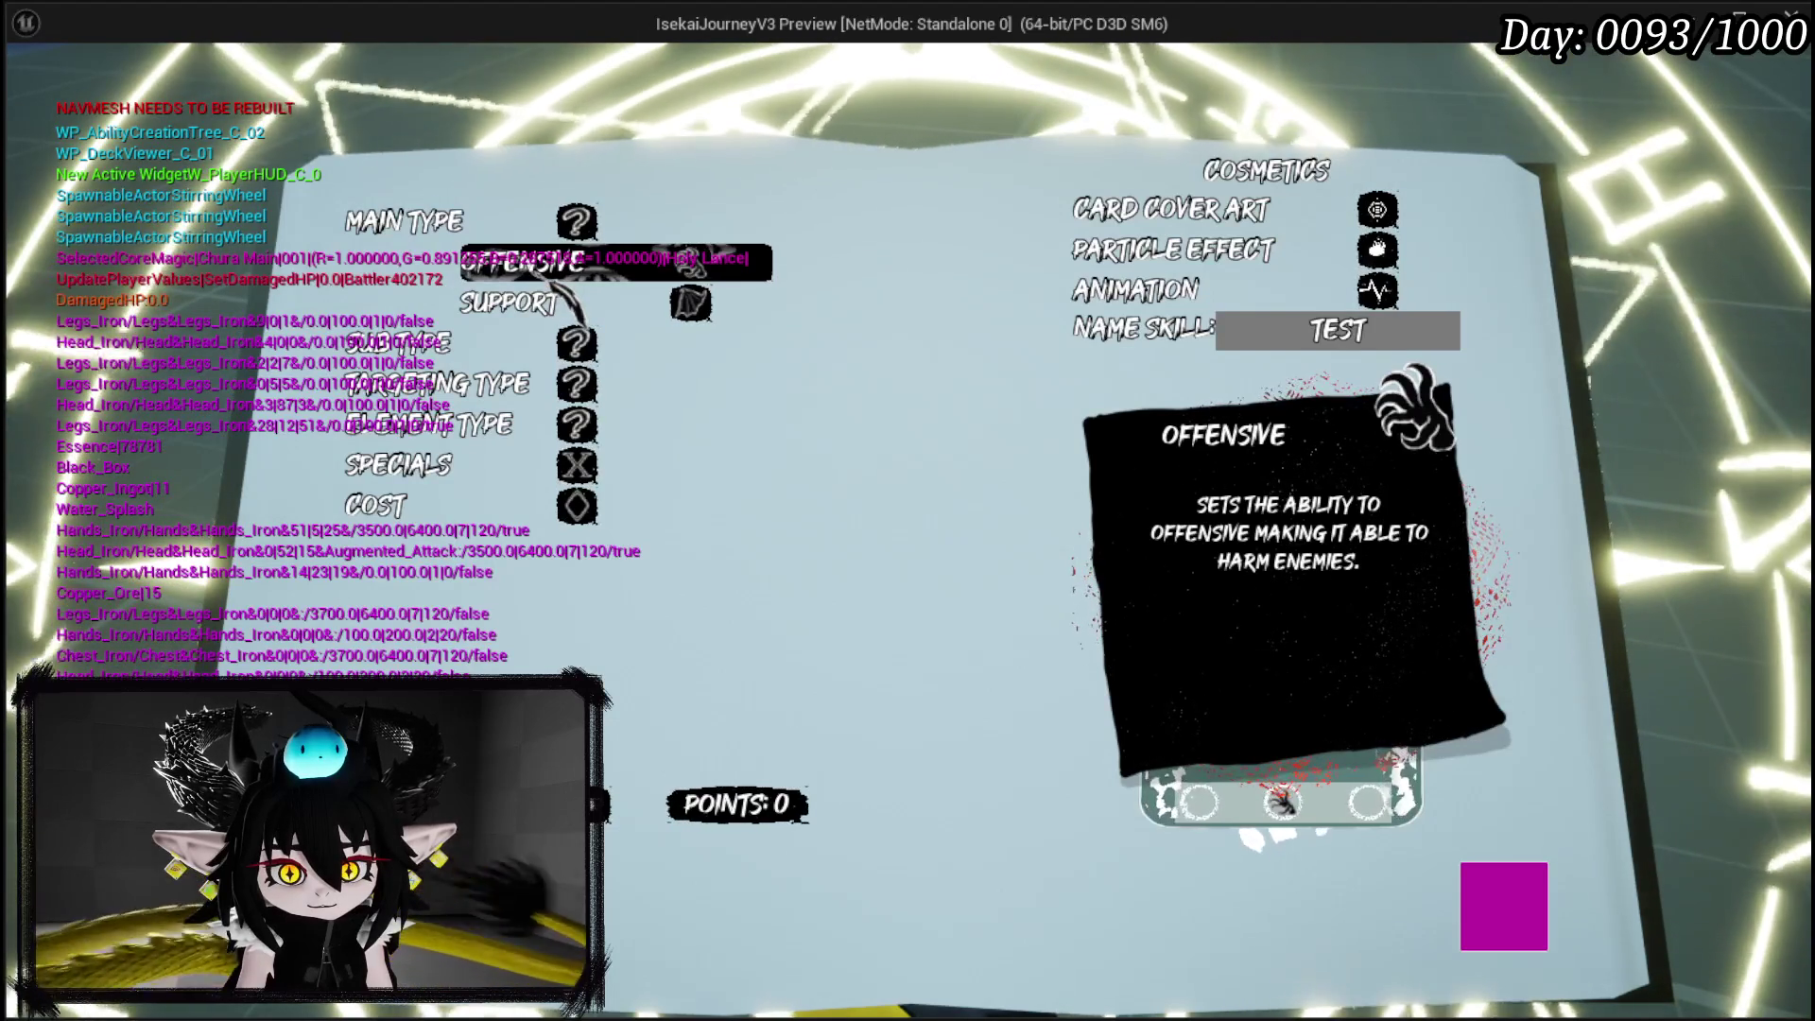
pyautogui.click(548, 301)
pyautogui.click(548, 264)
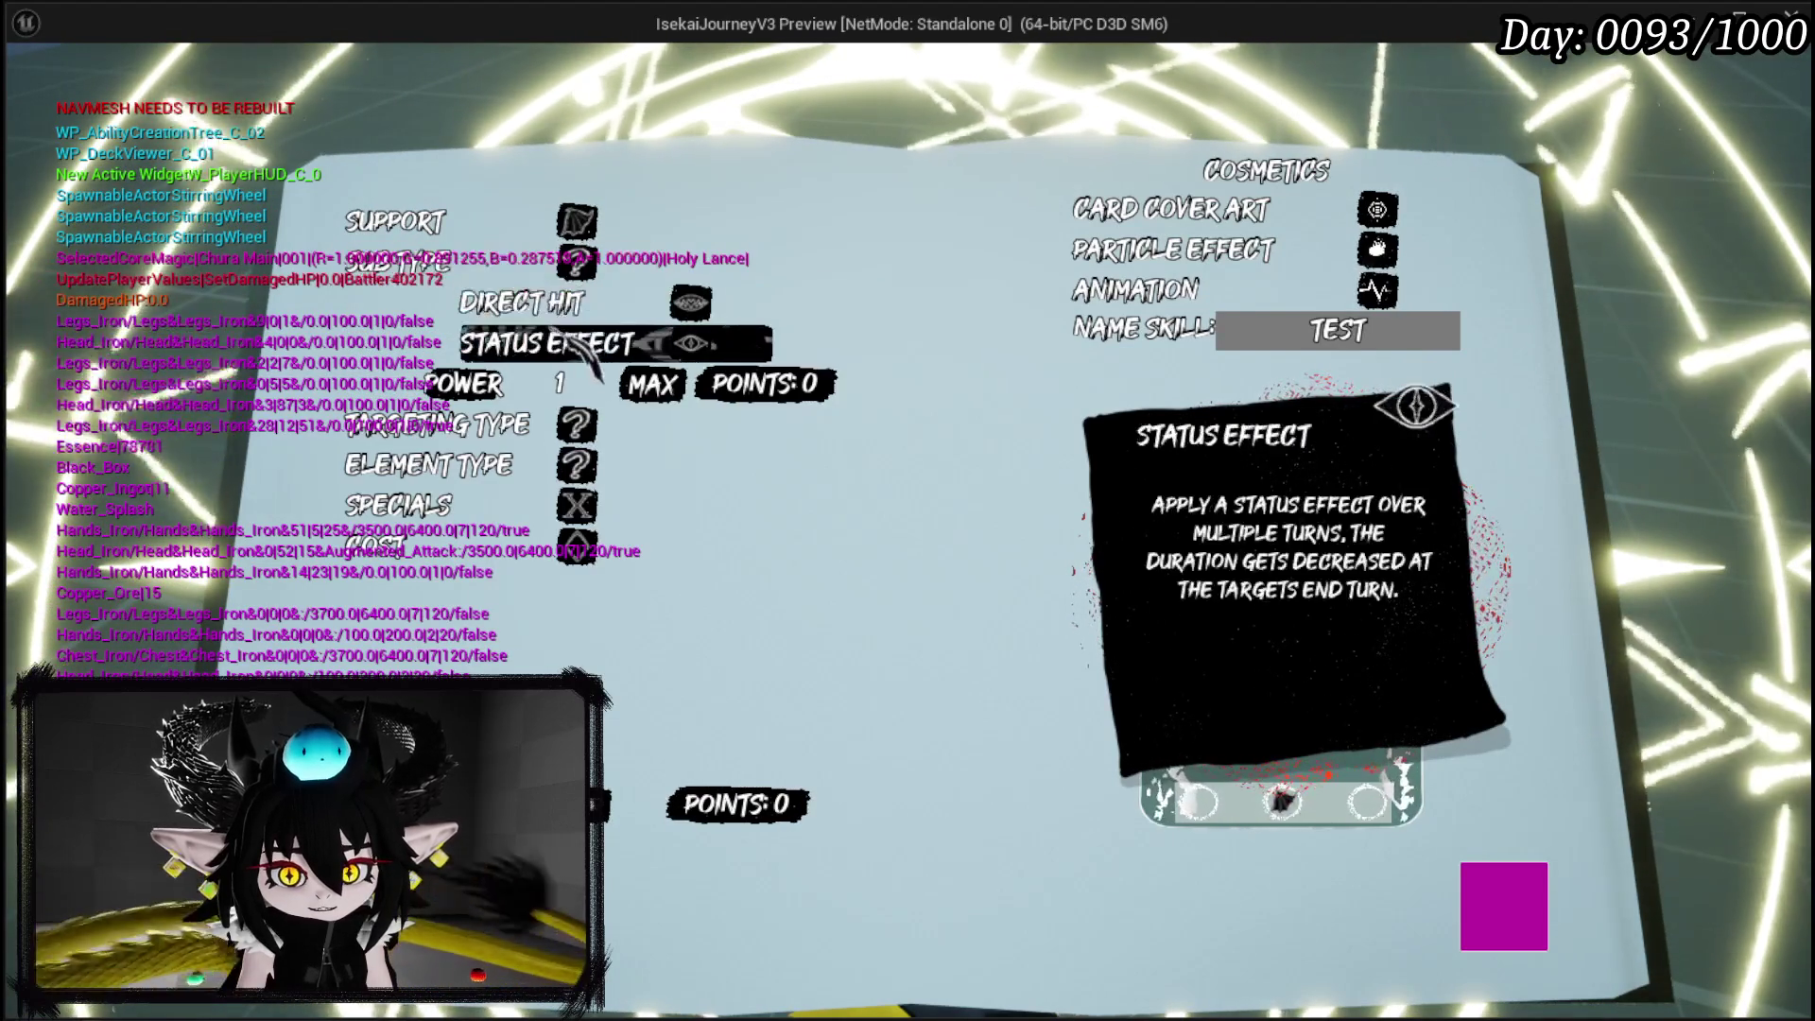
pyautogui.click(558, 344)
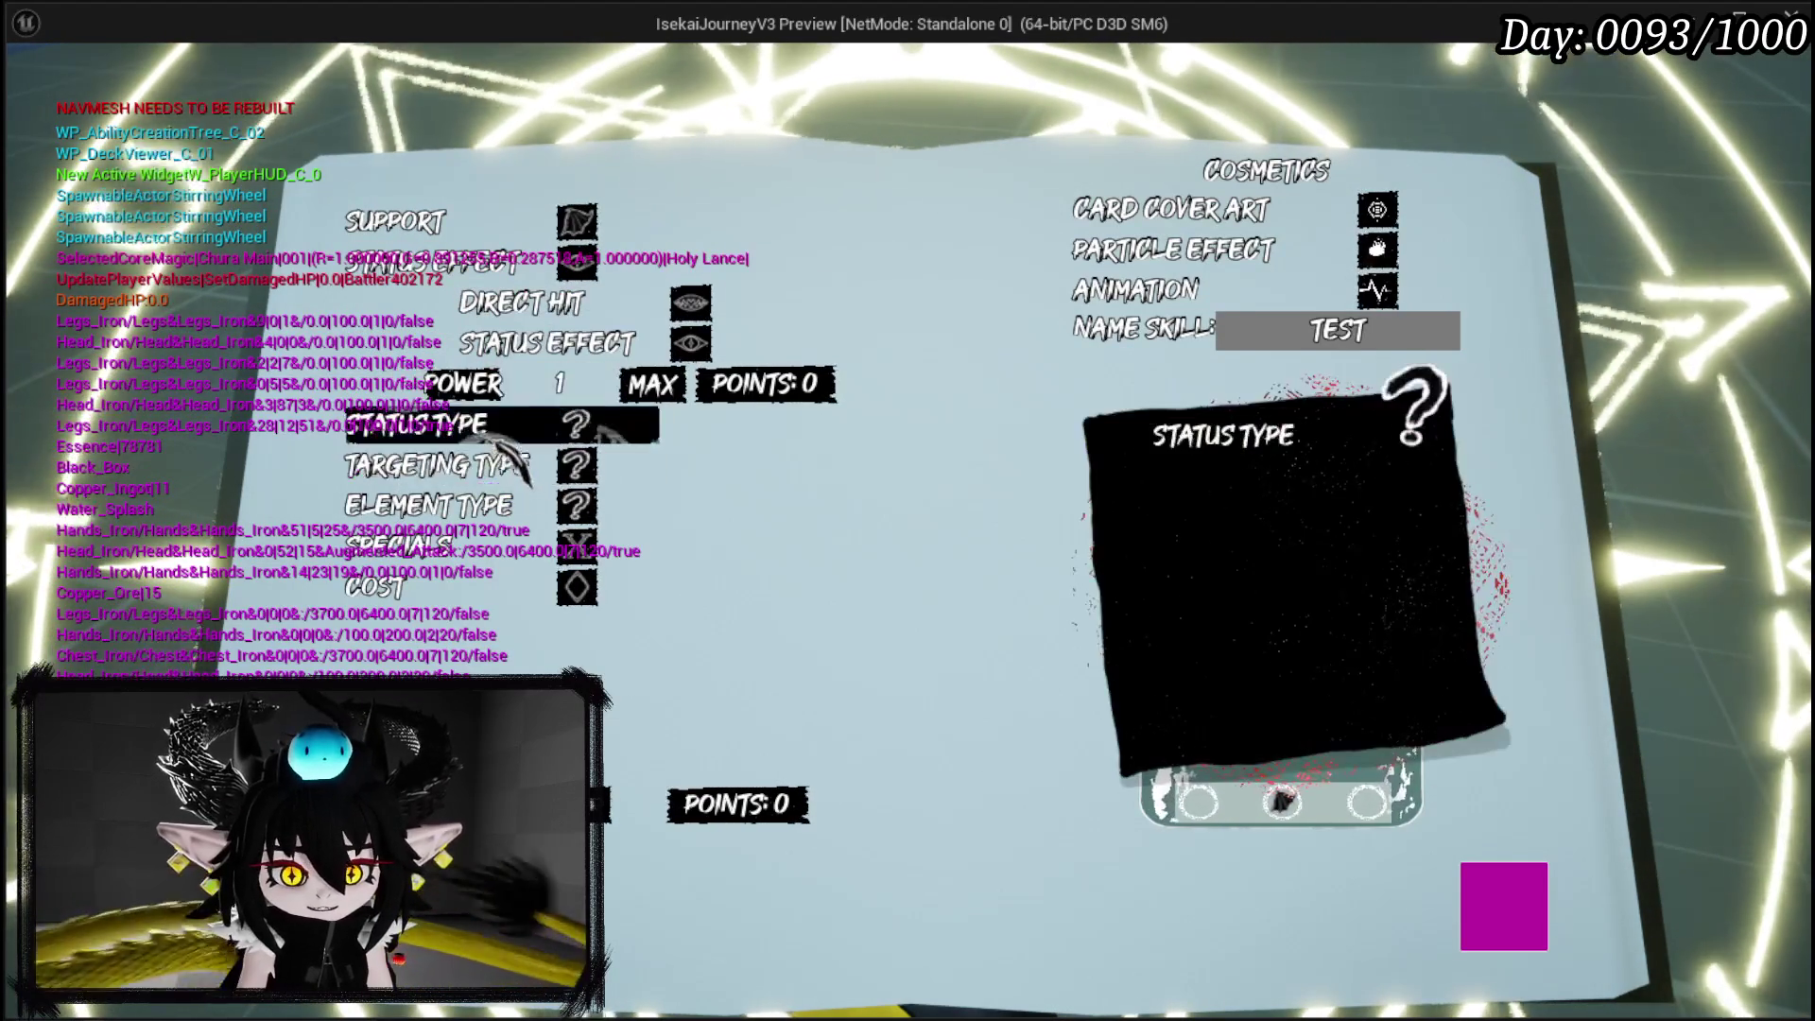
pyautogui.click(511, 433)
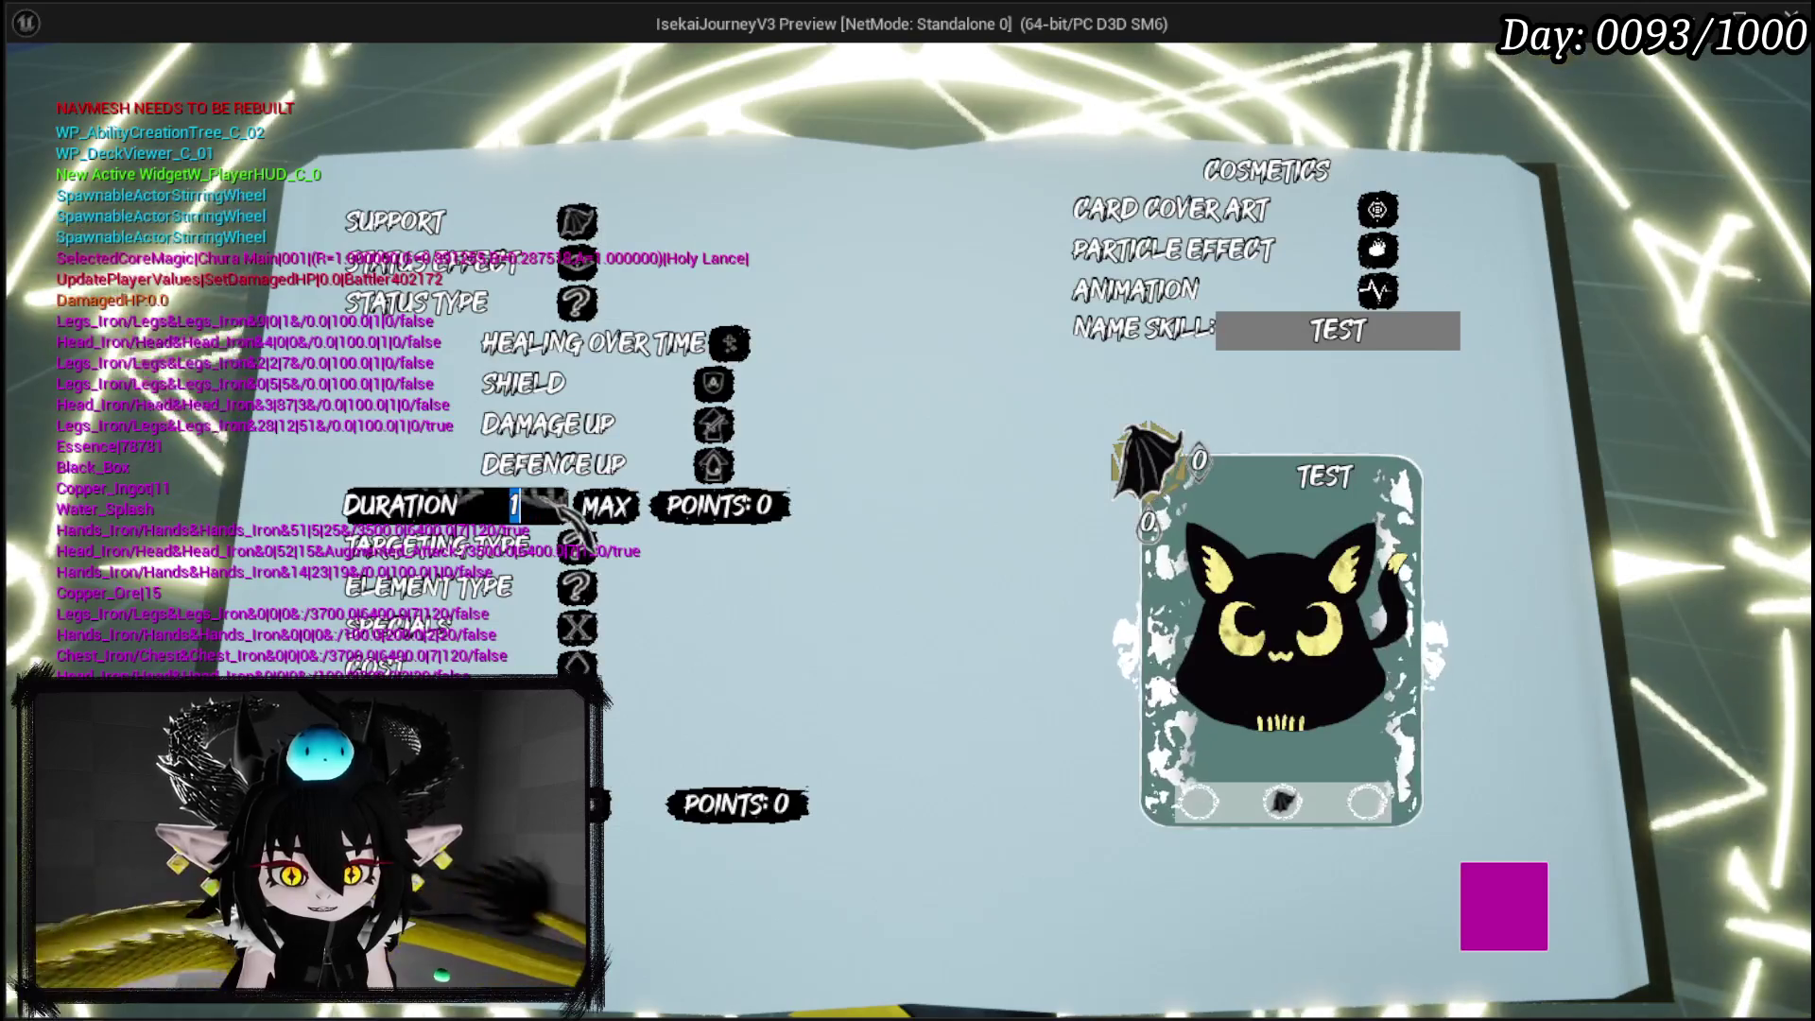
pyautogui.moveTo(576, 385)
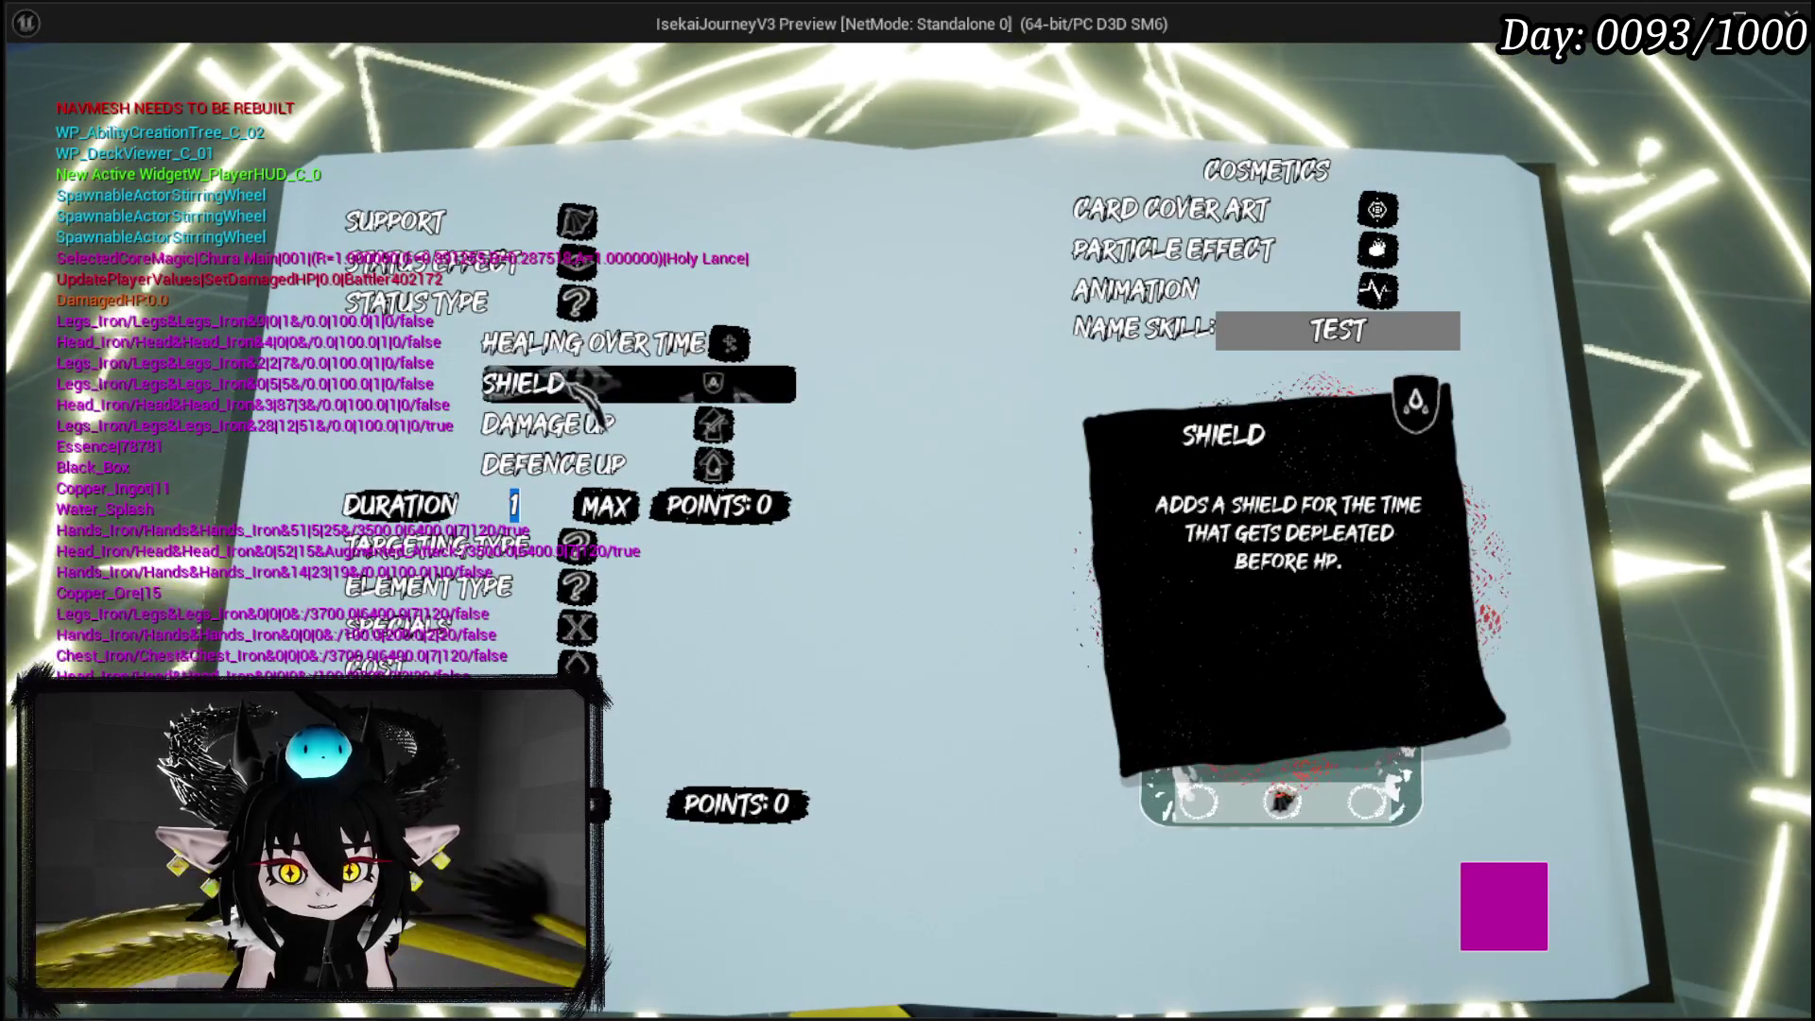
pyautogui.click(564, 438)
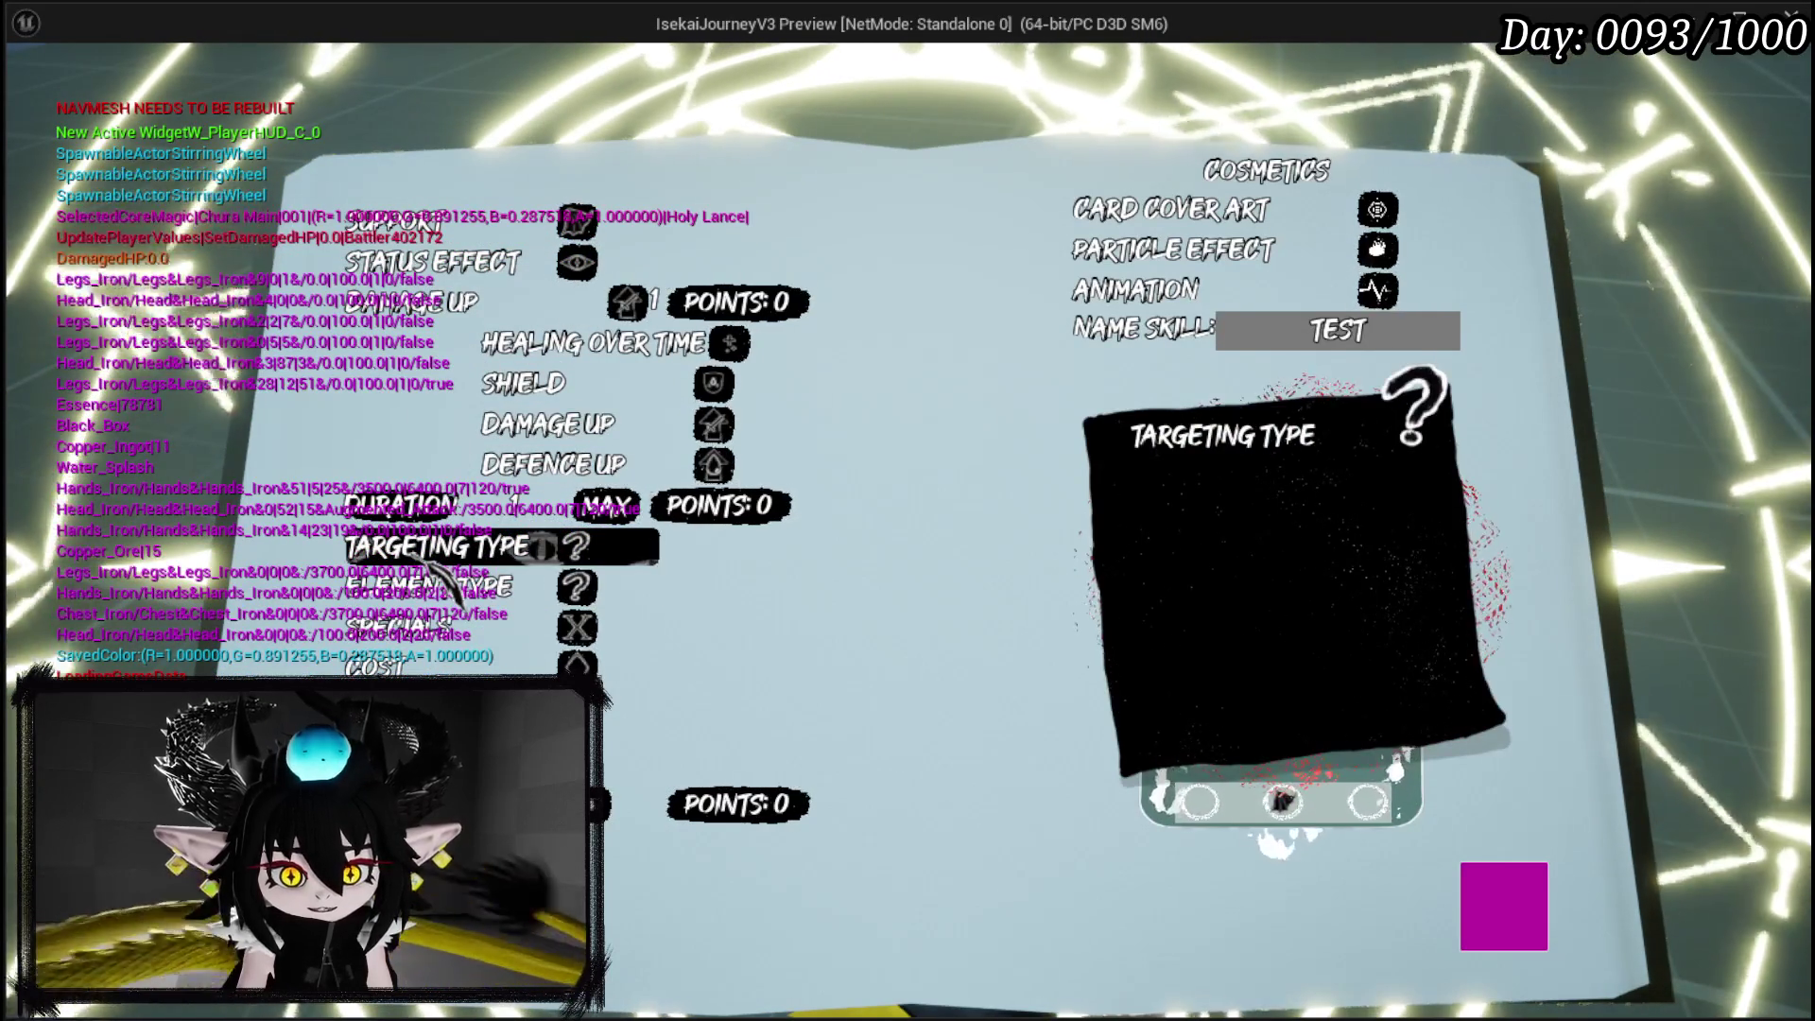
# Set the card's targeting type to Melee, replacing Single Target.
pyautogui.click(430, 558)
pyautogui.click(547, 382)
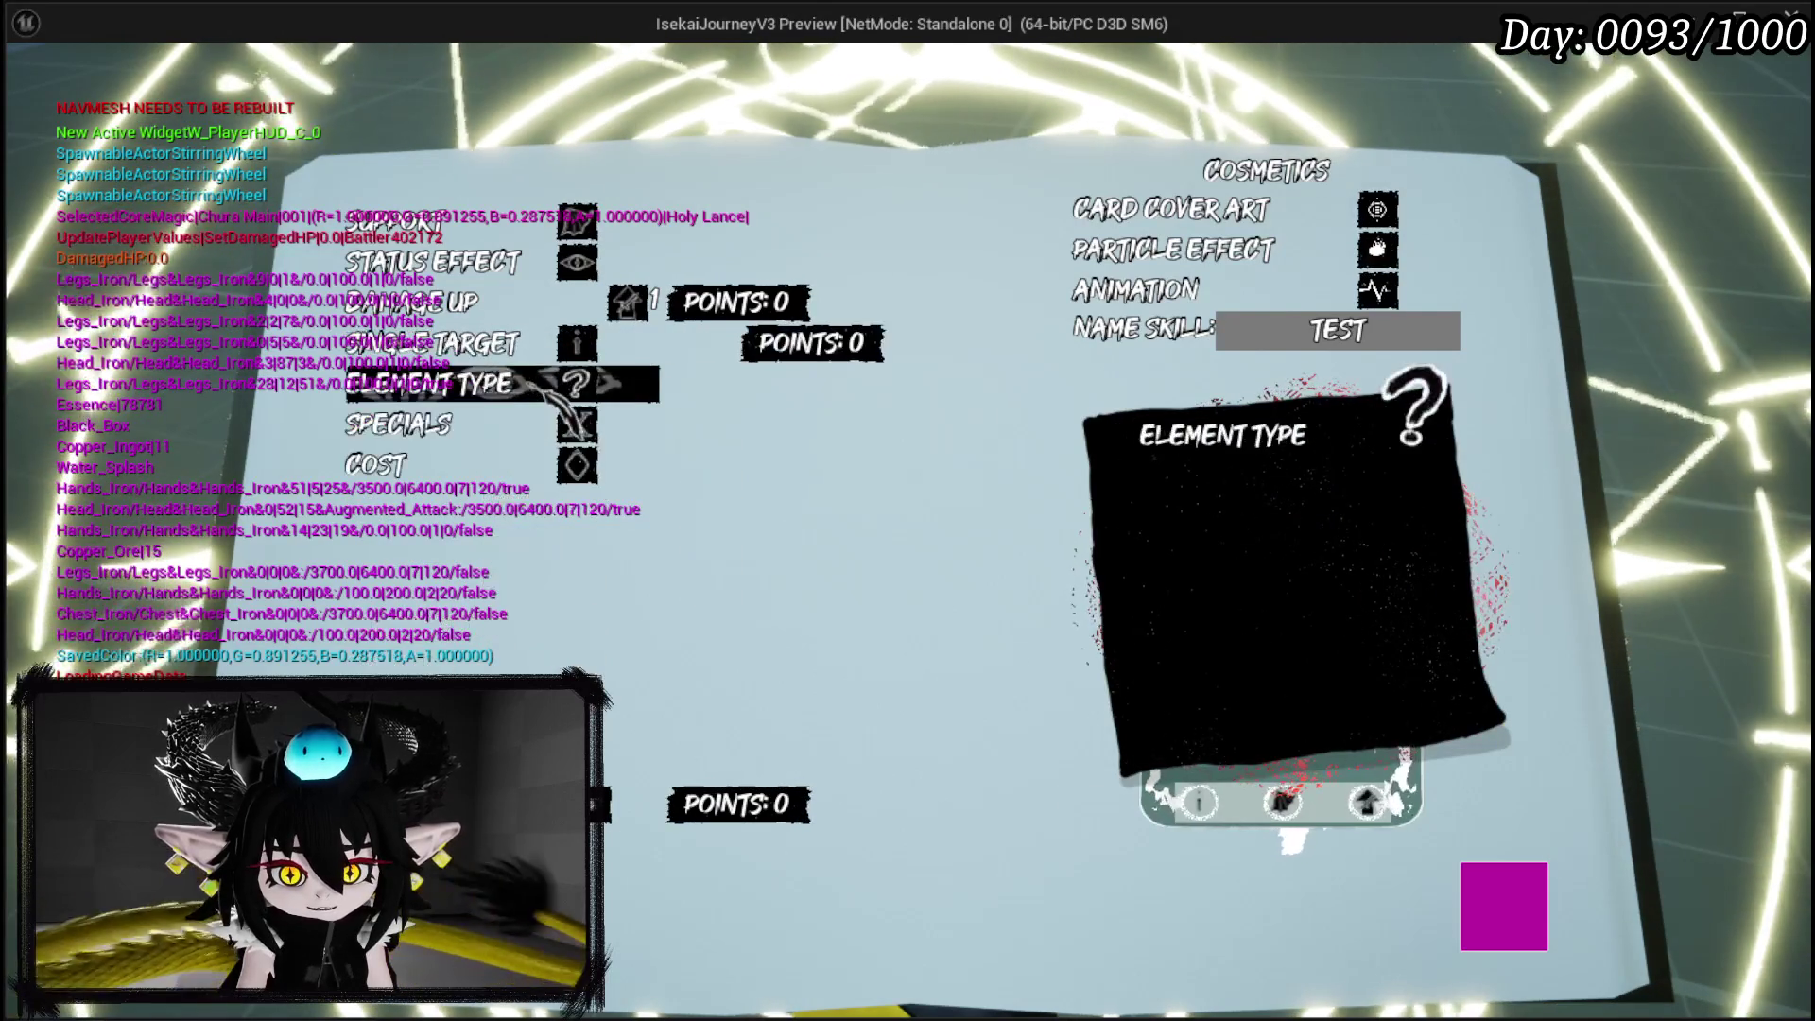
pyautogui.click(529, 344)
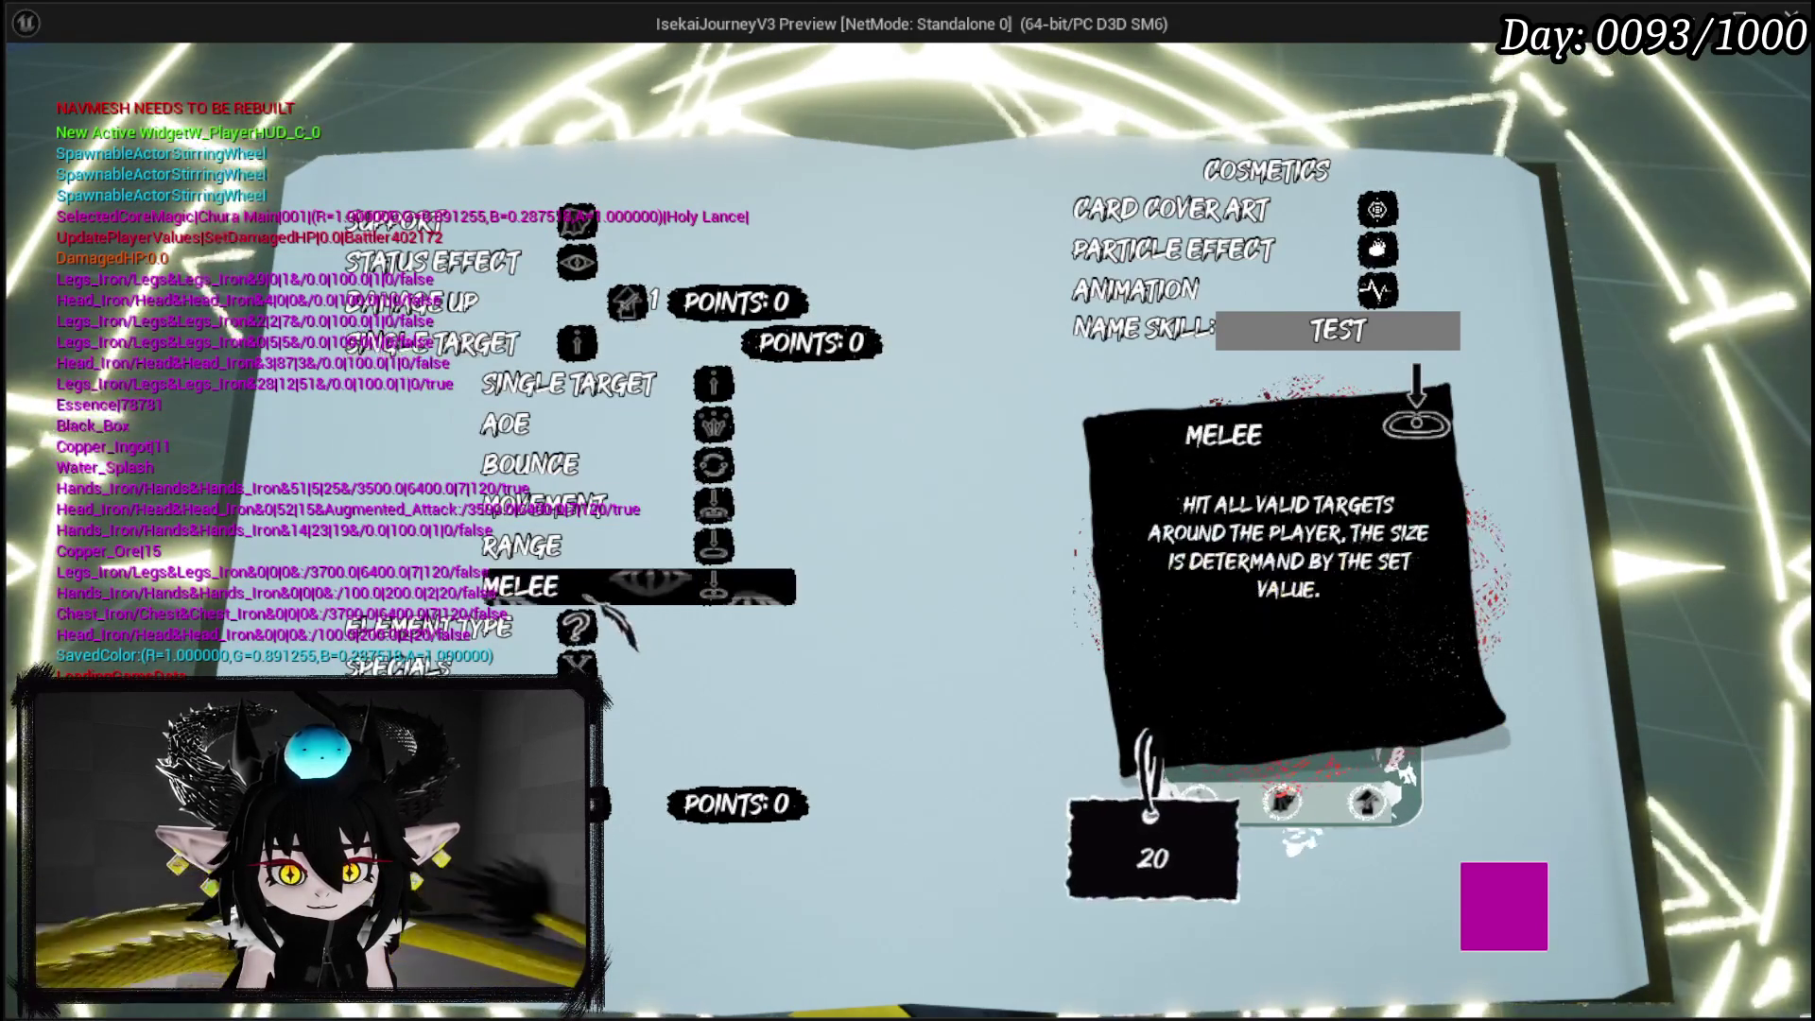
pyautogui.click(594, 590)
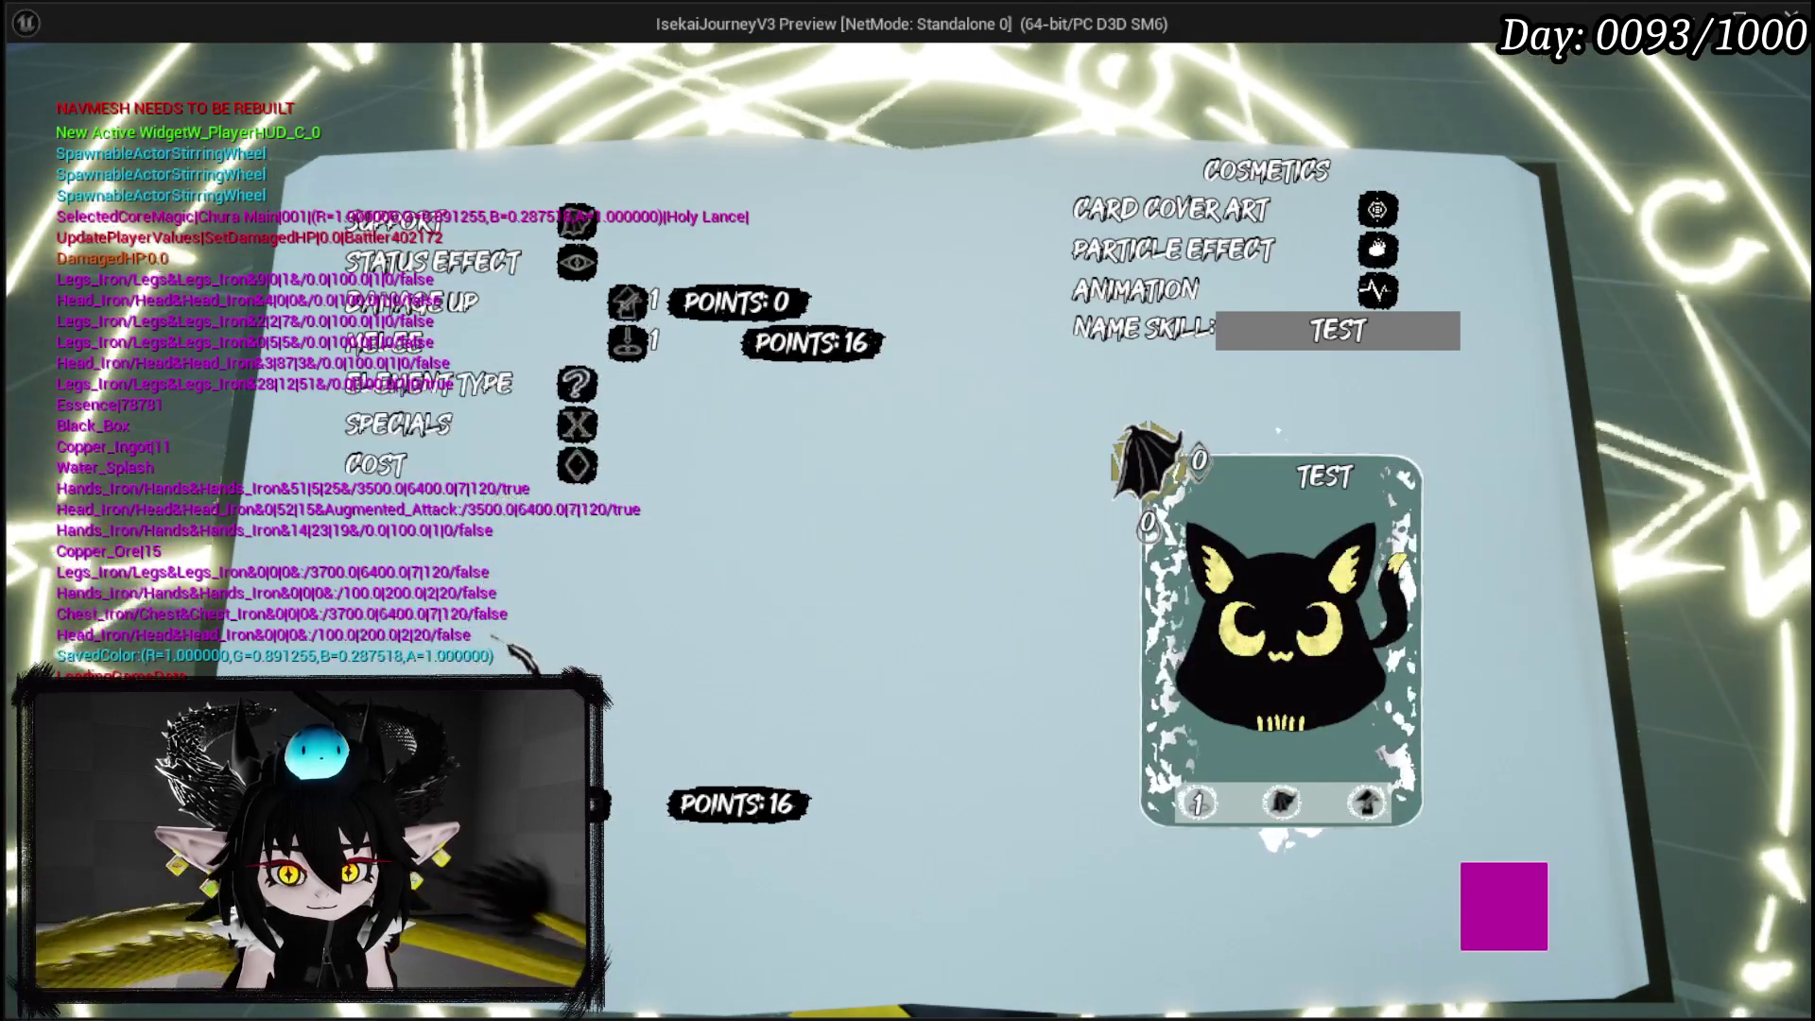
# Set the card's element to Water and add the Exhaust special.
pyautogui.click(444, 383)
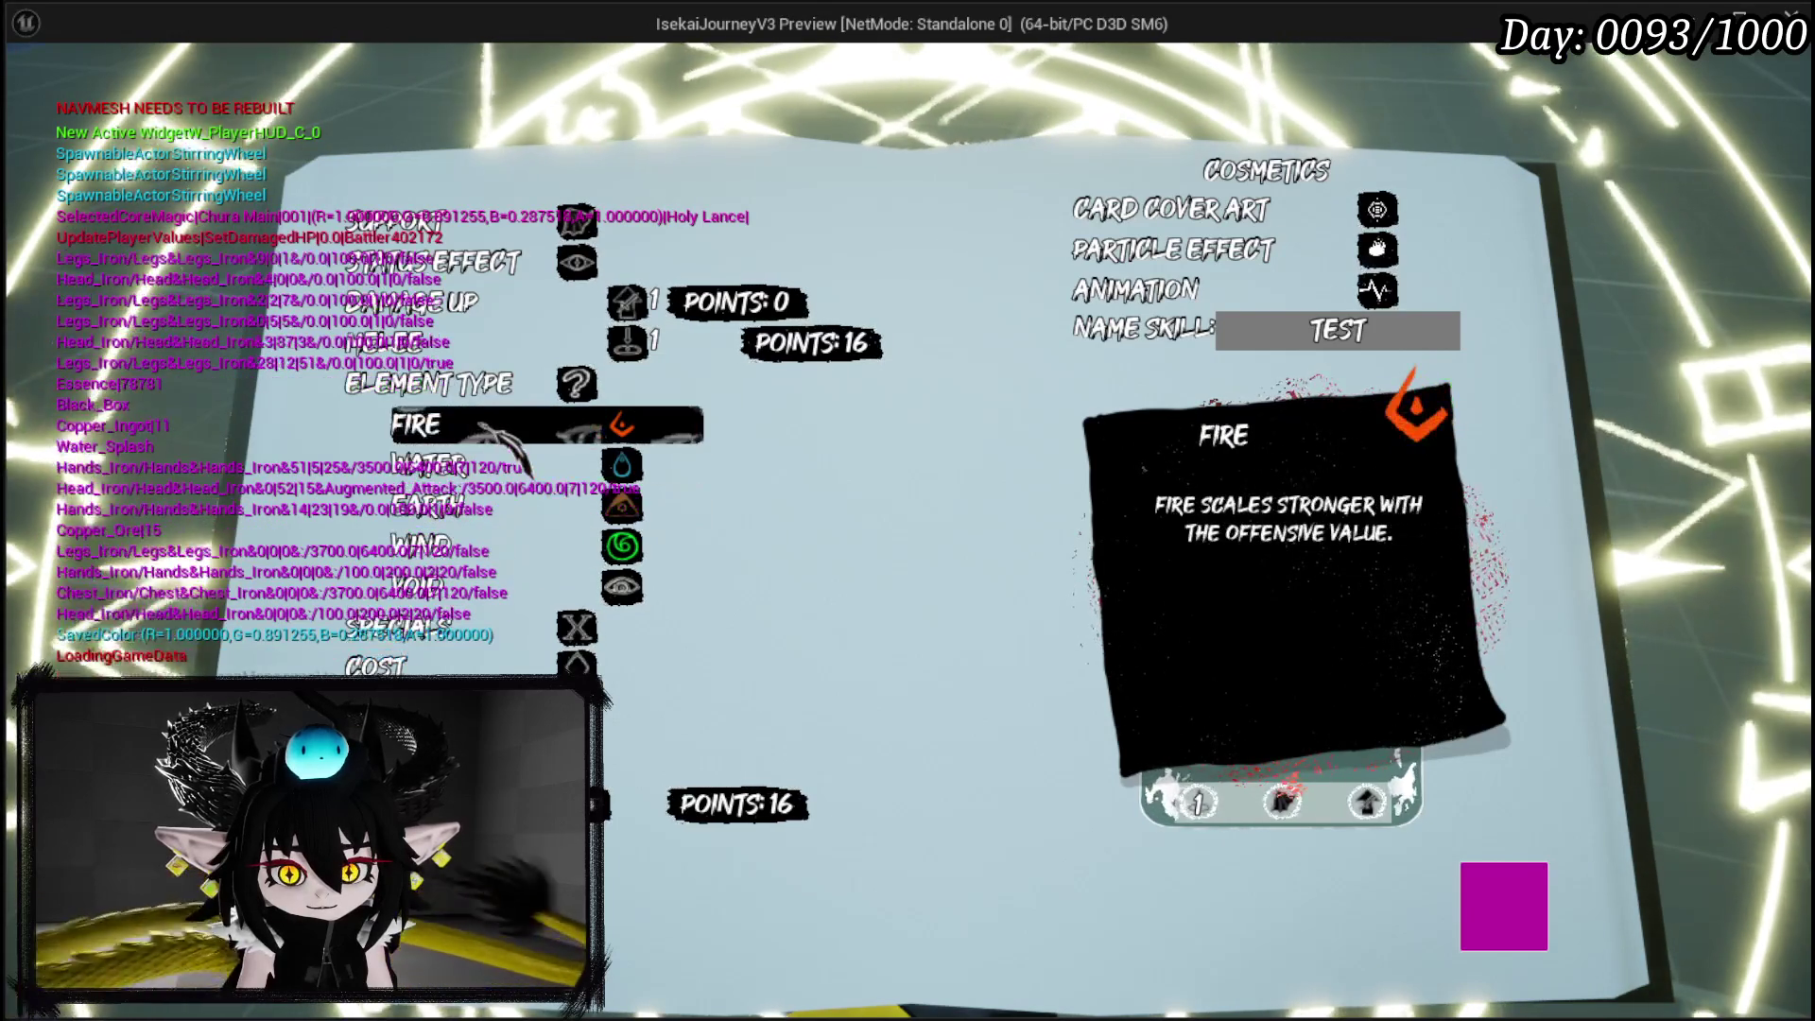
pyautogui.click(495, 461)
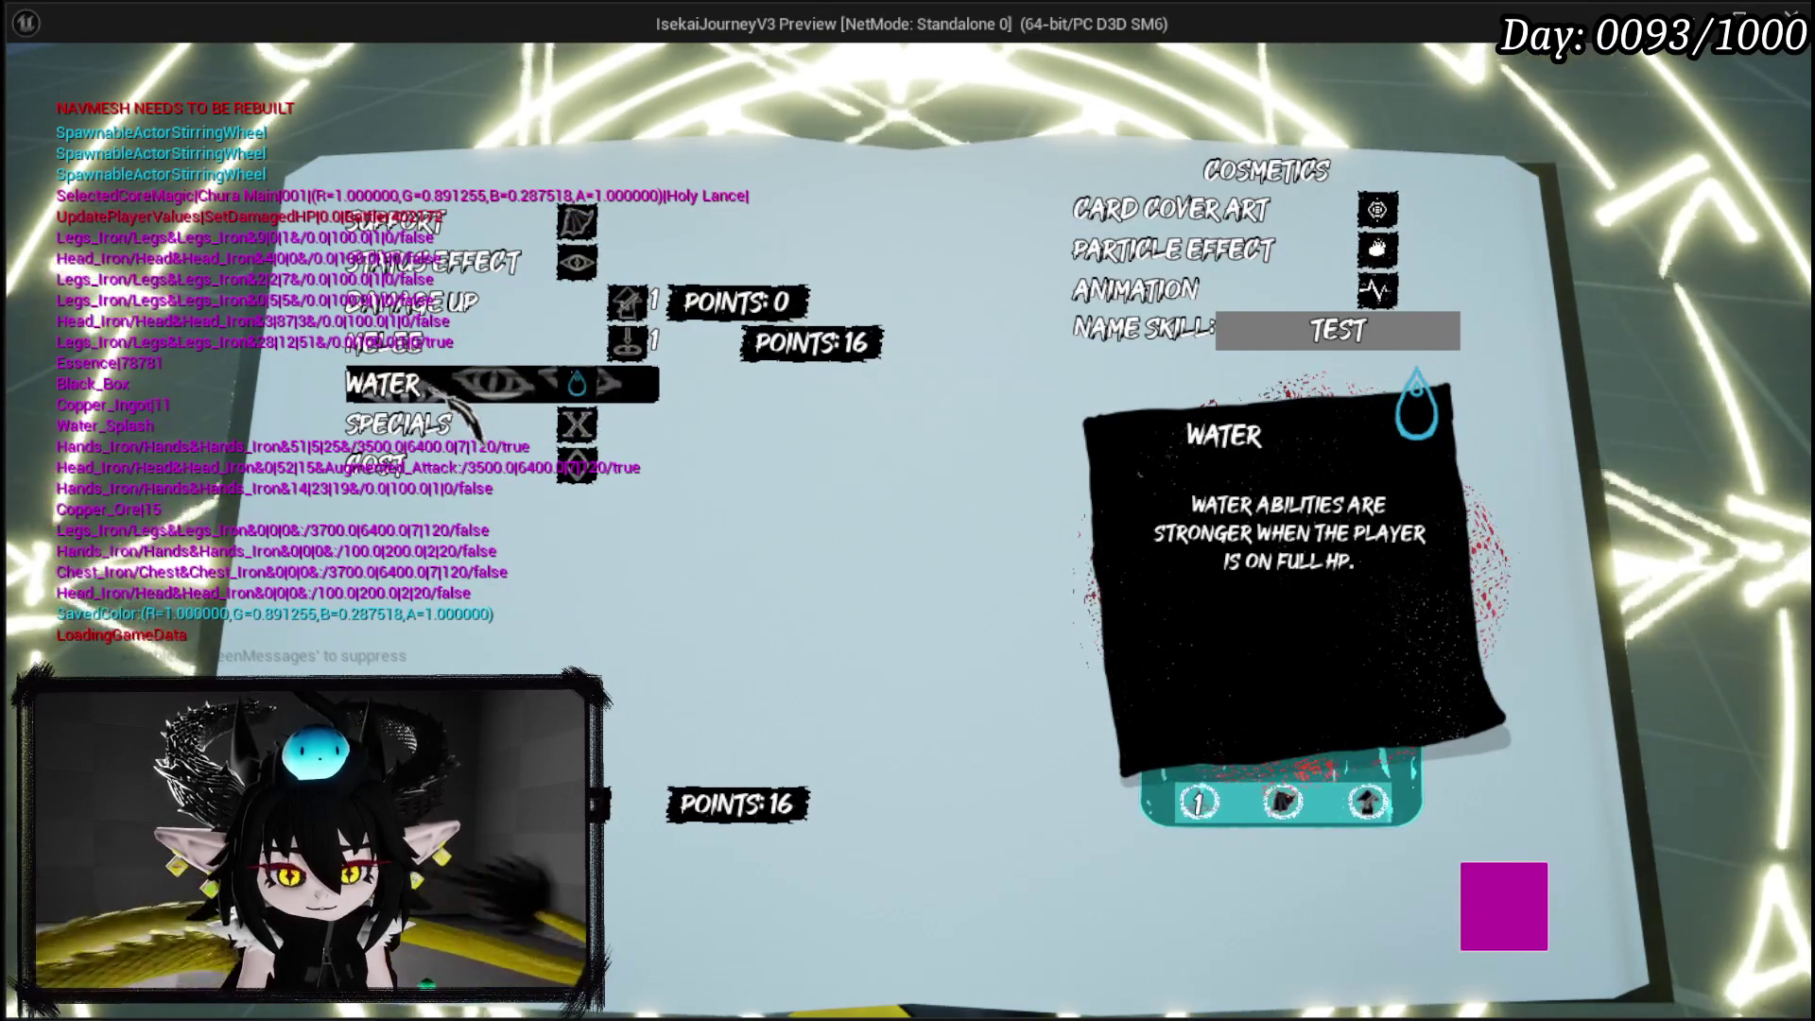
pyautogui.click(446, 433)
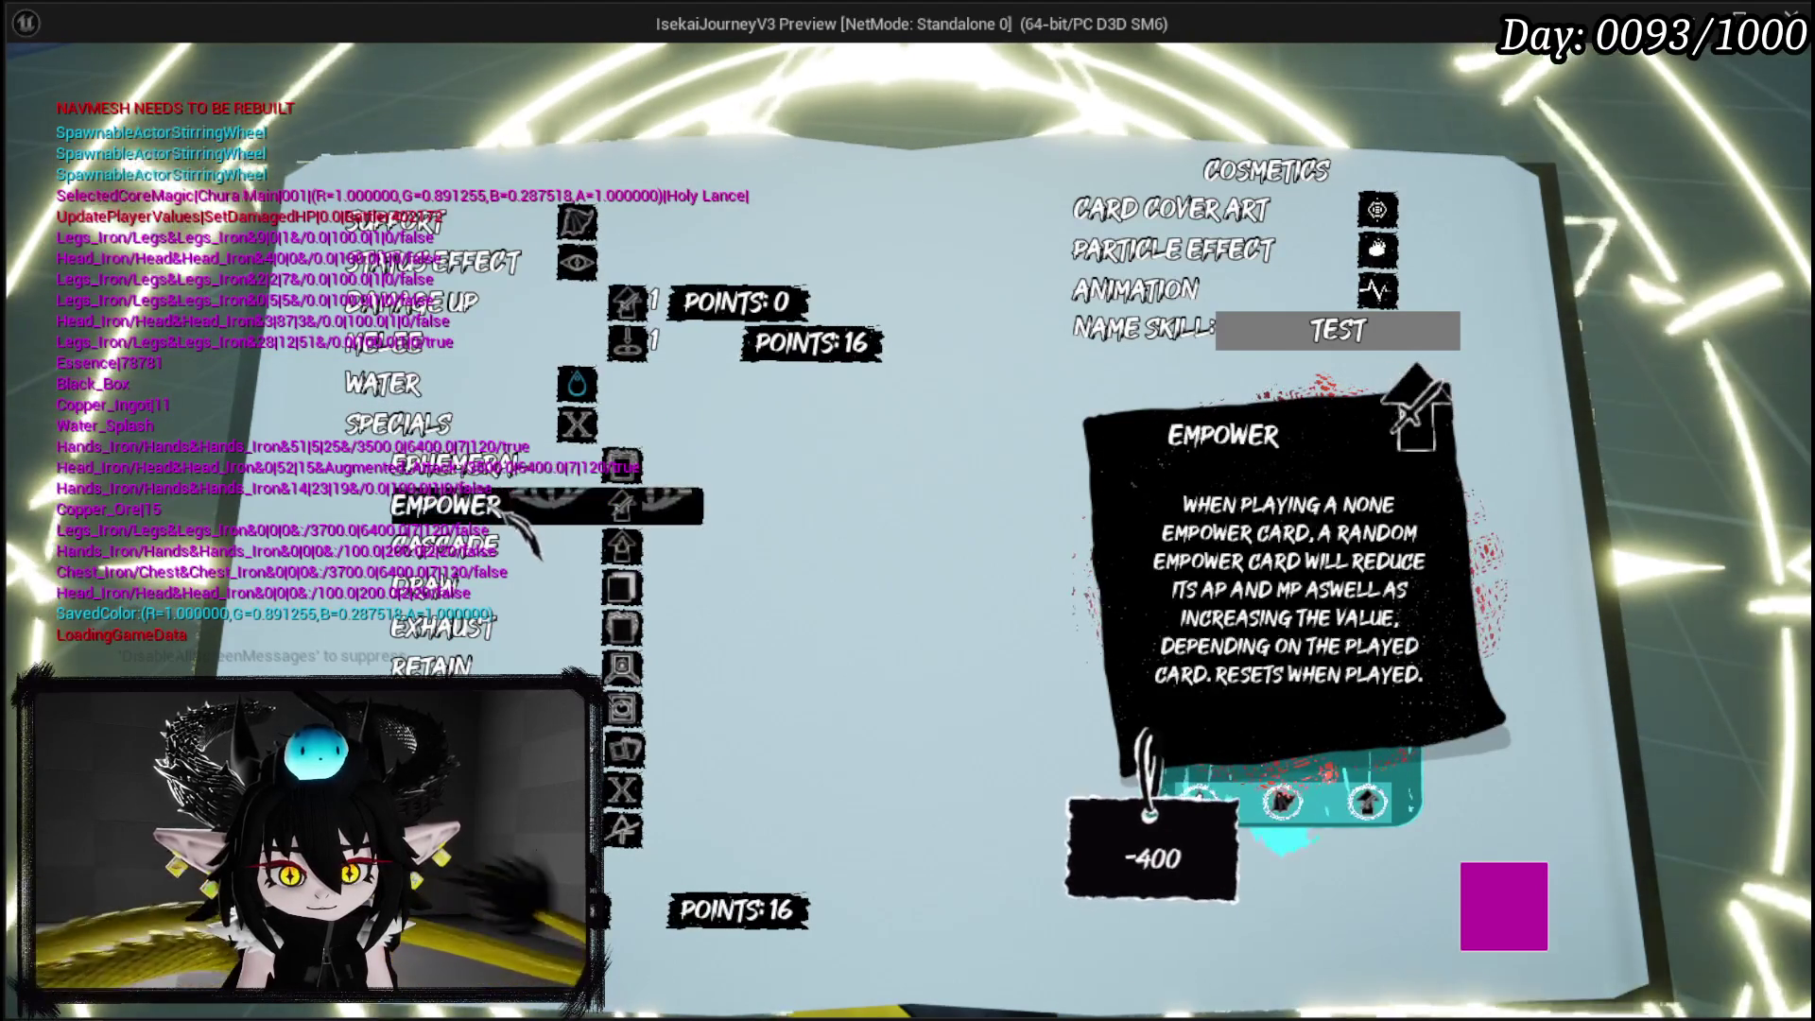
pyautogui.click(520, 633)
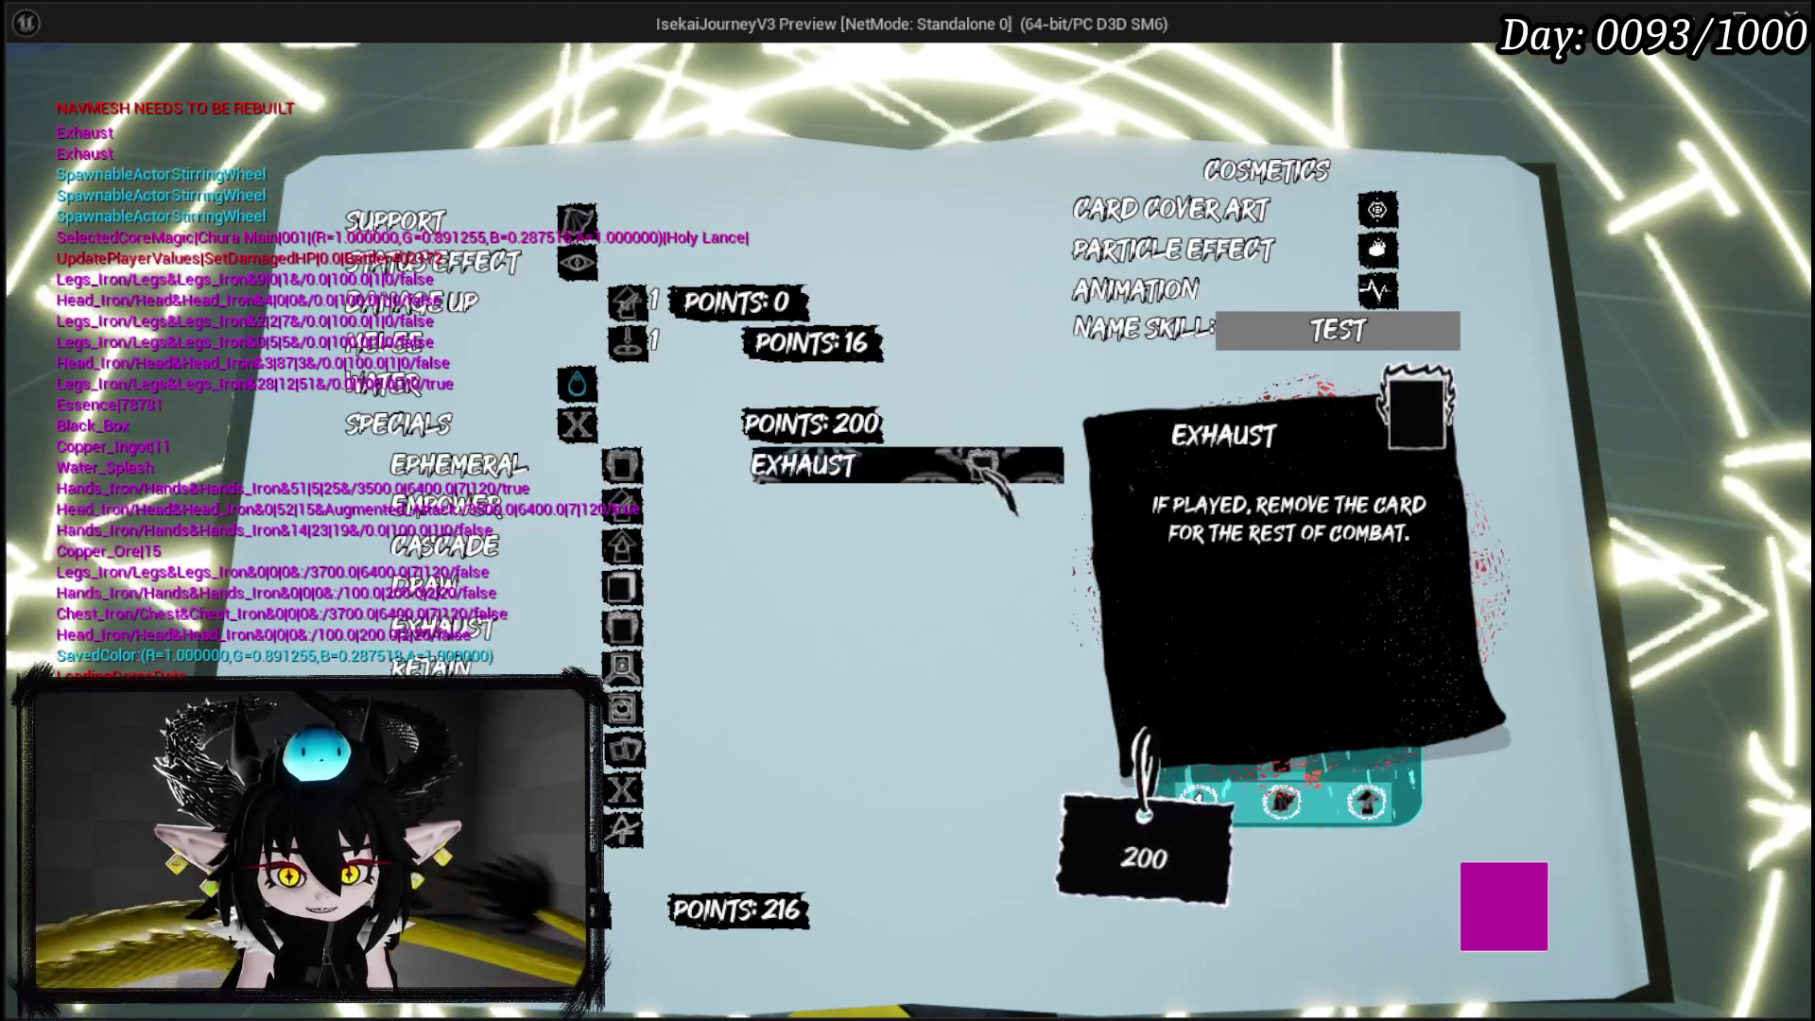
pyautogui.click(444, 425)
# Set the card's MP cost to 1000.
pyautogui.click(538, 468)
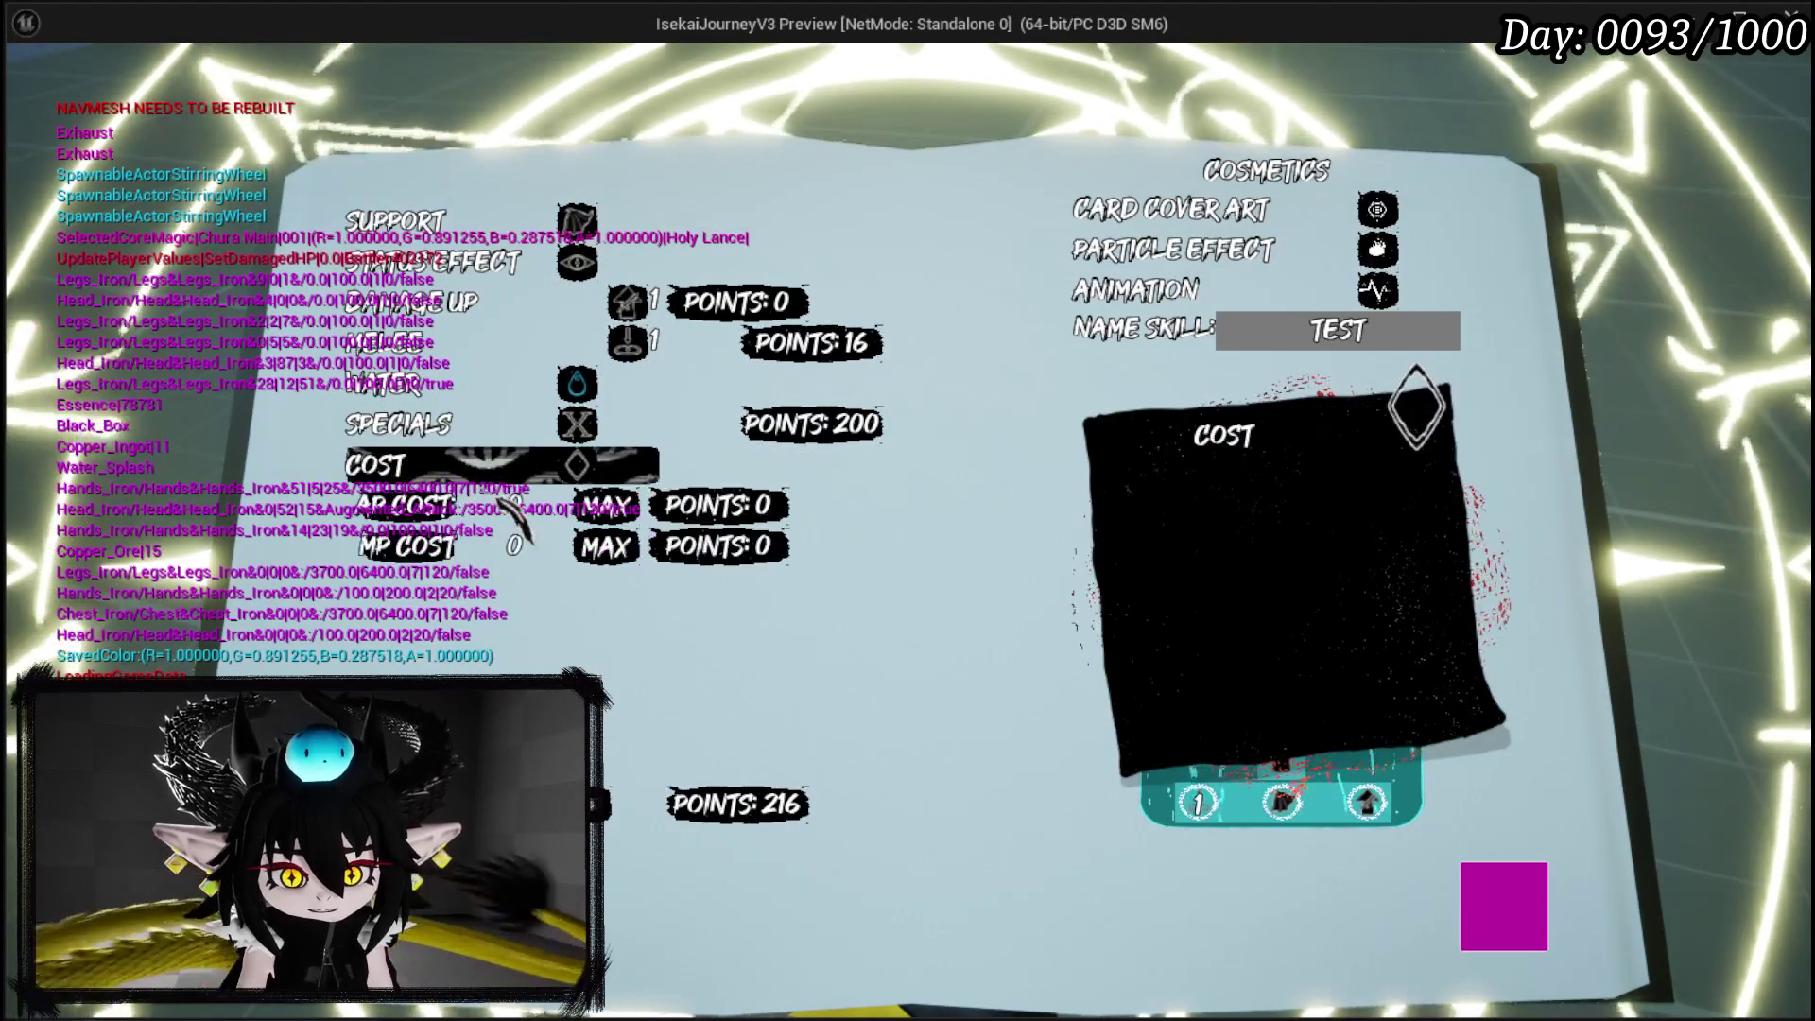
pyautogui.click(516, 548)
pyautogui.write('100')
pyautogui.click(605, 547)
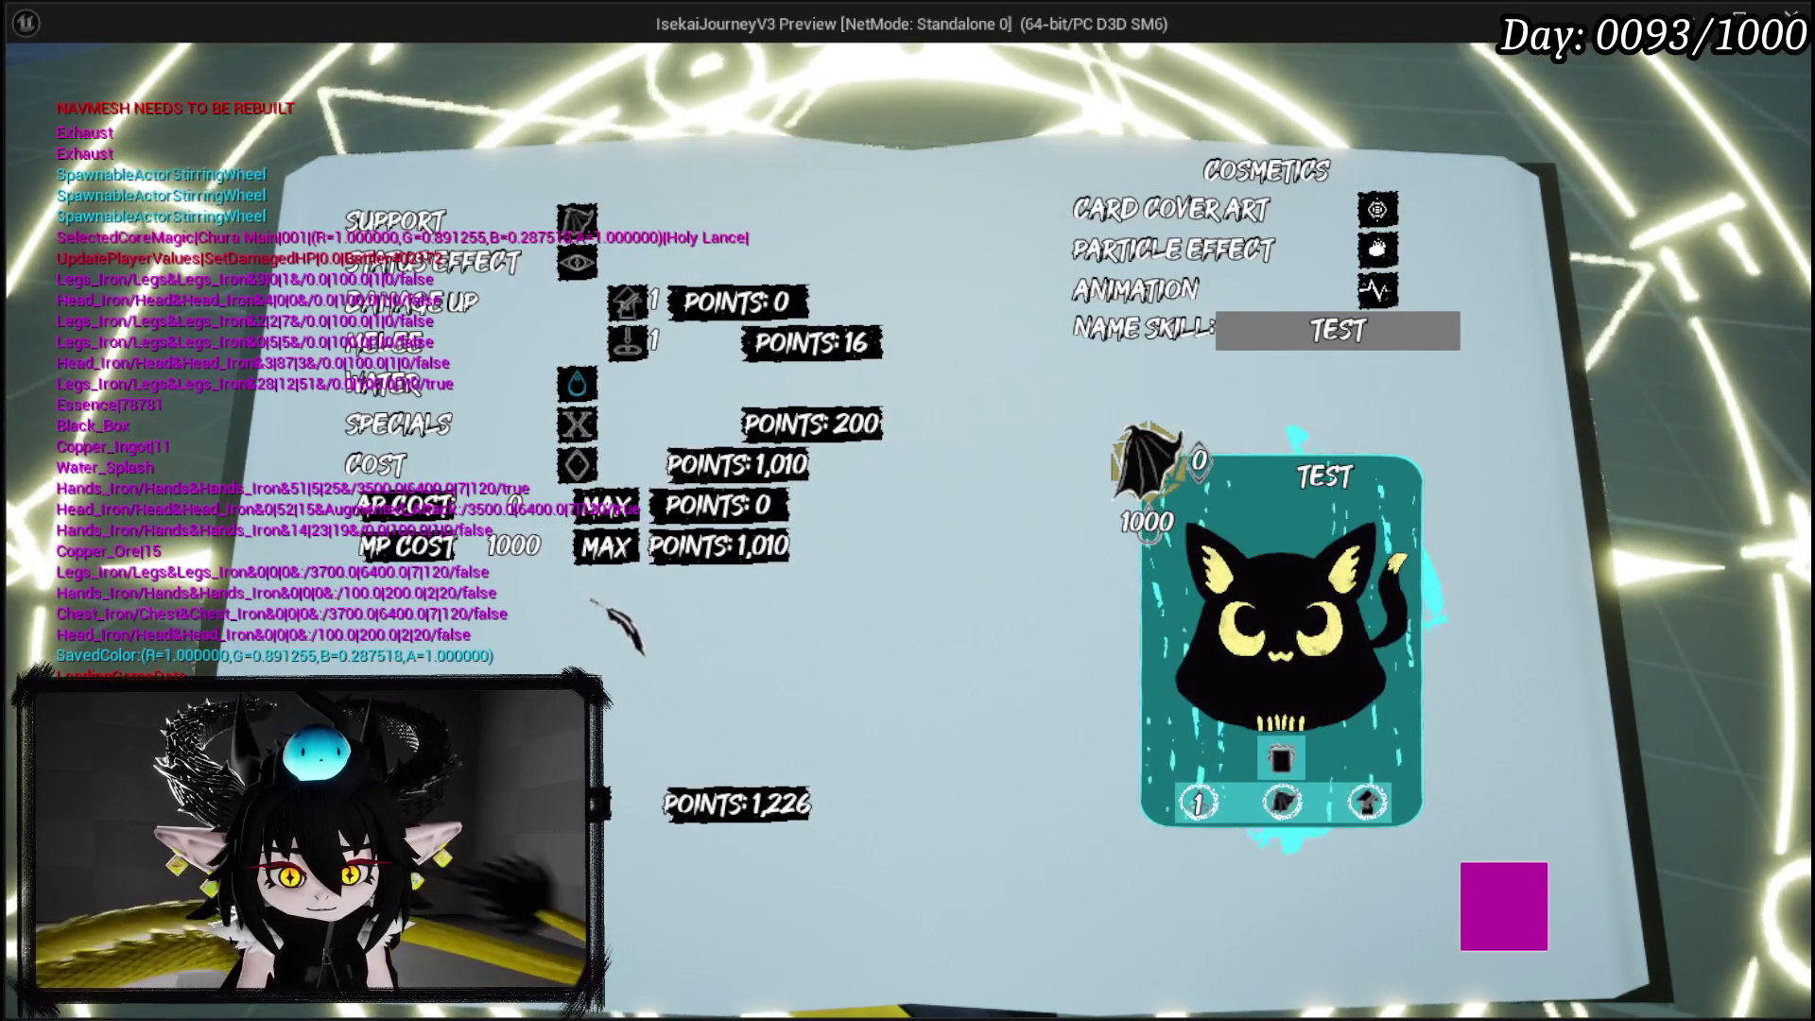
# Max out the Status Effect Power to 1178, spending all remaining points.
pyautogui.click(477, 284)
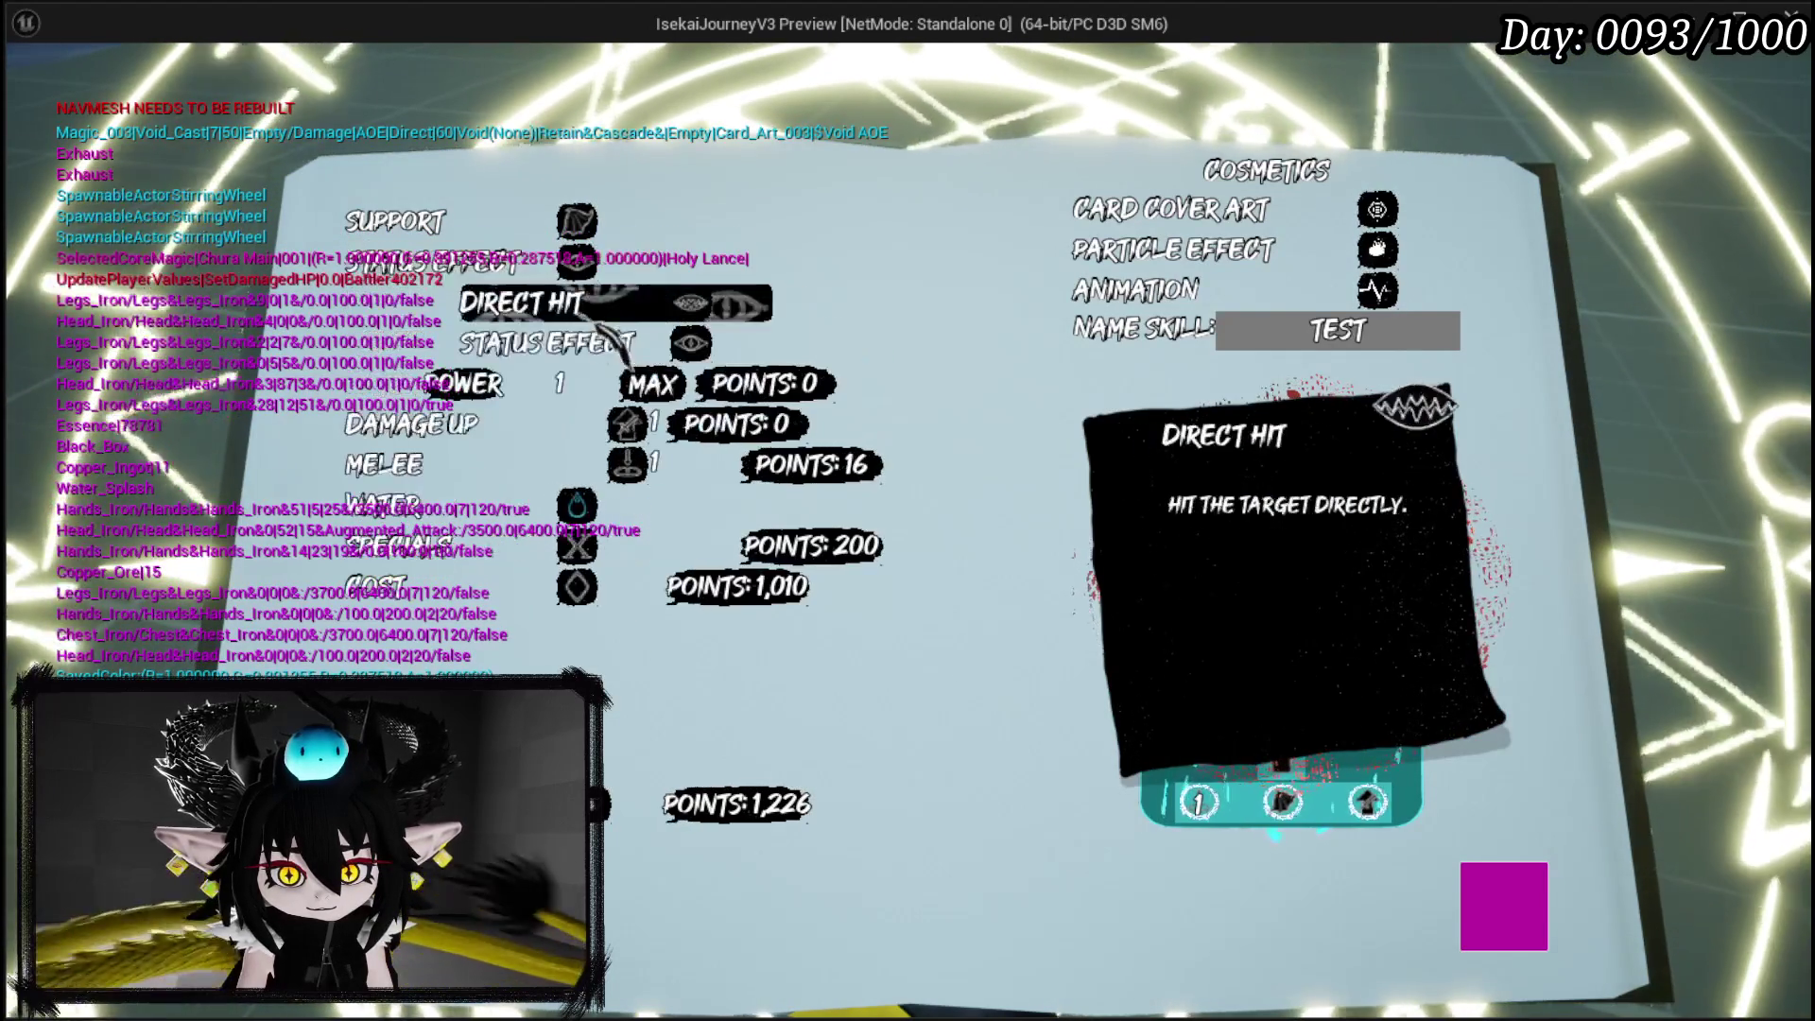
pyautogui.click(652, 386)
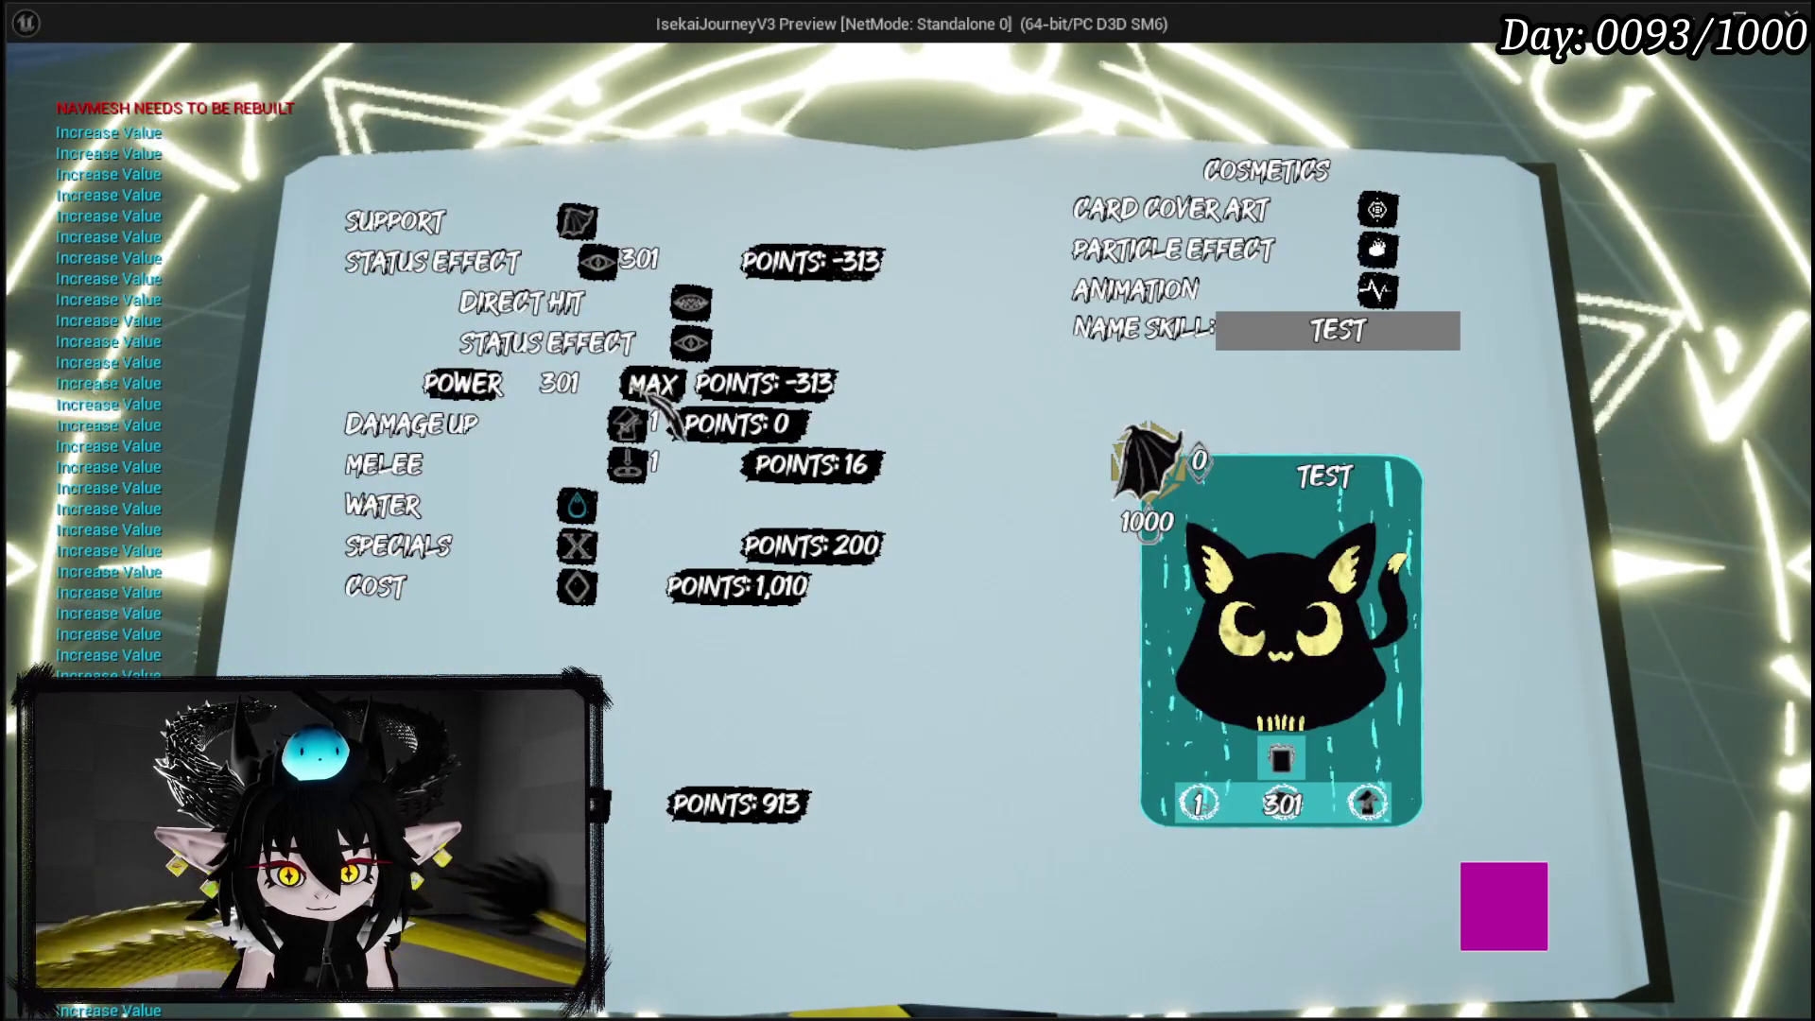
pyautogui.click(669, 388)
pyautogui.click(668, 387)
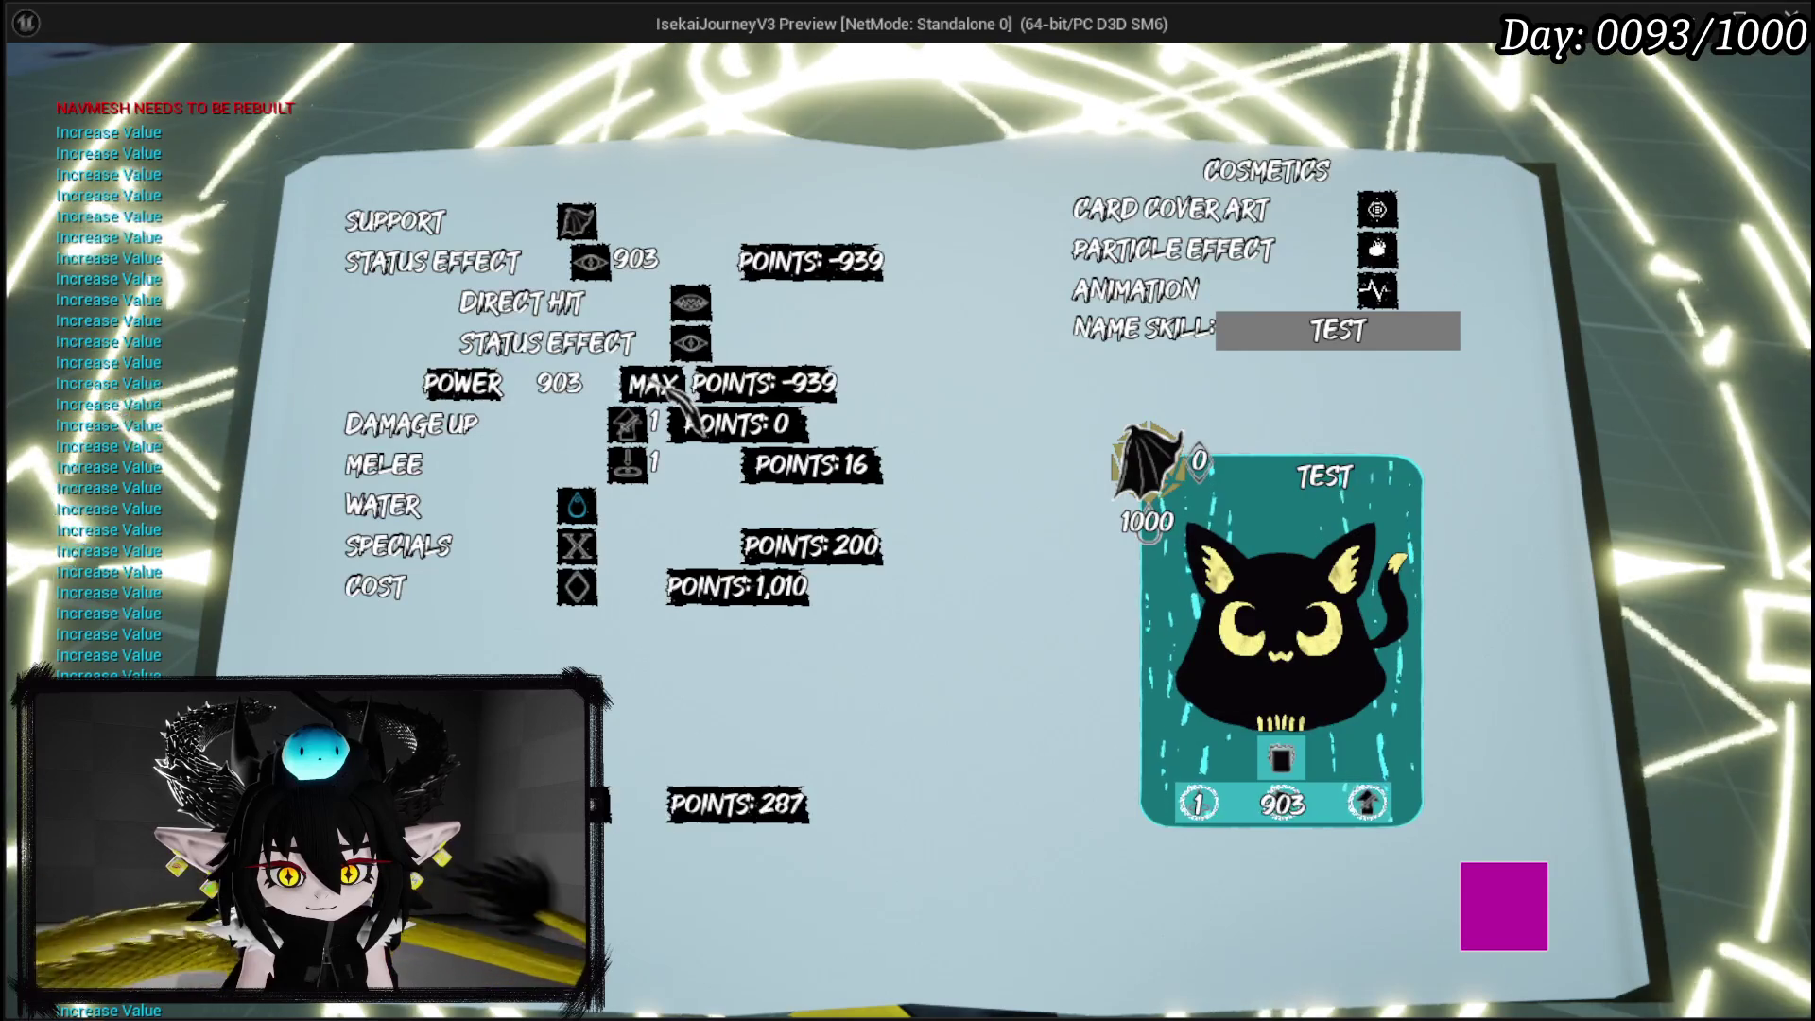
pyautogui.click(668, 388)
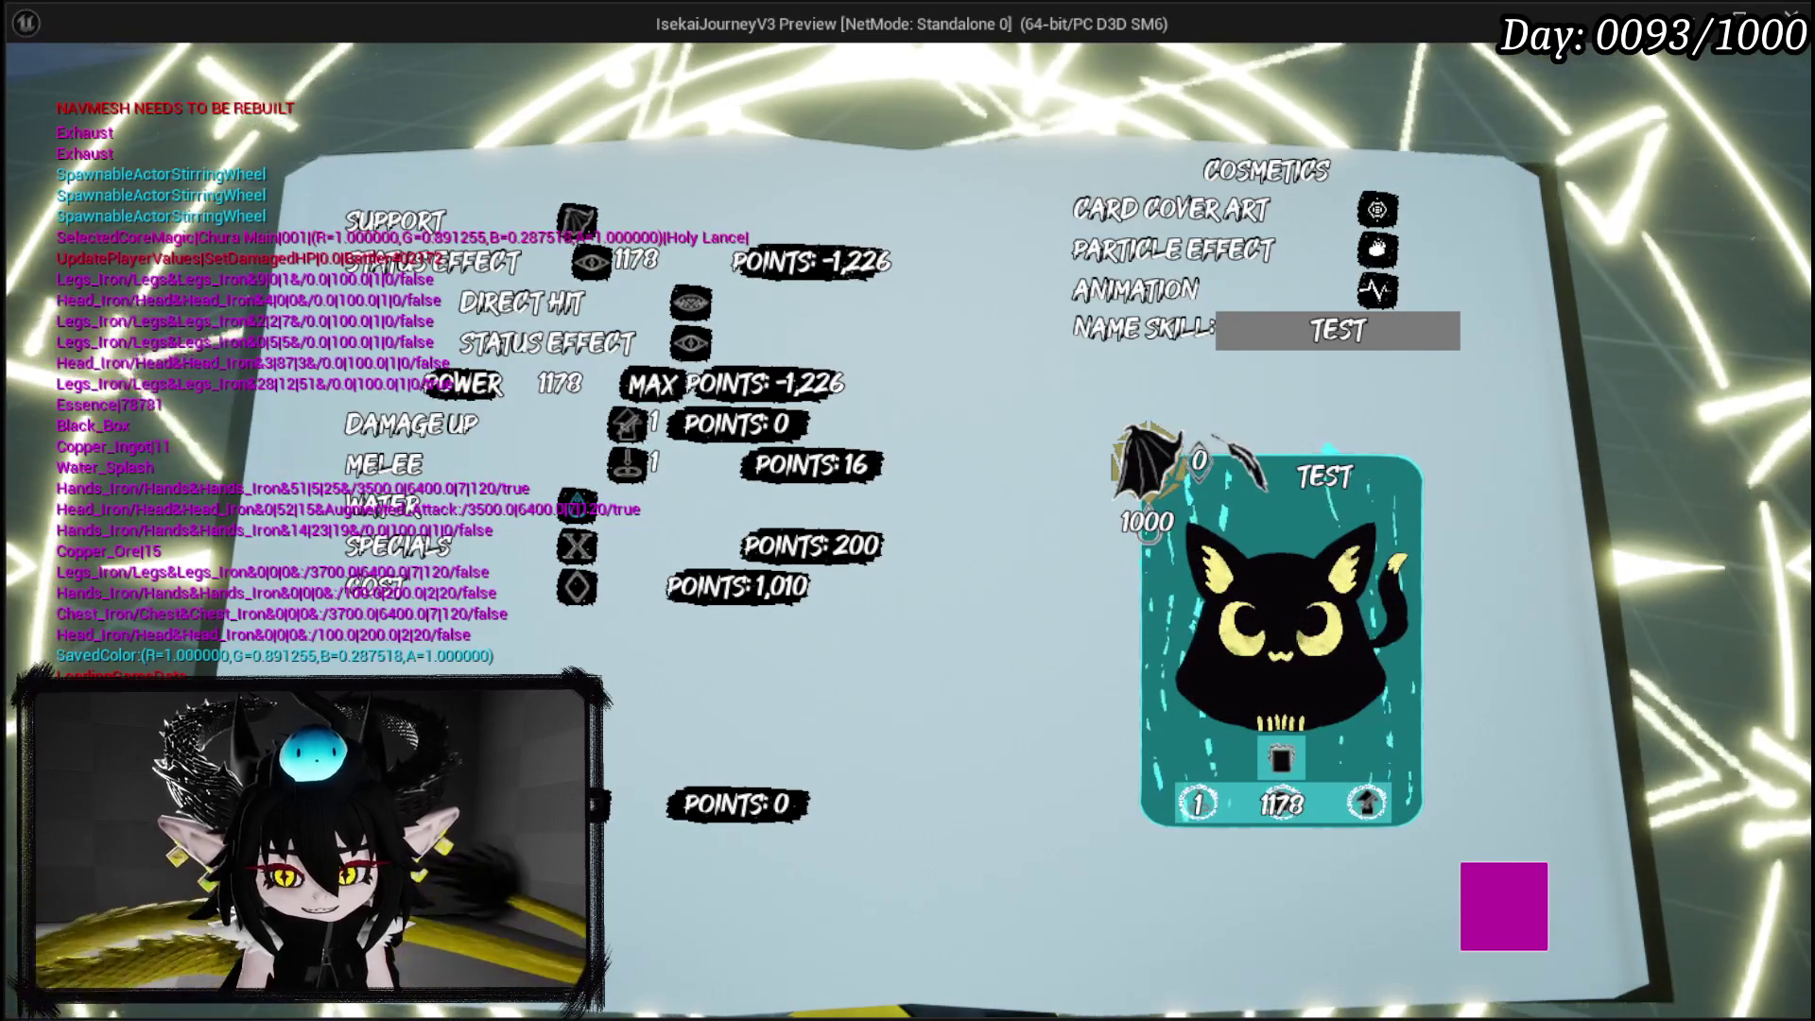
pyautogui.click(1338, 330)
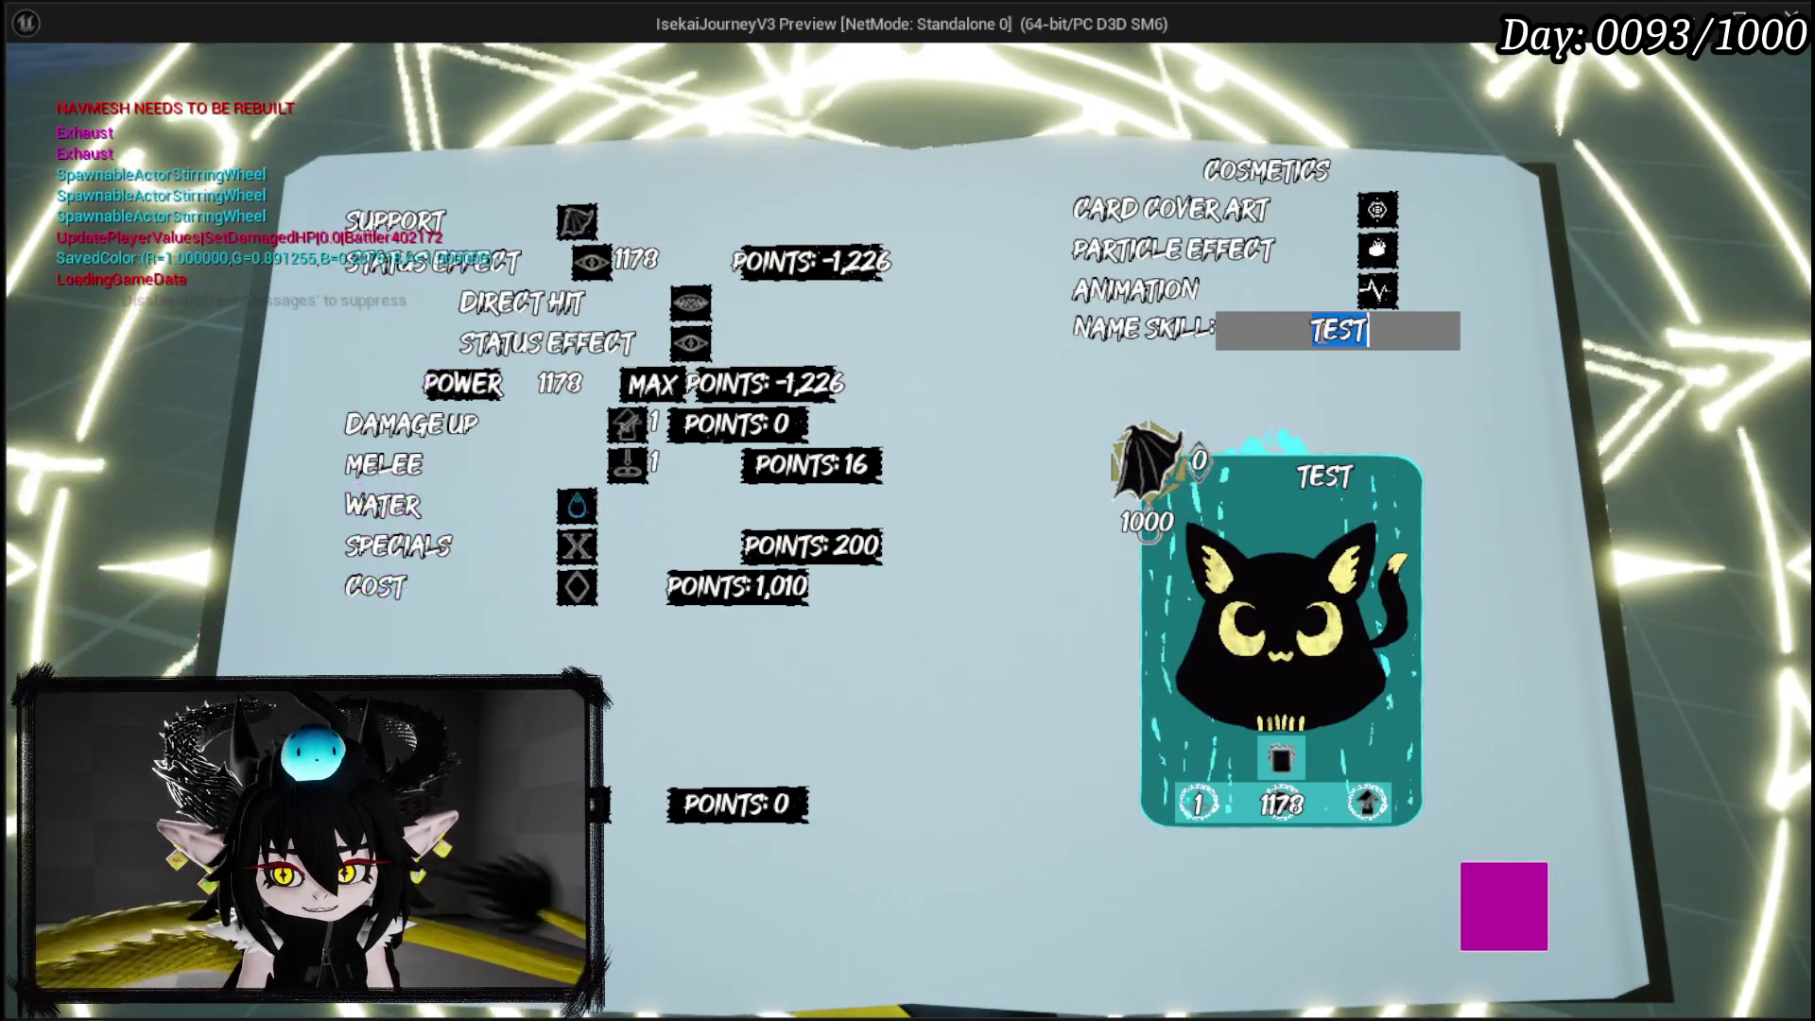
# Name the card LIMIT BREAK and choose an animation for it.
pyautogui.write('Exhaust')
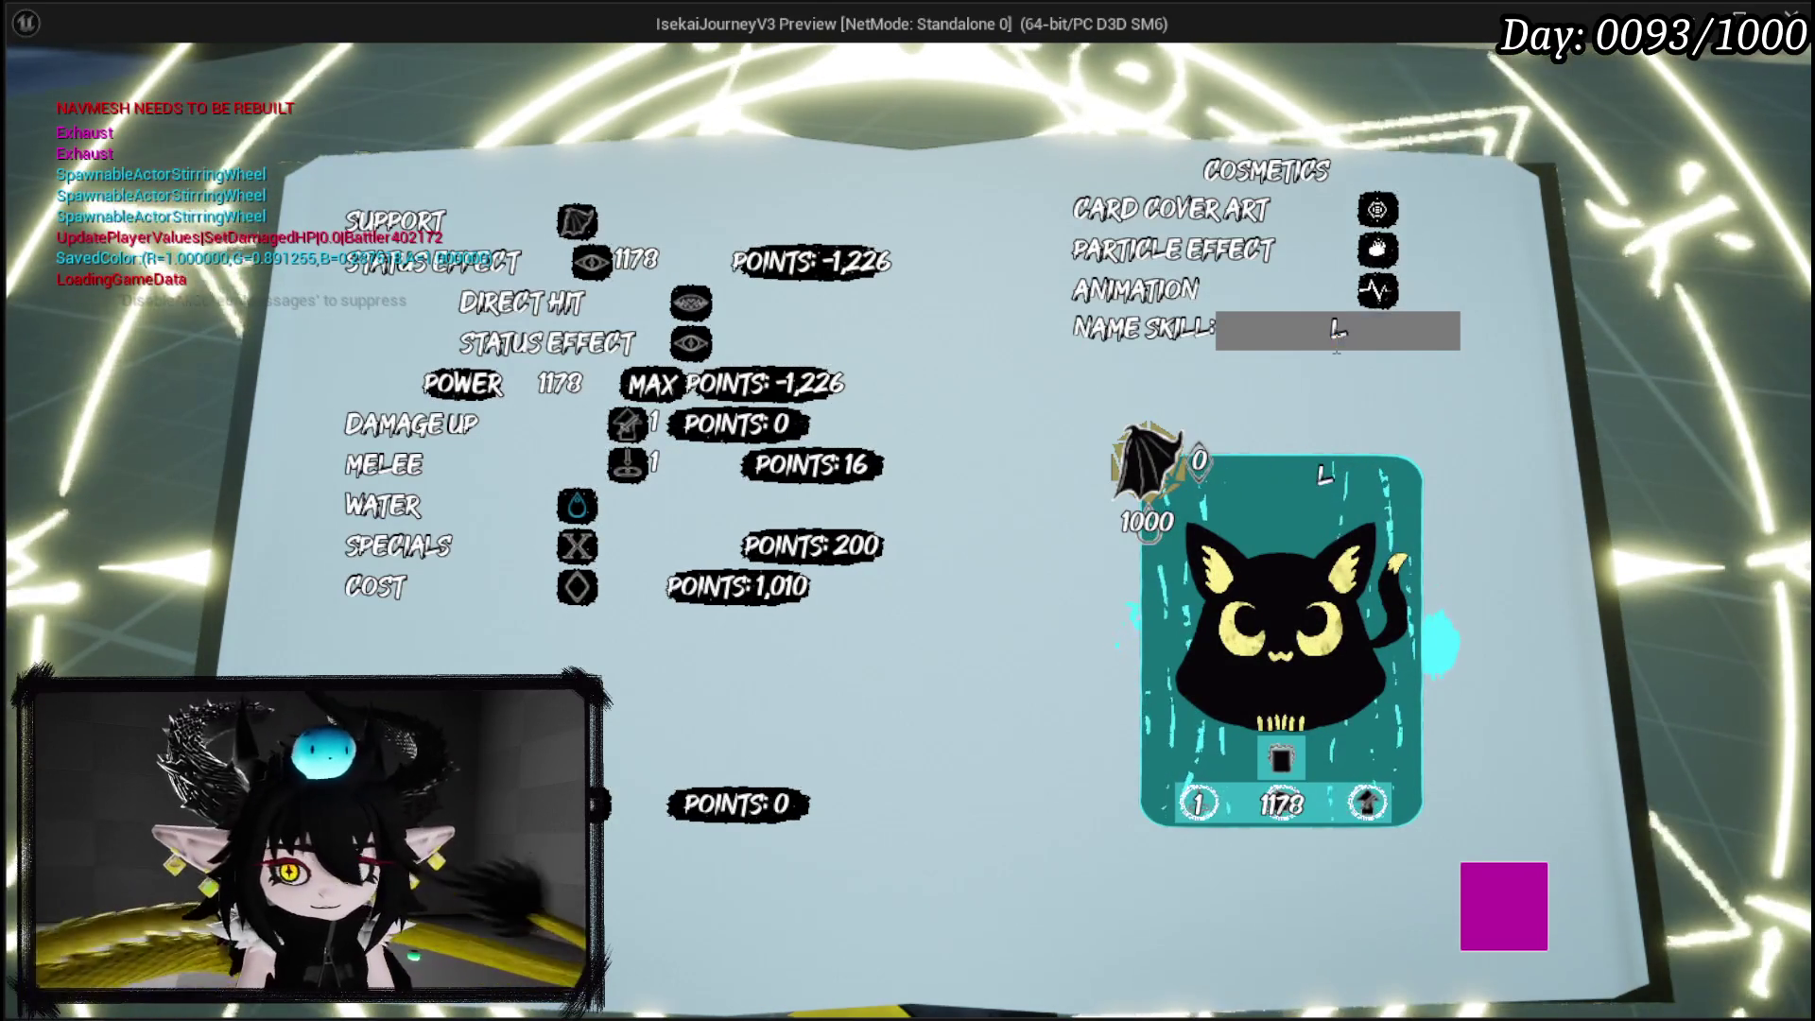
pyautogui.write('IMIT BREAK')
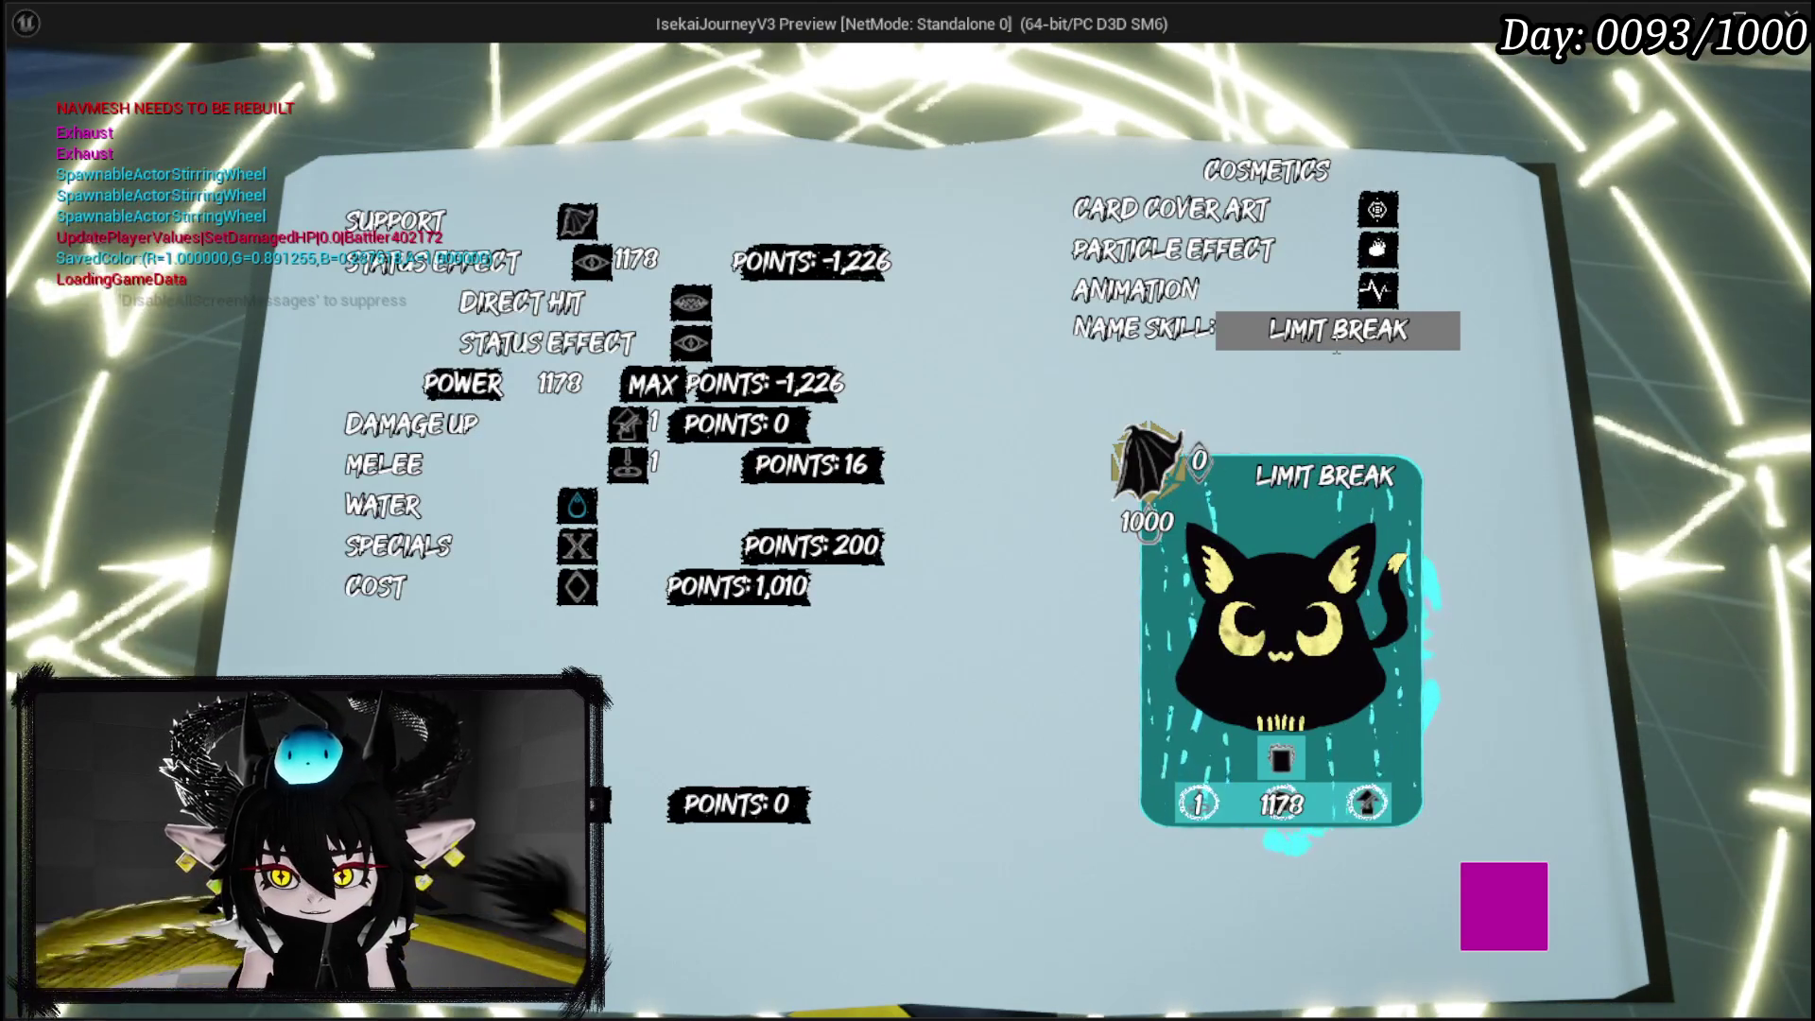
pyautogui.click(1377, 290)
pyautogui.click(686, 707)
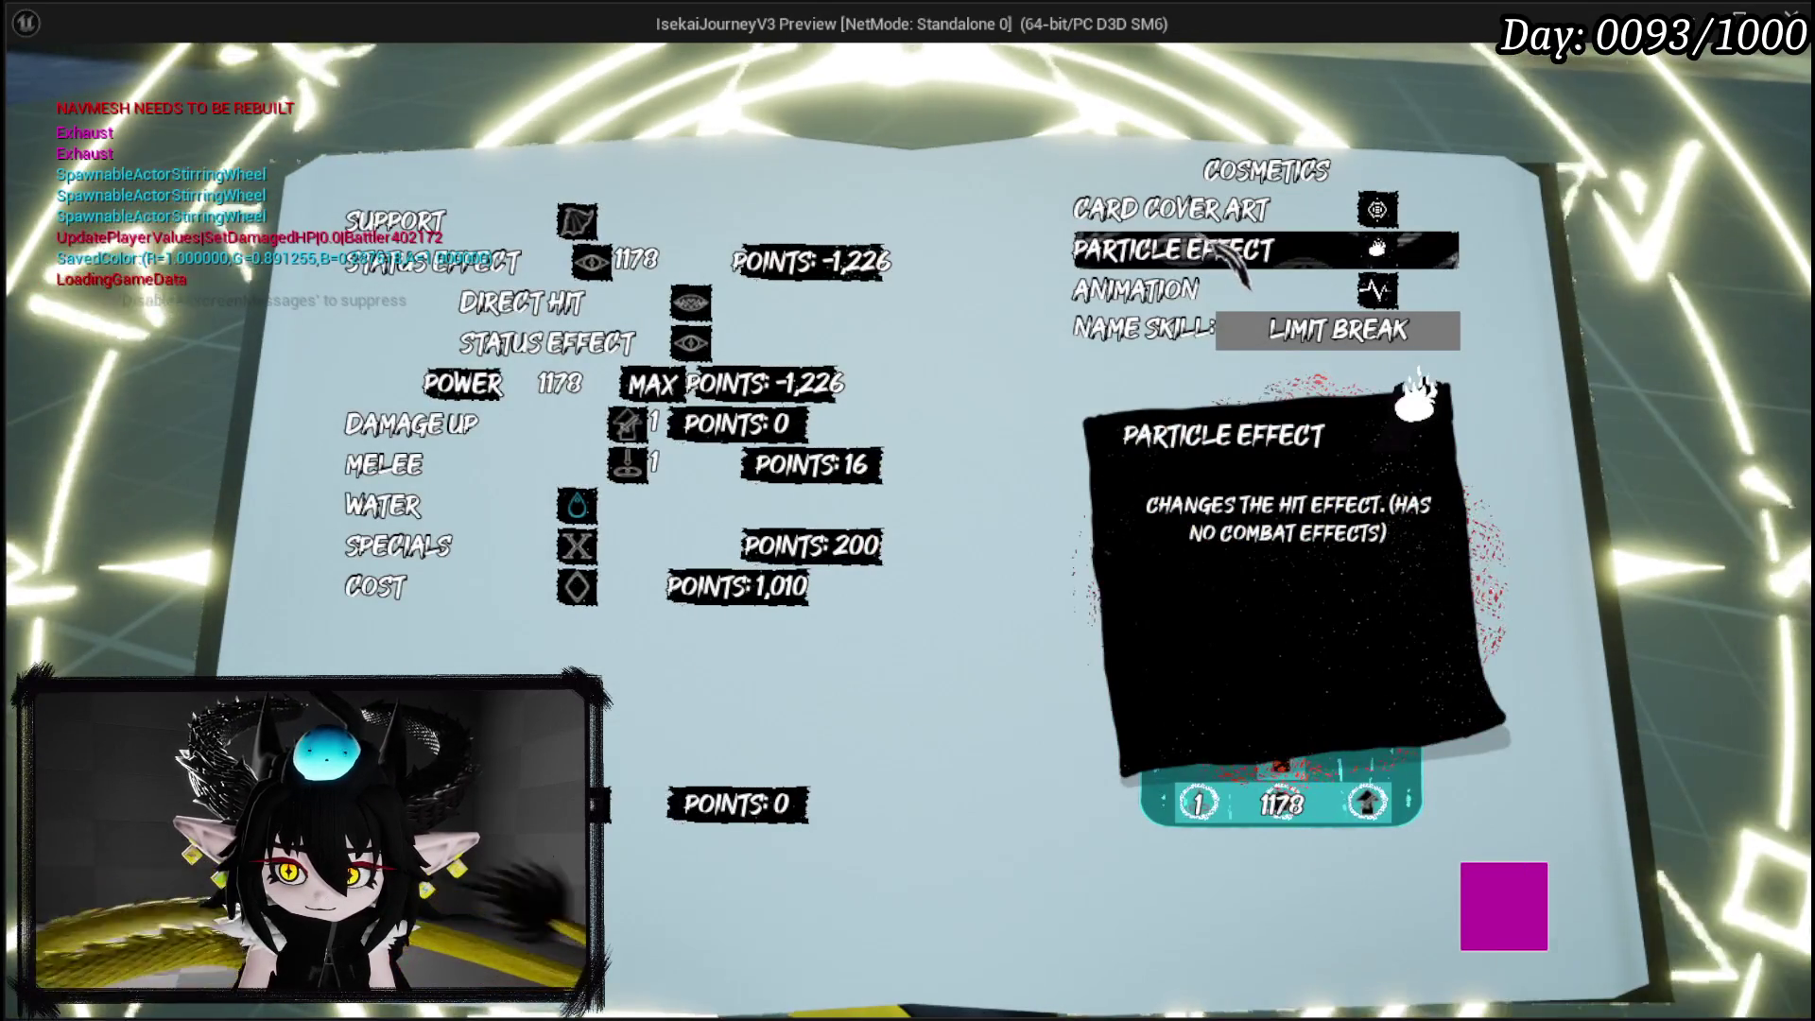
# Choose particle effect 37 and the heartbeat-line card cover art.
pyautogui.click(1222, 249)
pyautogui.click(822, 702)
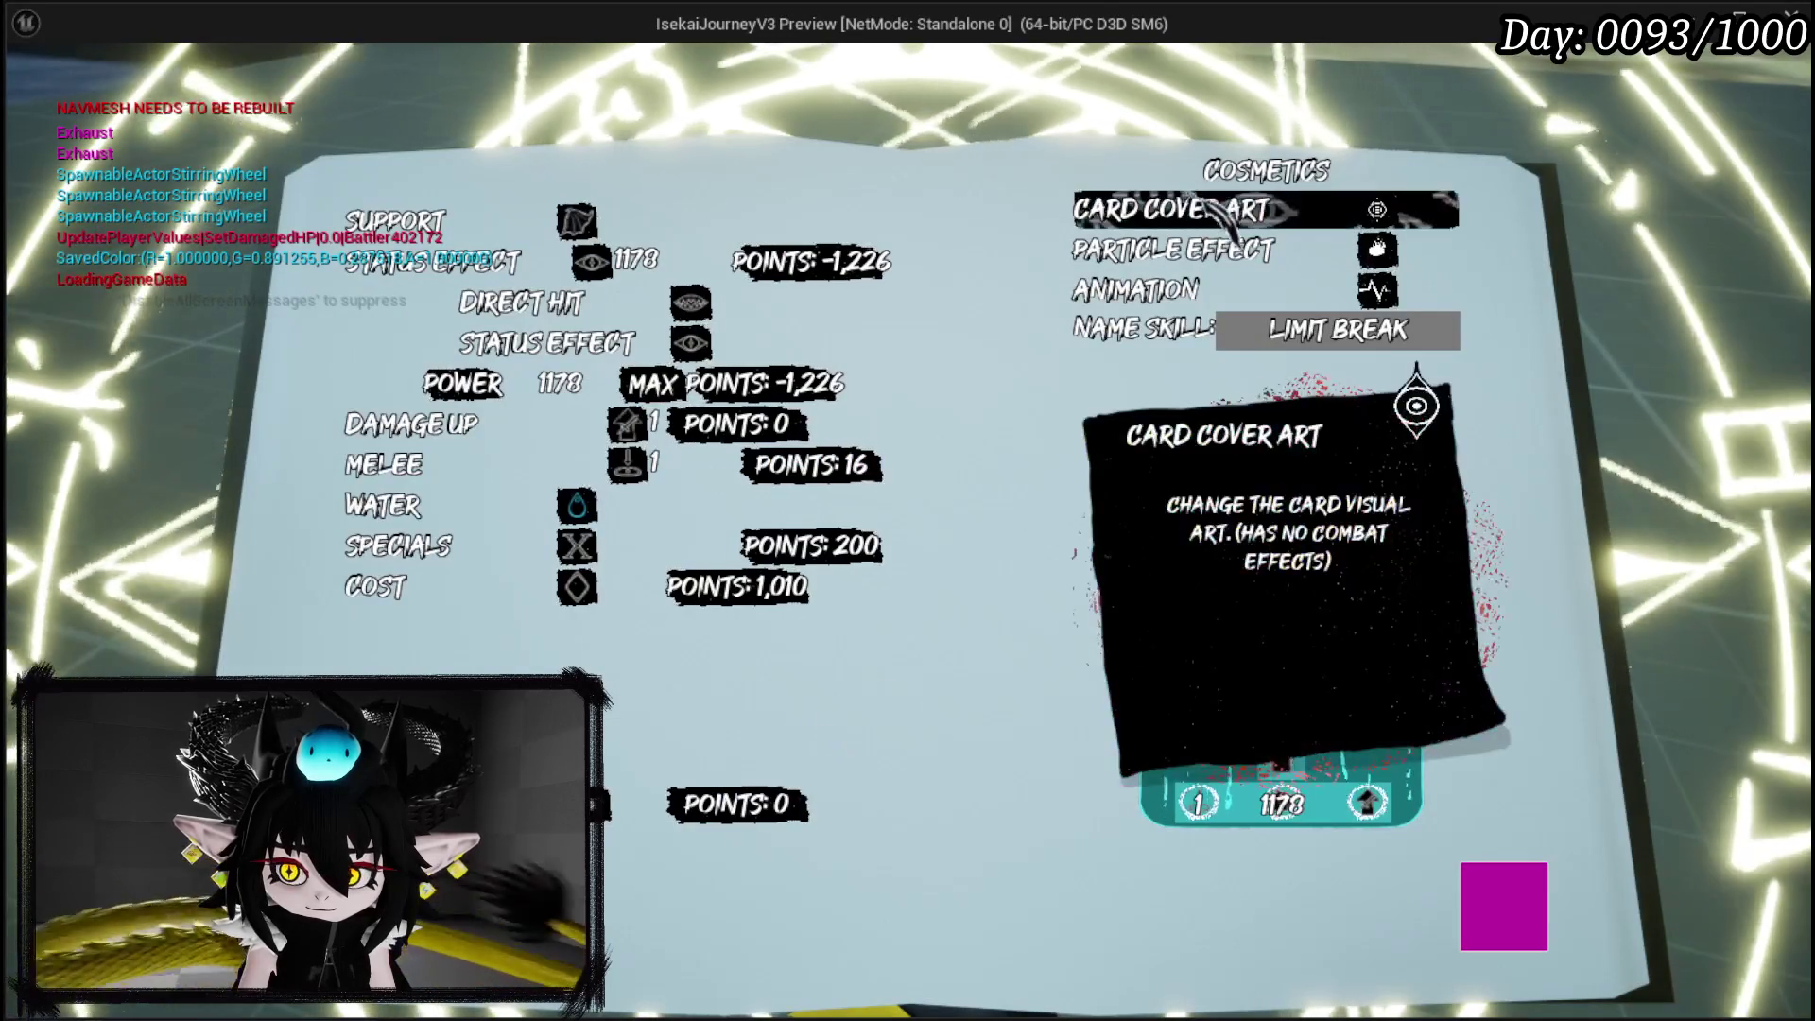
pyautogui.click(1189, 210)
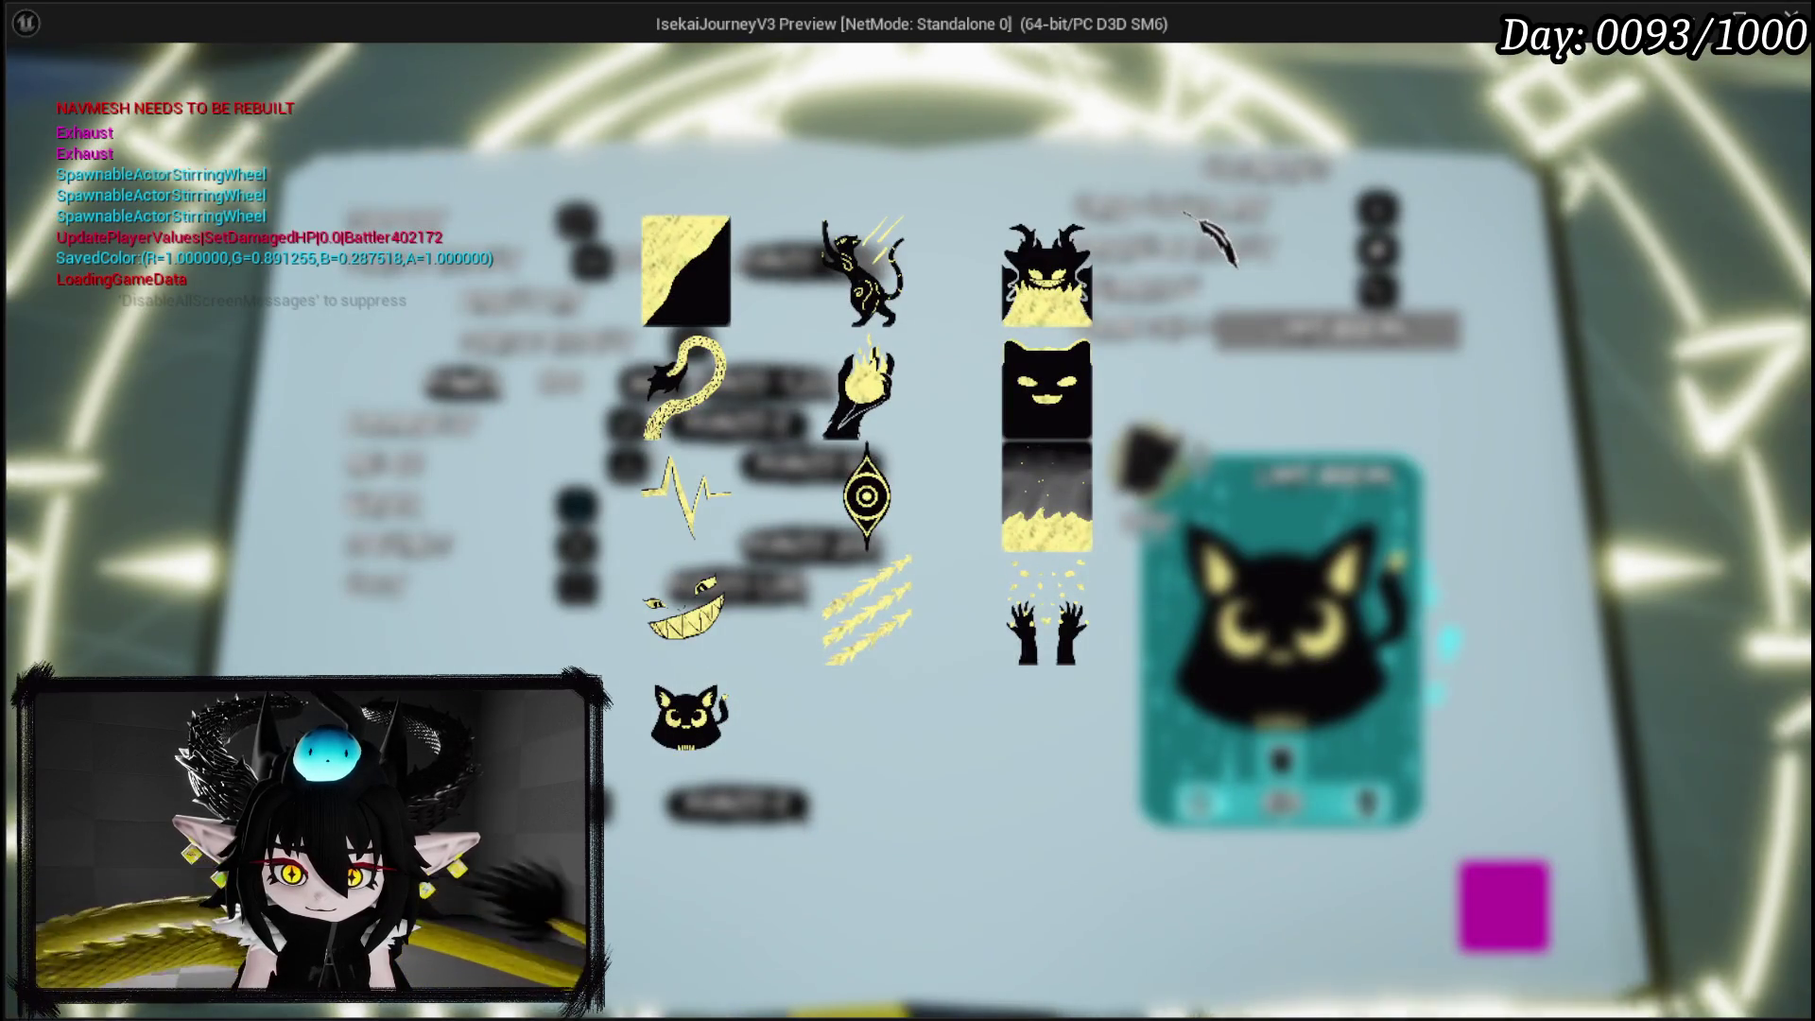
pyautogui.click(685, 496)
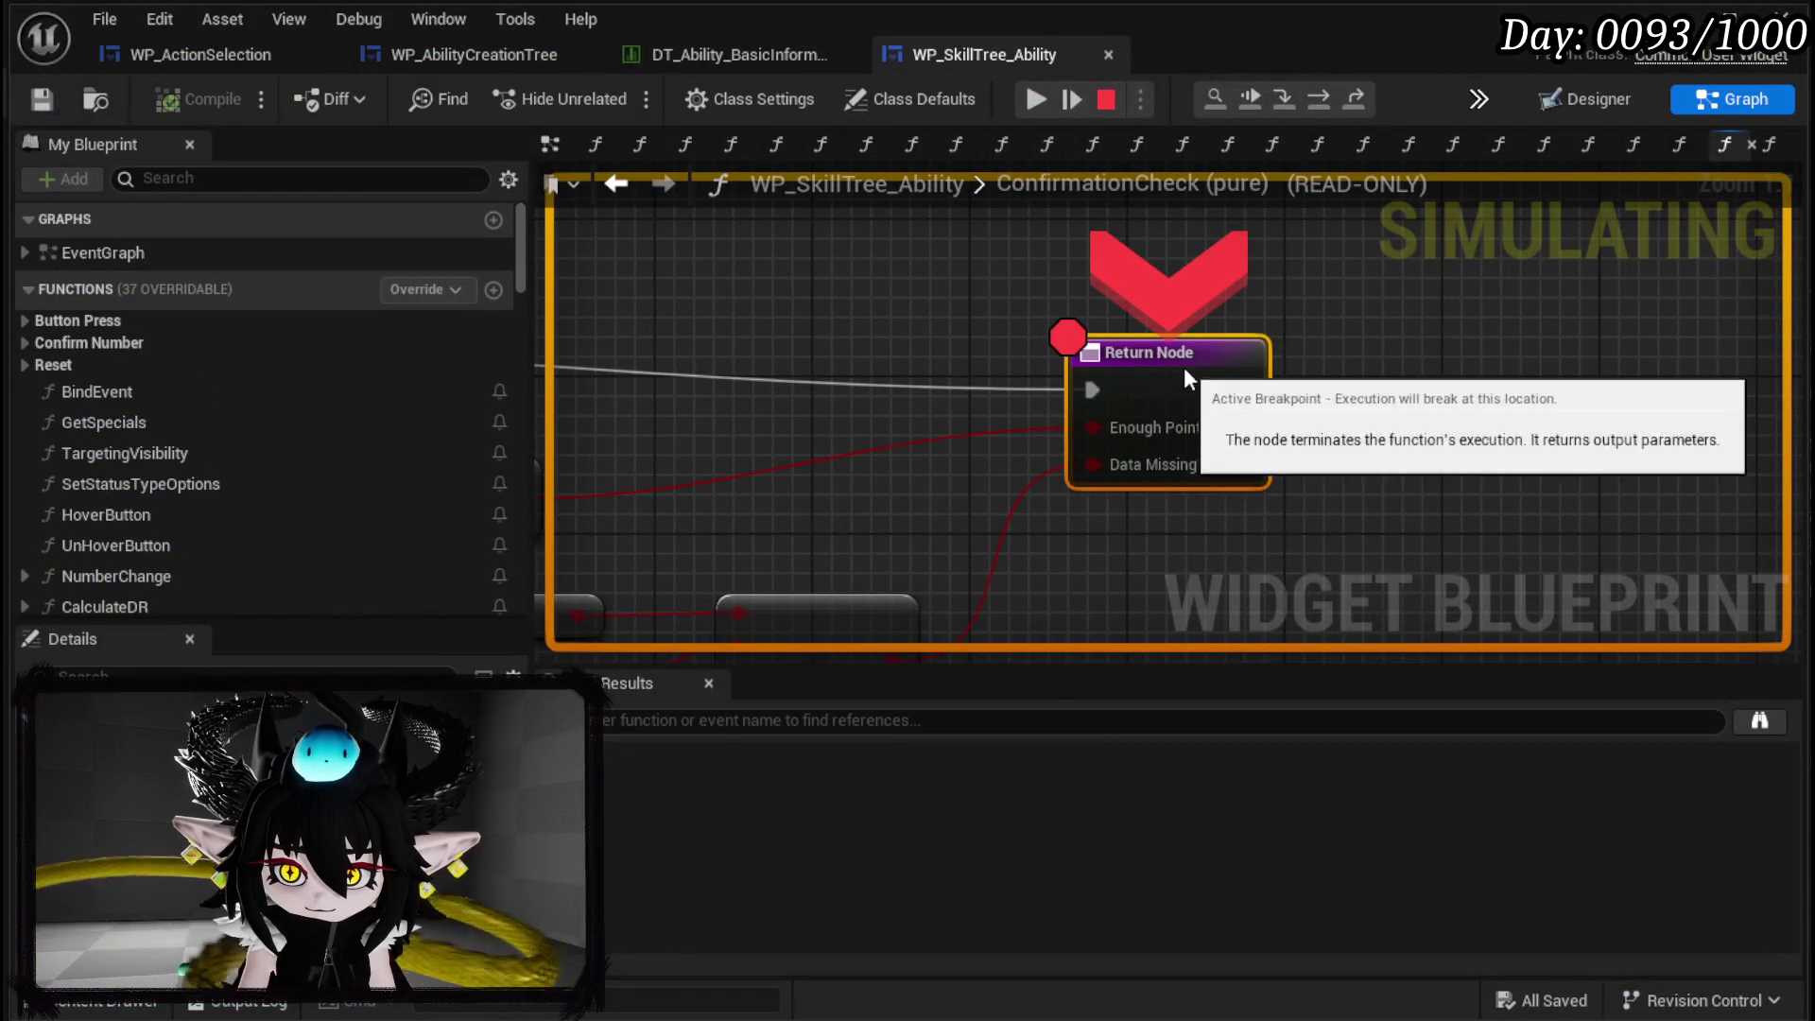
# Remove the Return Node breakpoint, confirm creating LIMIT BREAK, and close the menu.
pyautogui.rightClick(1186, 371)
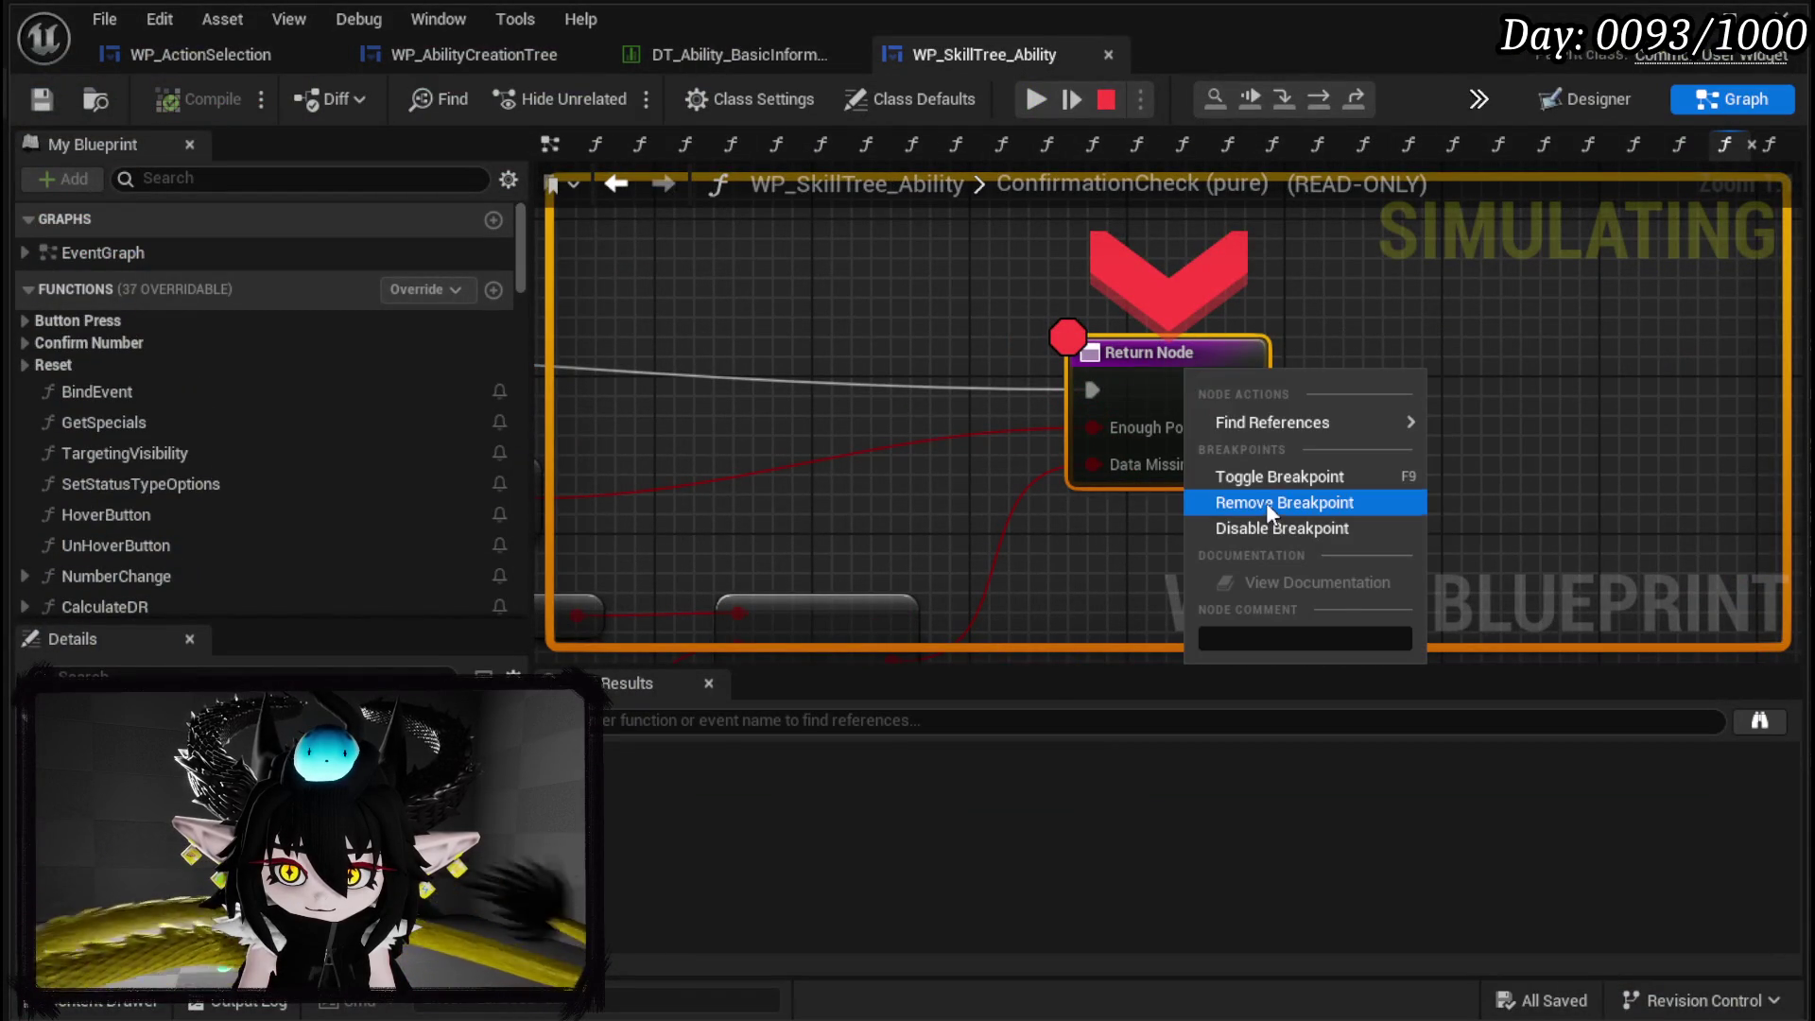
pyautogui.click(1036, 100)
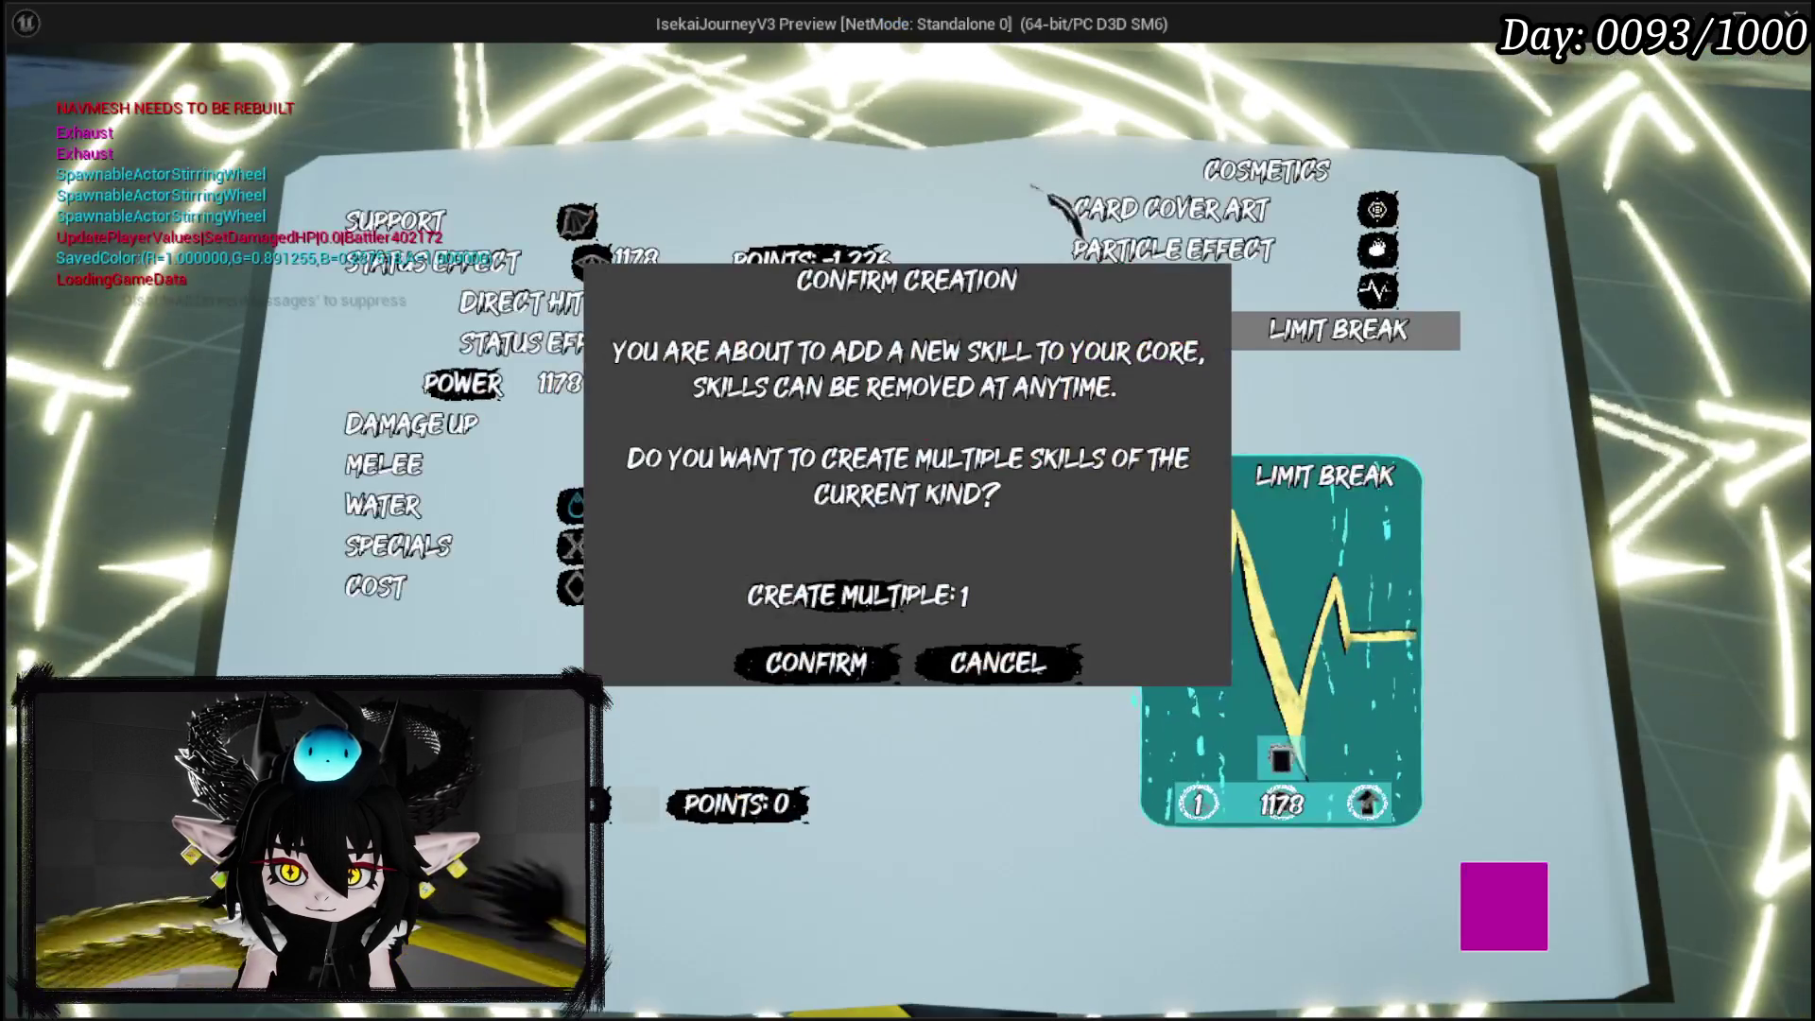
pyautogui.click(831, 673)
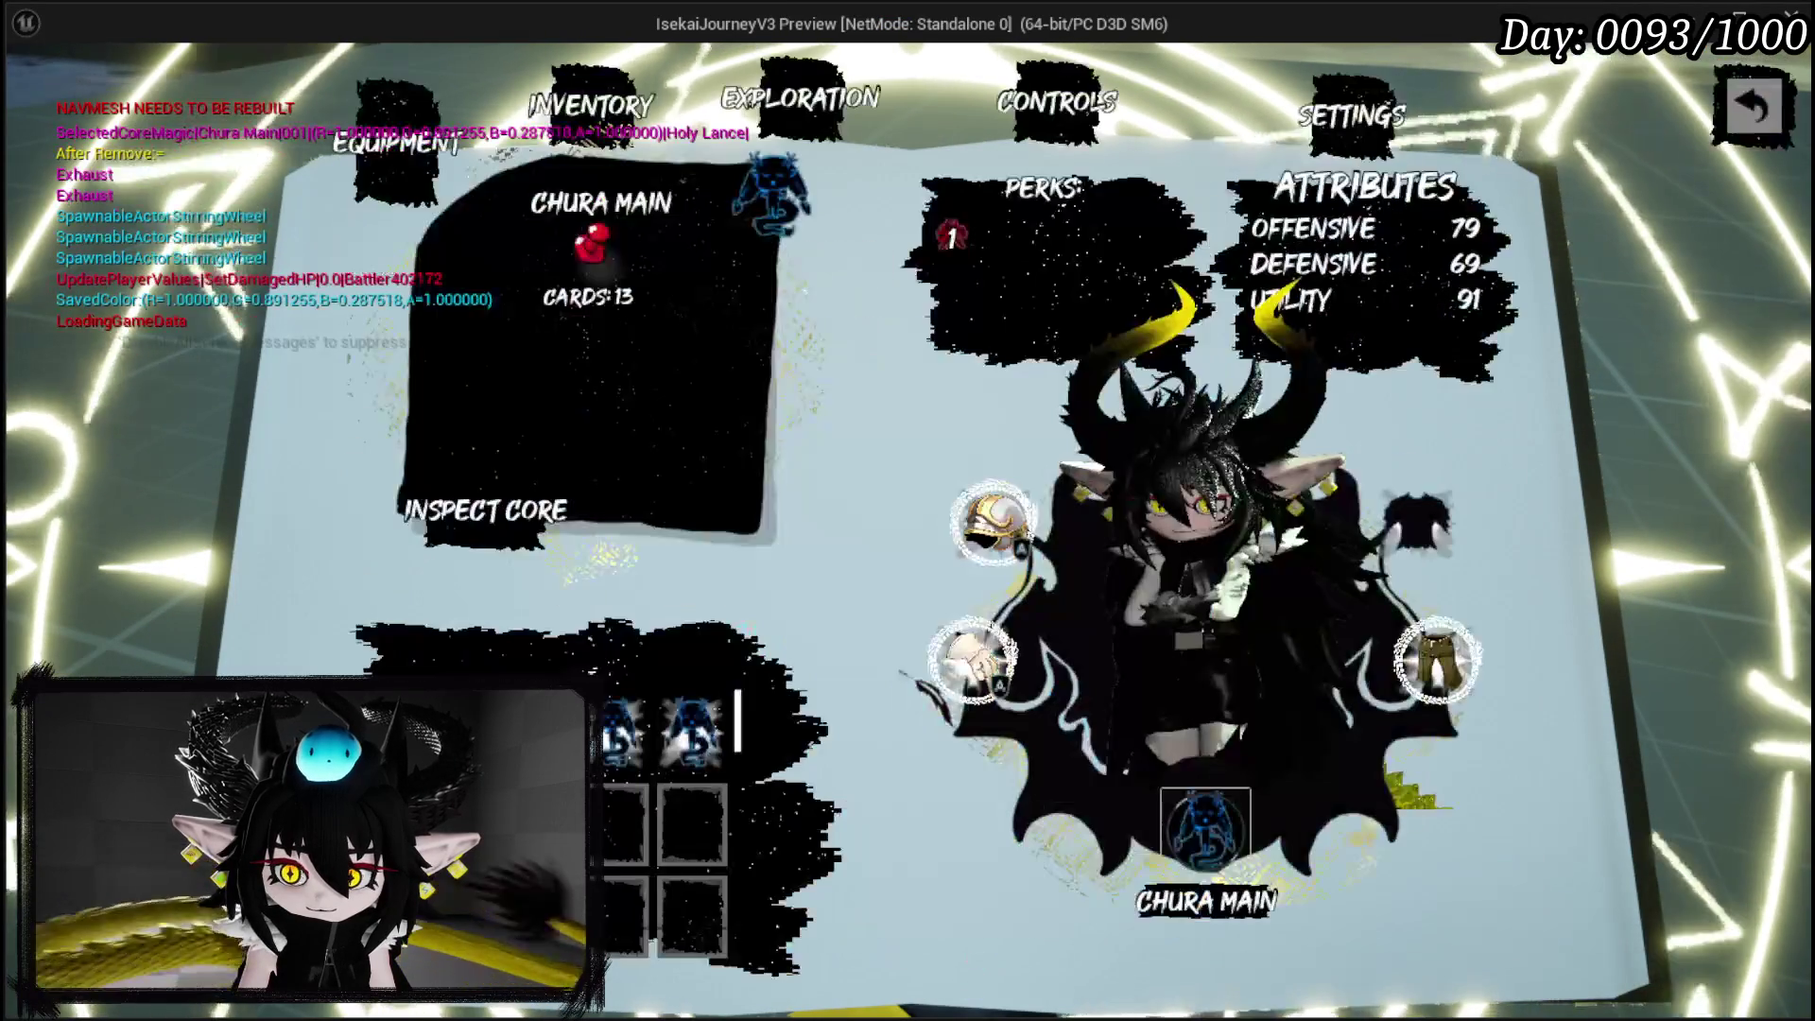
pyautogui.press('Escape')
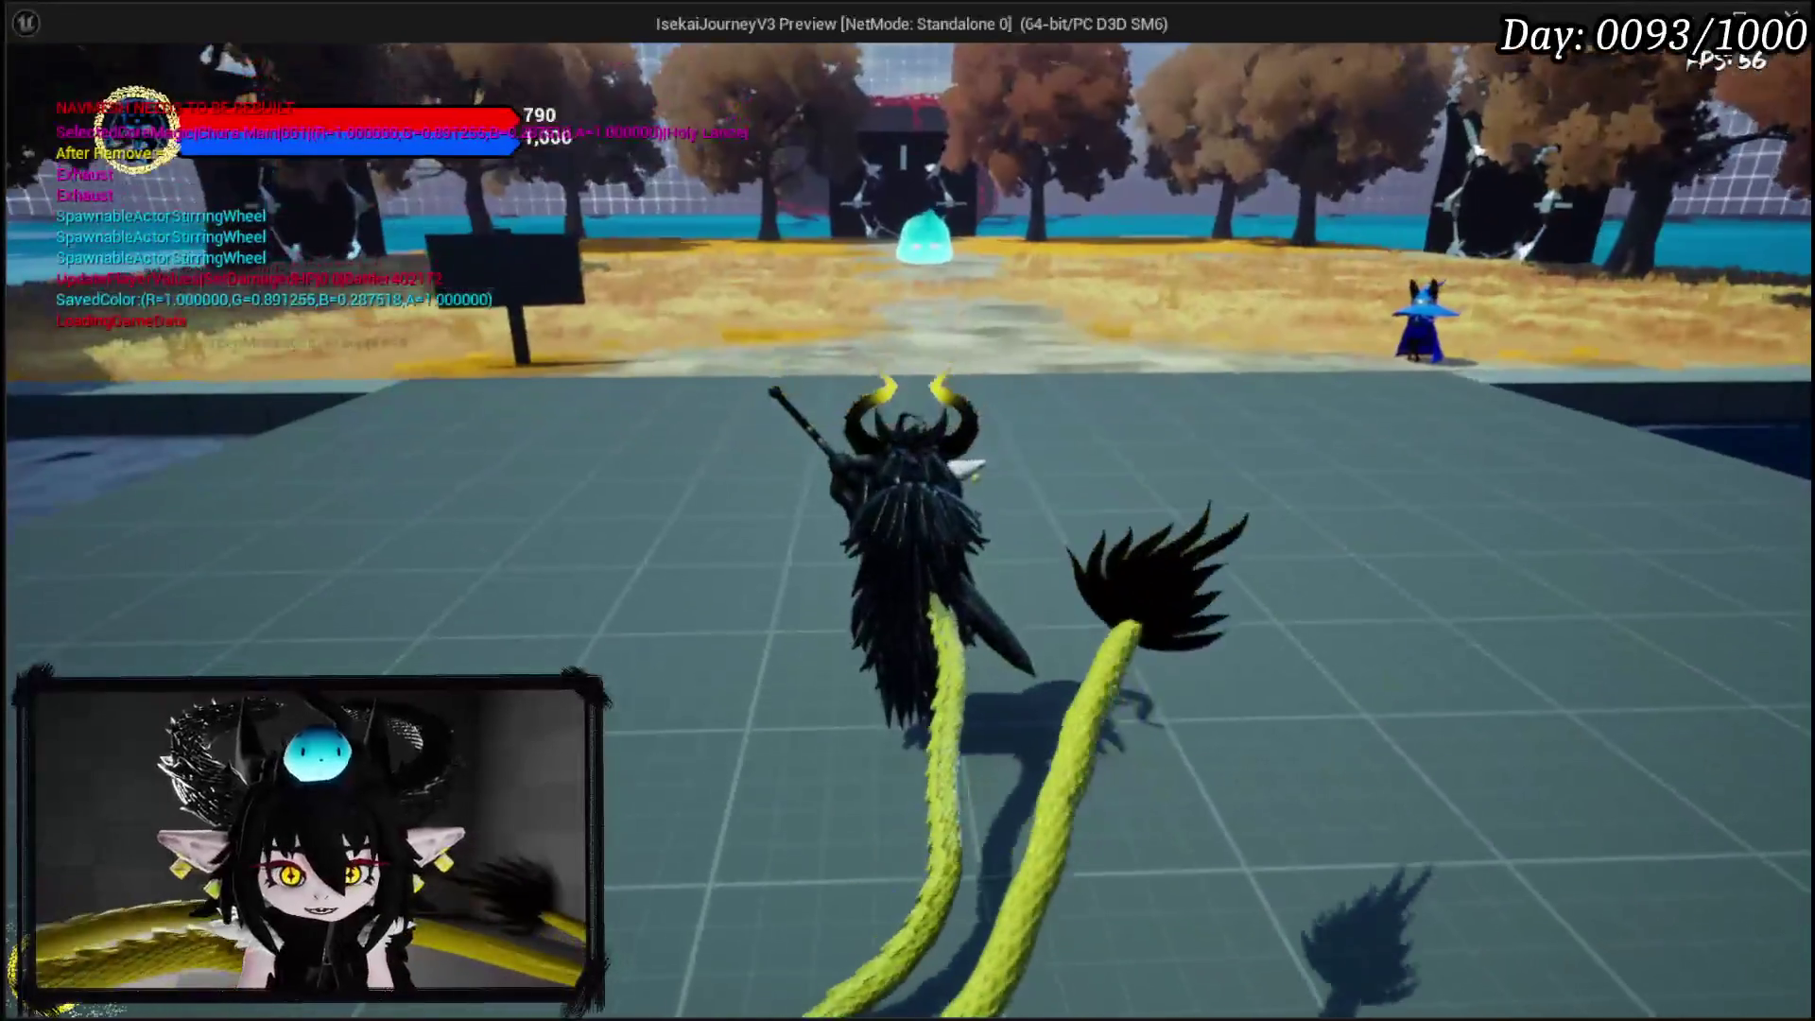
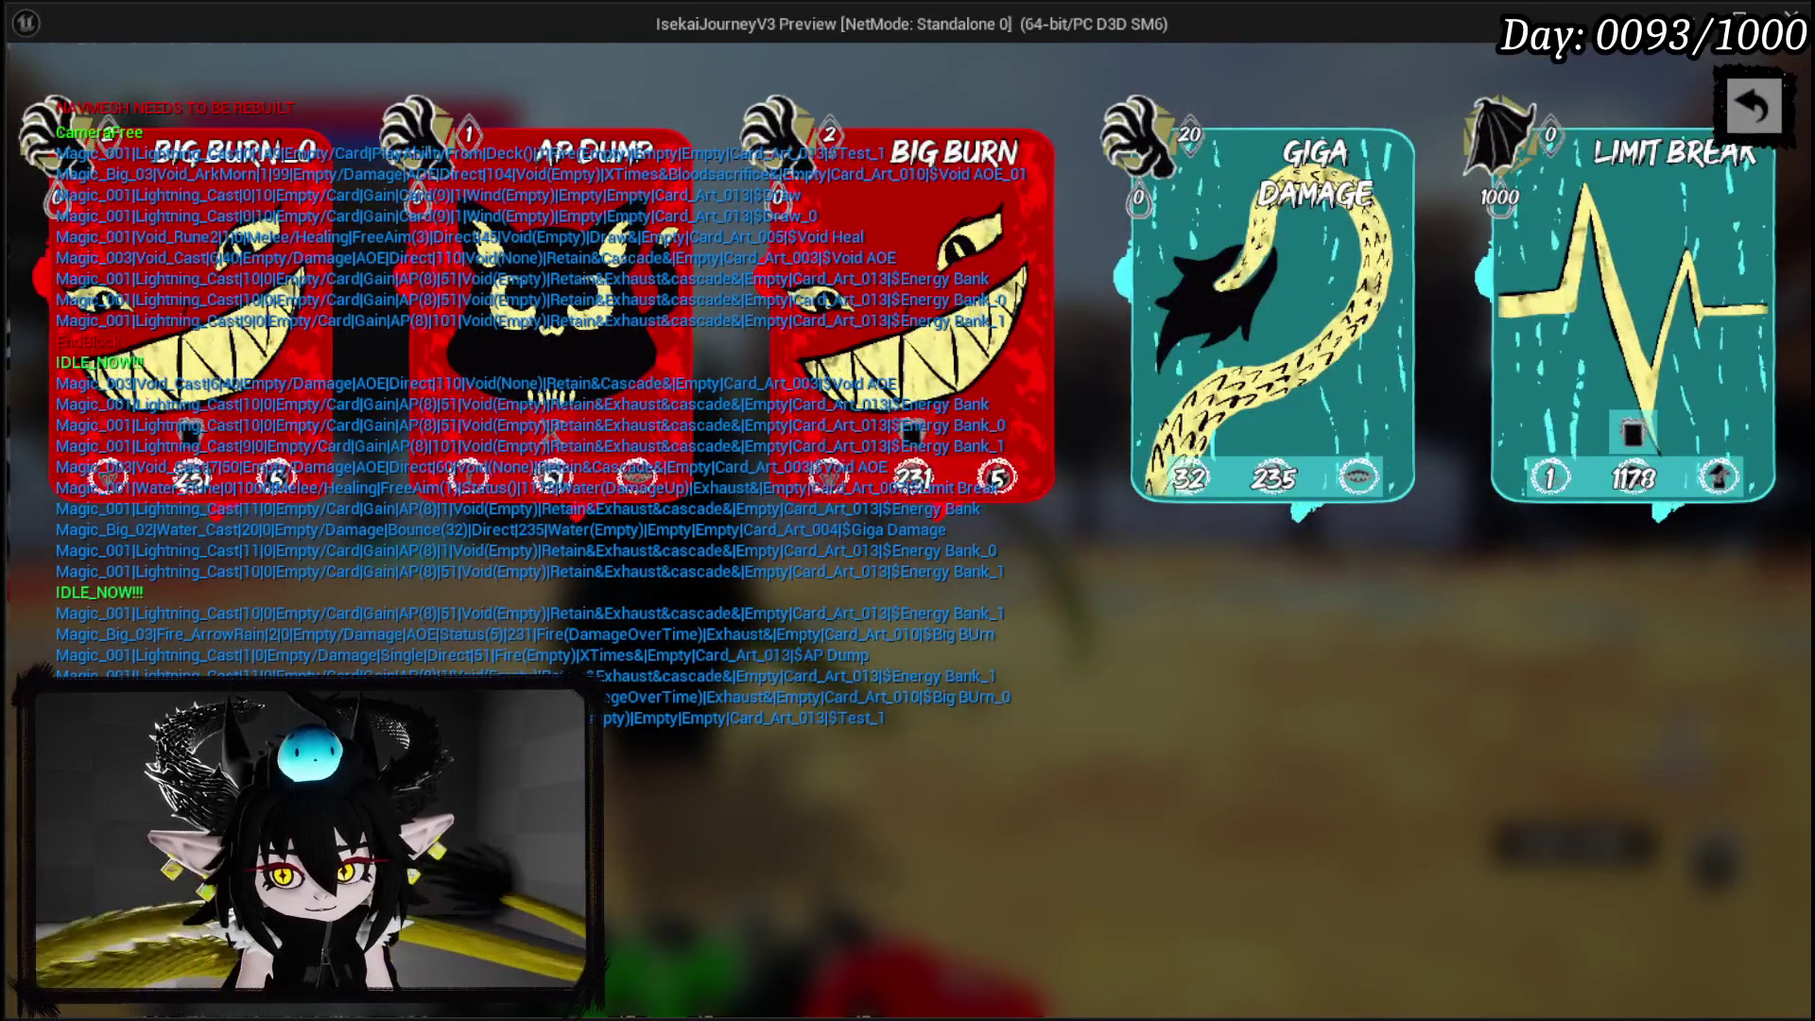
# Play Draw_0, stop the battle test, and start a fresh Play-in-Editor session with the character menu.
pyautogui.click(1753, 106)
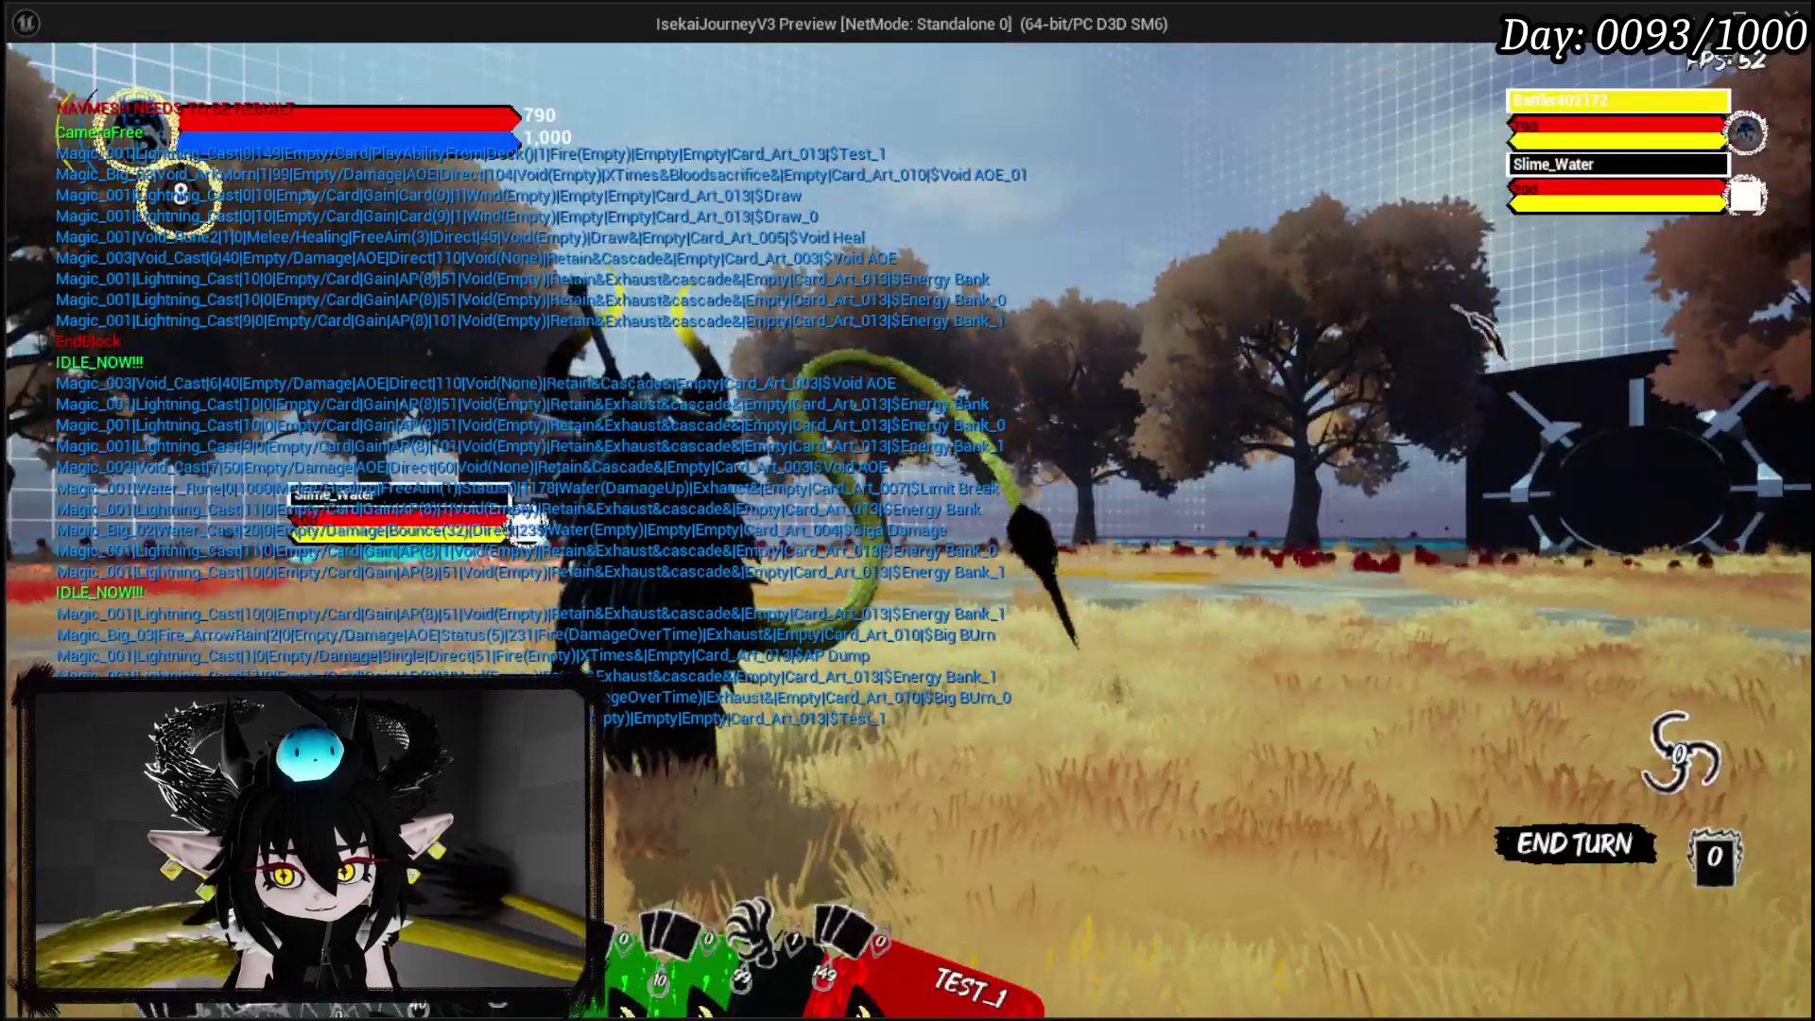
pyautogui.click(753, 412)
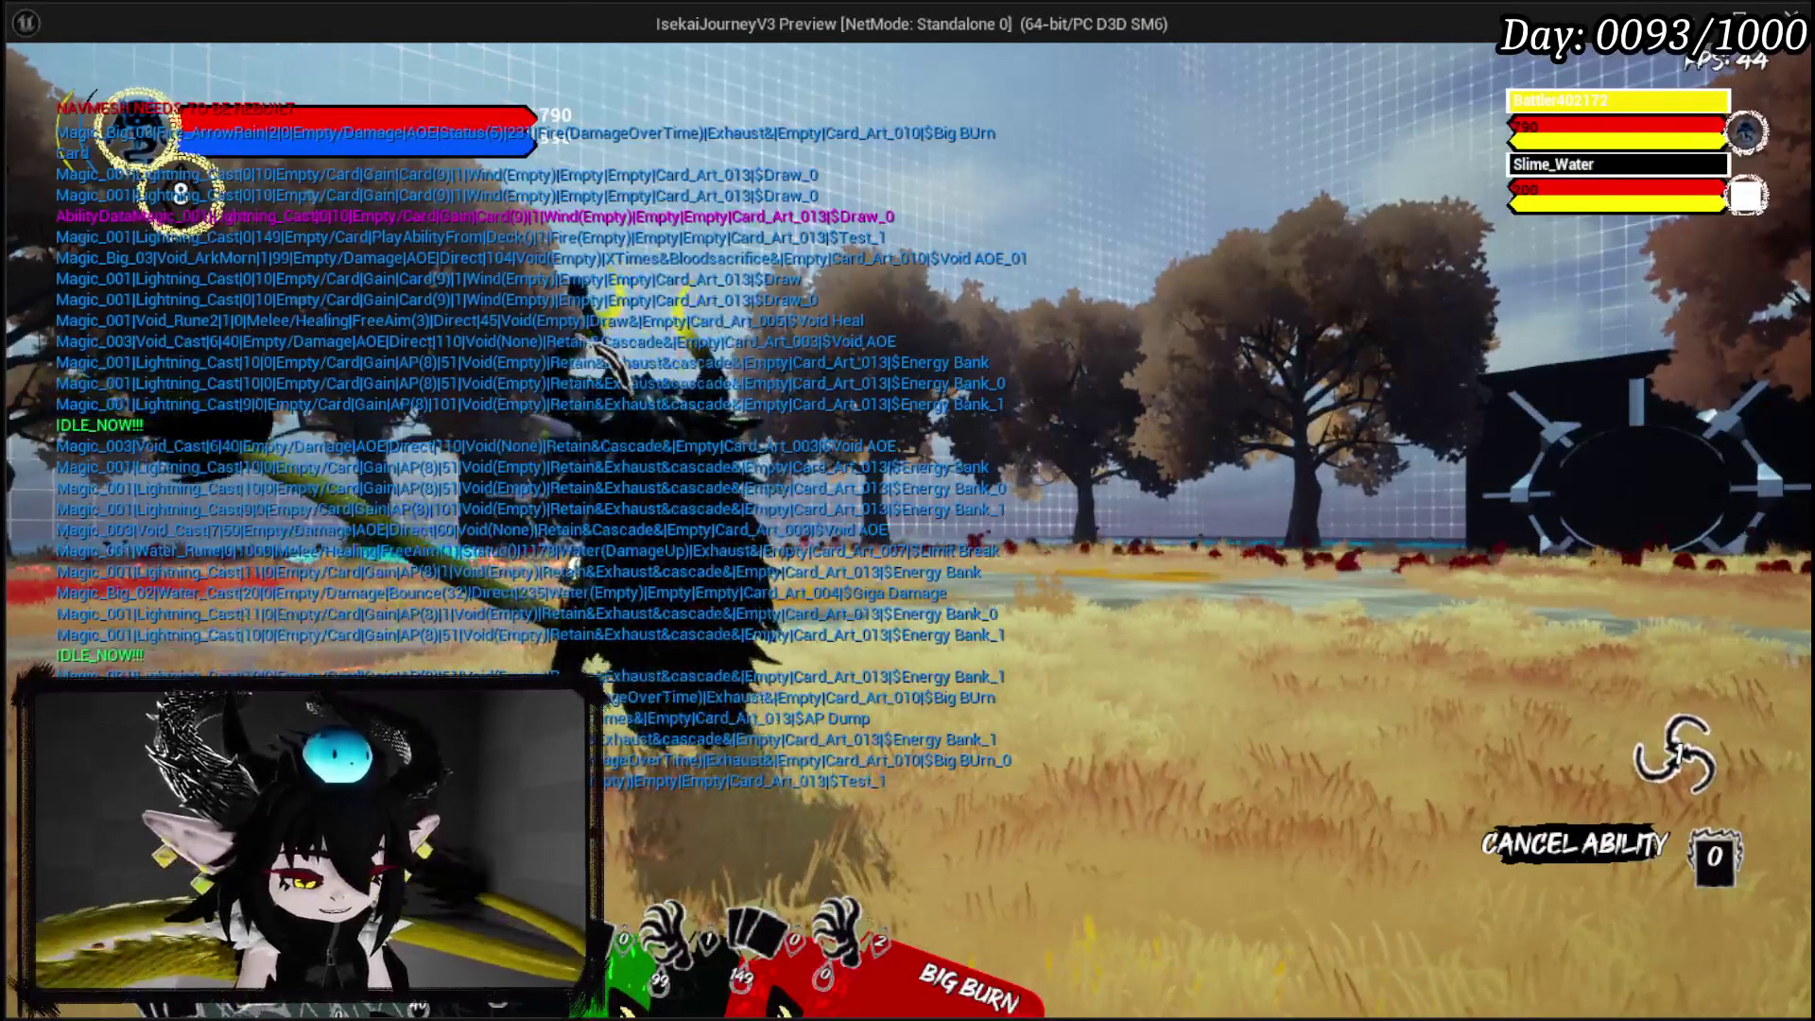
pyautogui.press('Escape')
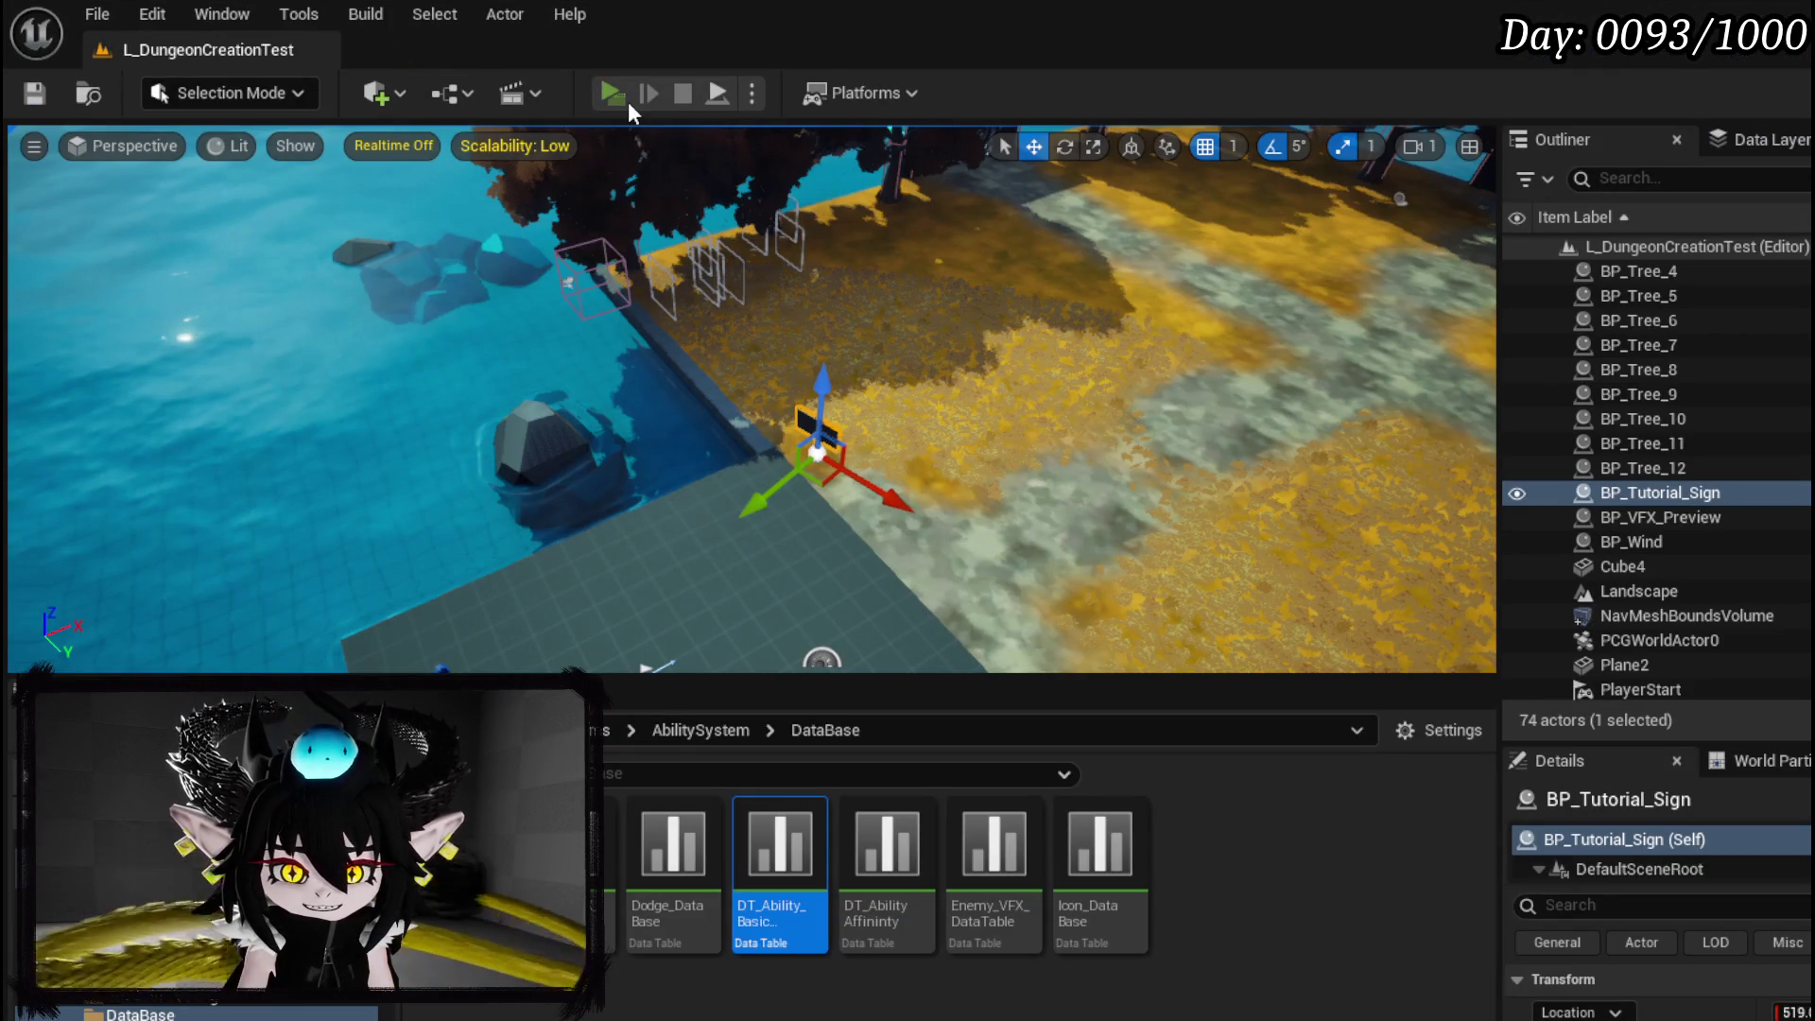
pyautogui.click(624, 96)
pyautogui.press('Tab')
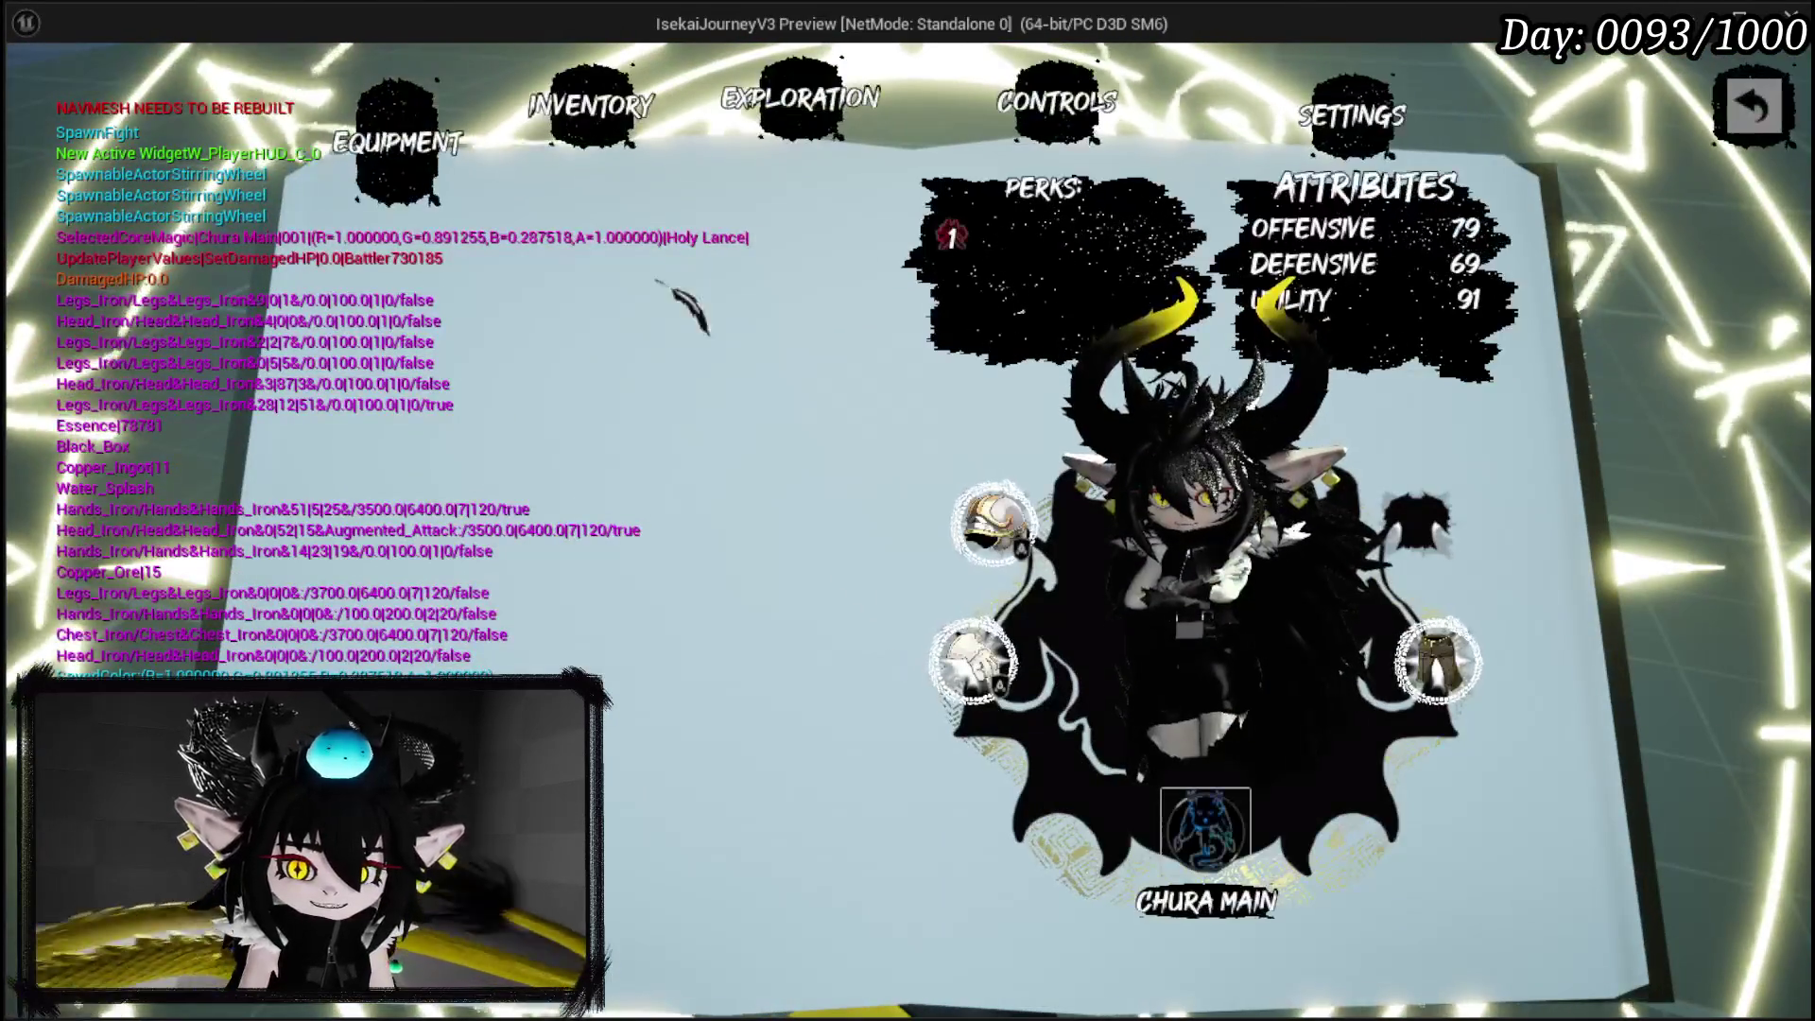
# Remove Limit Break from the deck and start a new Ability card.
pyautogui.scroll(-5, 865, 632)
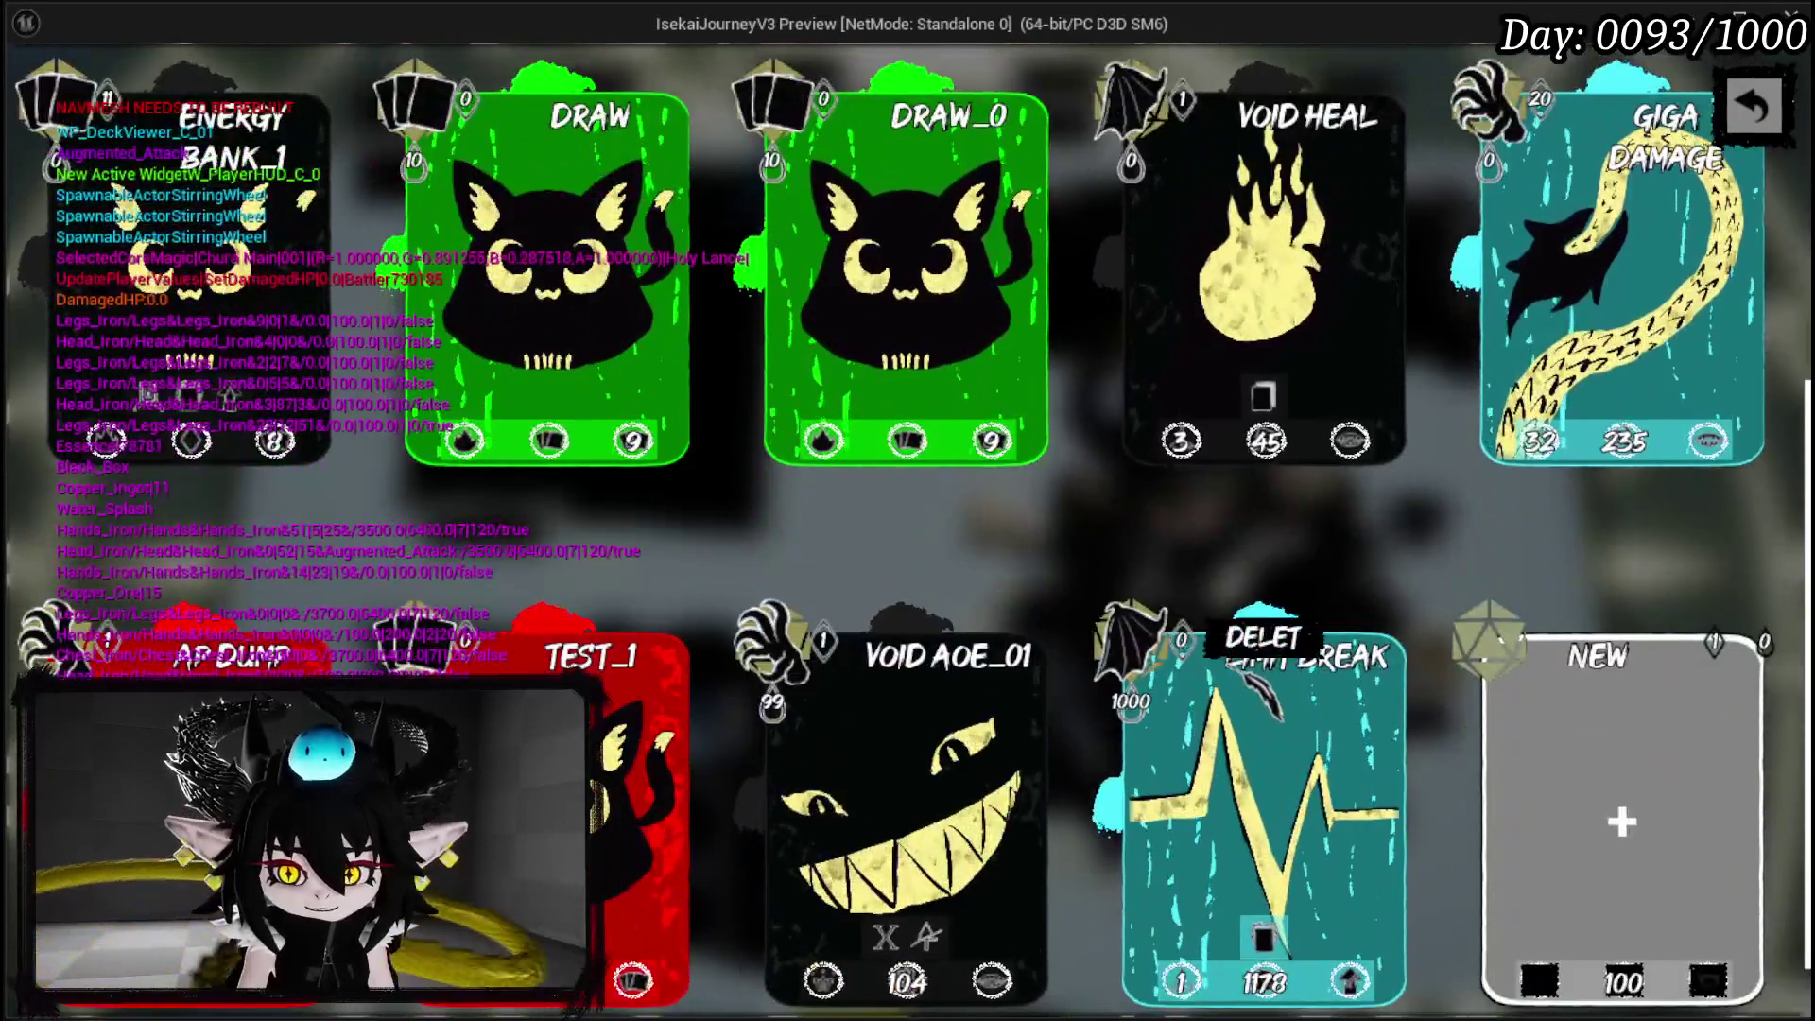
pyautogui.click(1261, 638)
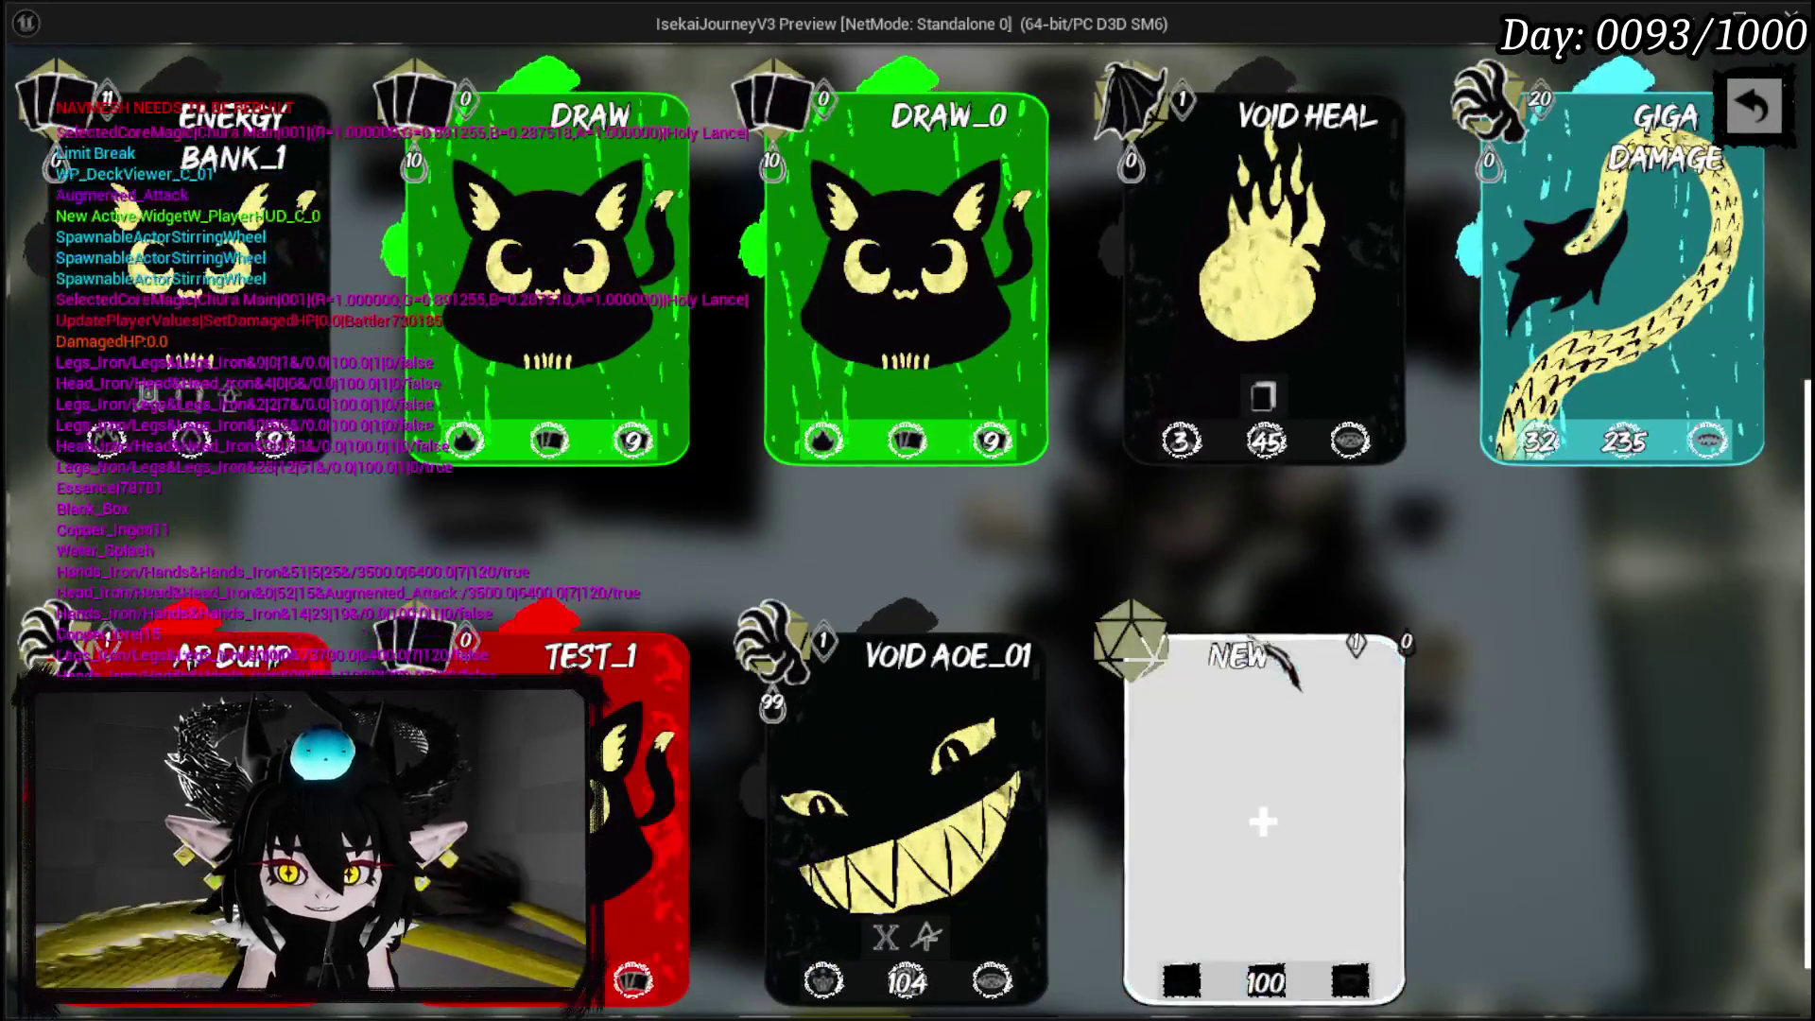
pyautogui.click(1264, 747)
pyautogui.click(529, 226)
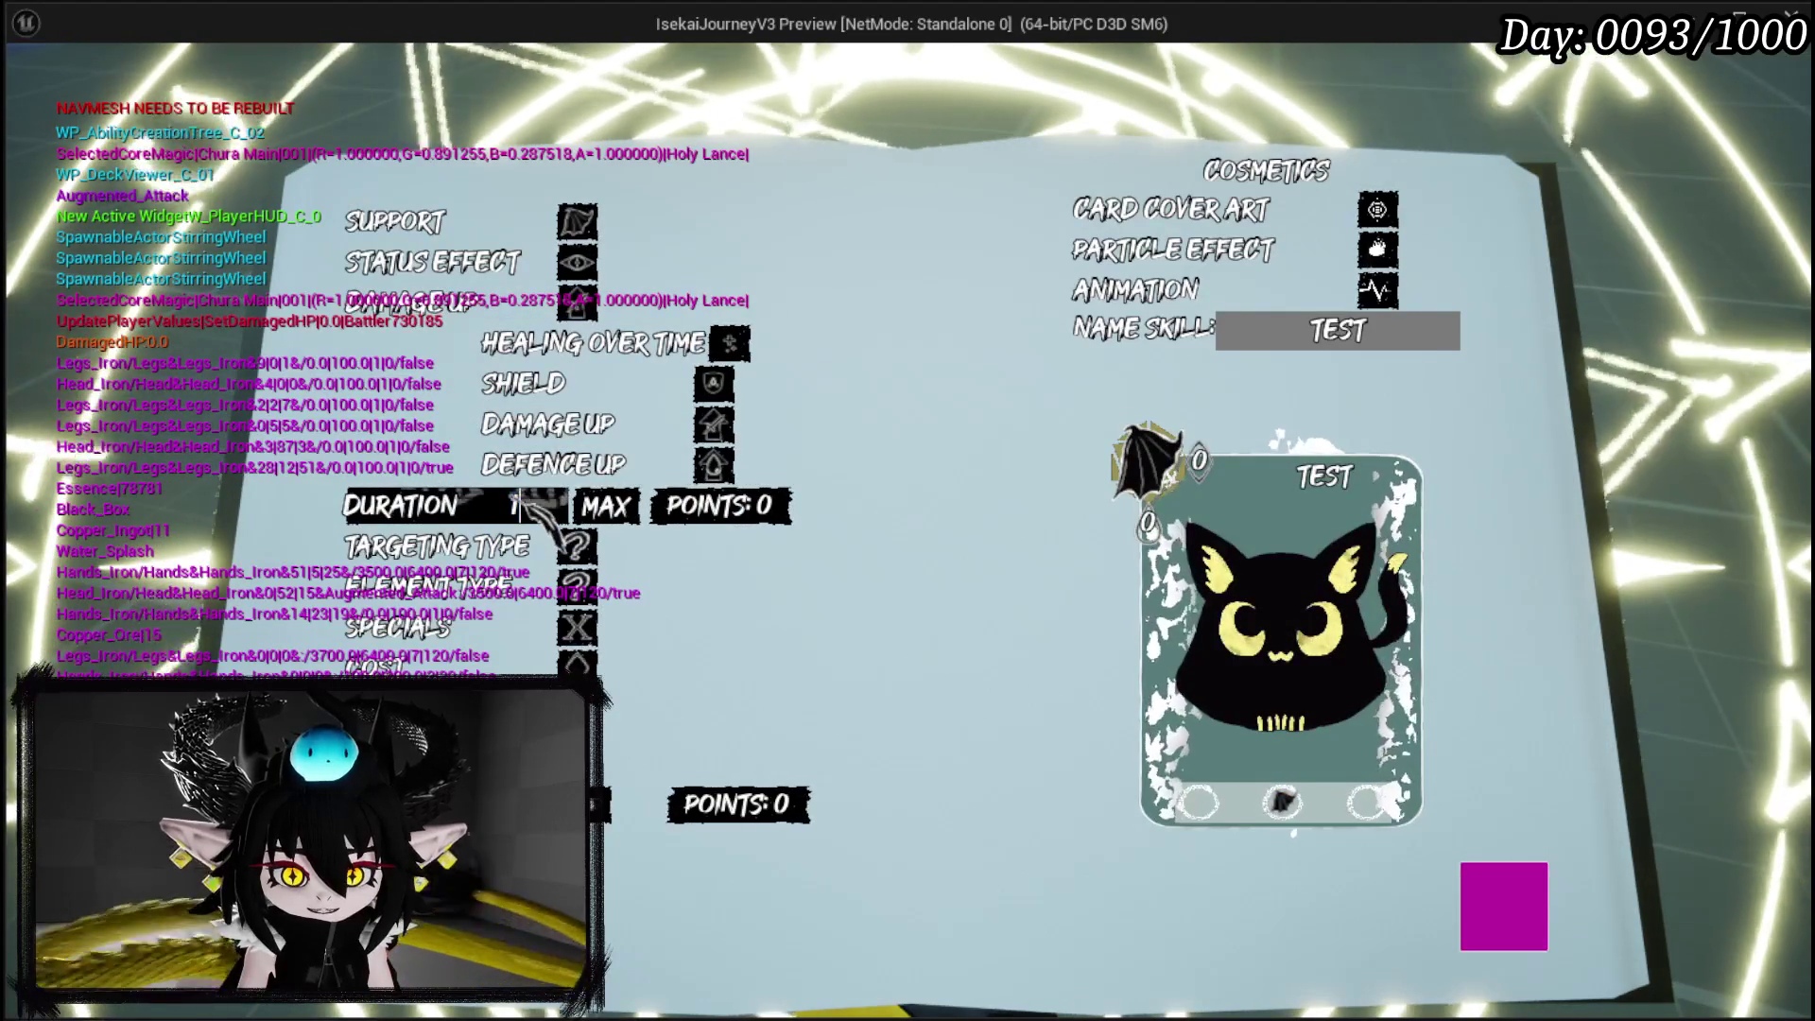
# Give the new skill Melee targeting, Water element, and Retain plus Exhaust specials.
pyautogui.click(491, 545)
pyautogui.click(525, 548)
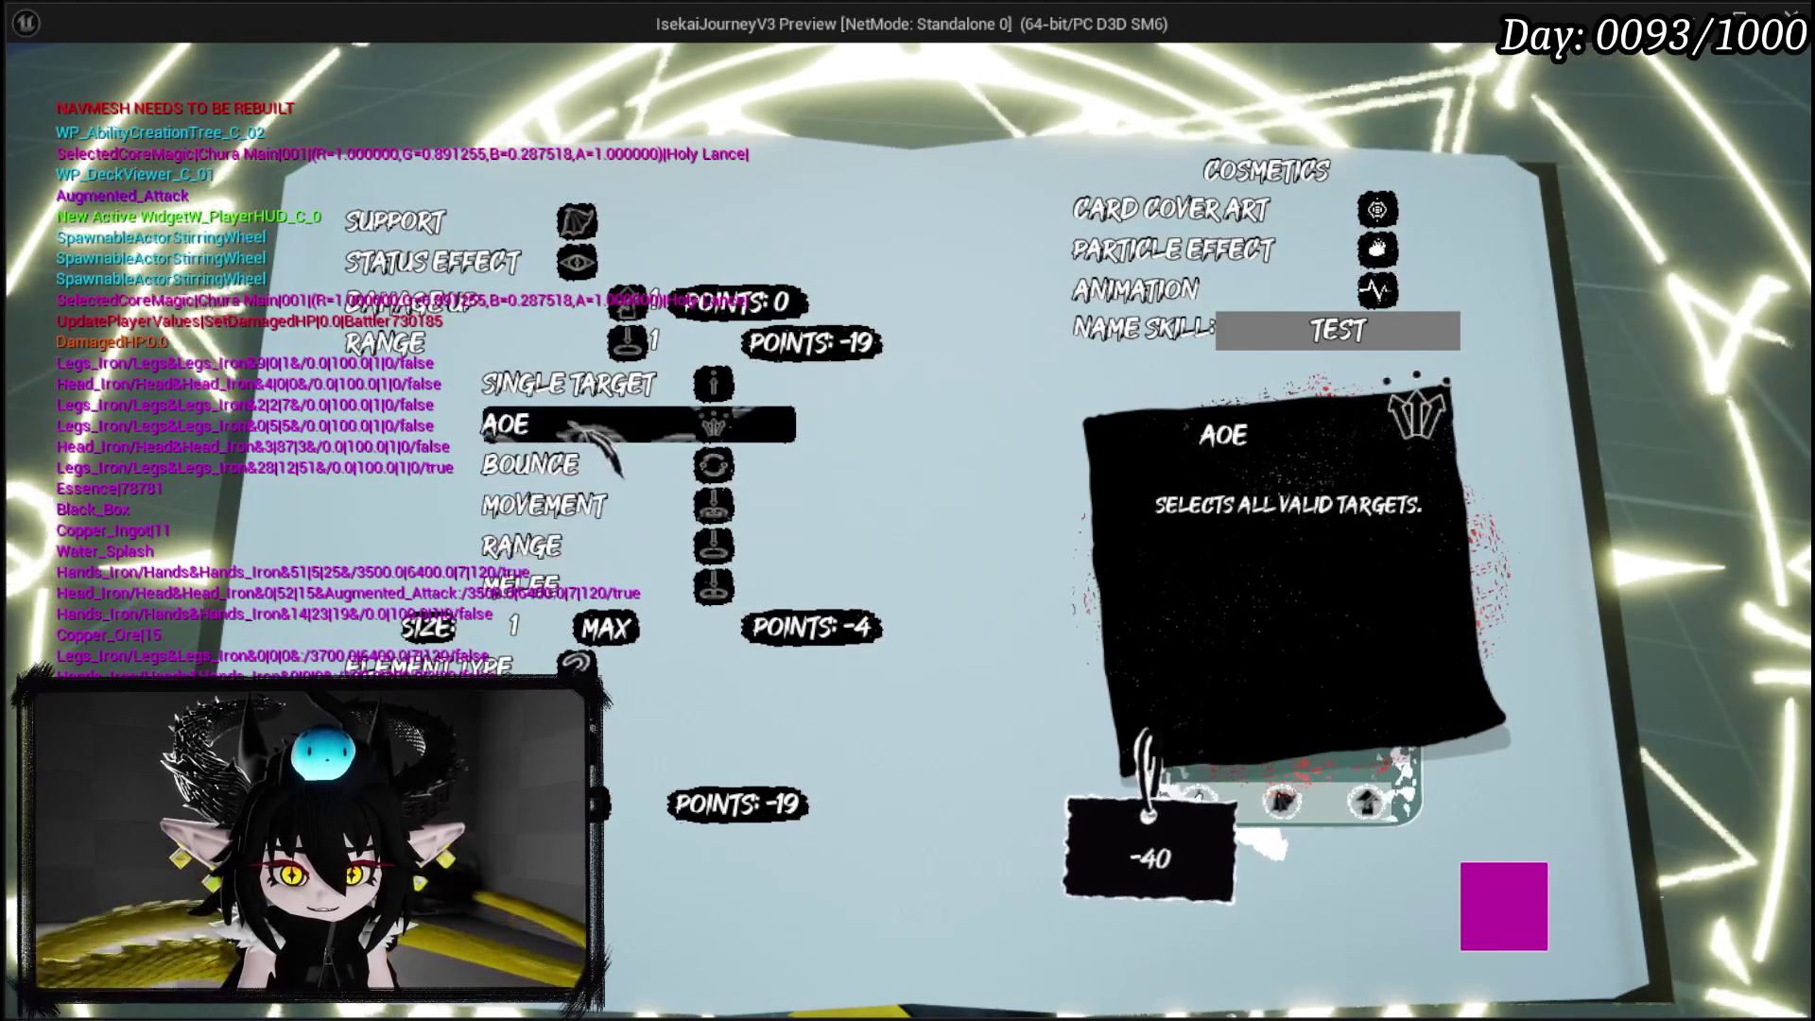
pyautogui.click(522, 586)
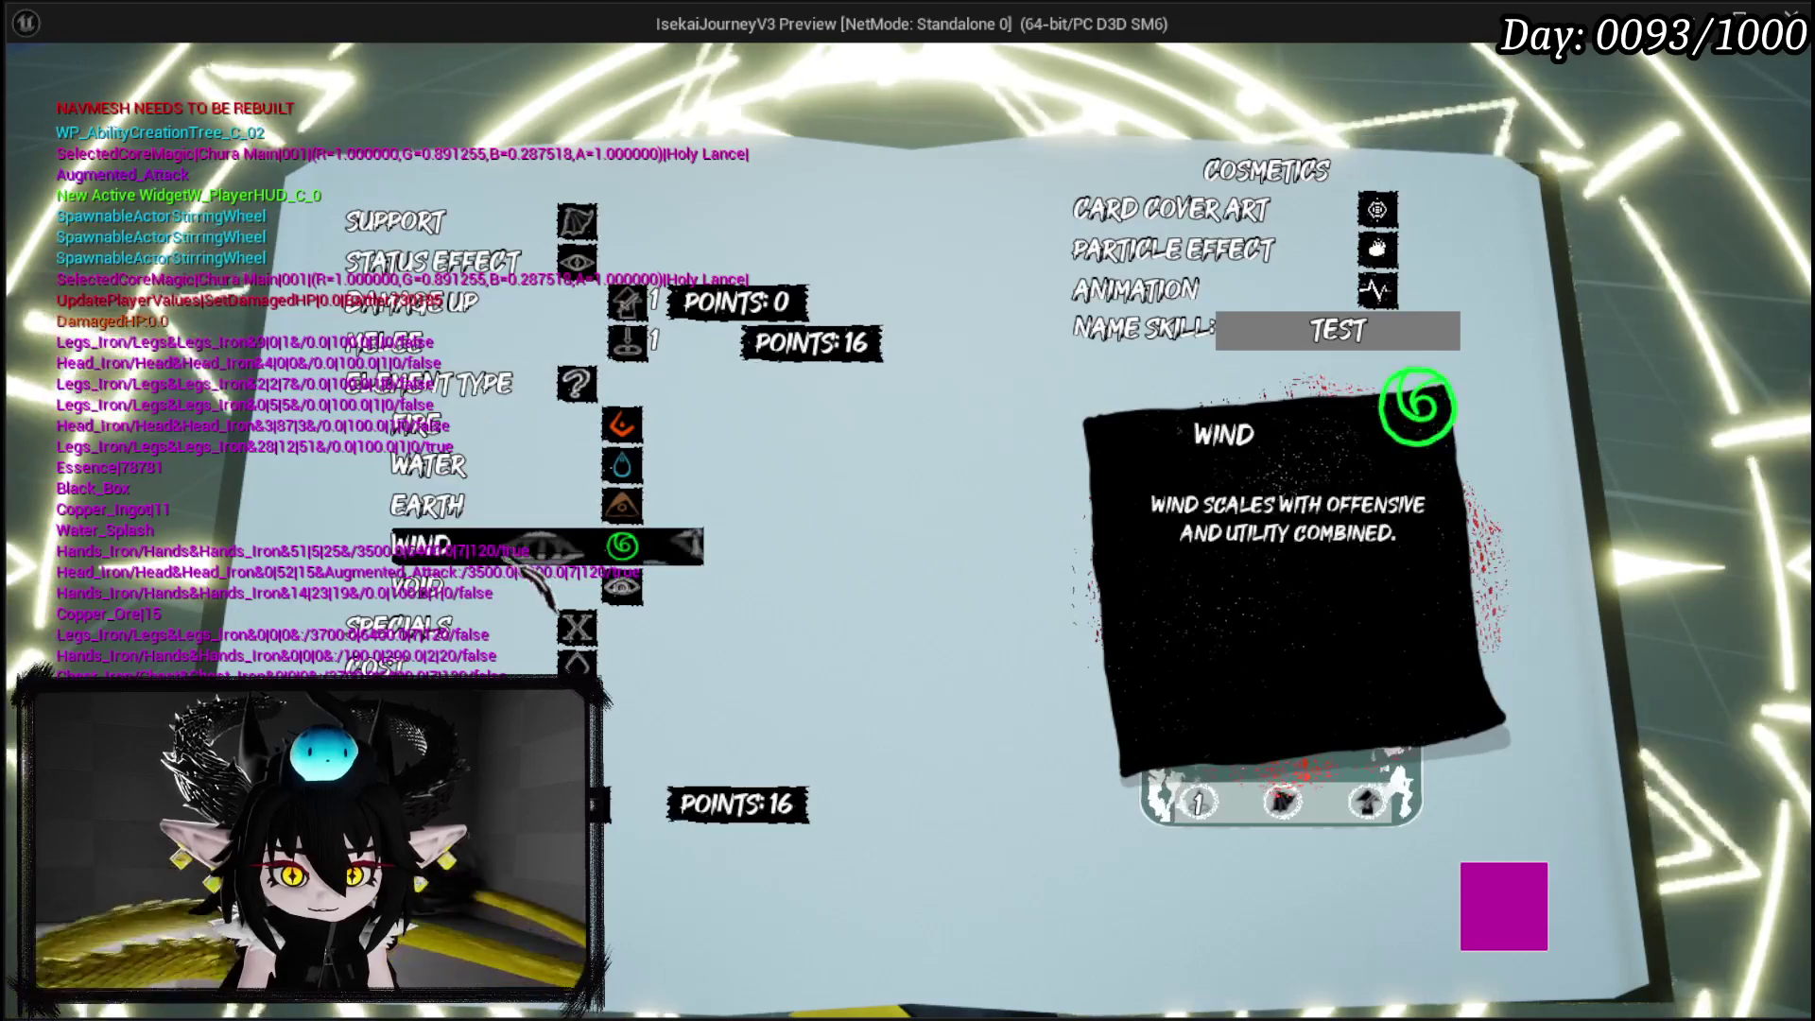
pyautogui.click(444, 461)
pyautogui.click(453, 423)
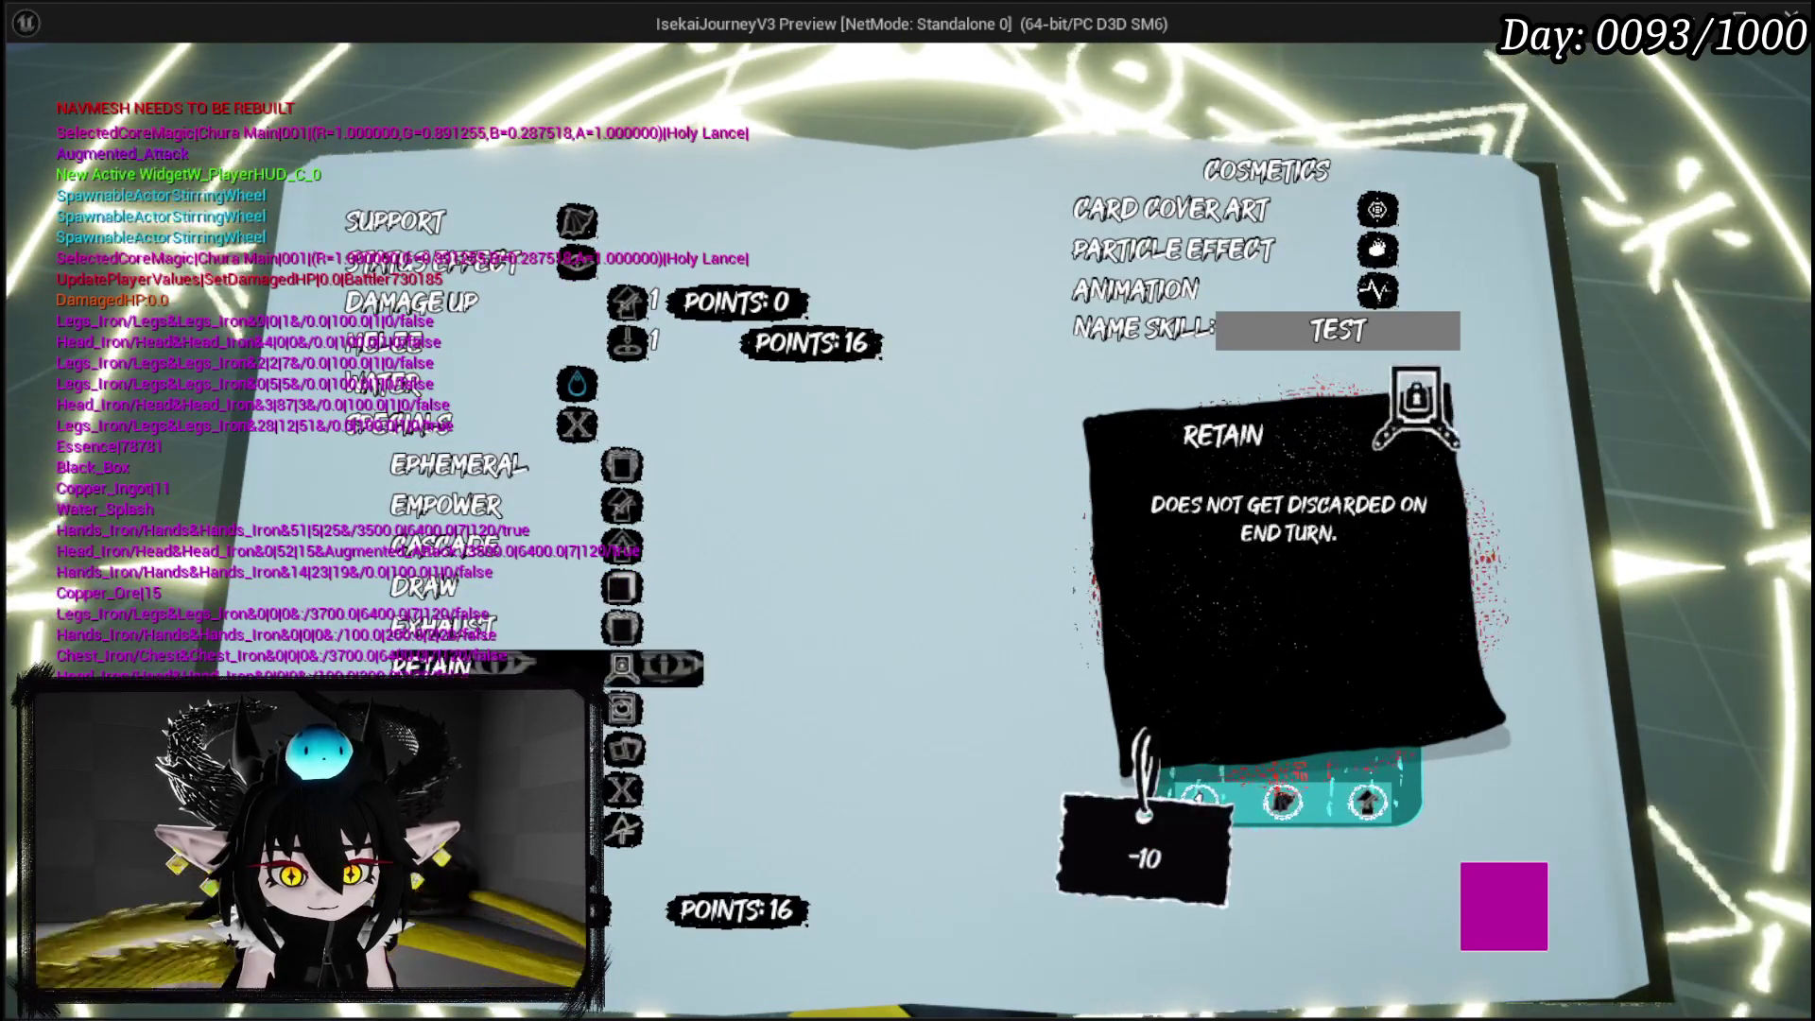
pyautogui.click(652, 667)
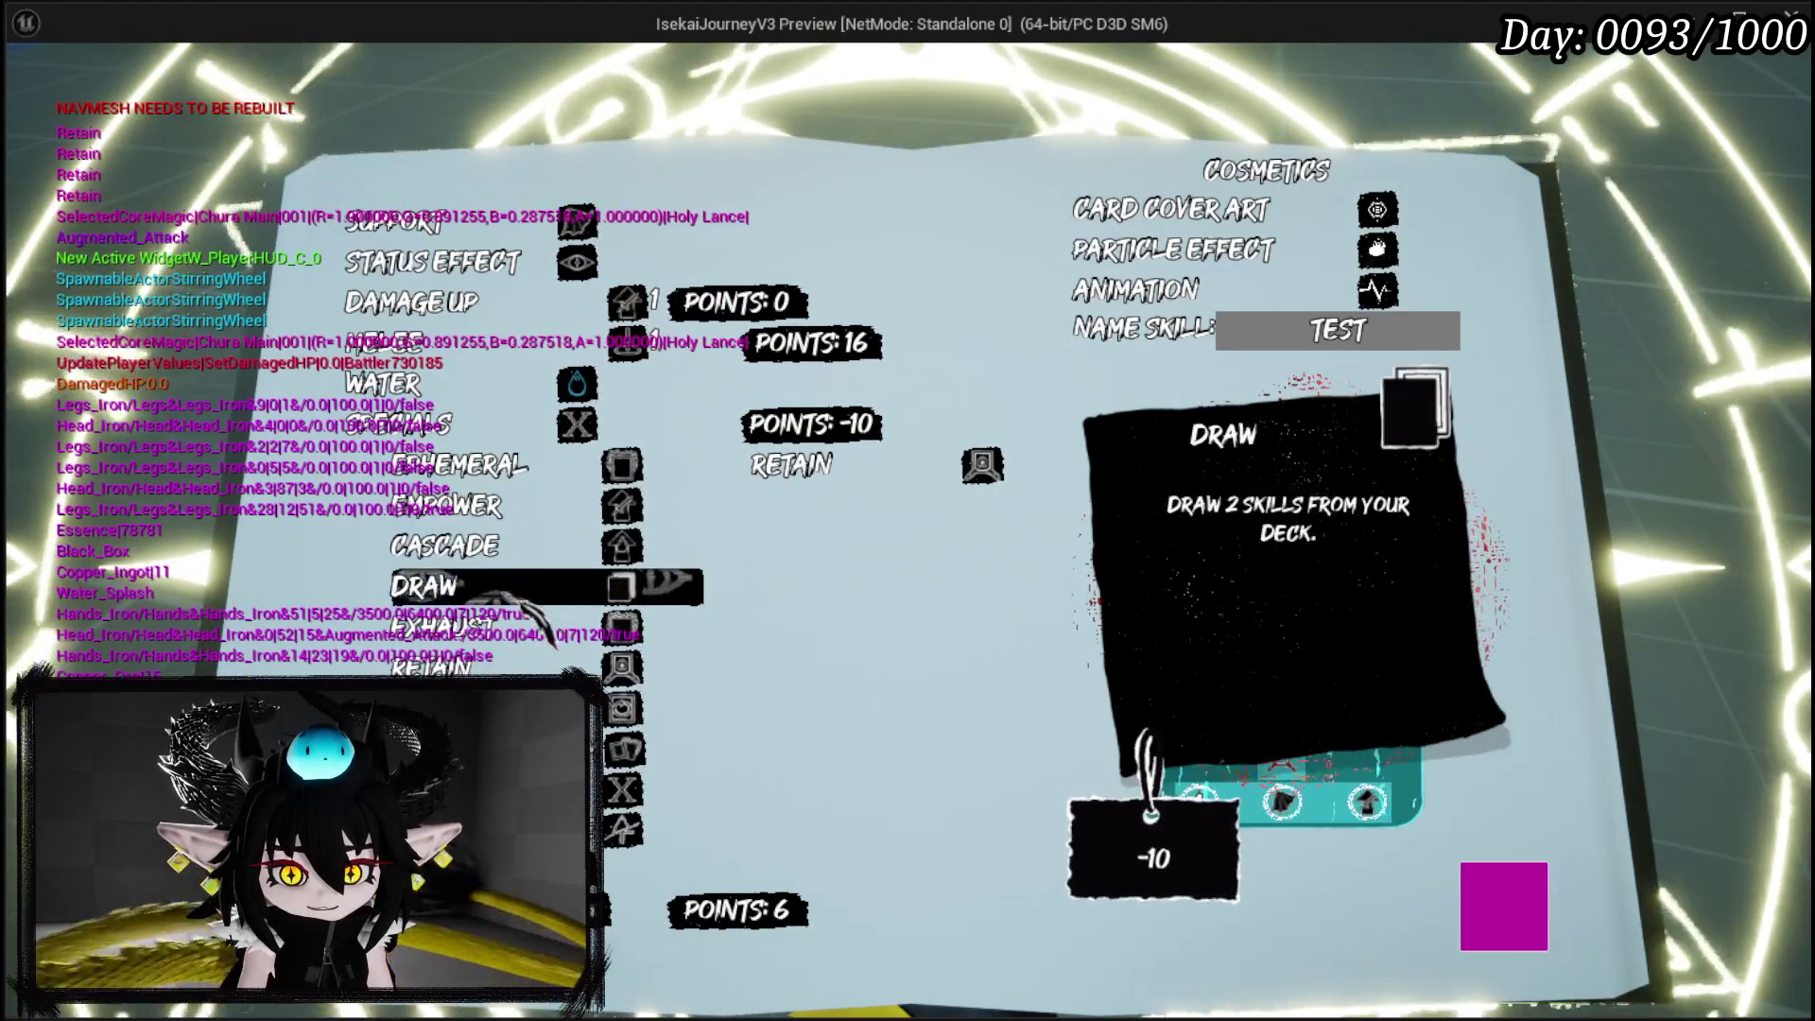
pyautogui.click(567, 629)
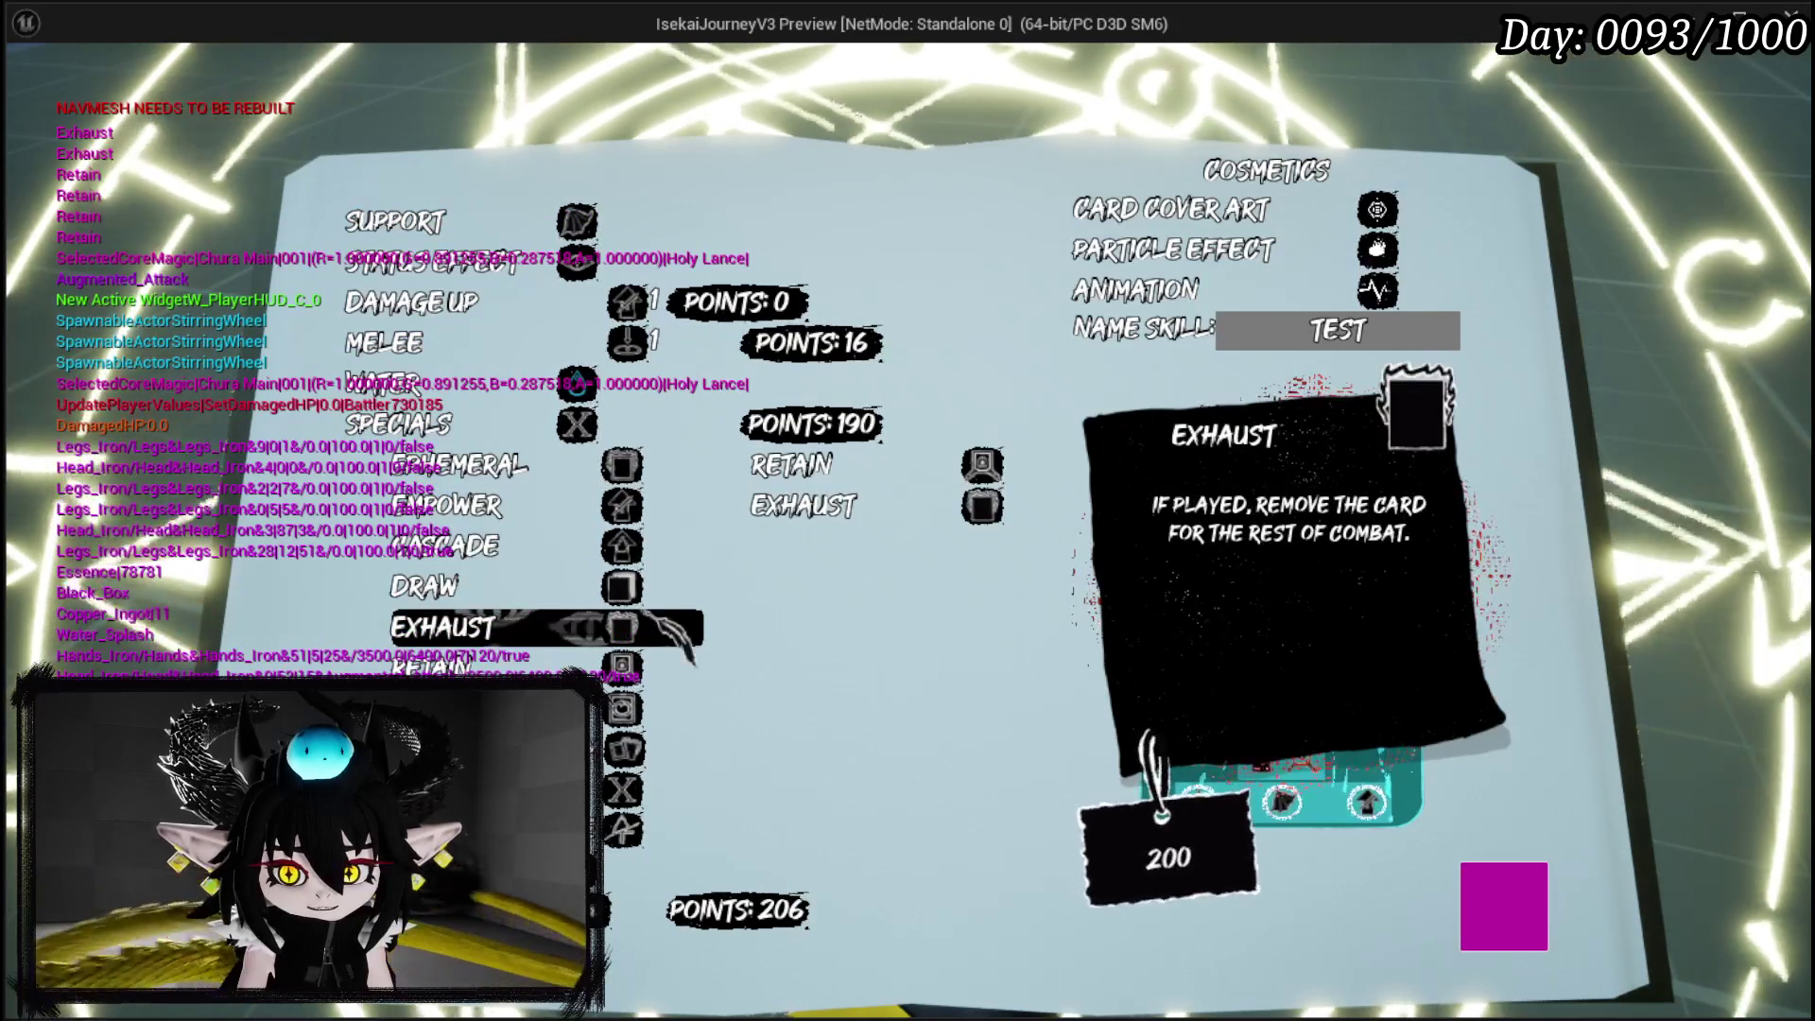
pyautogui.click(576, 424)
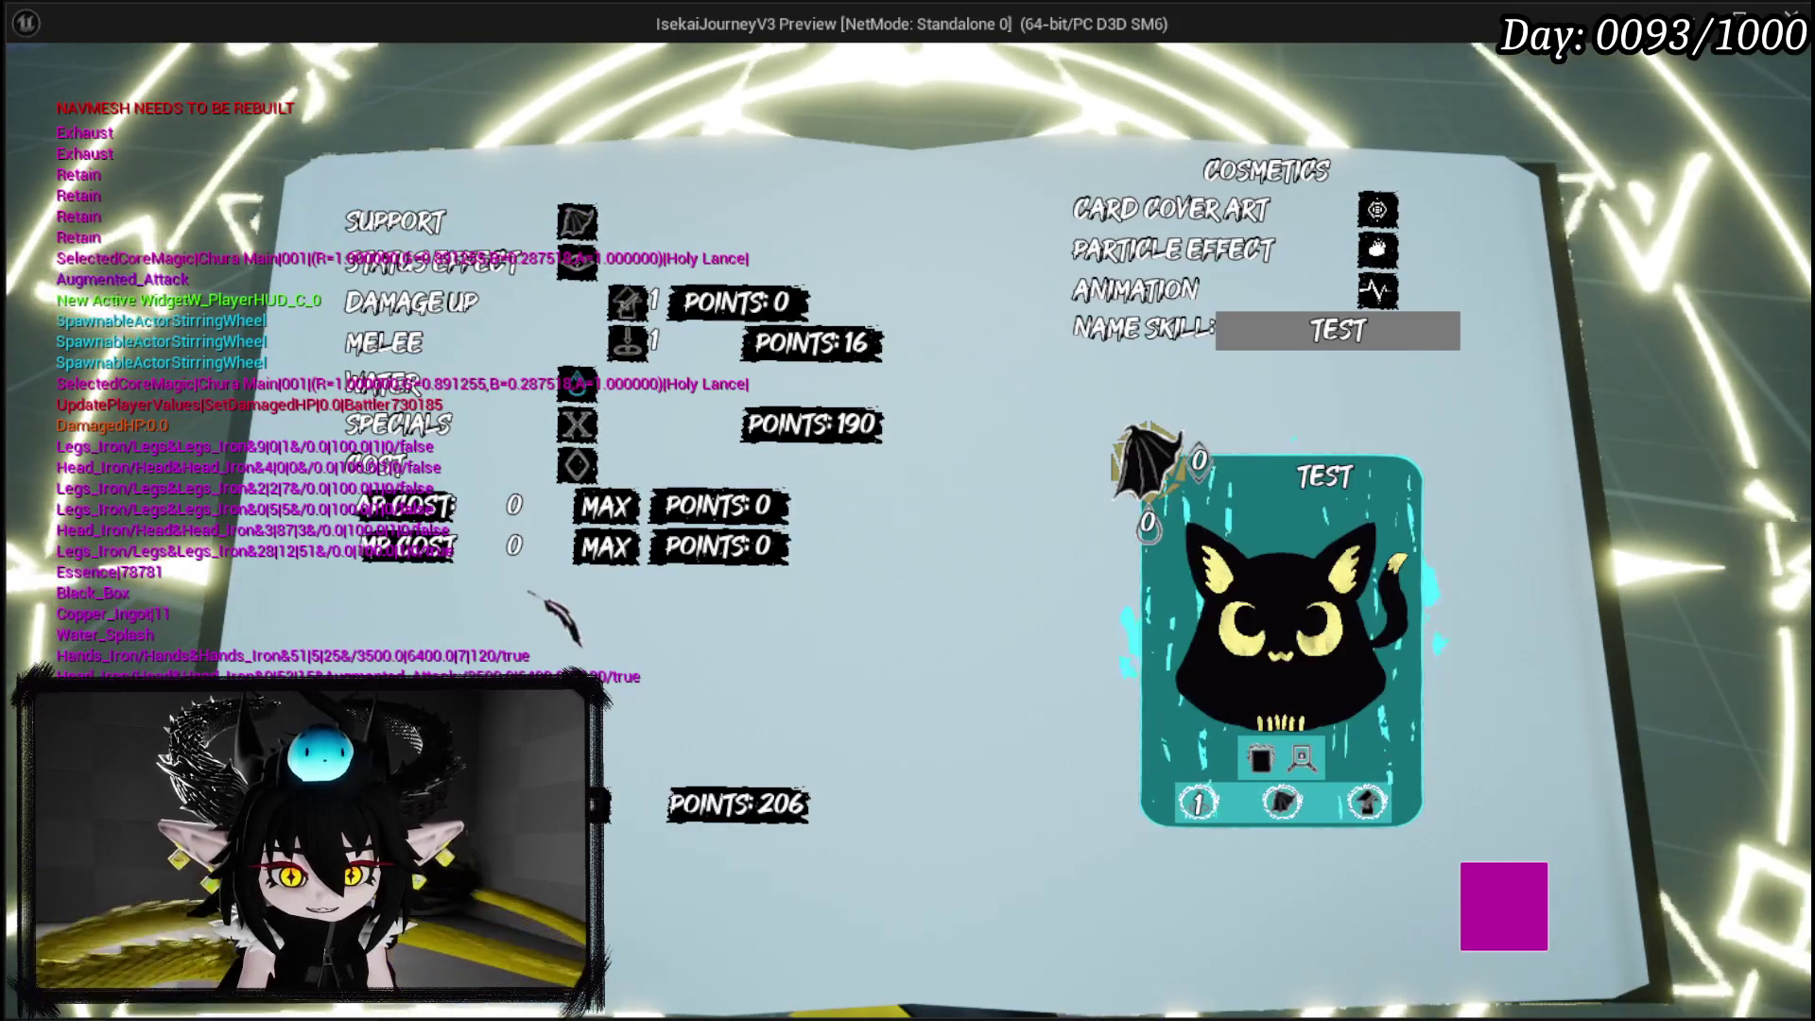
# Set the skill's MP cost to 1000, add a Status Effect support, and reset Duration to 1.
pyautogui.write('1000')
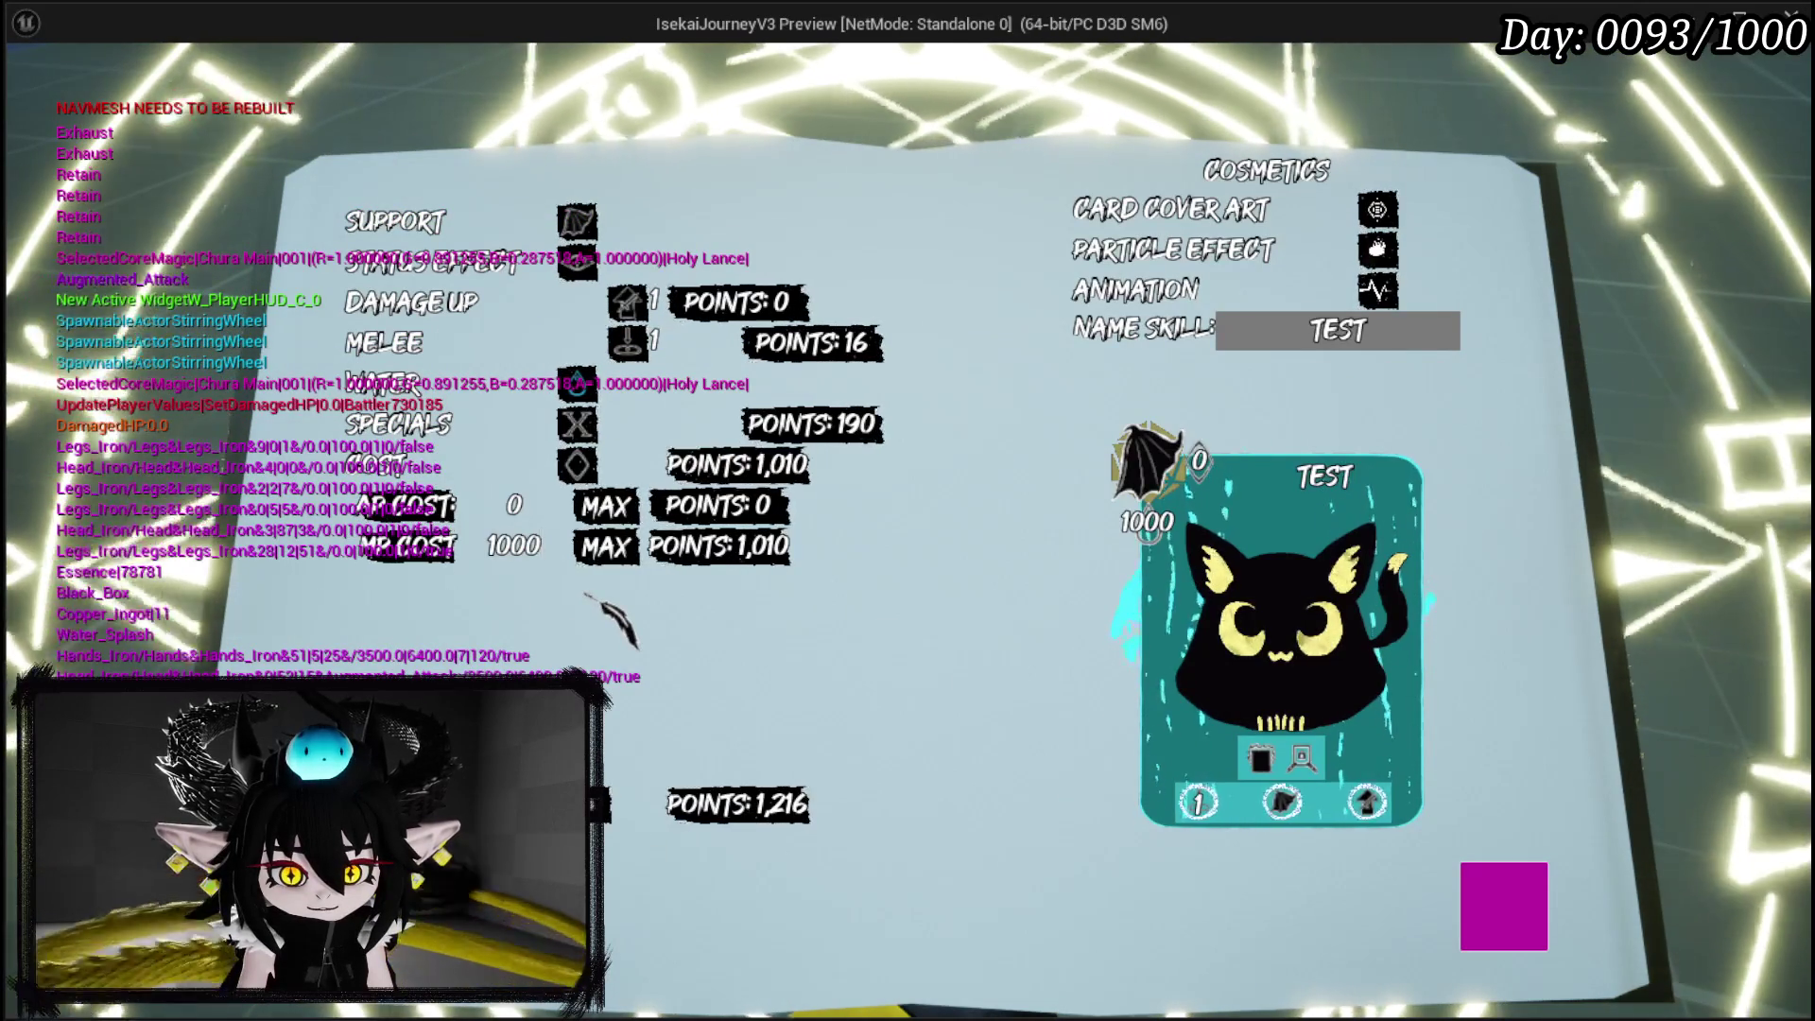
pyautogui.moveTo(581, 383)
pyautogui.click(626, 300)
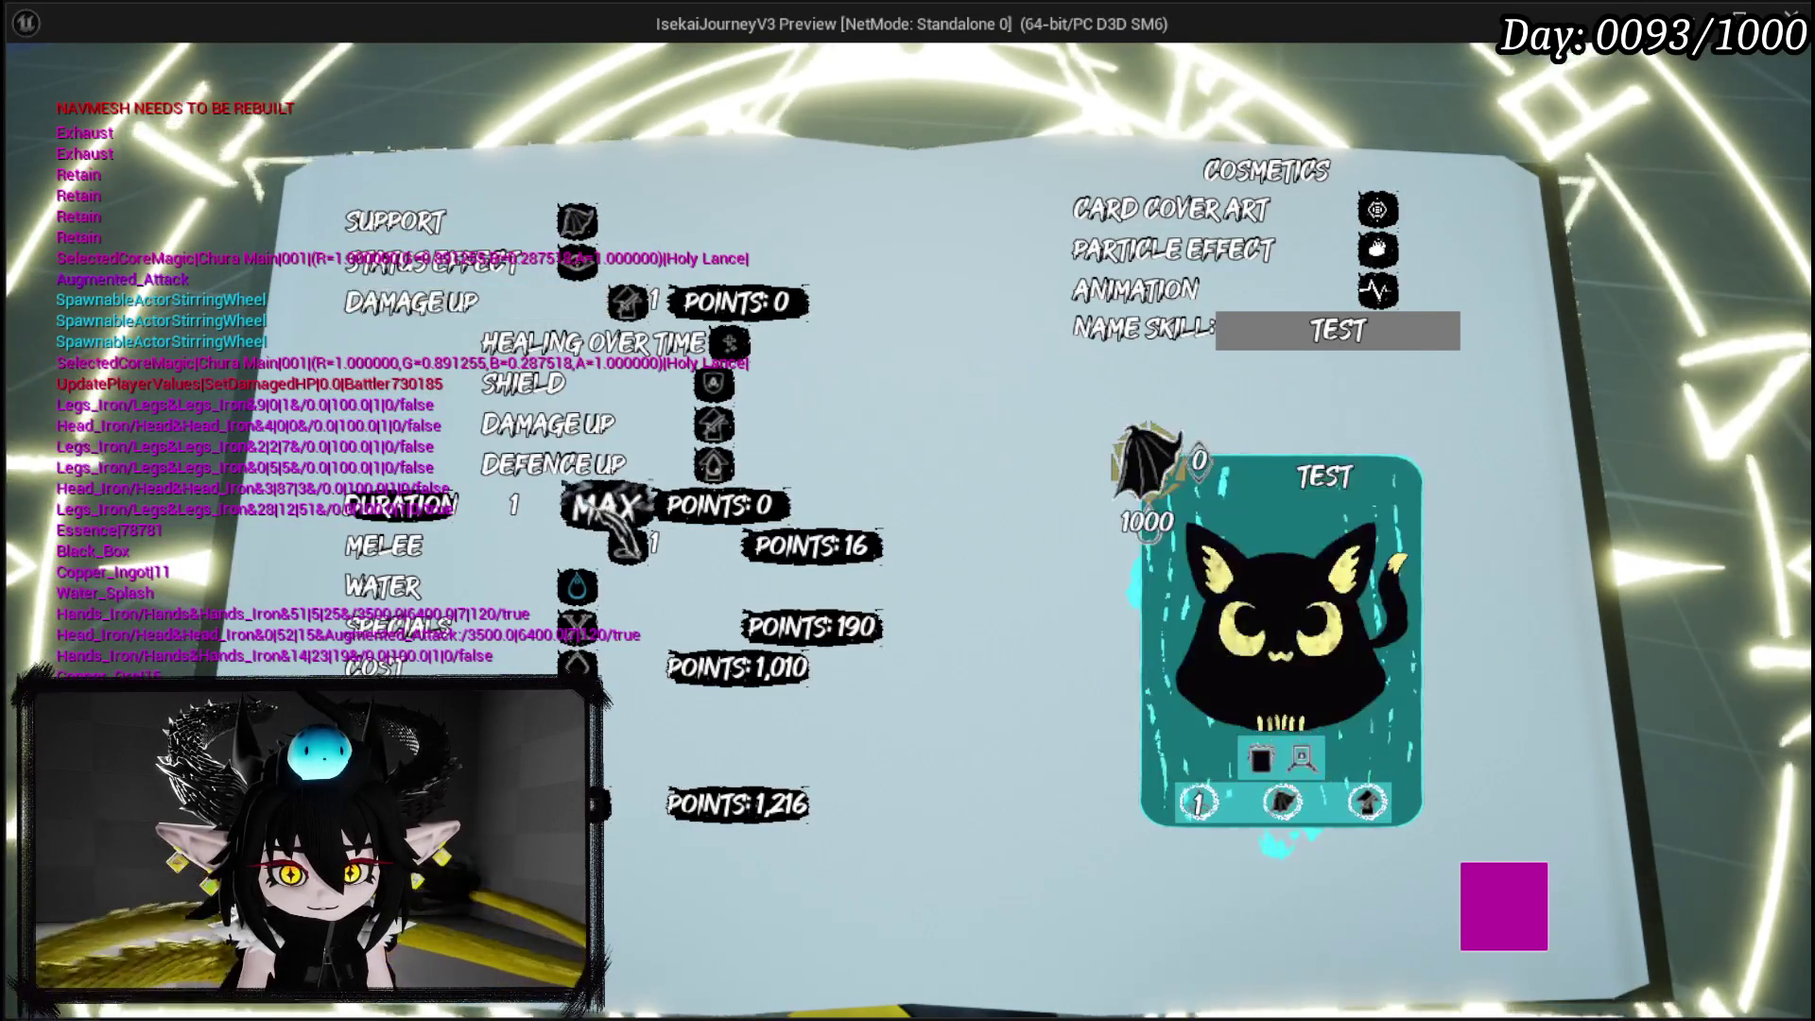
pyautogui.click(605, 504)
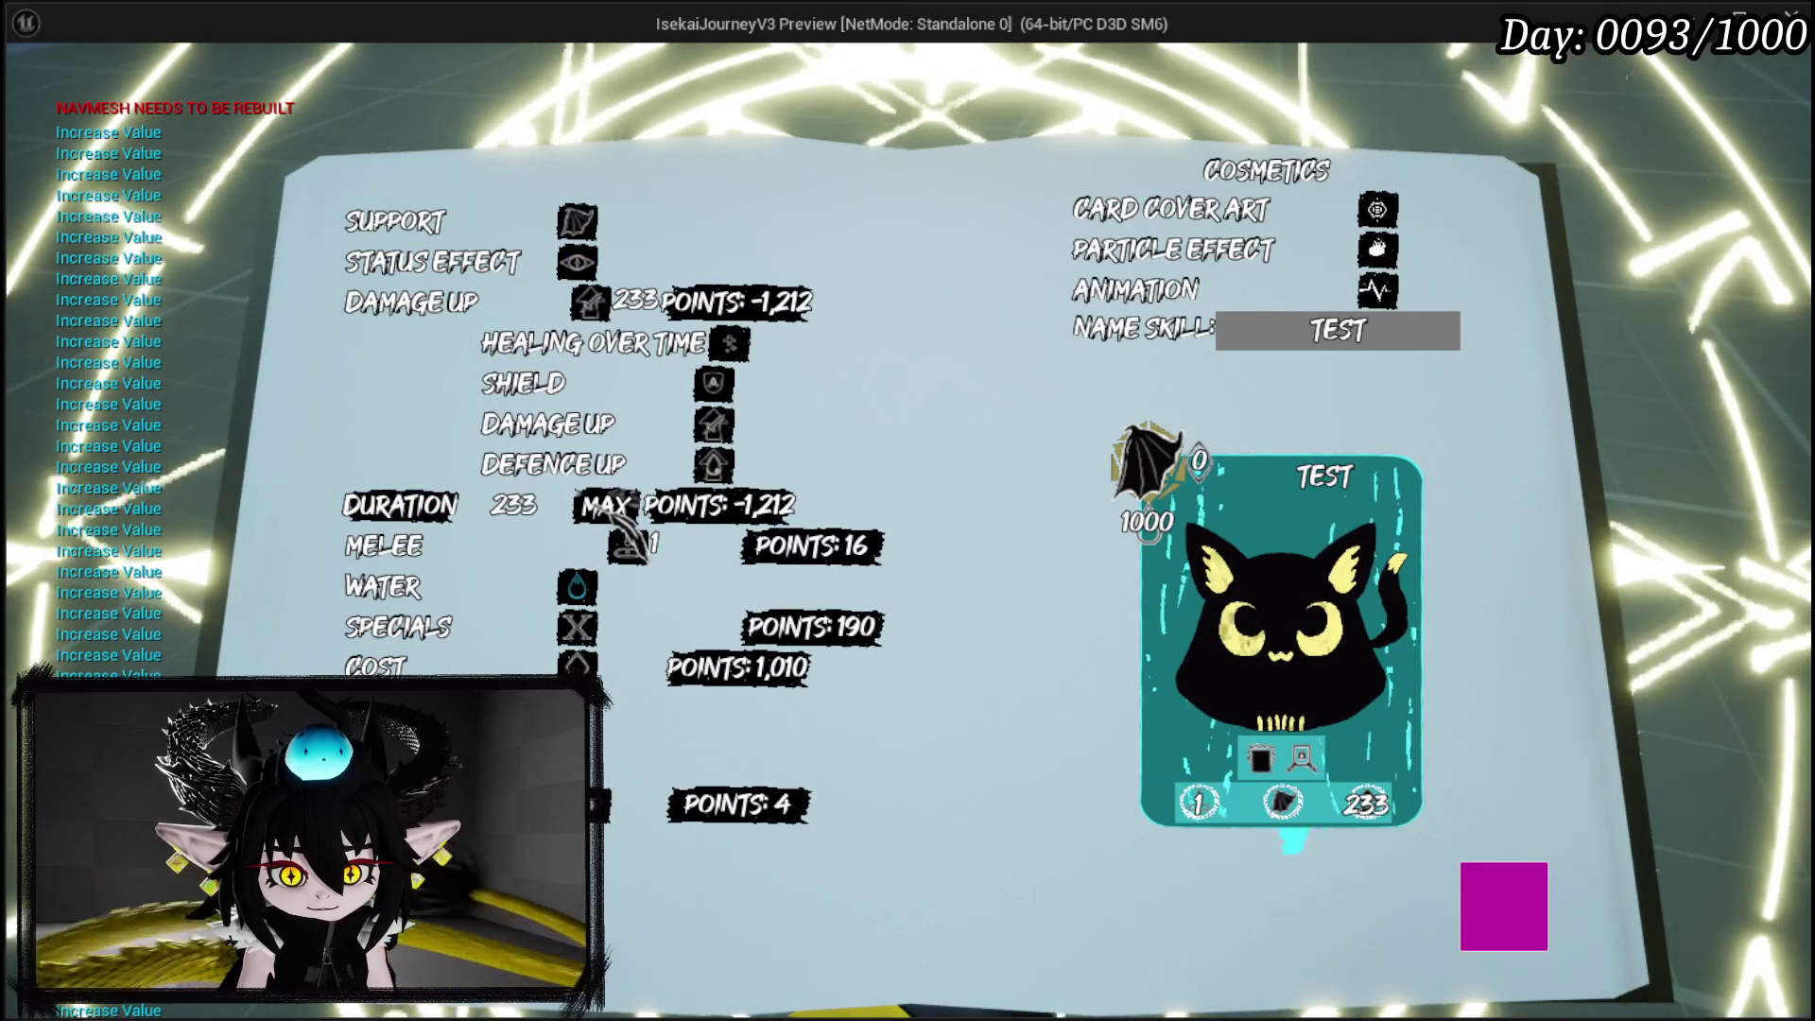
pyautogui.click(605, 505)
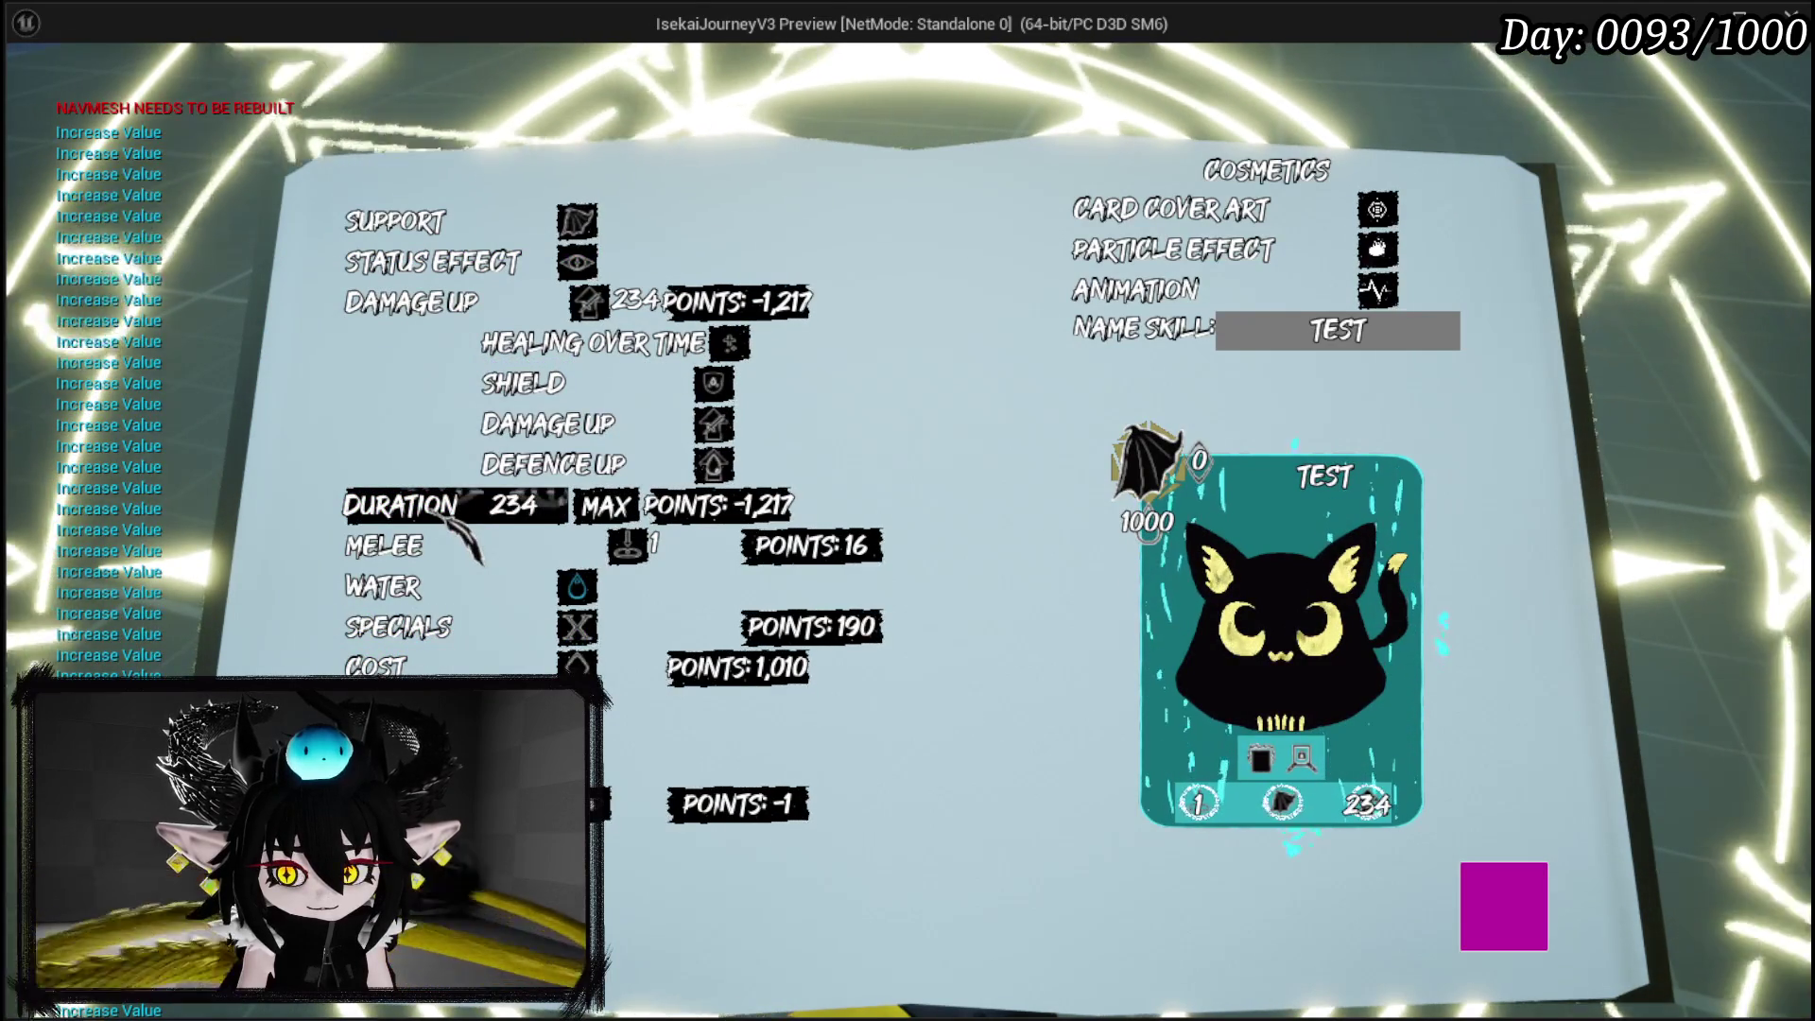
pyautogui.moveTo(530, 307)
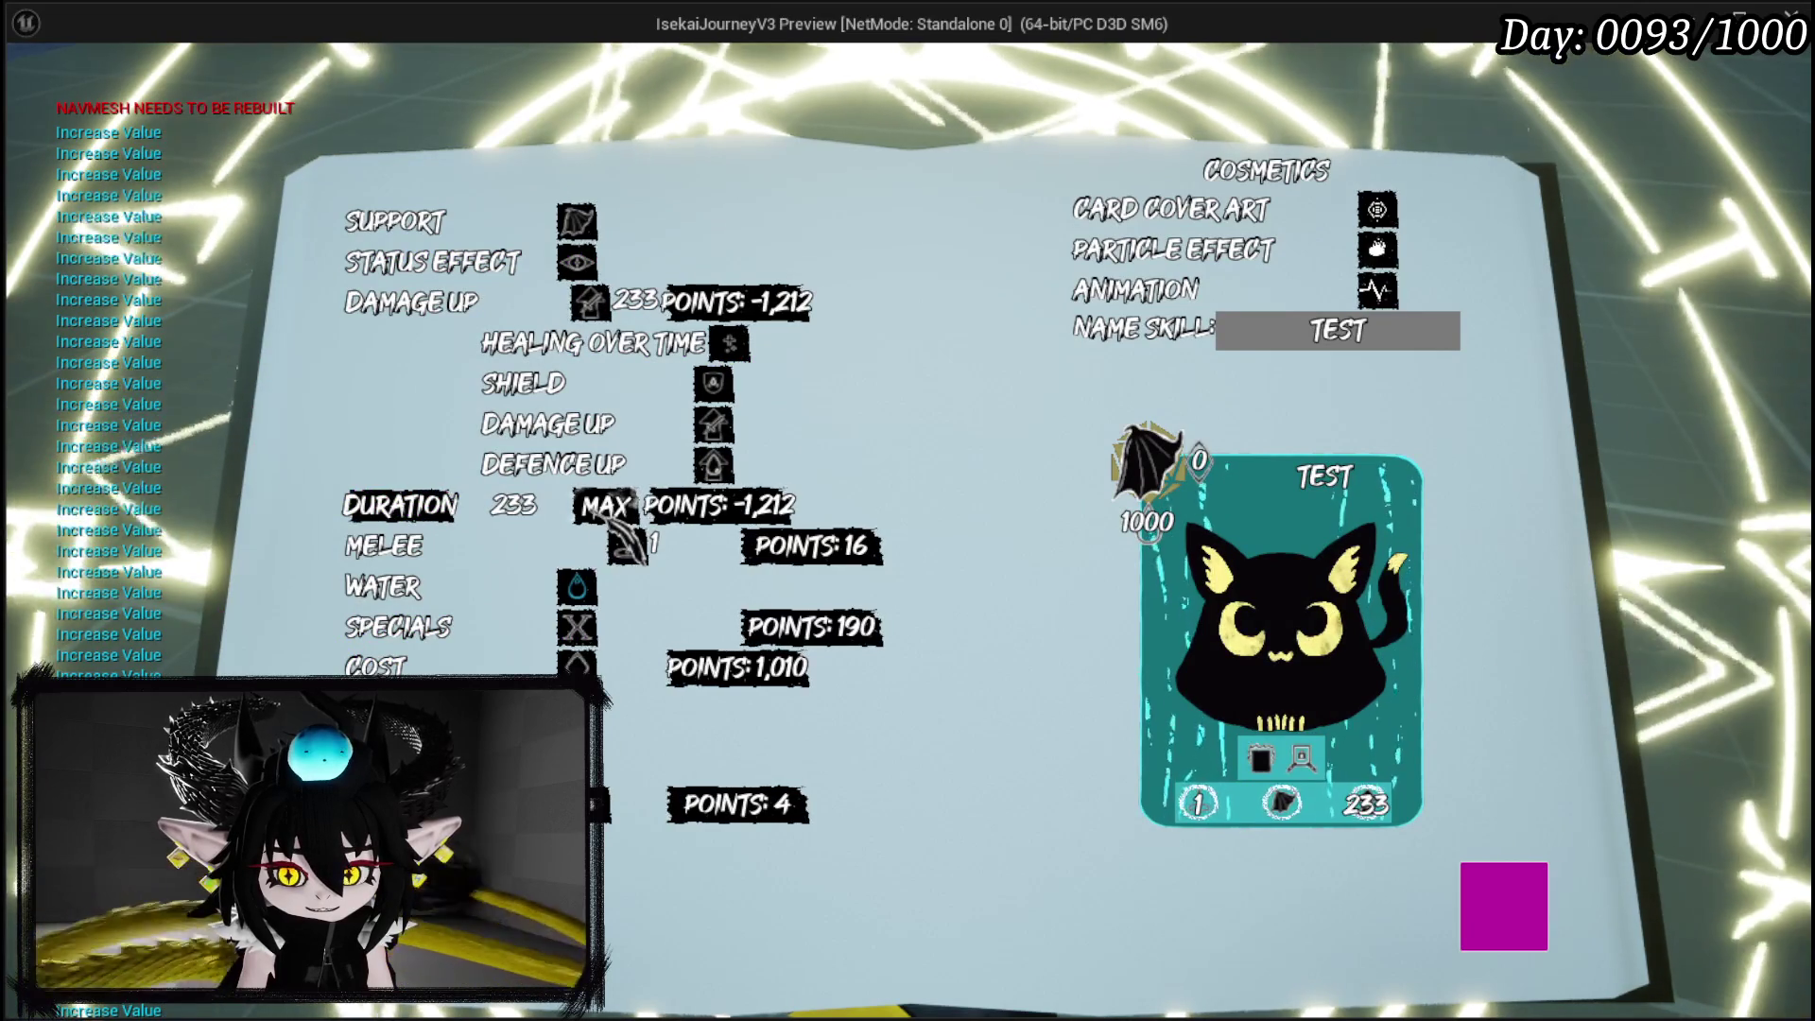
pyautogui.doubleClick(513, 505)
pyautogui.write('1')
pyautogui.press('Return')
# Max the Status Effect power to 1164, bringing the remaining points to 0.
pyautogui.moveTo(482, 283)
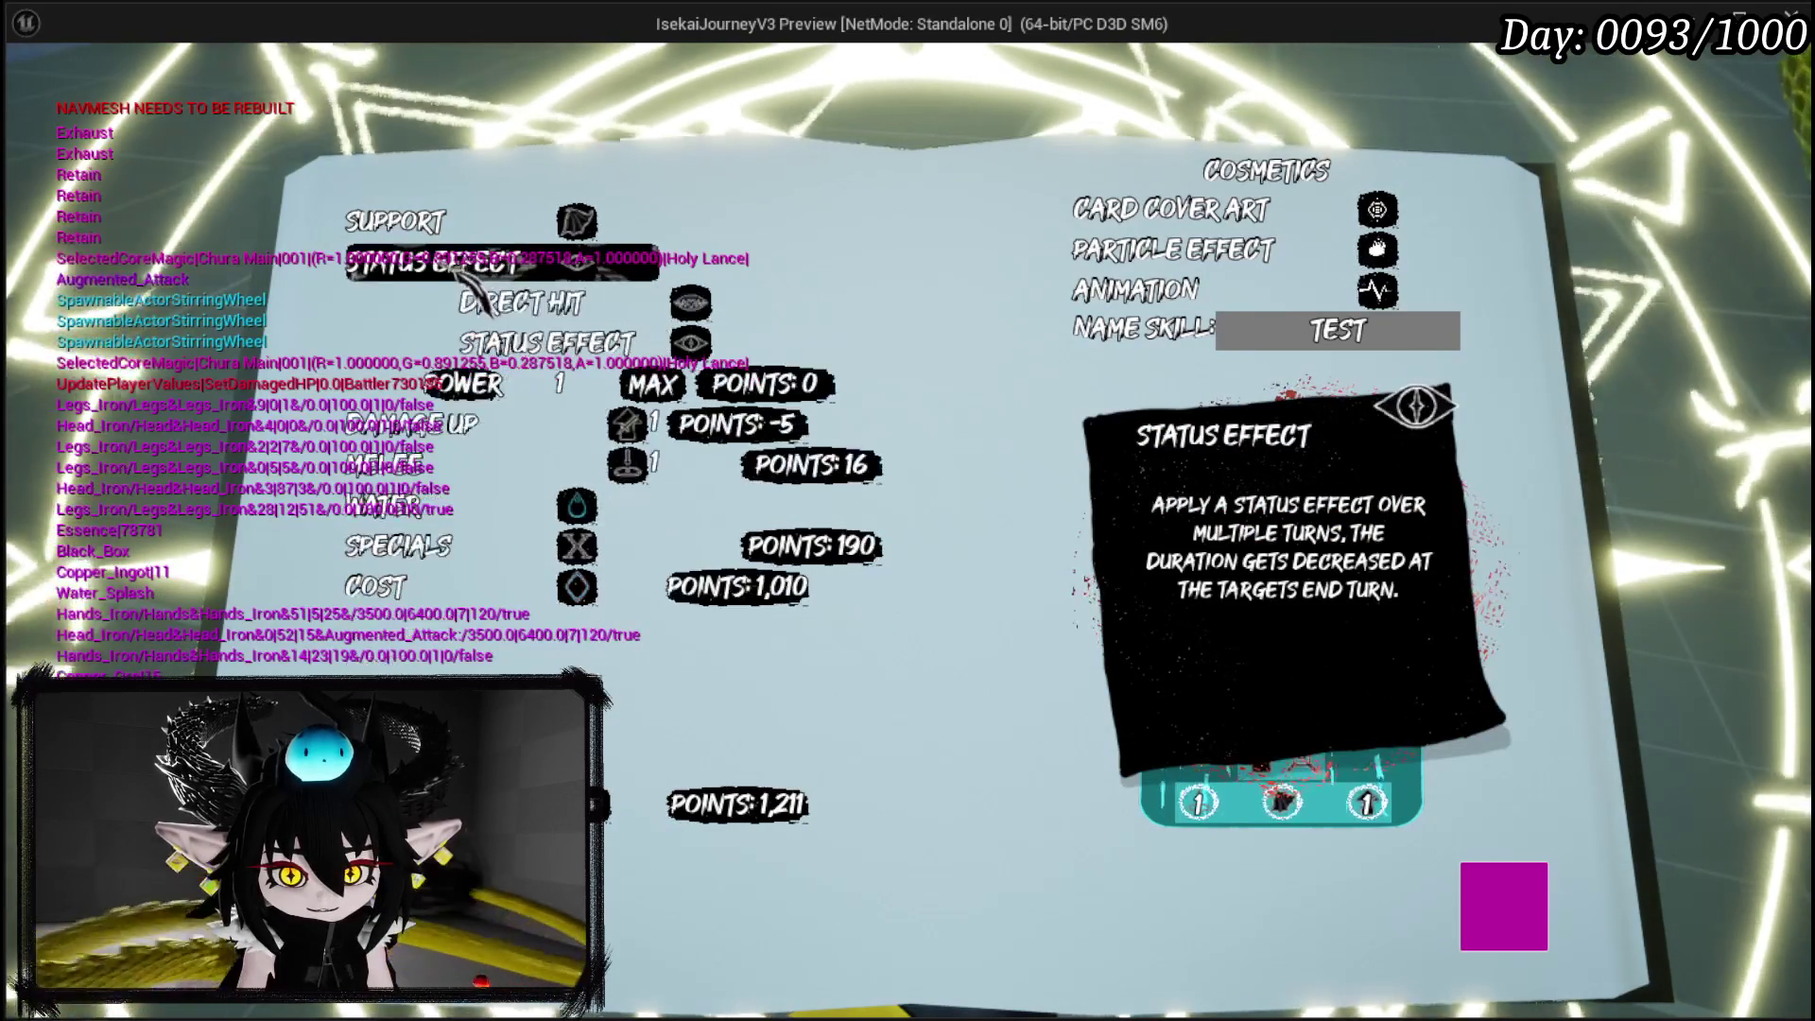
pyautogui.click(650, 384)
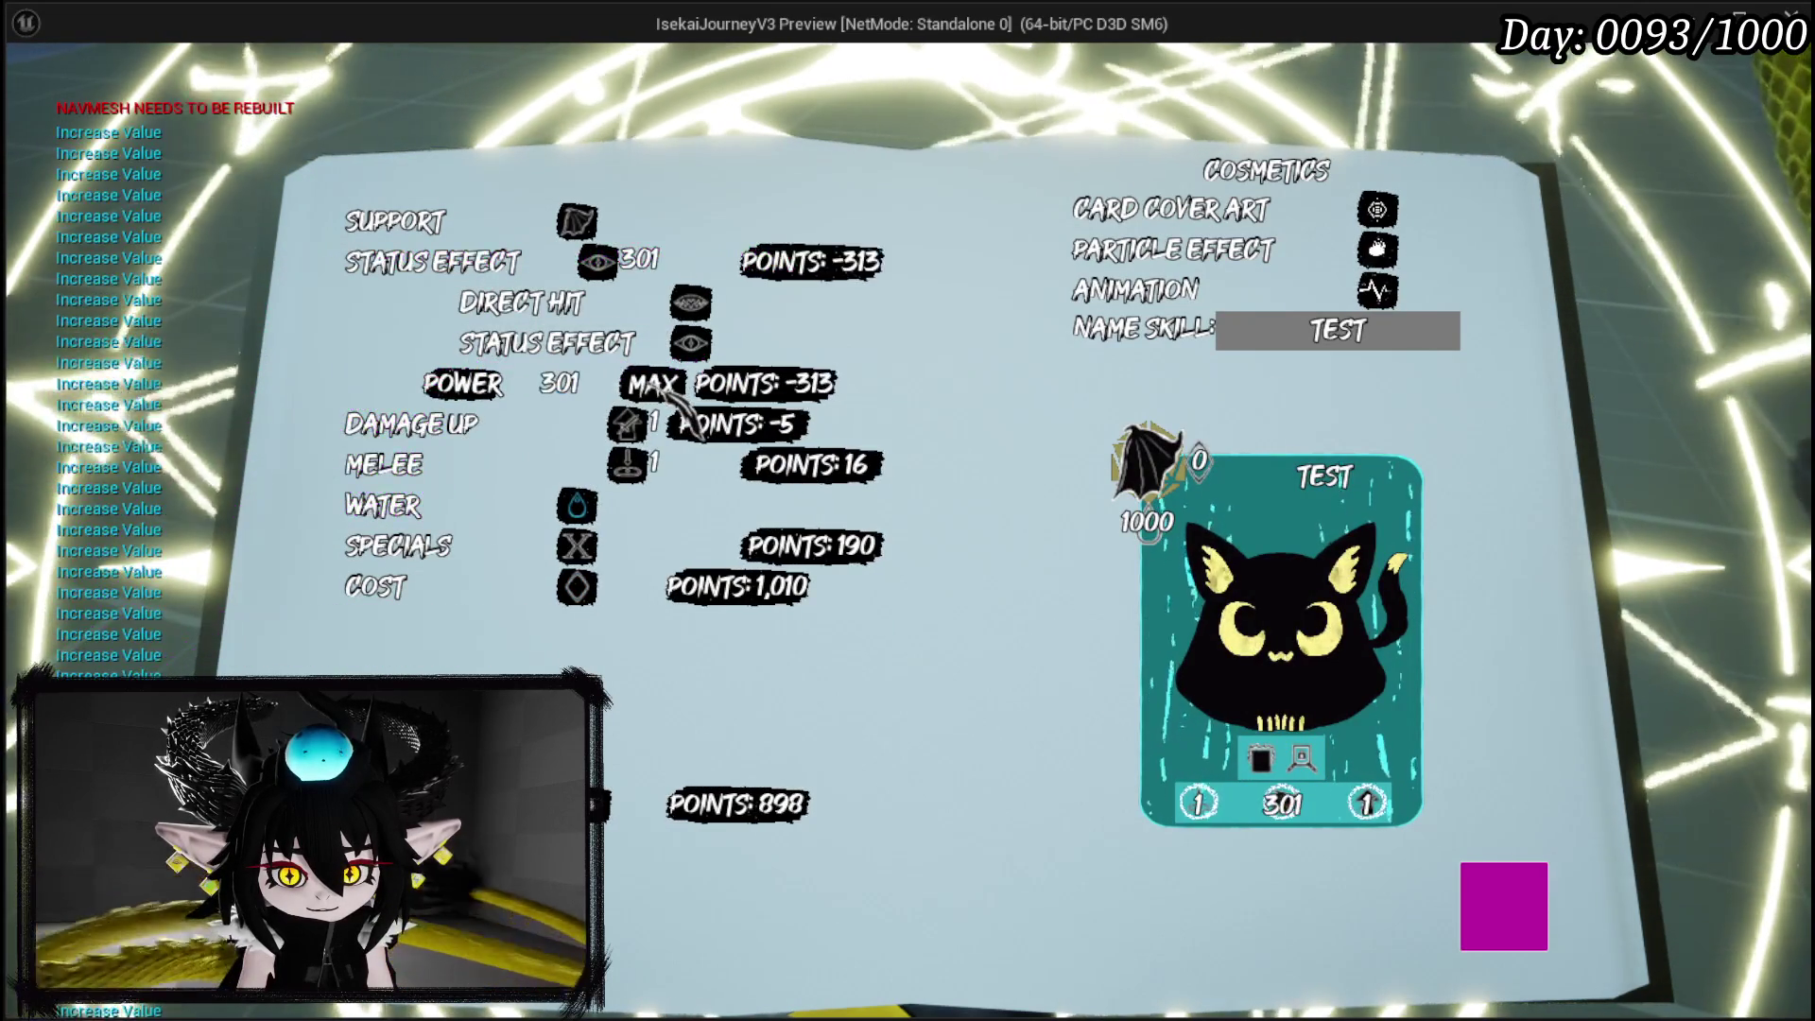
pyautogui.click(661, 388)
pyautogui.click(664, 389)
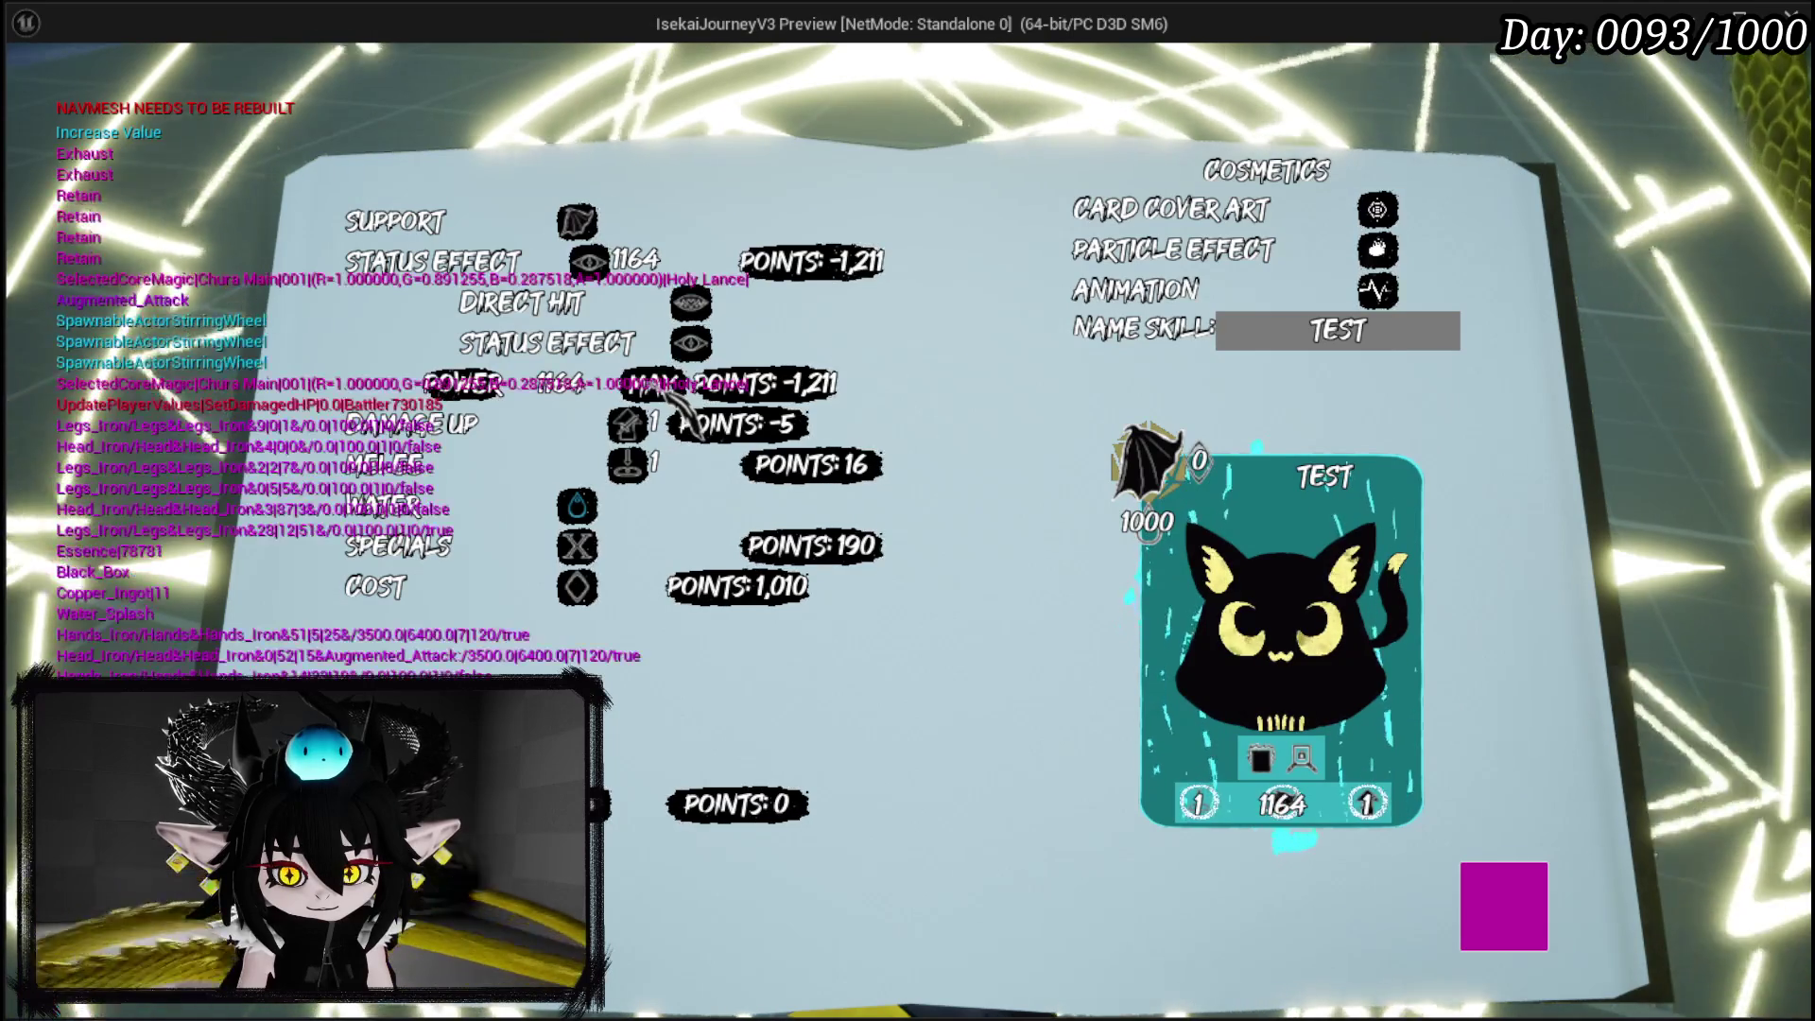
pyautogui.click(1240, 210)
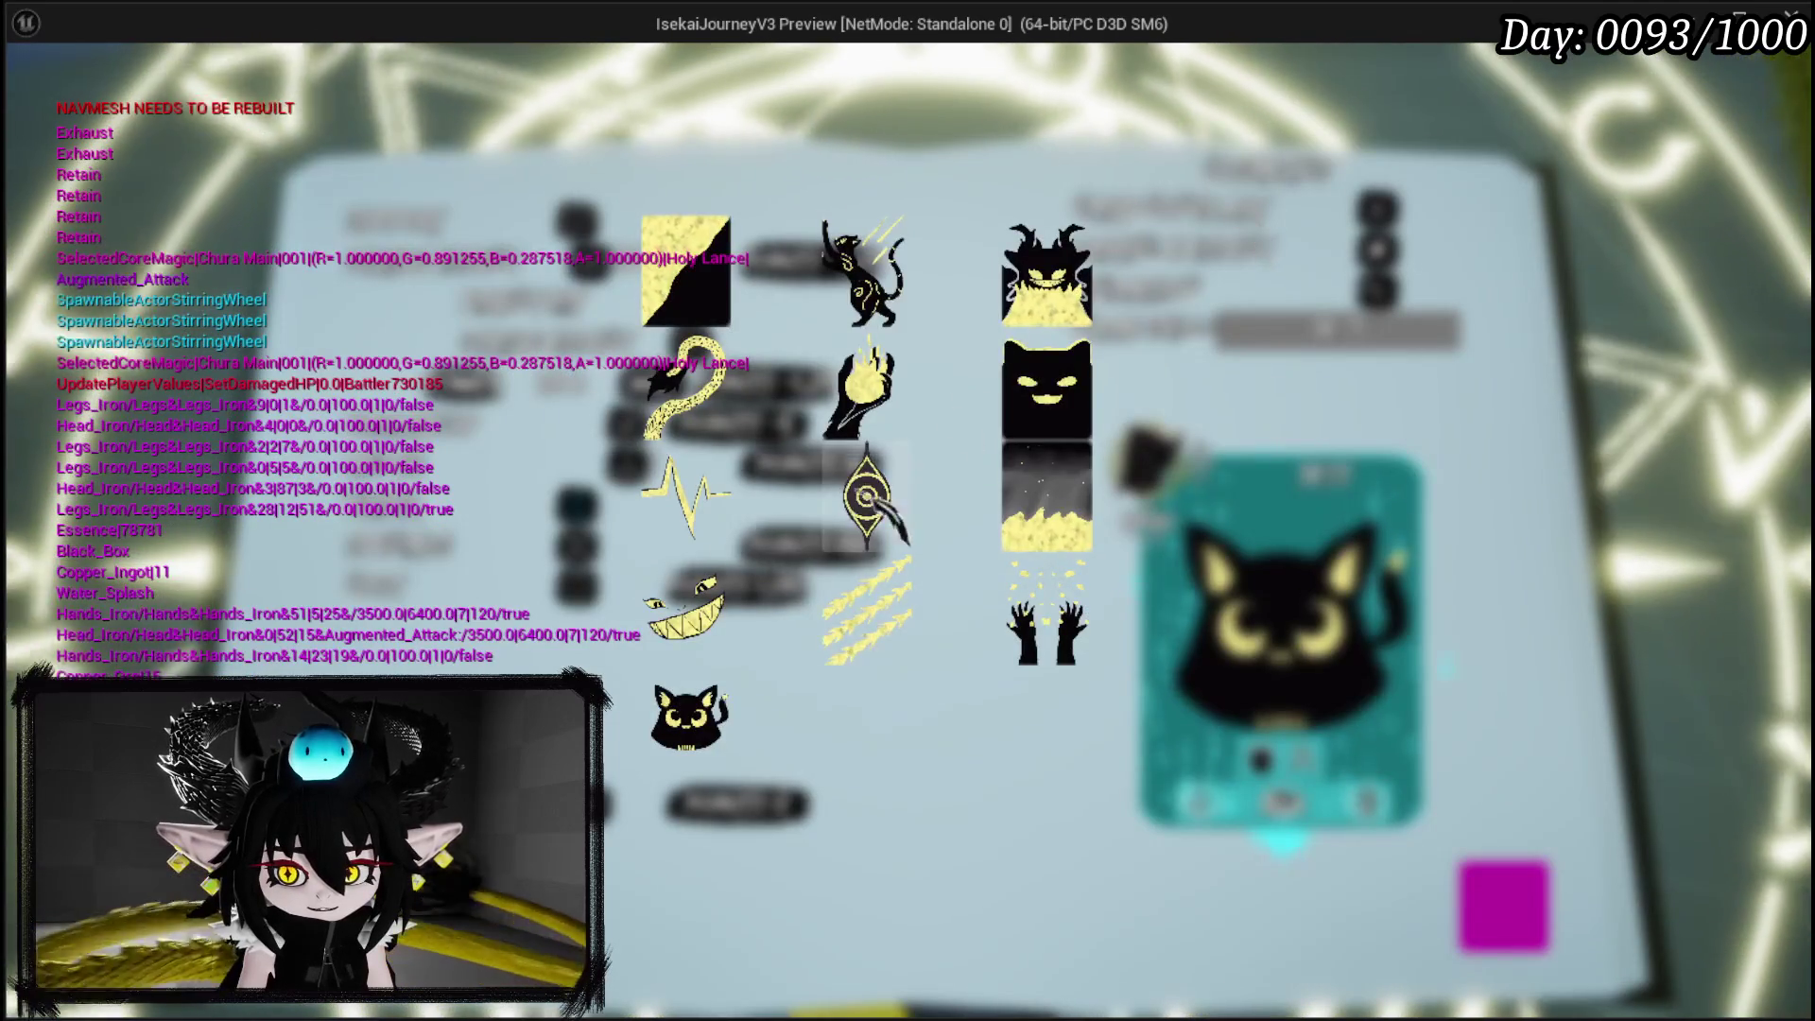
# Give the skill the heartbeat cover art and animation option 37.
pyautogui.click(685, 496)
pyautogui.click(1280, 265)
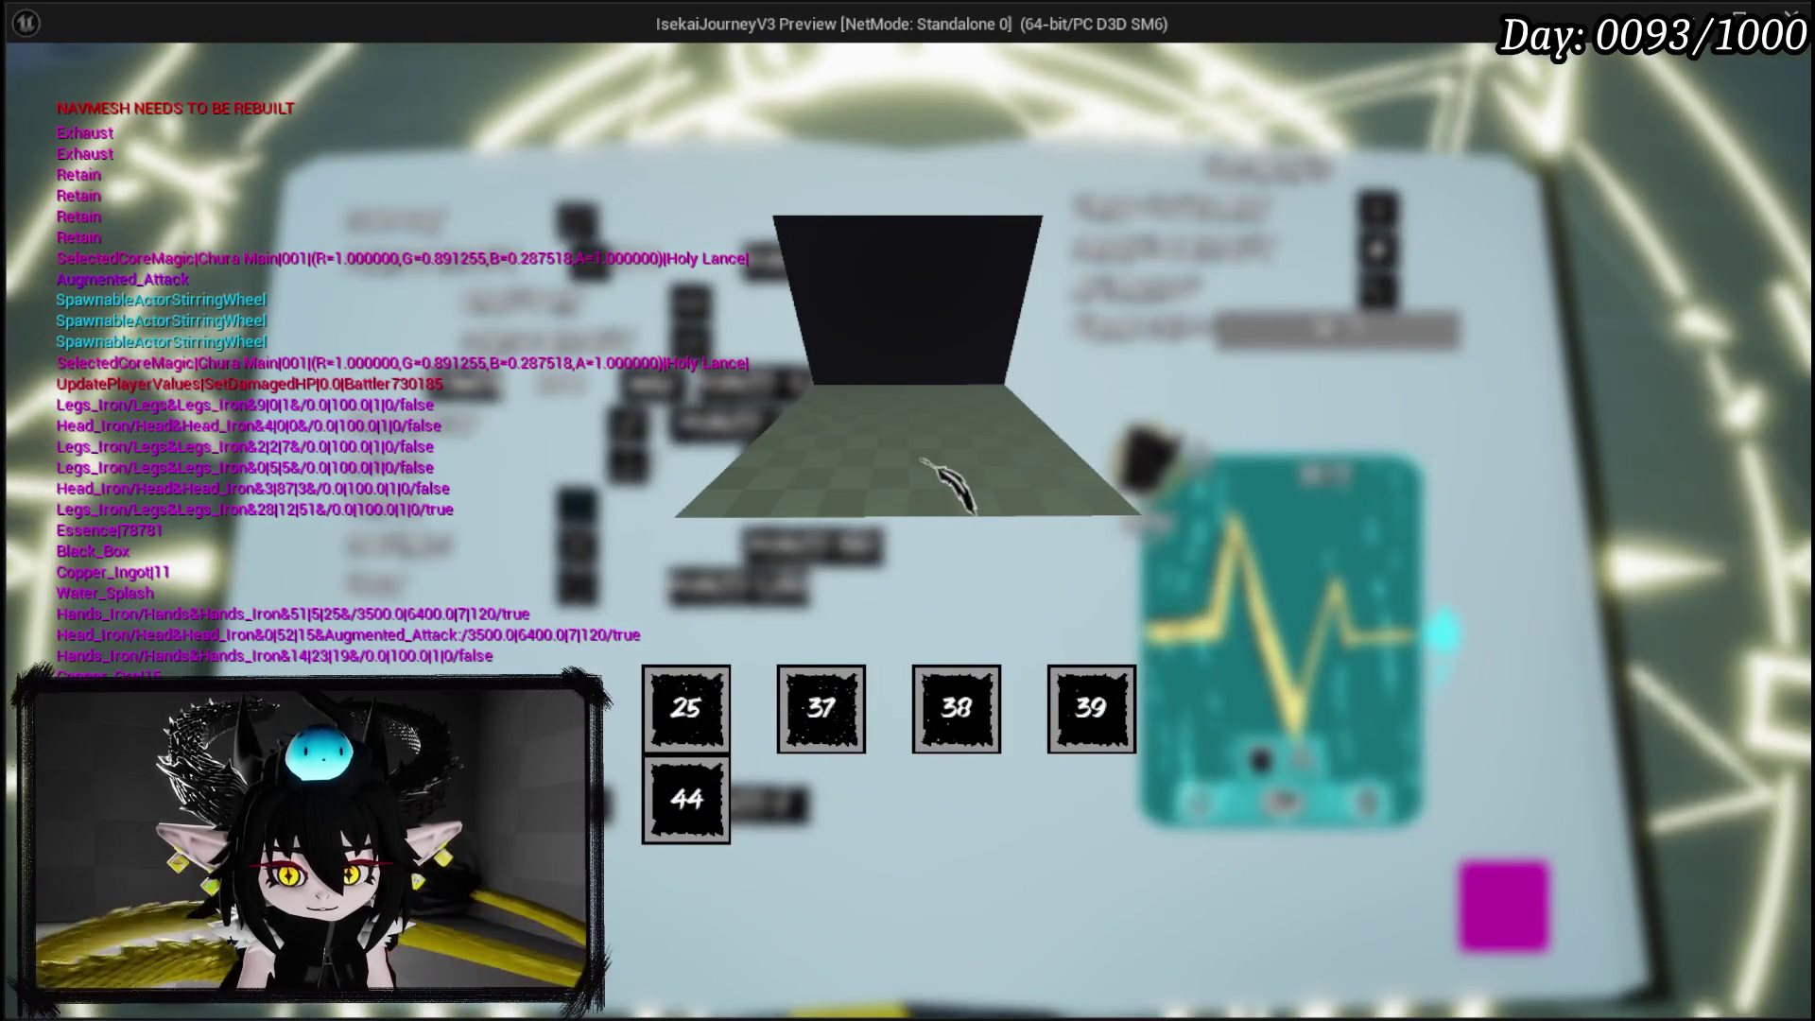
pyautogui.click(821, 708)
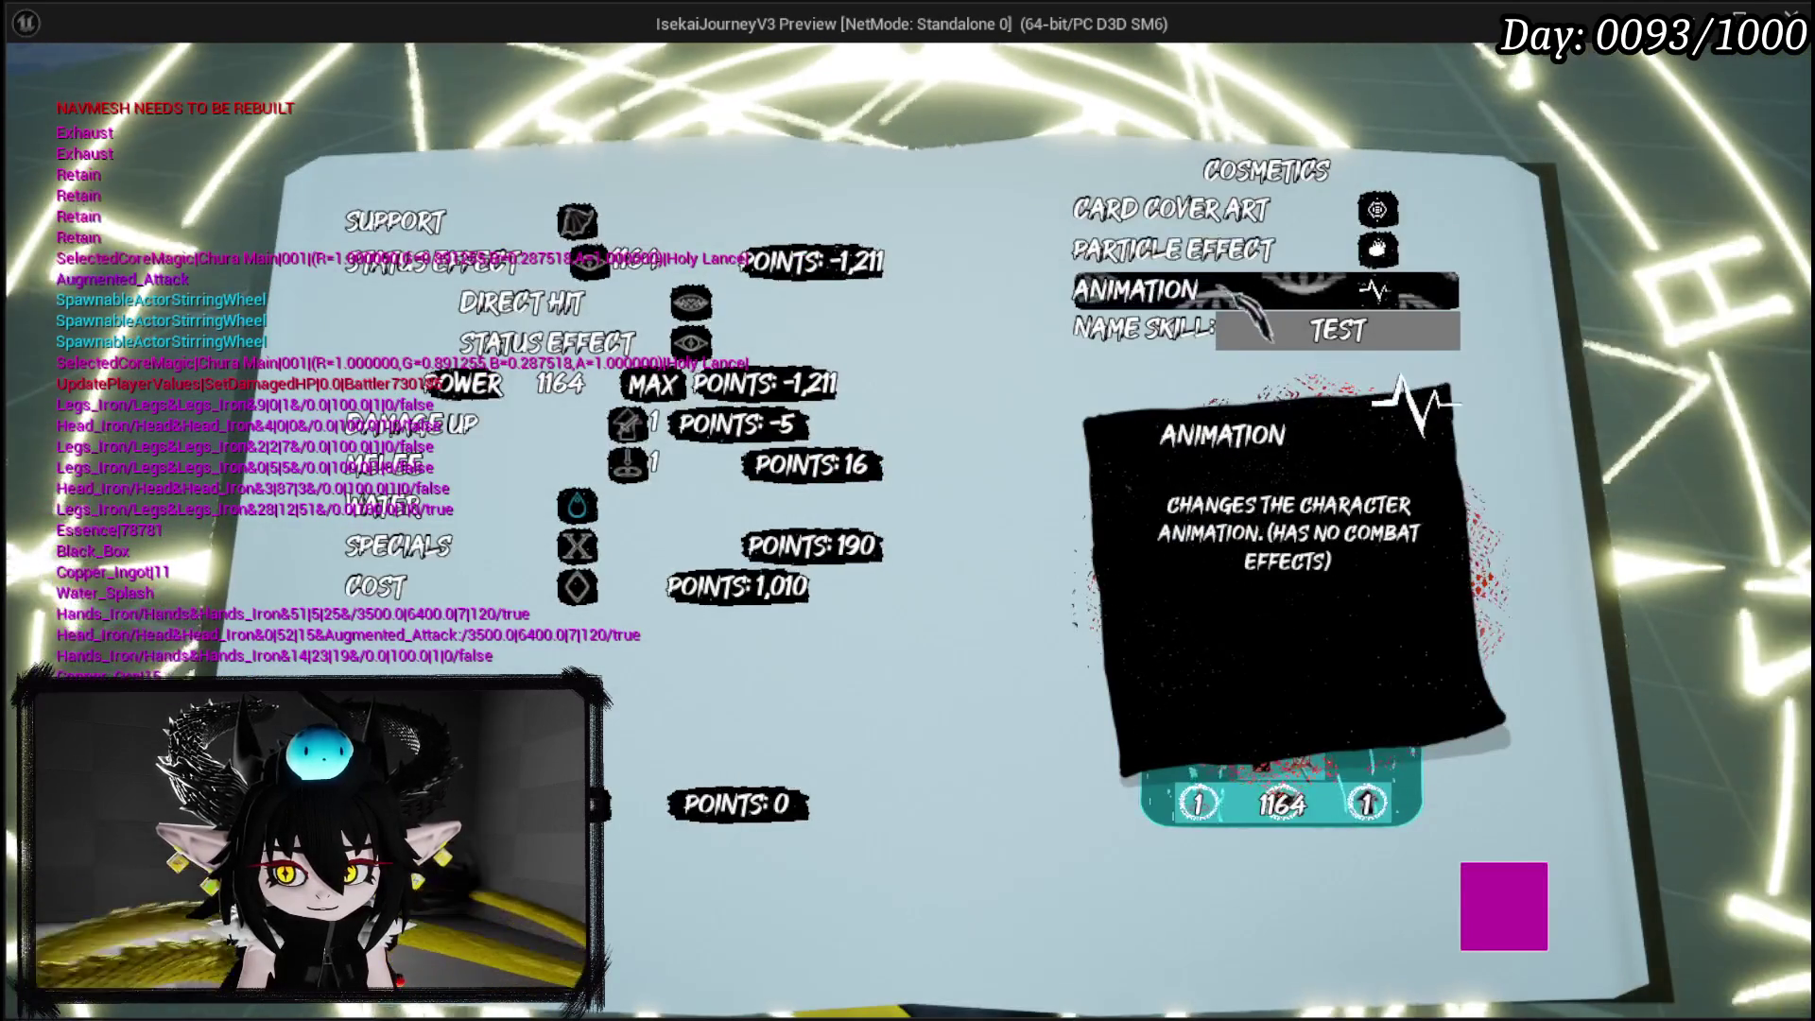
pyautogui.click(1286, 289)
pyautogui.click(820, 705)
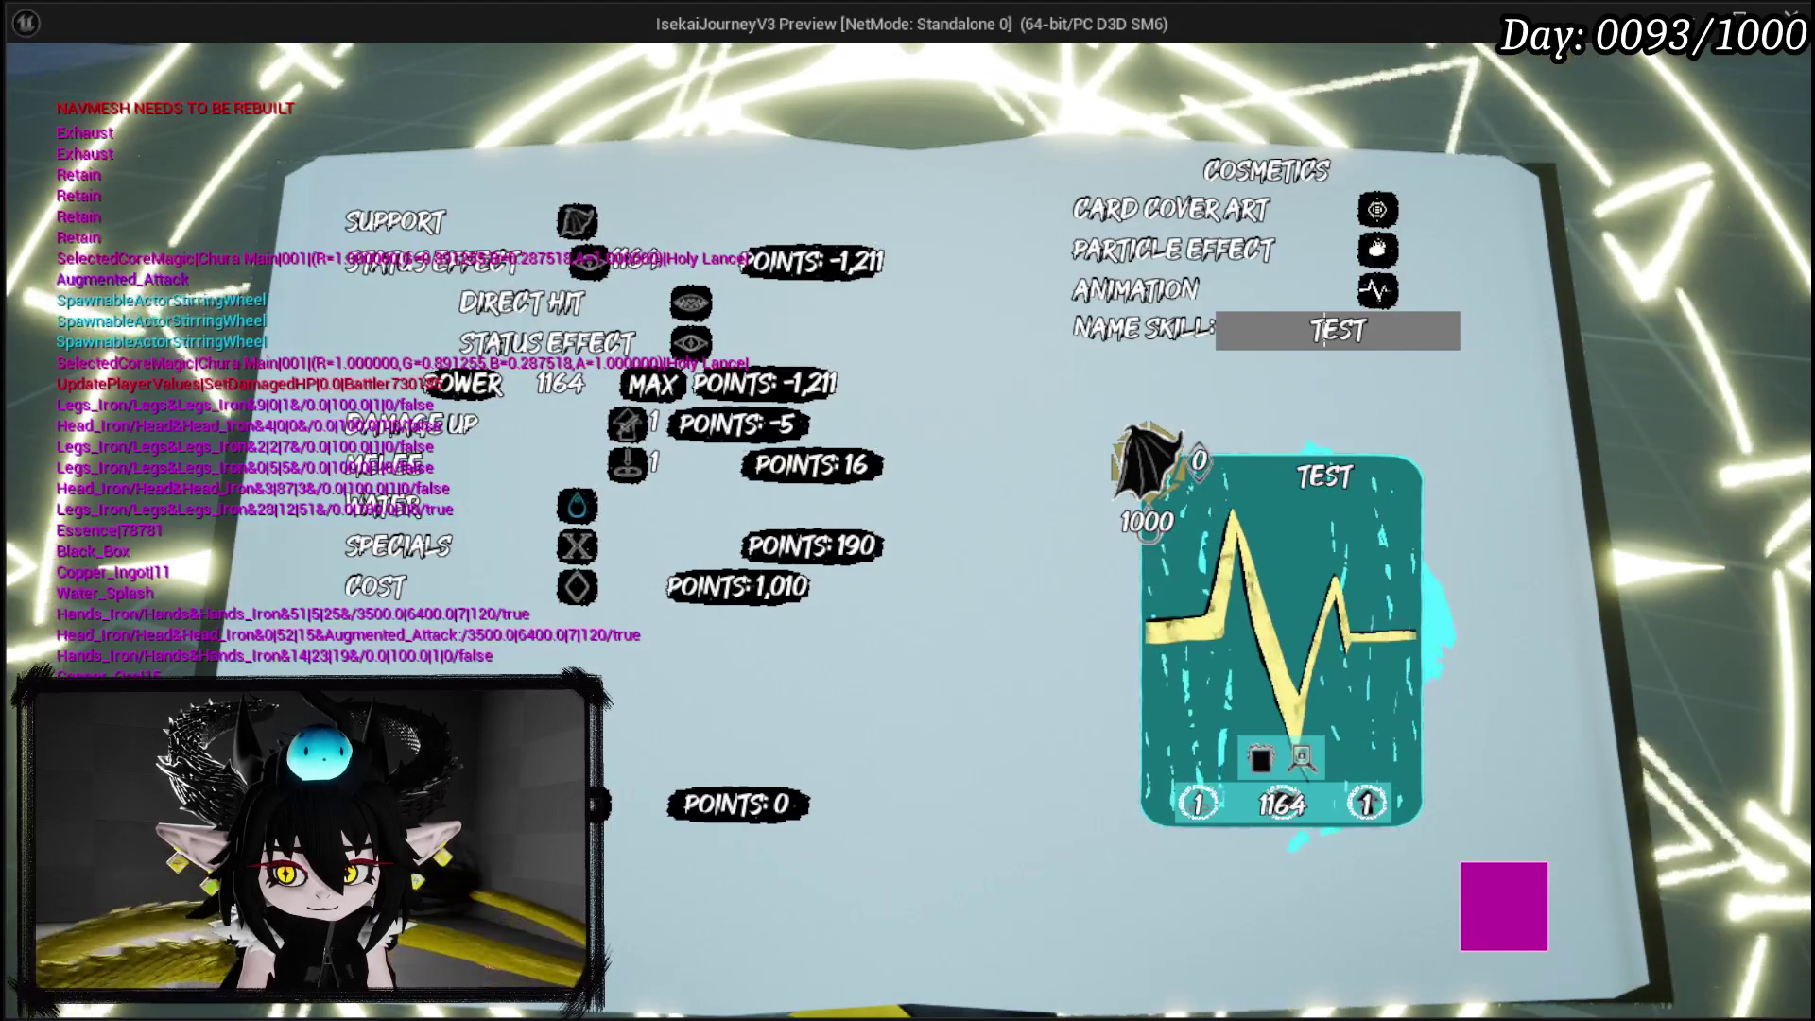
# Rename the skill to LIMIT BREAK and confirm its creation.
pyautogui.hotkey('ctrl', 'a')
pyautogui.write('LI')
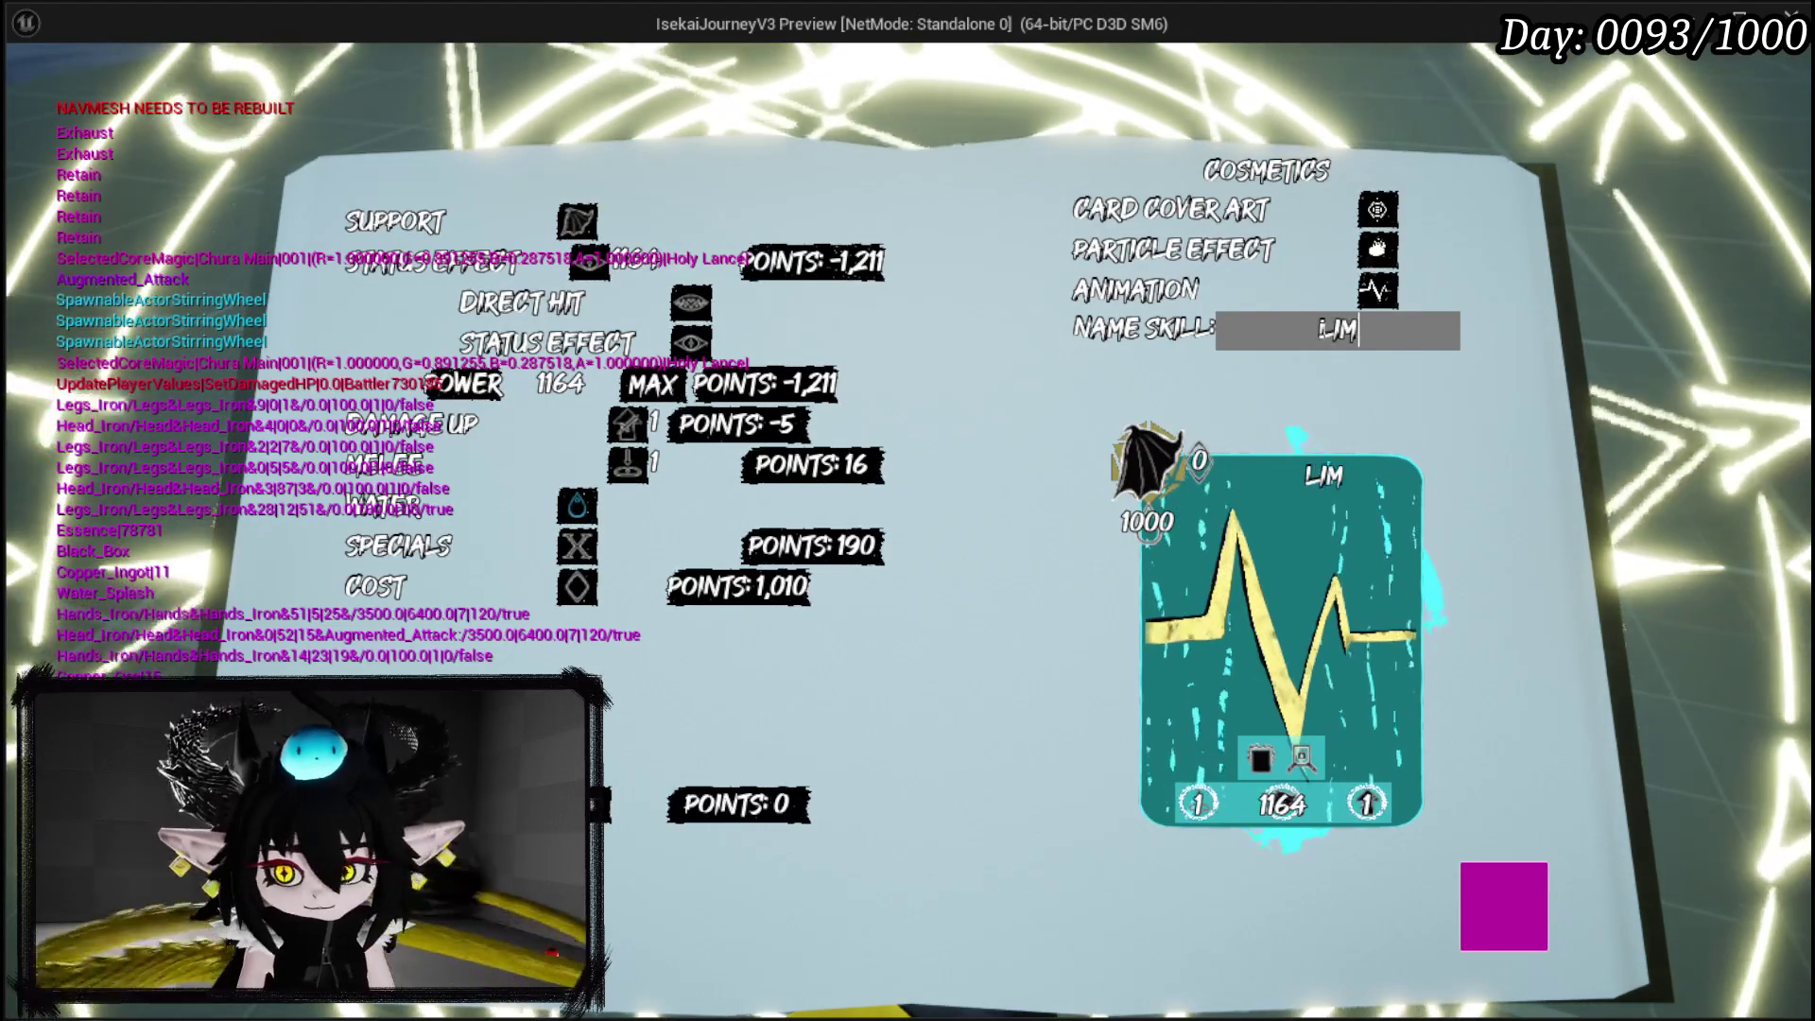
pyautogui.write('MIT BREAK')
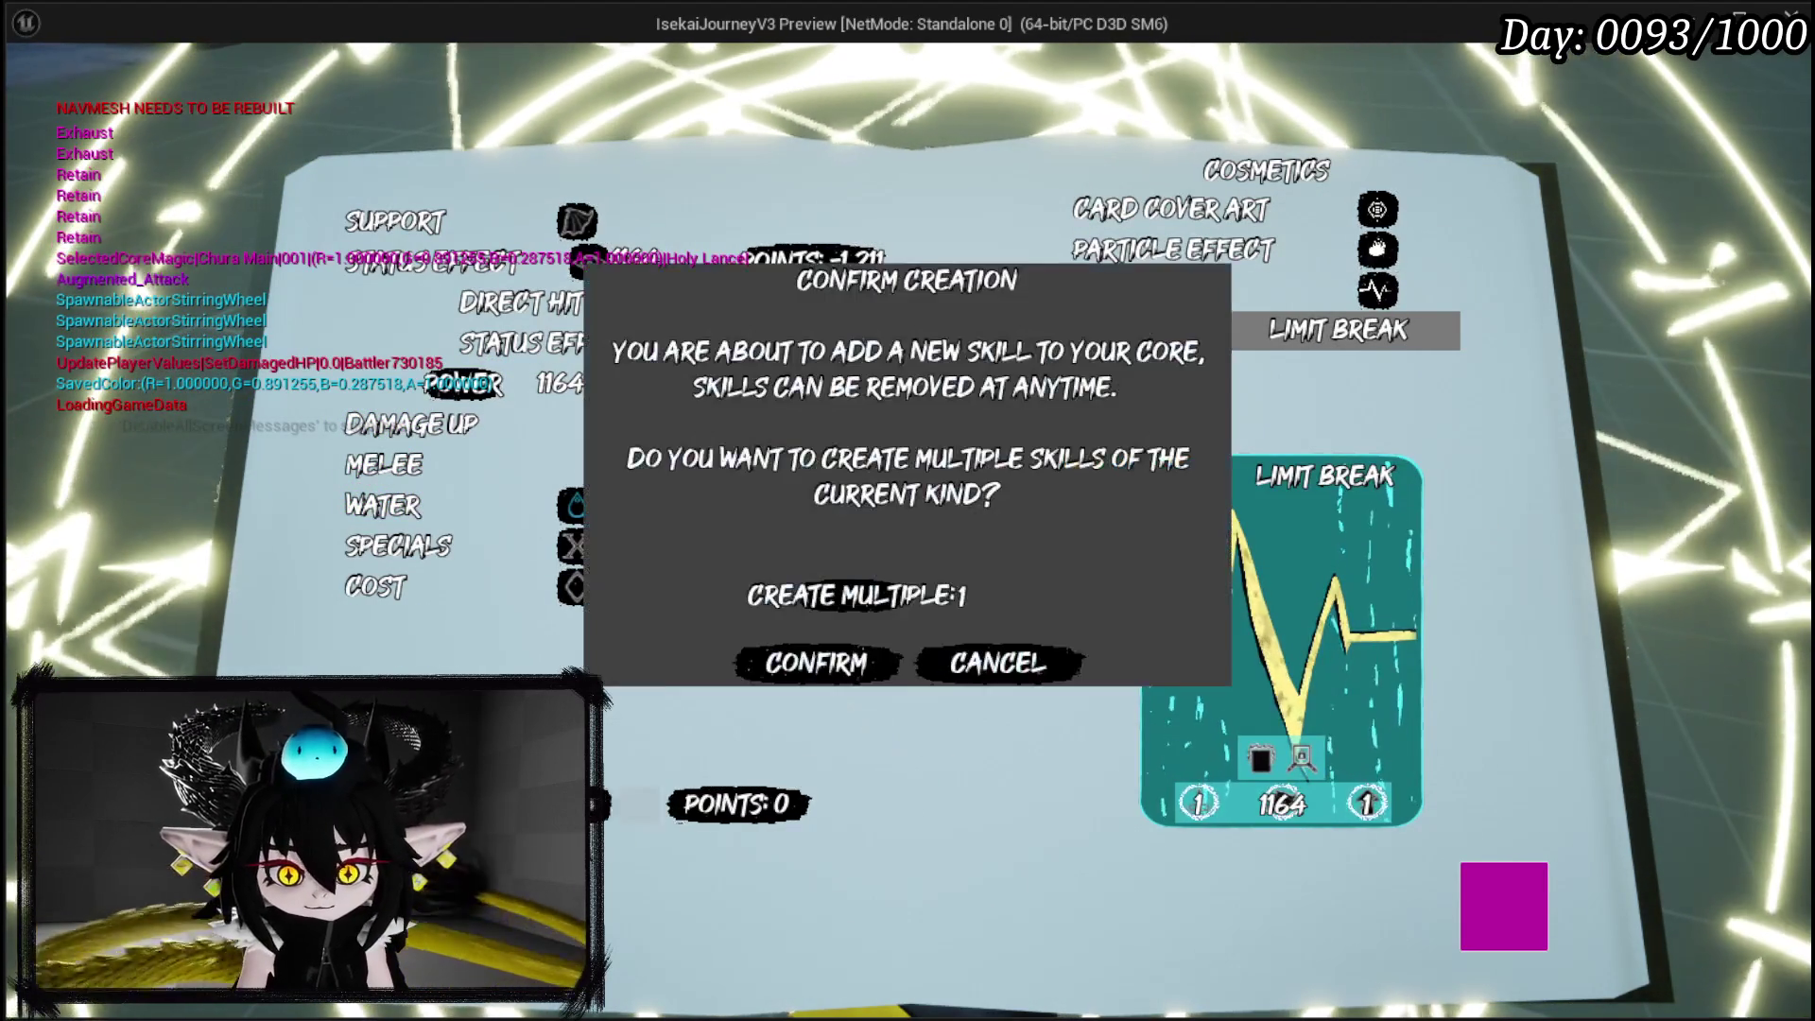
pyautogui.click(863, 733)
pyautogui.click(851, 667)
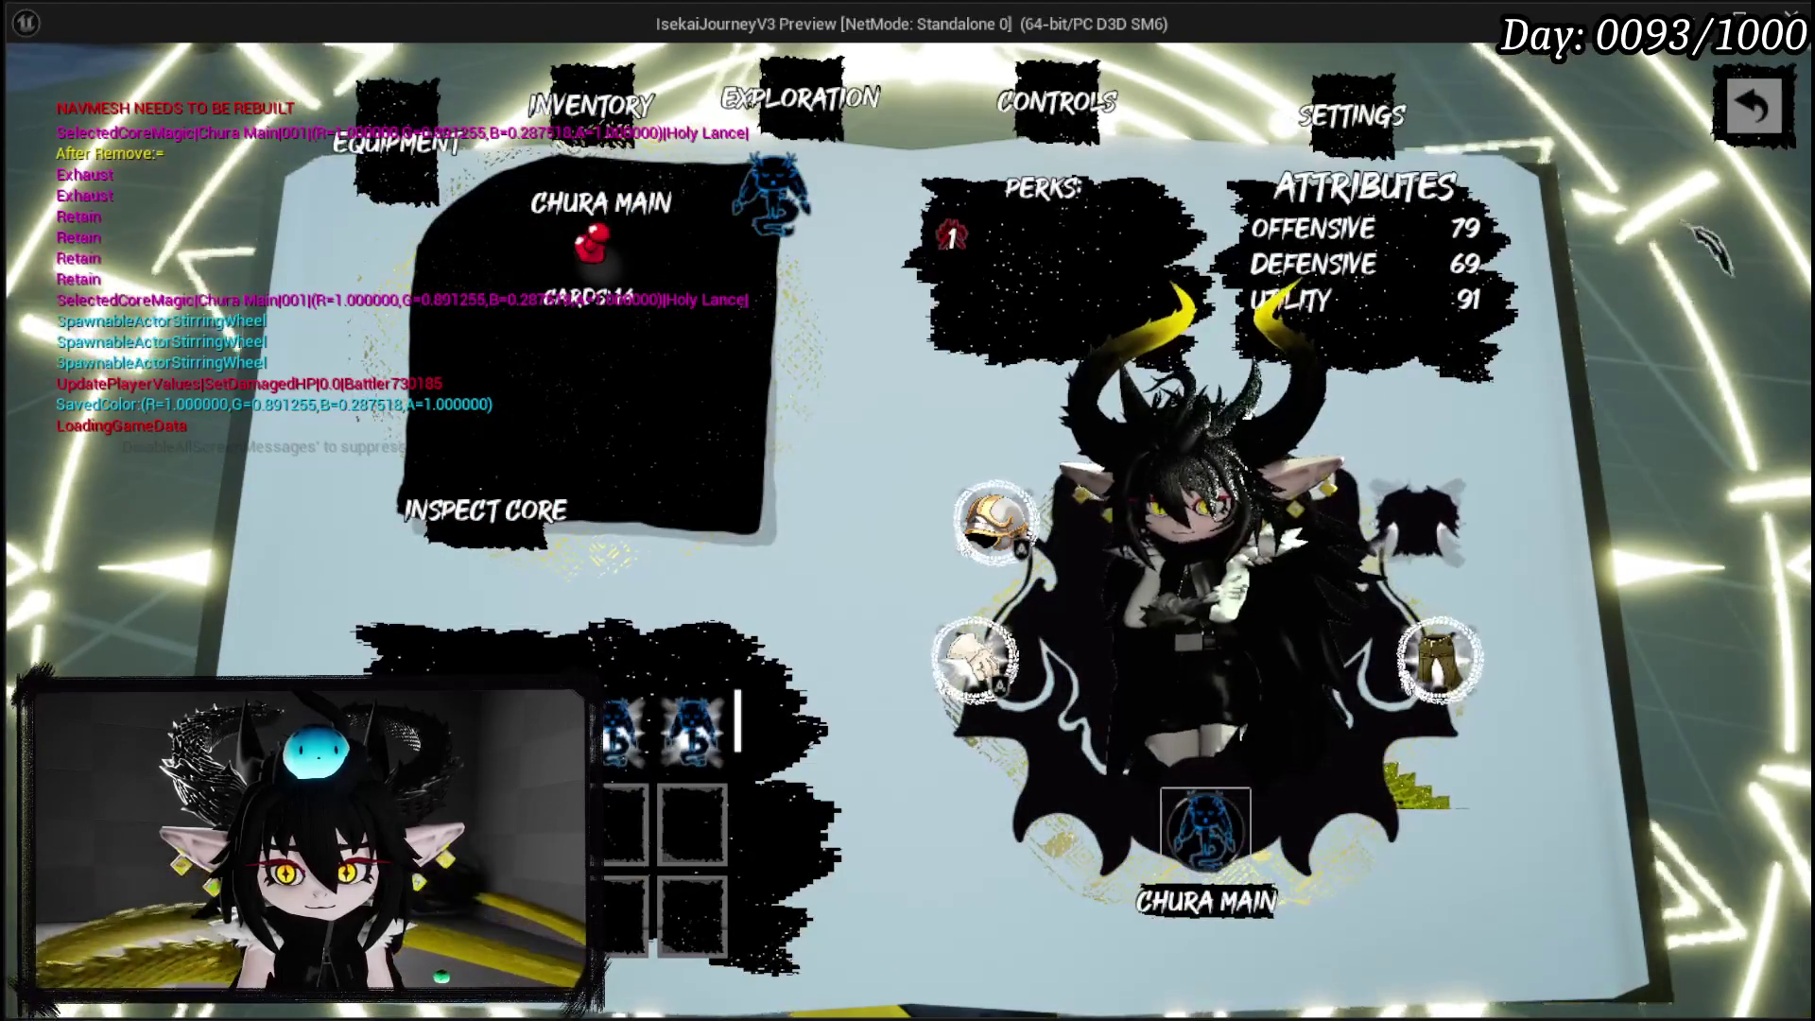
# Close the menu, run the Slime_Water battle with Draw_0, then stop the game preview.
pyautogui.press('Escape')
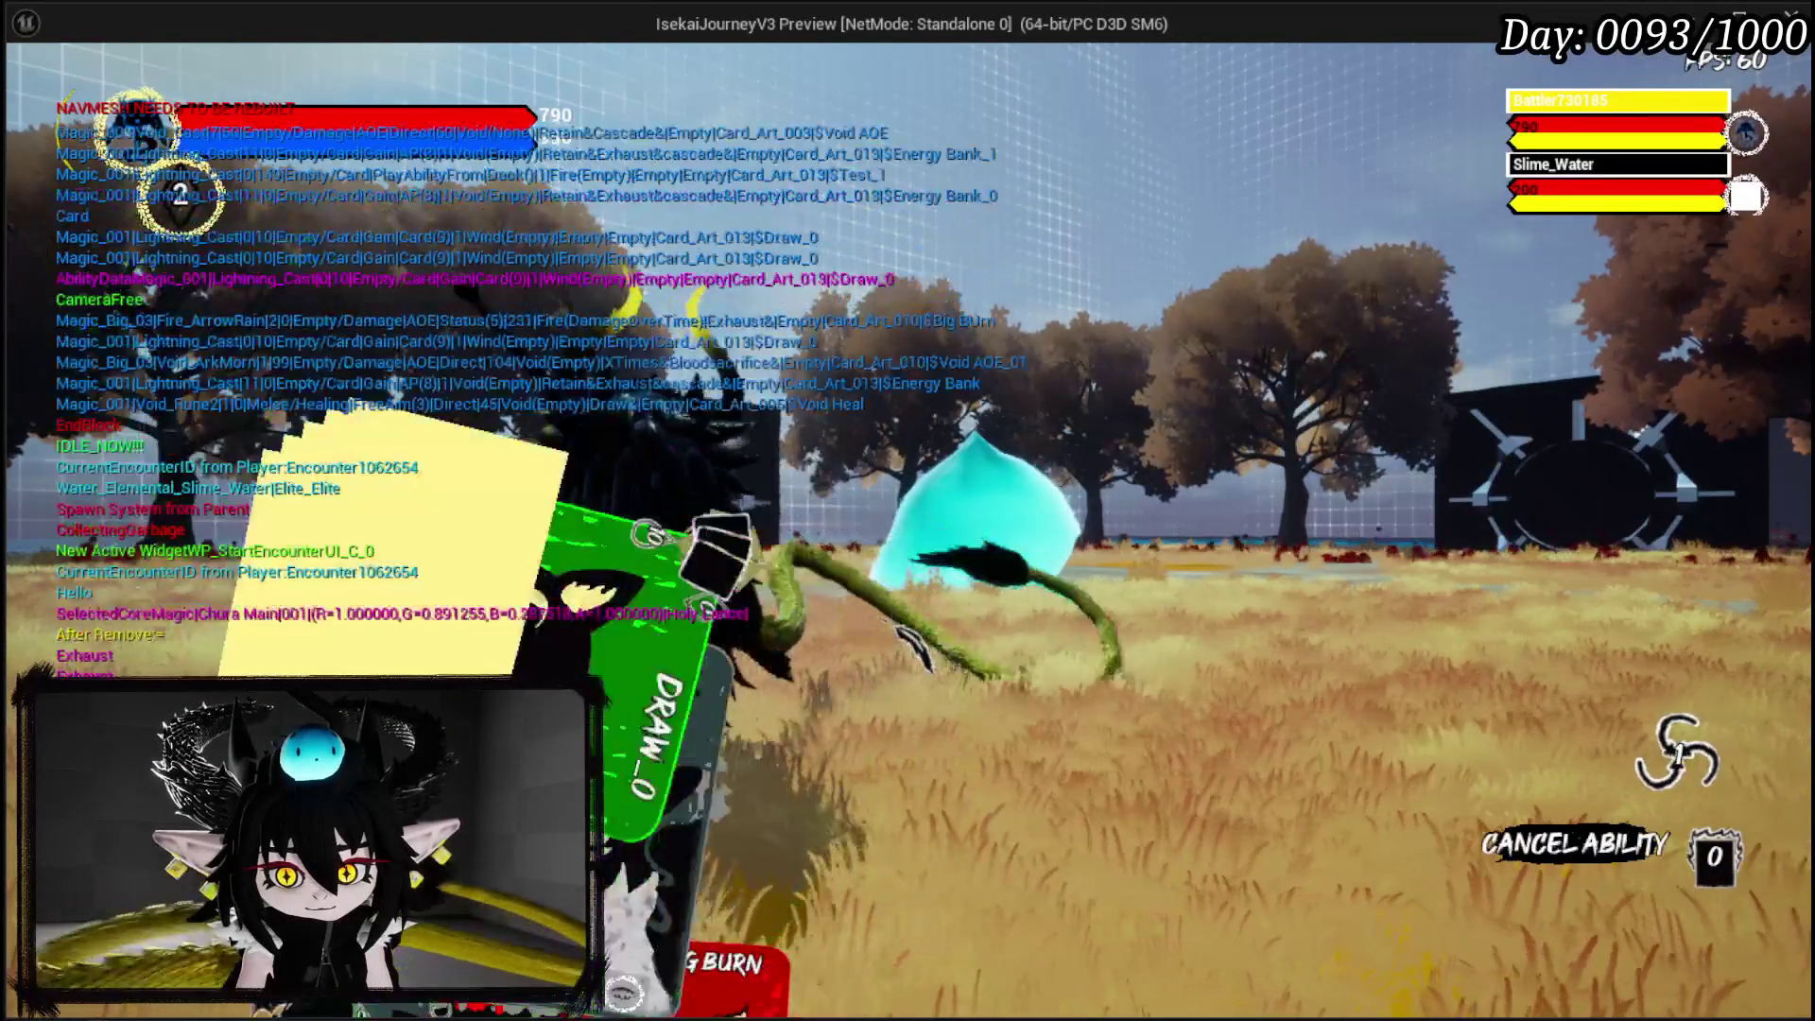
pyautogui.press('Escape')
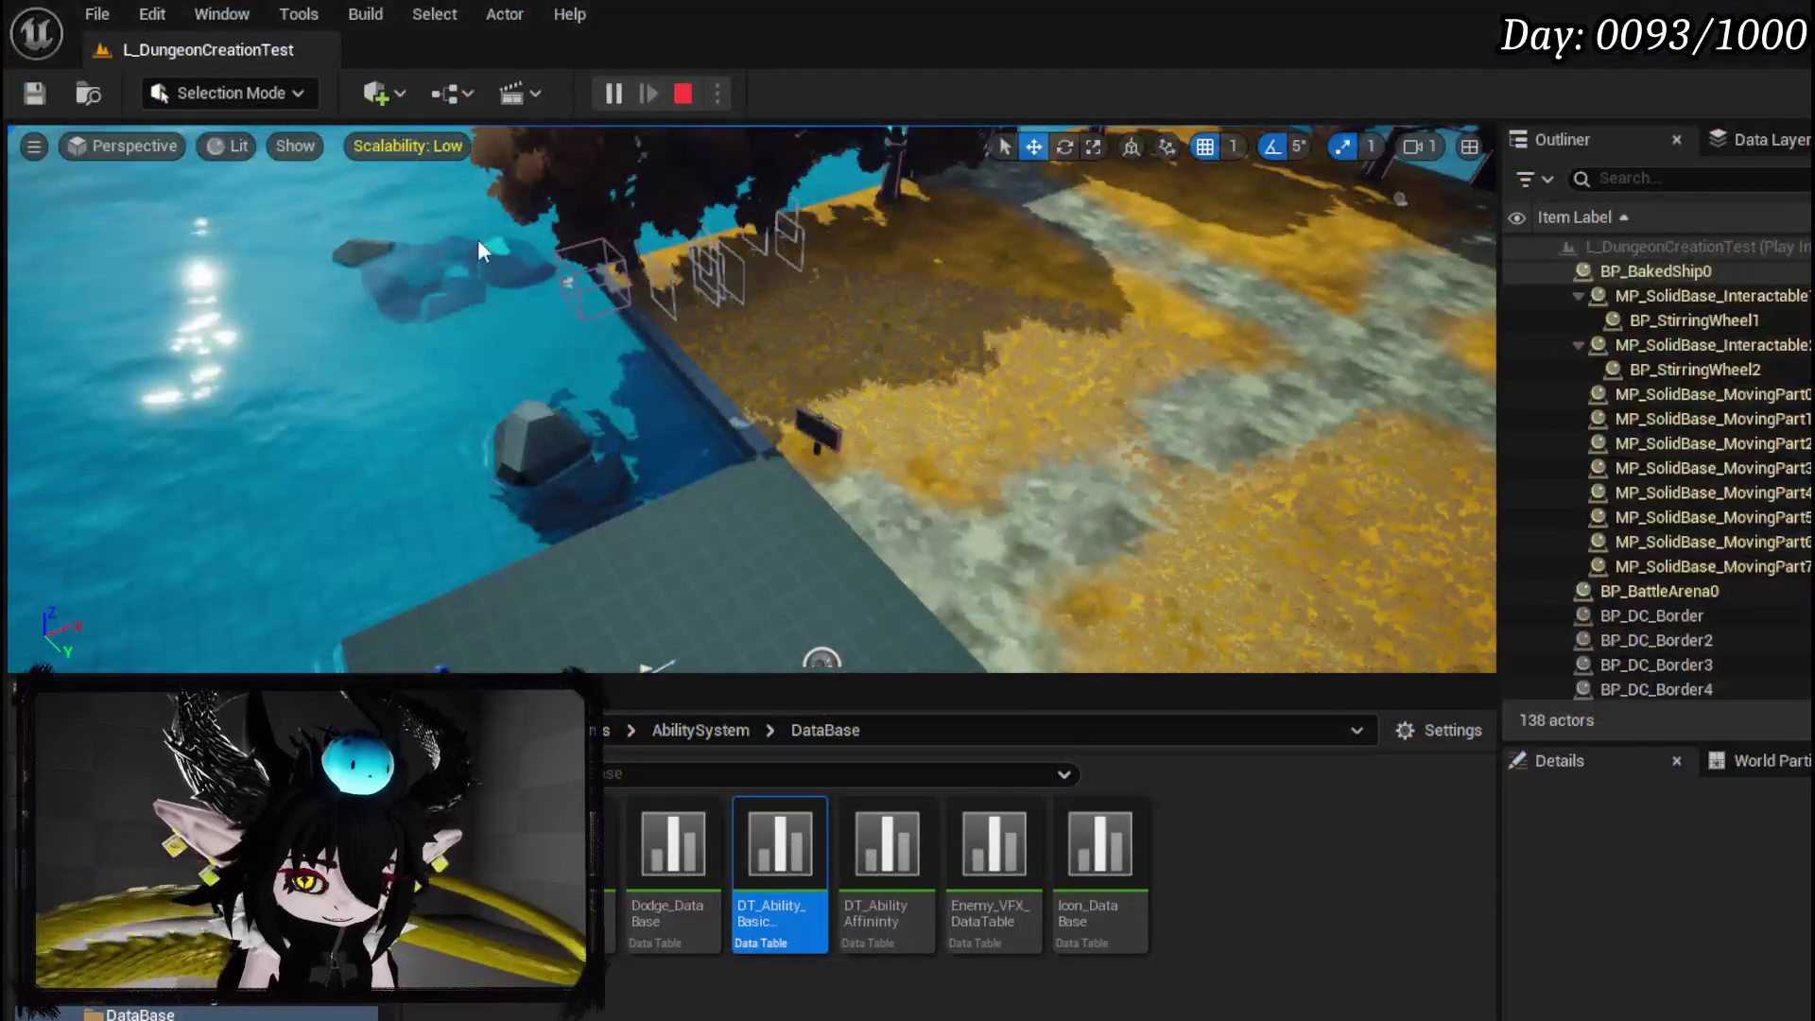
# Run a standalone test casting Limit Break on a target, then close it and save all packages.
pyautogui.click(620, 89)
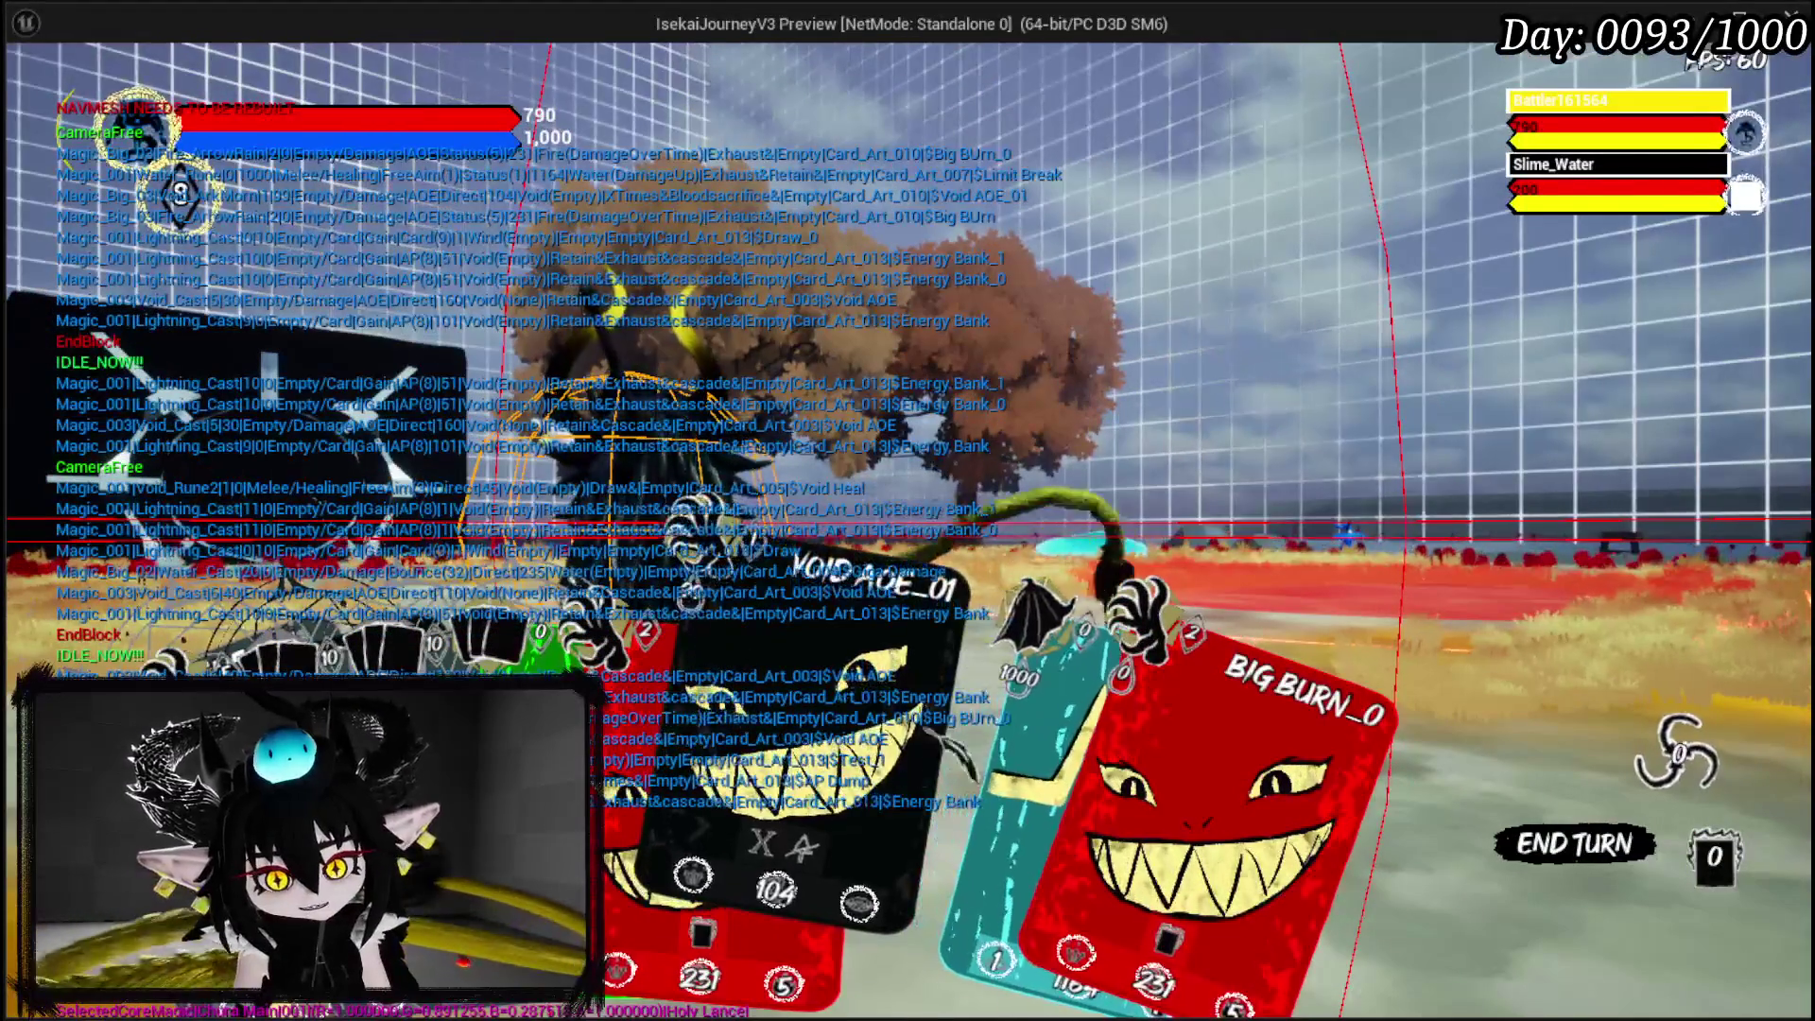
pyautogui.click(902, 742)
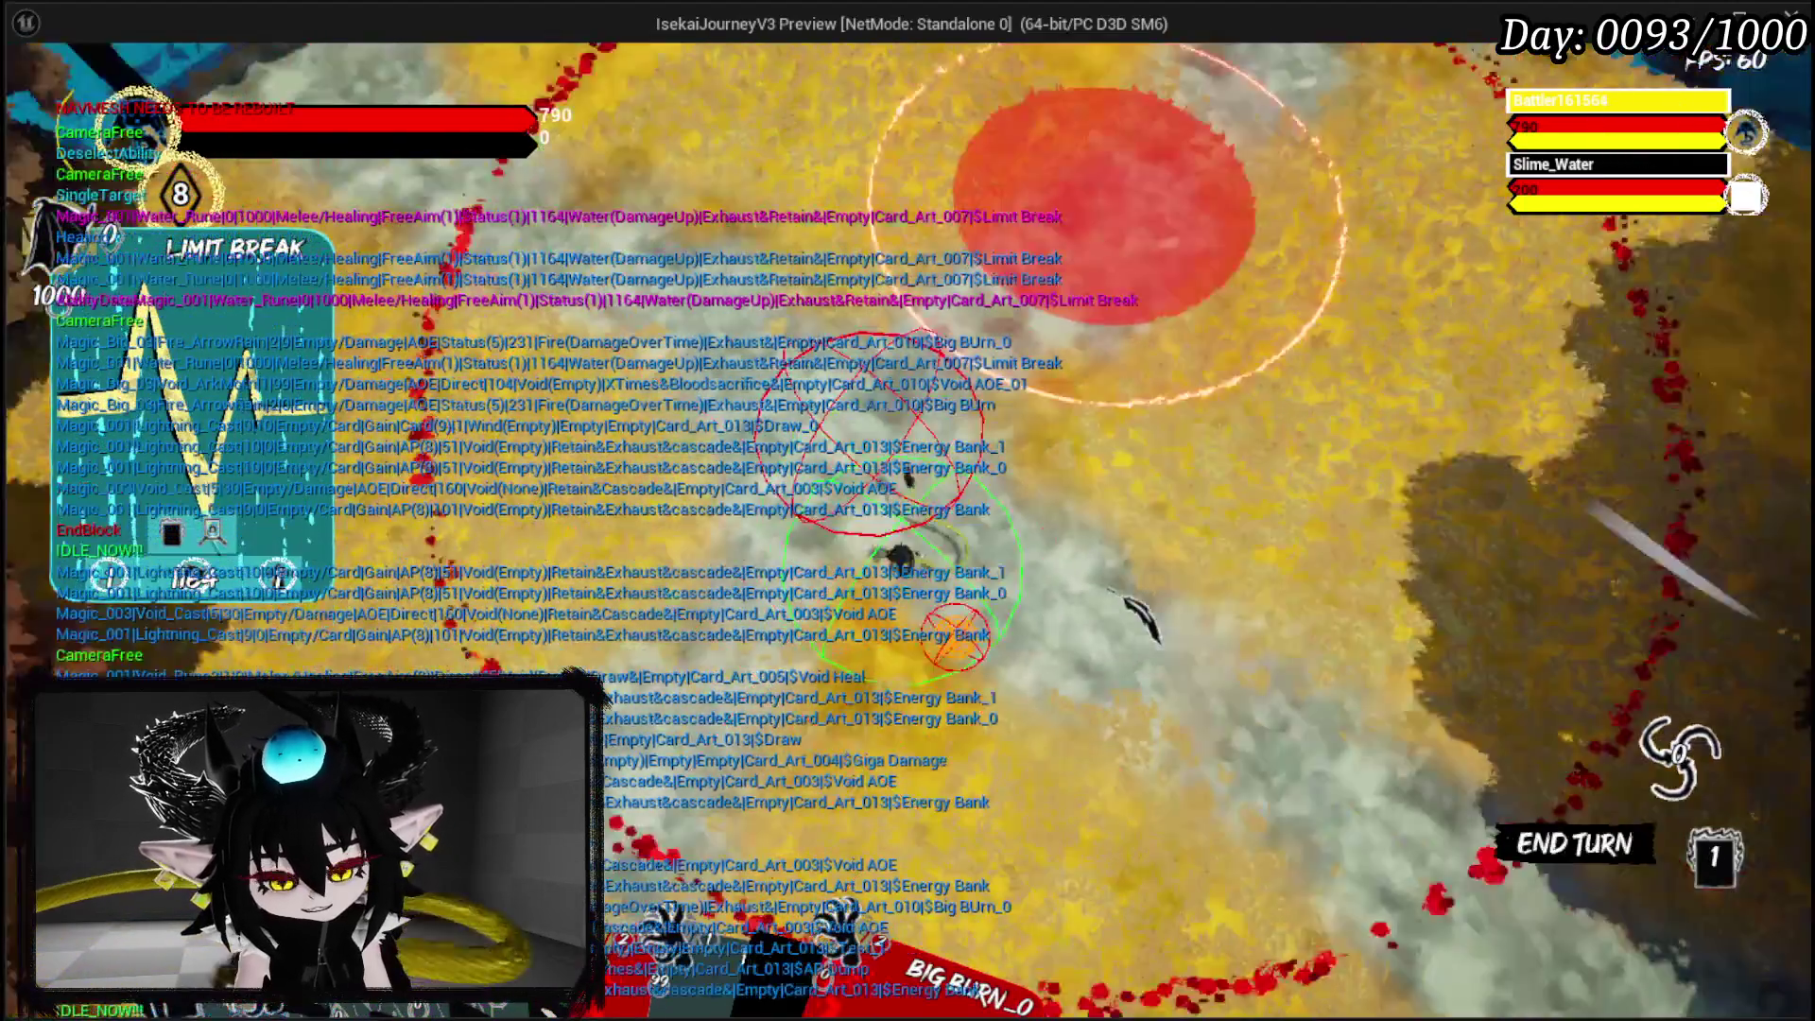
pyautogui.click(1130, 605)
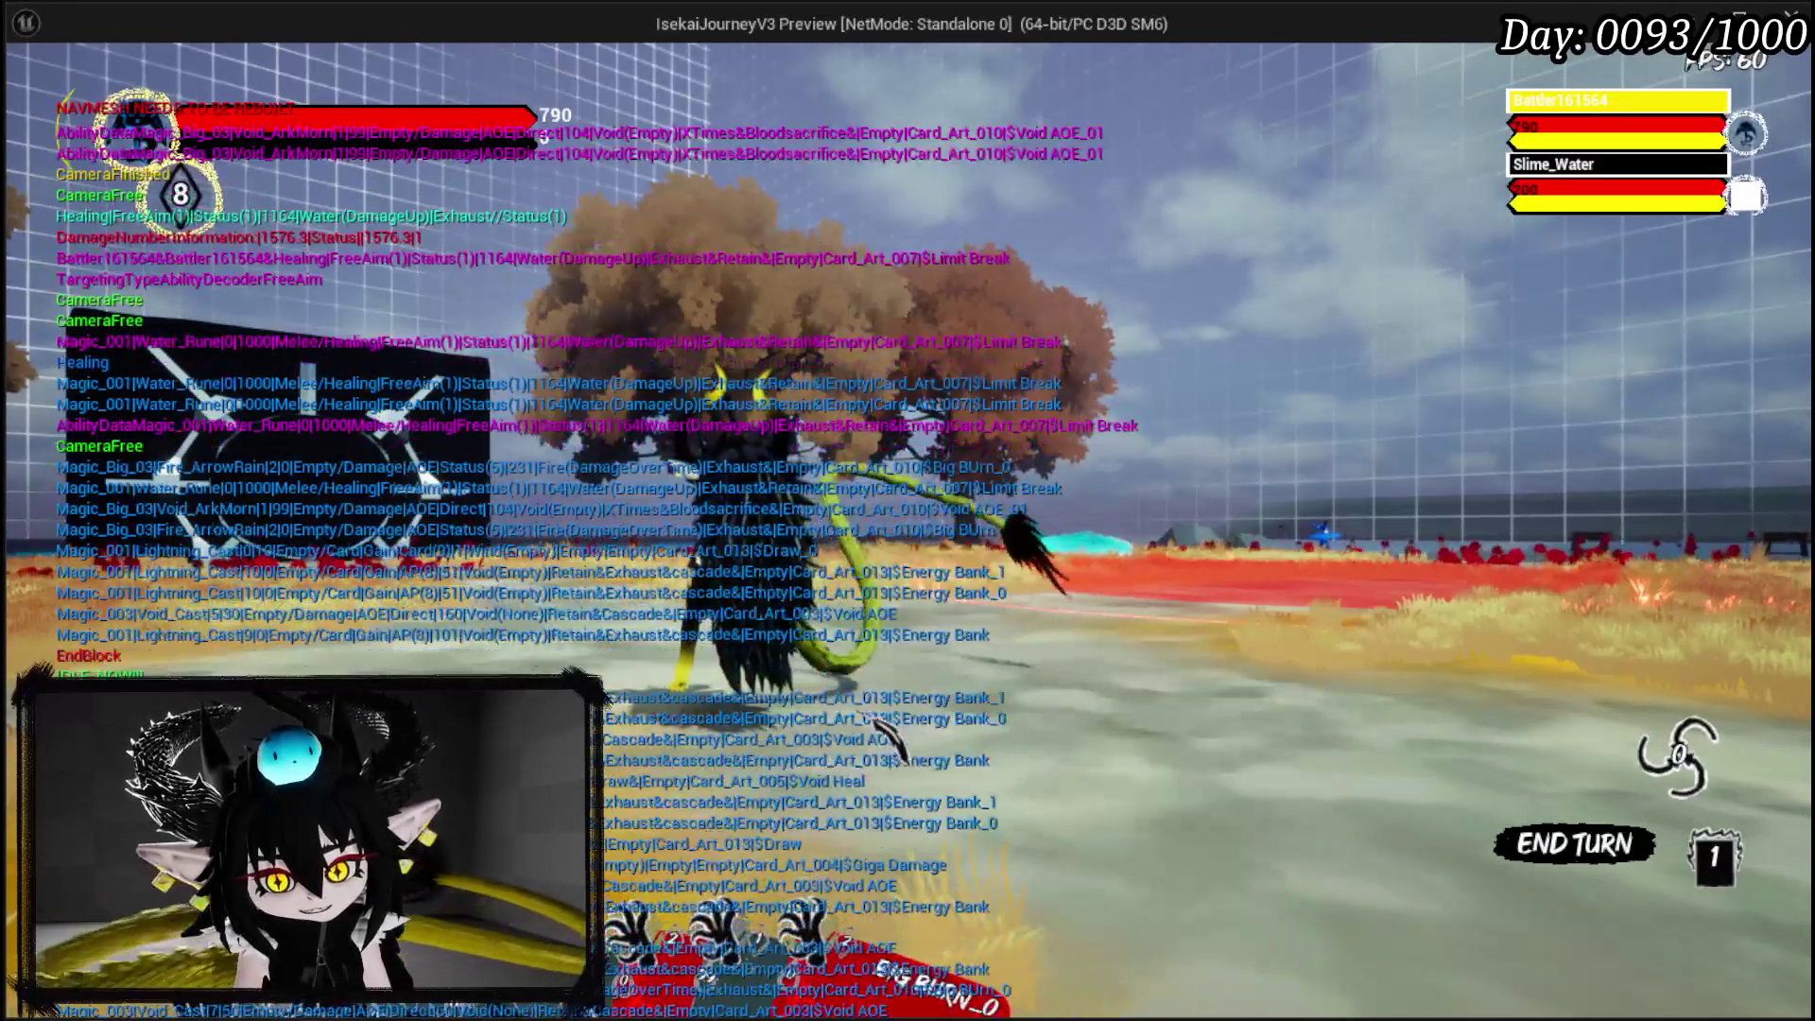
pyautogui.press('Escape')
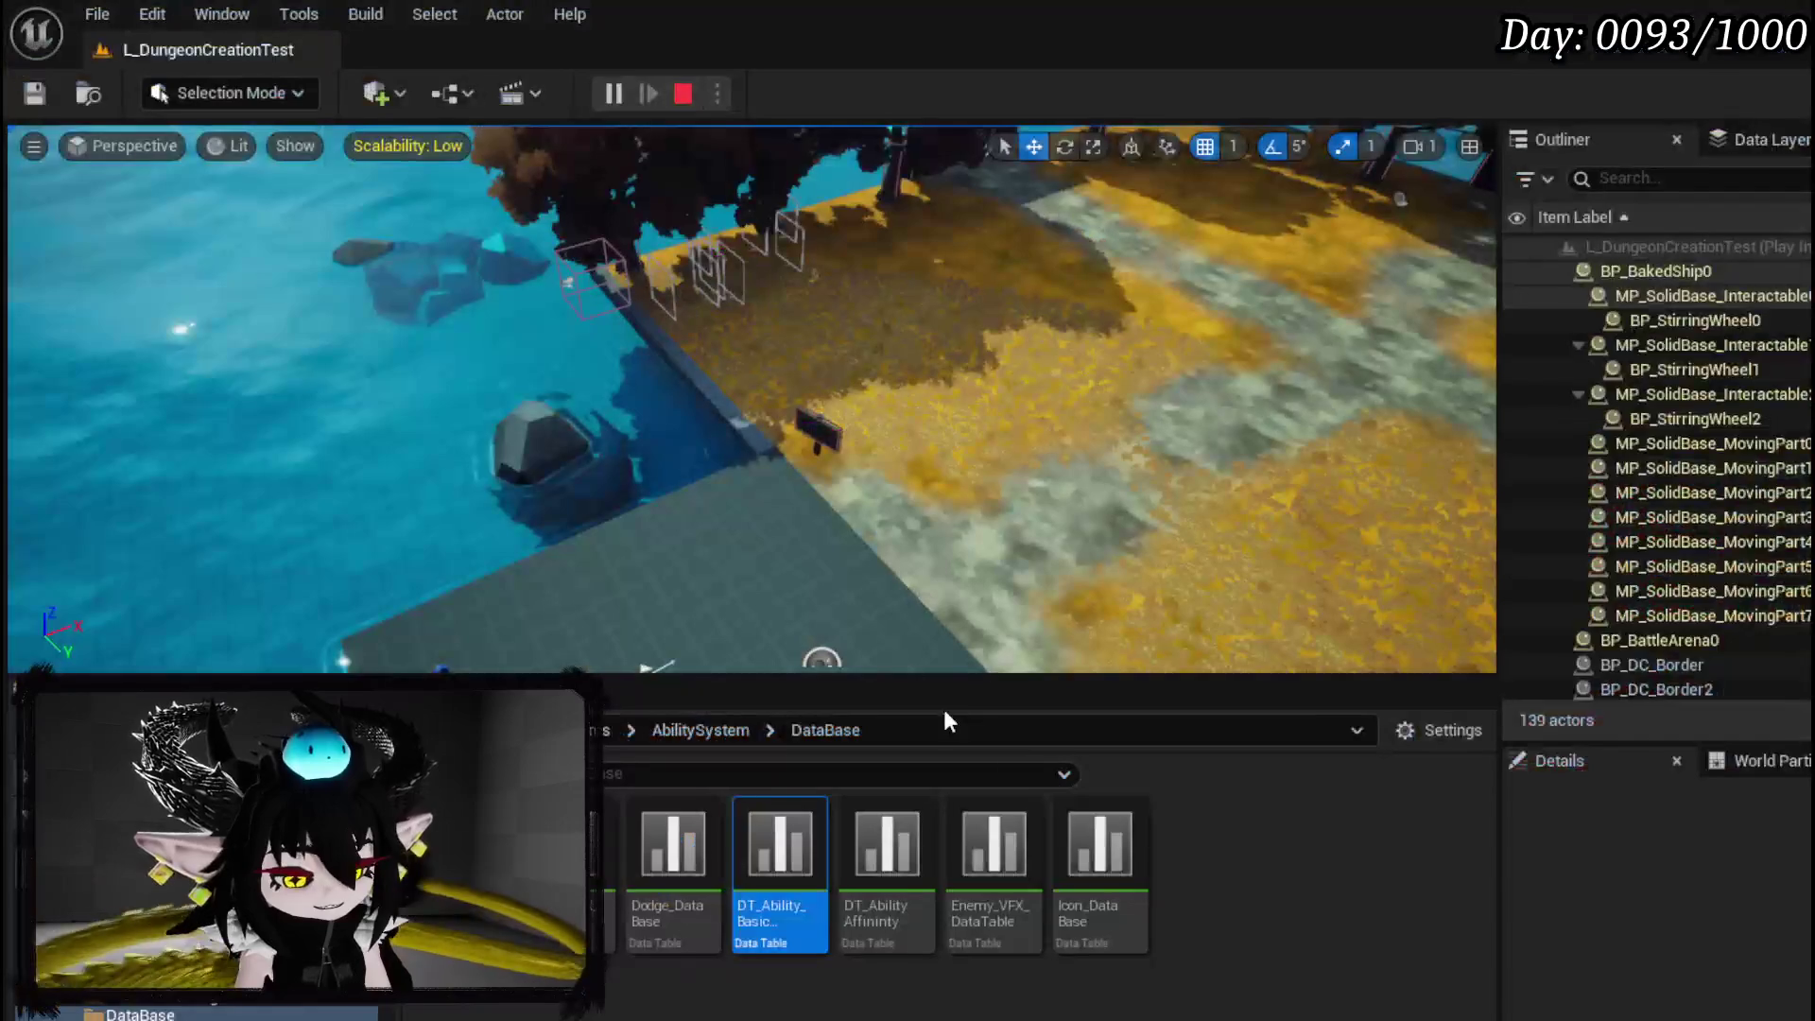
pyautogui.hotkey('ctrl', 's')
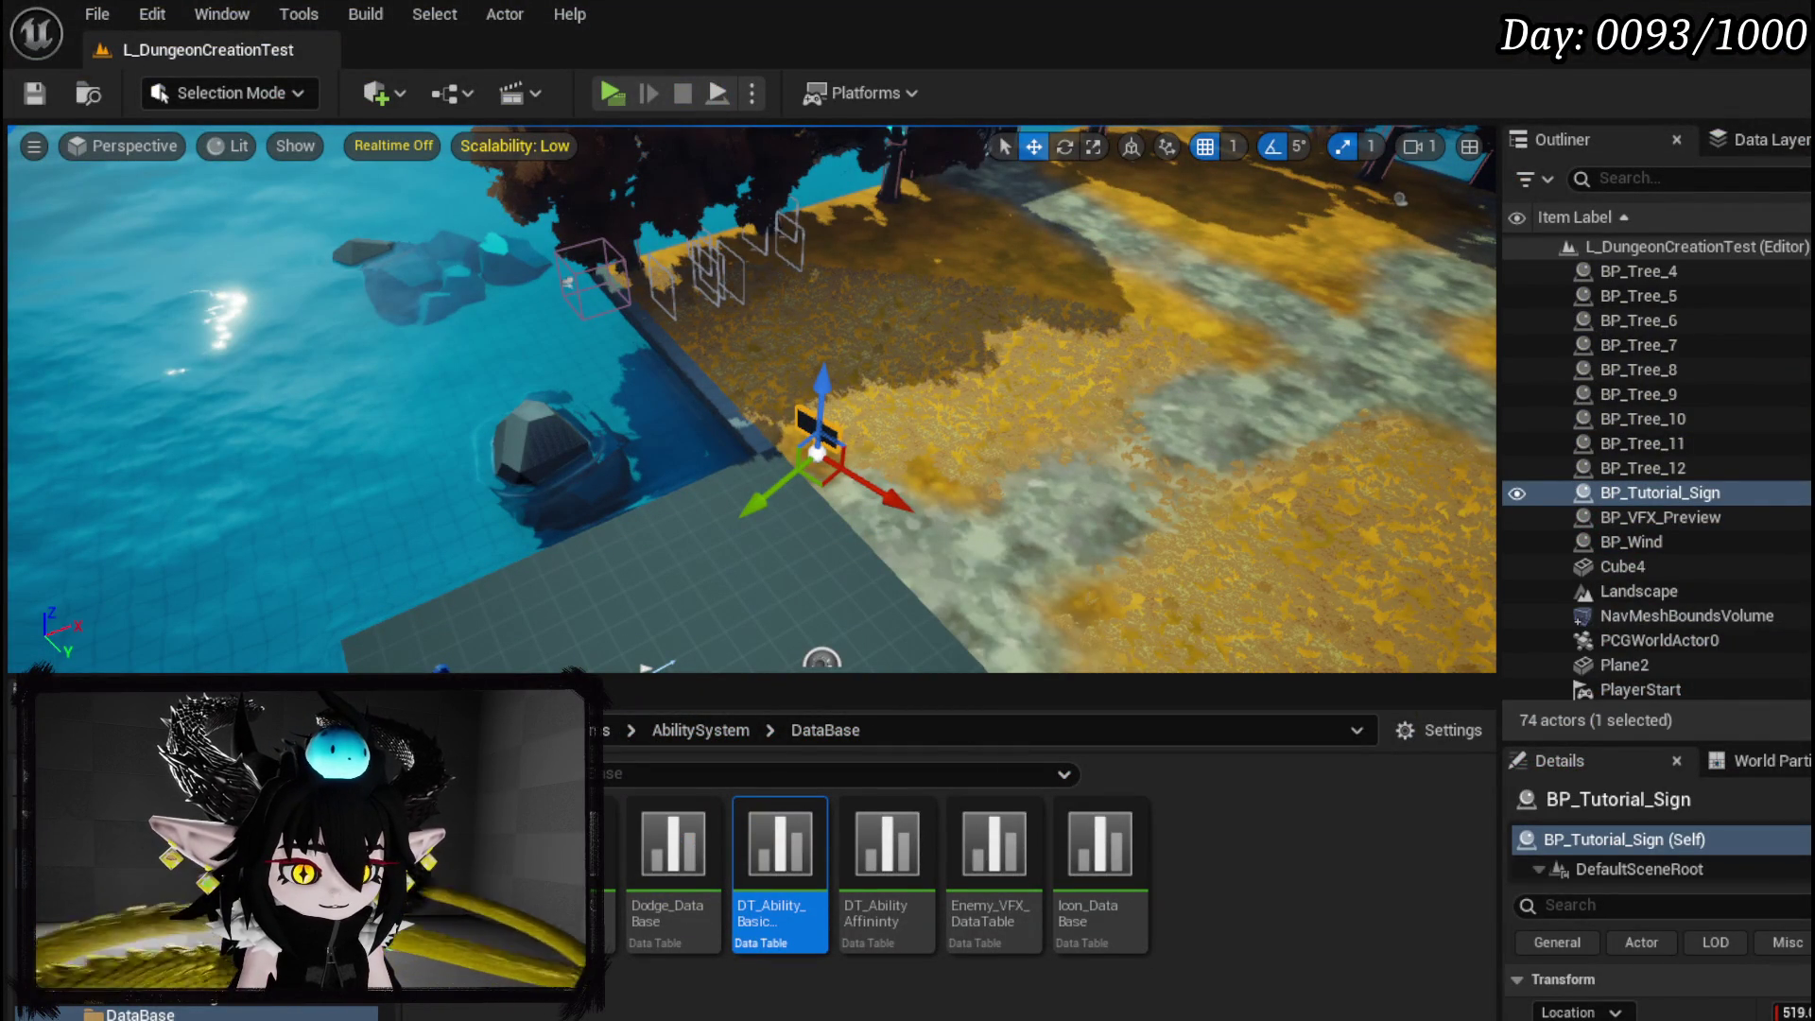
# Nudge the Return Node up in WP_SkillTree_Ability and save the blueprint.
pyautogui.hotkey('alt', 'Tab')
pyautogui.moveTo(1172, 351); pyautogui.dragTo(1176, 318)
pyautogui.click(1008, 287)
pyautogui.click(52, 106)
# Tidy the Owner node in WP_ActionSelection's CostCheck, save, and select WP_Card_HUD in the Designer.
pyautogui.click(172, 56)
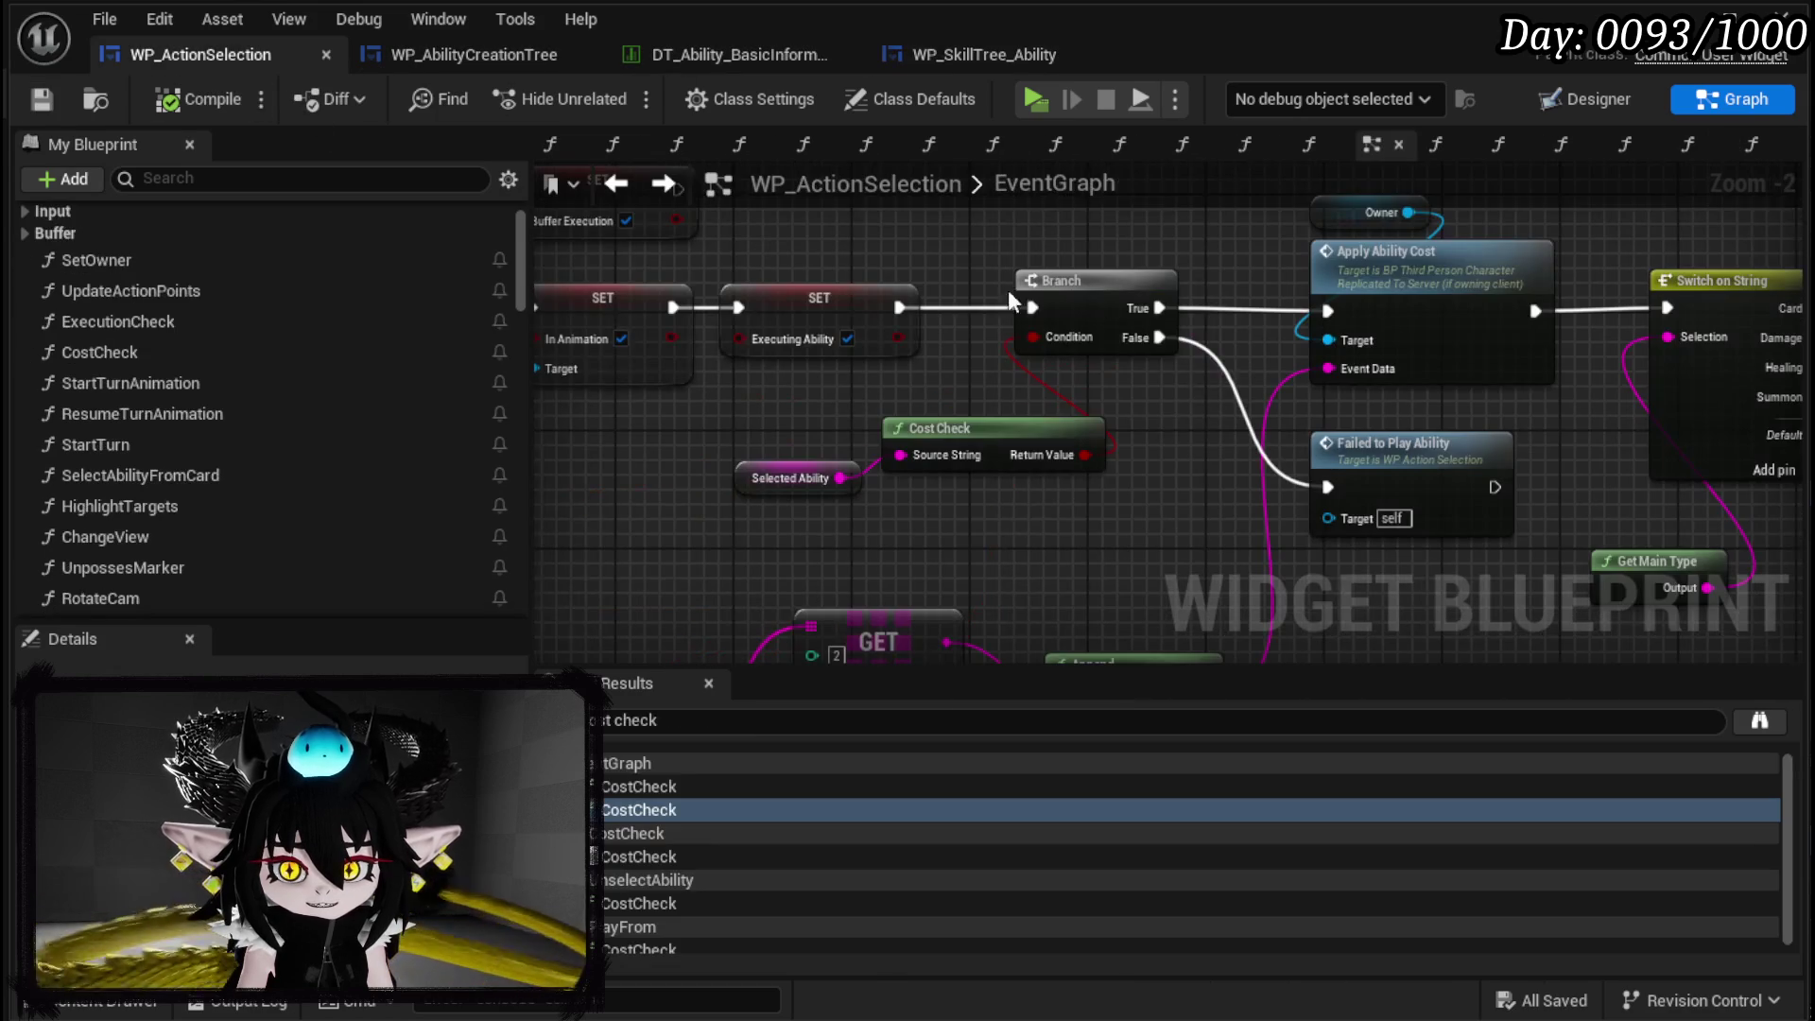
pyautogui.moveTo(762, 237); pyautogui.dragTo(835, 252)
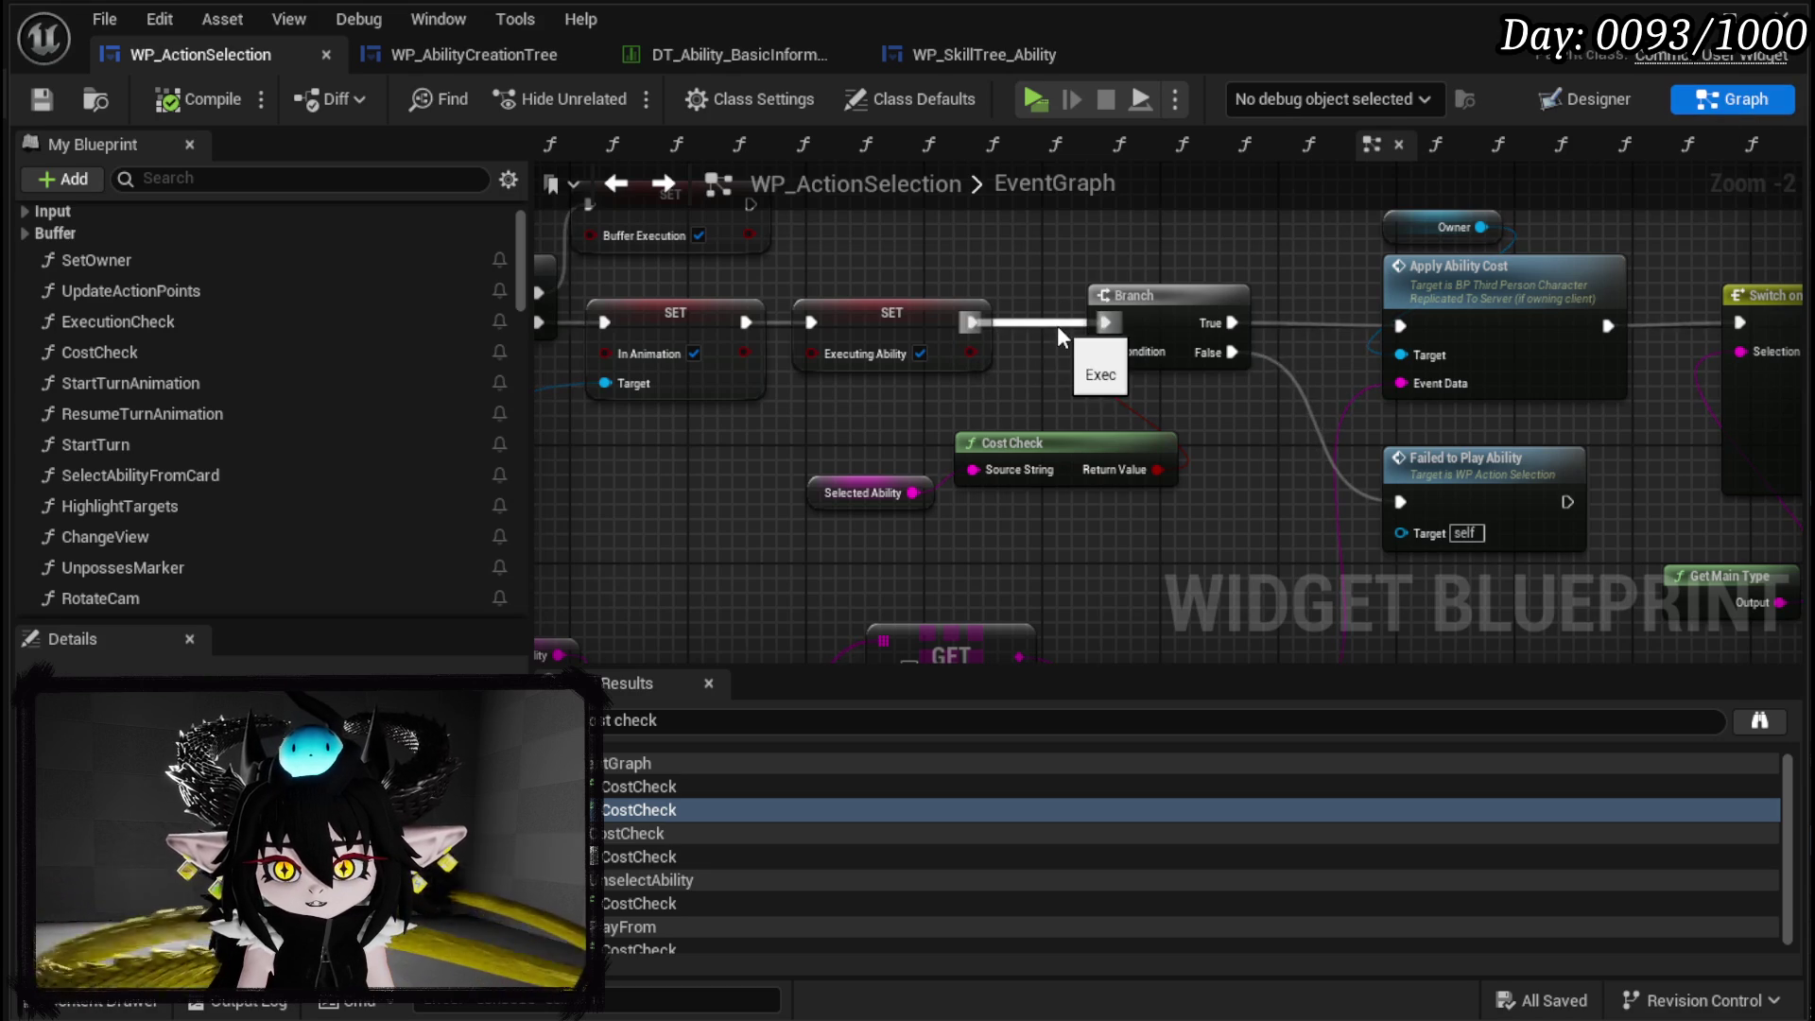
pyautogui.doubleClick(985, 459)
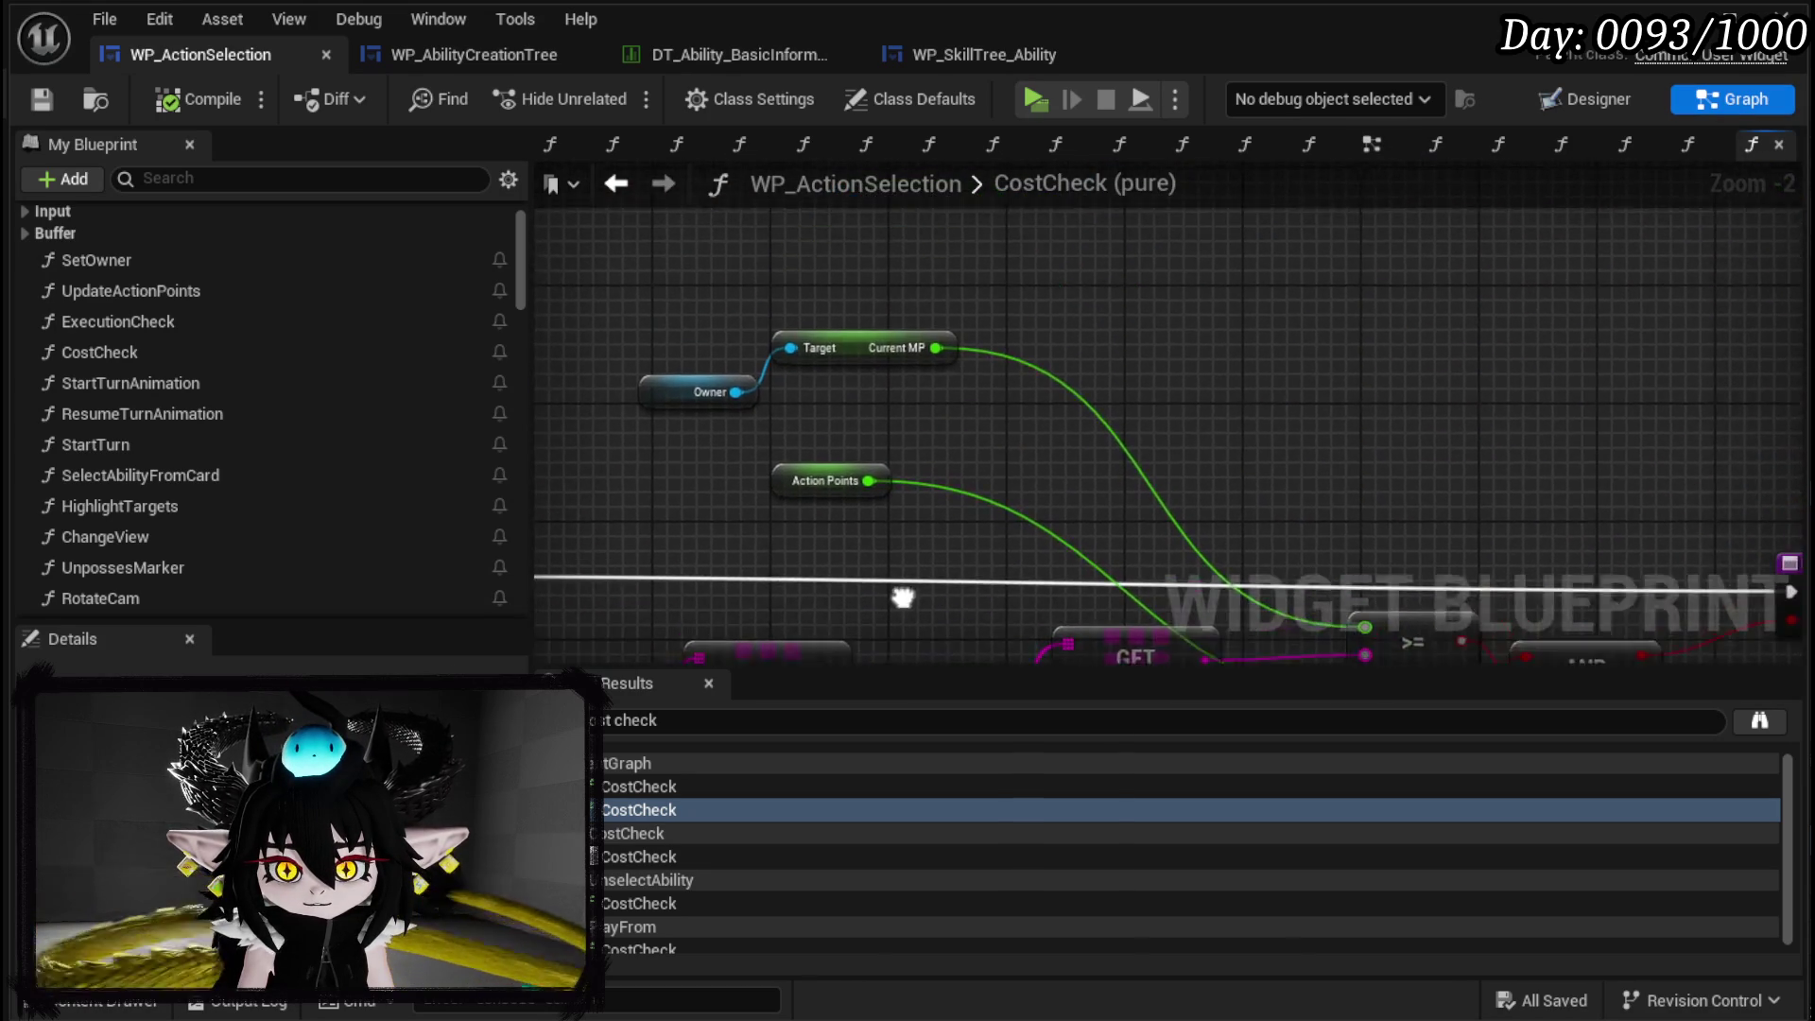
pyautogui.moveTo(731, 403)
pyautogui.mouseDown()
pyautogui.moveTo(649, 383)
pyautogui.moveTo(638, 348)
pyautogui.mouseUp()
pyautogui.press('Escape')
pyautogui.click(814, 303)
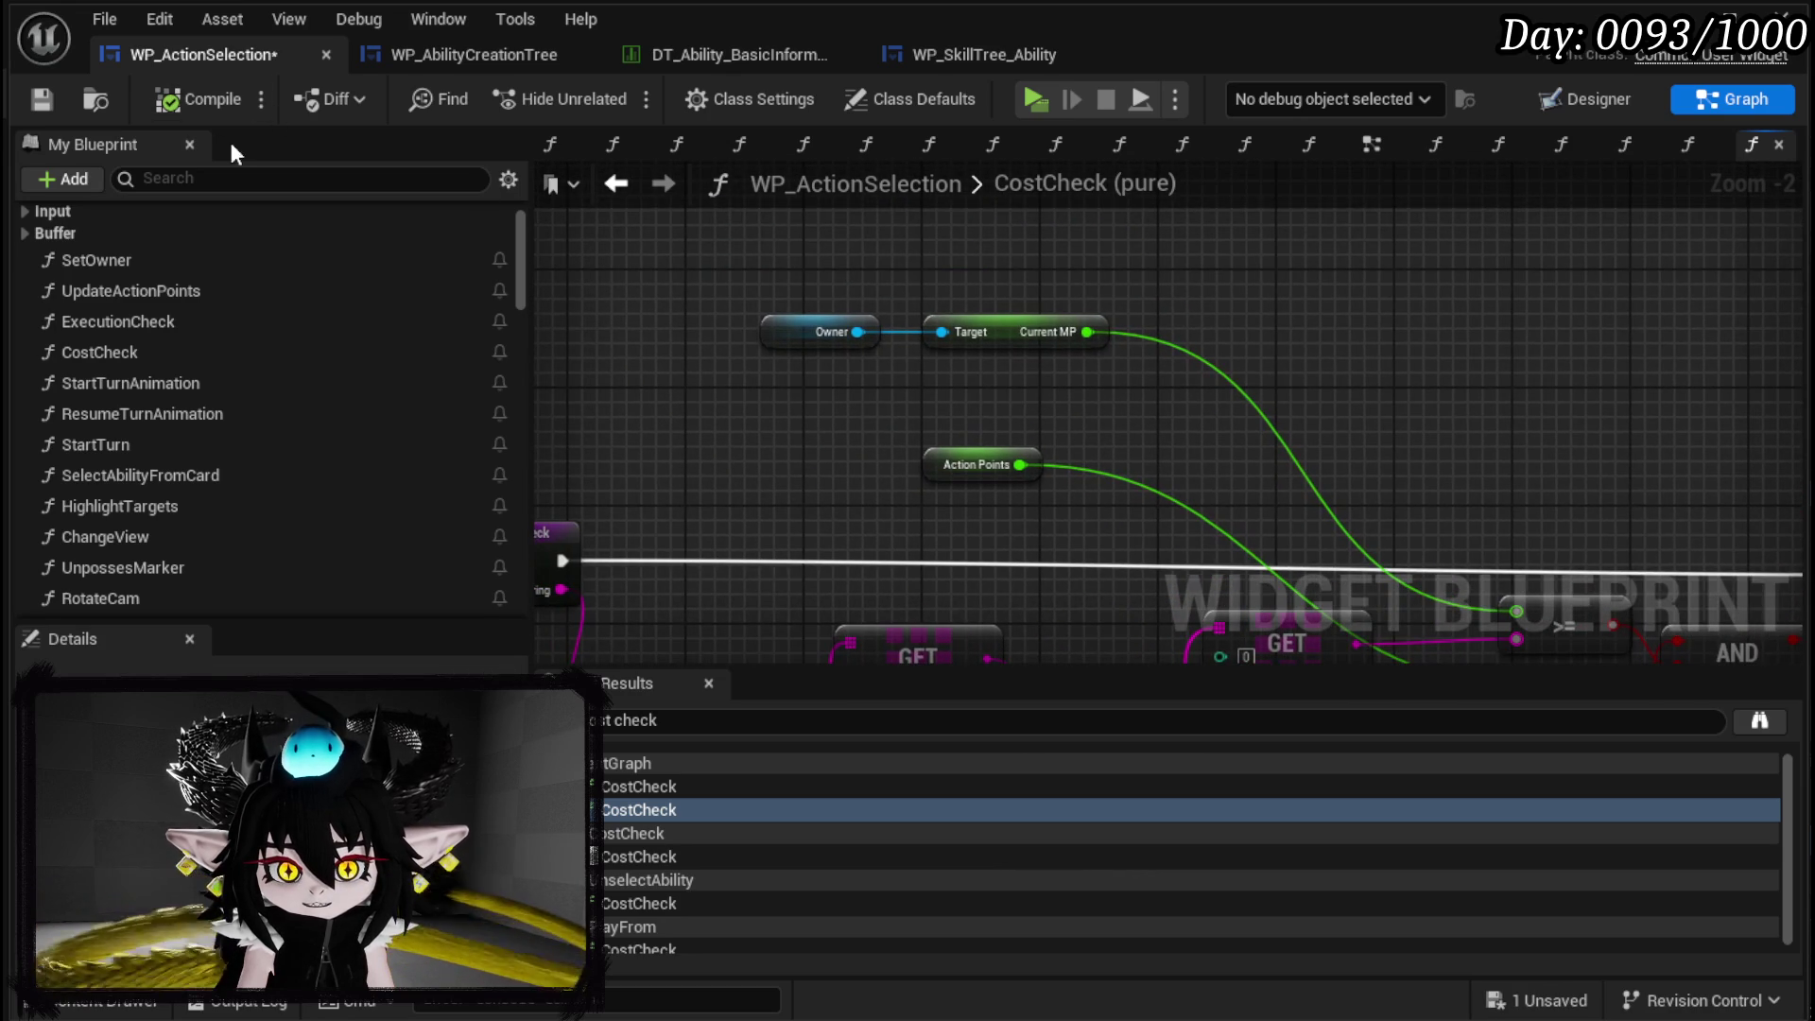
pyautogui.click(53, 102)
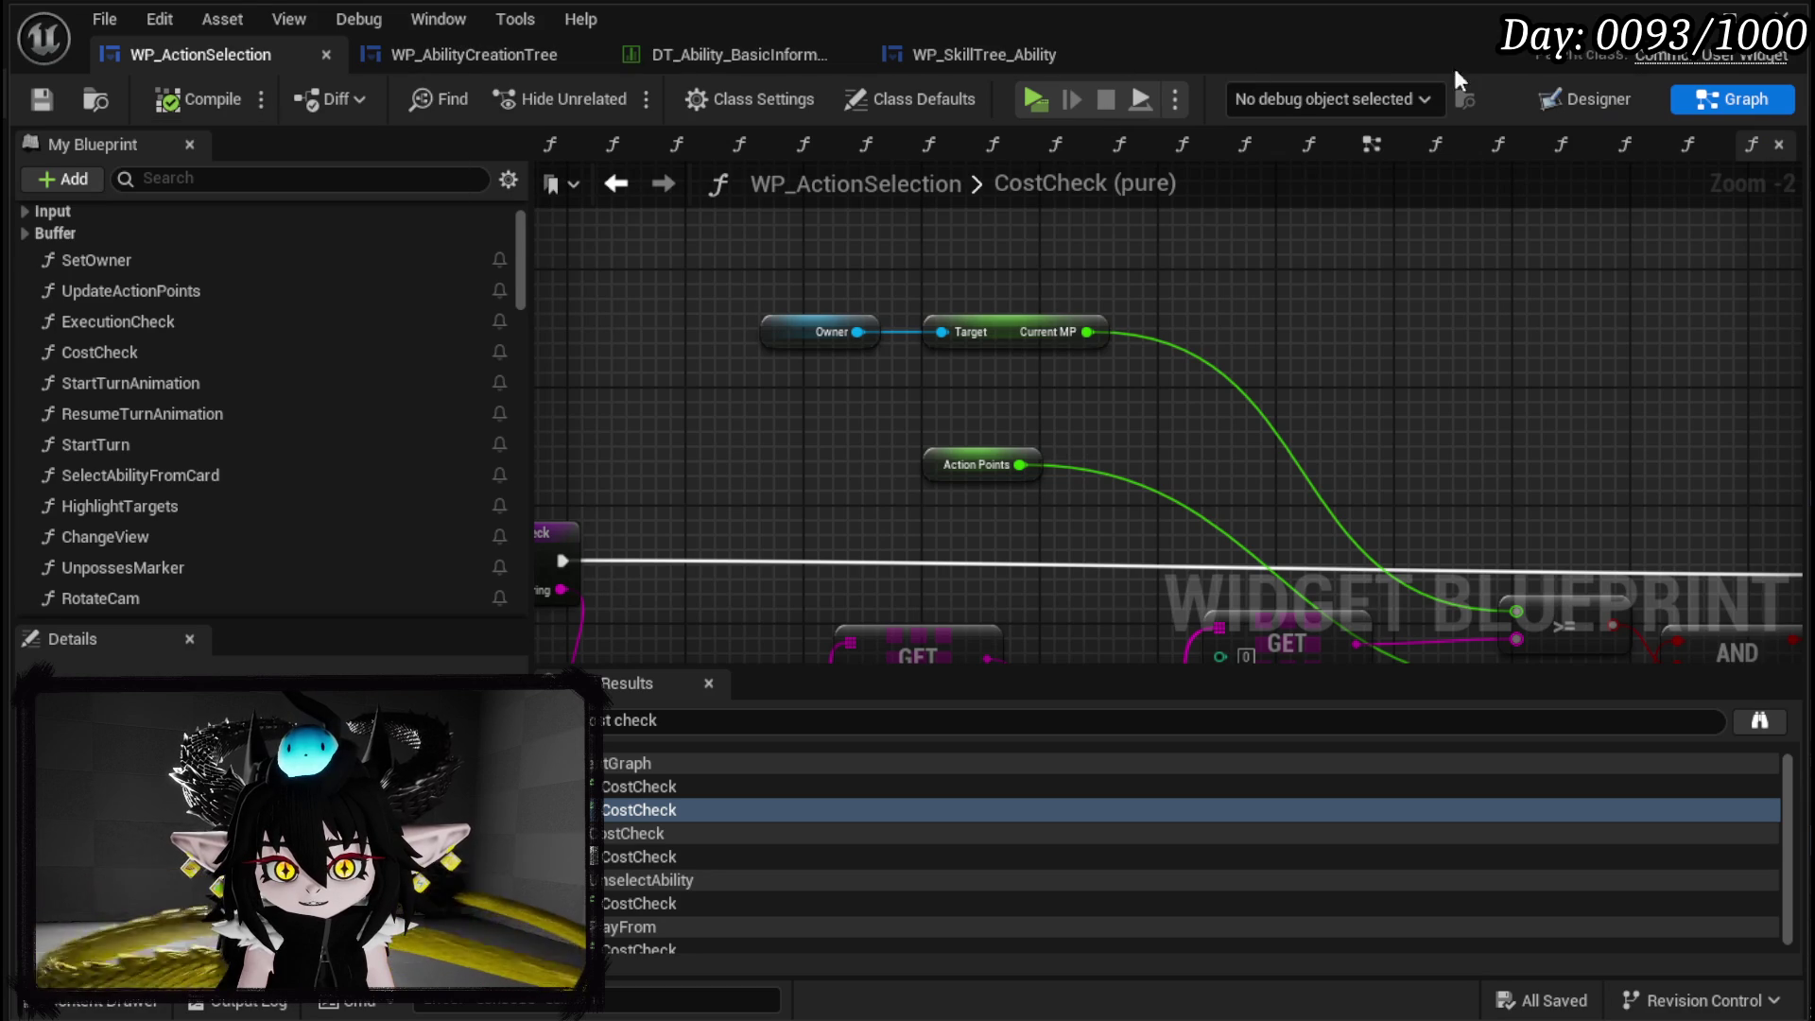
pyautogui.click(1540, 102)
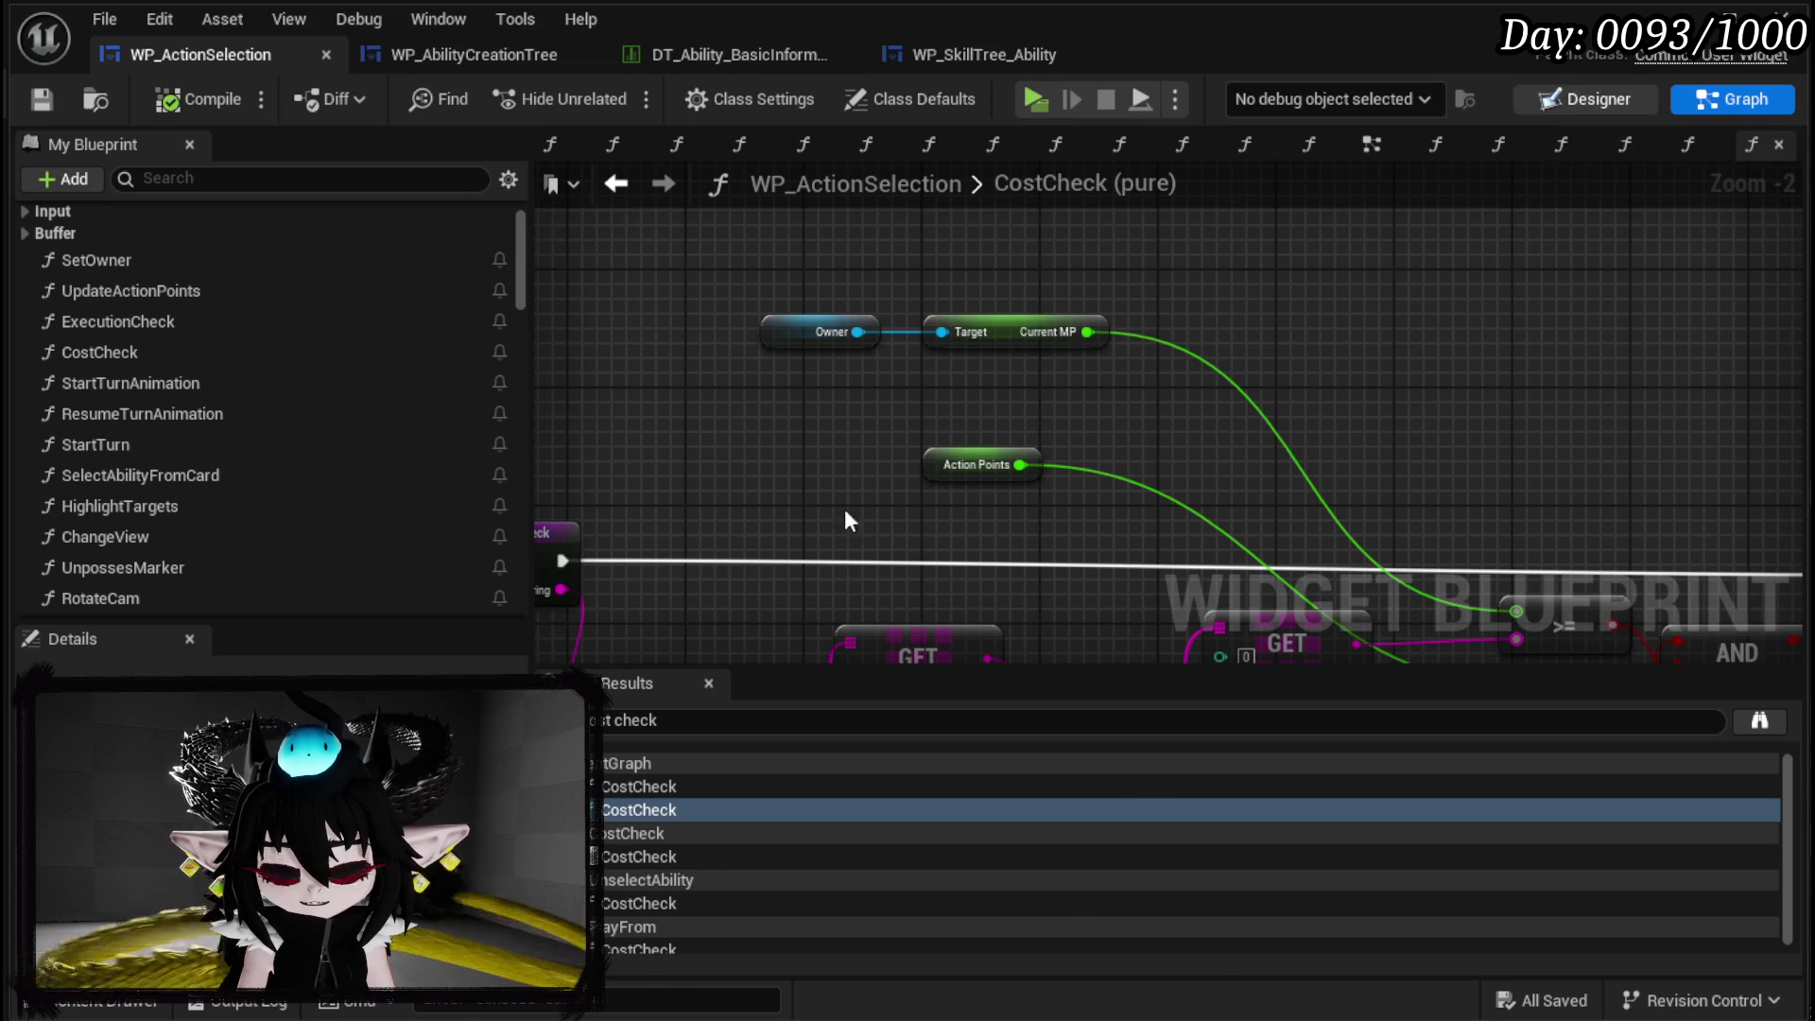
pyautogui.click(1001, 507)
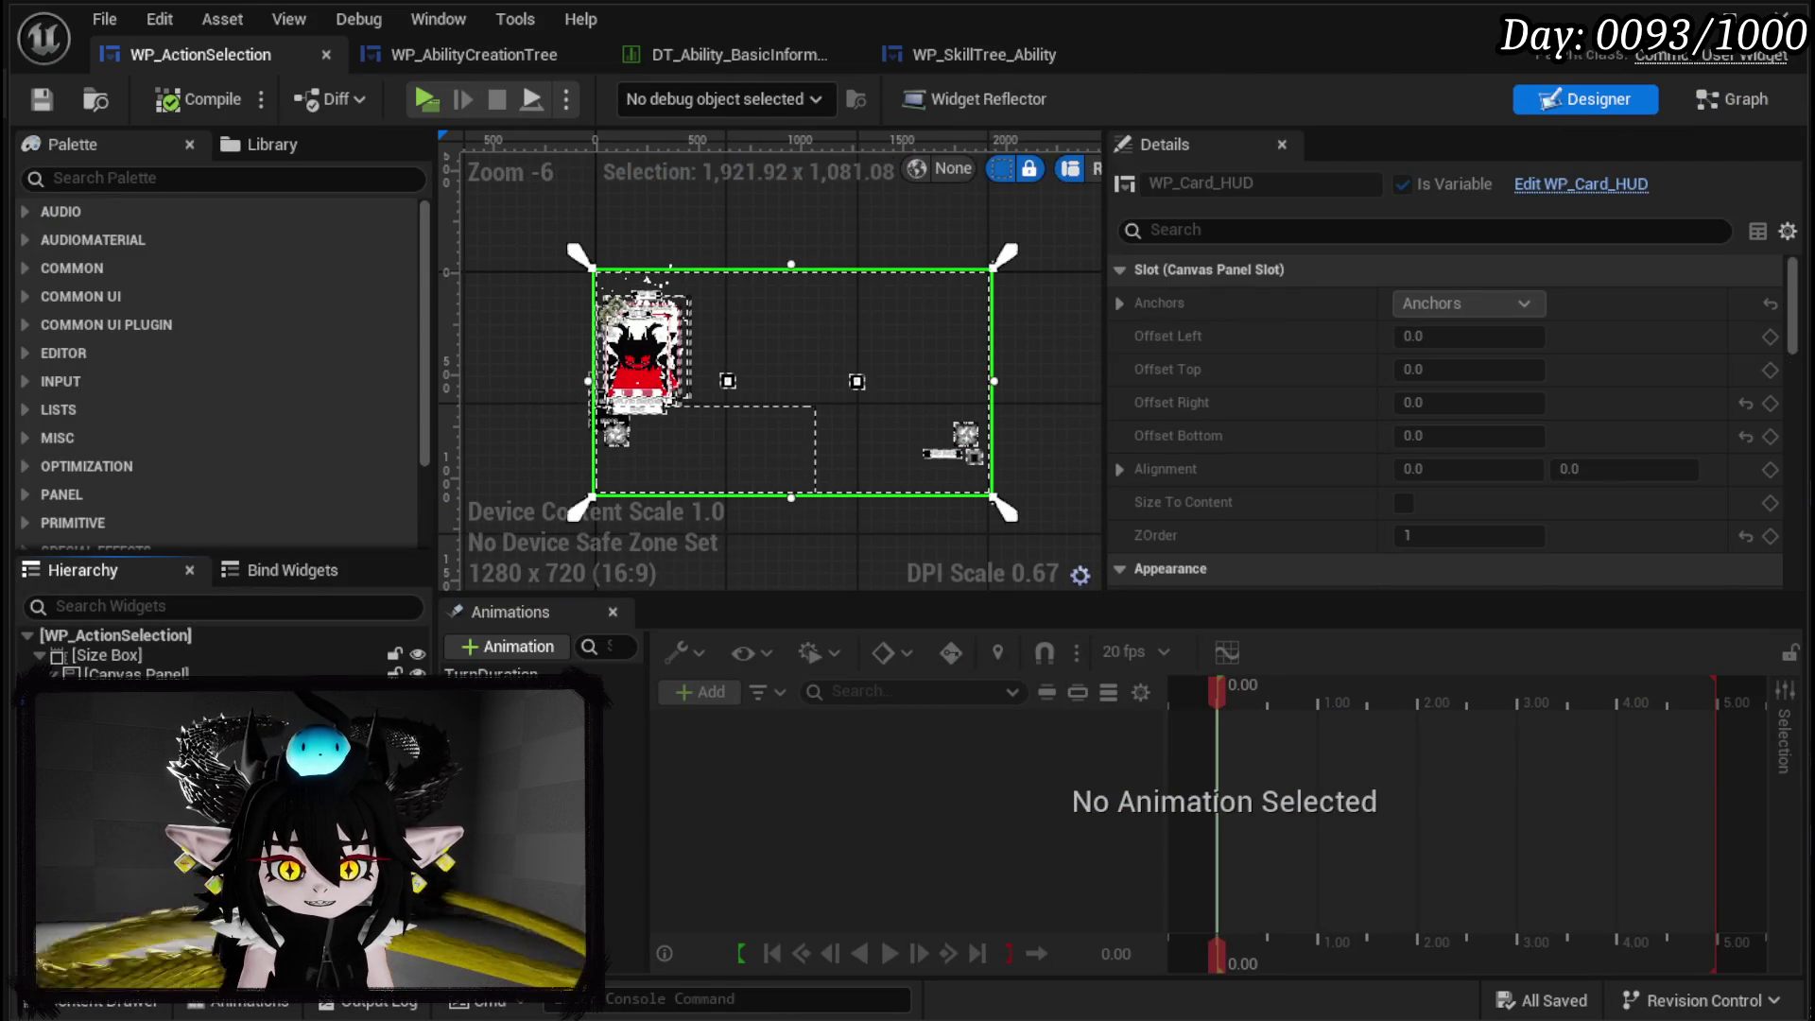
# Search WP_Card_HUD for 'playable' and open WP_Card's Playable function.
pyautogui.click(1581, 183)
pyautogui.click(1733, 98)
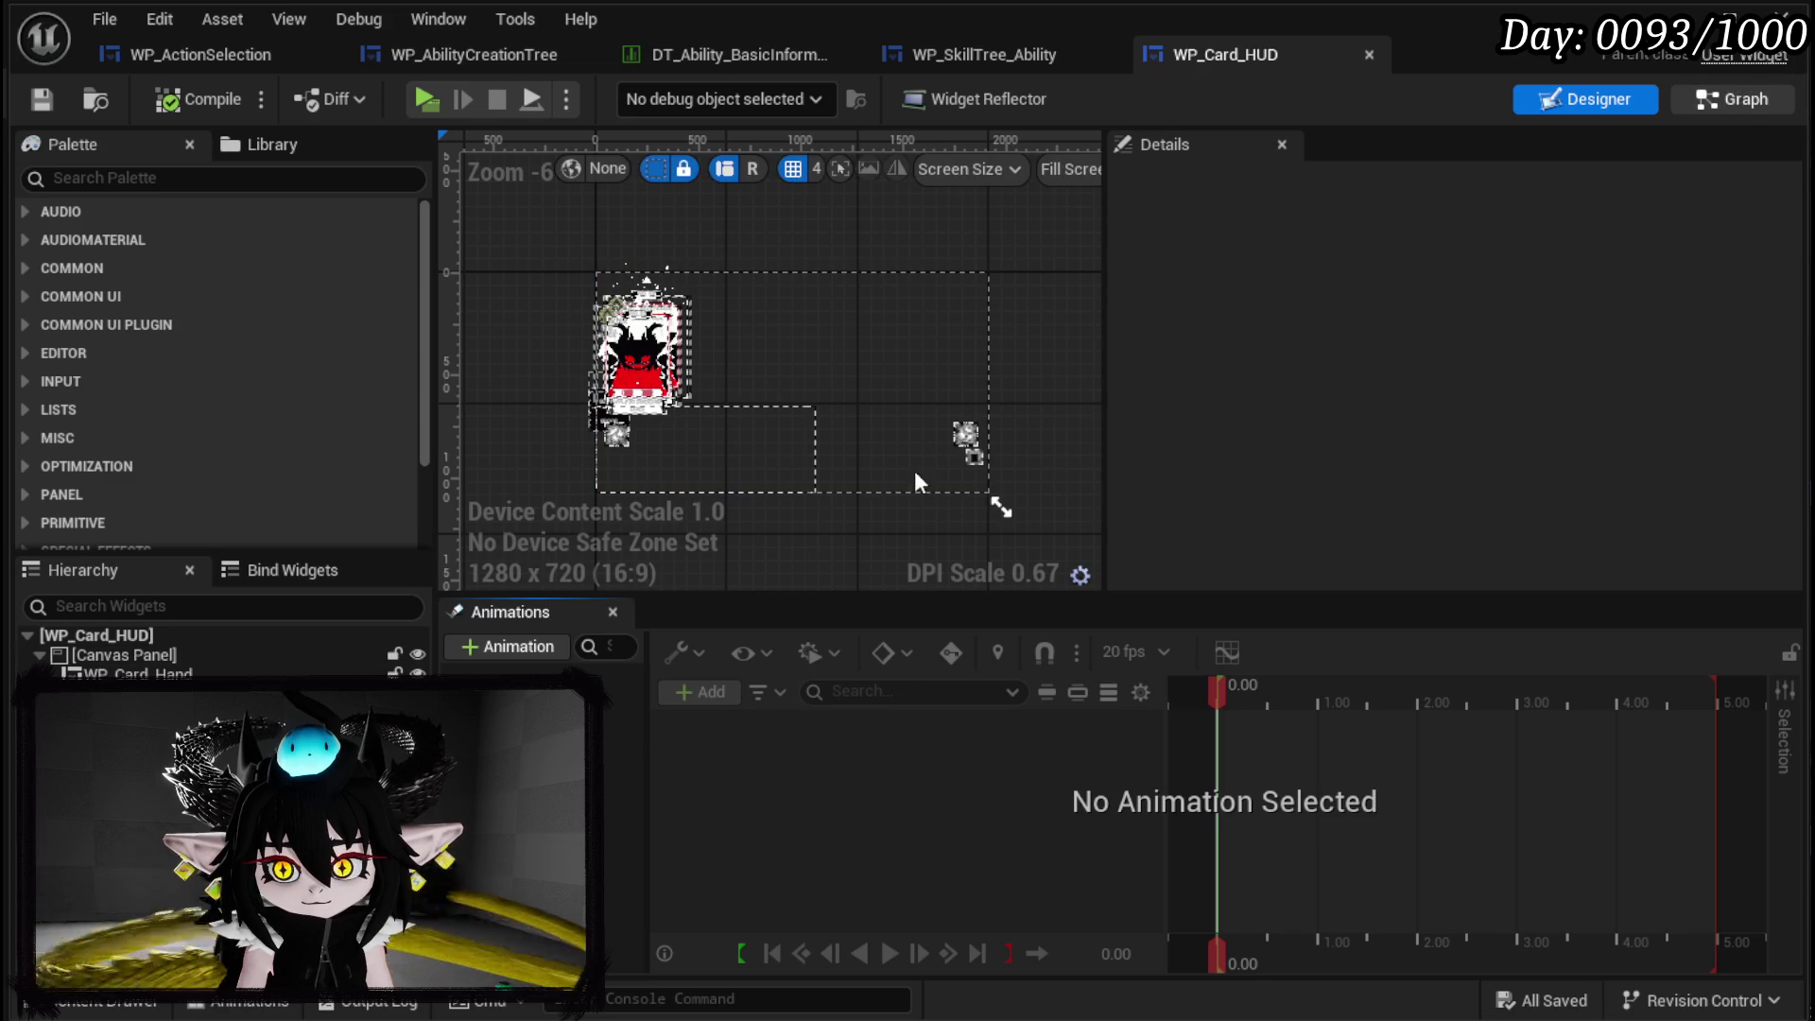
pyautogui.click(777, 722)
pyautogui.write('playa')
pyautogui.write('ble')
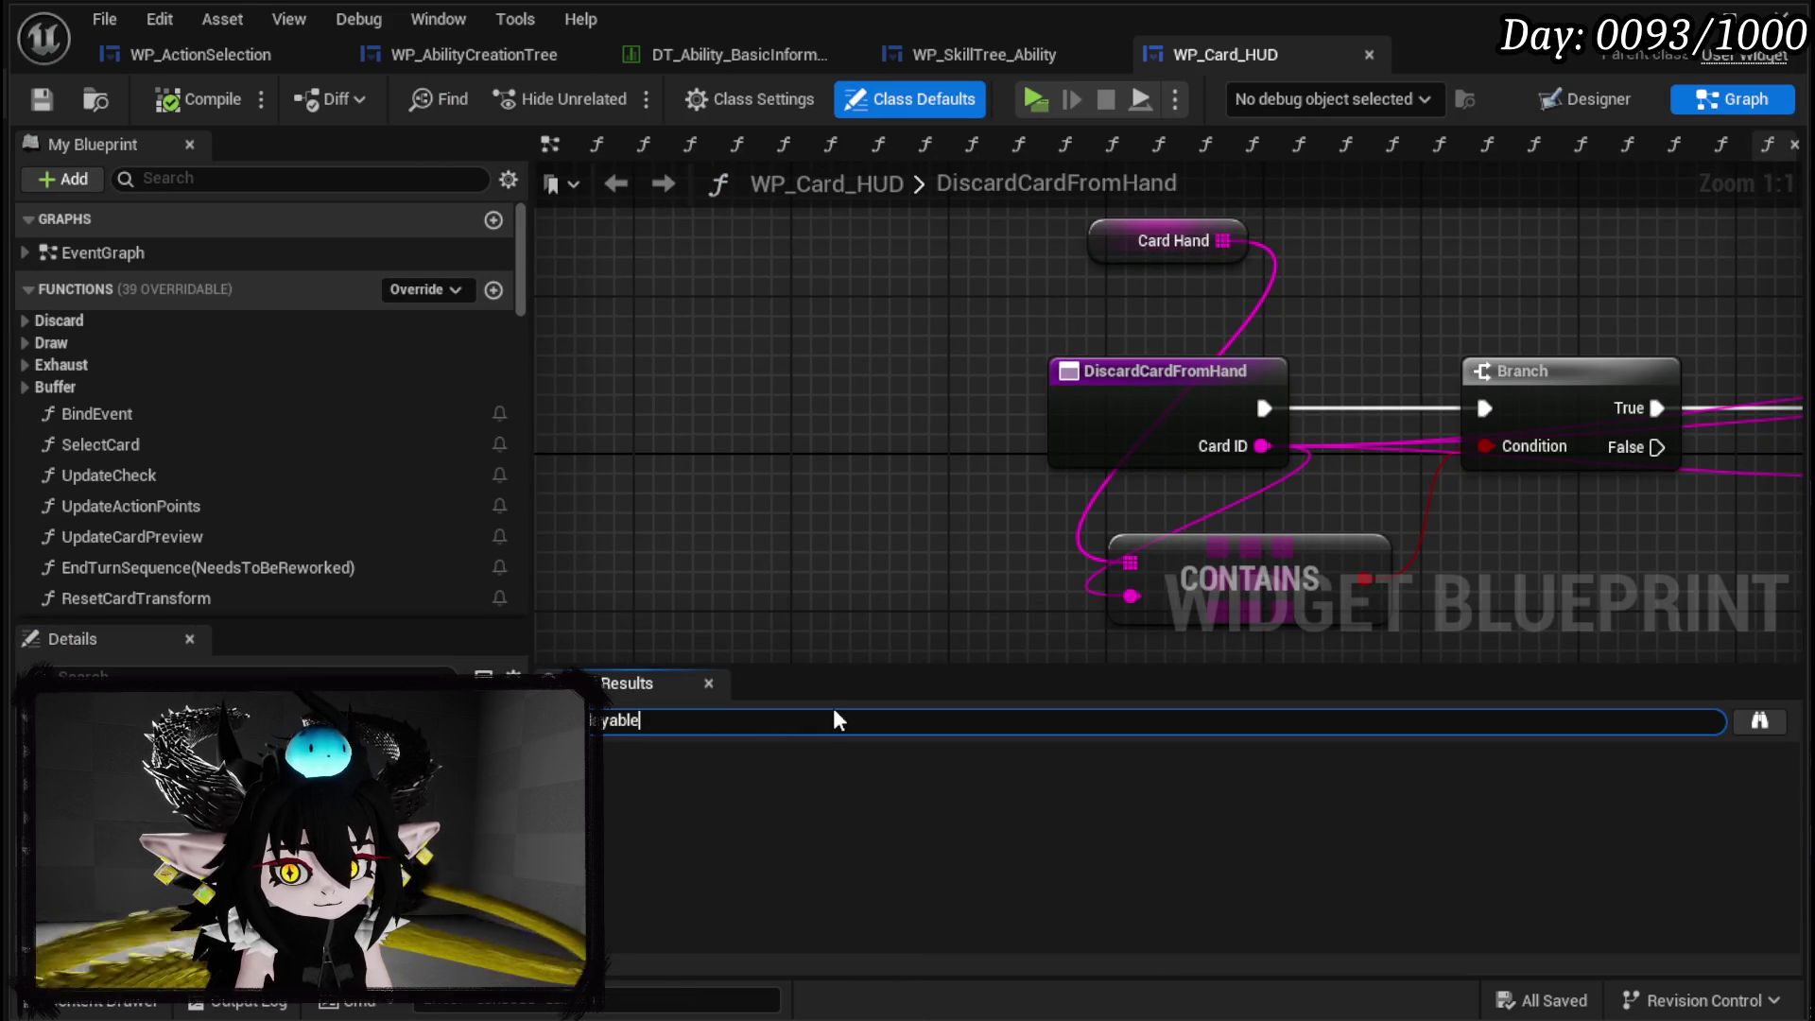
pyautogui.press('Return')
pyautogui.click(632, 786)
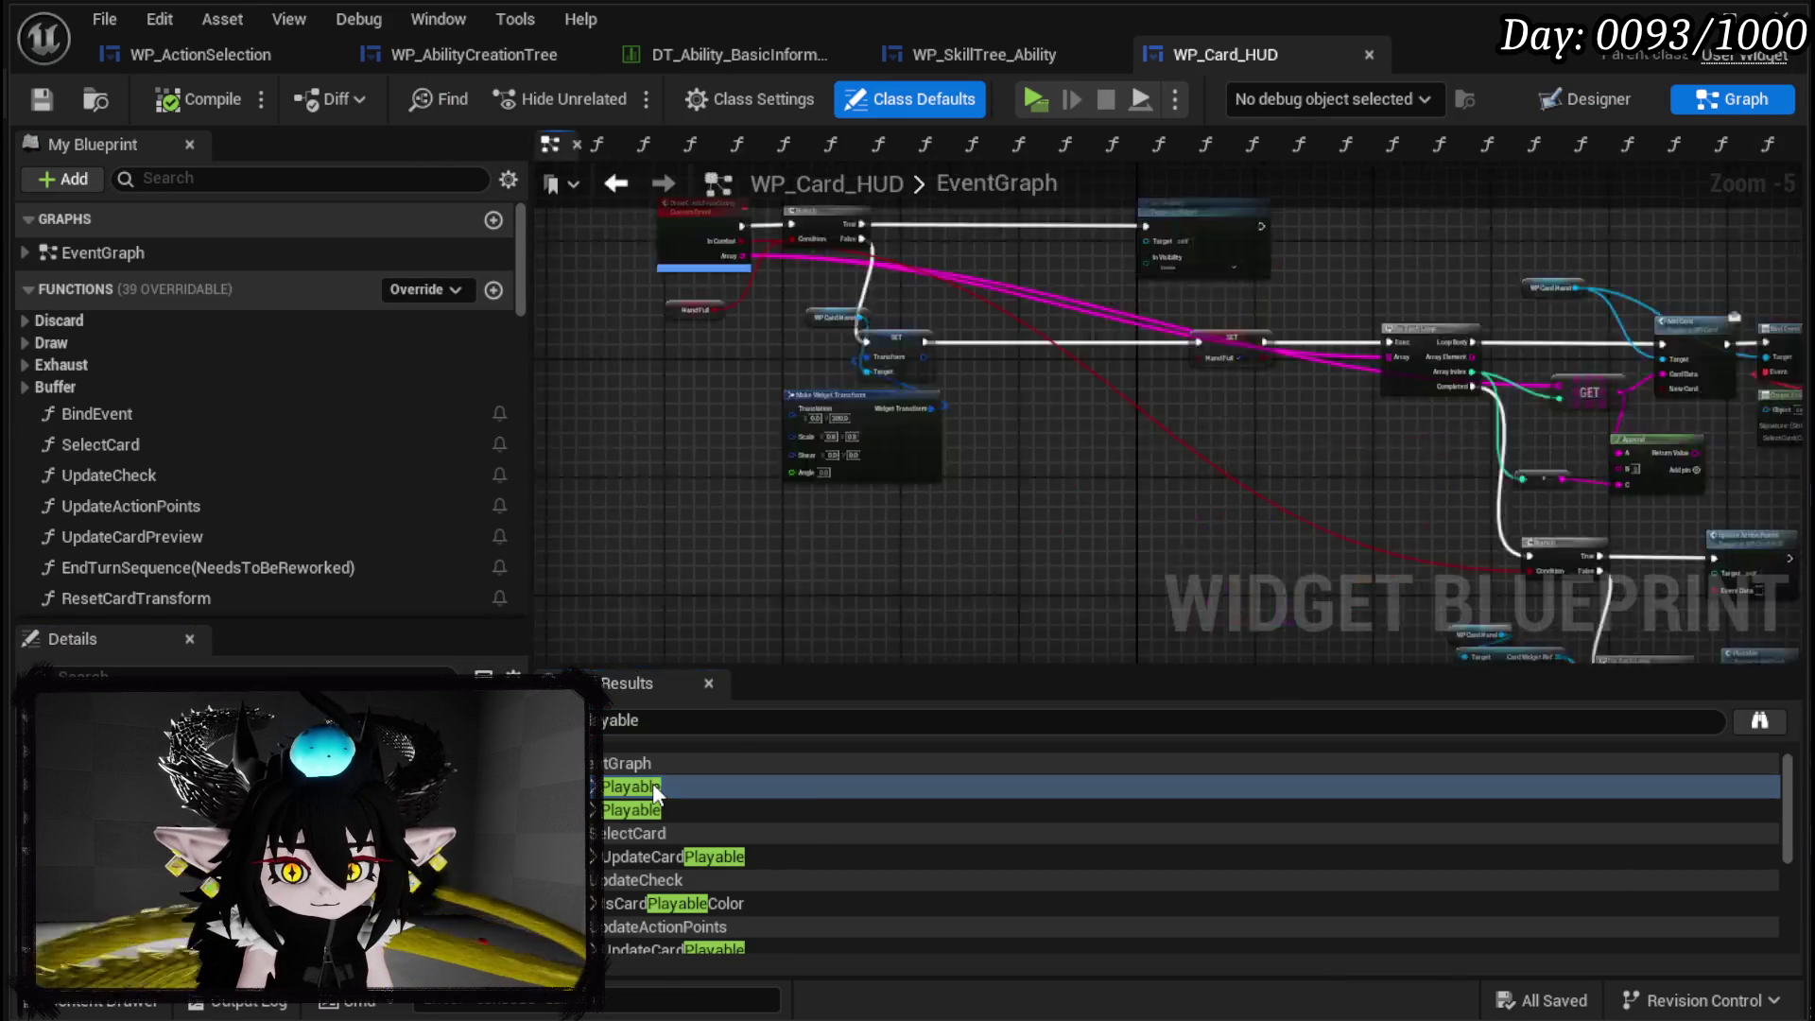
pyautogui.scroll(-3, 791, 582)
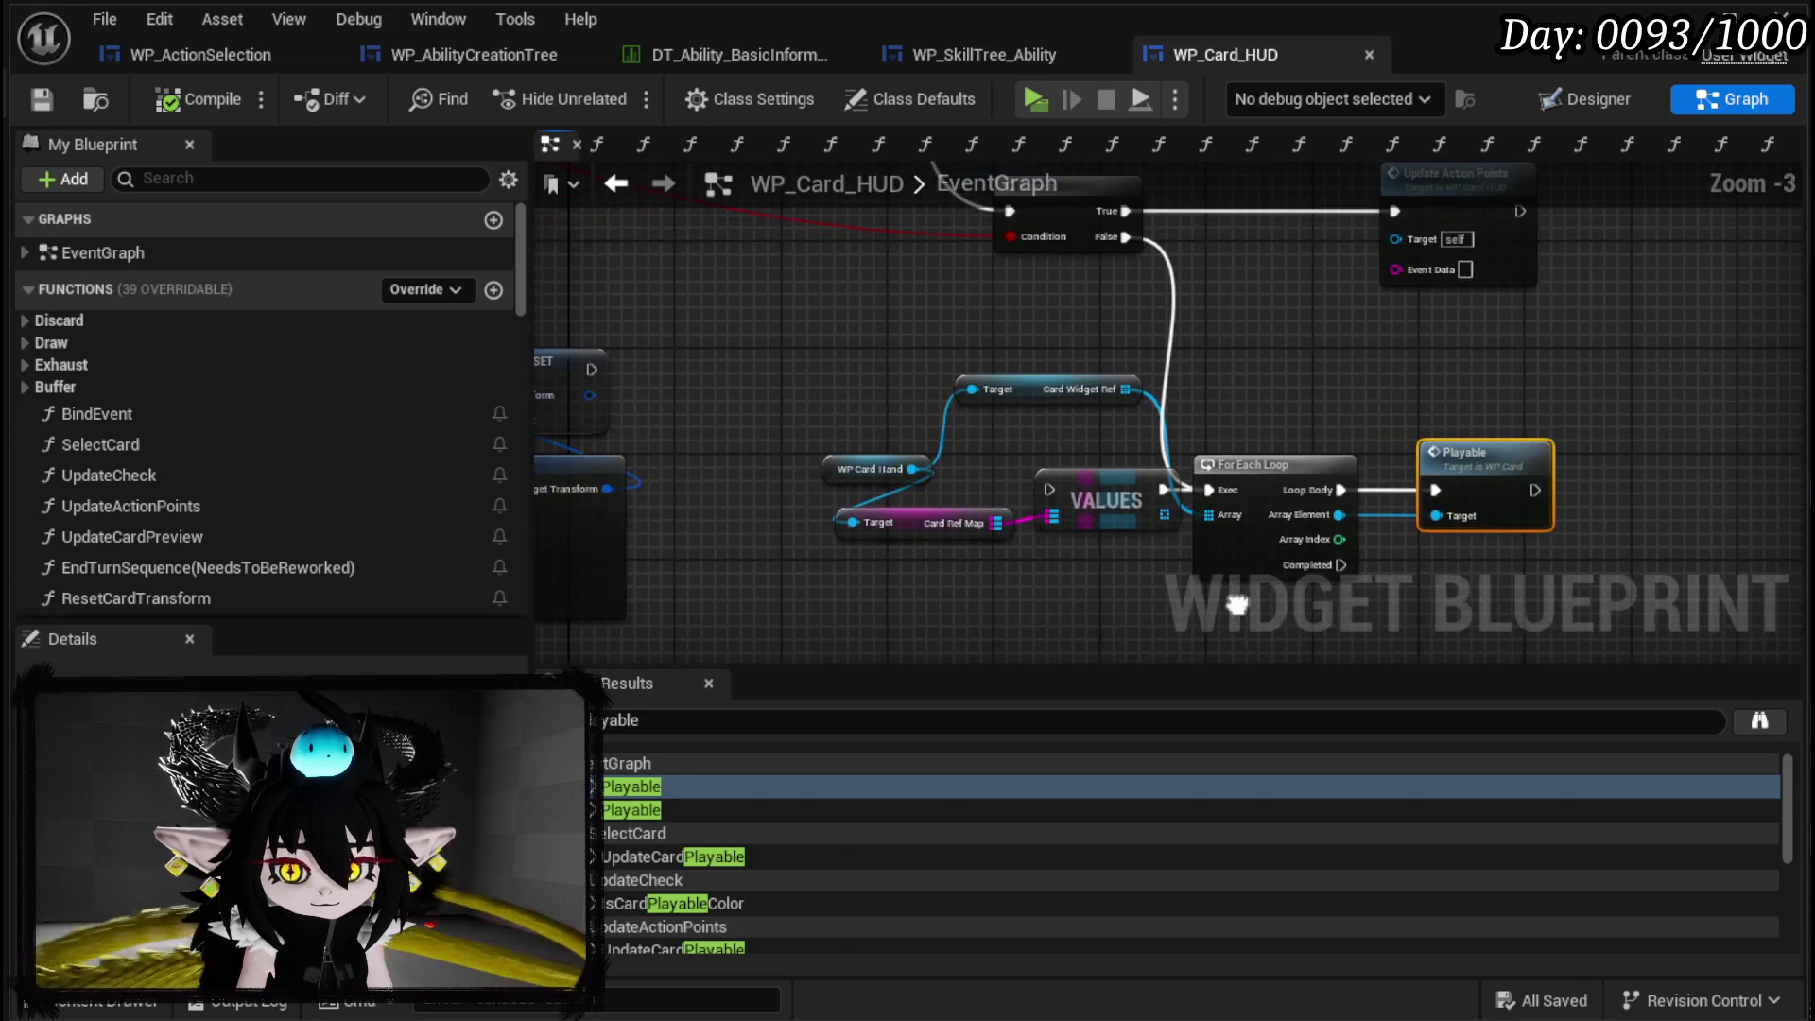
pyautogui.doubleClick(1222, 454)
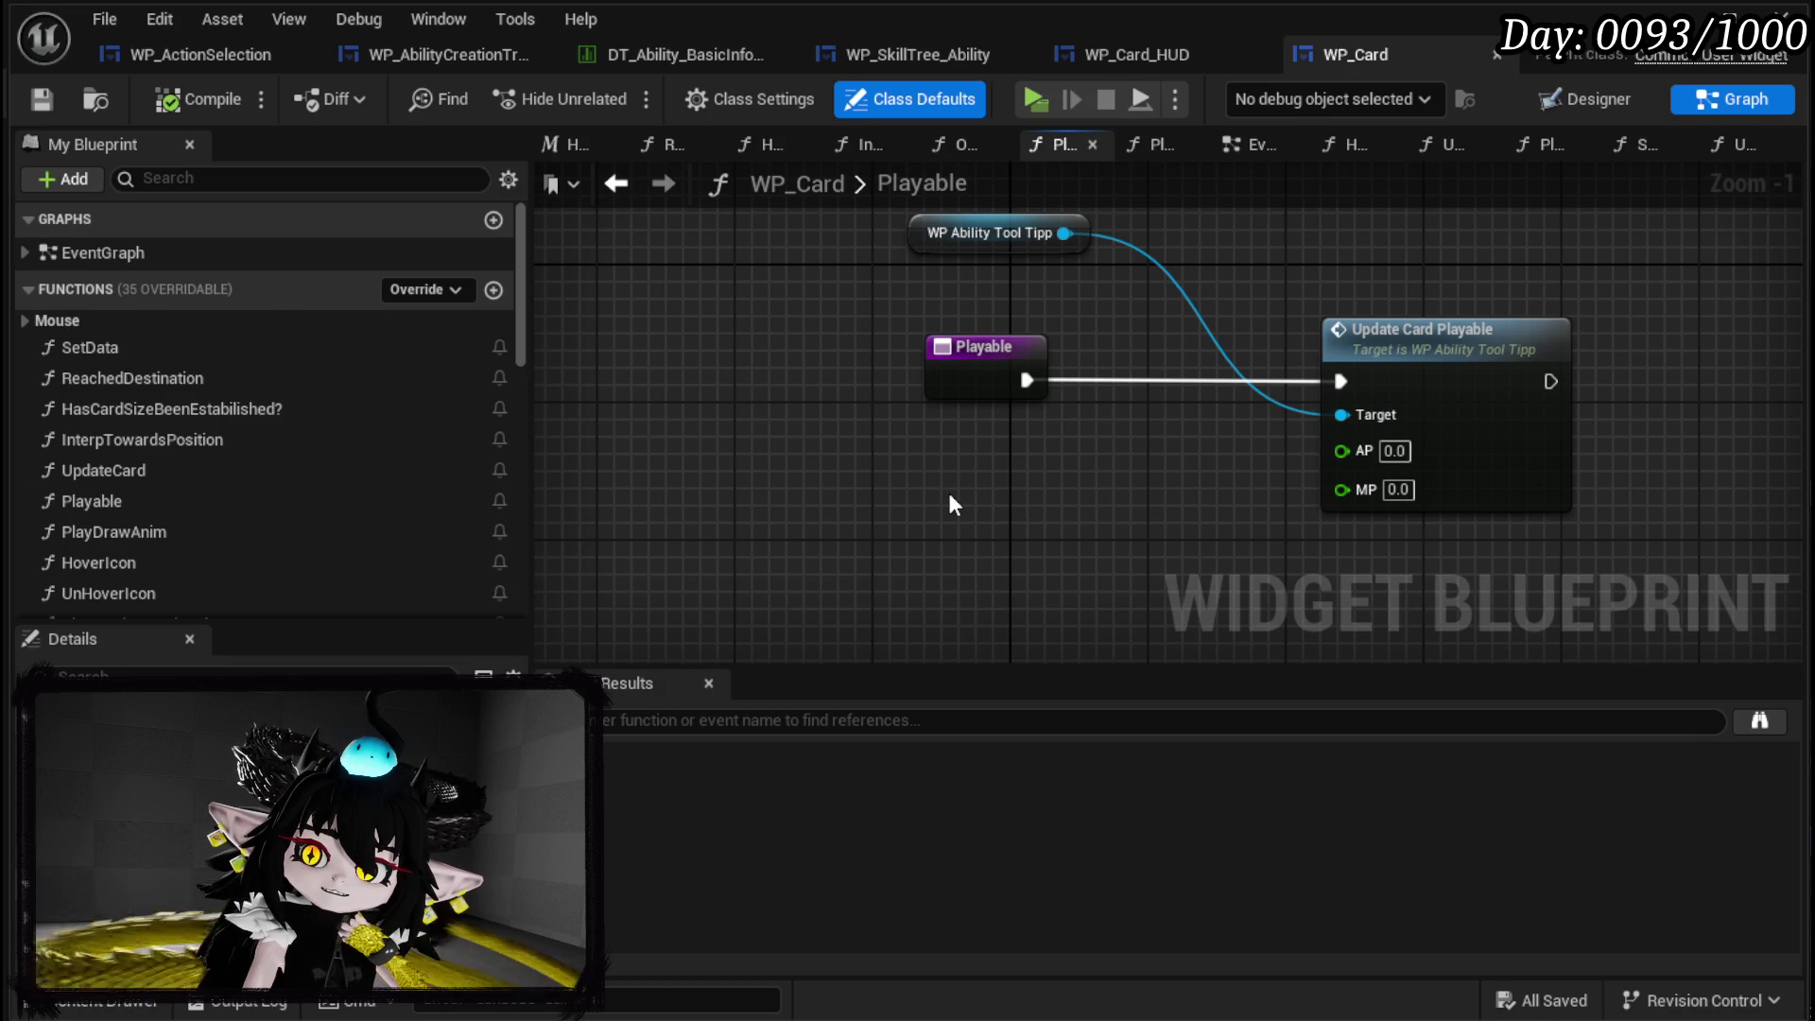
# Review Update Card Playable's AP/MP comparison logic, save all, and return to WP_Card.
pyautogui.click(1377, 374)
pyautogui.hotkey('alt', 'g')
pyautogui.scroll(2, 1034, 412)
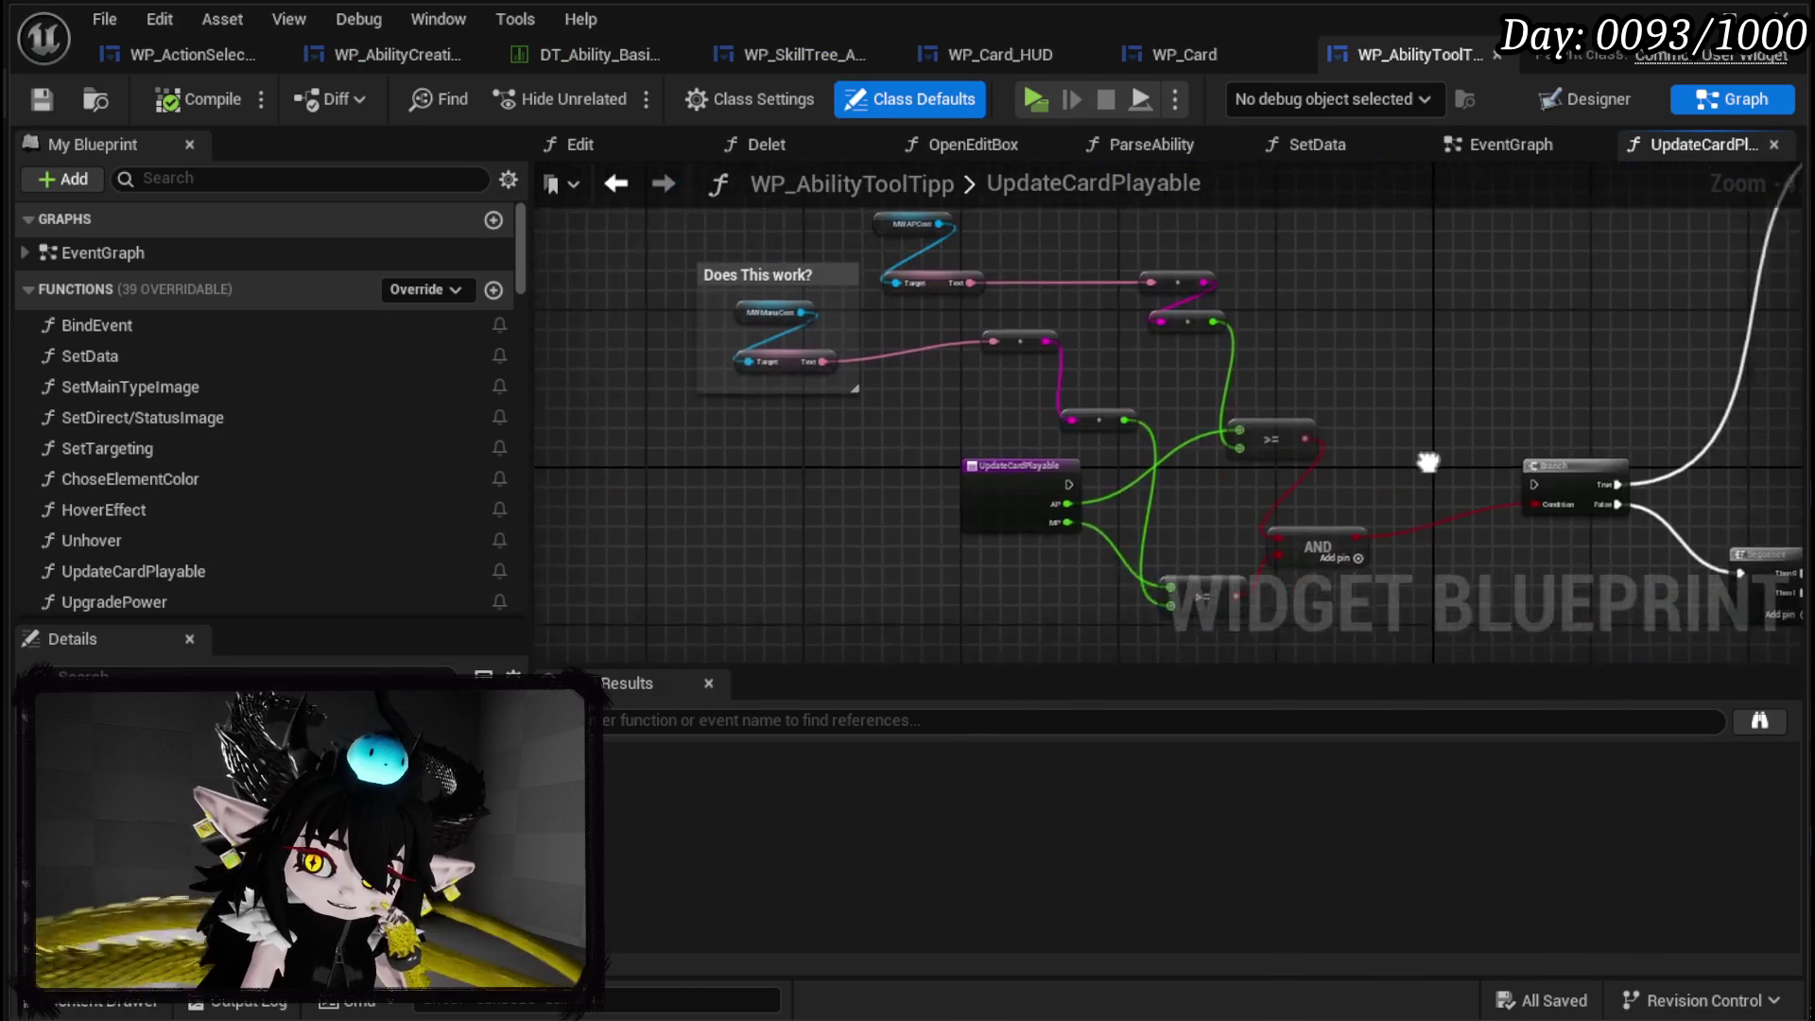
pyautogui.scroll(3, 900, 417)
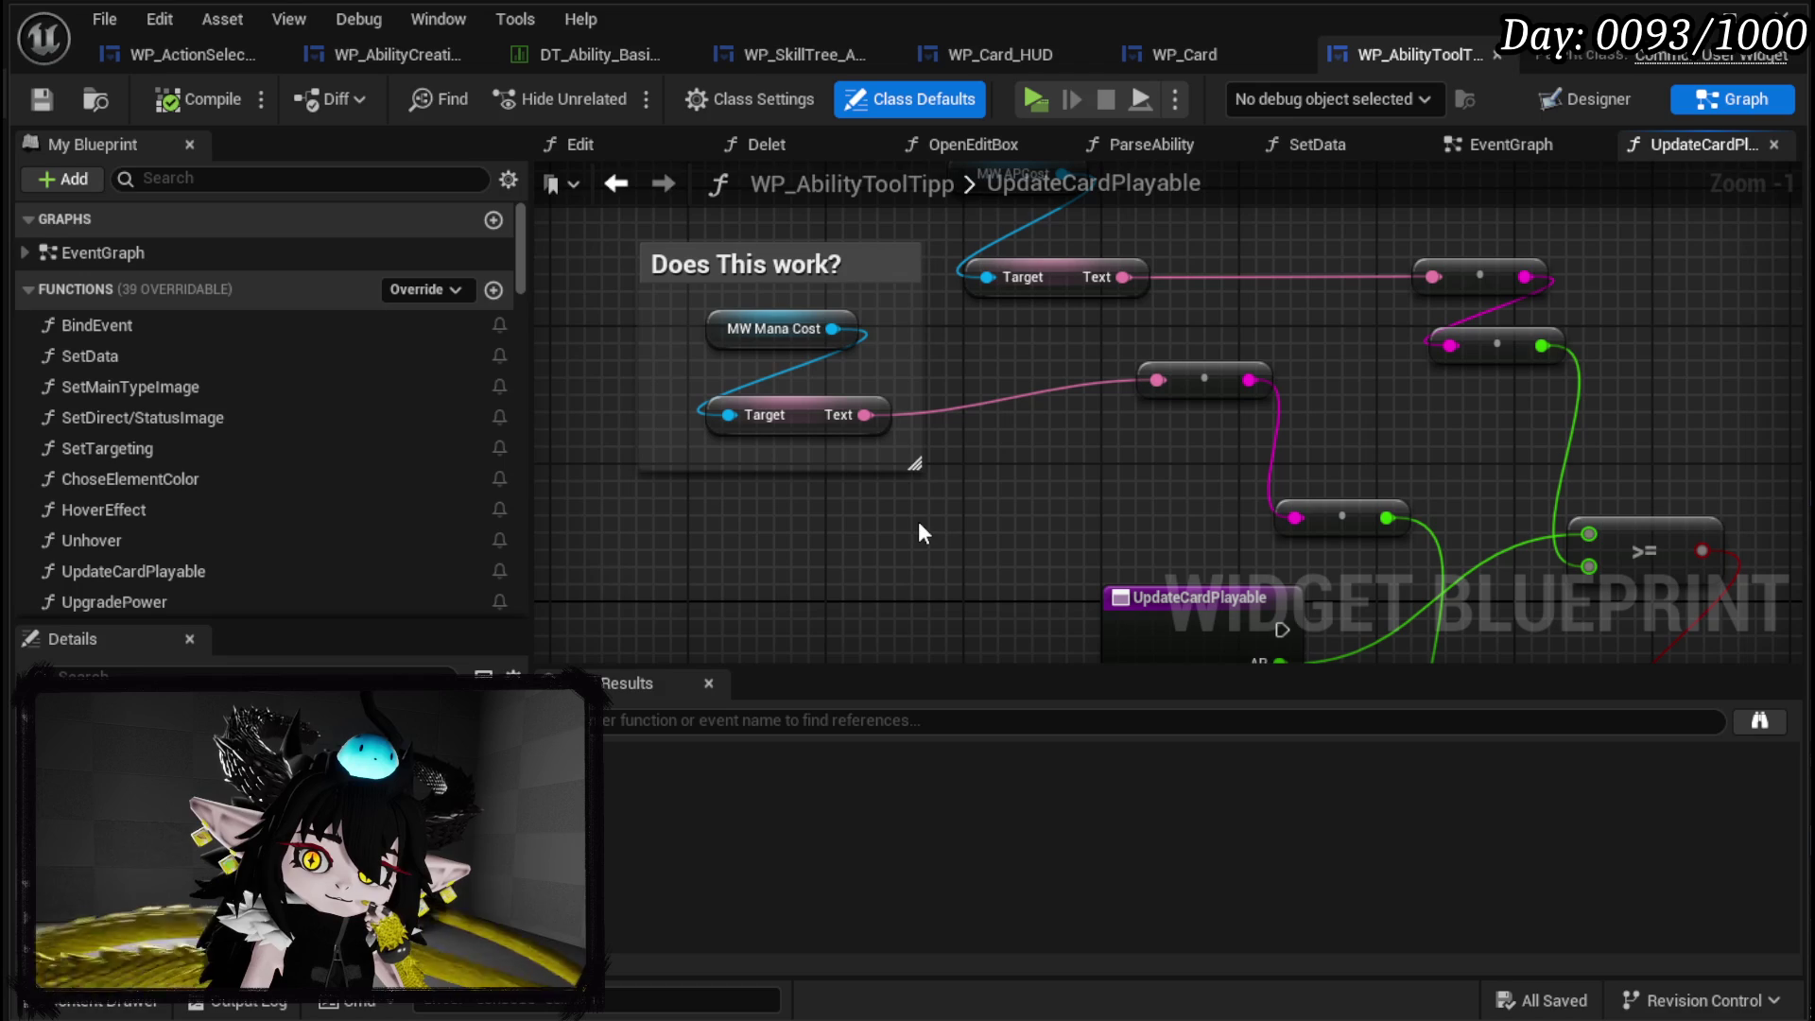
pyautogui.scroll(-2, 922, 534)
pyautogui.scroll(1, 917, 553)
pyautogui.moveTo(917, 553)
pyautogui.mouseDown()
pyautogui.moveTo(871, 486)
pyautogui.moveTo(634, 311)
pyautogui.mouseUp()
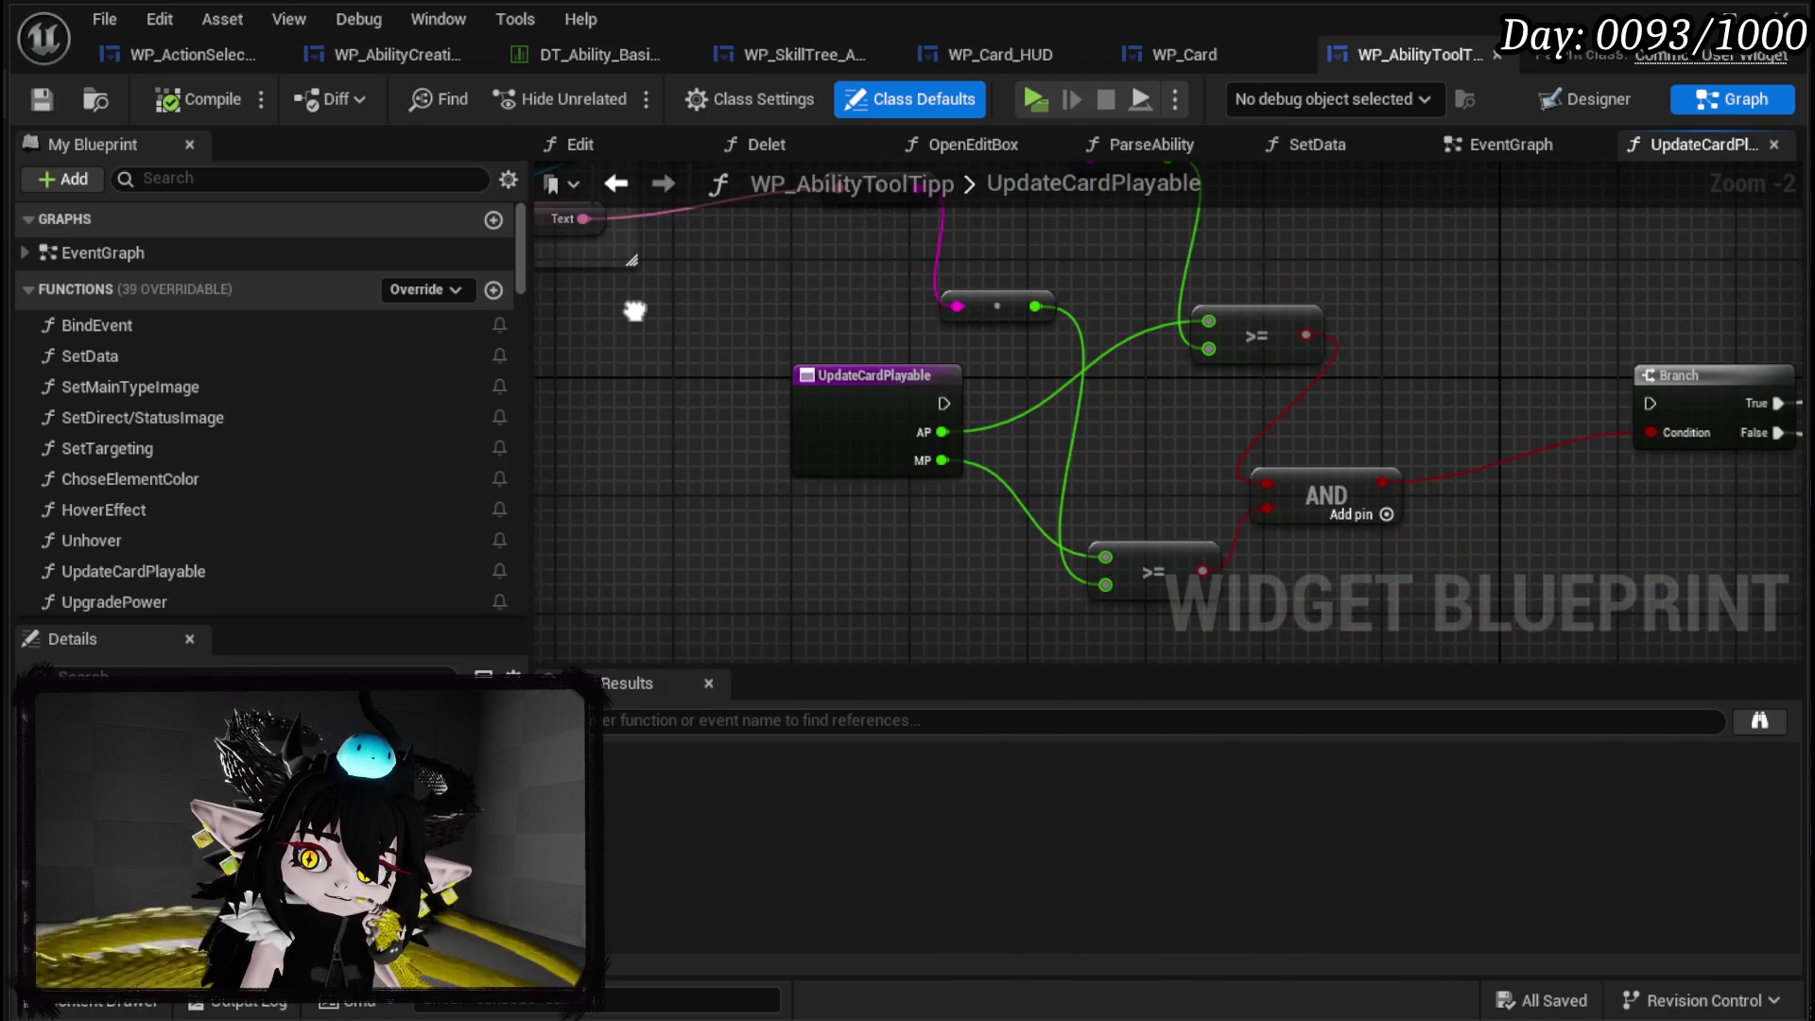
pyautogui.scroll(-2, 1519, 393)
pyautogui.scroll(1, 1013, 451)
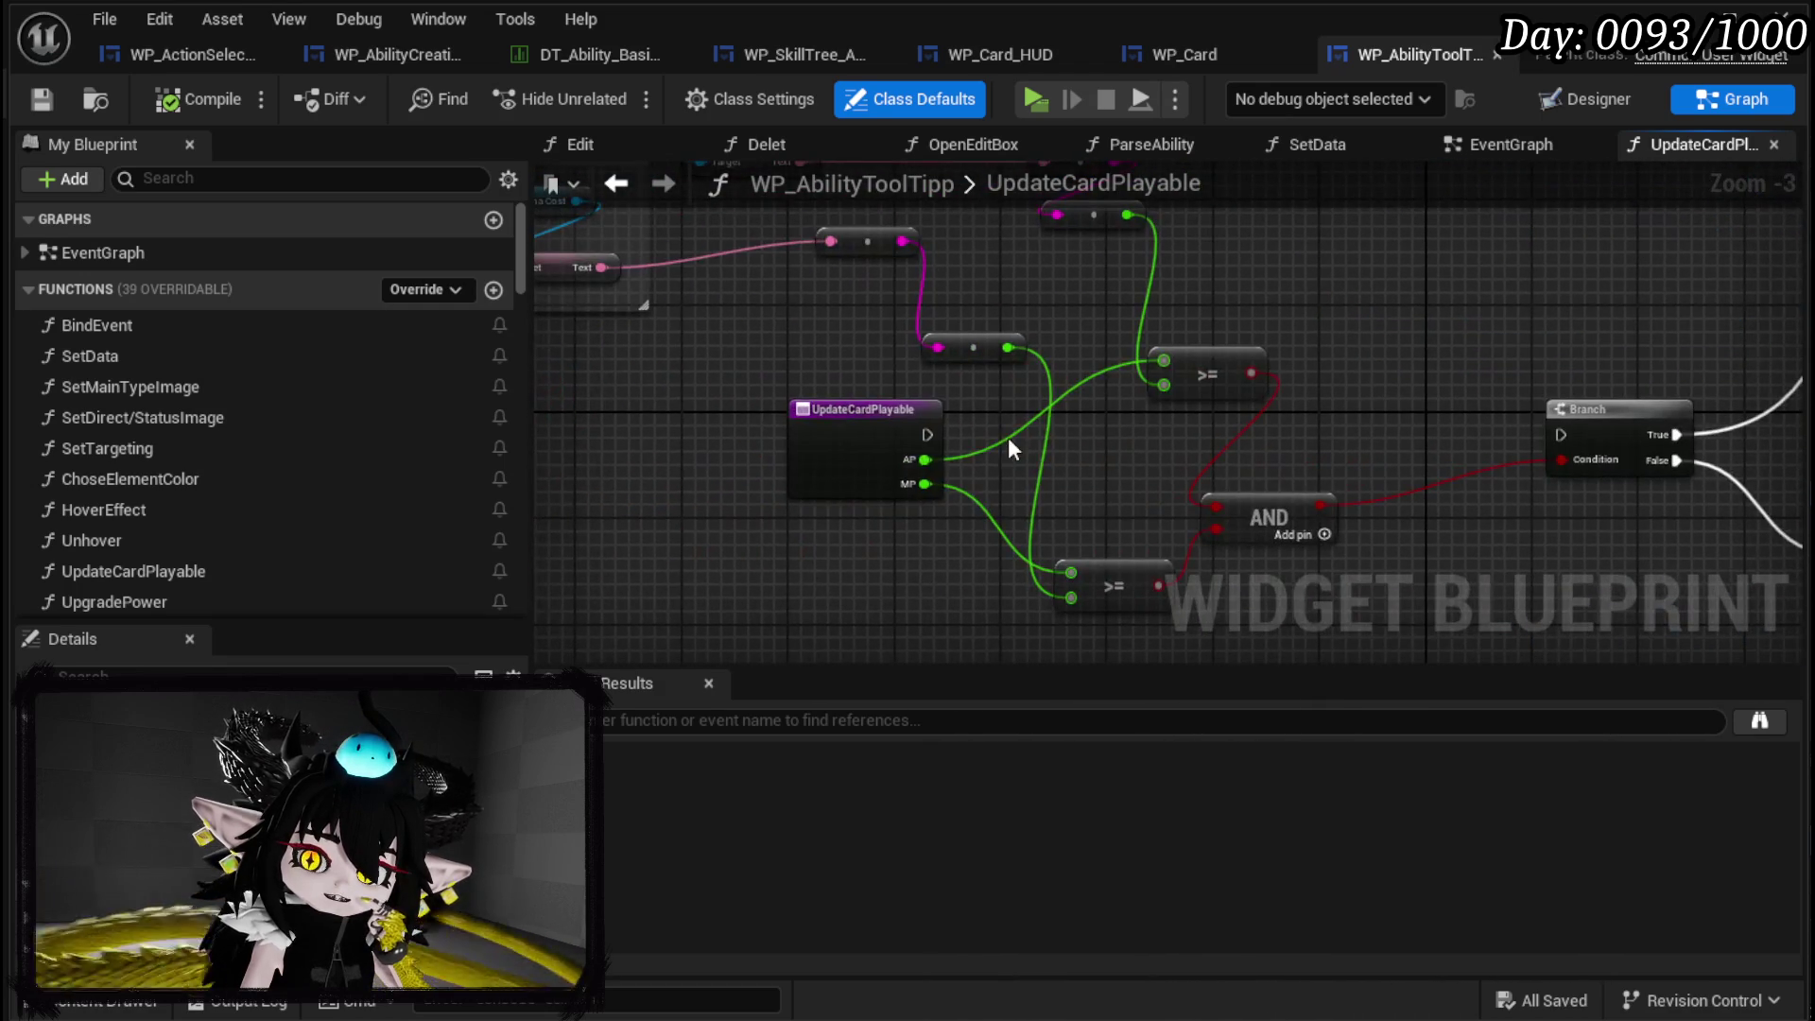
pyautogui.click(610, 183)
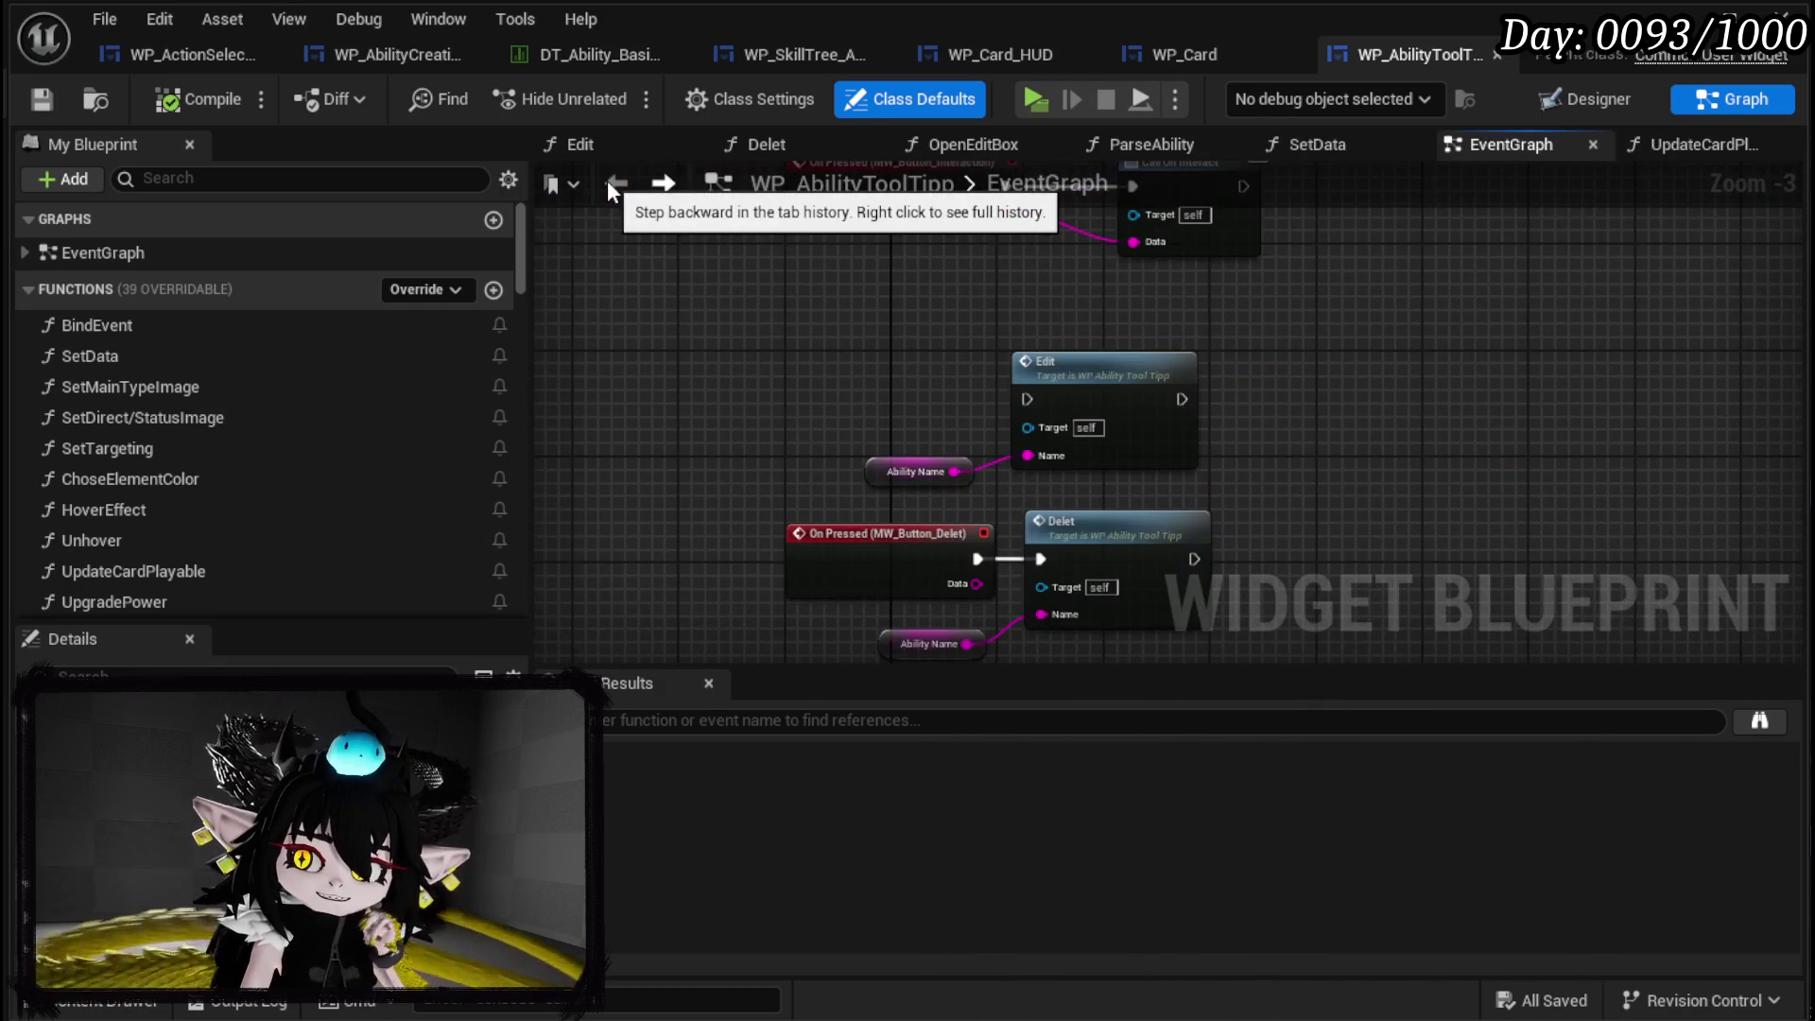
pyautogui.click(38, 102)
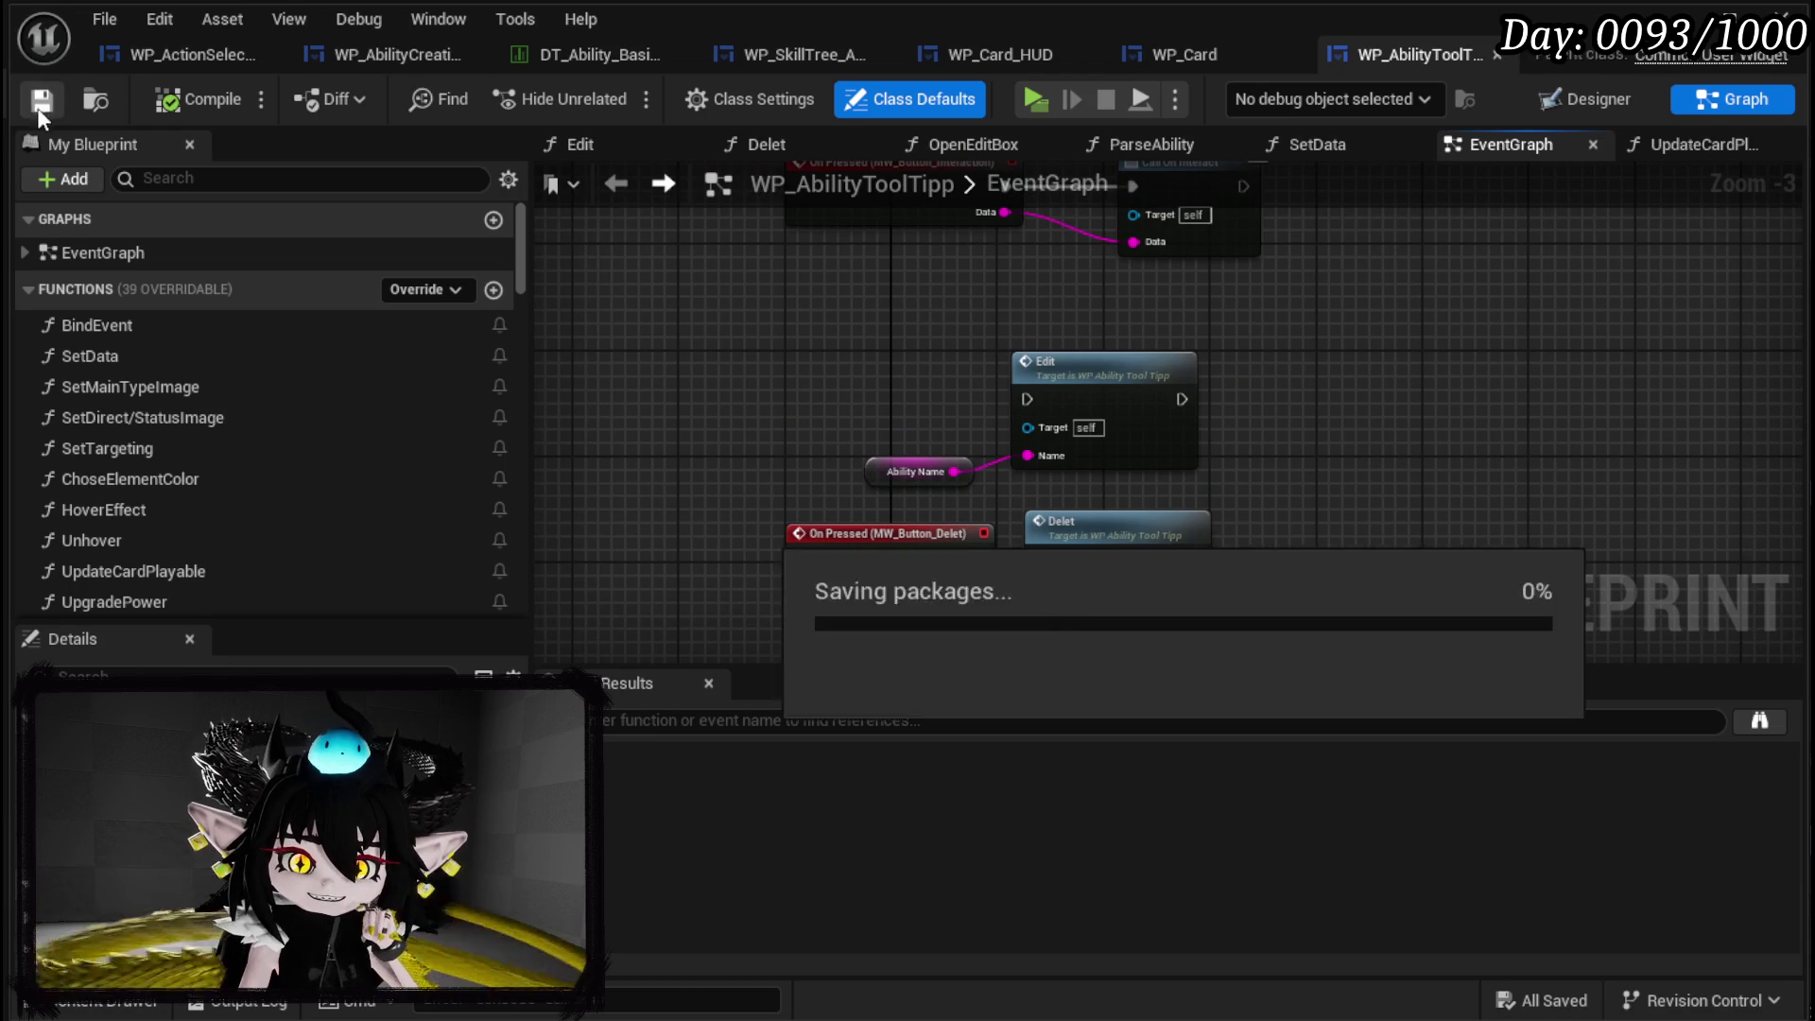
pyautogui.click(1206, 55)
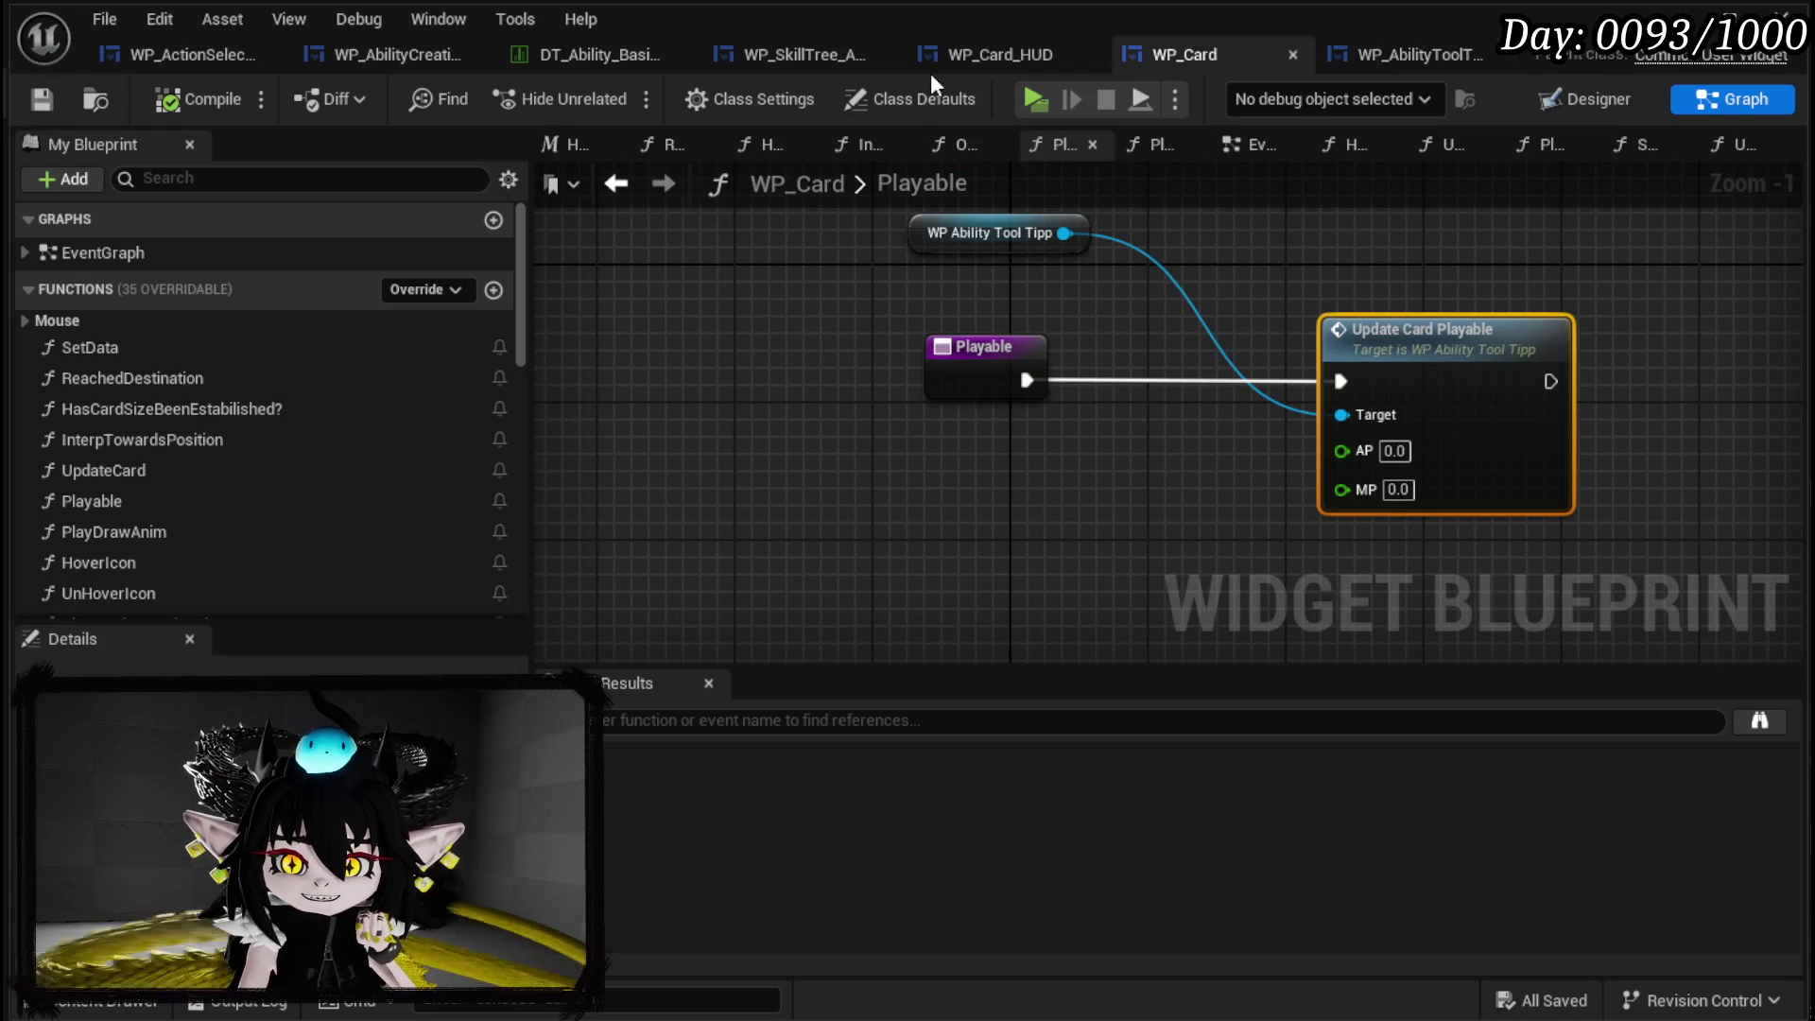
# Locate the UpdateCardPlayable call inside WP_Card_HUD's SelectCard graph.
pyautogui.scroll(-2, 273, 482)
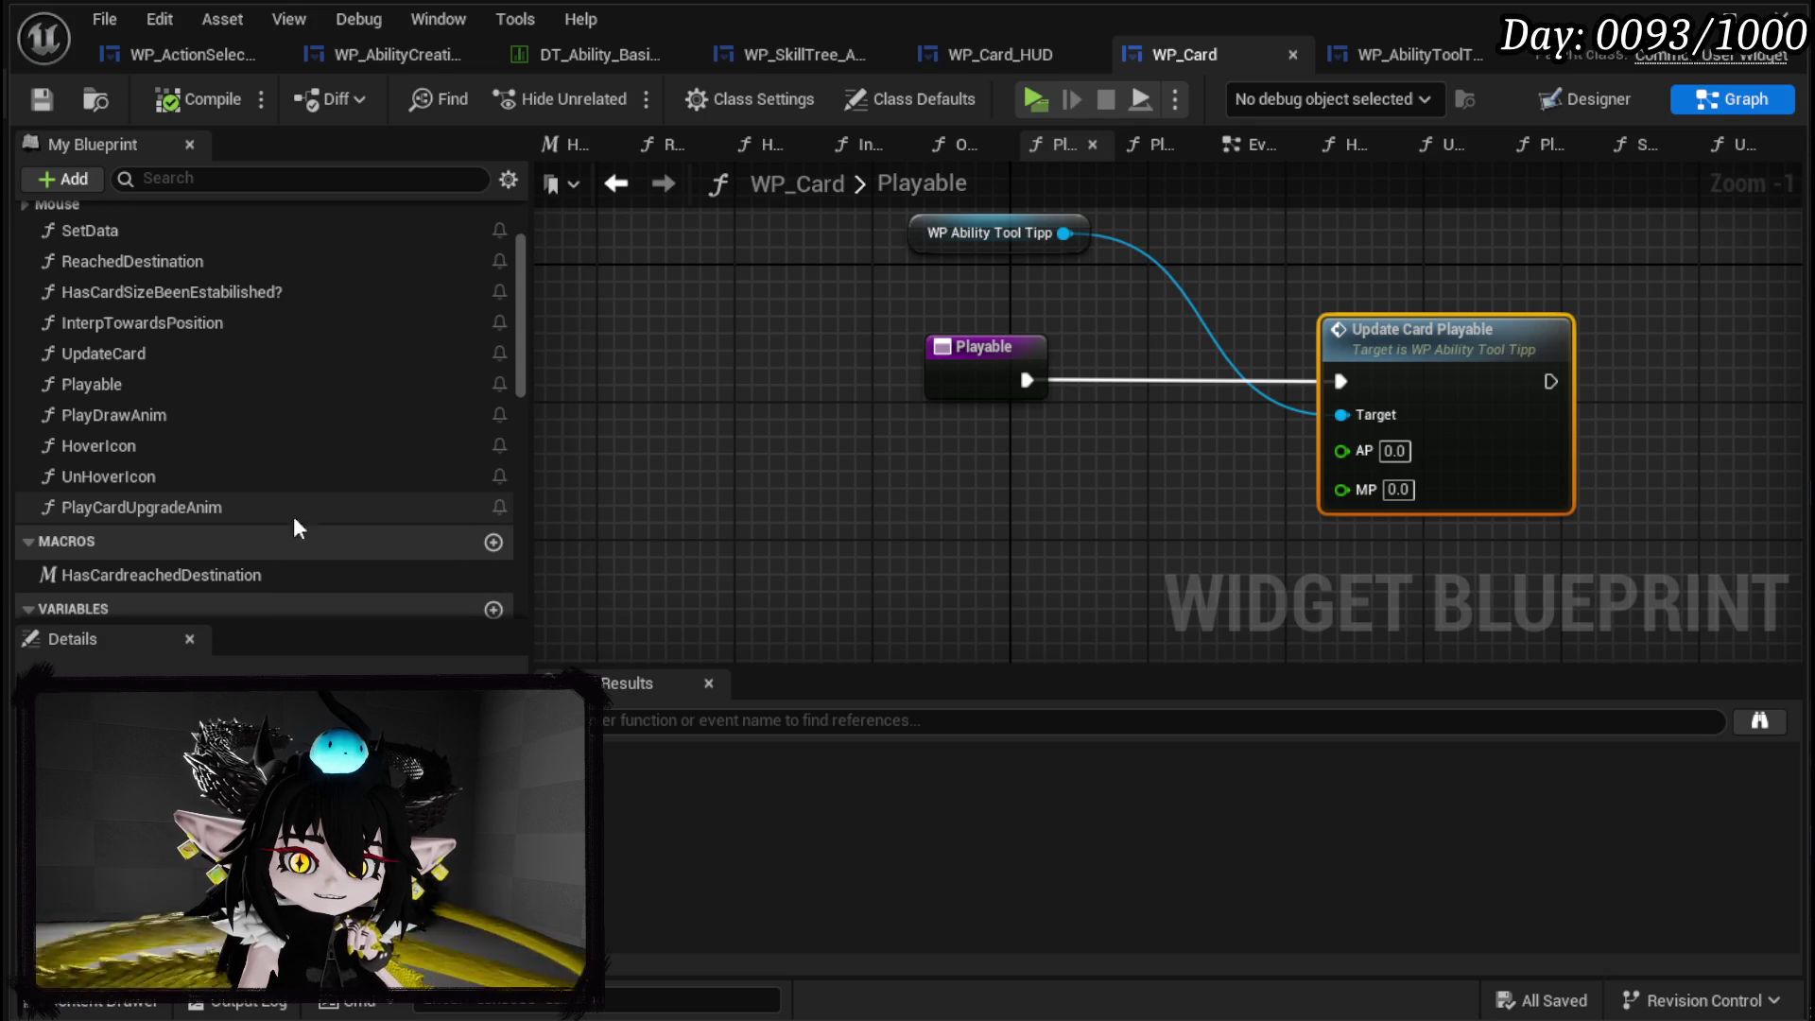
pyautogui.click(1014, 58)
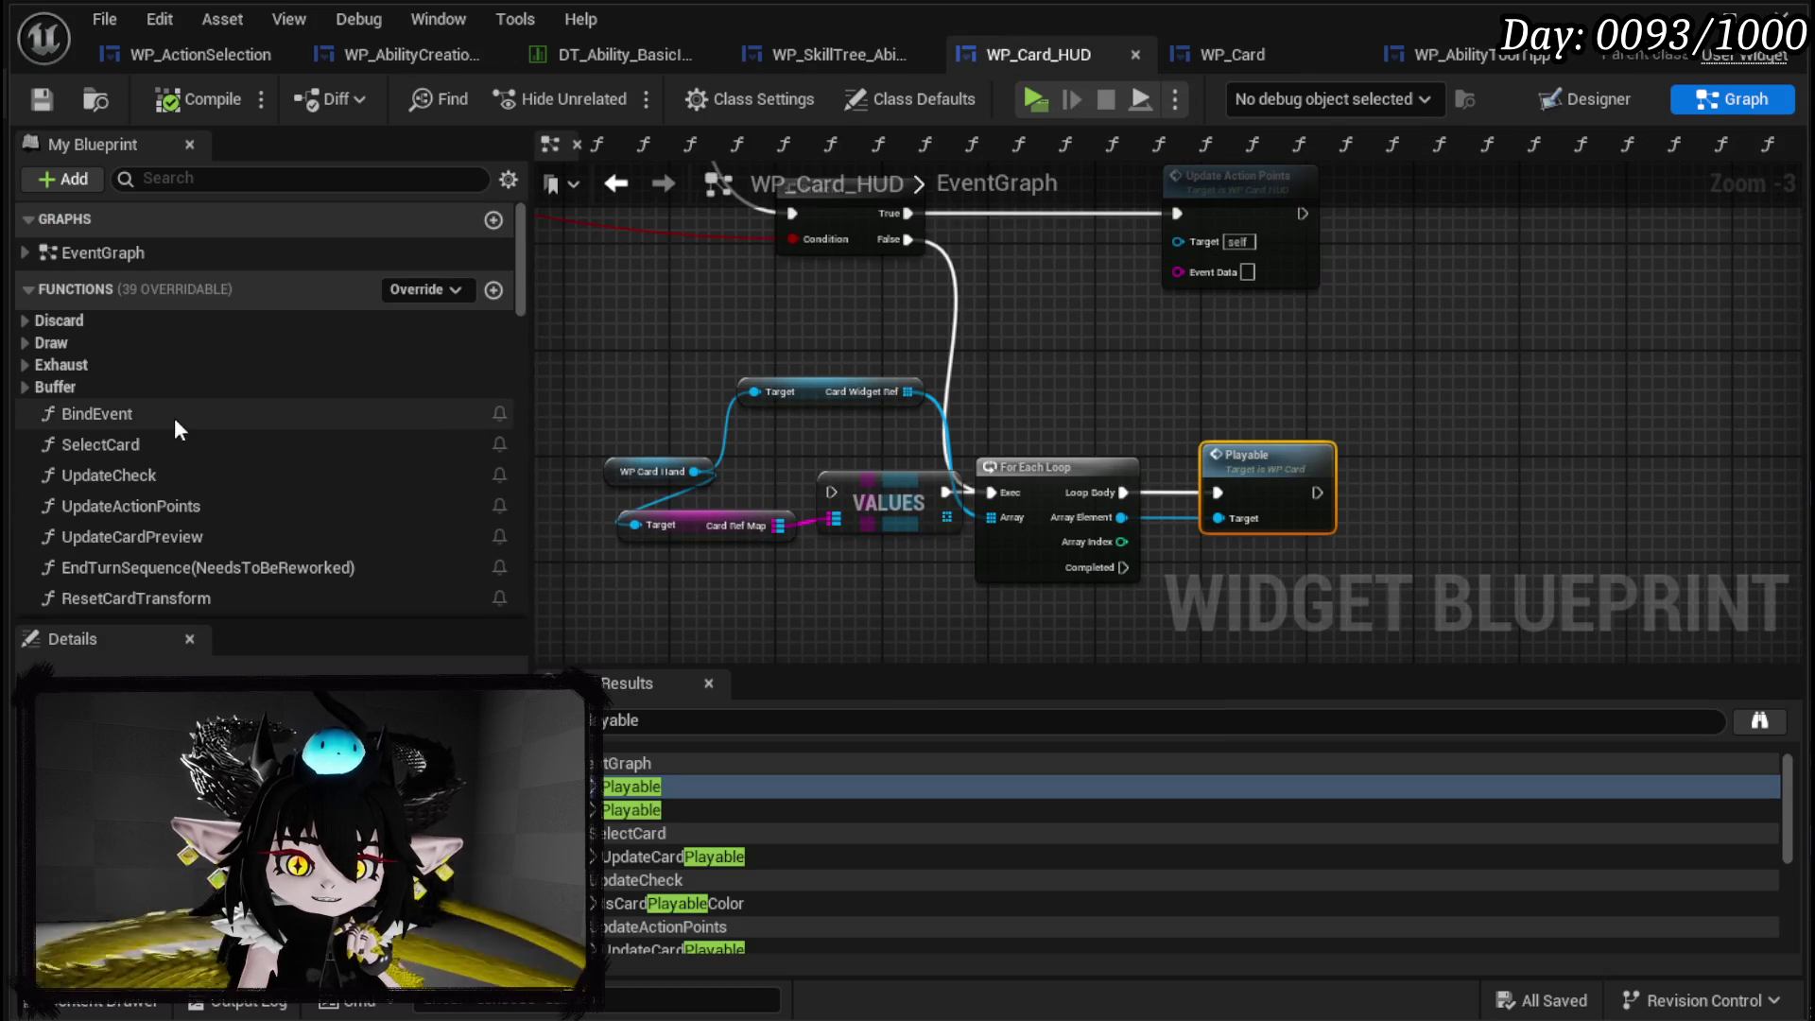
pyautogui.click(683, 861)
pyautogui.doubleClick(682, 861)
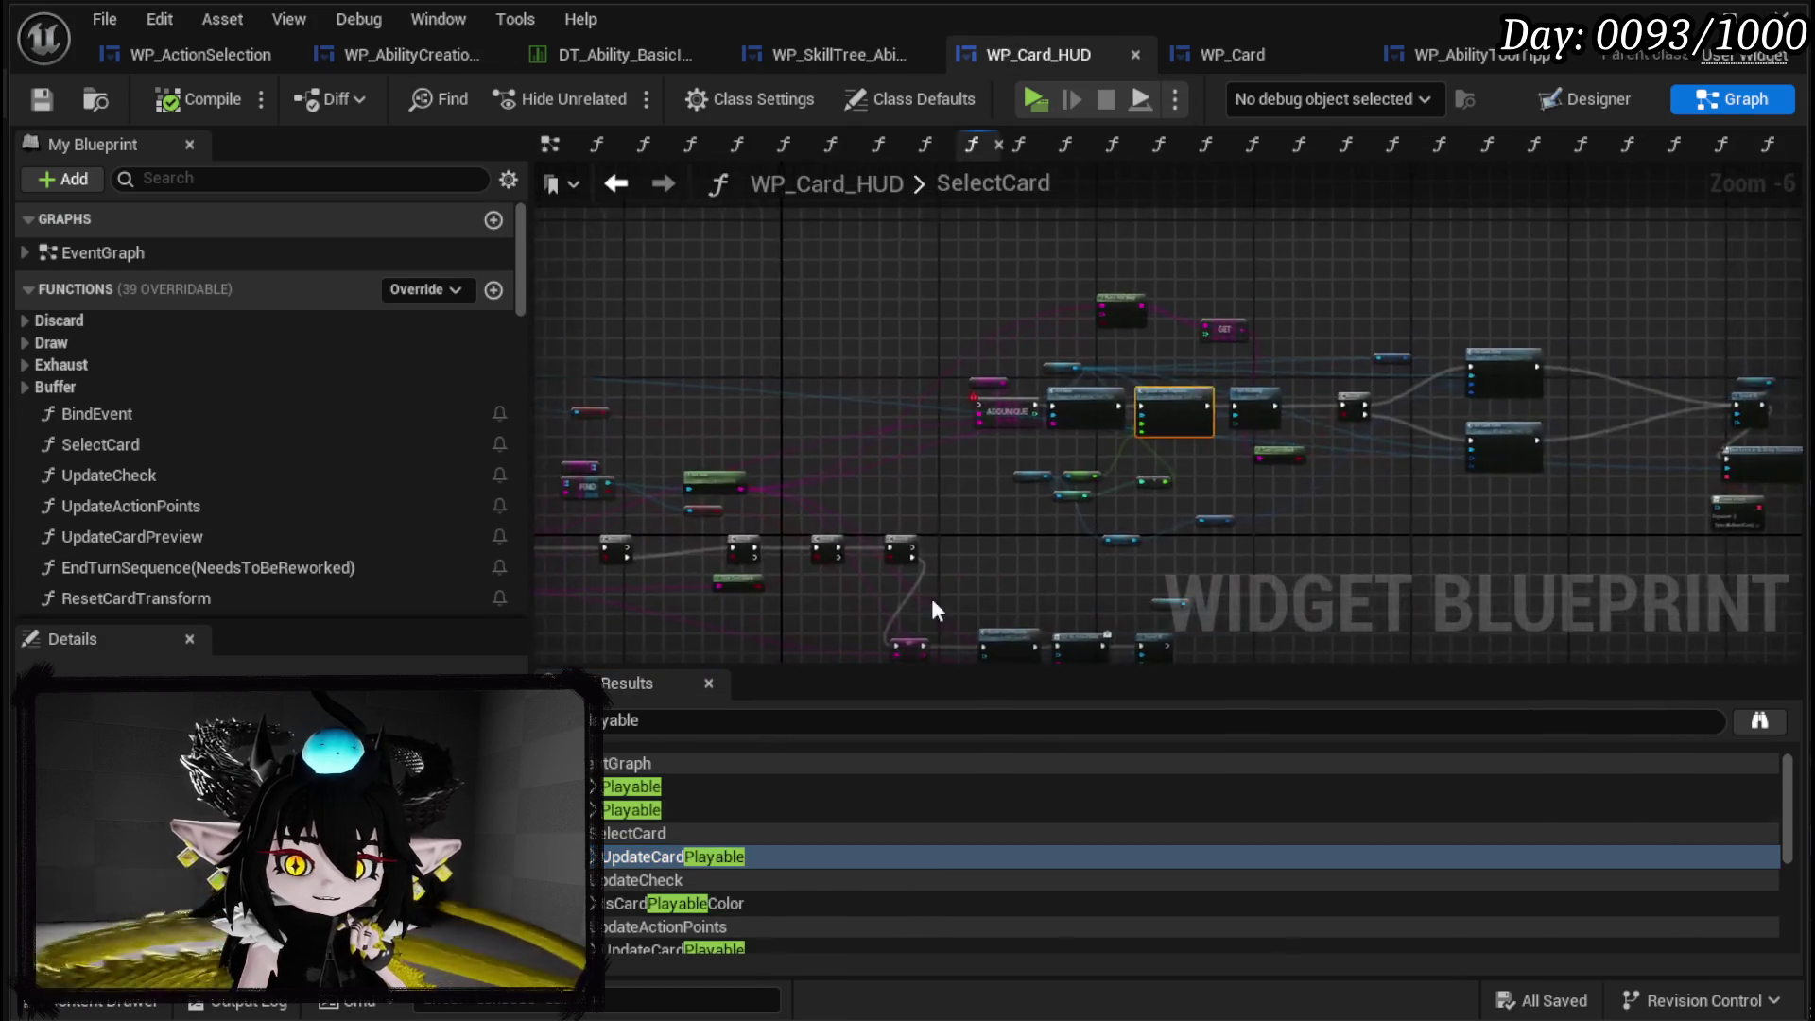
# Delete SelectCard's unused cost-check nodes plus the card colour, sound and print nodes.
pyautogui.moveTo(652, 567); pyautogui.dragTo(1313, 312)
pyautogui.moveTo(1302, 460); pyautogui.dragTo(1397, 498)
pyautogui.scroll(-2, 783, 582)
pyautogui.moveTo(751, 560)
pyautogui.mouseDown()
pyautogui.moveTo(1317, 506)
pyautogui.moveTo(1733, 396)
pyautogui.moveTo(862, 477)
pyautogui.moveTo(928, 476)
pyautogui.mouseUp()
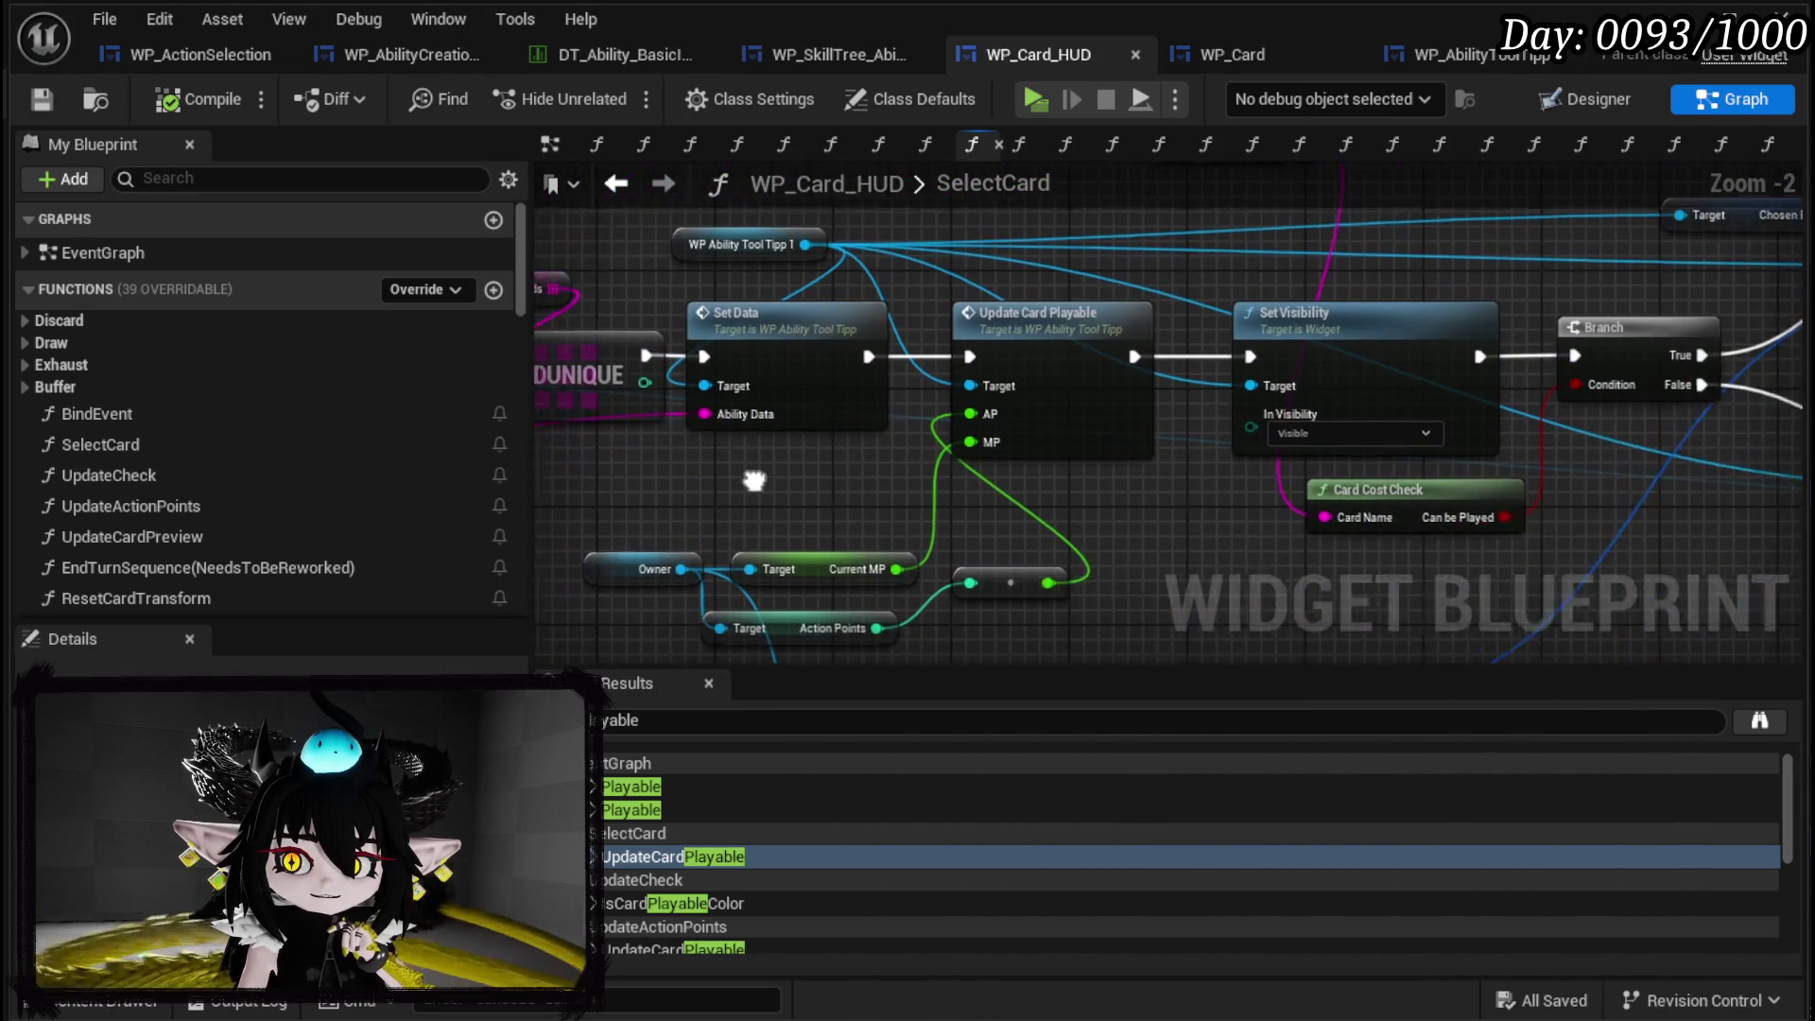
pyautogui.scroll(-4, 802, 446)
pyautogui.scroll(1, 802, 448)
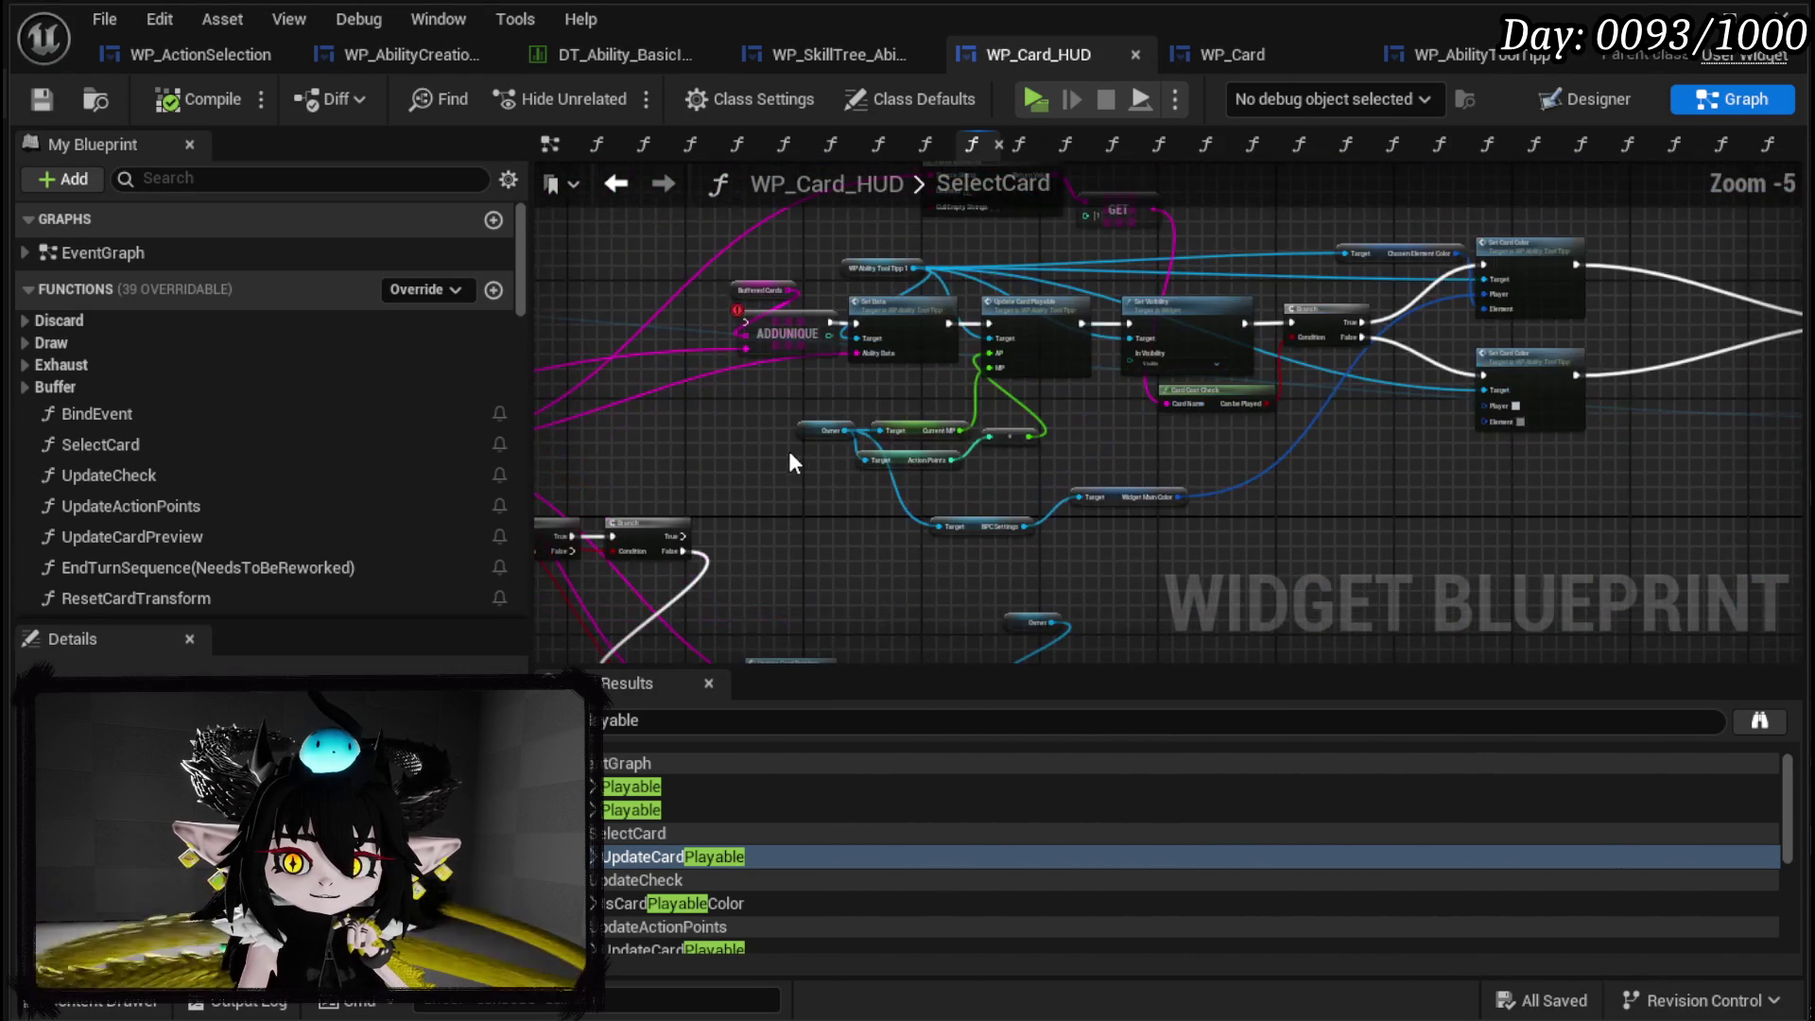
pyautogui.moveTo(751, 569); pyautogui.dragTo(1224, 260)
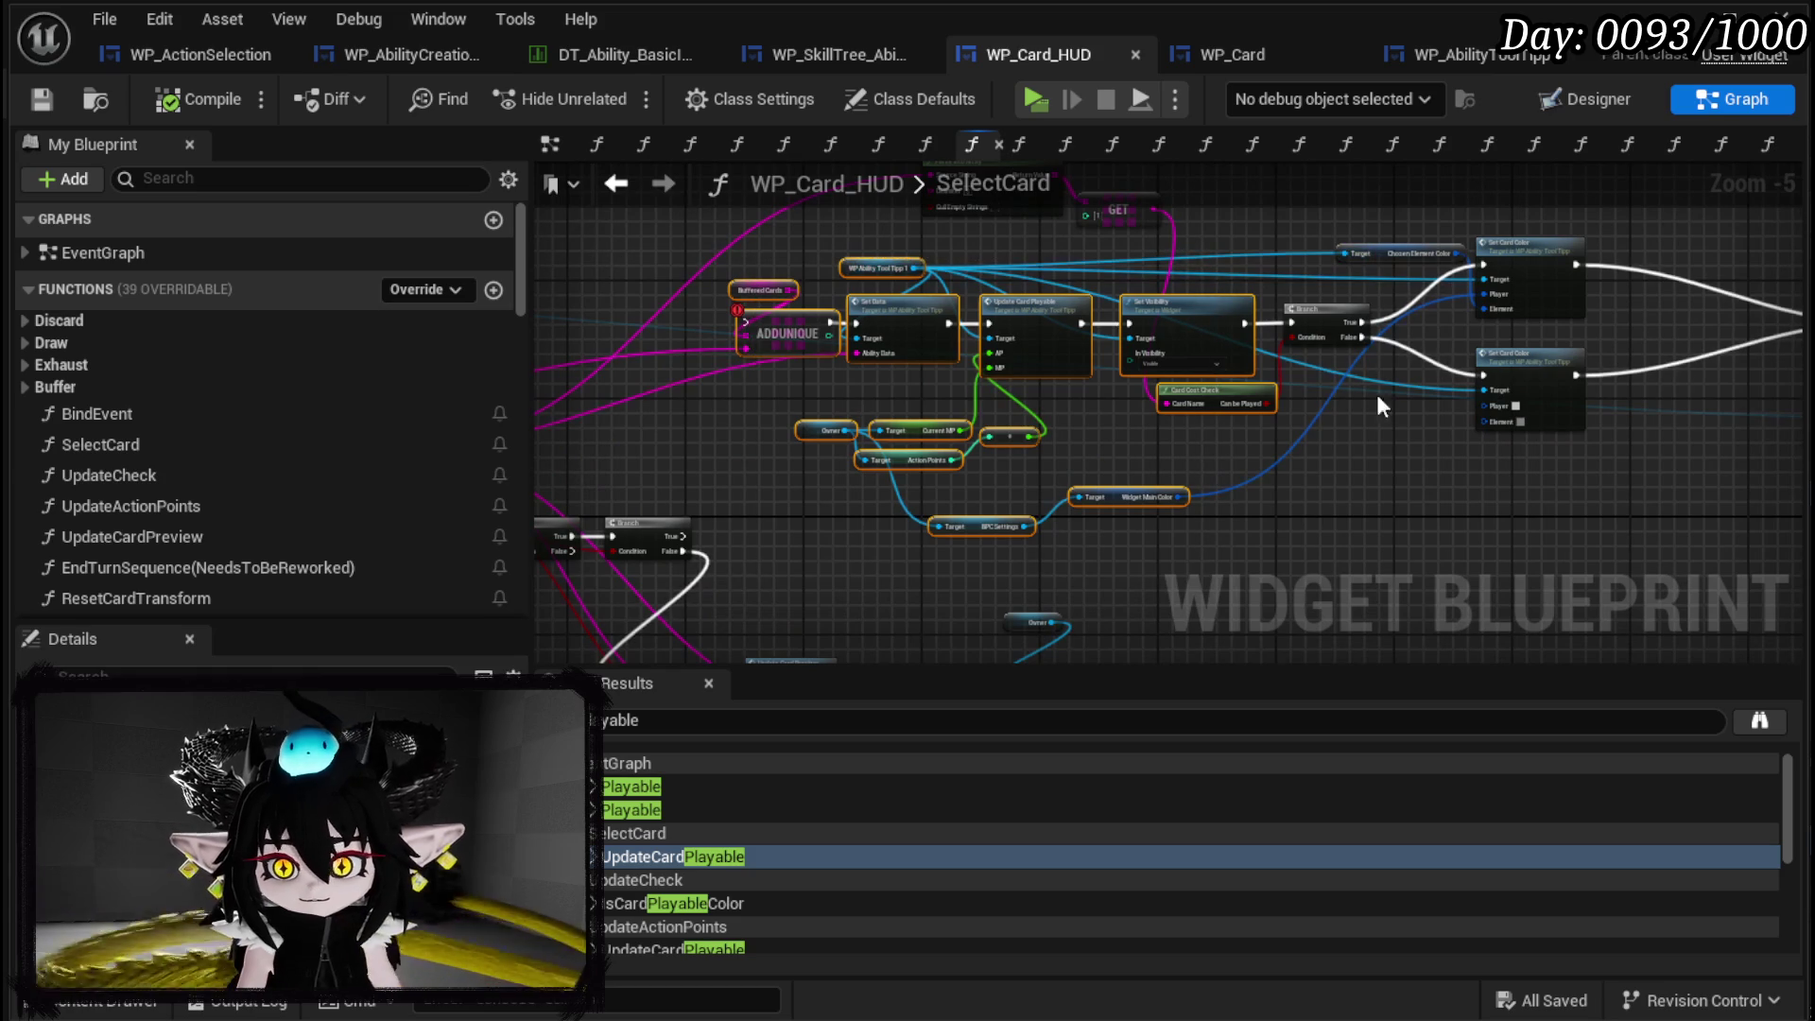
pyautogui.press('Delete')
pyautogui.moveTo(1374, 443)
pyautogui.mouseDown()
pyautogui.moveTo(769, 519)
pyautogui.moveTo(1558, 233)
pyautogui.mouseUp()
pyautogui.press('Delete')
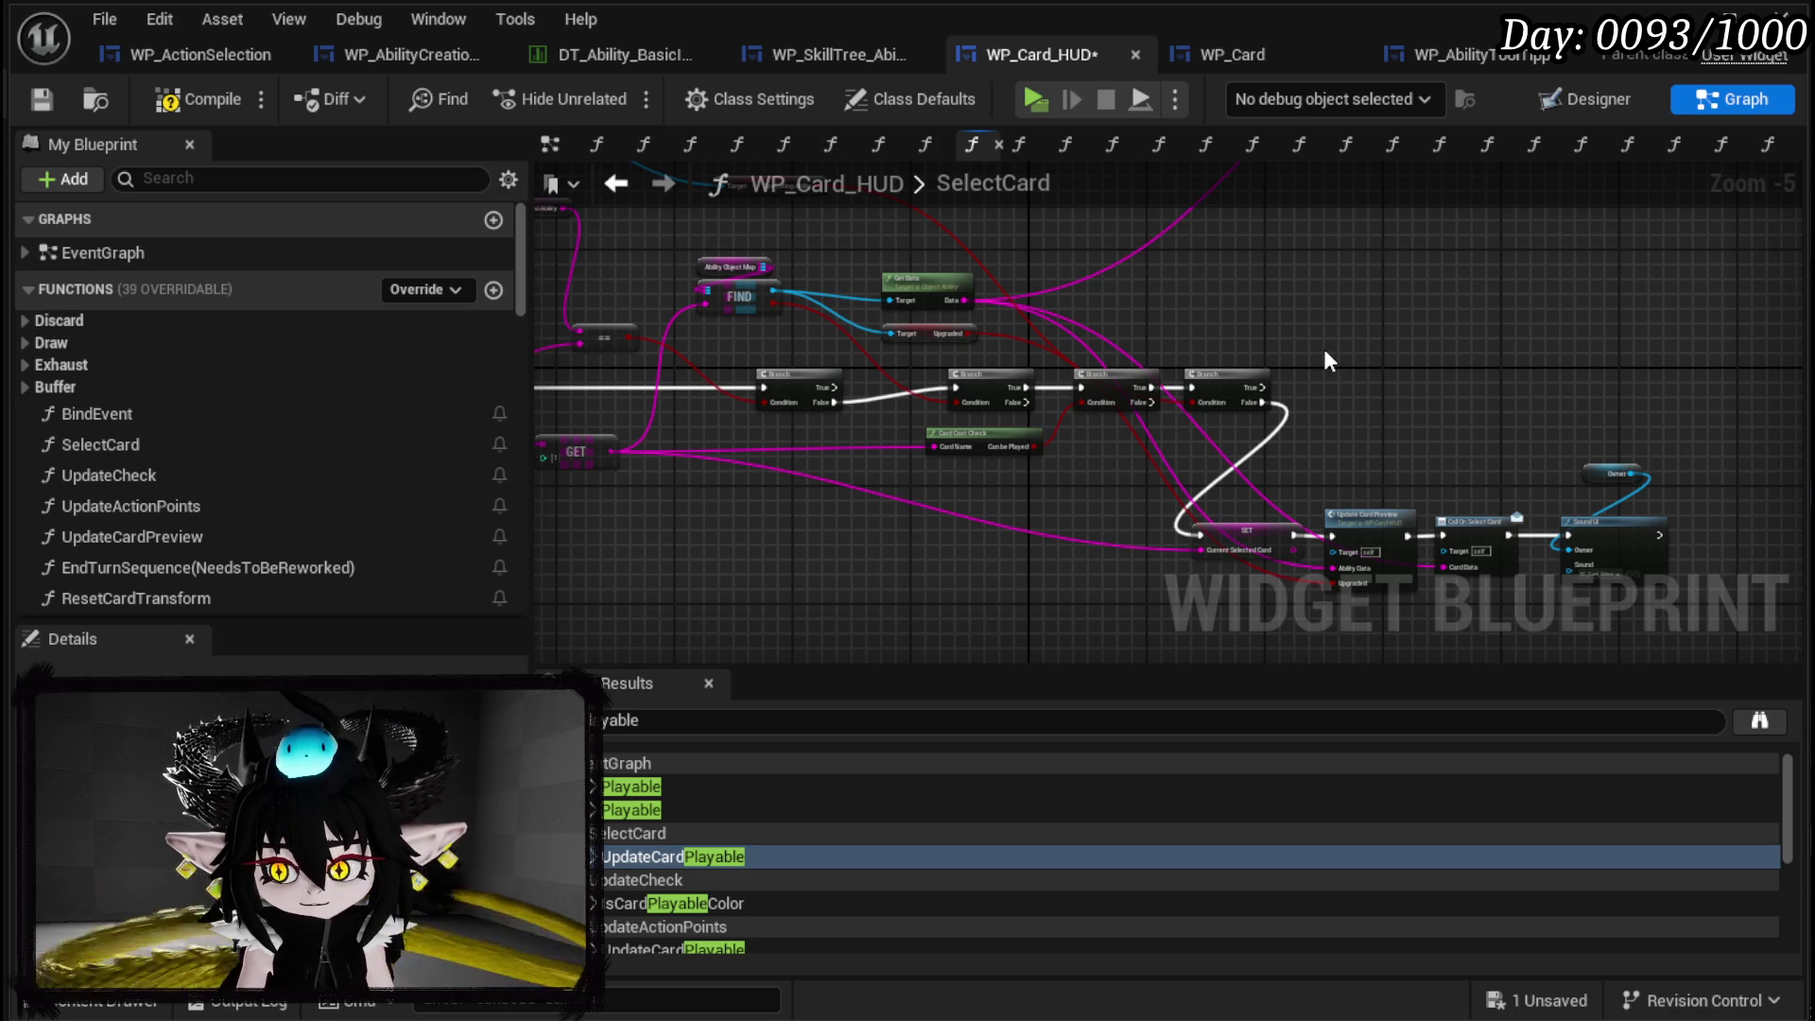
# Save, then wrap the buffered-card node cluster in a new comment.
pyautogui.moveTo(1324, 352); pyautogui.dragTo(846, 461)
pyautogui.scroll(-1, 958, 403)
pyautogui.moveTo(959, 403); pyautogui.dragTo(666, 430)
pyautogui.scroll(-1, 668, 430)
pyautogui.hotkey('ctrl', 's')
pyautogui.moveTo(831, 490); pyautogui.dragTo(1387, 501)
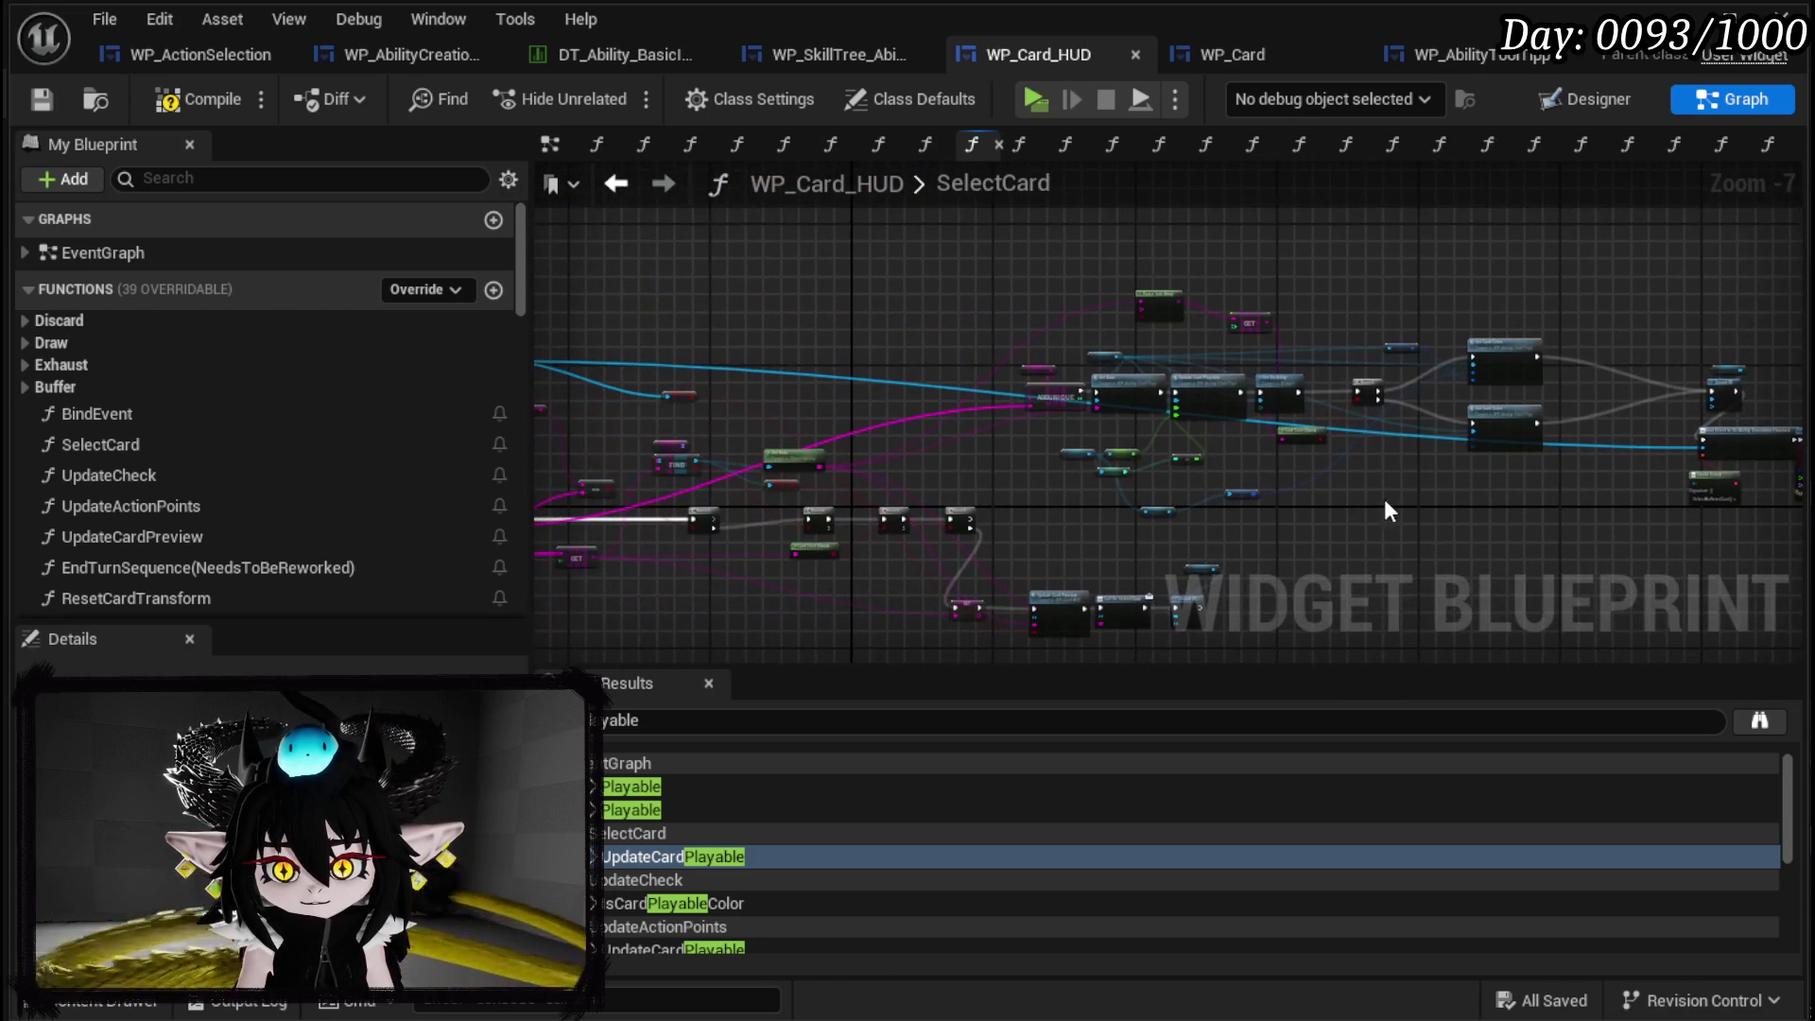
pyautogui.moveTo(1035, 264)
pyautogui.mouseDown()
pyautogui.moveTo(1346, 519)
pyautogui.moveTo(1422, 530)
pyautogui.mouseUp()
pyautogui.moveTo(1309, 553); pyautogui.dragTo(1038, 565)
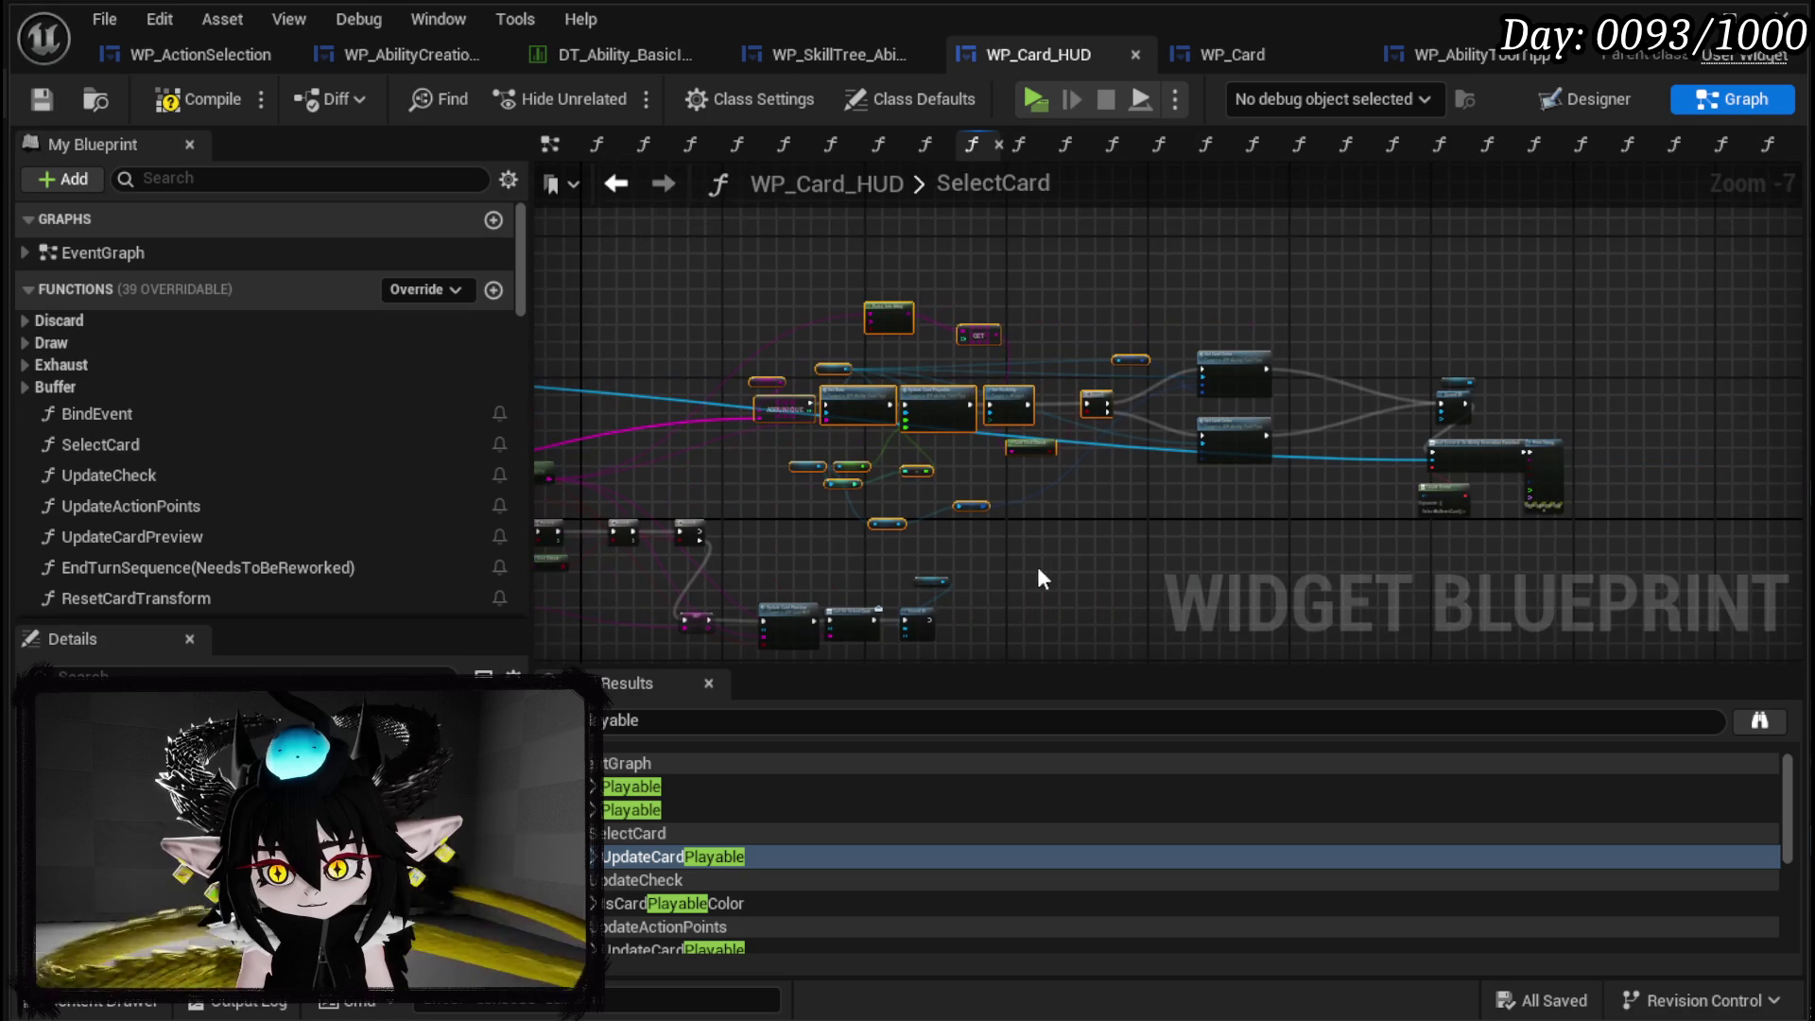
pyautogui.moveTo(1256, 437); pyautogui.dragTo(1211, 344)
pyautogui.press('c')
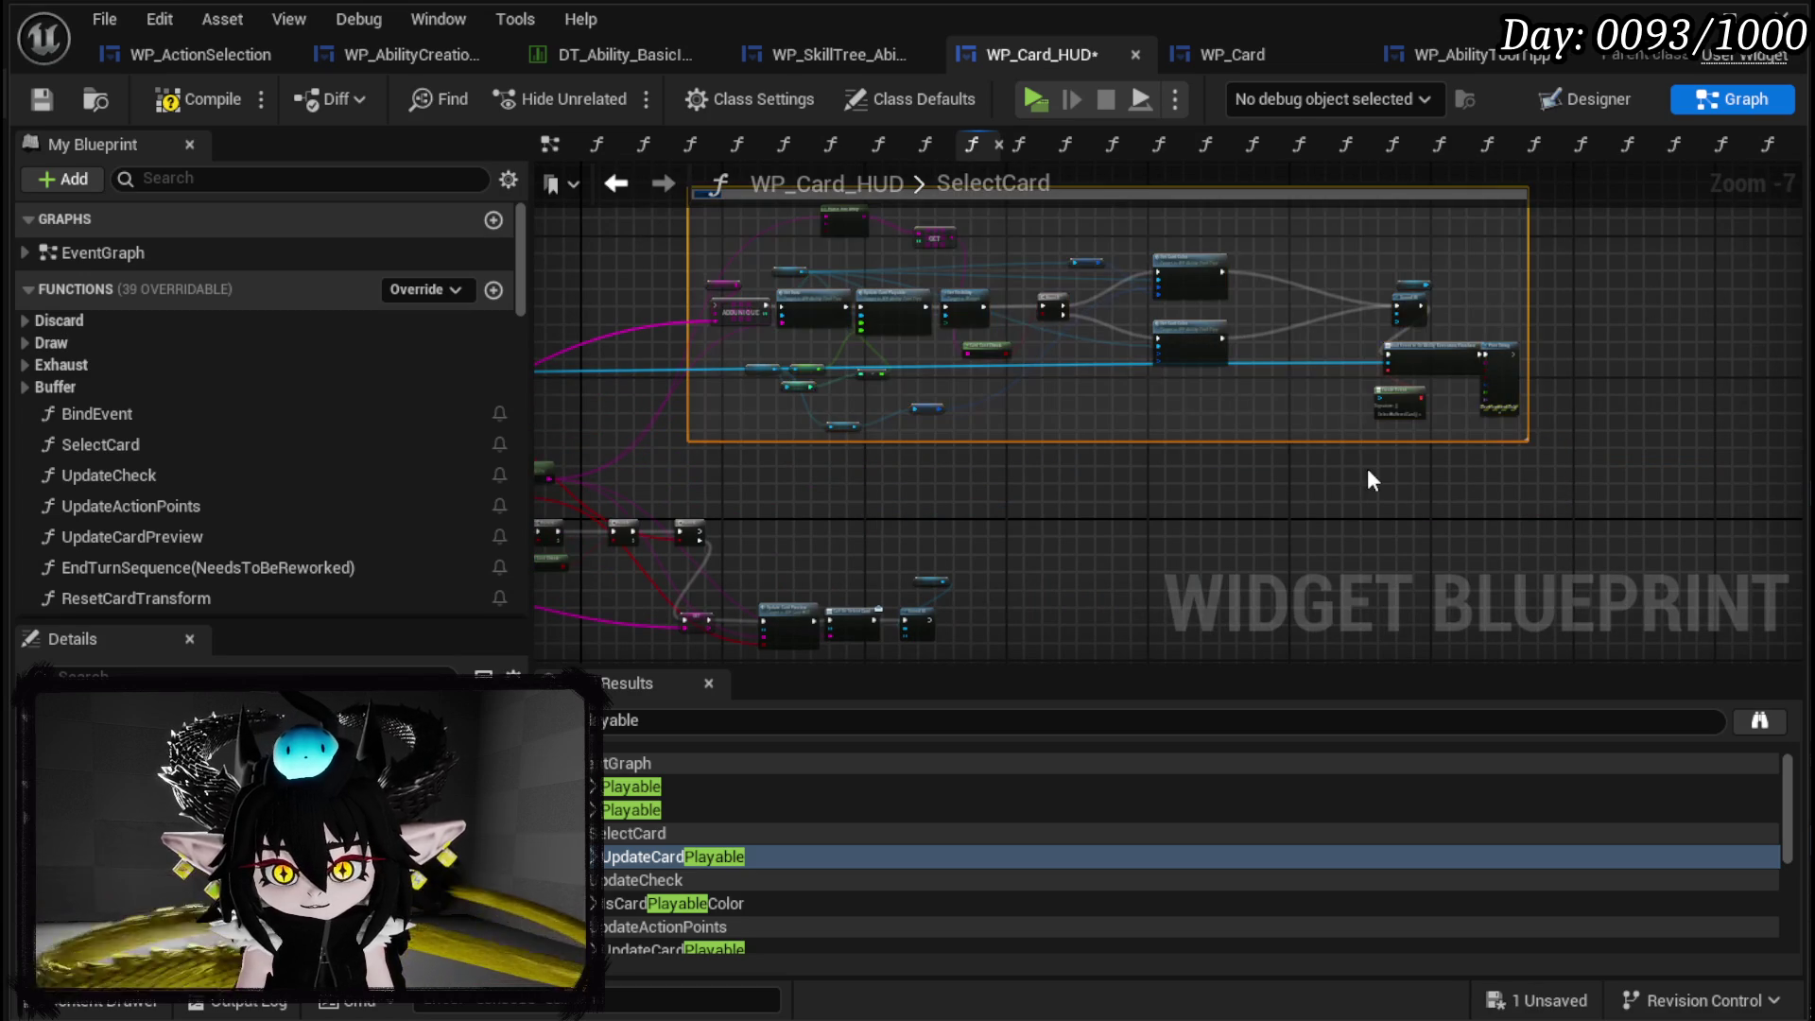
# Title the comment BufferCards, then compile and save the blueprint.
pyautogui.scroll(3, 1000, 376)
pyautogui.scroll(1, 851, 416)
pyautogui.doubleClick(733, 228)
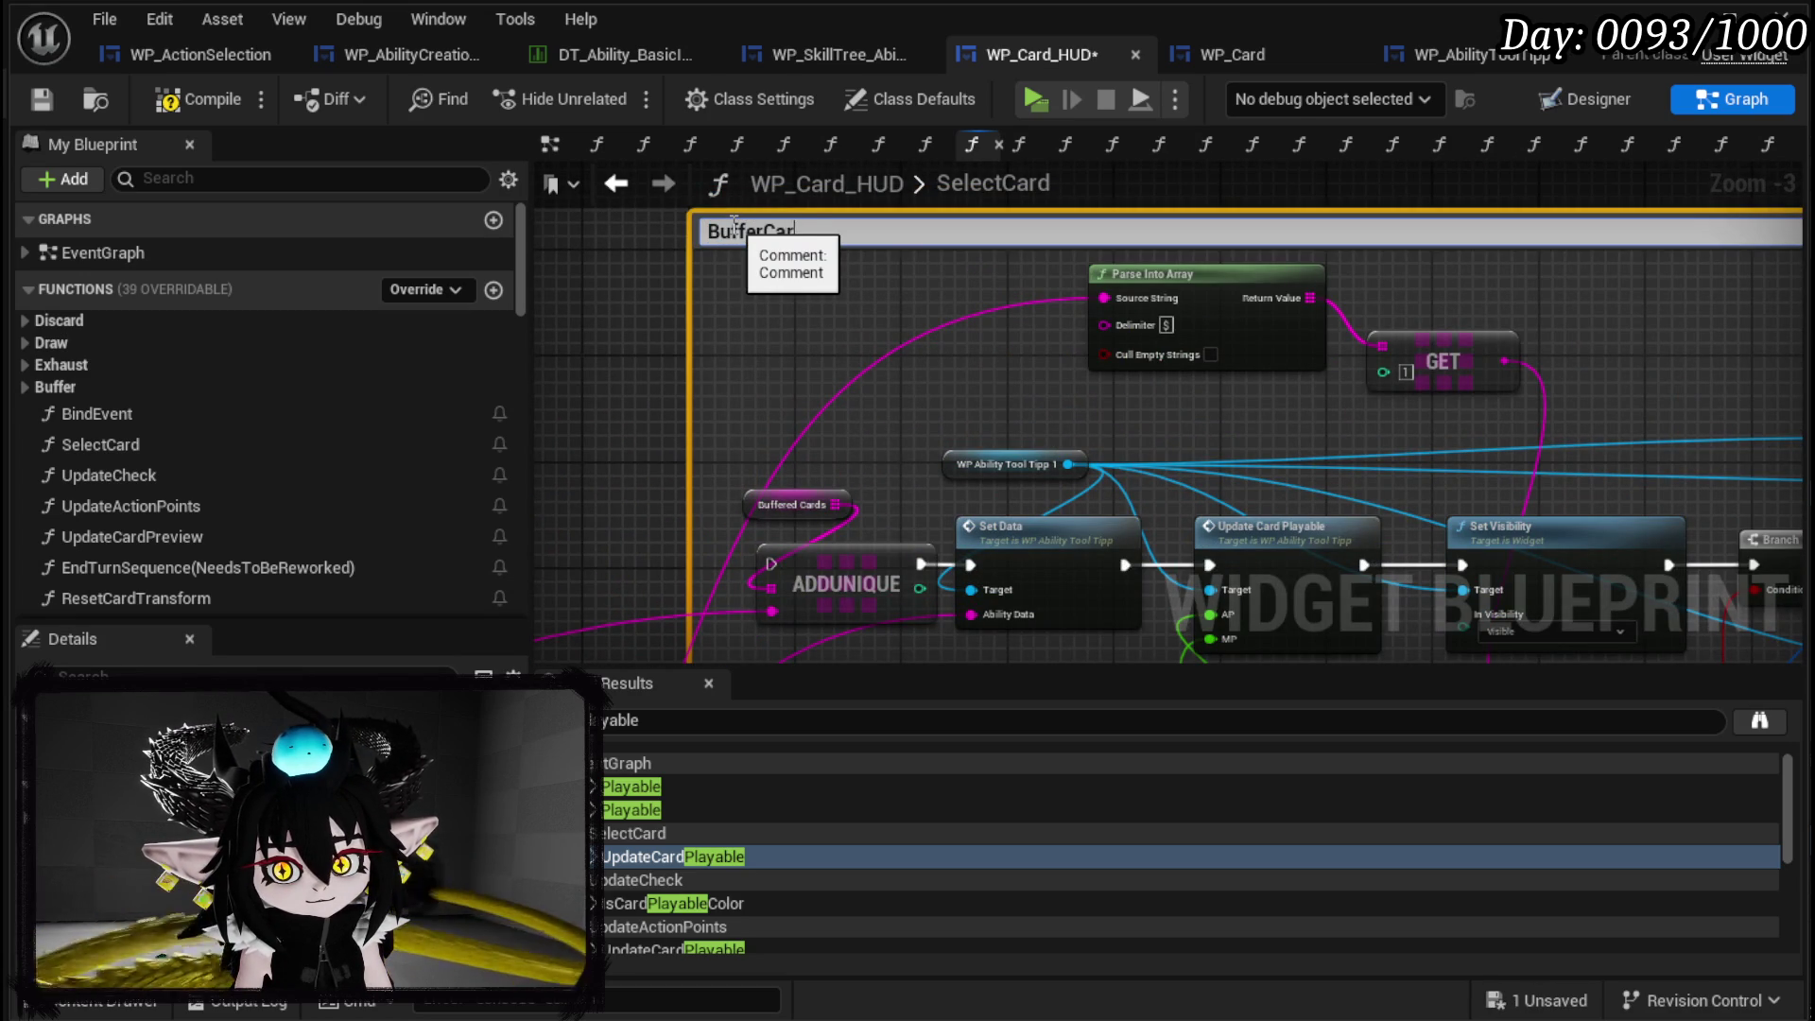
pyautogui.write('ds')
pyautogui.press('Return')
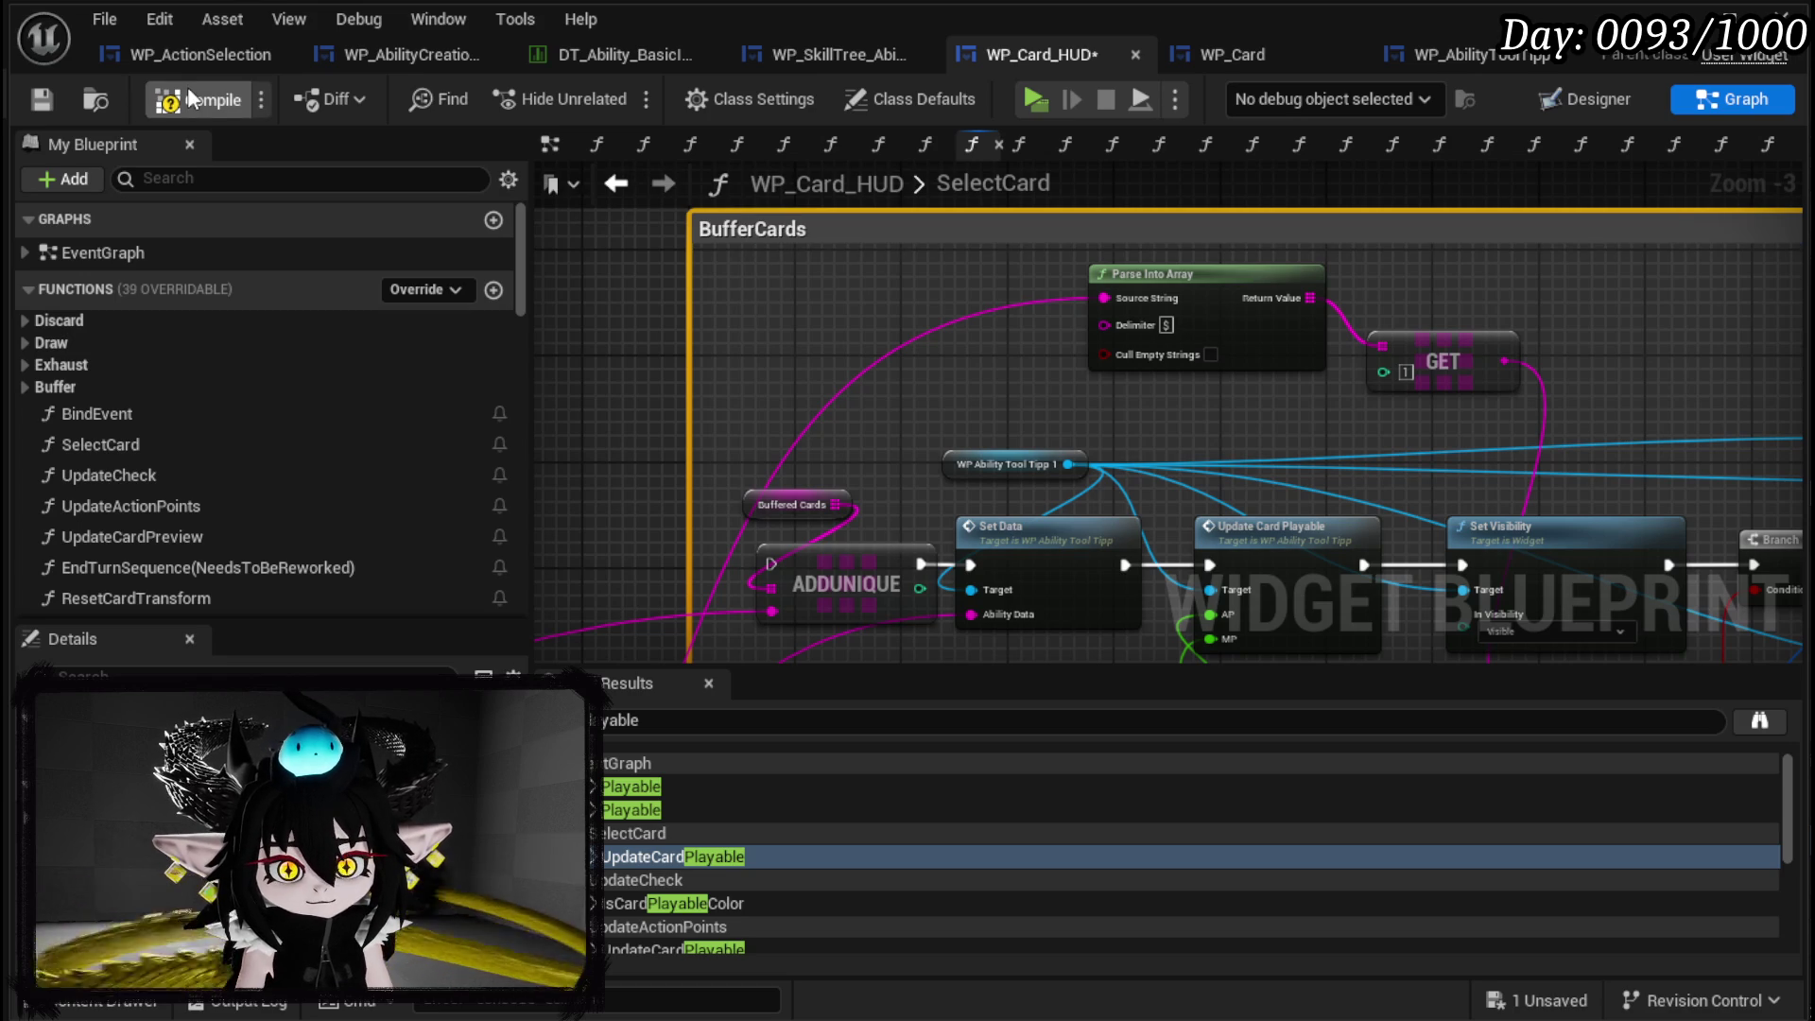
pyautogui.click(27, 97)
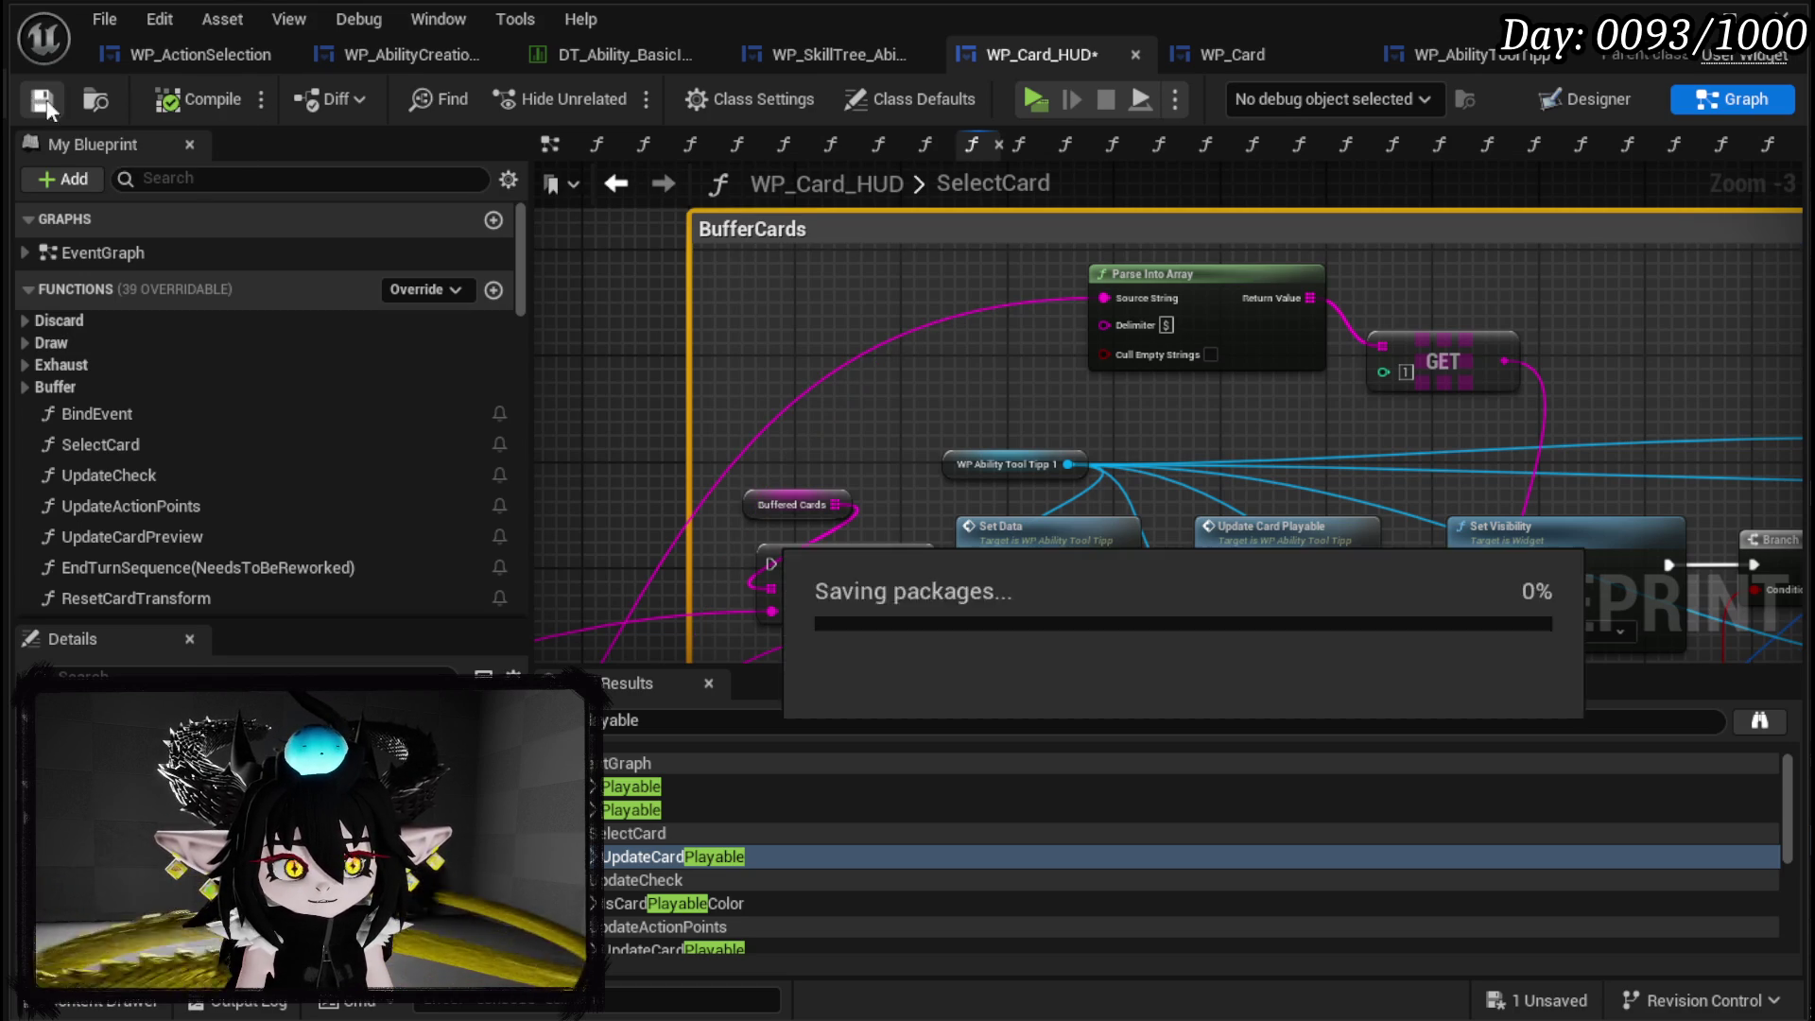
pyautogui.scroll(-3, 728, 331)
pyautogui.moveTo(730, 326); pyautogui.dragTo(825, 264)
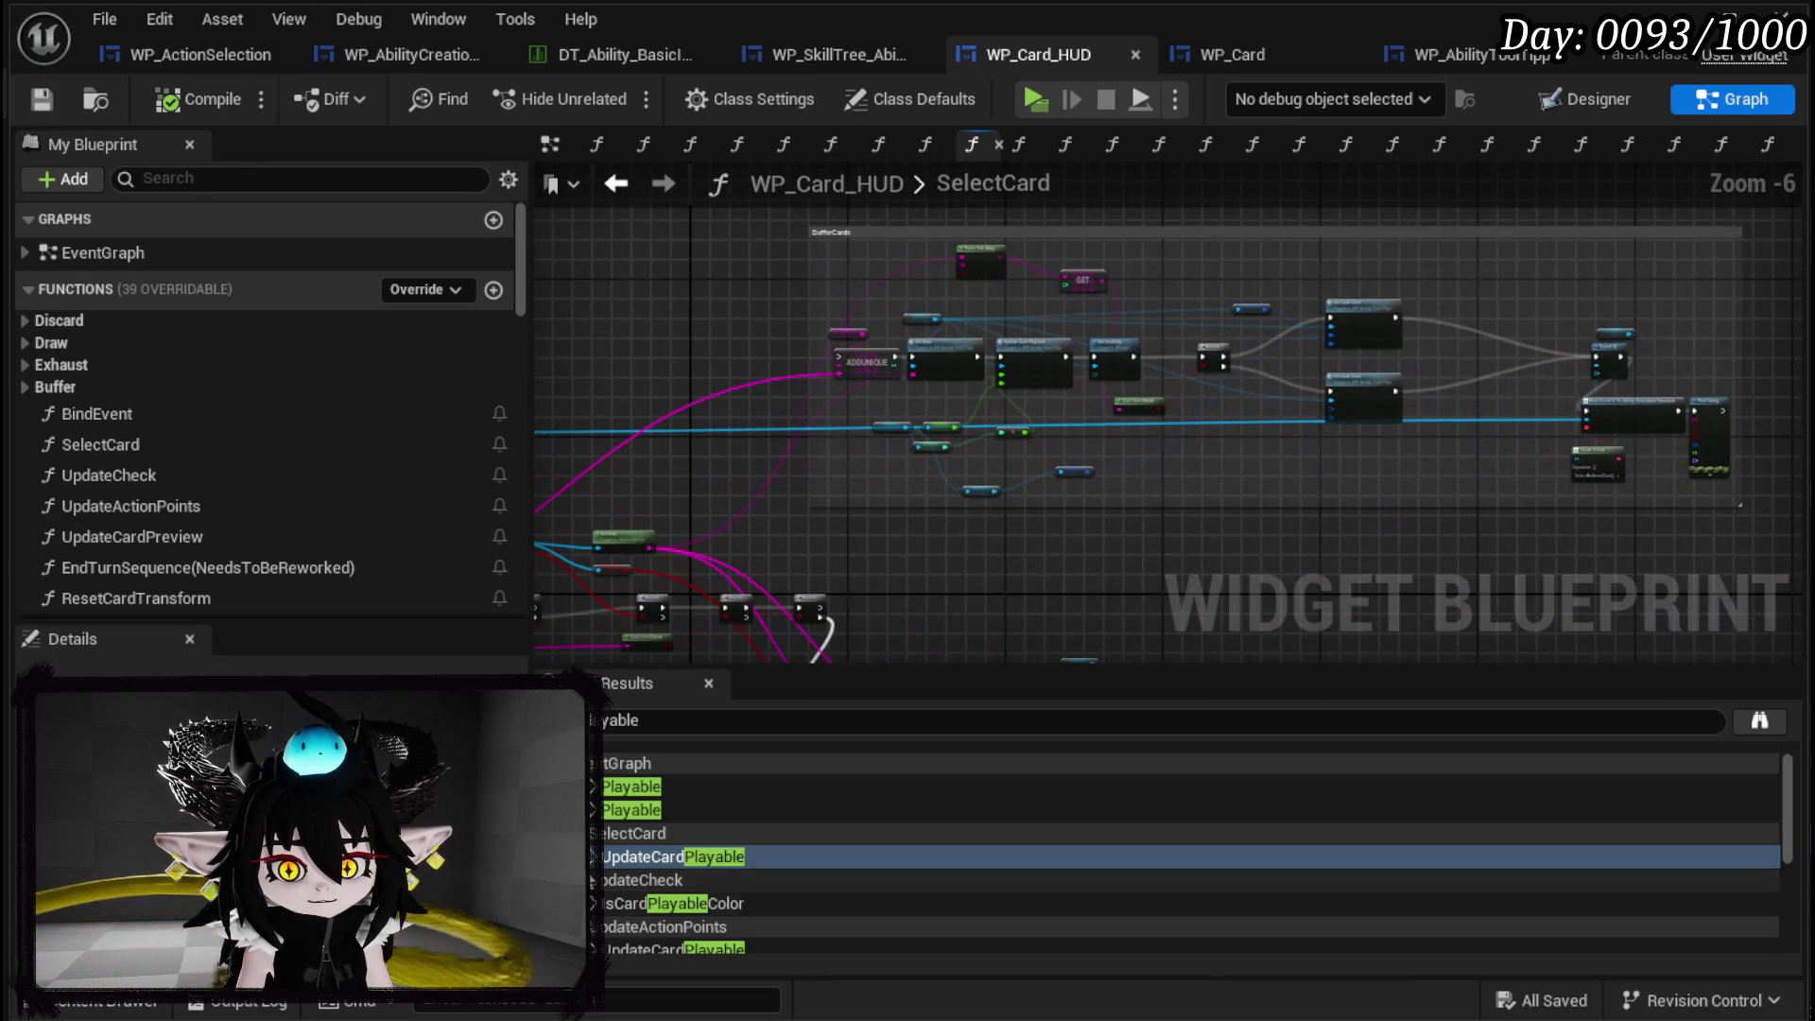
pyautogui.doubleClick(705, 905)
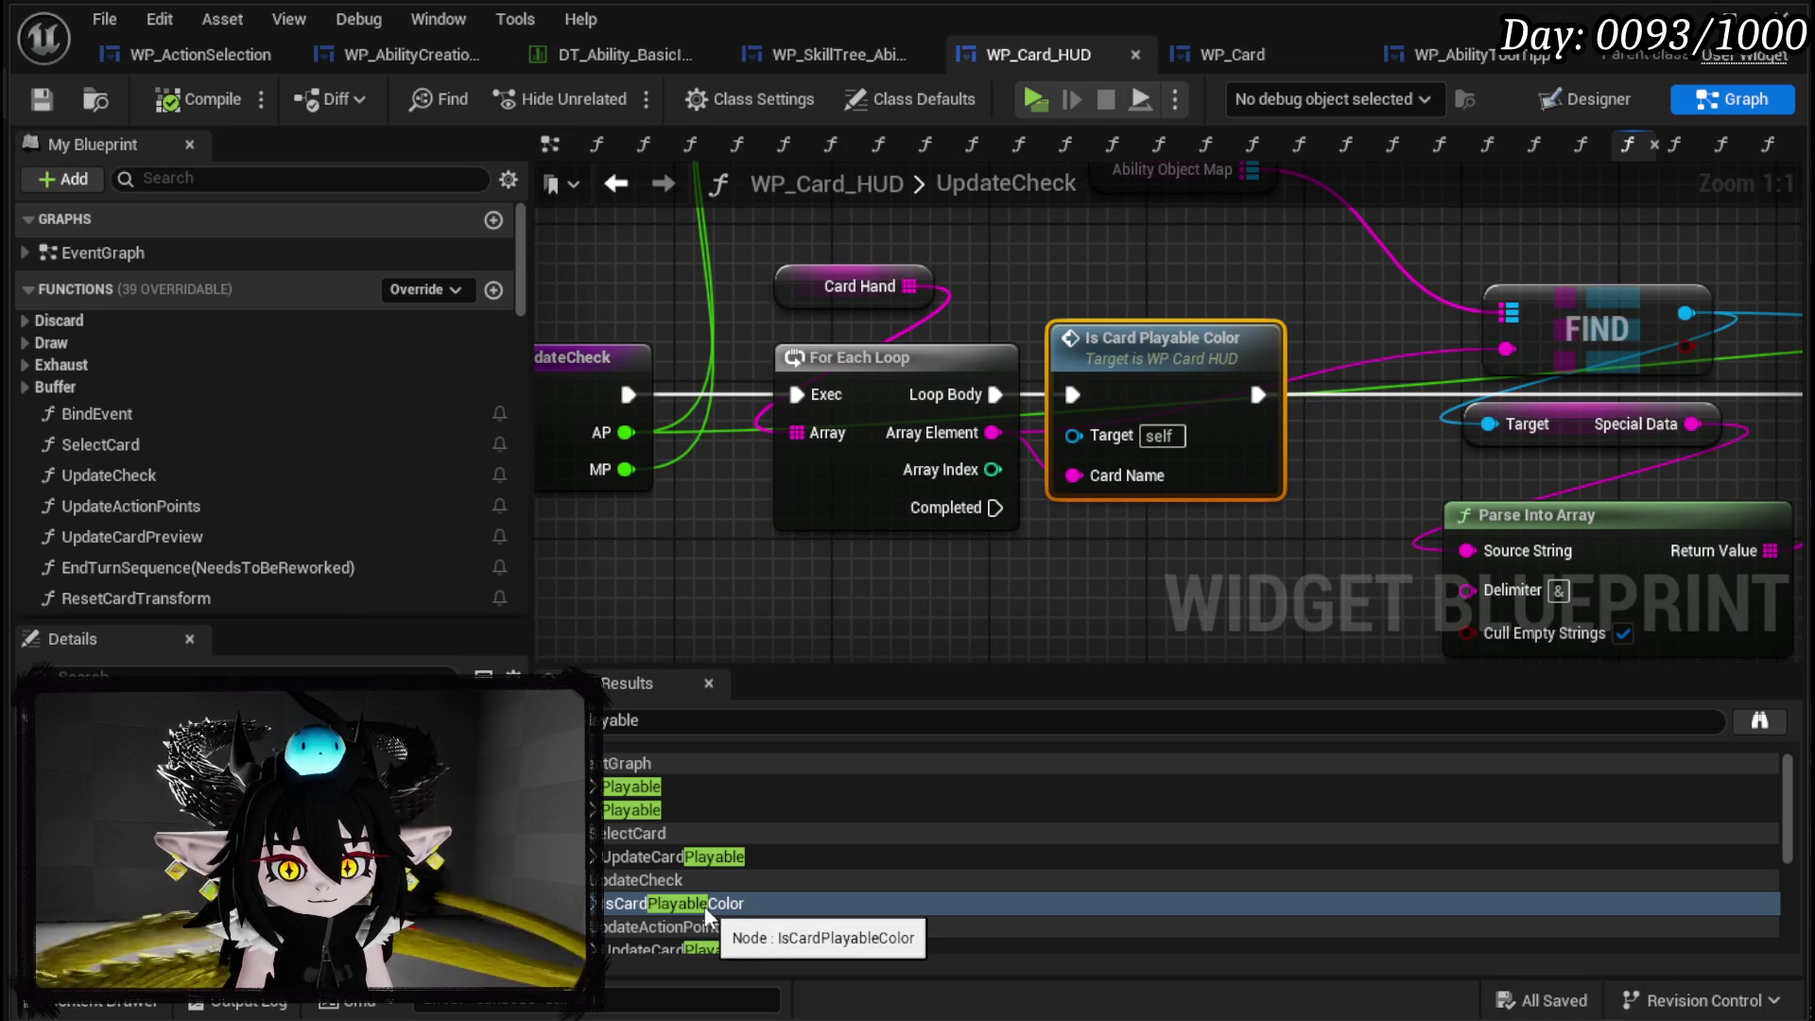
# Search for UpdateCheck usages and jump to its call in UpdateActionPoints.
pyautogui.moveTo(628, 574)
pyautogui.mouseDown()
pyautogui.moveTo(804, 597)
pyautogui.moveTo(848, 298)
pyautogui.moveTo(779, 369)
pyautogui.mouseUp()
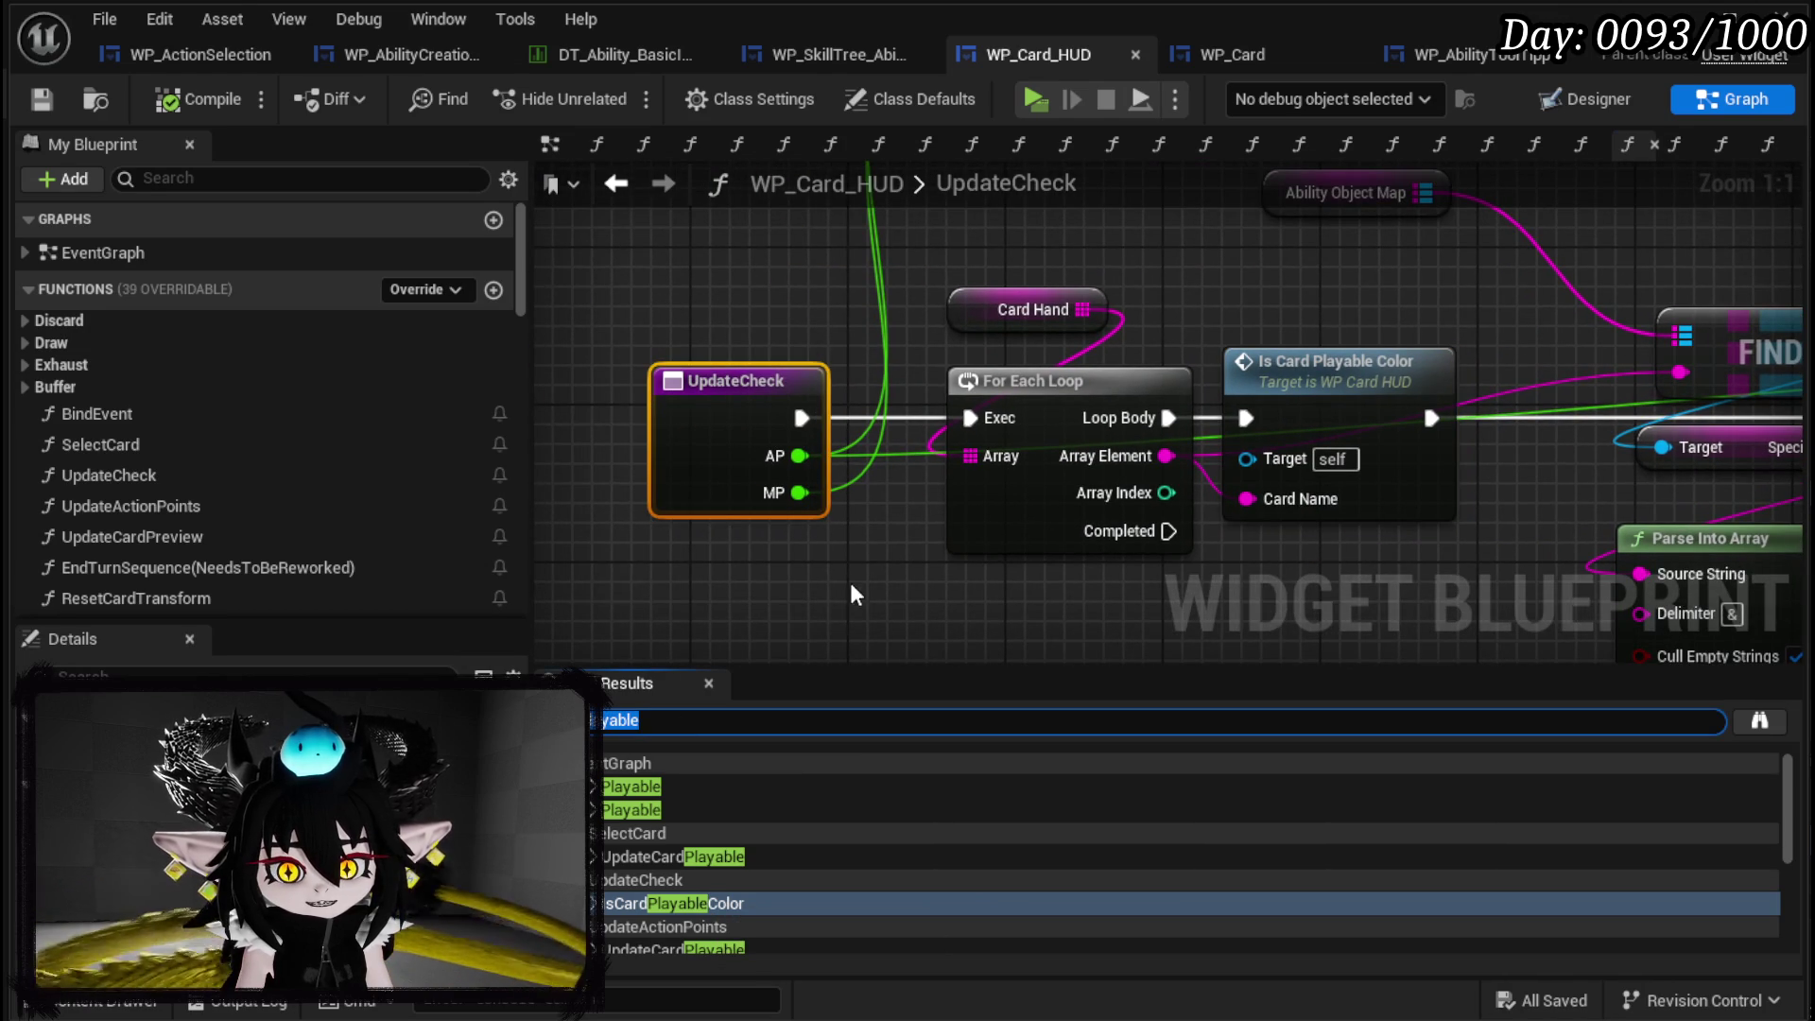
pyautogui.write('update')
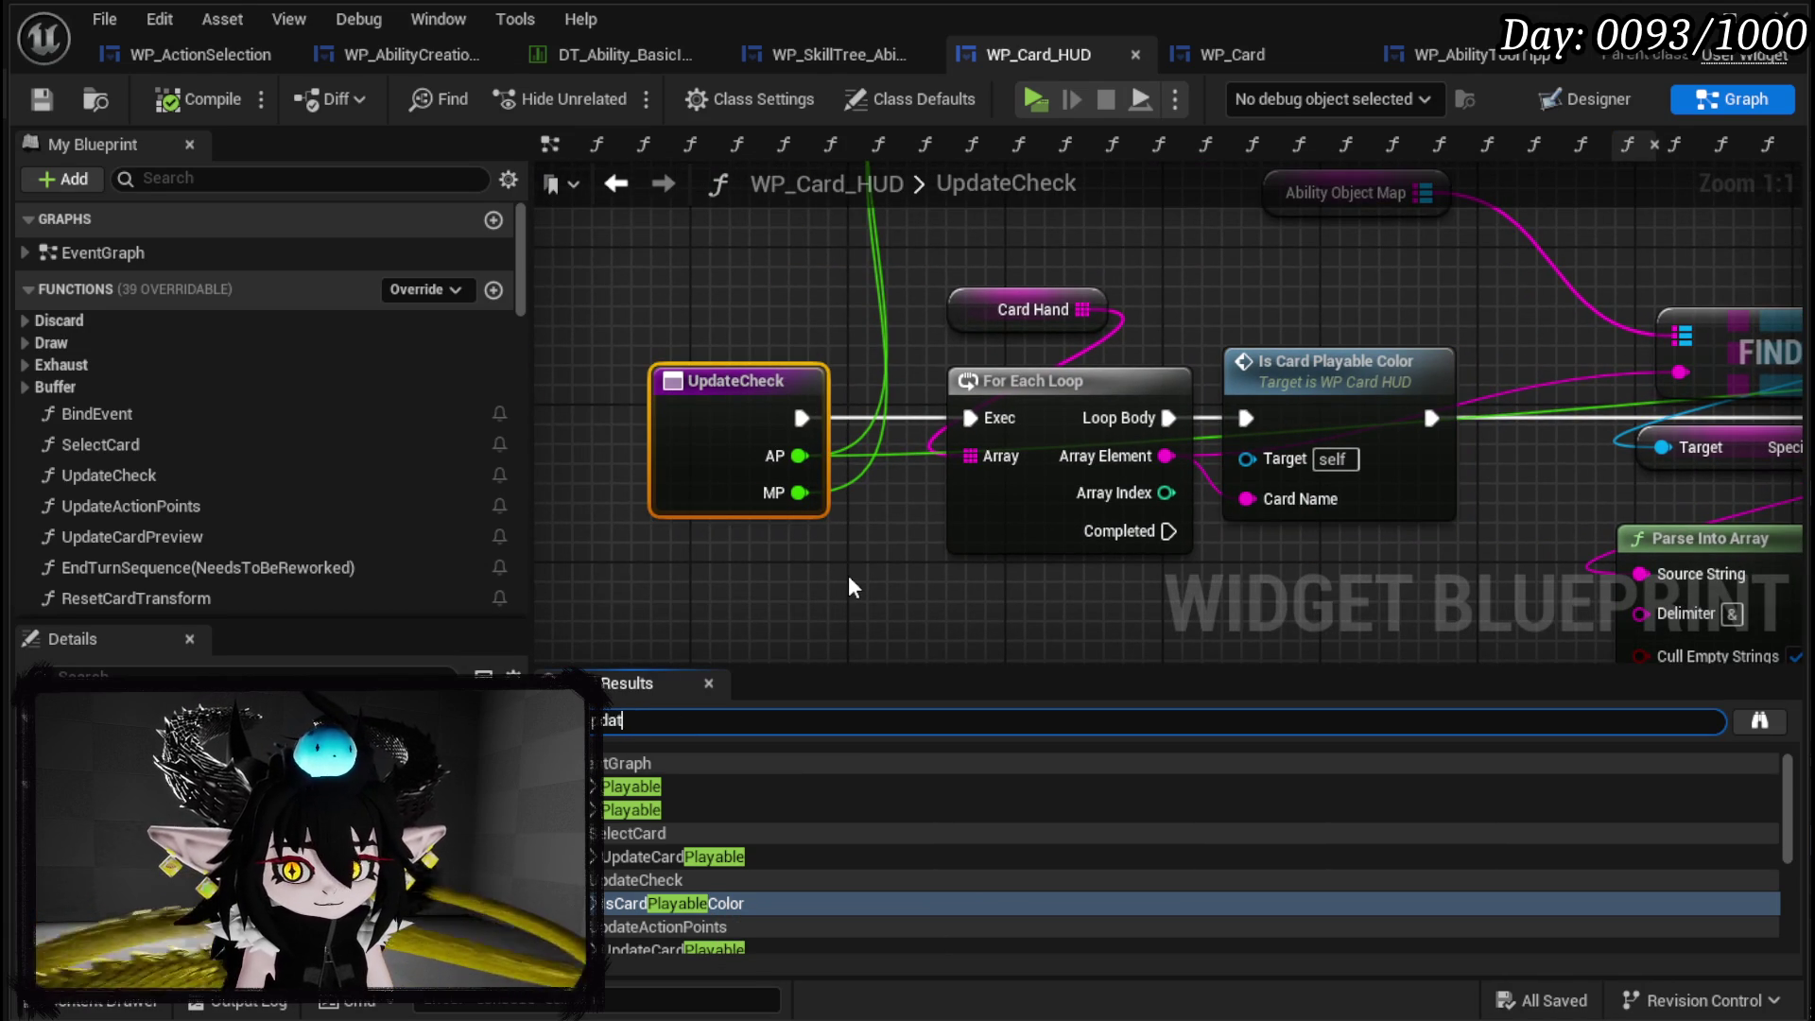
pyautogui.write('Check')
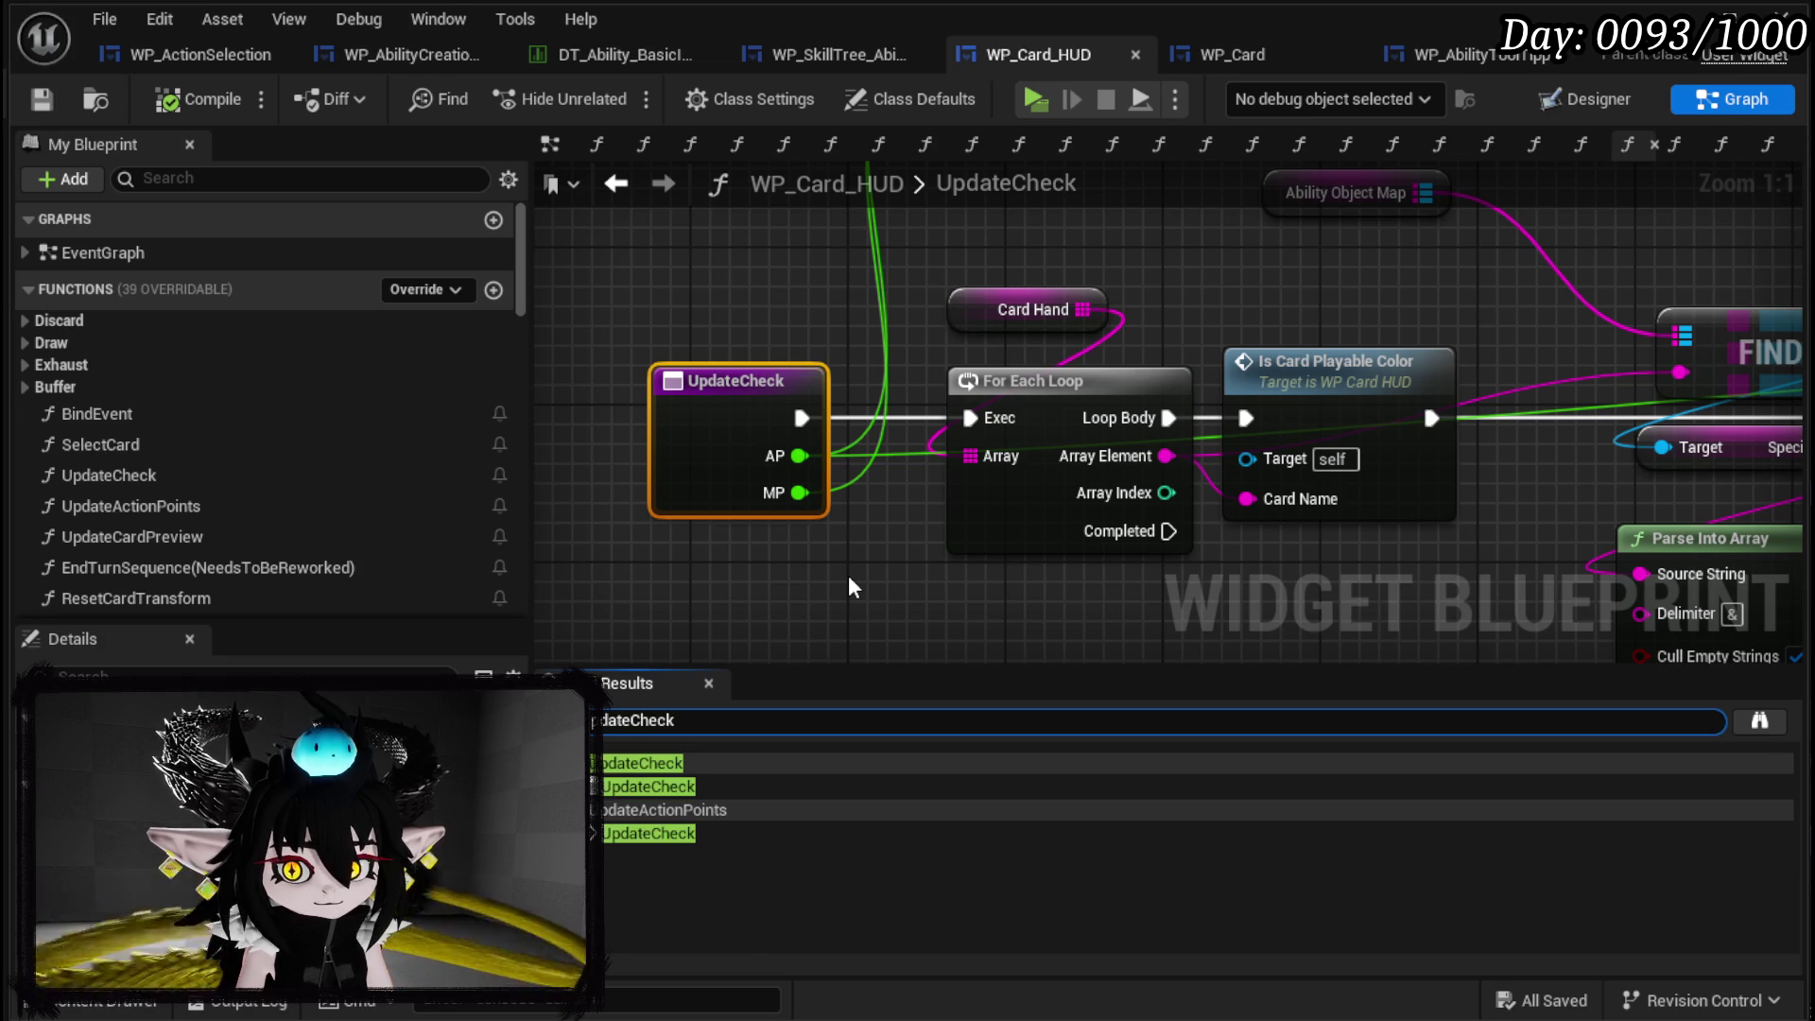
pyautogui.click(677, 792)
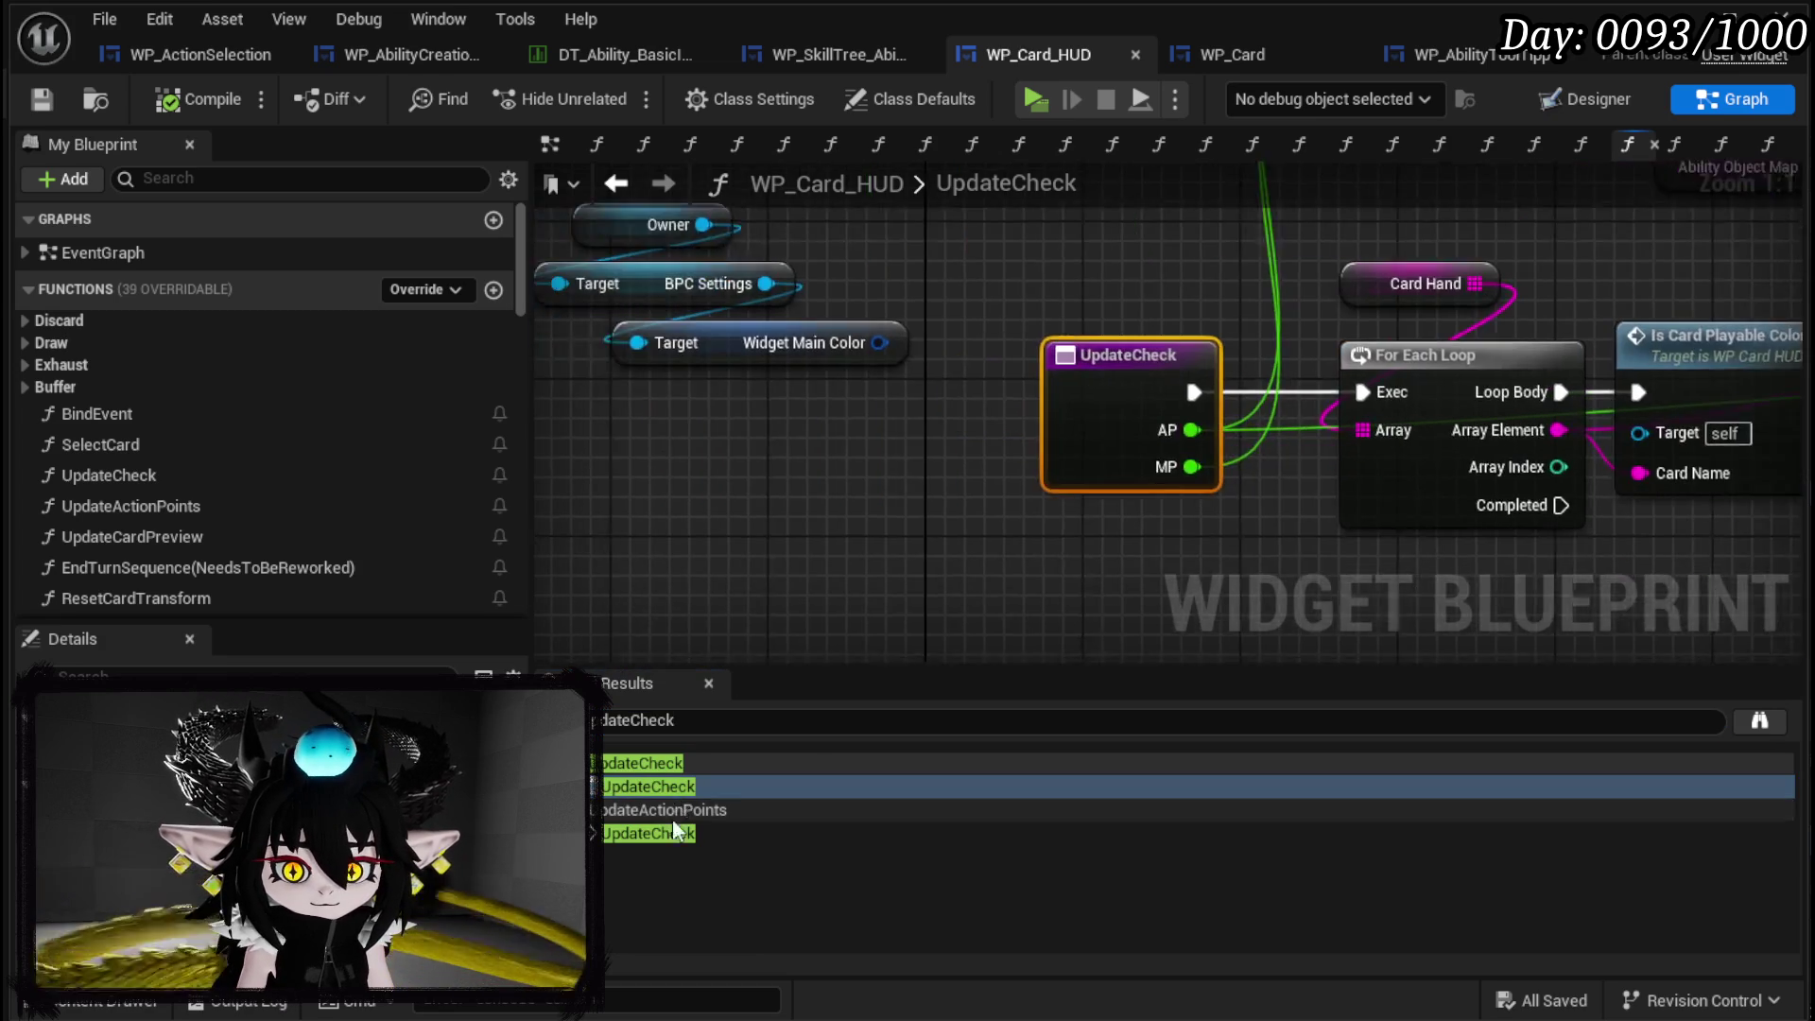
pyautogui.click(662, 839)
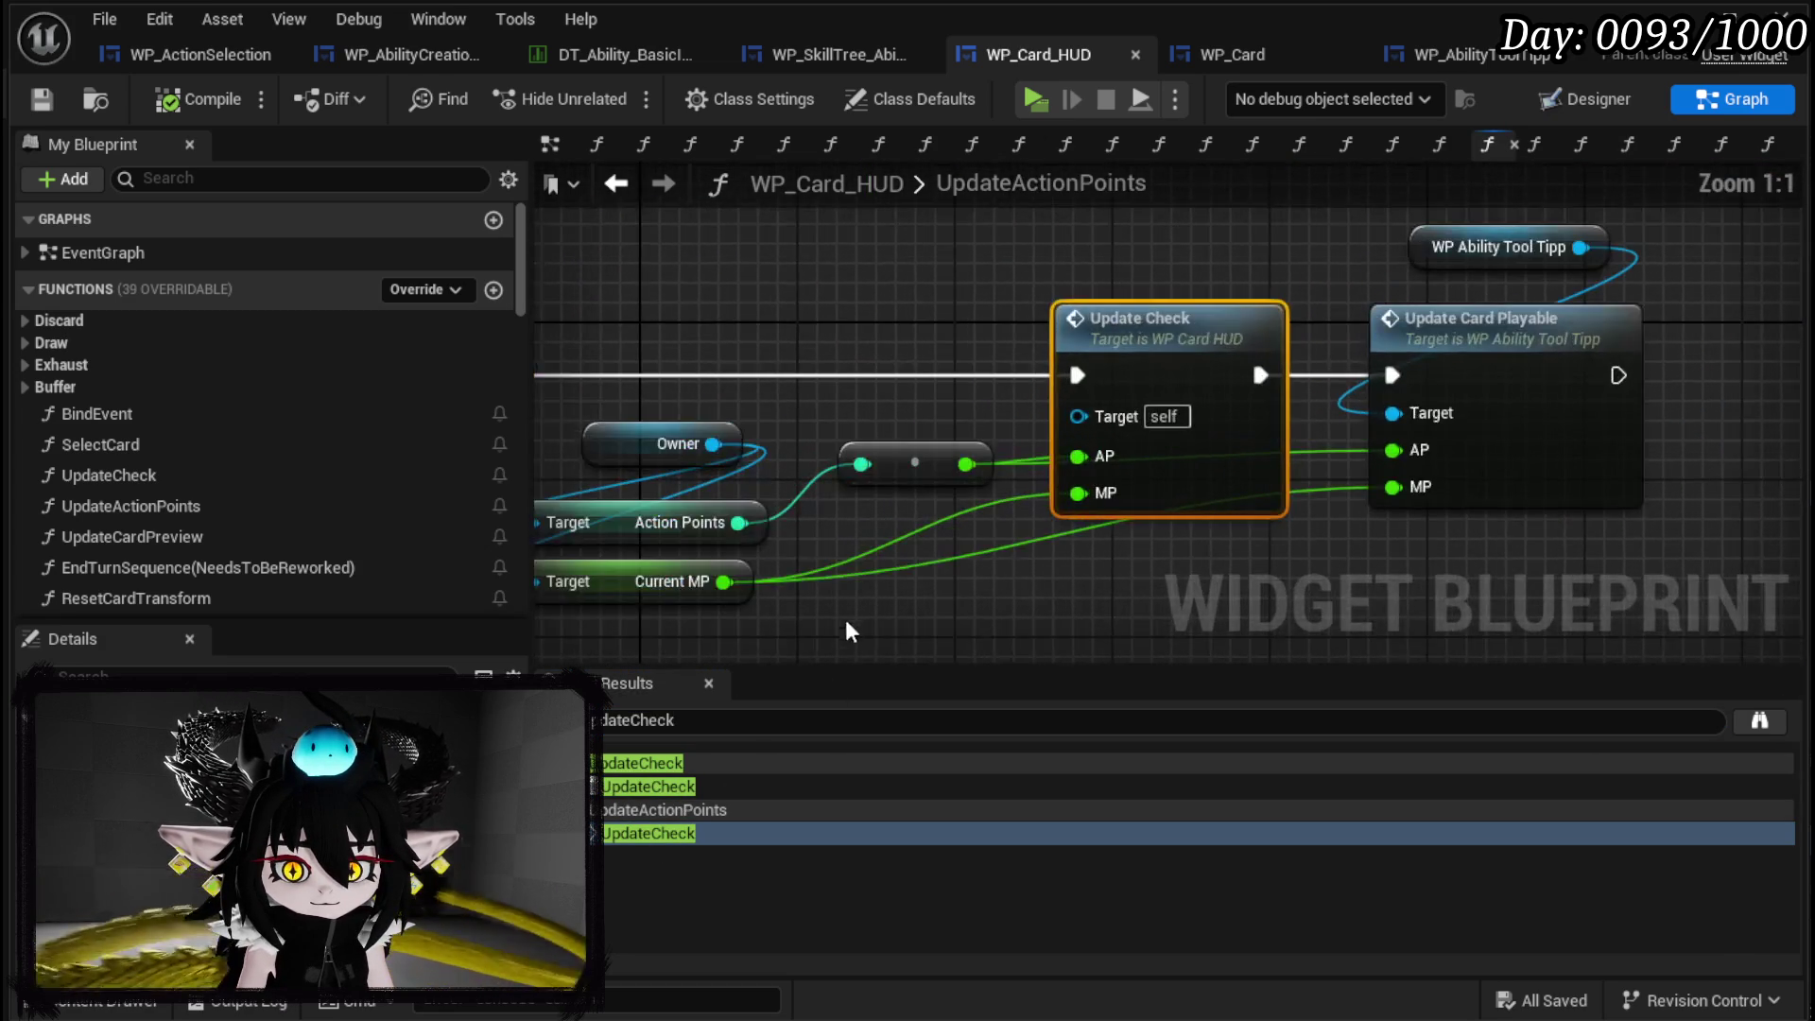
pyautogui.scroll(-4, 984, 593)
pyautogui.scroll(3, 983, 593)
# Rearrange the Owner, Update Check, WP Ability Tool Tipp and reroute nodes to make room.
pyautogui.click(811, 407)
pyautogui.moveTo(811, 406)
pyautogui.mouseDown()
pyautogui.moveTo(563, 439)
pyautogui.moveTo(586, 328)
pyautogui.mouseUp()
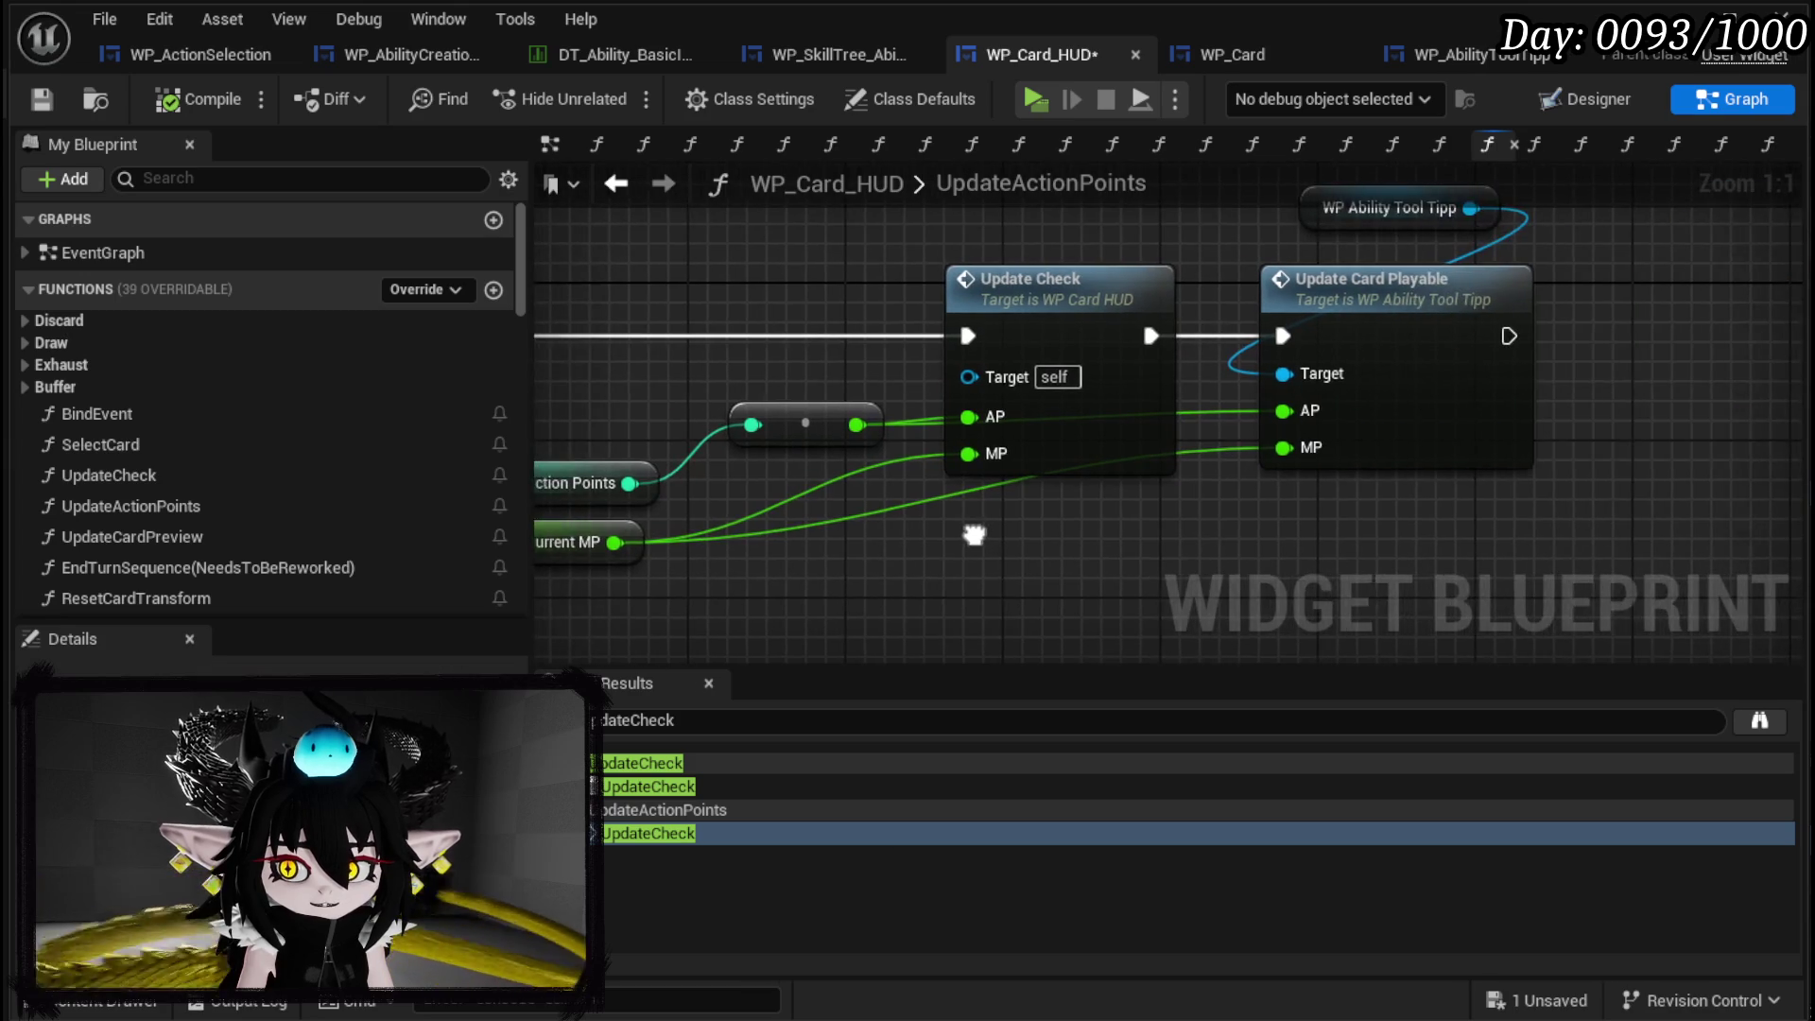
pyautogui.moveTo(723, 605)
pyautogui.mouseDown()
pyautogui.moveTo(1318, 418)
pyautogui.moveTo(1574, 415)
pyautogui.mouseUp()
pyautogui.moveTo(1218, 257); pyautogui.dragTo(822, 189)
pyautogui.moveTo(1037, 299); pyautogui.dragTo(1244, 359)
pyautogui.write('Specia')
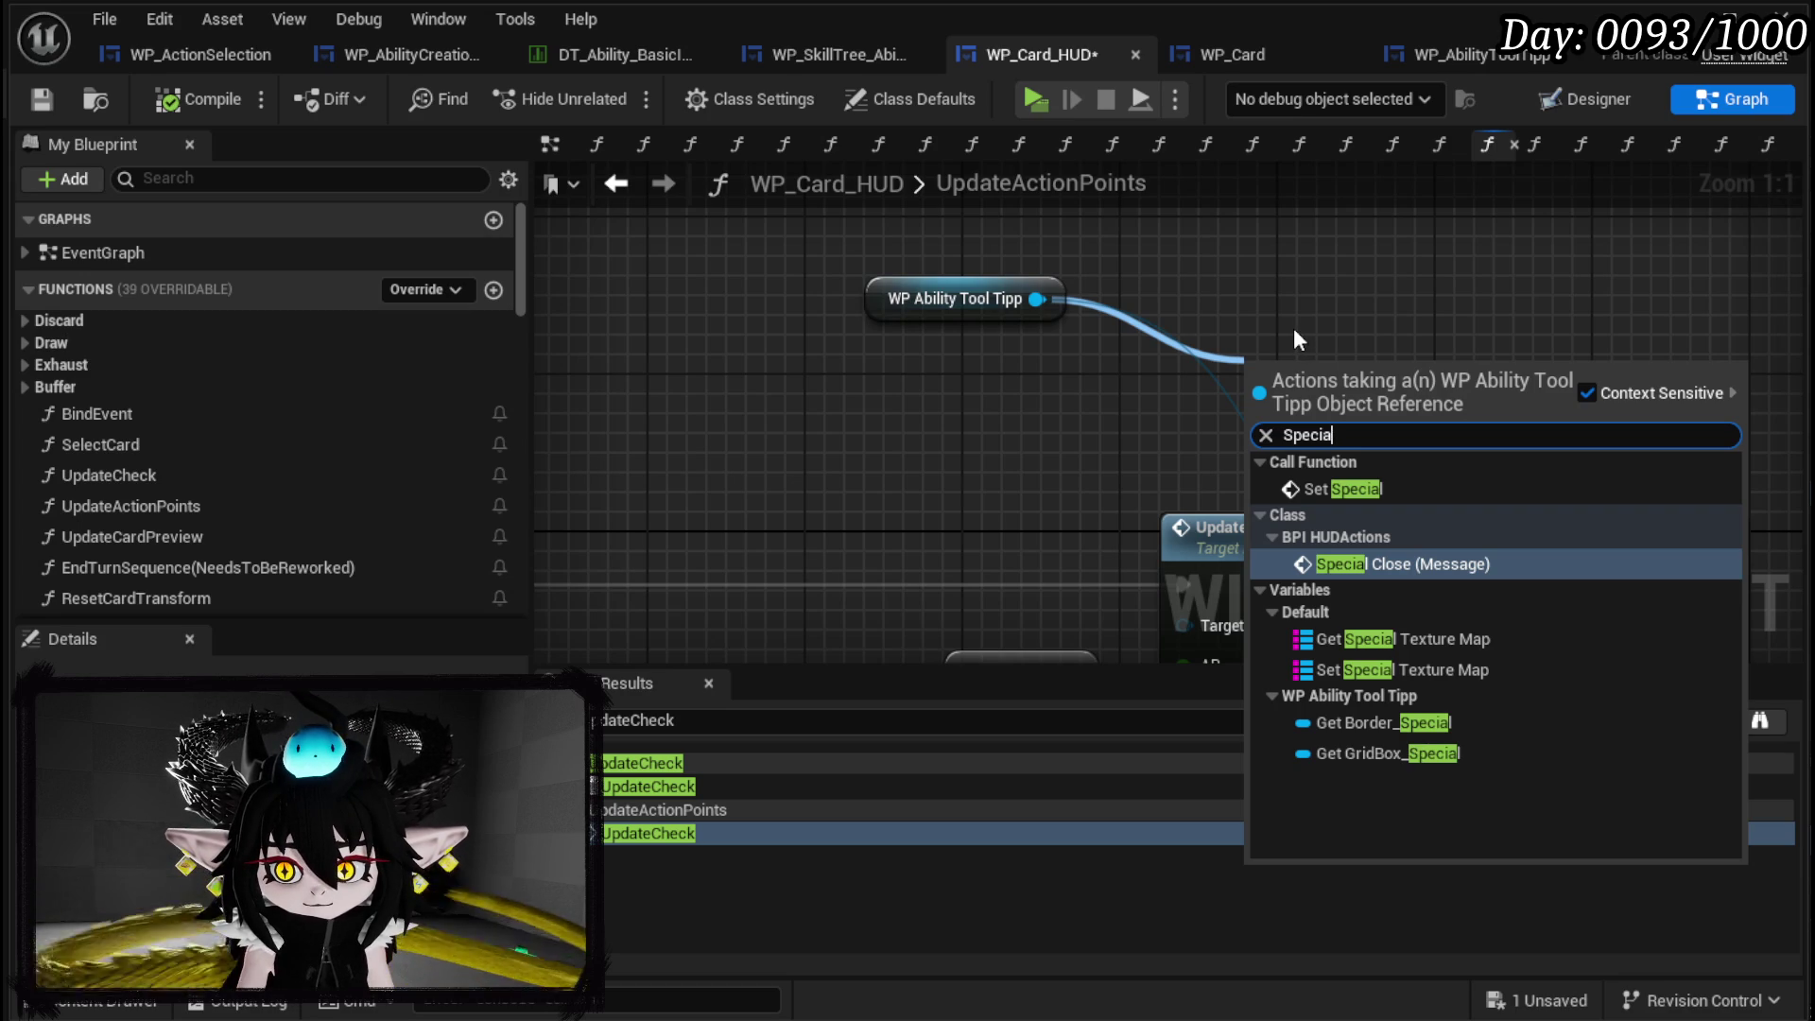
pyautogui.click(1183, 310)
pyautogui.scroll(-3, 974, 285)
pyautogui.moveTo(974, 286); pyautogui.dragTo(1091, 344)
pyautogui.moveTo(1221, 477)
pyautogui.mouseDown()
pyautogui.moveTo(1328, 317)
pyautogui.moveTo(1385, 343)
pyautogui.mouseUp()
pyautogui.click(1143, 269)
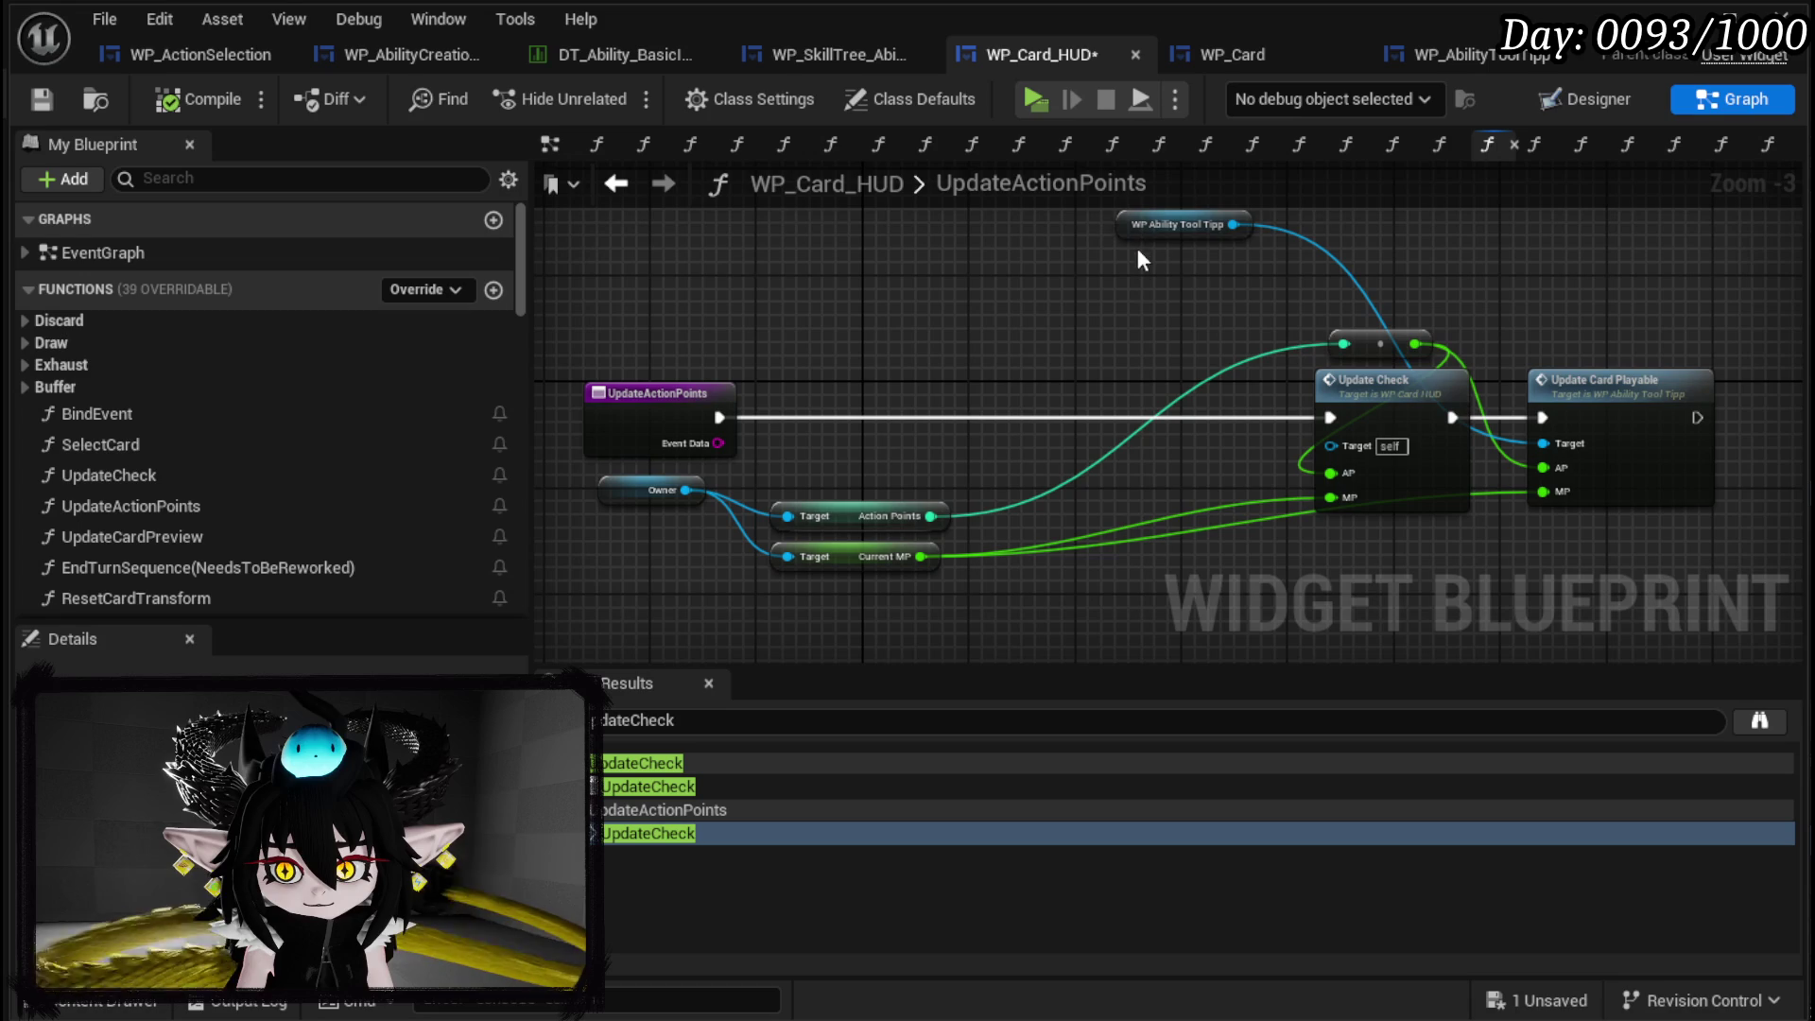
pyautogui.moveTo(1182, 224); pyautogui.dragTo(1002, 230)
# Add a Get Current HP node from Owner feeding a new Add node, and save.
pyautogui.moveTo(725, 394); pyautogui.dragTo(760, 508)
pyautogui.write('get c')
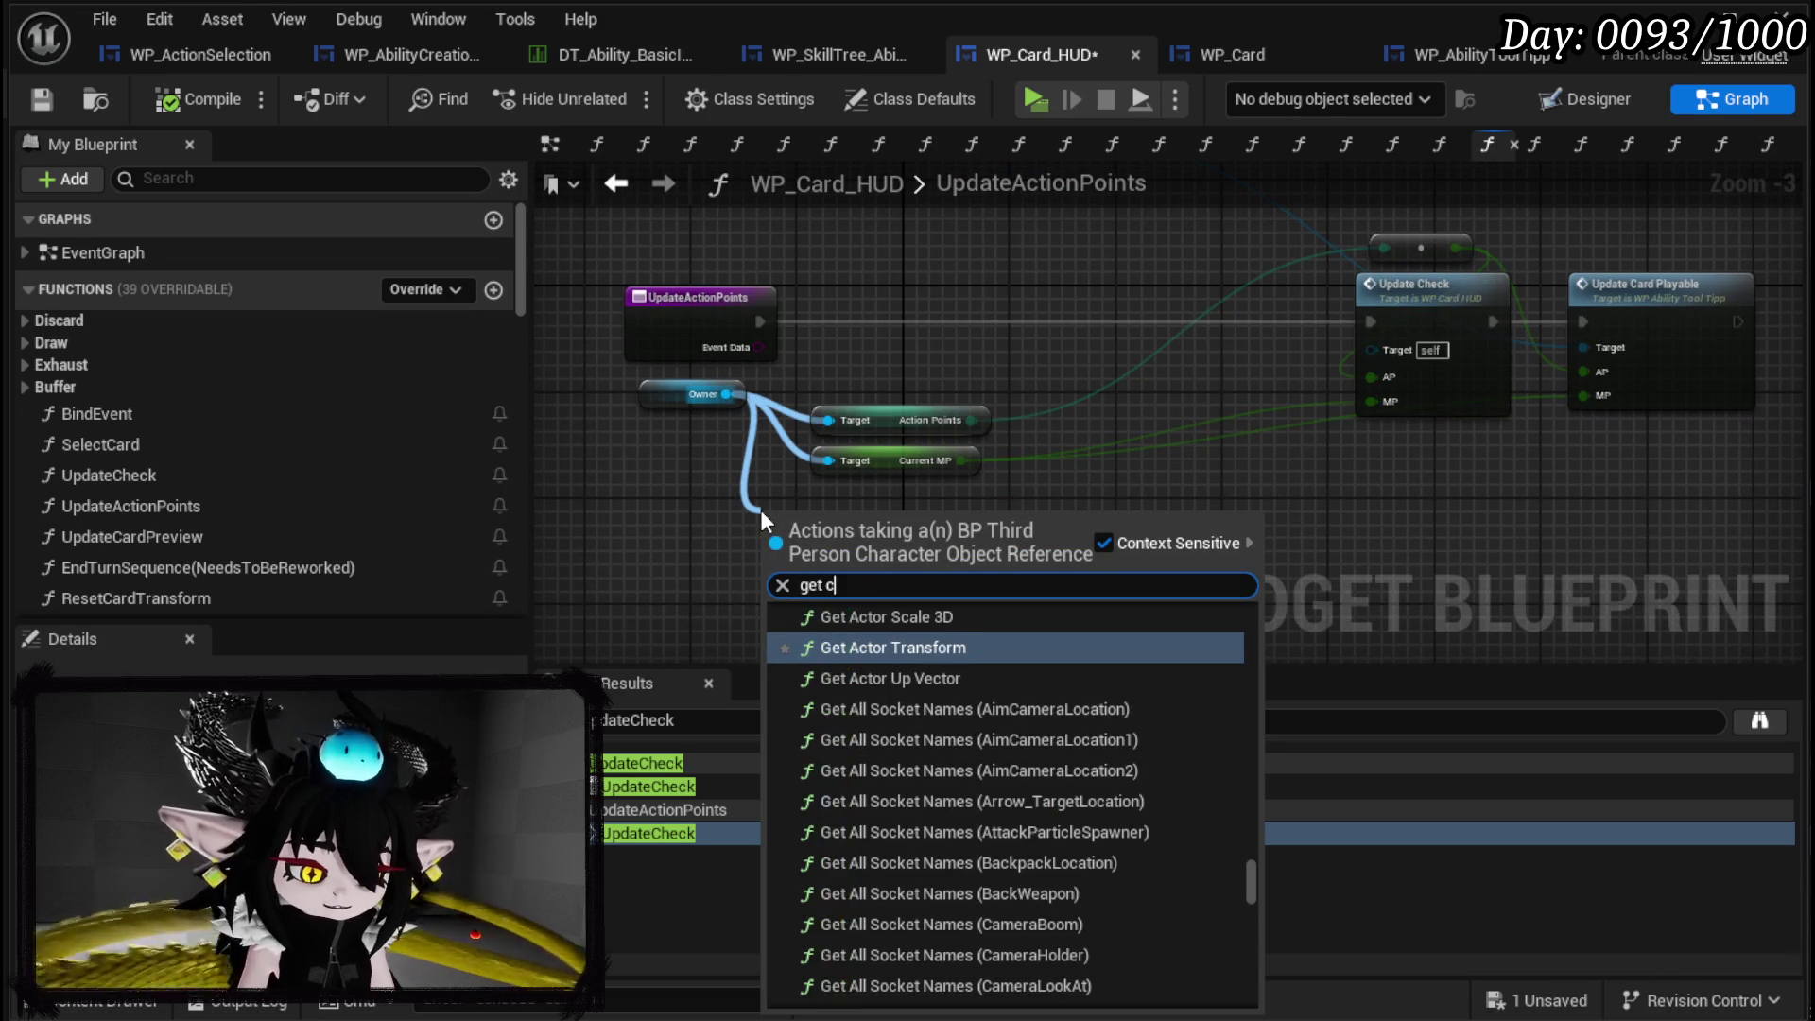
pyautogui.write('urrent')
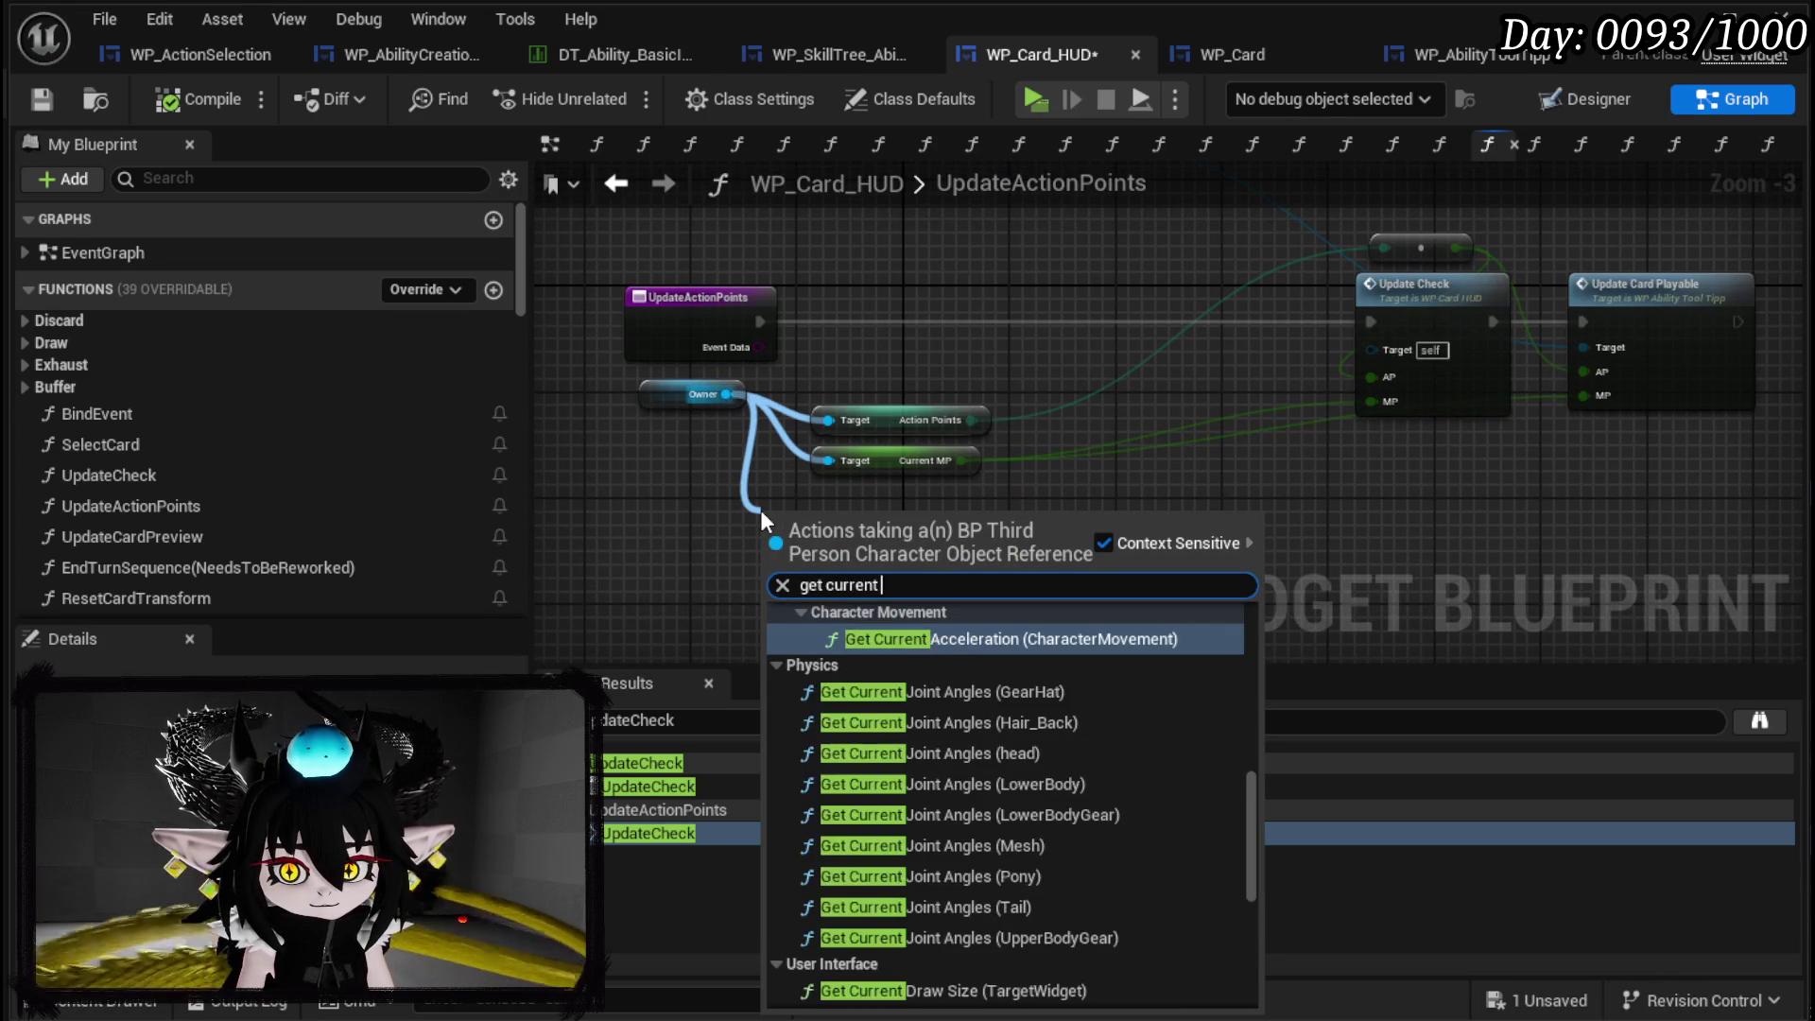
pyautogui.write(' HP')
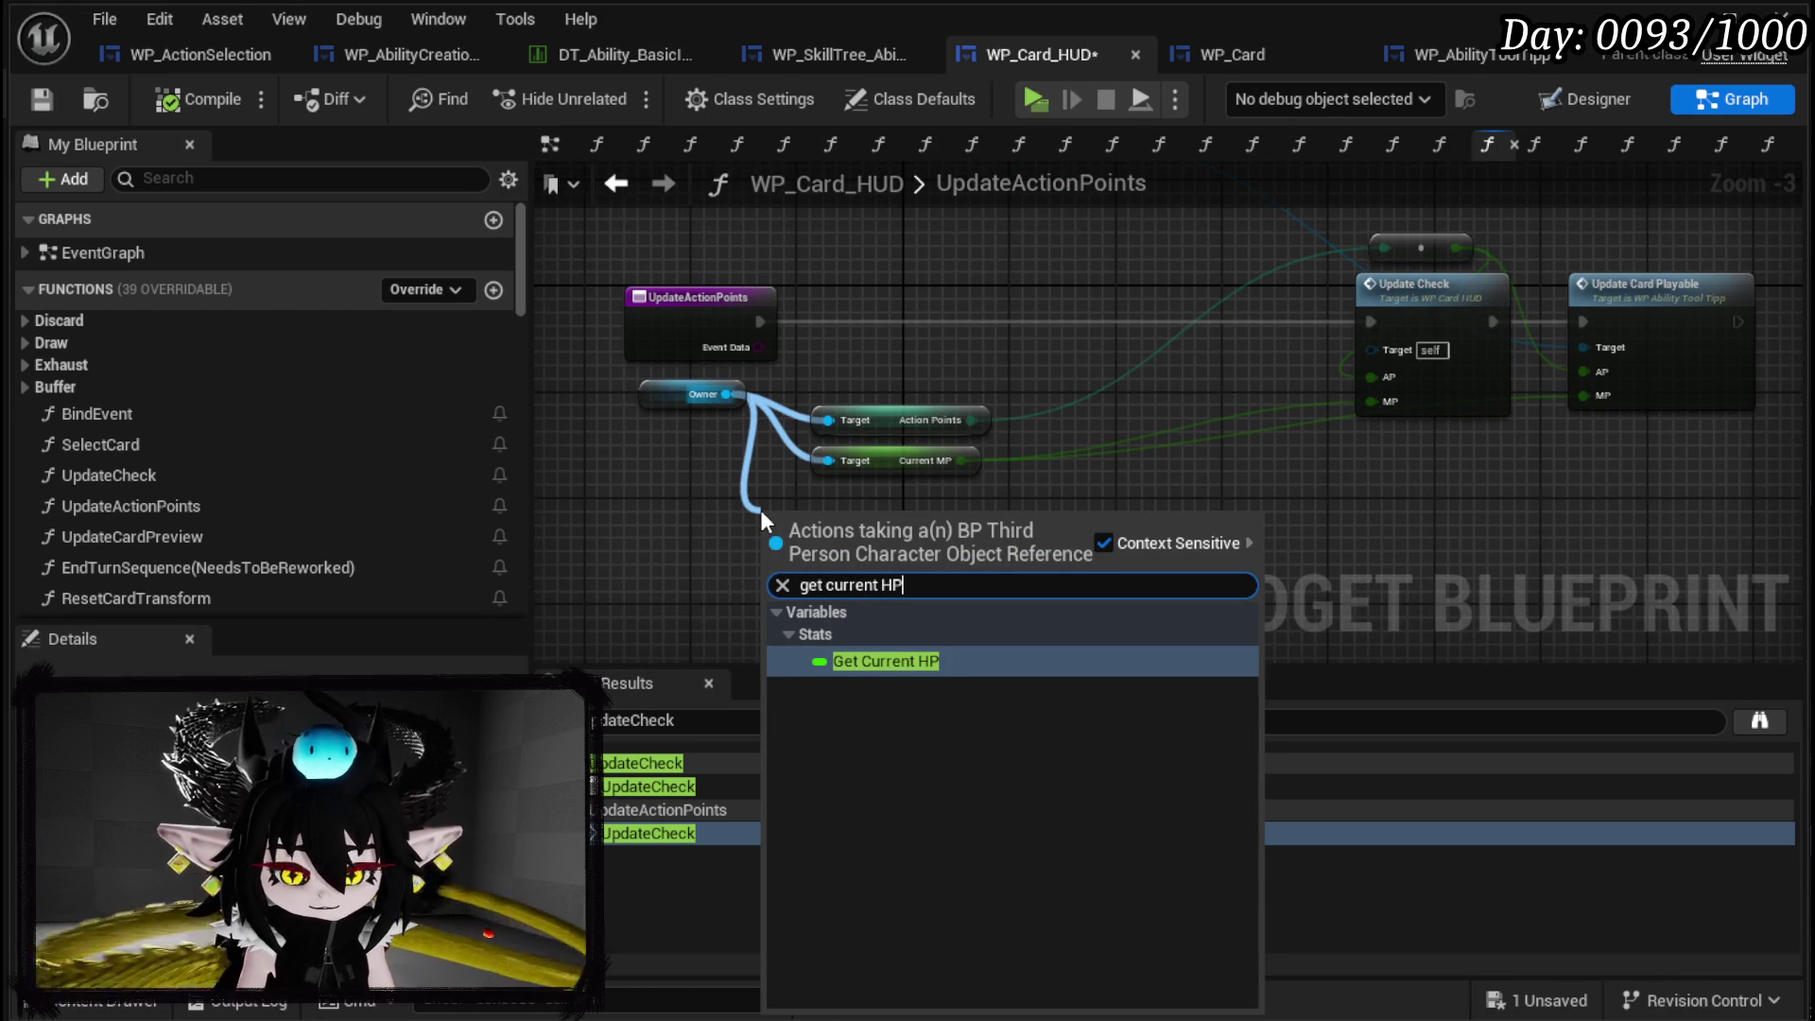
pyautogui.click(931, 662)
pyautogui.moveTo(897, 522)
pyautogui.mouseDown()
pyautogui.moveTo(959, 526)
pyautogui.moveTo(924, 573)
pyautogui.mouseUp()
pyautogui.write('+')
pyautogui.click(1049, 747)
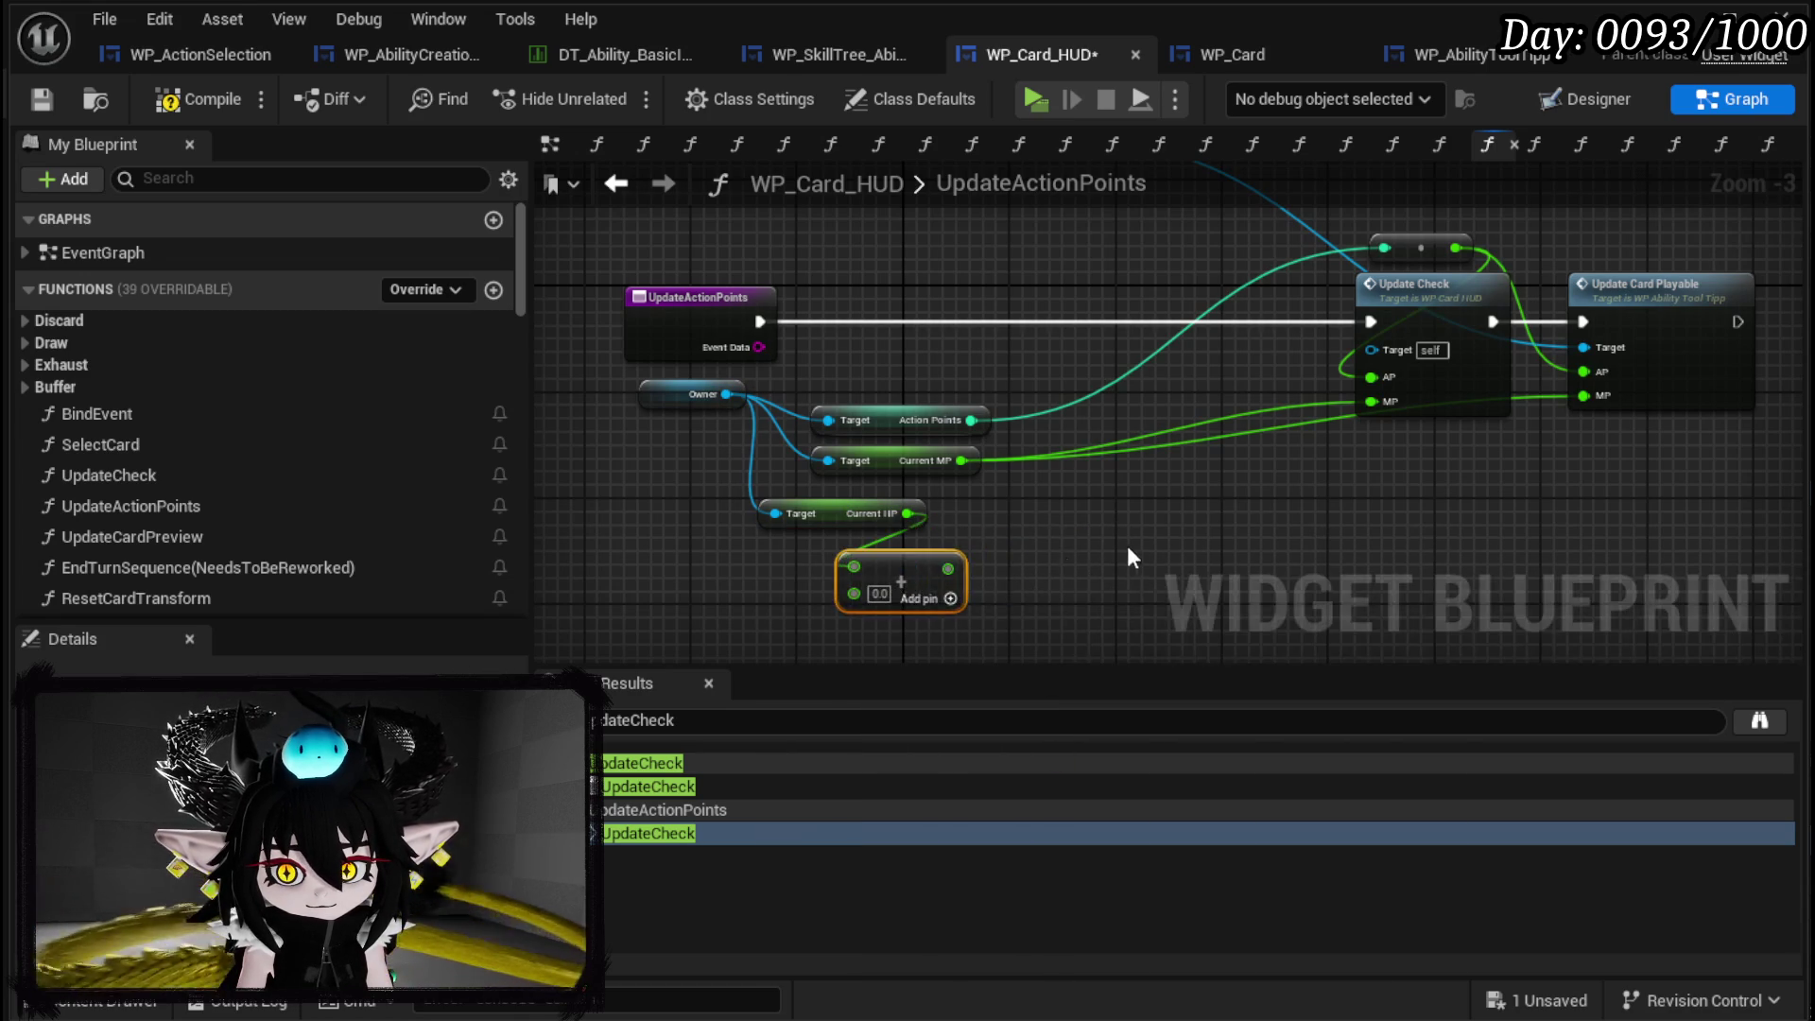
pyautogui.moveTo(965, 240); pyautogui.dragTo(979, 354)
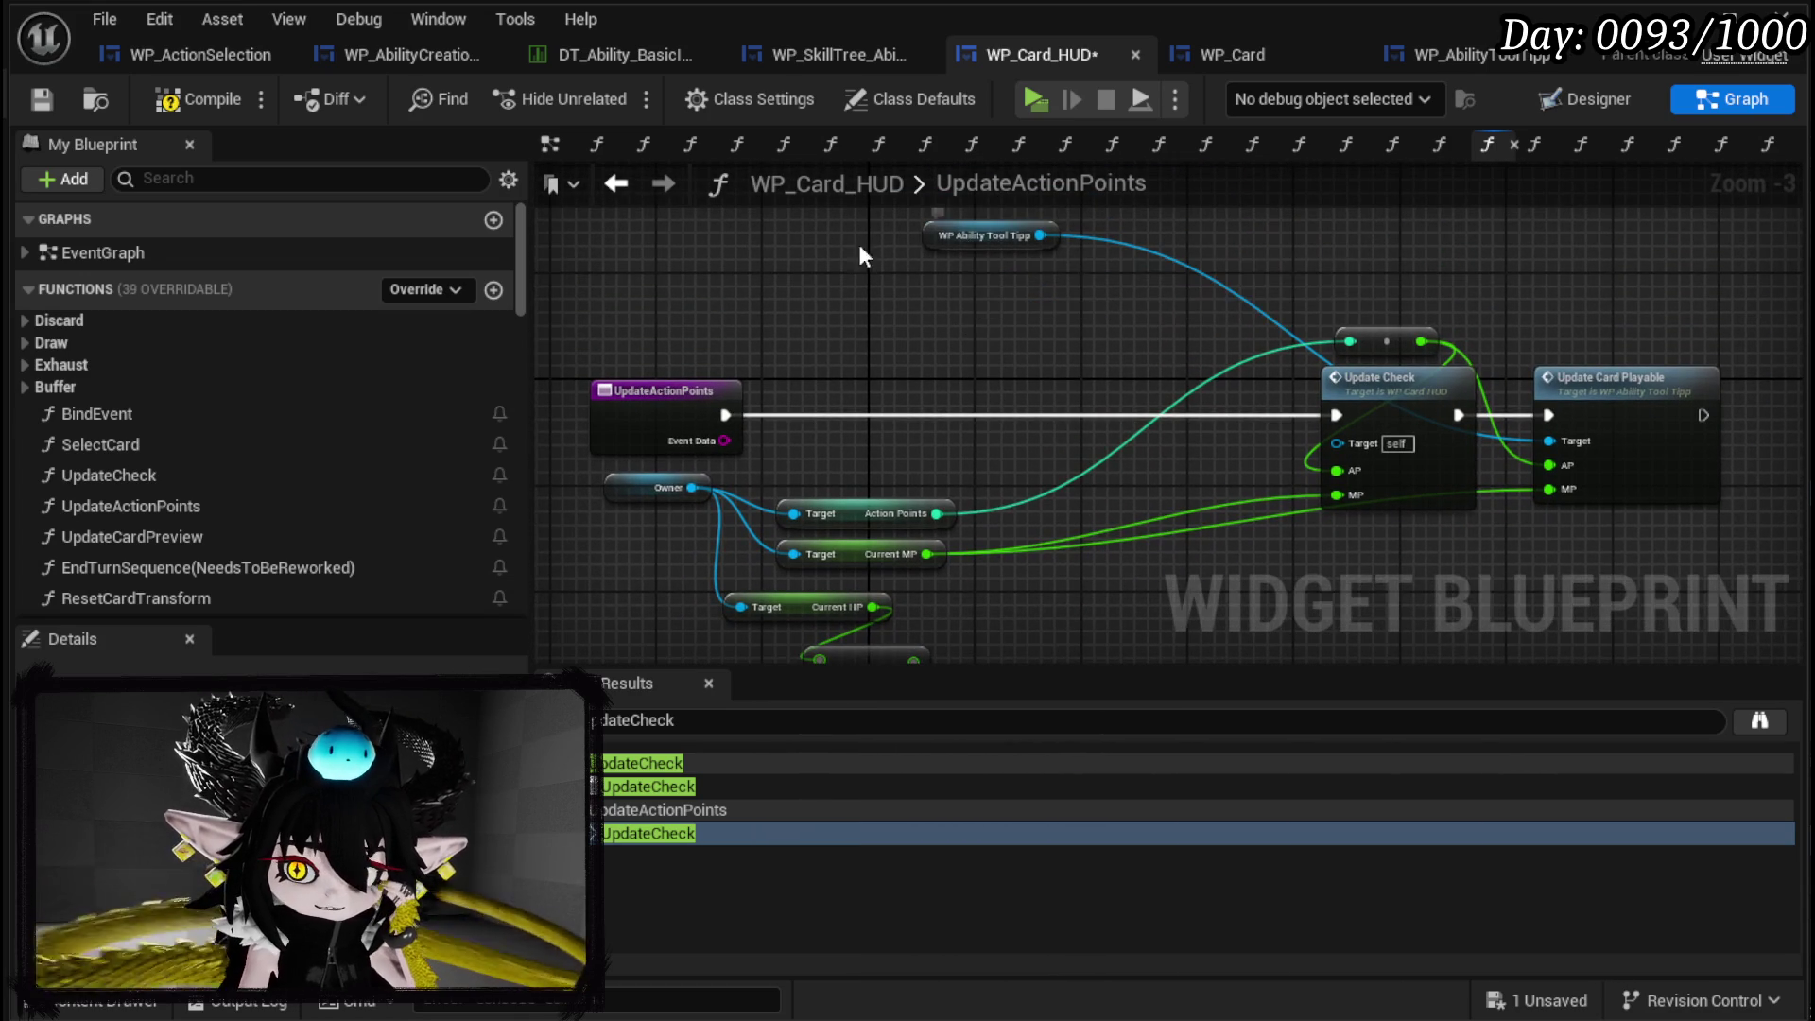
pyautogui.click(31, 101)
# Tidy the Action Points nodes, add a breakpoint on the UpdateActionPoints event, and save.
pyautogui.moveTo(938, 235)
pyautogui.mouseDown()
pyautogui.moveTo(705, 285)
pyautogui.moveTo(711, 307)
pyautogui.mouseUp()
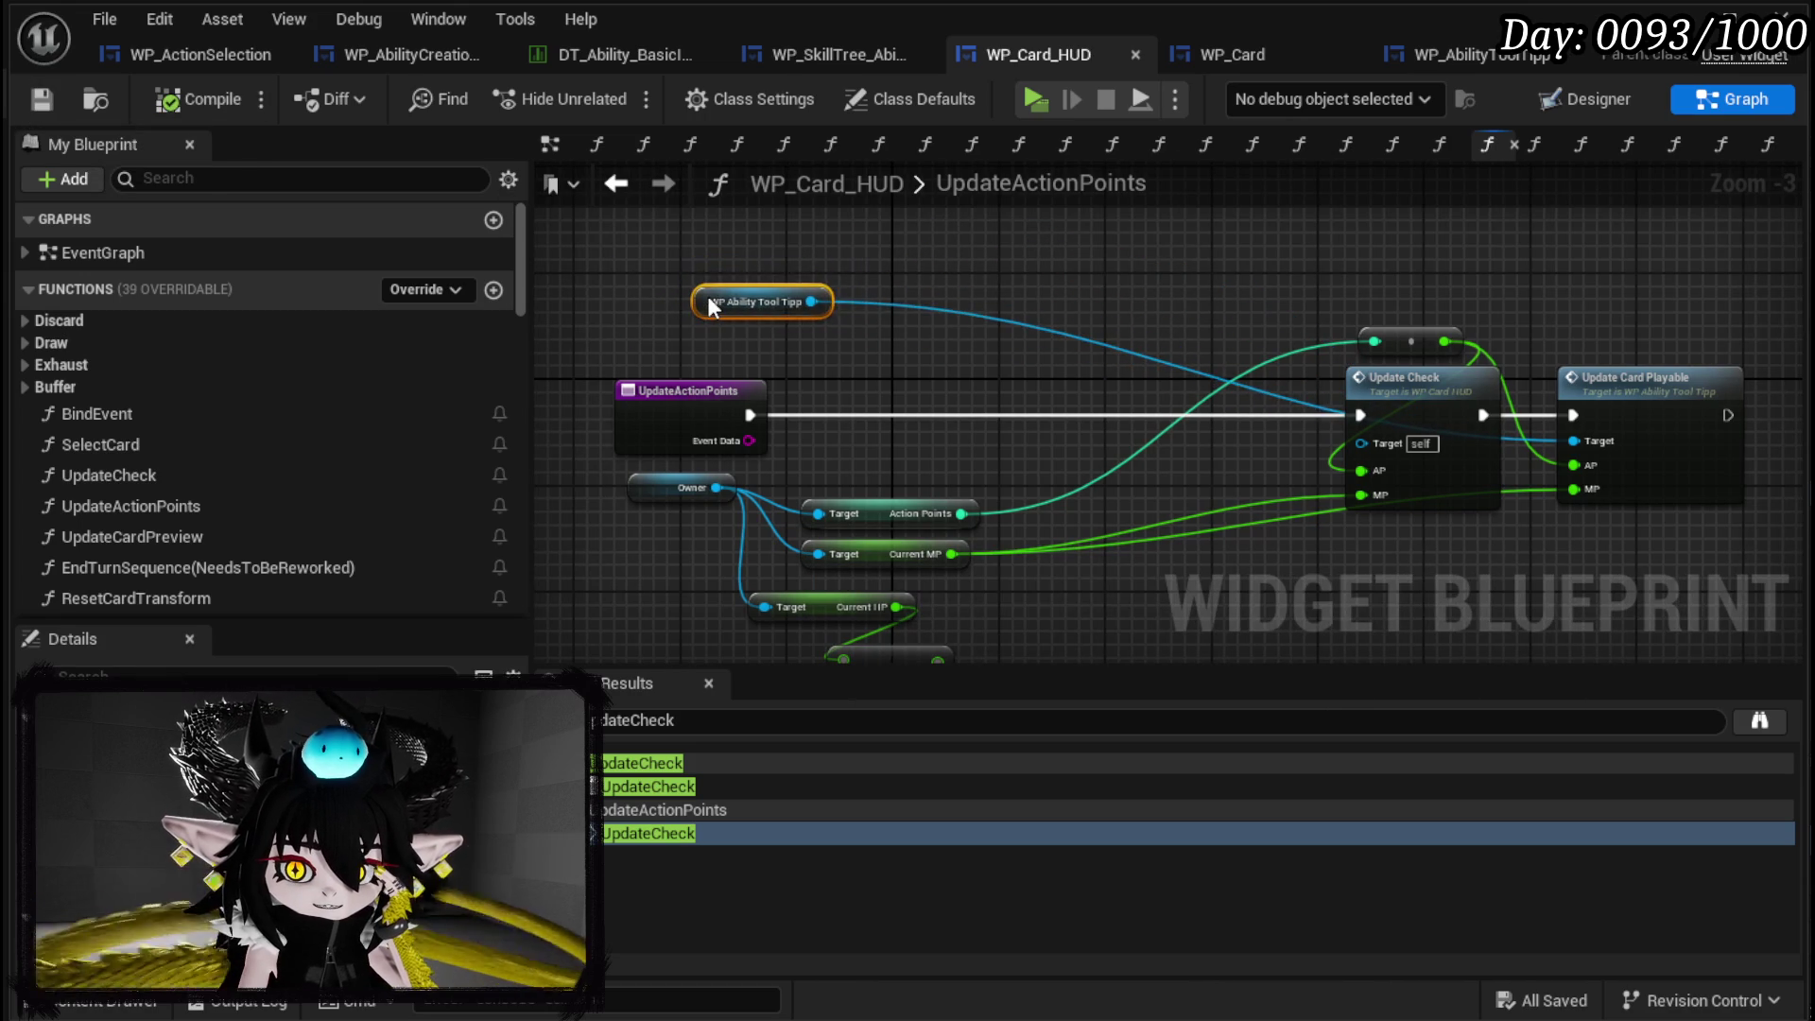
pyautogui.moveTo(654, 583); pyautogui.dragTo(978, 383)
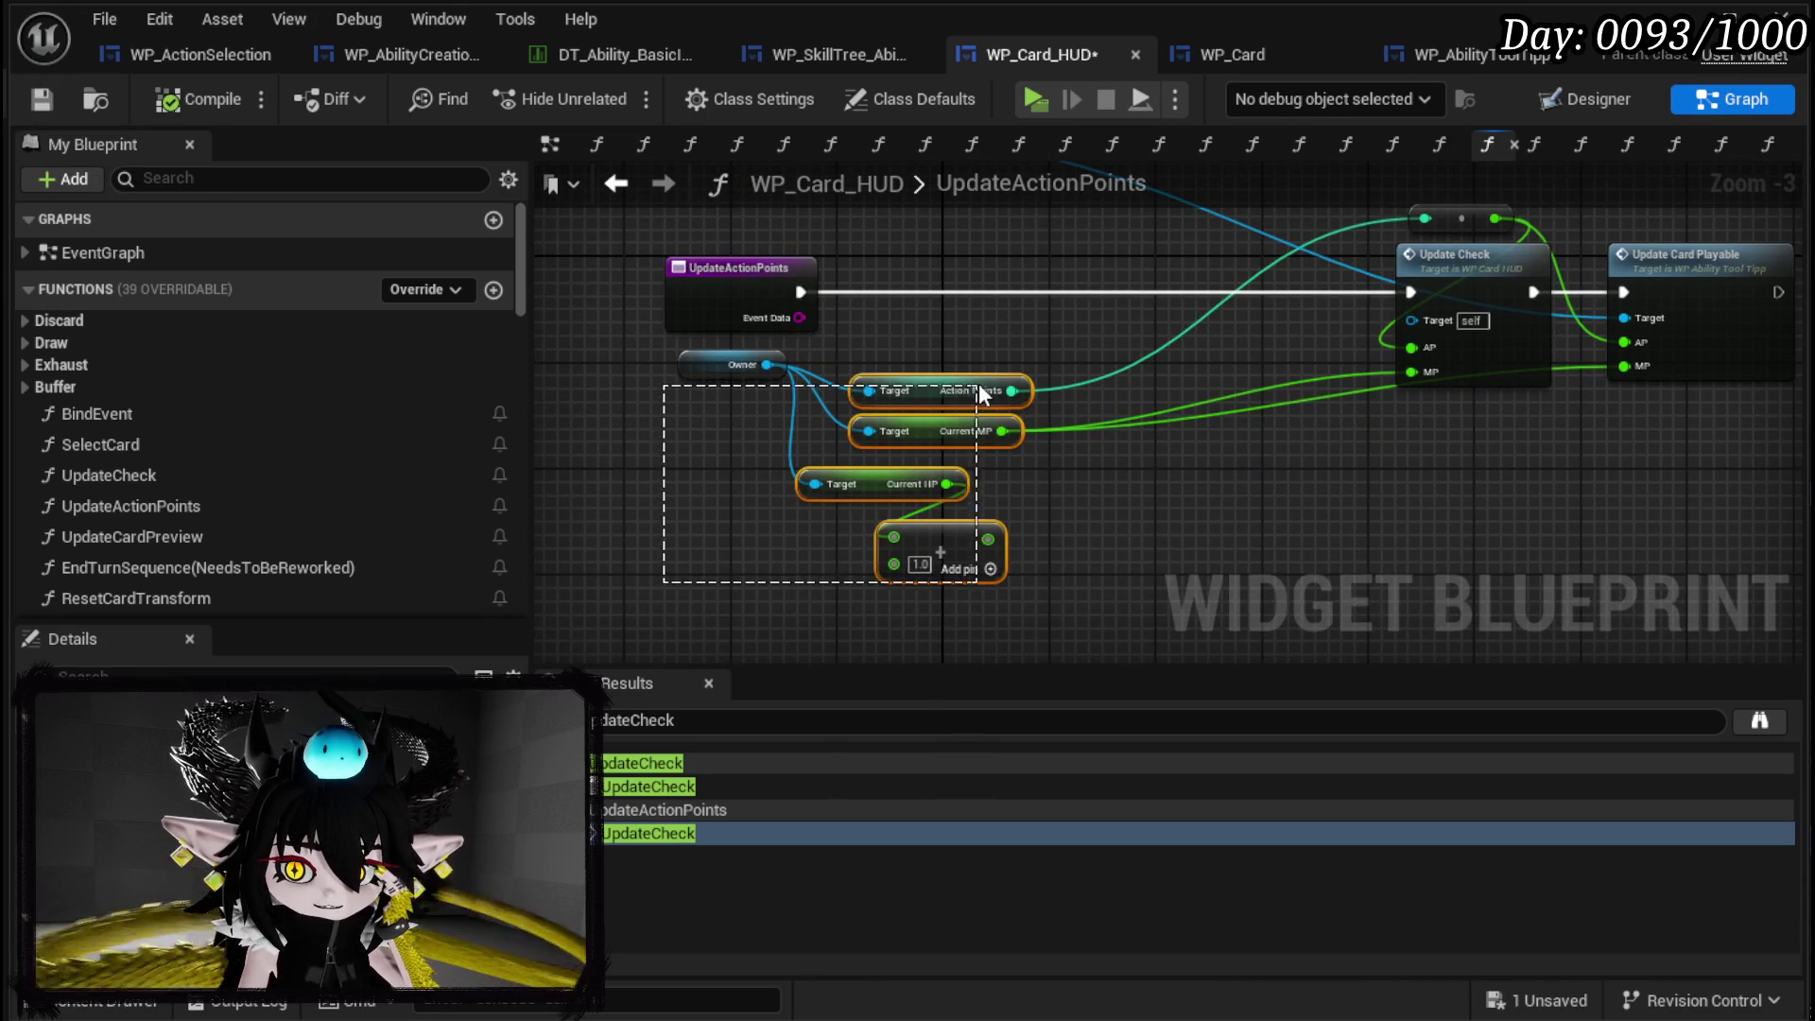
pyautogui.moveTo(656, 608)
pyautogui.mouseDown()
pyautogui.moveTo(990, 373)
pyautogui.moveTo(949, 420)
pyautogui.moveTo(988, 484)
pyautogui.moveTo(1115, 359)
pyautogui.moveTo(1318, 566)
pyautogui.mouseUp()
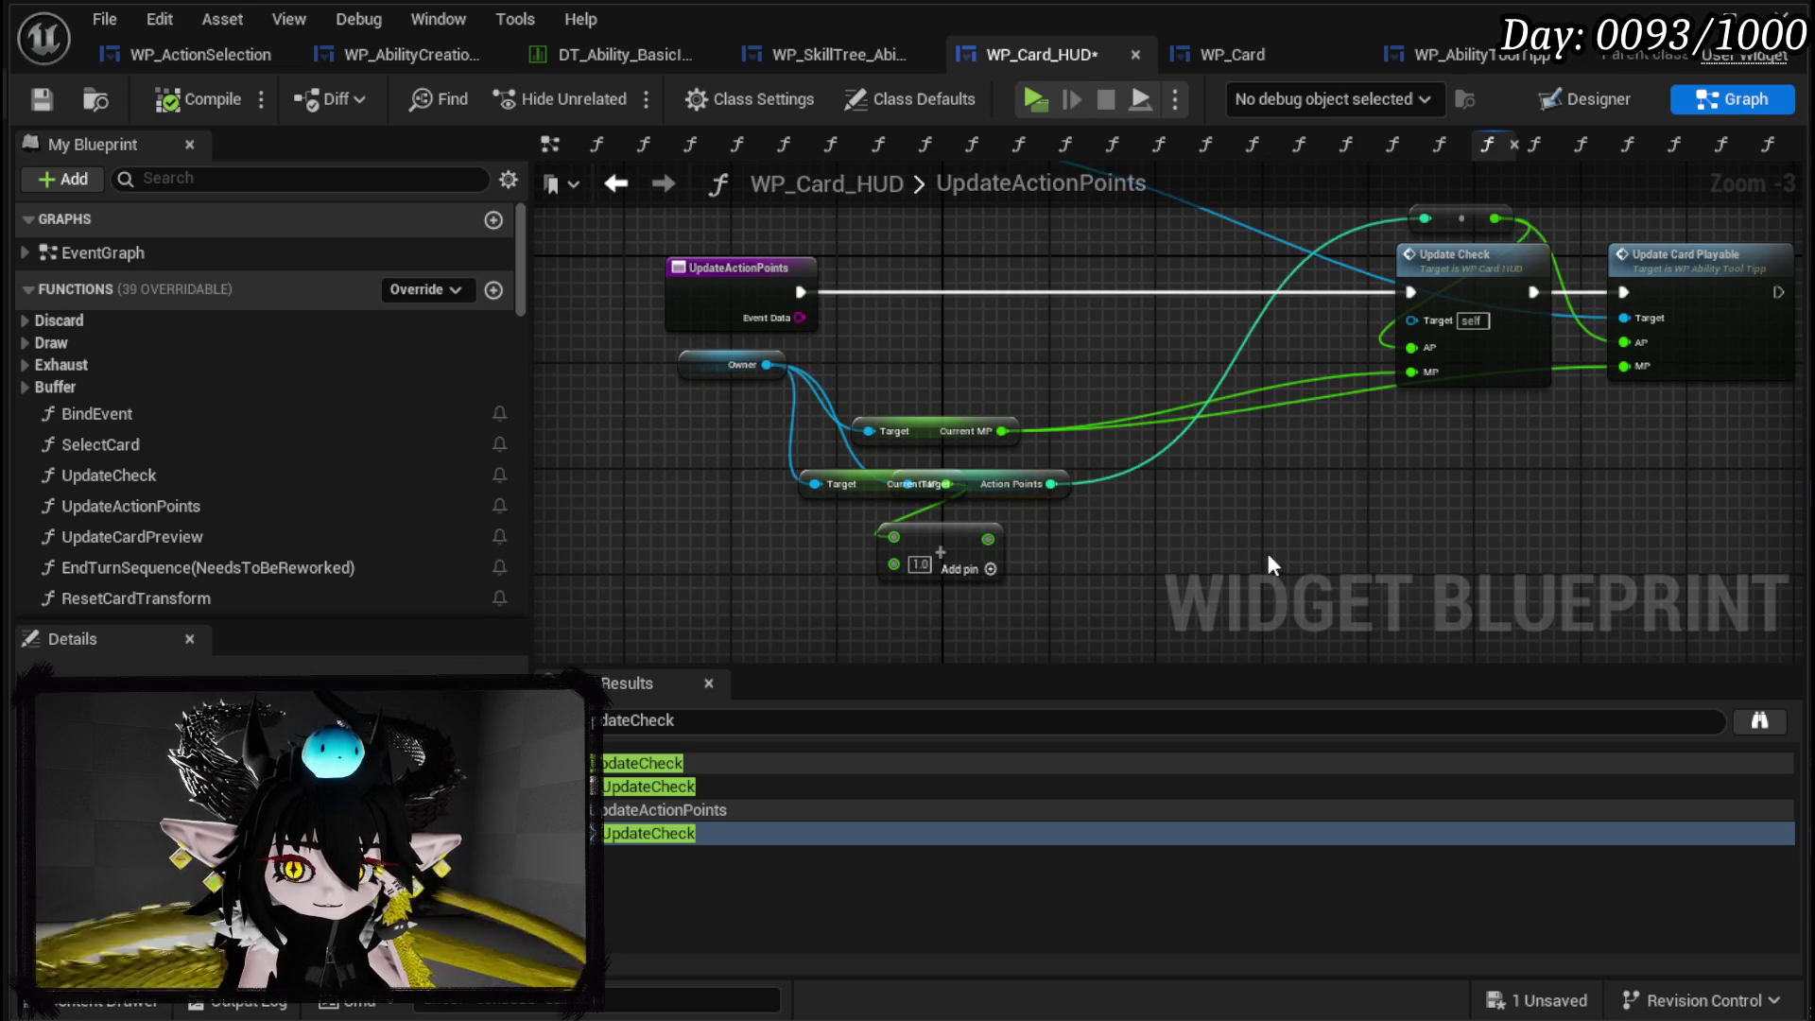
pyautogui.moveTo(1052, 501)
pyautogui.mouseDown()
pyautogui.moveTo(1194, 429)
pyautogui.moveTo(1065, 380)
pyautogui.mouseUp()
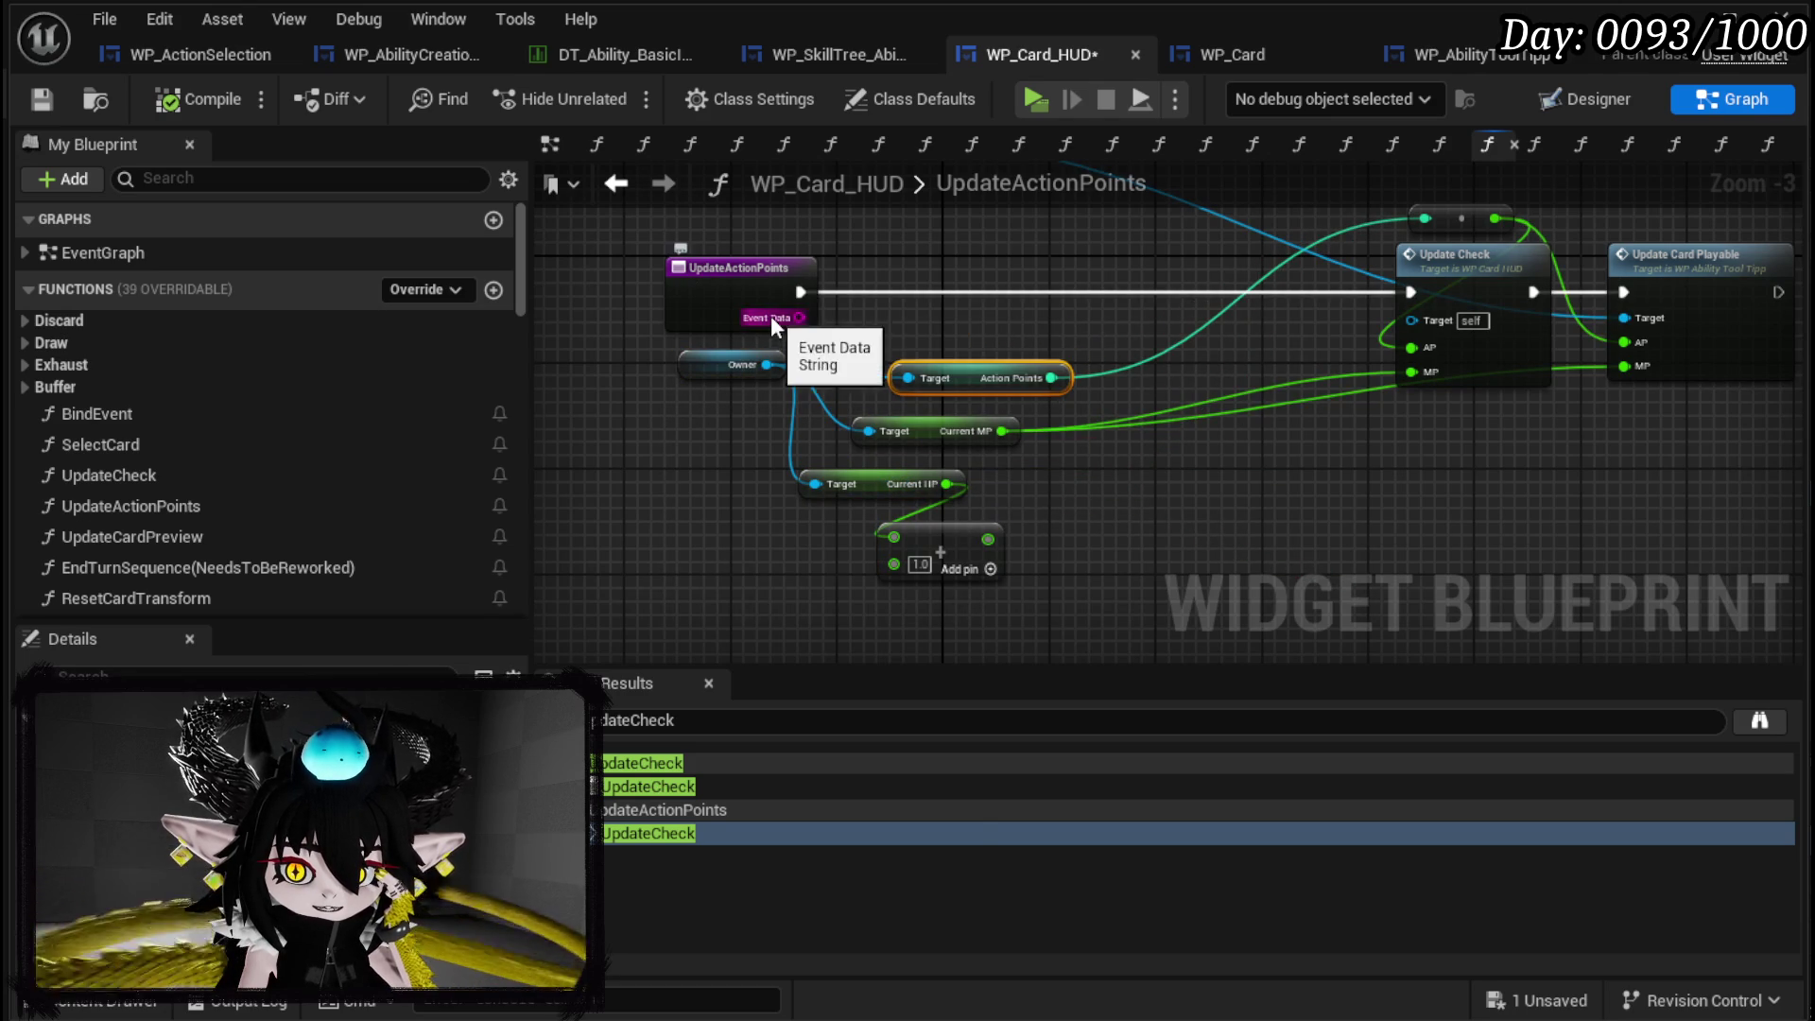
pyautogui.rightClick(739, 281)
pyautogui.press('Escape')
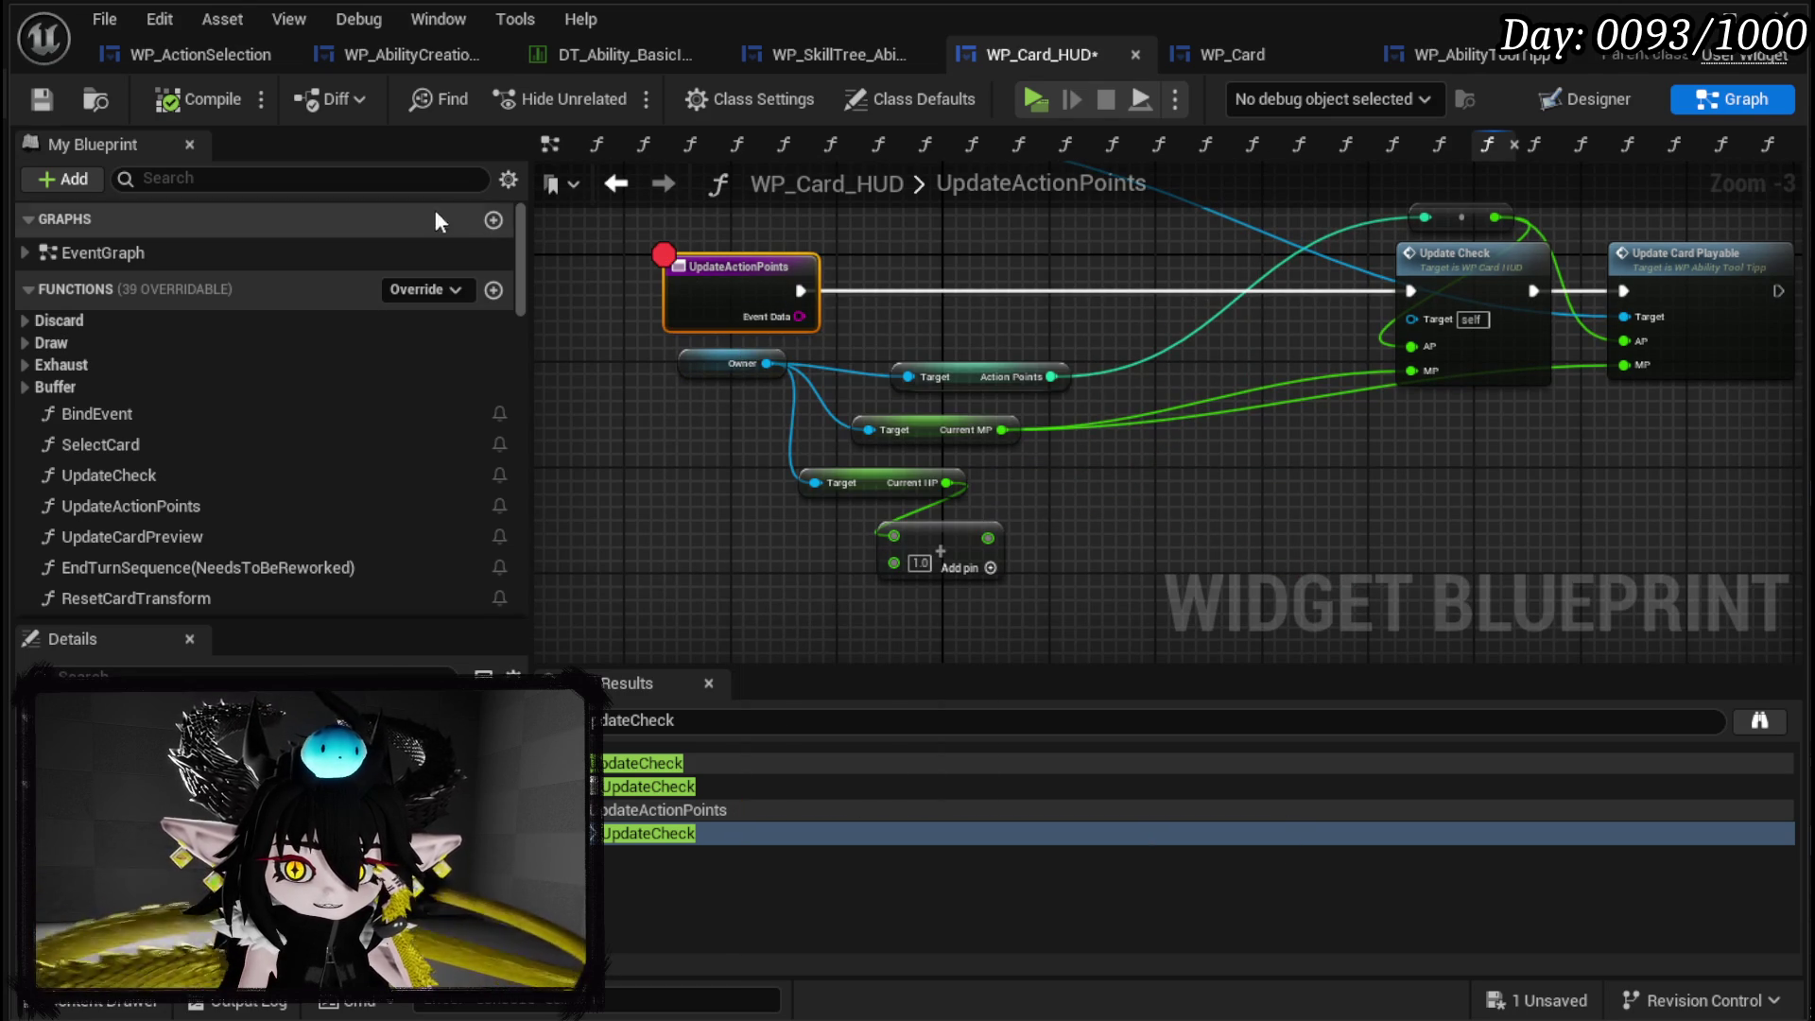
pyautogui.click(45, 95)
pyautogui.click(1789, 14)
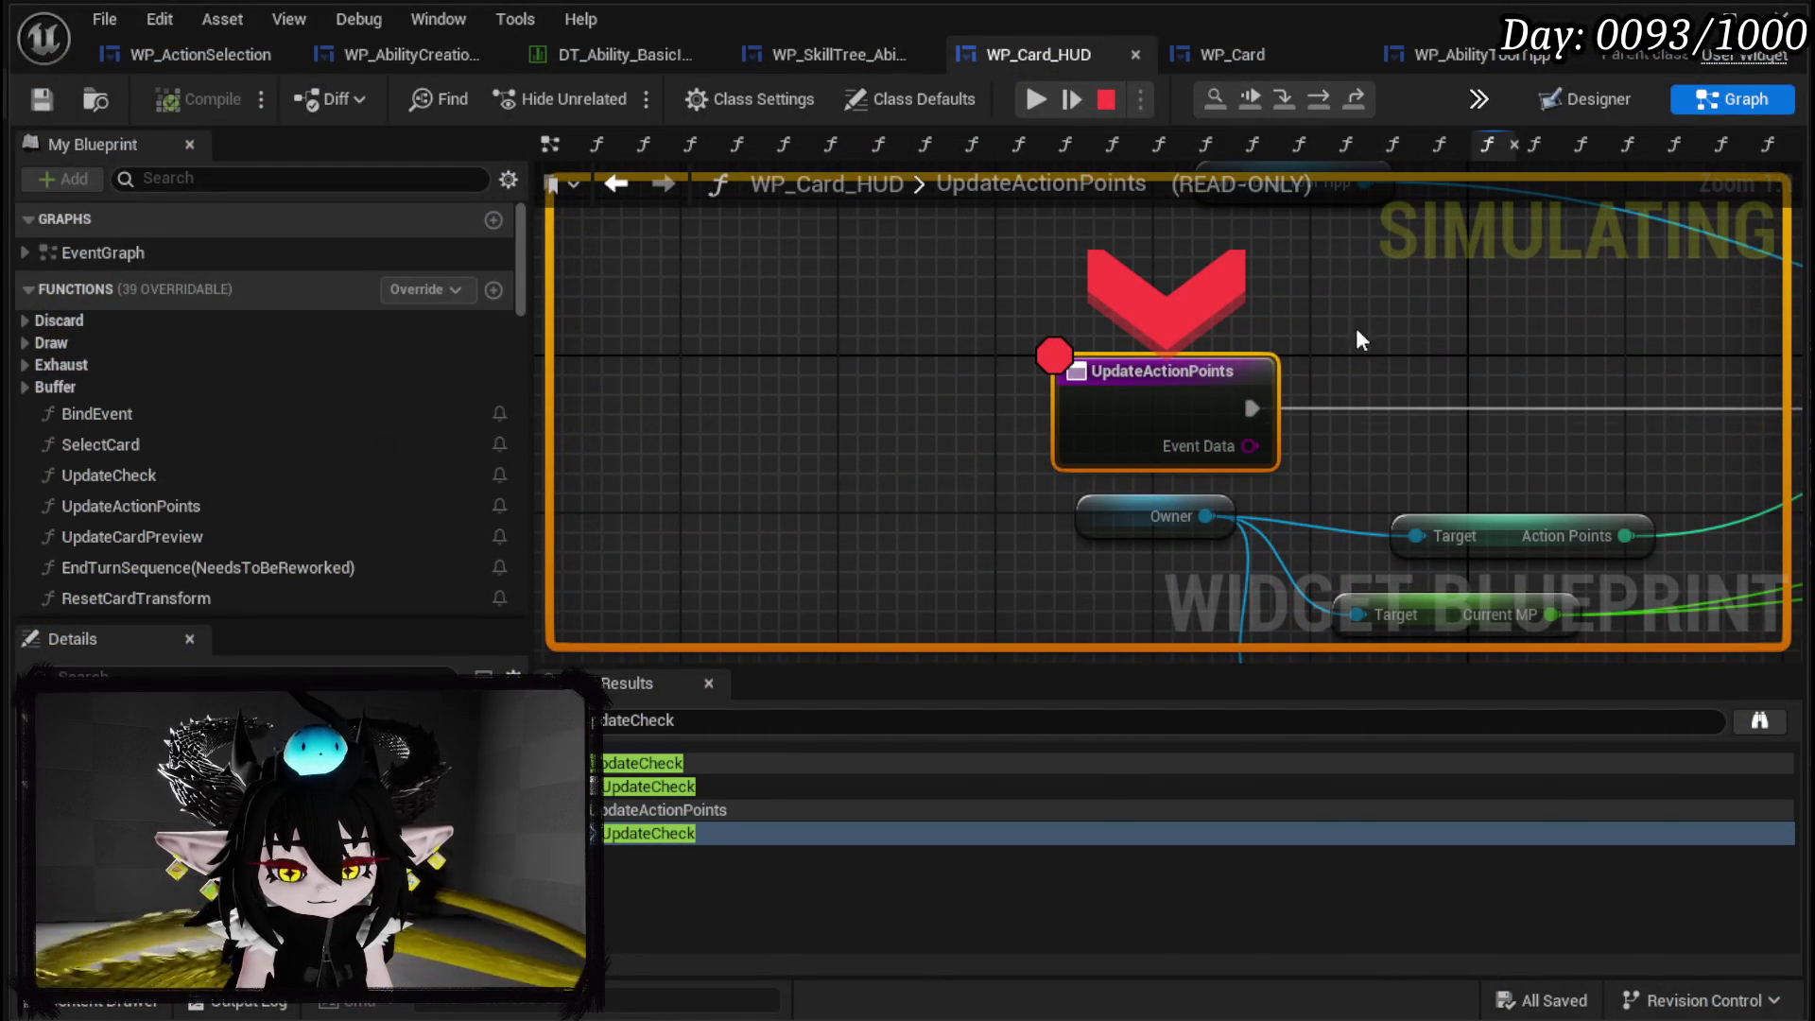
# Stop the simulation and show WP_AbilityToolTipp's widget layout in the Designer.
pyautogui.click(1100, 98)
pyautogui.moveTo(1276, 363)
pyautogui.mouseDown()
pyautogui.moveTo(667, 343)
pyautogui.moveTo(955, 348)
pyautogui.mouseUp()
pyautogui.moveTo(1093, 371)
pyautogui.mouseDown()
pyautogui.moveTo(841, 536)
pyautogui.moveTo(862, 522)
pyautogui.mouseUp()
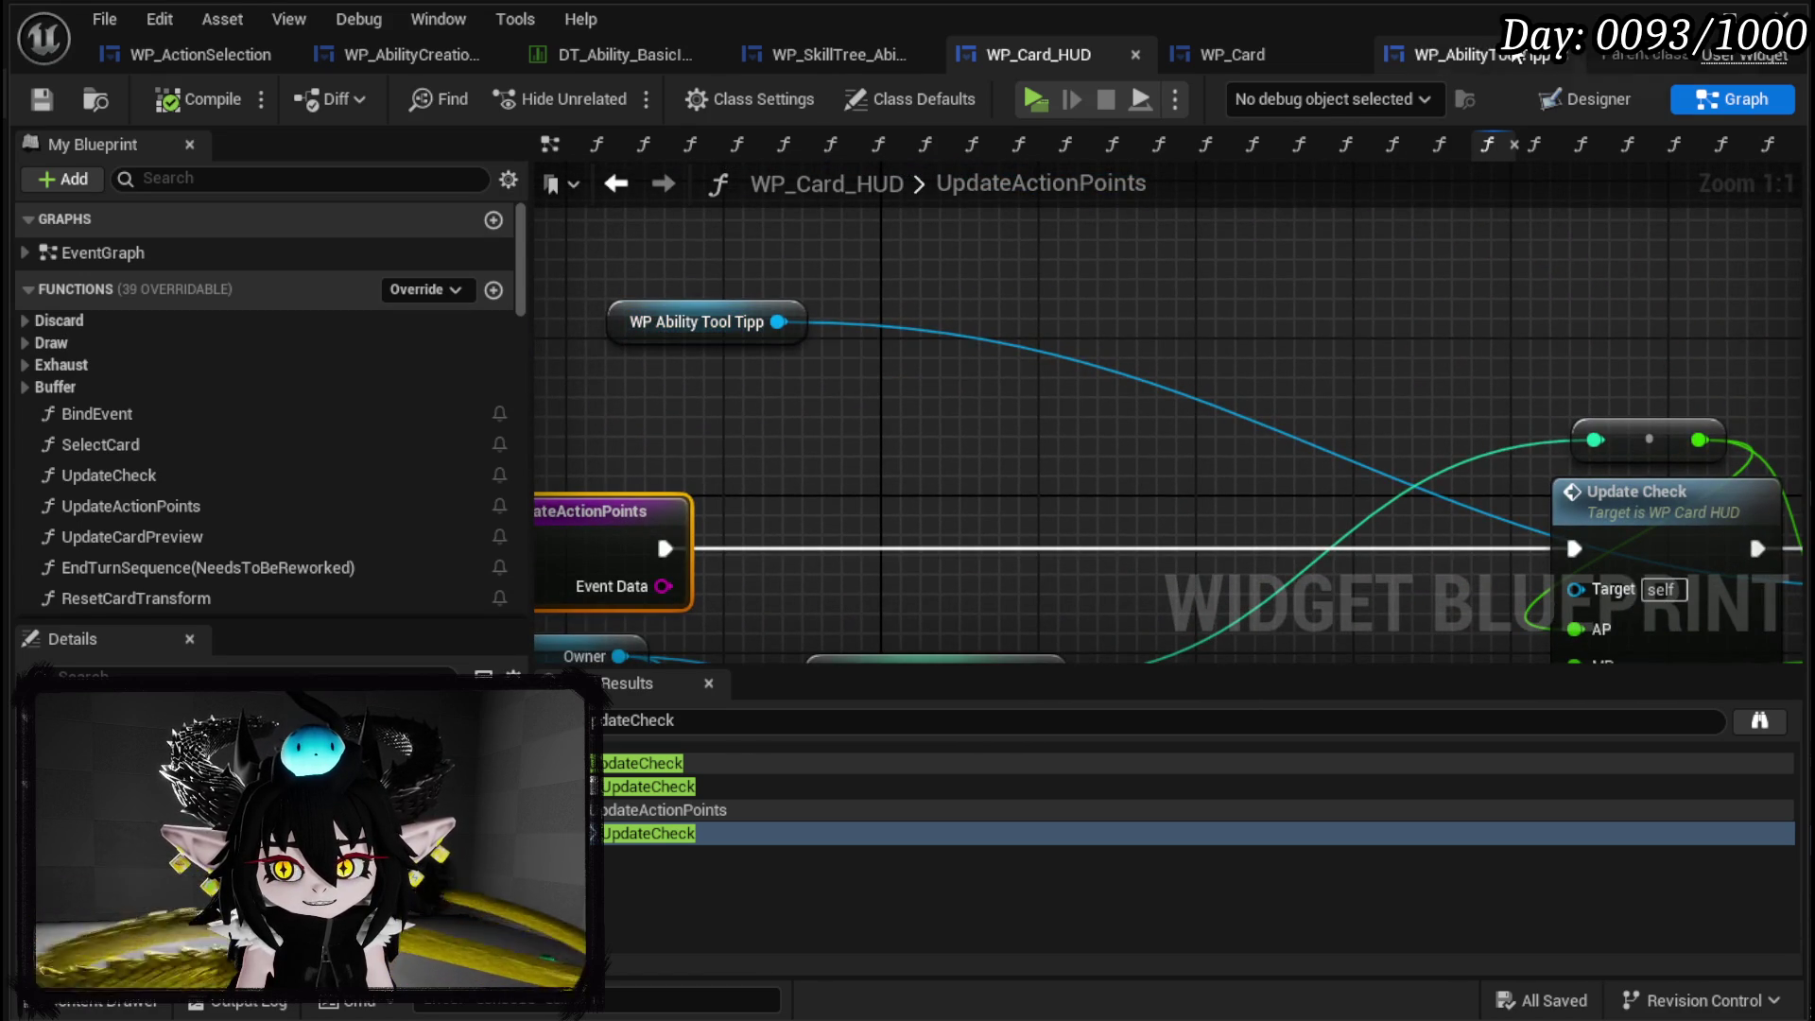
pyautogui.click(1475, 54)
pyautogui.click(1589, 99)
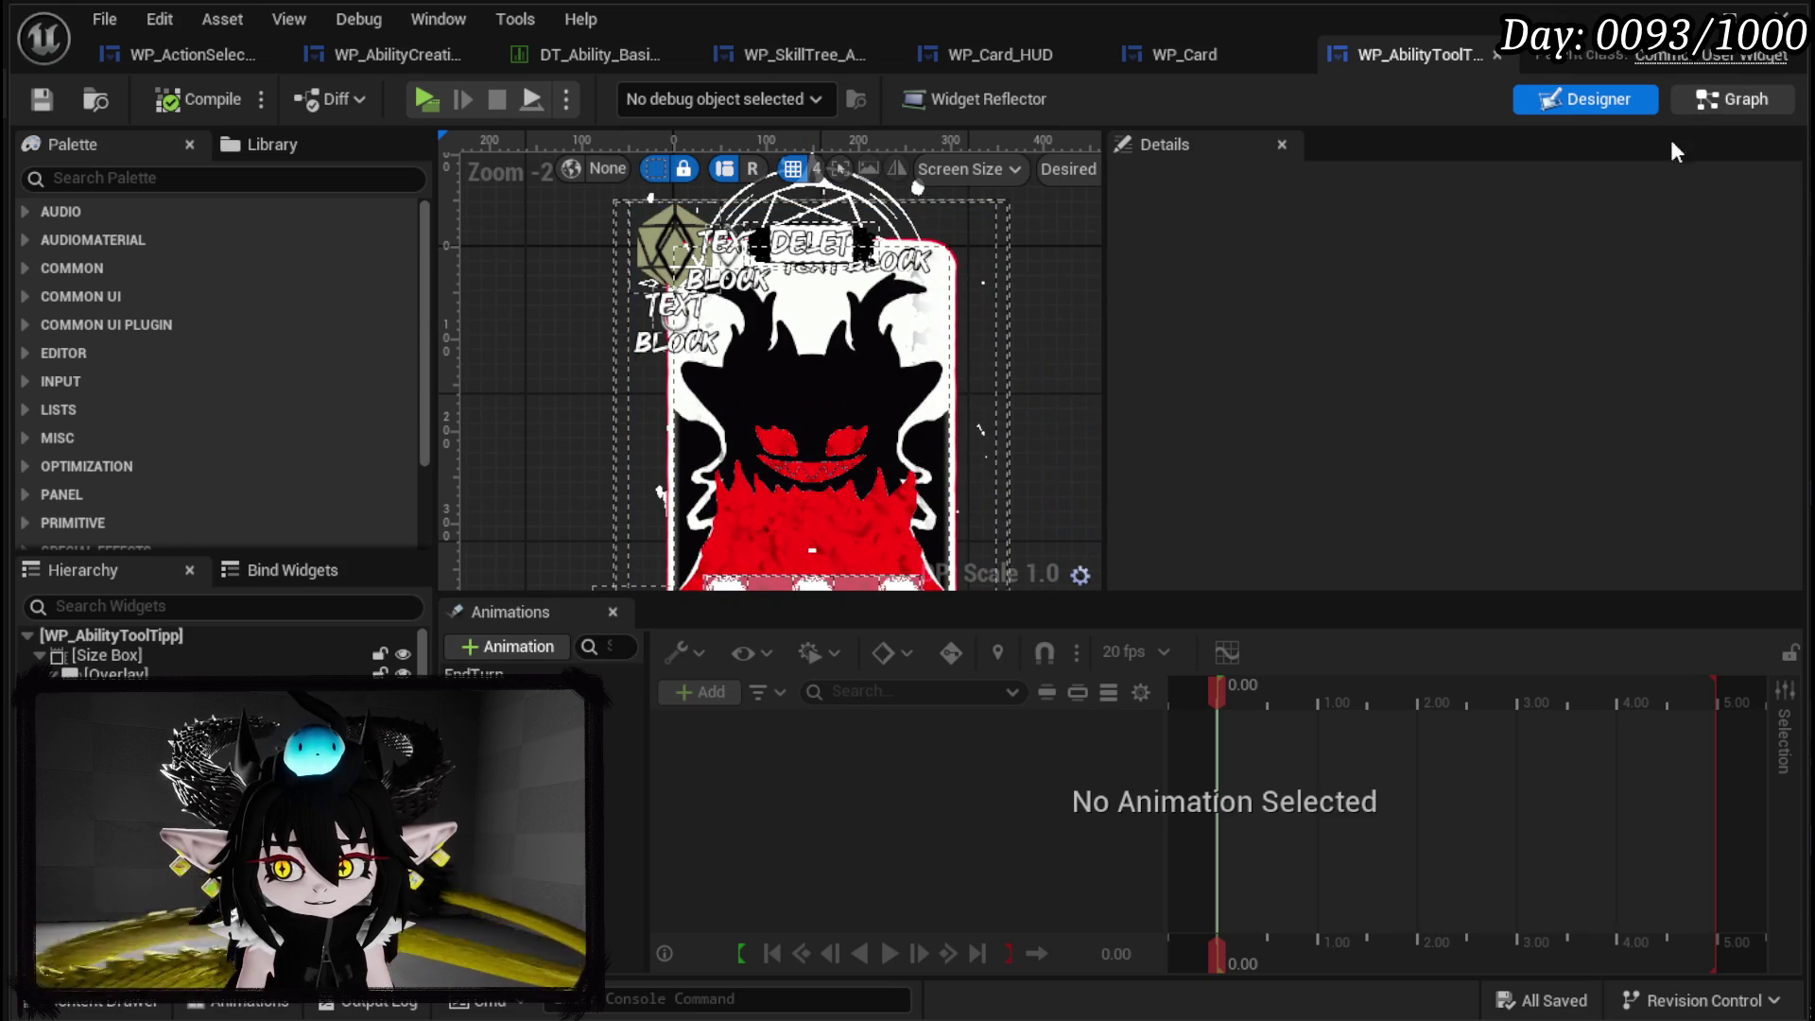
# Open WP_AbilityToolTipp's SetSpecial function graph and select its GET node.
pyautogui.click(1740, 101)
pyautogui.doubleClick(90, 355)
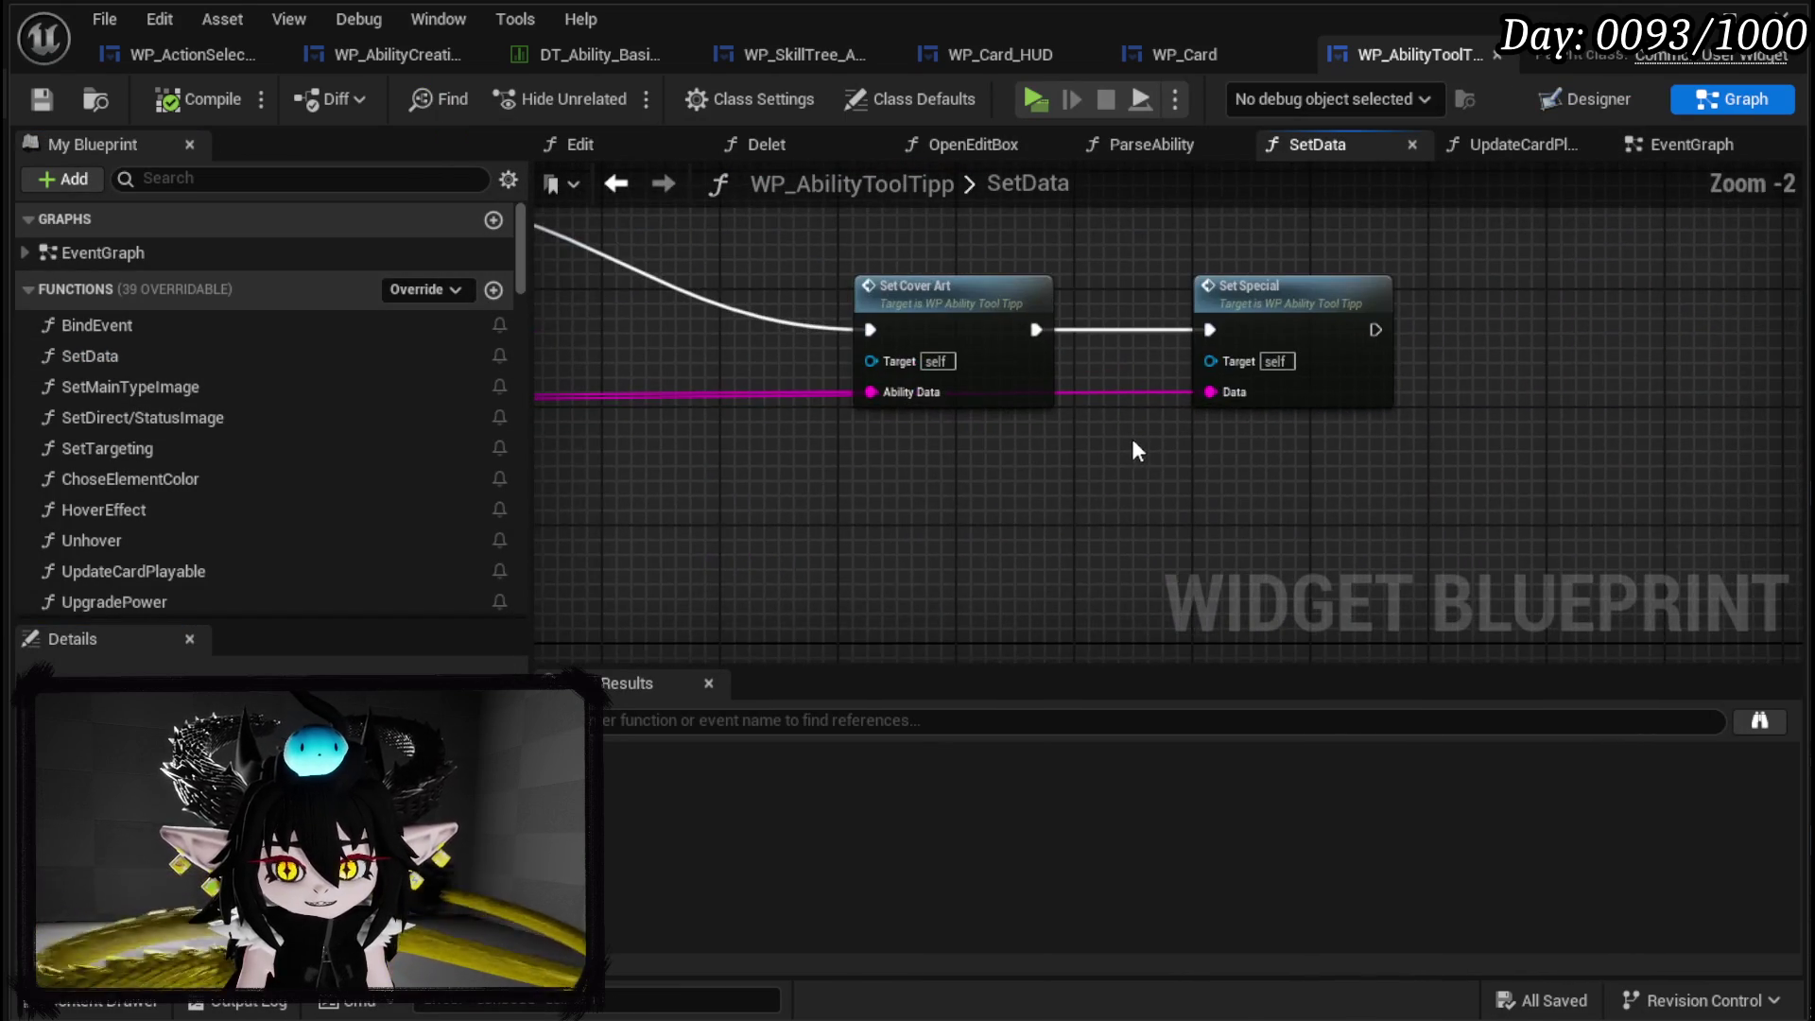
pyautogui.doubleClick(1130, 365)
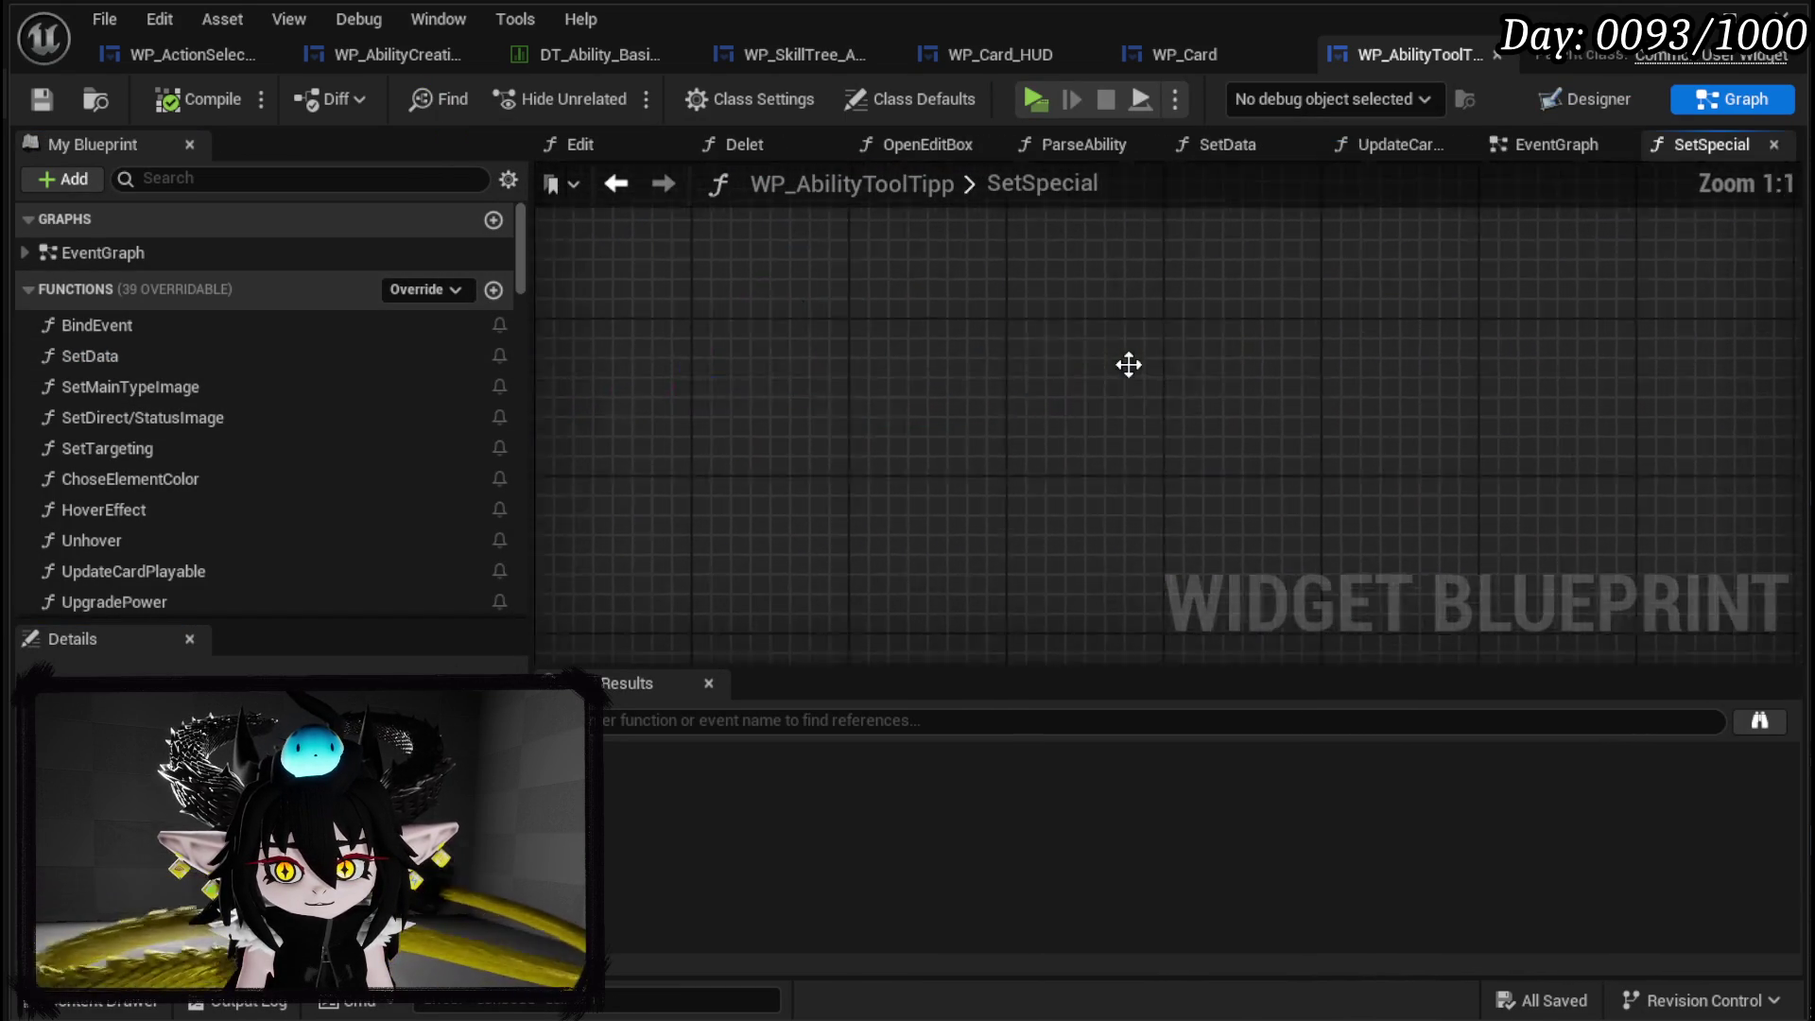
pyautogui.scroll(4, 862, 444)
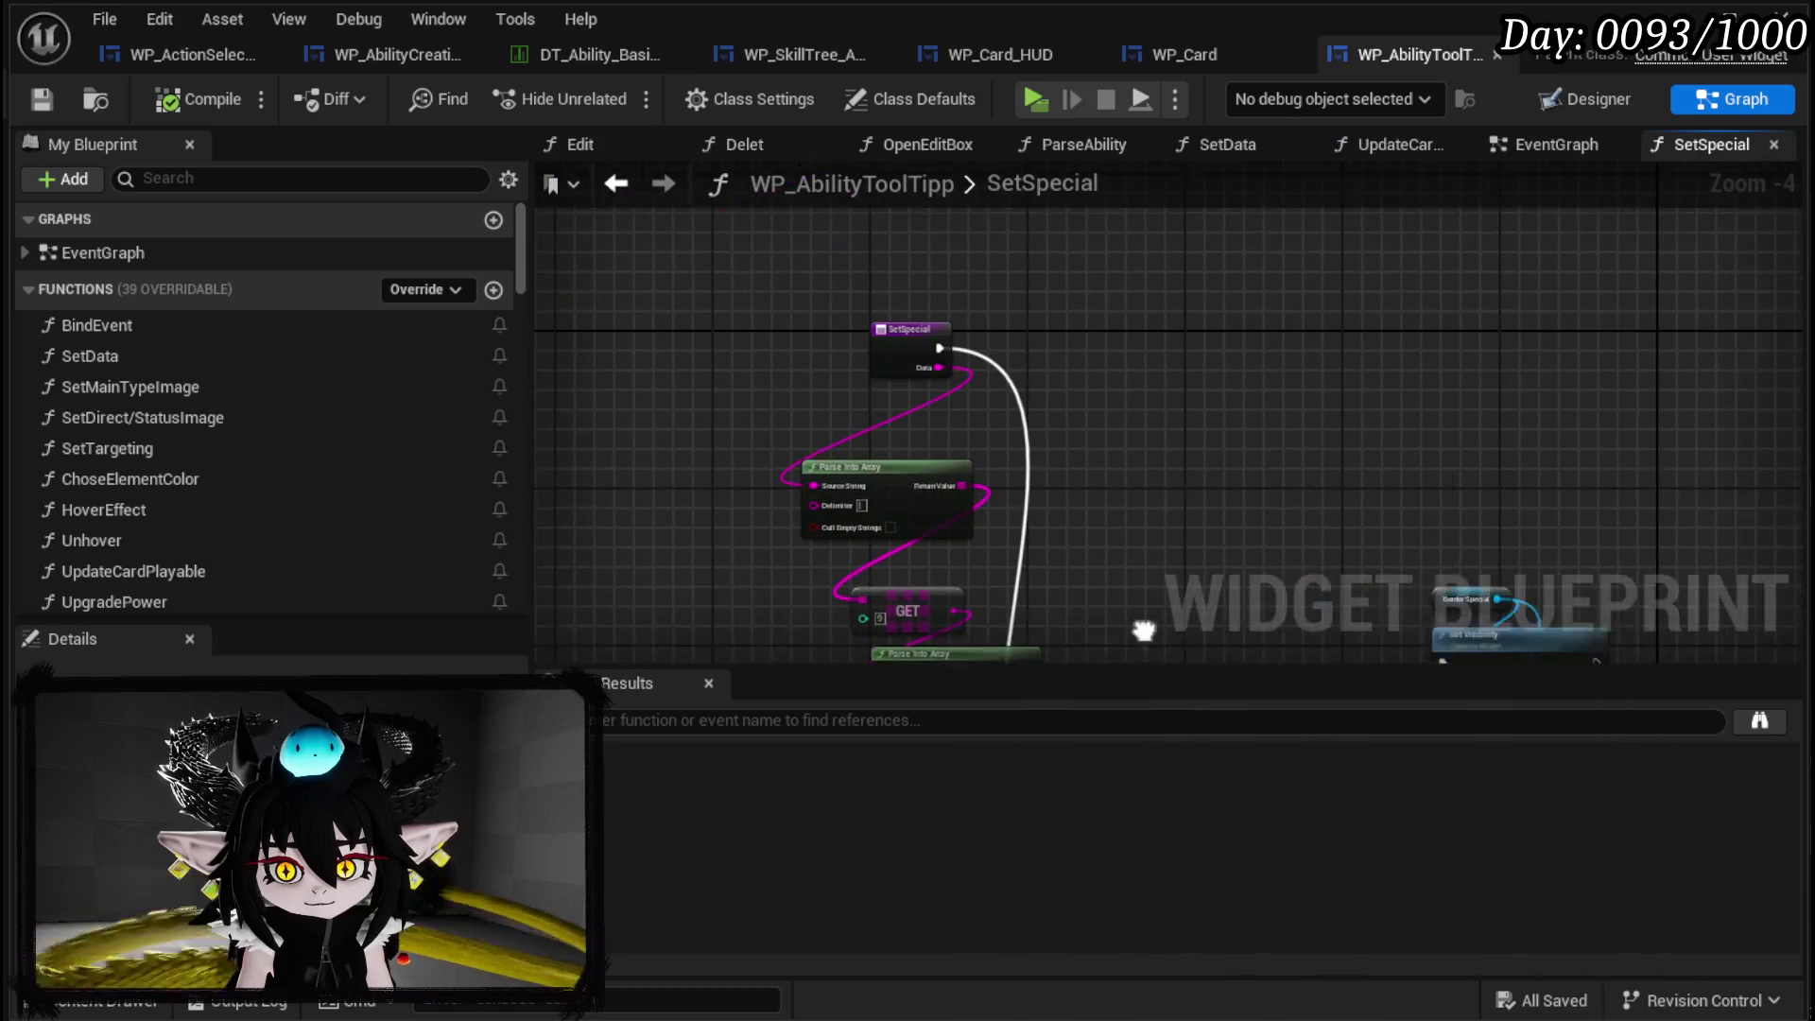
pyautogui.scroll(2, 1108, 361)
pyautogui.moveTo(1176, 478)
pyautogui.mouseDown()
pyautogui.moveTo(1167, 356)
pyautogui.moveTo(1086, 275)
pyautogui.moveTo(1044, 457)
pyautogui.mouseUp()
pyautogui.click(772, 420)
pyautogui.moveTo(773, 410); pyautogui.dragTo(773, 425)
# Promote the GET output to a SpecialString variable, wire its SET into execution, compile and save.
pyautogui.rightClick(818, 434)
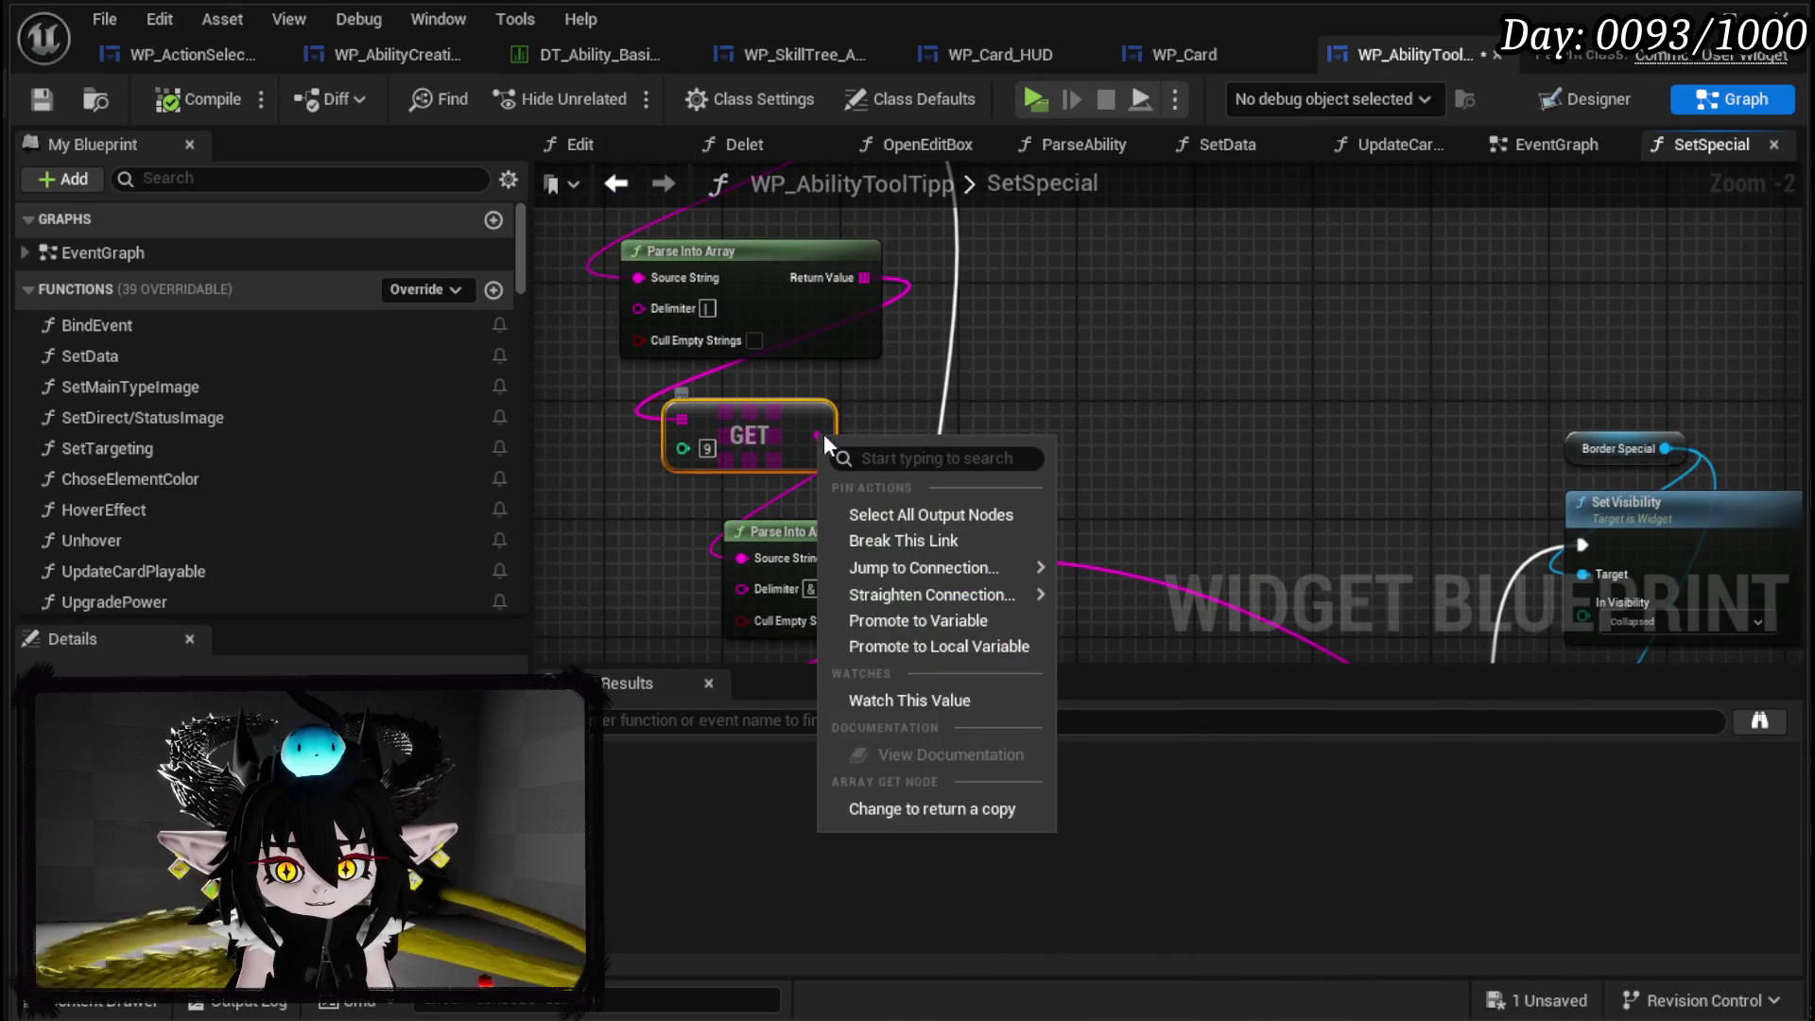
pyautogui.click(919, 620)
pyautogui.write('SpecialStr')
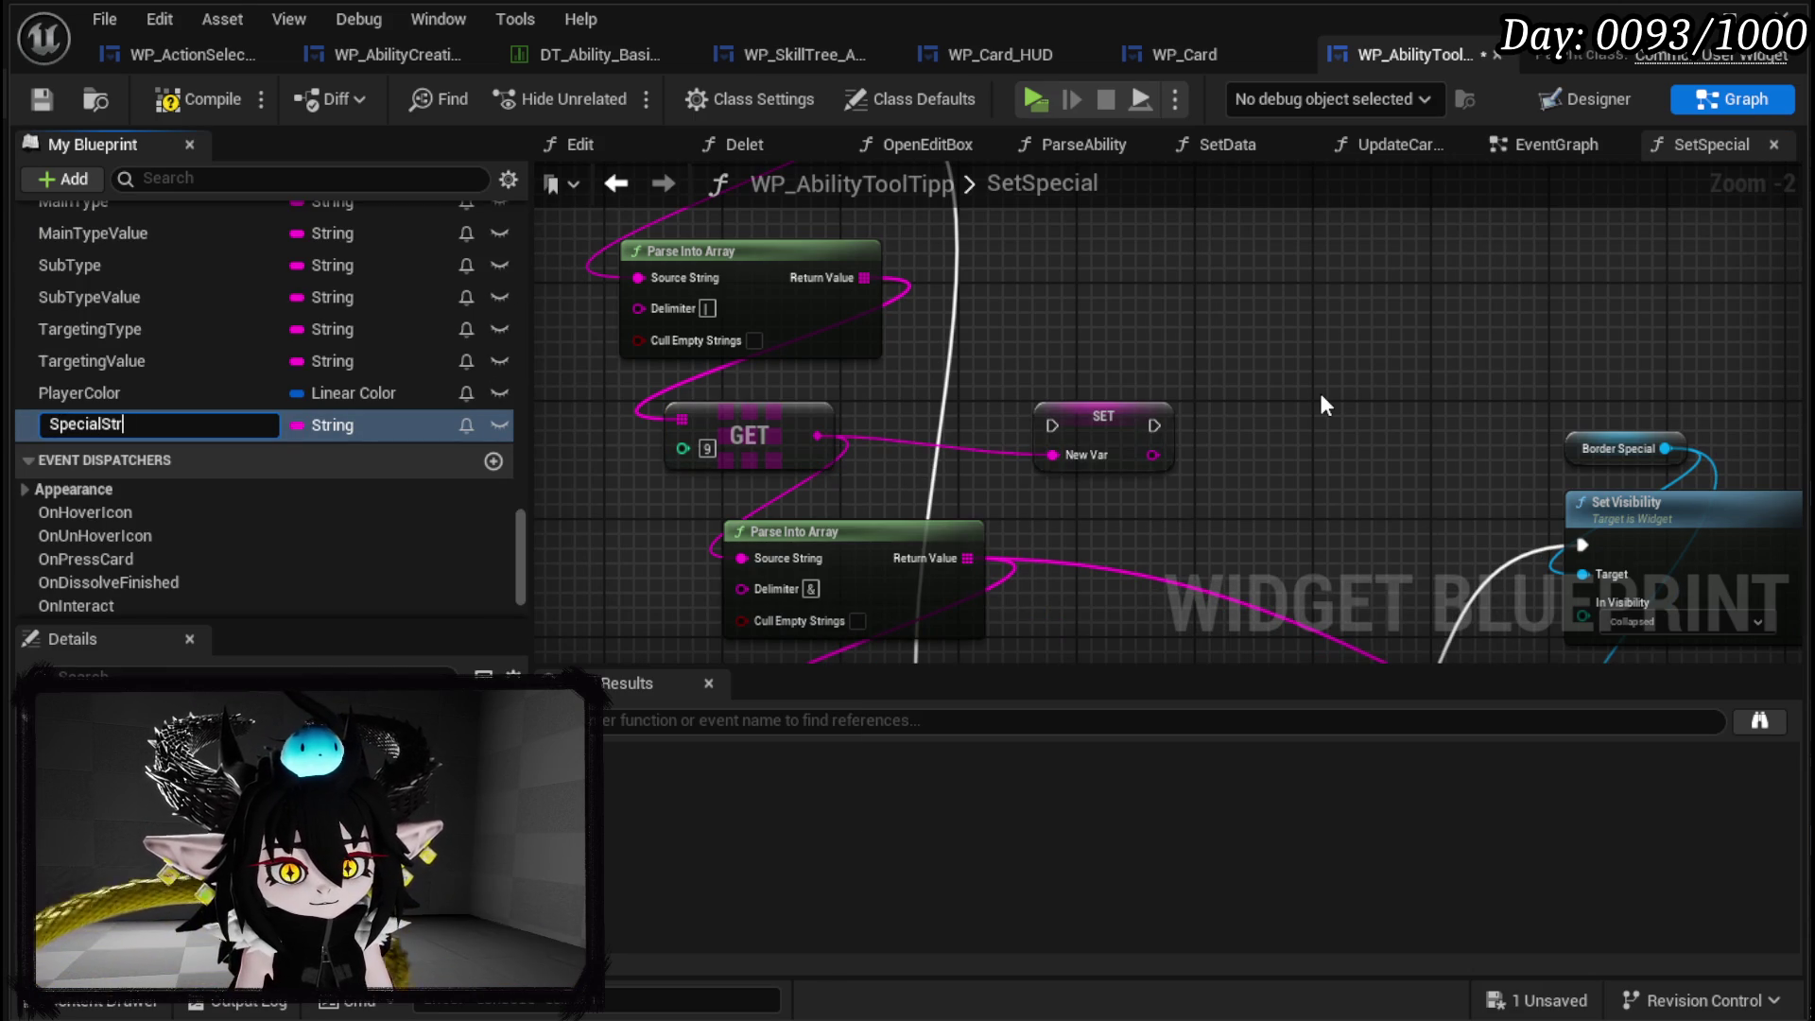
pyautogui.write('ing')
pyautogui.press('Return')
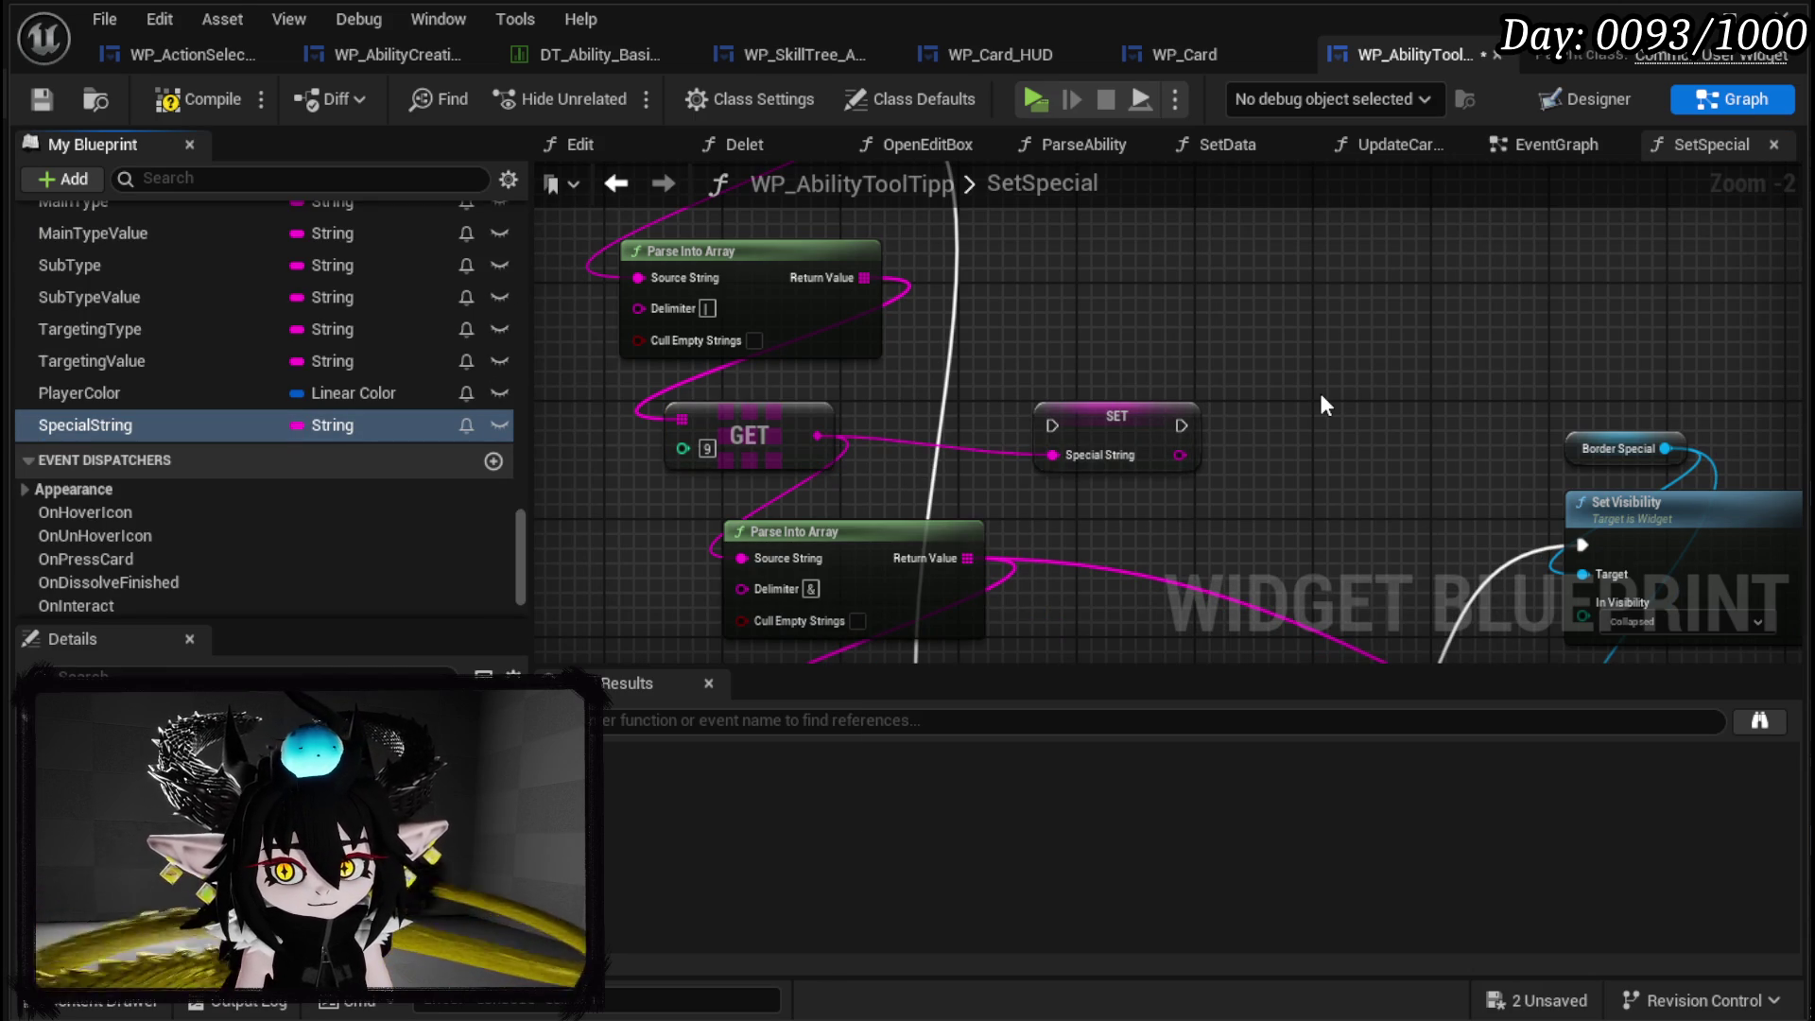
pyautogui.moveTo(1247, 393)
pyautogui.mouseDown()
pyautogui.moveTo(1253, 534)
pyautogui.moveTo(1043, 227)
pyautogui.mouseUp()
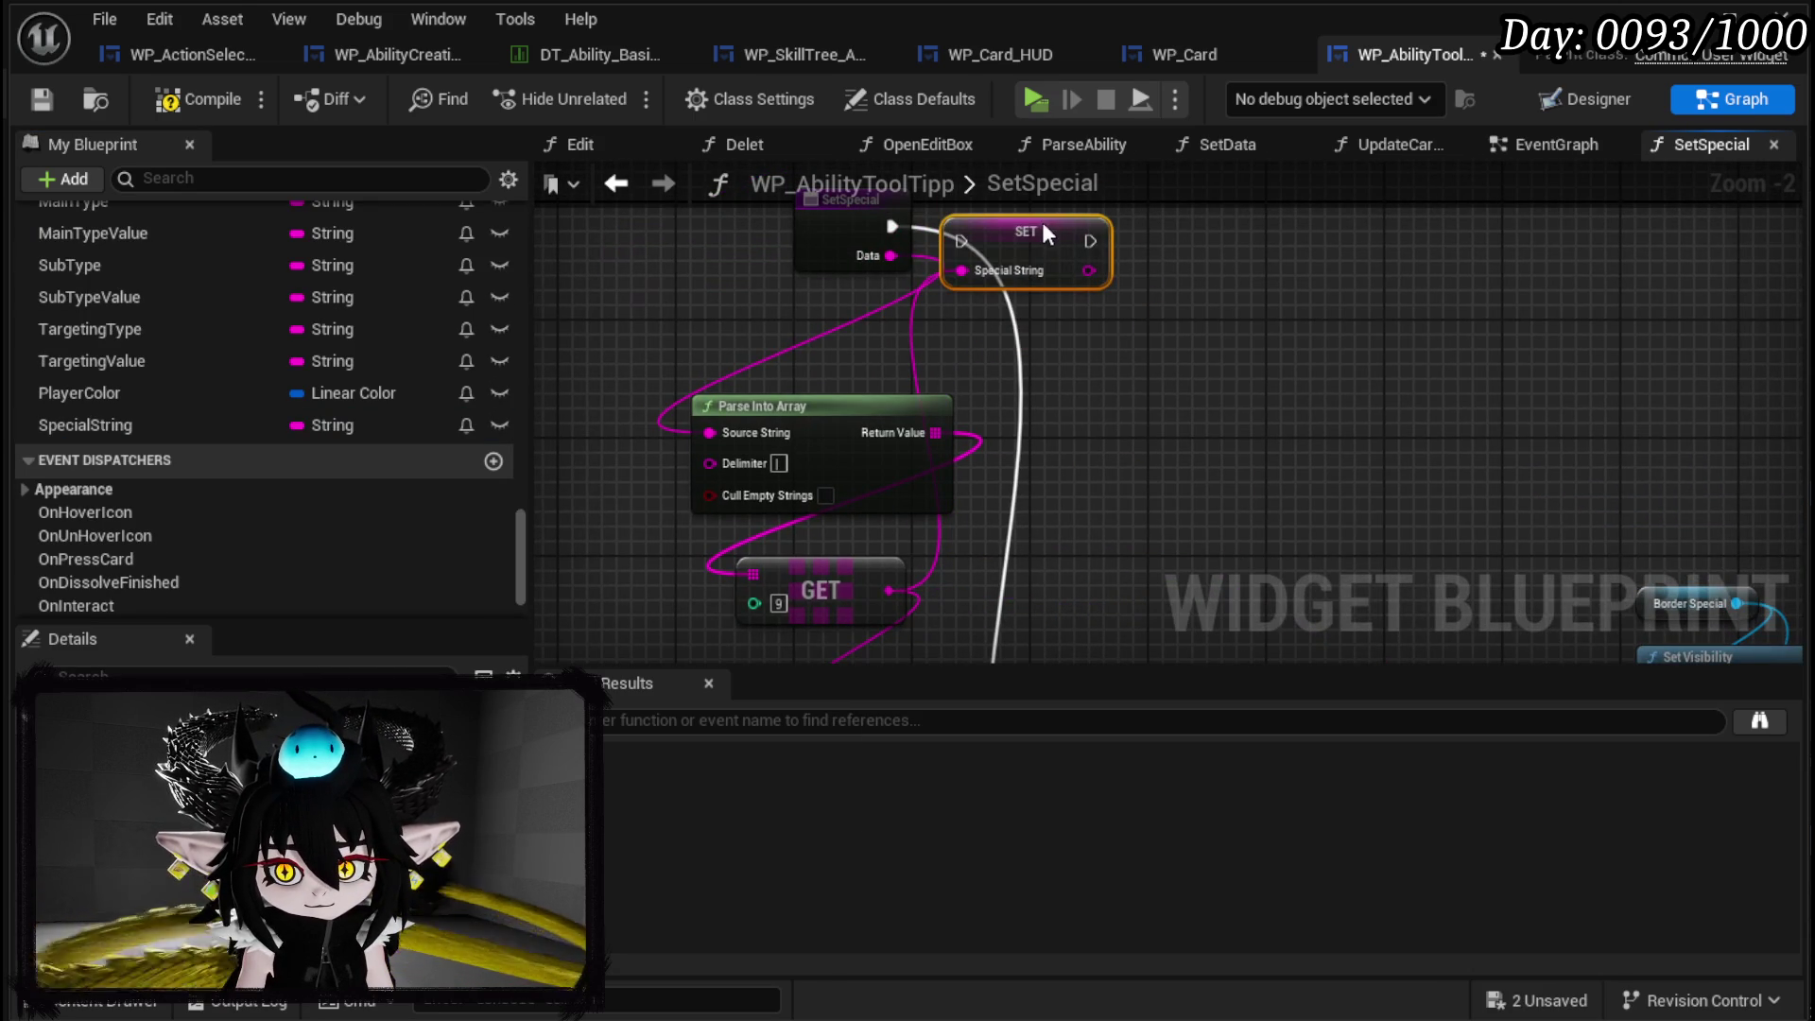
pyautogui.moveTo(893, 227); pyautogui.dragTo(1092, 237)
pyautogui.moveTo(893, 227); pyautogui.dragTo(1022, 229)
pyautogui.click(1327, 299)
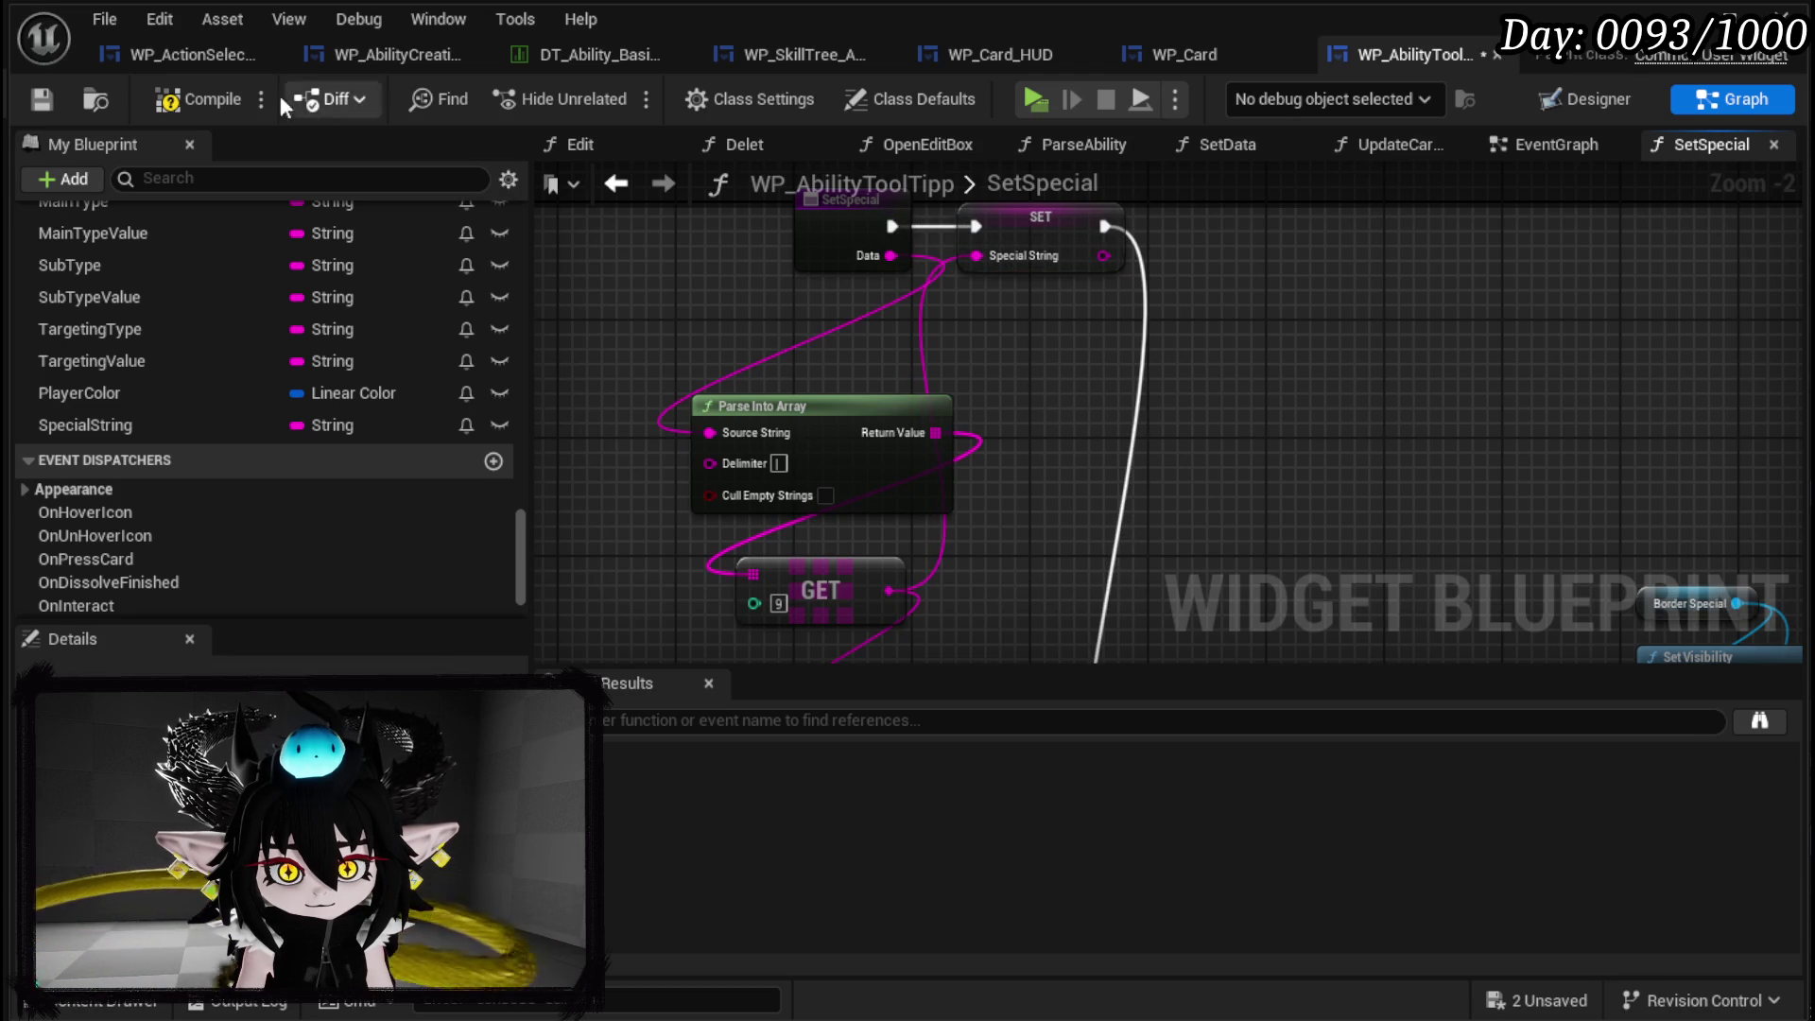
pyautogui.click(37, 97)
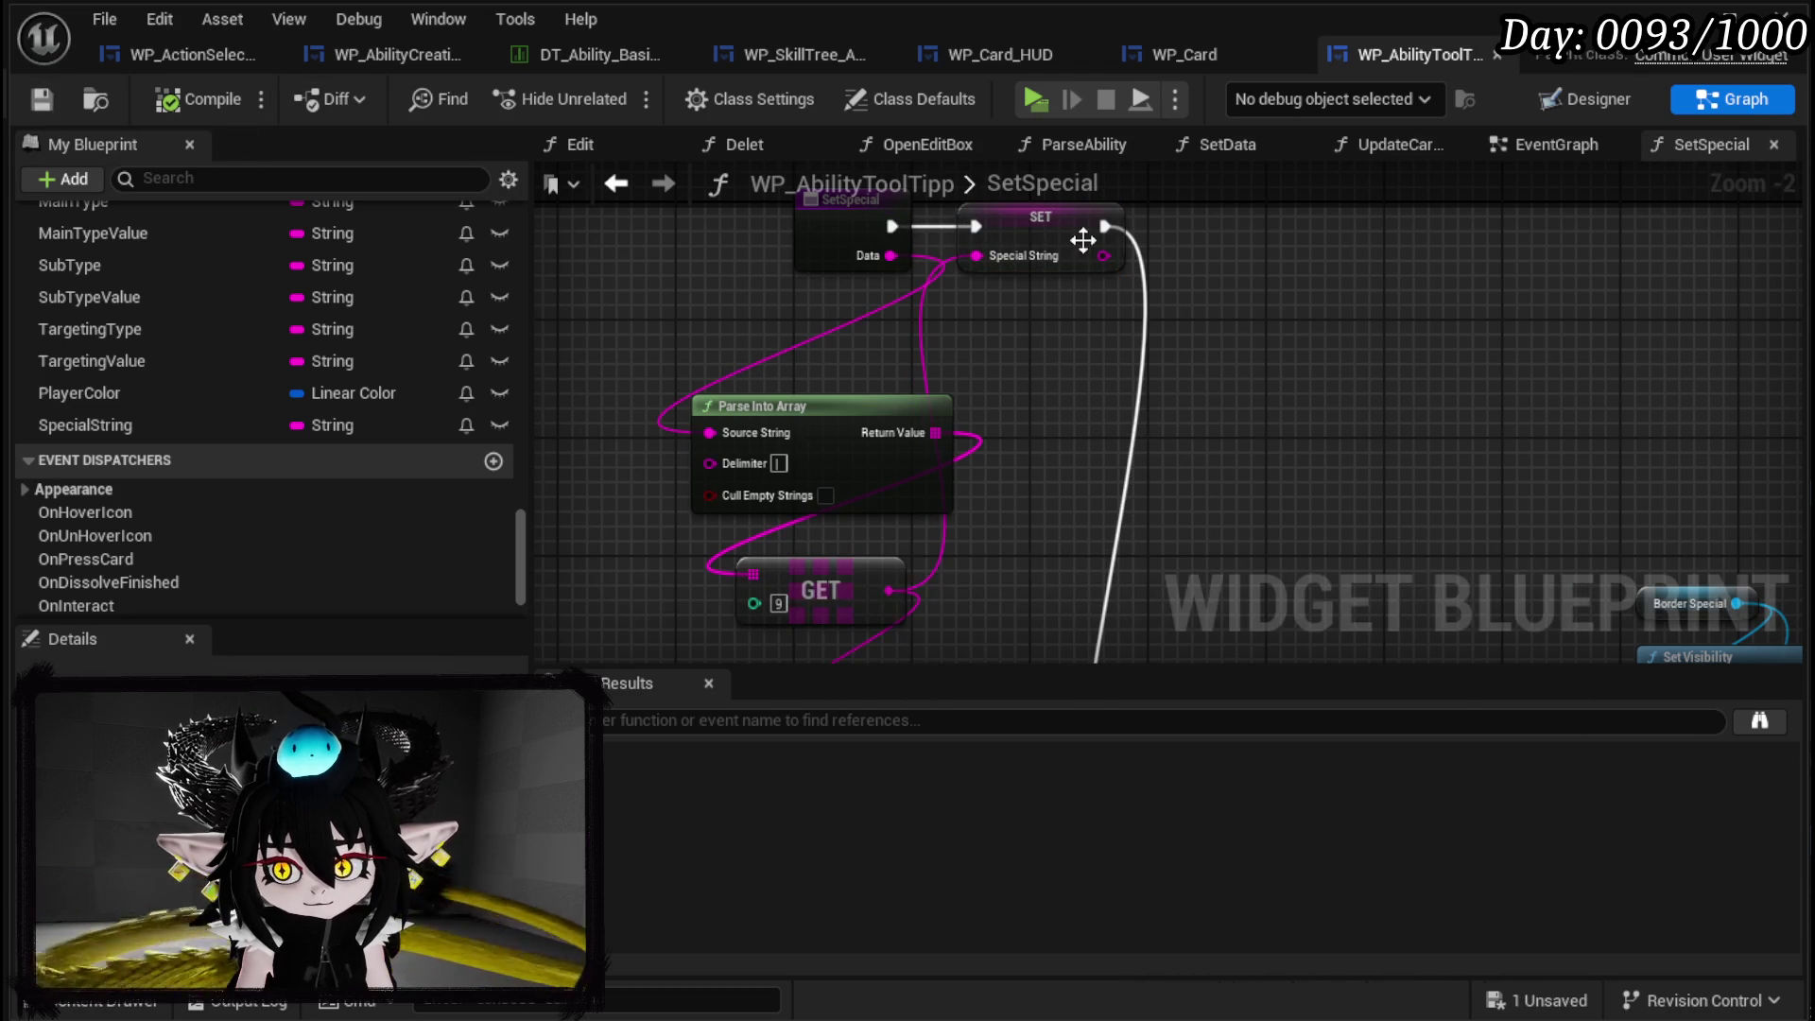
pyautogui.click(1139, 52)
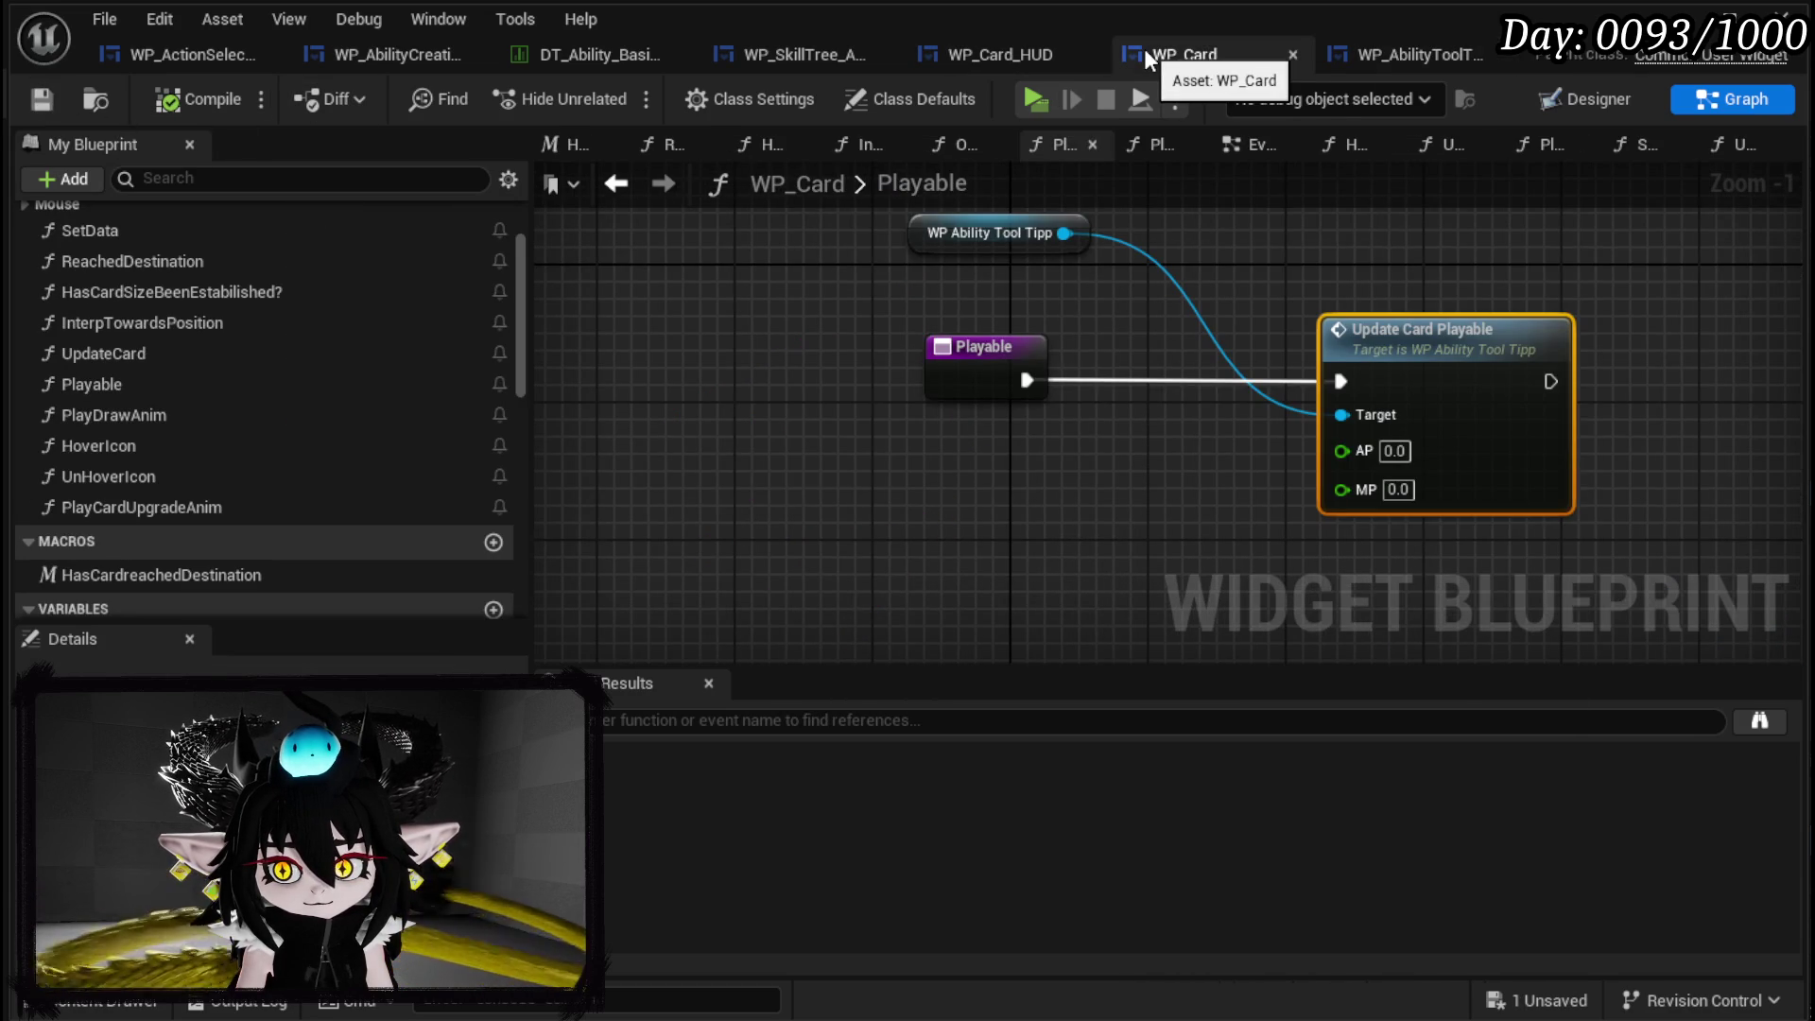
# In WP_Card_HUD, add a Get Special String node from the tooltip reference.
pyautogui.click(1002, 53)
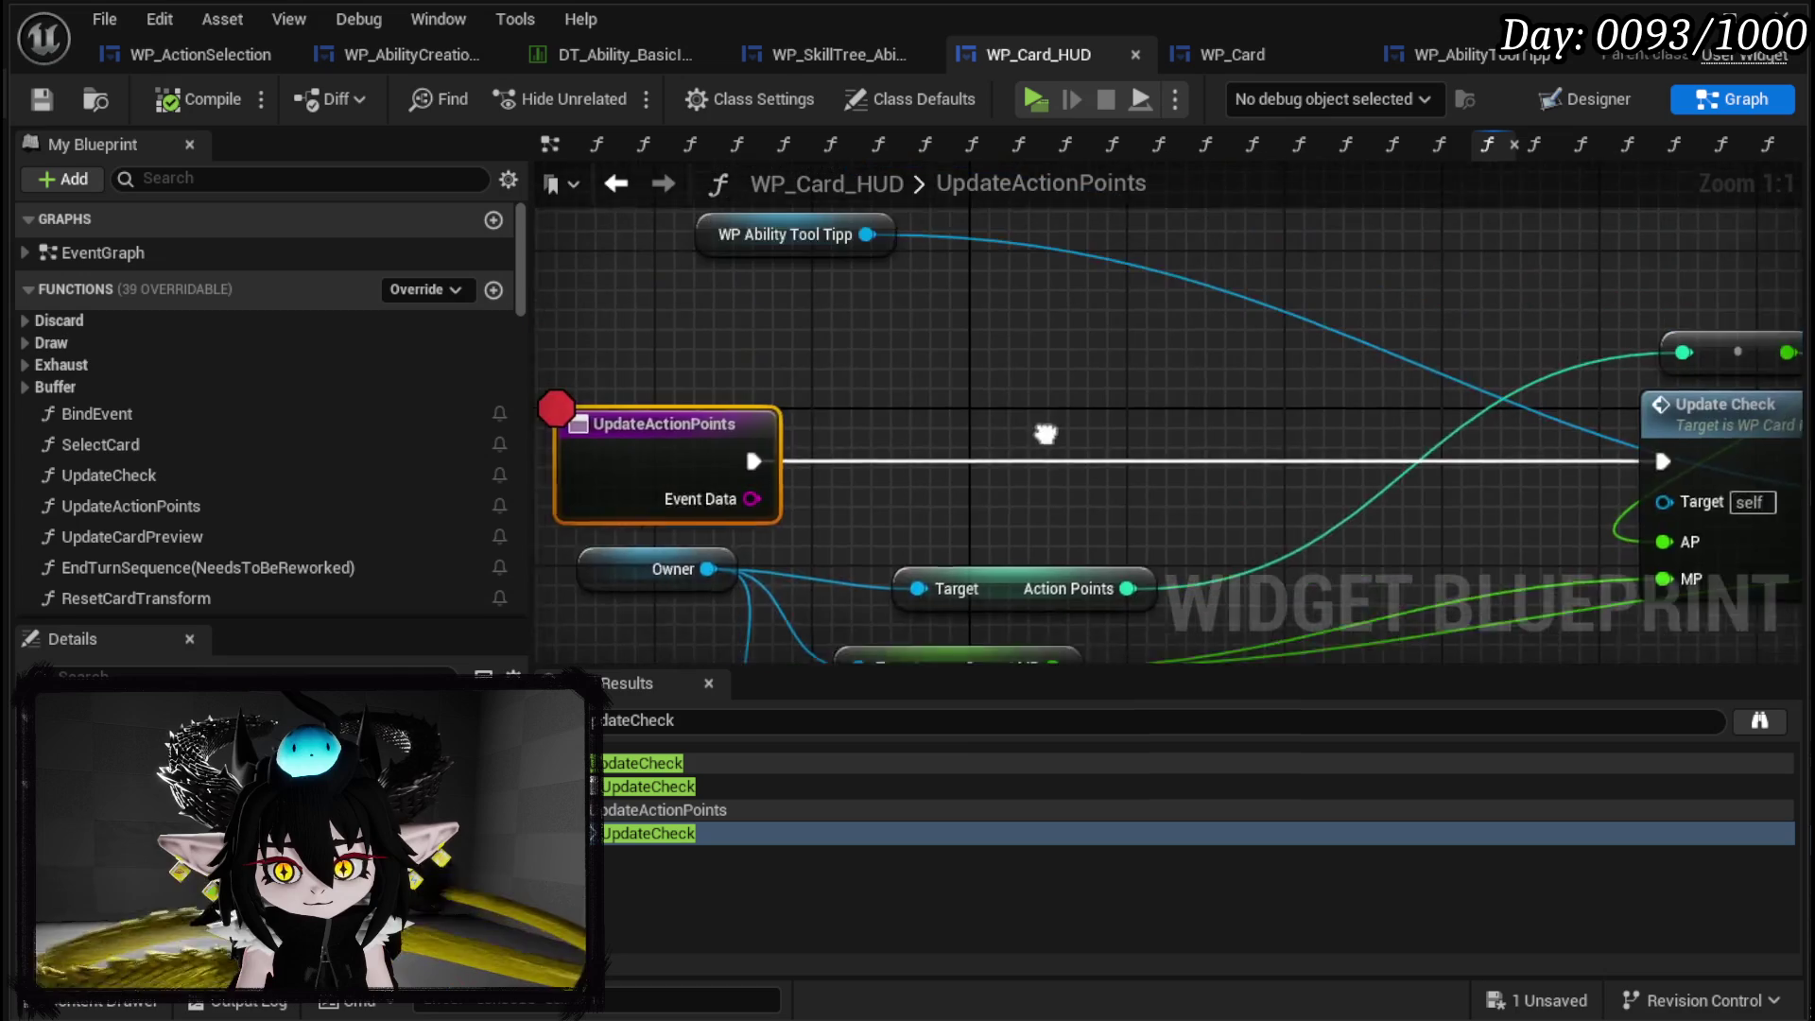
pyautogui.moveTo(899, 289); pyautogui.dragTo(925, 371)
pyautogui.write('Special Strin')
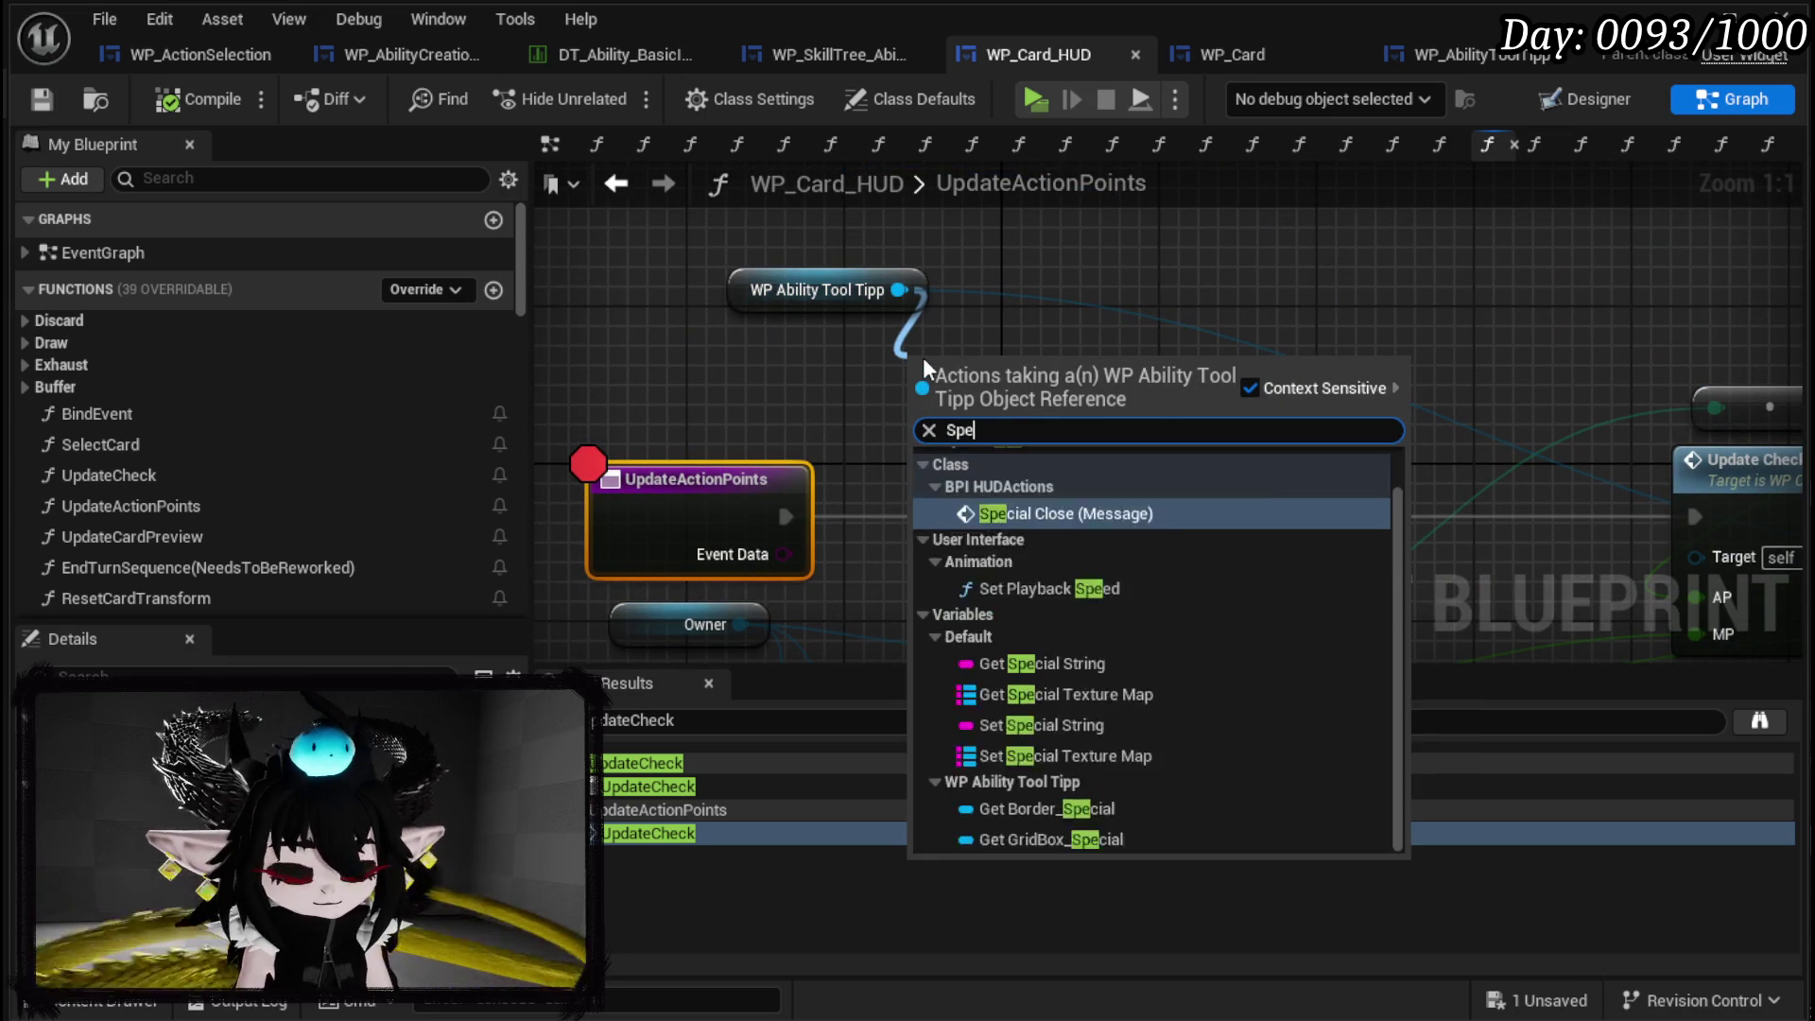
pyautogui.press('Return')
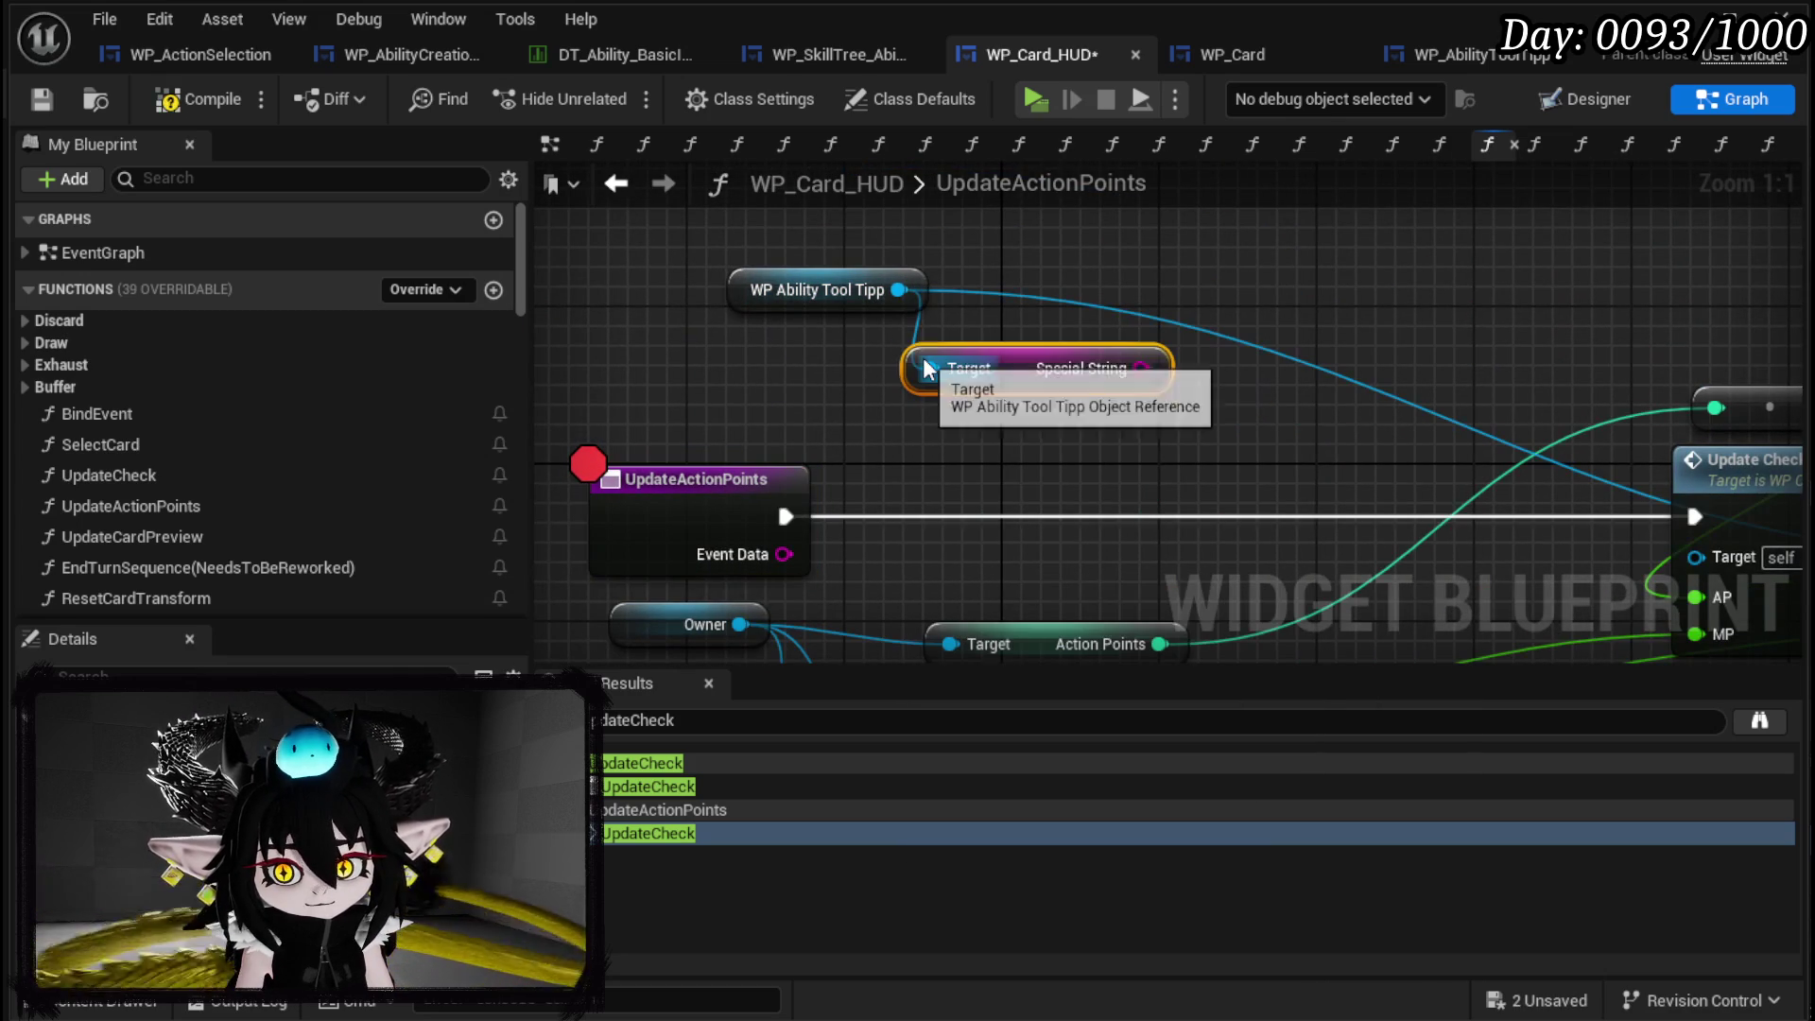
pyautogui.moveTo(1134, 374)
pyautogui.mouseDown()
pyautogui.moveTo(945, 384)
pyautogui.moveTo(1008, 399)
pyautogui.mouseUp()
# Parse Special String on '&' into an array feeding a Contains node.
pyautogui.write('Pars')
pyautogui.press('Return')
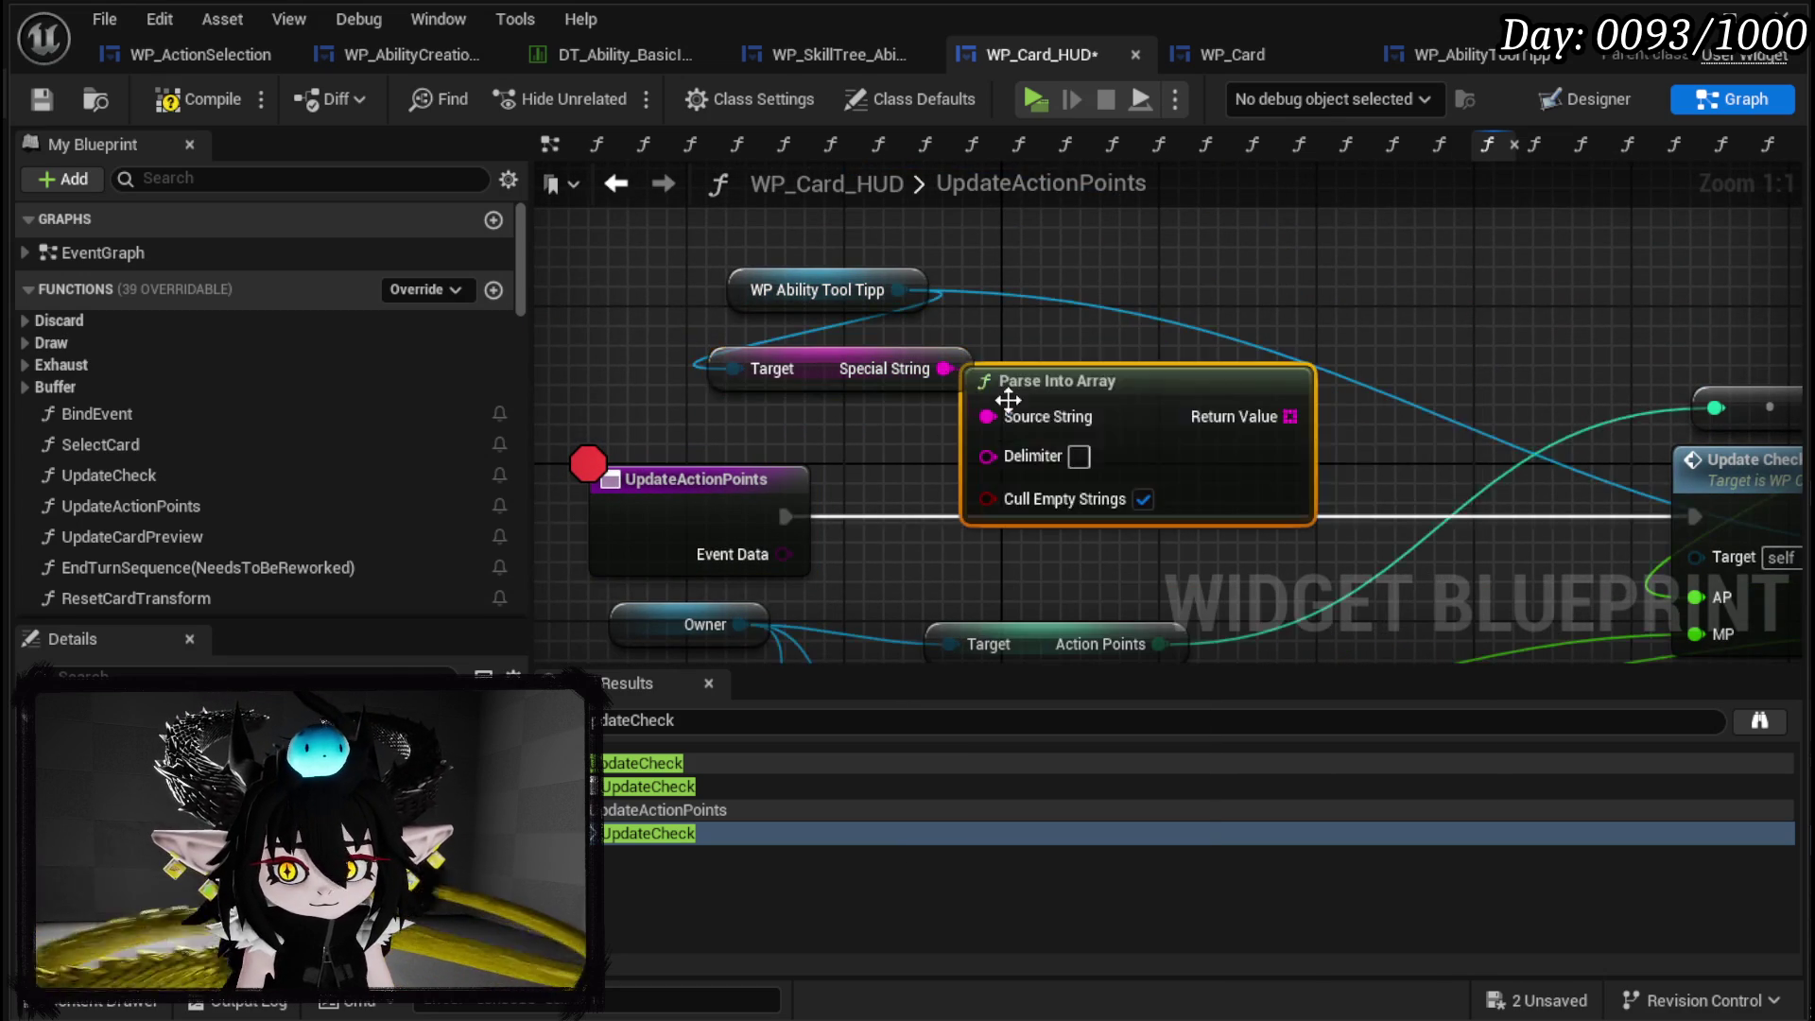
pyautogui.click(1079, 455)
pyautogui.write('&')
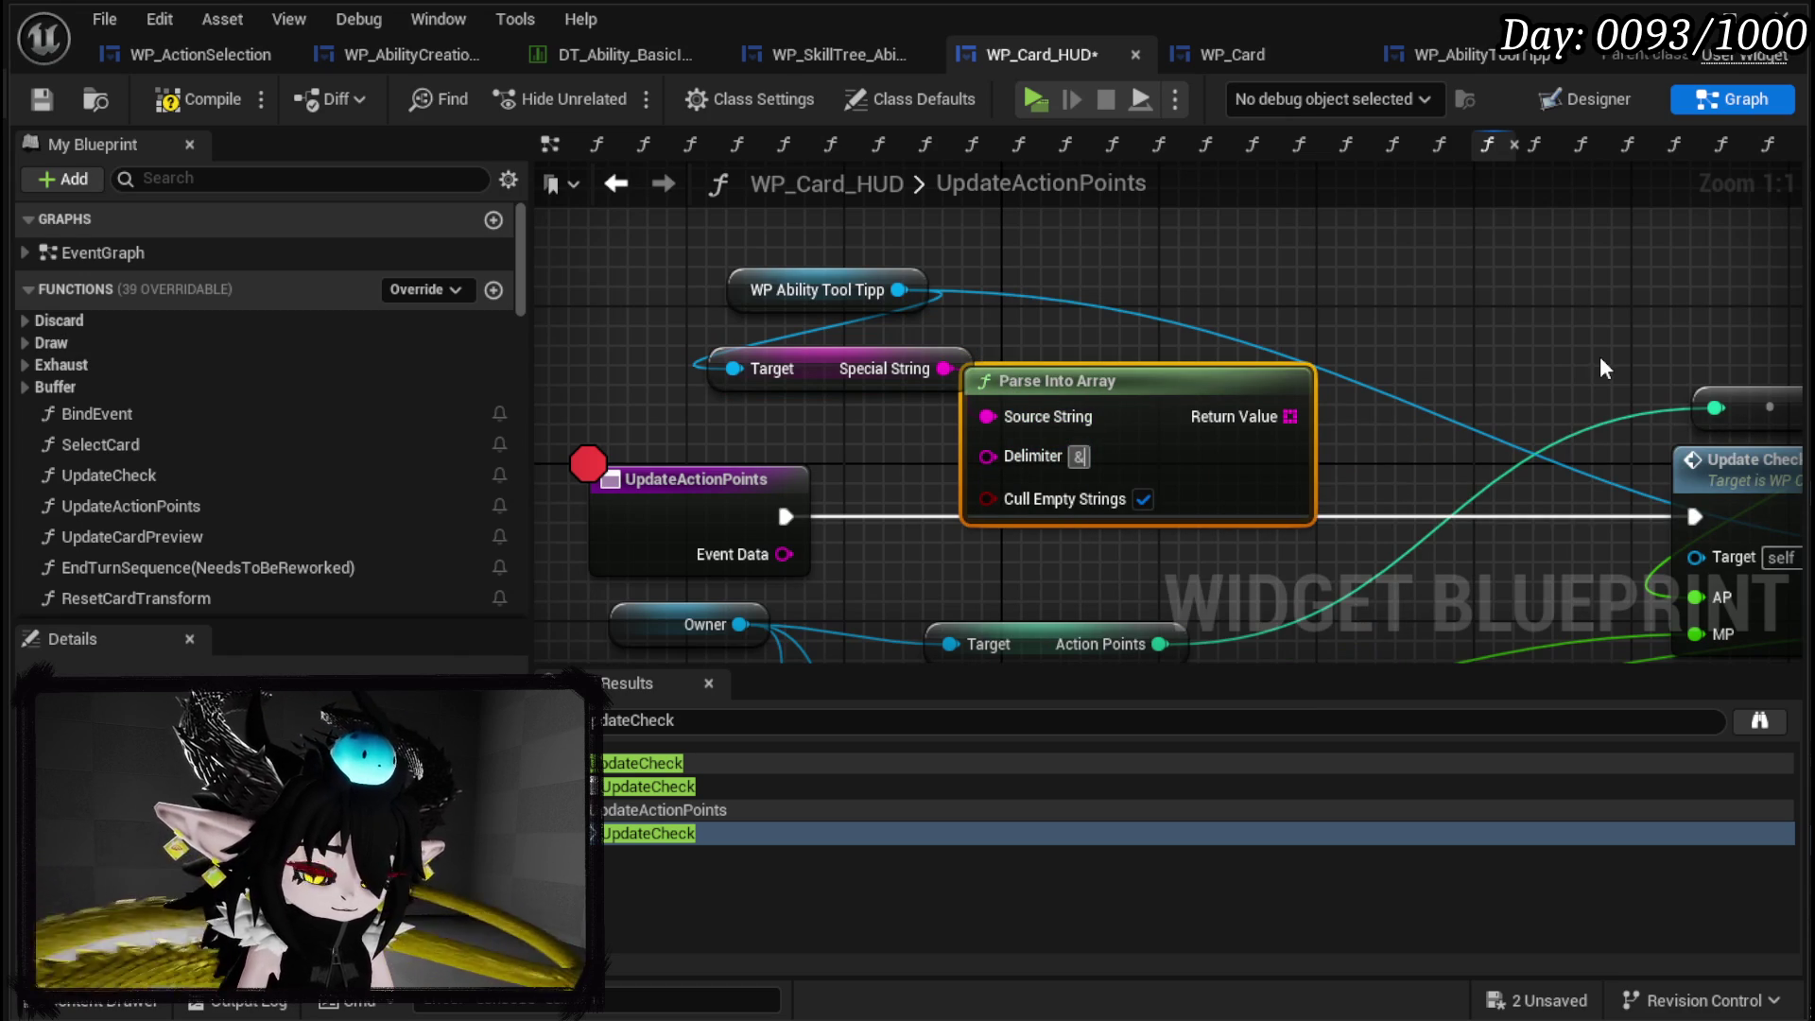
pyautogui.write('contains')
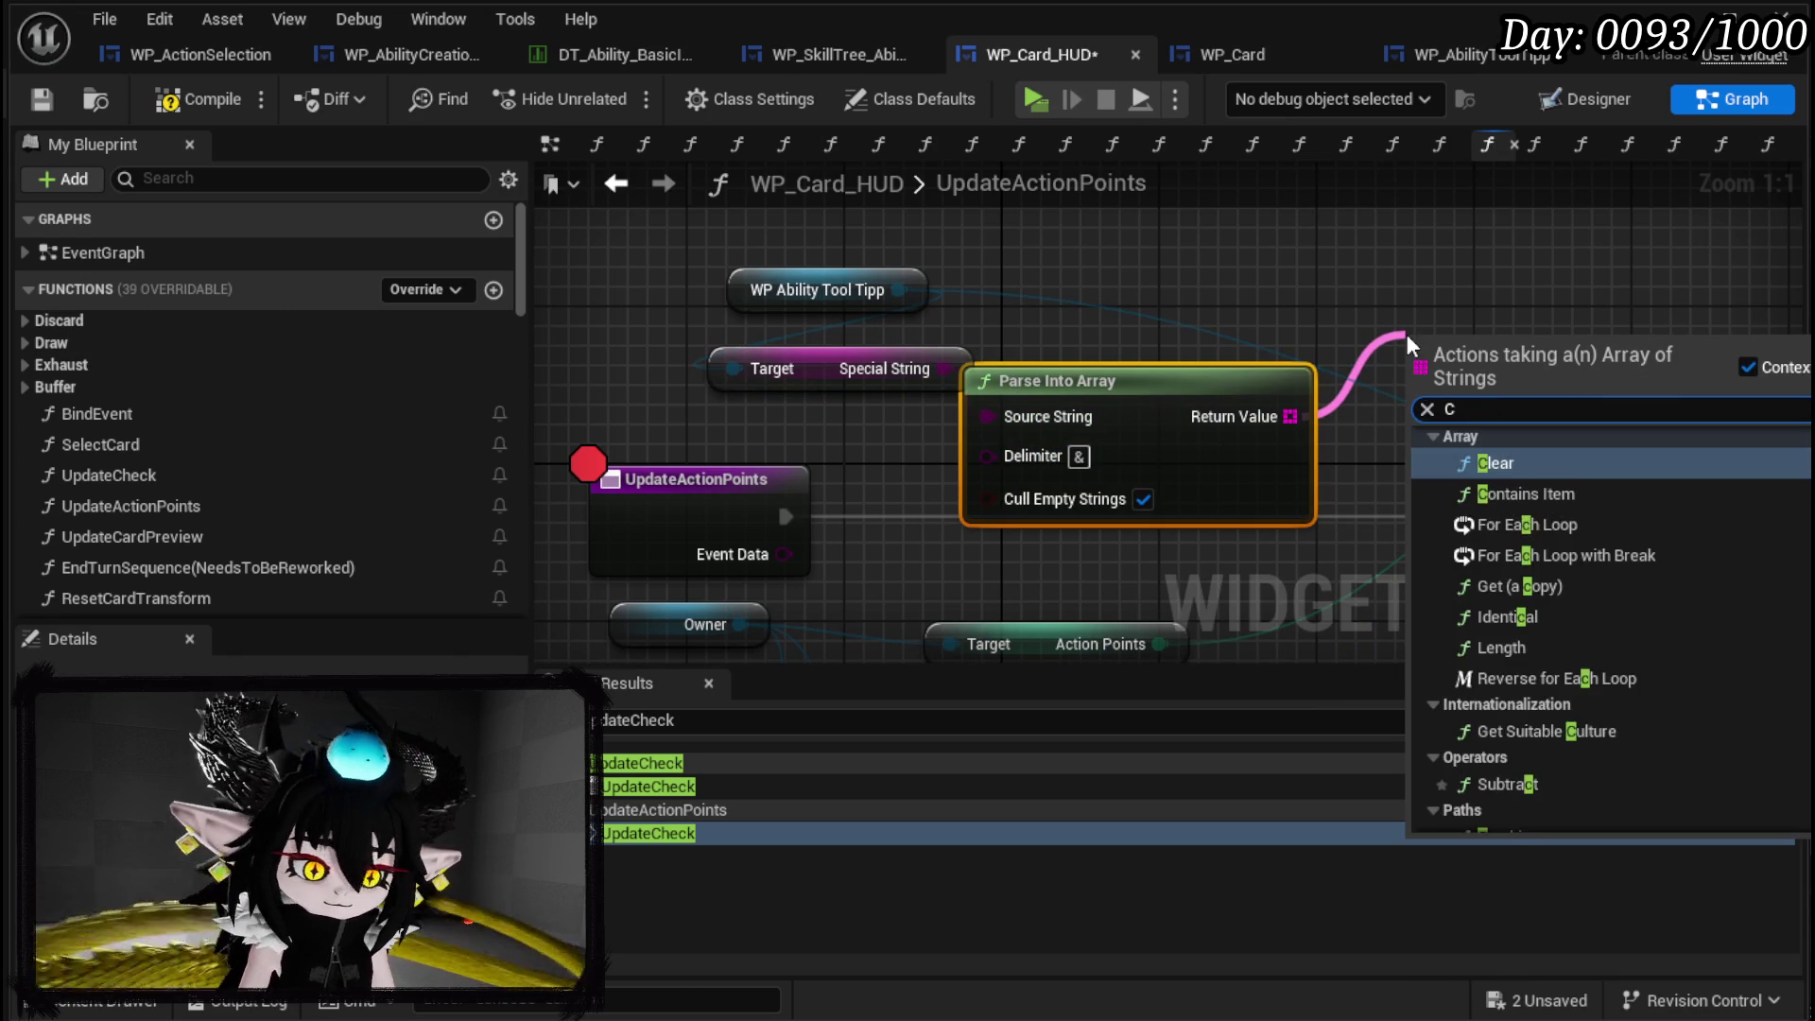
pyautogui.press('Return')
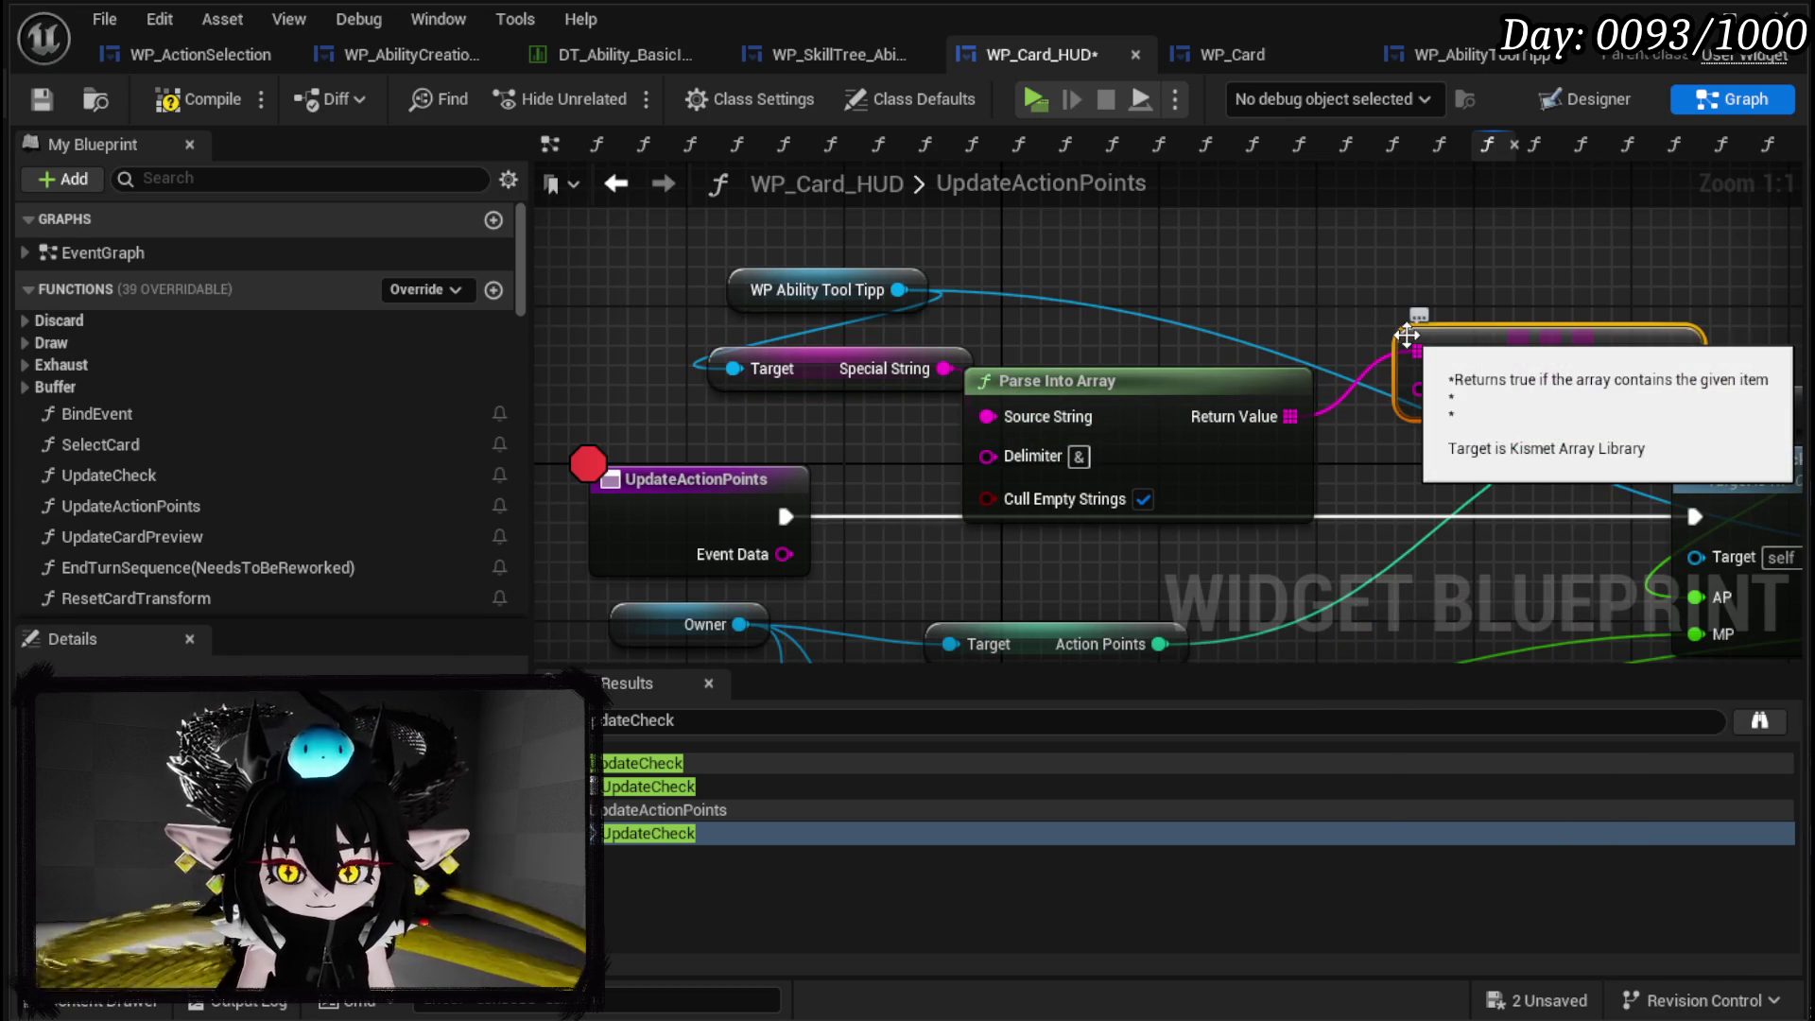
pyautogui.moveTo(810, 304)
pyautogui.mouseDown()
pyautogui.moveTo(1334, 497)
pyautogui.moveTo(1558, 484)
pyautogui.moveTo(1143, 307)
pyautogui.mouseUp()
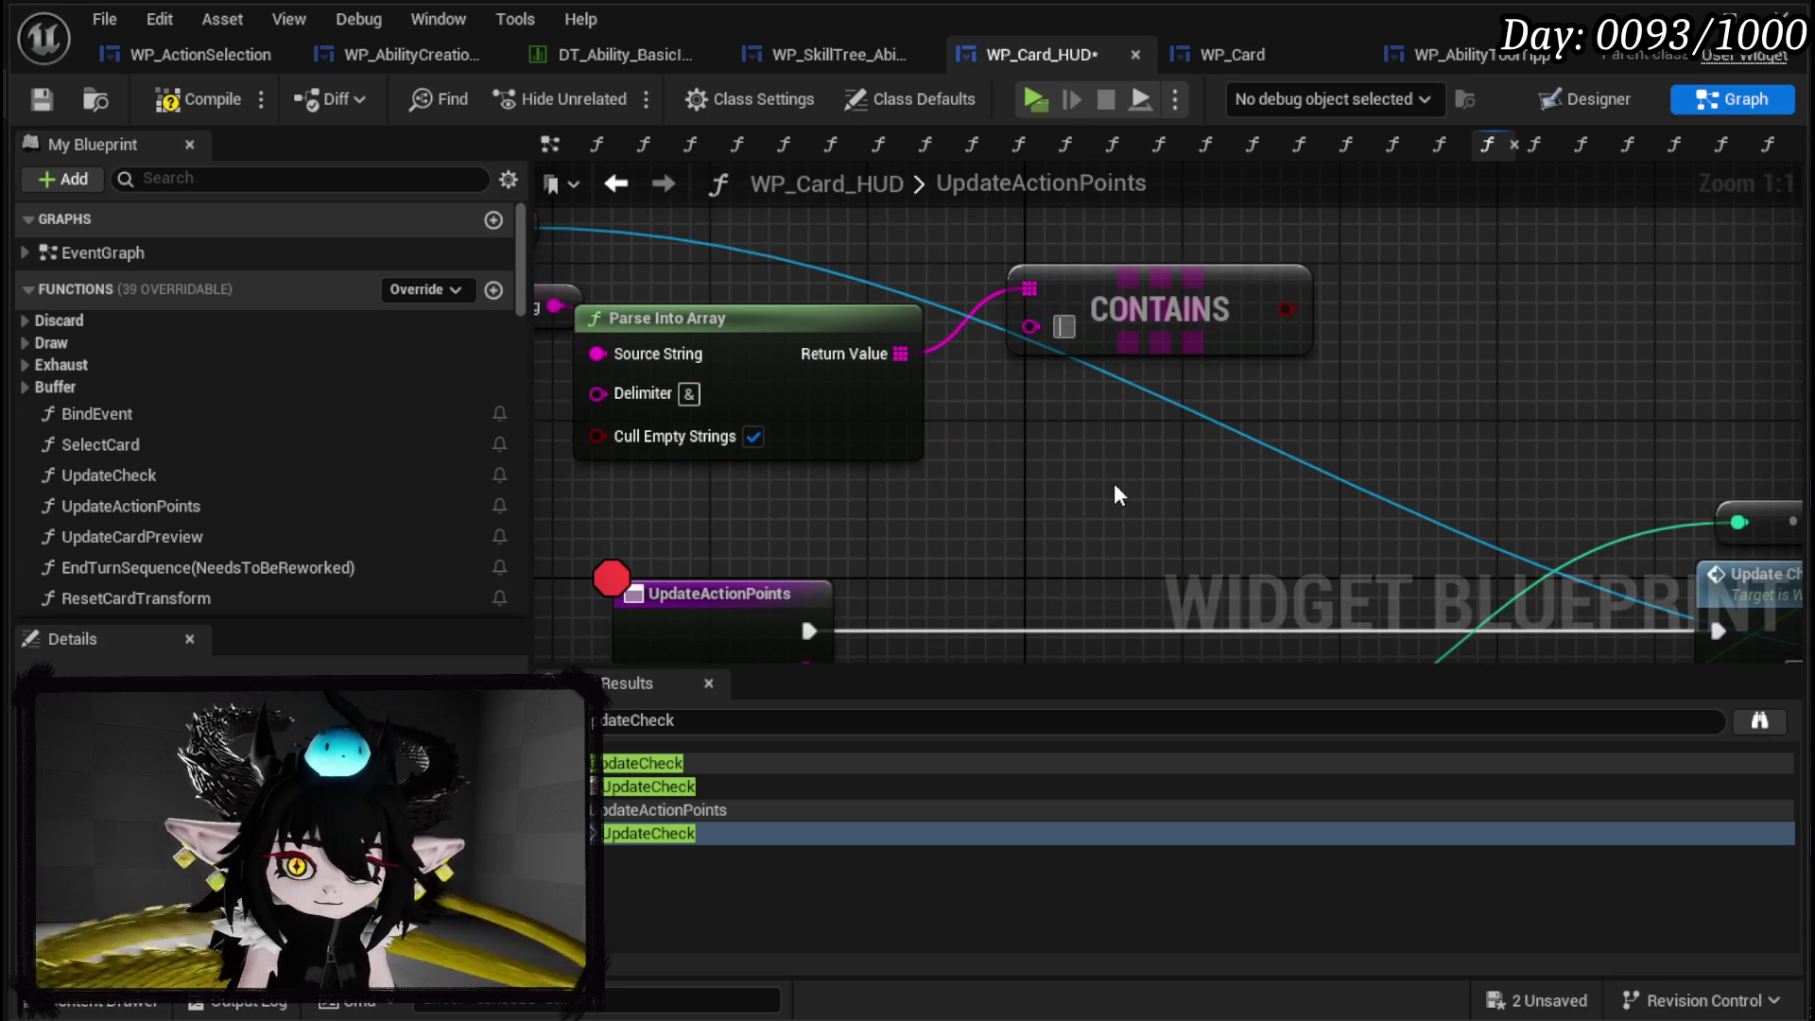
pyautogui.click(685, 55)
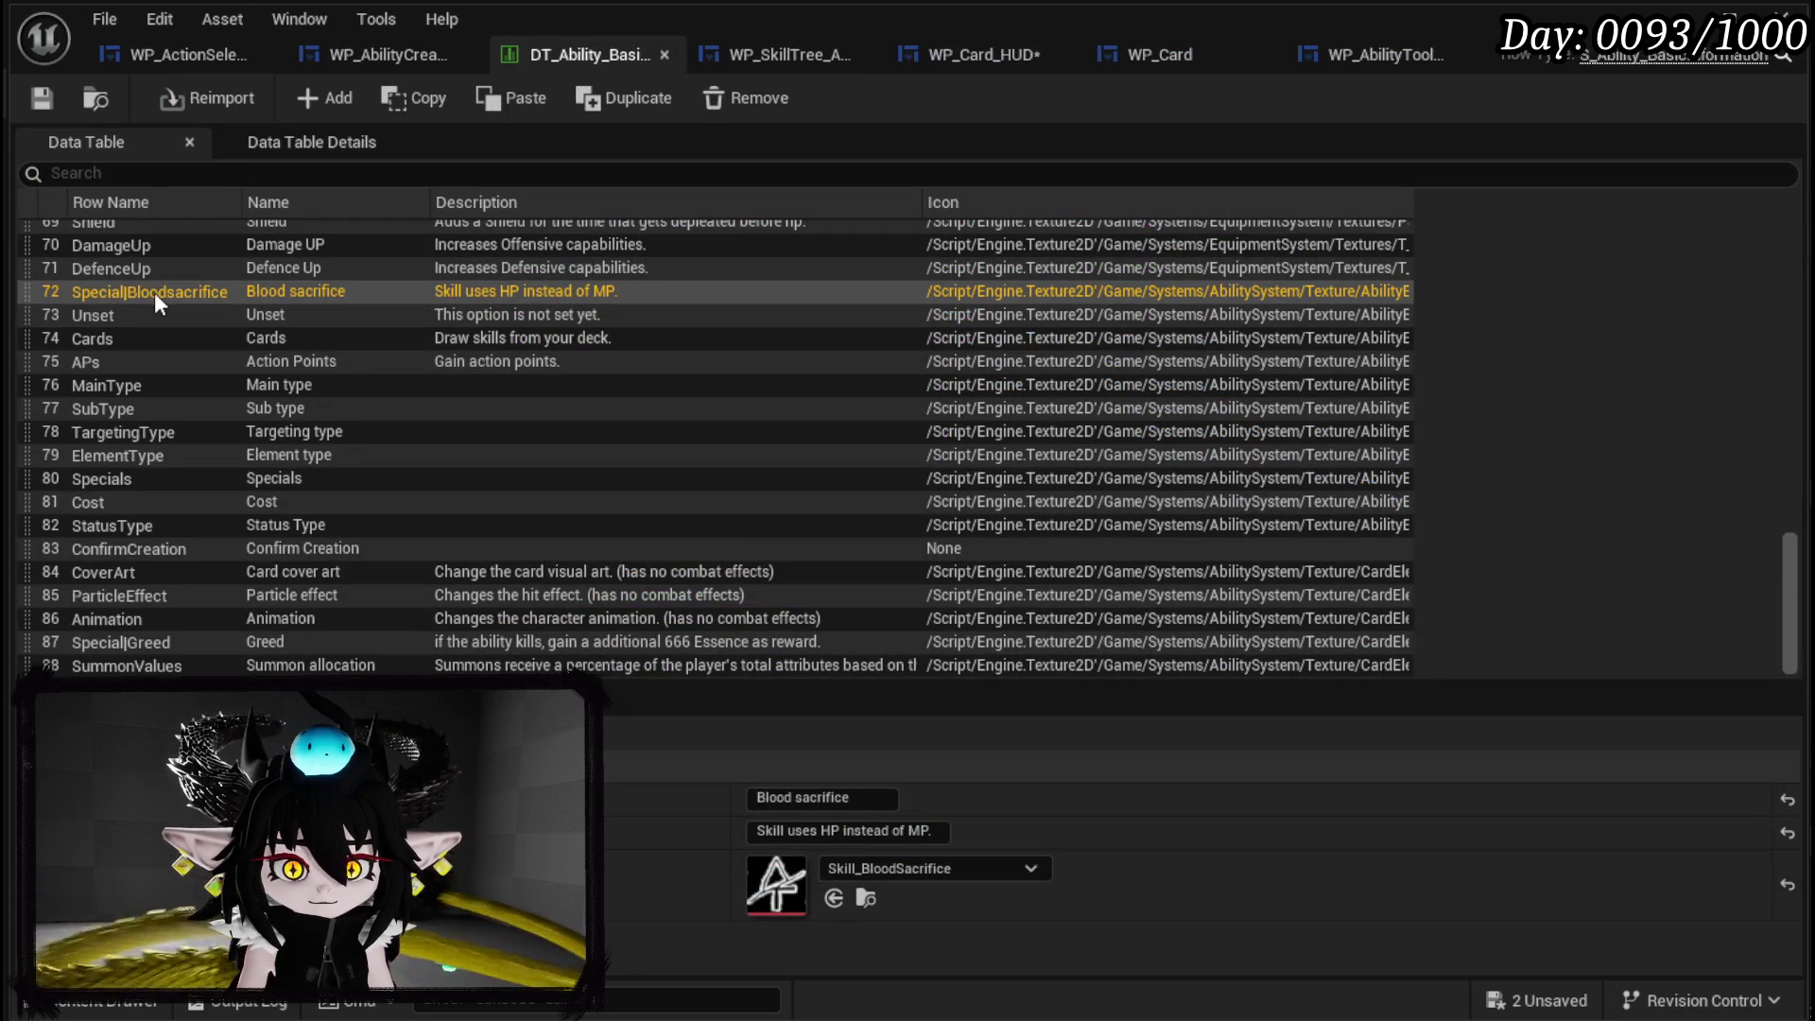
# Copy 'Bloodsacrifice' from data table row 72's name into the Contains node's value.
pyautogui.doubleClick(155, 292)
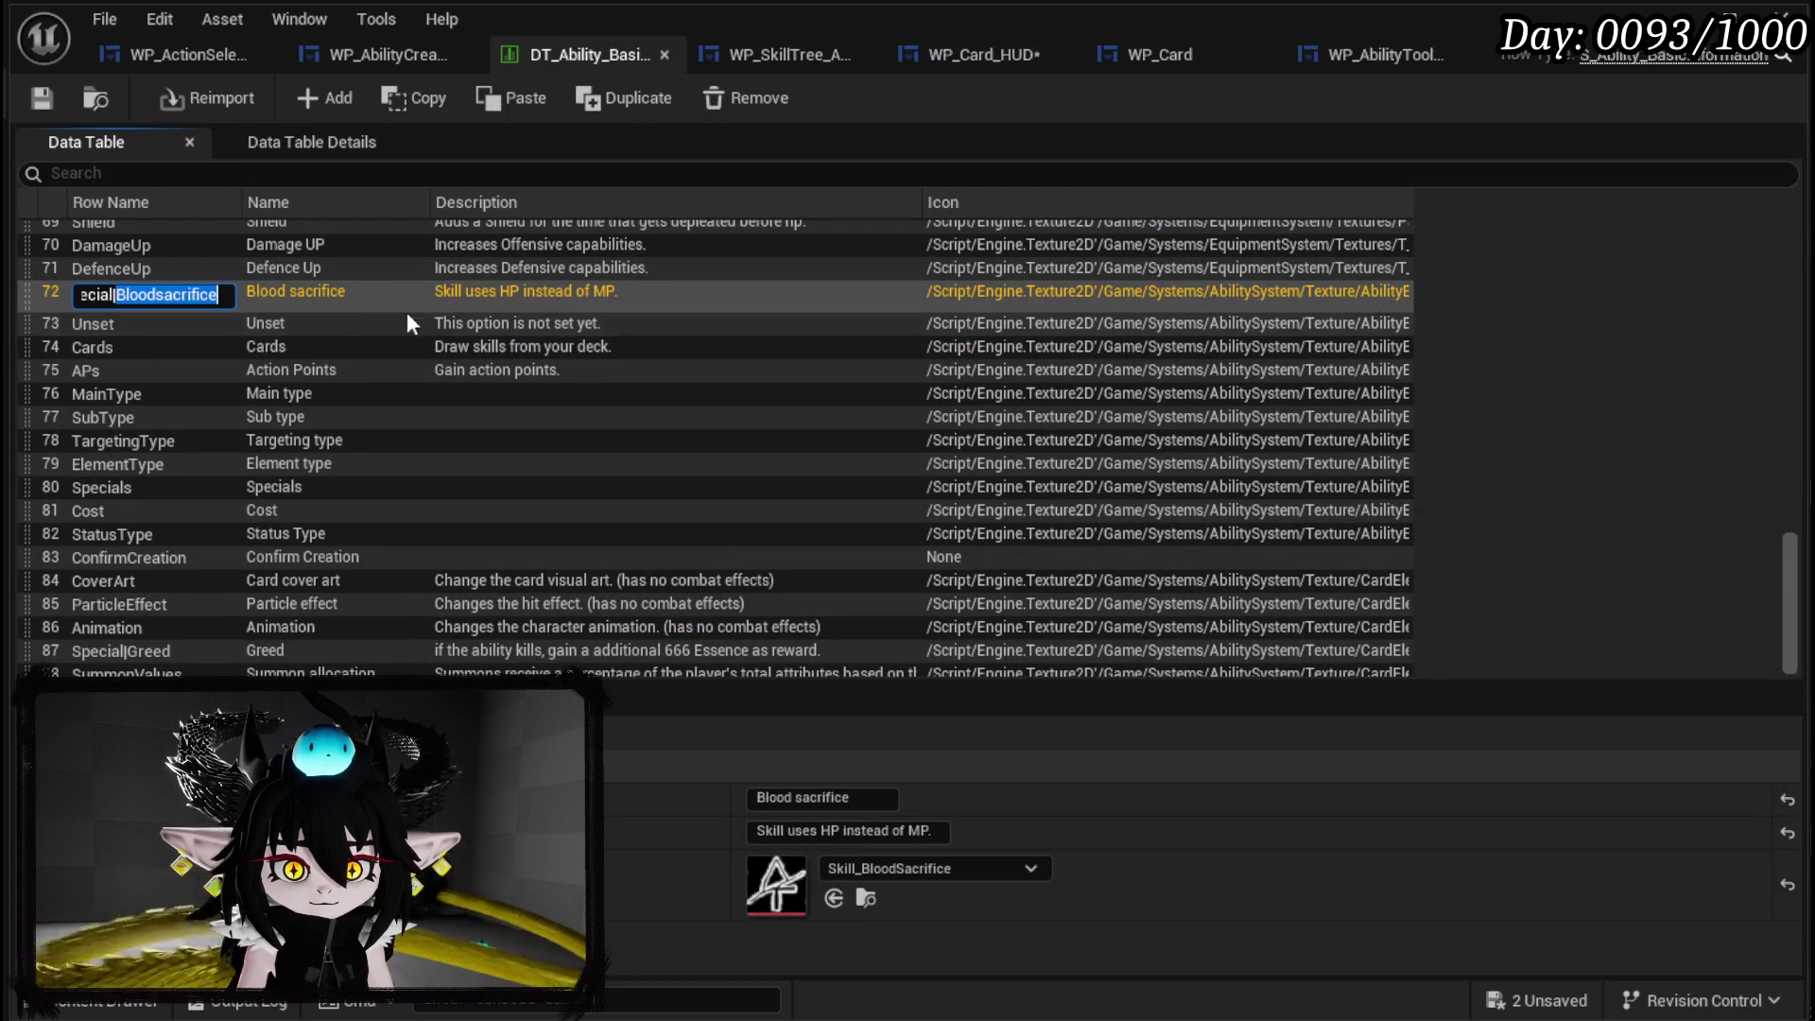
pyautogui.press('Return')
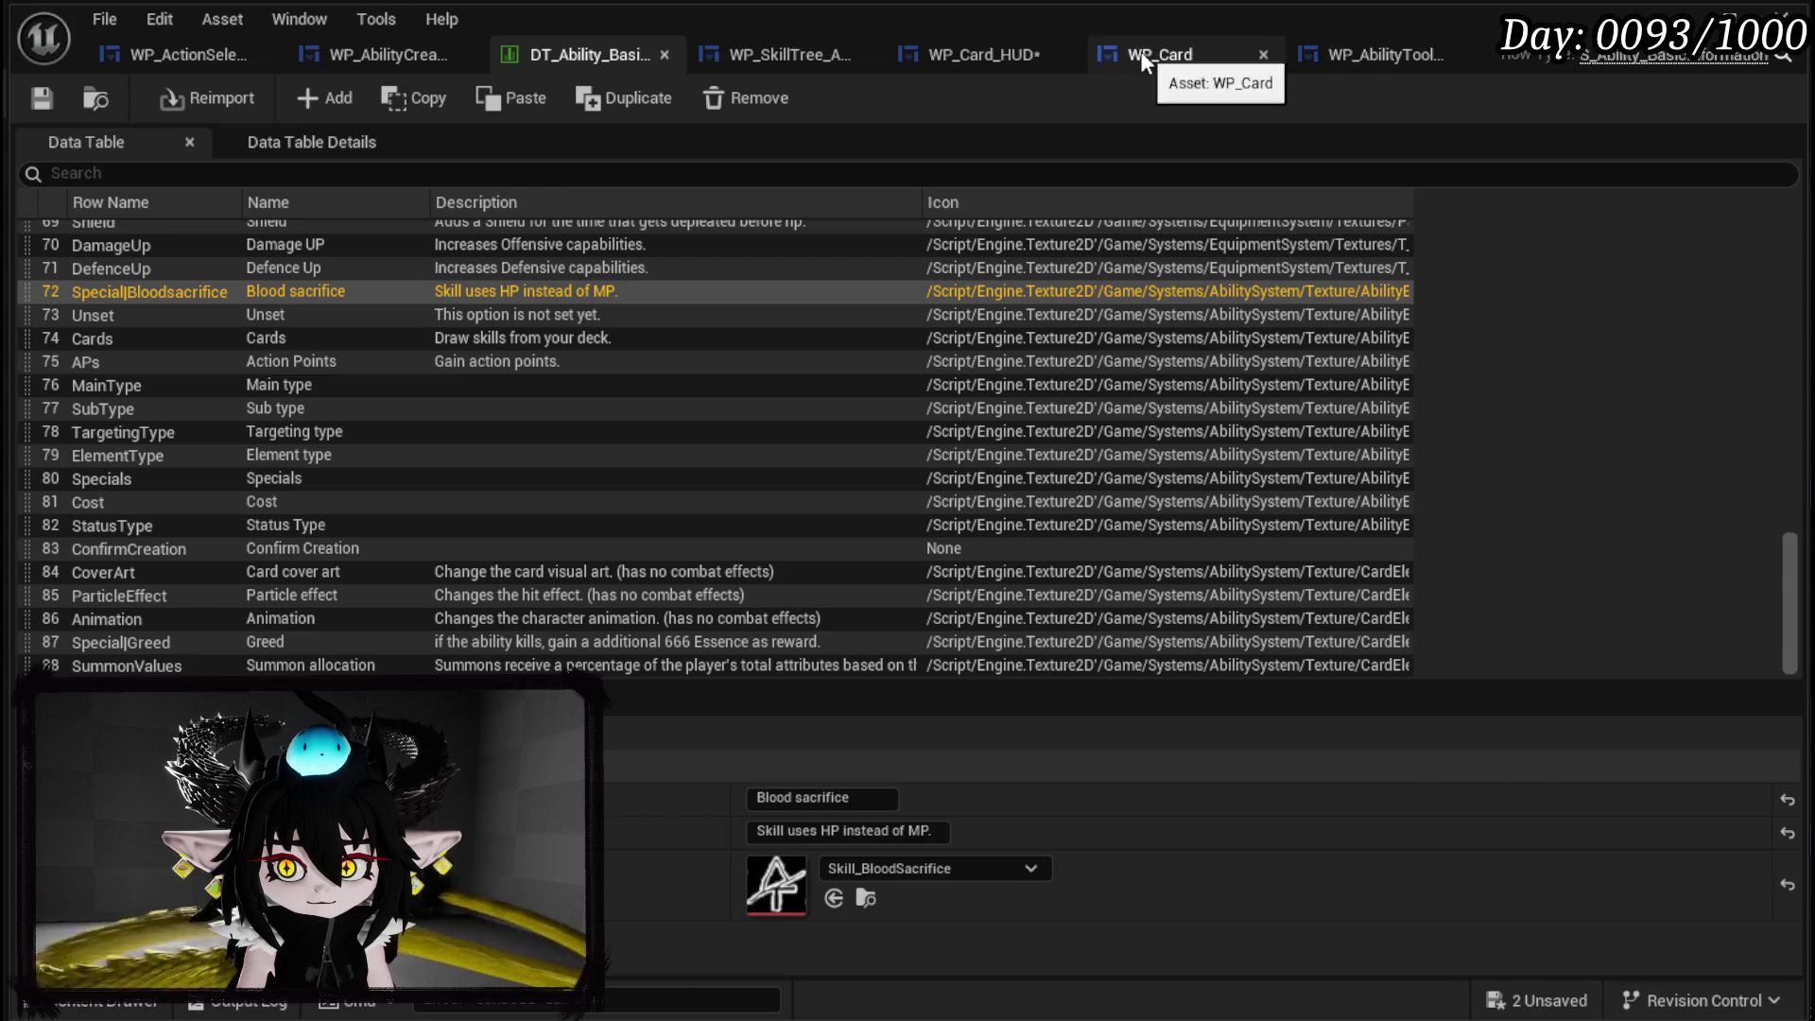
pyautogui.click(983, 55)
pyautogui.click(1063, 327)
pyautogui.write('Bloodsacrifice')
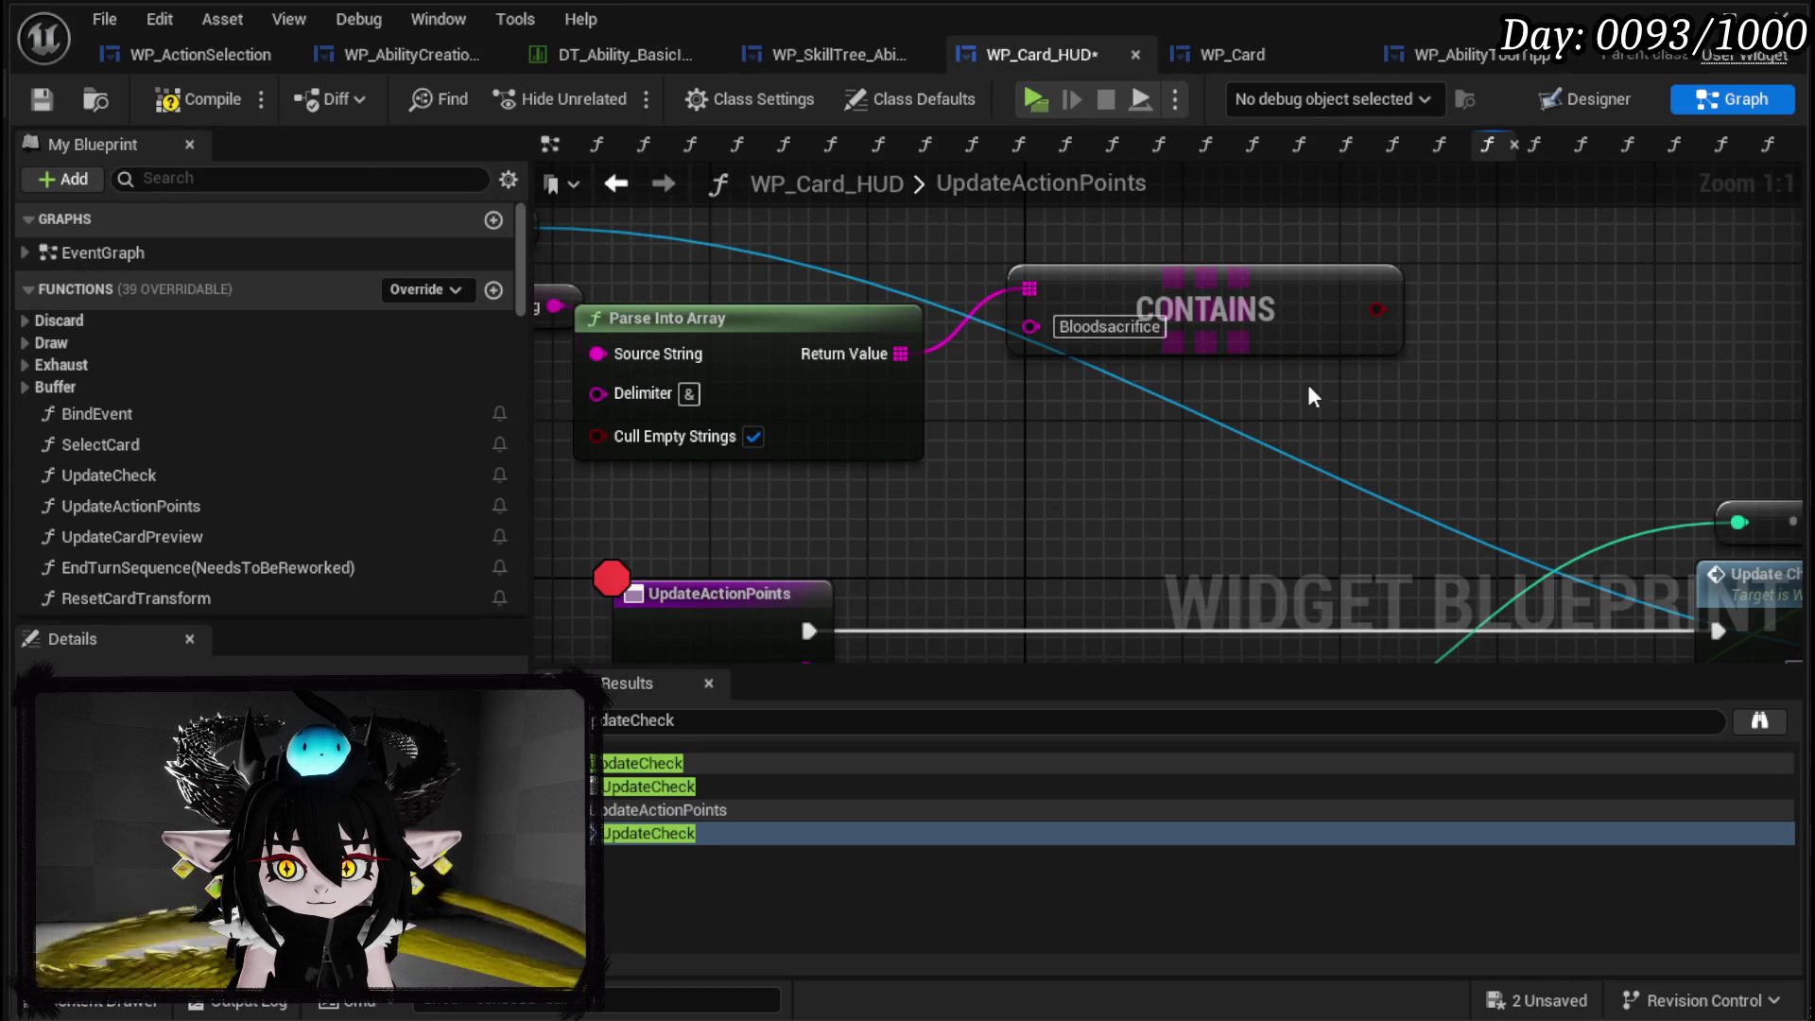
# Drive a new Branch from the Contains result, with False running the existing Update Check.
pyautogui.moveTo(1367, 307); pyautogui.dragTo(1000, 548)
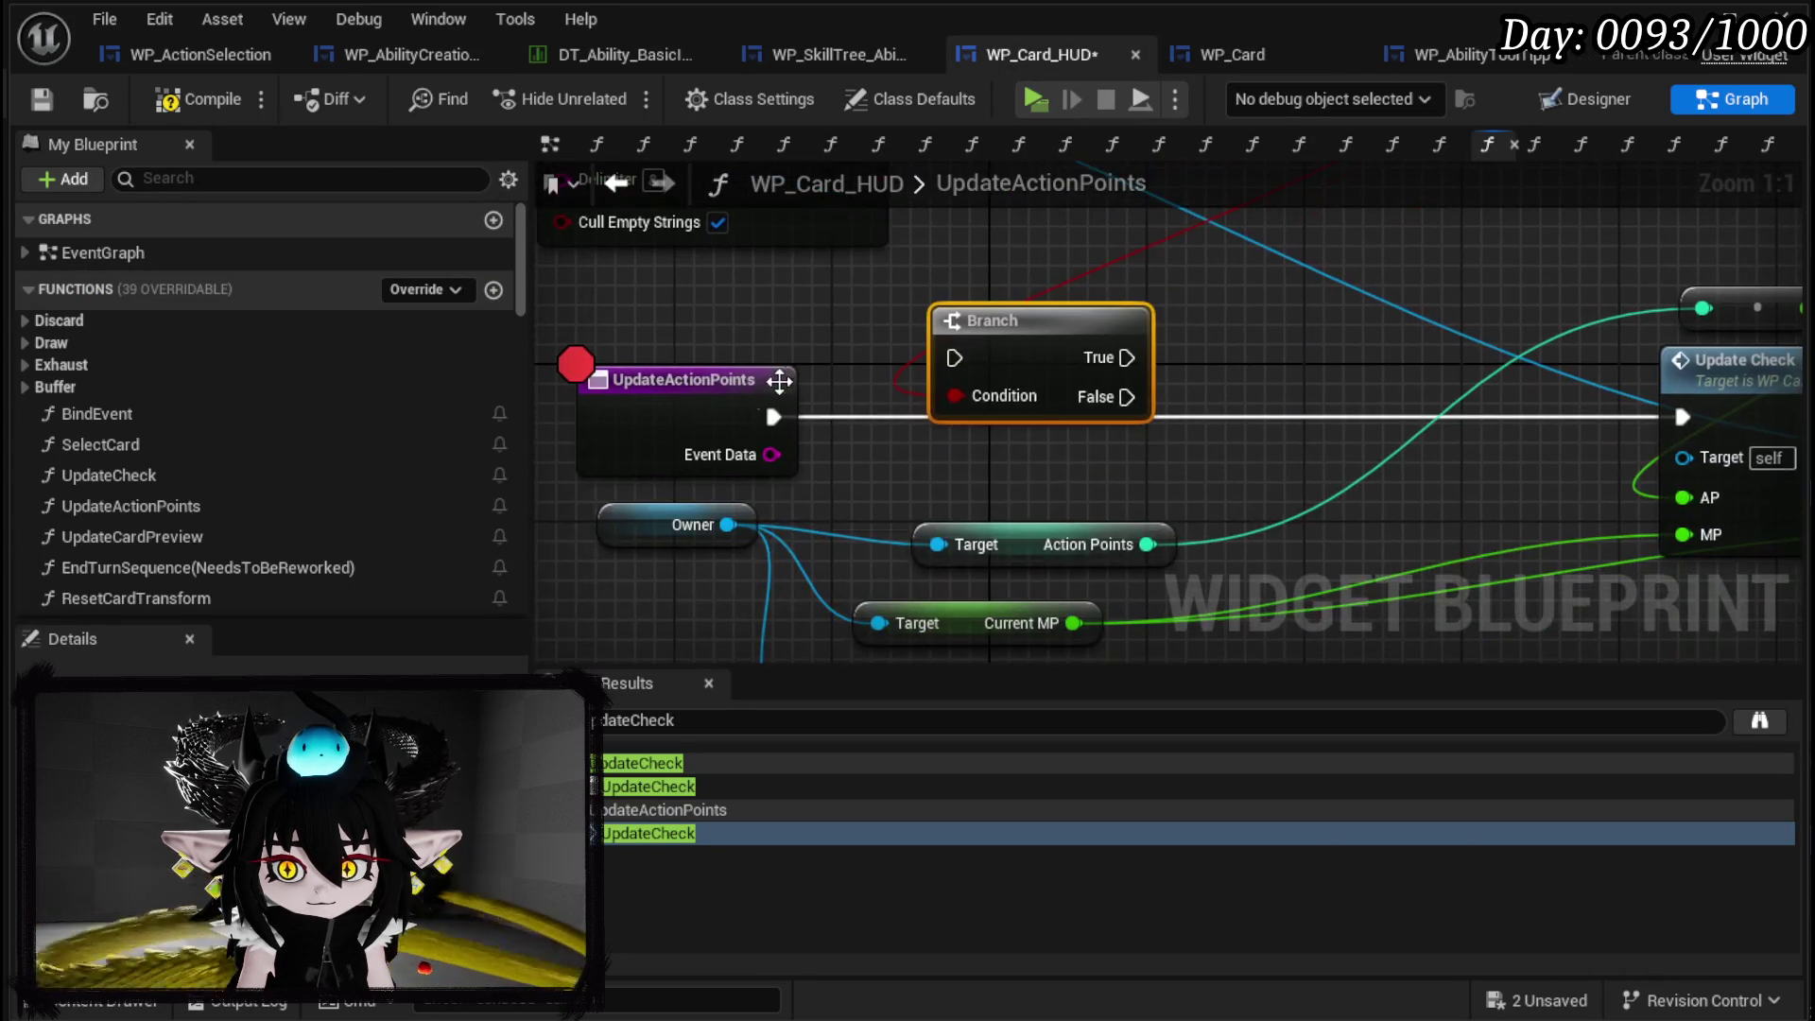
pyautogui.moveTo(763, 414); pyautogui.dragTo(955, 358)
pyautogui.moveTo(971, 441)
pyautogui.mouseDown()
pyautogui.moveTo(1450, 404)
pyautogui.moveTo(1439, 475)
pyautogui.mouseUp()
pyautogui.scroll(-3, 1457, 410)
pyautogui.moveTo(1058, 444)
pyautogui.mouseDown()
pyautogui.moveTo(945, 479)
pyautogui.moveTo(1021, 350)
pyautogui.moveTo(1078, 329)
pyautogui.moveTo(1444, 529)
pyautogui.mouseUp()
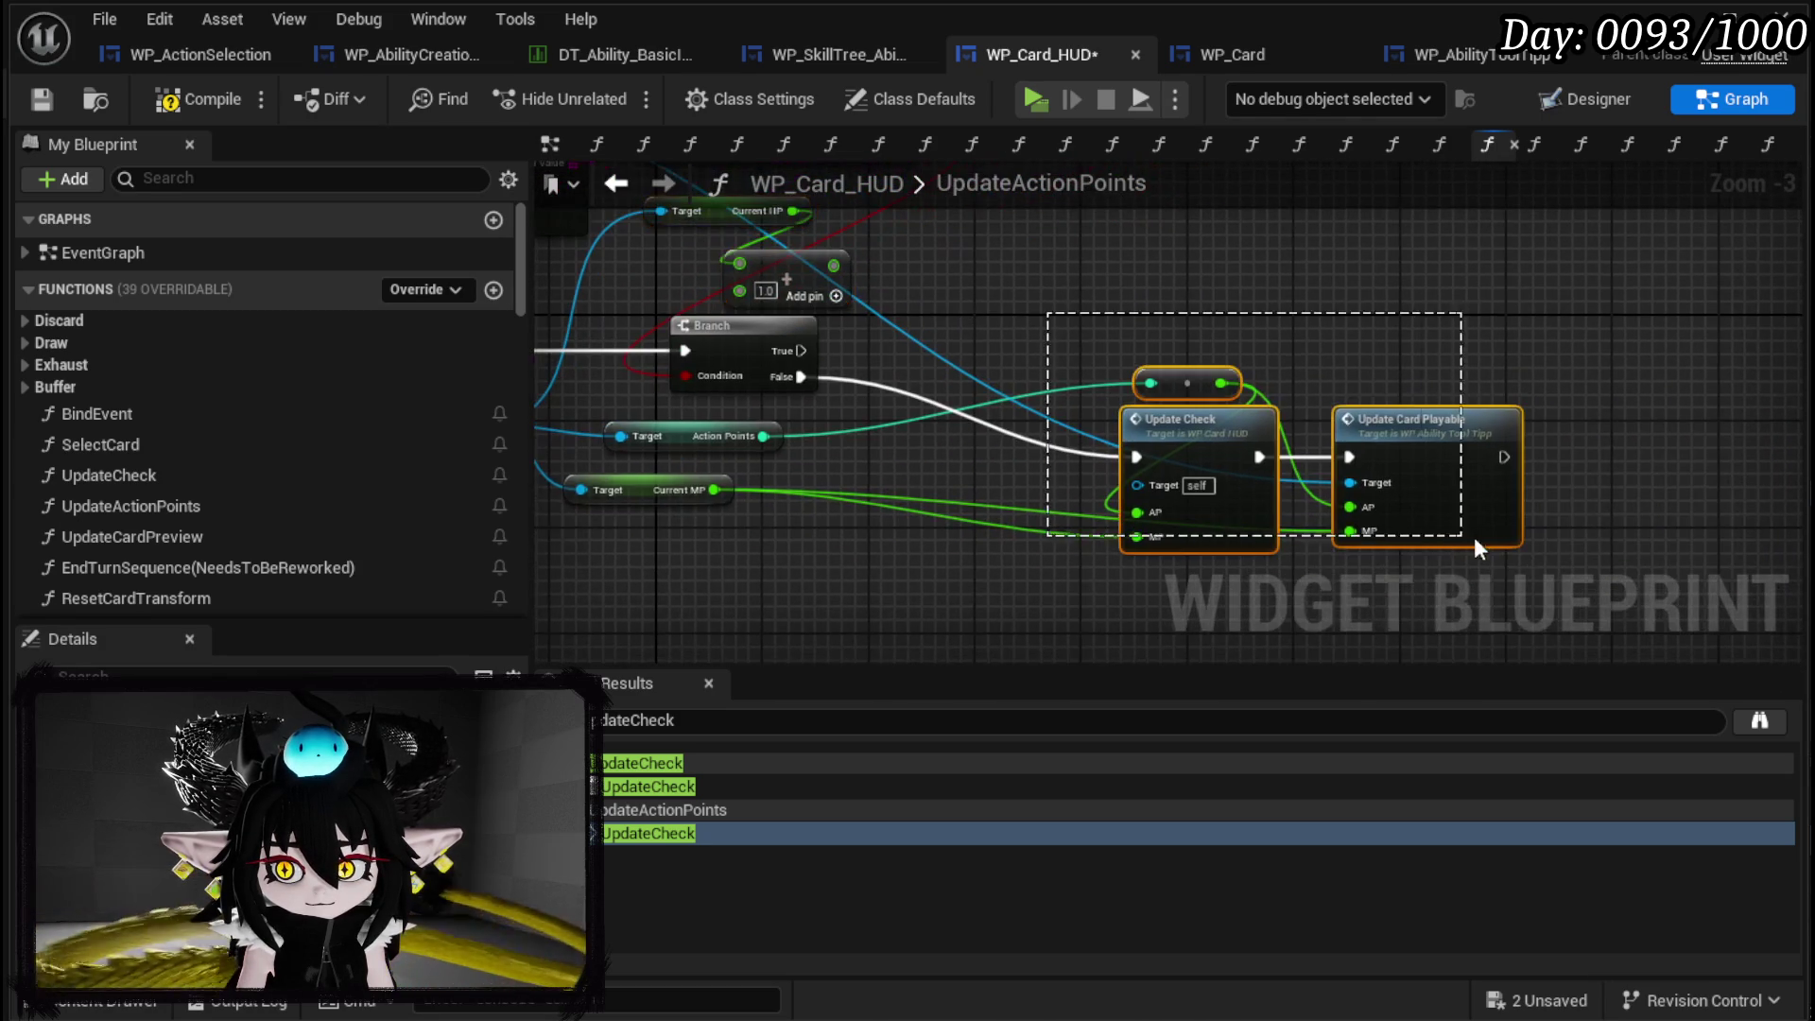
# Duplicate Update Check and Update Card Playable for the True path, feeding the HP sum as MP.
pyautogui.hotkey('ctrl', 'c')
pyautogui.hotkey('ctrl', 'v')
pyautogui.moveTo(962, 461); pyautogui.dragTo(1286, 327)
pyautogui.moveTo(924, 544)
pyautogui.mouseDown()
pyautogui.moveTo(1216, 292)
pyautogui.moveTo(1298, 253)
pyautogui.mouseUp()
pyautogui.moveTo(995, 374); pyautogui.dragTo(1303, 410)
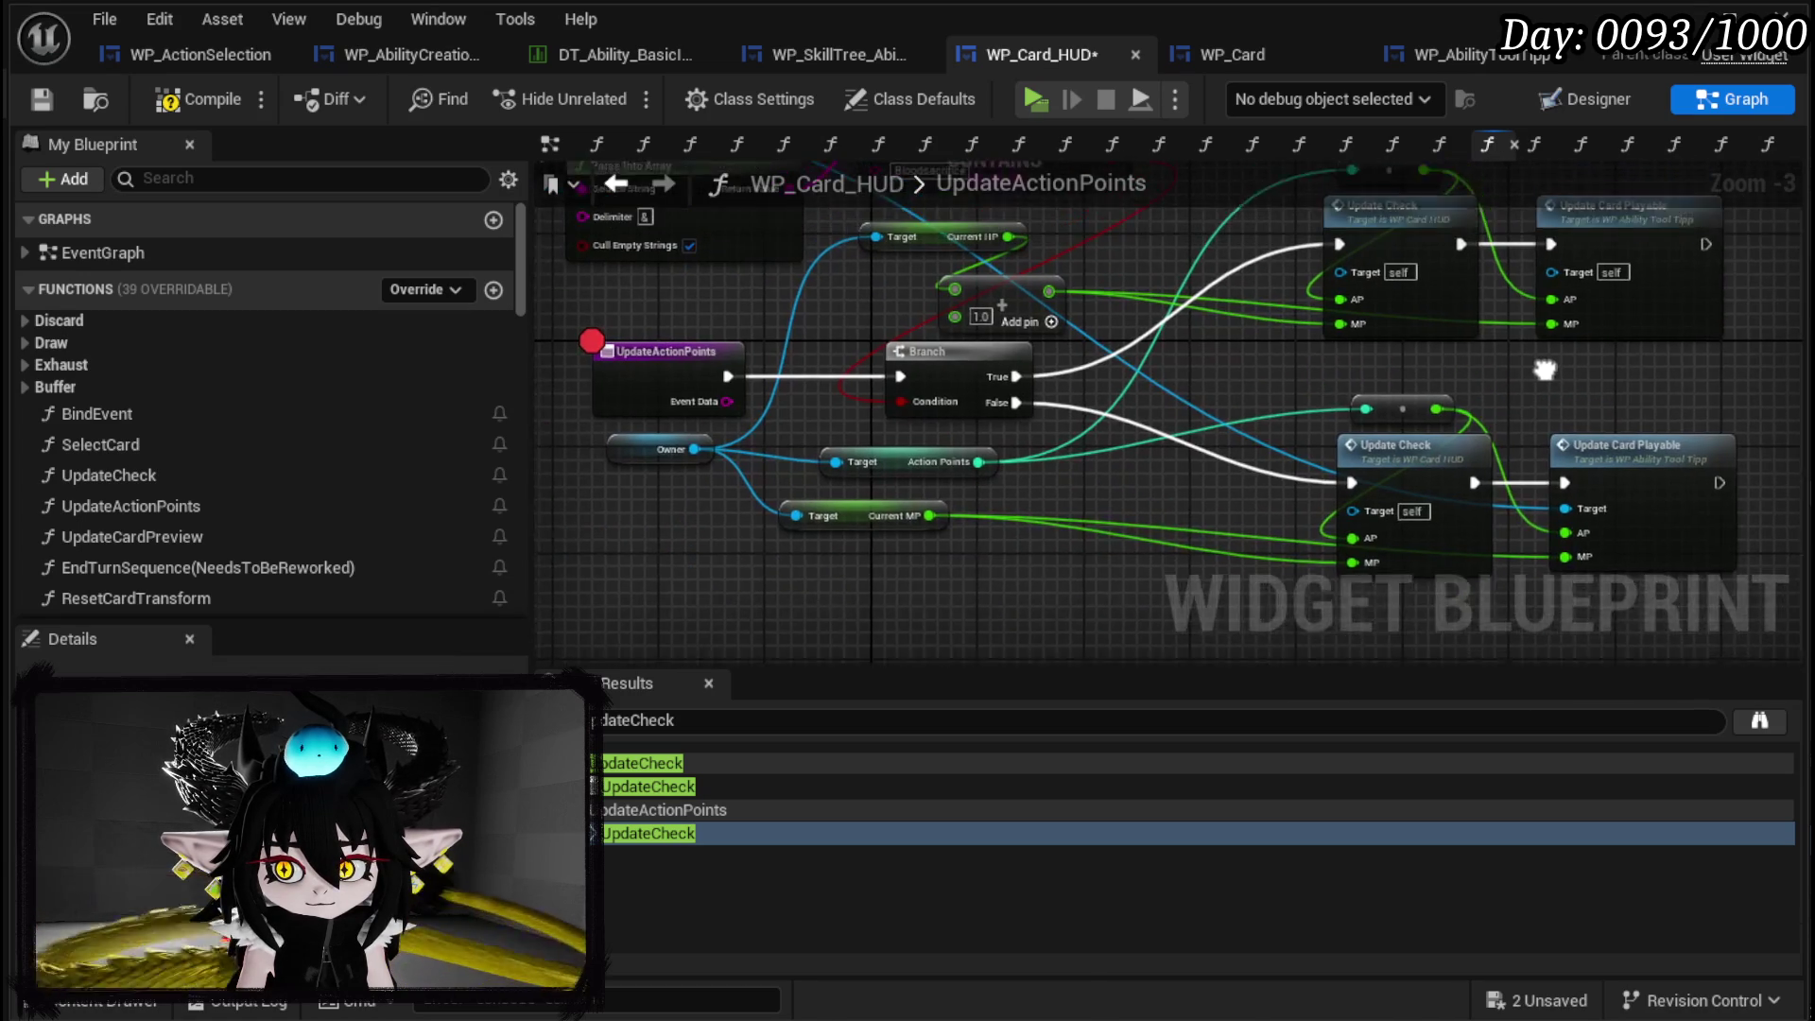
pyautogui.moveTo(1324, 432)
pyautogui.mouseDown()
pyautogui.moveTo(1601, 260)
pyautogui.moveTo(1603, 236)
pyautogui.mouseUp()
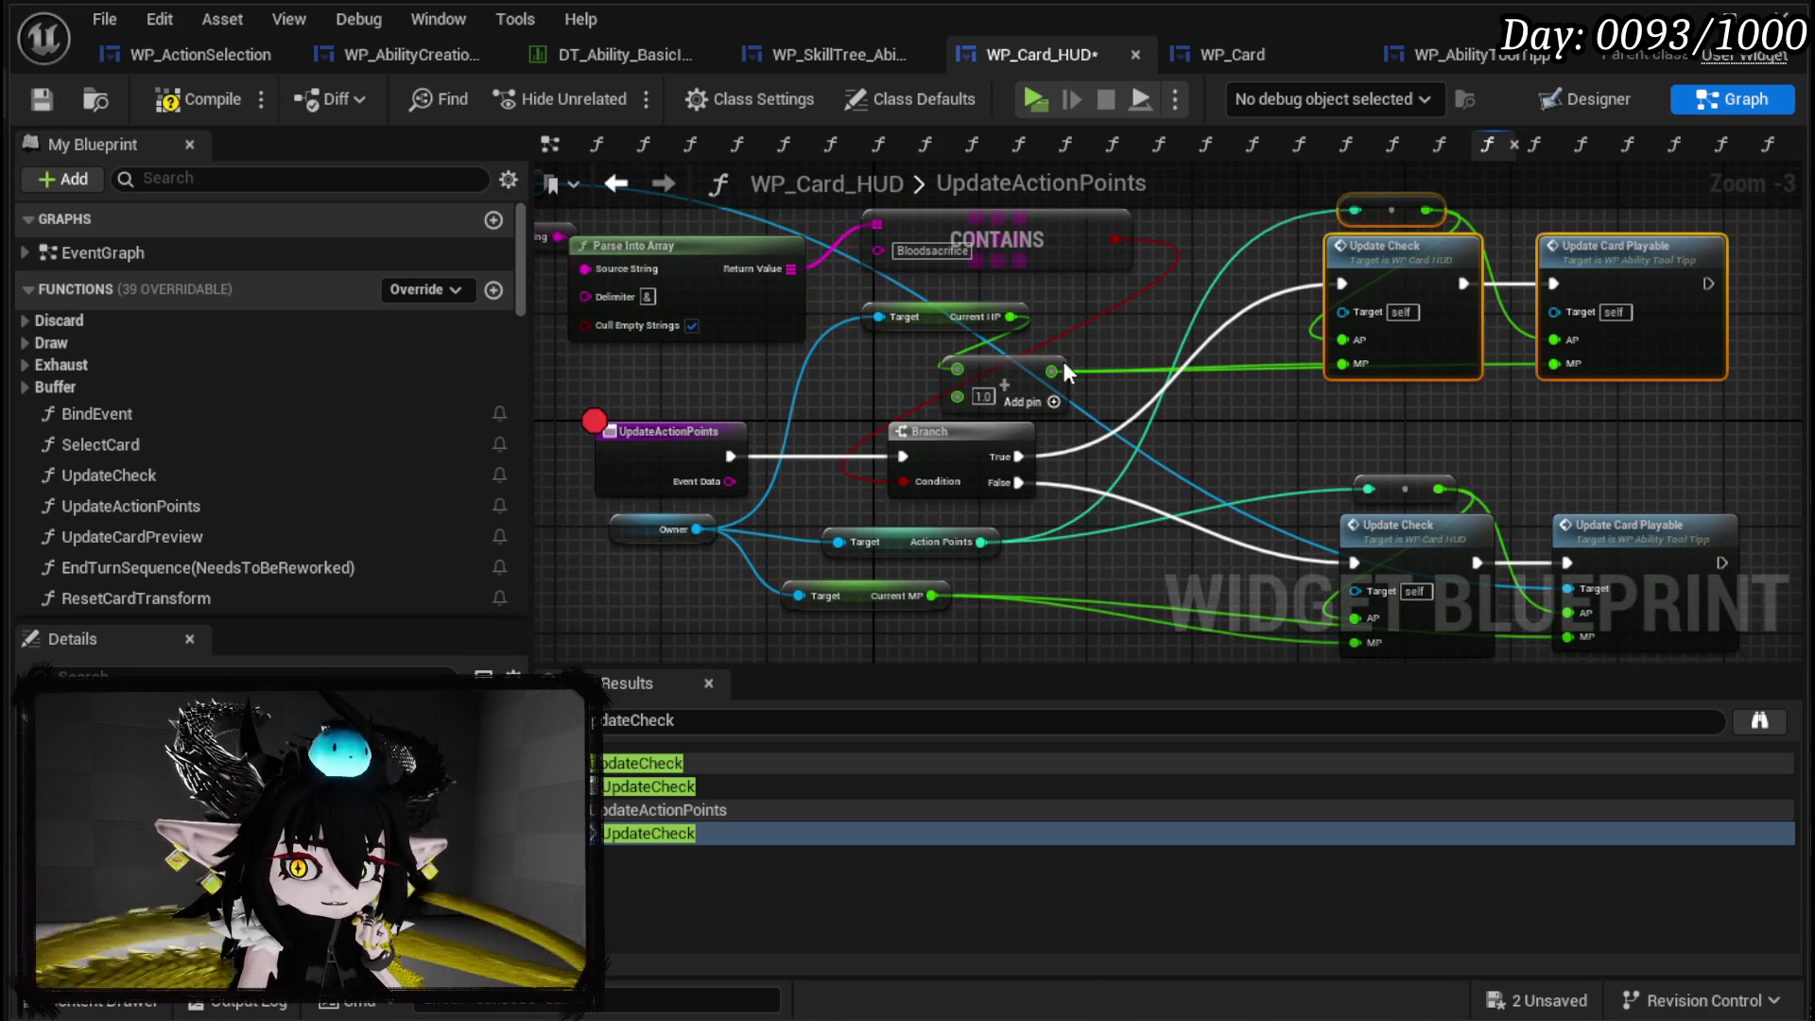
pyautogui.click(40, 99)
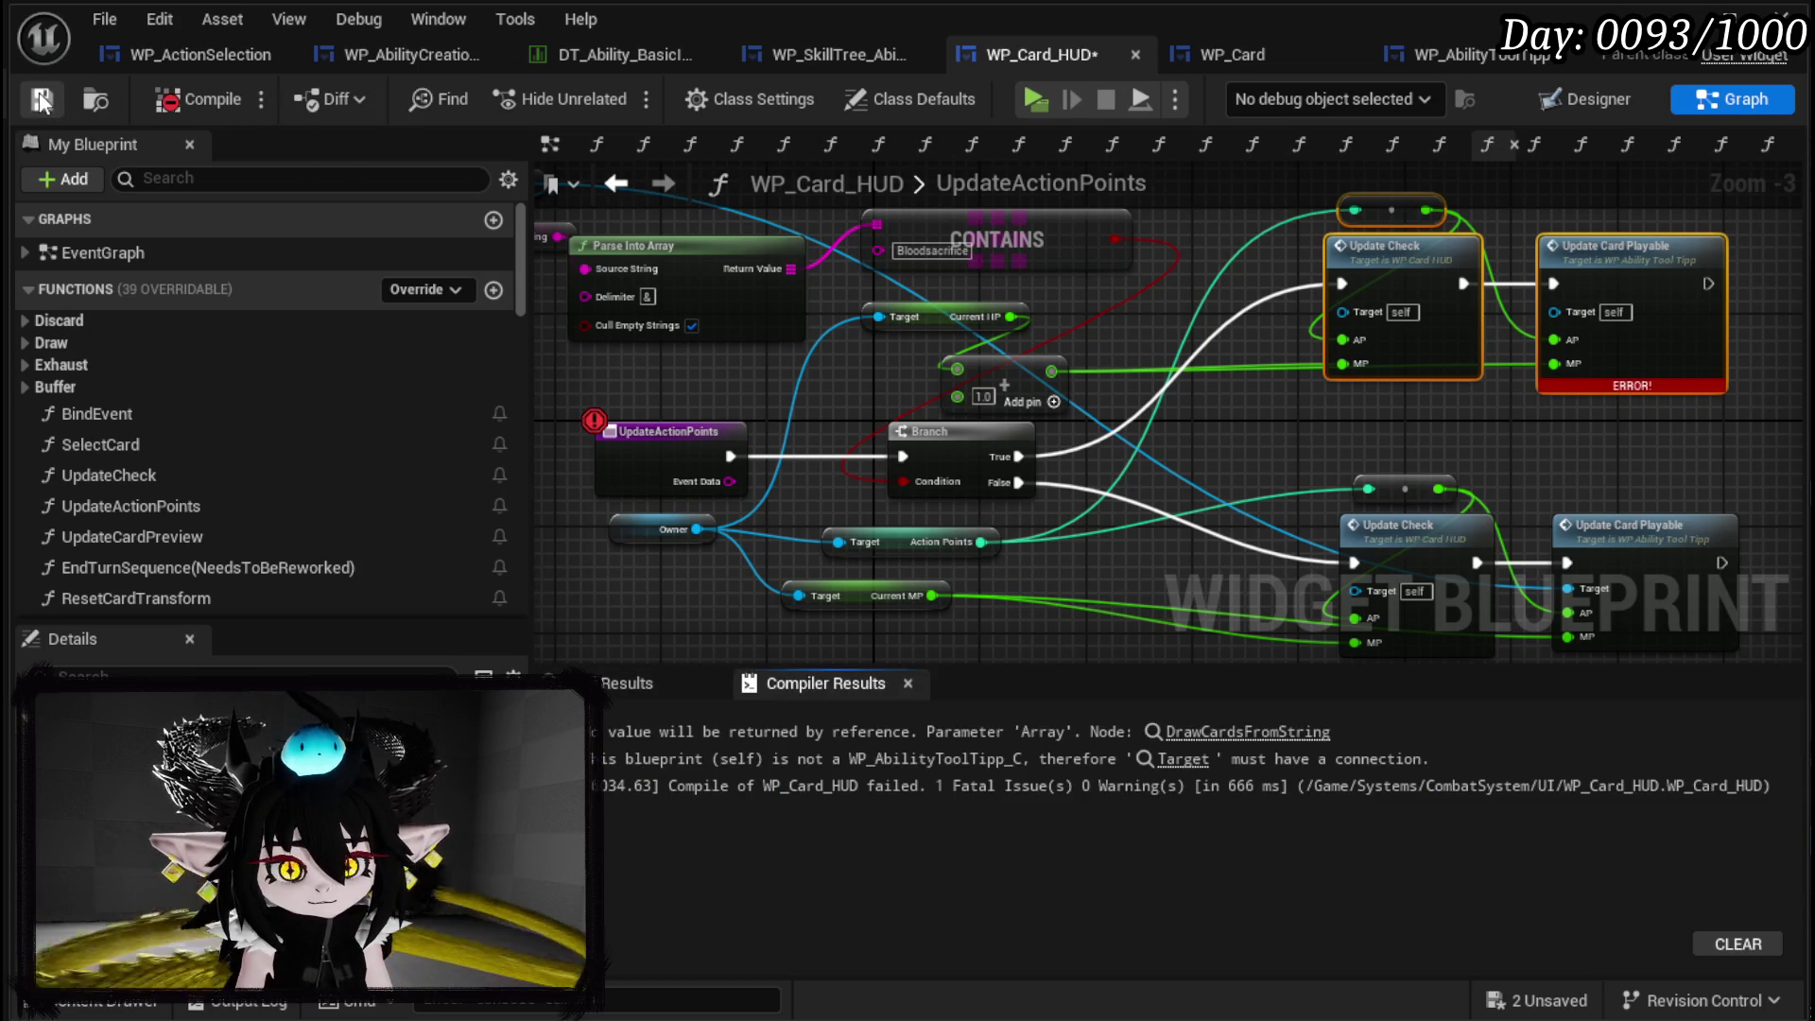
# Fix the compile error by wiring the tooltip reference to Update Card Playable, then recompile and save.
pyautogui.moveTo(1222, 455)
pyautogui.mouseDown()
pyautogui.moveTo(1014, 365)
pyautogui.moveTo(978, 410)
pyautogui.mouseUp()
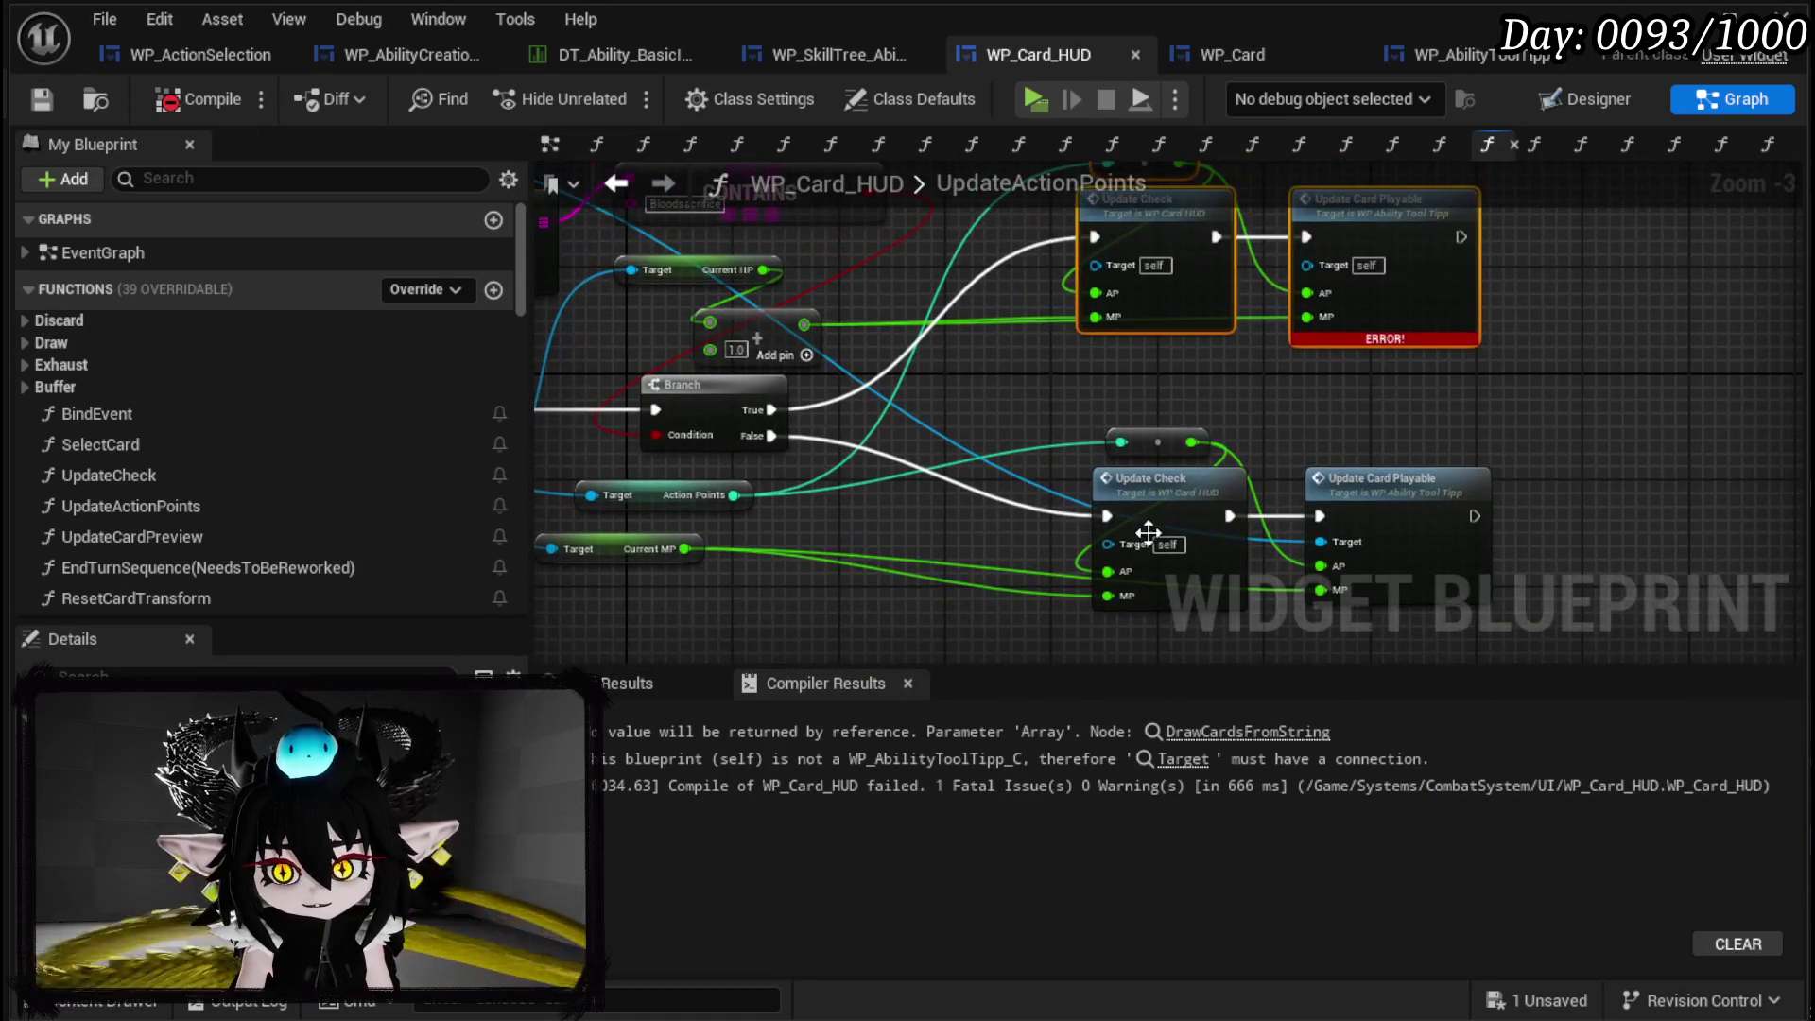
pyautogui.moveTo(1321, 542); pyautogui.dragTo(1307, 263)
pyautogui.moveTo(1063, 342); pyautogui.dragTo(1418, 463)
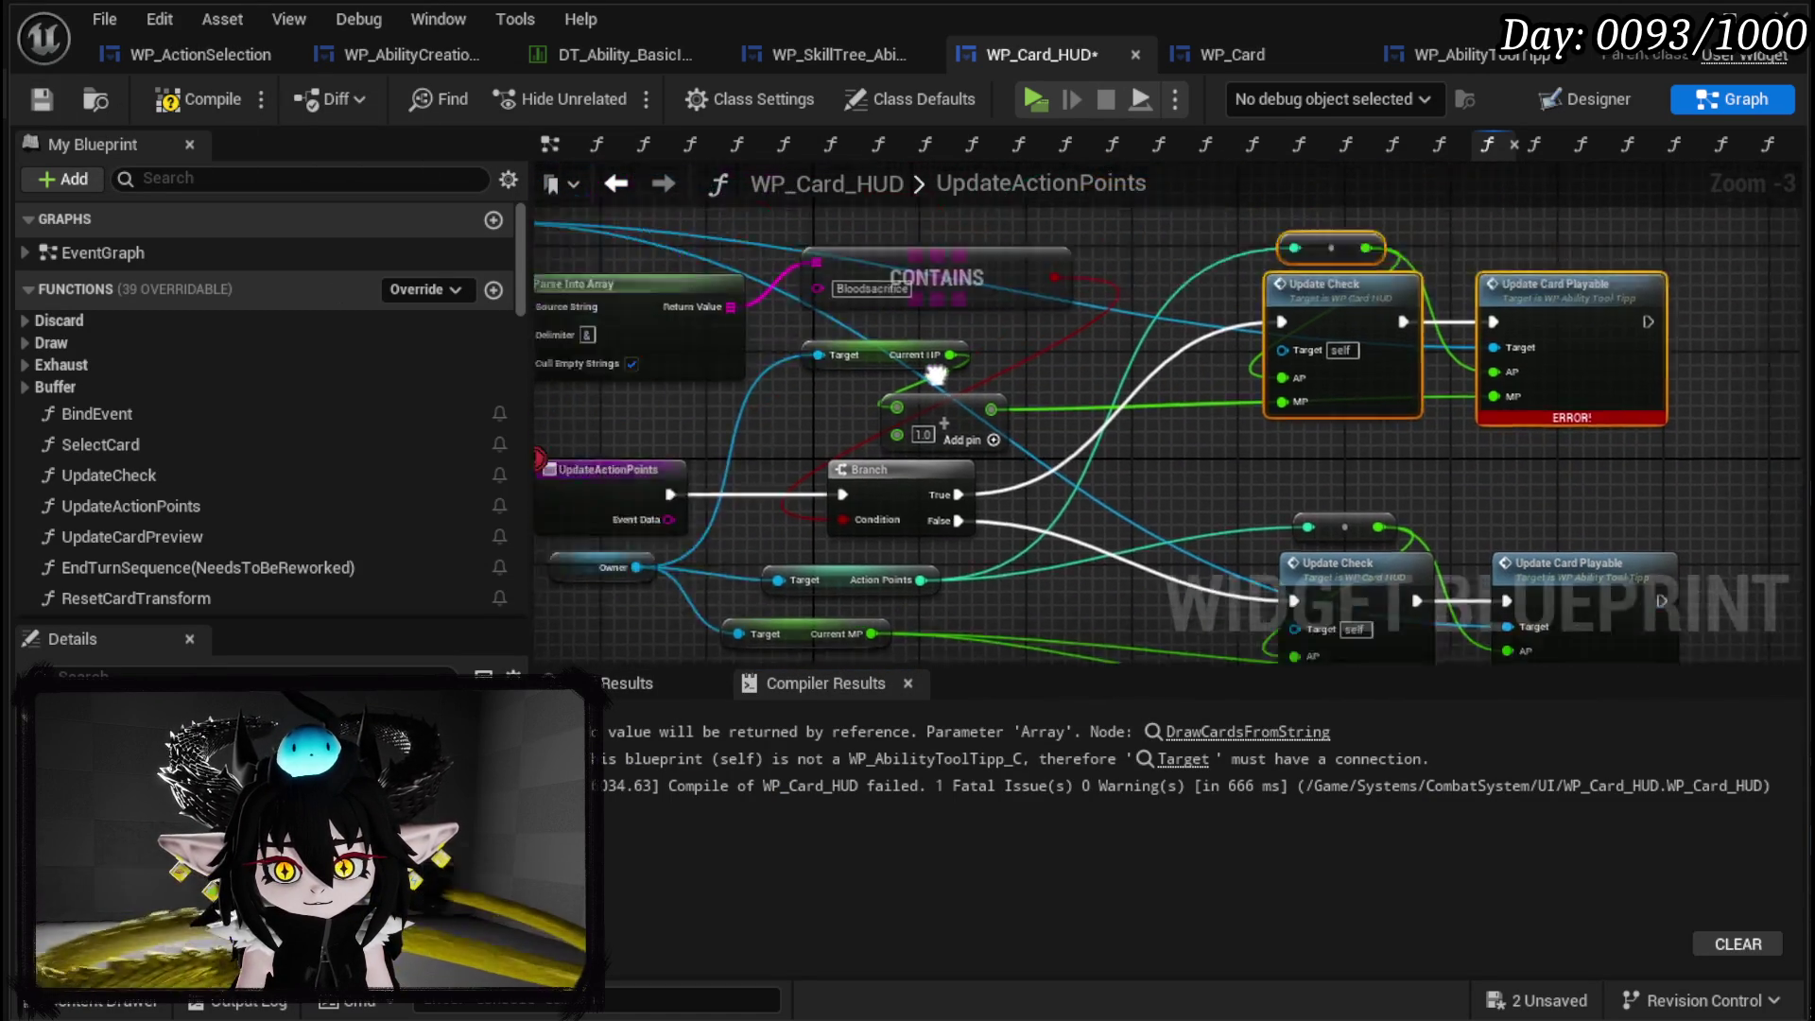
pyautogui.click(198, 98)
pyautogui.click(41, 98)
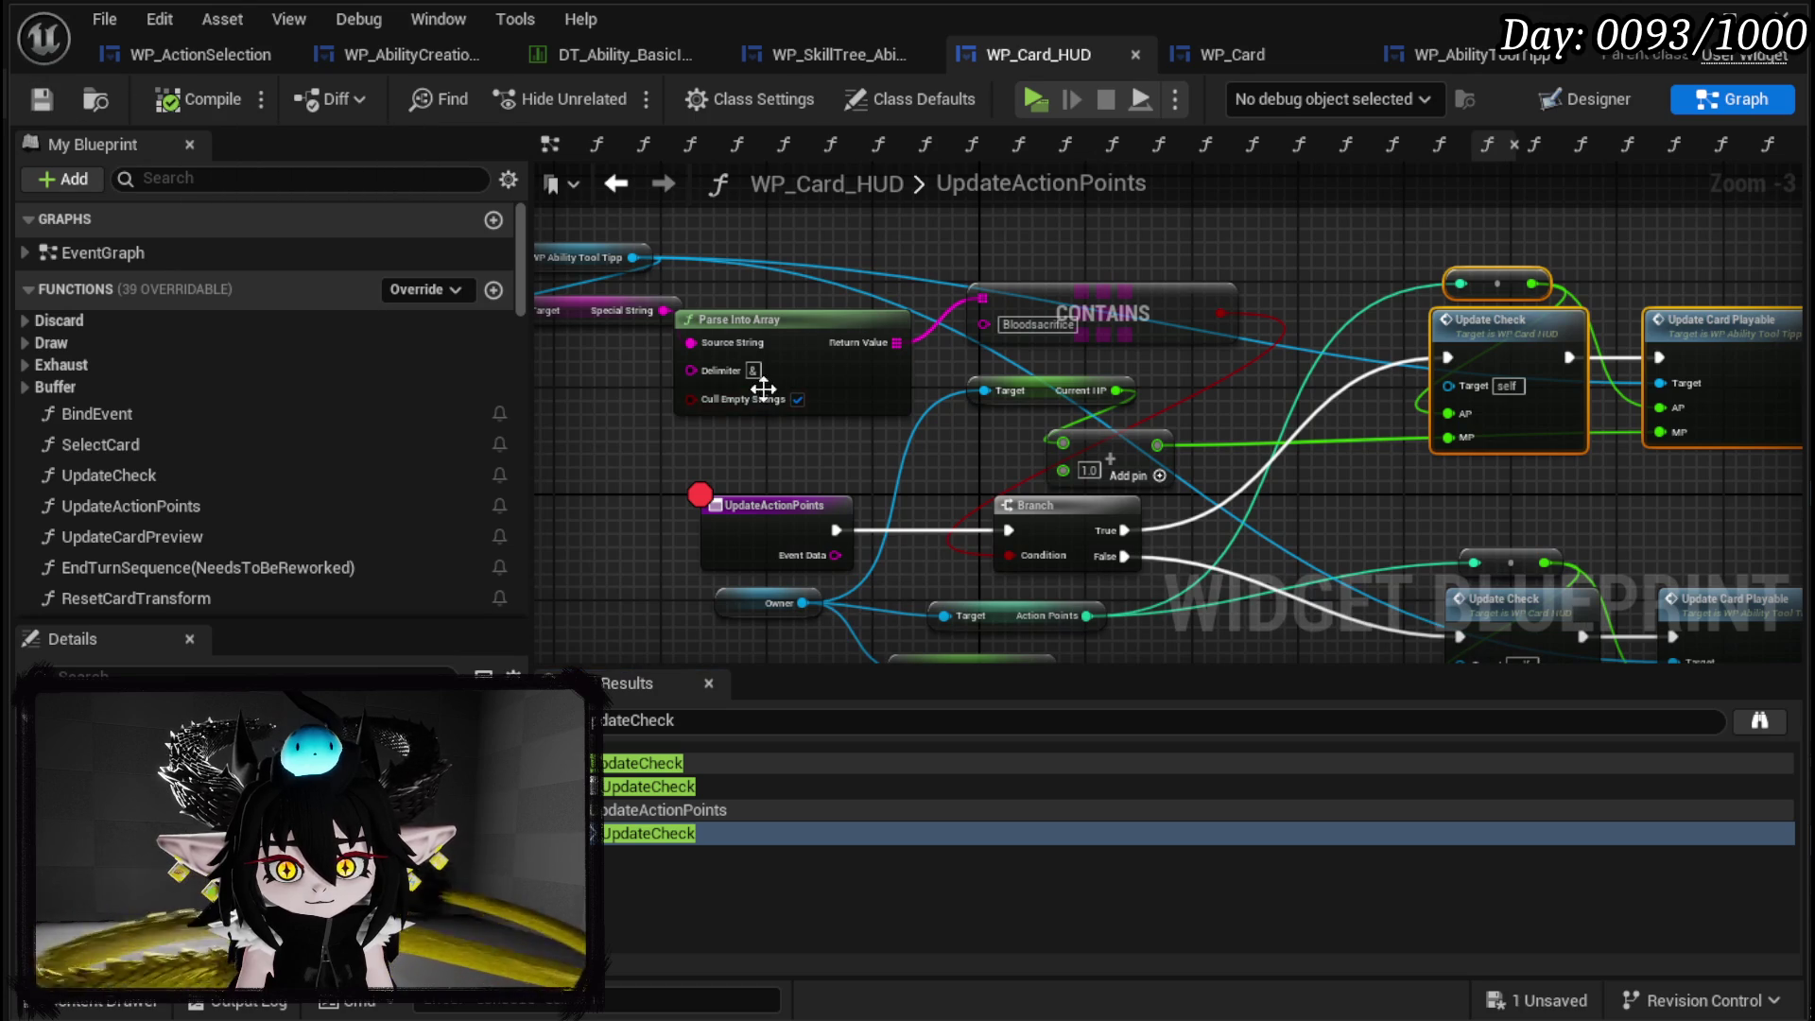
pyautogui.moveTo(798, 442); pyautogui.dragTo(908, 489)
pyautogui.moveTo(908, 366); pyautogui.dragTo(934, 366)
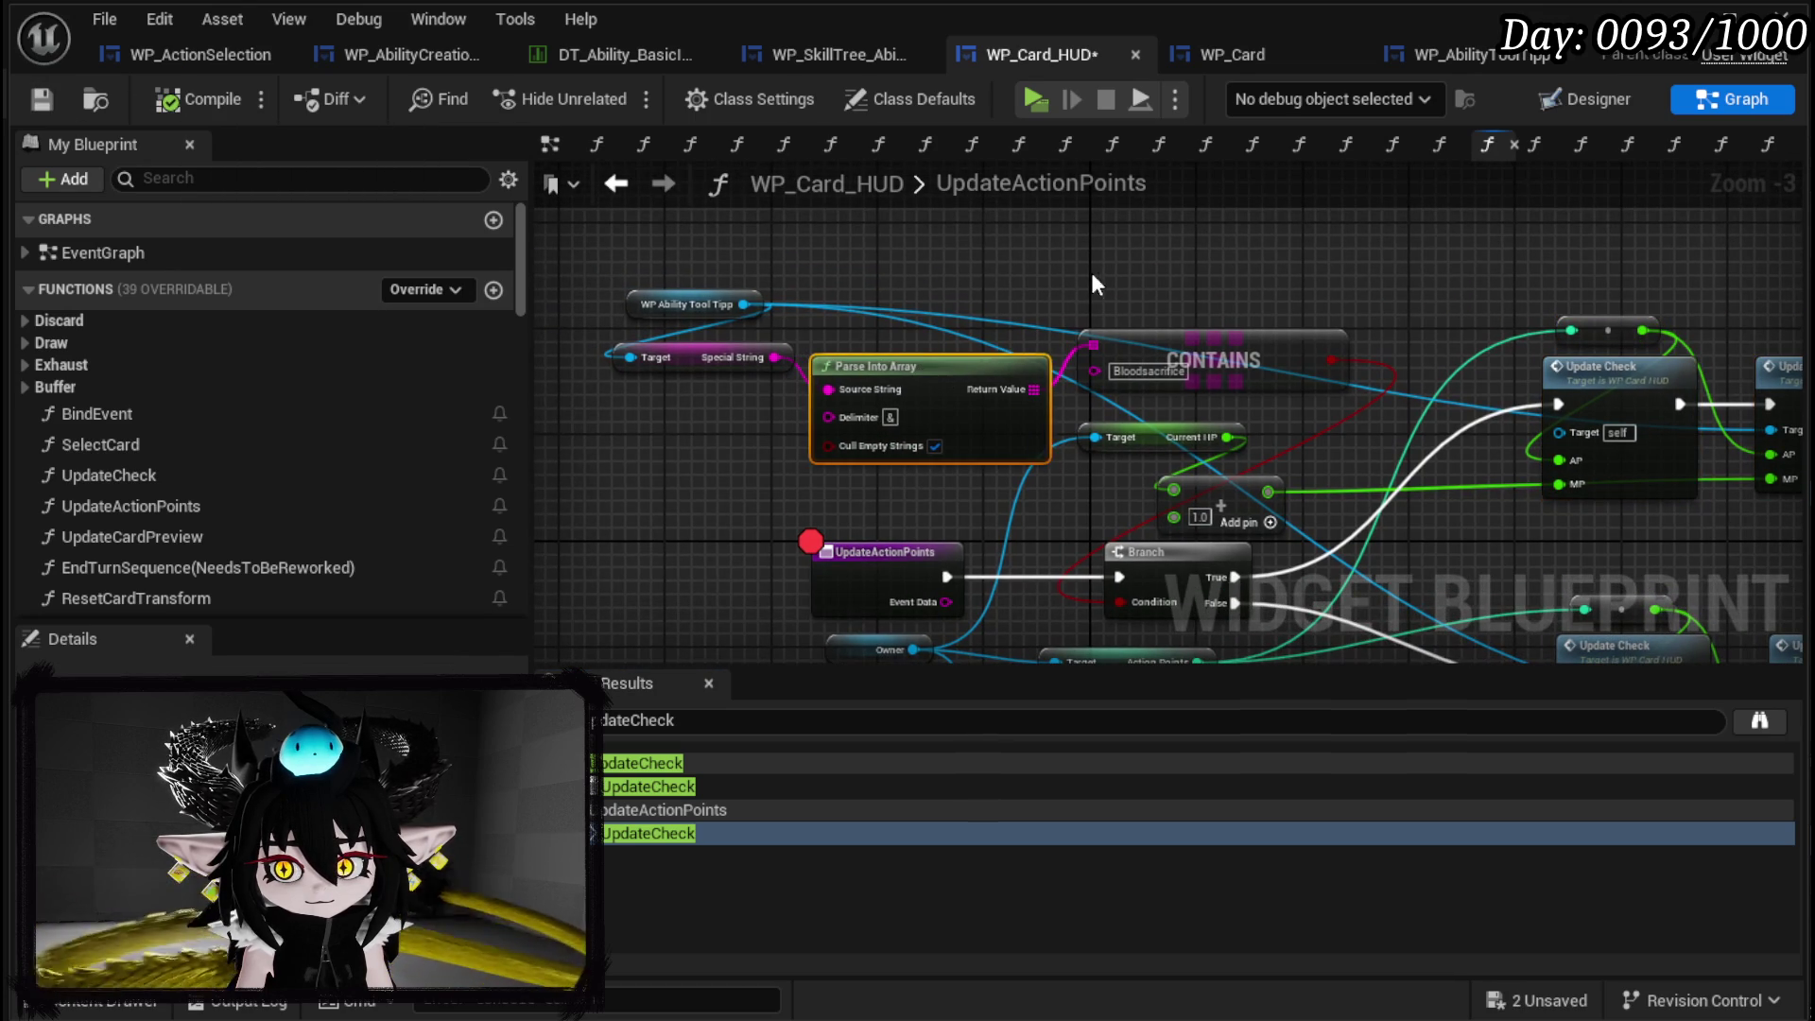
pyautogui.hotkey('ctrl', 's')
pyautogui.click(1030, 99)
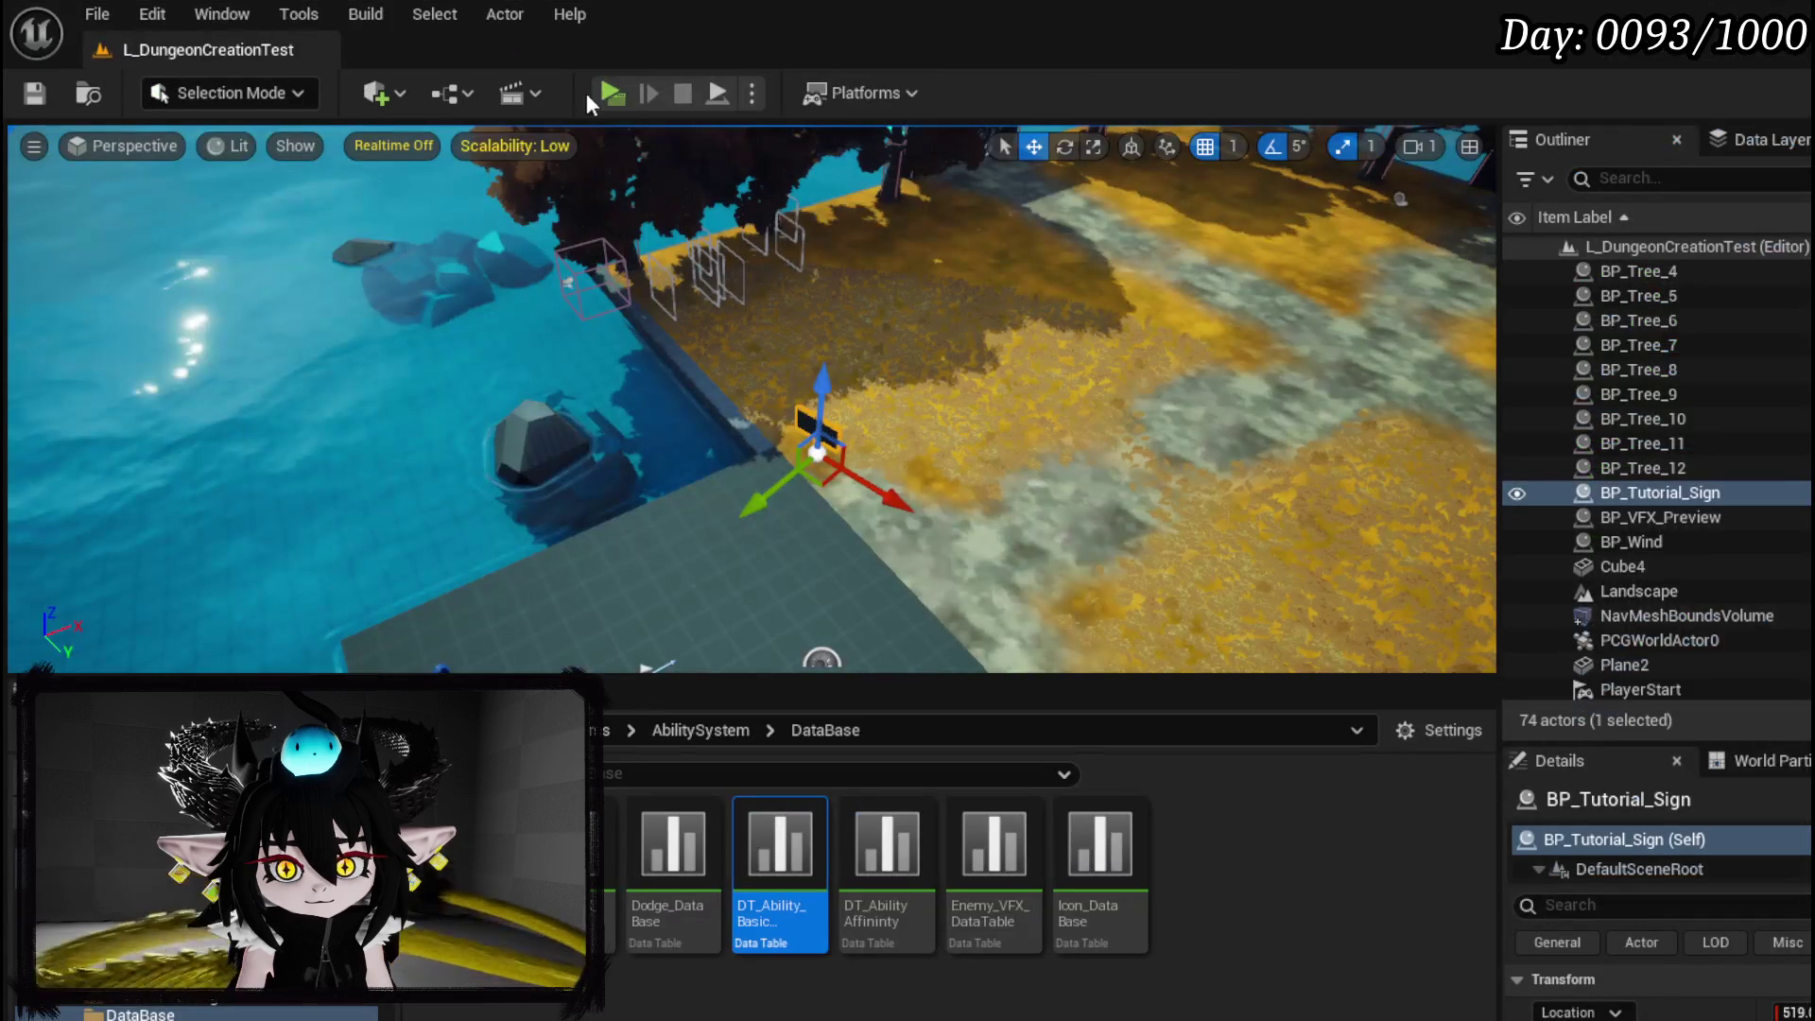
# Start Play and delete DRAW, DRAW_0, GIGA DAMAGE, AP DUMP and TEST_1 from the deck.
pyautogui.hotkey('alt', 'p')
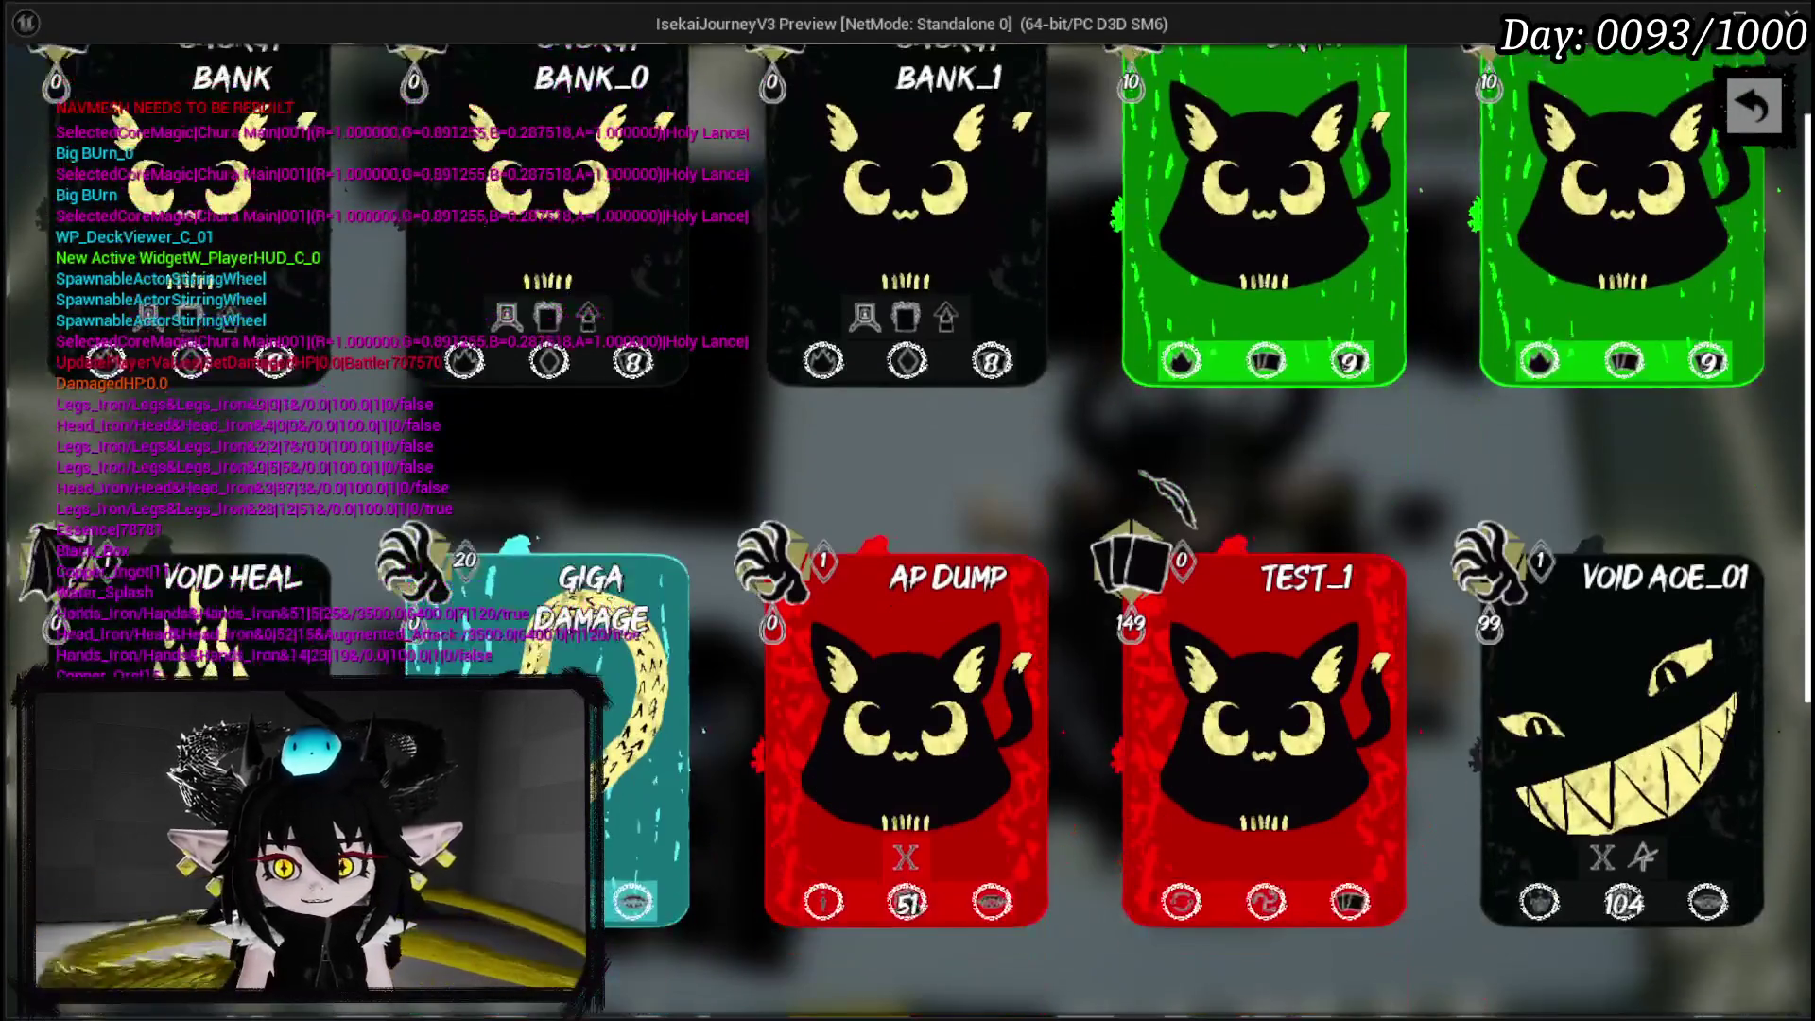
pyautogui.scroll(1, 1229, 397)
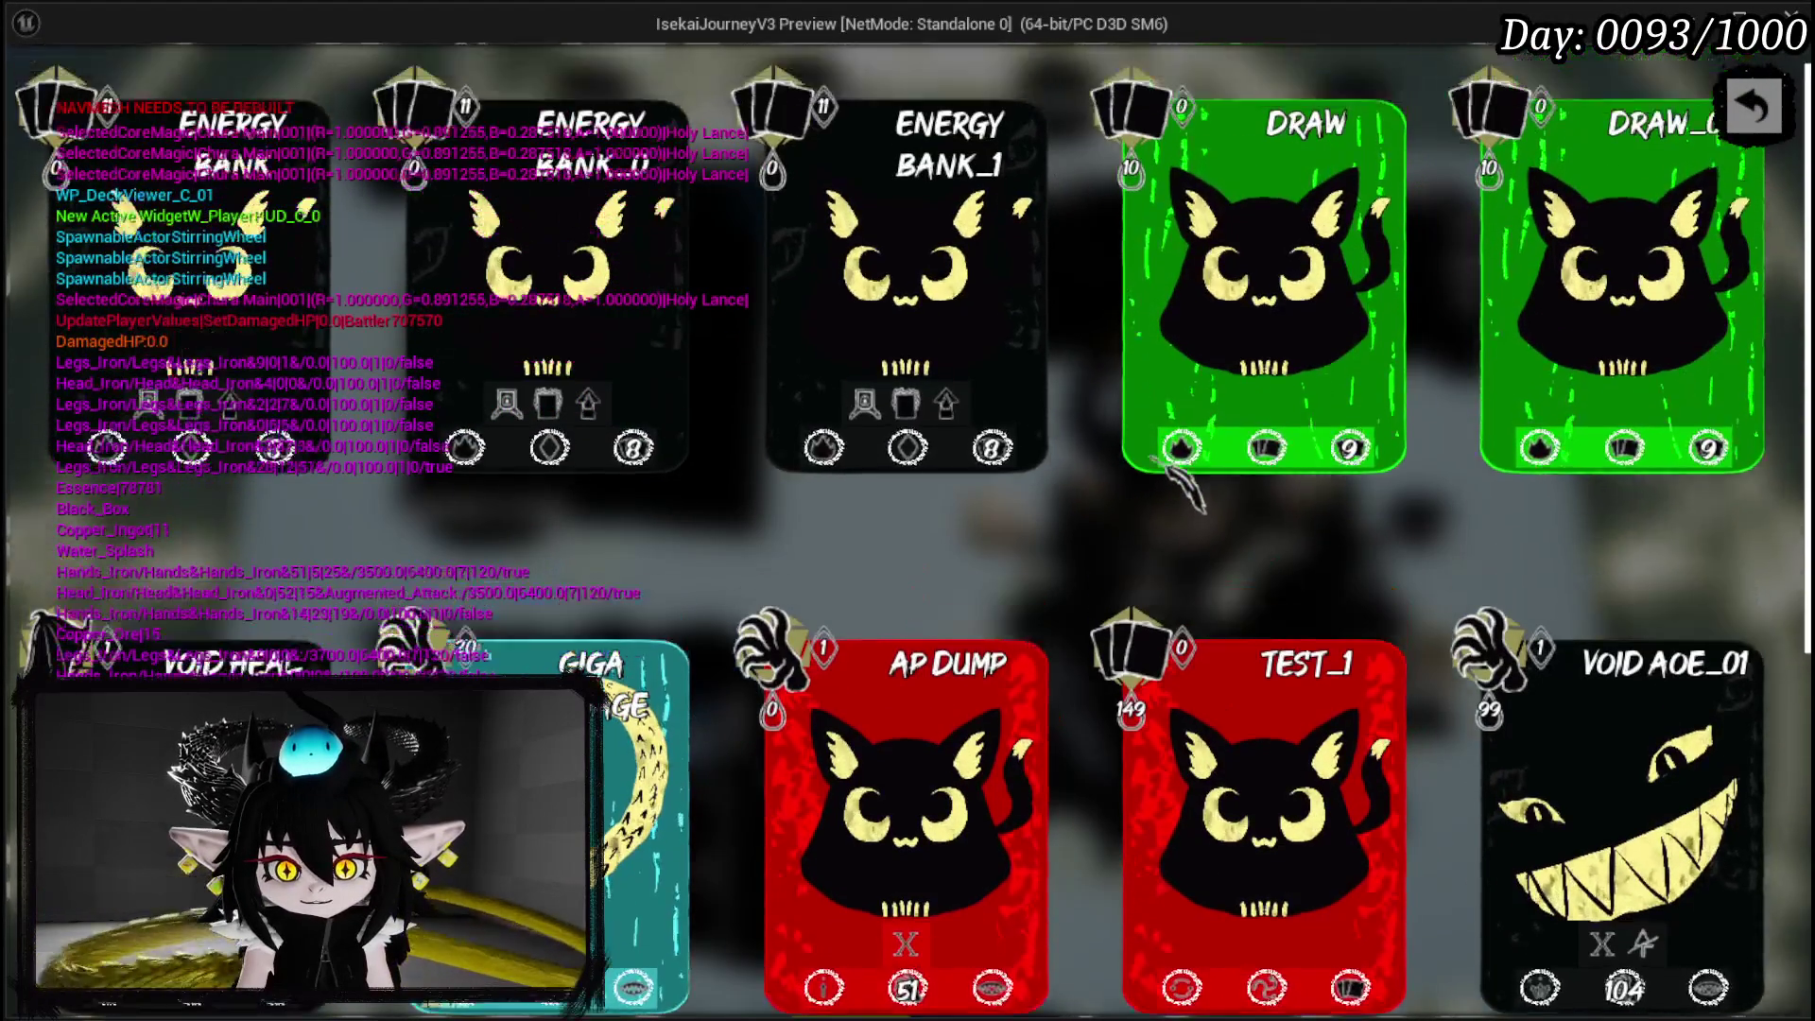
pyautogui.click(1342, 345)
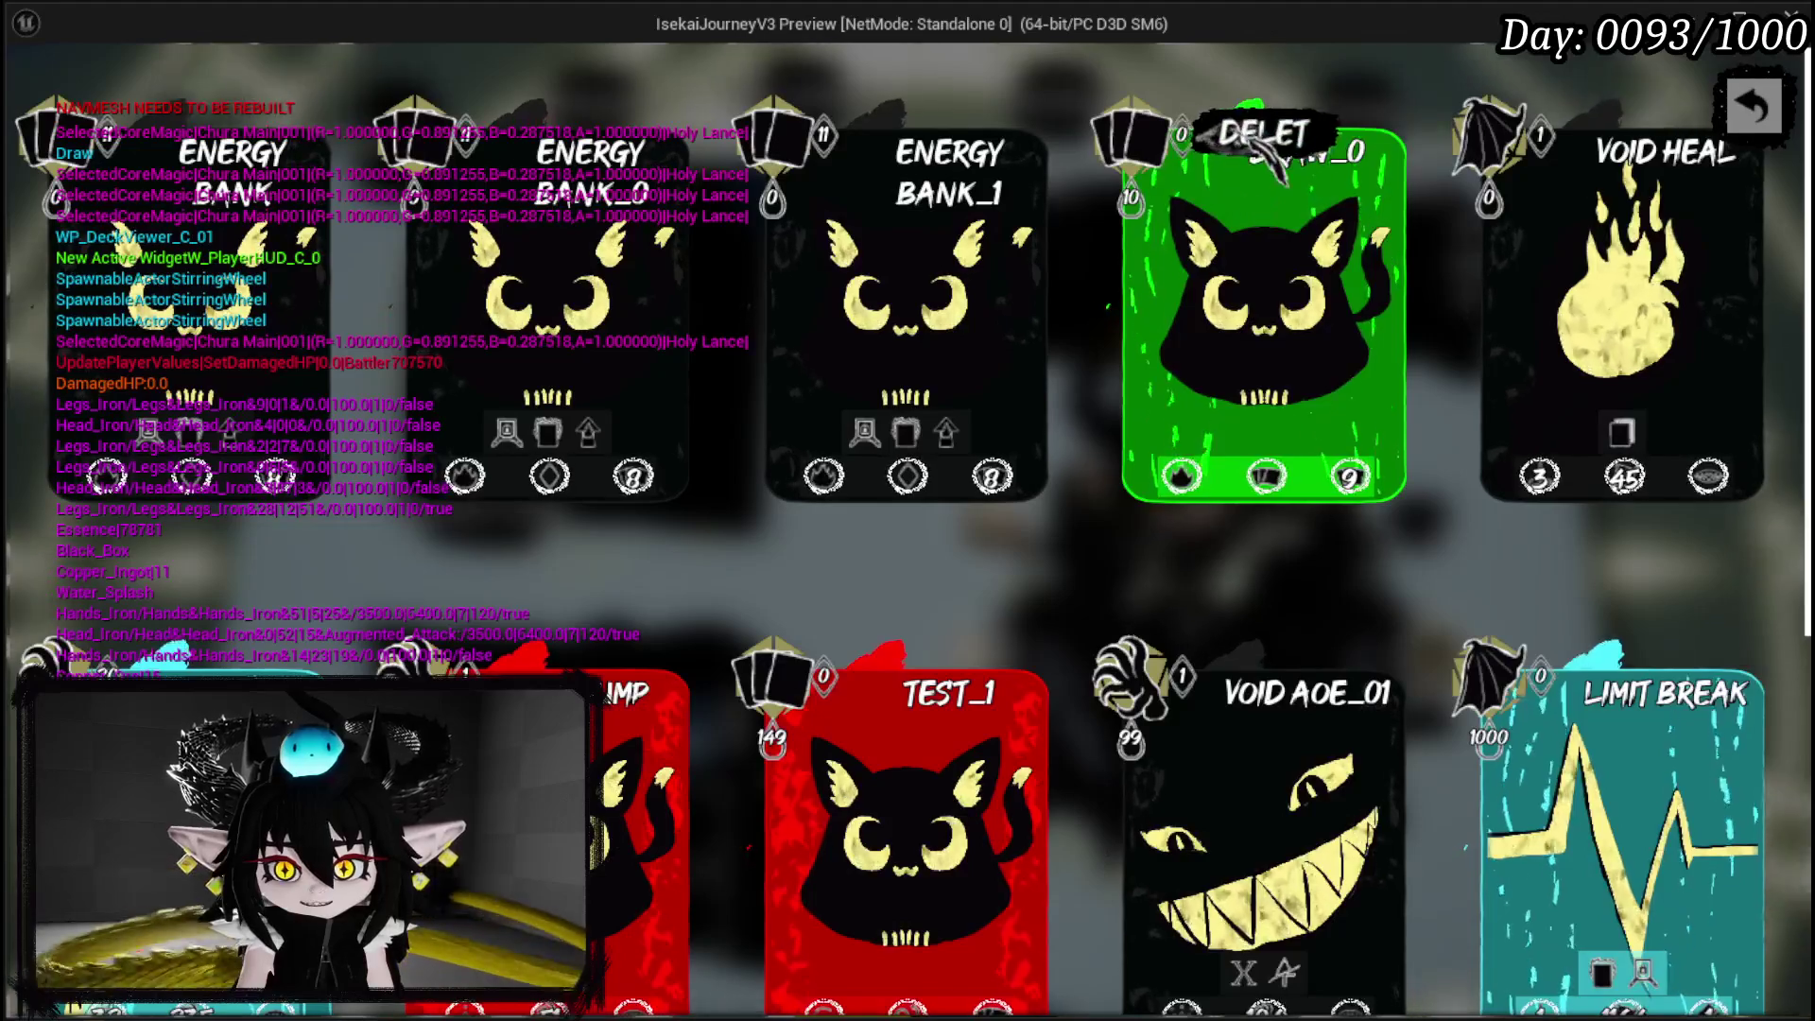
pyautogui.click(1266, 161)
pyautogui.scroll(-1, 1253, 513)
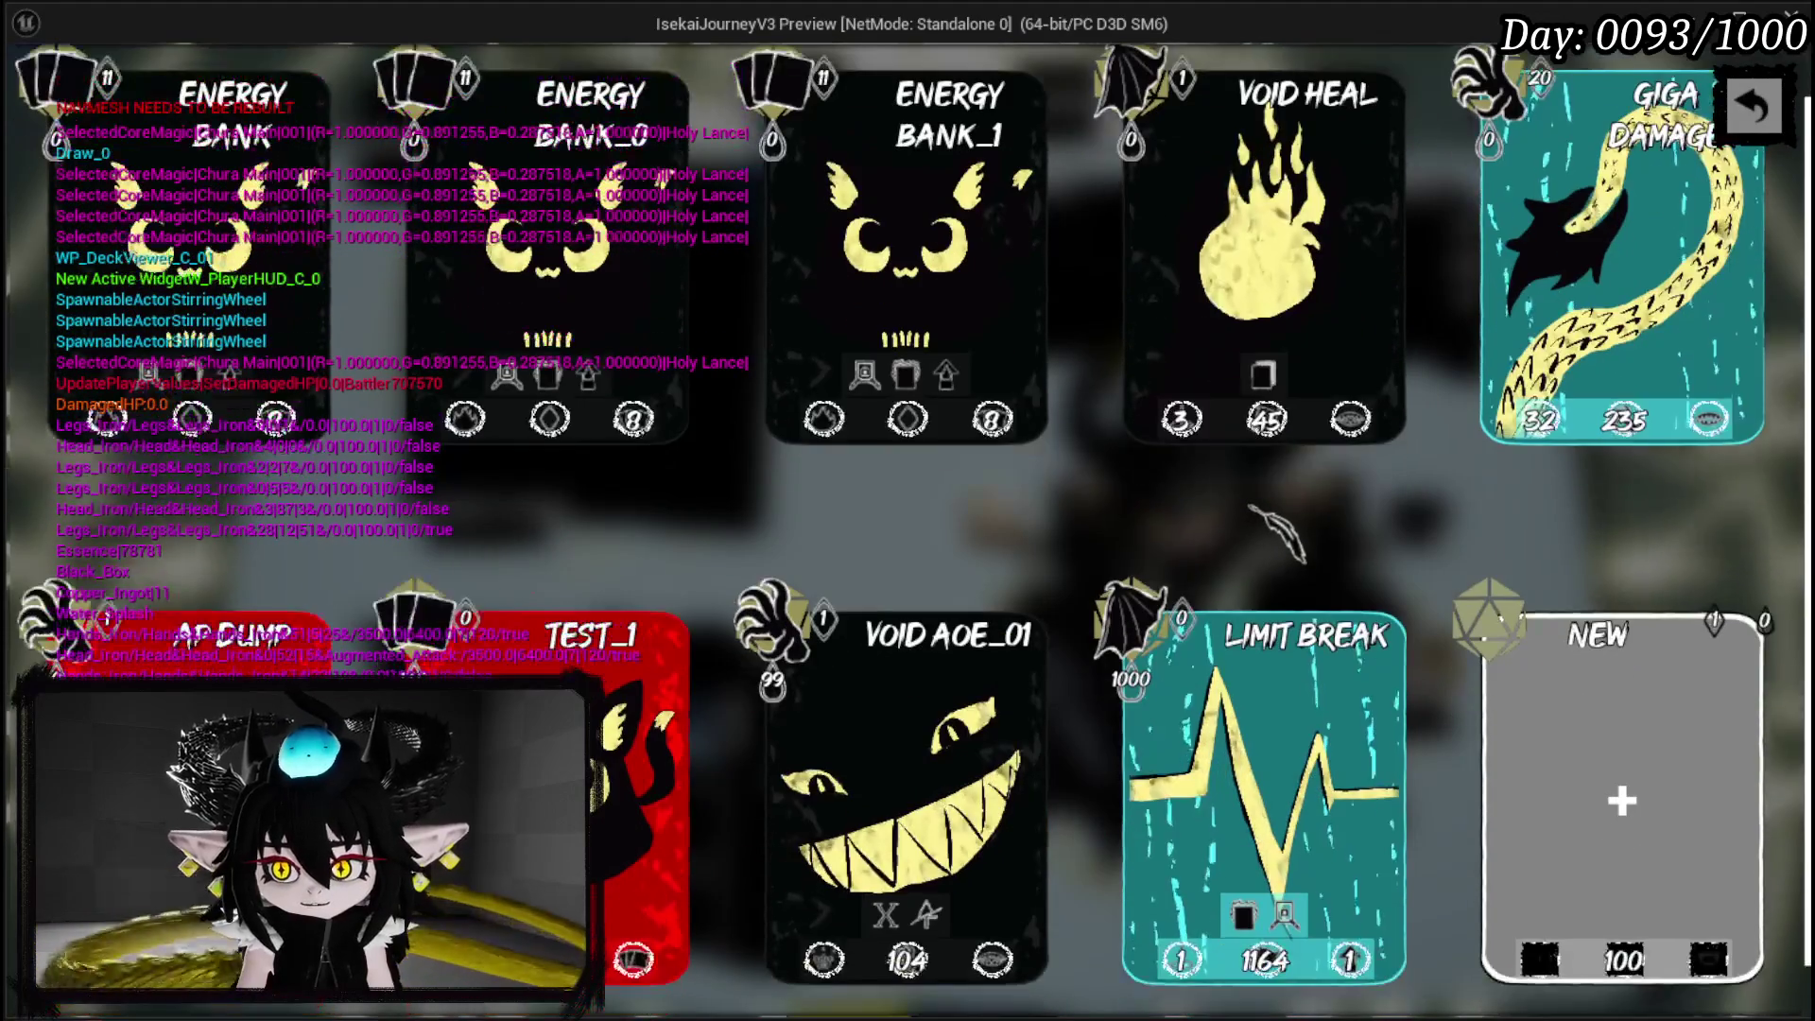
pyautogui.scroll(1, 1254, 512)
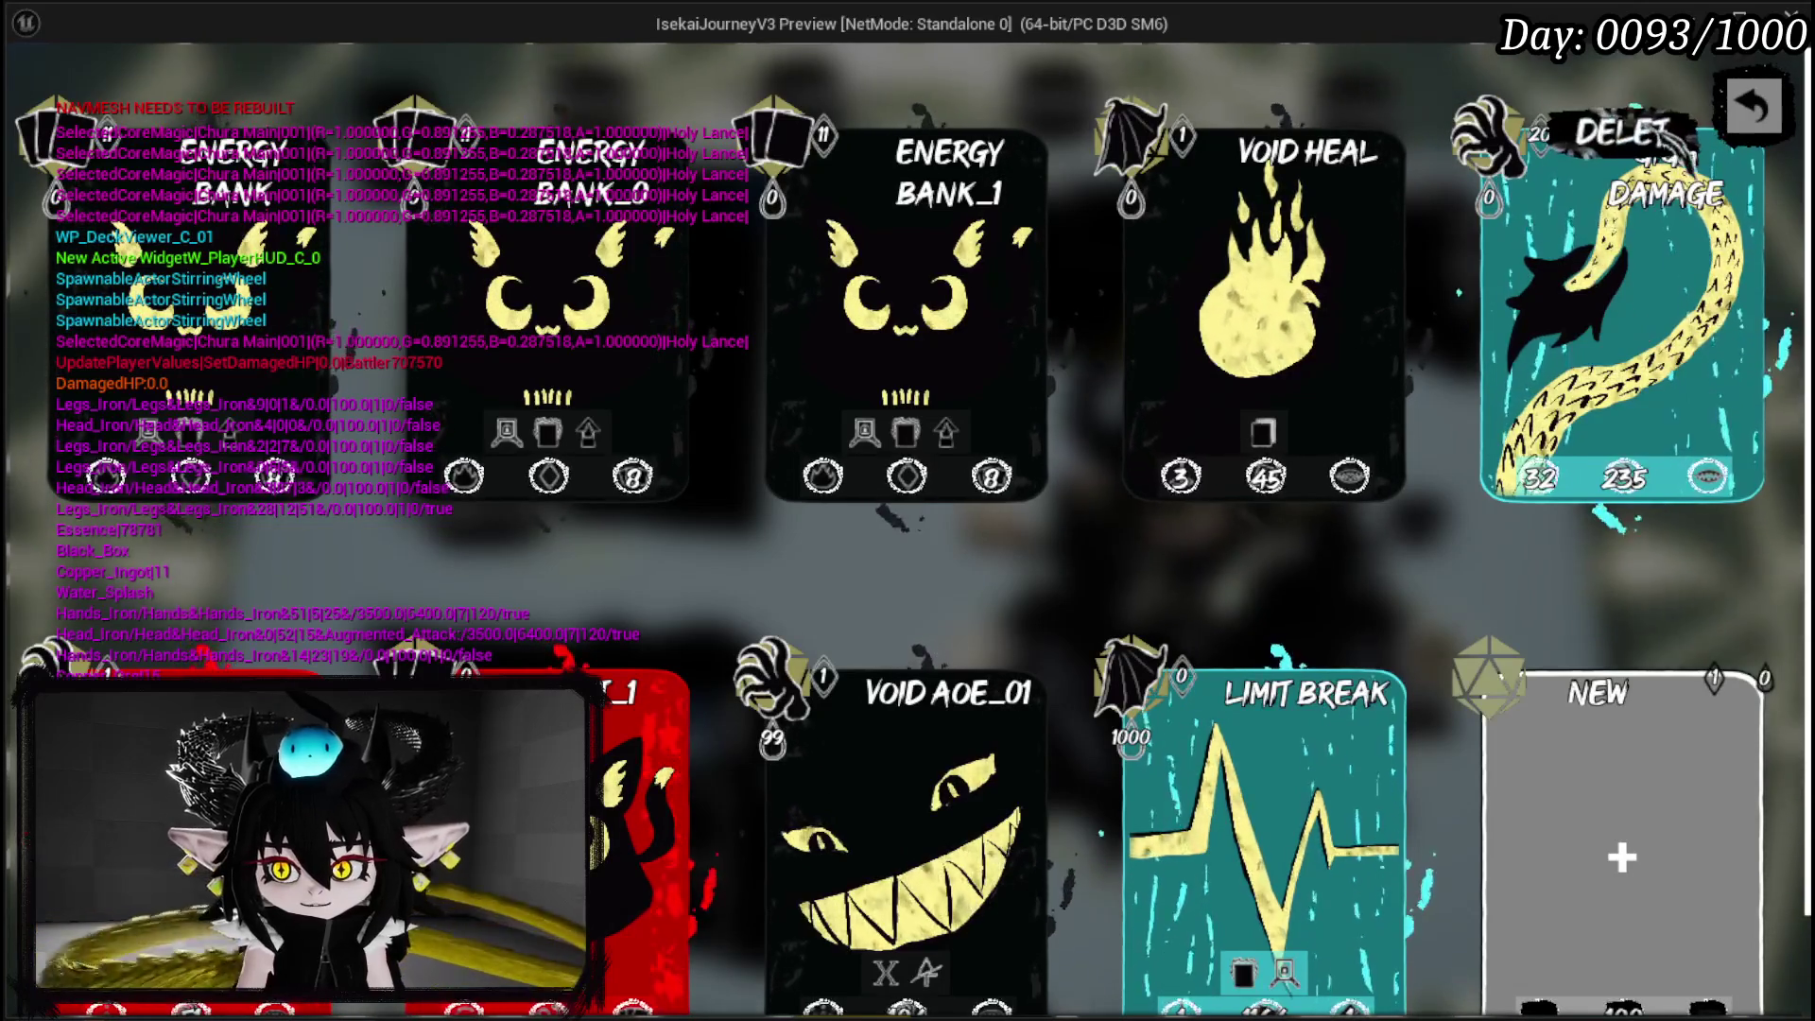
pyautogui.click(1621, 312)
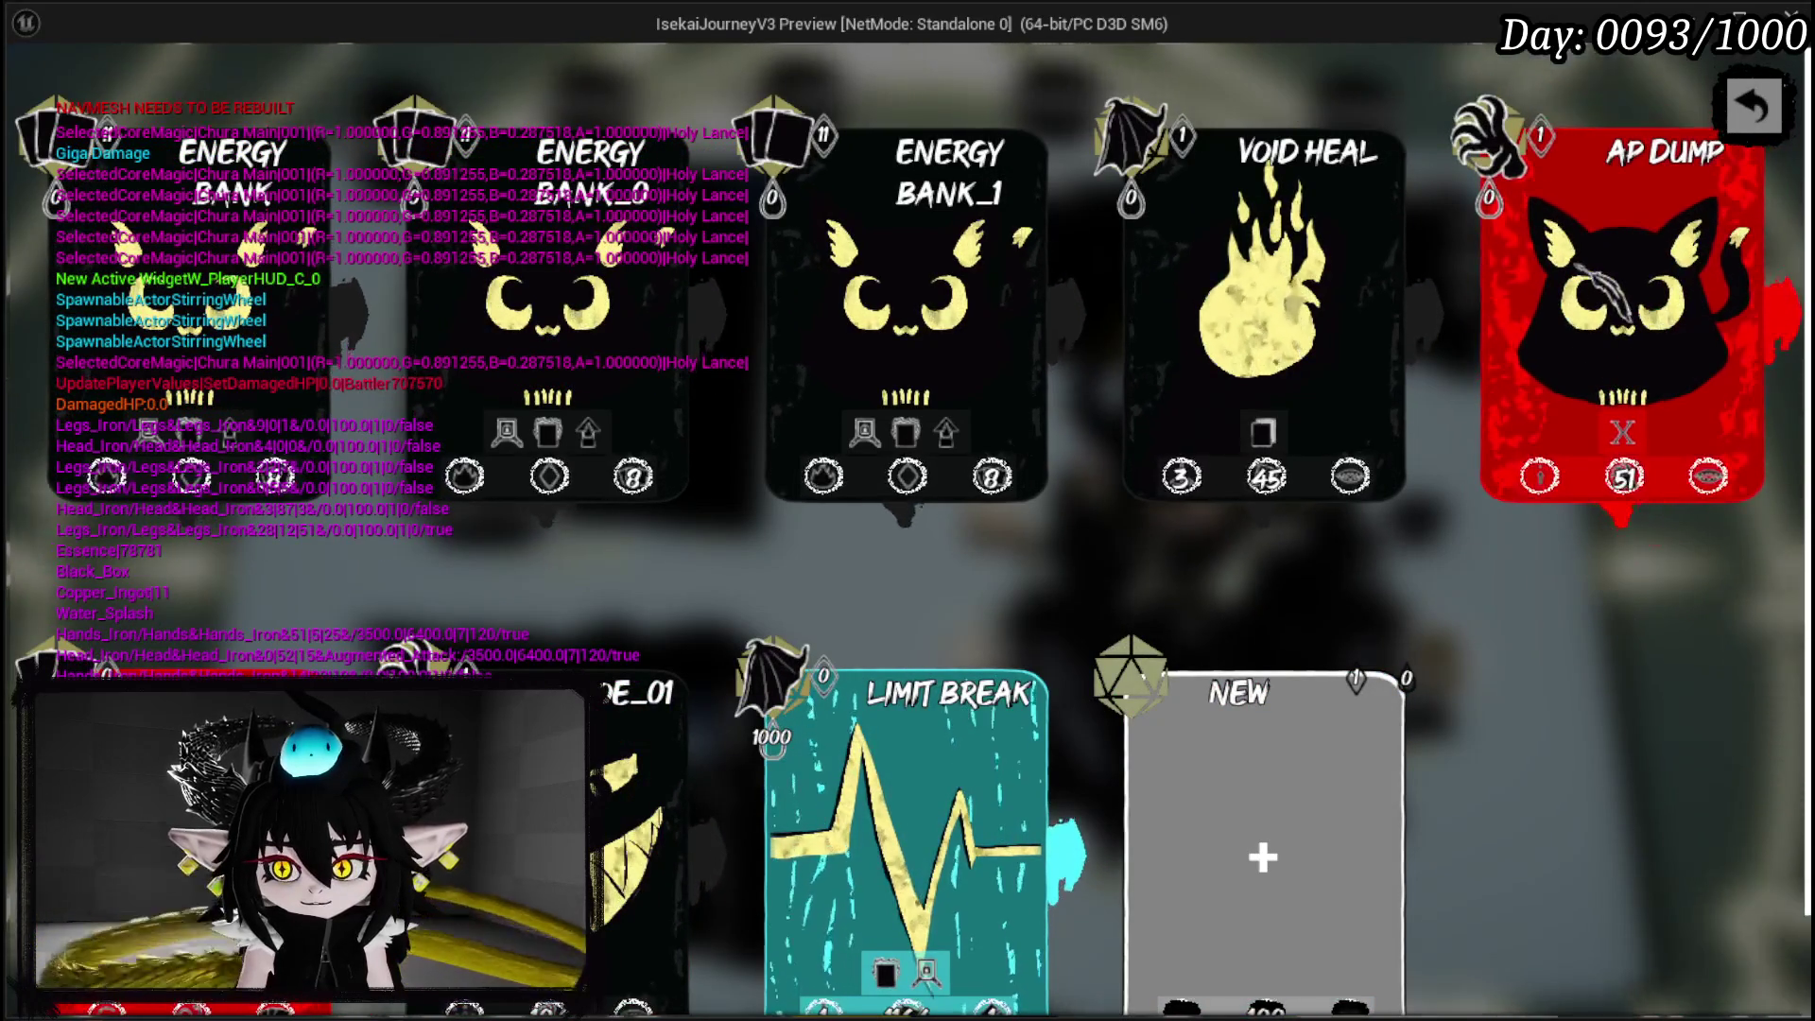
pyautogui.click(1673, 161)
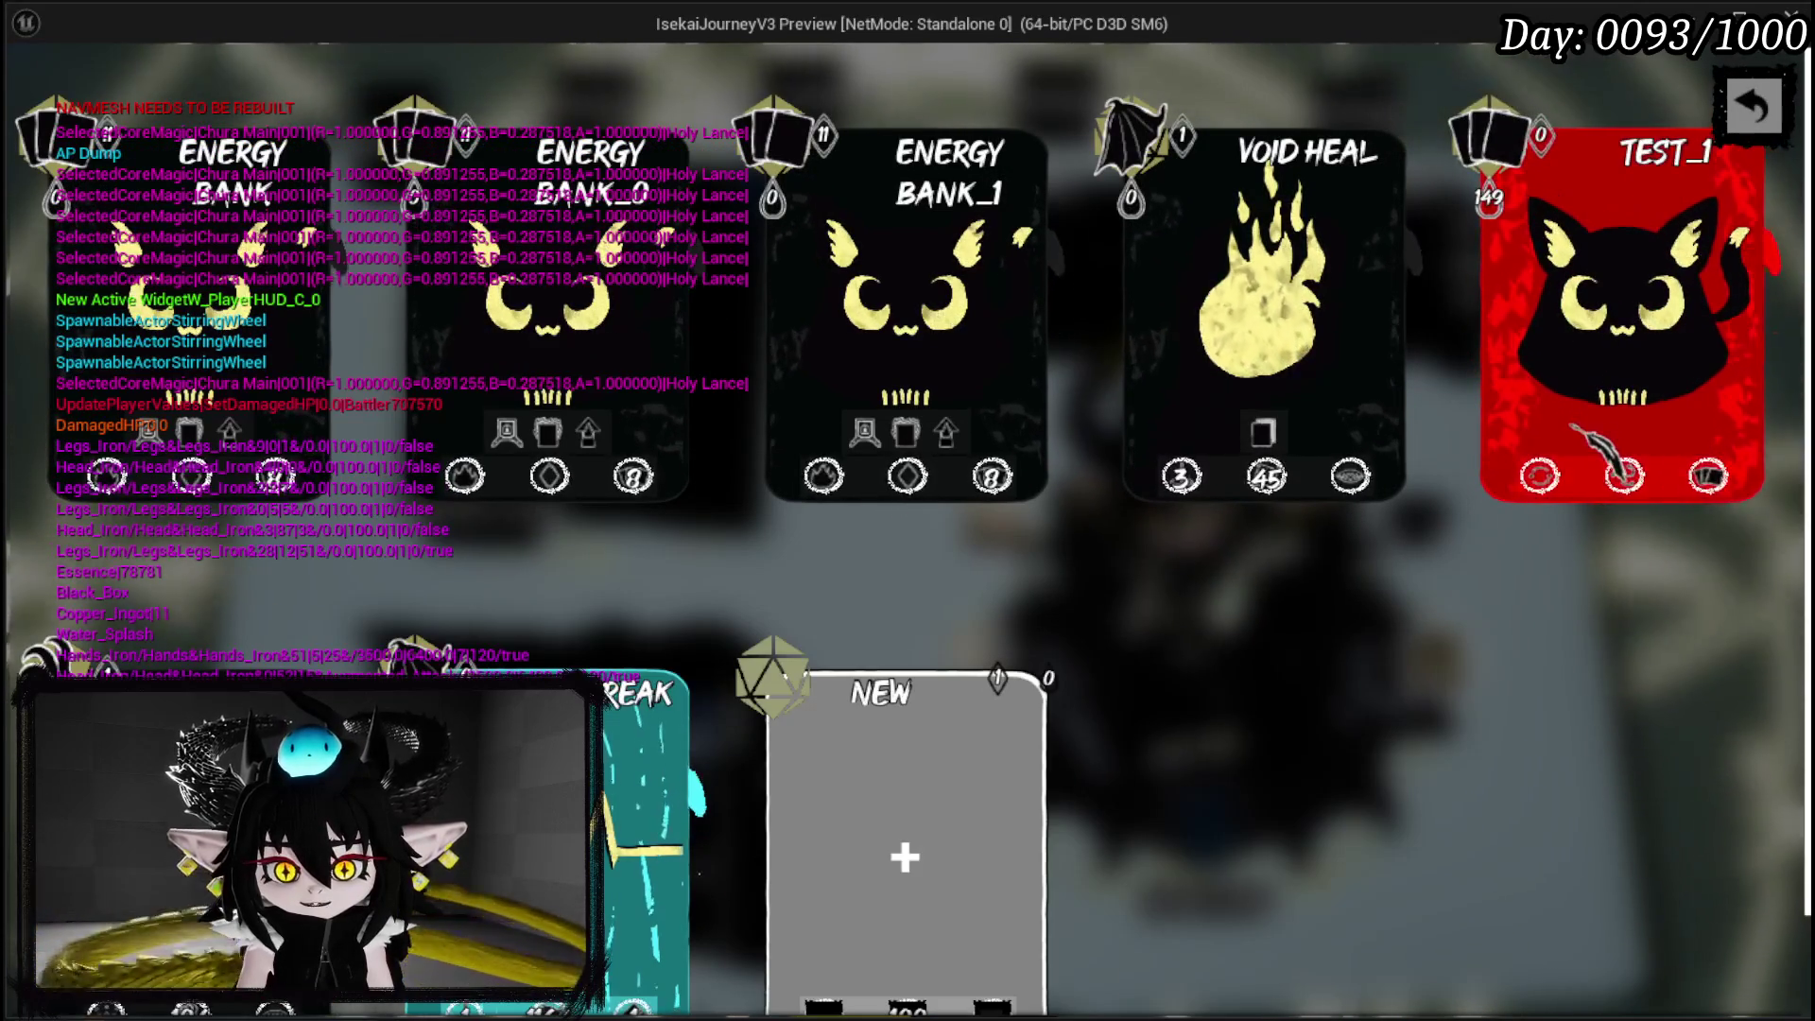
pyautogui.click(1656, 185)
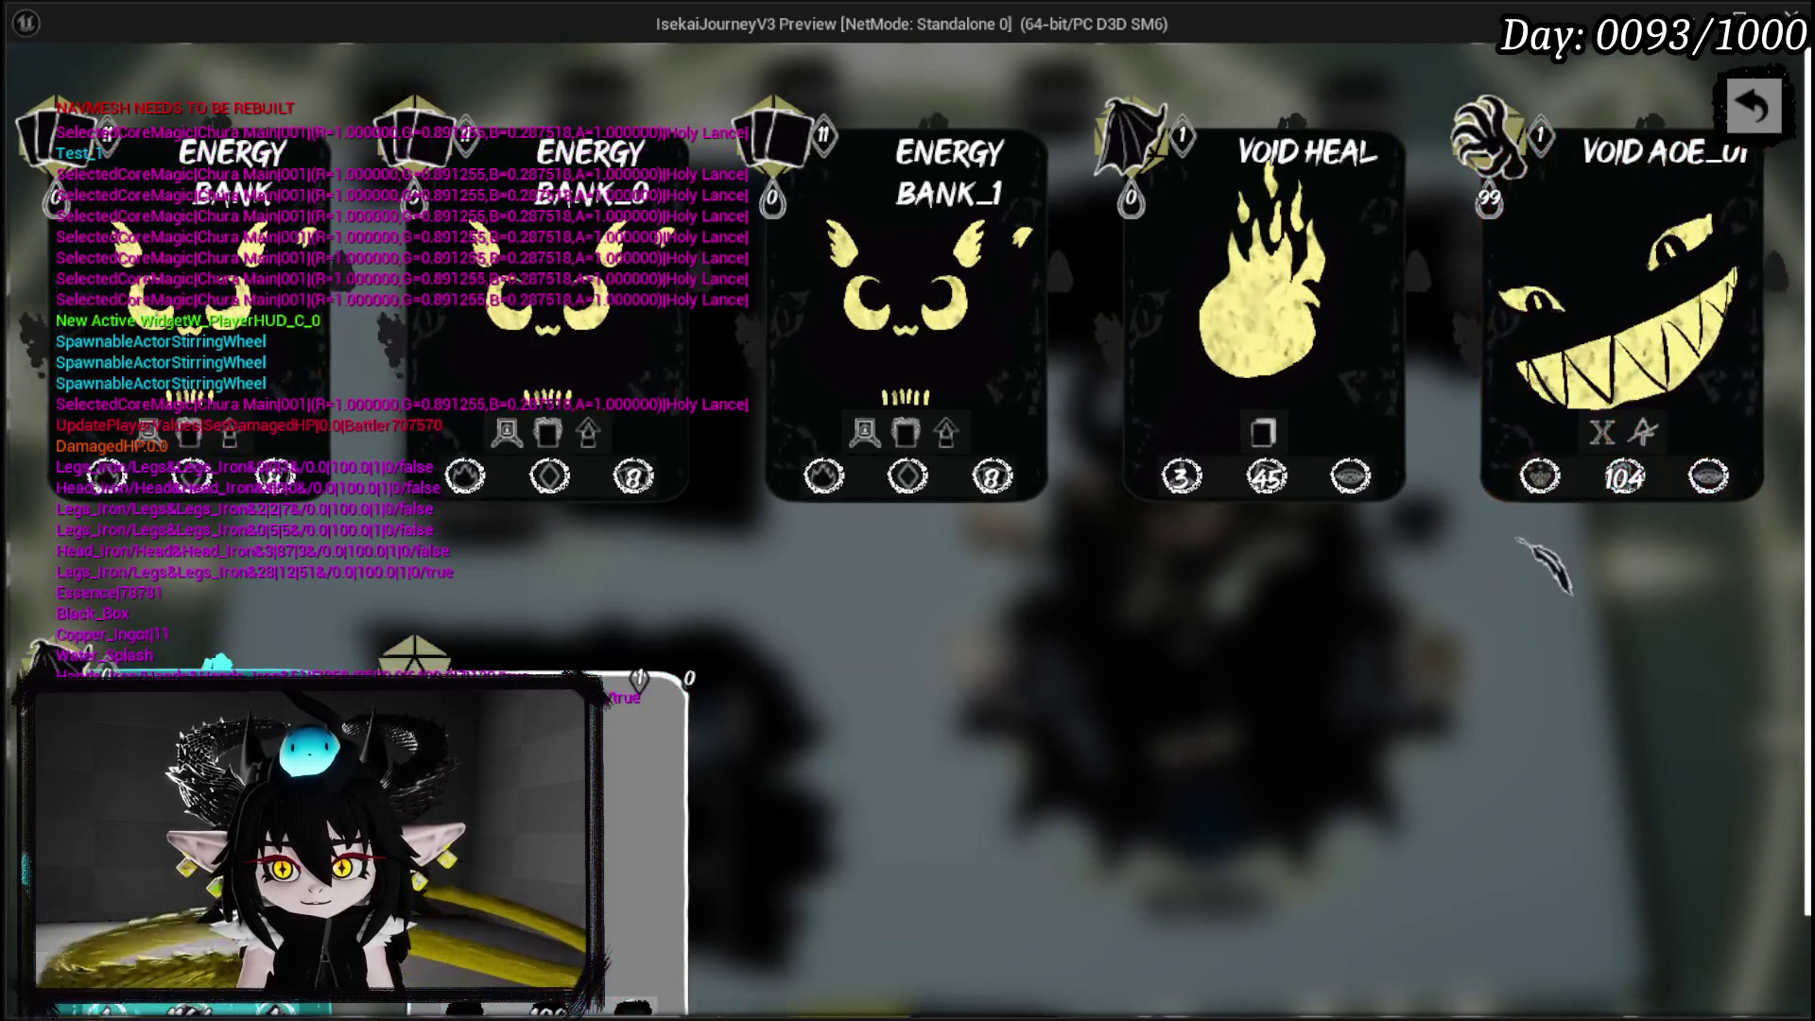
pyautogui.scroll(-1, 1359, 608)
pyautogui.scroll(1, 1358, 609)
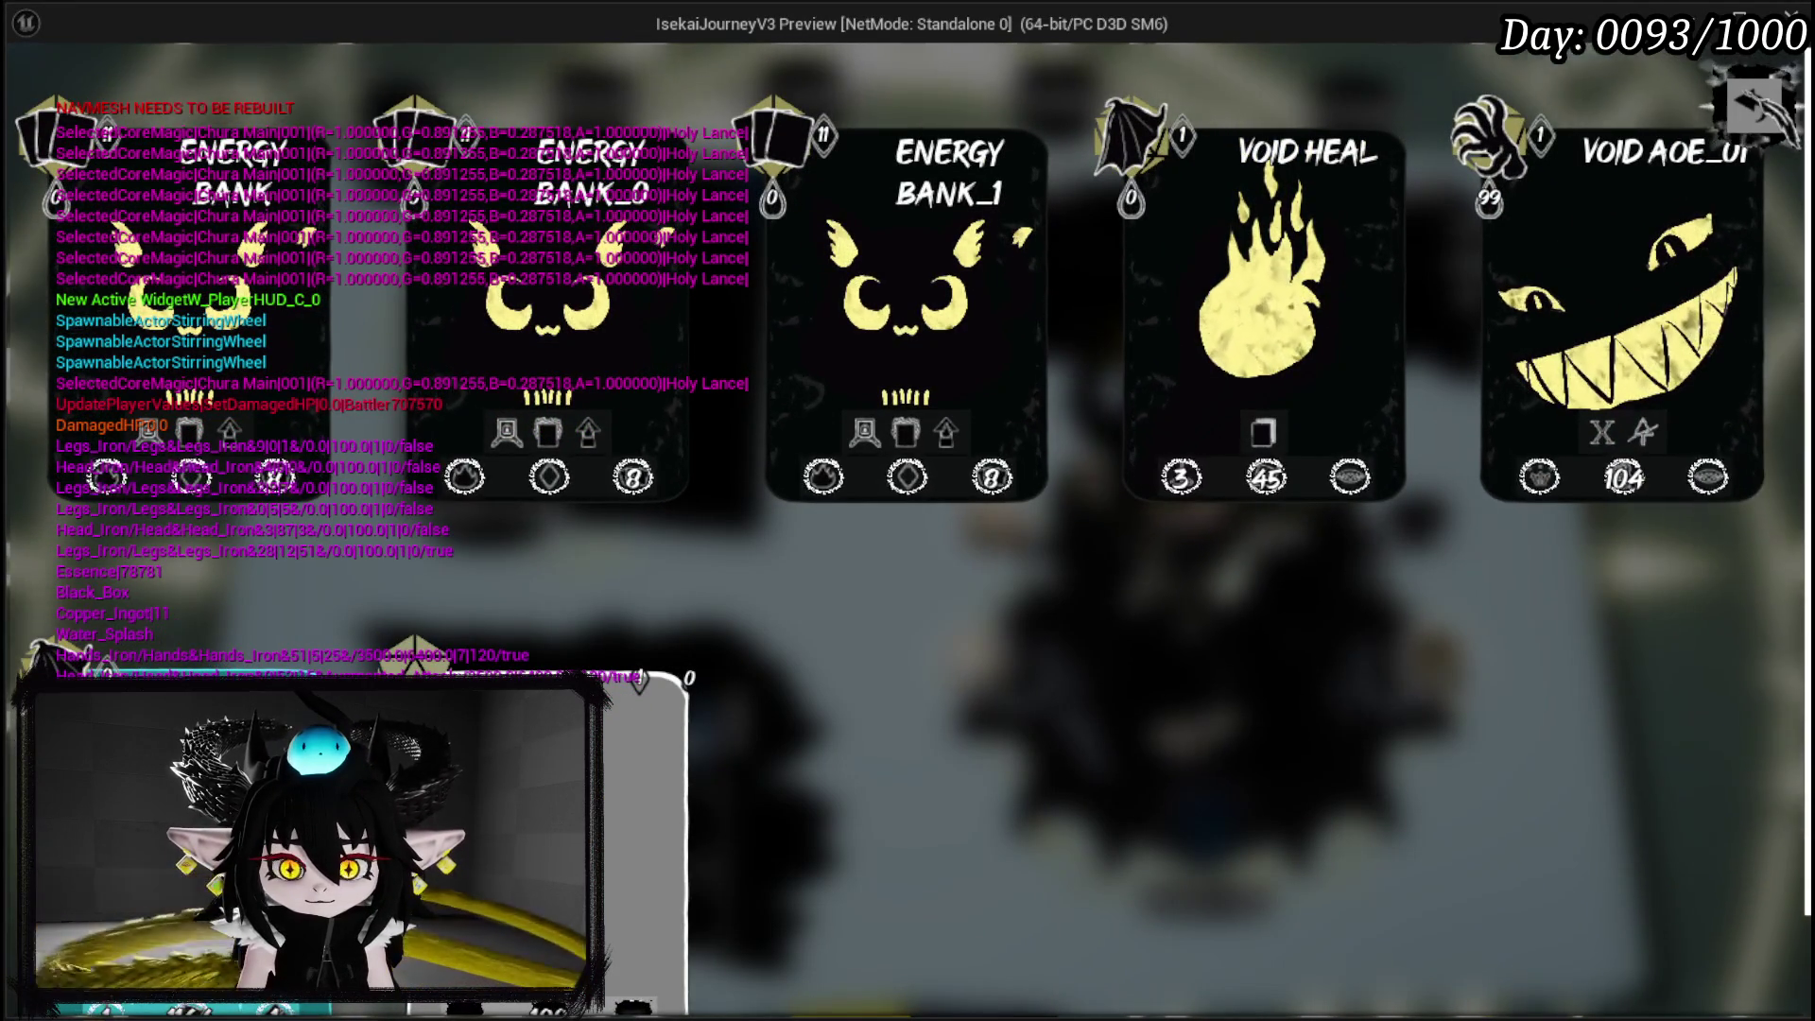
pyautogui.press('Escape')
pyautogui.press('Escape')
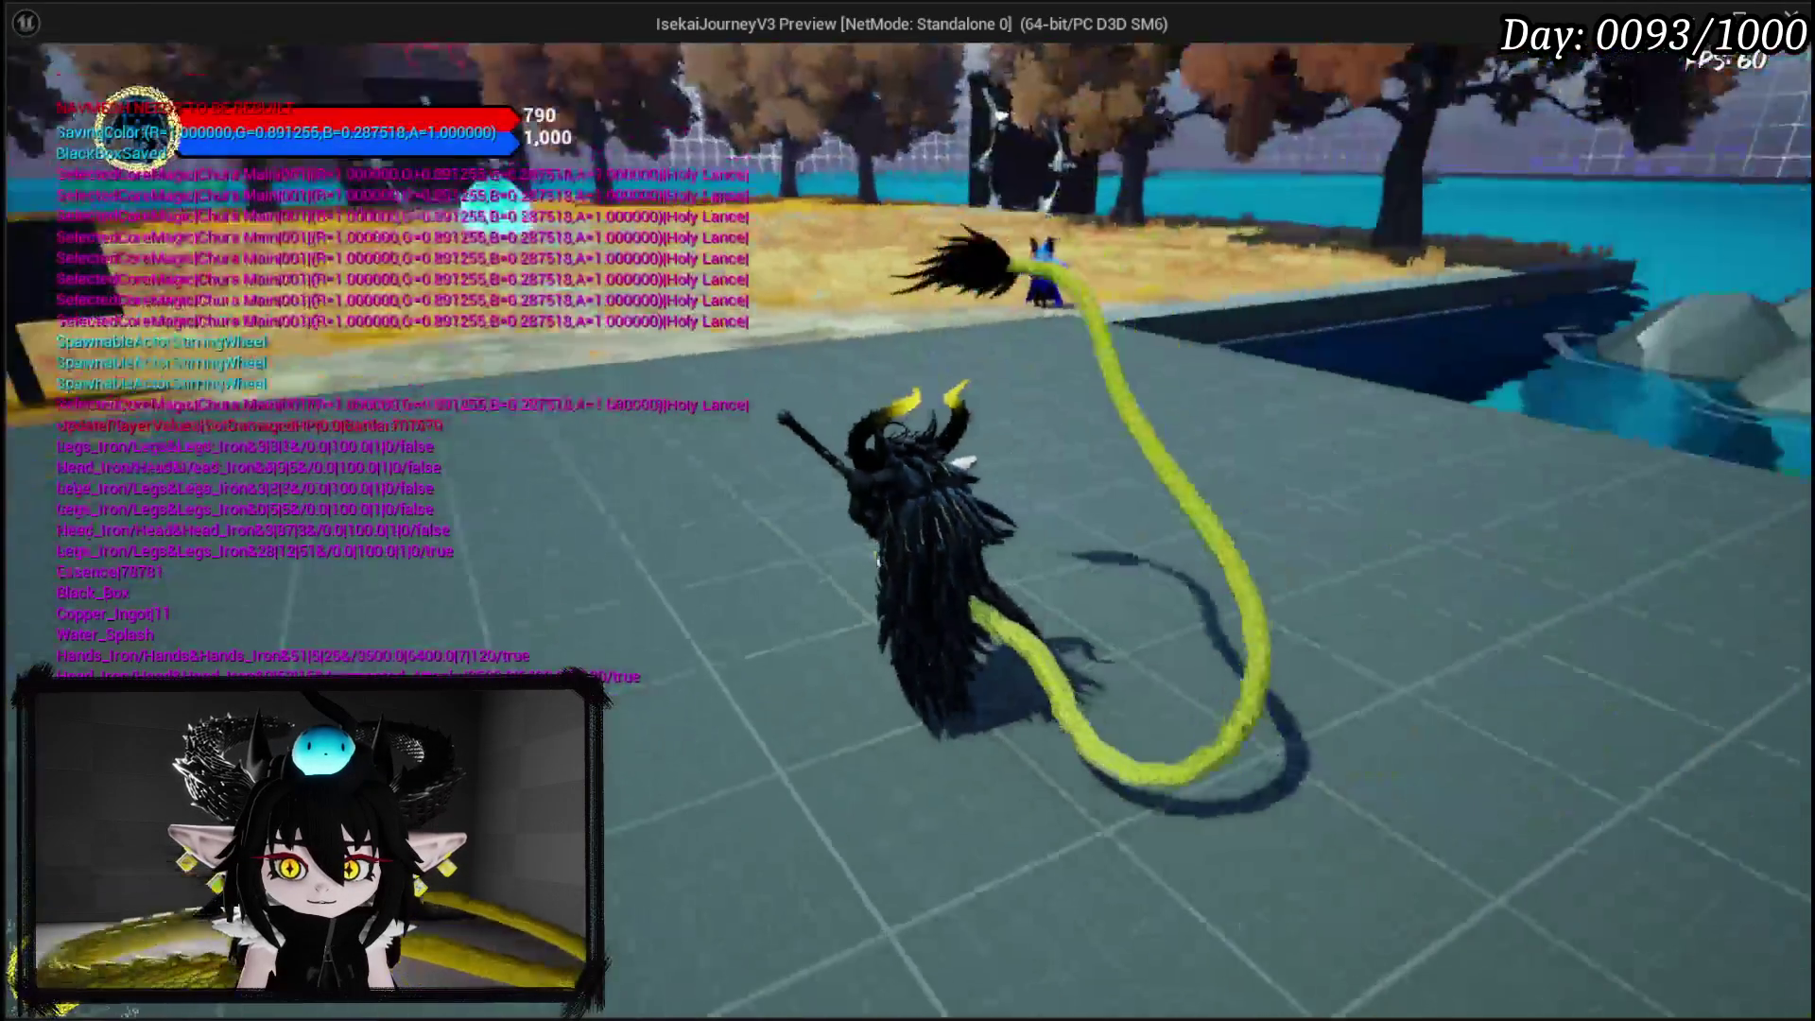
# Trigger the Slime_Water battle and inspect the graph paused at the UpdateActionPoints breakpoint.
pyautogui.press('1')
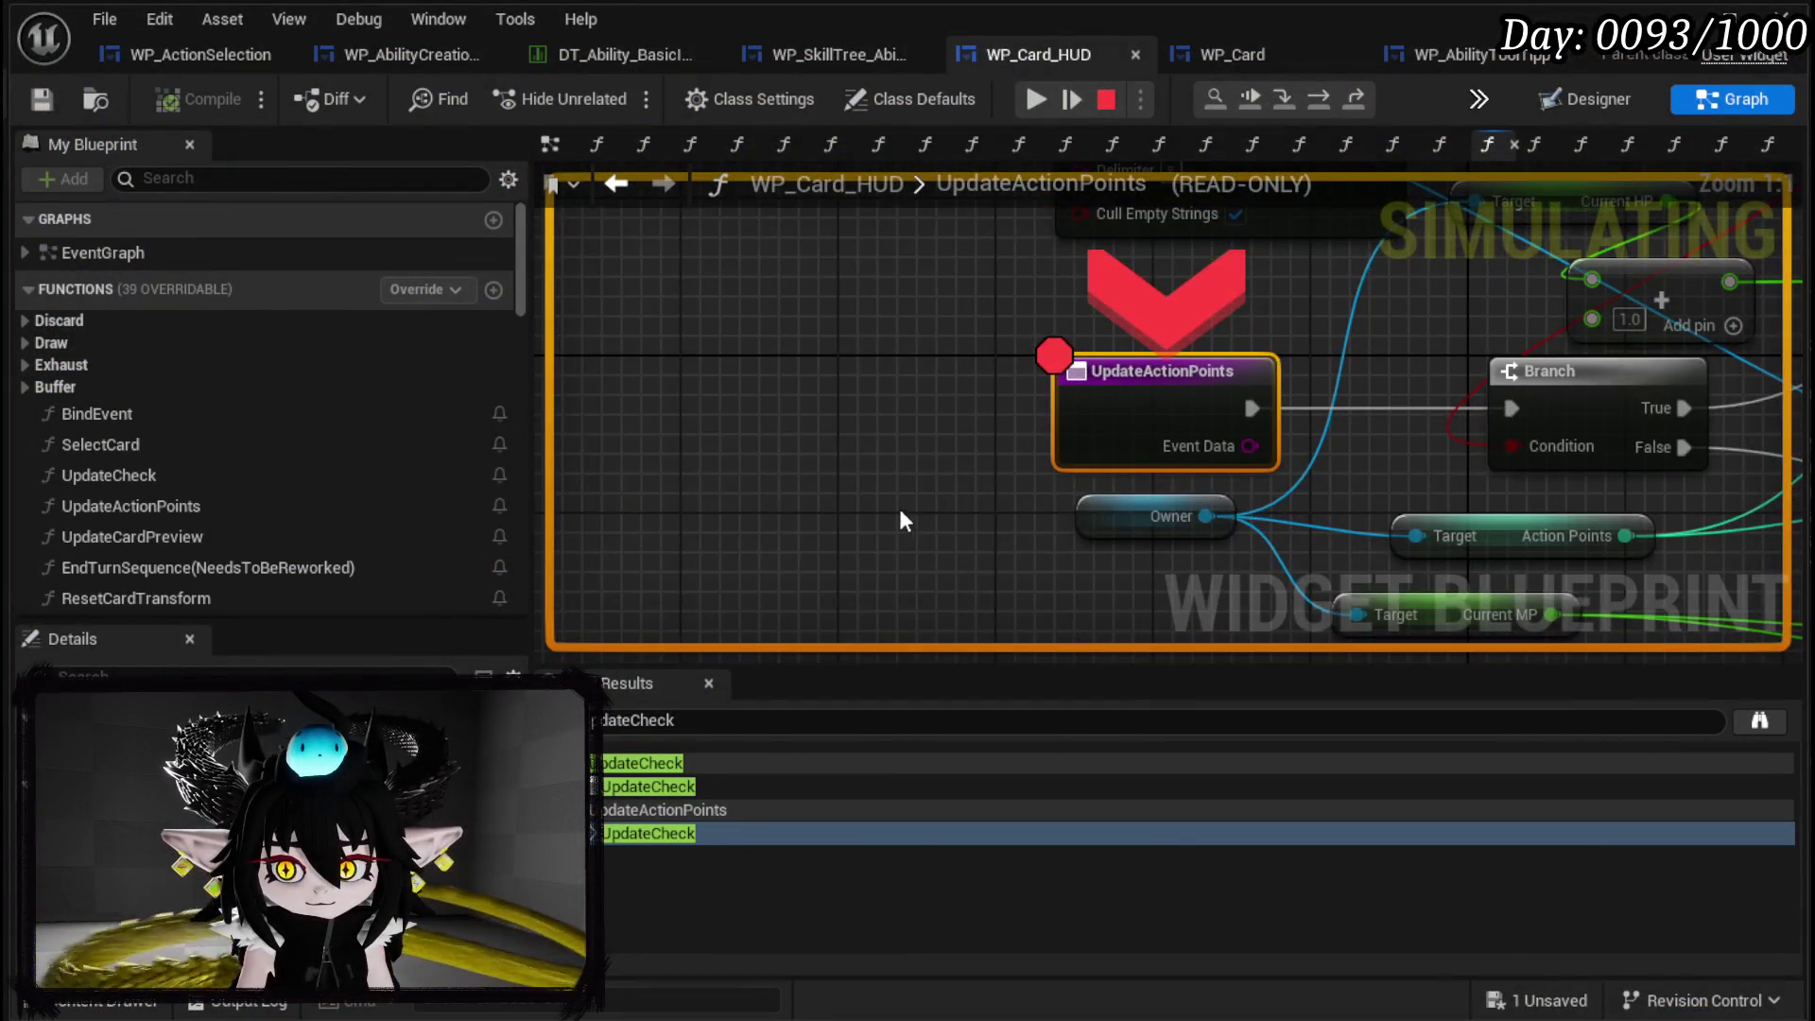
pyautogui.moveTo(900, 512)
pyautogui.mouseDown()
pyautogui.moveTo(556, 507)
pyautogui.moveTo(608, 595)
pyautogui.moveTo(634, 602)
pyautogui.mouseUp()
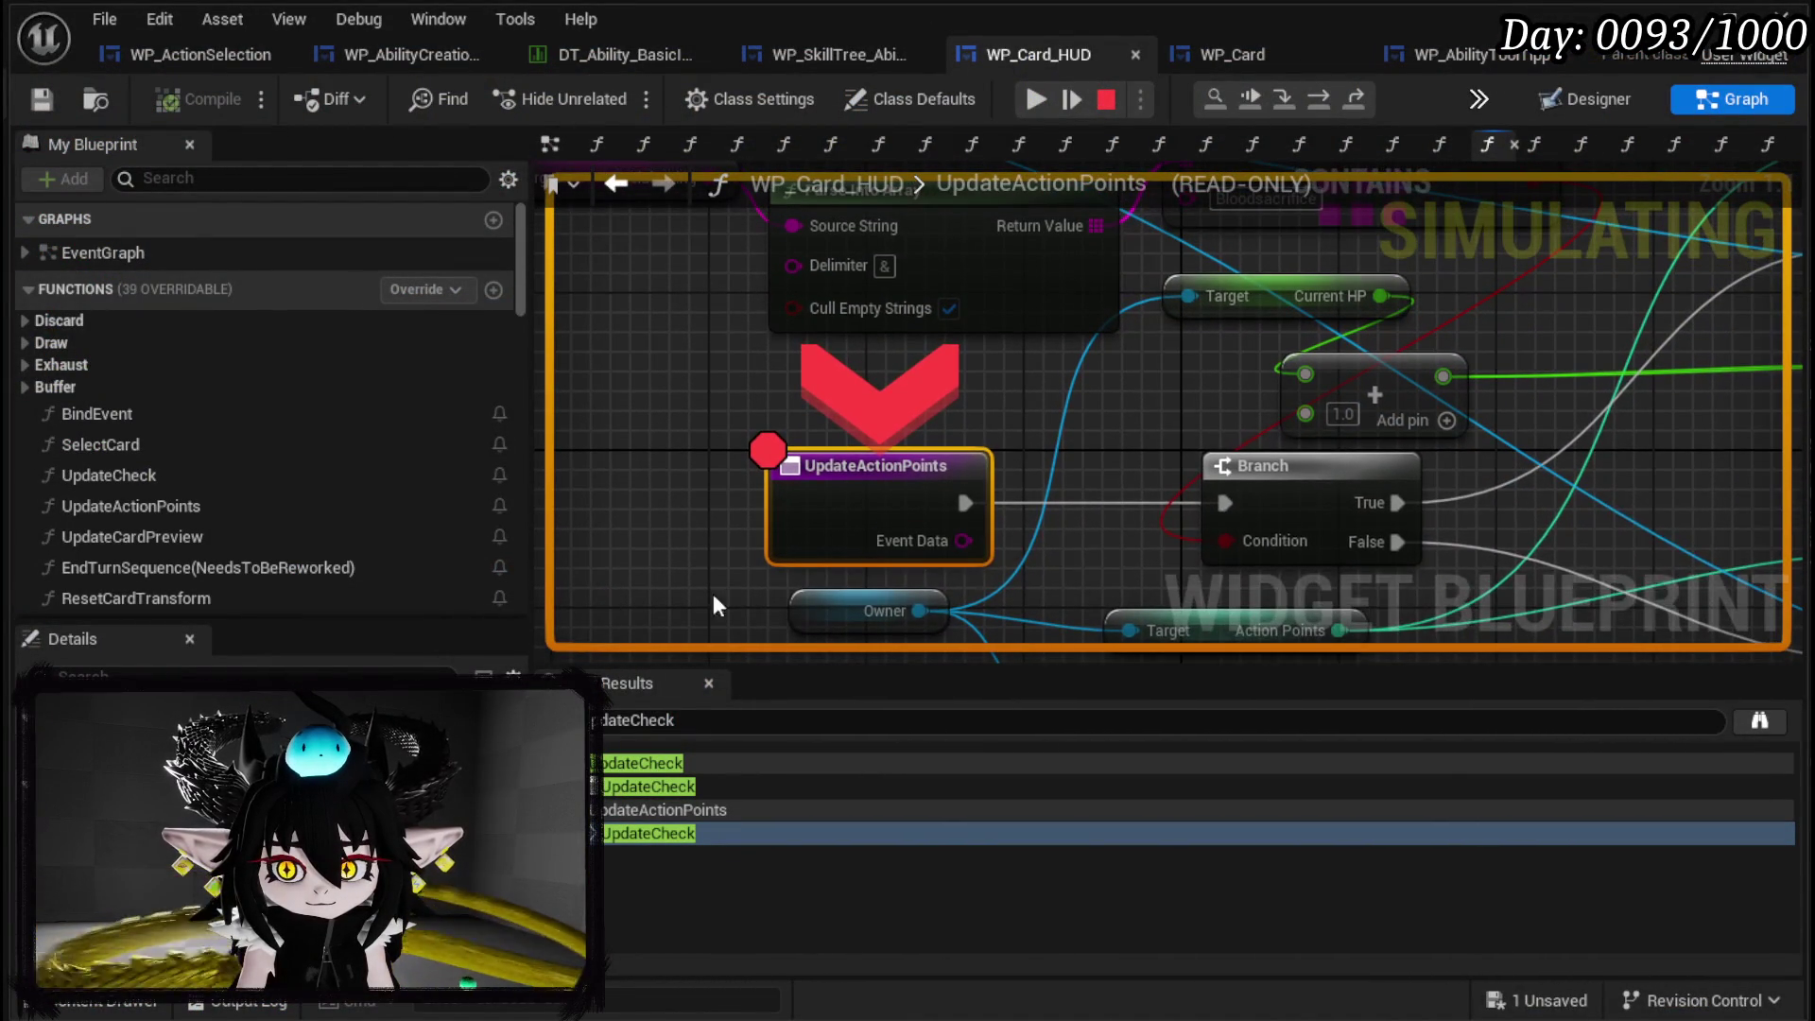
# Resume, move the breakpoint from UpdateActionPoints to Update Check, and resume again.
pyautogui.moveTo(1072, 435)
pyautogui.mouseDown()
pyautogui.moveTo(968, 553)
pyautogui.moveTo(952, 477)
pyautogui.mouseUp()
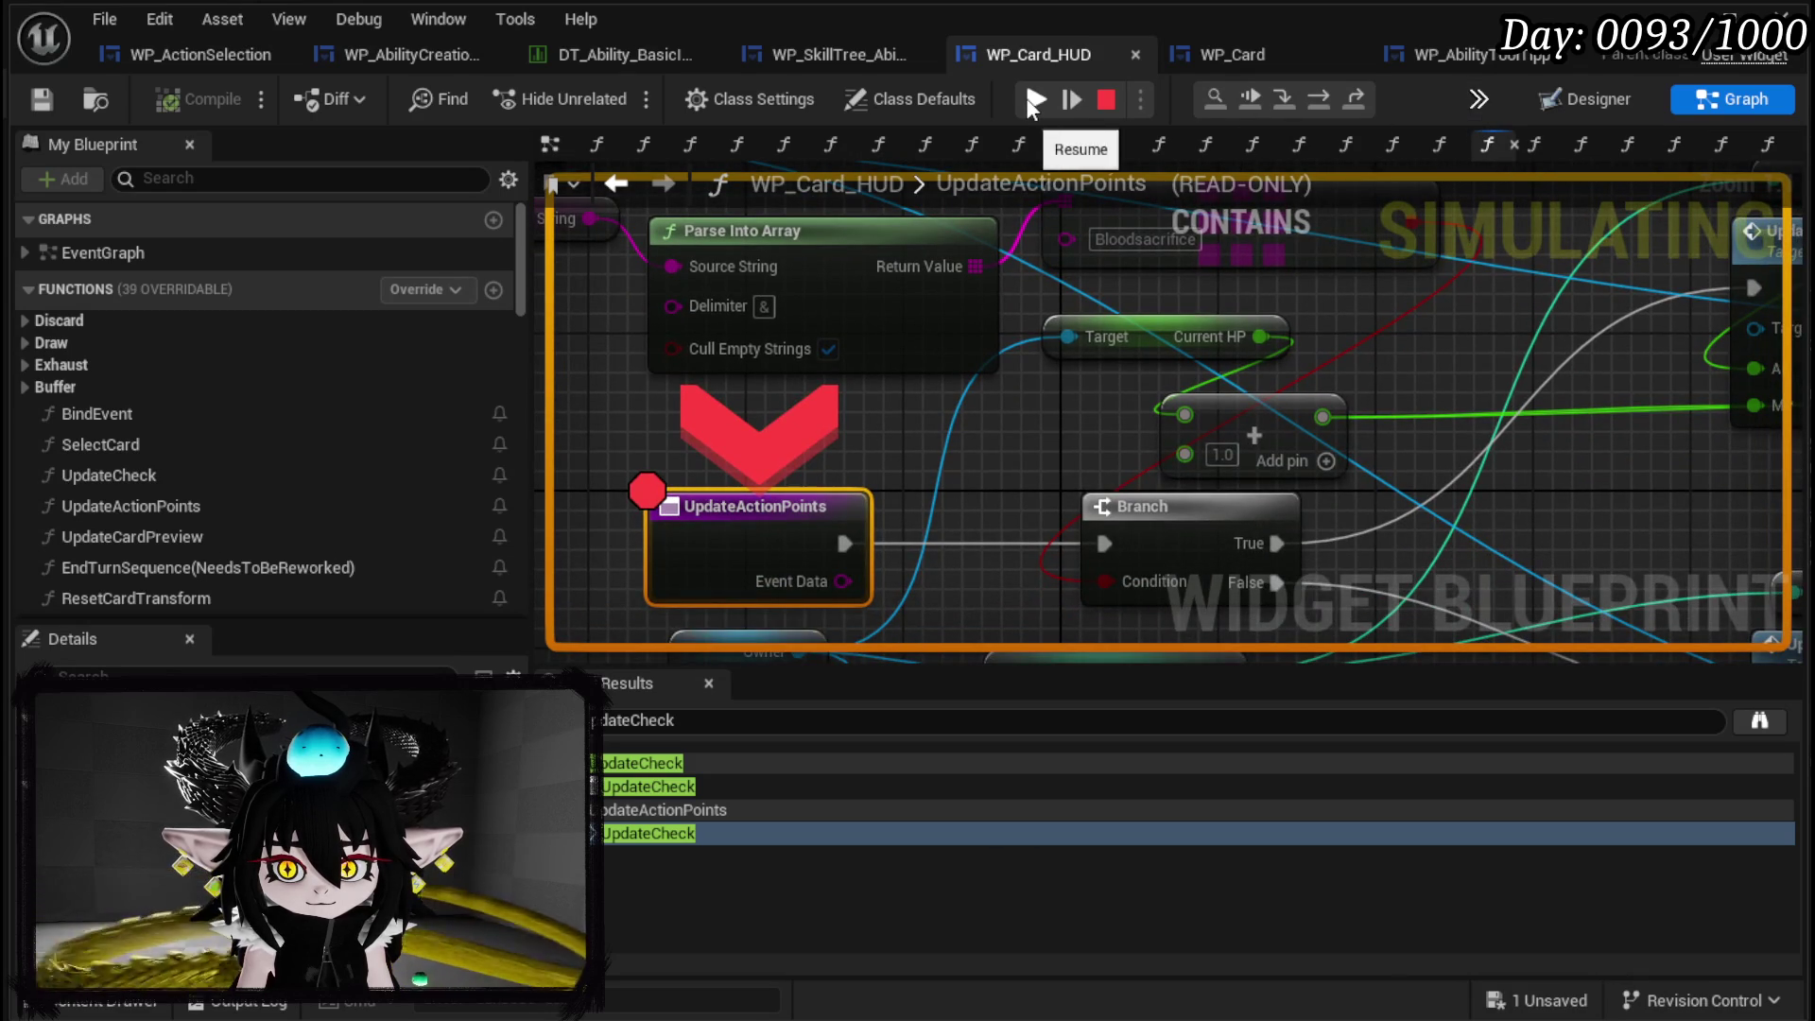
pyautogui.click(1034, 101)
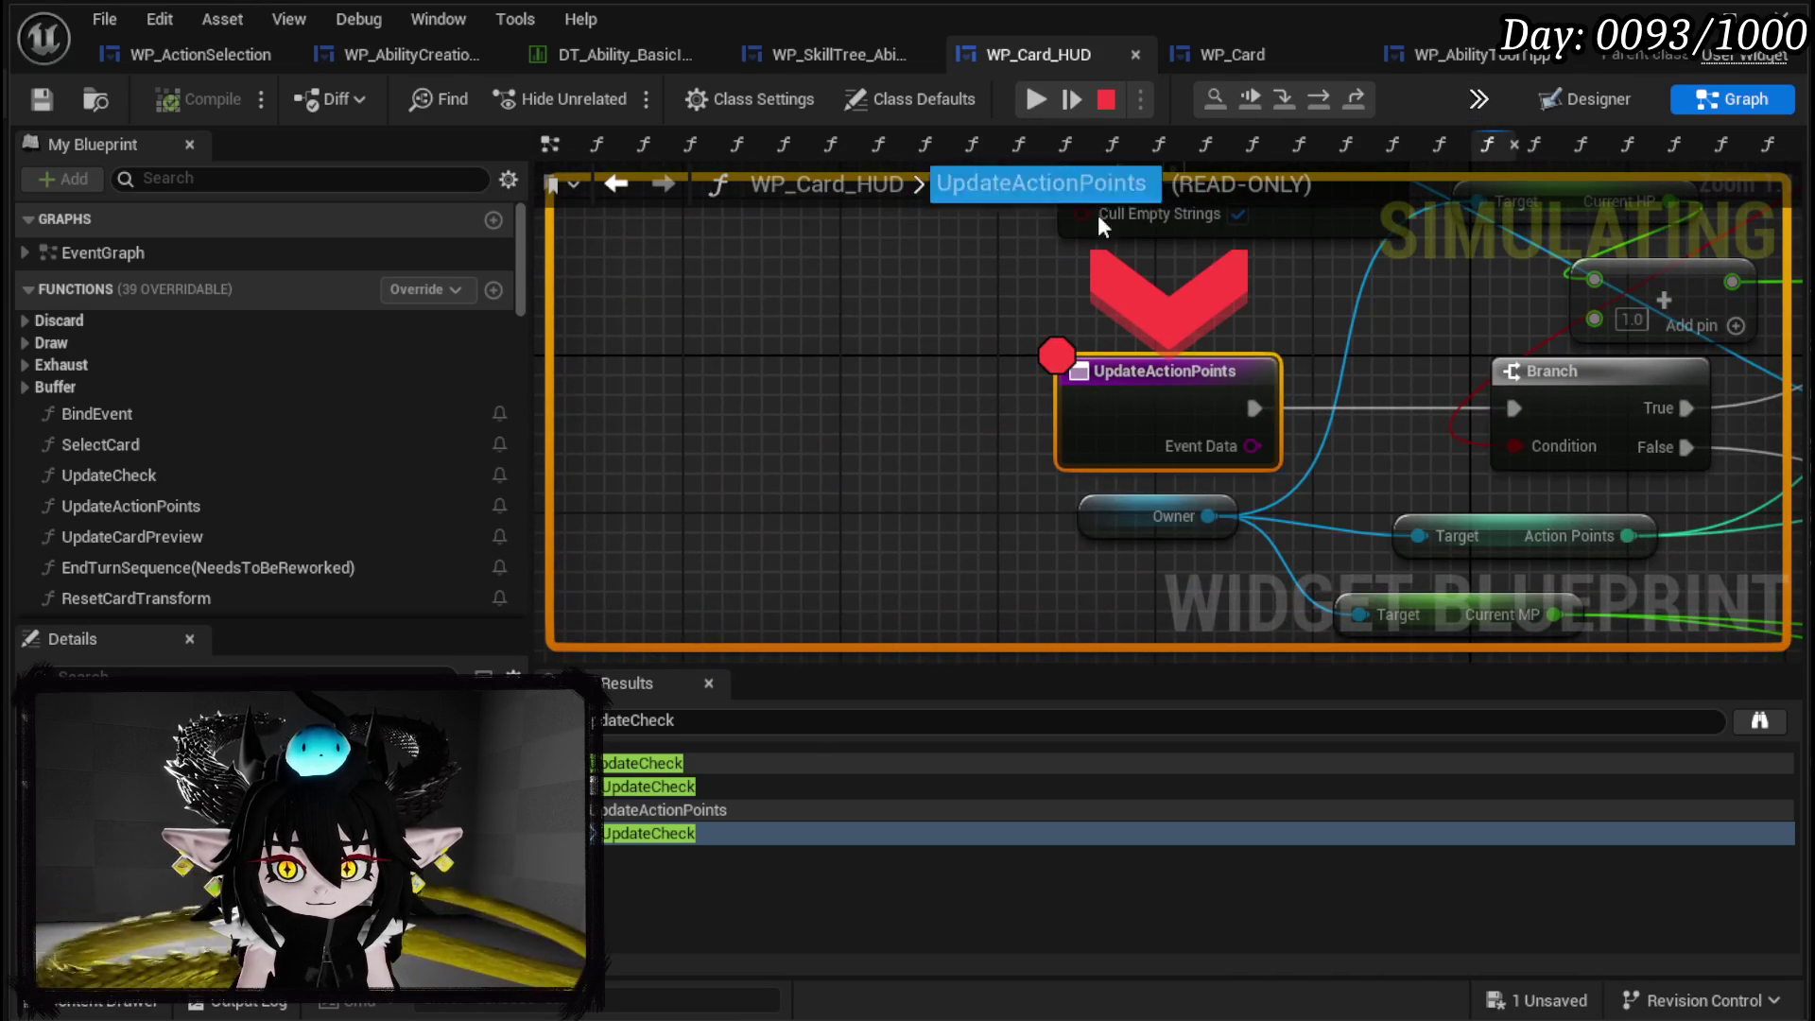
pyautogui.rightClick(1168, 398)
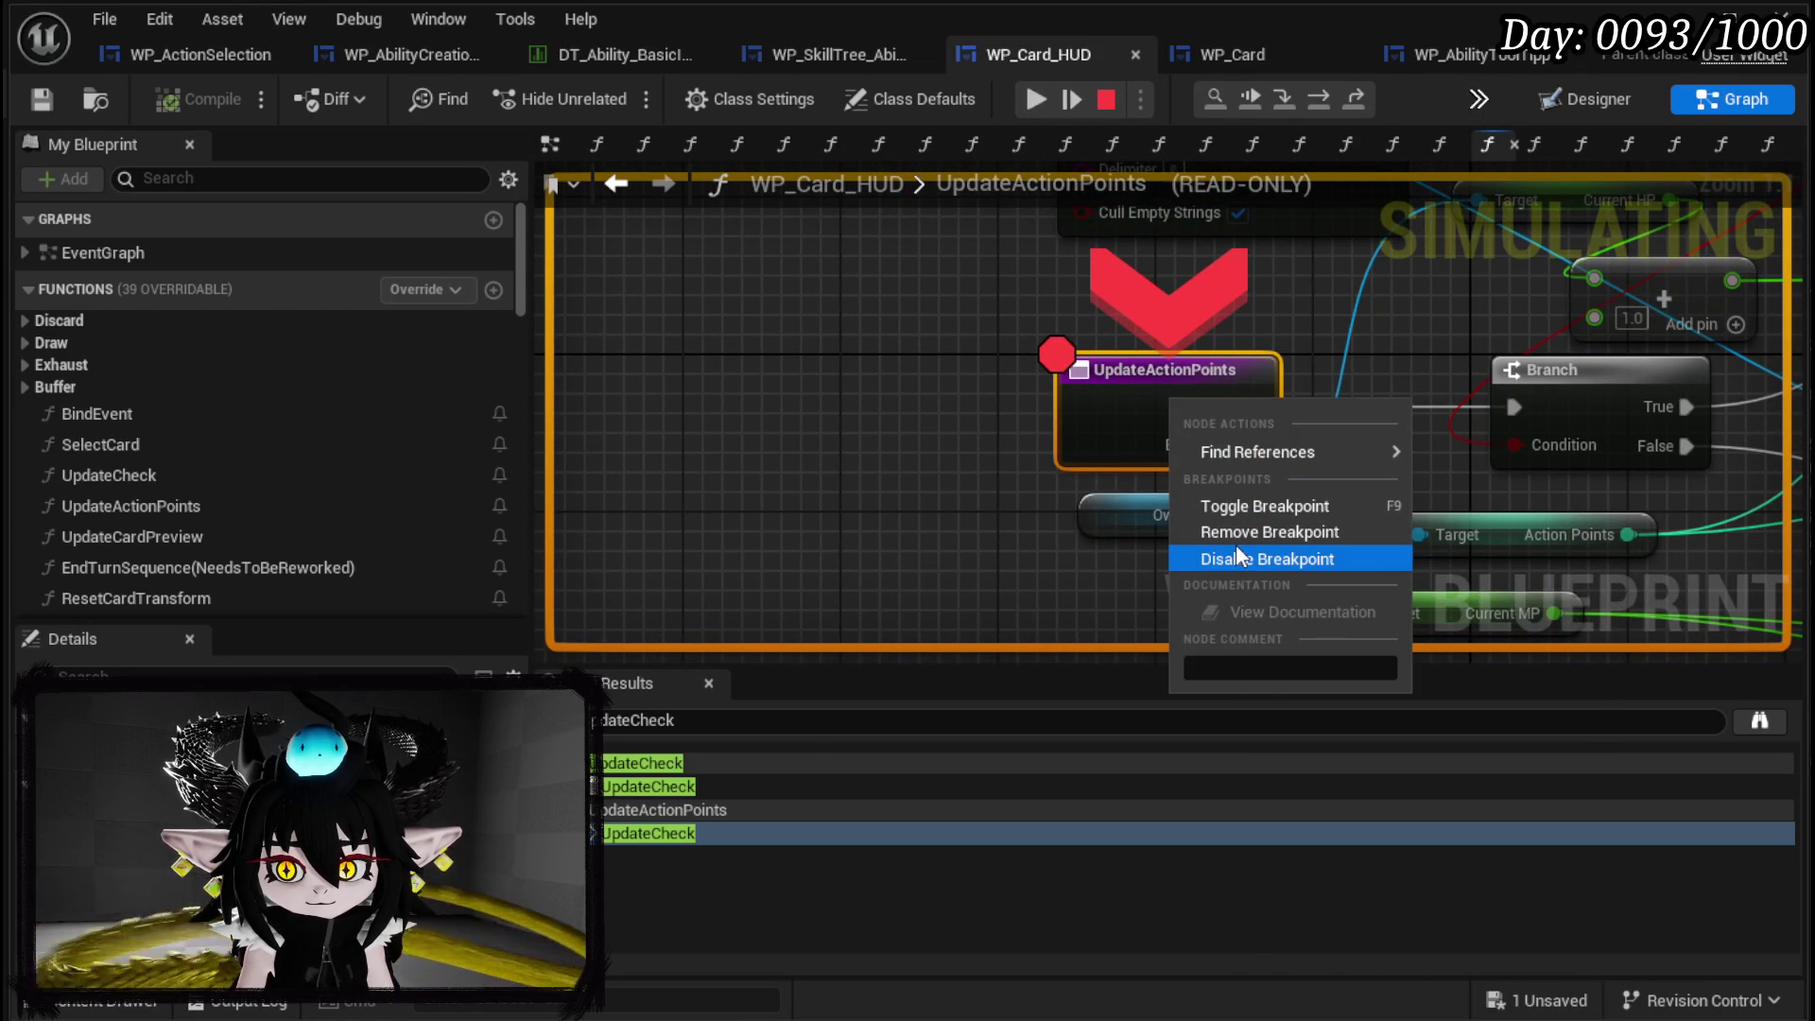
pyautogui.click(1240, 531)
pyautogui.moveTo(1272, 371); pyautogui.dragTo(718, 480)
pyautogui.scroll(-1, 718, 479)
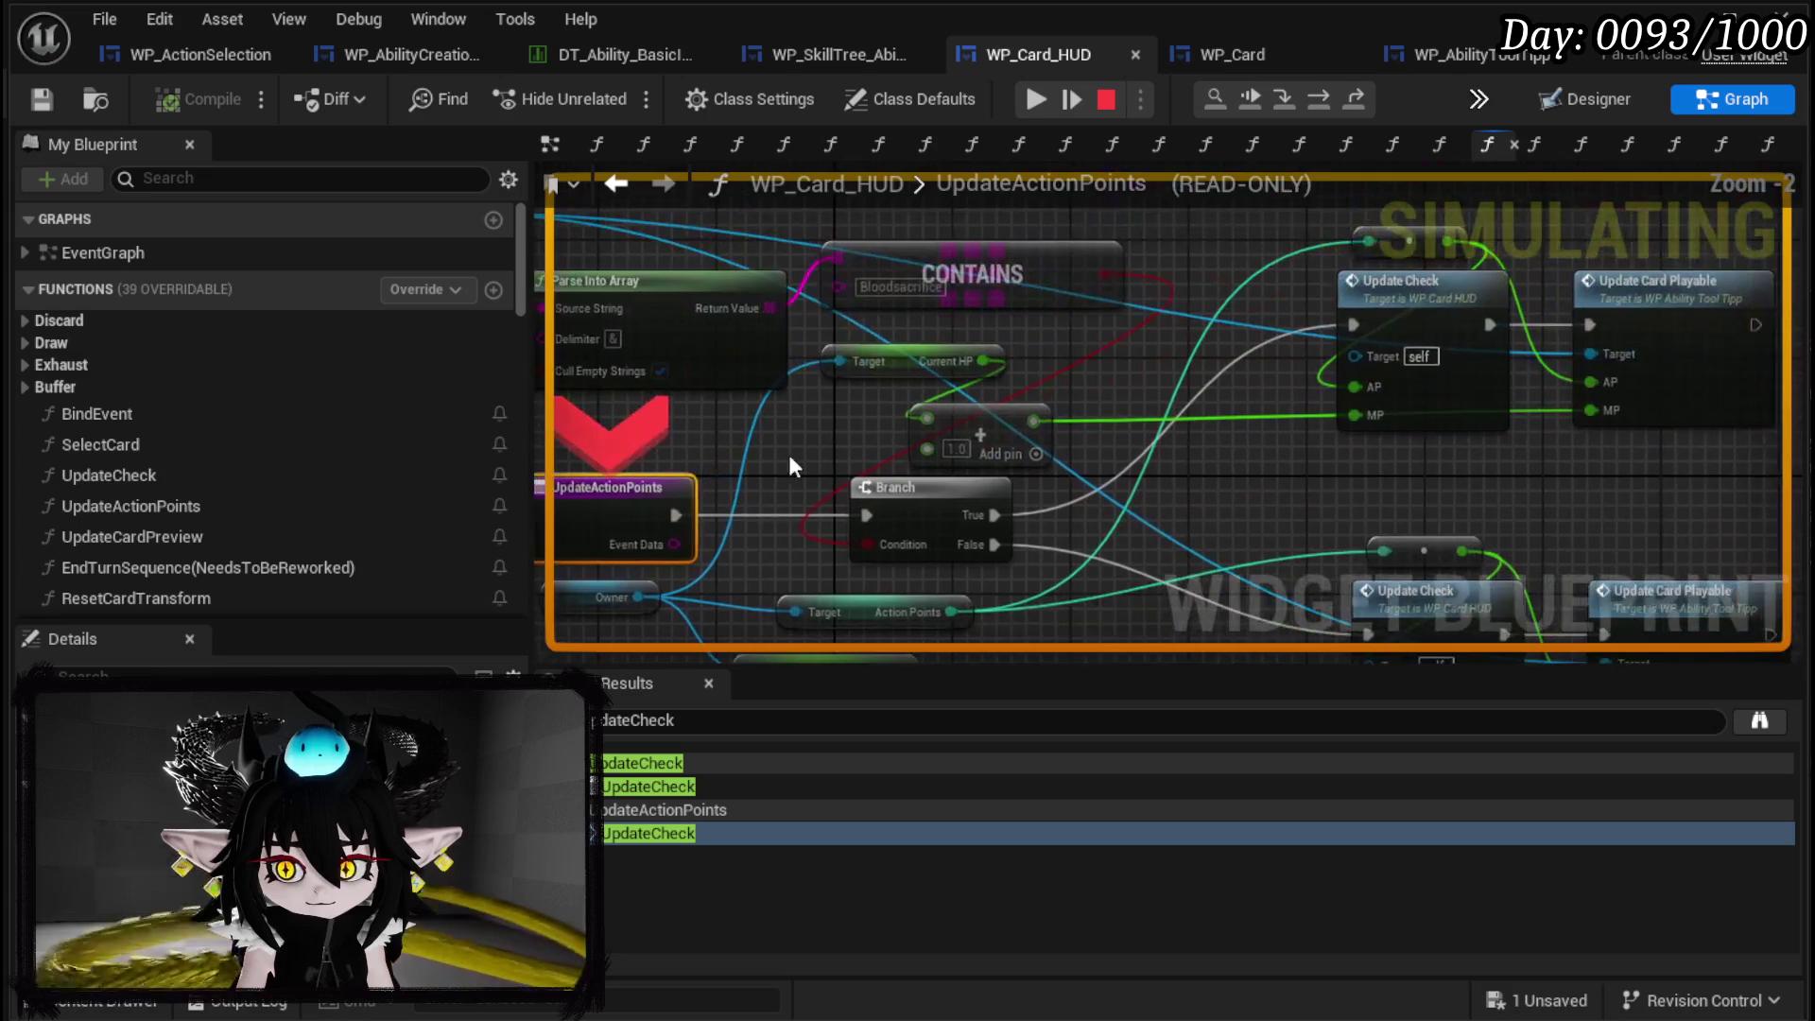
pyautogui.rightClick(1368, 303)
pyautogui.click(1443, 492)
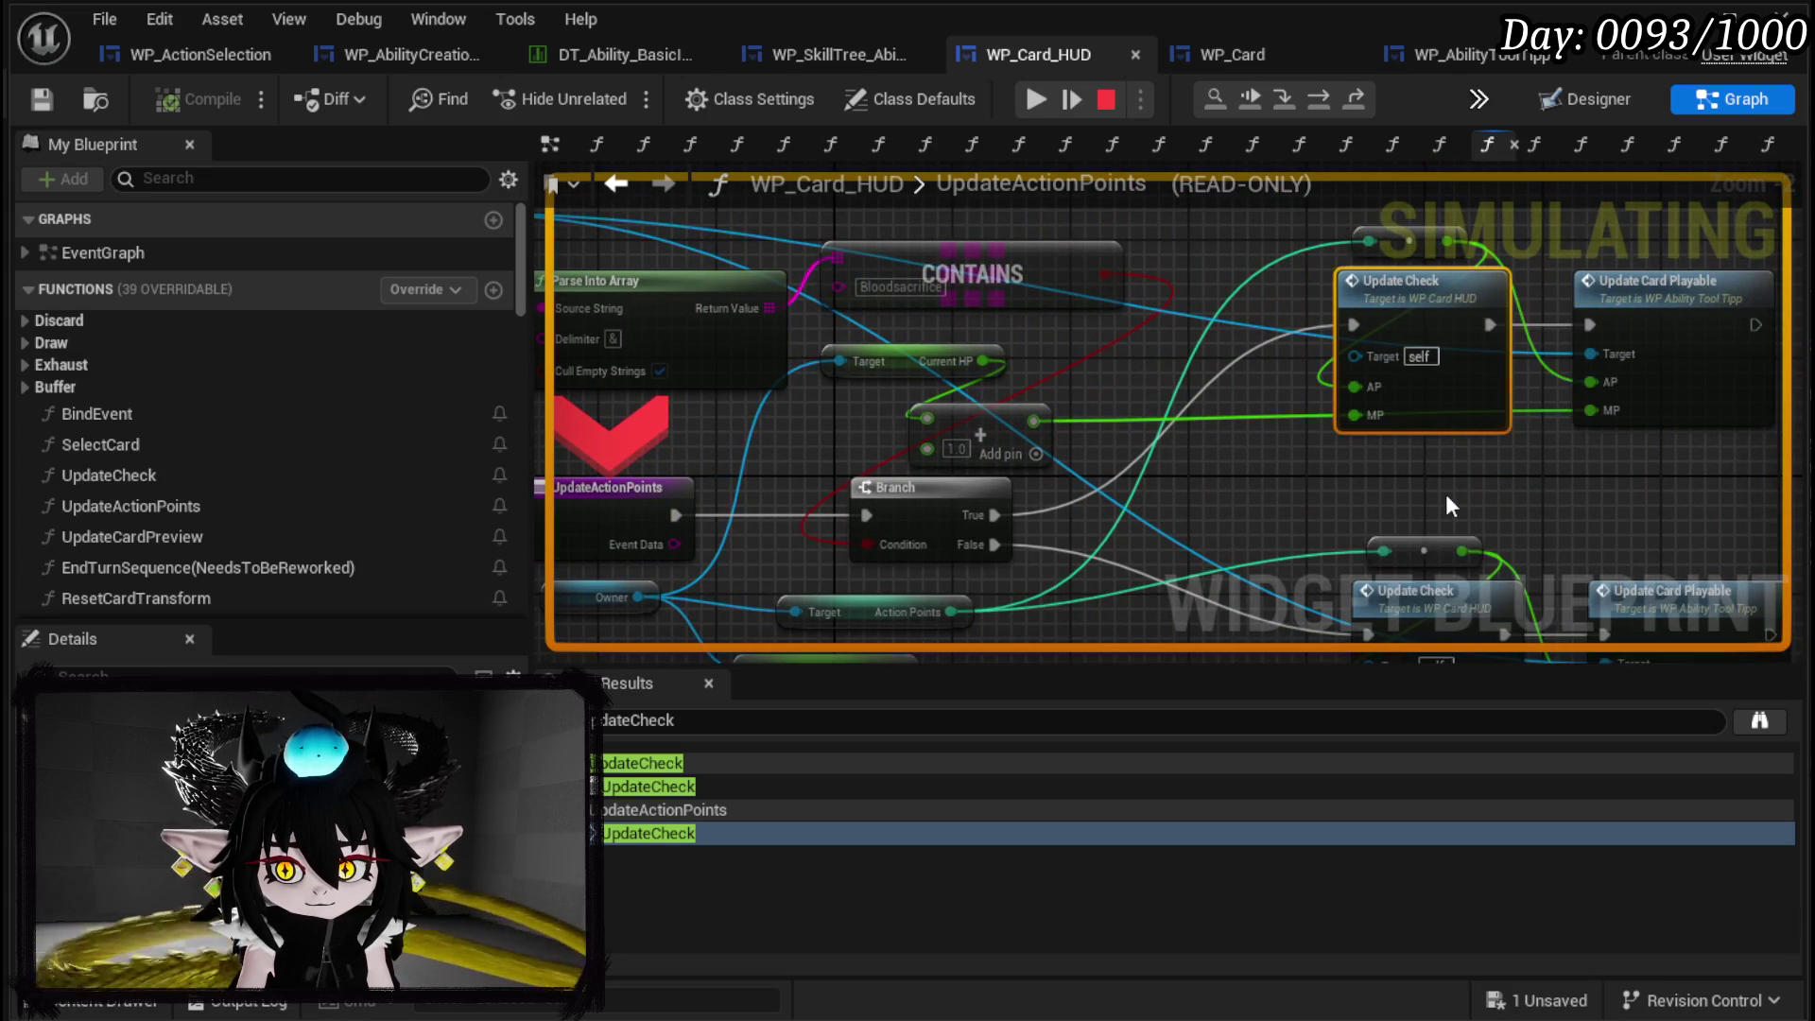
pyautogui.click(1033, 102)
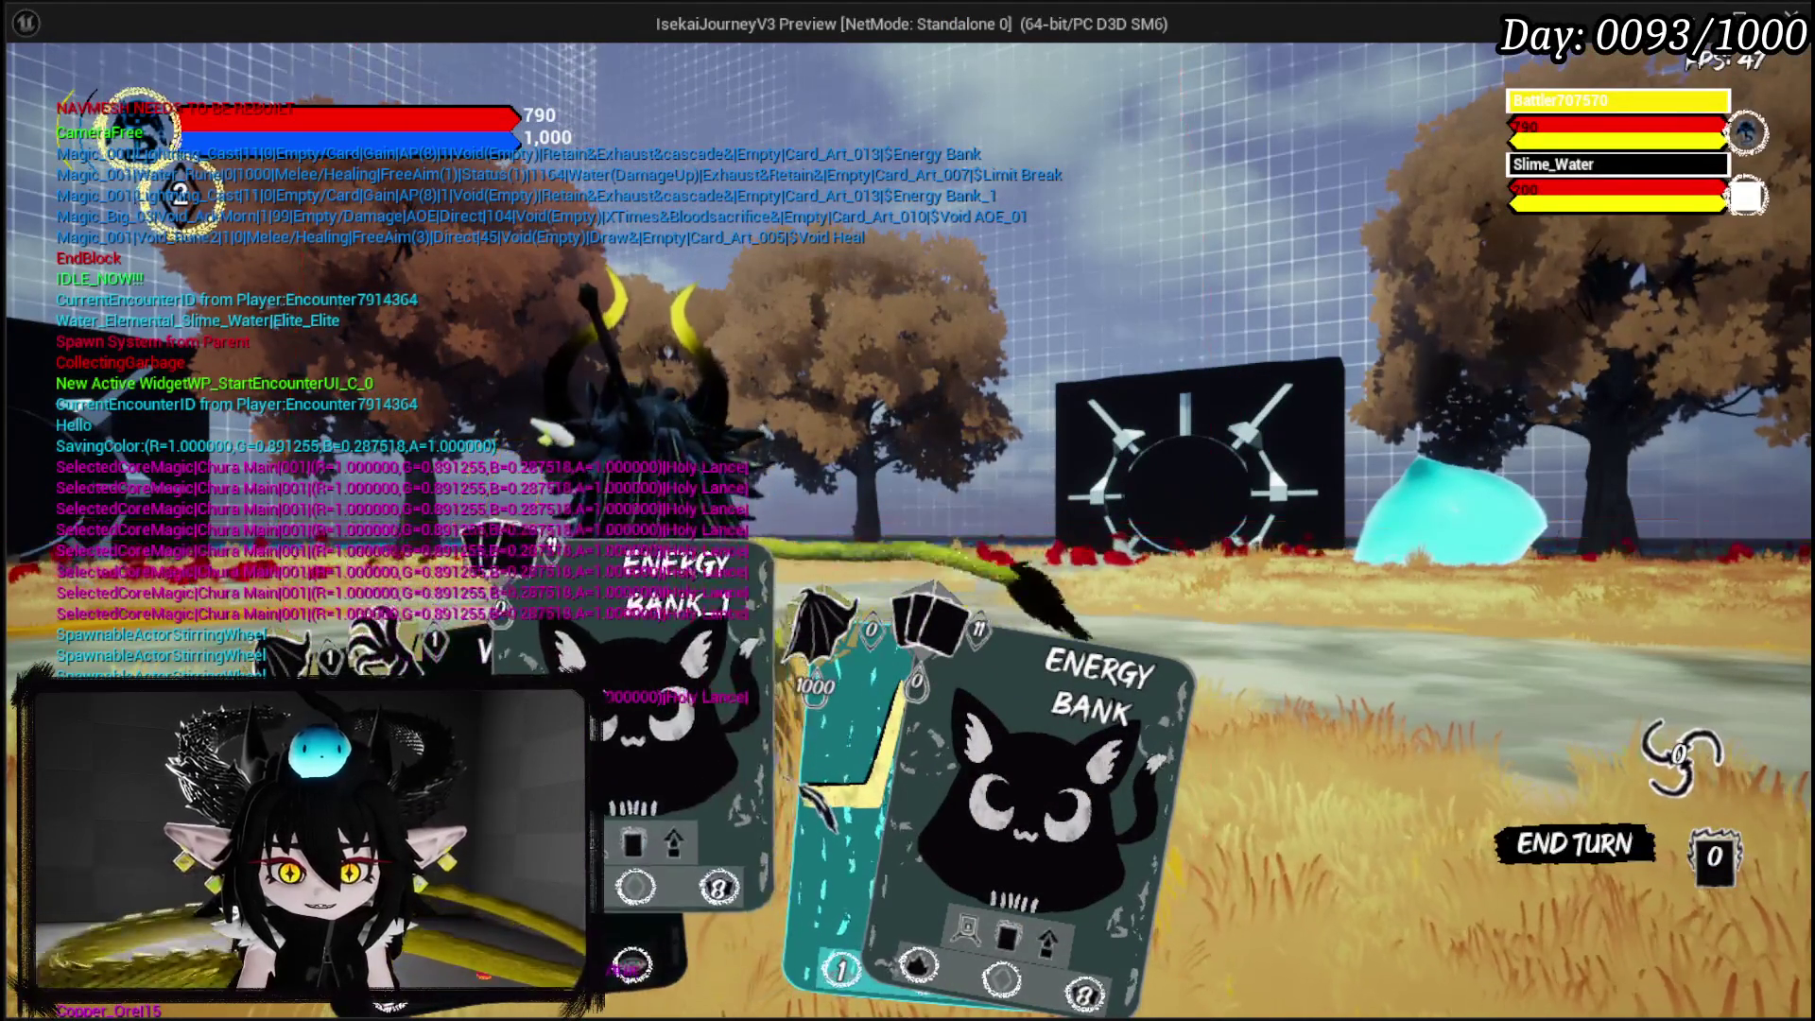
# Play Limit Break on the Slime_Water enemy, then stop the play session.
pyautogui.click(718, 969)
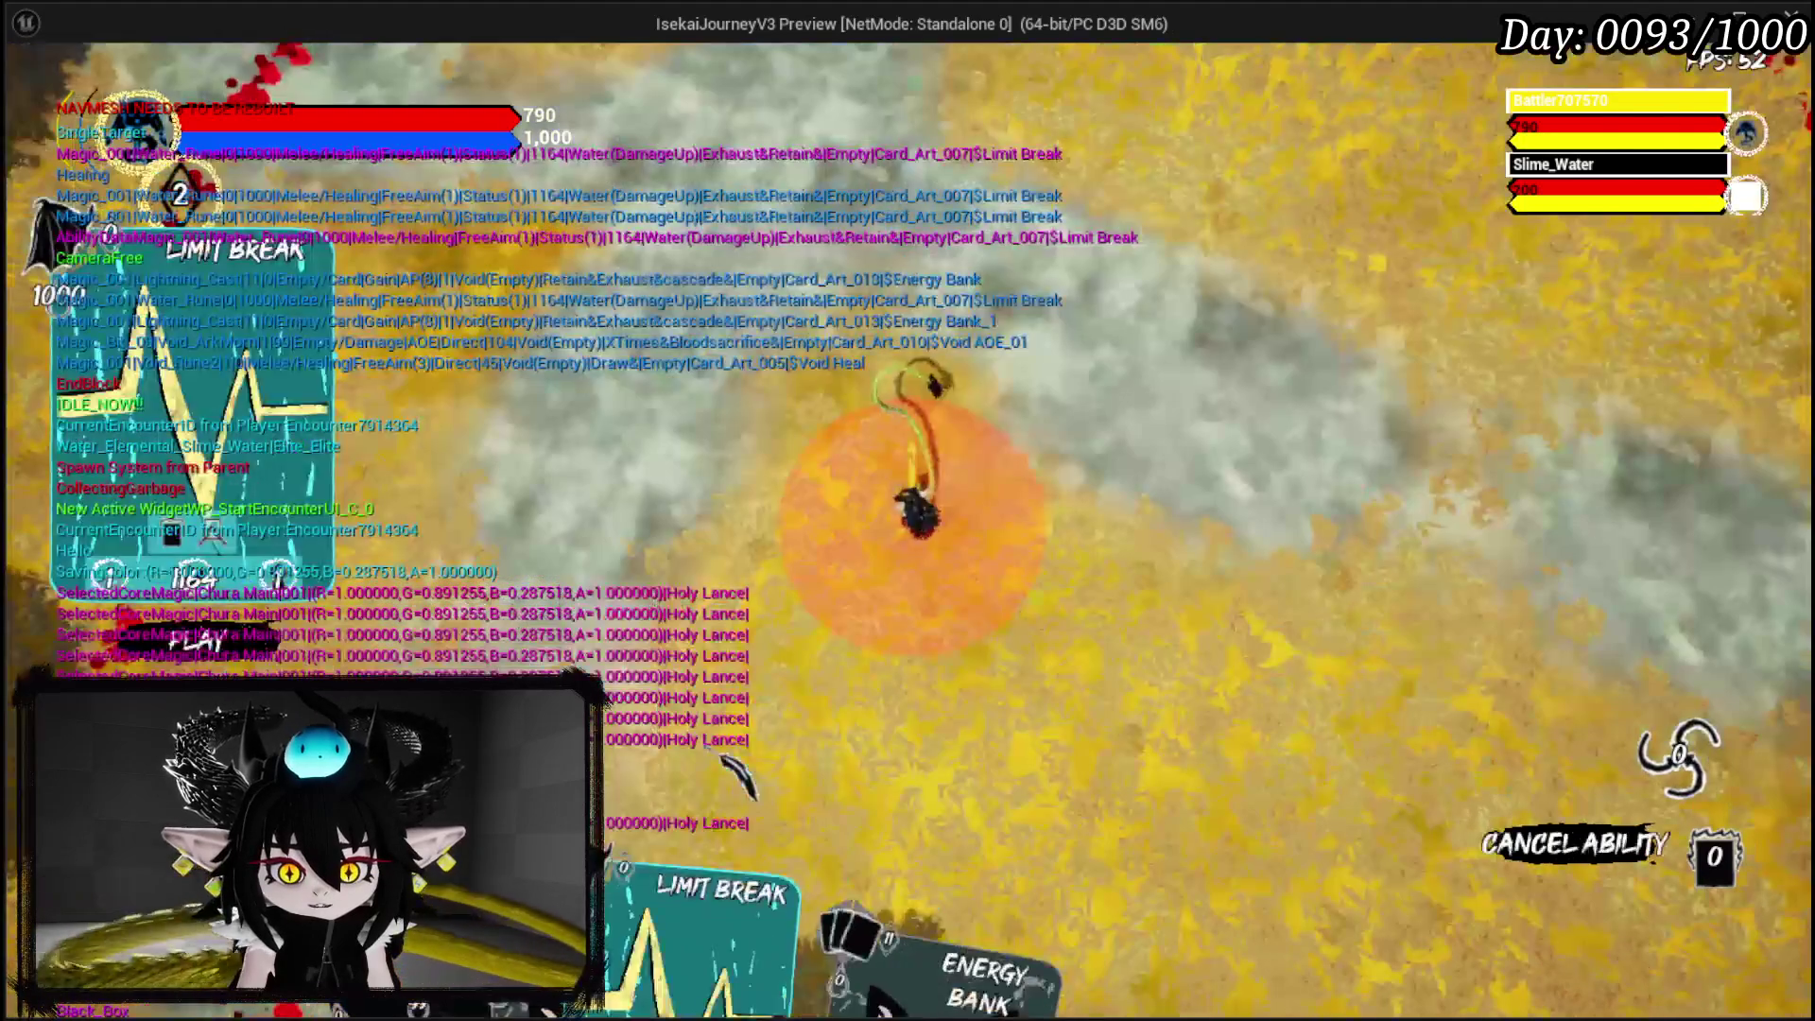
pyautogui.click(945, 680)
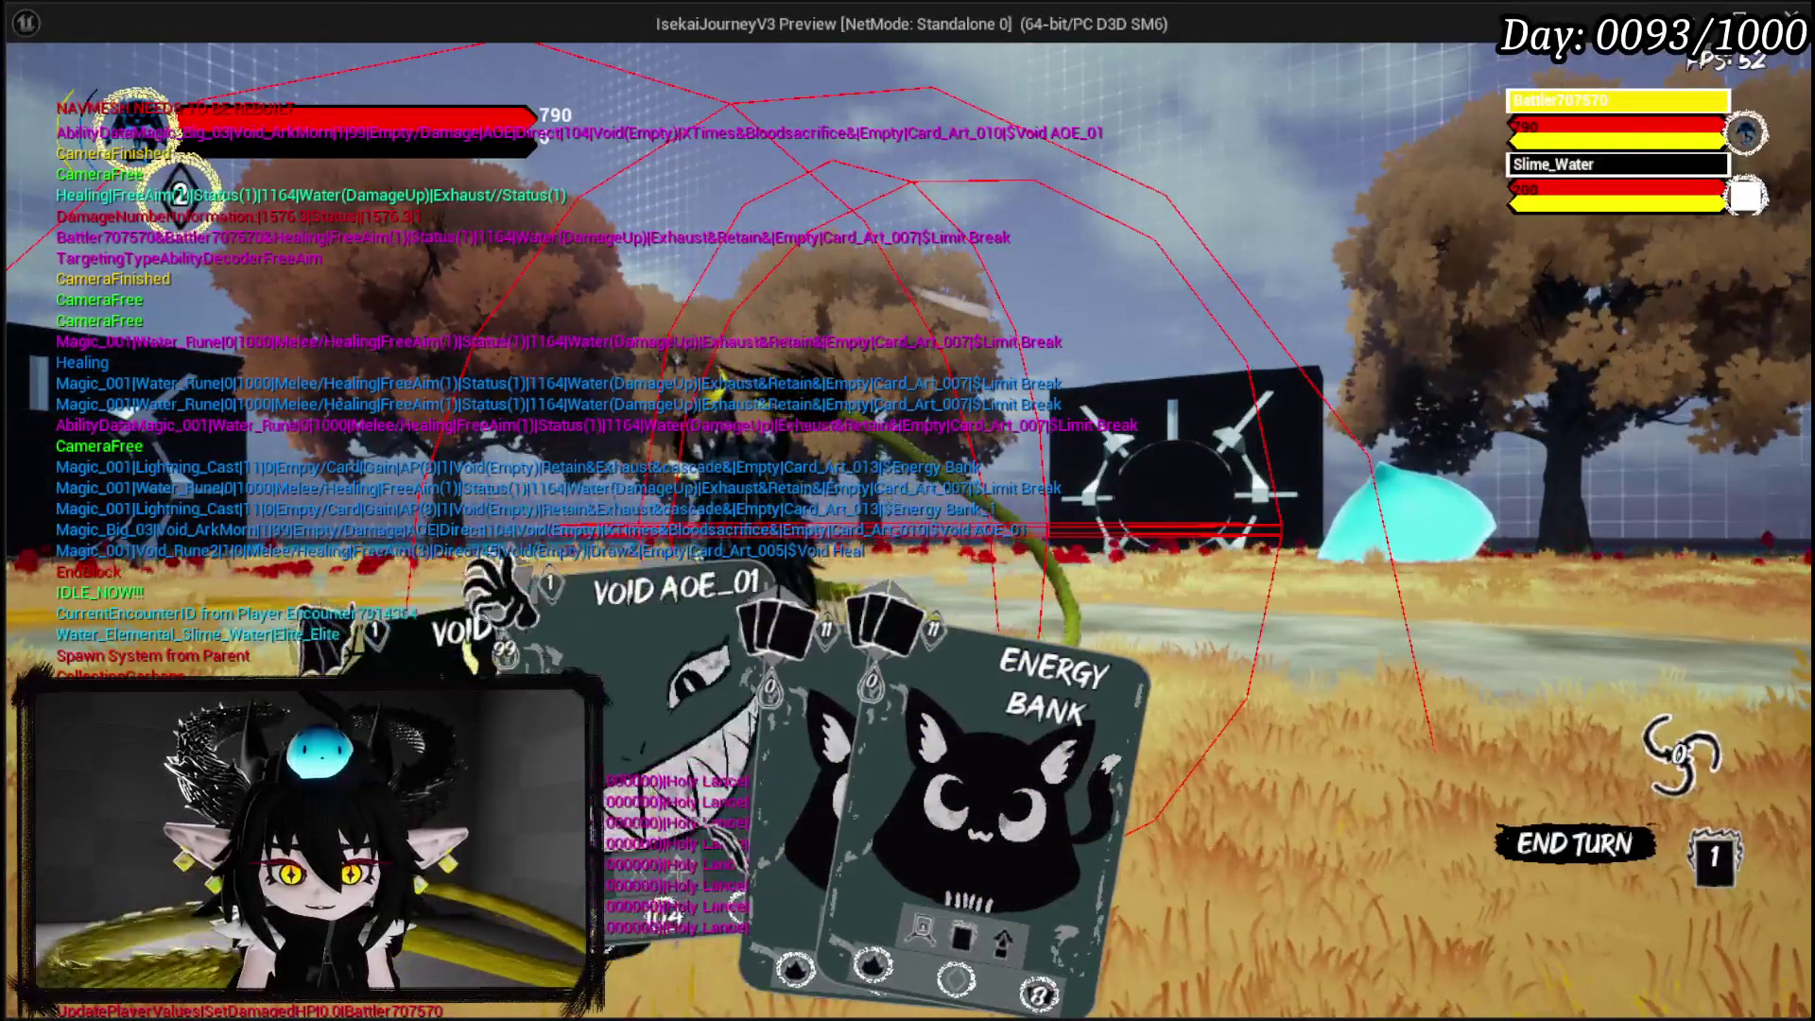
pyautogui.moveTo(983, 804)
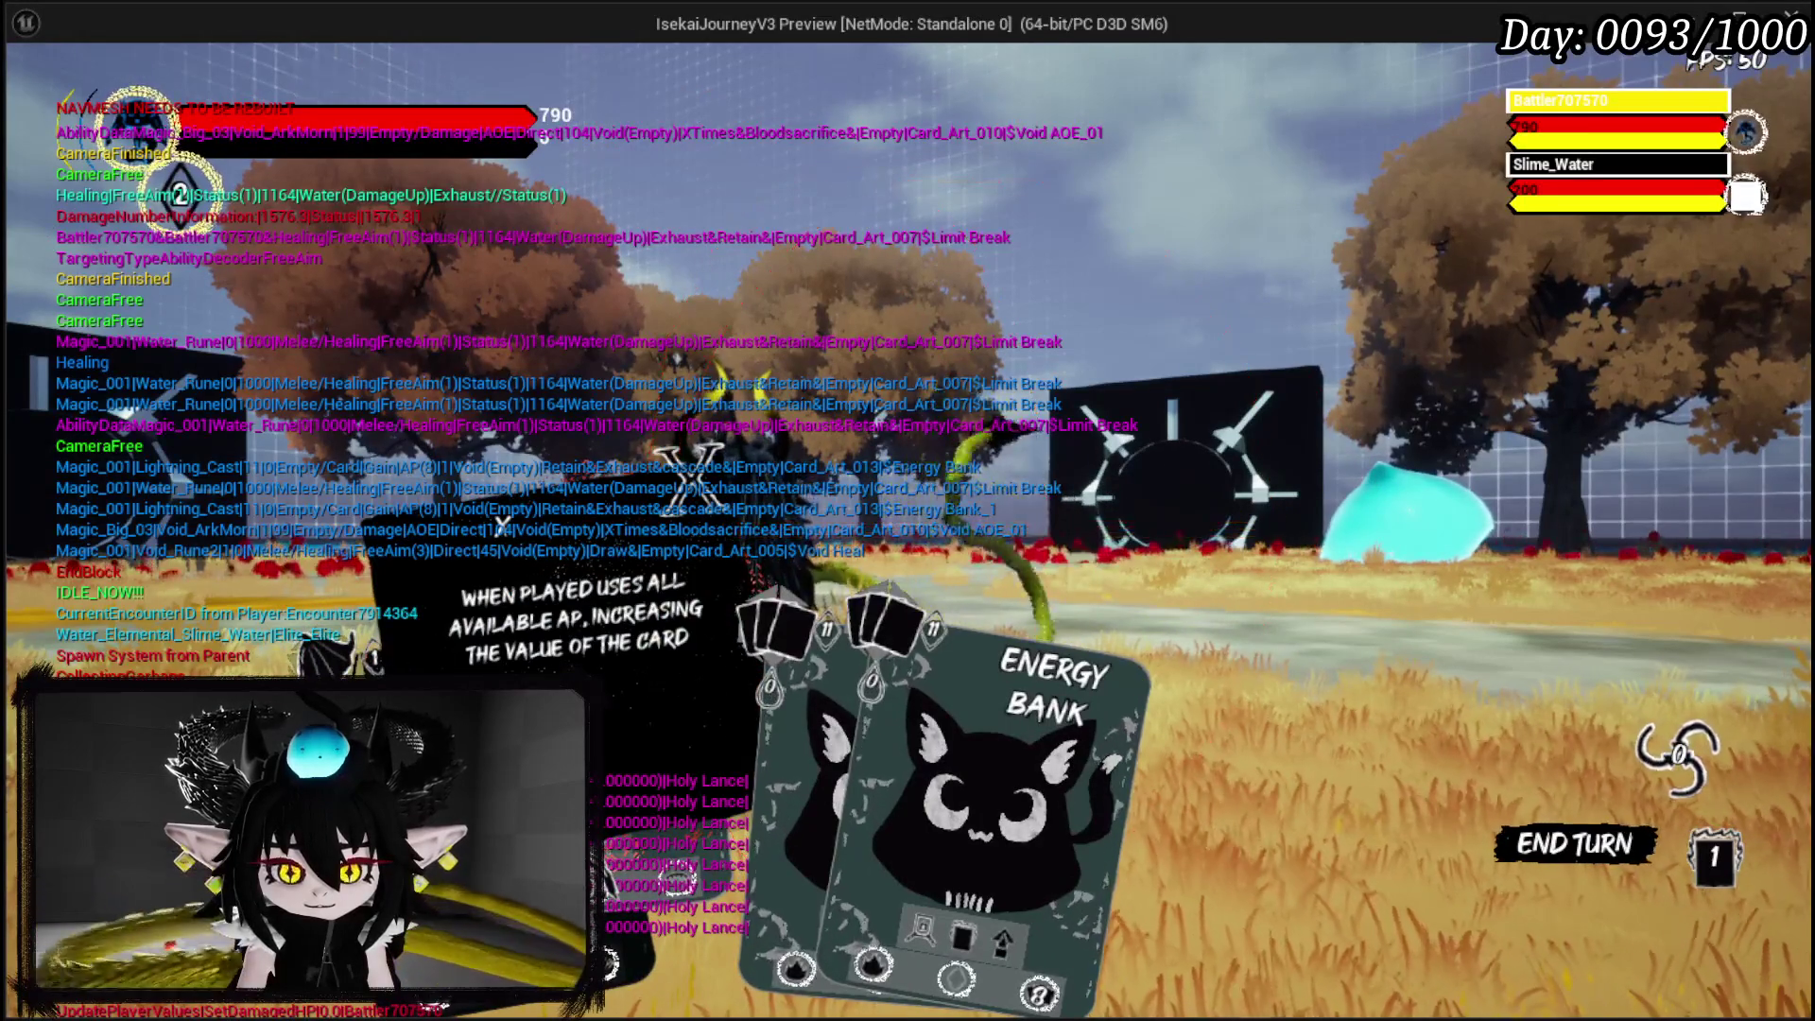
pyautogui.press('Escape')
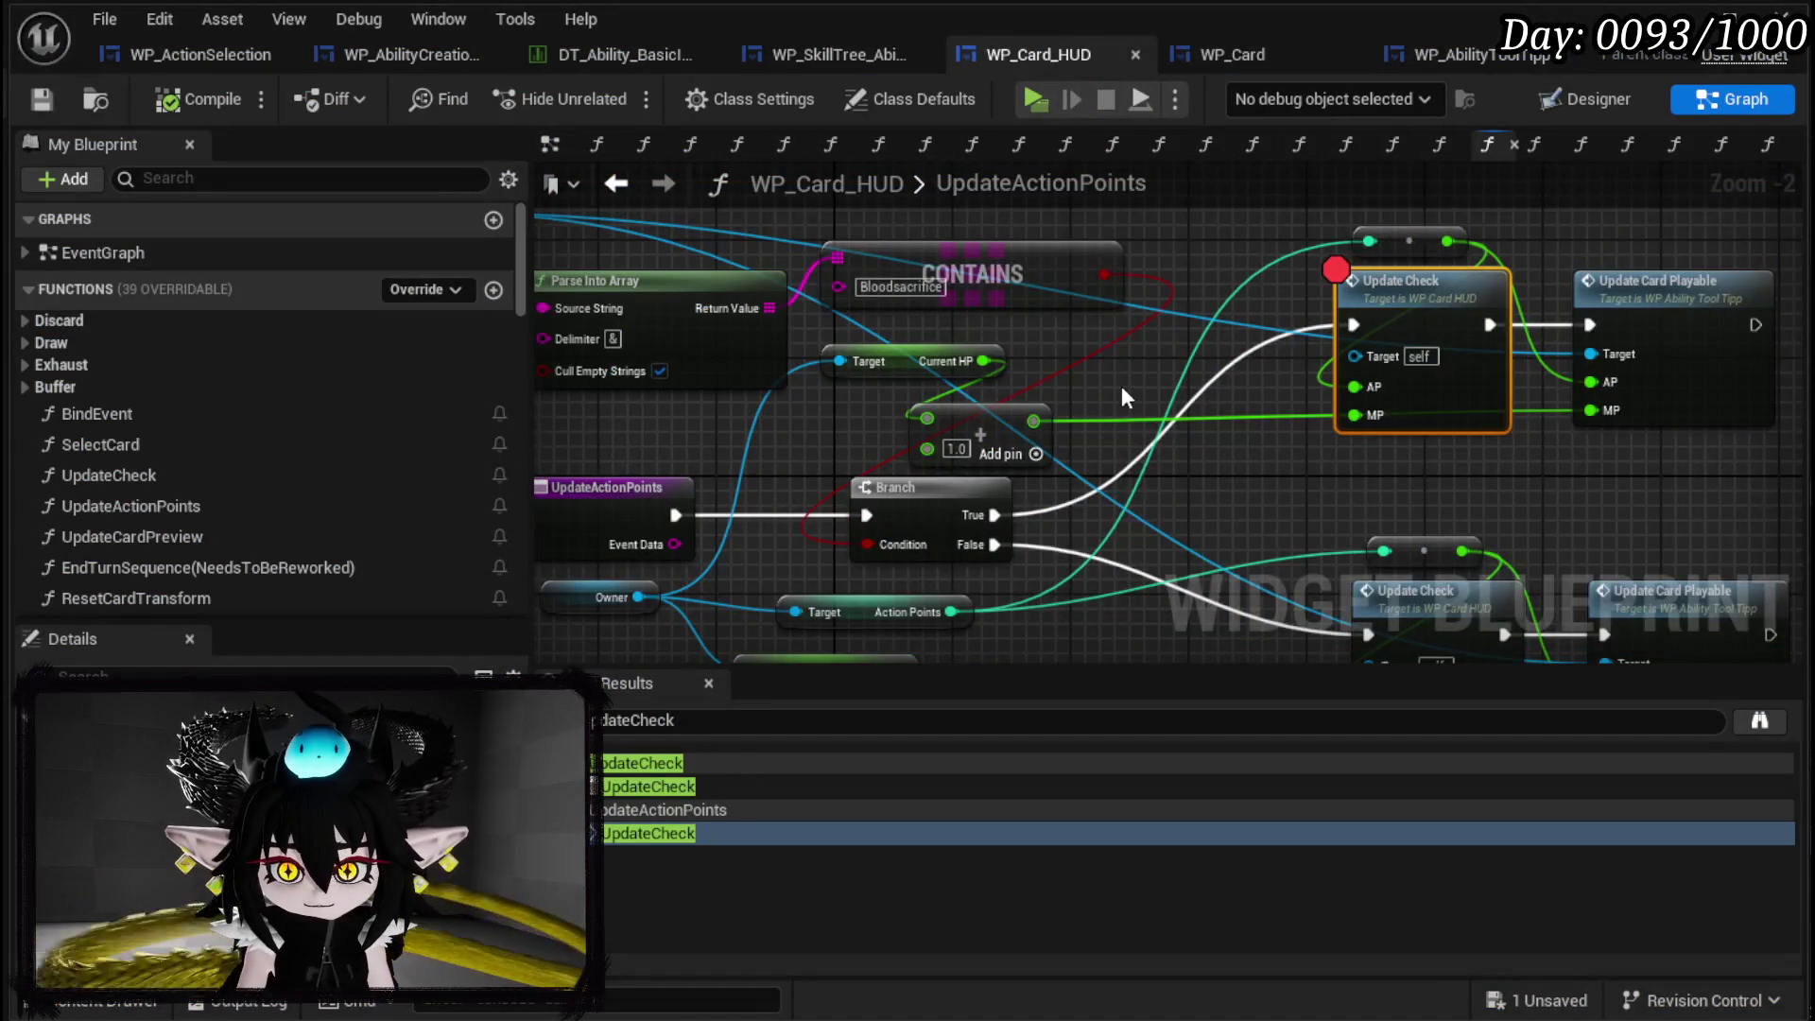
# Move the tooltip, Target and Parse Into Array nodes further left in UpdateActionPoints.
pyautogui.moveTo(1121, 386); pyautogui.dragTo(1443, 529)
pyautogui.moveTo(665, 290)
pyautogui.mouseDown()
pyautogui.moveTo(824, 310)
pyautogui.moveTo(1060, 428)
pyautogui.mouseUp()
pyautogui.moveTo(1265, 397)
pyautogui.mouseDown()
pyautogui.moveTo(1025, 319)
pyautogui.moveTo(1146, 345)
pyautogui.moveTo(1266, 417)
pyautogui.moveTo(1400, 433)
pyautogui.mouseUp()
pyautogui.click(618, 308)
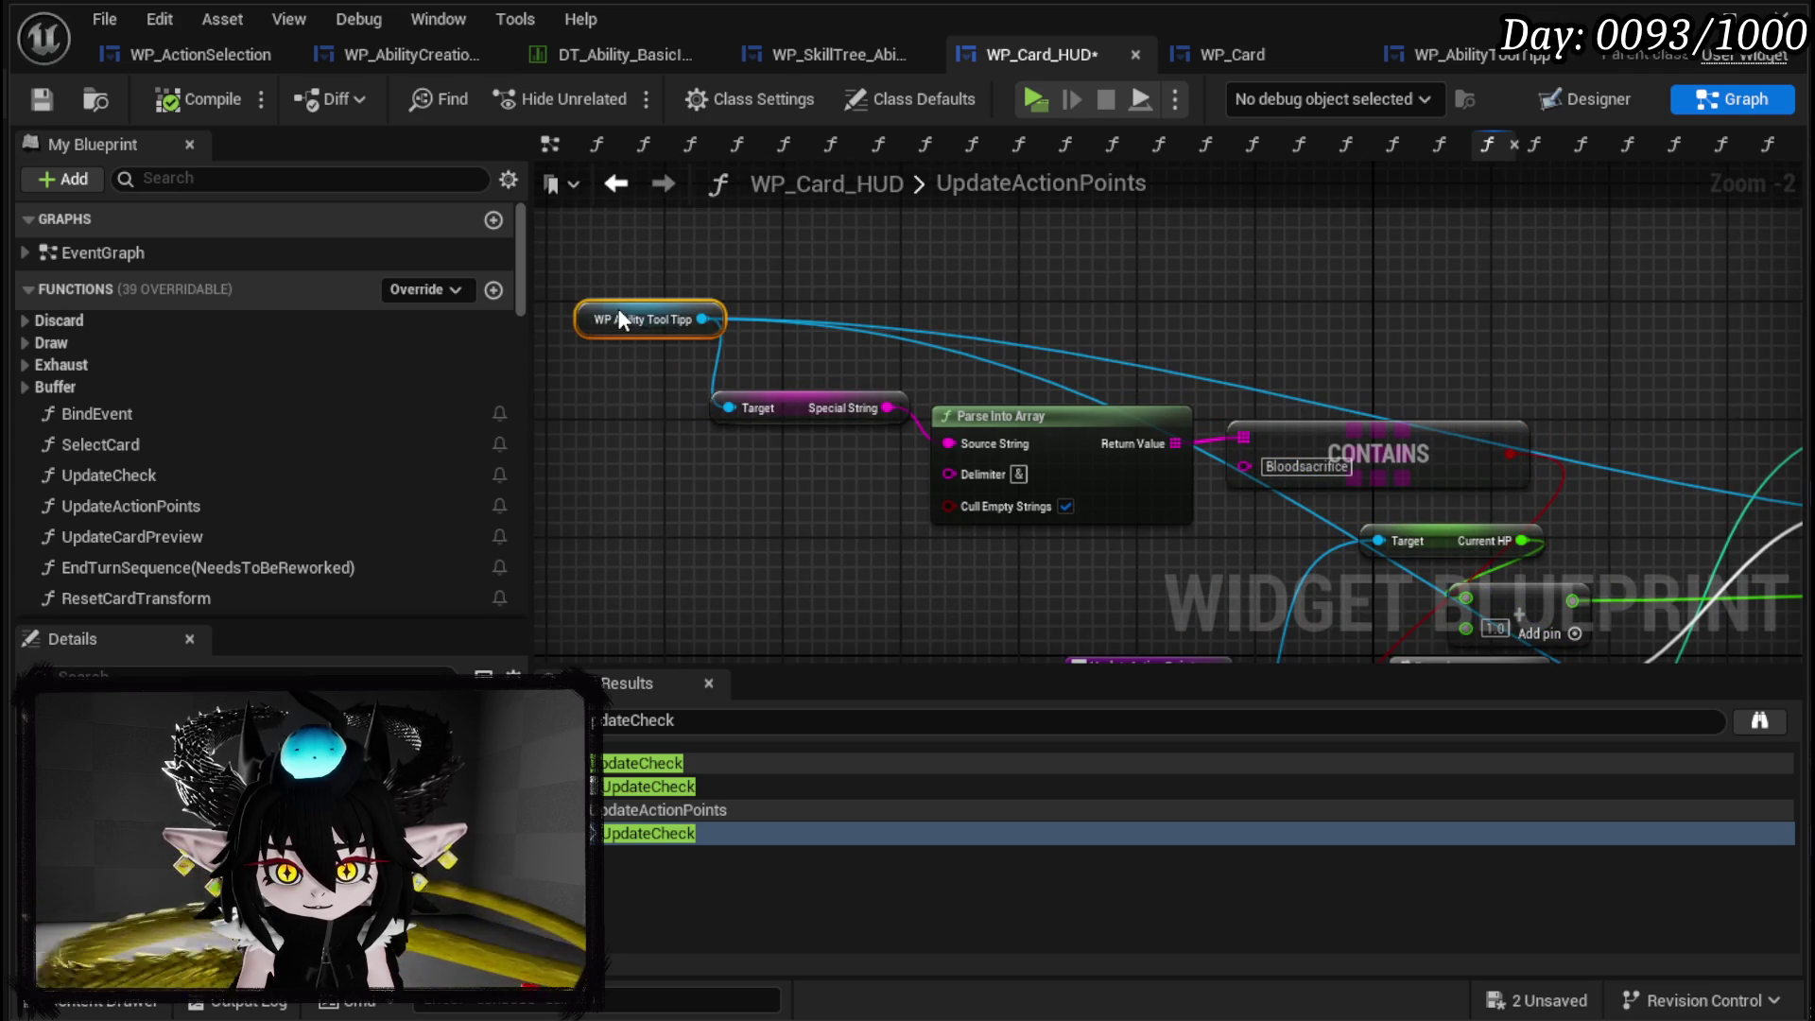
pyautogui.moveTo(1101, 354)
pyautogui.mouseDown()
pyautogui.moveTo(615, 216)
pyautogui.moveTo(1115, 324)
pyautogui.mouseUp()
pyautogui.moveTo(1319, 377); pyautogui.dragTo(1044, 303)
pyautogui.moveTo(1175, 302); pyautogui.dragTo(1337, 294)
# Save the blueprint and open the UpdateCheck function graph from Find Results.
pyautogui.click(41, 100)
pyautogui.moveTo(808, 387)
pyautogui.mouseDown()
pyautogui.moveTo(810, 417)
pyautogui.moveTo(928, 453)
pyautogui.mouseUp()
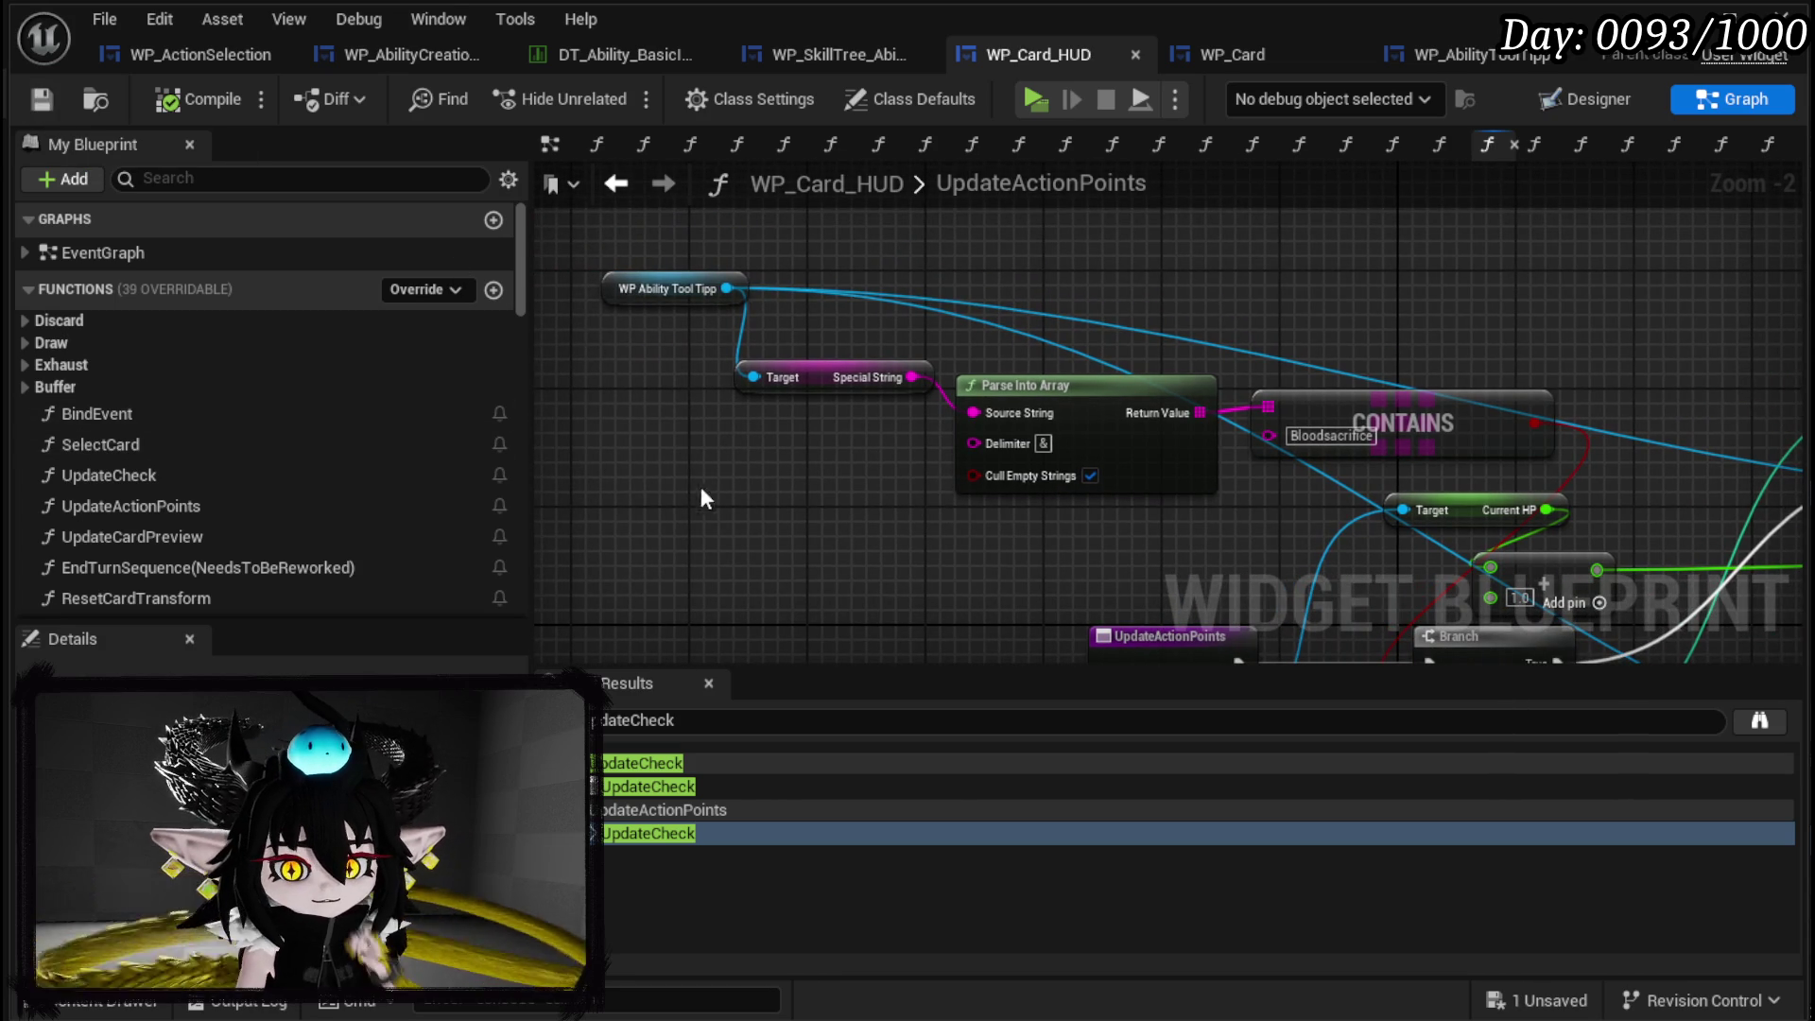
pyautogui.click(685, 784)
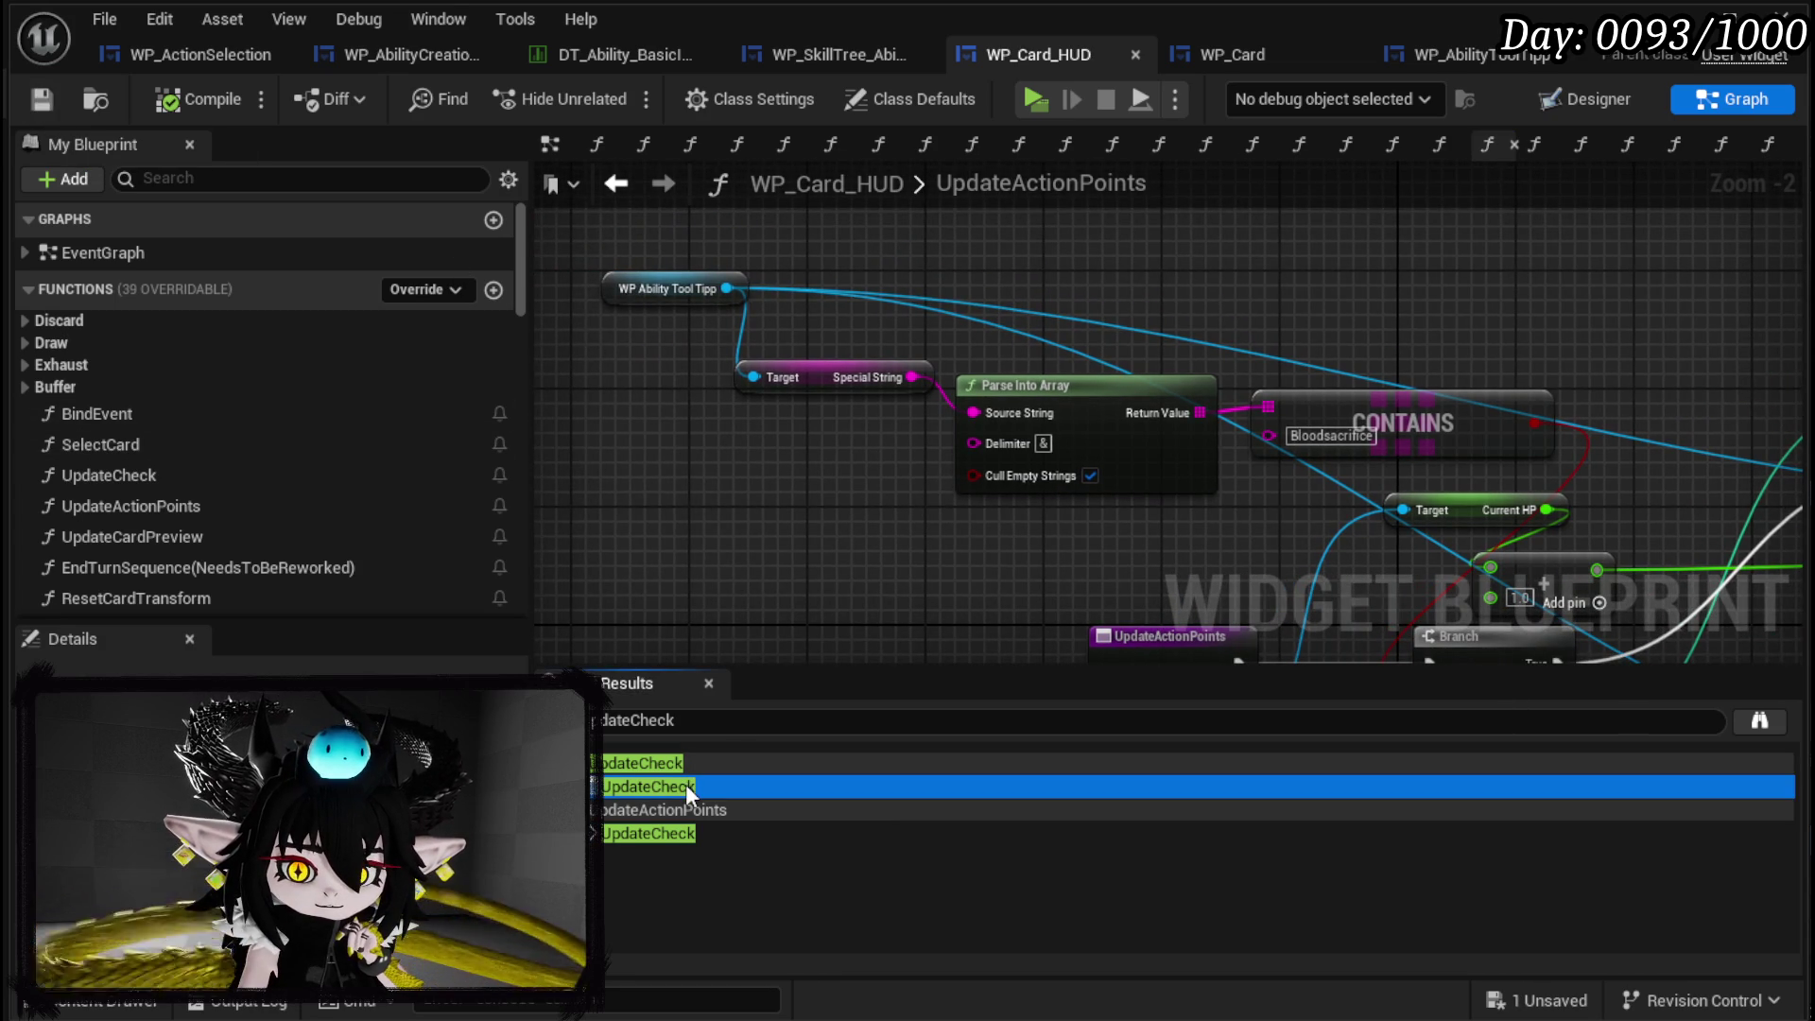
pyautogui.scroll(-2, 849, 463)
pyautogui.moveTo(849, 463)
pyautogui.mouseDown()
pyautogui.moveTo(548, 516)
pyautogui.moveTo(564, 540)
pyautogui.moveTo(725, 519)
pyautogui.moveTo(603, 652)
pyautogui.moveTo(616, 675)
pyautogui.mouseUp()
pyautogui.moveTo(1009, 548)
pyautogui.mouseDown()
pyautogui.moveTo(1018, 570)
pyautogui.moveTo(681, 393)
pyautogui.moveTo(956, 393)
pyautogui.mouseUp()
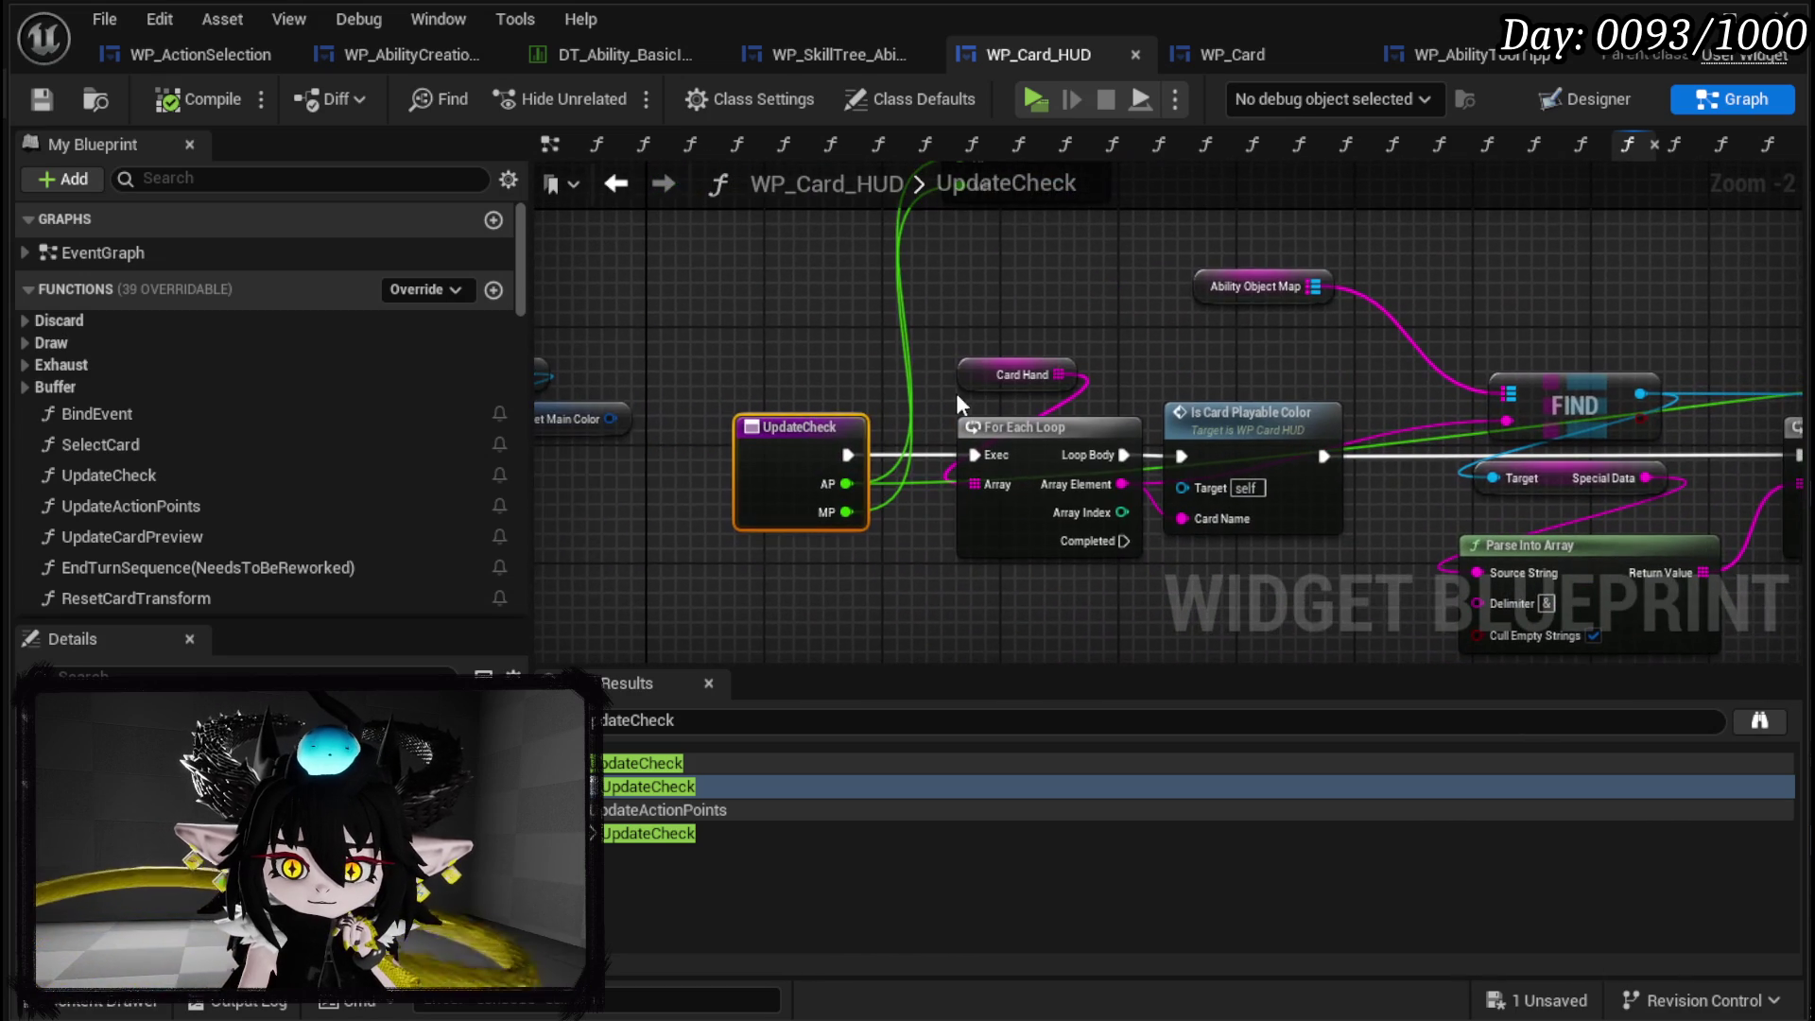
# Rearrange UpdateCheck's Owner, Widget Main Color, entry, Card Hand and For Each Loop nodes.
pyautogui.click(811, 400)
pyautogui.moveTo(811, 400)
pyautogui.mouseDown()
pyautogui.moveTo(863, 445)
pyautogui.moveTo(984, 458)
pyautogui.moveTo(1028, 501)
pyautogui.mouseUp()
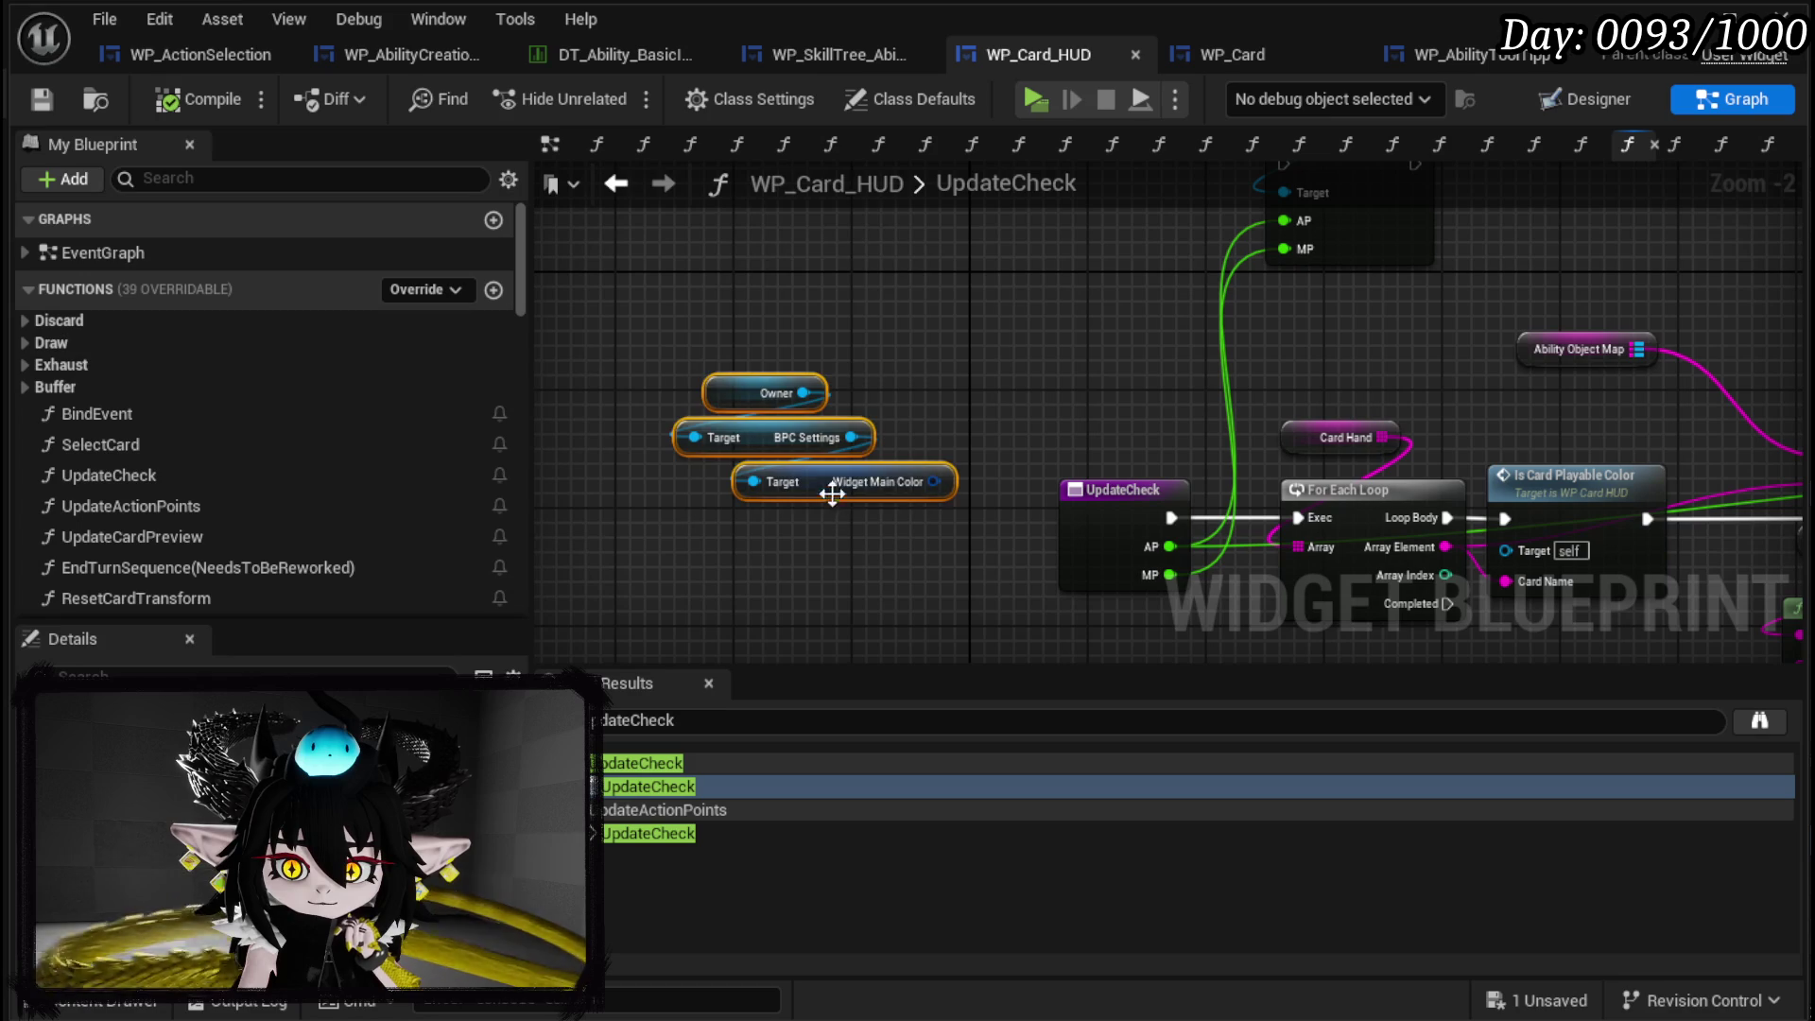
pyautogui.moveTo(831, 498); pyautogui.dragTo(890, 321)
pyautogui.moveTo(1093, 526); pyautogui.dragTo(796, 527)
pyautogui.moveTo(1683, 359)
pyautogui.mouseDown()
pyautogui.moveTo(746, 332)
pyautogui.moveTo(984, 378)
pyautogui.moveTo(1045, 280)
pyautogui.moveTo(1442, 303)
pyautogui.mouseUp()
pyautogui.moveTo(1132, 310); pyautogui.dragTo(1777, 291)
pyautogui.moveTo(1035, 387)
pyautogui.mouseDown()
pyautogui.moveTo(832, 388)
pyautogui.moveTo(855, 398)
pyautogui.mouseUp()
pyautogui.click(1158, 338)
# Review the Ability Object Map, FIND and Calculate X nodes, then inspect the IsCardPlayableColor graph.
pyautogui.moveTo(1256, 315)
pyautogui.mouseDown()
pyautogui.moveTo(766, 369)
pyautogui.moveTo(945, 397)
pyautogui.moveTo(835, 441)
pyautogui.moveTo(636, 352)
pyautogui.mouseUp()
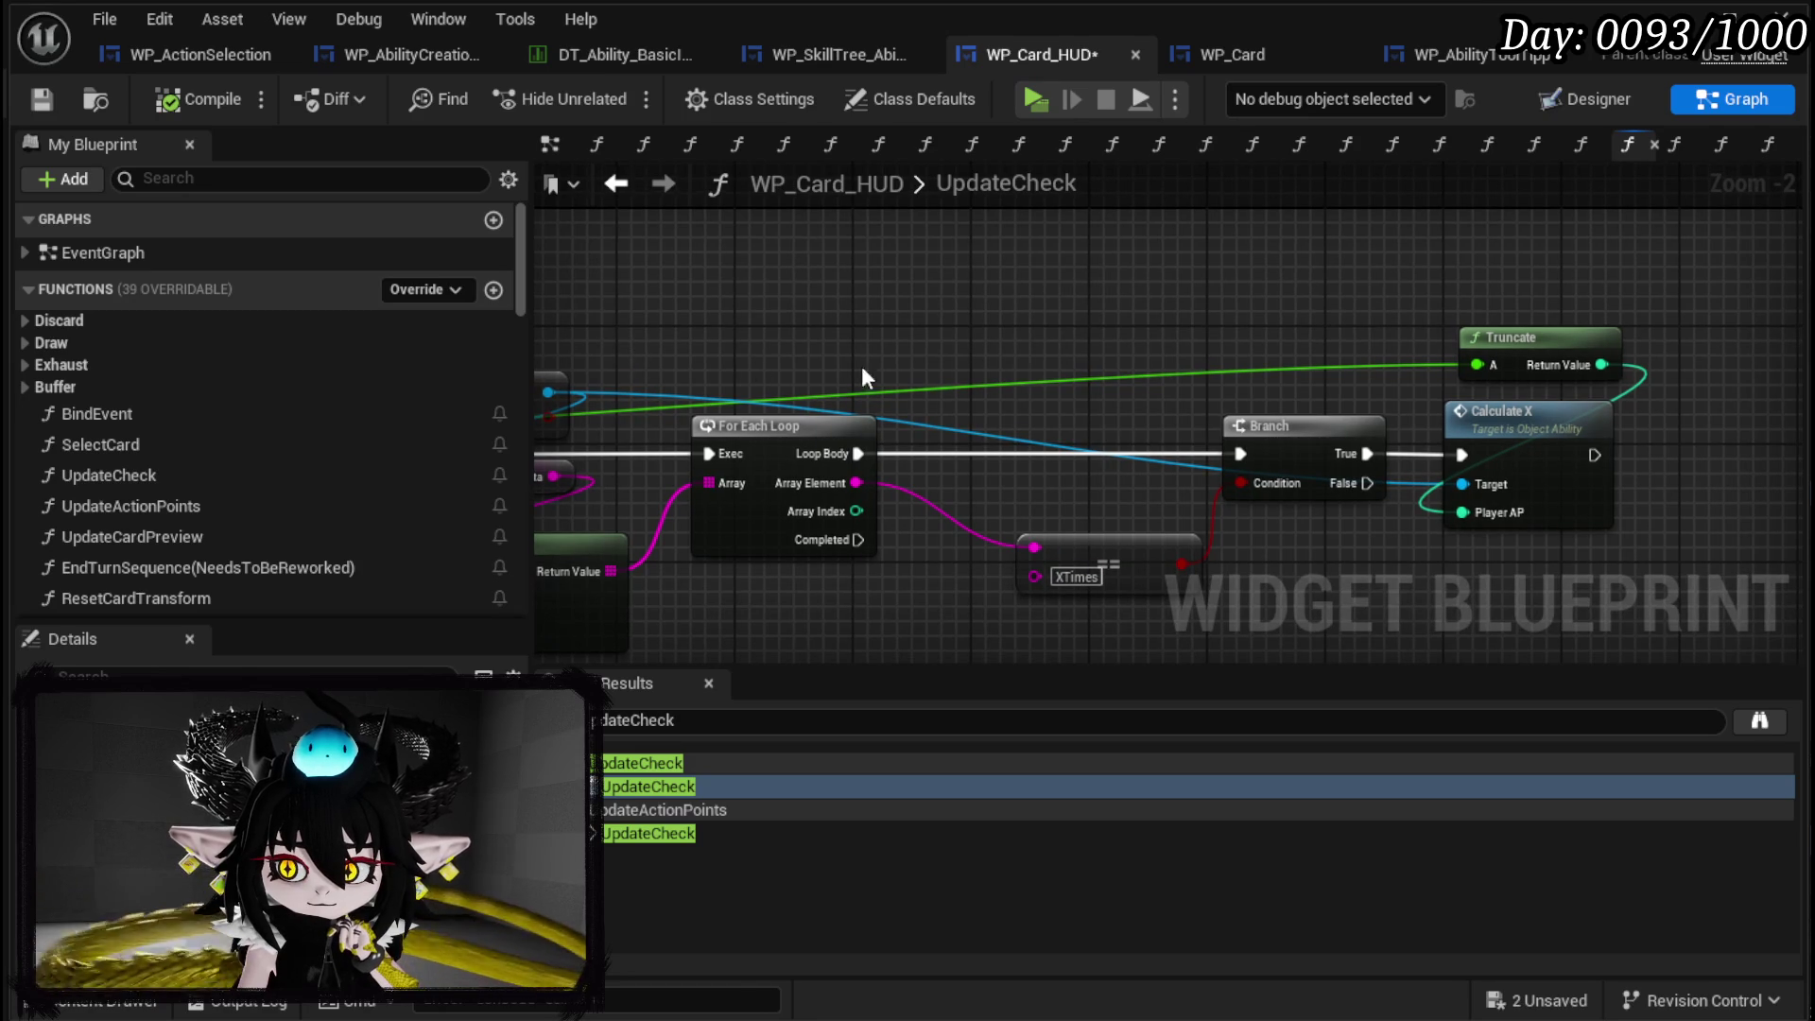
pyautogui.moveTo(756, 371); pyautogui.dragTo(993, 326)
pyautogui.hotkey('alt', 'Left')
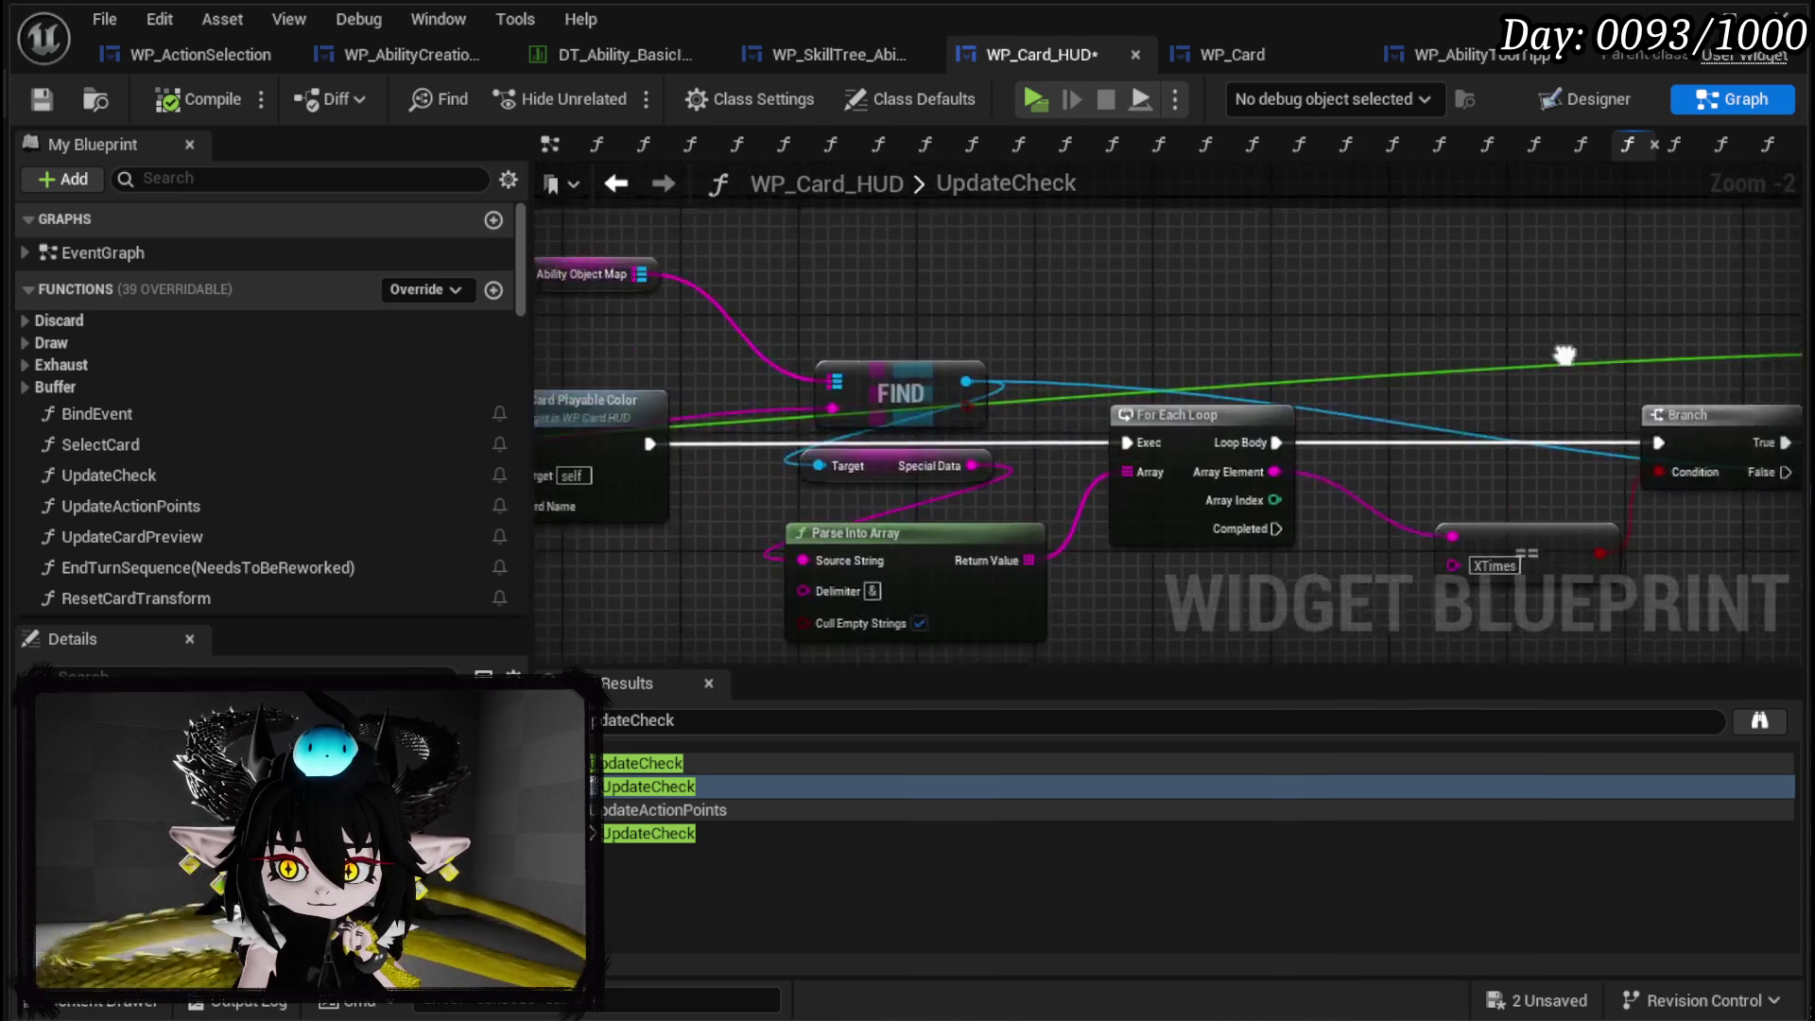
pyautogui.moveTo(898, 387)
pyautogui.mouseDown()
pyautogui.moveTo(916, 494)
pyautogui.moveTo(800, 283)
pyautogui.moveTo(921, 491)
pyautogui.moveTo(942, 436)
pyautogui.mouseUp()
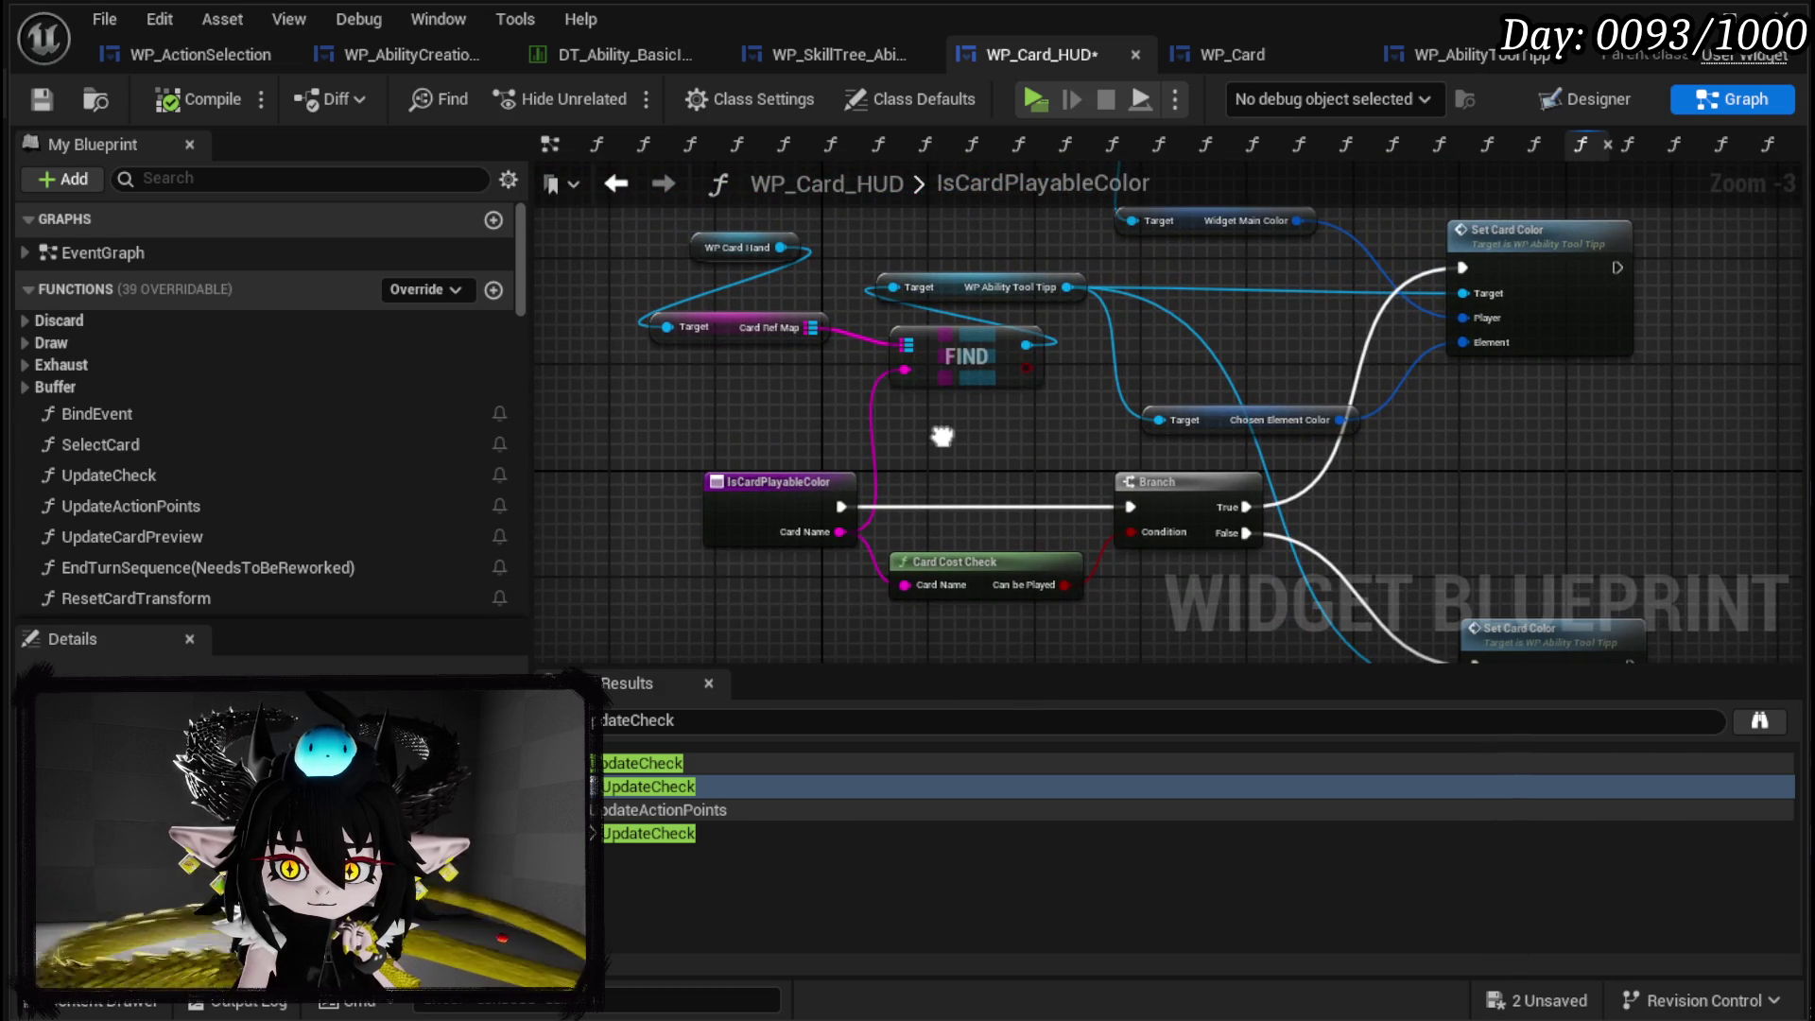
# Return to UpdateCheck and open Object_Ability's CalculateX function from its Calculate X call.
pyautogui.click(618, 183)
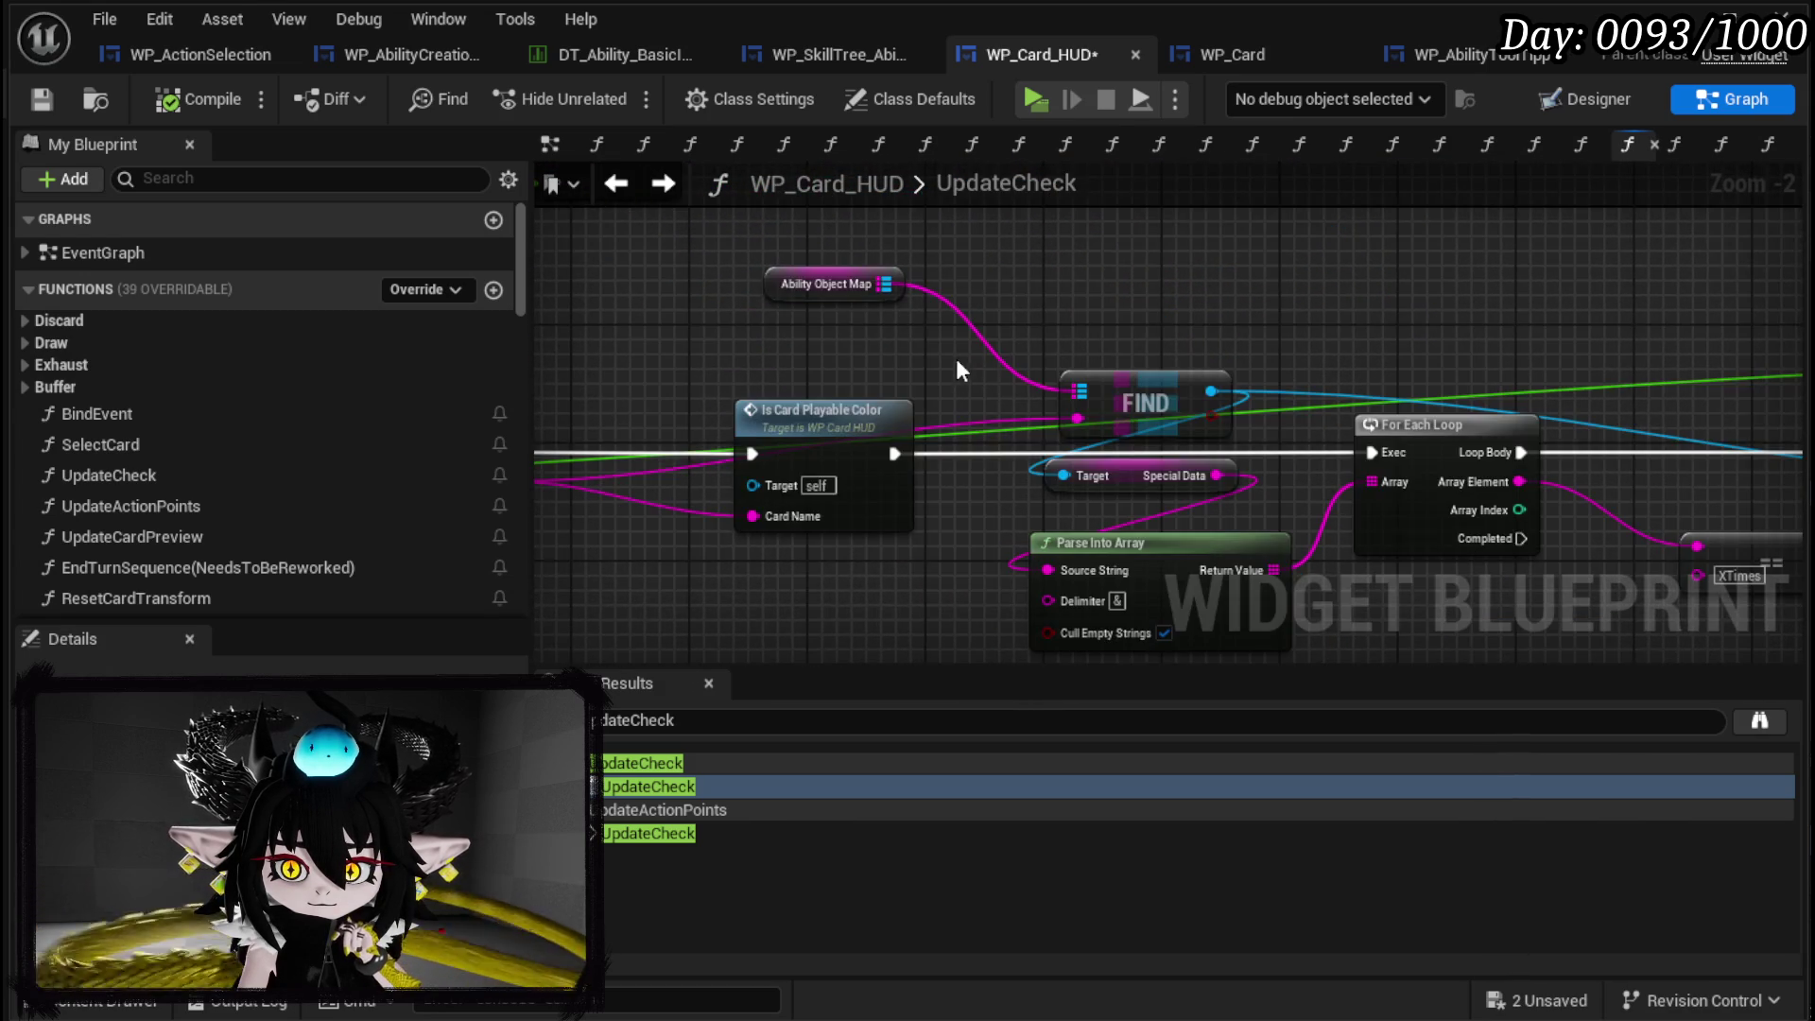
pyautogui.moveTo(1229, 357)
pyautogui.mouseDown()
pyautogui.moveTo(992, 356)
pyautogui.moveTo(994, 400)
pyautogui.moveTo(535, 163)
pyautogui.mouseUp()
pyautogui.scroll(1, 994, 399)
pyautogui.scroll(1, 1034, 367)
pyautogui.moveTo(1301, 454)
pyautogui.mouseDown()
pyautogui.moveTo(1348, 463)
pyautogui.moveTo(492, 554)
pyautogui.mouseUp()
pyautogui.doubleClick(1241, 385)
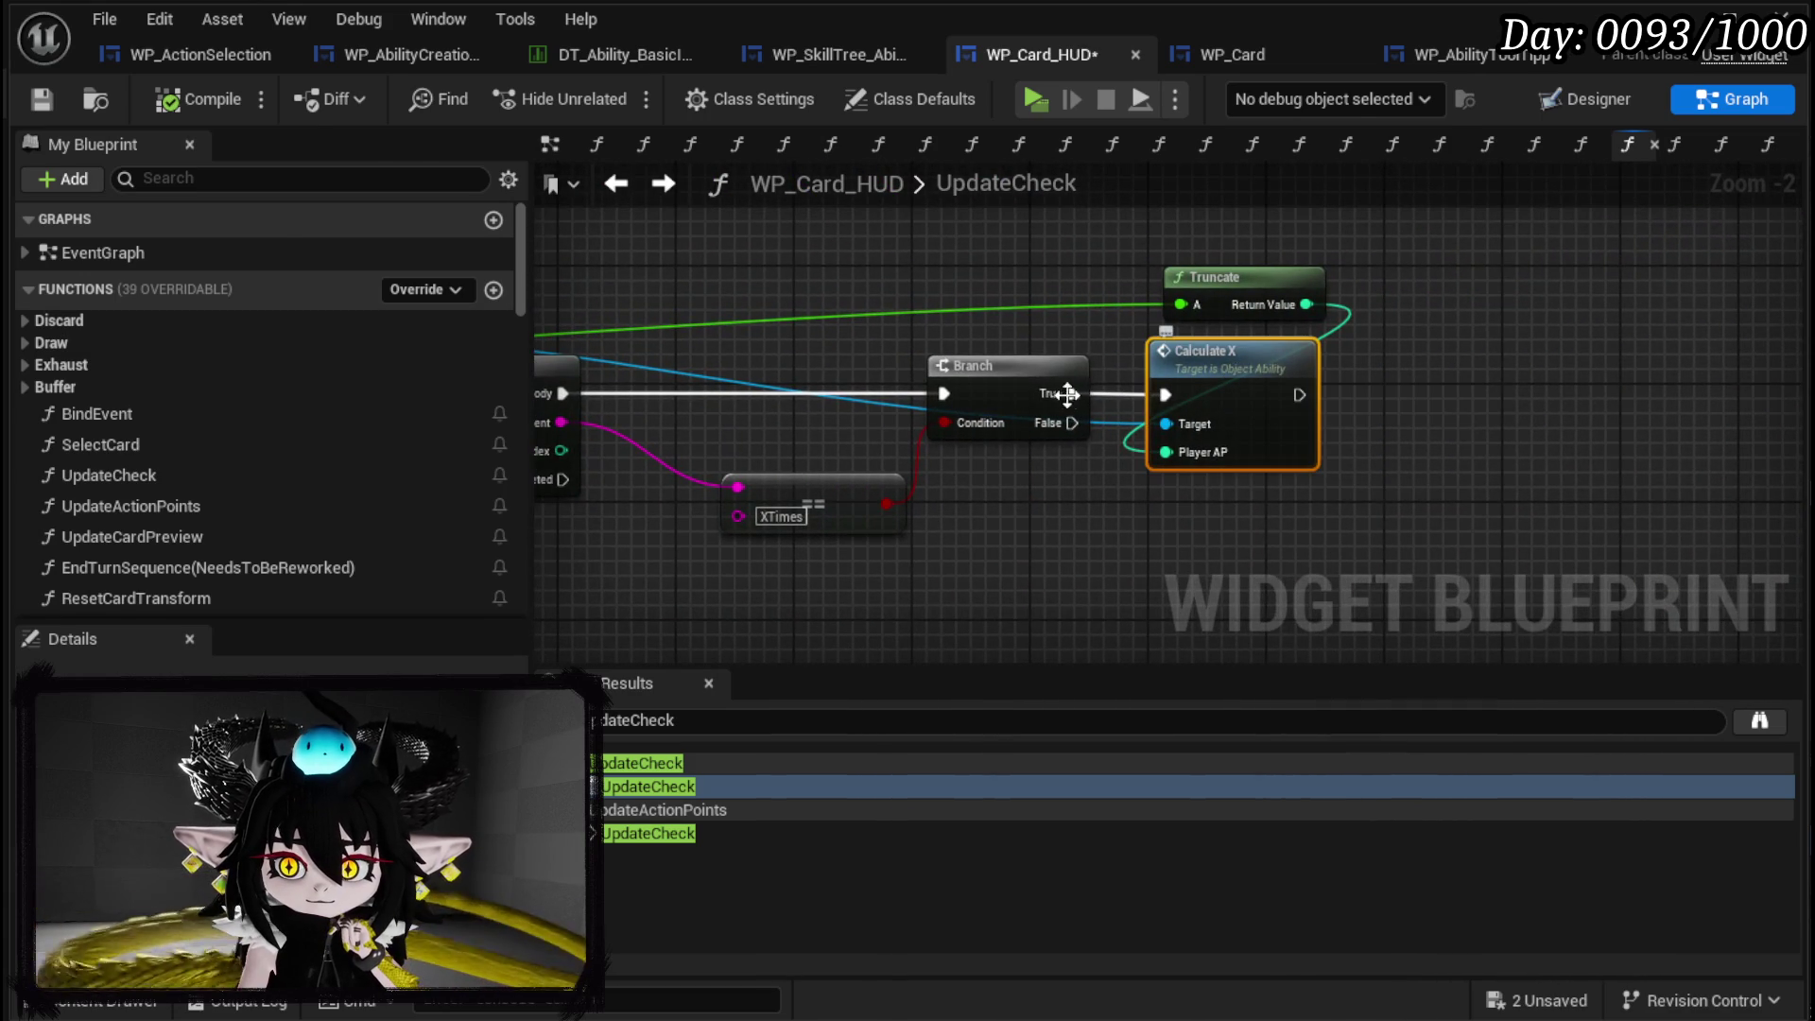
pyautogui.moveTo(1197, 354); pyautogui.dragTo(1246, 352)
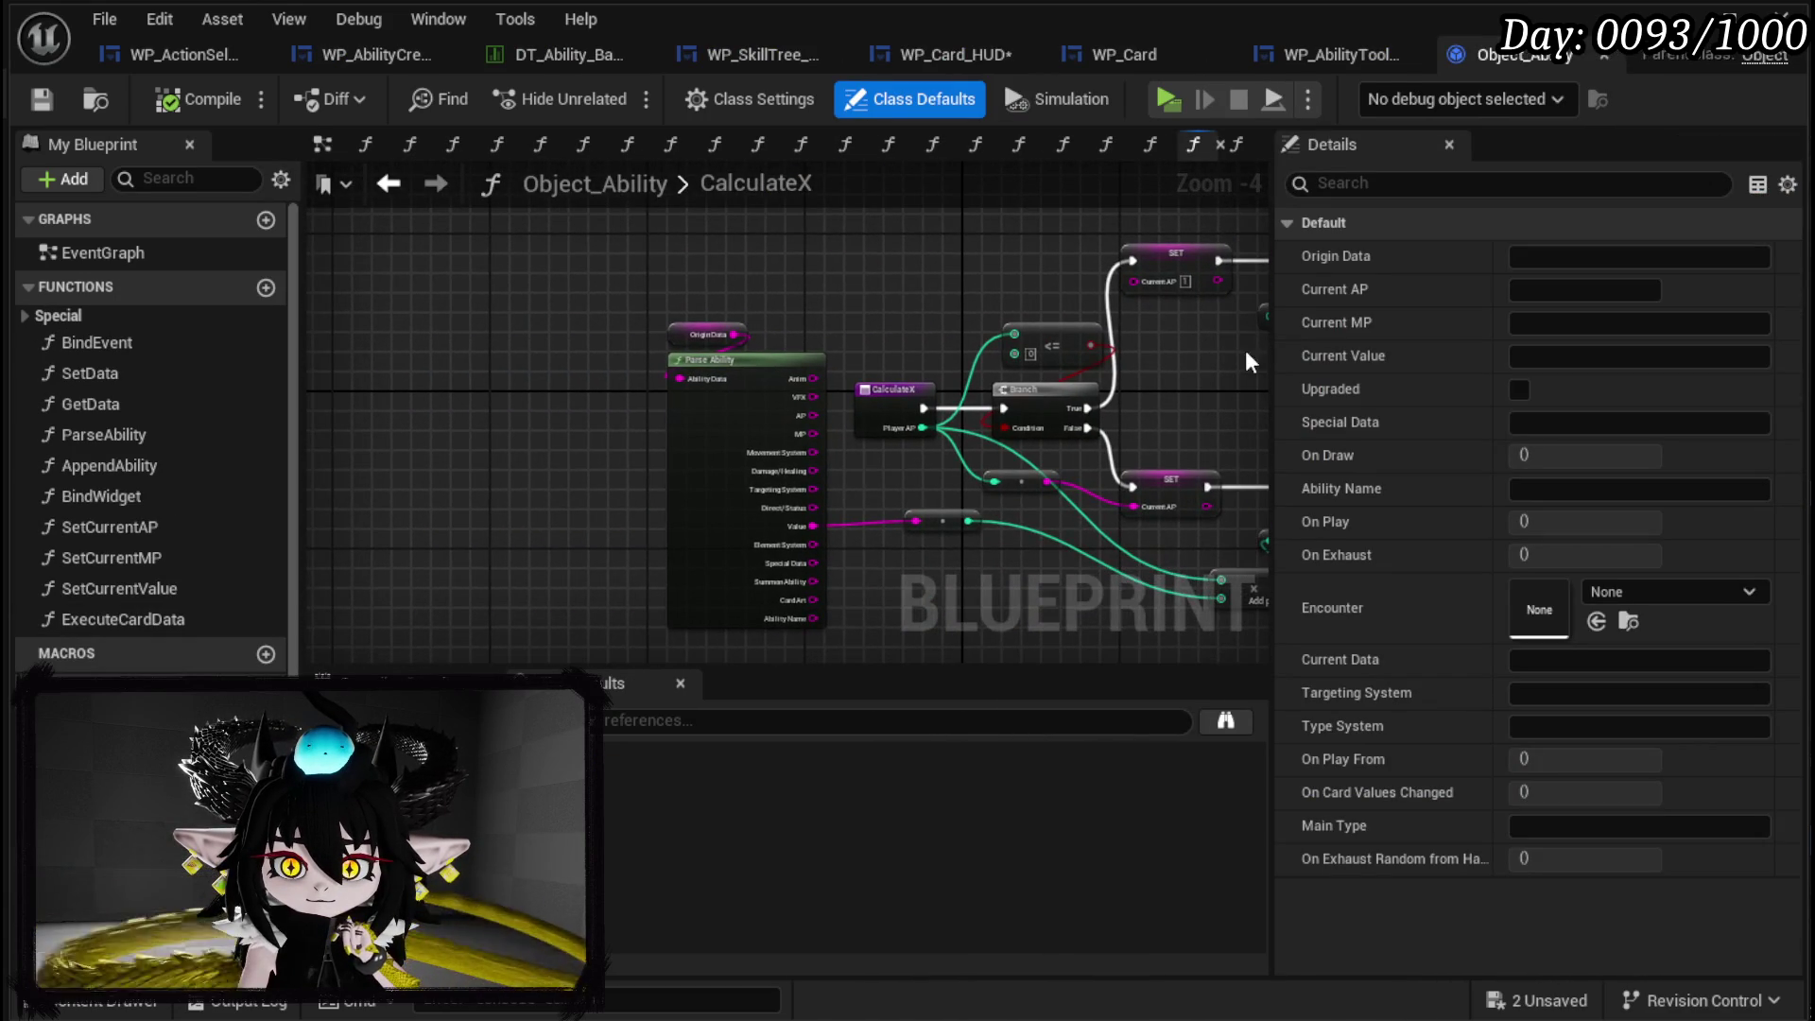
# In WP_AbilityToolTipp, move the SetSpecial entry, Parse Into Array and GET nodes closer together.
pyautogui.click(388, 183)
pyautogui.scroll(-3, 1004, 511)
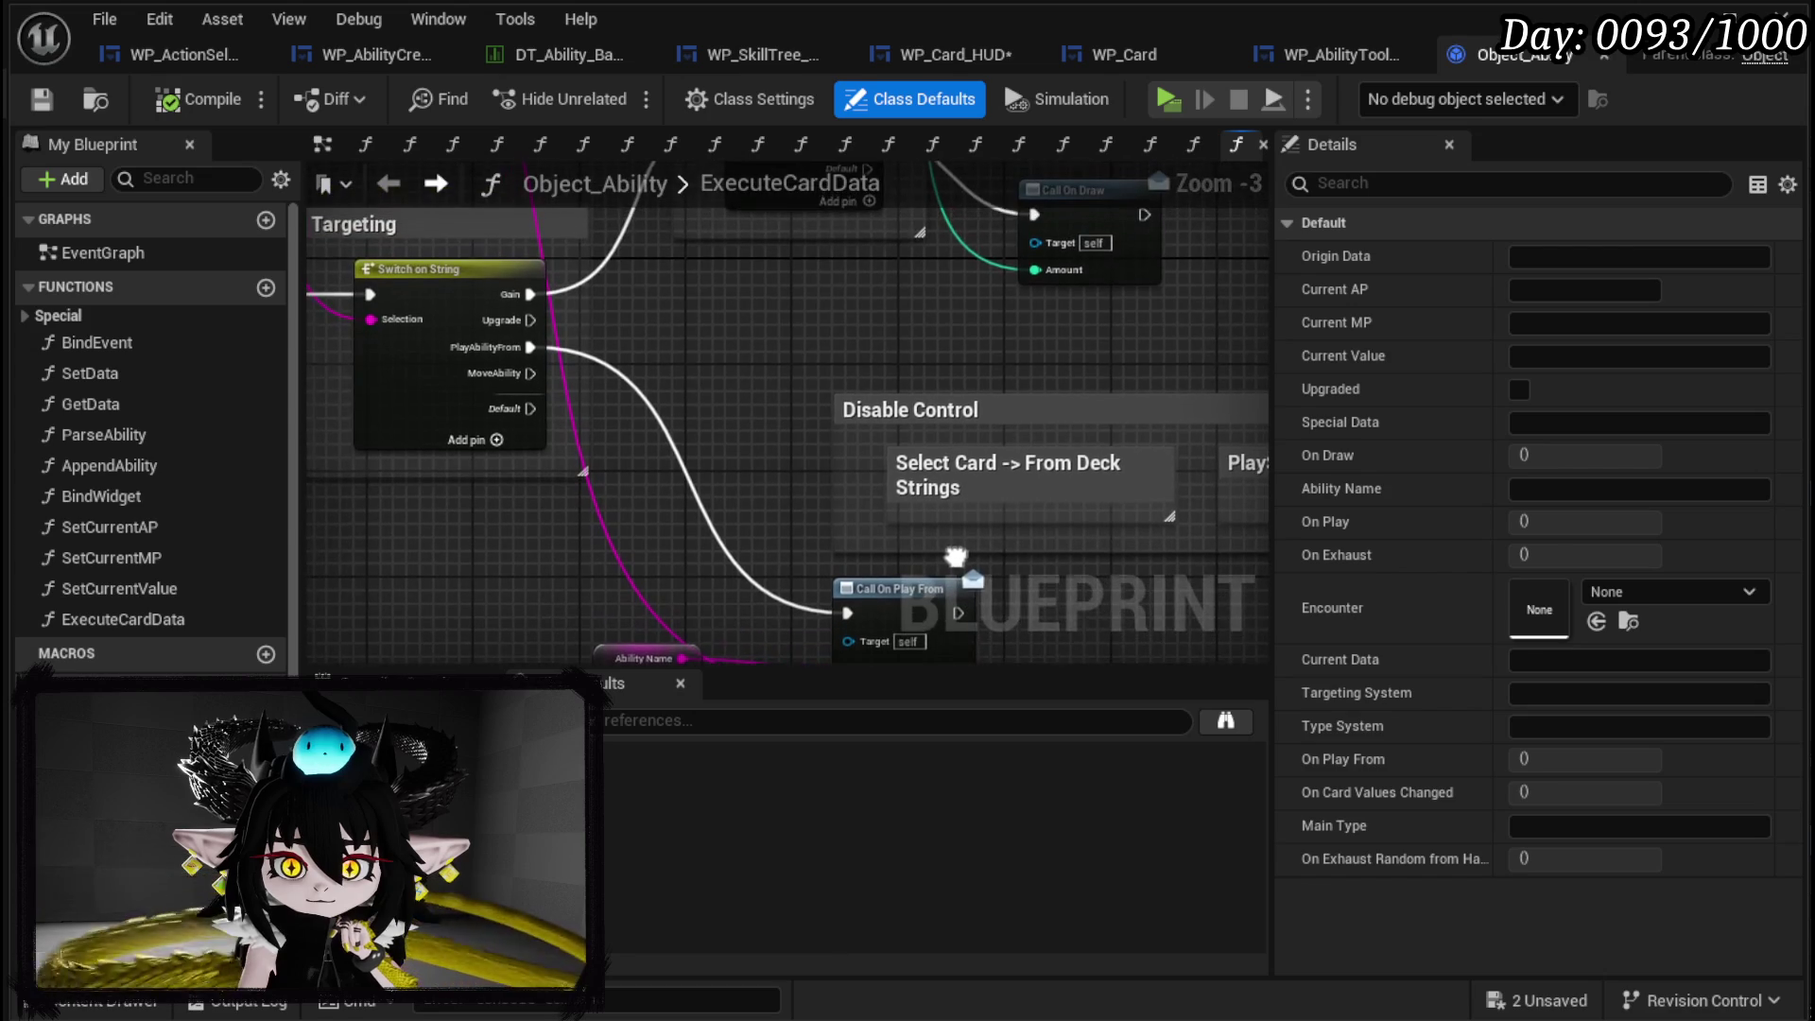
pyautogui.click(1328, 54)
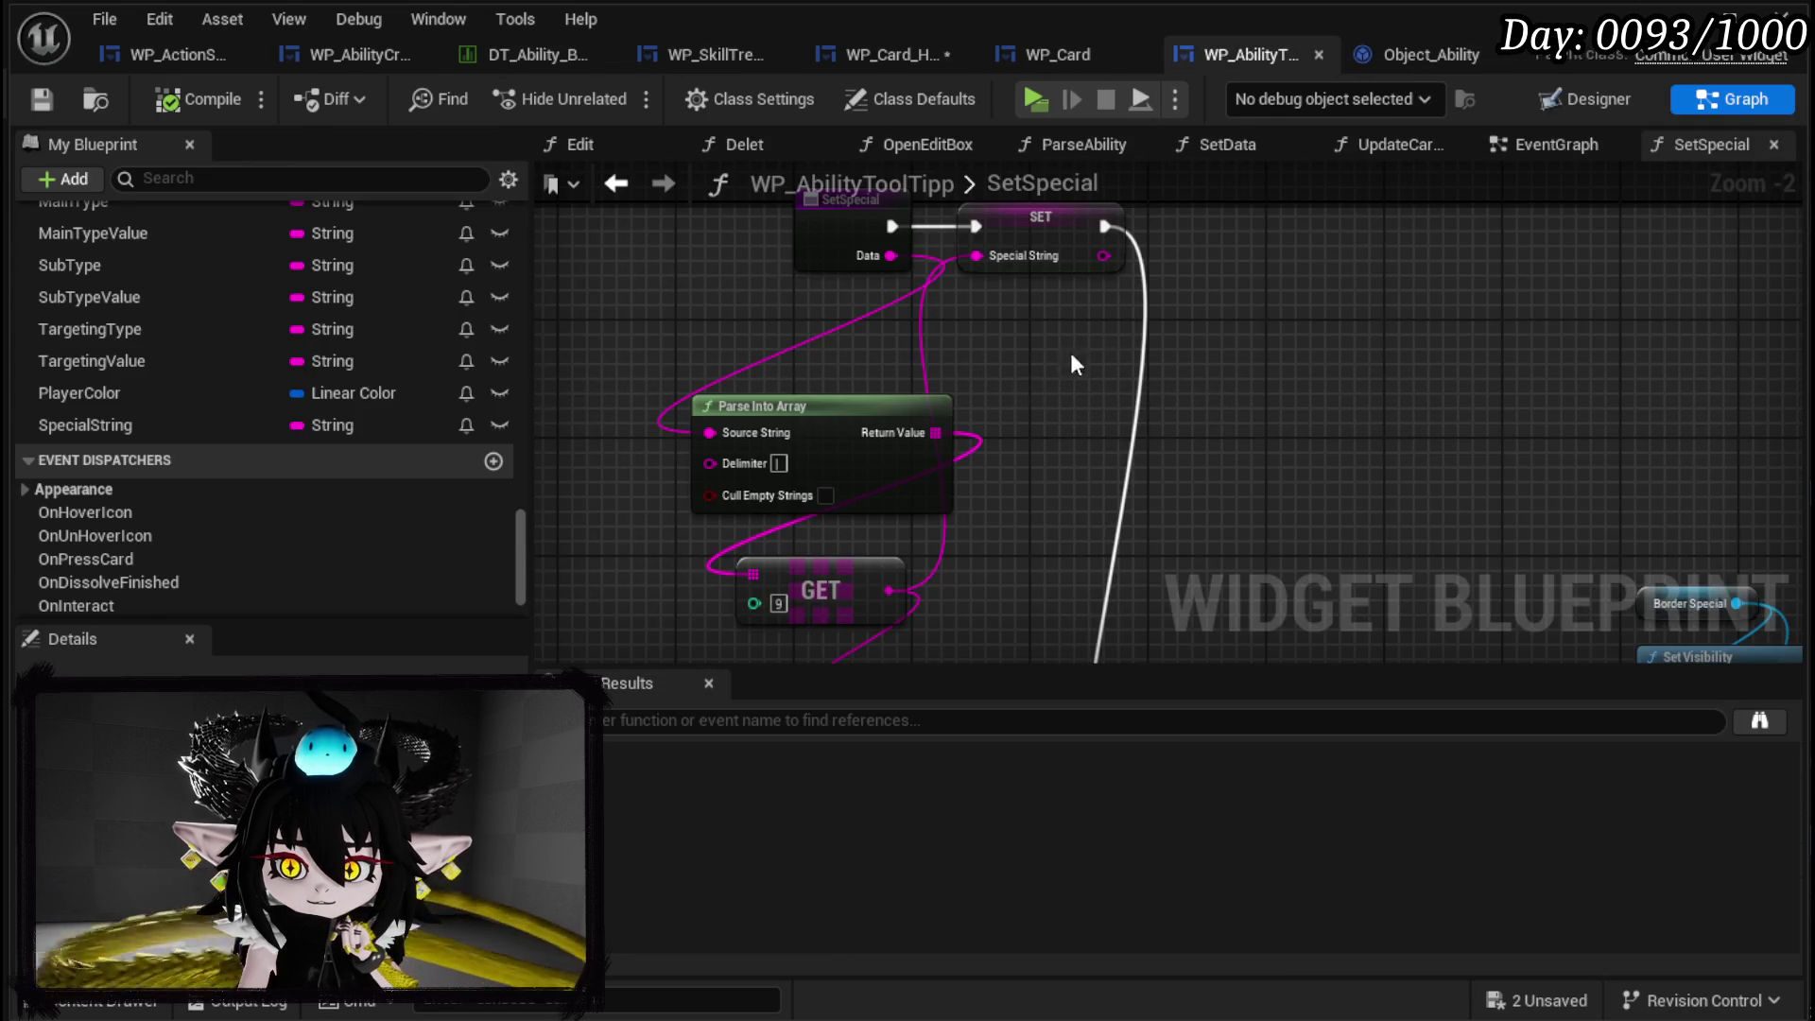
pyautogui.moveTo(1016, 453); pyautogui.dragTo(1021, 495)
pyautogui.moveTo(884, 300); pyautogui.dragTo(702, 295)
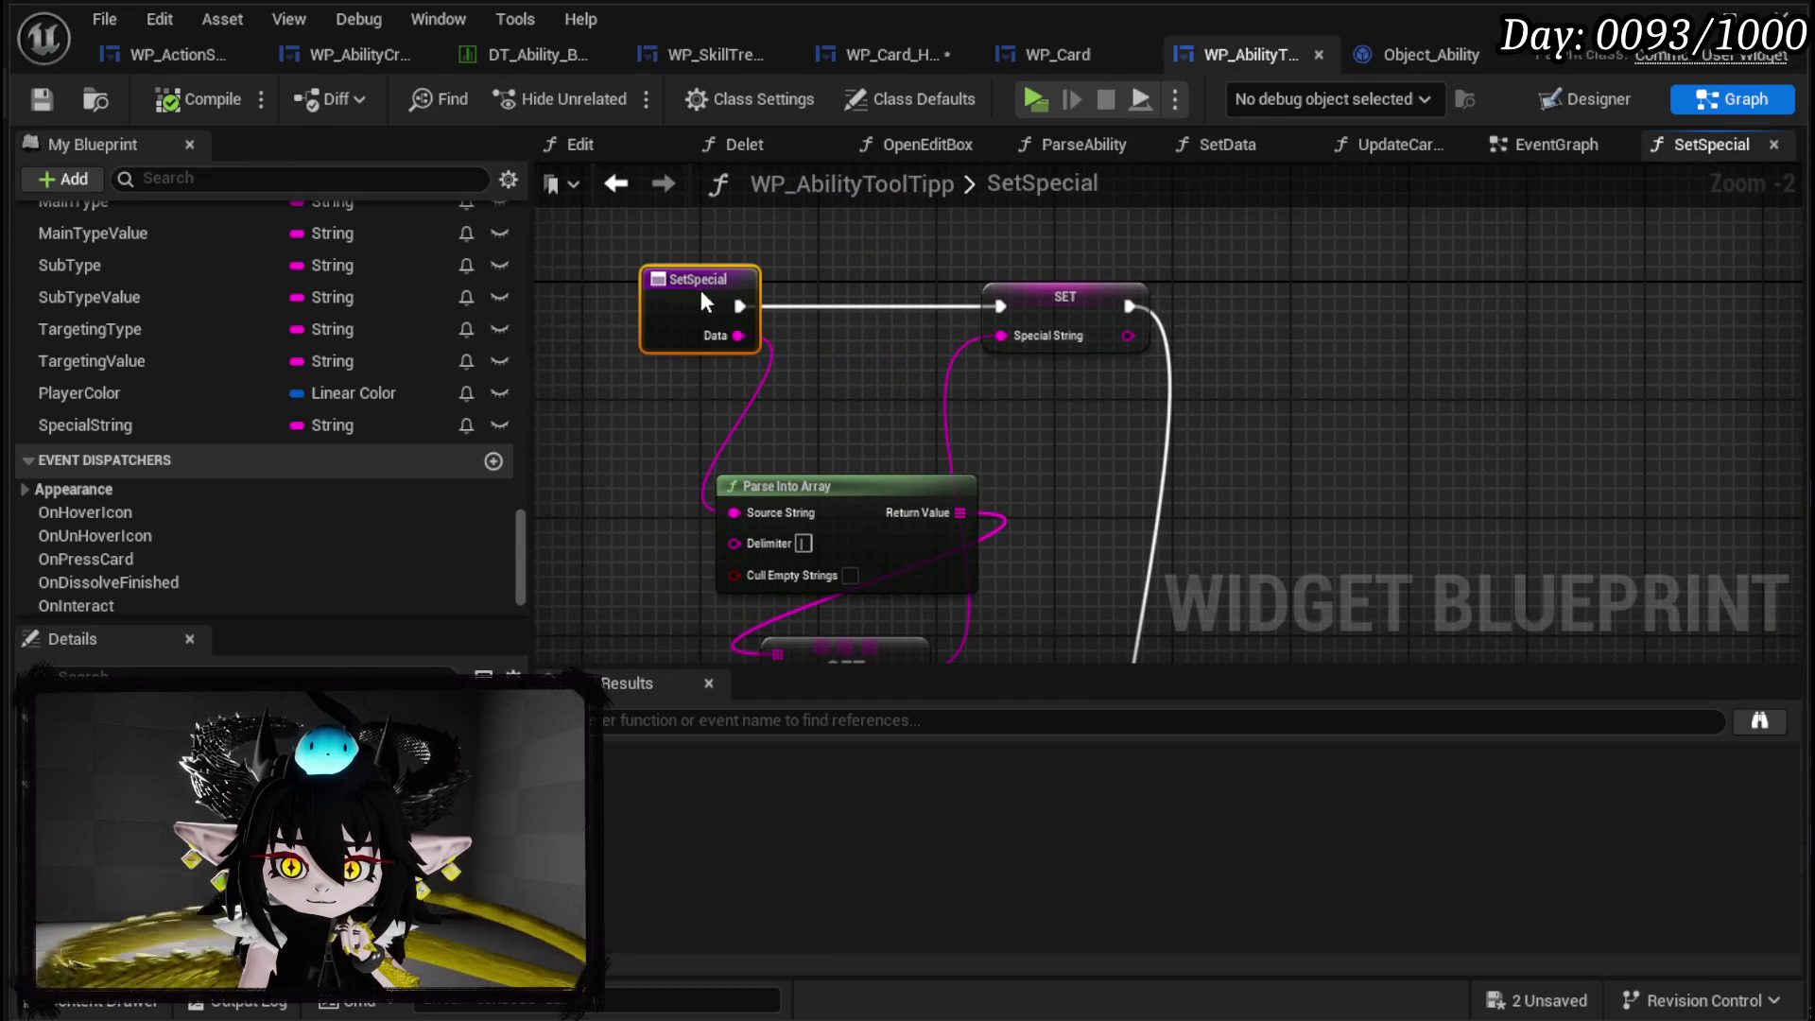
pyautogui.moveTo(1039, 342); pyautogui.dragTo(1107, 254)
pyautogui.moveTo(877, 314); pyautogui.dragTo(725, 267)
pyautogui.moveTo(940, 499)
pyautogui.mouseDown()
pyautogui.moveTo(1034, 280)
pyautogui.moveTo(954, 321)
pyautogui.moveTo(886, 395)
pyautogui.mouseUp()
# Save WP_AbilityToolTipp with Ctrl+S and return to WP_Card_HUD's UpdateCheck graph.
pyautogui.moveTo(1217, 291)
pyautogui.mouseDown()
pyautogui.moveTo(1074, 324)
pyautogui.moveTo(894, 454)
pyautogui.moveTo(680, 340)
pyautogui.moveTo(1056, 280)
pyautogui.moveTo(1124, 515)
pyautogui.mouseUp()
pyautogui.scroll(-1, 945, 425)
pyautogui.hotkey('ctrl', 's')
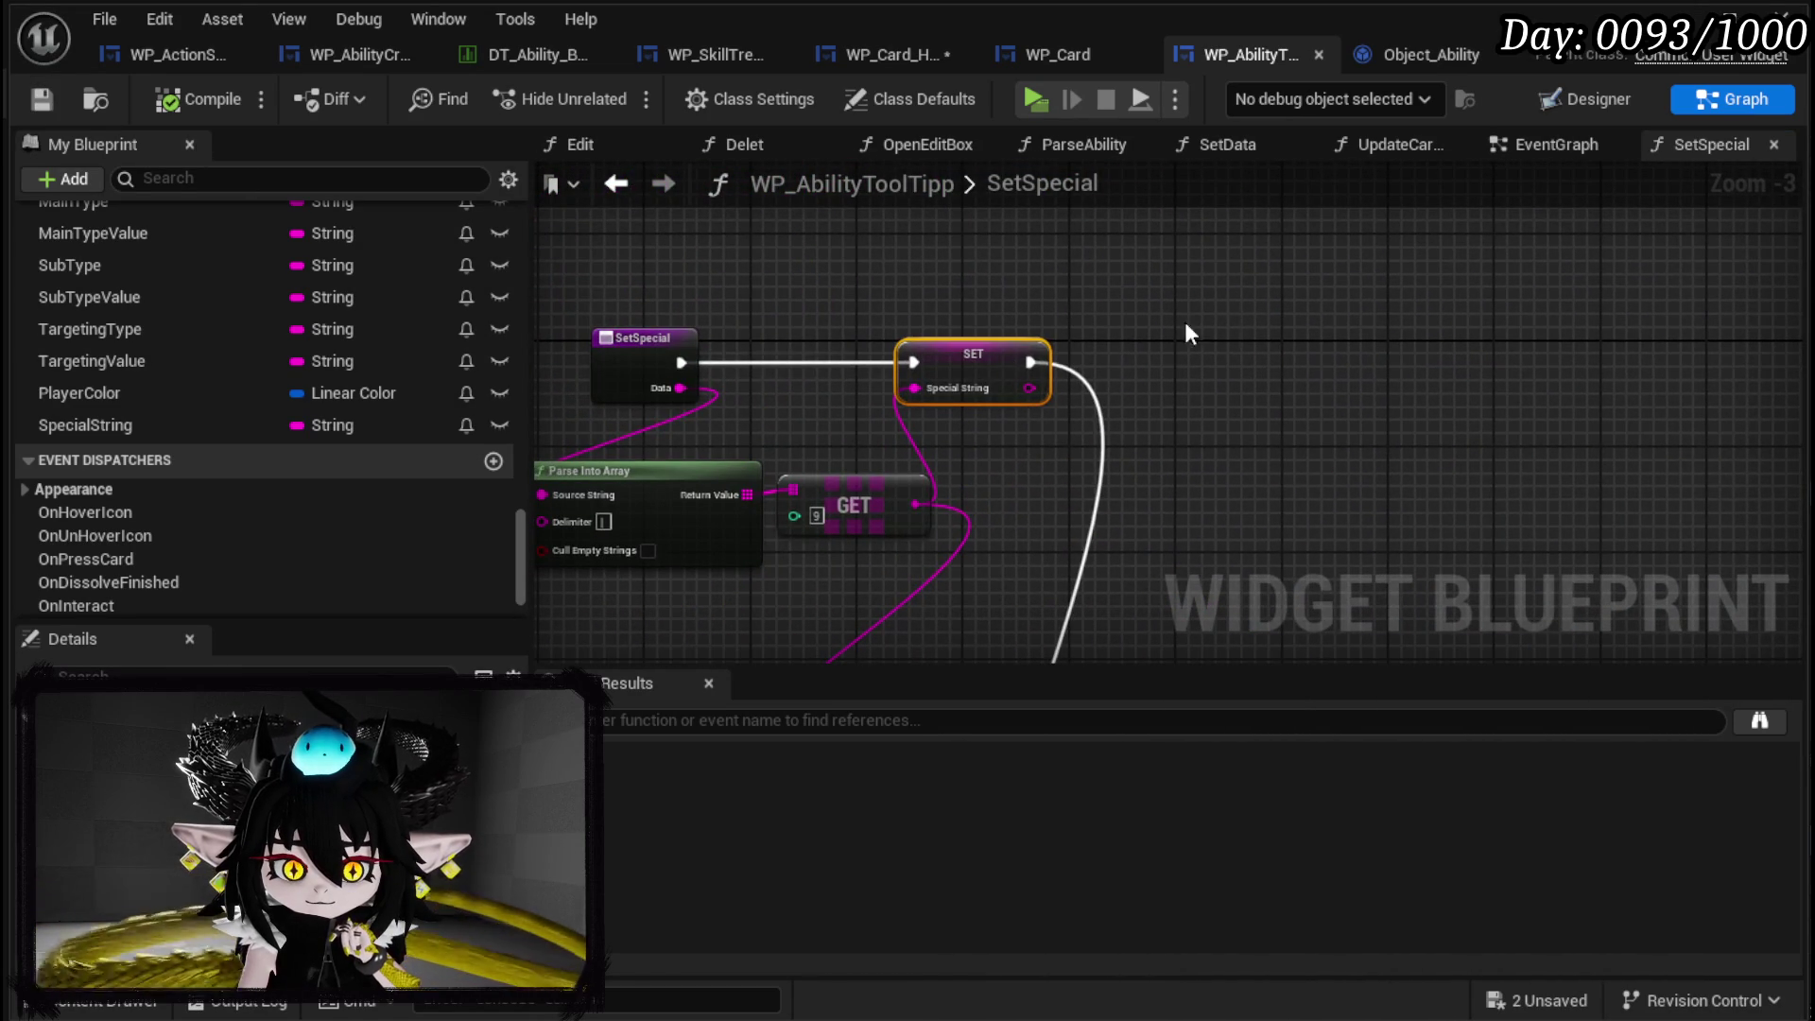
pyautogui.click(888, 61)
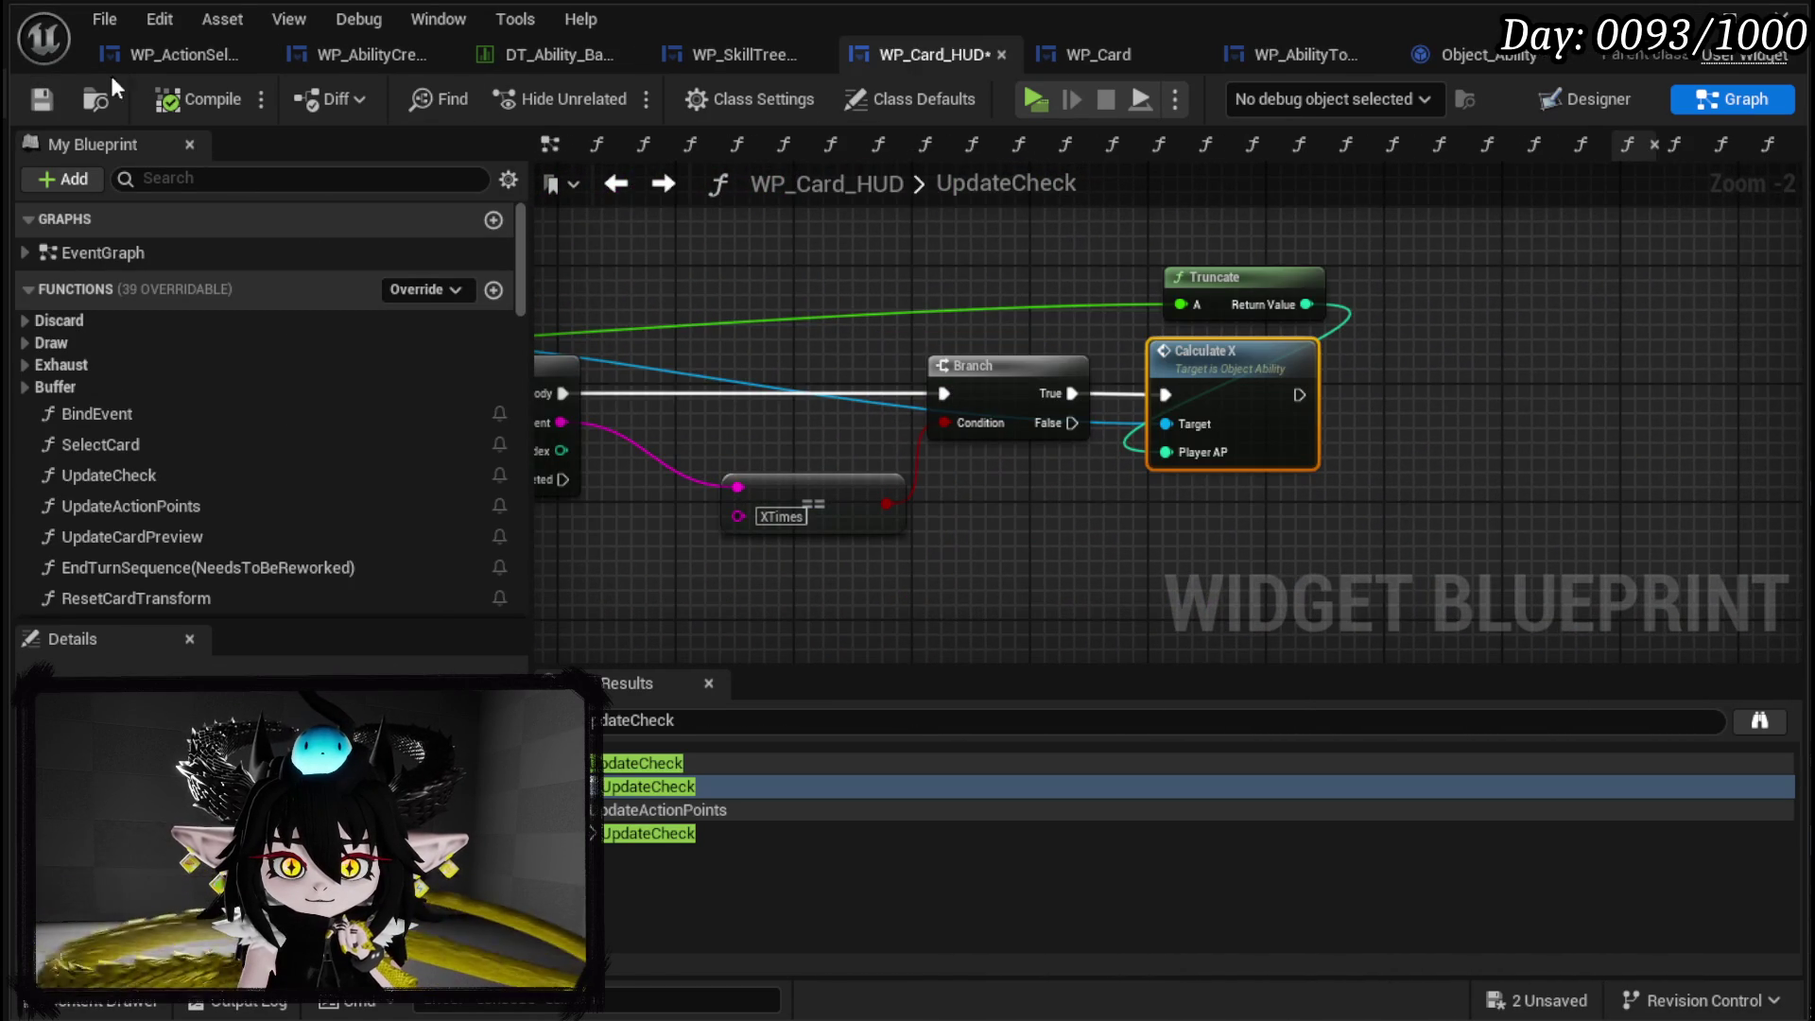
# Add a breakpoint to the UpdateCheck entry node.
pyautogui.moveTo(1097, 316)
pyautogui.mouseDown()
pyautogui.moveTo(1715, 331)
pyautogui.moveTo(1539, 343)
pyautogui.moveTo(1559, 431)
pyautogui.moveTo(1334, 555)
pyautogui.moveTo(1239, 454)
pyautogui.moveTo(1222, 488)
pyautogui.moveTo(1346, 417)
pyautogui.mouseUp()
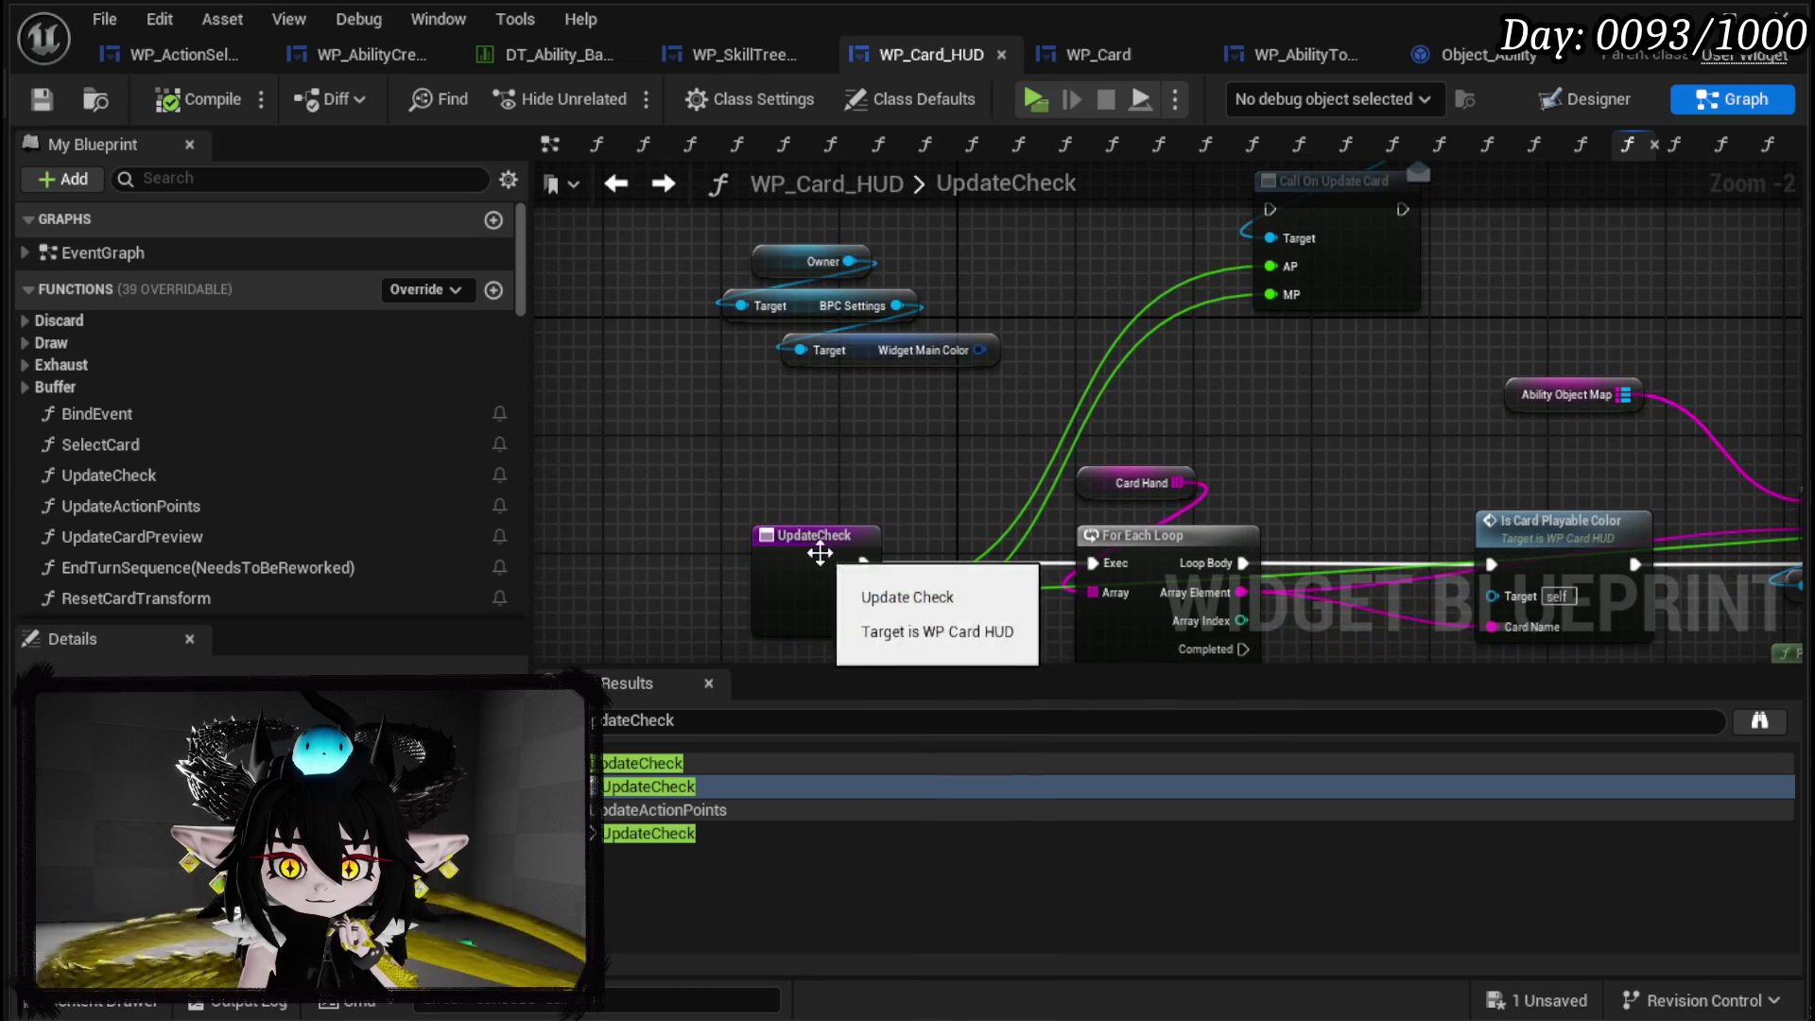
pyautogui.rightClick(820, 553)
pyautogui.click(898, 992)
pyautogui.moveTo(709, 544)
pyautogui.mouseDown()
pyautogui.moveTo(703, 502)
pyautogui.moveTo(820, 384)
pyautogui.mouseUp()
# Open the UpdateActionPoints function and review its Bloodsacrifice branch logic.
pyautogui.click(303, 513)
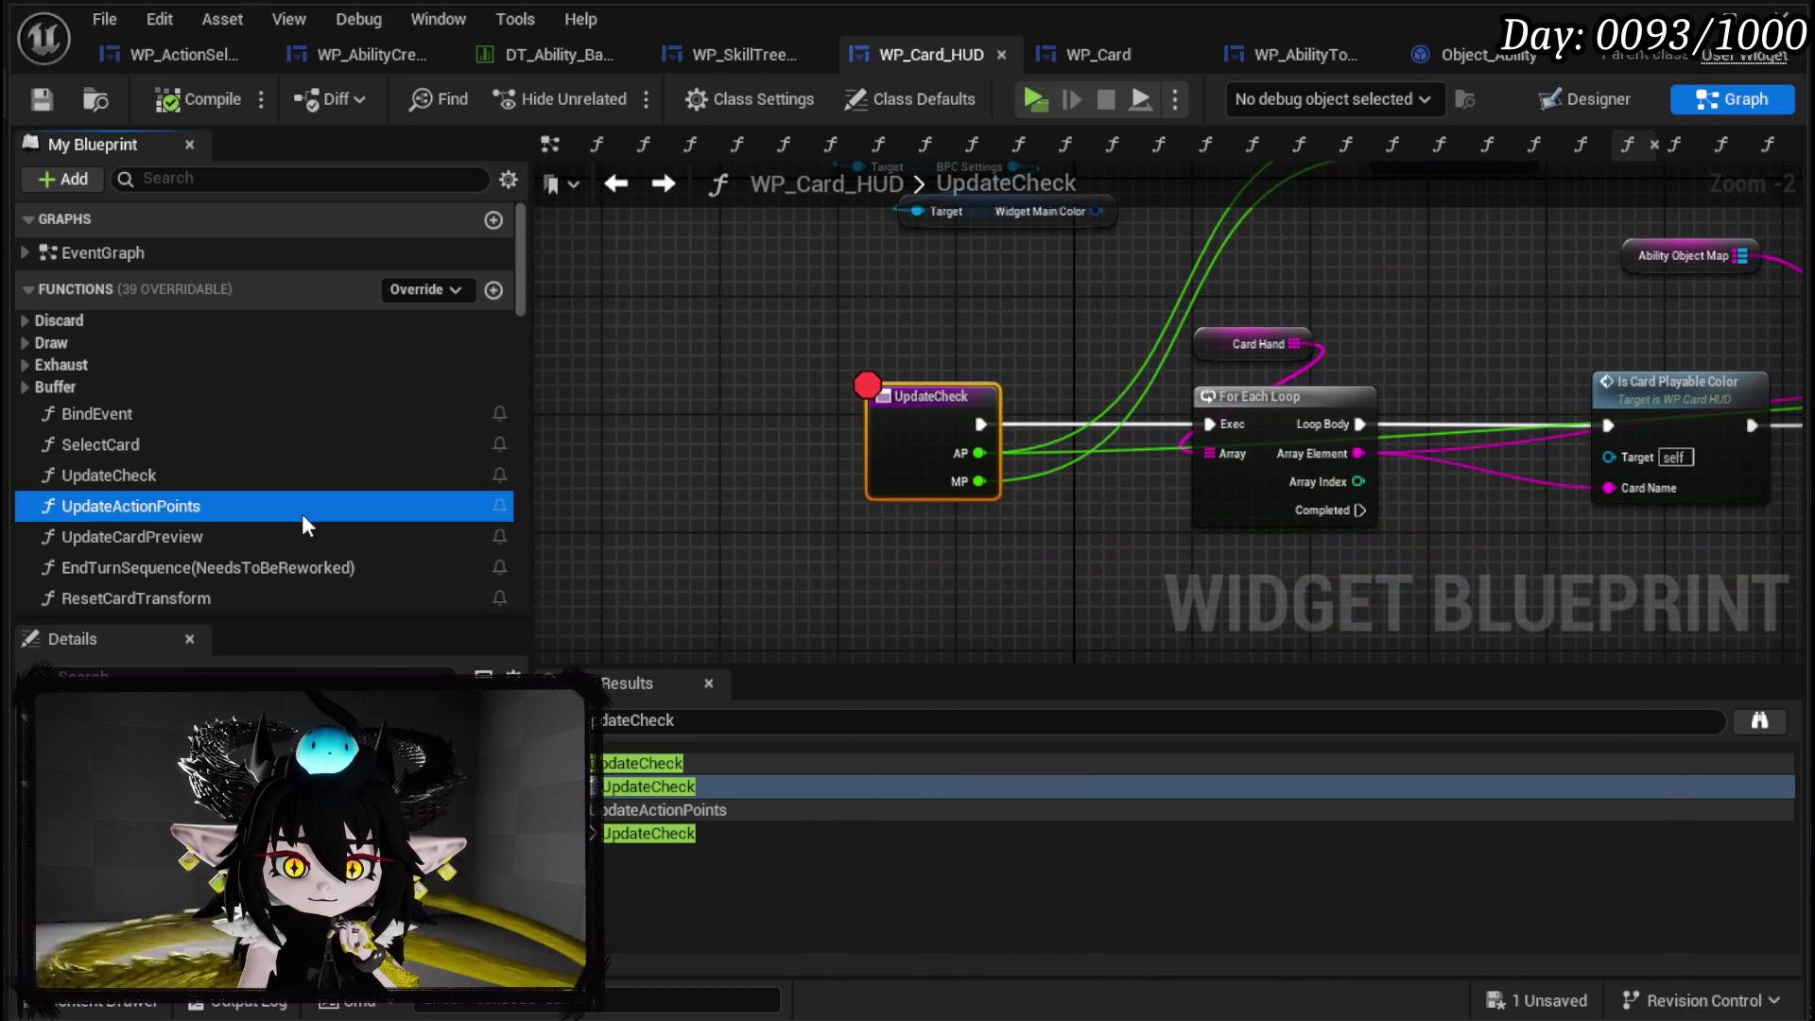
pyautogui.doubleClick(303, 513)
pyautogui.moveTo(957, 554)
pyautogui.mouseDown()
pyautogui.moveTo(937, 396)
pyautogui.moveTo(678, 383)
pyautogui.moveTo(593, 399)
pyautogui.moveTo(707, 426)
pyautogui.mouseUp()
pyautogui.rightClick(870, 491)
pyautogui.click(811, 473)
pyautogui.moveTo(811, 472)
pyautogui.mouseDown()
pyautogui.moveTo(605, 409)
pyautogui.moveTo(927, 406)
pyautogui.mouseUp()
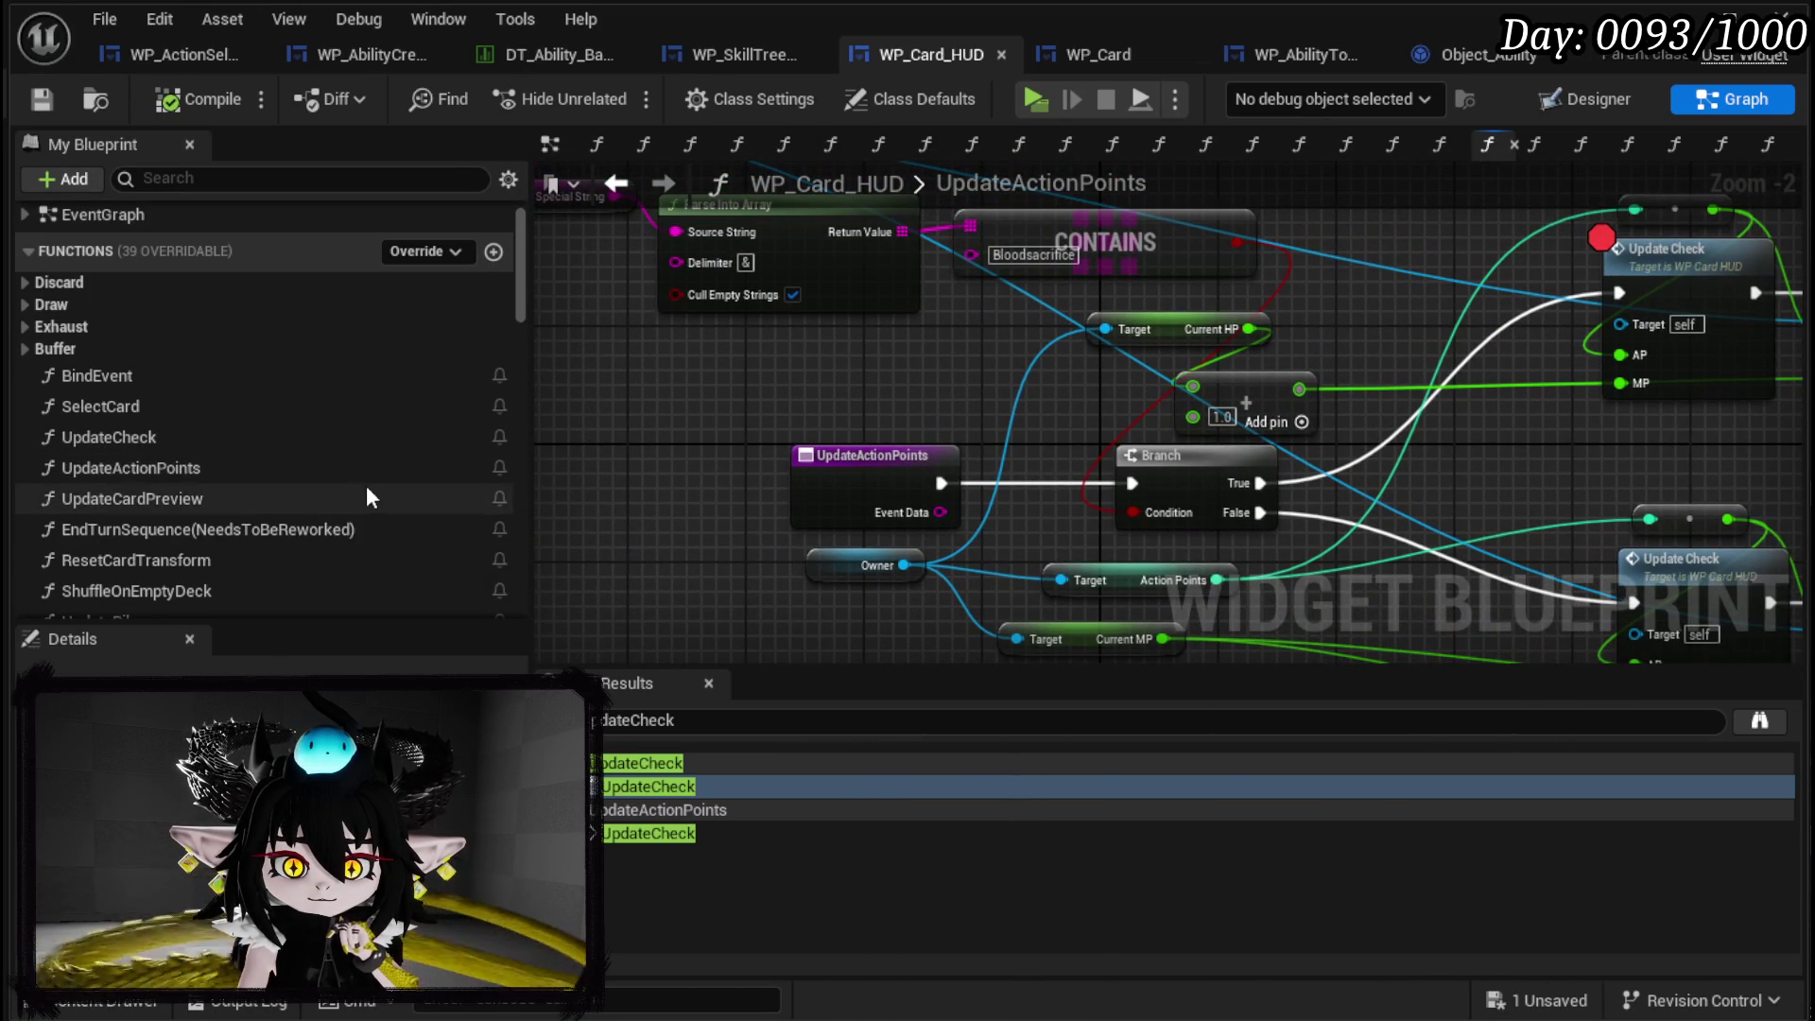
# Open the CardCostCheck function graph from the My Blueprint list.
pyautogui.scroll(-3, 359, 484)
pyautogui.scroll(-3, 388, 490)
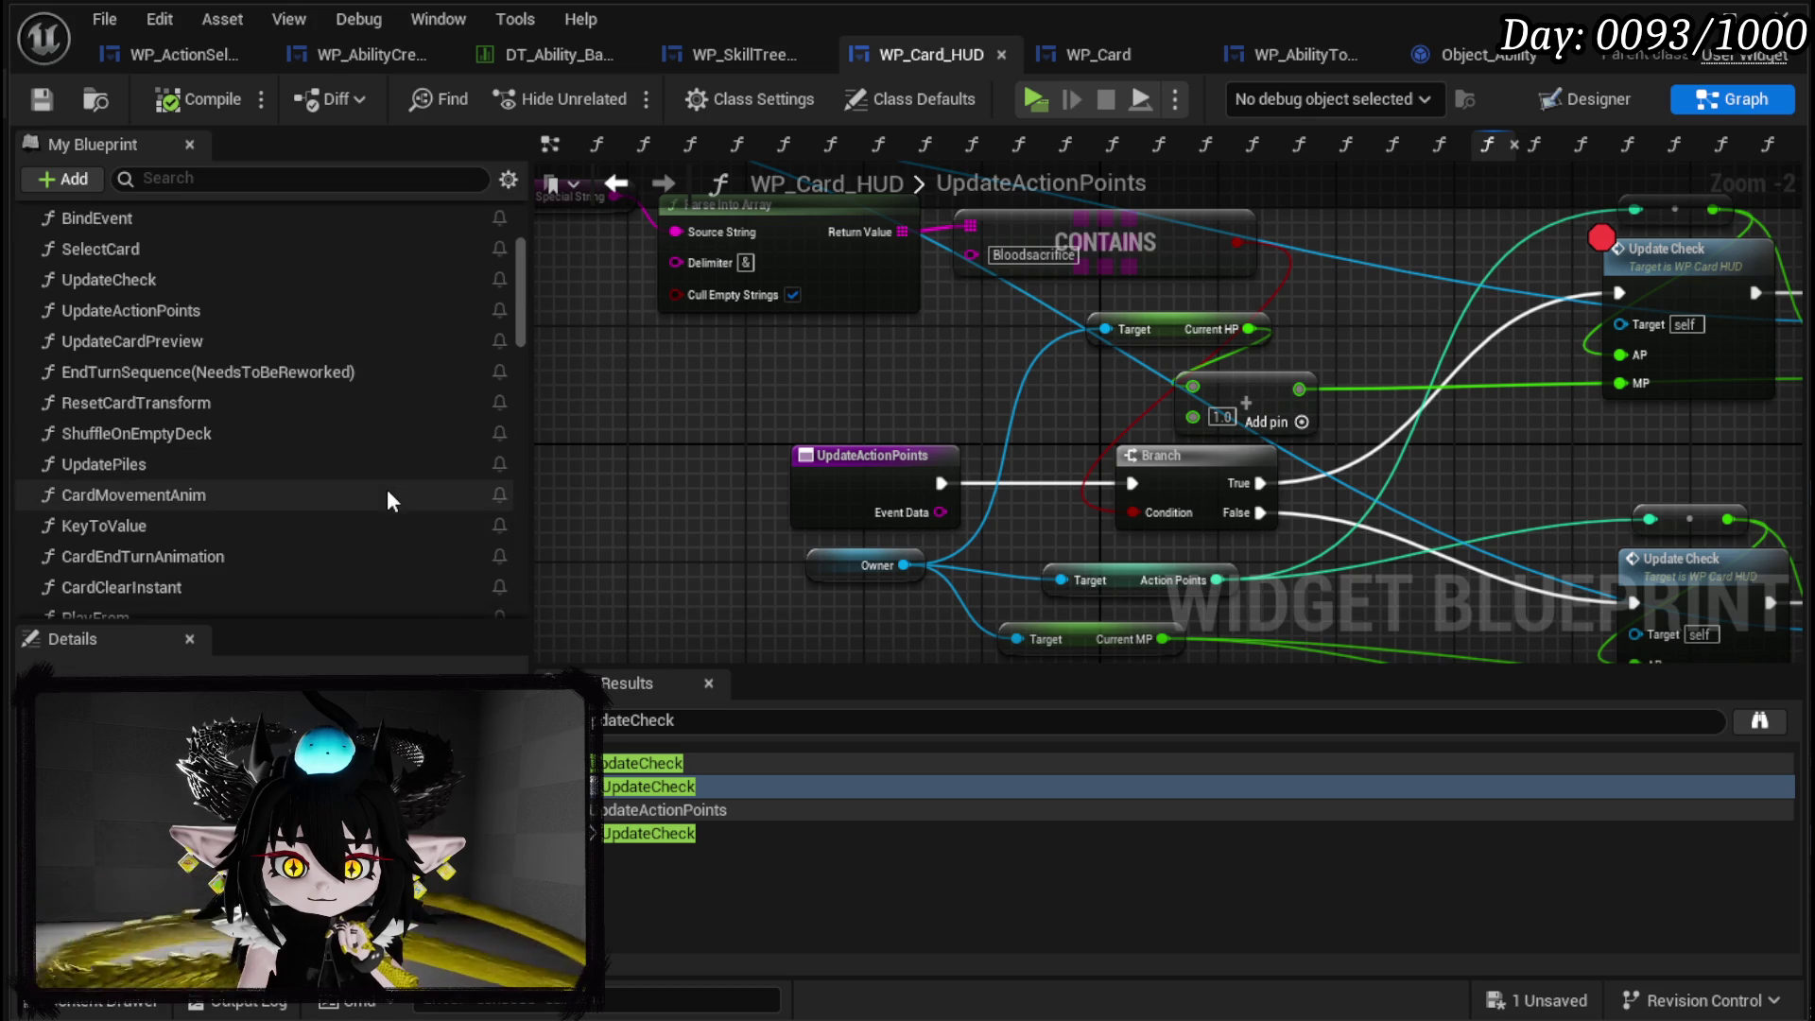
pyautogui.scroll(-3, 387, 489)
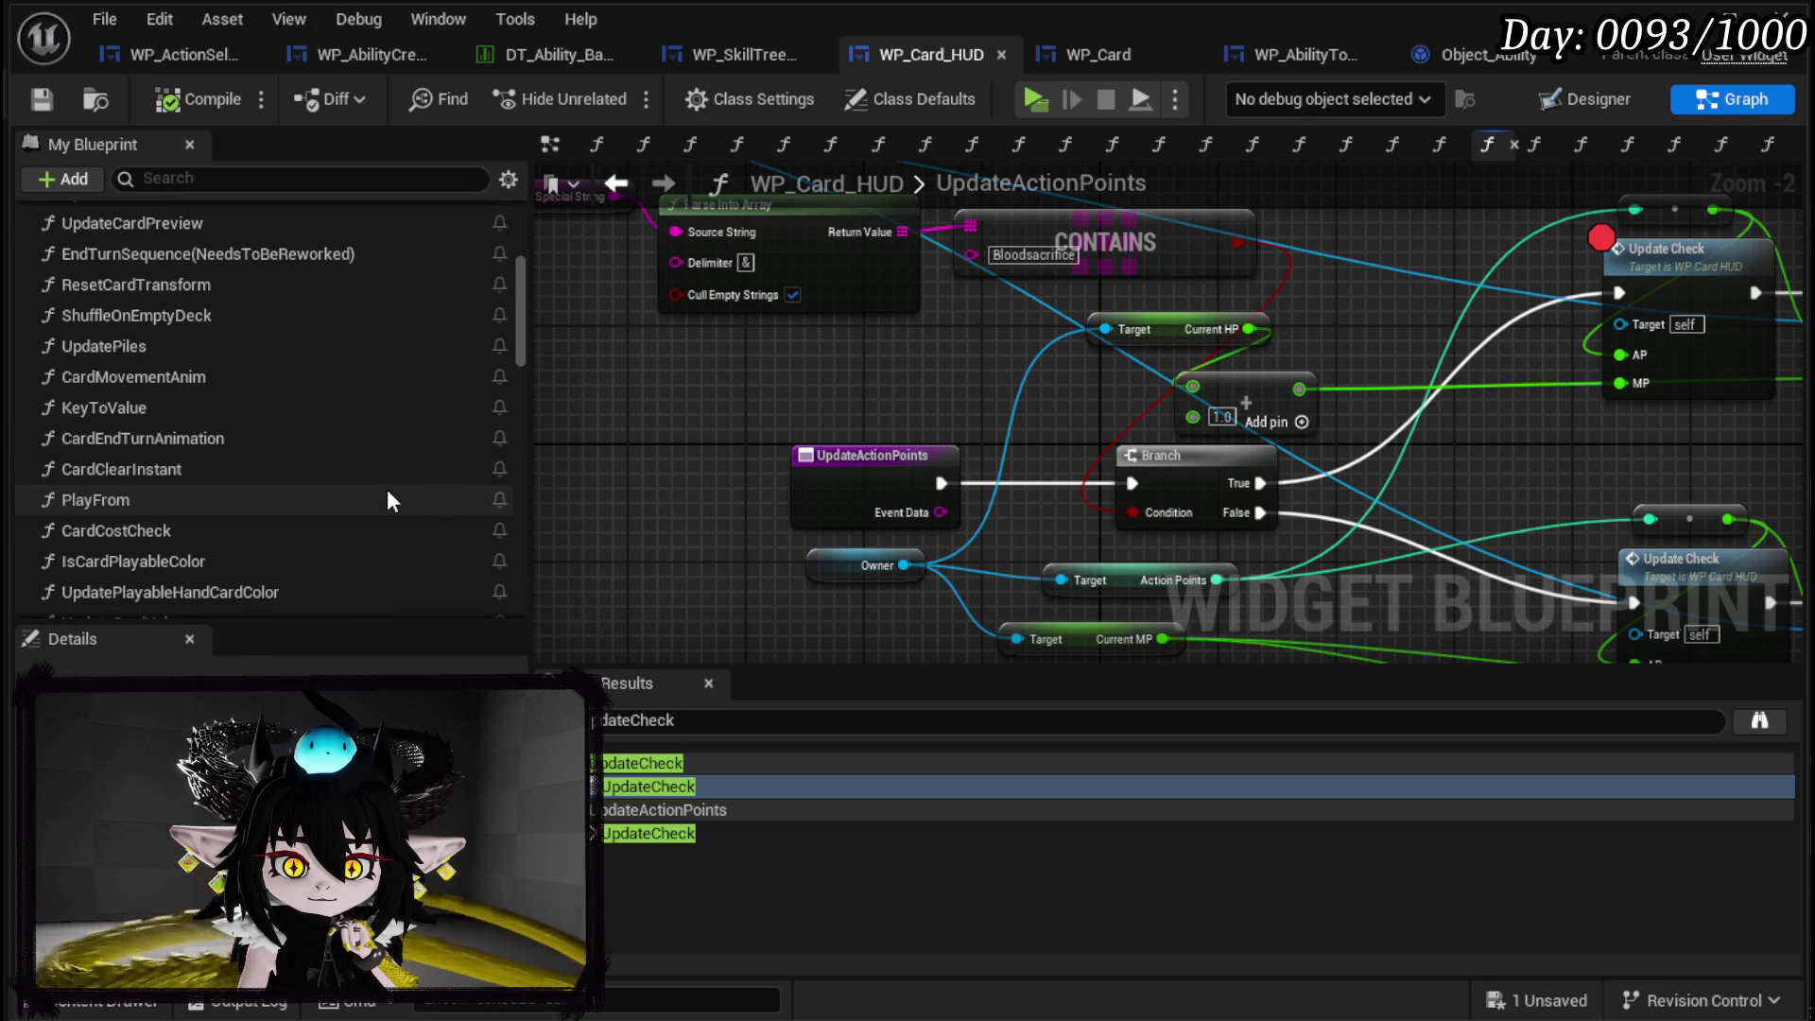
pyautogui.doubleClick(356, 492)
pyautogui.scroll(-4, 948, 494)
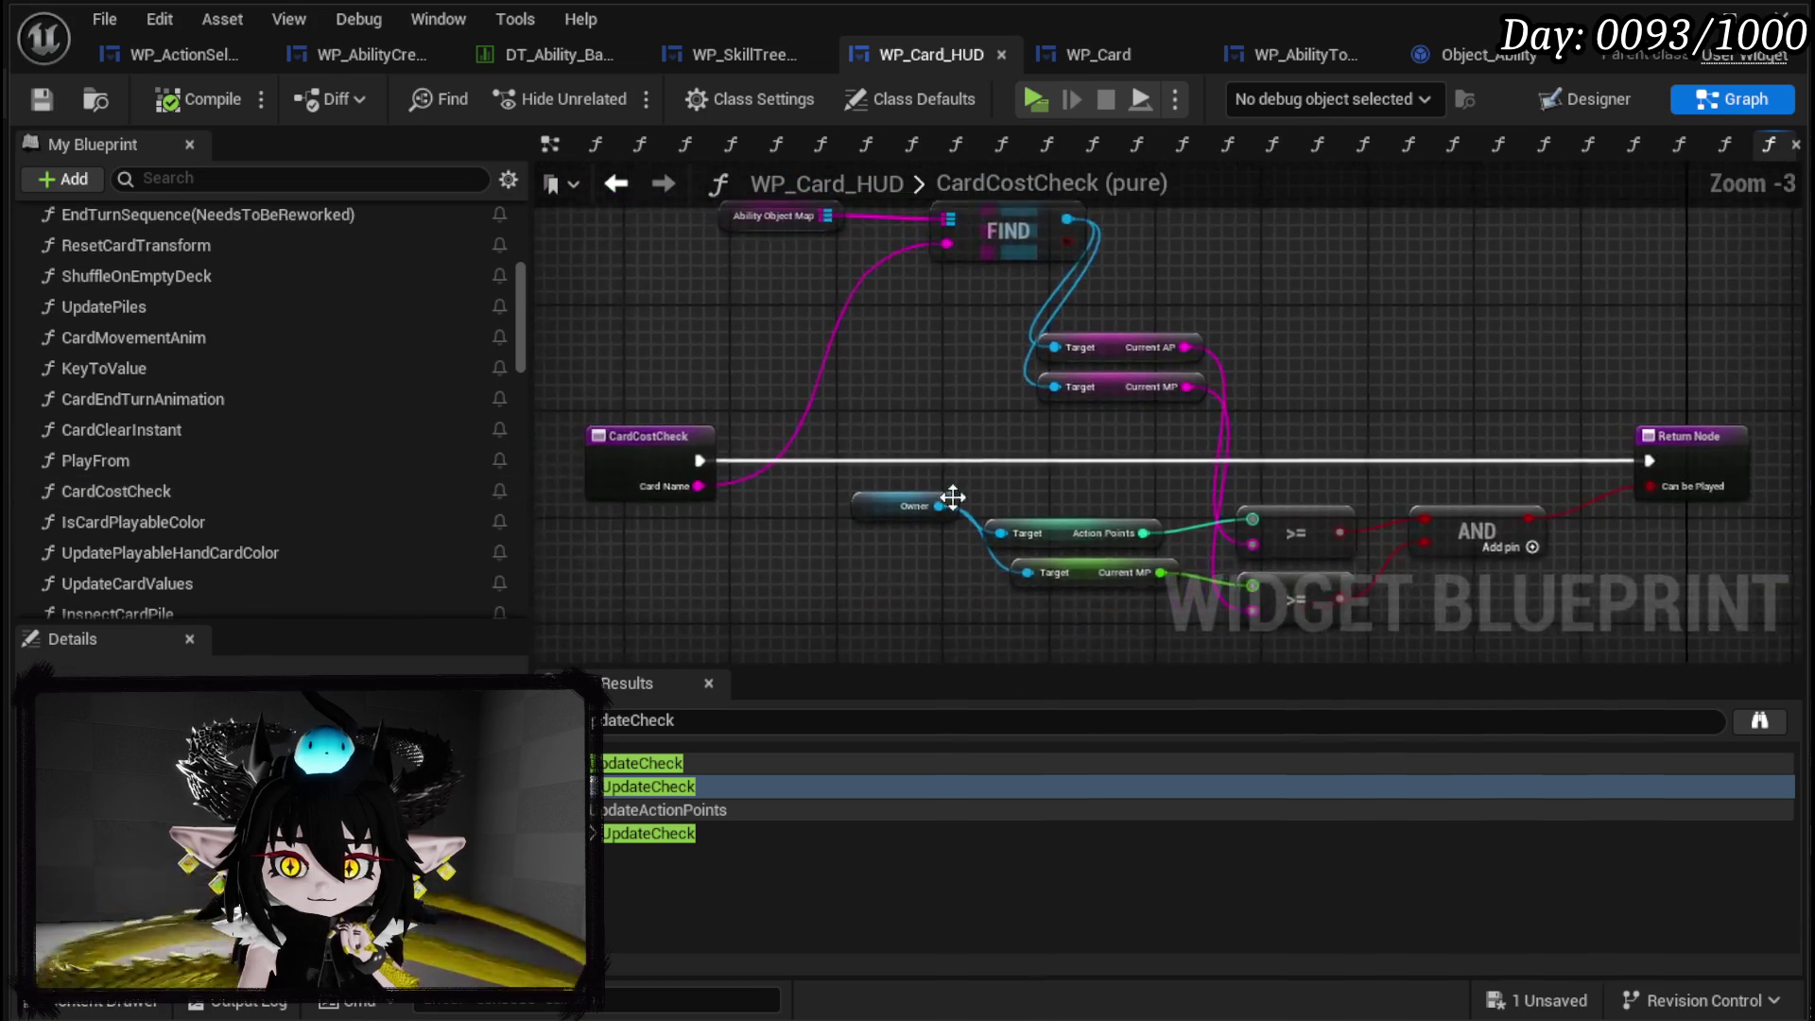
# Breakpoint CardCostCheck's Return Node, save with Ctrl+S, and launch a Play-in-Editor session.
pyautogui.moveTo(878, 428)
pyautogui.mouseDown()
pyautogui.moveTo(983, 522)
pyautogui.moveTo(987, 463)
pyautogui.mouseUp()
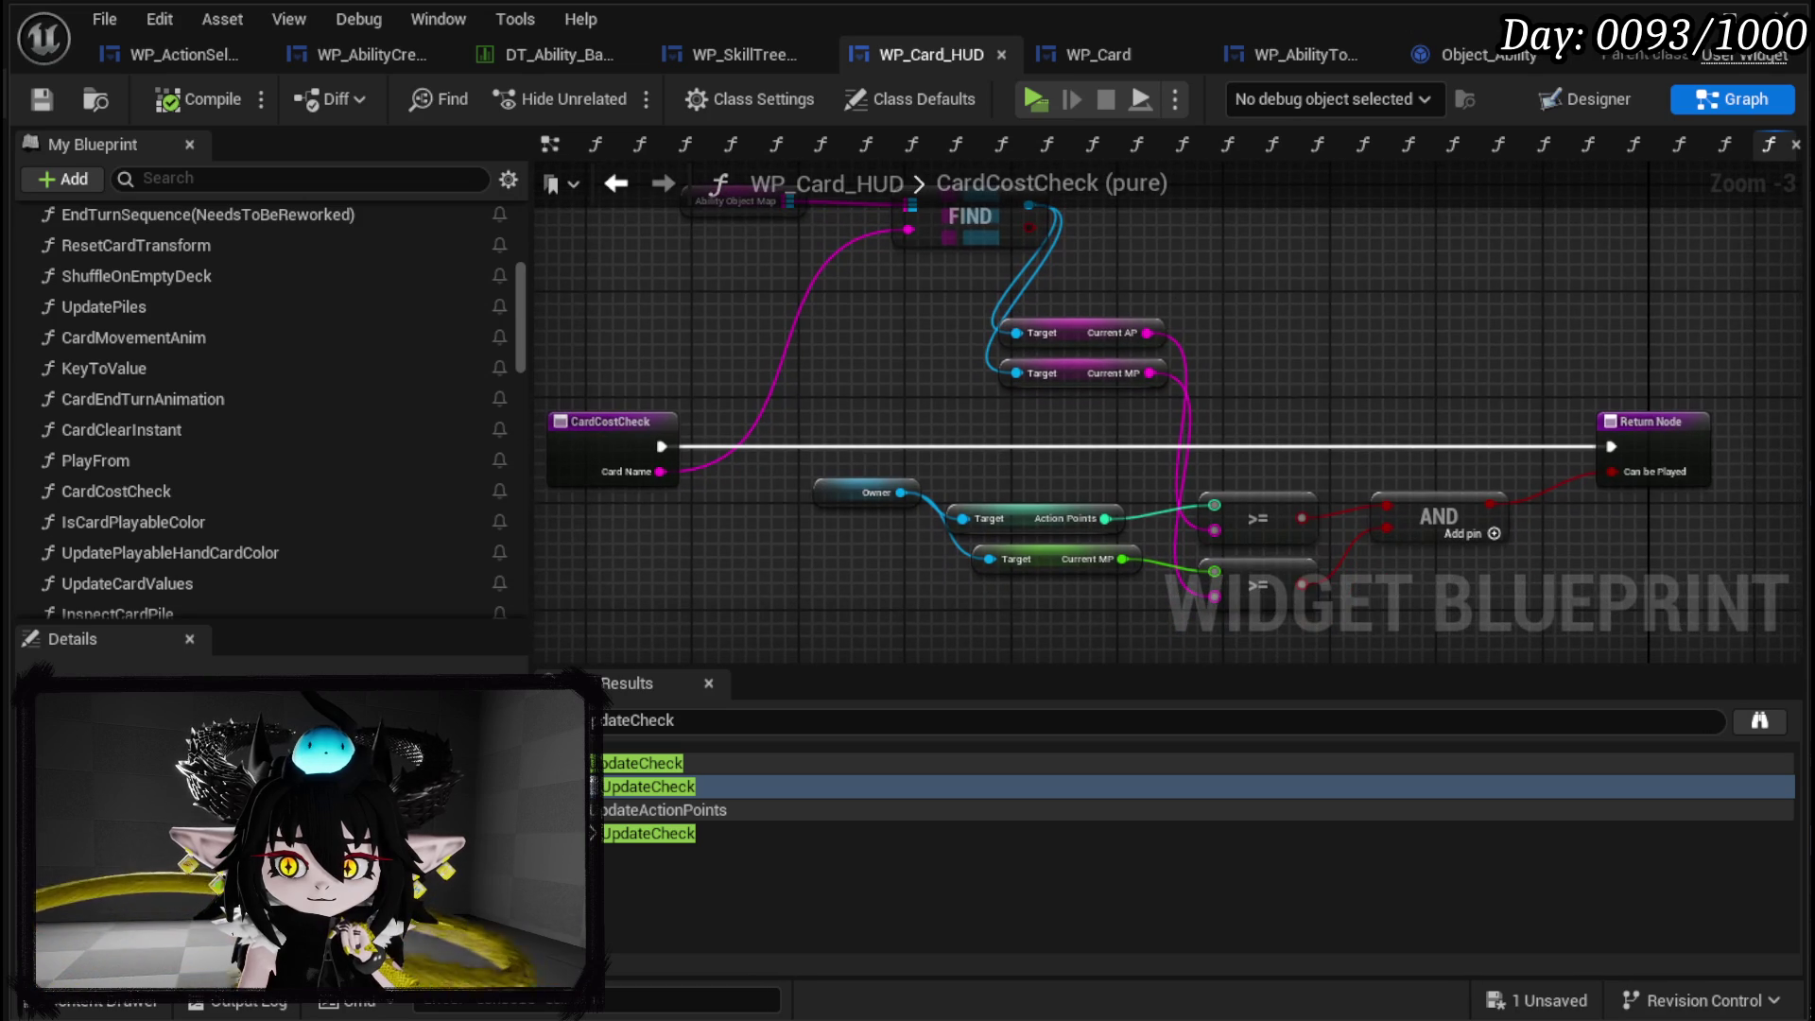
pyautogui.rightClick(1630, 427)
pyautogui.click(1714, 900)
pyautogui.hotkey('ctrl', 's')
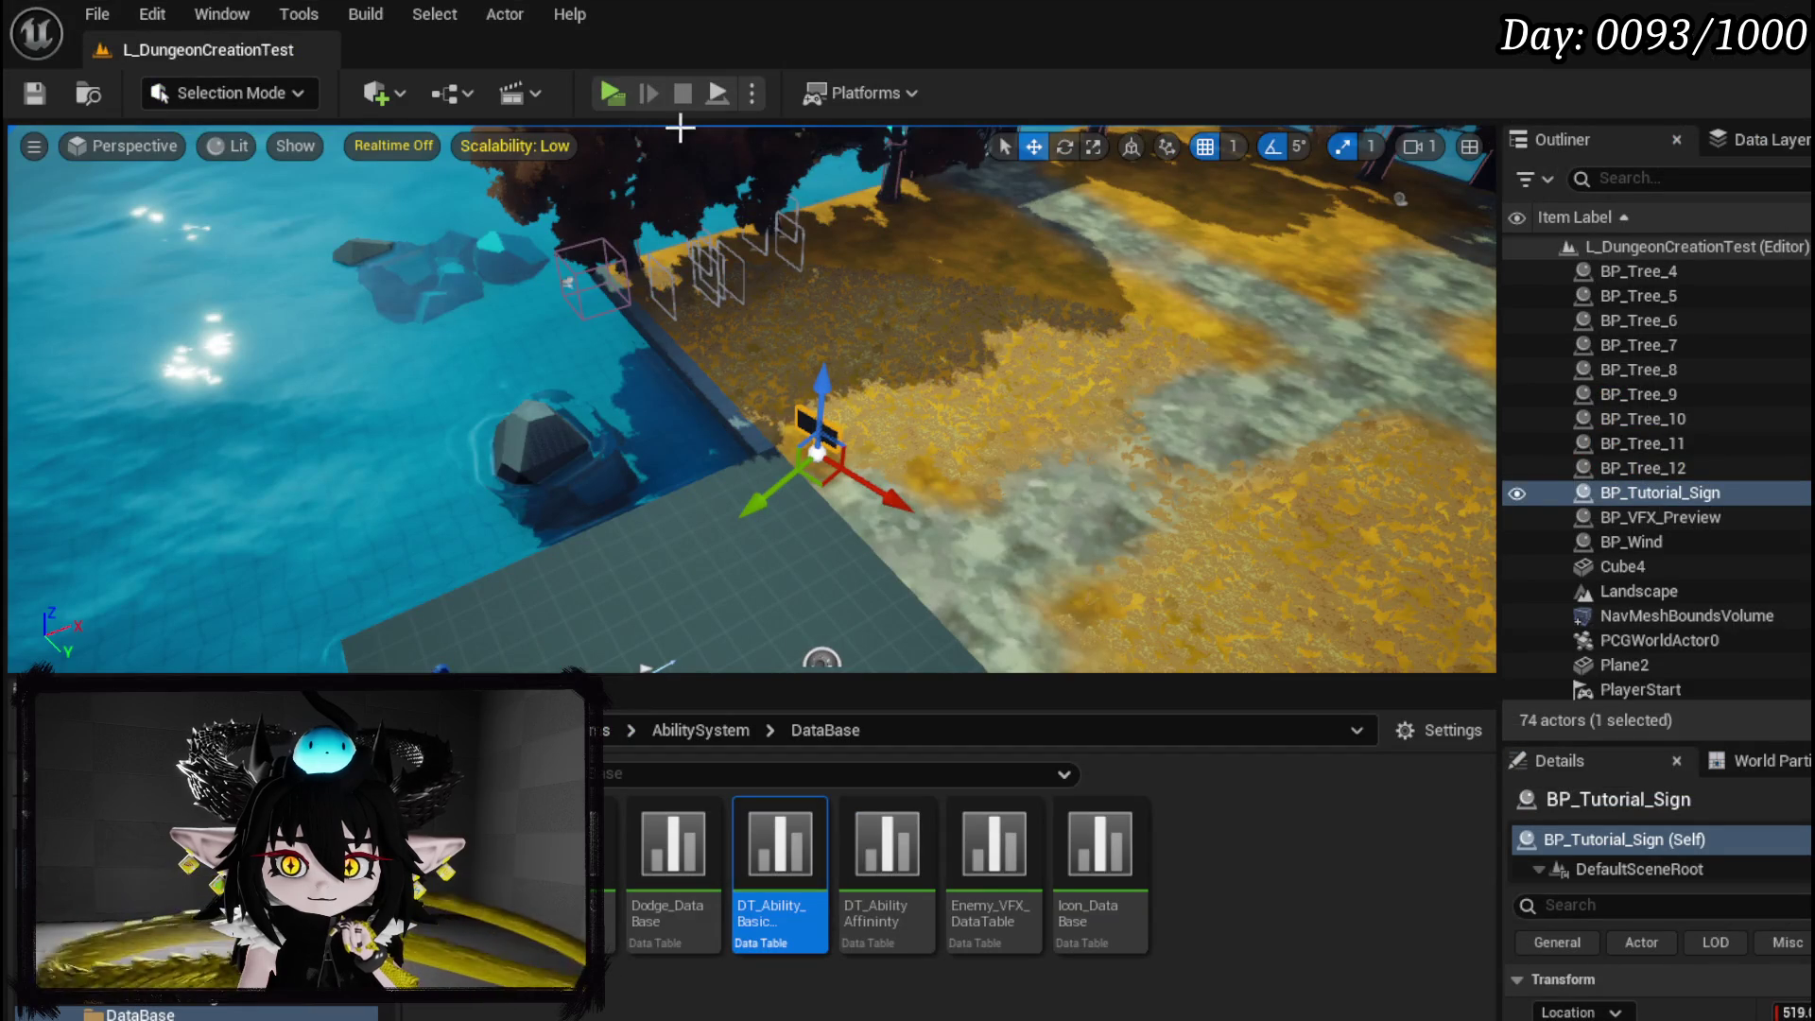
pyautogui.click(604, 93)
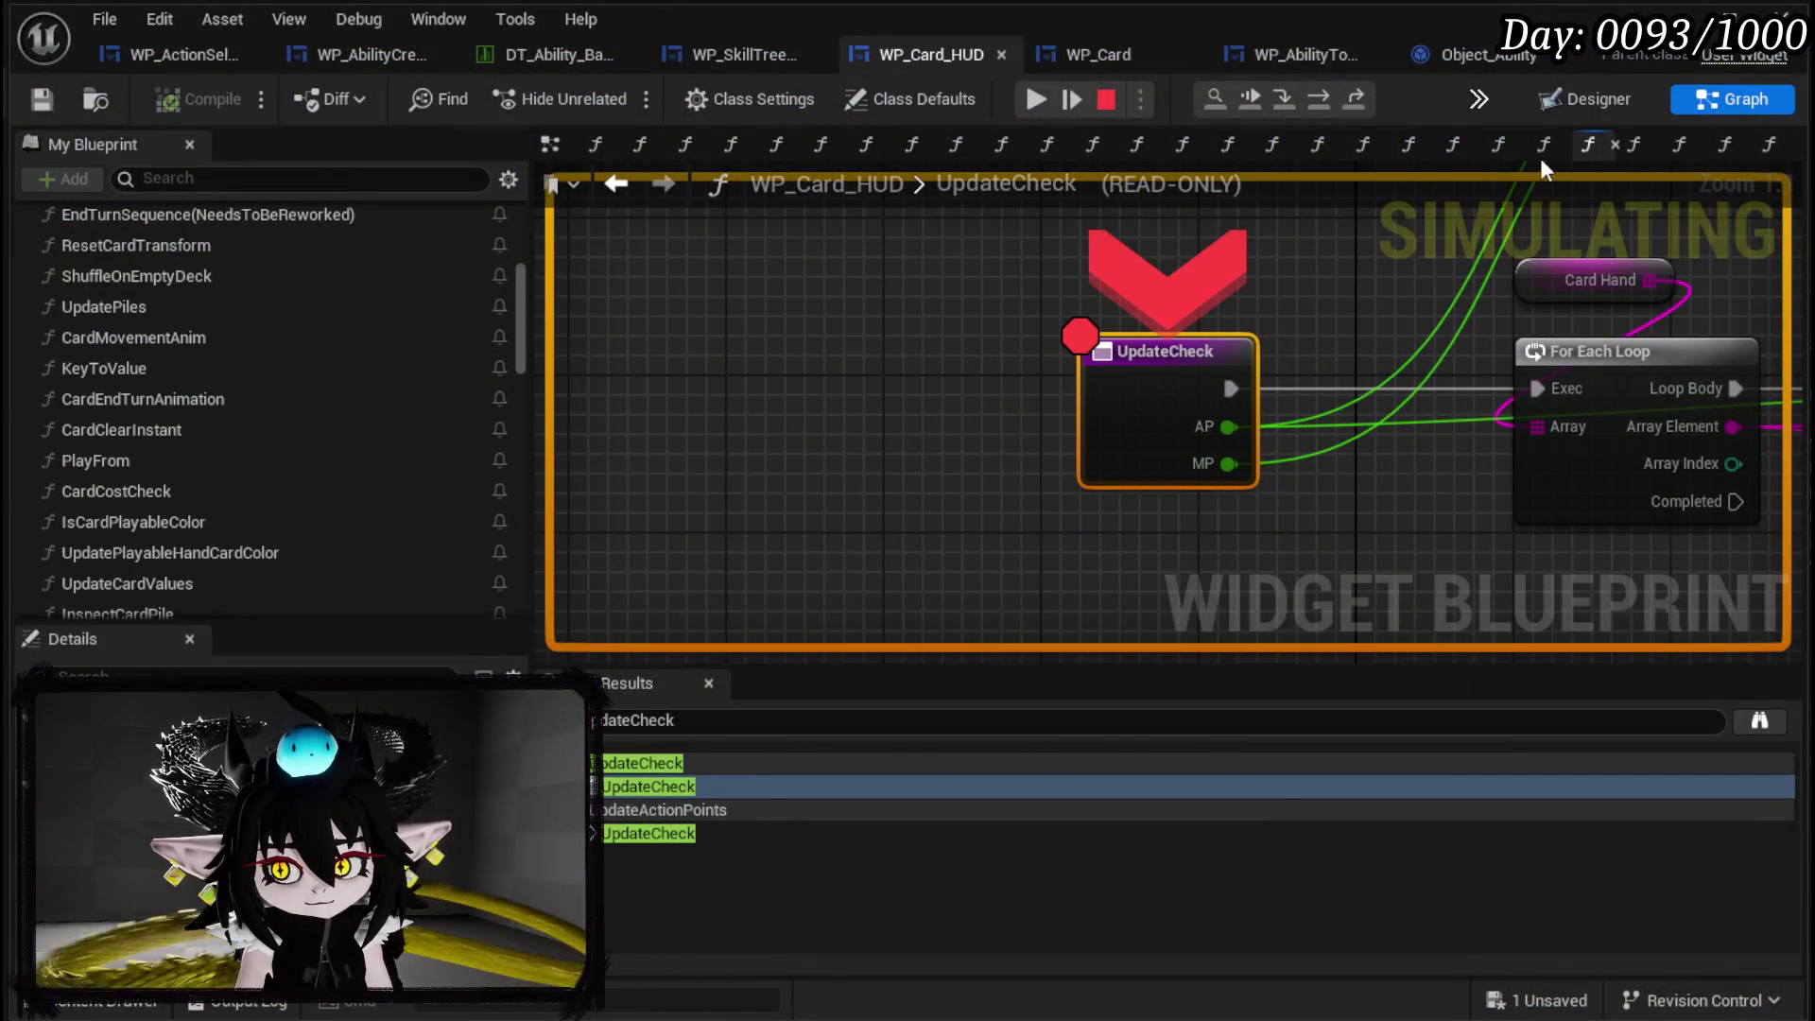
# Resume repeatedly through the UpdateCheck and CardCostCheck breakpoints until the Slime_Water preview ends.
pyautogui.scroll(-3, 1229, 360)
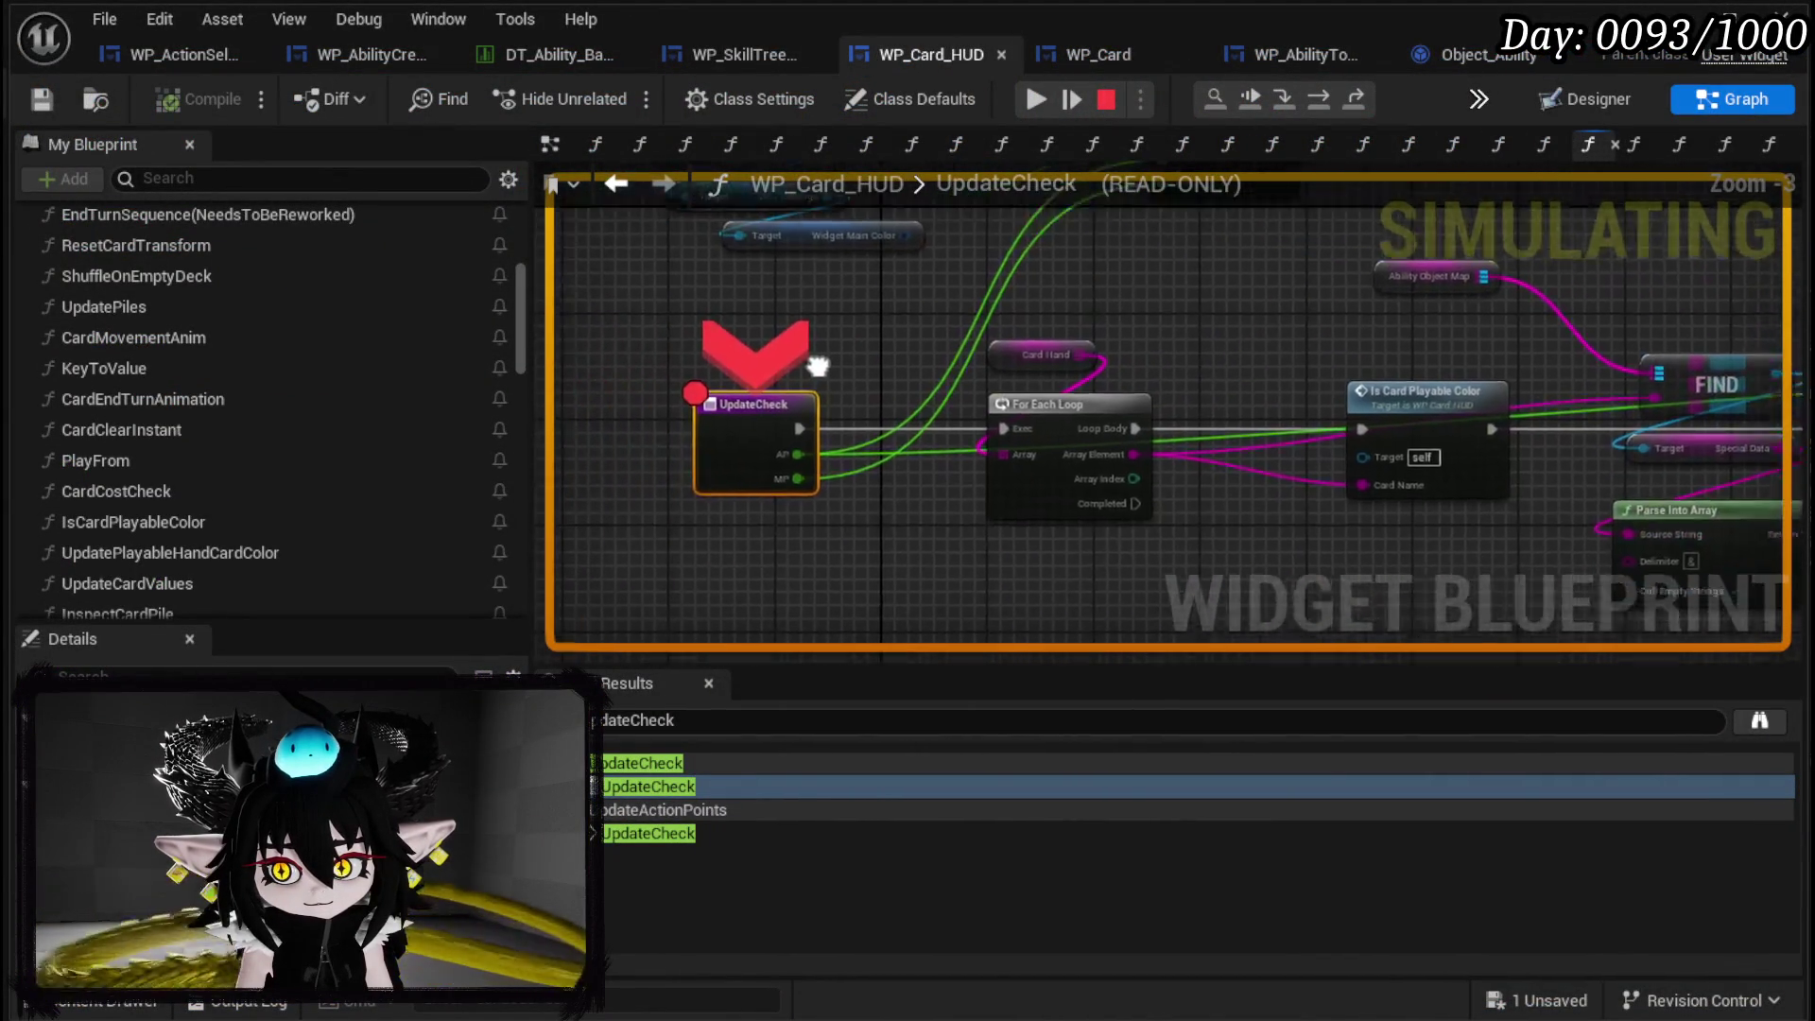
pyautogui.click(1036, 101)
pyautogui.click(1036, 102)
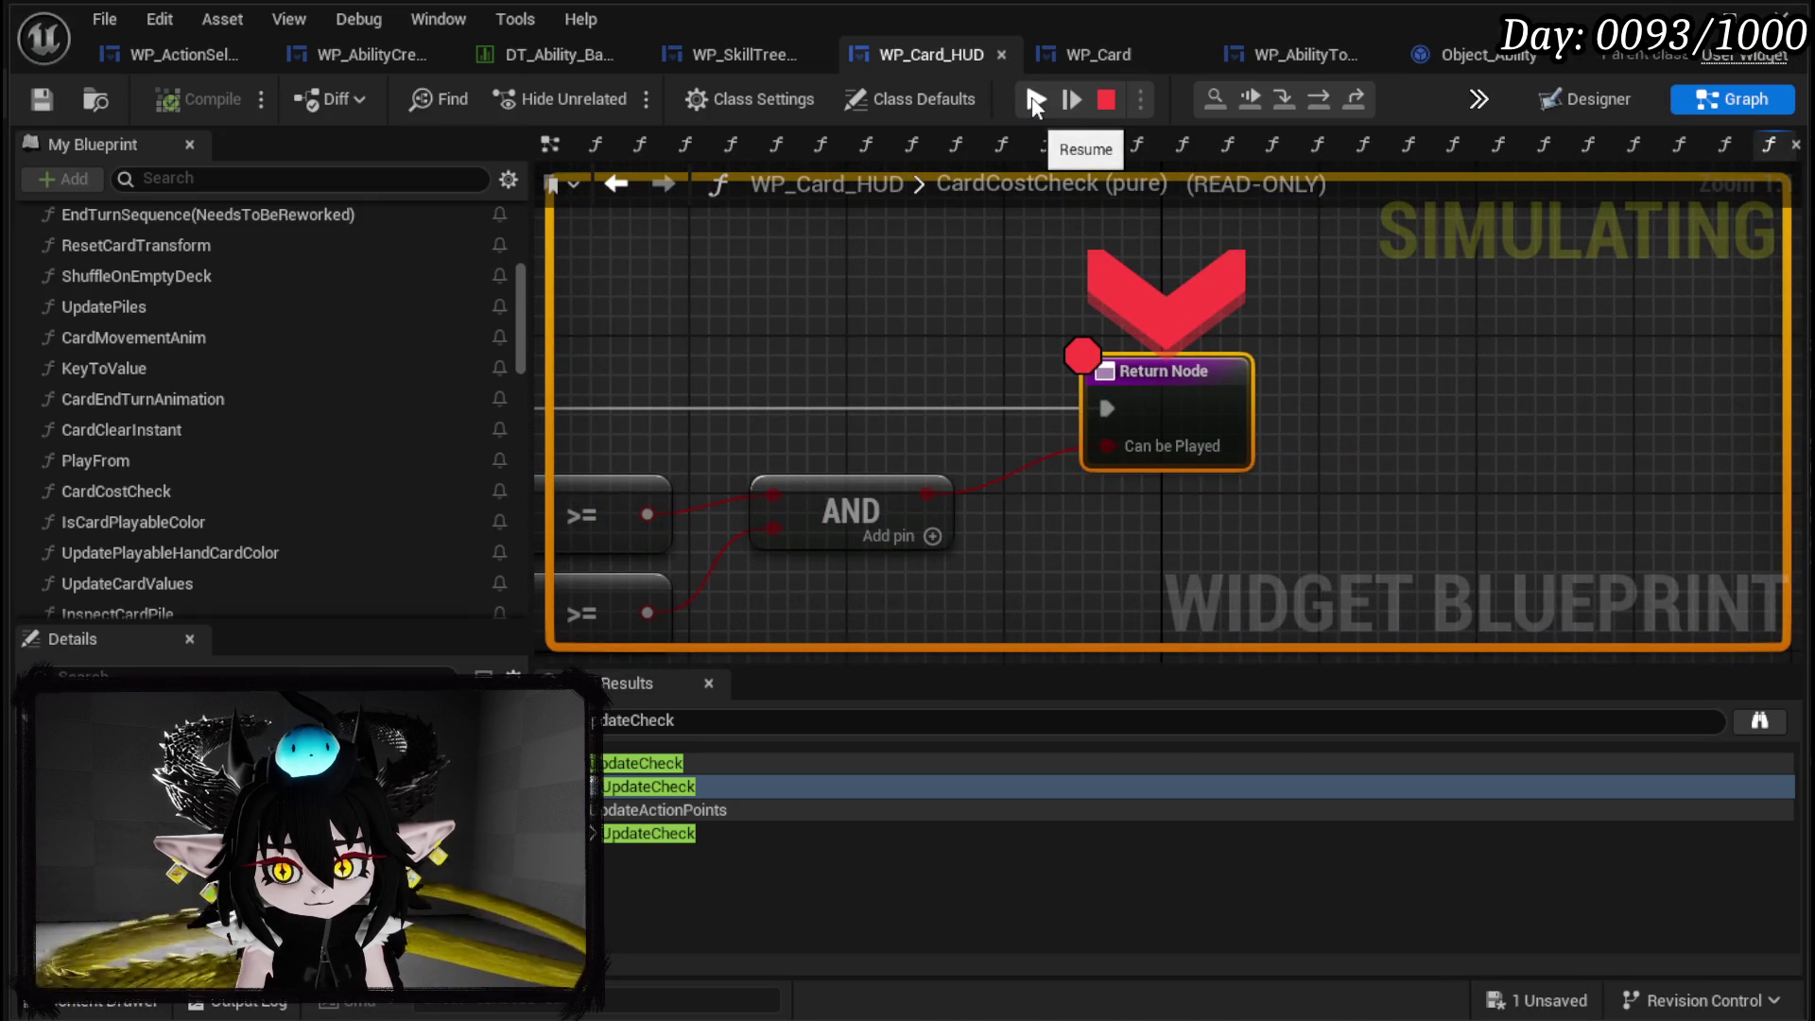
pyautogui.click(1036, 101)
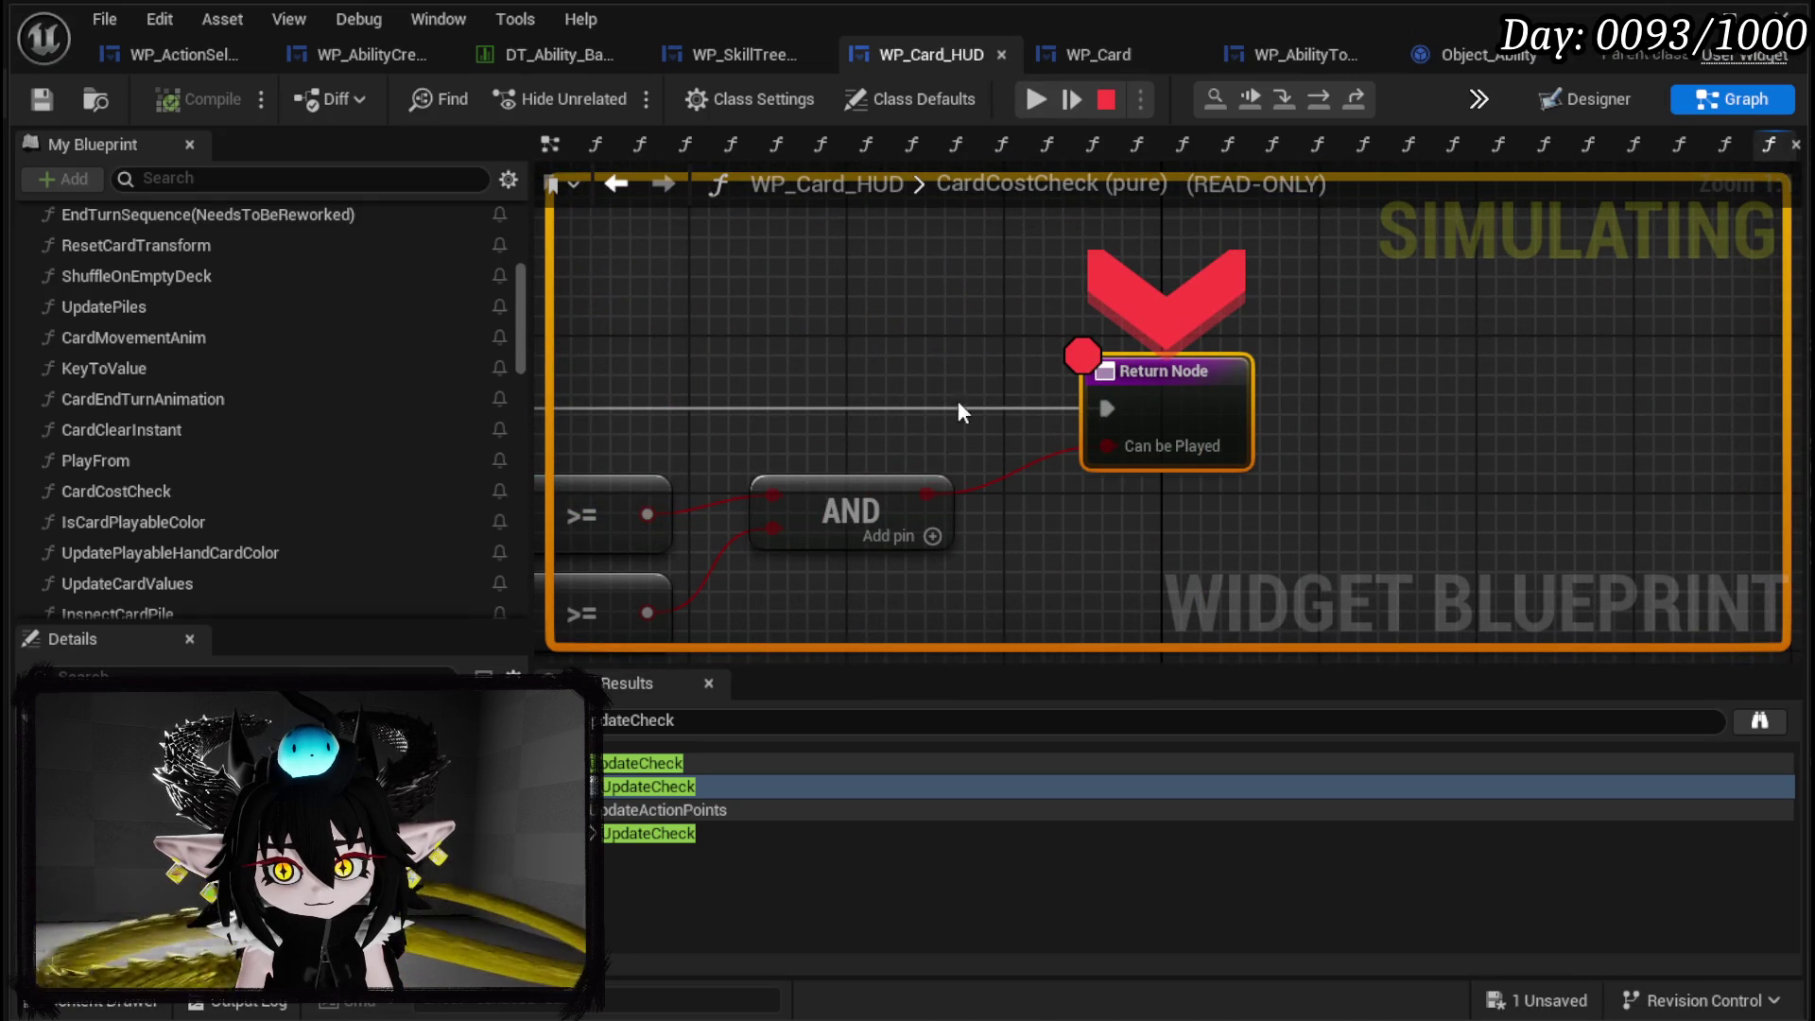
pyautogui.moveTo(934, 495)
pyautogui.click(1035, 112)
pyautogui.click(1037, 106)
pyautogui.click(1038, 106)
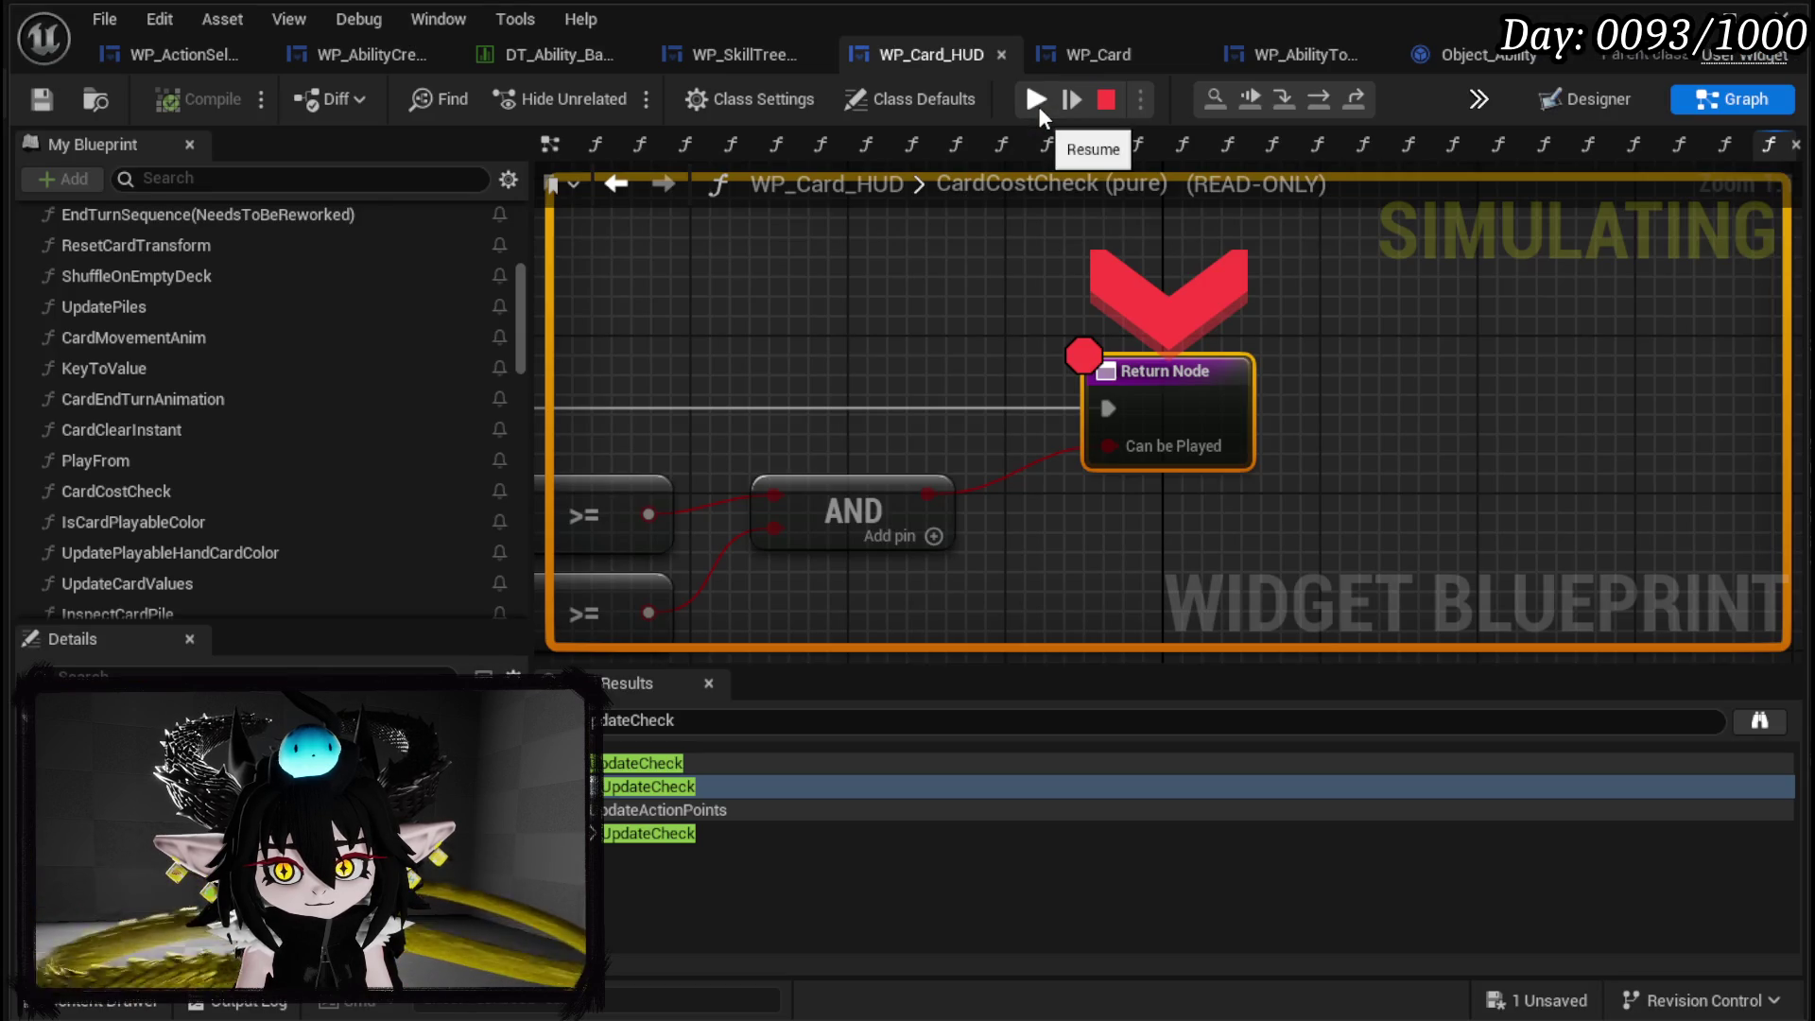
pyautogui.click(1038, 106)
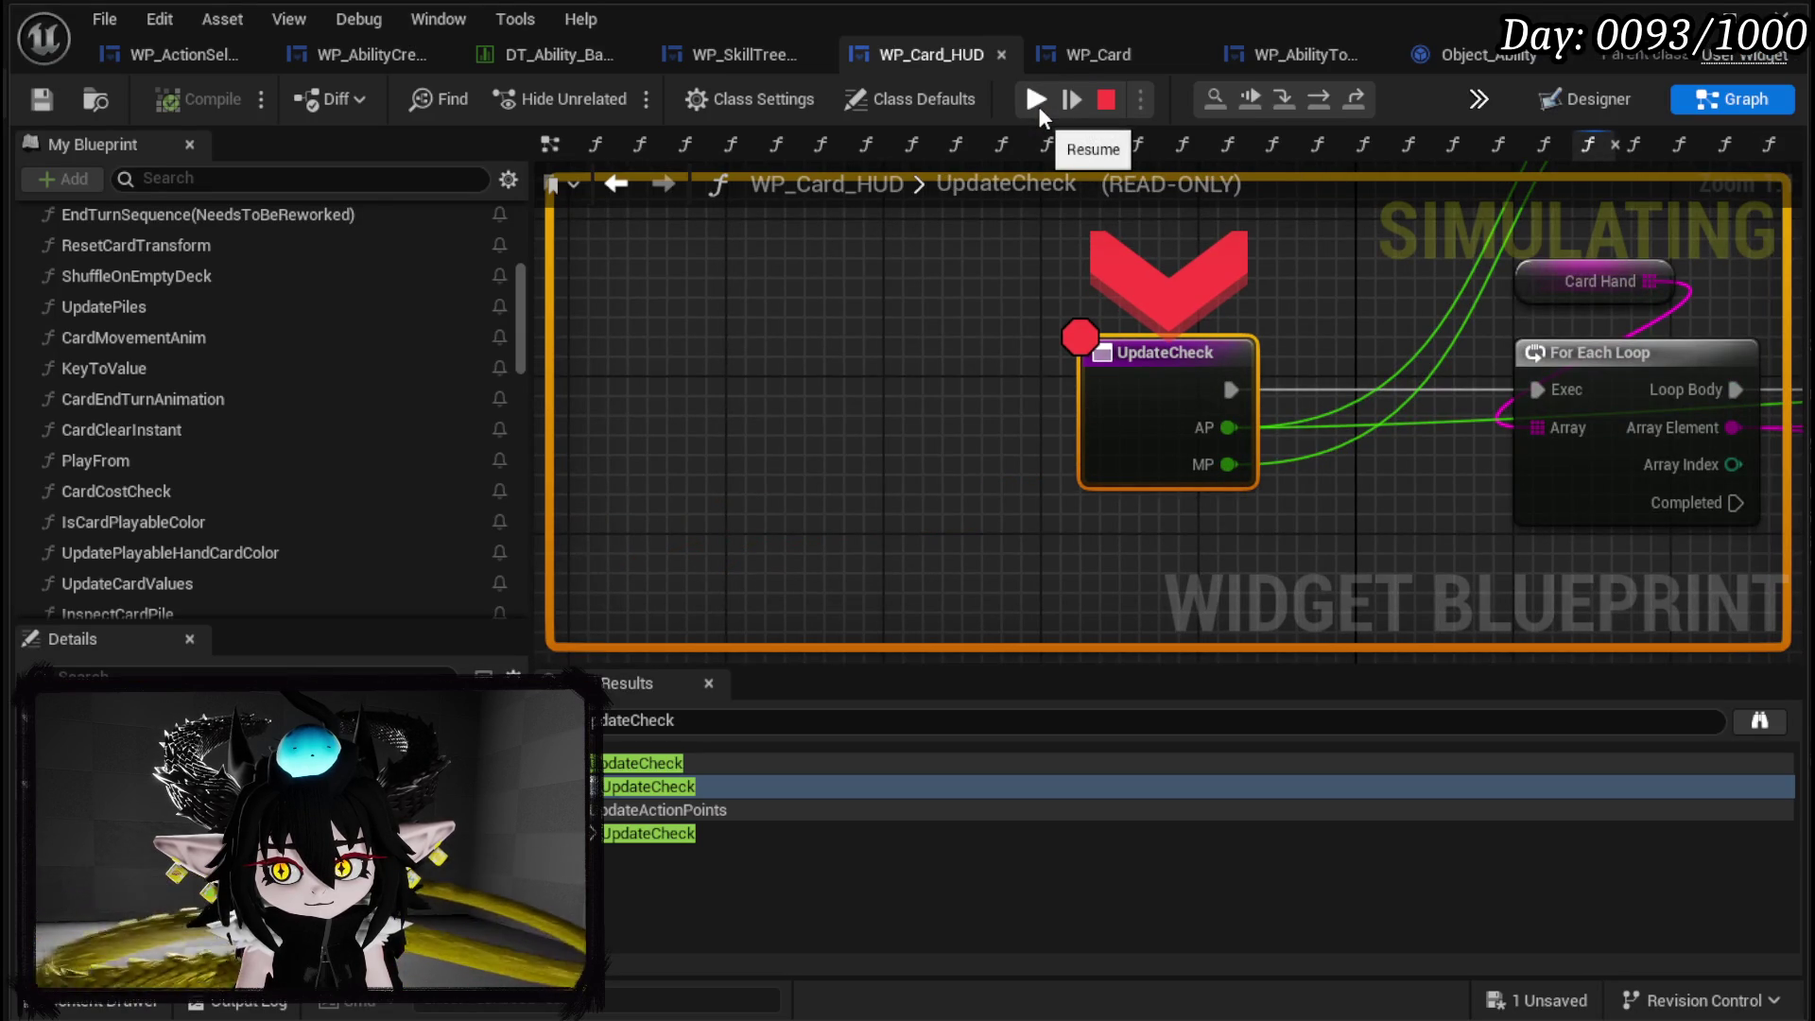
pyautogui.click(1038, 106)
pyautogui.click(1038, 105)
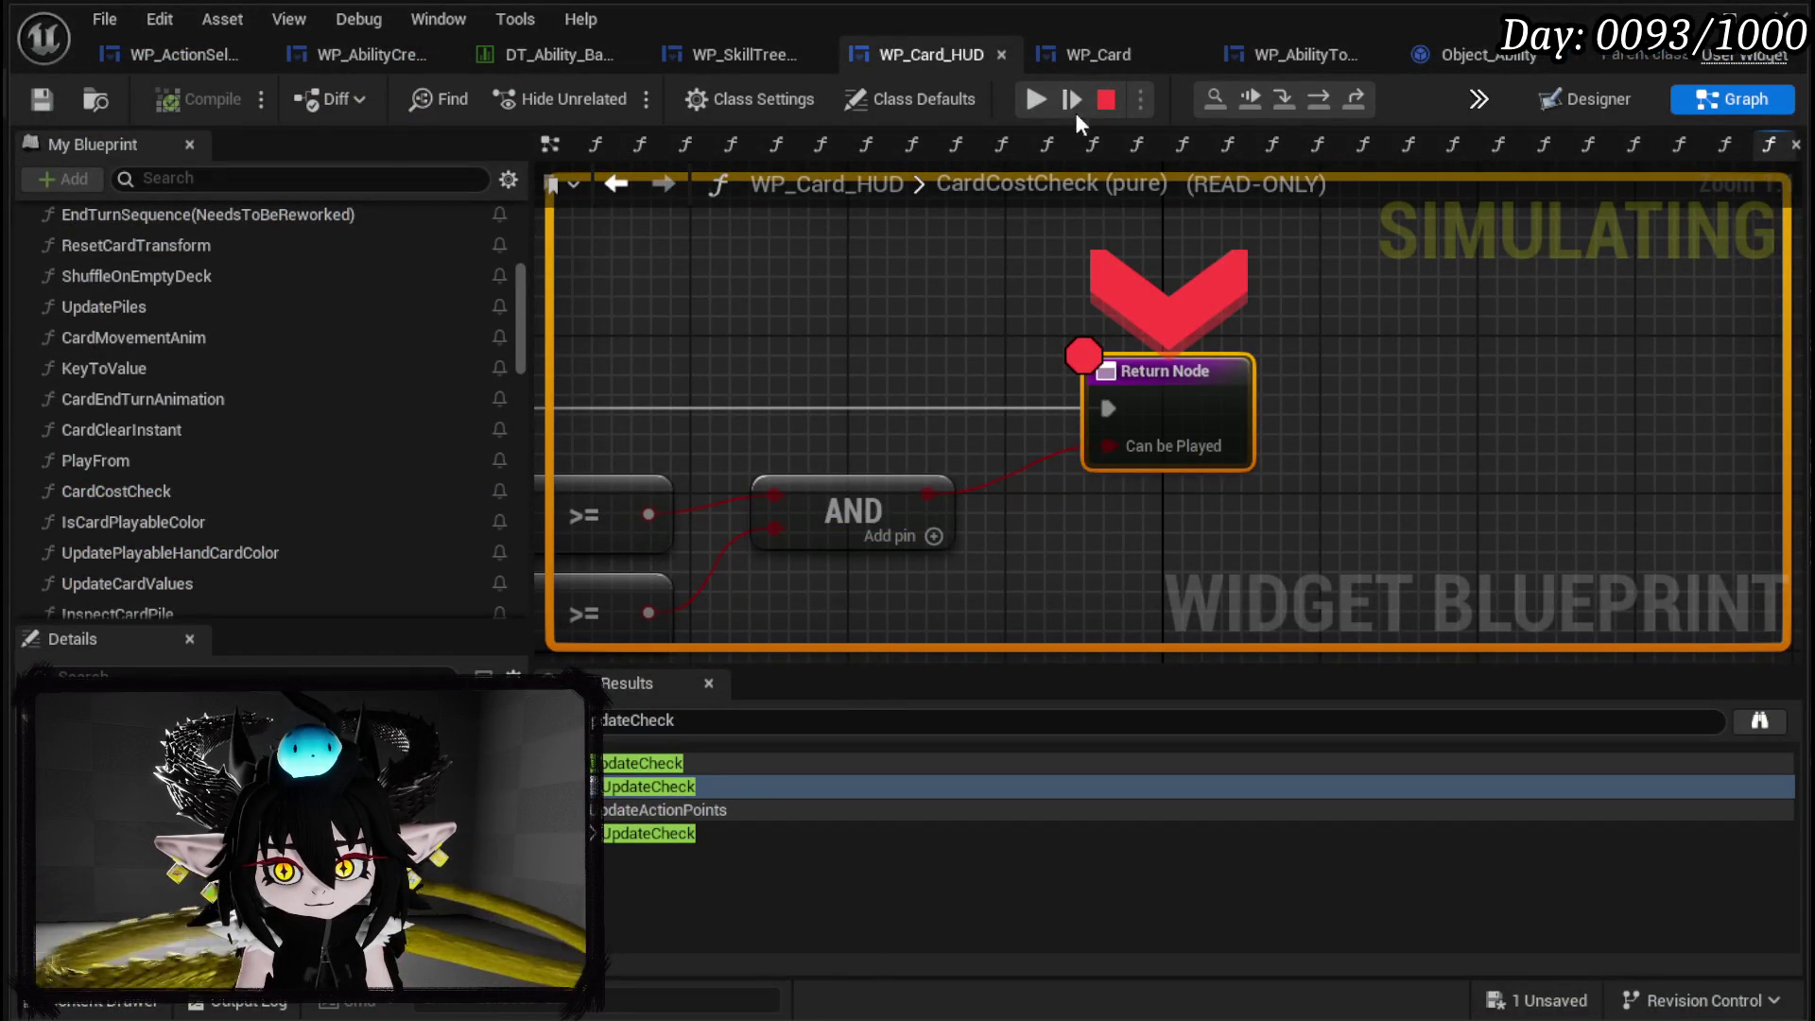
pyautogui.click(1037, 99)
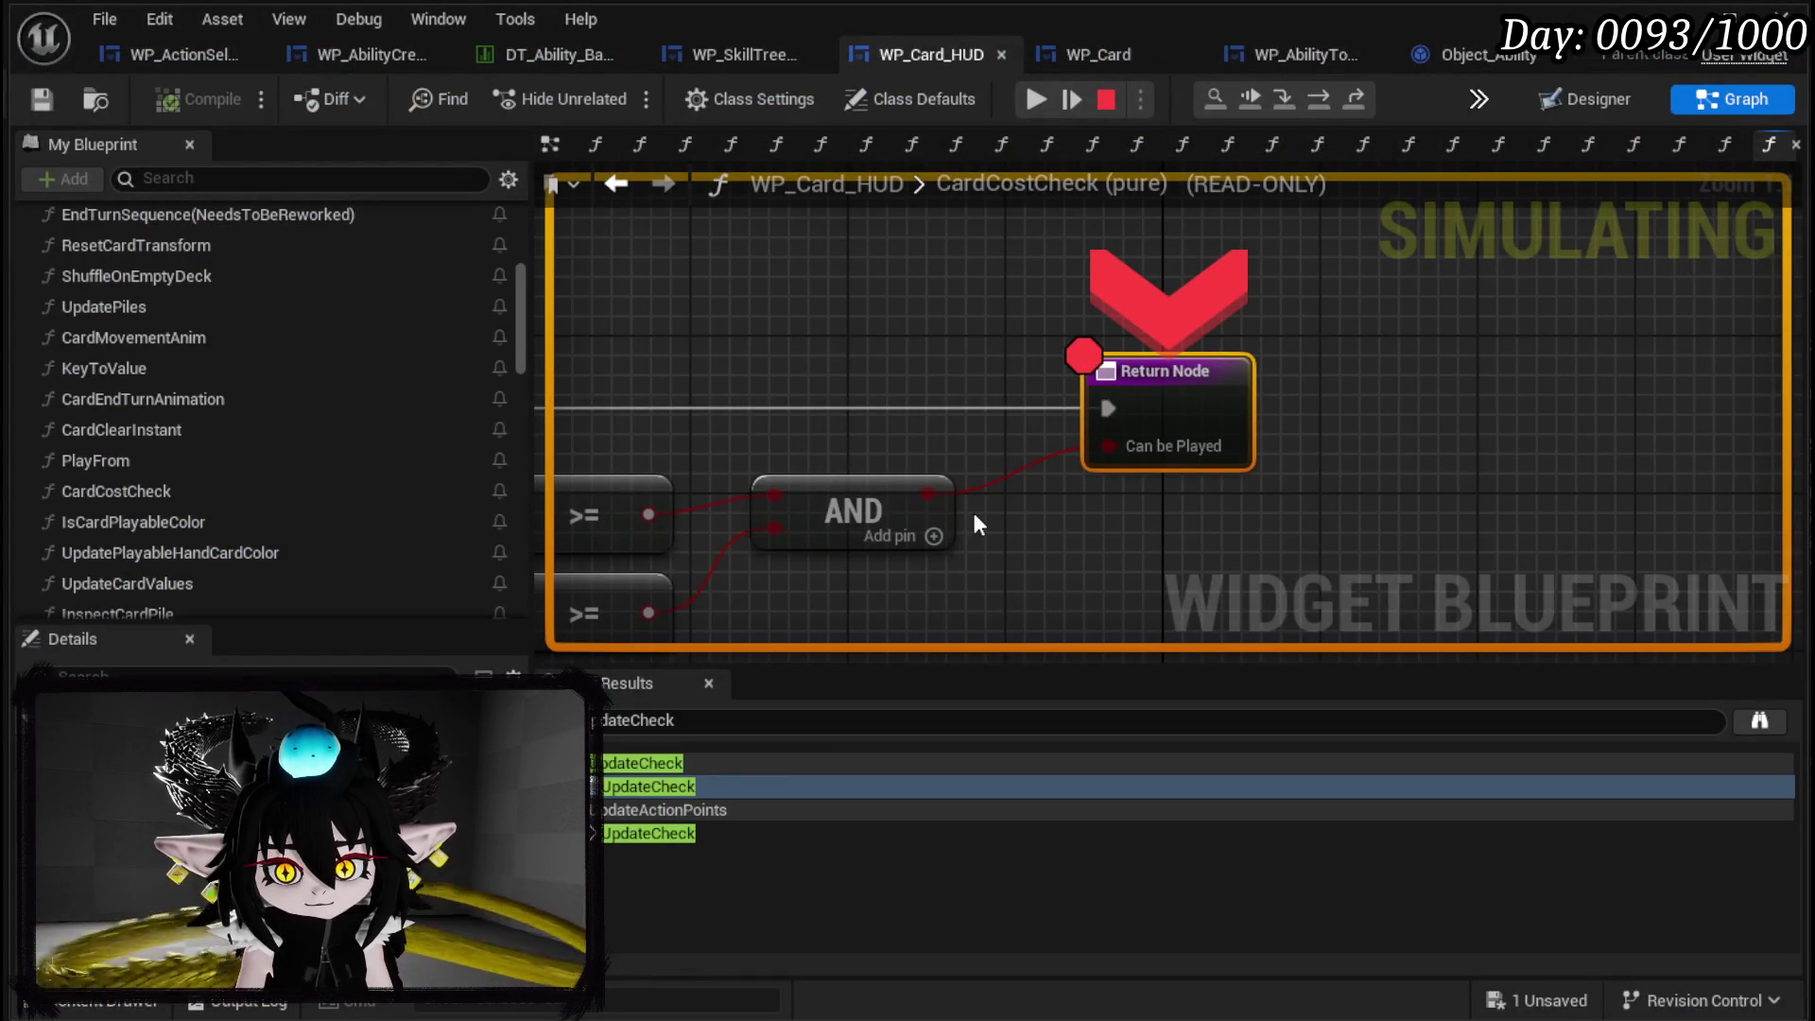
pyautogui.click(1045, 100)
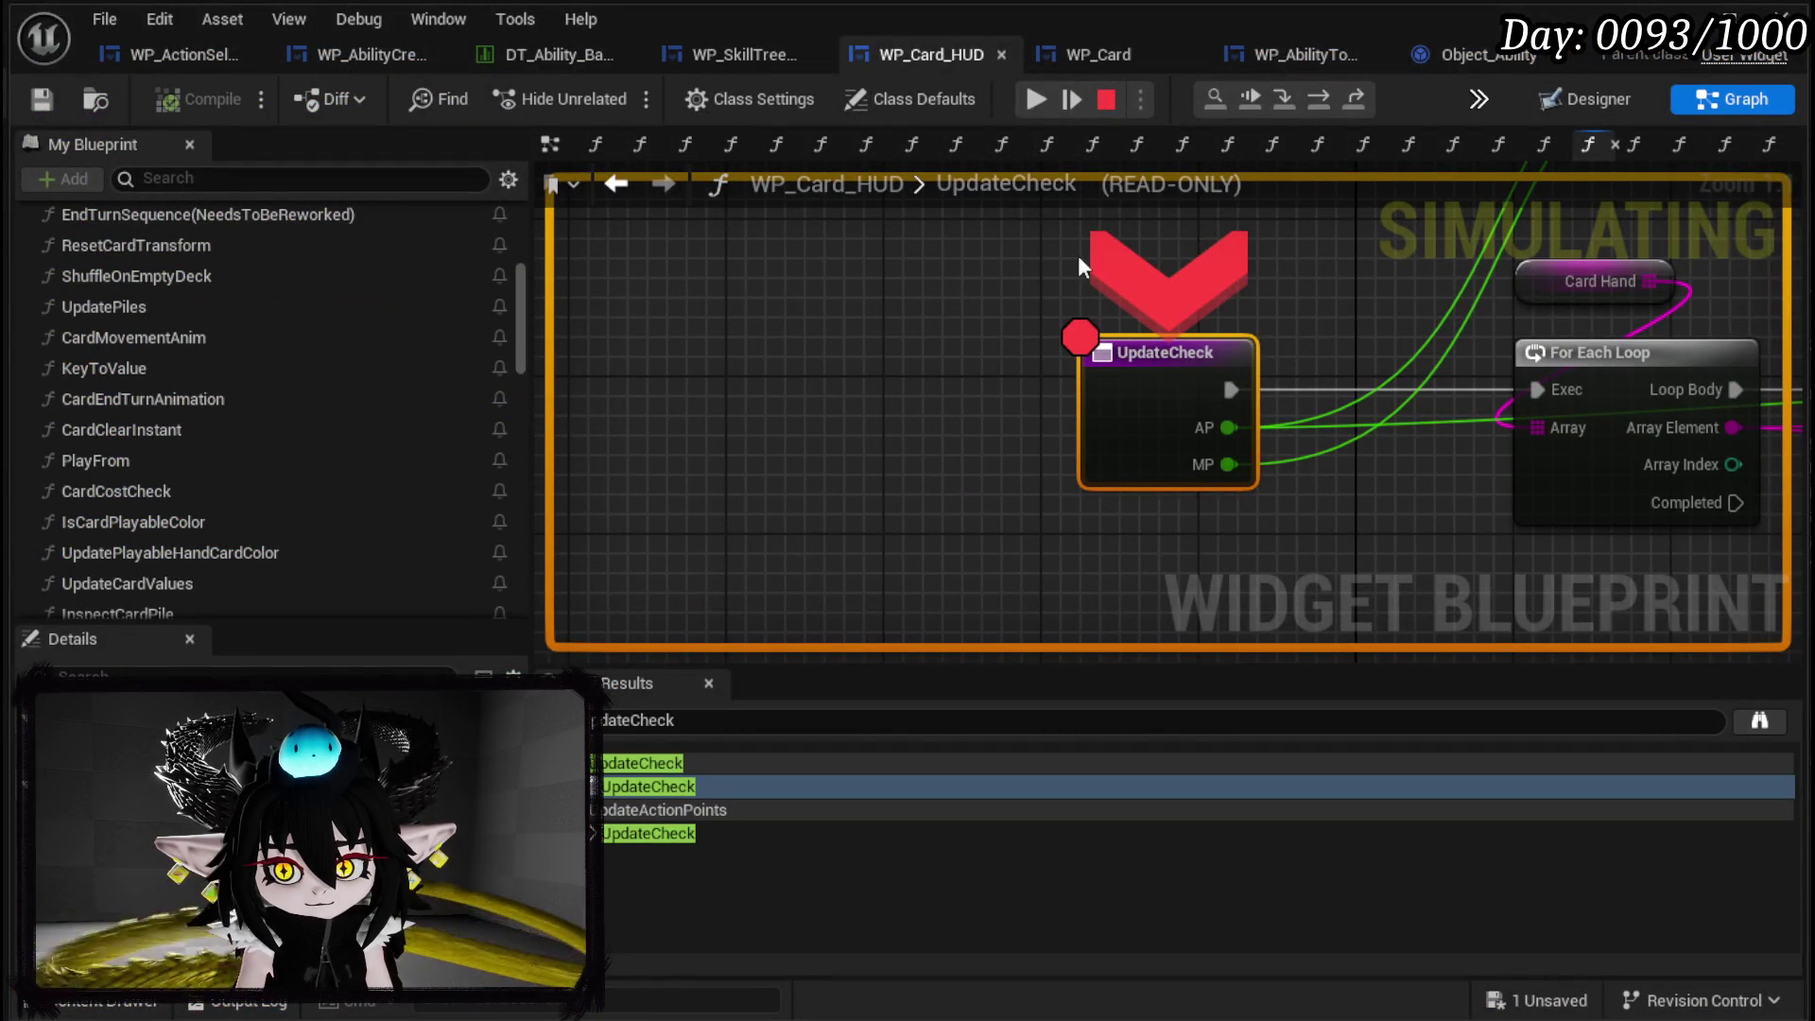
pyautogui.click(1039, 106)
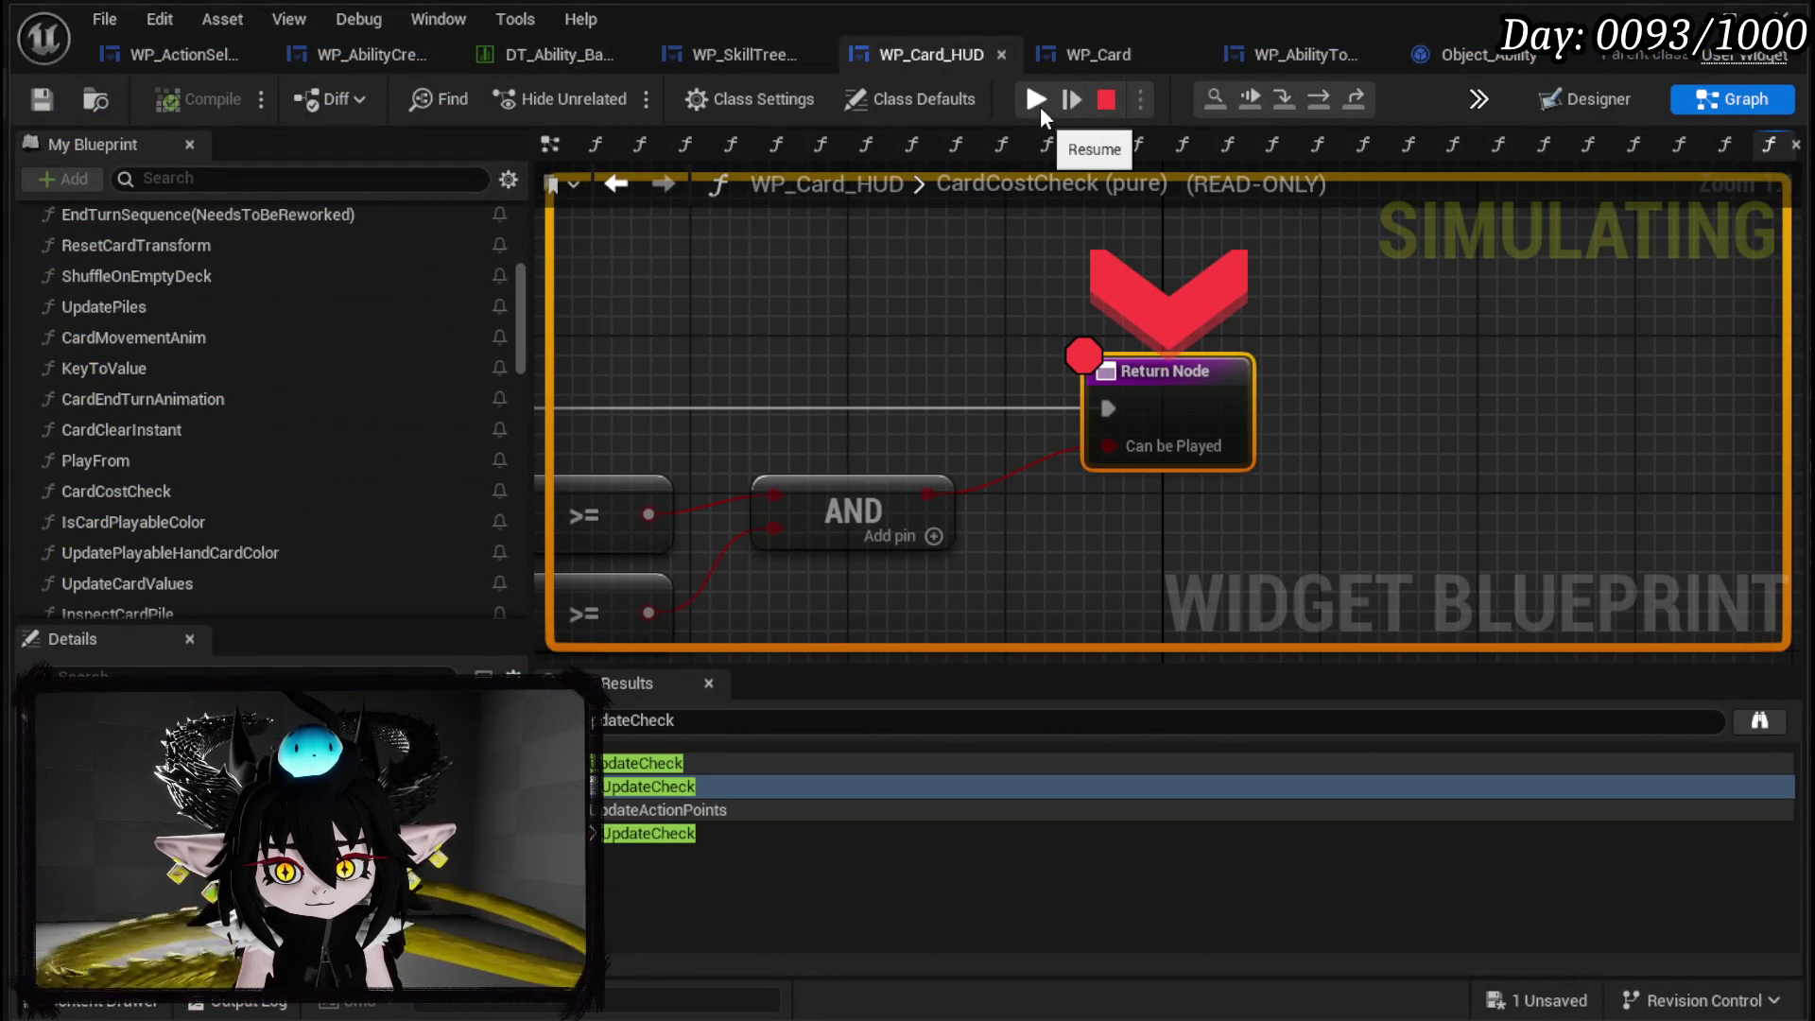
pyautogui.click(1040, 106)
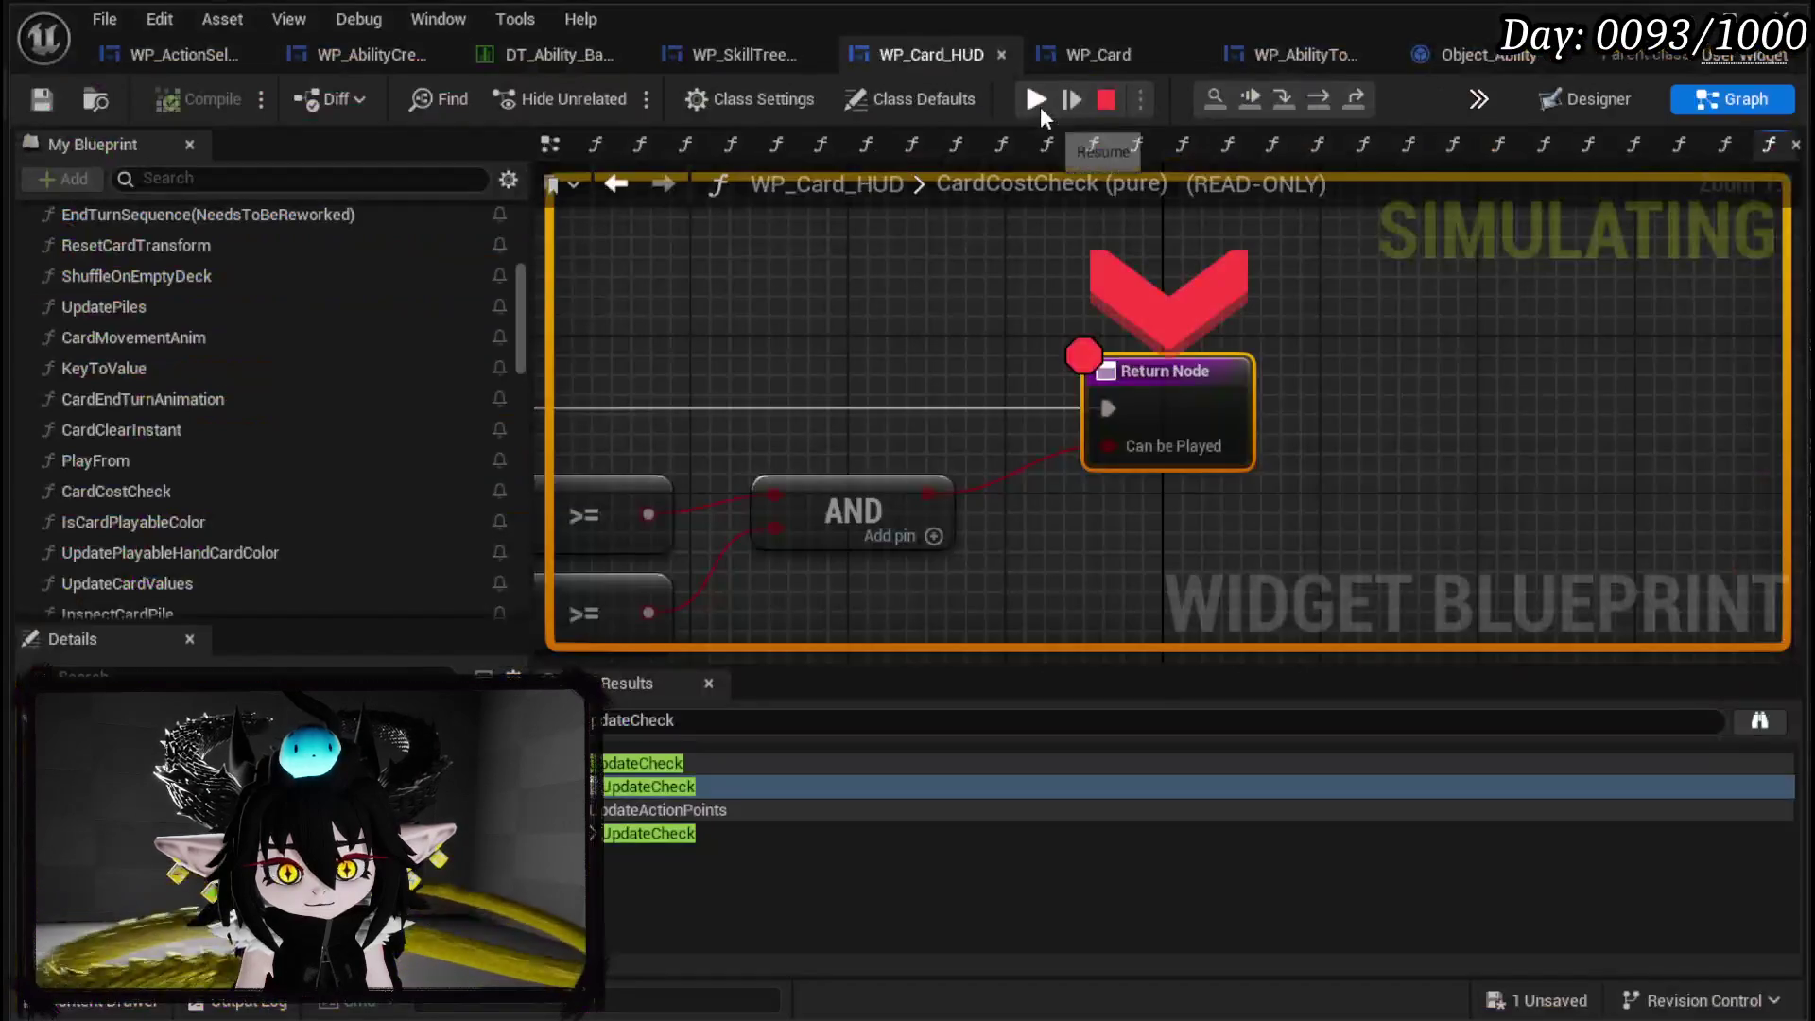
pyautogui.click(1040, 106)
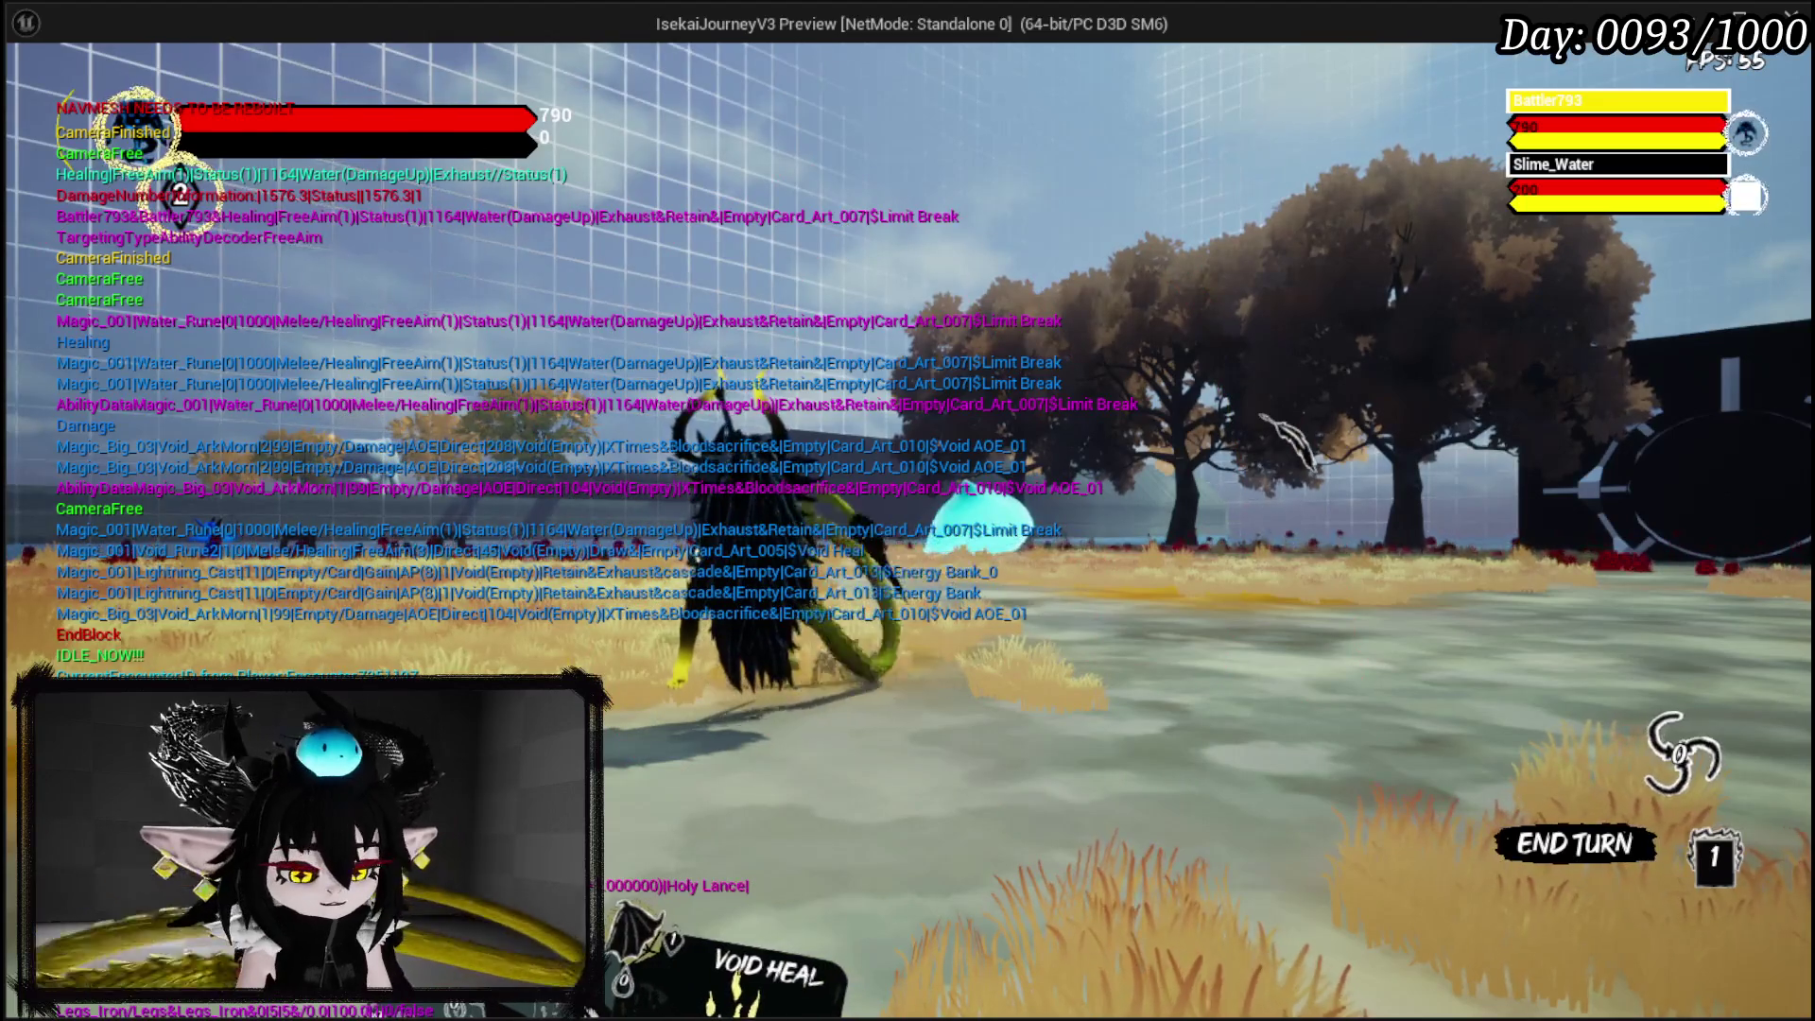
pyautogui.scroll(-2, 1000, 488)
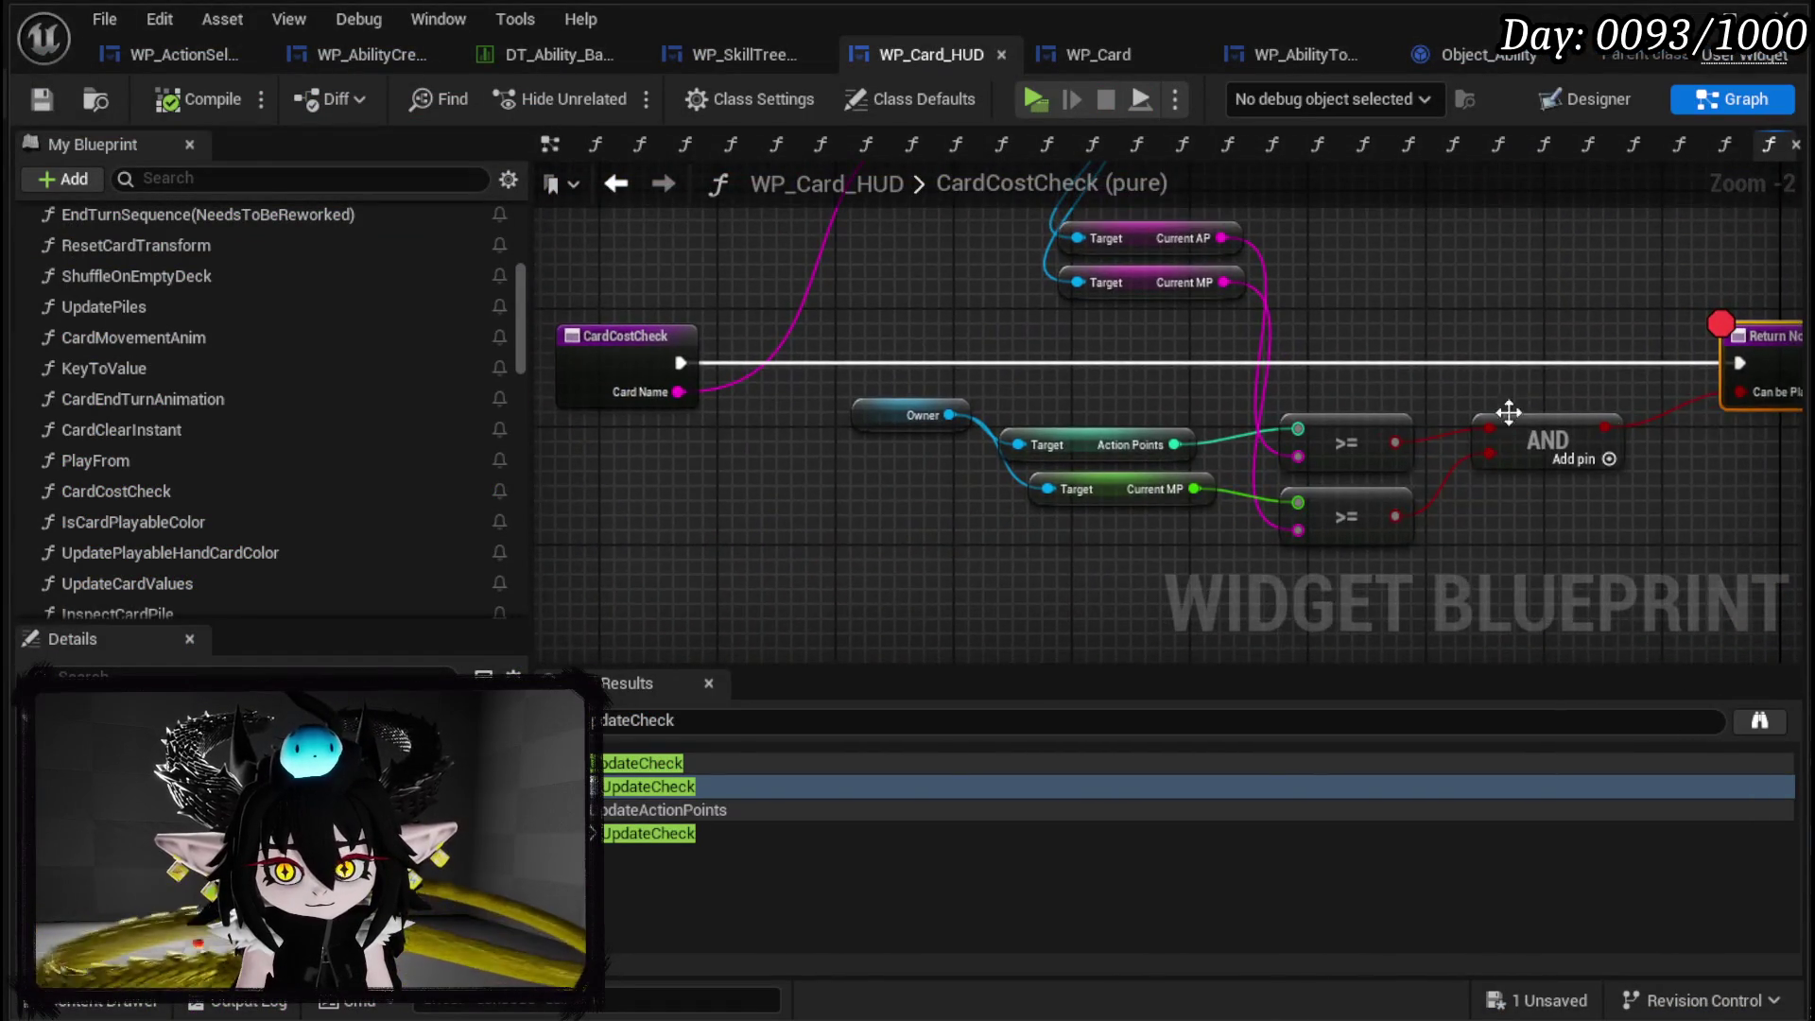
# Add a Special Data getter off the FIND node's ability object in CardCostCheck.
pyautogui.moveTo(1080, 565); pyautogui.dragTo(1028, 587)
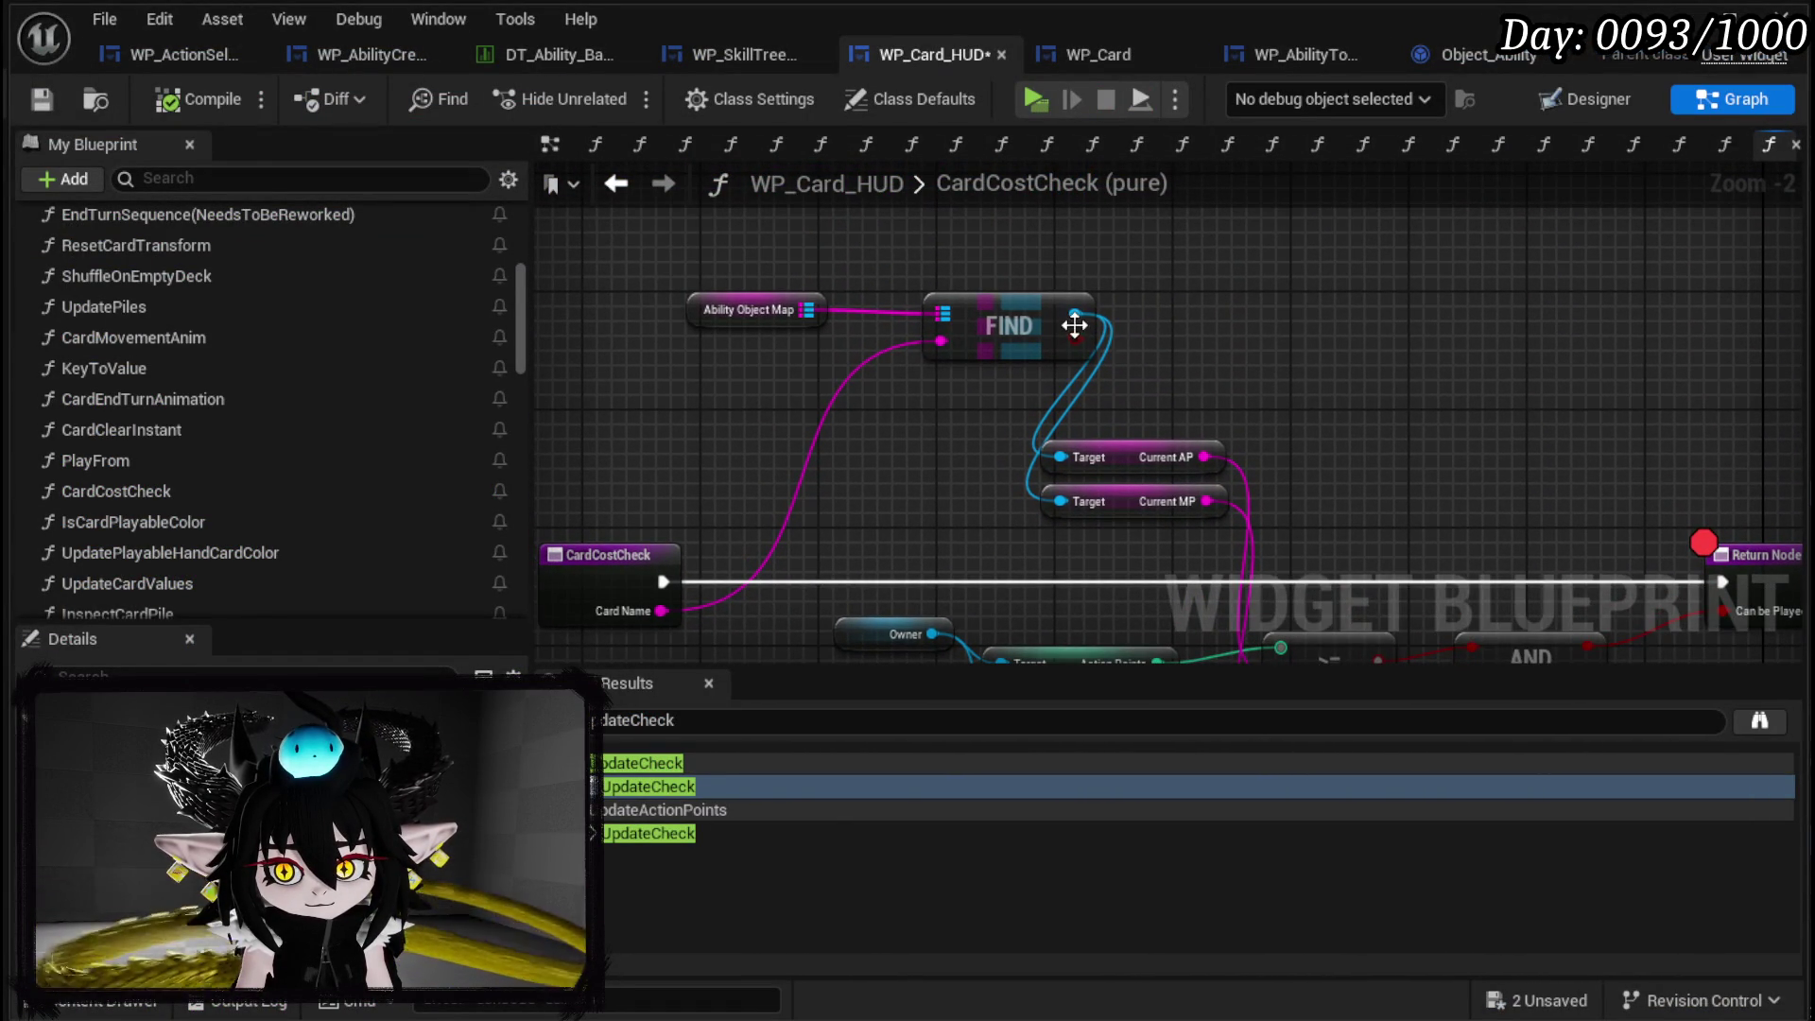
pyautogui.moveTo(1074, 314); pyautogui.dragTo(1234, 331)
pyautogui.write('Special')
pyautogui.scroll(-3, 1552, 562)
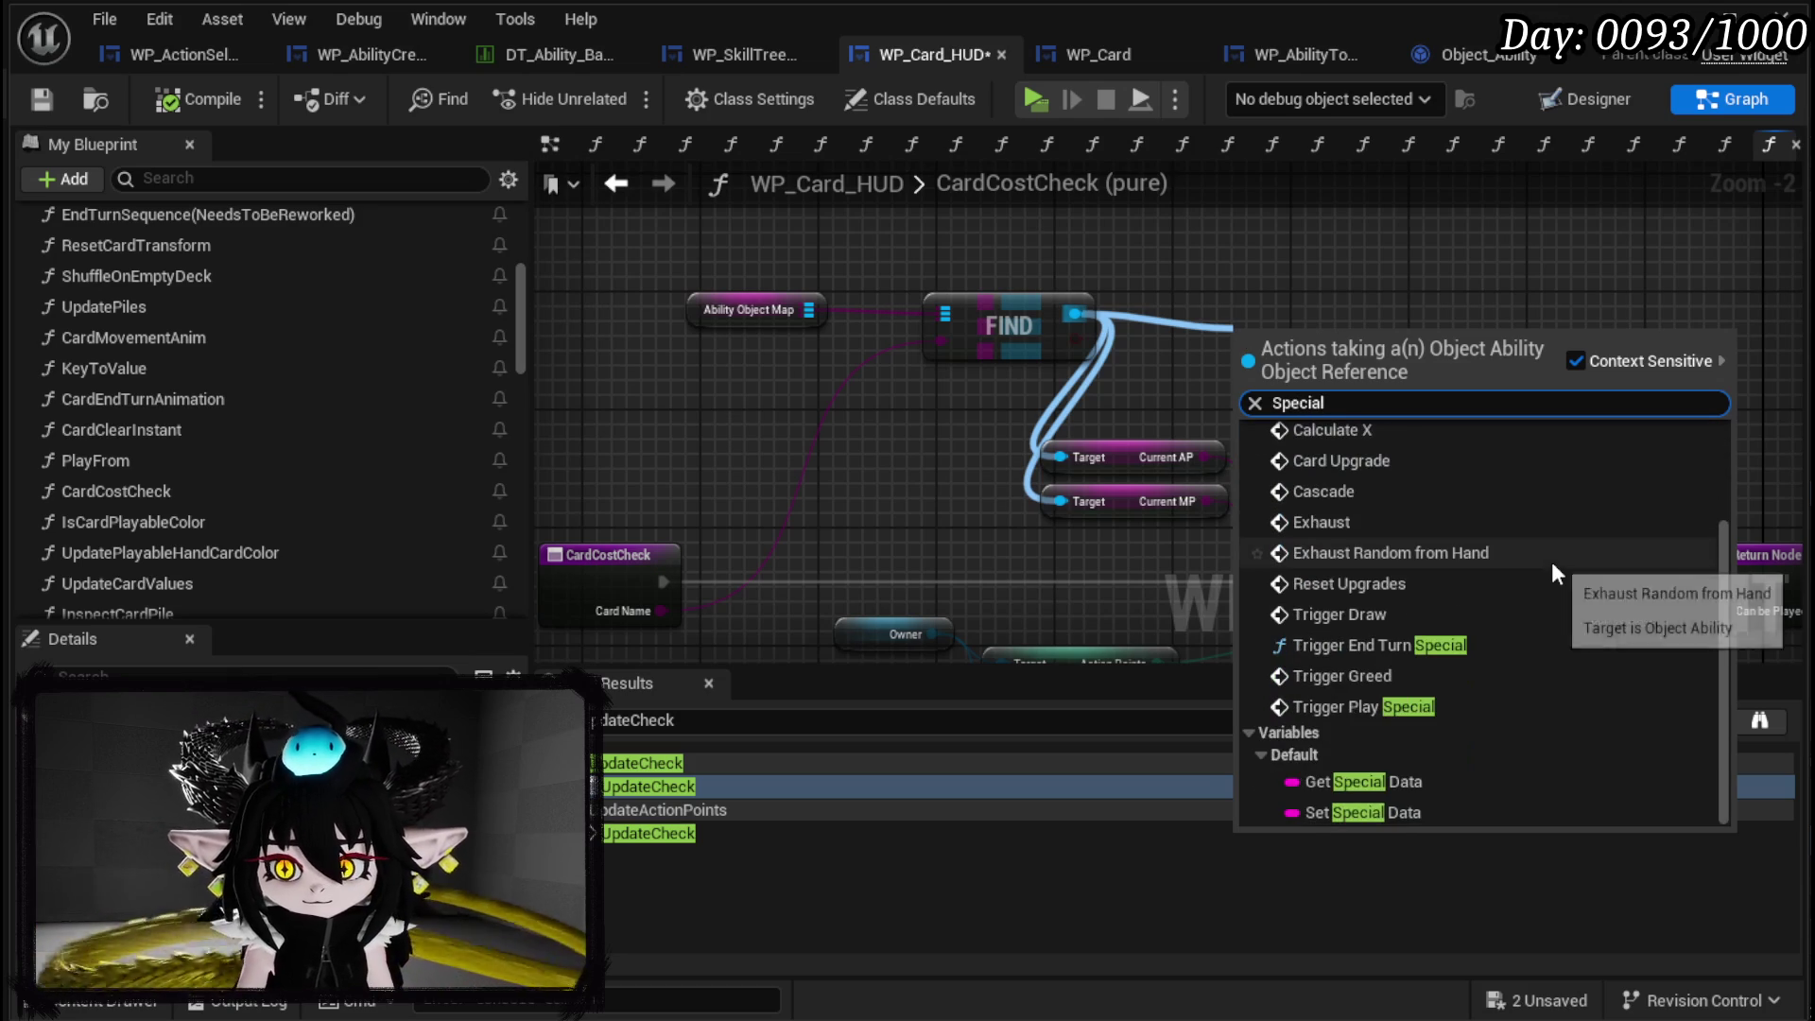
pyautogui.click(1382, 773)
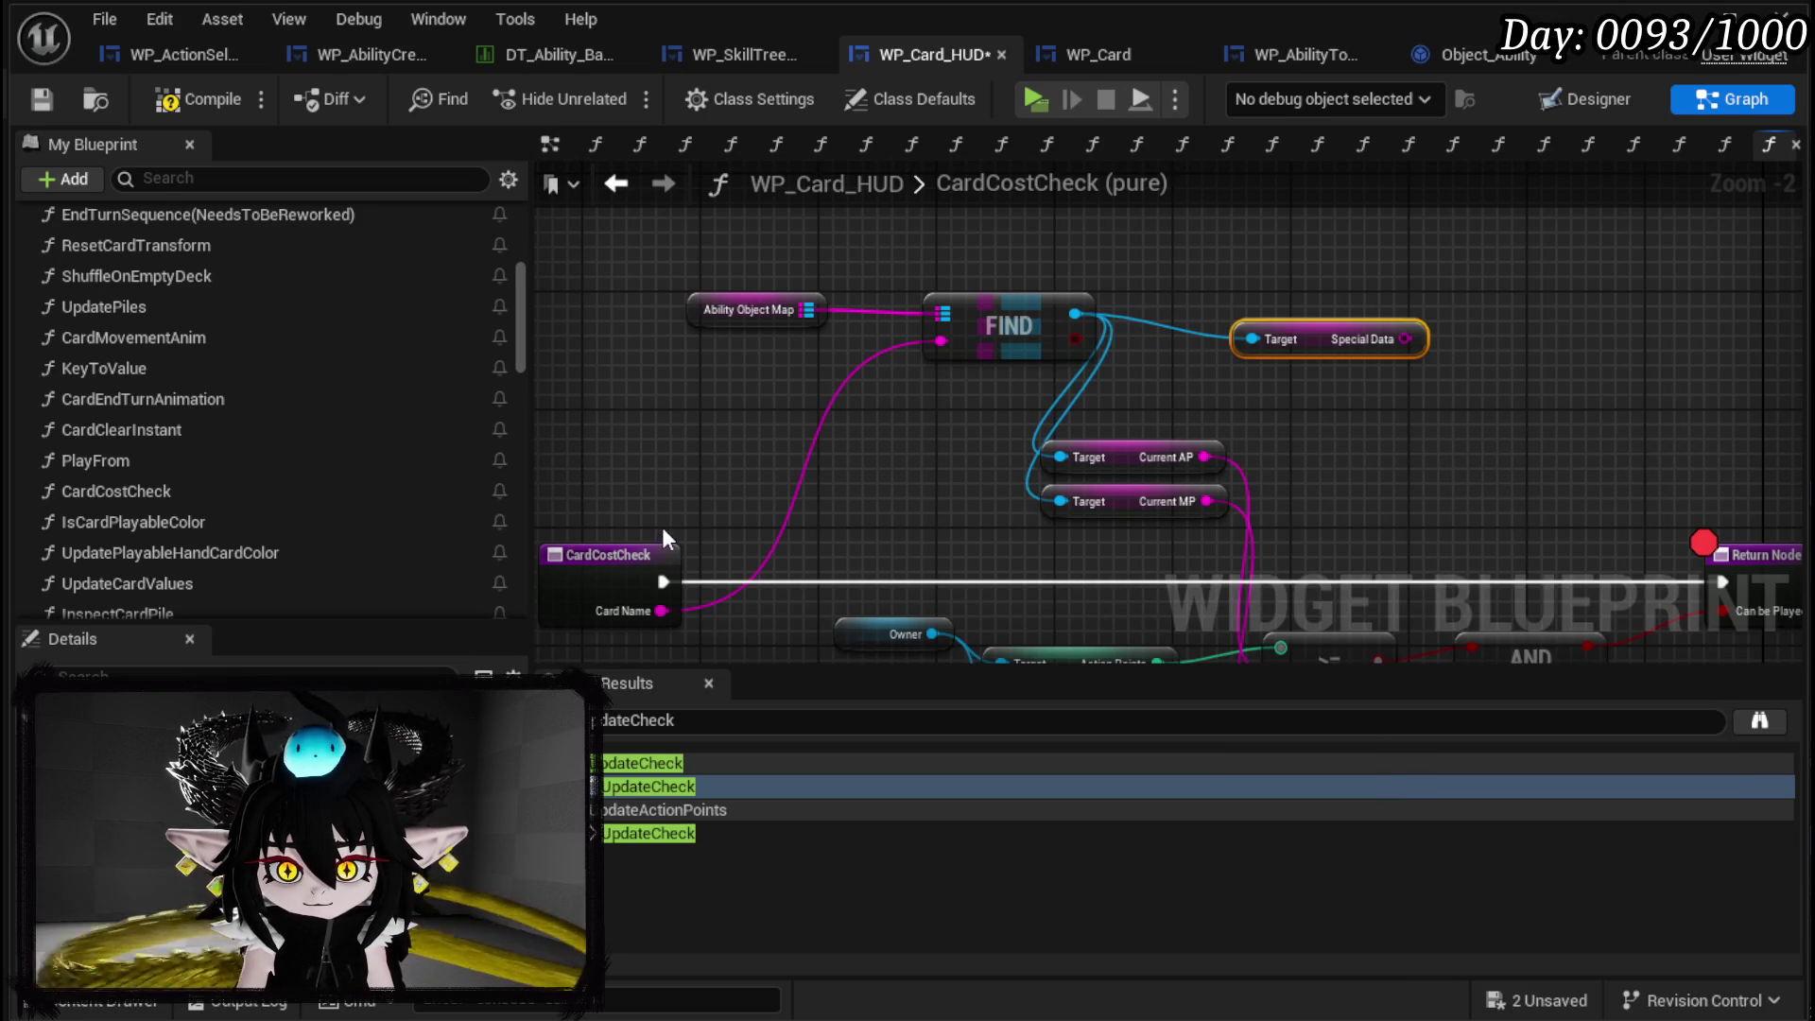
# In UpdateActionPoints, select the Bloodsacrifice Parse Into Array, CONTAINS, Branch and Add nodes.
pyautogui.doubleClick(660, 785)
pyautogui.doubleClick(722, 835)
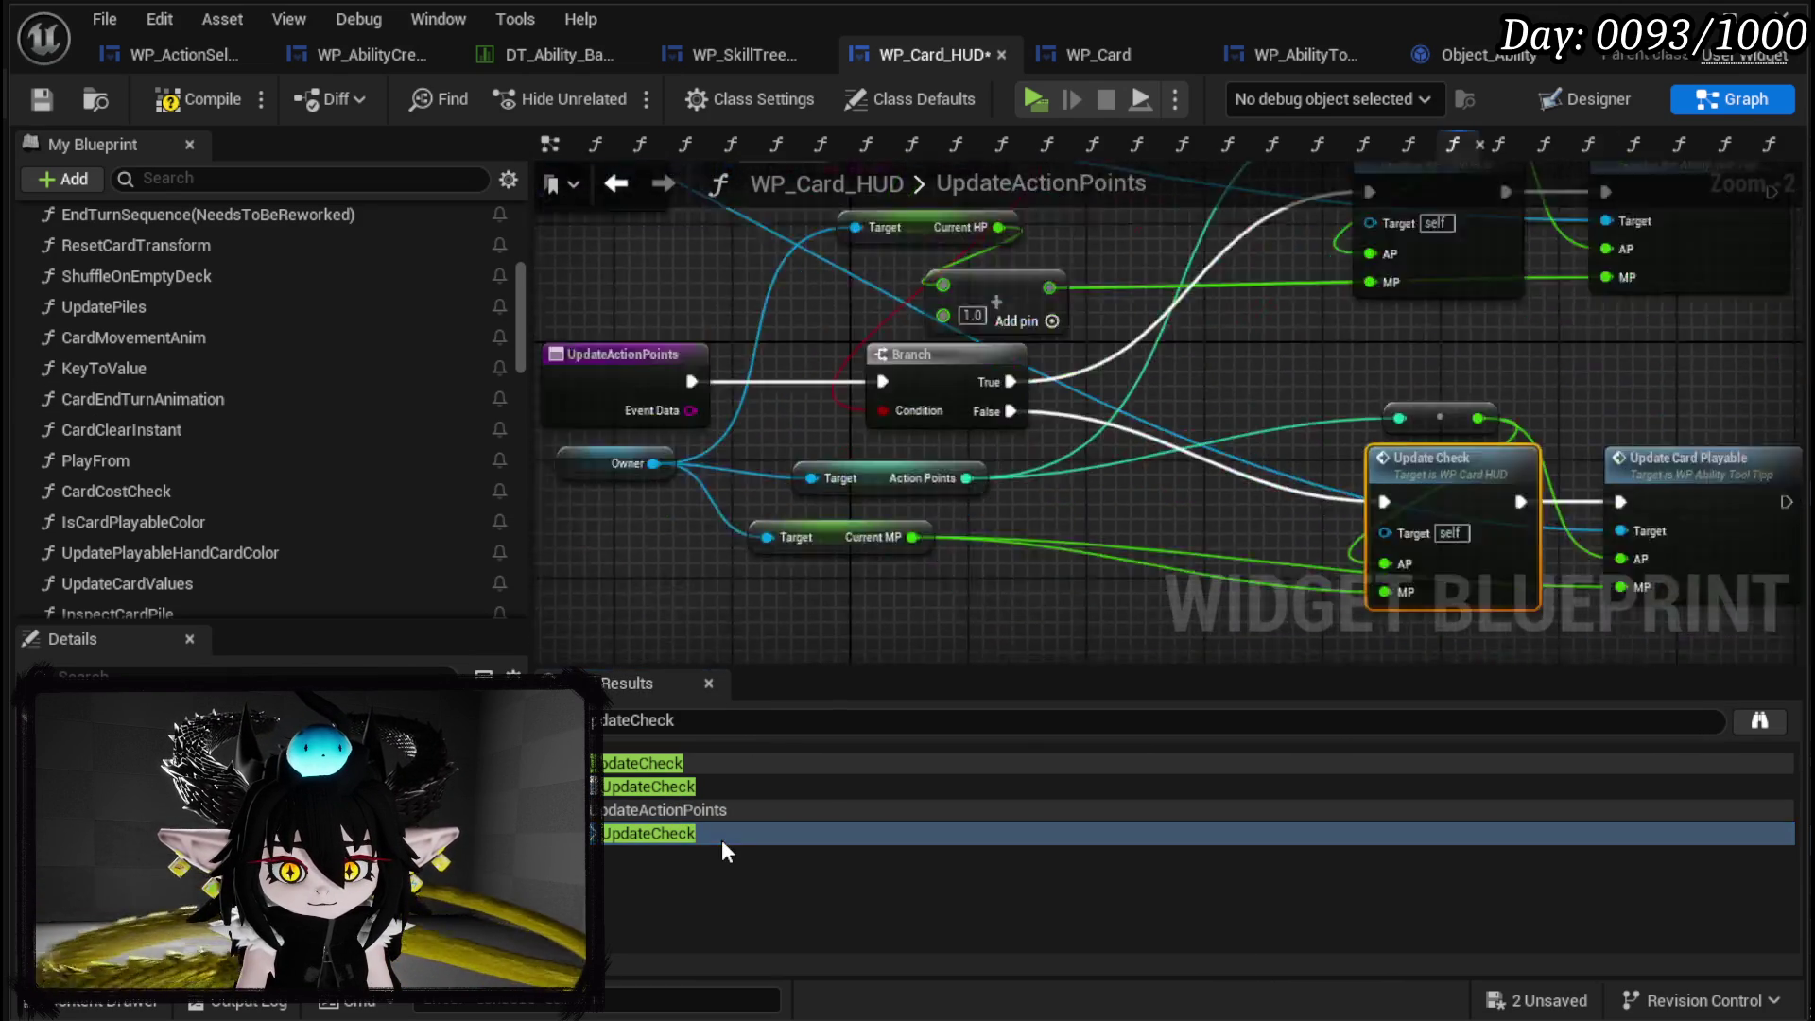
pyautogui.scroll(-1, 1032, 441)
pyautogui.moveTo(570, 256)
pyautogui.mouseDown()
pyautogui.moveTo(752, 357)
pyautogui.moveTo(913, 372)
pyautogui.mouseUp()
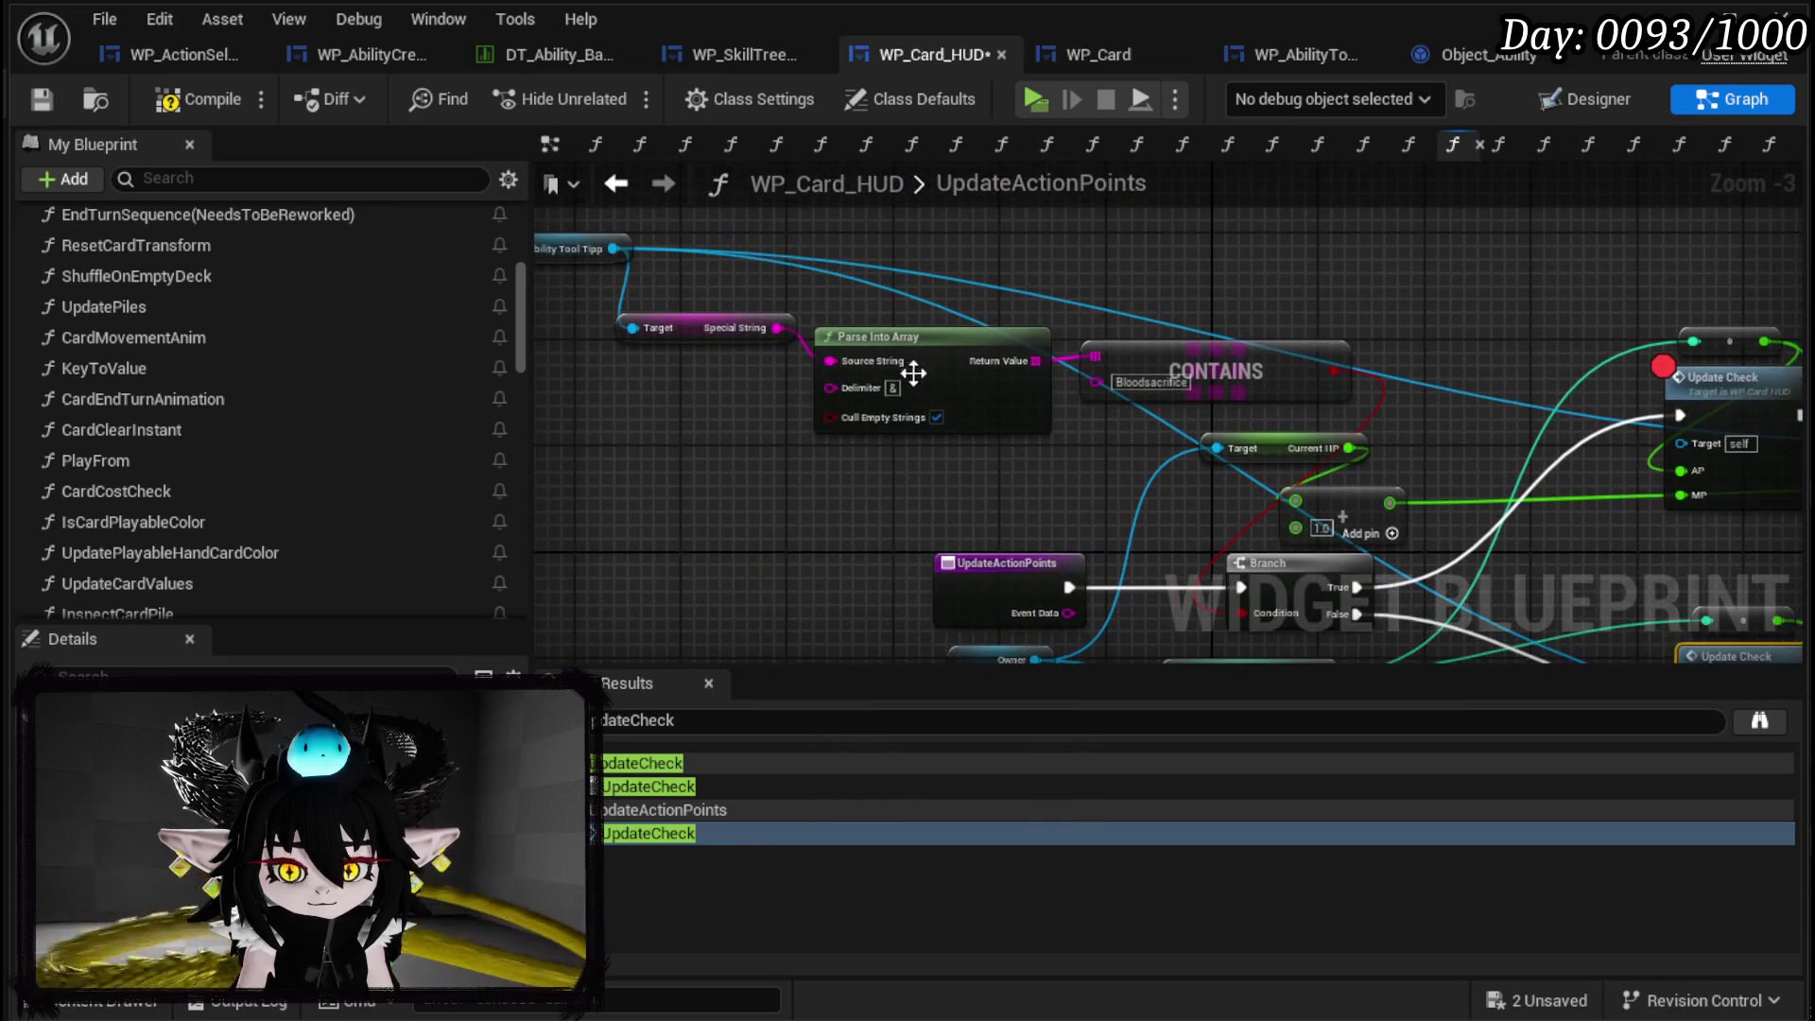
pyautogui.moveTo(792, 268); pyautogui.dragTo(1031, 312)
pyautogui.moveTo(825, 473)
pyautogui.mouseDown()
pyautogui.moveTo(680, 471)
pyautogui.moveTo(905, 325)
pyautogui.moveTo(783, 476)
pyautogui.moveTo(1032, 312)
pyautogui.moveTo(1112, 402)
pyautogui.mouseUp()
pyautogui.moveTo(1358, 396); pyautogui.dragTo(1081, 354)
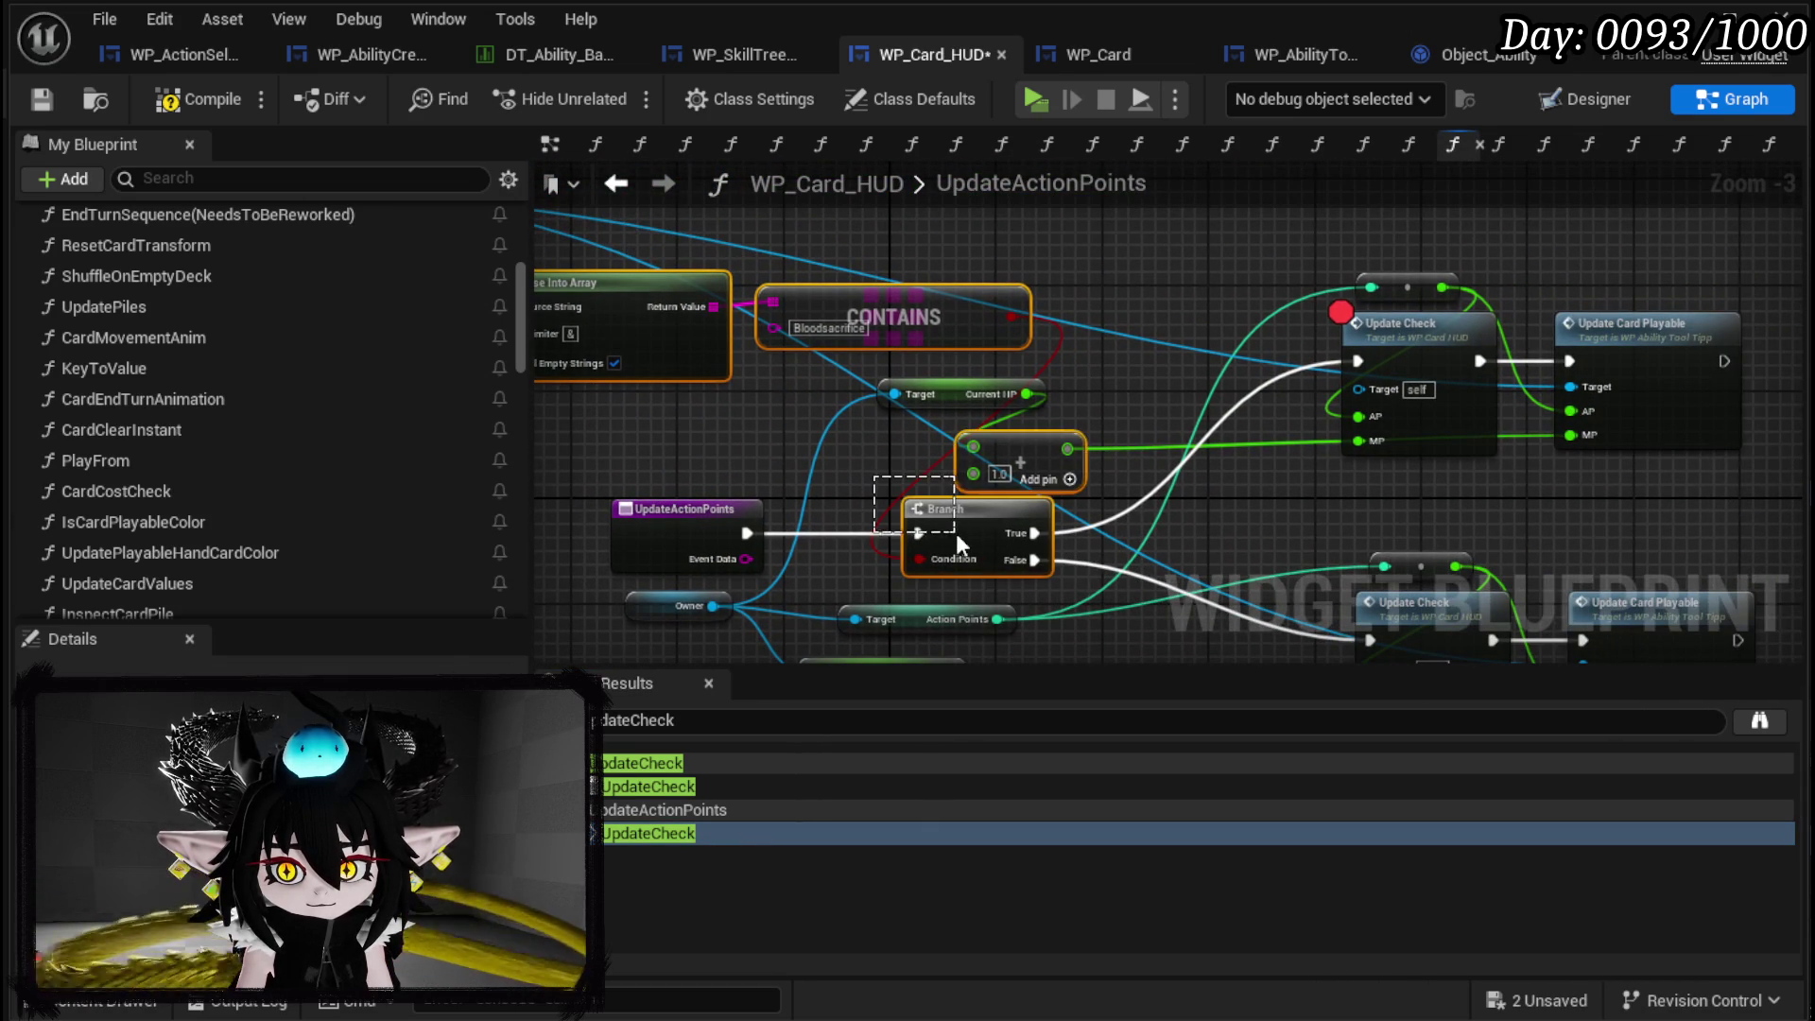
pyautogui.moveTo(943, 557); pyautogui.dragTo(1114, 460)
pyautogui.moveTo(984, 455); pyautogui.dragTo(988, 453)
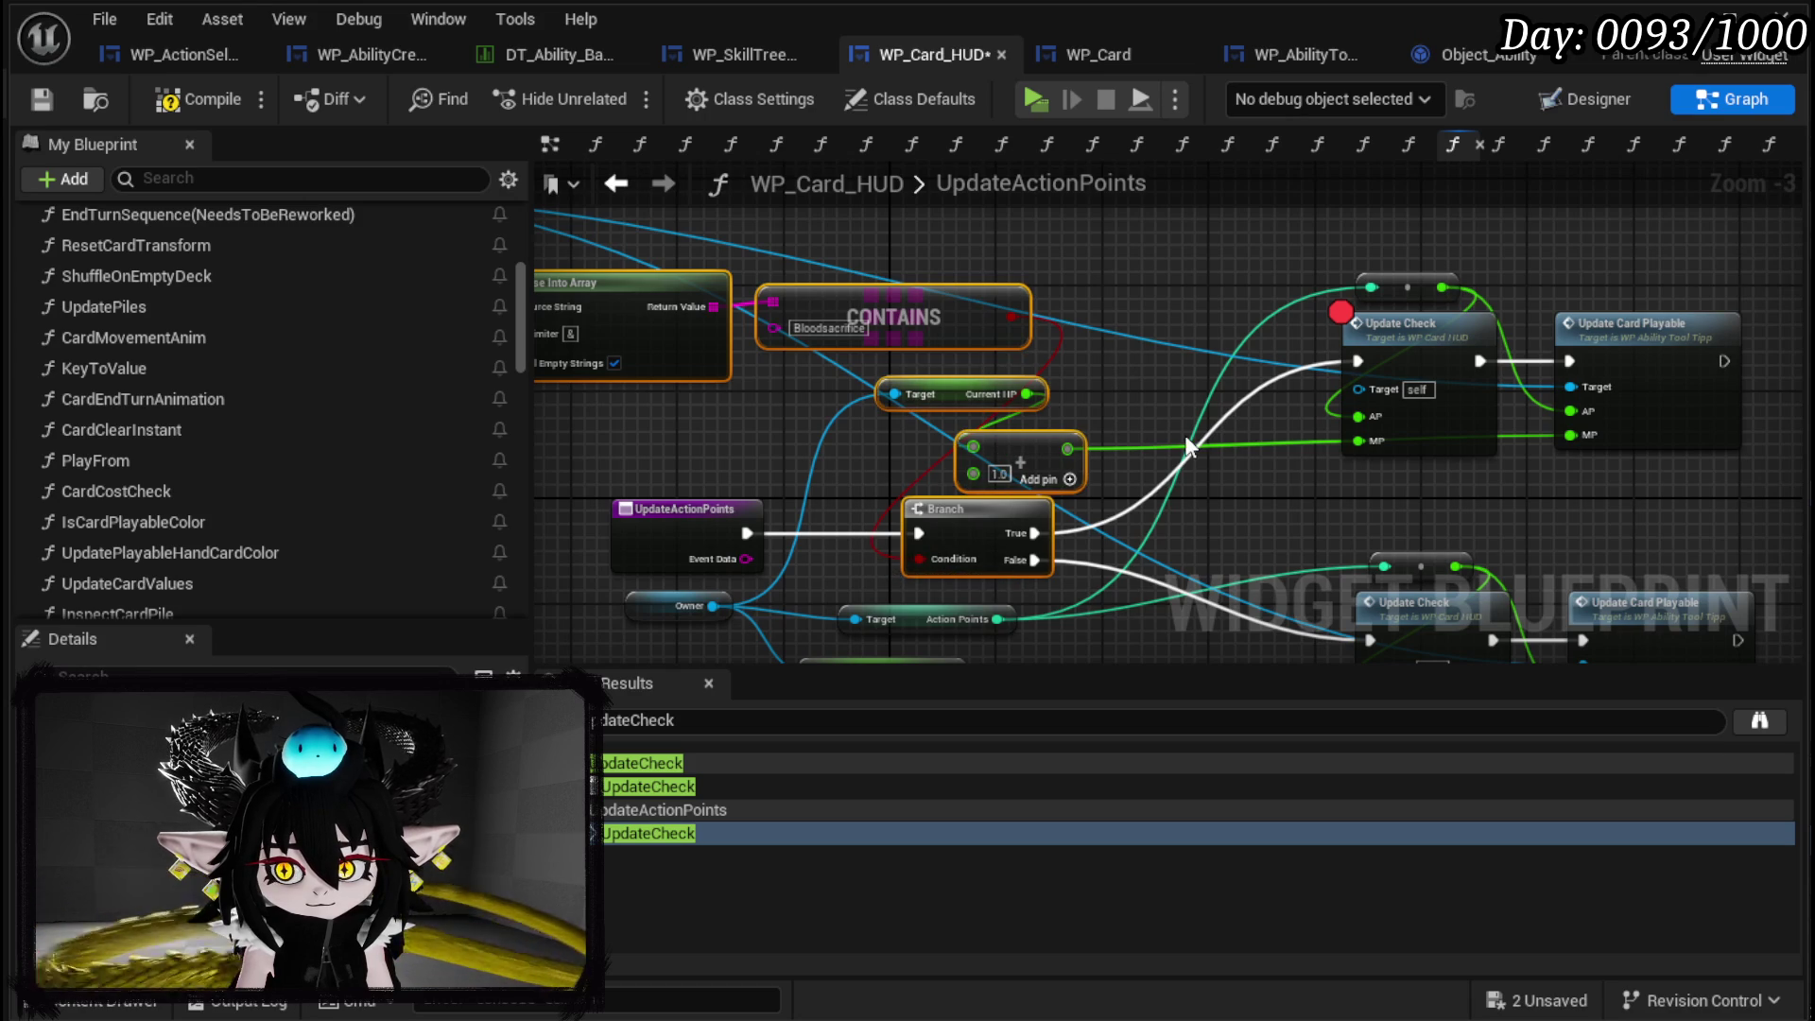
# Bring the copied Bloodsacrifice nodes into CardCostCheck and position them near the Return Node.
pyautogui.click(617, 184)
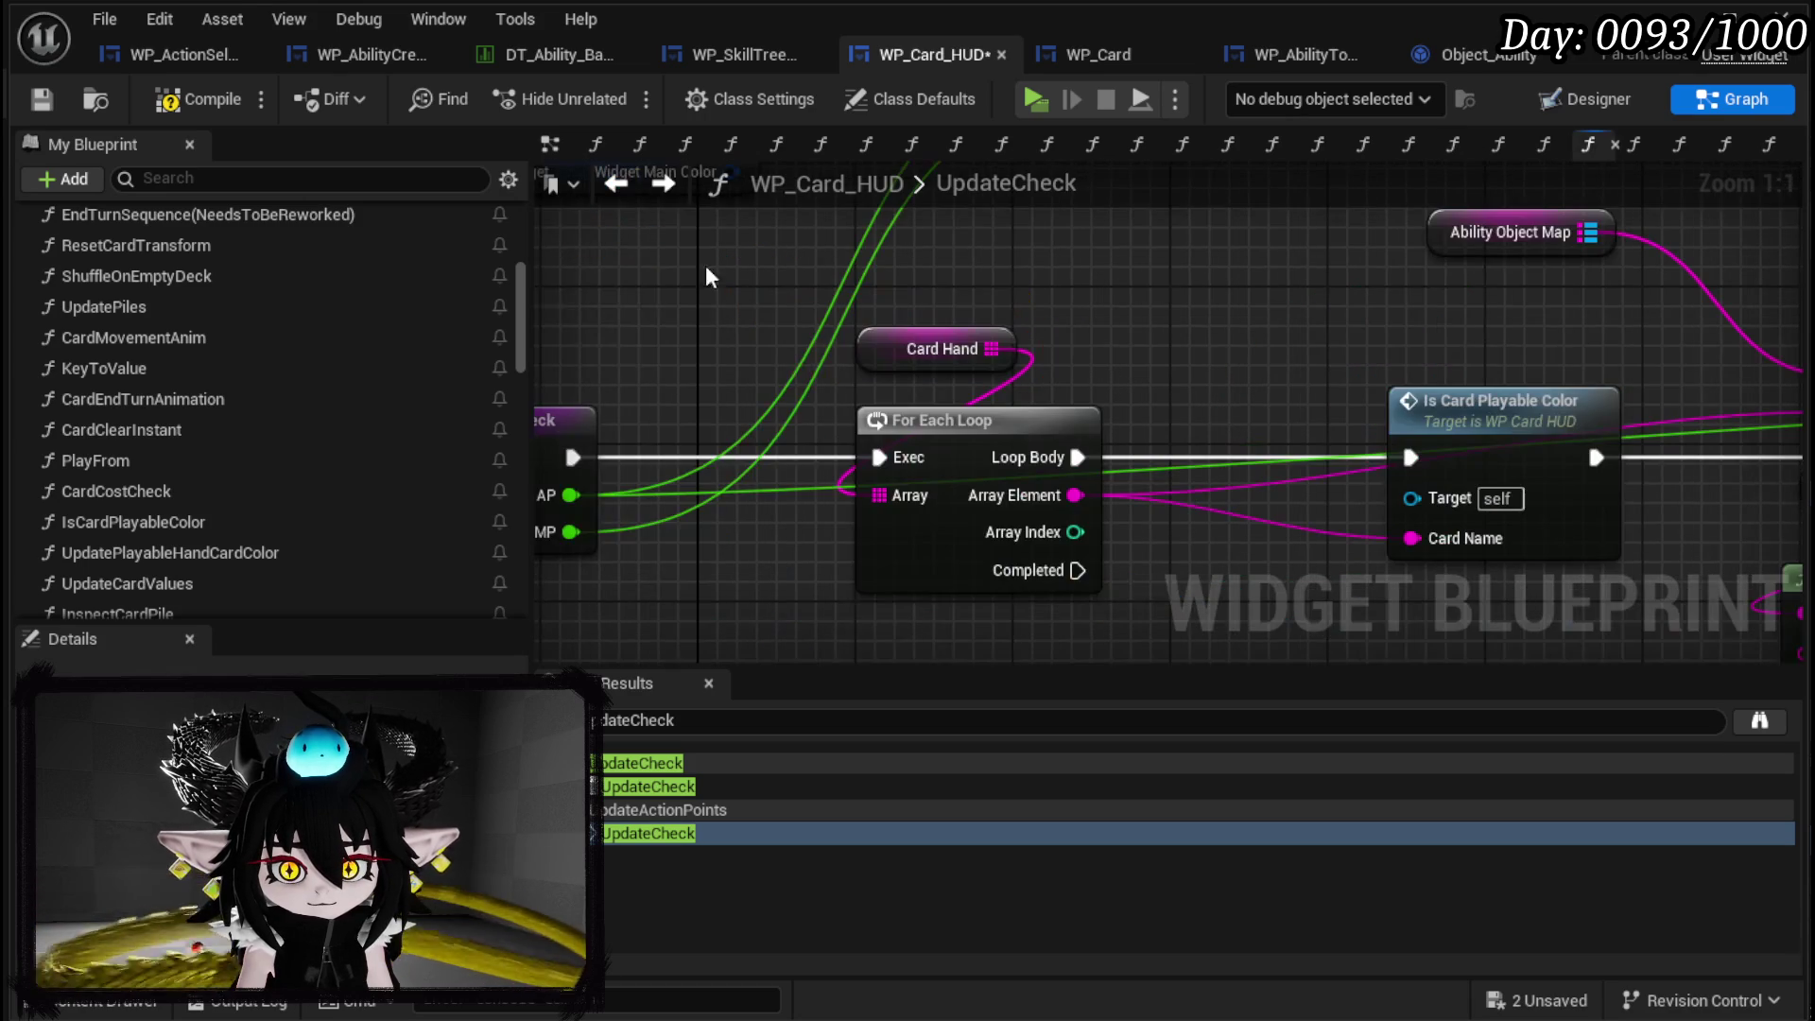
pyautogui.scroll(-3, 694, 244)
pyautogui.moveTo(851, 365)
pyautogui.mouseDown()
pyautogui.moveTo(960, 397)
pyautogui.moveTo(952, 486)
pyautogui.moveTo(804, 351)
pyautogui.moveTo(567, 407)
pyautogui.moveTo(756, 406)
pyautogui.moveTo(525, 322)
pyautogui.moveTo(1701, 378)
pyautogui.mouseUp()
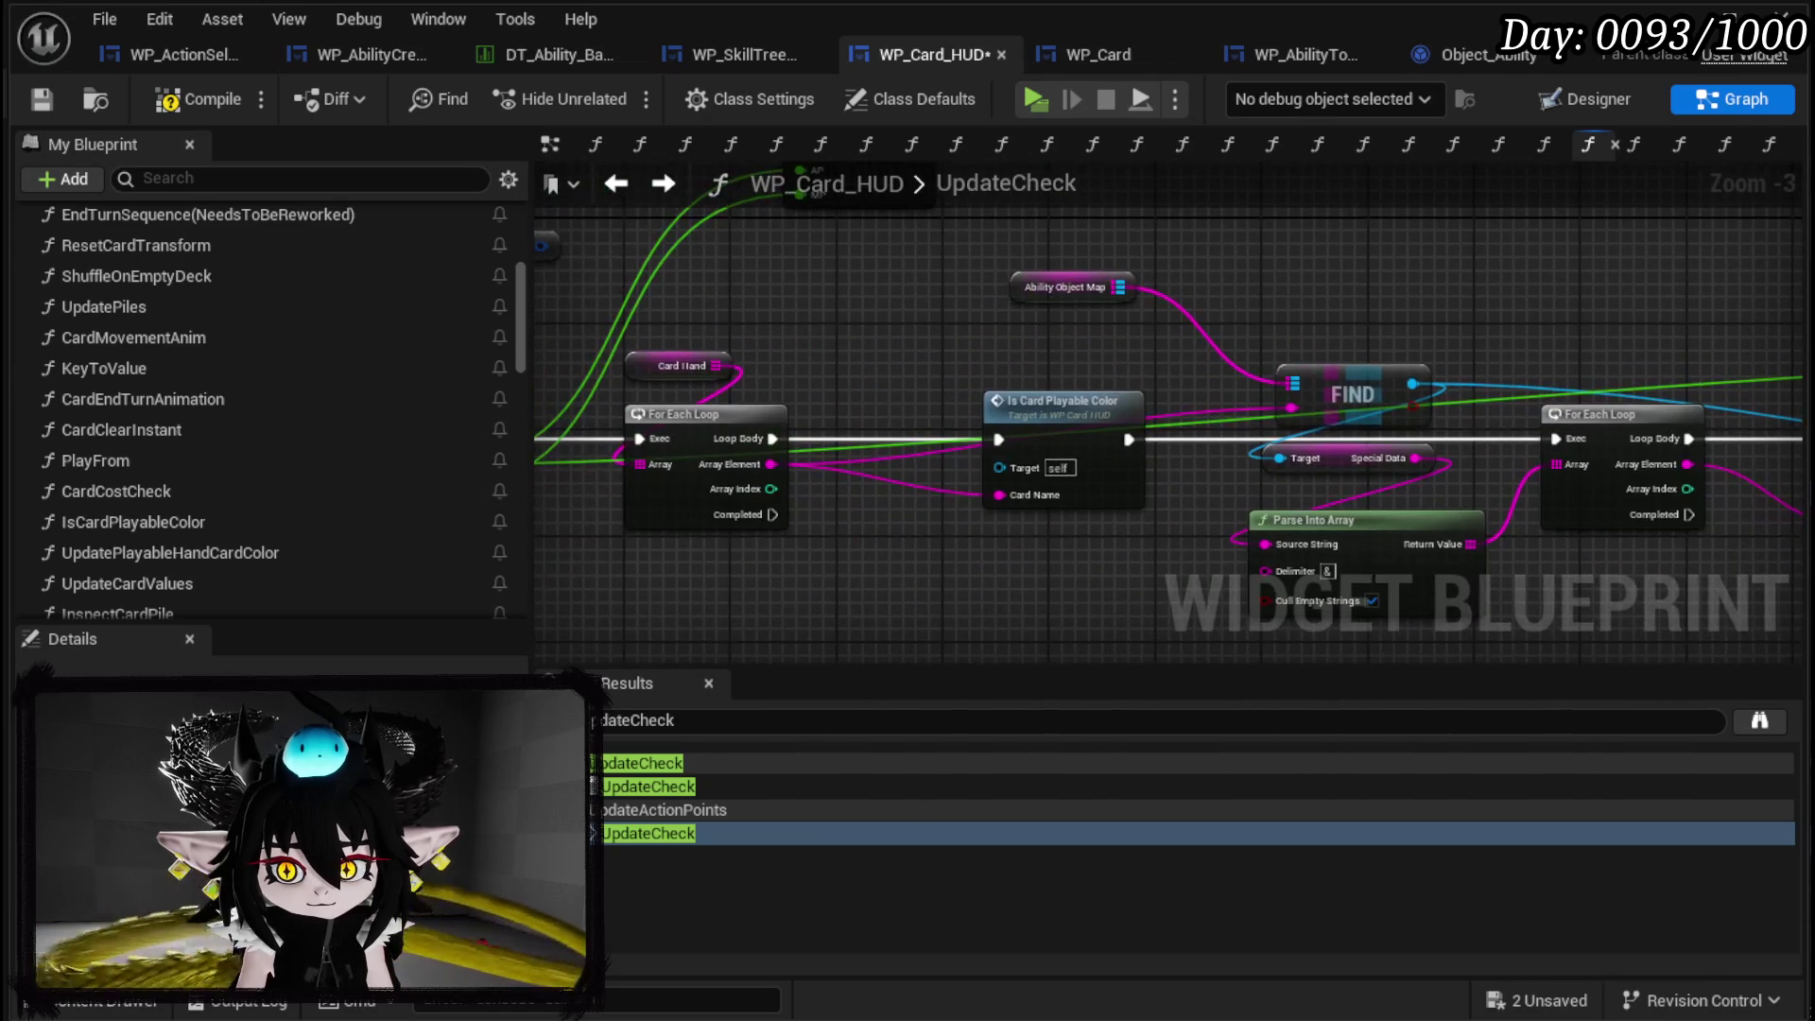
pyautogui.scroll(-2, 1224, 397)
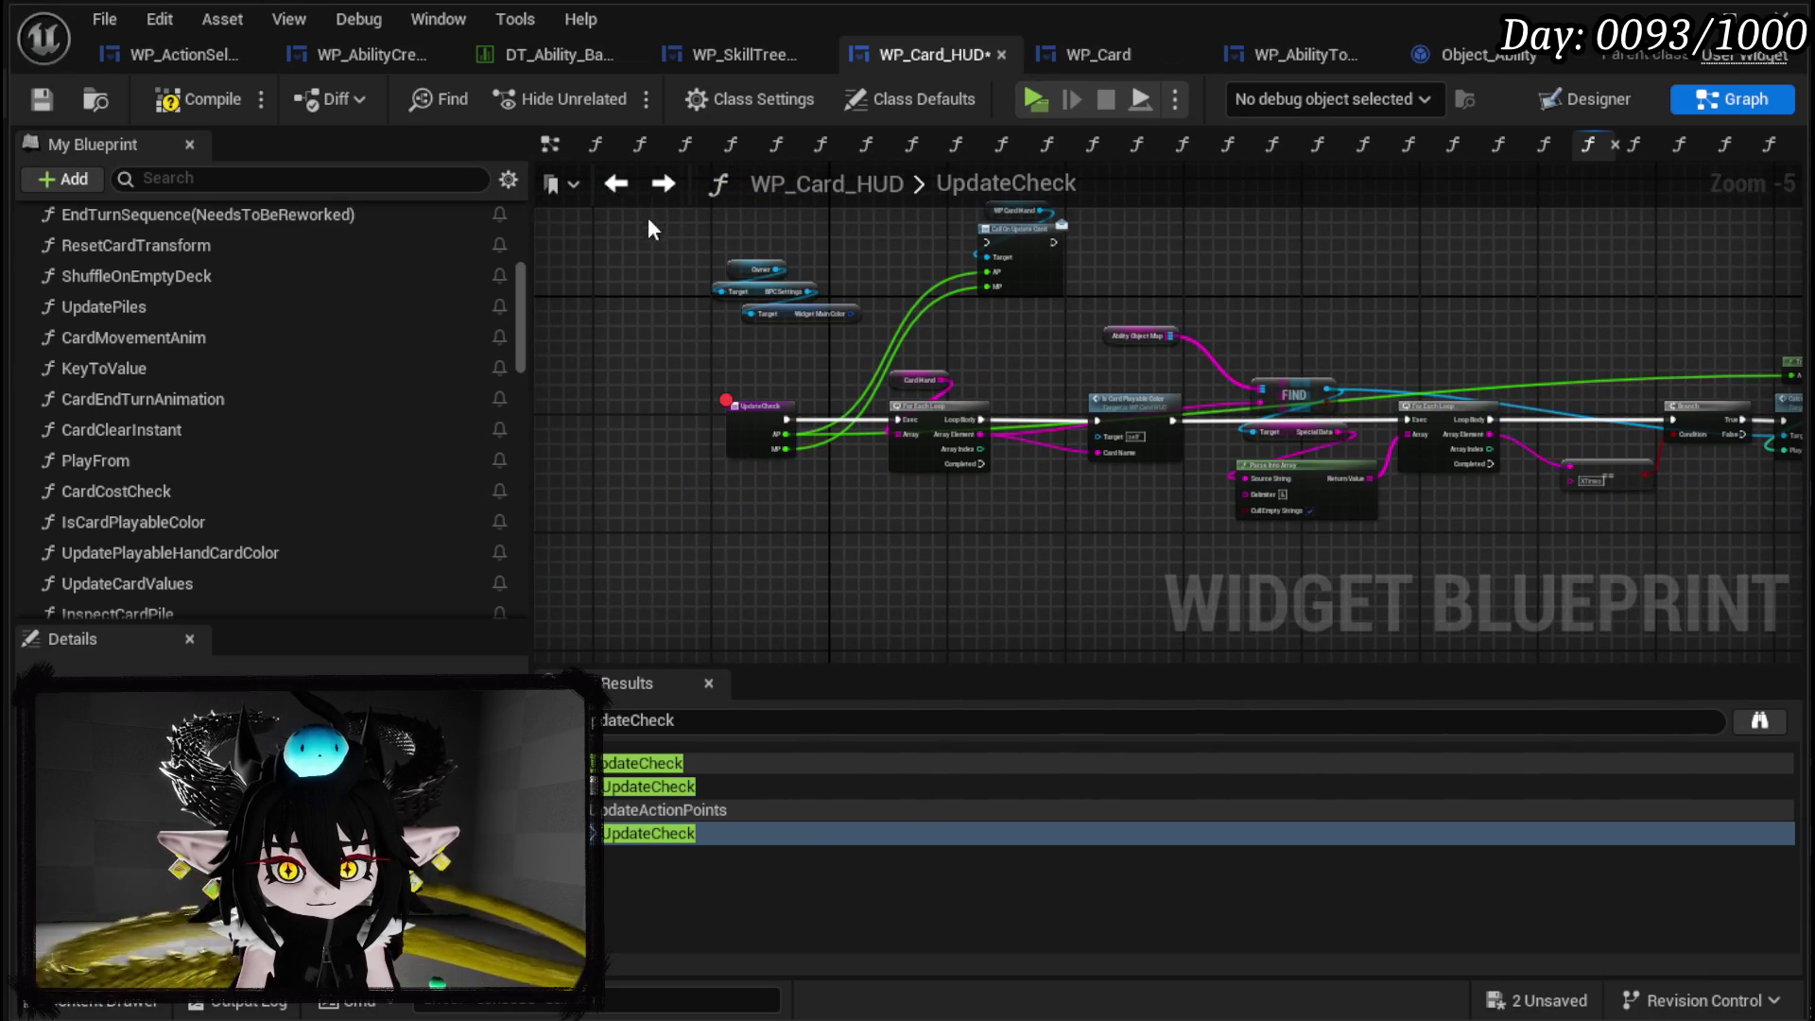
pyautogui.click(613, 185)
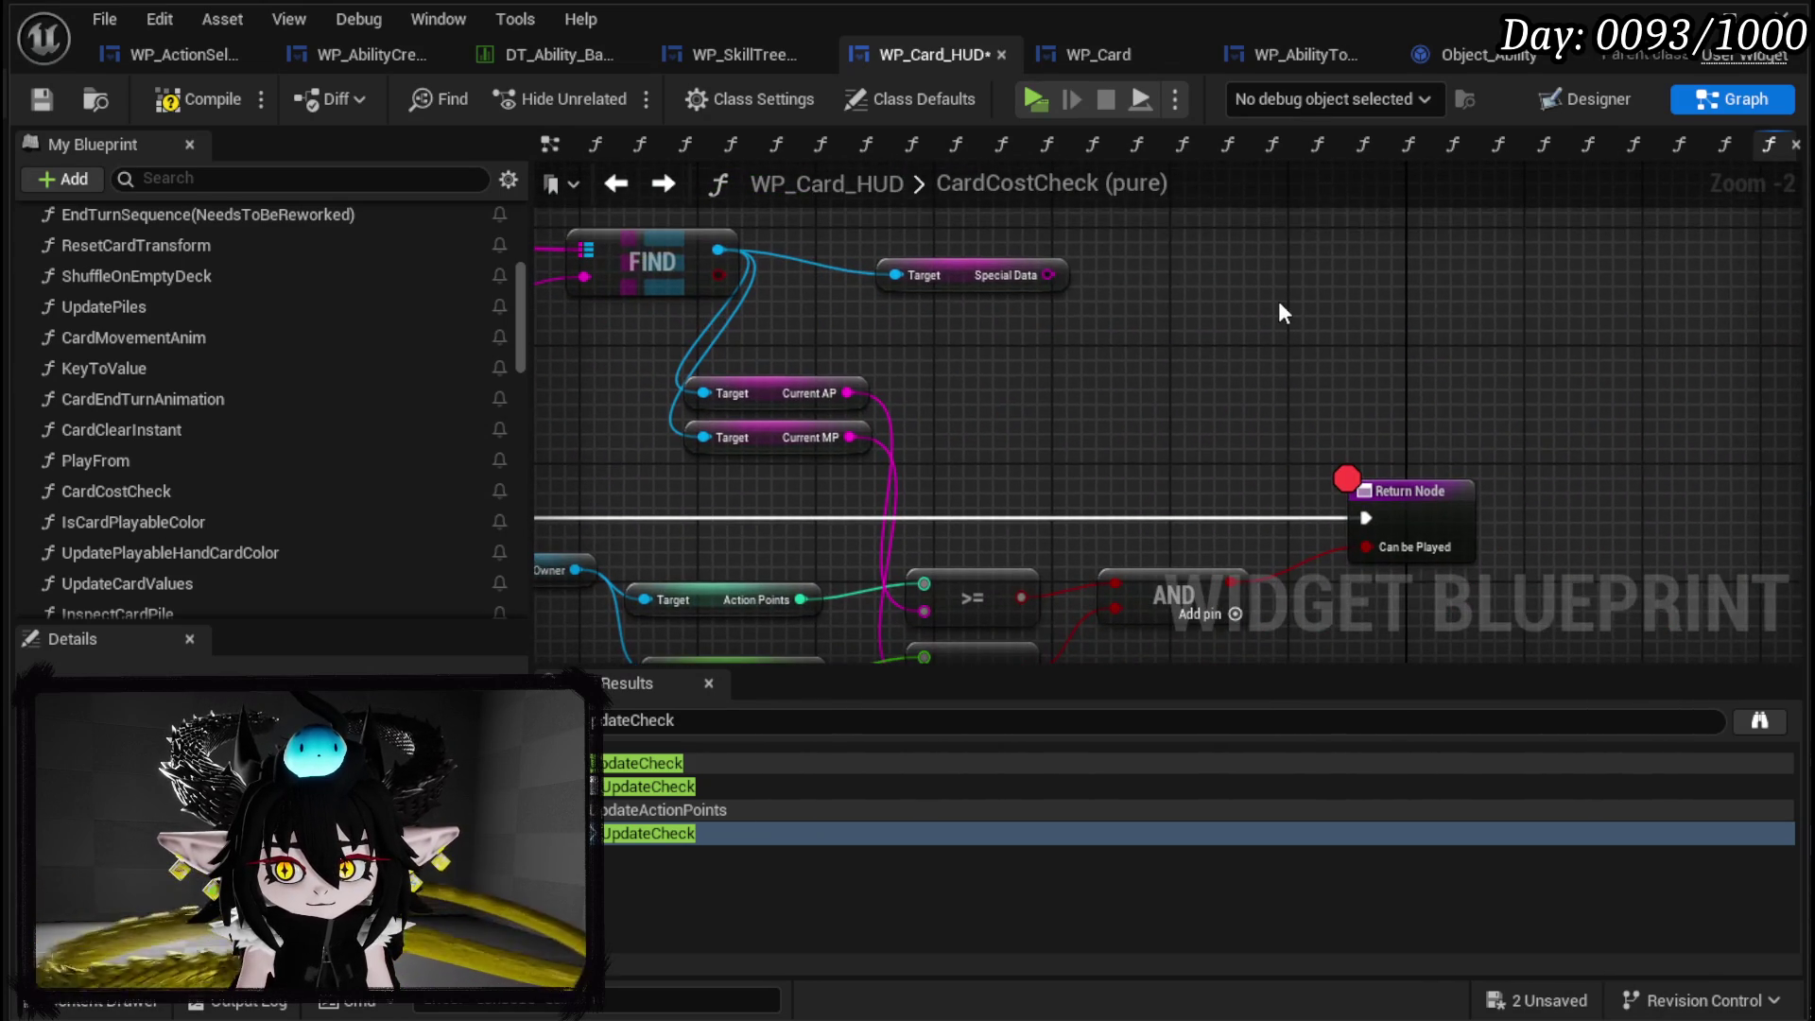
pyautogui.moveTo(1478, 445); pyautogui.dragTo(1183, 342)
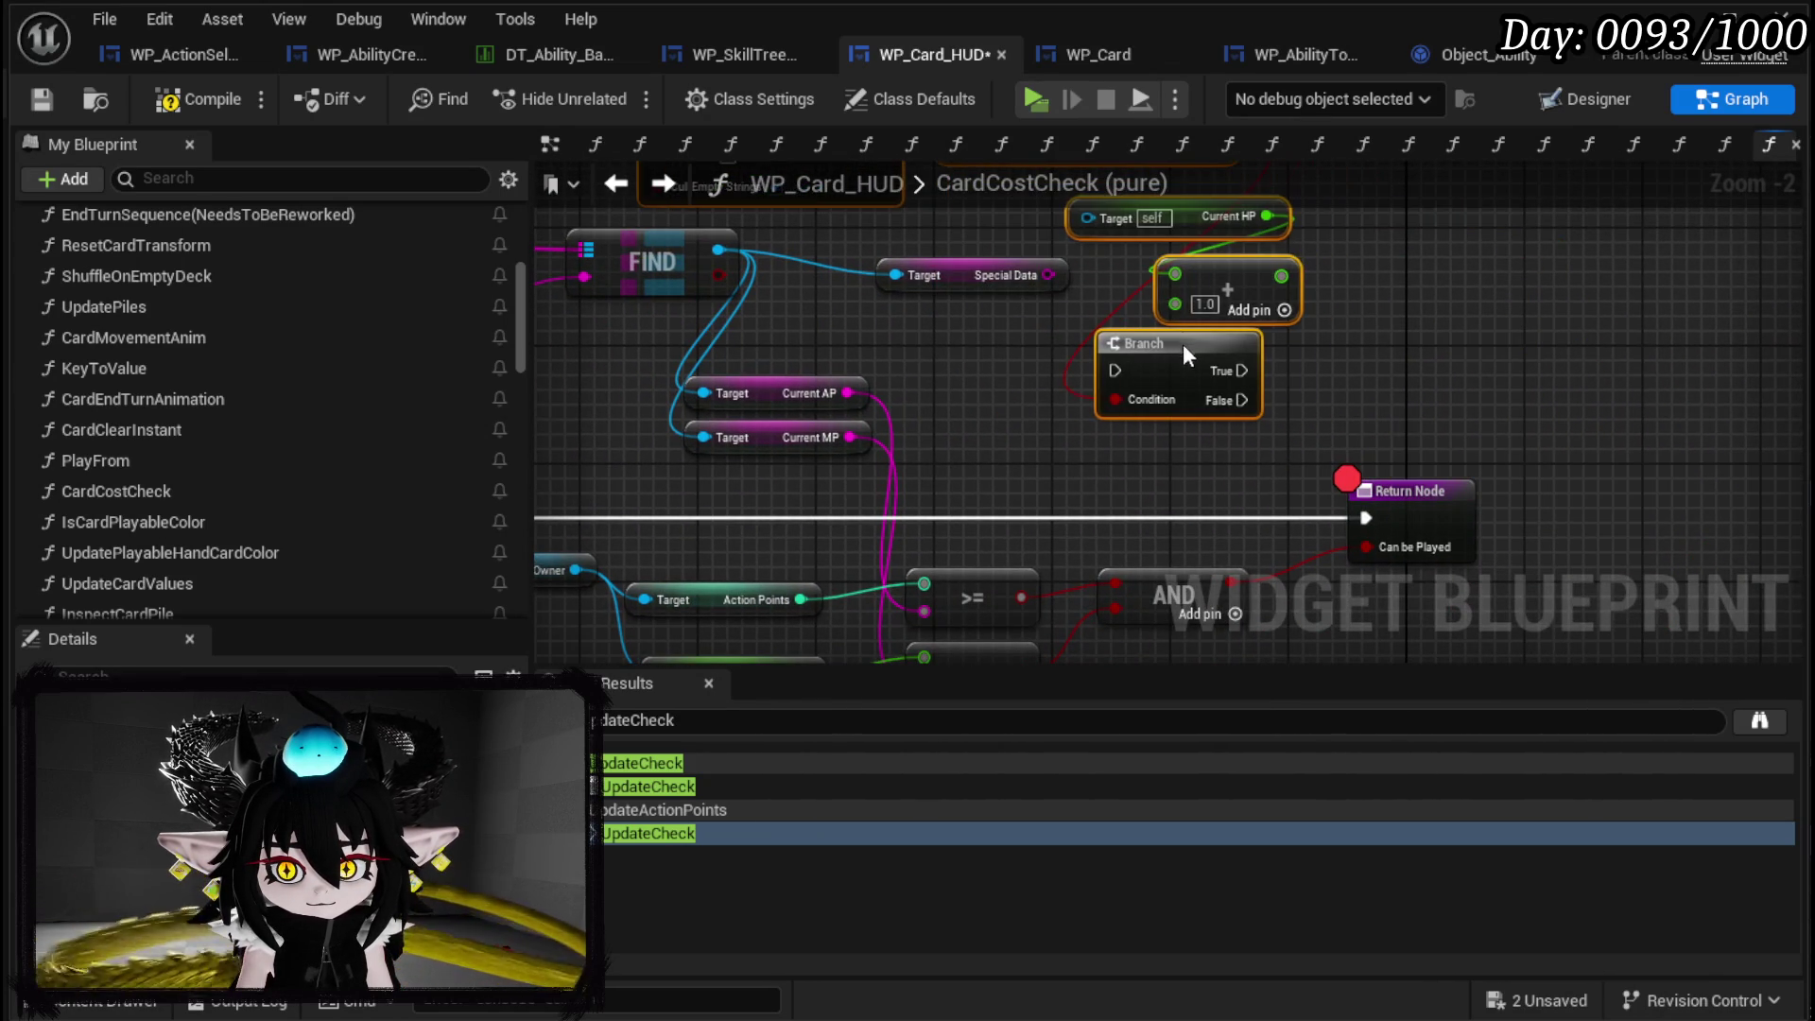
pyautogui.moveTo(1048, 331)
pyautogui.mouseDown()
pyautogui.moveTo(1190, 221)
pyautogui.moveTo(1304, 274)
pyautogui.moveTo(1341, 388)
pyautogui.moveTo(1393, 383)
pyautogui.moveTo(1414, 360)
pyautogui.moveTo(1444, 395)
pyautogui.mouseUp()
# Wire Special Data into Parse Into Array and route execution through the Branch, False to Return Node.
pyautogui.moveTo(1462, 320)
pyautogui.mouseDown()
pyautogui.moveTo(1068, 326)
pyautogui.moveTo(1094, 468)
pyautogui.mouseUp()
pyautogui.moveTo(1297, 575)
pyautogui.mouseDown()
pyautogui.moveTo(1297, 414)
pyautogui.moveTo(1337, 403)
pyautogui.moveTo(892, 225)
pyautogui.mouseUp()
pyautogui.moveTo(1020, 372); pyautogui.dragTo(620, 340)
pyautogui.moveTo(1417, 479)
pyautogui.mouseDown()
pyautogui.moveTo(1280, 368)
pyautogui.moveTo(1232, 357)
pyautogui.mouseUp()
pyautogui.moveTo(1368, 339)
pyautogui.mouseDown()
pyautogui.moveTo(1244, 417)
pyautogui.moveTo(894, 485)
pyautogui.mouseUp()
pyautogui.moveTo(554, 504); pyautogui.dragTo(976, 511)
pyautogui.moveTo(1102, 540)
pyautogui.mouseDown()
pyautogui.moveTo(1760, 518)
pyautogui.moveTo(1705, 508)
pyautogui.moveTo(1568, 400)
pyautogui.moveTo(1628, 457)
pyautogui.mouseUp()
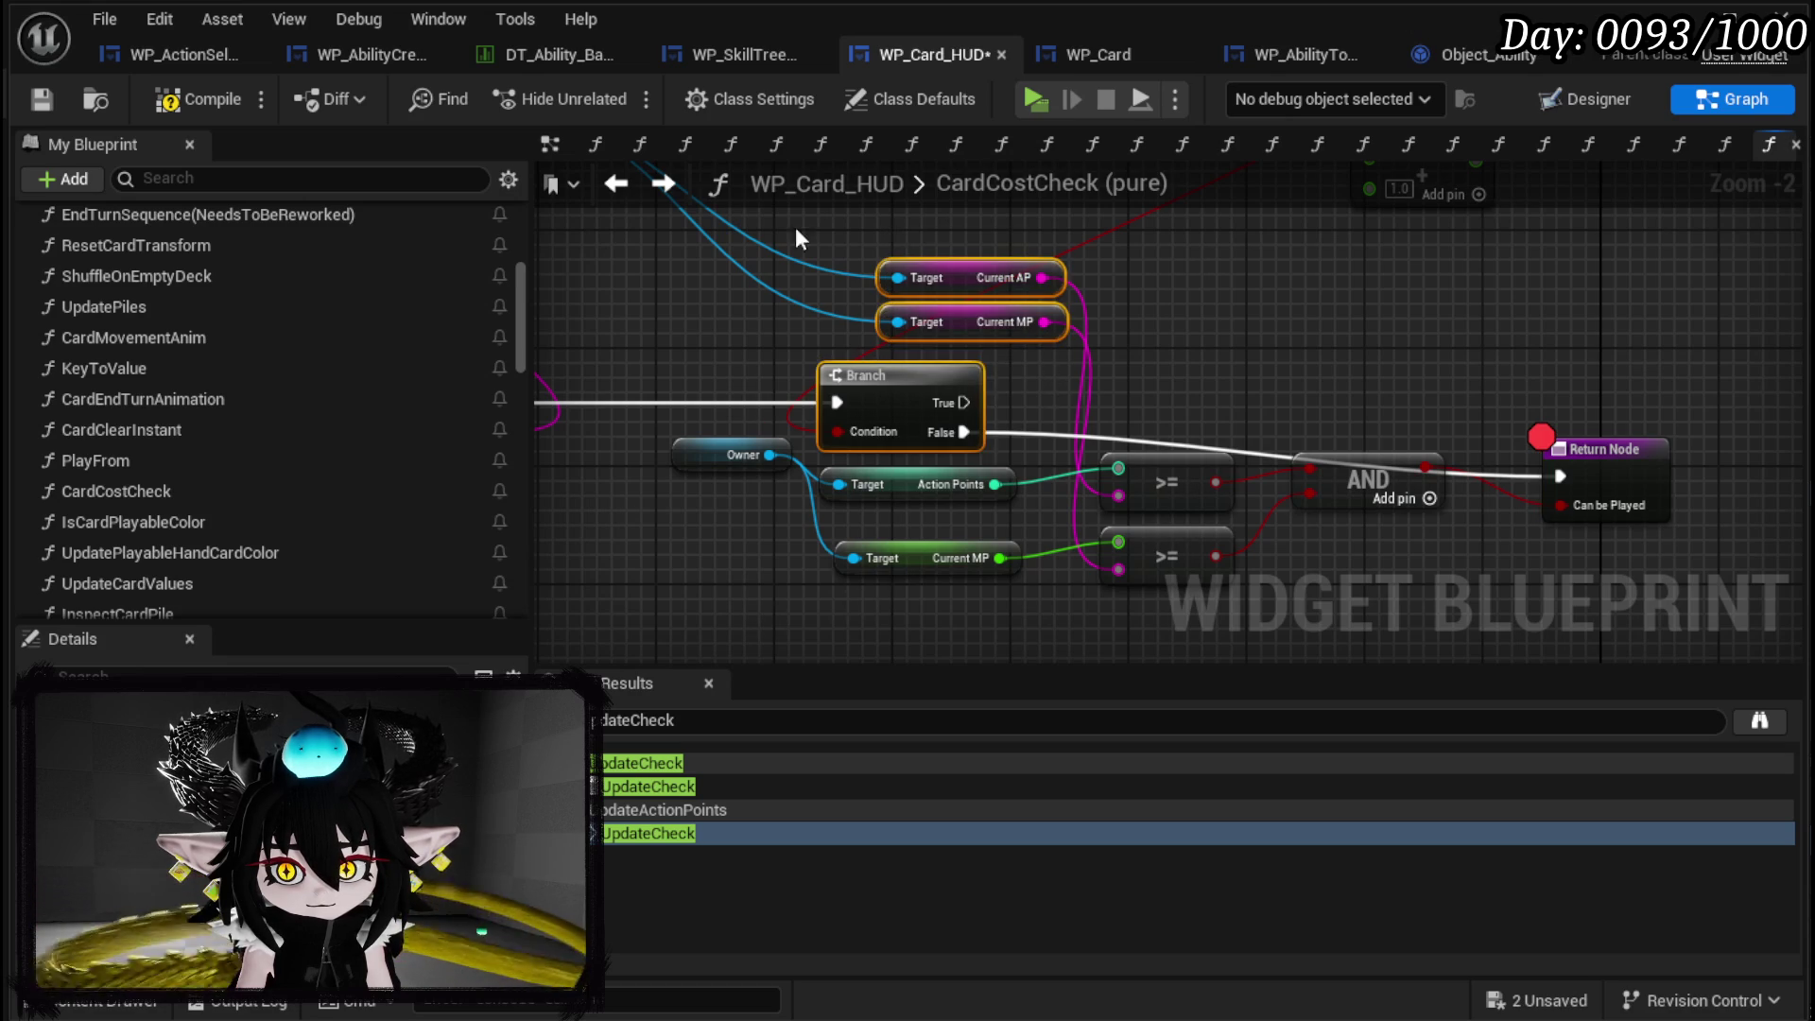
# Duplicate the >= and AND nodes and lay out a second Return Node beside the Branch.
pyautogui.moveTo(846, 251); pyautogui.dragTo(923, 333)
pyautogui.moveTo(1091, 450); pyautogui.dragTo(1060, 449)
pyautogui.moveTo(1018, 366); pyautogui.dragTo(1093, 452)
pyautogui.moveTo(787, 425)
pyautogui.mouseDown()
pyautogui.moveTo(720, 331)
pyautogui.moveTo(976, 320)
pyautogui.moveTo(997, 403)
pyautogui.mouseUp()
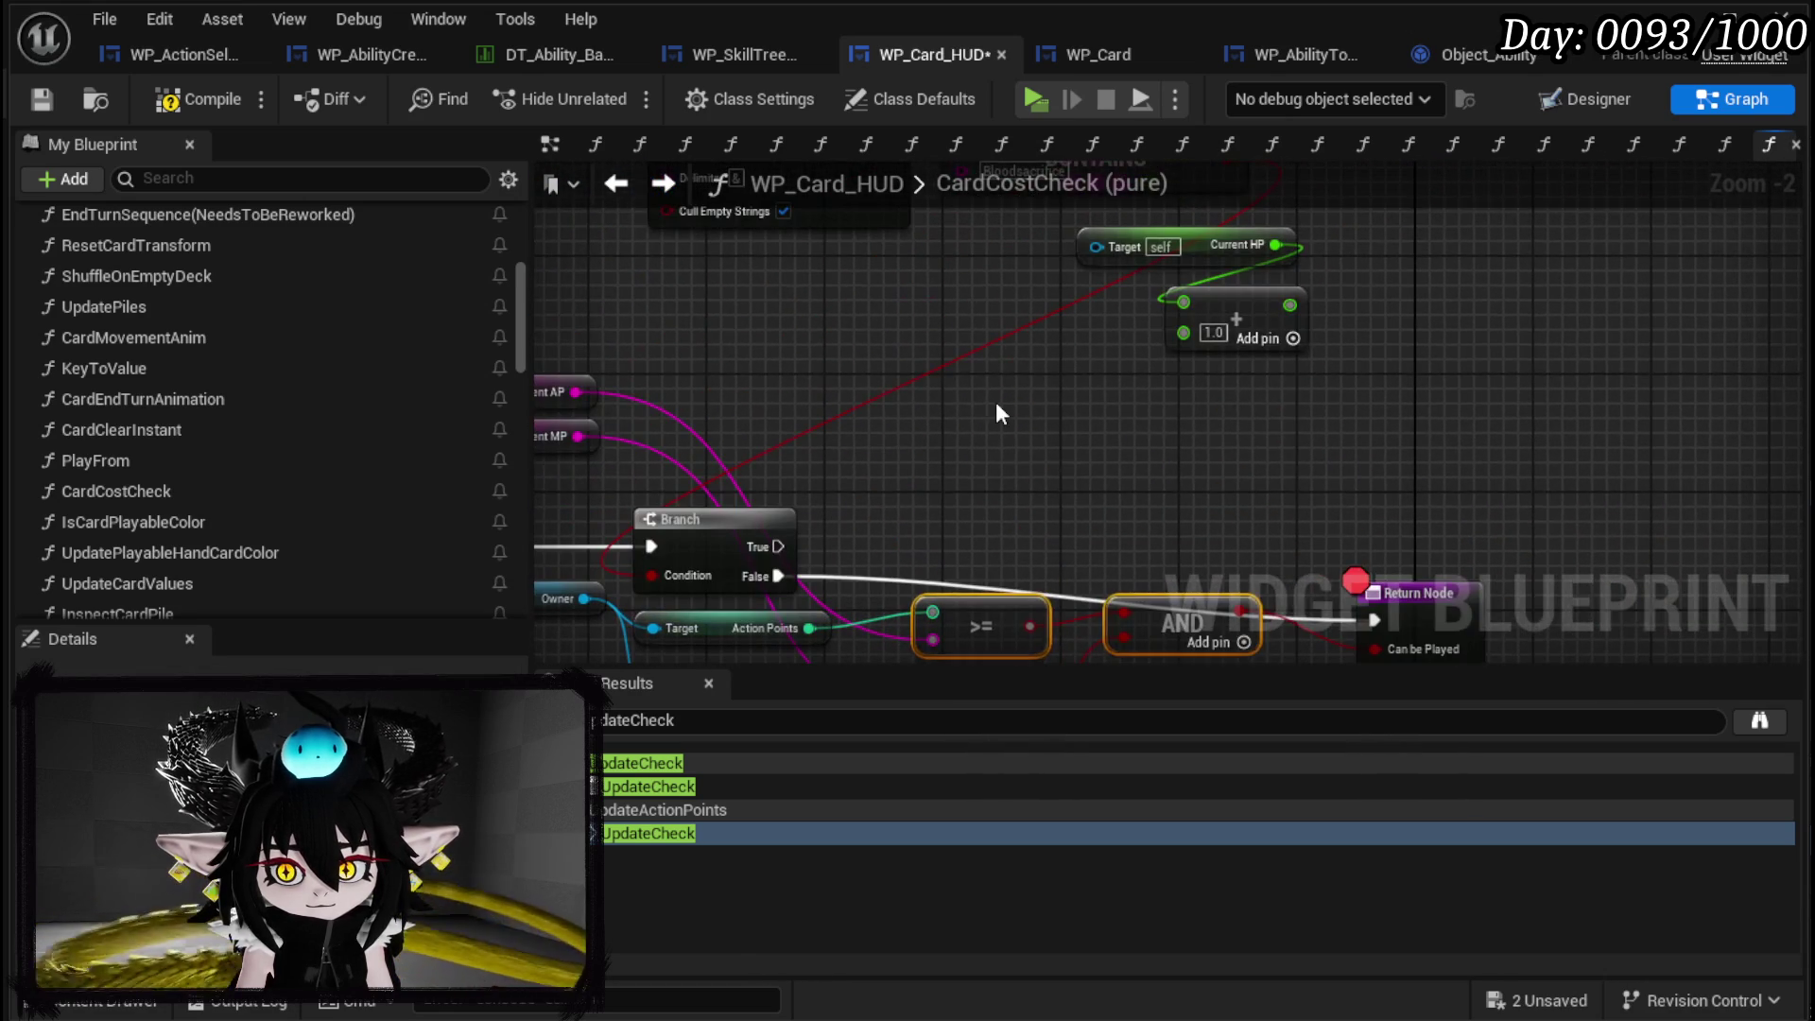
pyautogui.moveTo(1382, 455); pyautogui.dragTo(1262, 331)
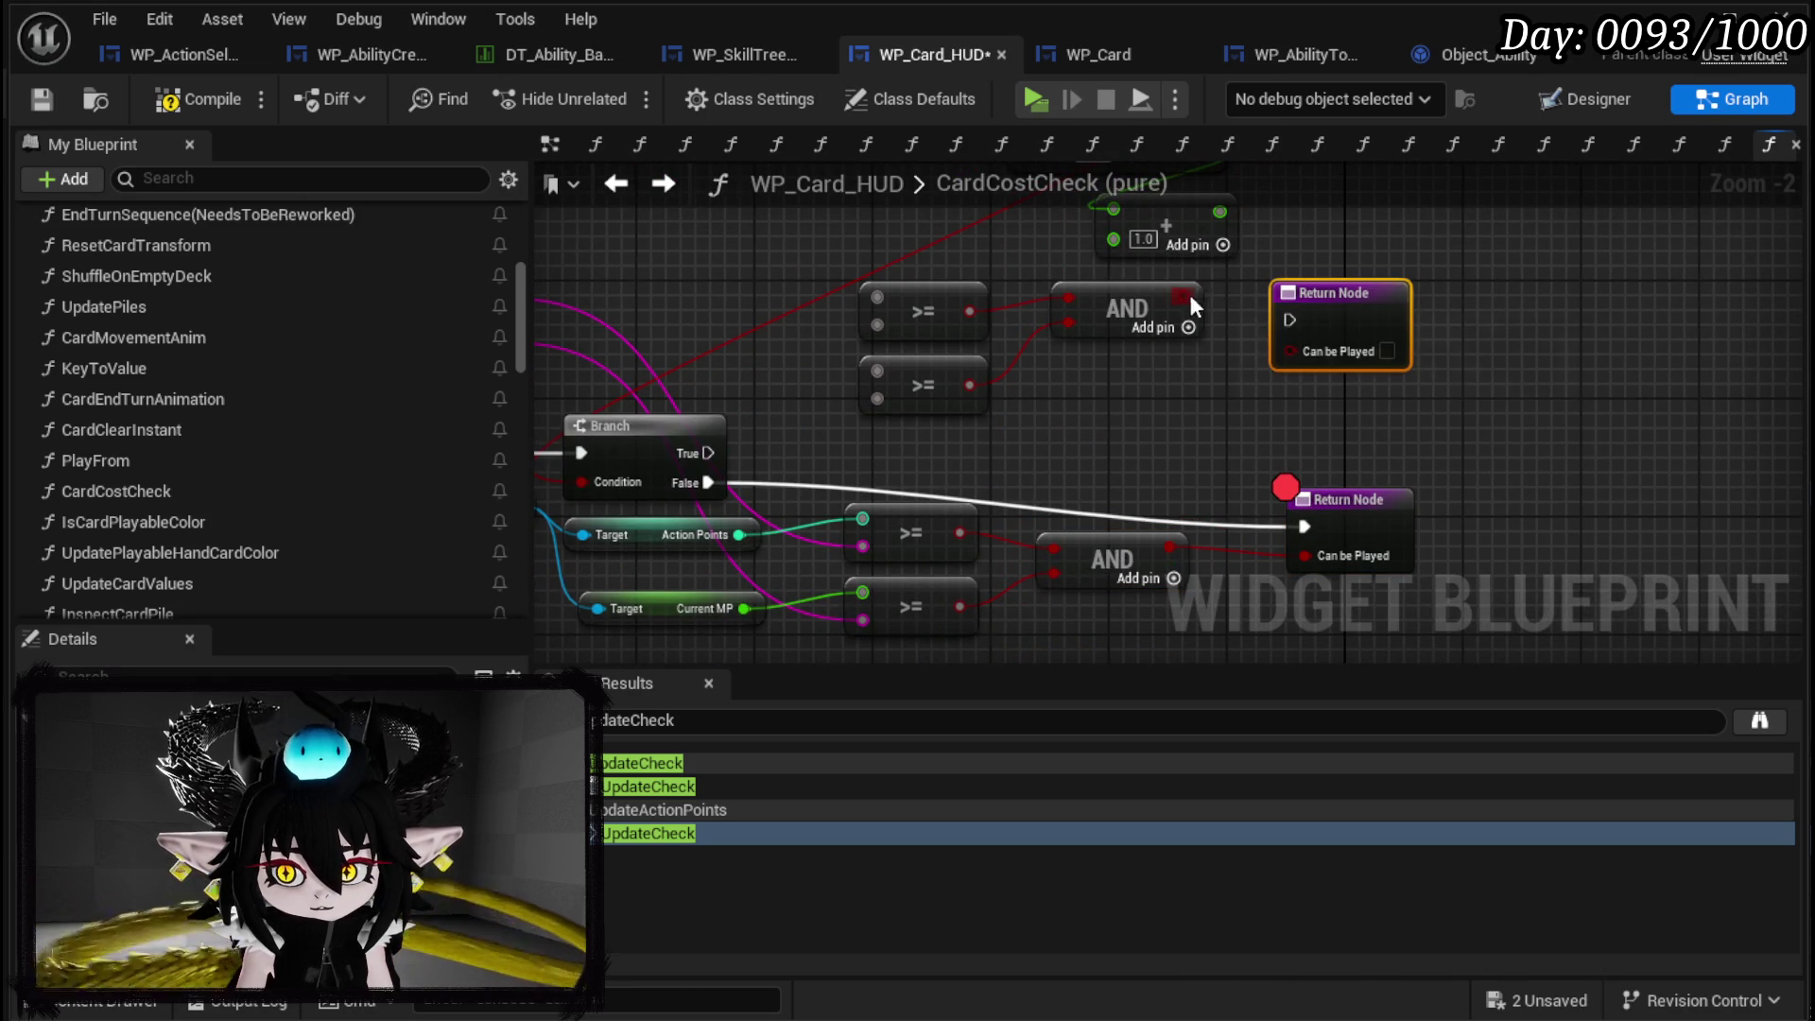
pyautogui.moveTo(1297, 353)
pyautogui.mouseDown()
pyautogui.moveTo(1278, 326)
pyautogui.moveTo(1257, 435)
pyautogui.mouseUp()
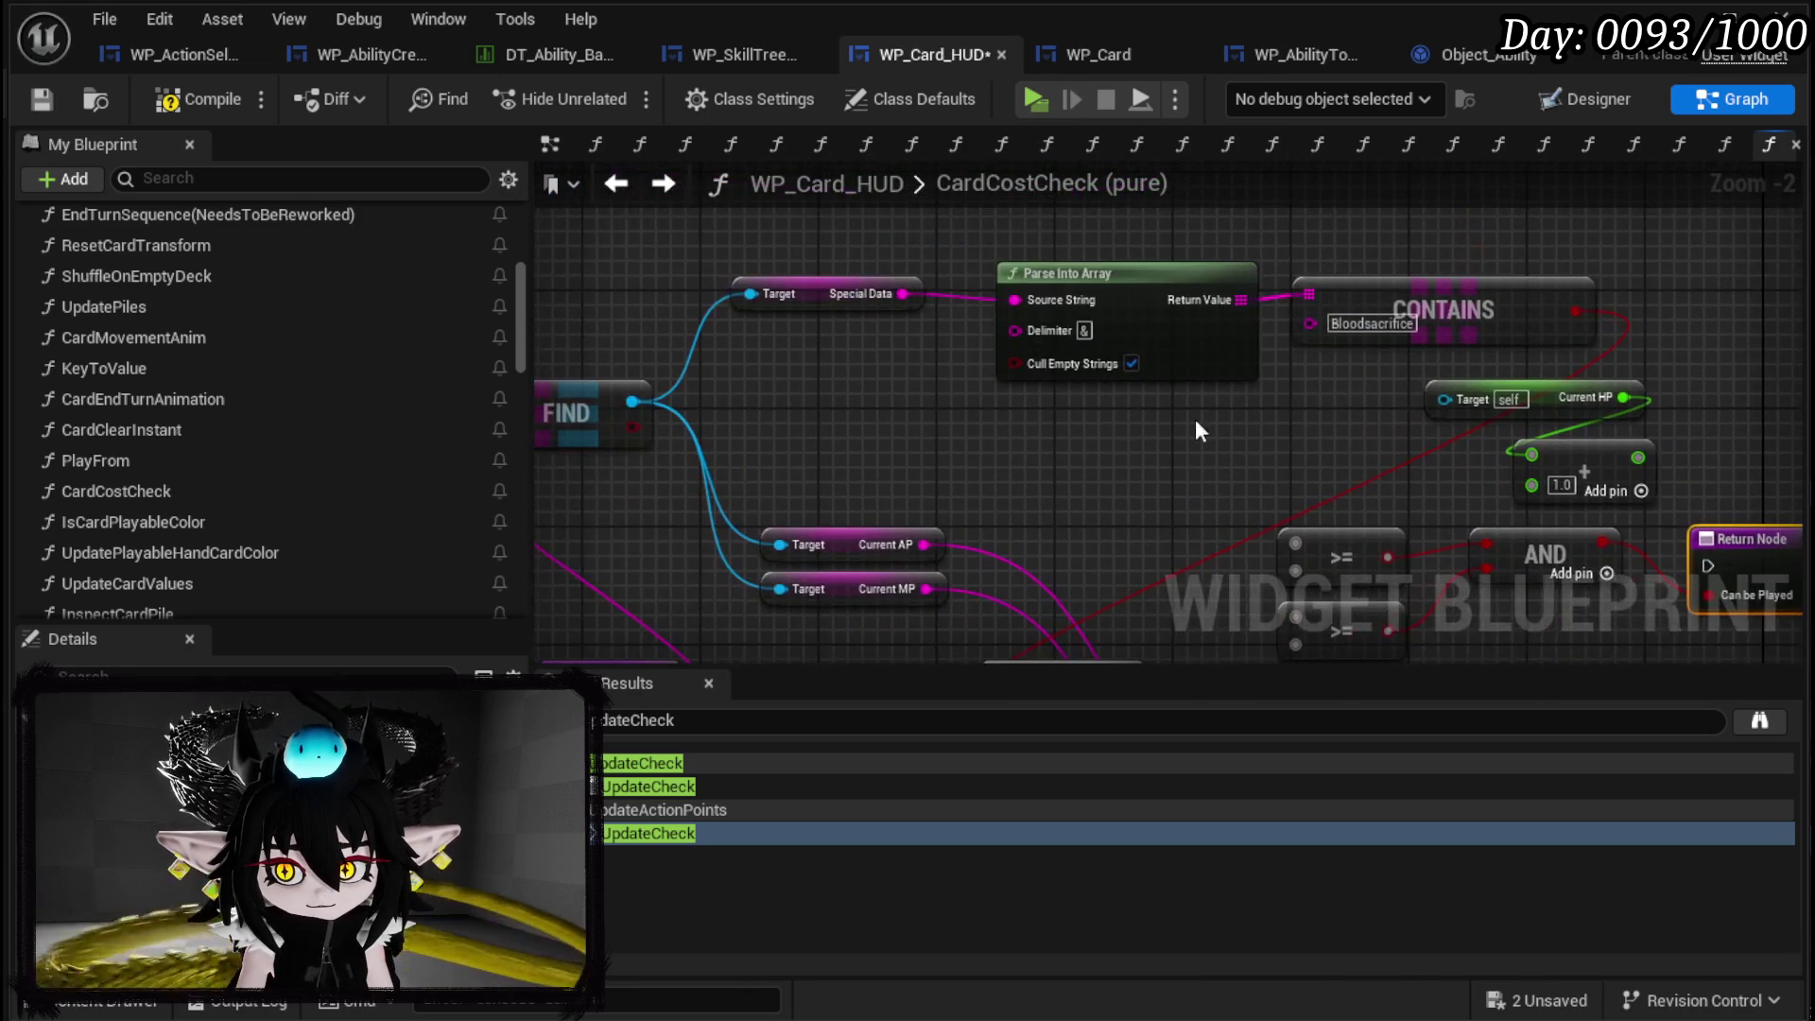
pyautogui.moveTo(1114, 422); pyautogui.dragTo(931, 384)
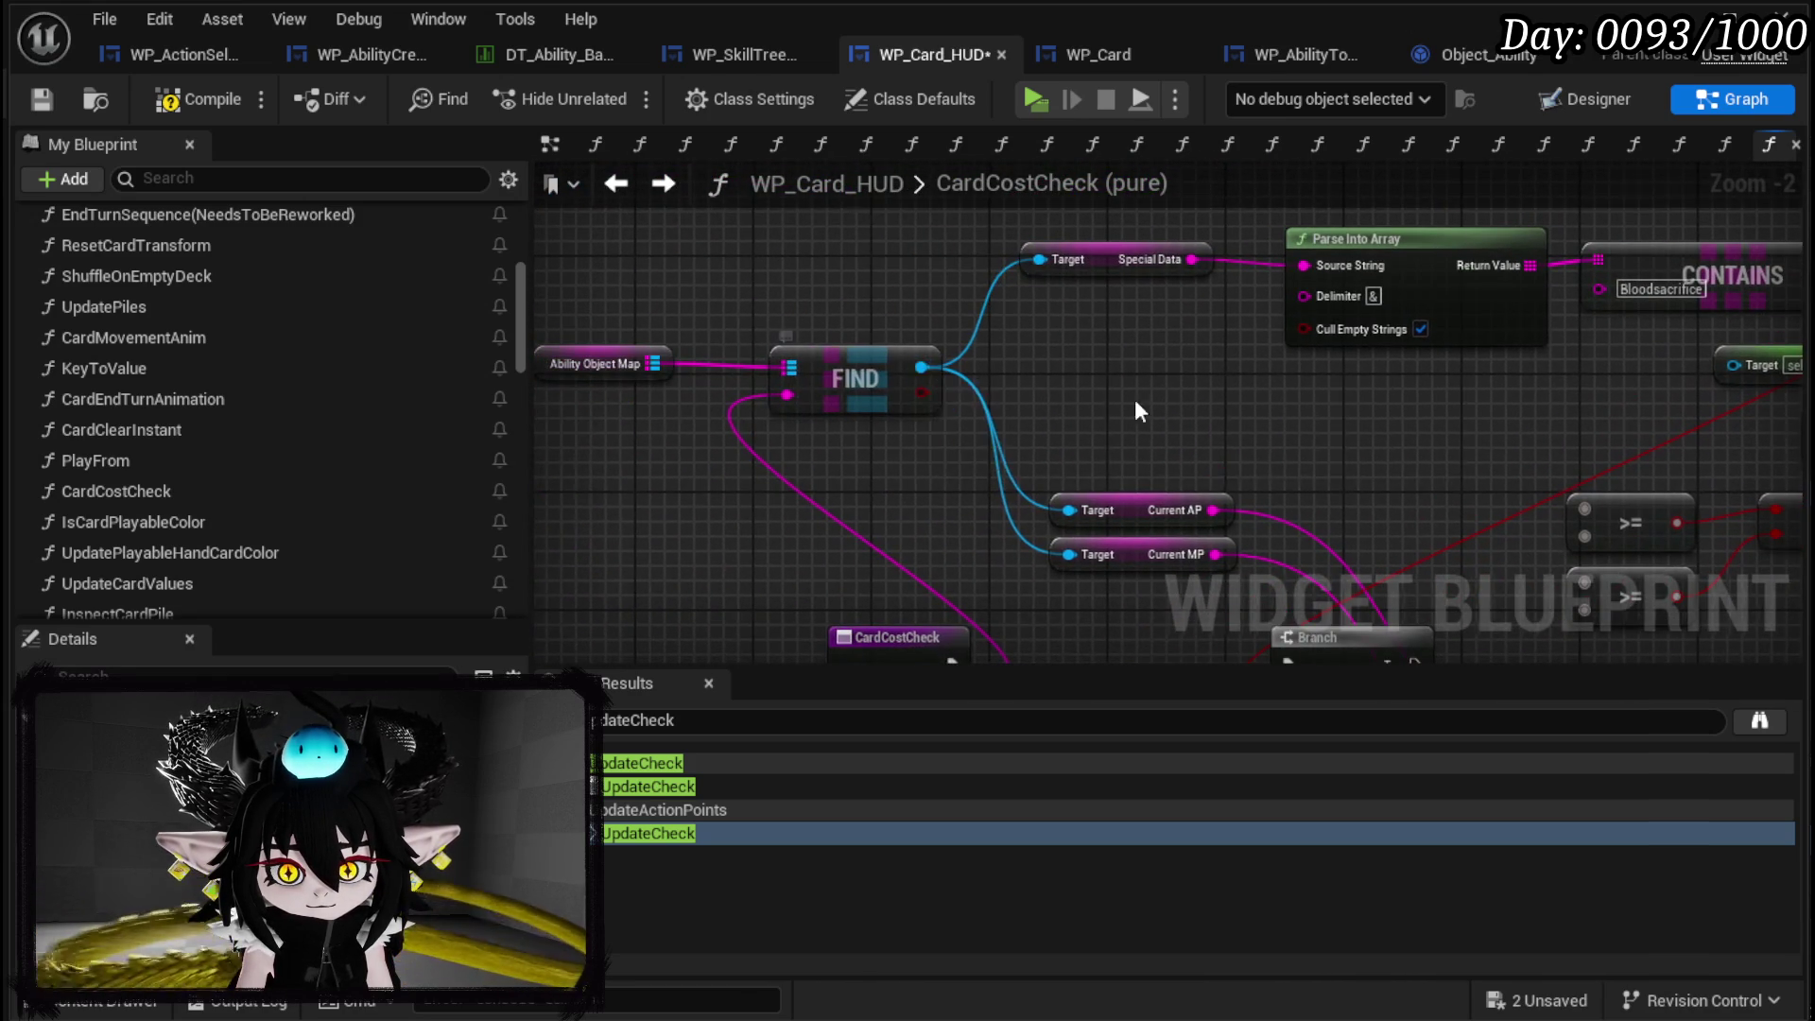
pyautogui.moveTo(1106, 395); pyautogui.dragTo(989, 361)
pyautogui.moveTo(1098, 449); pyautogui.dragTo(1016, 652)
pyautogui.moveTo(1616, 350)
pyautogui.mouseDown()
pyautogui.moveTo(1297, 344)
pyautogui.moveTo(1276, 255)
pyautogui.mouseUp()
pyautogui.moveTo(1075, 464)
pyautogui.mouseDown()
pyautogui.moveTo(1162, 311)
pyautogui.moveTo(1083, 345)
pyautogui.mouseUp()
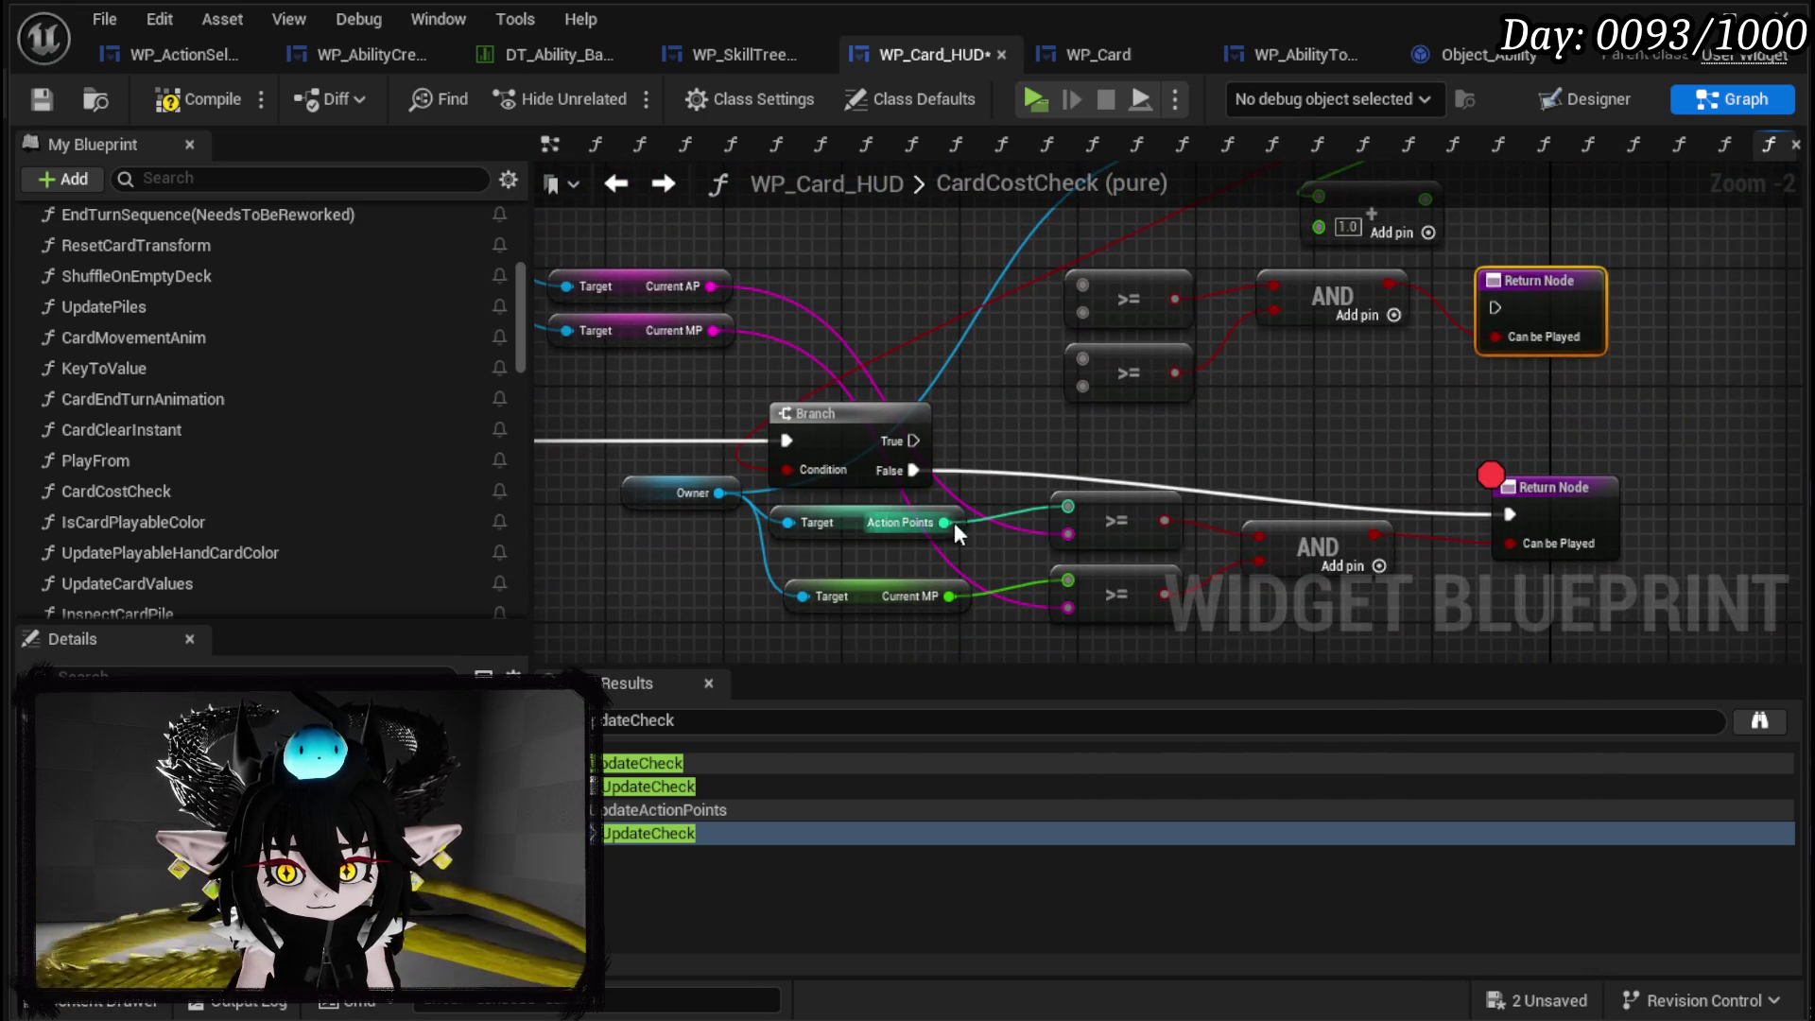
# Wire Current HP plus 1.0, Current AP and Current MP into the comparisons, then compile.
pyautogui.moveTo(1019, 408); pyautogui.dragTo(1187, 444)
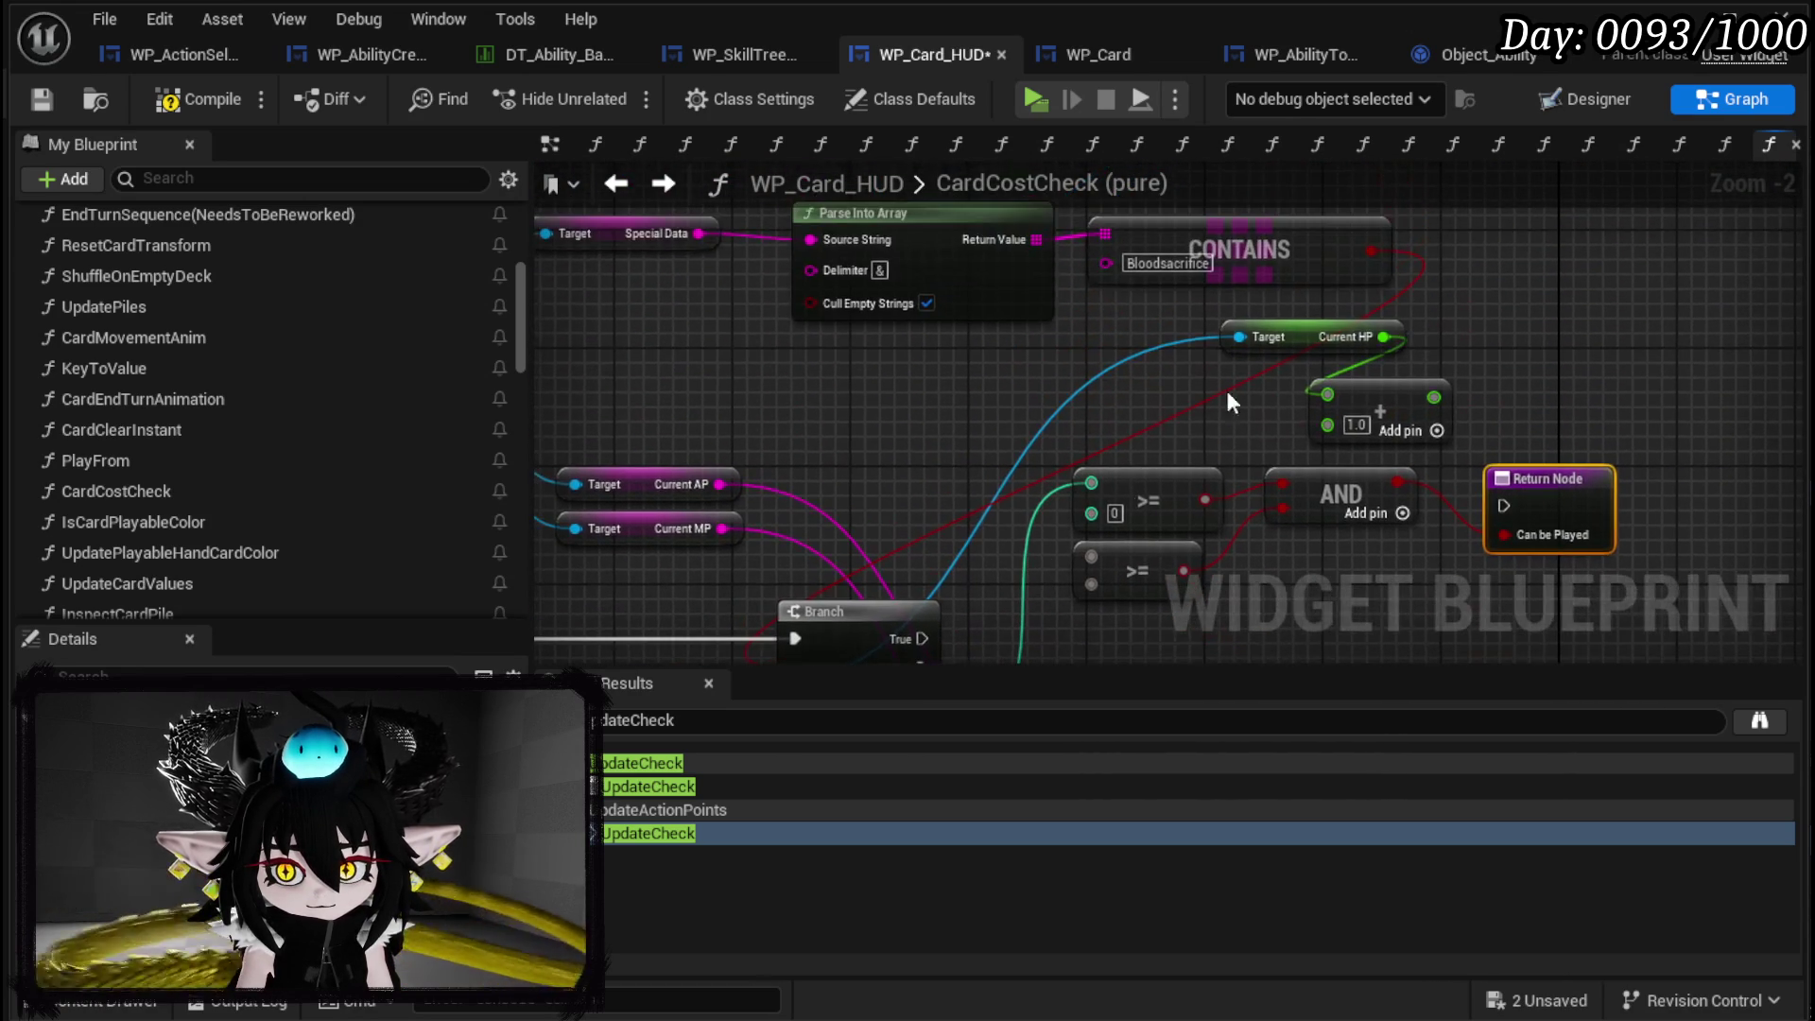
pyautogui.moveTo(1434, 397)
pyautogui.mouseDown()
pyautogui.moveTo(1102, 582)
pyautogui.moveTo(1094, 558)
pyautogui.mouseUp()
pyautogui.moveTo(945, 497); pyautogui.dragTo(1006, 429)
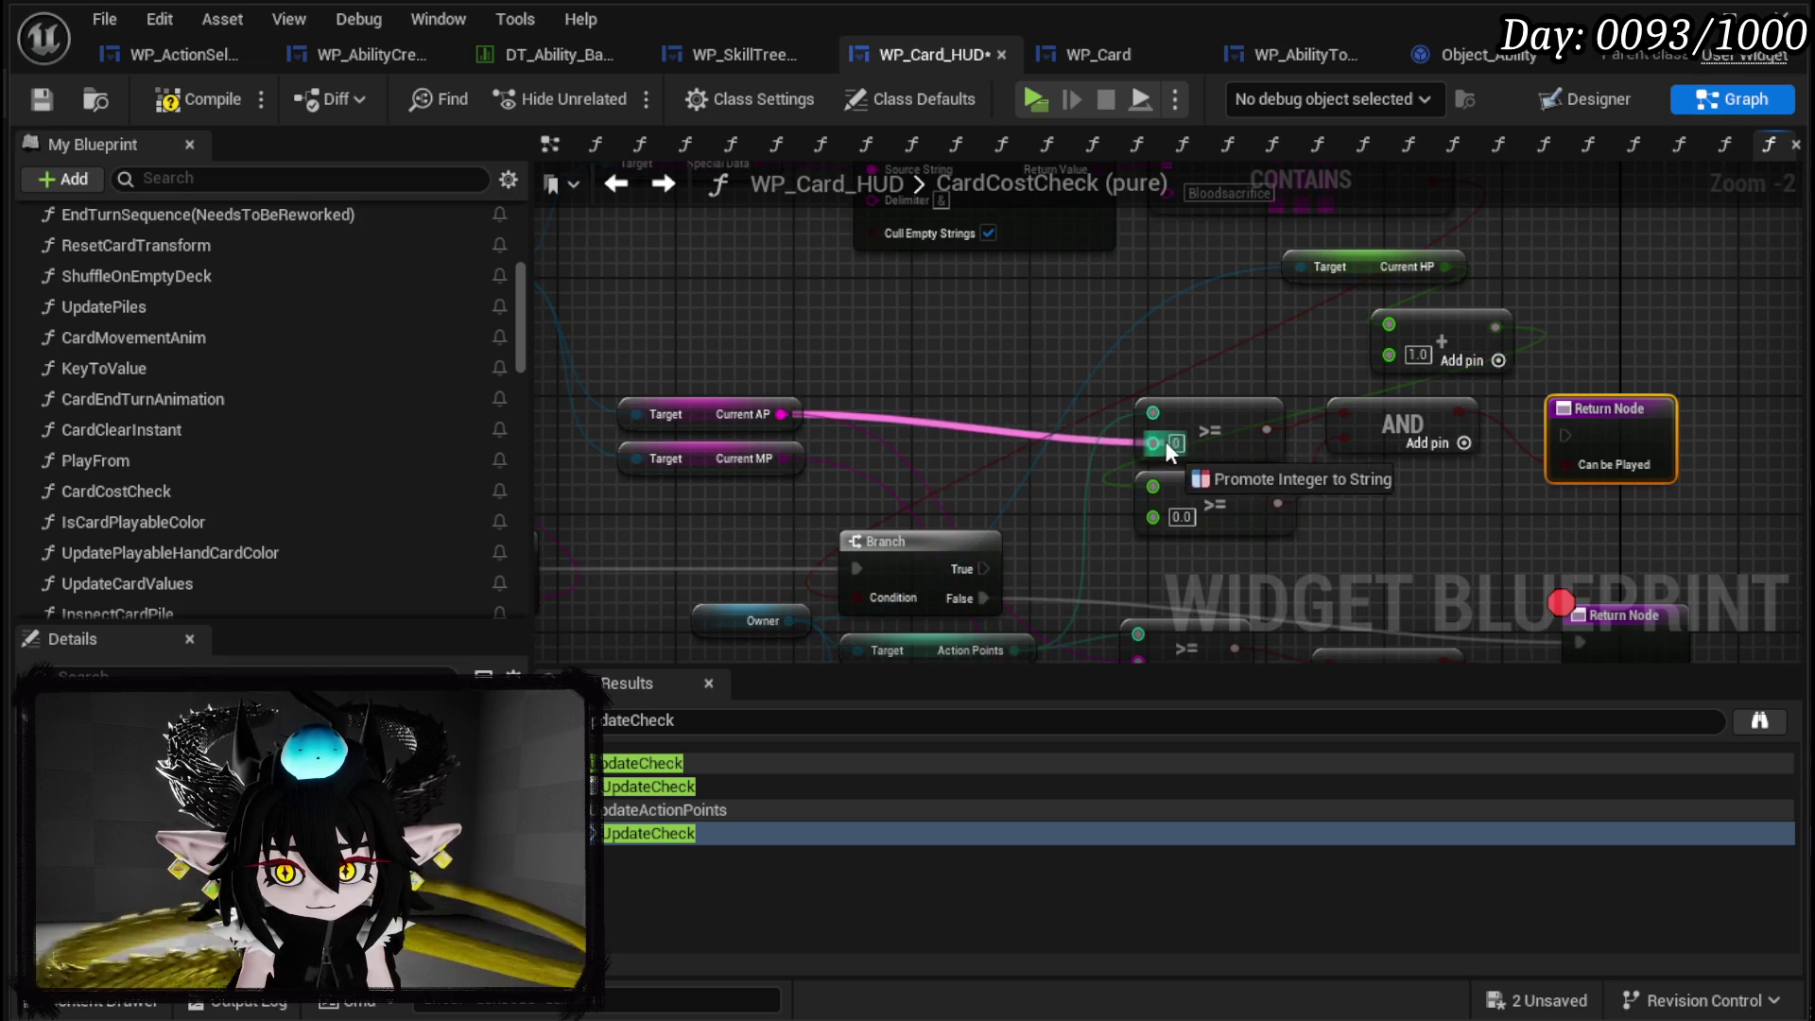
pyautogui.moveTo(1165, 441); pyautogui.dragTo(1164, 440)
pyautogui.moveTo(1162, 514); pyautogui.dragTo(1162, 514)
pyautogui.moveTo(1264, 561)
pyautogui.mouseDown()
pyautogui.moveTo(1082, 444)
pyautogui.moveTo(1065, 383)
pyautogui.moveTo(1116, 549)
pyautogui.mouseUp()
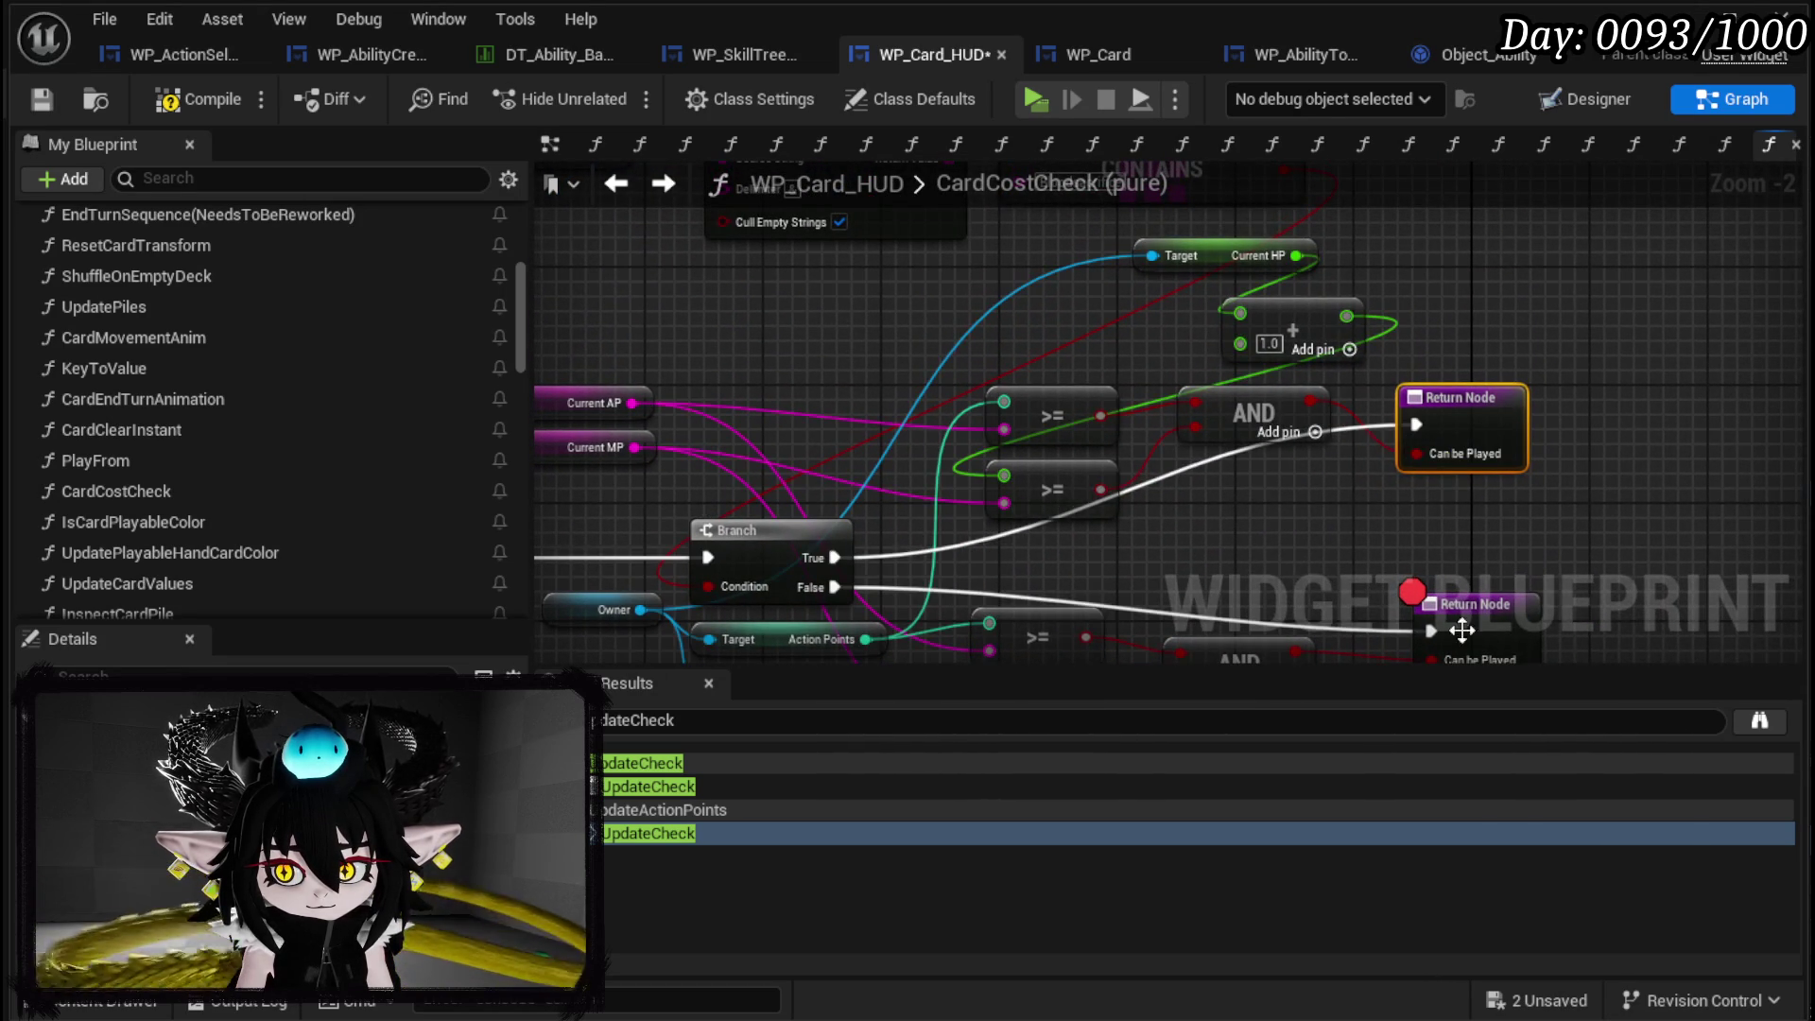
pyautogui.rightClick(1461, 630)
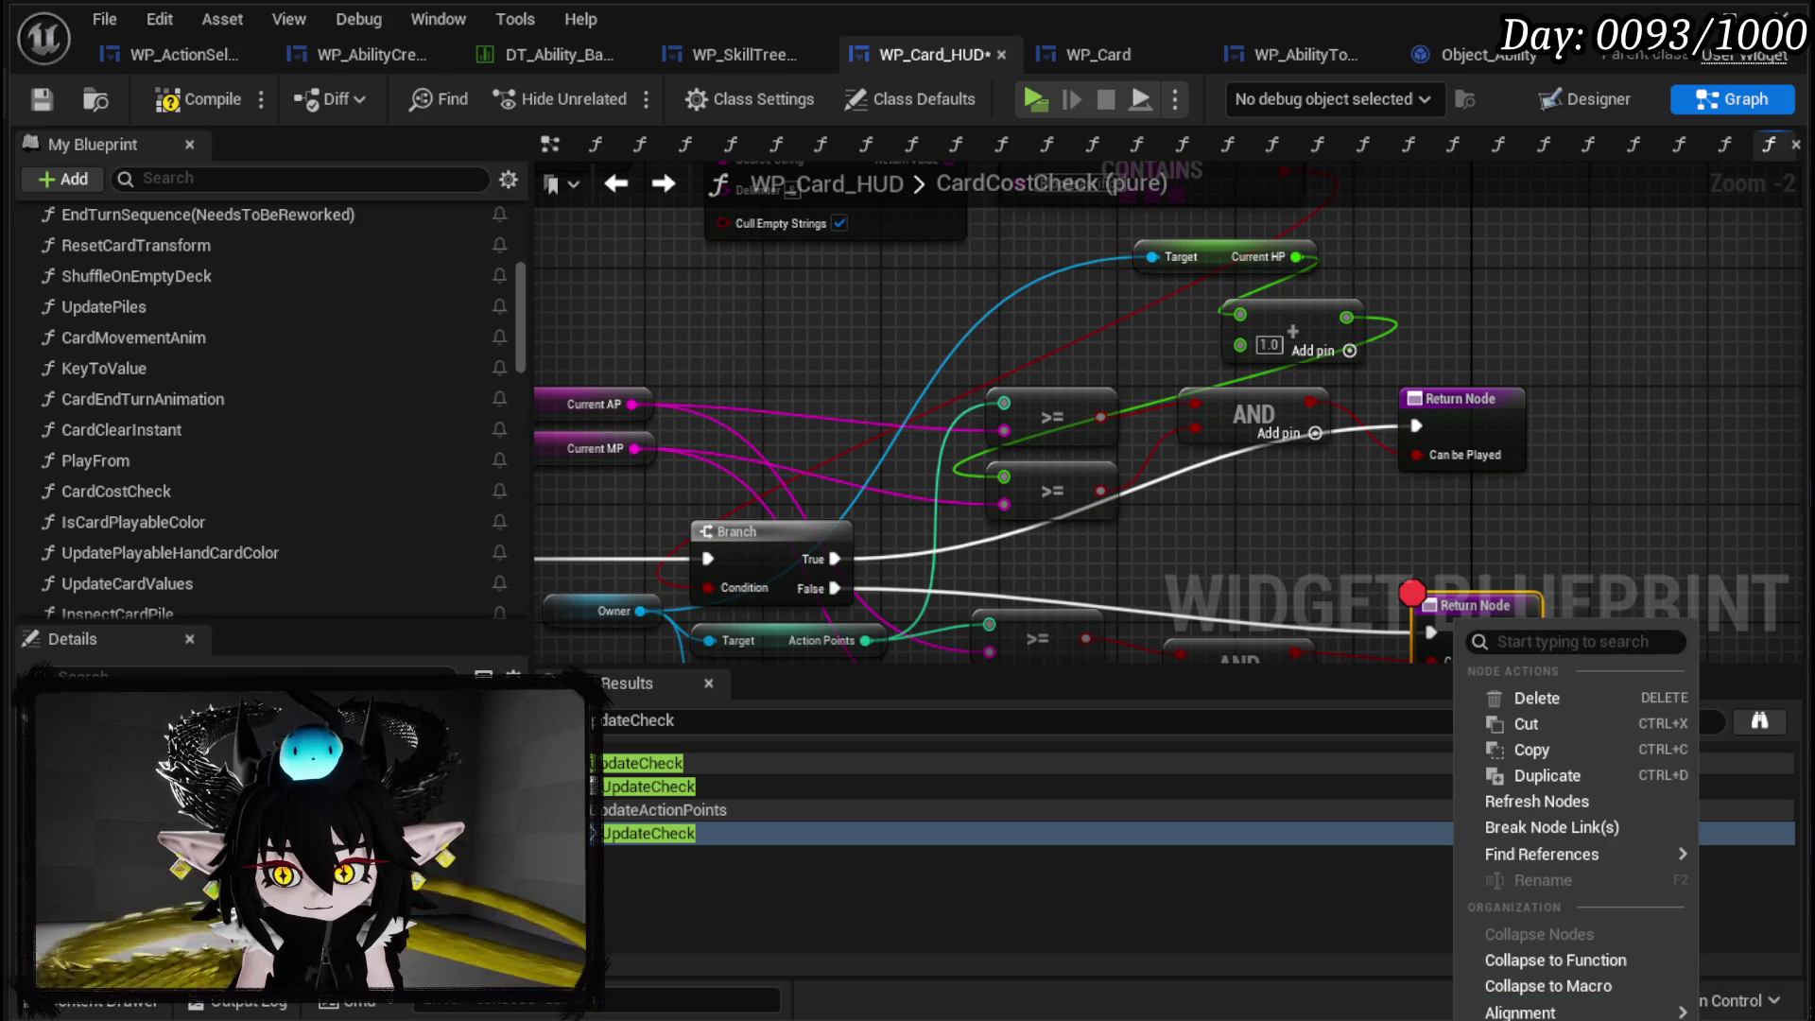
pyautogui.scroll(-2, 1007, 268)
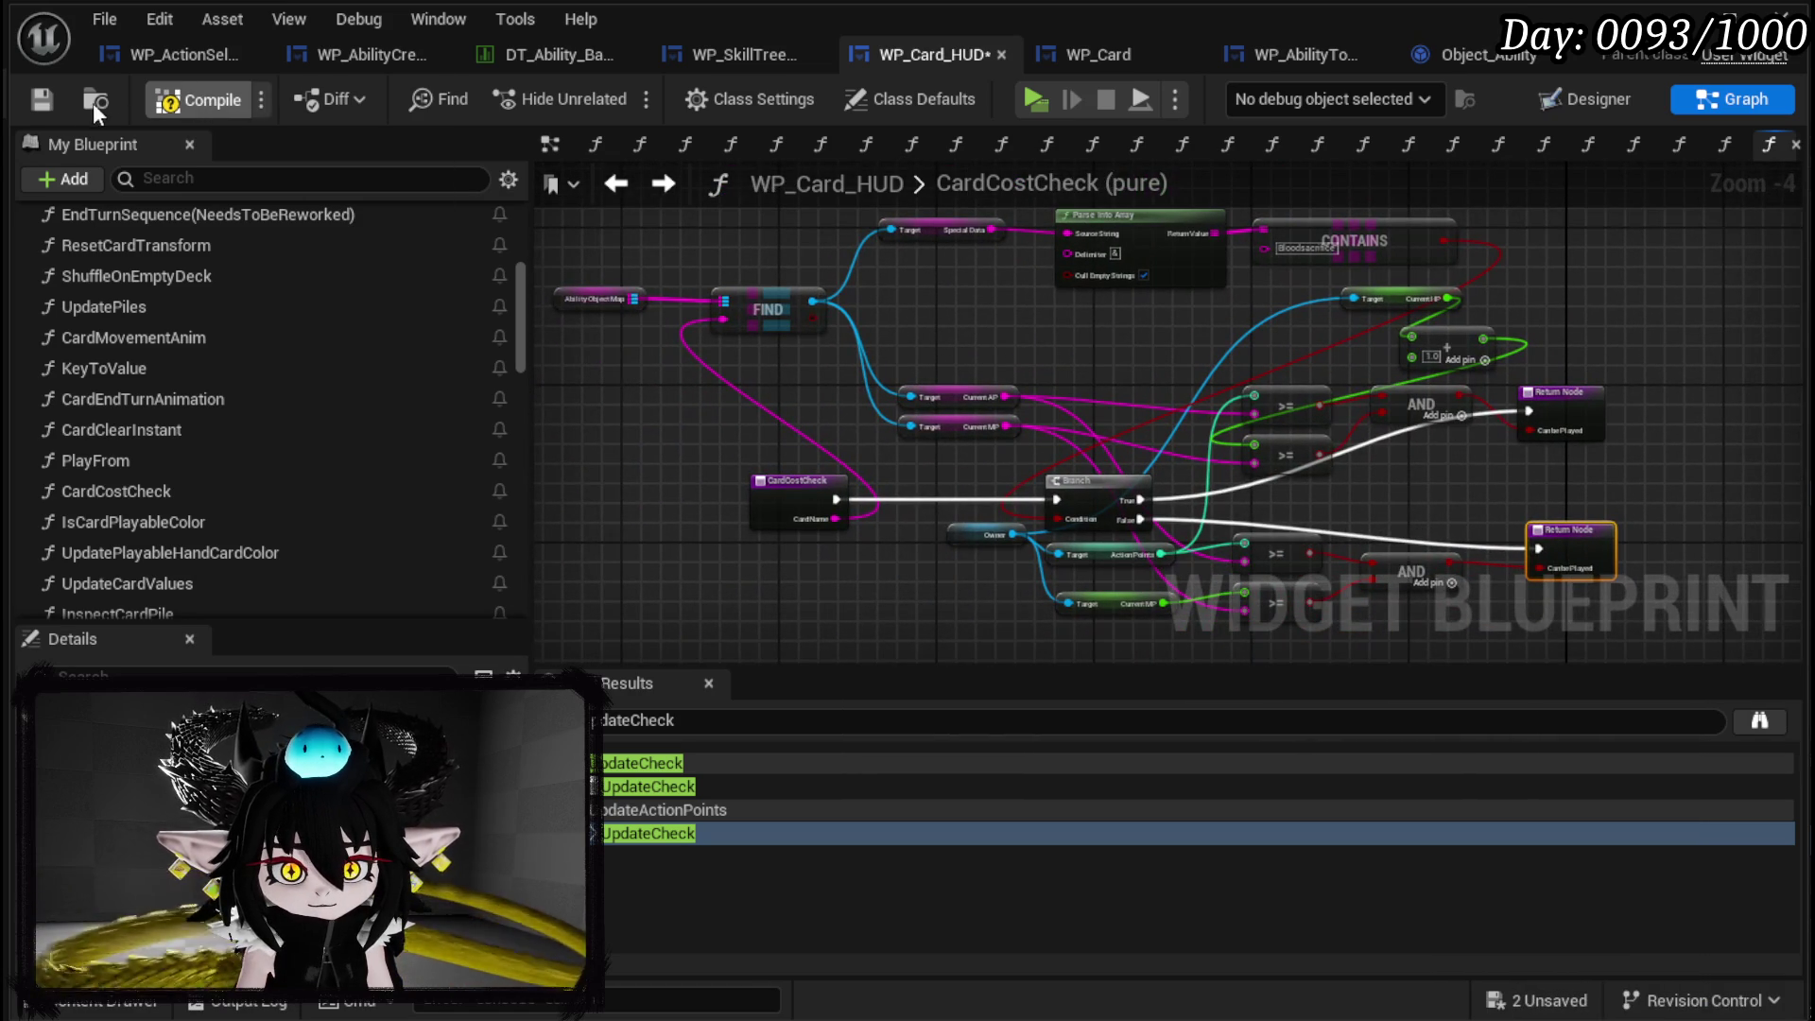
pyautogui.click(48, 100)
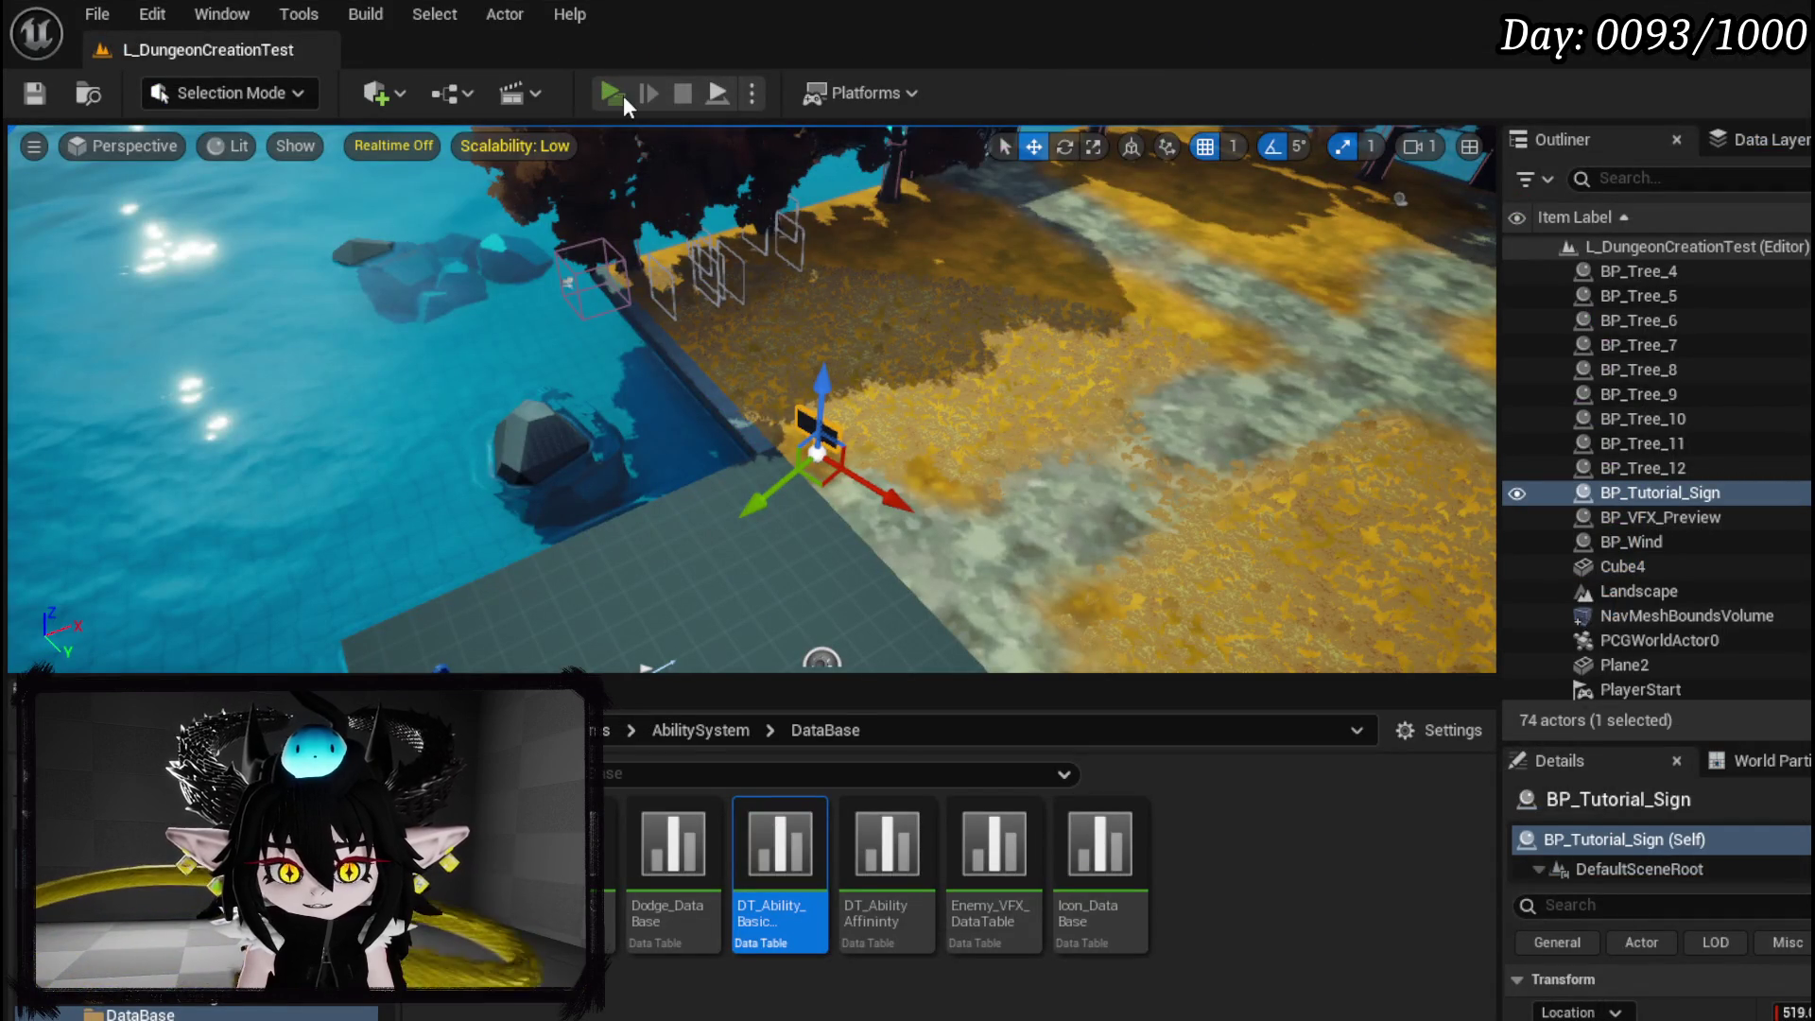
# Start a play test, remove the UpdateCheck breakpoint, and resume the Slime_Water battle.
pyautogui.click(622, 94)
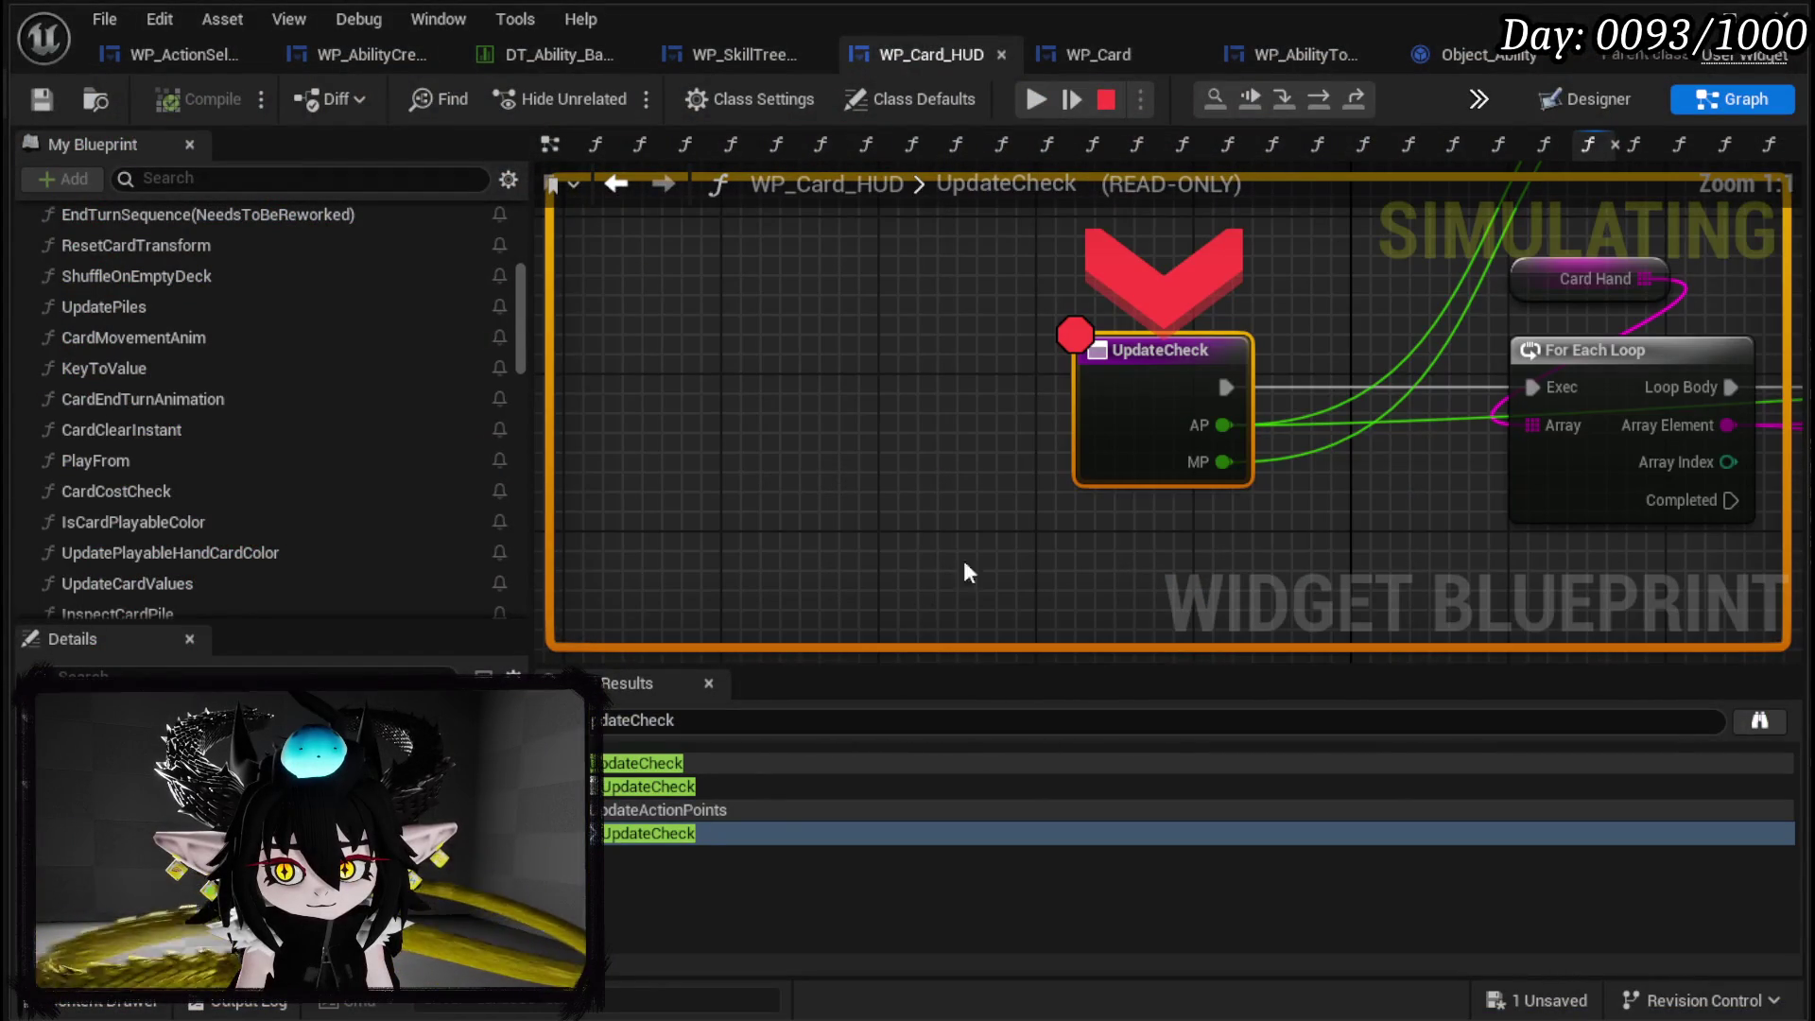
pyautogui.rightClick(1110, 377)
pyautogui.click(1233, 501)
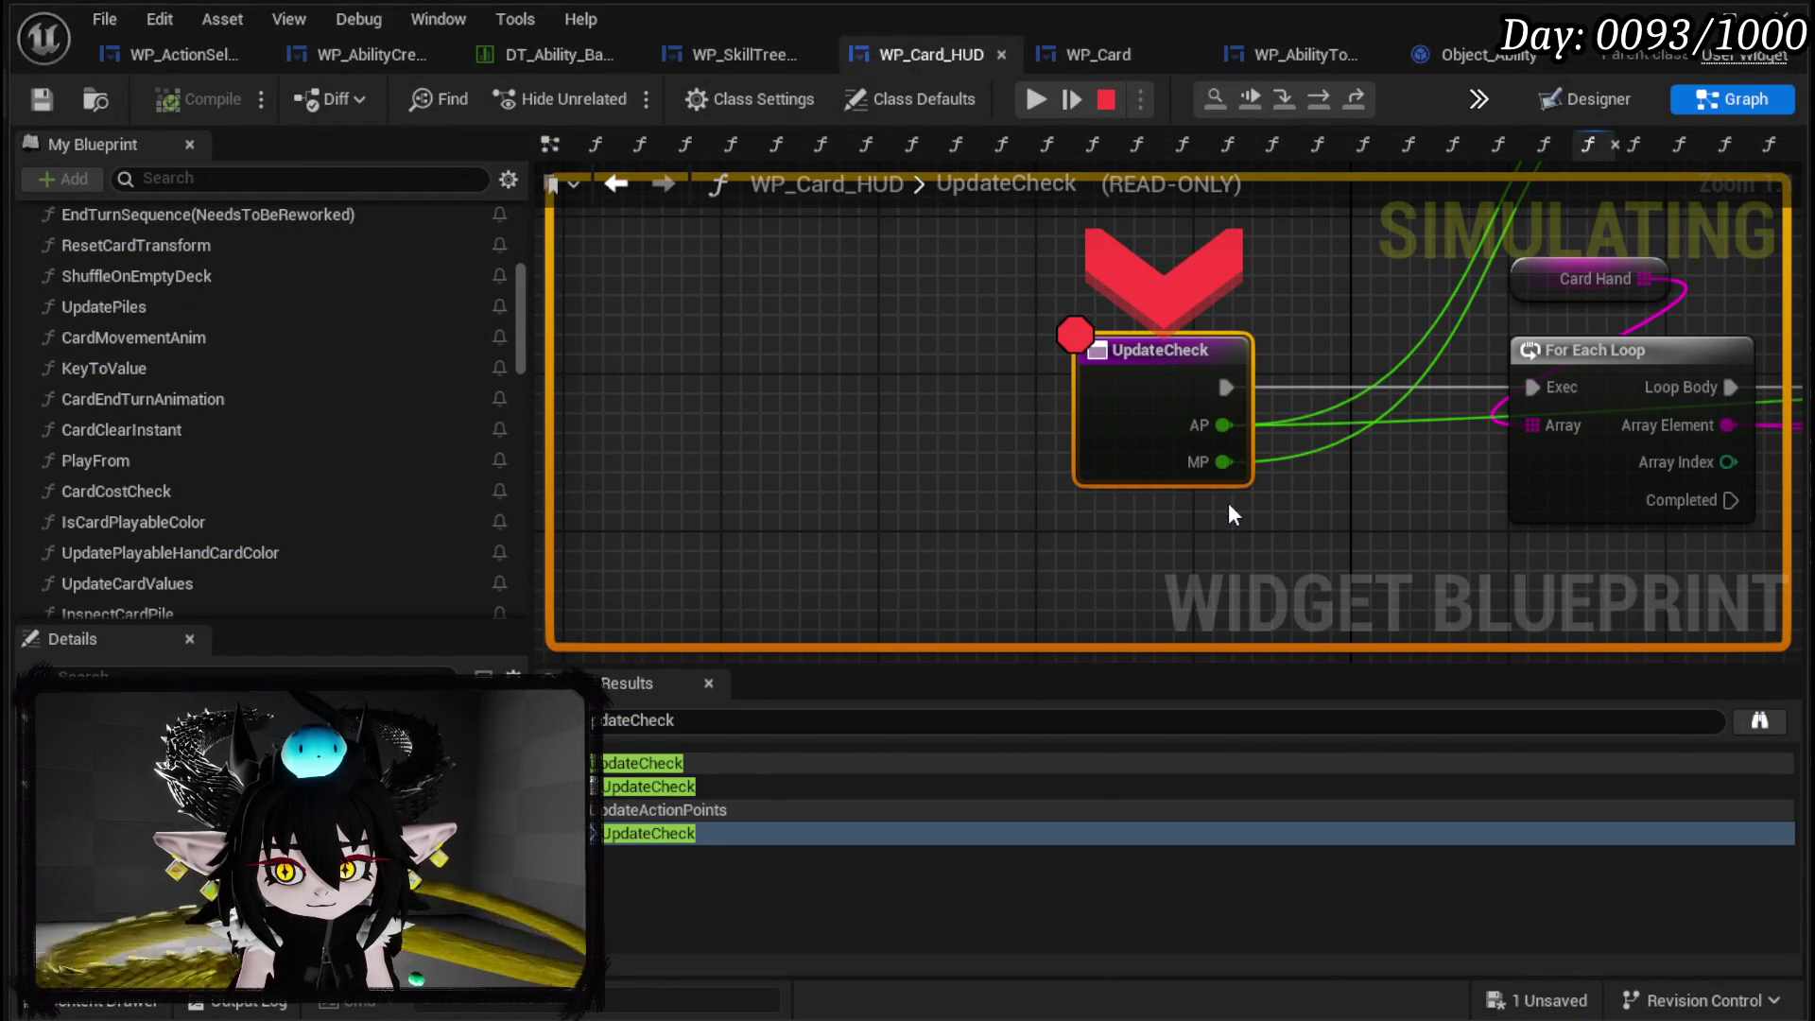
pyautogui.click(1036, 101)
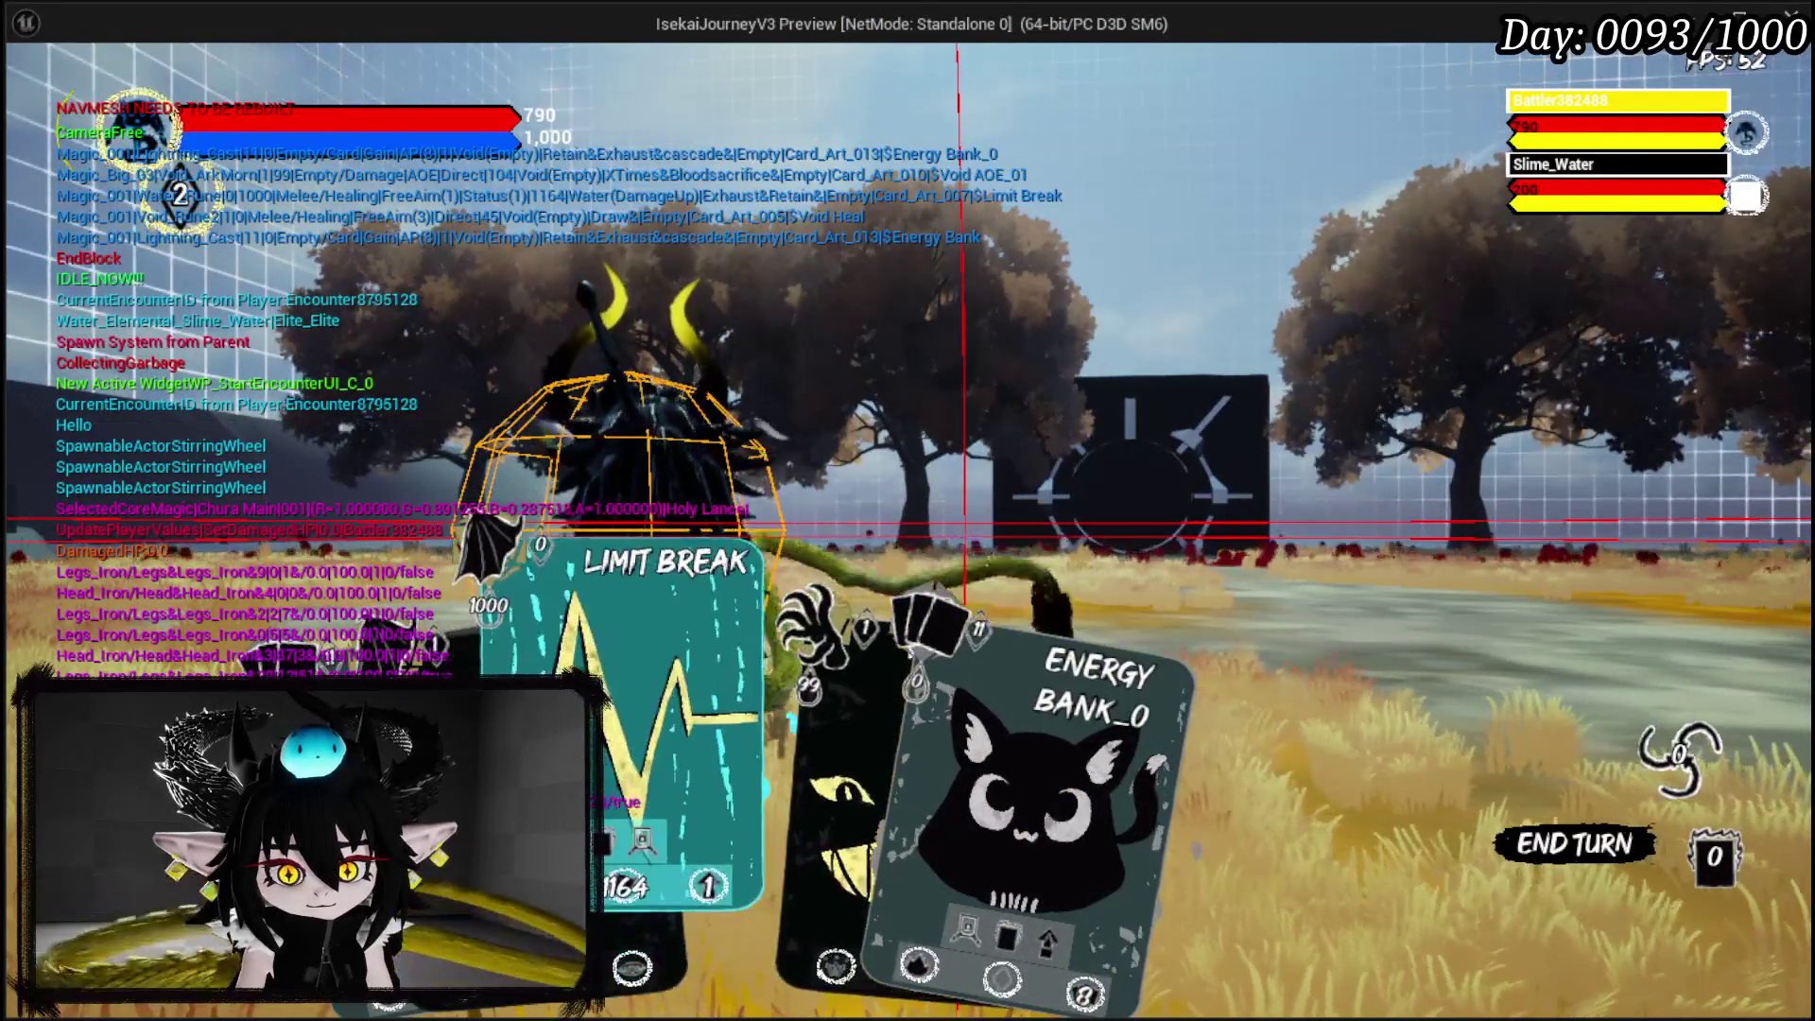
# Cast Limit Break, cancel, pick the VOID AOE_01 card, then return to the editor and stop.
pyautogui.click(803, 662)
pyautogui.click(775, 657)
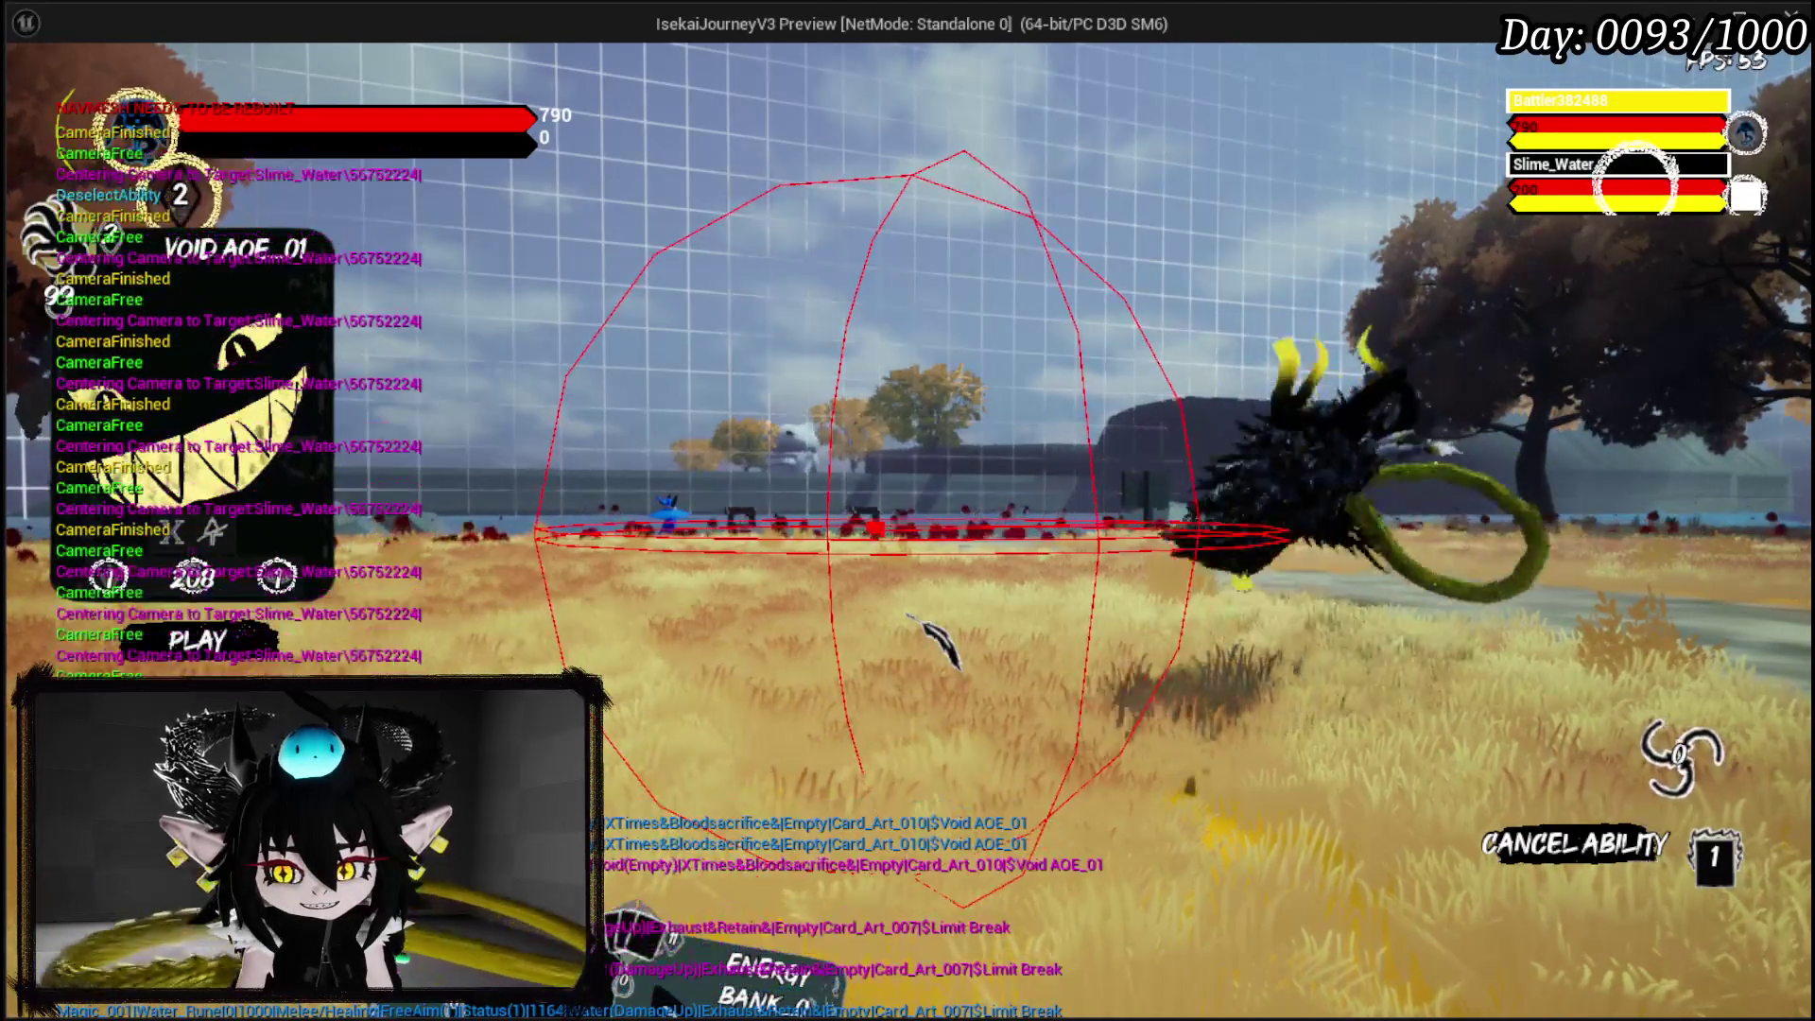
pyautogui.rightClick(1078, 721)
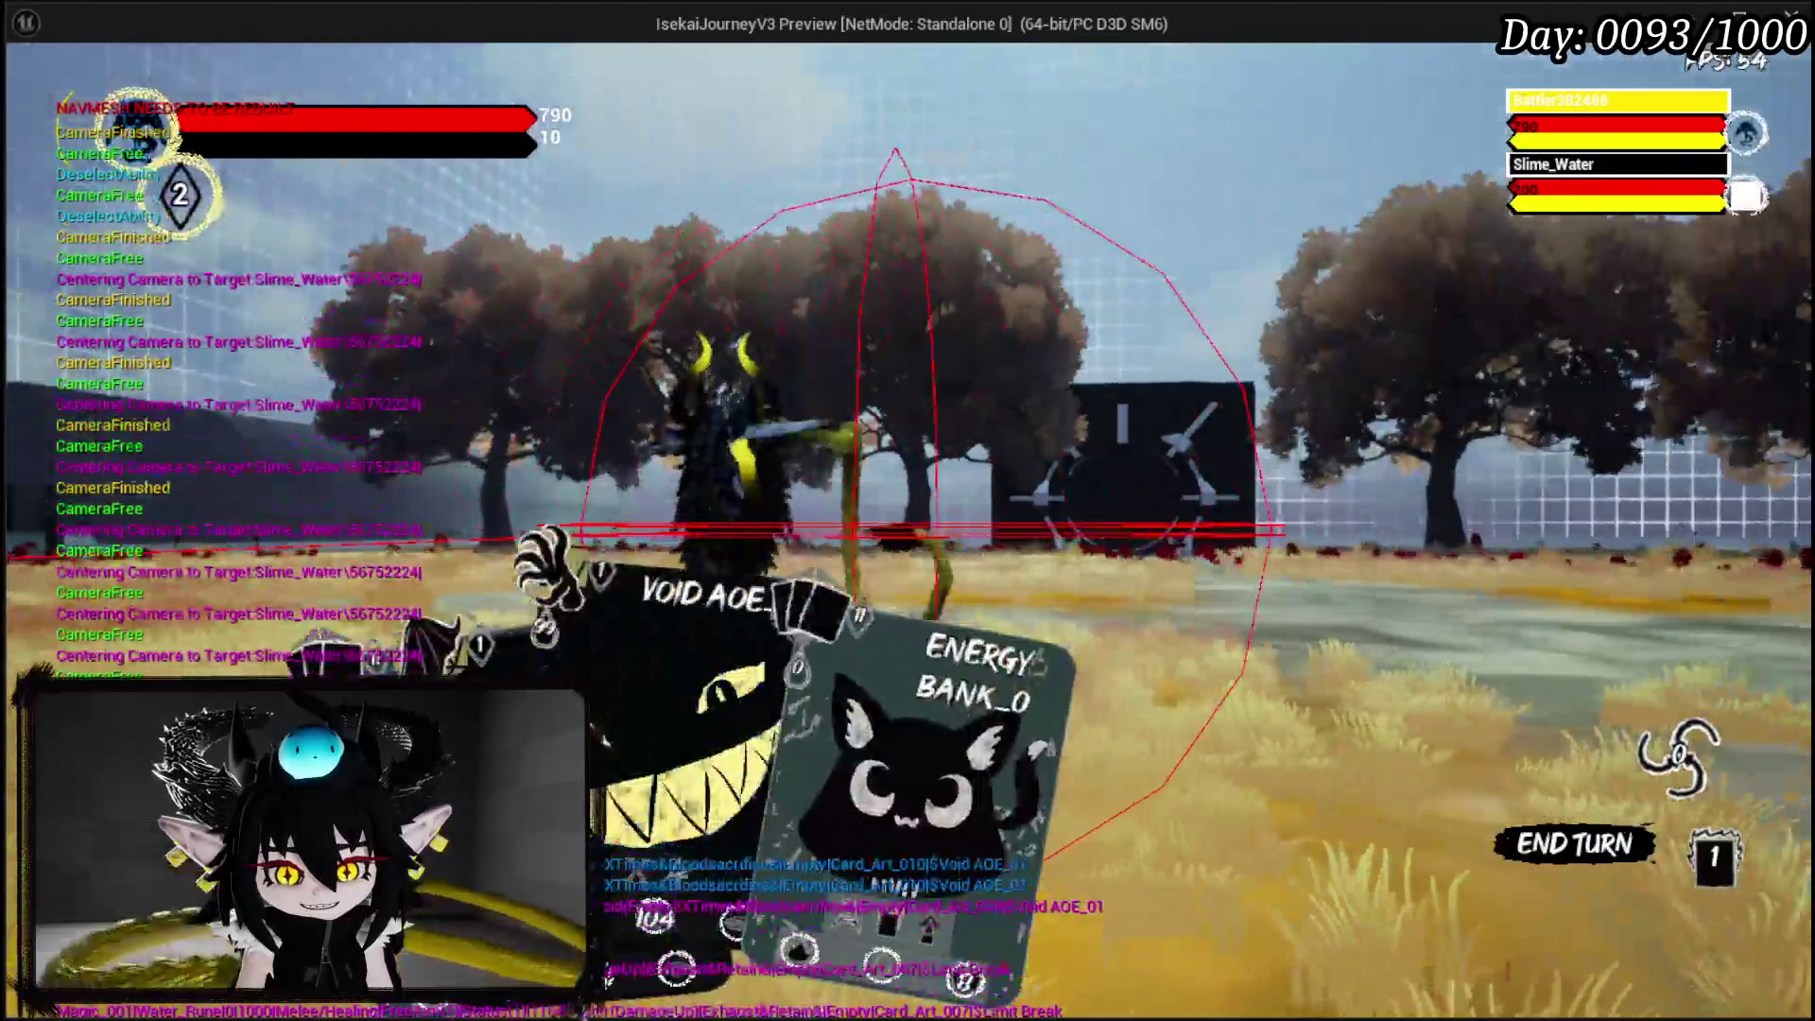
pyautogui.click(567, 547)
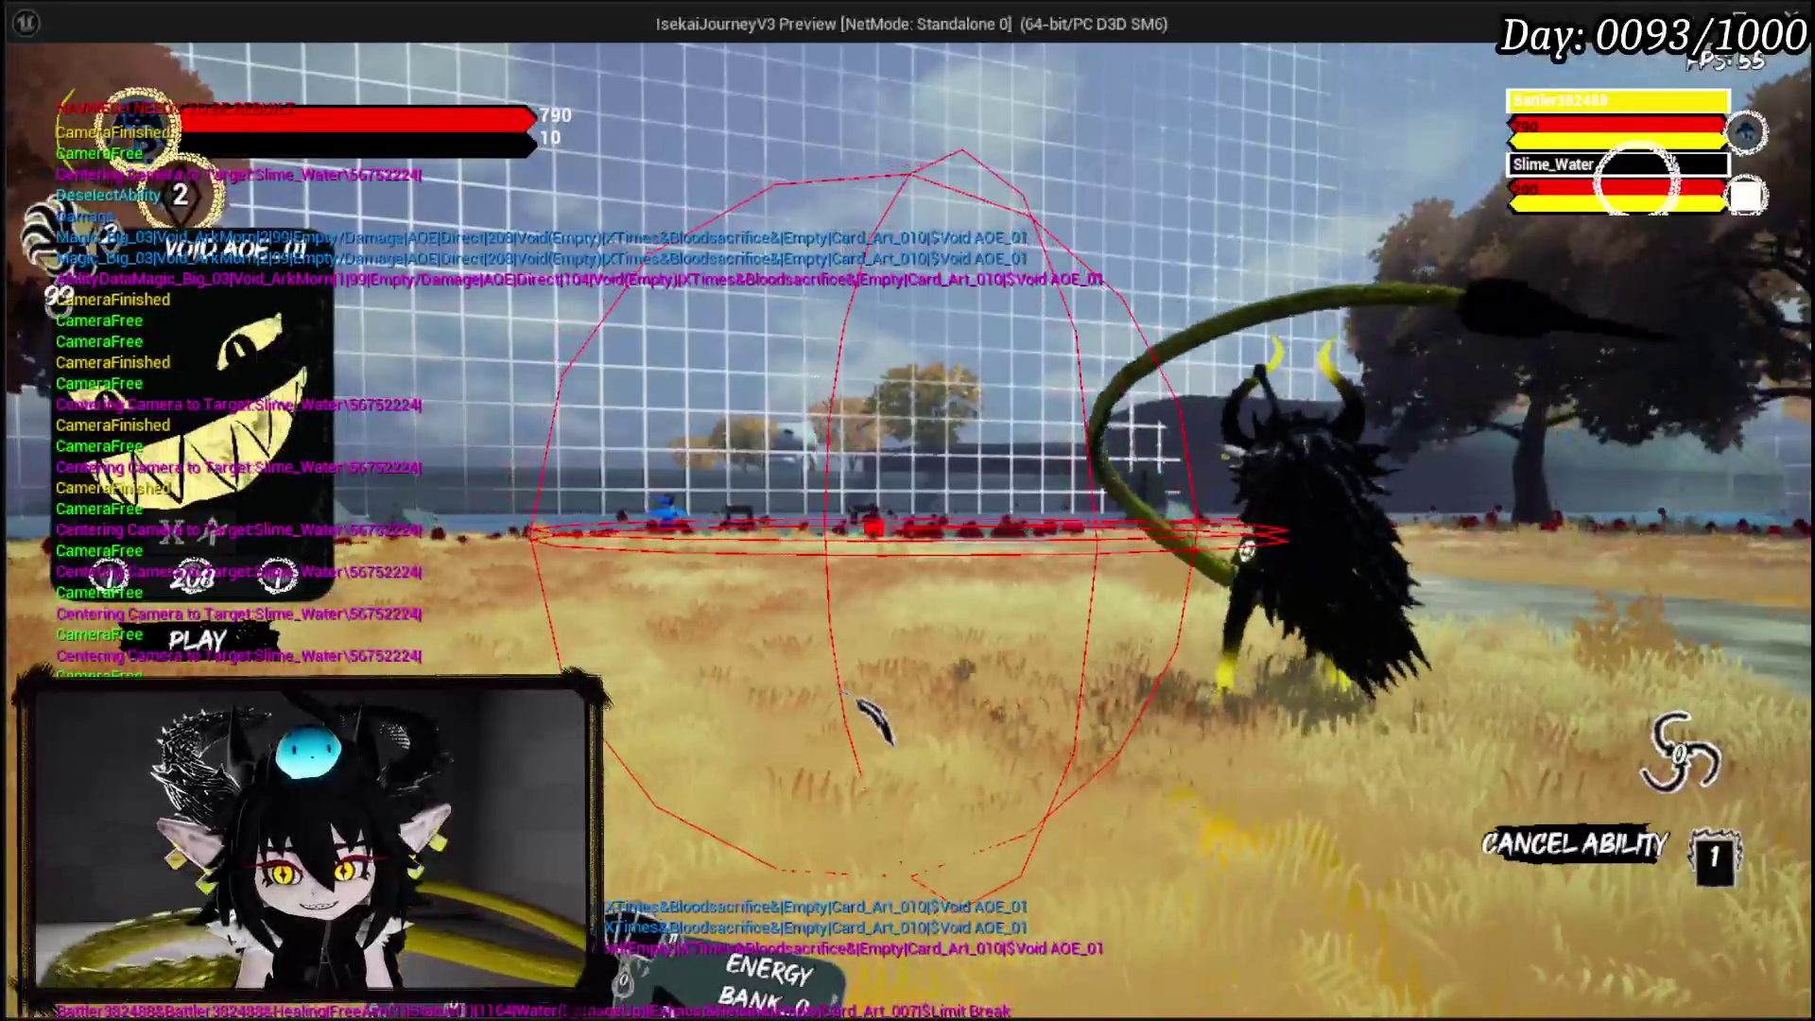
pyautogui.hotkey('alt', 'Tab')
pyautogui.press('Escape')
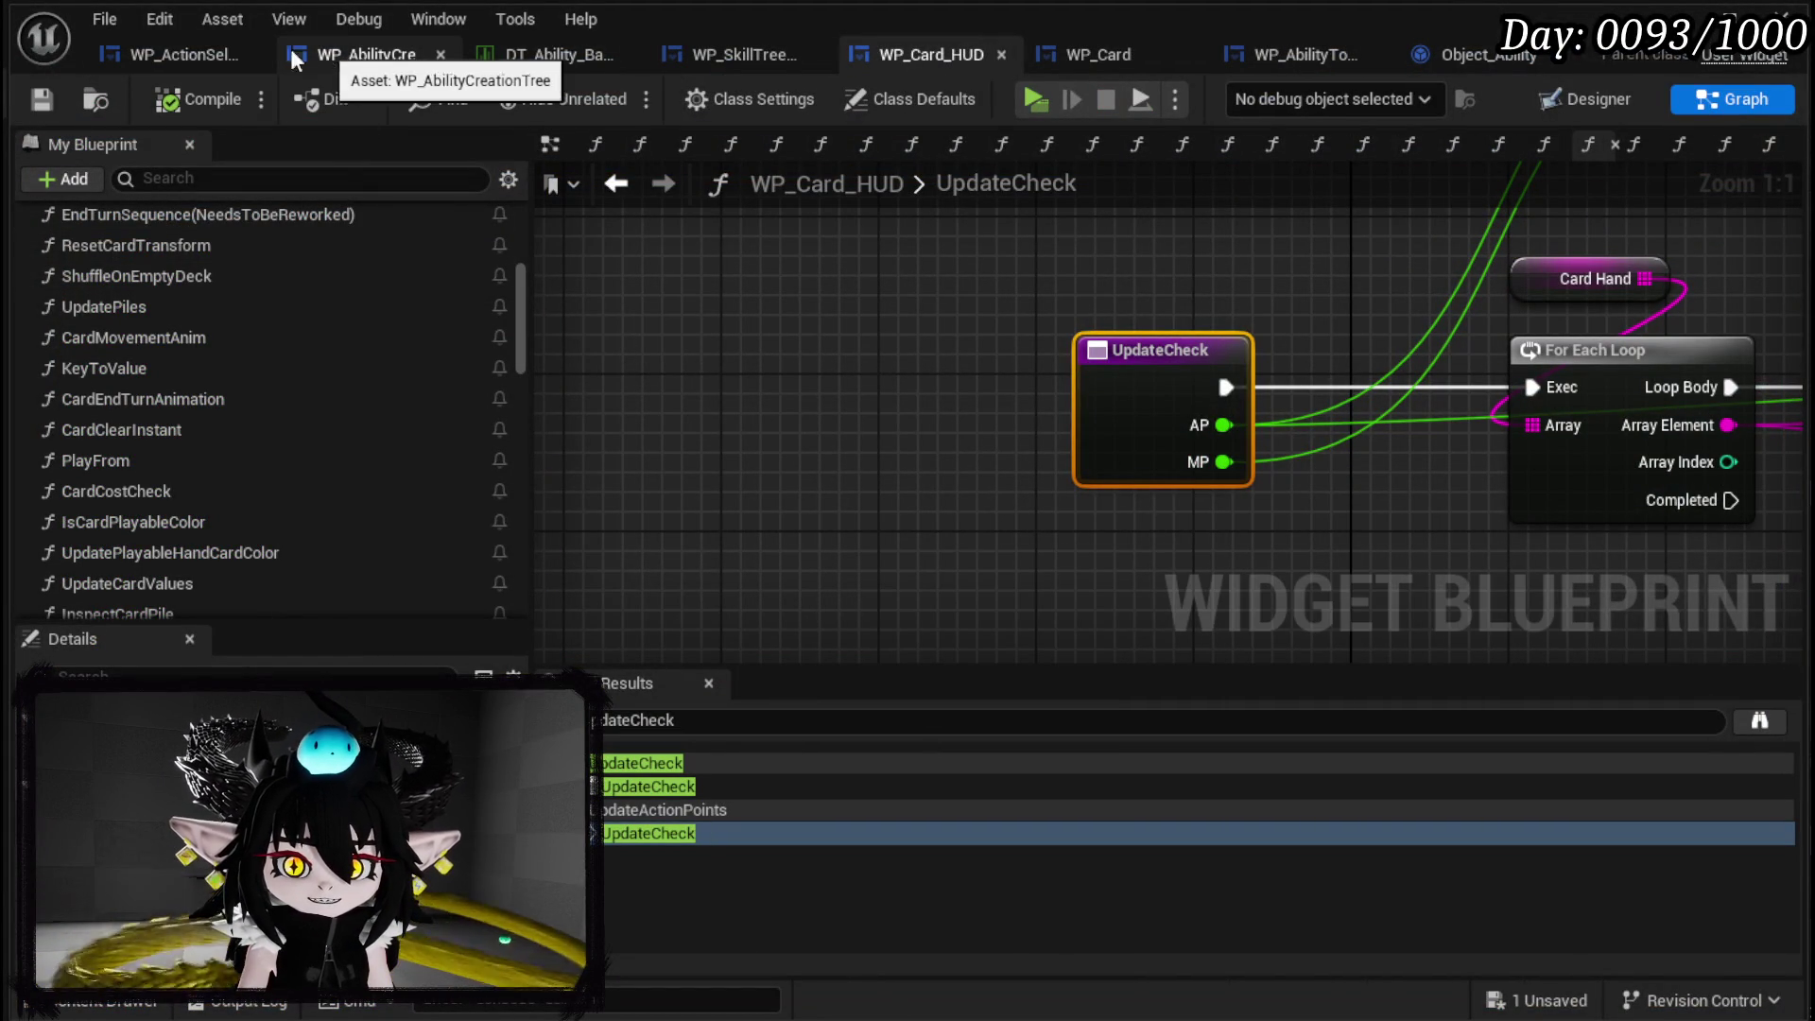
# In WP_ActionSelection, locate UnselectAbility's Cost Check call and delete the selected Branch and visibility nodes.
pyautogui.click(143, 48)
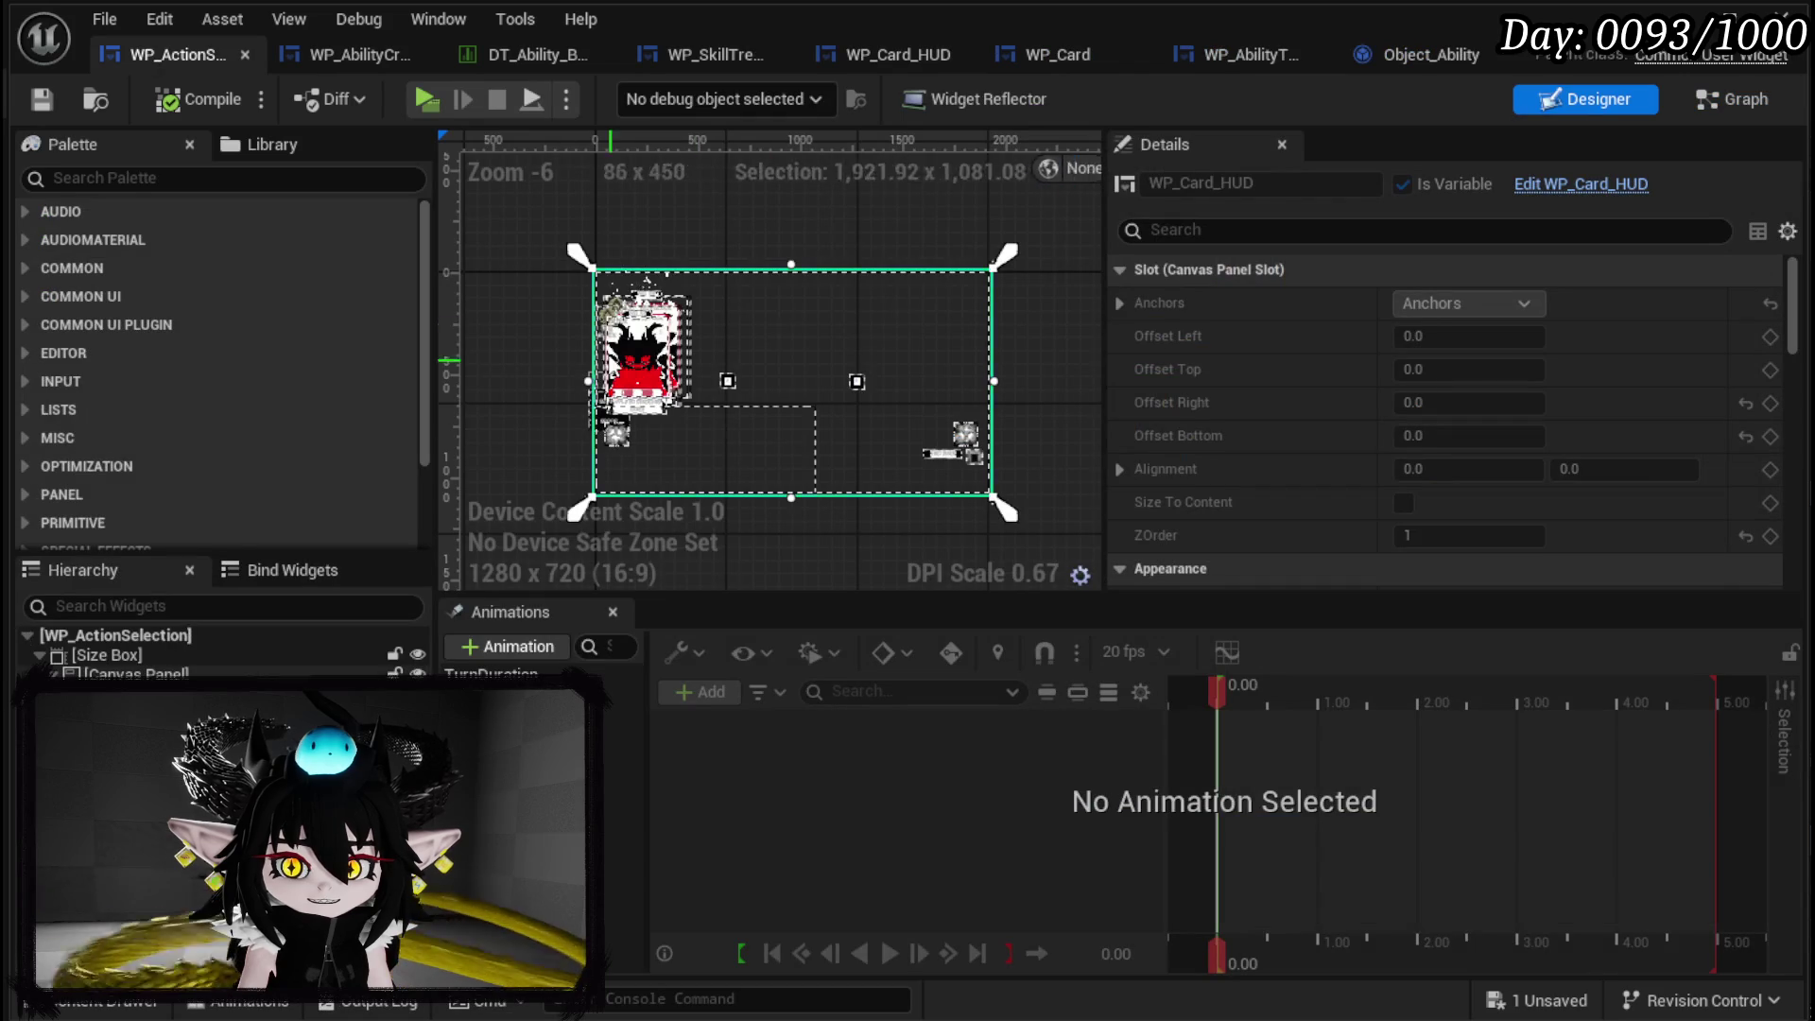
pyautogui.click(1692, 100)
pyautogui.moveTo(956, 293); pyautogui.dragTo(991, 421)
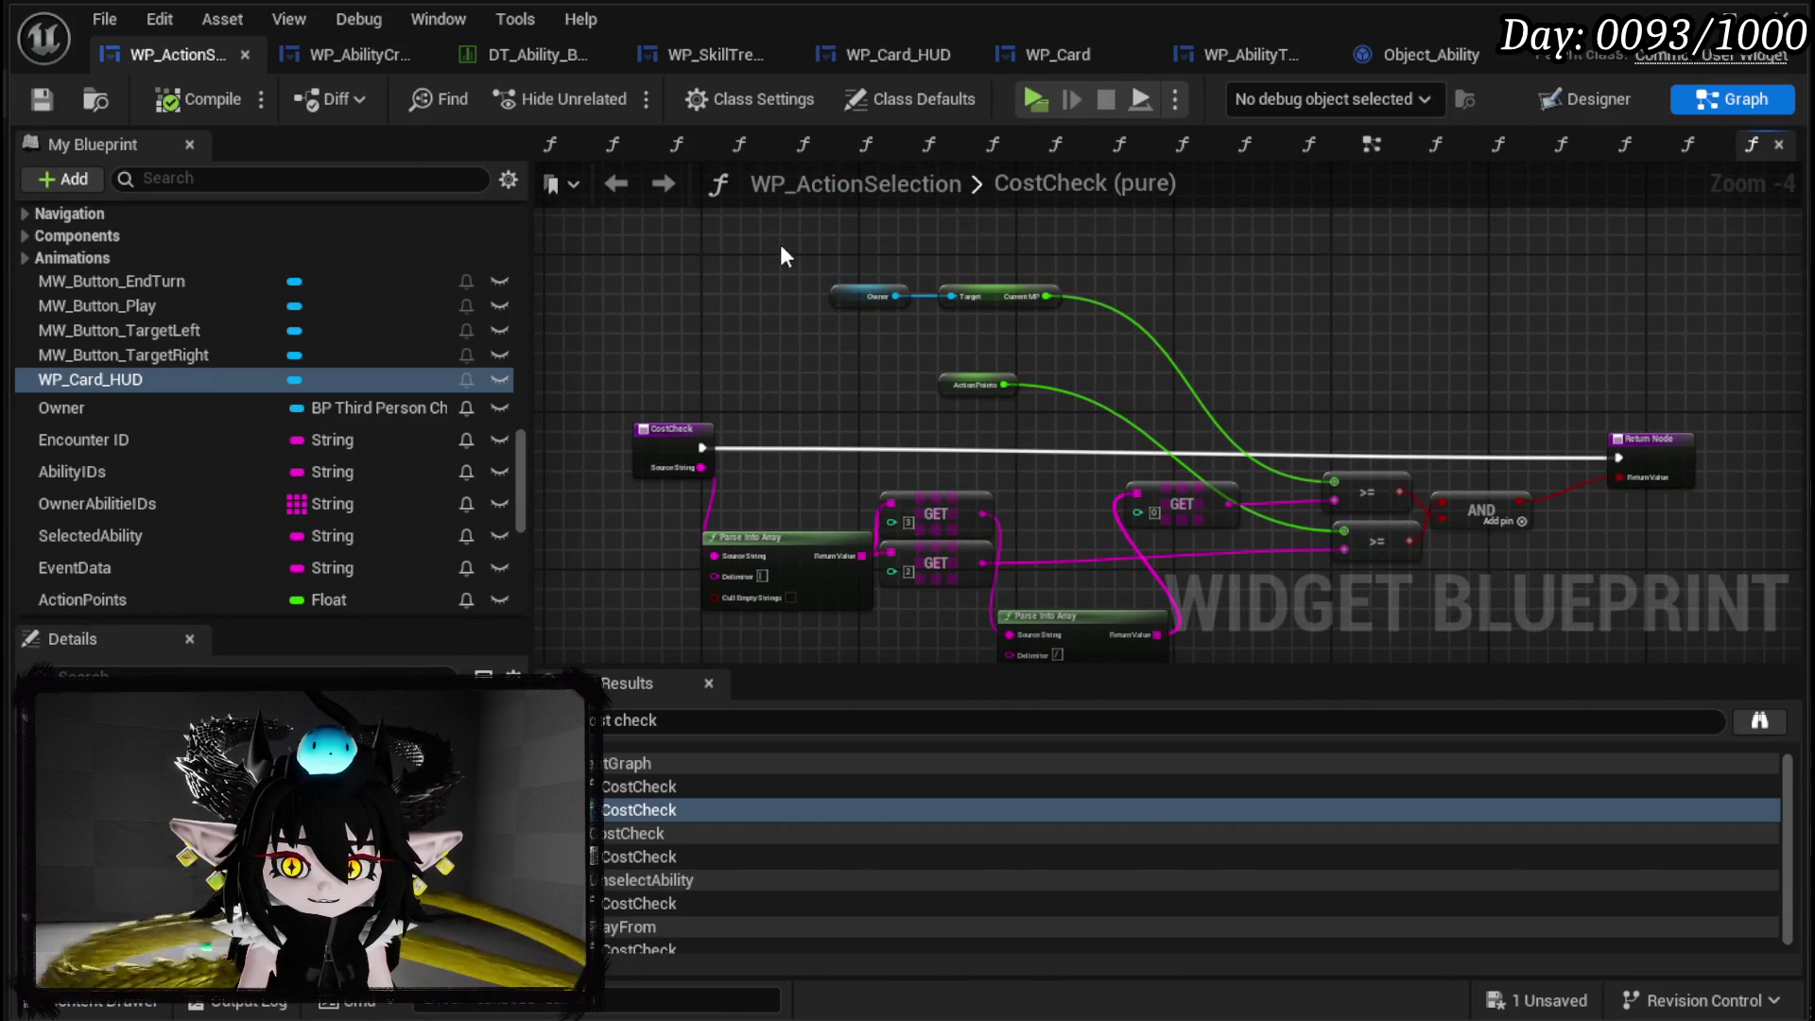
pyautogui.scroll(10, 232, 342)
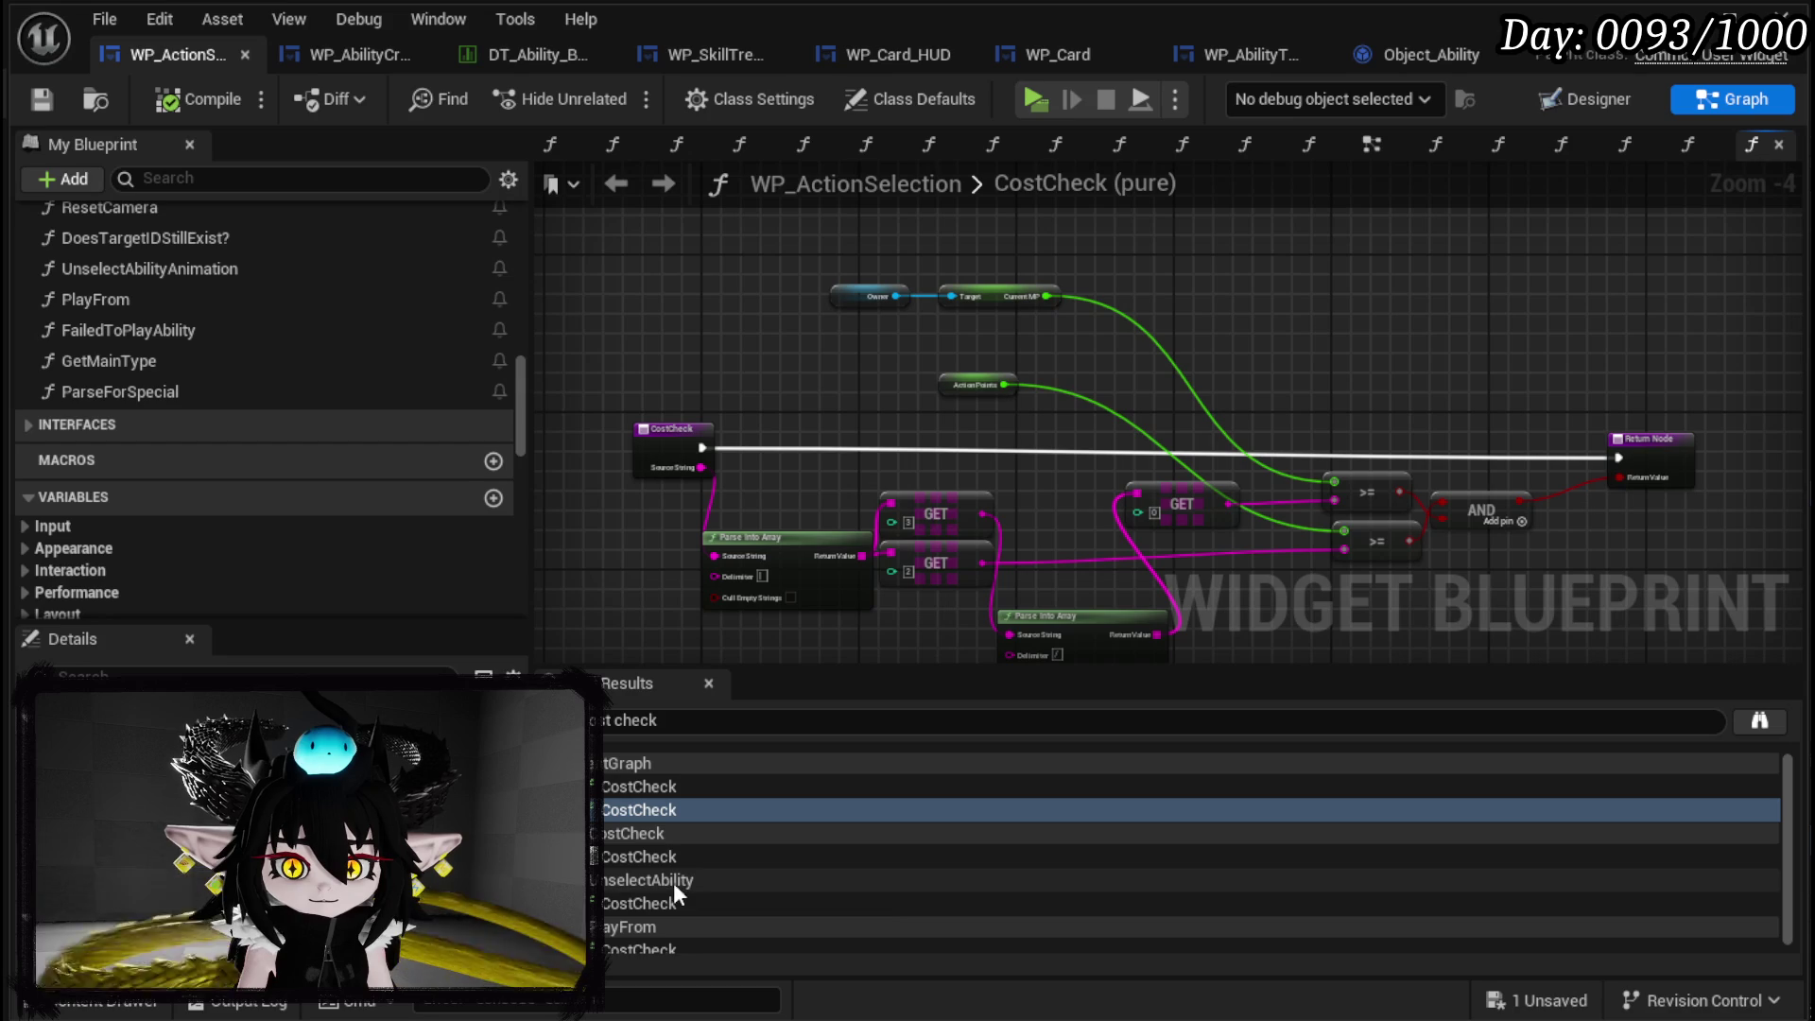
pyautogui.scroll(-1, 677, 900)
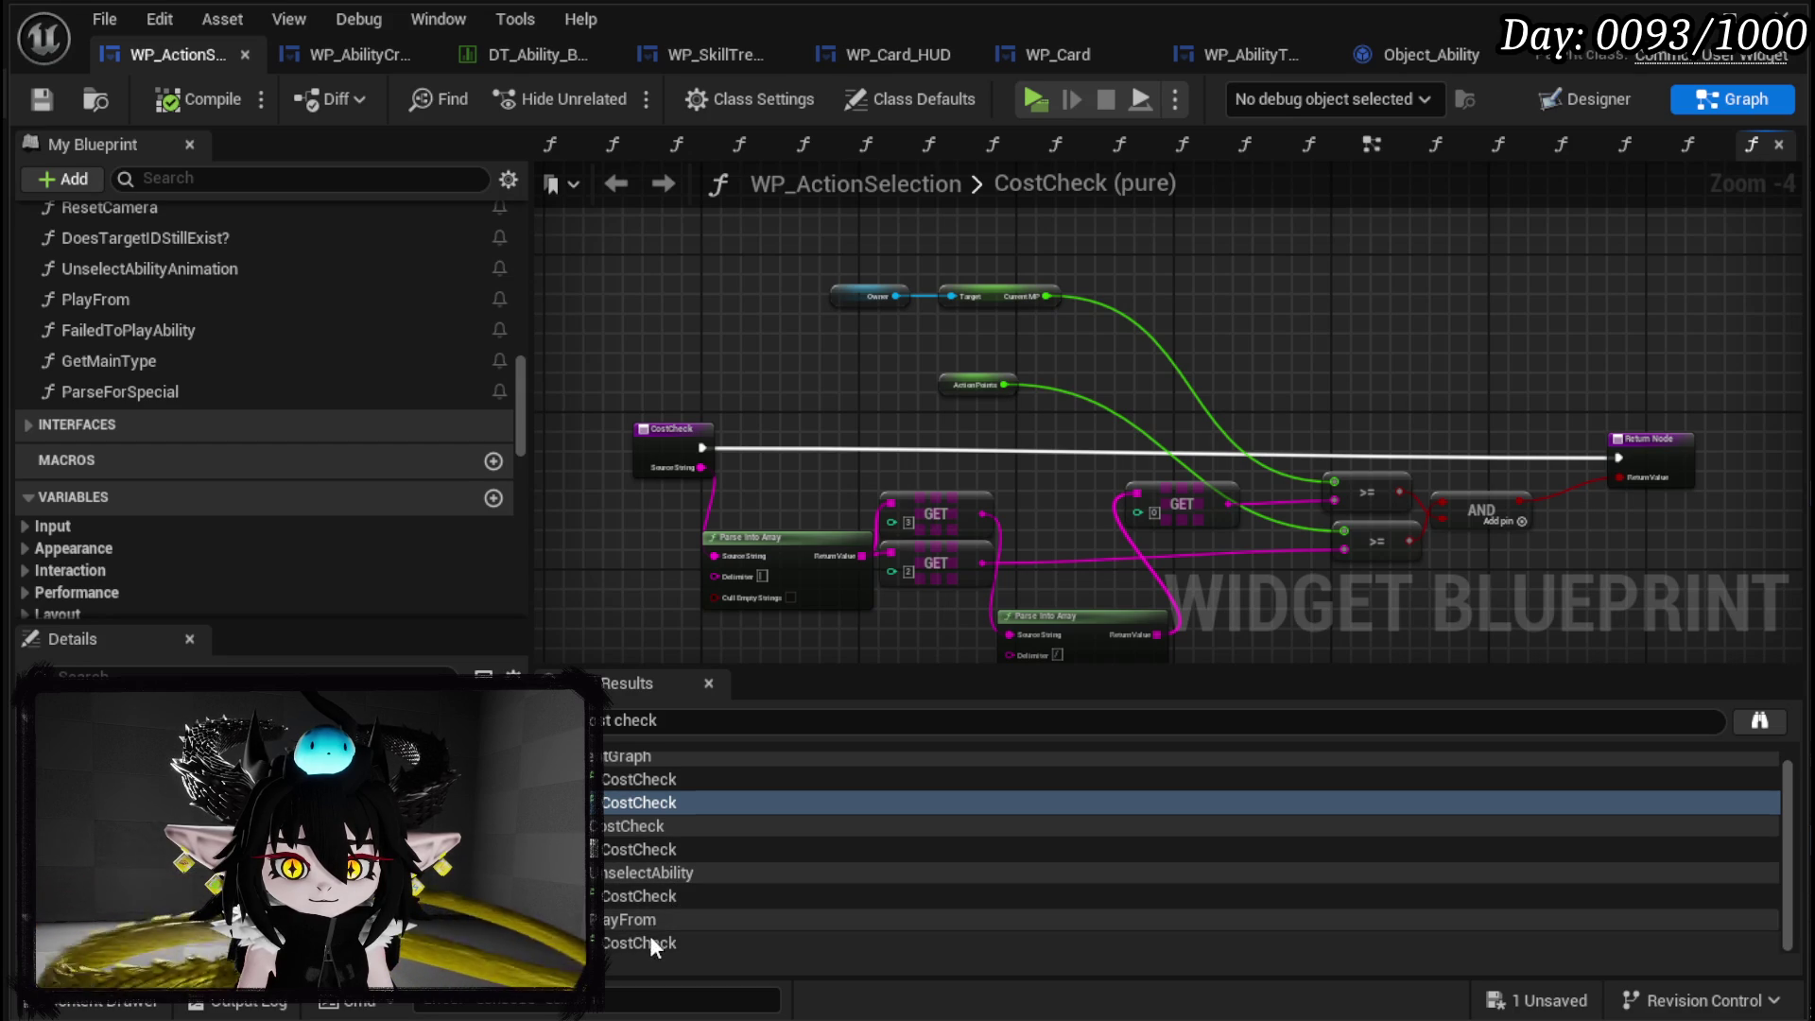
pyautogui.click(648, 849)
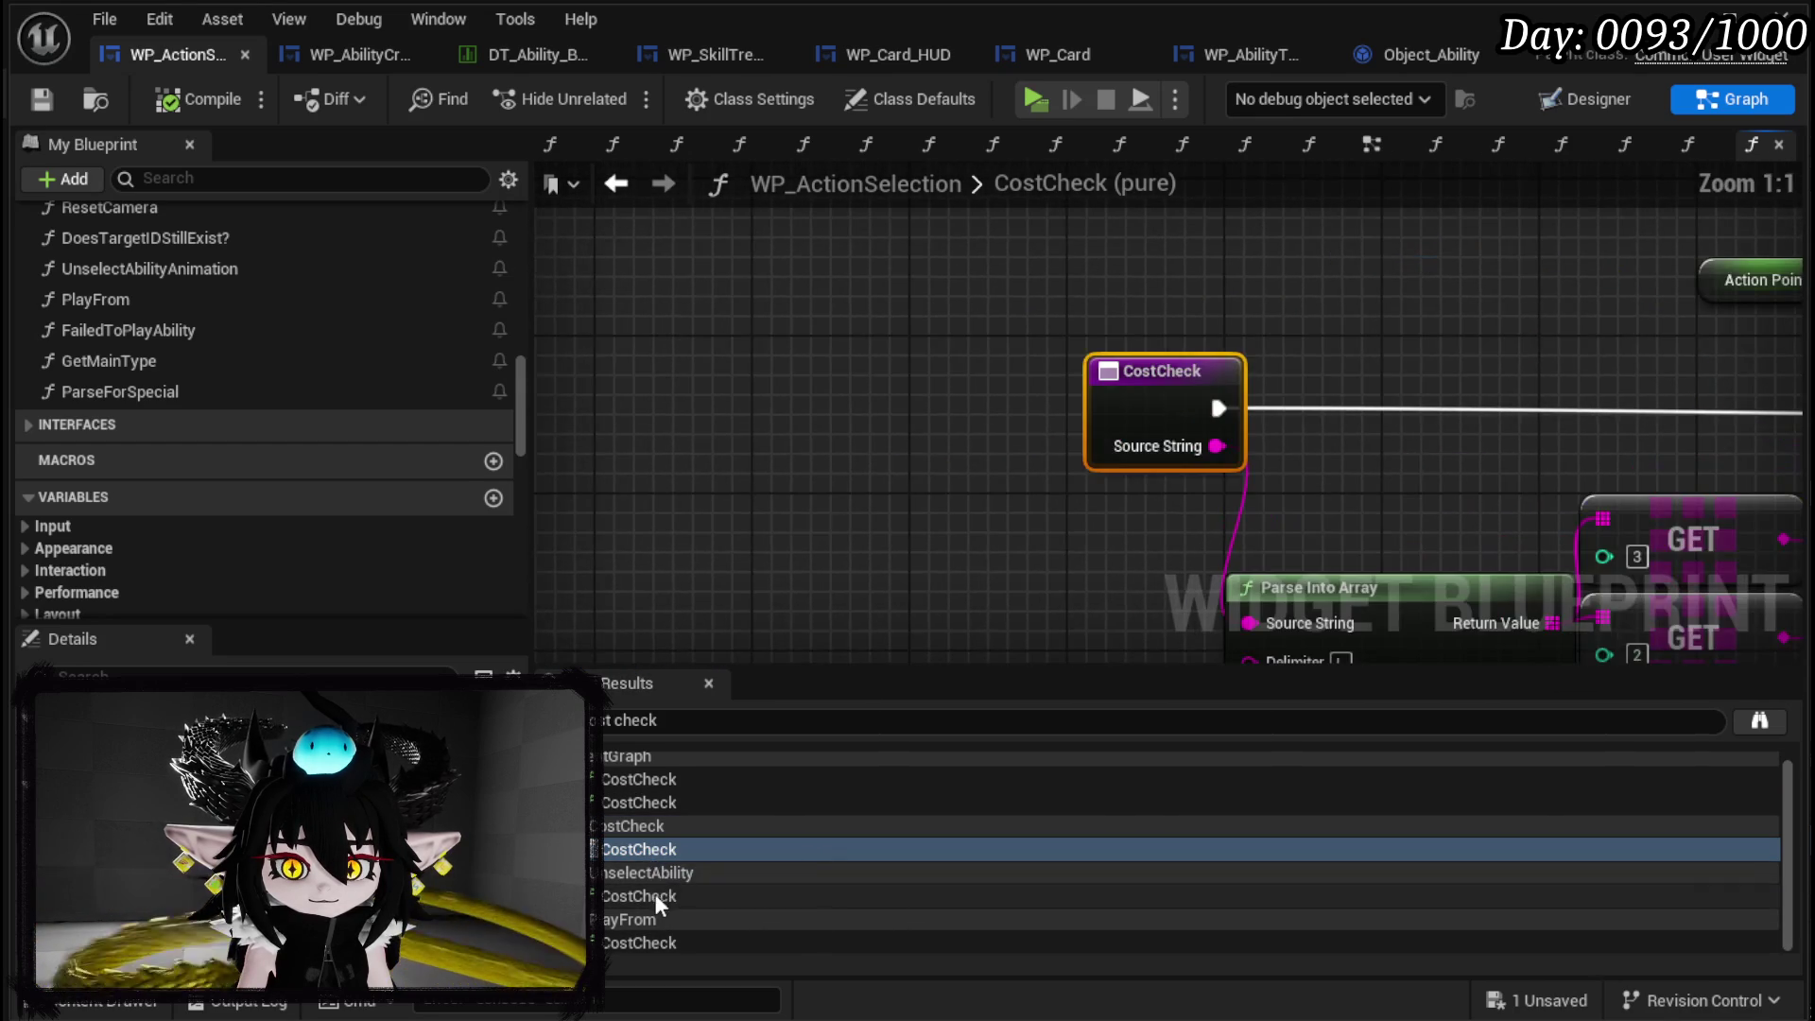
pyautogui.click(655, 894)
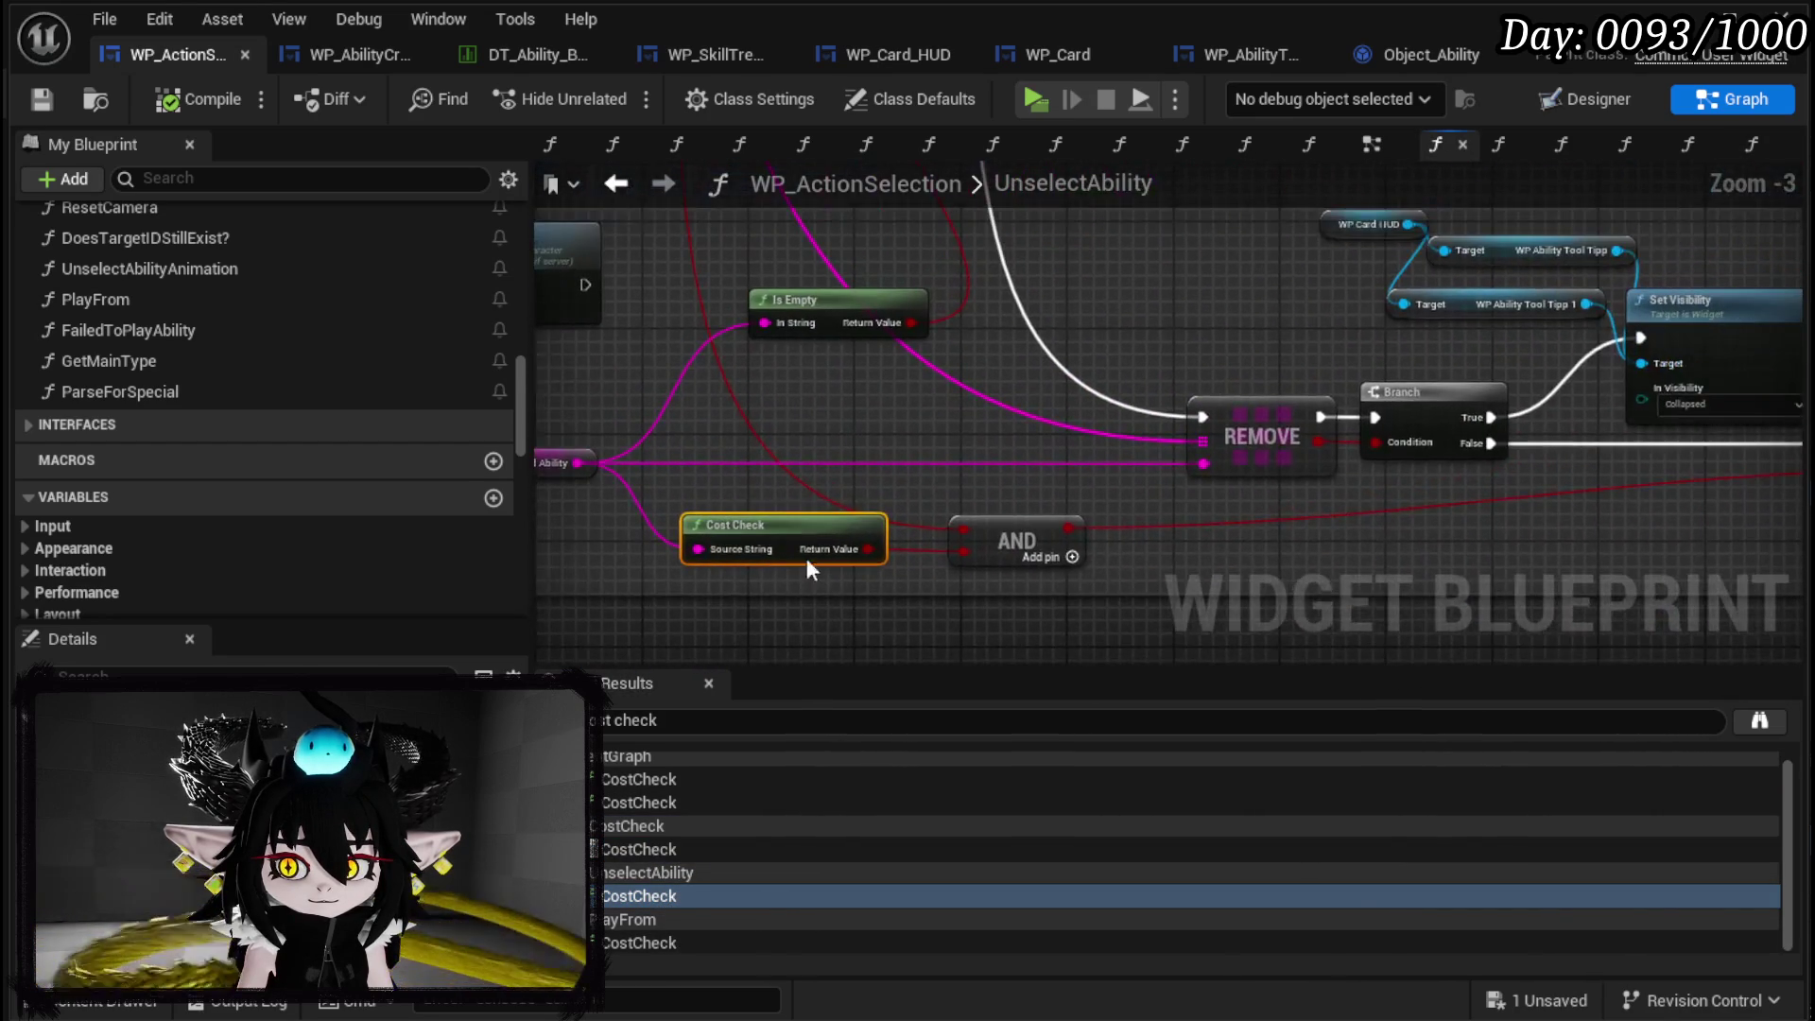
pyautogui.scroll(-4, 1085, 522)
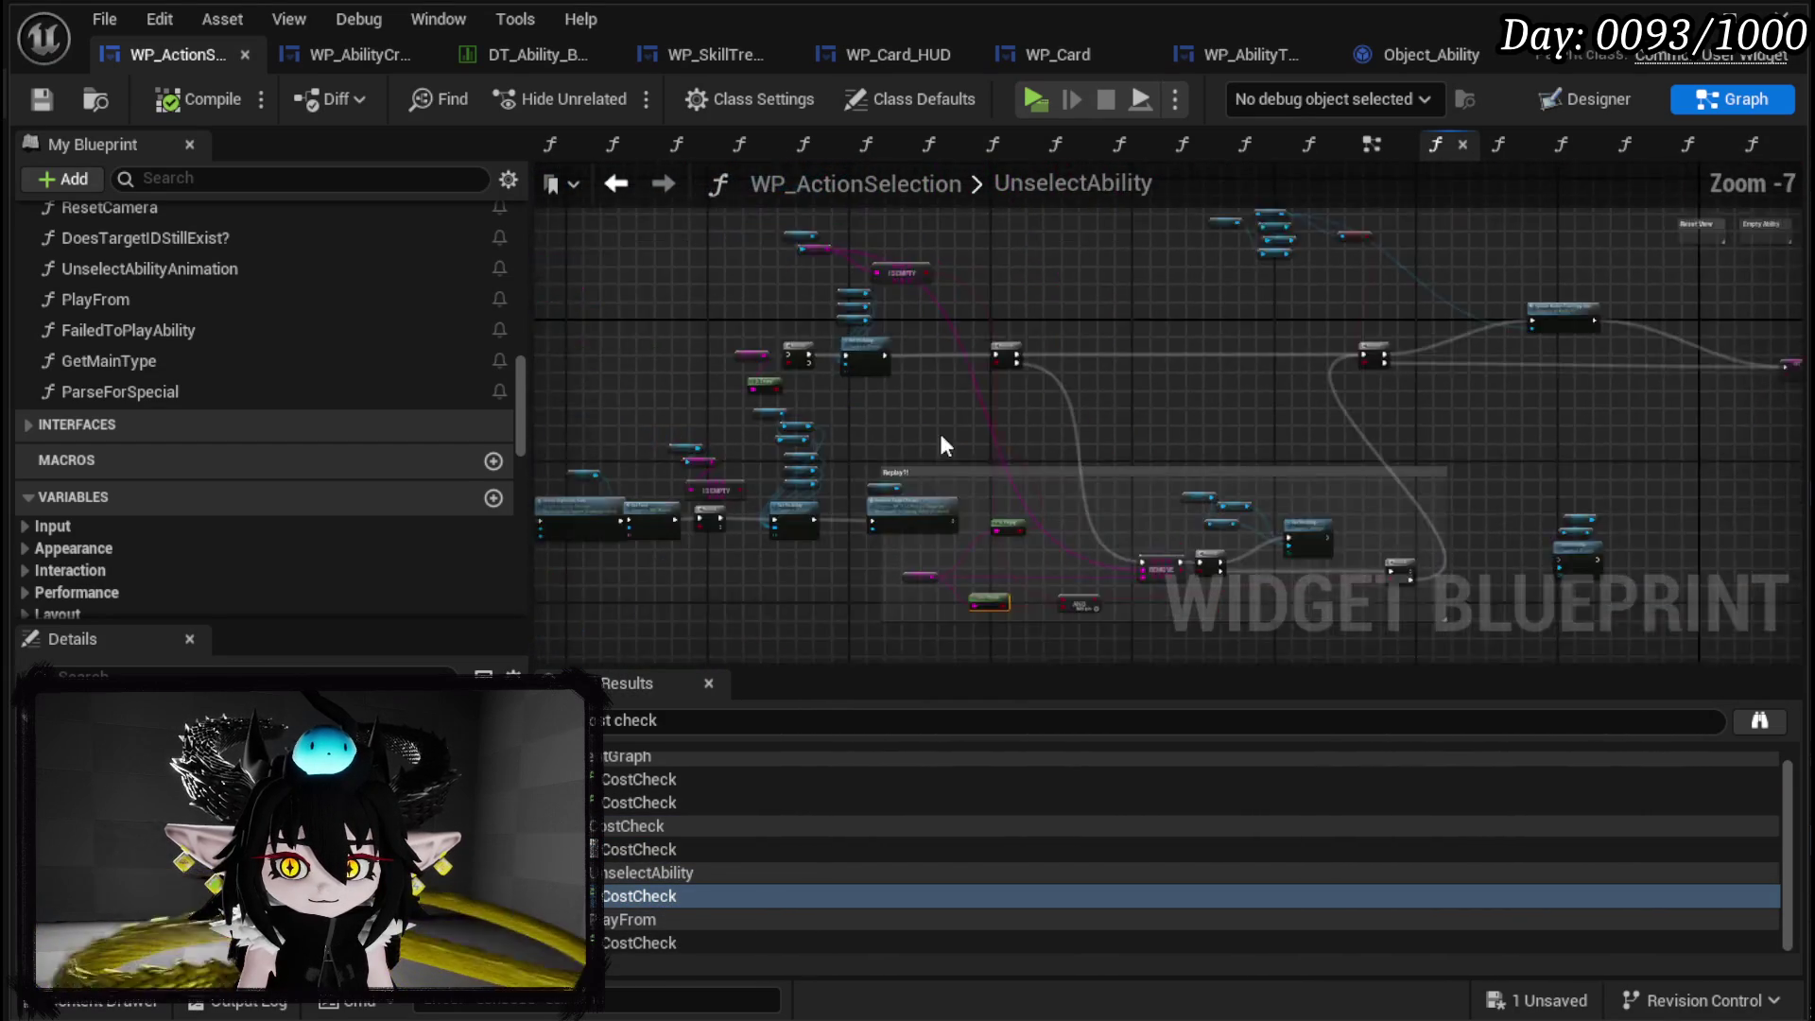
pyautogui.moveTo(1546, 447)
pyautogui.mouseDown()
pyautogui.moveTo(1473, 418)
pyautogui.moveTo(1410, 228)
pyautogui.moveTo(1531, 296)
pyautogui.moveTo(1502, 389)
pyautogui.moveTo(764, 444)
pyautogui.mouseUp()
pyautogui.scroll(4, 1469, 416)
pyautogui.scroll(-2, 1532, 295)
pyautogui.press('Delete')
# Delete the Replay?! nodes from UnselectAbility and compile WP_ActionSelection.
pyautogui.moveTo(936, 239); pyautogui.dragTo(930, 316)
pyautogui.moveTo(1049, 313); pyautogui.dragTo(959, 342)
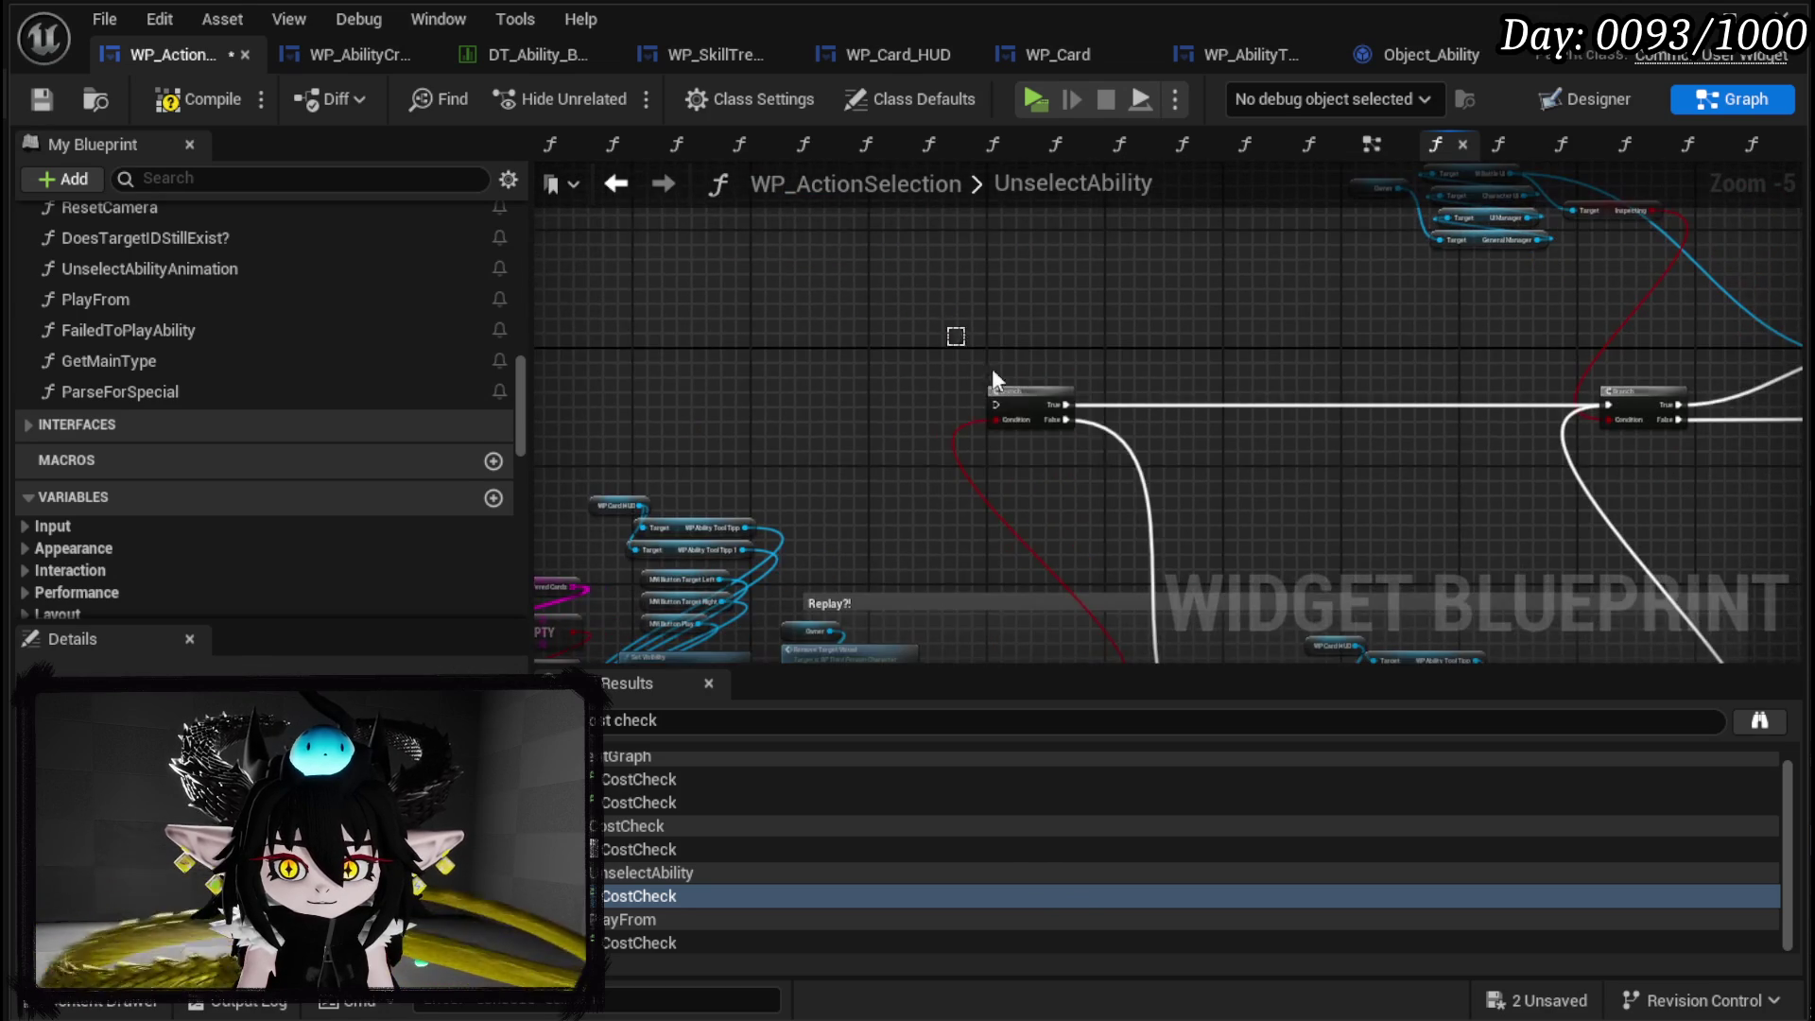
pyautogui.moveTo(1162, 567); pyautogui.dragTo(964, 295)
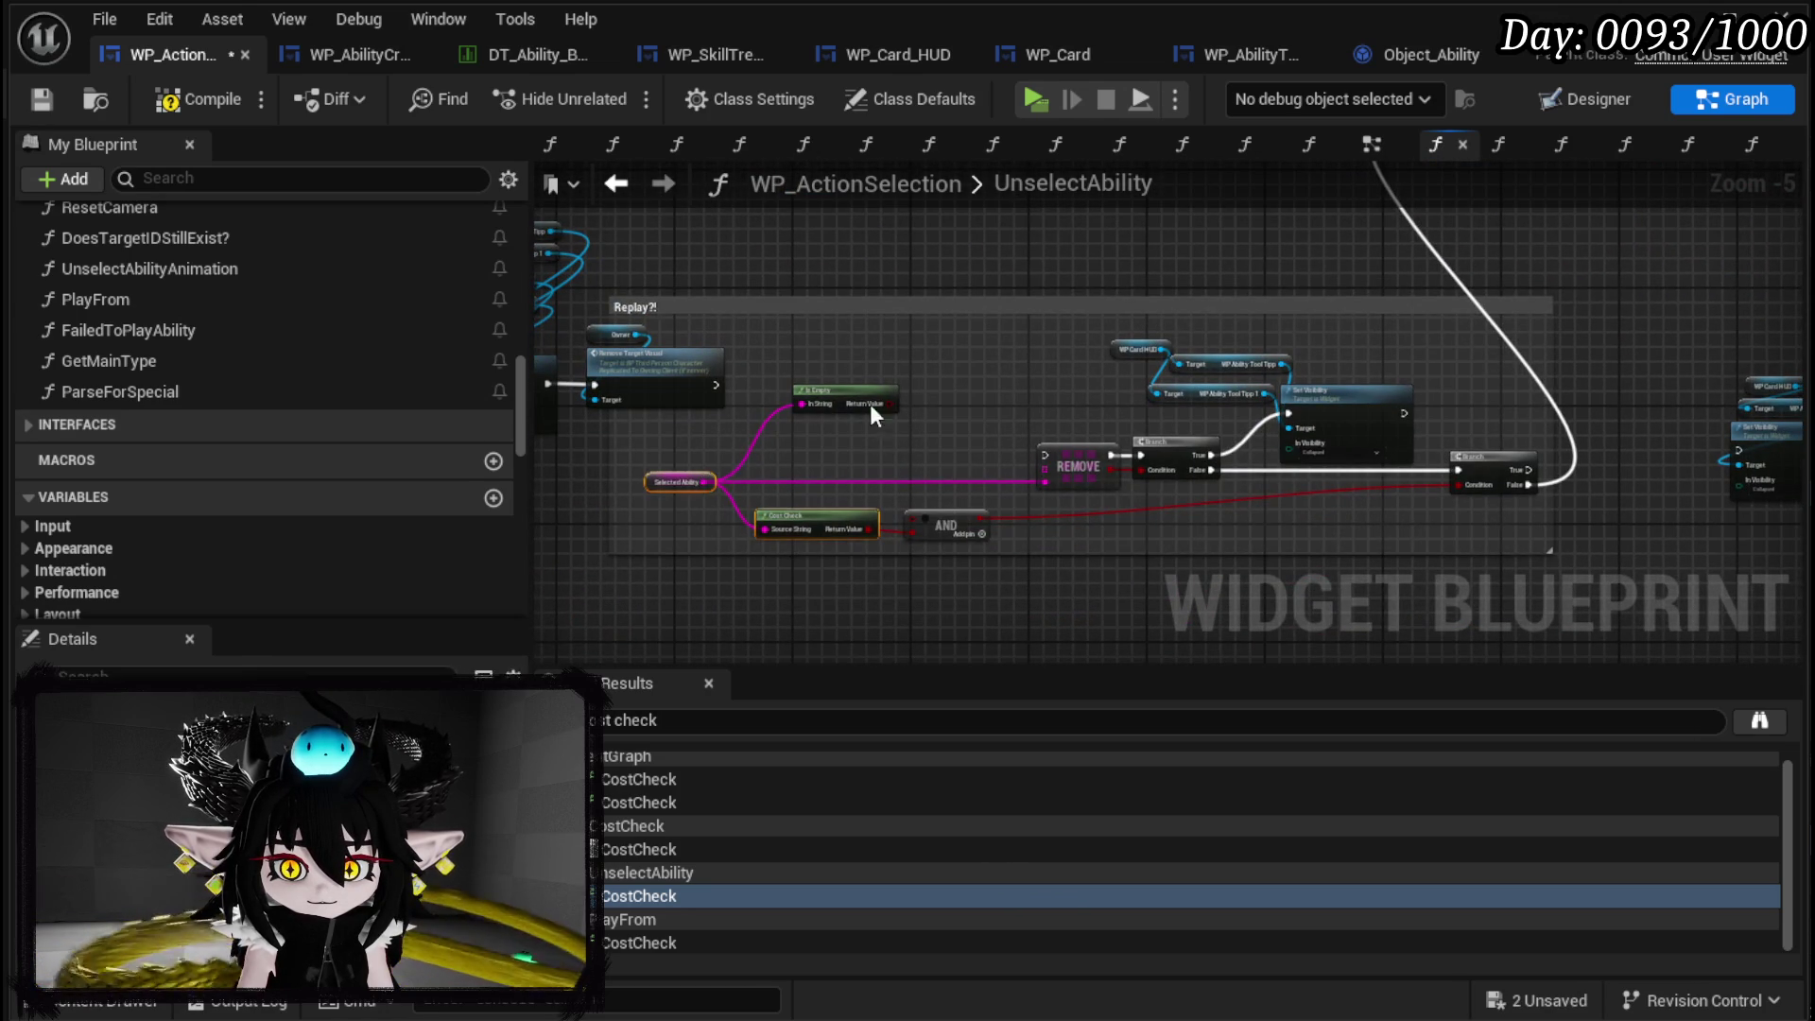
pyautogui.press('Delete')
pyautogui.scroll(-4, 984, 636)
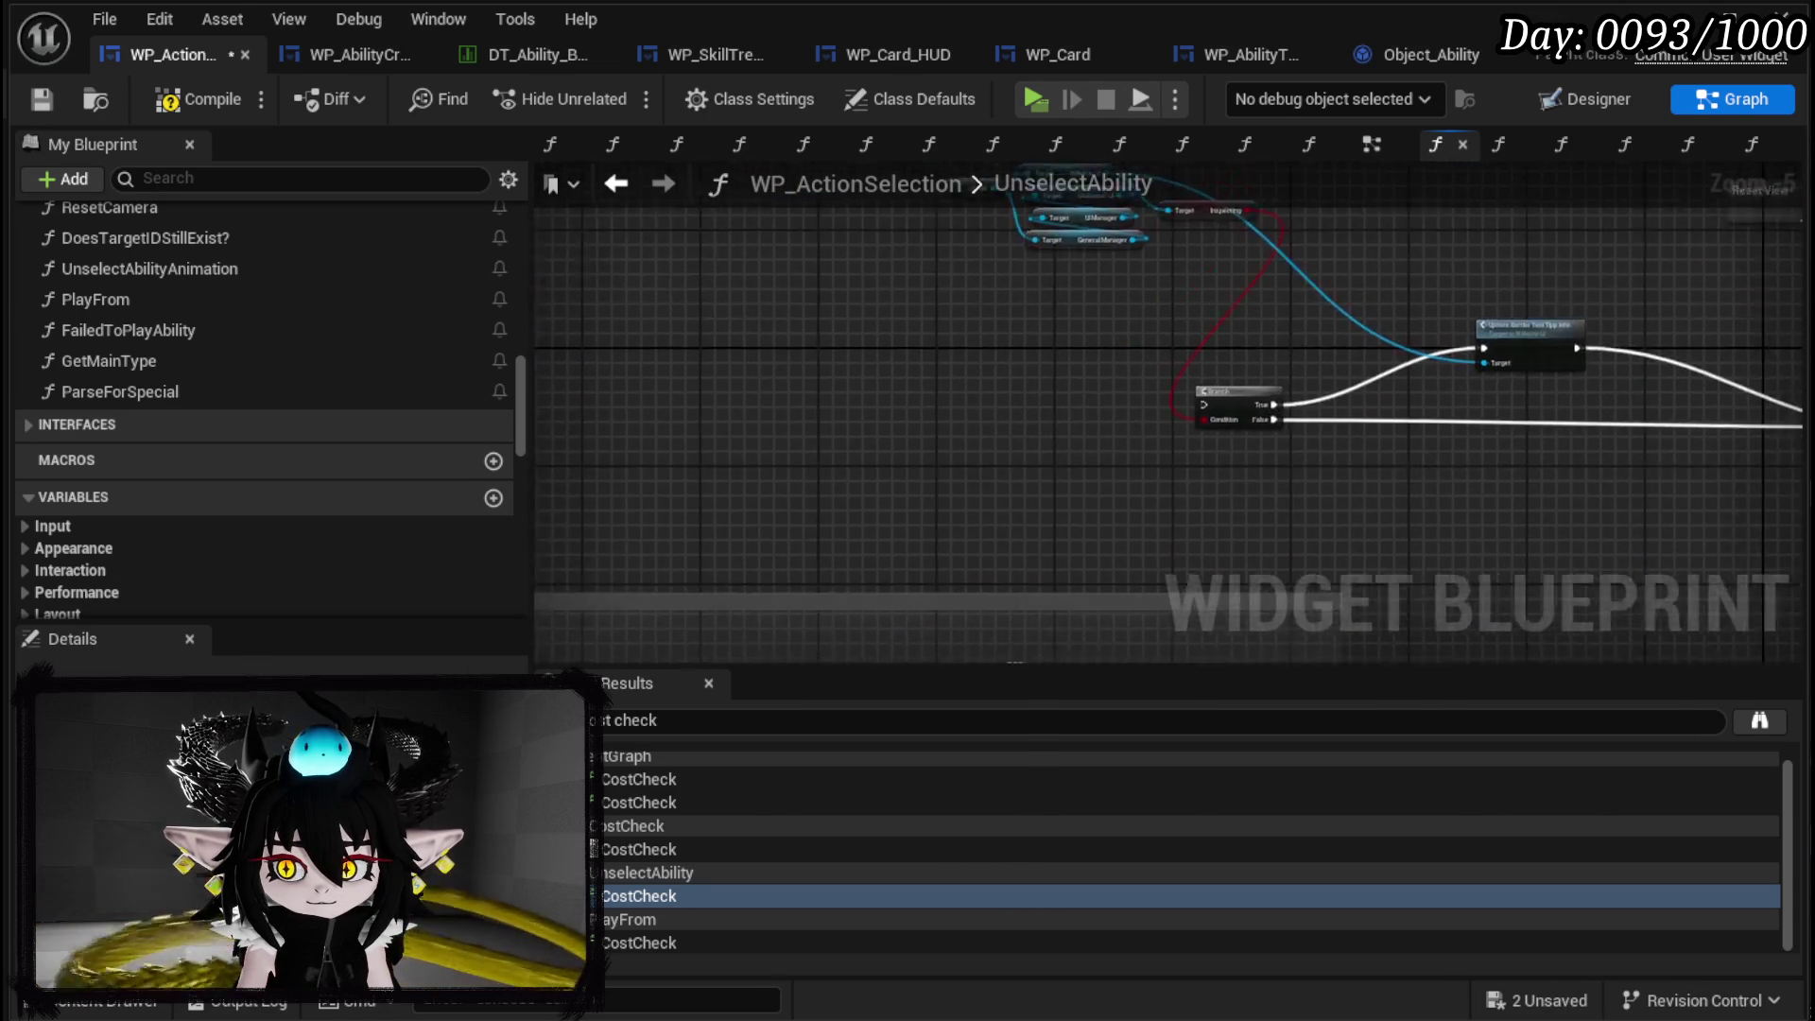
pyautogui.scroll(-2, 870, 370)
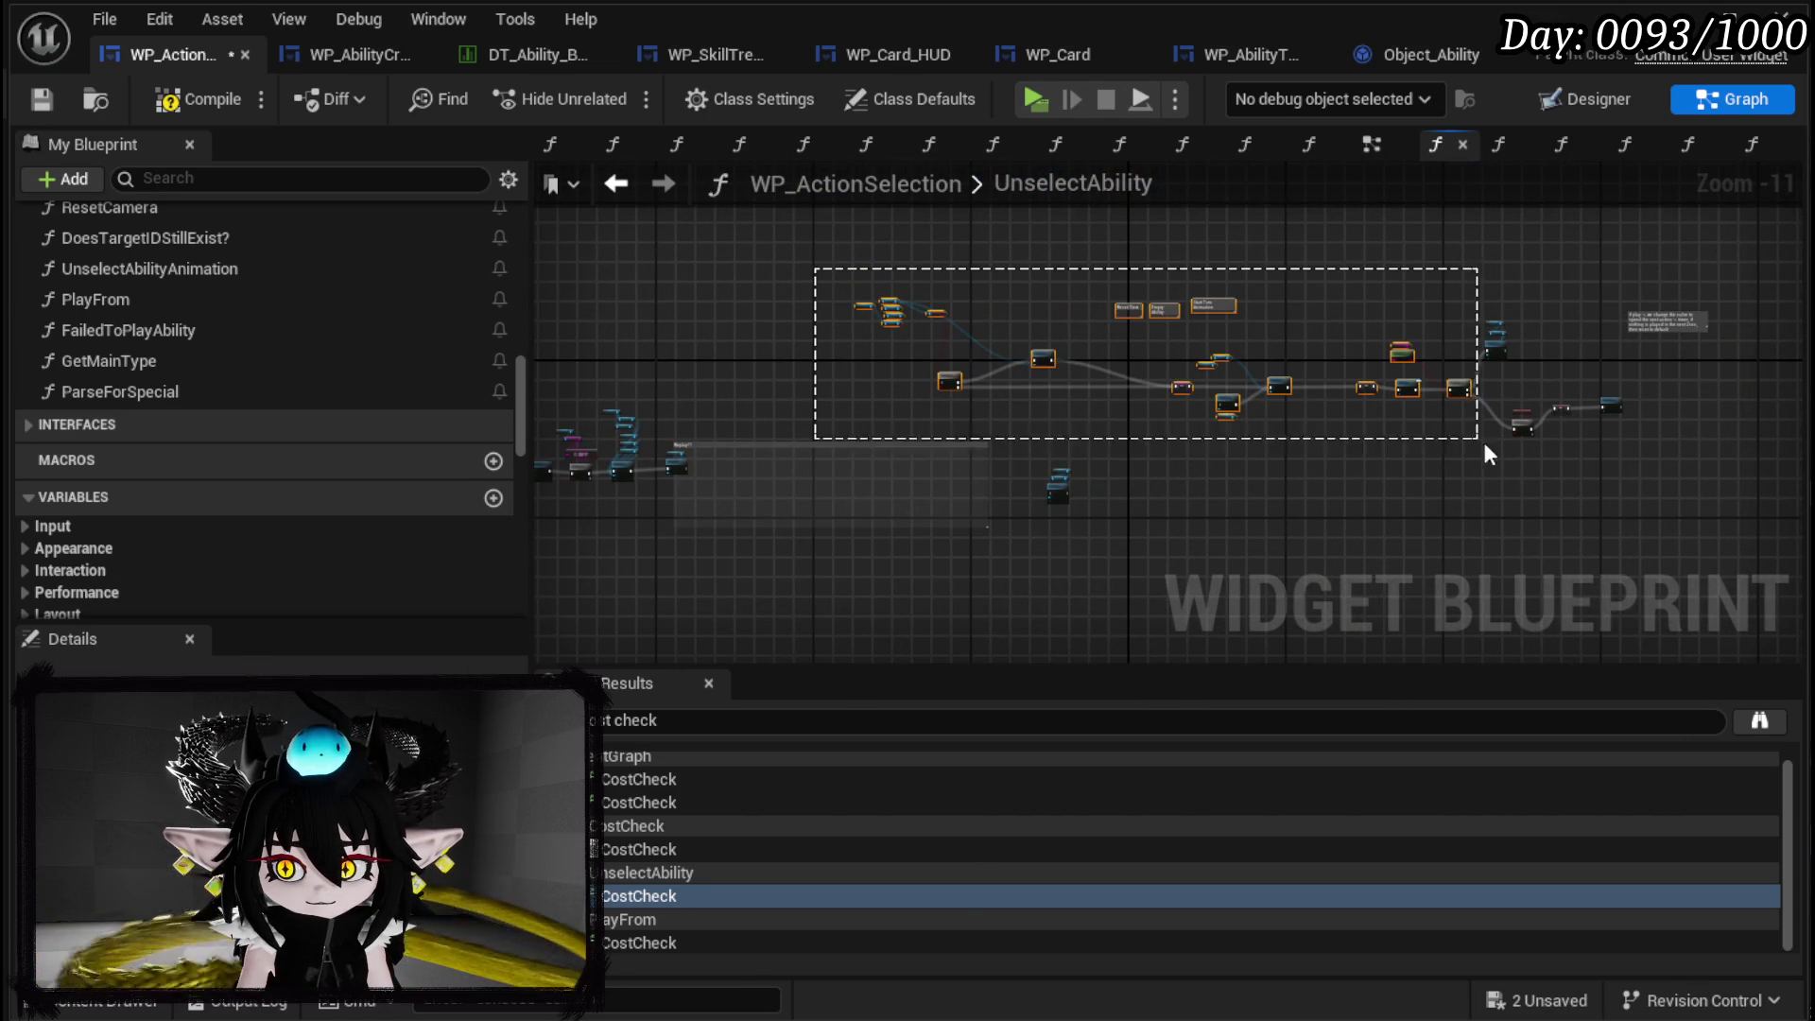
pyautogui.moveTo(881, 515); pyautogui.dragTo(1128, 488)
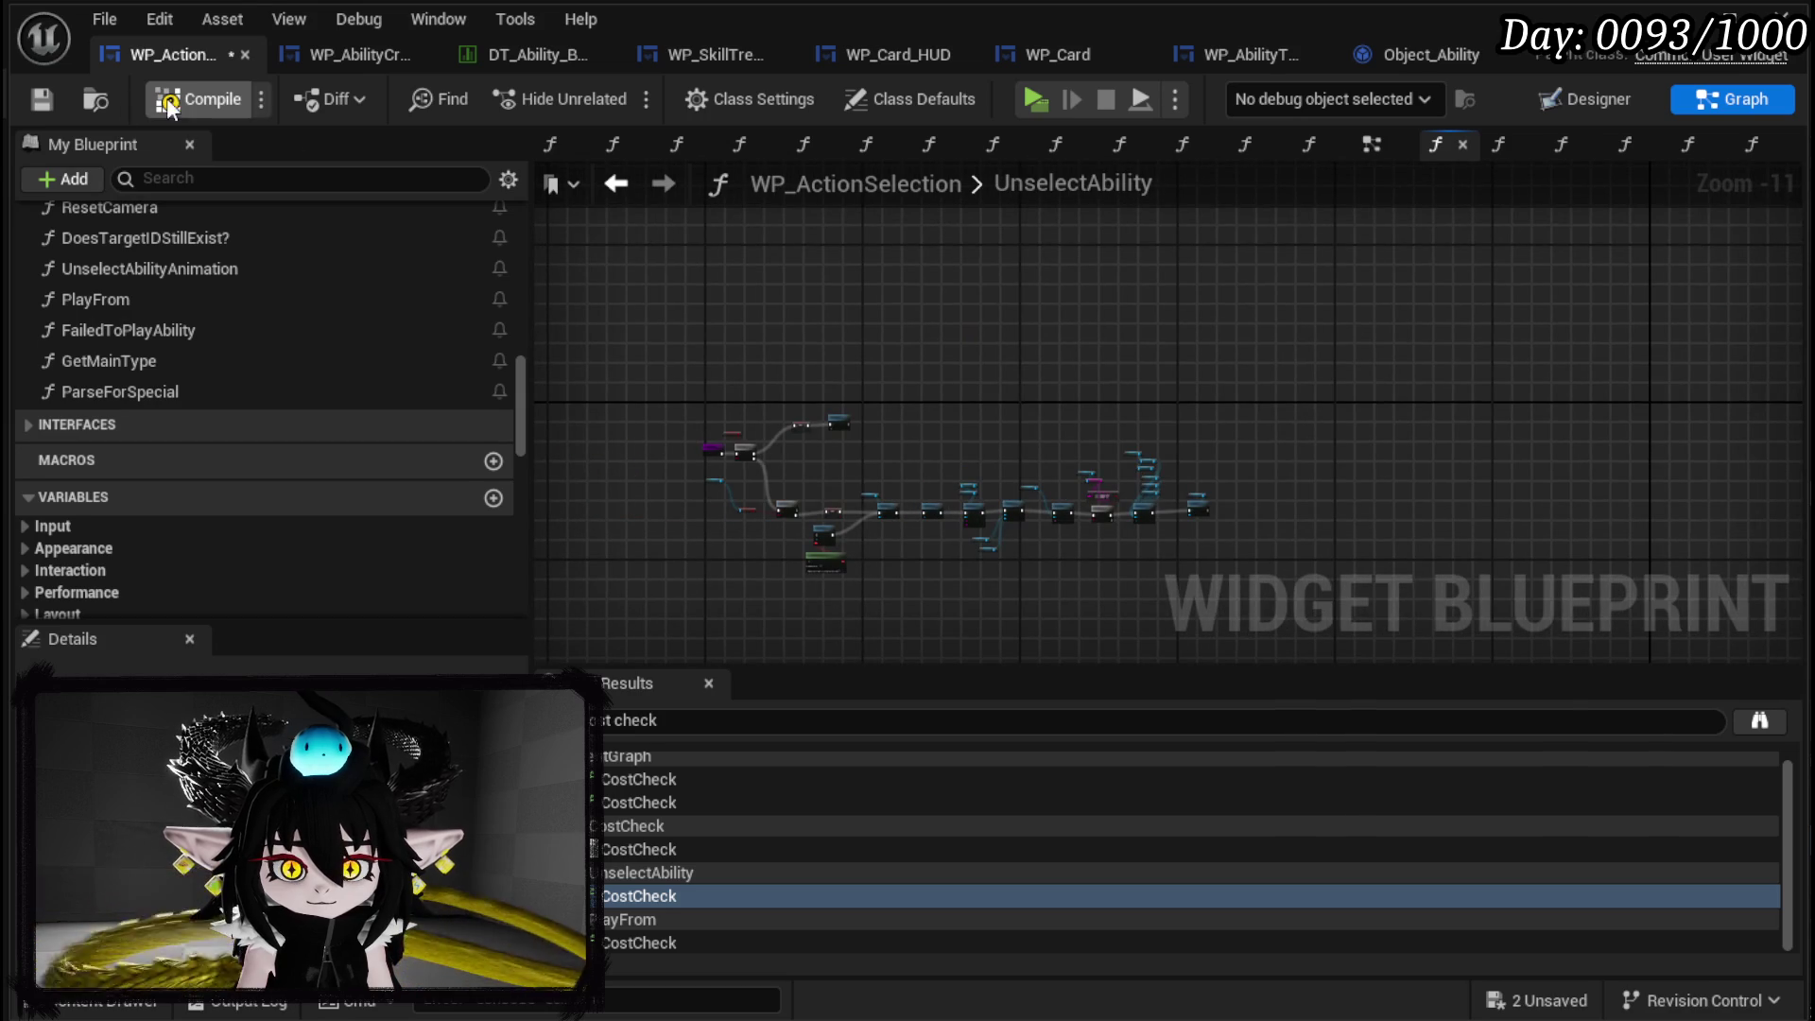
pyautogui.click(44, 100)
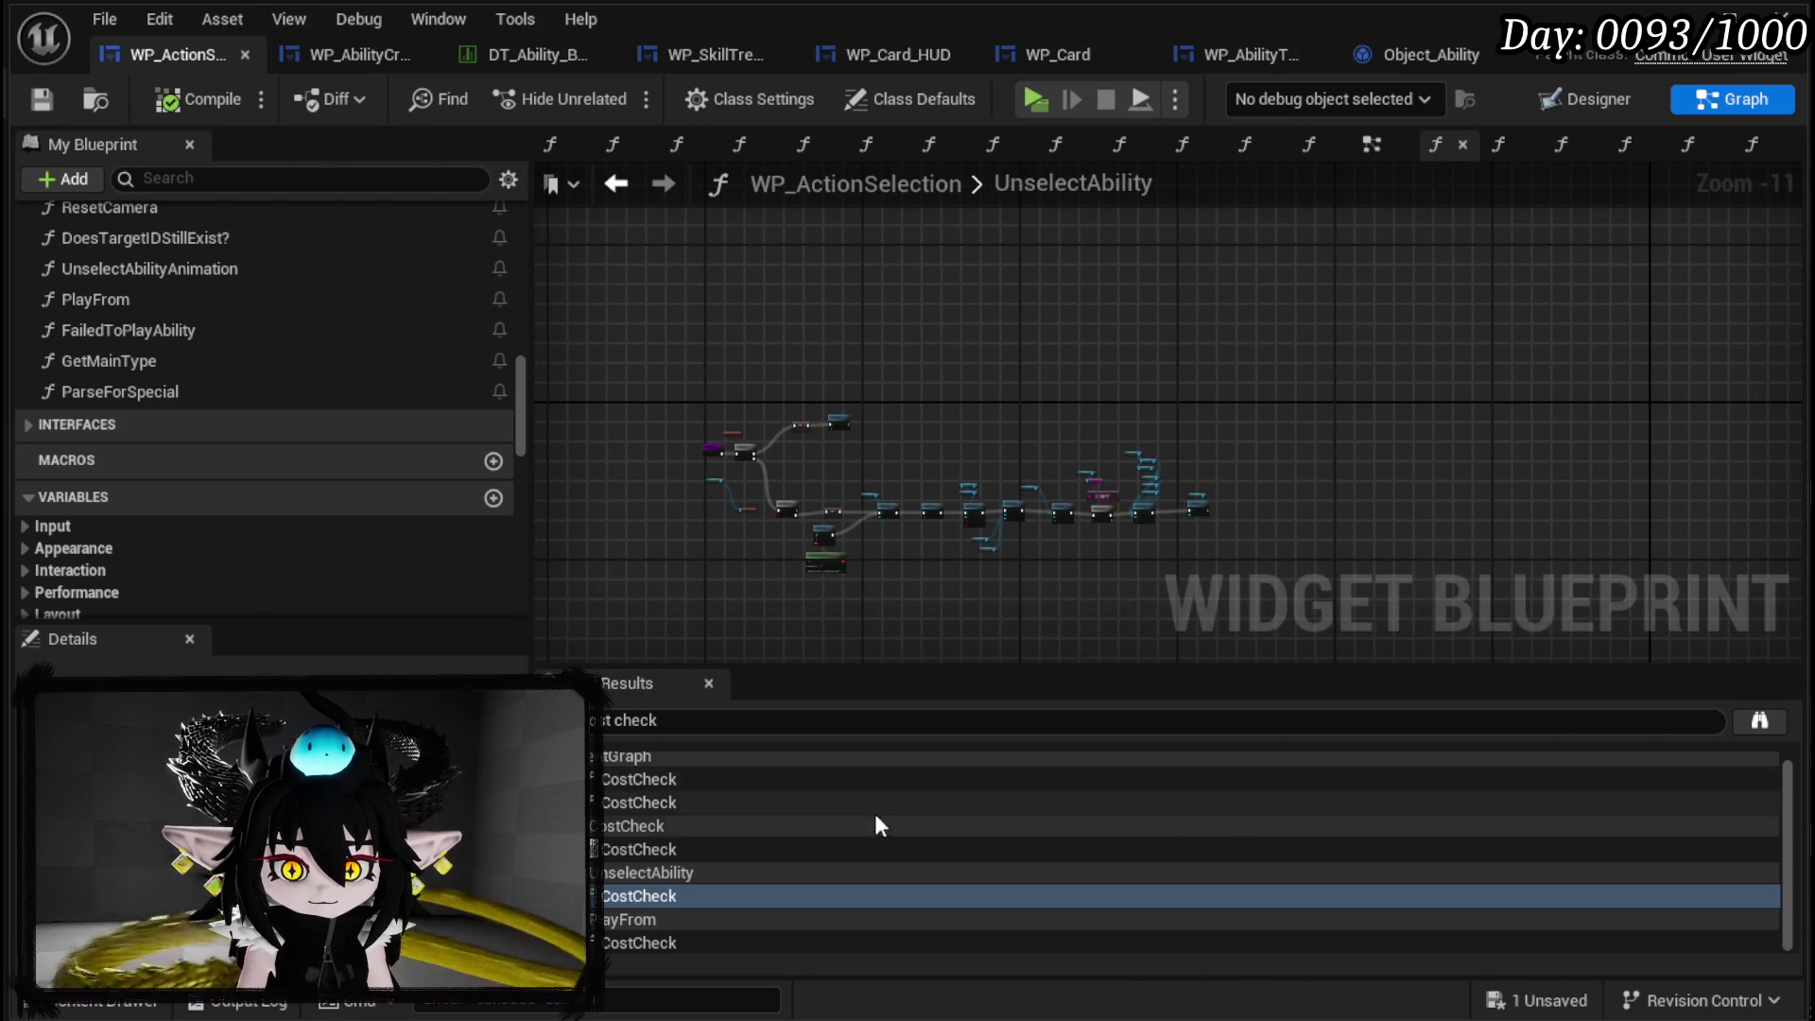
# Add a breakpoint to the Branch after EventGraph's Cost Check call, then start a play test.
pyautogui.doubleClick(616, 792)
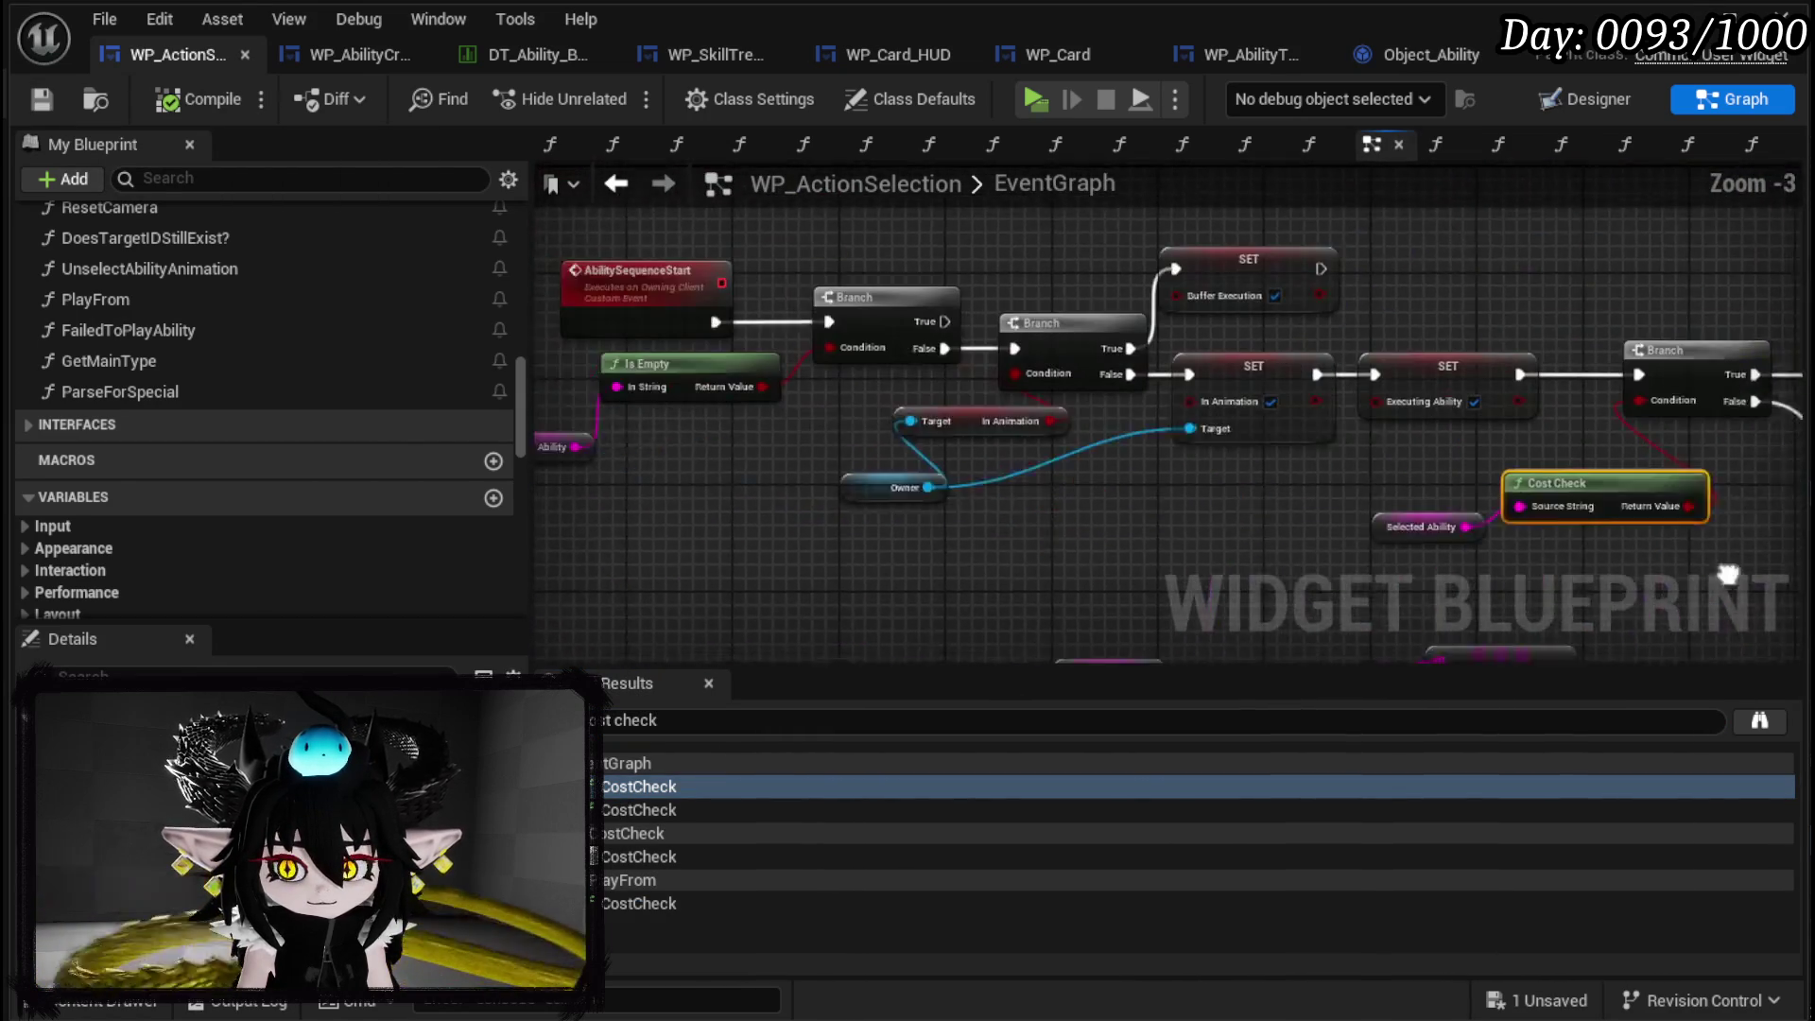
pyautogui.doubleClick(713, 810)
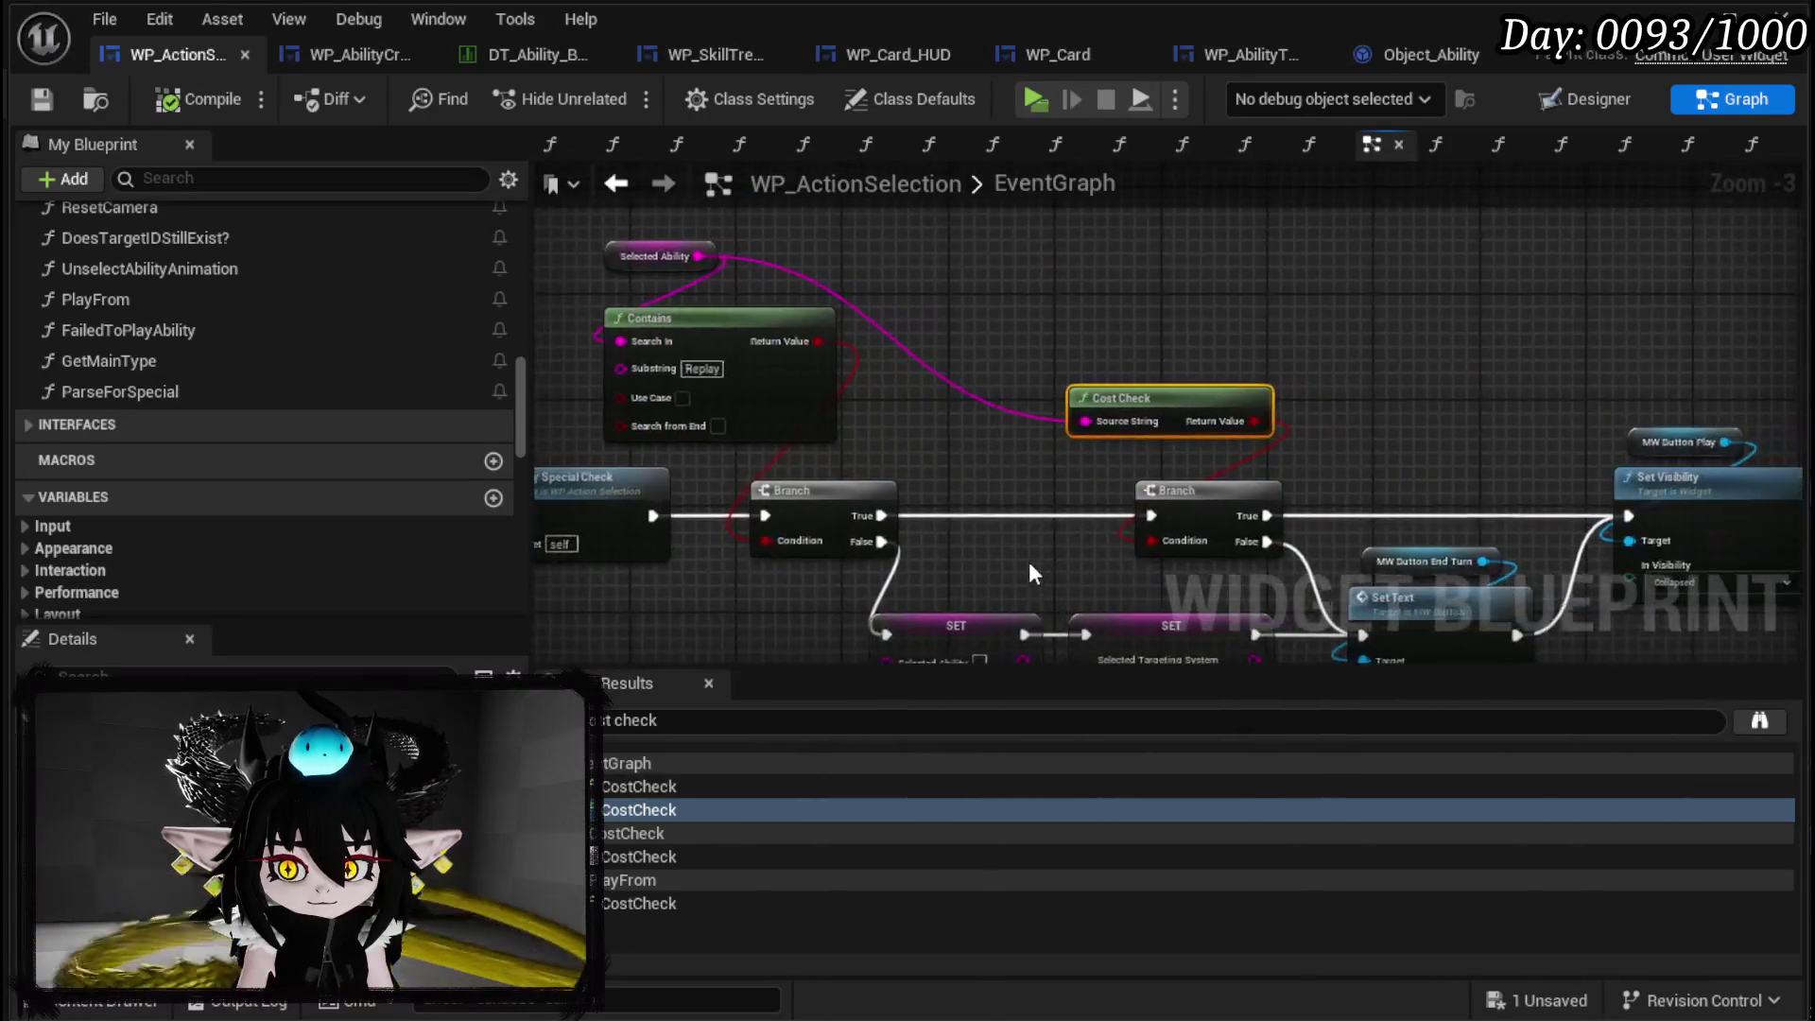
pyautogui.moveTo(1059, 503)
pyautogui.mouseDown()
pyautogui.moveTo(930, 347)
pyautogui.moveTo(1439, 399)
pyautogui.mouseUp()
pyautogui.scroll(-3, 932, 382)
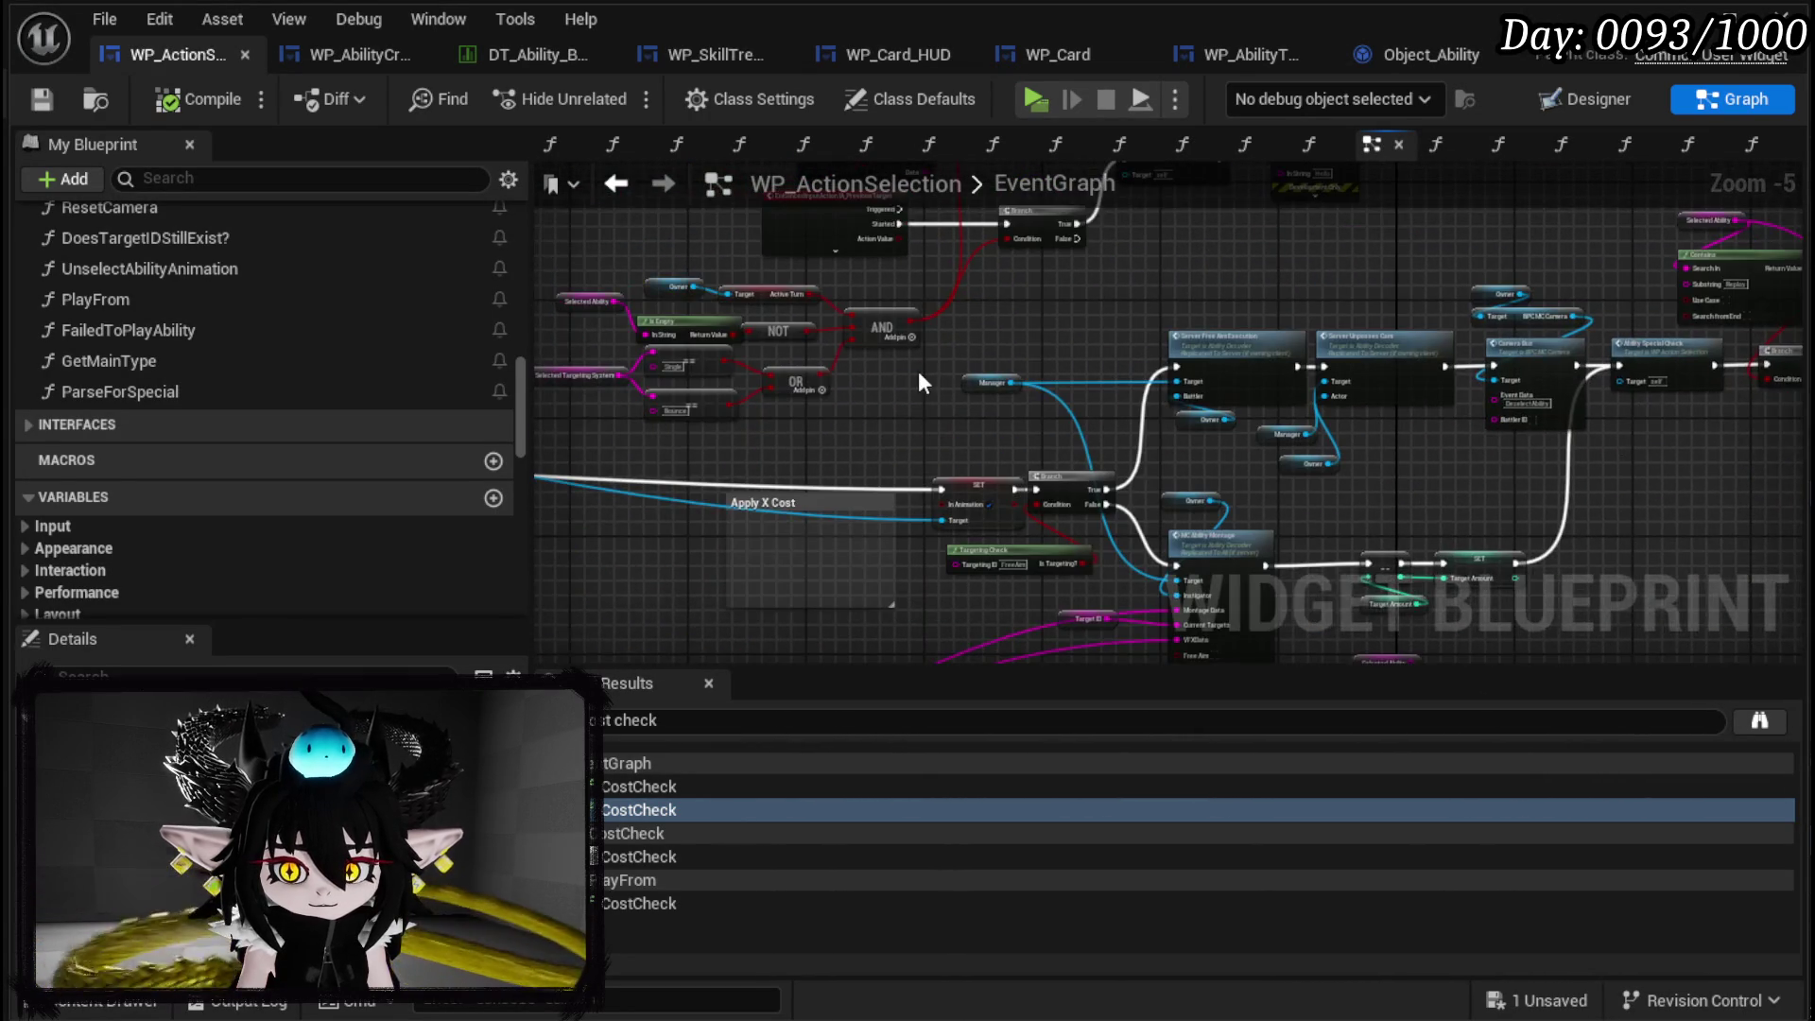
pyautogui.scroll(-4, 1167, 417)
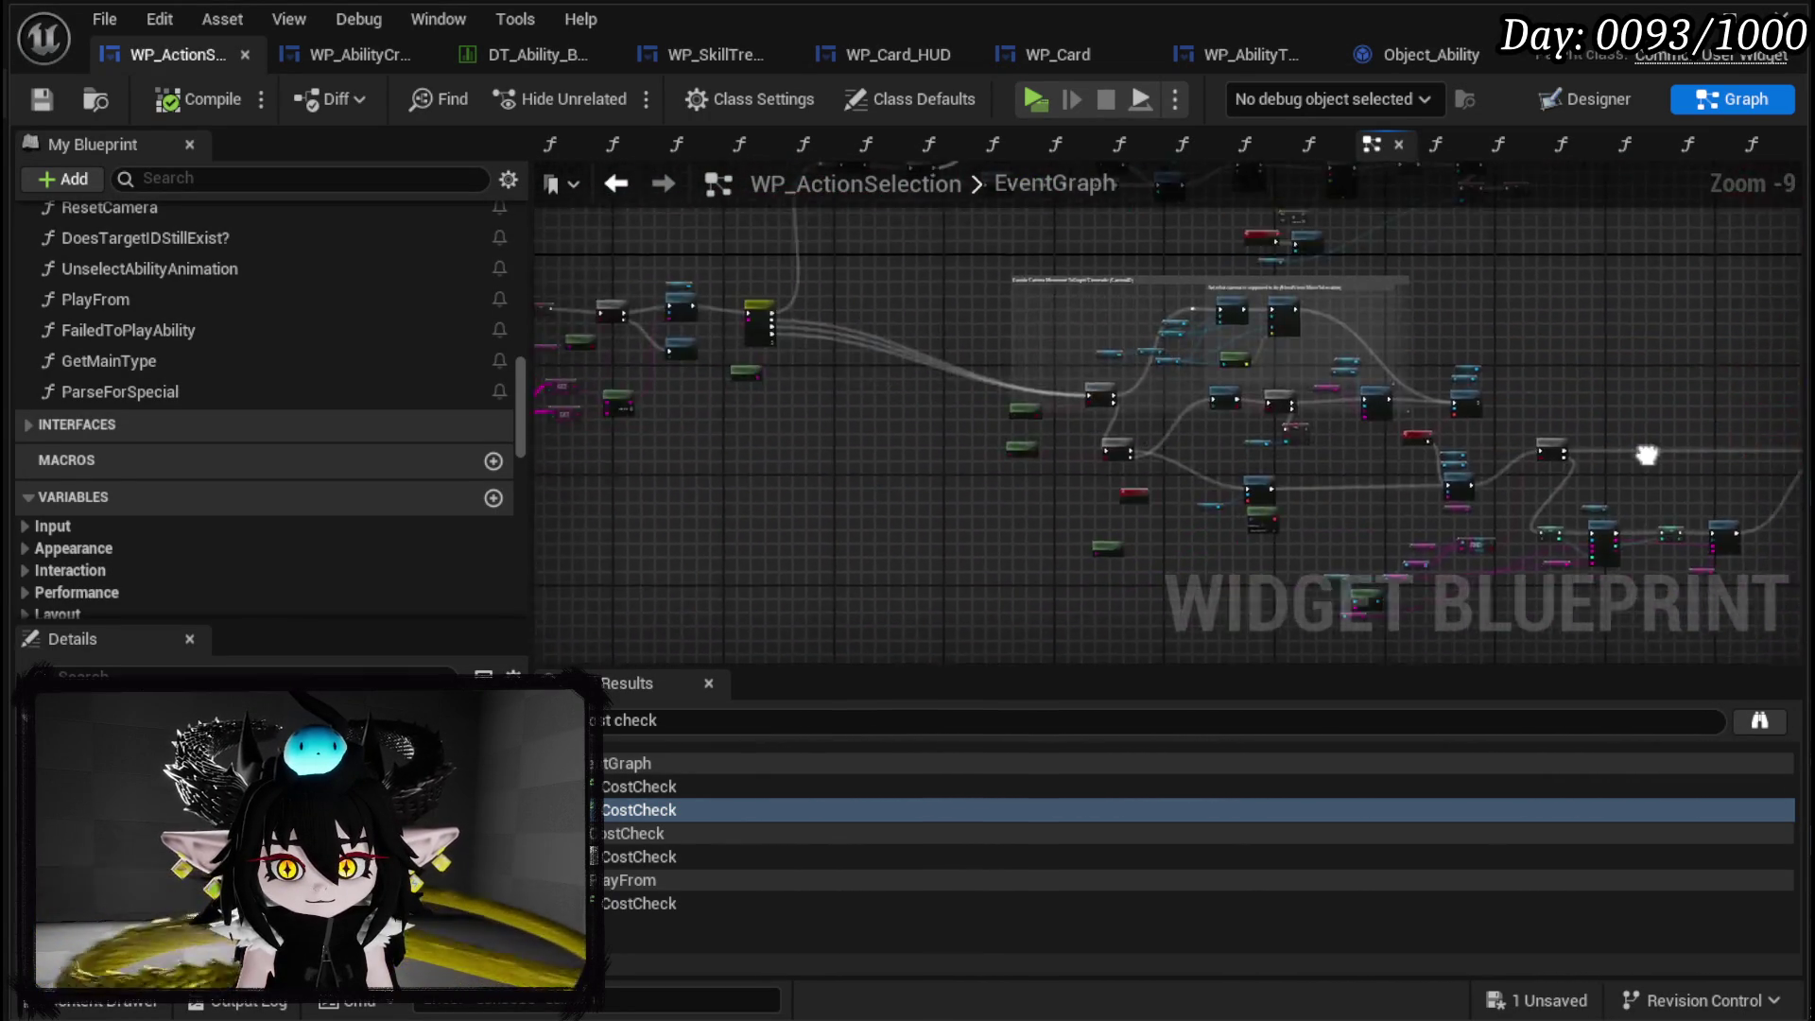
pyautogui.moveTo(1645, 455); pyautogui.dragTo(1733, 455)
pyautogui.scroll(5, 1012, 494)
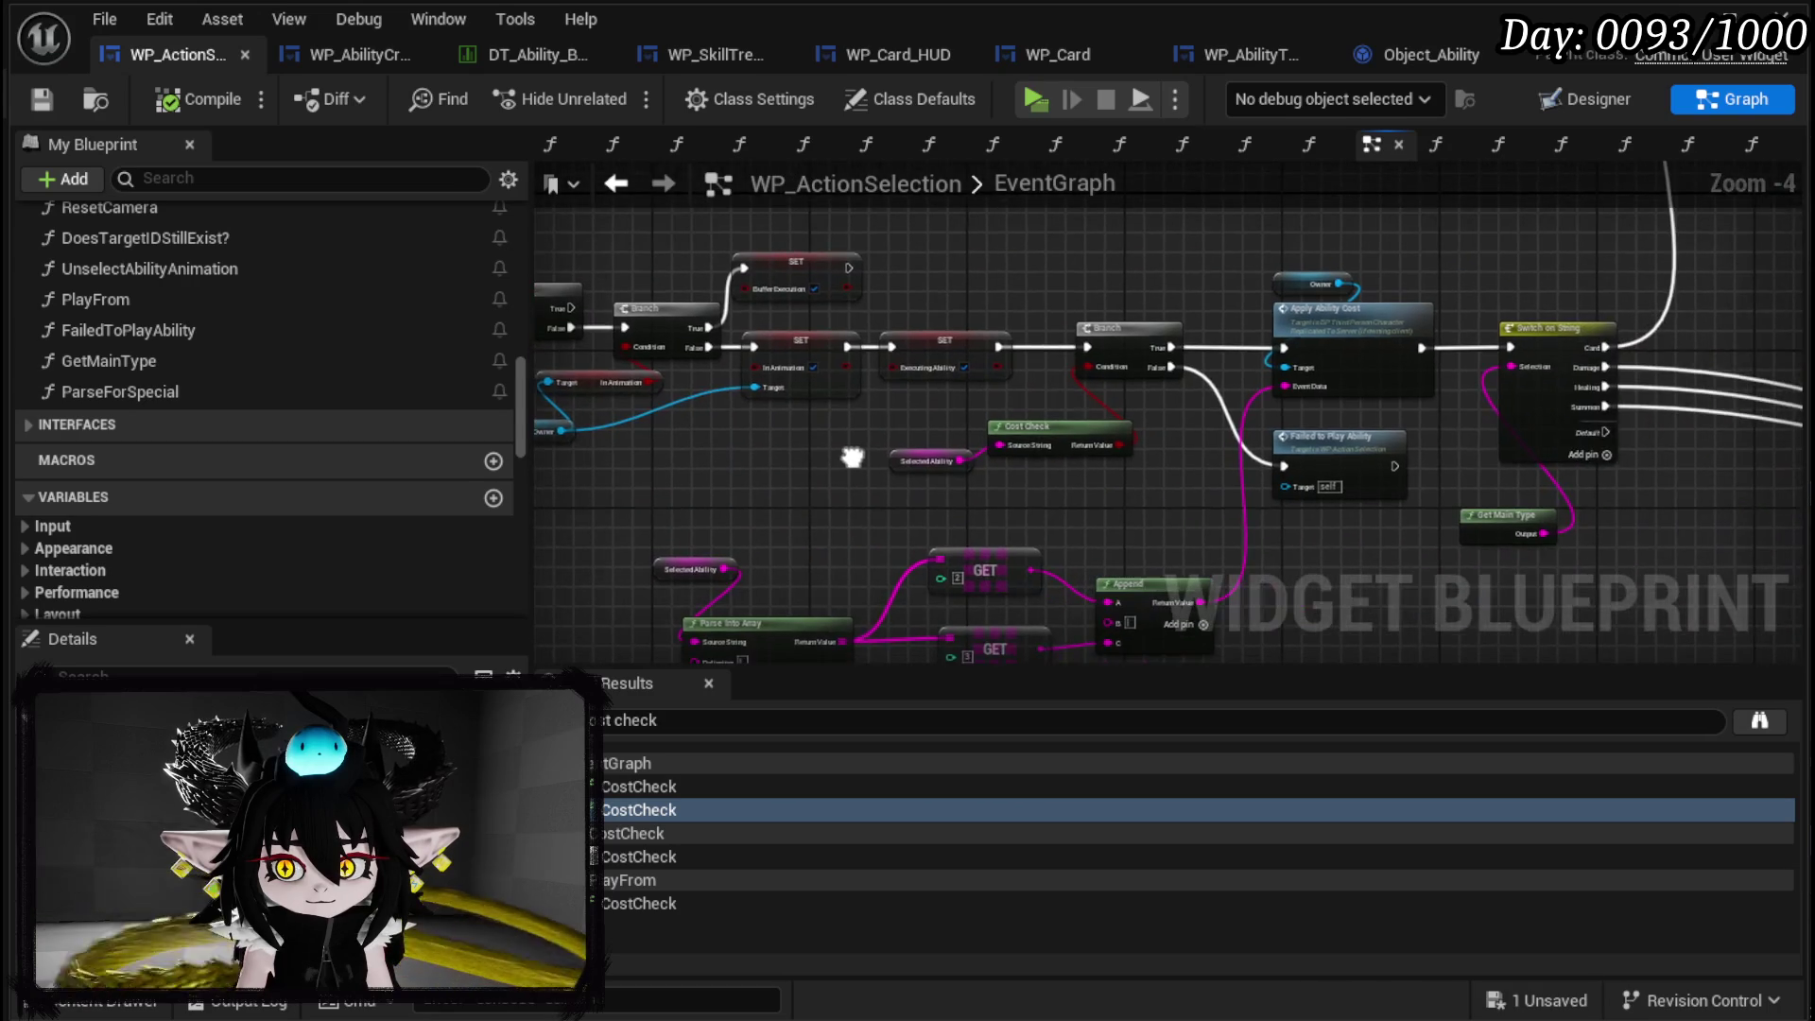
pyautogui.rightClick(1121, 342)
pyautogui.click(1204, 811)
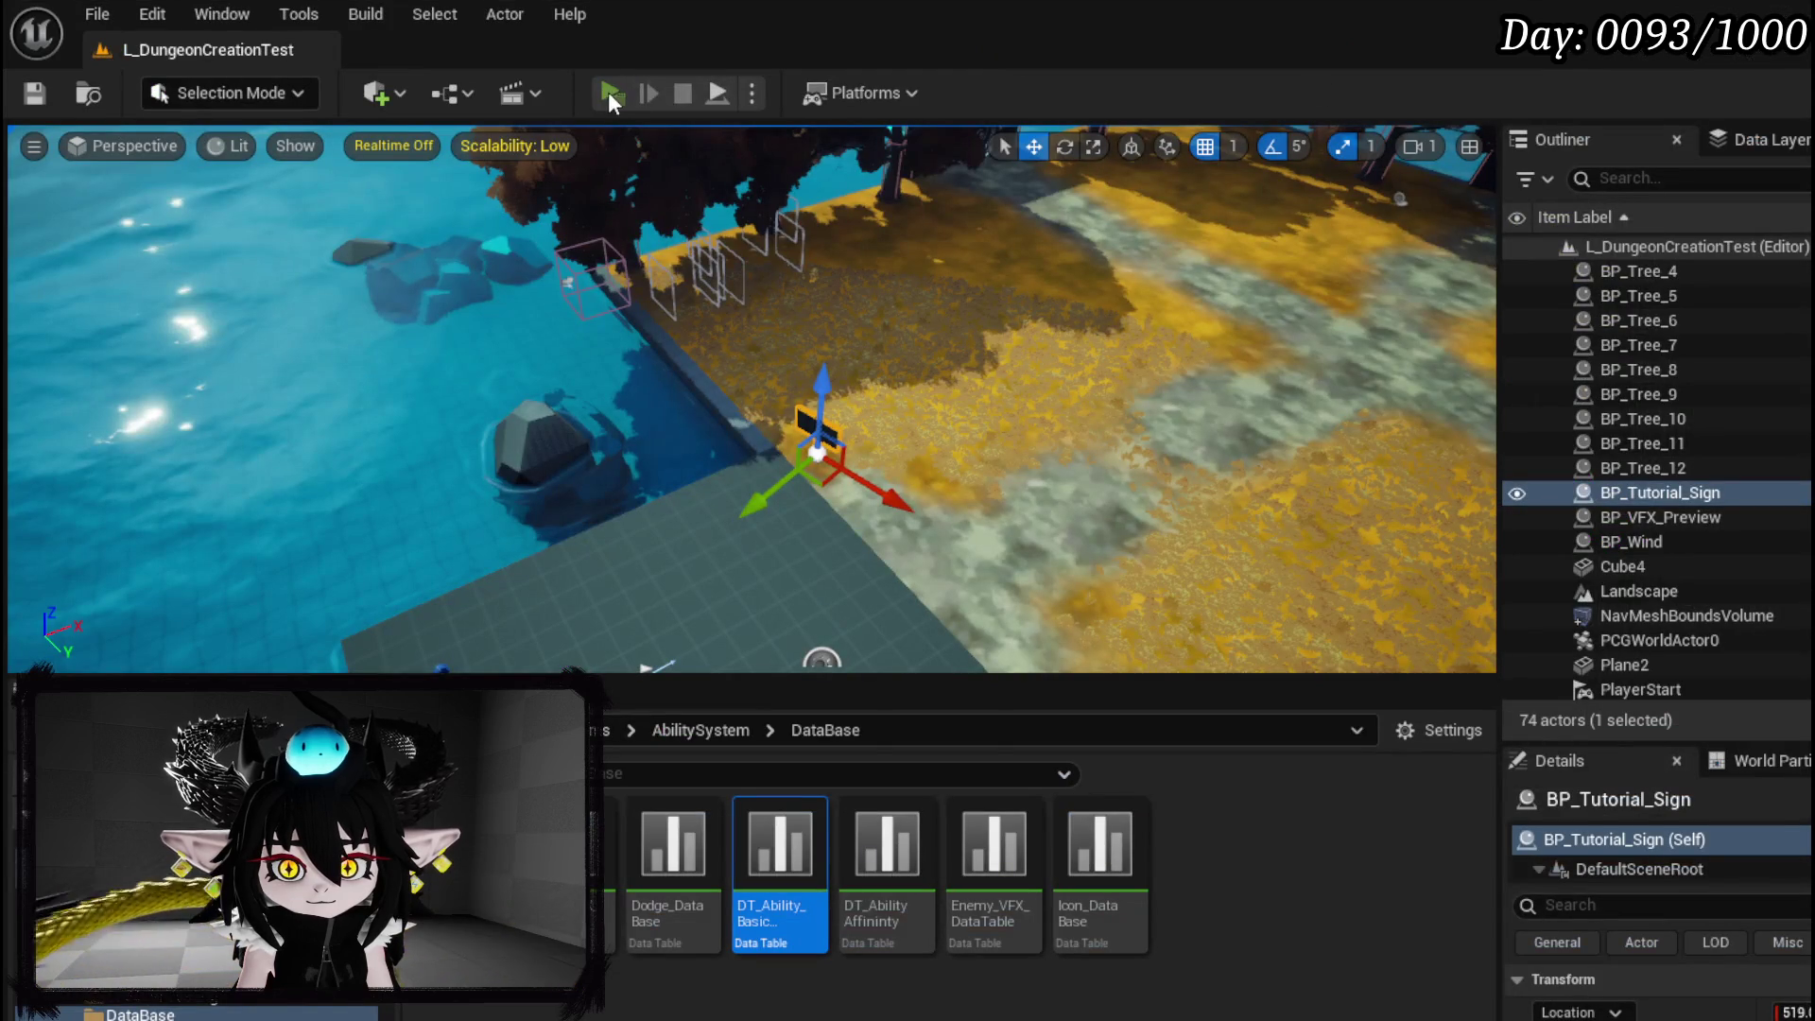
pyautogui.click(609, 93)
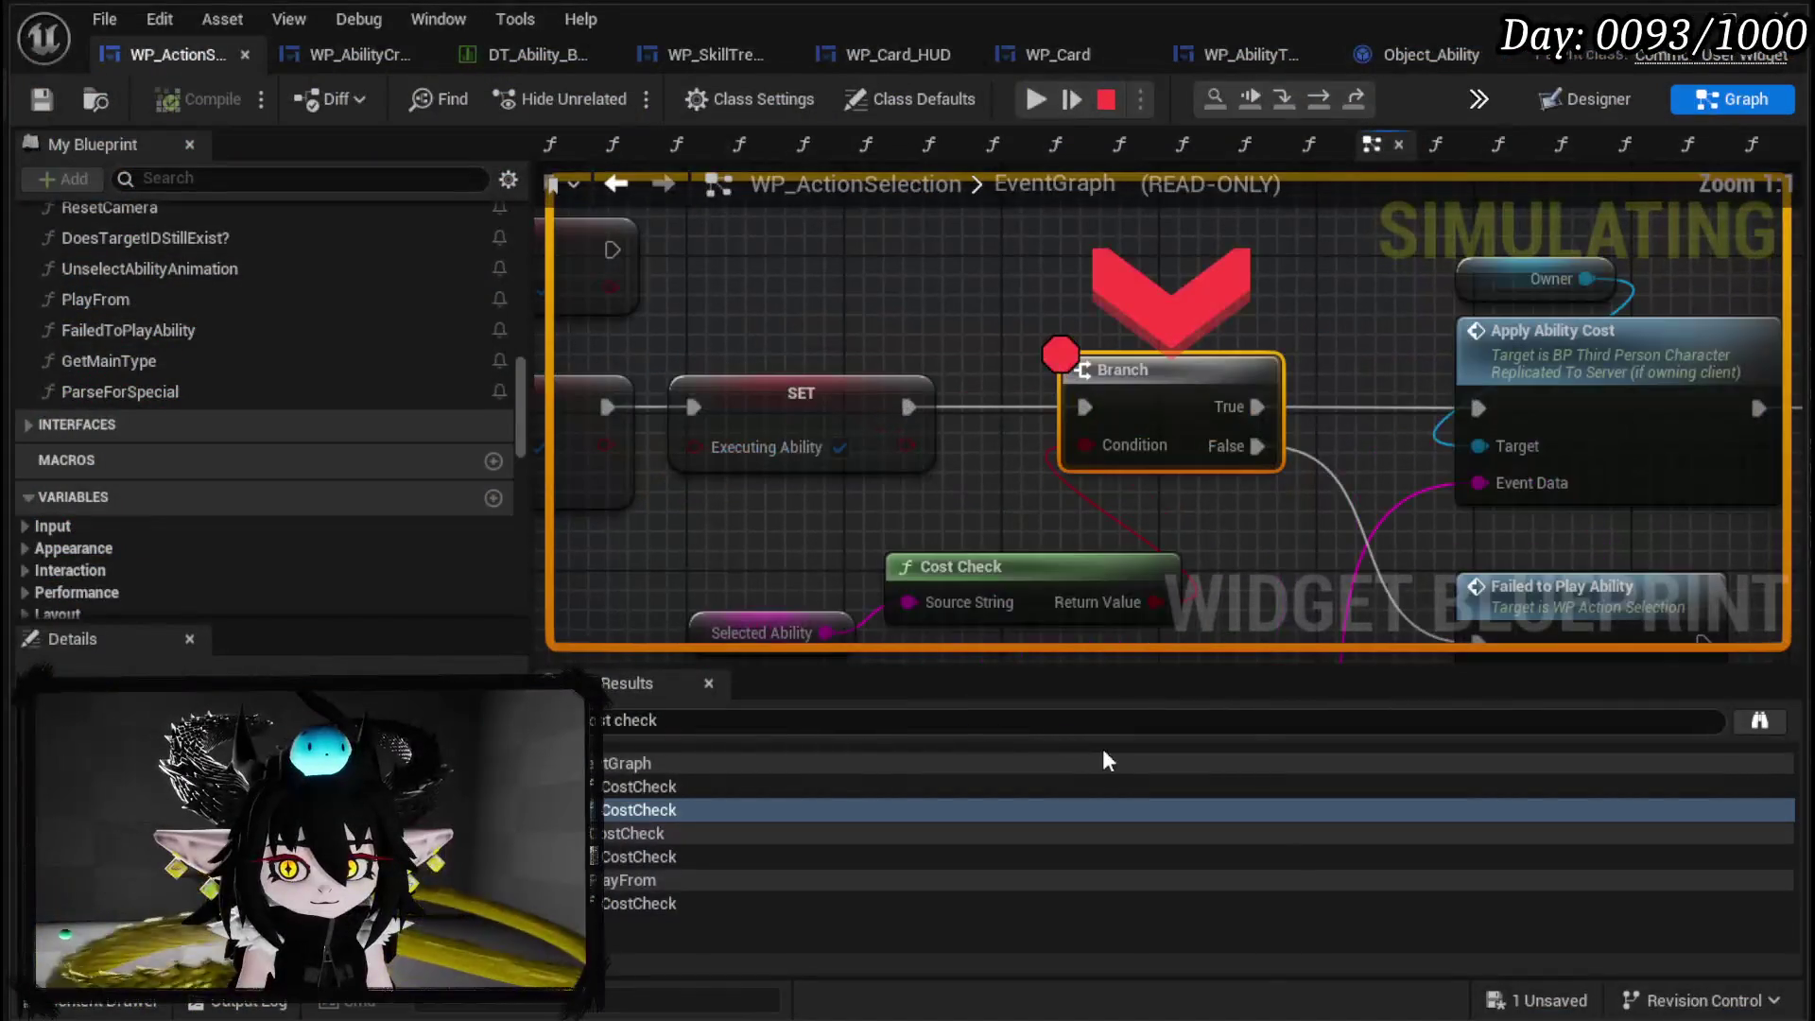
# Resume twice past the Cost Check breakpoint, then close the game preview with Esc.
pyautogui.click(1032, 106)
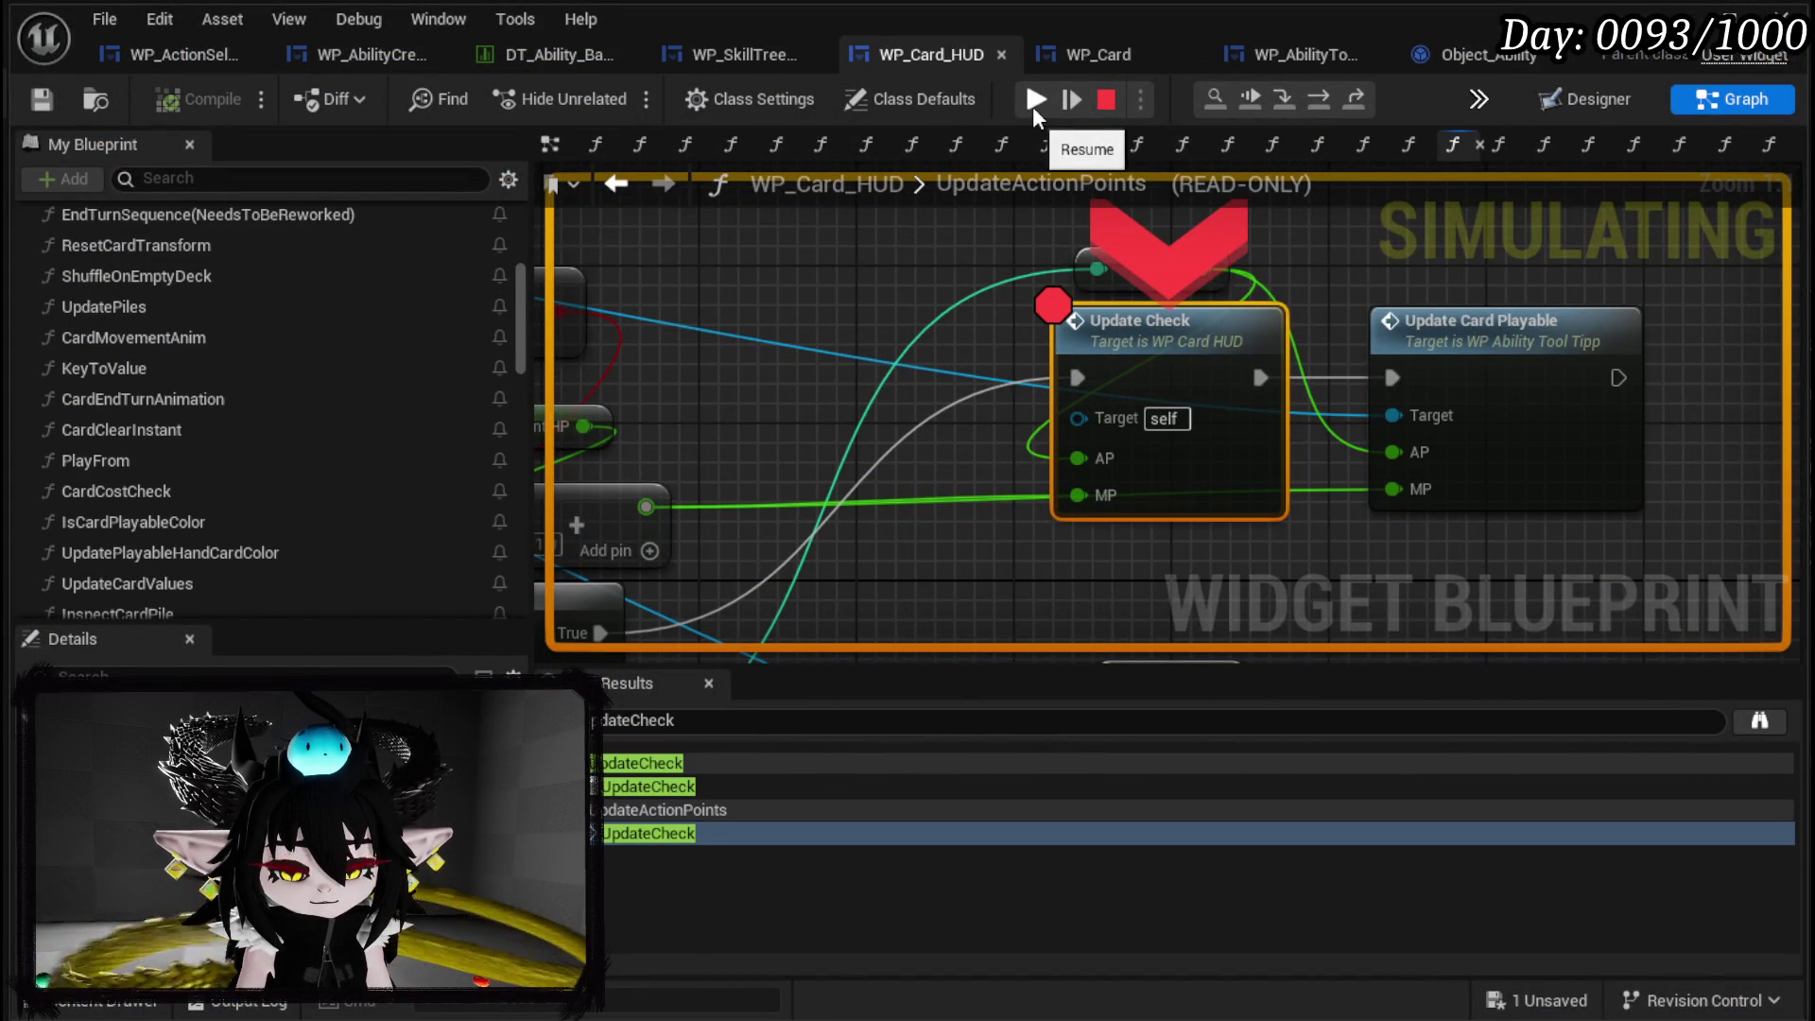
pyautogui.click(1034, 104)
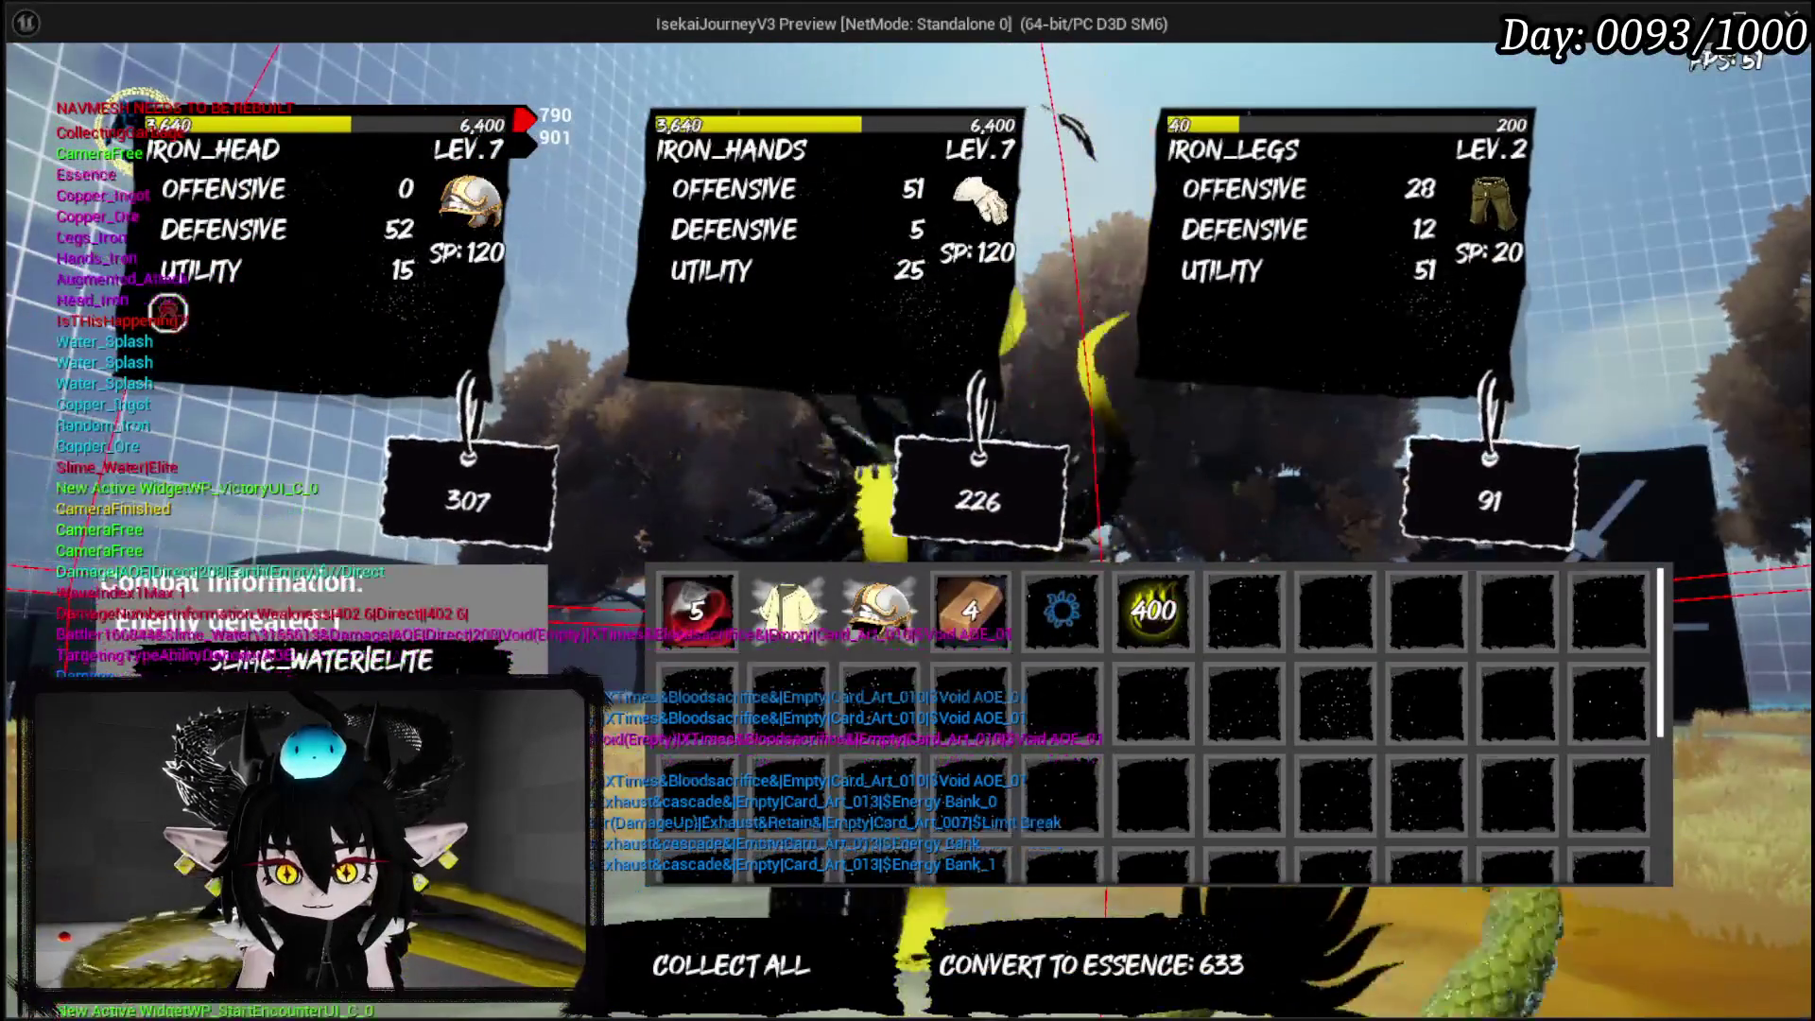
pyautogui.press('Escape')
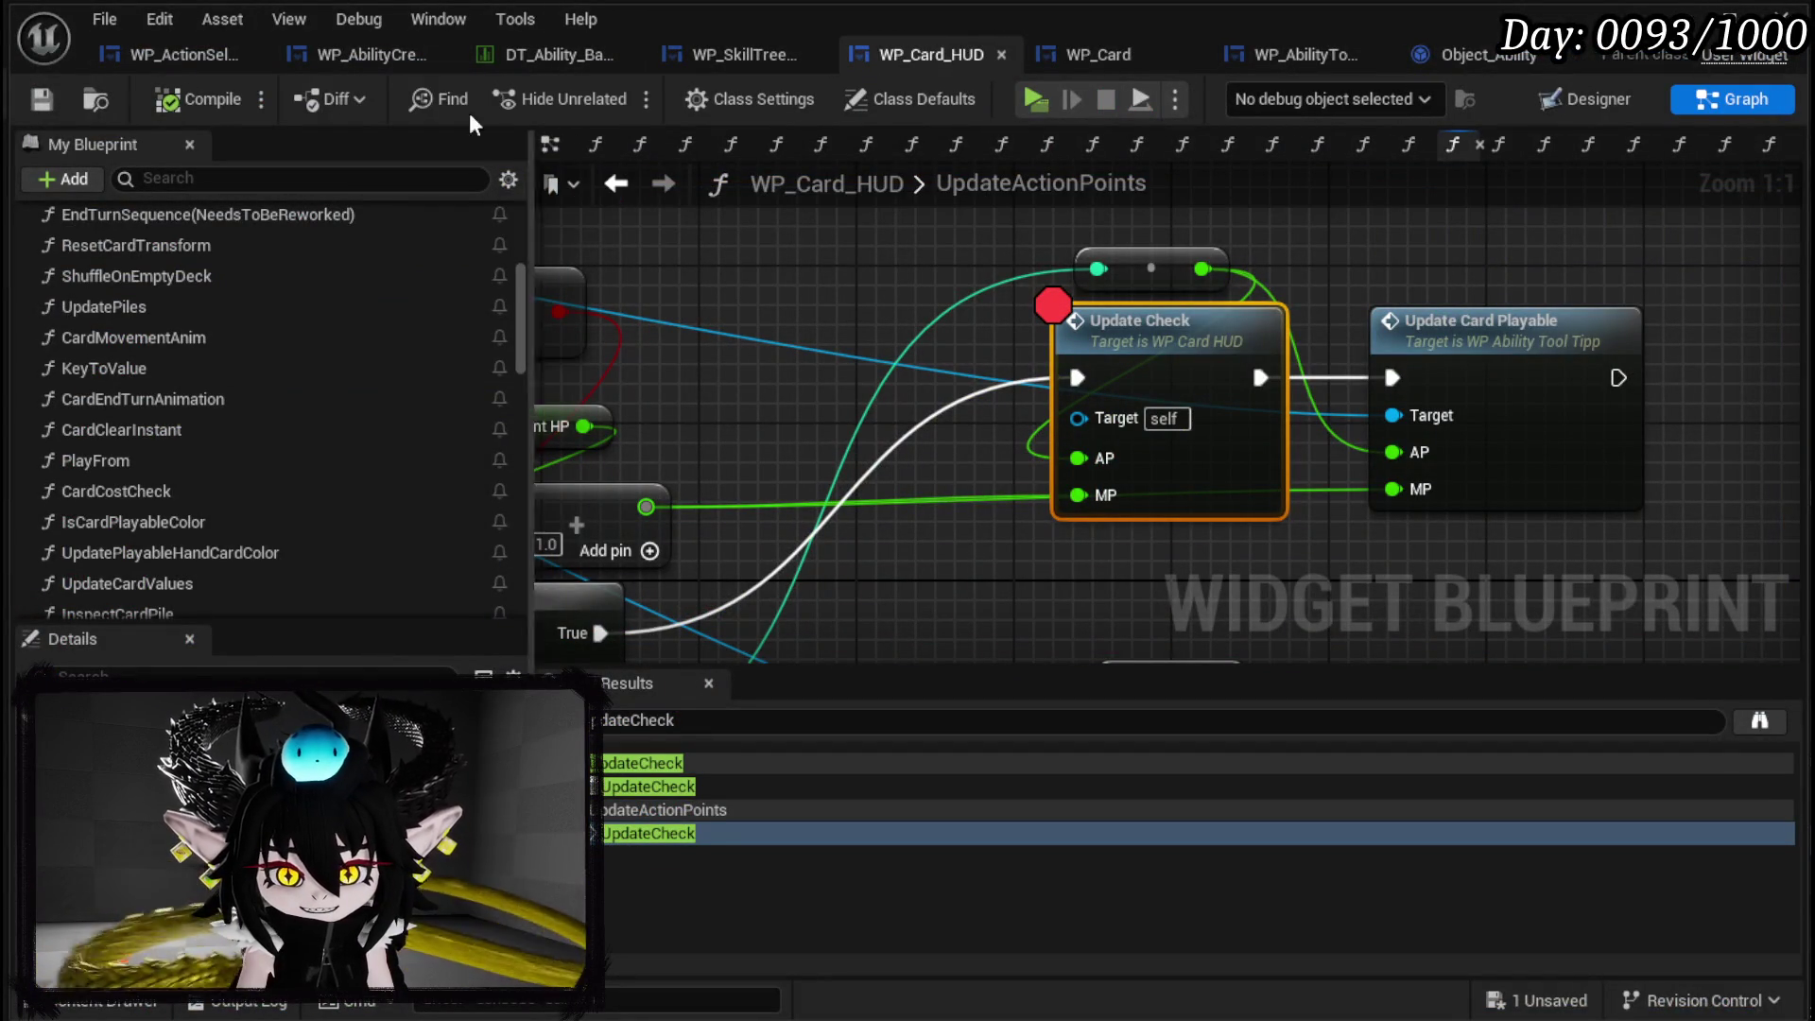
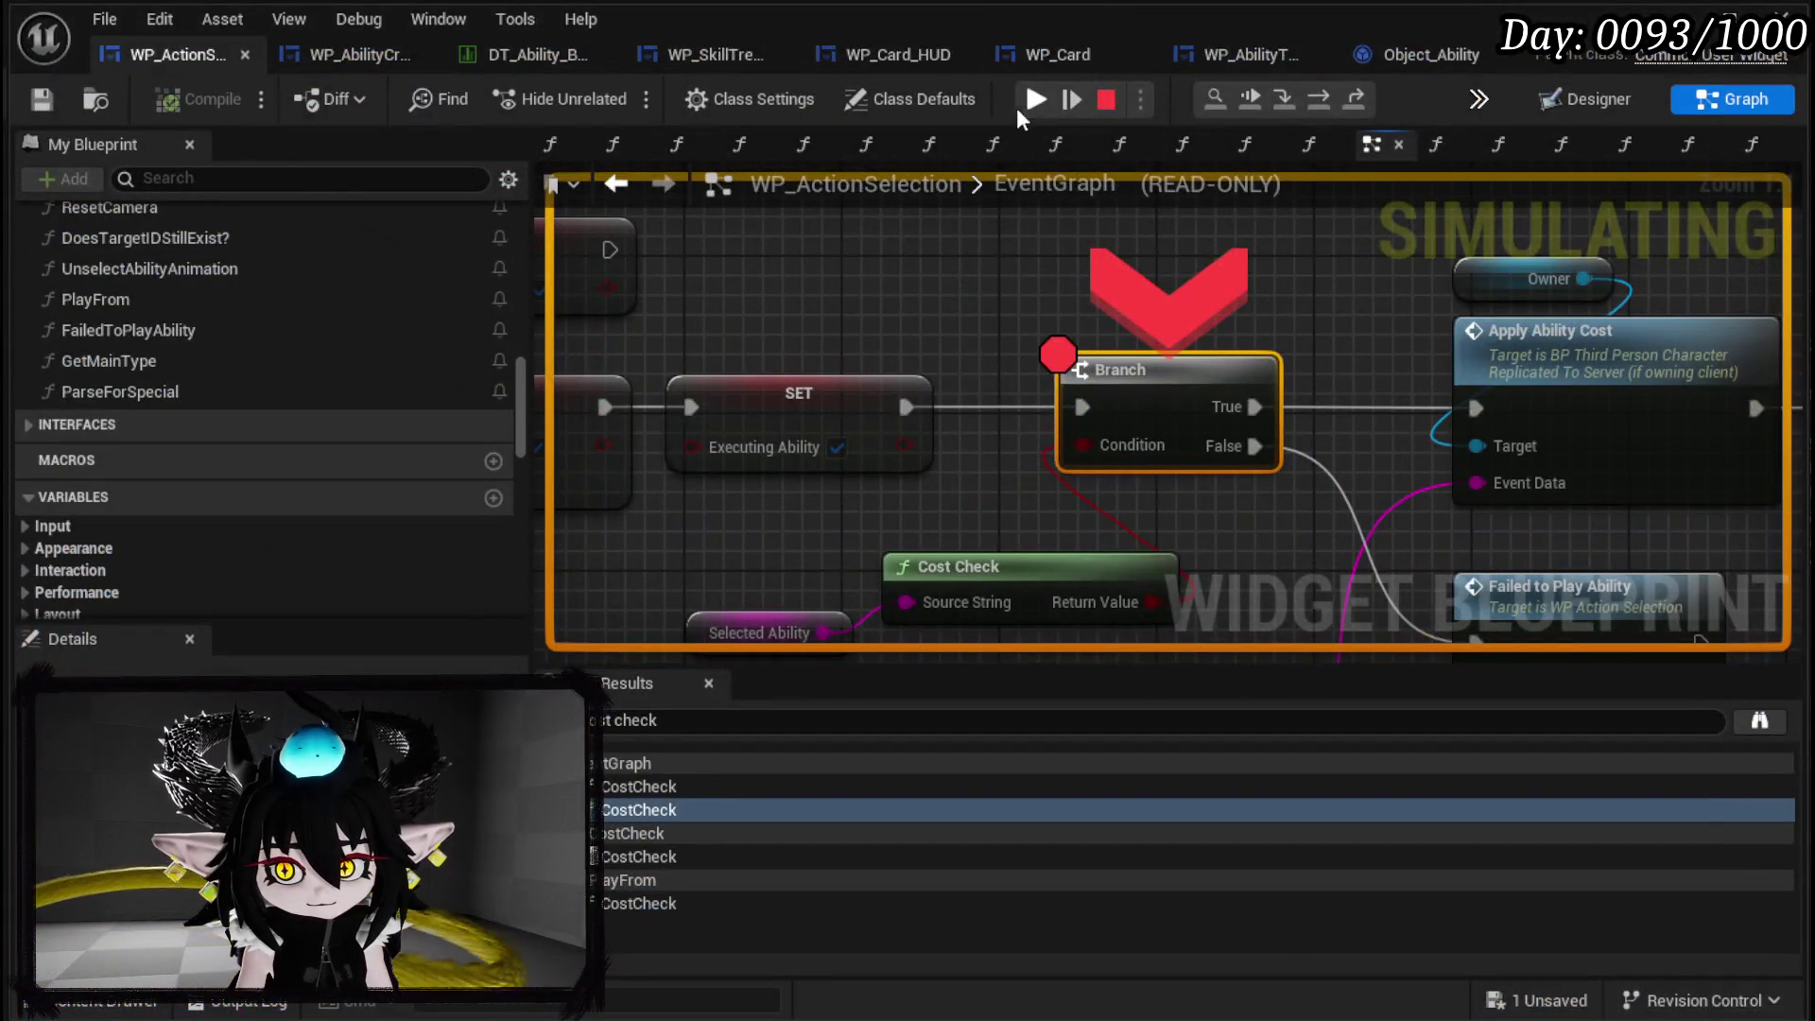
# Resume the play-test past the Branch breakpoint and choose the Void AOE_01 ability card.
pyautogui.click(1024, 105)
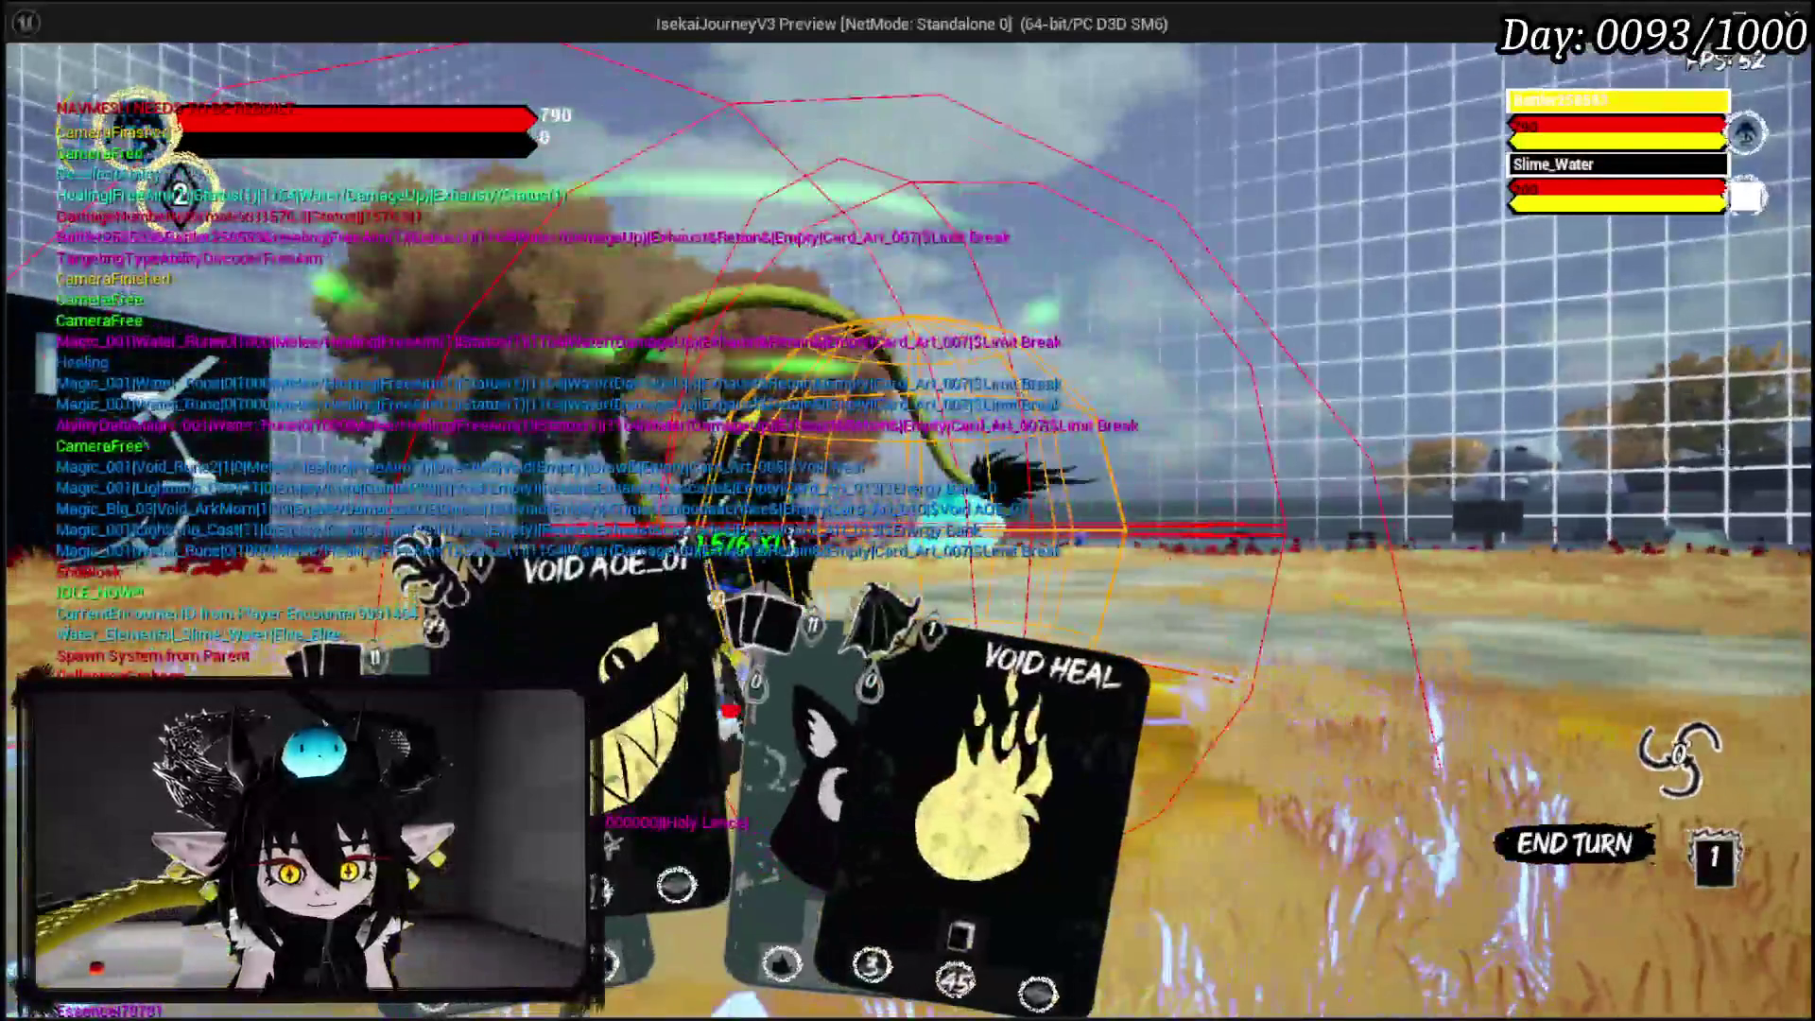
pyautogui.click(788, 609)
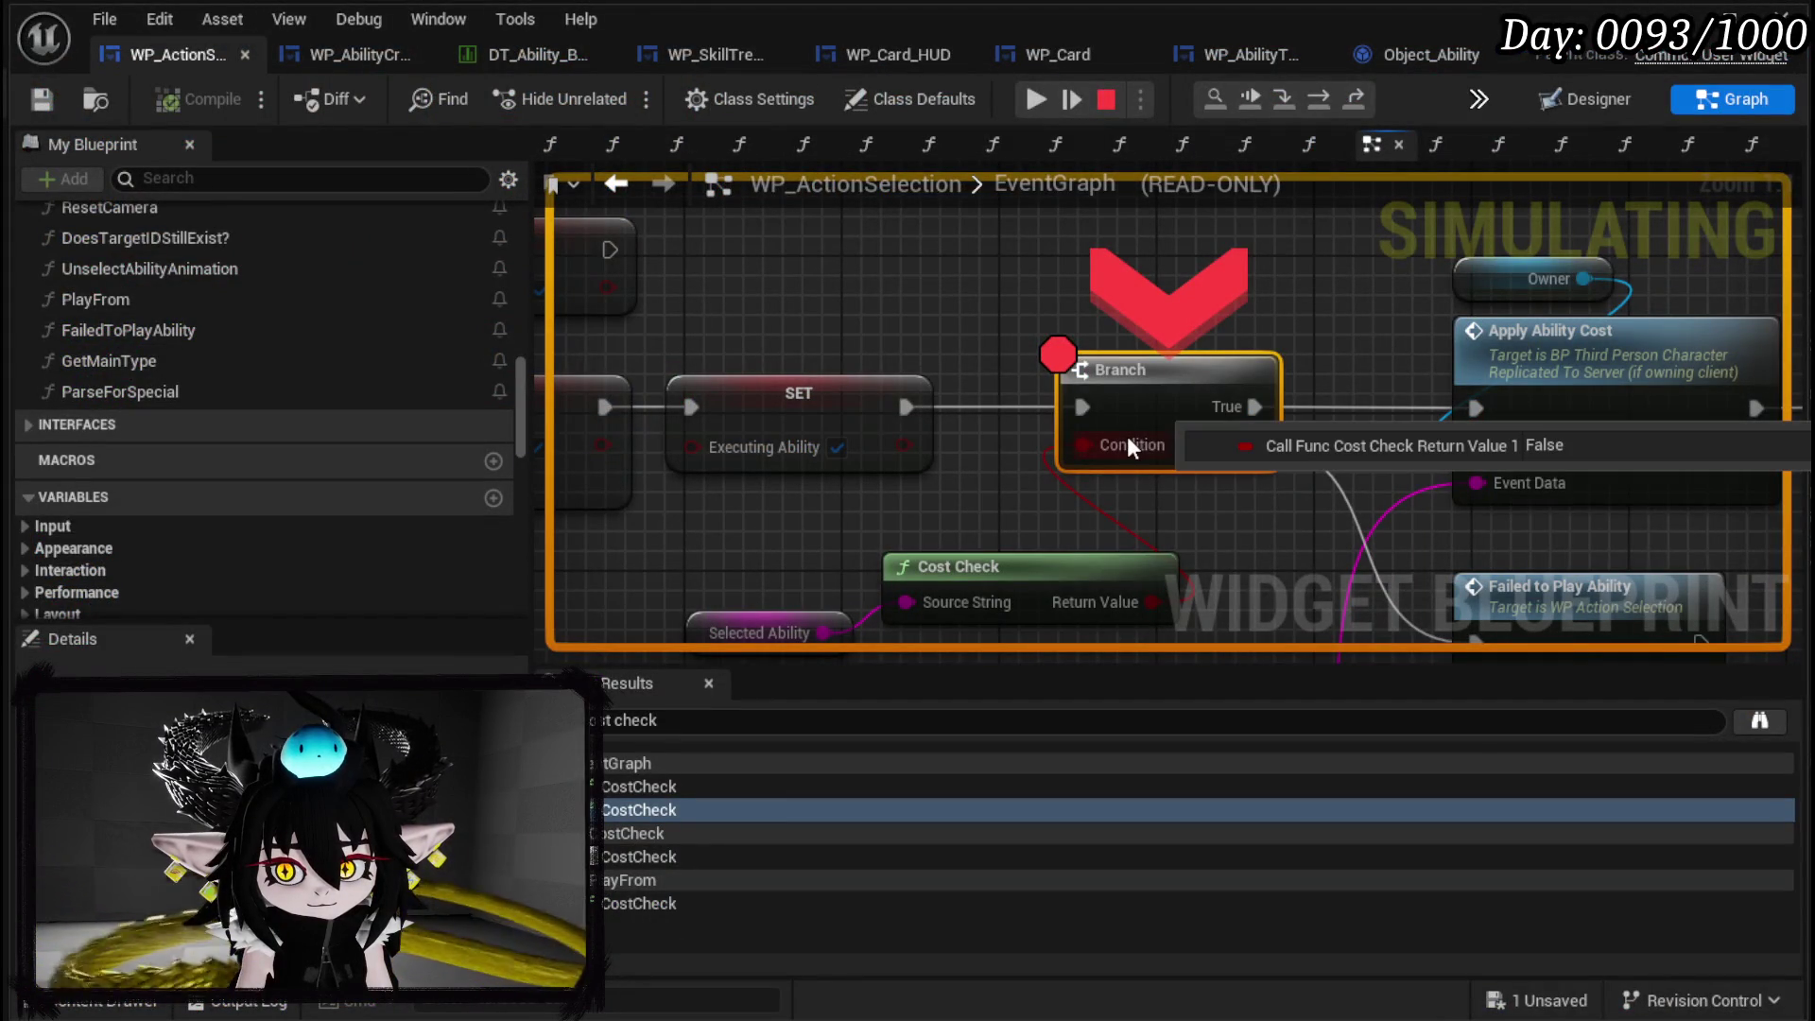
# Open the CostCheck function graph from the Cost Check node and view its GET, >= and AND nodes.
pyautogui.moveTo(994, 506)
pyautogui.mouseDown()
pyautogui.moveTo(903, 361)
pyautogui.moveTo(997, 373)
pyautogui.mouseUp()
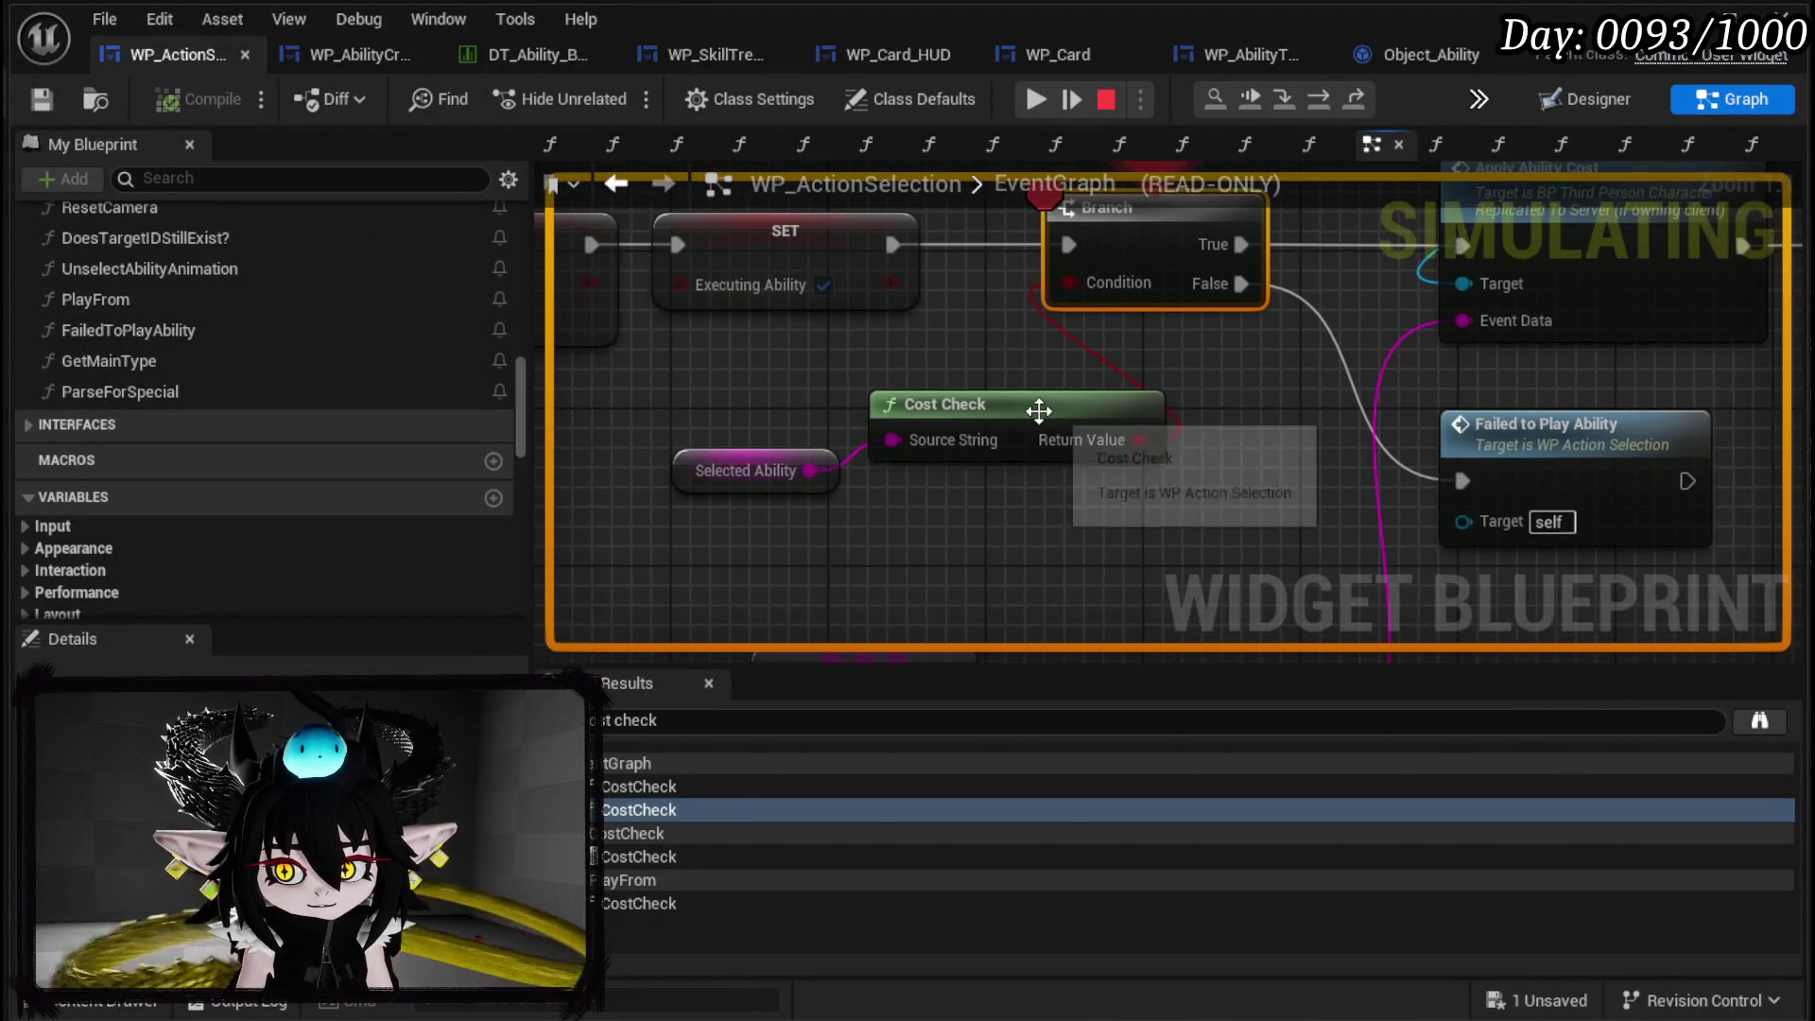
pyautogui.doubleClick(1037, 409)
pyautogui.moveTo(1121, 468); pyautogui.dragTo(760, 400)
pyautogui.moveTo(980, 393)
pyautogui.mouseDown()
pyautogui.moveTo(839, 365)
pyautogui.moveTo(822, 336)
pyautogui.moveTo(565, 370)
pyautogui.moveTo(653, 578)
pyautogui.moveTo(1001, 384)
pyautogui.moveTo(706, 365)
pyautogui.moveTo(992, 356)
pyautogui.moveTo(1000, 412)
pyautogui.moveTo(875, 510)
pyautogui.moveTo(902, 363)
pyautogui.mouseUp()
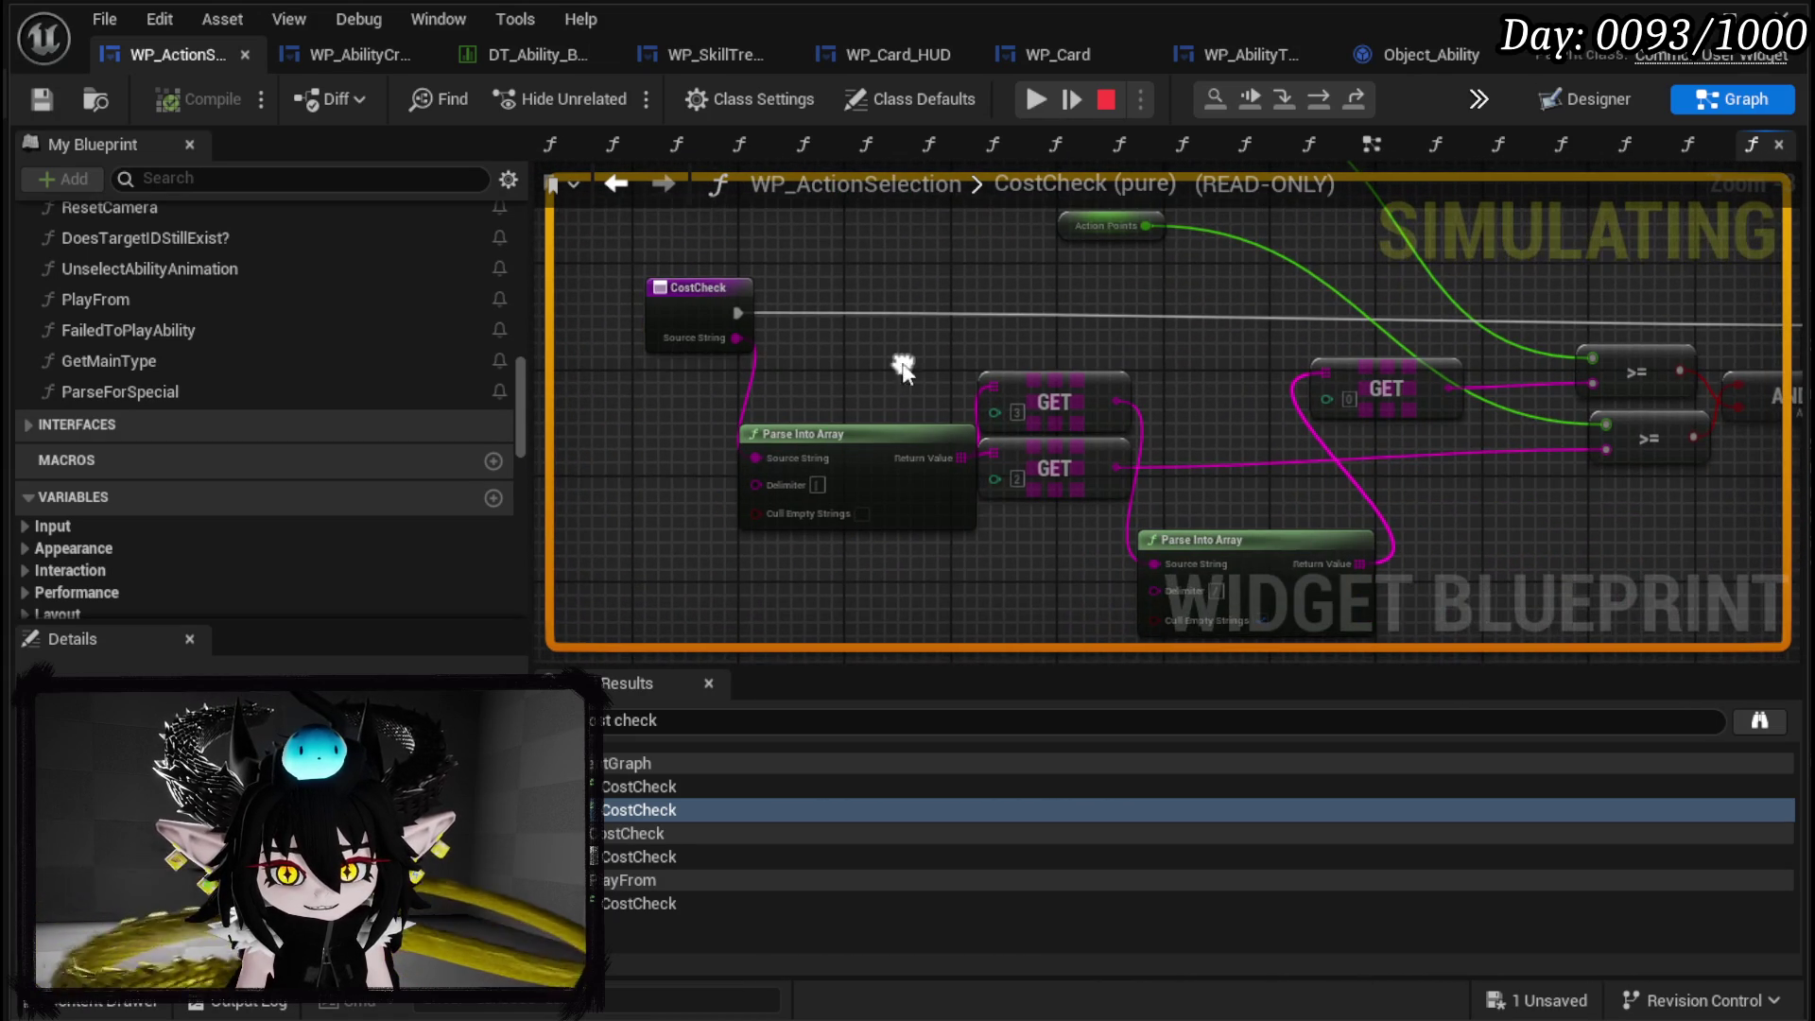
# Stop the play session and move CostCheck's Owner and Current MP nodes upward.
pyautogui.press('Escape')
pyautogui.scroll(-2, 1024, 333)
pyautogui.scroll(2, 800, 416)
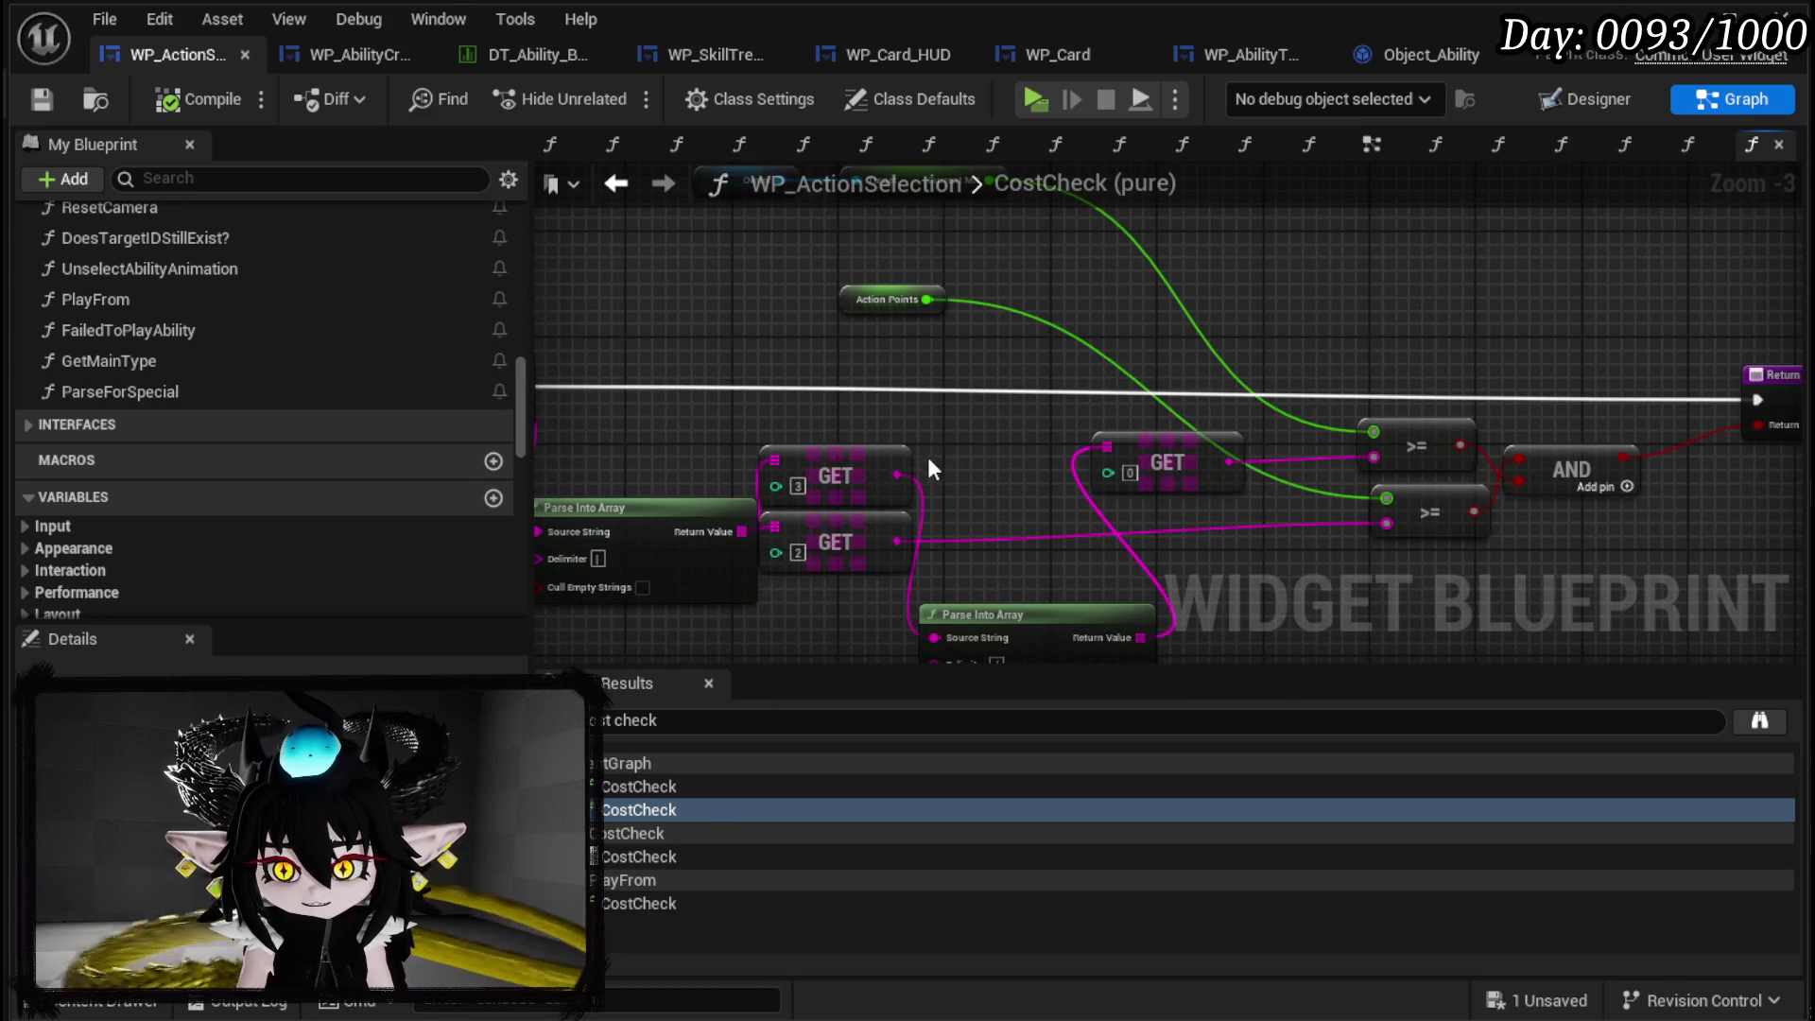
pyautogui.click(652, 857)
pyautogui.scroll(3, 1040, 546)
pyautogui.scroll(-3, 889, 346)
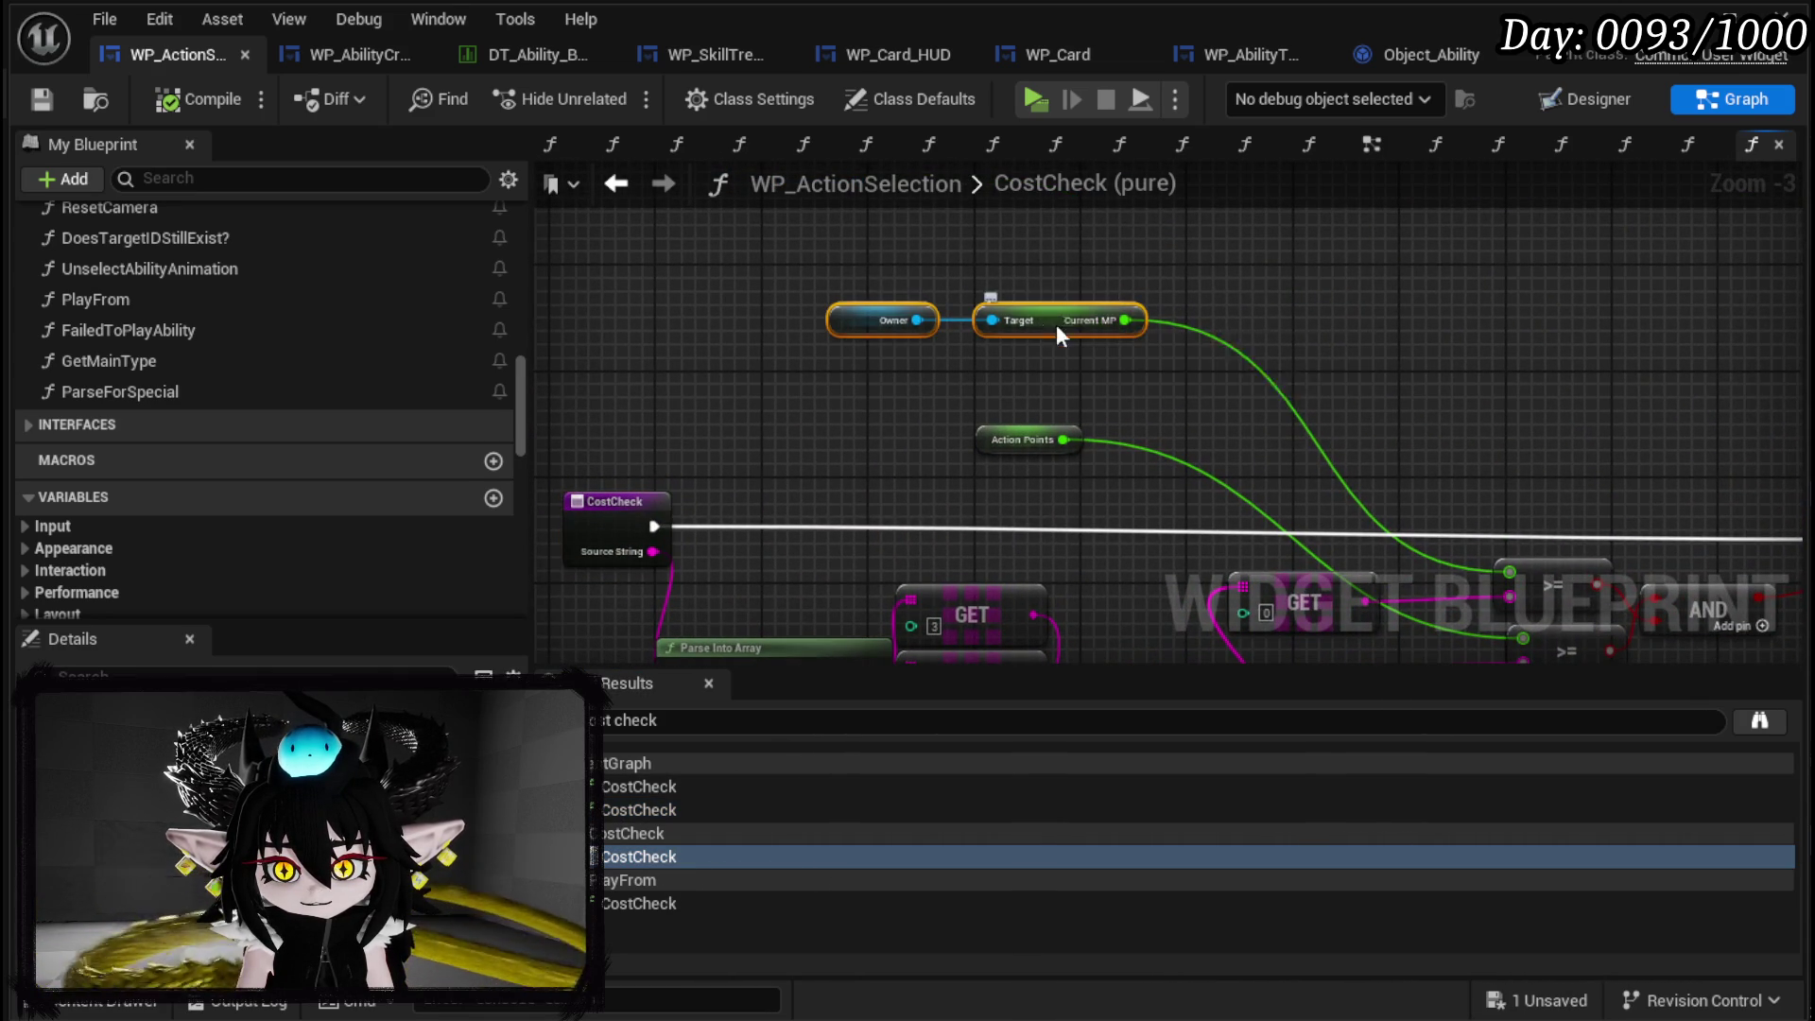
pyautogui.moveTo(1076, 321); pyautogui.dragTo(1102, 214)
pyautogui.click(907, 349)
pyautogui.scroll(-5, 350, 415)
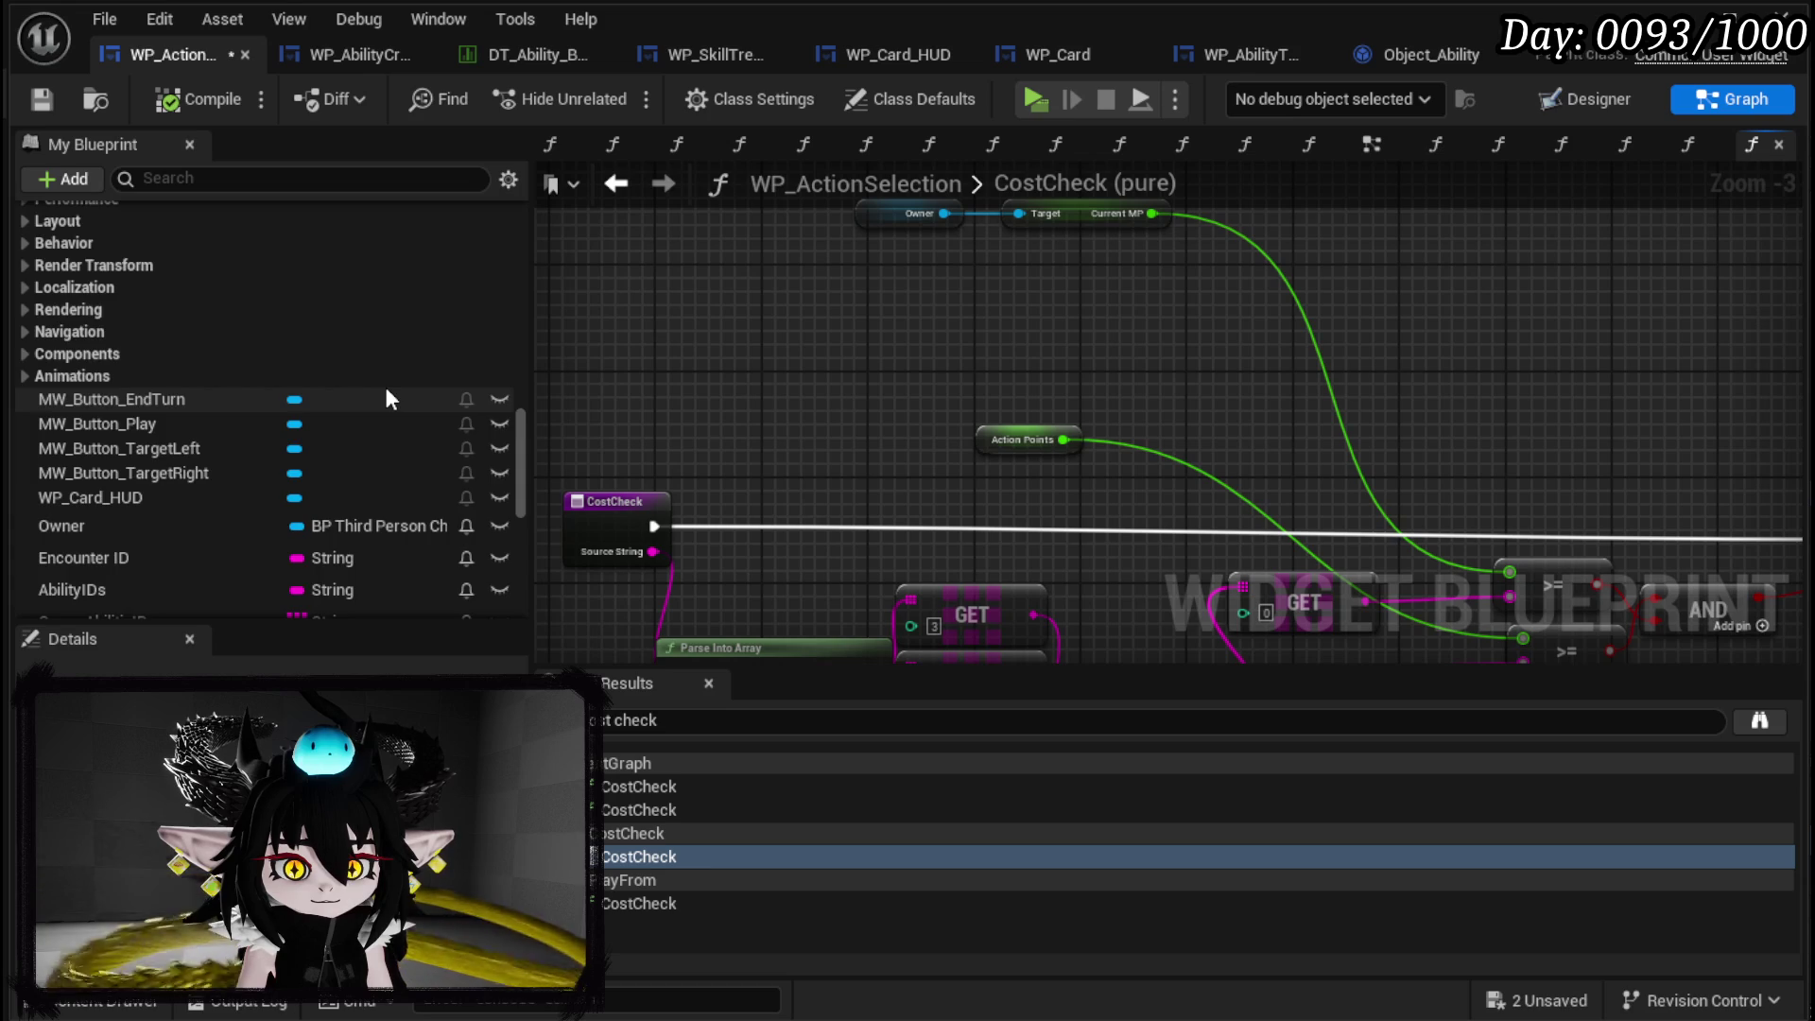
pyautogui.scroll(10, 384, 383)
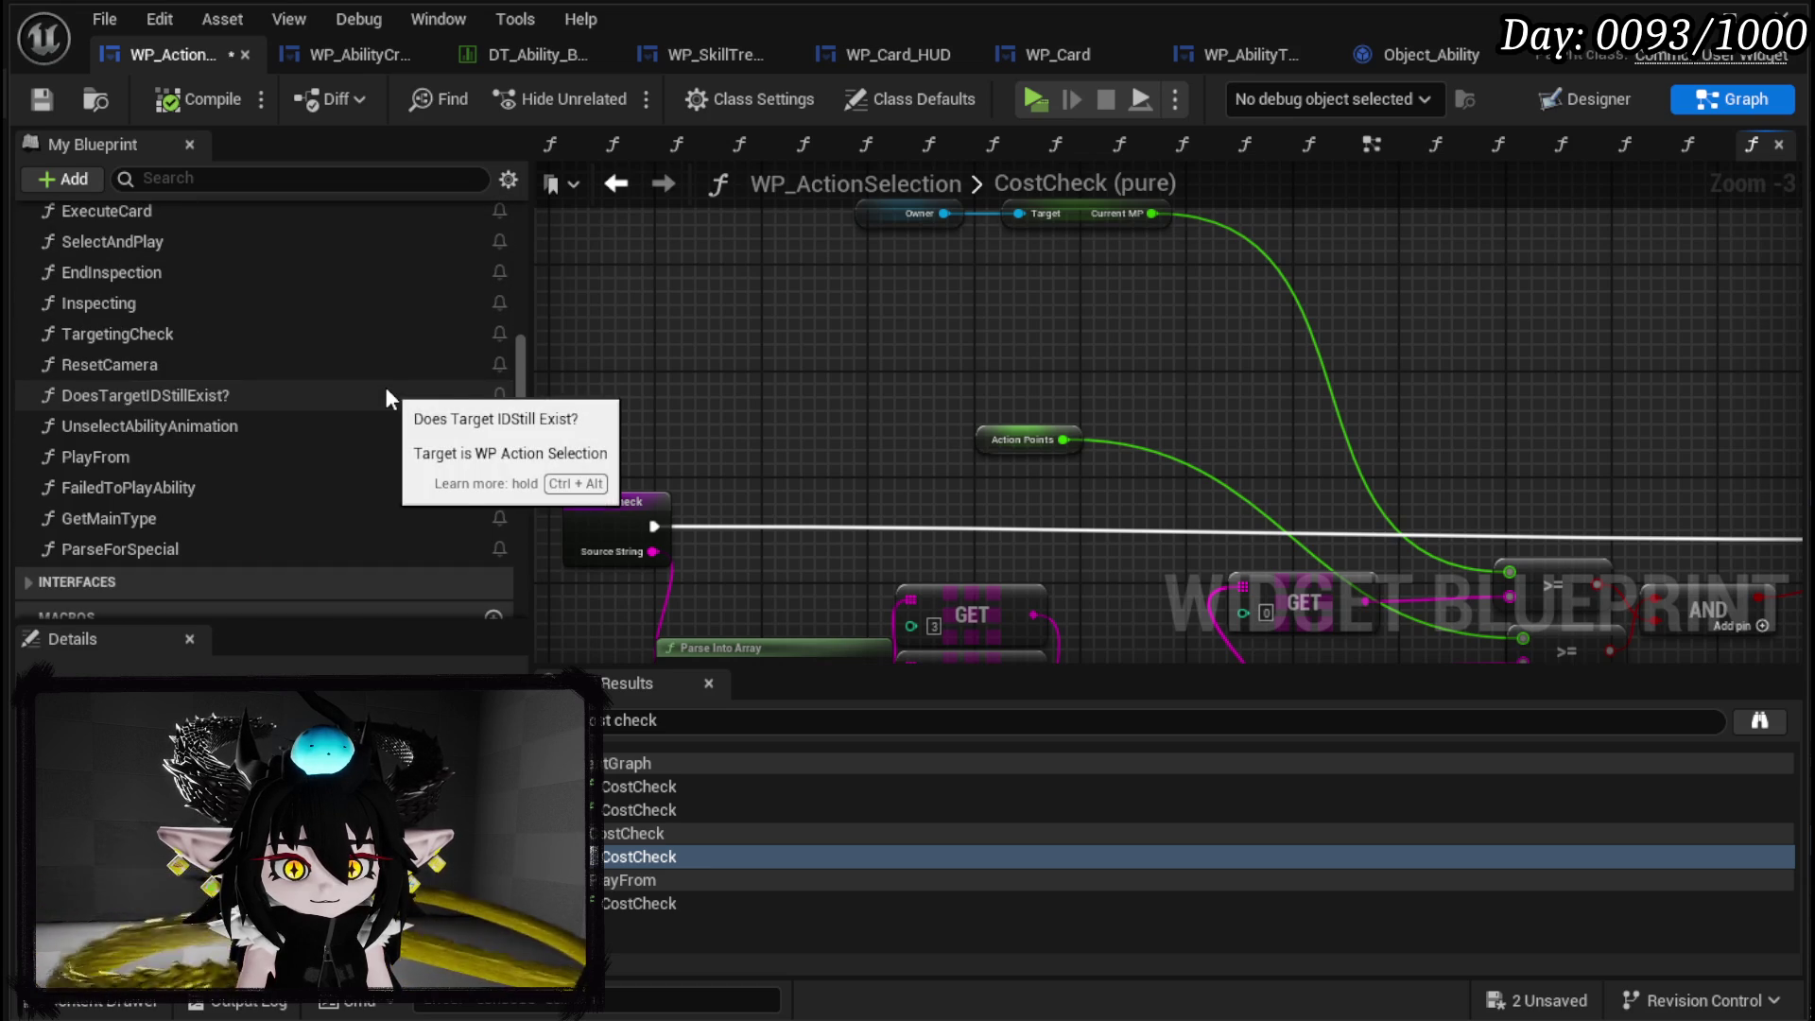
# Add a Parse for Special call to CostCheck with a Make Literal String feeding its Special input.
pyautogui.moveTo(211, 541); pyautogui.dragTo(728, 284)
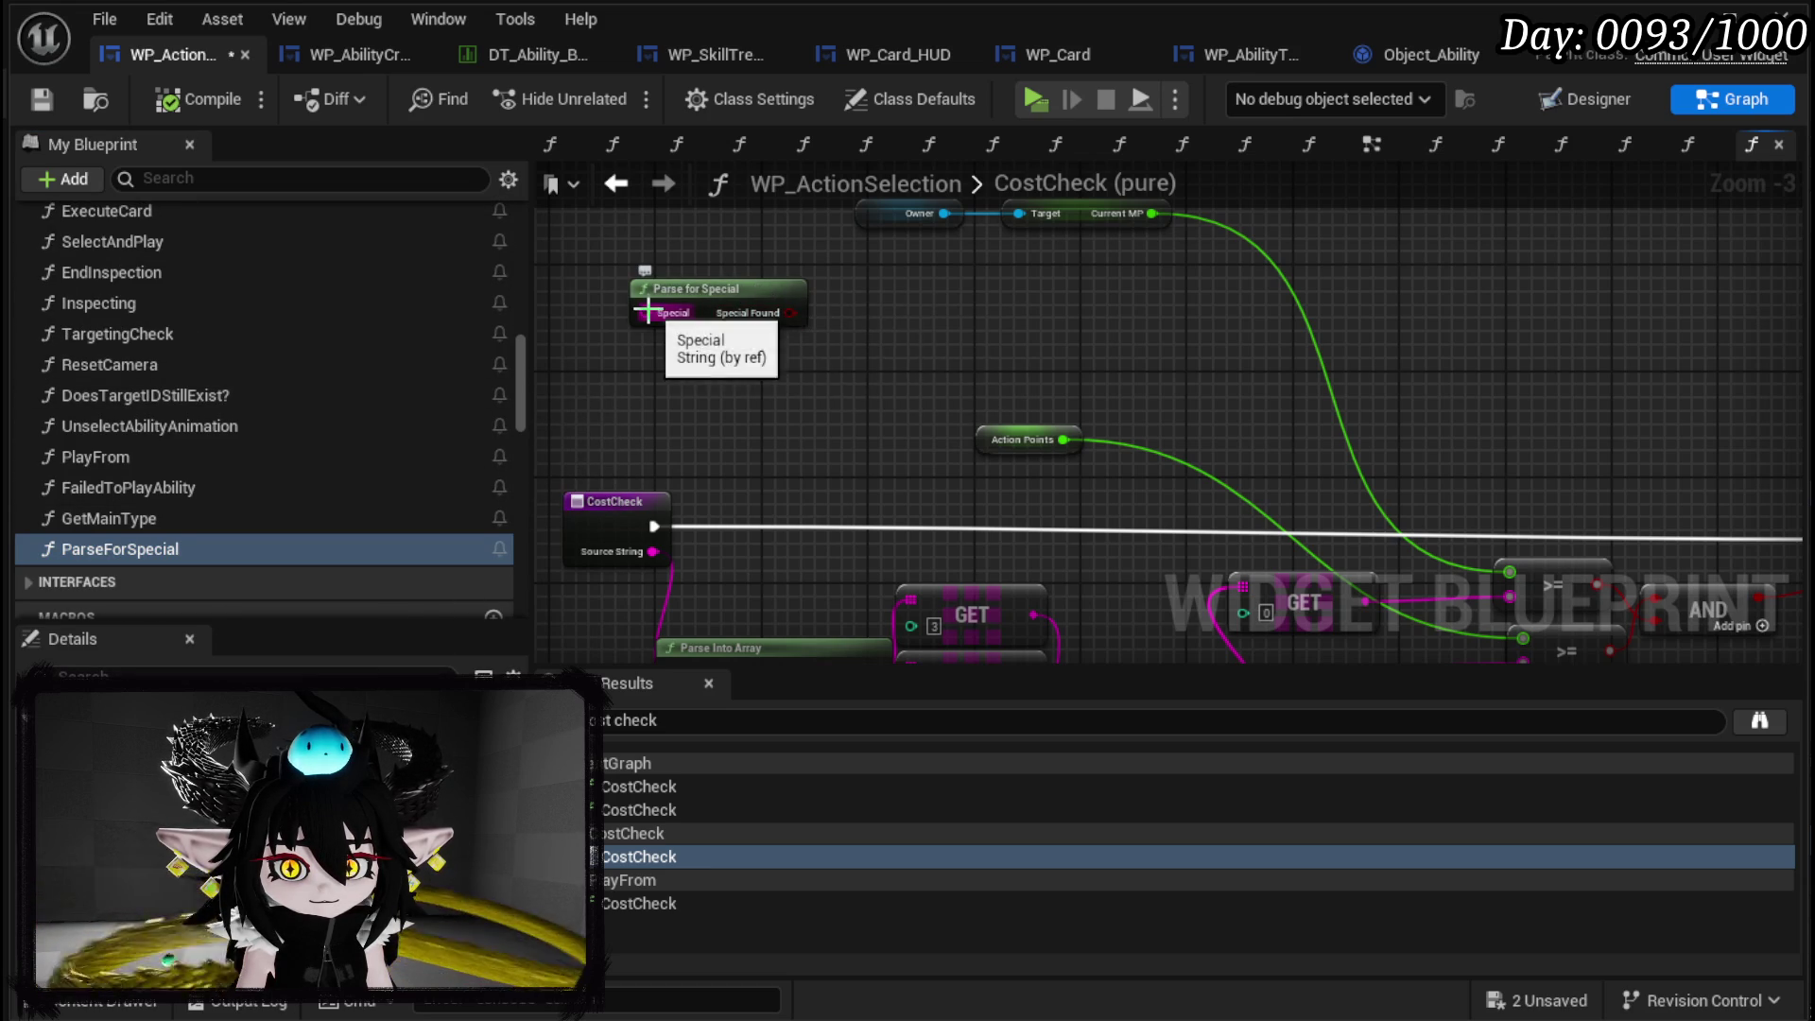
pyautogui.moveTo(646, 310); pyautogui.dragTo(564, 385)
pyautogui.write('make')
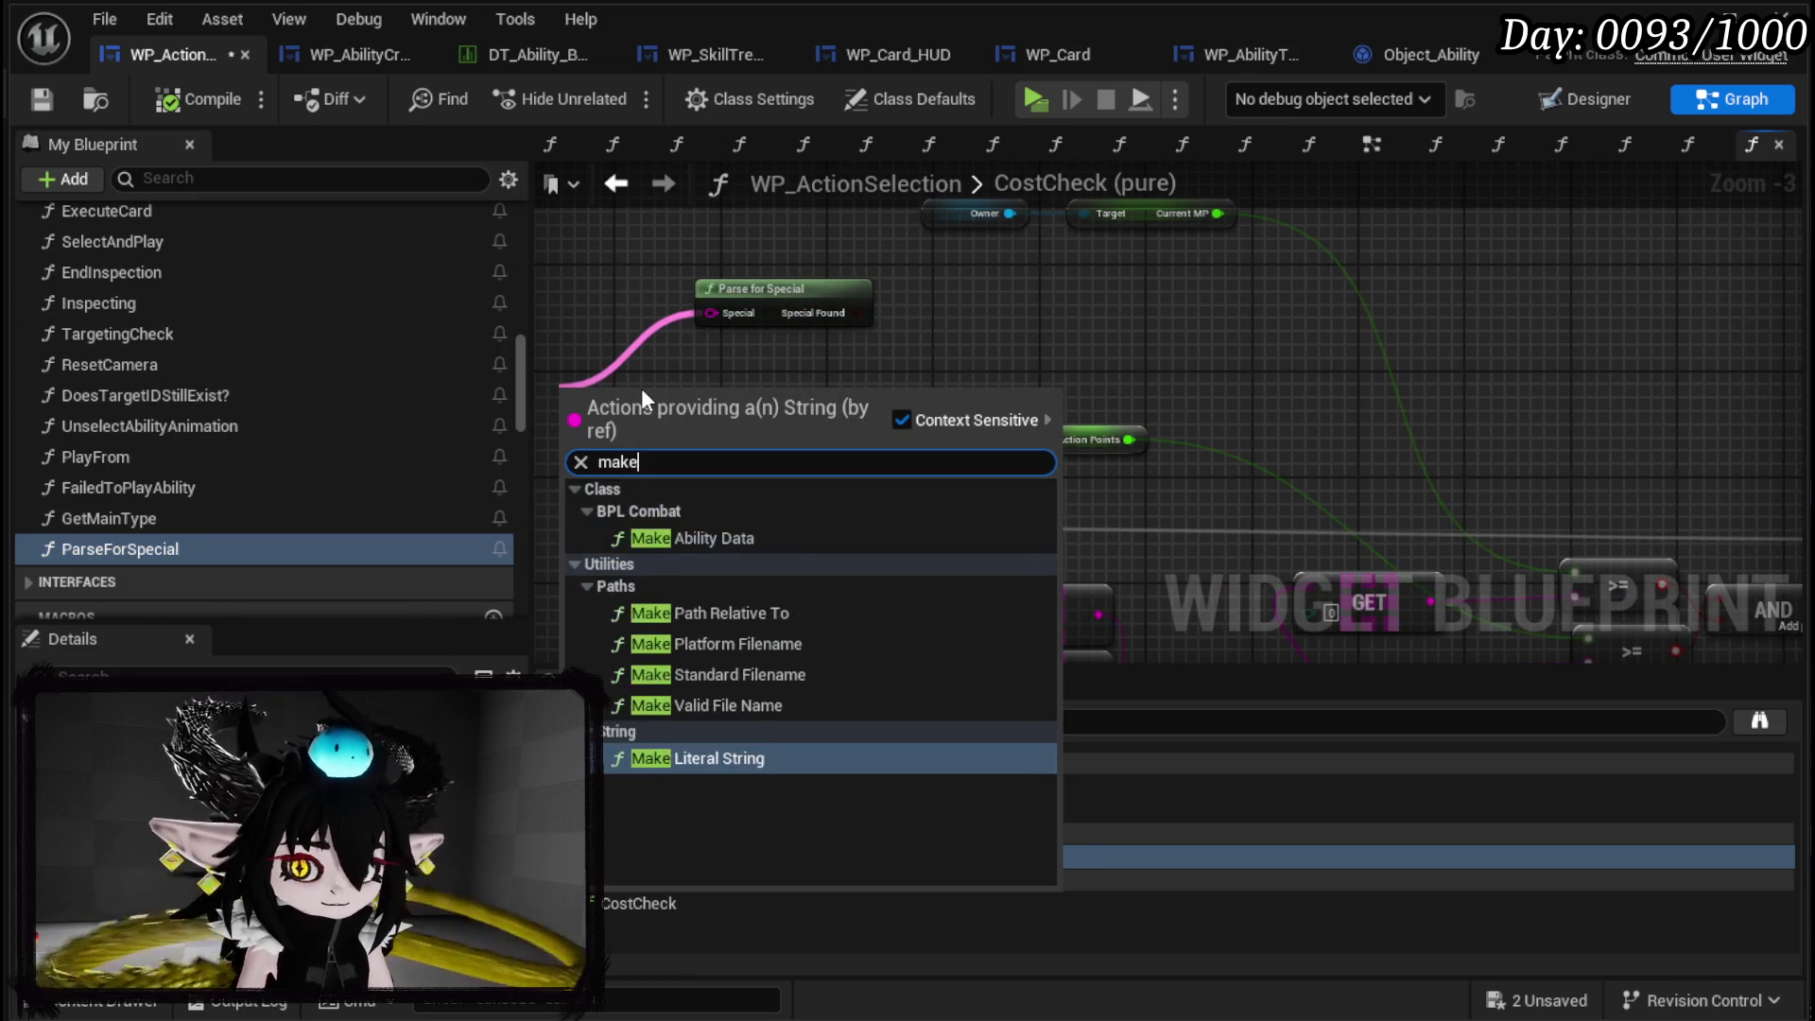
pyautogui.click(736, 758)
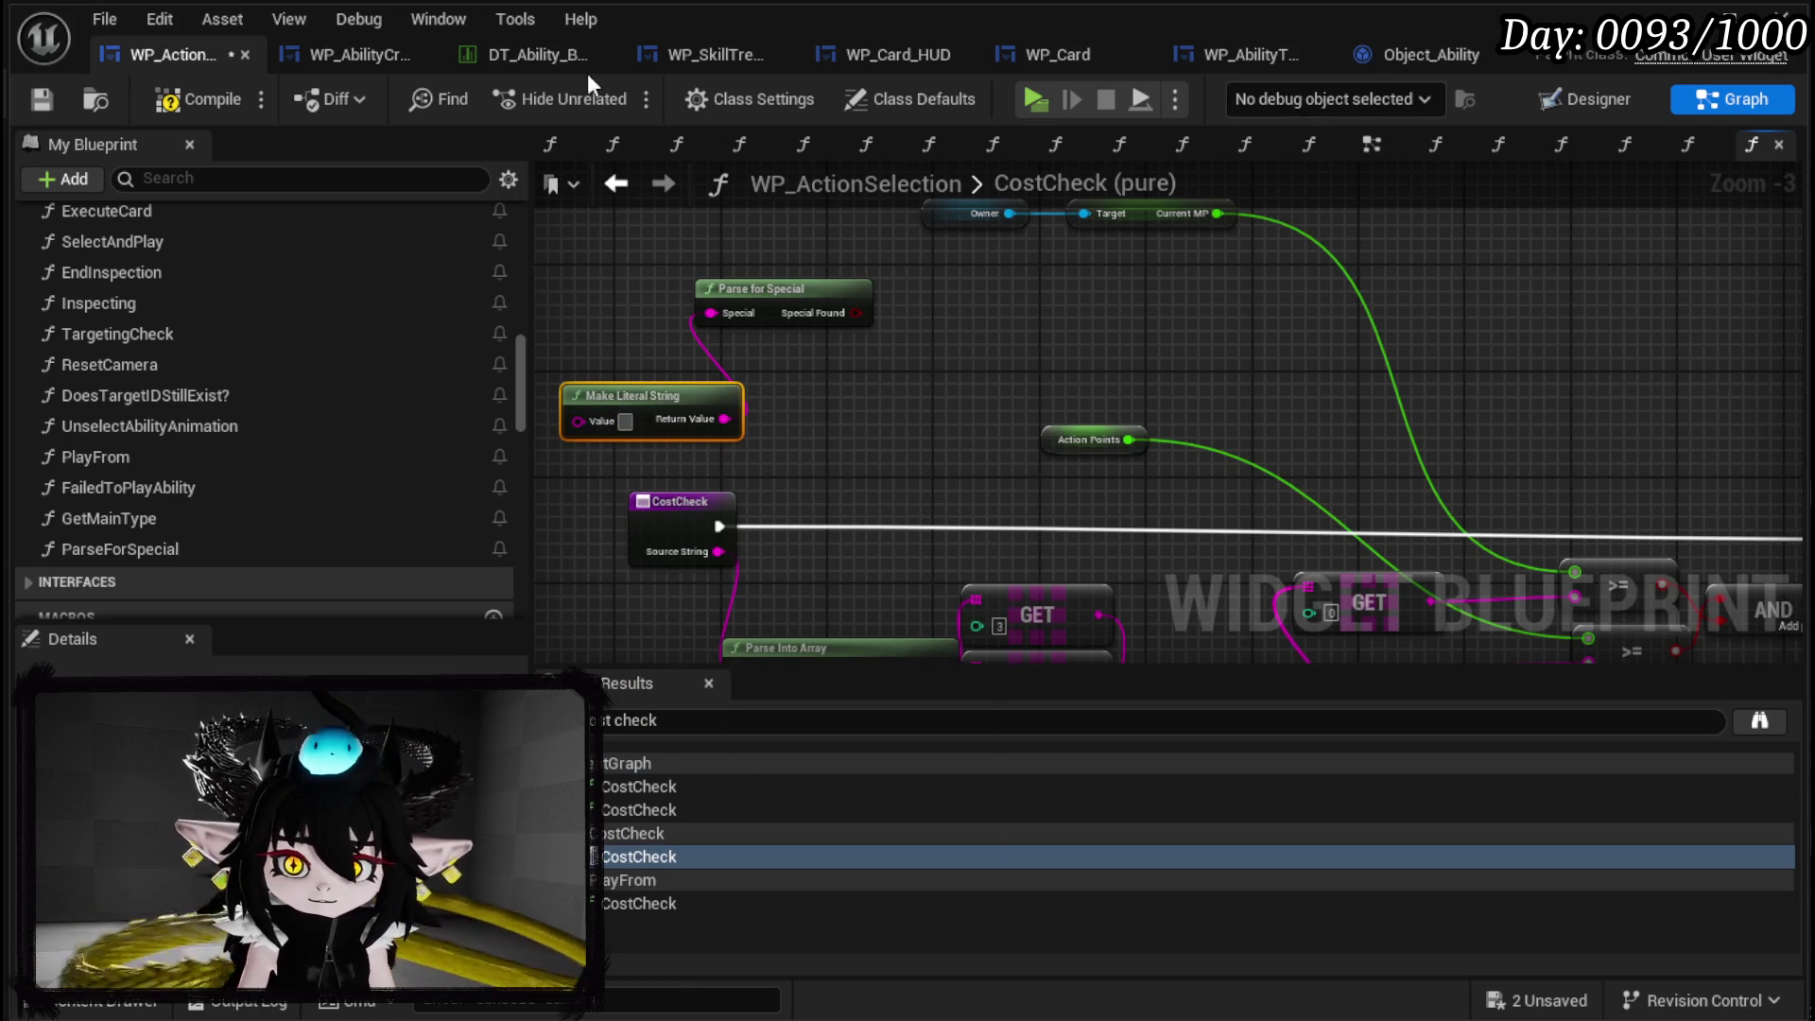
# Paste 'Bloodsacrifice' from DT_Ability row 72 into the literal string and branch on Special Found.
pyautogui.click(530, 57)
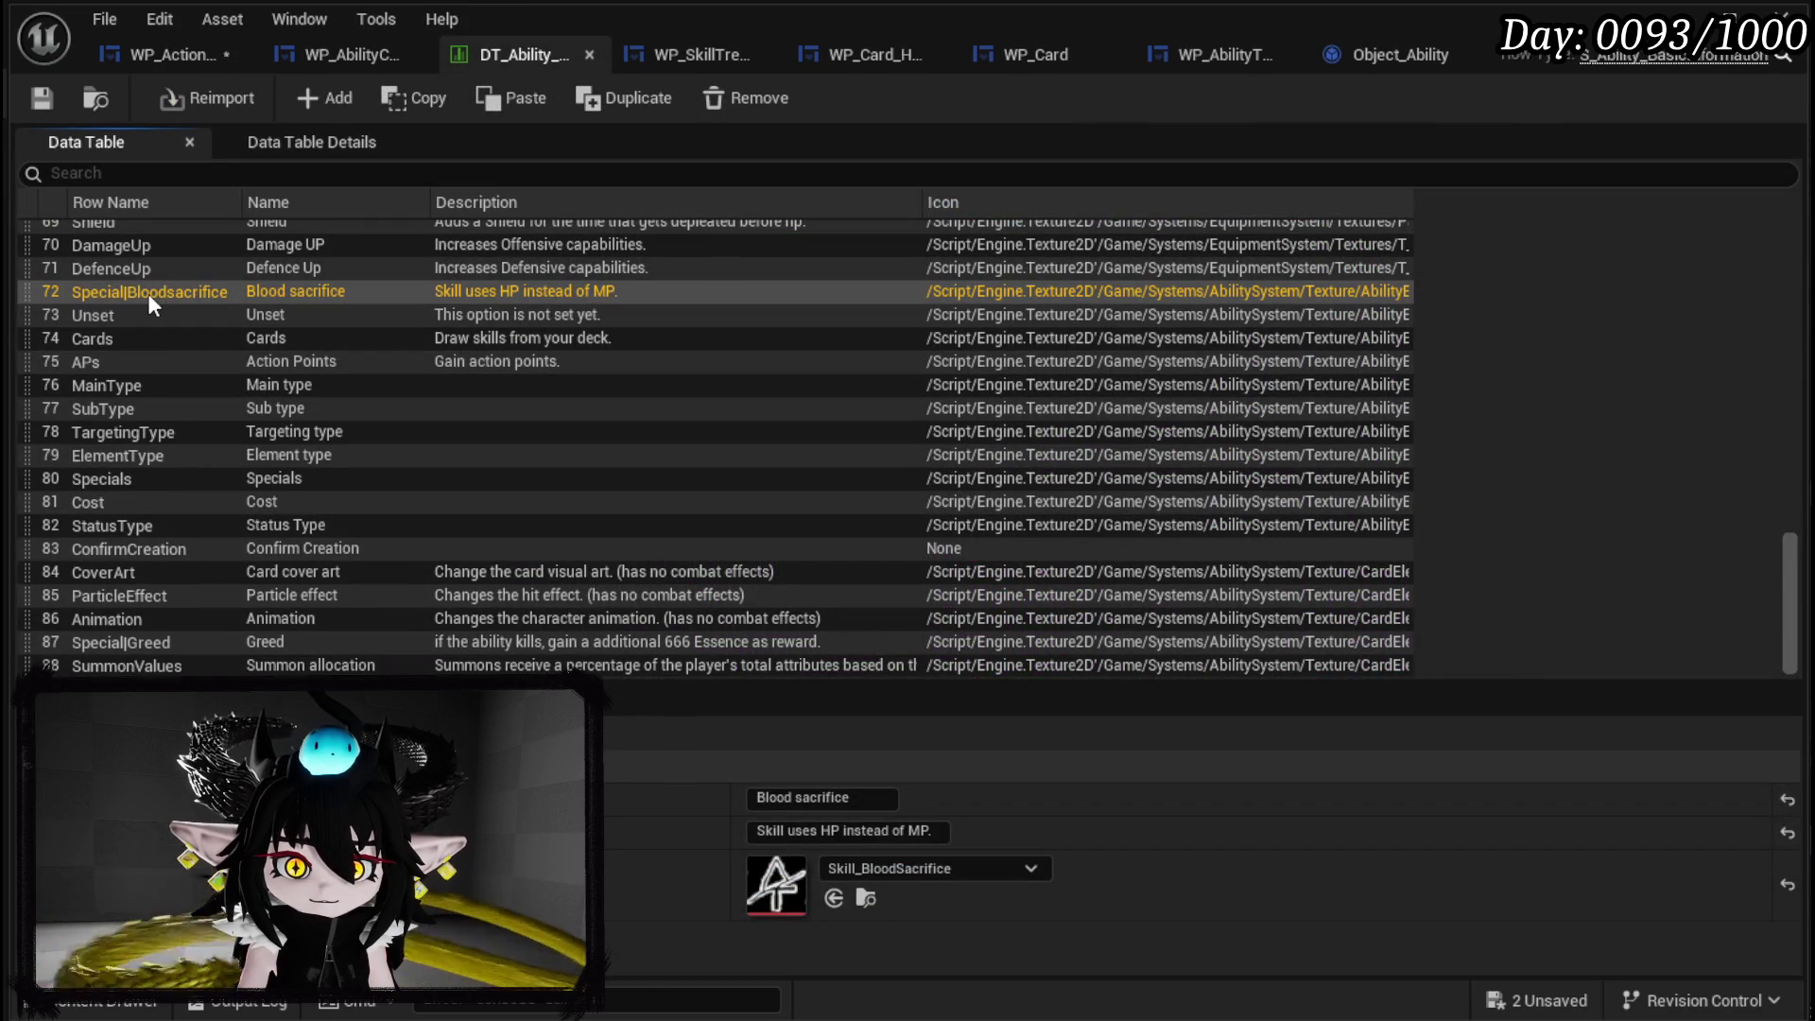
pyautogui.doubleClick(147, 293)
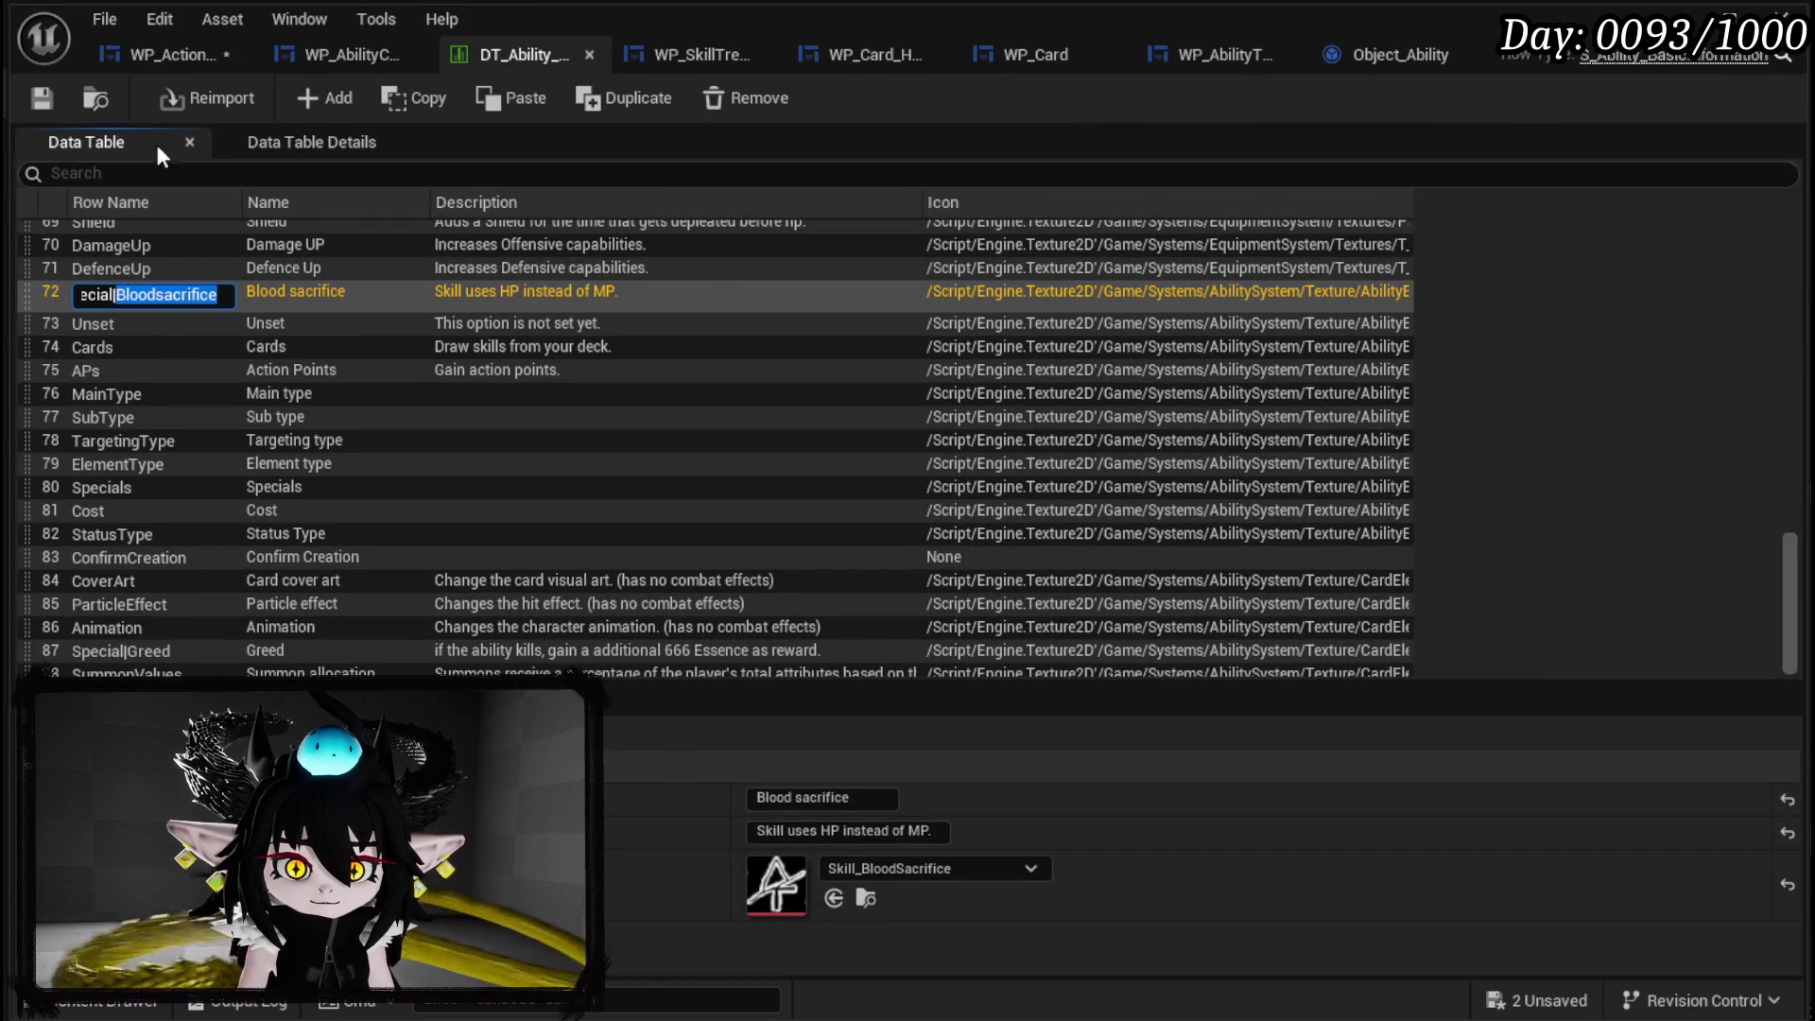
pyautogui.press('Return')
pyautogui.click(148, 52)
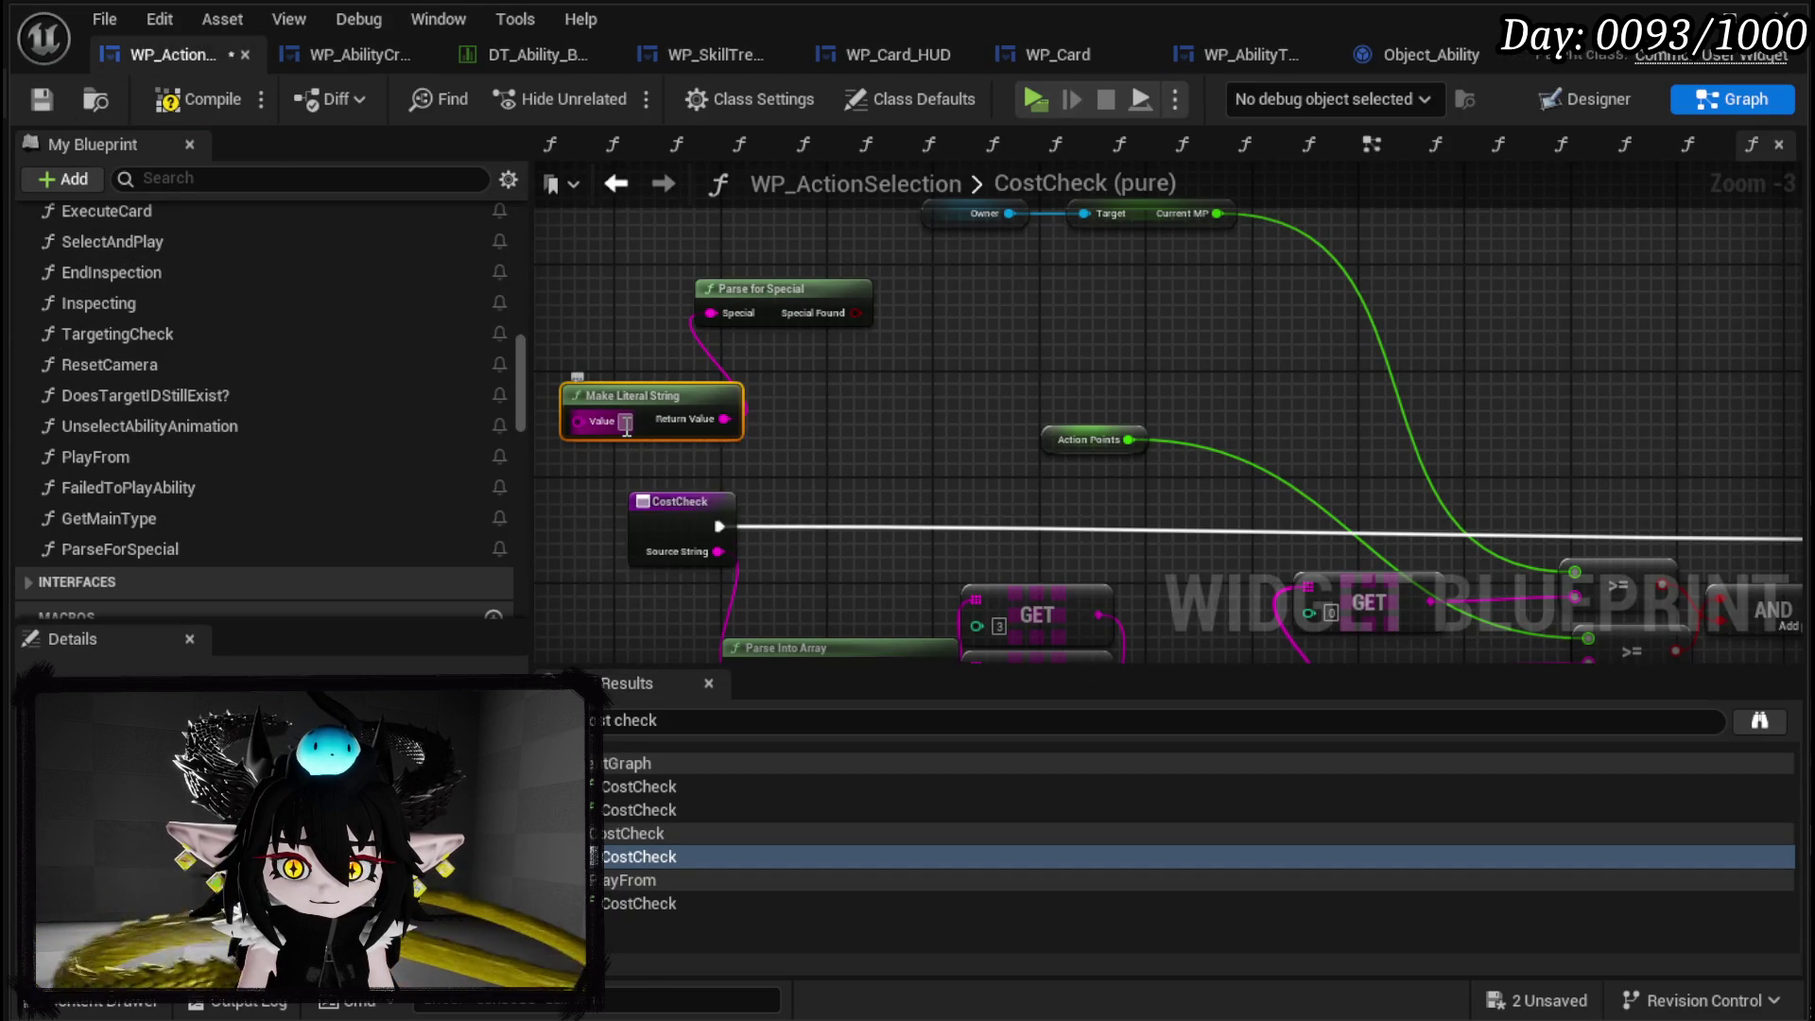
pyautogui.write('Bloodsacrifice')
pyautogui.moveTo(855, 313); pyautogui.dragTo(972, 525)
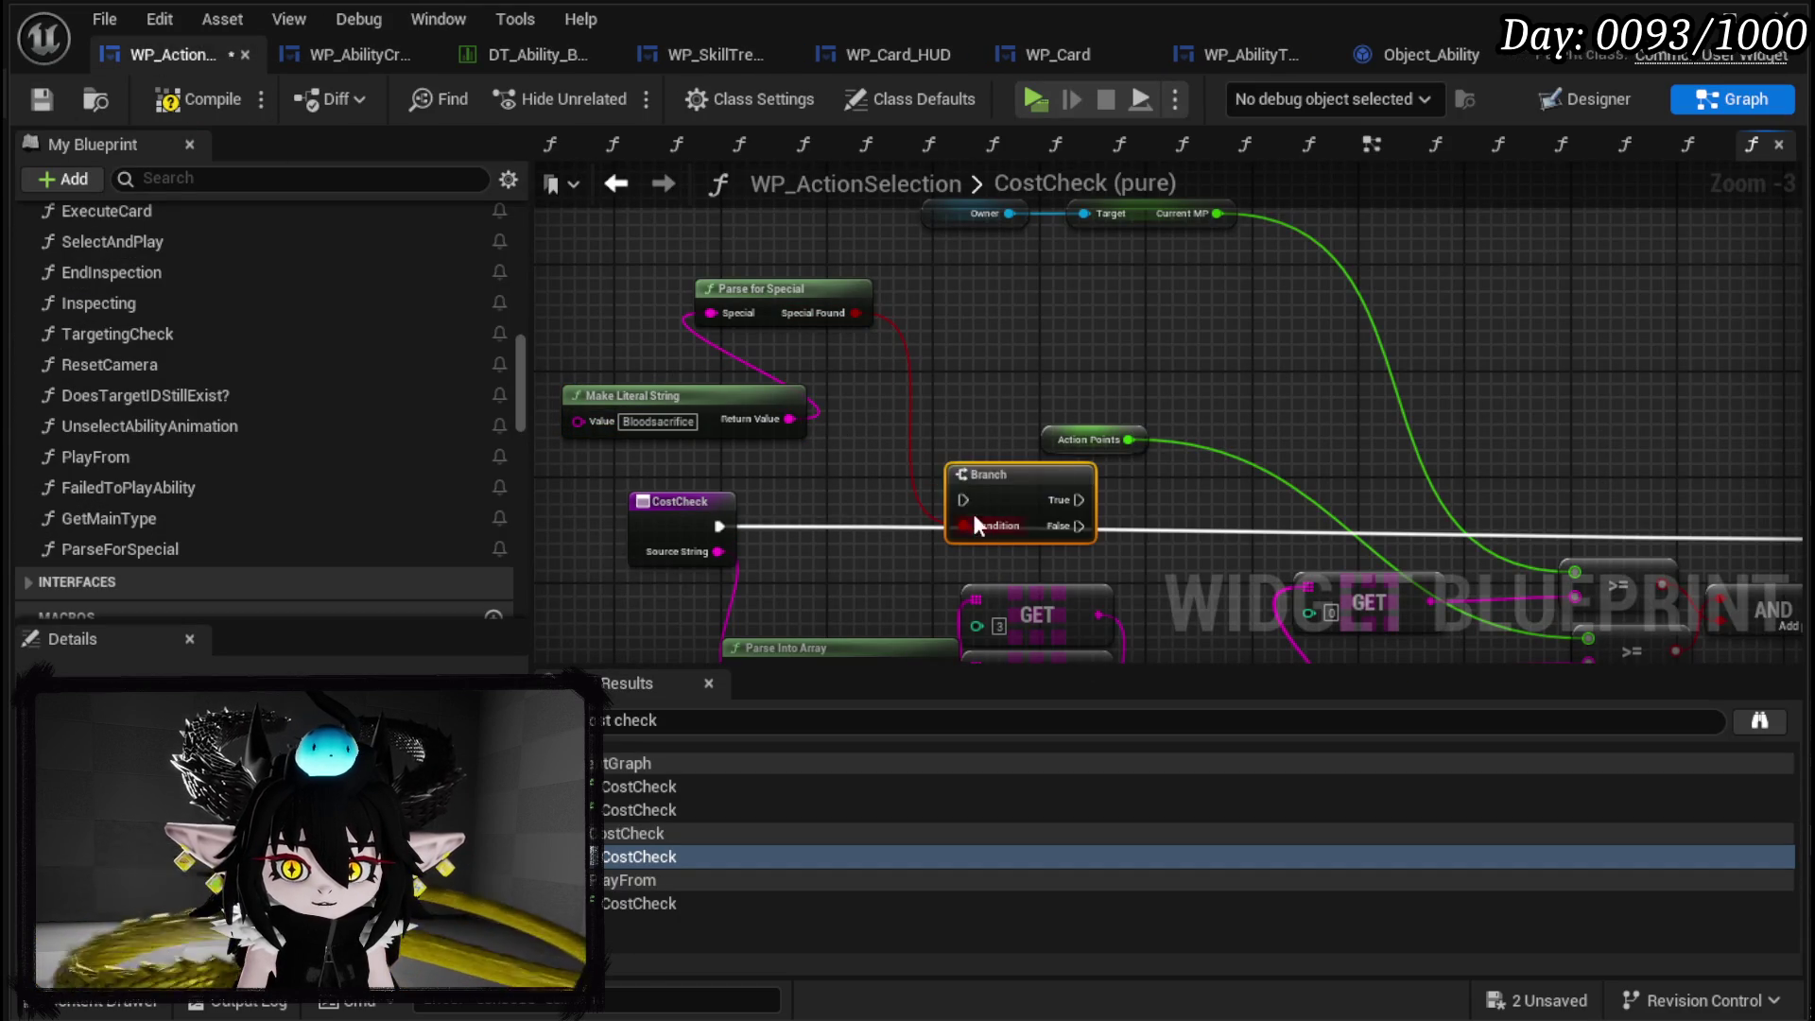
# Run CostCheck's entry into the new Branch, route its False path to Return, and compile.
pyautogui.moveTo(707, 523); pyautogui.dragTo(989, 492)
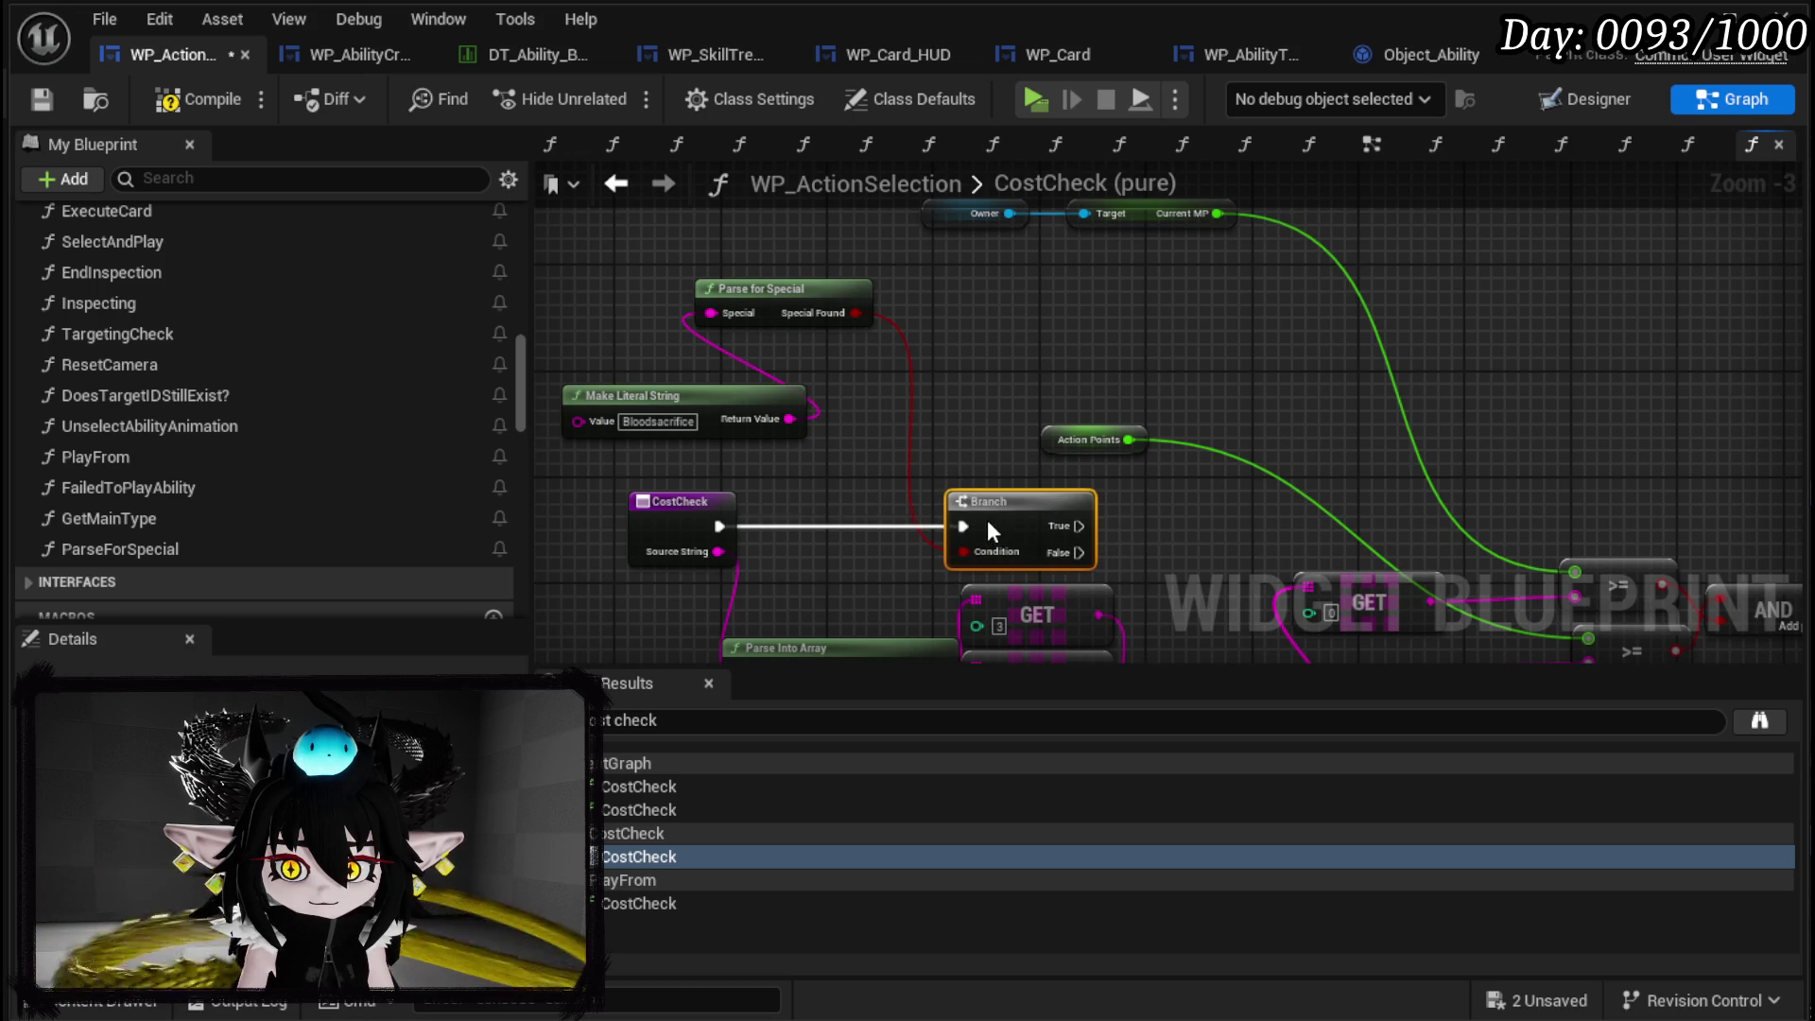
pyautogui.moveTo(880, 486)
pyautogui.mouseDown()
pyautogui.moveTo(1703, 490)
pyautogui.moveTo(1777, 473)
pyautogui.moveTo(1728, 485)
pyautogui.mouseUp()
pyautogui.moveTo(1041, 442); pyautogui.dragTo(1209, 341)
pyautogui.moveTo(855, 621)
pyautogui.mouseDown()
pyautogui.moveTo(923, 519)
pyautogui.moveTo(1005, 510)
pyautogui.mouseUp()
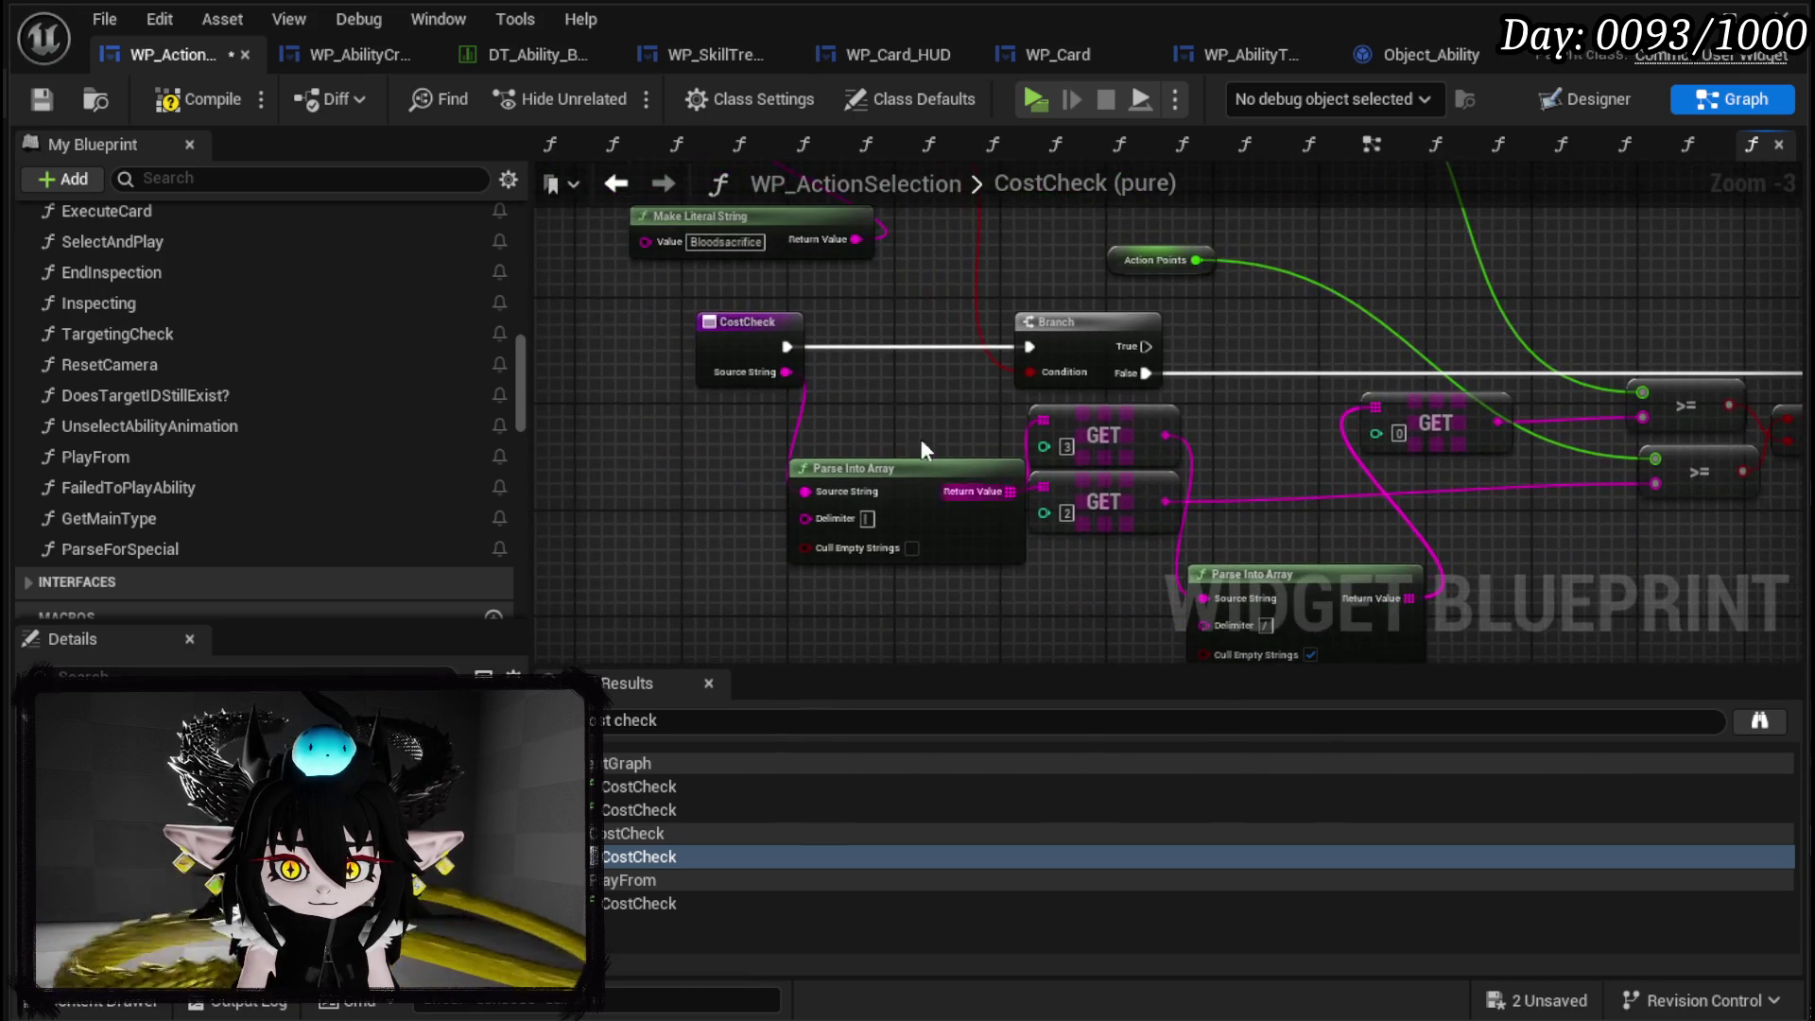
pyautogui.click(37, 100)
# Duplicate the Parse Into Array and GET nodes and feed the copy's Source String.
pyautogui.moveTo(1107, 565); pyautogui.dragTo(919, 459)
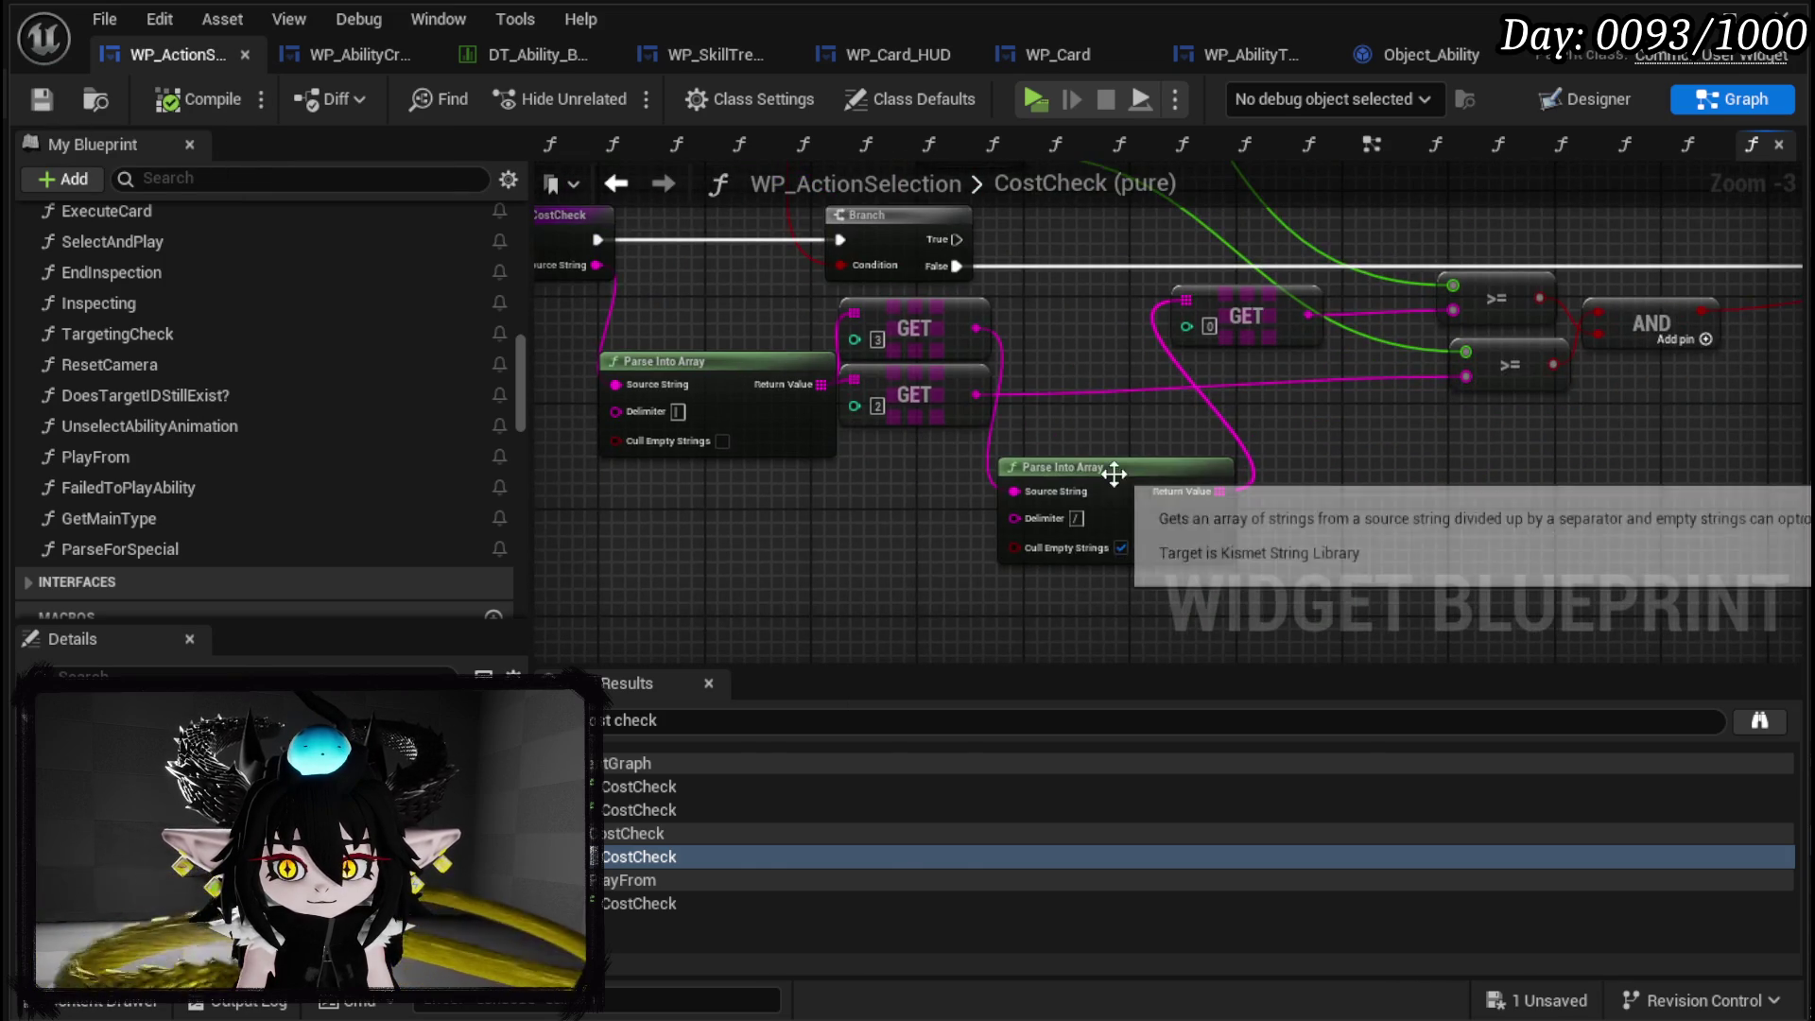
pyautogui.moveTo(1113, 487); pyautogui.dragTo(1153, 406)
pyautogui.moveTo(800, 554)
pyautogui.mouseDown()
pyautogui.moveTo(983, 491)
pyautogui.moveTo(1248, 346)
pyautogui.mouseUp()
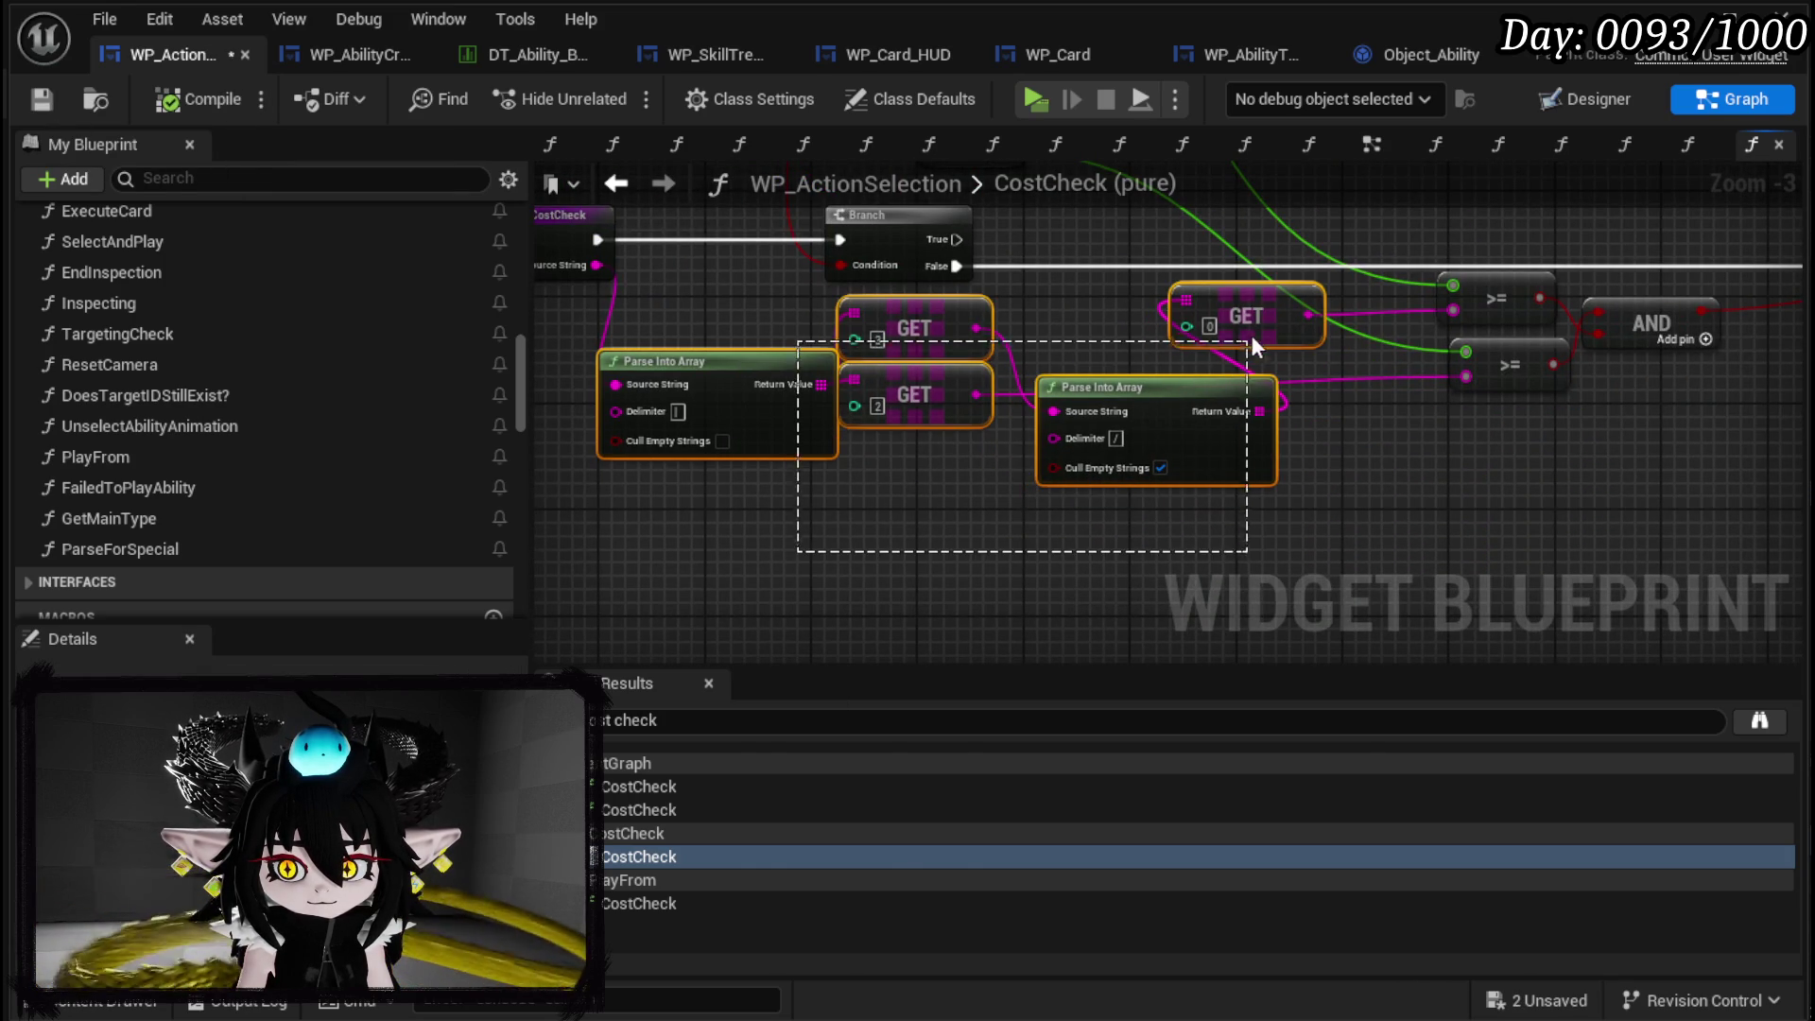
pyautogui.scroll(5, 1144, 297)
pyautogui.hotkey('ctrl', 'c')
pyautogui.hotkey('ctrl', 'v')
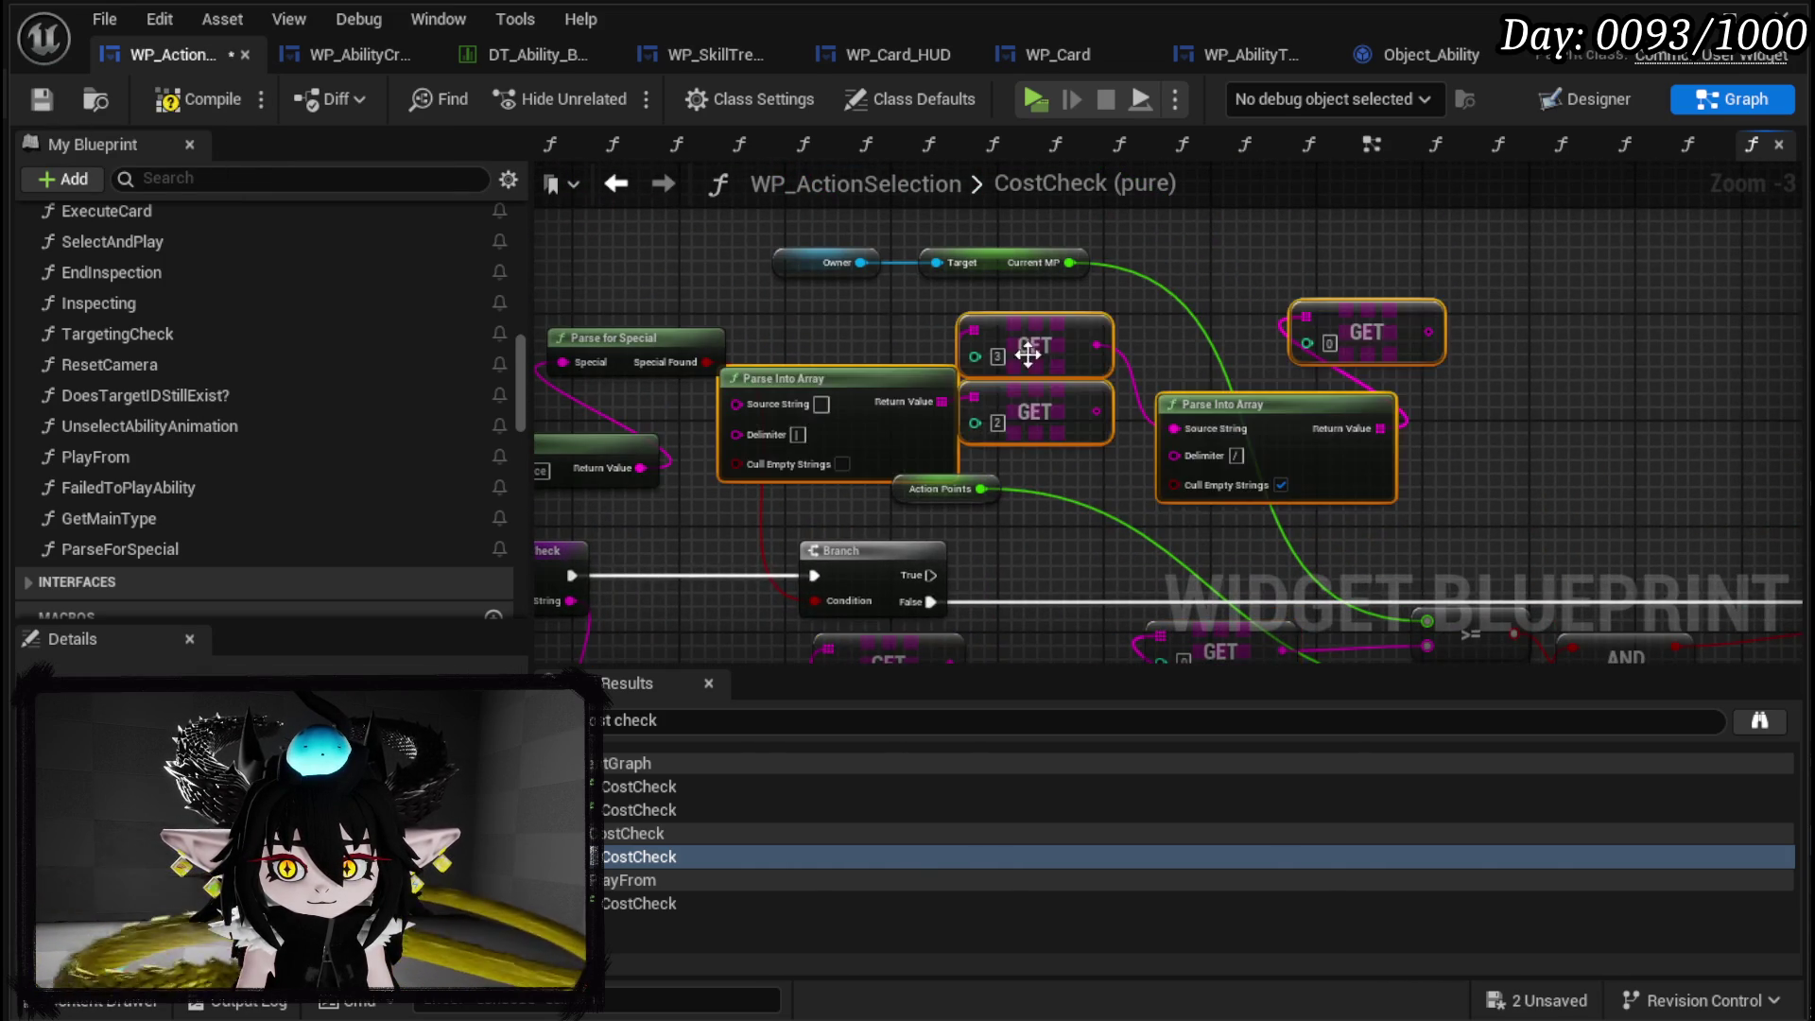
pyautogui.moveTo(767, 392); pyautogui.dragTo(933, 368)
pyautogui.moveTo(758, 563)
pyautogui.mouseDown()
pyautogui.moveTo(932, 394)
pyautogui.moveTo(923, 367)
pyautogui.moveTo(893, 529)
pyautogui.moveTo(908, 566)
pyautogui.moveTo(856, 586)
pyautogui.moveTo(608, 523)
pyautogui.mouseUp()
# Move Action Points out of the way and add a Current HP getter from Owner.
pyautogui.moveTo(813, 442)
pyautogui.mouseDown()
pyautogui.moveTo(1131, 468)
pyautogui.moveTo(1127, 501)
pyautogui.mouseUp()
pyautogui.moveTo(713, 227)
pyautogui.mouseDown()
pyautogui.moveTo(659, 224)
pyautogui.moveTo(722, 310)
pyautogui.moveTo(843, 231)
pyautogui.mouseUp()
pyautogui.write('get current HP')
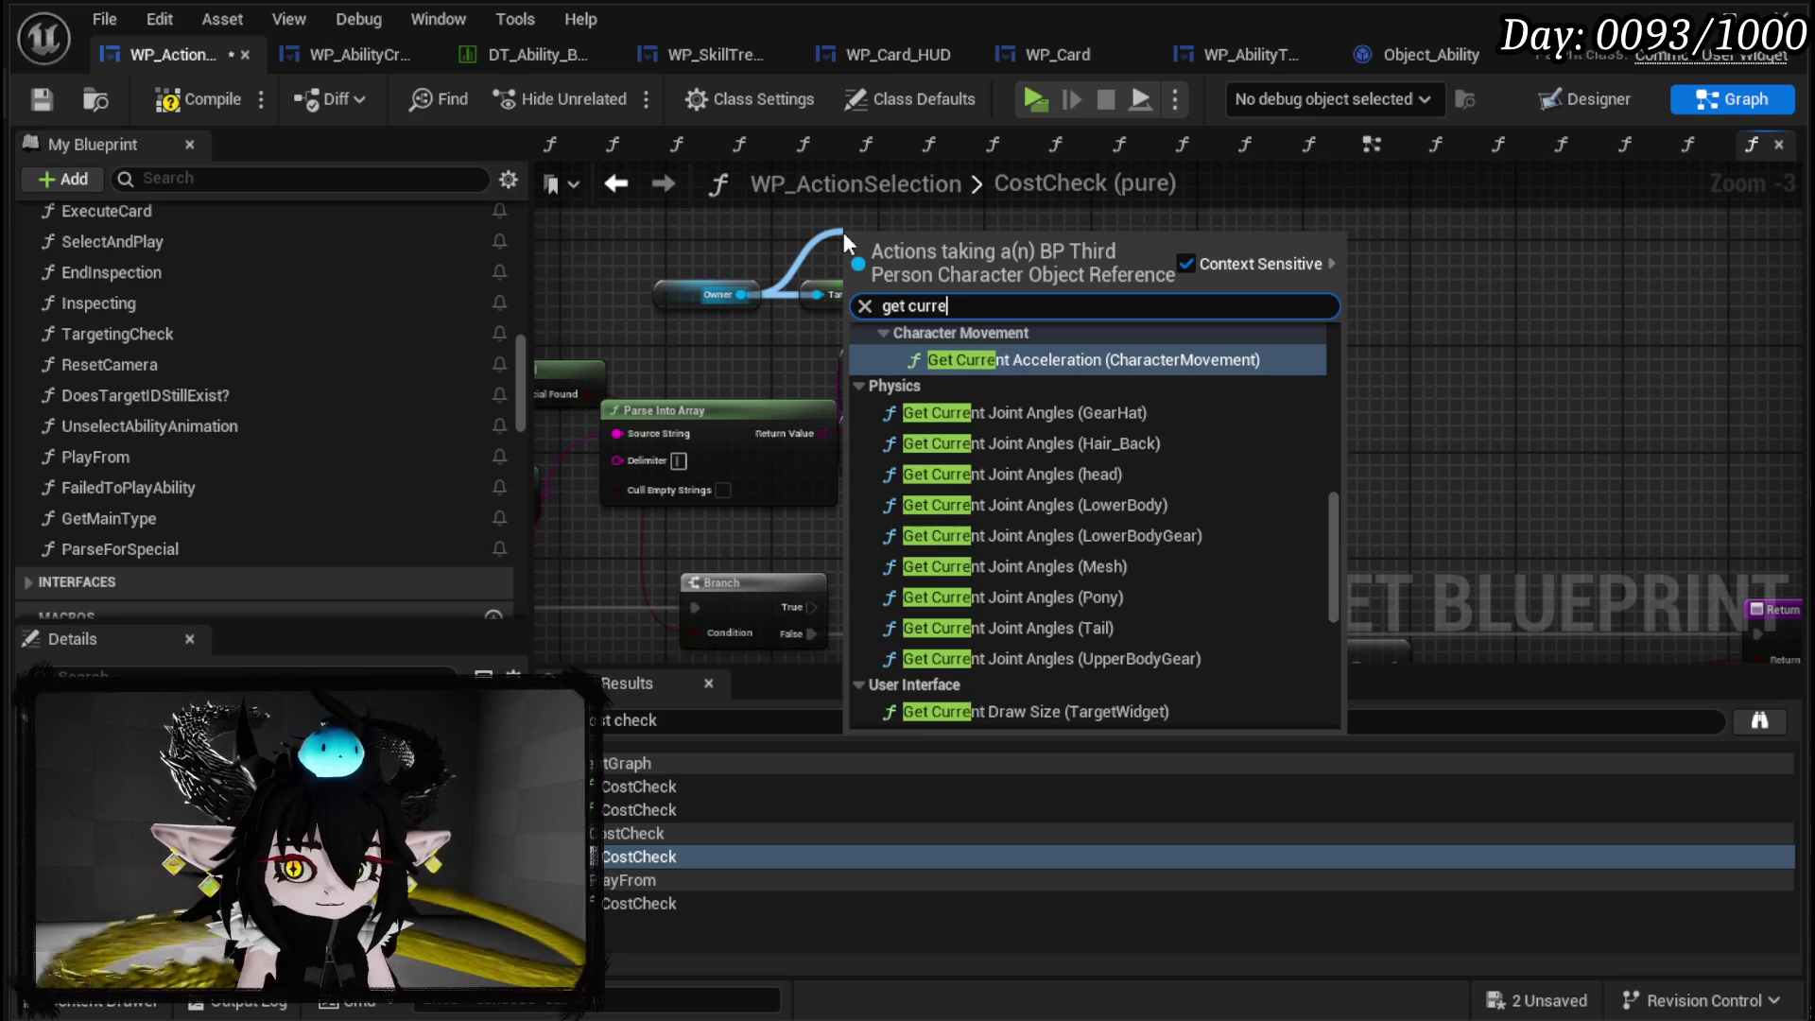
pyautogui.press('Return')
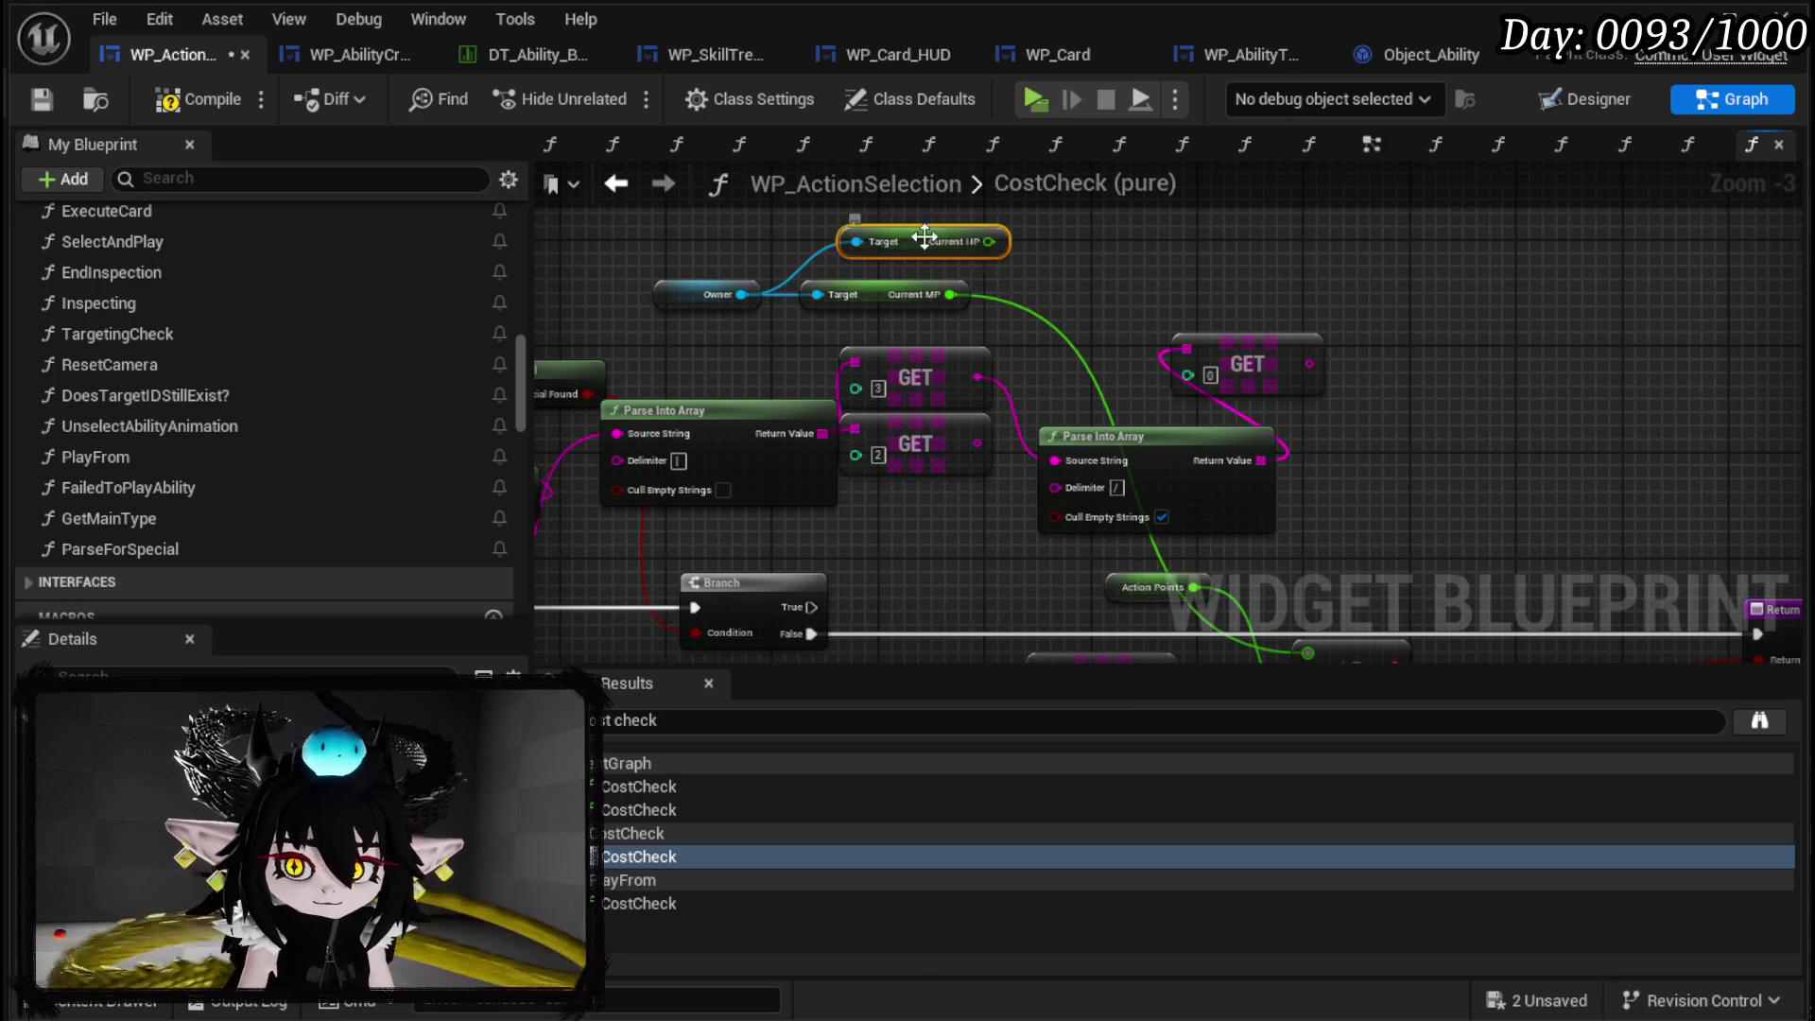
pyautogui.scroll(1, 1001, 243)
pyautogui.moveTo(1031, 251)
pyautogui.mouseDown()
pyautogui.moveTo(927, 345)
pyautogui.moveTo(1045, 331)
pyautogui.mouseUp()
# Add a + node fed by Current HP beside the Branch, AND and GET nodes.
pyautogui.write('+')
pyautogui.click(1155, 555)
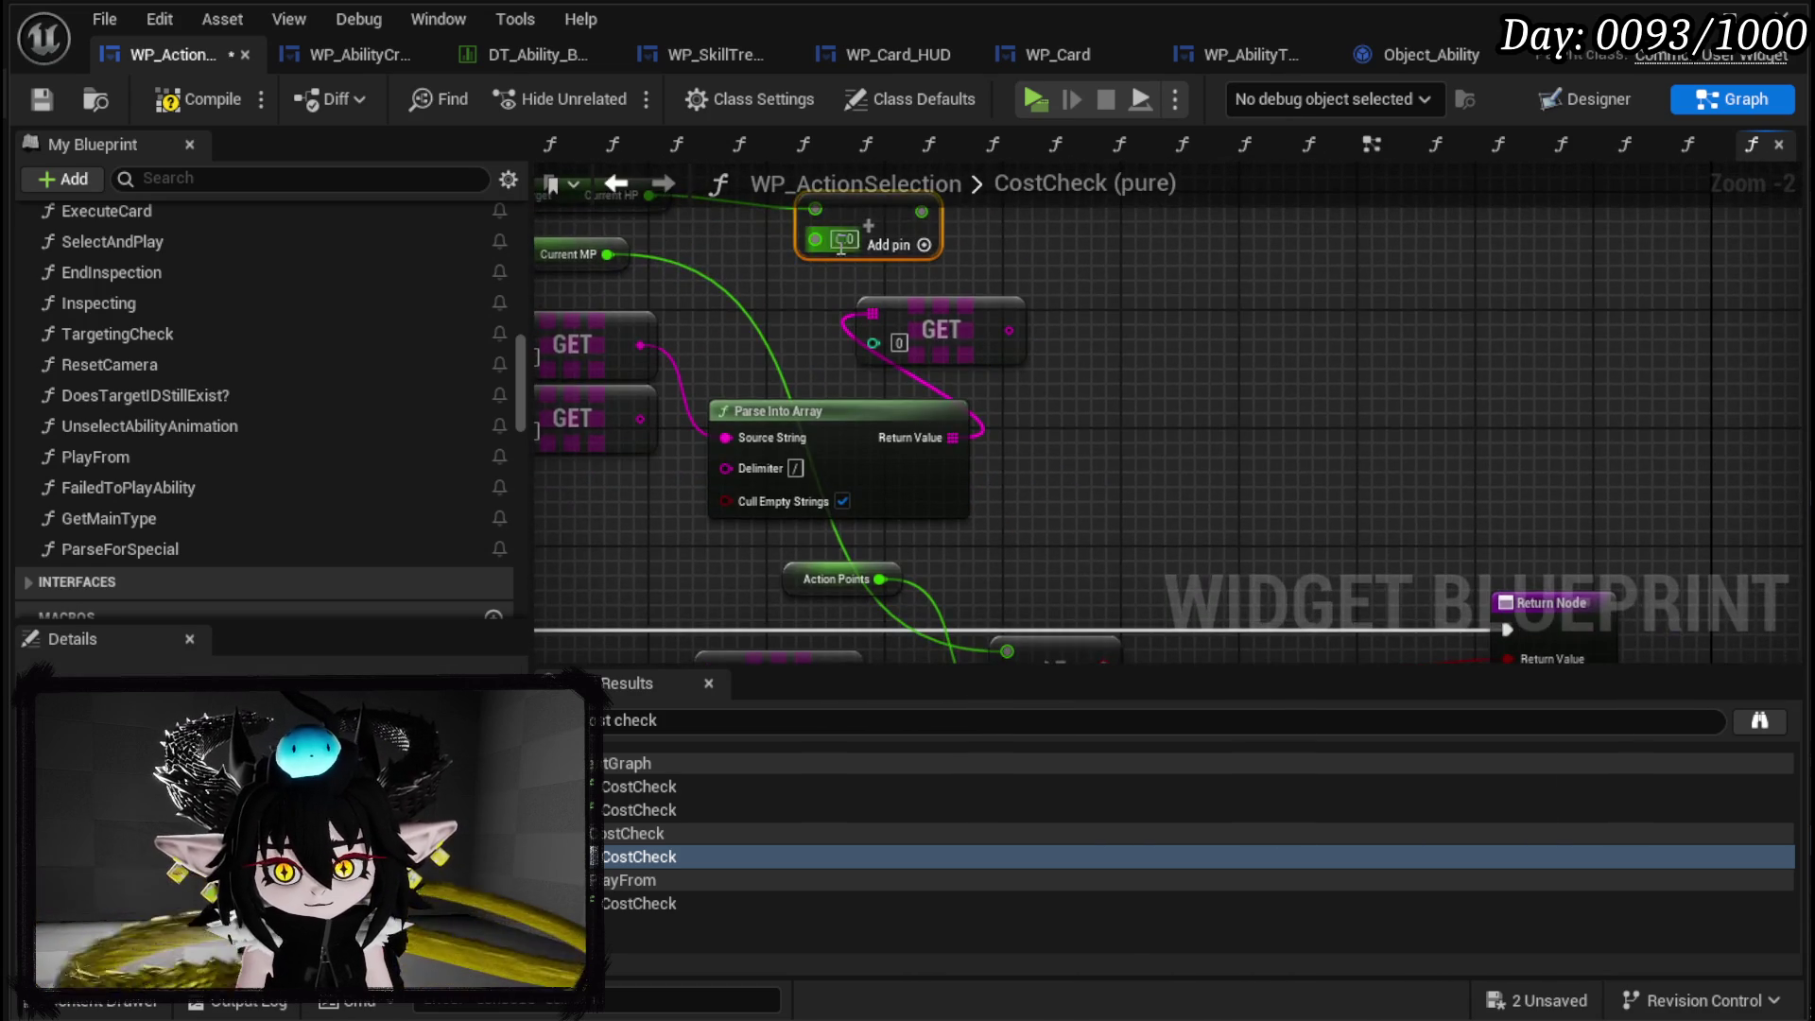
pyautogui.scroll(-1, 1130, 326)
pyautogui.moveTo(1131, 326)
pyautogui.mouseDown()
pyautogui.moveTo(1349, 236)
pyautogui.moveTo(938, 340)
pyautogui.moveTo(980, 469)
pyautogui.moveTo(927, 251)
pyautogui.moveTo(968, 274)
pyautogui.moveTo(841, 310)
pyautogui.mouseUp()
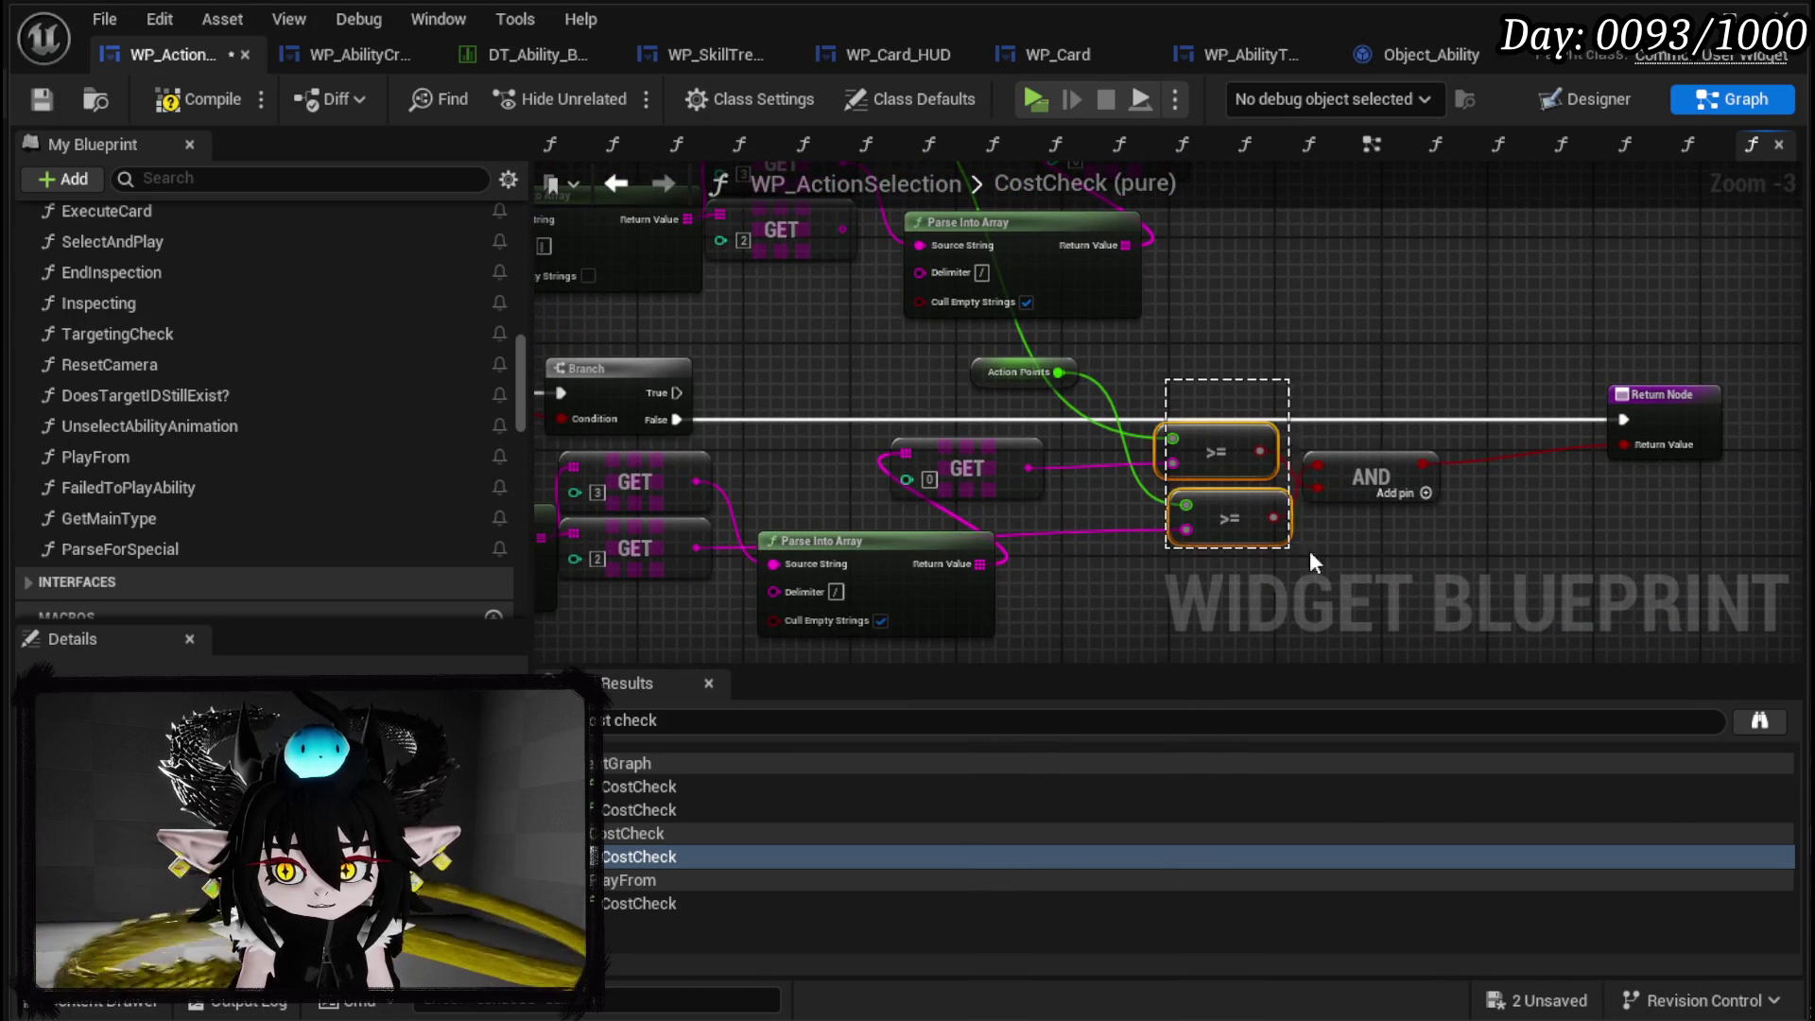
# Duplicate the Return Node and connect the upper AND result to the new return.
pyautogui.moveTo(1371, 321); pyautogui.dragTo(1312, 315)
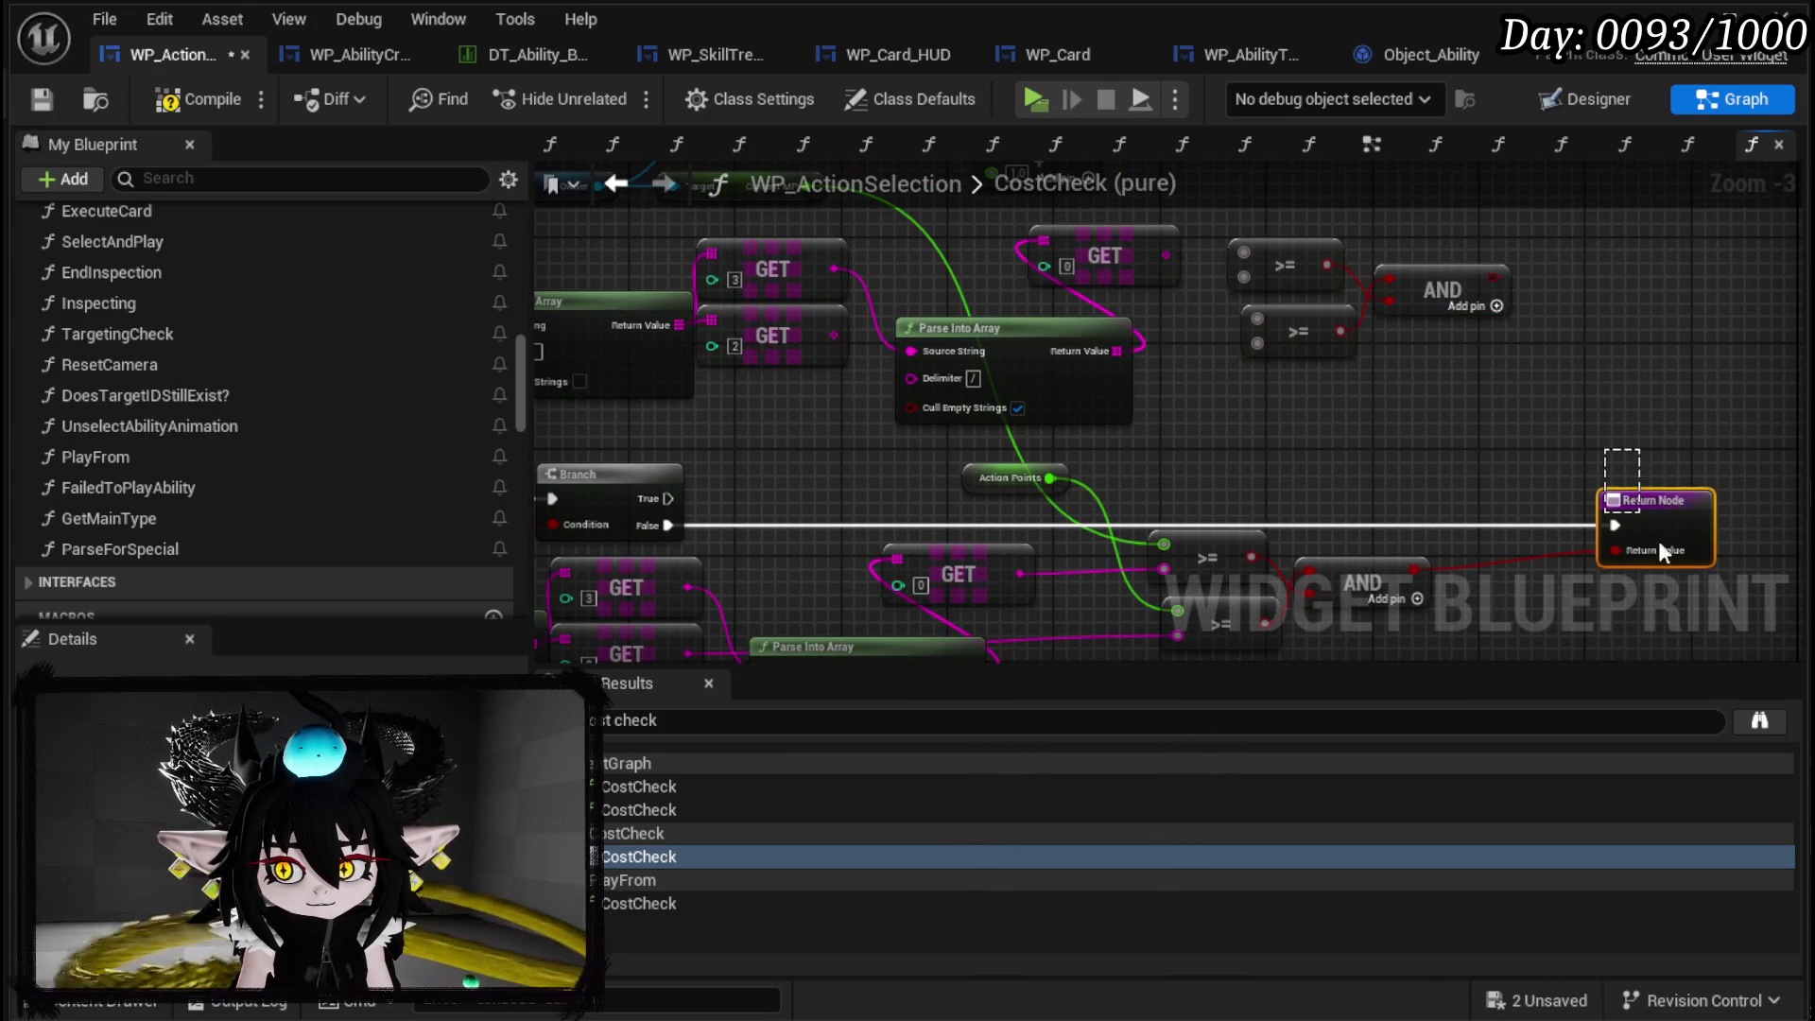
pyautogui.hotkey('ctrl', 'c')
pyautogui.hotkey('ctrl', 'v')
pyautogui.moveTo(1494, 277); pyautogui.dragTo(1581, 314)
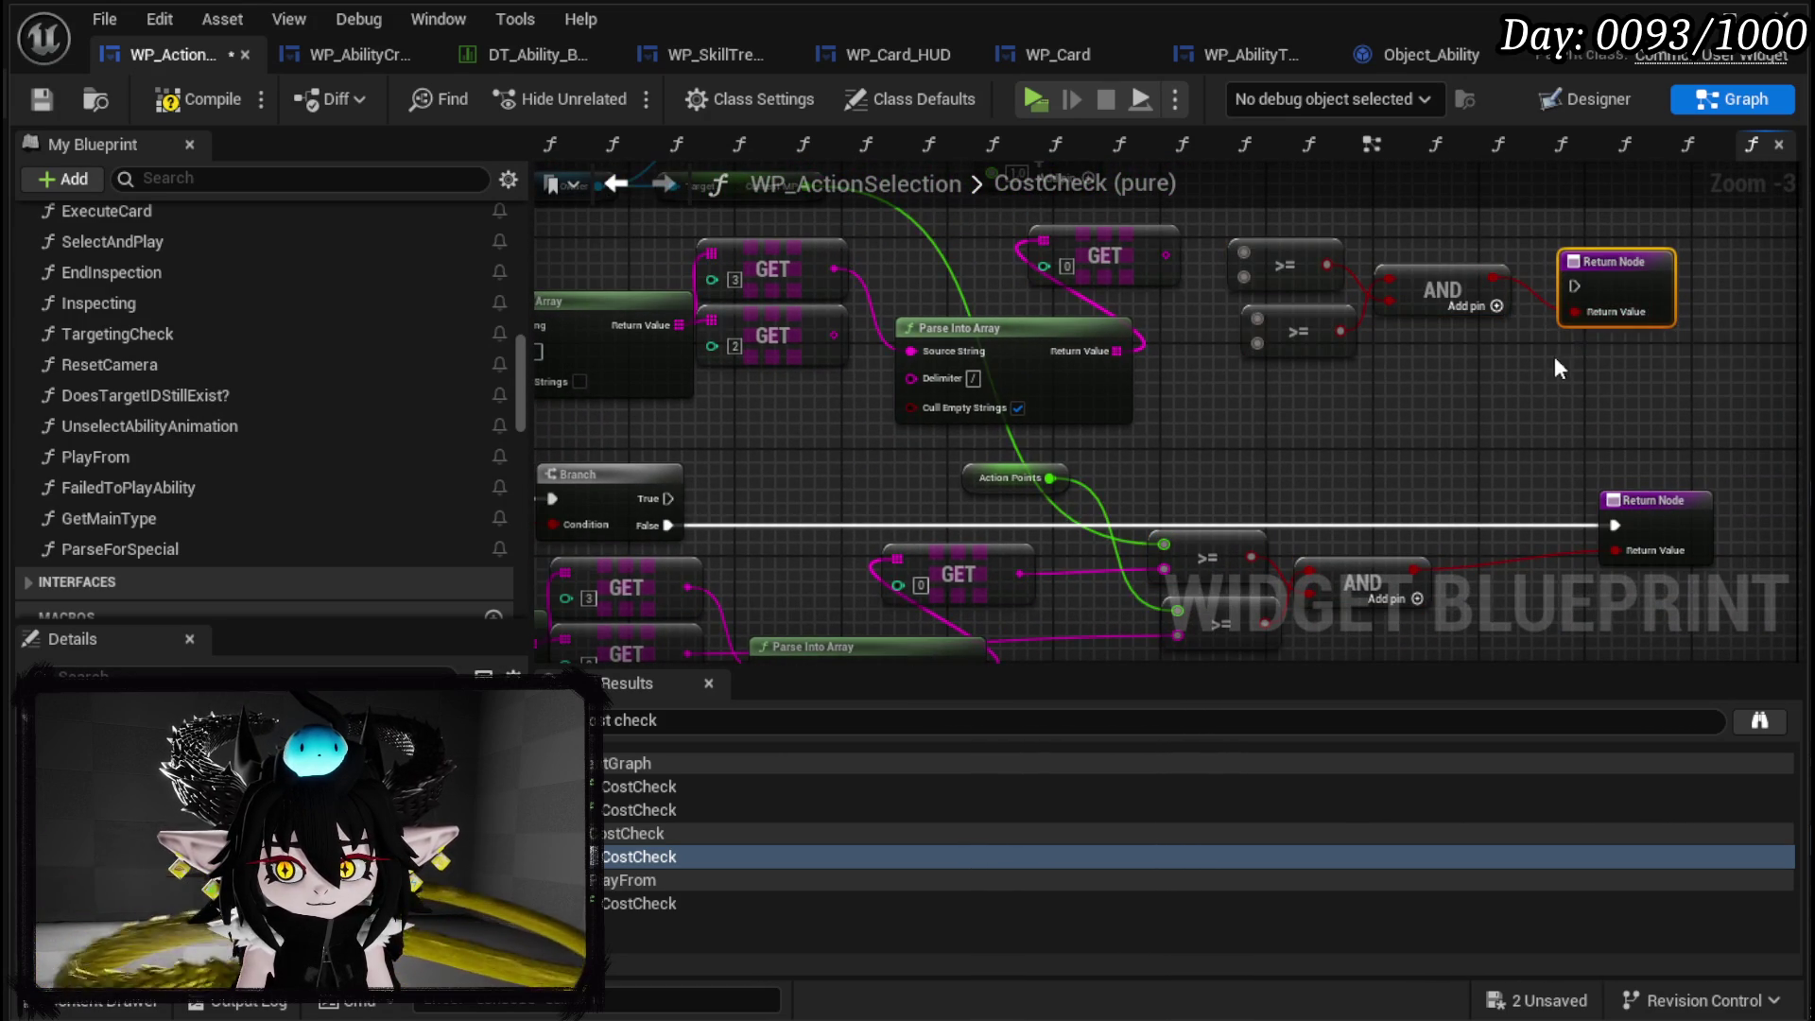
# Duplicate the Action Points node and feed the copy into an upper >= comparison.
pyautogui.moveTo(1426, 367); pyautogui.dragTo(1424, 325)
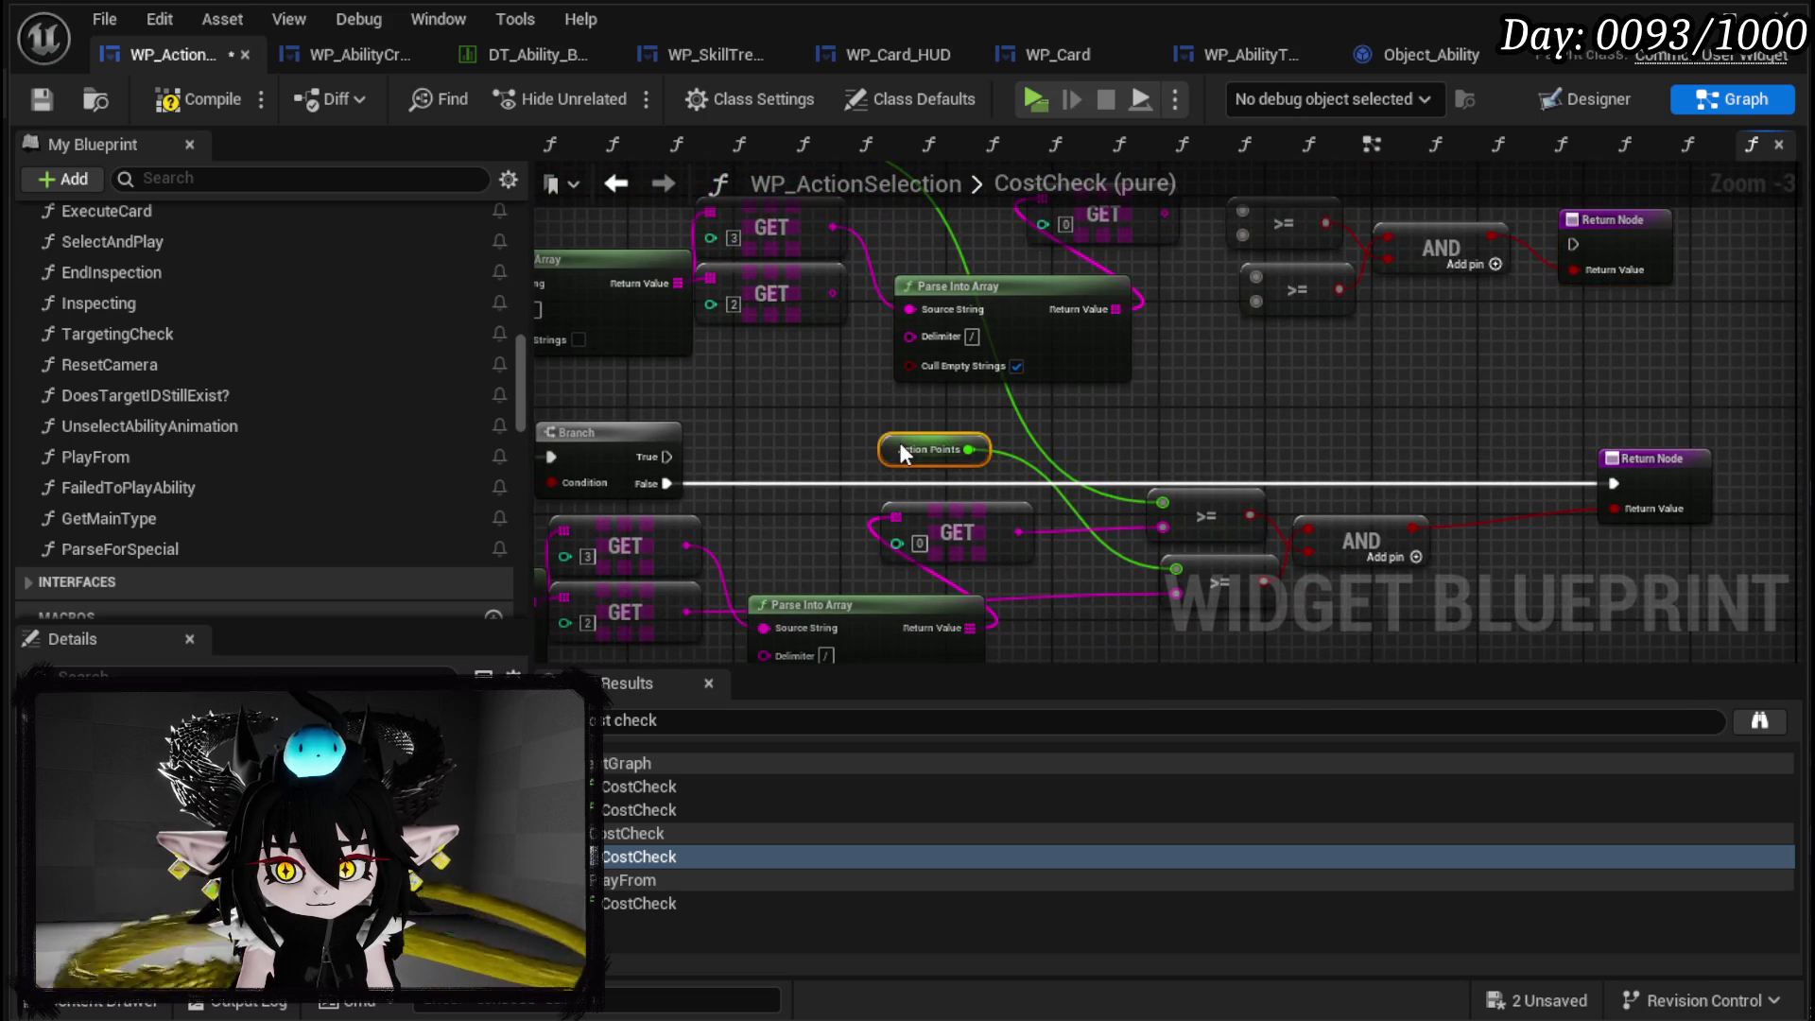
pyautogui.moveTo(932, 458); pyautogui.dragTo(896, 504)
pyautogui.hotkey('ctrl', 'c')
pyautogui.hotkey('ctrl', 'v')
pyautogui.moveTo(1256, 415); pyautogui.dragTo(1226, 327)
pyautogui.moveTo(1220, 459); pyautogui.dragTo(1200, 378)
# Wire the Add node's output into the upper >= node, so Current HP + 1.0 is tested, then compile and save.
pyautogui.moveTo(951, 582)
pyautogui.mouseDown()
pyautogui.moveTo(836, 588)
pyautogui.moveTo(938, 658)
pyautogui.moveTo(990, 552)
pyautogui.mouseUp()
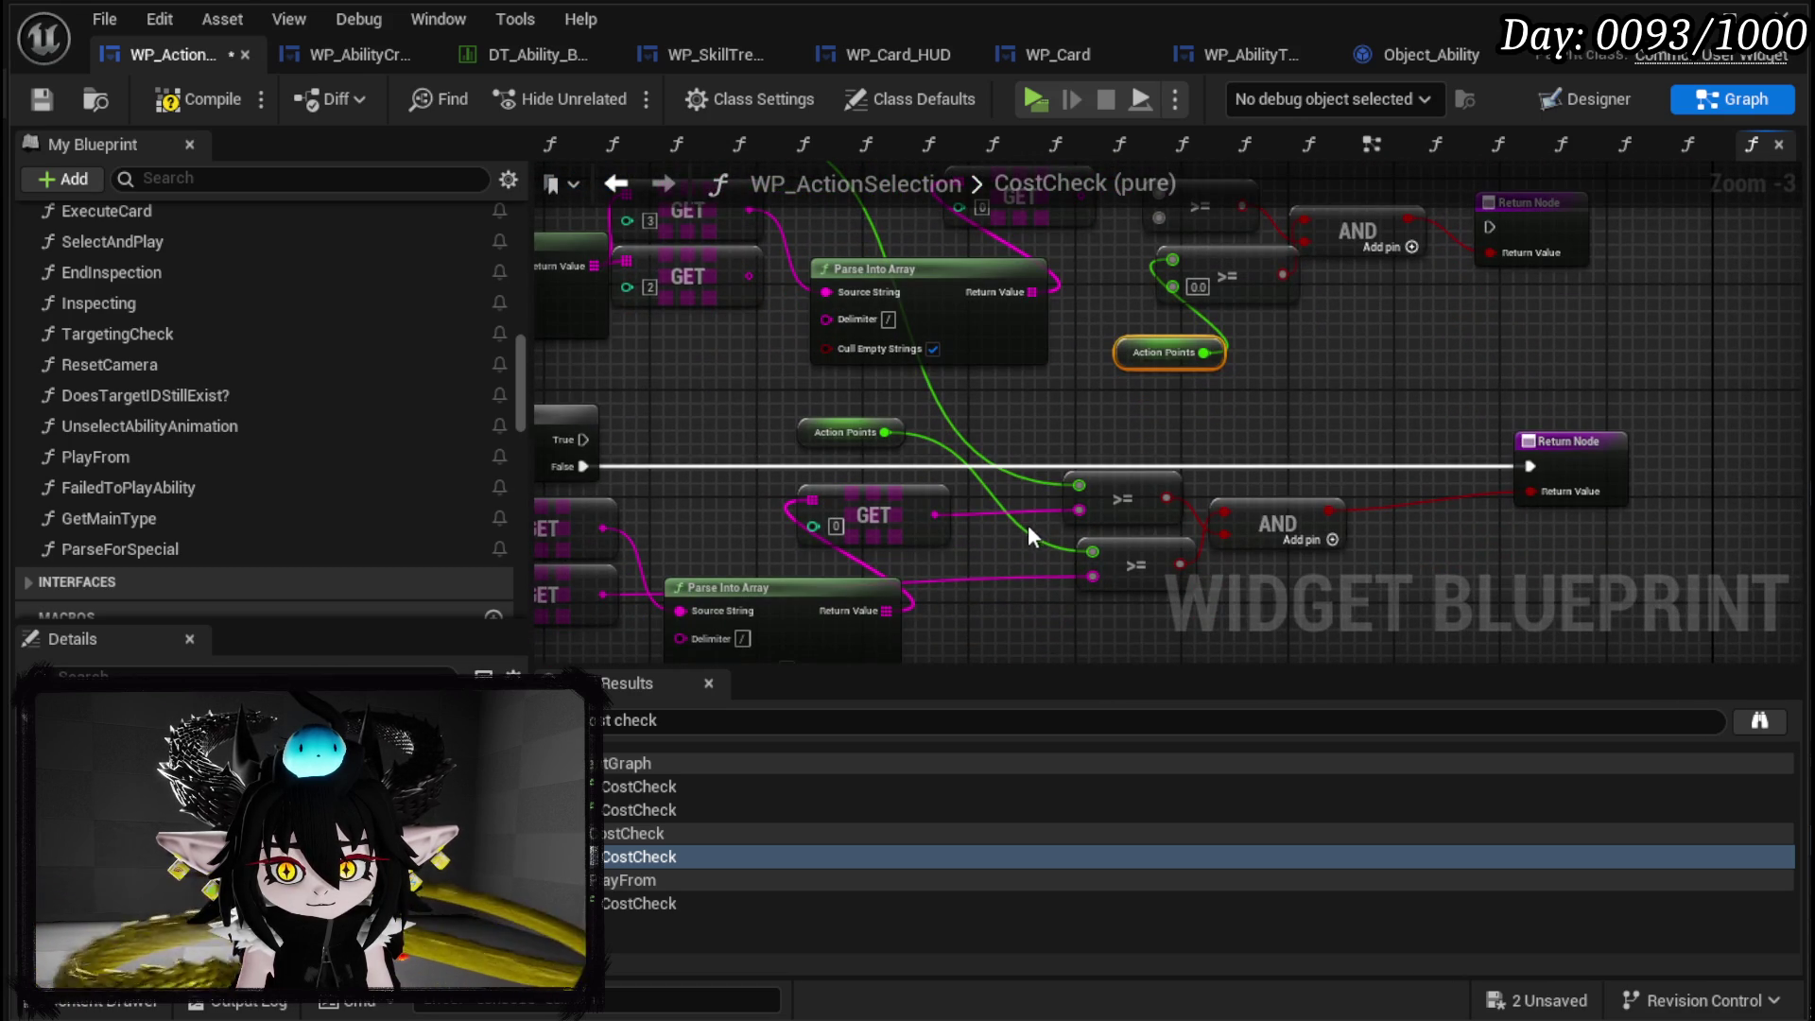
pyautogui.moveTo(743, 565); pyautogui.dragTo(967, 448)
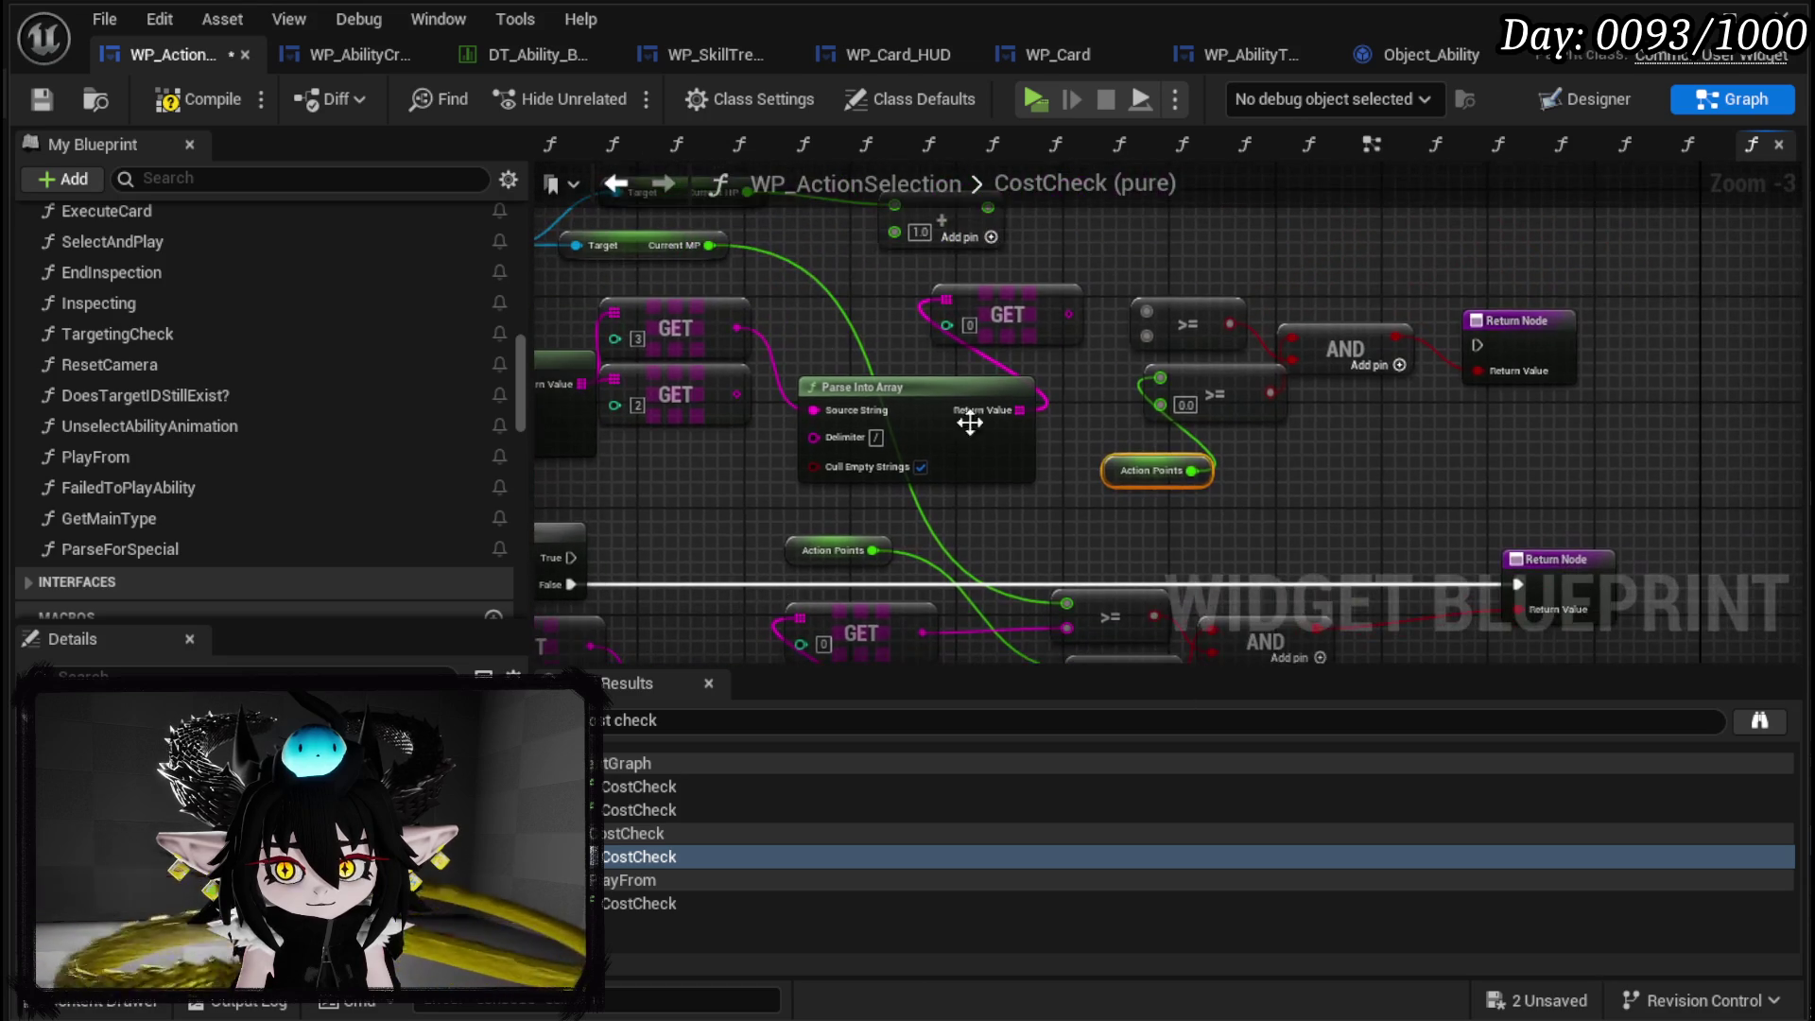
pyautogui.moveTo(721, 331)
pyautogui.mouseDown()
pyautogui.moveTo(878, 288)
pyautogui.moveTo(802, 337)
pyautogui.moveTo(743, 331)
pyautogui.moveTo(1182, 338)
pyautogui.moveTo(1160, 359)
pyautogui.moveTo(1170, 274)
pyautogui.mouseUp()
pyautogui.moveTo(1017, 484); pyautogui.dragTo(1109, 591)
pyautogui.moveTo(1182, 484); pyautogui.dragTo(1014, 501)
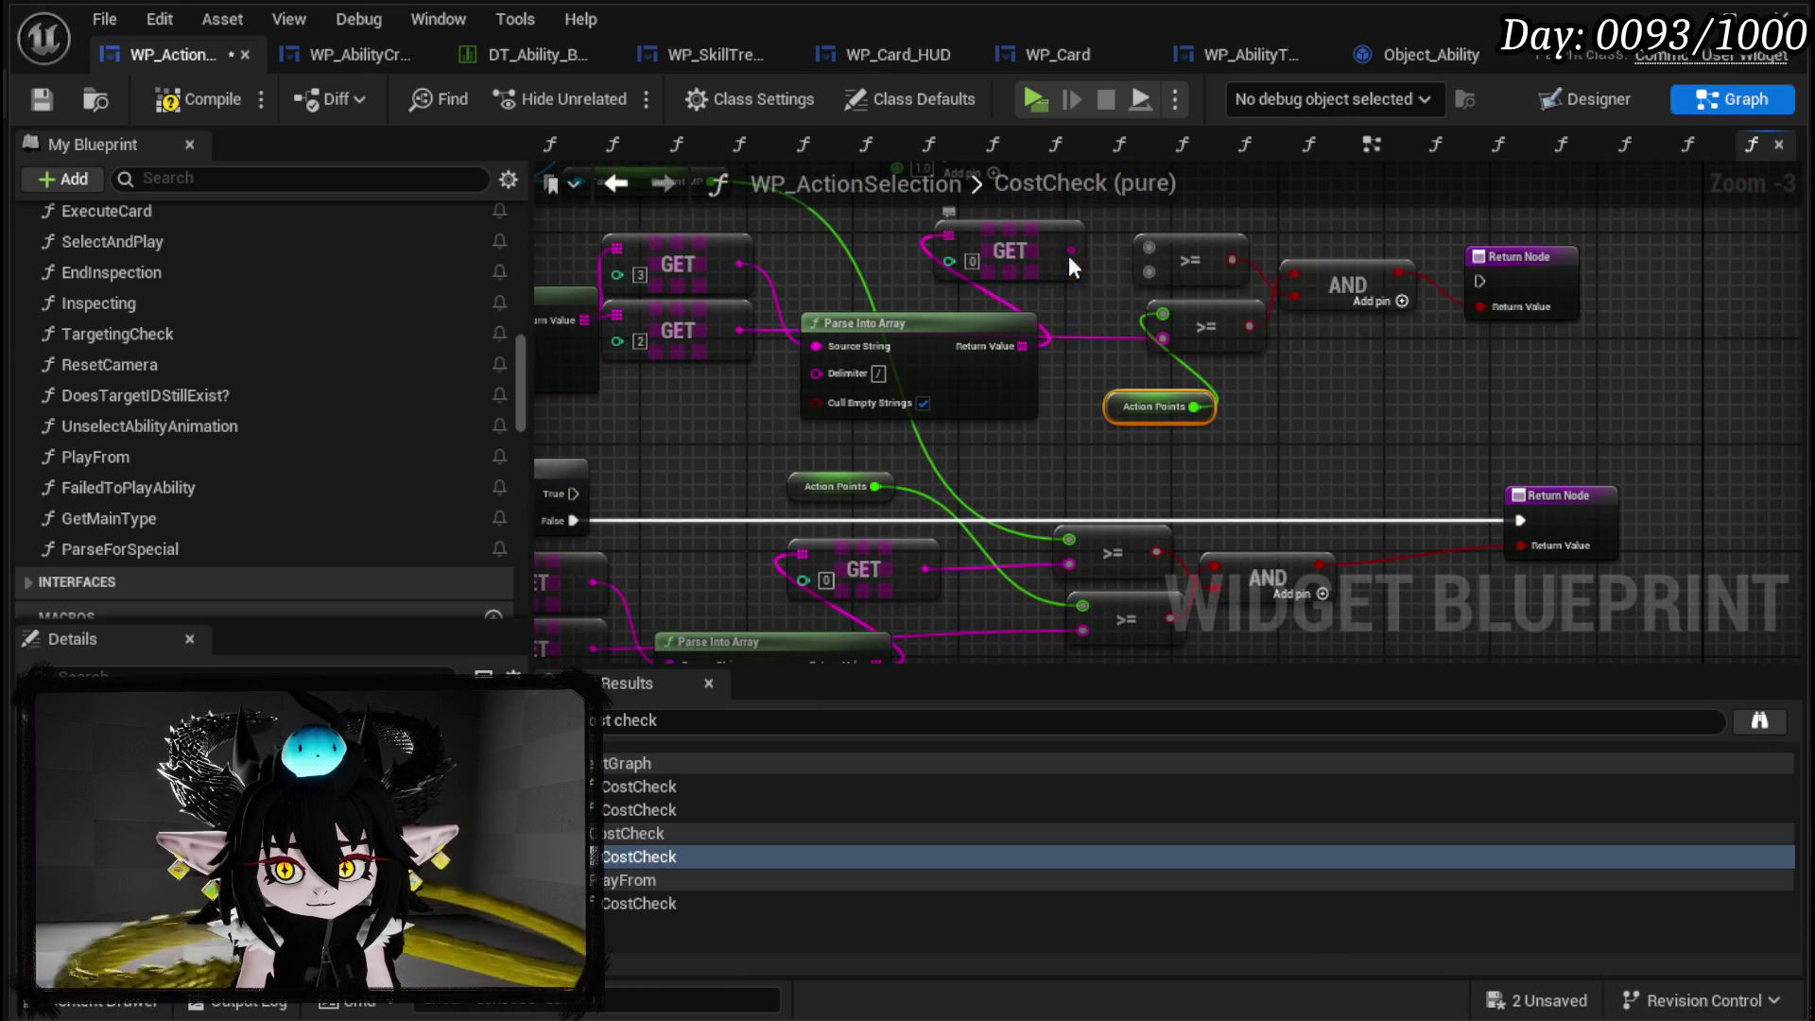
pyautogui.moveTo(1146, 284)
pyautogui.mouseDown()
pyautogui.moveTo(1084, 330)
pyautogui.moveTo(1199, 469)
pyautogui.moveTo(1241, 456)
pyautogui.moveTo(1142, 456)
pyautogui.moveTo(1251, 452)
pyautogui.mouseUp()
pyautogui.moveTo(1068, 325)
pyautogui.mouseDown()
pyautogui.moveTo(1101, 326)
pyautogui.moveTo(1245, 433)
pyautogui.moveTo(1229, 457)
pyautogui.moveTo(893, 425)
pyautogui.moveTo(1394, 236)
pyautogui.moveTo(1448, 382)
pyautogui.moveTo(1376, 407)
pyautogui.mouseUp()
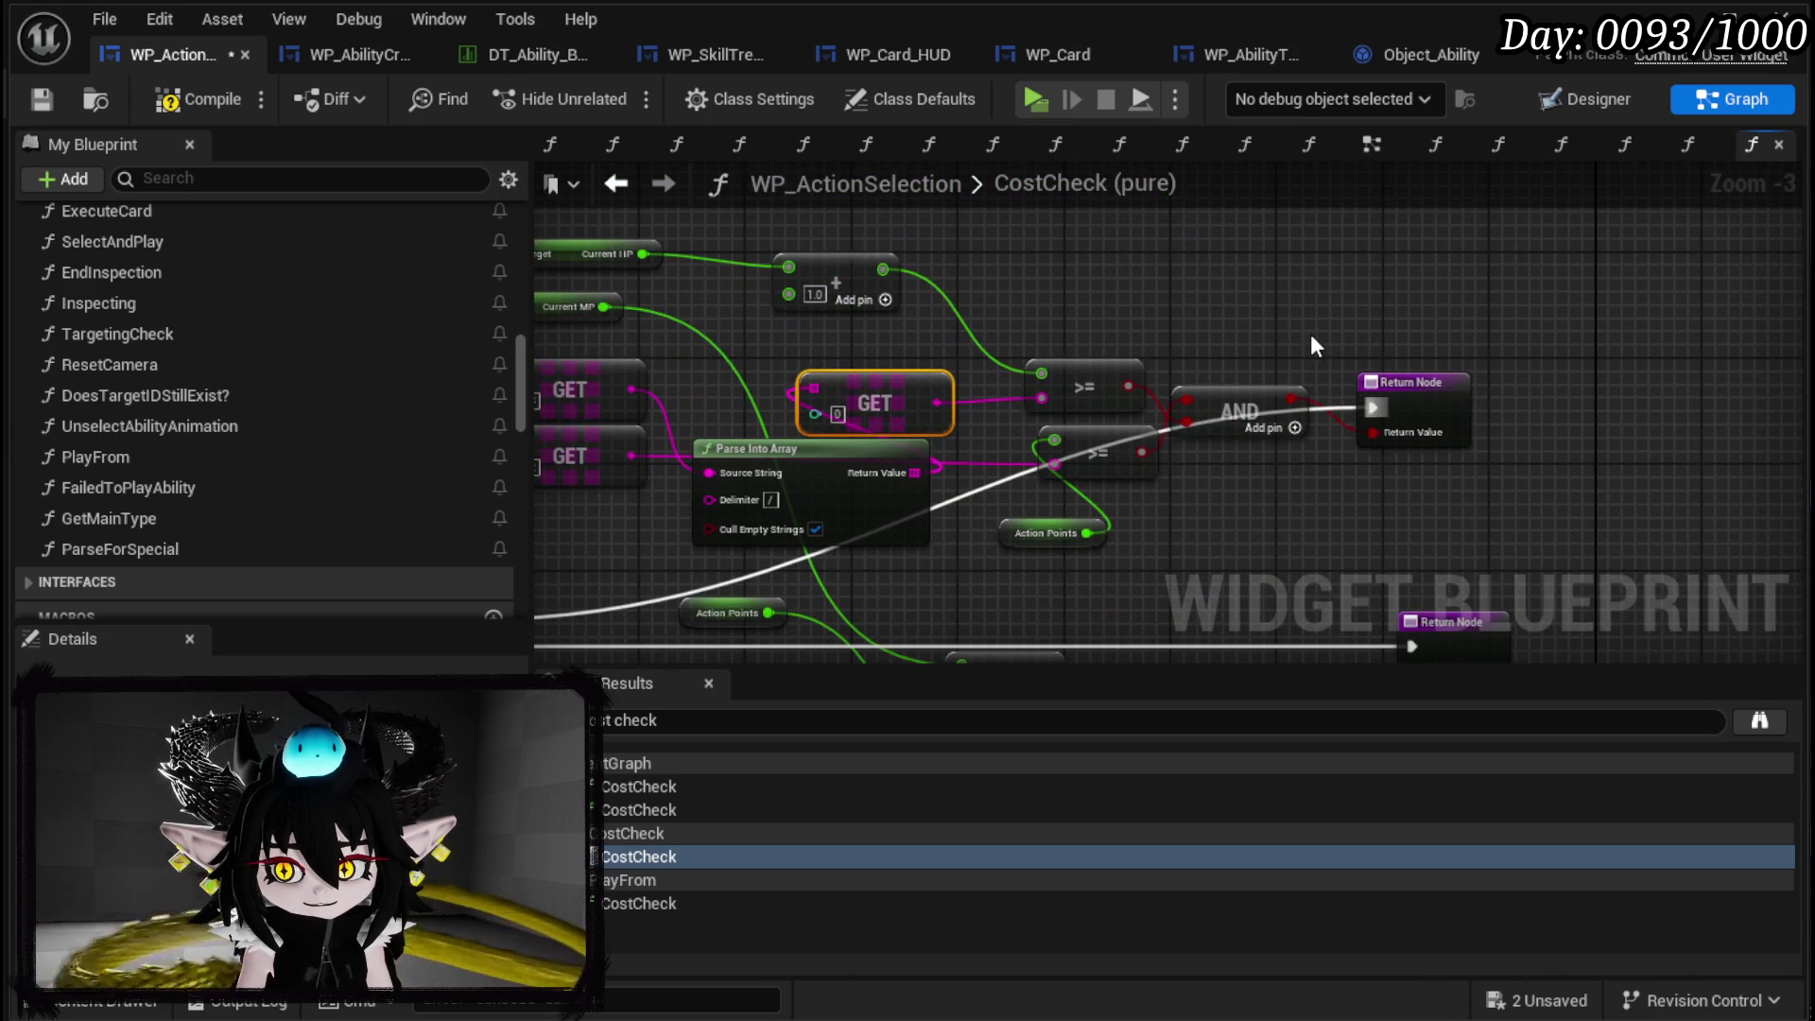
pyautogui.click(185, 98)
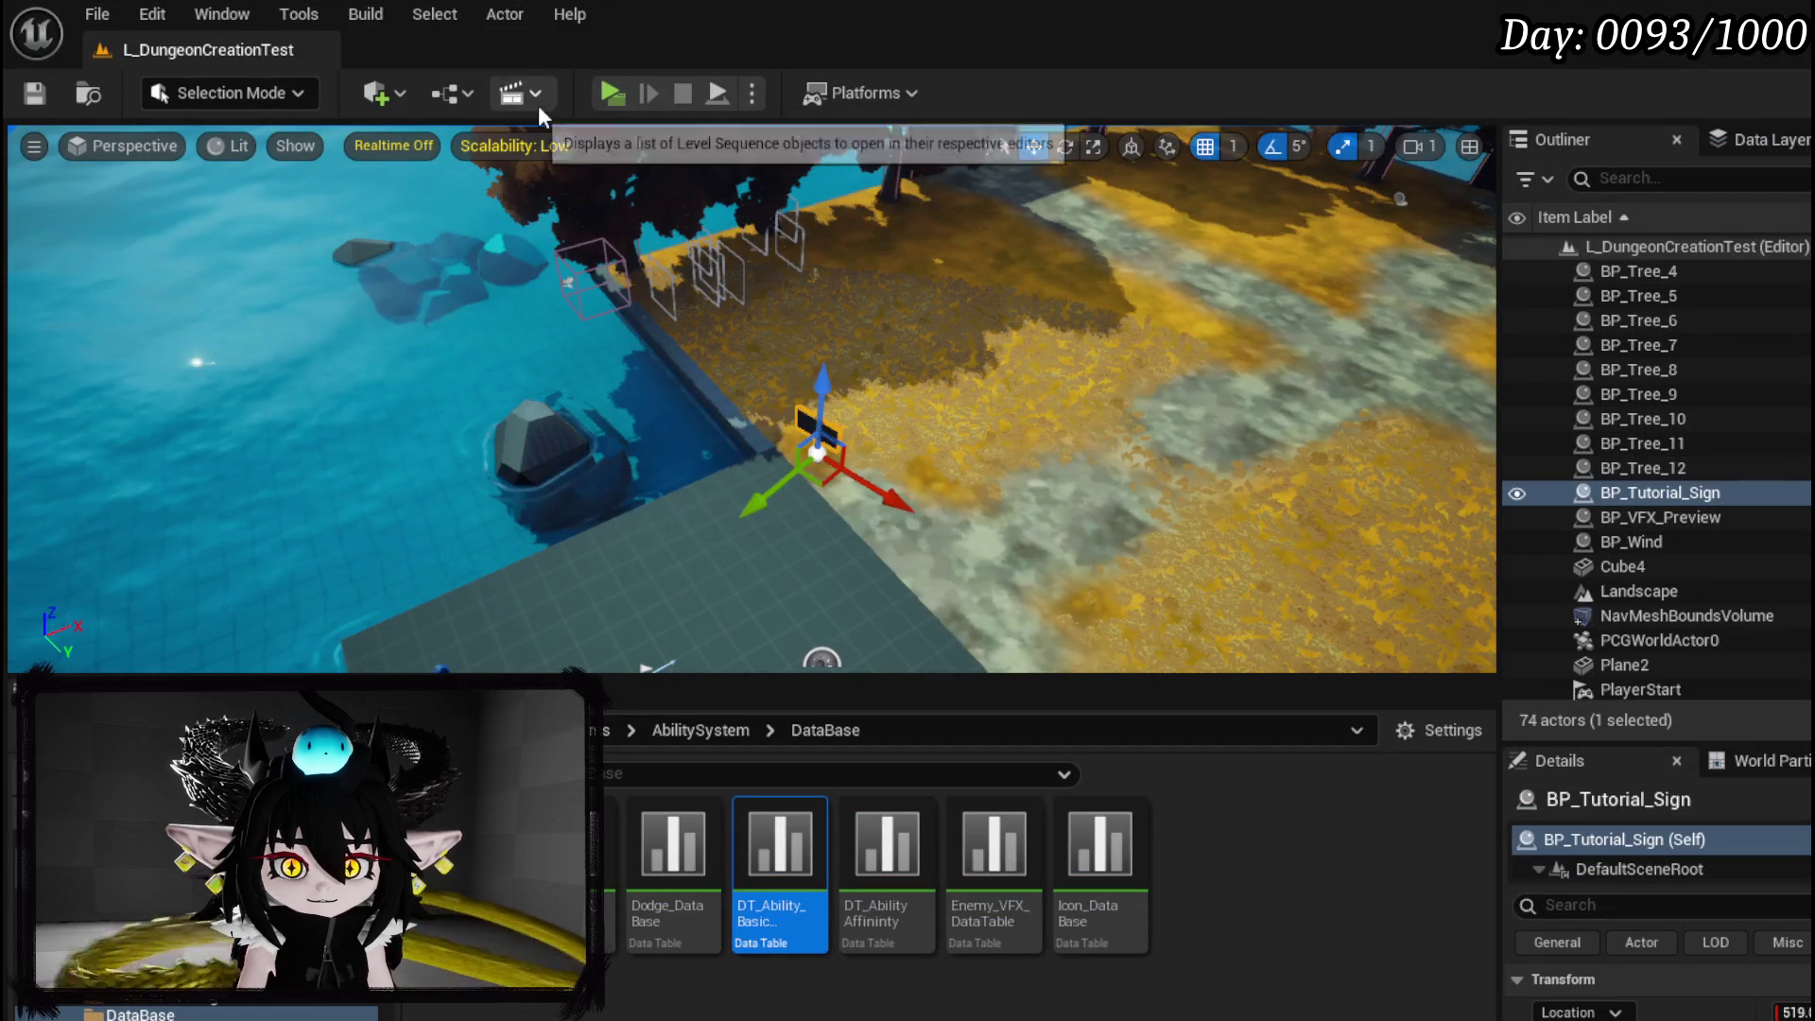
# Play-test combat, resuming through the UpdateActionPoints and Update Check breakpoints, then stop the session.
pyautogui.click(620, 96)
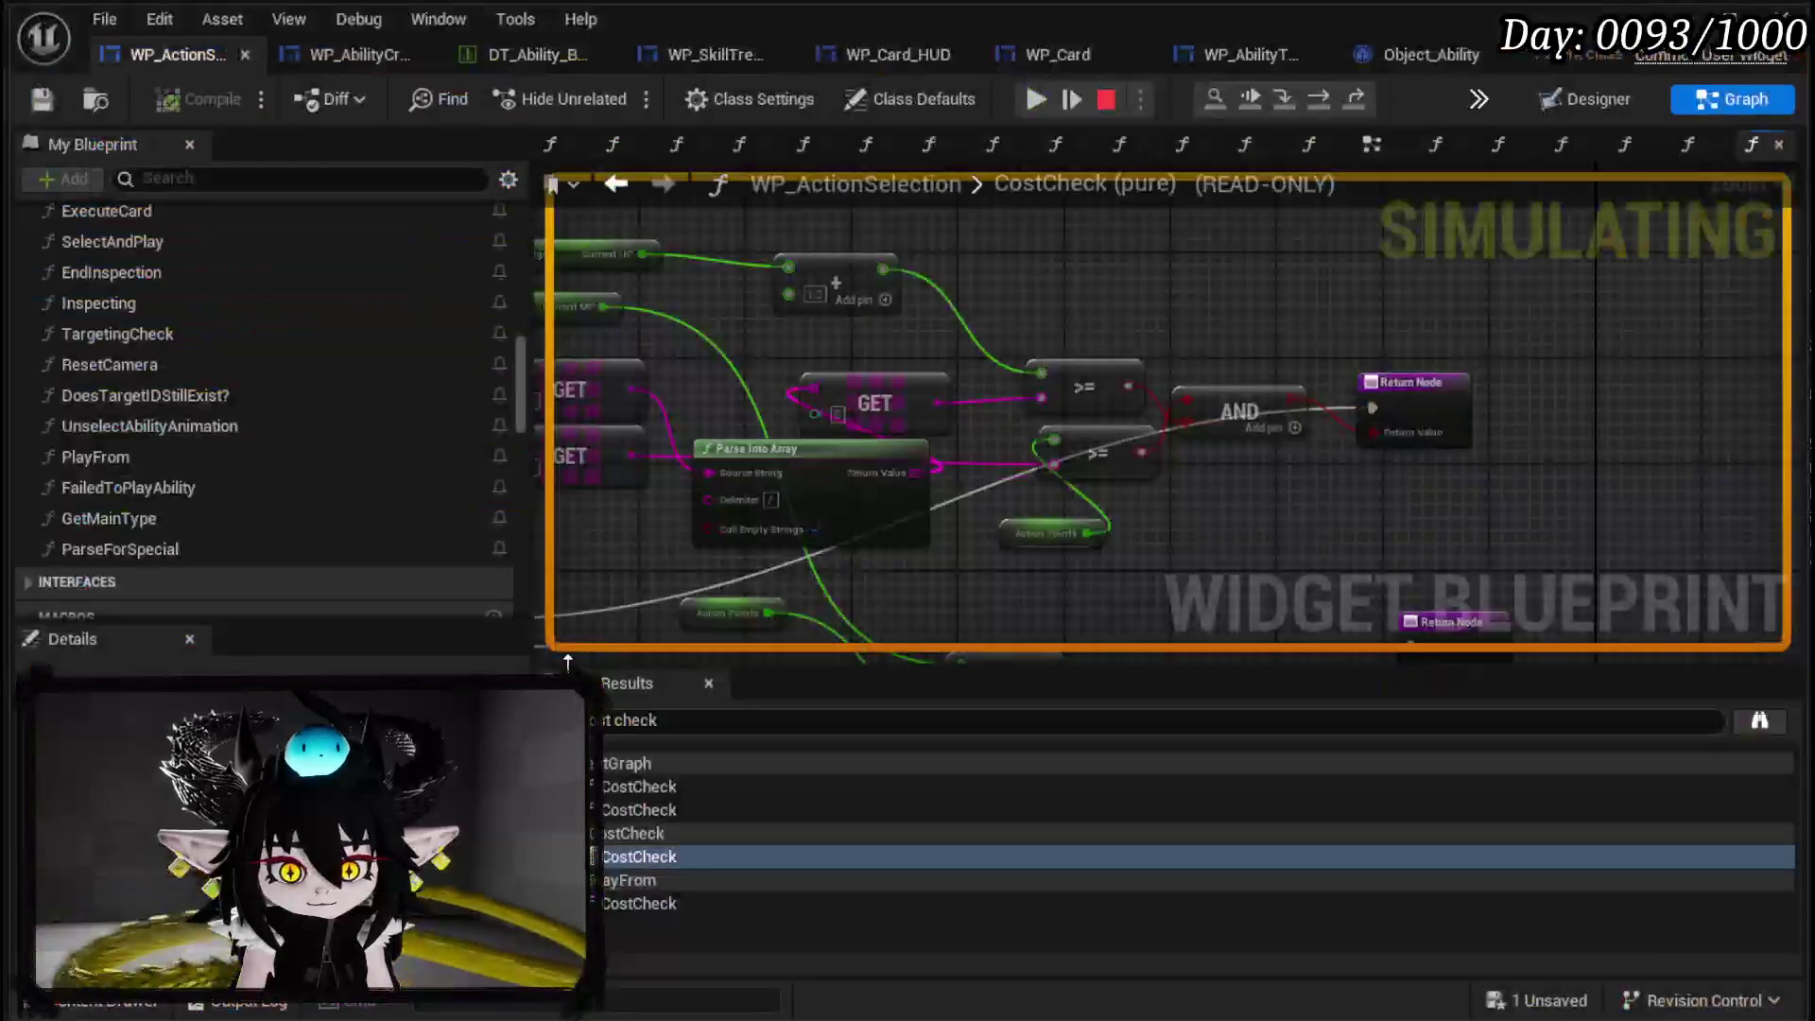
pyautogui.click(1036, 99)
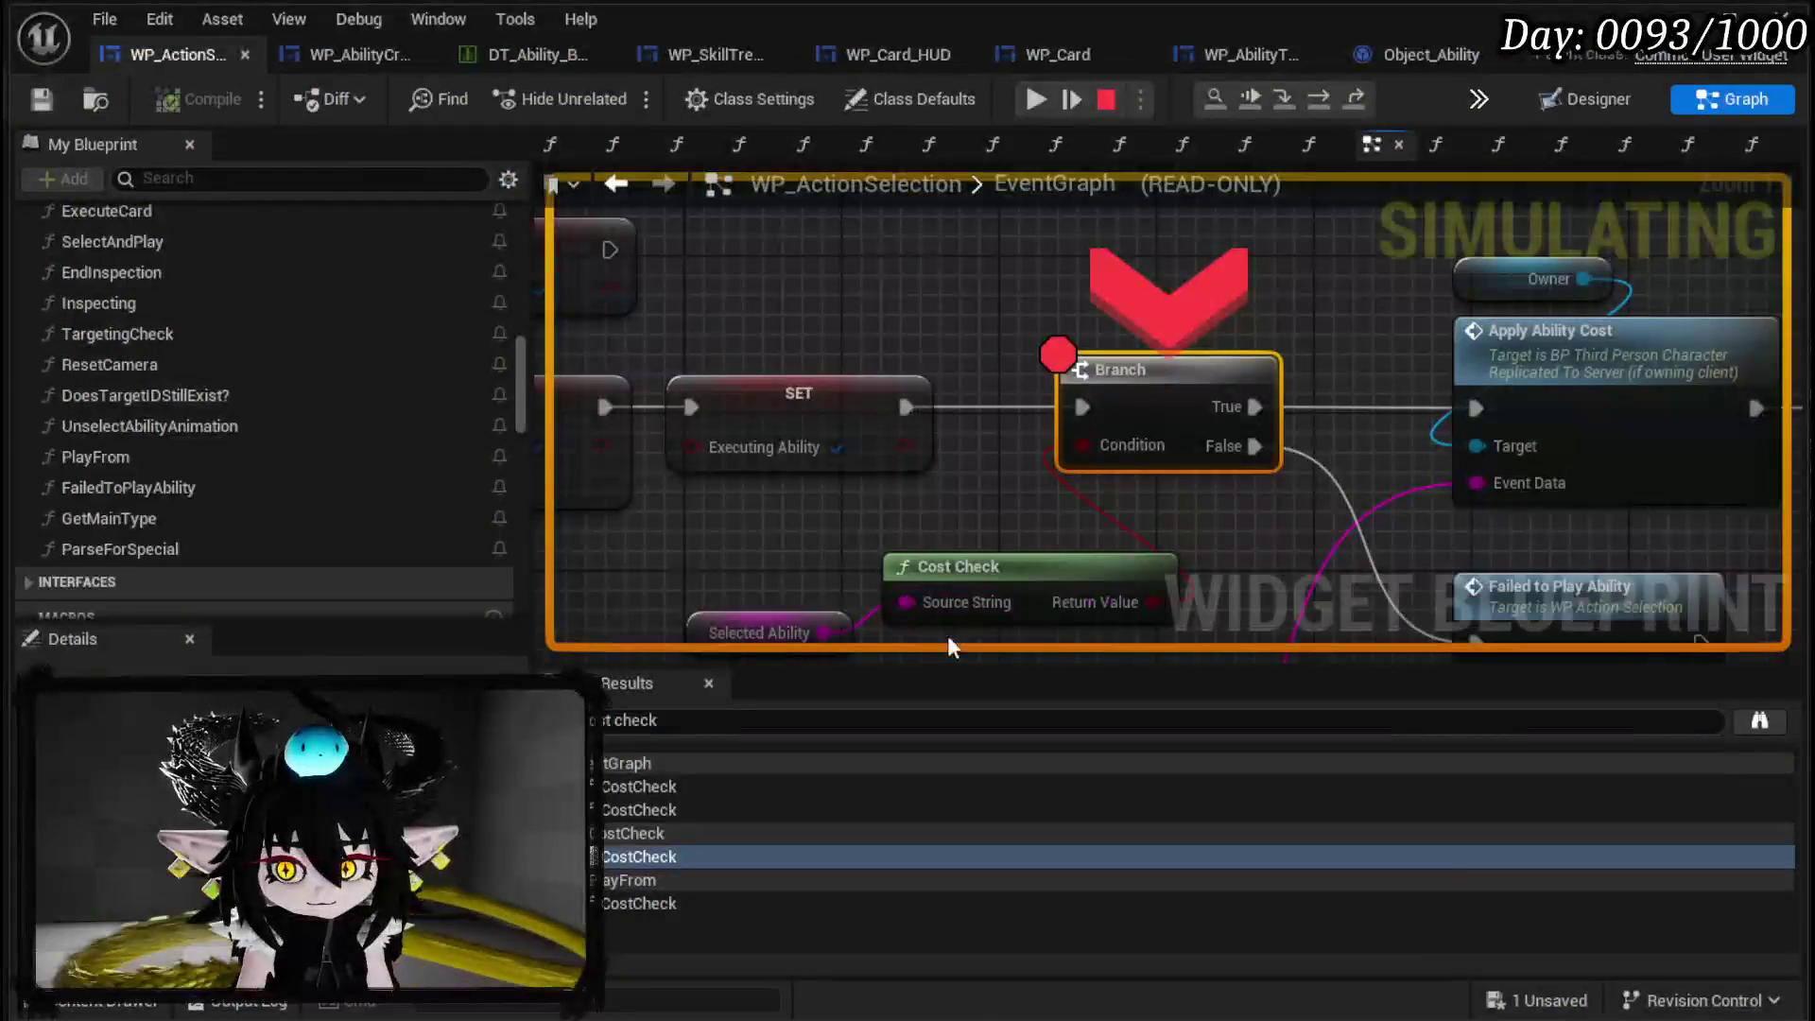
pyautogui.click(1030, 100)
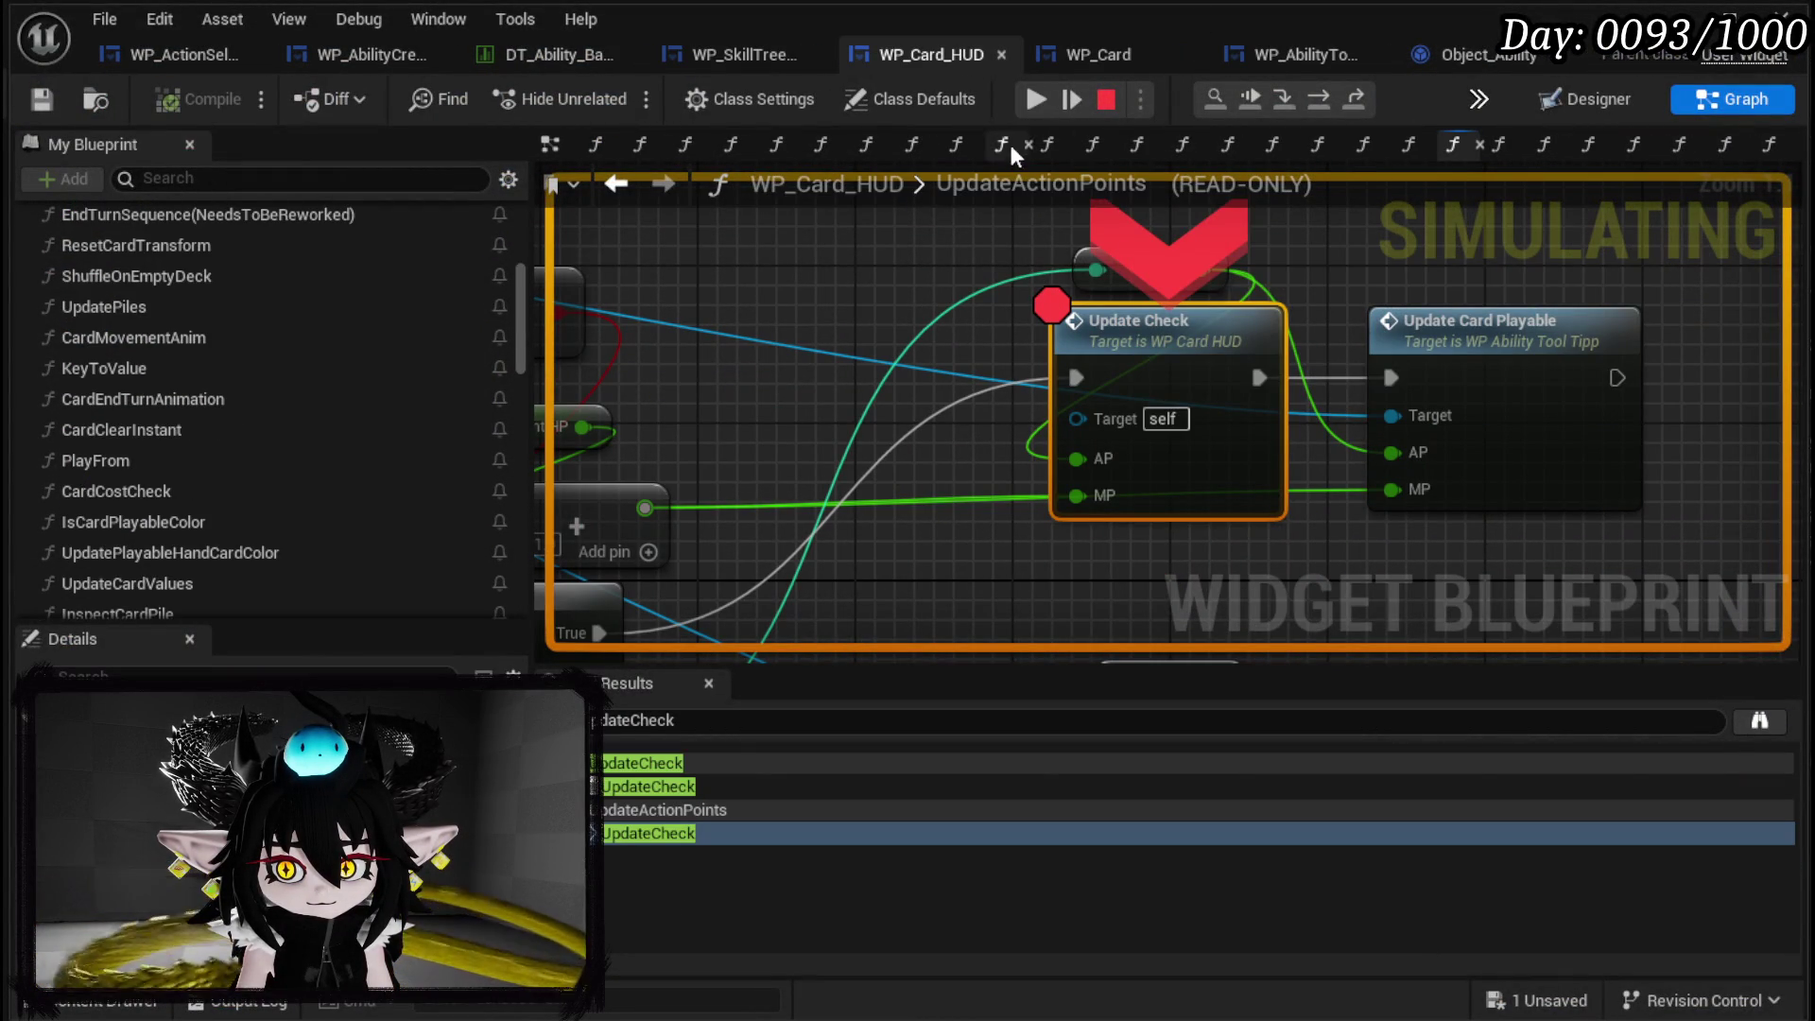
pyautogui.click(1030, 101)
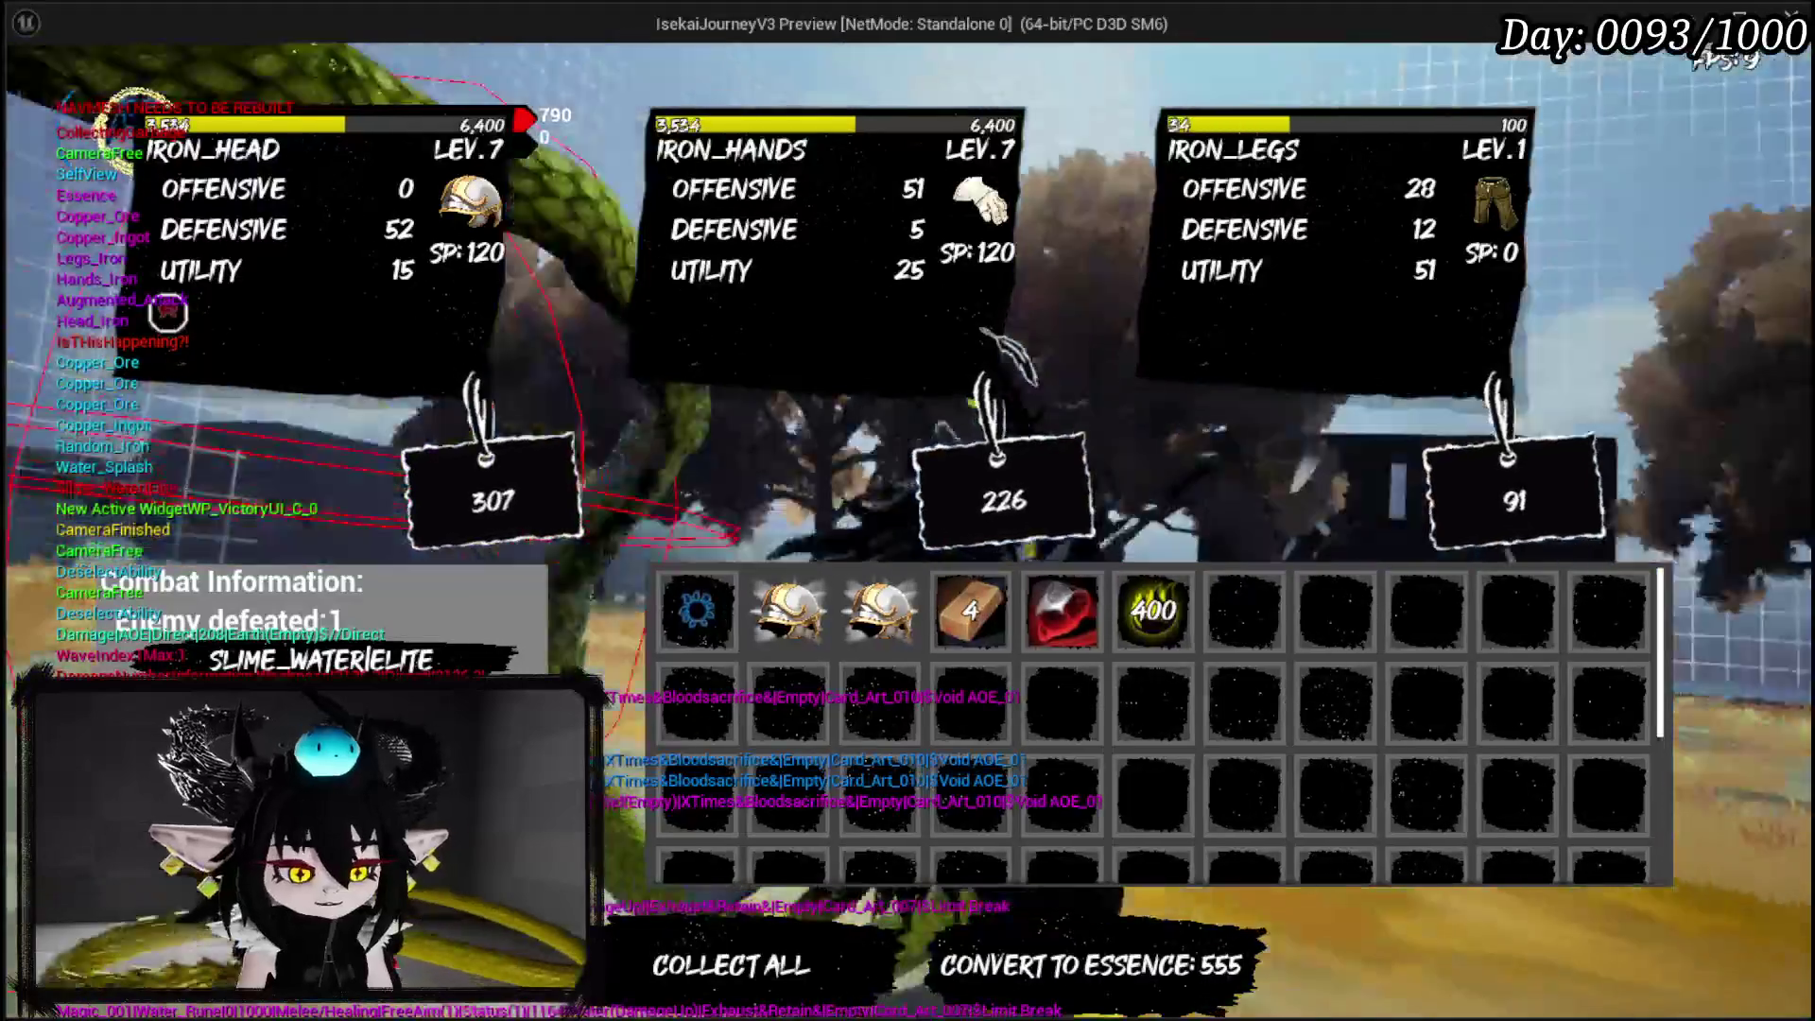
pyautogui.press('Escape')
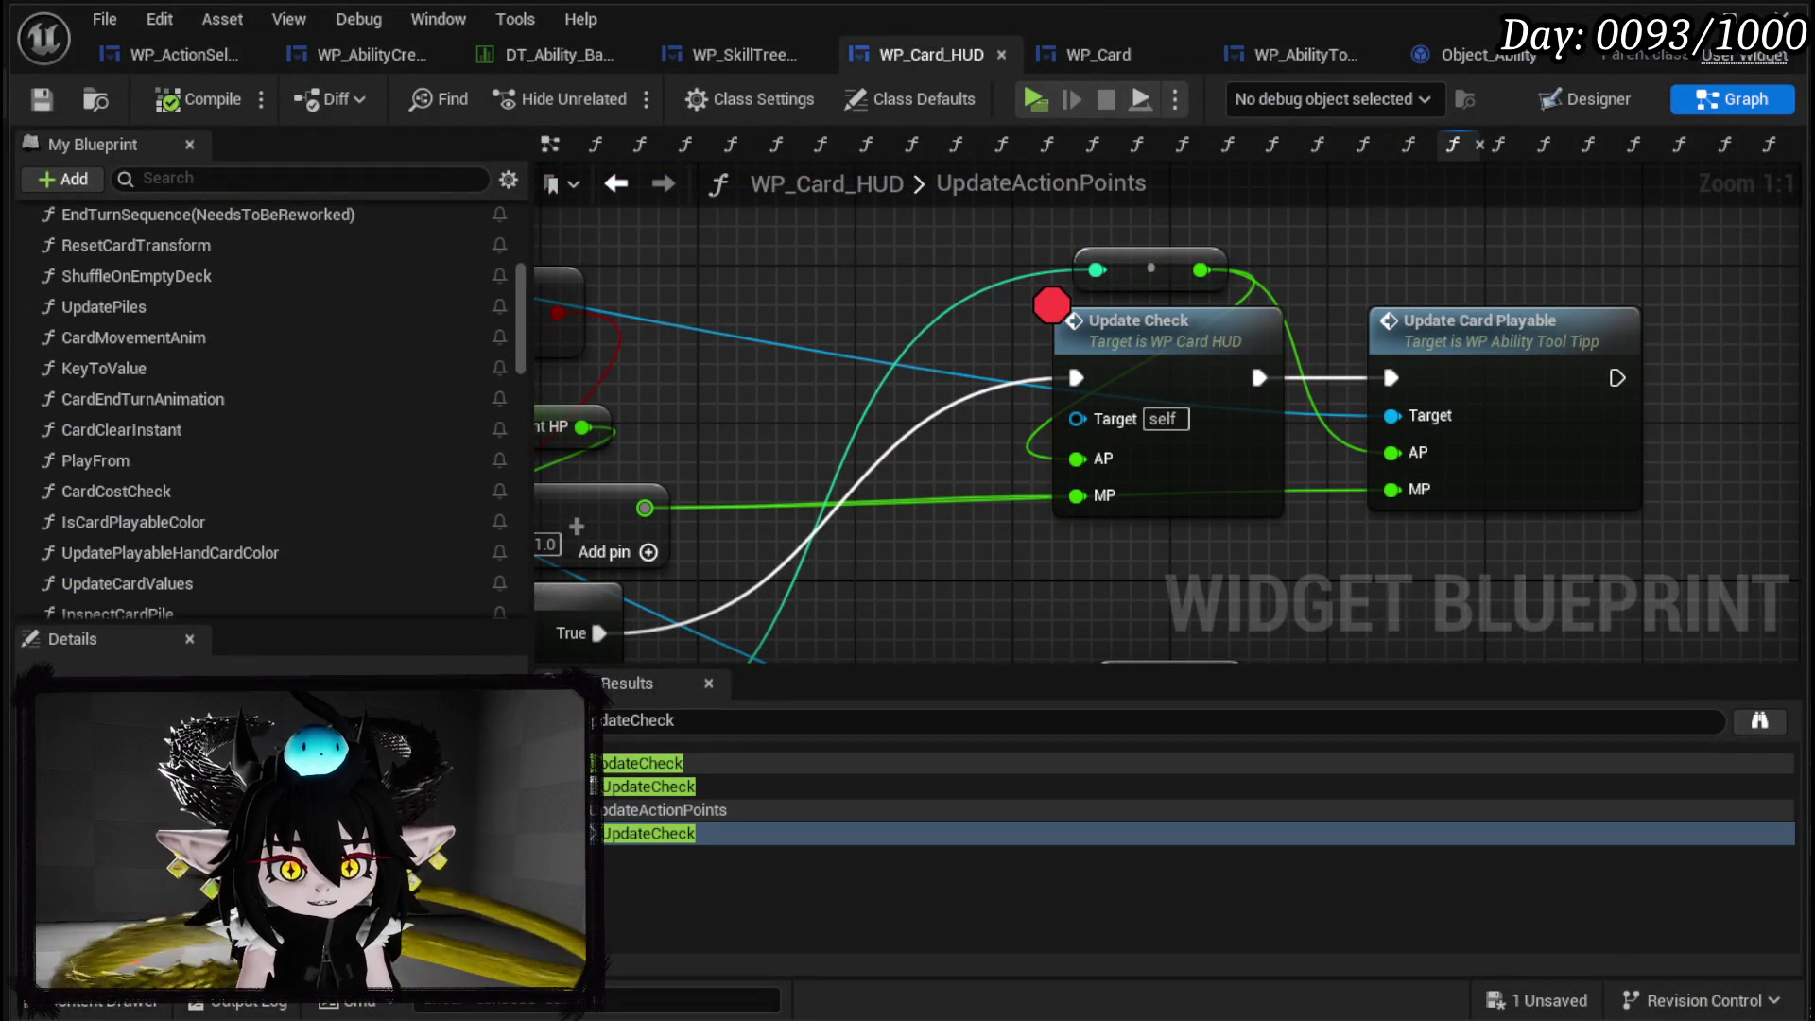
# Look over the start of WP_Card_HUD's UpdateActionPoints, then go back to WP_ActionSelection's event graph.
pyautogui.scroll(-4, 857, 299)
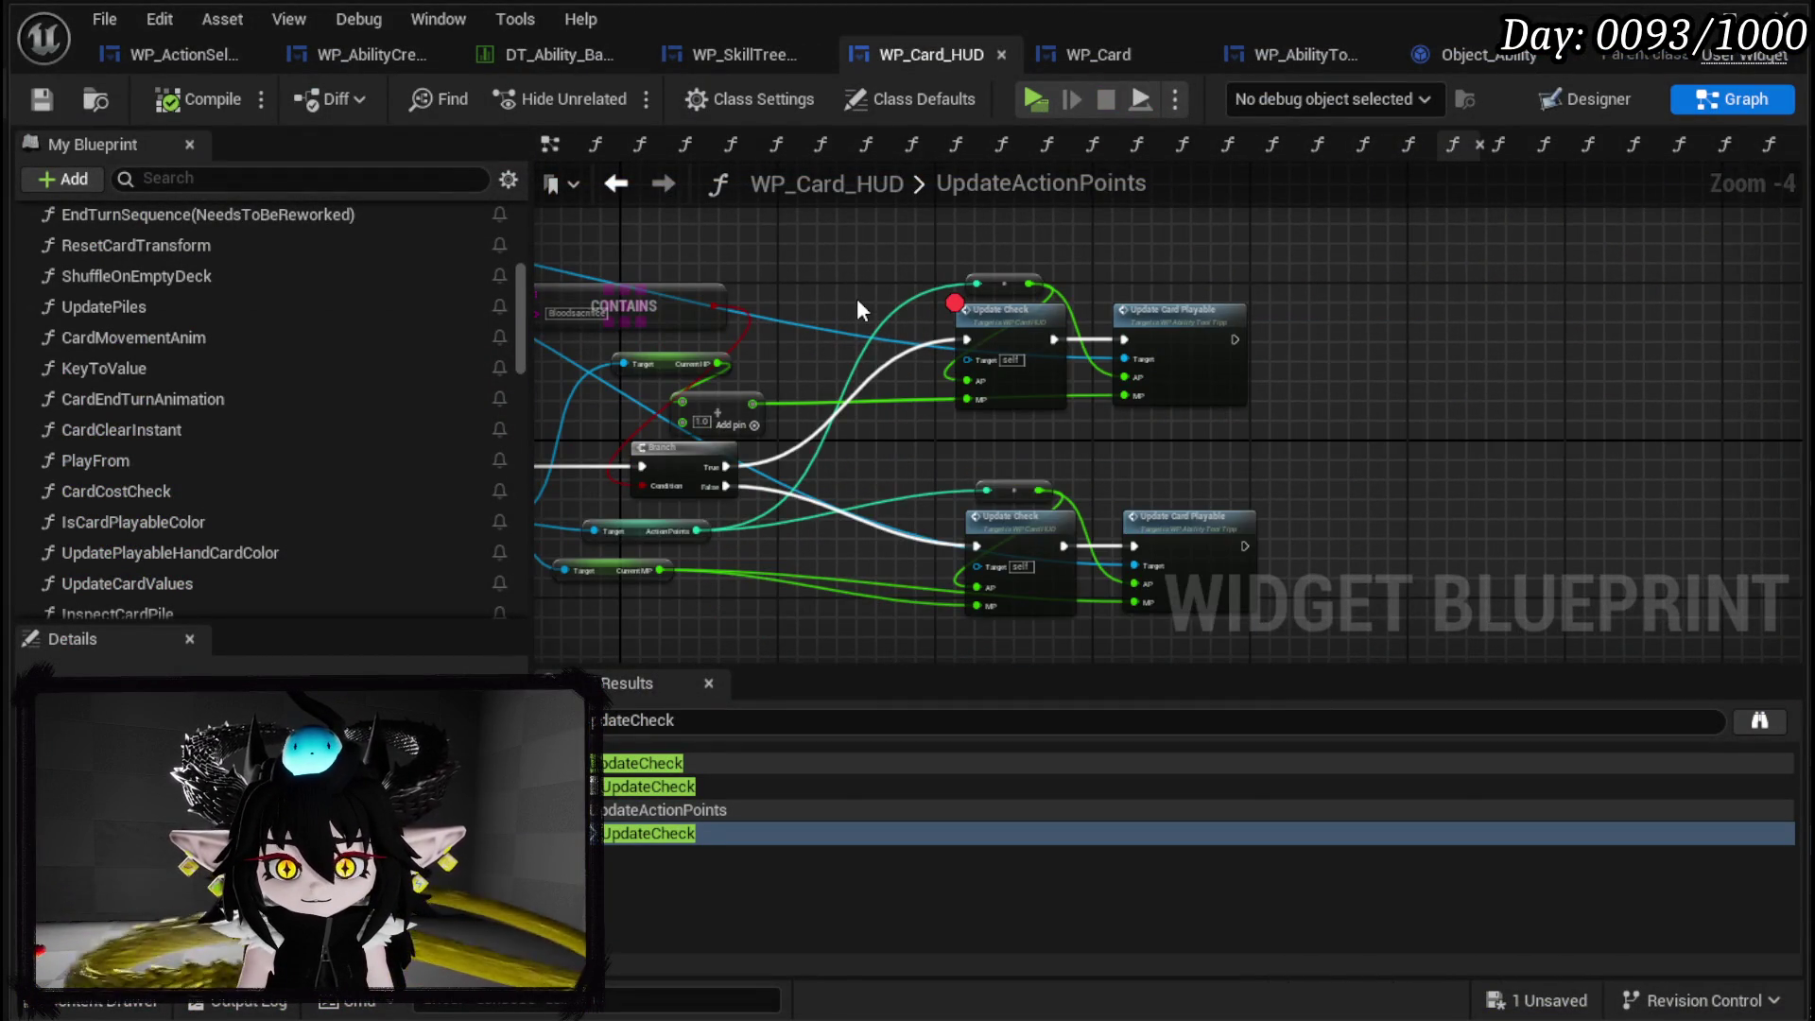
pyautogui.moveTo(856, 298); pyautogui.dragTo(1155, 311)
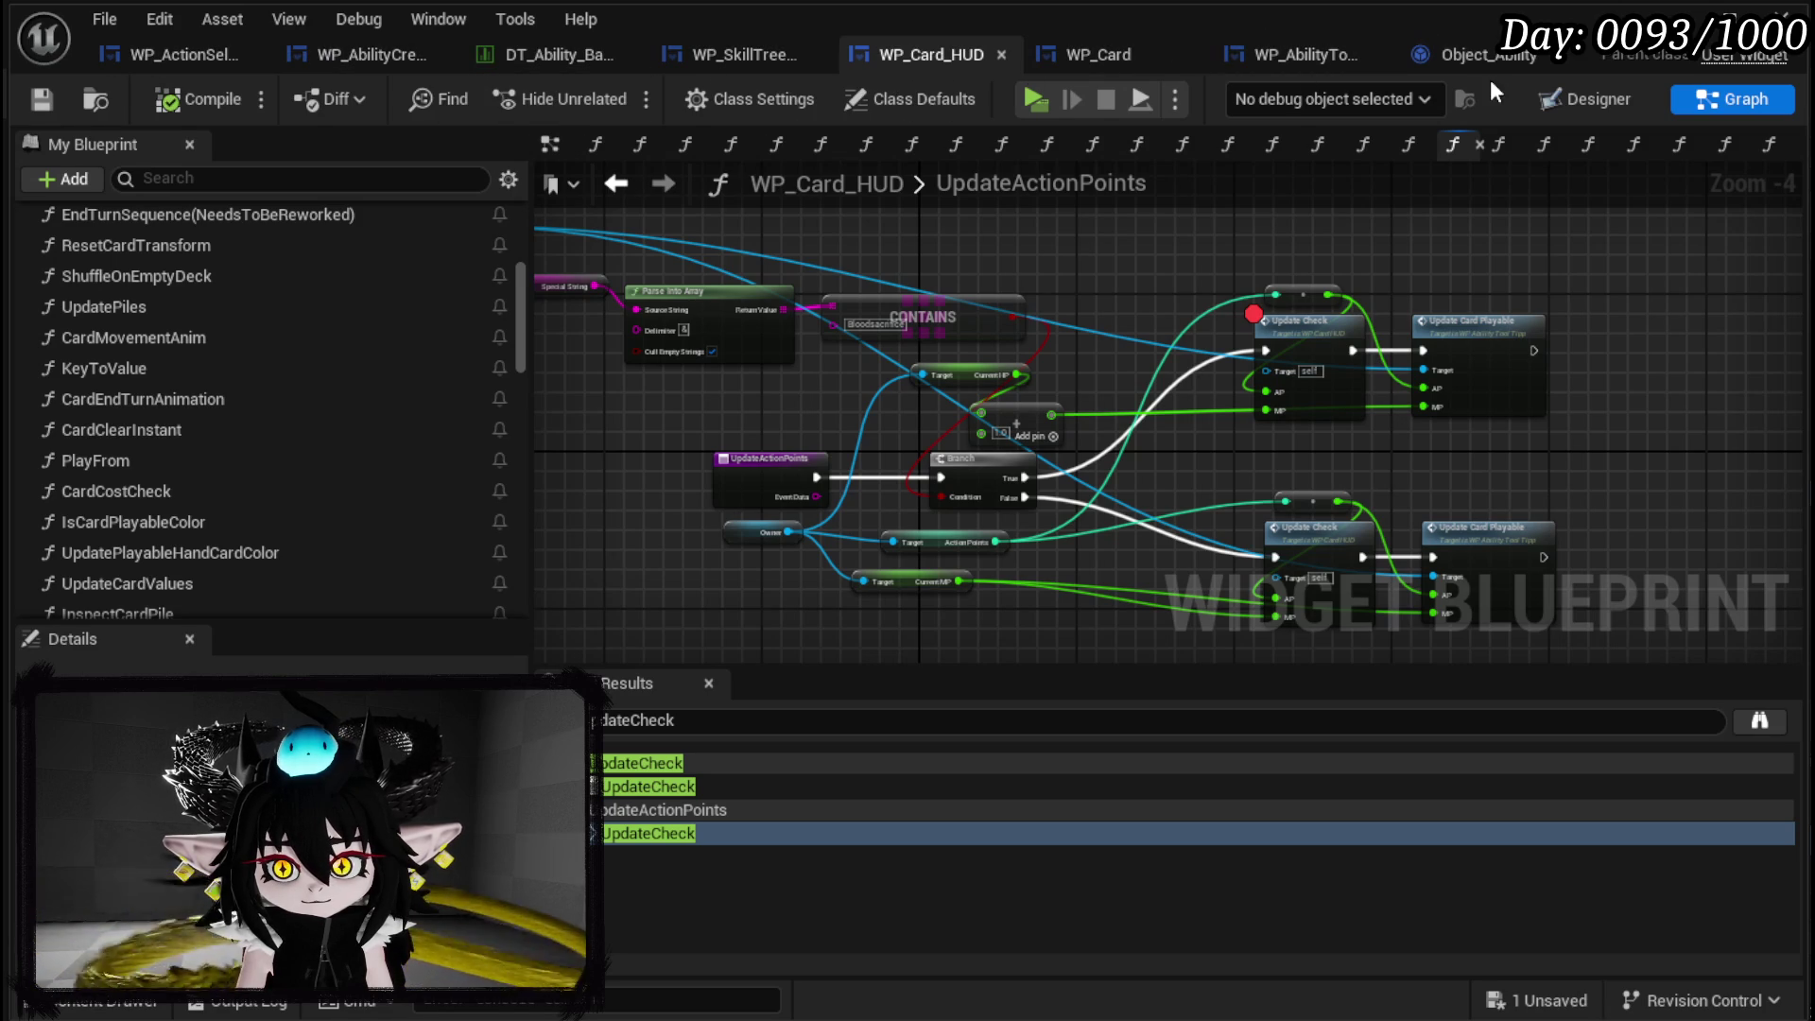
pyautogui.click(1569, 99)
pyautogui.click(203, 57)
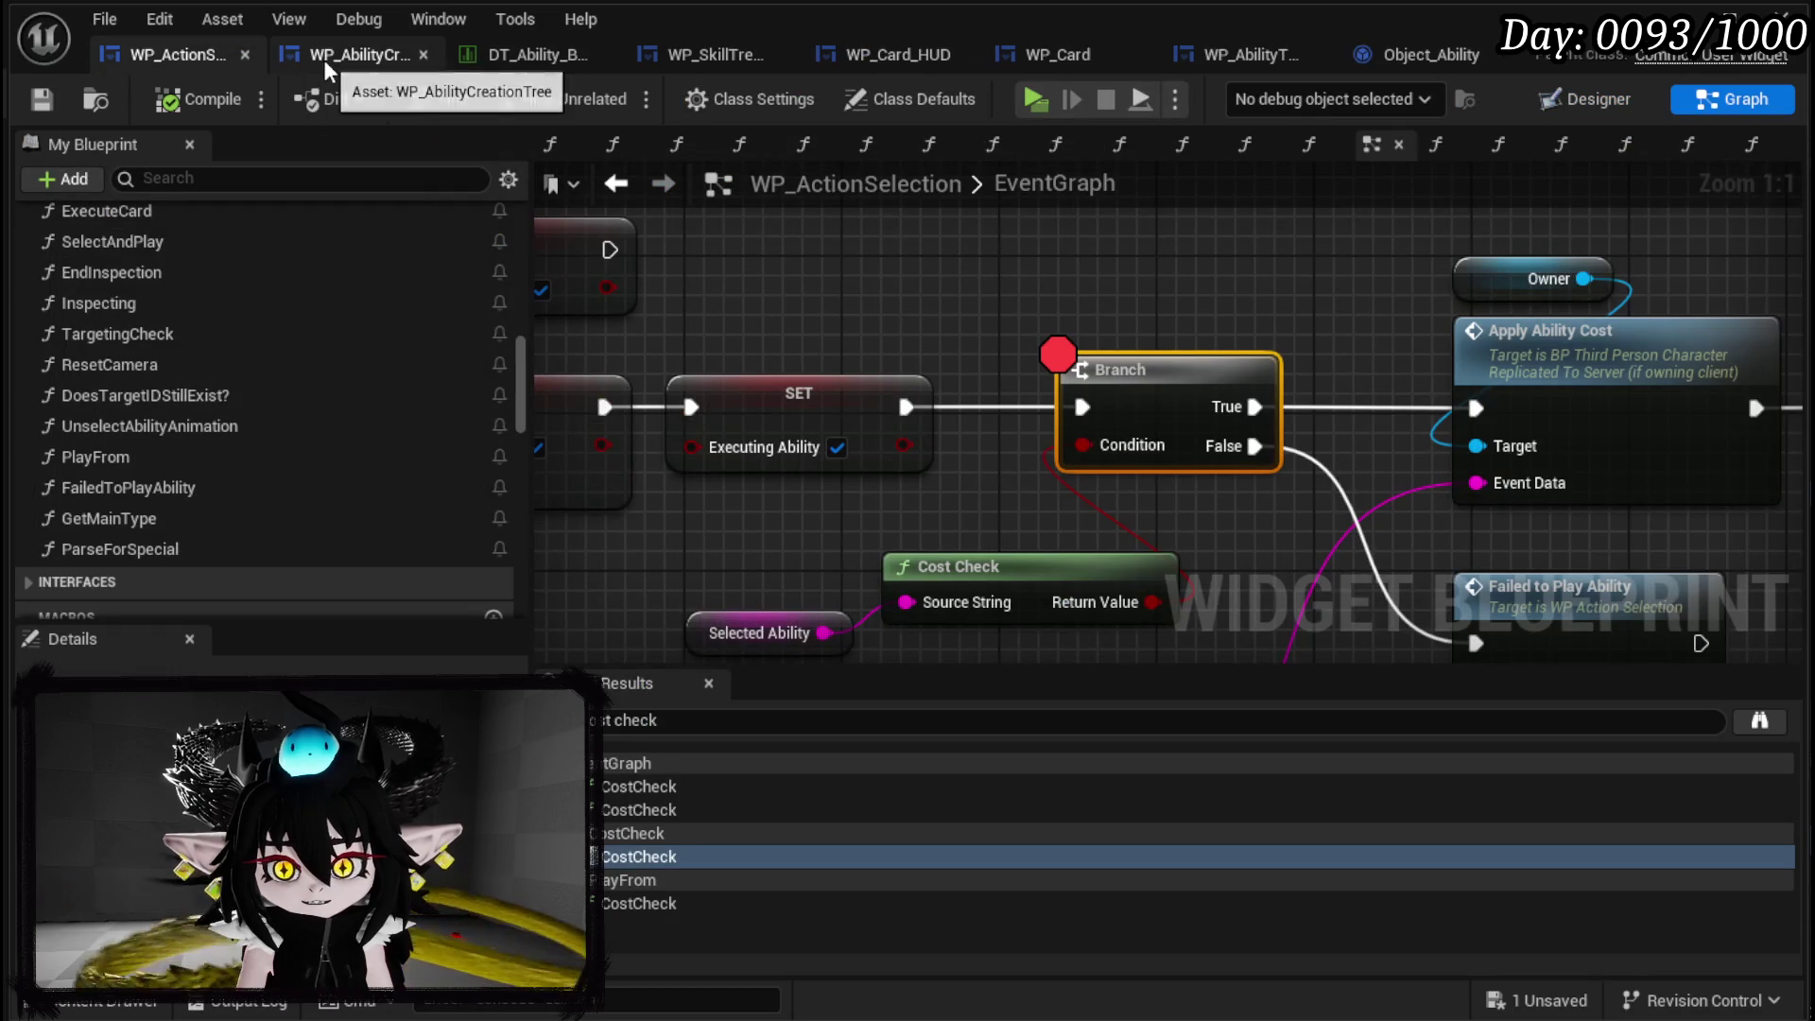
# Inspect the CostCheck function from the Cost Check node, then return to the event graph.
pyautogui.scroll(-4, 794, 304)
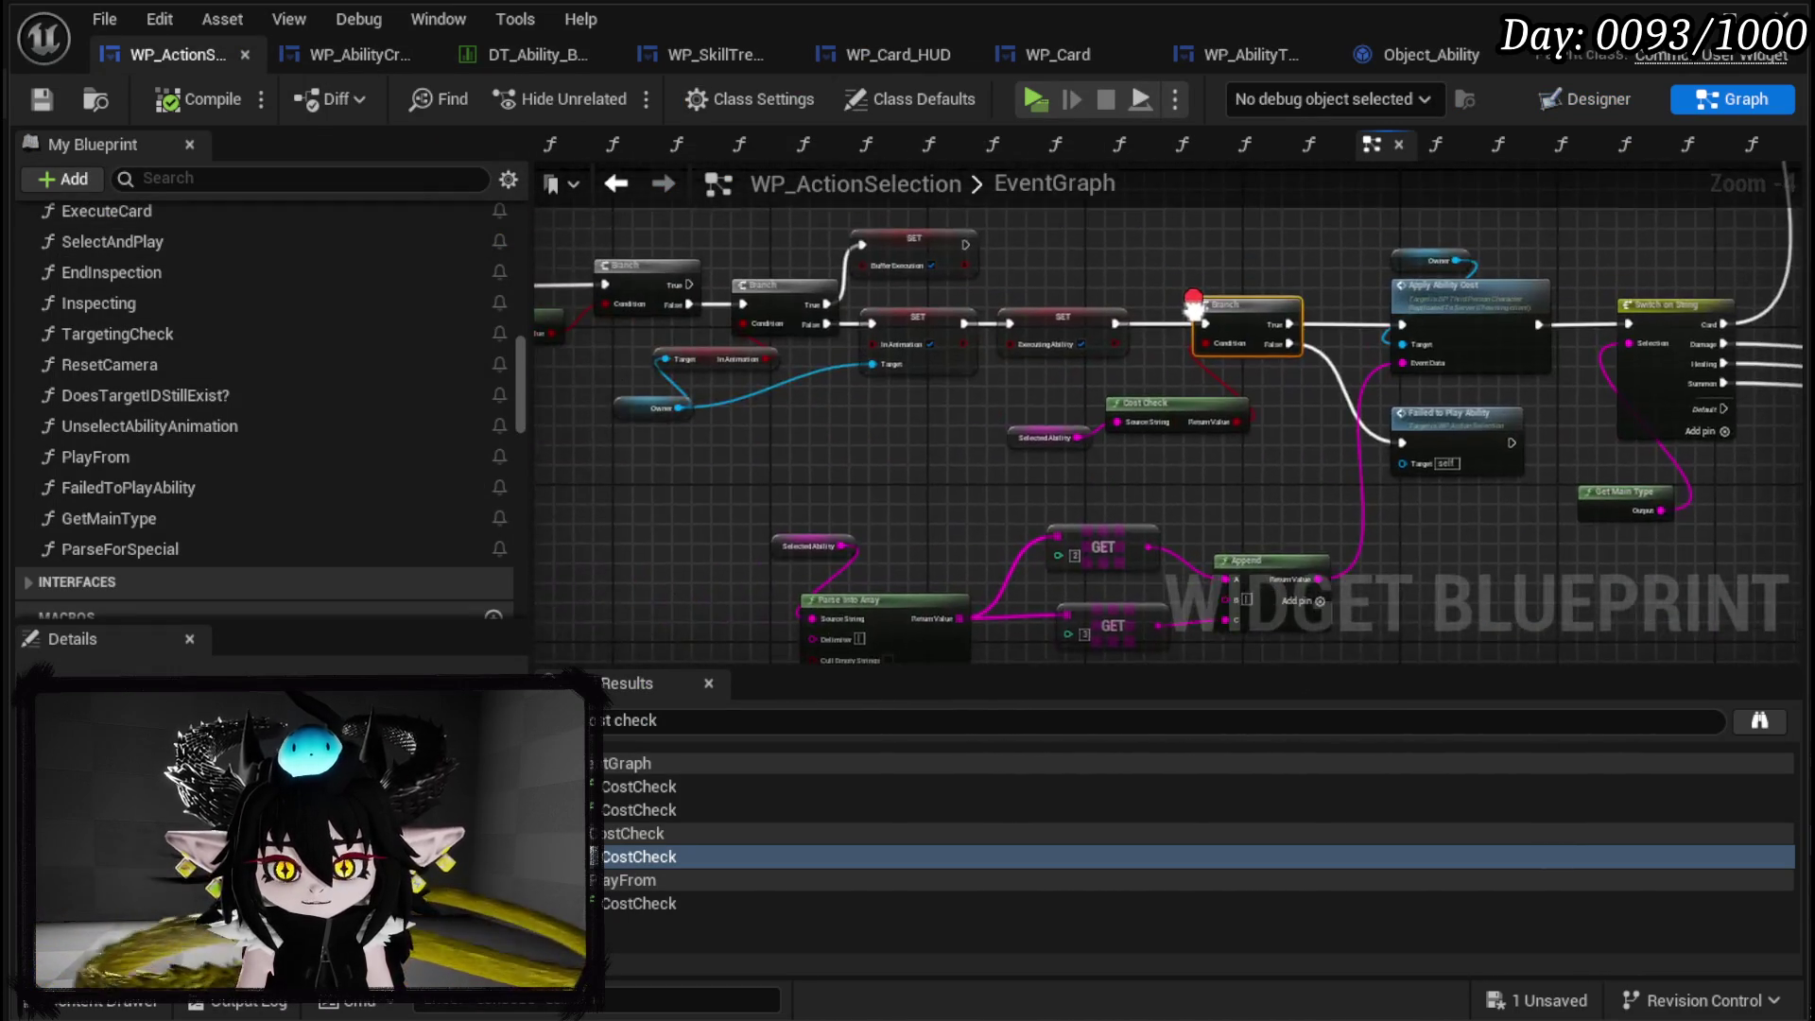
pyautogui.moveTo(761, 247)
pyautogui.mouseDown()
pyautogui.moveTo(662, 311)
pyautogui.moveTo(1044, 397)
pyautogui.mouseUp()
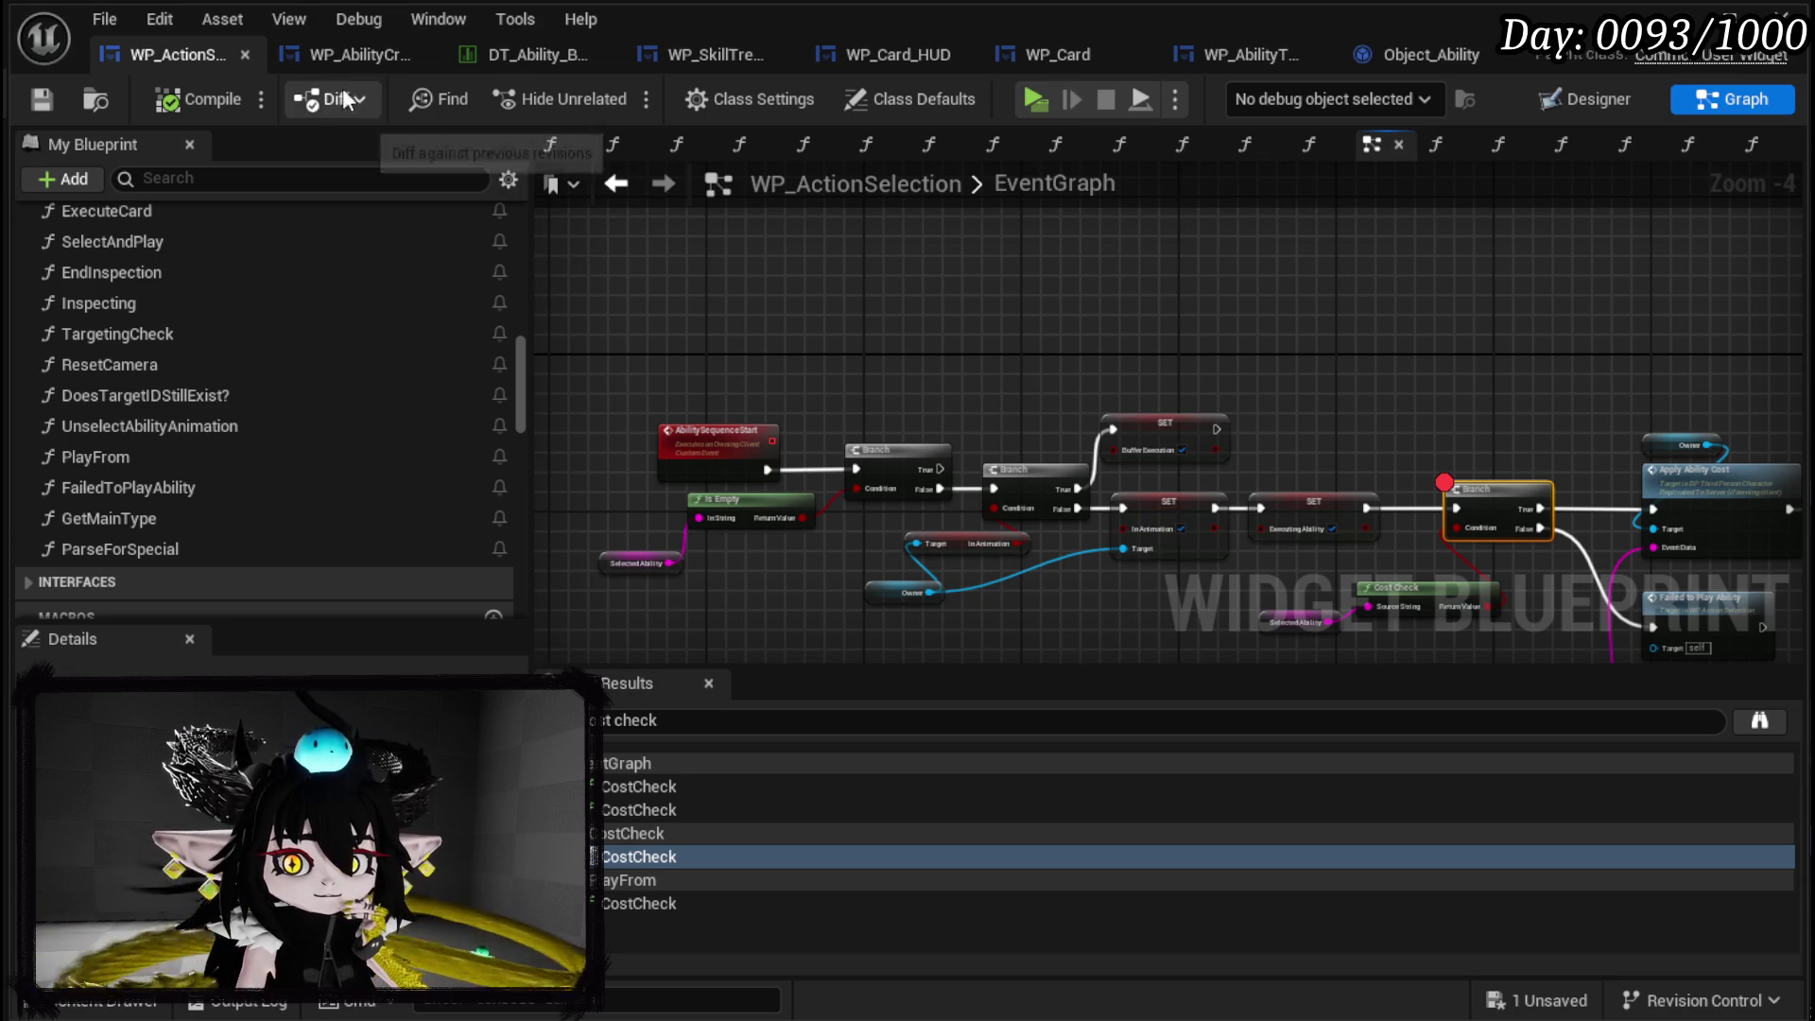
pyautogui.moveTo(1078, 475); pyautogui.dragTo(879, 486)
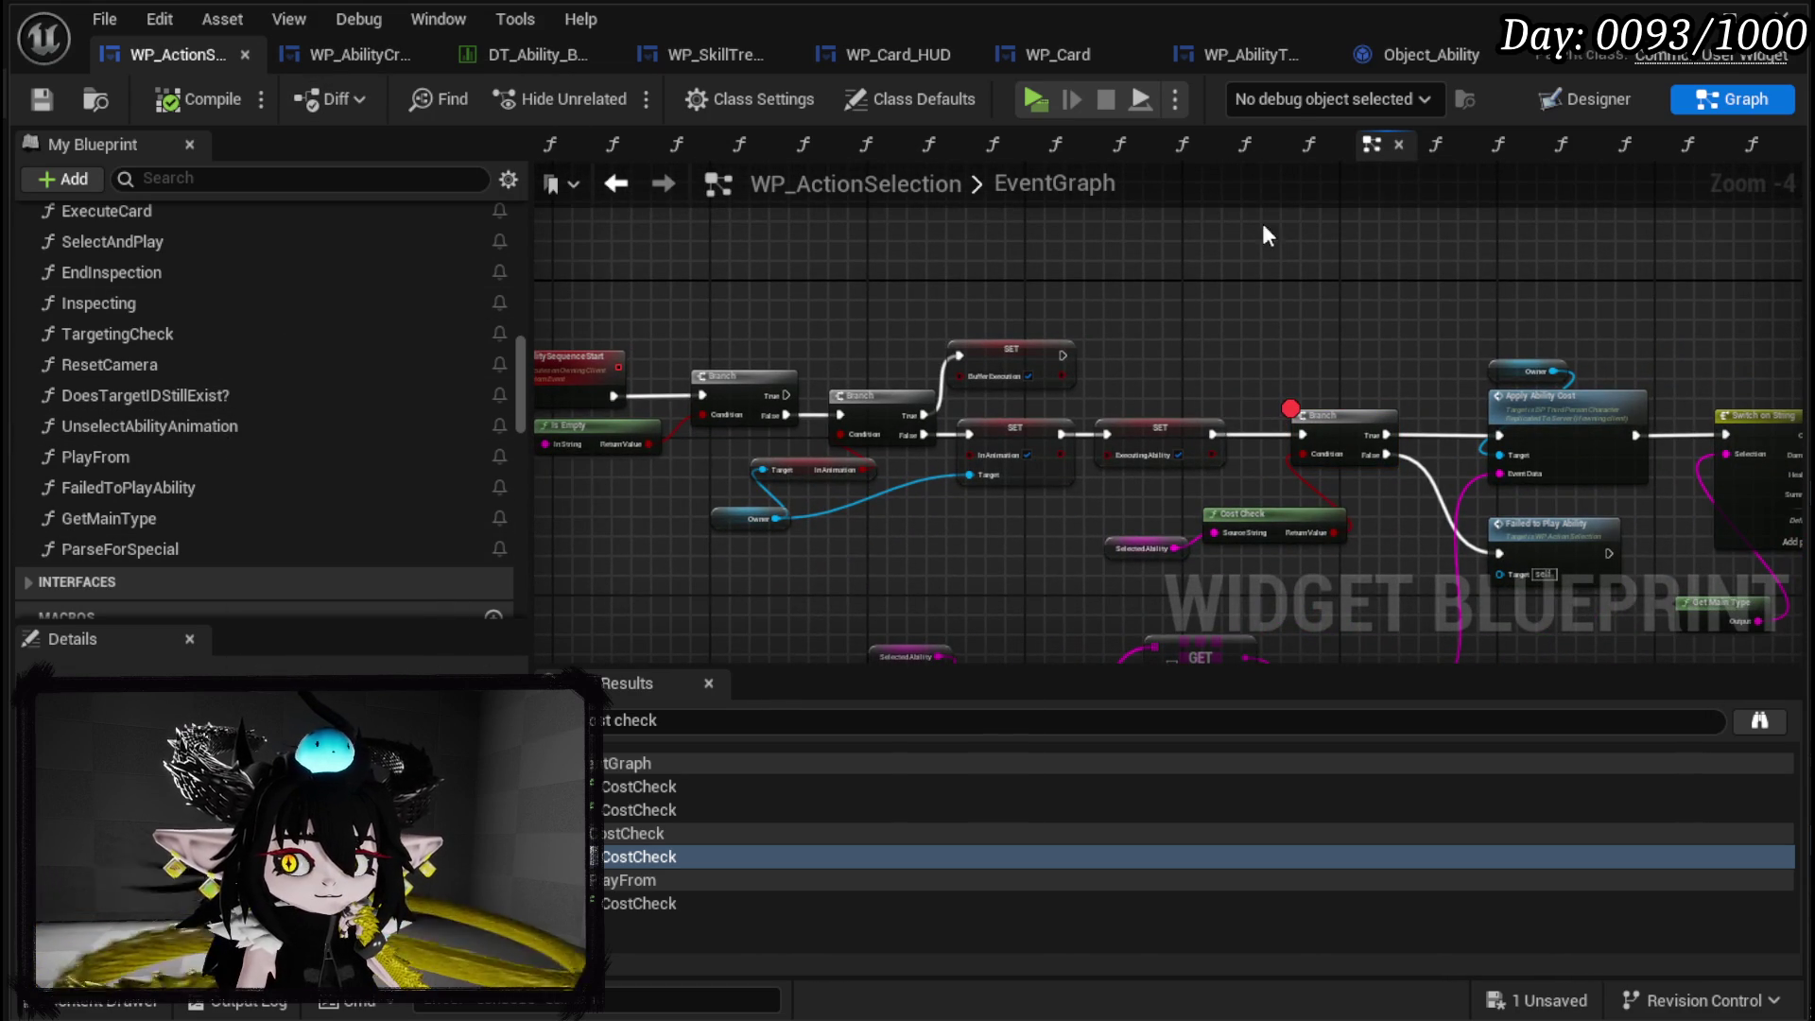
pyautogui.moveTo(1400, 527); pyautogui.dragTo(1017, 399)
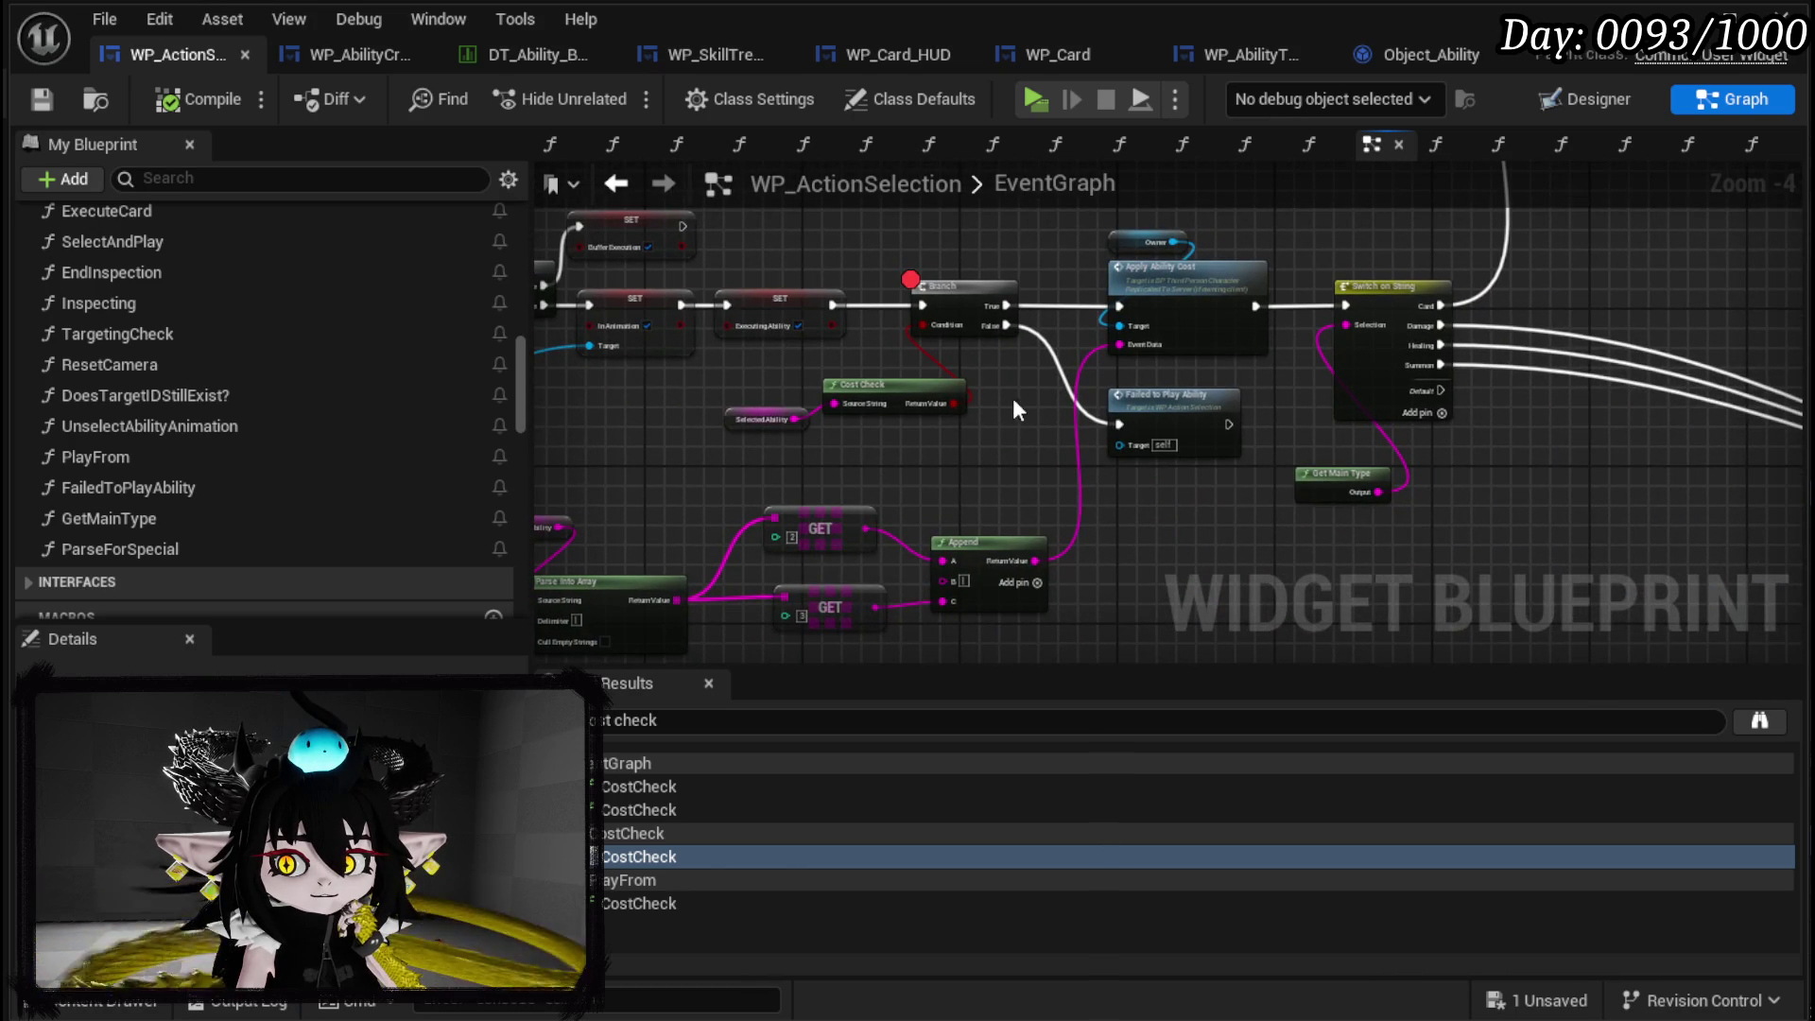
pyautogui.scroll(3, 1037, 431)
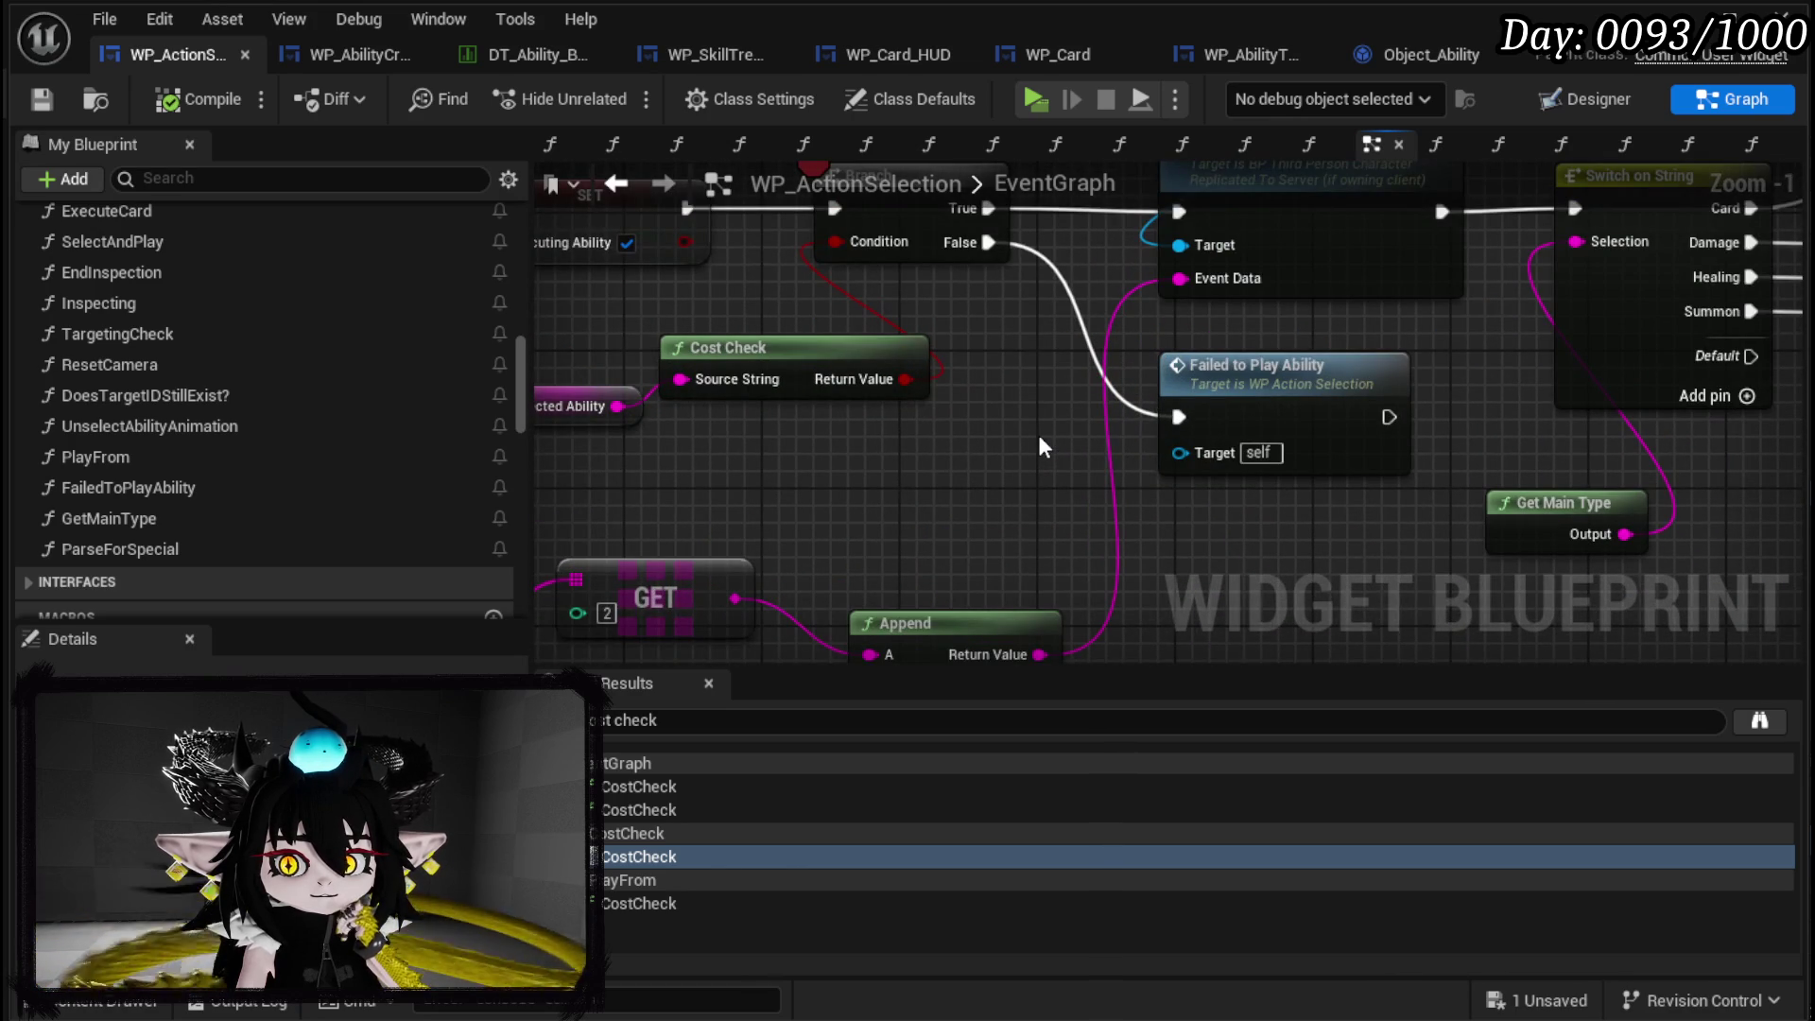
pyautogui.moveTo(1040, 445)
pyautogui.mouseDown()
pyautogui.moveTo(1083, 495)
pyautogui.moveTo(1180, 534)
pyautogui.mouseUp()
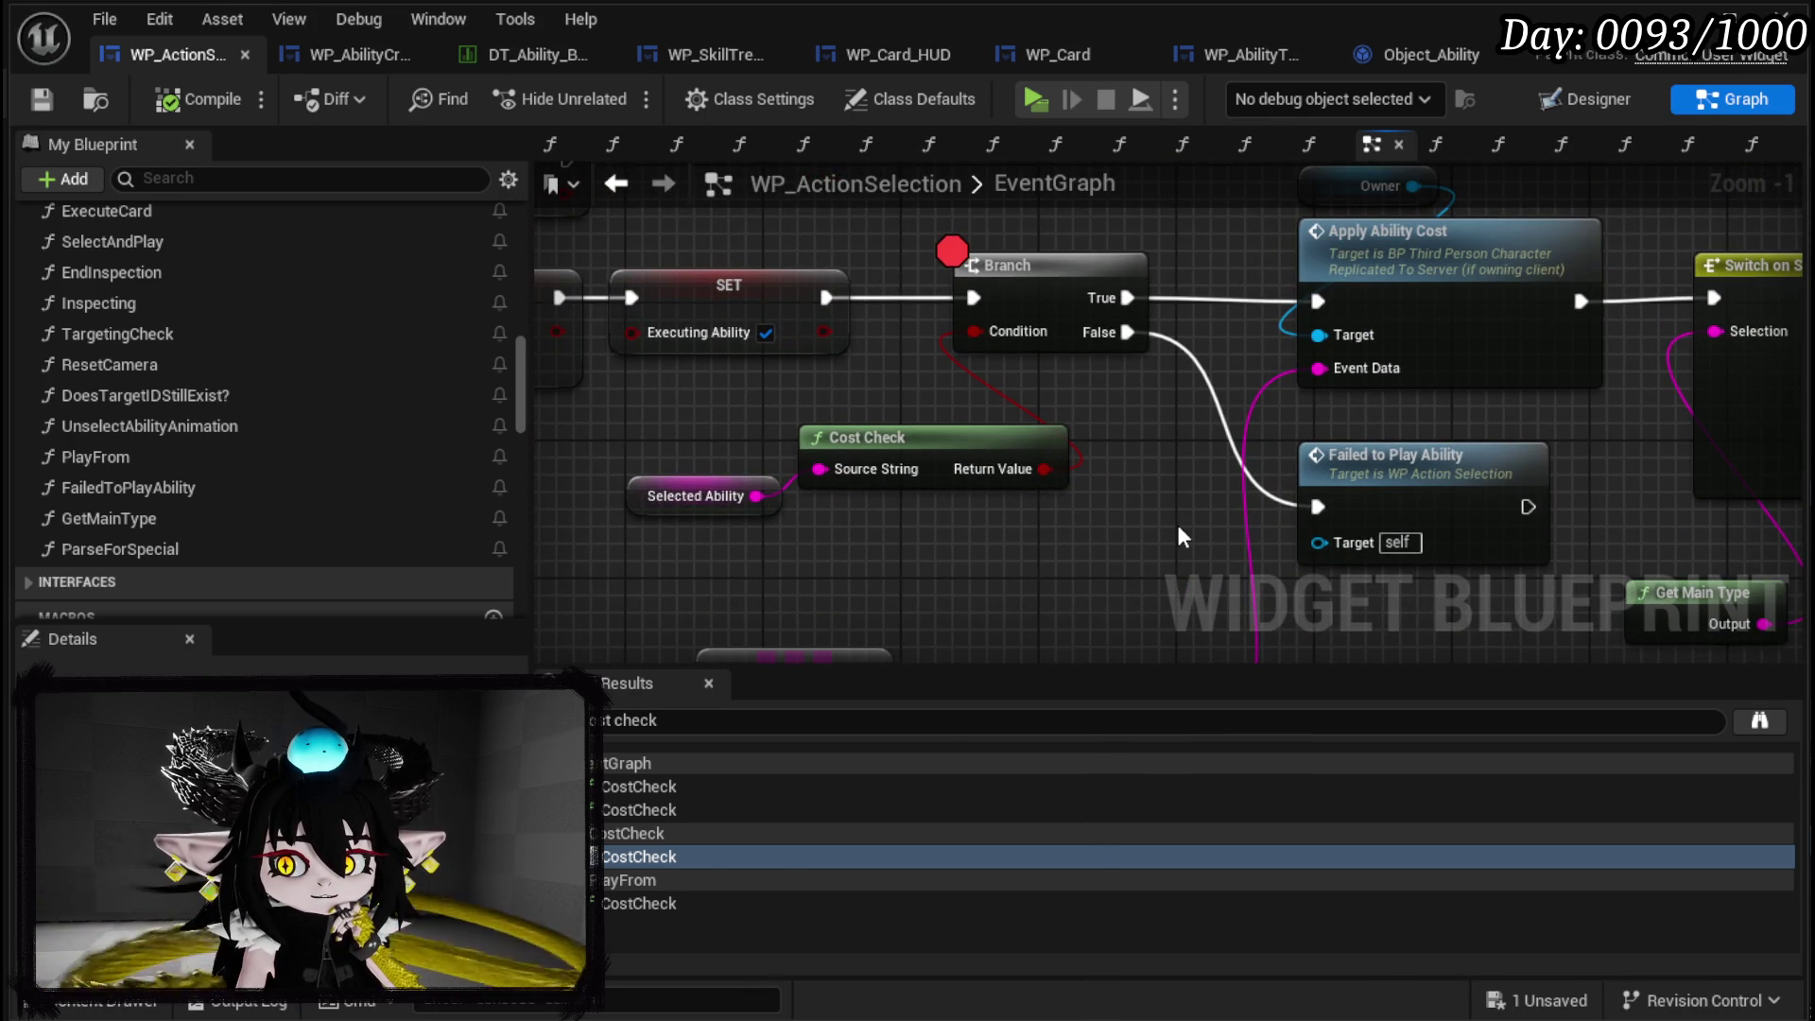
pyautogui.doubleClick(939, 459)
pyautogui.moveTo(1390, 466)
pyautogui.mouseDown()
pyautogui.moveTo(1408, 407)
pyautogui.moveTo(920, 377)
pyautogui.mouseUp()
pyautogui.scroll(-1, 1410, 406)
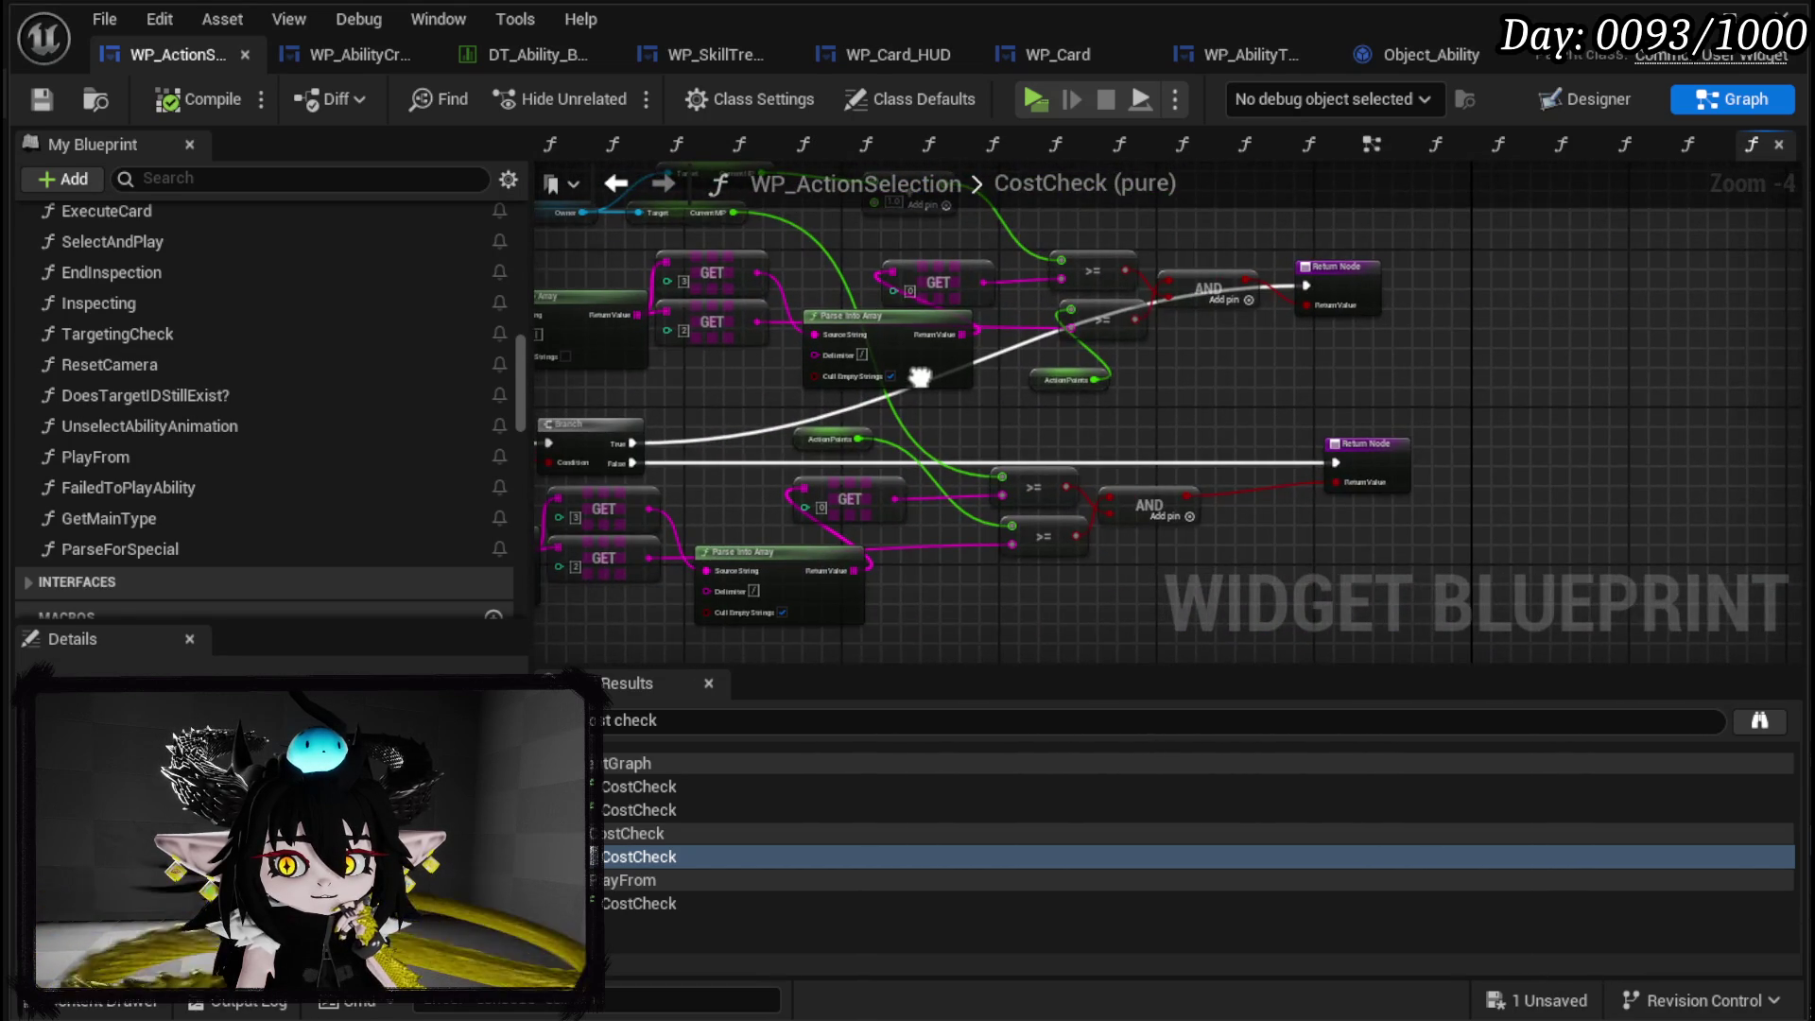
pyautogui.click(615, 183)
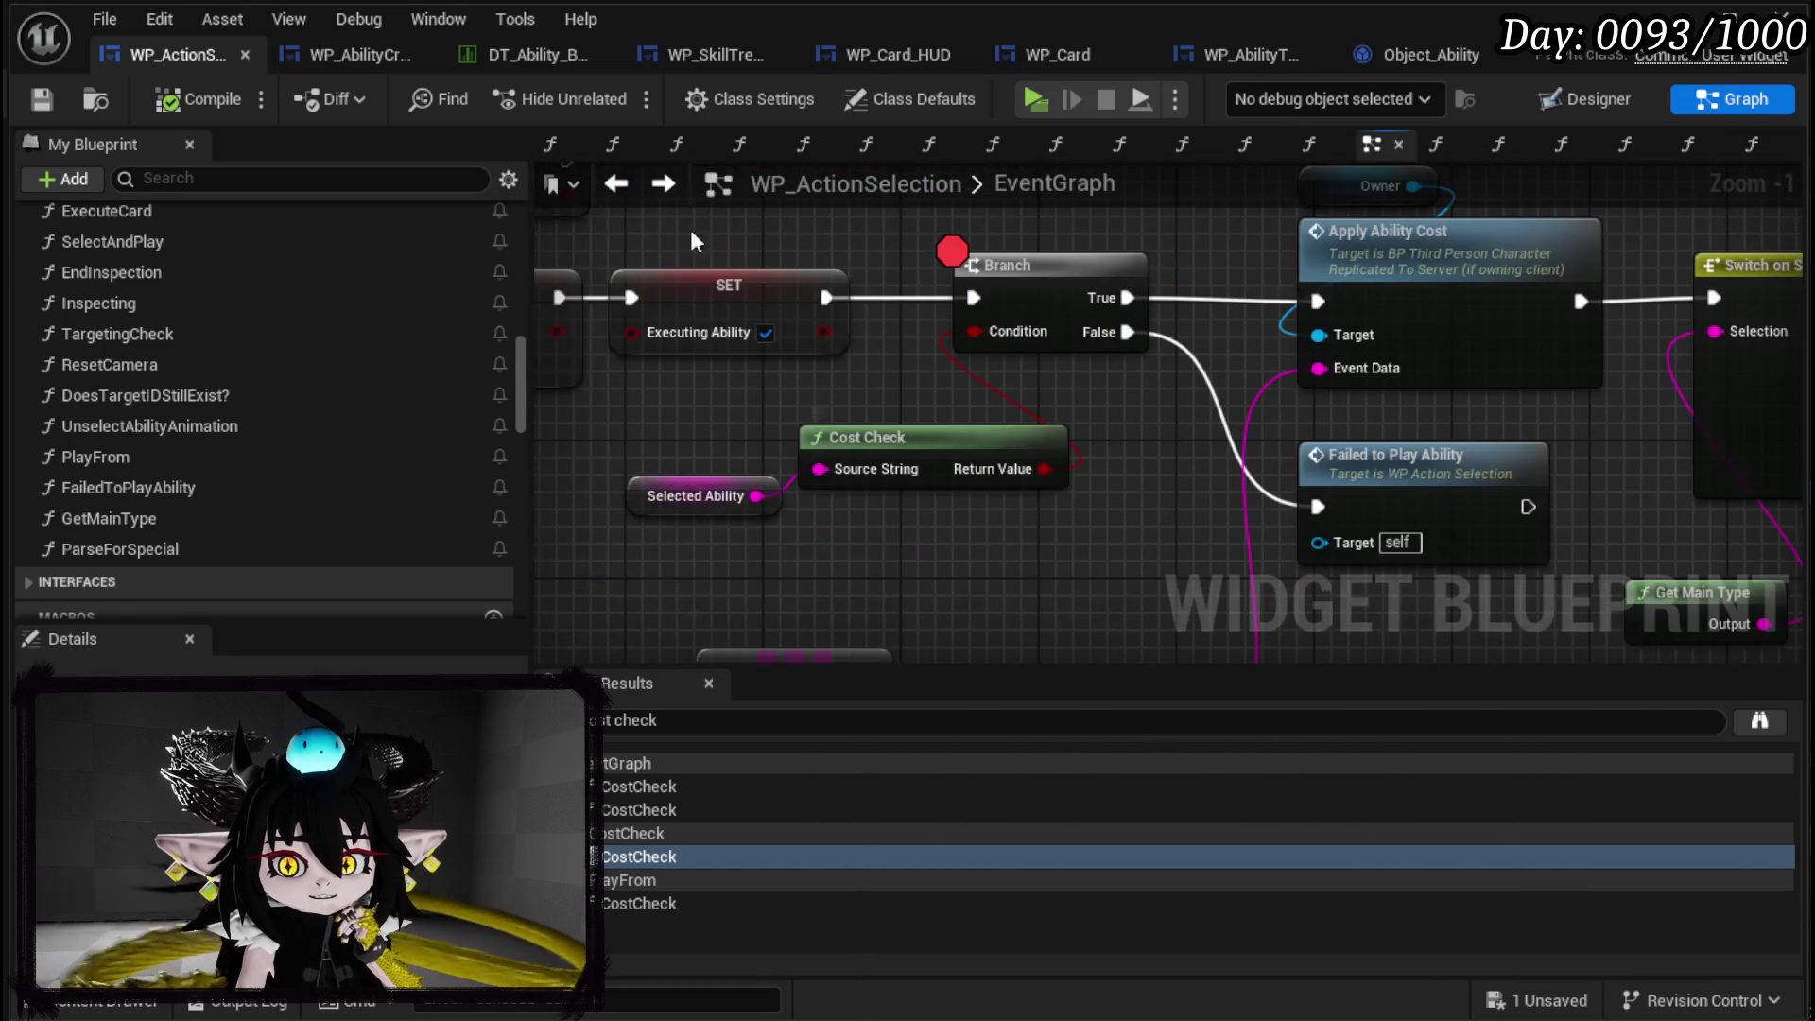
# Nudge the reroute point on the Execute Card wire and review the Switch, Apply Ability Cost and Branch nodes.
pyautogui.scroll(-2, 1085, 427)
pyautogui.moveTo(1084, 428); pyautogui.dragTo(792, 555)
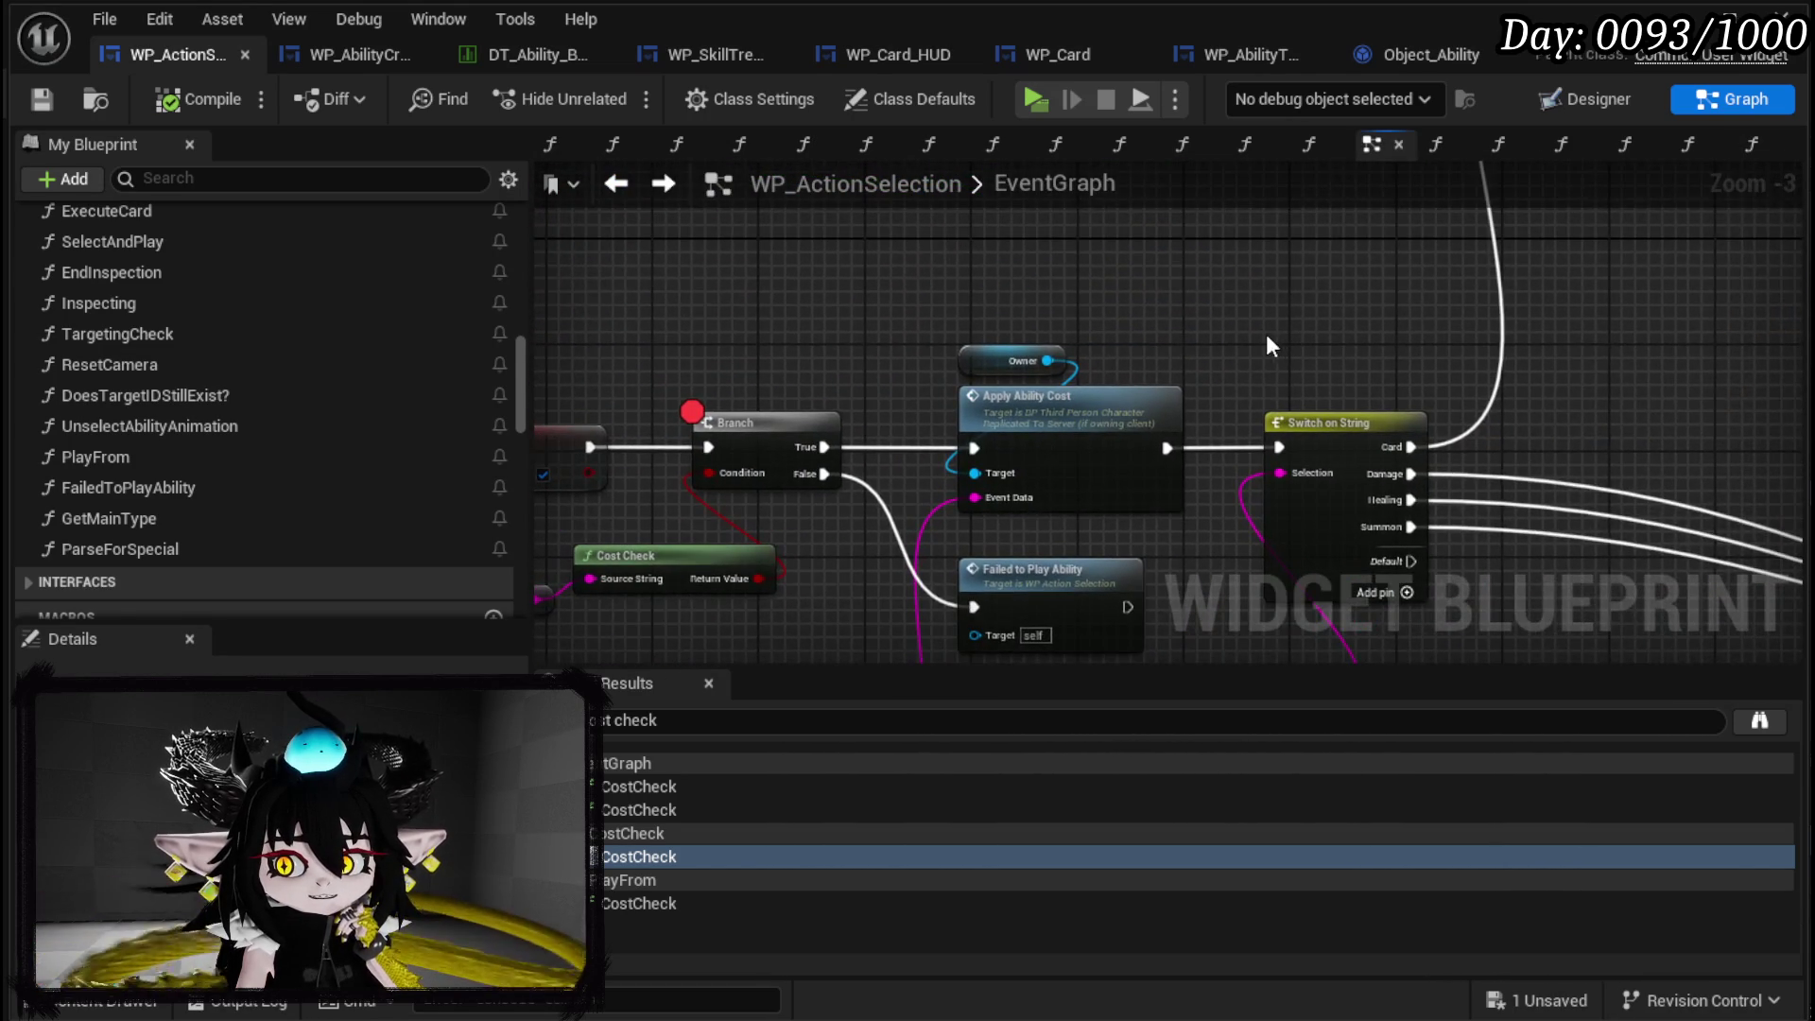
pyautogui.scroll(-3, 1267, 336)
pyautogui.moveTo(1267, 335); pyautogui.dragTo(864, 383)
pyautogui.scroll(2, 864, 383)
pyautogui.scroll(1, 861, 445)
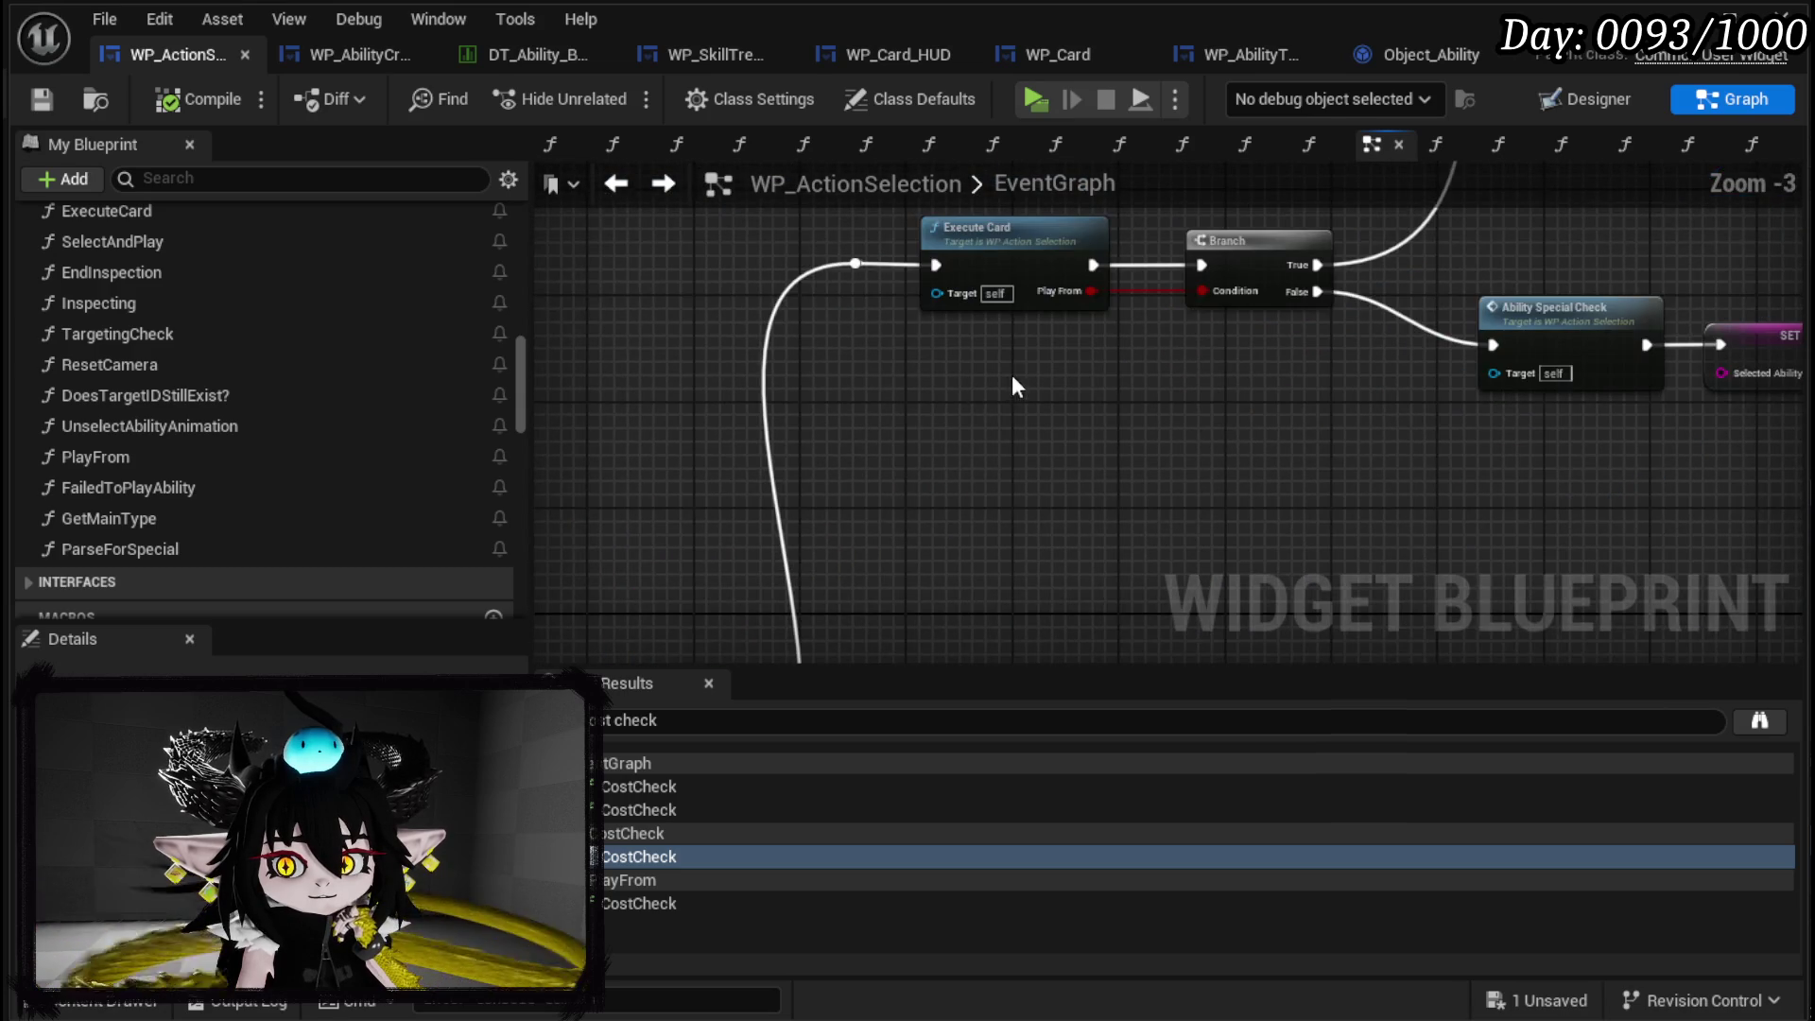
pyautogui.moveTo(867, 263); pyautogui.dragTo(894, 268)
pyautogui.scroll(-2, 1130, 401)
pyautogui.moveTo(1131, 400)
pyautogui.mouseDown()
pyautogui.moveTo(1053, 433)
pyautogui.moveTo(983, 366)
pyautogui.moveTo(831, 505)
pyautogui.mouseUp()
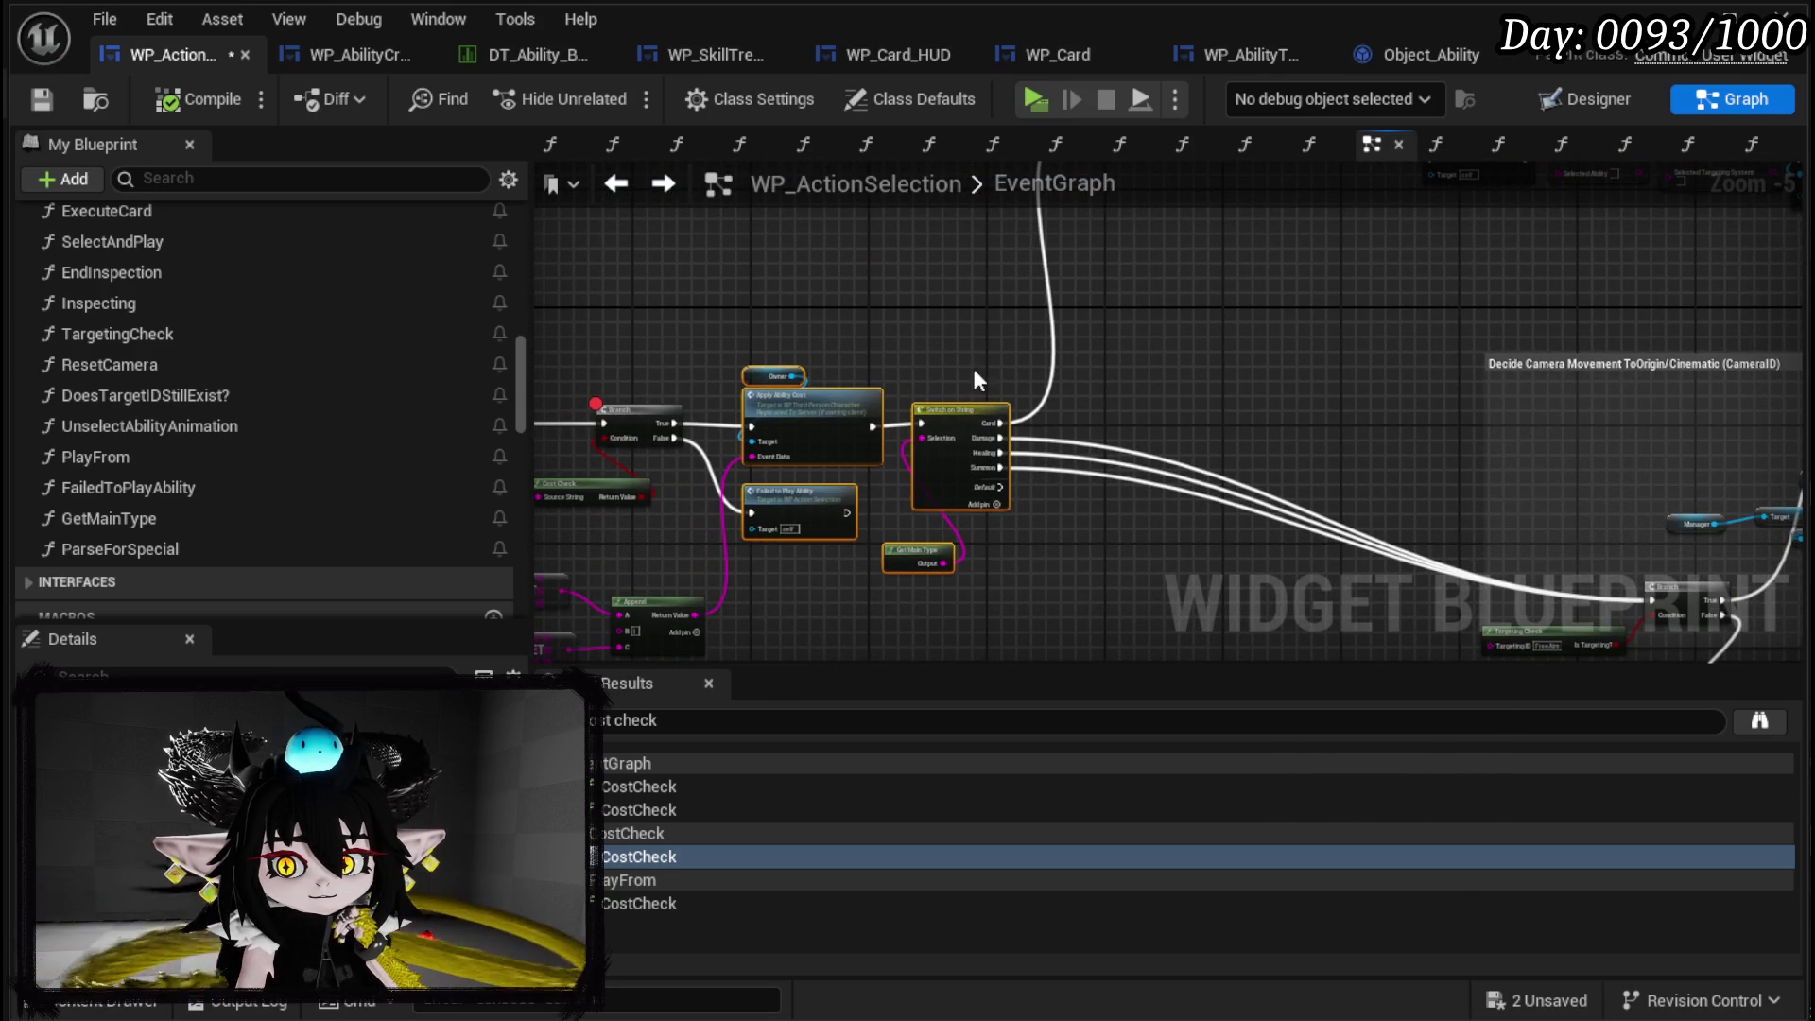
pyautogui.moveTo(681, 325)
pyautogui.mouseDown()
pyautogui.moveTo(979, 434)
pyautogui.moveTo(860, 465)
pyautogui.moveTo(782, 518)
pyautogui.mouseUp()
# Tuck the Cost Check and Selected Ability nodes beneath the Branch and save the blueprint.
pyautogui.moveTo(756, 436); pyautogui.dragTo(992, 511)
pyautogui.click(992, 511)
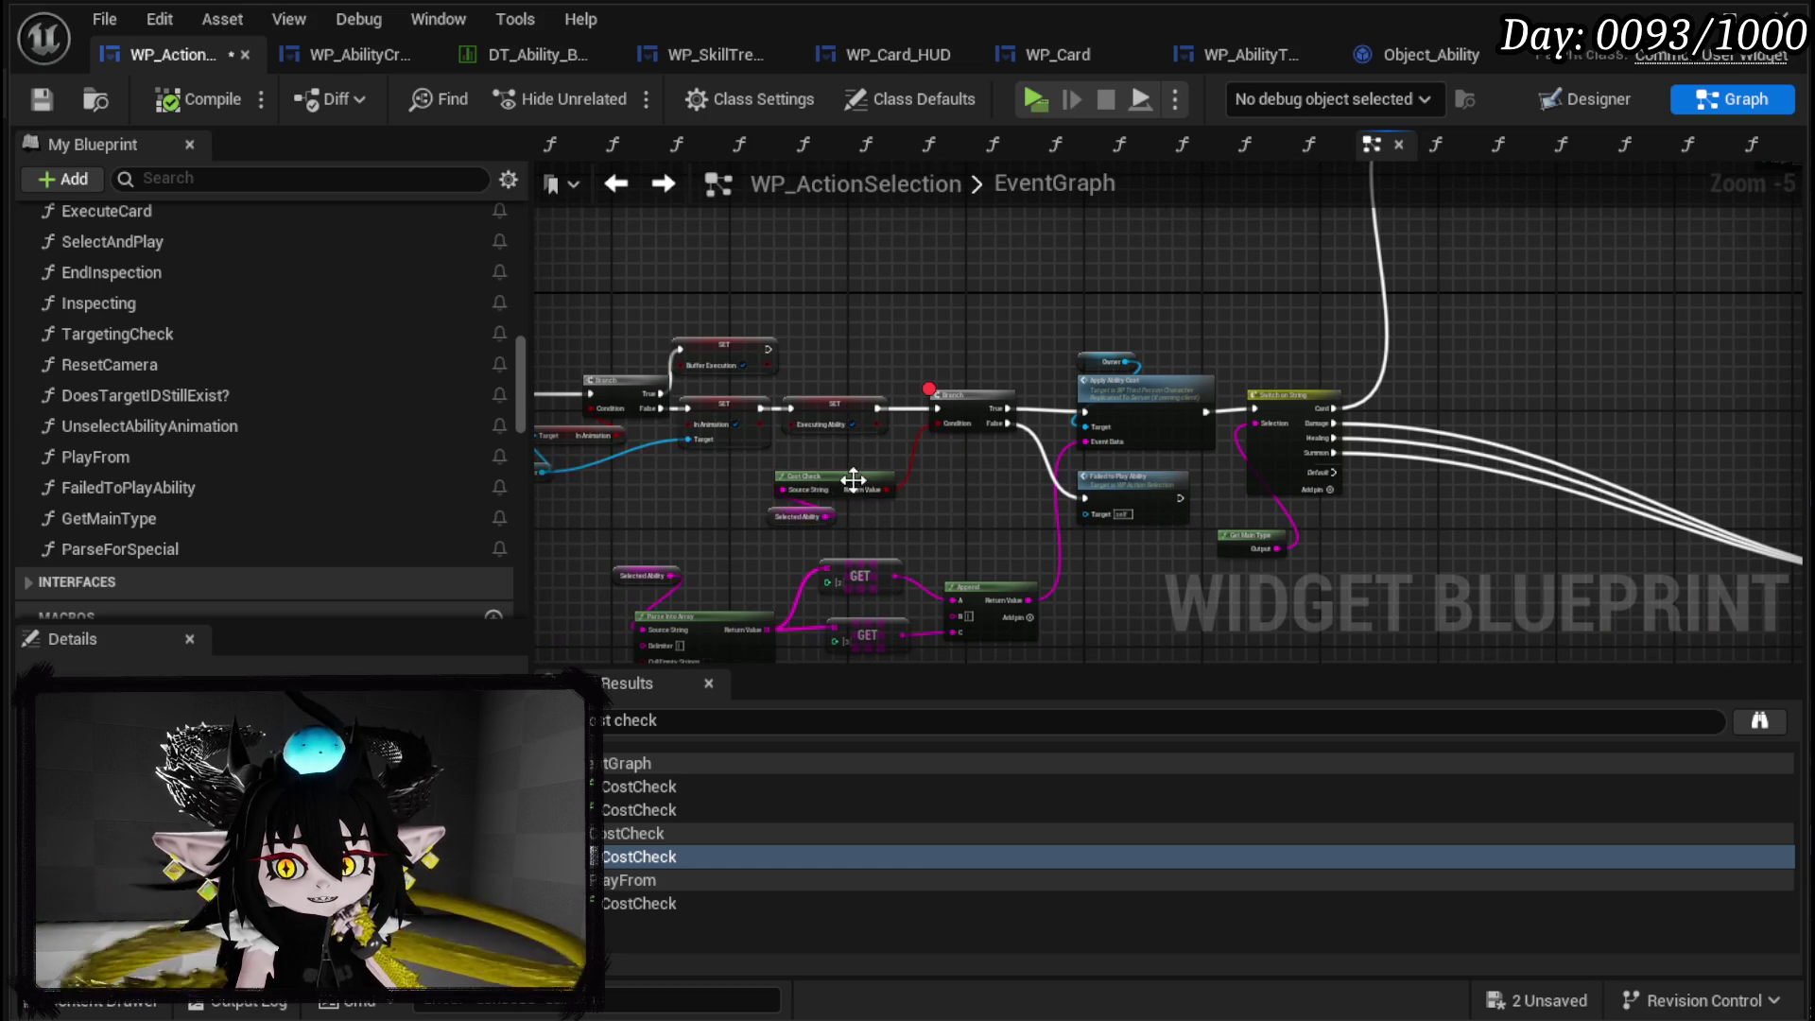
pyautogui.click(41, 99)
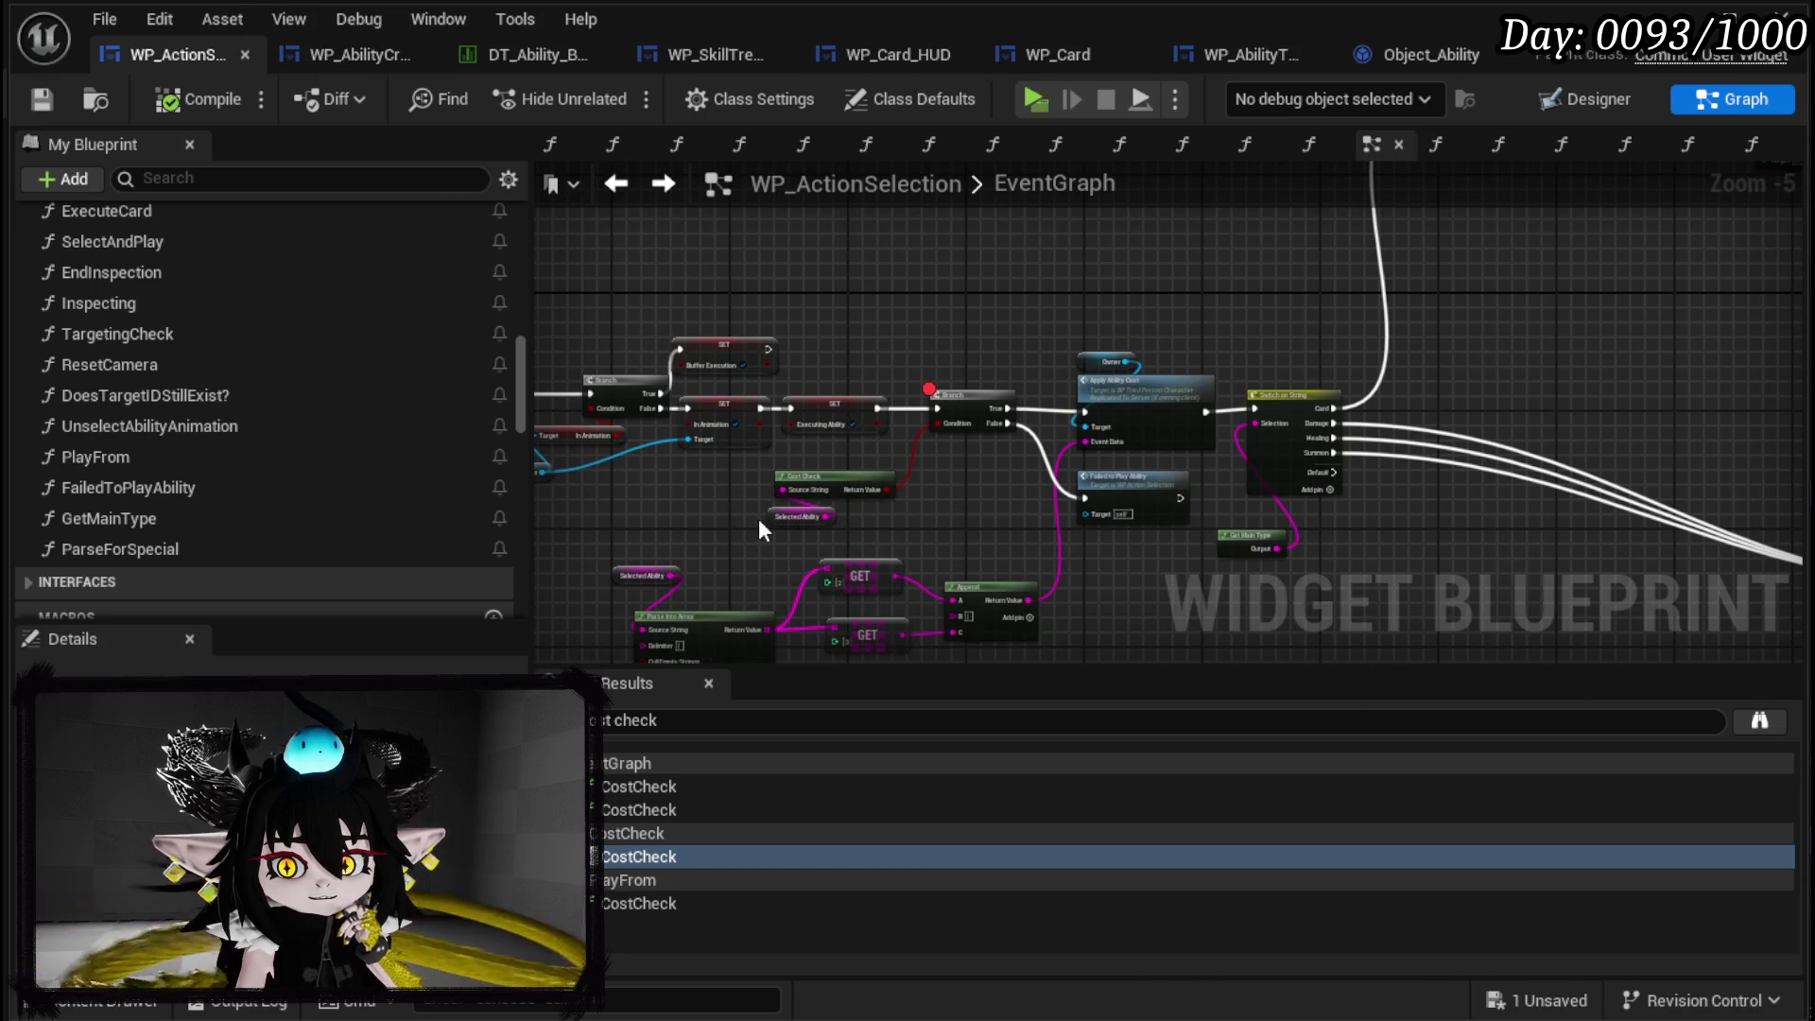
pyautogui.moveTo(773, 522); pyautogui.dragTo(744, 529)
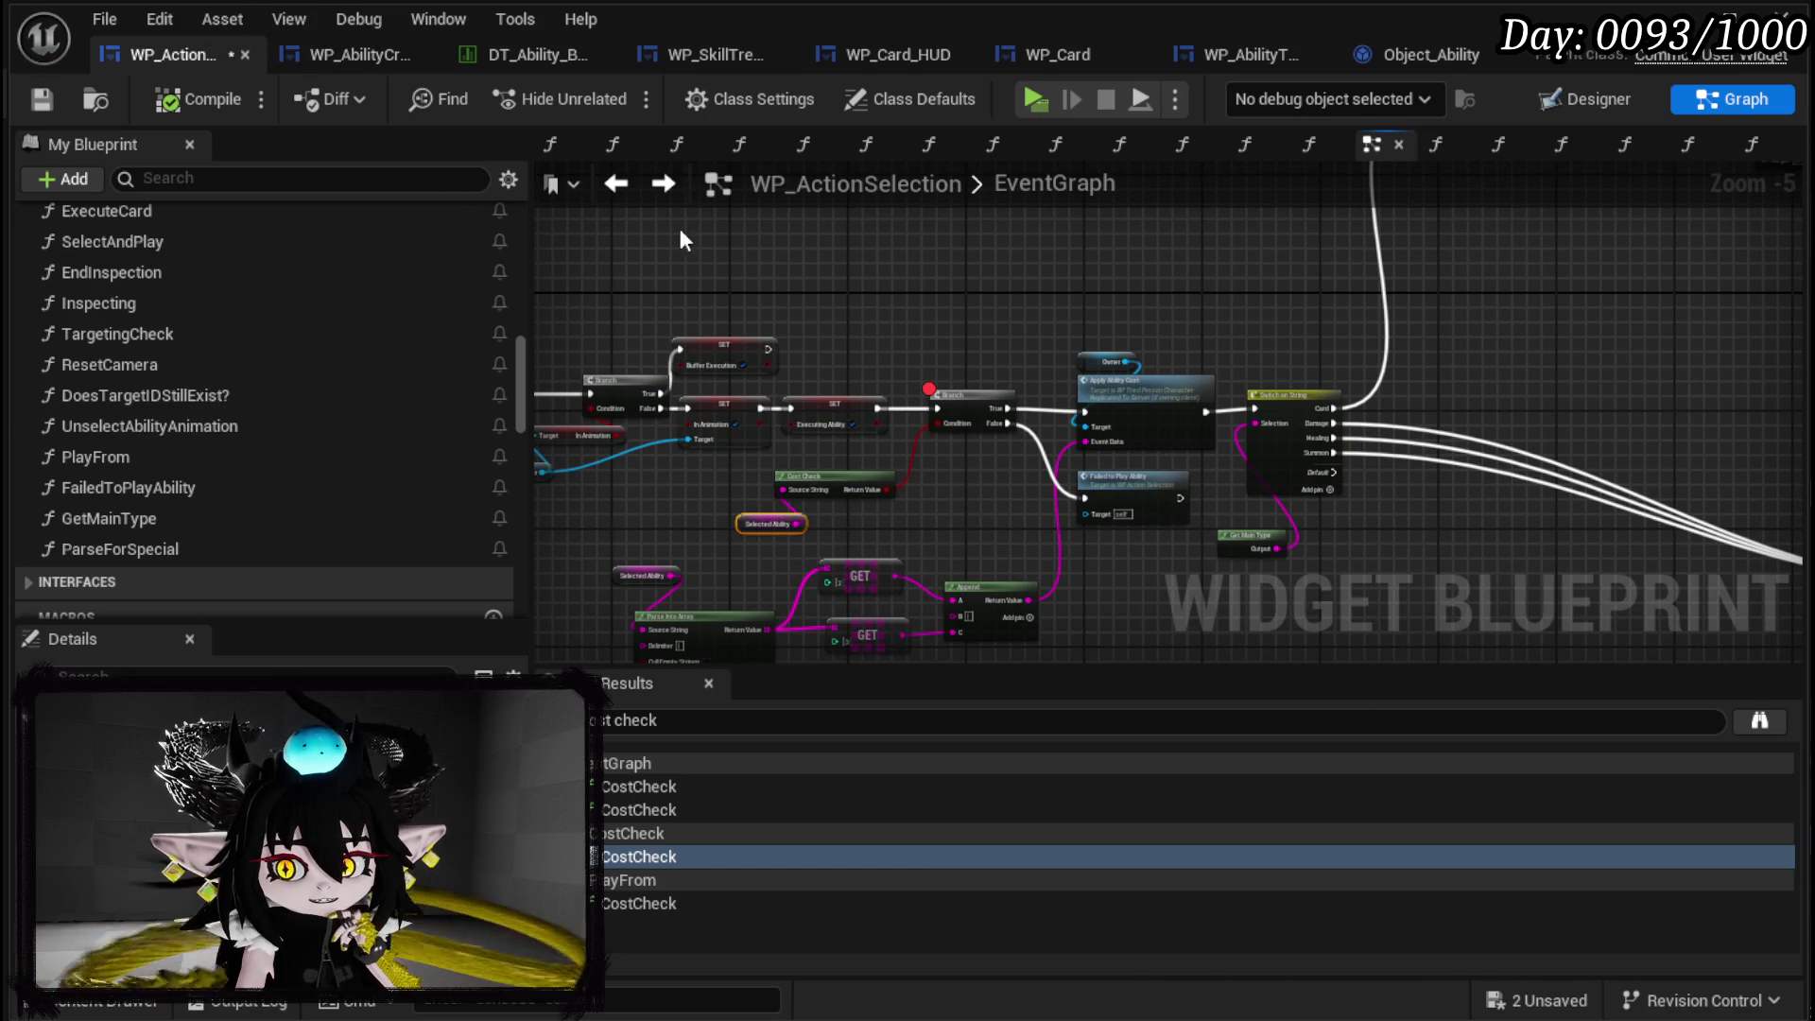
pyautogui.click(34, 87)
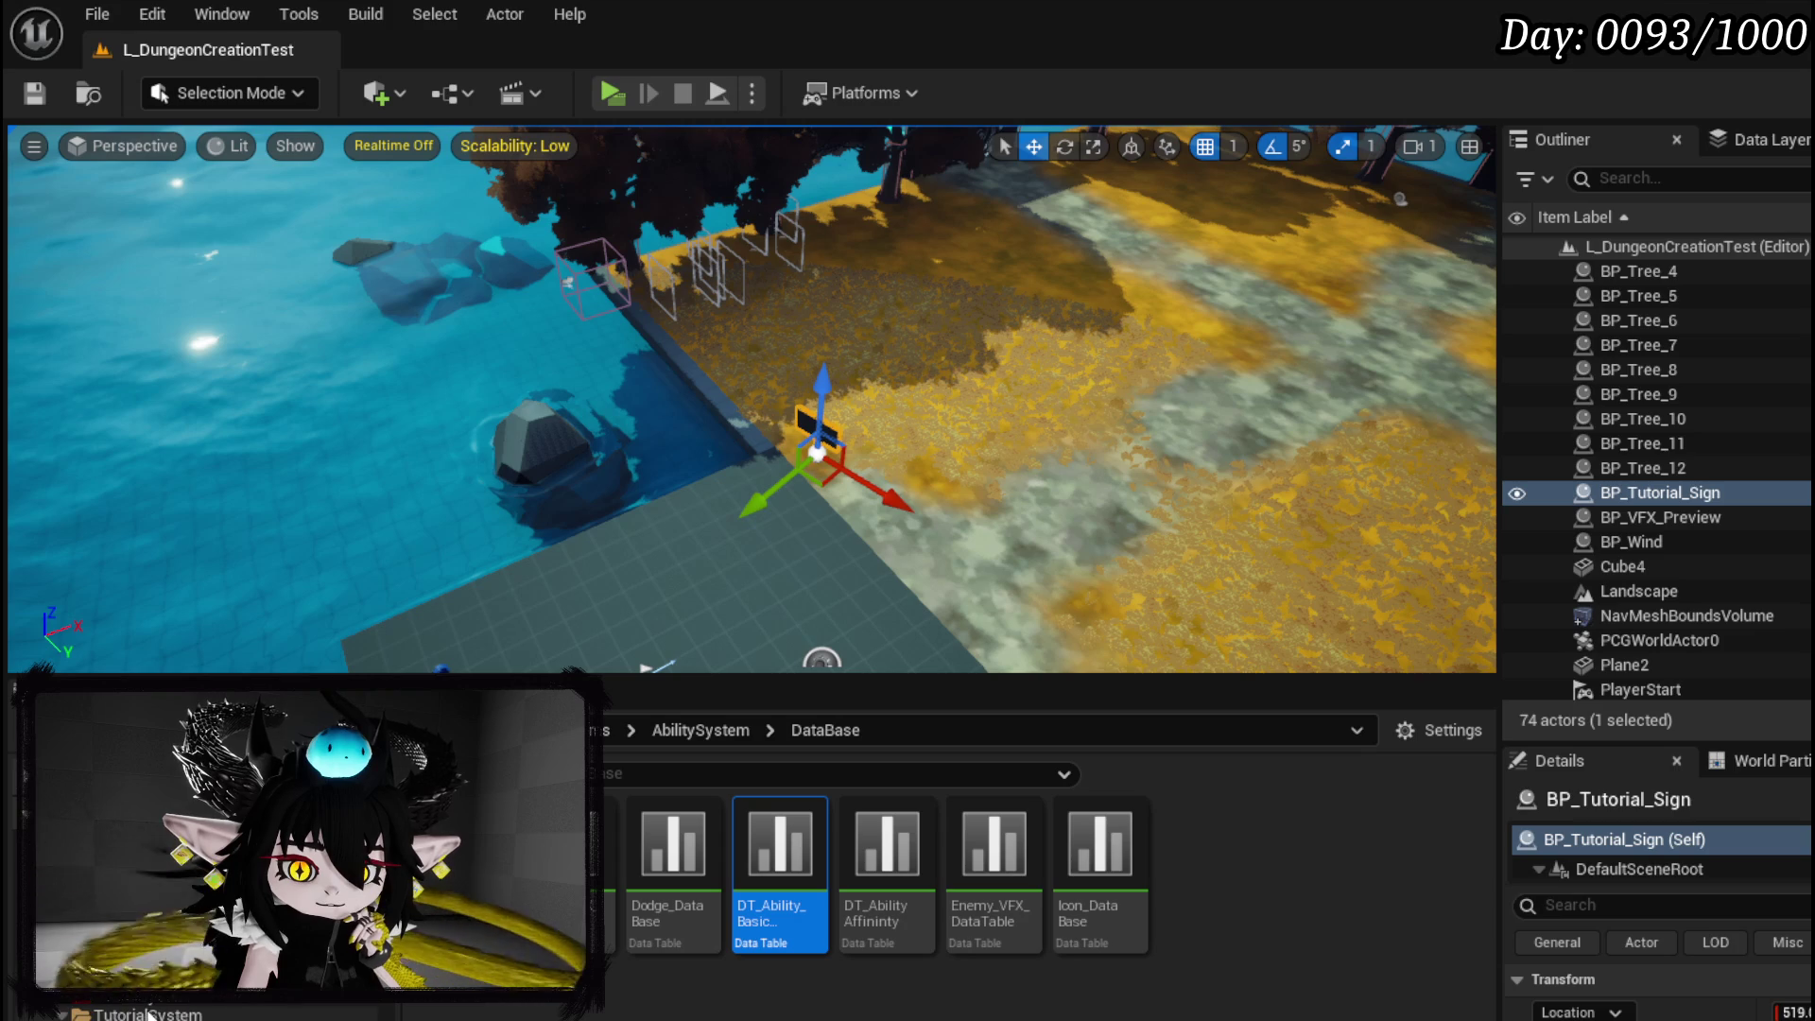
# Open BP_ThirdPersonCharacter from the ThirdPerson Blueprints folder in the Content Browser.
pyautogui.click(189, 851)
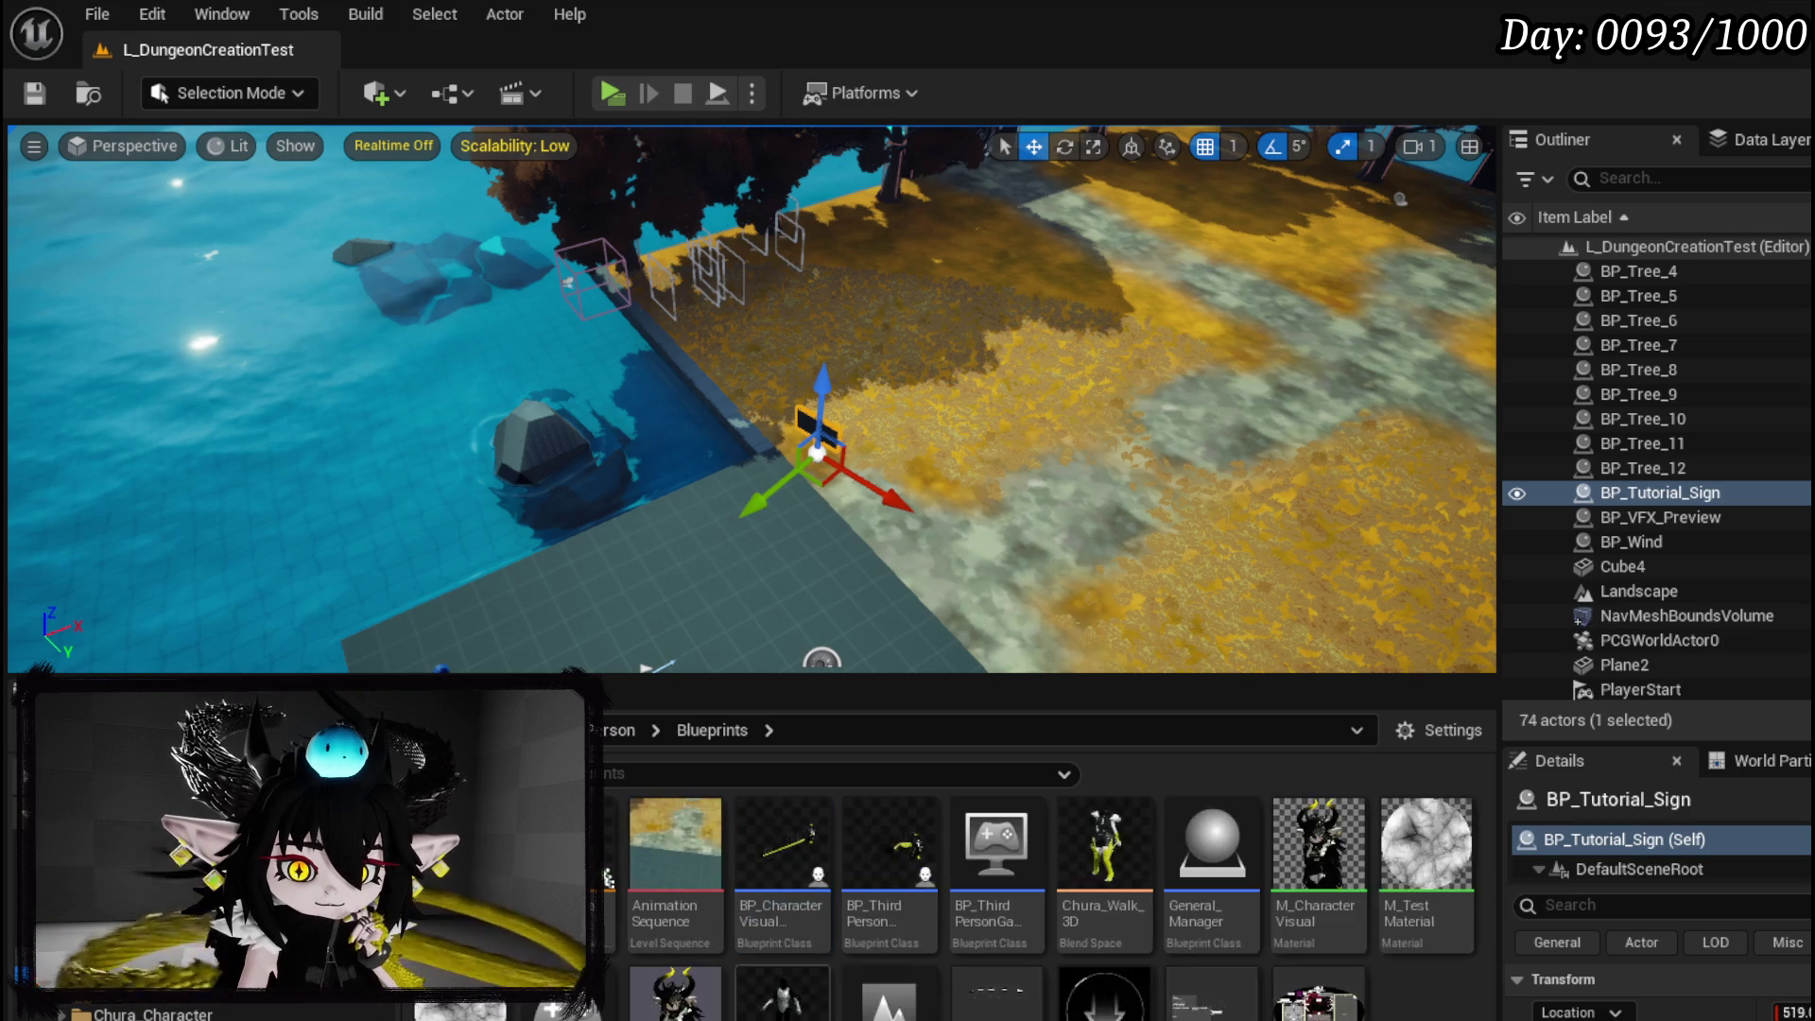
pyautogui.doubleClick(881, 849)
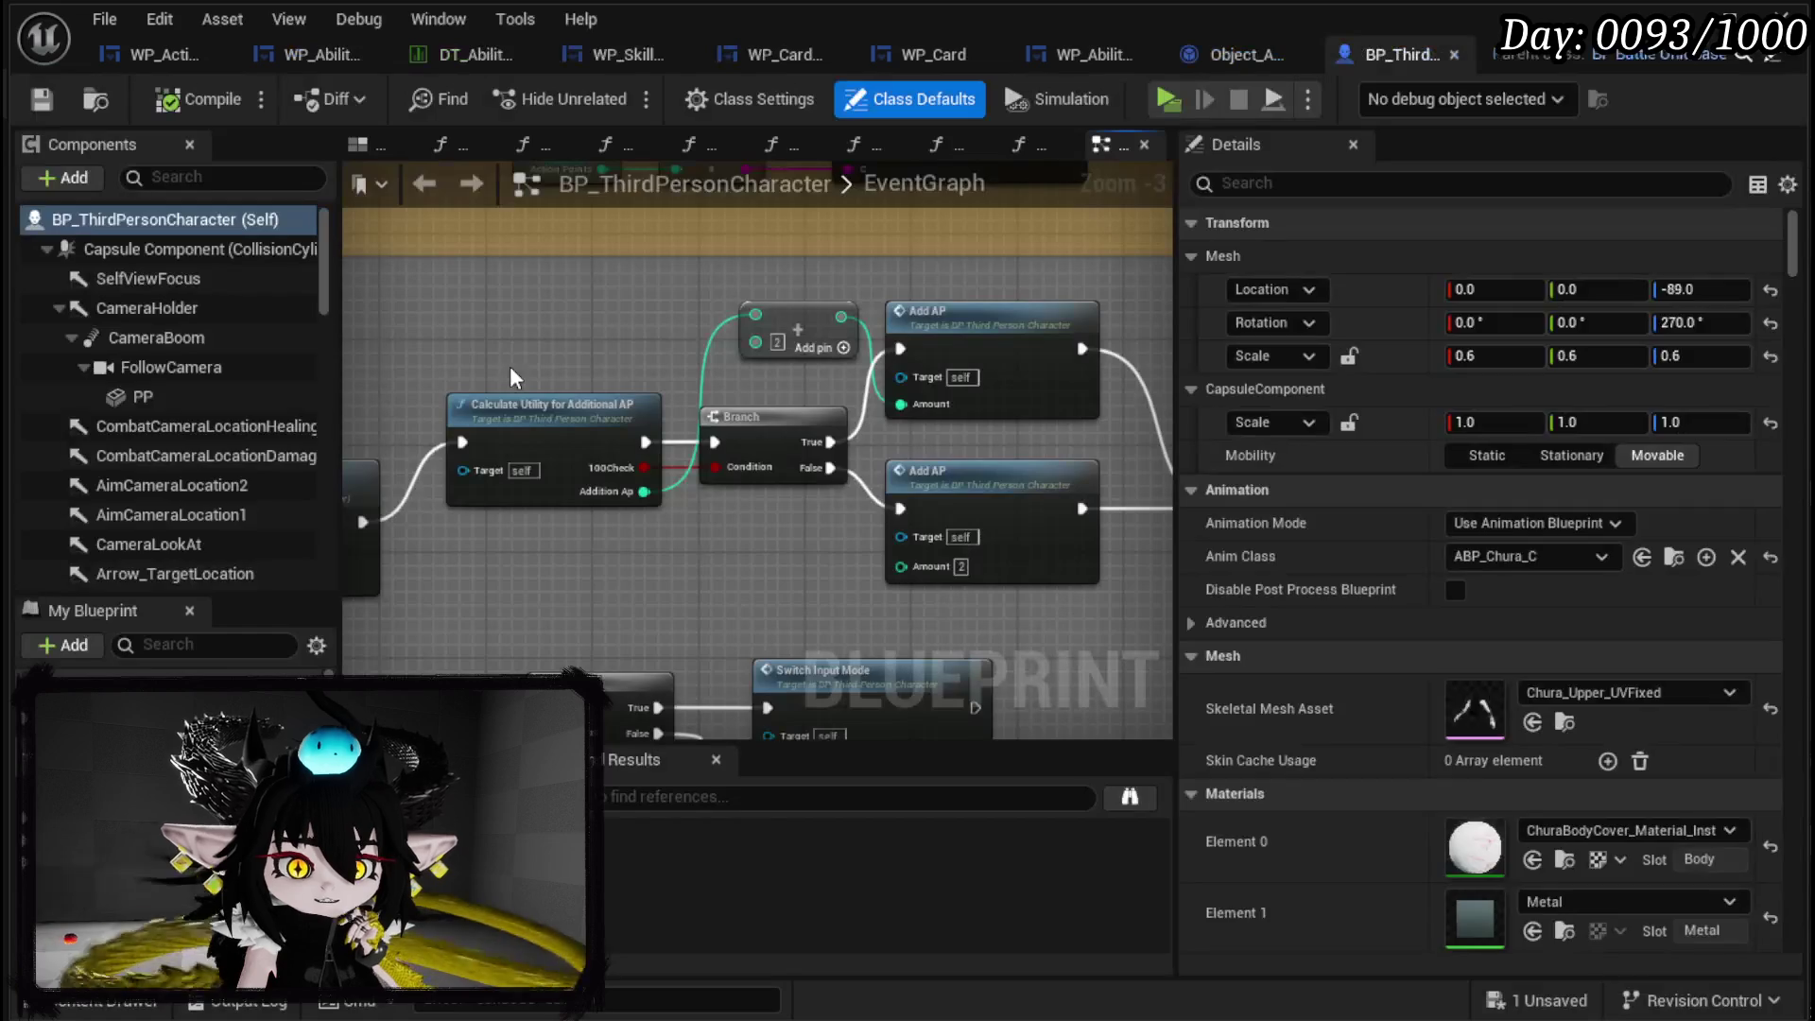
# Browse BP_ThirdPersonCharacter's event graph to the StartTurn, Client Raise Event and Branch nodes.
pyautogui.scroll(-1, 864, 488)
pyautogui.moveTo(865, 489); pyautogui.dragTo(951, 482)
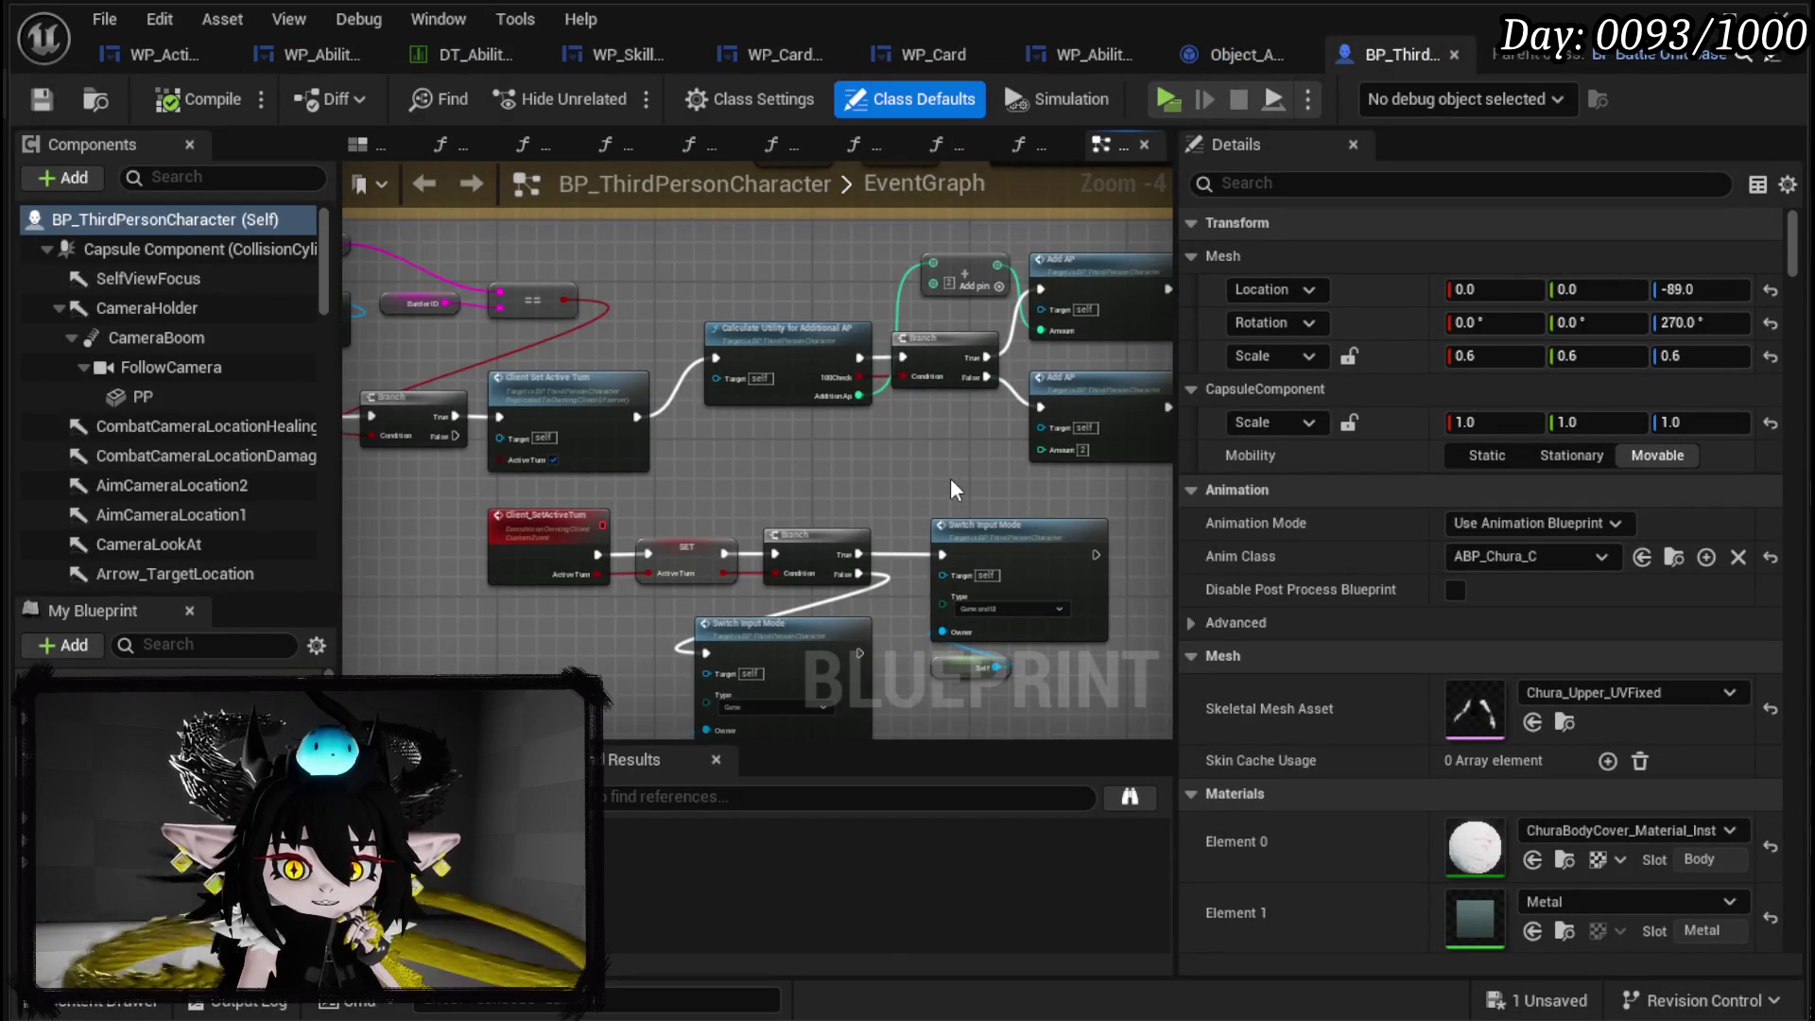
pyautogui.scroll(-8, 715, 432)
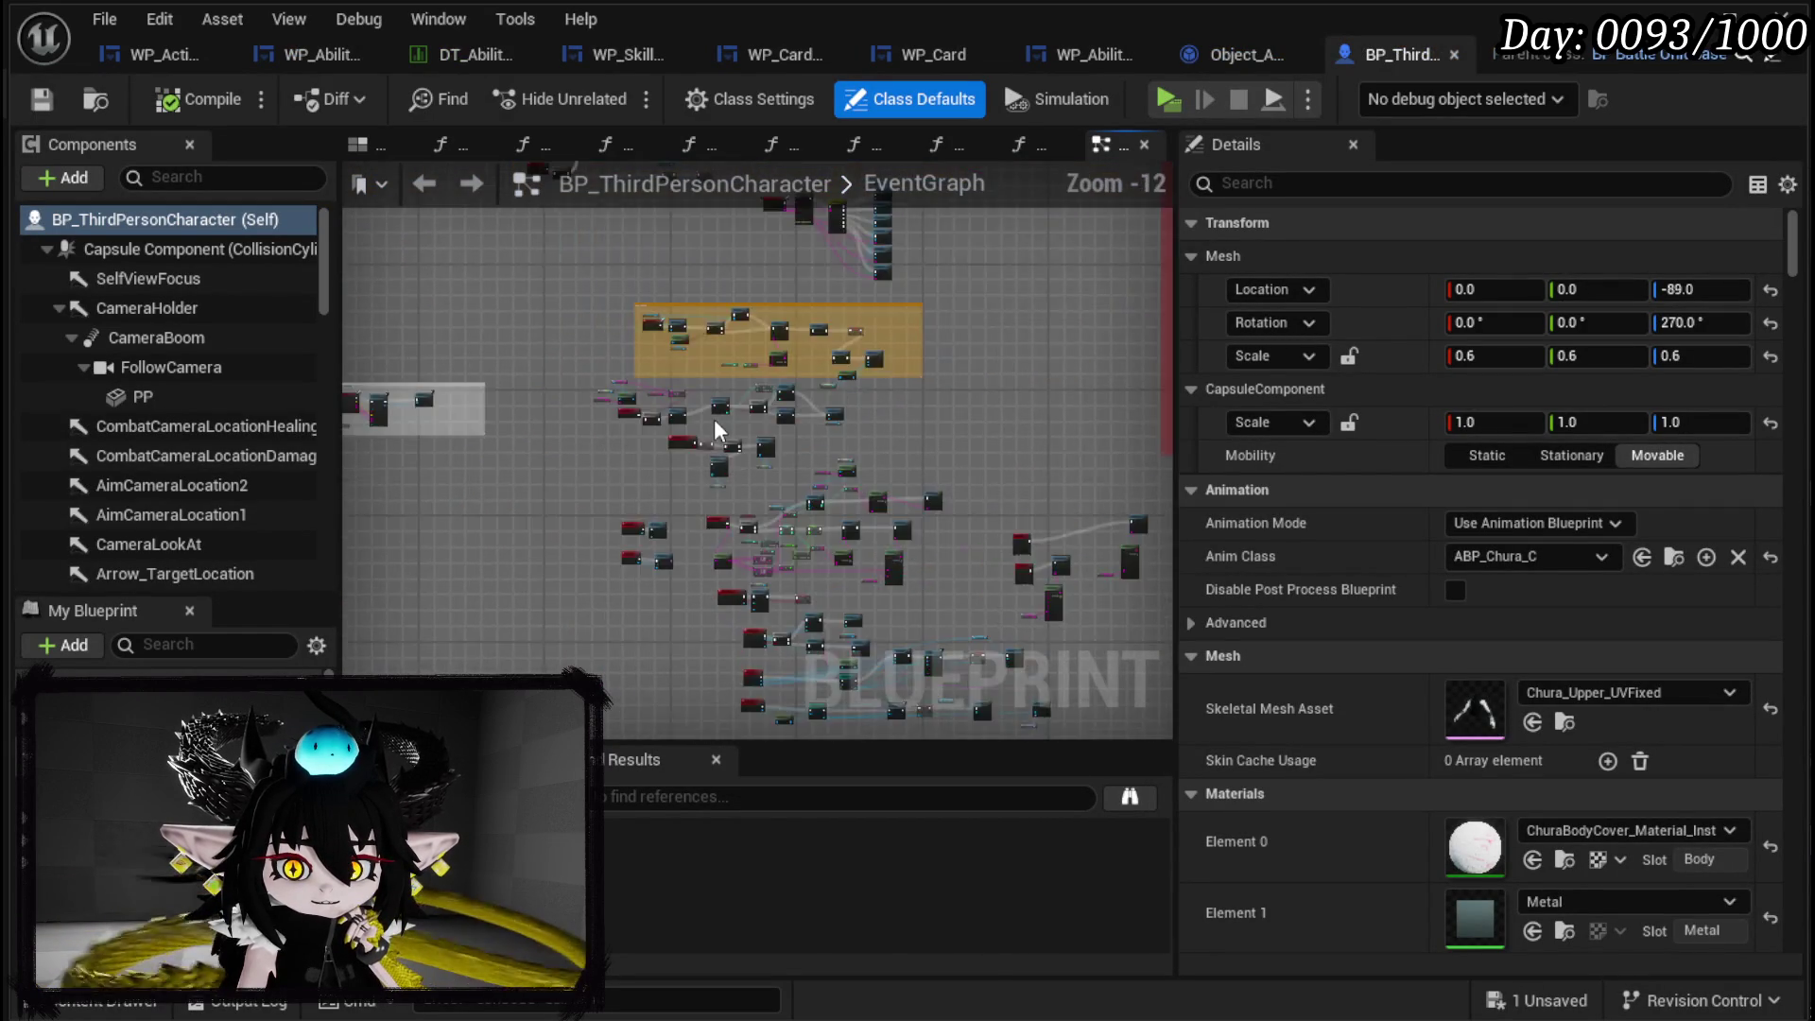
pyautogui.scroll(10, 610, 575)
pyautogui.moveTo(604, 565)
pyautogui.mouseDown()
pyautogui.moveTo(827, 650)
pyautogui.moveTo(842, 702)
pyautogui.mouseUp()
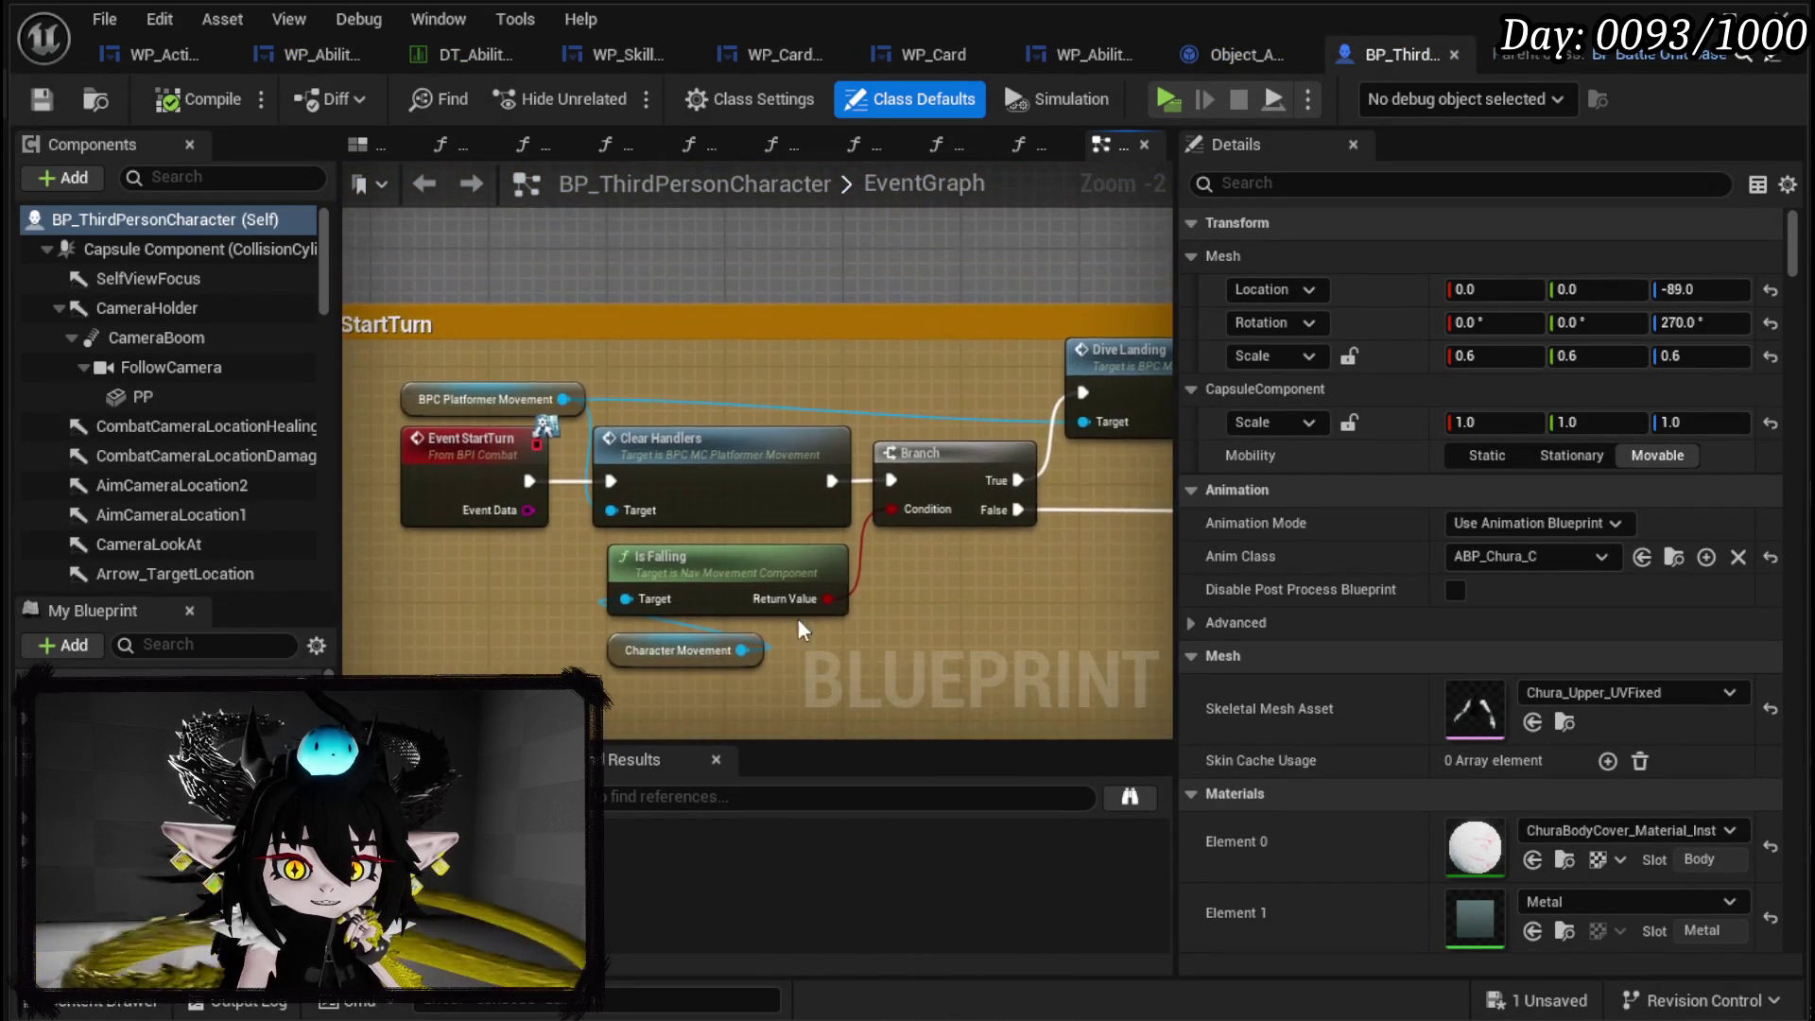
pyautogui.scroll(-7, 841, 702)
pyautogui.scroll(6, 597, 528)
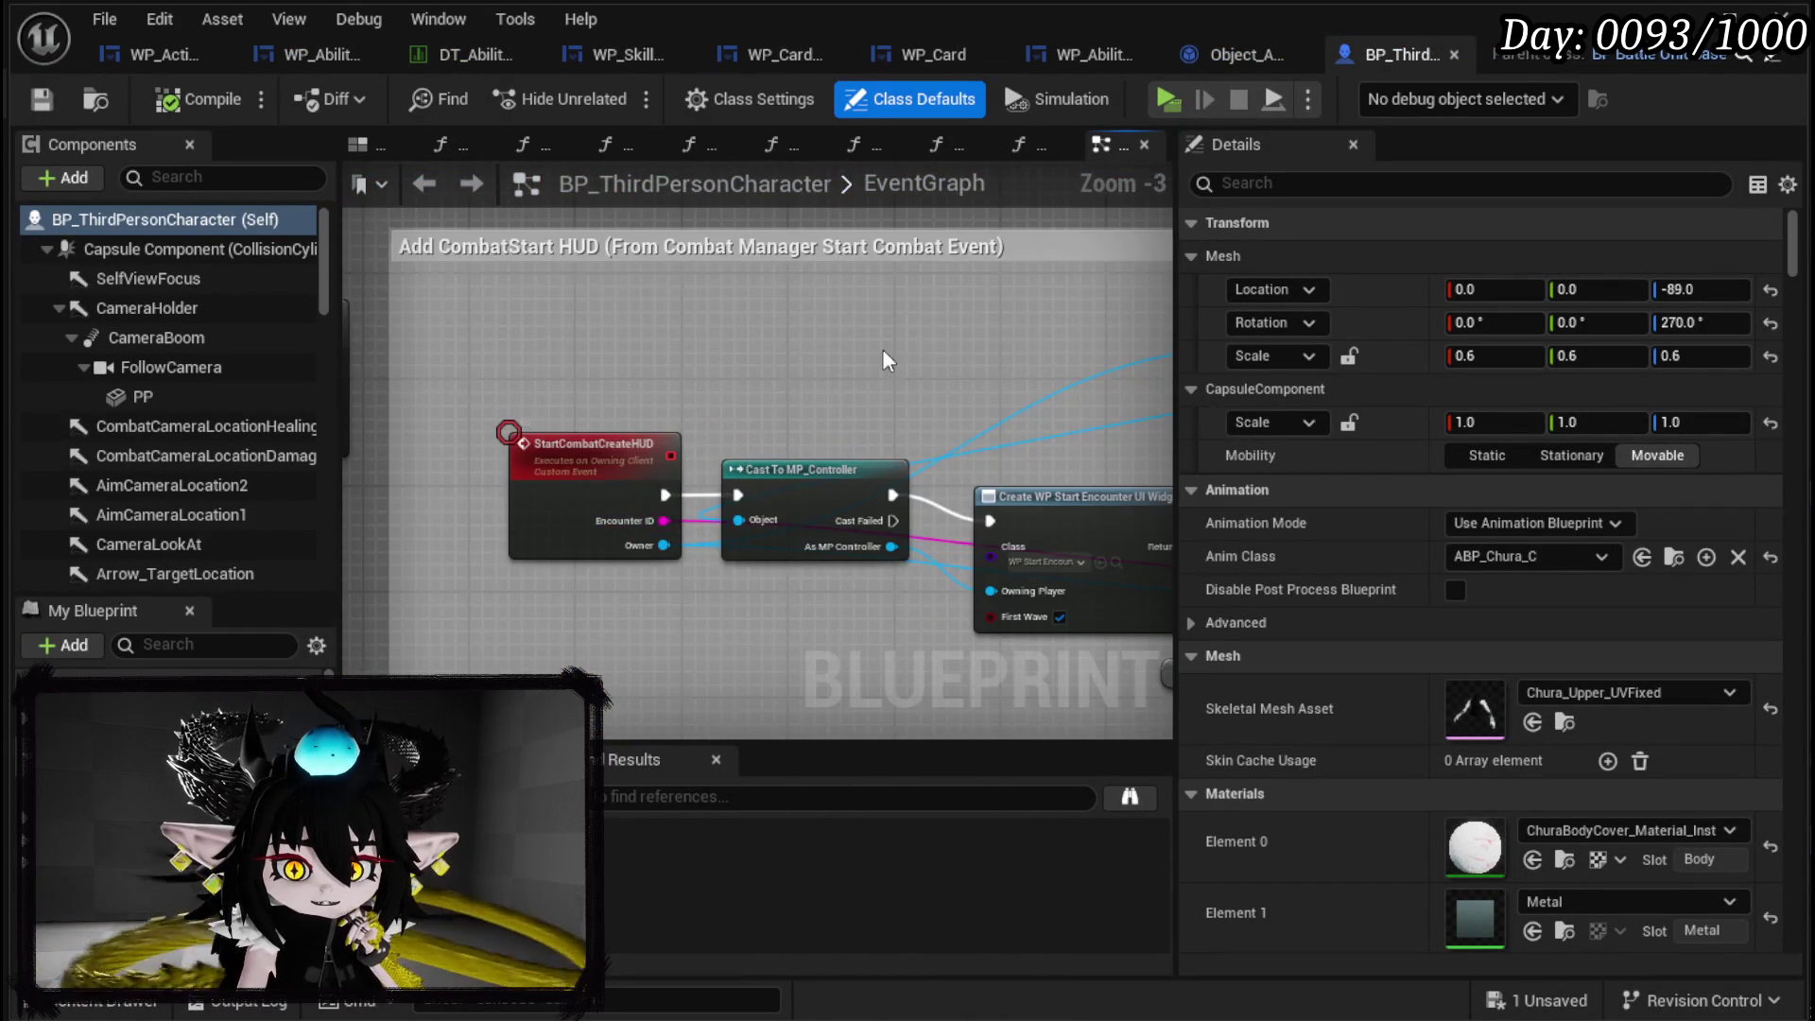
pyautogui.scroll(-9, 840, 393)
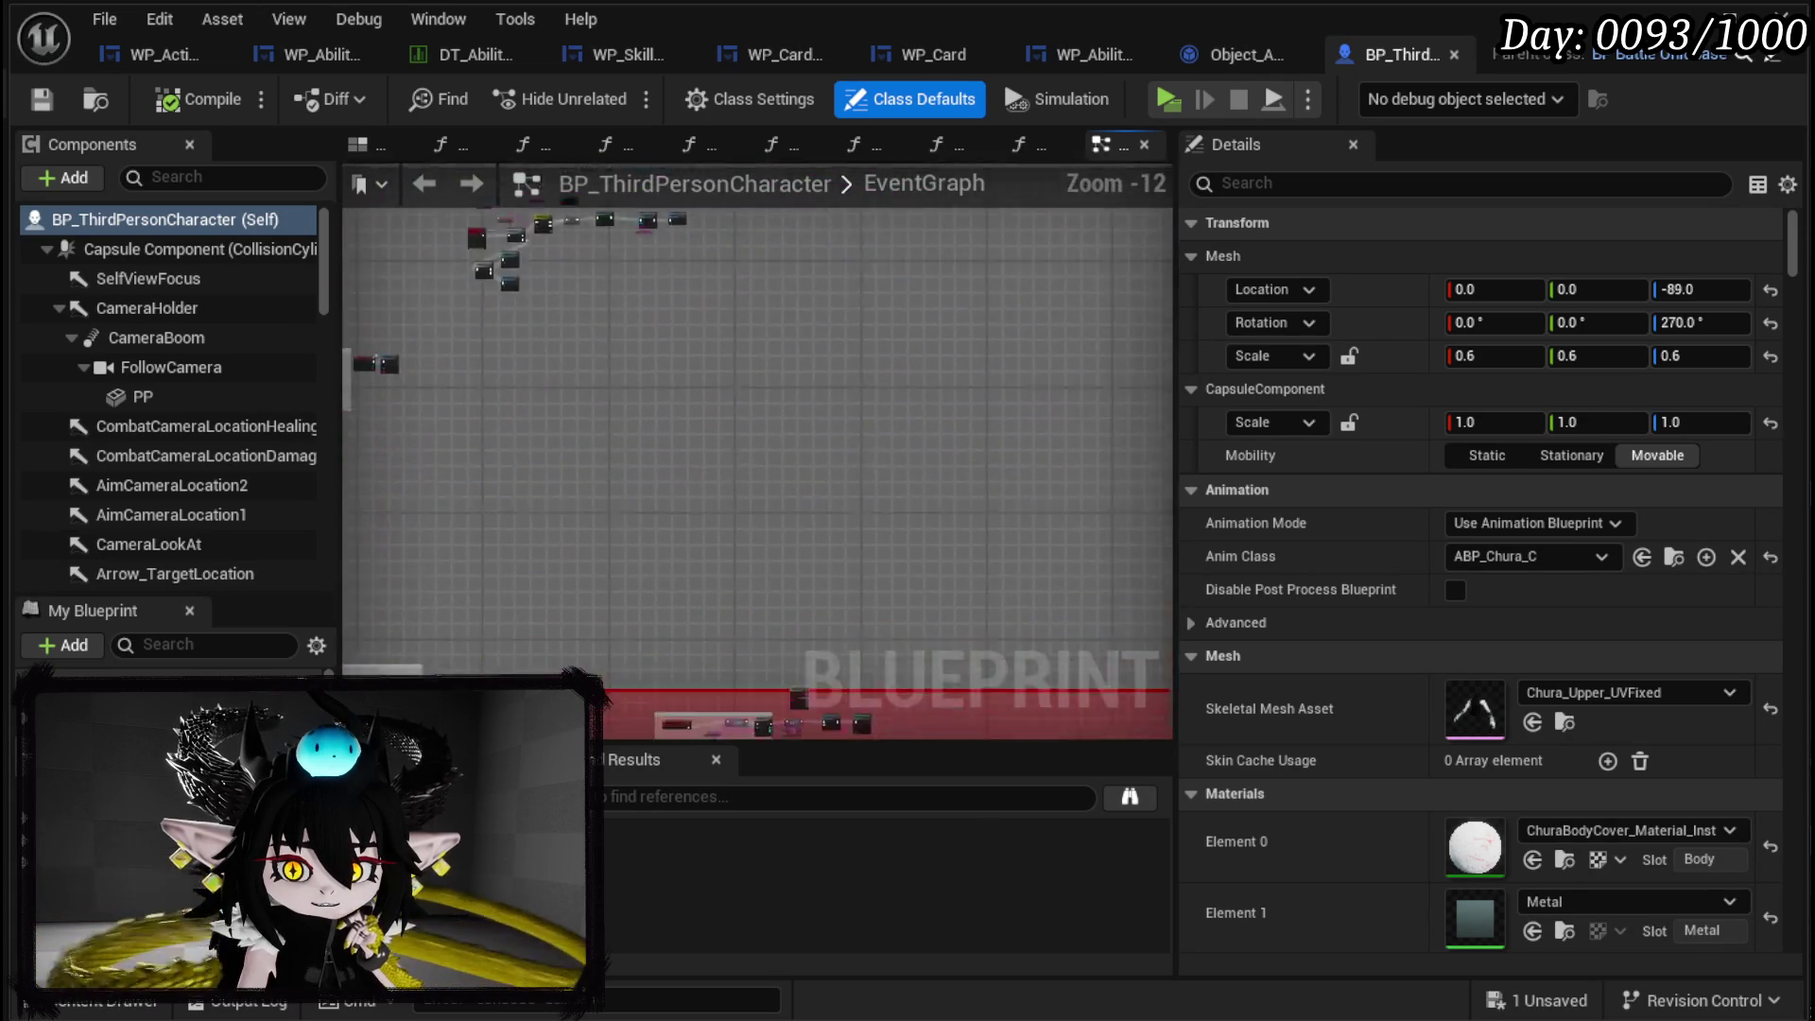
pyautogui.scroll(9, 872, 618)
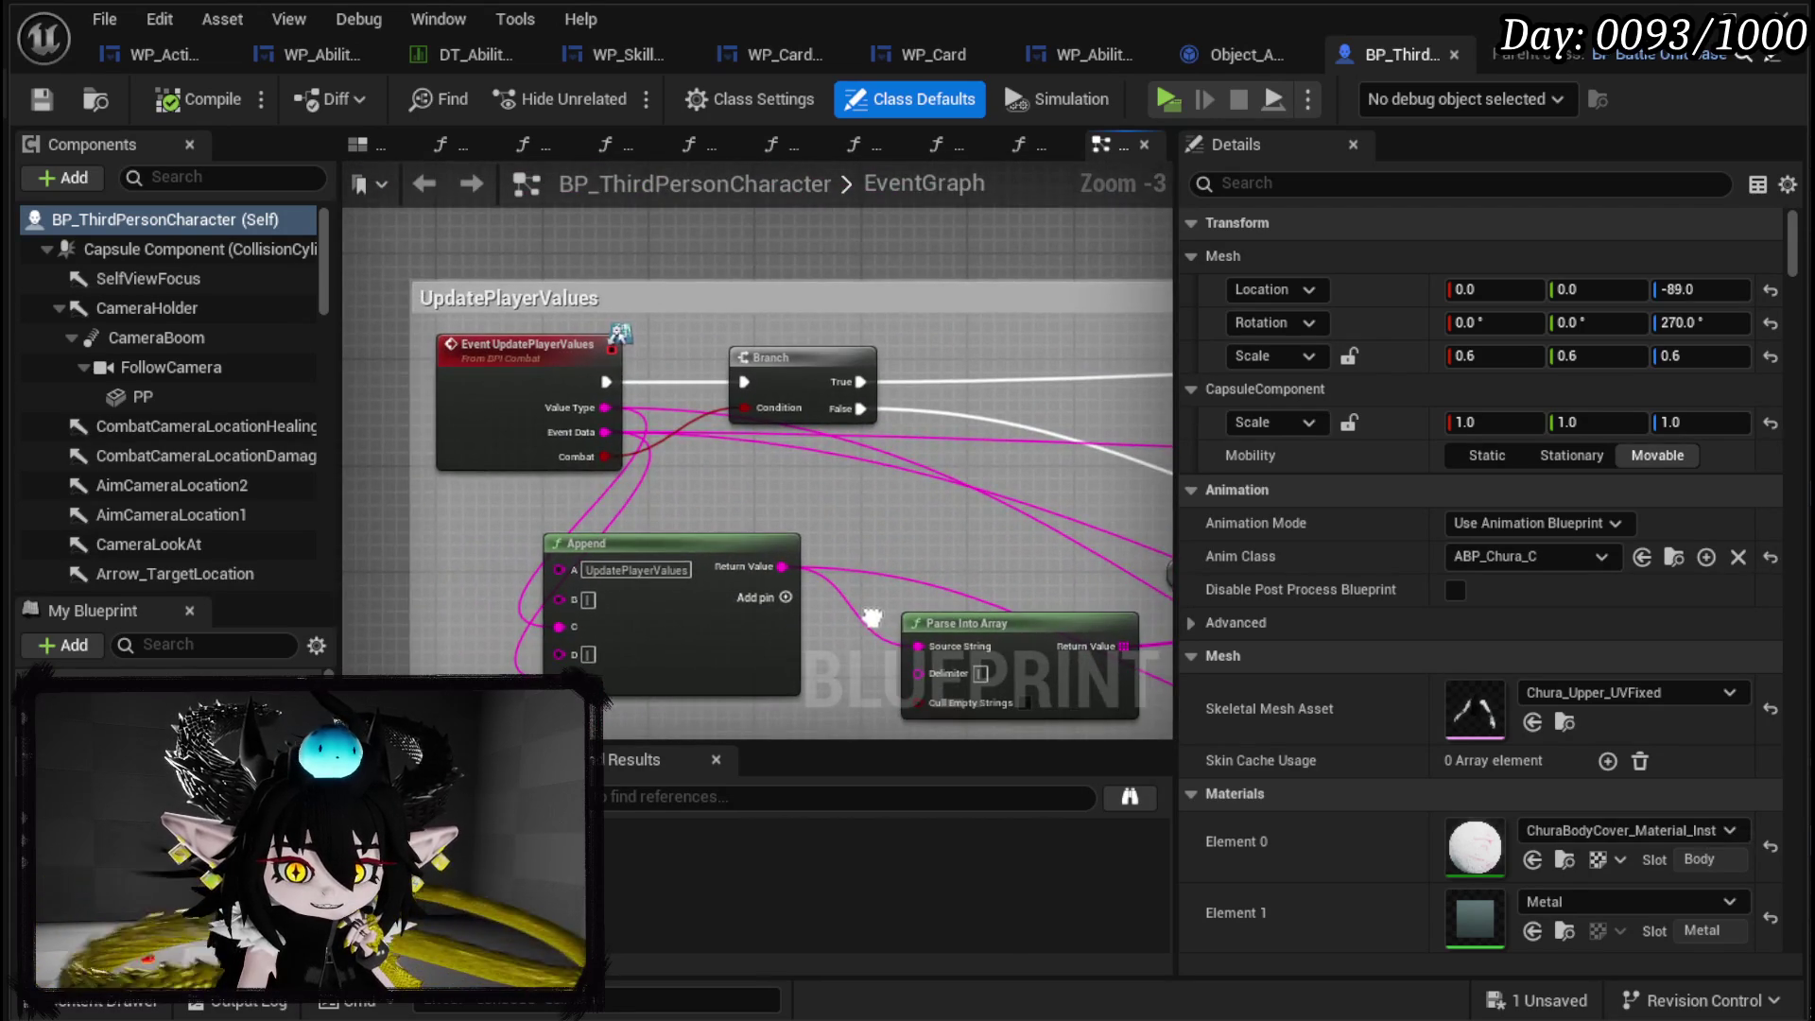
pyautogui.moveTo(567, 416); pyautogui.dragTo(643, 359)
# Review the RaiseEvent nodes, the Missing DamageNumber Event comment and the UpdatePlayerValues nodes.
pyautogui.scroll(-3, 610, 334)
pyautogui.scroll(2, 598, 370)
pyautogui.scroll(-2, 597, 370)
pyautogui.scroll(2, 598, 370)
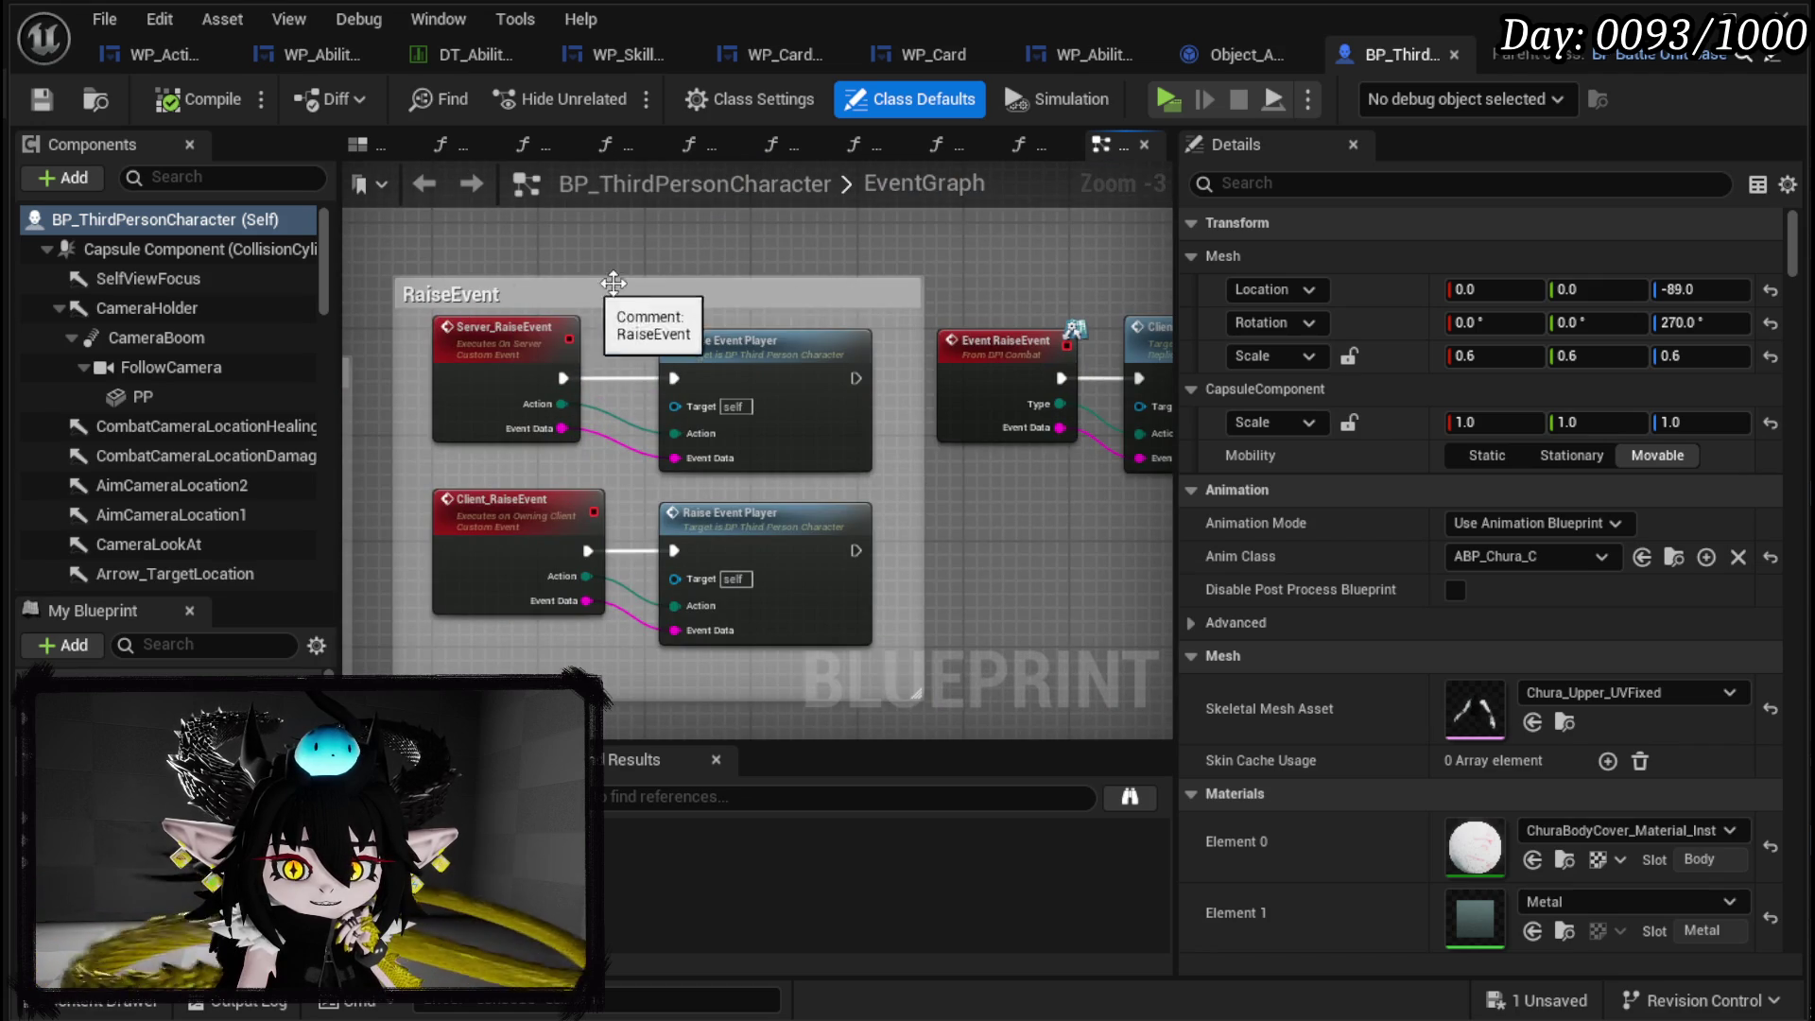
pyautogui.scroll(1, 539, 303)
pyautogui.moveTo(538, 296); pyautogui.dragTo(479, 290)
pyautogui.scroll(-2, 479, 290)
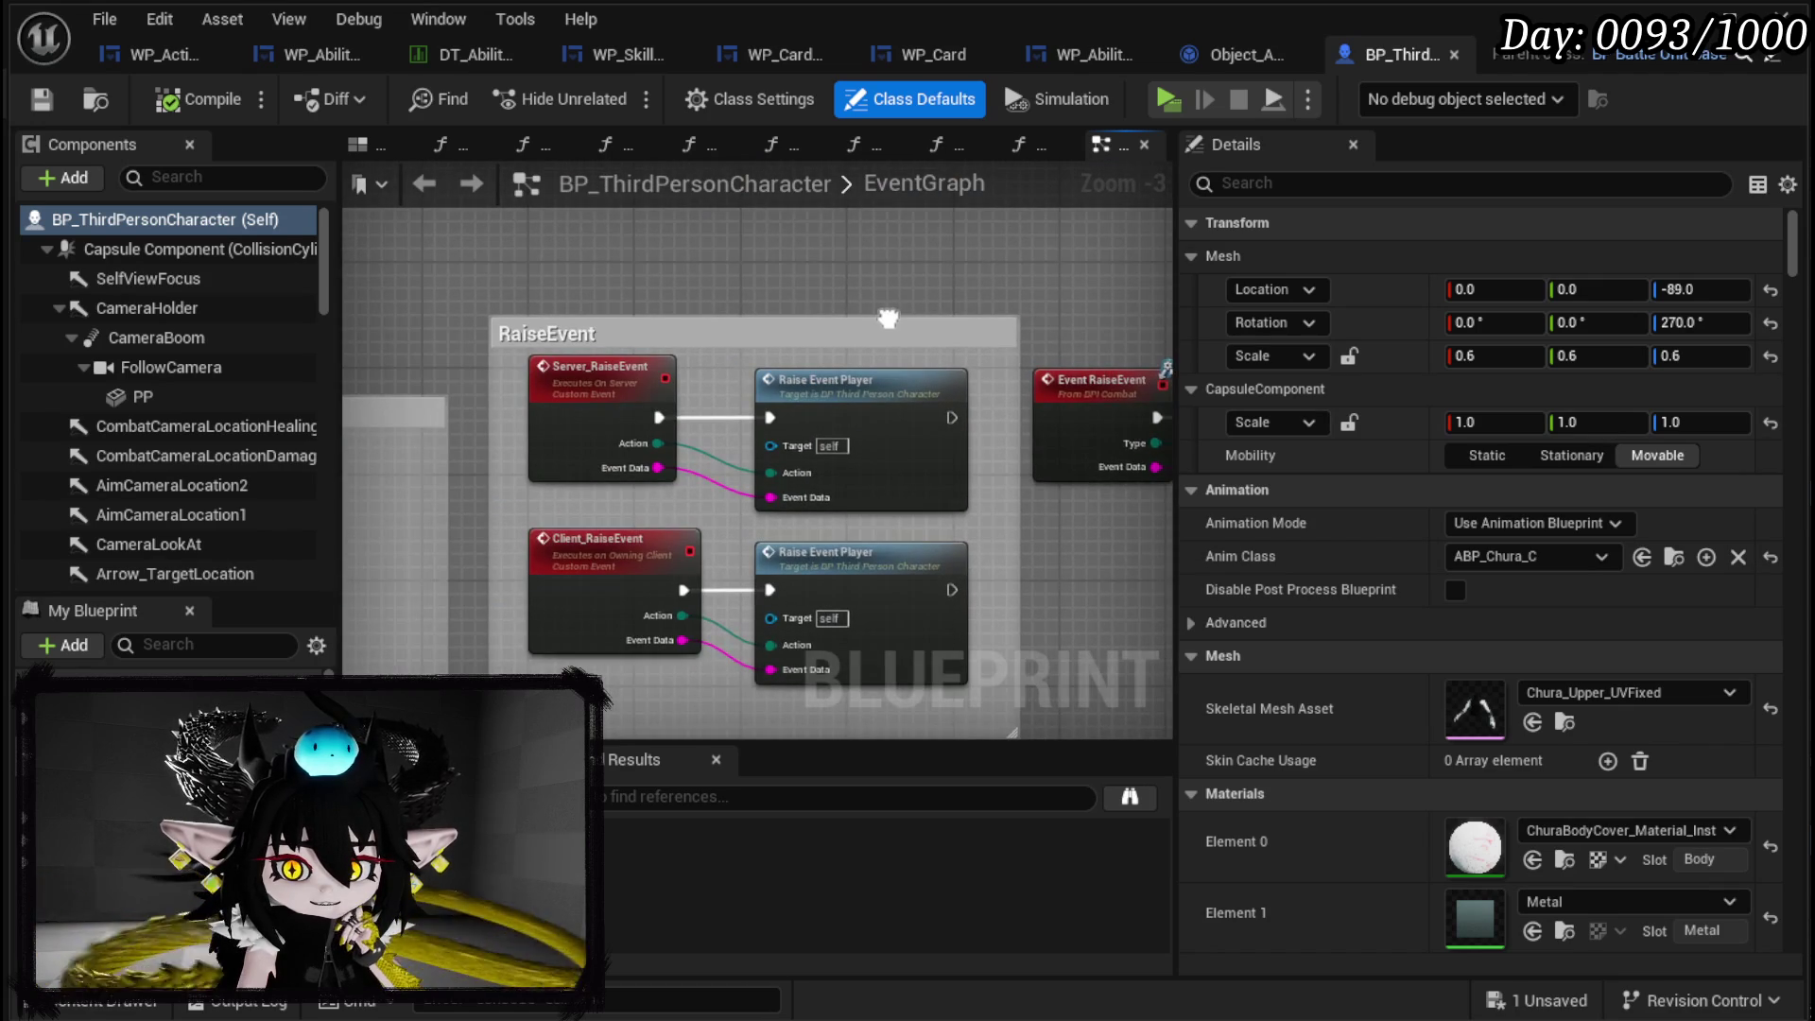
pyautogui.scroll(-1, 567, 303)
pyautogui.moveTo(605, 312); pyautogui.dragTo(924, 324)
pyautogui.scroll(3, 924, 325)
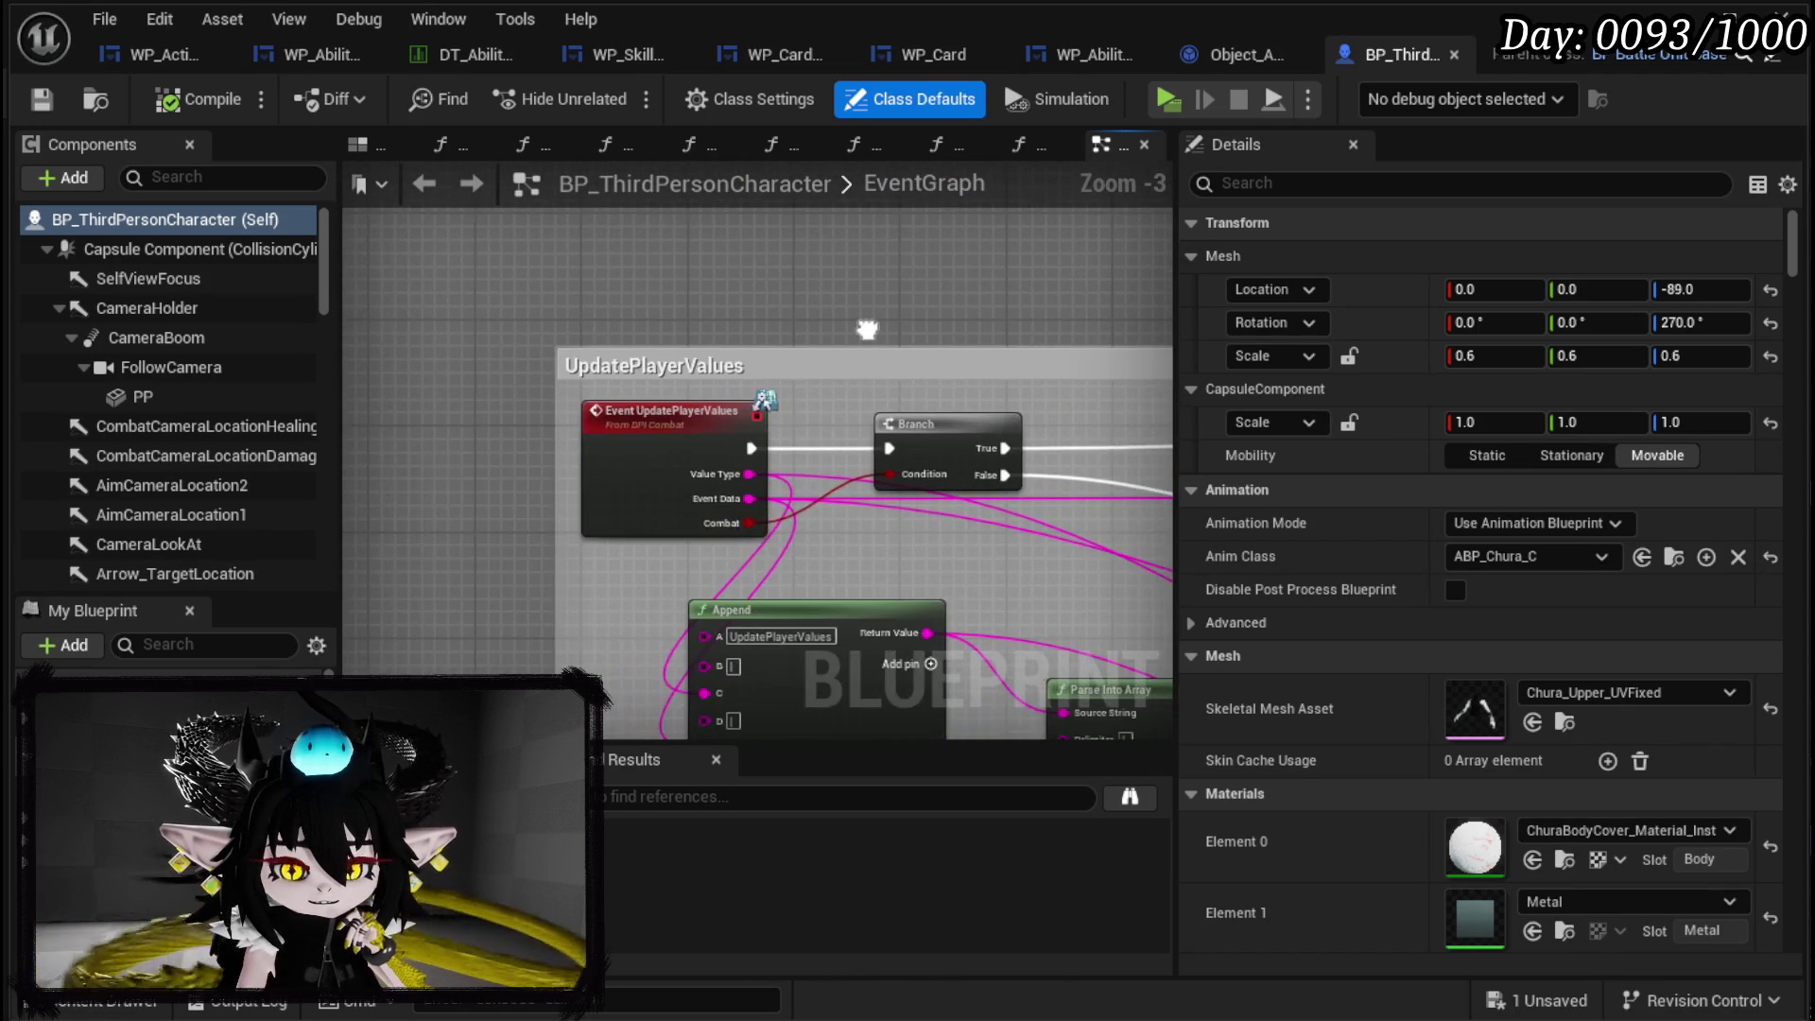
pyautogui.moveTo(789, 316)
pyautogui.mouseDown()
pyautogui.moveTo(553, 193)
pyautogui.moveTo(823, 333)
pyautogui.moveTo(503, 316)
pyautogui.mouseUp()
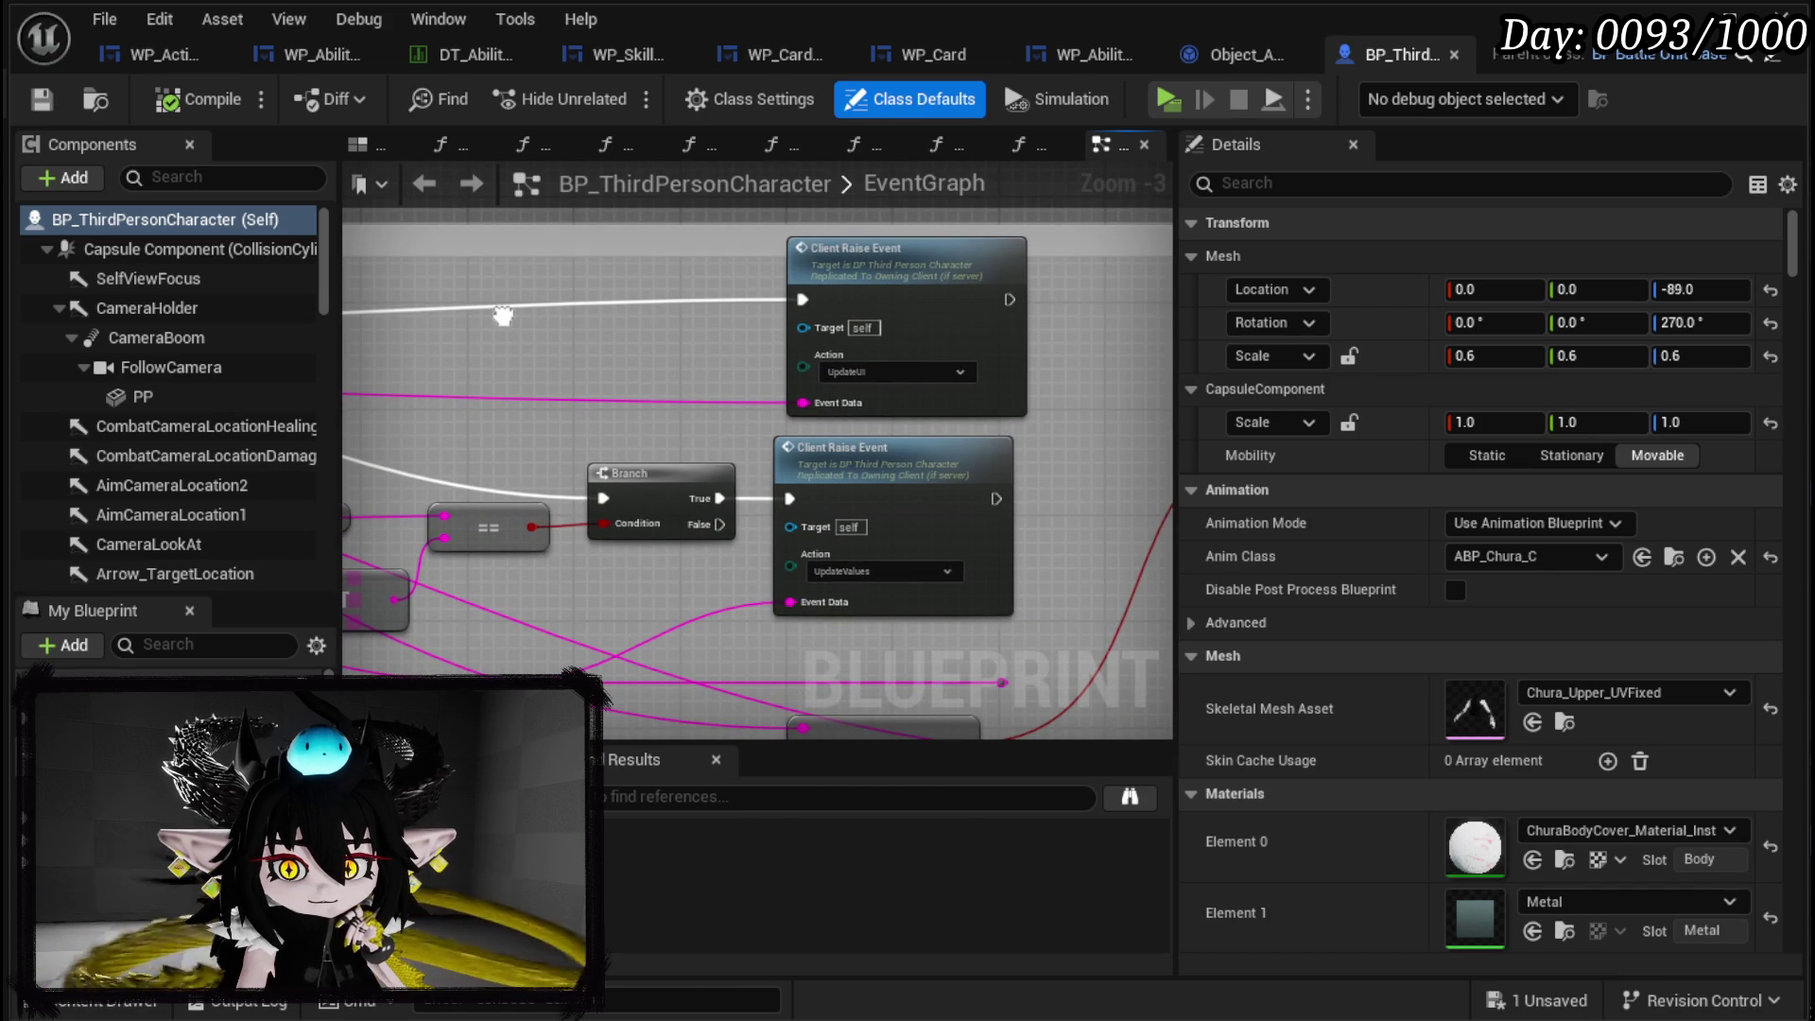
# Save BP_ThirdPersonCharacter, then Save All modified packages.
pyautogui.click(55, 102)
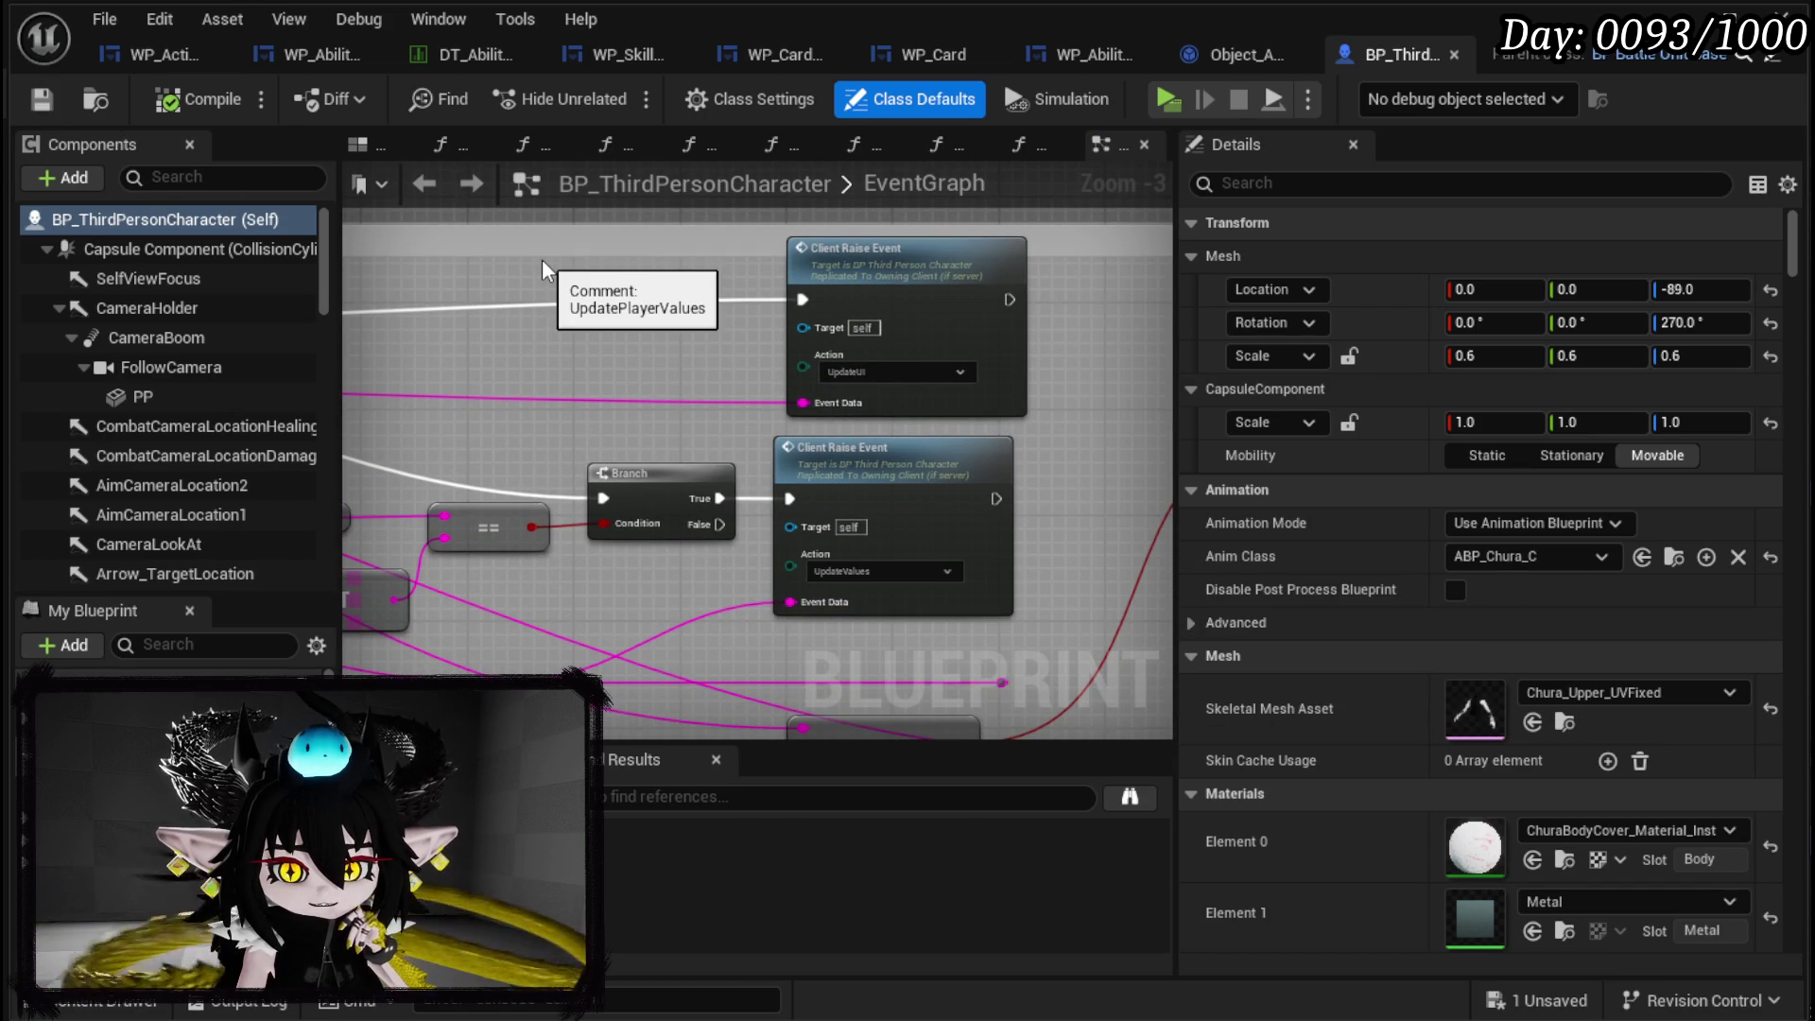
pyautogui.scroll(-5, 688, 364)
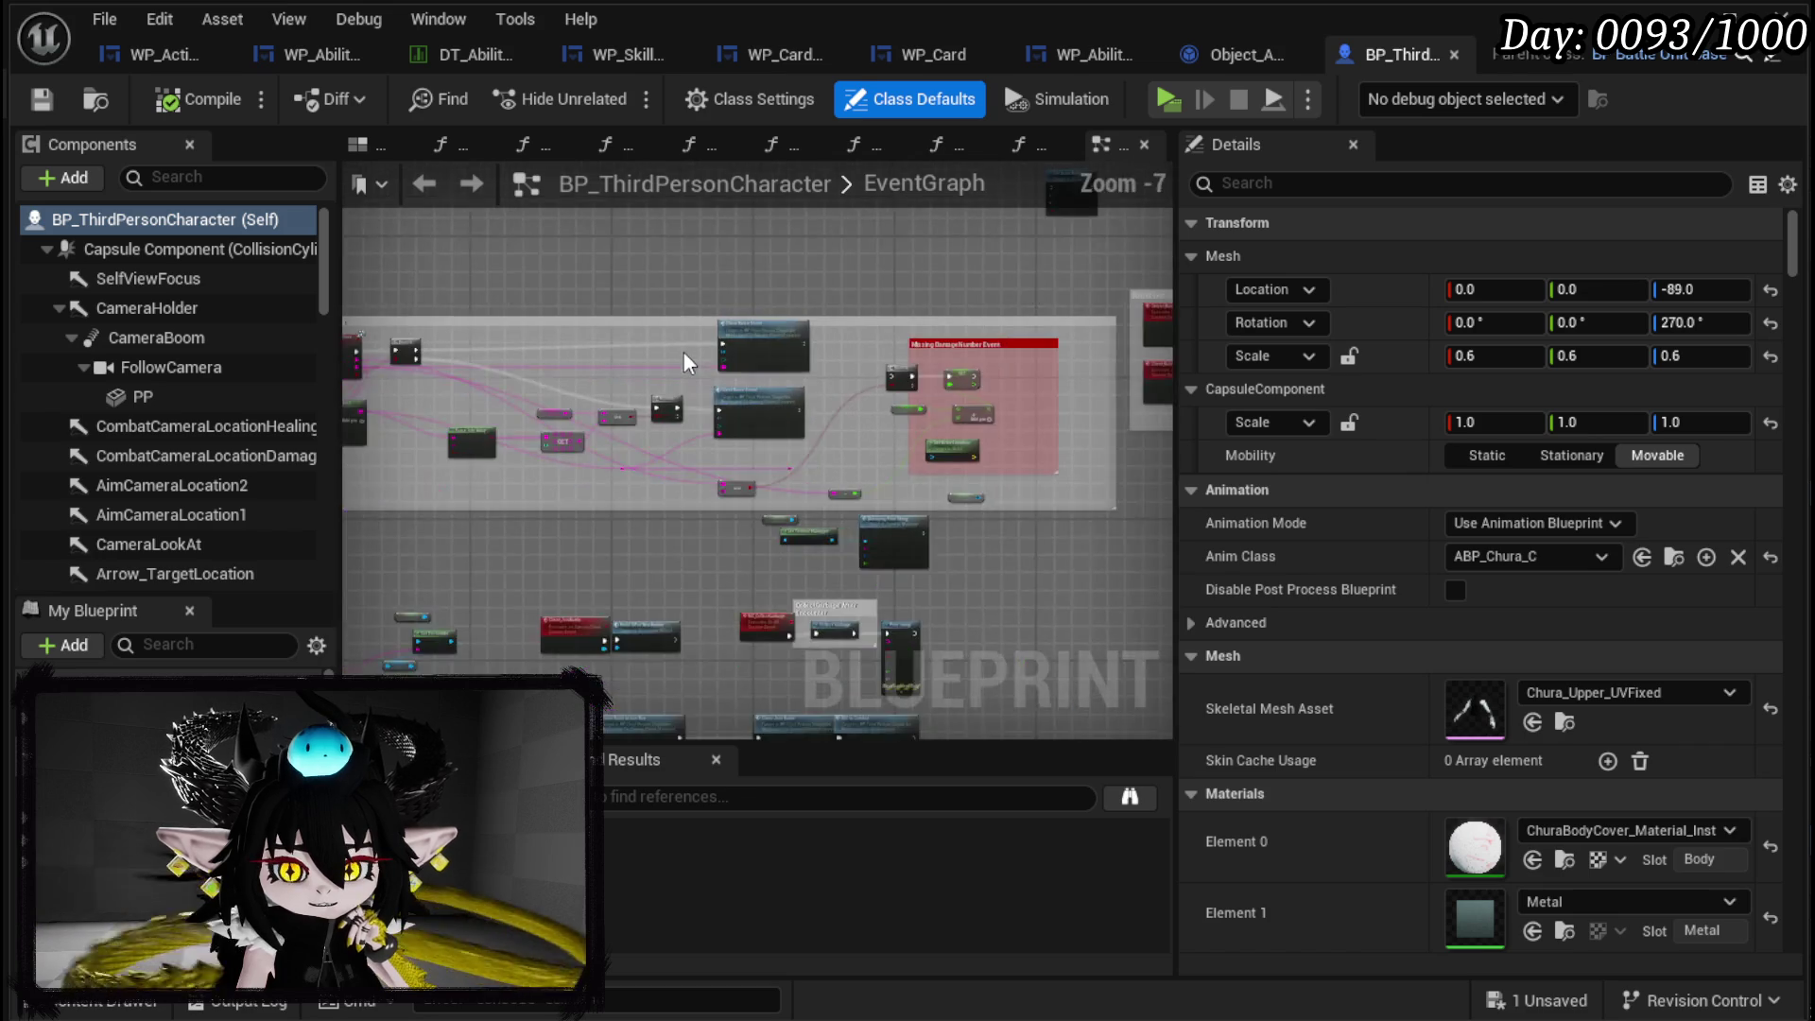
pyautogui.scroll(3, 855, 491)
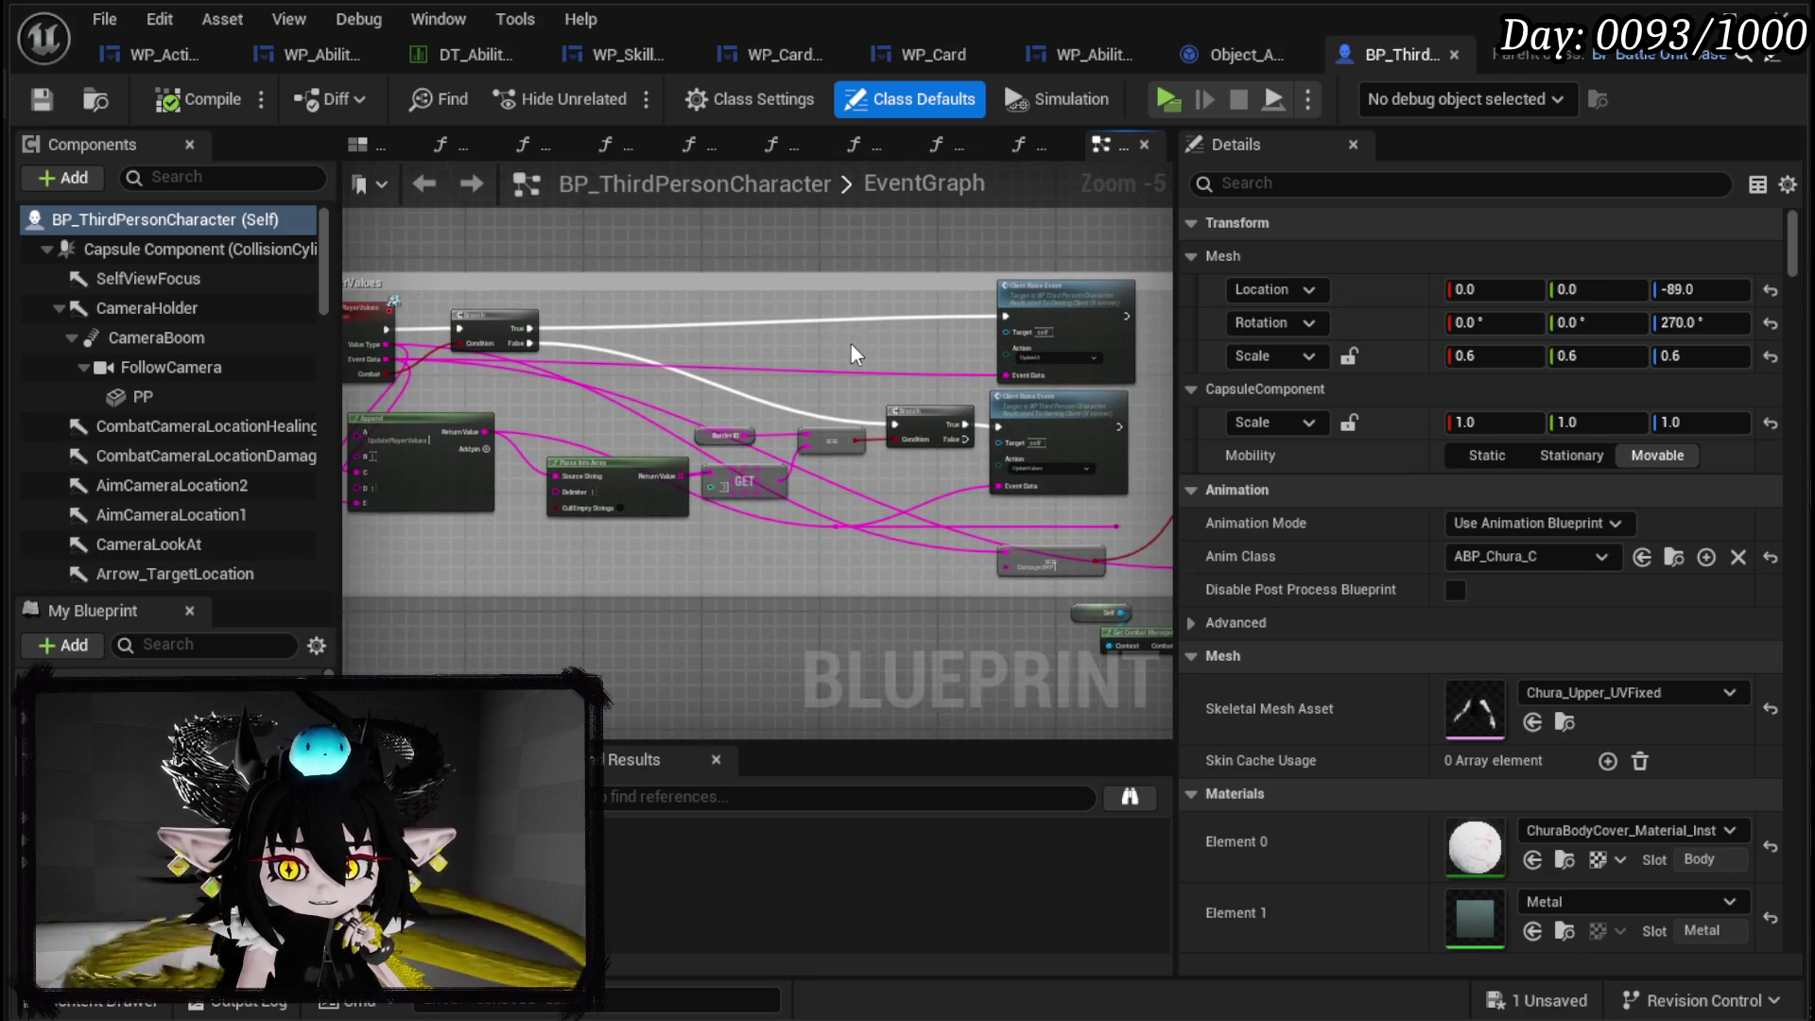
pyautogui.click(52, 104)
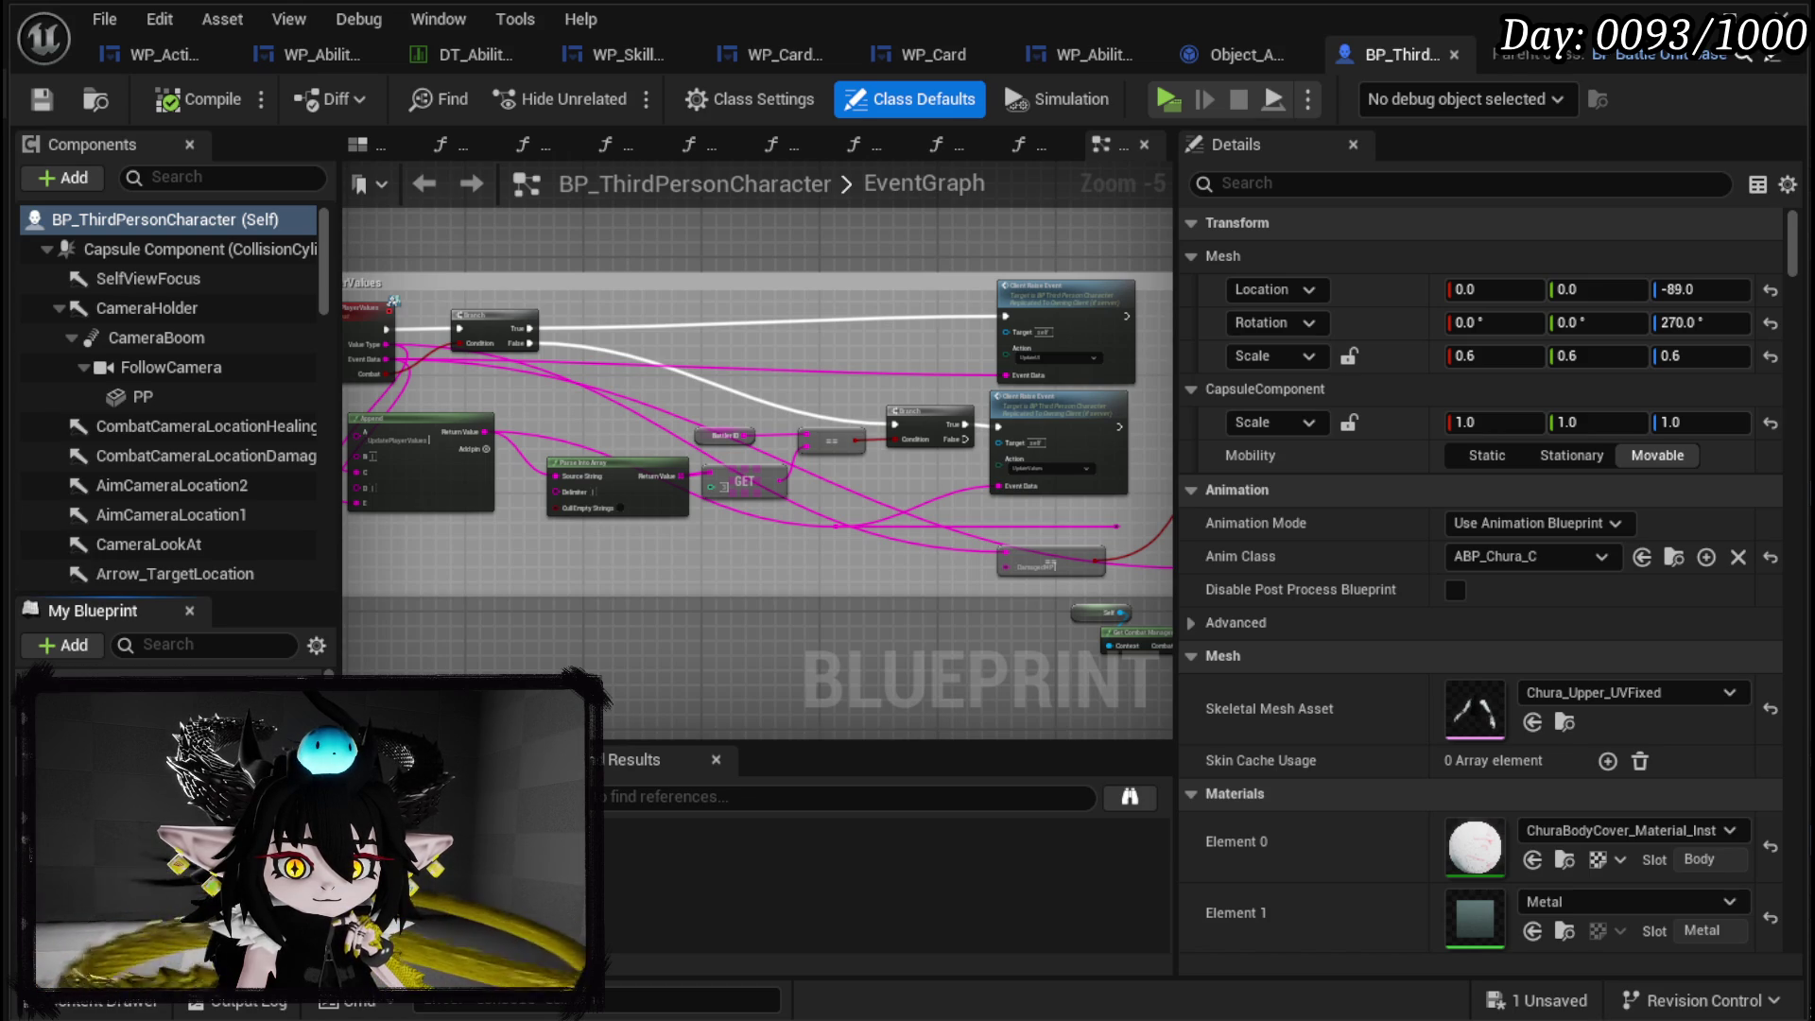
# Open the DamageBattler function from the upper Damage Battler call in Encounter_DamageReaction.
pyautogui.scroll(6, 824, 385)
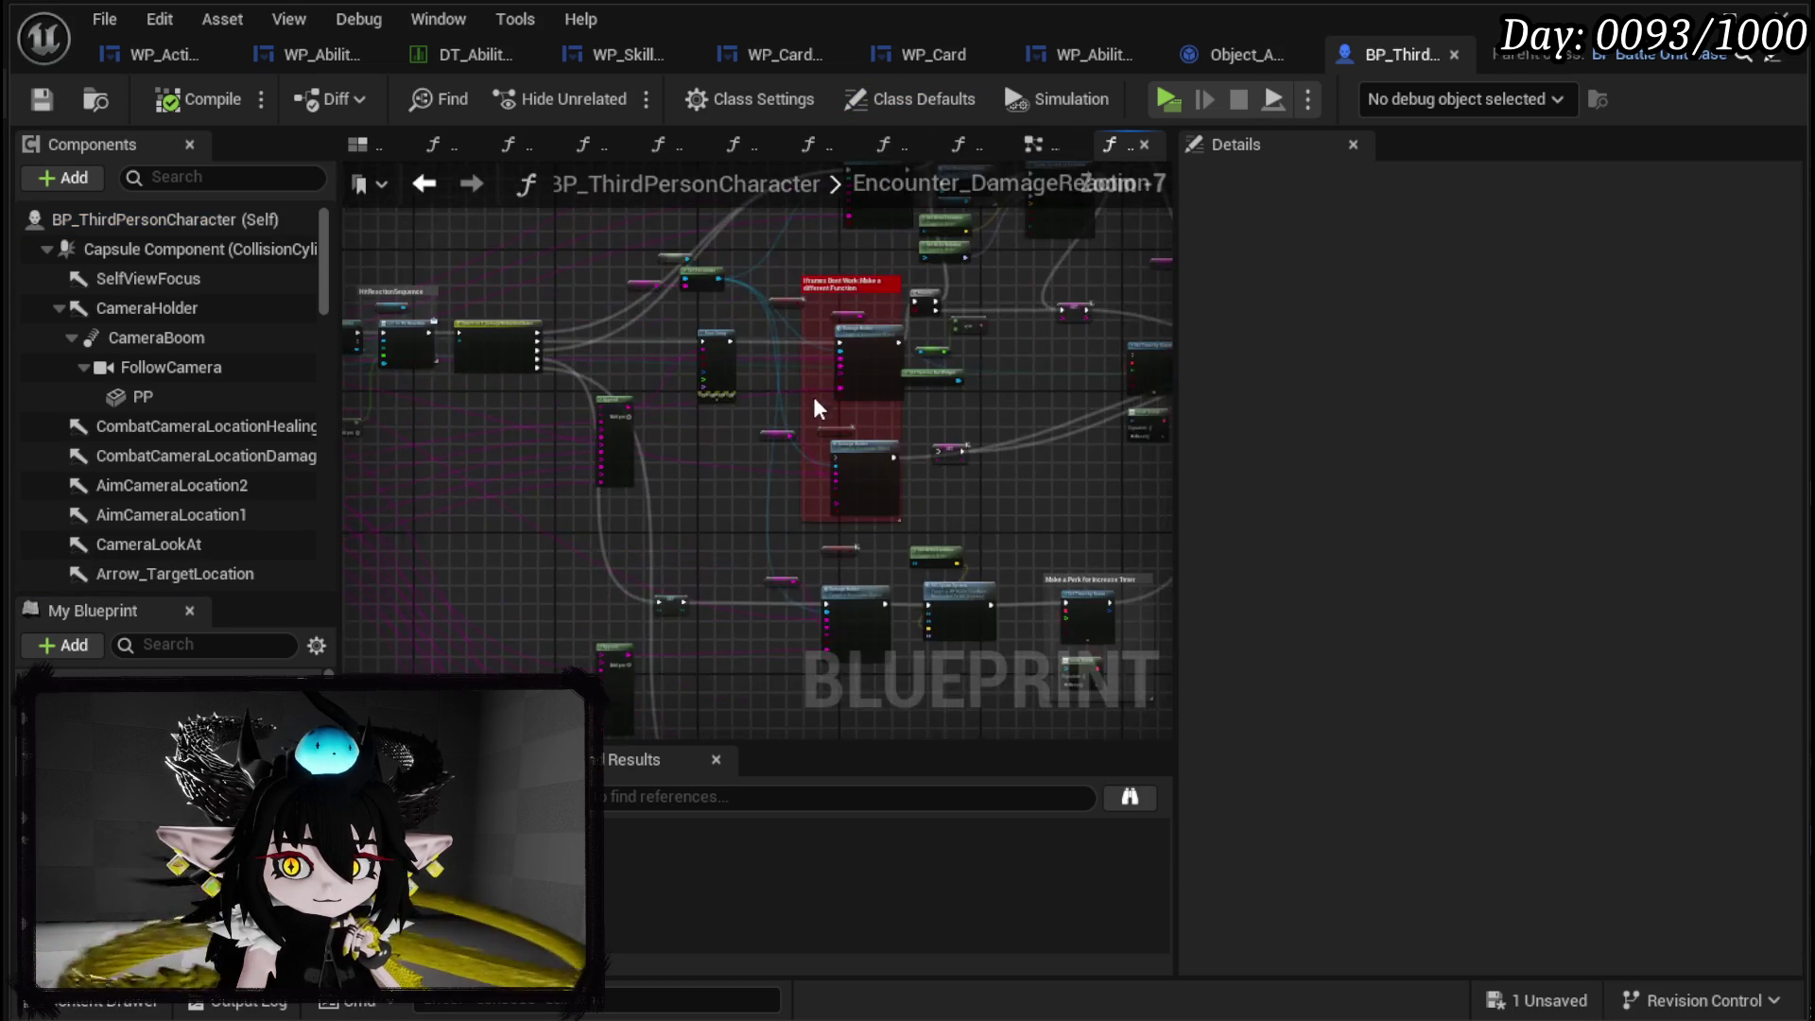
pyautogui.scroll(3, 1004, 457)
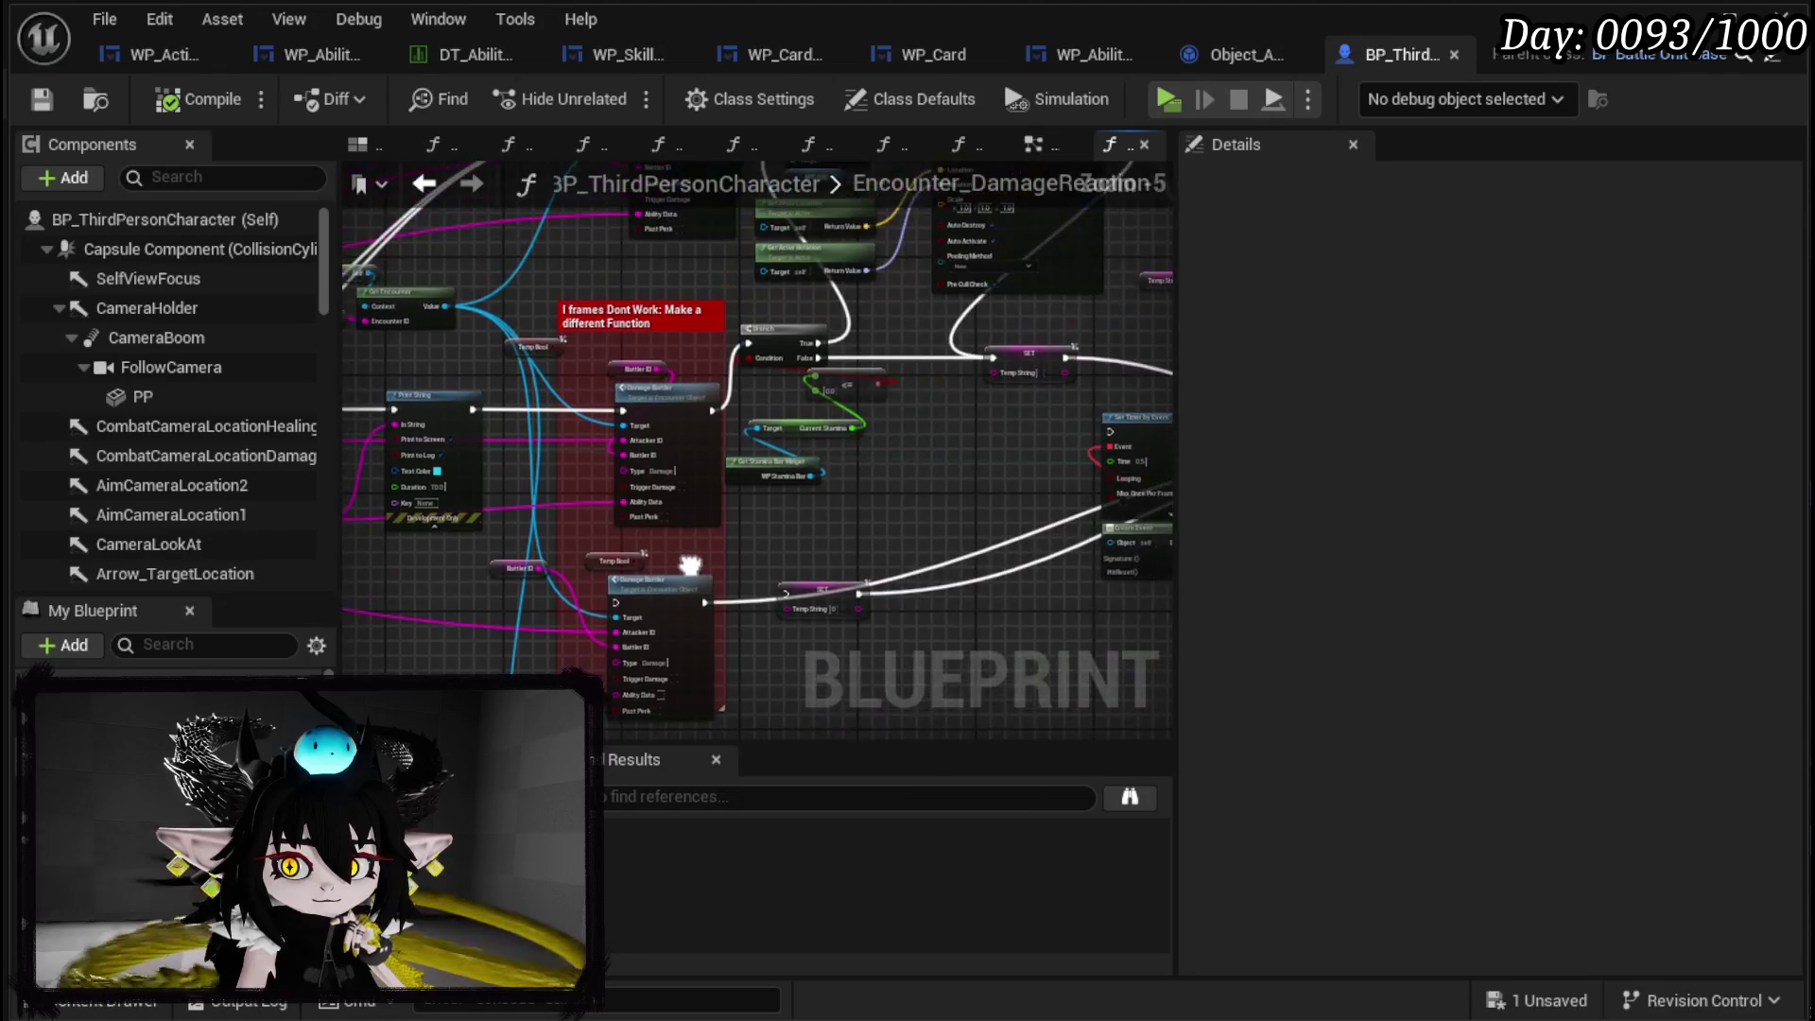
pyautogui.moveTo(696, 570)
pyautogui.mouseDown()
pyautogui.moveTo(838, 482)
pyautogui.moveTo(800, 605)
pyautogui.mouseUp()
pyautogui.scroll(-1, 837, 510)
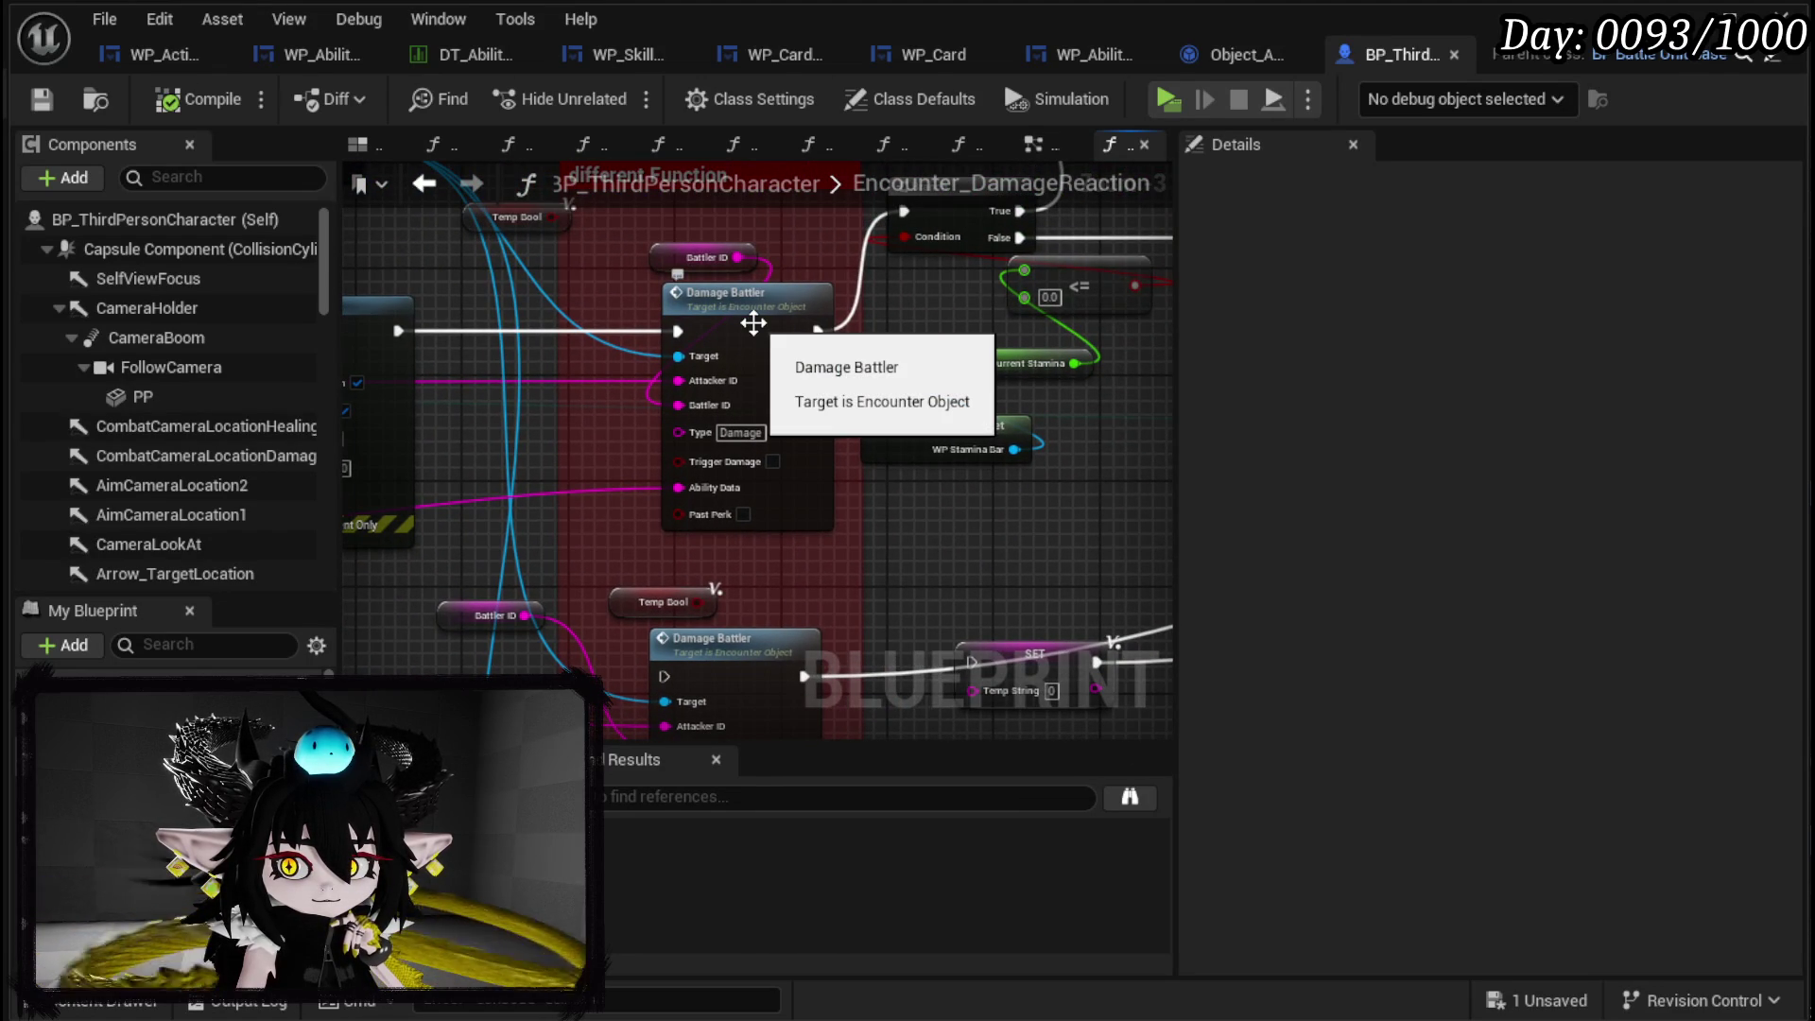
pyautogui.click(753, 324)
pyautogui.doubleClick(753, 324)
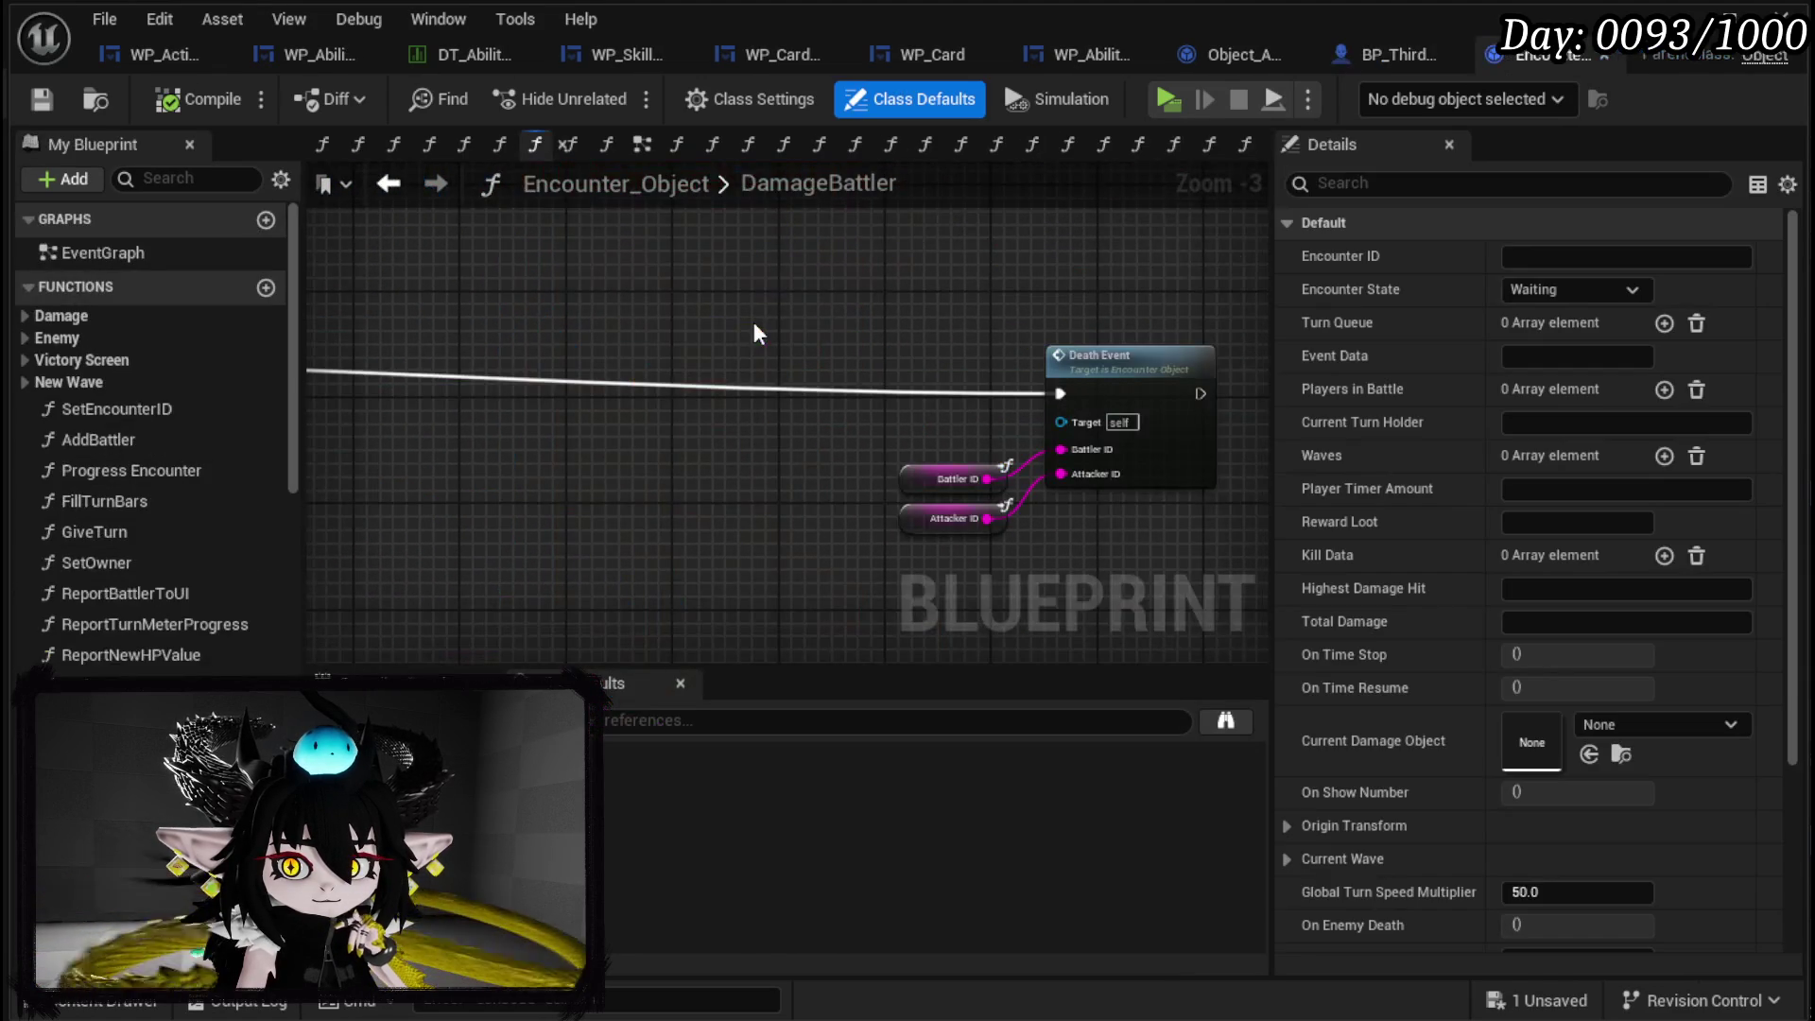
# Pan and zoom around the graph to inspect the FIND, AND and Type Check nodes.
pyautogui.scroll(-5, 752, 330)
pyautogui.scroll(3, 699, 452)
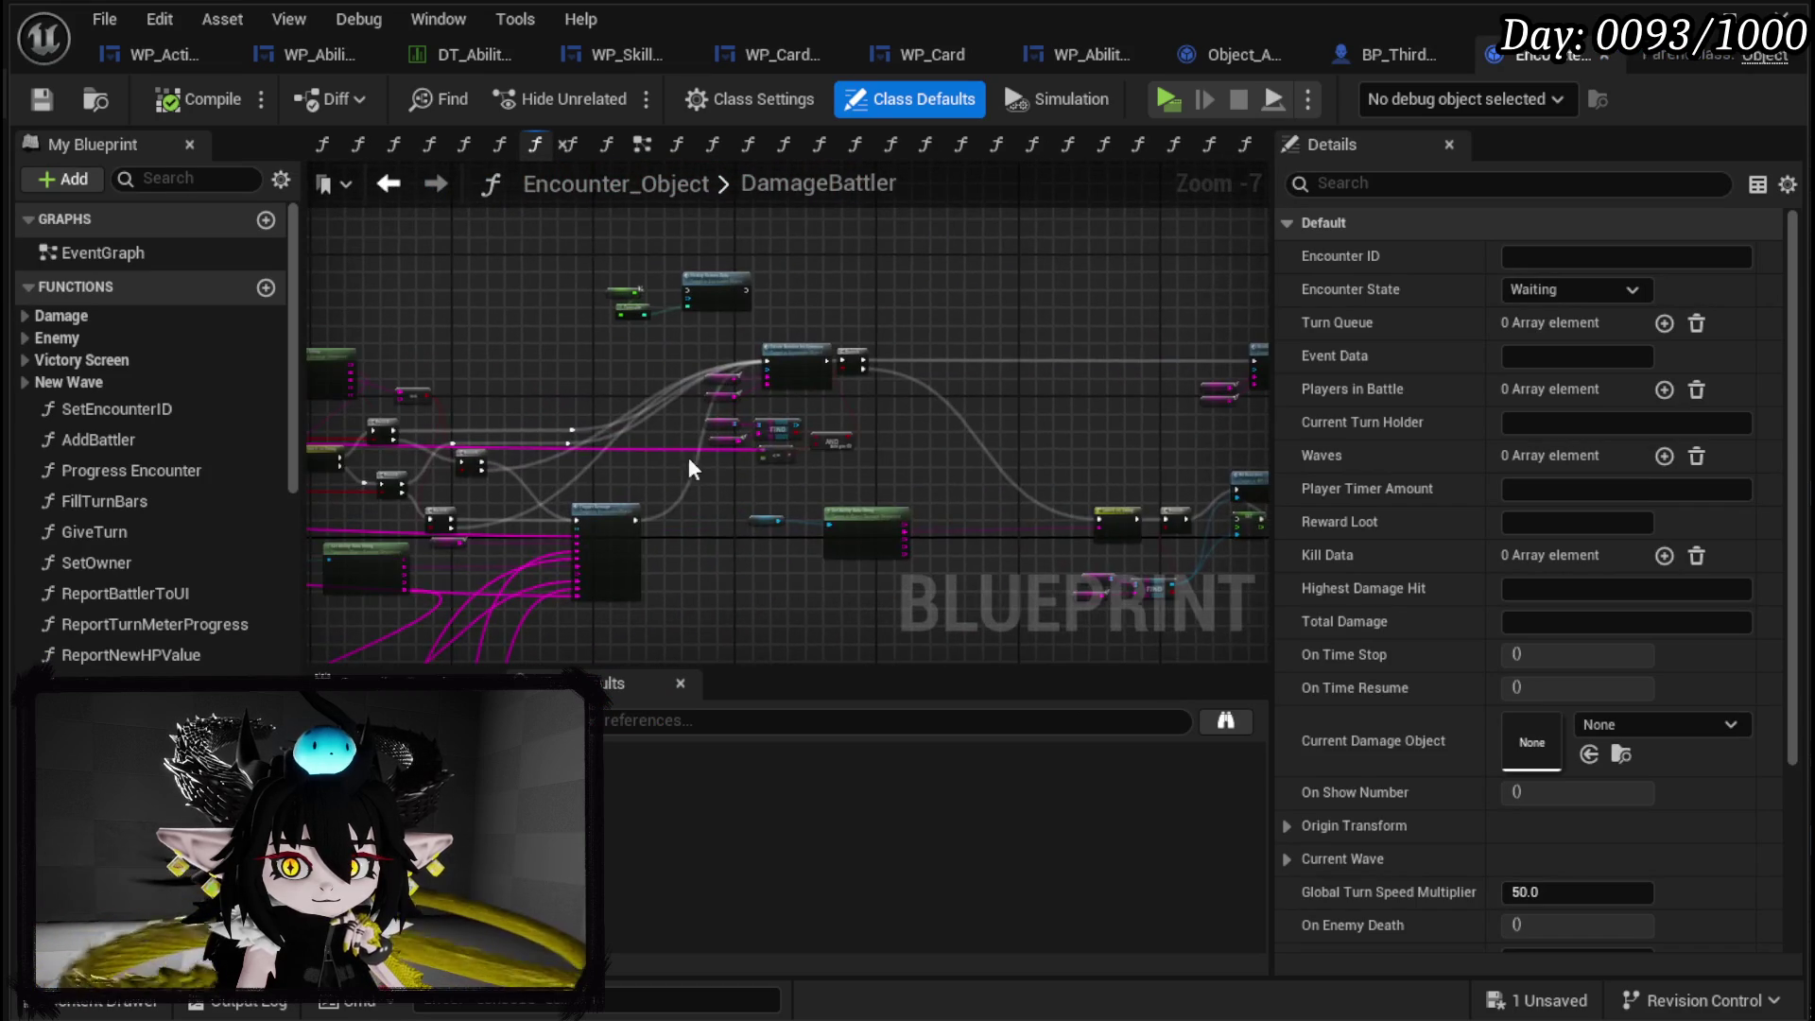
pyautogui.scroll(3, 813, 409)
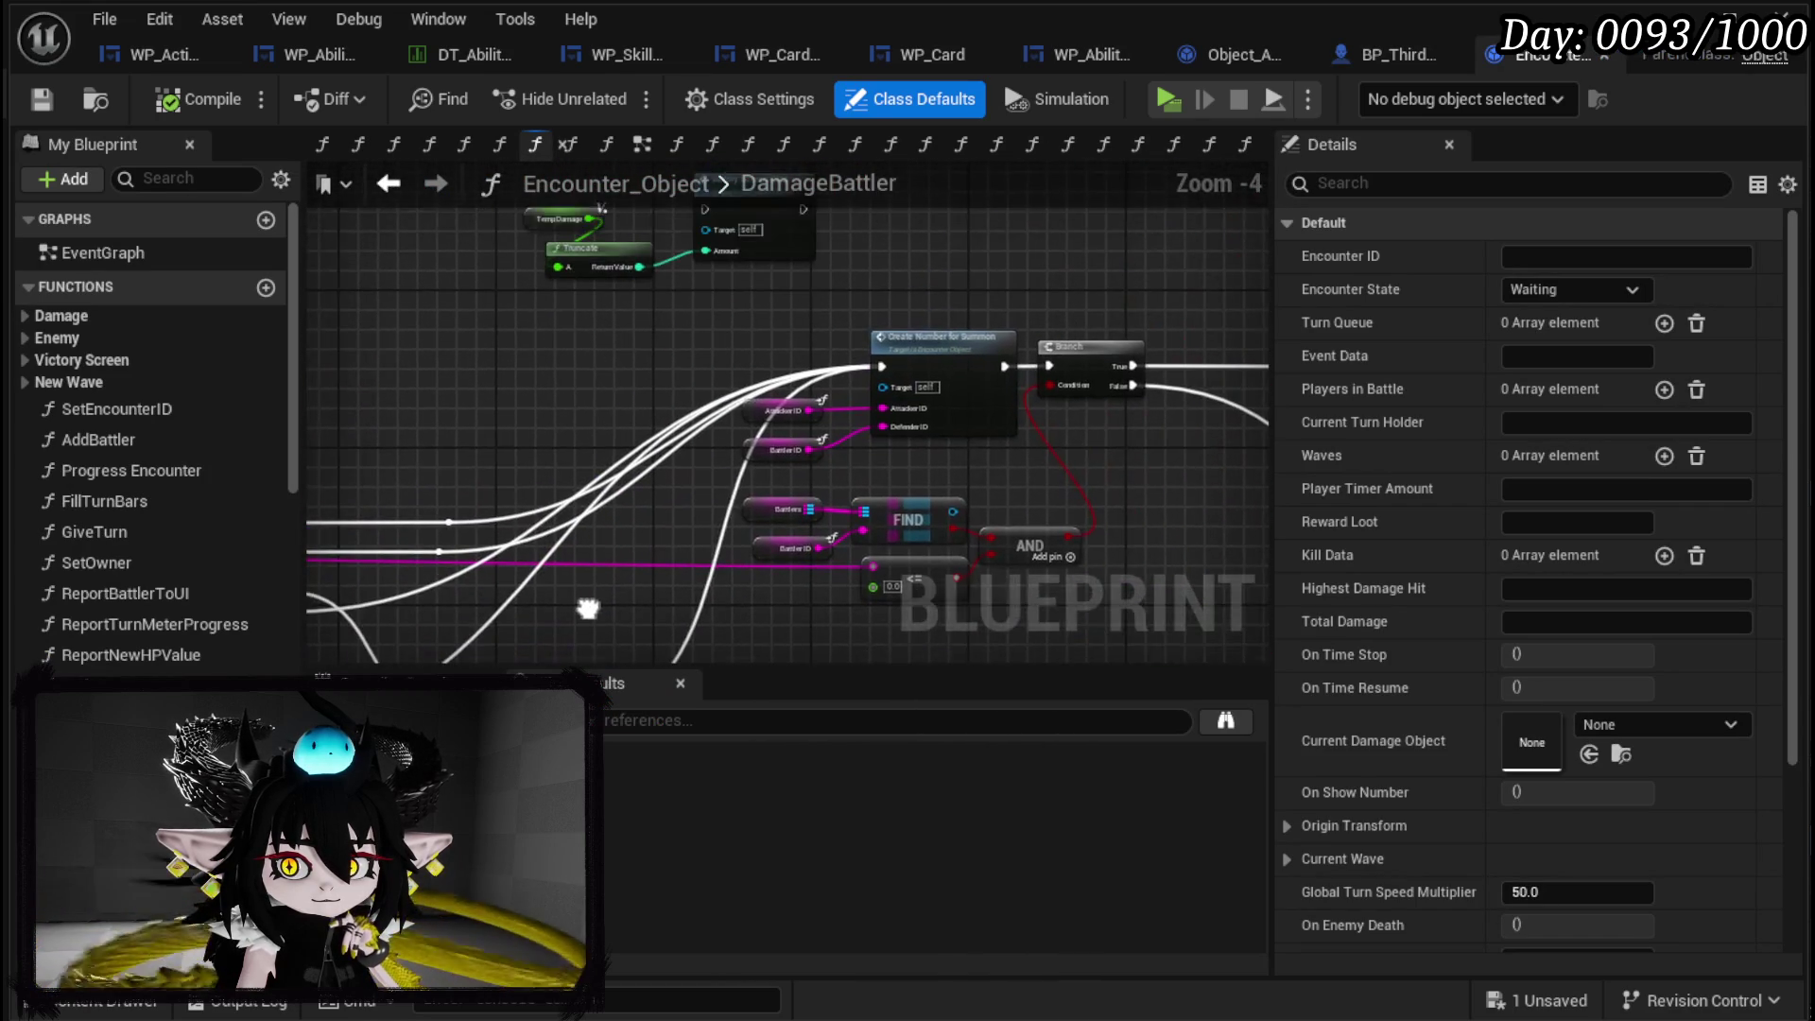
pyautogui.scroll(-4, 1034, 482)
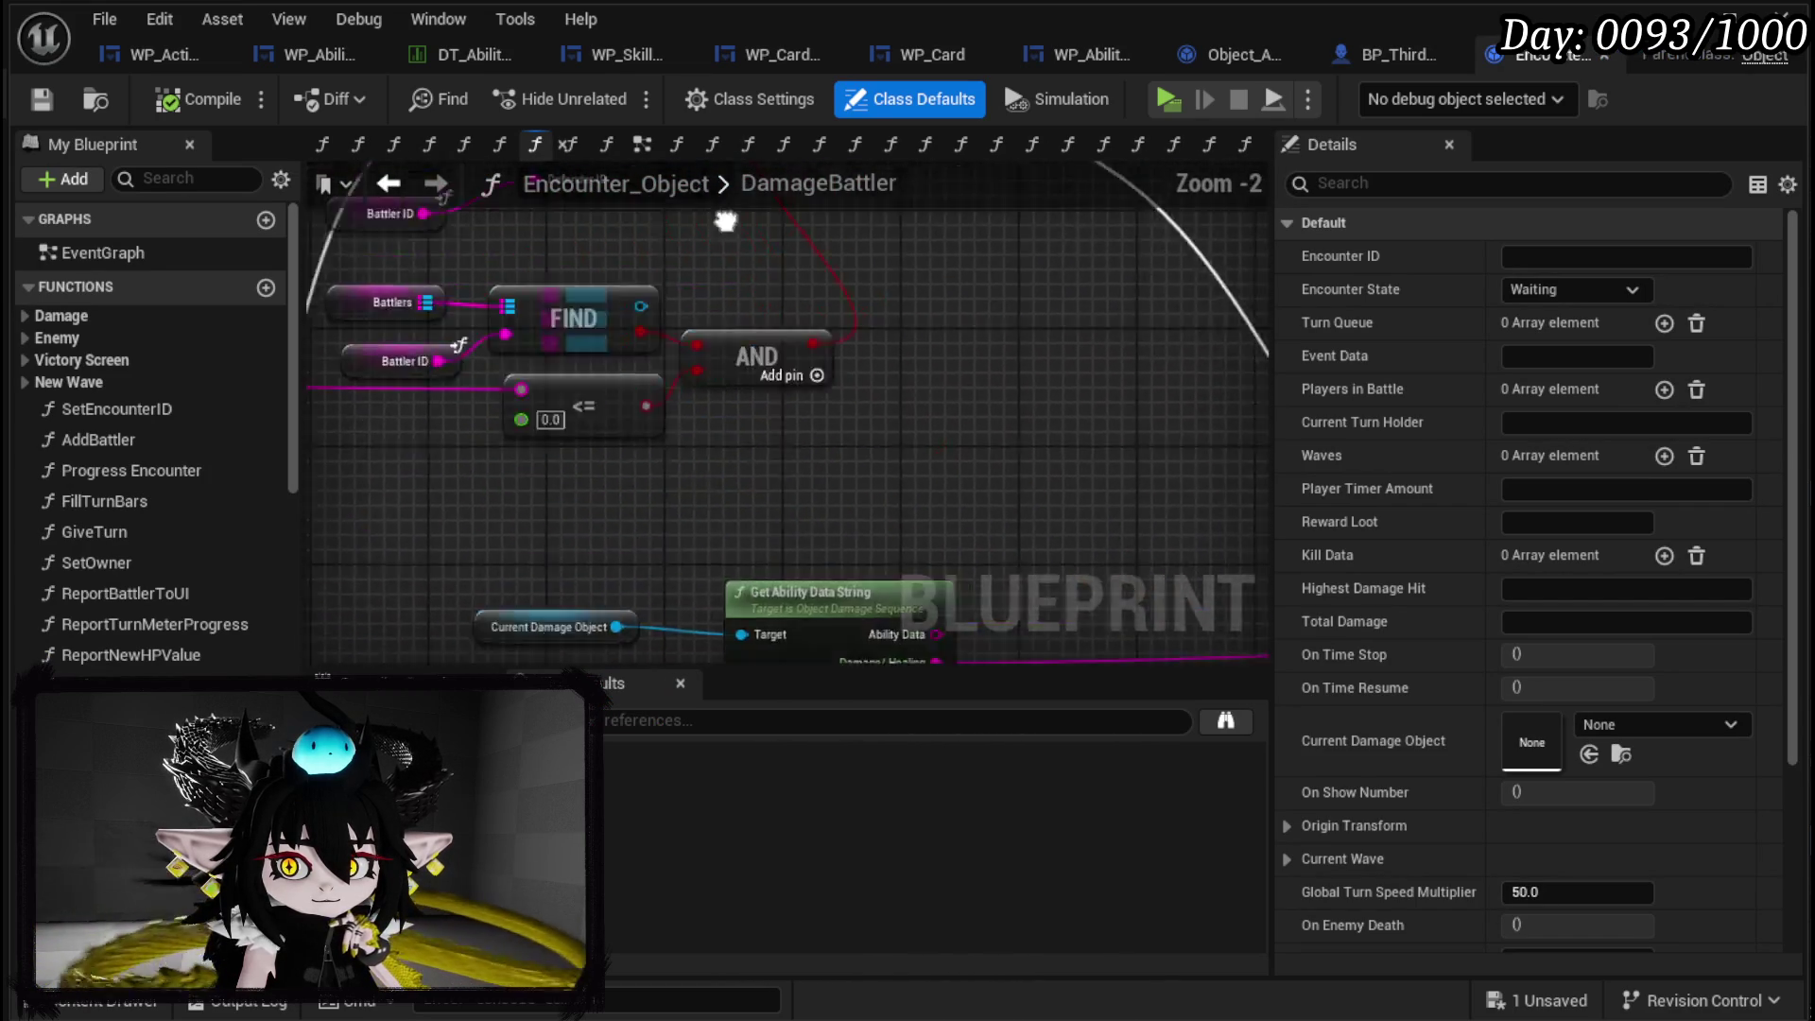
pyautogui.moveTo(311, 397); pyautogui.dragTo(445, 350)
pyautogui.scroll(3, 894, 367)
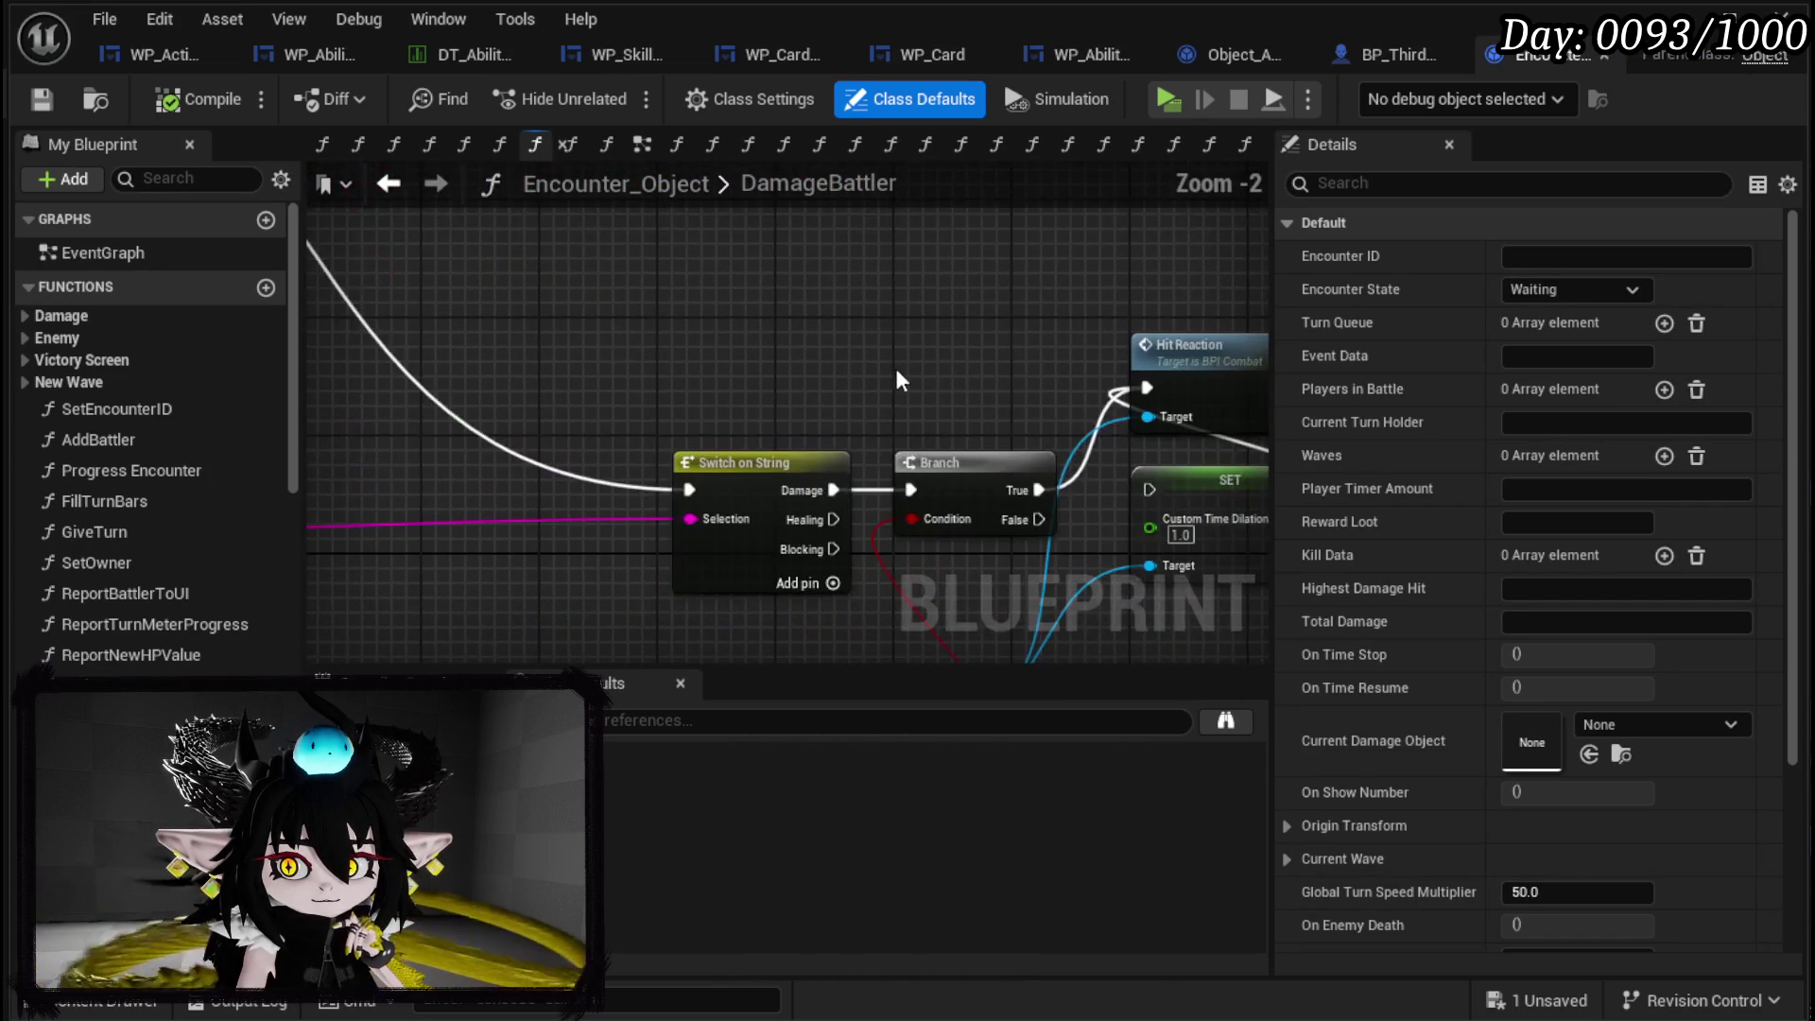
pyautogui.scroll(-2, 894, 361)
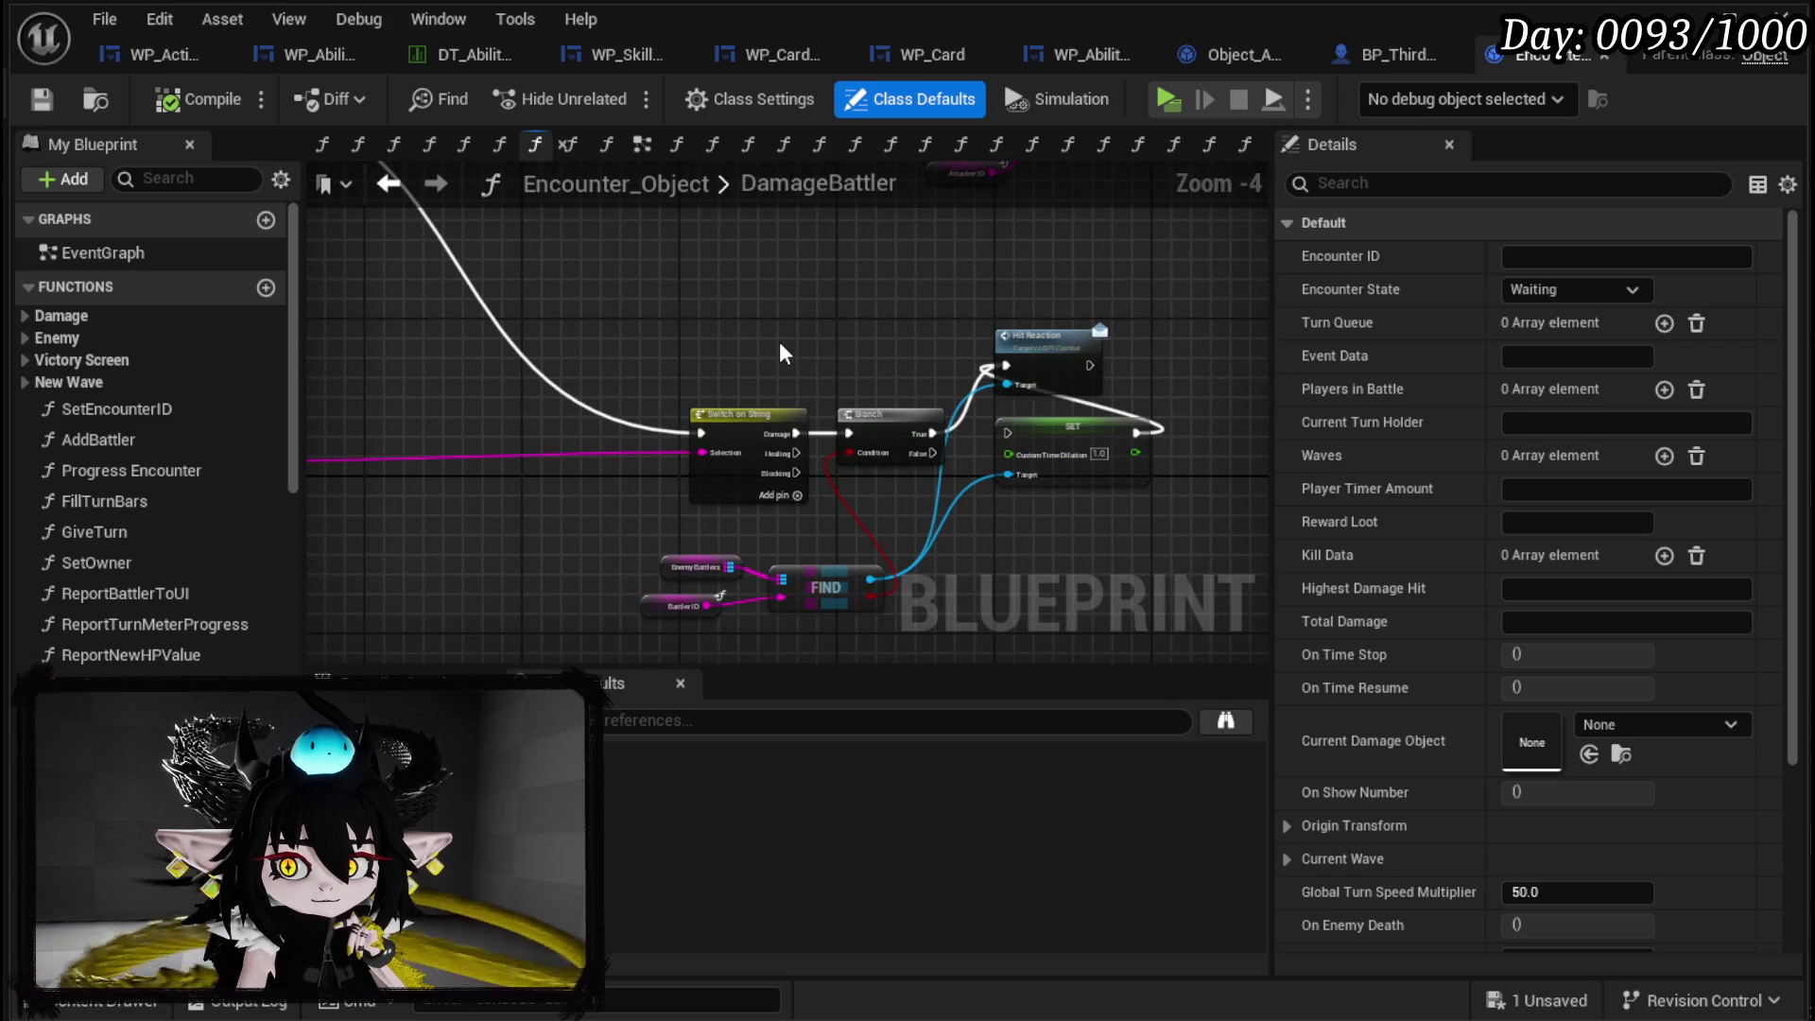
pyautogui.scroll(-1, 728, 344)
pyautogui.moveTo(729, 344)
pyautogui.mouseDown()
pyautogui.moveTo(530, 397)
pyautogui.moveTo(743, 475)
pyautogui.moveTo(1253, 477)
pyautogui.mouseUp()
pyautogui.moveTo(568, 439); pyautogui.dragTo(364, 405)
pyautogui.scroll(2, 1040, 387)
pyautogui.scroll(-4, 1102, 381)
pyautogui.moveTo(1102, 381); pyautogui.dragTo(979, 372)
pyautogui.scroll(3, 735, 399)
pyautogui.scroll(-3, 934, 399)
pyautogui.scroll(5, 931, 397)
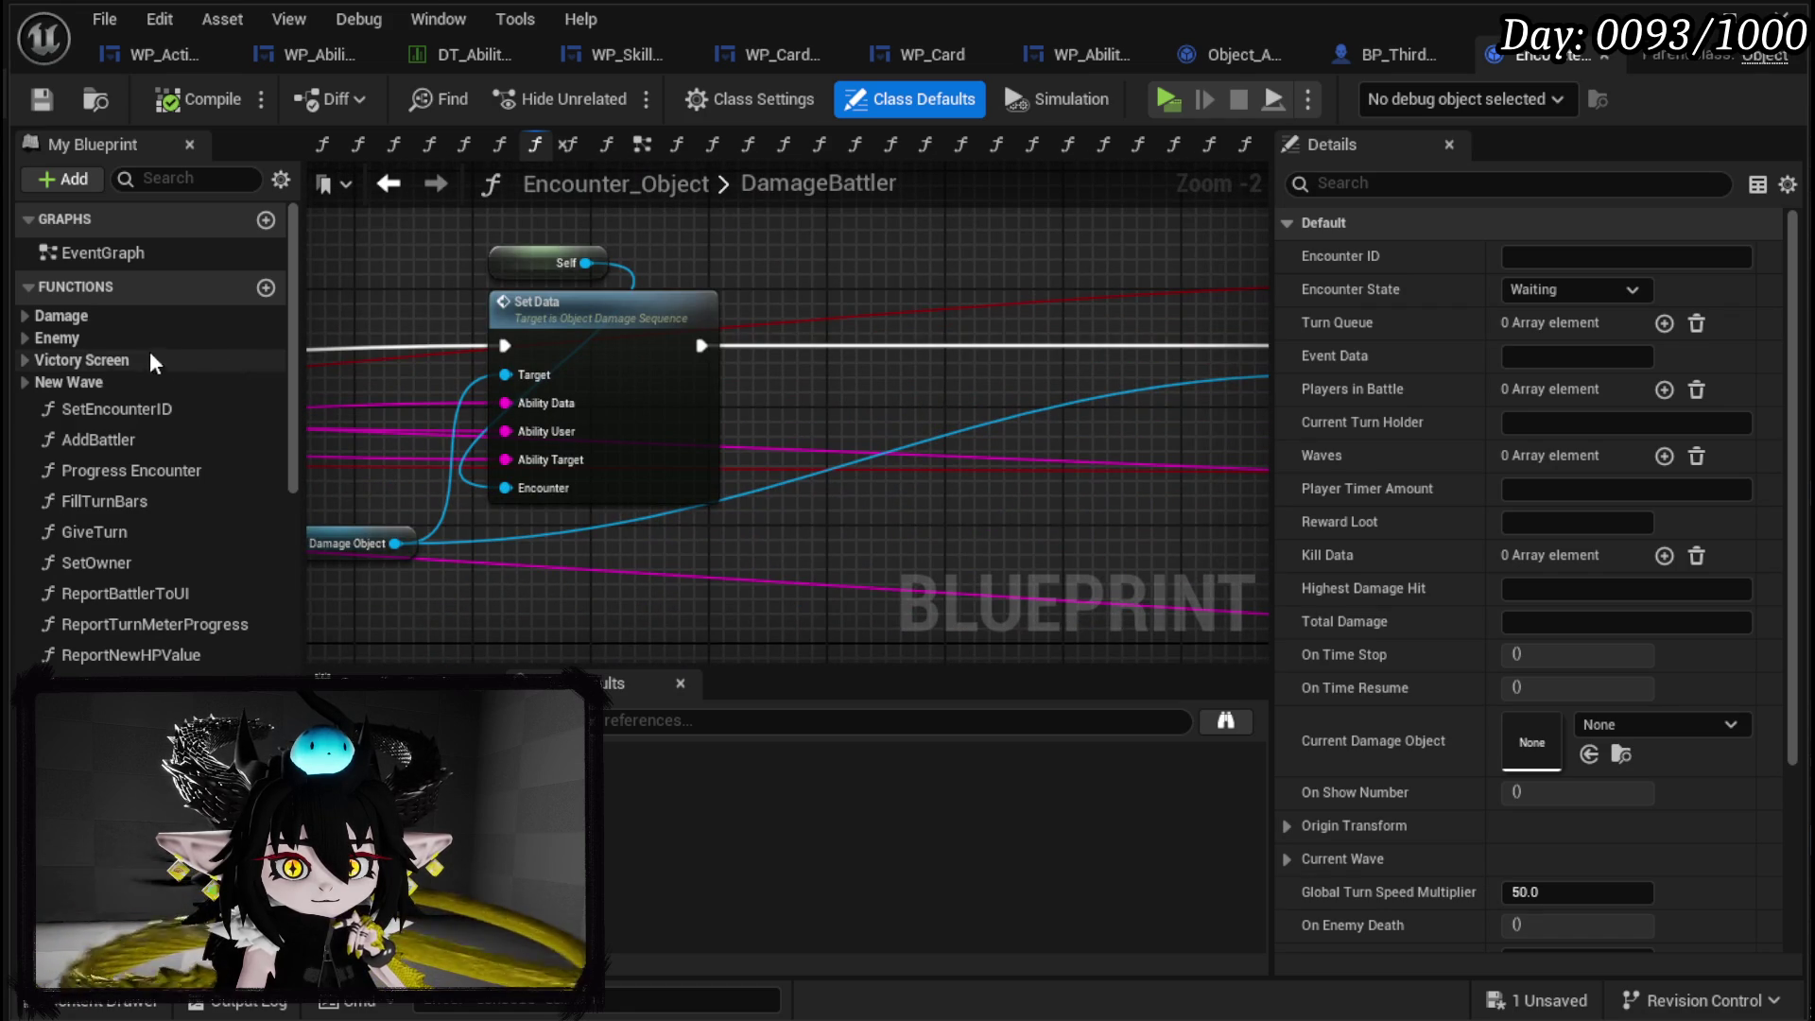
# Expand the Damage group and review DamageBattler's Set Data, Branch, Perk Check and Calculate Value nodes.
pyautogui.click(19, 317)
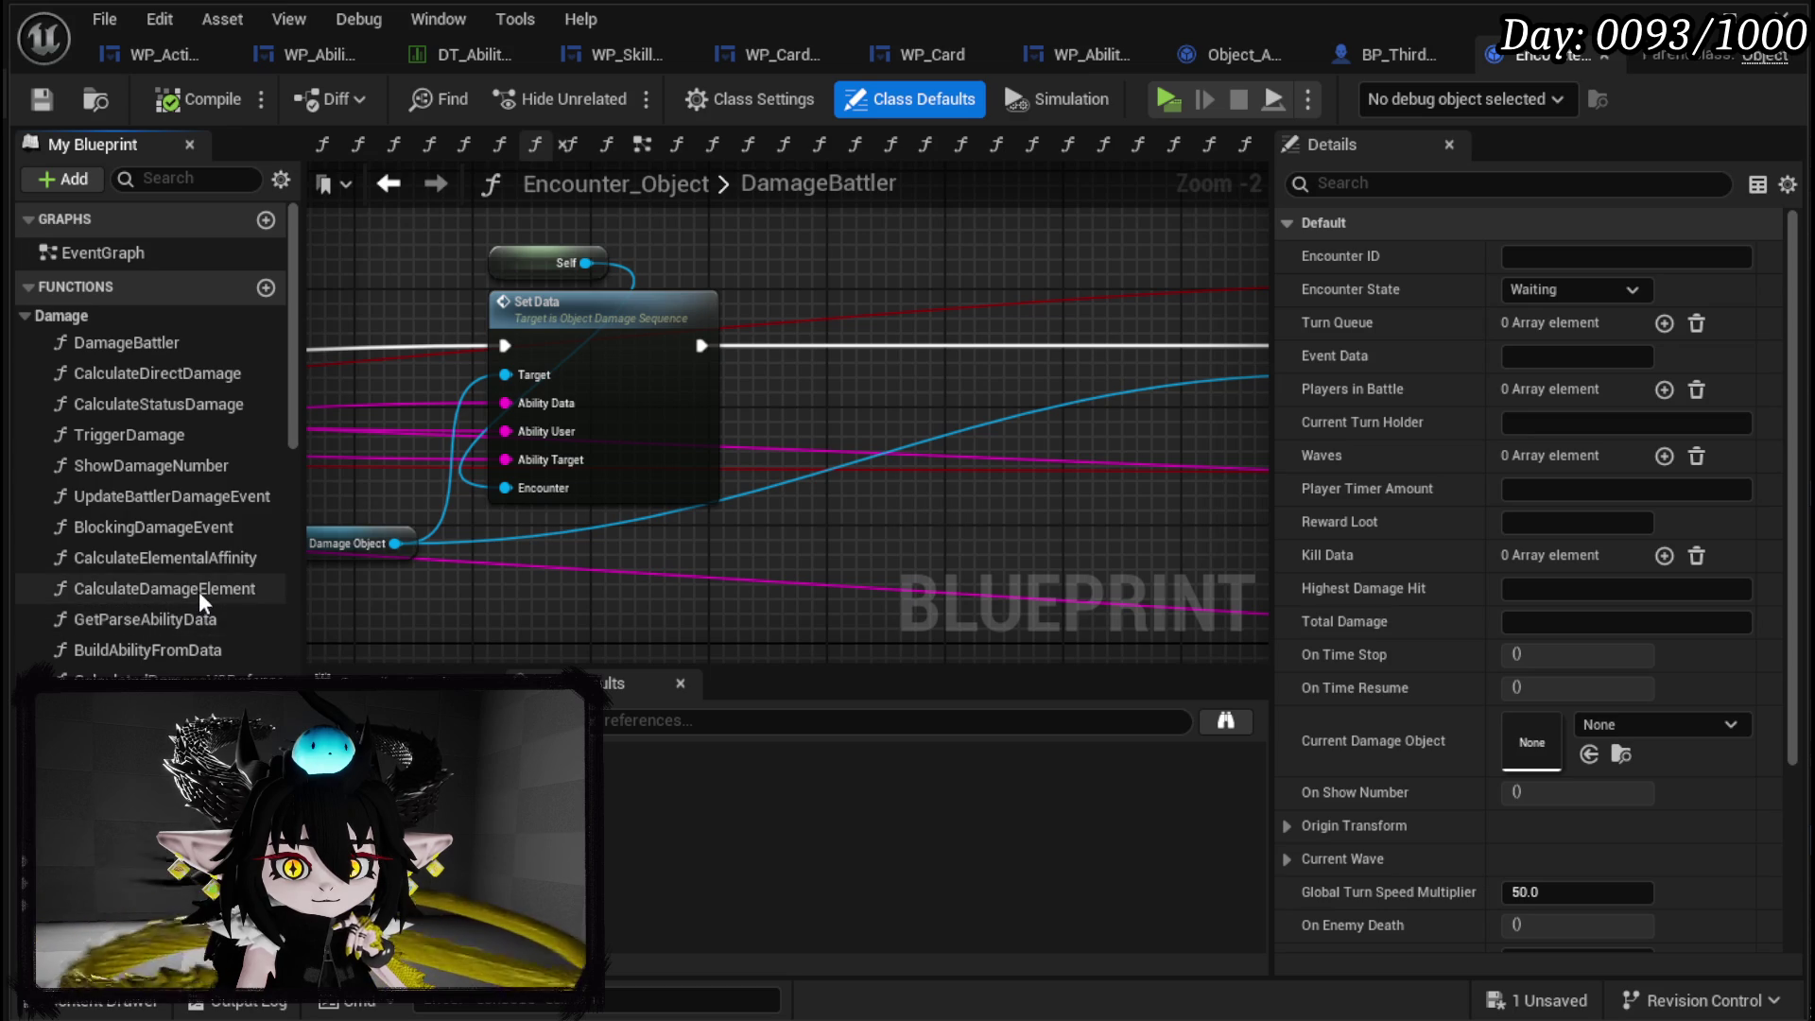
pyautogui.doubleClick(125, 342)
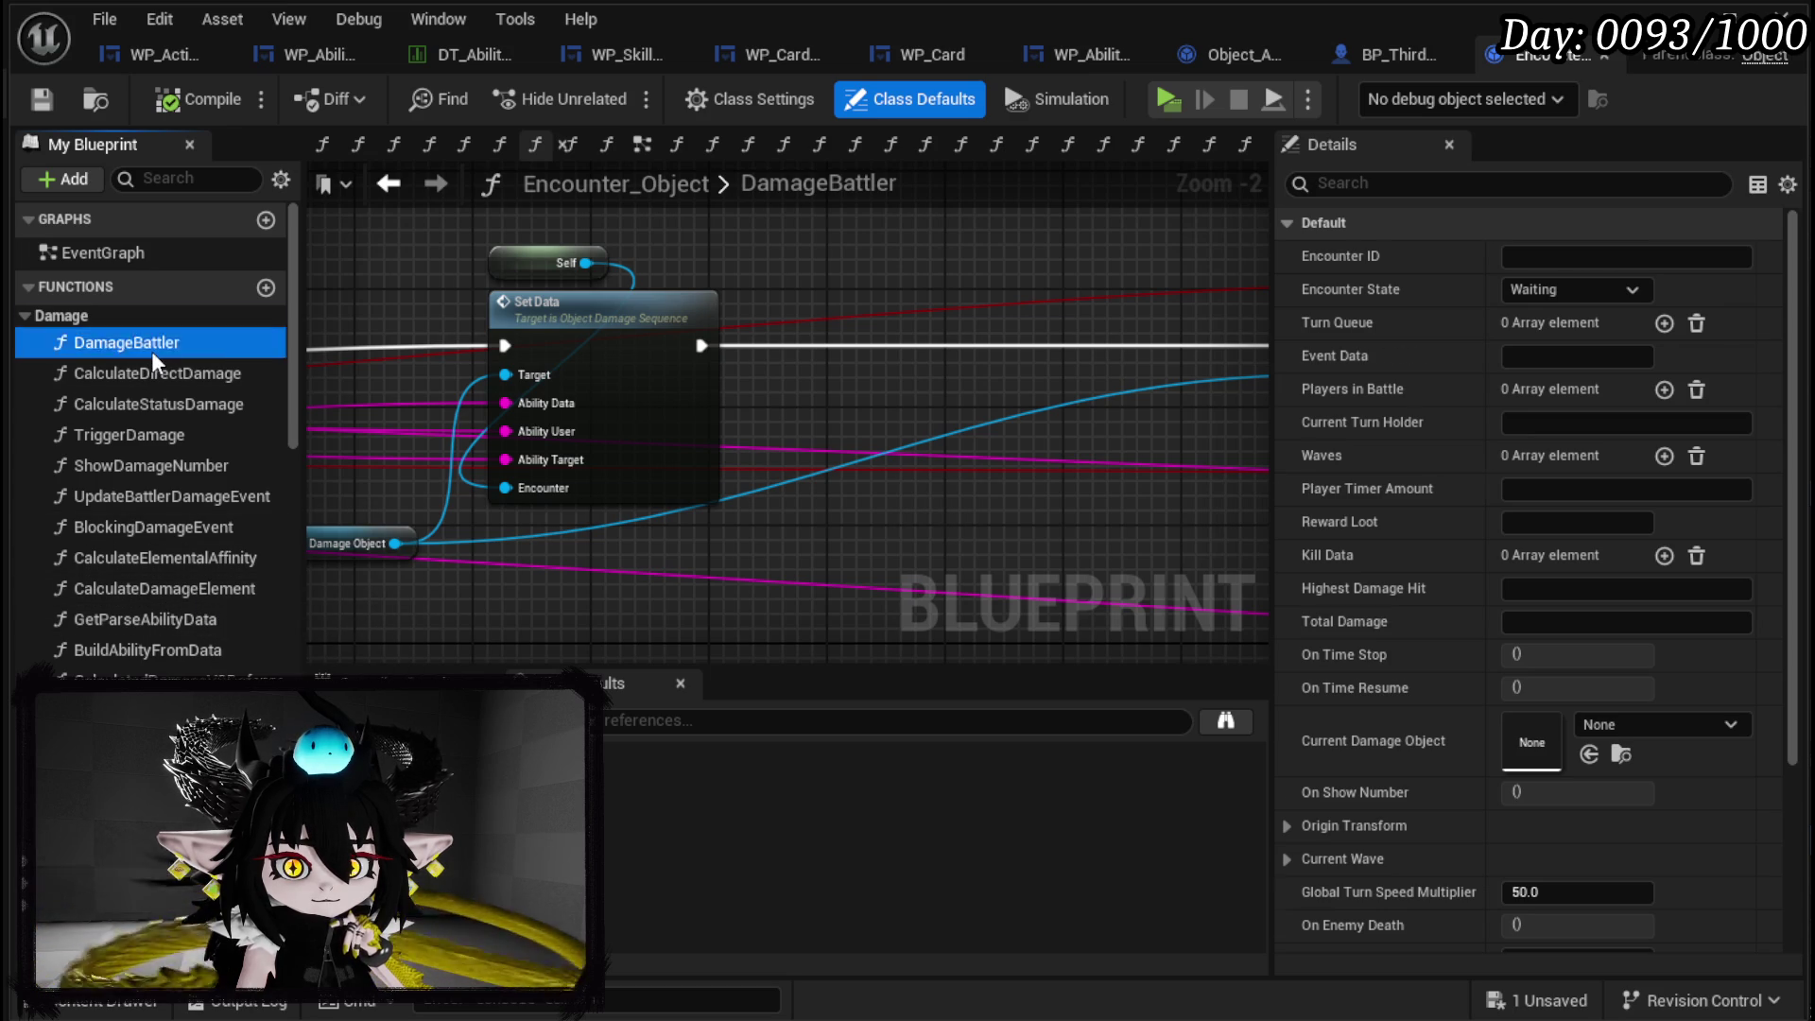
pyautogui.scroll(3, 587, 417)
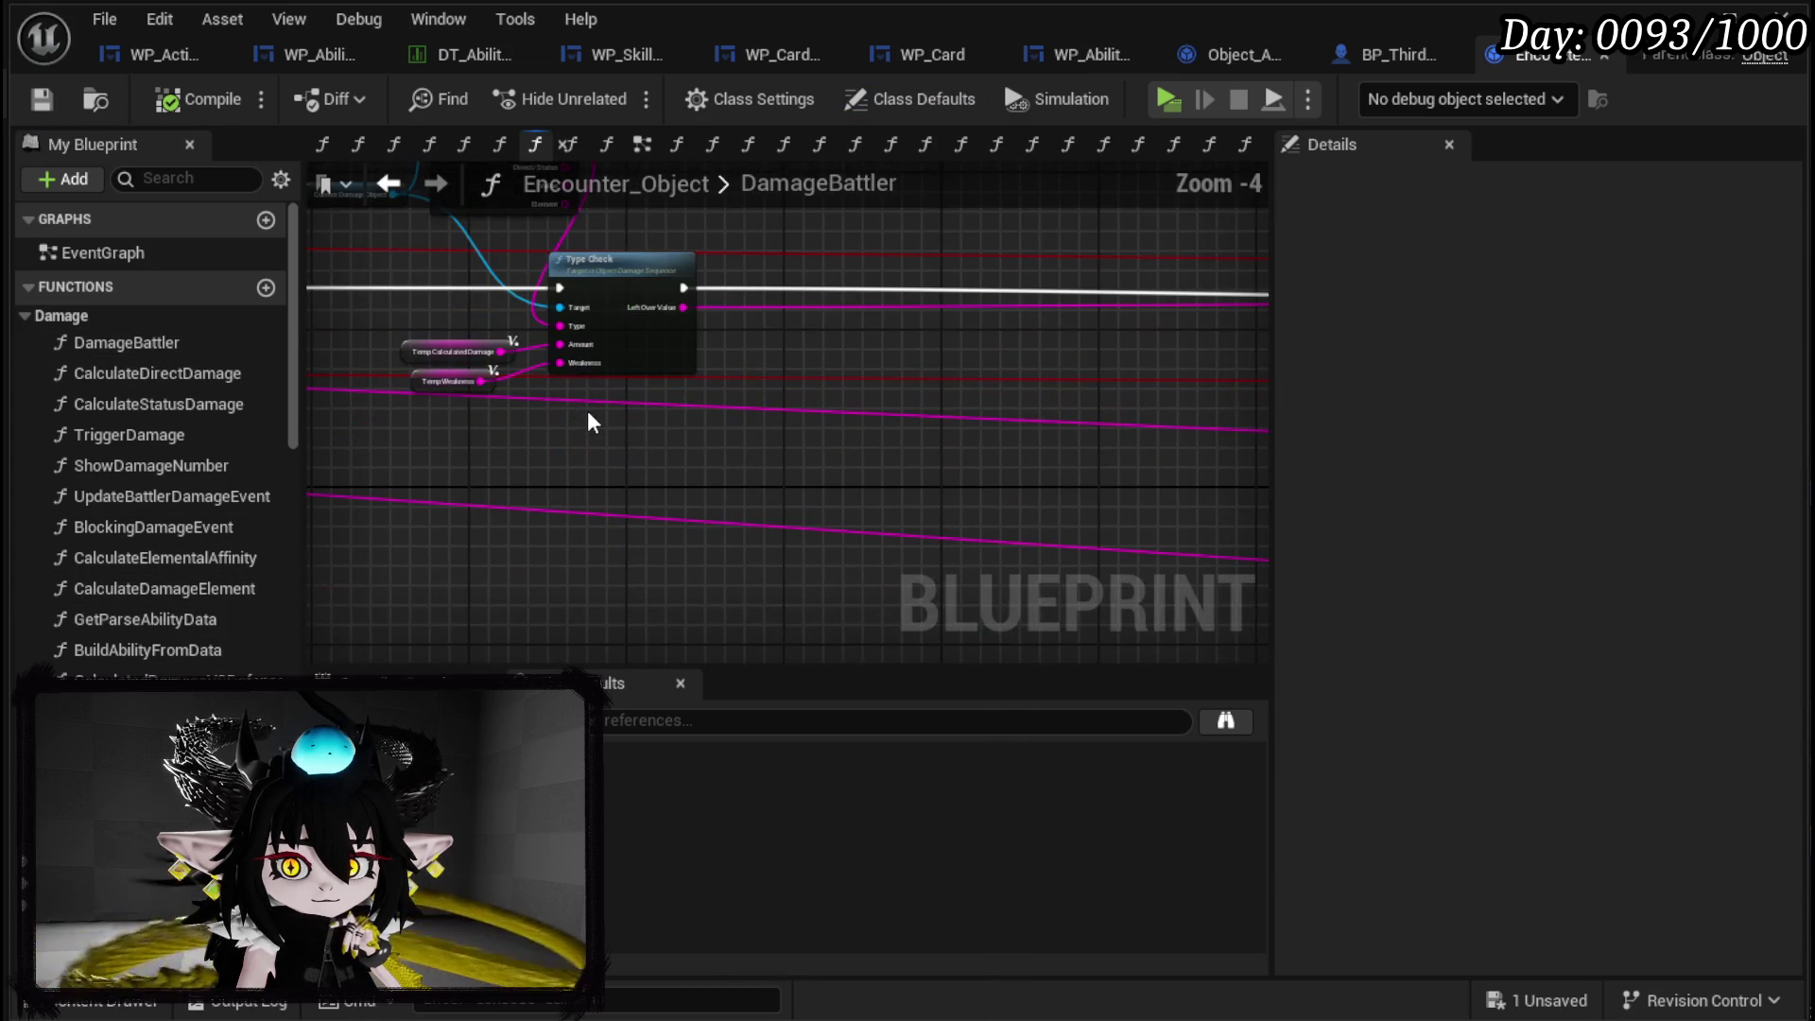
pyautogui.moveTo(729, 390); pyautogui.dragTo(827, 458)
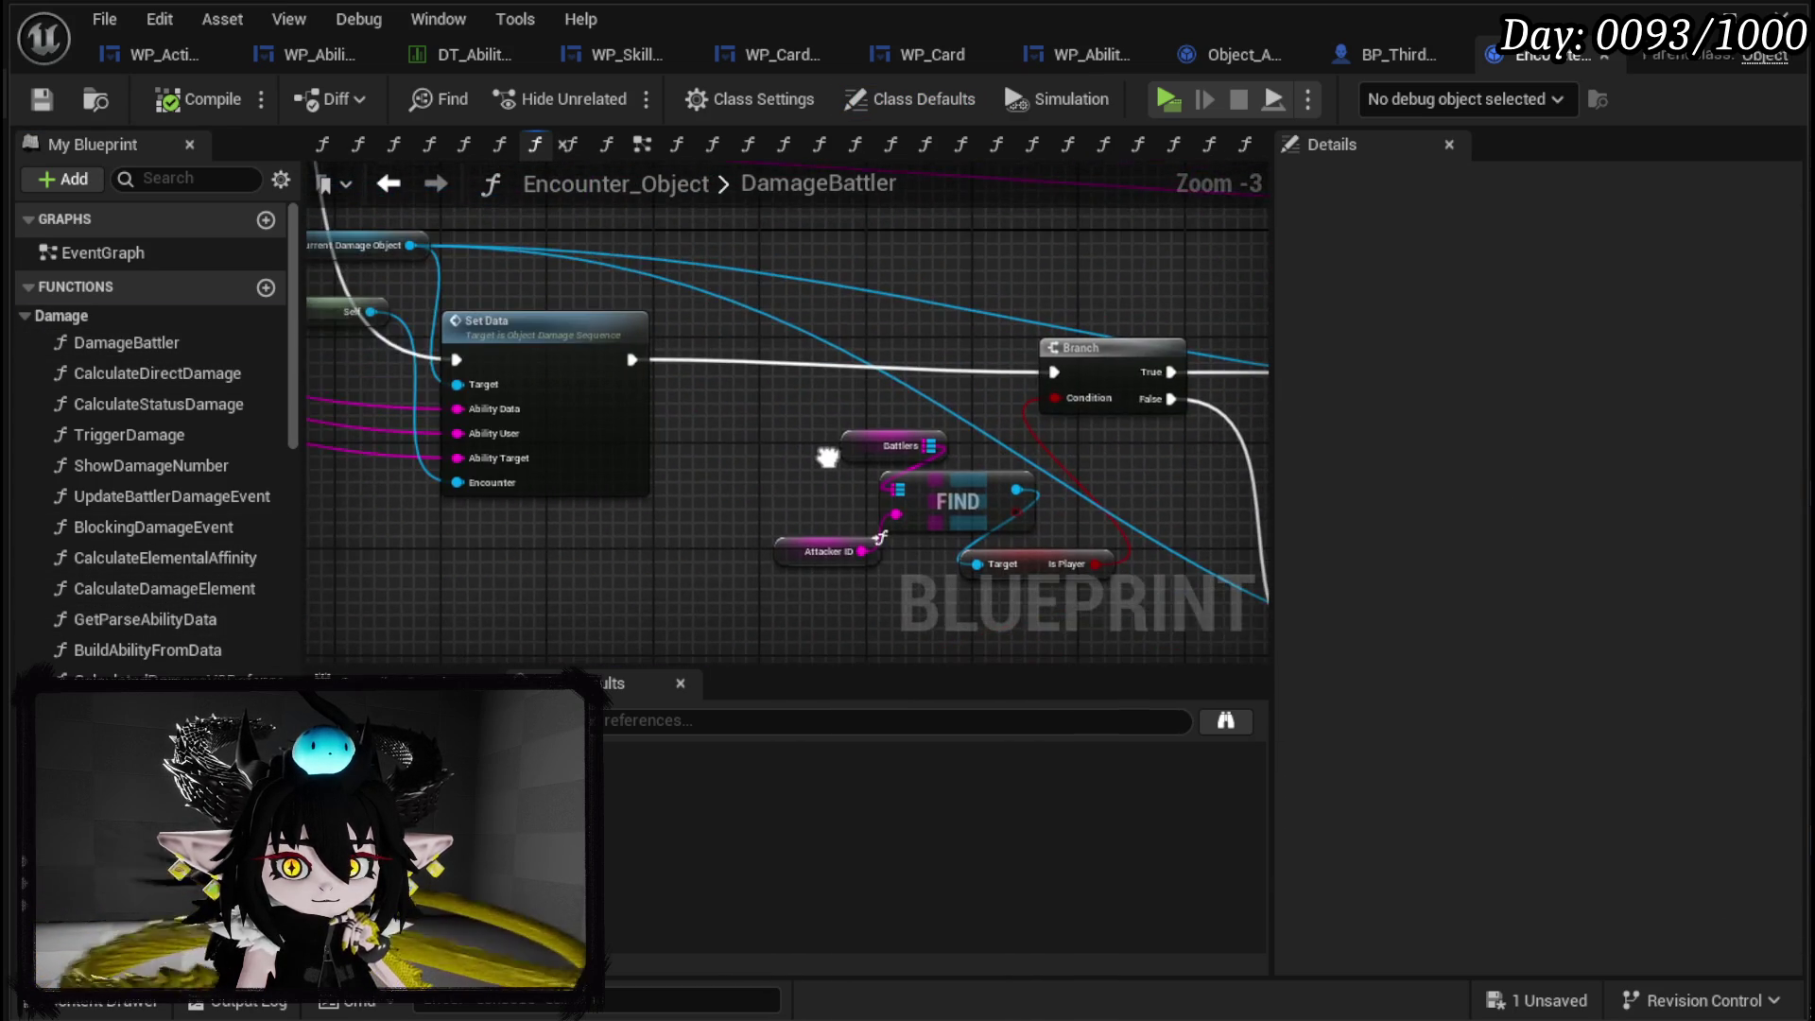
pyautogui.moveTo(1040, 378); pyautogui.dragTo(666, 458)
pyautogui.moveTo(896, 361)
pyautogui.mouseDown()
pyautogui.moveTo(650, 243)
pyautogui.moveTo(598, 192)
pyautogui.mouseUp()
pyautogui.moveTo(789, 477)
pyautogui.mouseDown()
pyautogui.moveTo(760, 288)
pyautogui.moveTo(721, 567)
pyautogui.mouseUp()
pyautogui.scroll(-4, 721, 567)
pyautogui.scroll(4, 673, 484)
pyautogui.moveTo(673, 484); pyautogui.dragTo(749, 648)
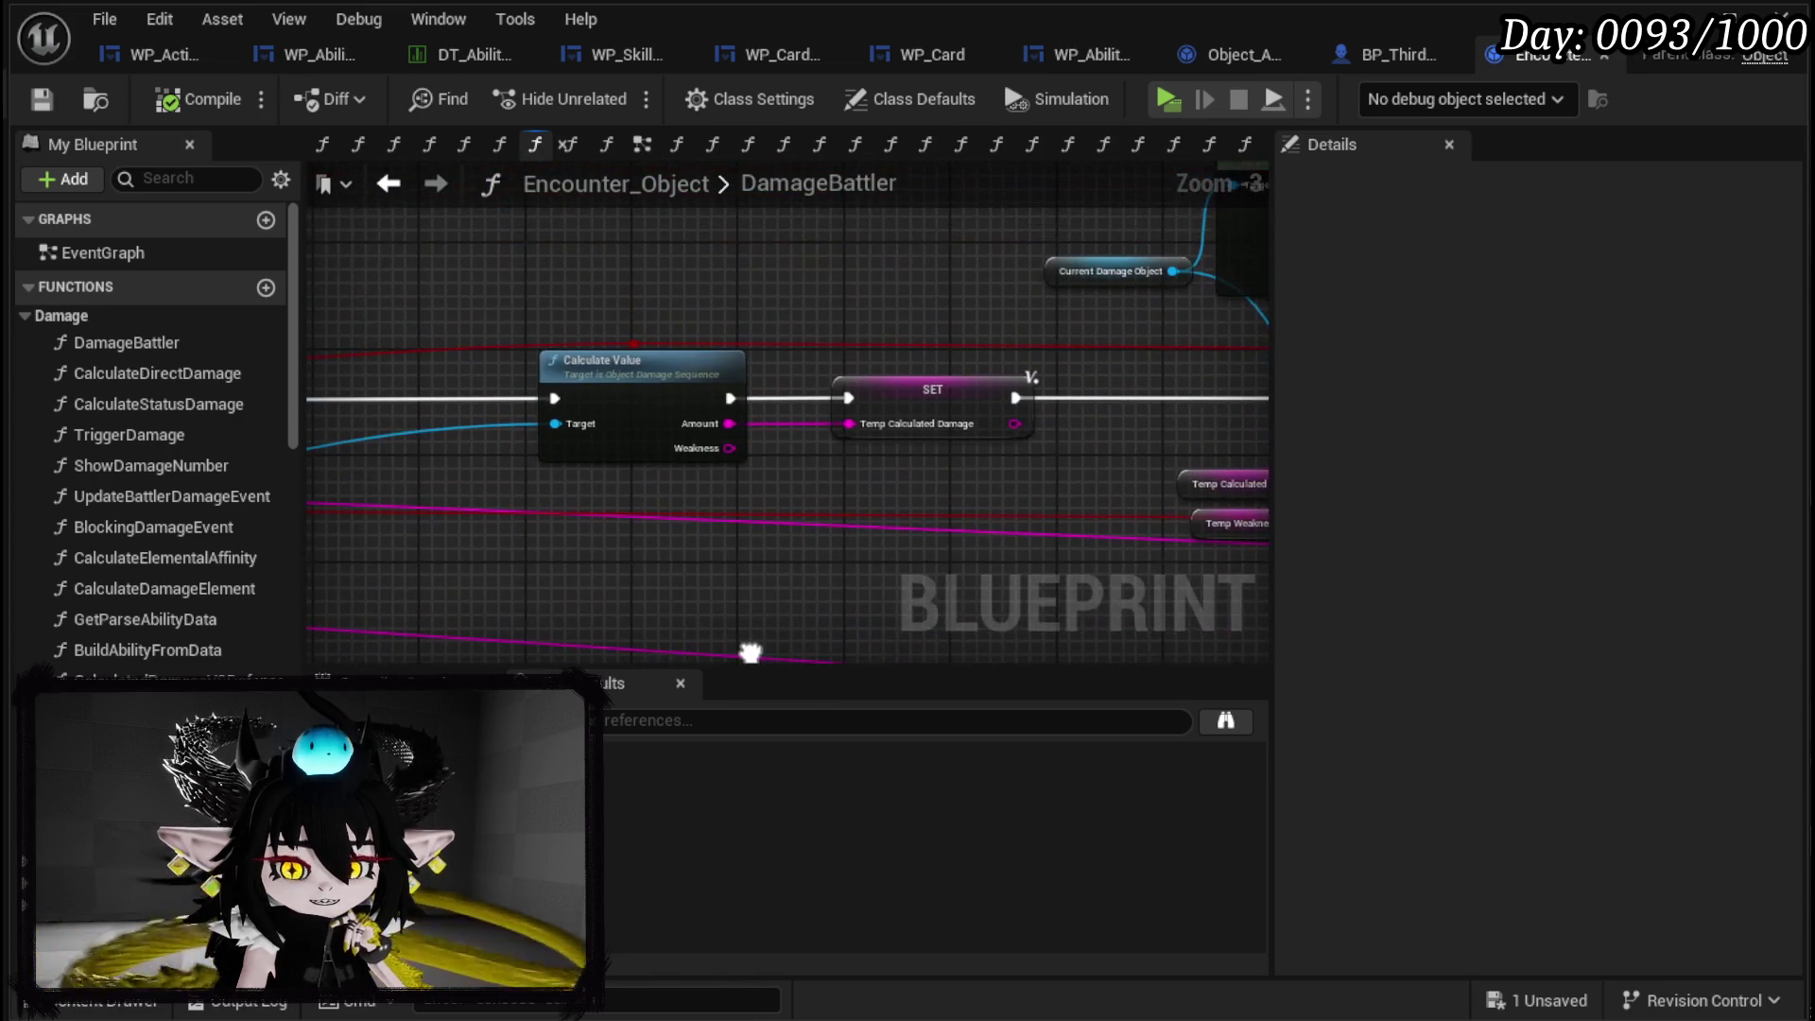
pyautogui.moveTo(790, 559)
pyautogui.mouseDown()
pyautogui.moveTo(1009, 489)
pyautogui.moveTo(689, 520)
pyautogui.mouseUp()
# Open the TypeCheck function graph from DamageBattler's Type Check node.
pyautogui.click(643, 444)
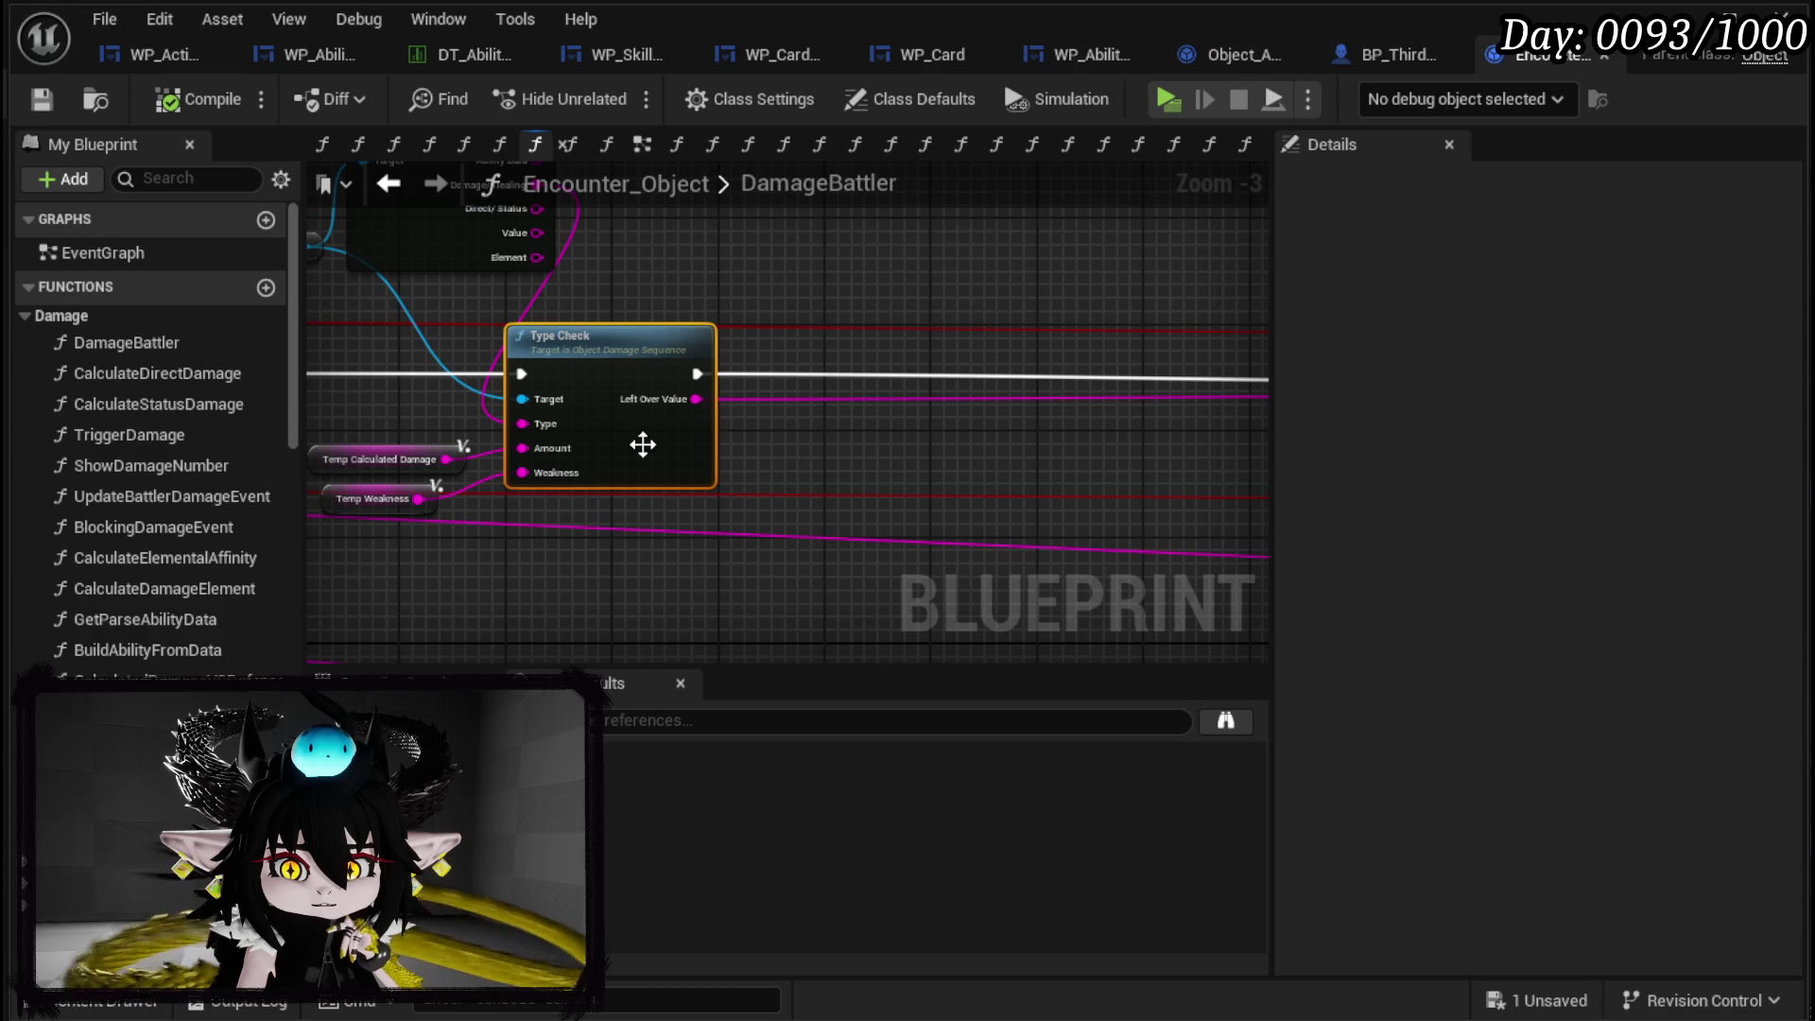
pyautogui.doubleClick(604, 425)
pyautogui.moveTo(605, 425)
pyautogui.mouseDown()
pyautogui.moveTo(453, 365)
pyautogui.moveTo(340, 371)
pyautogui.mouseUp()
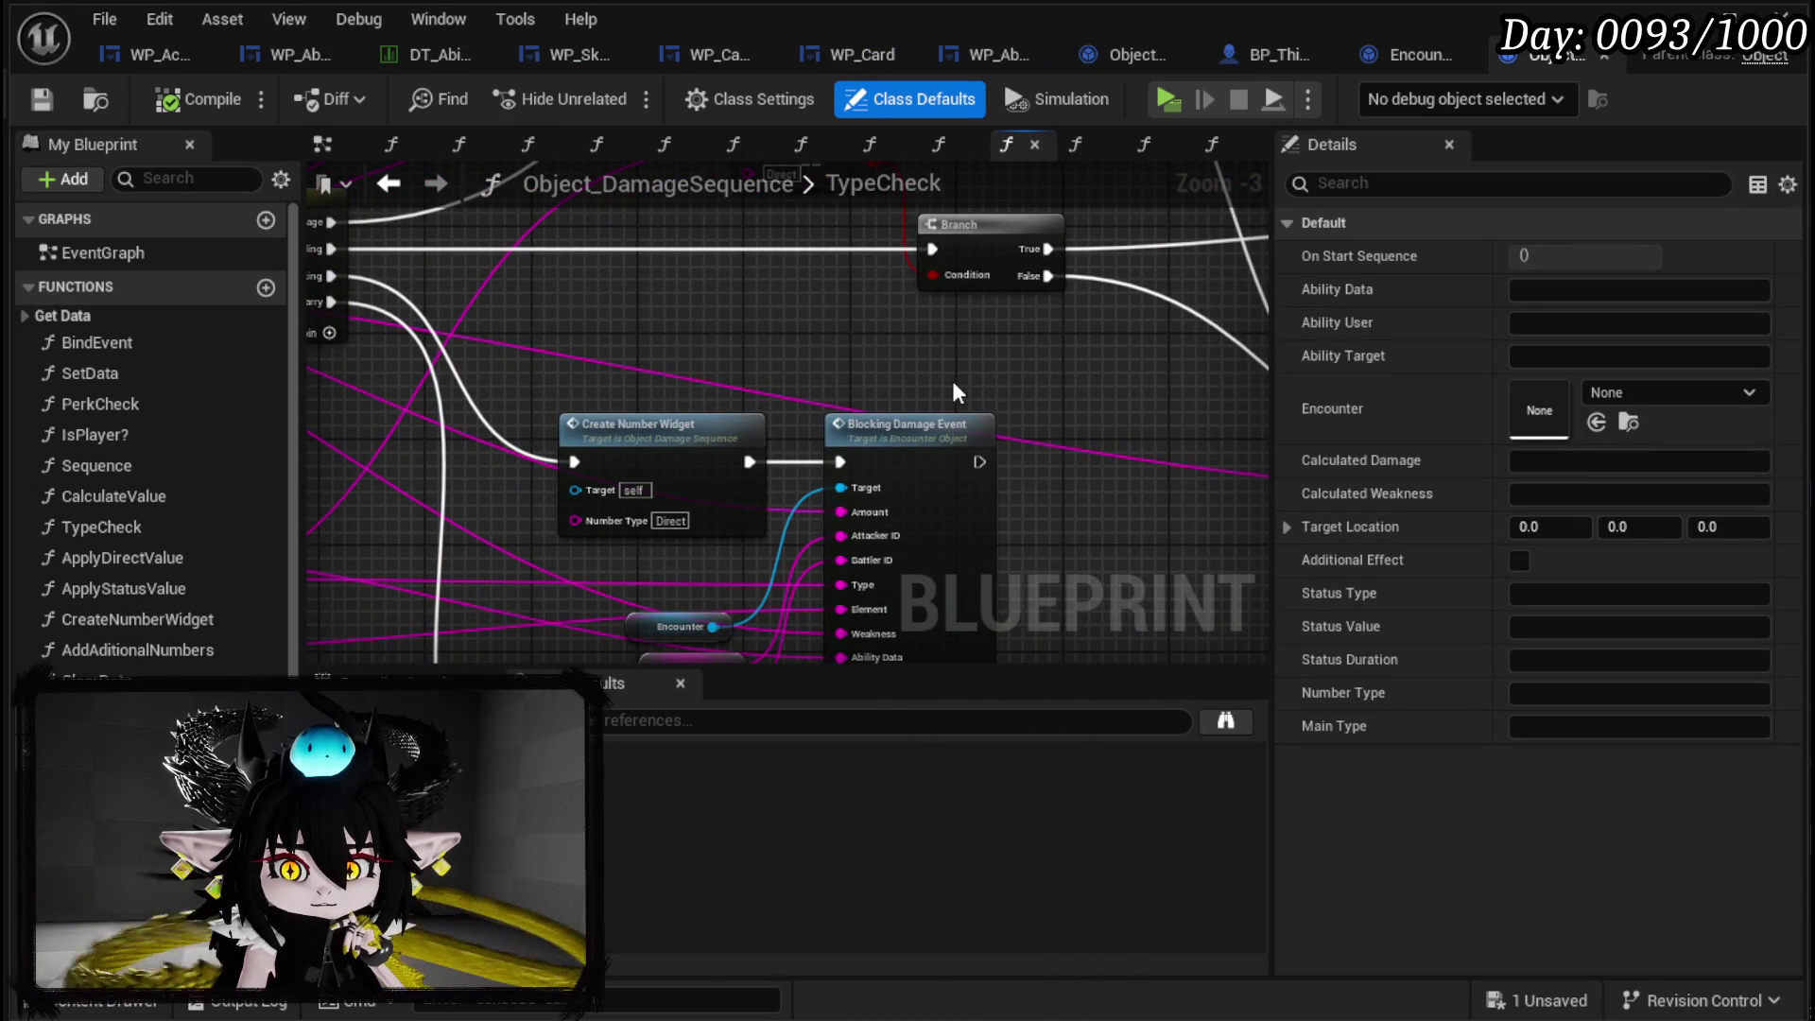
# Open the ApplyDirectValue function graph and bring its nodes into view.
pyautogui.scroll(-3, 953, 390)
pyautogui.scroll(4, 723, 435)
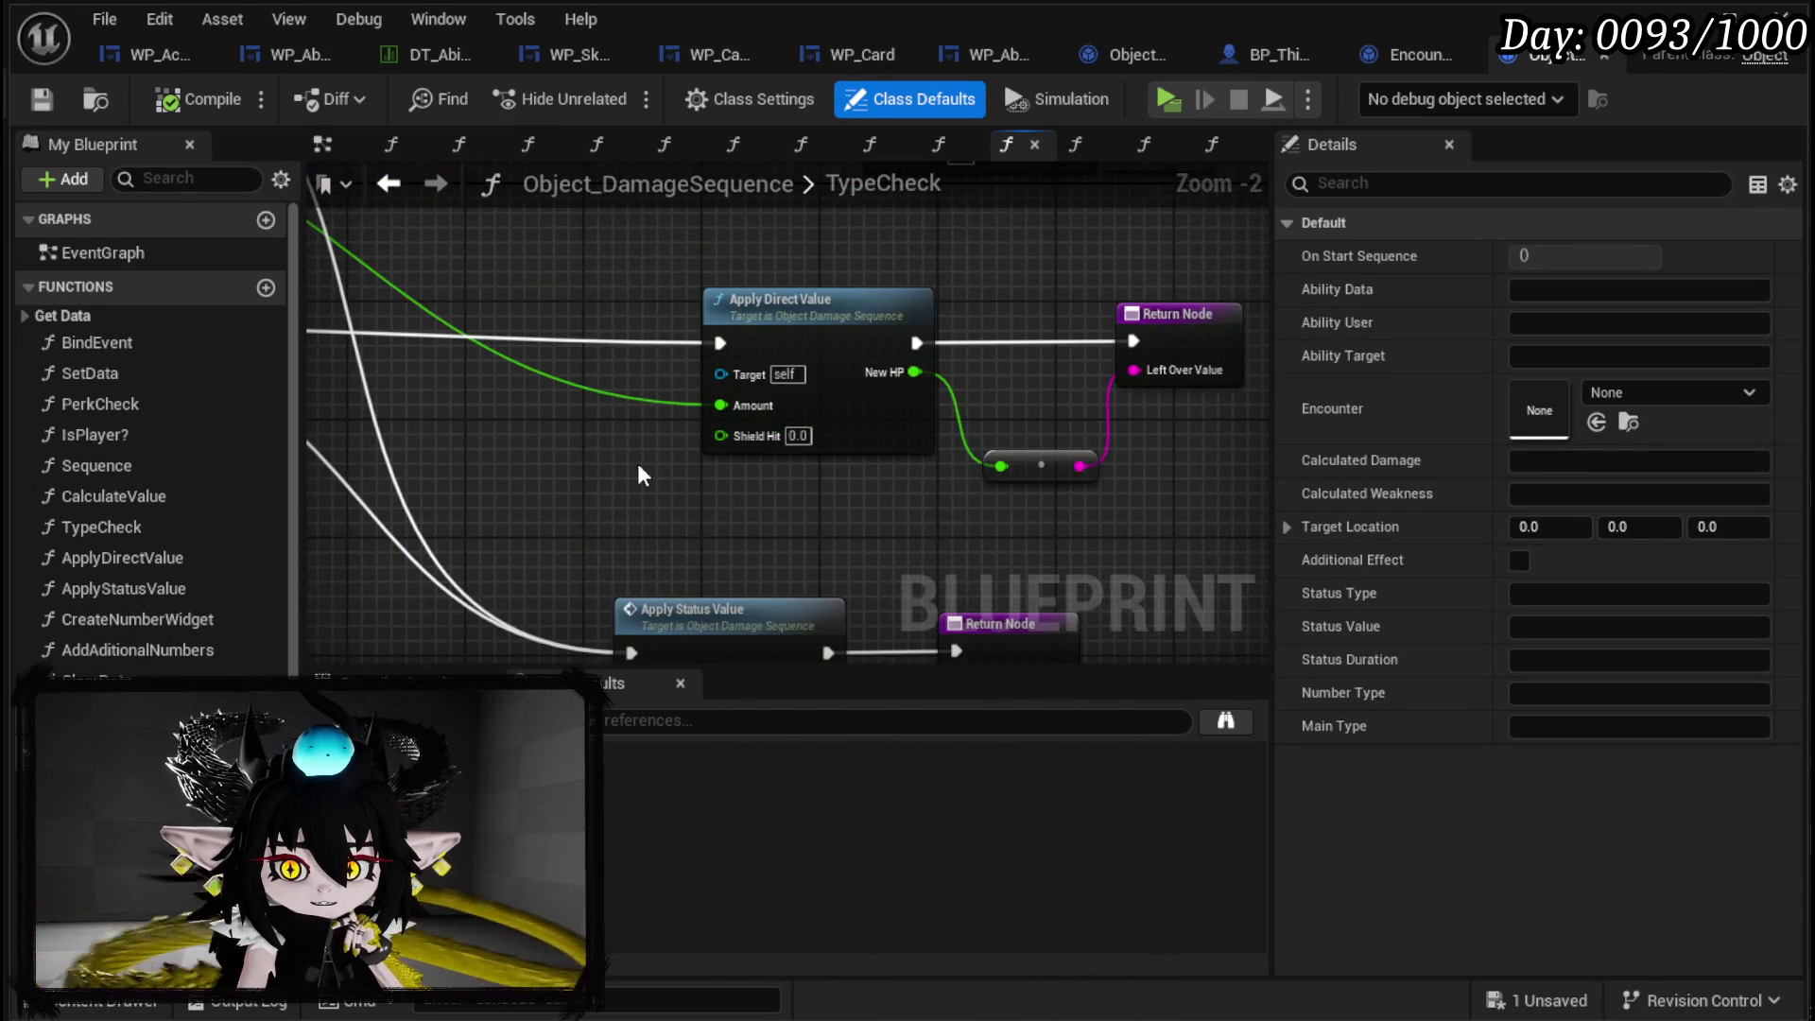
pyautogui.scroll(-1, 637, 463)
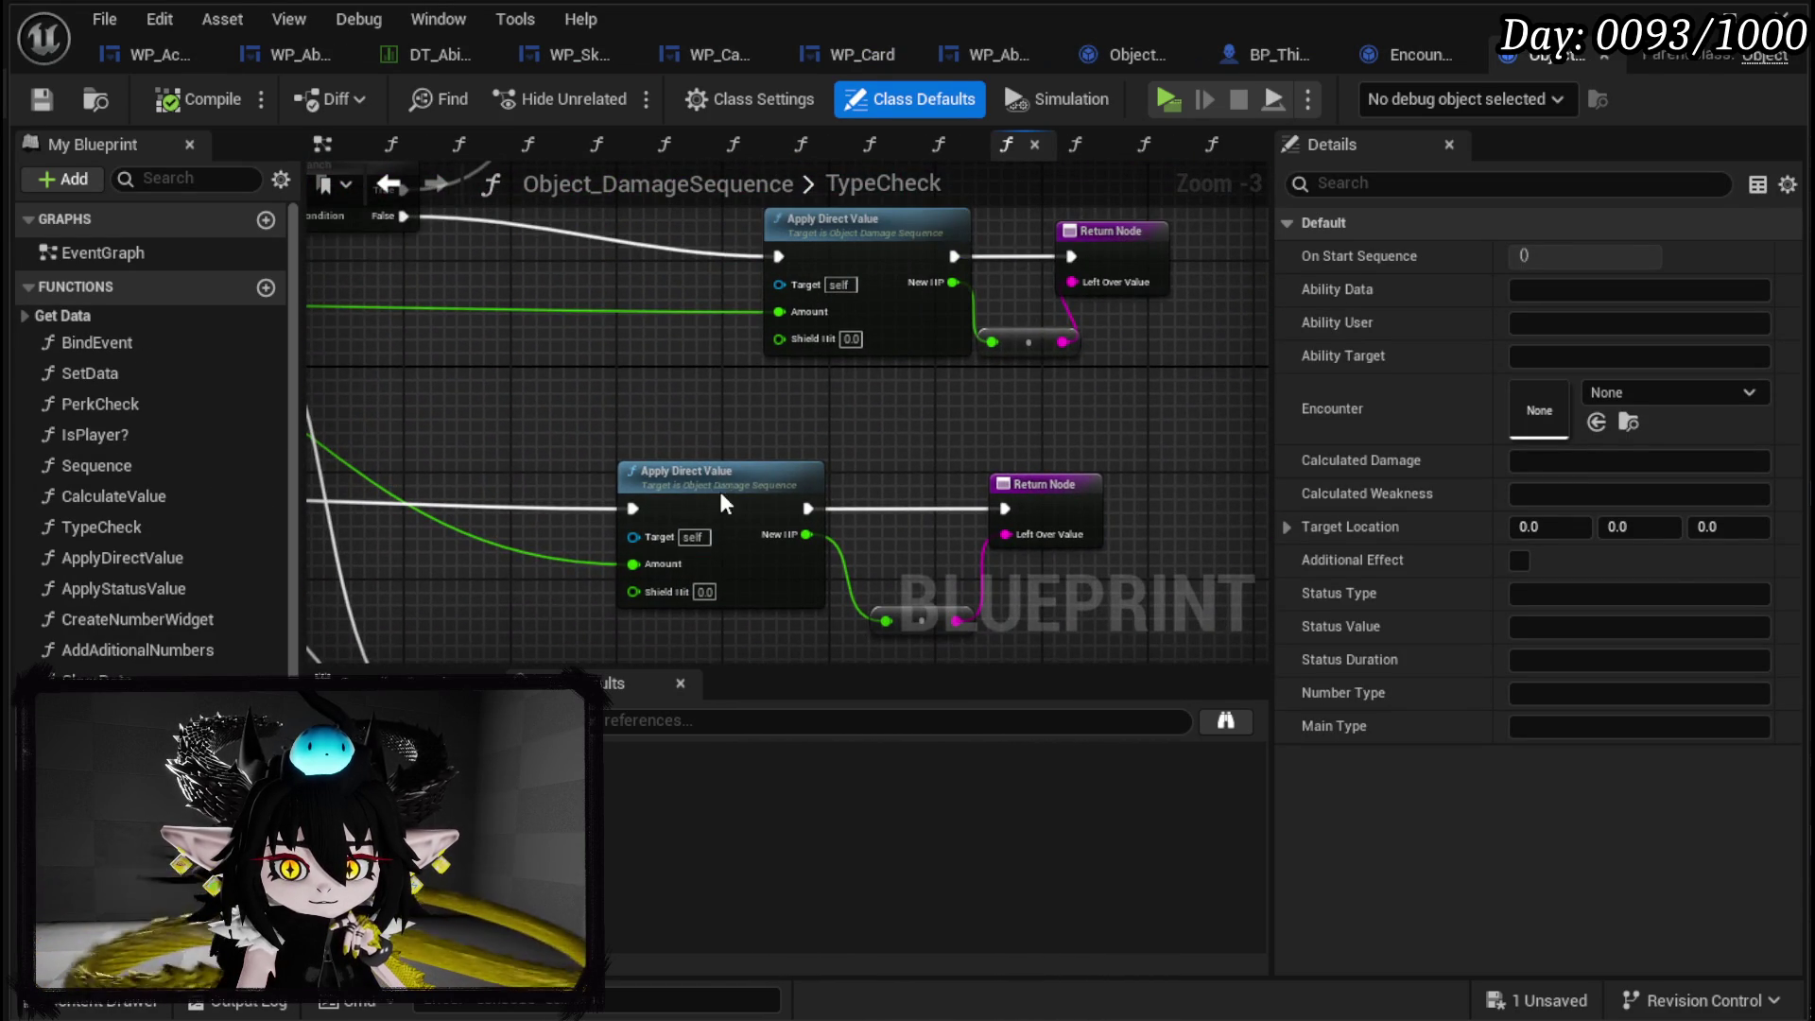
pyautogui.doubleClick(720, 490)
pyautogui.moveTo(1137, 350)
pyautogui.mouseDown()
pyautogui.moveTo(984, 324)
pyautogui.moveTo(993, 271)
pyautogui.mouseUp()
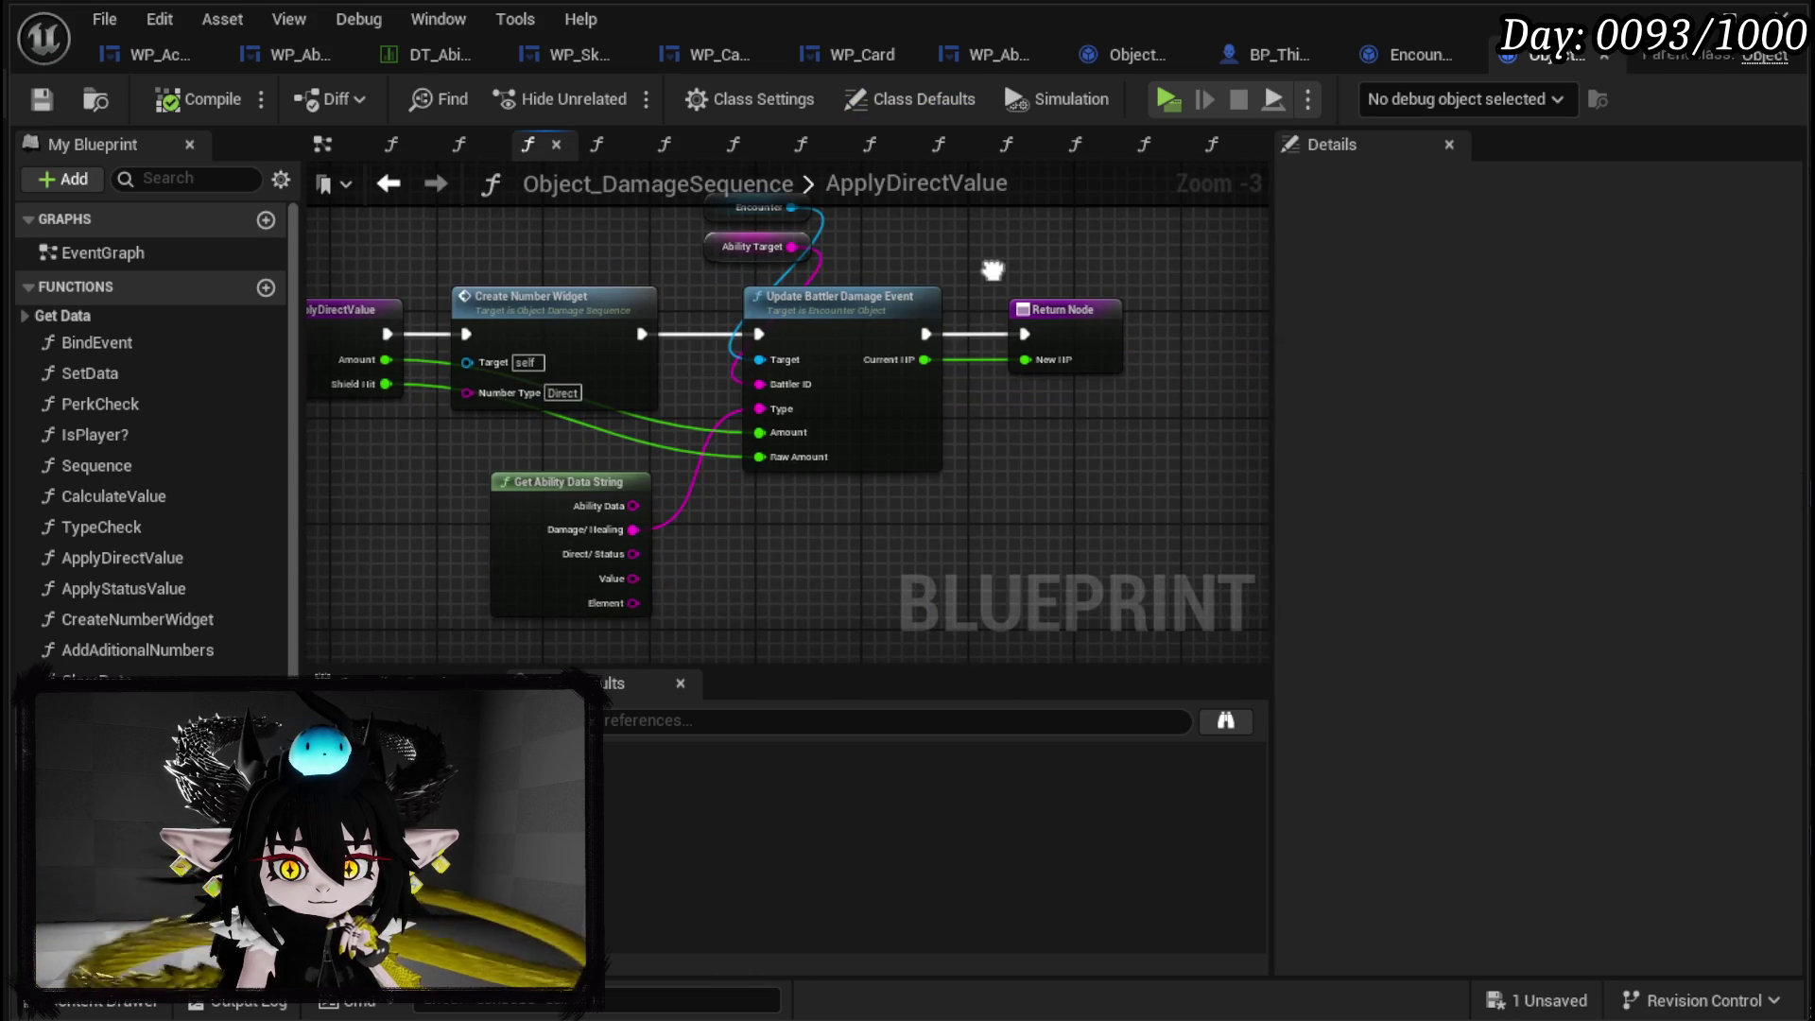
# Open Encounter_Object's UpdateBattlerDamageEvent and inspect its Update Current HP and Hit Shield nodes.
pyautogui.doubleClick(830, 307)
pyautogui.scroll(4, 874, 293)
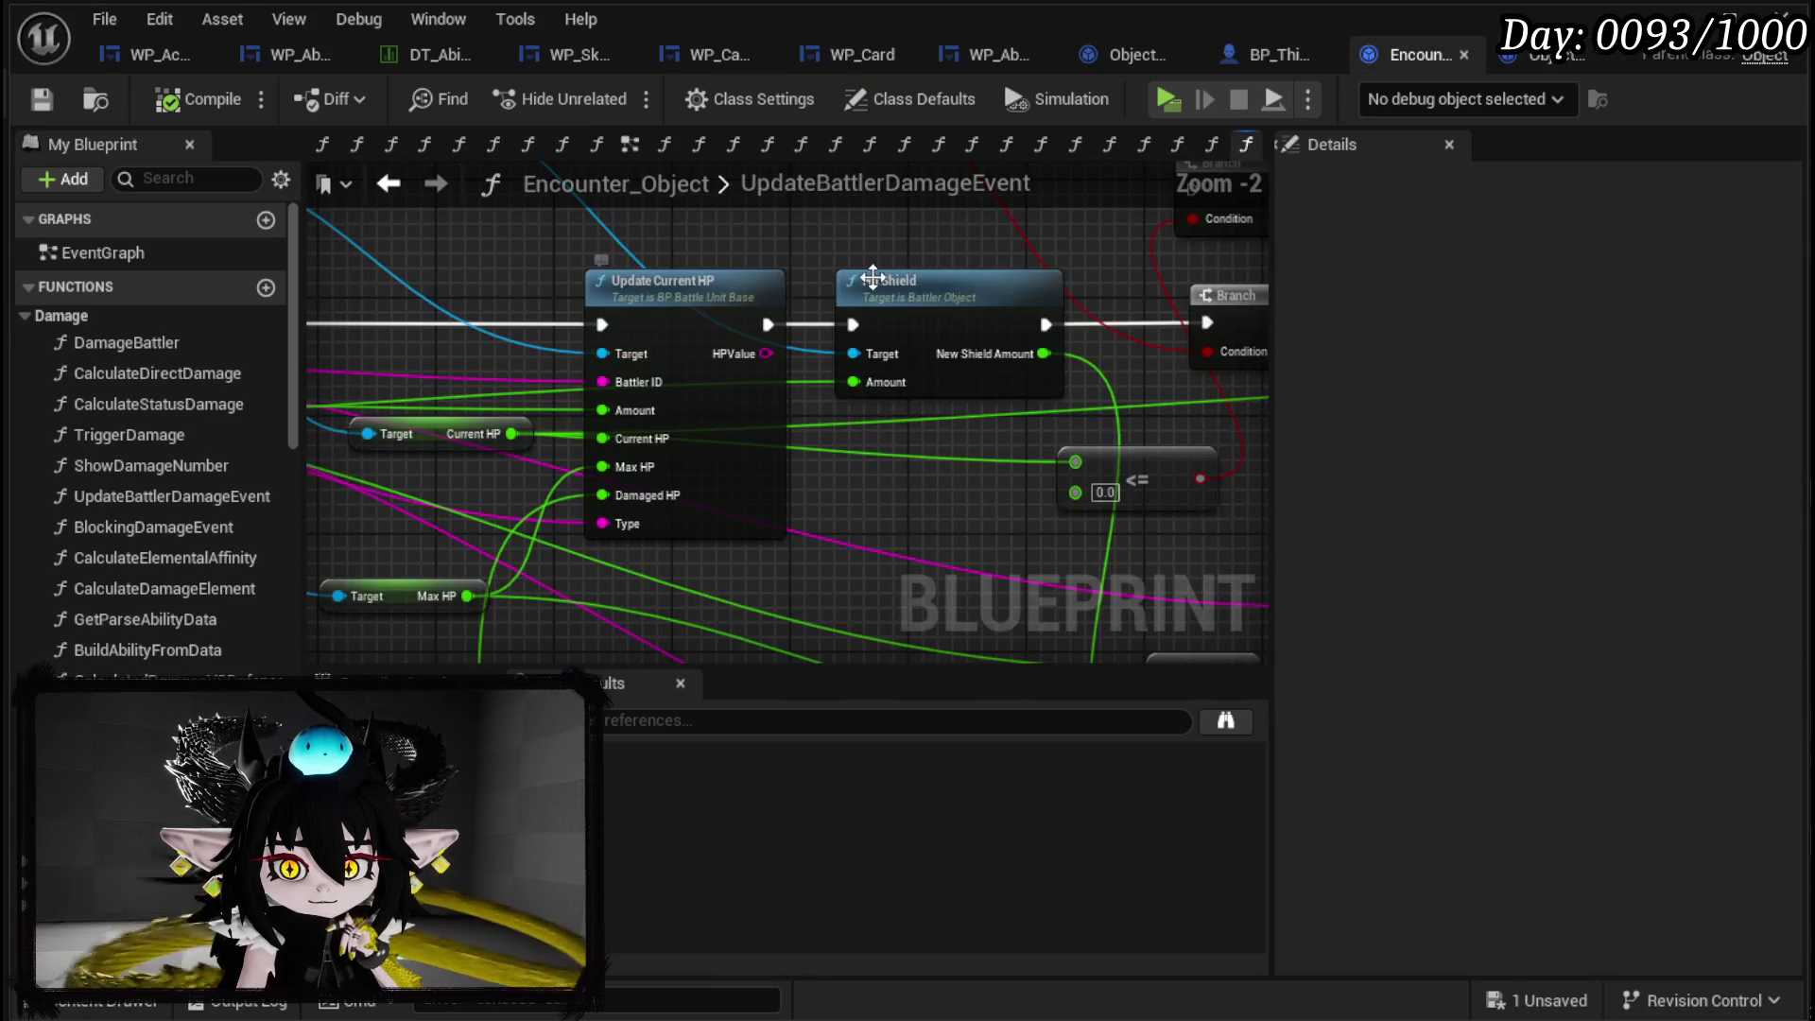
pyautogui.moveTo(781, 253)
pyautogui.mouseDown()
pyautogui.moveTo(672, 297)
pyautogui.moveTo(531, 311)
pyautogui.moveTo(615, 284)
pyautogui.moveTo(909, 283)
pyautogui.moveTo(1198, 331)
pyautogui.mouseUp()
pyautogui.scroll(-1, 910, 283)
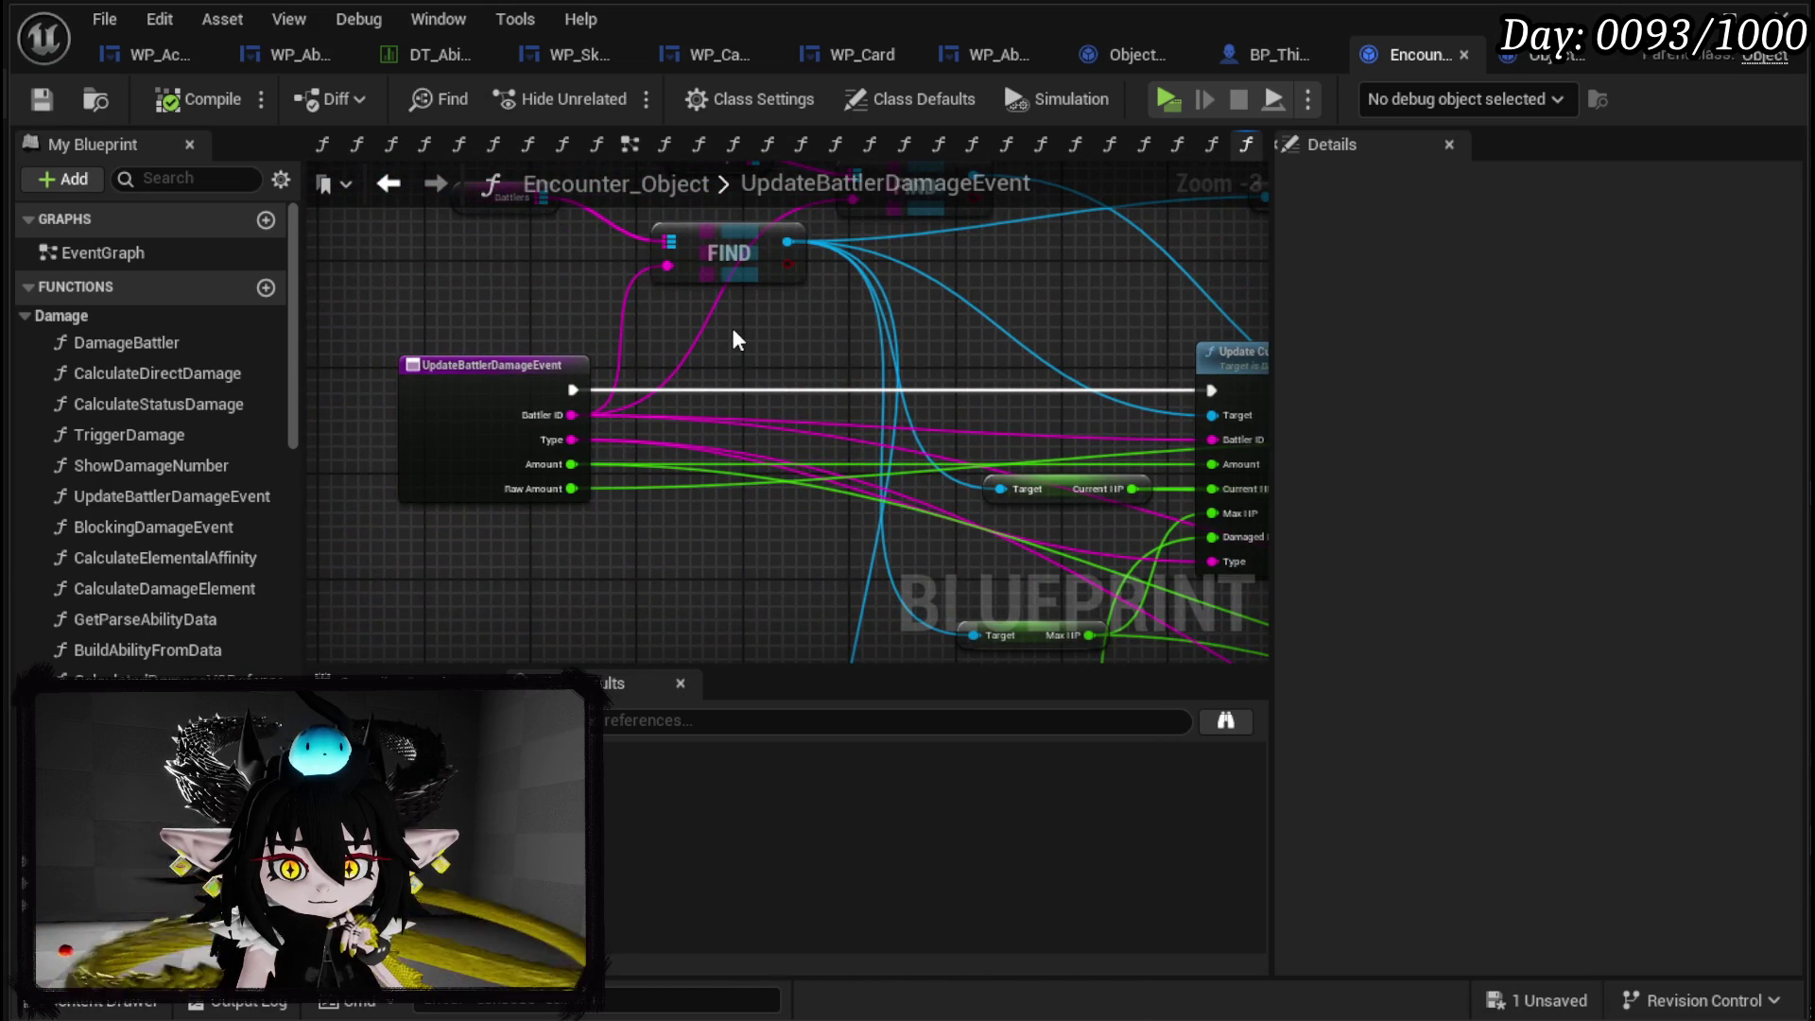
pyautogui.moveTo(773, 340)
pyautogui.mouseDown()
pyautogui.moveTo(580, 256)
pyautogui.moveTo(941, 337)
pyautogui.mouseUp()
pyautogui.scroll(3, 608, 474)
pyautogui.scroll(-3, 649, 576)
pyautogui.moveTo(686, 564)
pyautogui.mouseDown()
pyautogui.moveTo(378, 340)
pyautogui.moveTo(640, 525)
pyautogui.mouseUp()
pyautogui.scroll(-2, 640, 524)
pyautogui.scroll(4, 721, 519)
# Inspect the UpdateBattlerDamageEvent entry inputs and the MaxHP getter.
pyautogui.moveTo(395, 553)
pyautogui.mouseDown()
pyautogui.moveTo(717, 353)
pyautogui.moveTo(553, 335)
pyautogui.mouseUp()
pyautogui.moveTo(388, 309)
pyautogui.mouseDown()
pyautogui.moveTo(733, 621)
pyautogui.moveTo(637, 457)
pyautogui.mouseUp()
pyautogui.scroll(-1, 721, 615)
pyautogui.scroll(-3, 637, 457)
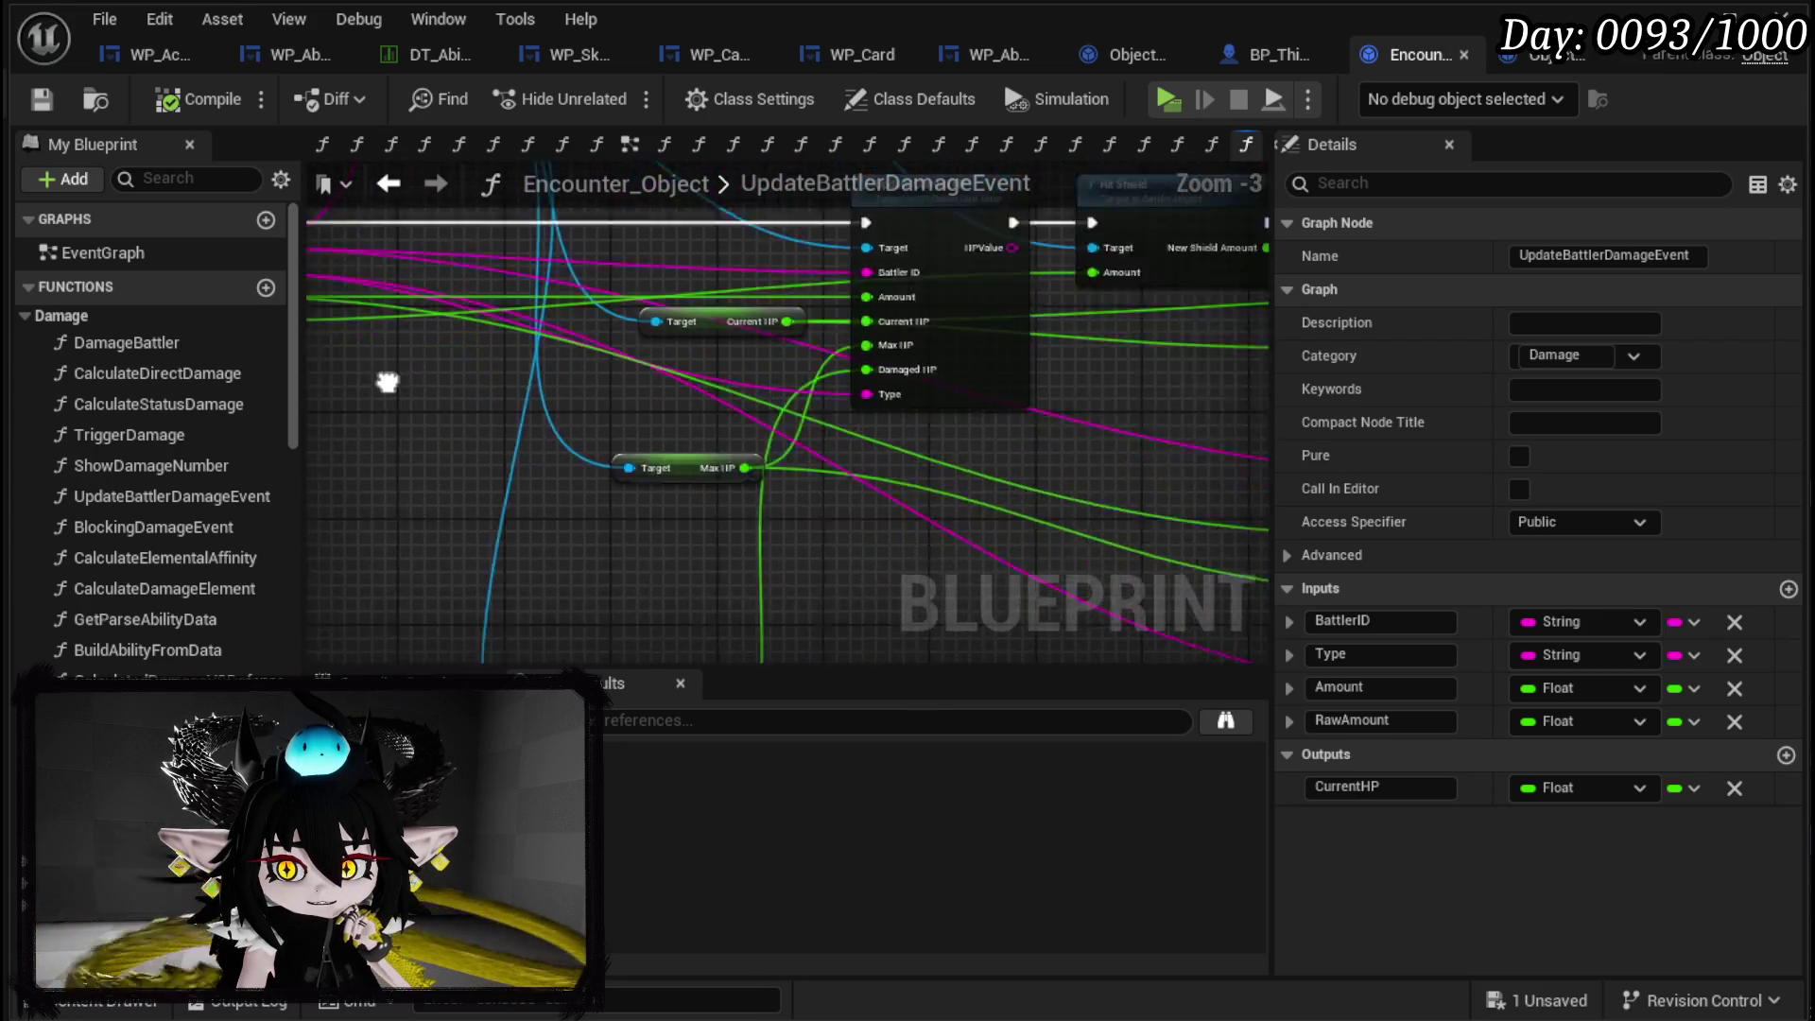
pyautogui.scroll(2, 530, 303)
pyautogui.moveTo(523, 410)
pyautogui.mouseDown()
pyautogui.moveTo(572, 511)
pyautogui.moveTo(577, 491)
pyautogui.mouseUp()
pyautogui.click(581, 410)
pyautogui.moveTo(595, 394); pyautogui.dragTo(603, 556)
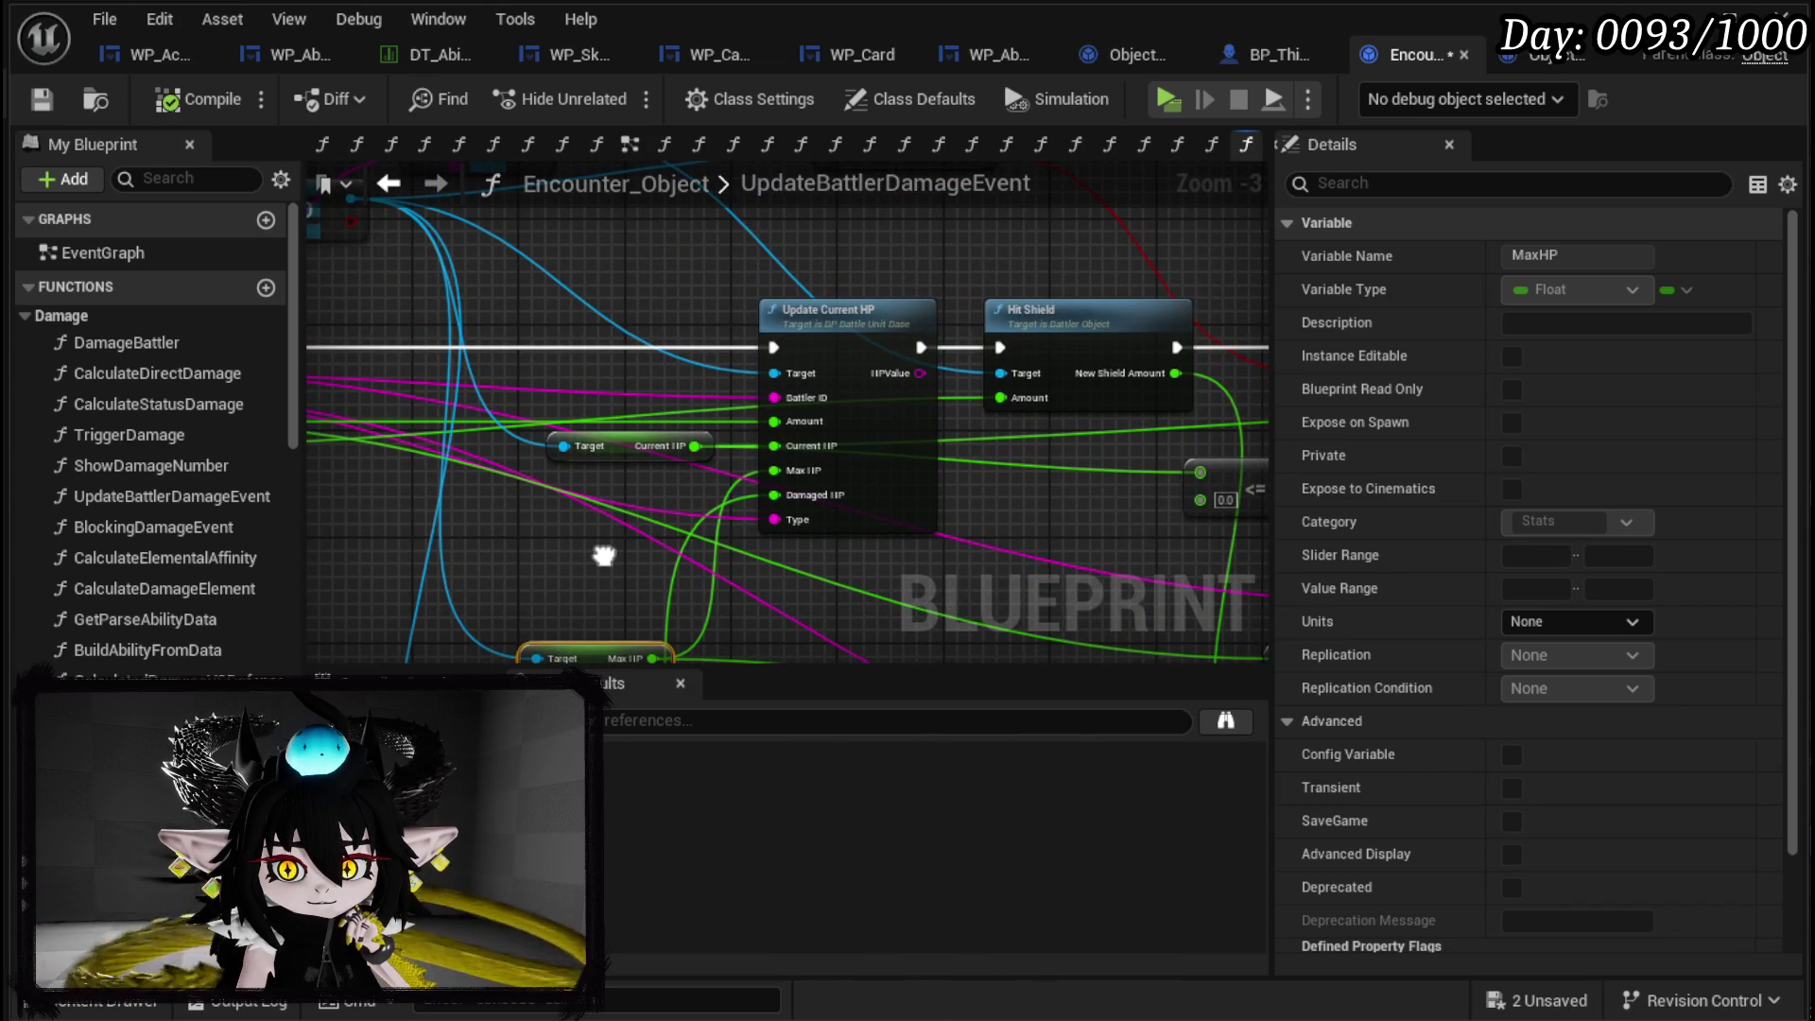
# Open BP_BattleUnit_Base's UpdateCurrentHP function, showing its SET, Branch, Raise Event and Append nodes.
pyautogui.doubleClick(859, 326)
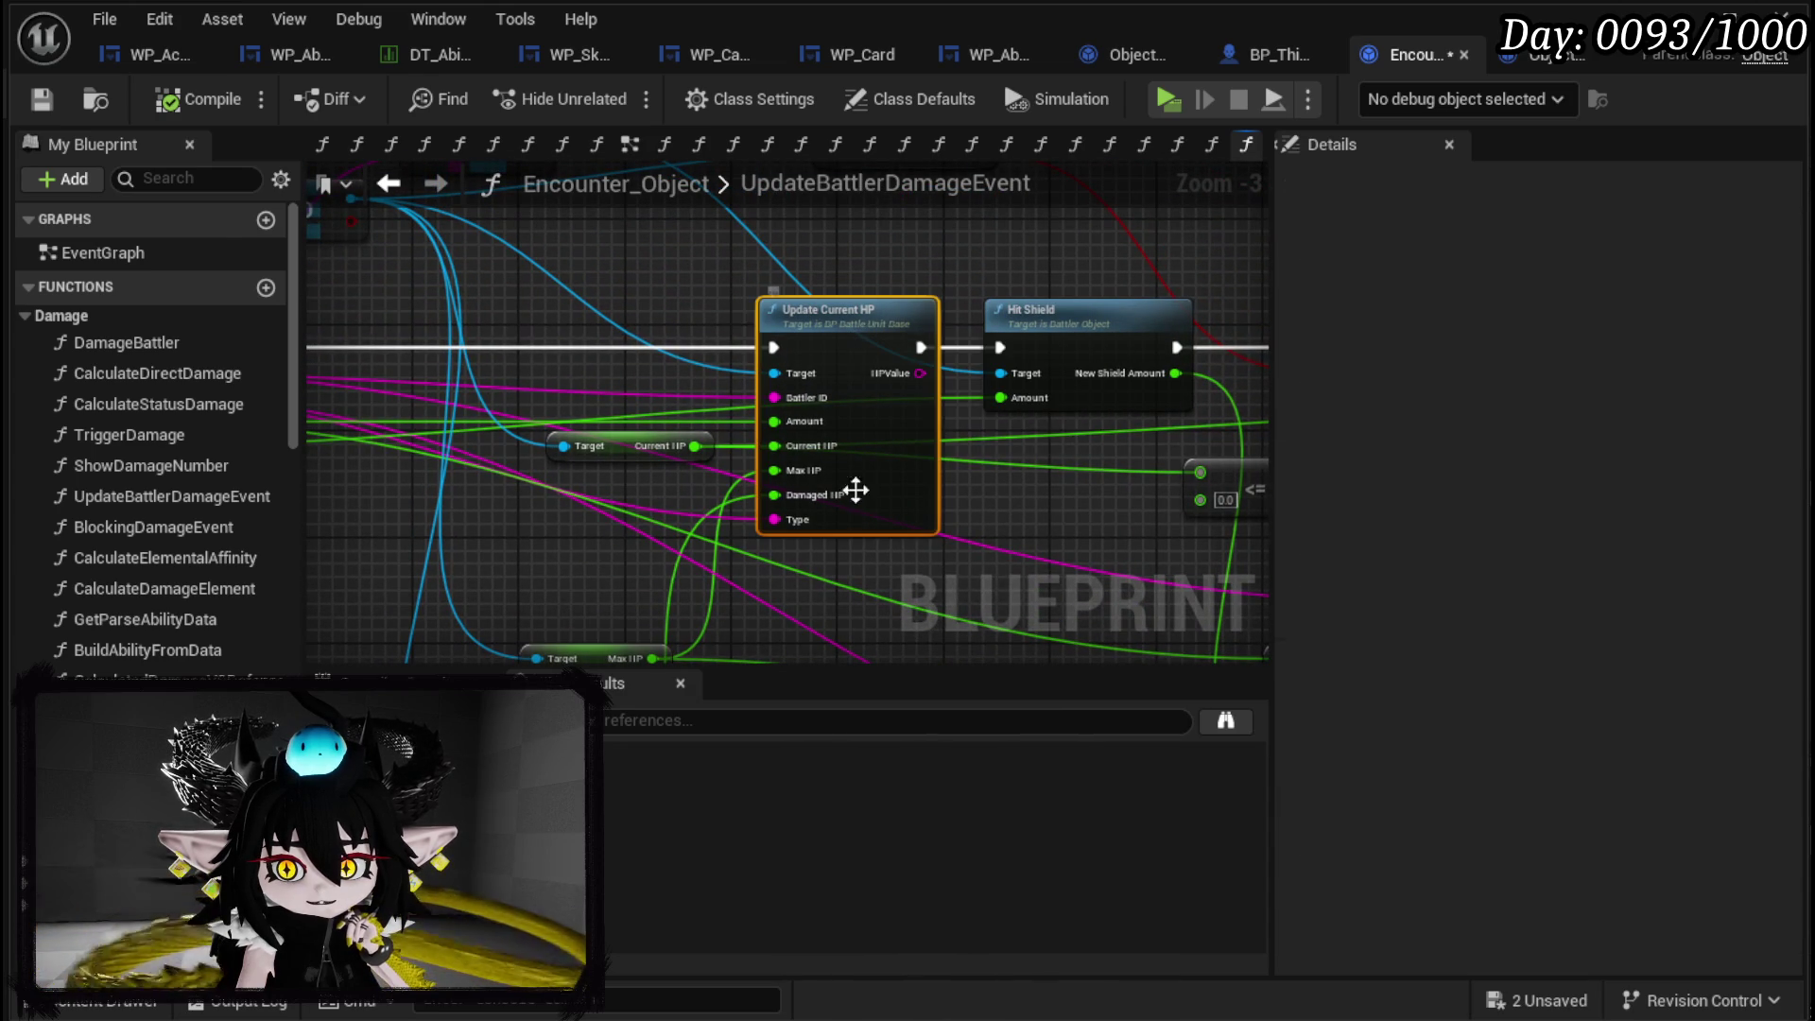
pyautogui.scroll(1, 853, 420)
pyautogui.moveTo(853, 421)
pyautogui.mouseDown()
pyautogui.moveTo(609, 465)
pyautogui.moveTo(912, 418)
pyautogui.moveTo(831, 413)
pyautogui.mouseUp()
pyautogui.scroll(2, 952, 397)
pyautogui.moveTo(952, 397)
pyautogui.mouseDown()
pyautogui.moveTo(614, 218)
pyautogui.moveTo(533, 266)
pyautogui.moveTo(586, 173)
pyautogui.mouseUp()
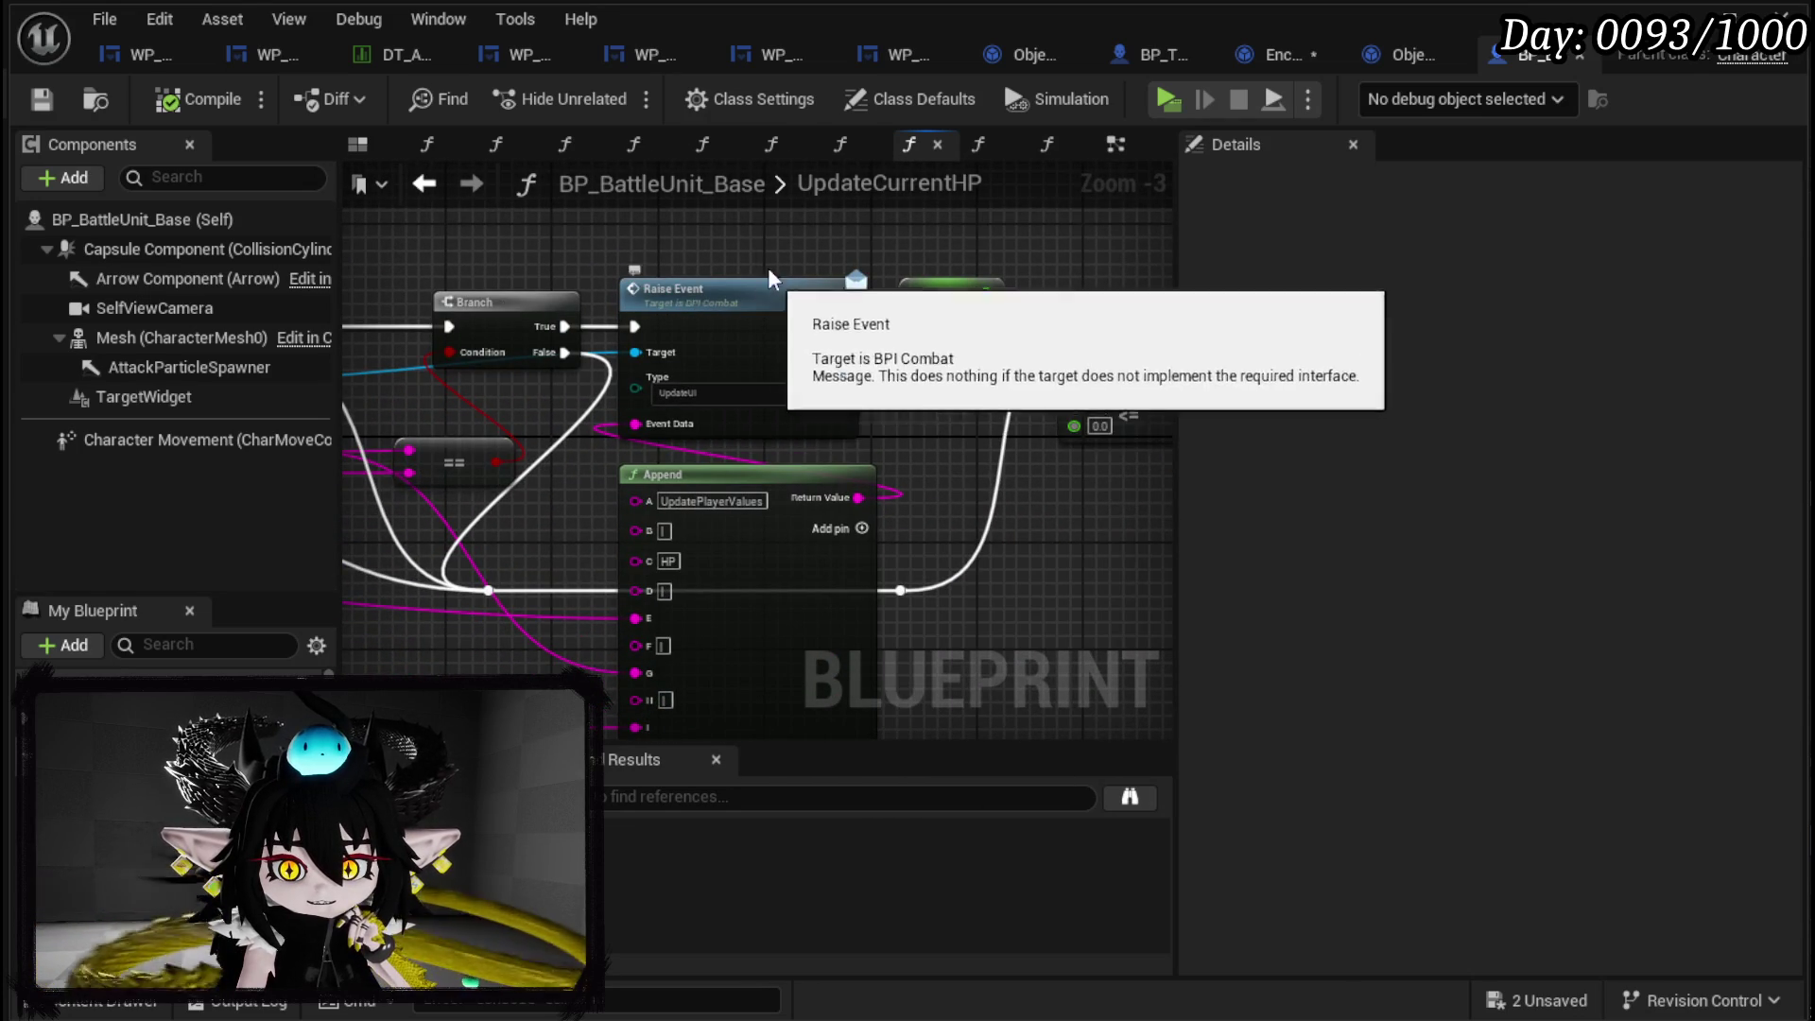
# Review UpdateCurrentHP's Cast, Branch, Set, Raise Event and Append nodes.
pyautogui.moveTo(746, 247)
pyautogui.mouseDown()
pyautogui.moveTo(852, 371)
pyautogui.moveTo(616, 300)
pyautogui.moveTo(519, 539)
pyautogui.moveTo(557, 513)
pyautogui.mouseUp()
pyautogui.scroll(-1, 844, 378)
pyautogui.scroll(-2, 557, 513)
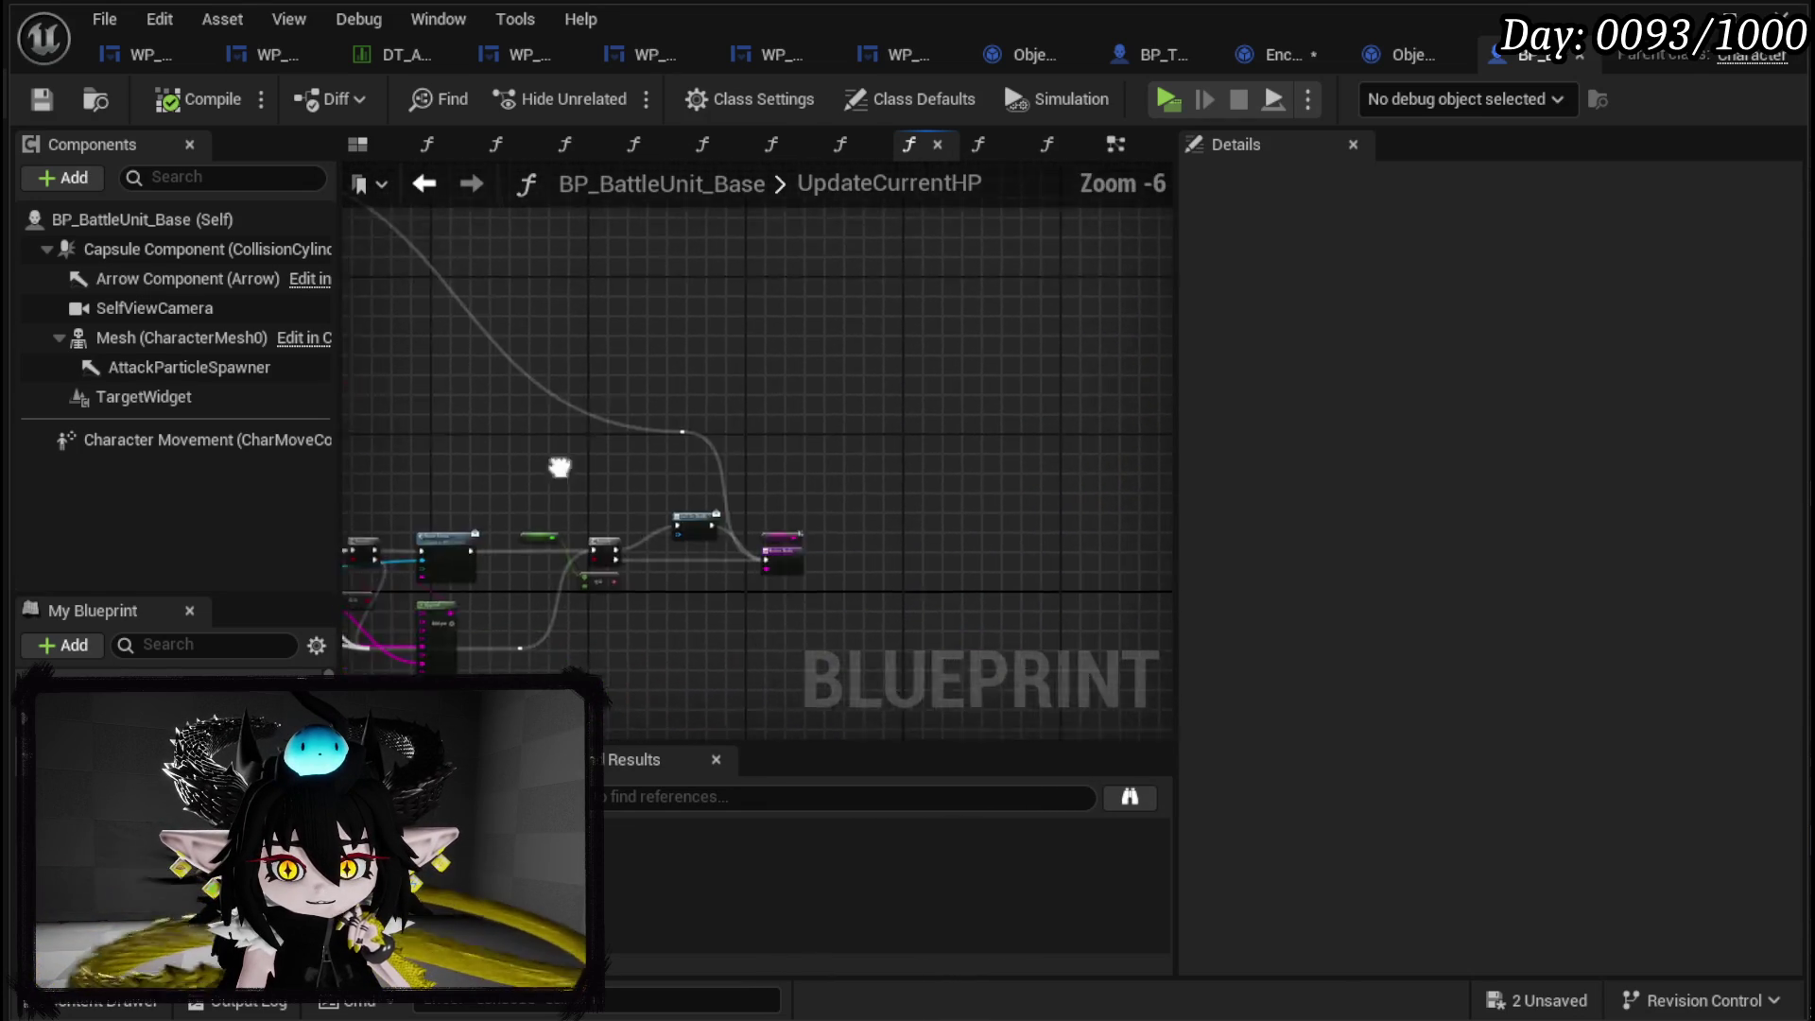
pyautogui.moveTo(586, 407); pyautogui.dragTo(749, 486)
pyautogui.scroll(4, 750, 486)
pyautogui.moveTo(442, 500)
pyautogui.mouseDown()
pyautogui.moveTo(687, 576)
pyautogui.moveTo(670, 412)
pyautogui.moveTo(867, 438)
pyautogui.mouseUp()
pyautogui.scroll(-2, 749, 466)
pyautogui.moveTo(749, 466)
pyautogui.mouseDown()
pyautogui.moveTo(665, 516)
pyautogui.moveTo(1068, 444)
pyautogui.moveTo(984, 387)
pyautogui.moveTo(655, 518)
pyautogui.moveTo(899, 615)
pyautogui.moveTo(945, 388)
pyautogui.mouseUp()
# Inspect the Clamp (Float) node, then return to the UpdateBattlerDamageEvent graph.
pyautogui.scroll(3, 750, 457)
pyautogui.moveTo(750, 457)
pyautogui.mouseDown()
pyautogui.moveTo(581, 307)
pyautogui.moveTo(405, 527)
pyautogui.mouseUp()
pyautogui.scroll(-1, 581, 310)
pyautogui.scroll(1, 728, 527)
pyautogui.moveTo(728, 527)
pyautogui.mouseDown()
pyautogui.moveTo(602, 286)
pyautogui.moveTo(344, 397)
pyautogui.moveTo(972, 450)
pyautogui.moveTo(373, 417)
pyautogui.moveTo(261, 470)
pyautogui.moveTo(296, 473)
pyautogui.mouseUp()
pyautogui.scroll(-2, 344, 397)
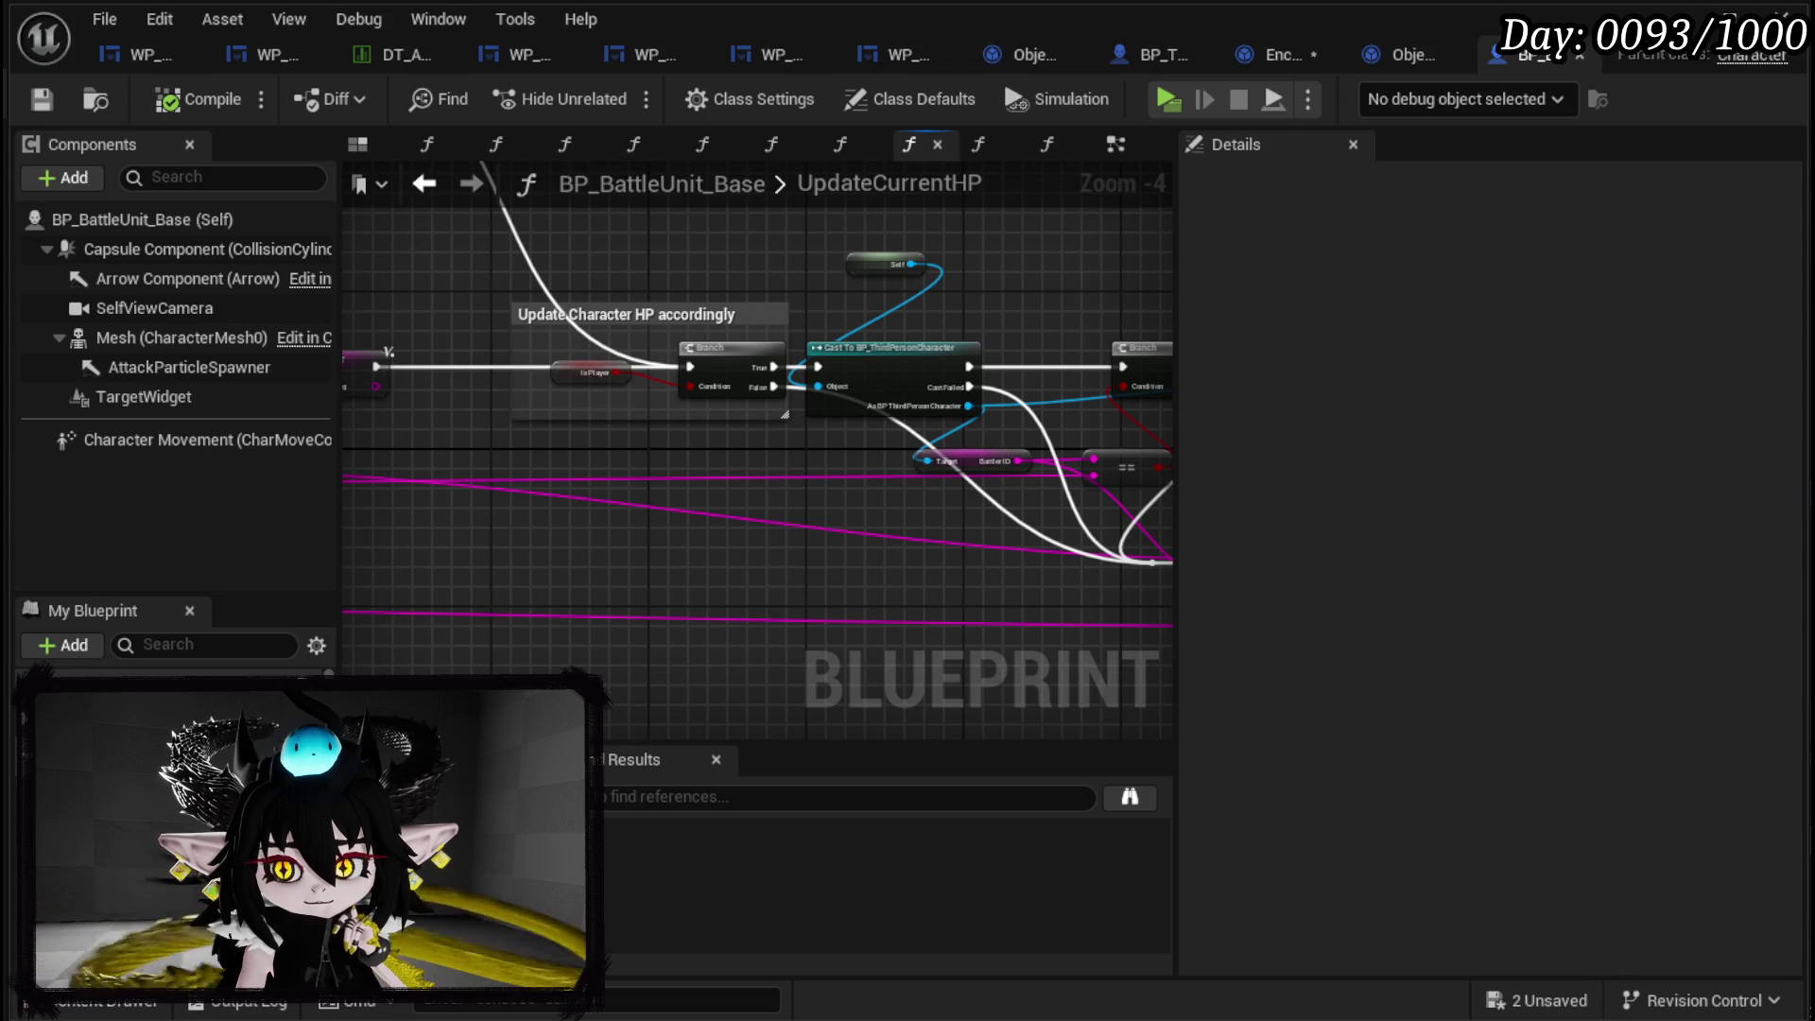
pyautogui.moveTo(741, 498); pyautogui.dragTo(319, 476)
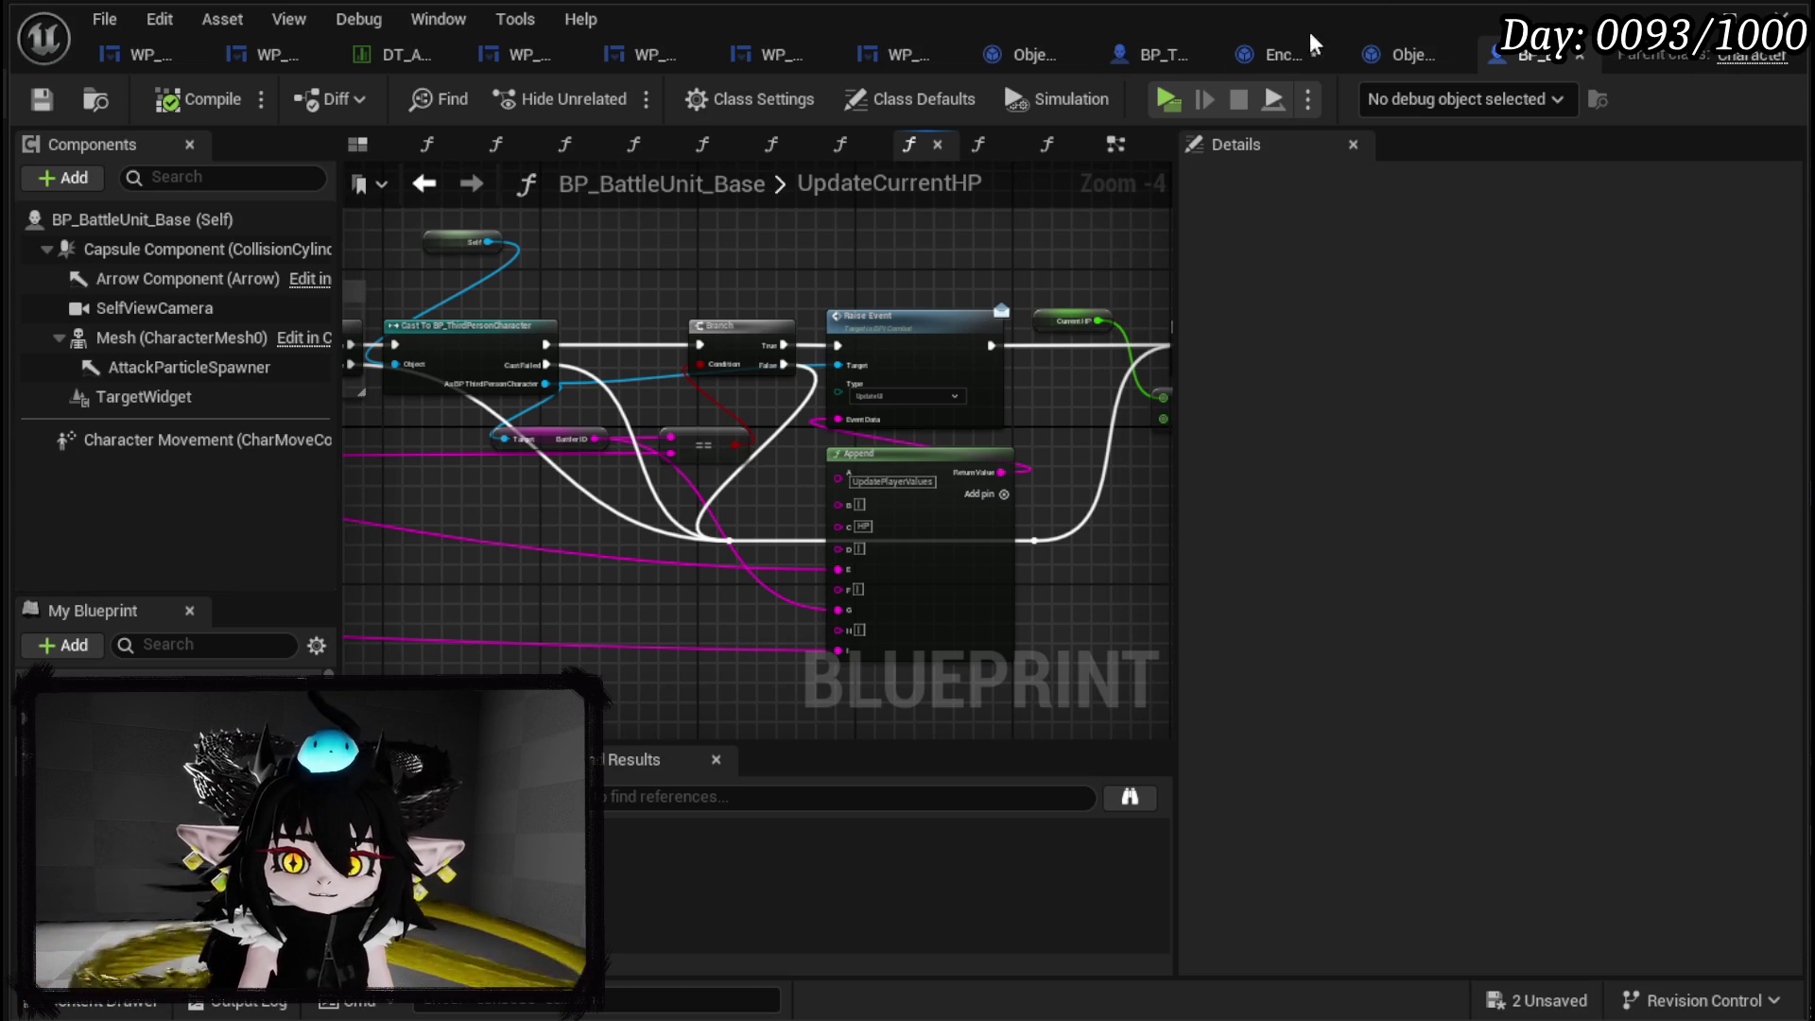
pyautogui.click(1257, 57)
# Review the Hit Shield, SET and Report New HPValue nodes and save Encounter_Object.
pyautogui.moveTo(875, 307); pyautogui.dragTo(371, 333)
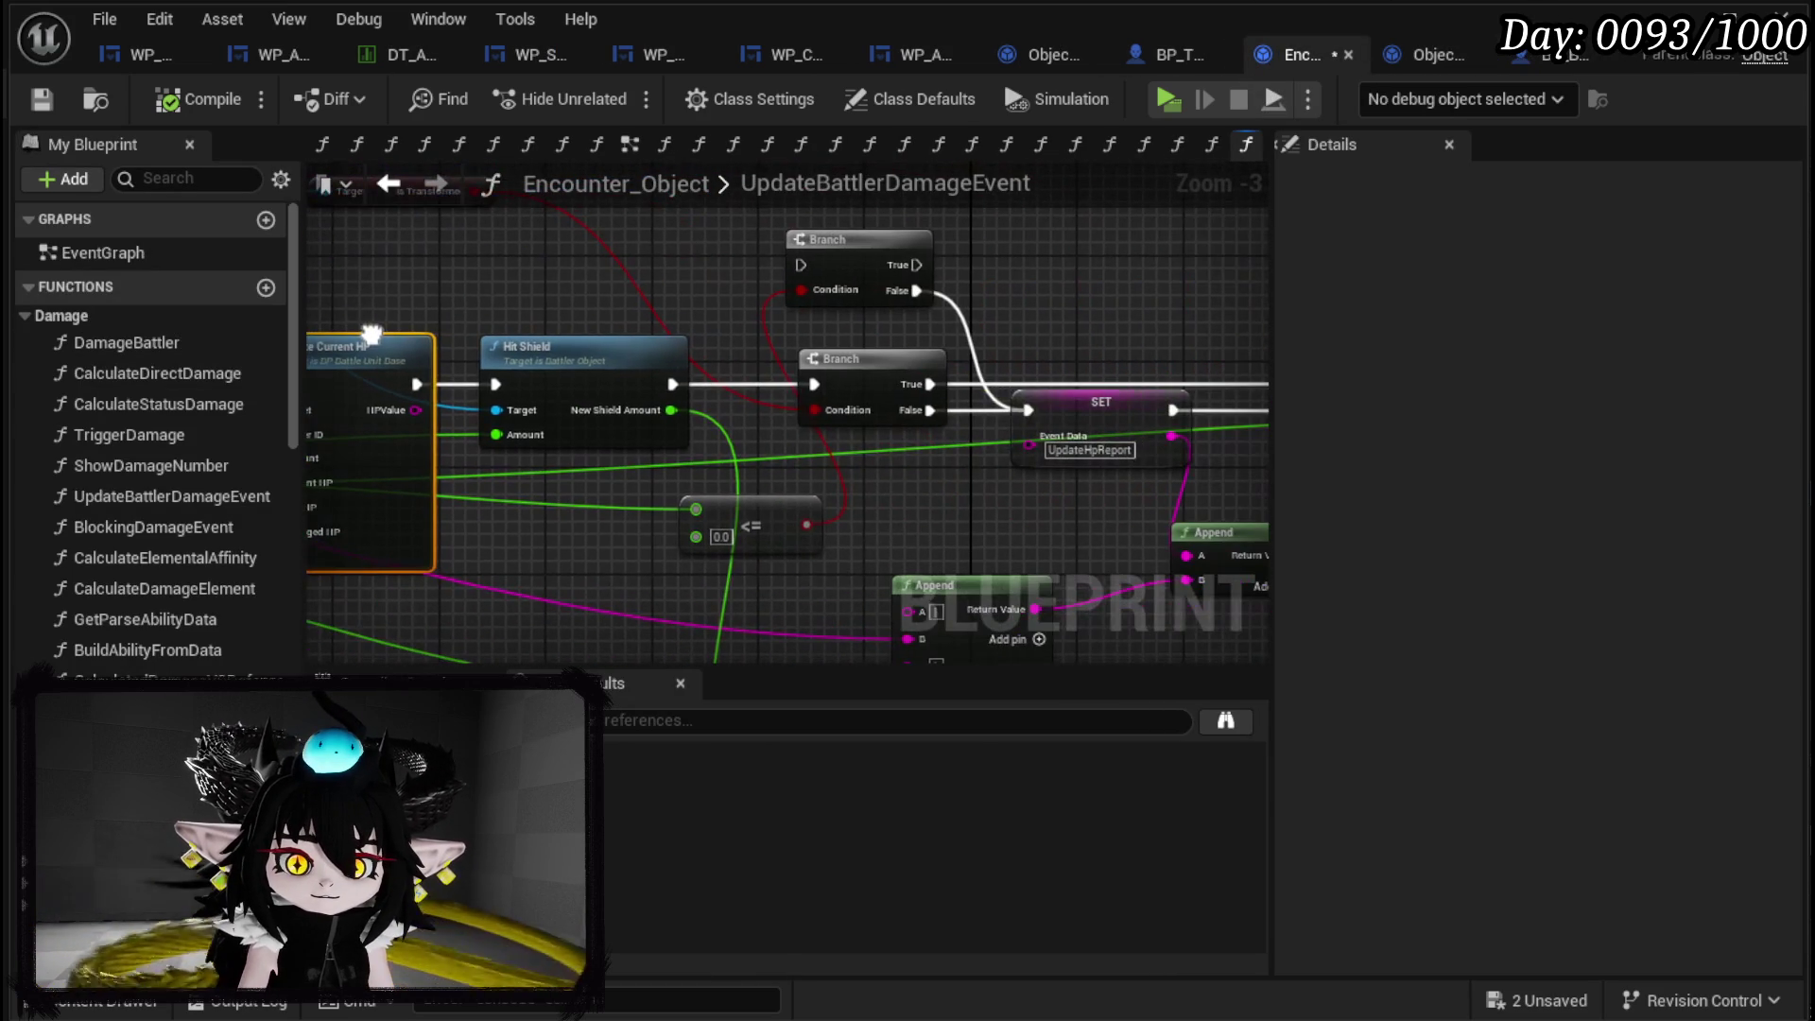
pyautogui.moveTo(448, 280); pyautogui.dragTo(743, 294)
pyautogui.click(821, 428)
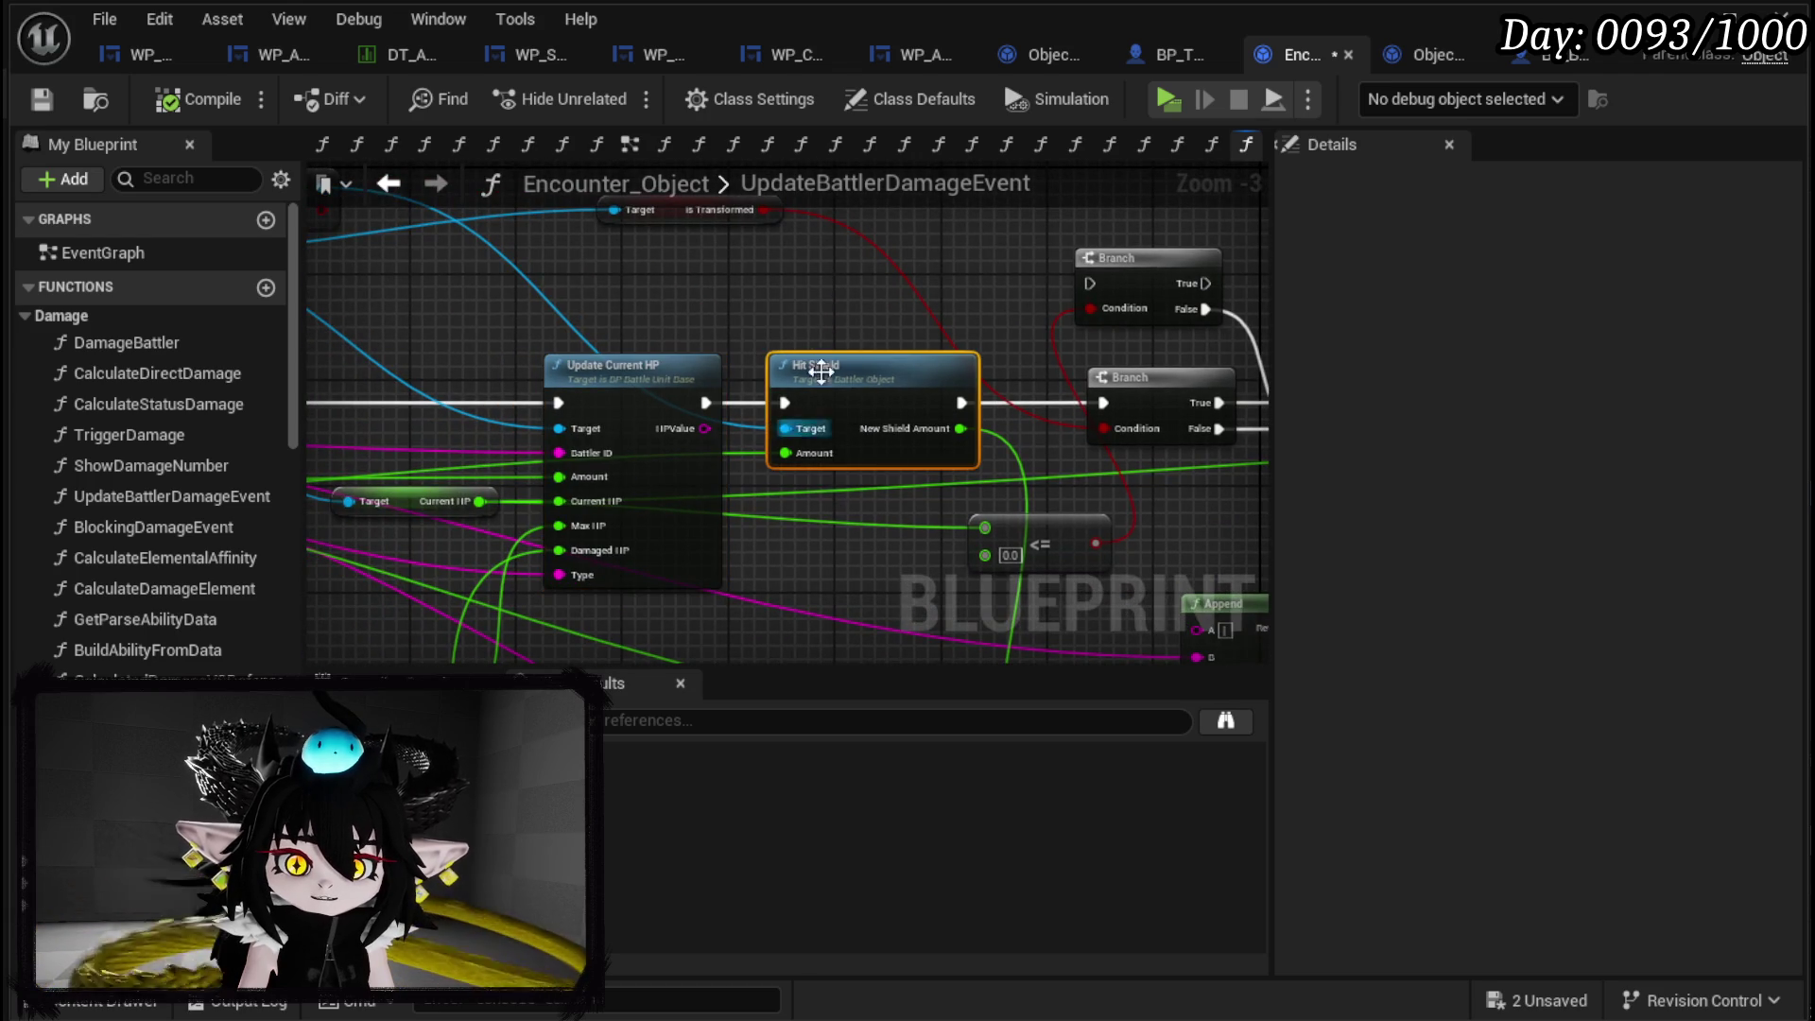
pyautogui.moveTo(820, 429); pyautogui.dragTo(353, 349)
pyautogui.moveTo(539, 283); pyautogui.dragTo(1059, 296)
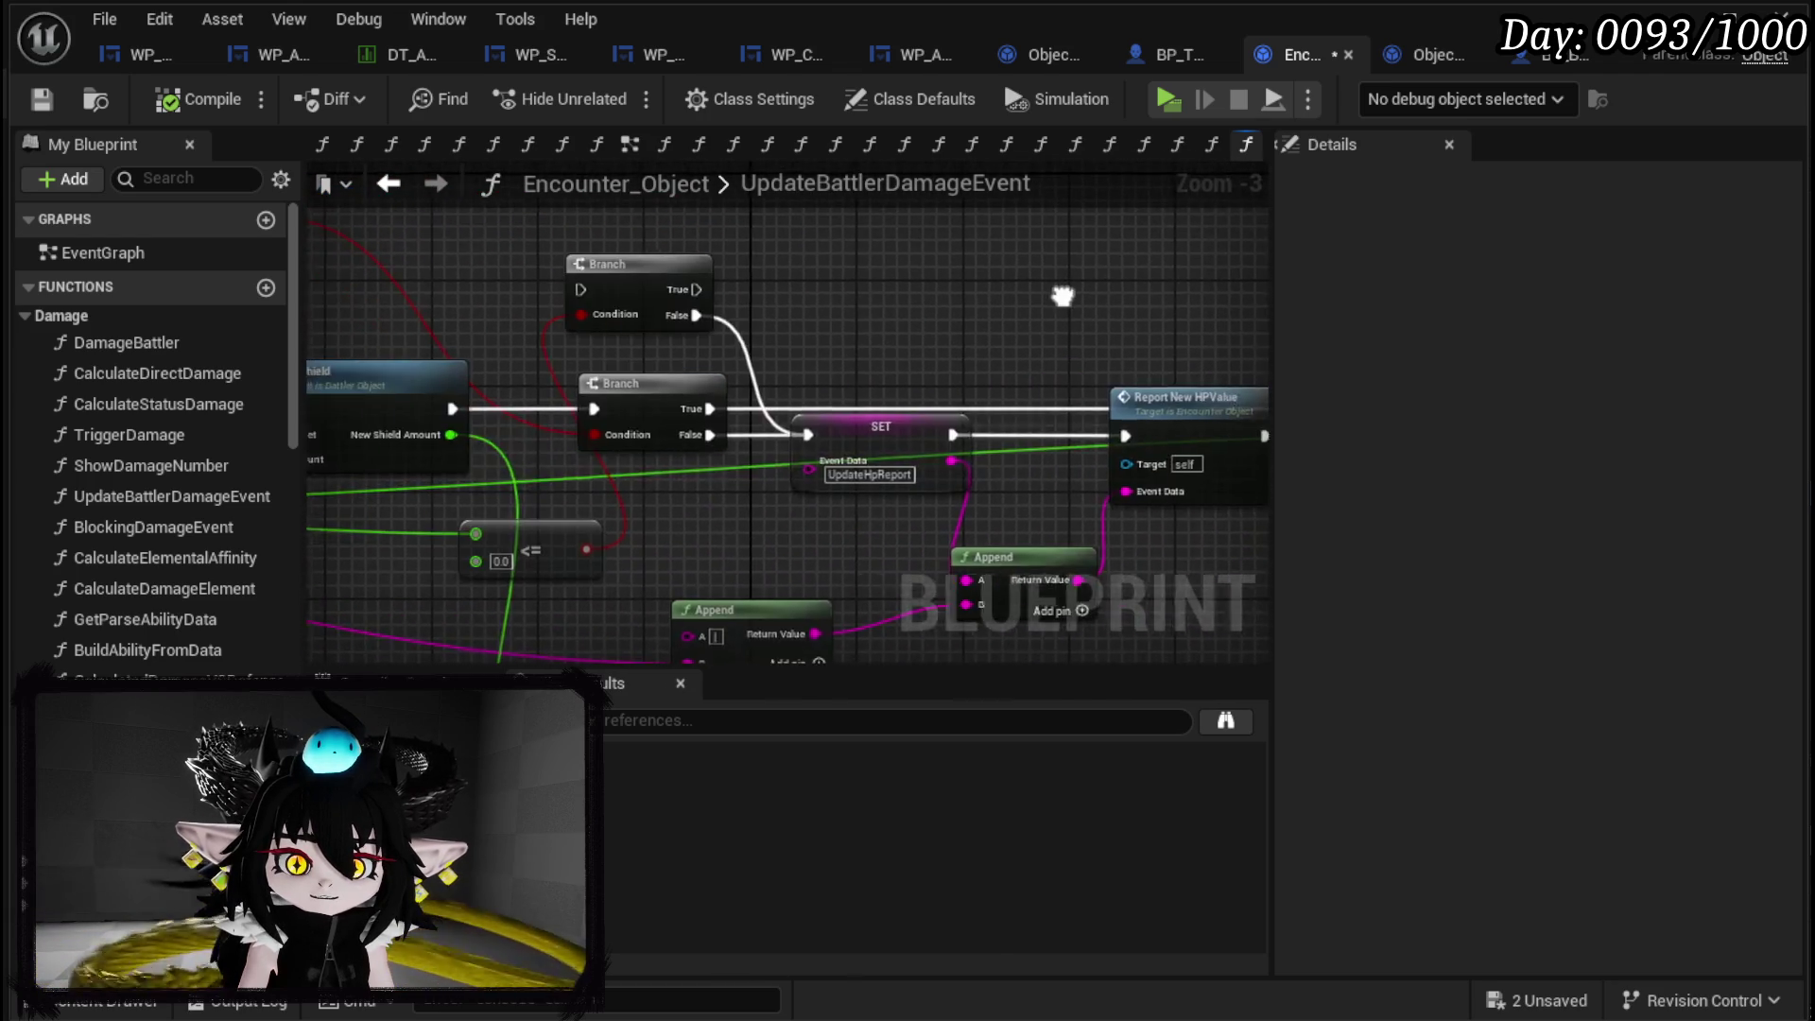
pyautogui.moveTo(557, 314); pyautogui.dragTo(860, 268)
pyautogui.hotkey('ctrl', 's')
# Check the large Append node's pins, then open the ReportNewHPValue function graph.
pyautogui.moveTo(1219, 284); pyautogui.dragTo(485, 264)
pyautogui.moveTo(1040, 473)
pyautogui.mouseDown()
pyautogui.moveTo(768, 499)
pyautogui.moveTo(809, 615)
pyautogui.moveTo(847, 544)
pyautogui.moveTo(1115, 530)
pyautogui.moveTo(789, 555)
pyautogui.moveTo(1132, 465)
pyautogui.moveTo(727, 508)
pyautogui.moveTo(730, 633)
pyautogui.mouseUp()
pyautogui.scroll(-1, 798, 503)
pyautogui.scroll(-1, 797, 503)
pyautogui.scroll(2, 729, 512)
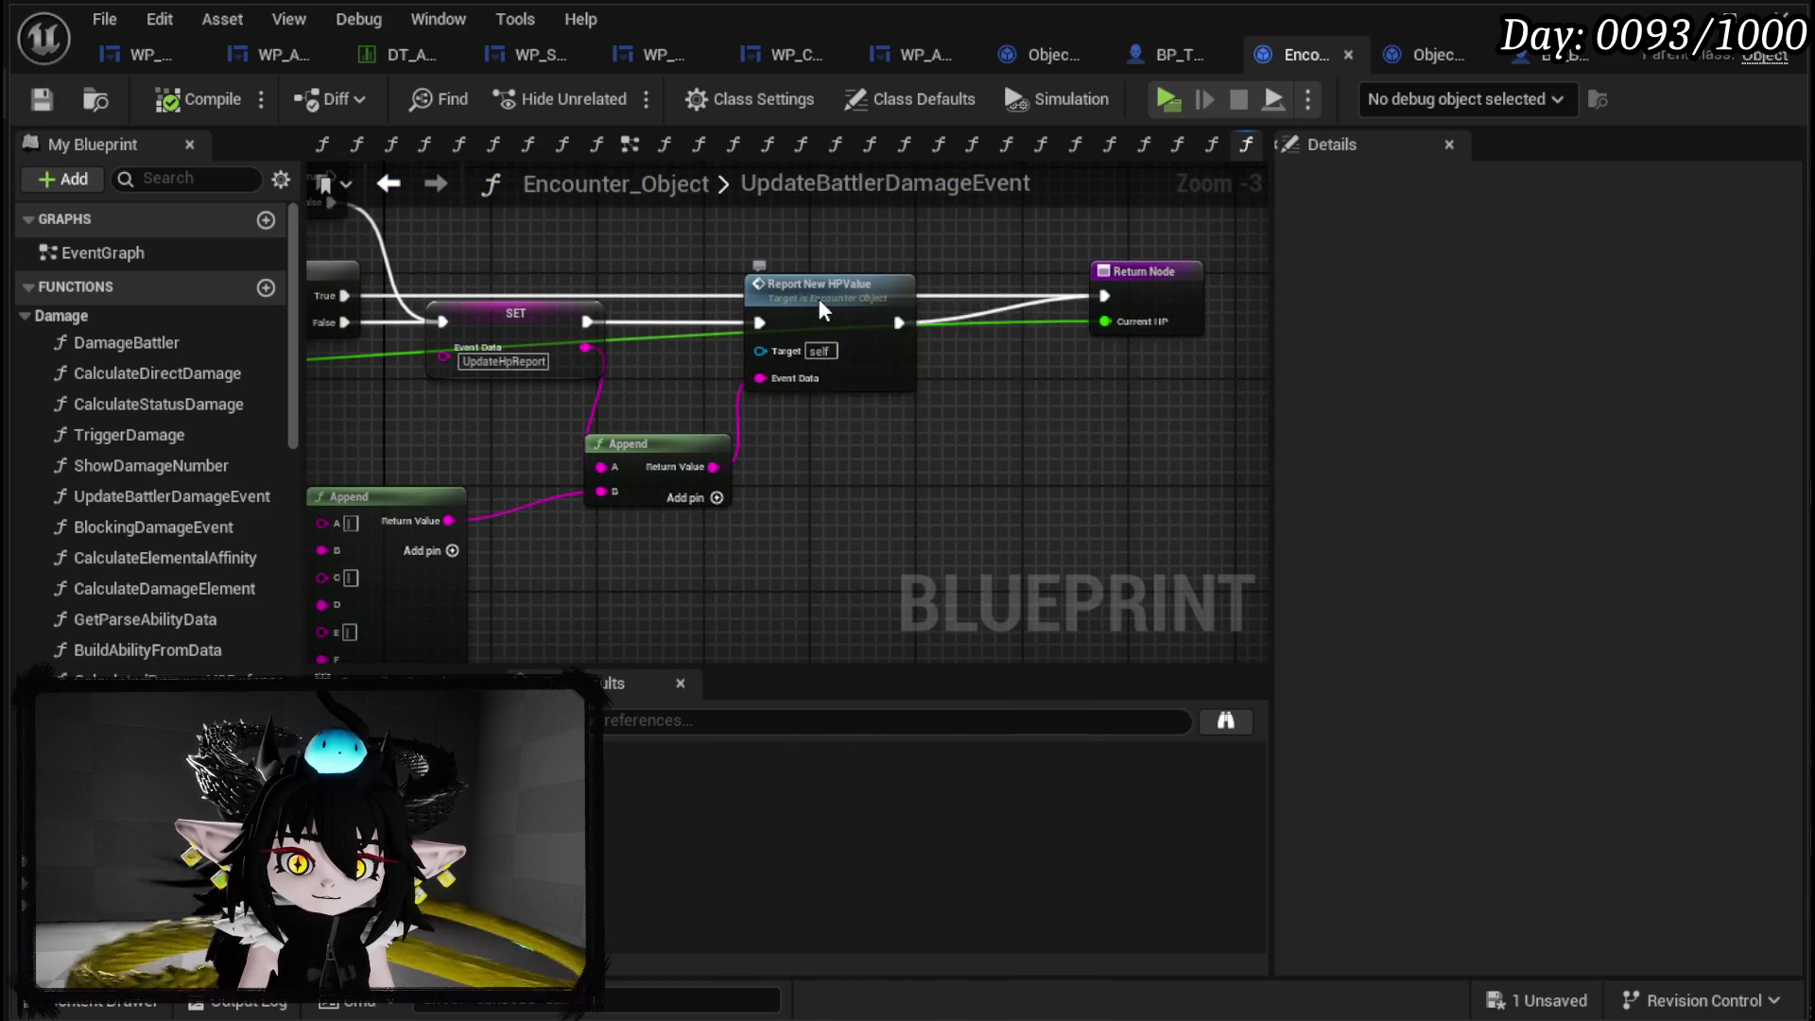
pyautogui.doubleClick(818, 293)
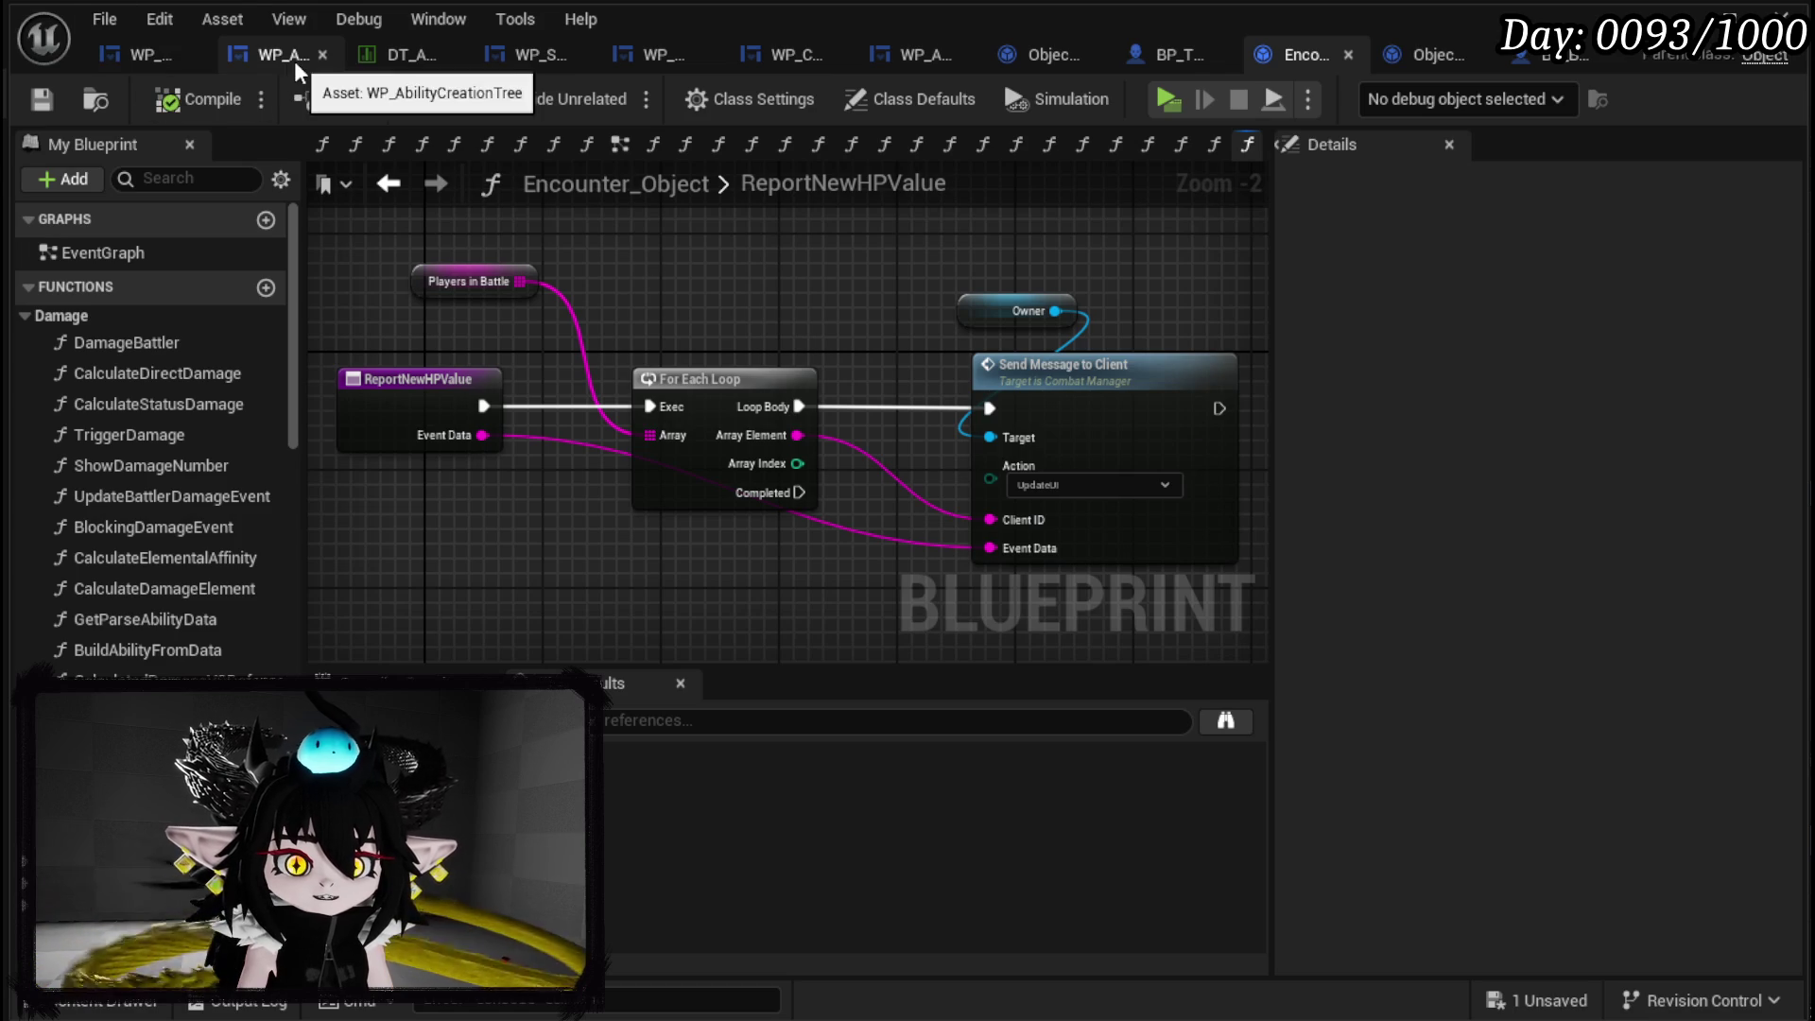
# Paste an Owner getter into WP_ActionSelection's EventGraph and search 'Update Player' from it without adding a node.
pyautogui.click(123, 53)
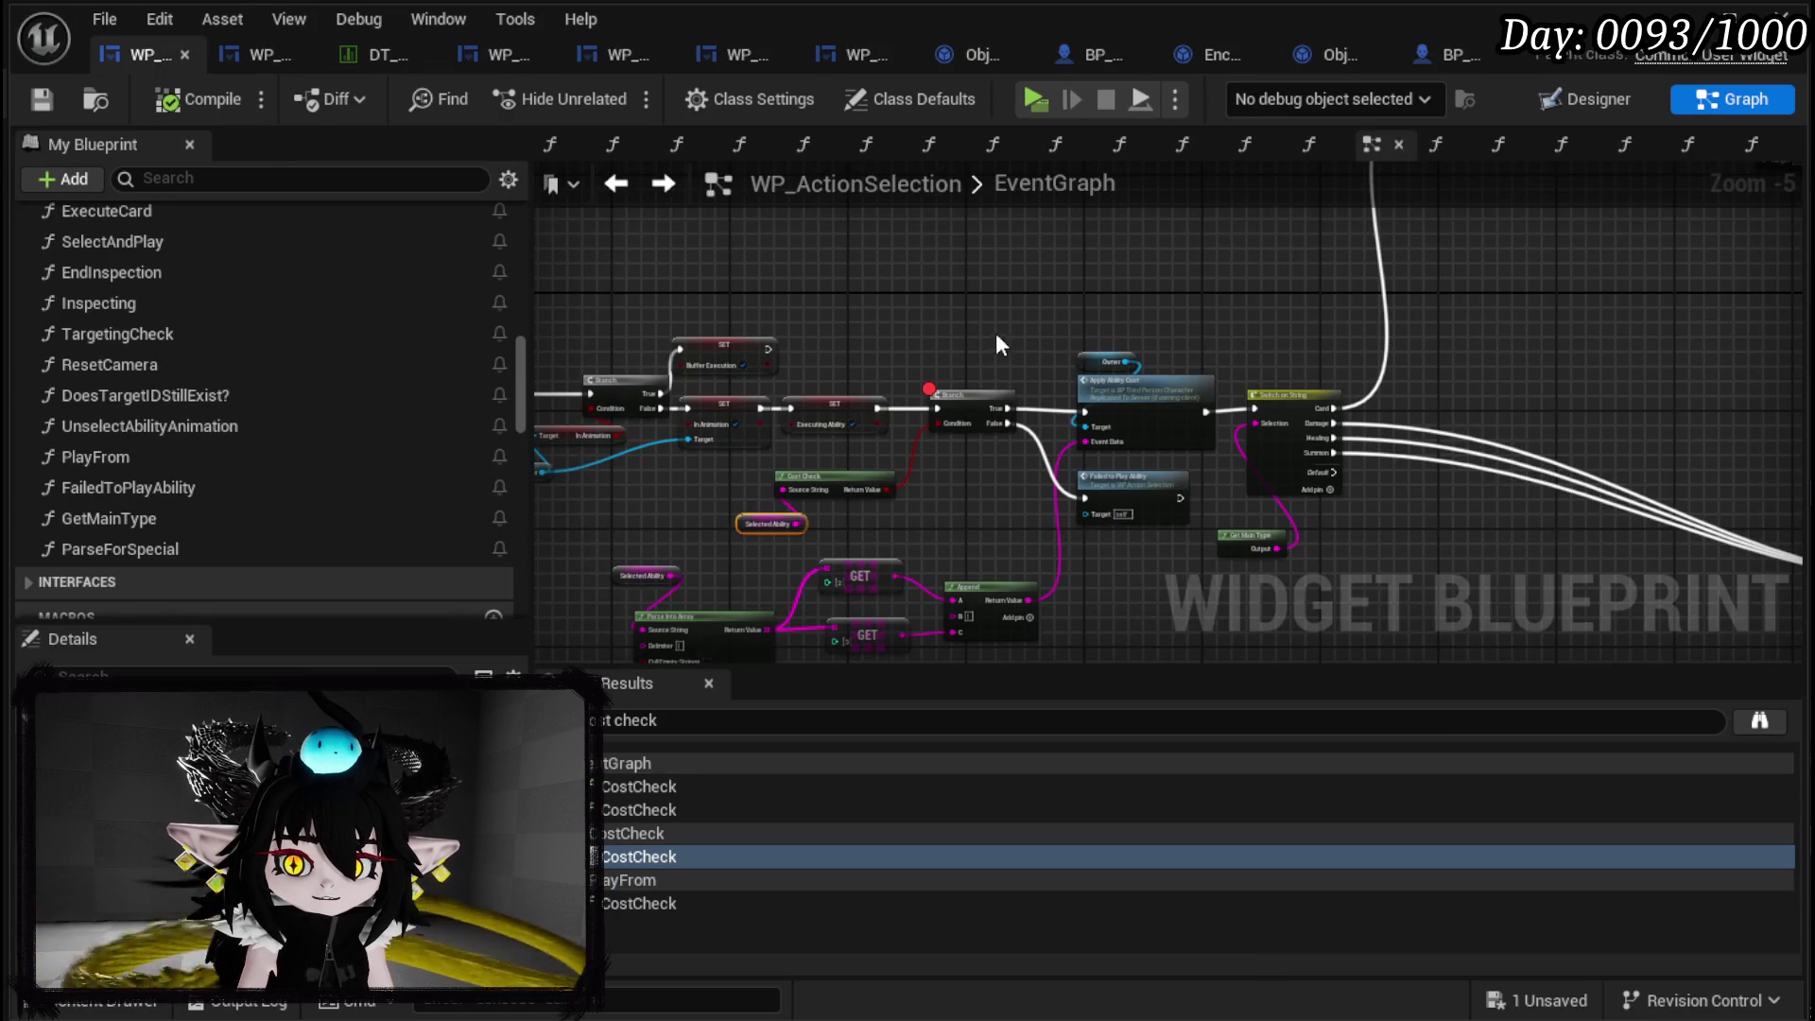
pyautogui.scroll(3, 938, 326)
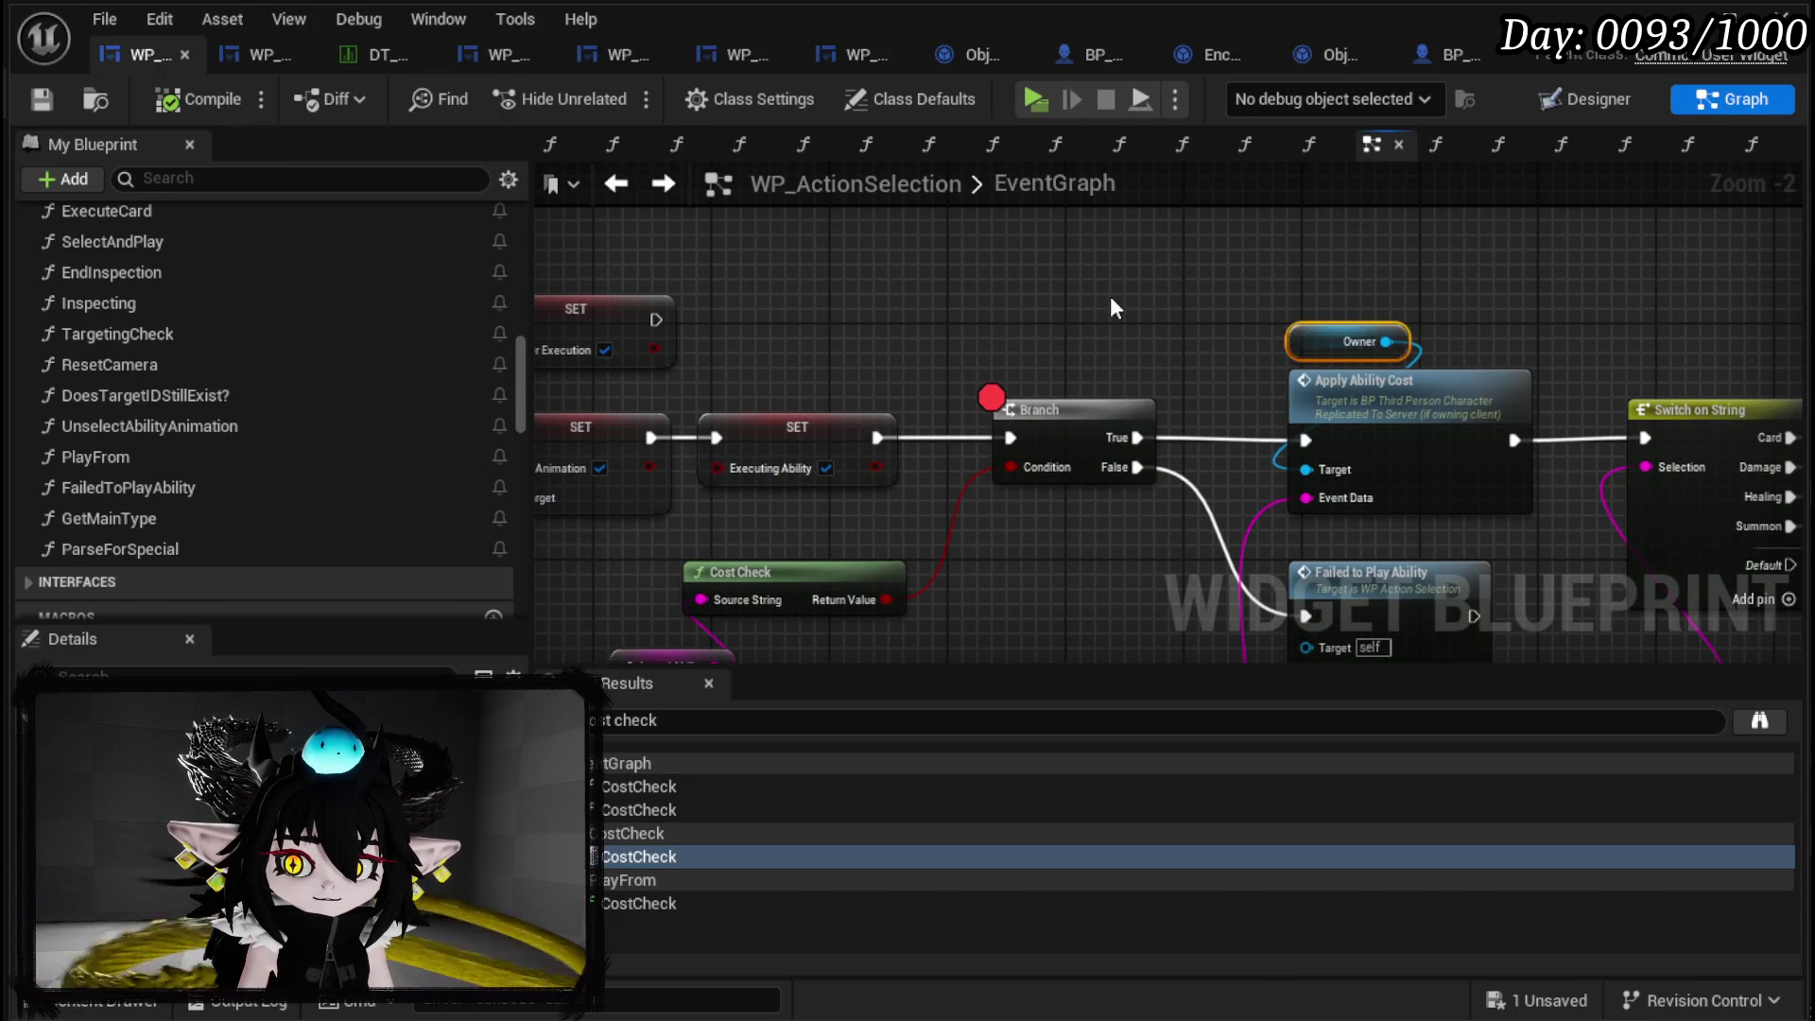
pyautogui.hotkey('ctrl', 'v')
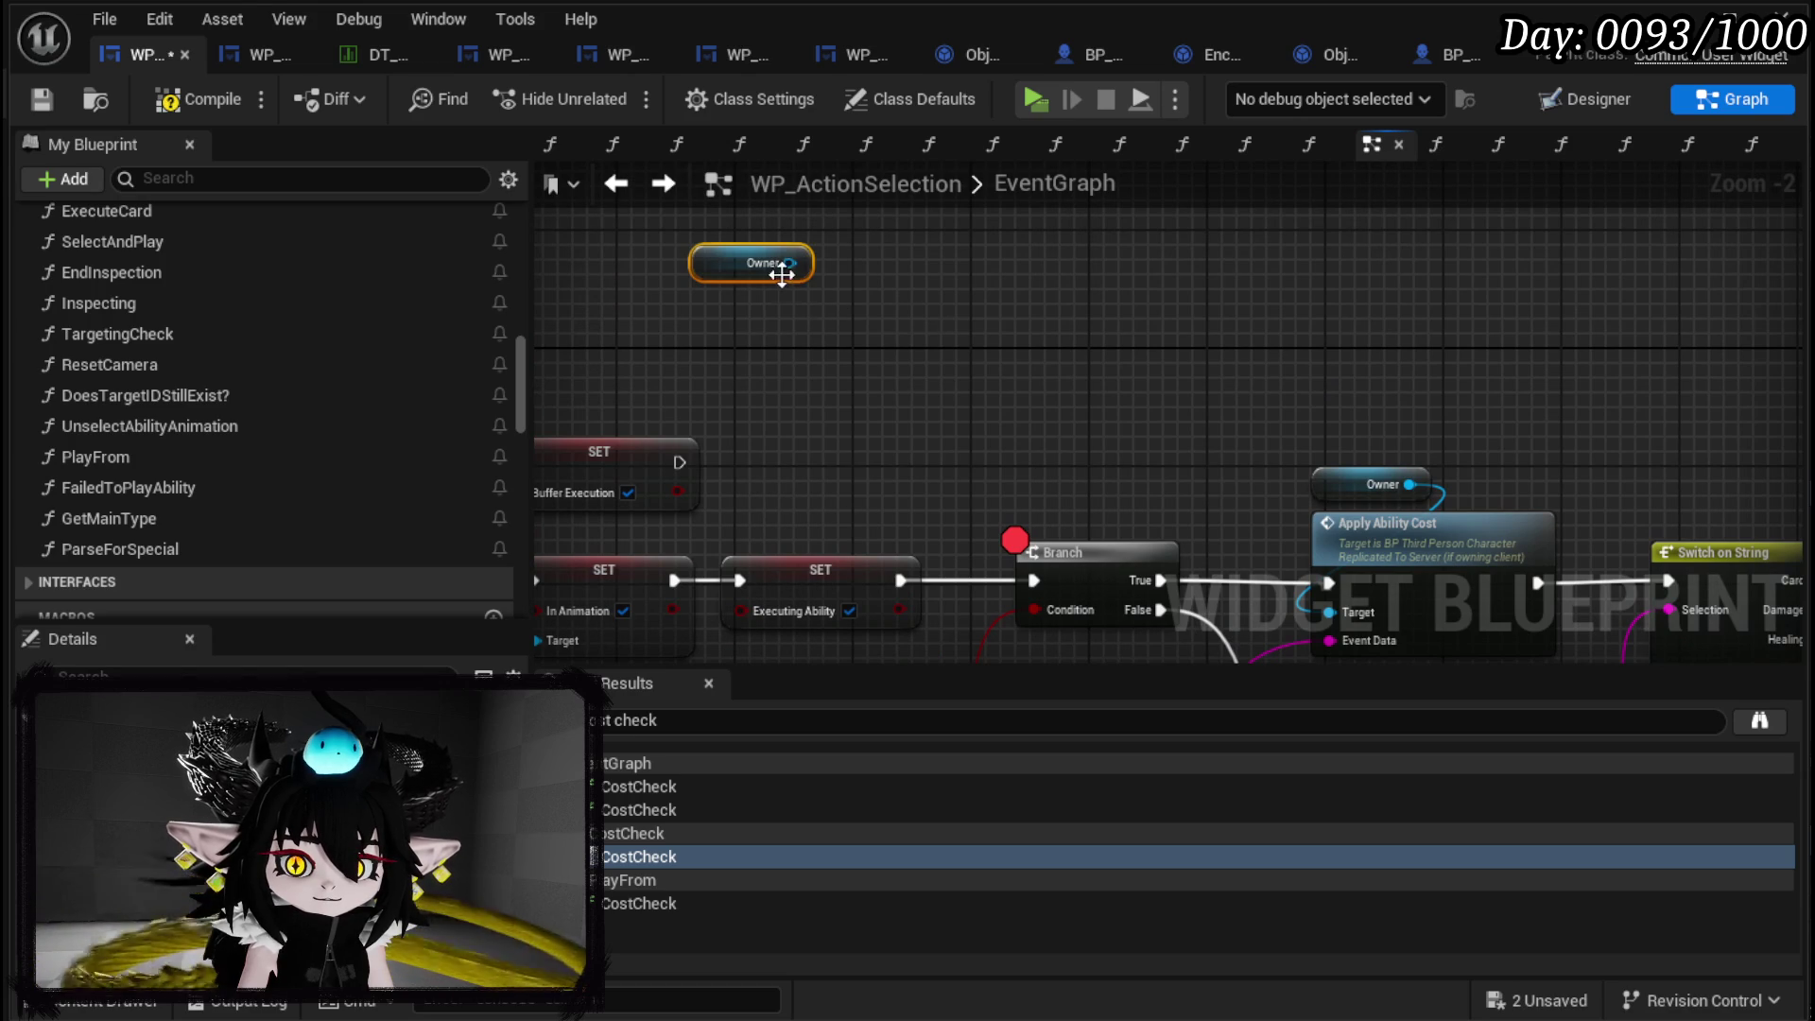
pyautogui.moveTo(789, 263); pyautogui.dragTo(904, 285)
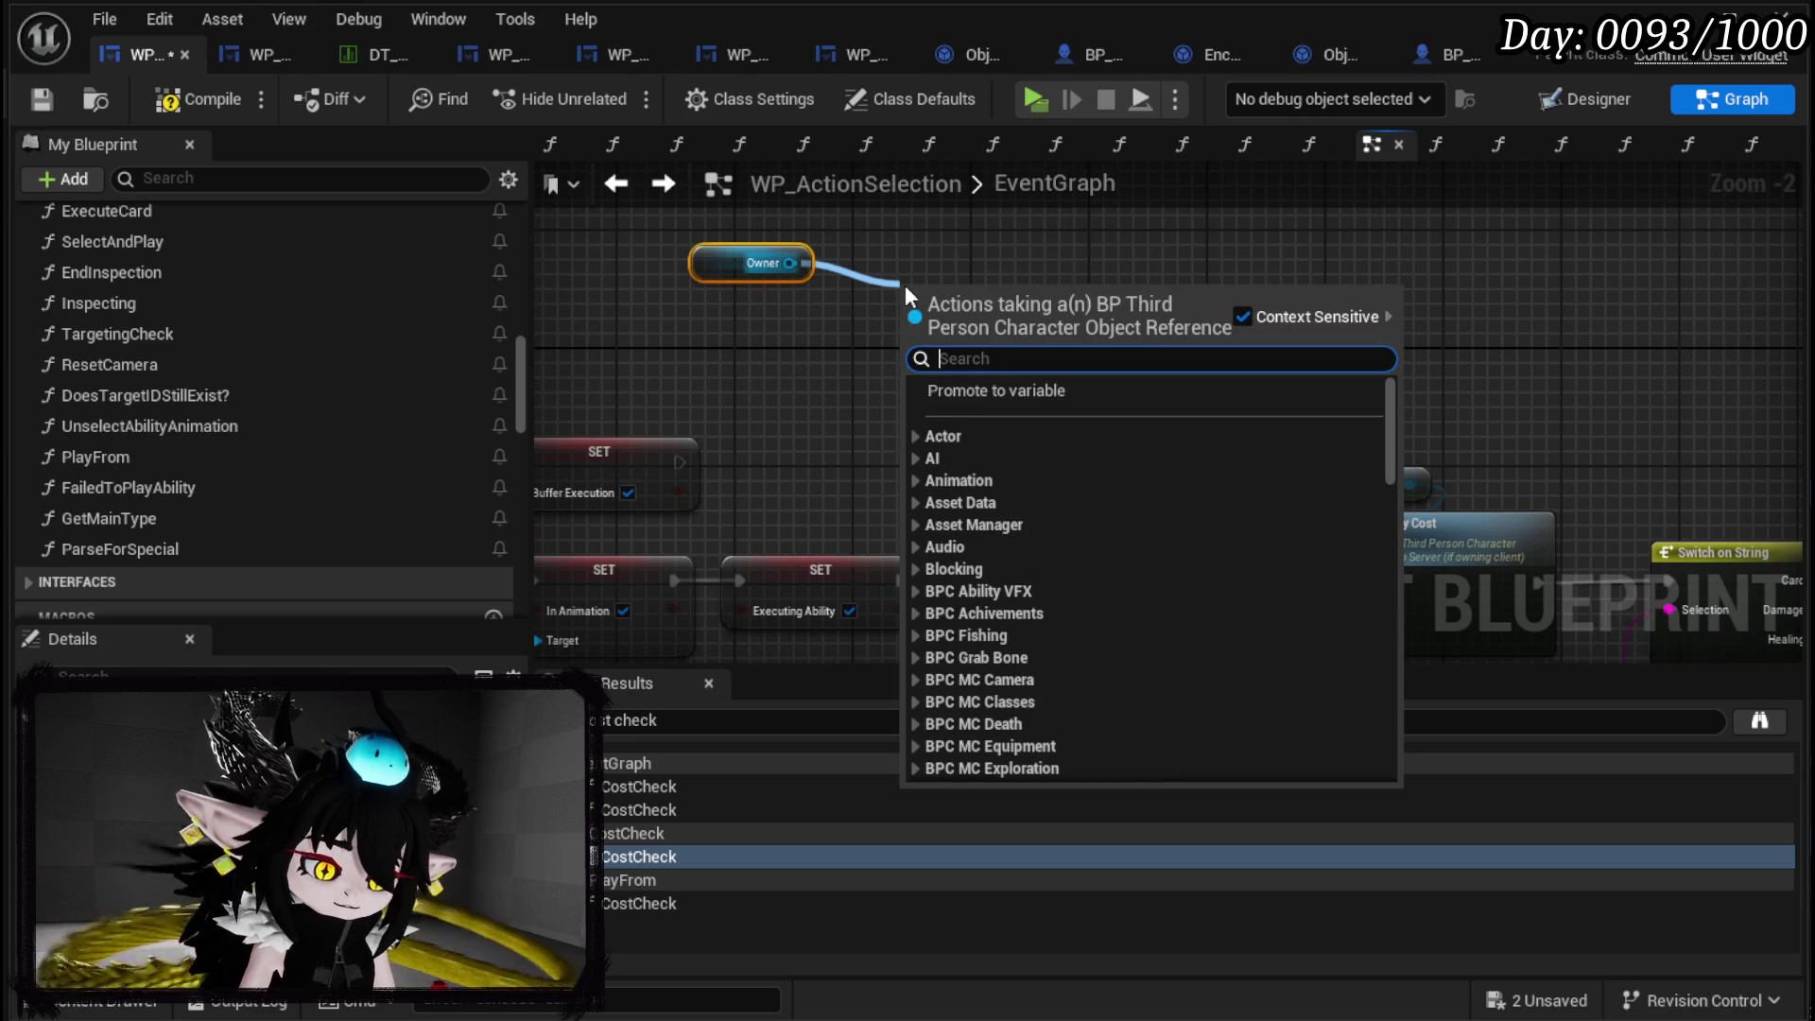
pyautogui.write('Update Player')
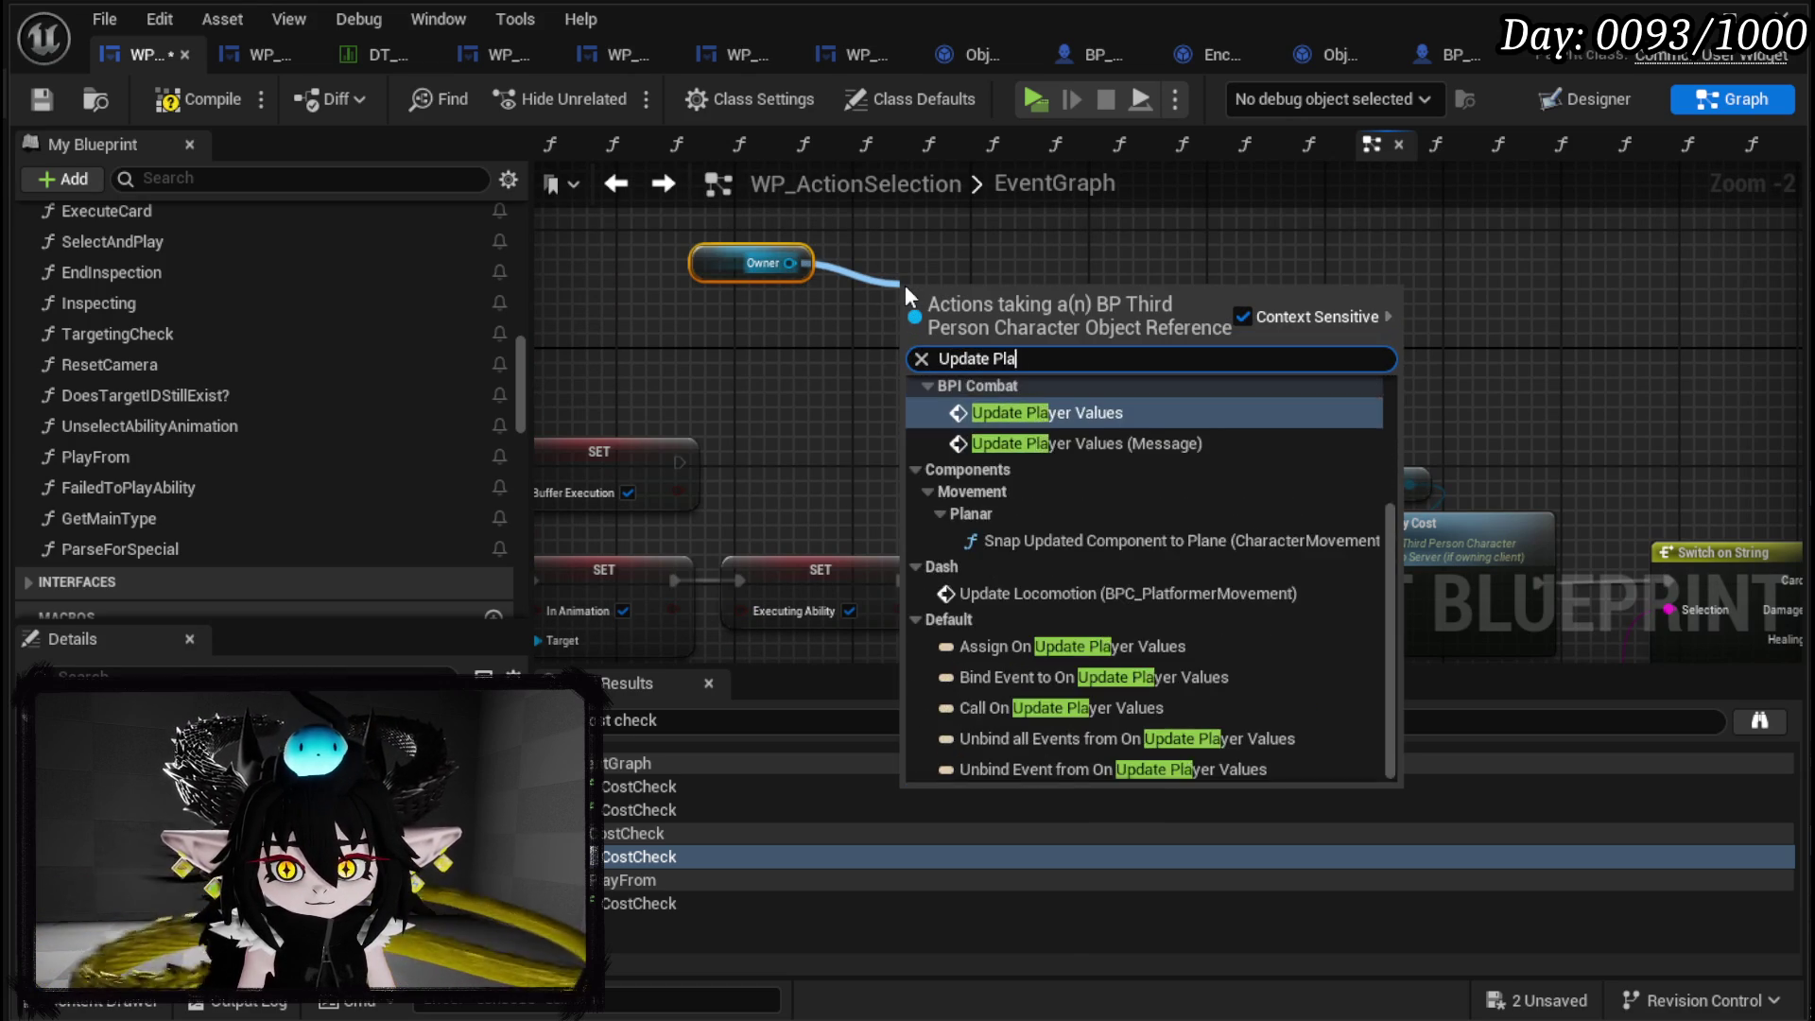
pyautogui.press('BackSpace')
pyautogui.press('BackSpace')
pyautogui.press('BackSpace')
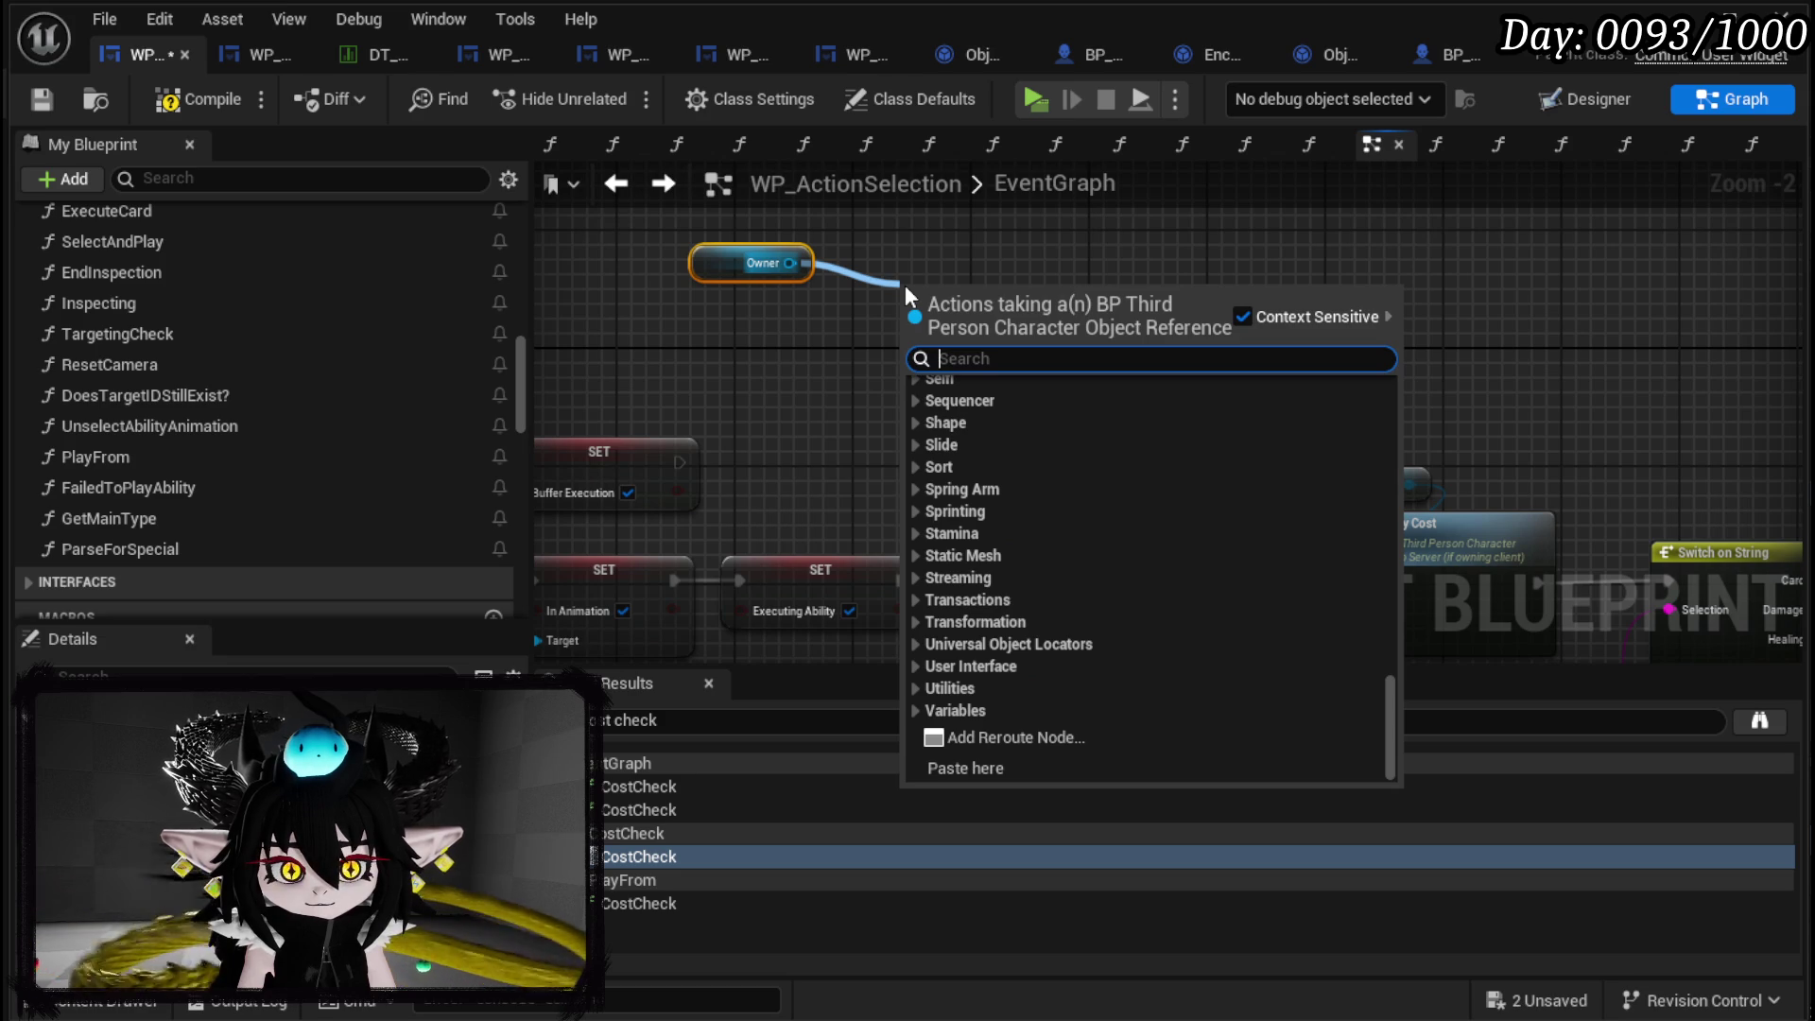
pyautogui.write('c')
pyautogui.press('BackSpace')
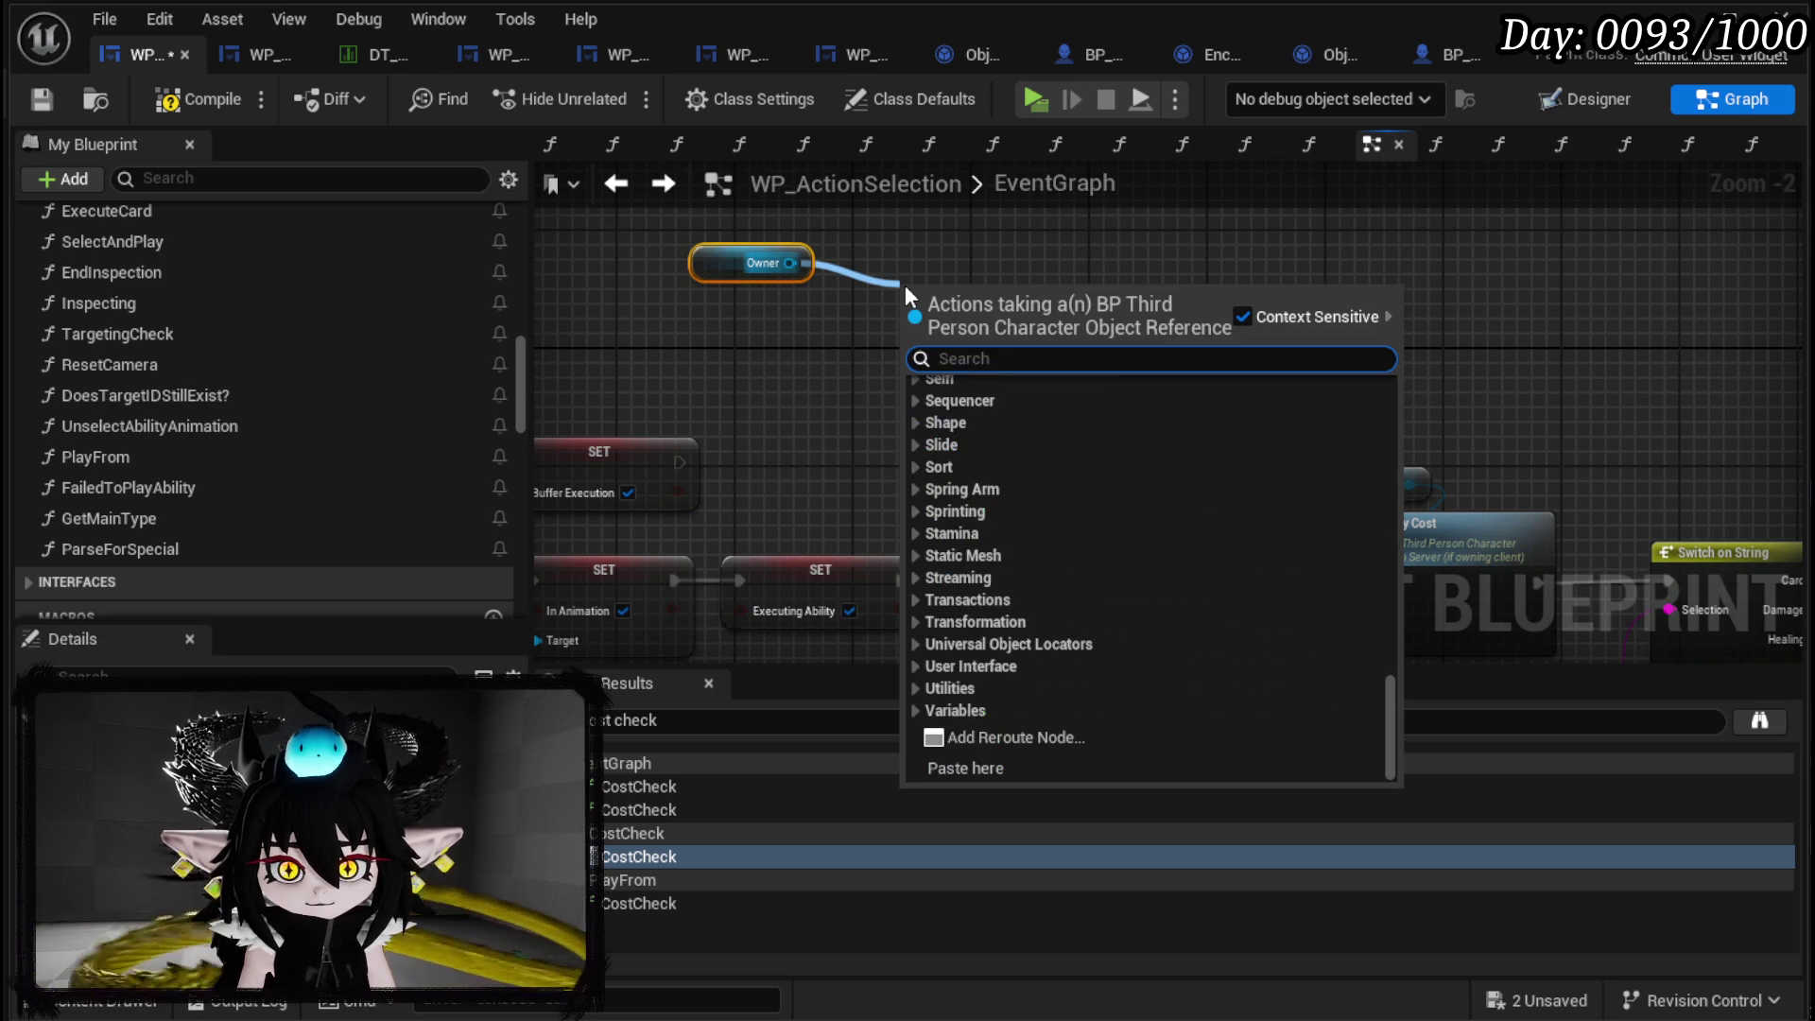
pyautogui.click(915, 246)
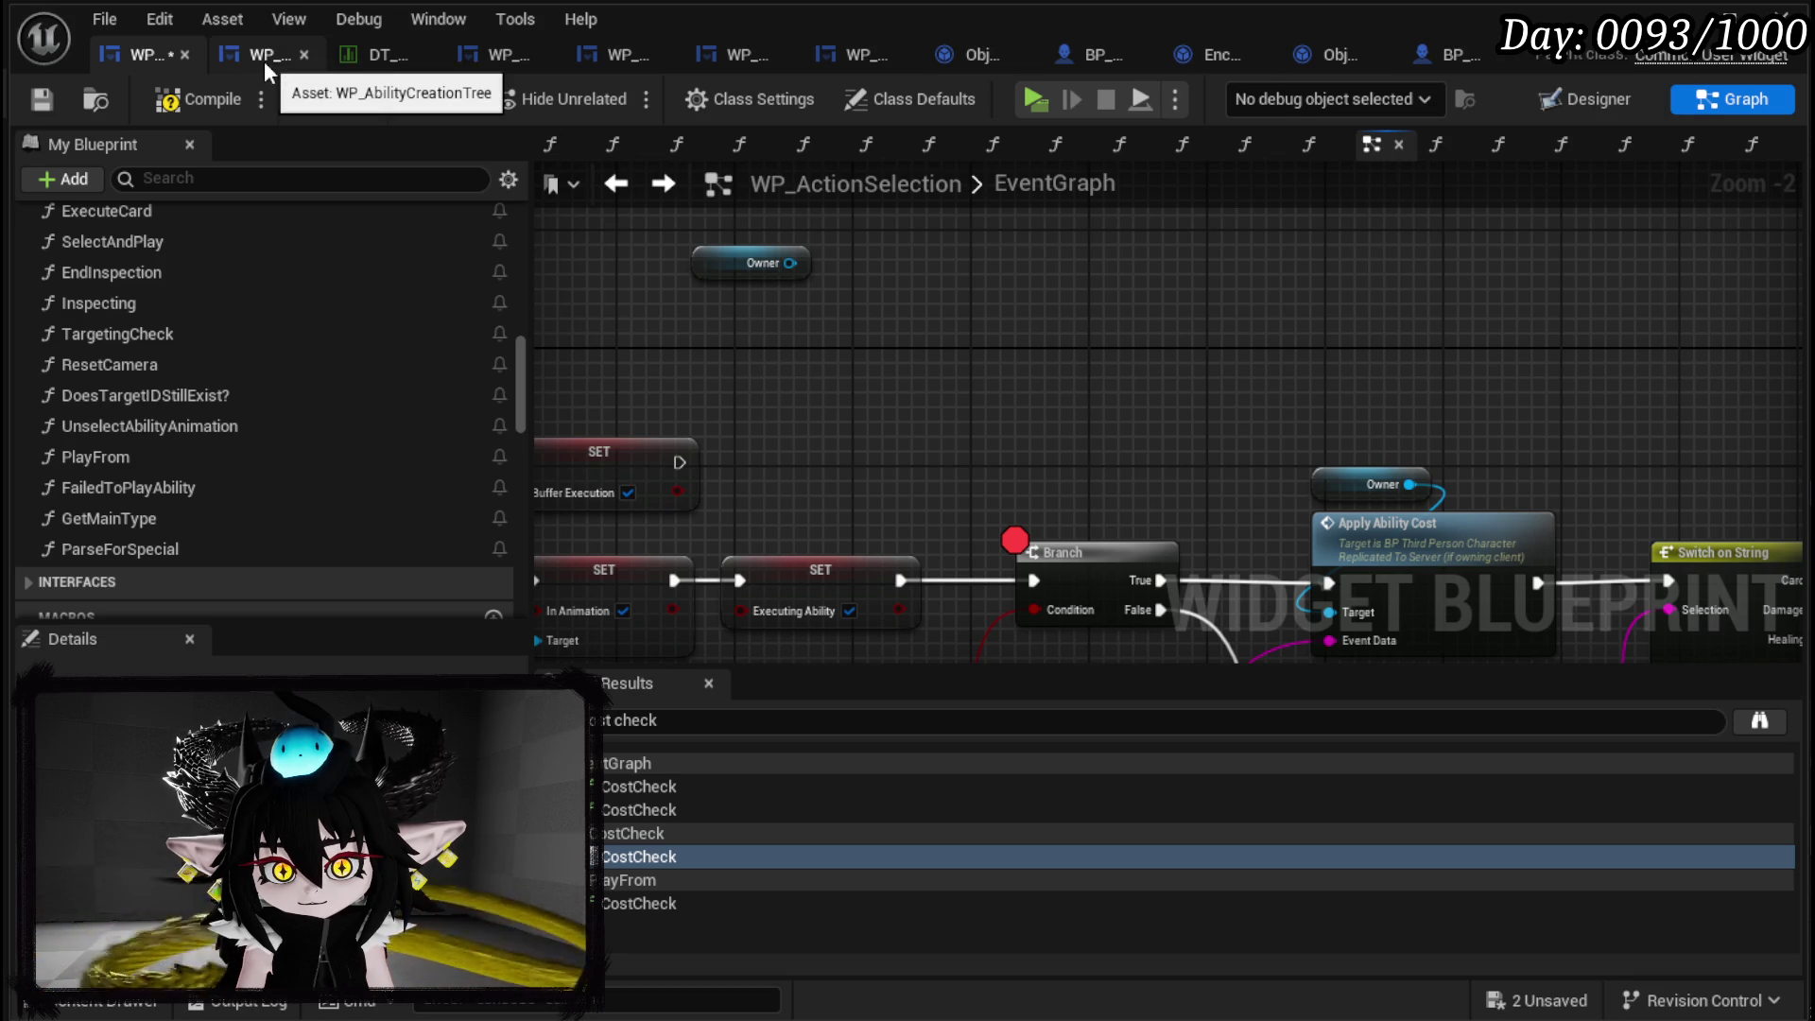
# From ApplyDirectValue, reopen UpdateBattlerDamageEvent and look over its Branch nodes.
pyautogui.click(1309, 60)
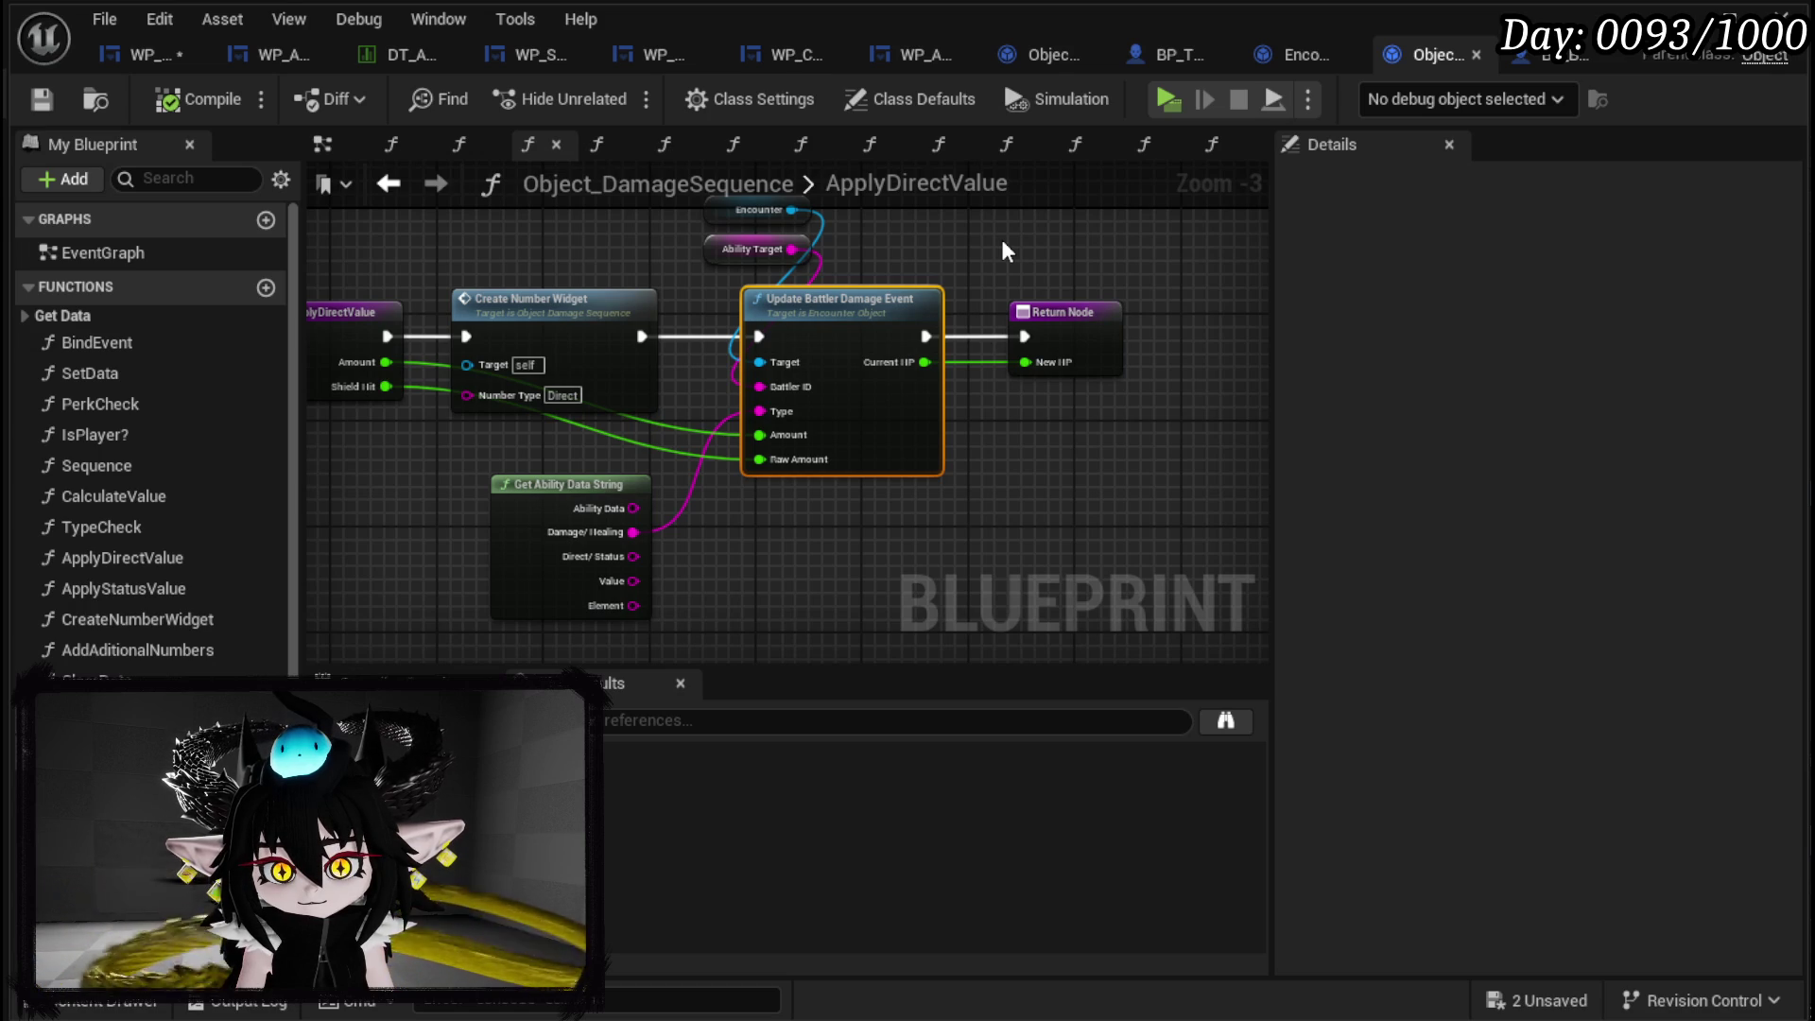
pyautogui.doubleClick(810, 297)
pyautogui.moveTo(908, 262)
pyautogui.mouseDown()
pyautogui.moveTo(1144, 333)
pyautogui.moveTo(1026, 302)
pyautogui.mouseUp()
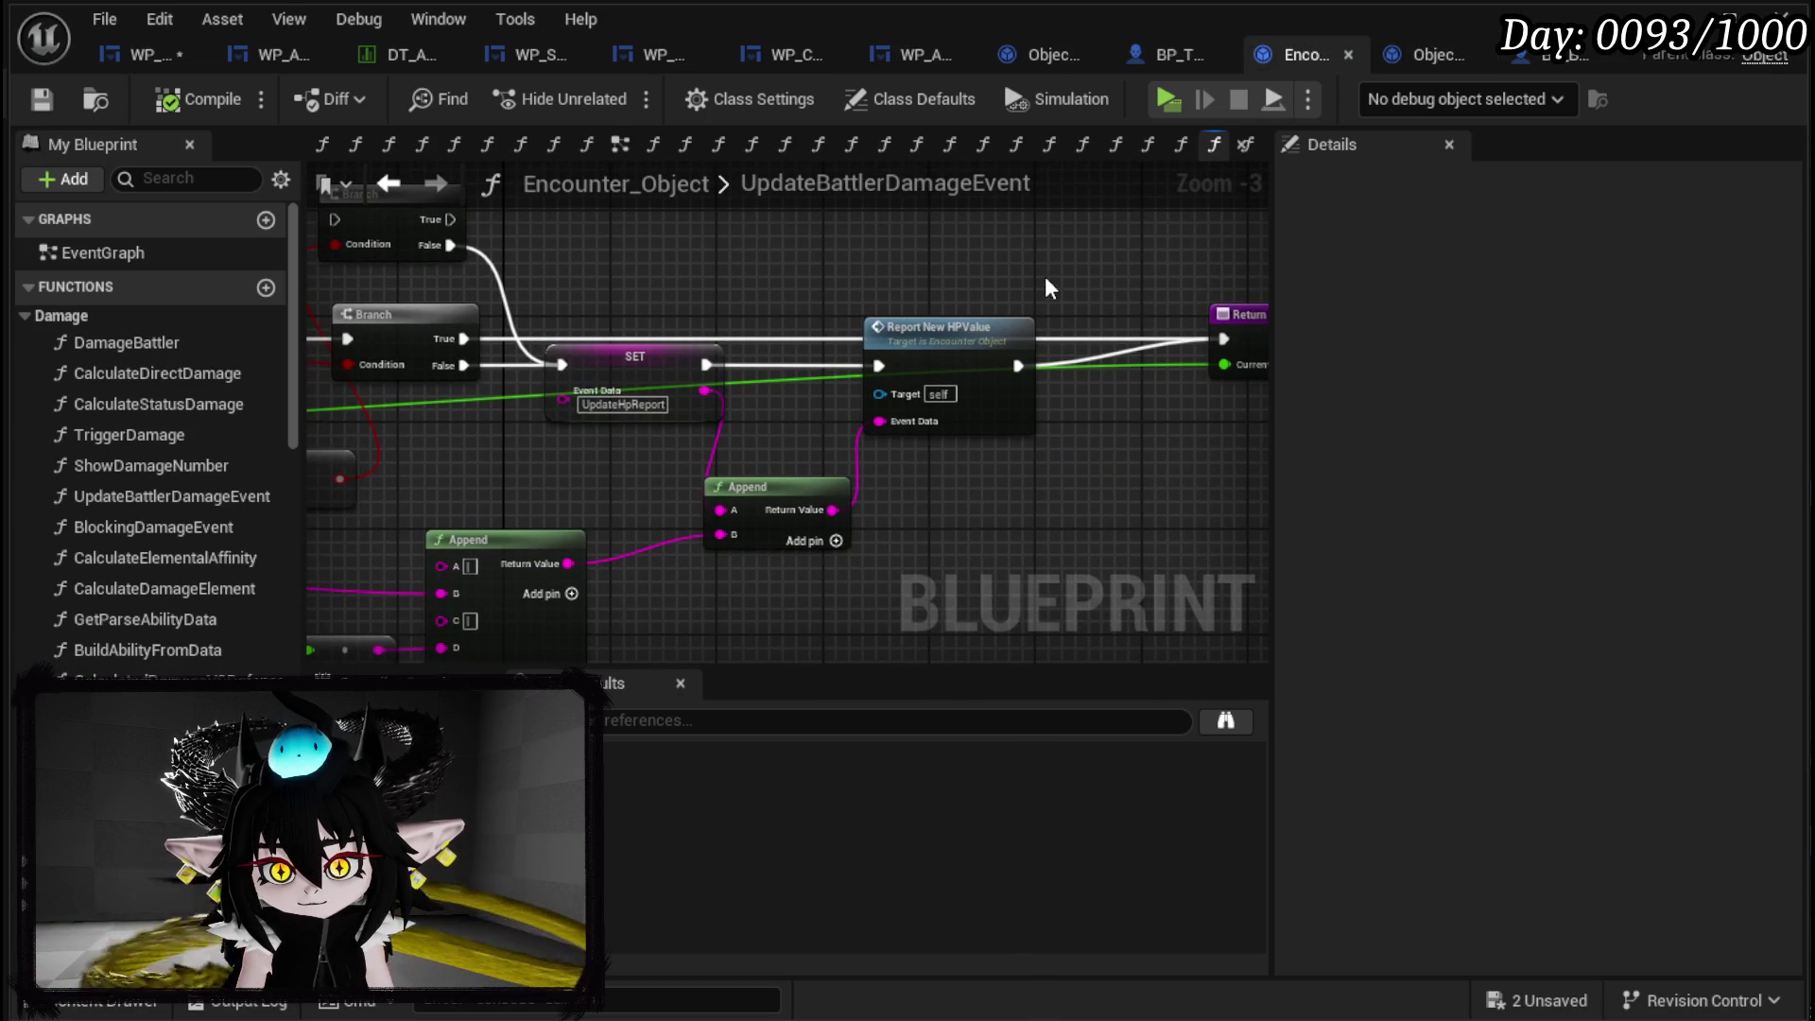
pyautogui.moveTo(790, 275)
pyautogui.mouseDown()
pyautogui.moveTo(851, 283)
pyautogui.moveTo(641, 284)
pyautogui.mouseUp()
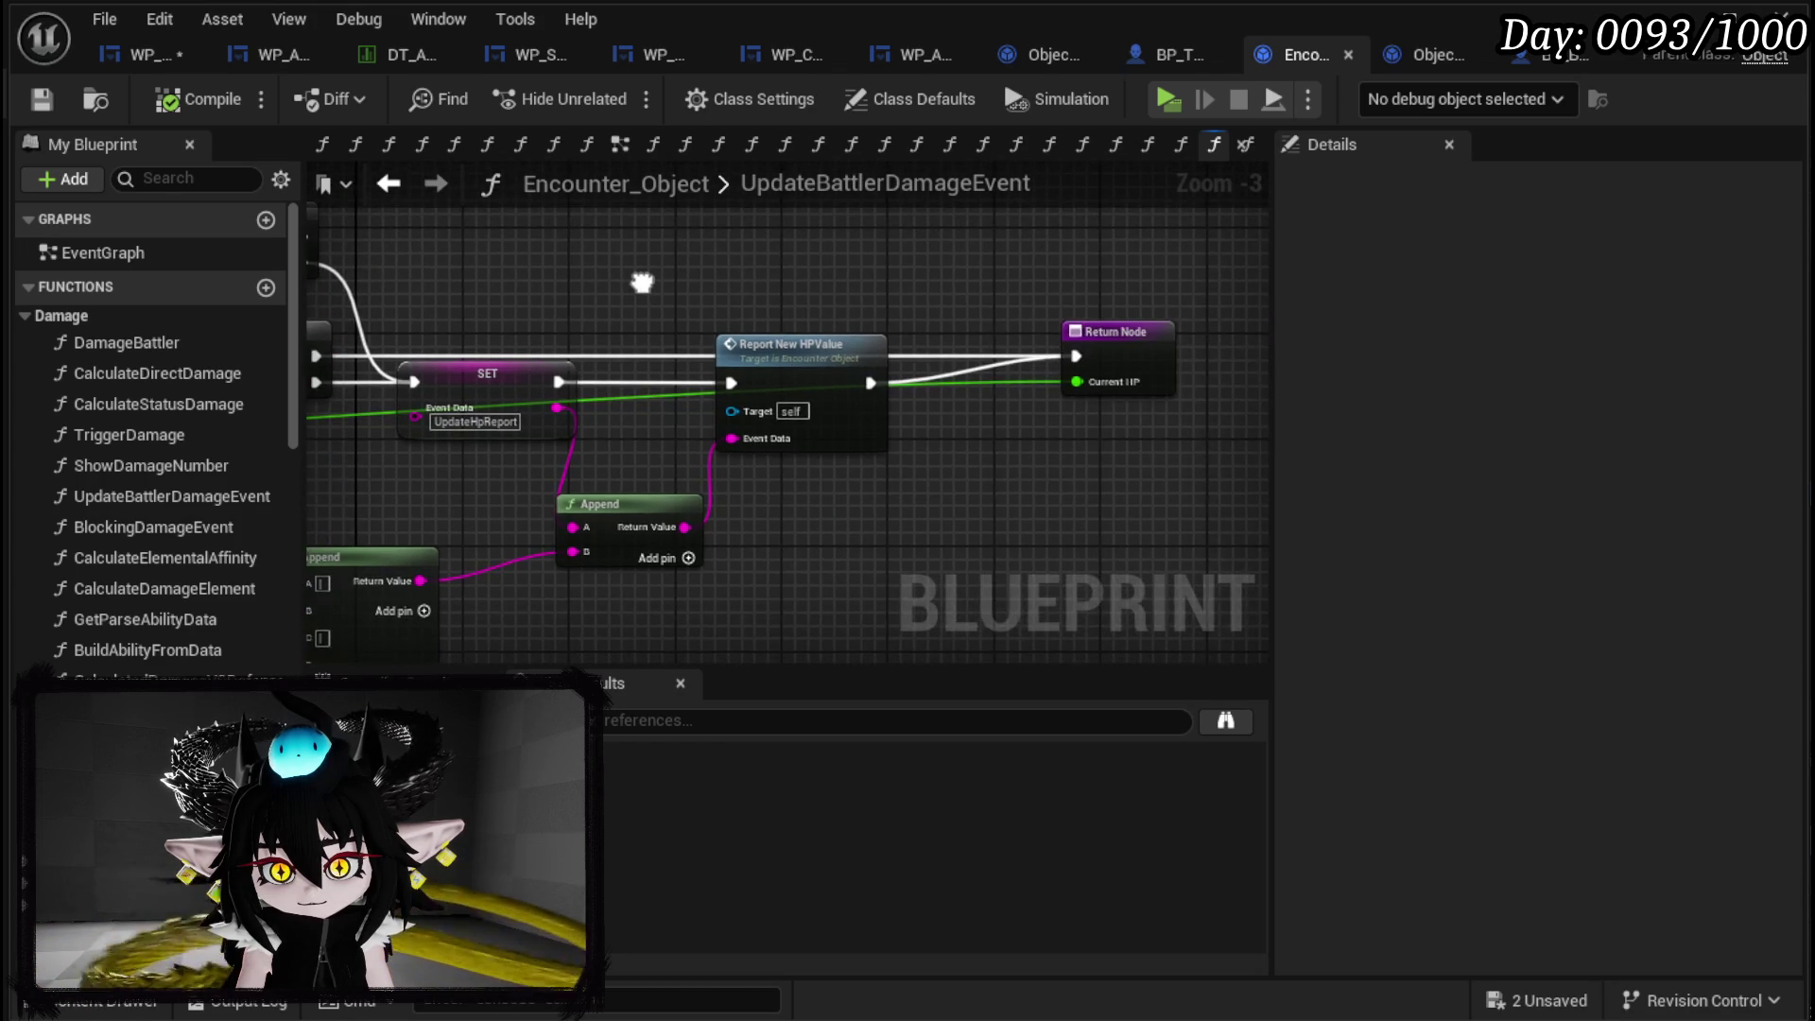
# Inspect ReportNewHPValue's entry and Players in Battle loop, then return to WP_ActionSelection.
pyautogui.doubleClick(768, 342)
pyautogui.moveTo(780, 329)
pyautogui.mouseDown()
pyautogui.moveTo(697, 299)
pyautogui.moveTo(956, 304)
pyautogui.moveTo(689, 292)
pyautogui.moveTo(972, 402)
pyautogui.mouseUp()
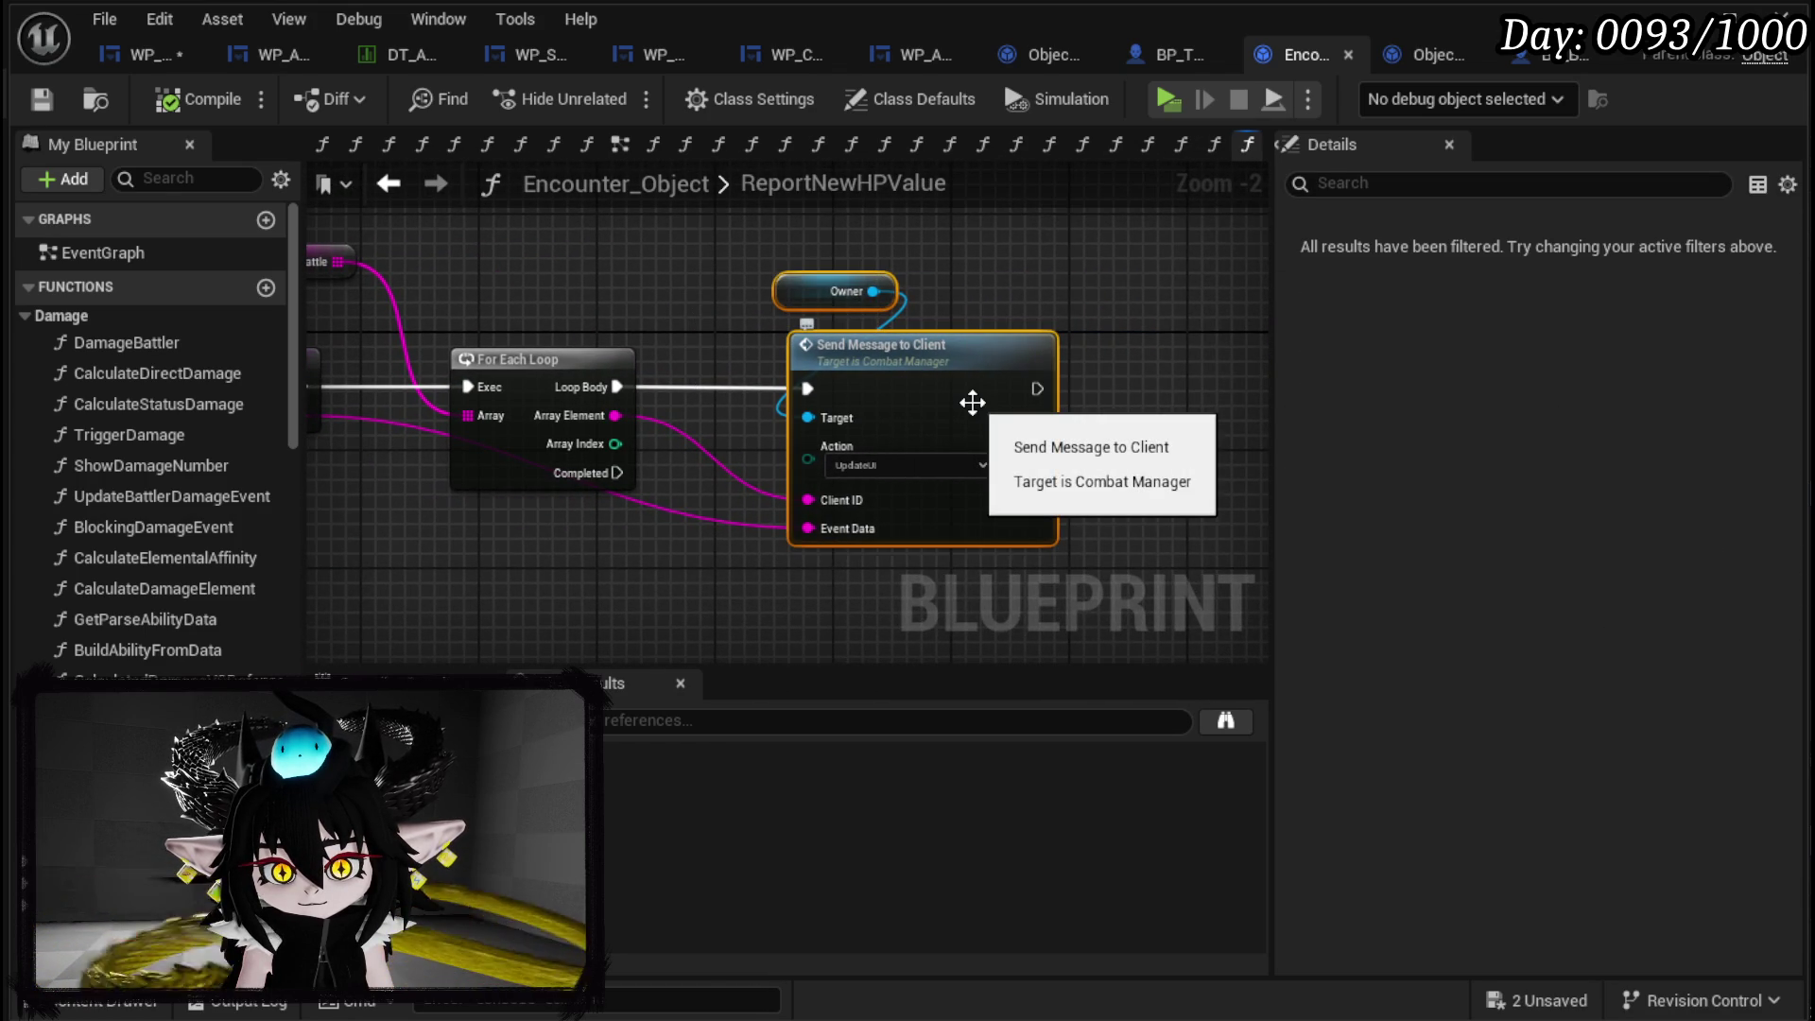
pyautogui.moveTo(870, 377)
pyautogui.mouseDown()
pyautogui.moveTo(863, 349)
pyautogui.moveTo(862, 378)
pyautogui.mouseUp()
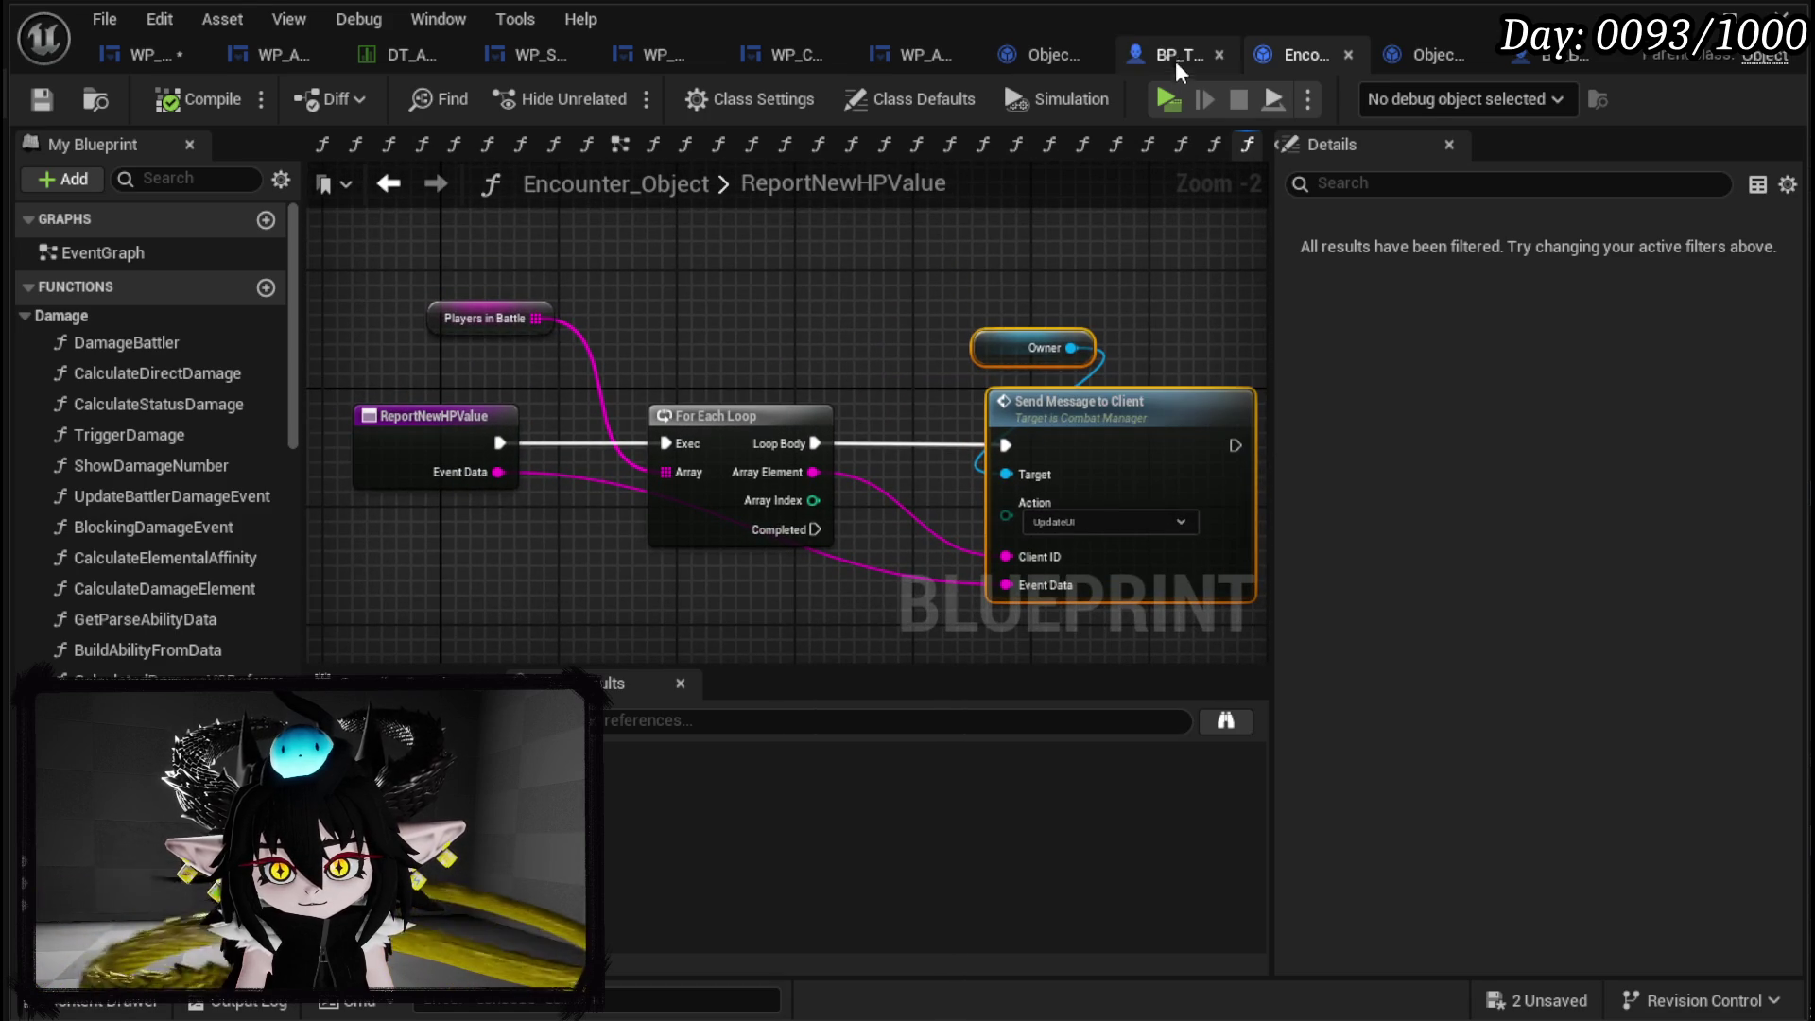
pyautogui.click(135, 60)
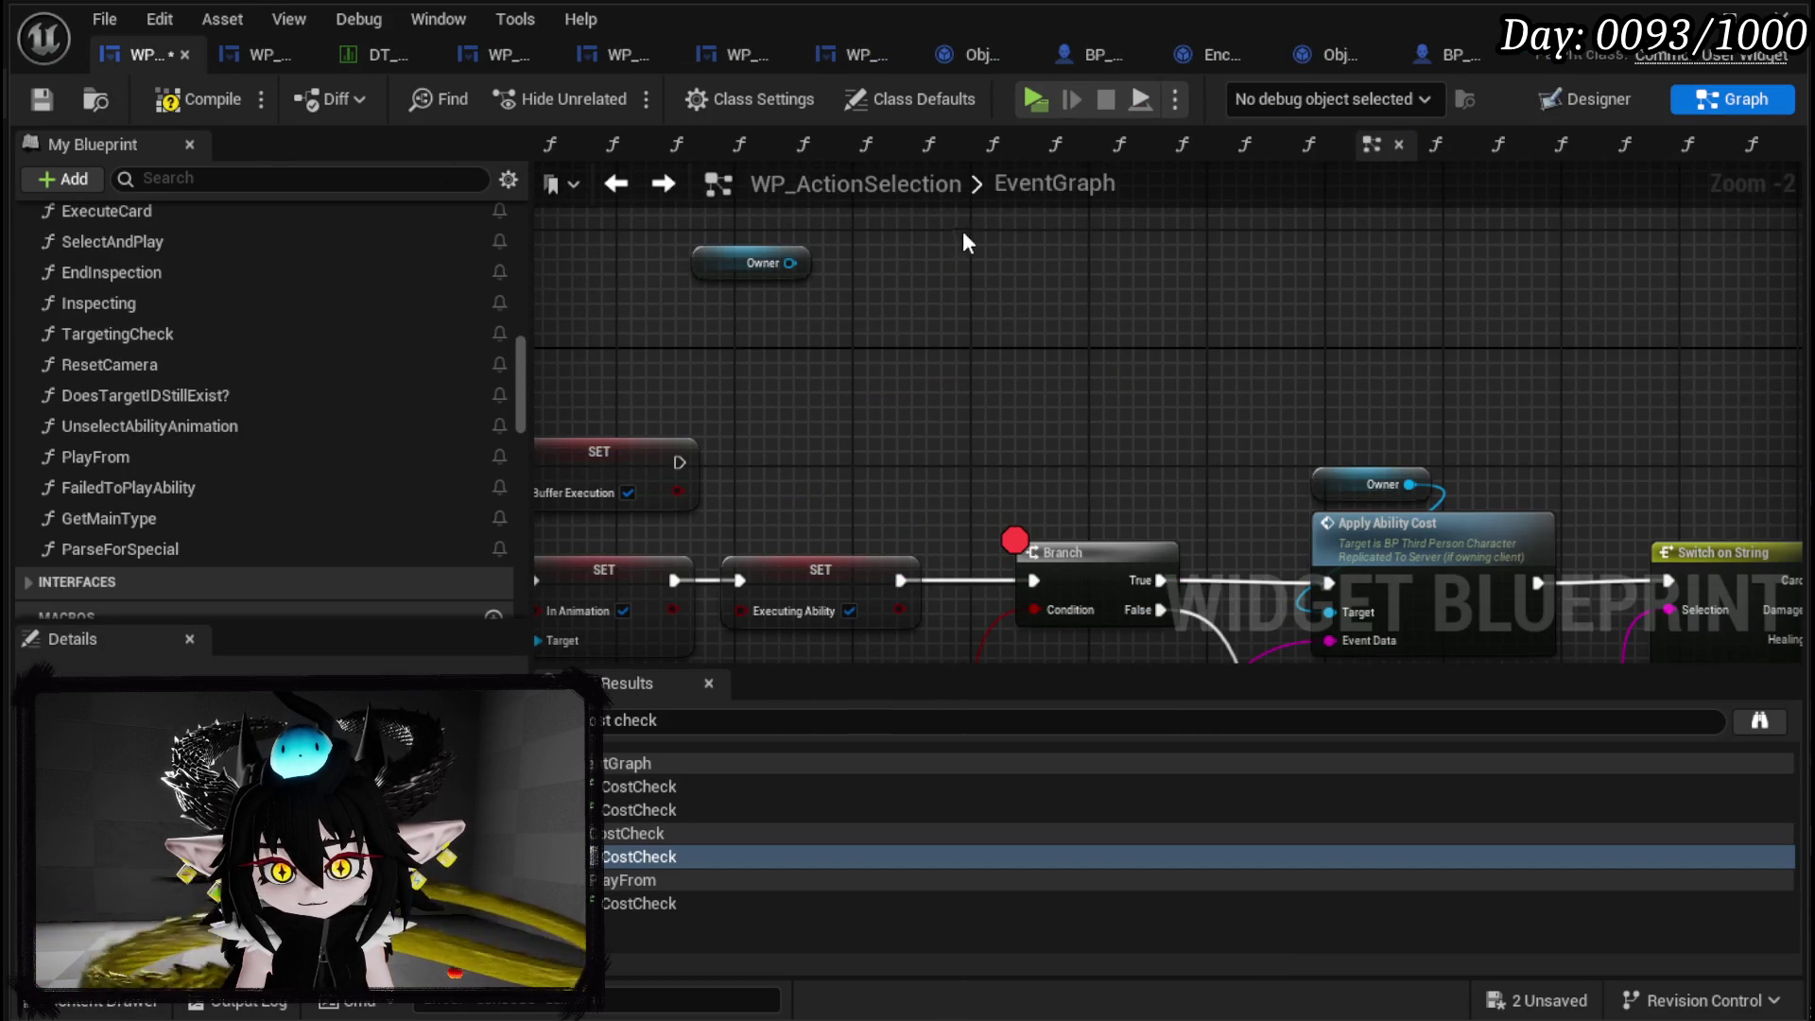
# Paste the Send Message to Client node and delete the duplicate Owner getter.
pyautogui.hotkey('ctrl', 'v')
pyautogui.moveTo(833, 293)
pyautogui.mouseDown()
pyautogui.moveTo(853, 381)
pyautogui.moveTo(801, 408)
pyautogui.moveTo(1019, 433)
pyautogui.mouseUp()
pyautogui.click(1048, 338)
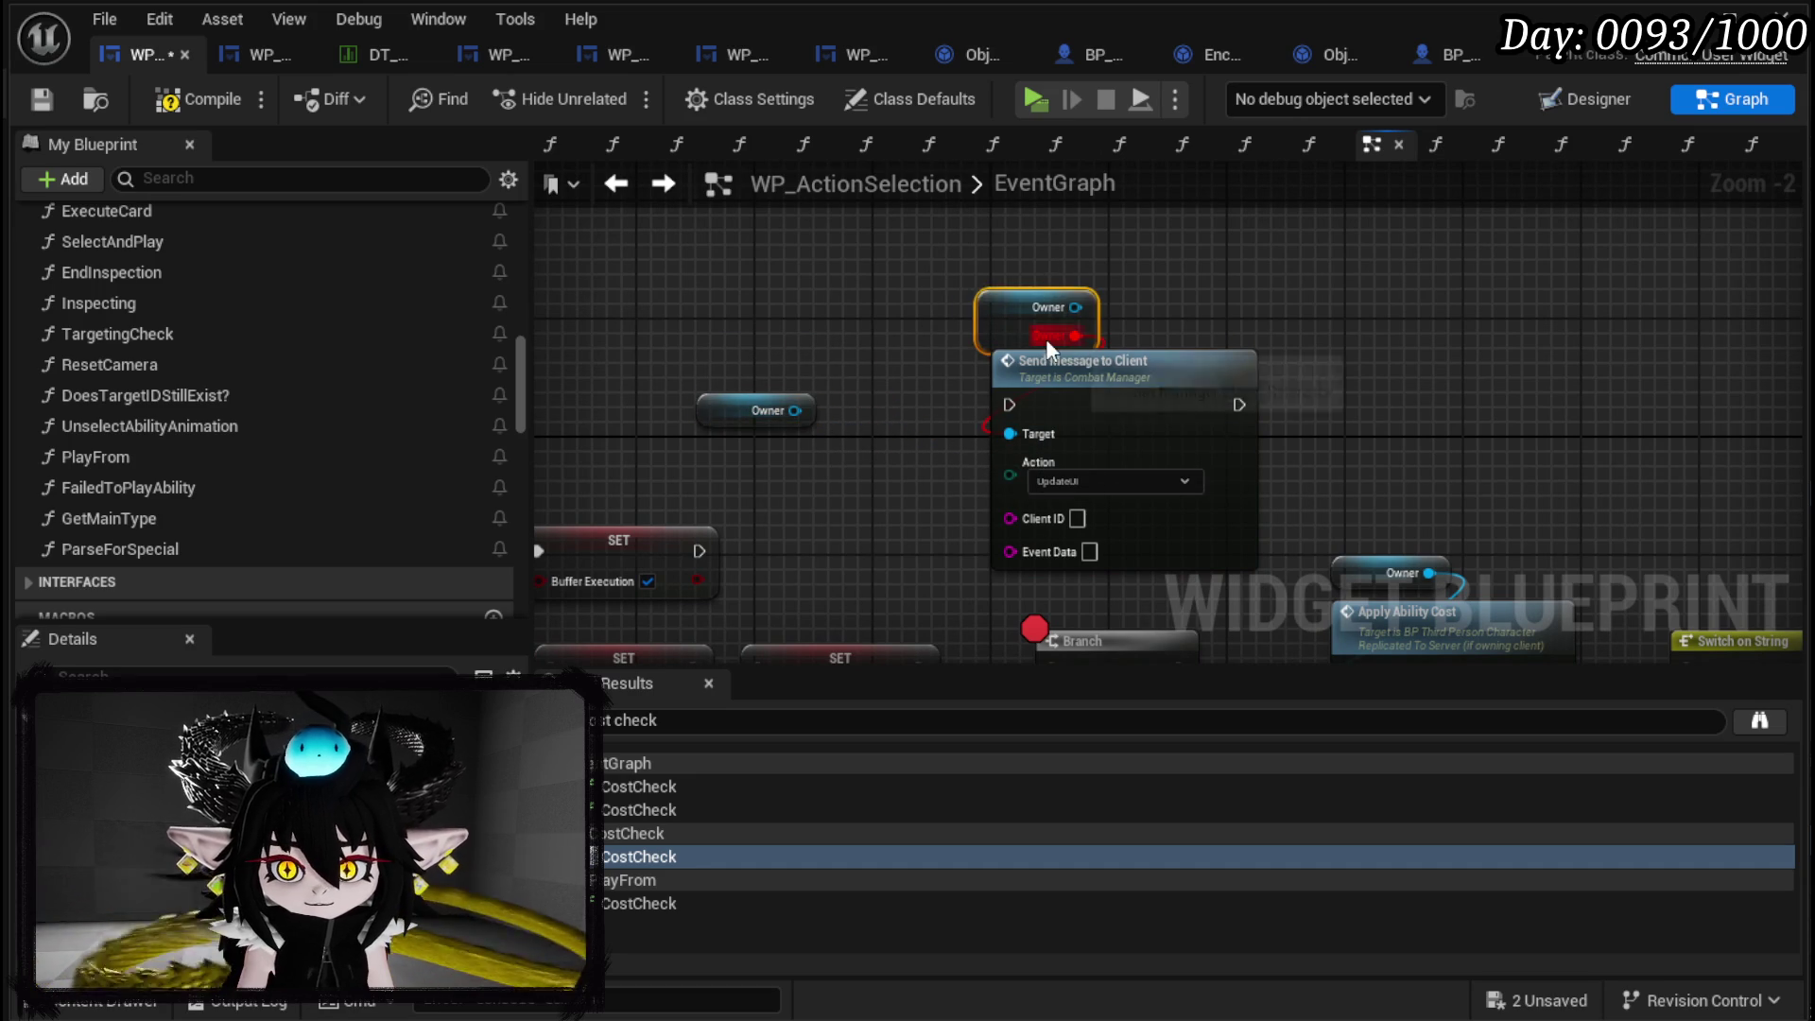
pyautogui.press('Delete')
pyautogui.moveTo(794, 411); pyautogui.dragTo(1042, 435)
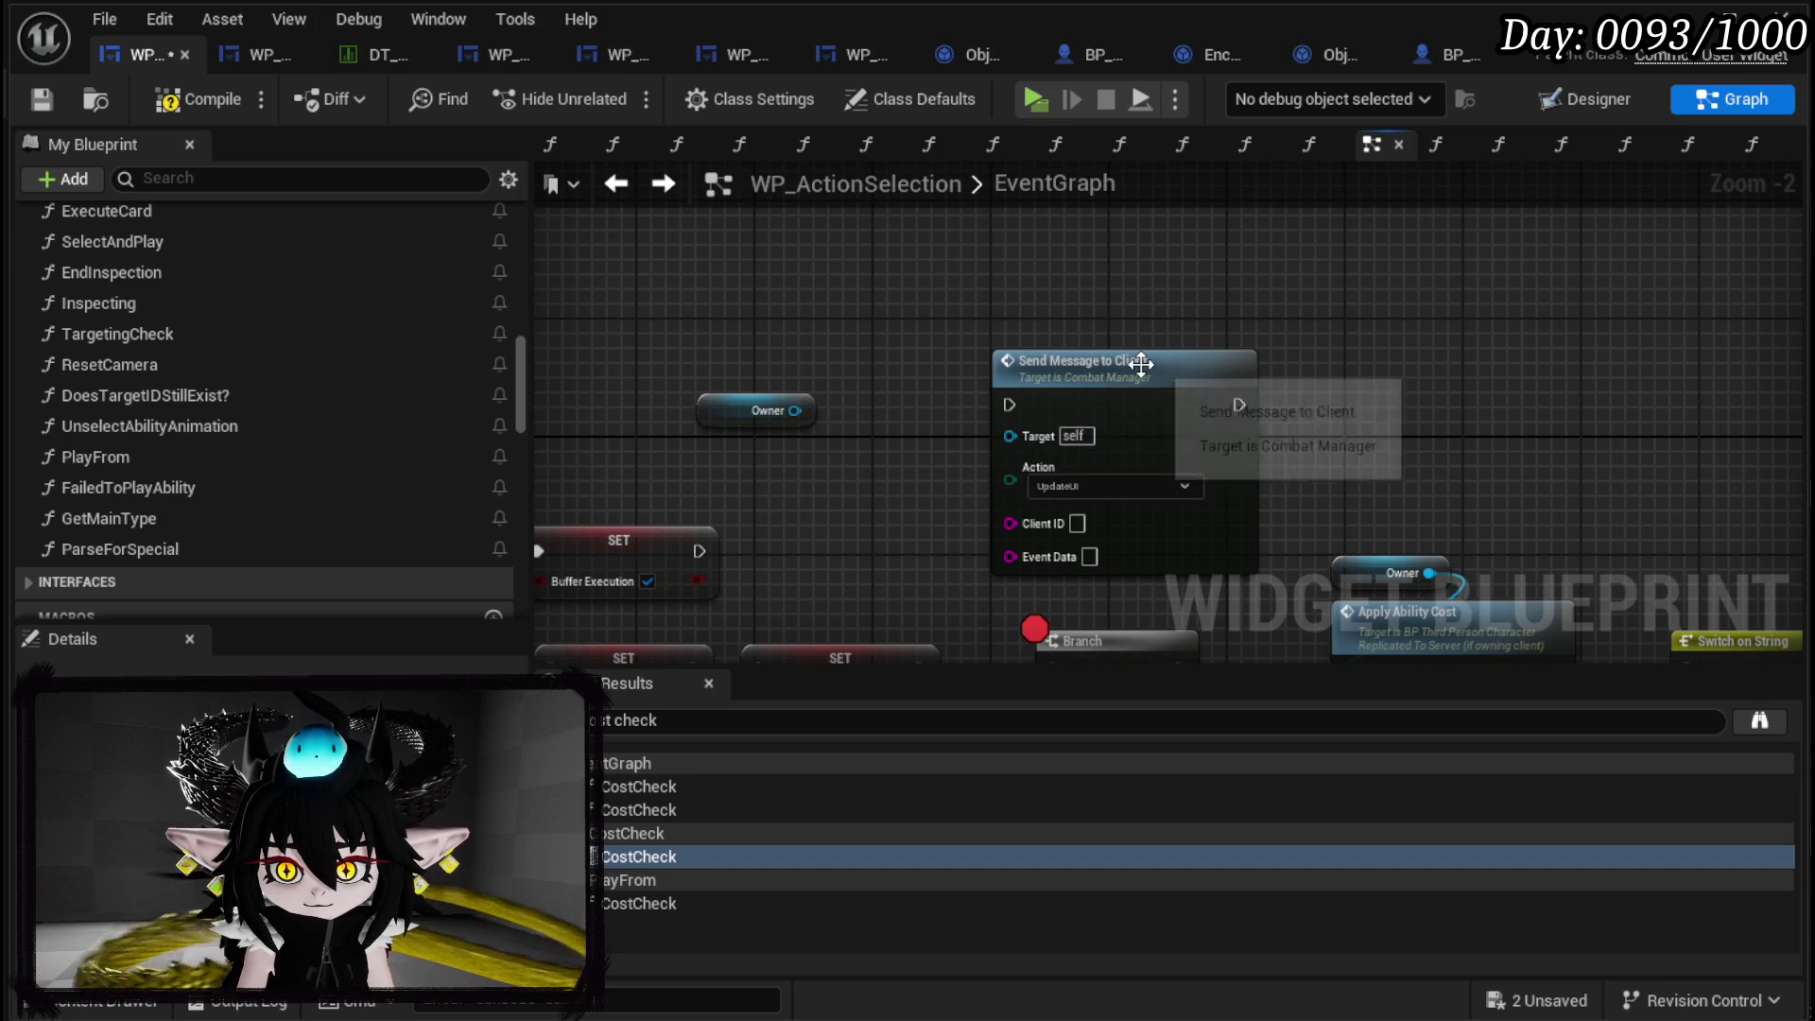
pyautogui.moveTo(907, 440); pyautogui.dragTo(705, 378)
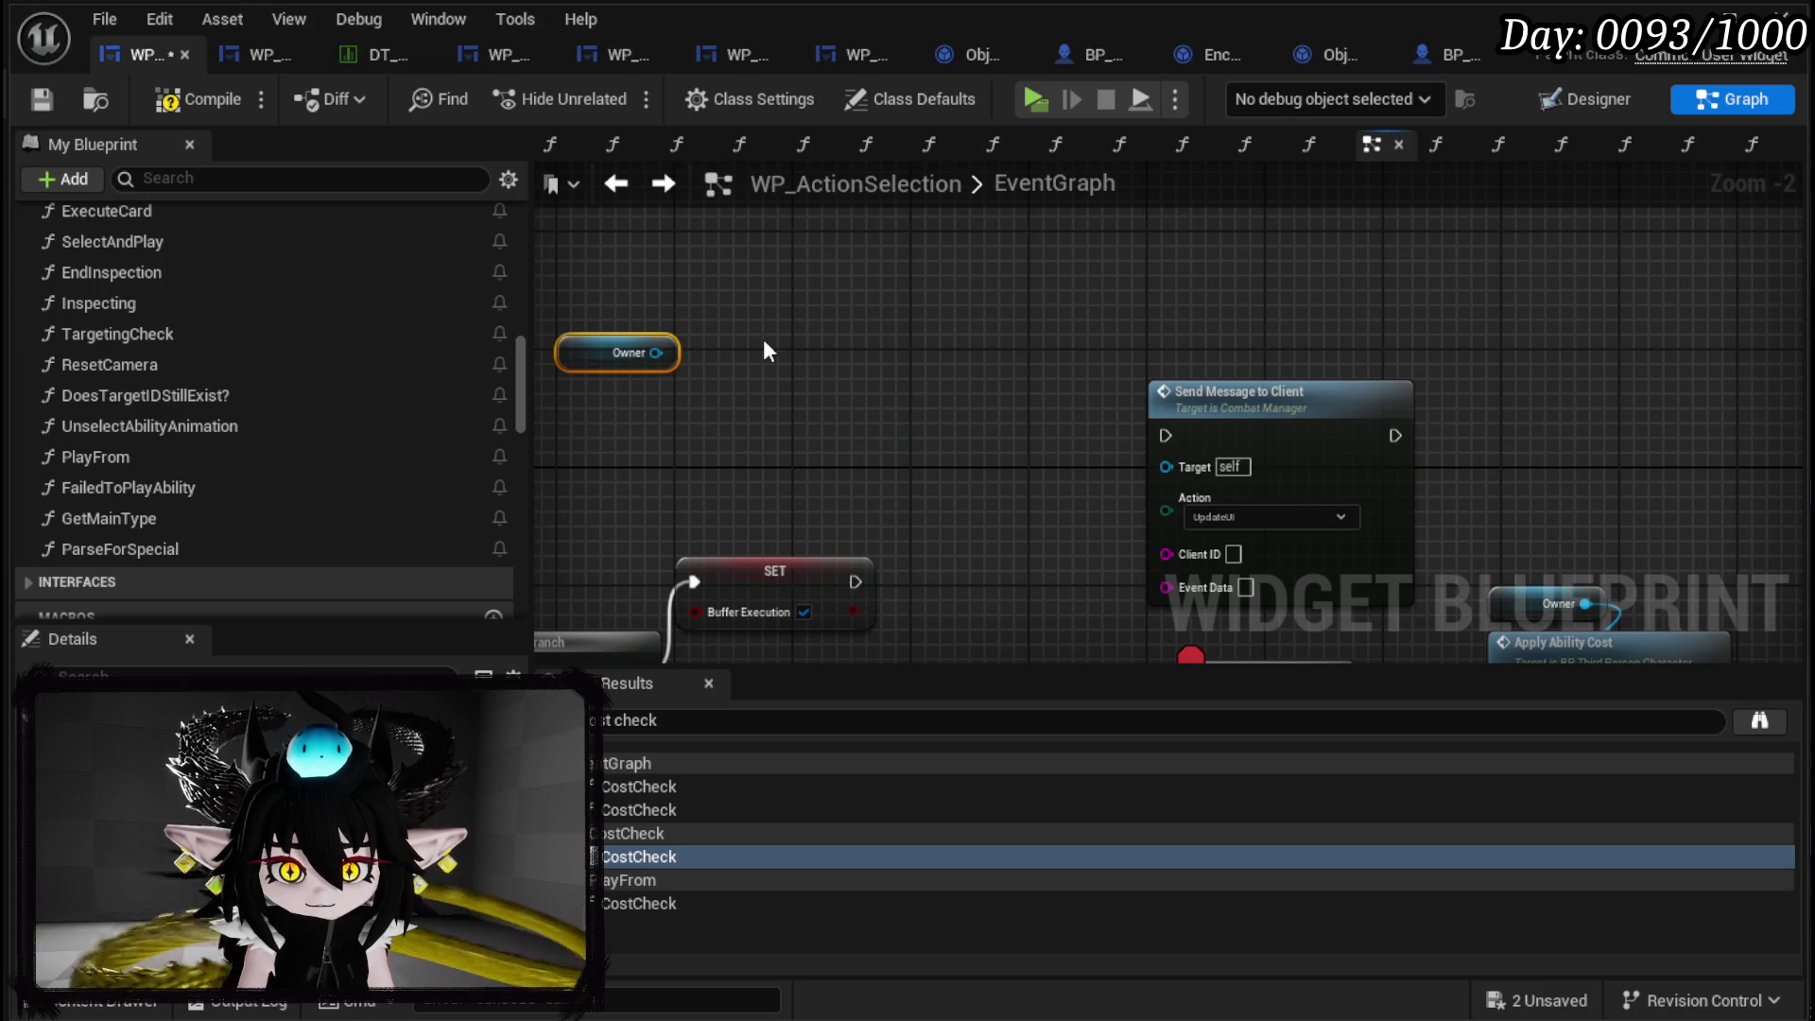
# Add Get Combat Manager from Owner and feed Combat Manager Ref into Send Message's Target.
pyautogui.rightClick(762, 338)
pyautogui.write('get combat mana')
pyautogui.press('Escape')
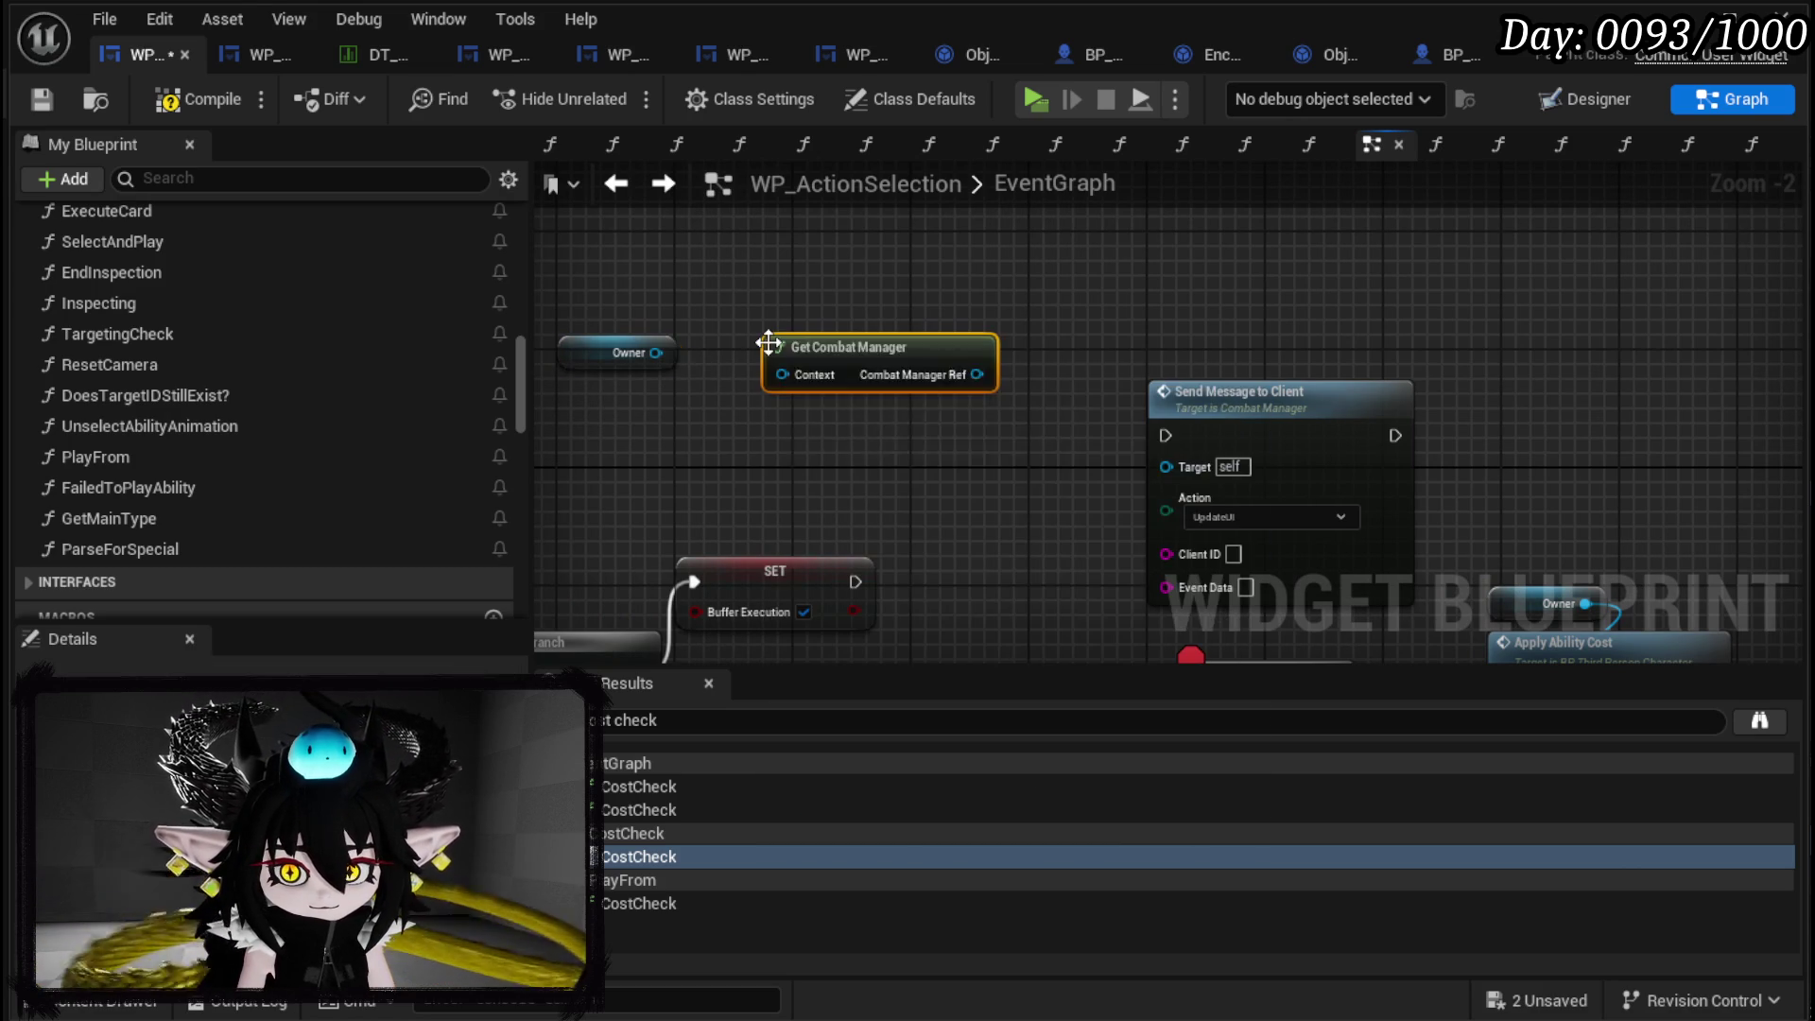
pyautogui.moveTo(655, 352); pyautogui.dragTo(781, 370)
pyautogui.moveTo(976, 374); pyautogui.dragTo(1165, 467)
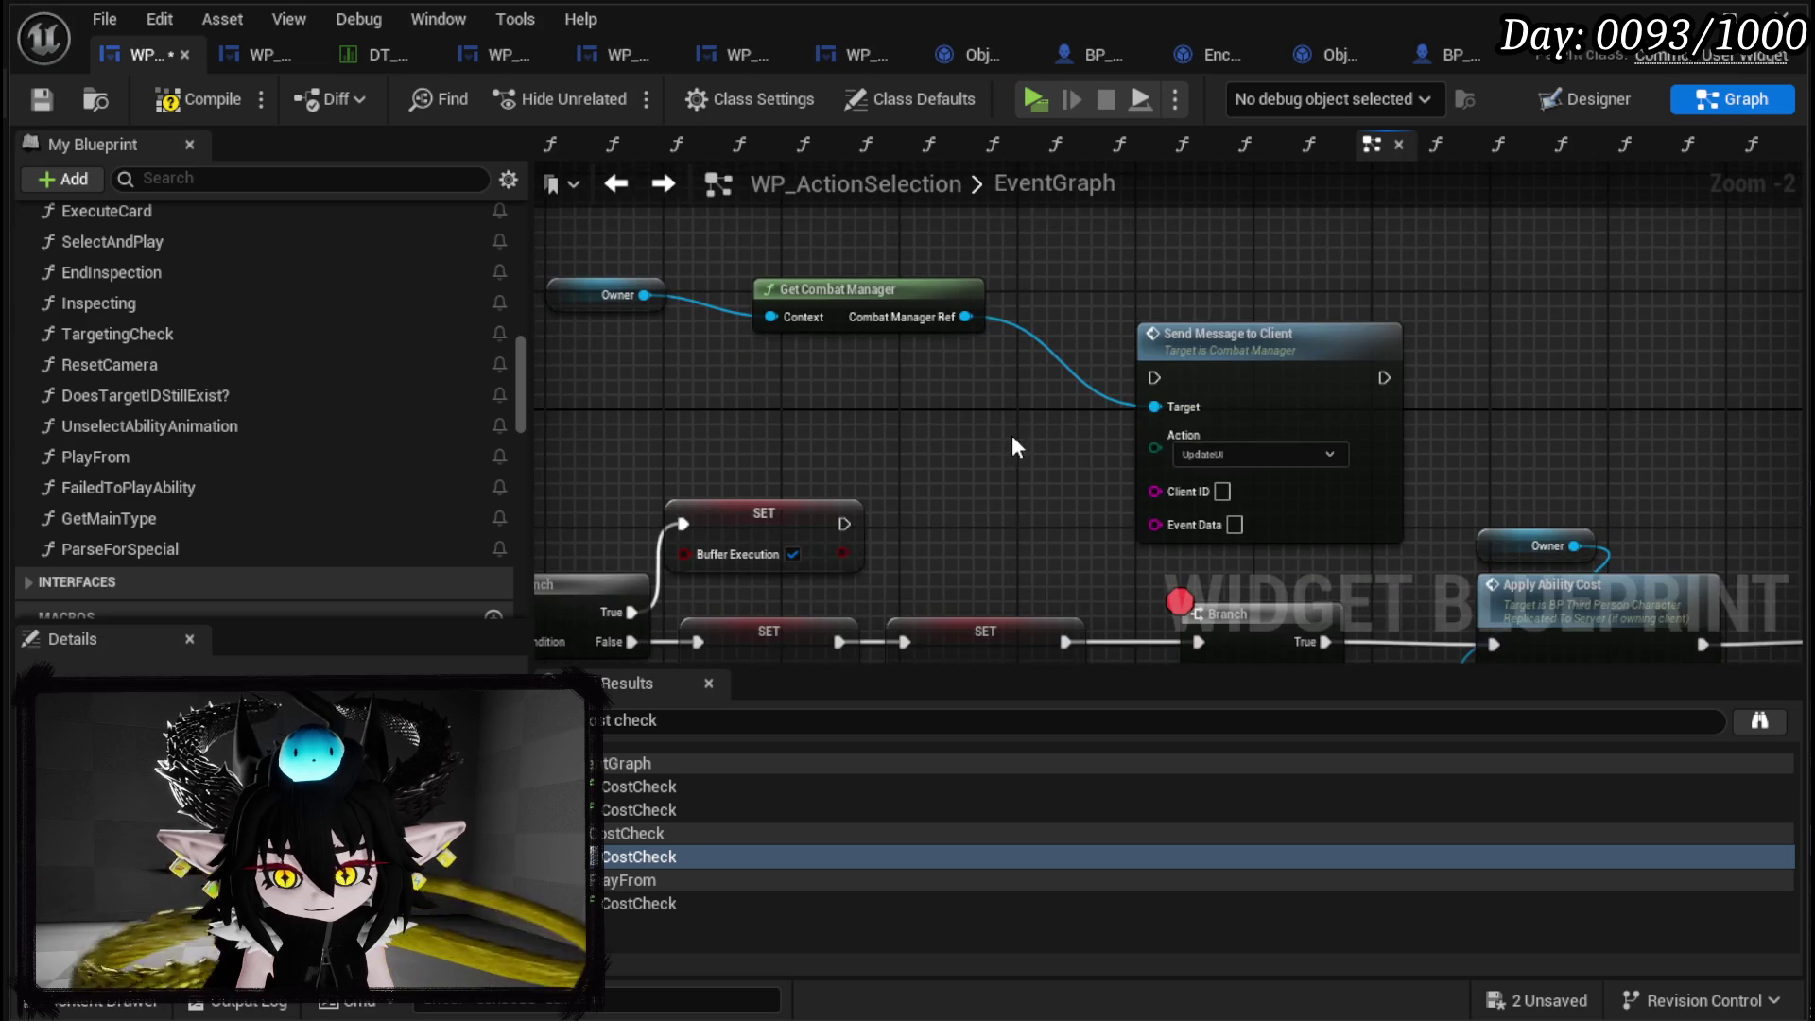
# Wire Owner's Get Battler ID into Client ID, then compile and save the widget.
pyautogui.moveTo(643, 295); pyautogui.dragTo(693, 378)
pyautogui.write('ge')
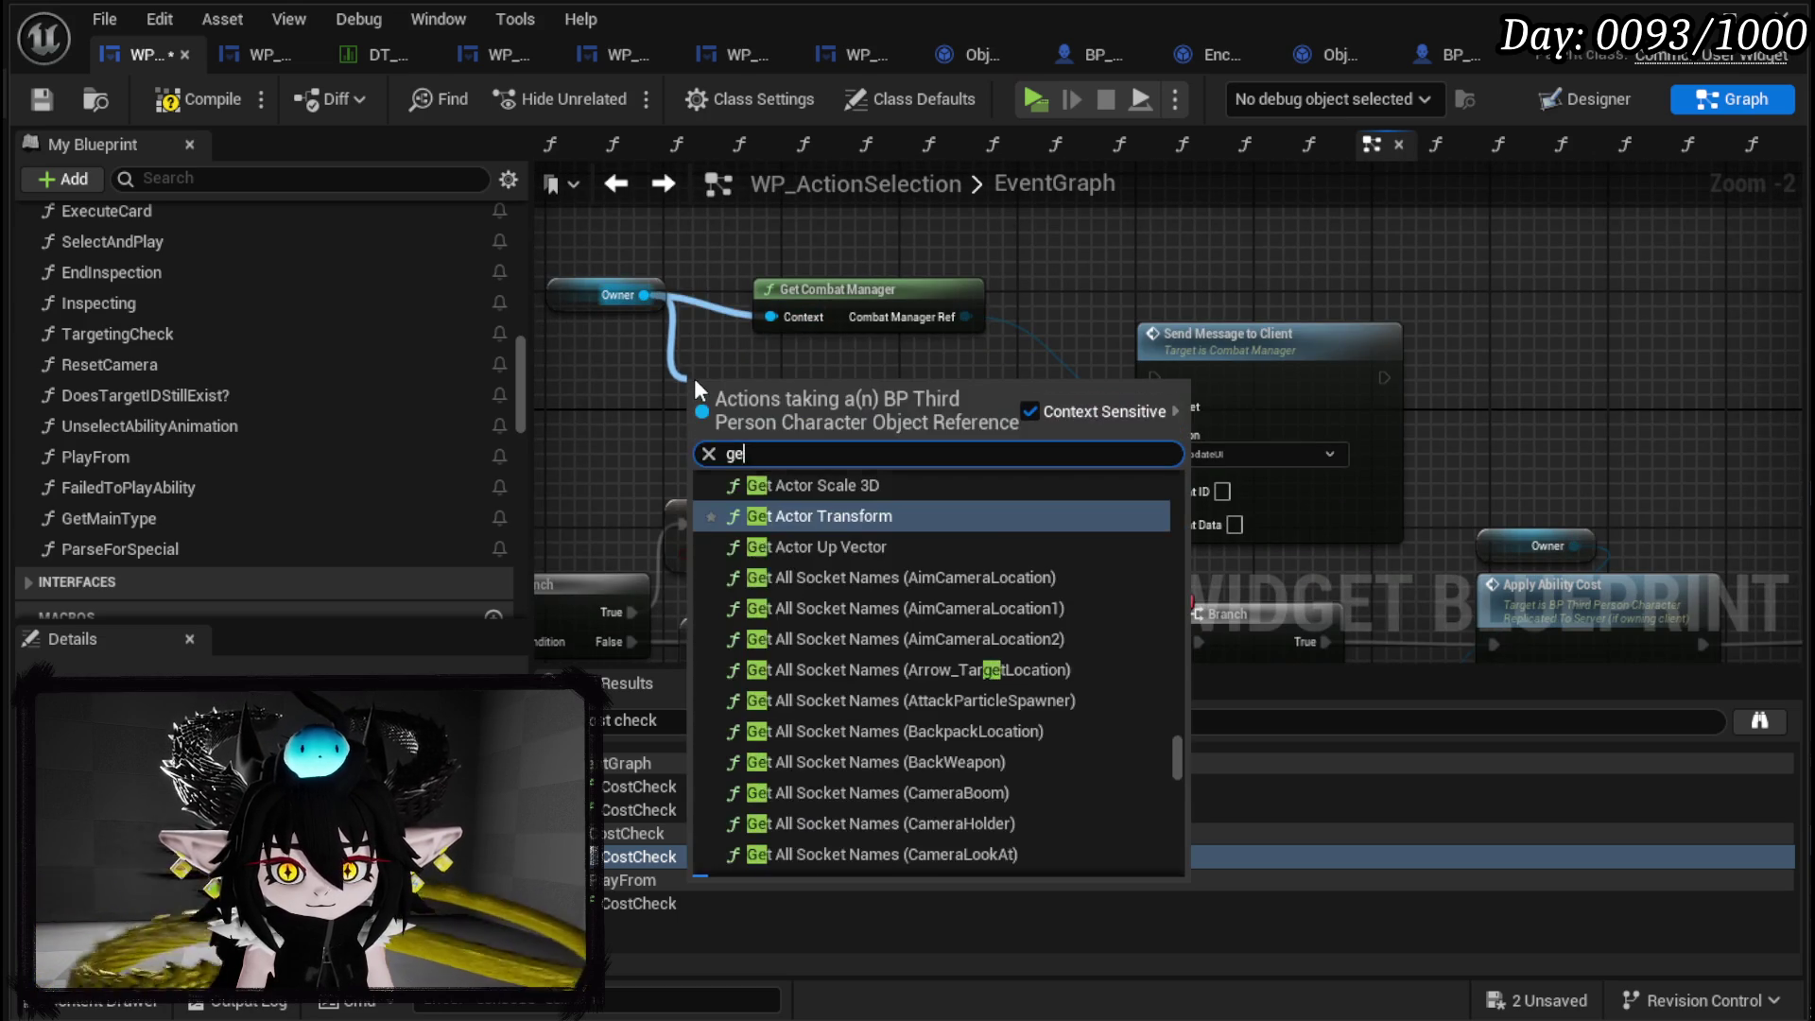
pyautogui.write('t battler I')
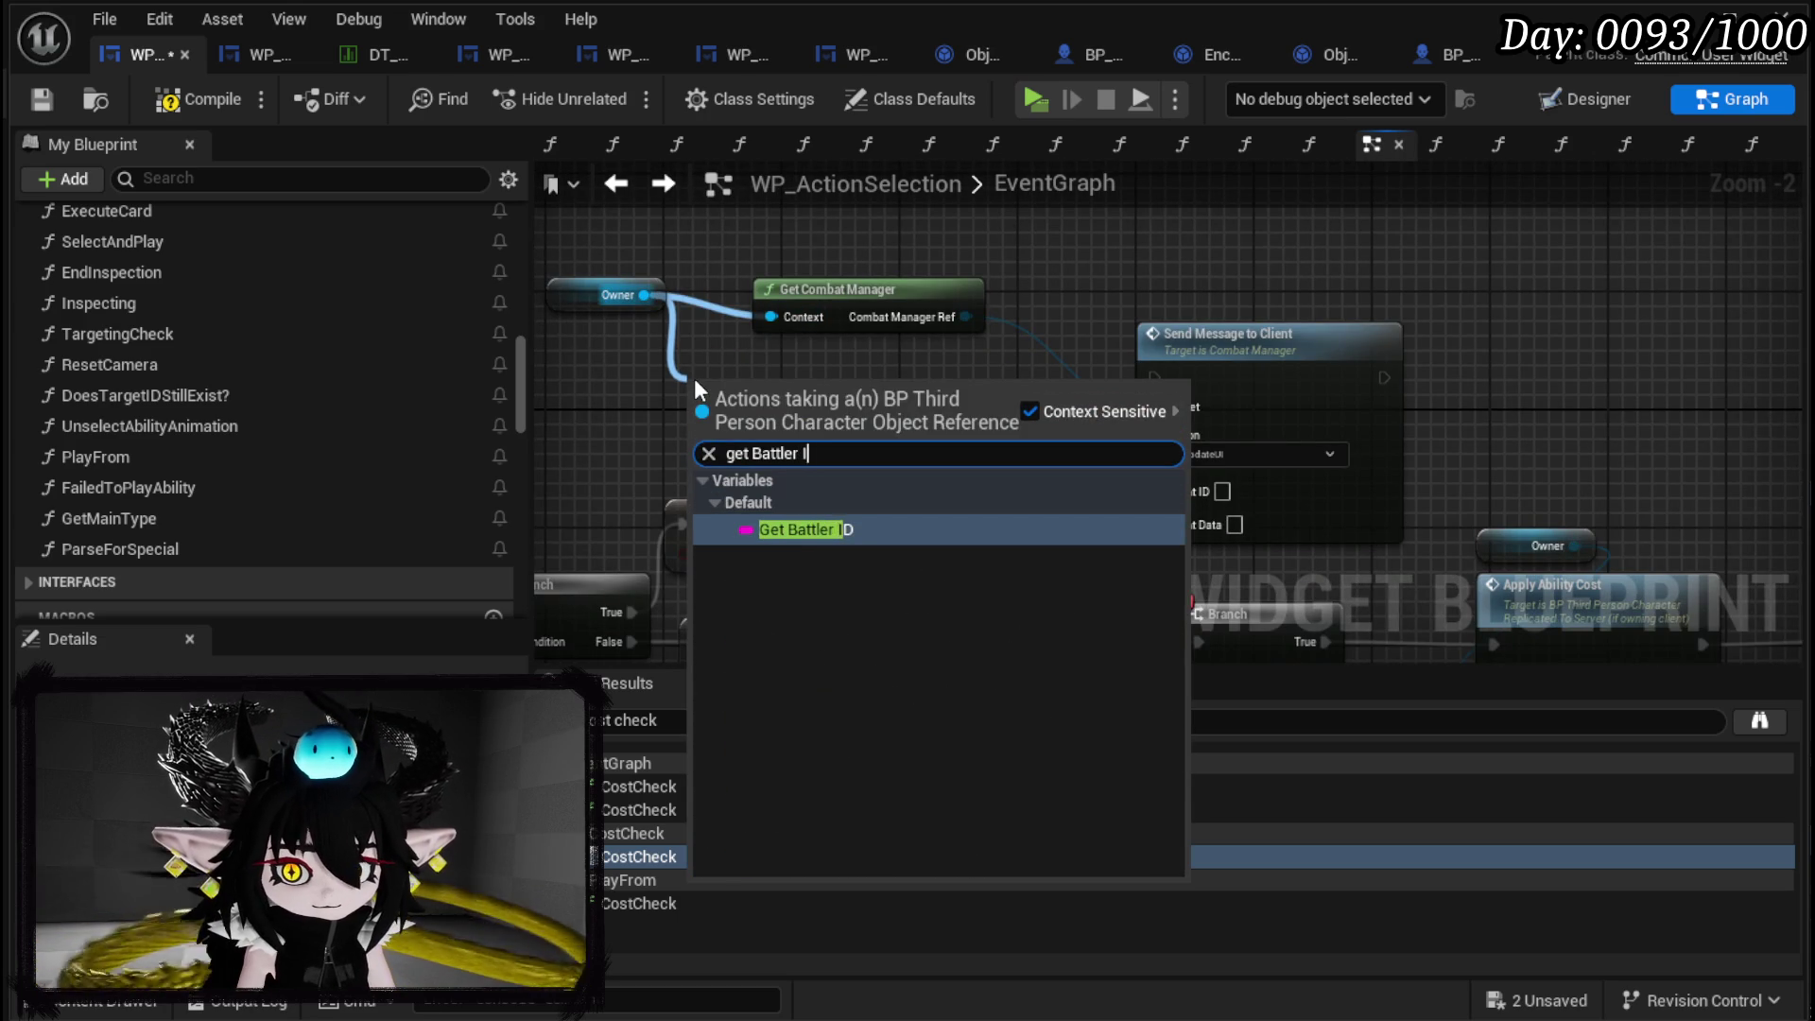
pyautogui.press('Return')
pyautogui.moveTo(836, 382); pyautogui.dragTo(1154, 492)
pyautogui.moveTo(1229, 333); pyautogui.dragTo(1211, 229)
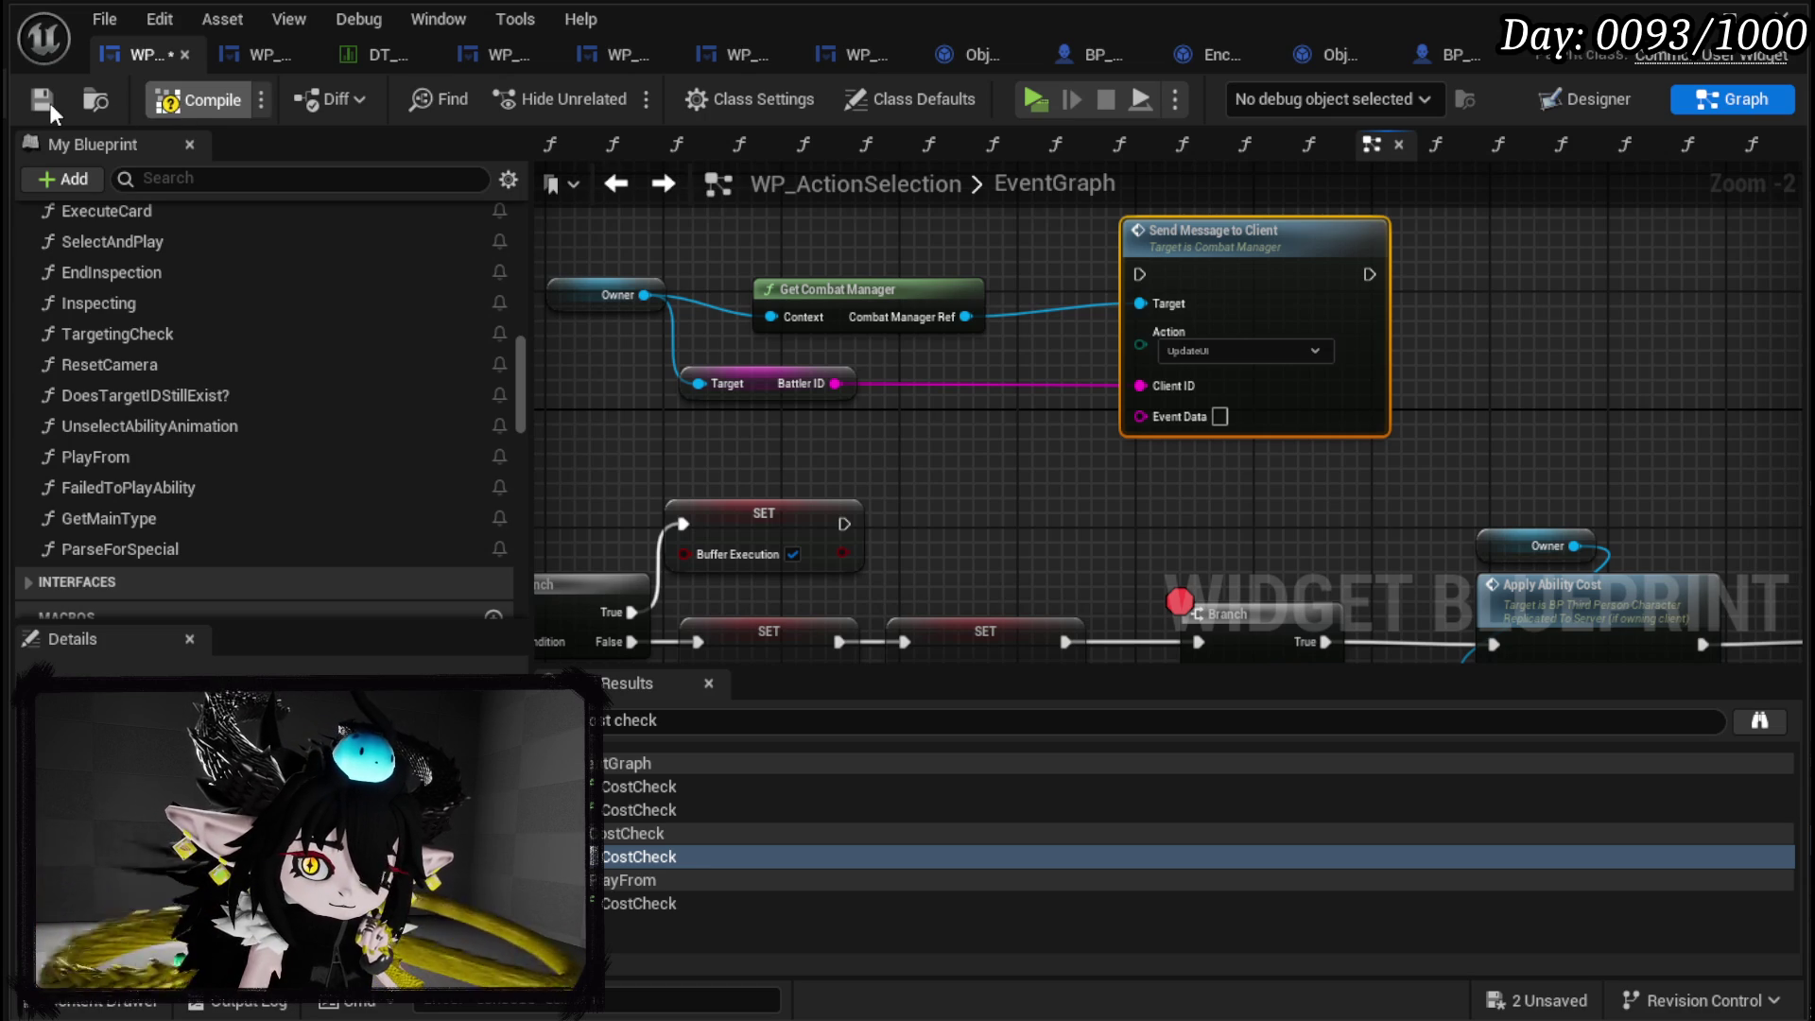
pyautogui.click(49, 102)
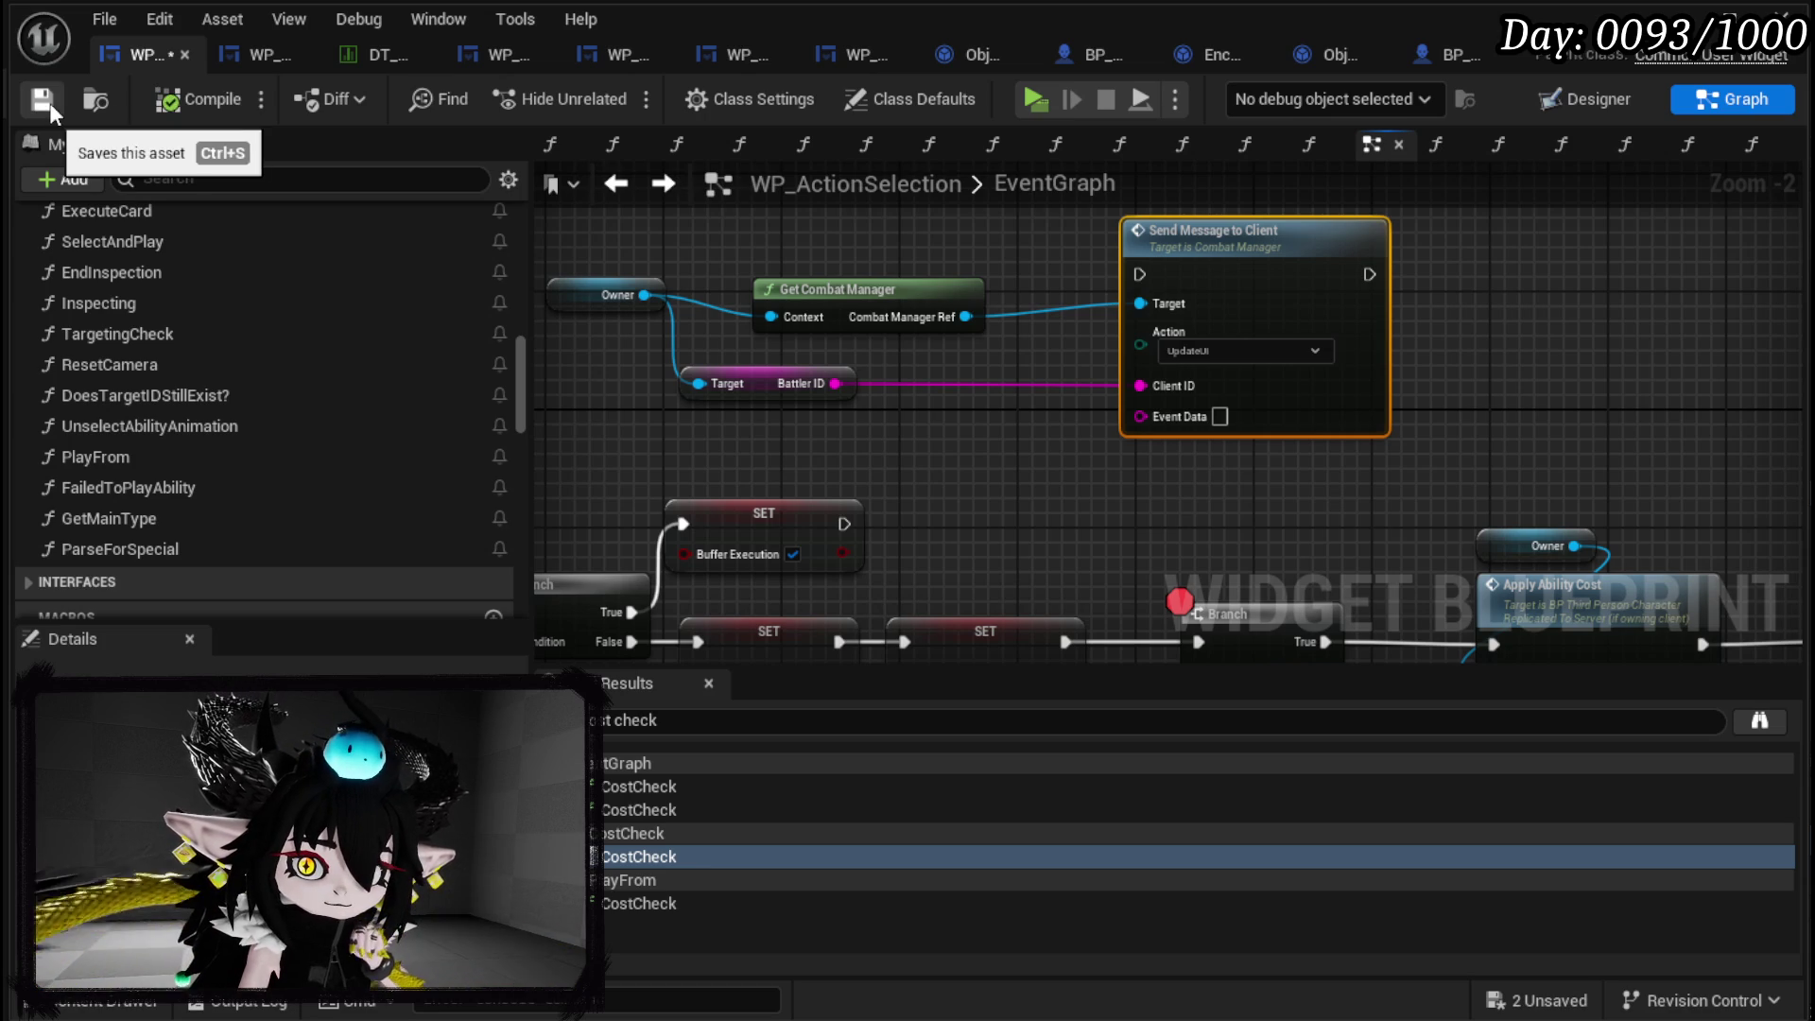
# Cycle through the UpdateCurrentHP and ReportNewHPValue tabs, ending on ApplyDirectValue.
pyautogui.click(1347, 56)
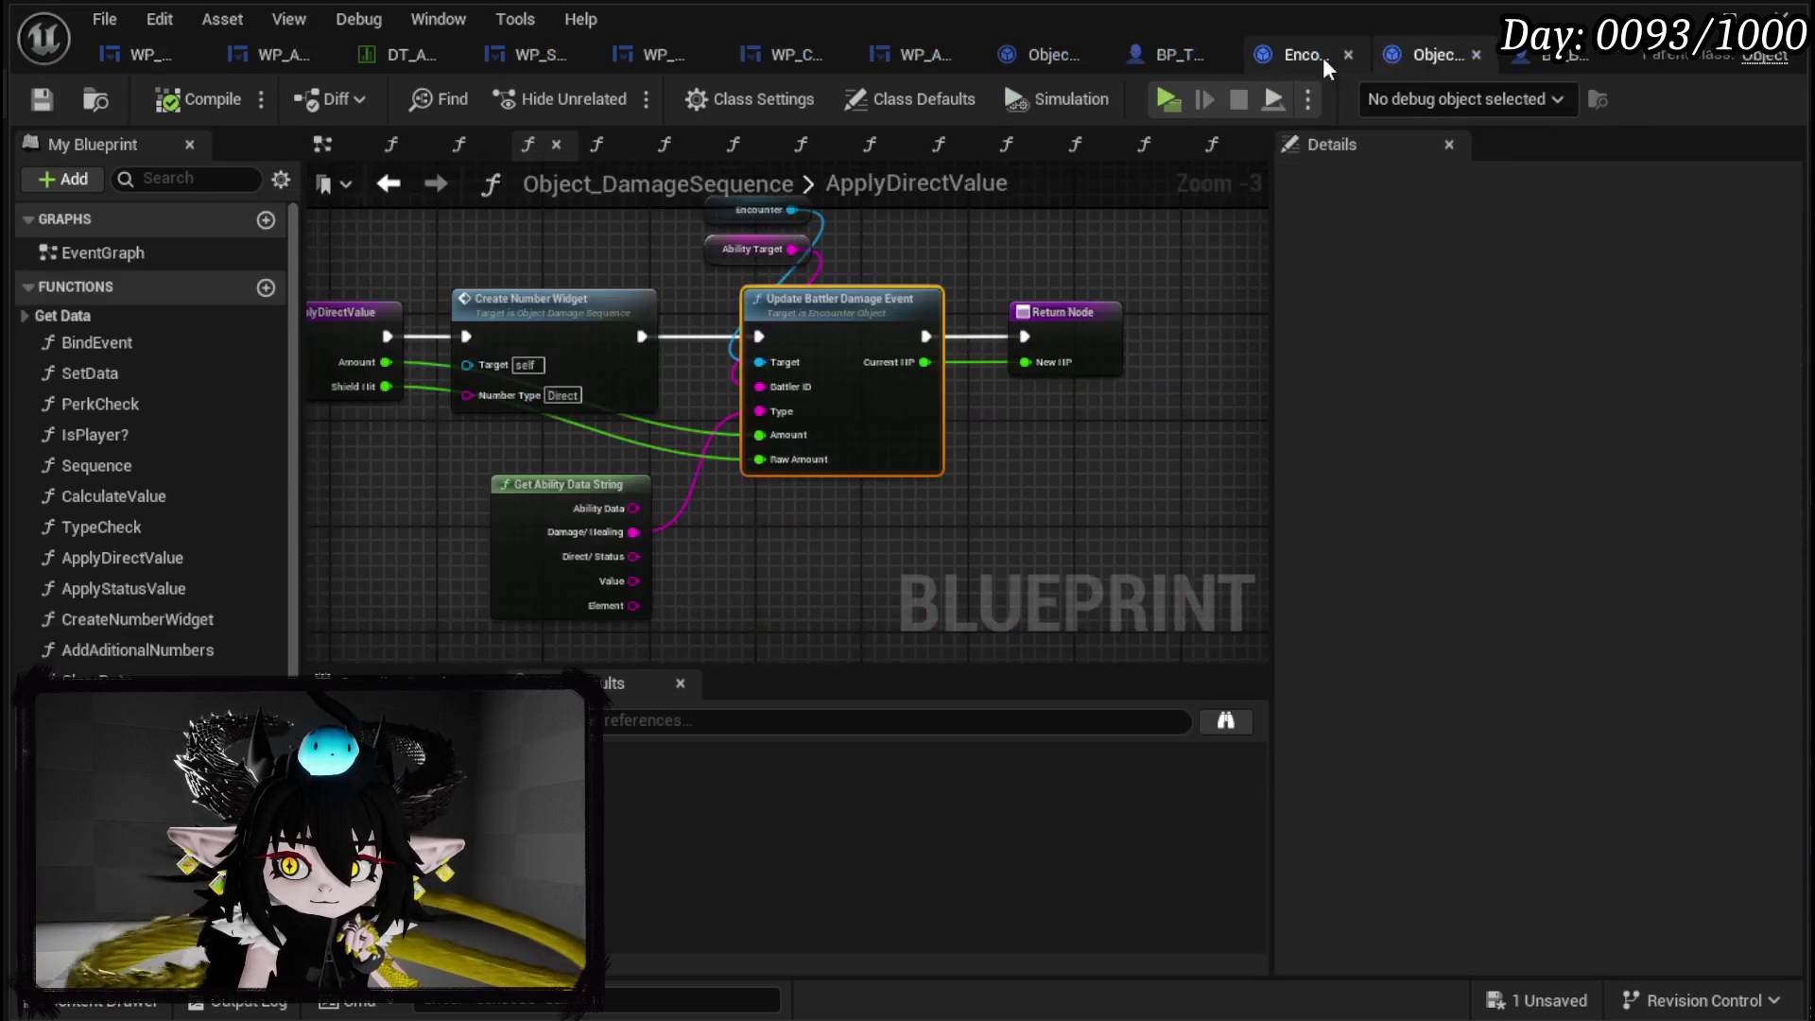
pyautogui.click(1550, 57)
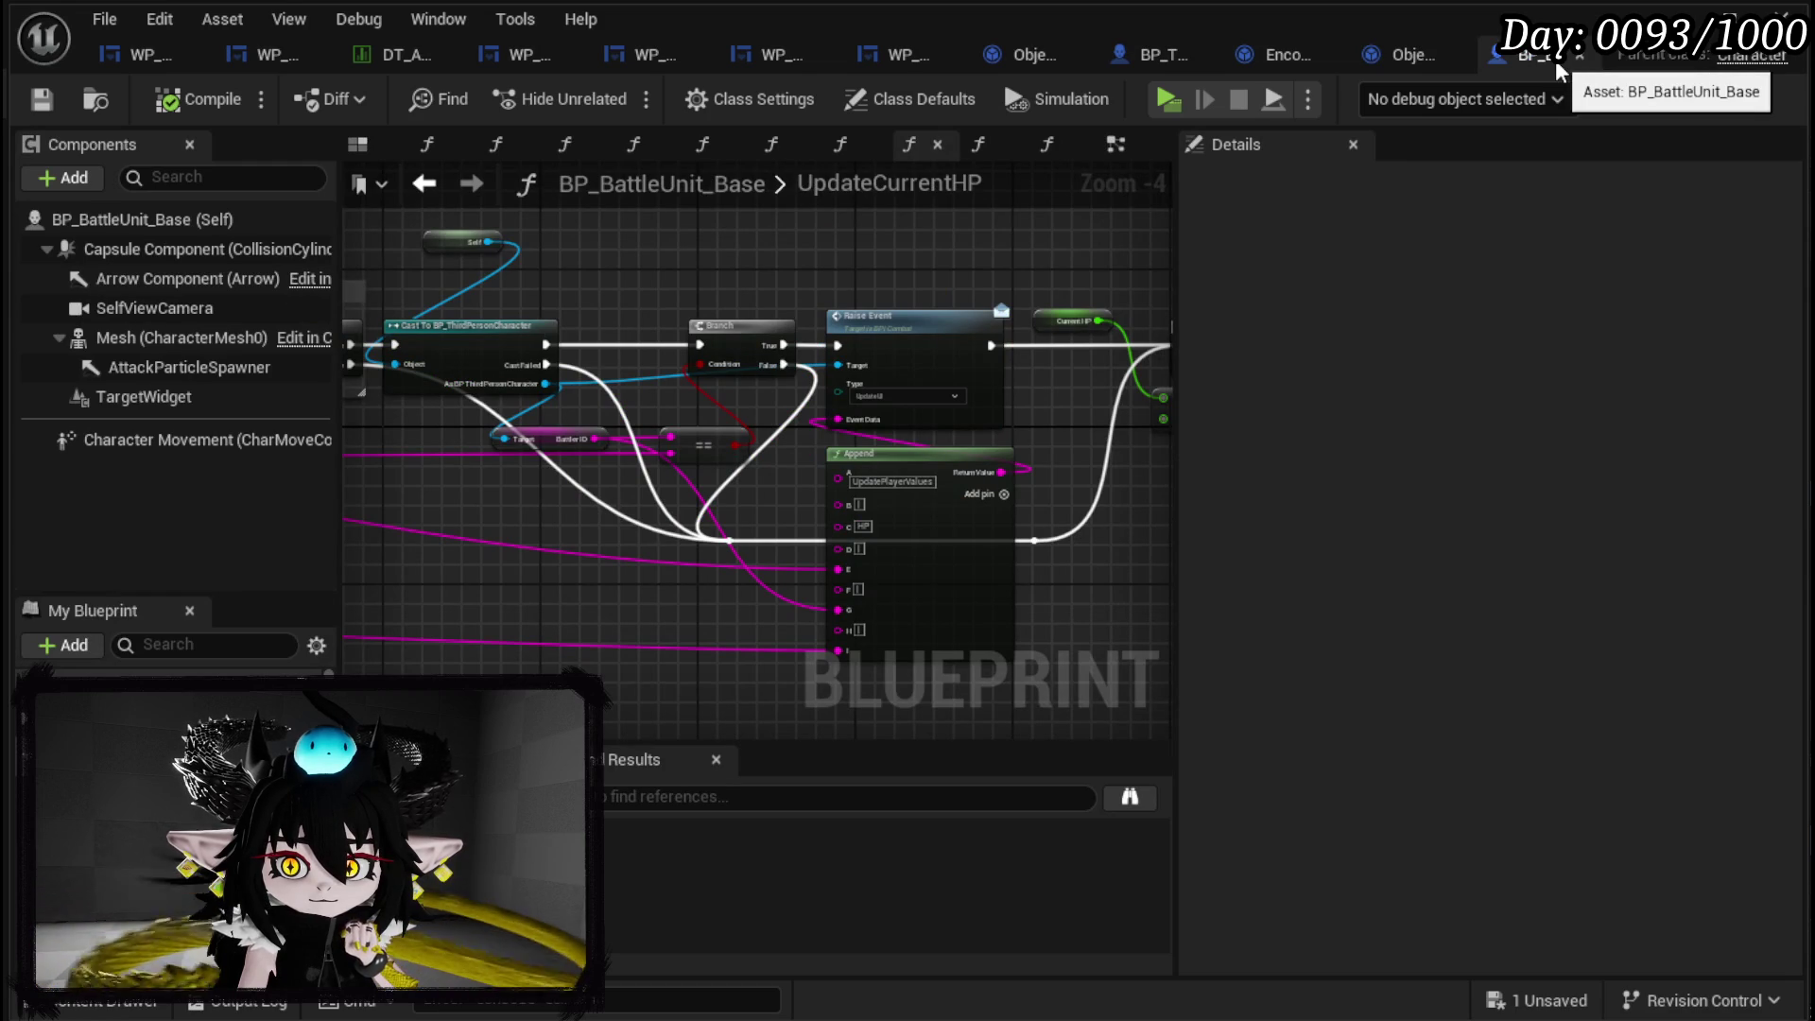
pyautogui.click(1278, 61)
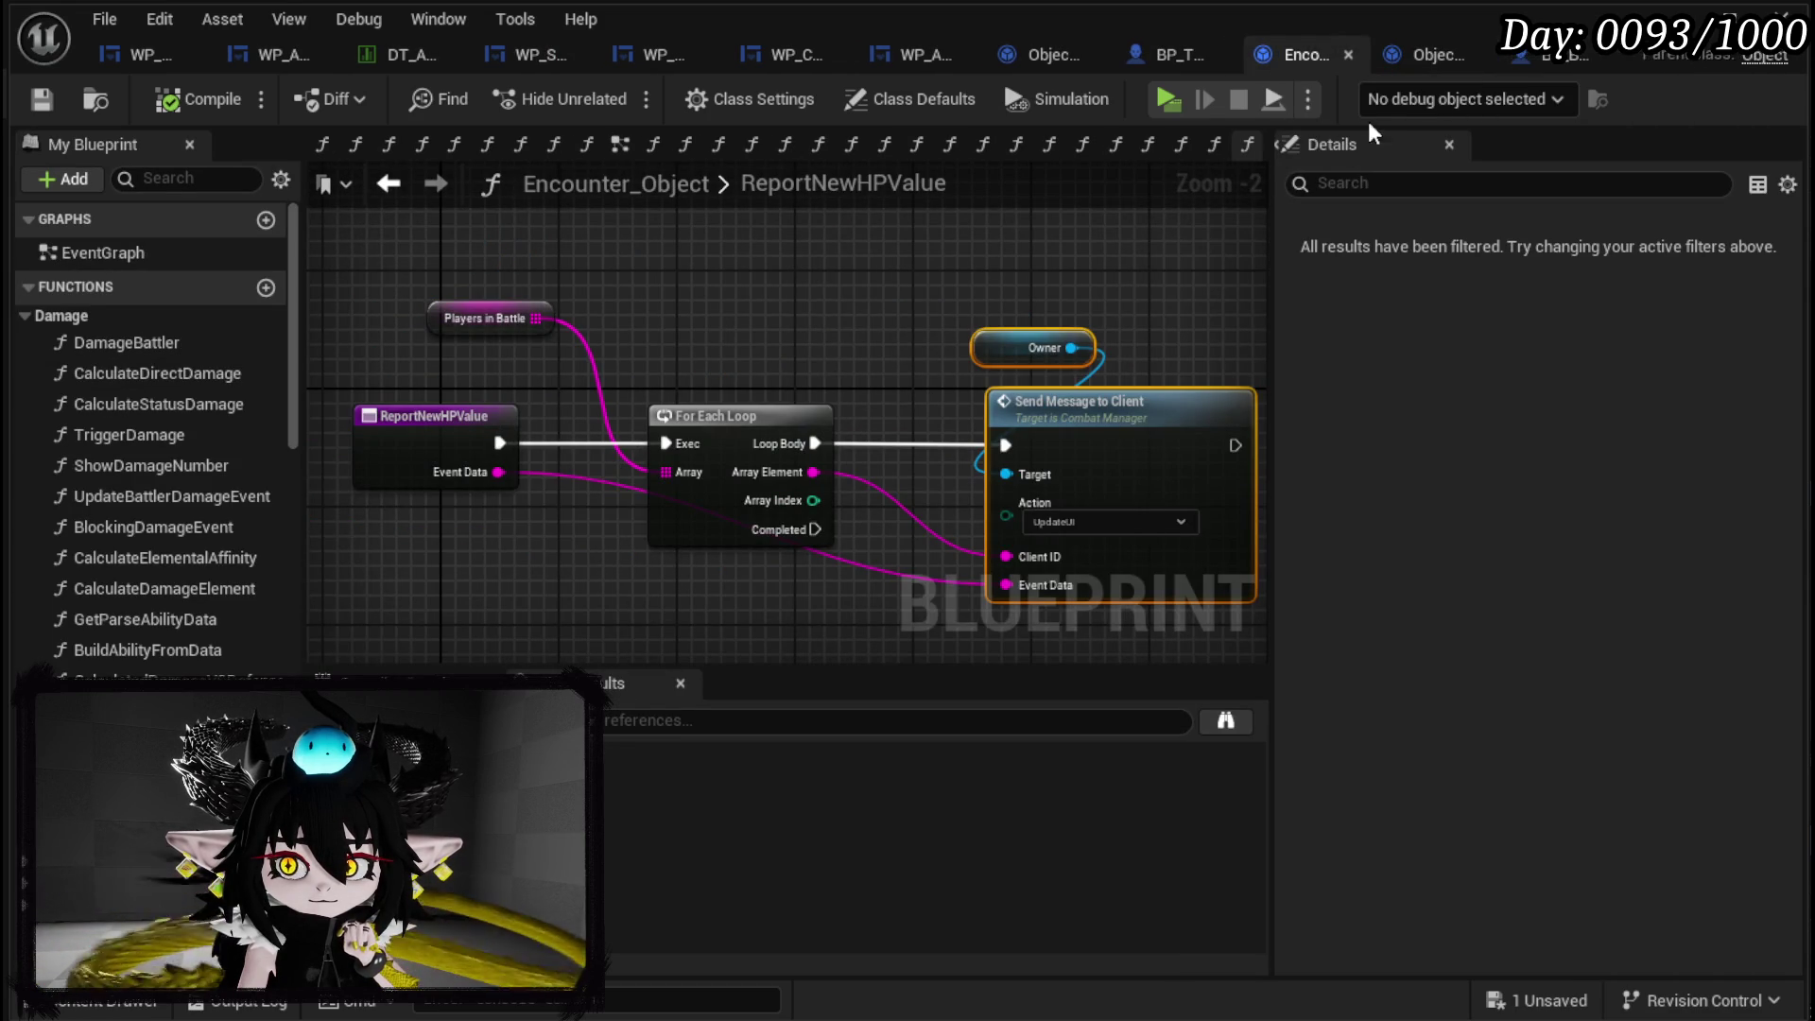
pyautogui.click(1402, 60)
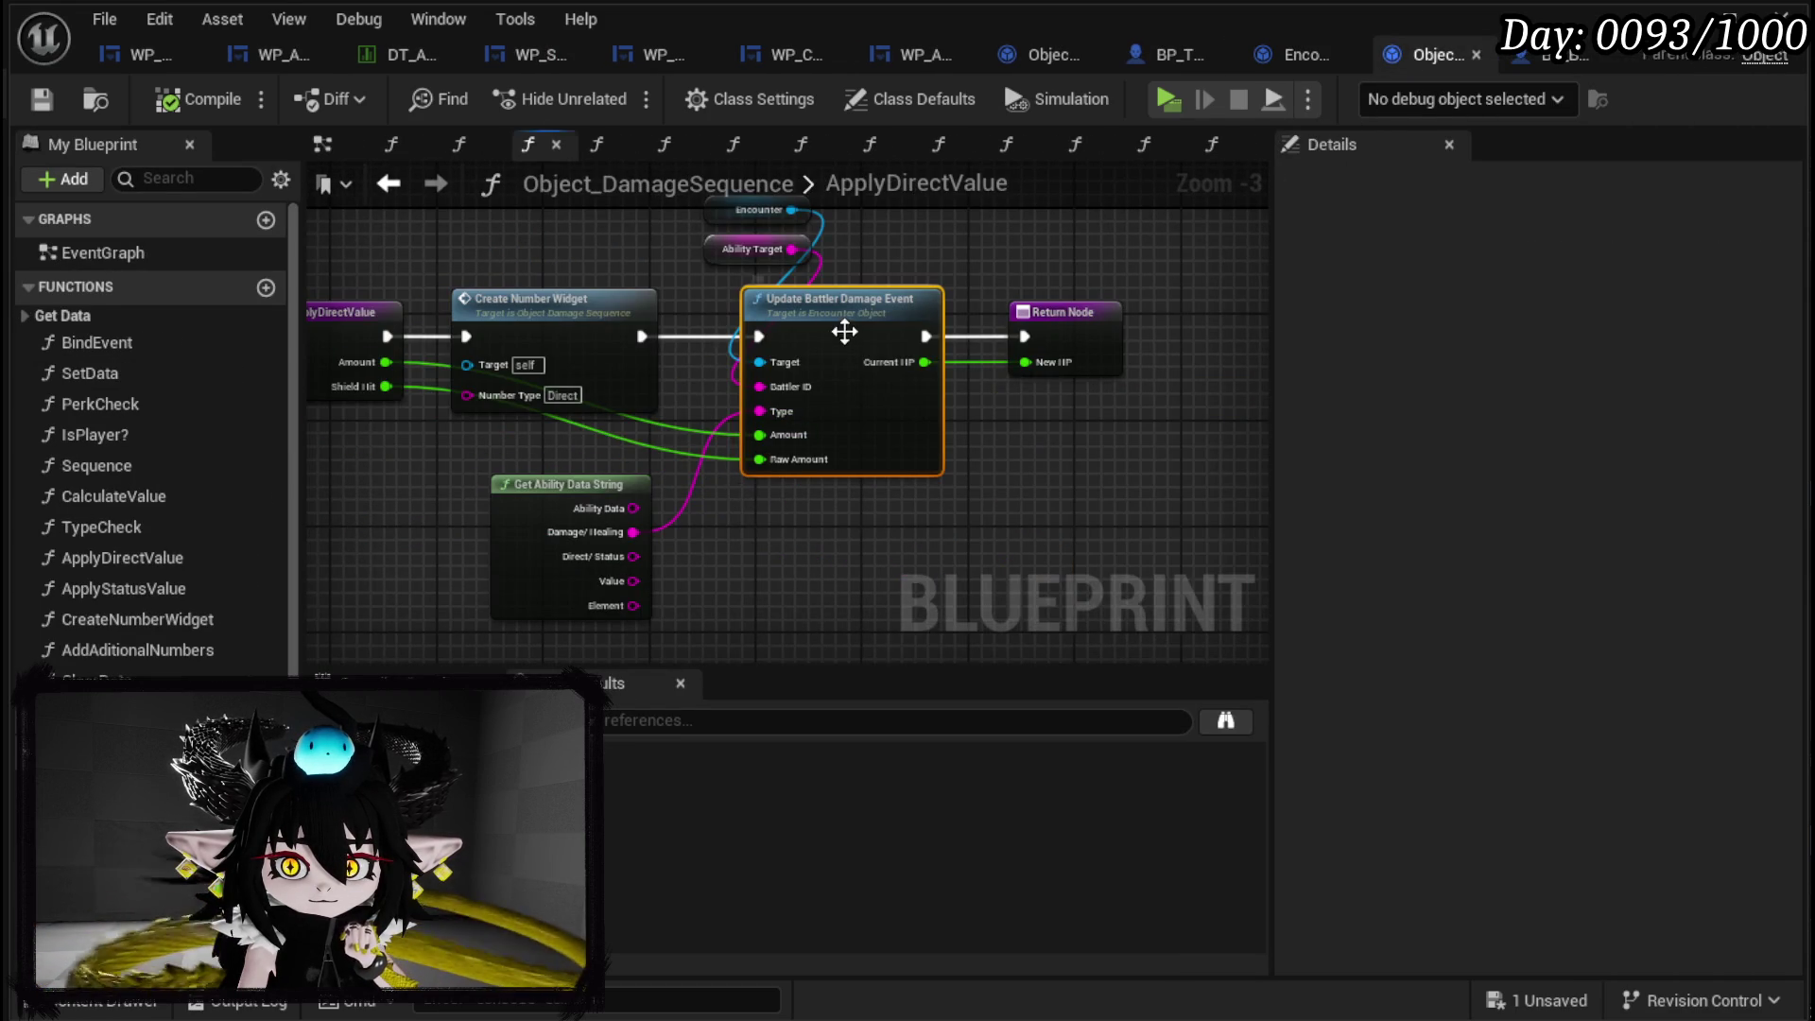
# Open UpdateBattlerDamageEvent and box-select the SET, both Append and three reroute nodes.
pyautogui.doubleClick(844, 331)
pyautogui.moveTo(796, 501)
pyautogui.mouseDown()
pyautogui.moveTo(936, 417)
pyautogui.moveTo(1007, 438)
pyautogui.moveTo(886, 235)
pyautogui.mouseUp()
pyautogui.moveTo(887, 326); pyautogui.dragTo(1000, 513)
pyautogui.scroll(-2, 1110, 423)
pyautogui.moveTo(553, 454); pyautogui.dragTo(1108, 428)
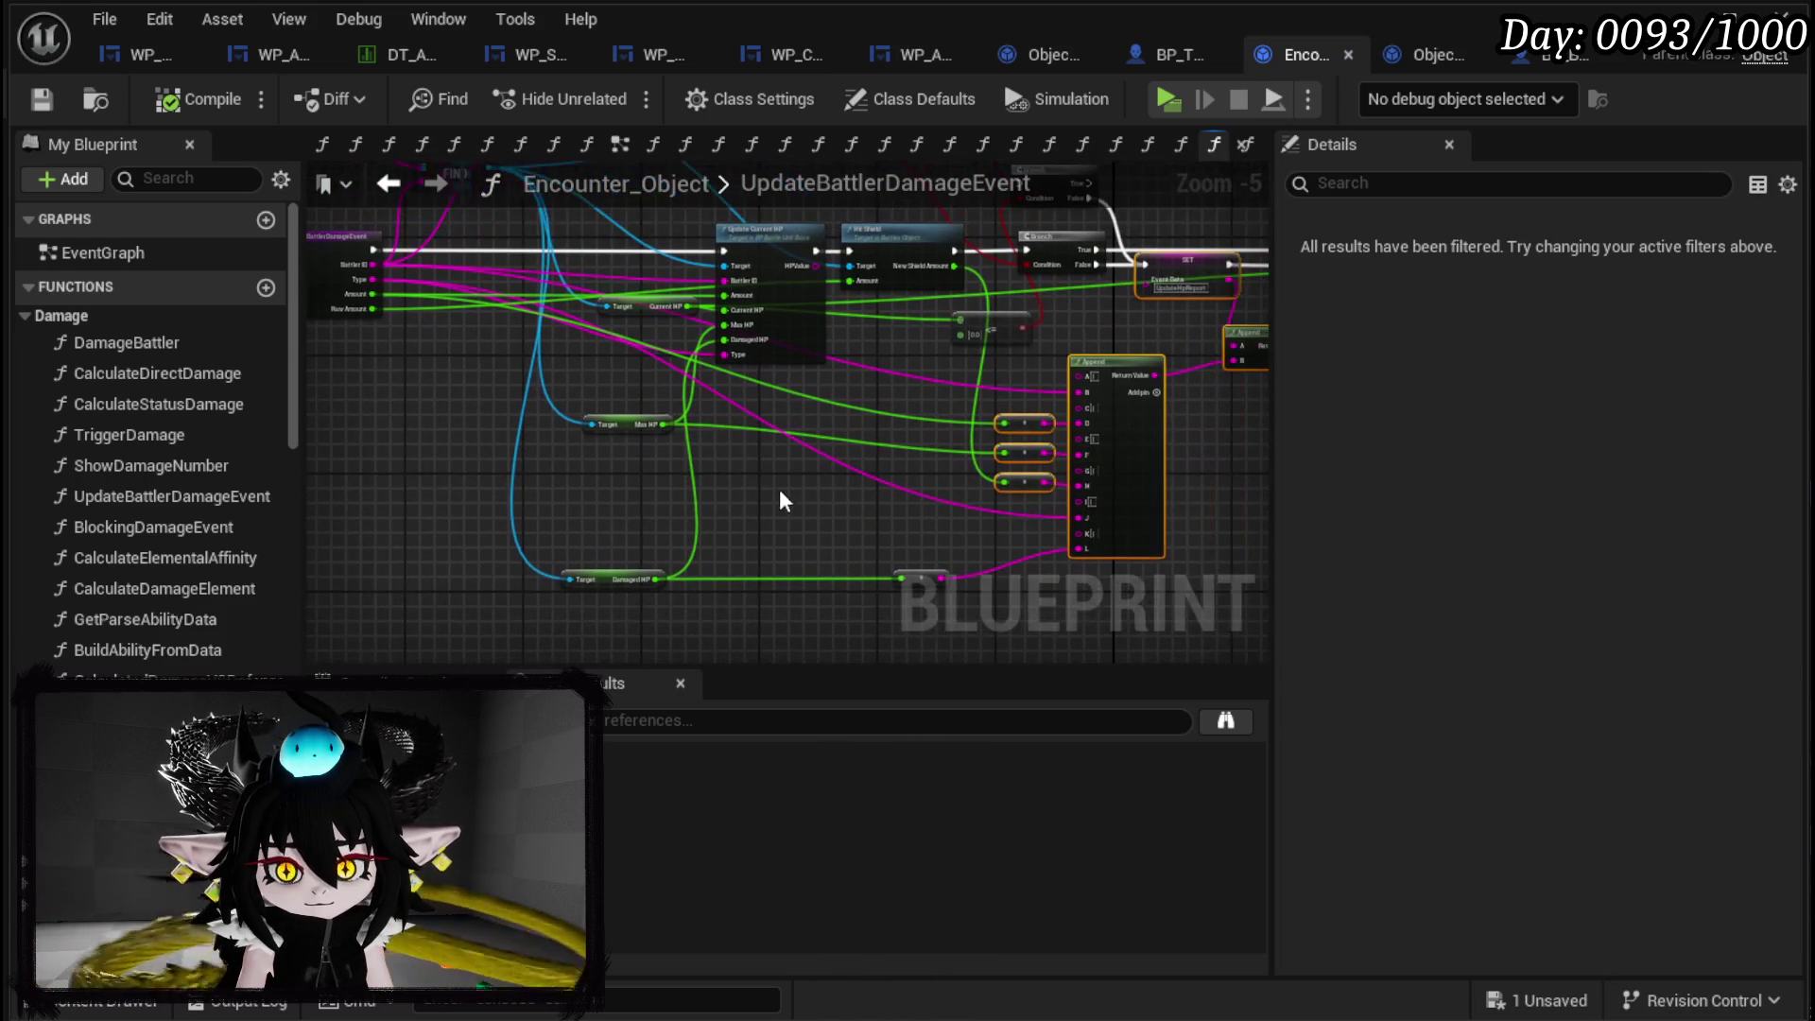
# Review the upper nodes, then go back to the WP_ActionSelection event graph.
pyautogui.moveTo(768, 458)
pyautogui.mouseDown()
pyautogui.moveTo(715, 565)
pyautogui.moveTo(474, 401)
pyautogui.moveTo(454, 451)
pyautogui.moveTo(778, 539)
pyautogui.moveTo(899, 636)
pyautogui.moveTo(854, 511)
pyautogui.moveTo(495, 428)
pyautogui.mouseUp()
pyautogui.scroll(2, 577, 480)
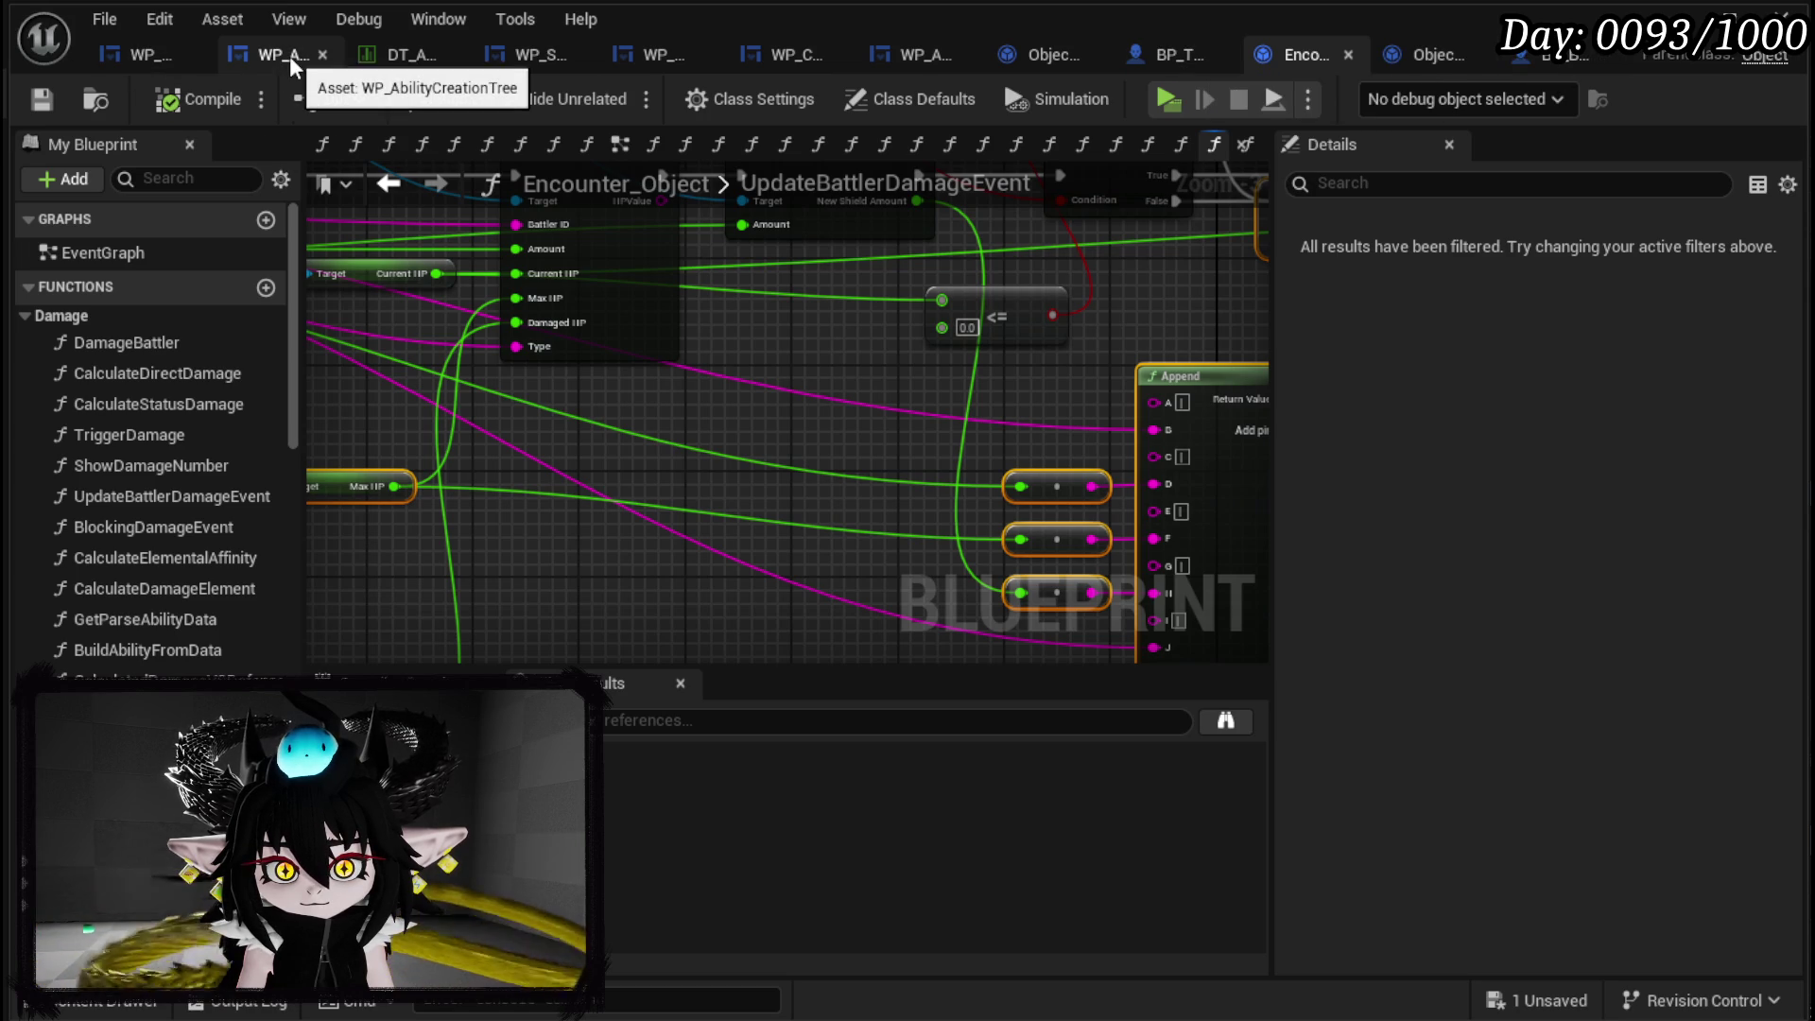
pyautogui.click(138, 57)
# Paste the copied Append node group and feed its Return Value into Event Data.
pyautogui.scroll(-4, 788, 338)
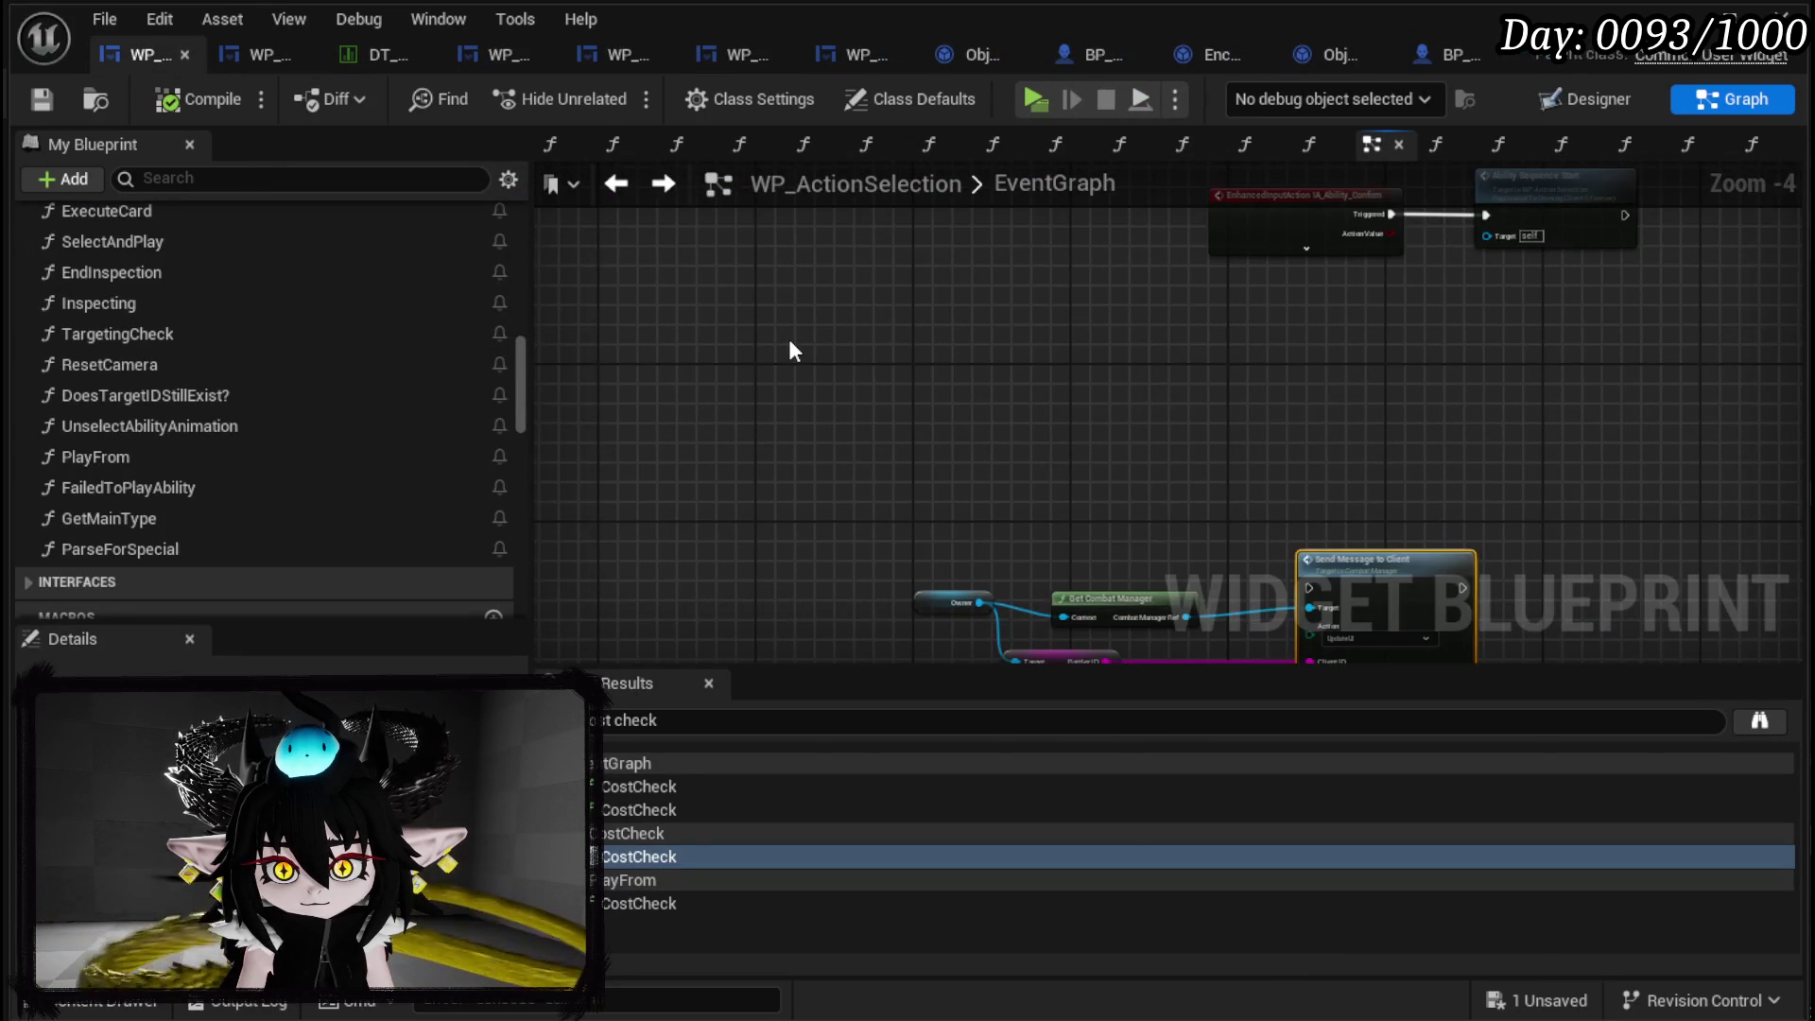
pyautogui.hotkey('ctrl', 'v')
pyautogui.moveTo(1199, 412); pyautogui.dragTo(1034, 442)
pyautogui.scroll(2, 880, 412)
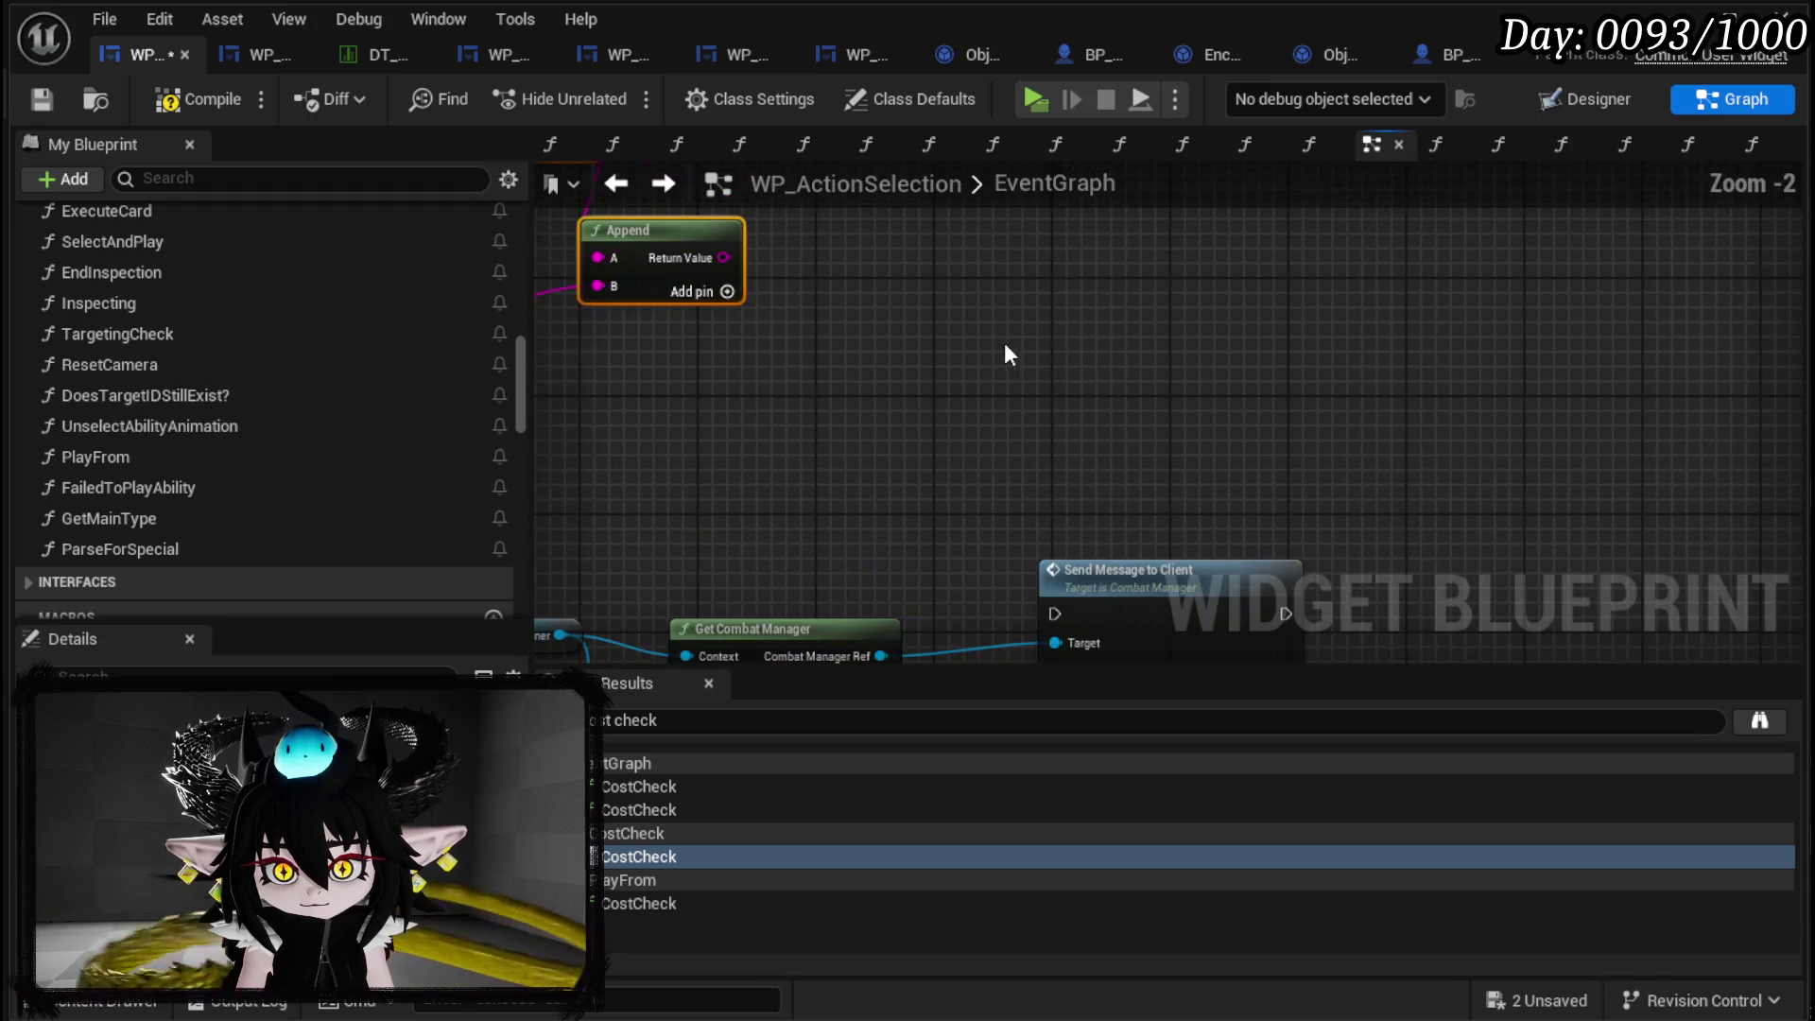
pyautogui.moveTo(721, 257)
pyautogui.mouseDown()
pyautogui.moveTo(866, 658)
pyautogui.moveTo(1057, 543)
pyautogui.moveTo(1055, 517)
pyautogui.moveTo(1578, 614)
pyautogui.mouseUp()
pyautogui.scroll(-1, 1008, 520)
# Duplicate the Owner and Battler ID nodes and wire Battler ID into Append's B input.
pyautogui.moveTo(1245, 614)
pyautogui.mouseDown()
pyautogui.moveTo(1233, 476)
pyautogui.moveTo(1158, 477)
pyautogui.mouseUp()
pyautogui.moveTo(1026, 435); pyautogui.dragTo(808, 404)
pyautogui.hotkey('ctrl', 'v')
pyautogui.moveTo(913, 325); pyautogui.dragTo(1453, 427)
pyautogui.moveTo(1266, 462); pyautogui.dragTo(1298, 294)
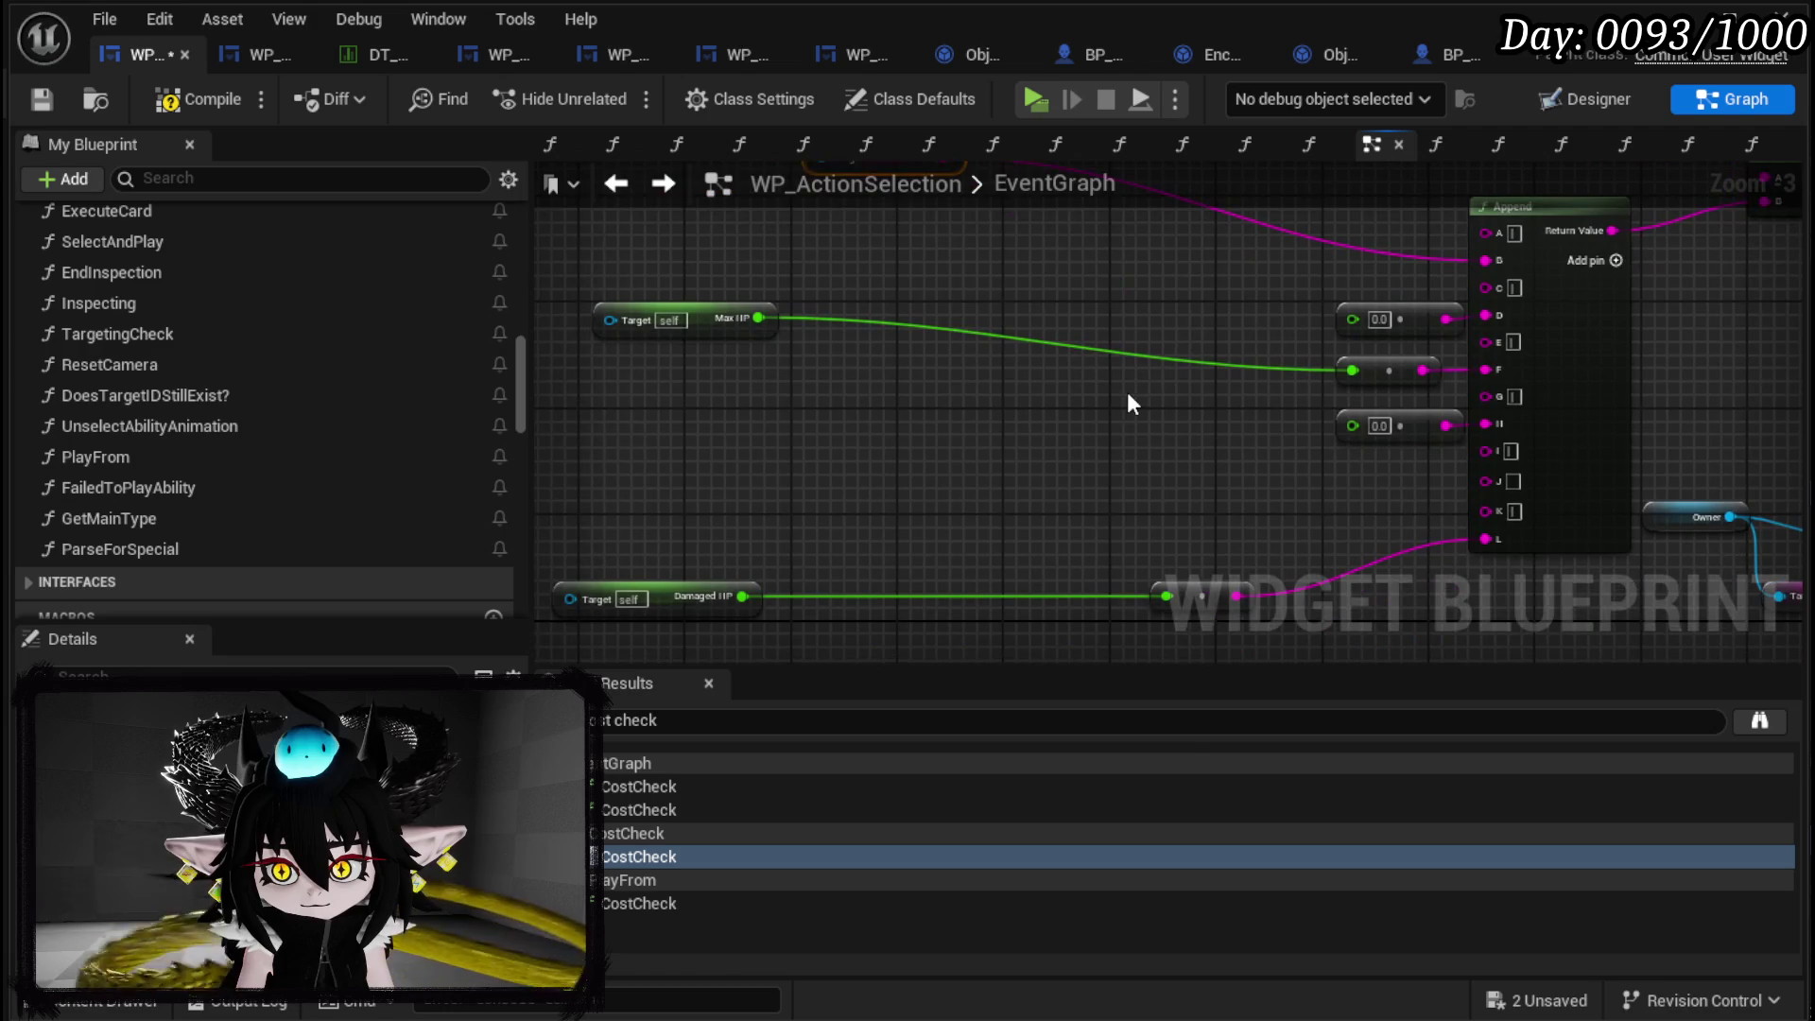
pyautogui.moveTo(1130, 404)
pyautogui.mouseDown()
pyautogui.moveTo(1143, 356)
pyautogui.moveTo(1280, 349)
pyautogui.moveTo(1000, 331)
pyautogui.moveTo(979, 353)
pyautogui.mouseUp()
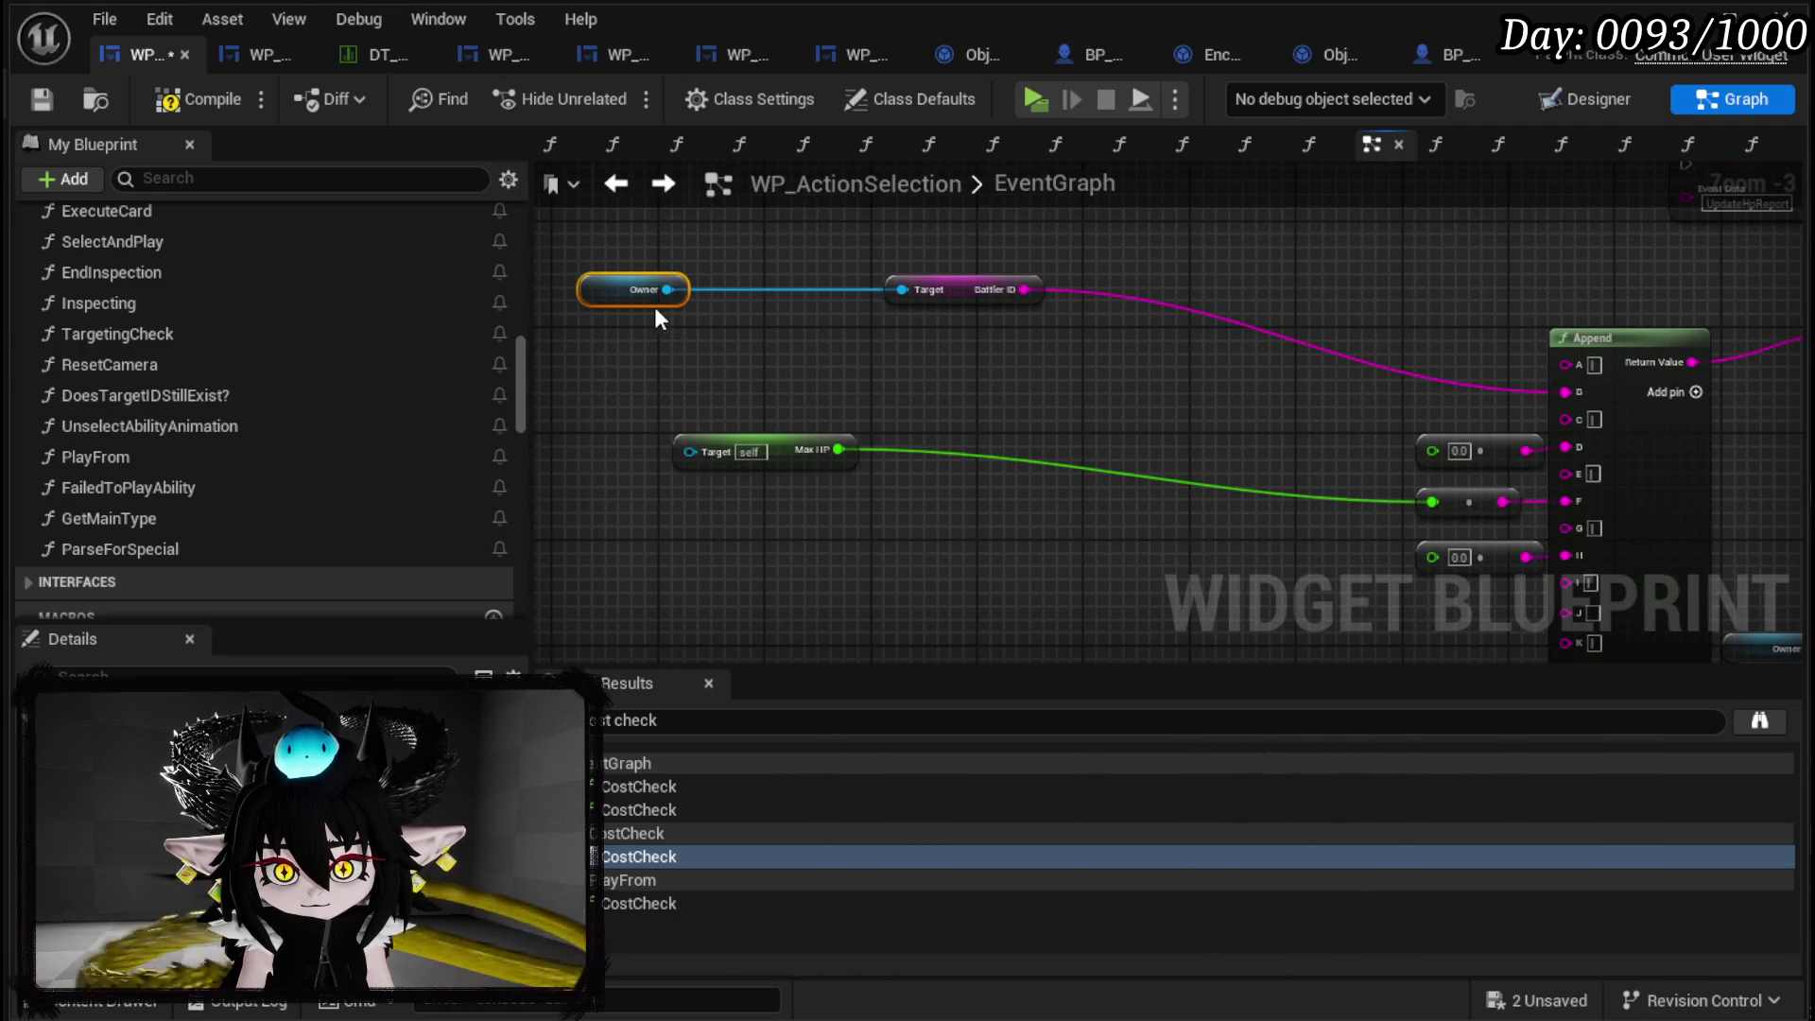
# Feed Append's Max HP and Damaged HP from Owner getters, deleting the old self-targeted getter.
pyautogui.moveTo(825, 337); pyautogui.dragTo(822, 342)
pyautogui.write('max')
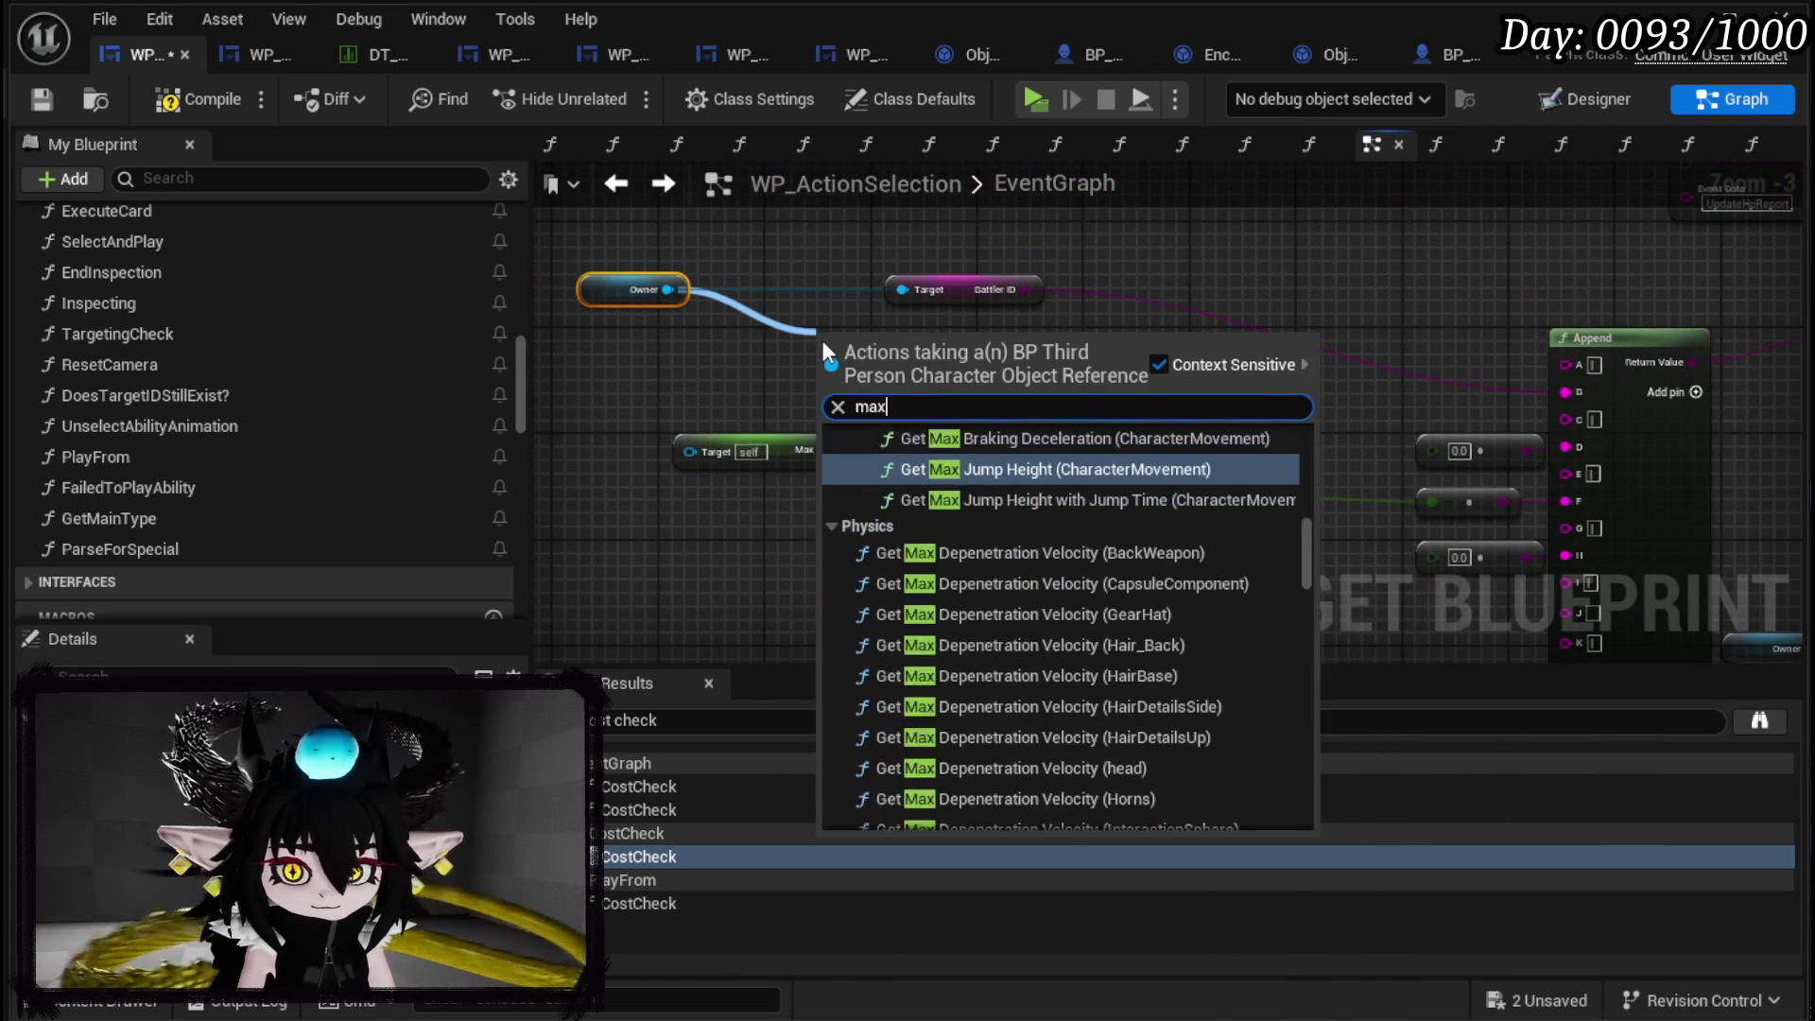
pyautogui.write(' HP')
pyautogui.press('Return')
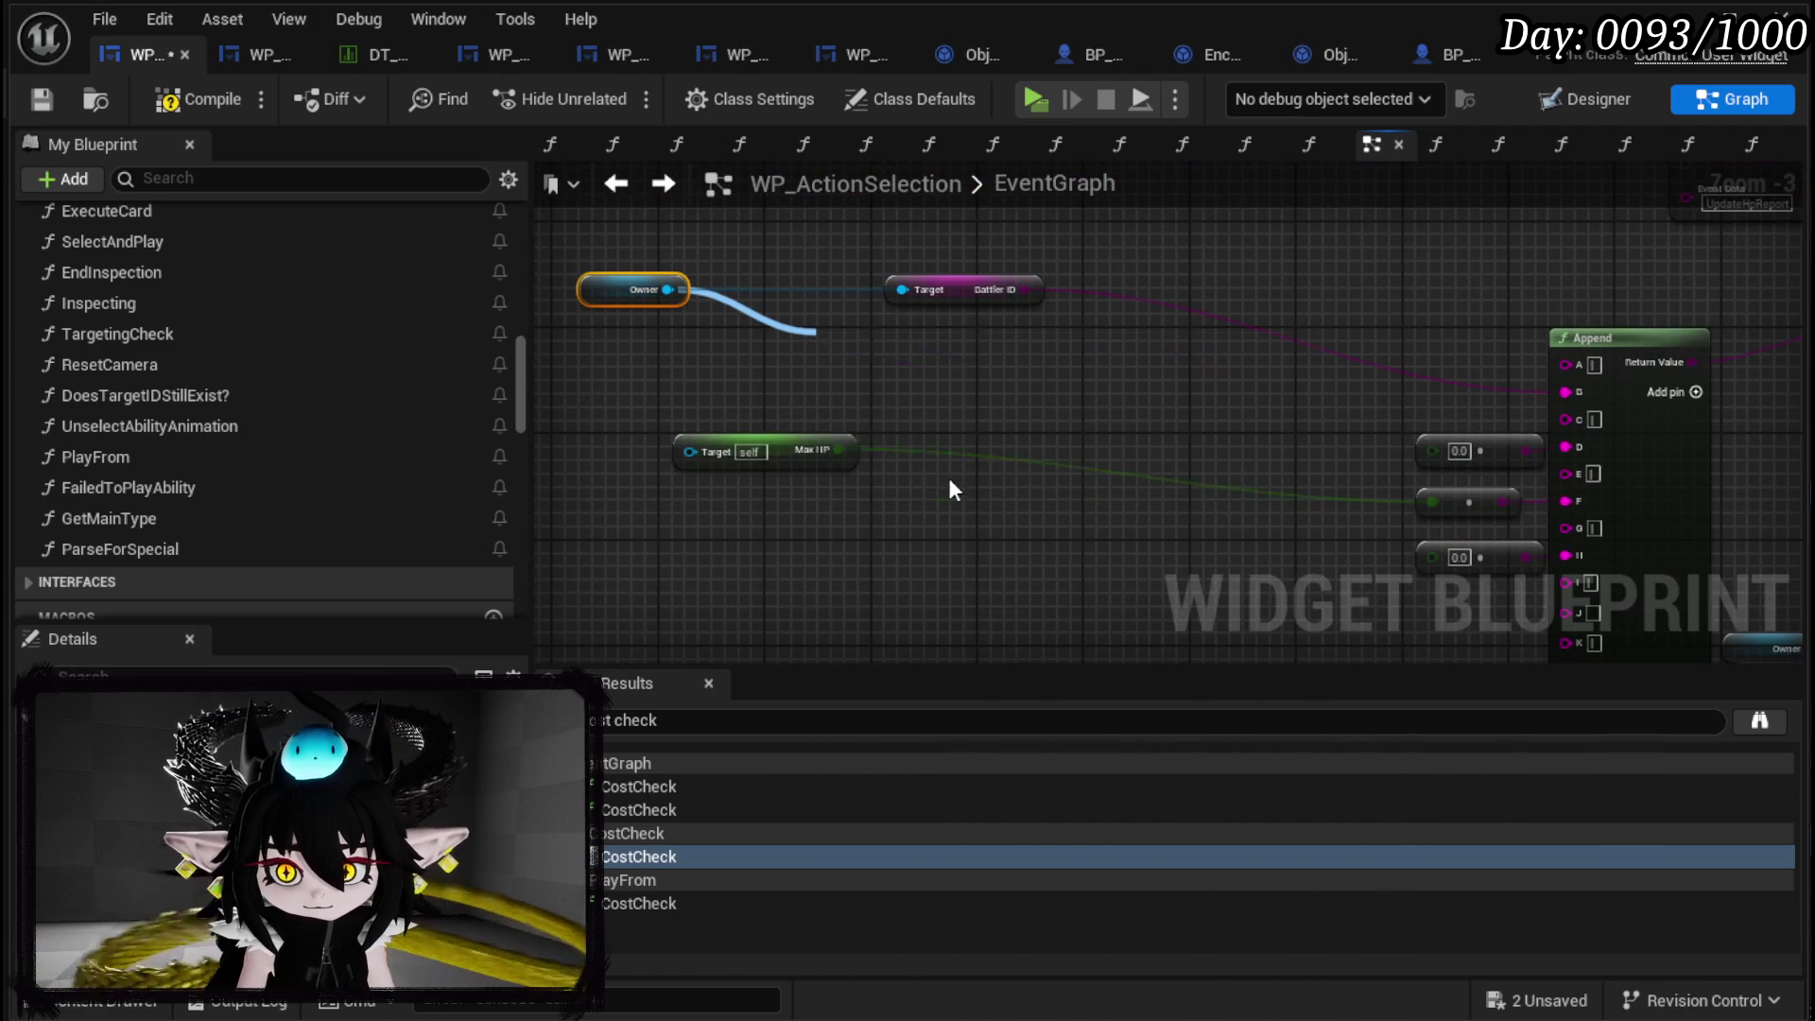
pyautogui.moveTo(844, 449)
pyautogui.mouseDown()
pyautogui.moveTo(911, 401)
pyautogui.moveTo(915, 346)
pyautogui.mouseUp()
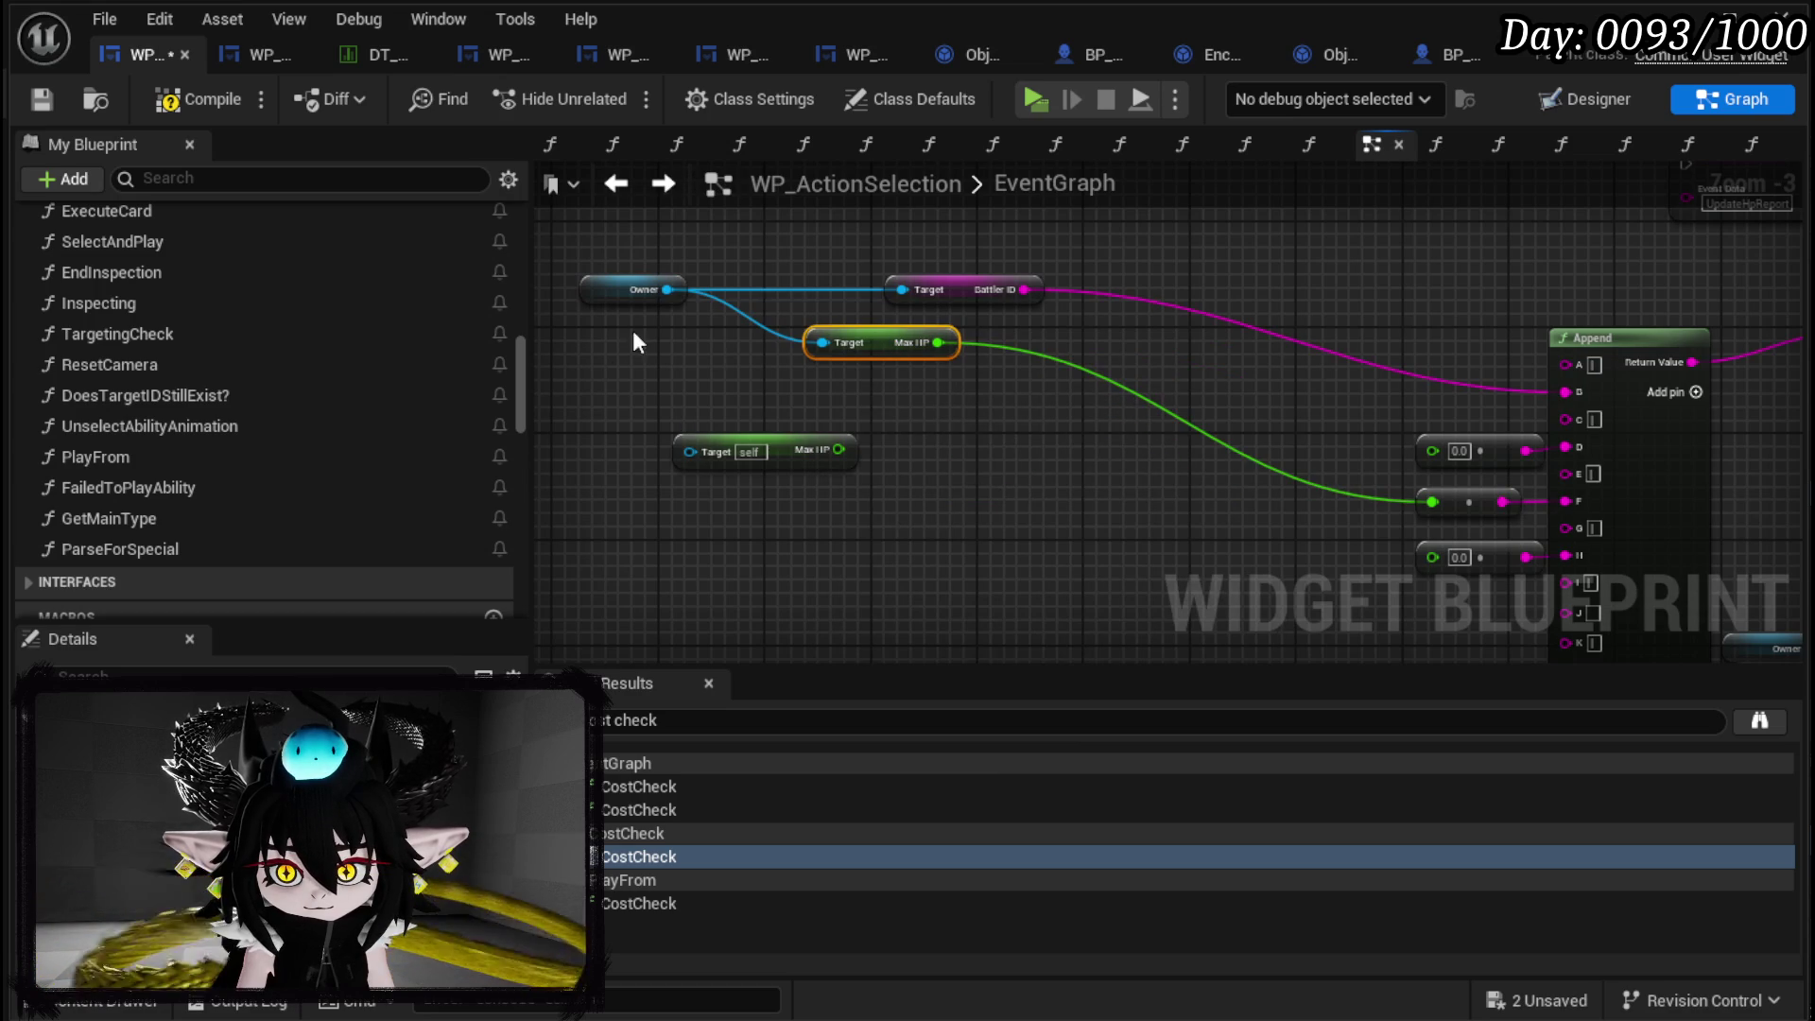
pyautogui.moveTo(666, 289)
pyautogui.mouseDown()
pyautogui.moveTo(729, 616)
pyautogui.moveTo(775, 484)
pyautogui.moveTo(840, 396)
pyautogui.mouseUp()
pyautogui.write('get Damaged')
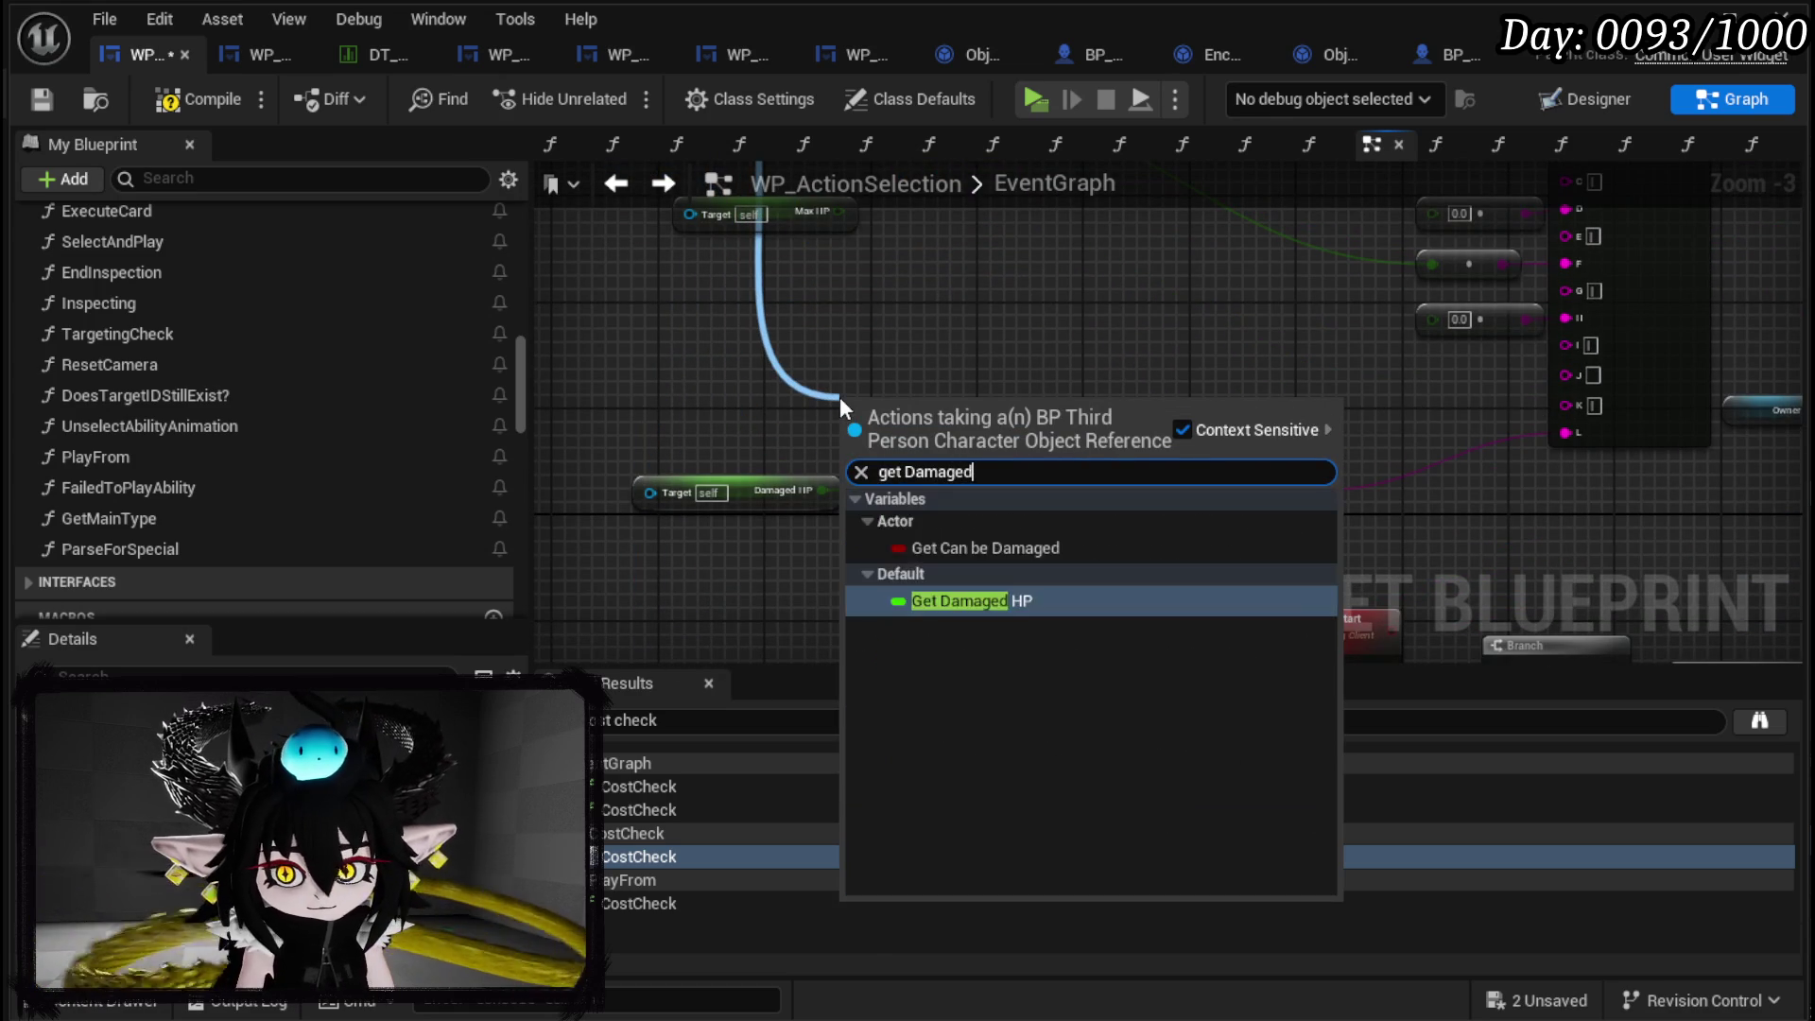
pyautogui.write(' HP')
pyautogui.press('Return')
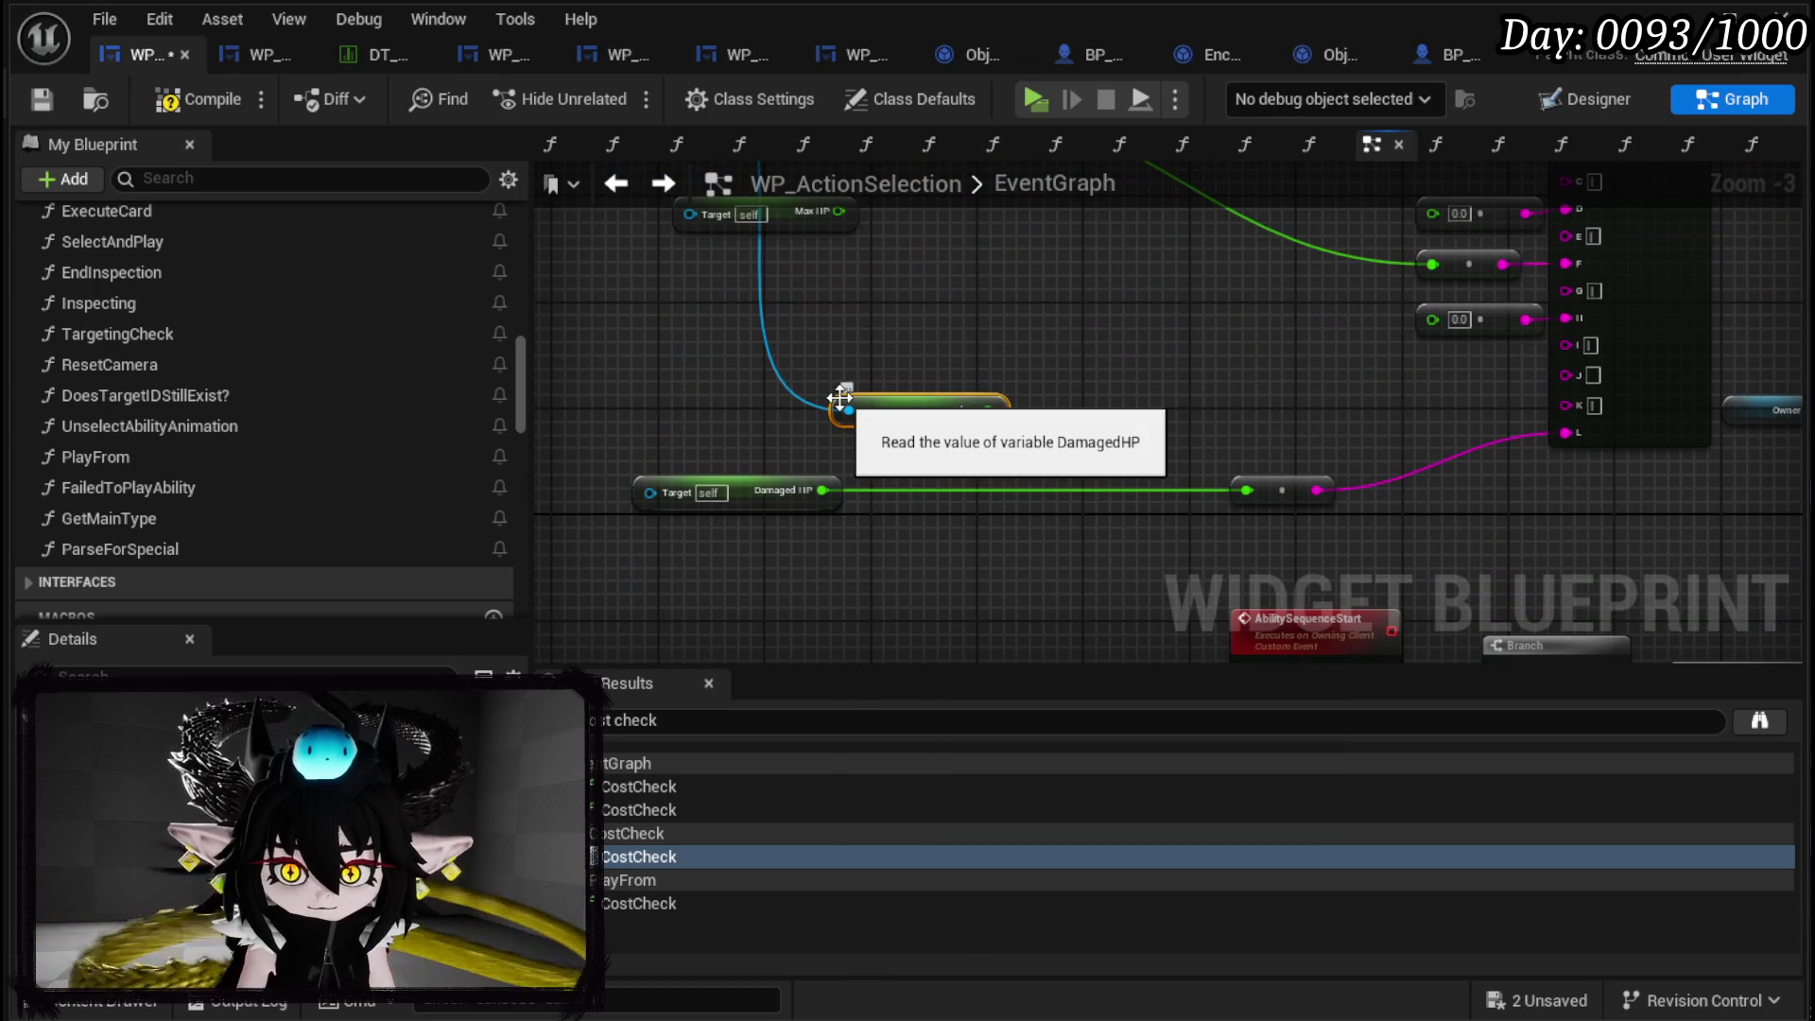
pyautogui.moveTo(831, 484); pyautogui.dragTo(986, 410)
pyautogui.click(775, 490)
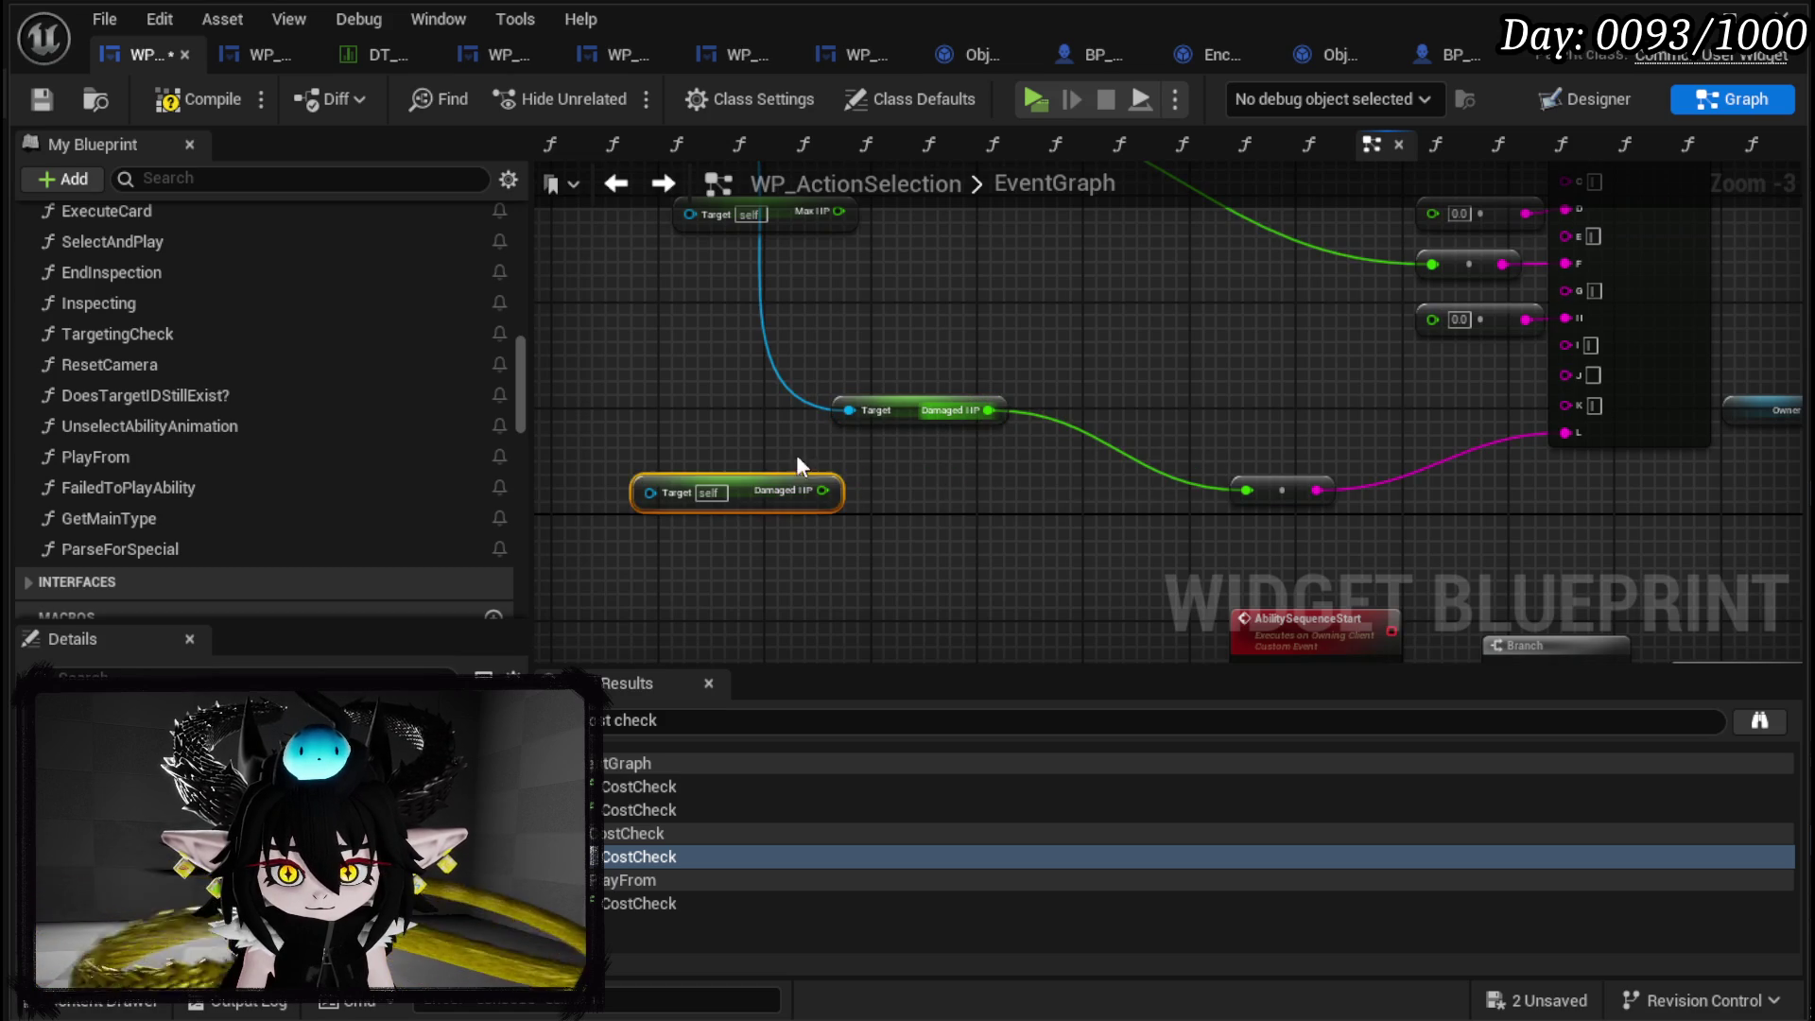
pyautogui.press('Delete')
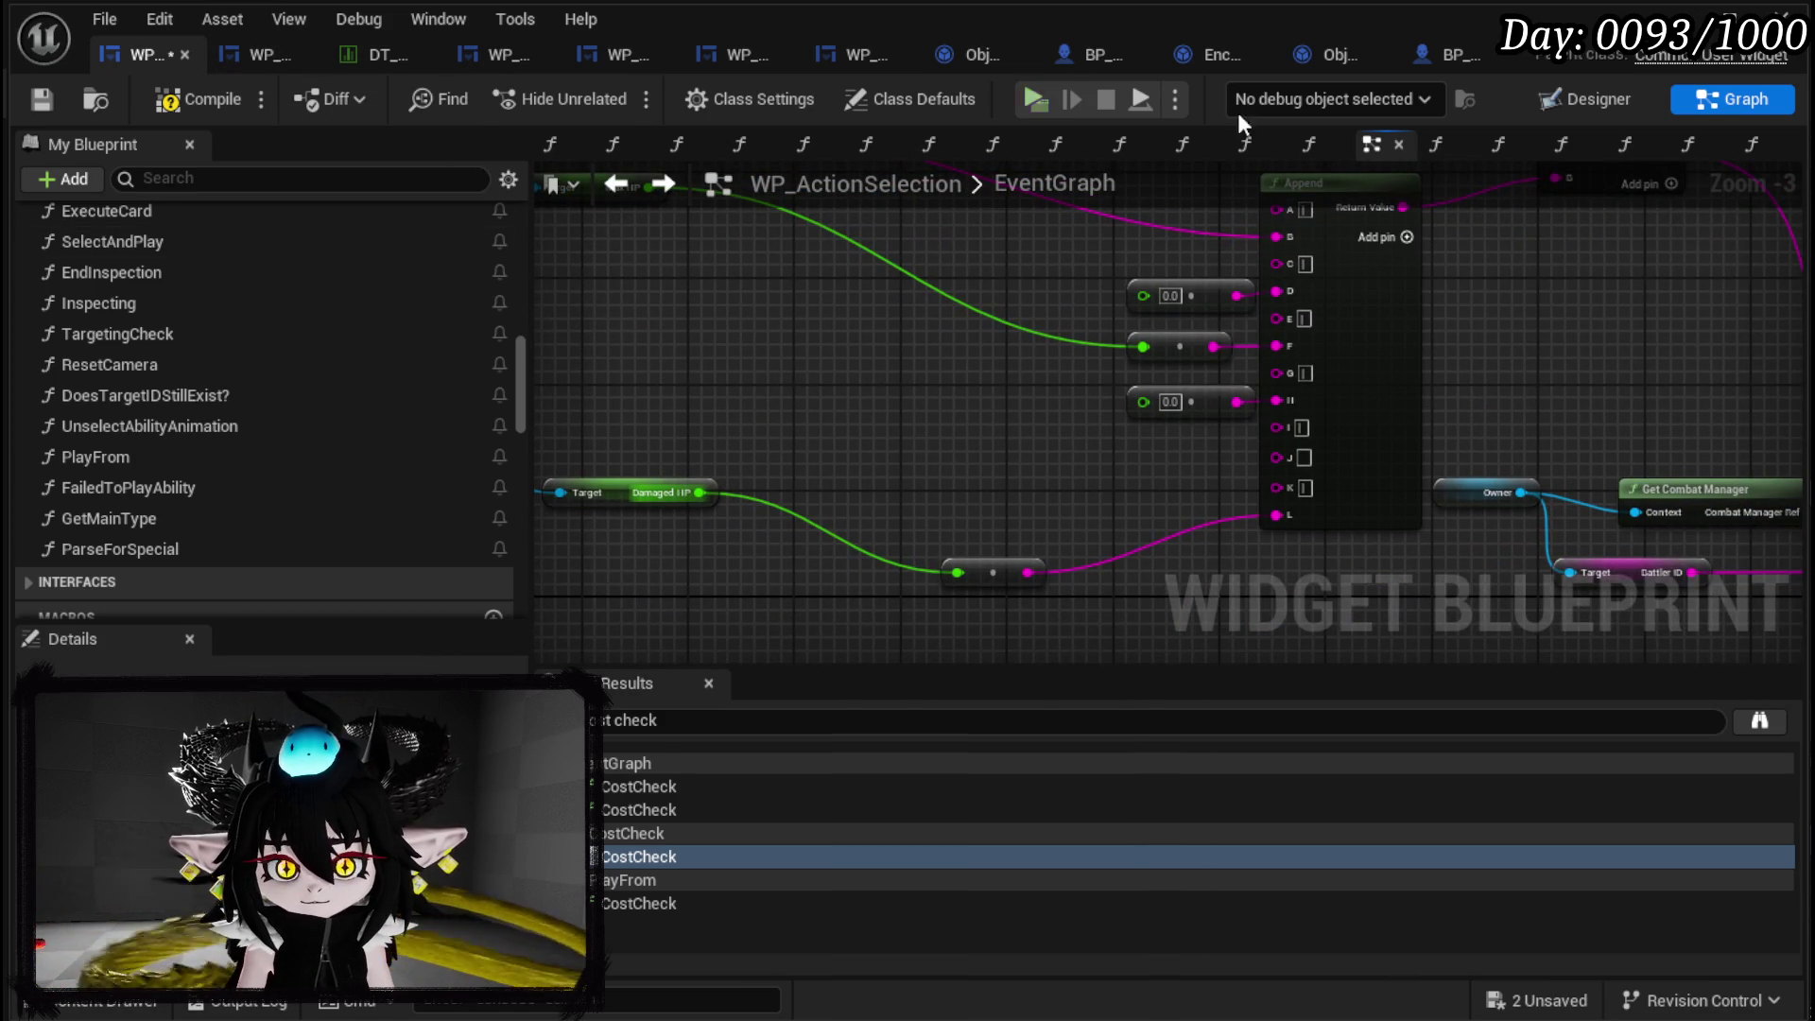
pyautogui.click(1214, 62)
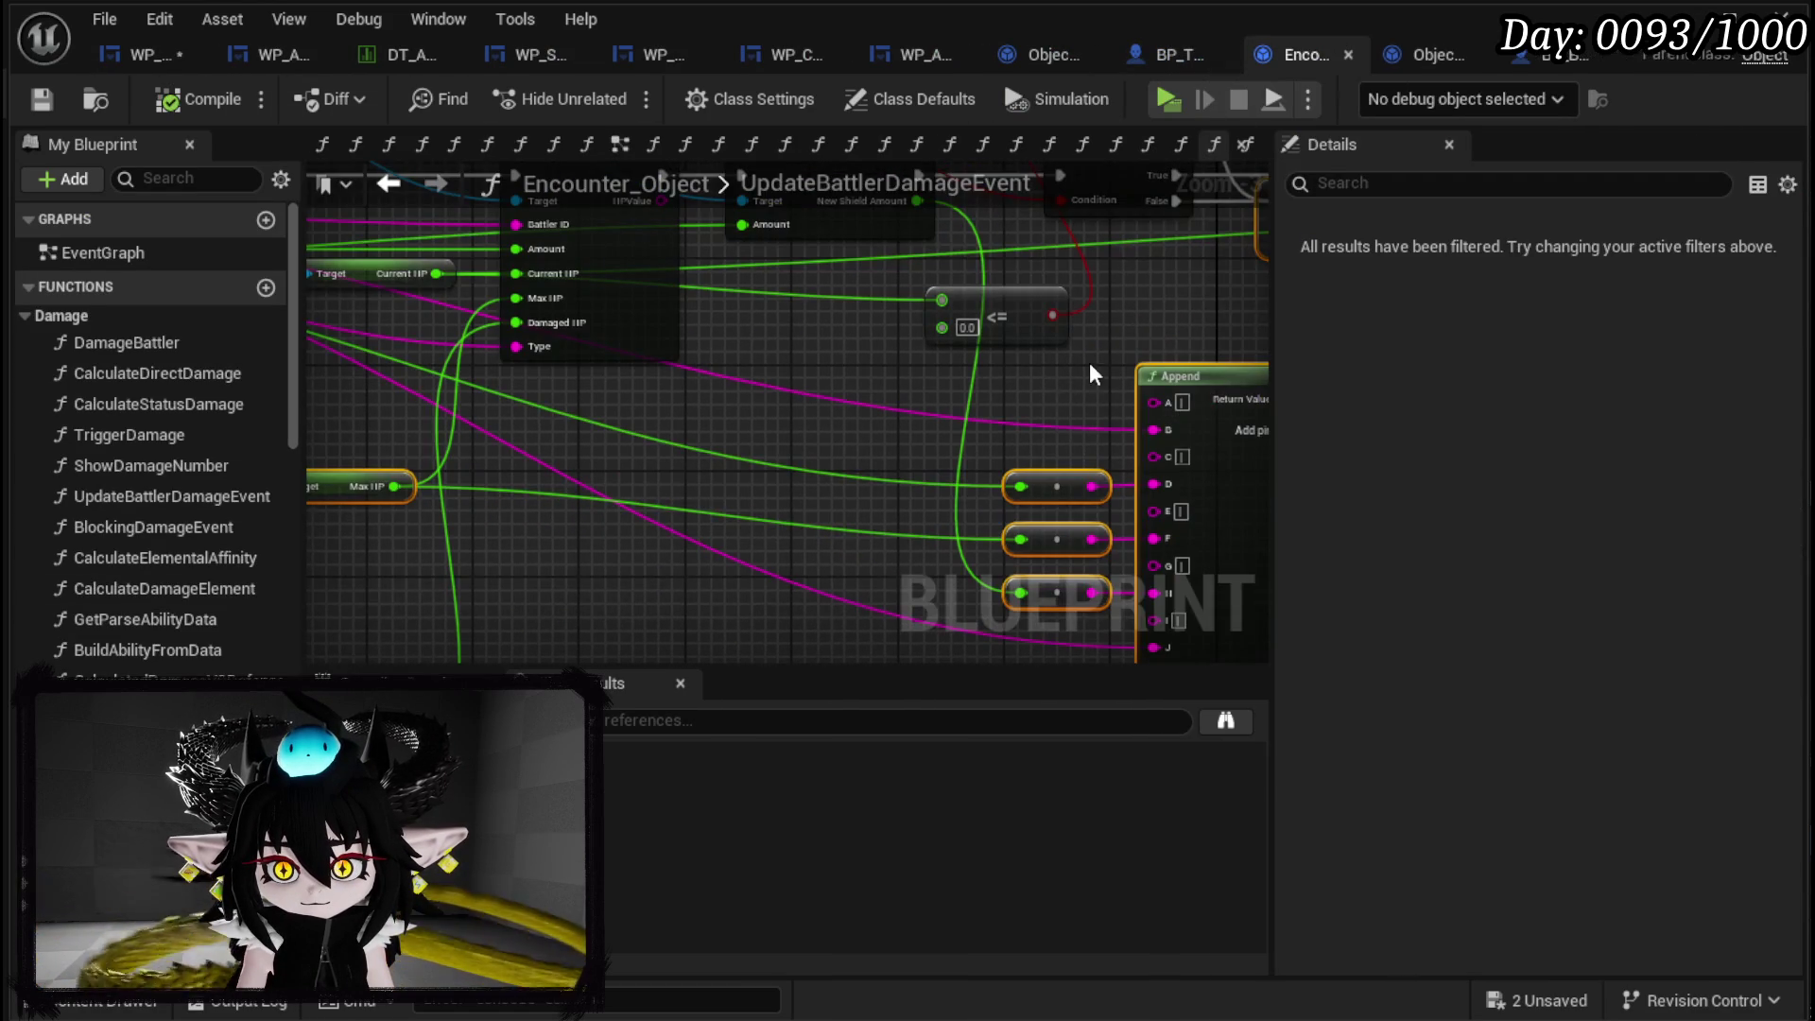
pyautogui.moveTo(965, 392)
pyautogui.mouseDown()
pyautogui.moveTo(786, 401)
pyautogui.moveTo(1066, 448)
pyautogui.moveTo(782, 413)
pyautogui.moveTo(834, 384)
pyautogui.moveTo(784, 652)
pyautogui.moveTo(756, 454)
pyautogui.moveTo(769, 401)
pyautogui.moveTo(662, 480)
pyautogui.mouseUp()
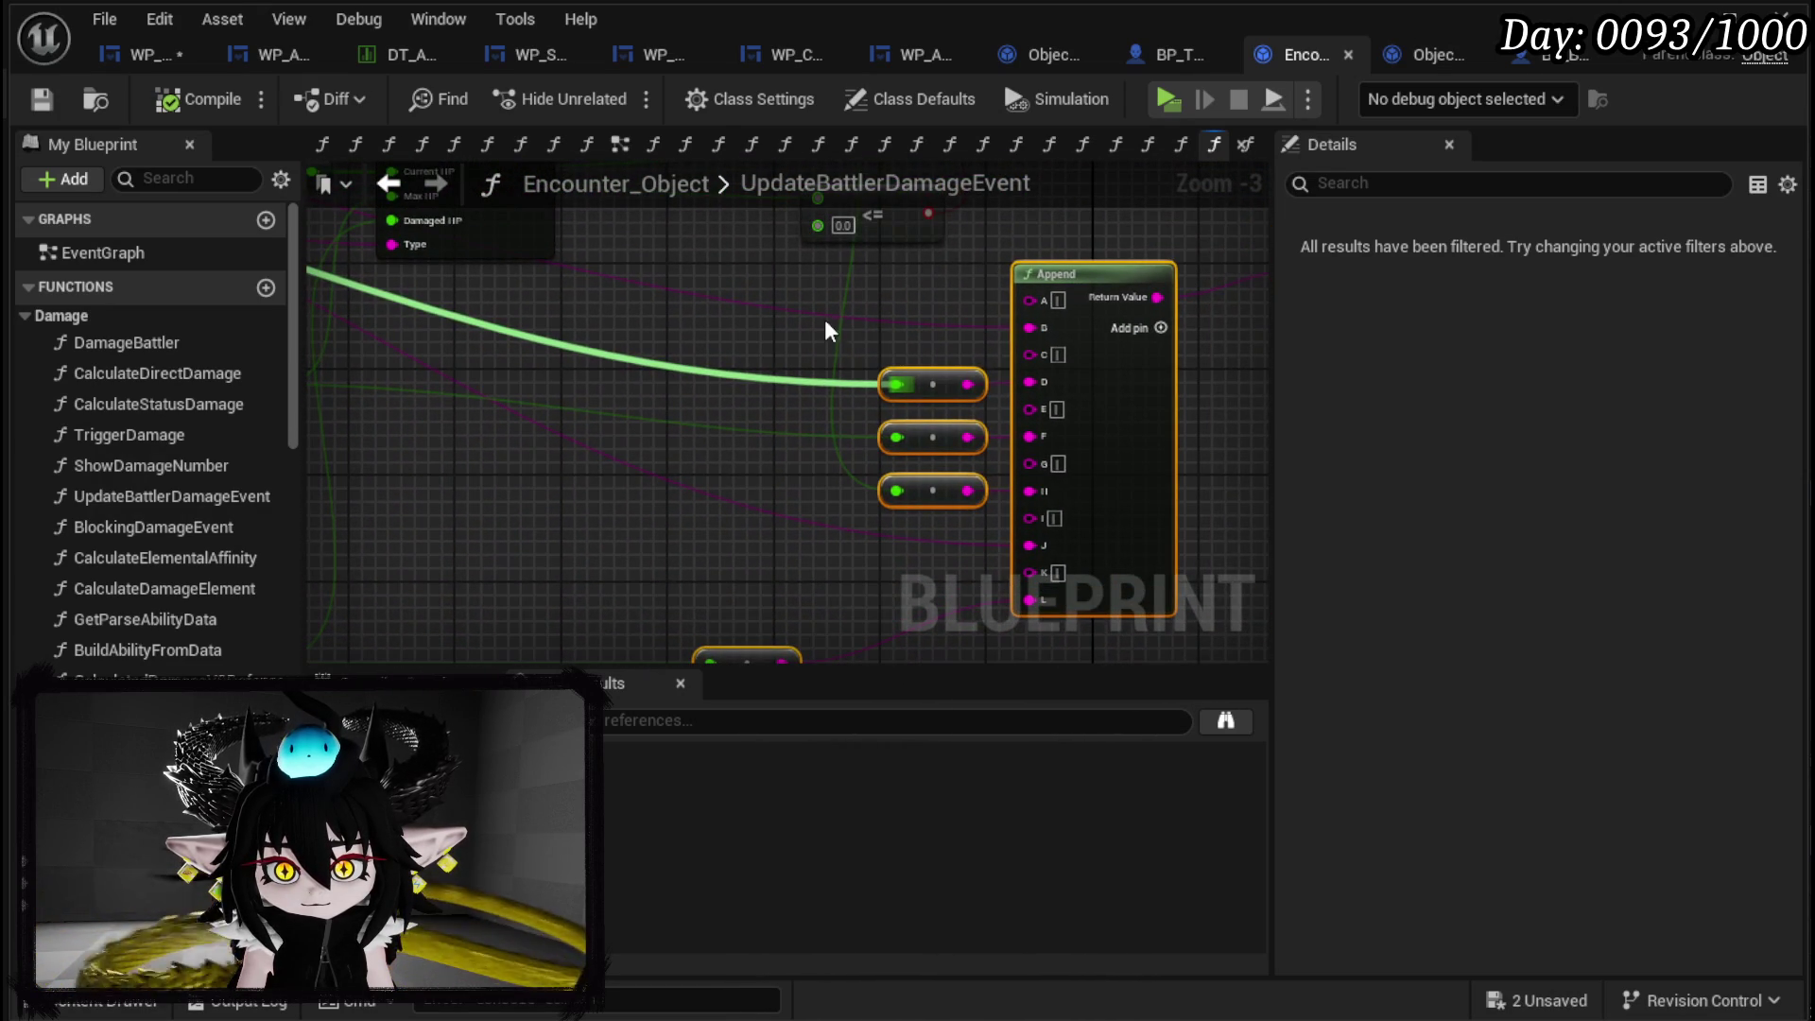
pyautogui.moveTo(841, 352)
pyautogui.mouseDown()
pyautogui.moveTo(721, 485)
pyautogui.moveTo(735, 527)
pyautogui.moveTo(789, 268)
pyautogui.moveTo(813, 513)
pyautogui.moveTo(547, 360)
pyautogui.moveTo(794, 556)
pyautogui.moveTo(862, 266)
pyautogui.moveTo(275, 488)
pyautogui.mouseUp()
pyautogui.moveTo(232, 420)
pyautogui.mouseDown()
pyautogui.moveTo(643, 510)
pyautogui.moveTo(675, 280)
pyautogui.moveTo(672, 515)
pyautogui.moveTo(689, 417)
pyautogui.moveTo(768, 331)
pyautogui.moveTo(790, 441)
pyautogui.moveTo(700, 303)
pyautogui.moveTo(609, 291)
pyautogui.moveTo(607, 357)
pyautogui.moveTo(732, 473)
pyautogui.mouseUp()
pyautogui.click(653, 383)
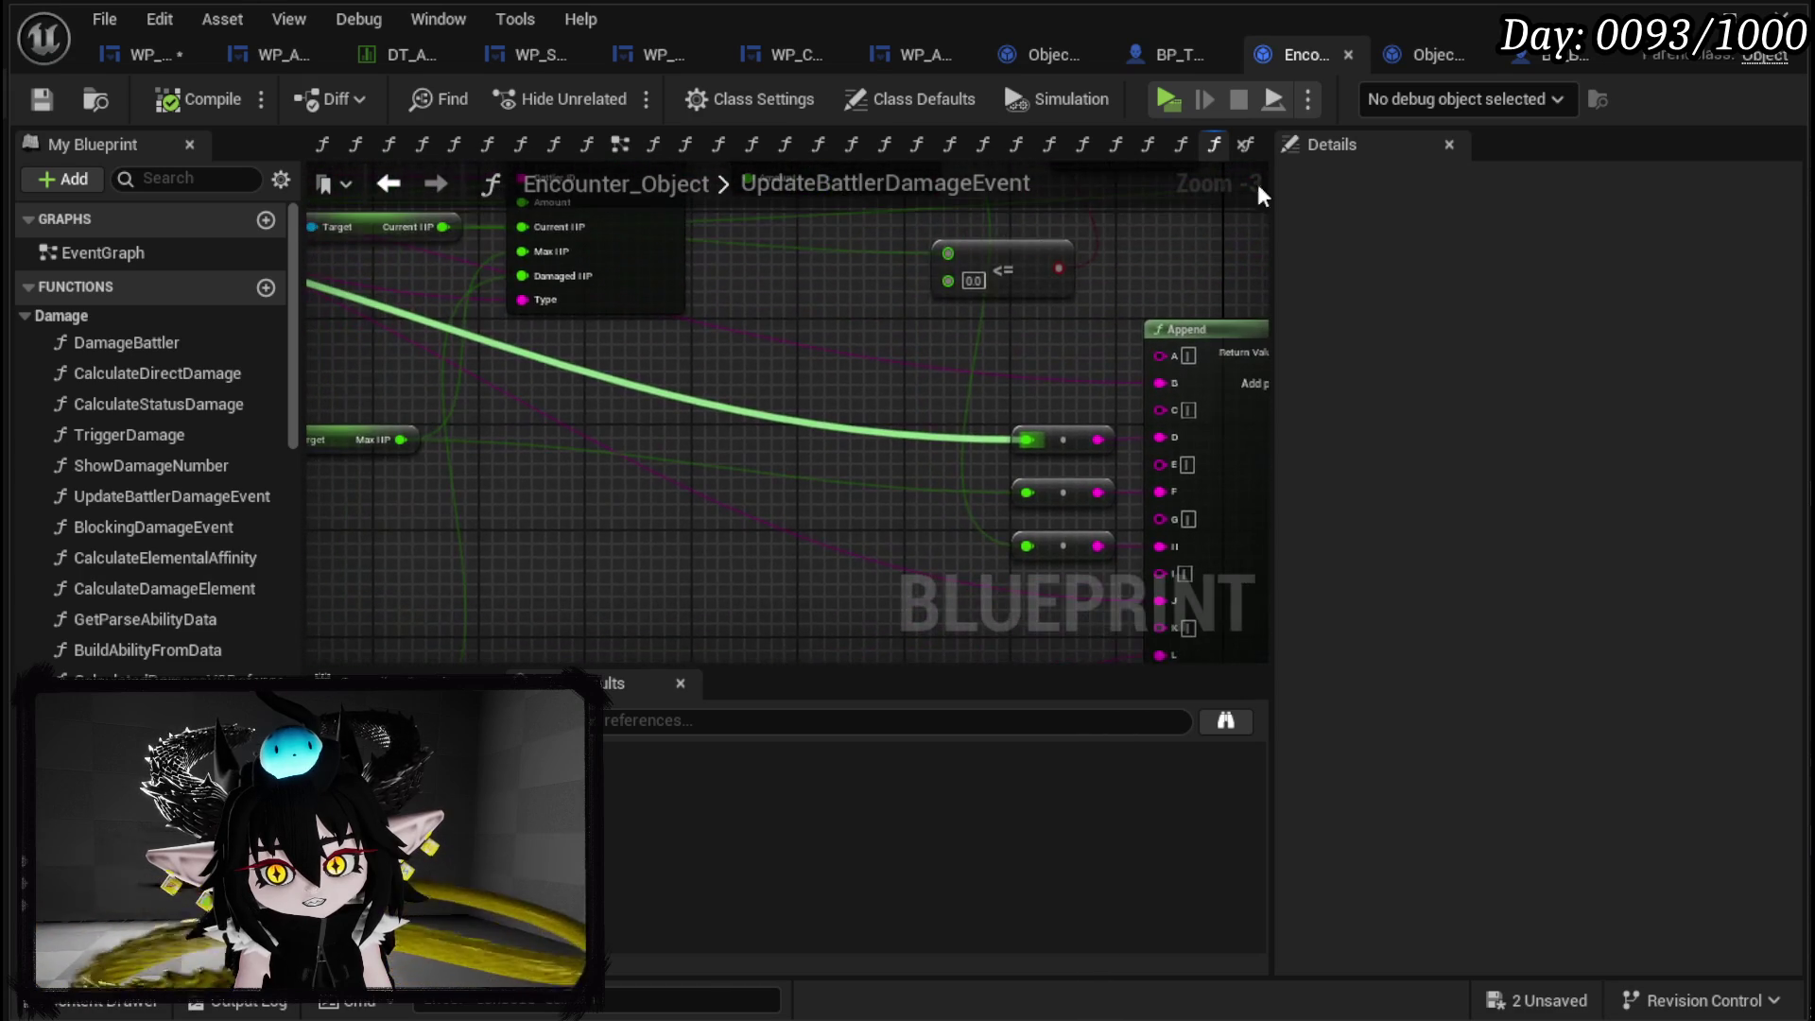
pyautogui.moveTo(757, 328)
pyautogui.mouseDown()
pyautogui.moveTo(1134, 422)
pyautogui.moveTo(1267, 425)
pyautogui.moveTo(1488, 148)
pyautogui.mouseUp()
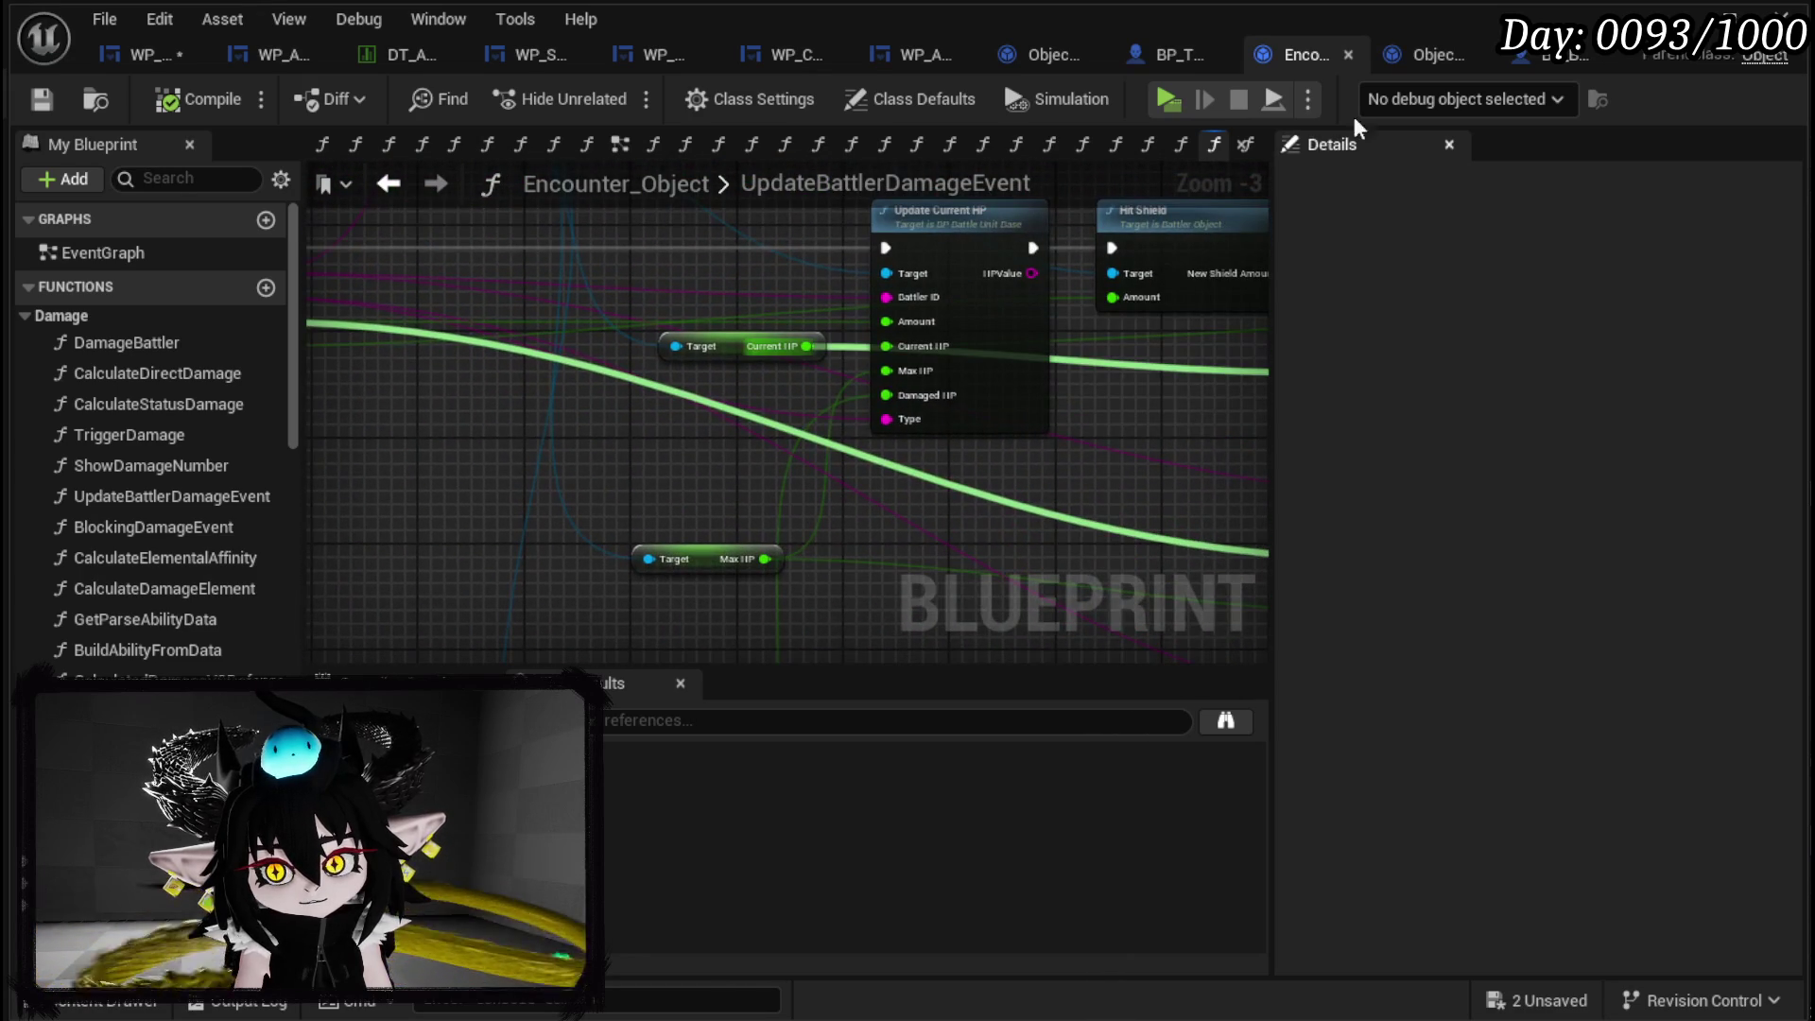
pyautogui.click(146, 54)
# Set the Append node's float input to 100.0.
pyautogui.moveTo(848, 423)
pyautogui.mouseDown()
pyautogui.moveTo(1150, 603)
pyautogui.moveTo(713, 434)
pyautogui.moveTo(1019, 362)
pyautogui.mouseUp()
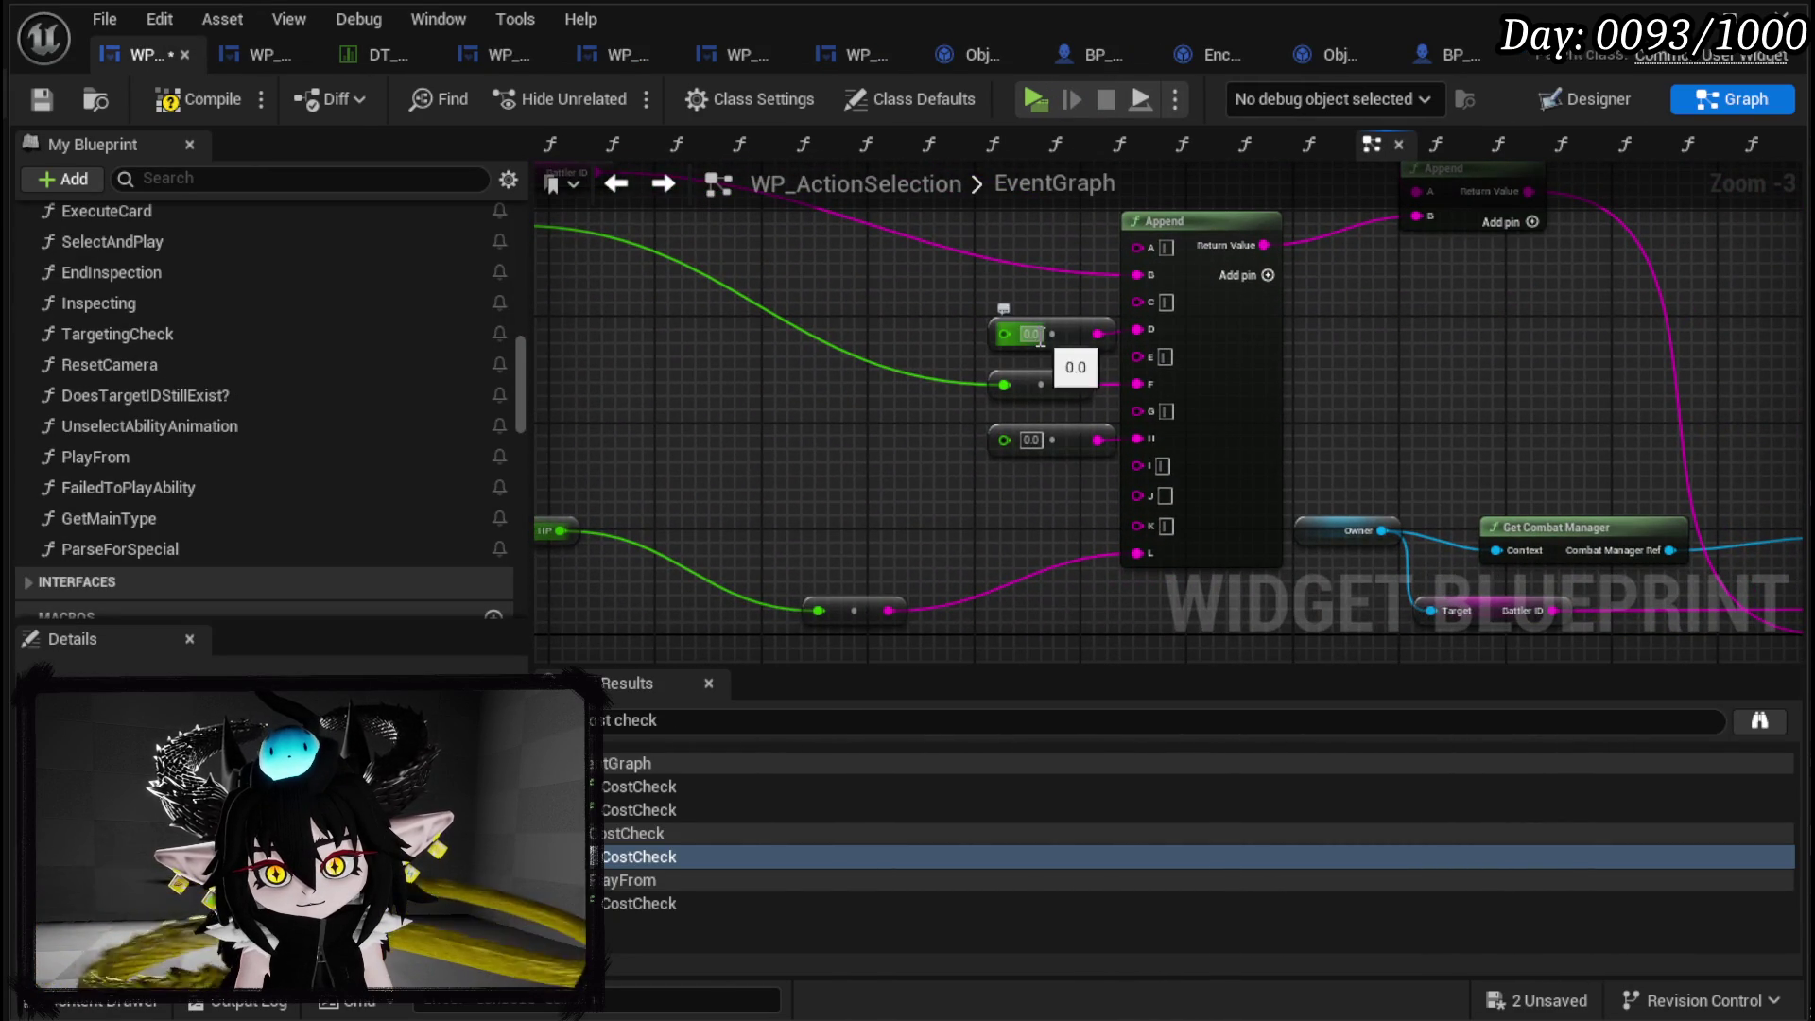
pyautogui.write('100')
pyautogui.press('Return')
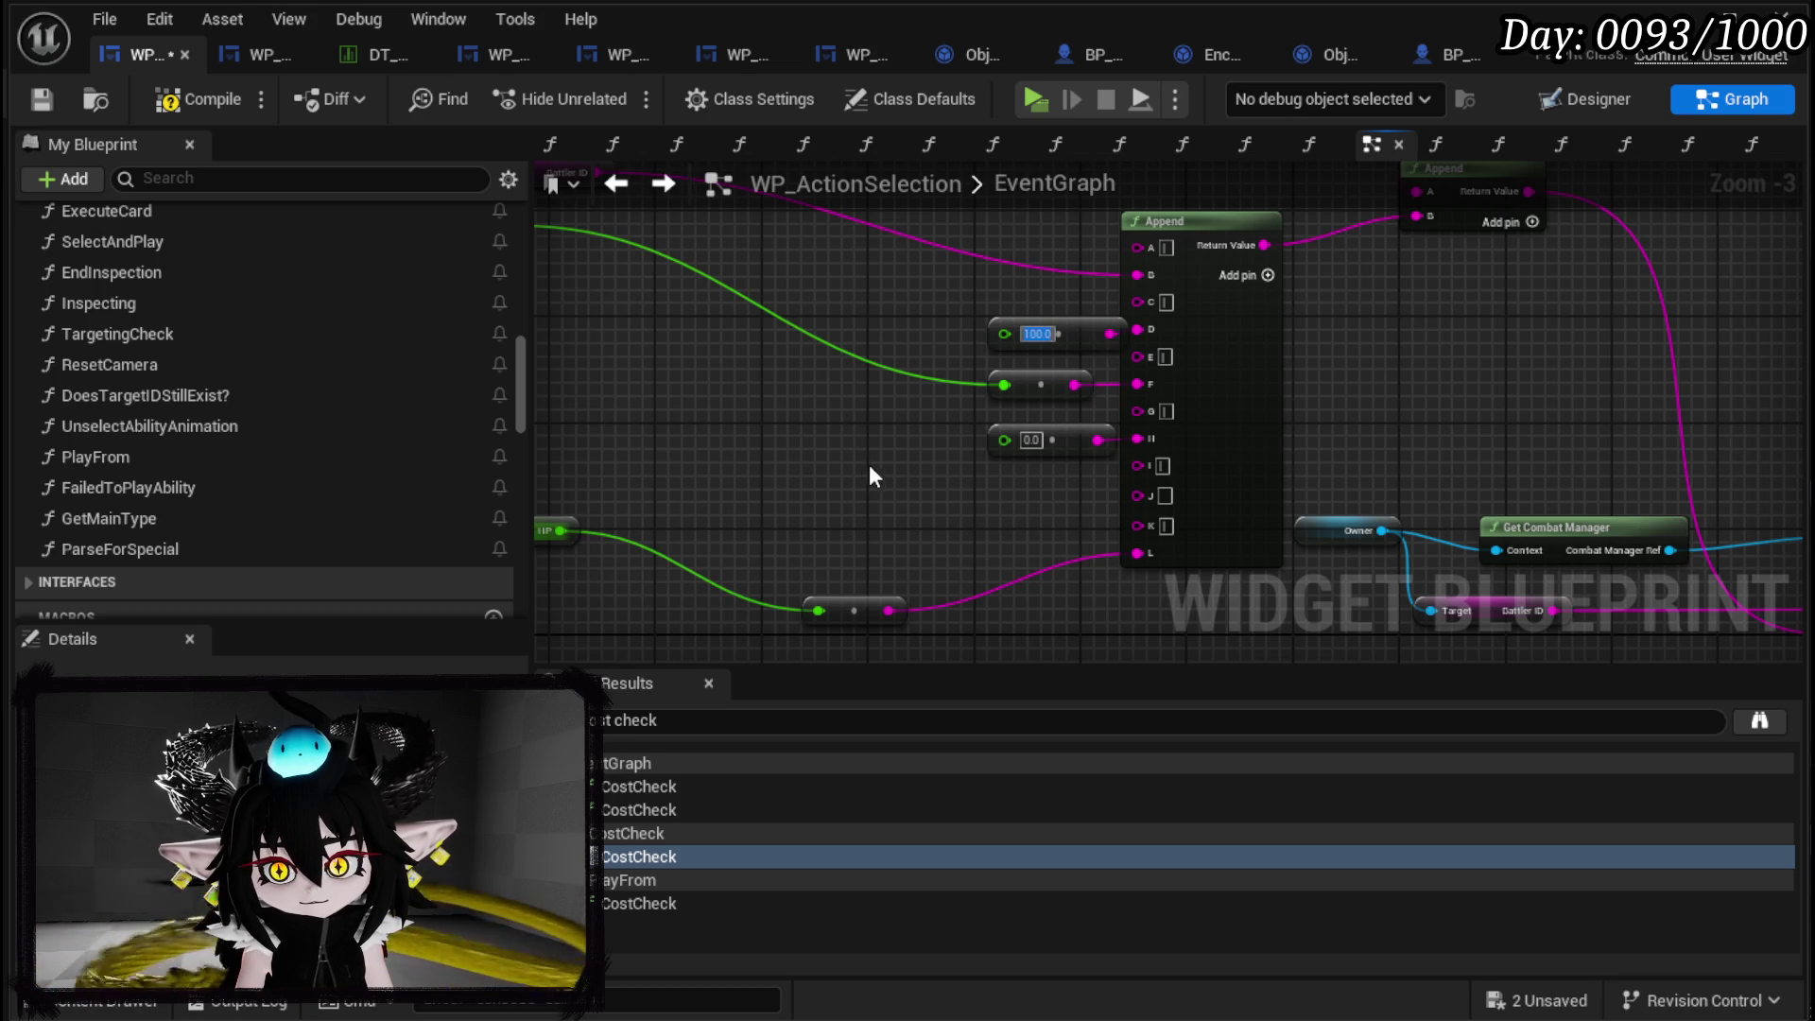
# Chain Branch True into Send Message to Client, then into Apply Ability Cost.
pyautogui.moveTo(917, 456)
pyautogui.mouseDown()
pyautogui.moveTo(995, 400)
pyautogui.moveTo(1074, 430)
pyautogui.mouseUp()
pyautogui.scroll(-1, 996, 400)
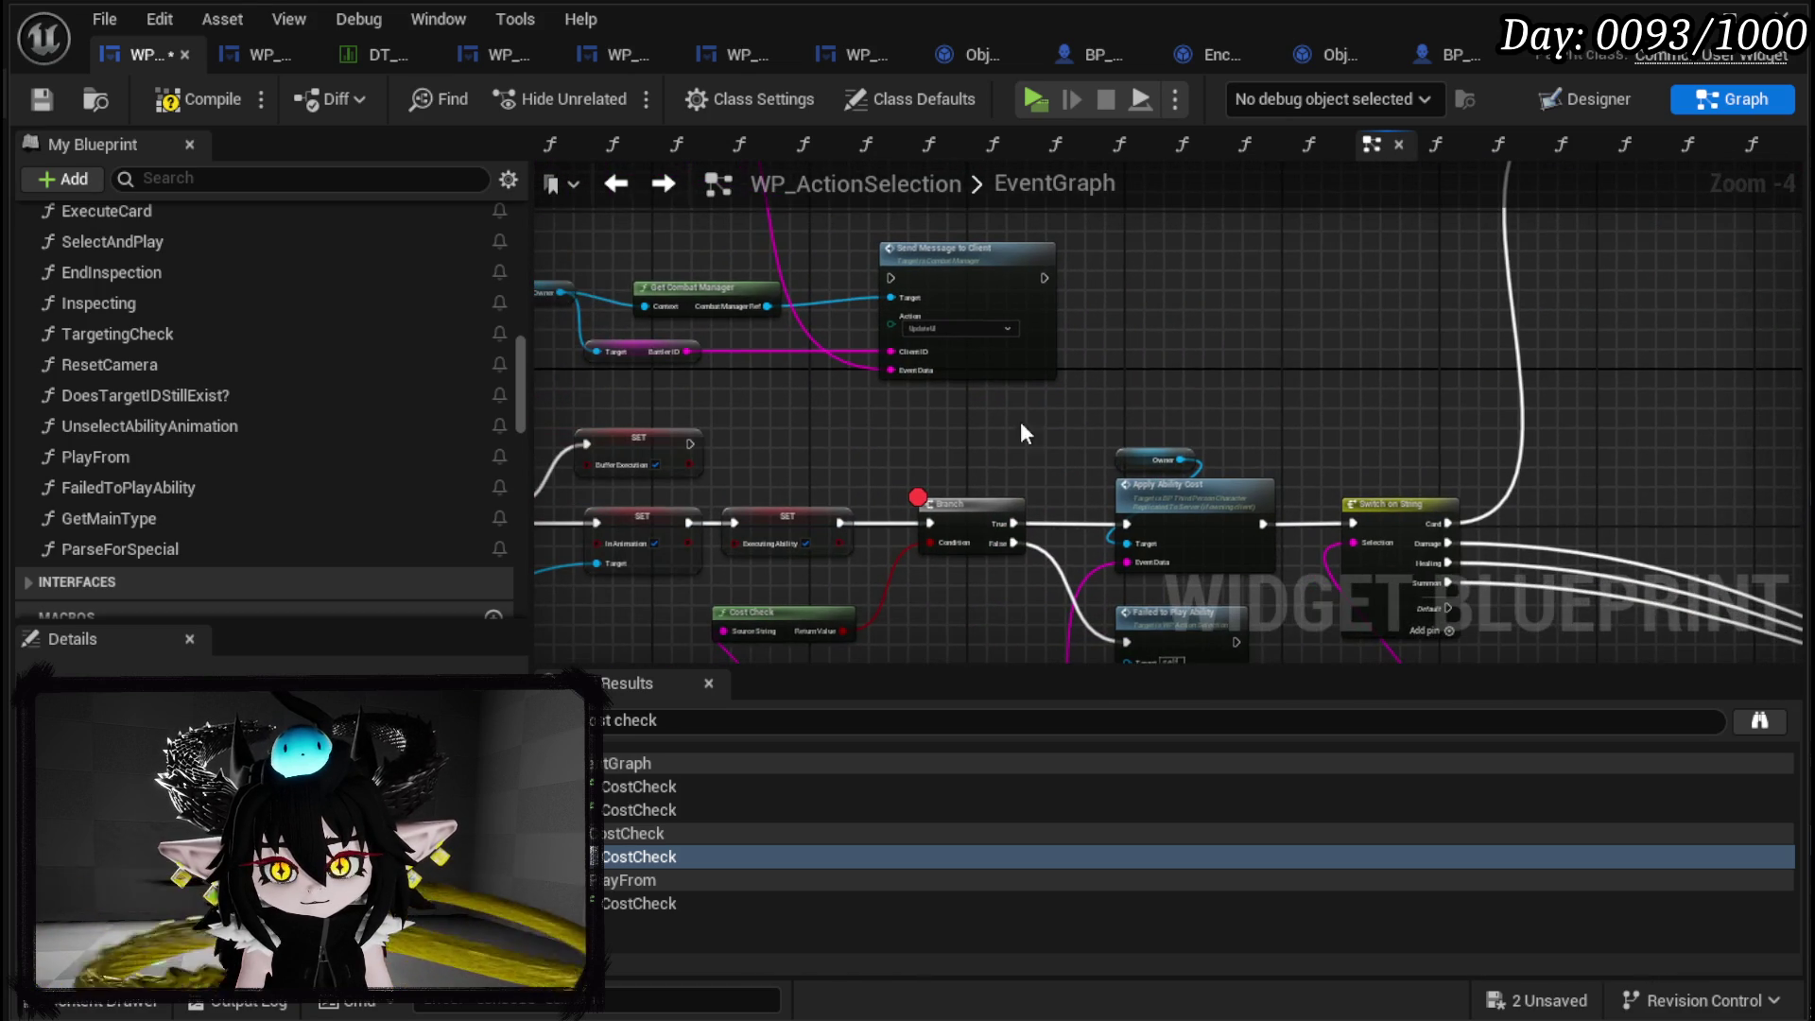
pyautogui.click(43, 98)
pyautogui.moveTo(970, 515)
pyautogui.mouseDown()
pyautogui.moveTo(950, 515)
pyautogui.moveTo(890, 278)
pyautogui.mouseUp()
pyautogui.moveTo(933, 283); pyautogui.dragTo(1071, 292)
pyautogui.moveTo(1181, 287); pyautogui.dragTo(1126, 523)
pyautogui.moveTo(1073, 518); pyautogui.dragTo(1241, 431)
pyautogui.moveTo(1166, 517); pyautogui.dragTo(1313, 359)
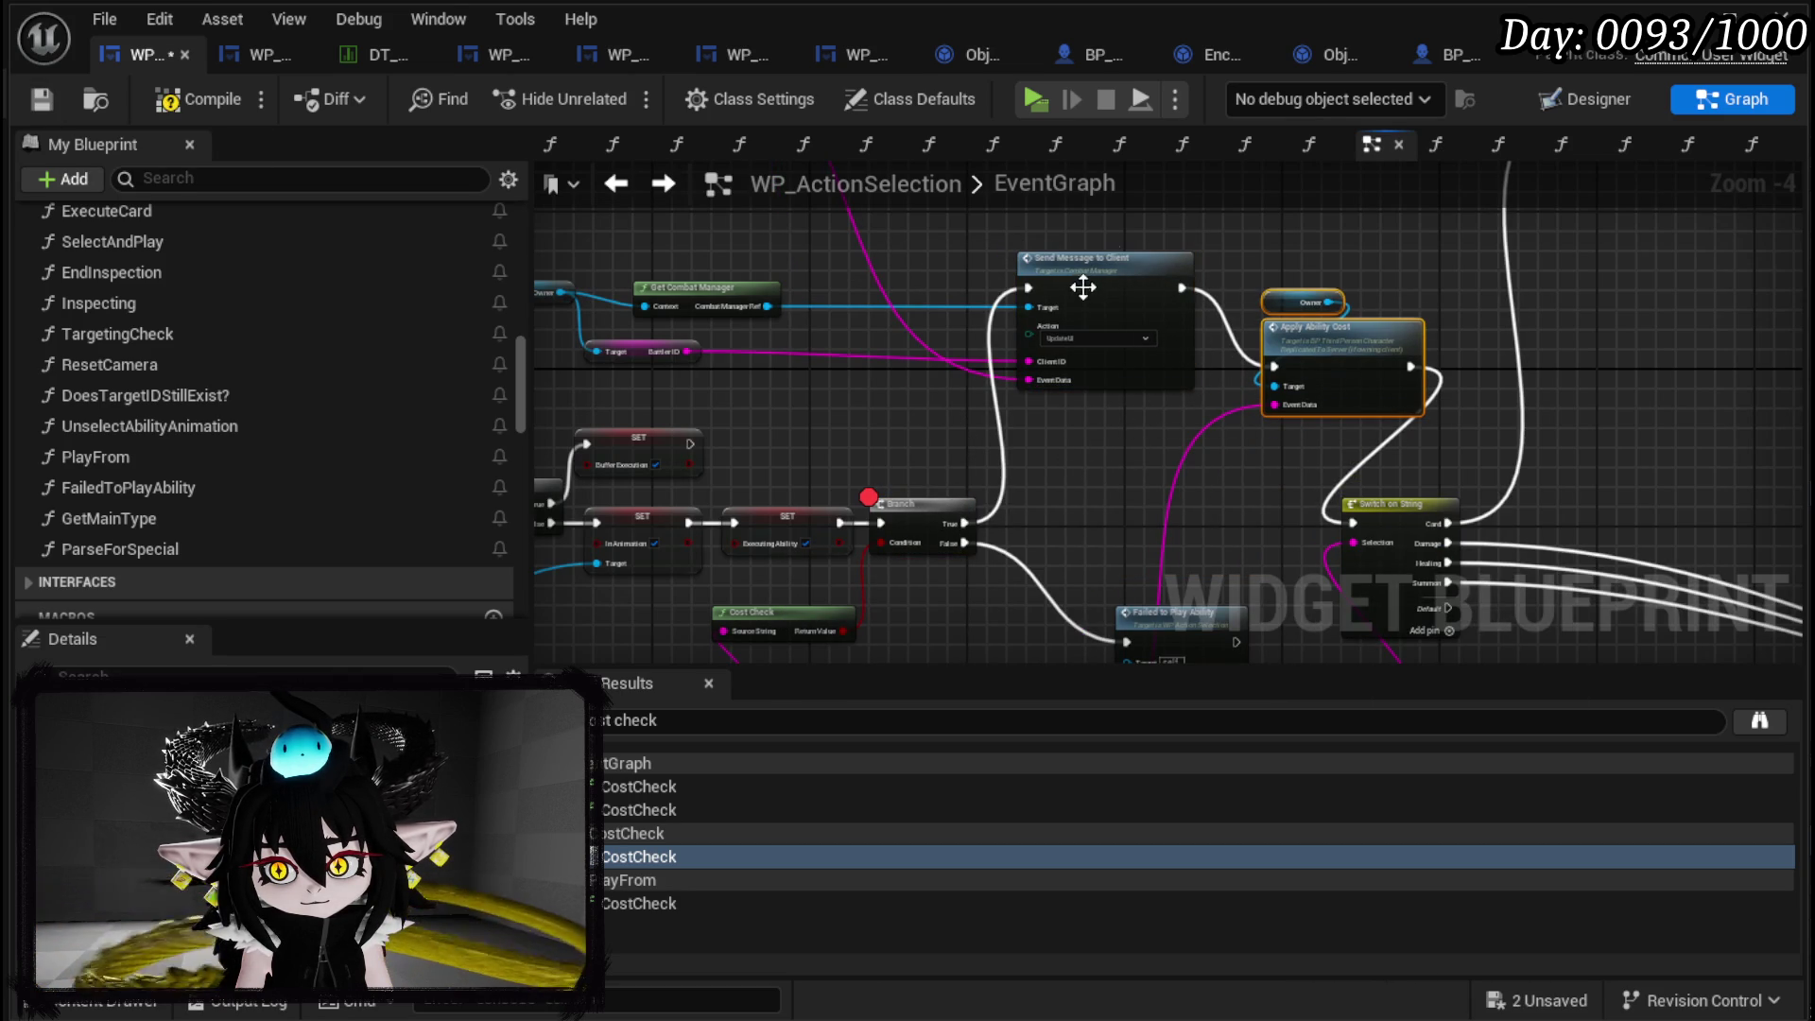
# Jump from Apply Ability Cost to its ApplyAbilityCost event in BP_ThirdPersonCharacter.
pyautogui.moveTo(1122, 253); pyautogui.dragTo(1102, 335)
pyautogui.scroll(2, 1124, 368)
pyautogui.click(1103, 363)
pyautogui.hotkey('alt', 'g')
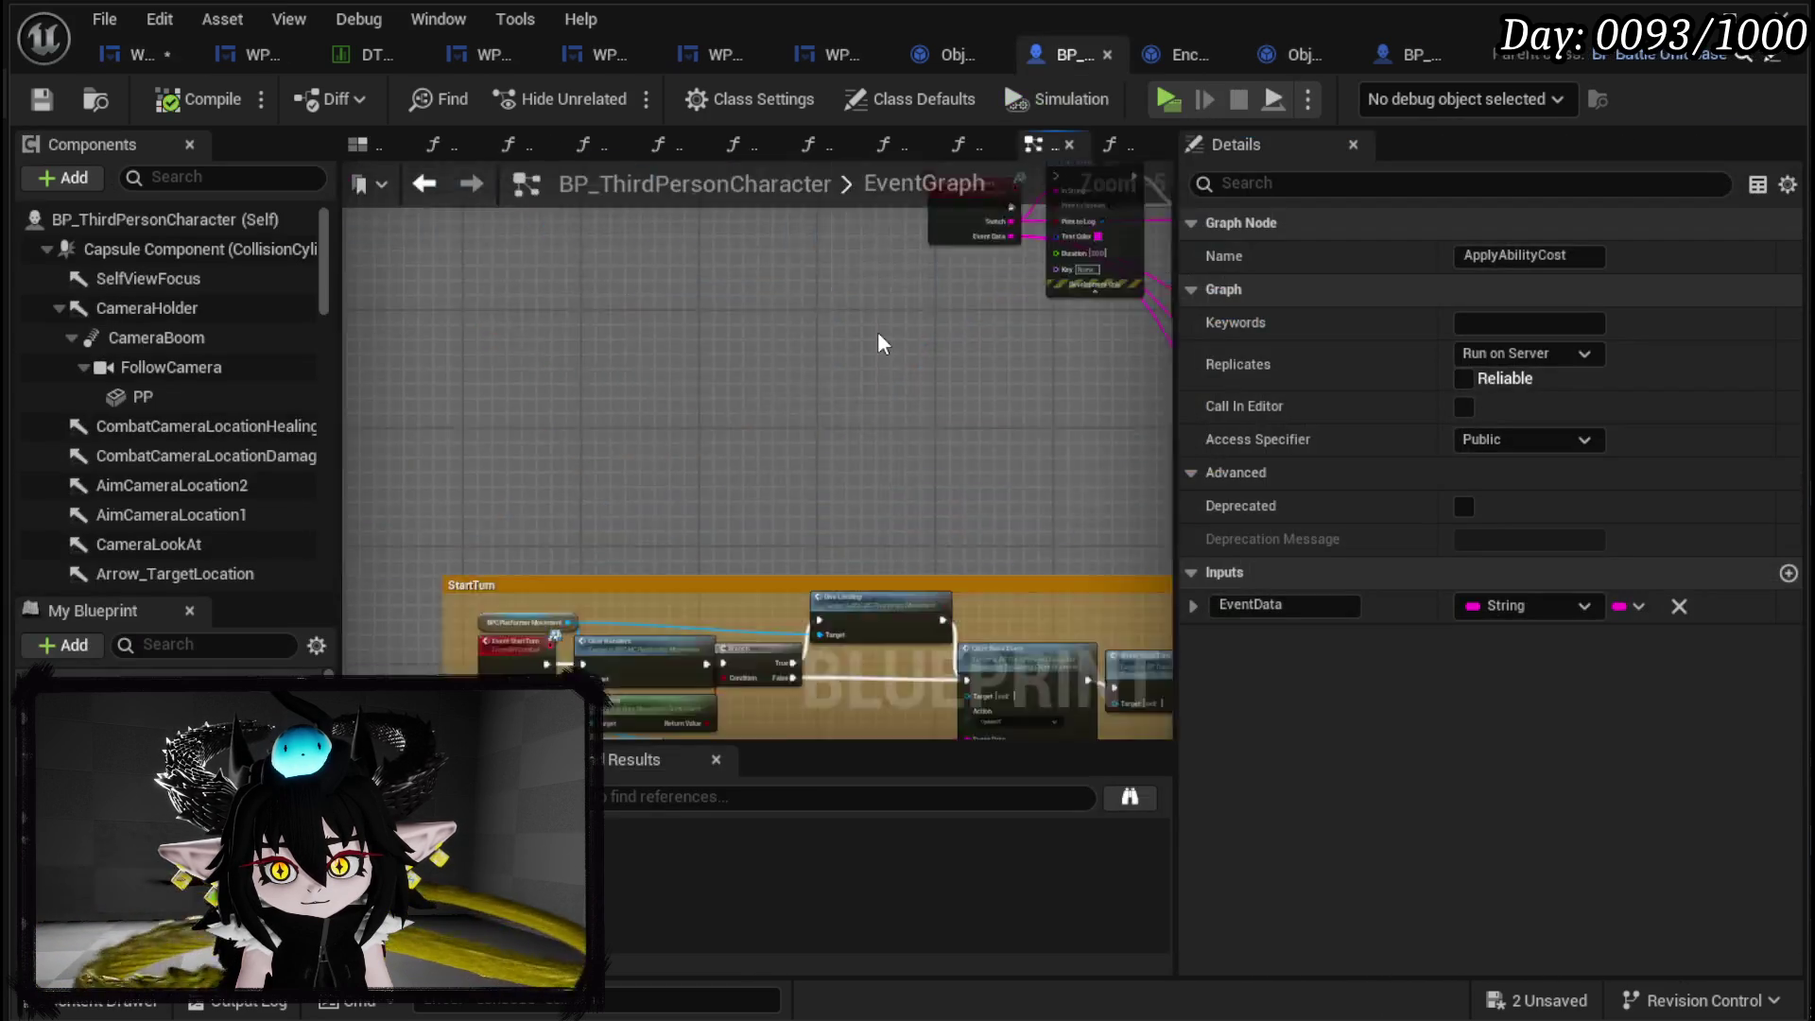
# Review ApplyAbilityCost's Client Raise Event and Append nodes, then compile and save WP_ActionSelection.
pyautogui.scroll(-1, 847, 321)
pyautogui.moveTo(847, 322); pyautogui.dragTo(510, 152)
pyautogui.moveTo(756, 472)
pyautogui.mouseDown()
pyautogui.moveTo(628, 357)
pyautogui.moveTo(595, 364)
pyautogui.mouseUp()
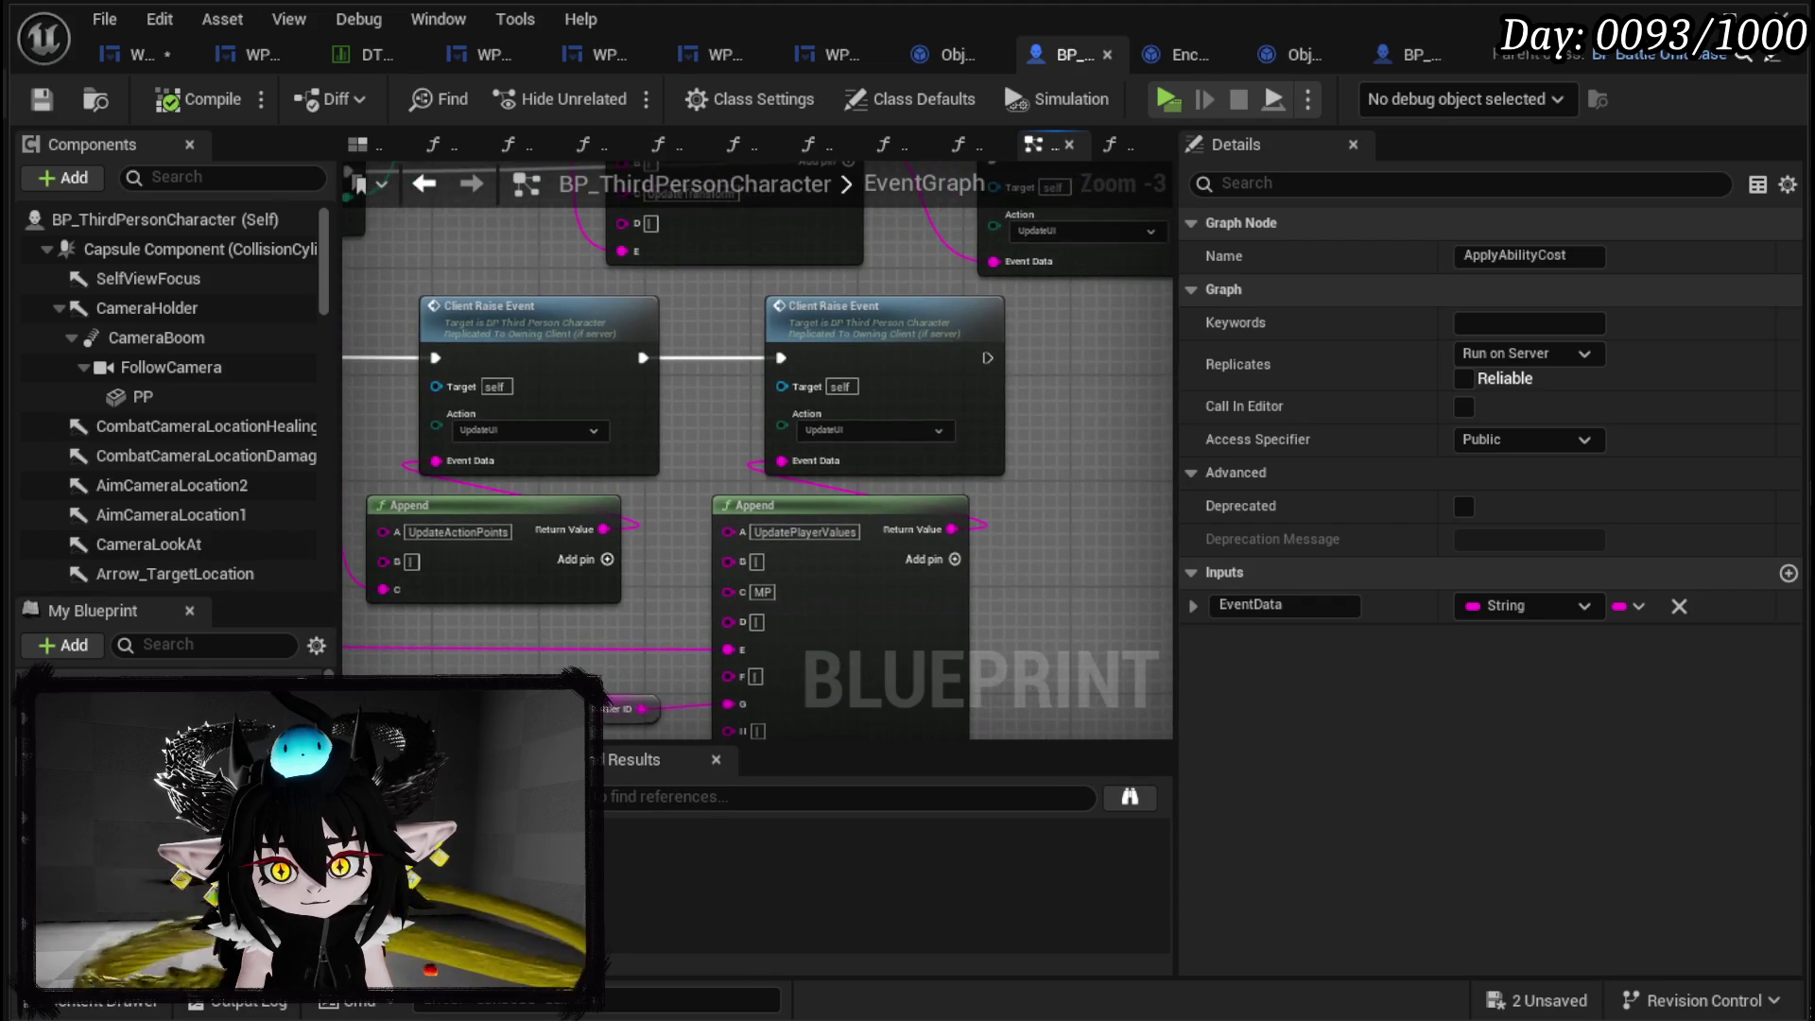
pyautogui.click(1078, 356)
pyautogui.moveTo(1078, 357)
pyautogui.mouseDown()
pyautogui.moveTo(1000, 259)
pyautogui.moveTo(903, 425)
pyautogui.moveTo(981, 474)
pyautogui.moveTo(973, 440)
pyautogui.moveTo(1201, 586)
pyautogui.moveTo(1172, 530)
pyautogui.moveTo(1027, 522)
pyautogui.mouseUp()
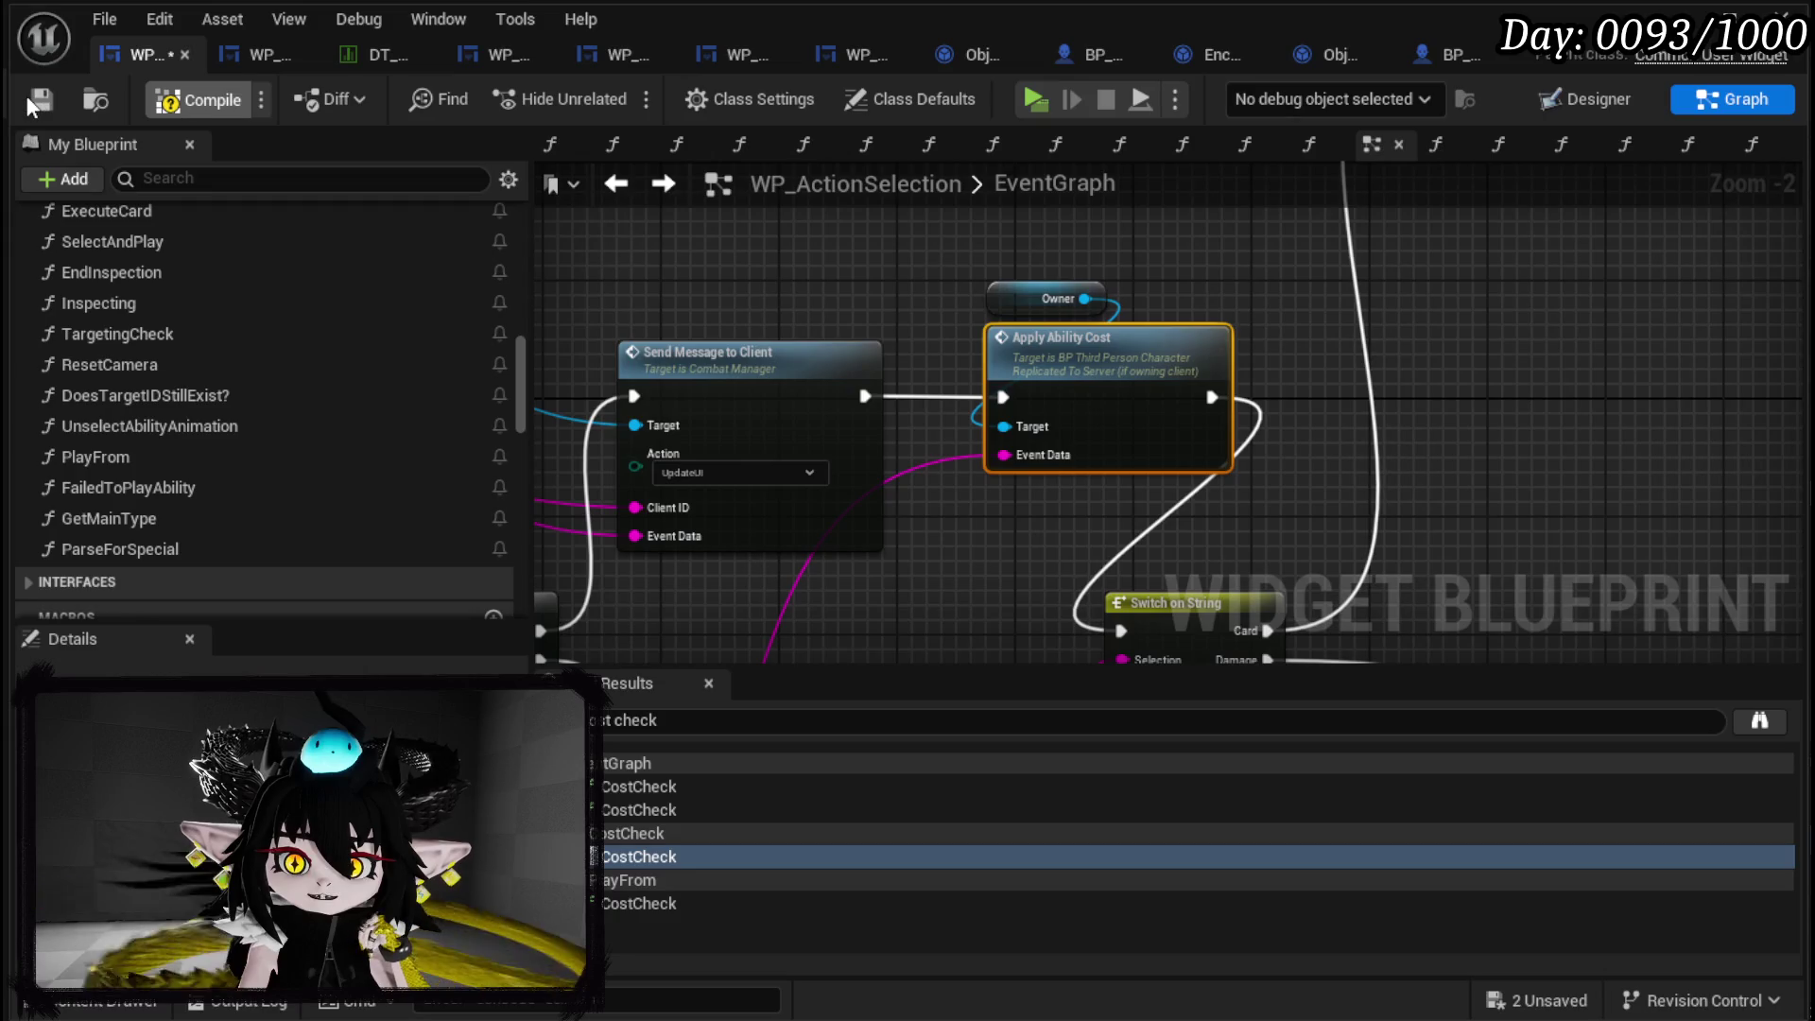
pyautogui.click(41, 100)
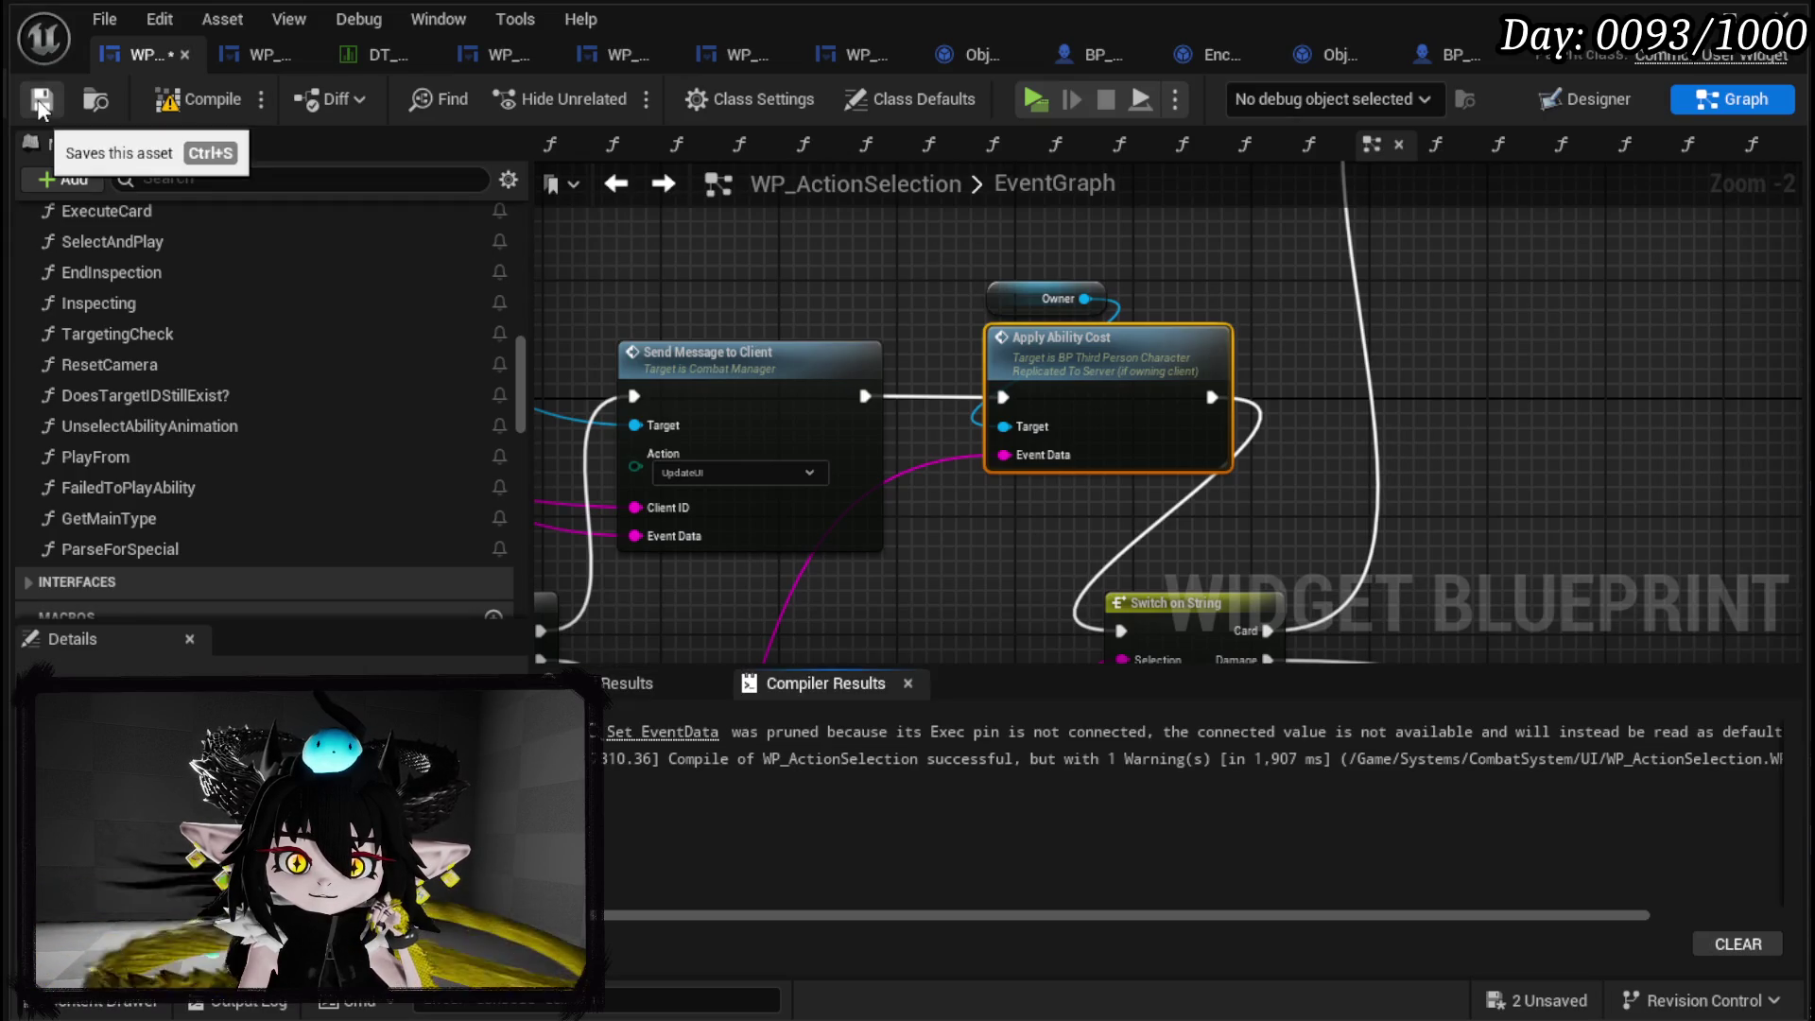
# Locate the pruned Set EventData node and its Append node in the graph.
pyautogui.click(660, 729)
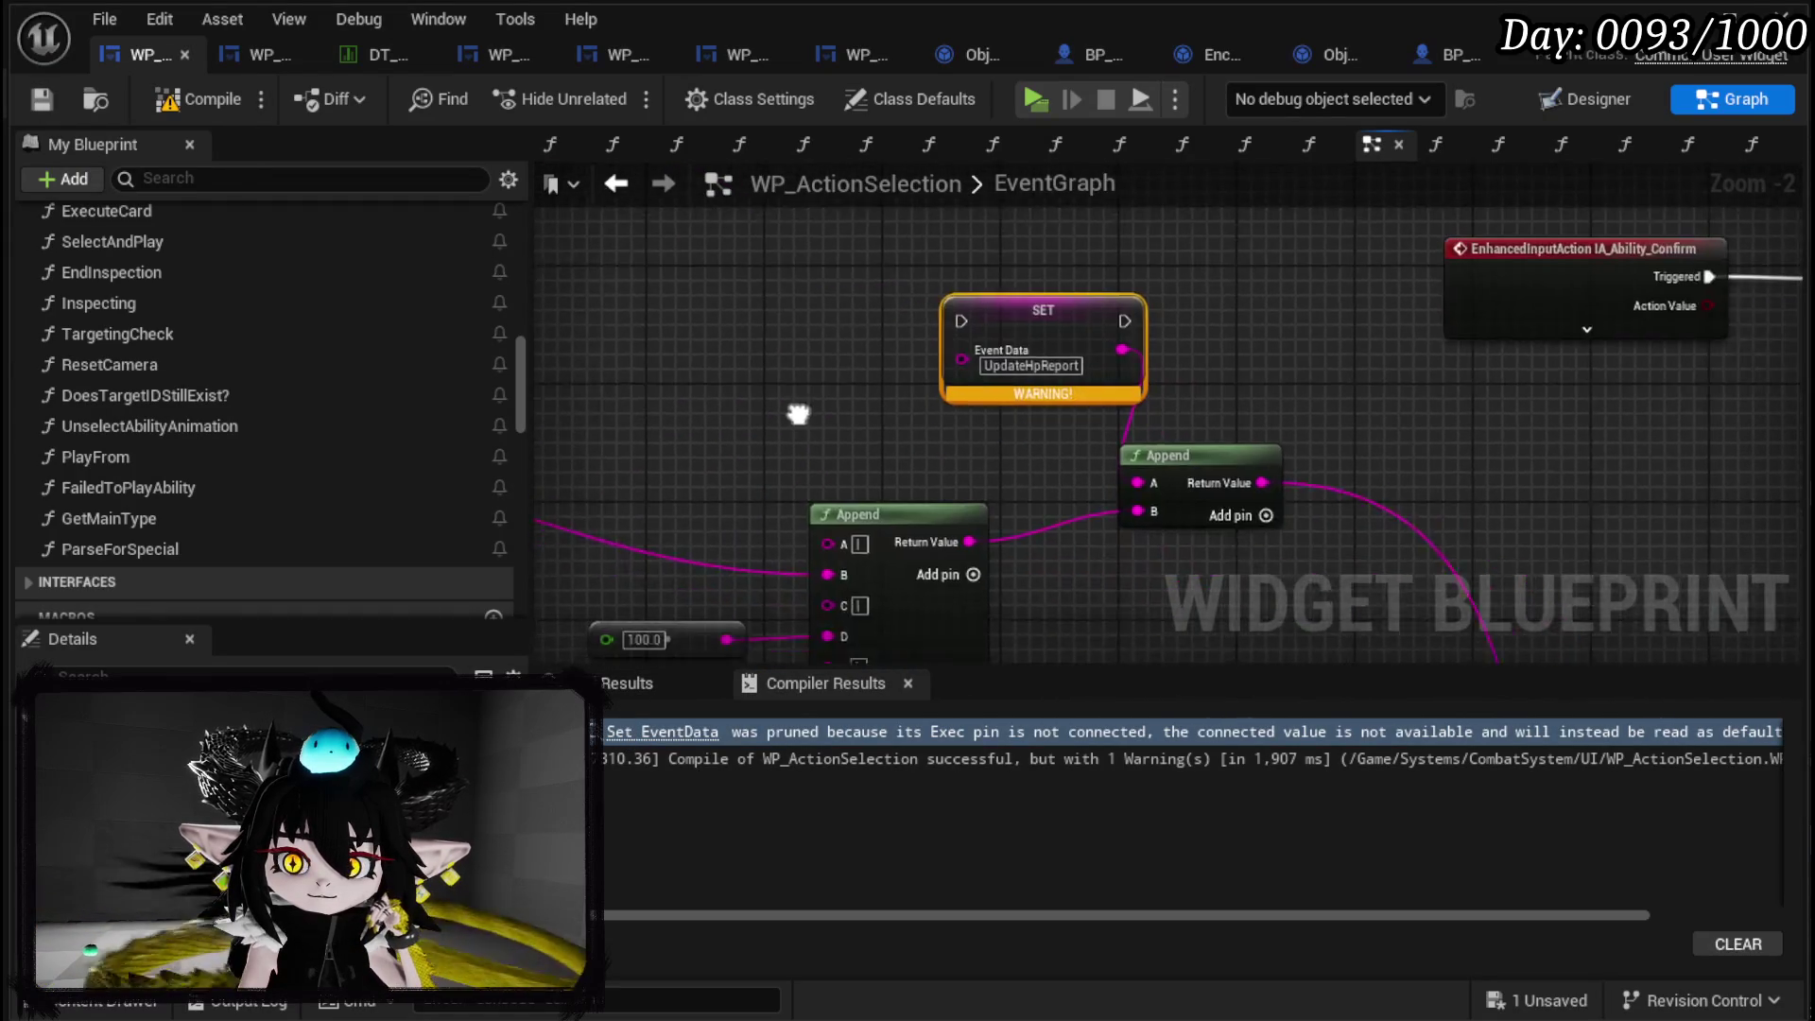
pyautogui.moveTo(750, 393)
pyautogui.mouseDown()
pyautogui.moveTo(707, 314)
pyautogui.moveTo(766, 350)
pyautogui.moveTo(742, 311)
pyautogui.mouseUp()
pyautogui.scroll(-3, 870, 402)
pyautogui.scroll(4, 673, 383)
pyautogui.click(645, 384)
pyautogui.moveTo(673, 410); pyautogui.dragTo(838, 446)
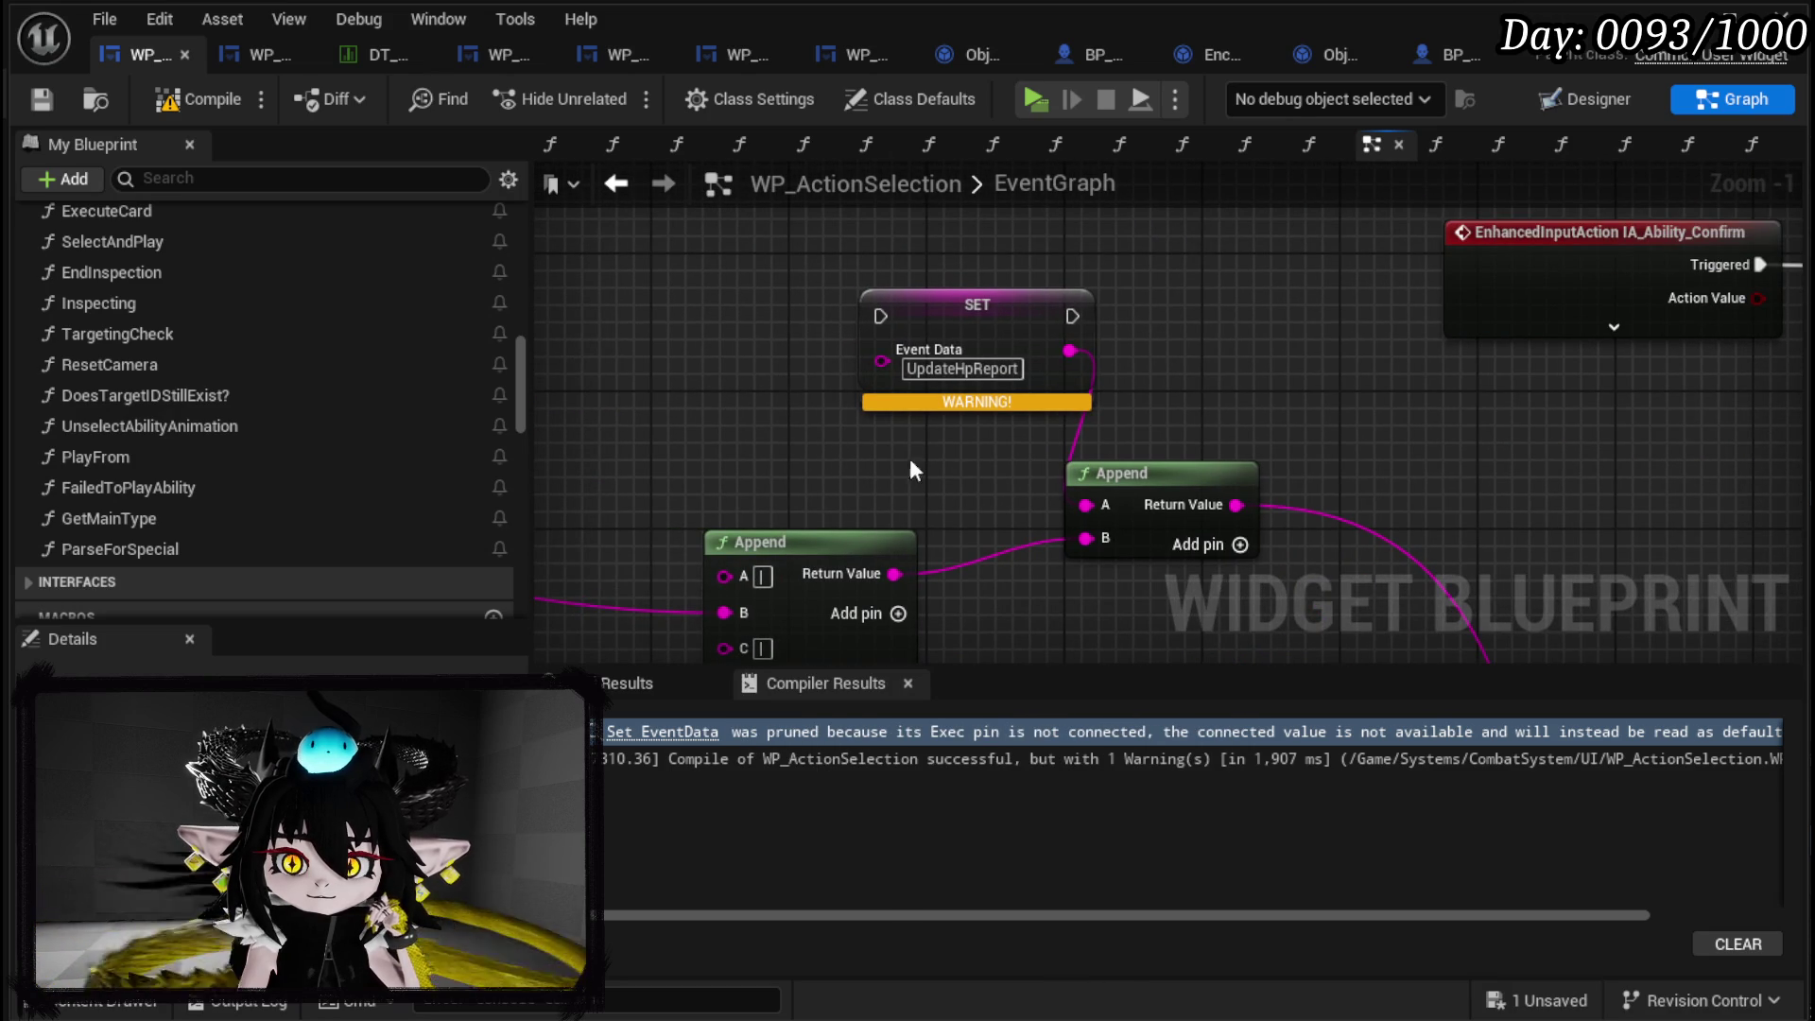
# Feed Append's A from a Make Literal String holding UpdateHpReport, delete SET, and save.
pyautogui.moveTo(1084, 515); pyautogui.dragTo(910, 499)
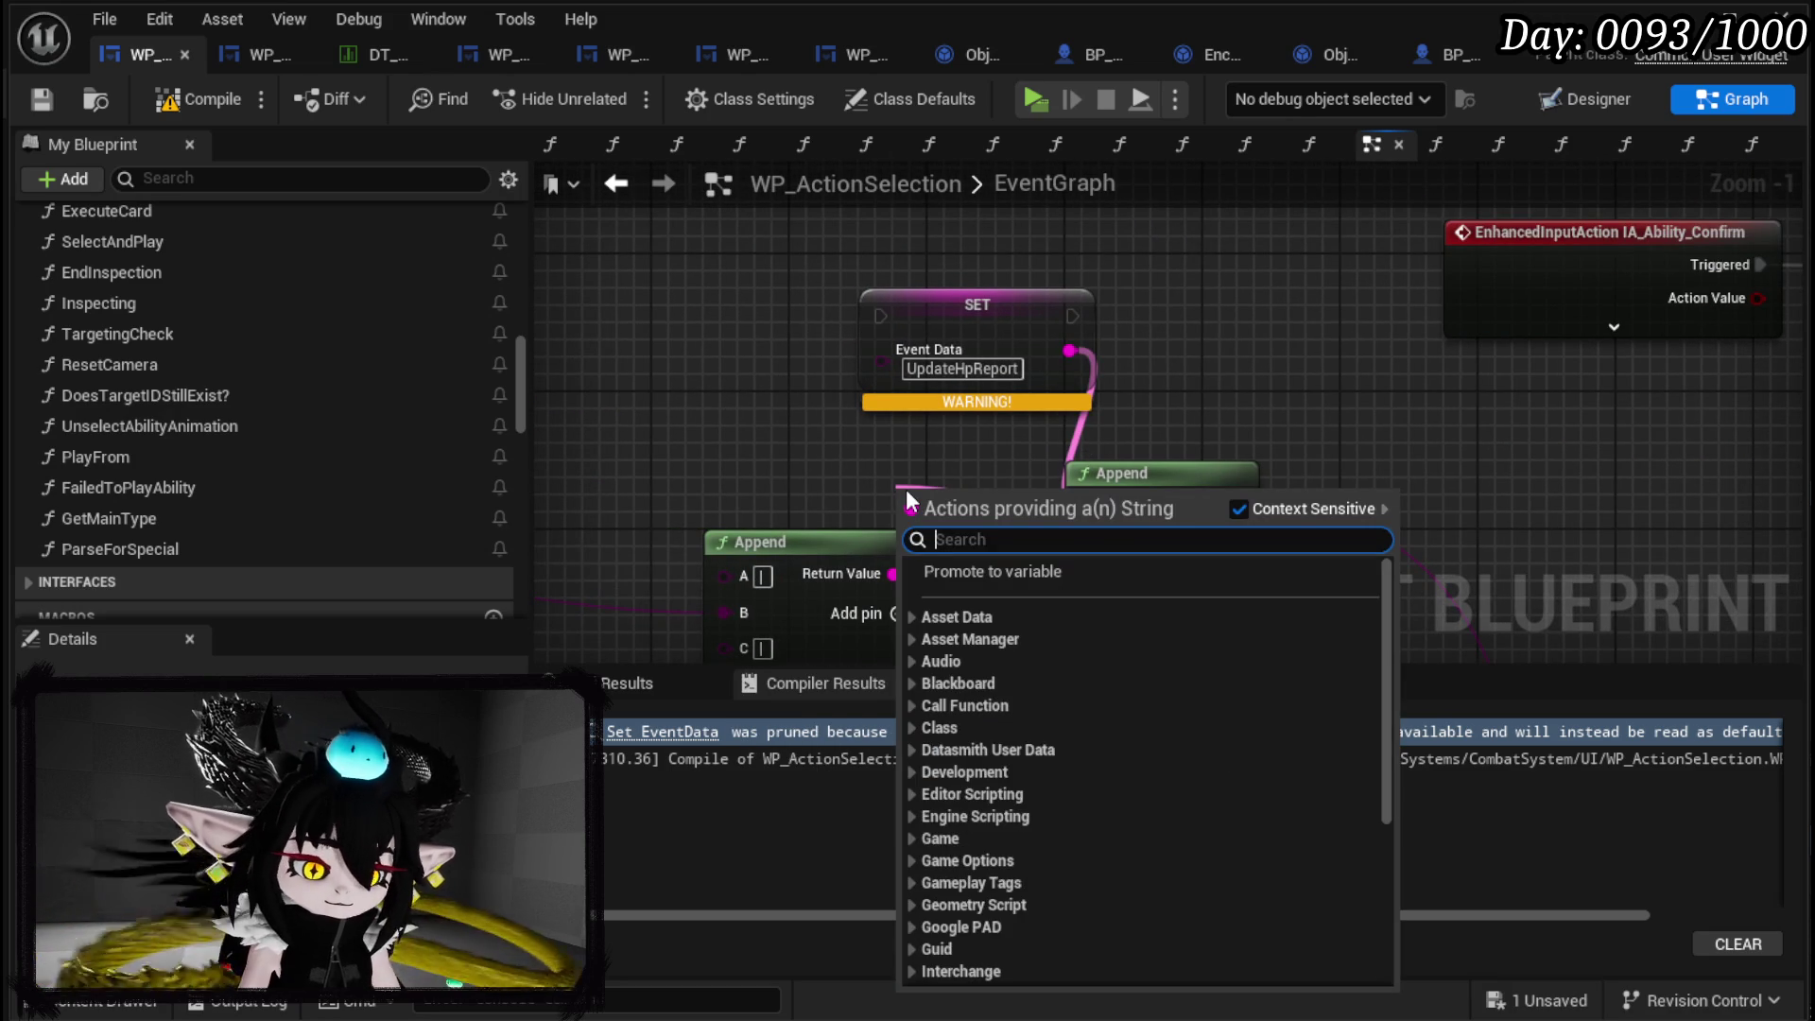
pyautogui.write('make literal')
pyautogui.press('Return')
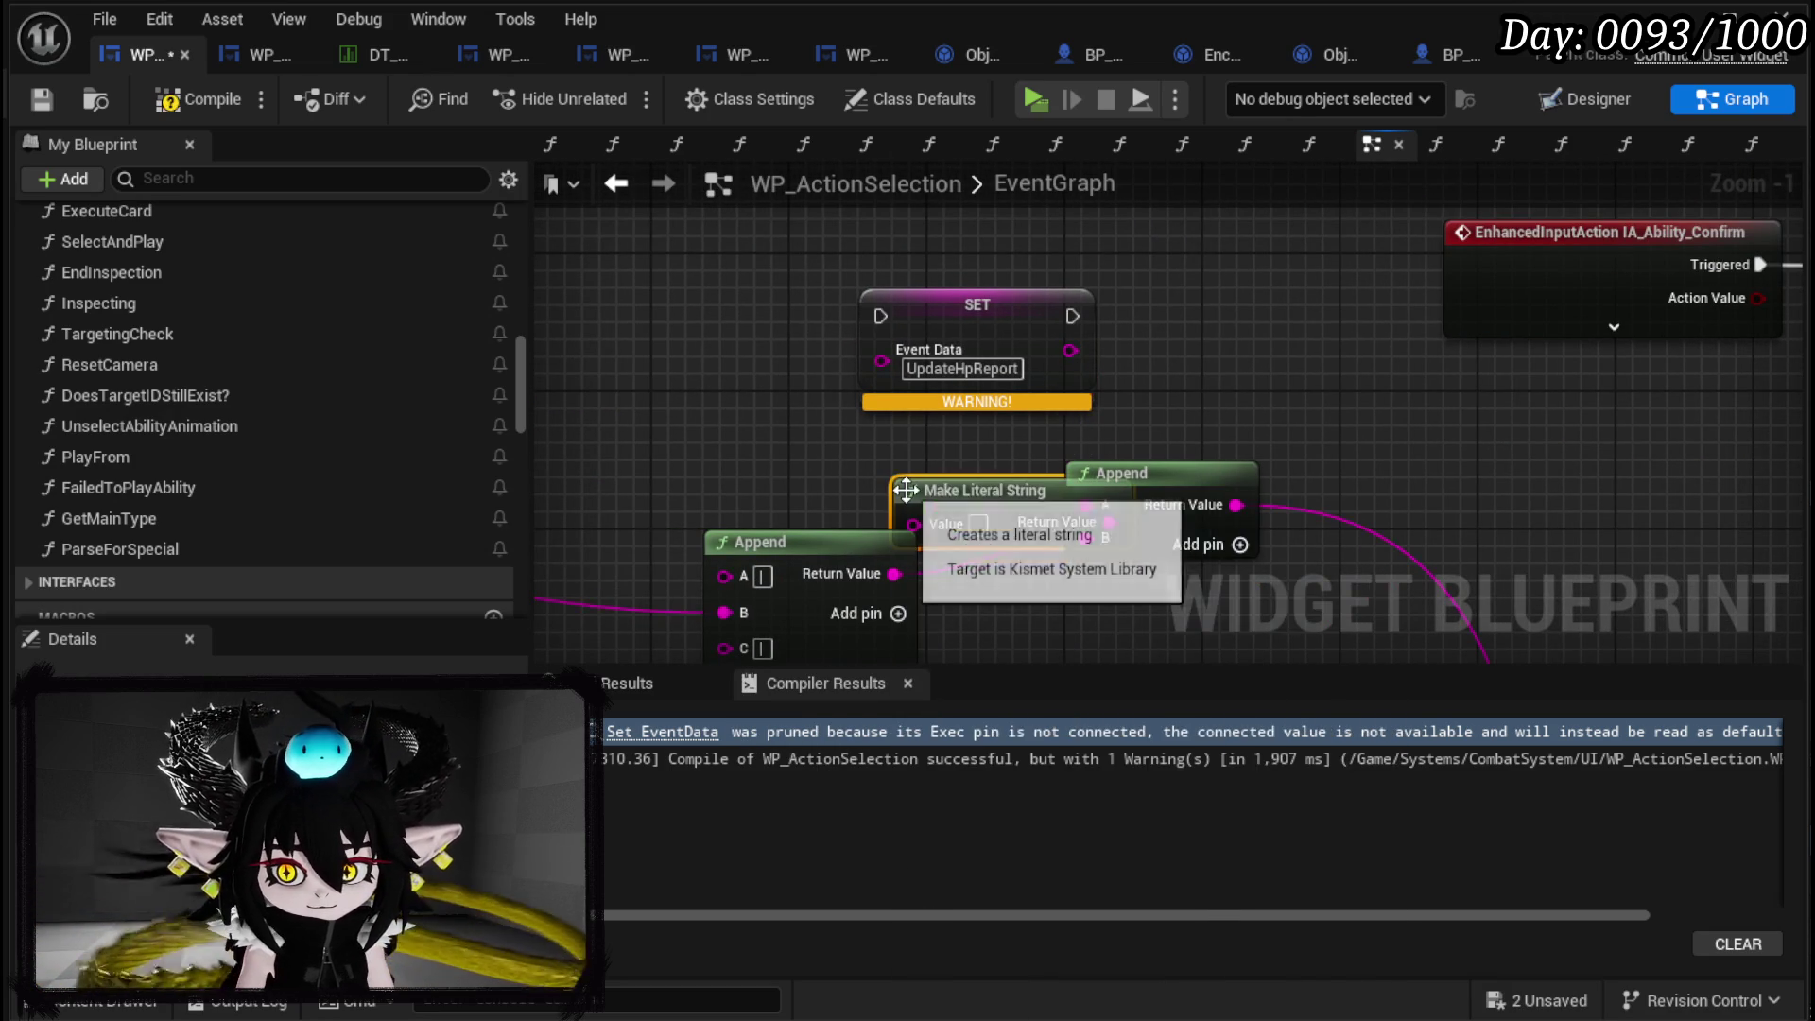
pyautogui.hotkey('ctrl', 'c')
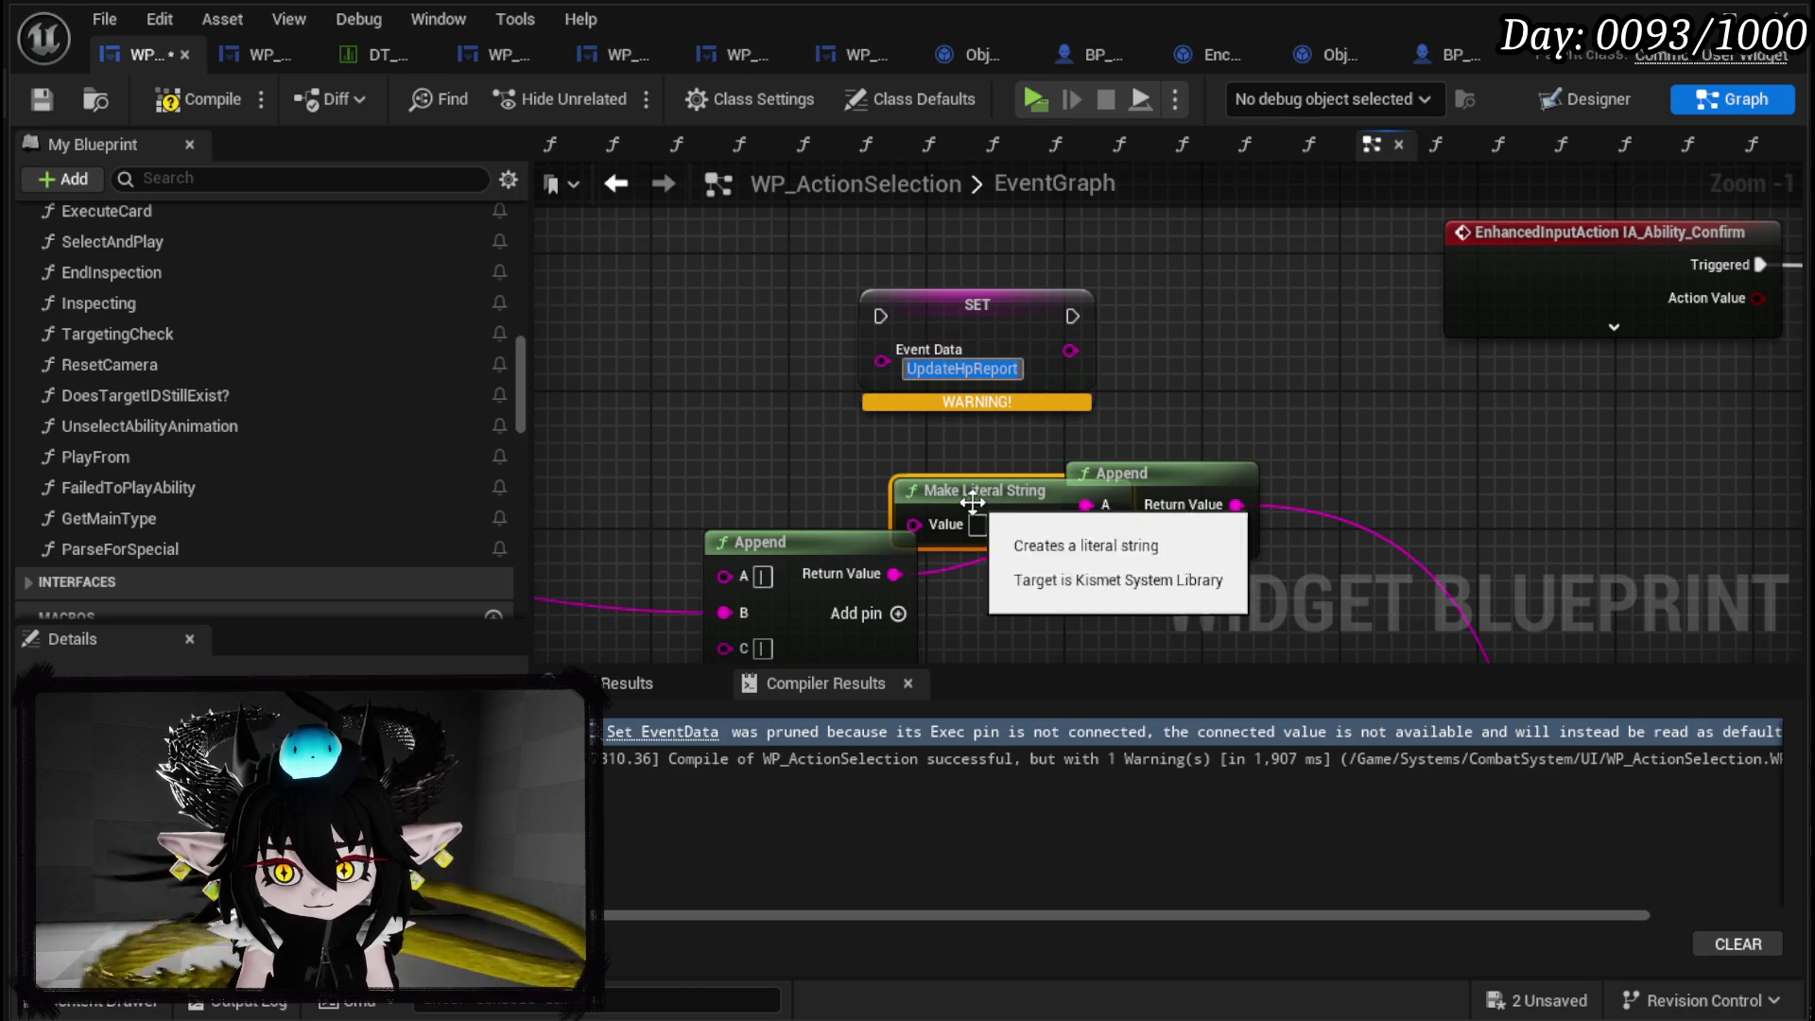
pyautogui.click(978, 525)
pyautogui.hotkey('ctrl', 'v')
pyautogui.moveTo(993, 484); pyautogui.dragTo(819, 430)
pyautogui.moveTo(871, 231); pyautogui.dragTo(978, 315)
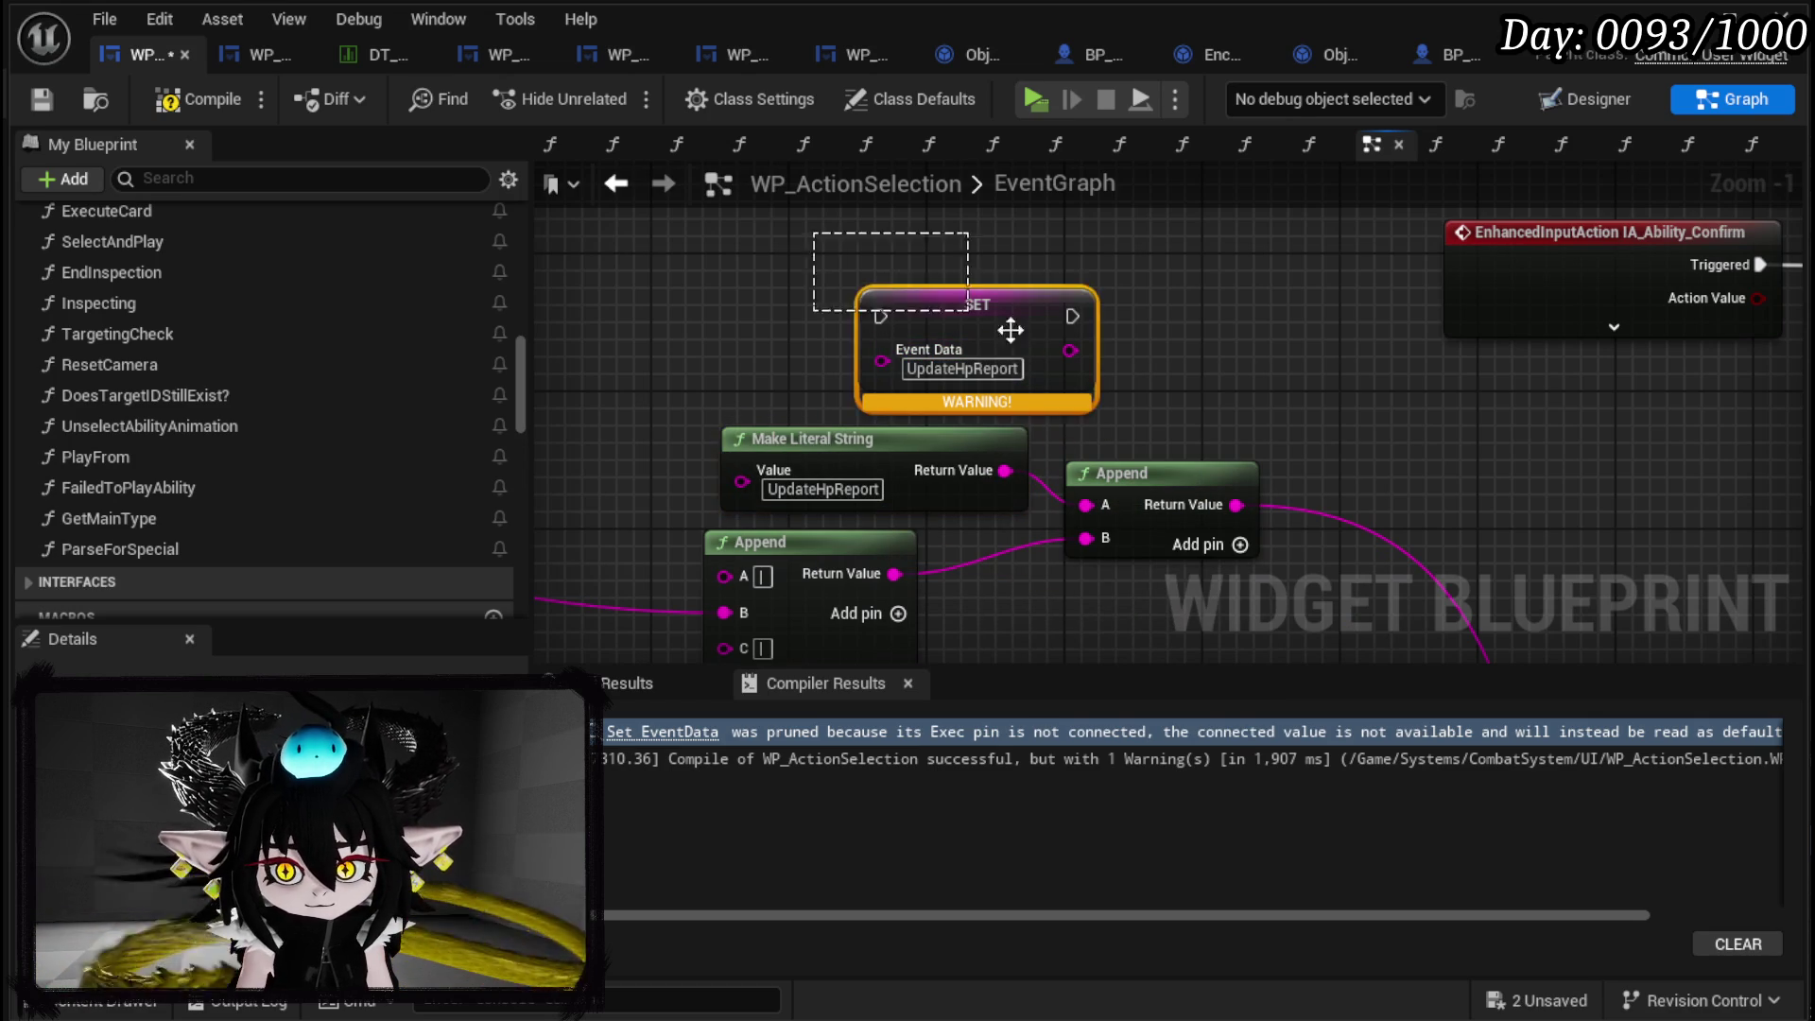
pyautogui.press('Delete')
pyautogui.scroll(-2, 1206, 370)
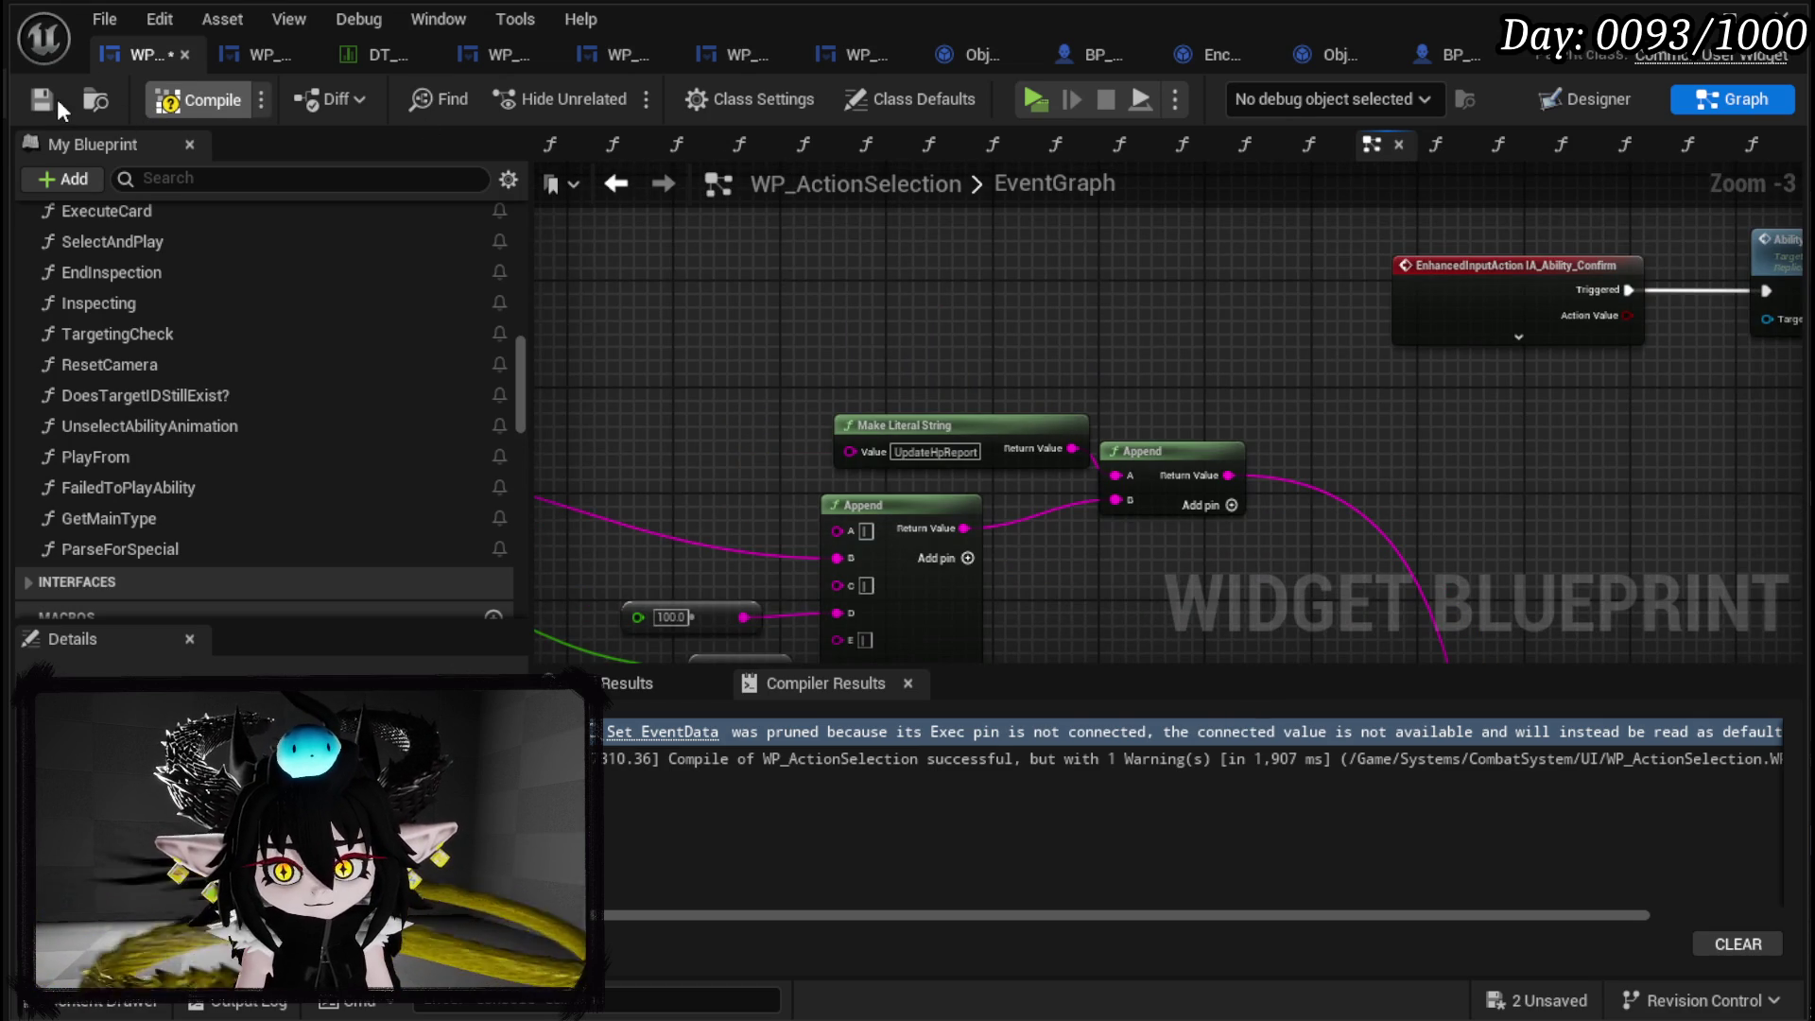
pyautogui.click(59, 104)
# Play-test combat with Limit Break, step past the Branch breakpoint, resume, then stop.
pyautogui.moveTo(1395, 456); pyautogui.dragTo(1131, 423)
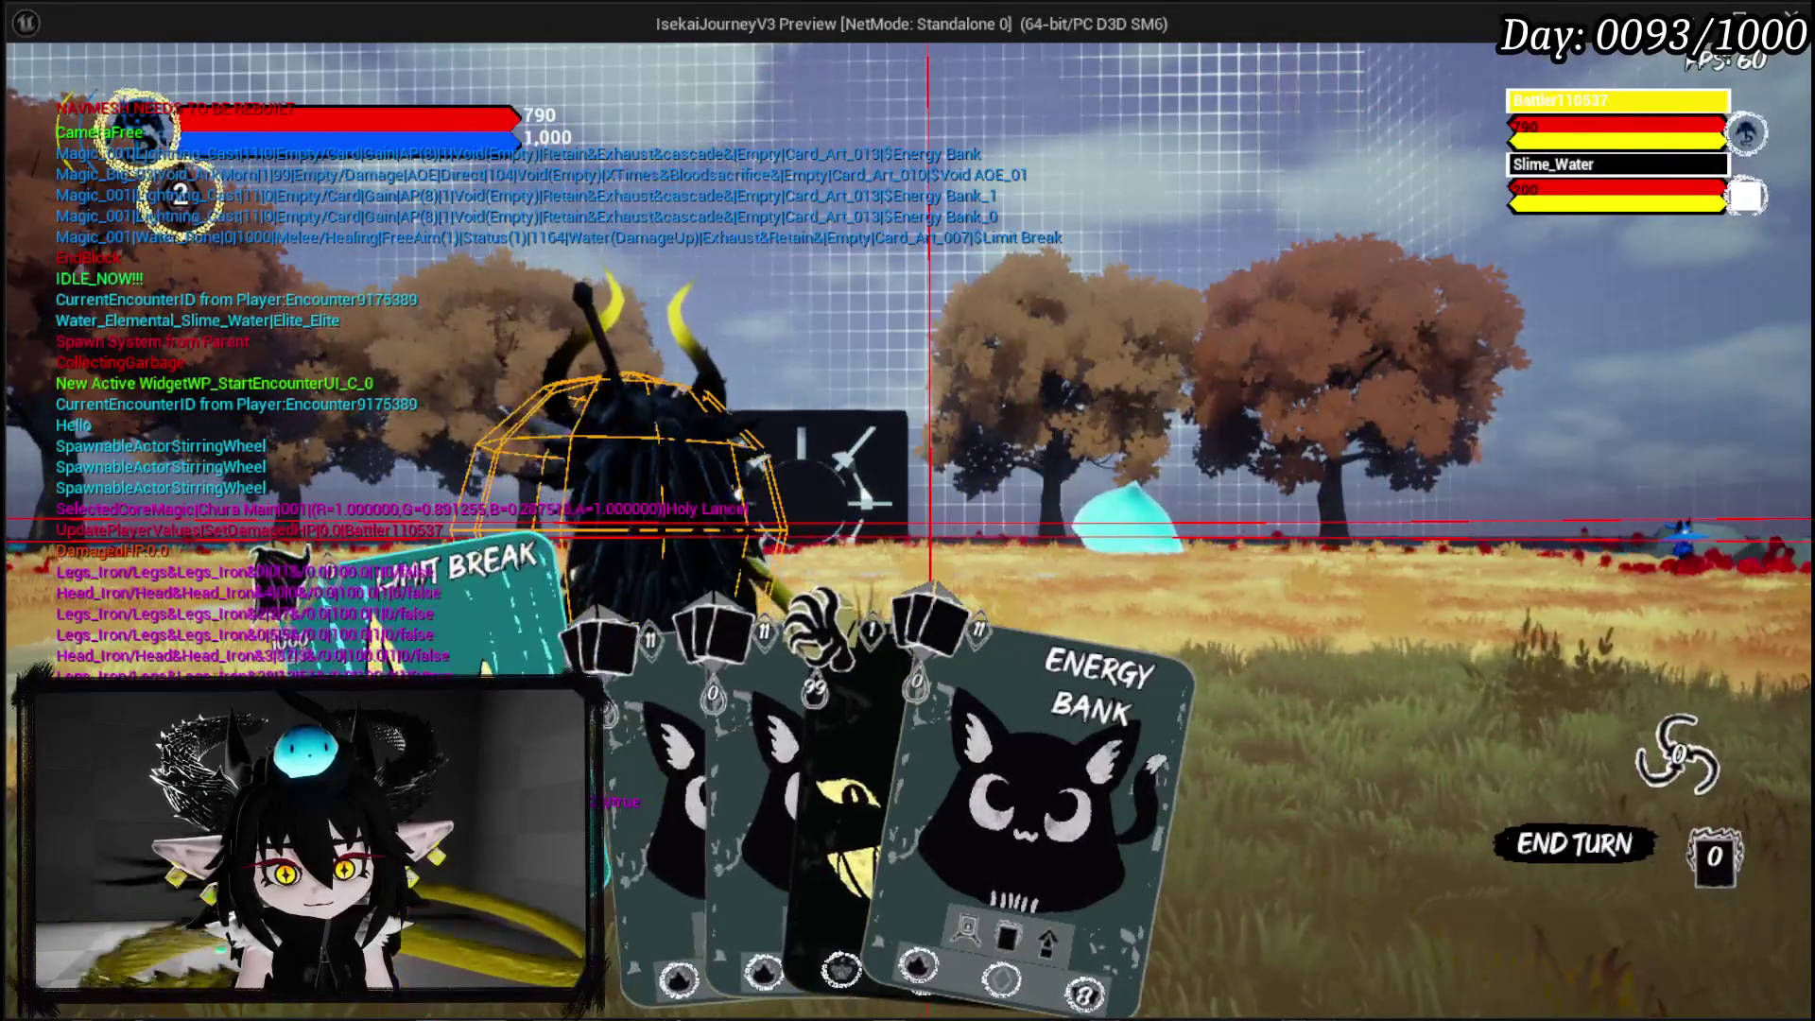
pyautogui.click(473, 605)
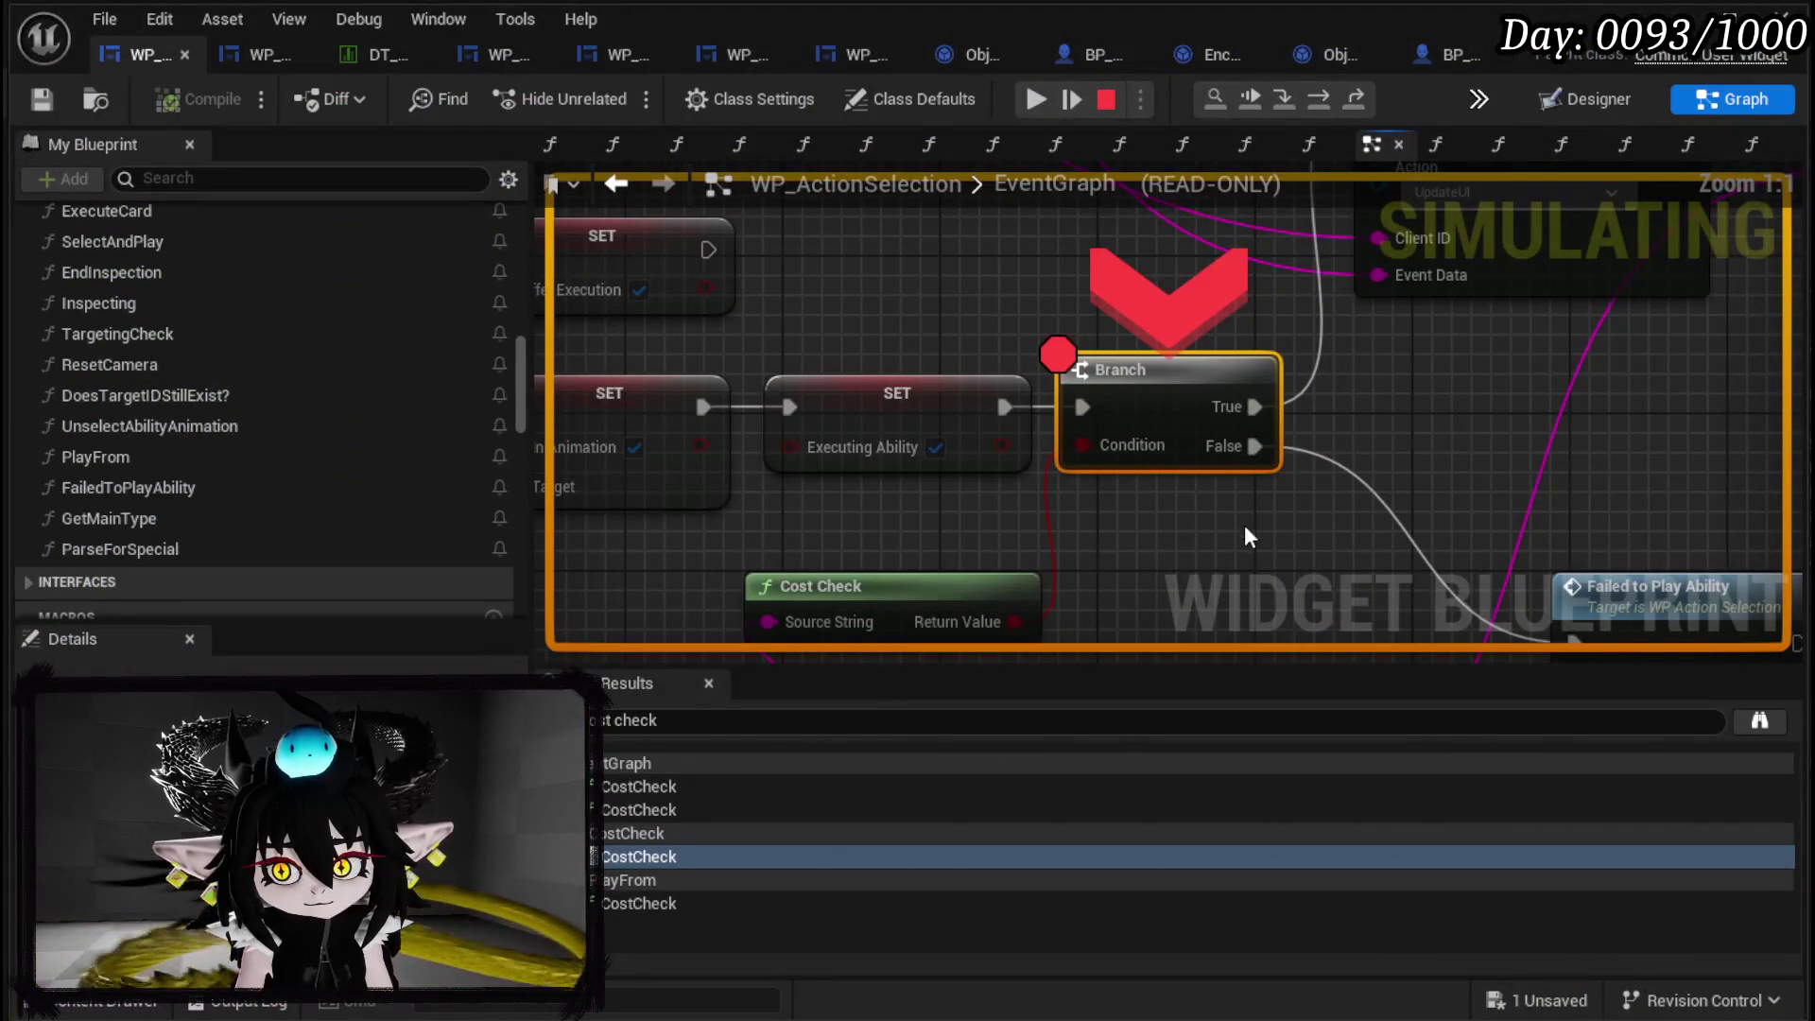
pyautogui.click(1318, 98)
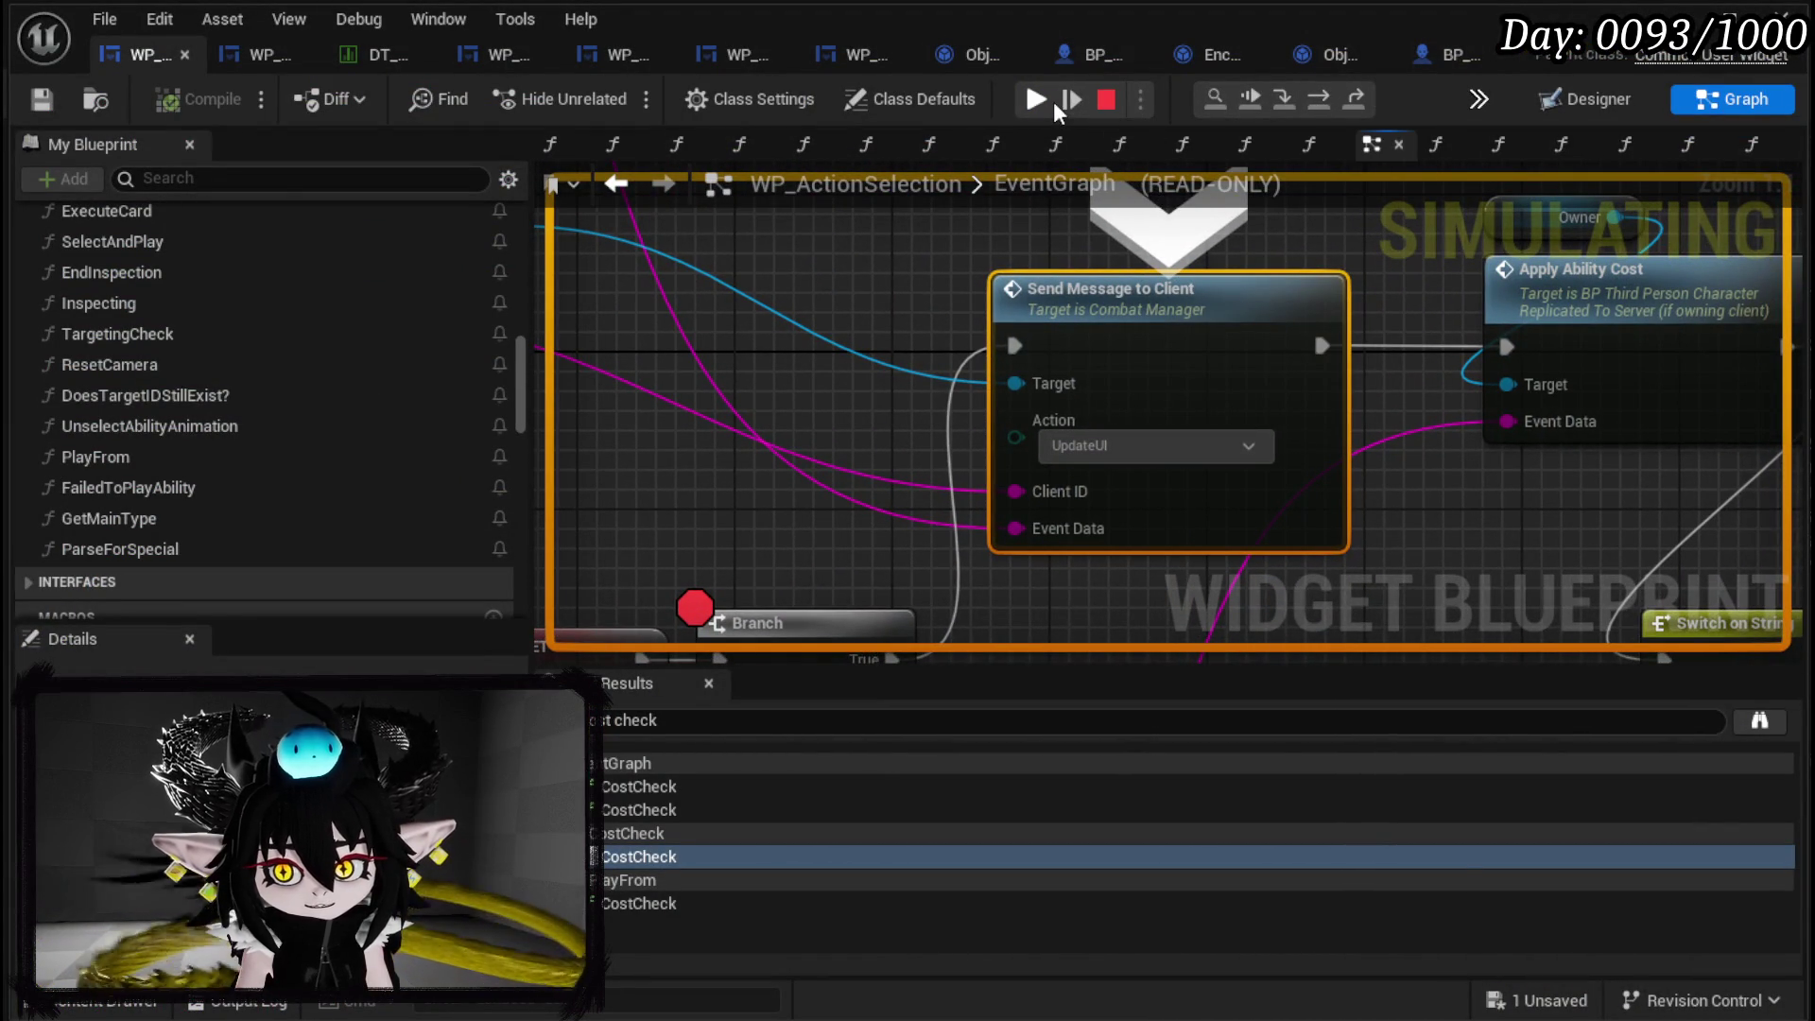
pyautogui.click(1040, 100)
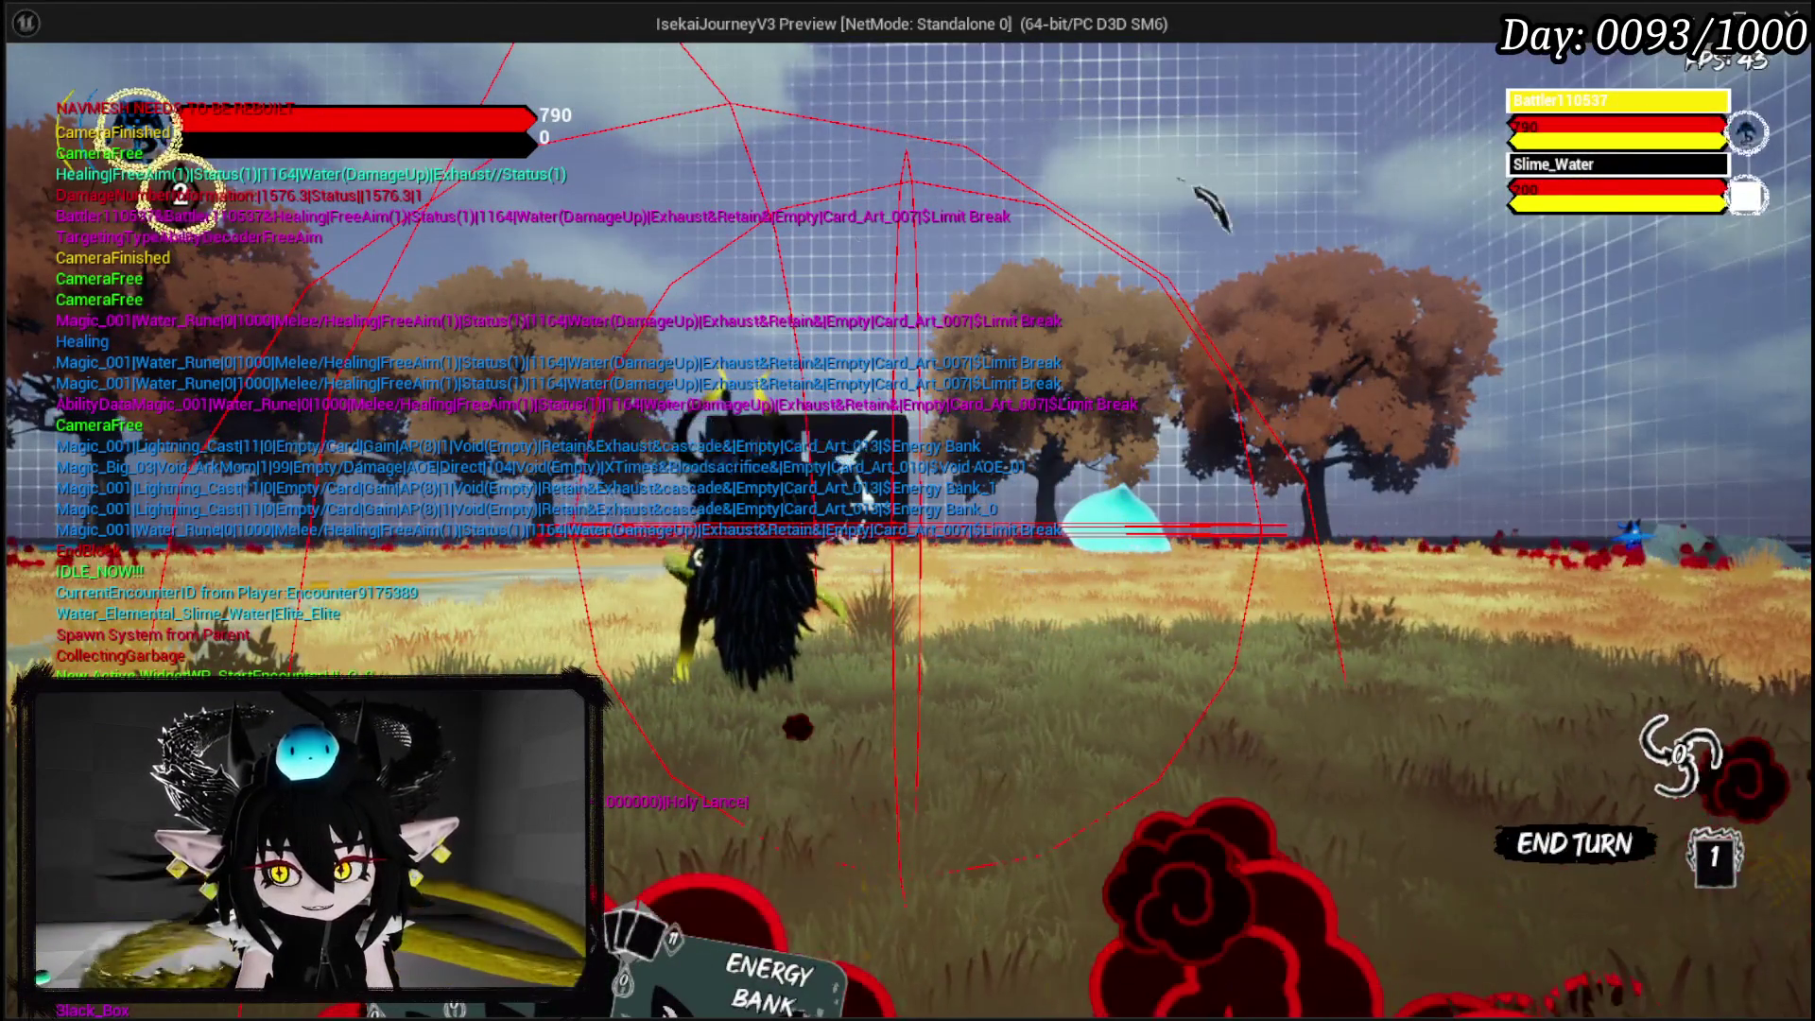
pyautogui.press('Escape')
pyautogui.scroll(-7, 817, 342)
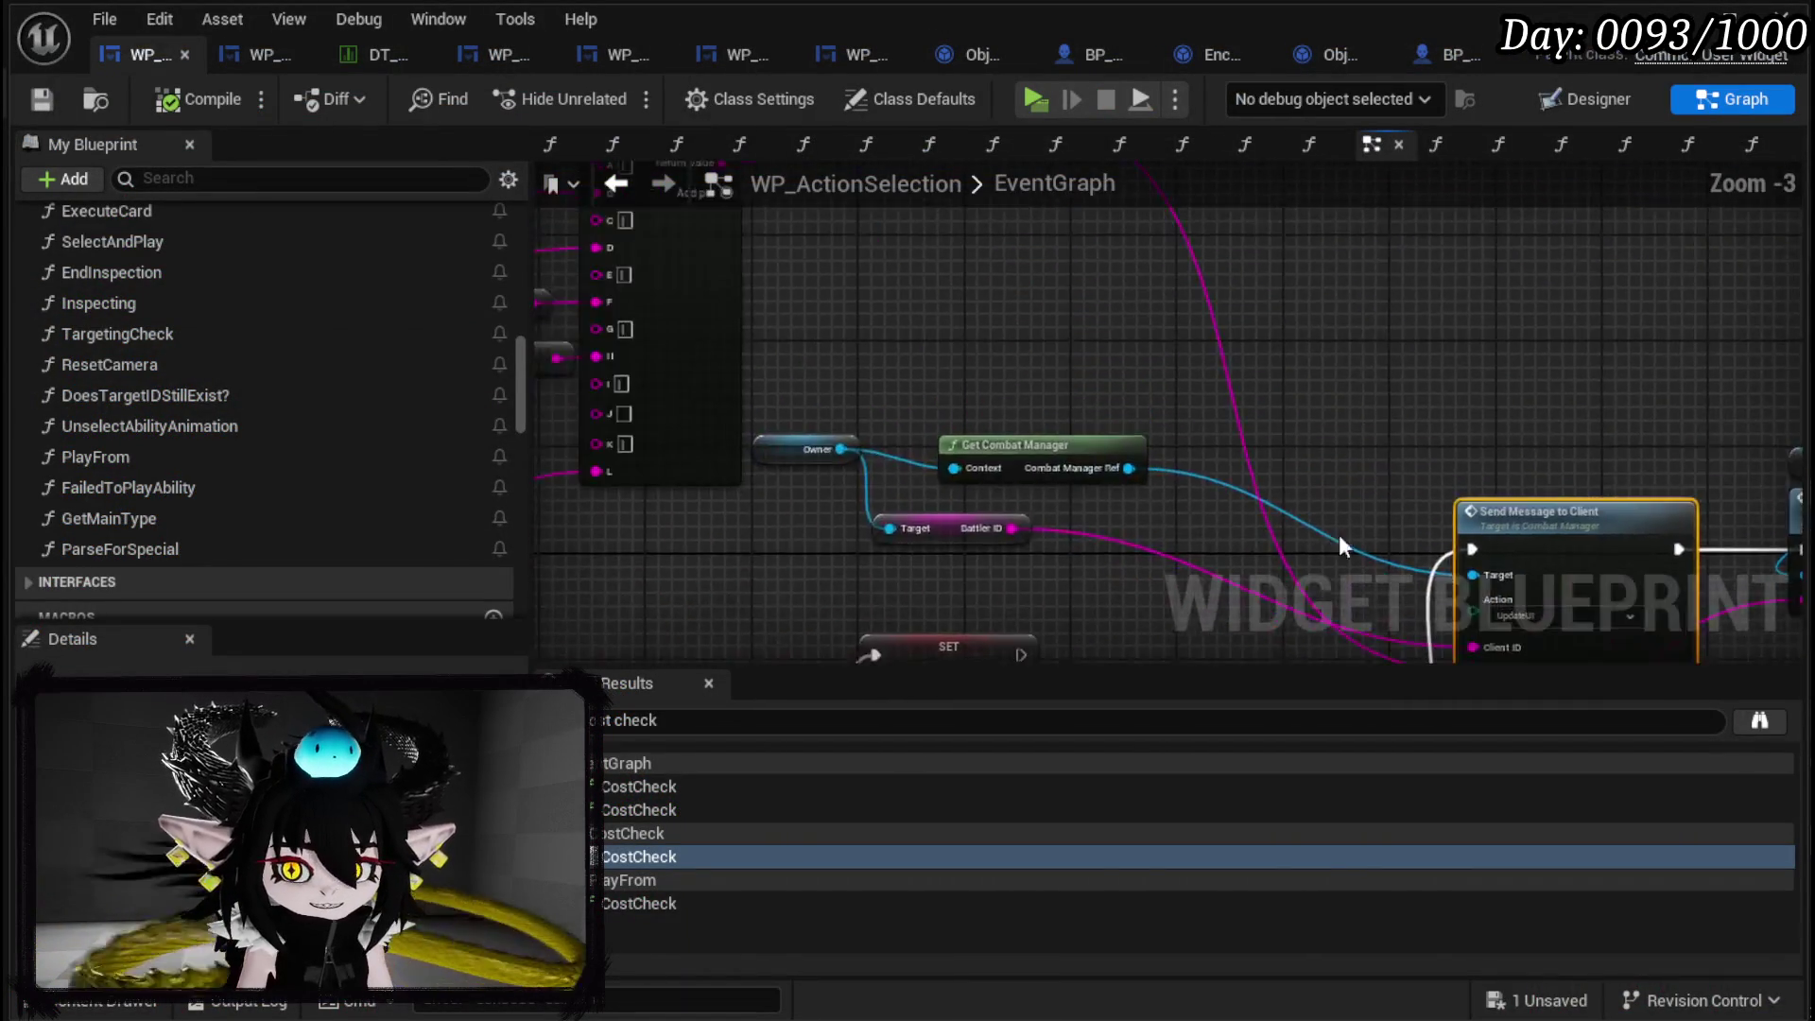
# Shift the message-building node group aside to expose Apply Ability Cost.
pyautogui.scroll(2, 1007, 450)
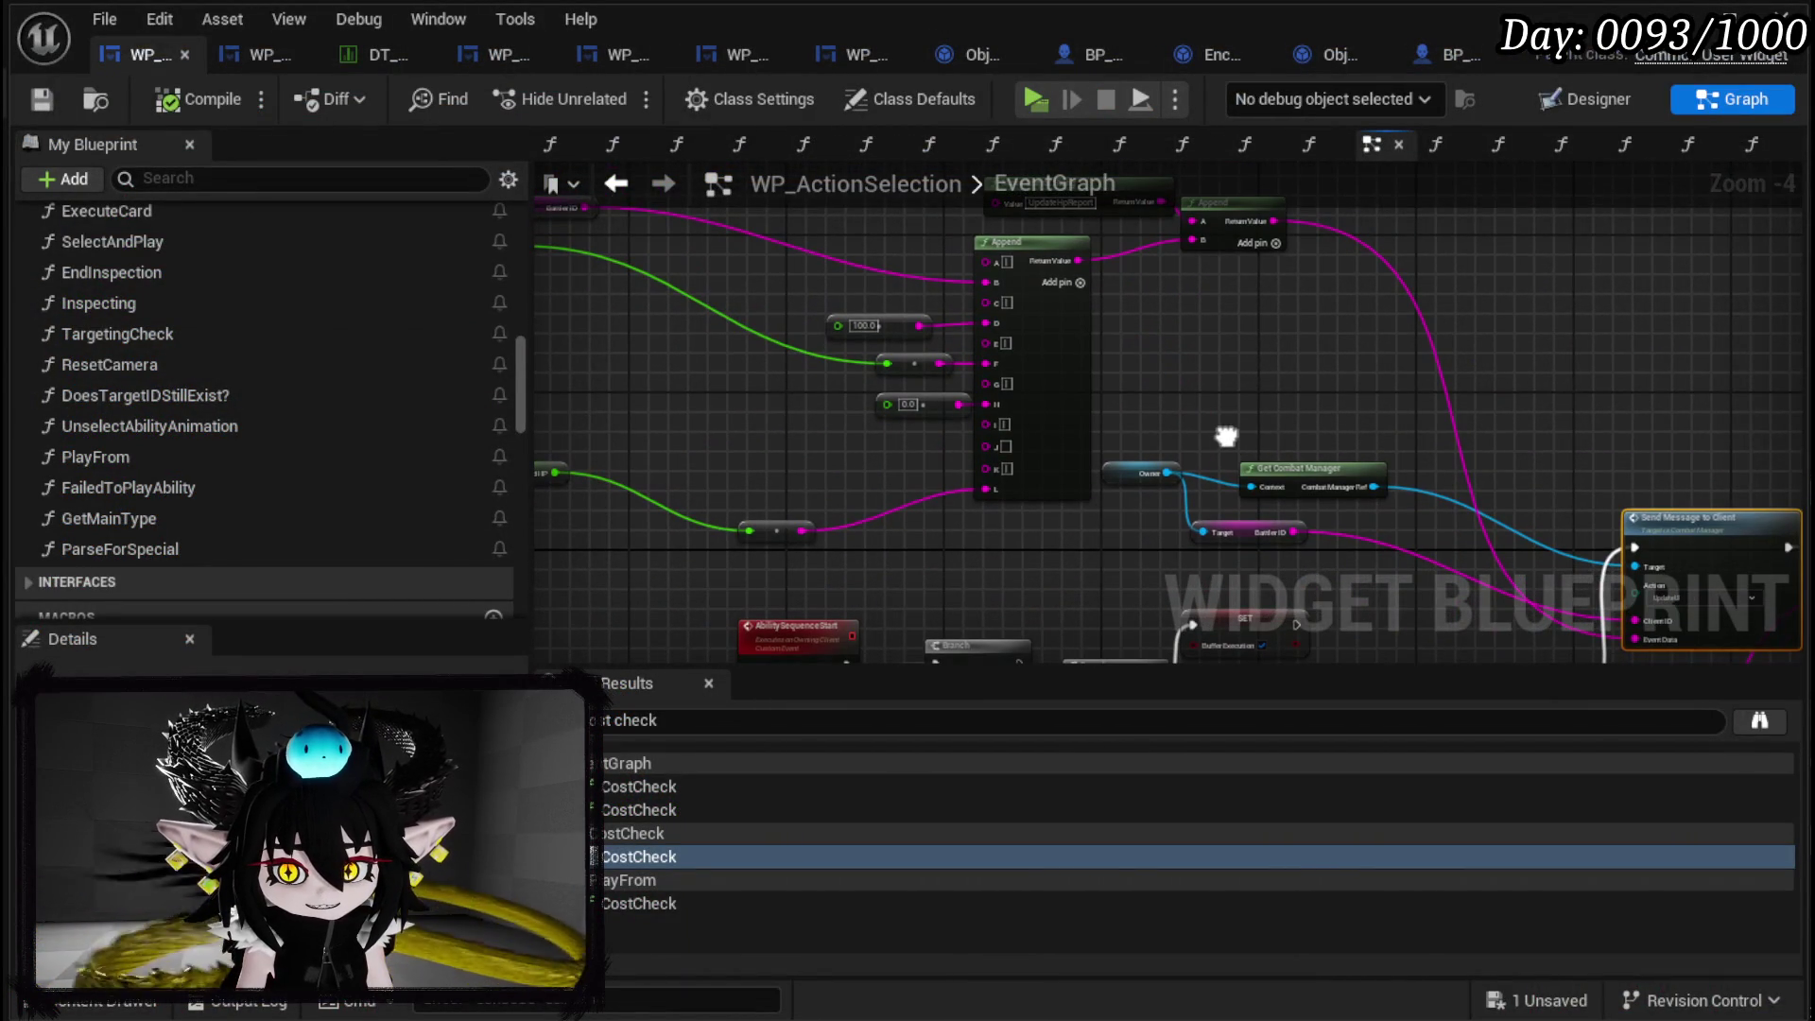
pyautogui.moveTo(1224, 433); pyautogui.dragTo(1275, 432)
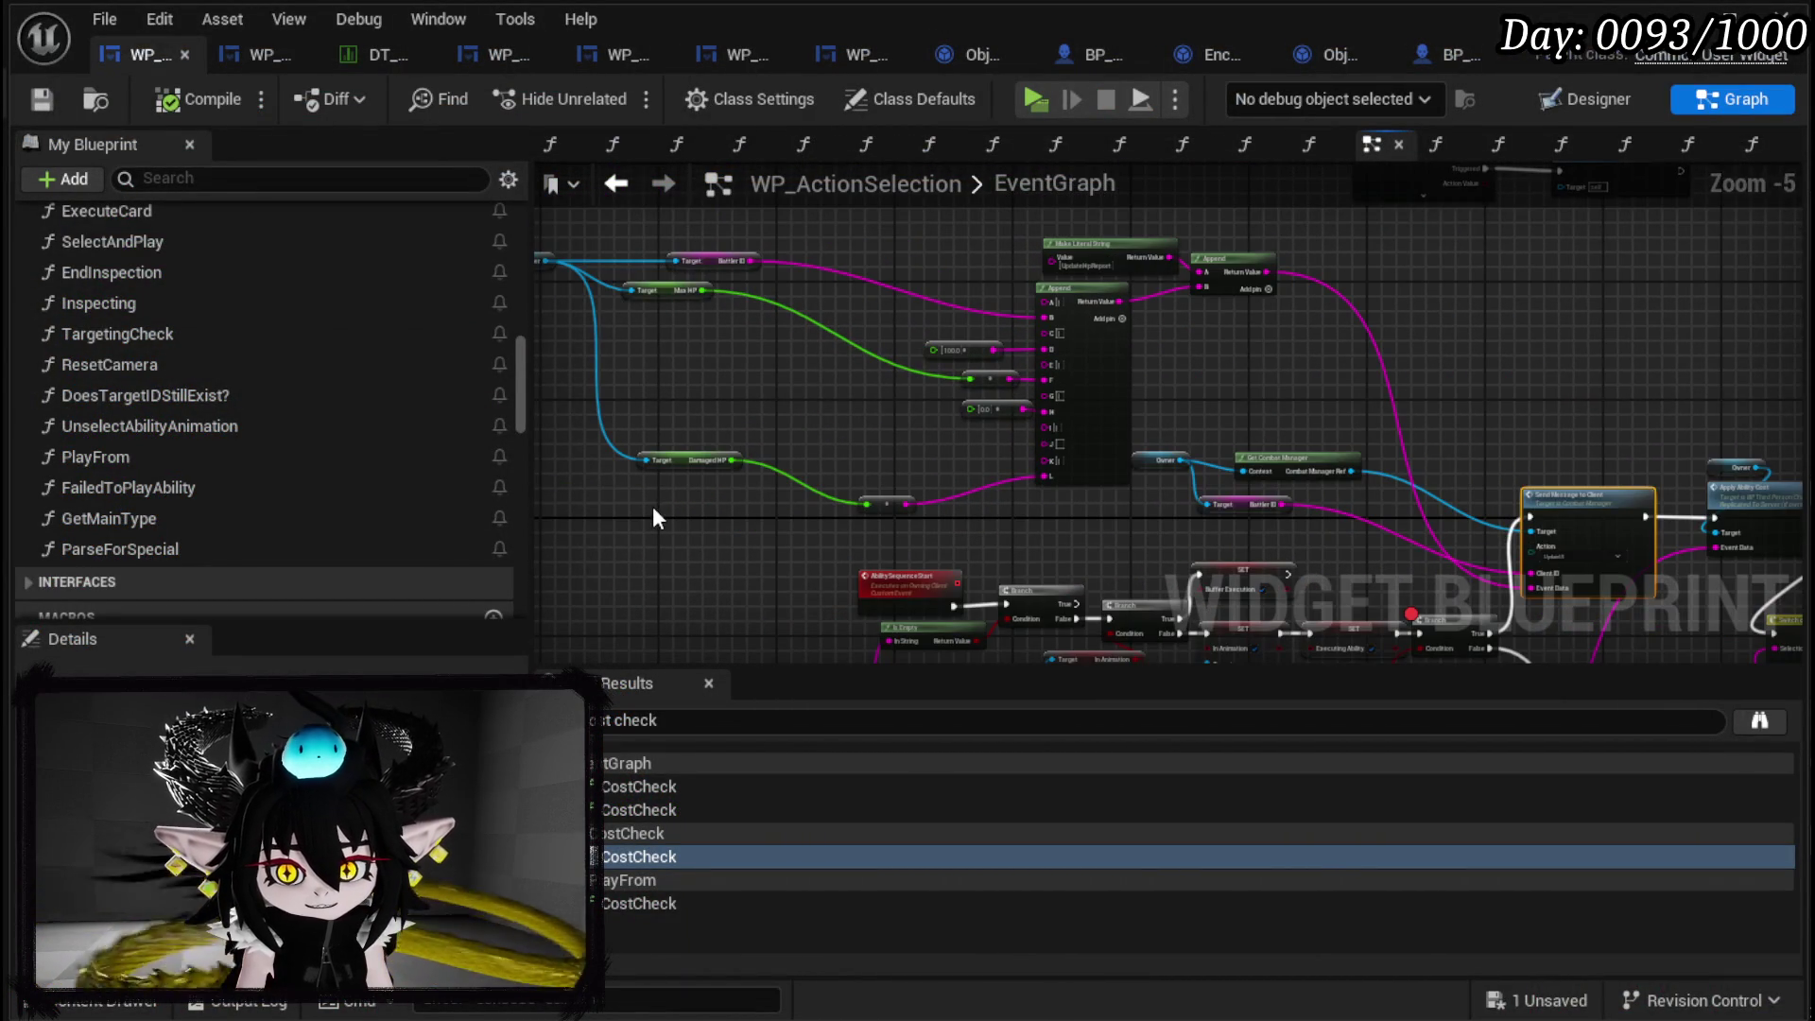
pyautogui.scroll(-1, 652, 507)
pyautogui.moveTo(593, 504); pyautogui.dragTo(1151, 284)
pyautogui.moveTo(1492, 312)
pyautogui.mouseDown()
pyautogui.moveTo(1590, 349)
pyautogui.moveTo(1157, 259)
pyautogui.mouseUp()
pyautogui.click(1178, 327)
pyautogui.moveTo(1180, 325); pyautogui.dragTo(857, 259)
# Jump to BP_ThirdPersonCharacter's ApplyAbilityCost event and find its UpdatePlayerValues MP Decrease Append.
pyautogui.scroll(2, 1080, 304)
pyautogui.scroll(1, 1024, 350)
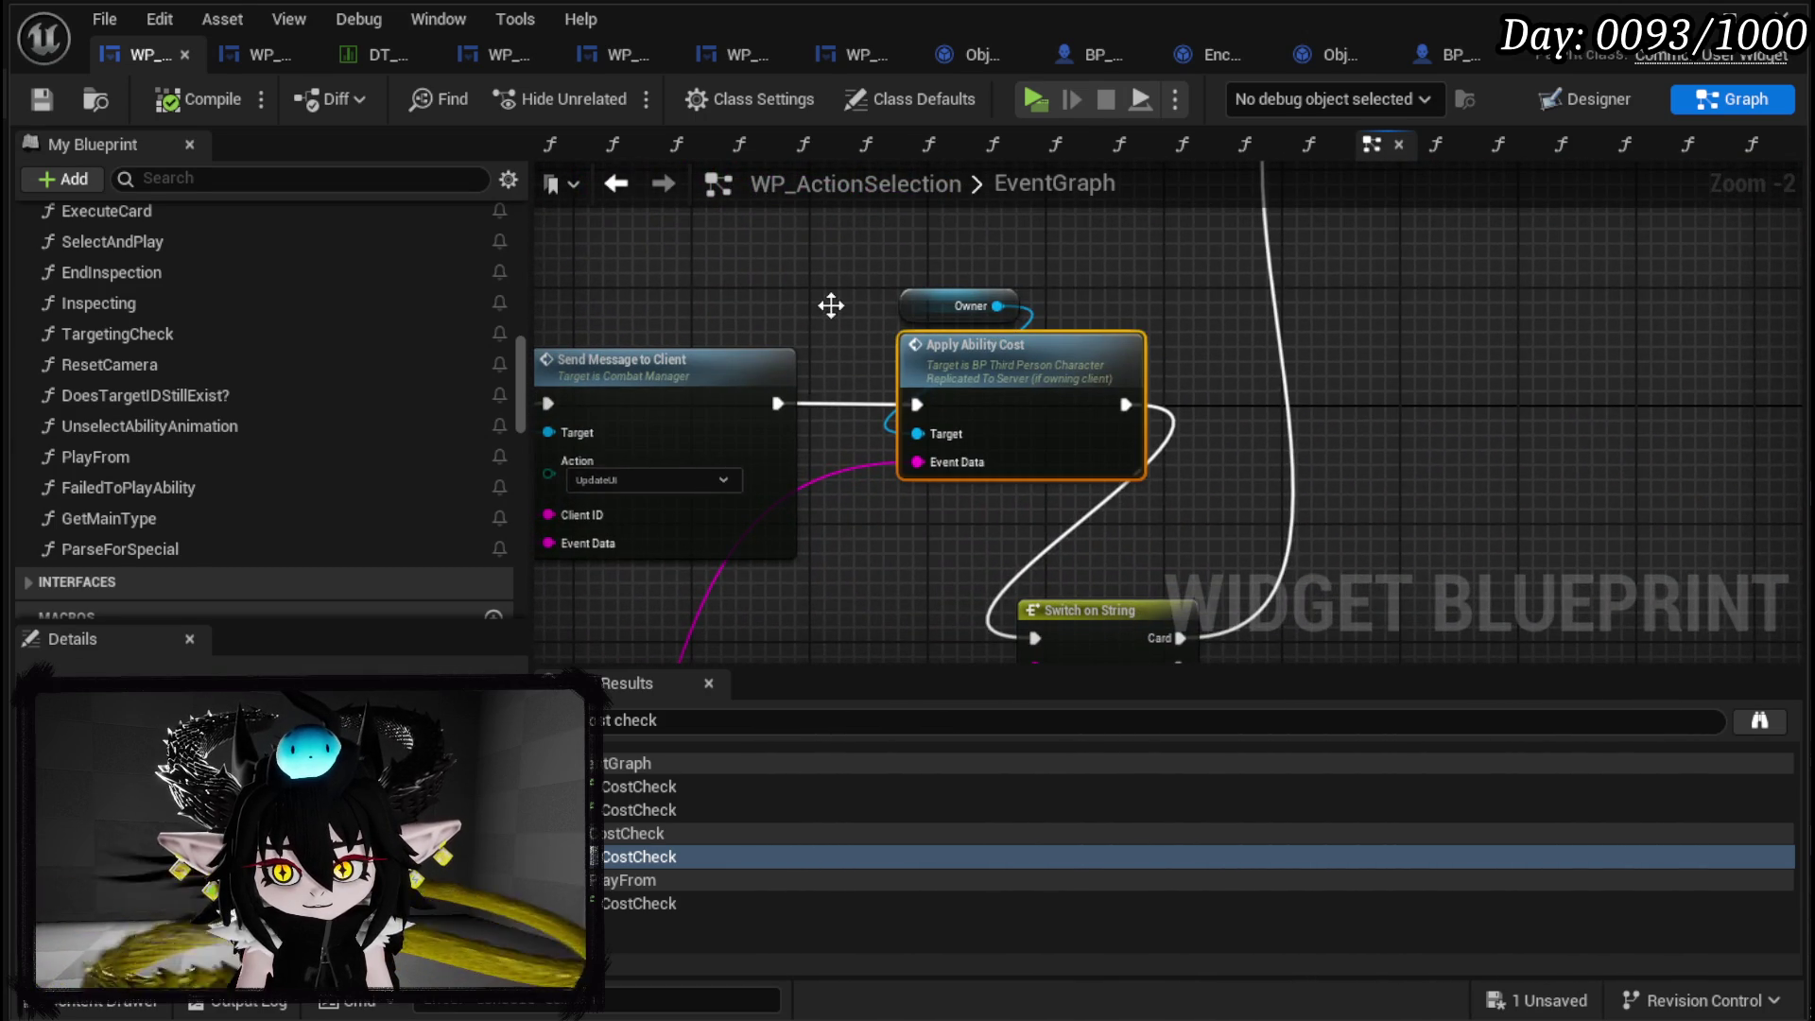
pyautogui.hotkey('alt', 'g')
pyautogui.moveTo(831, 304)
pyautogui.mouseDown()
pyautogui.moveTo(984, 376)
pyautogui.moveTo(814, 339)
pyautogui.moveTo(798, 399)
pyautogui.moveTo(831, 397)
pyautogui.moveTo(697, 417)
pyautogui.moveTo(615, 296)
pyautogui.moveTo(594, 203)
pyautogui.mouseUp()
pyautogui.moveTo(718, 506)
pyautogui.mouseDown()
pyautogui.moveTo(862, 478)
pyautogui.moveTo(892, 513)
pyautogui.mouseUp()
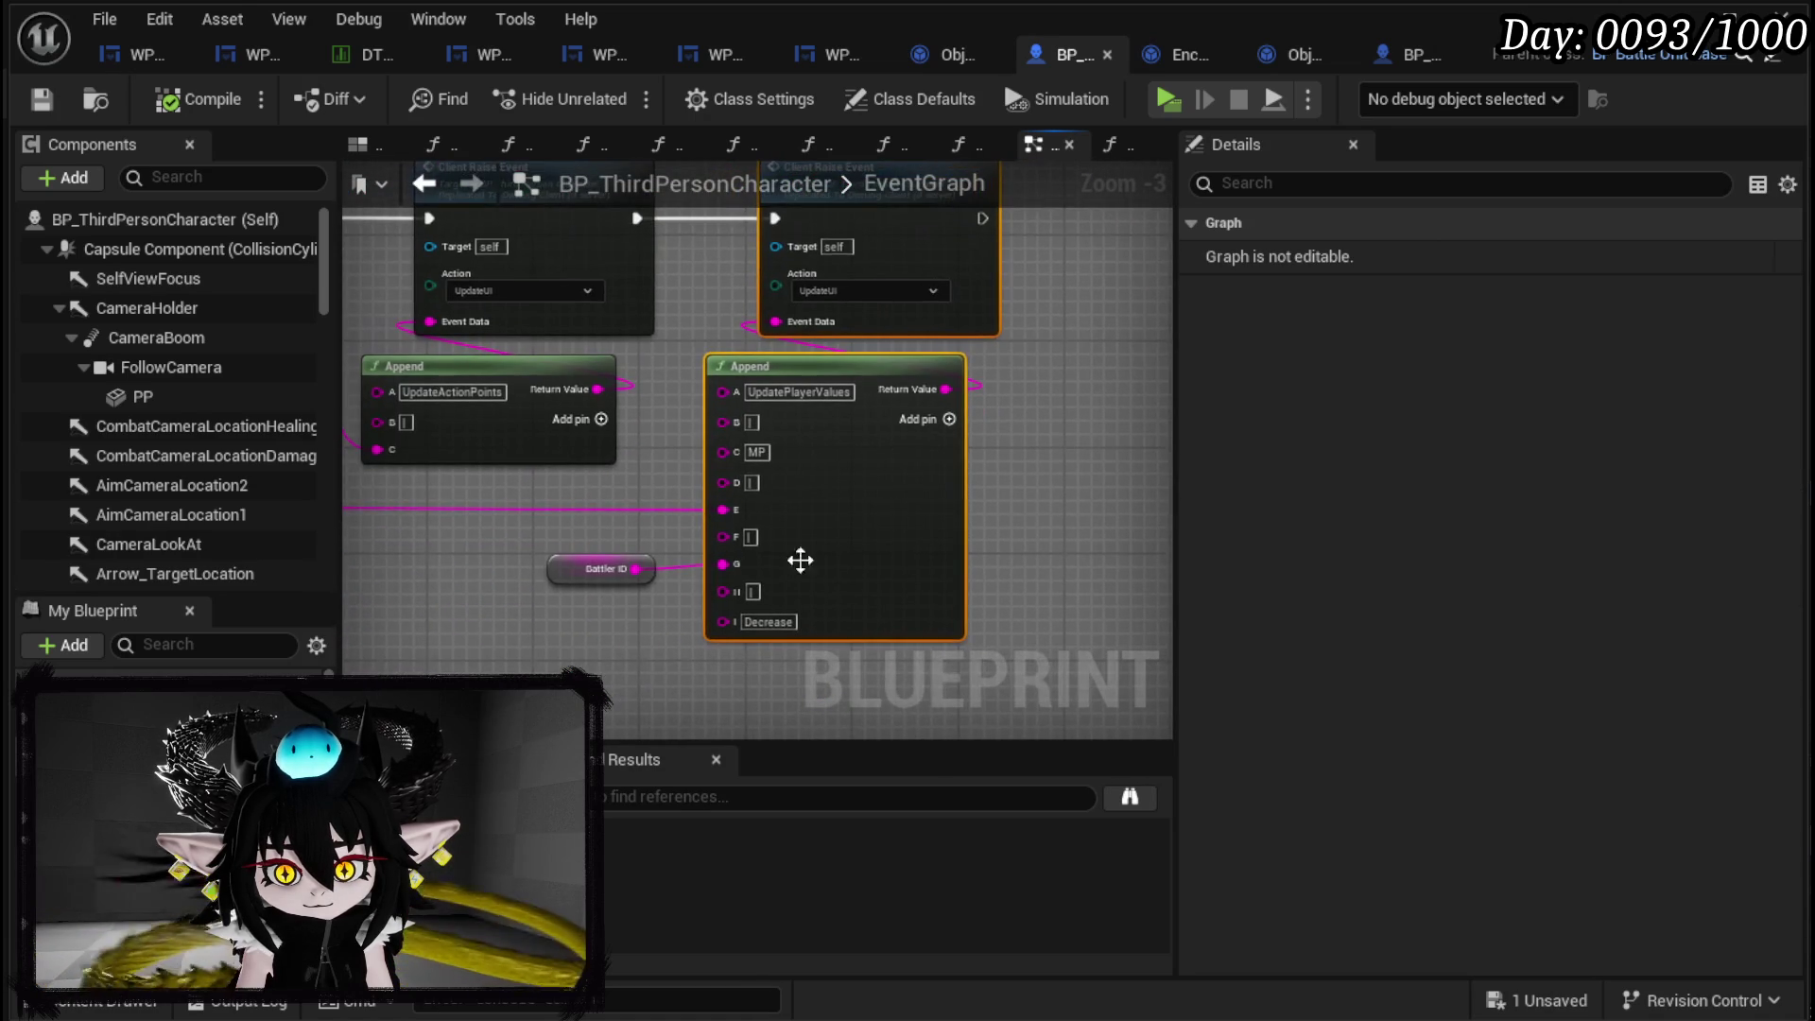
pyautogui.moveTo(671, 548)
pyautogui.mouseDown()
pyautogui.moveTo(1030, 502)
pyautogui.moveTo(699, 565)
pyautogui.moveTo(499, 571)
pyautogui.mouseUp()
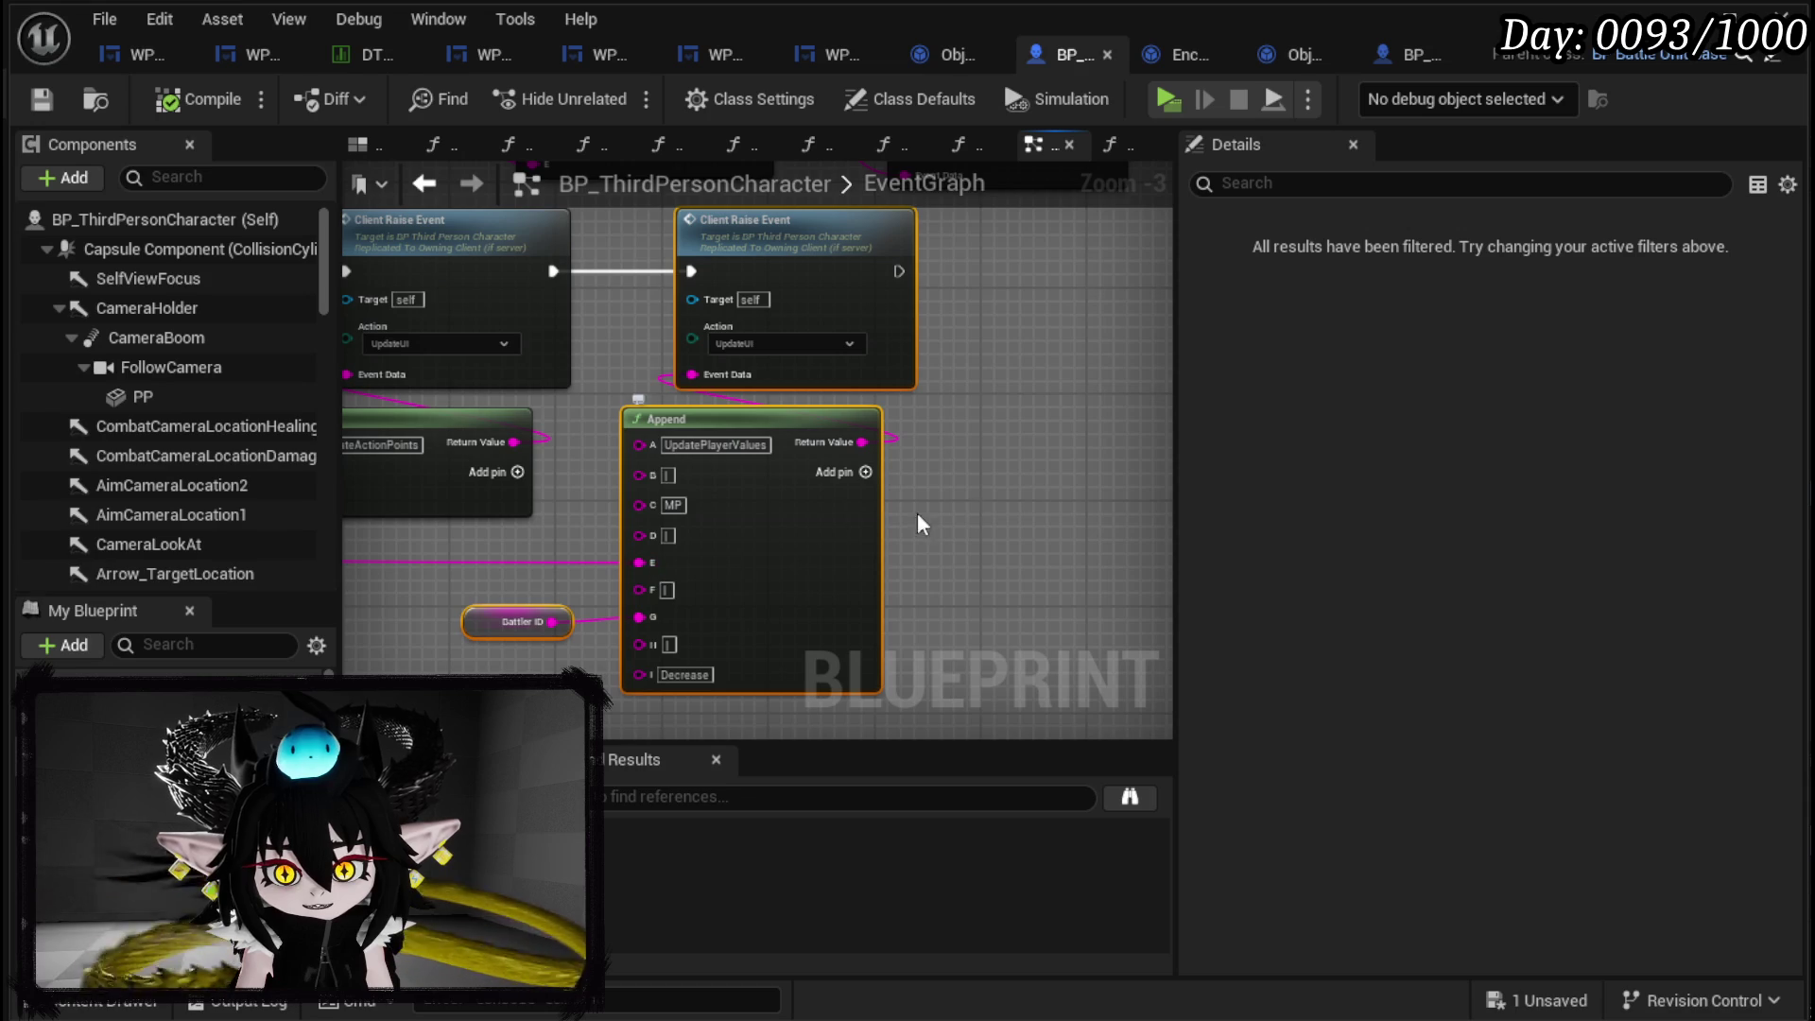
pyautogui.click(624, 619)
pyautogui.click(938, 592)
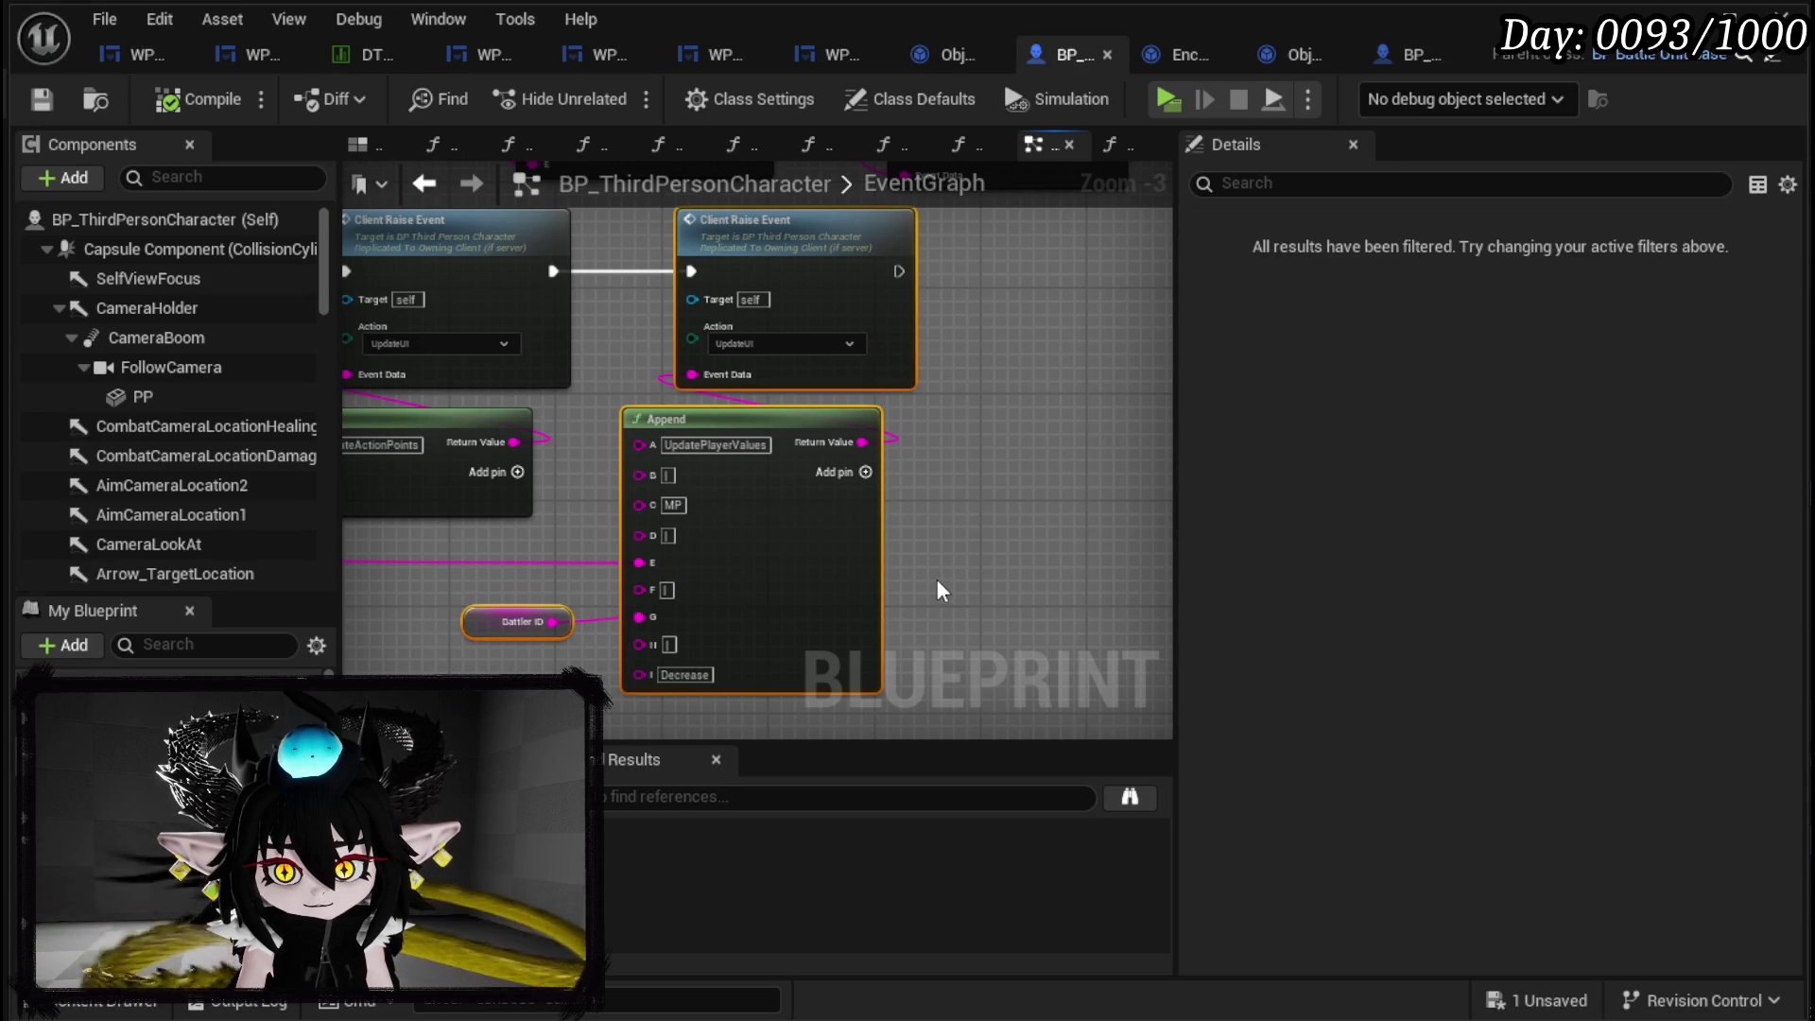
pyautogui.click(423, 183)
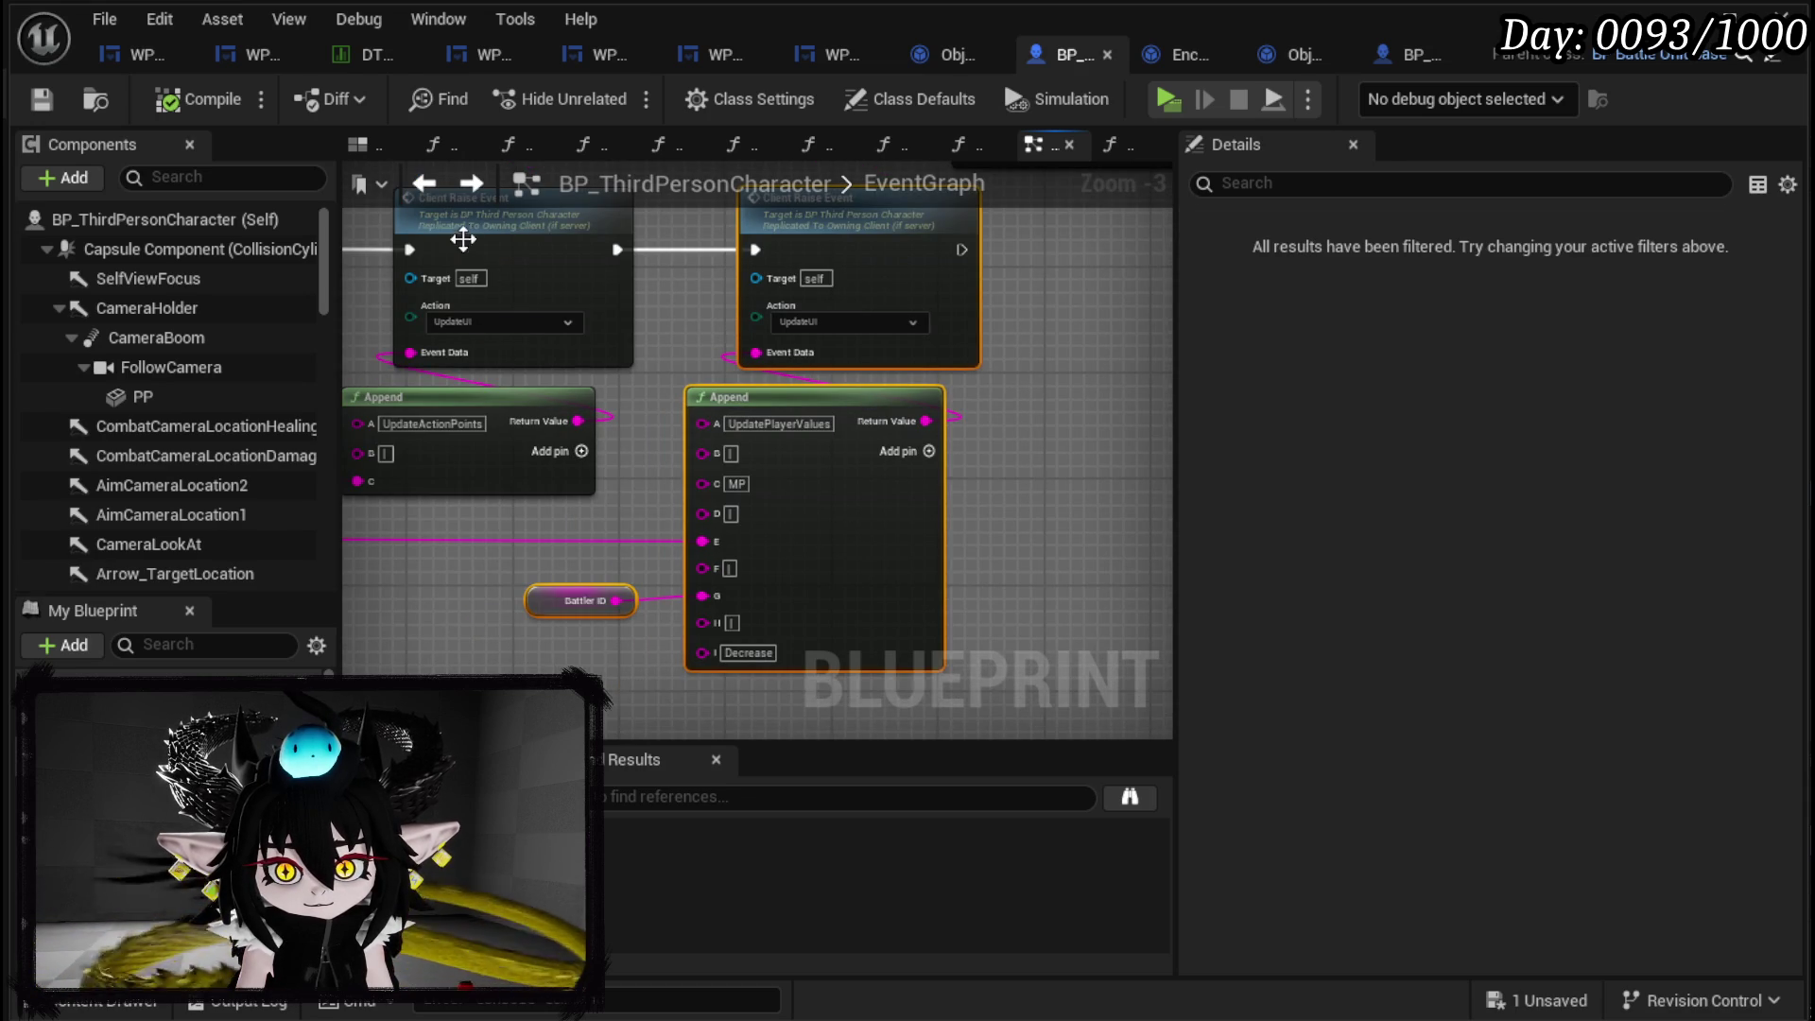
# Paste the copied Client Raise Event and UpdatePlayerValues Append into WP_ActionSelection, confirming the self-context fix.
pyautogui.click(110, 51)
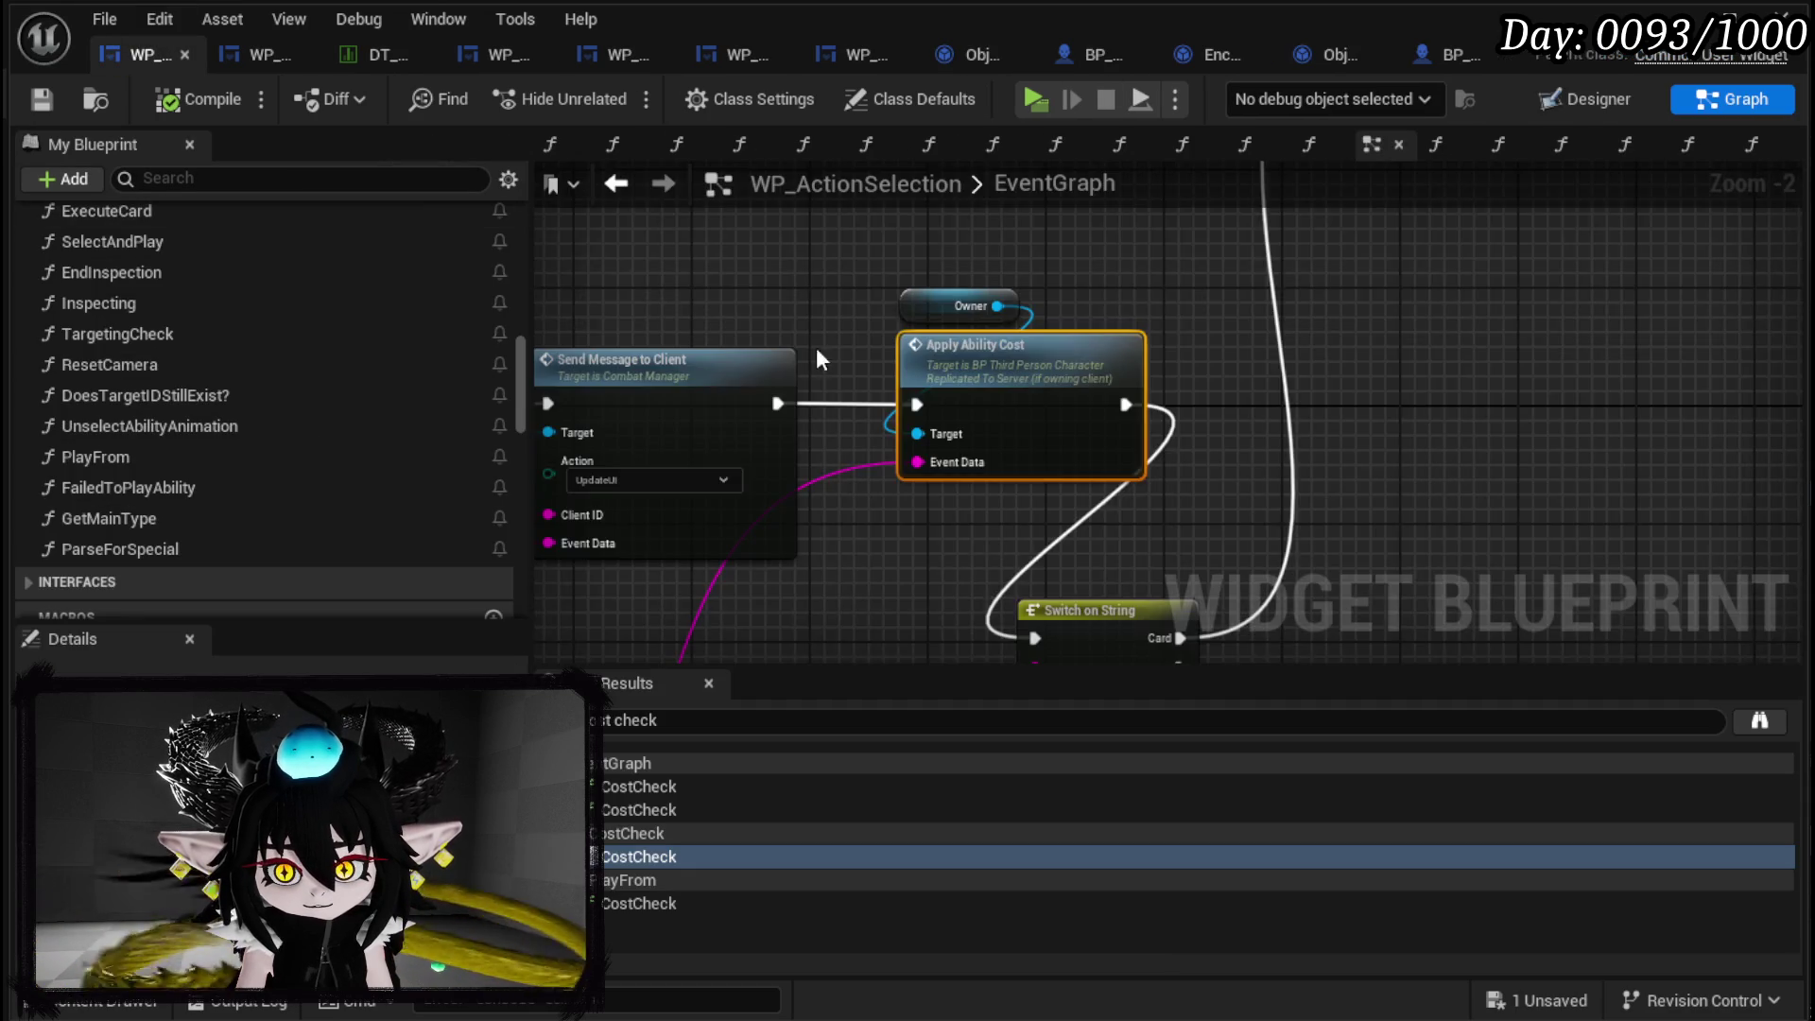
pyautogui.hotkey('ctrl', 'v')
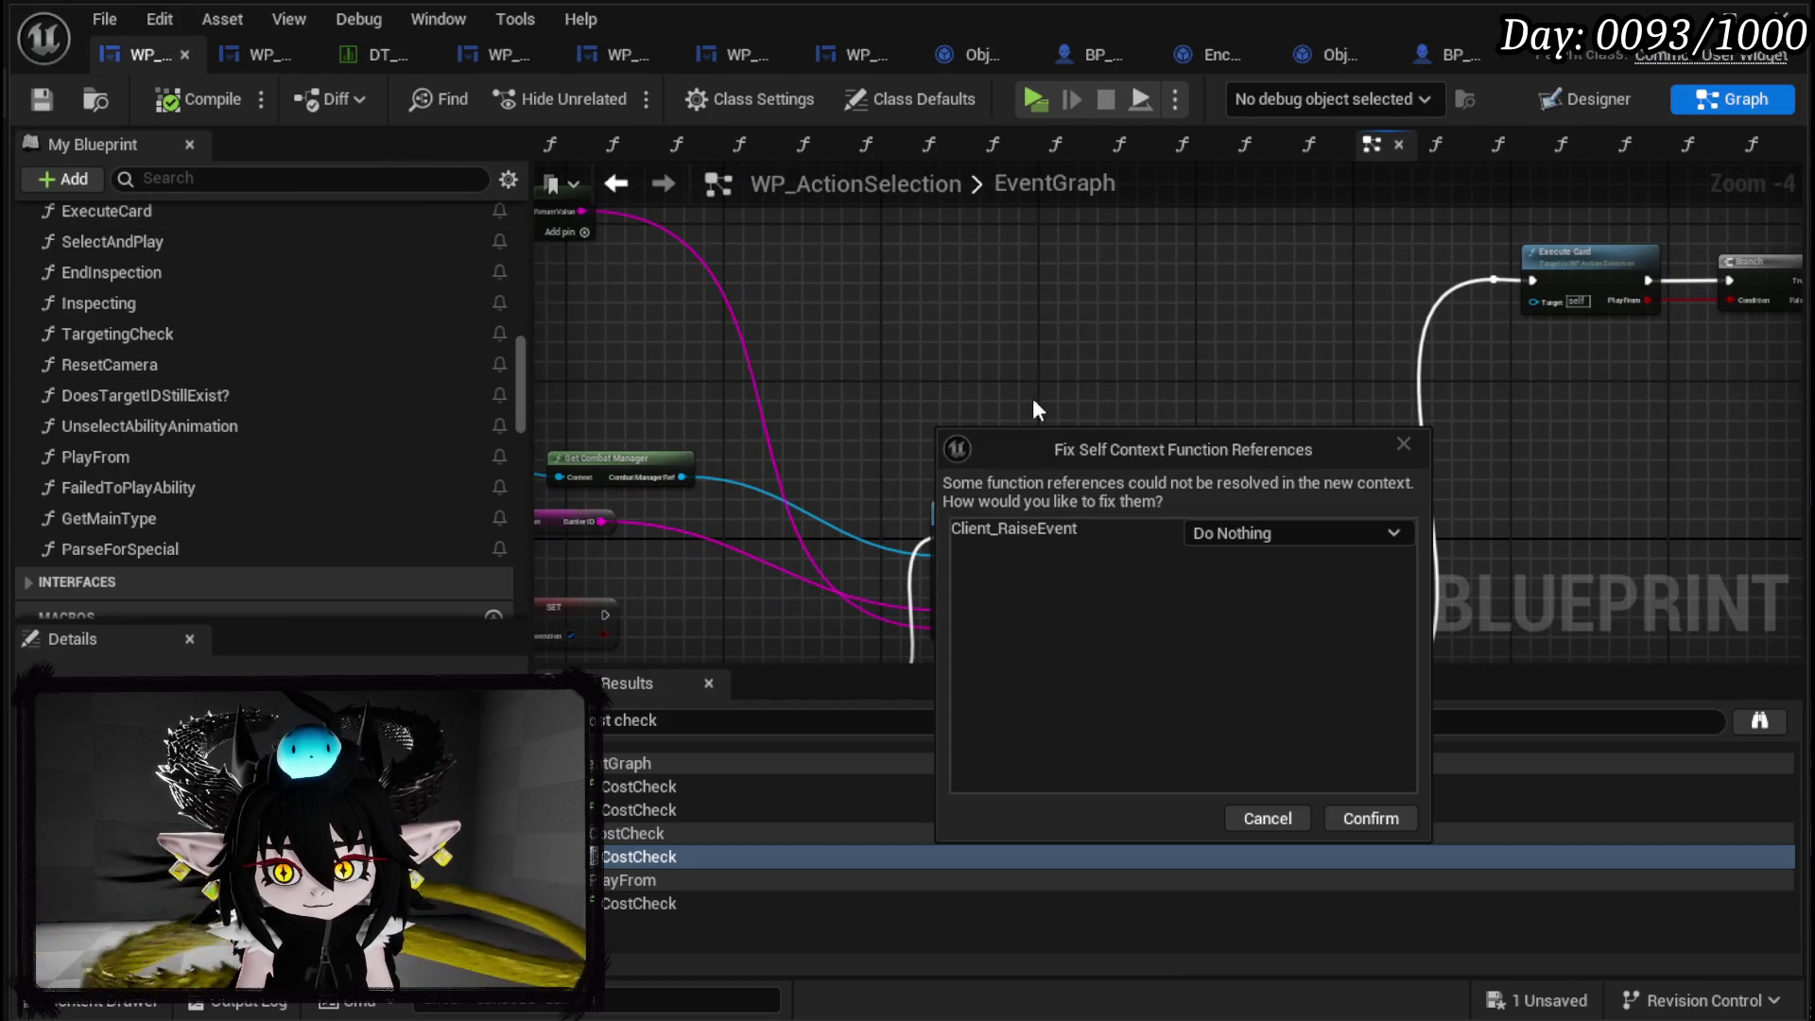
pyautogui.click(1360, 819)
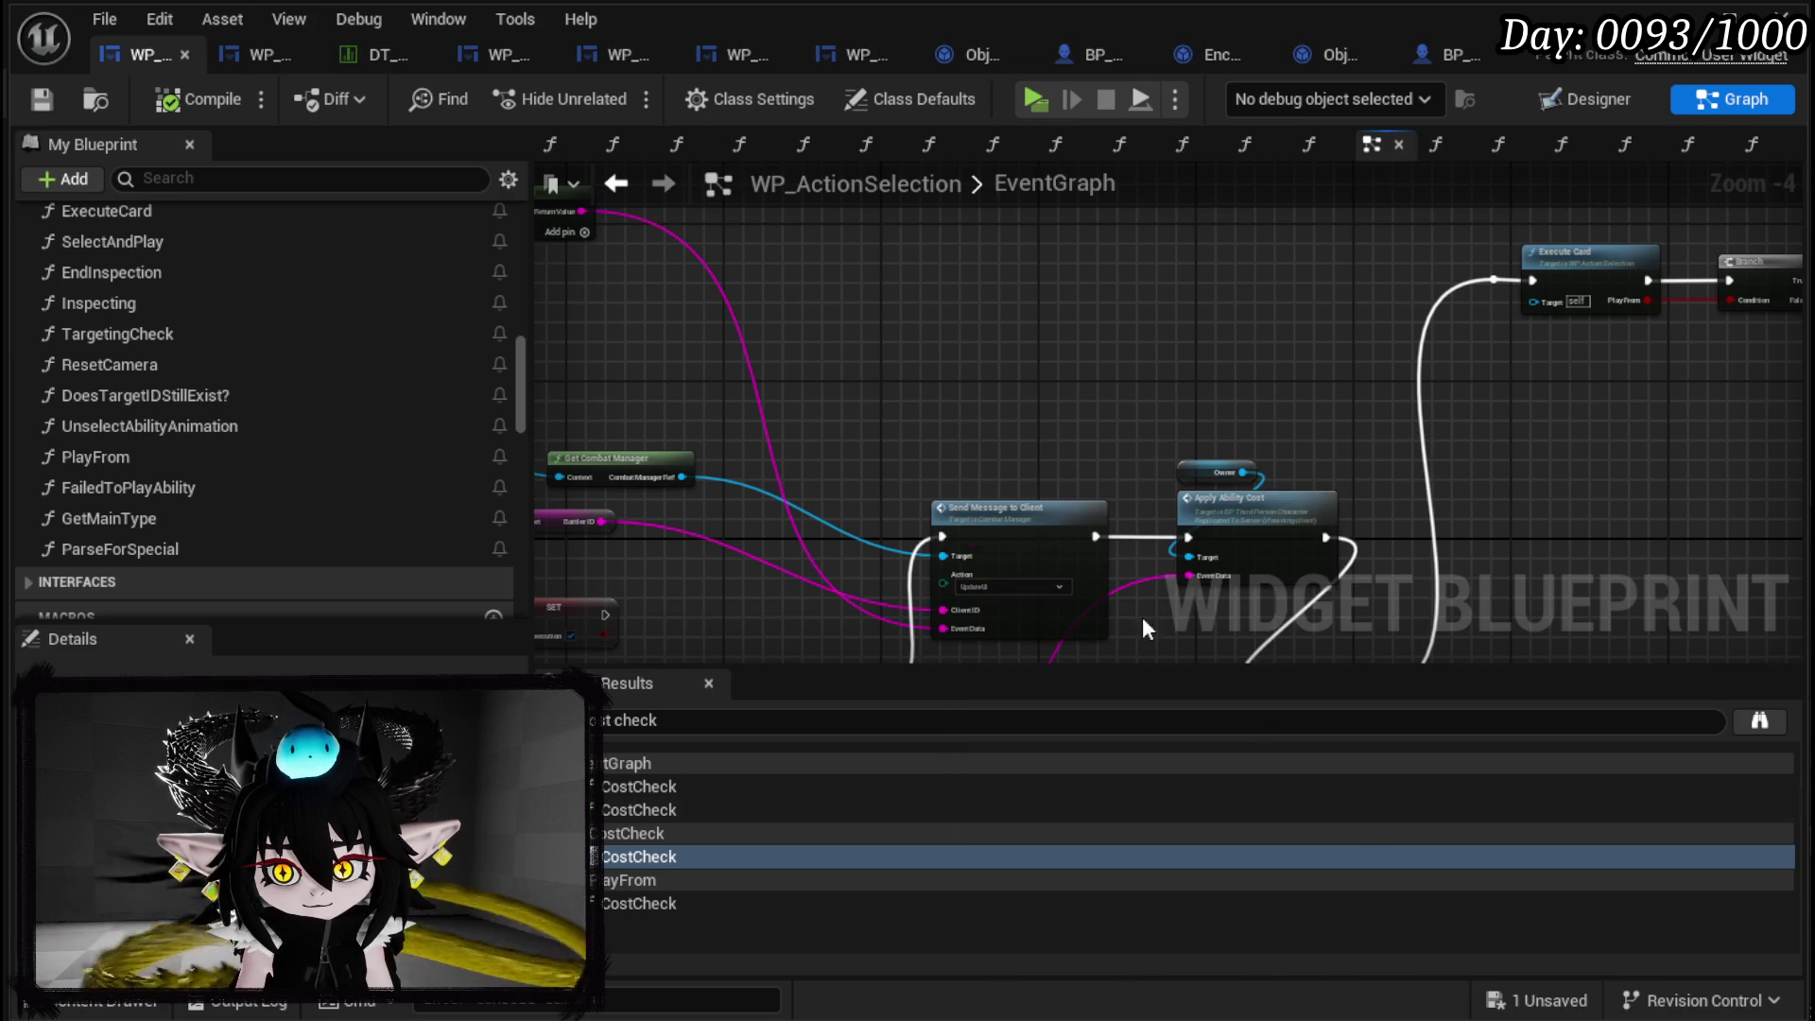
pyautogui.moveTo(1094, 395); pyautogui.dragTo(1017, 303)
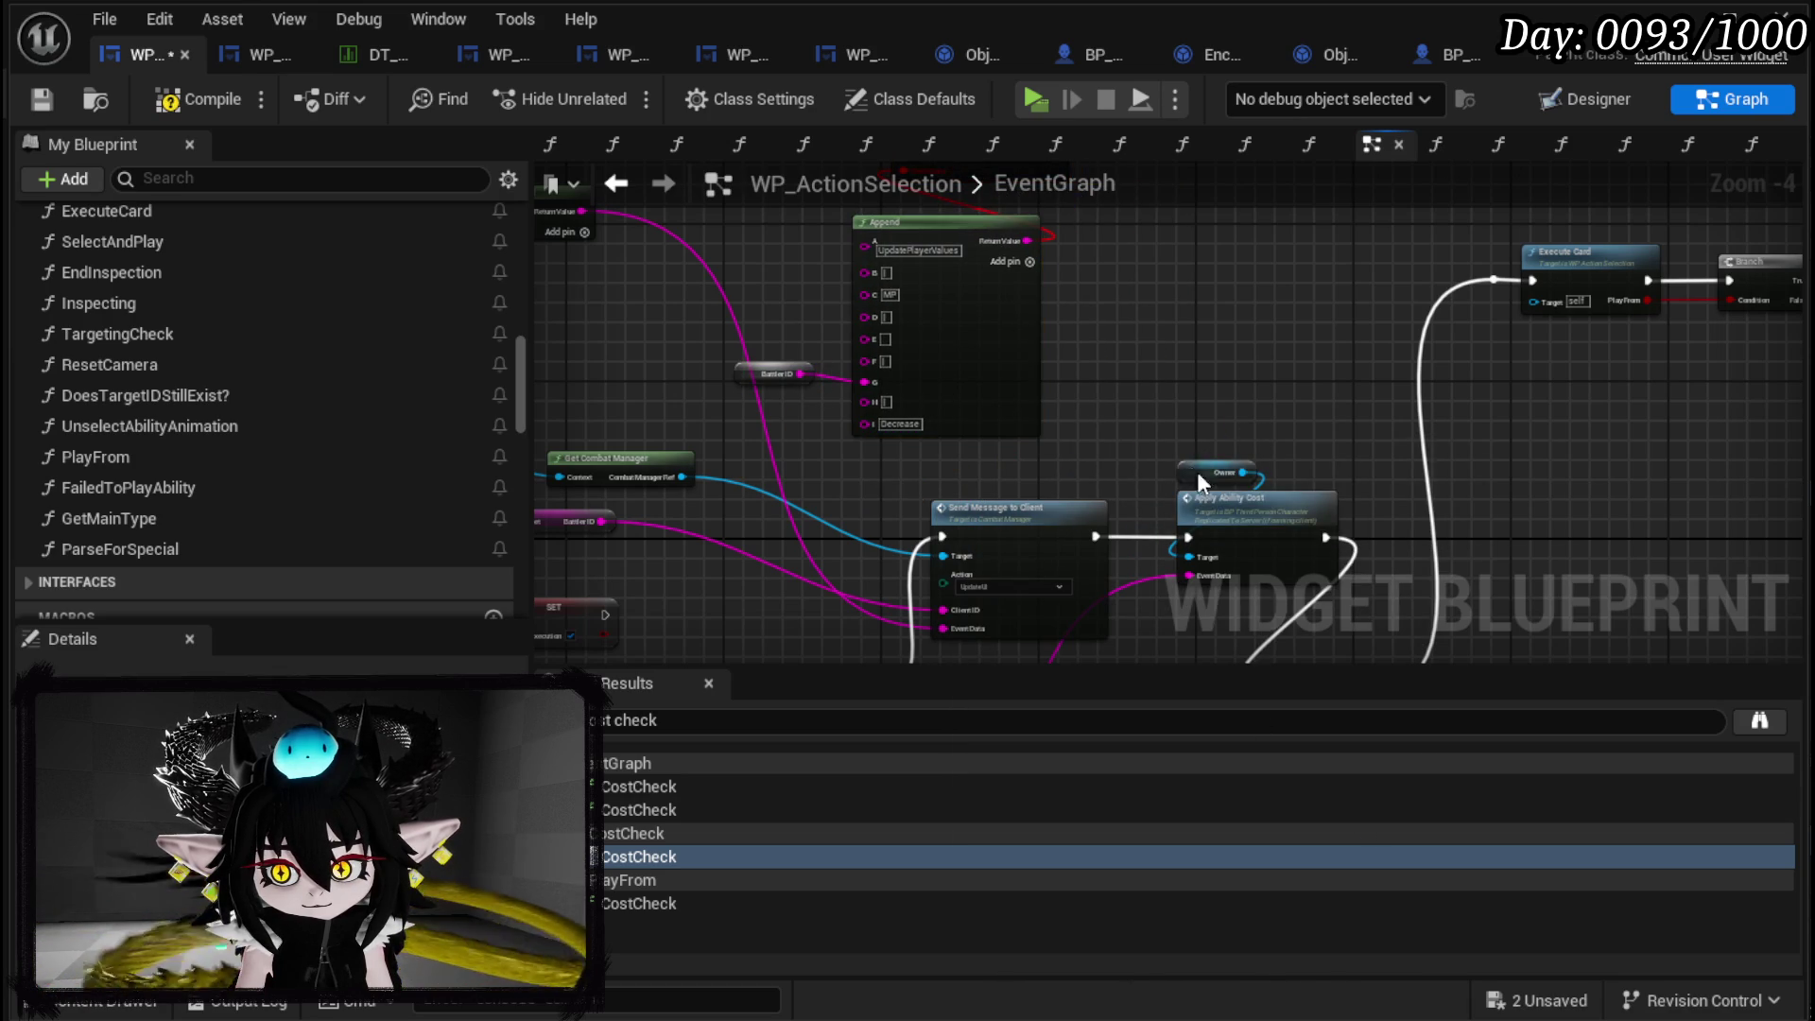
pyautogui.moveTo(1199, 472); pyautogui.dragTo(637, 235)
pyautogui.click(588, 494)
pyautogui.moveTo(588, 494); pyautogui.dragTo(795, 333)
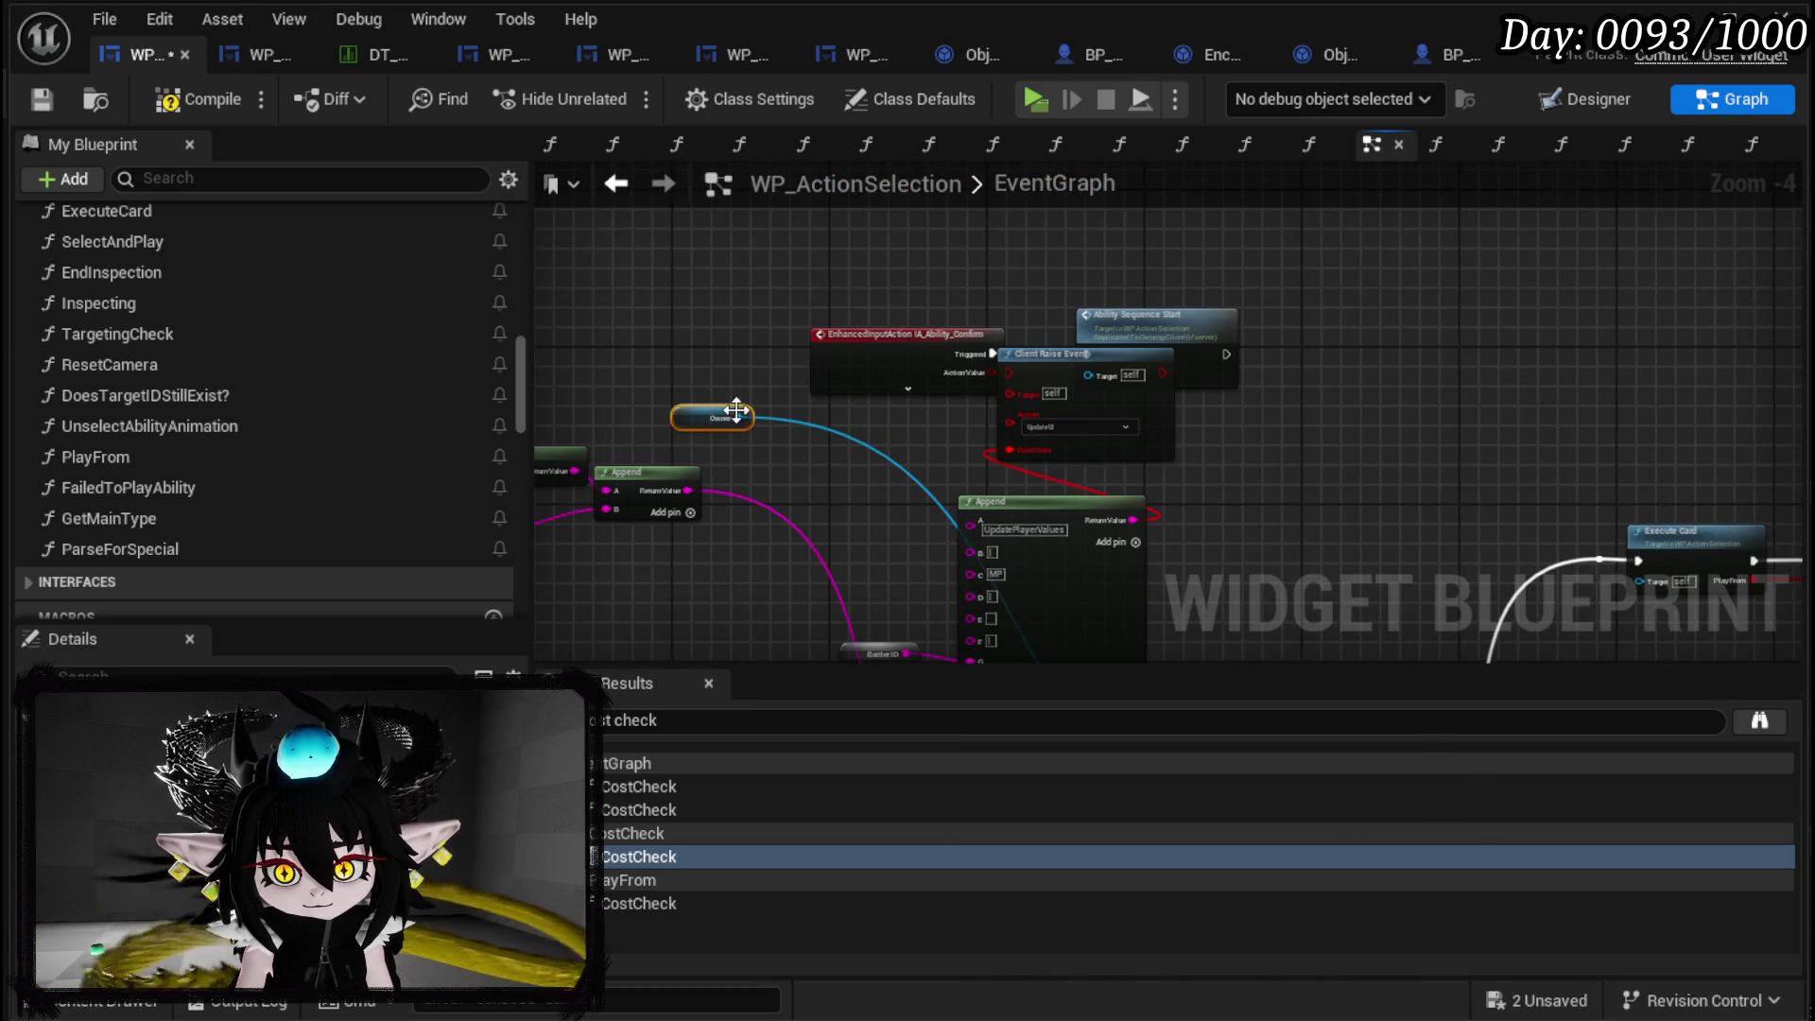
pyautogui.moveTo(738, 416); pyautogui.dragTo(784, 493)
# Add an Owner-targeted Client Raise Event taking Append's result, with action UpdateUI.
pyautogui.write('Clien')
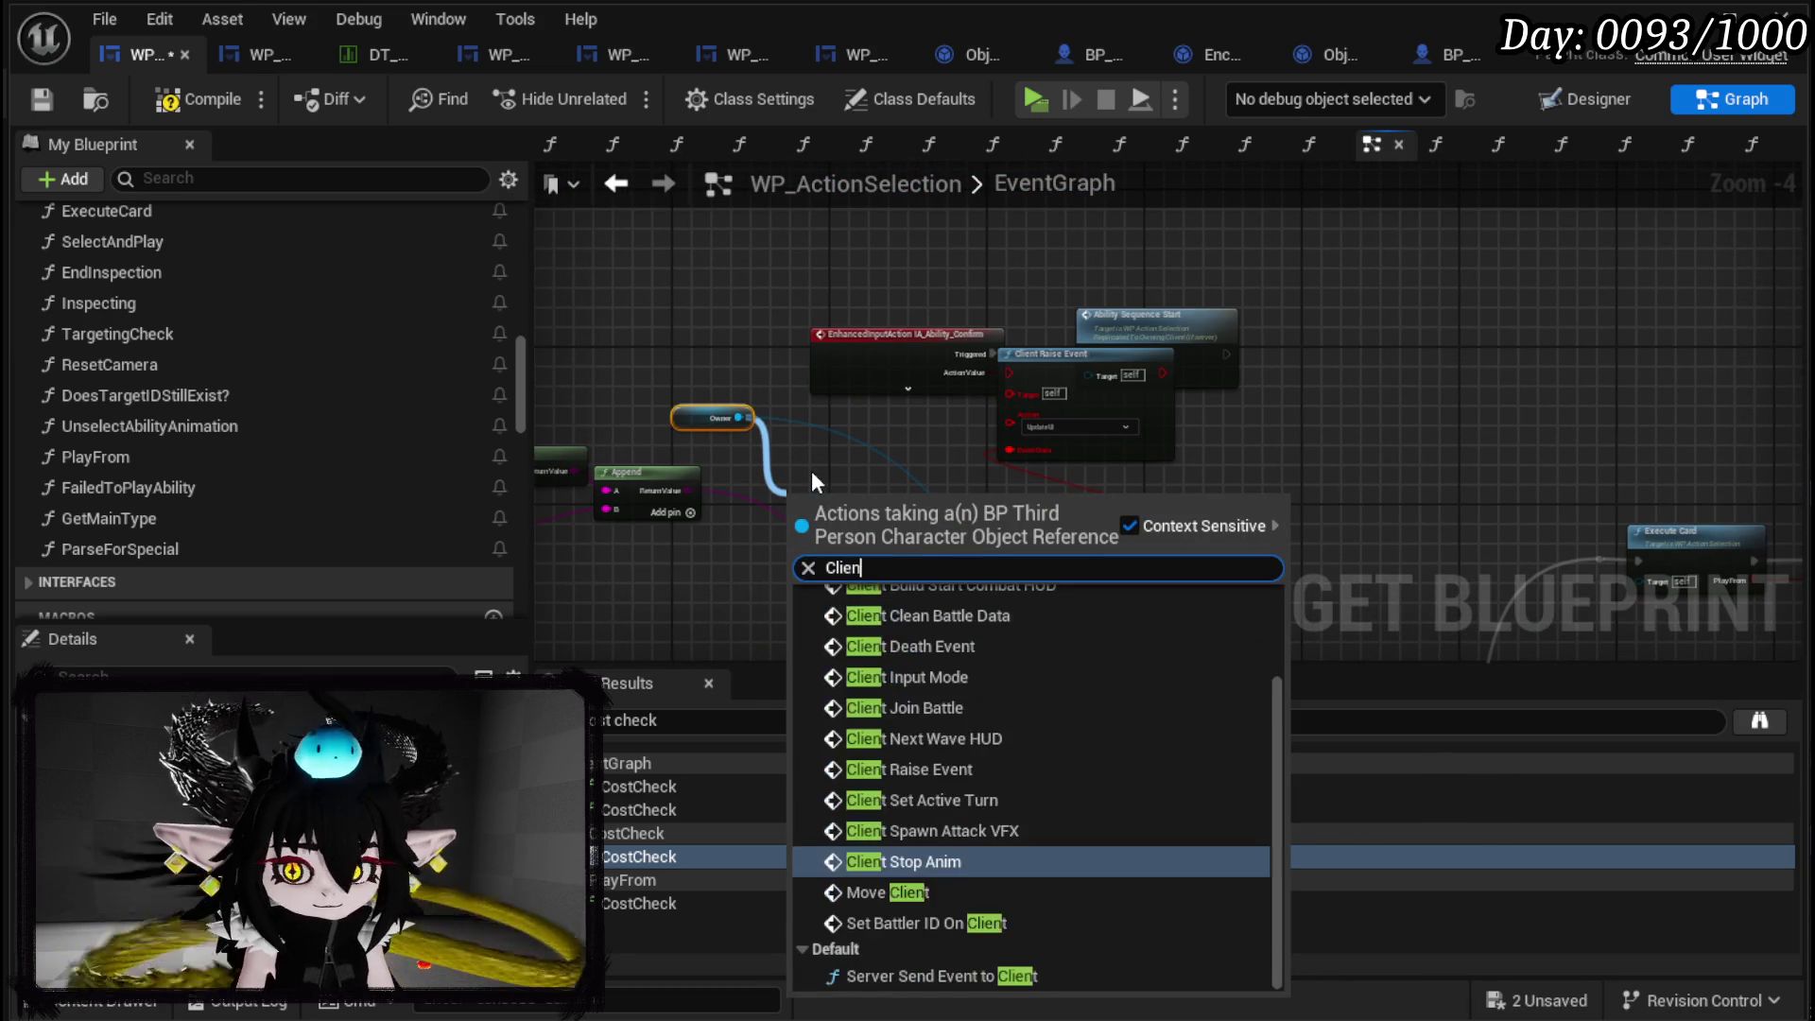
pyautogui.write('t Rai')
pyautogui.press('Return')
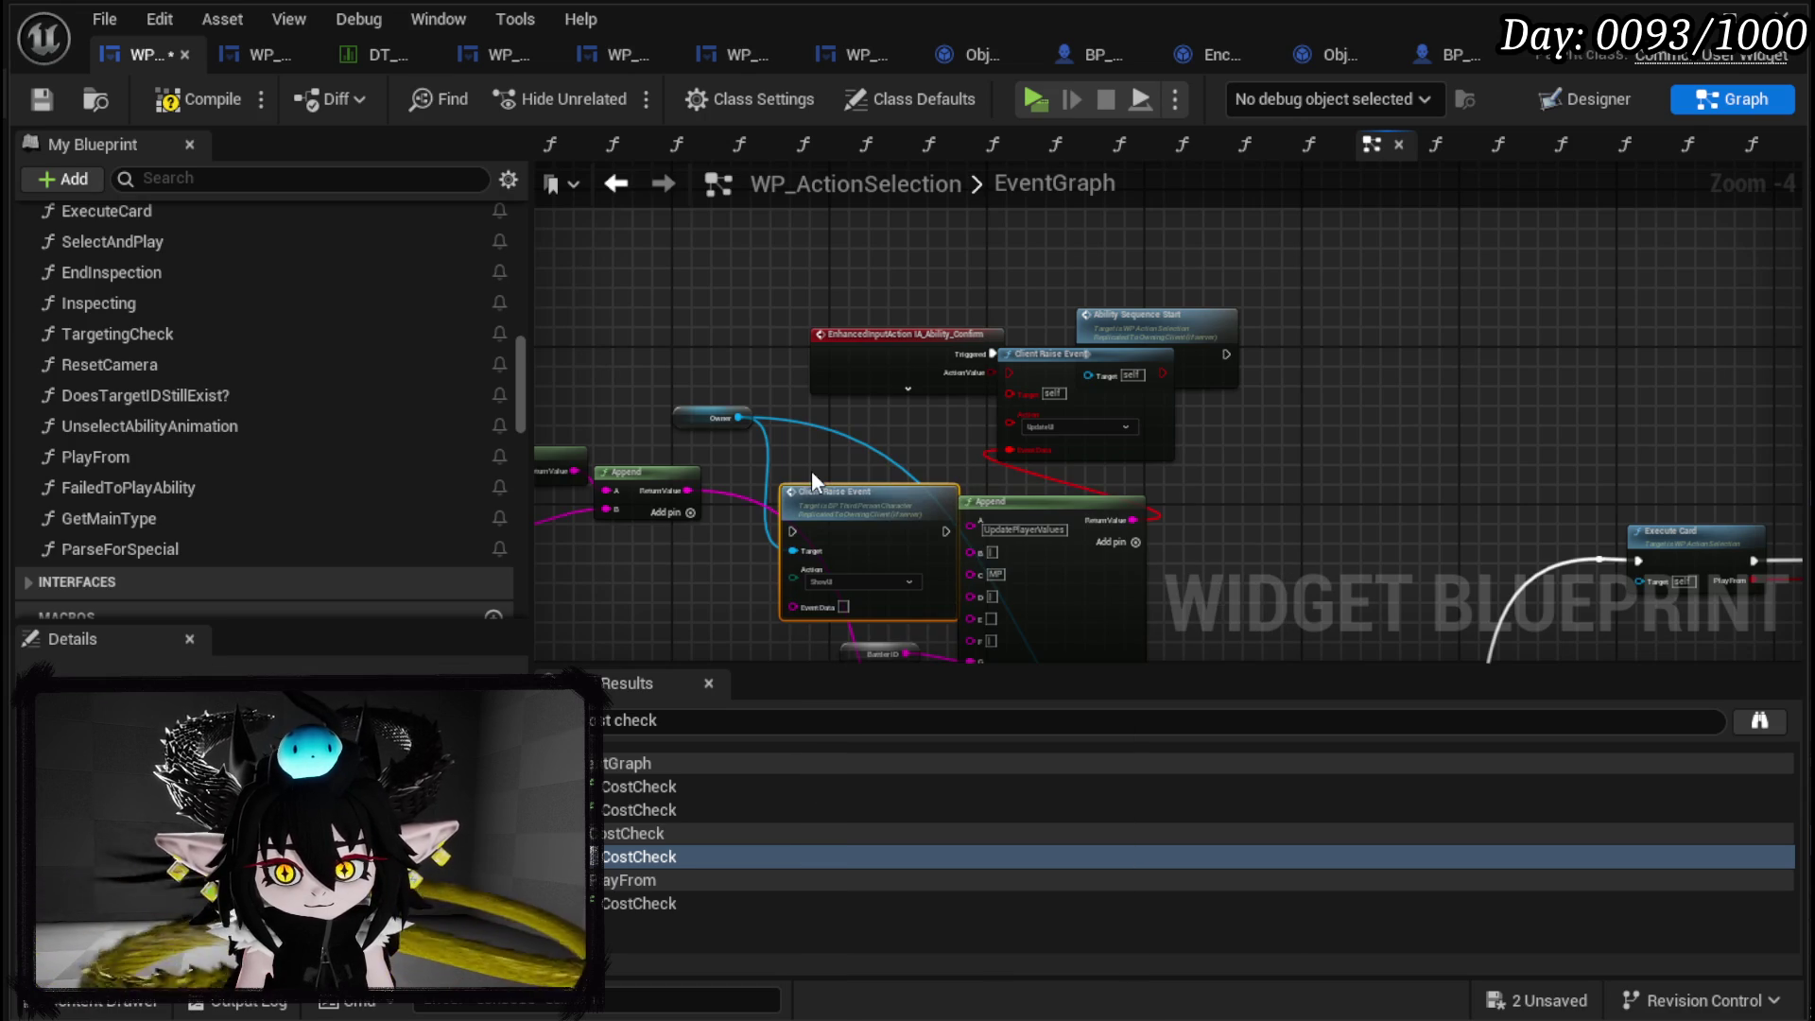
pyautogui.moveTo(813, 492); pyautogui.dragTo(1229, 444)
pyautogui.scroll(3, 1172, 477)
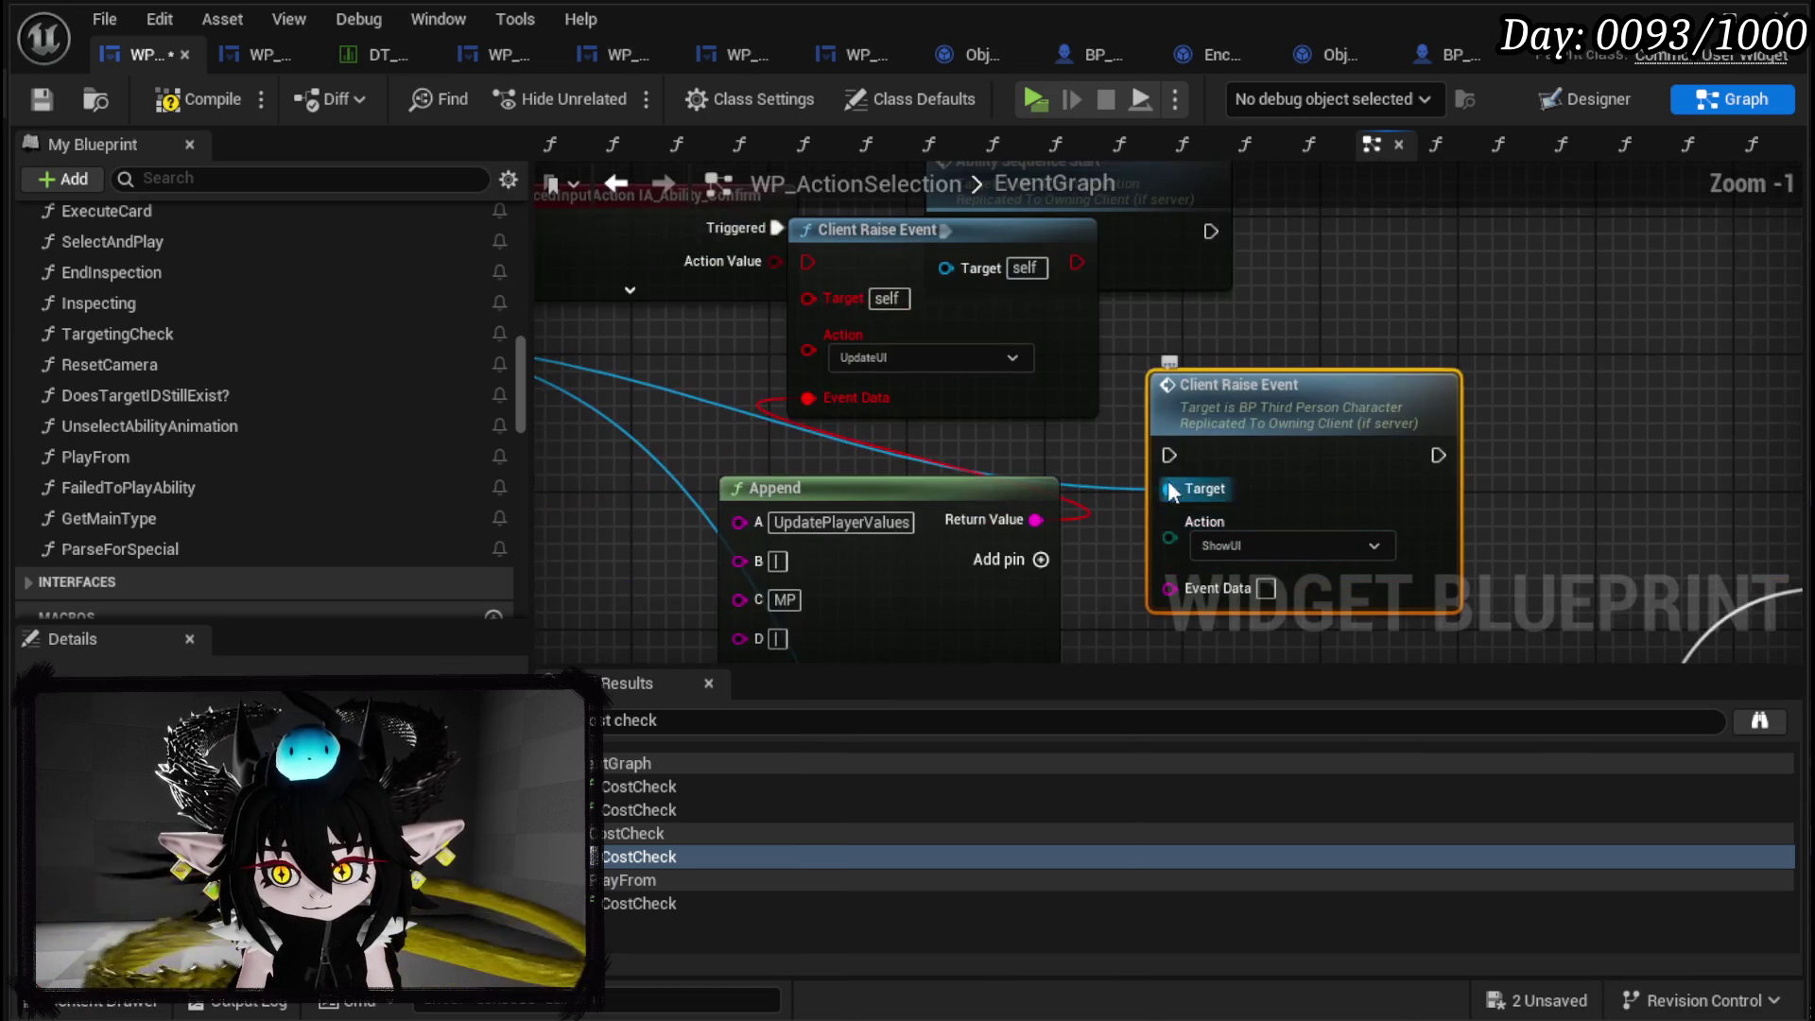
pyautogui.moveTo(1037, 520); pyautogui.dragTo(1173, 588)
pyautogui.click(1250, 543)
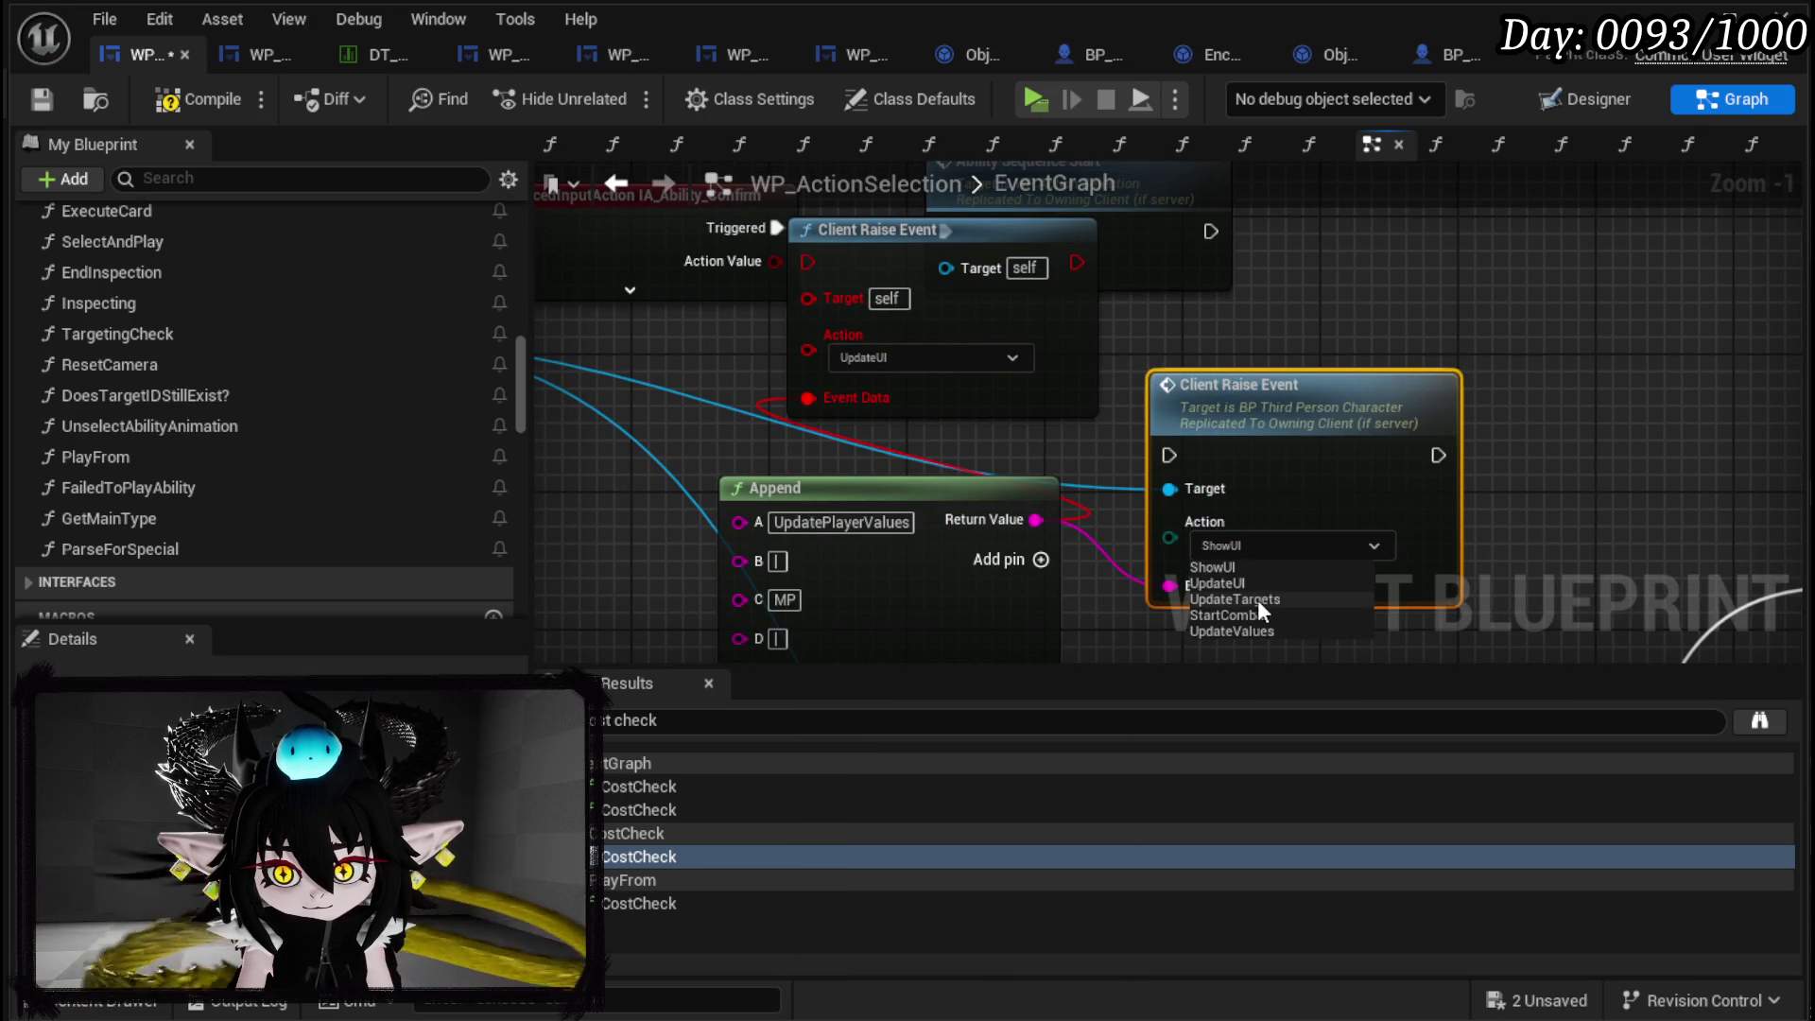
pyautogui.click(1229, 582)
# Delete the duplicate Client Raise Event and the Battler ID node.
pyautogui.click(1024, 308)
pyautogui.press('Delete')
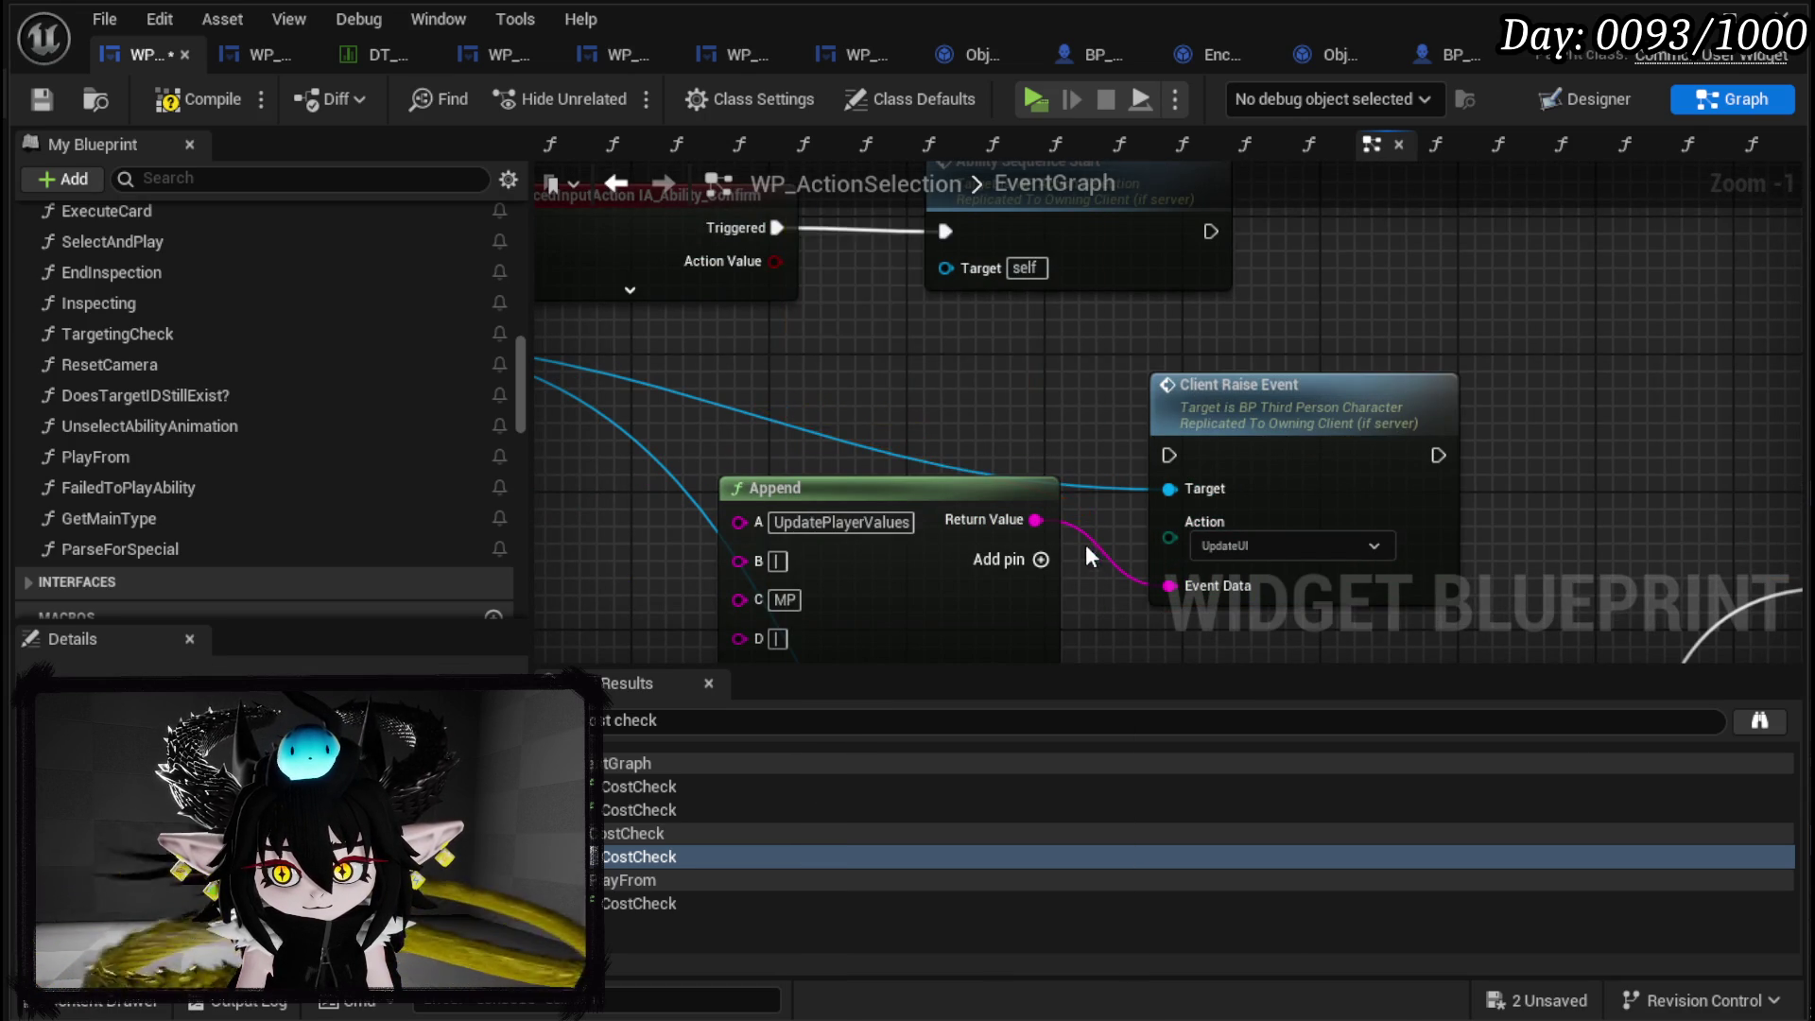
pyautogui.moveTo(1055, 503)
pyautogui.mouseDown()
pyautogui.moveTo(1176, 446)
pyautogui.moveTo(1320, 225)
pyautogui.mouseUp()
pyautogui.click(846, 473)
pyautogui.press('Delete')
pyautogui.click(1047, 320)
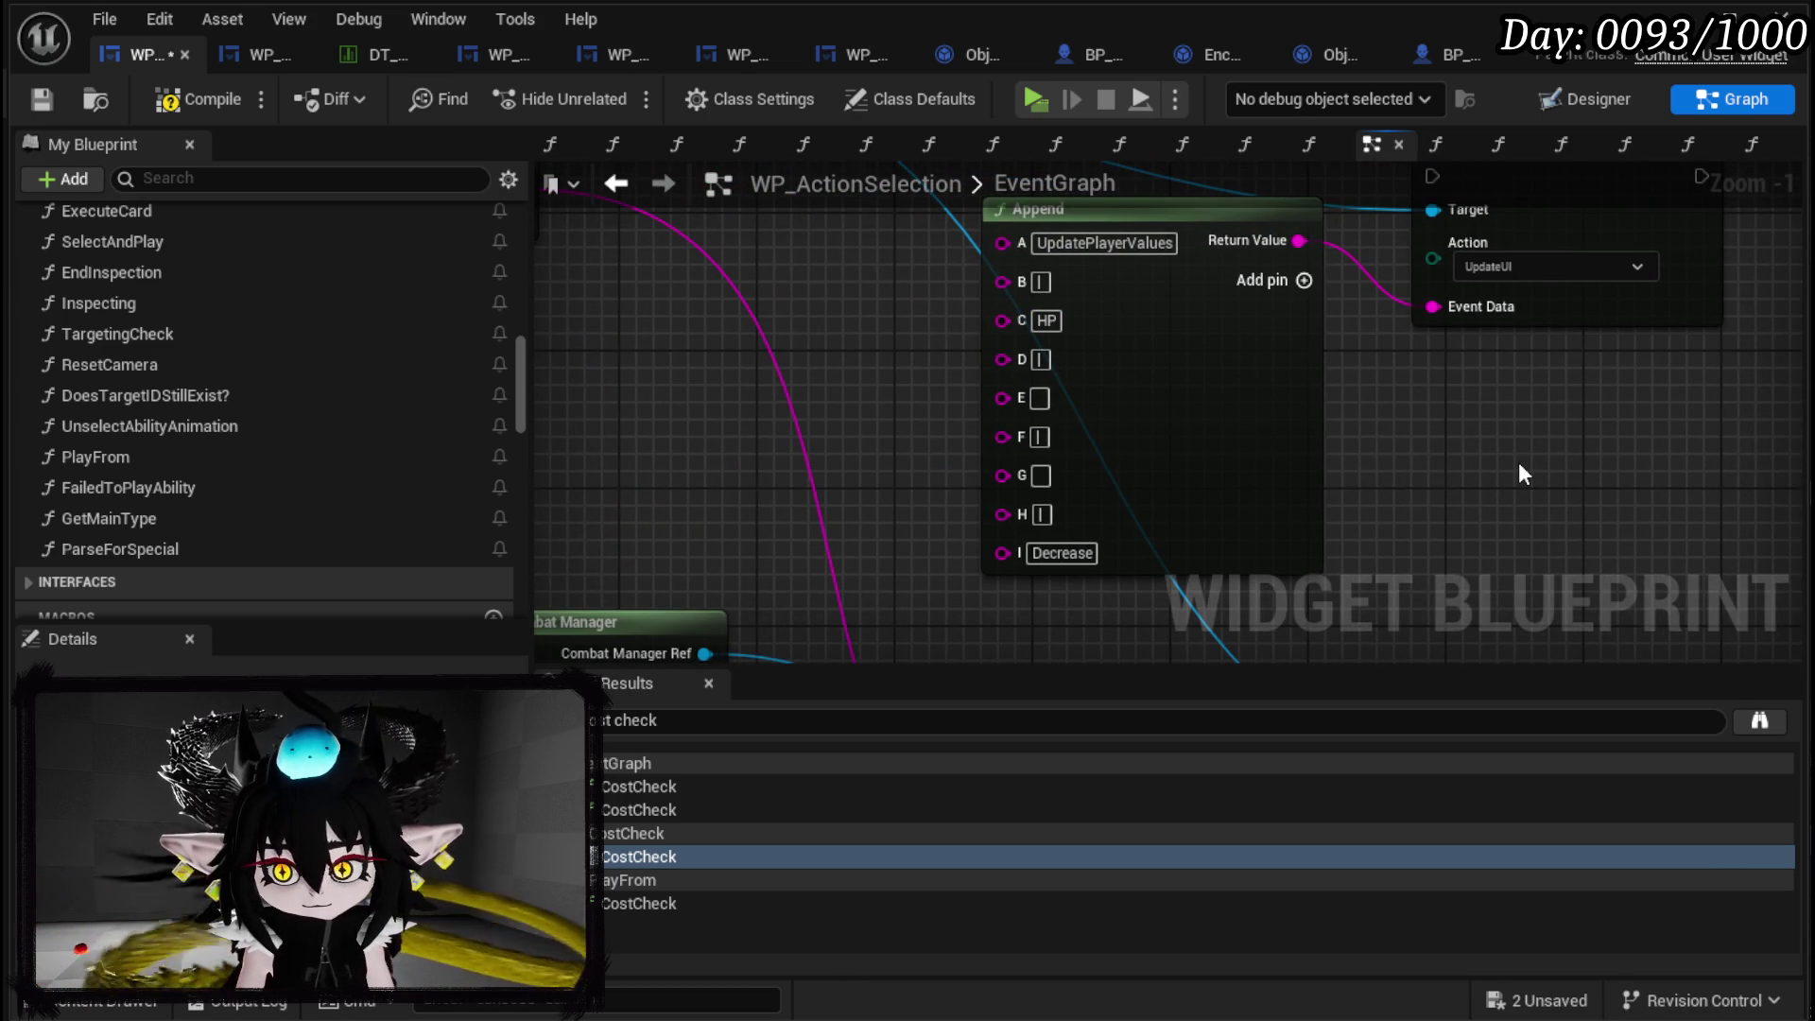
# Wire the 100.0 float value toward the Append's E pin and reposition it.
pyautogui.scroll(-3, 1518, 463)
pyautogui.moveTo(810, 410)
pyautogui.mouseDown()
pyautogui.moveTo(972, 454)
pyautogui.moveTo(1046, 402)
pyautogui.moveTo(1358, 351)
pyautogui.mouseUp()
pyautogui.scroll(1, 973, 454)
pyautogui.moveTo(808, 362); pyautogui.dragTo(1550, 357)
pyautogui.click(844, 350)
pyautogui.moveTo(844, 350)
pyautogui.mouseDown()
pyautogui.moveTo(1575, 376)
pyautogui.moveTo(1110, 439)
pyautogui.mouseUp()
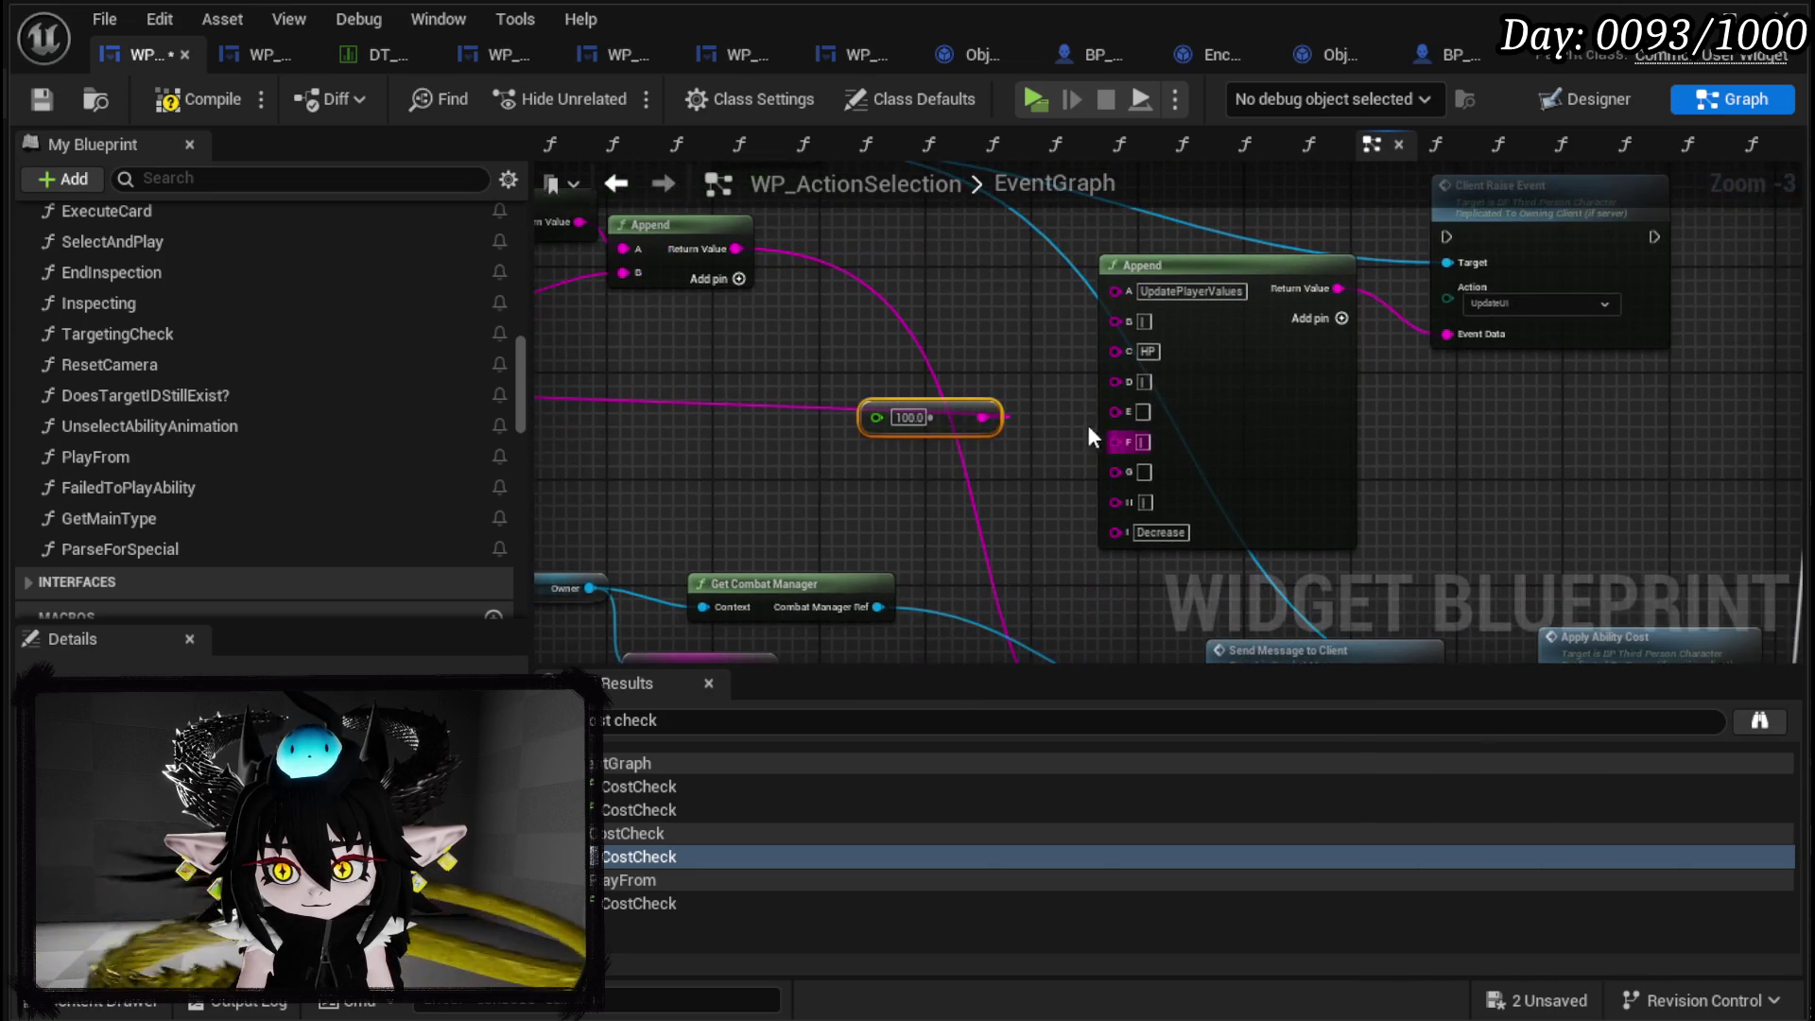
pyautogui.scroll(-3, 1142, 410)
pyautogui.scroll(3, 917, 337)
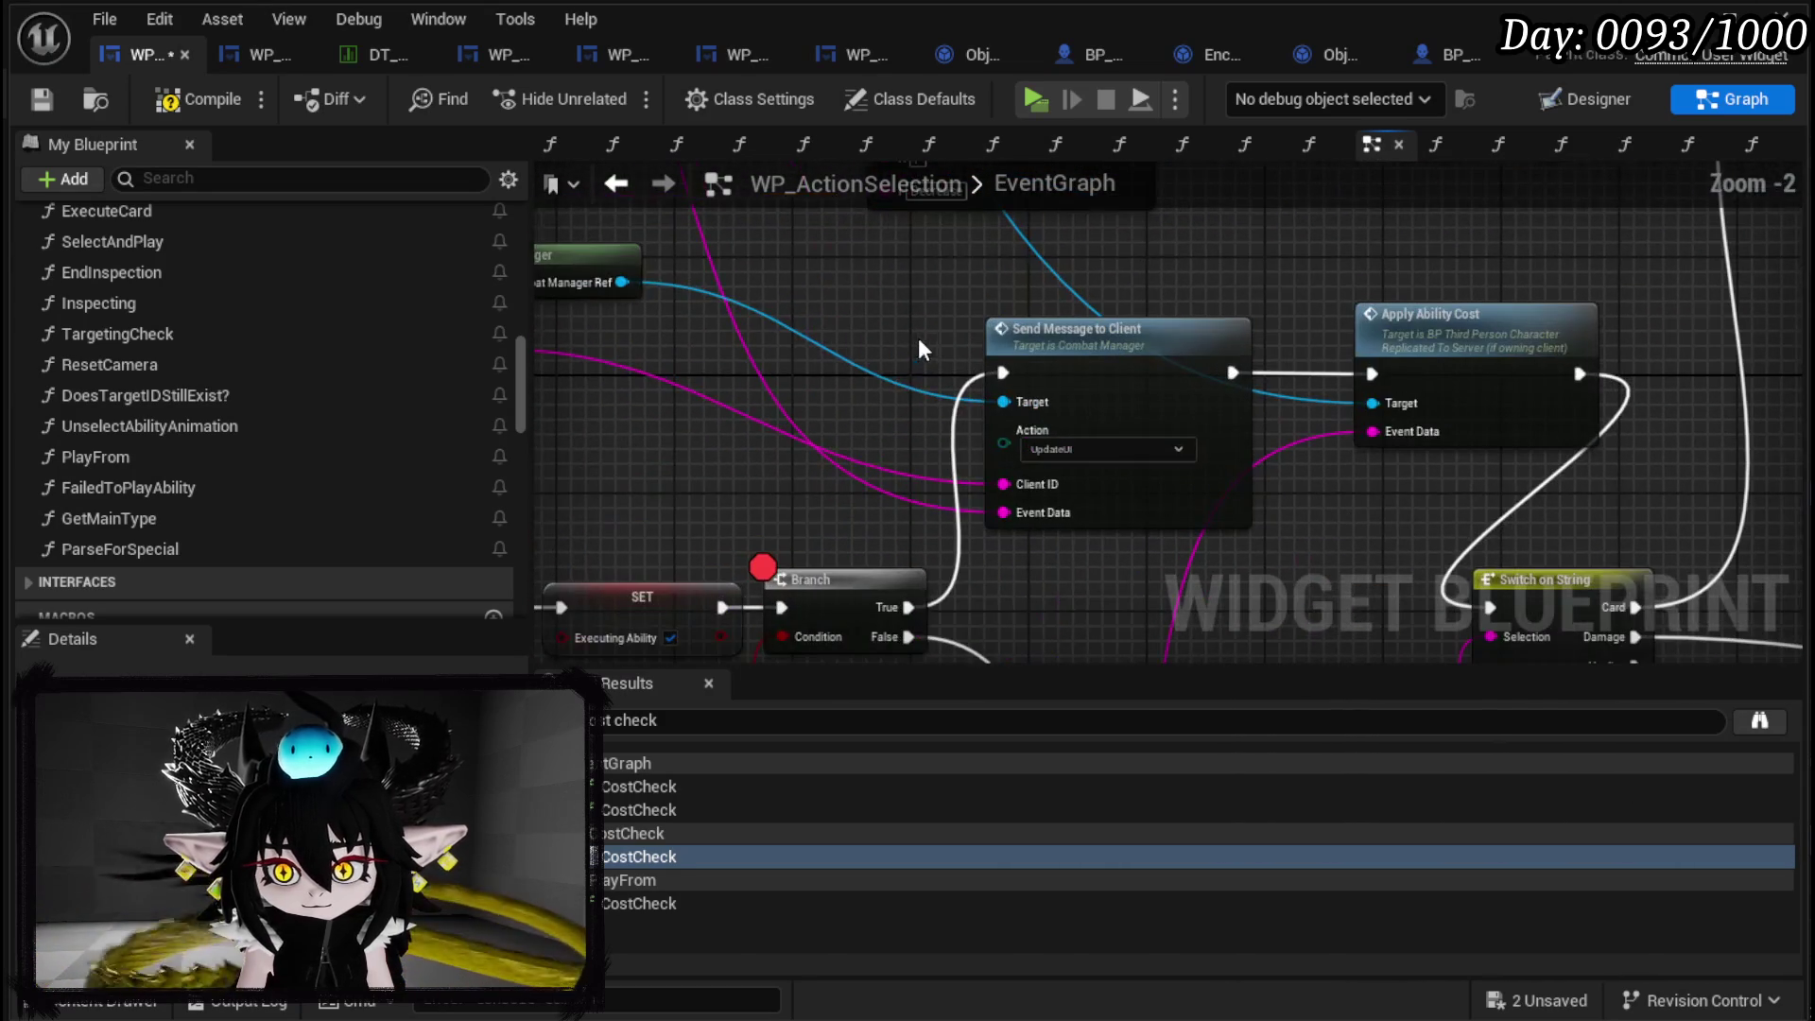
pyautogui.scroll(-2, 922, 388)
pyautogui.moveTo(922, 388)
pyautogui.mouseDown()
pyautogui.moveTo(1321, 458)
pyautogui.moveTo(1337, 525)
pyautogui.mouseUp()
pyautogui.moveTo(1074, 413); pyautogui.dragTo(1127, 480)
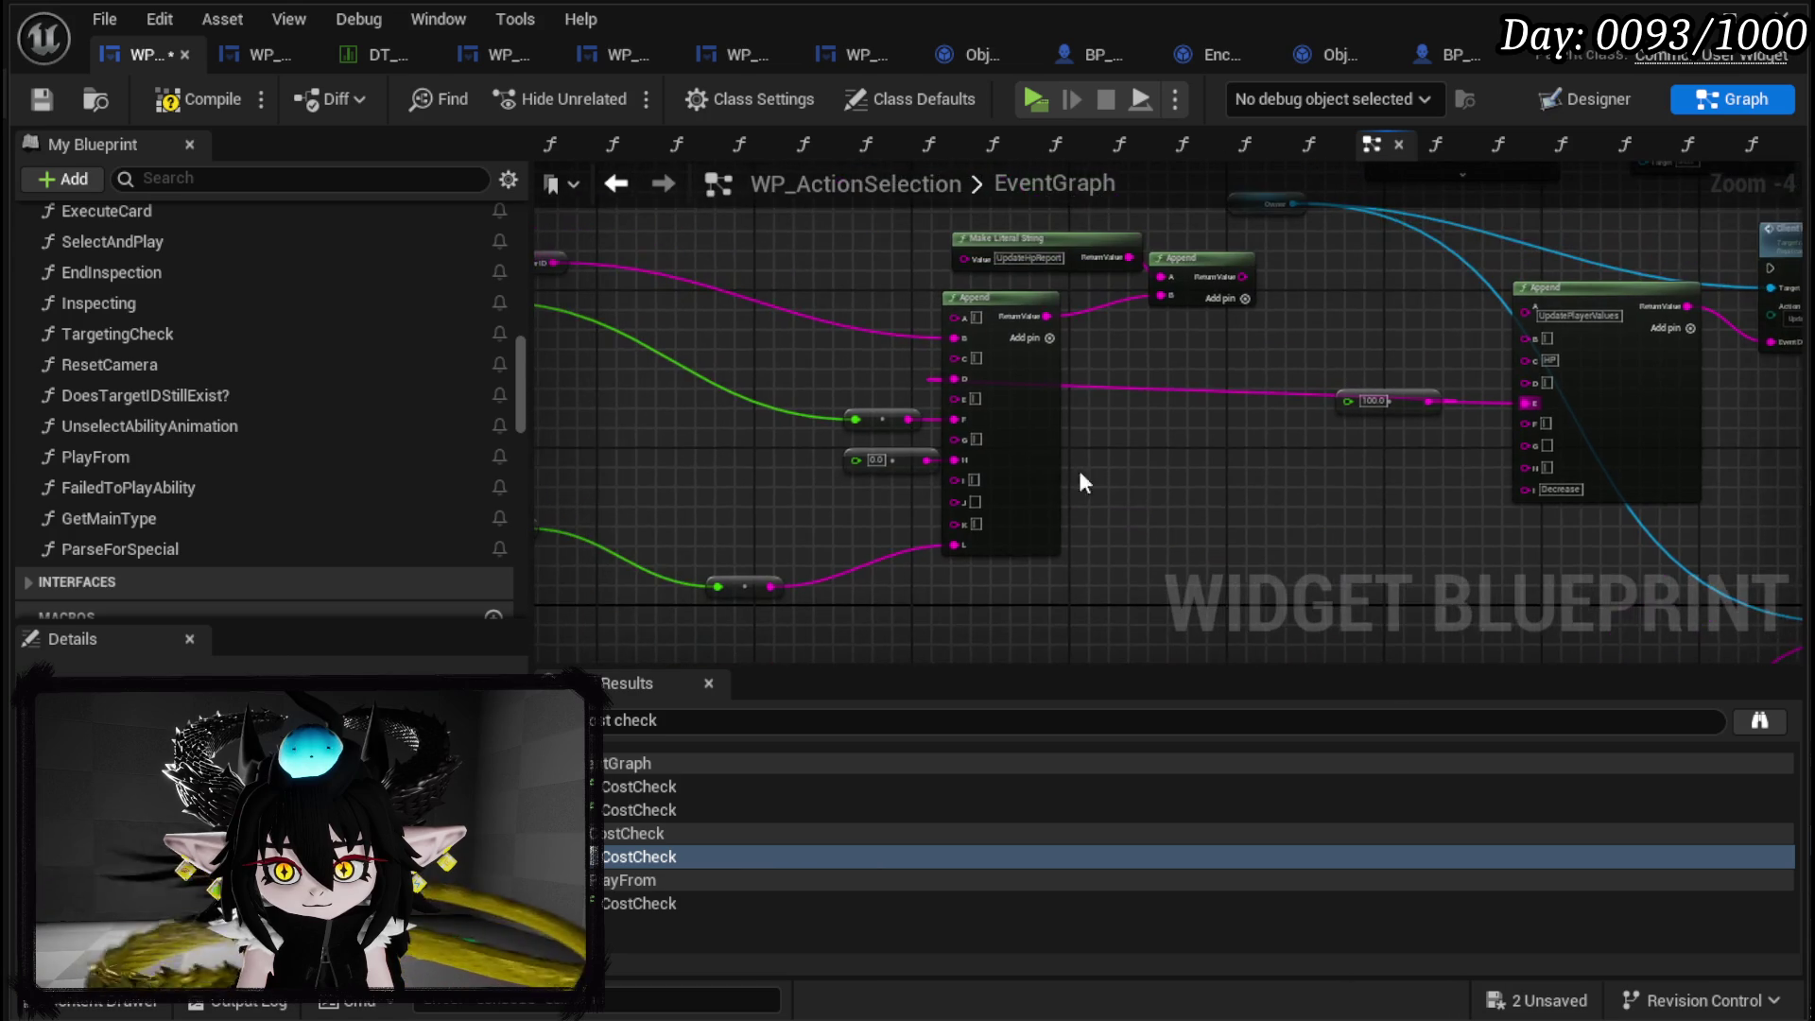
pyautogui.scroll(-2, 1004, 378)
# Move Client Raise Event beside Apply Ability Cost and run it from Branch True.
pyautogui.moveTo(1004, 350); pyautogui.dragTo(1182, 484)
pyautogui.scroll(2, 1045, 494)
pyautogui.moveTo(803, 427); pyautogui.dragTo(673, 522)
pyautogui.moveTo(1354, 261); pyautogui.dragTo(1252, 565)
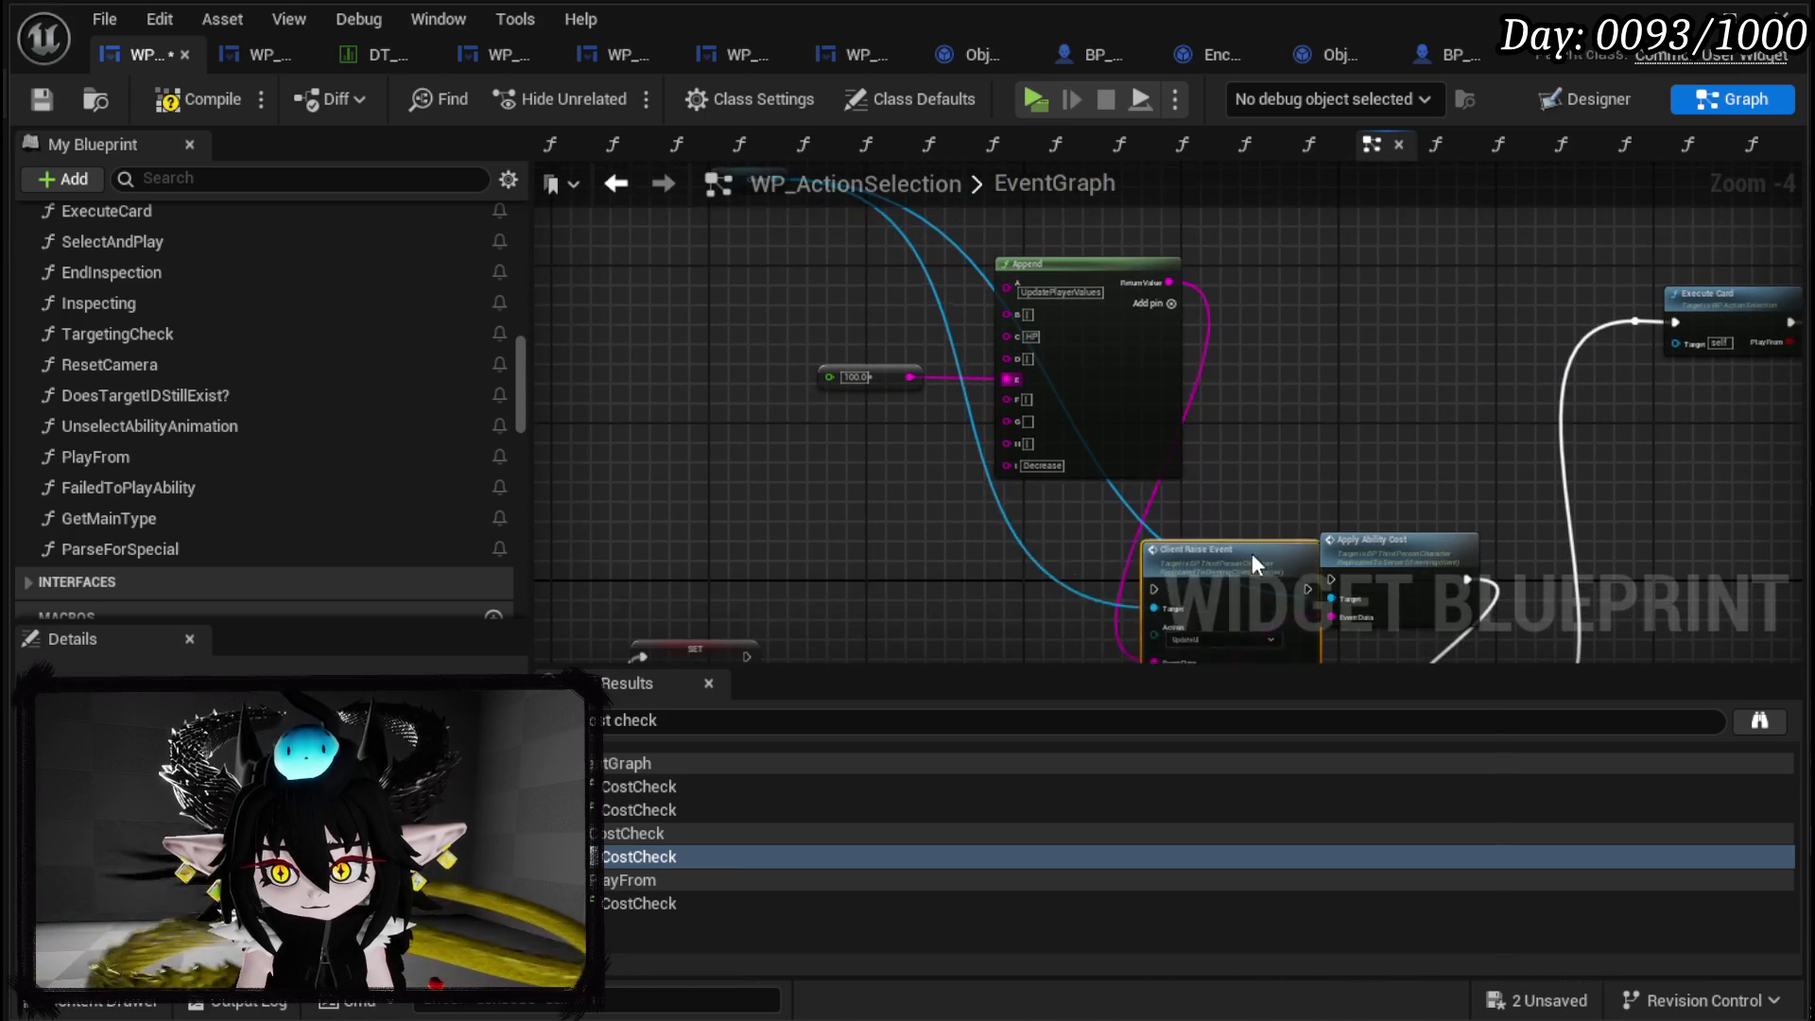
pyautogui.scroll(2, 1250, 553)
pyautogui.moveTo(746, 604); pyautogui.dragTo(929, 386)
pyautogui.moveTo(1076, 352); pyautogui.dragTo(1211, 371)
# Change options in the right-click menus of the Client Raise Event and Branch nodes.
pyautogui.rightClick(1087, 366)
pyautogui.moveTo(1149, 783)
pyautogui.click(1166, 856)
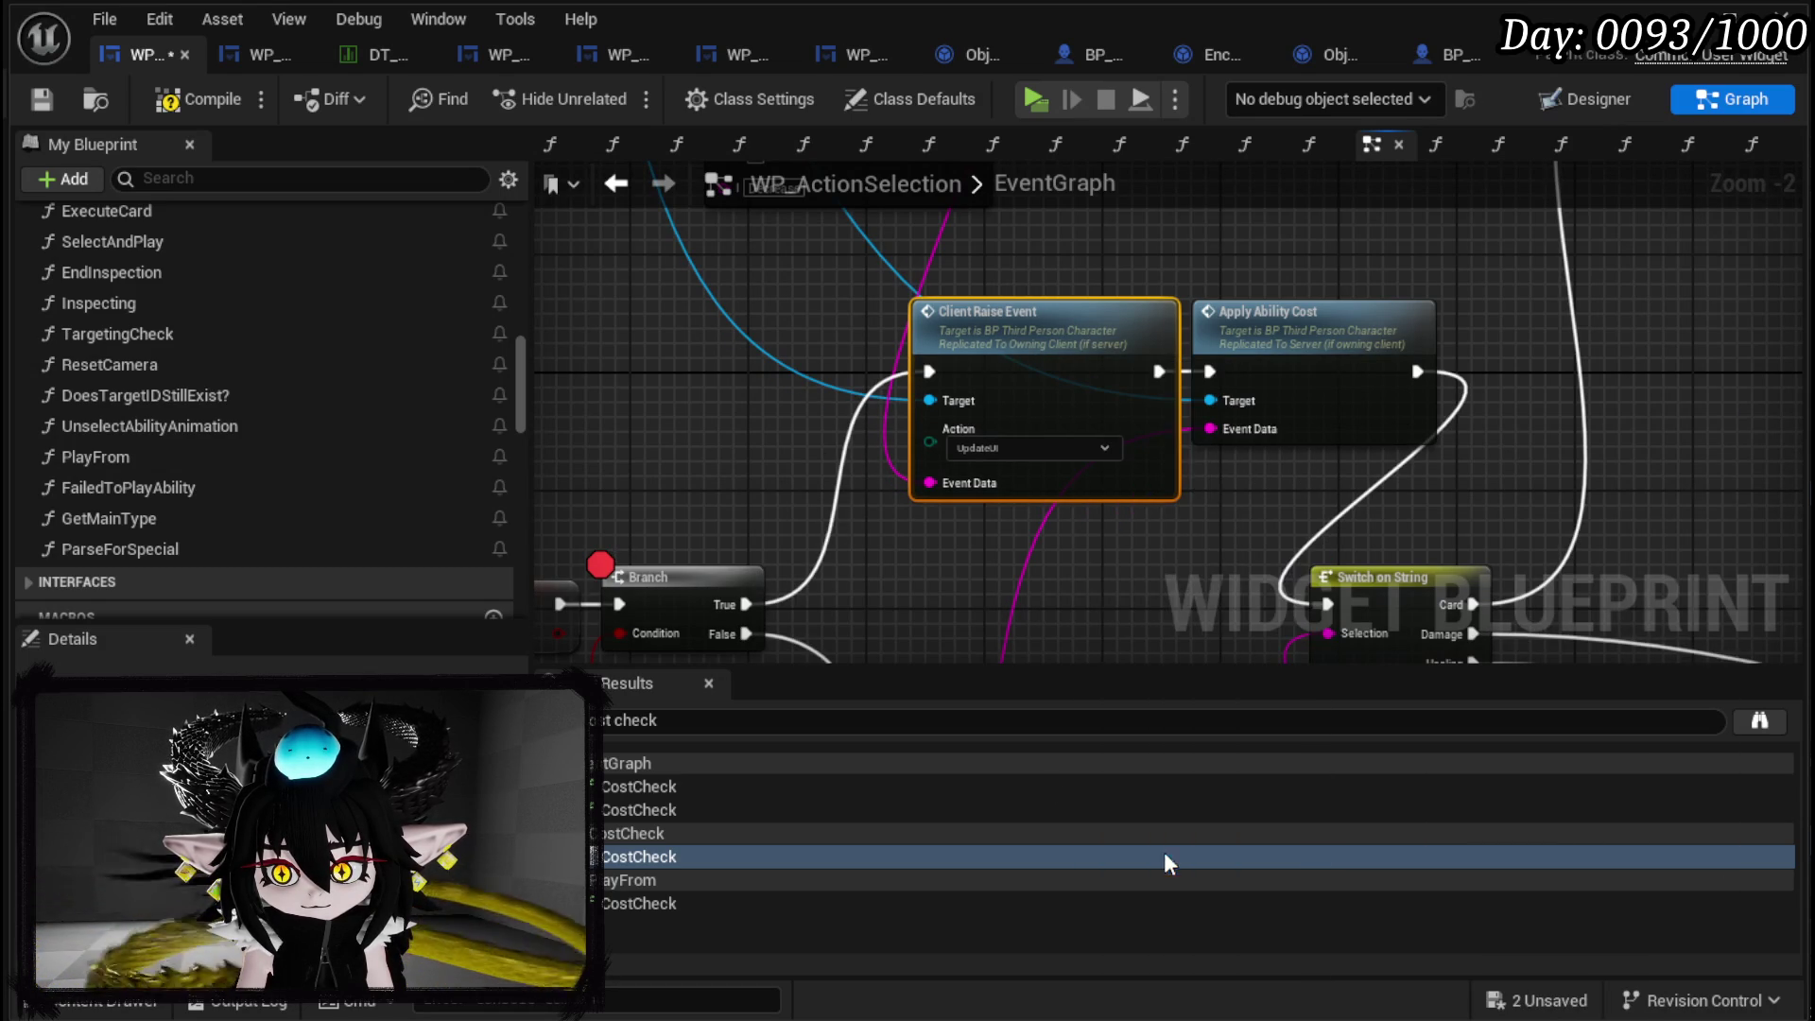
pyautogui.rightClick(643, 590)
pyautogui.moveTo(775, 983)
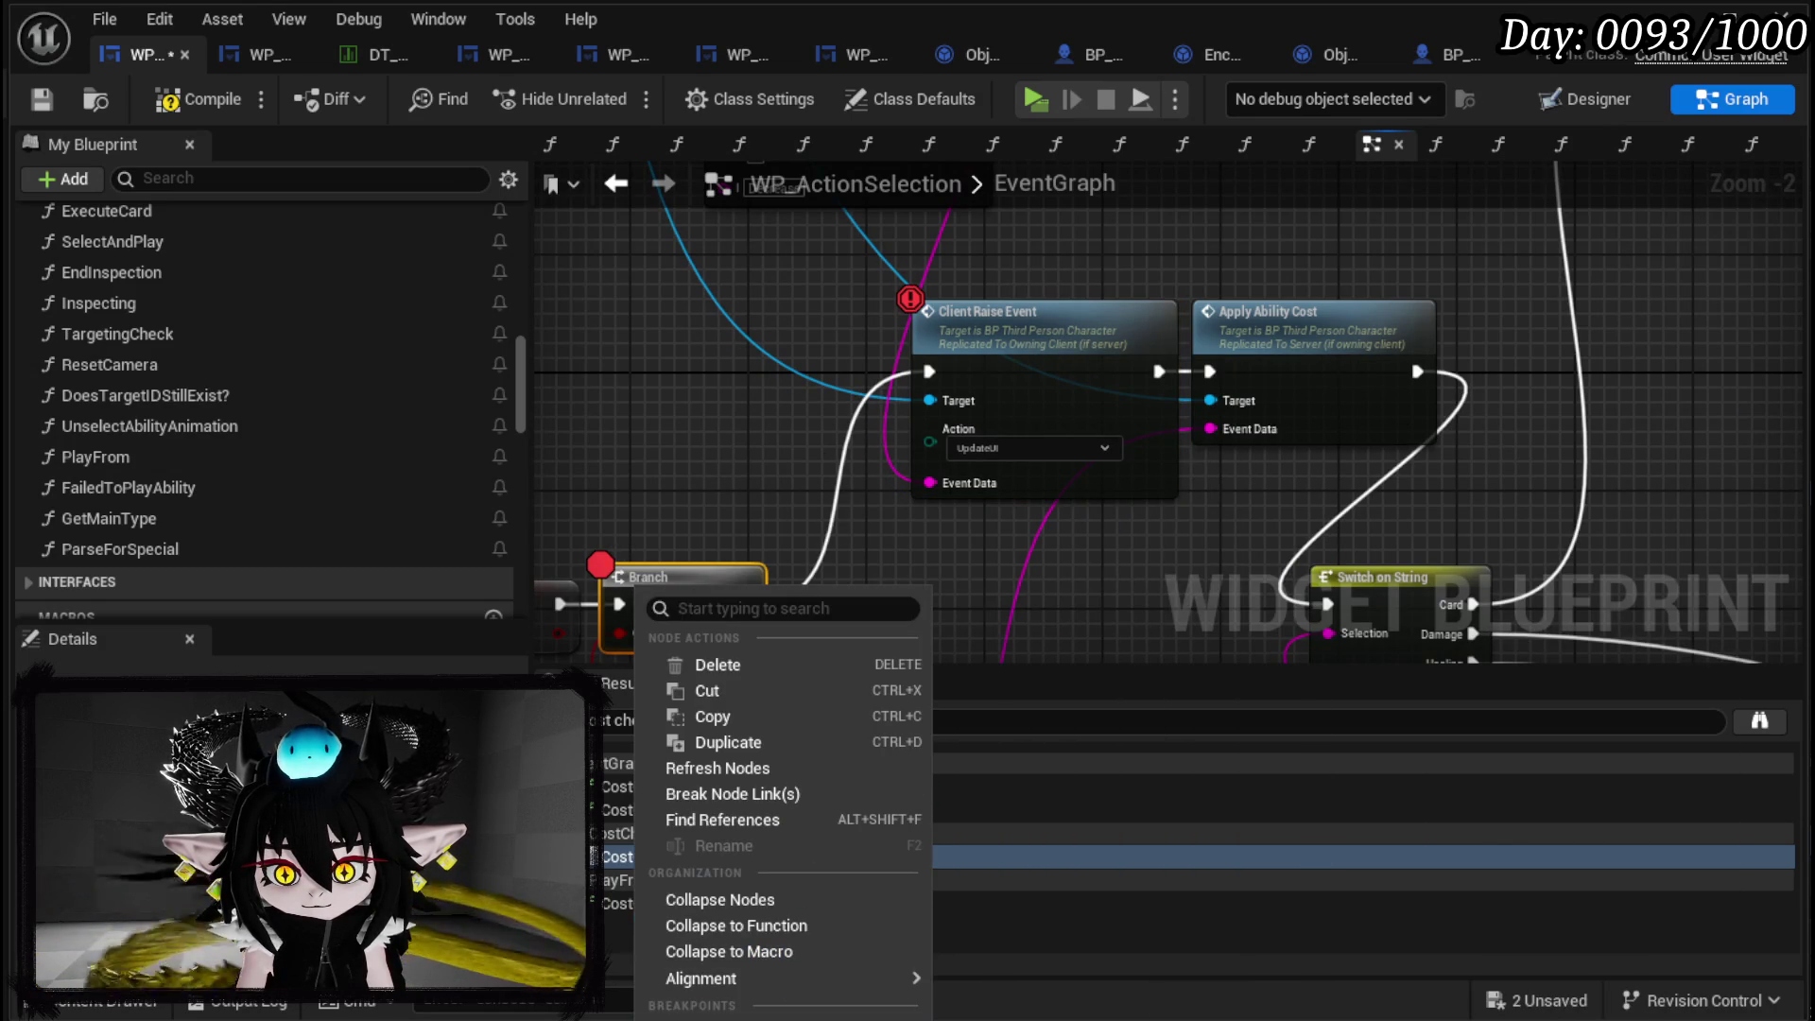
pyautogui.click(755, 427)
pyautogui.scroll(-2, 754, 428)
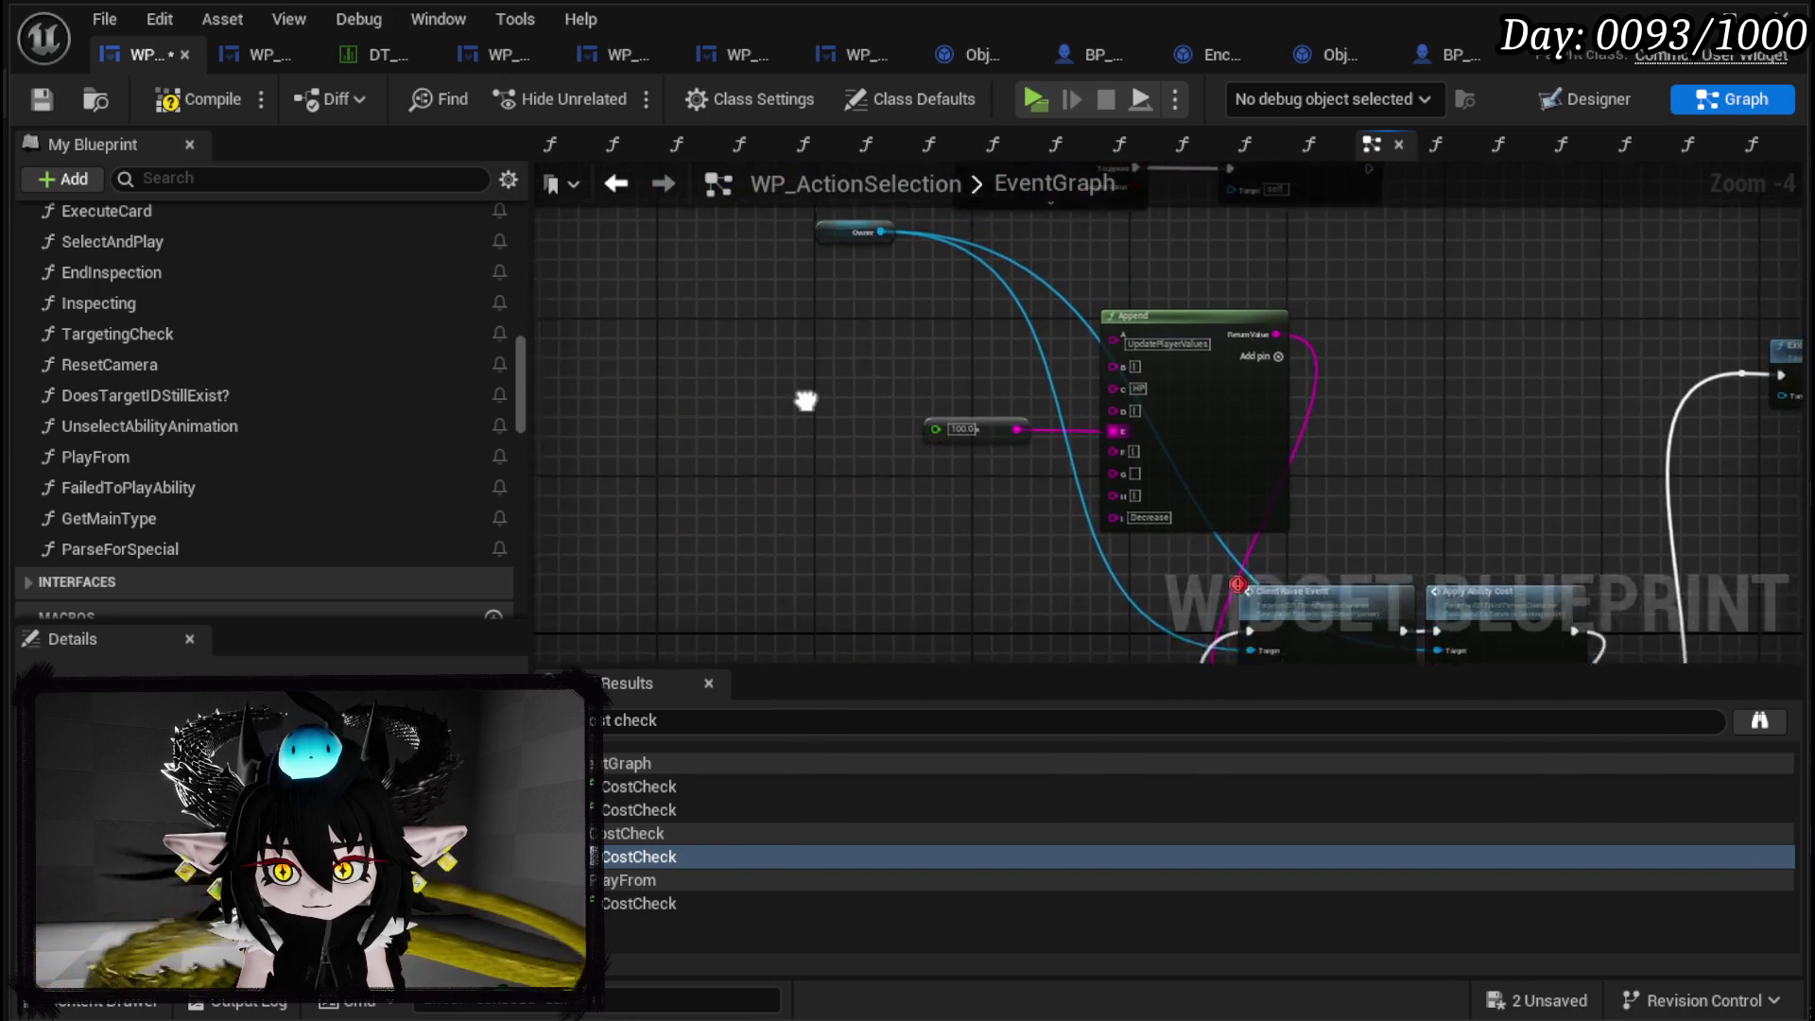
# Move the Owner node below the 100.0 value, then compile and save WP_ActionSelection.
pyautogui.click(889, 293)
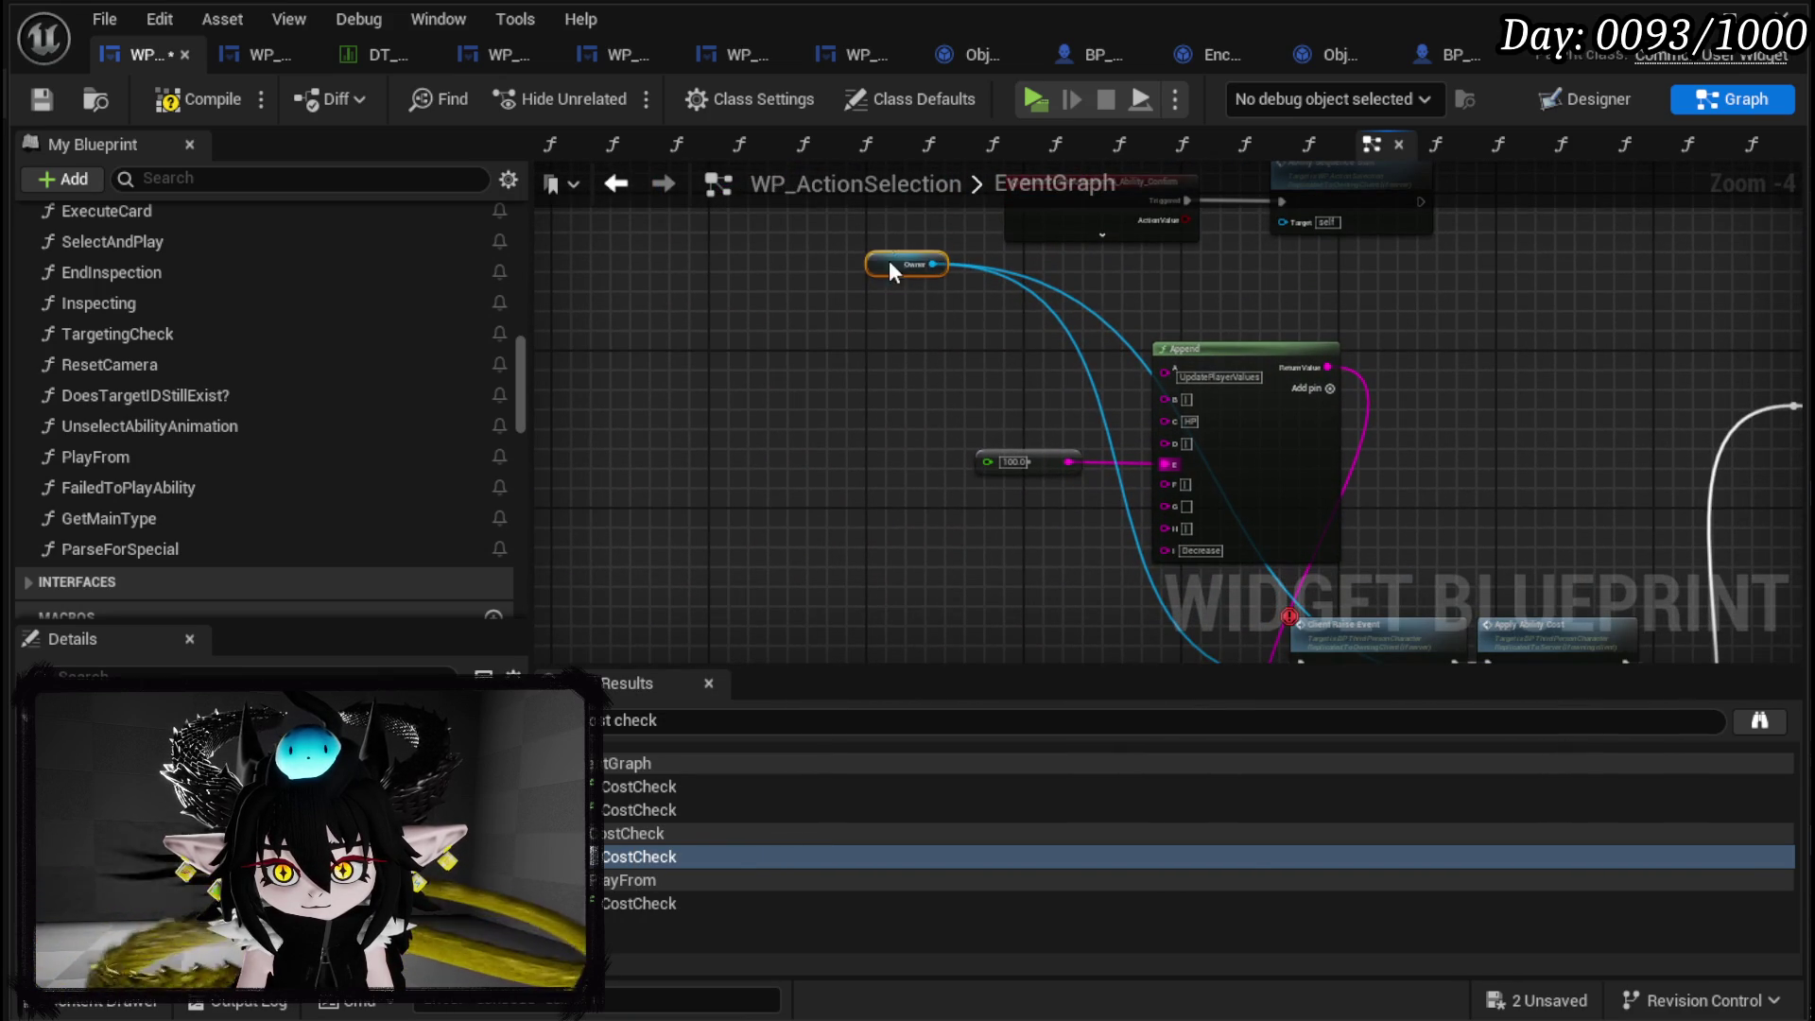
pyautogui.moveTo(888, 260); pyautogui.dragTo(927, 554)
pyautogui.scroll(4, 988, 408)
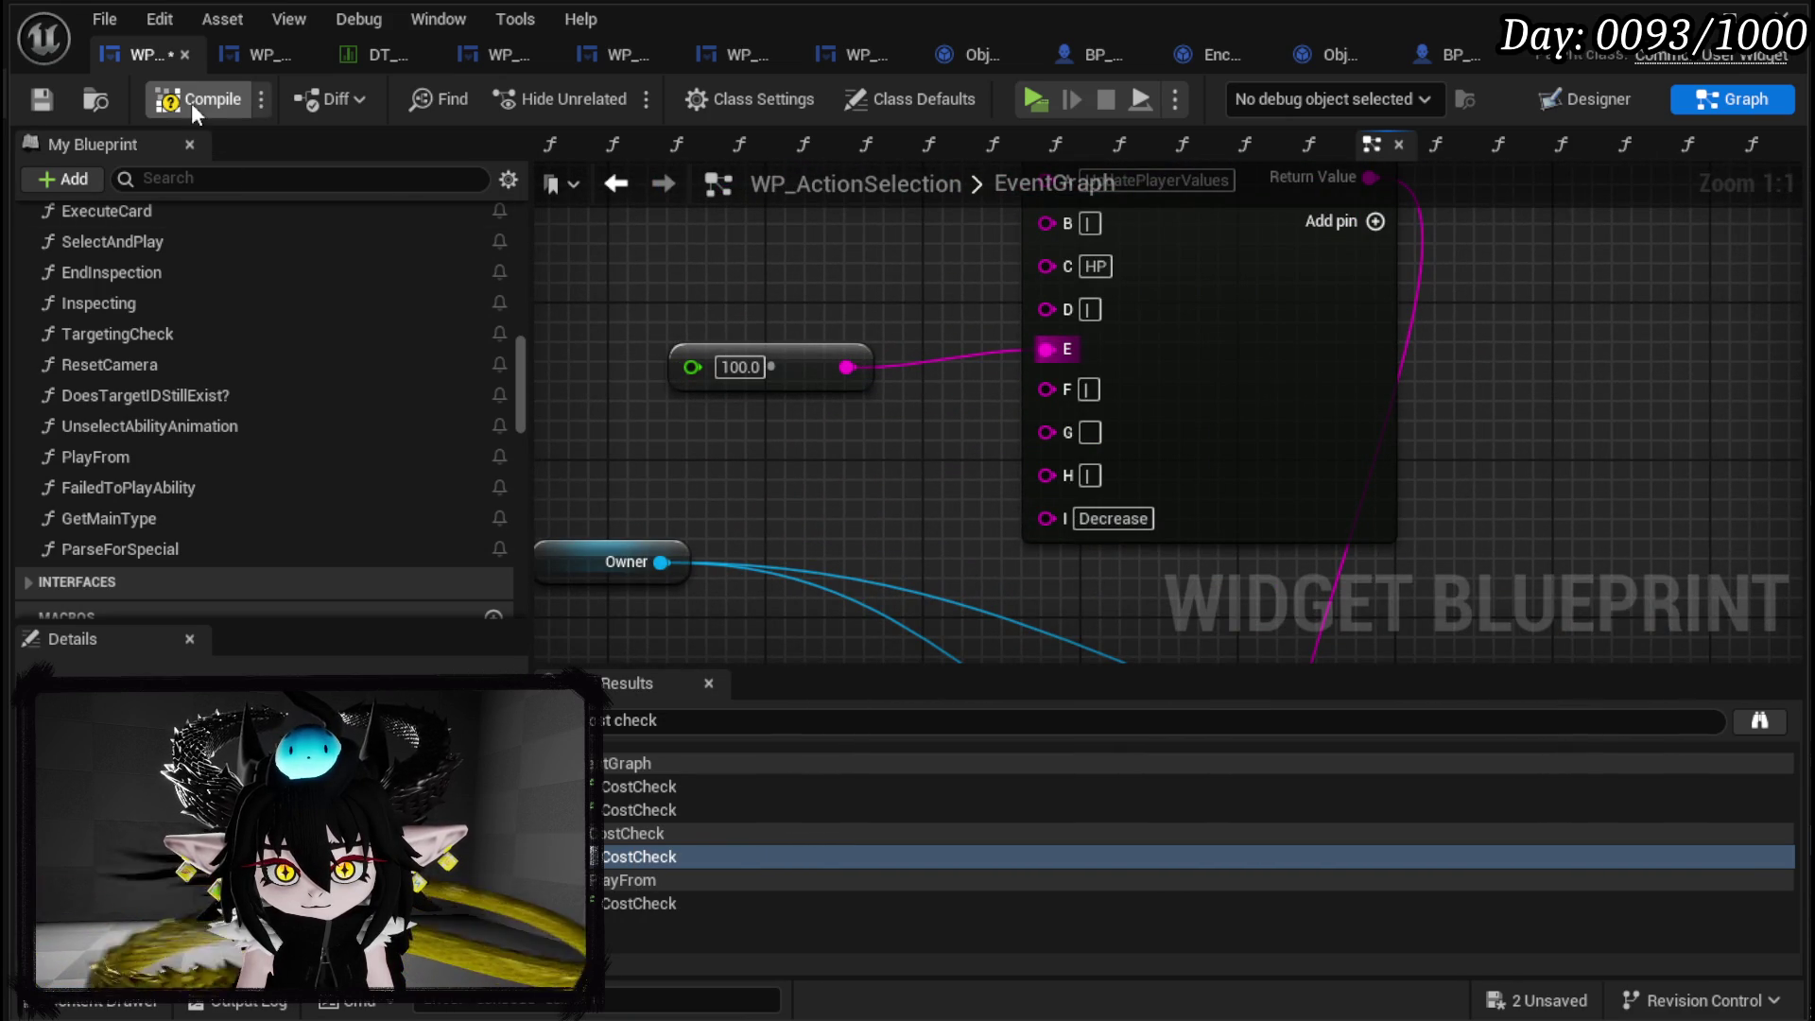
pyautogui.click(33, 107)
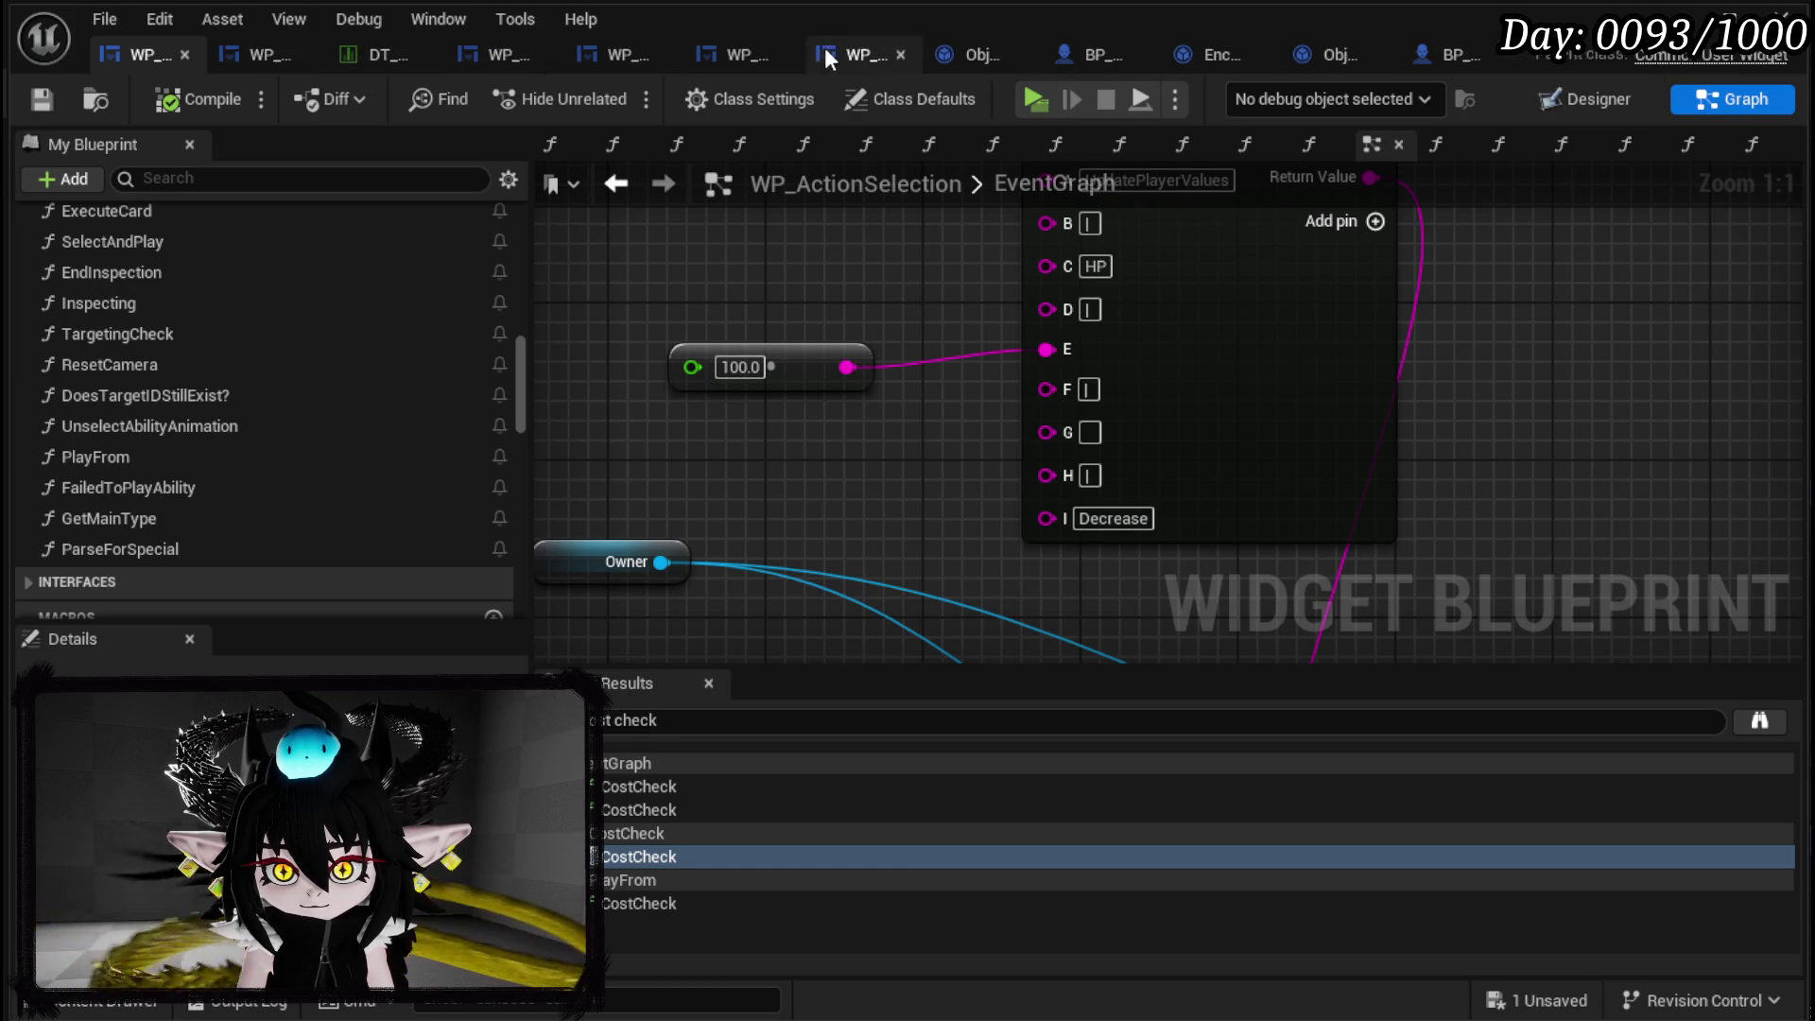
# Check the Battler ID node in the character blueprint, then return to WP_ActionSelection.
pyautogui.click(1092, 59)
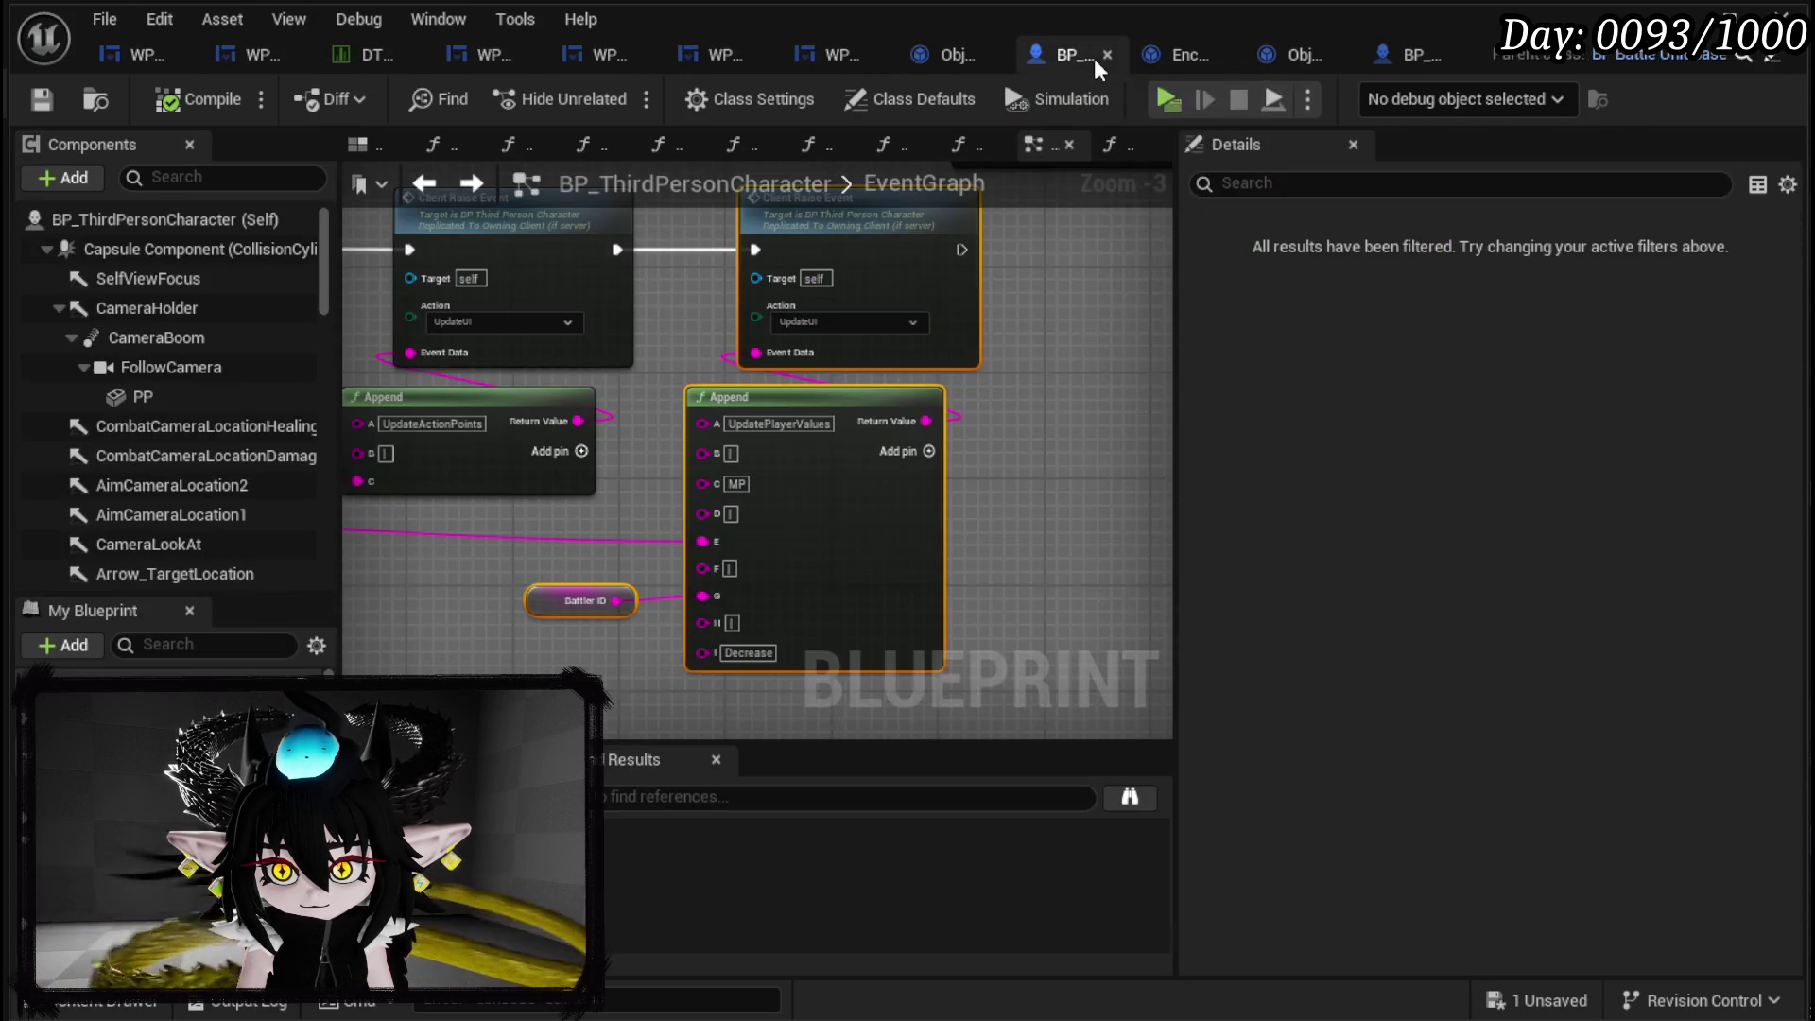
pyautogui.click(567, 601)
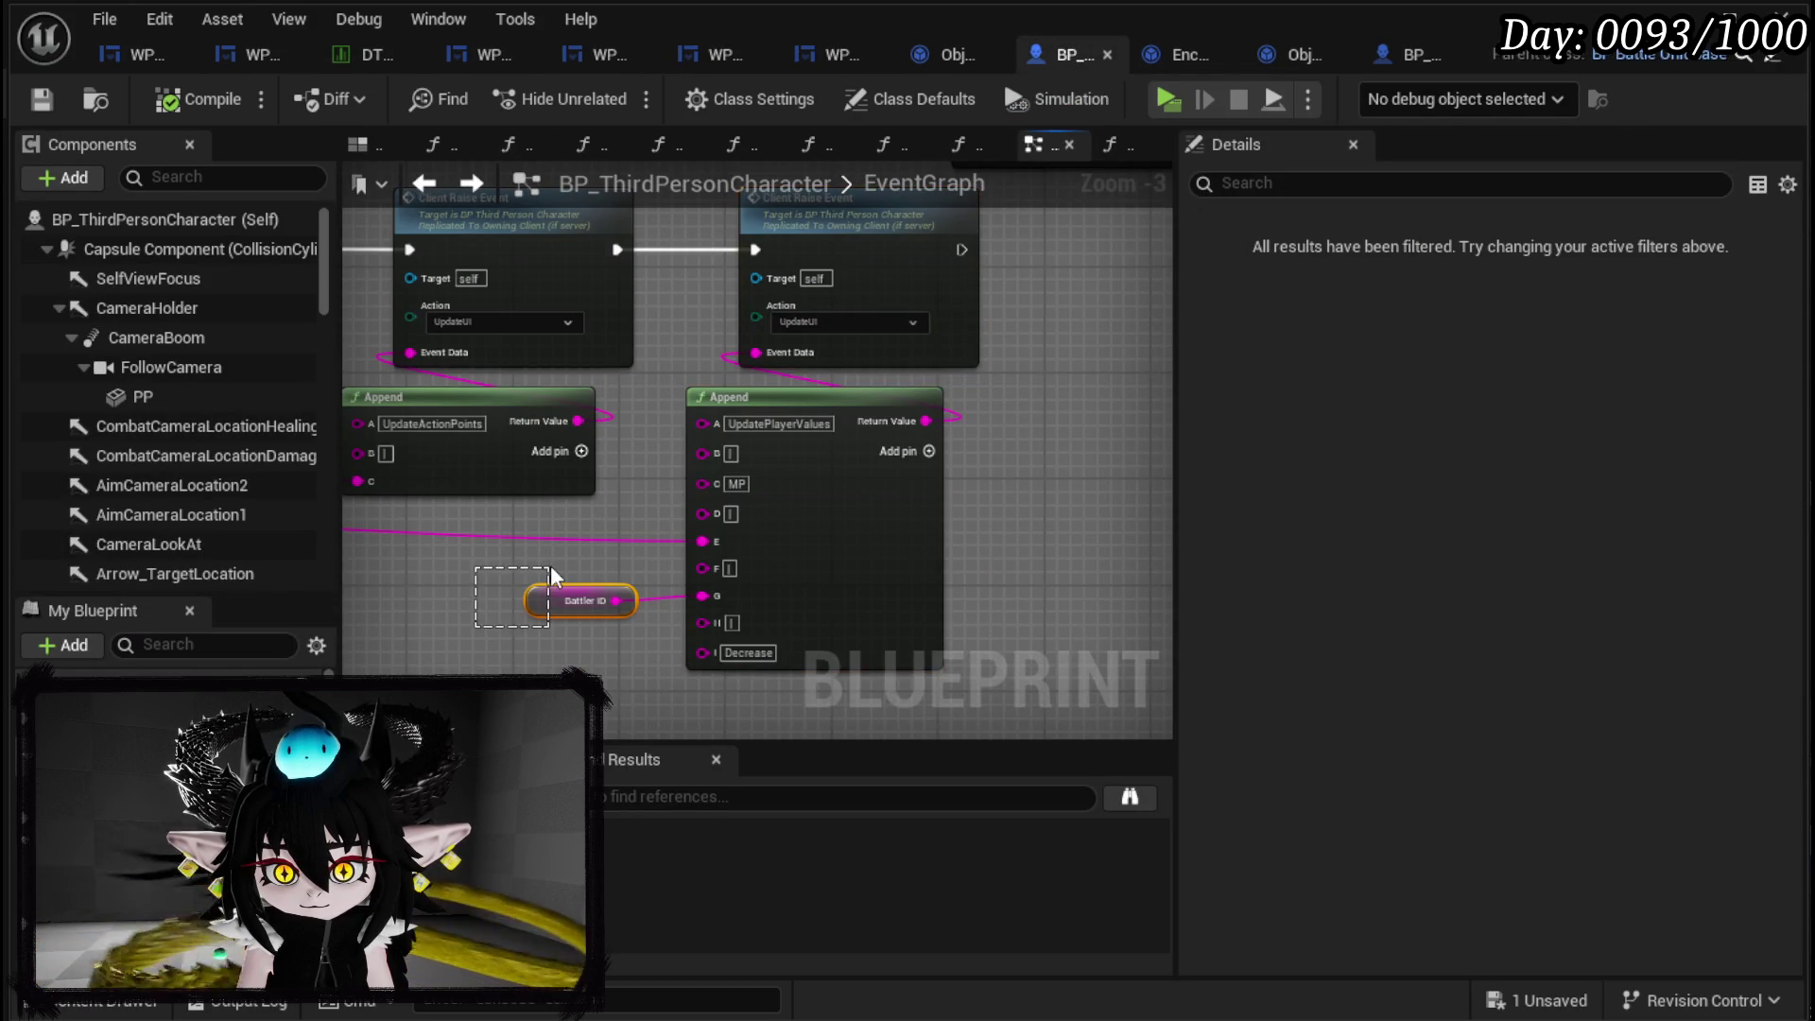
pyautogui.click(127, 54)
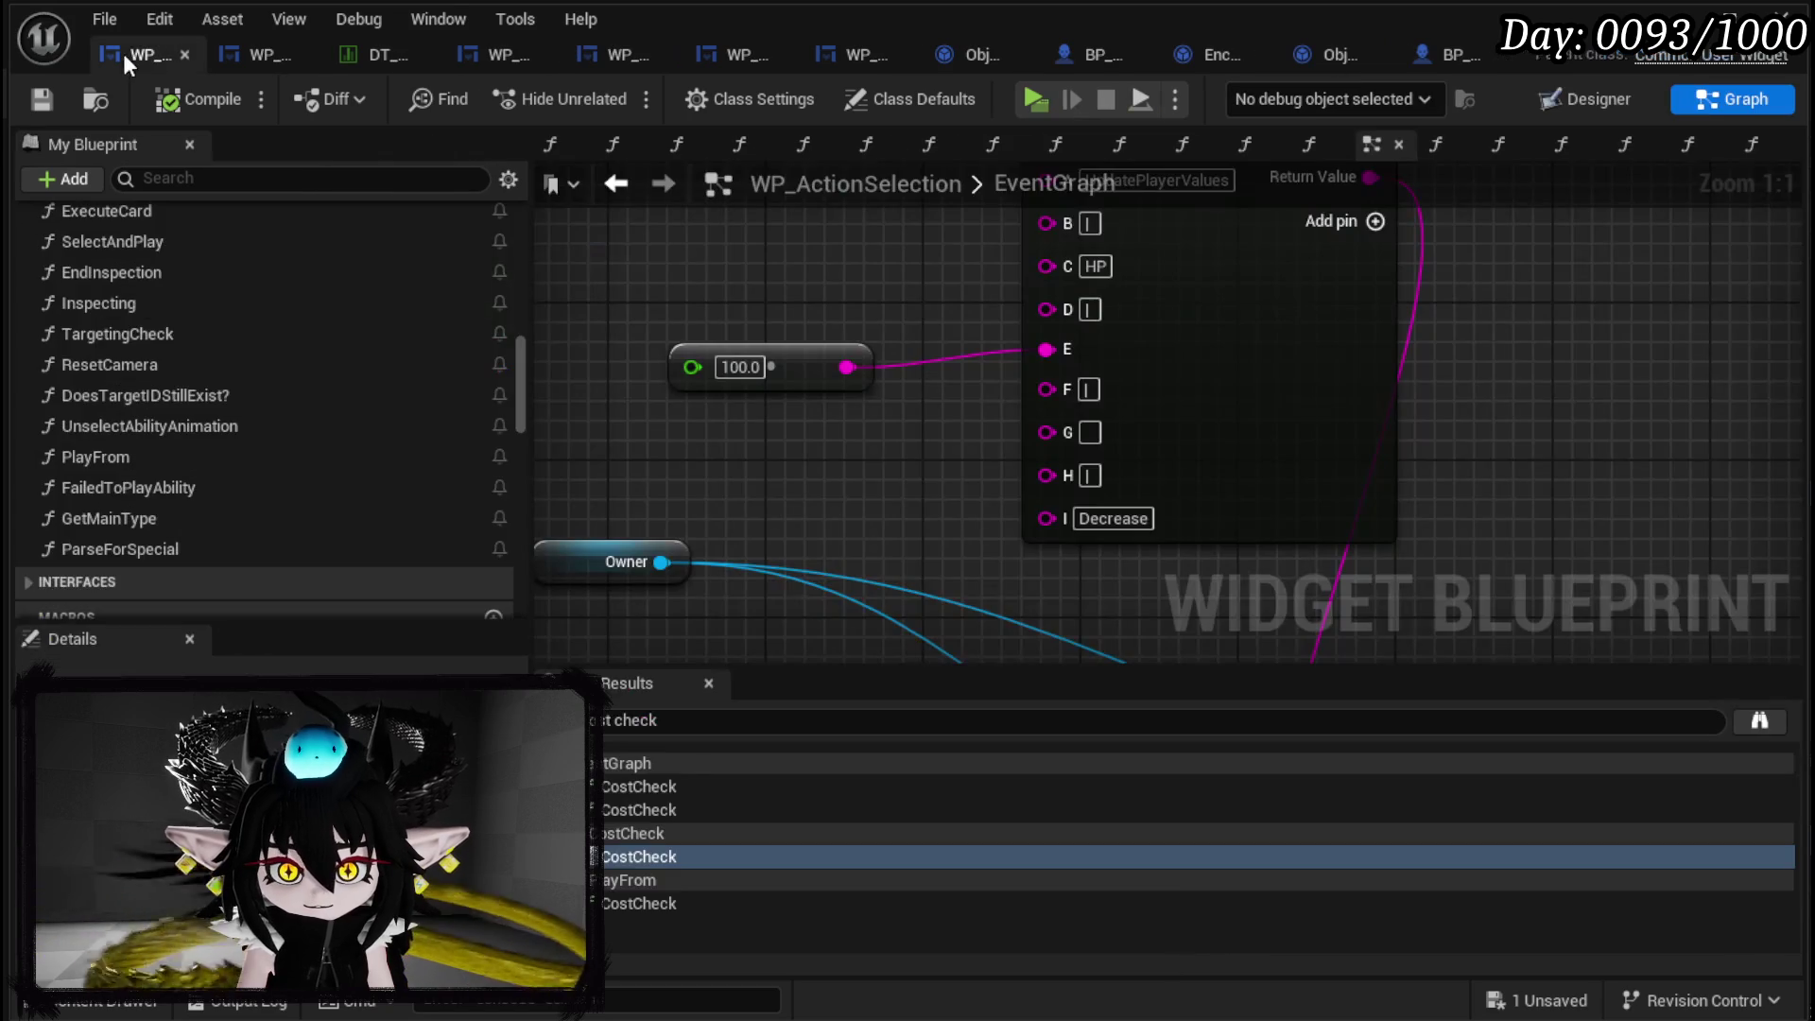
# Add a Get Battler ID from Owner and wire Battler ID into the Append node's G pin.
pyautogui.scroll(2, 718, 492)
pyautogui.moveTo(704, 527); pyautogui.dragTo(656, 446)
pyautogui.write('get')
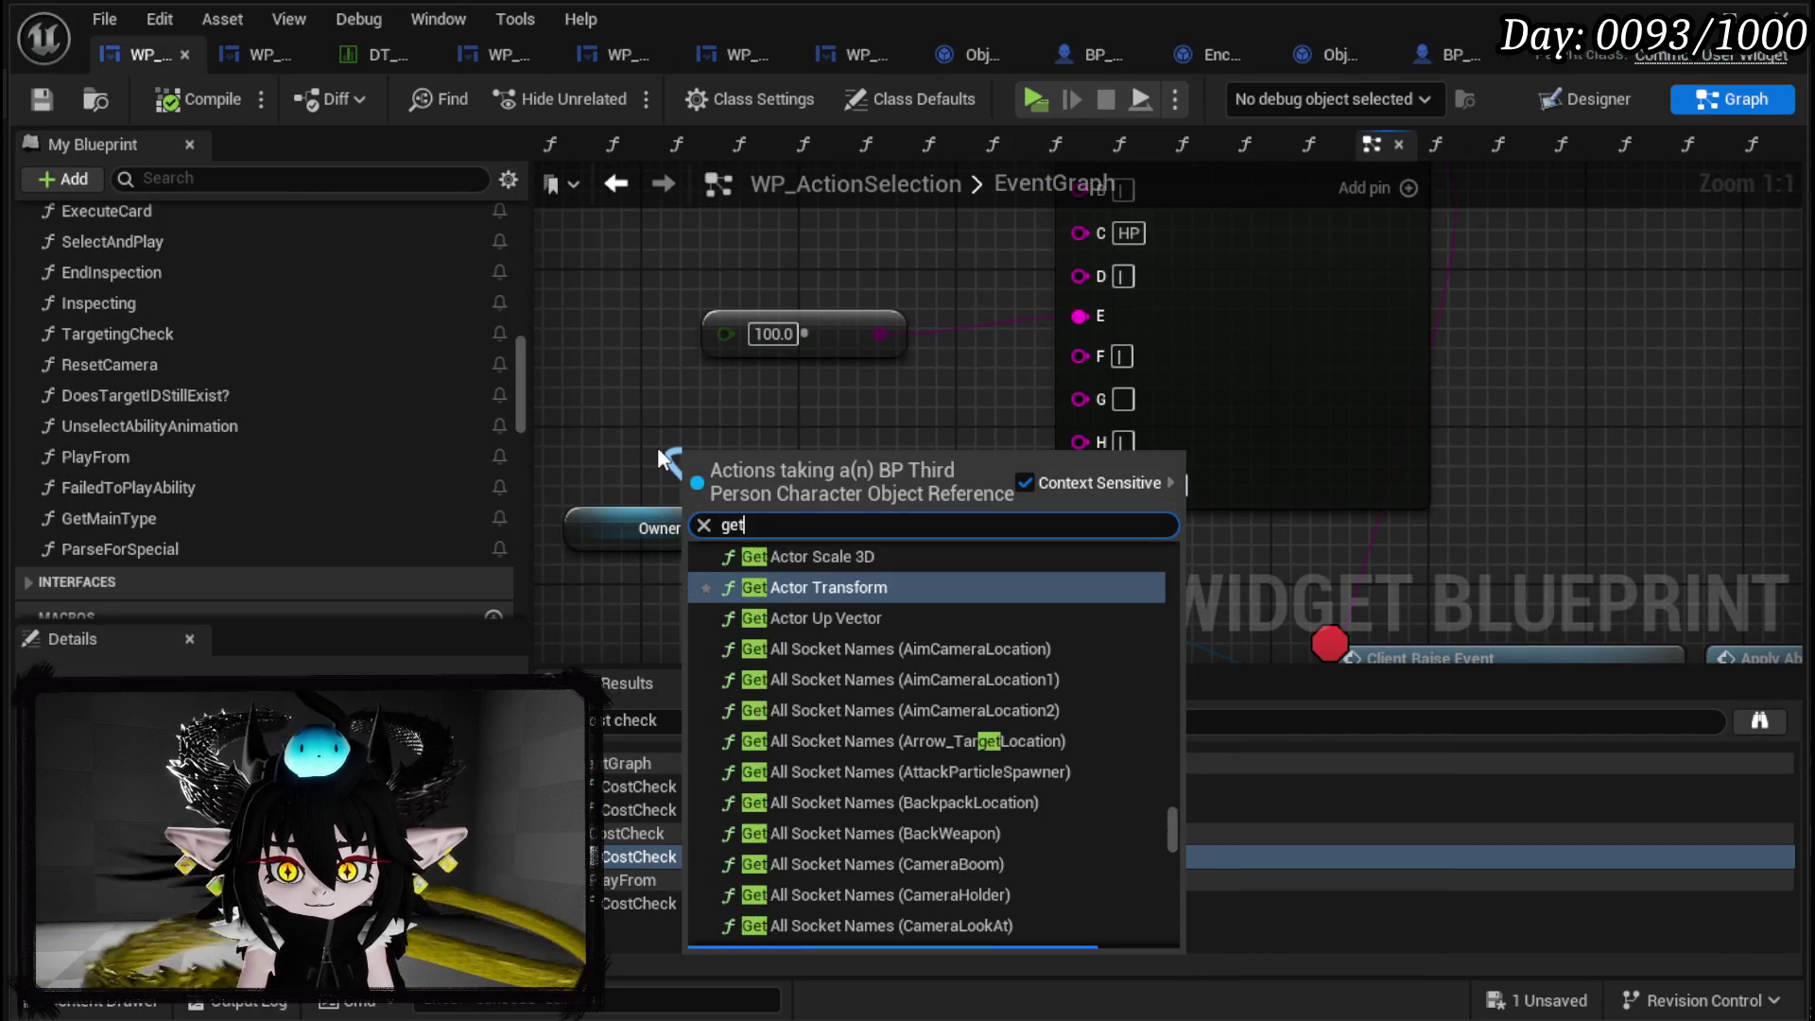
pyautogui.write(' Bat')
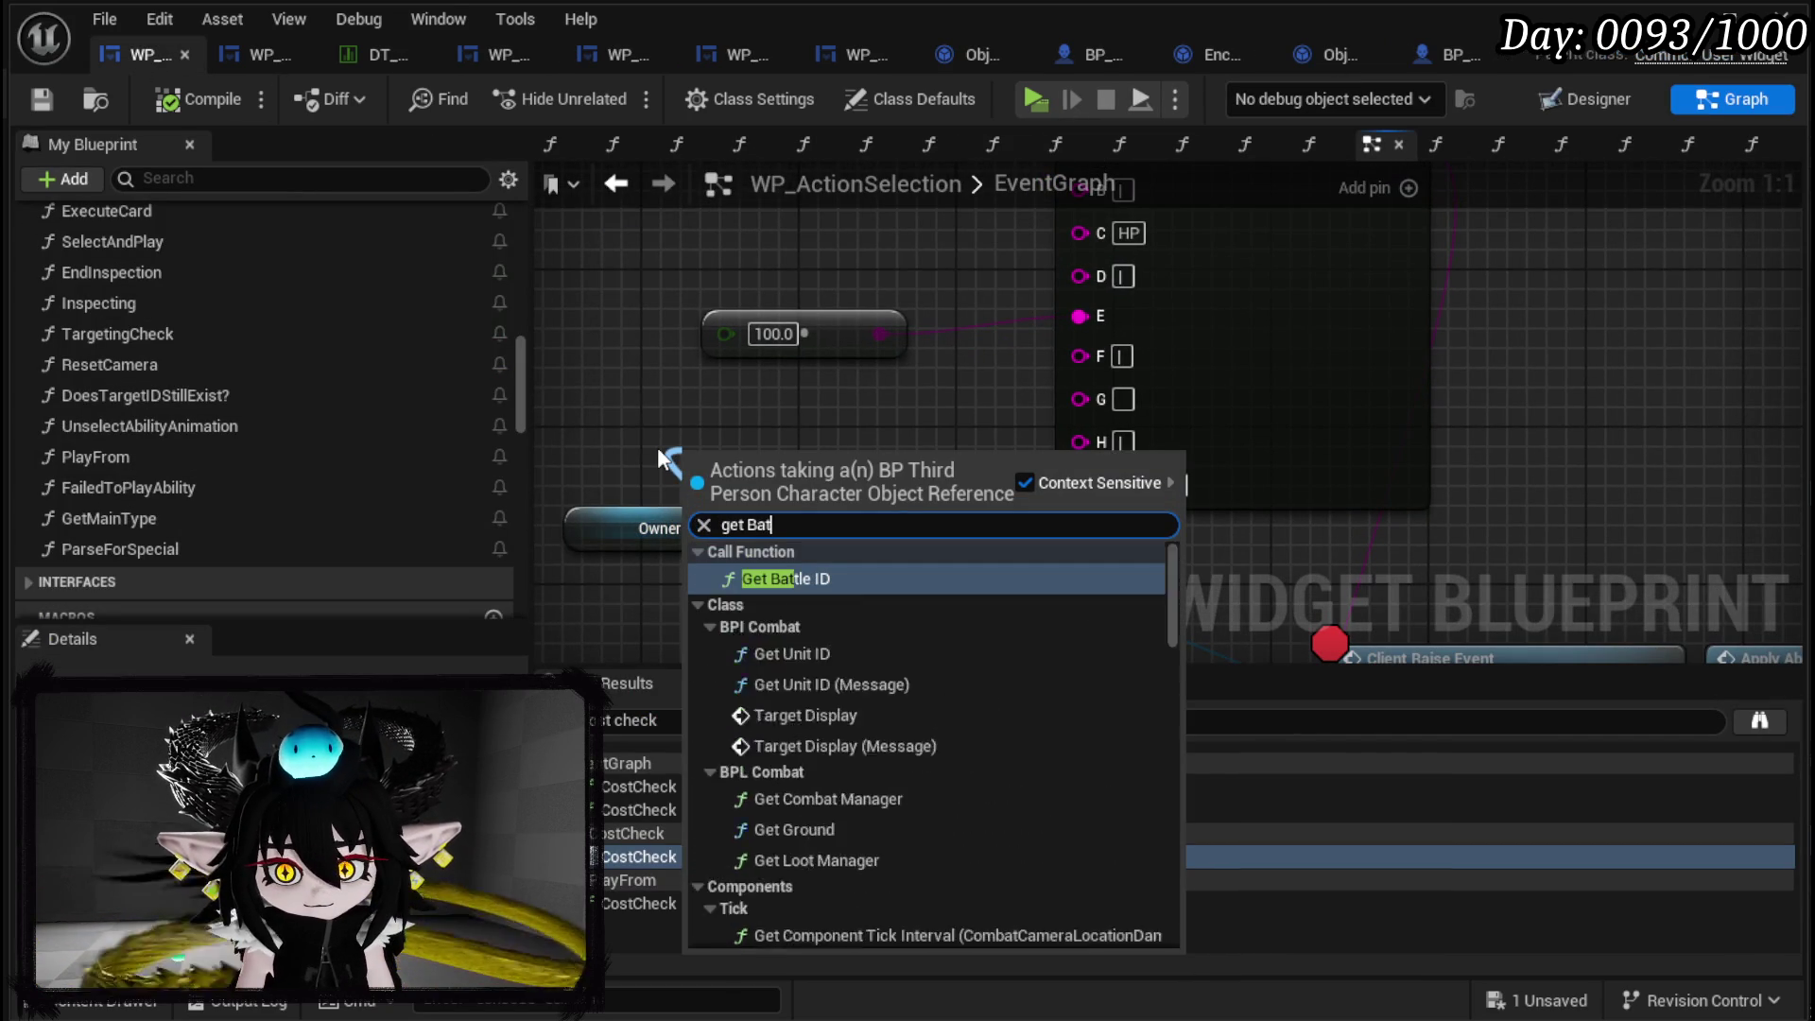
pyautogui.write('tler')
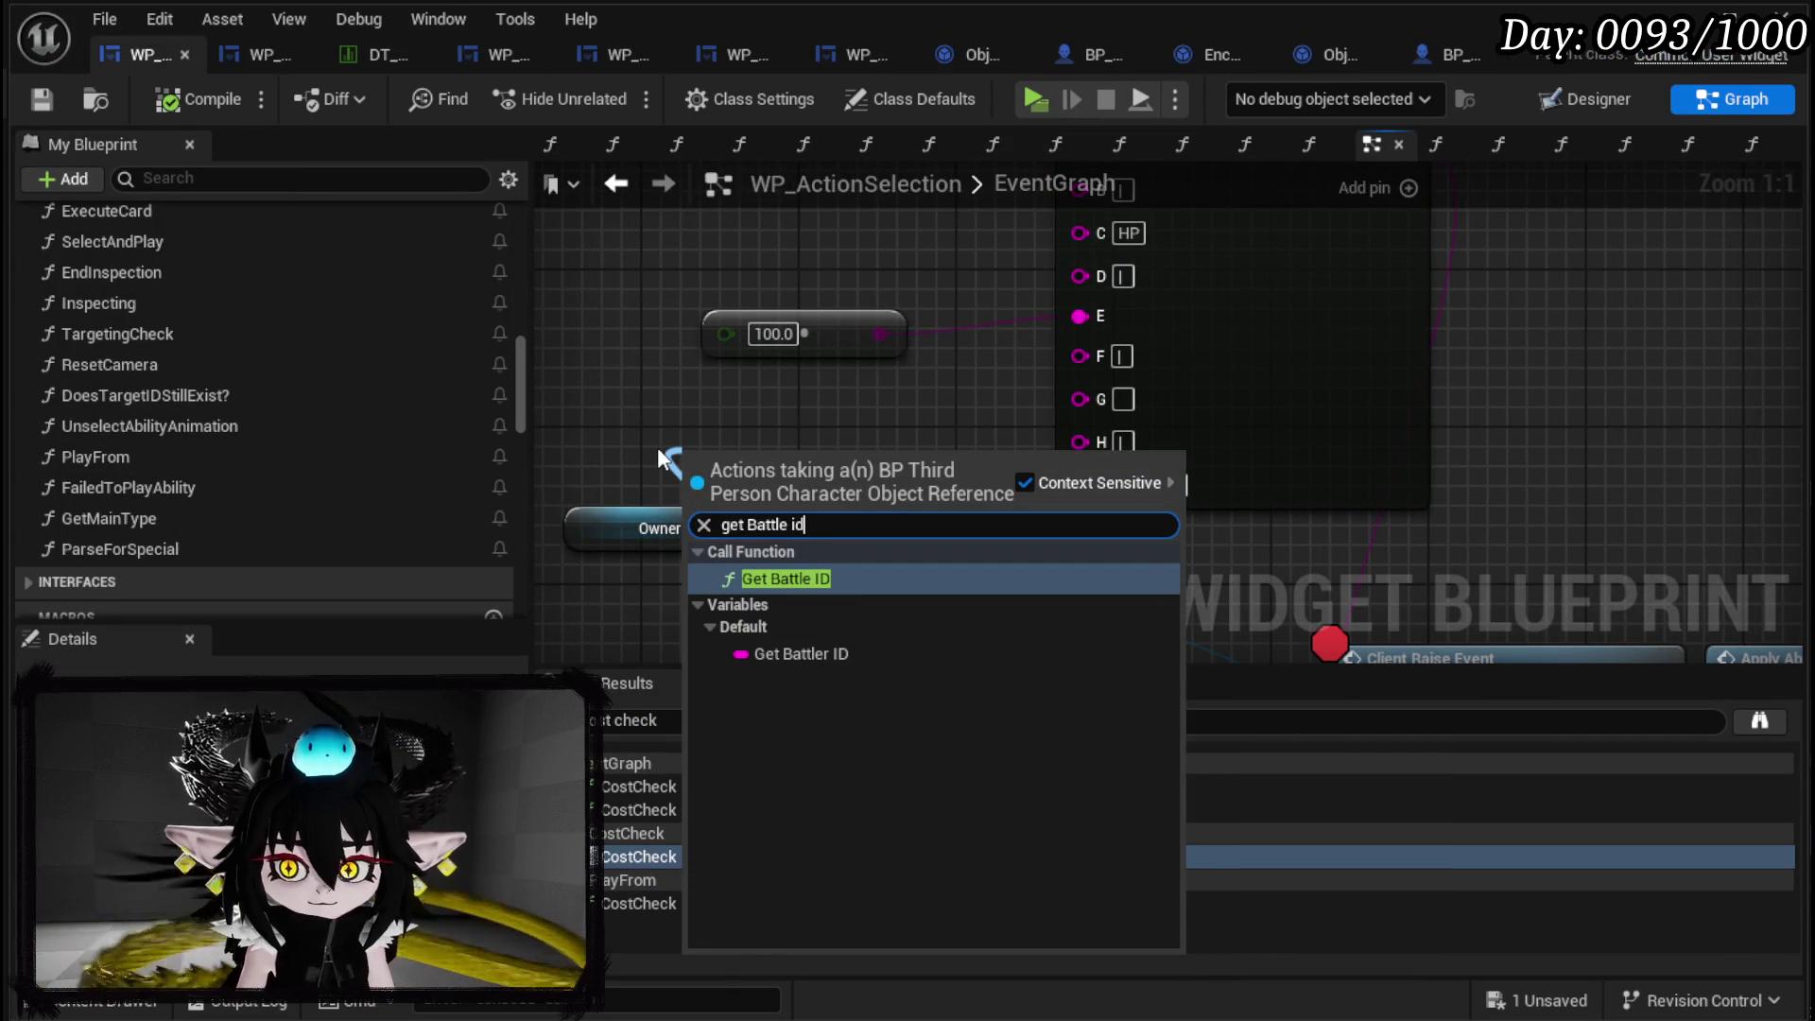
pyautogui.click(801, 653)
pyautogui.moveTo(890, 470)
pyautogui.mouseDown()
pyautogui.moveTo(1085, 393)
pyautogui.moveTo(855, 444)
pyautogui.mouseUp()
pyautogui.scroll(-1, 615, 390)
pyautogui.scroll(-3, 615, 389)
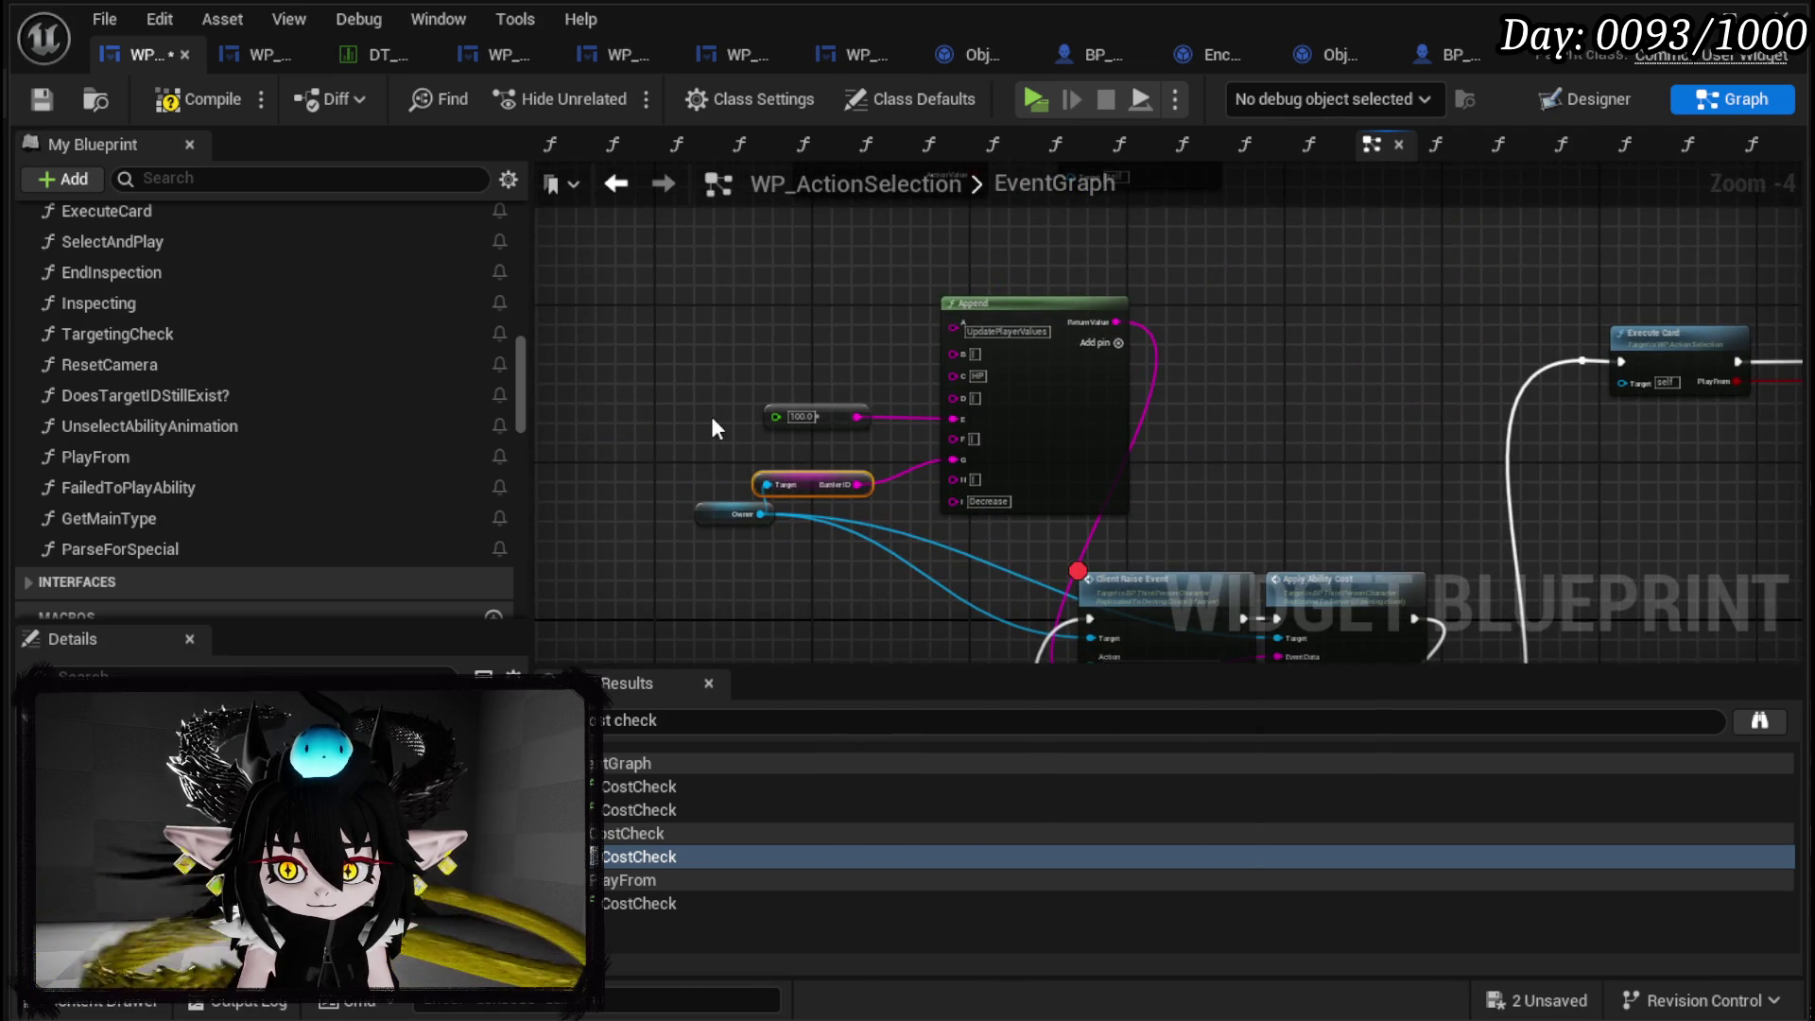
pyautogui.moveTo(712, 419); pyautogui.dragTo(741, 210)
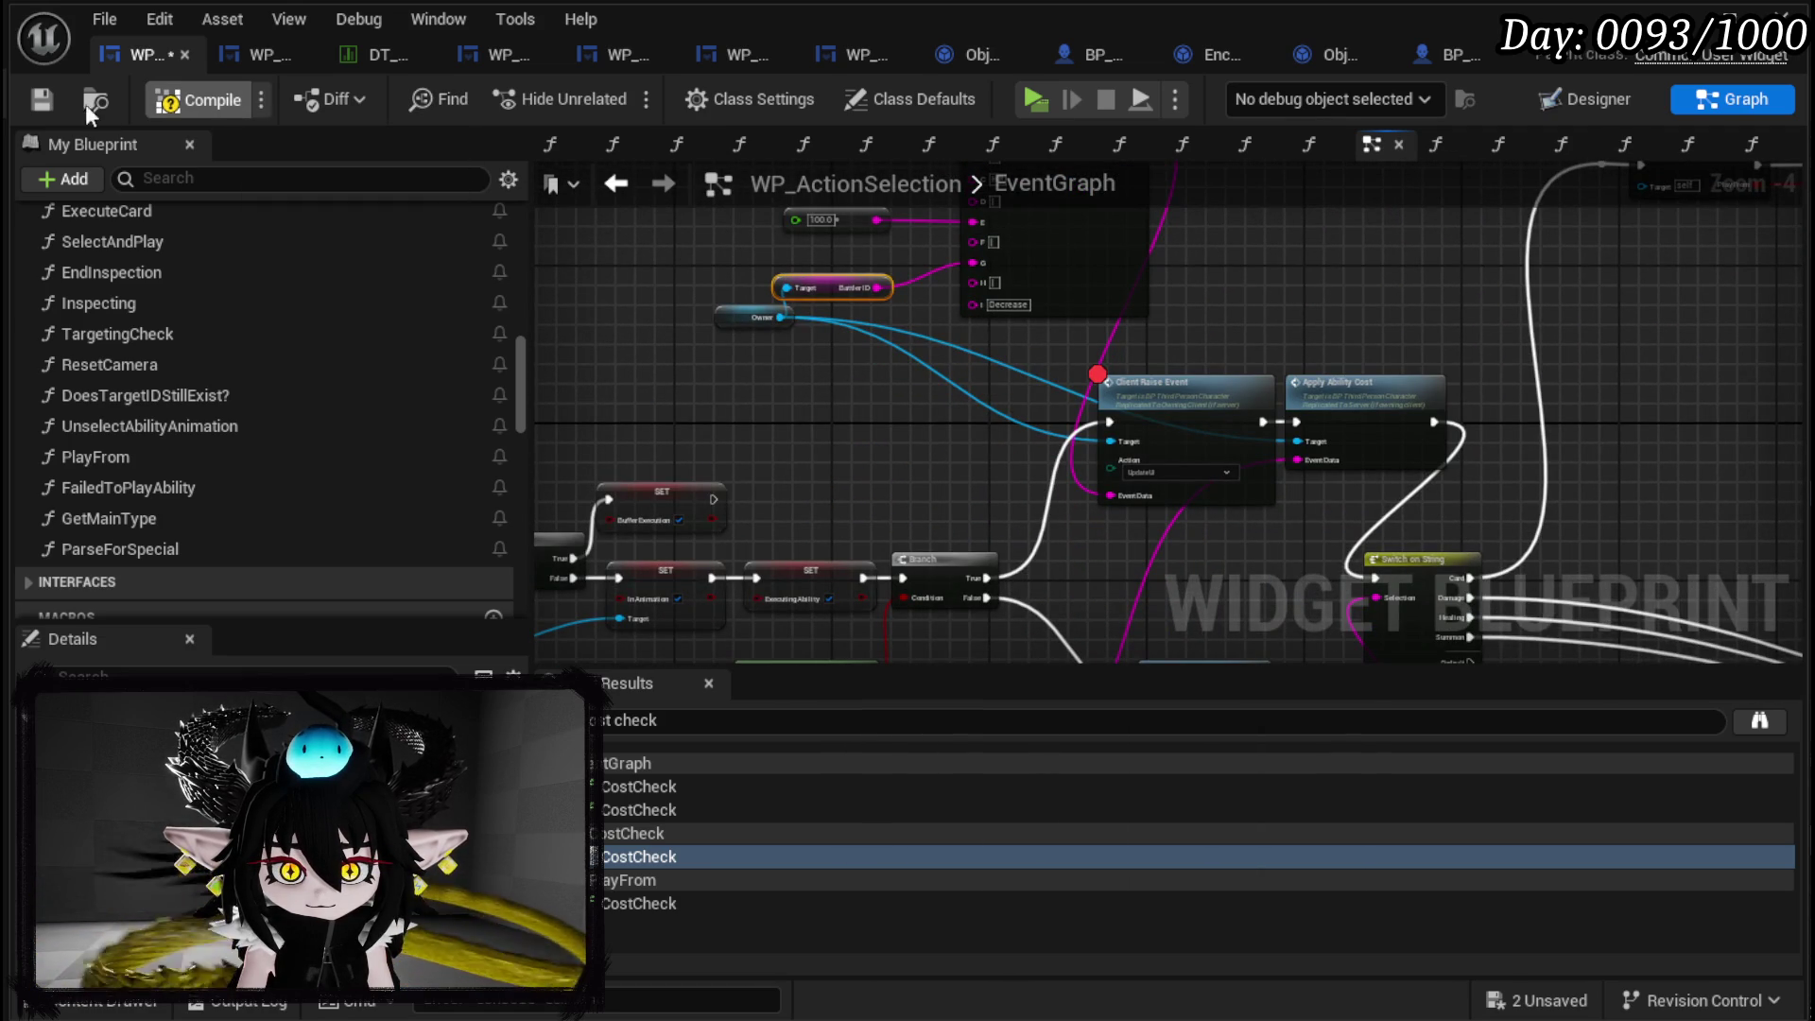
pyautogui.click(32, 100)
# Play-test combat from the level editor, resuming past the Client Raise Event breakpoint.
pyautogui.click(1677, 19)
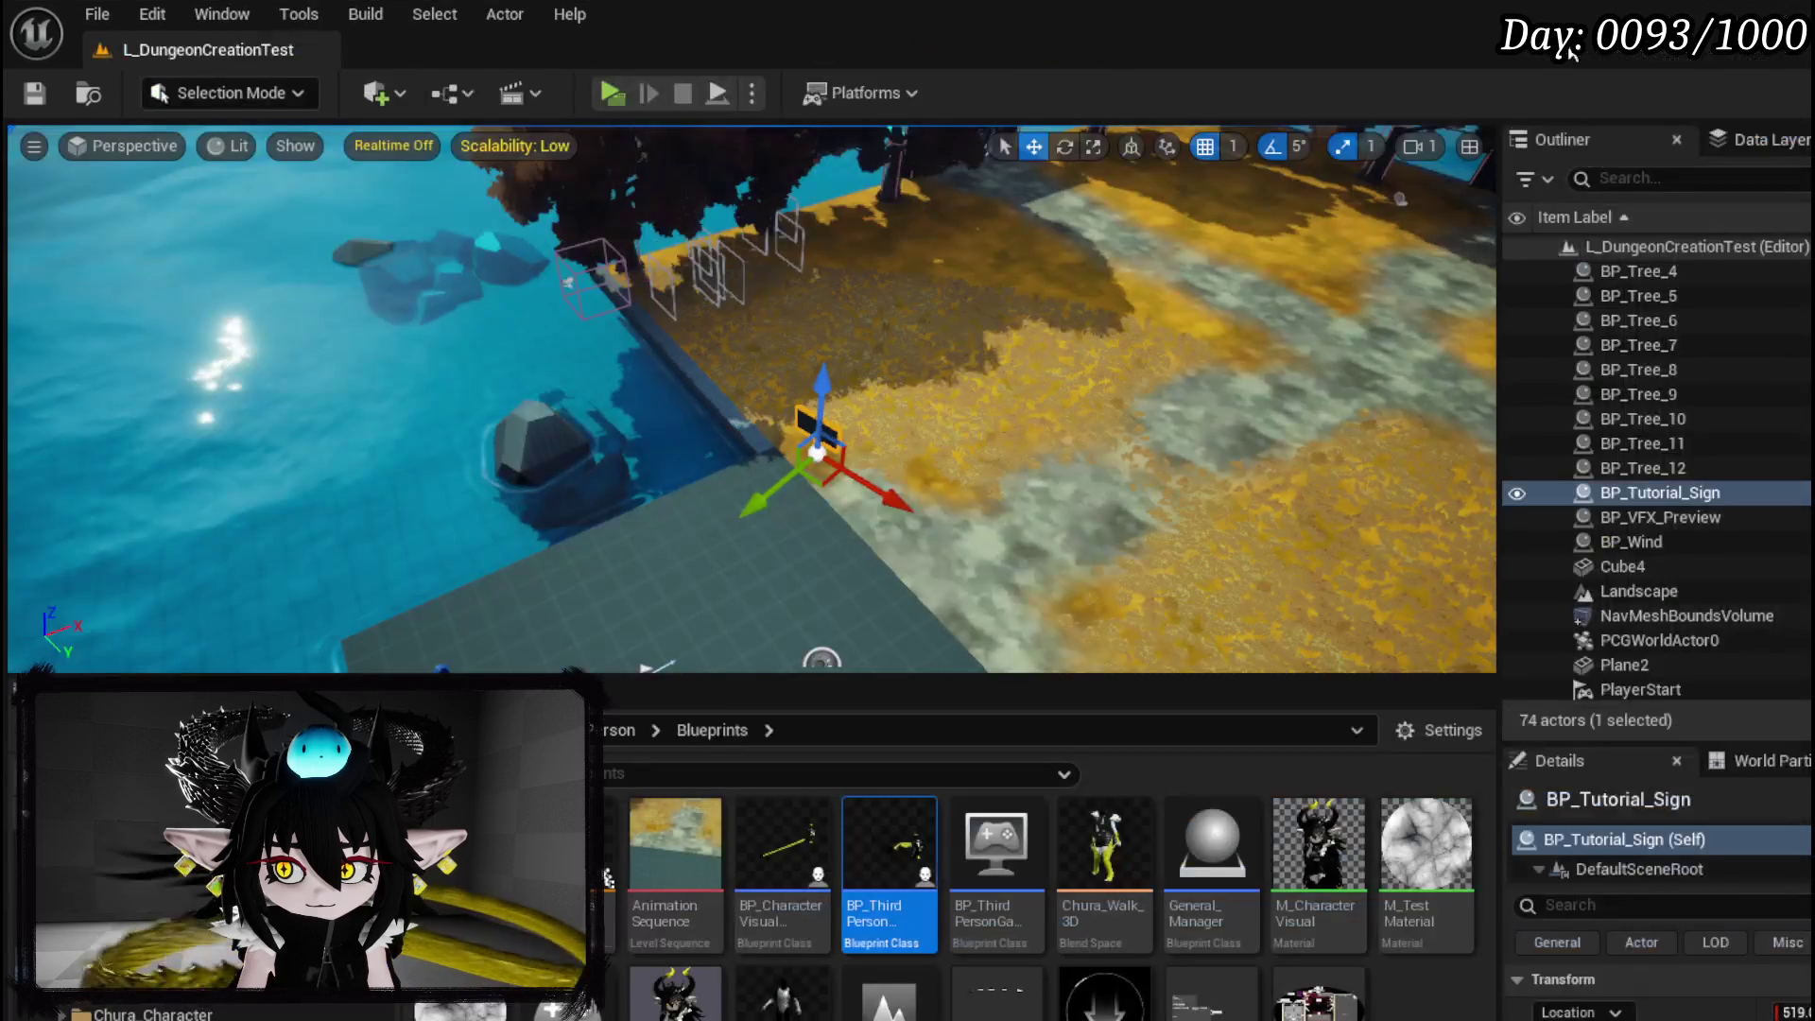
pyautogui.click(612, 95)
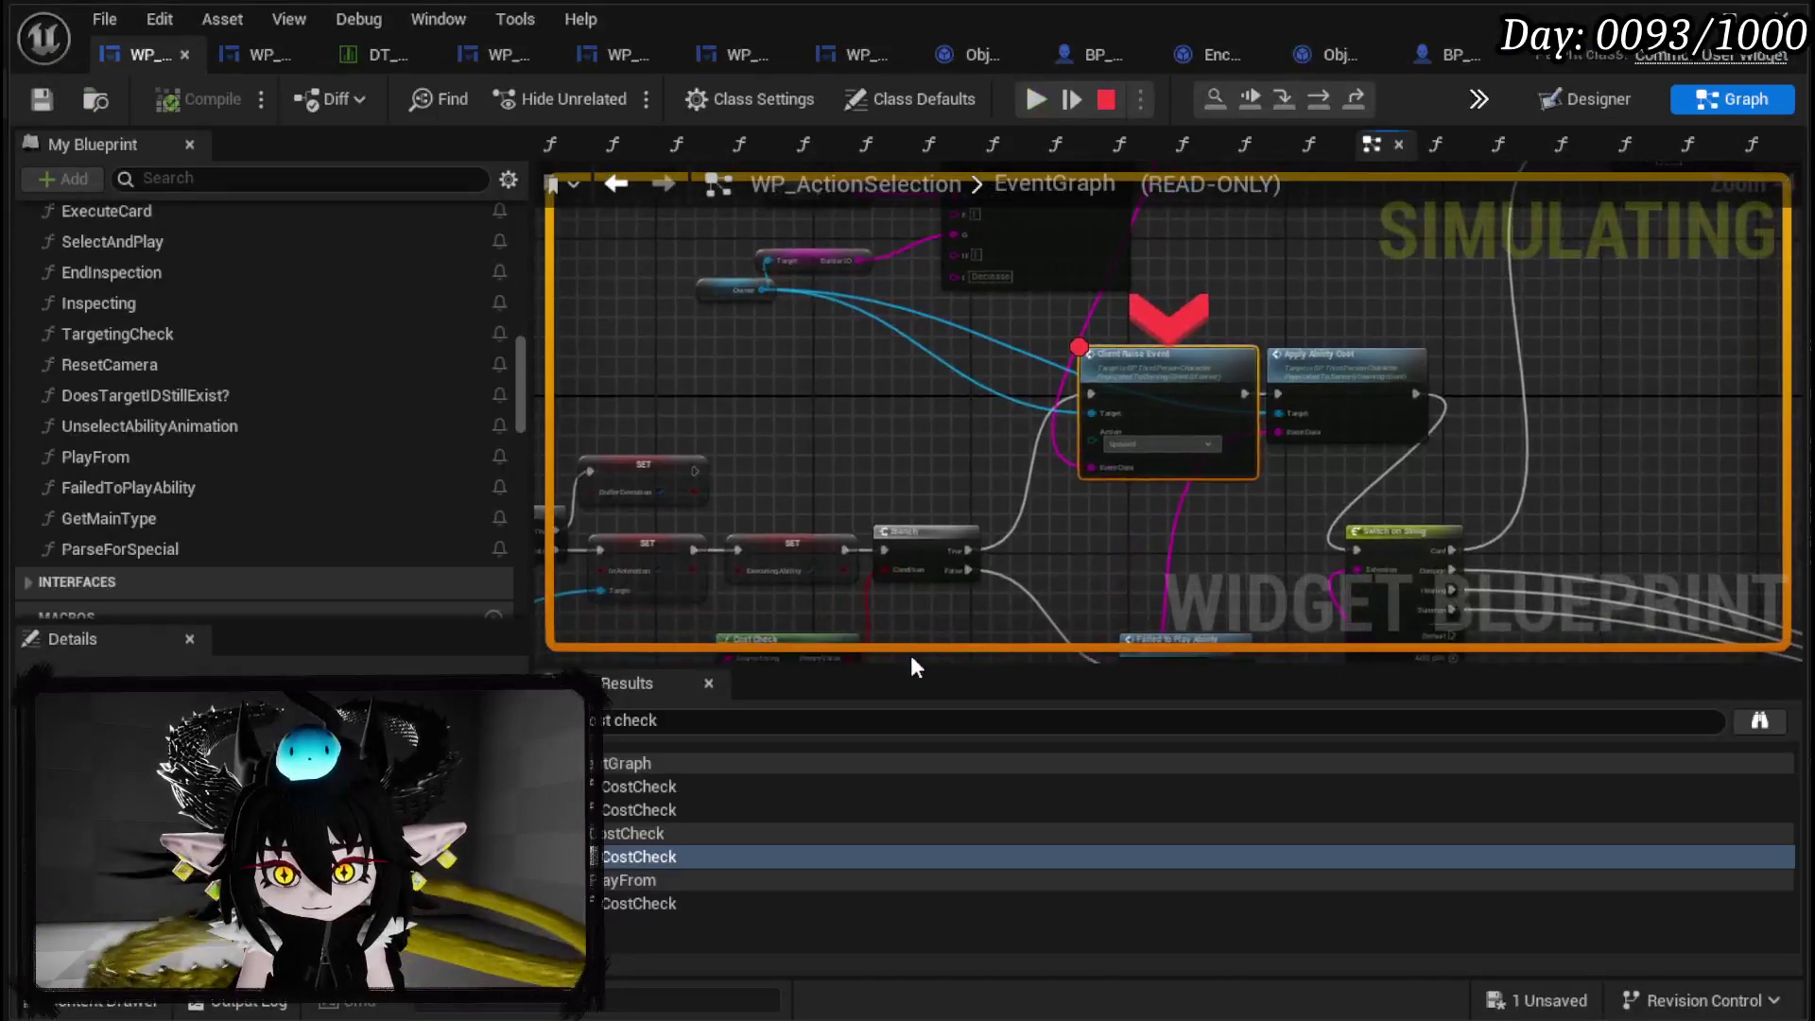
pyautogui.click(1061, 98)
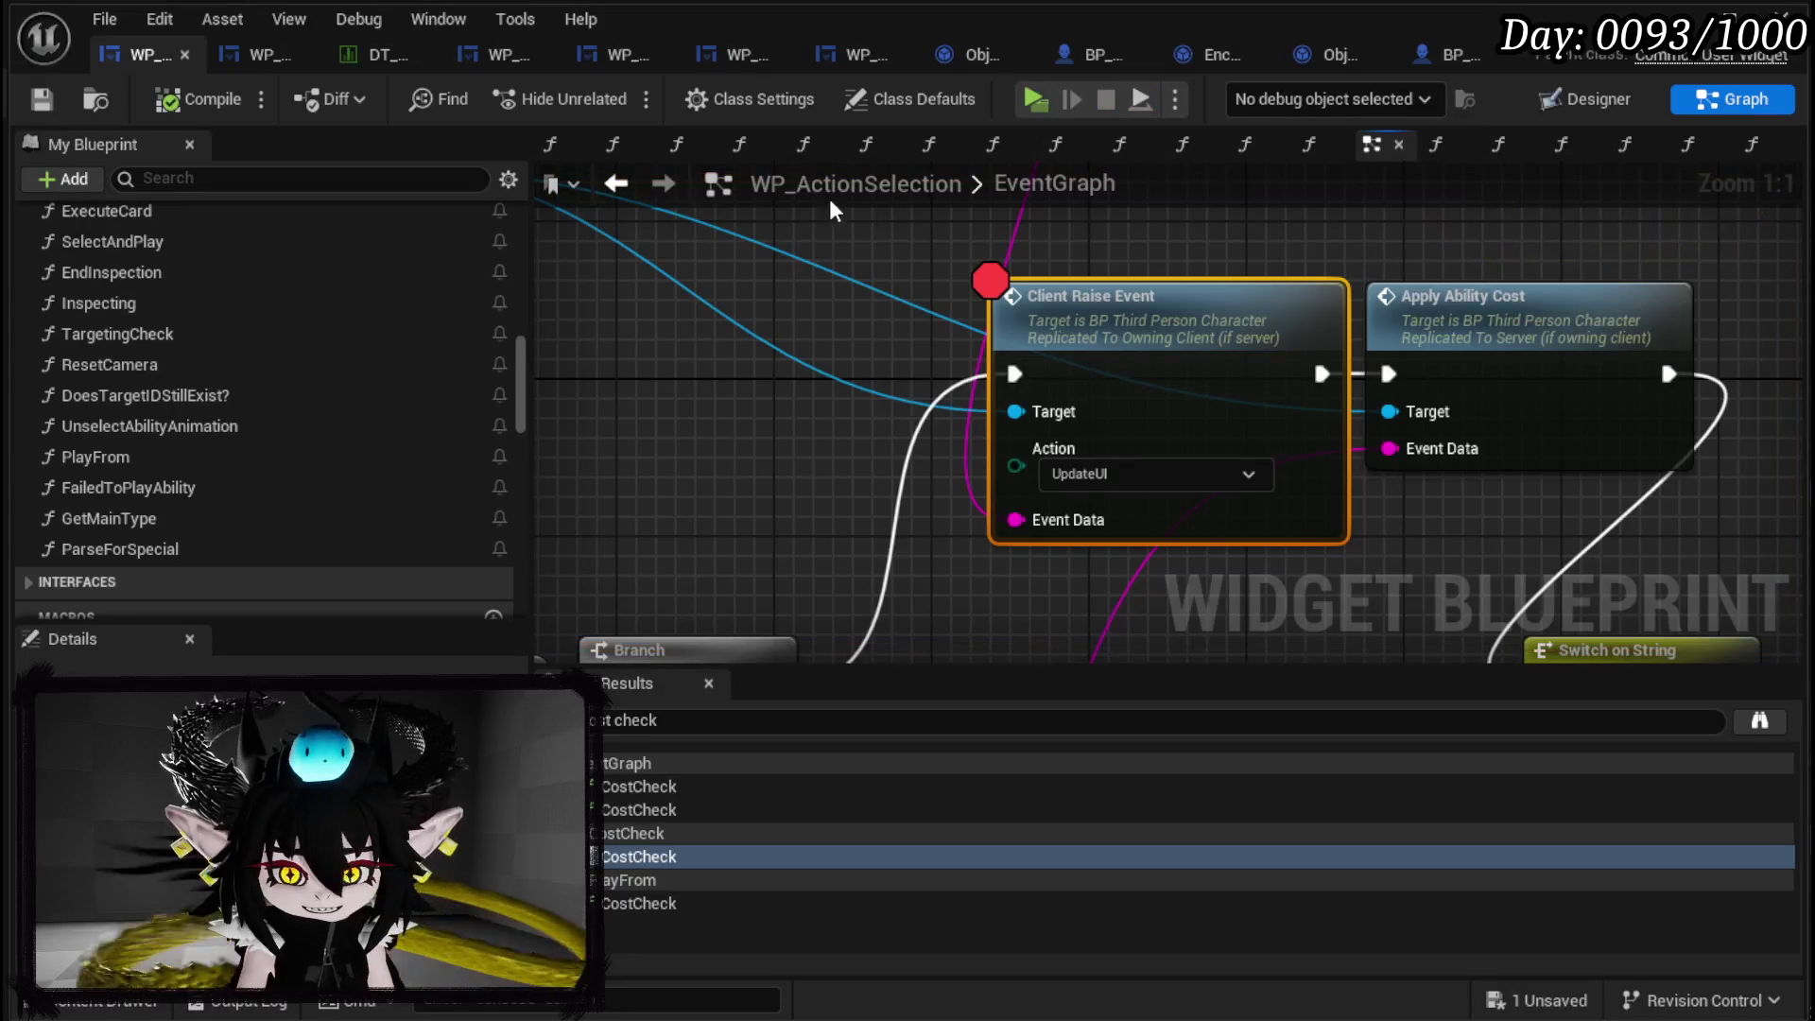
# Drag the 100.0, Battler ID, Owner and Append nodes higher above Client Raise Event.
pyautogui.scroll(-2, 853, 349)
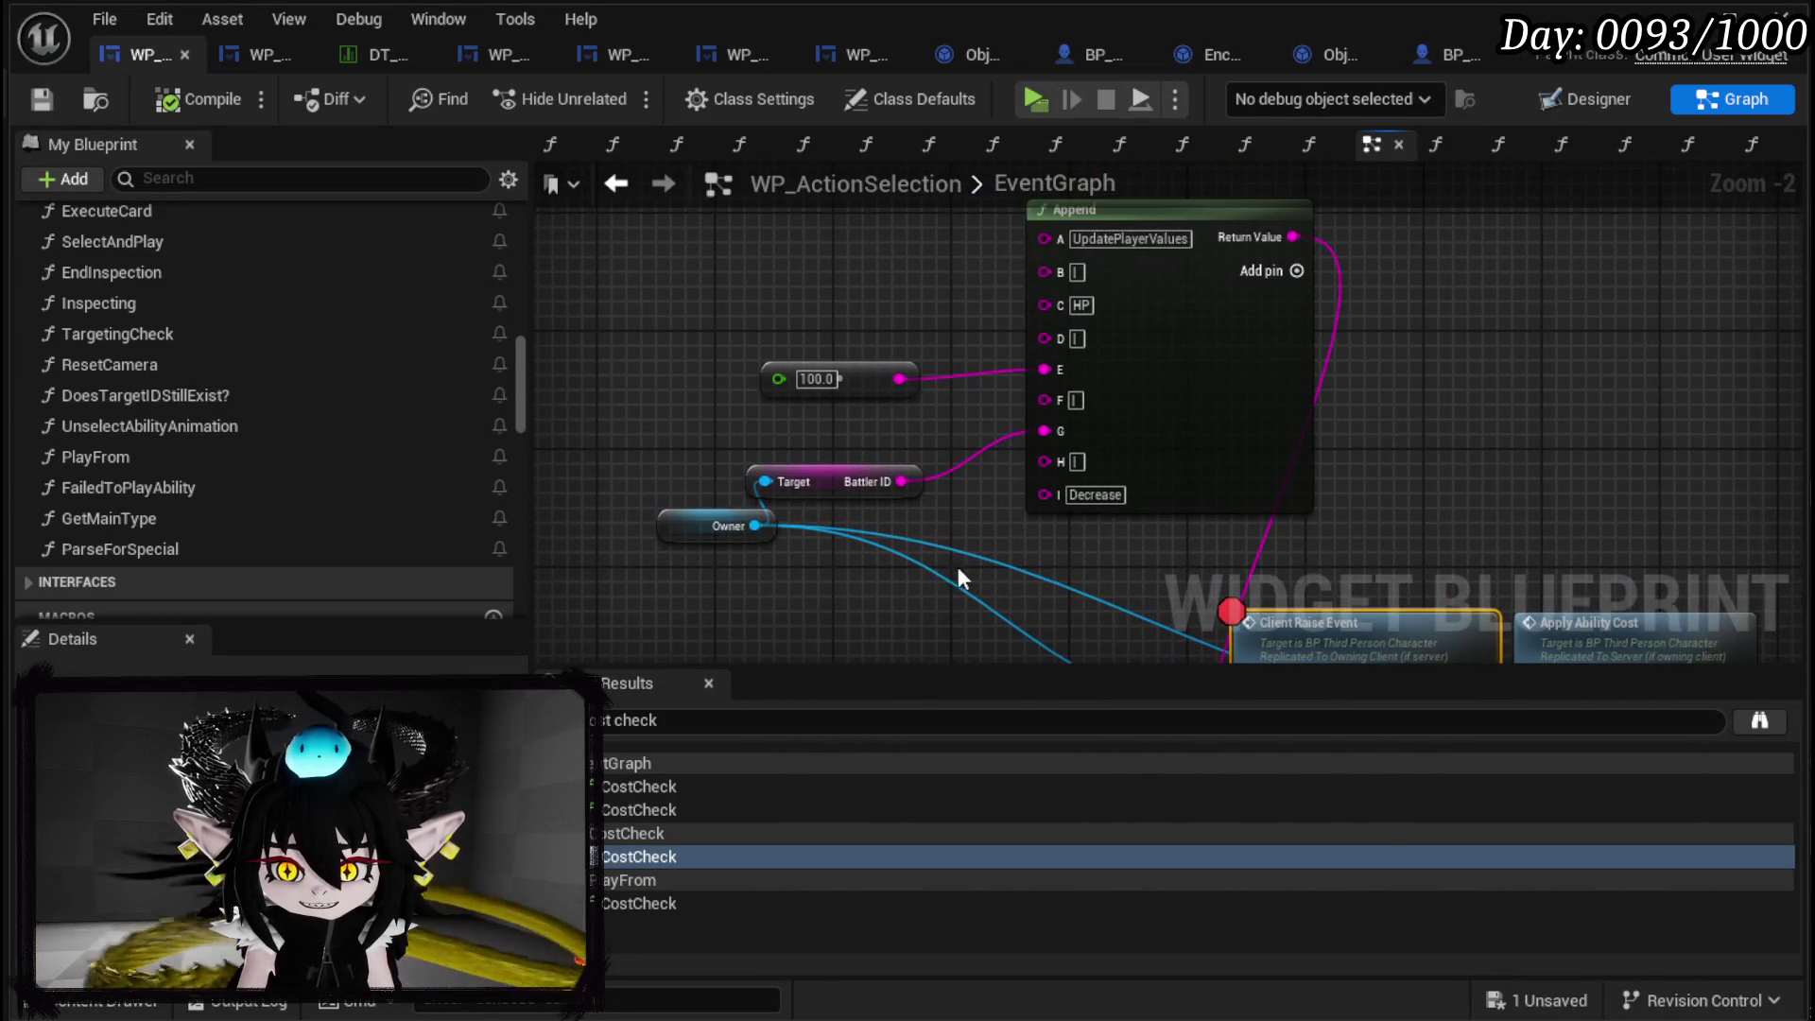
pyautogui.moveTo(845, 482)
pyautogui.mouseDown()
pyautogui.moveTo(1109, 367)
pyautogui.moveTo(978, 448)
pyautogui.mouseUp()
pyautogui.moveTo(1188, 494)
pyautogui.mouseDown()
pyautogui.moveTo(1226, 308)
pyautogui.moveTo(1499, 332)
pyautogui.moveTo(1192, 315)
pyautogui.mouseUp()
# Inspect Client Raise Event's RaiseEvent_Player switch outputs, then return to WP_ActionSelection.
pyautogui.moveTo(1229, 401); pyautogui.dragTo(1267, 371)
pyautogui.click(1260, 390)
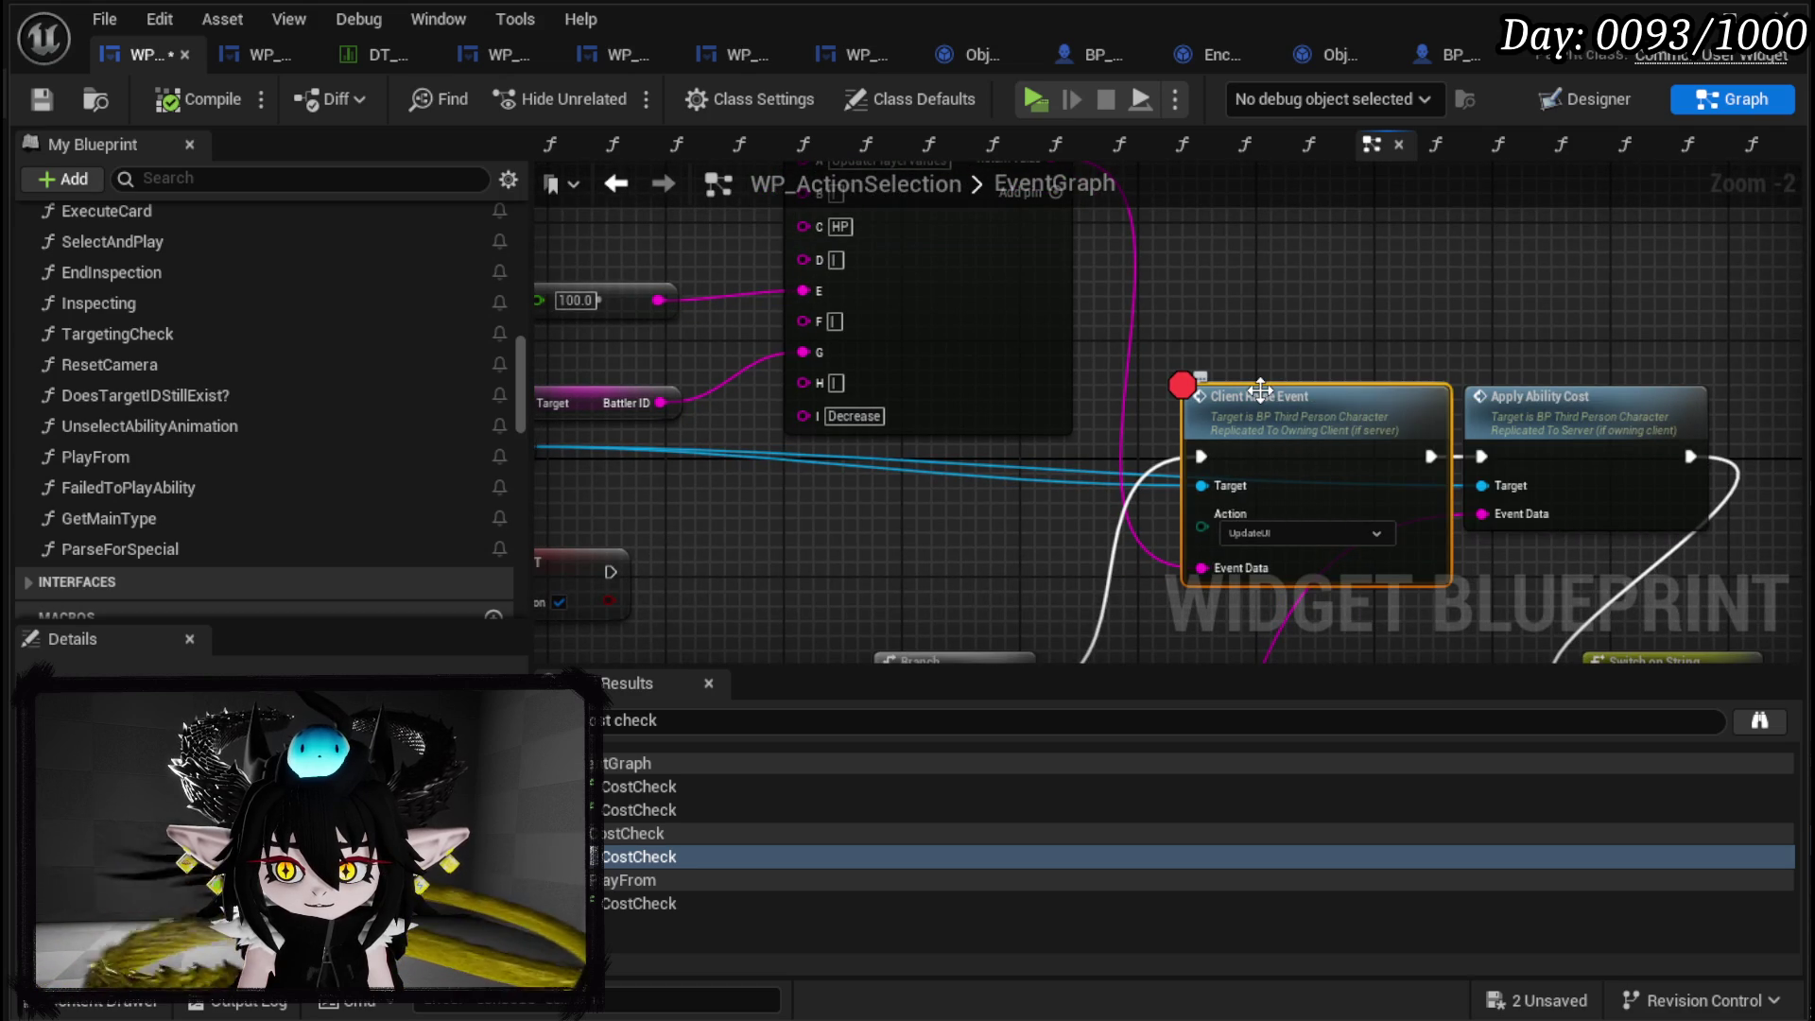
pyautogui.doubleClick(1238, 381)
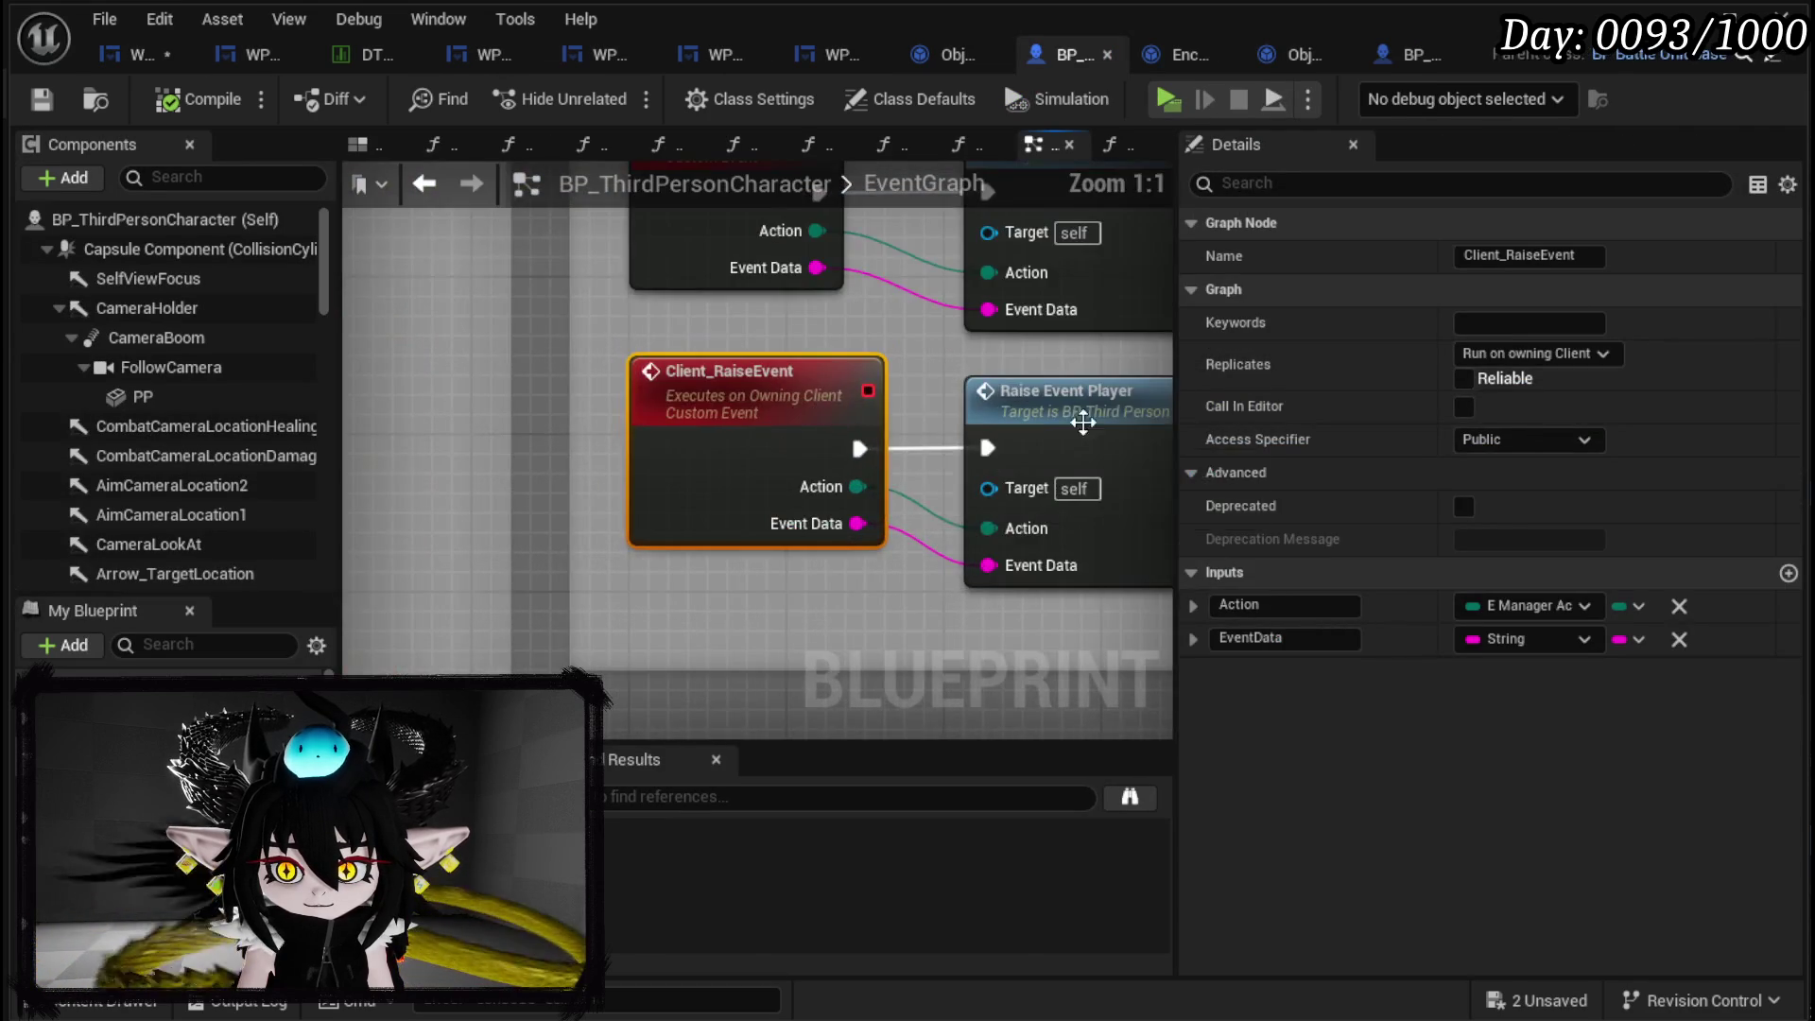
pyautogui.doubleClick(1070, 422)
pyautogui.scroll(1, 992, 422)
pyautogui.scroll(1, 567, 524)
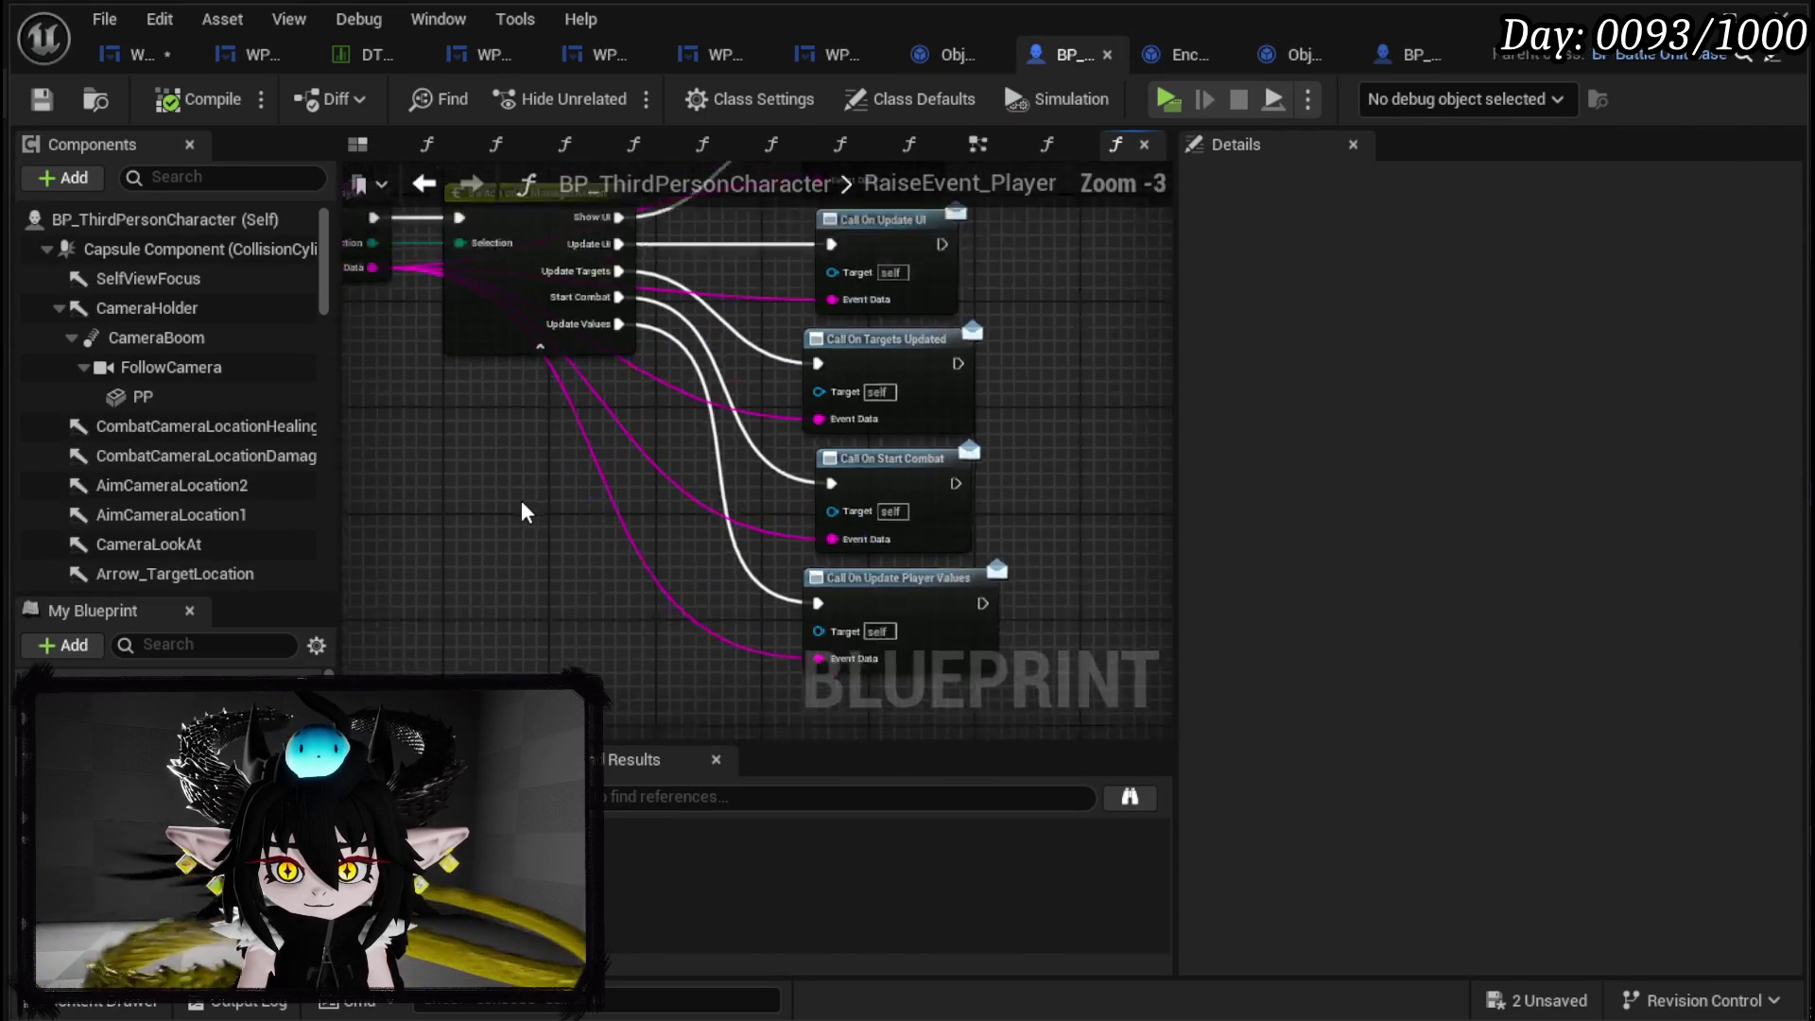
pyautogui.scroll(-1, 526, 512)
pyautogui.moveTo(526, 511)
pyautogui.mouseDown()
pyautogui.moveTo(543, 567)
pyautogui.moveTo(623, 623)
pyautogui.mouseUp()
pyautogui.click(132, 54)
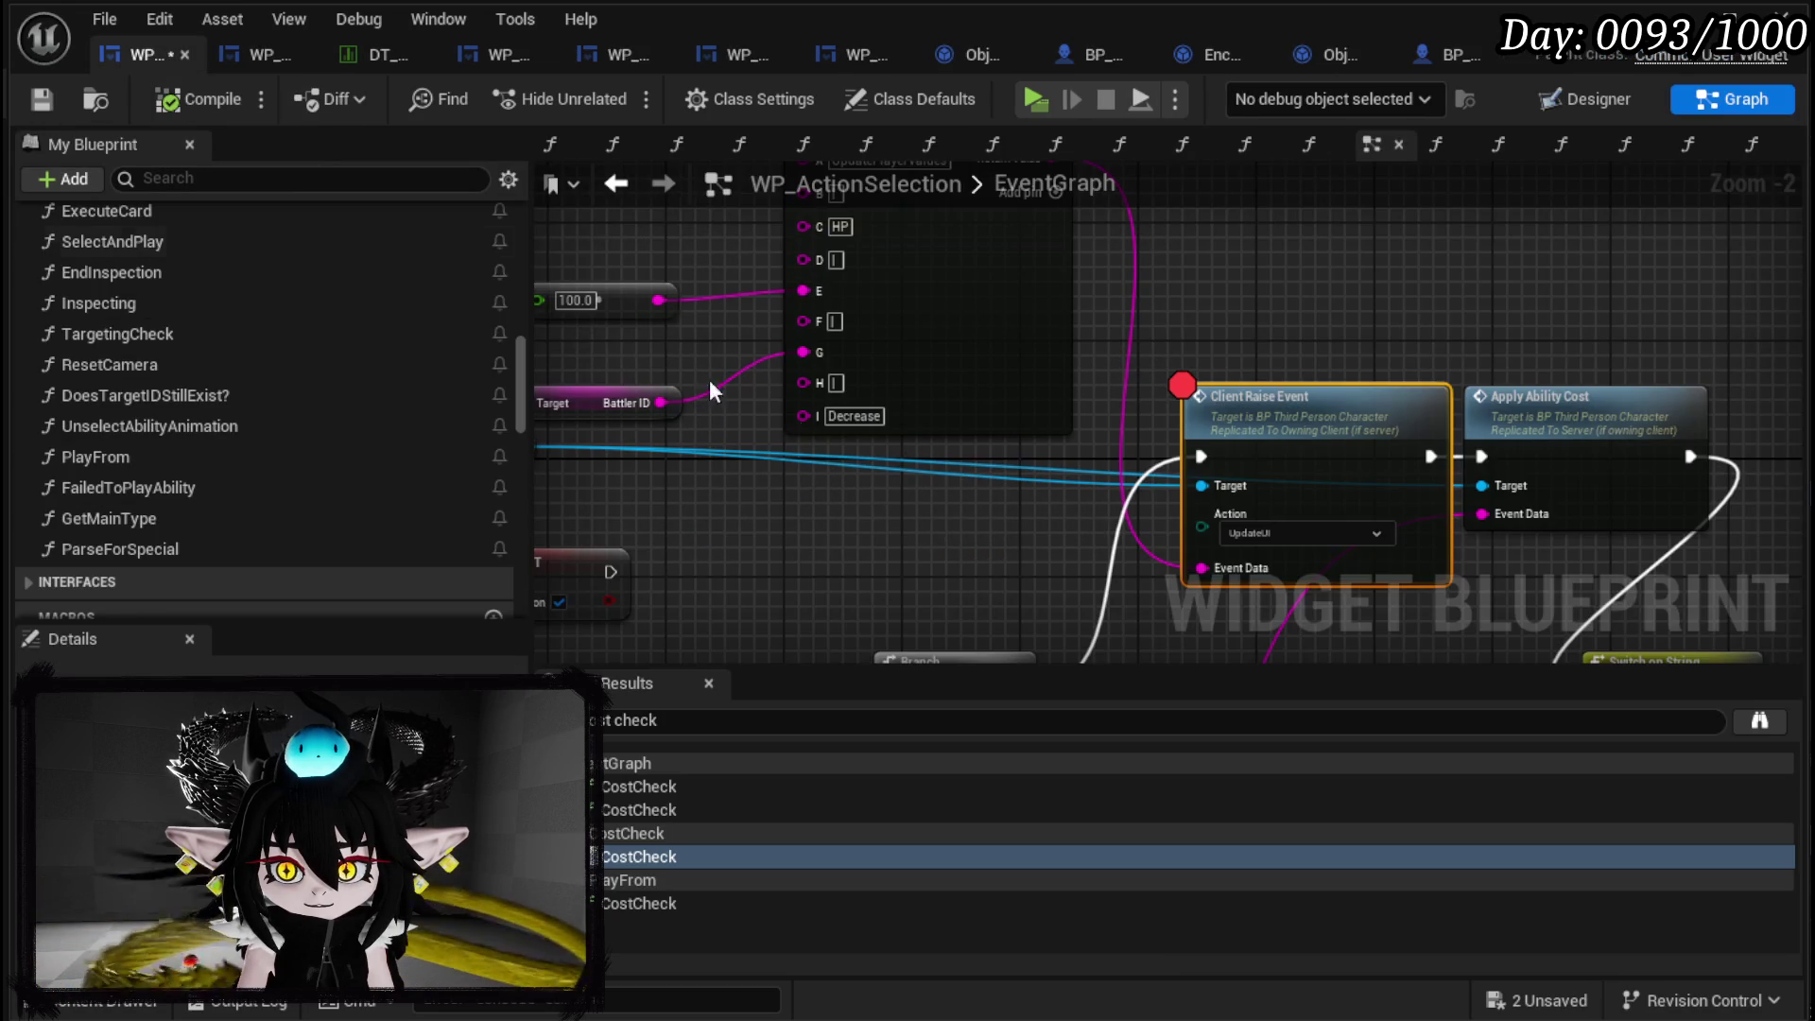
# Add Owner → Get Encounter, feeding it the Encounter ID variable.
pyautogui.scroll(-10, 191, 412)
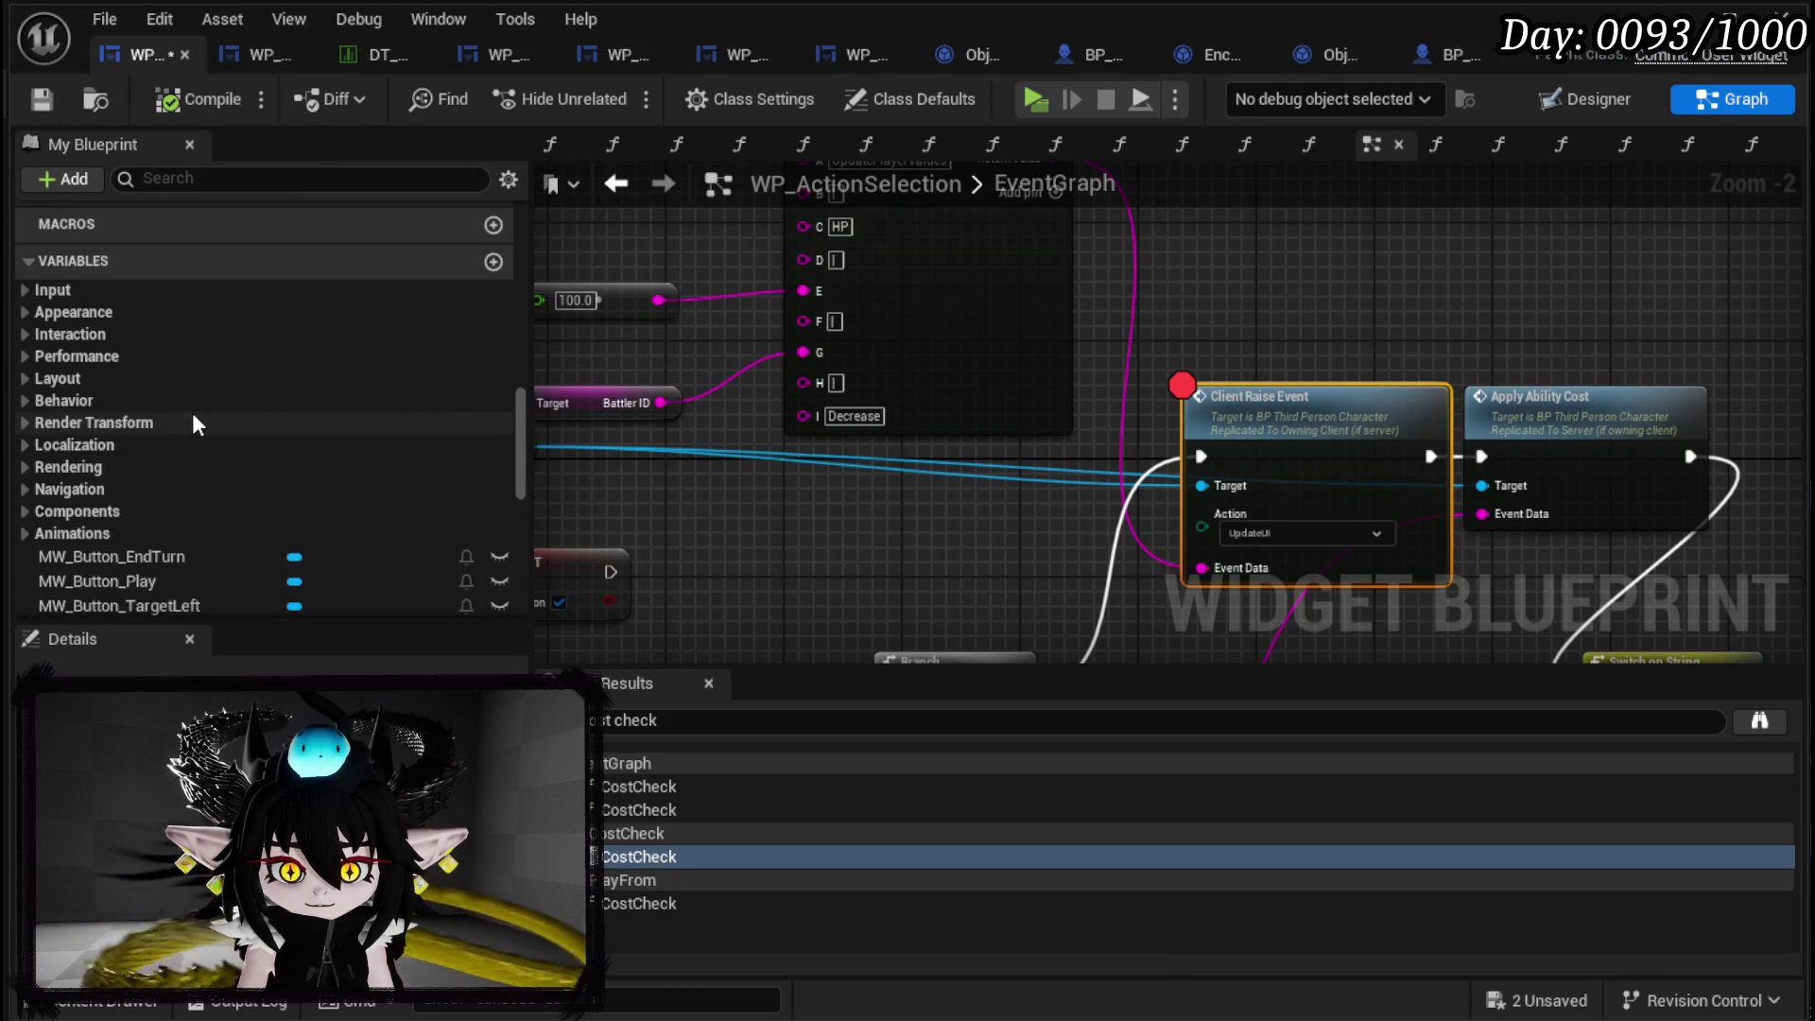
pyautogui.scroll(-3, 196, 408)
pyautogui.scroll(3, 197, 408)
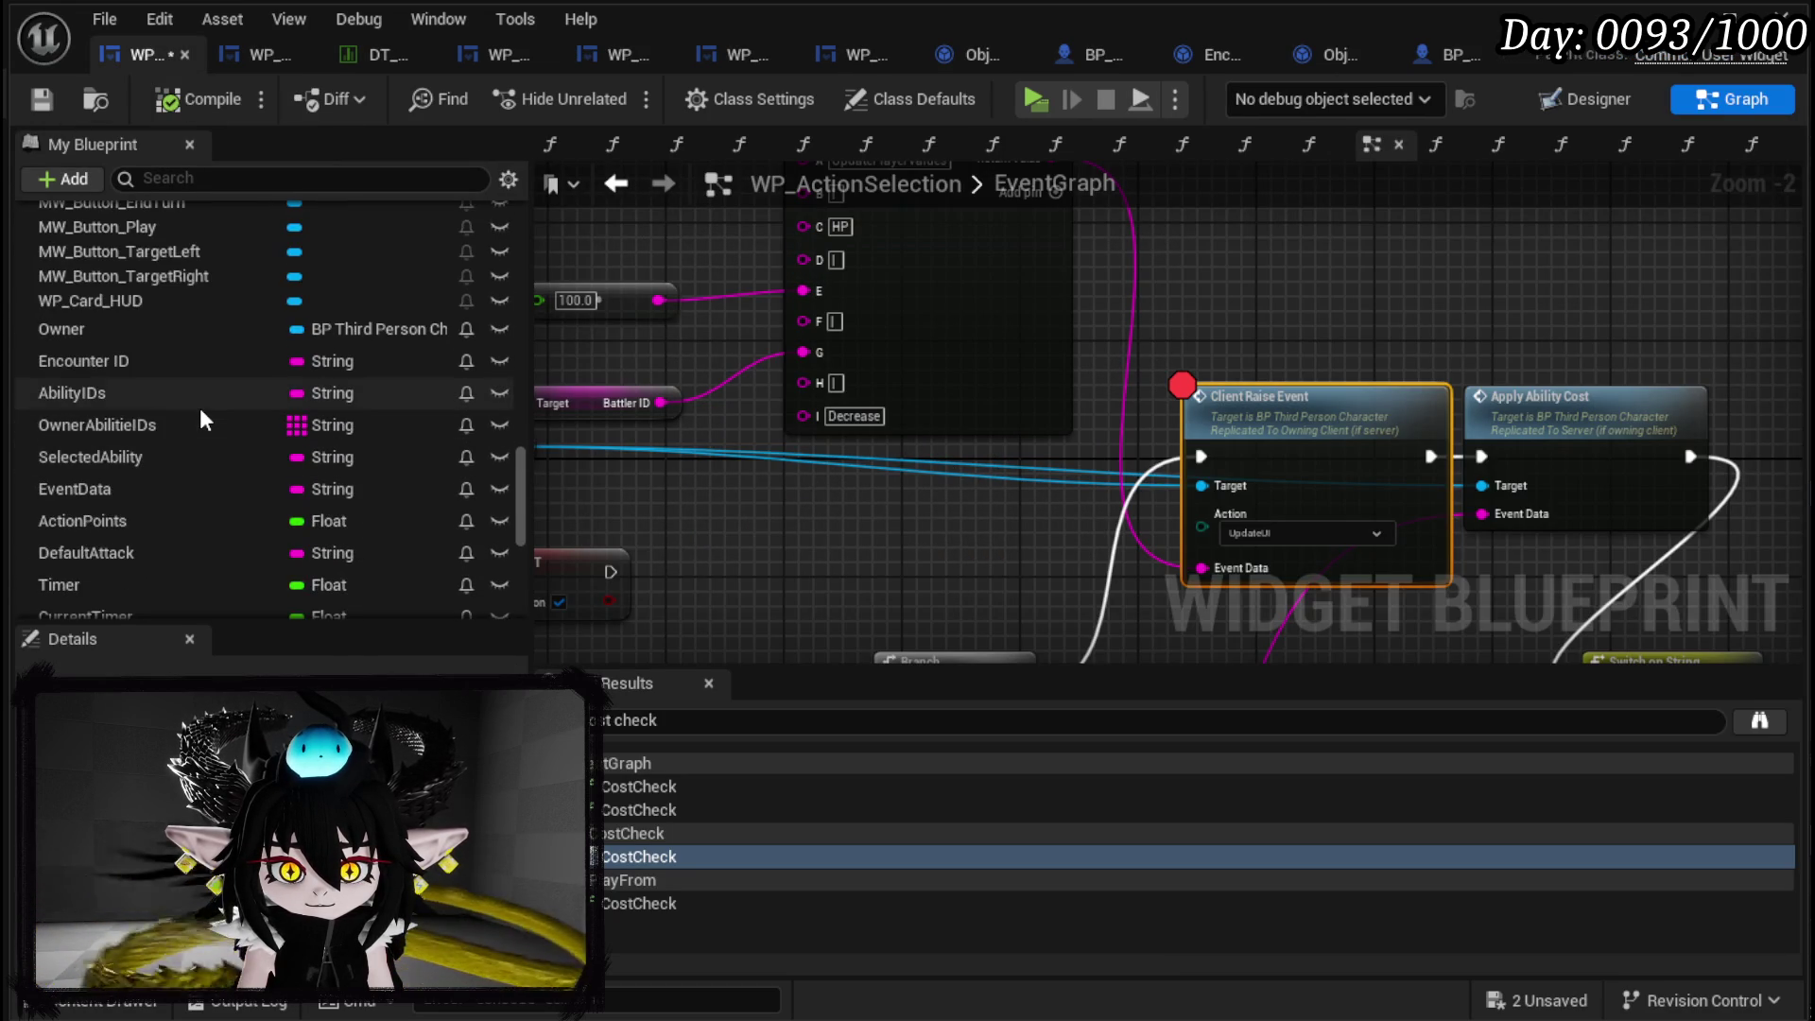
pyautogui.moveTo(134, 332)
pyautogui.mouseDown()
pyautogui.moveTo(779, 480)
pyautogui.moveTo(756, 535)
pyautogui.moveTo(906, 515)
pyautogui.mouseUp()
pyautogui.click(822, 551)
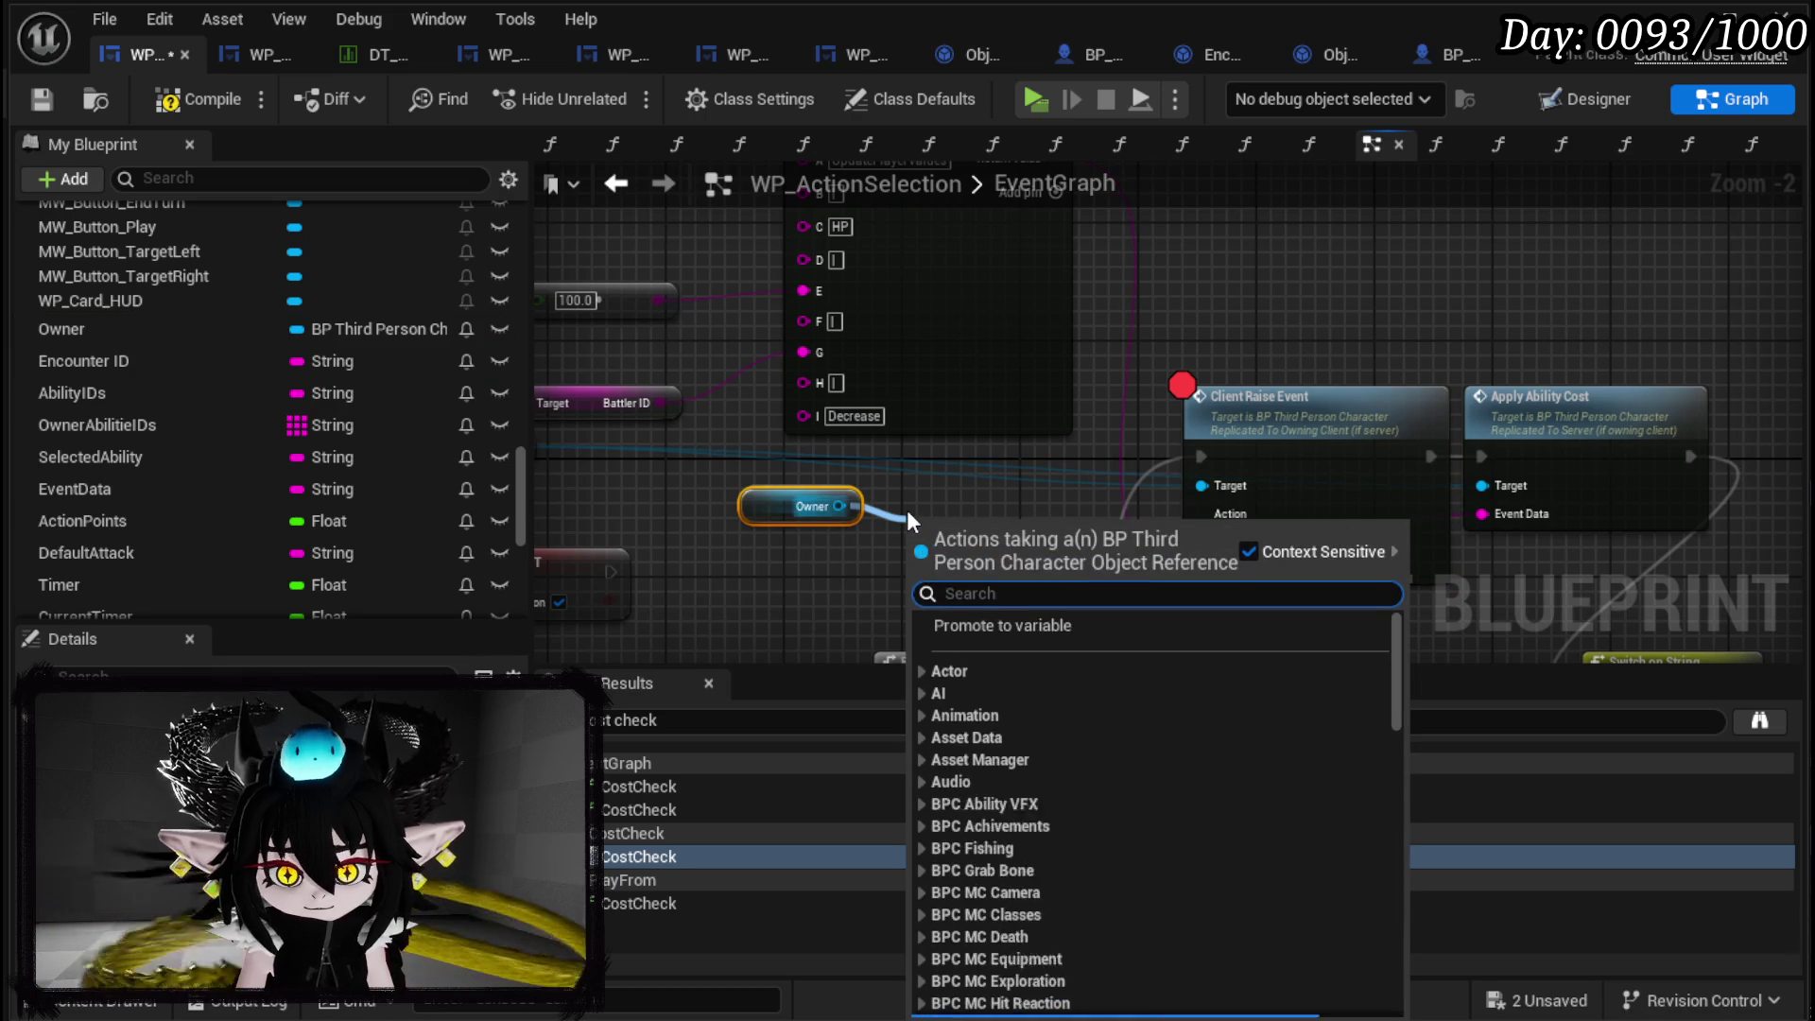
pyautogui.write('g')
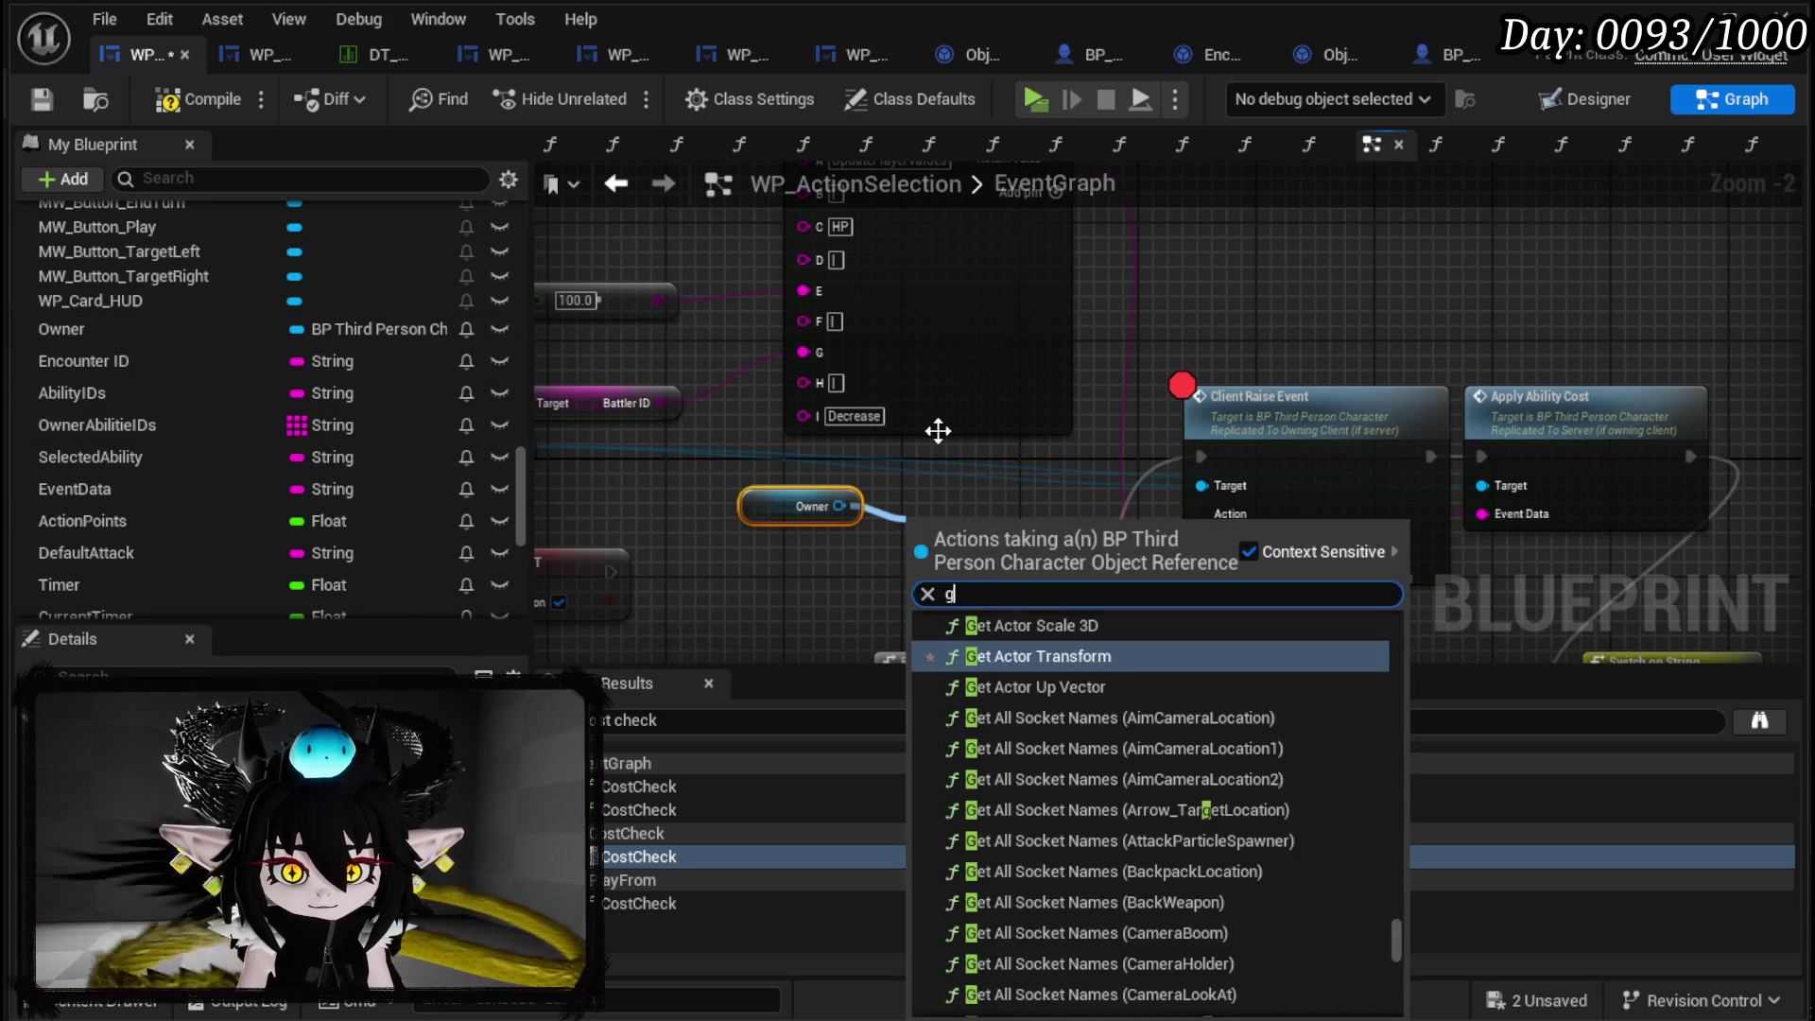
pyautogui.write('et owner')
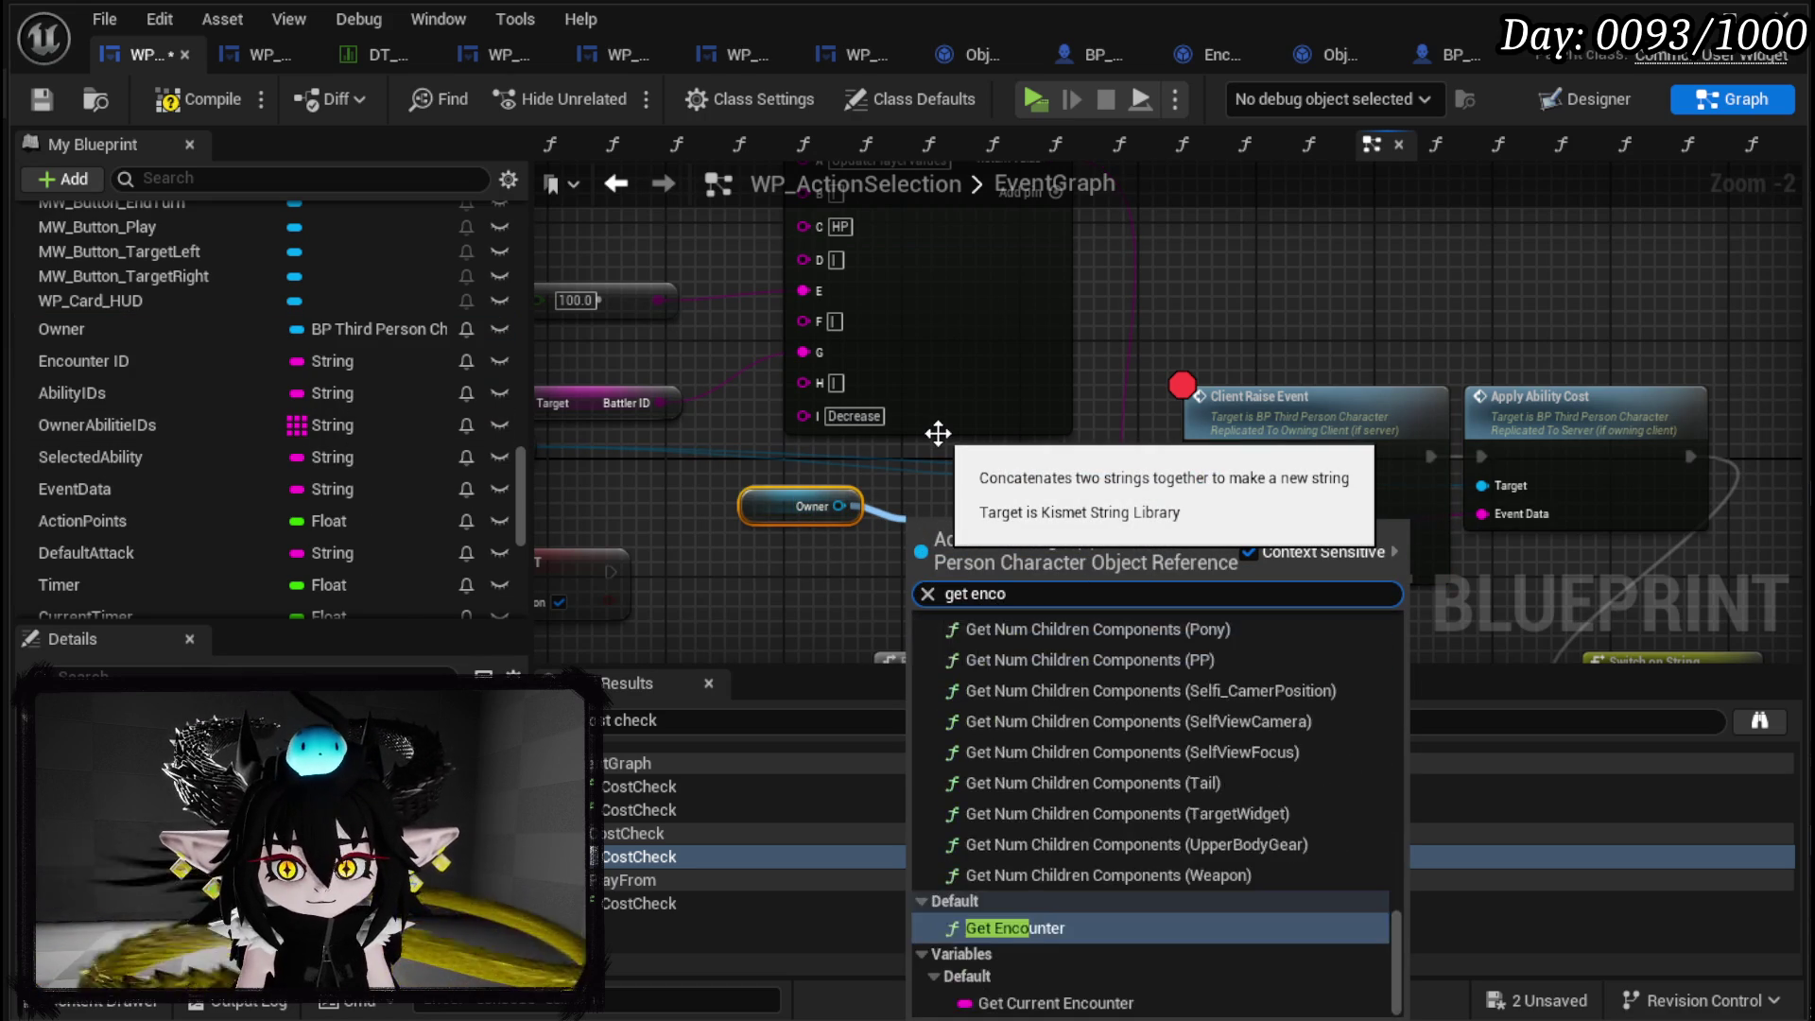
pyautogui.press('Return')
pyautogui.moveTo(94, 361)
pyautogui.mouseDown()
pyautogui.moveTo(203, 376)
pyautogui.moveTo(902, 597)
pyautogui.mouseUp()
pyautogui.moveTo(1066, 555)
pyautogui.mouseDown()
pyautogui.moveTo(1155, 395)
pyautogui.moveTo(1130, 377)
pyautogui.mouseUp()
# Add a Damage Battler call on the encounter and wire execution into it.
pyautogui.write('Damage Battler')
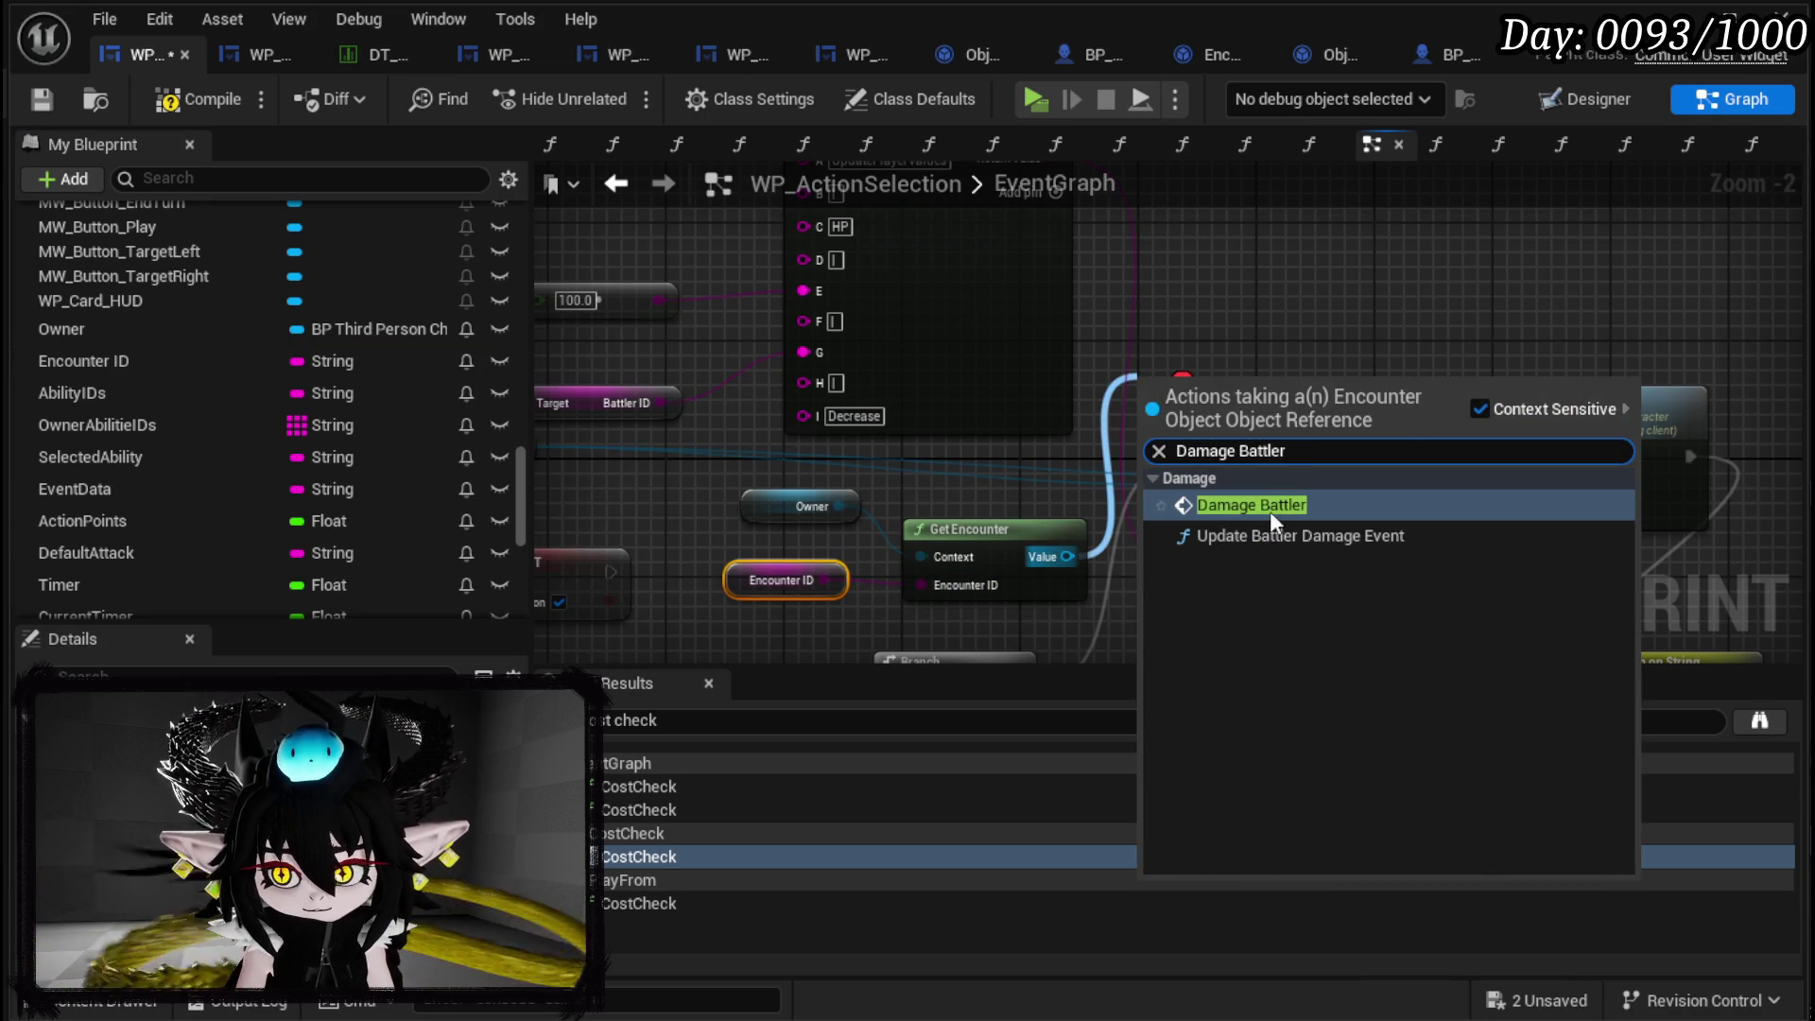
pyautogui.click(1271, 514)
pyautogui.moveTo(1266, 308)
pyautogui.mouseDown()
pyautogui.moveTo(1354, 291)
pyautogui.moveTo(1167, 308)
pyautogui.mouseUp()
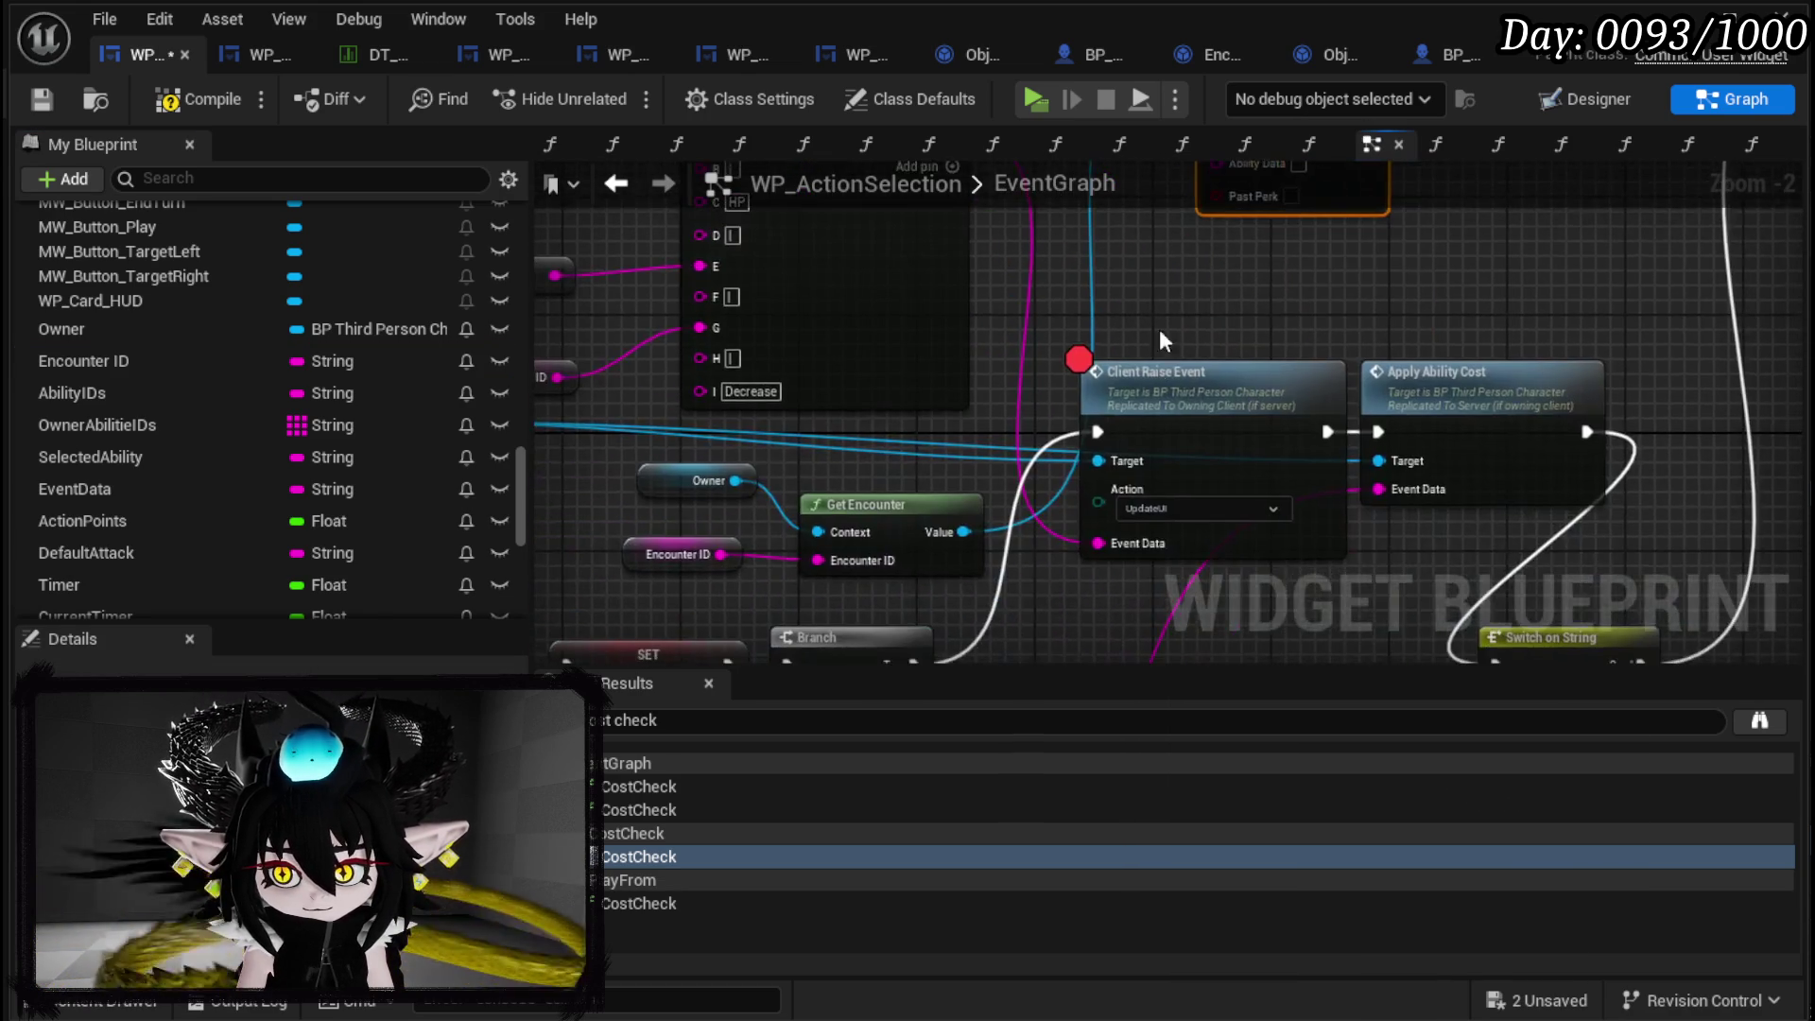
pyautogui.moveTo(898, 558)
pyautogui.mouseDown()
pyautogui.moveTo(1035, 265)
pyautogui.moveTo(1008, 361)
pyautogui.moveTo(1014, 335)
pyautogui.mouseUp()
# Delete the 100.0 and Battler ID nodes and run Damage Battler into Apply Ability Cost.
pyautogui.scroll(-3, 951, 427)
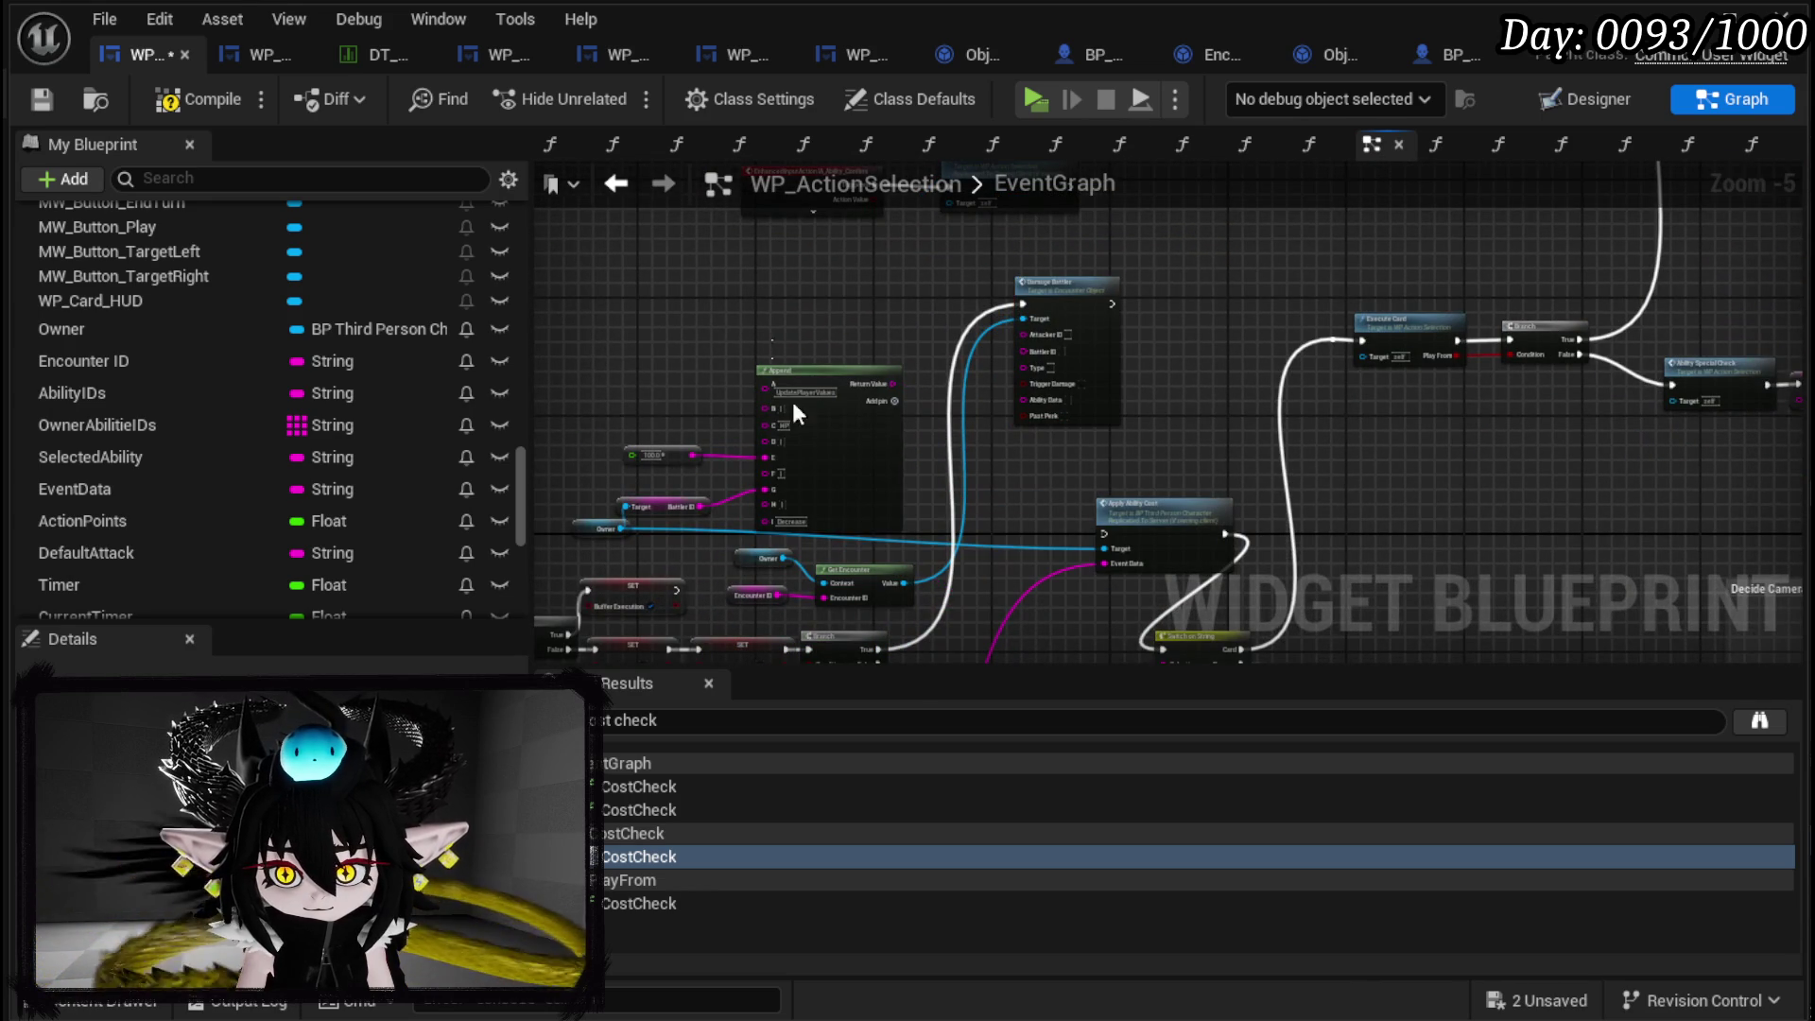
pyautogui.press('Delete')
pyautogui.moveTo(595, 521); pyautogui.dragTo(1173, 465)
pyautogui.moveTo(1045, 333)
pyautogui.mouseDown()
pyautogui.moveTo(1028, 429)
pyautogui.moveTo(963, 471)
pyautogui.mouseUp()
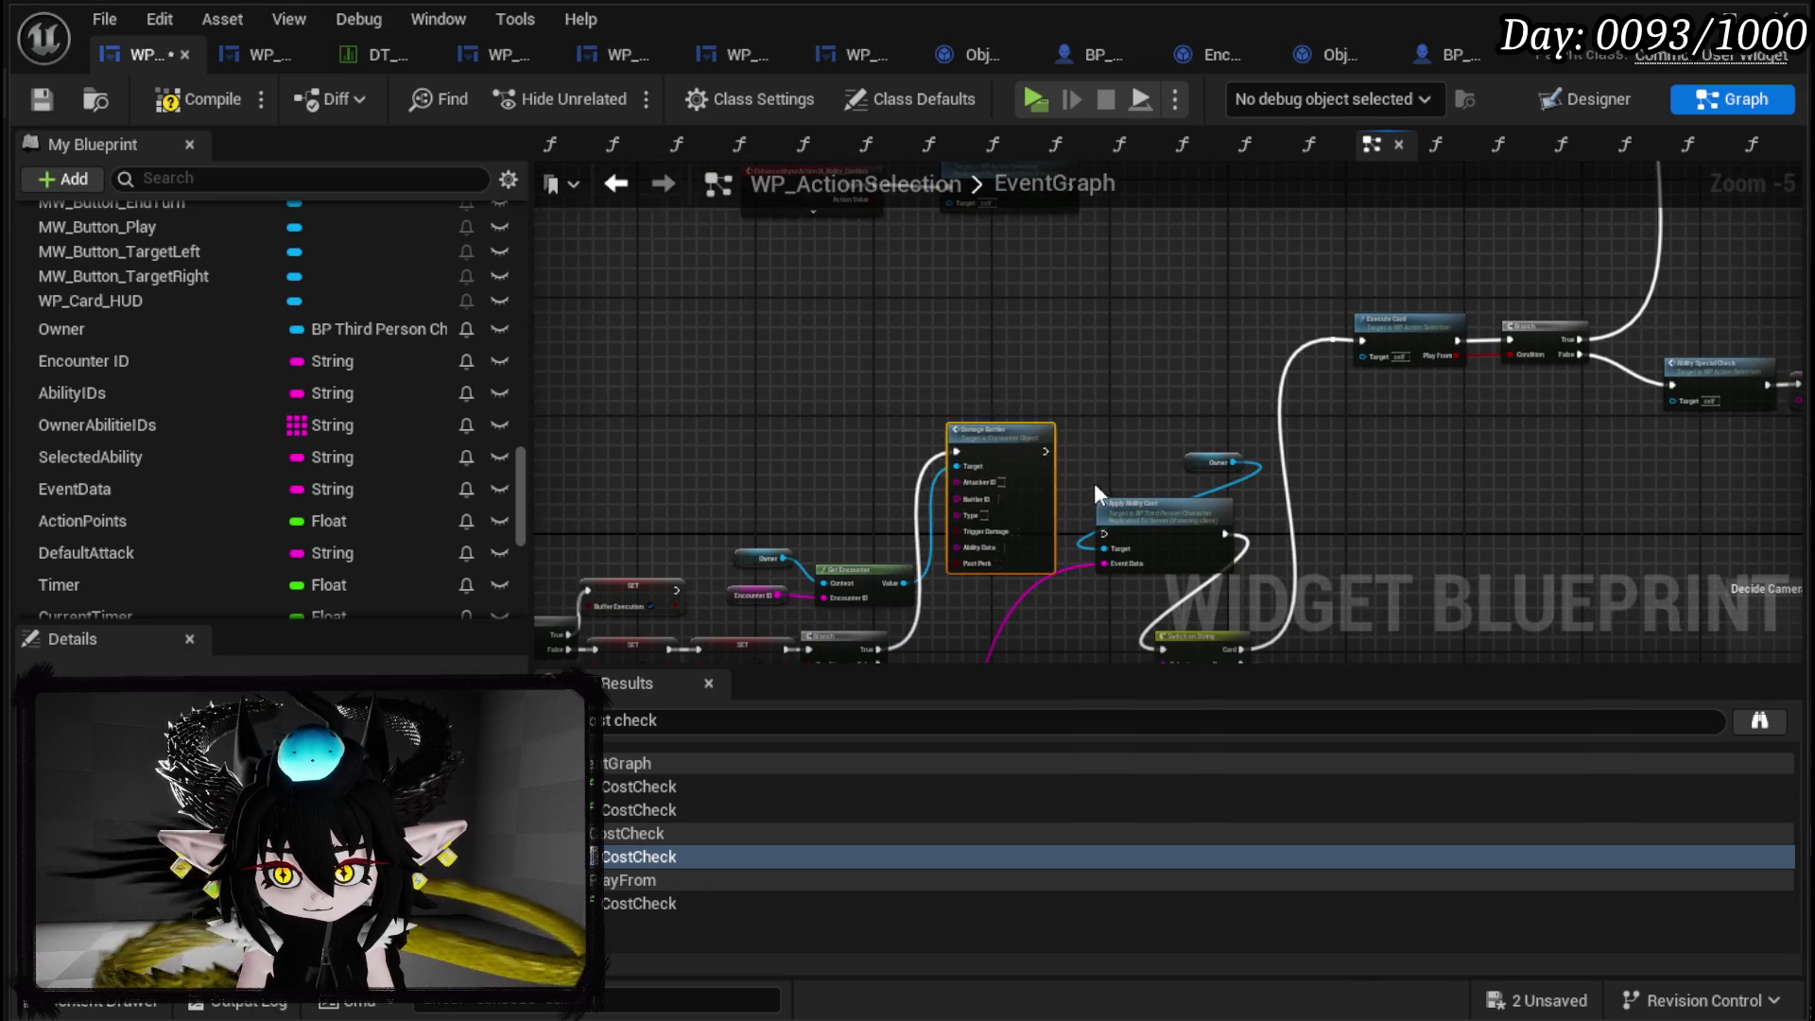
pyautogui.scroll(2, 1092, 484)
pyautogui.moveTo(1004, 315); pyautogui.dragTo(1128, 462)
pyautogui.moveTo(1170, 283)
pyautogui.mouseDown()
pyautogui.moveTo(1223, 416)
pyautogui.moveTo(1227, 276)
pyautogui.mouseUp()
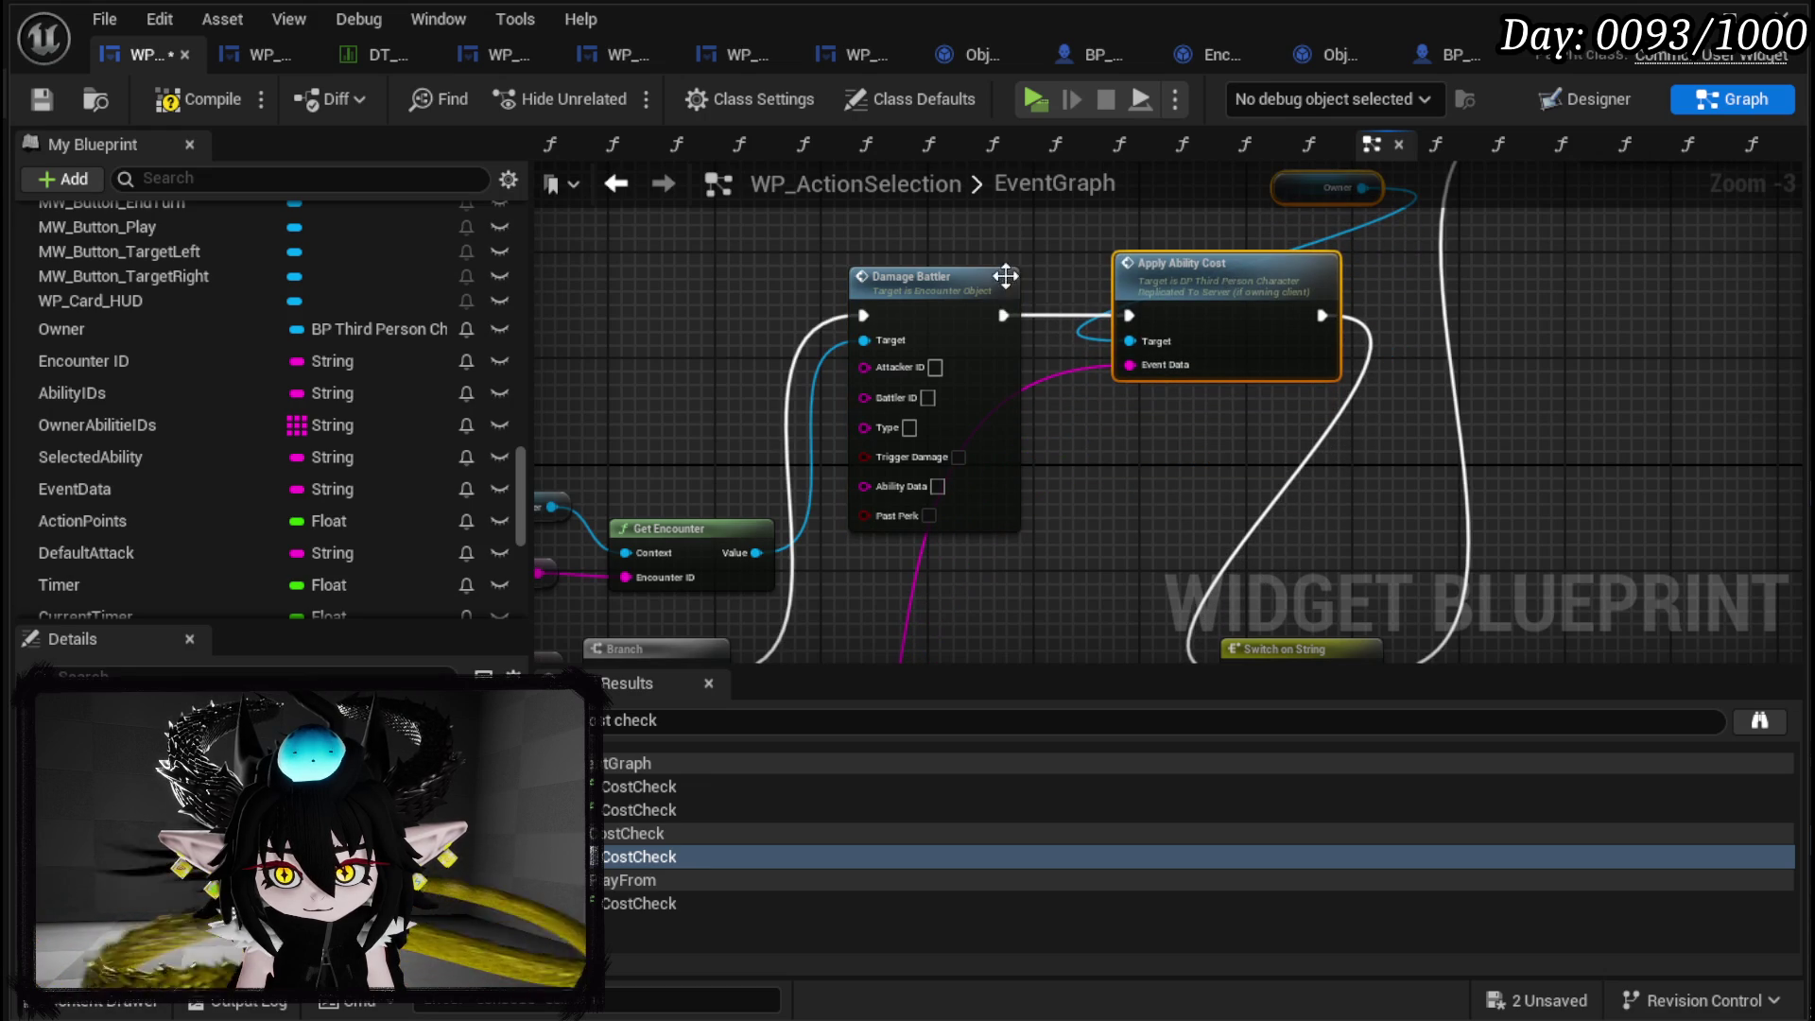
pyautogui.moveTo(911, 293); pyautogui.dragTo(968, 291)
pyautogui.moveTo(543, 503)
pyautogui.mouseDown()
pyautogui.moveTo(553, 478)
pyautogui.moveTo(779, 456)
pyautogui.moveTo(913, 473)
pyautogui.mouseUp()
# Enter X as Damage Battler's Attacker ID and reposition the Encounter ID getter.
pyautogui.click(1269, 367)
pyautogui.write('X')
pyautogui.press('Return')
pyautogui.scroll(2, 1328, 411)
pyautogui.moveTo(922, 470); pyautogui.dragTo(1039, 437)
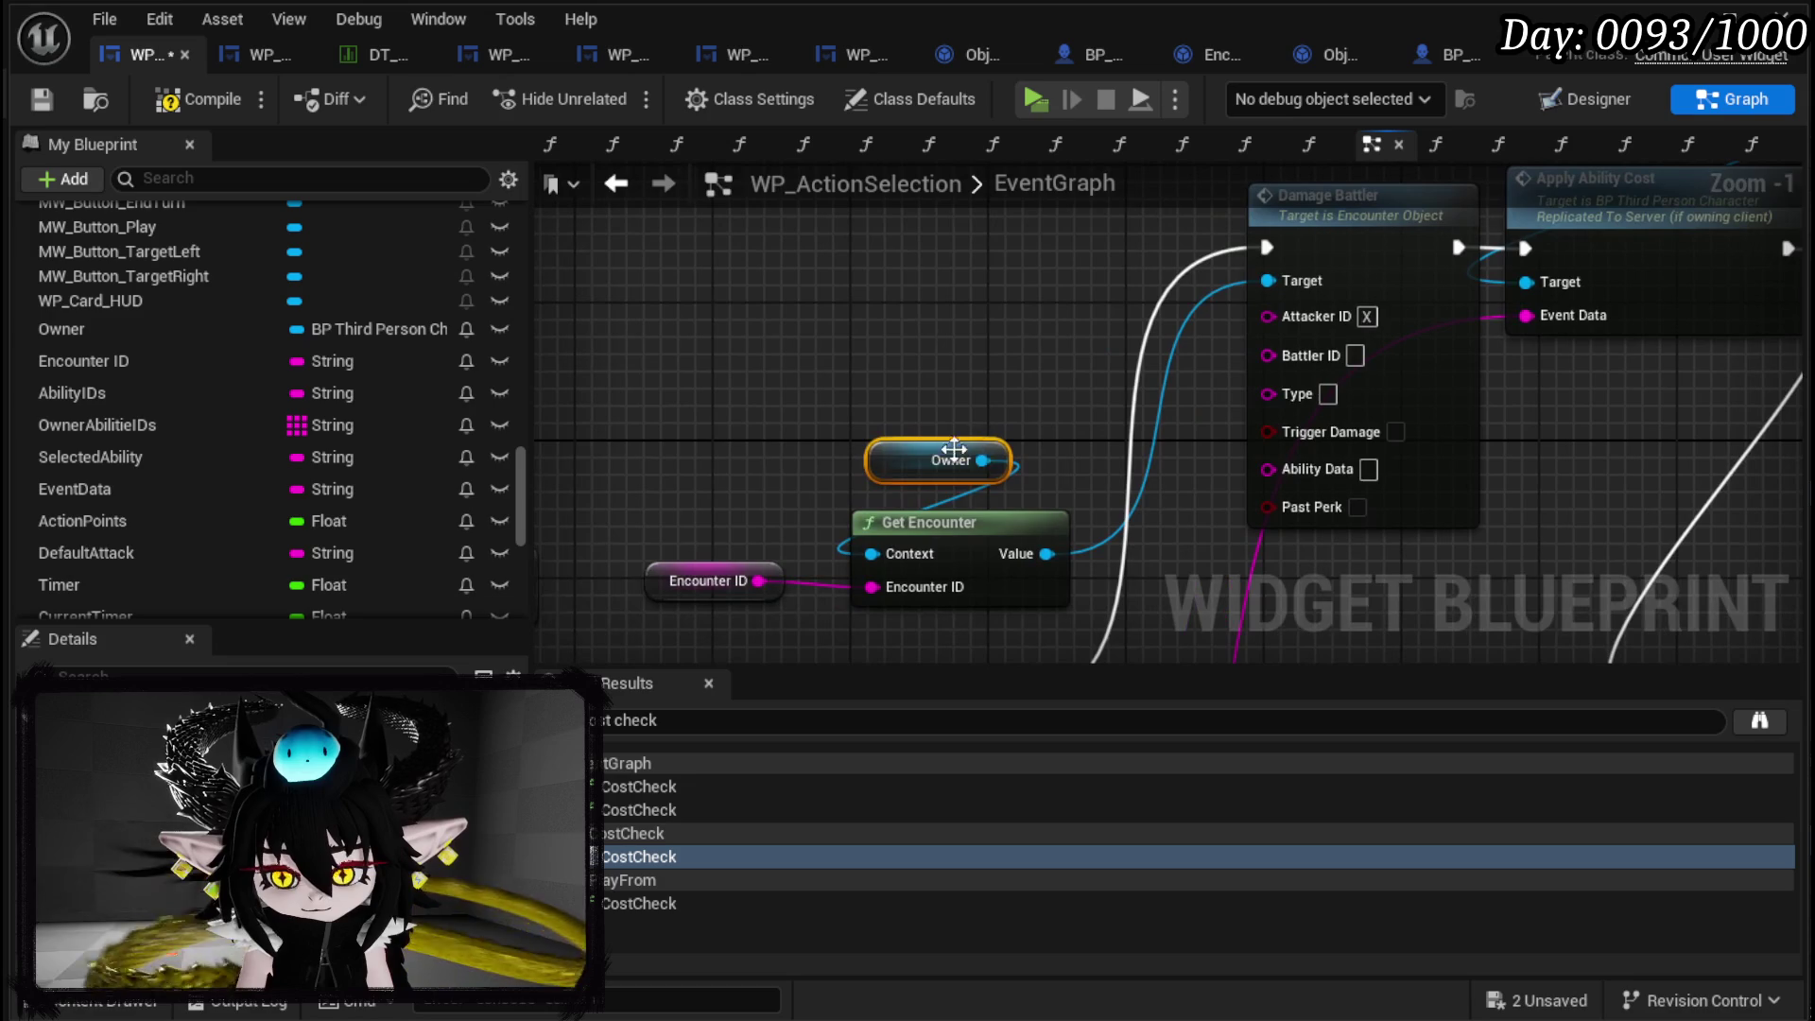
pyautogui.moveTo(709, 580); pyautogui.dragTo(708, 512)
# Feed Owner's Get BattlerID into Damage Battler's Battler ID input.
pyautogui.moveTo(983, 460); pyautogui.dragTo(1074, 393)
pyautogui.write('get battler ID')
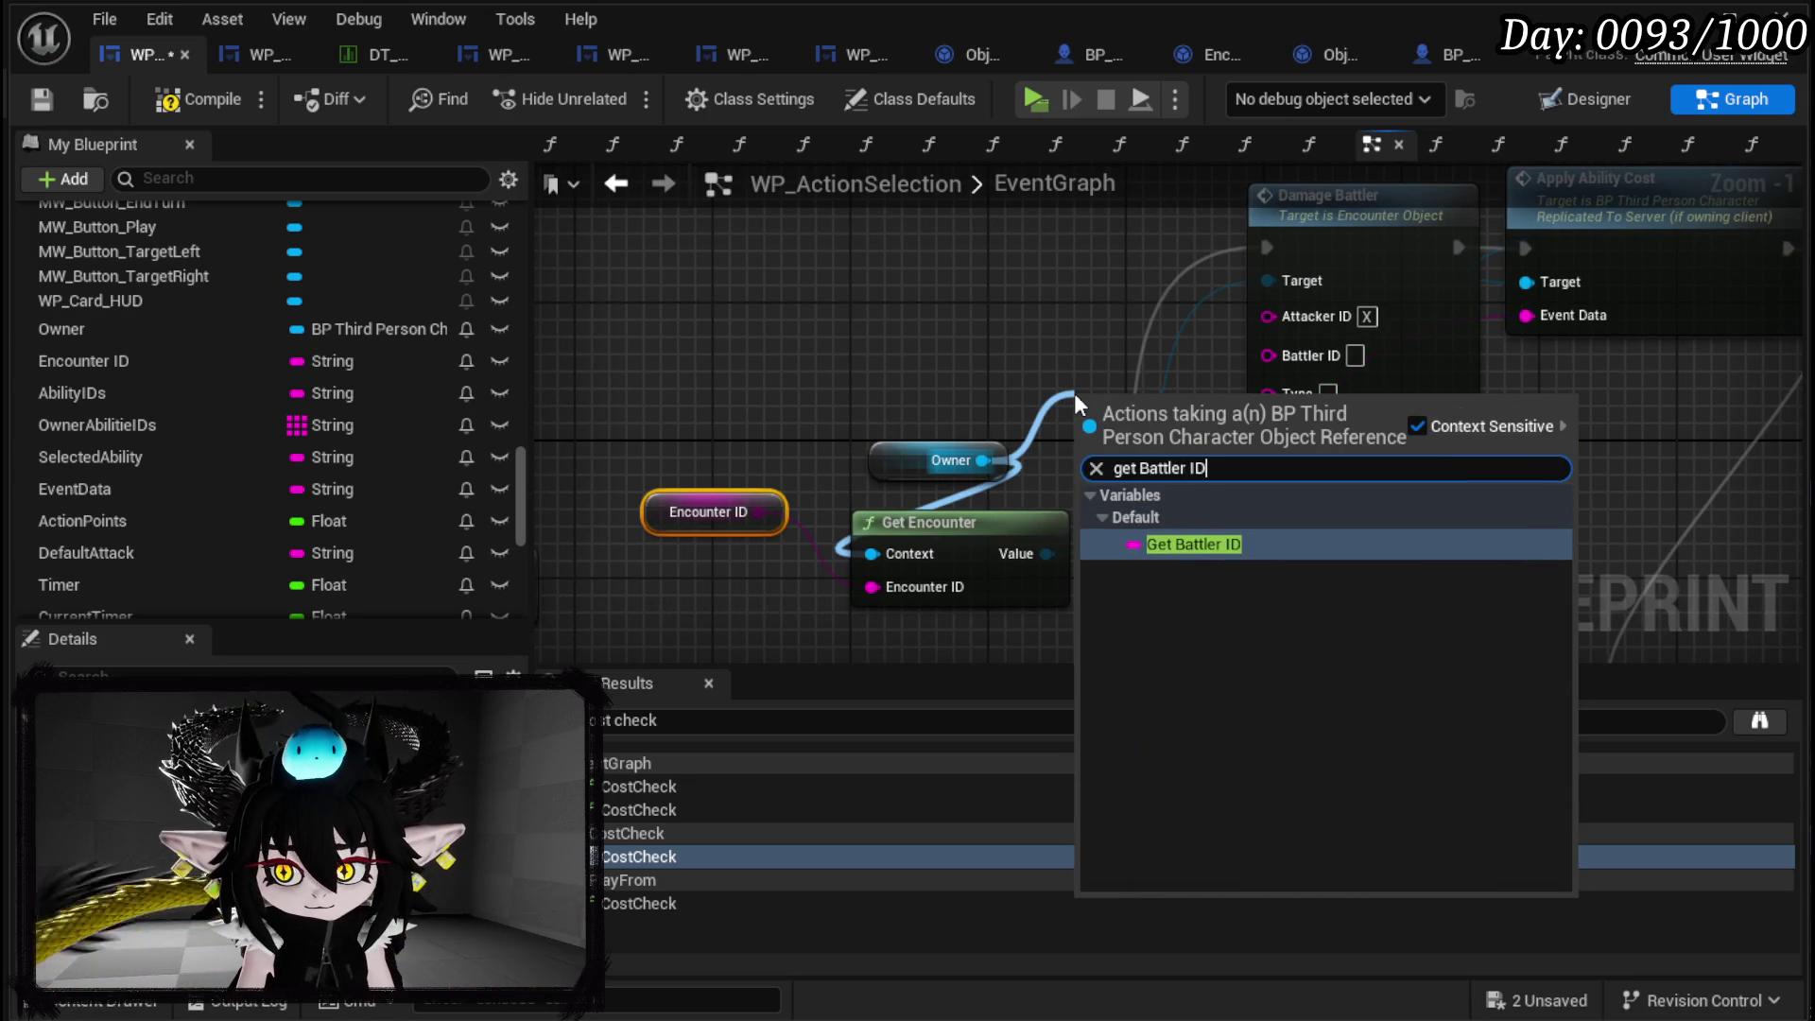
pyautogui.press('Return')
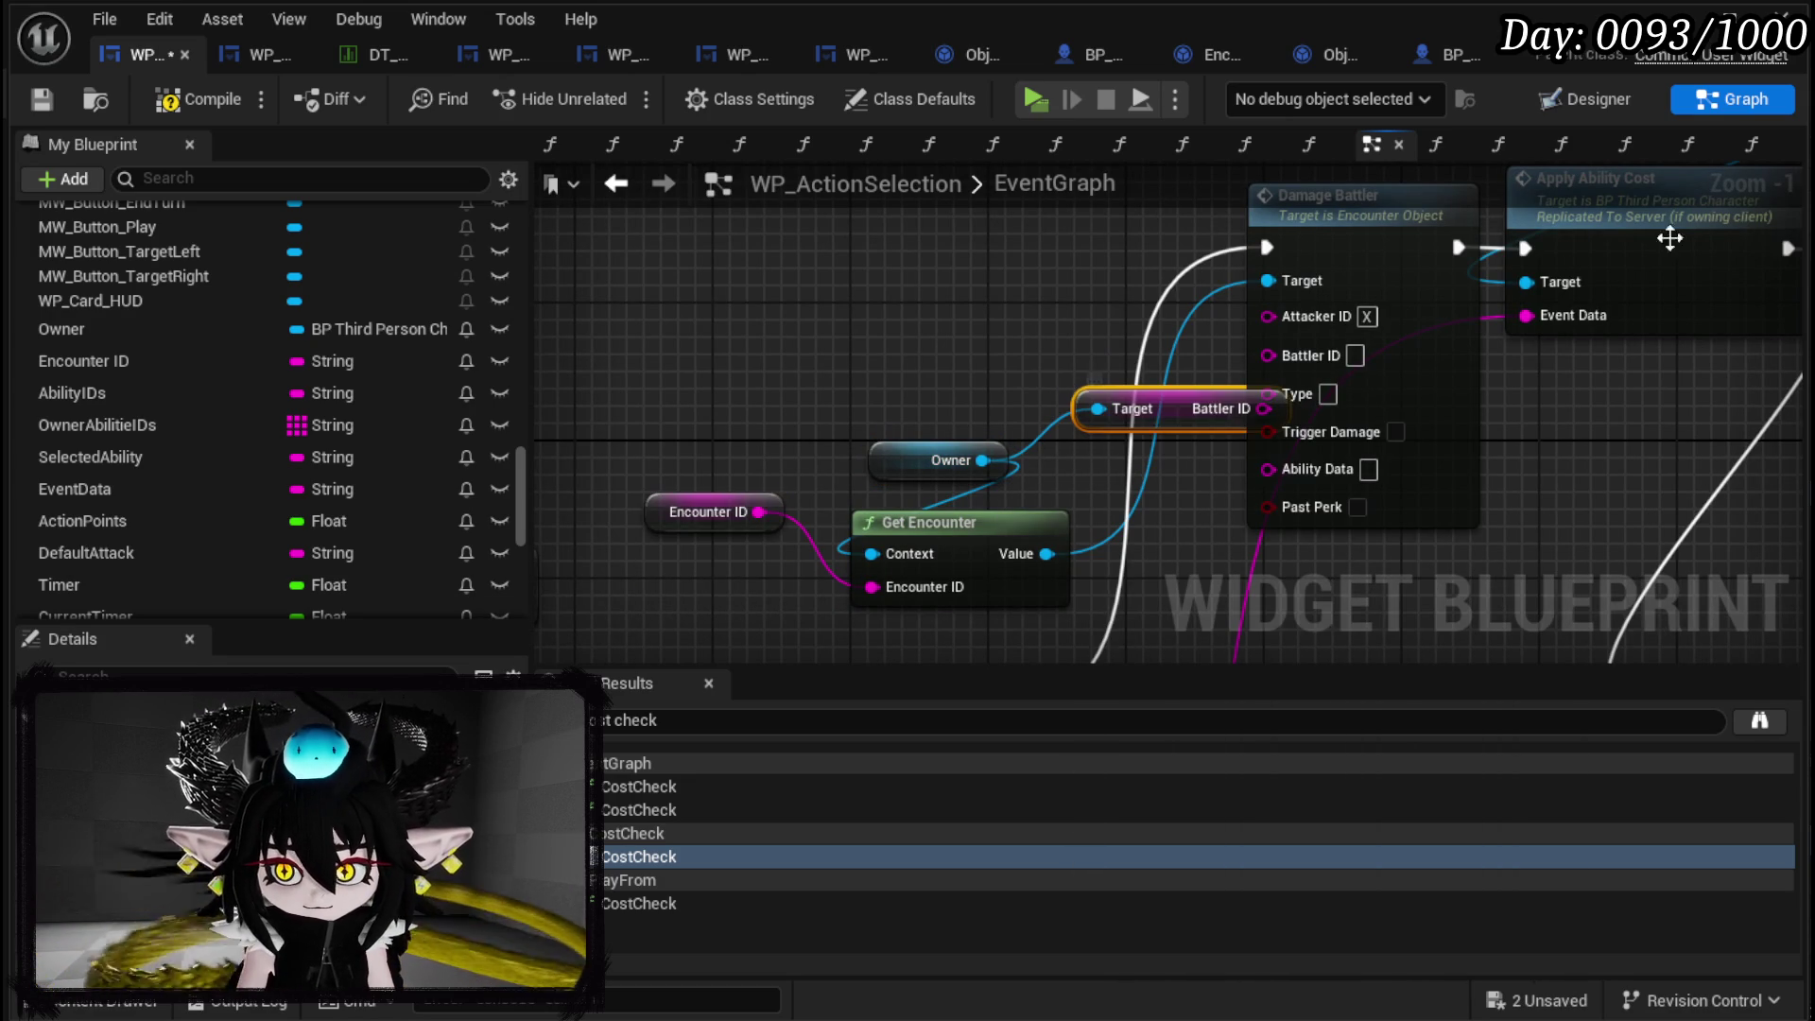
pyautogui.moveTo(1276, 397)
pyautogui.mouseDown()
pyautogui.moveTo(1155, 364)
pyautogui.moveTo(1268, 356)
pyautogui.mouseUp()
pyautogui.moveTo(945, 460); pyautogui.dragTo(765, 409)
# Set Damage Battler's Type to 'Damage' and compile and save the blueprint.
pyautogui.click(1328, 389)
pyautogui.write('Damage')
pyautogui.press('Return')
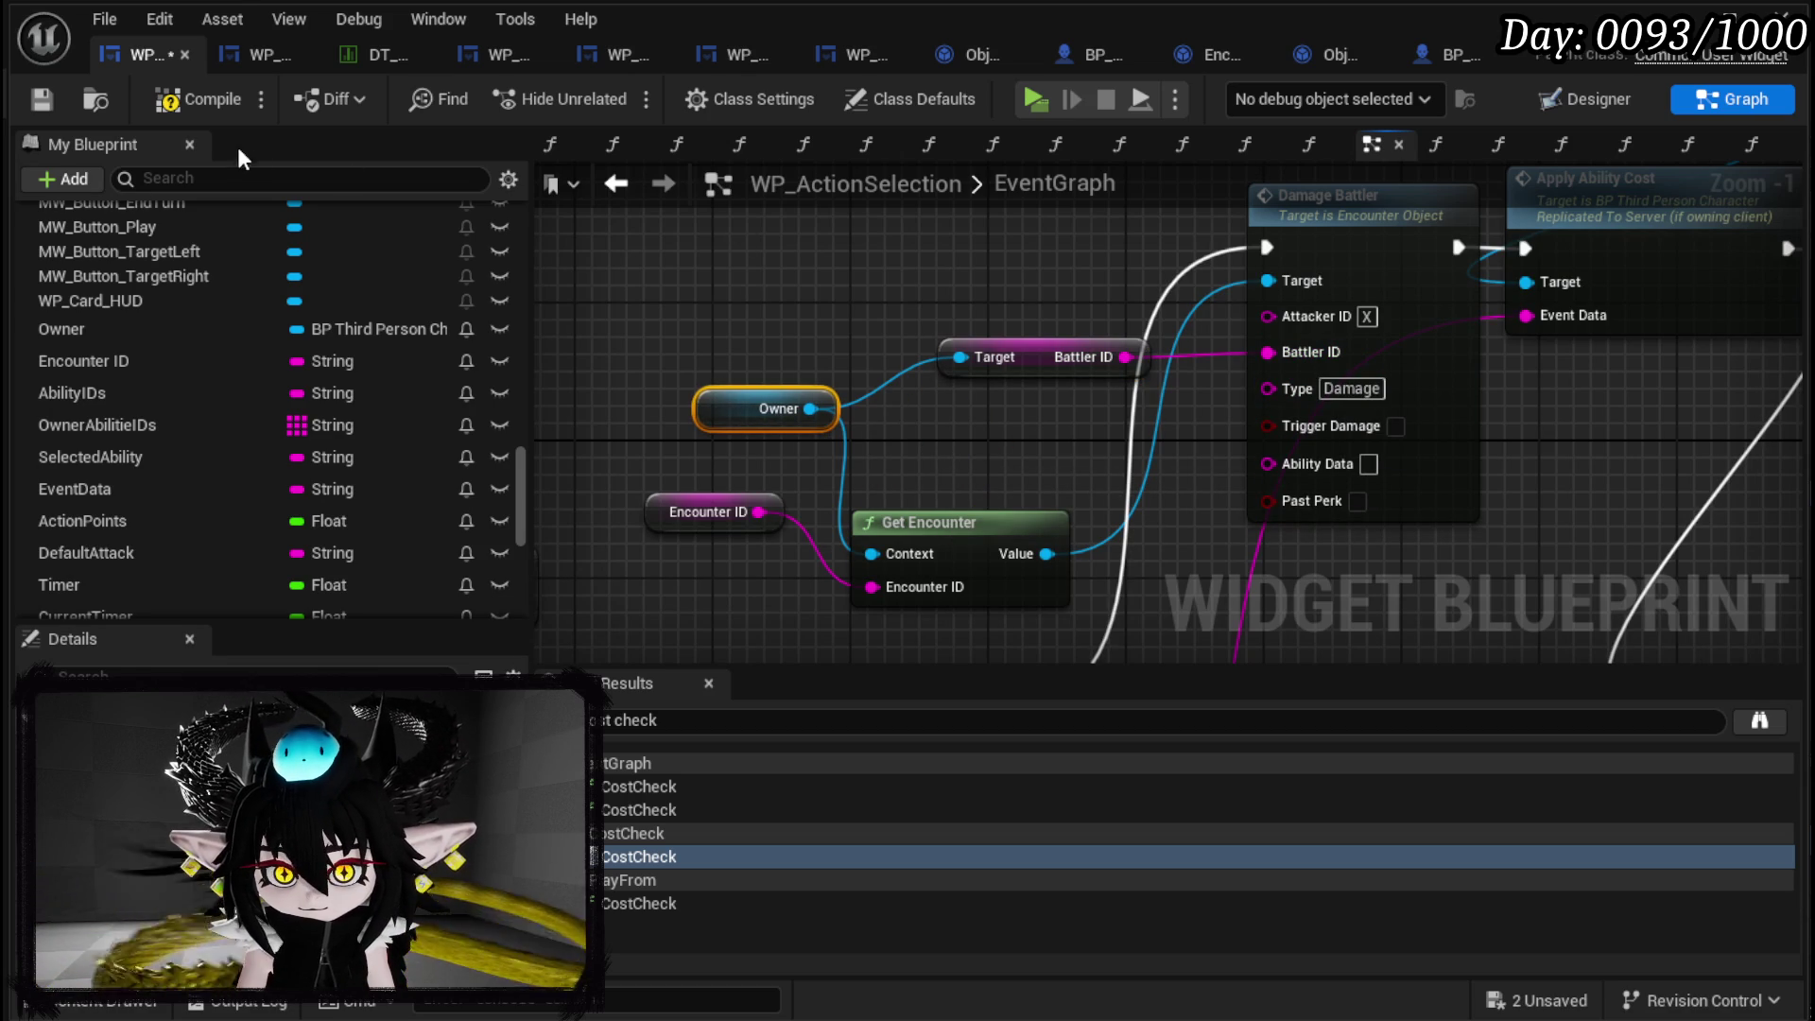
pyautogui.click(40, 106)
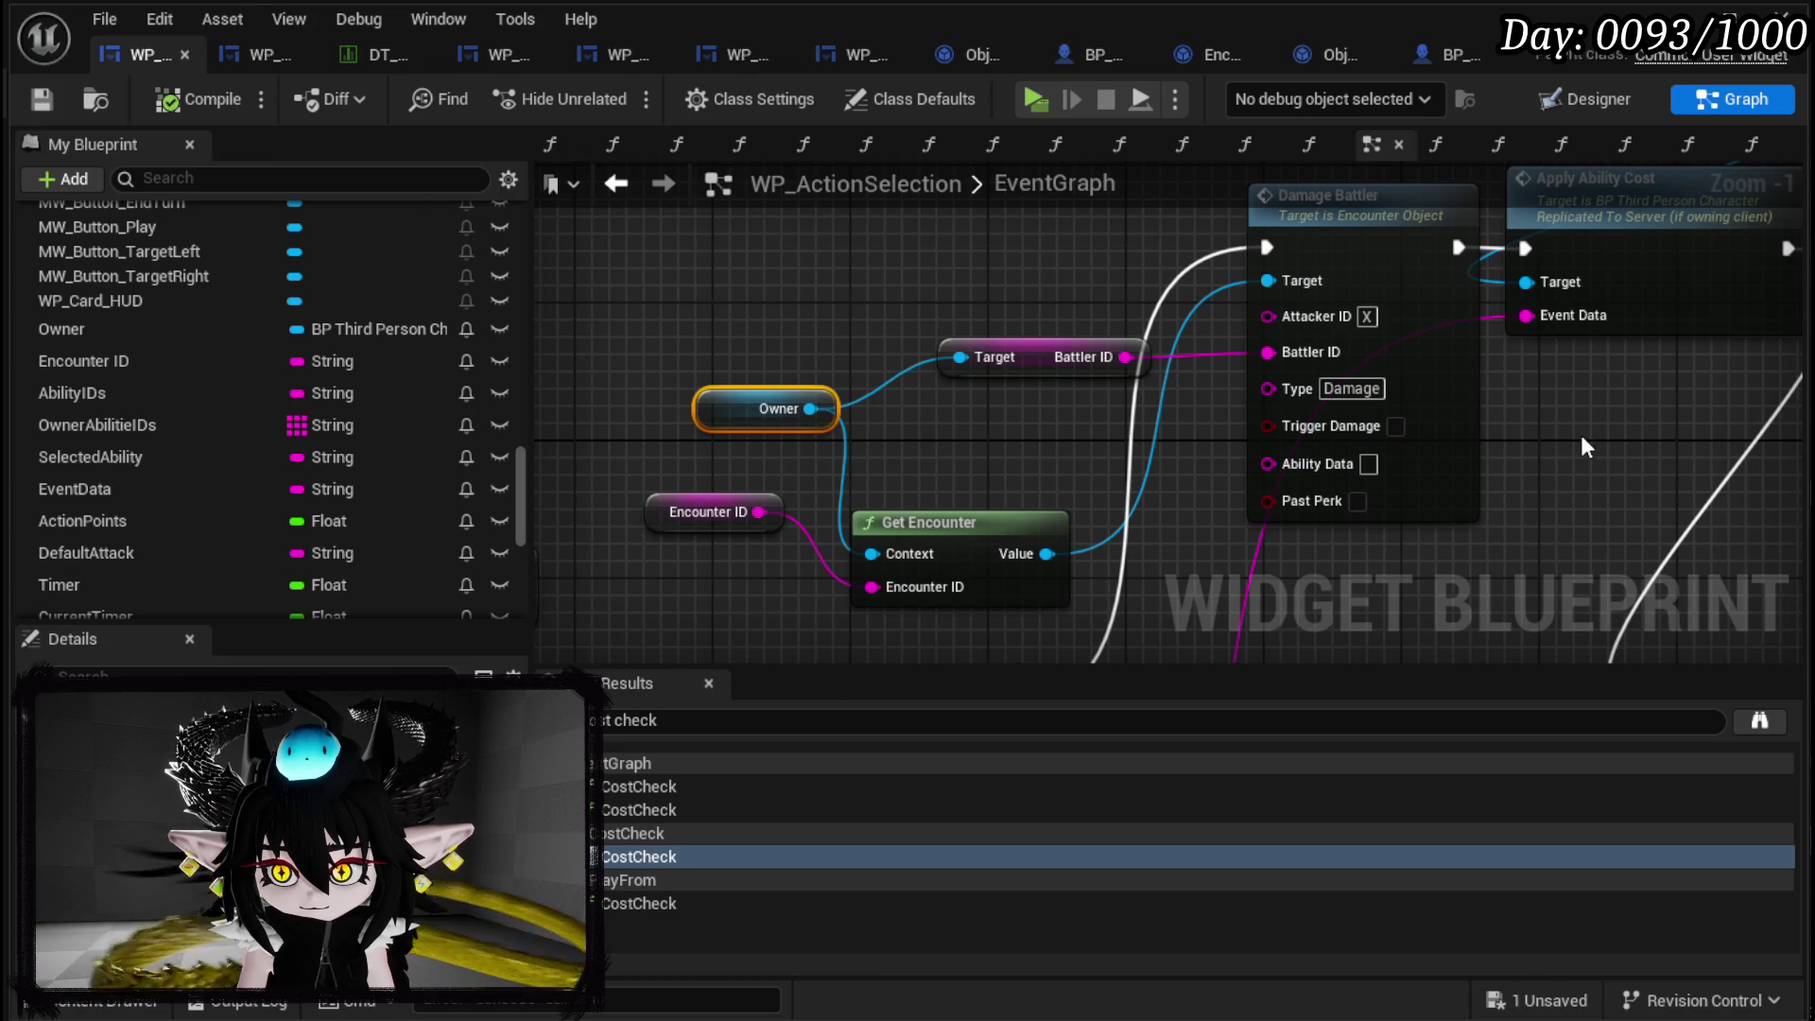
pyautogui.moveTo(1412, 386); pyautogui.dragTo(1105, 365)
pyautogui.doubleClick(1105, 365)
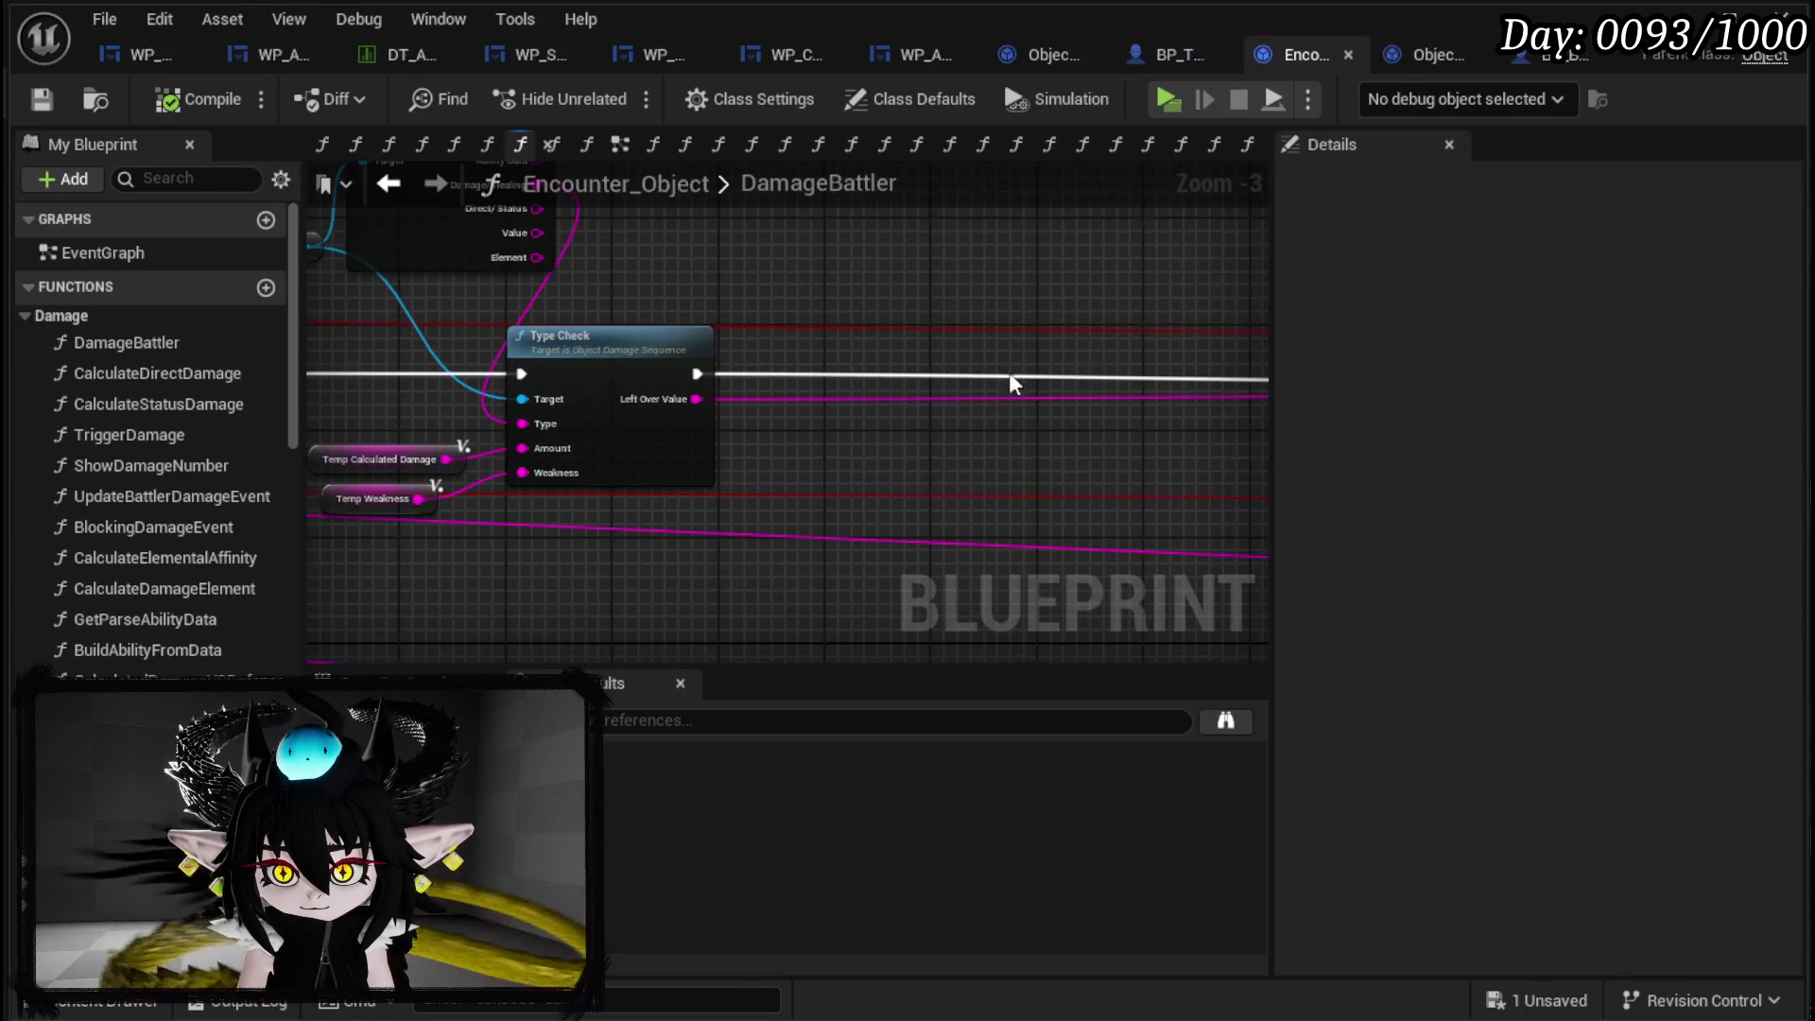
# Follow DamageBattler's Ability Data wire to Set Data and open the SetData function.
pyautogui.moveTo(797, 398); pyautogui.dragTo(1114, 414)
pyautogui.scroll(-2, 1115, 413)
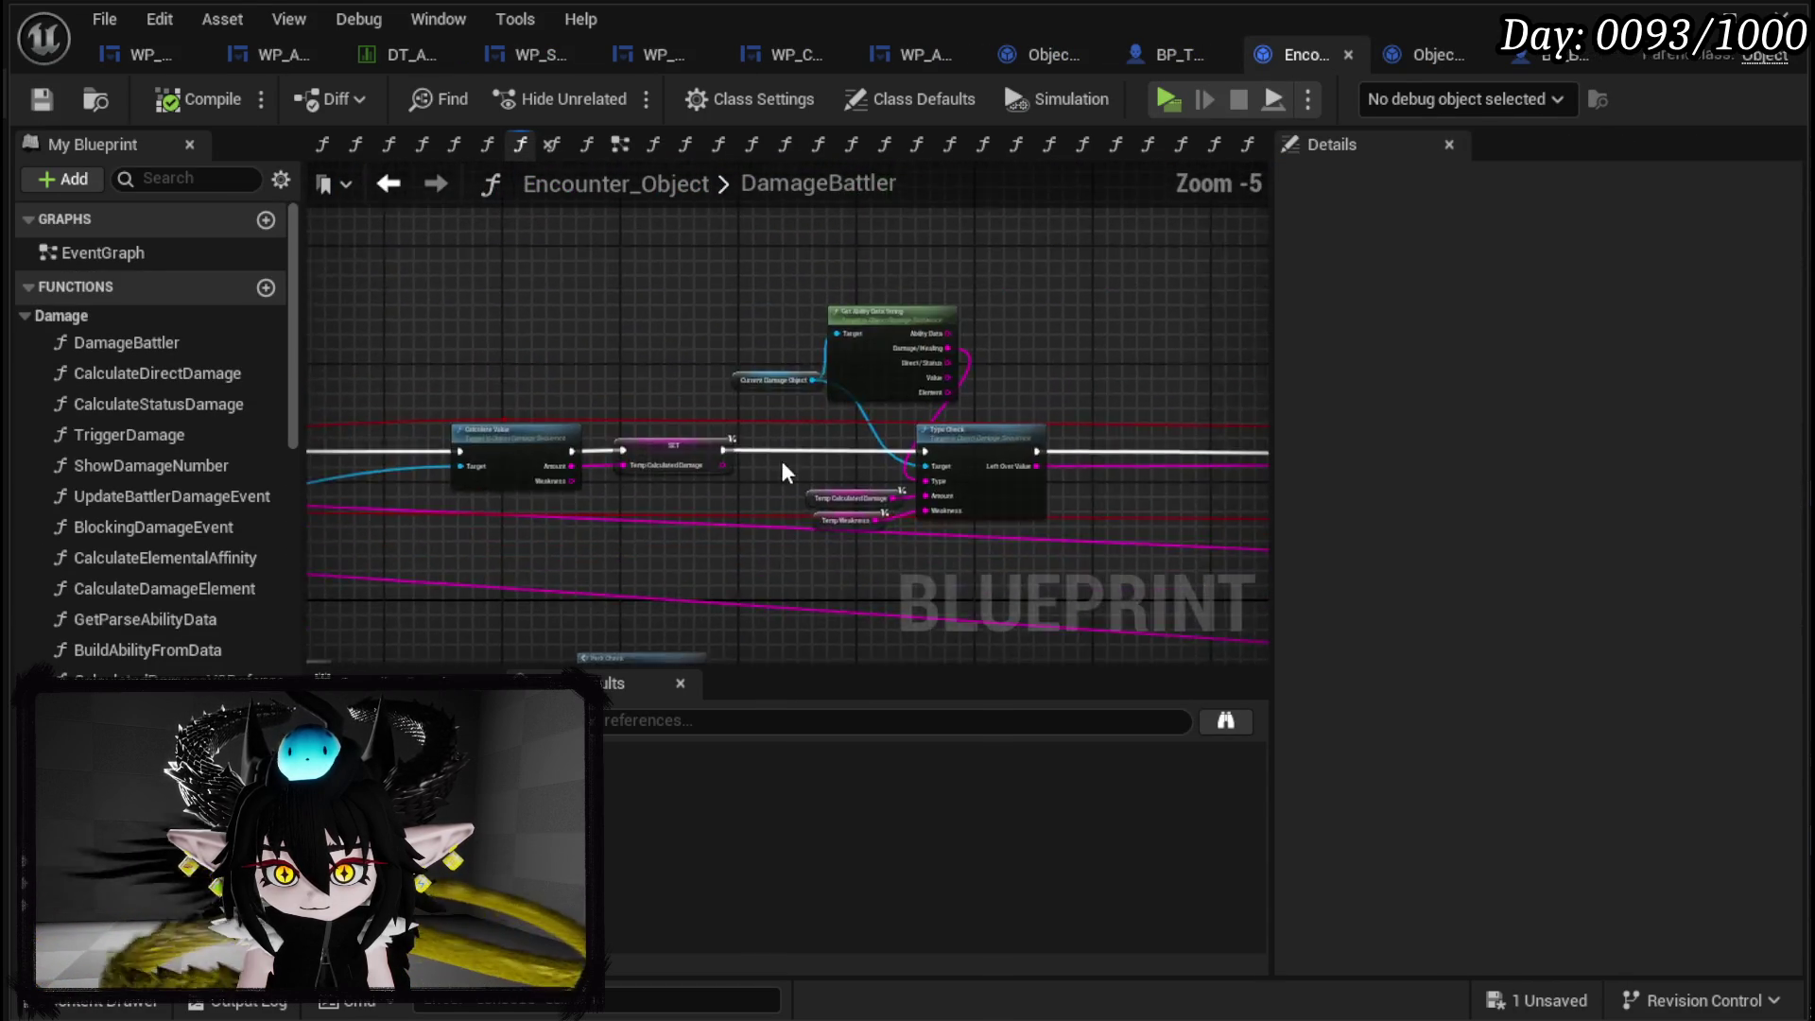
pyautogui.moveTo(896, 453); pyautogui.dragTo(628, 450)
pyautogui.scroll(3, 437, 430)
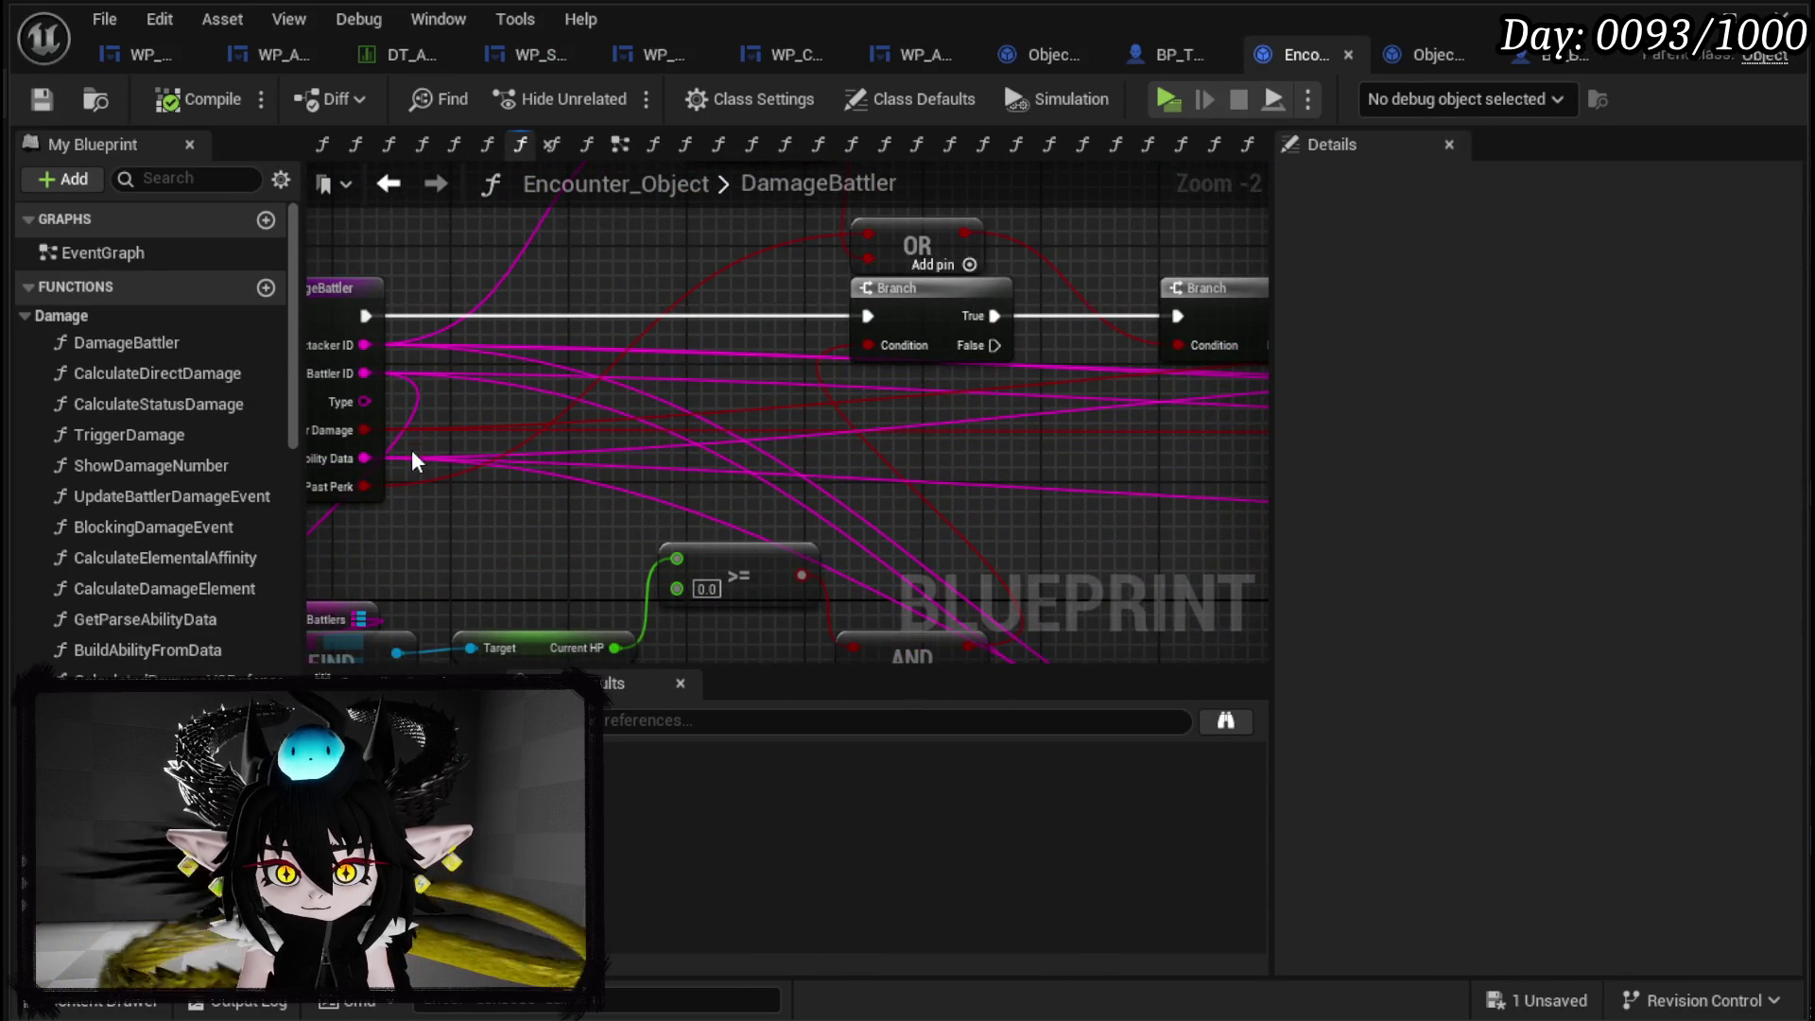
pyautogui.moveTo(413, 460); pyautogui.dragTo(616, 482)
pyautogui.doubleClick(676, 498)
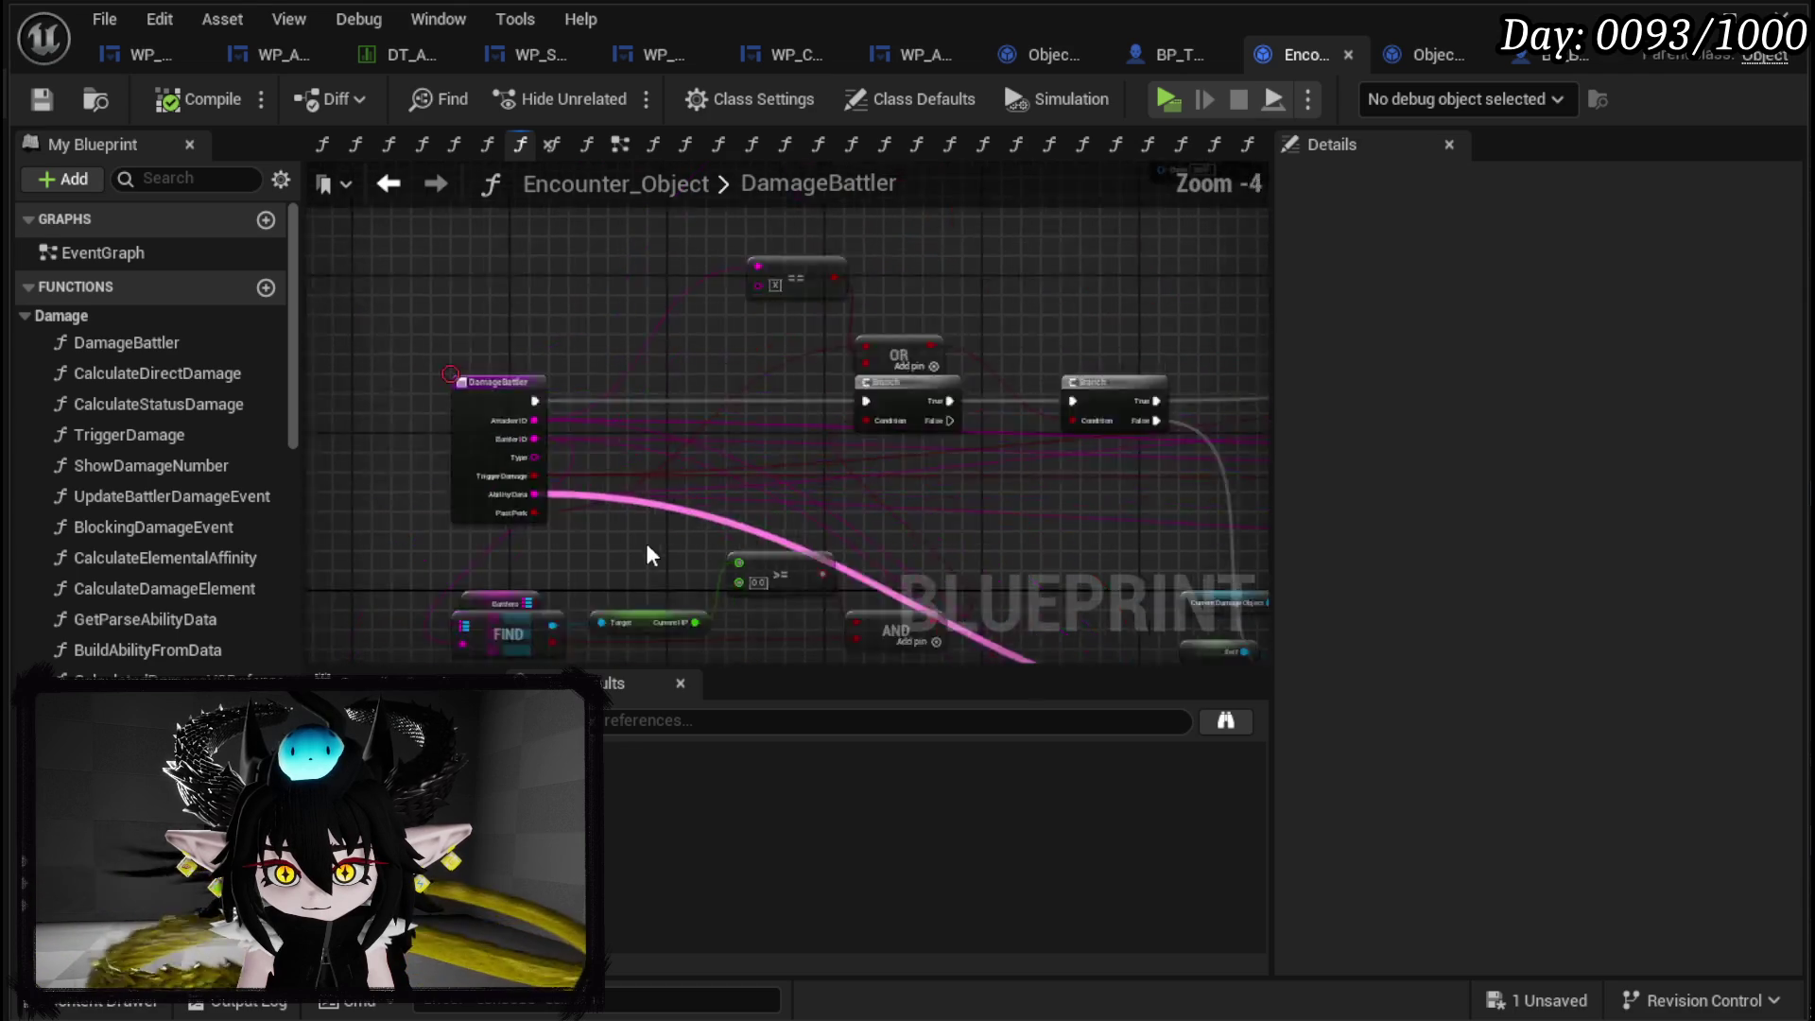
pyautogui.doubleClick(832, 389)
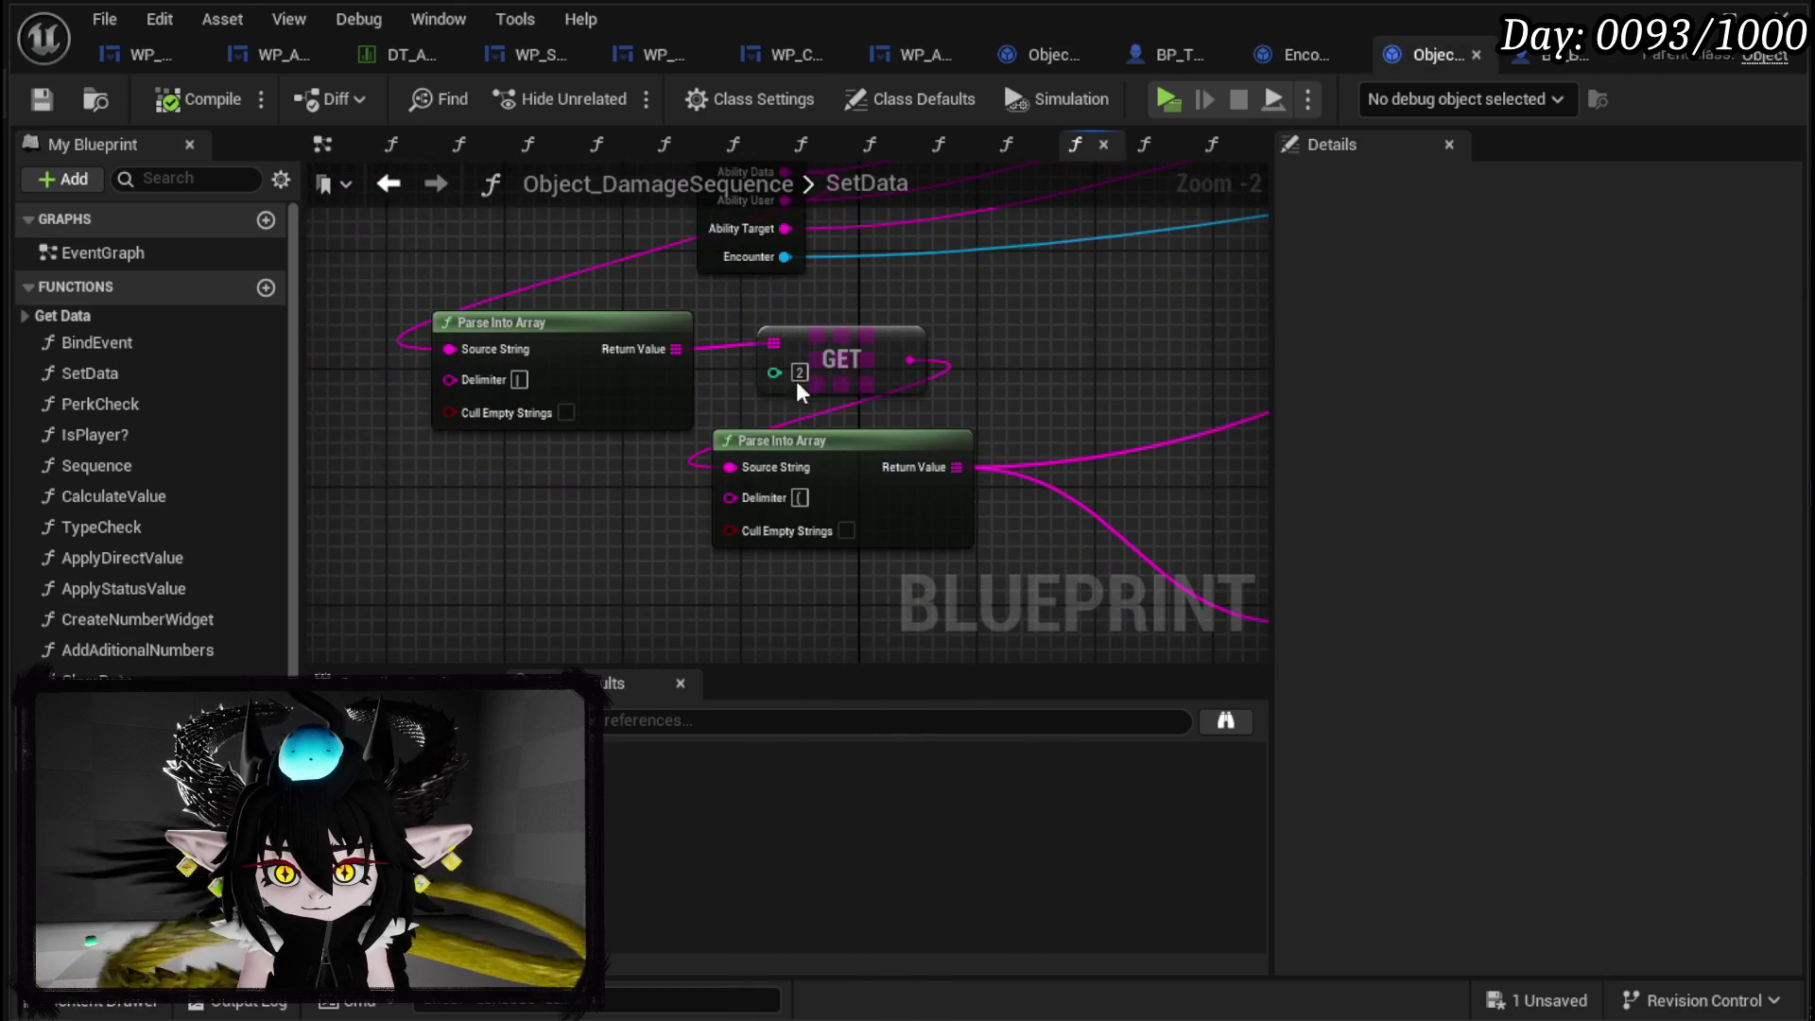
# Move the two GET nodes and Parse Into Array to a new spot in SetData.
pyautogui.moveTo(591, 387)
pyautogui.mouseDown()
pyautogui.moveTo(435, 283)
pyautogui.moveTo(331, 284)
pyautogui.mouseUp()
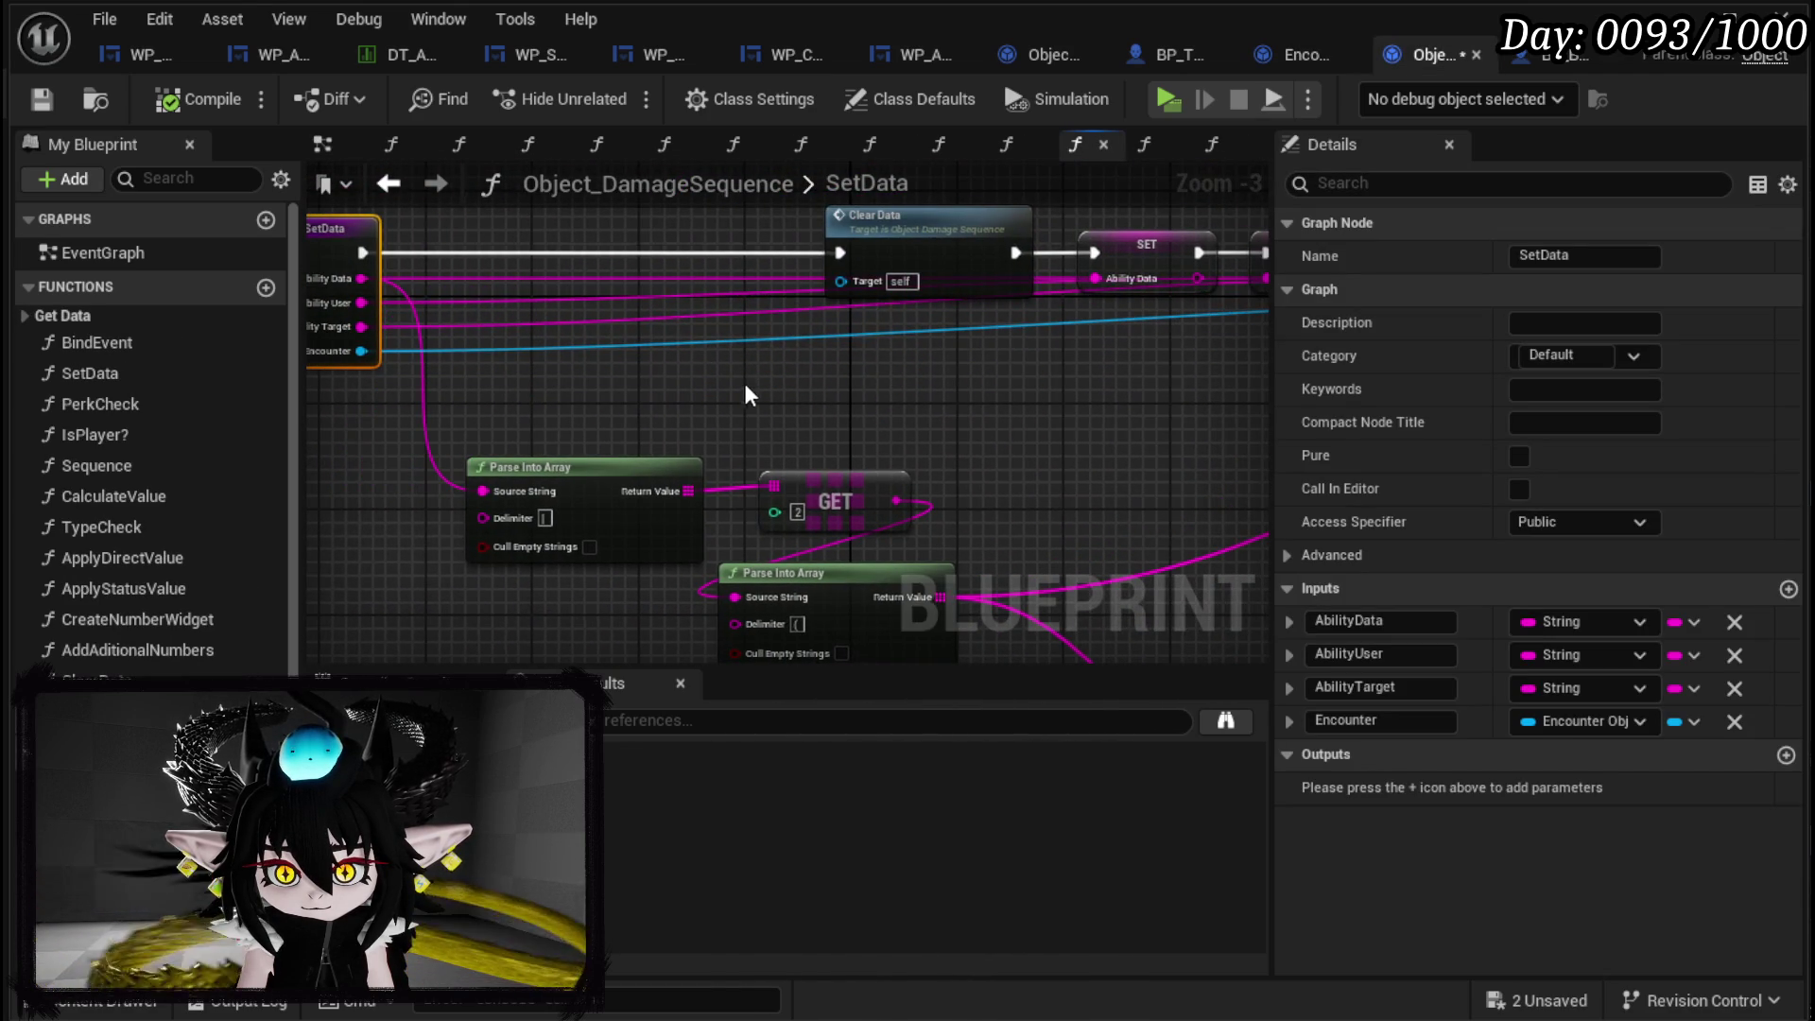
pyautogui.moveTo(744, 389); pyautogui.dragTo(491, 400)
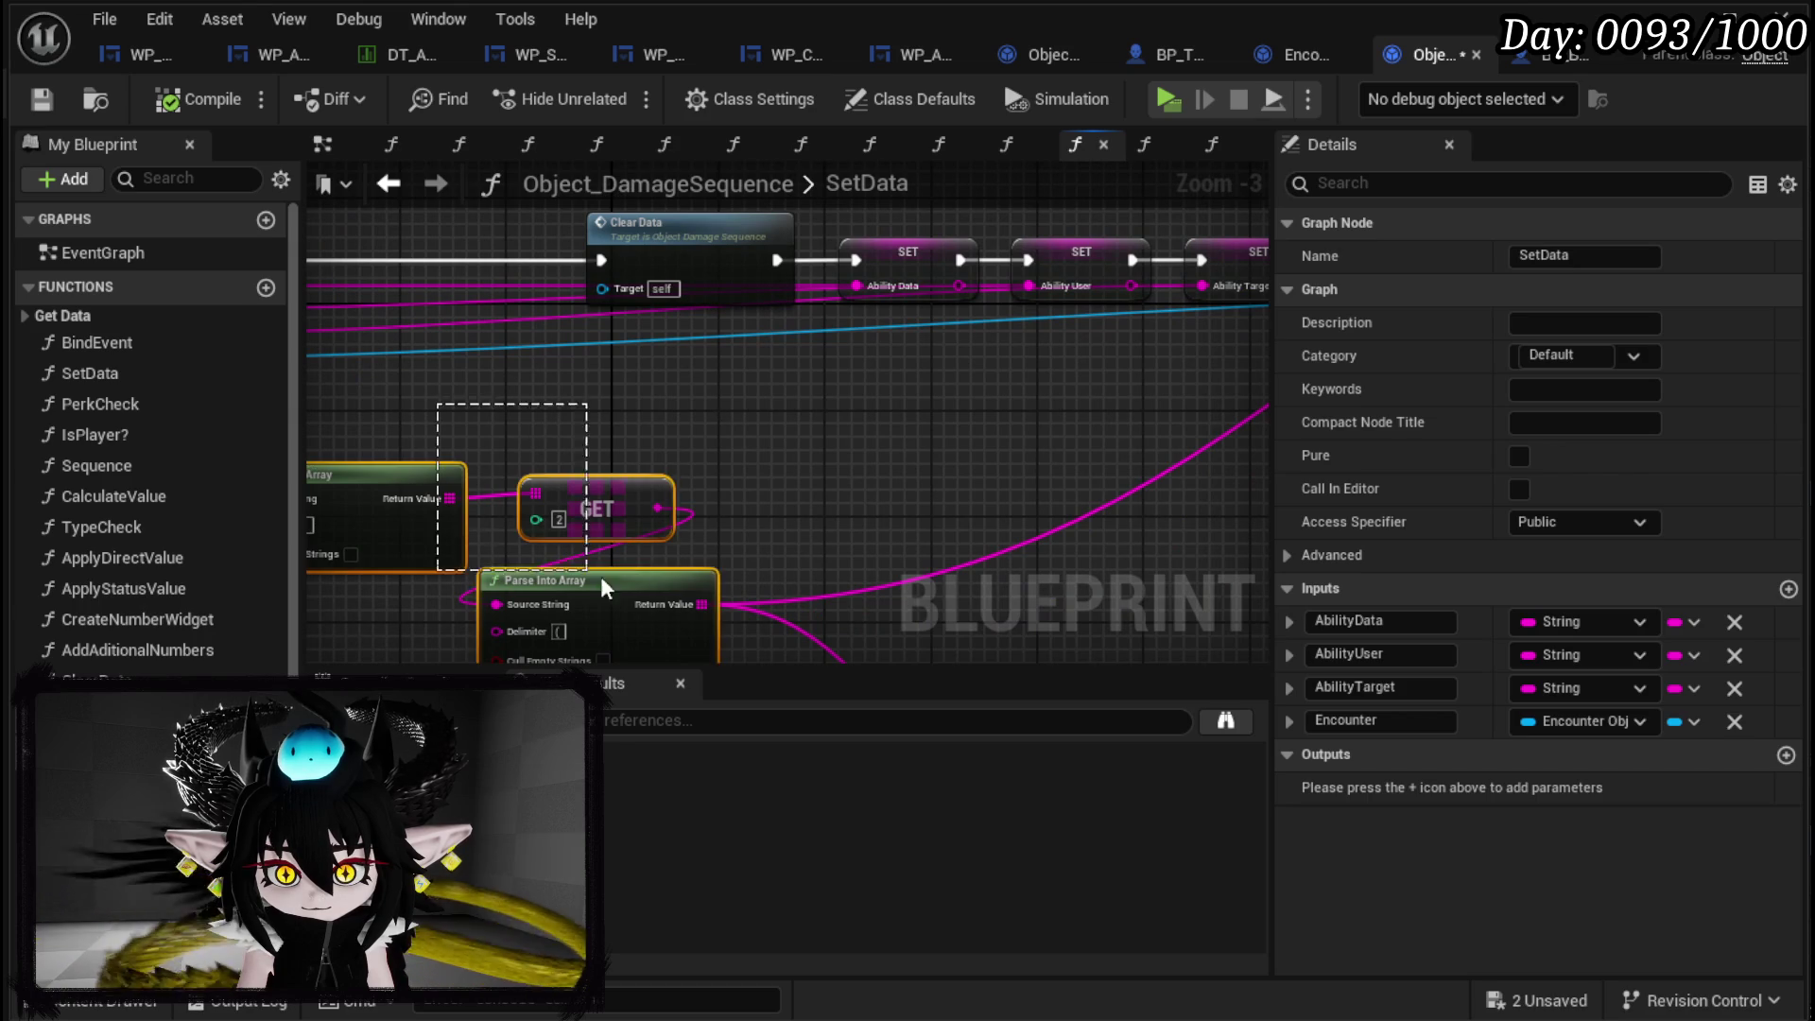
pyautogui.moveTo(668, 587)
pyautogui.mouseDown()
pyautogui.moveTo(1034, 425)
pyautogui.moveTo(552, 444)
pyautogui.mouseUp()
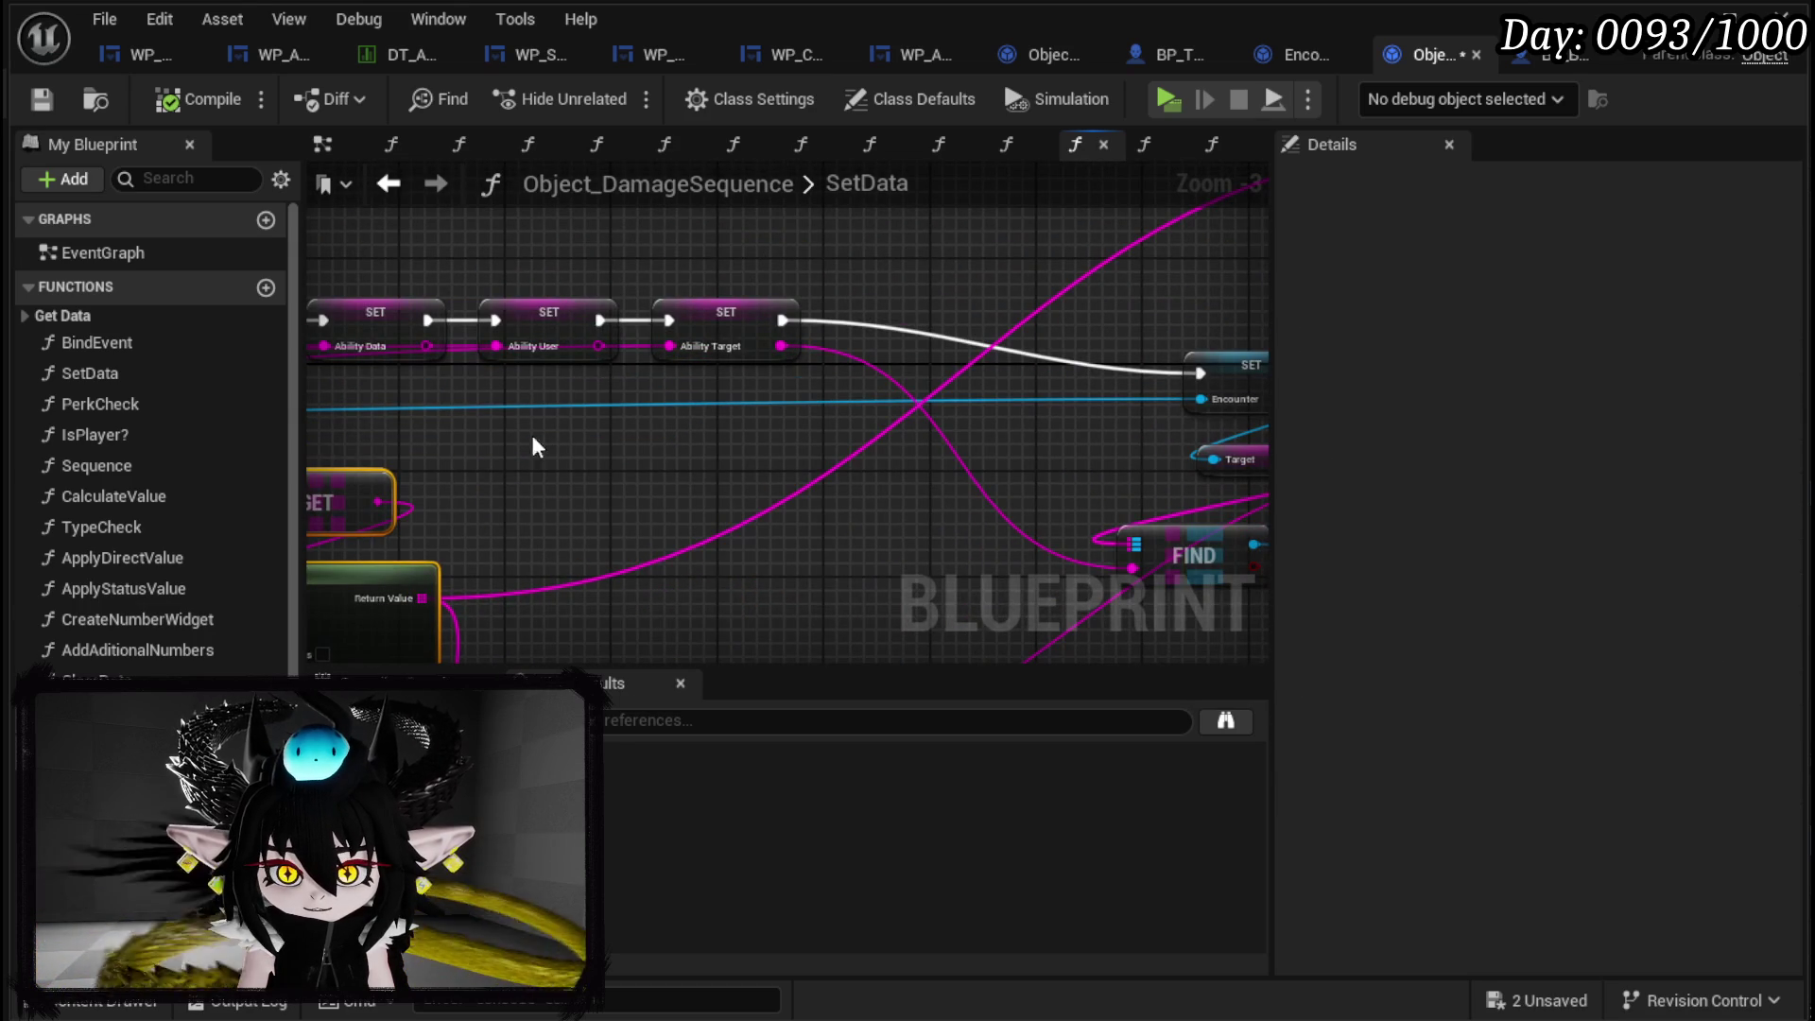
pyautogui.moveTo(544, 355)
pyautogui.mouseDown()
pyautogui.moveTo(668, 381)
pyautogui.moveTo(831, 527)
pyautogui.moveTo(599, 654)
pyautogui.moveTo(717, 651)
pyautogui.mouseUp()
pyautogui.moveTo(637, 287); pyautogui.dragTo(1021, 423)
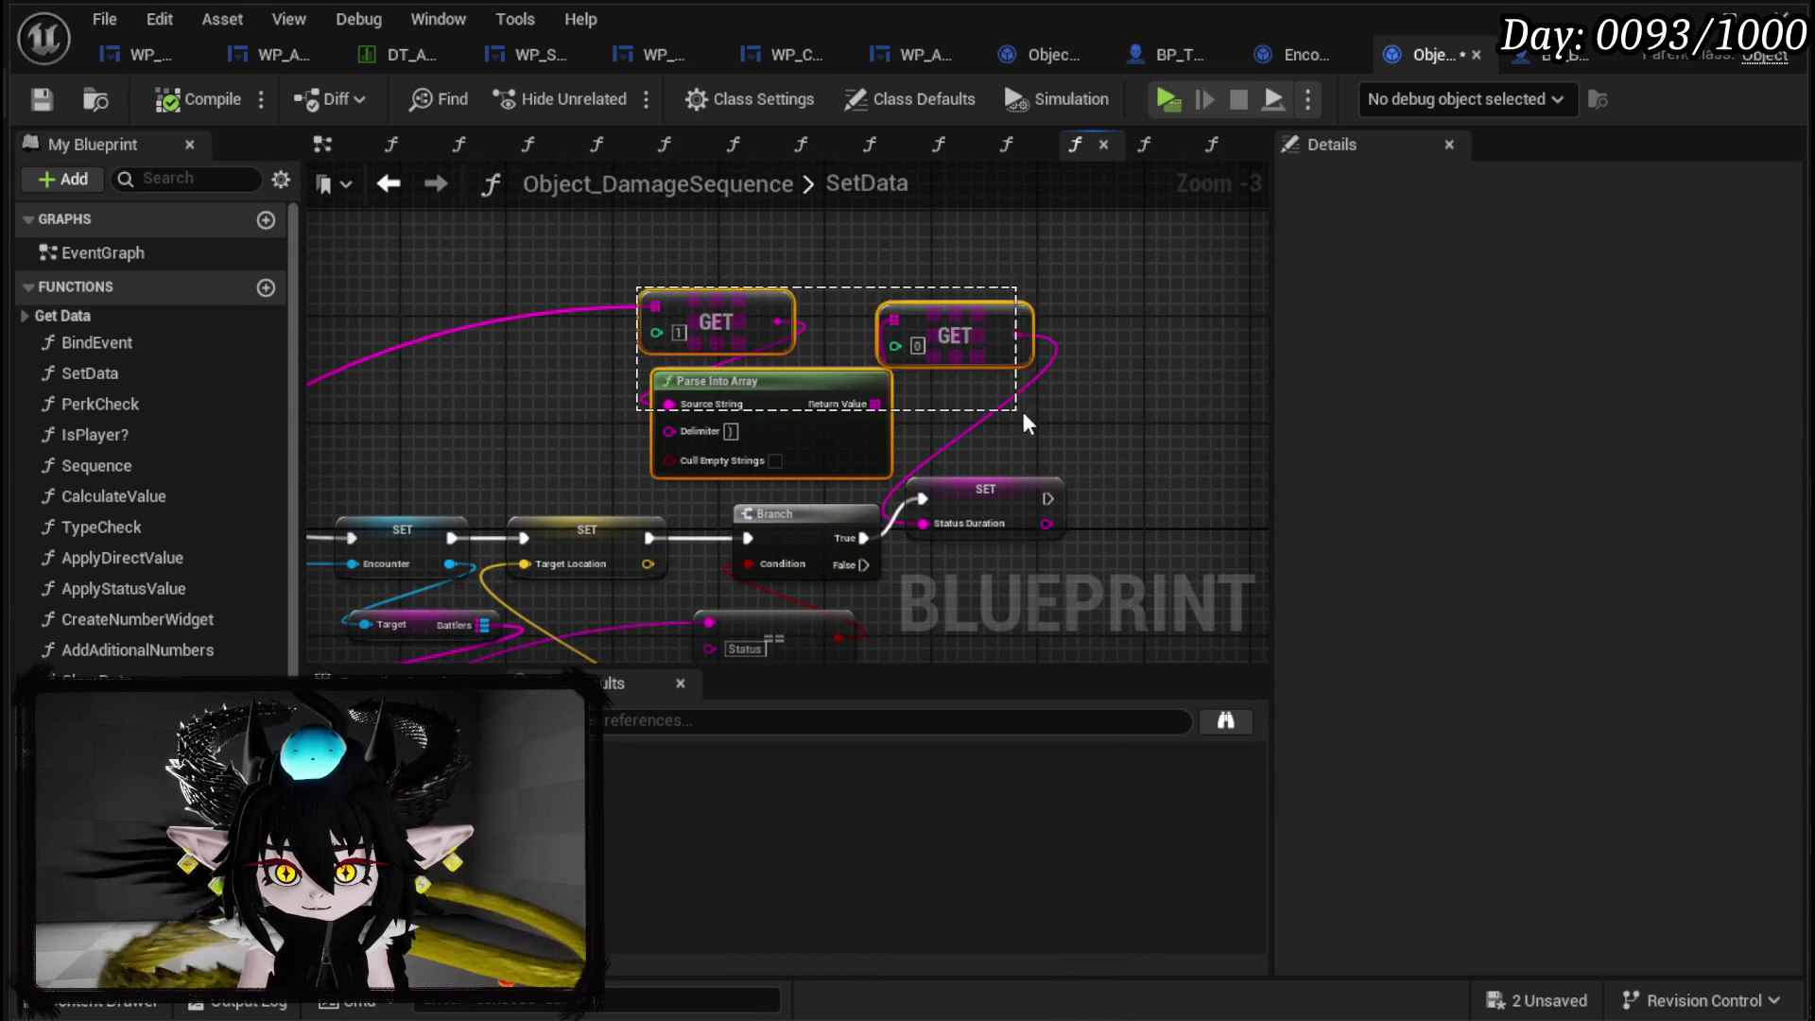
pyautogui.moveTo(839, 392)
pyautogui.mouseDown()
pyautogui.moveTo(599, 409)
pyautogui.moveTo(1025, 230)
pyautogui.moveTo(659, 514)
pyautogui.moveTo(1074, 457)
pyautogui.mouseUp()
pyautogui.moveTo(682, 405); pyautogui.dragTo(942, 502)
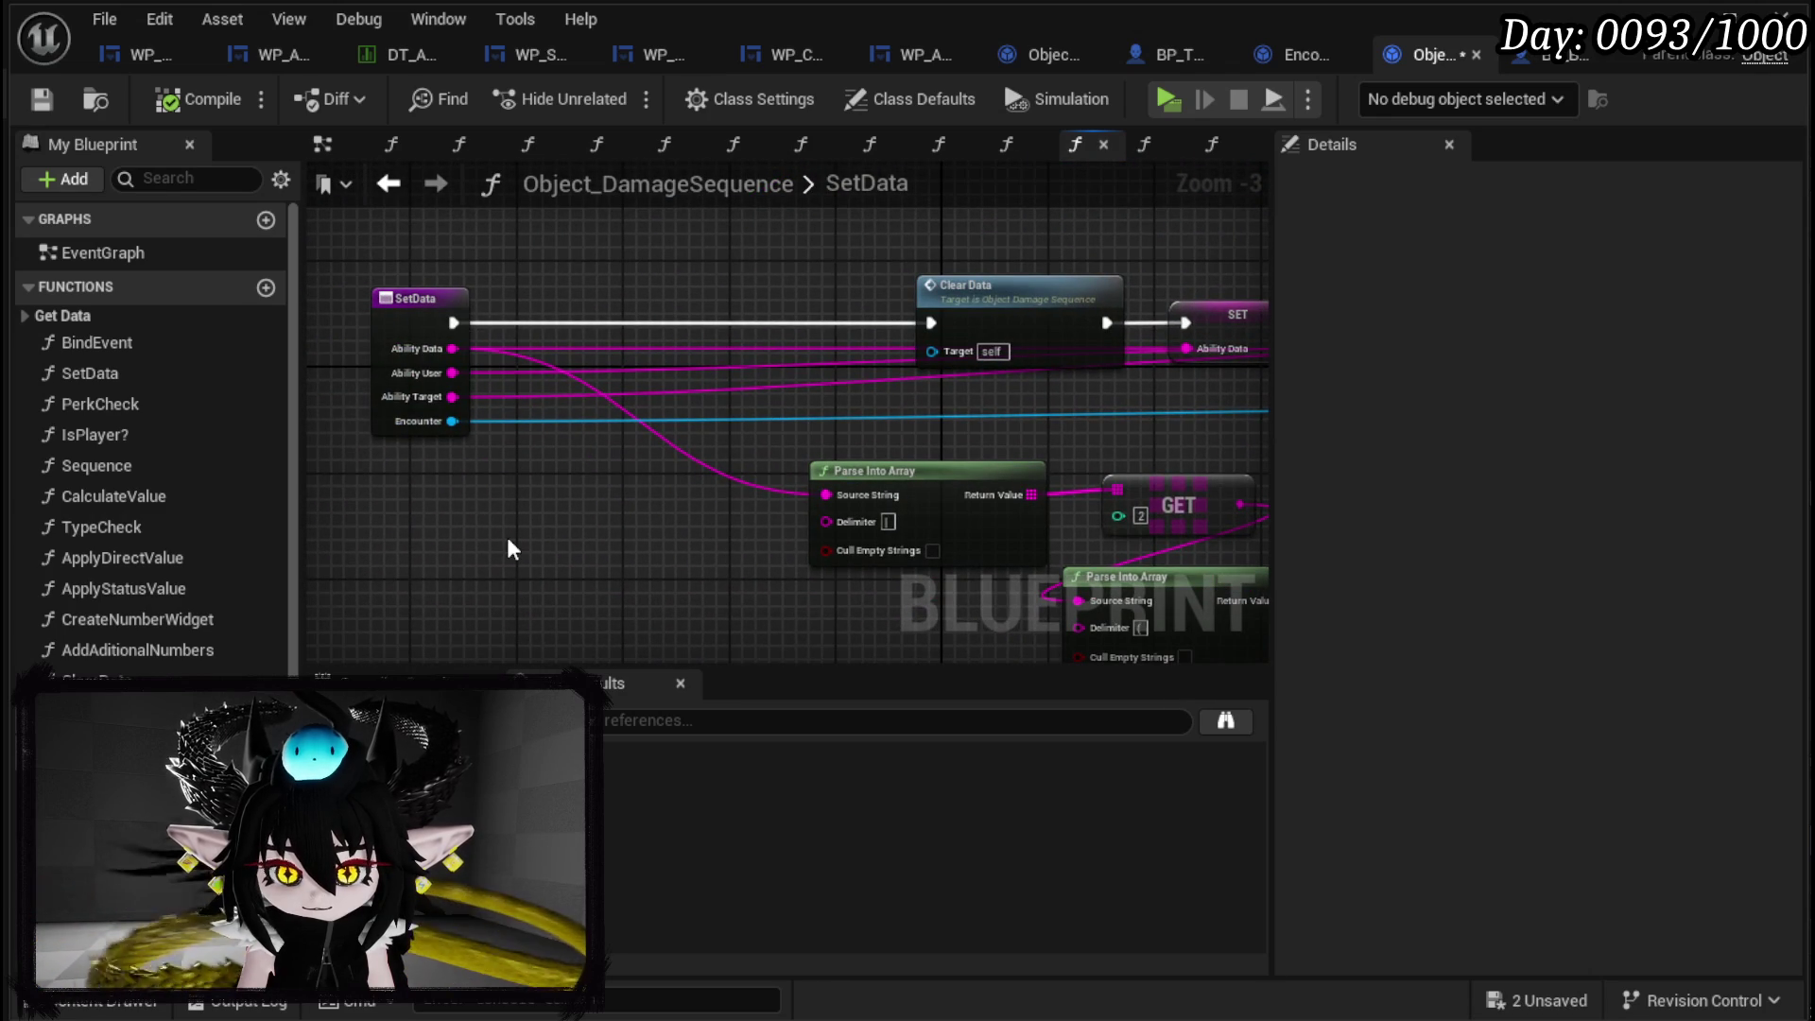
# Save and navigate back to Encounter_Object's DamageBattler graph.
pyautogui.click(41, 99)
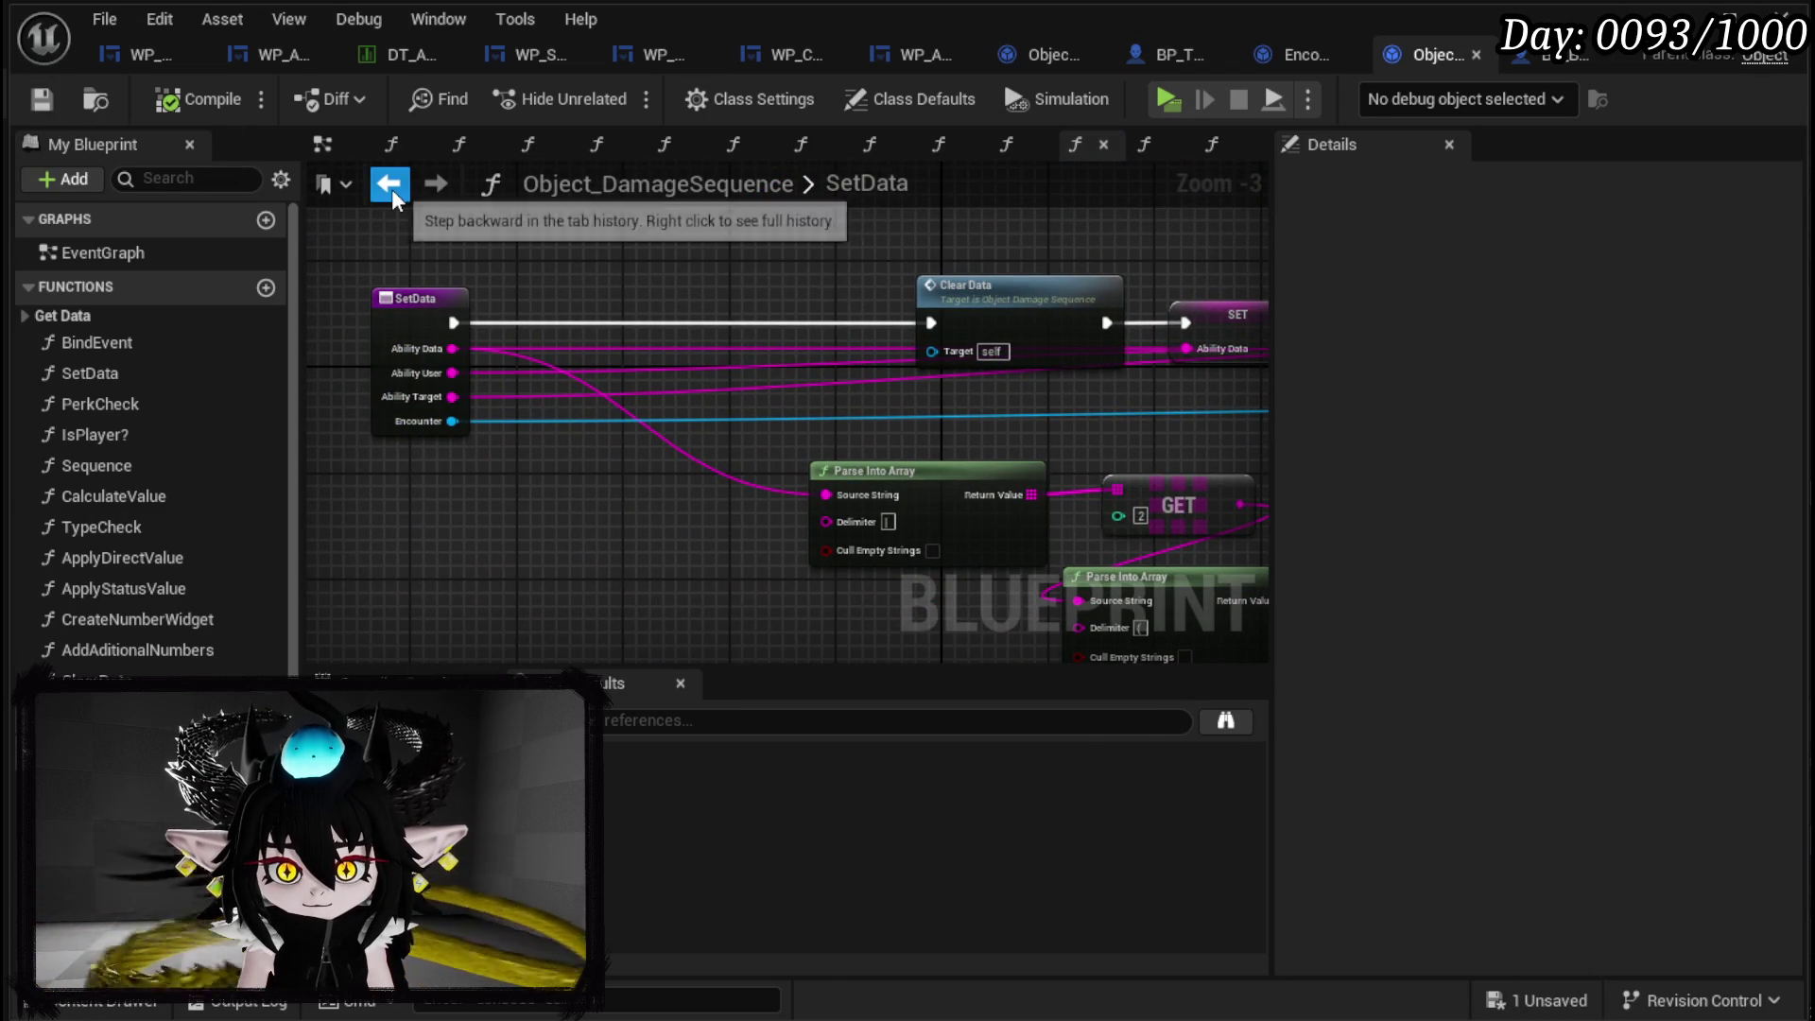
pyautogui.click(388, 184)
pyautogui.scroll(2, 564, 289)
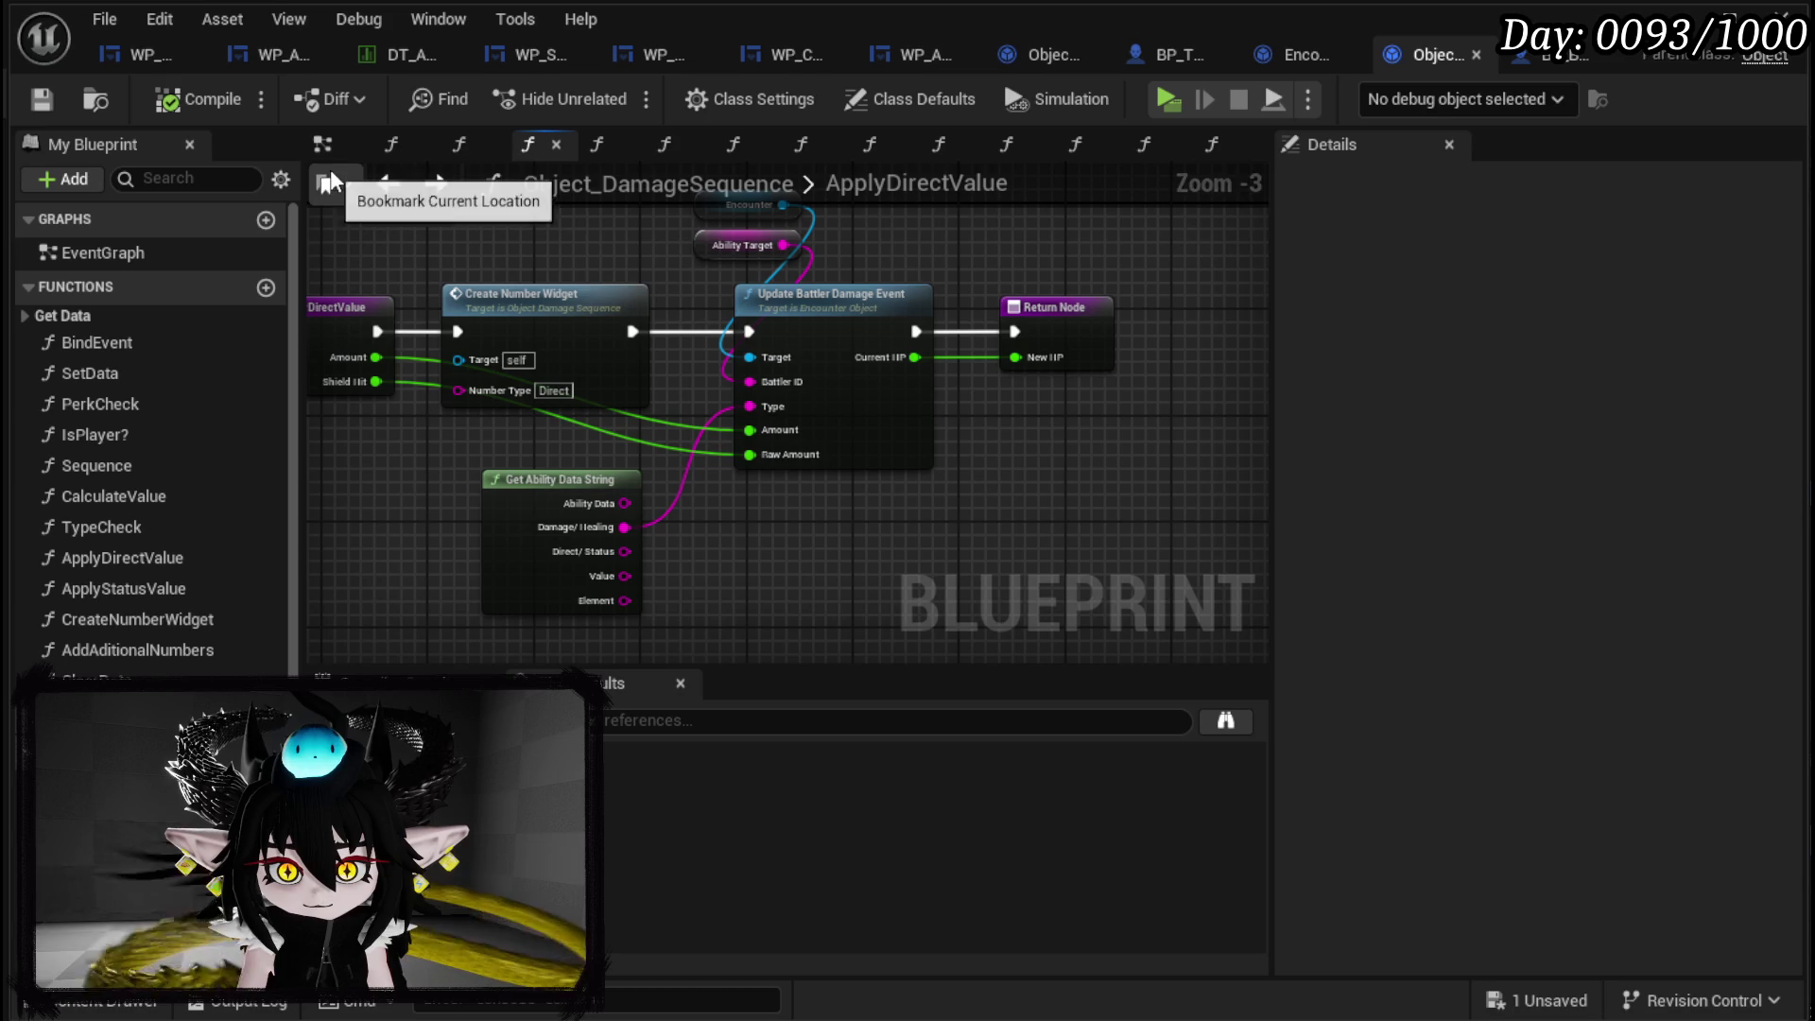
pyautogui.click(1300, 55)
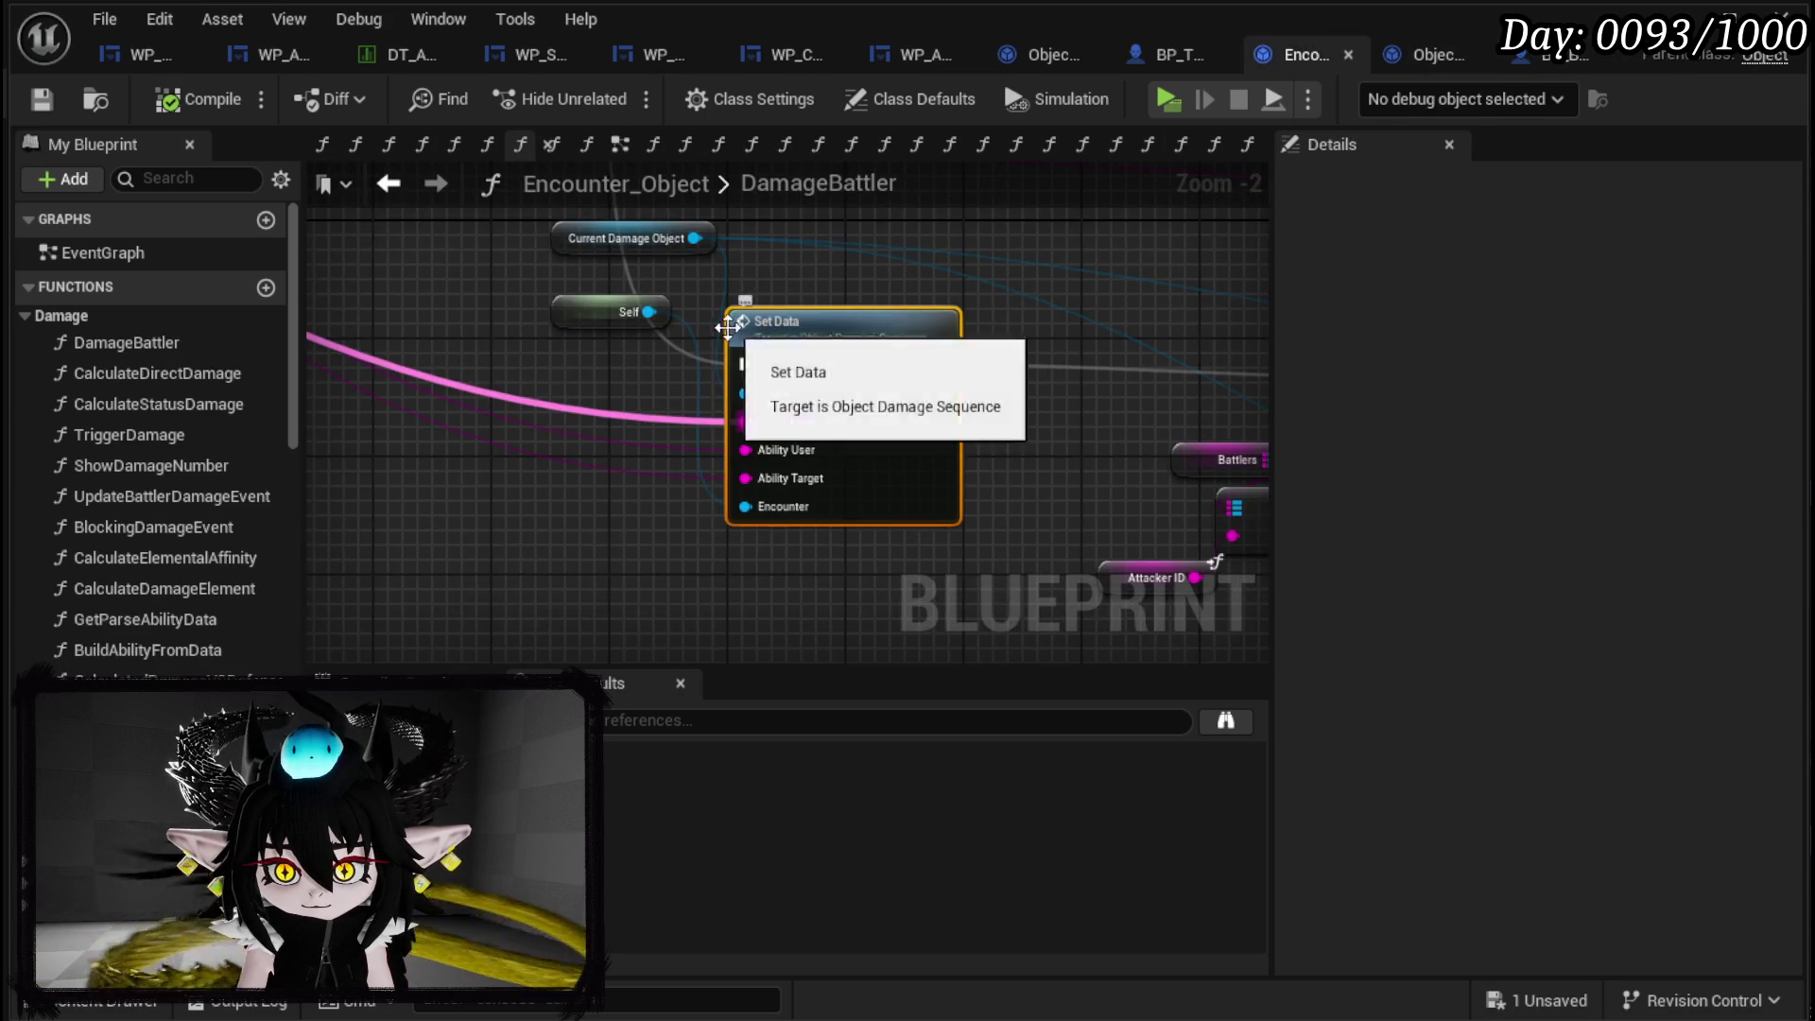
pyautogui.scroll(-3, 741, 314)
pyautogui.scroll(3, 711, 430)
# Add a Print String after DamageBattler's execution and rearrange the == and OR nodes.
pyautogui.moveTo(687, 376); pyautogui.dragTo(768, 392)
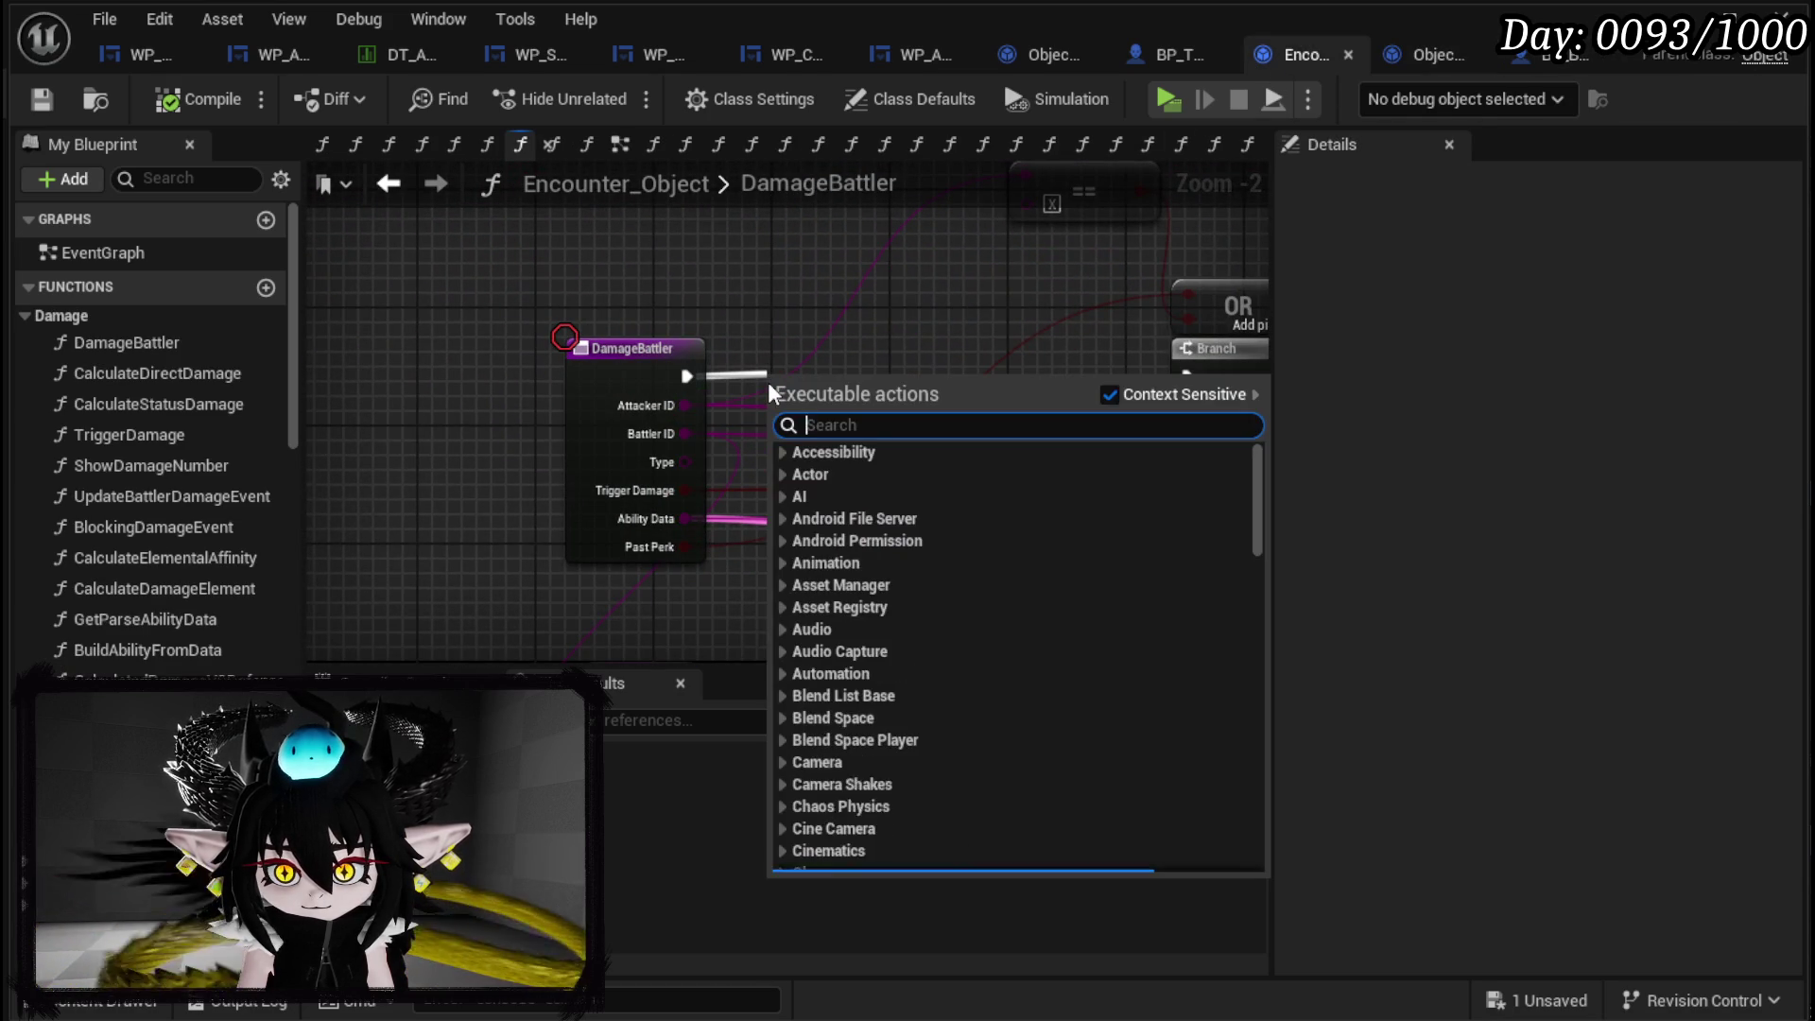
pyautogui.write('Print String')
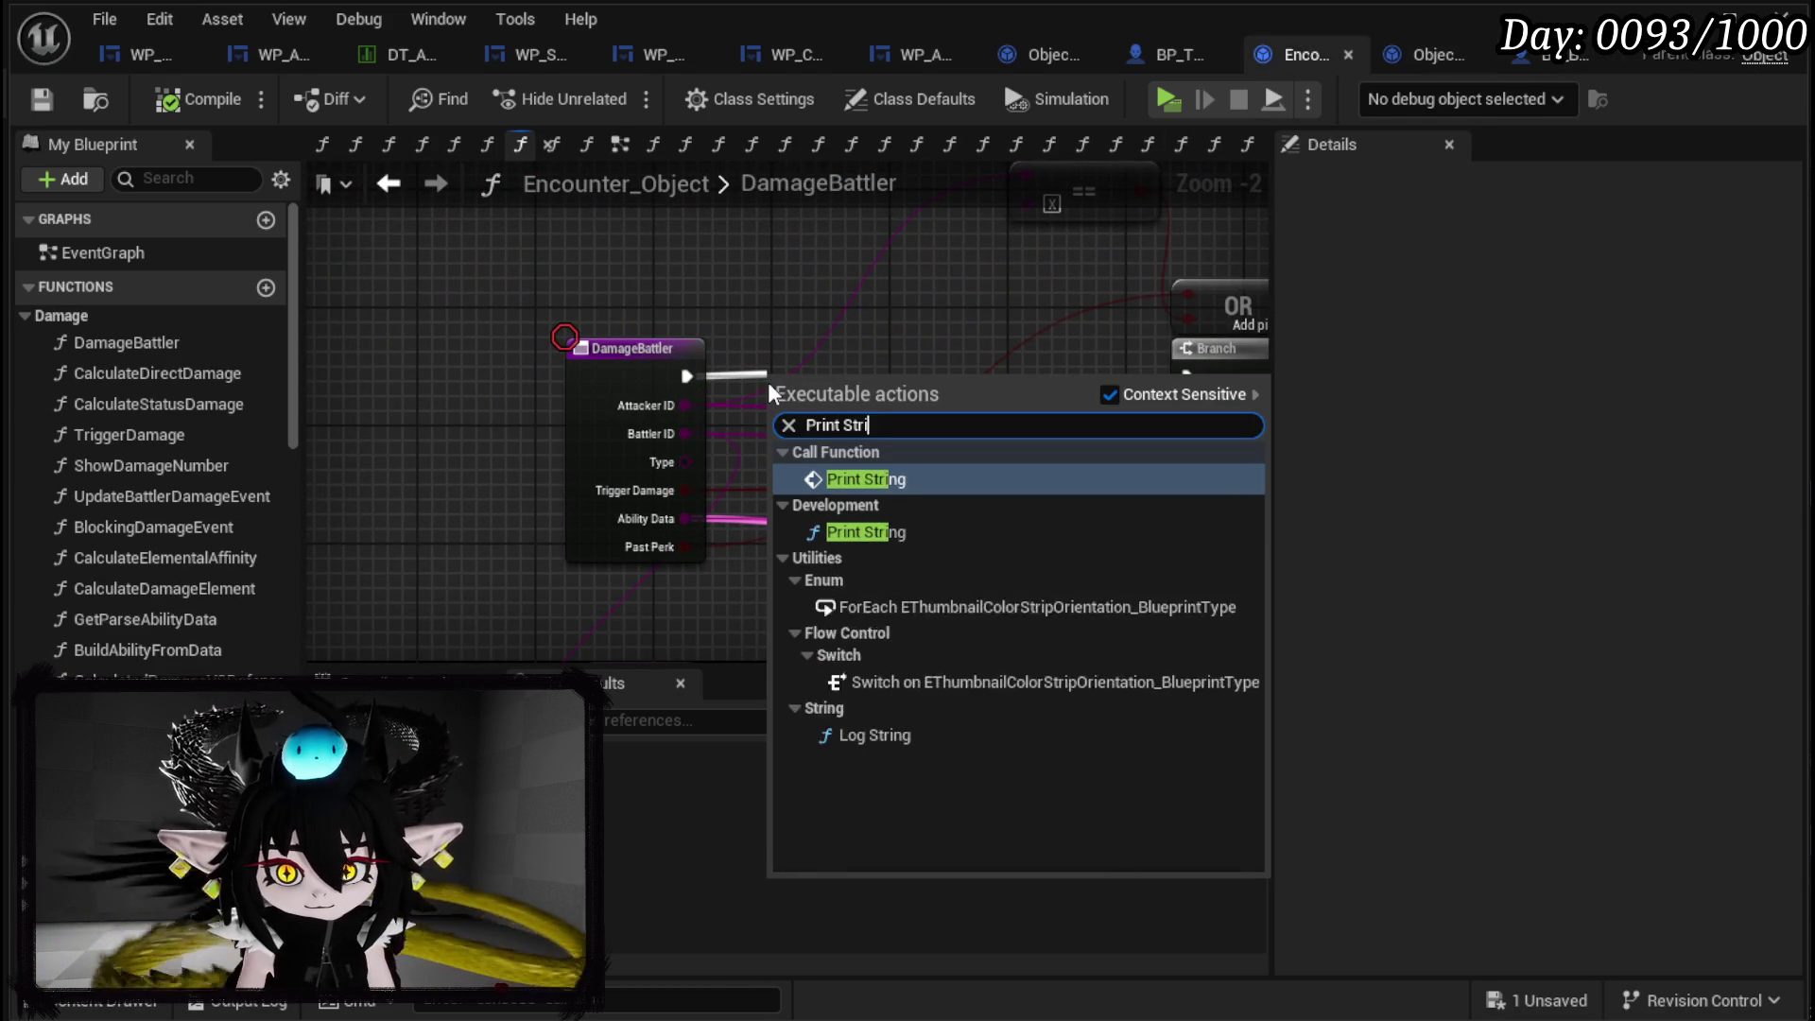
pyautogui.press('Return')
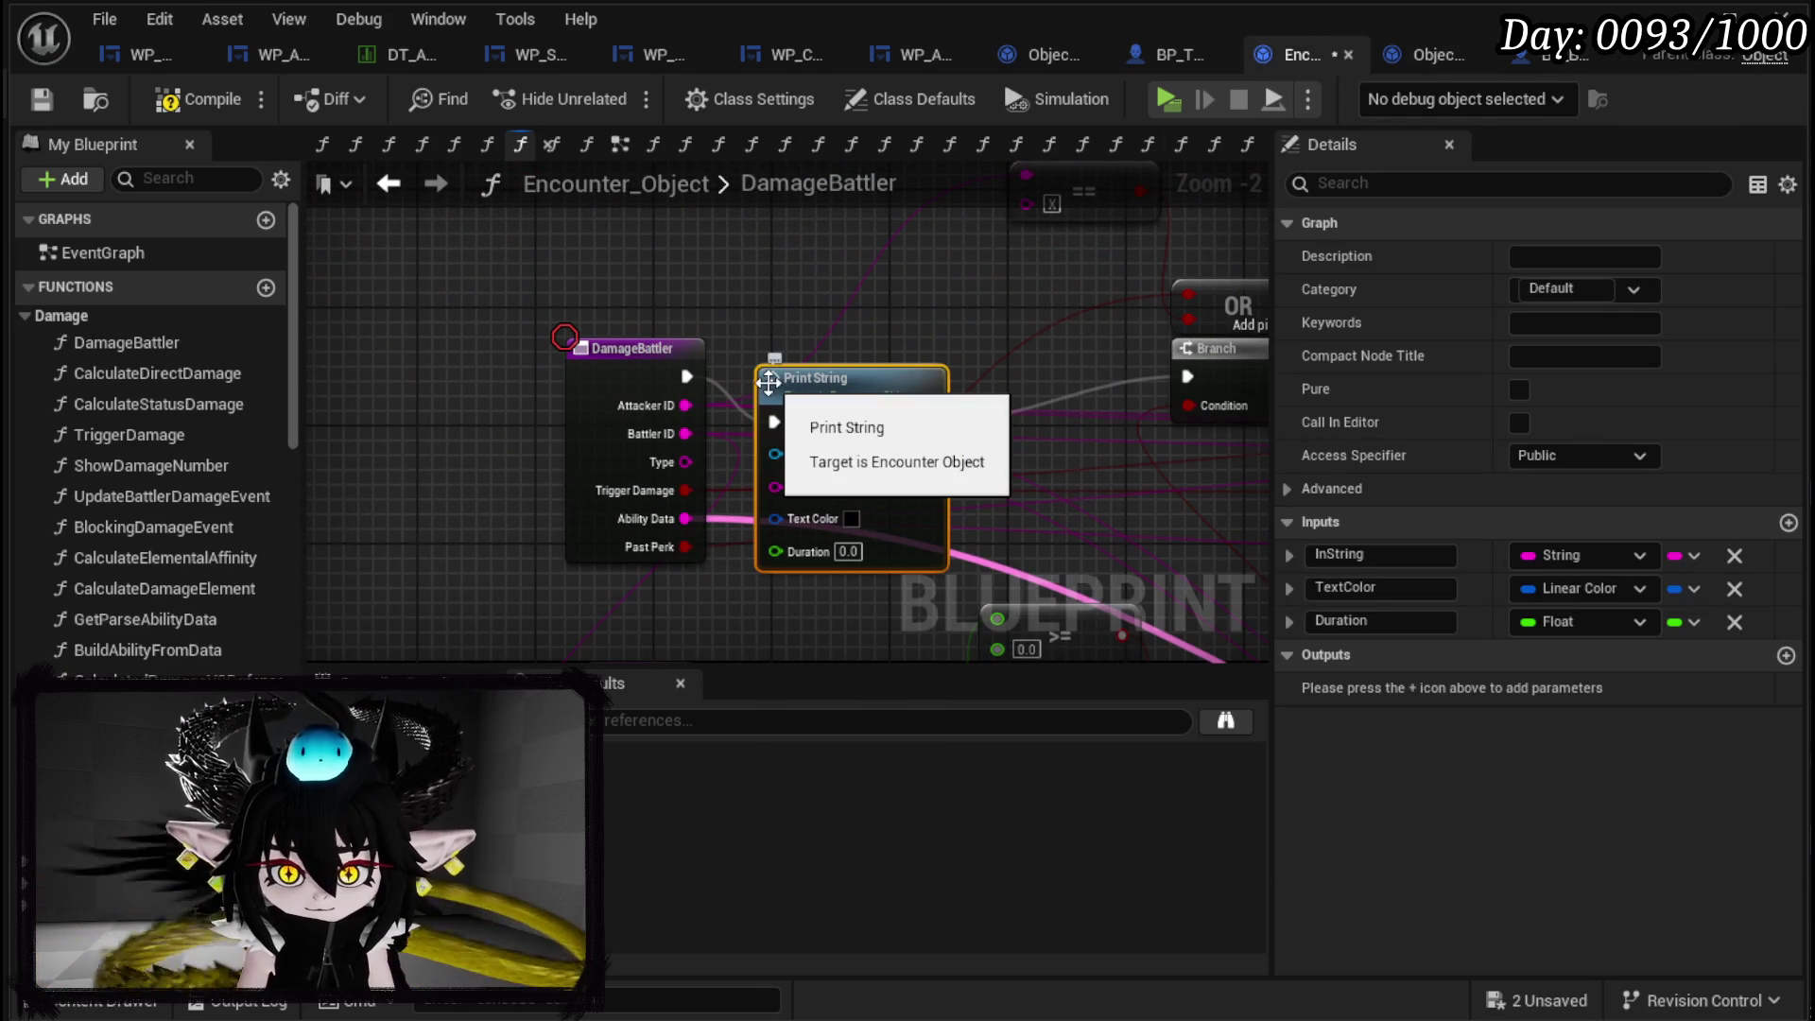
pyautogui.moveTo(870, 410)
pyautogui.mouseDown()
pyautogui.moveTo(964, 331)
pyautogui.moveTo(978, 345)
pyautogui.moveTo(456, 364)
pyautogui.moveTo(513, 428)
pyautogui.moveTo(681, 402)
pyautogui.mouseUp()
pyautogui.moveTo(804, 244); pyautogui.dragTo(565, 238)
pyautogui.scroll(-1, 1187, 340)
pyautogui.moveTo(1187, 340)
pyautogui.mouseDown()
pyautogui.moveTo(681, 292)
pyautogui.moveTo(862, 315)
pyautogui.moveTo(607, 178)
pyautogui.moveTo(806, 337)
pyautogui.moveTo(871, 355)
pyautogui.mouseUp()
pyautogui.moveTo(669, 362); pyautogui.dragTo(687, 294)
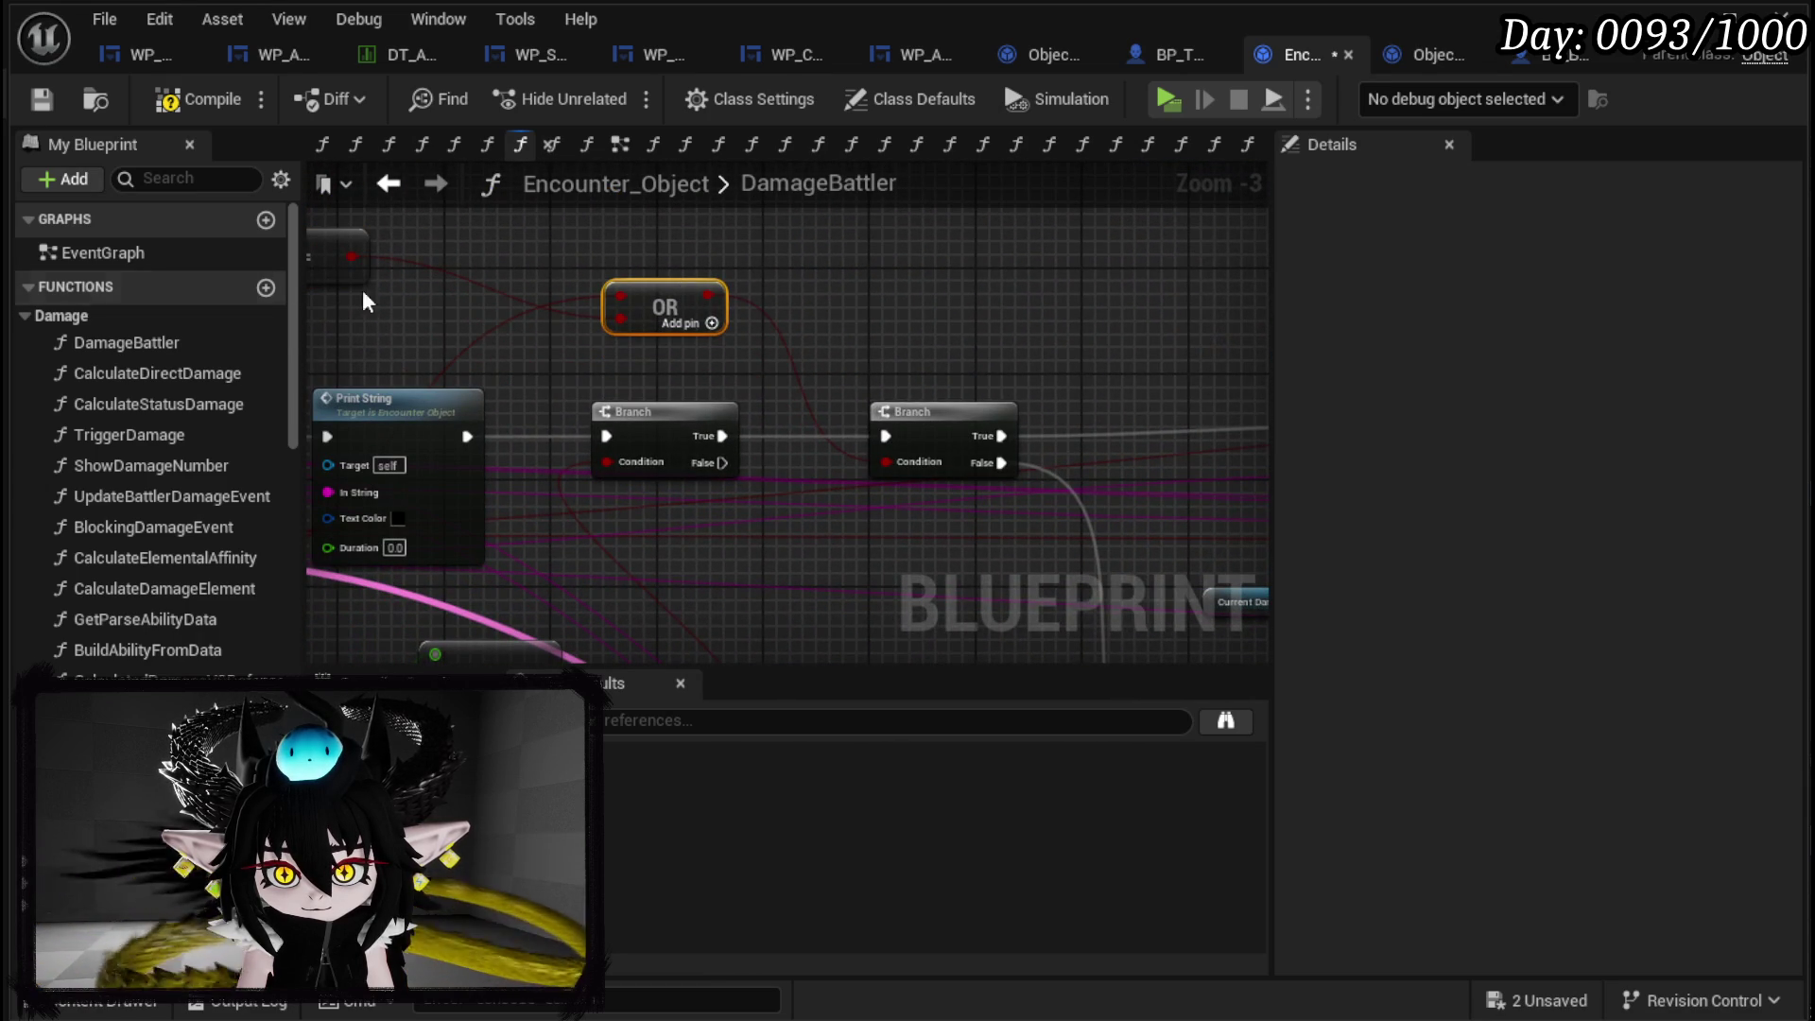
pyautogui.moveTo(848, 407)
pyautogui.mouseDown()
pyautogui.moveTo(377, 369)
pyautogui.moveTo(1177, 377)
pyautogui.mouseUp()
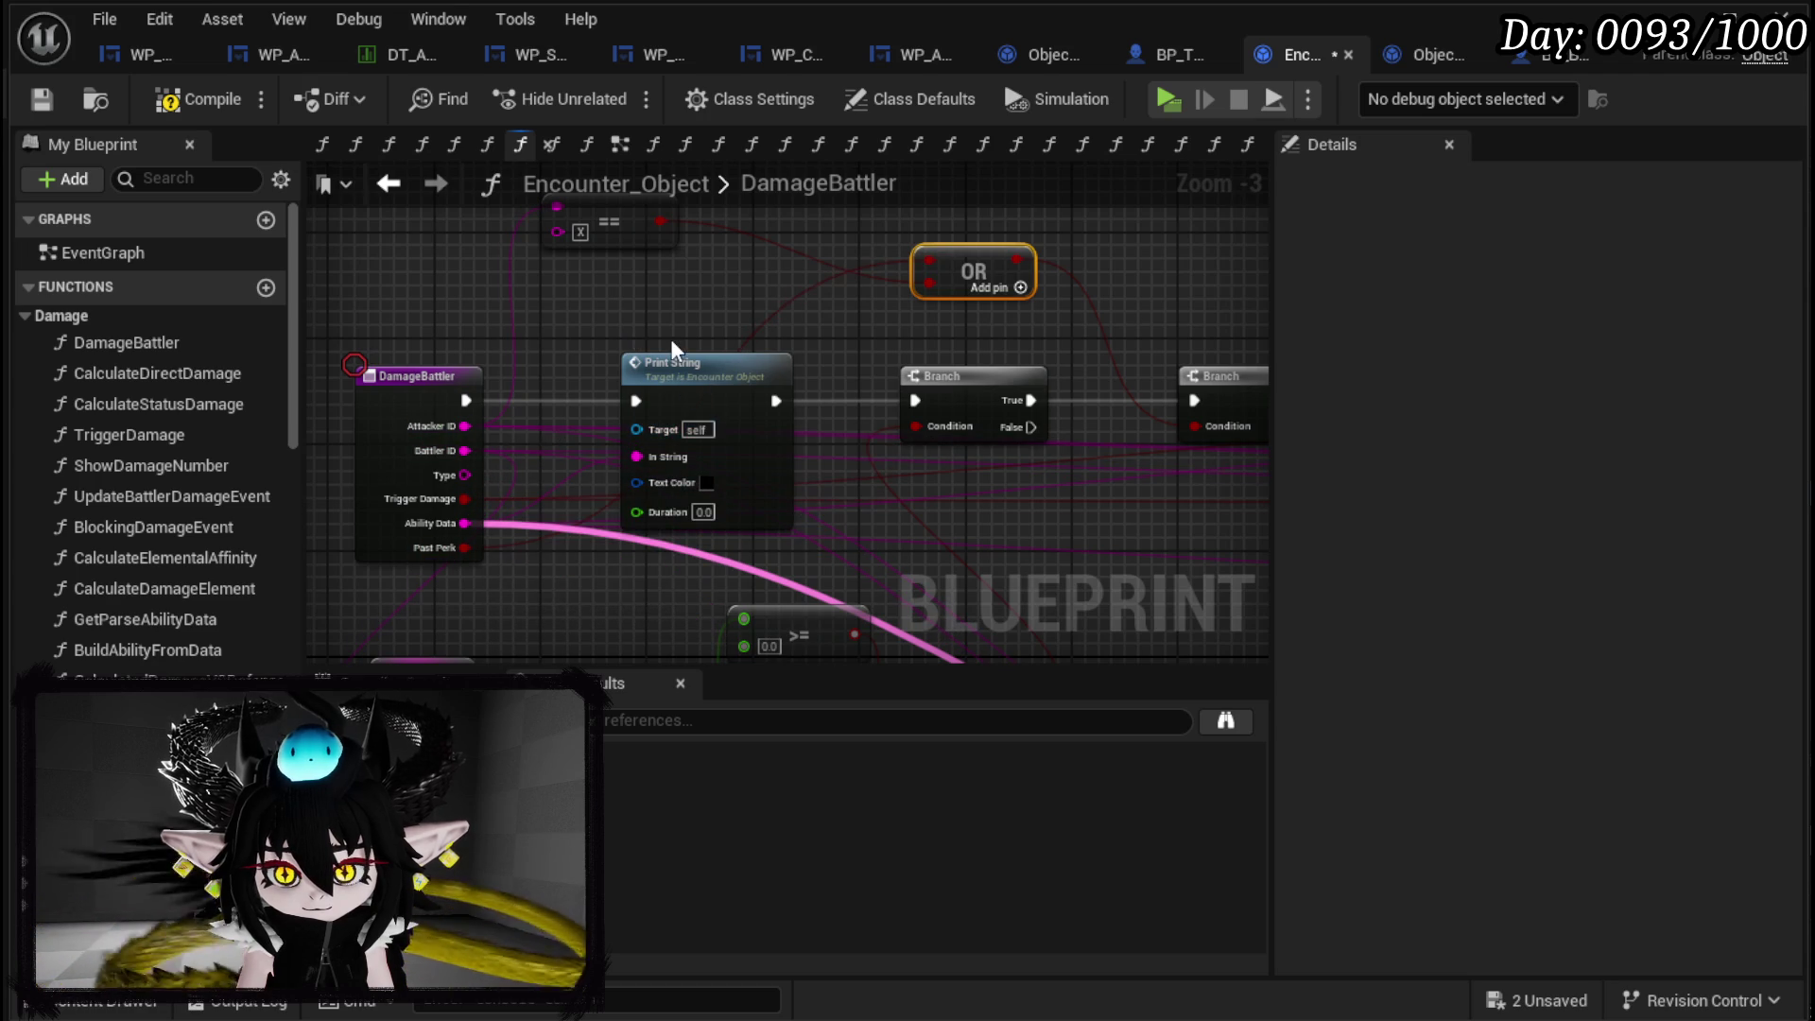
# Inspect the PrintString function, then wire the engine's Print String from DamageBattler's execution.
pyautogui.doubleClick(742, 405)
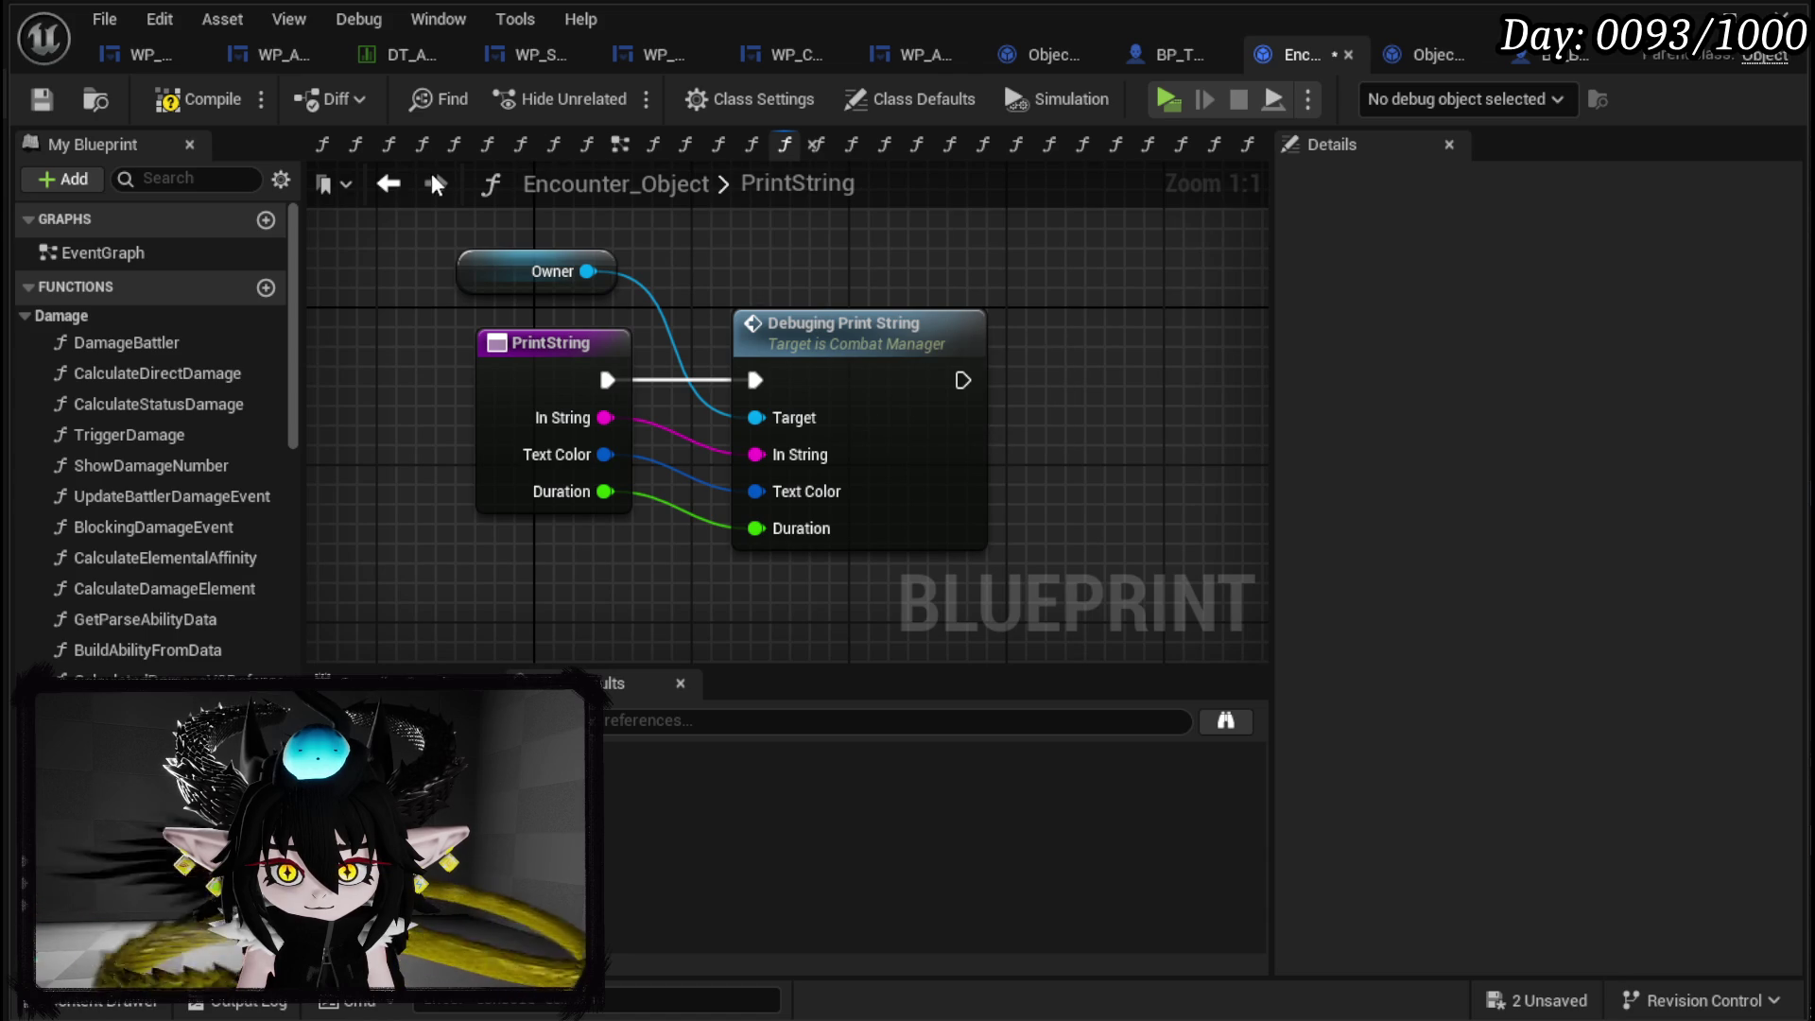
pyautogui.click(393, 187)
pyautogui.rightClick(641, 380)
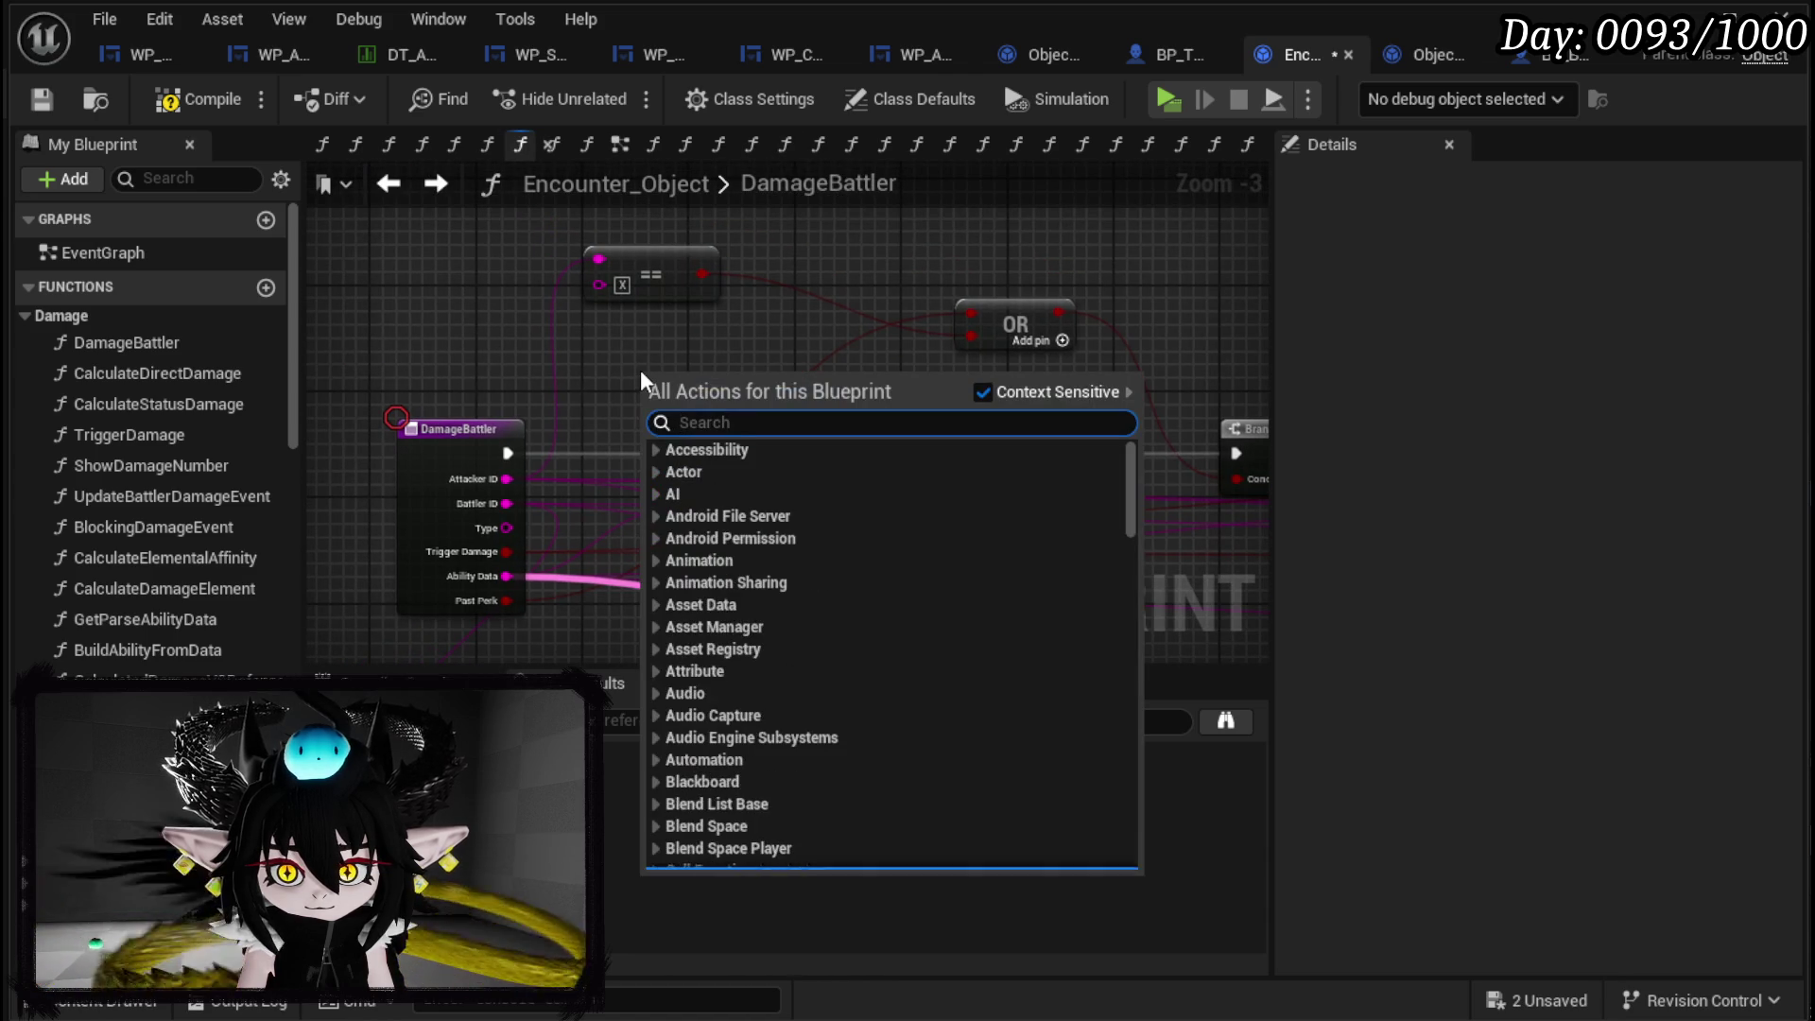
pyautogui.write('Print String')
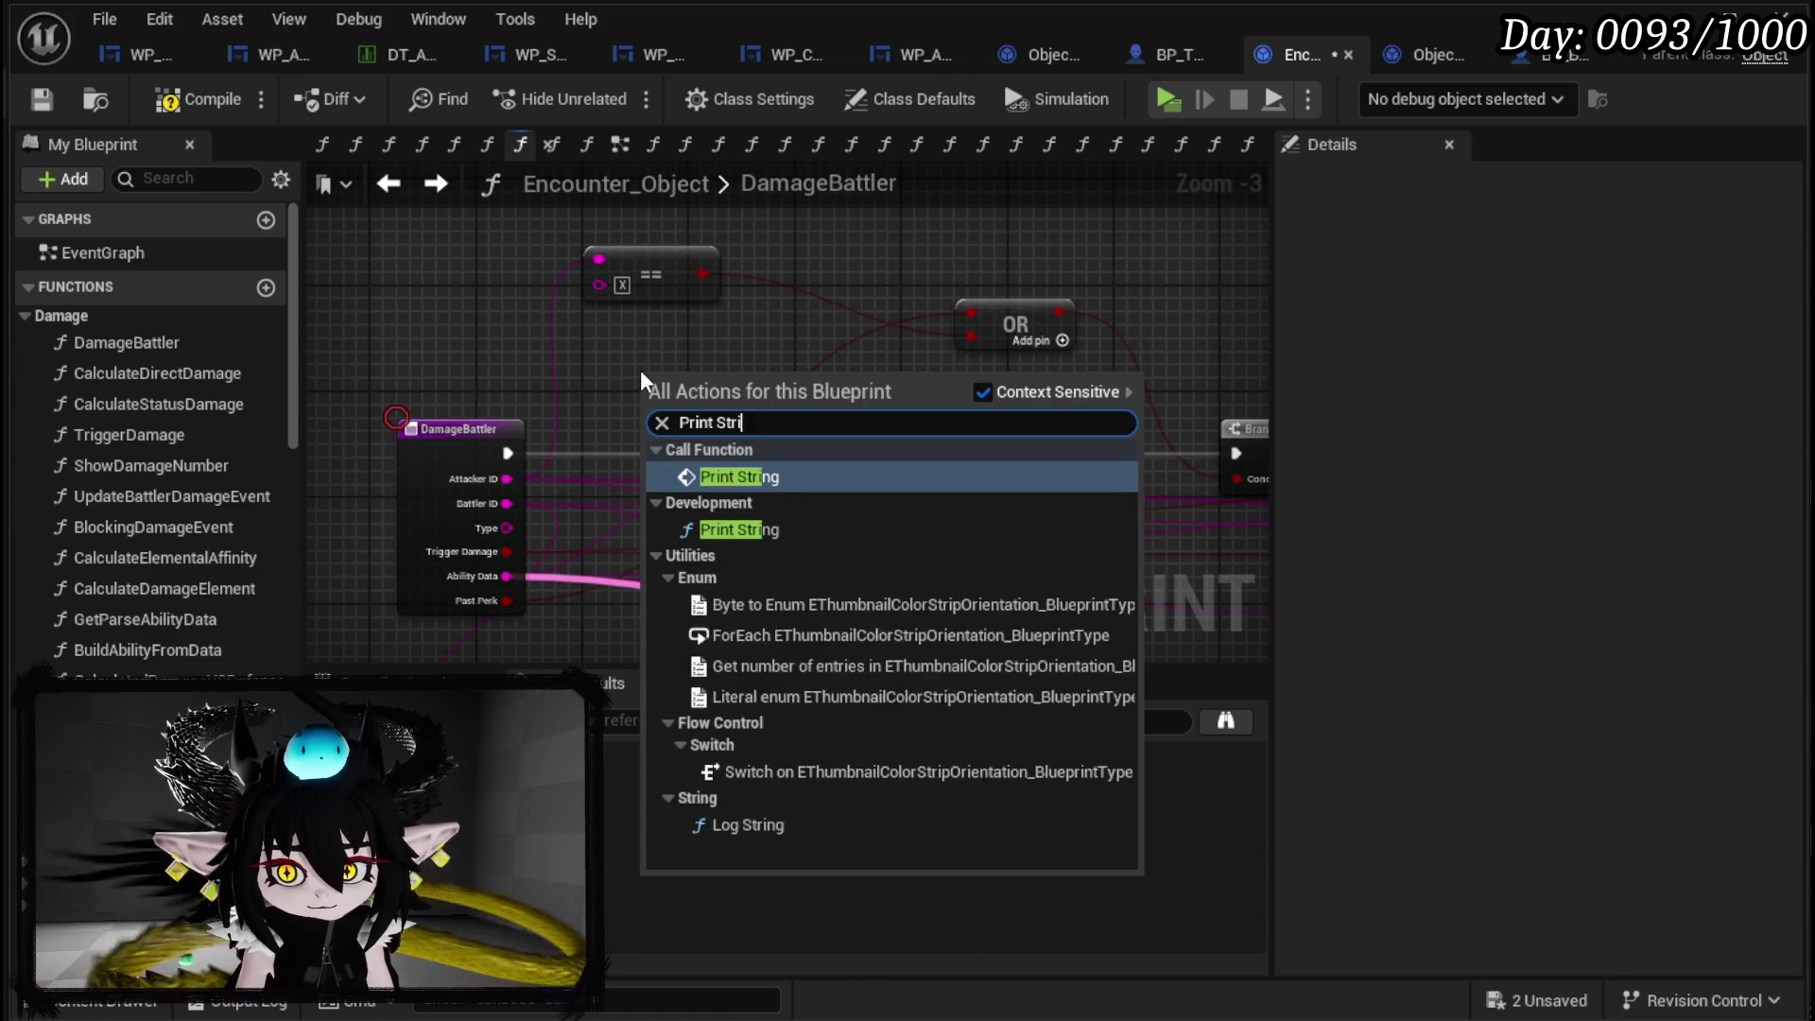
pyautogui.press('Return')
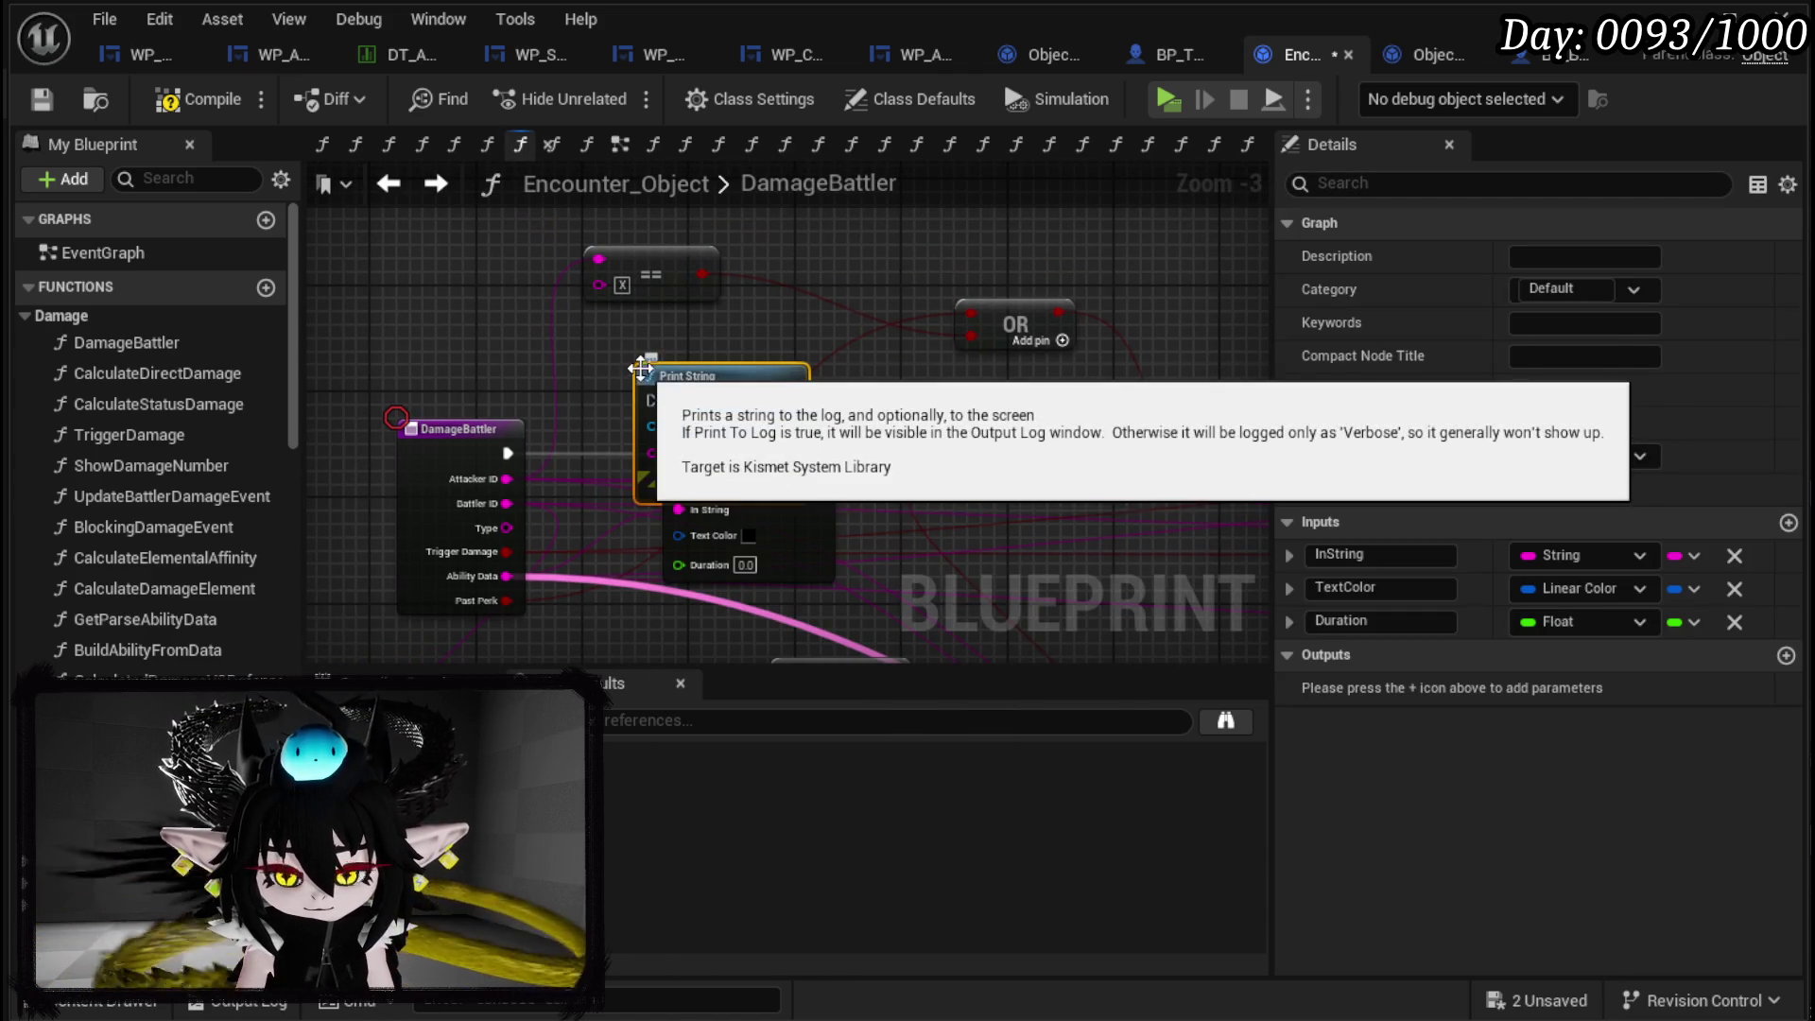
pyautogui.moveTo(508, 452)
pyautogui.mouseDown()
pyautogui.moveTo(662, 443)
pyautogui.moveTo(666, 409)
pyautogui.mouseUp()
pyautogui.moveTo(792, 400)
pyautogui.mouseDown()
pyautogui.moveTo(884, 446)
pyautogui.moveTo(957, 452)
pyautogui.mouseUp()
pyautogui.scroll(-4, 189, 578)
pyautogui.scroll(-15, 189, 579)
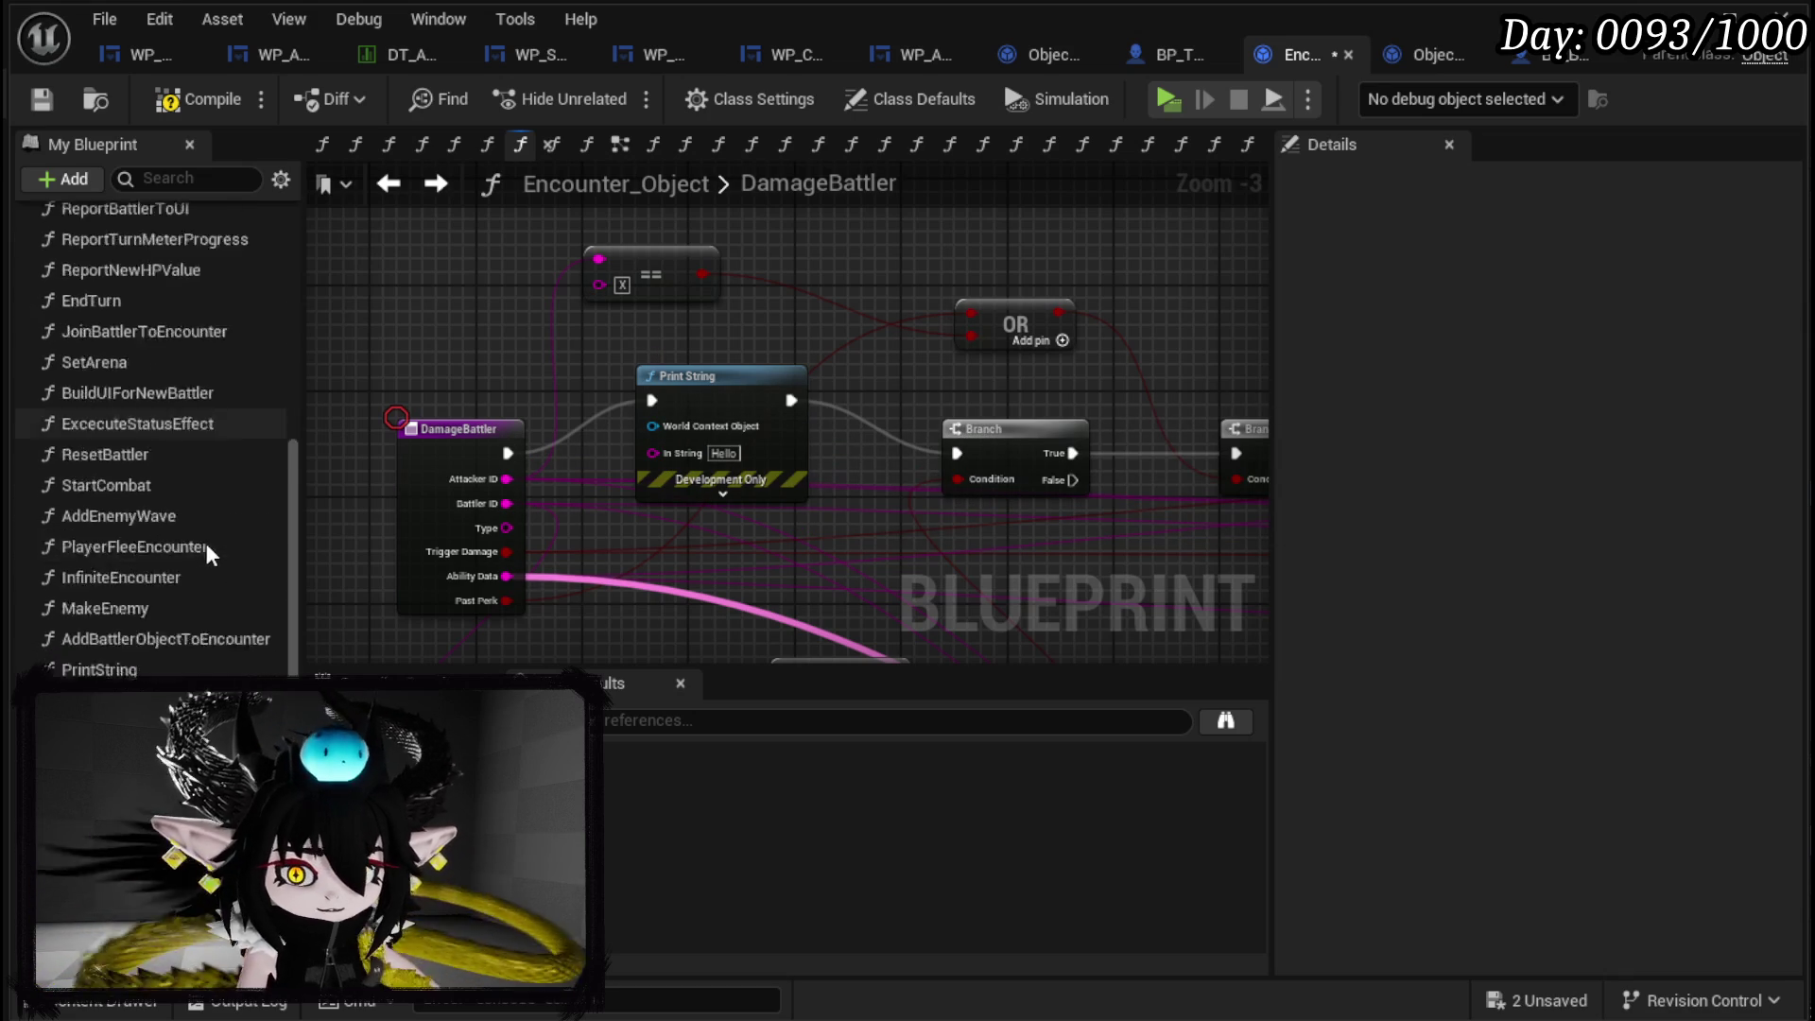
# Place an Owner getter and connect Ability Data into Print String's In String.
pyautogui.moveTo(85, 703)
pyautogui.mouseDown()
pyautogui.moveTo(737, 506)
pyautogui.moveTo(653, 428)
pyautogui.moveTo(502, 405)
pyautogui.moveTo(490, 325)
pyautogui.mouseUp()
pyautogui.click(731, 405)
pyautogui.scroll(2, 572, 550)
pyautogui.moveTo(488, 593)
pyautogui.mouseDown()
pyautogui.moveTo(525, 539)
pyautogui.moveTo(719, 445)
pyautogui.mouseUp()
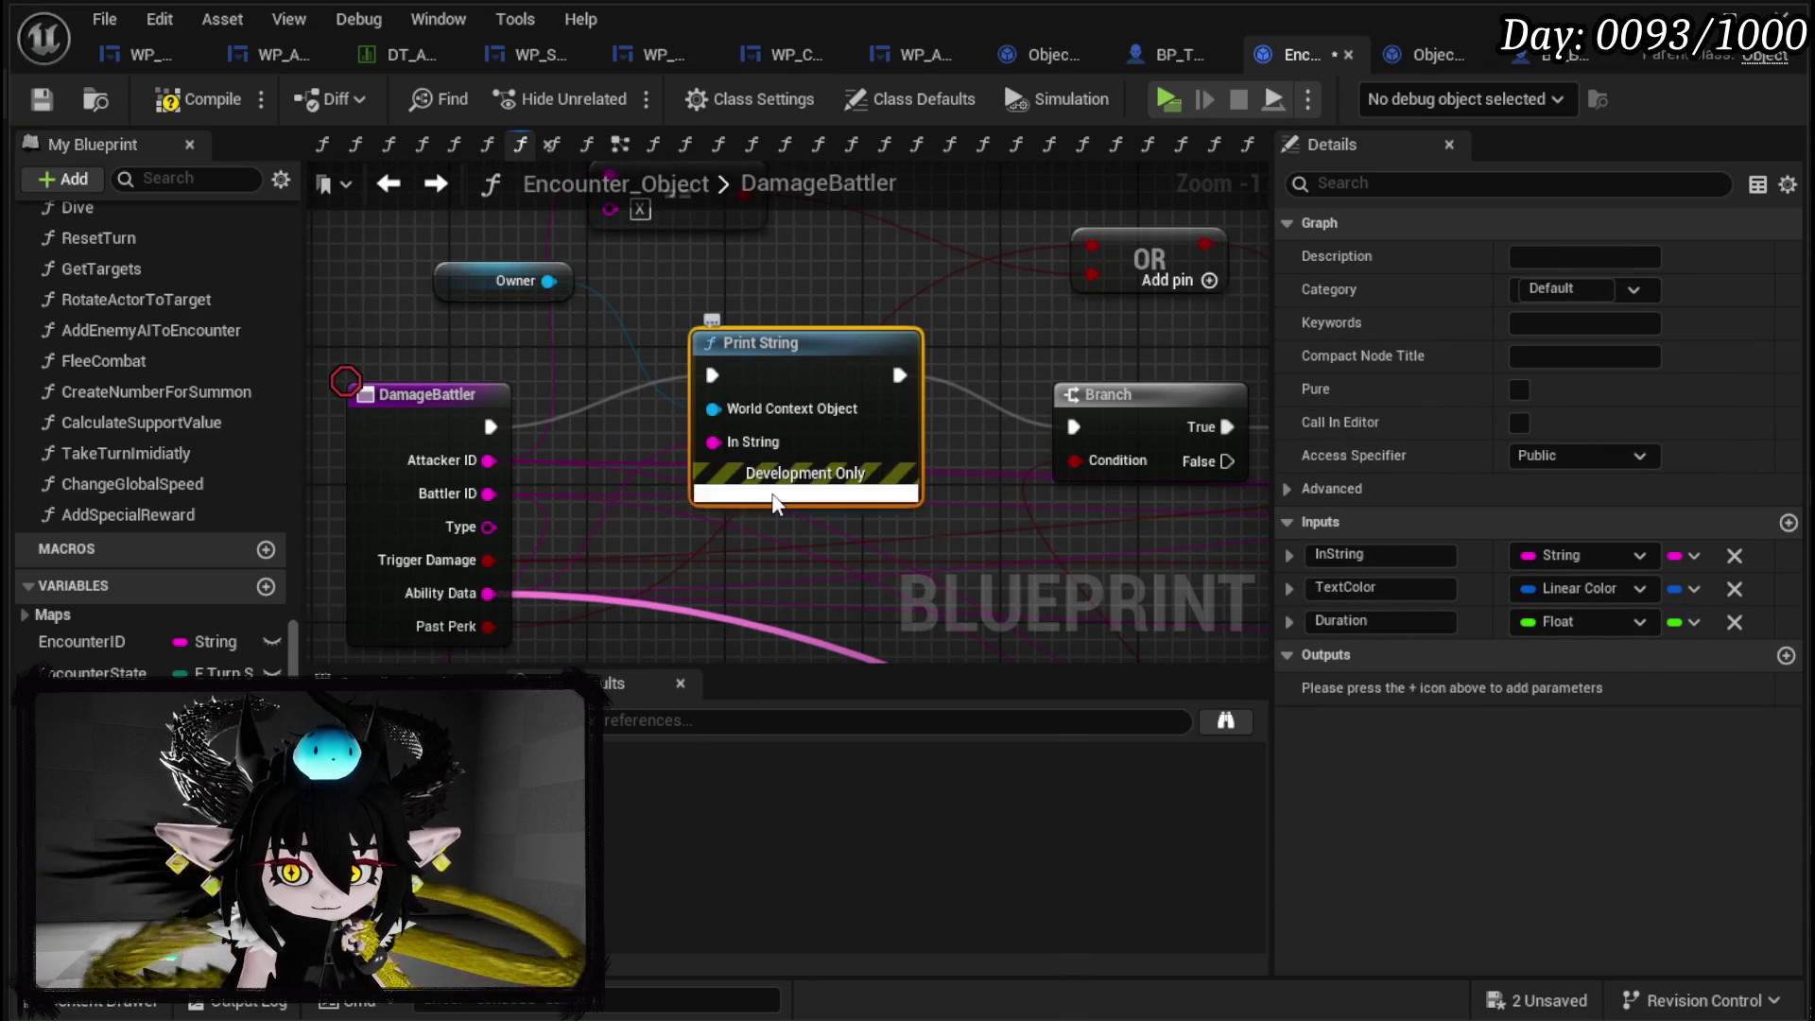
pyautogui.click(806, 498)
# Set Print String's text colour to magenta and duration to 180, then compile and save.
pyautogui.click(808, 551)
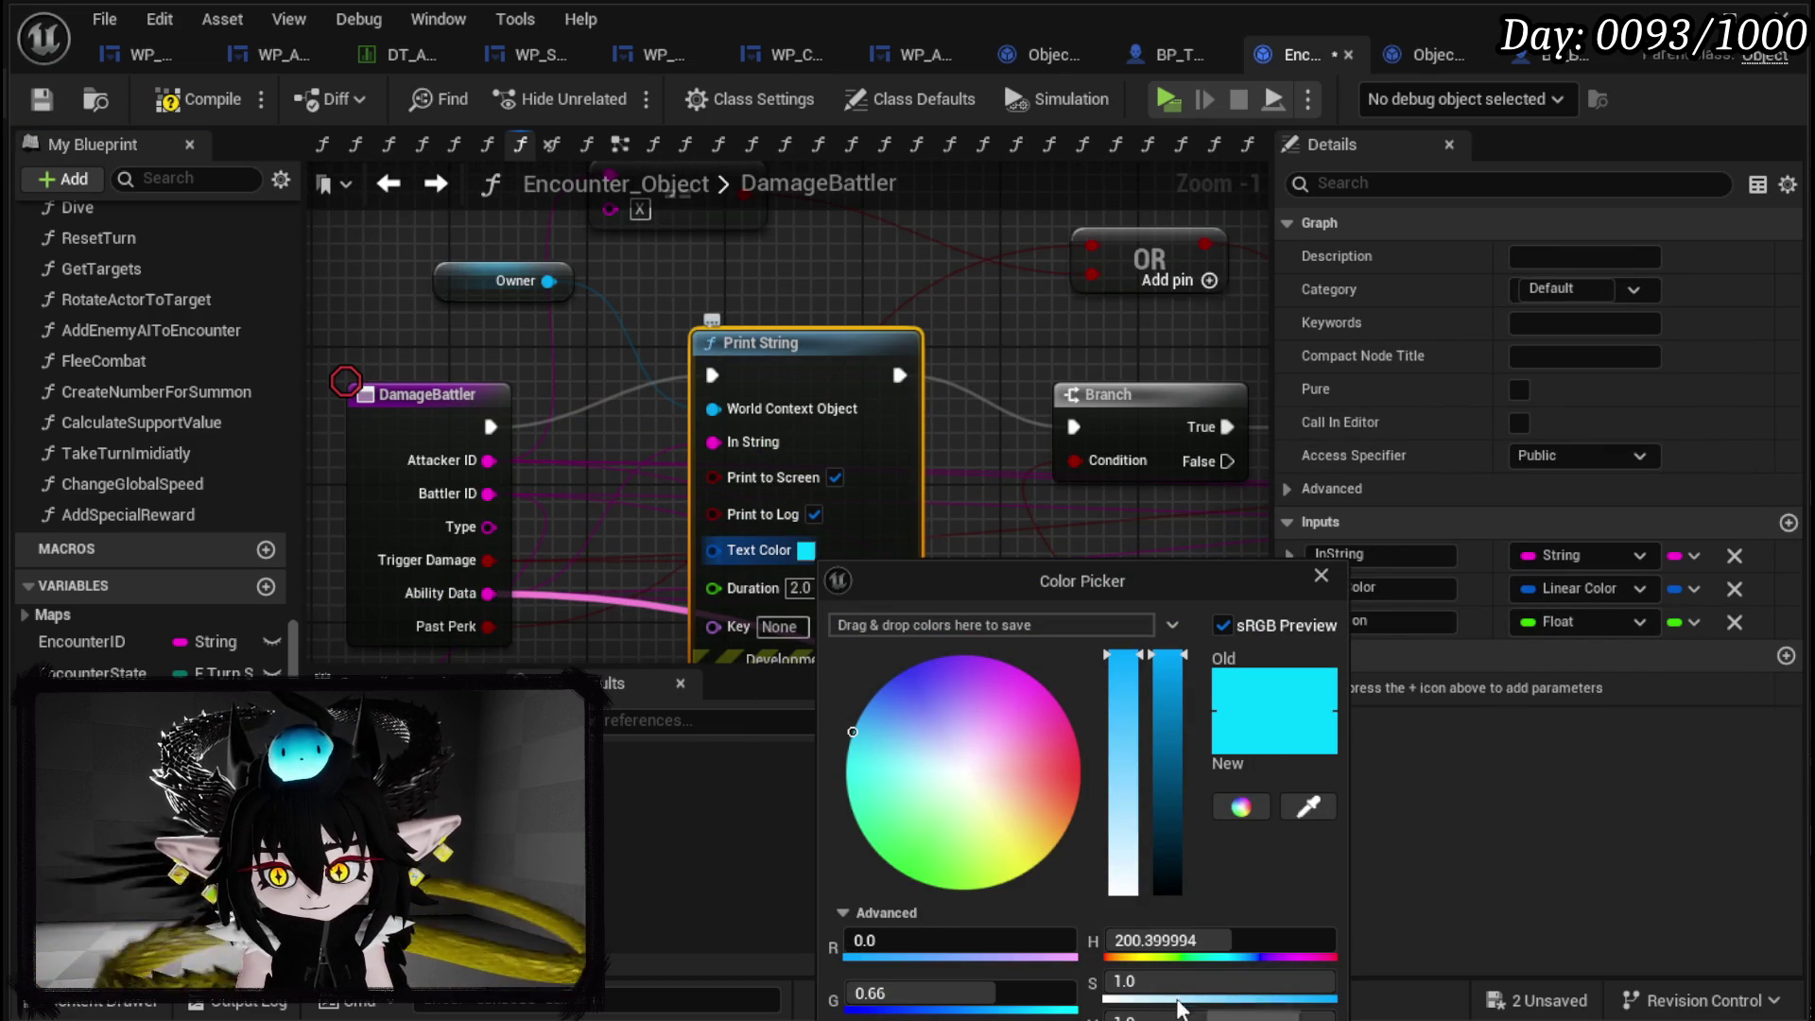
pyautogui.moveTo(925, 847); pyautogui.dragTo(1007, 663)
pyautogui.click(800, 587)
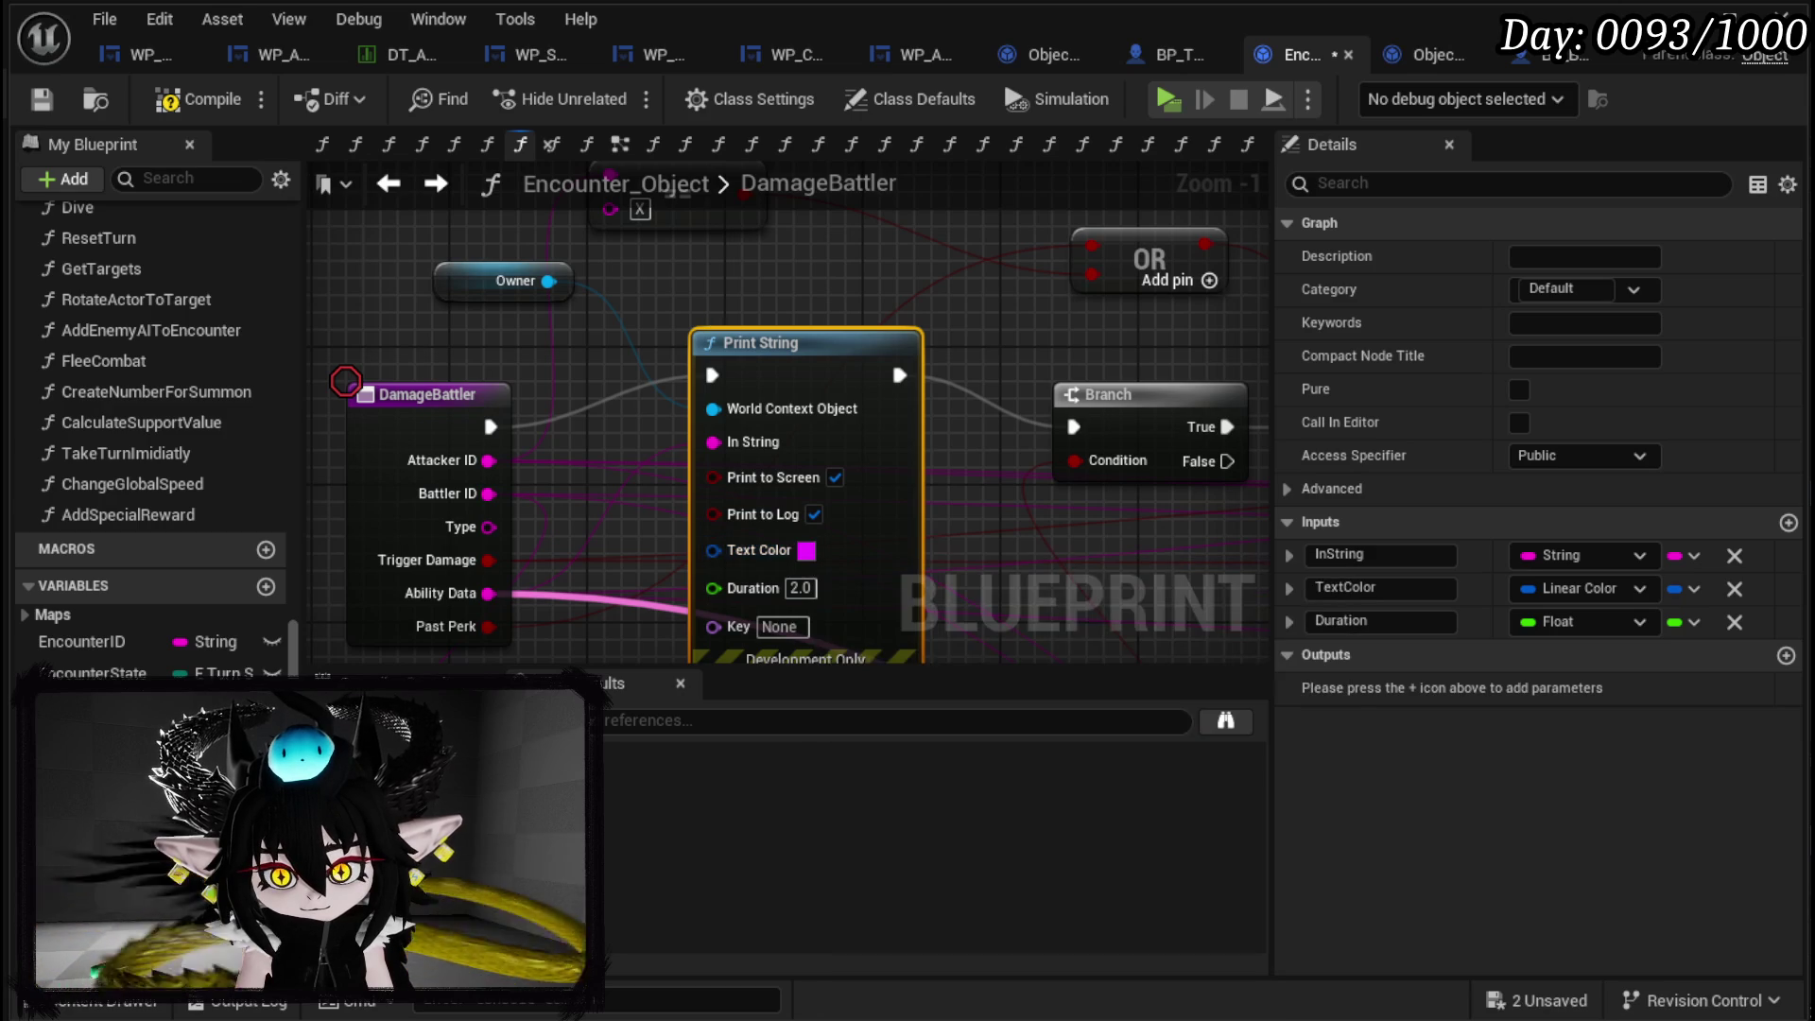
pyautogui.click(799, 587)
pyautogui.write('180')
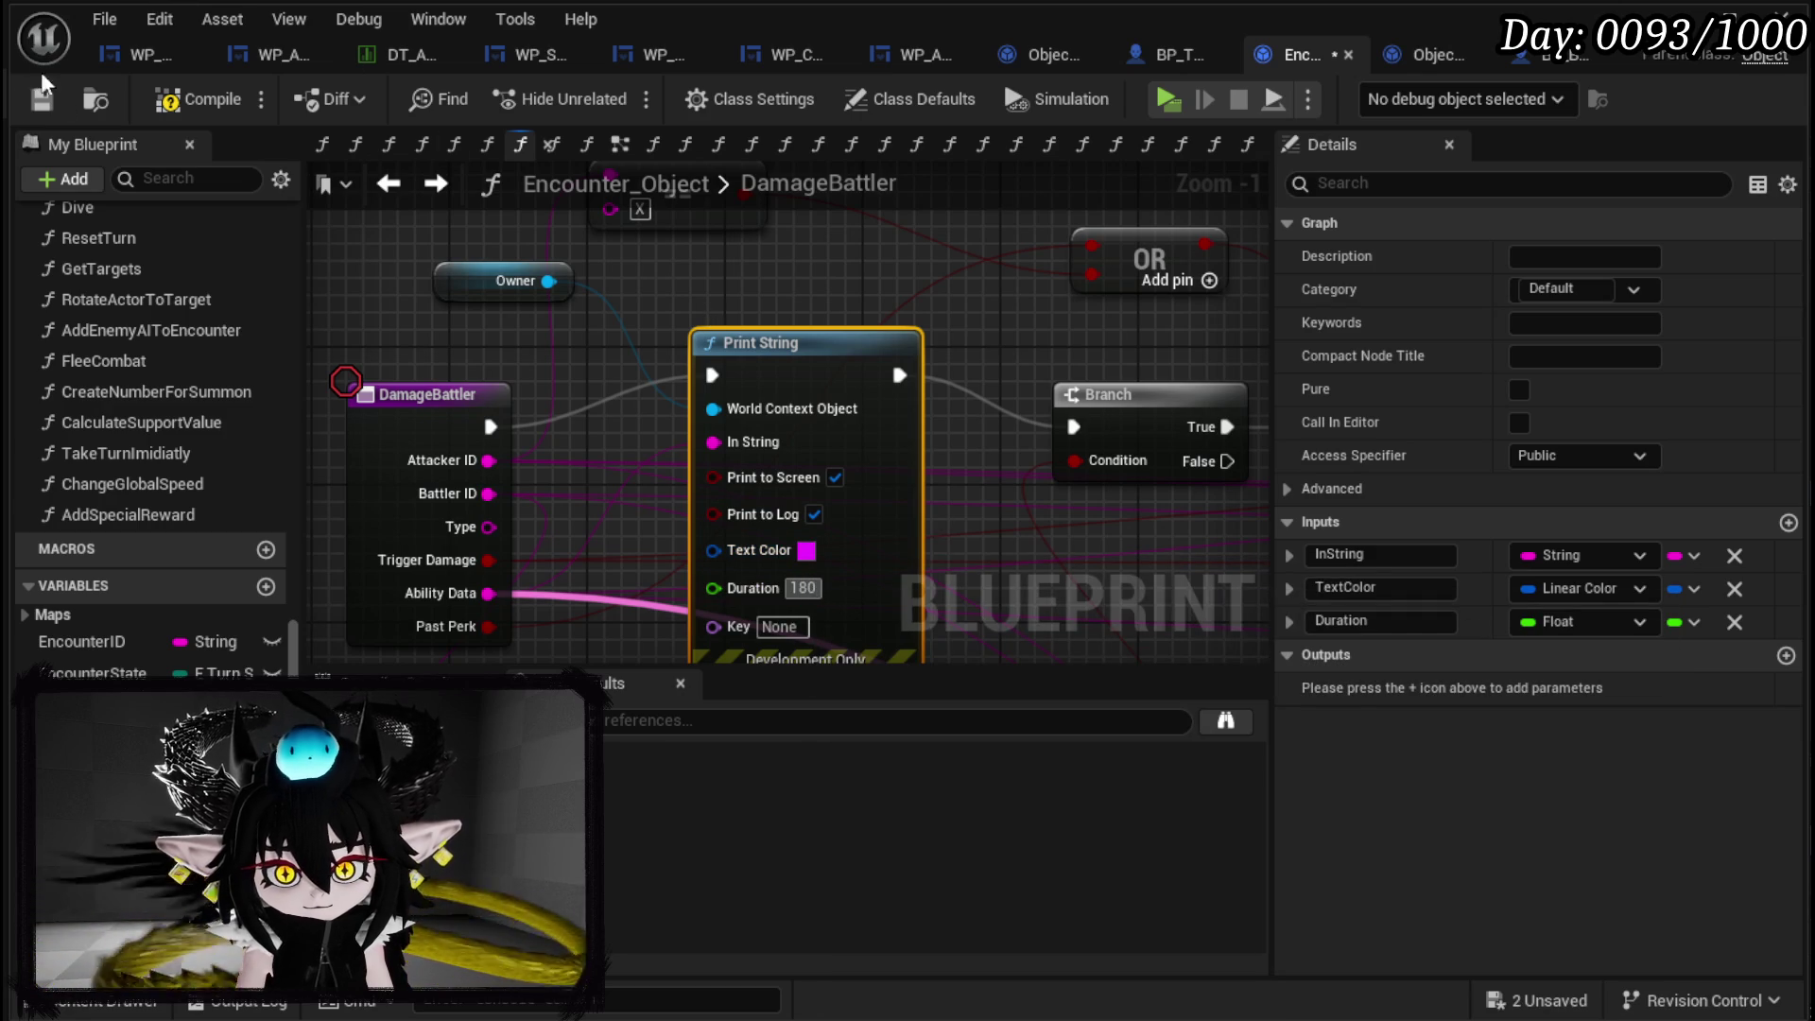
pyautogui.press('Return')
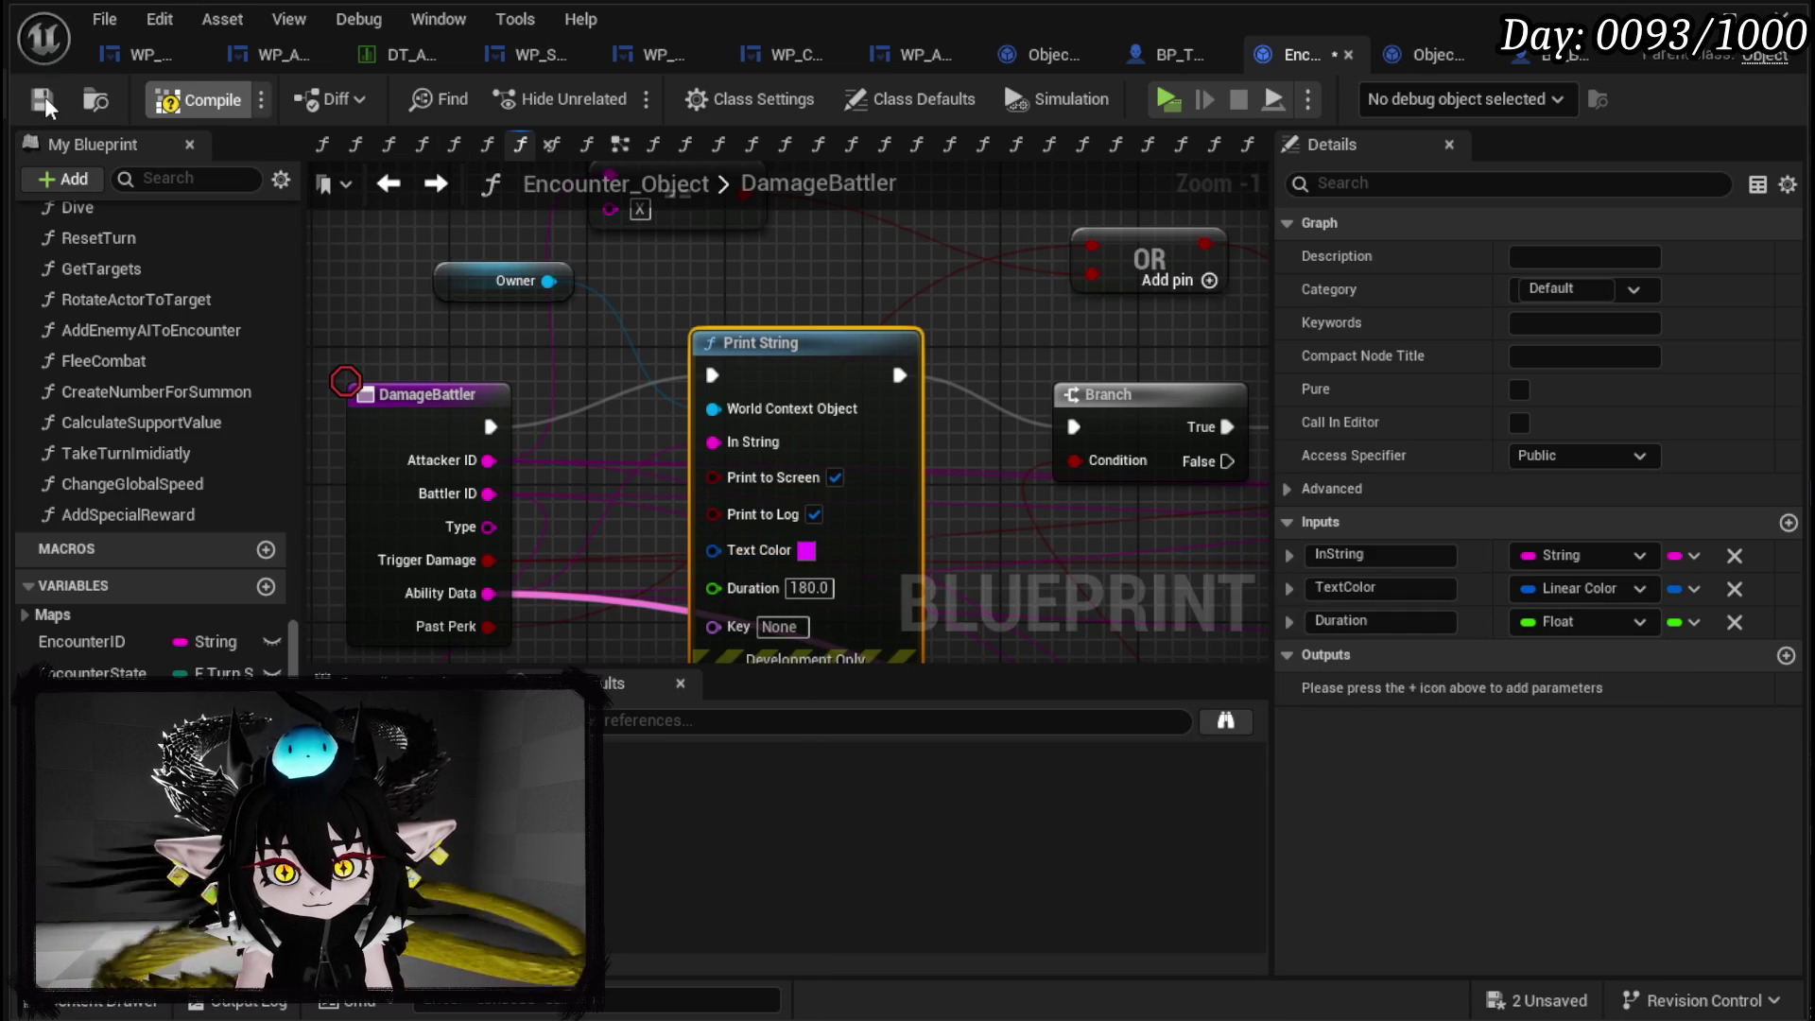
pyautogui.click(46, 98)
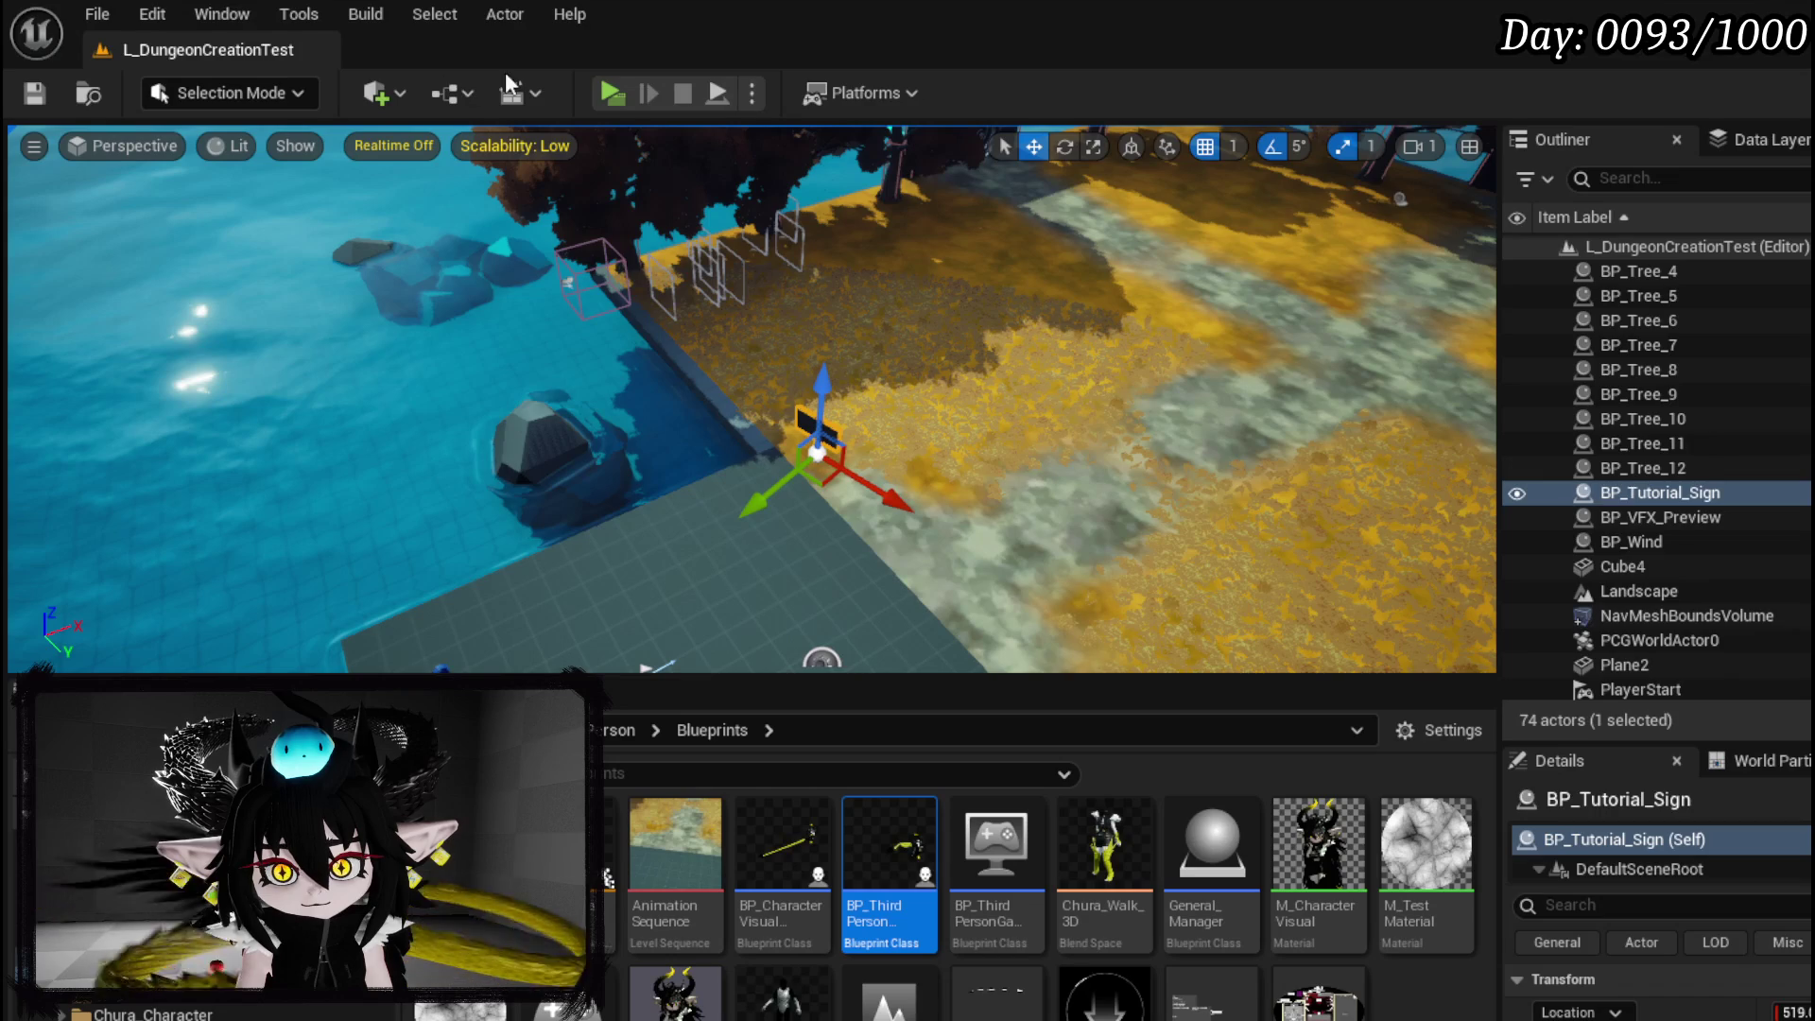
# Start Play-In-Editor and play Limit Break on Slime_Water, producing a 1,164 heal.
pyautogui.click(612, 93)
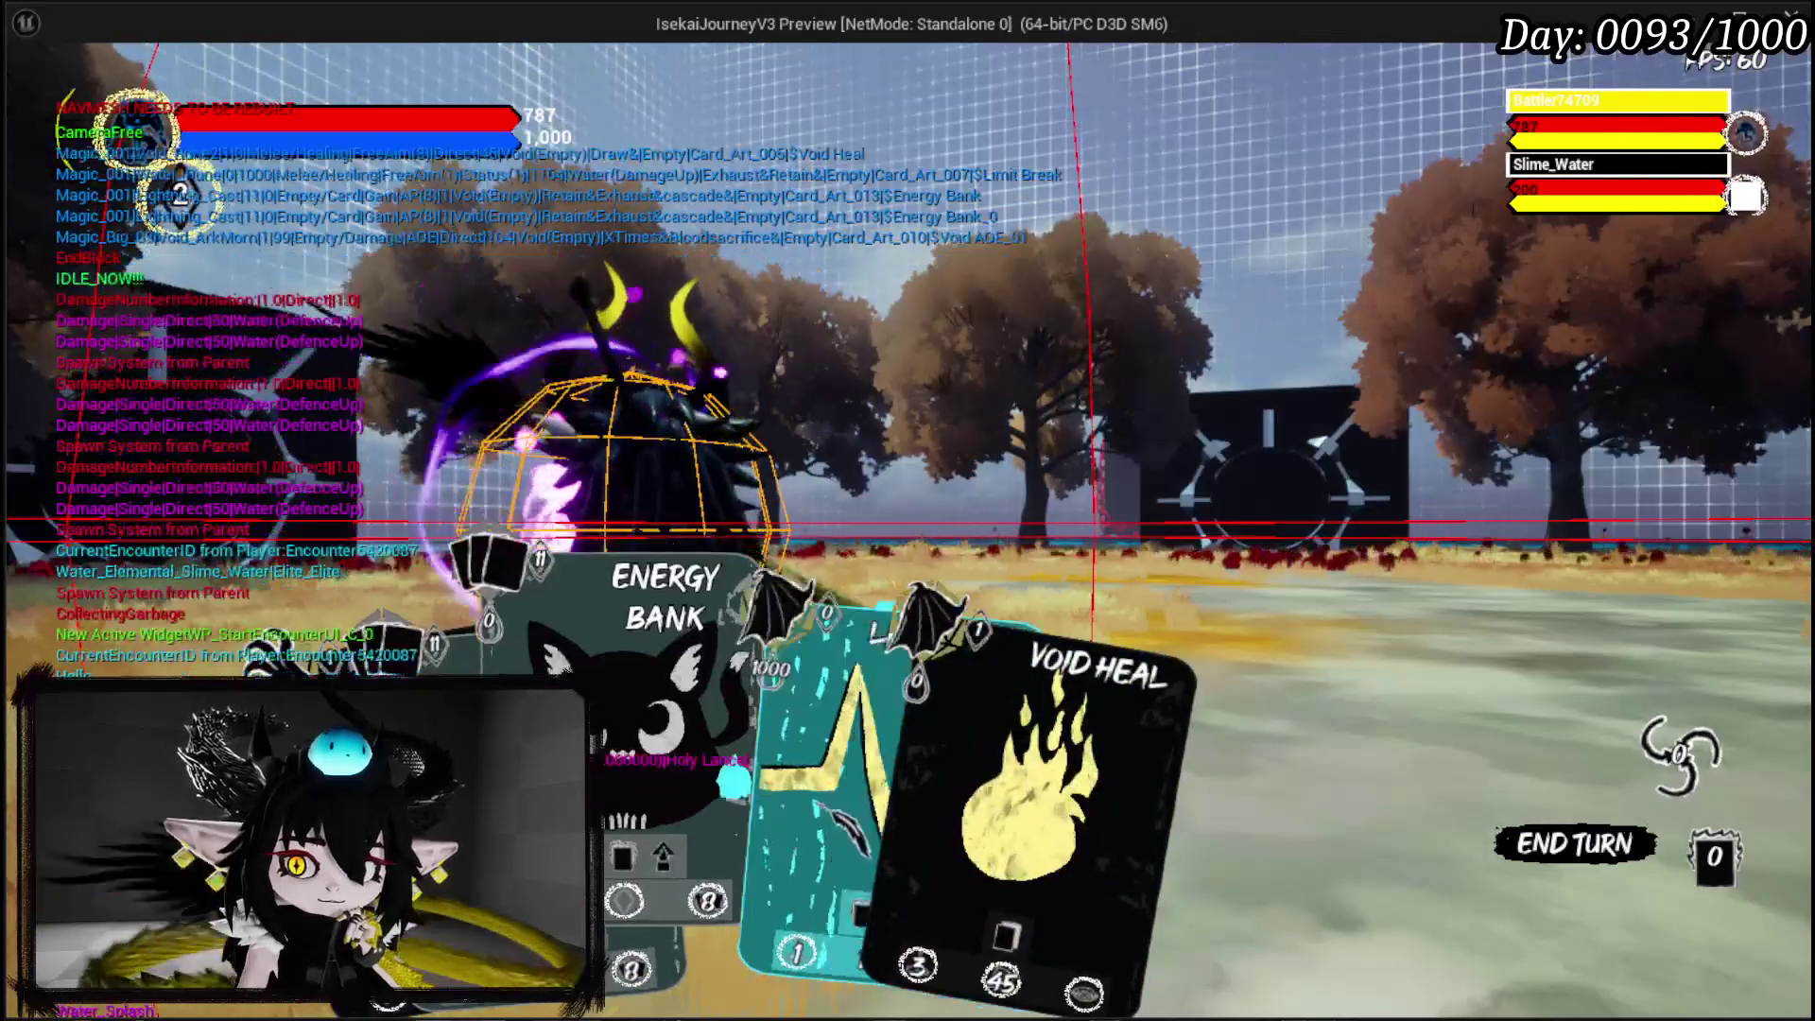
pyautogui.click(774, 790)
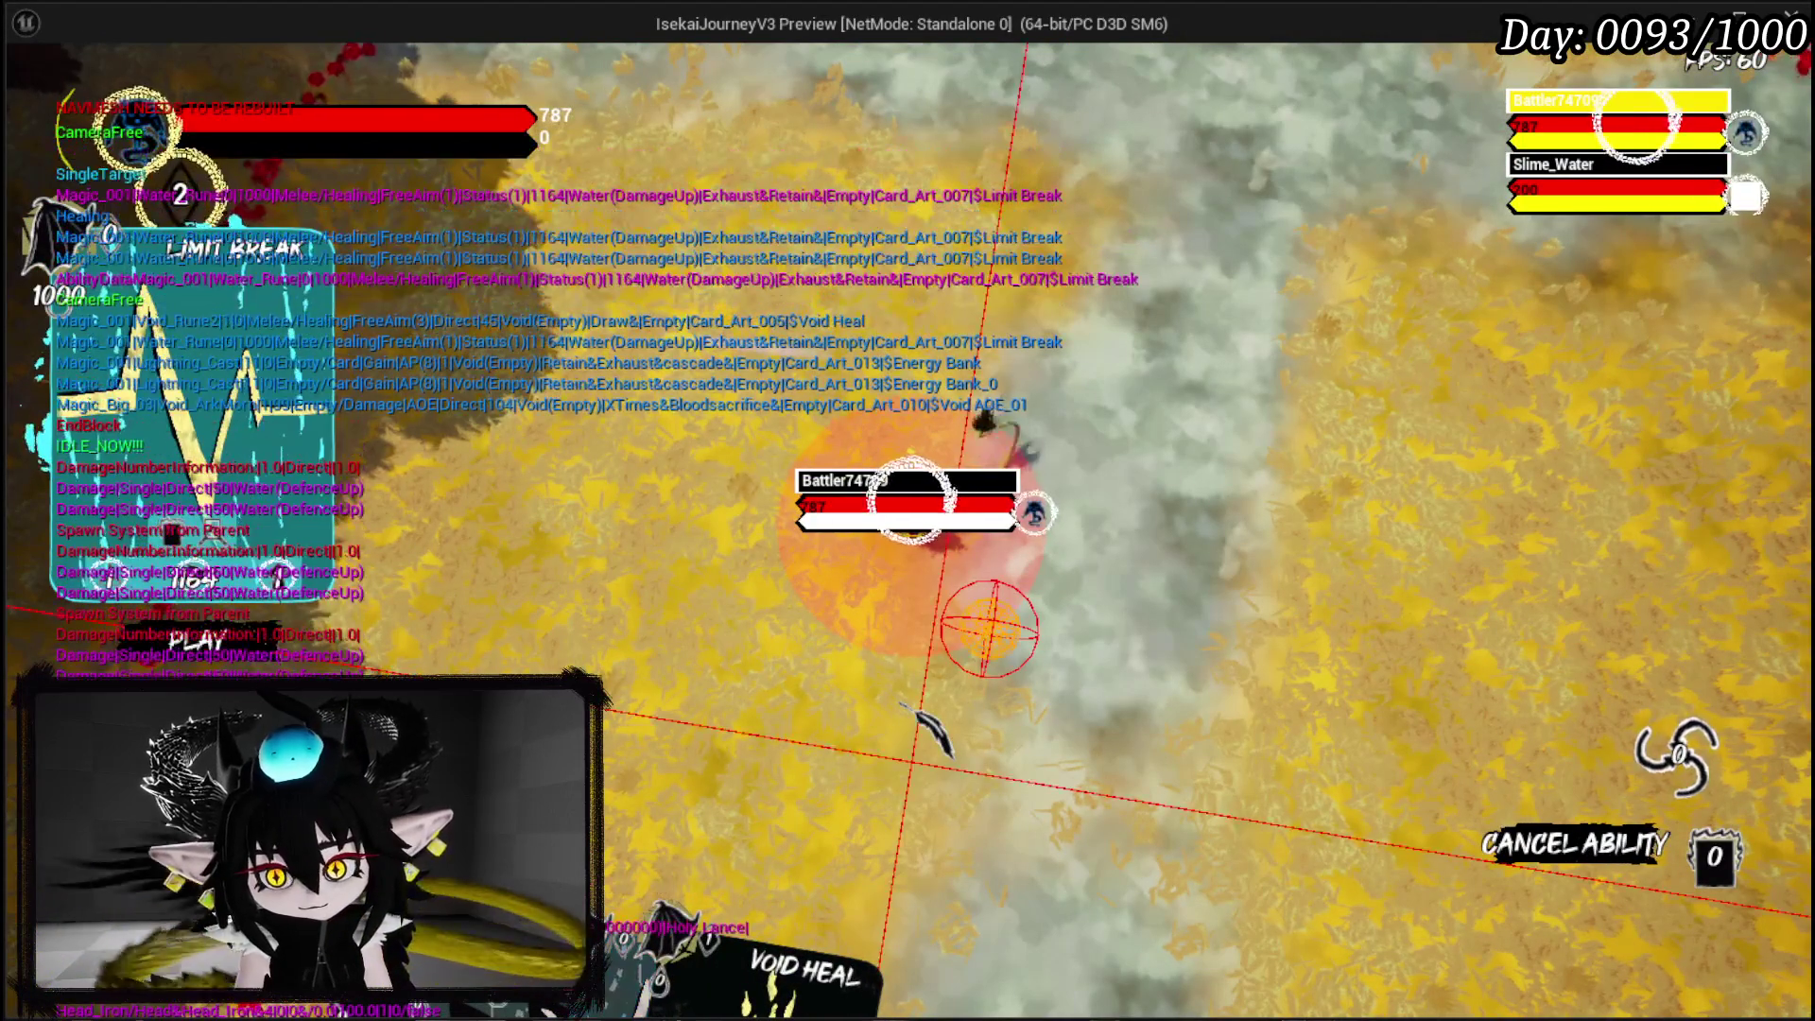
pyautogui.click(909, 711)
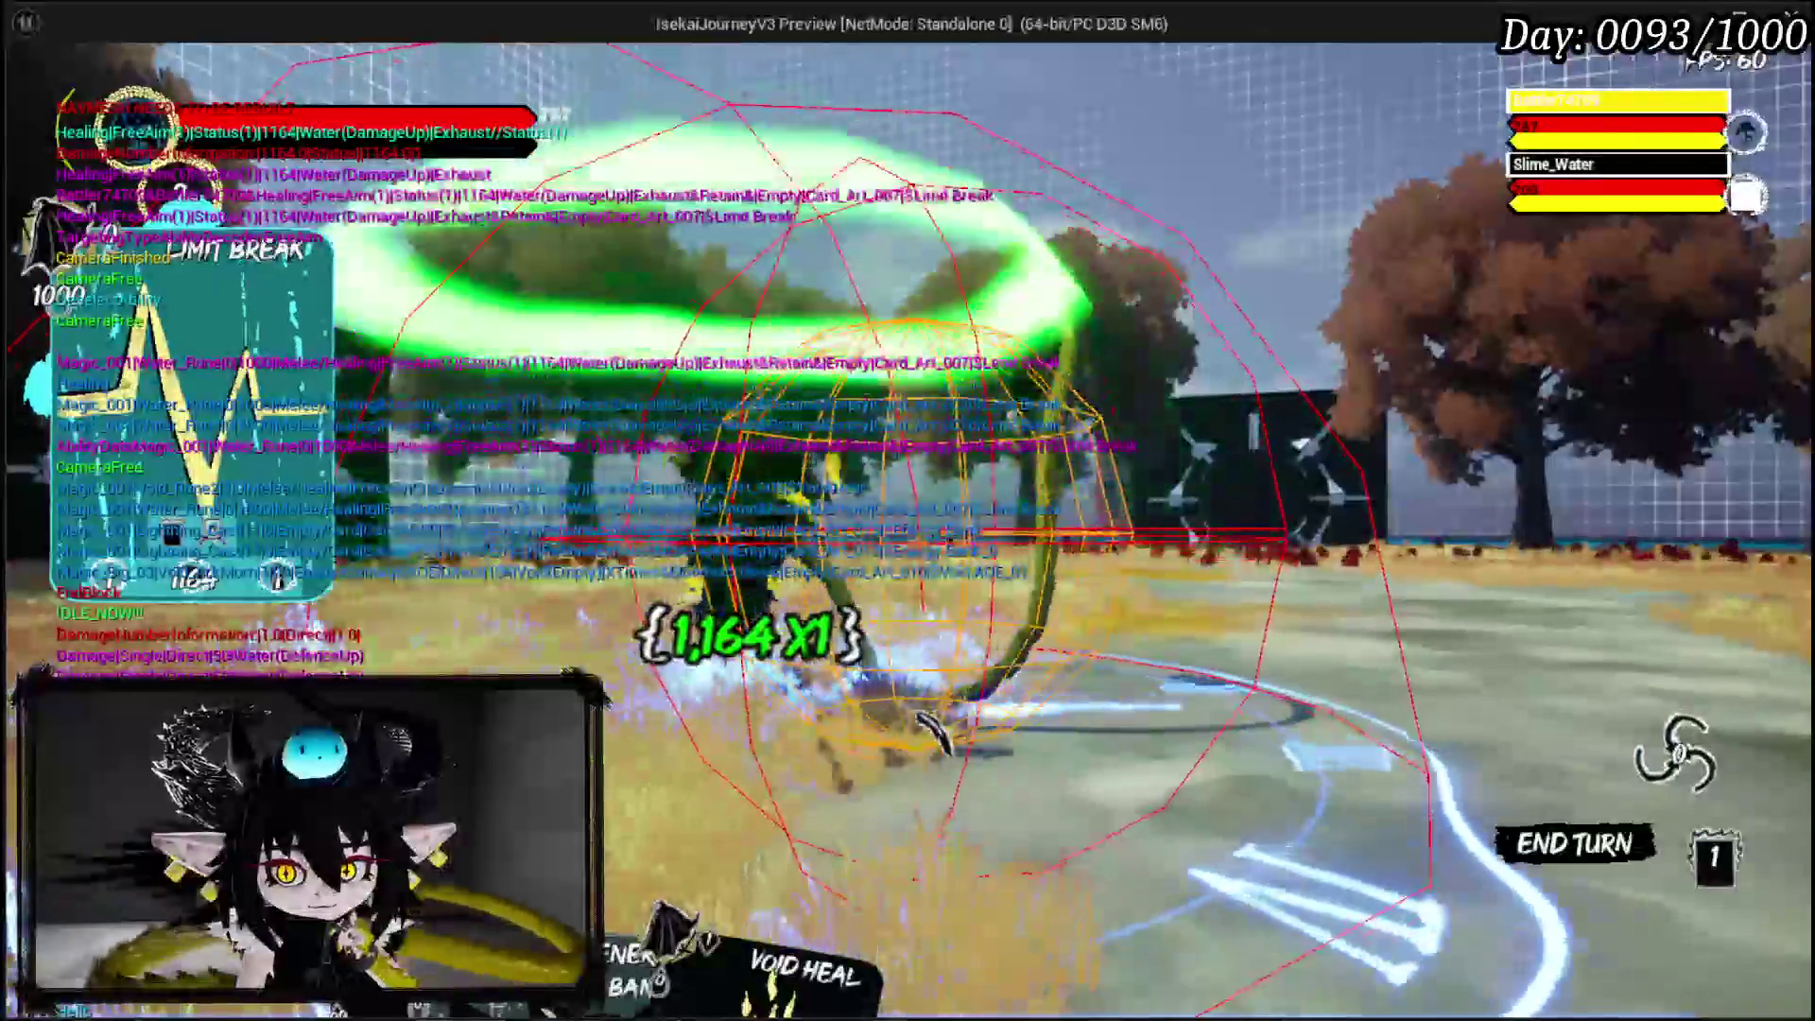
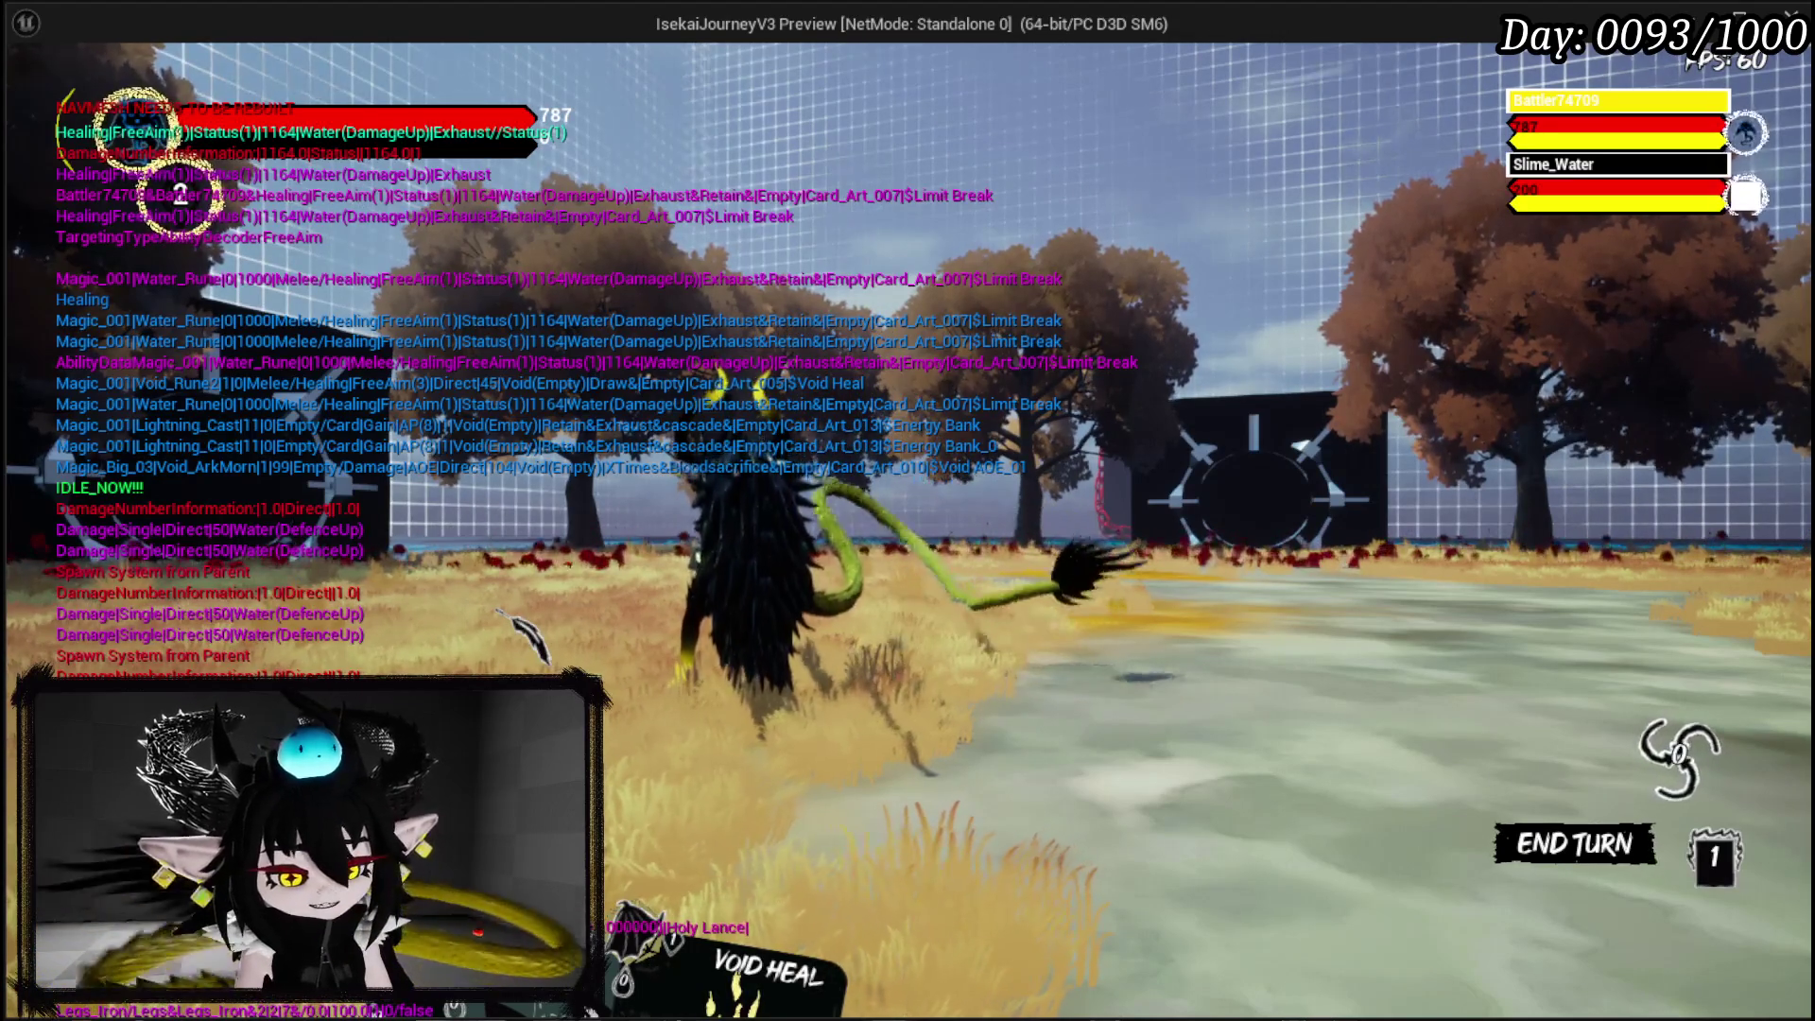
# Stop the running game preview to get back to the Encounter_Object DamageBattler graph.
pyautogui.press('Escape')
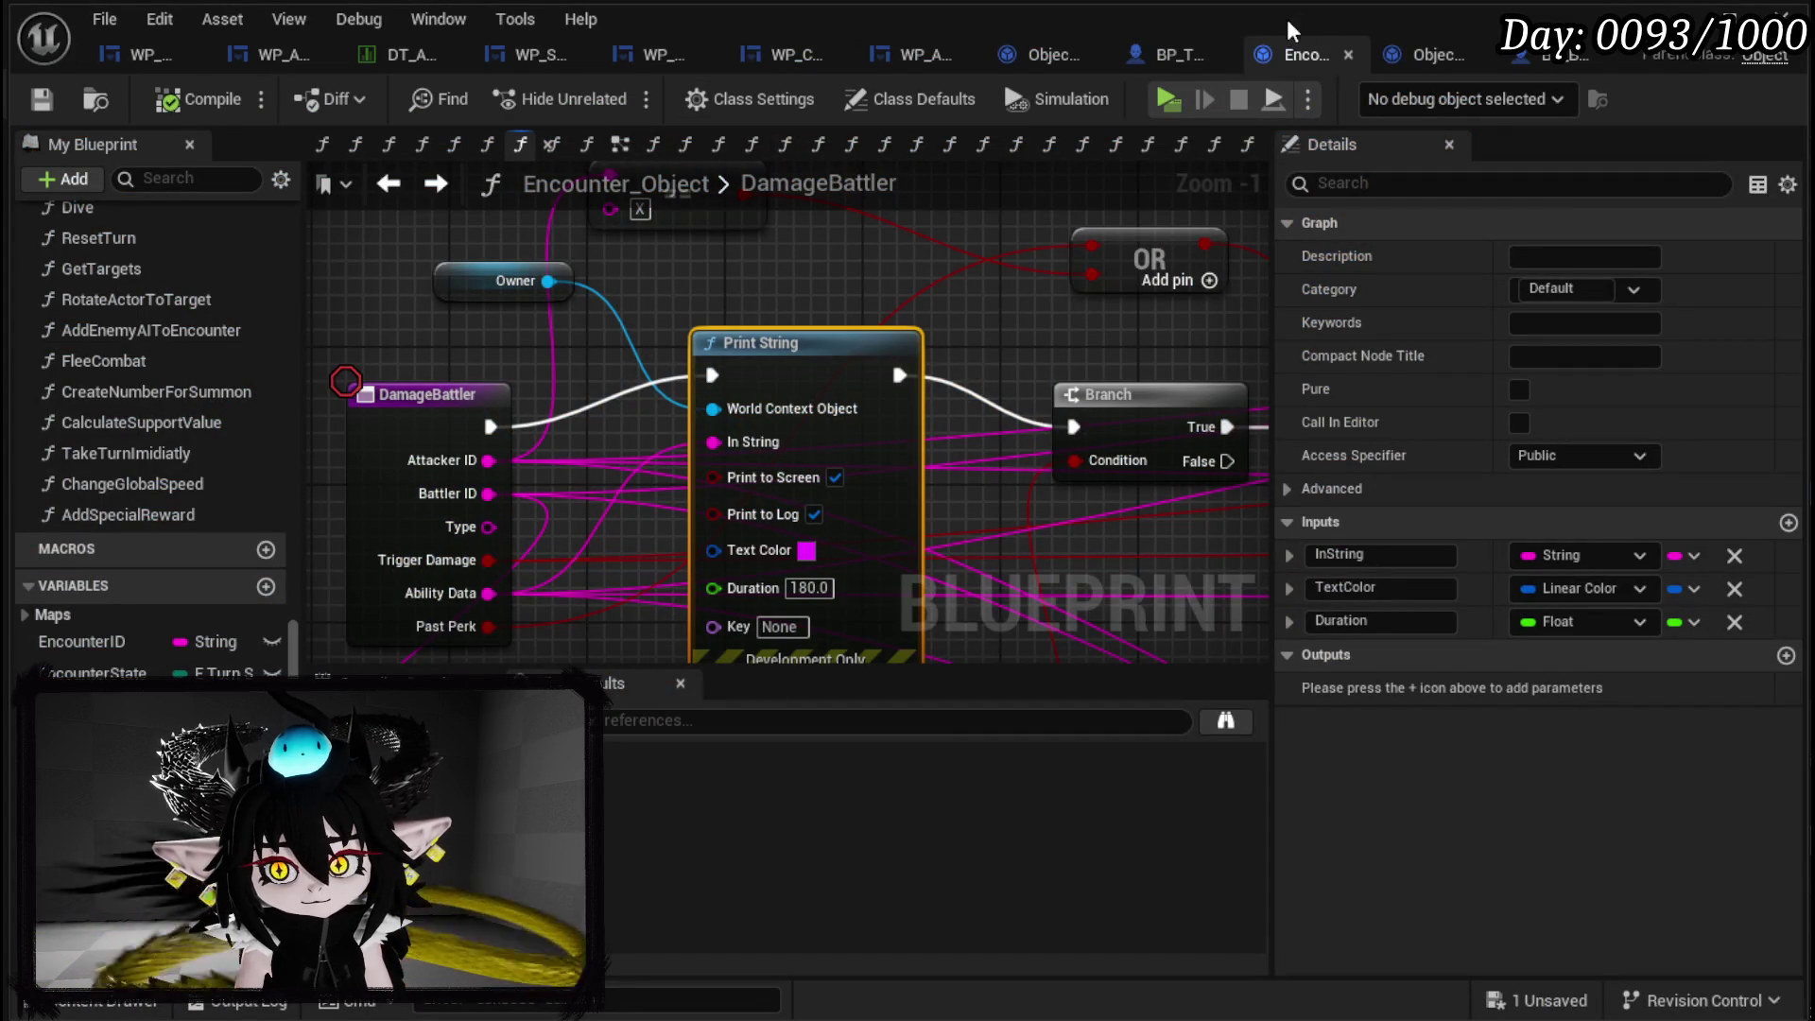
# In WP_ActionSelection, set Damage Battler's Ability Data to Damage|Single|Direct|100|Light(Empty), enable Past Perk, and compile.
pyautogui.click(163, 51)
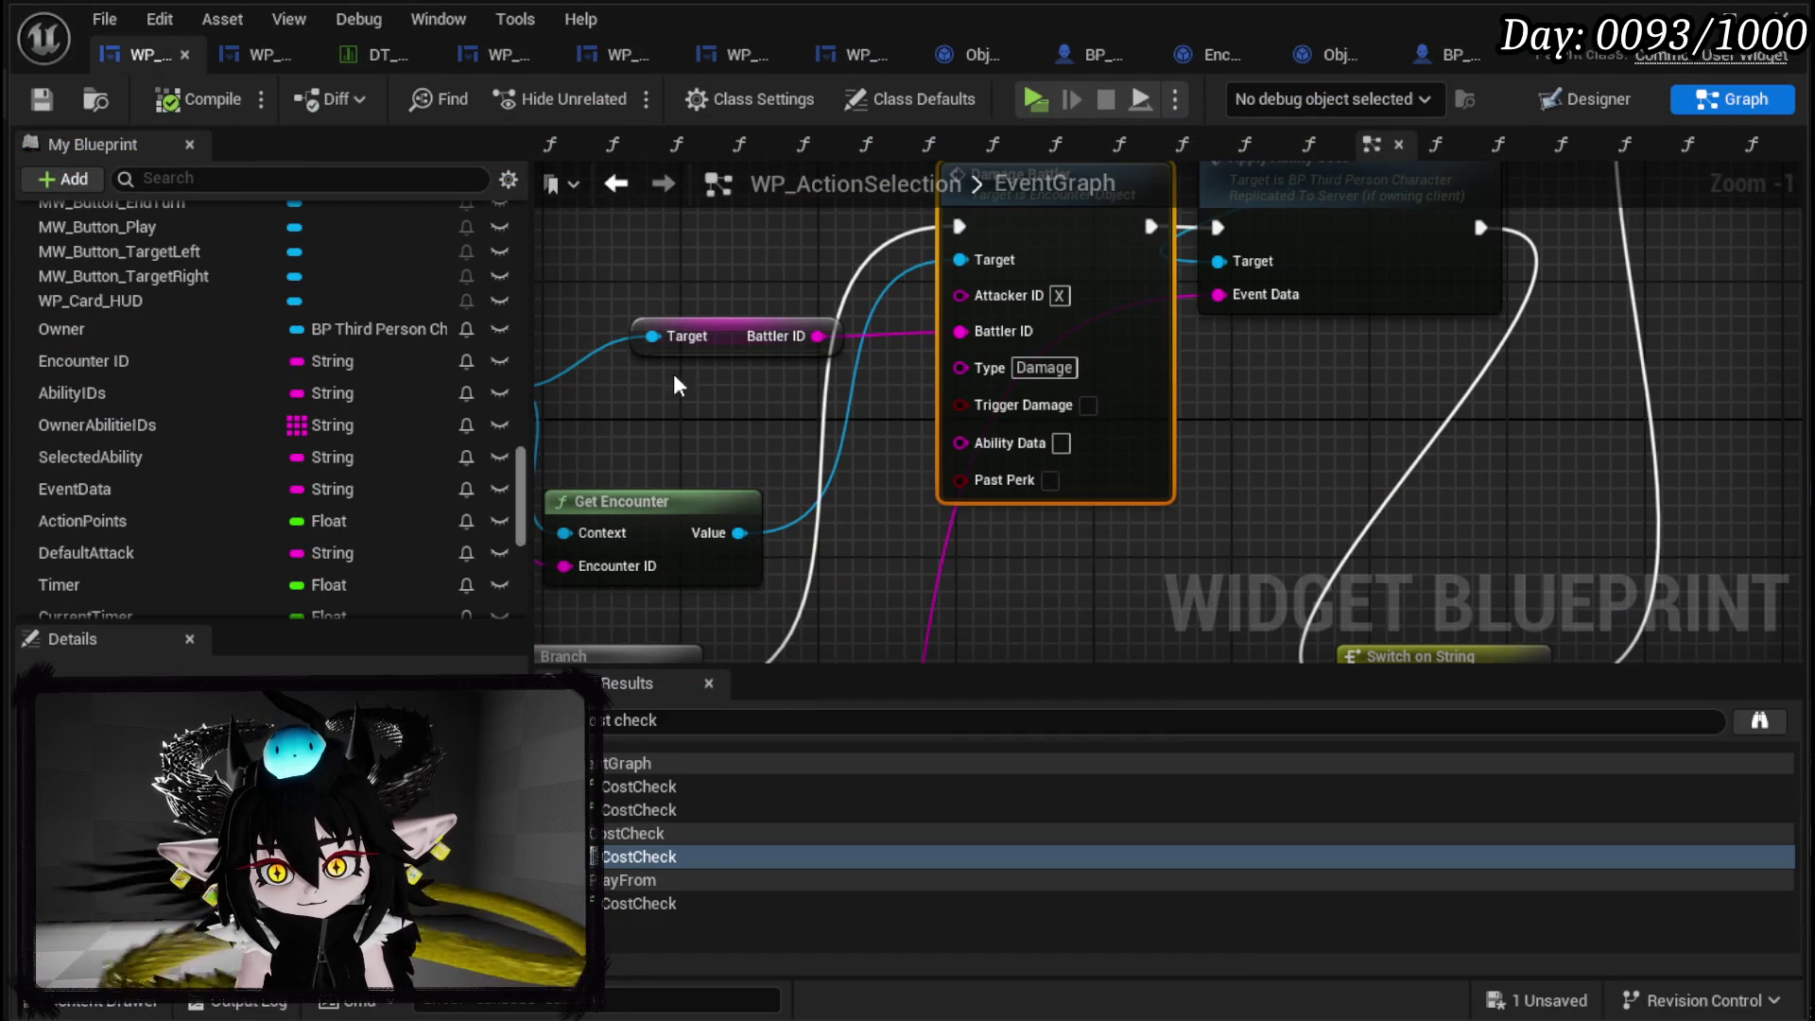
pyautogui.write('Damage|Si')
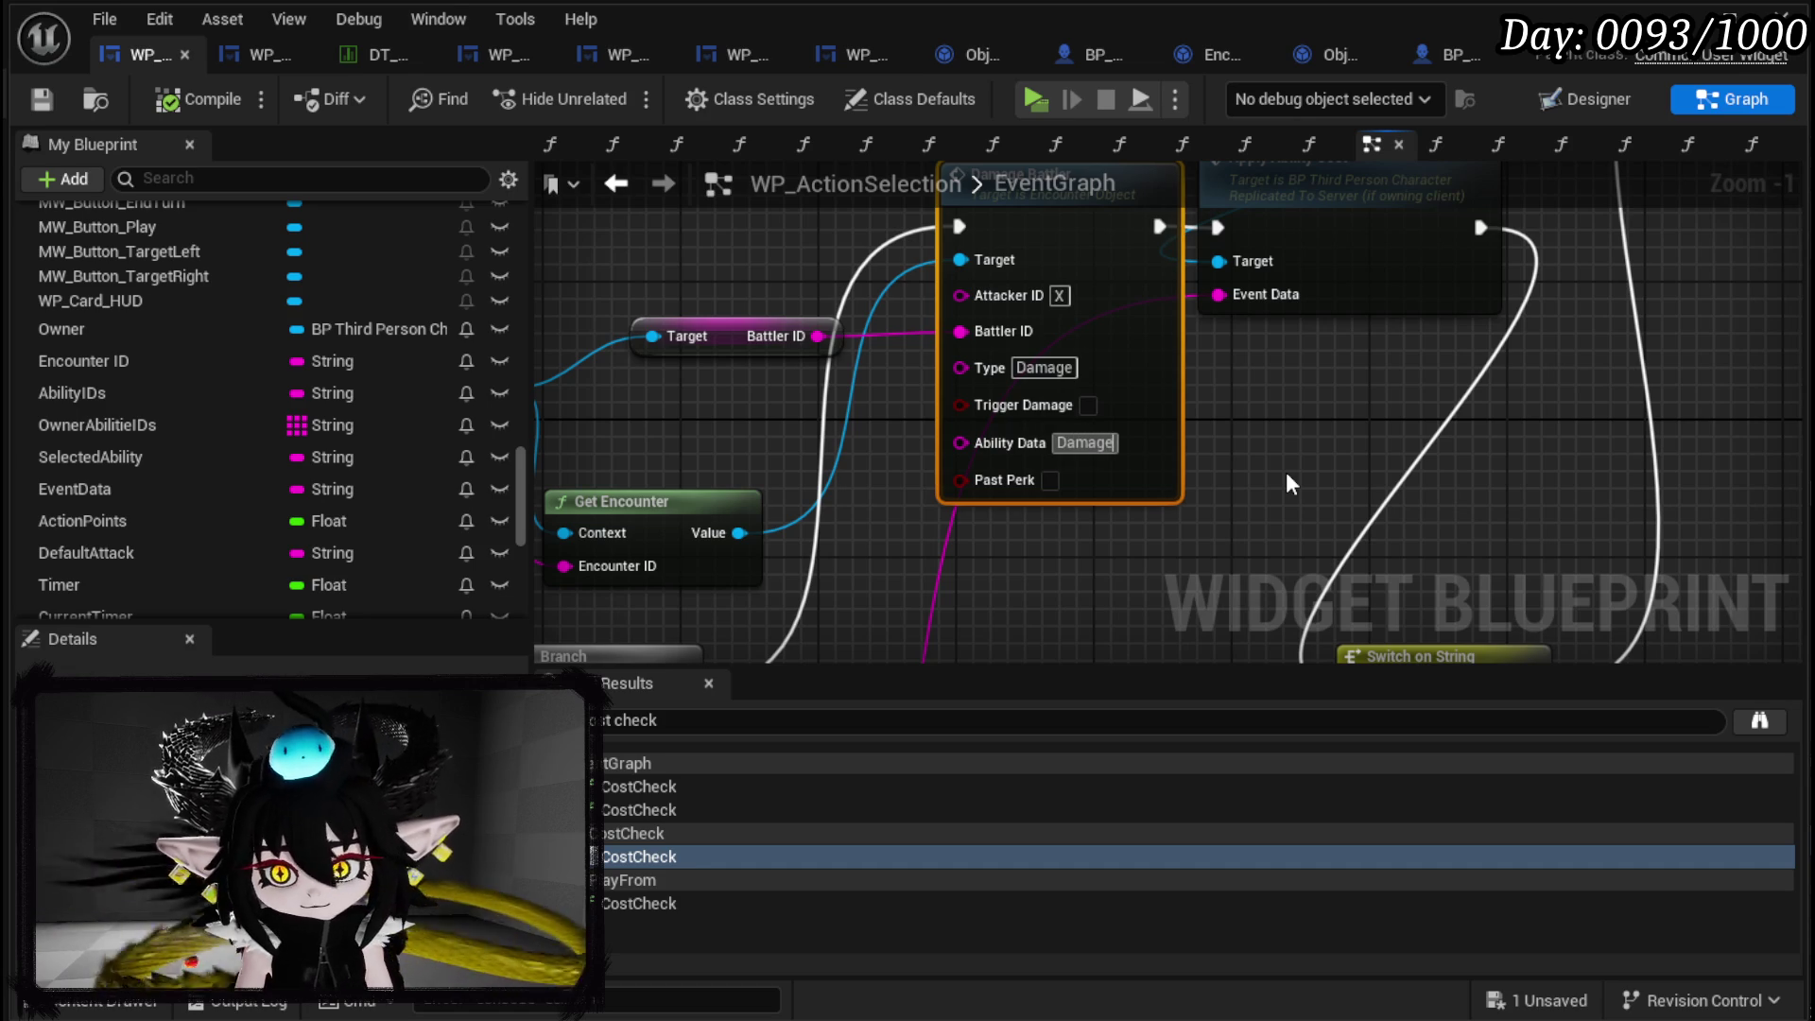
pyautogui.write('ngl')
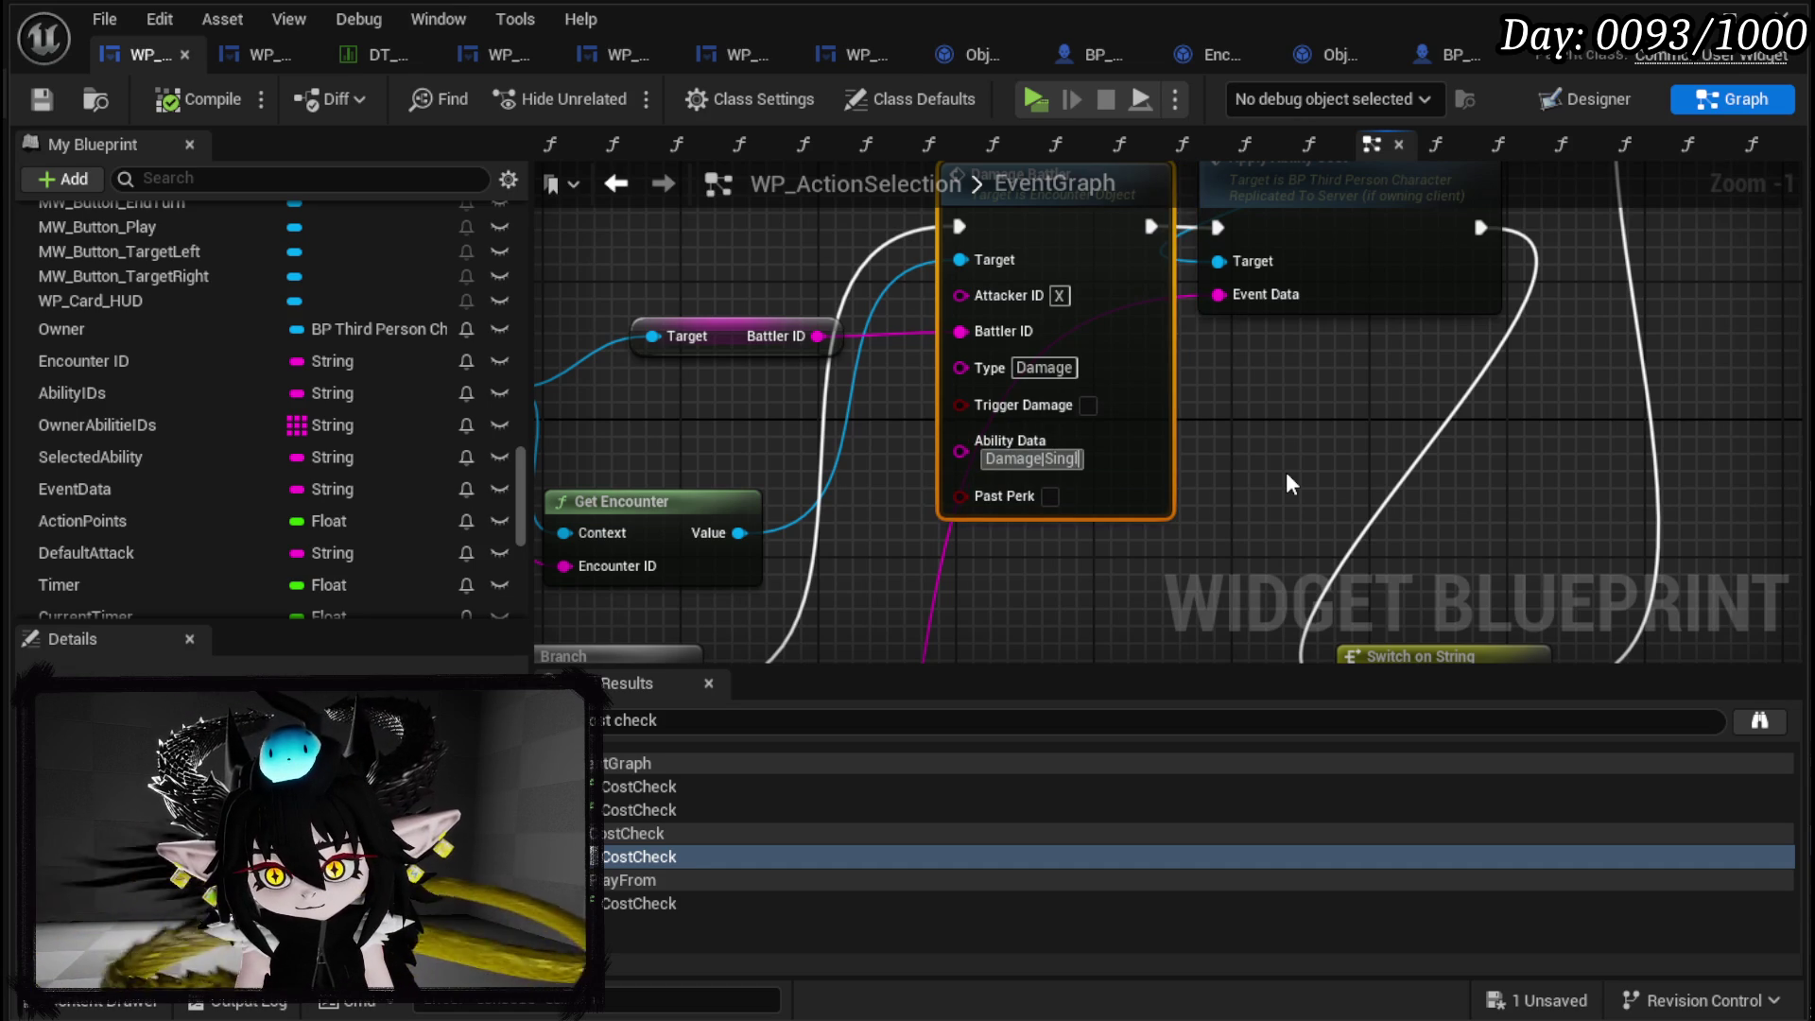
pyautogui.write('e|Dire')
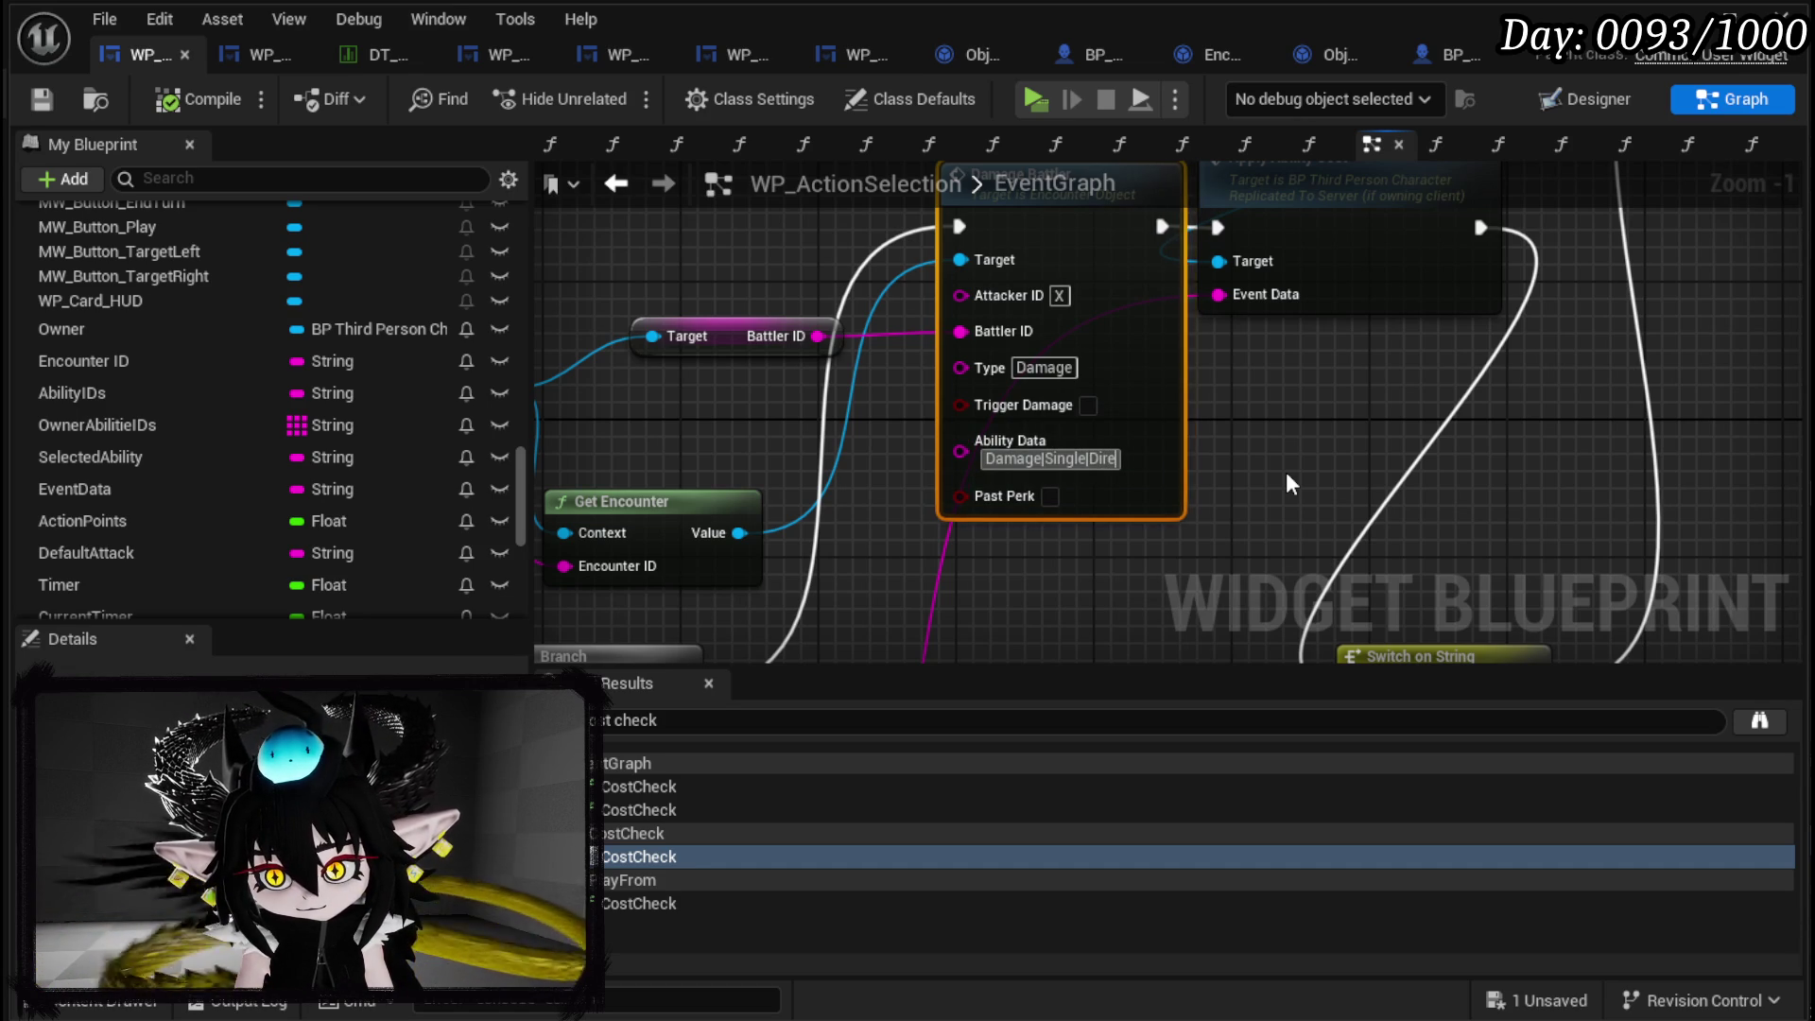
pyautogui.write('ct|10')
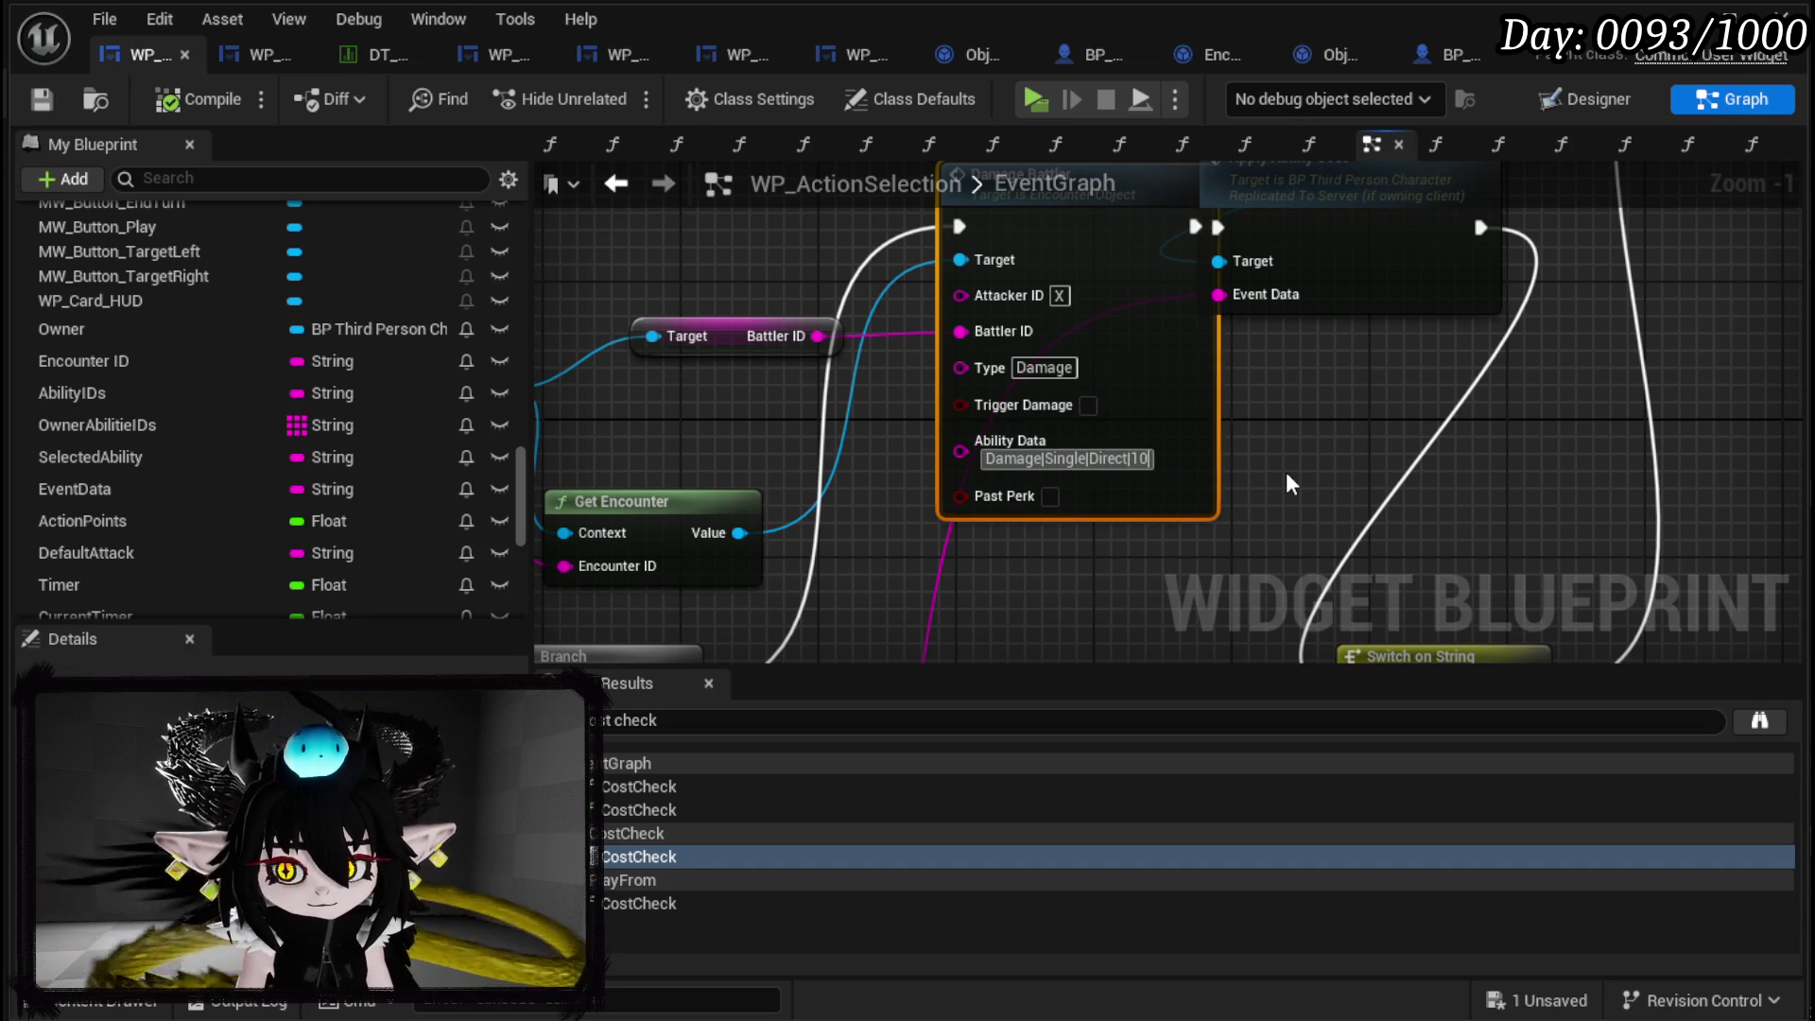
pyautogui.write('0|Lig')
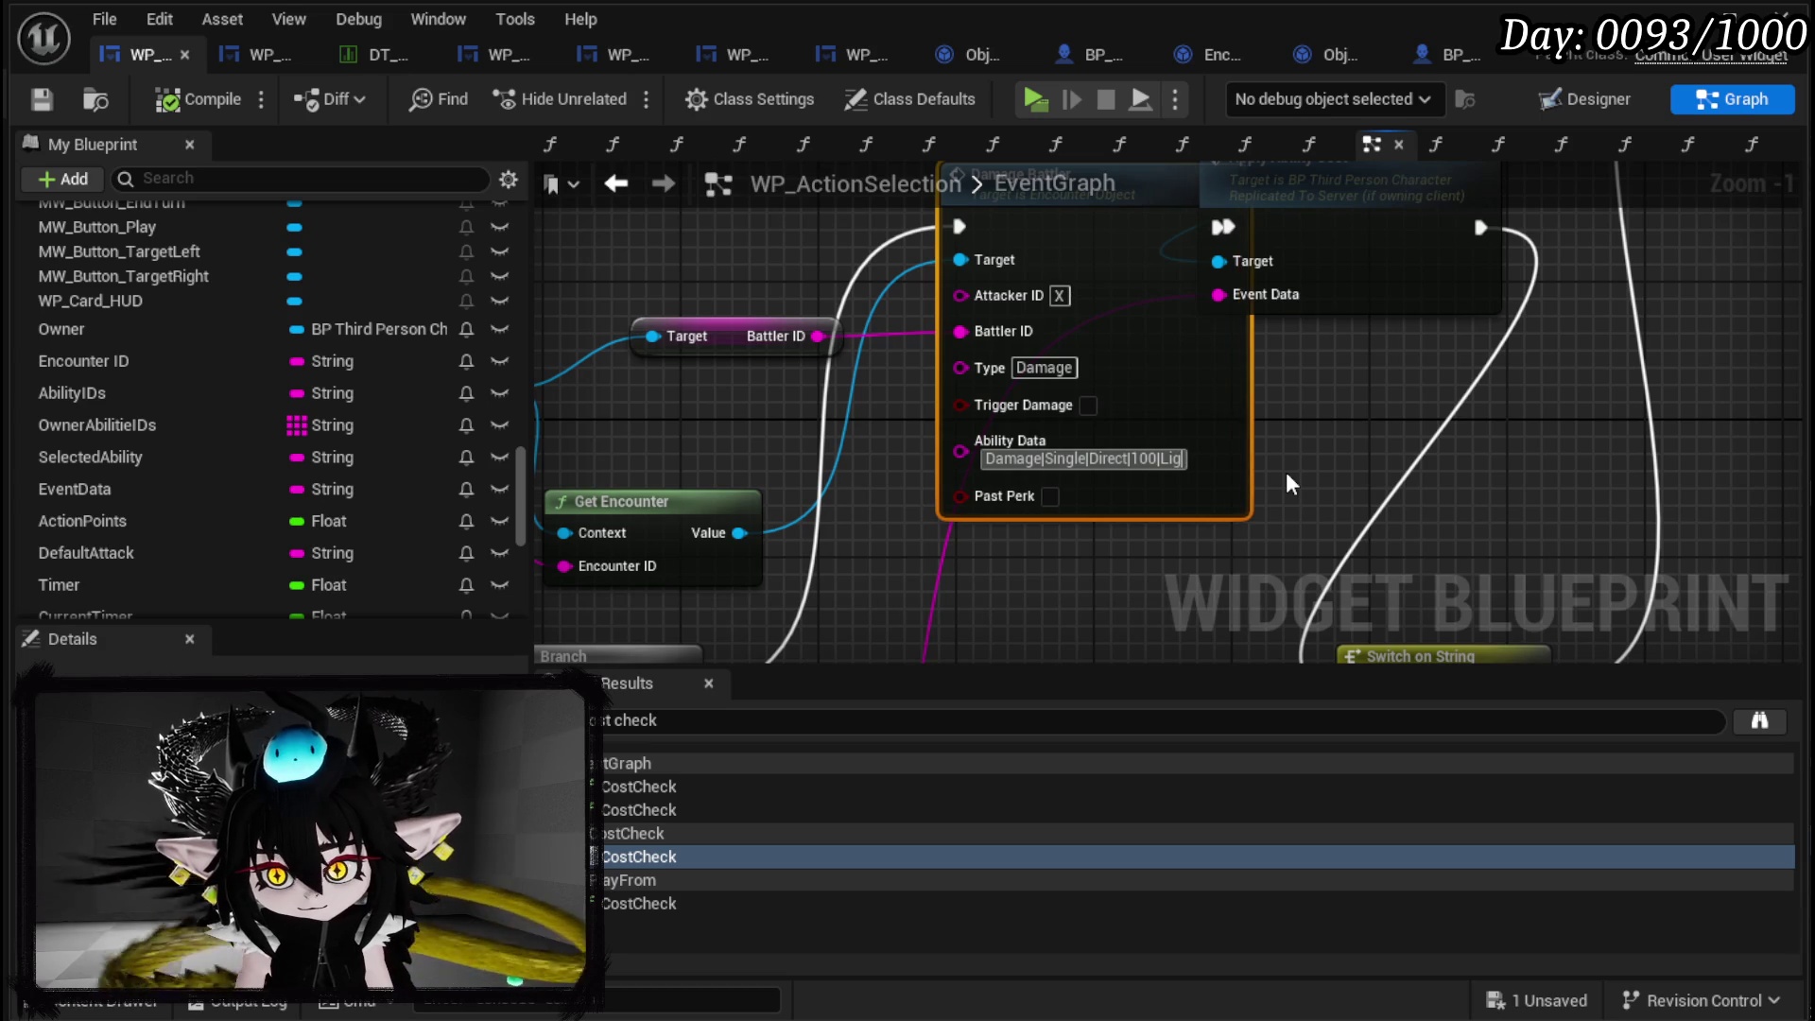
pyautogui.write('ht|(Emo')
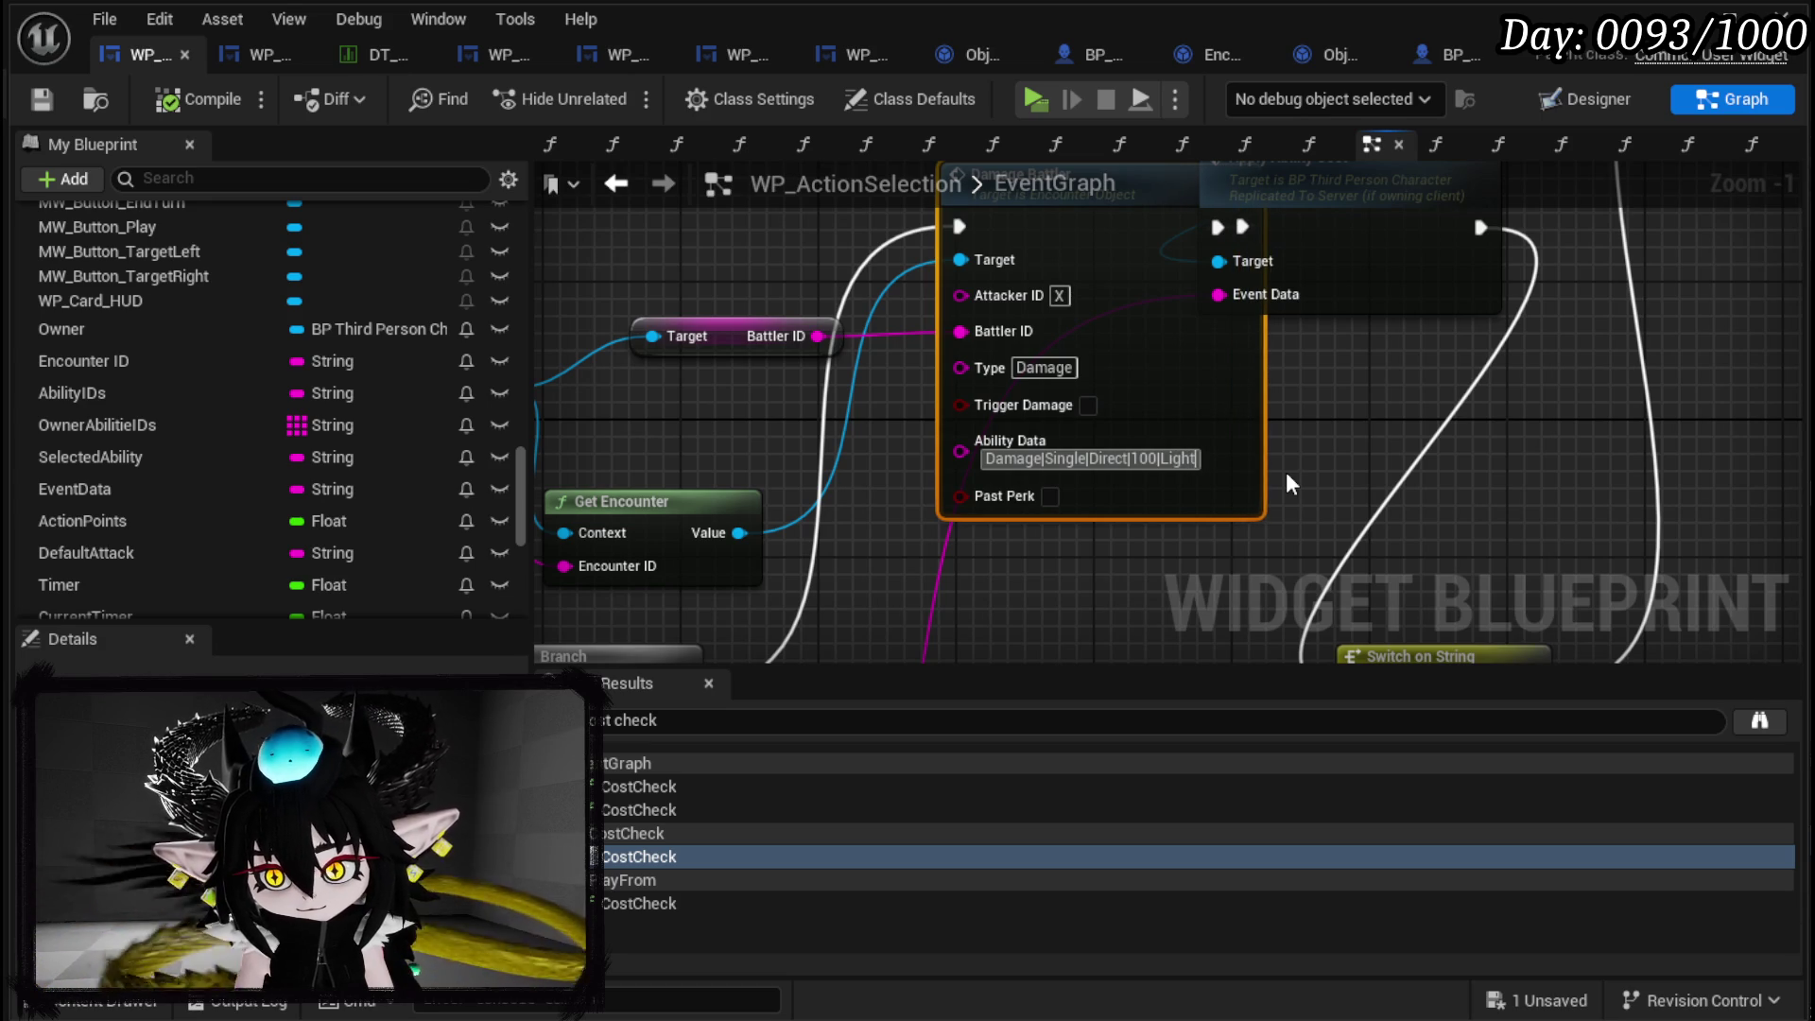
pyautogui.write('ty)')
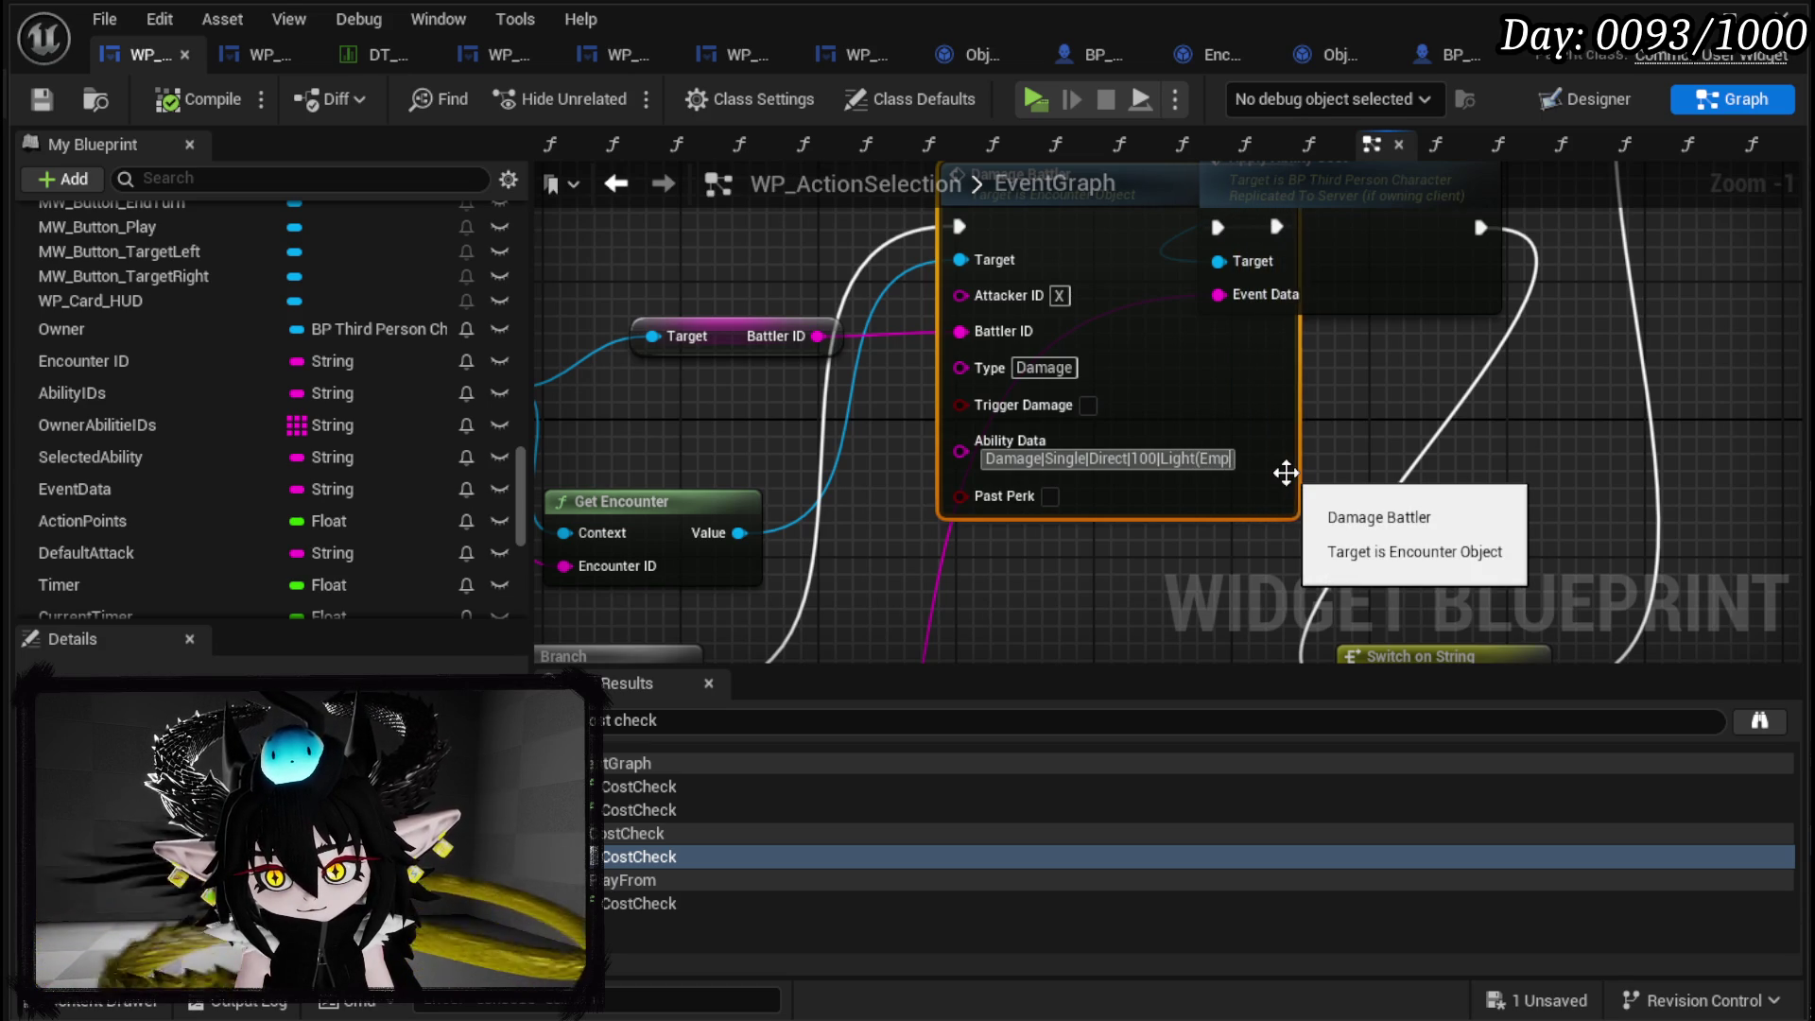
pyautogui.press('Return')
pyautogui.moveTo(1286, 473)
pyautogui.mouseDown()
pyautogui.moveTo(1068, 473)
pyautogui.moveTo(1130, 472)
pyautogui.moveTo(1191, 541)
pyautogui.mouseUp()
pyautogui.click(895, 495)
pyautogui.moveTo(881, 387); pyautogui.dragTo(685, 318)
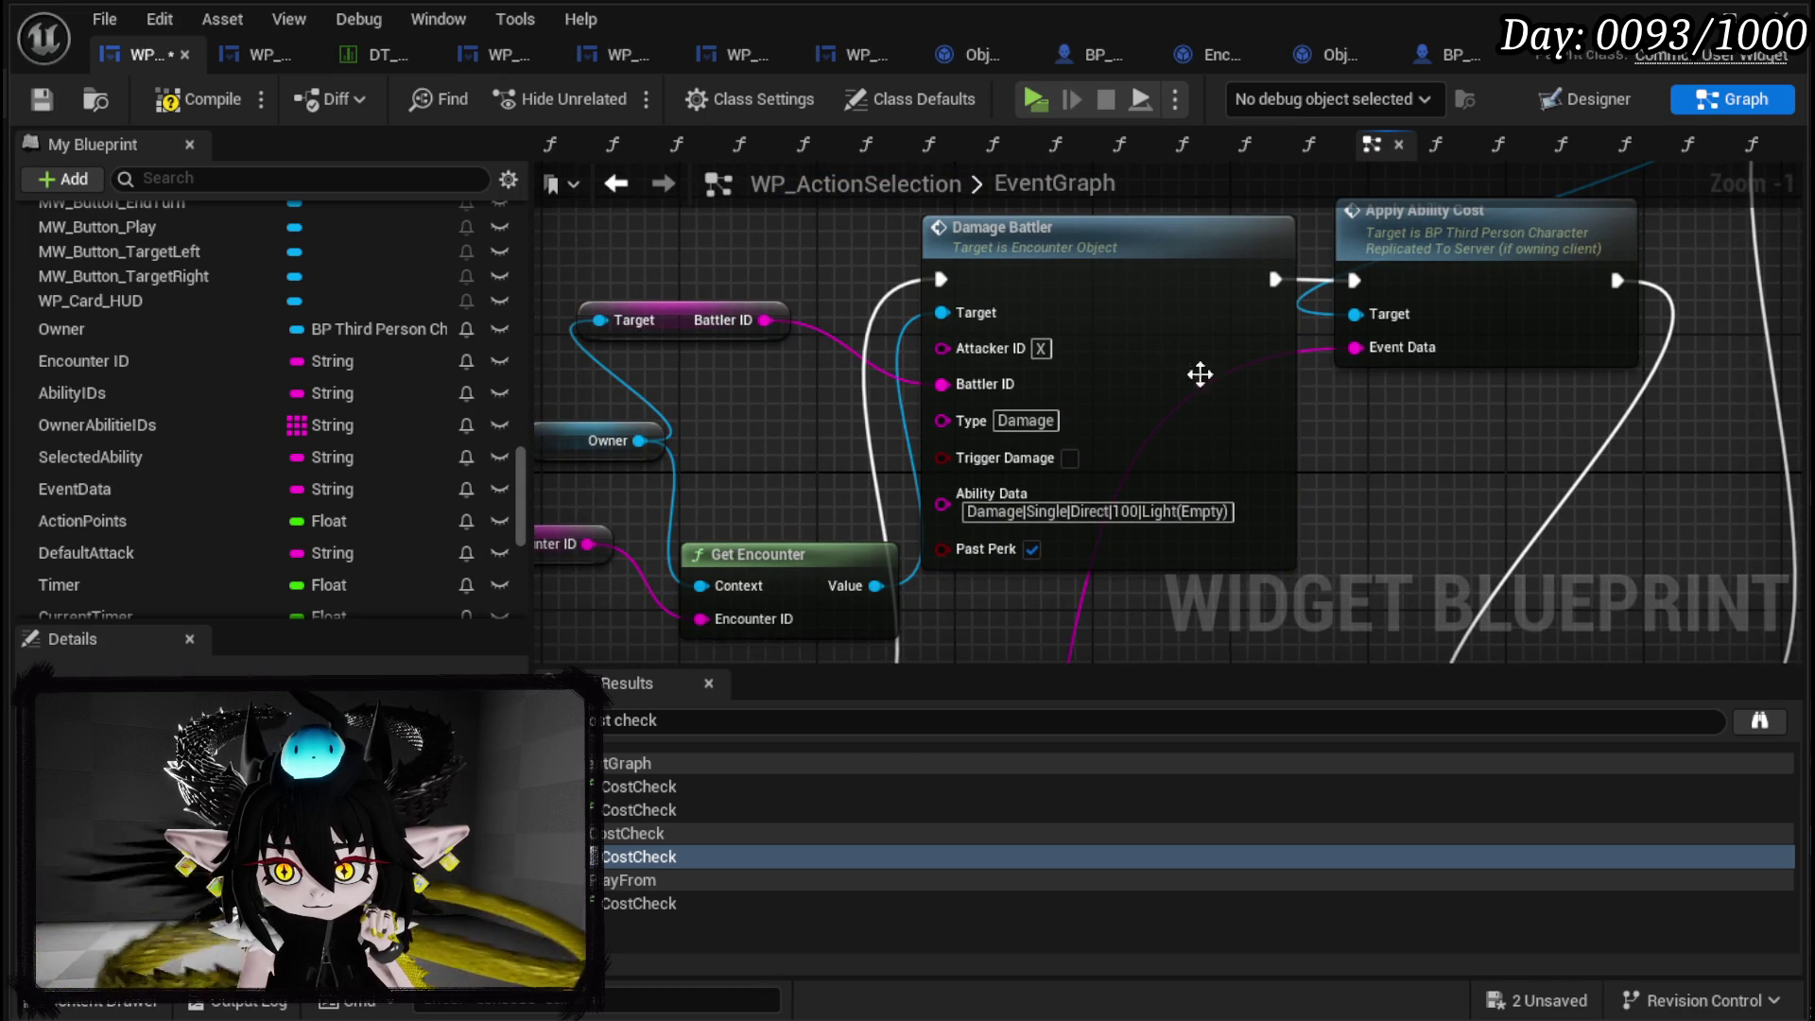
pyautogui.click(166, 102)
pyautogui.click(43, 99)
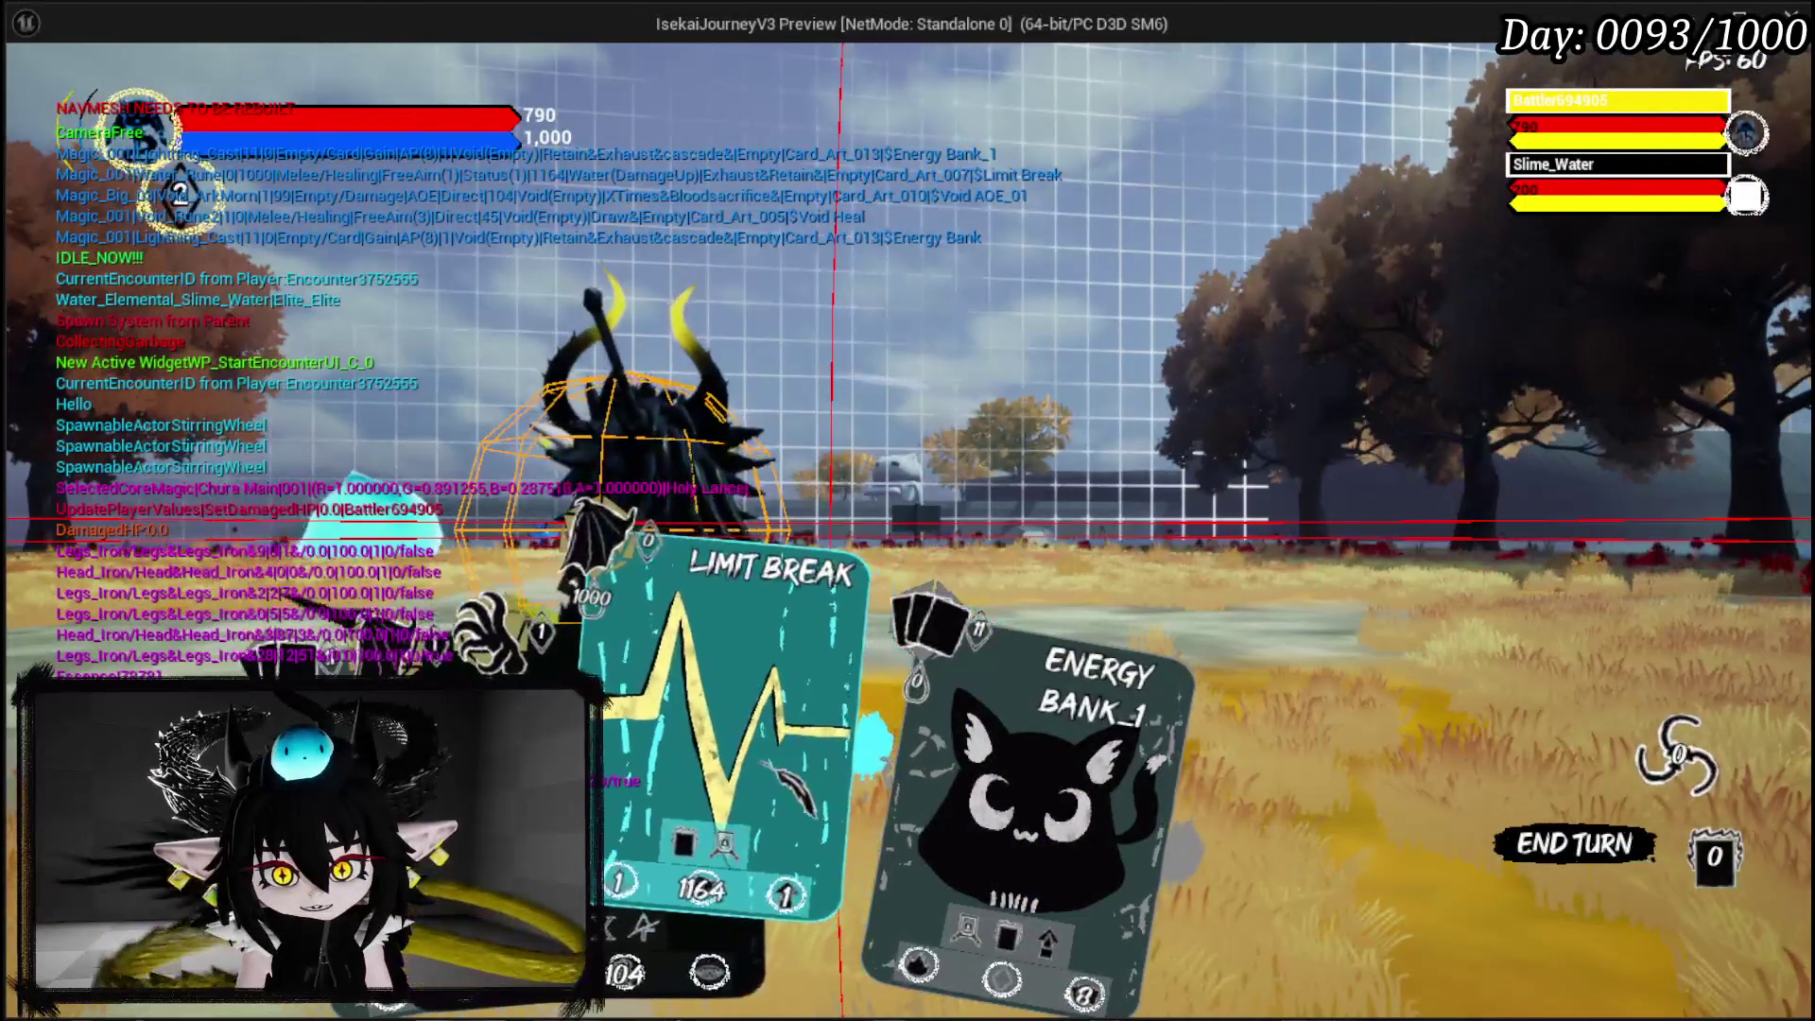
# Playtest by casting Limit Break and Void Heal on Slime_Water, then stop the preview.
pyautogui.click(841, 803)
pyautogui.click(987, 628)
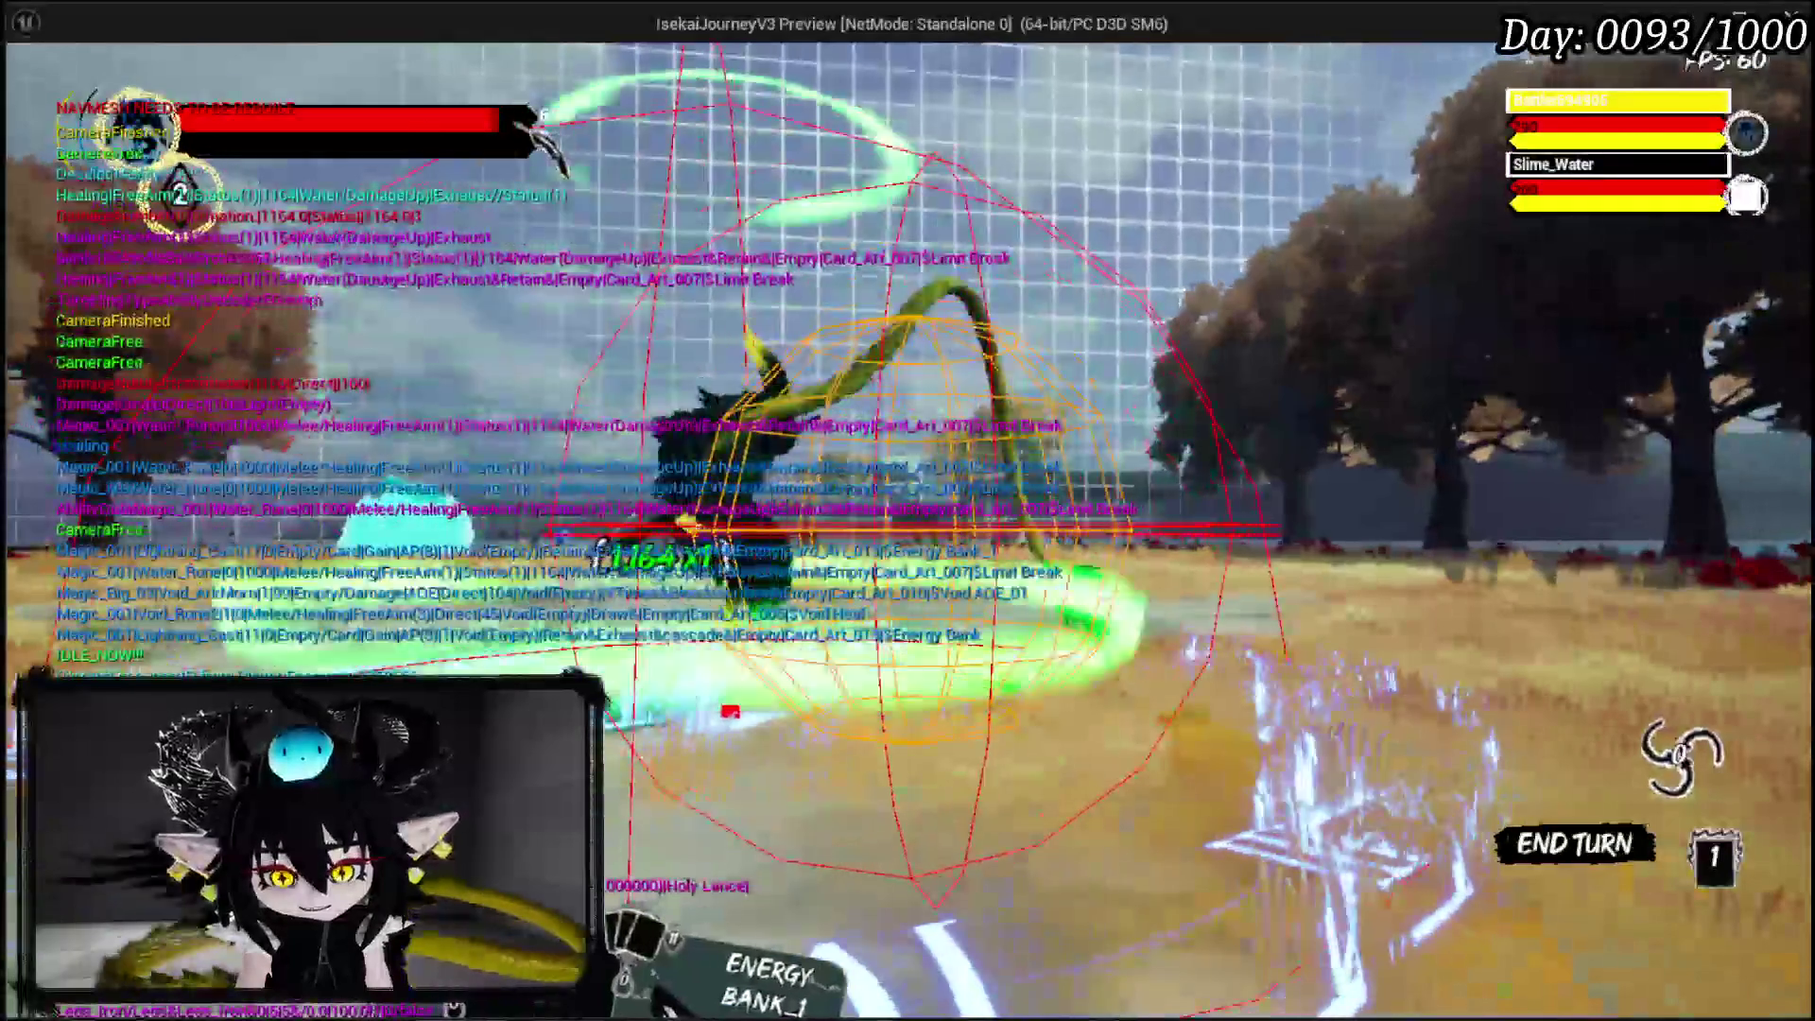
pyautogui.click(605, 567)
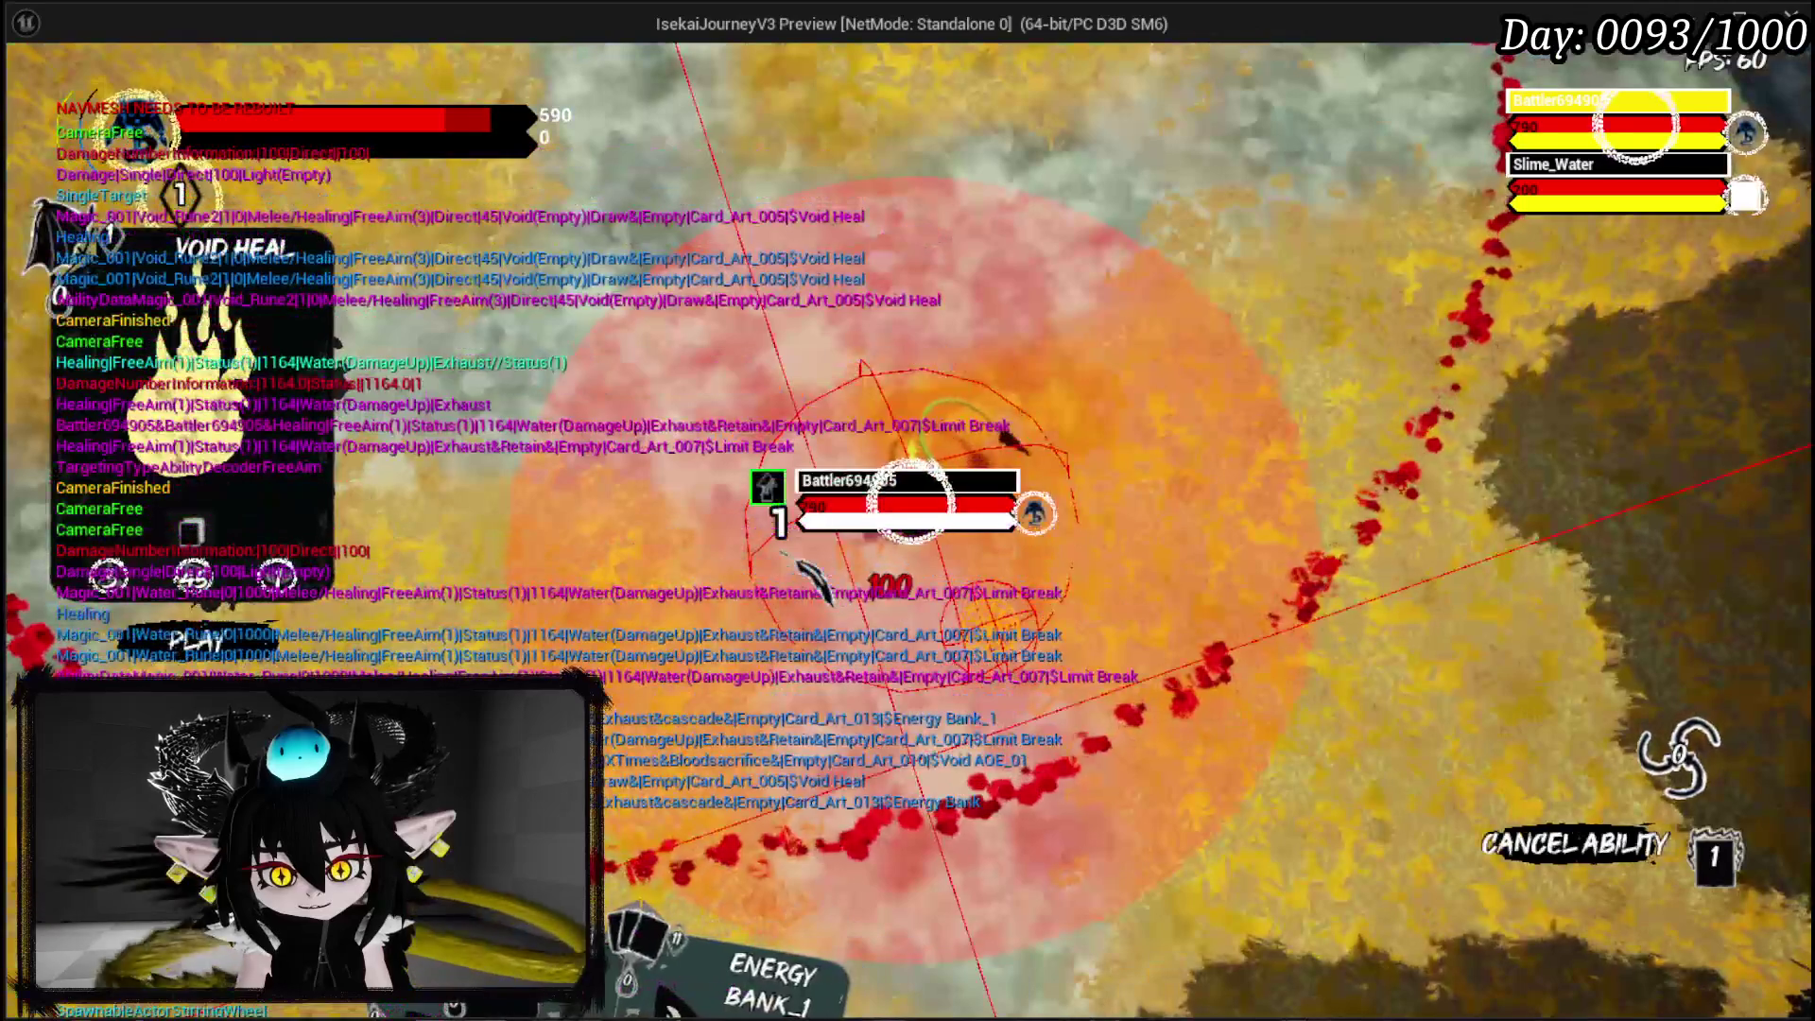
pyautogui.click(907, 501)
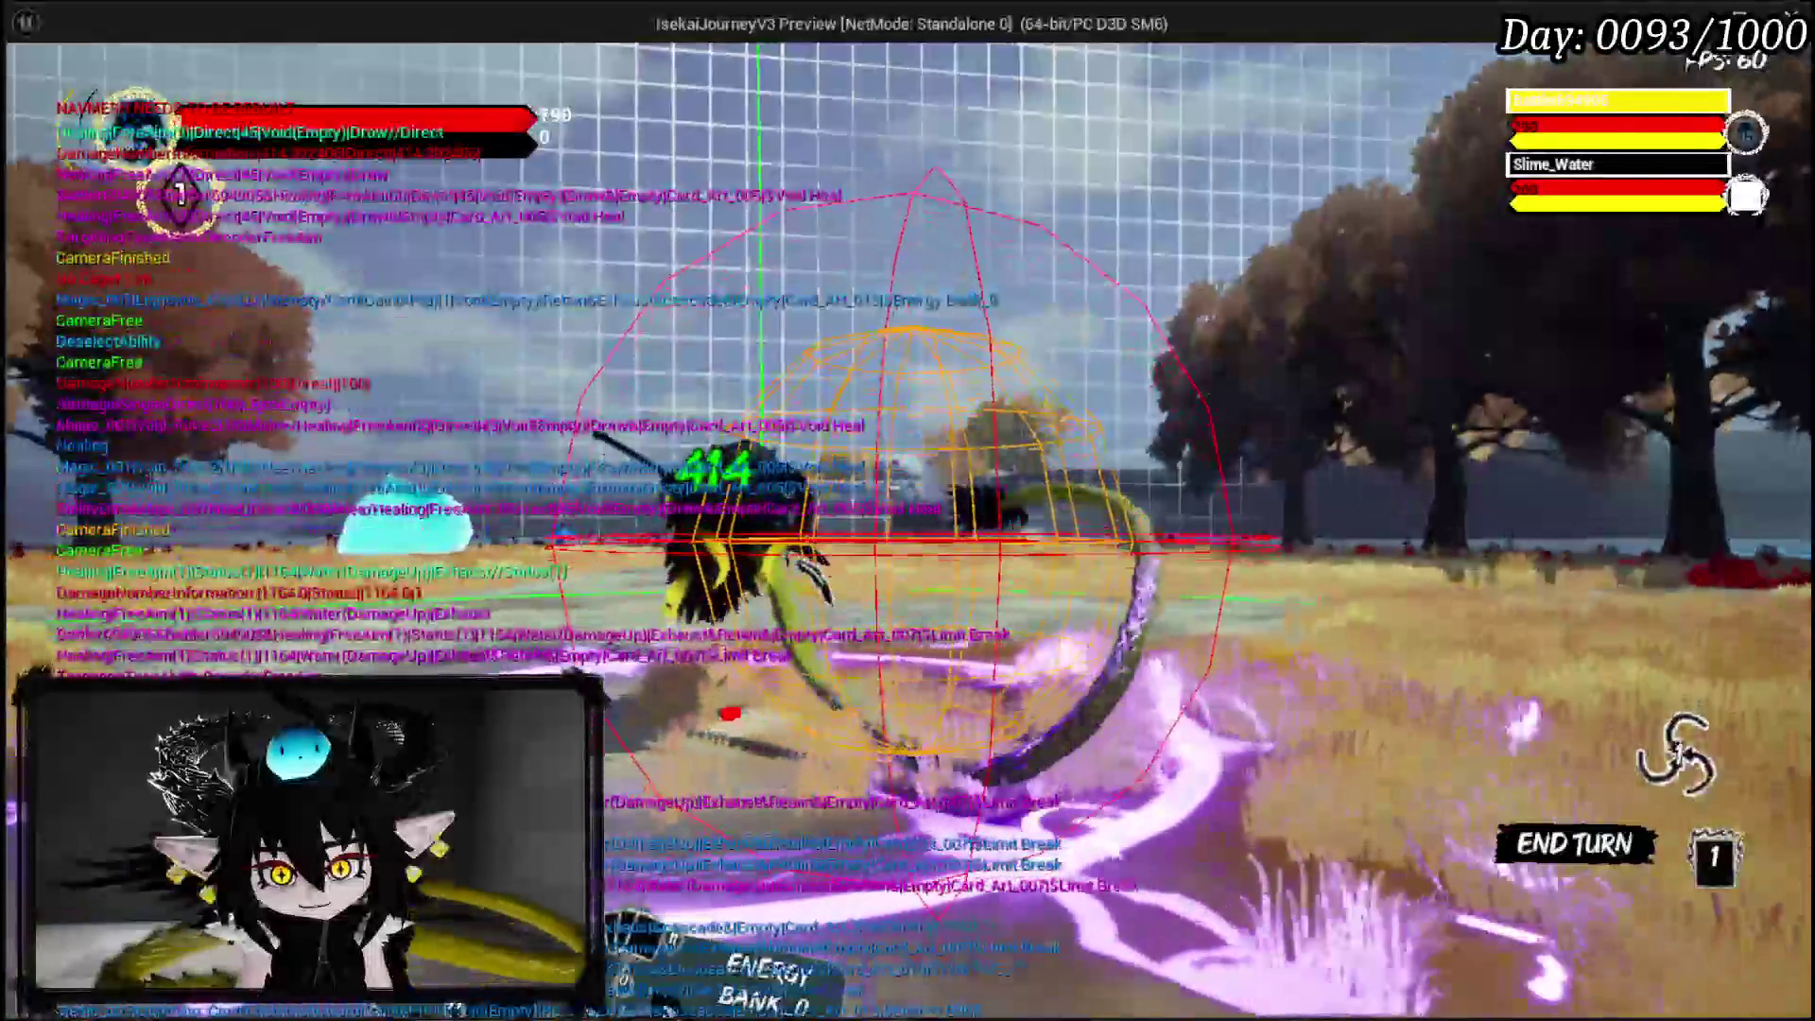
pyautogui.press('Escape')
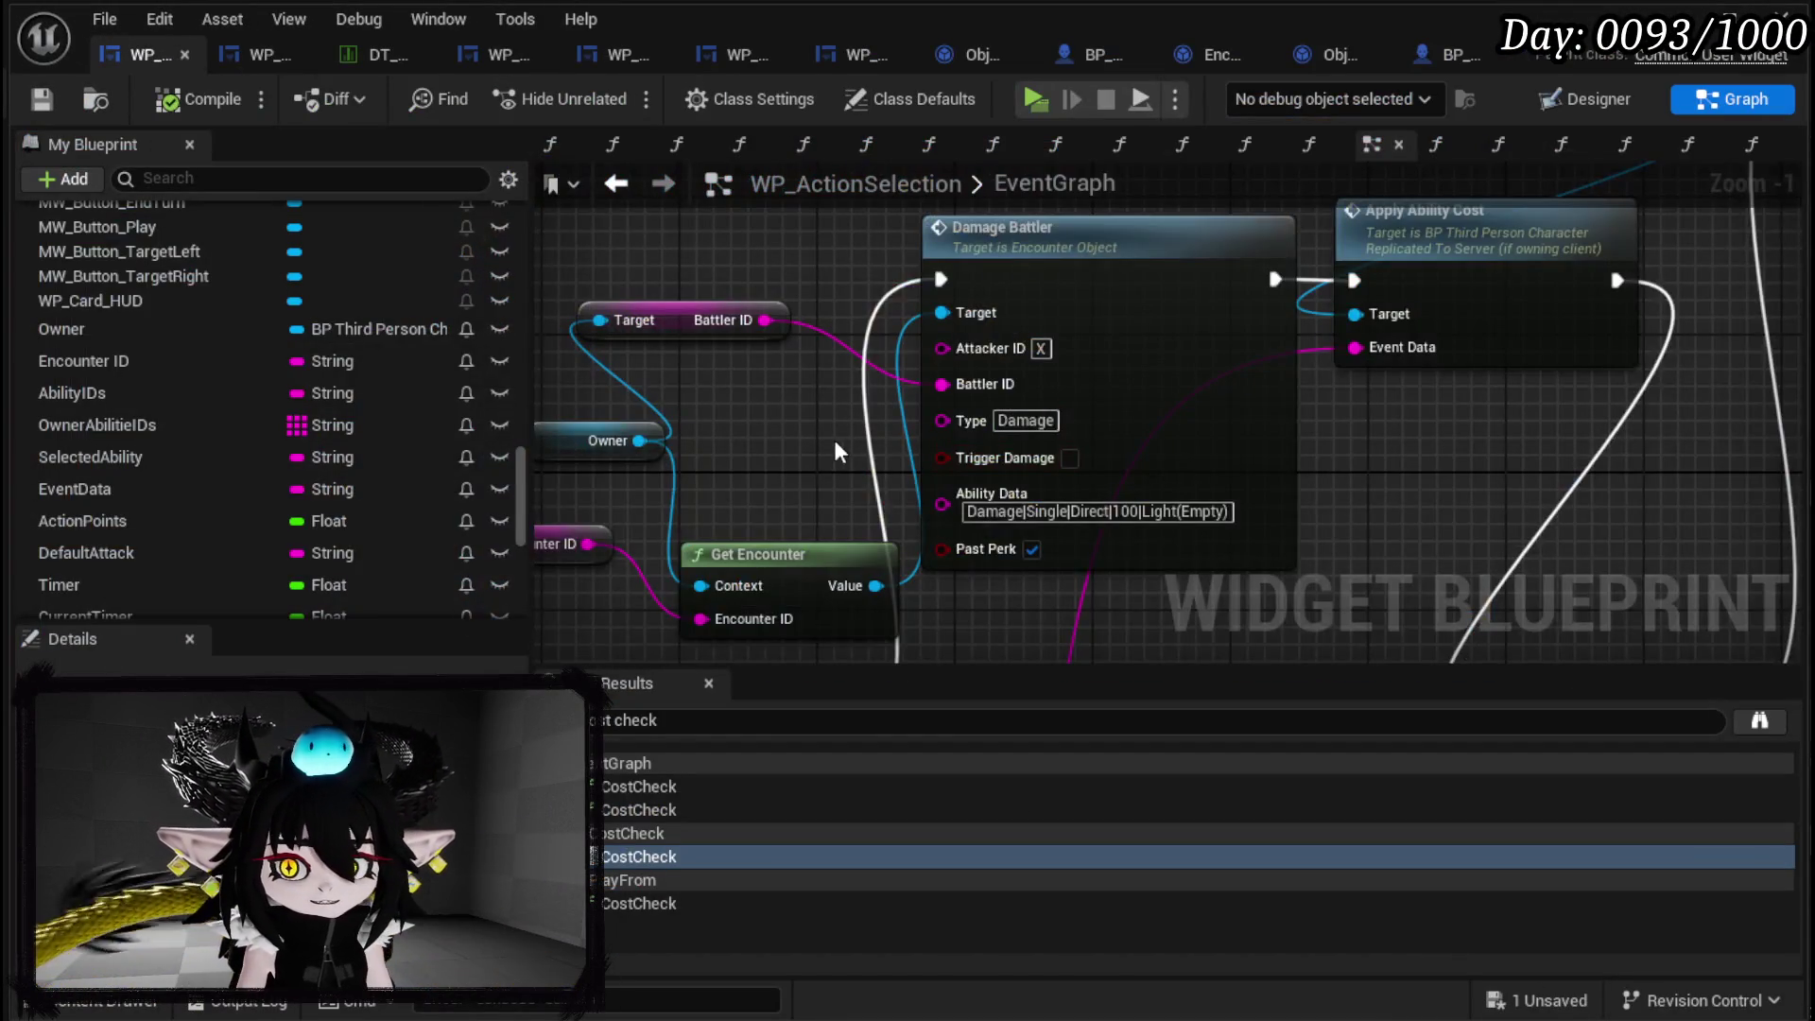
# Box-select the Damage Battler node with its inputs and shift the group left.
pyautogui.moveTo(835, 442); pyautogui.dragTo(1093, 406)
pyautogui.moveTo(786, 576); pyautogui.dragTo(1342, 259)
pyautogui.moveTo(1361, 393)
pyautogui.mouseDown()
pyautogui.moveTo(1233, 371)
pyautogui.moveTo(1308, 398)
pyautogui.mouseUp()
pyautogui.scroll(-2, 857, 476)
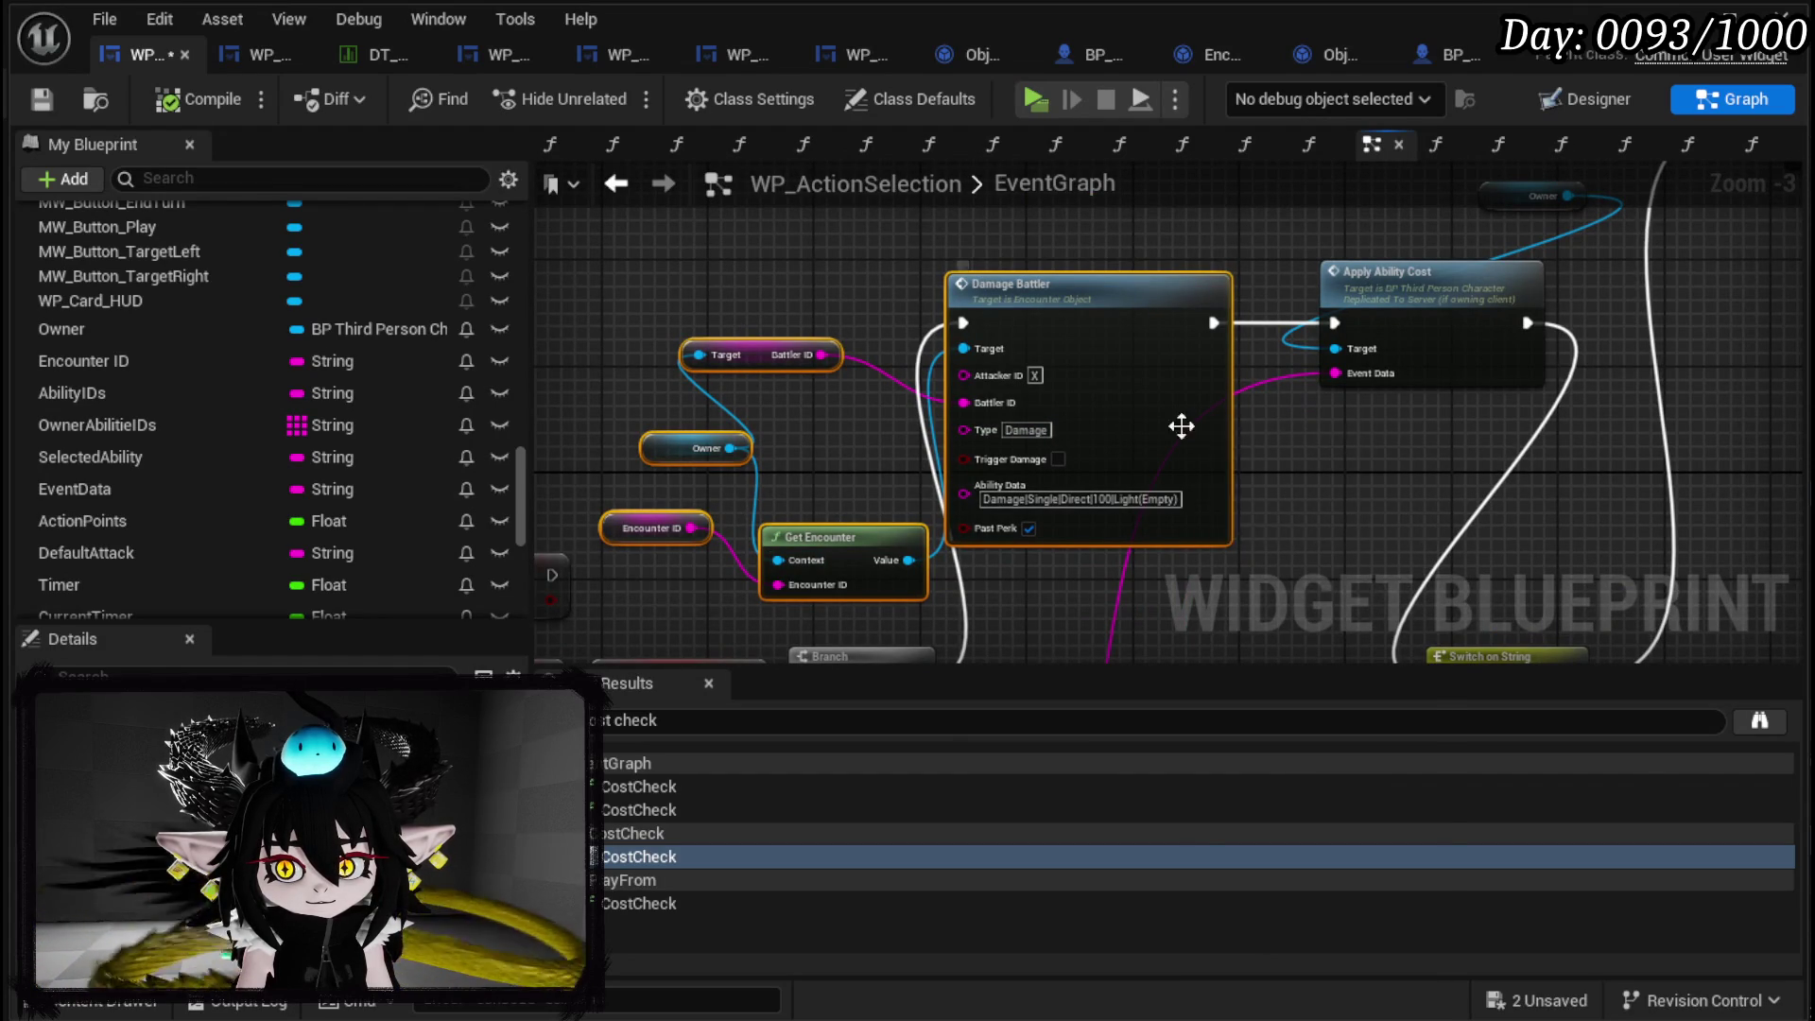
# Collapse the Damage Battler nodes into a BloodSacrificeDamage function placed before Apply Ability Cost.
pyautogui.rightClick(1181, 425)
pyautogui.click(1286, 792)
pyautogui.write('BloodSacrificeDamage')
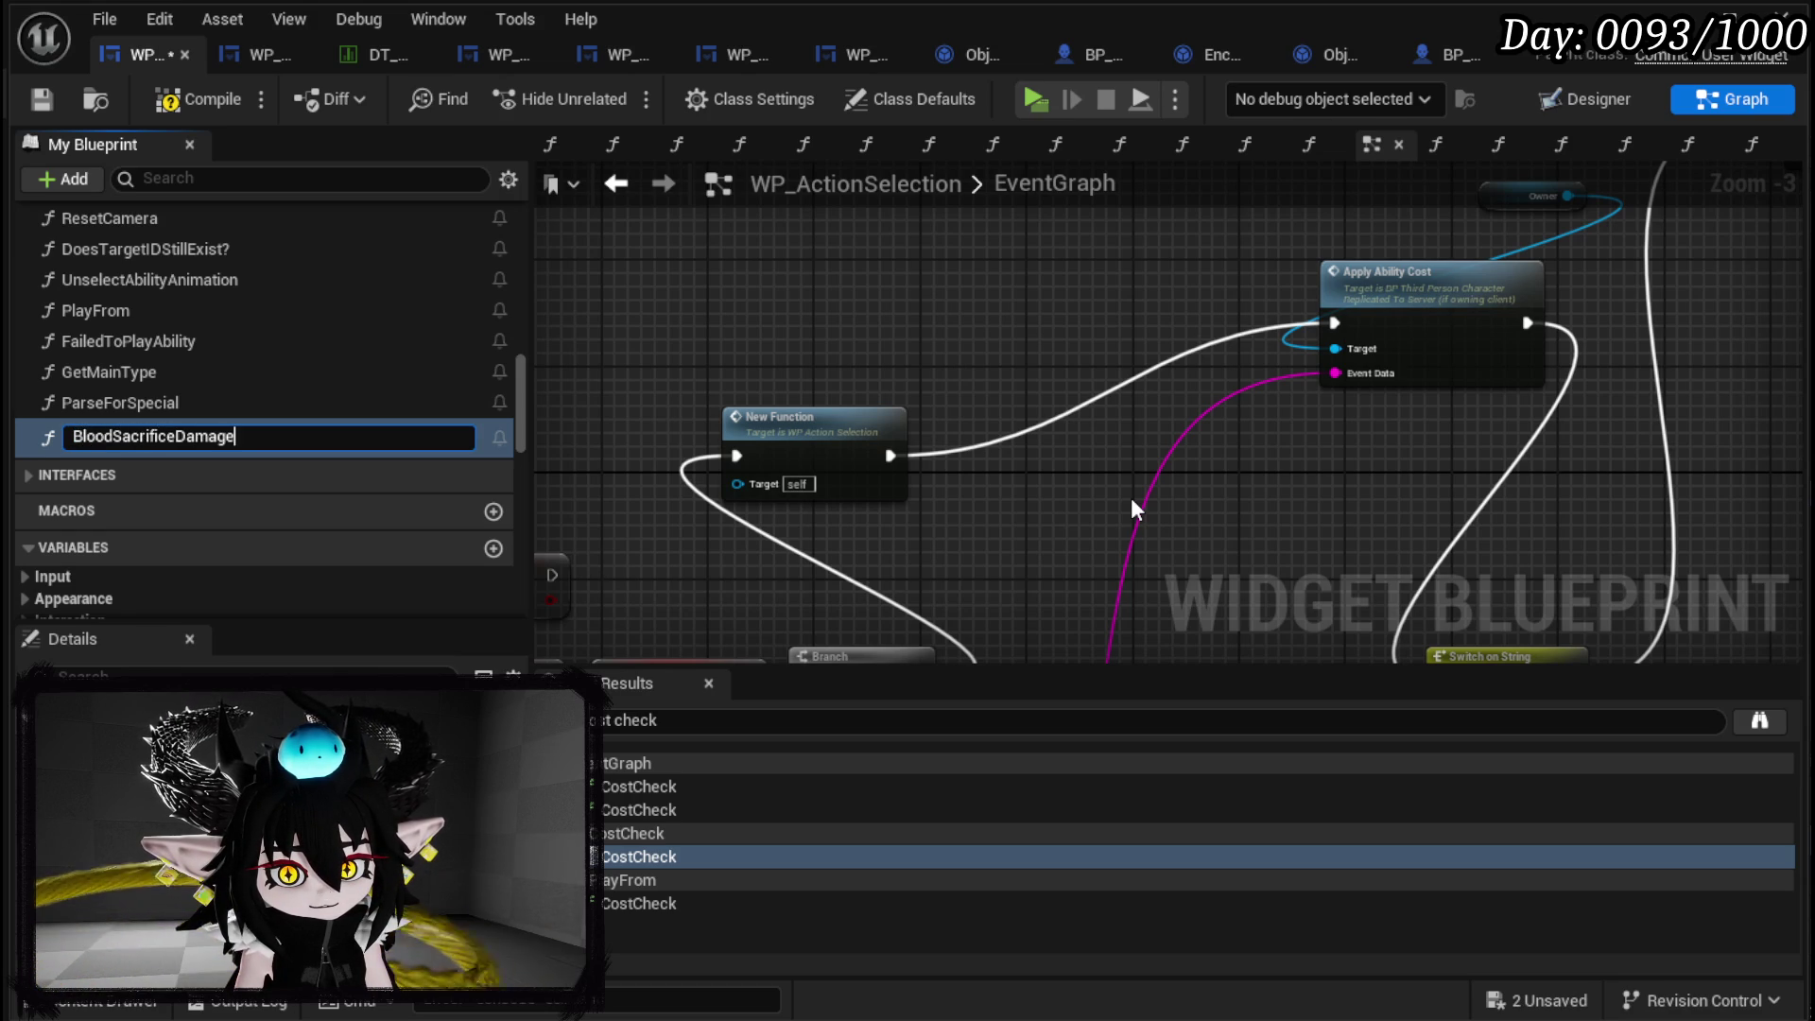
pyautogui.press('Return')
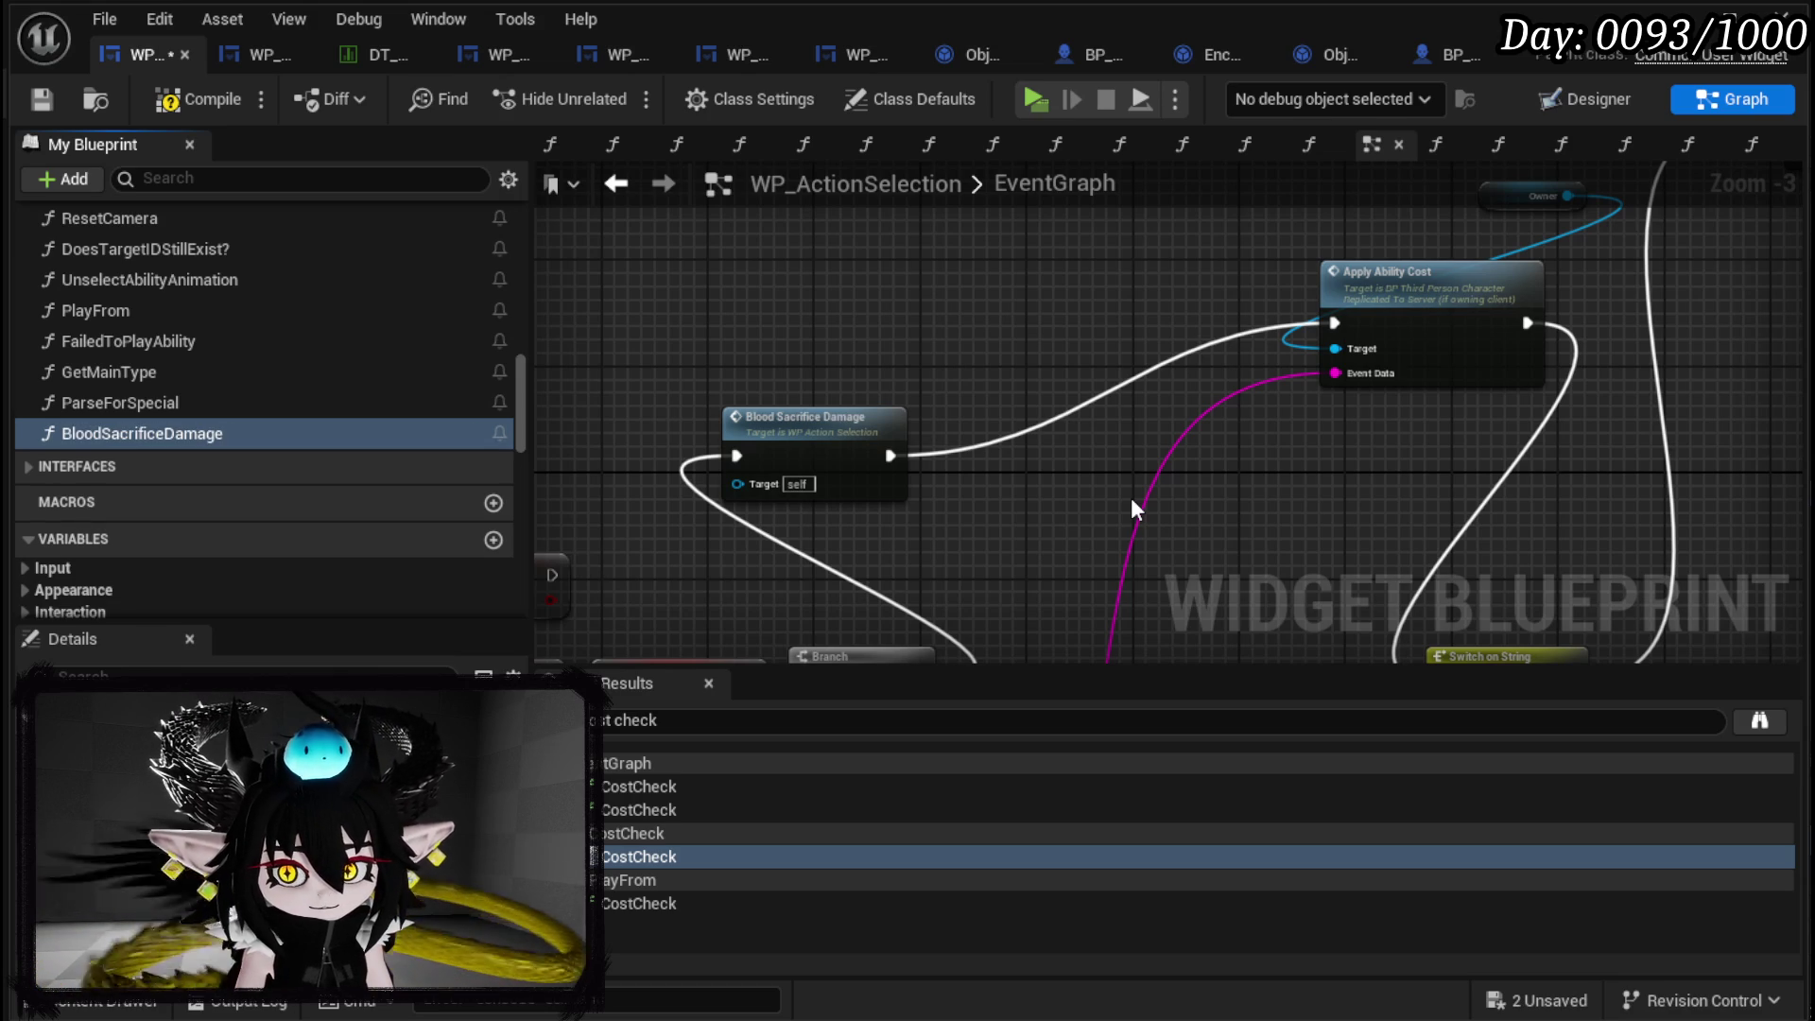
pyautogui.click(843, 426)
pyautogui.moveTo(843, 427); pyautogui.dragTo(1179, 297)
# Jump from the Apply Ability Cost node to its event definition in the character blueprint.
pyautogui.moveTo(1041, 373)
pyautogui.mouseDown()
pyautogui.moveTo(973, 473)
pyautogui.moveTo(1130, 299)
pyautogui.moveTo(885, 515)
pyautogui.mouseUp()
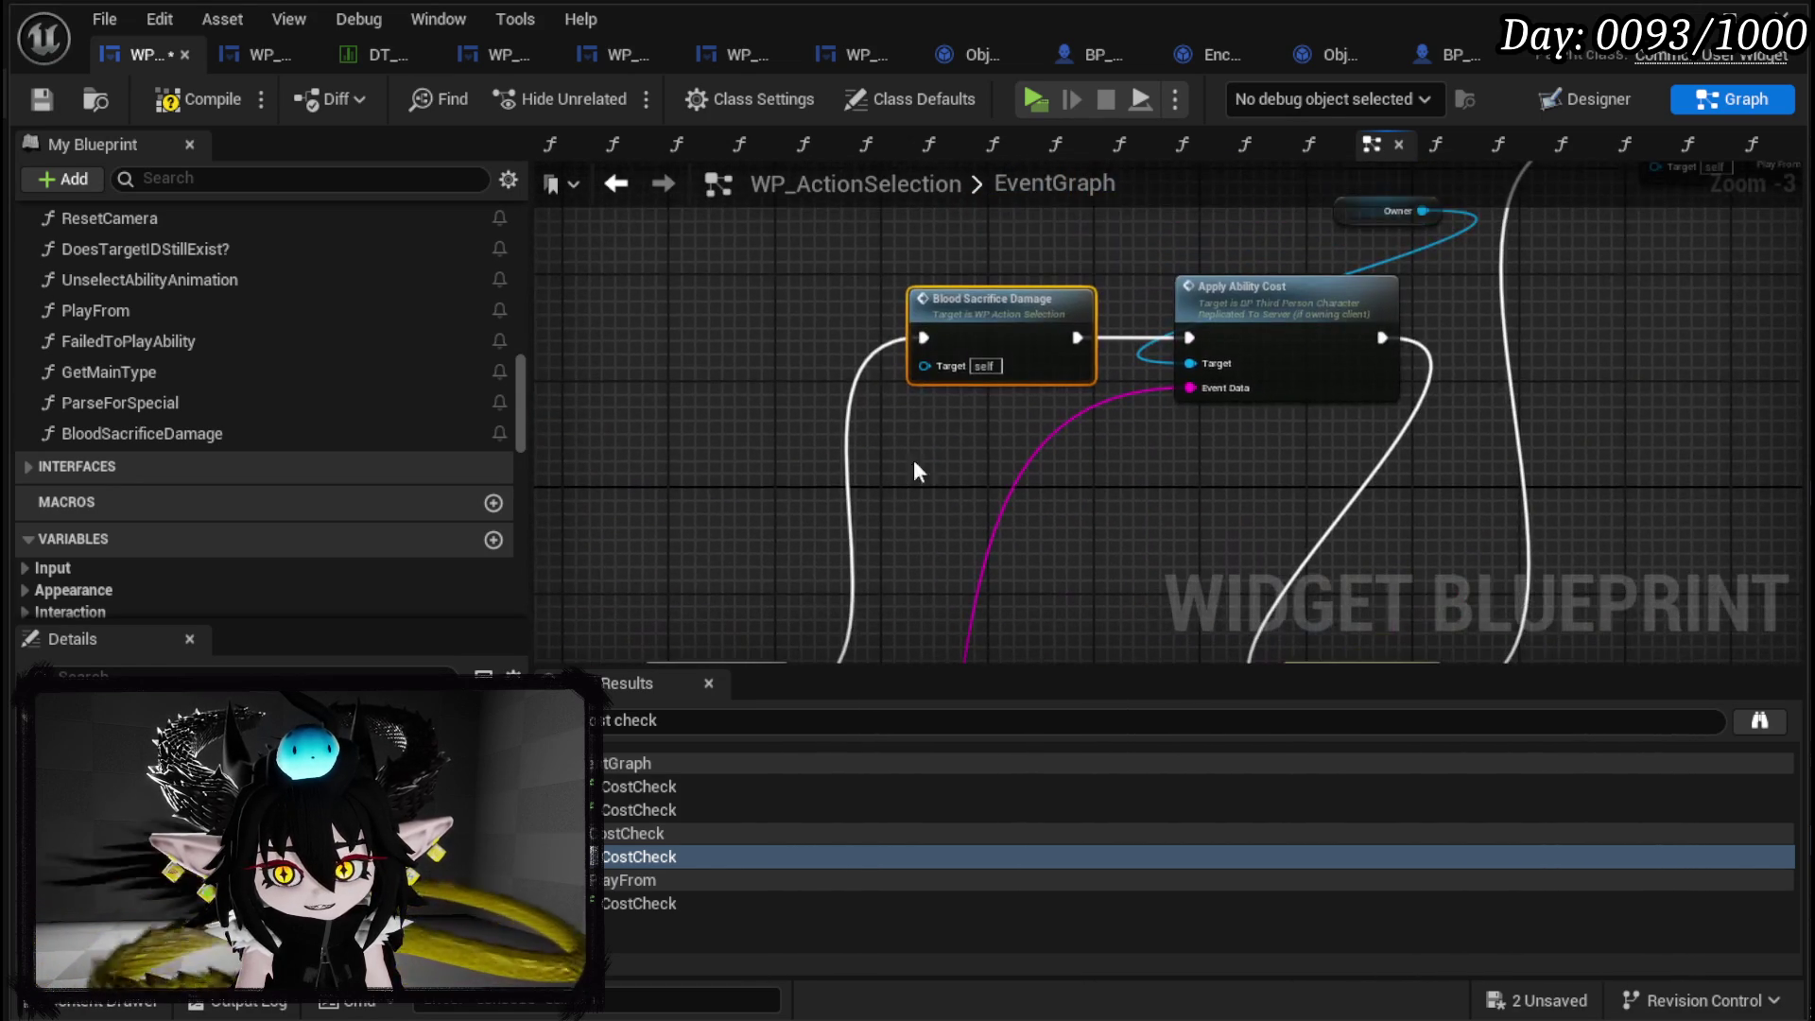
pyautogui.click(1299, 294)
pyautogui.hotkey('alt', 'g')
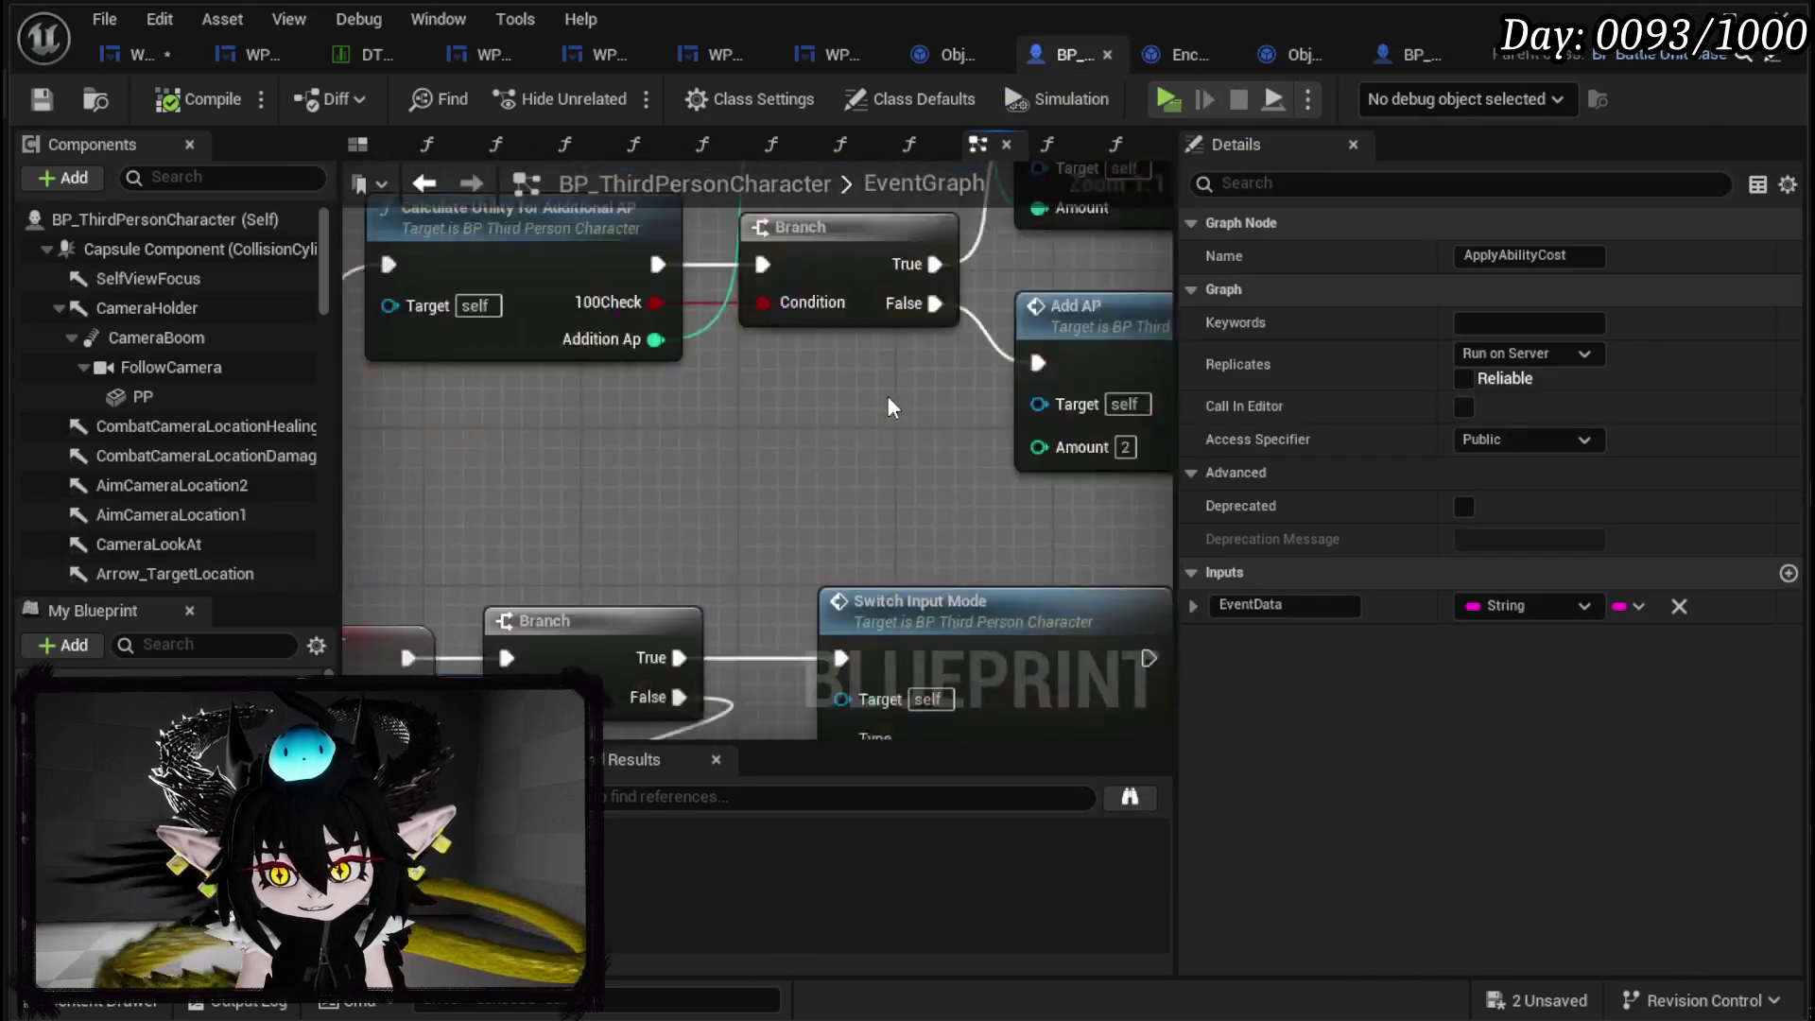
# Rearrange the Client Raise Event, Append and Battler ID nodes in the ApplyAbilityCost graph.
pyautogui.moveTo(913, 395); pyautogui.dragTo(493, 356)
pyautogui.moveTo(1021, 386)
pyautogui.mouseDown()
pyautogui.moveTo(579, 474)
pyautogui.moveTo(640, 444)
pyautogui.moveTo(628, 359)
pyautogui.moveTo(418, 278)
pyautogui.mouseUp()
pyautogui.moveTo(1011, 434); pyautogui.dragTo(926, 515)
pyautogui.moveTo(945, 444)
pyautogui.mouseDown()
pyautogui.moveTo(737, 454)
pyautogui.moveTo(750, 377)
pyautogui.moveTo(926, 399)
pyautogui.mouseUp()
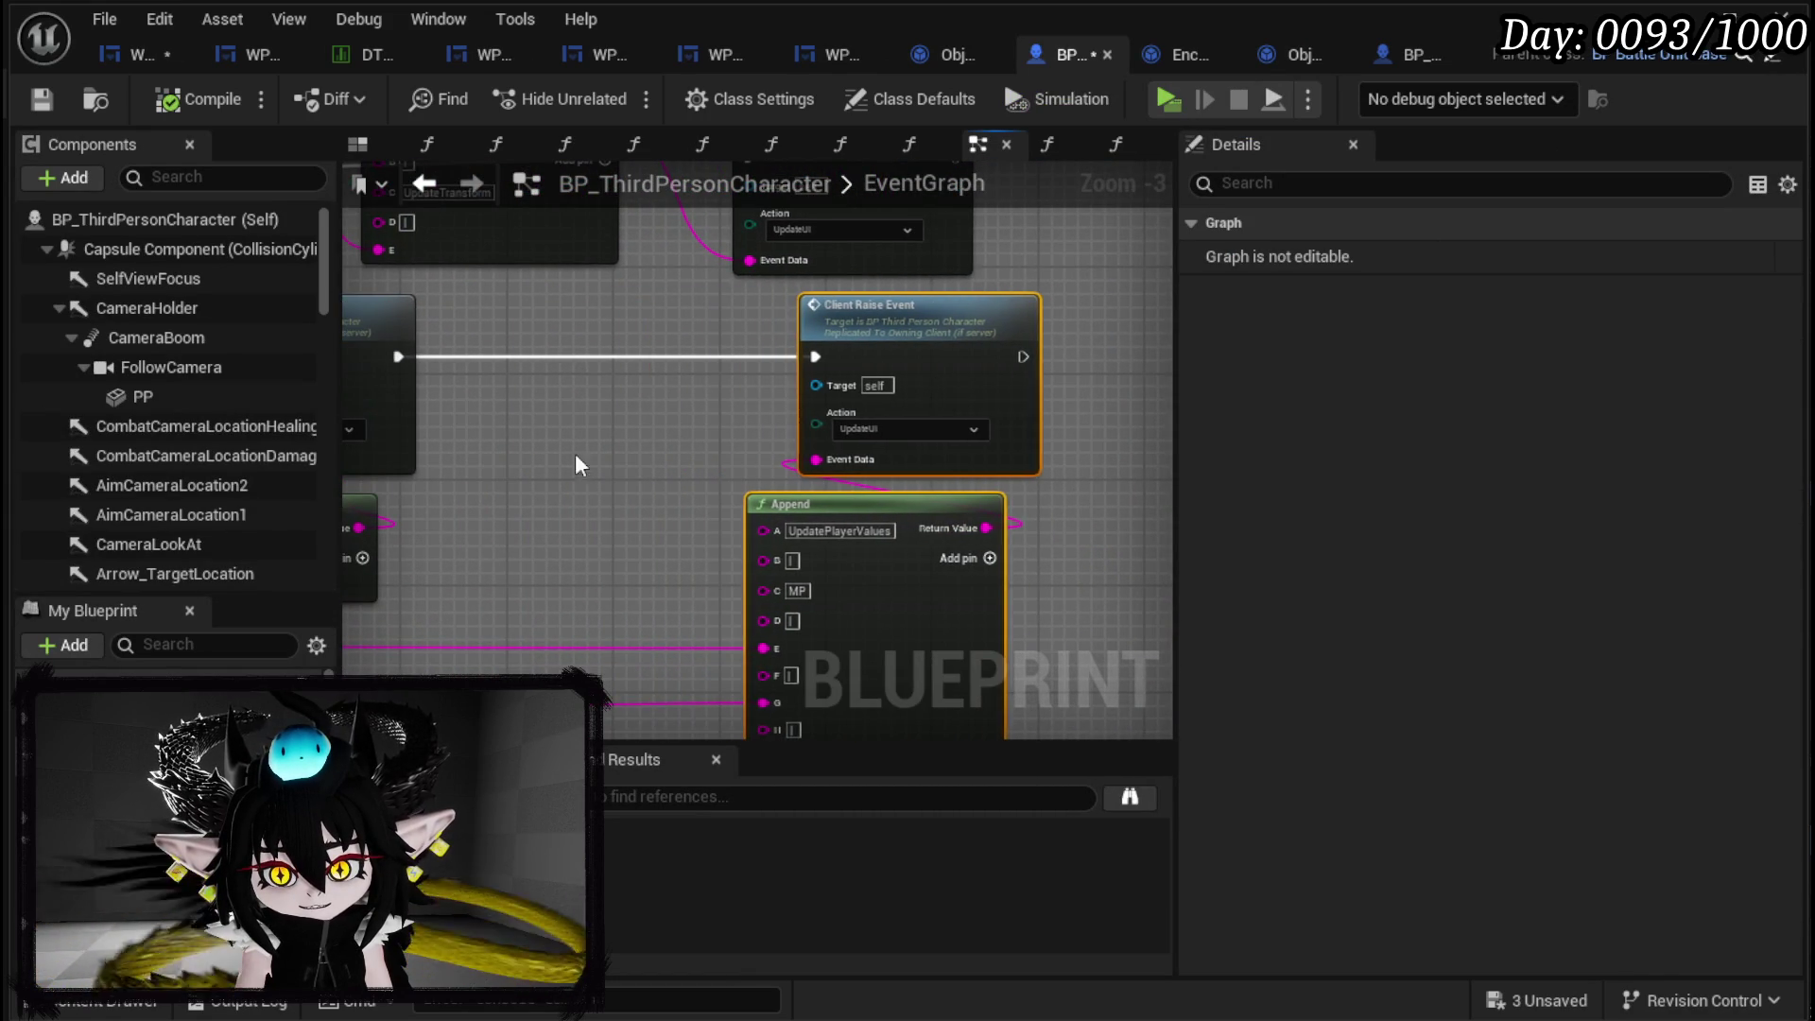
pyautogui.moveTo(517, 463); pyautogui.dragTo(782, 388)
pyautogui.moveTo(558, 636); pyautogui.dragTo(777, 638)
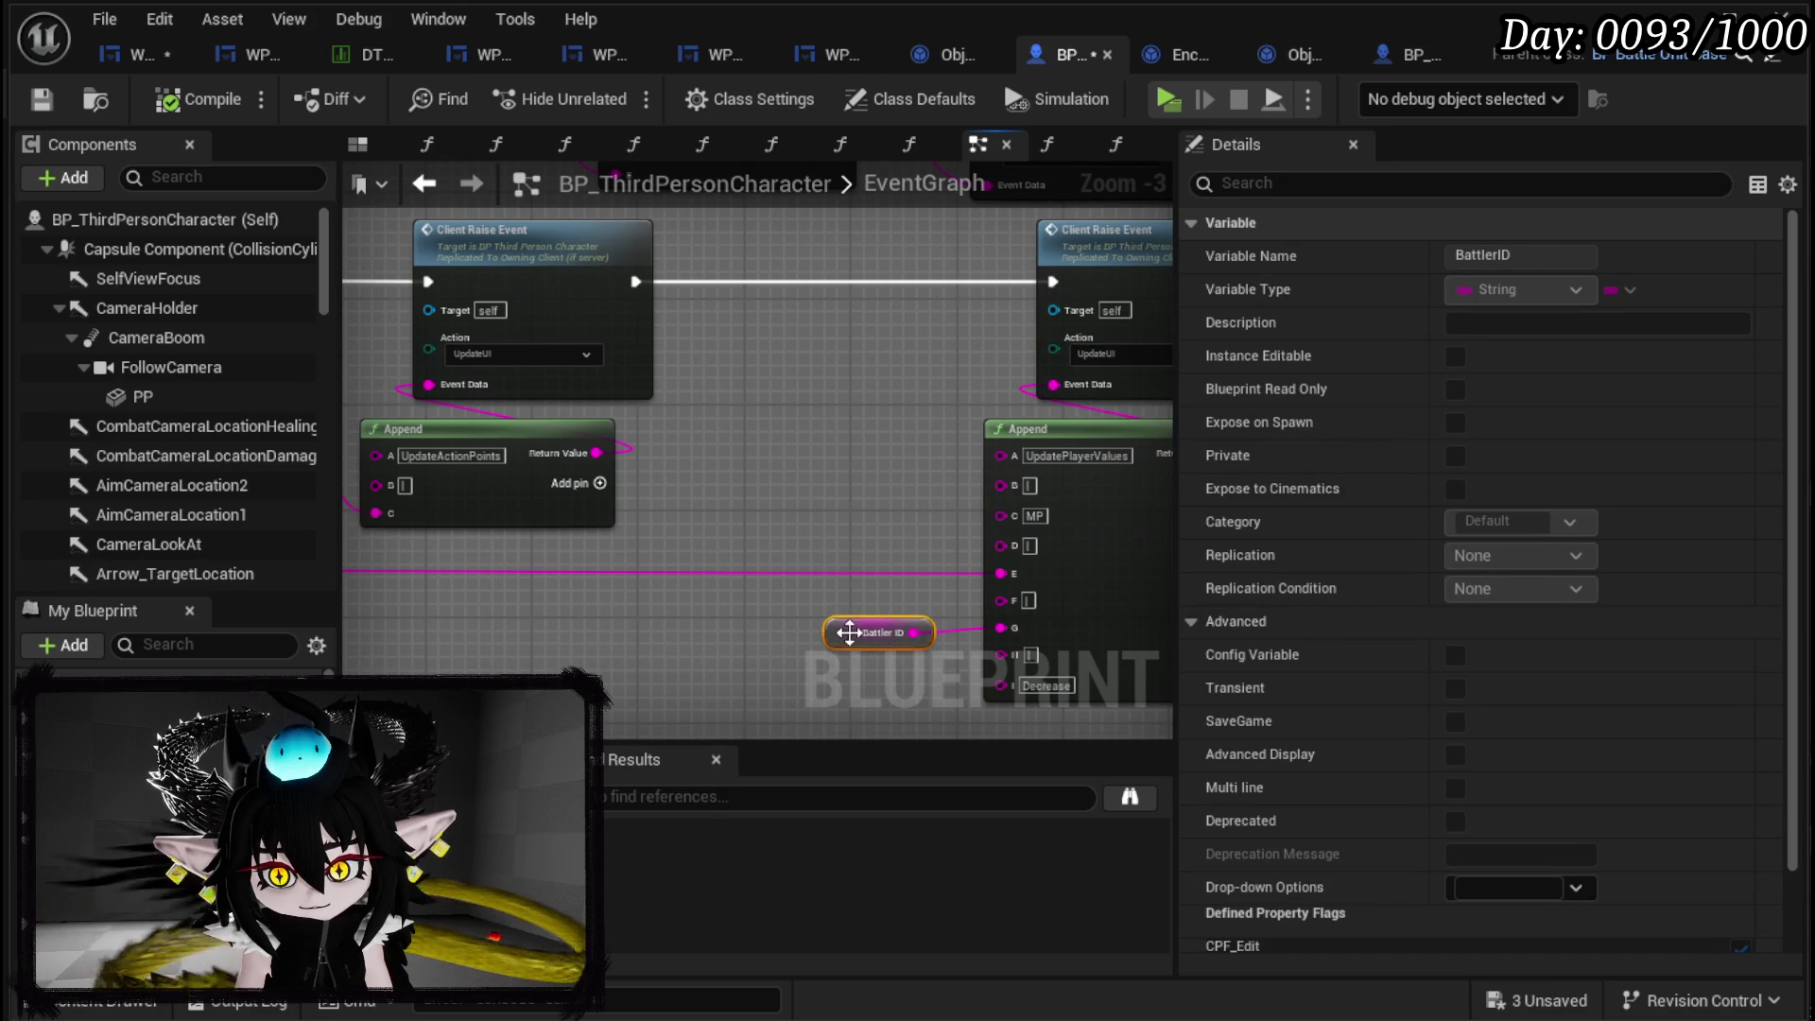
pyautogui.scroll(-2, 851, 643)
pyautogui.scroll(1, 822, 591)
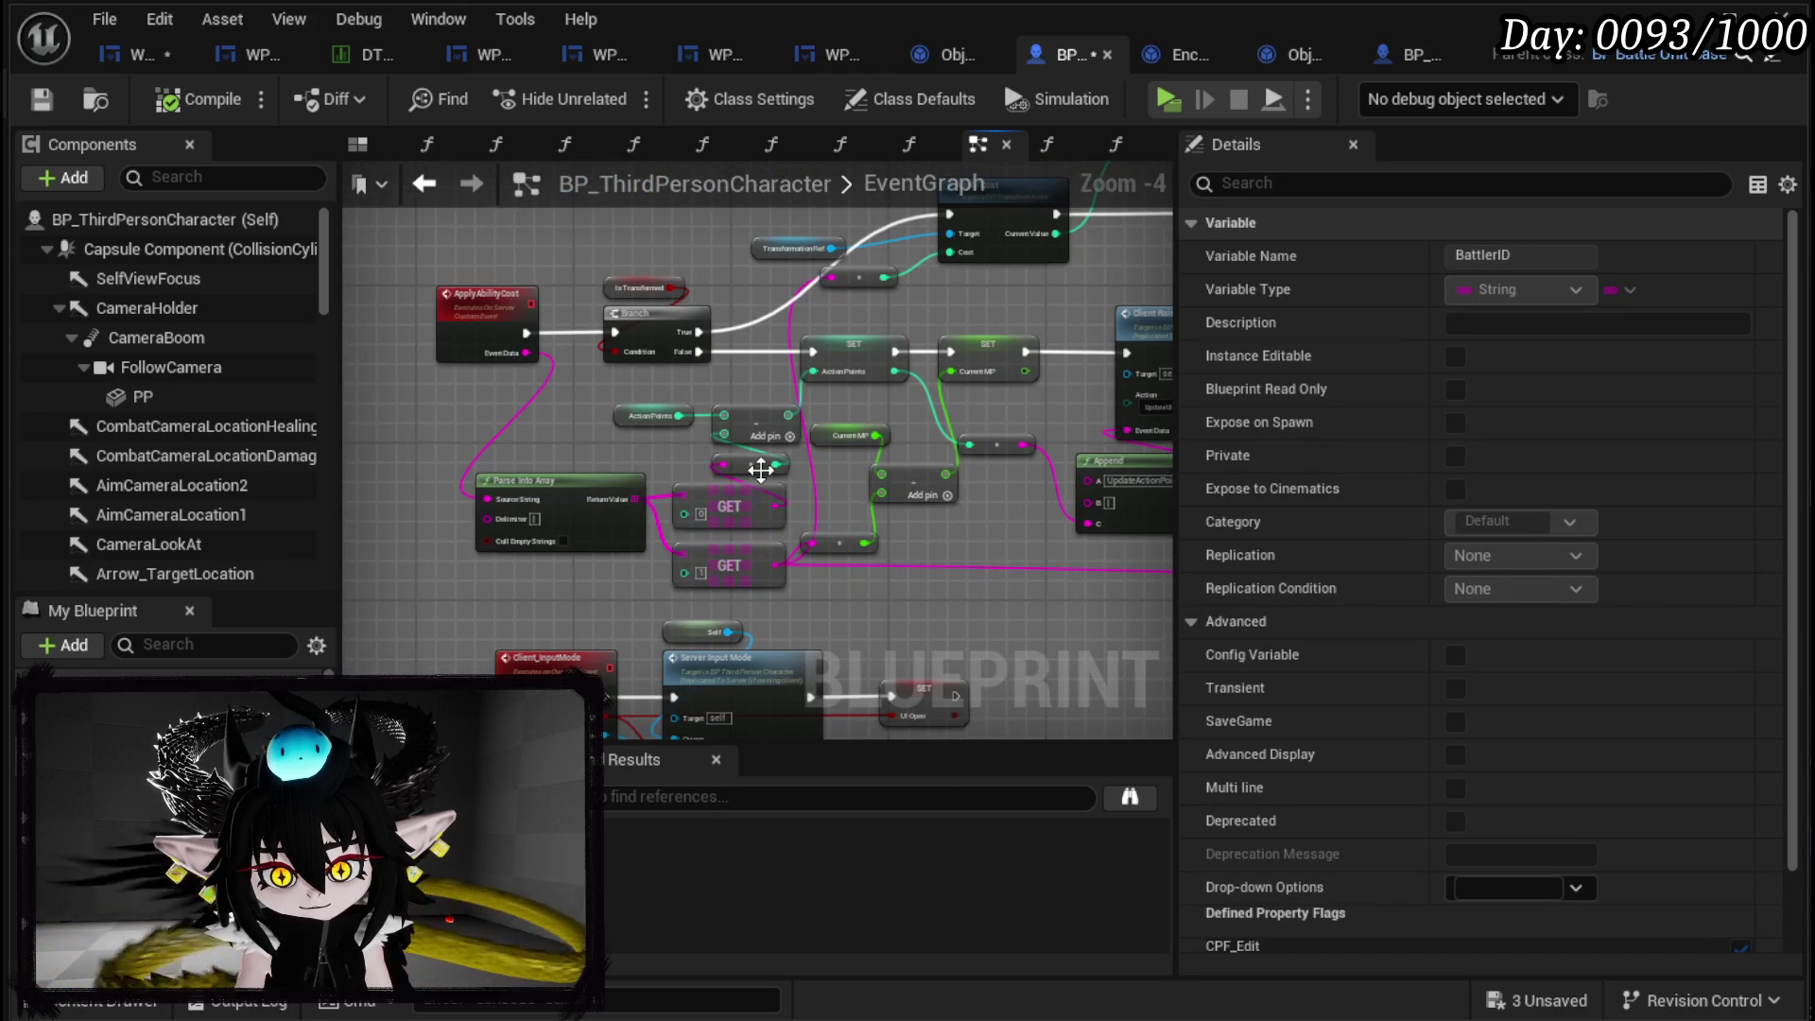
# Check RaiseEvent_Player, then open WP_ActionSelection's BloodSacrificeDamage function graph.
pyautogui.click(425, 185)
pyautogui.scroll(-2, 662, 397)
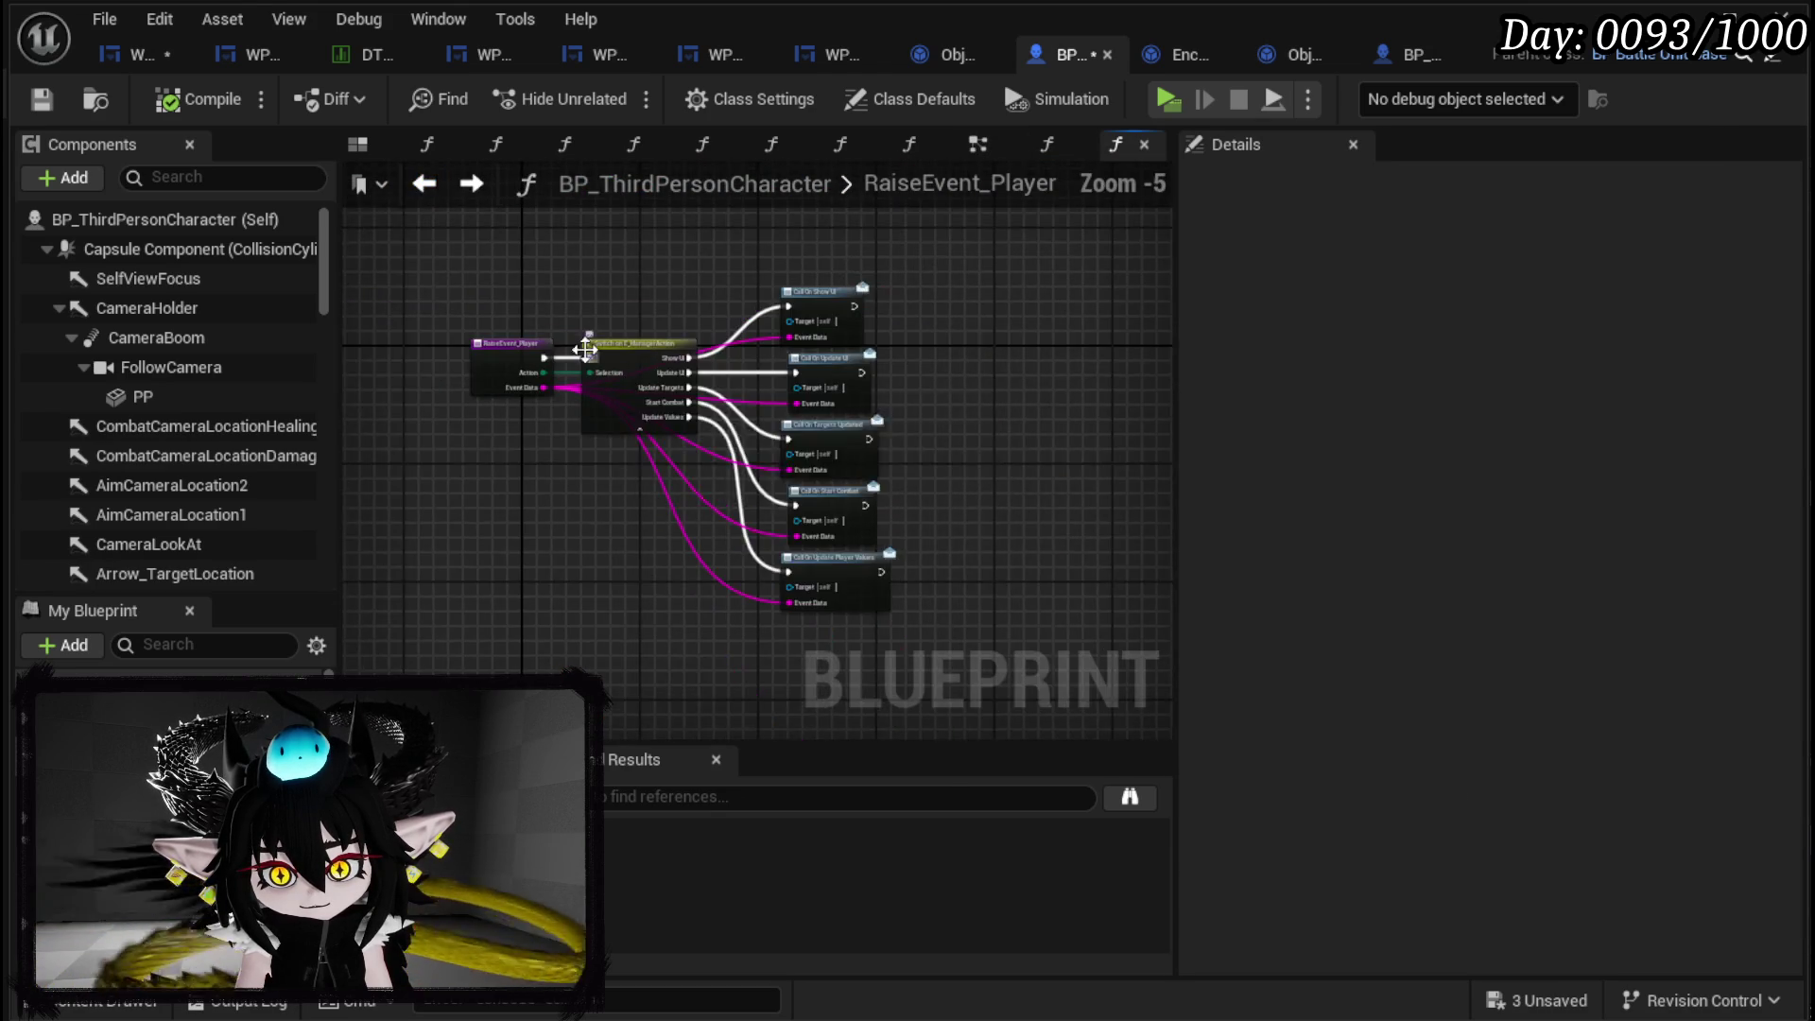
pyautogui.scroll(2, 662, 397)
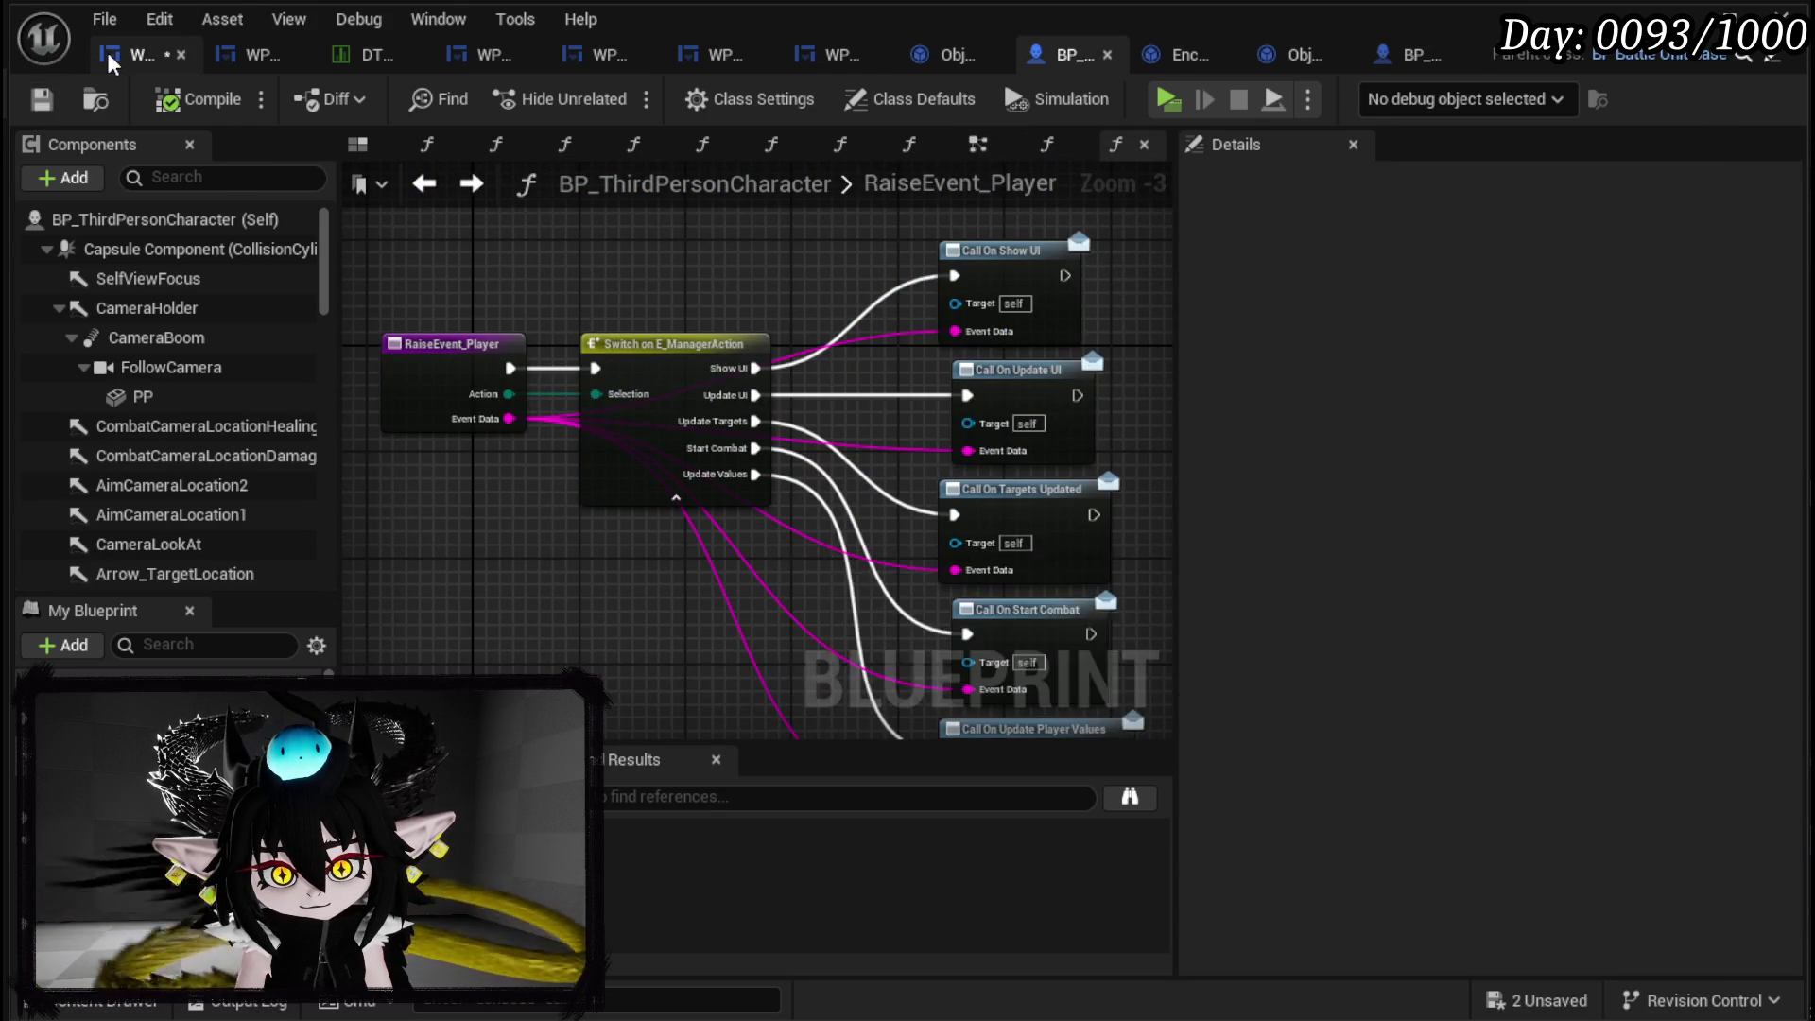
pyautogui.click(137, 54)
pyautogui.moveTo(1000, 204)
pyautogui.mouseDown()
pyautogui.moveTo(945, 122)
pyautogui.moveTo(1050, 66)
pyautogui.moveTo(1418, 29)
pyautogui.mouseUp()
pyautogui.moveTo(945, 397)
pyautogui.mouseDown()
pyautogui.moveTo(706, 493)
pyautogui.moveTo(1102, 315)
pyautogui.mouseUp()
pyautogui.doubleClick(903, 274)
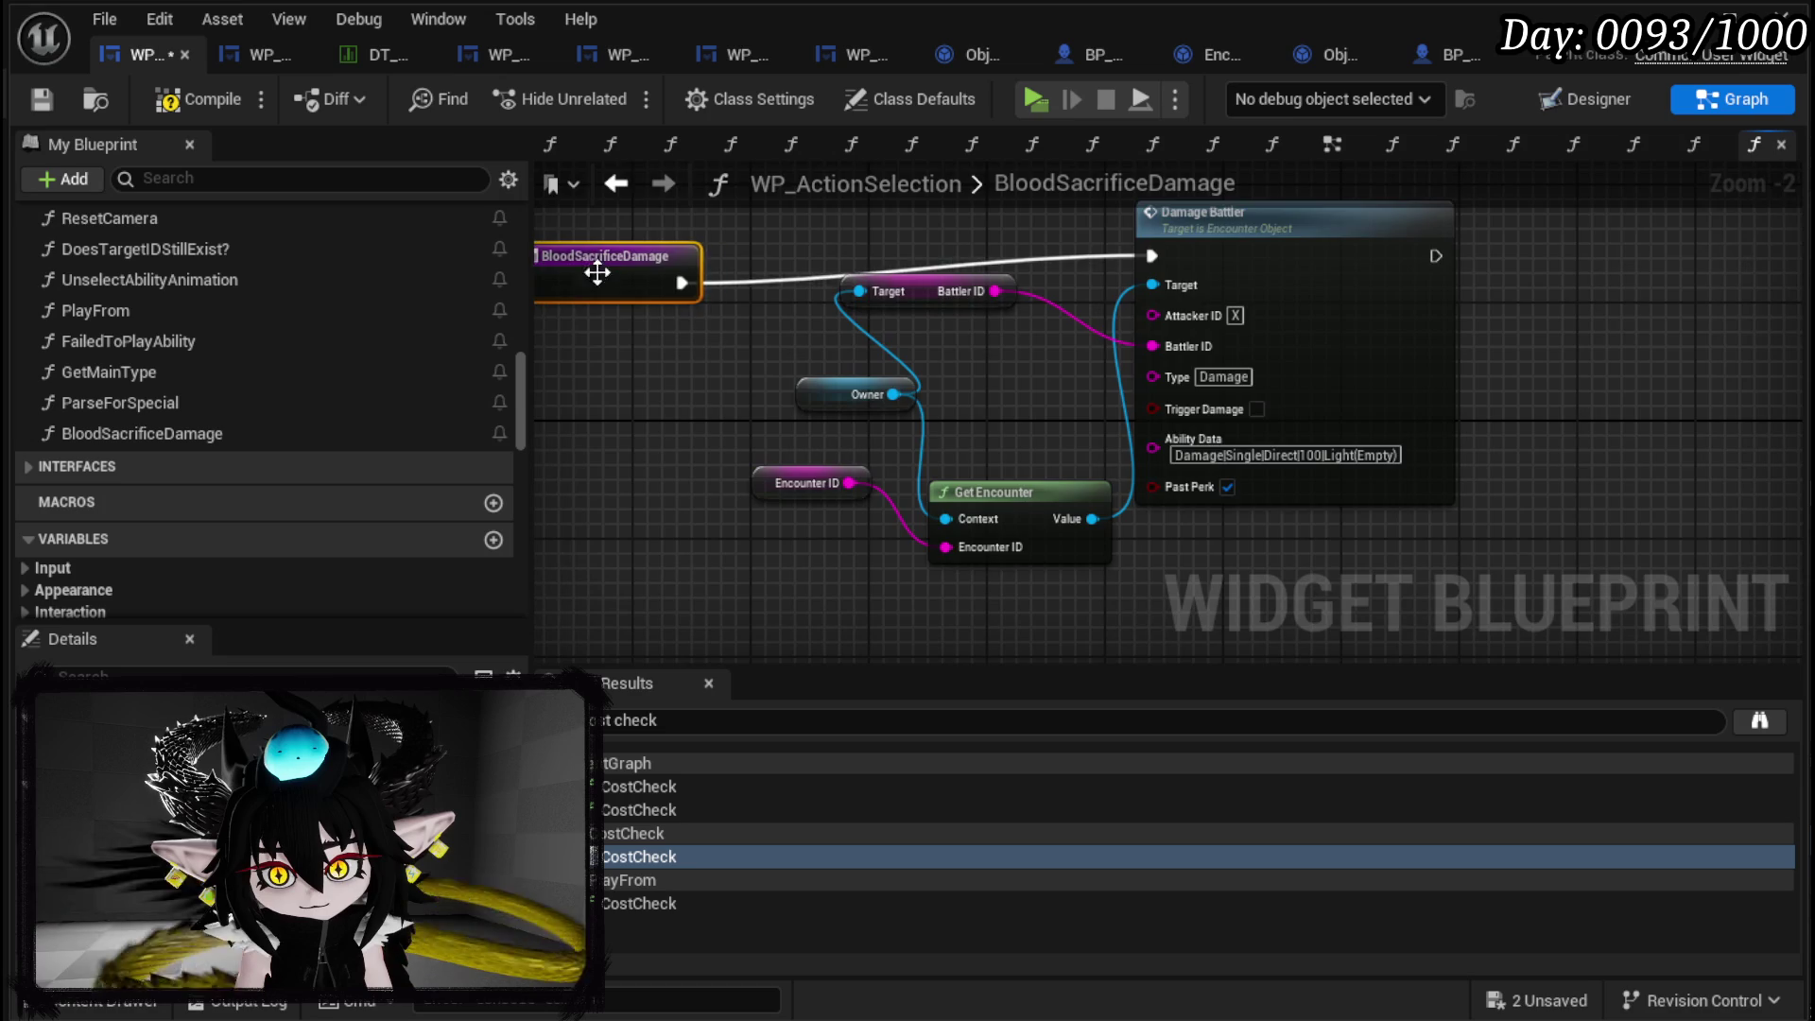
# Delete the Damage Battler nodes from inside the BloodSacrificeDamage function.
pyautogui.scroll(-2, 660, 460)
pyautogui.moveTo(751, 592); pyautogui.dragTo(1312, 211)
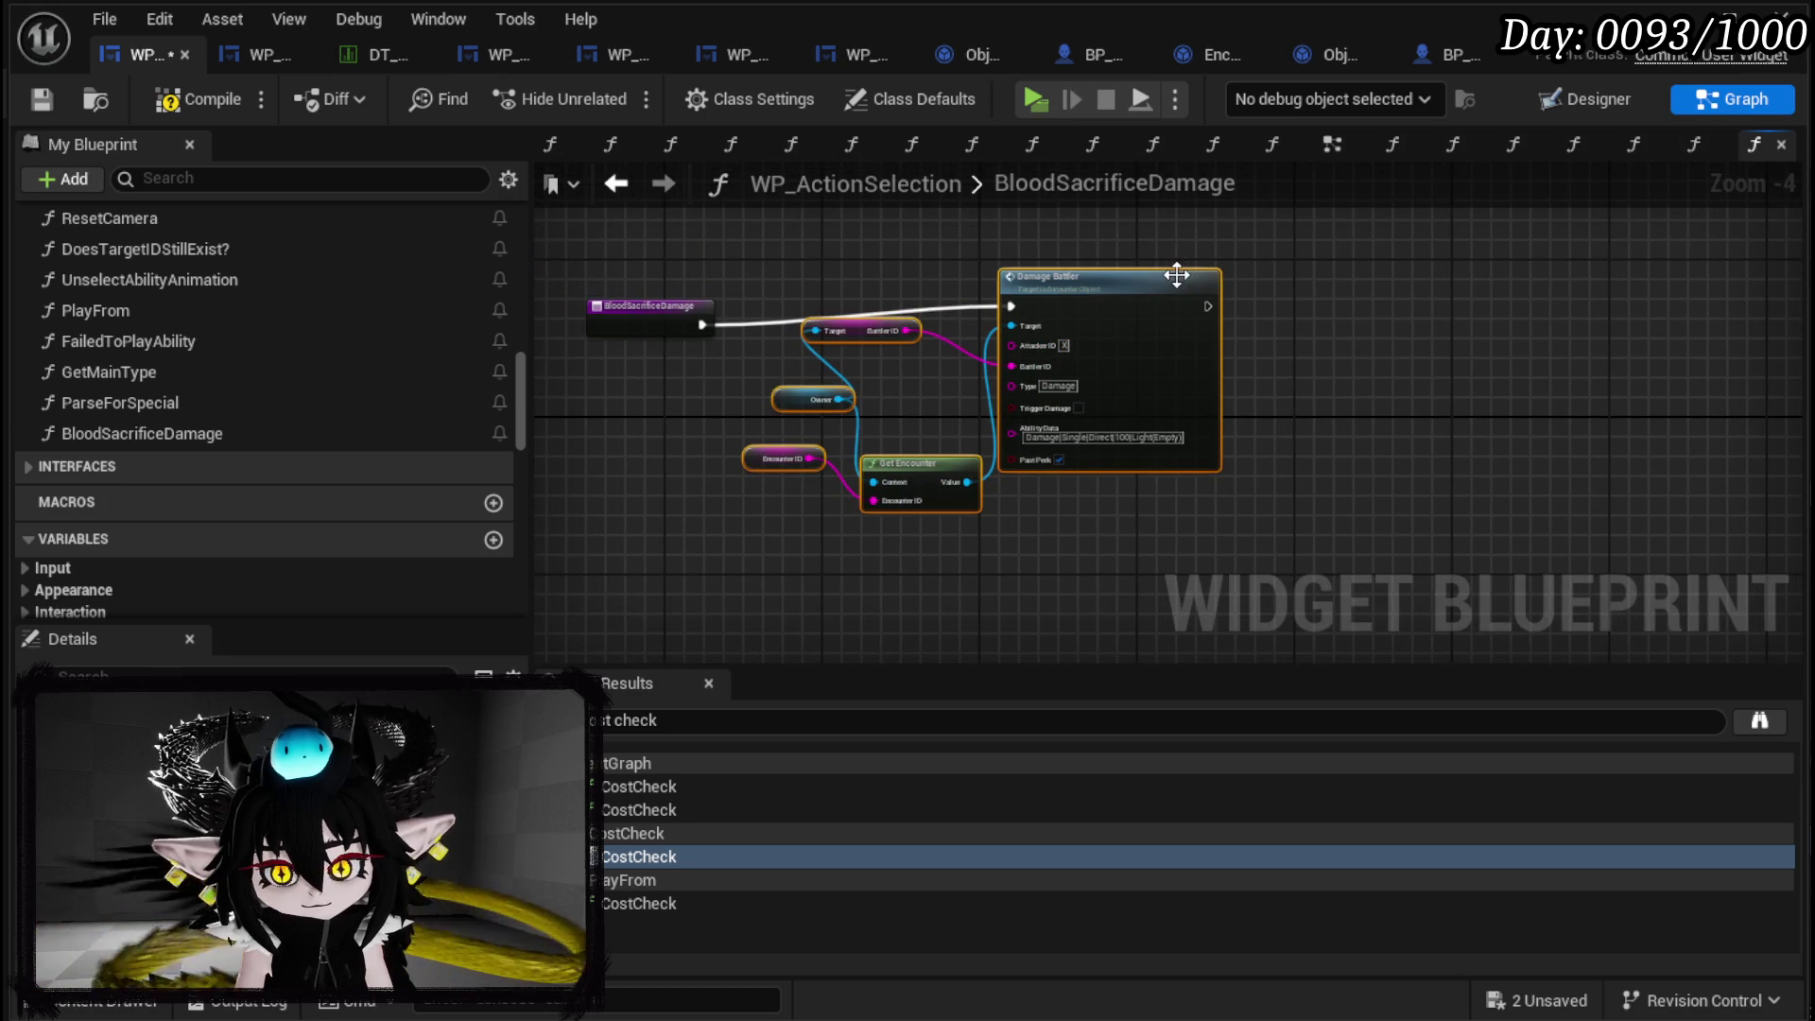
pyautogui.press('Delete')
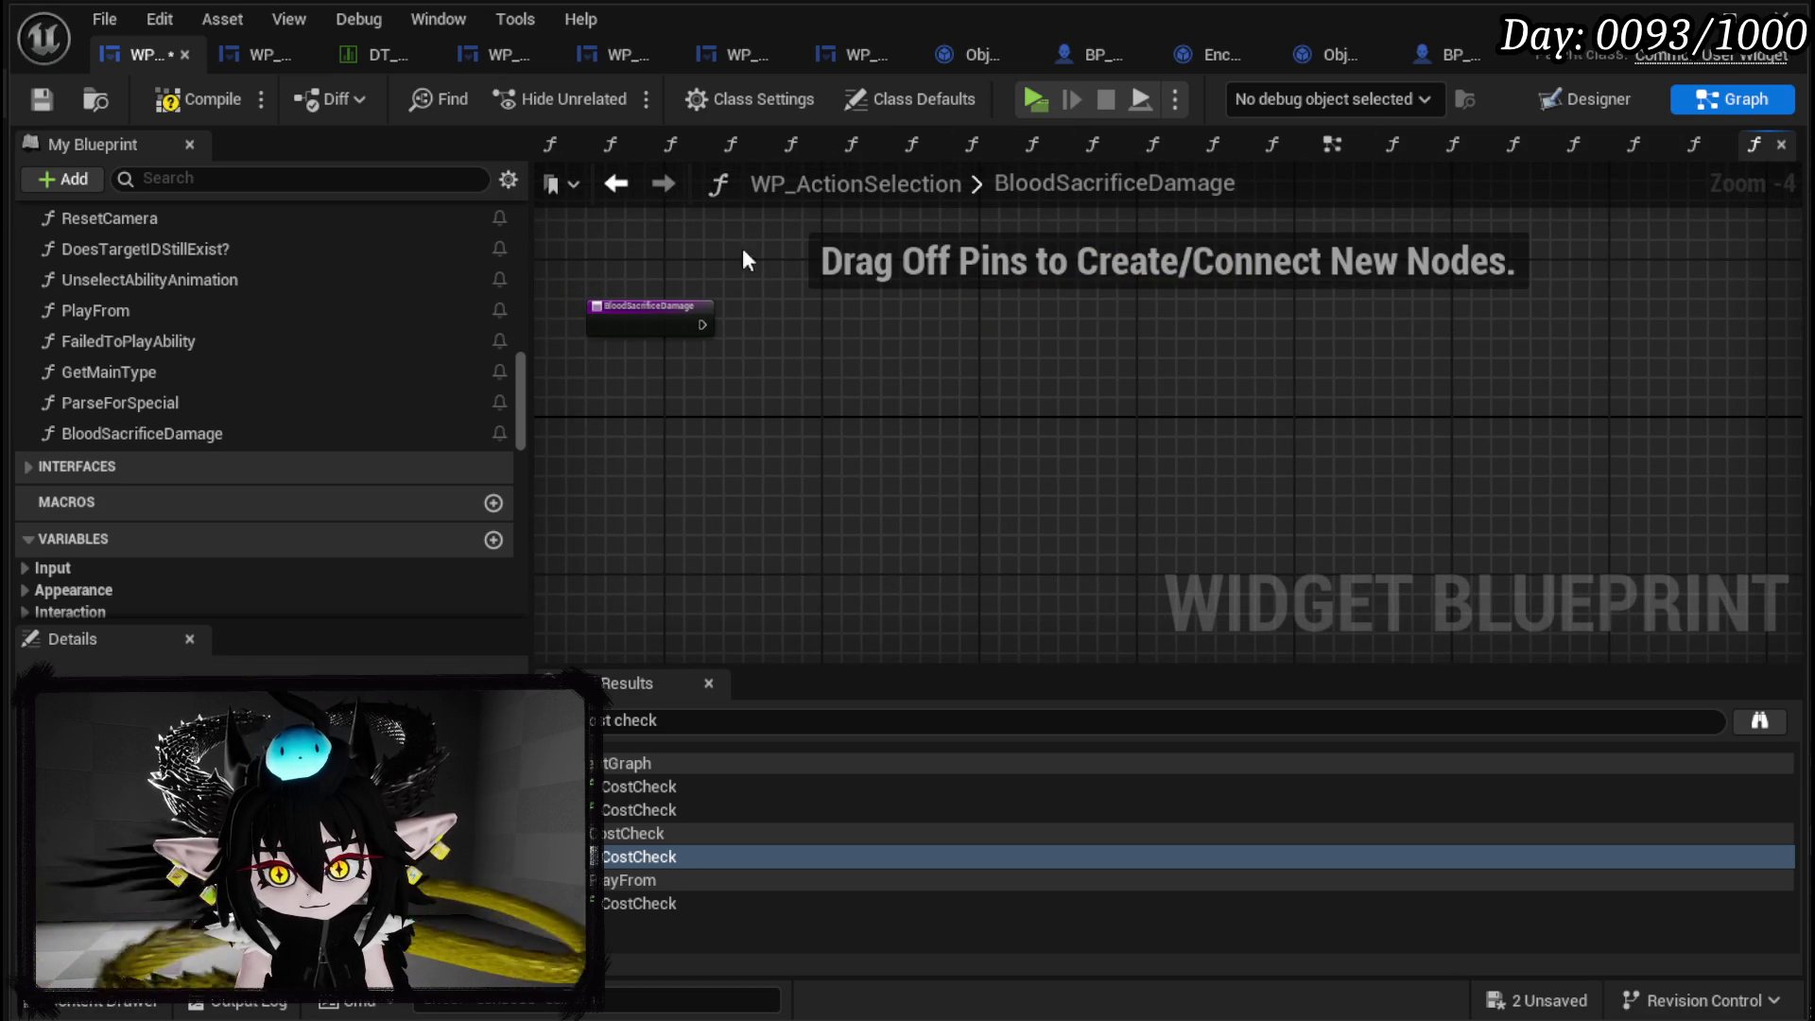
# Return to the EventGraph and save WP_ActionSelection.
pyautogui.click(630, 186)
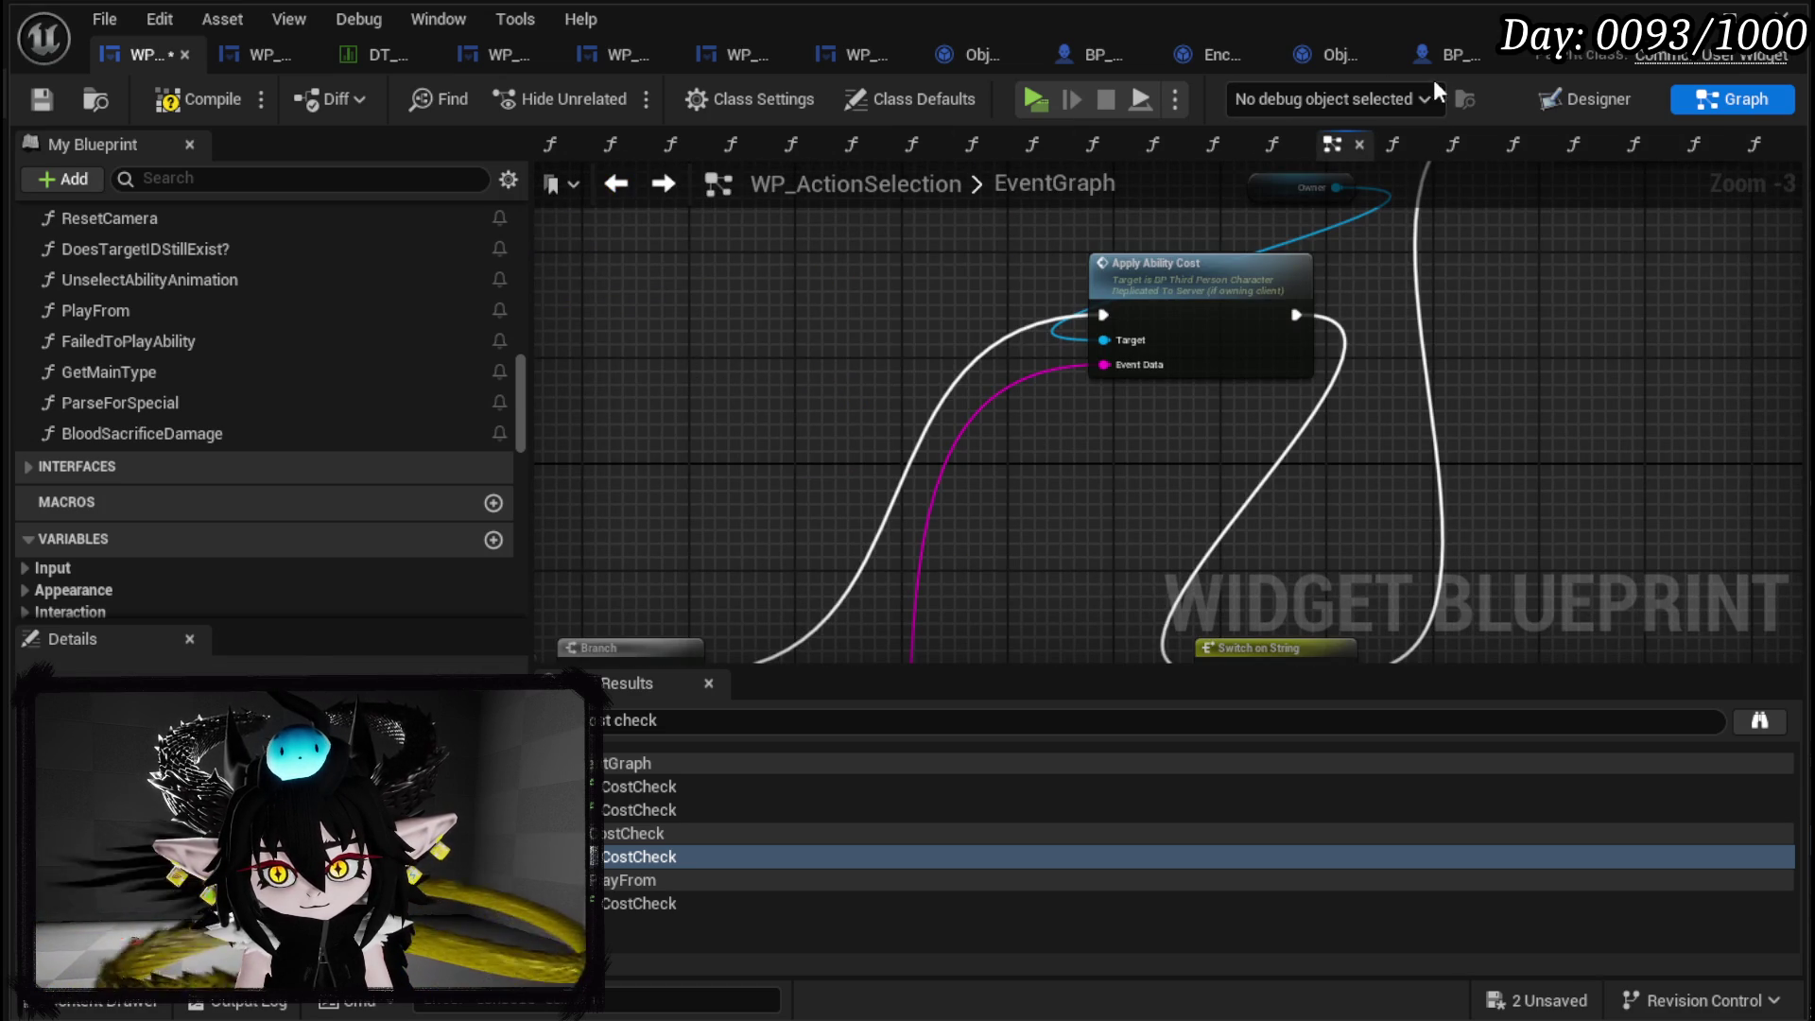
pyautogui.click(41, 102)
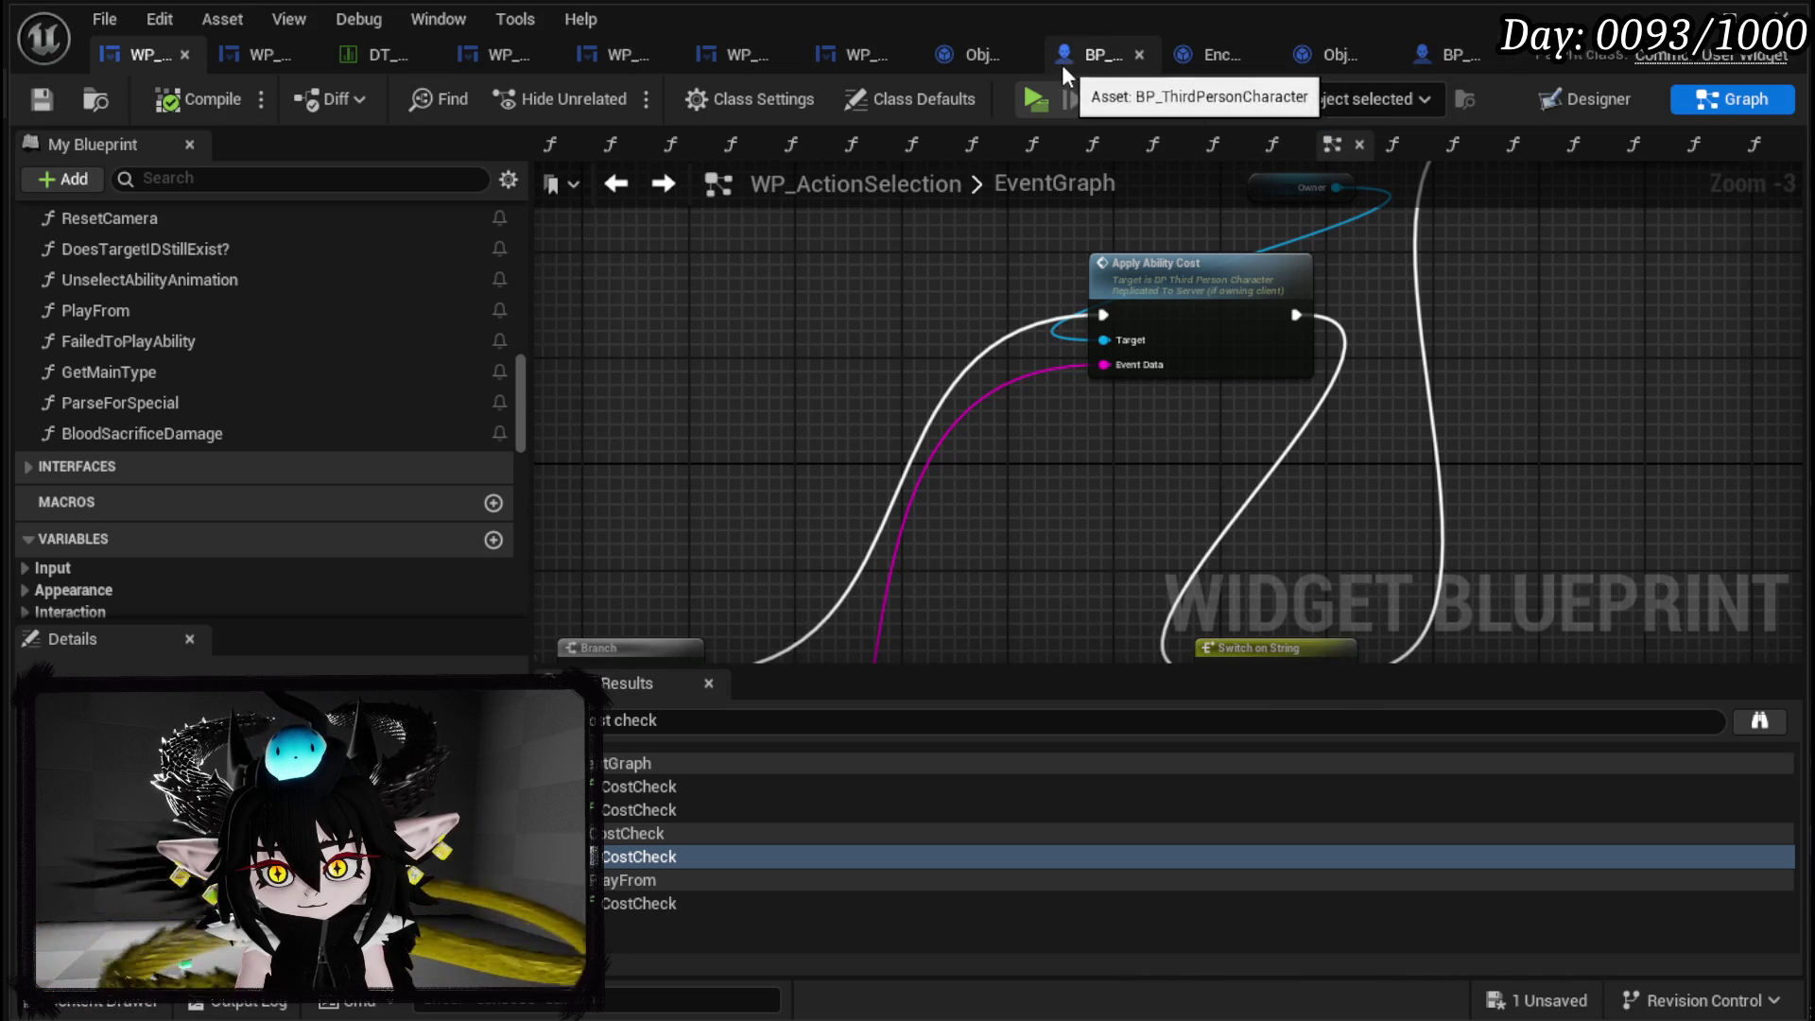
pyautogui.click(1092, 59)
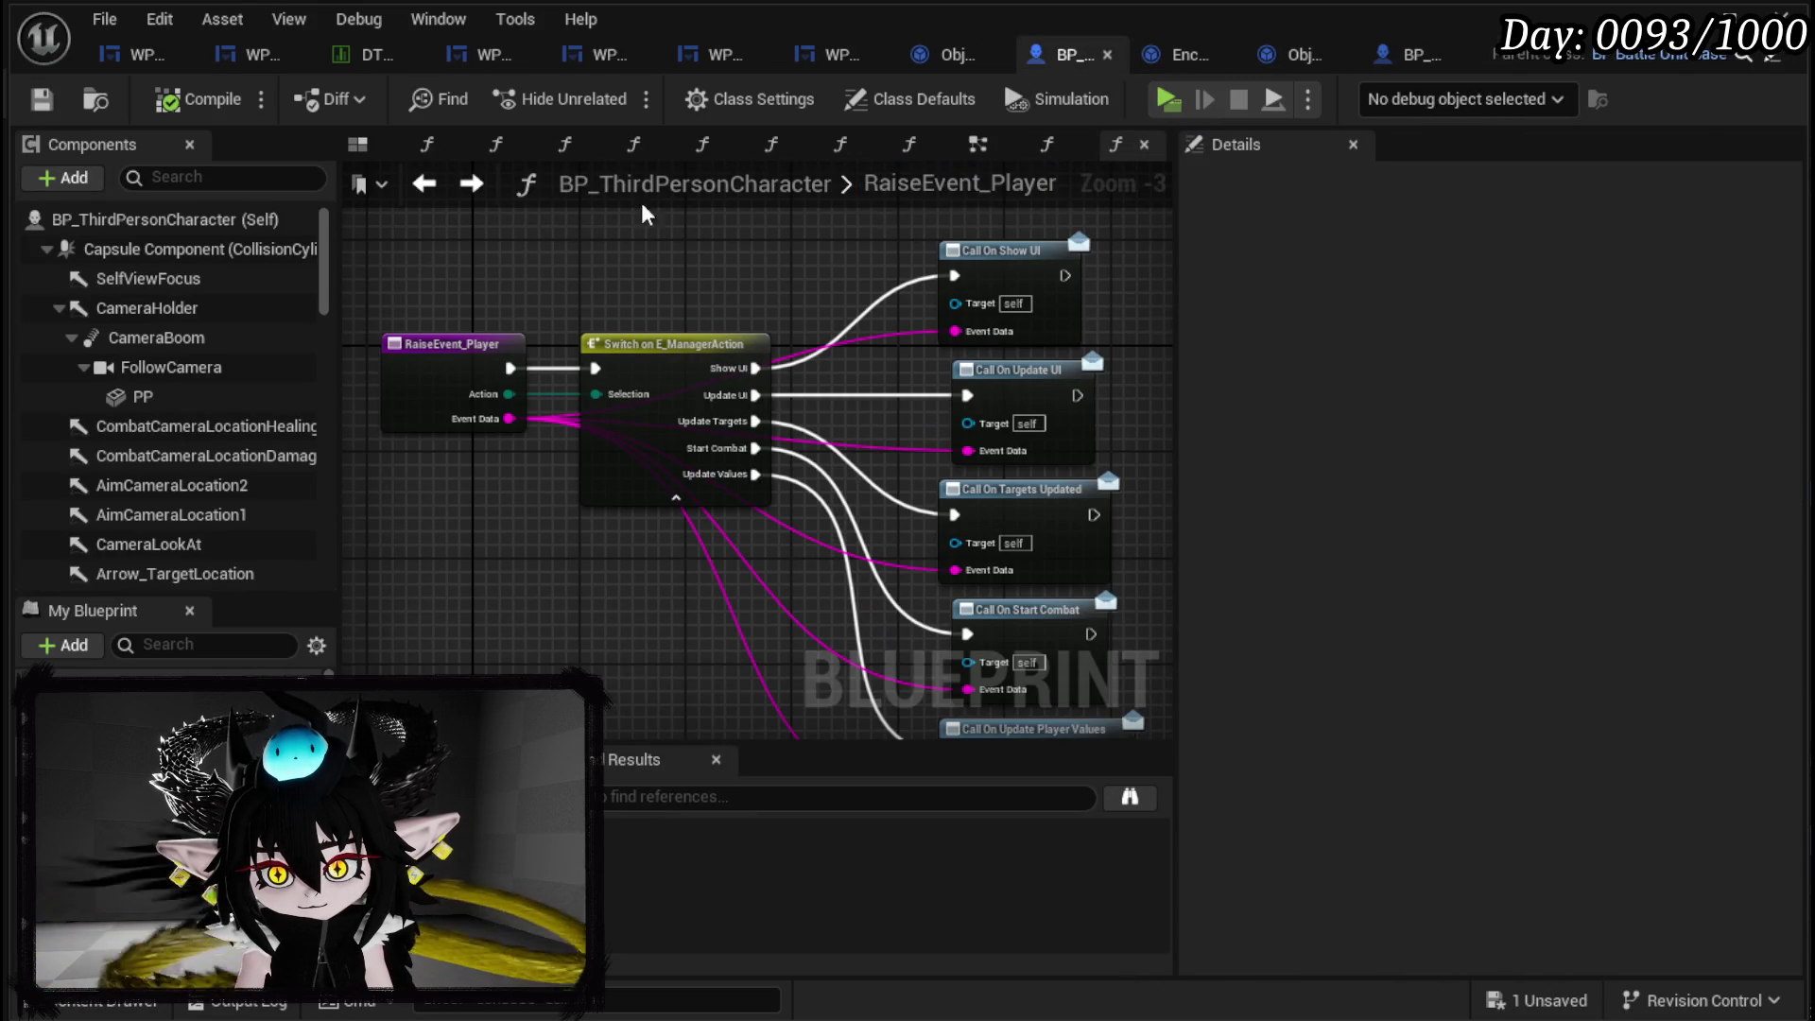
# Paste the copied Damage Battler node group into the character's ApplyAbilityCost graph.
pyautogui.hotkey('alt', 'Left')
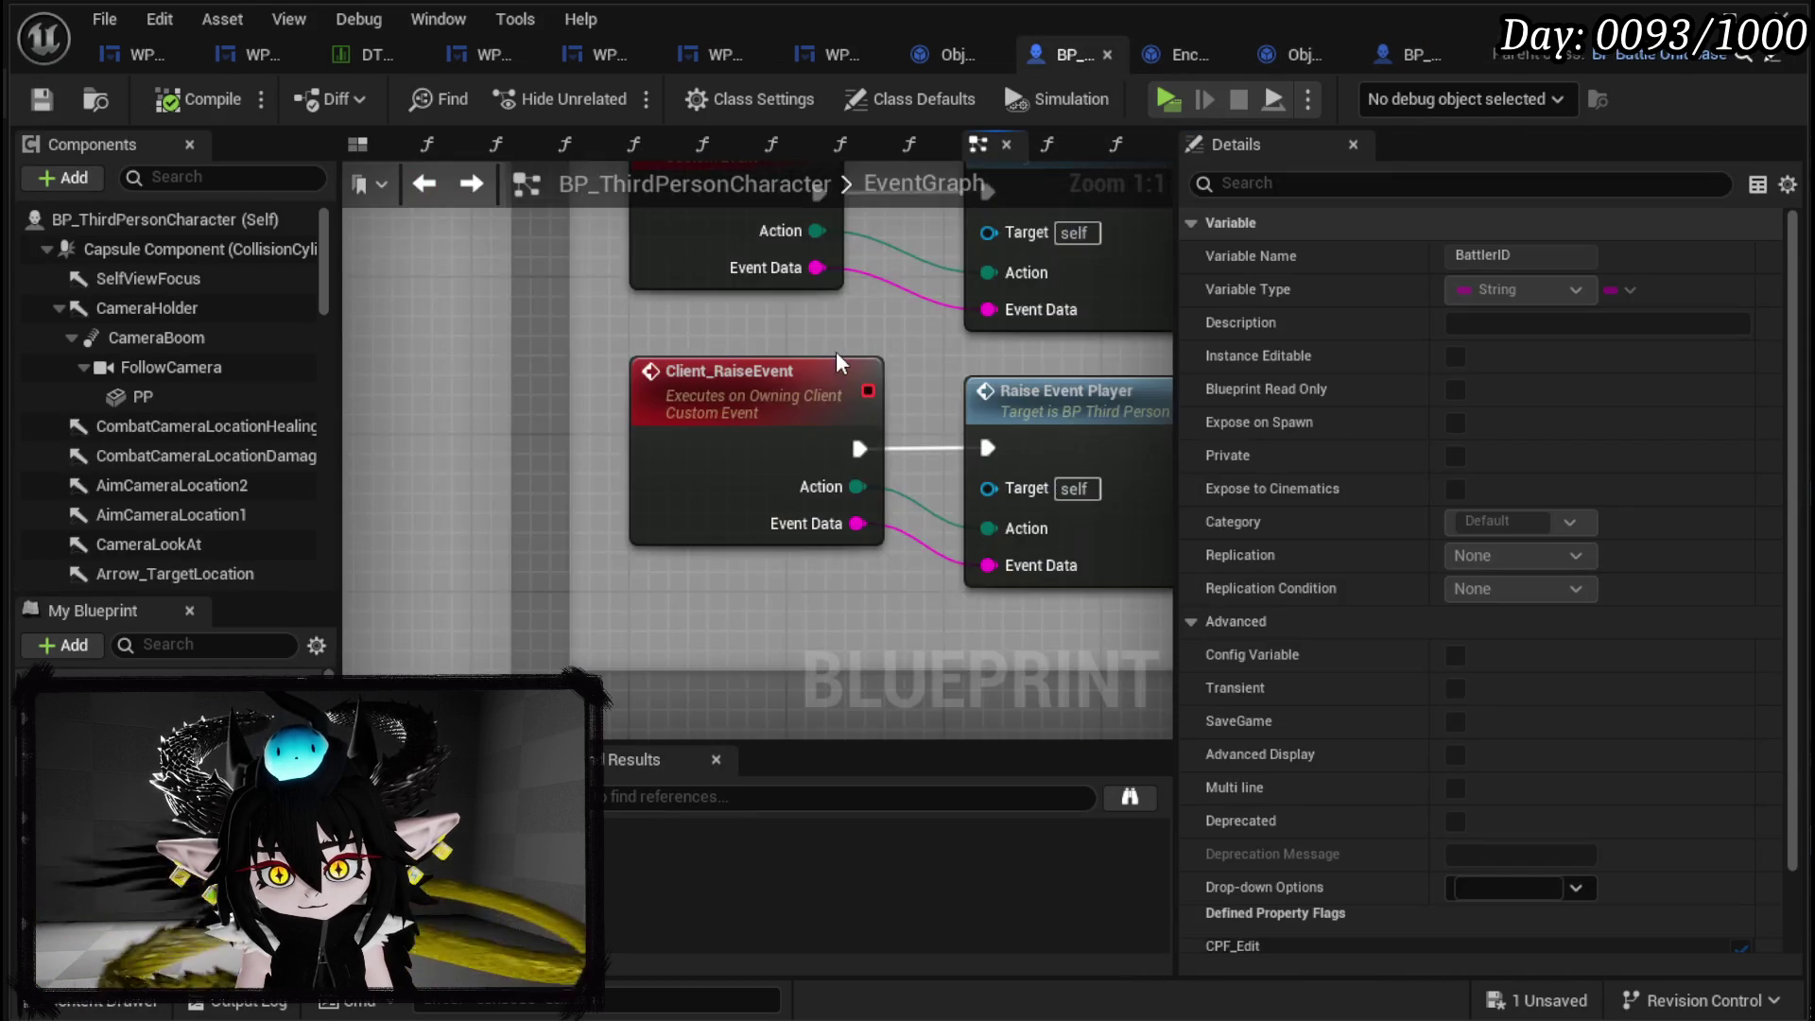
pyautogui.scroll(-6, 823, 362)
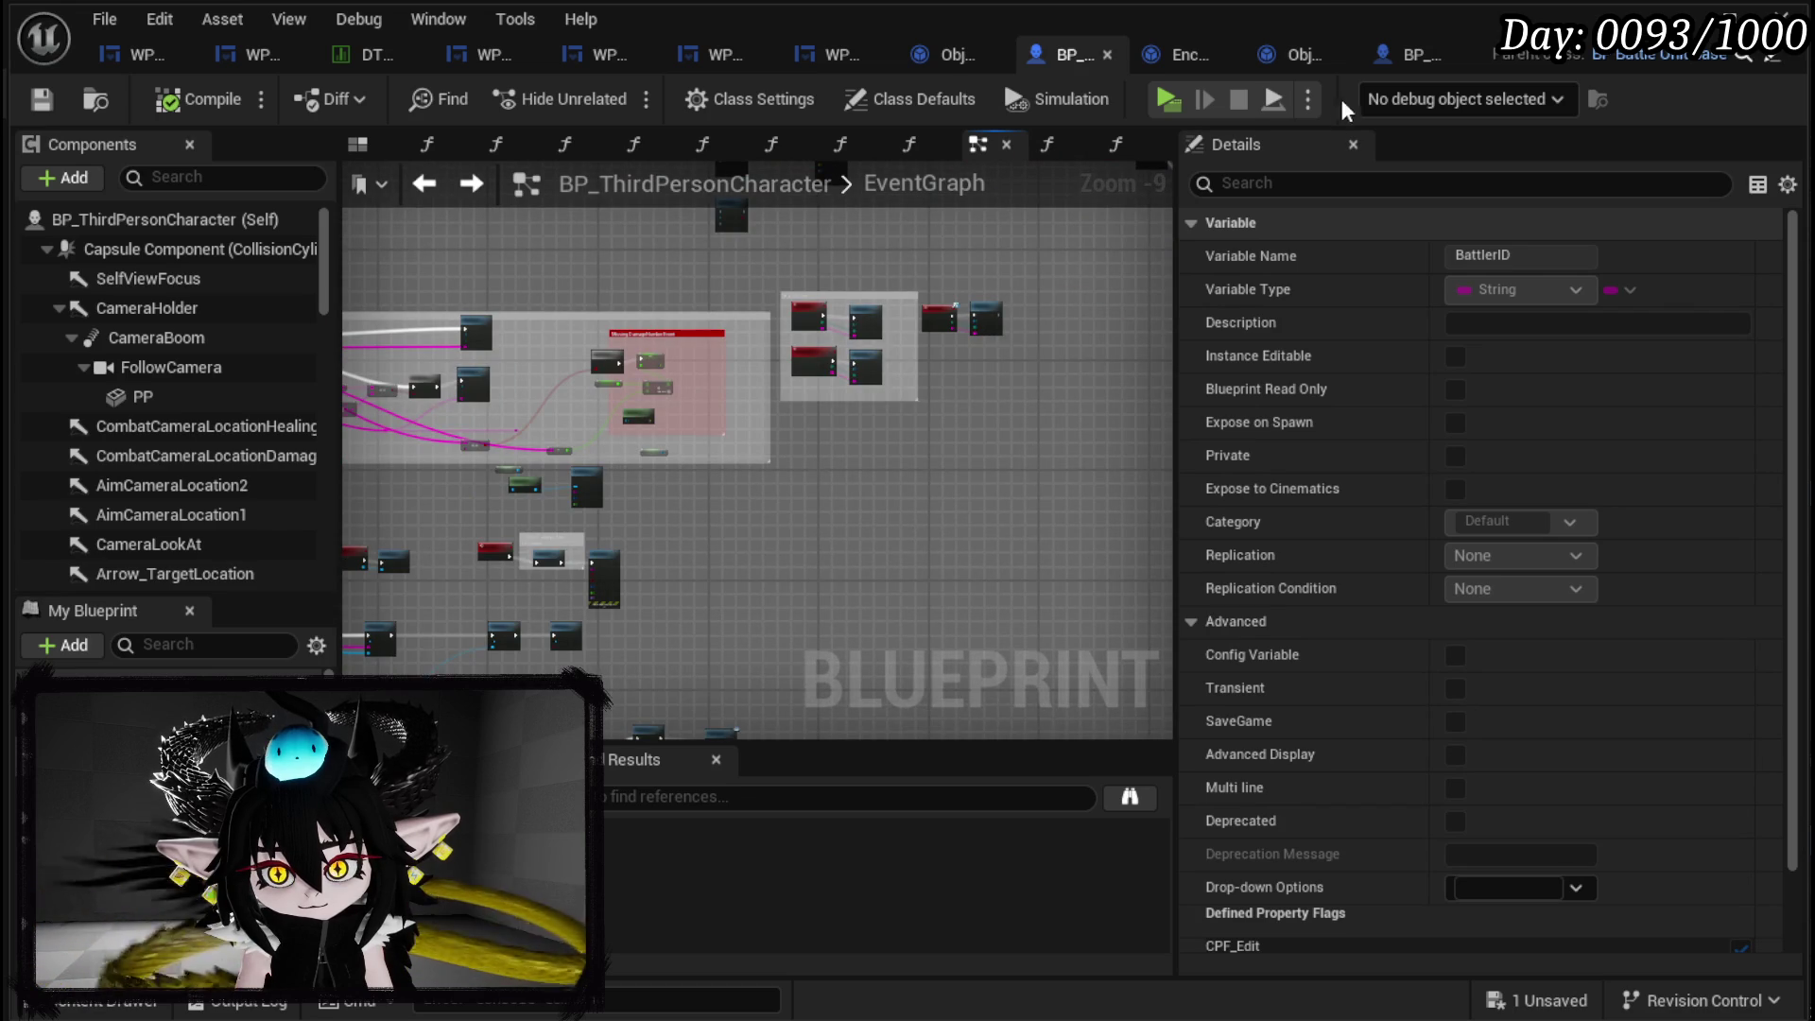
pyautogui.click(142, 55)
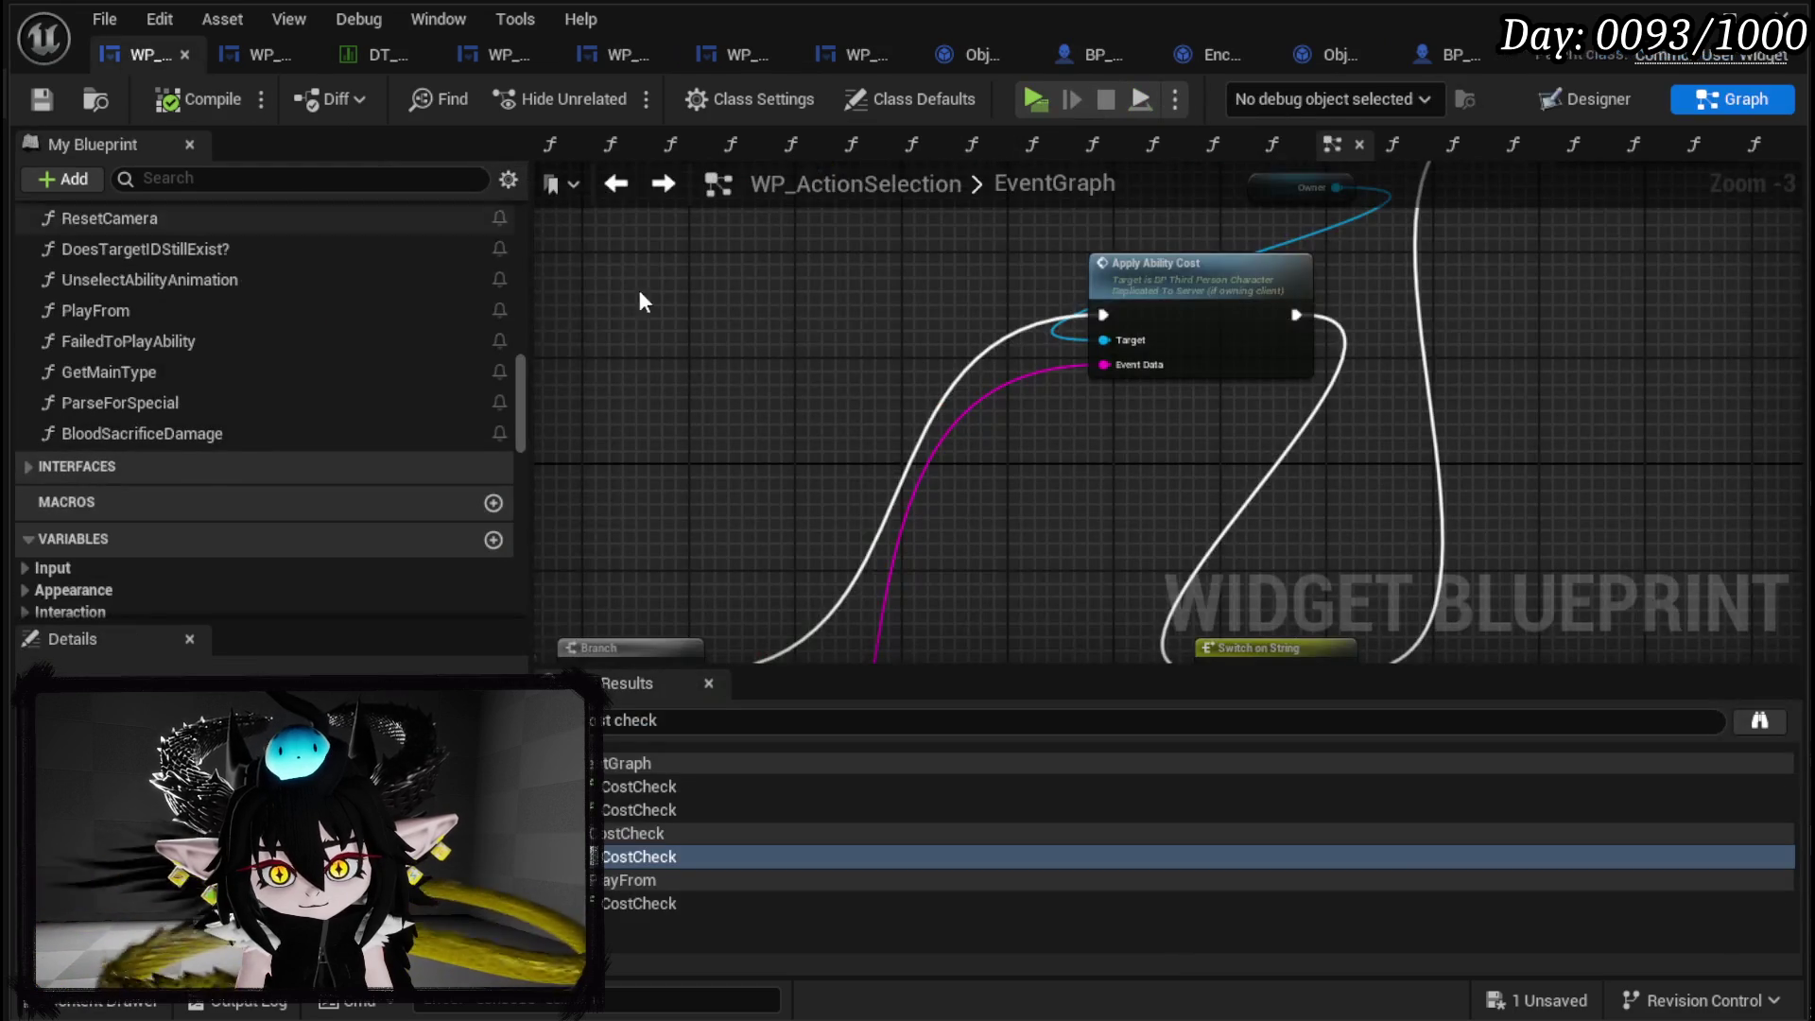
pyautogui.doubleClick(1139, 269)
pyautogui.scroll(-3, 889, 425)
pyautogui.moveTo(803, 393)
pyautogui.mouseDown()
pyautogui.moveTo(729, 292)
pyautogui.moveTo(592, 405)
pyautogui.moveTo(542, 391)
pyautogui.mouseUp()
pyautogui.click(522, 394)
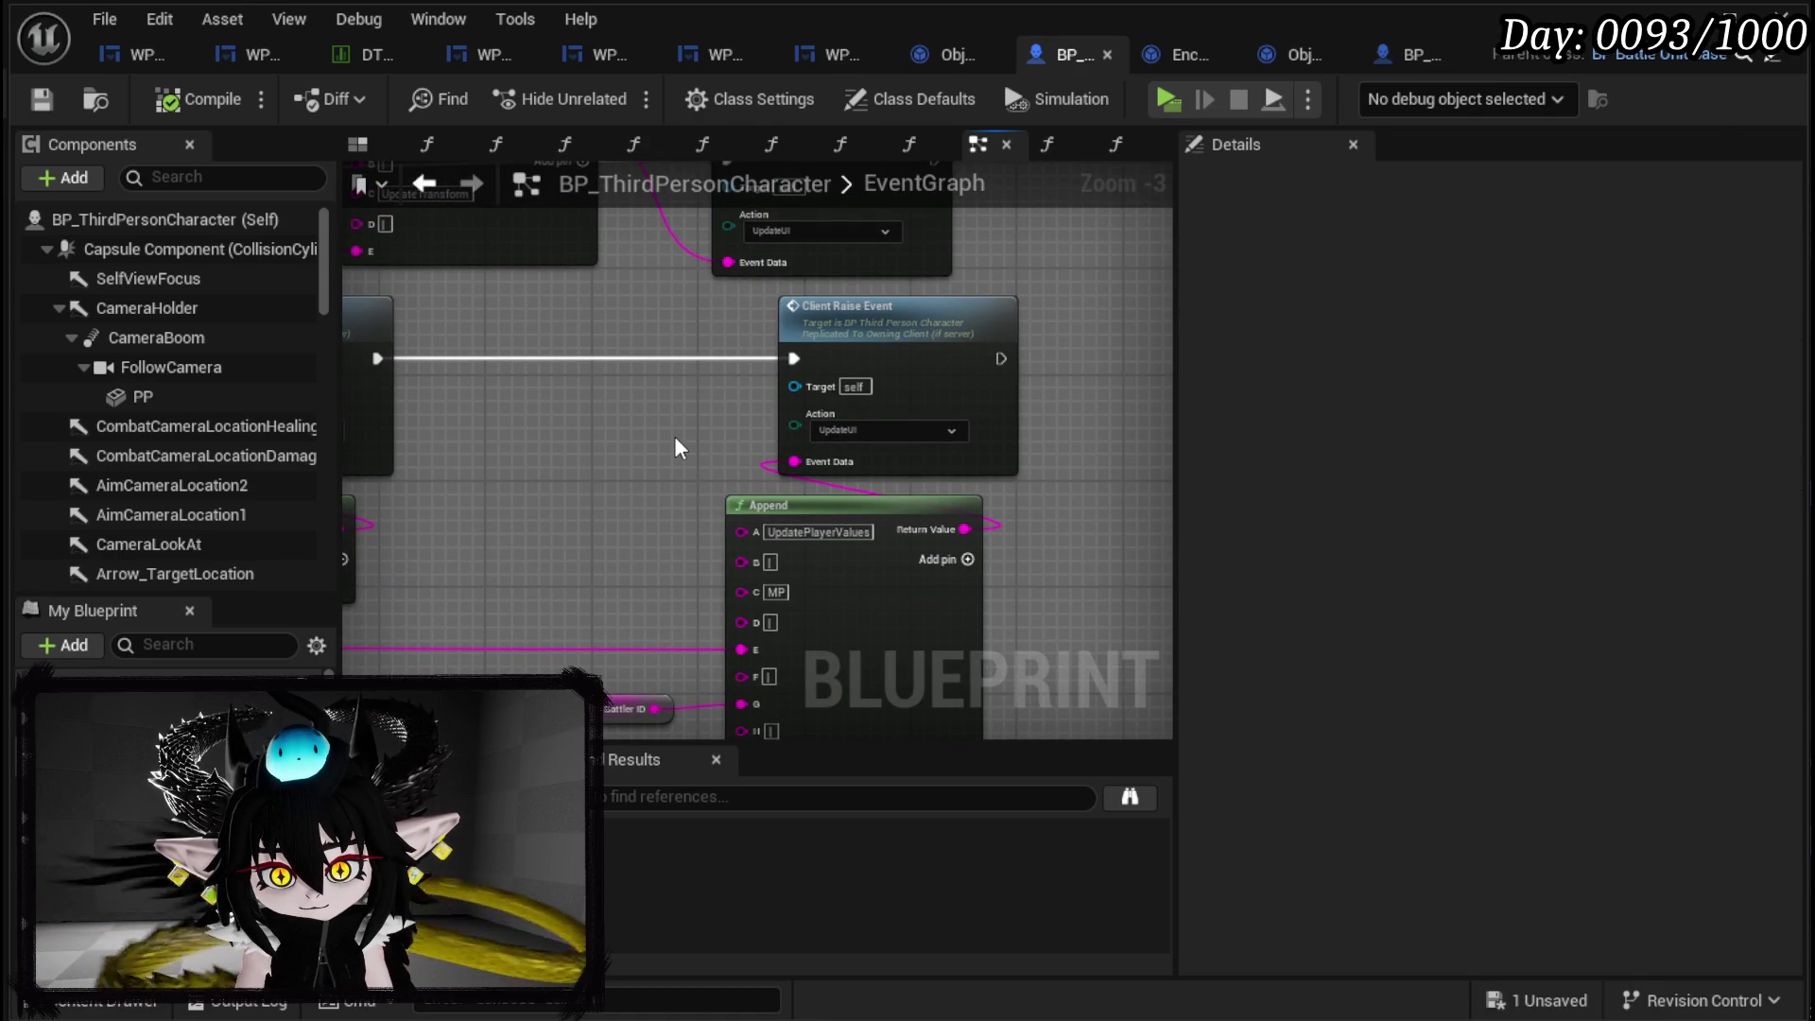
pyautogui.hotkey('ctrl', 'v')
pyautogui.scroll(-2, 665, 431)
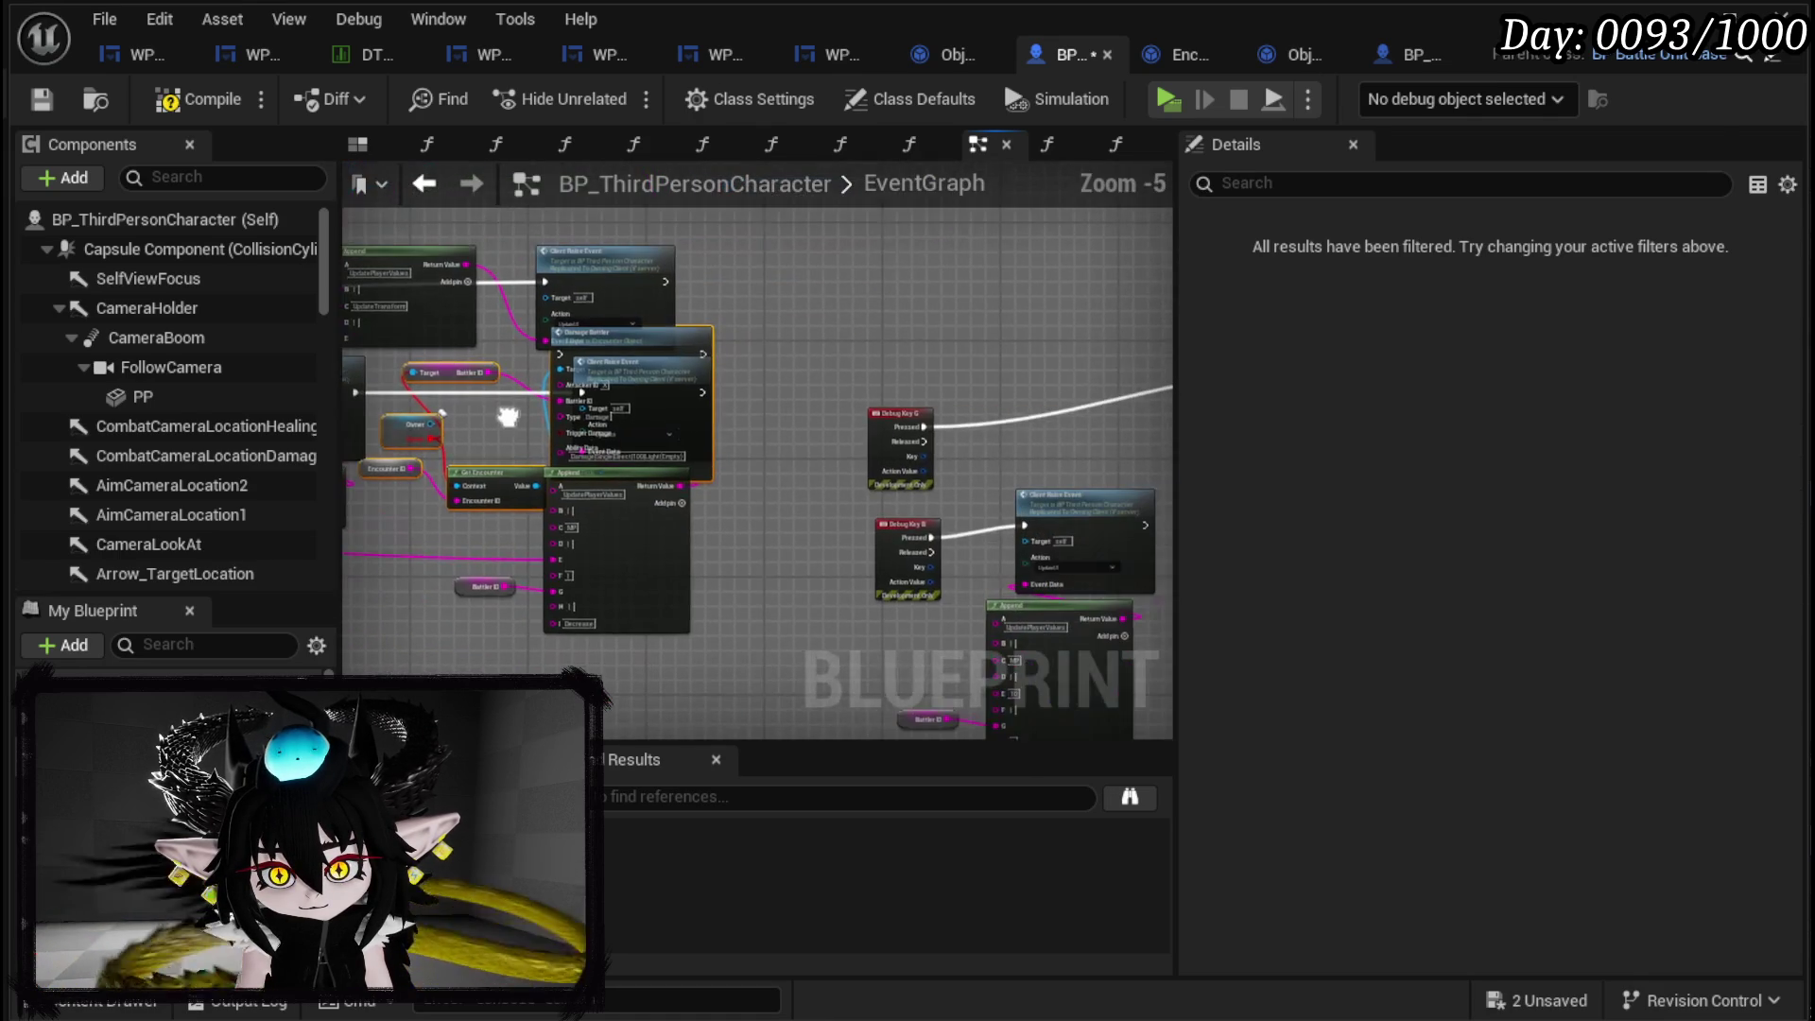
pyautogui.moveTo(689, 346)
pyautogui.mouseDown()
pyautogui.moveTo(915, 293)
pyautogui.moveTo(1047, 218)
pyautogui.mouseUp()
pyautogui.scroll(2, 792, 298)
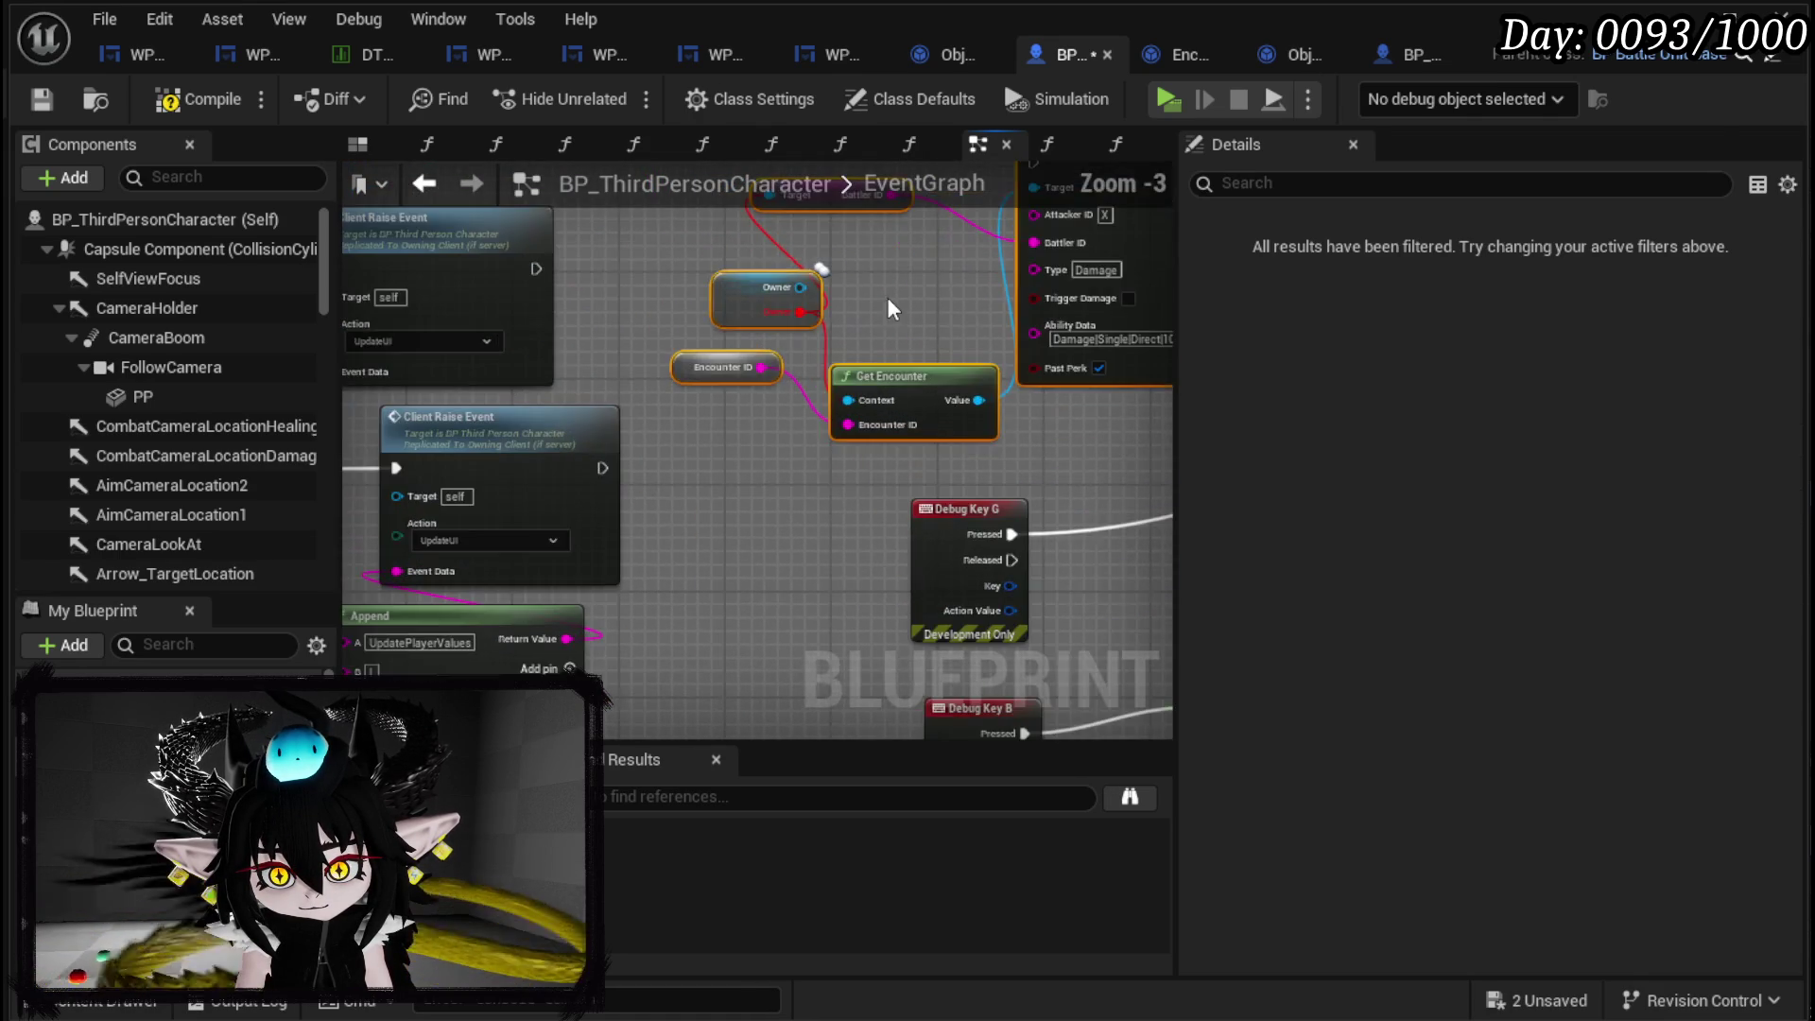
pyautogui.click(851, 397)
pyautogui.scroll(1, 825, 464)
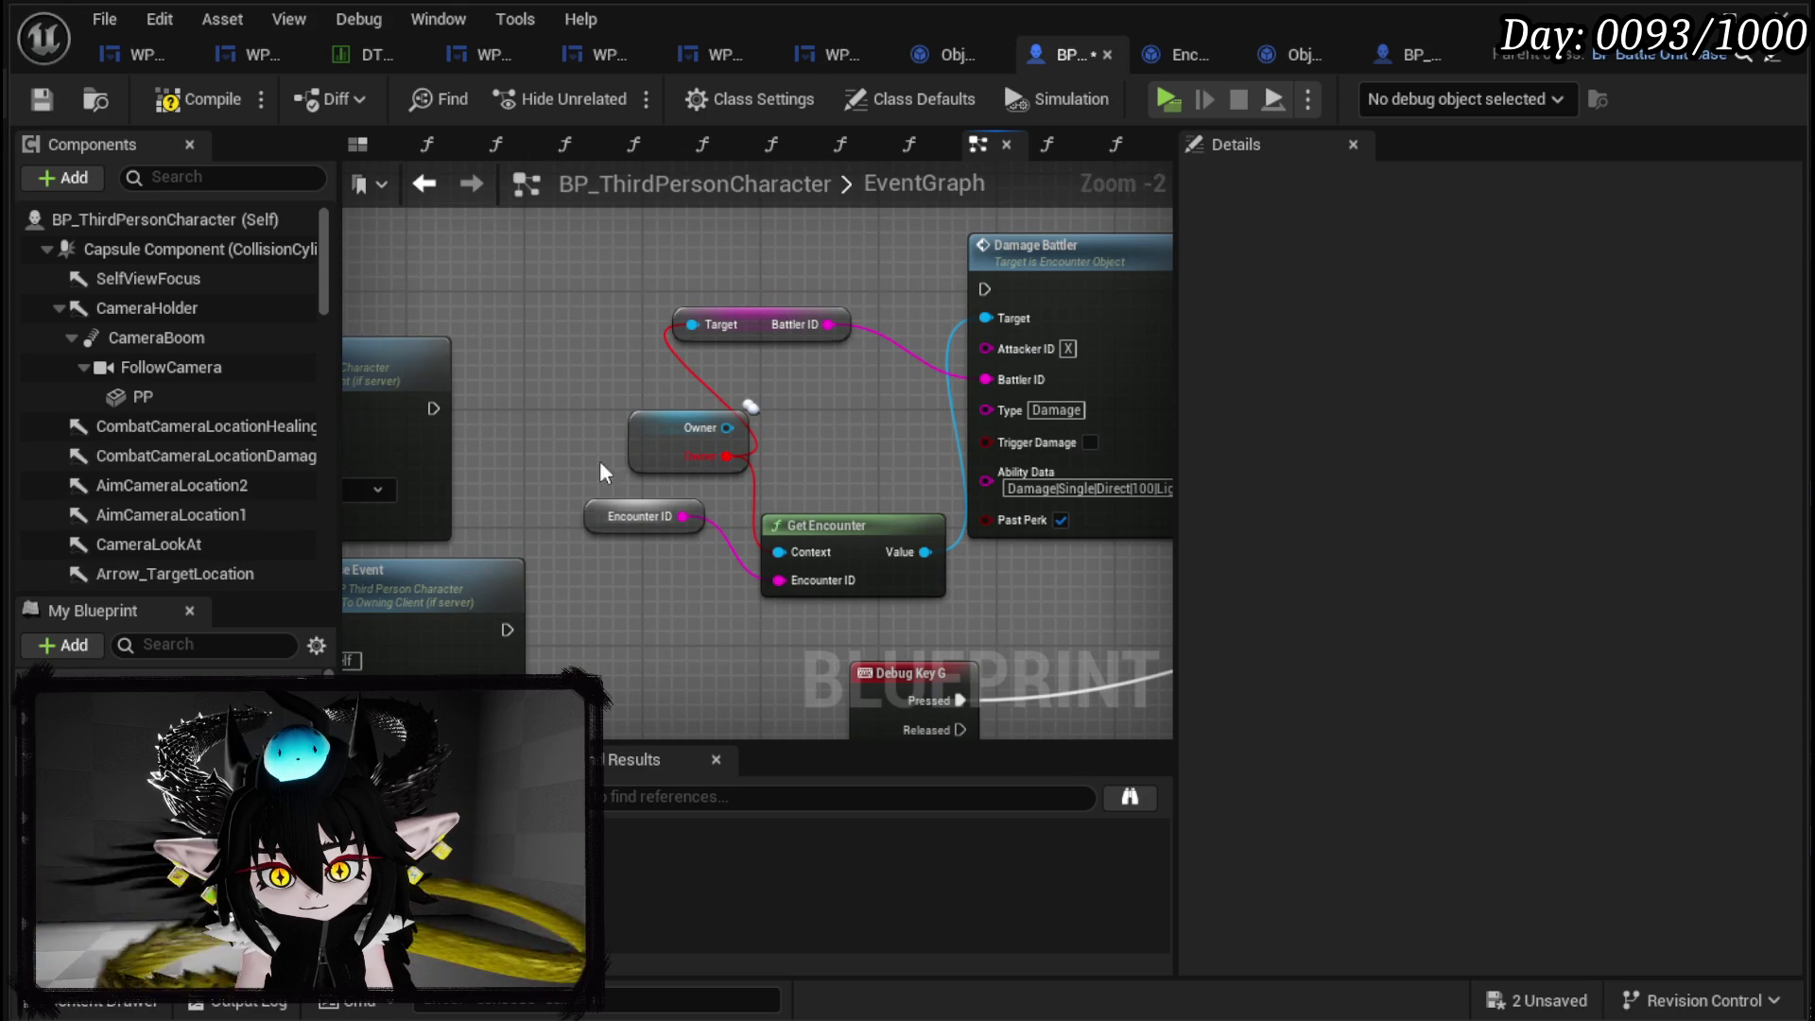
# Replace the old Target Battler ID node with a Get Battler ID feeding Damage Battler.
pyautogui.rightClick(570, 402)
pyautogui.write('self')
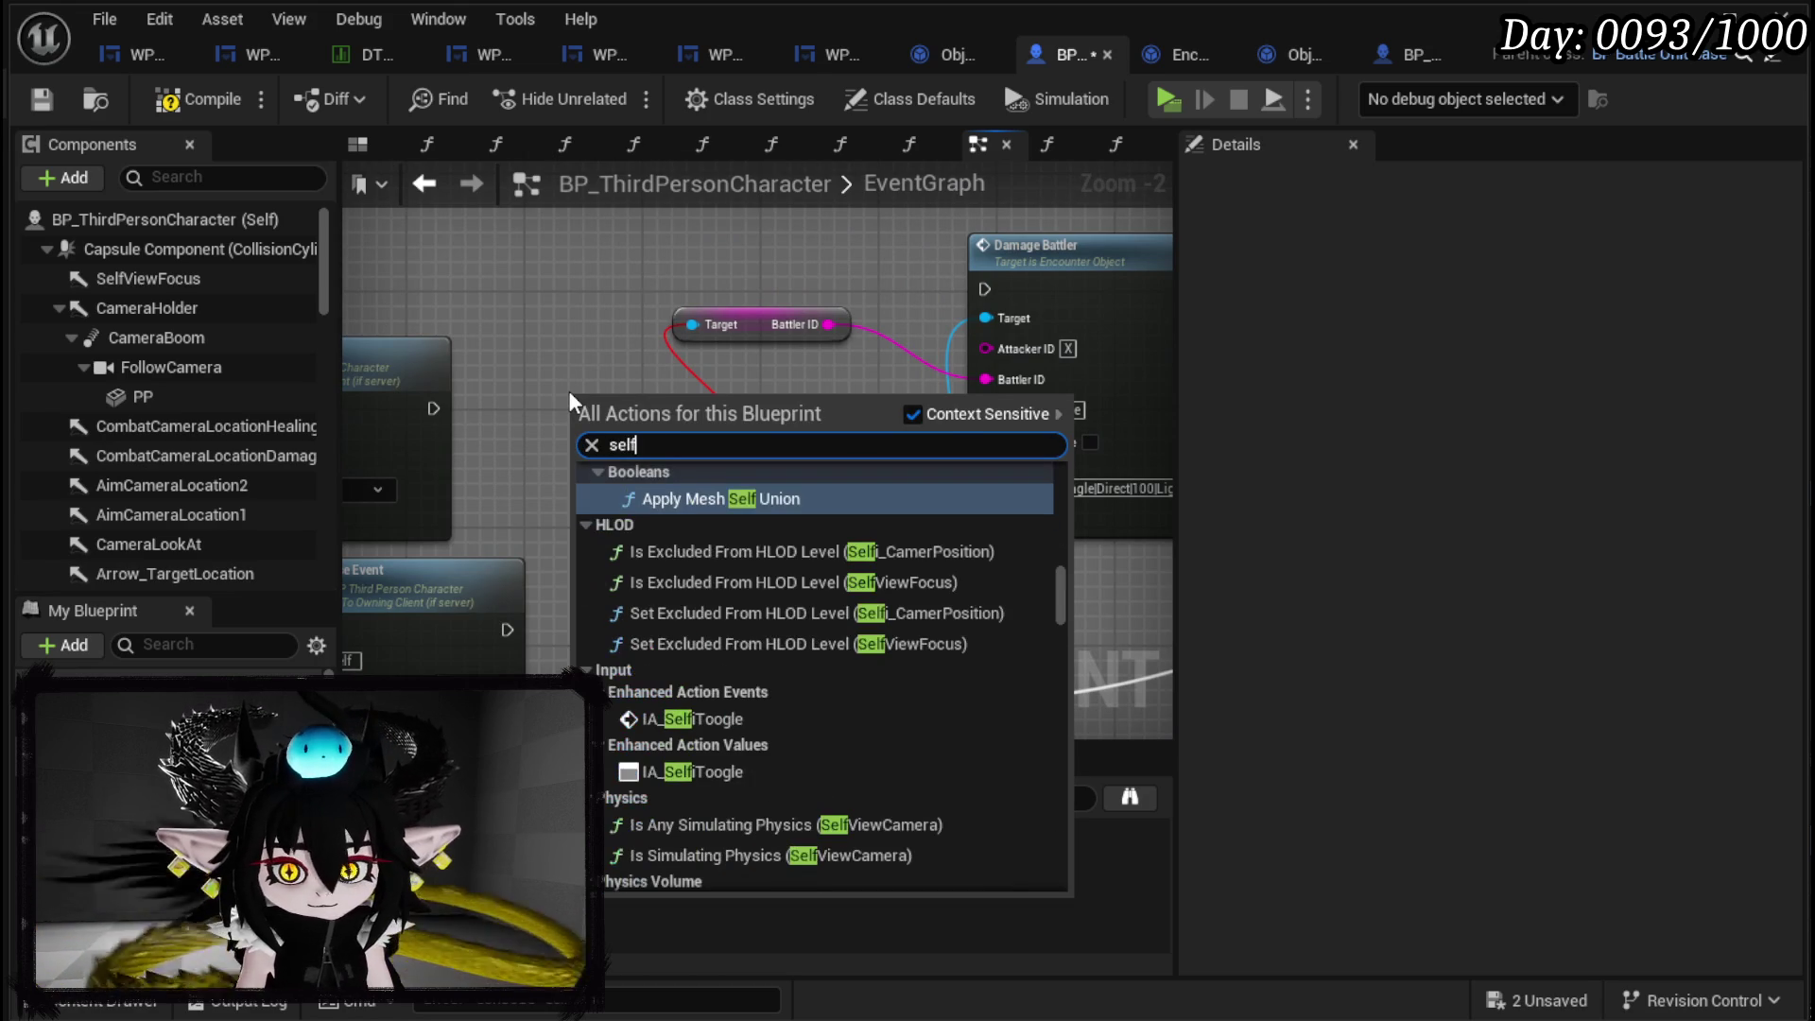
pyautogui.click(701, 255)
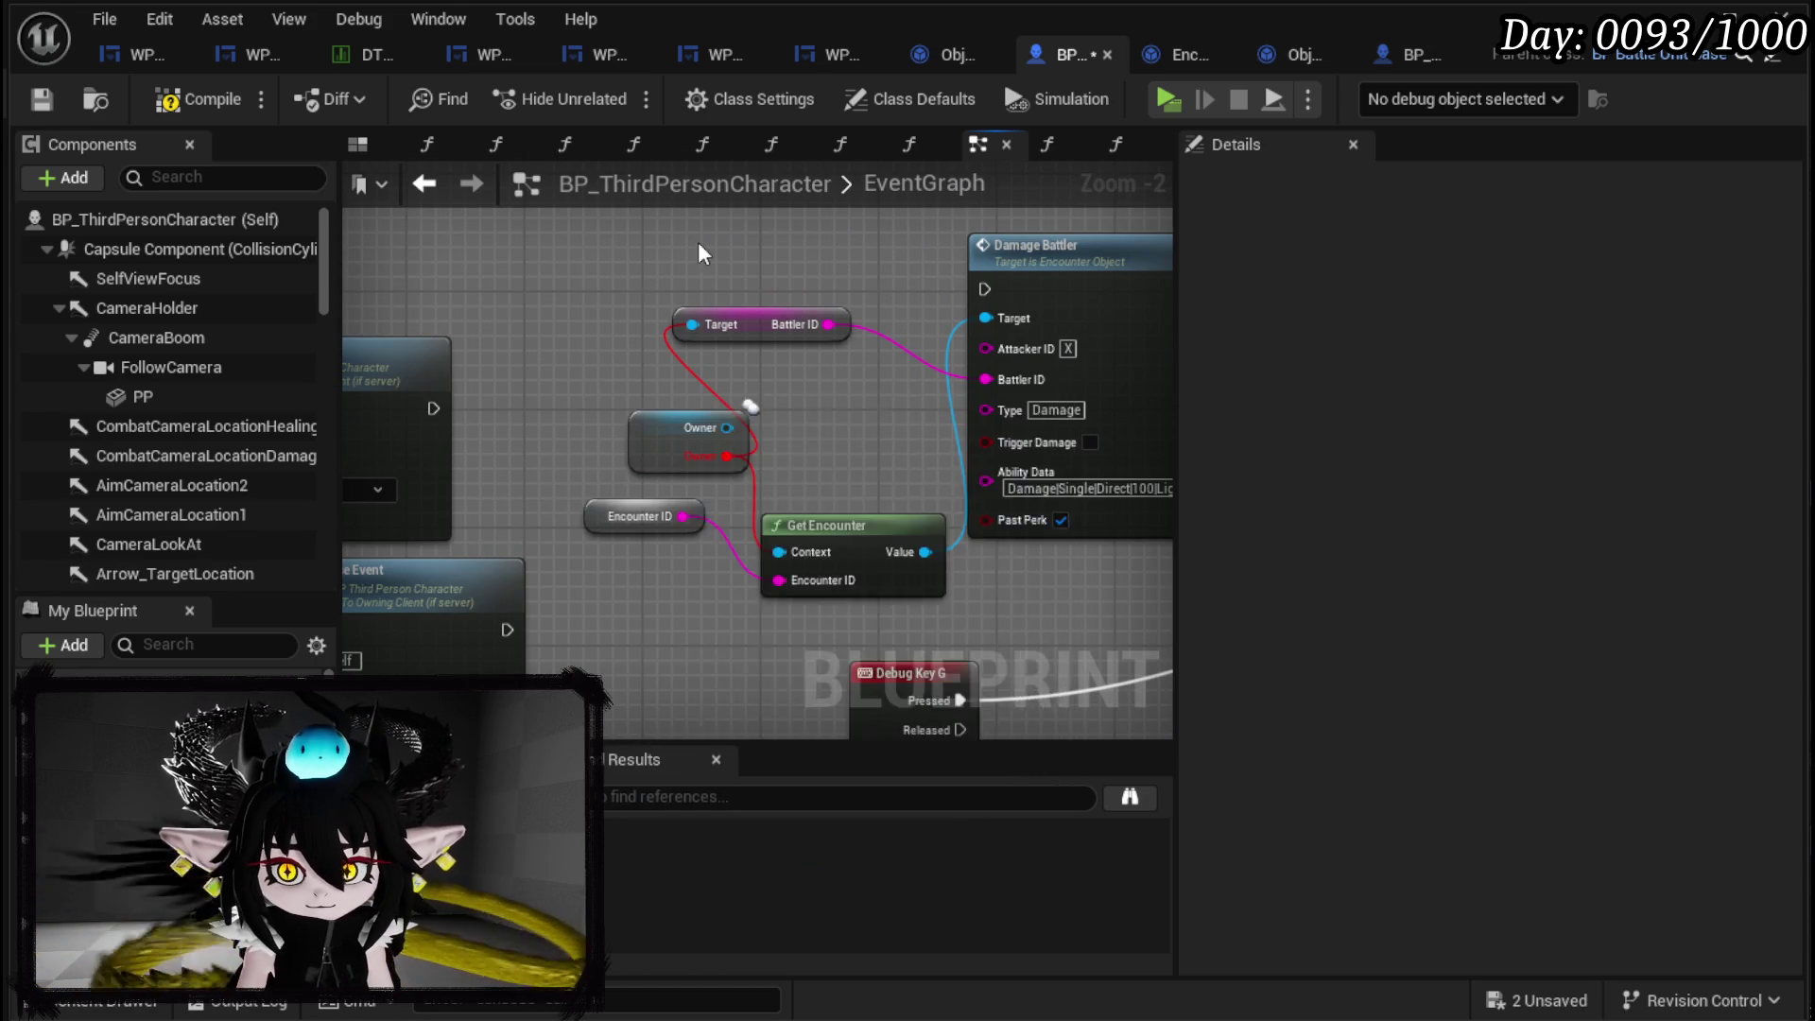
pyautogui.rightClick(701, 255)
pyautogui.write('get battler id')
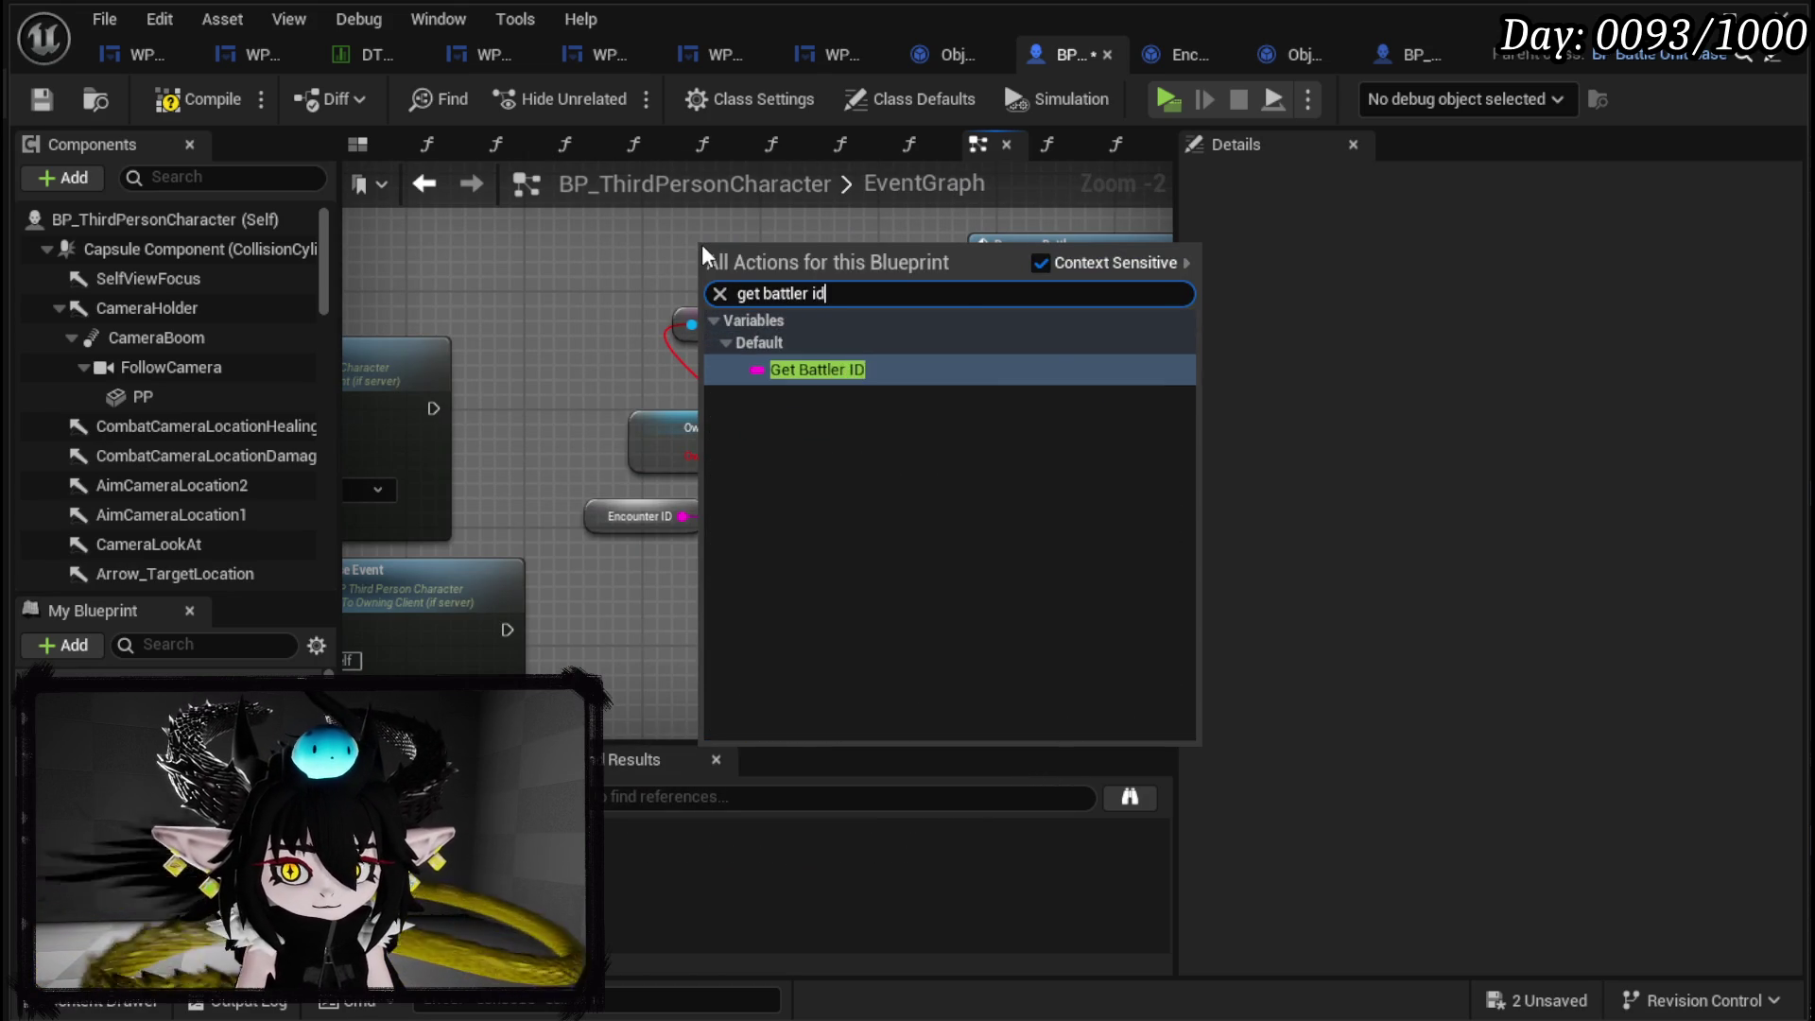
pyautogui.press('Return')
pyautogui.moveTo(785, 250); pyautogui.dragTo(984, 379)
pyautogui.click(761, 324)
pyautogui.press('Delete')
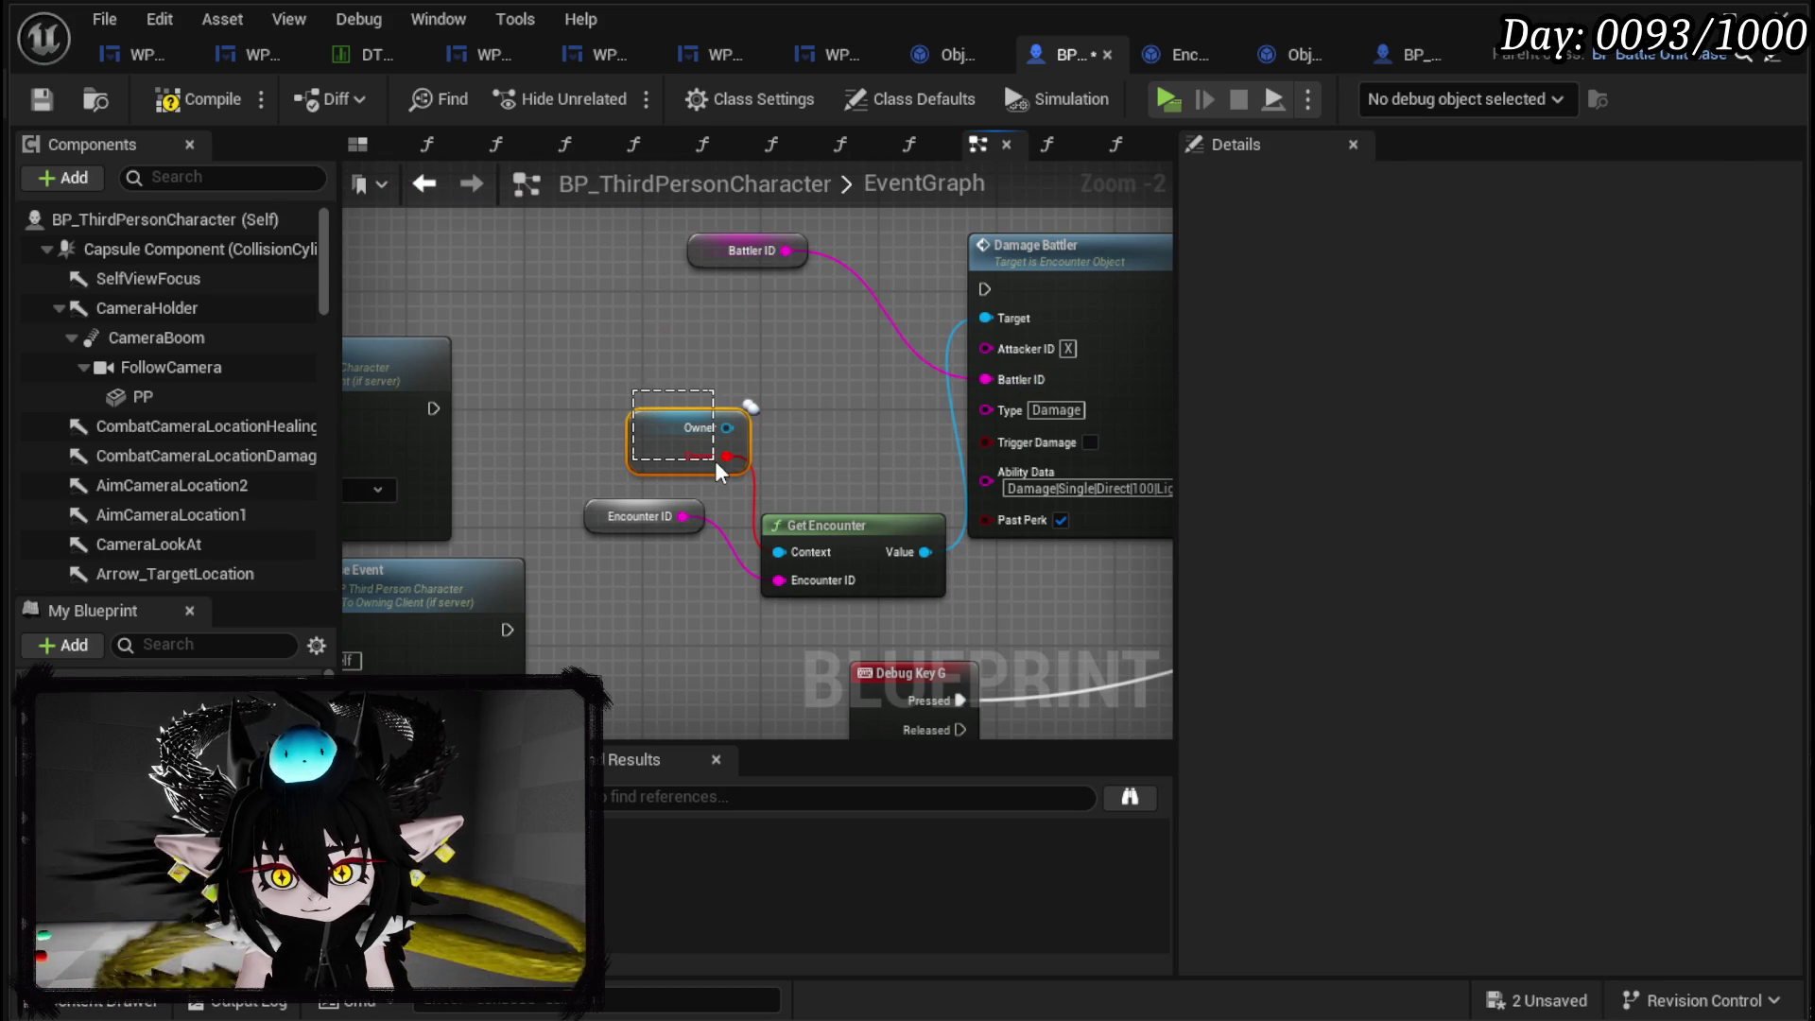
# Replace the Owner getter with a Self node connected to Get Encounter's Context.
pyautogui.moveTo(719, 473); pyautogui.dragTo(718, 472)
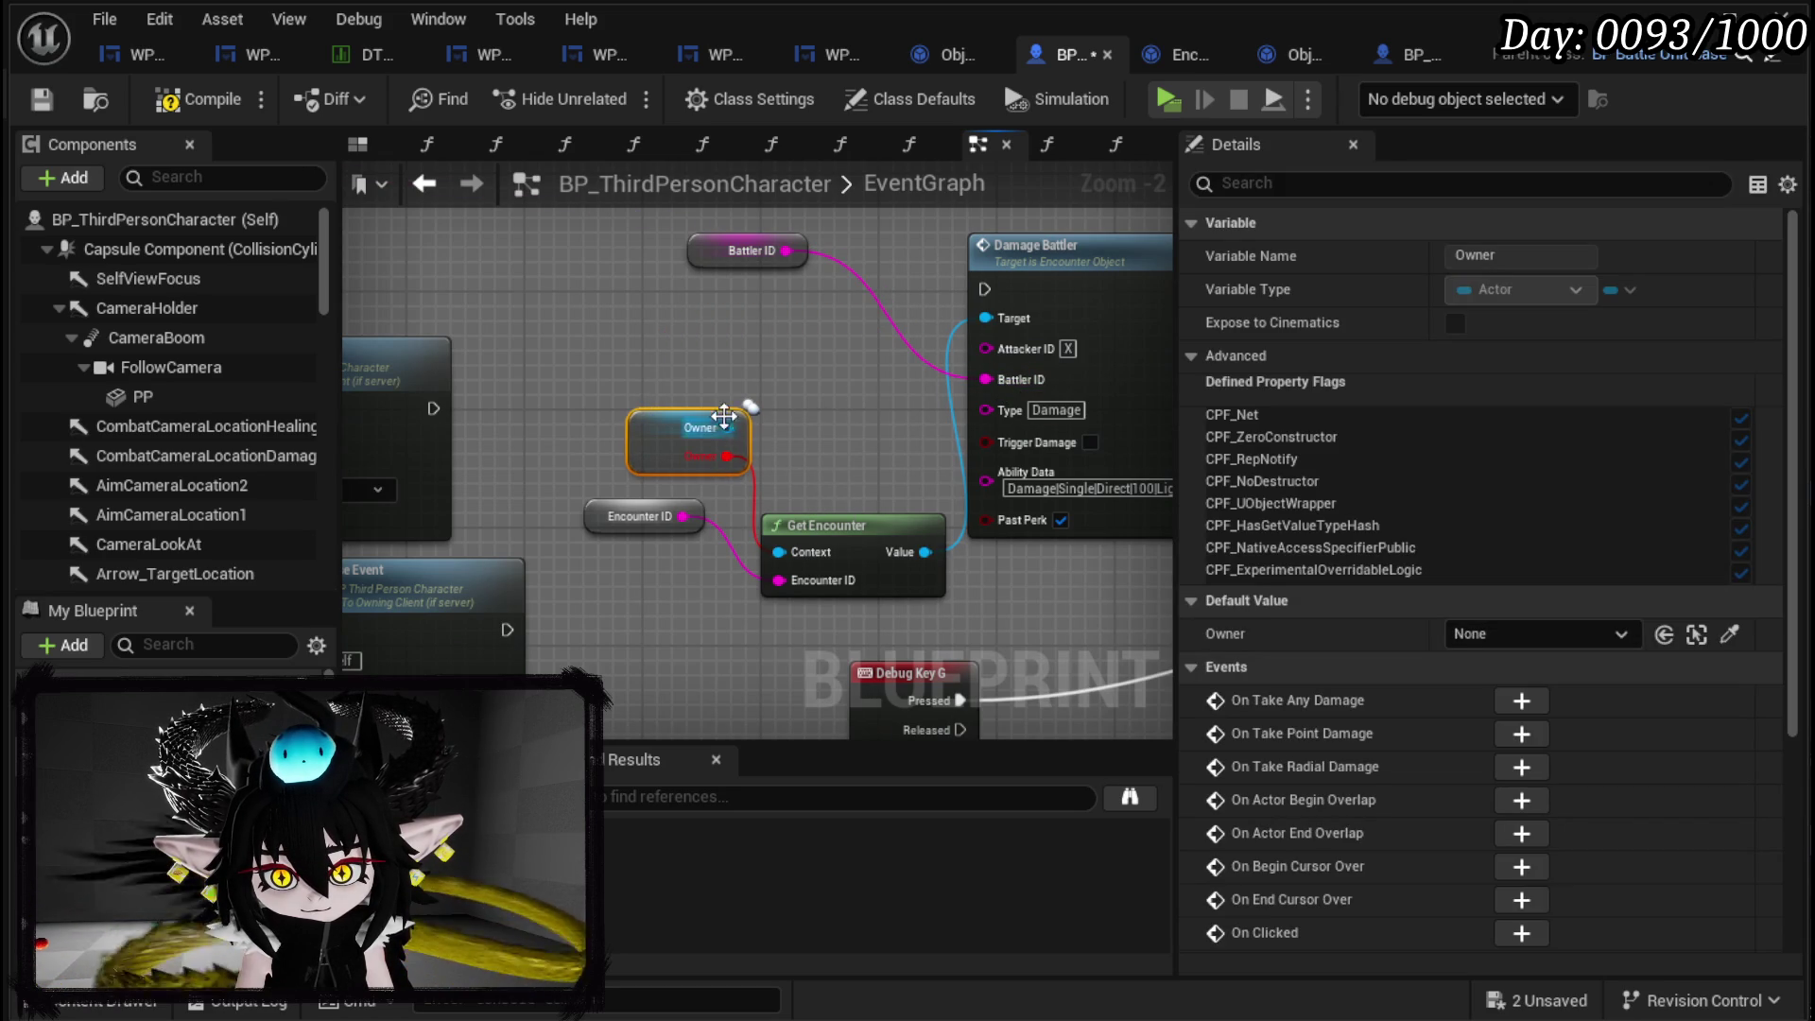
pyautogui.press('Delete')
pyautogui.rightClick(640, 427)
pyautogui.write('self')
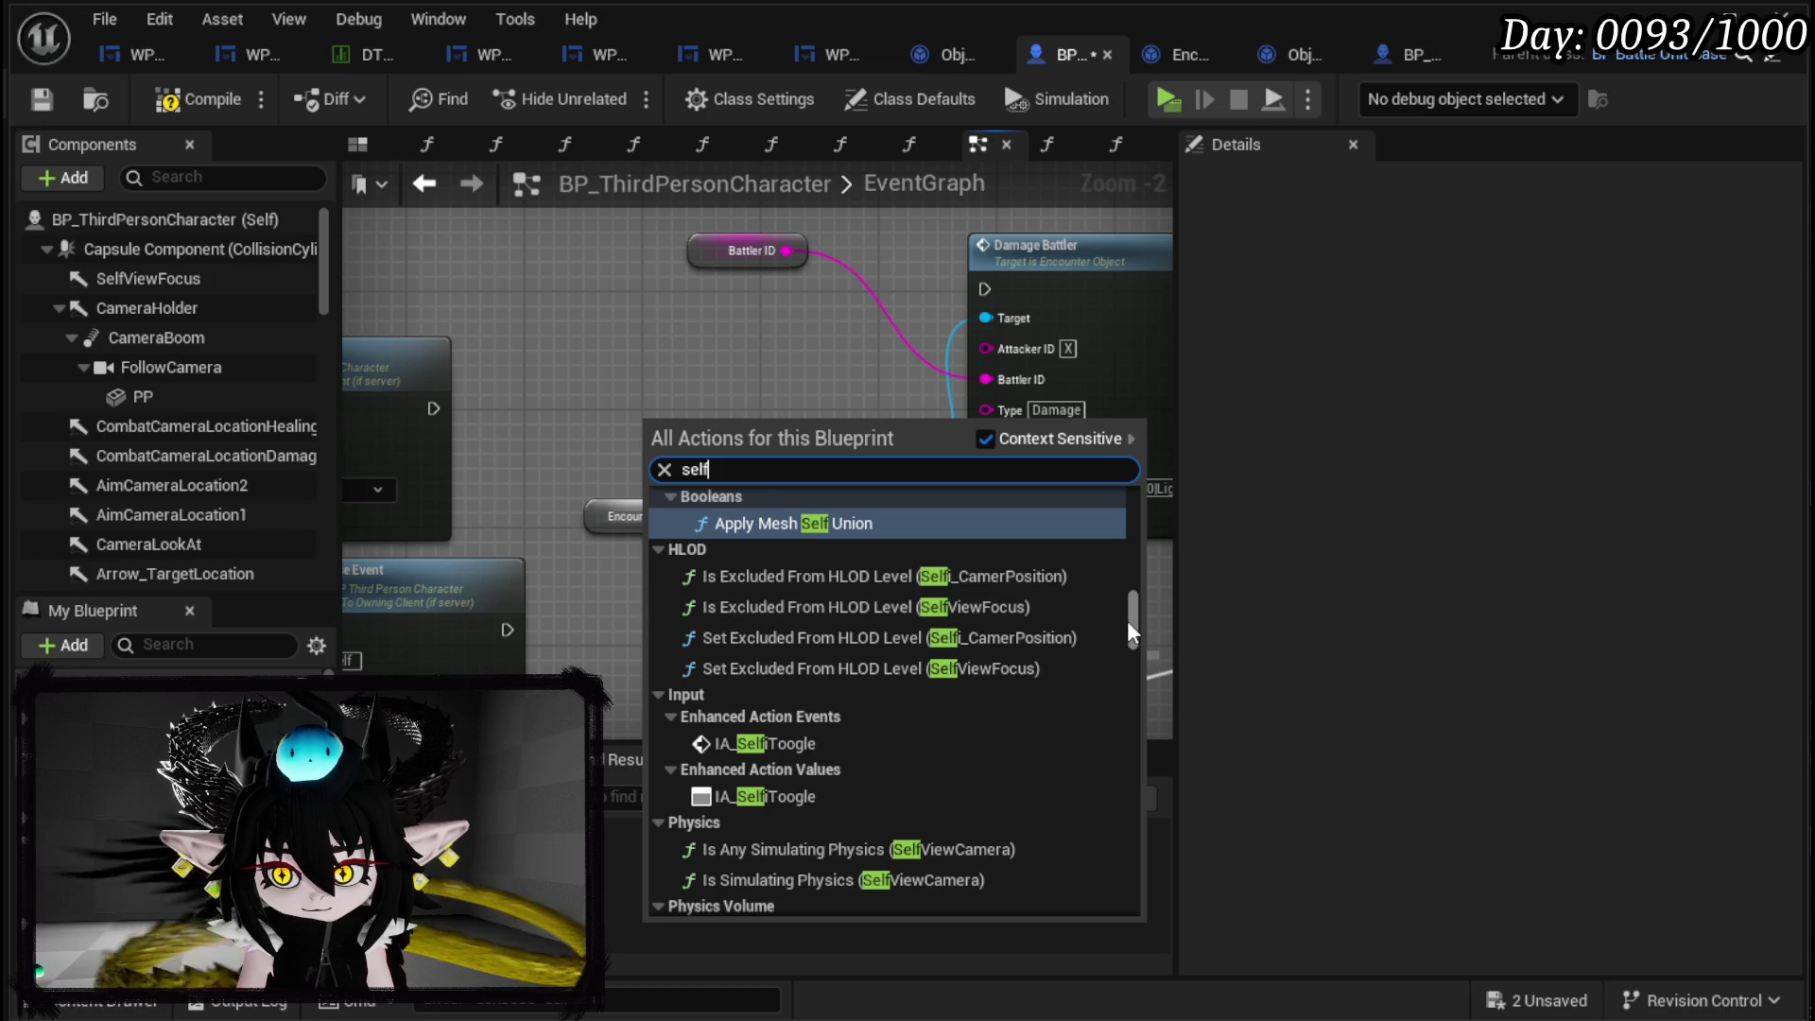
pyautogui.moveTo(1137, 633); pyautogui.dragTo(1134, 879)
pyautogui.click(813, 903)
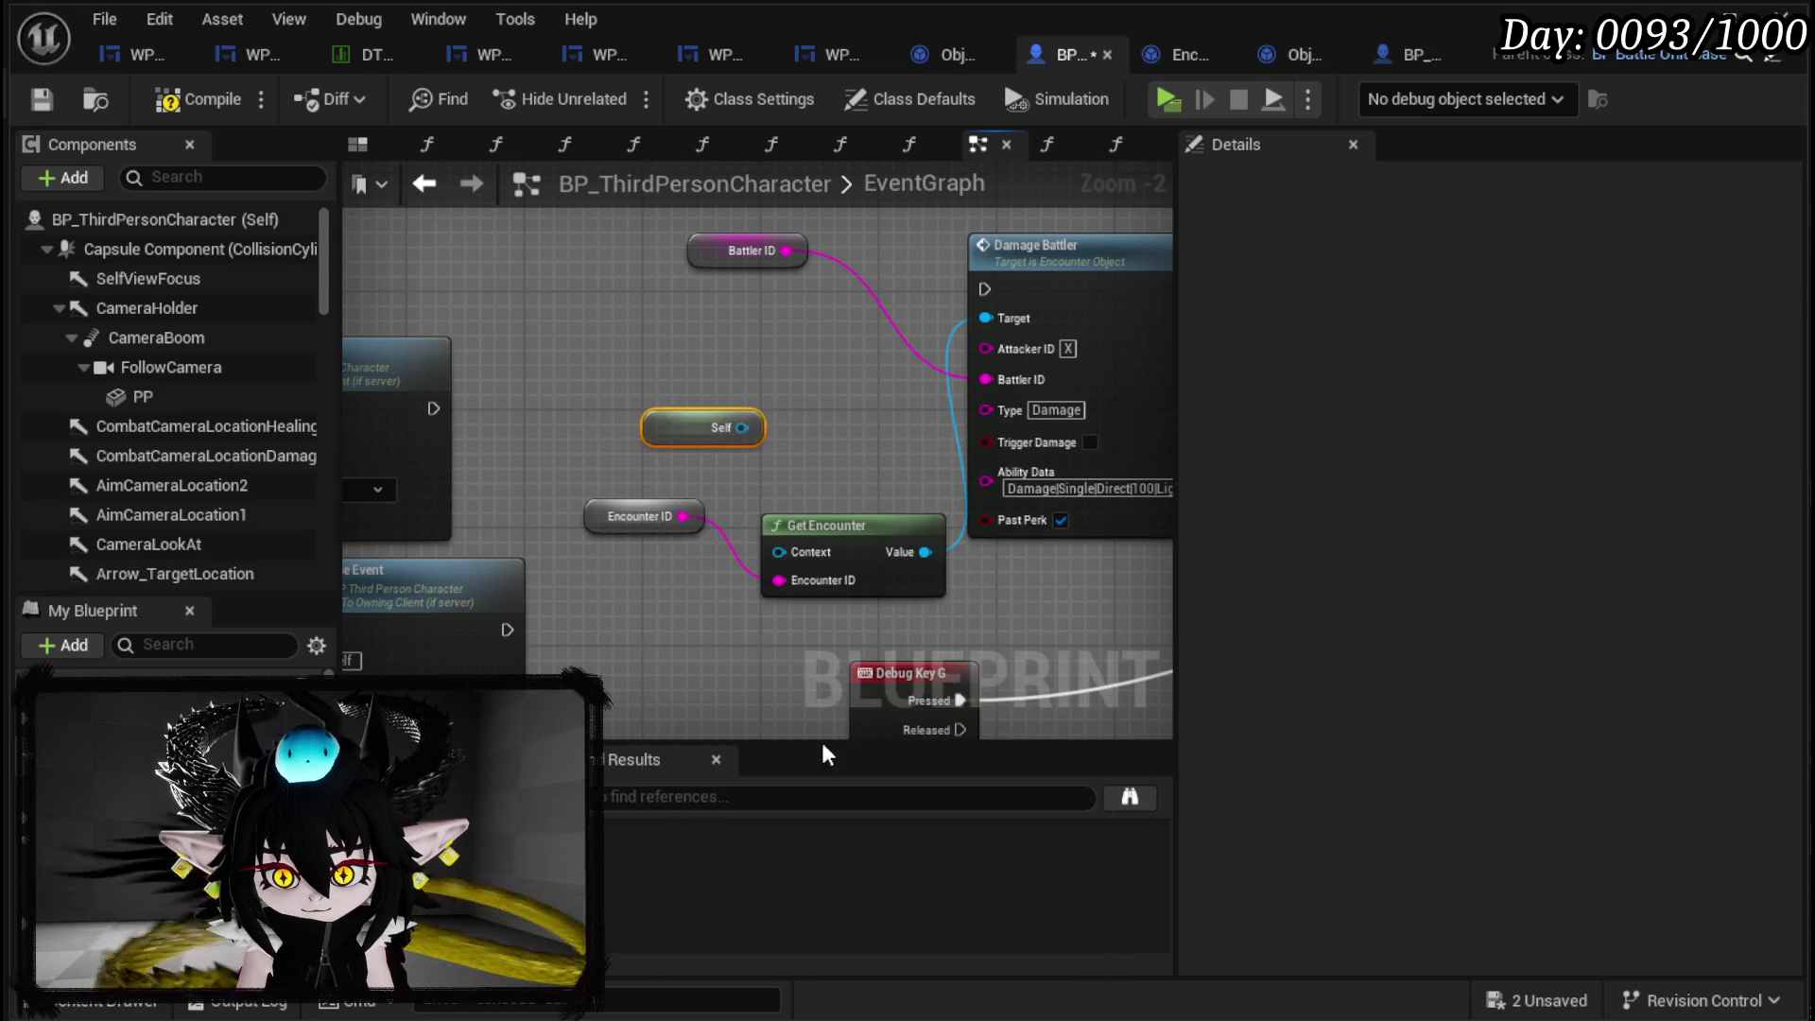
pyautogui.moveTo(743, 429); pyautogui.dragTo(778, 552)
# Add a Current Encounter getter feeding Get Encounter's Encounter ID.
pyautogui.rightClick(614, 629)
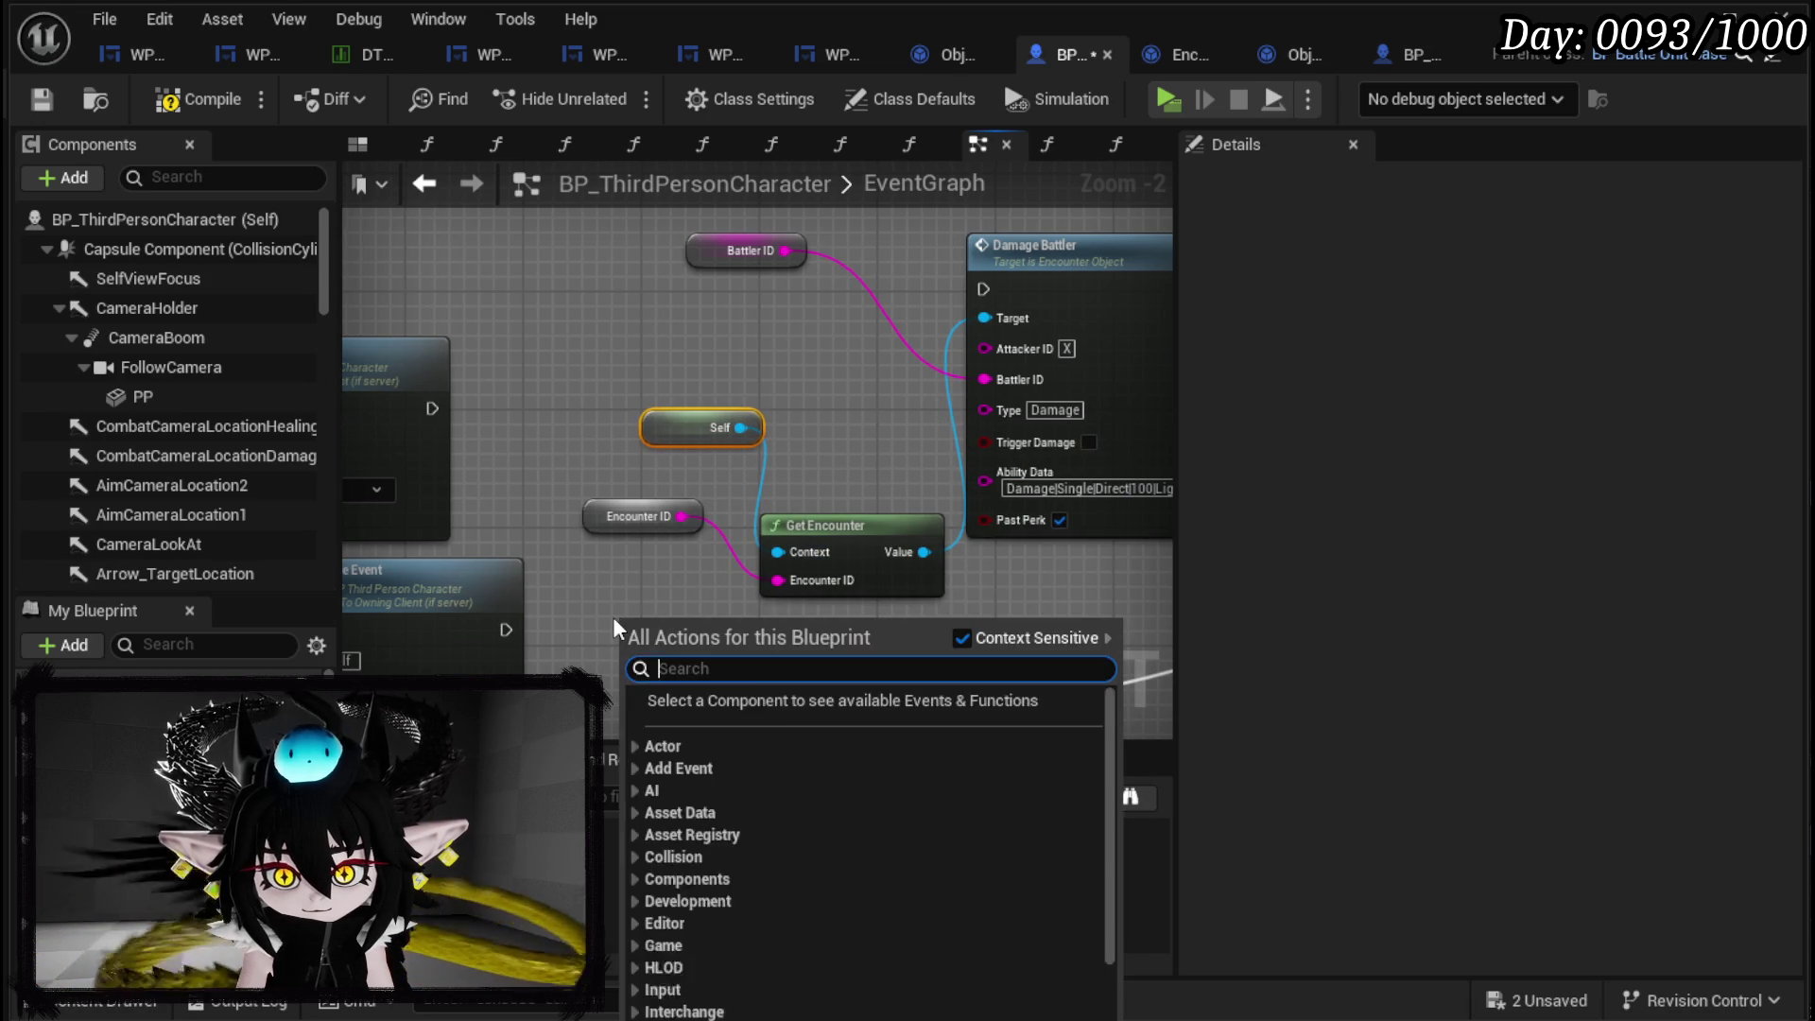
pyautogui.write('get')
pyautogui.press('BackSpace')
pyautogui.write('encounter')
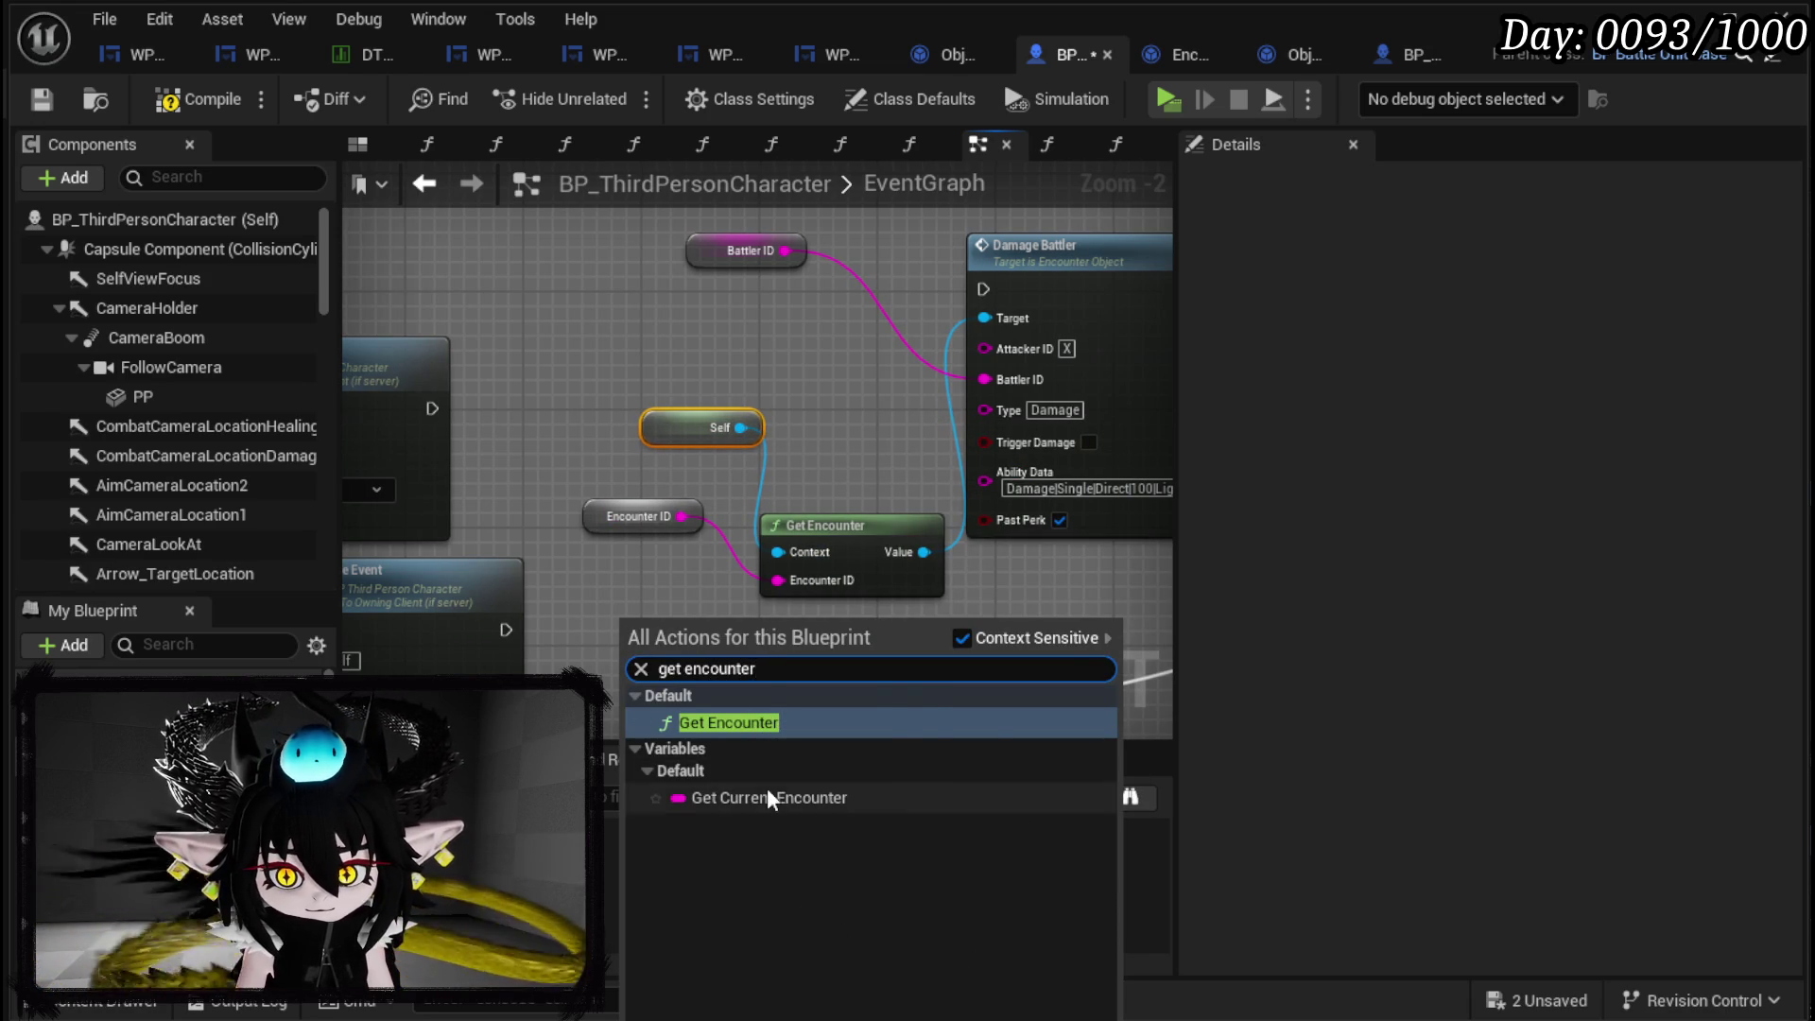
pyautogui.click(770, 798)
pyautogui.moveTo(730, 634)
pyautogui.mouseDown()
pyautogui.moveTo(790, 648)
pyautogui.moveTo(777, 580)
pyautogui.mouseUp()
pyautogui.click(643, 553)
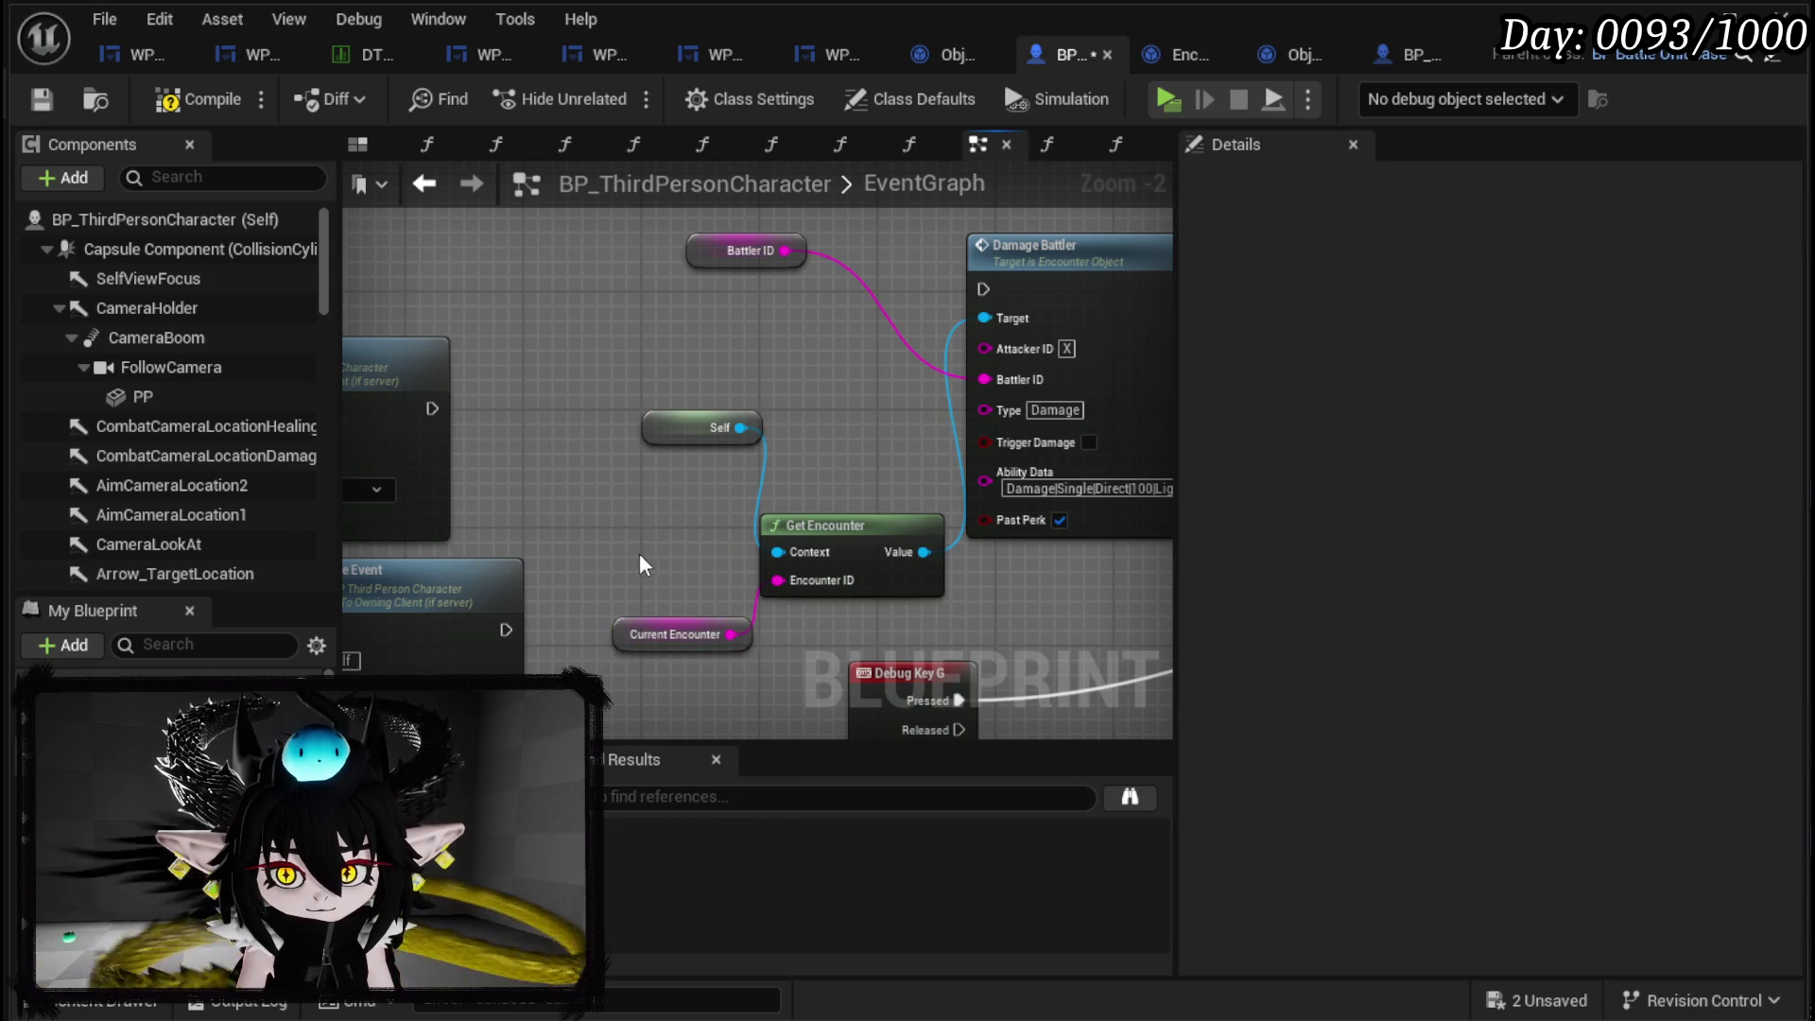
# Pull a string wire from Append's E input, then zoom back onto Damage Battler.
pyautogui.scroll(-1, 643, 553)
pyautogui.moveTo(643, 553)
pyautogui.mouseDown()
pyautogui.moveTo(831, 421)
pyautogui.moveTo(1094, 360)
pyautogui.moveTo(1316, 349)
pyautogui.moveTo(925, 294)
pyautogui.mouseUp()
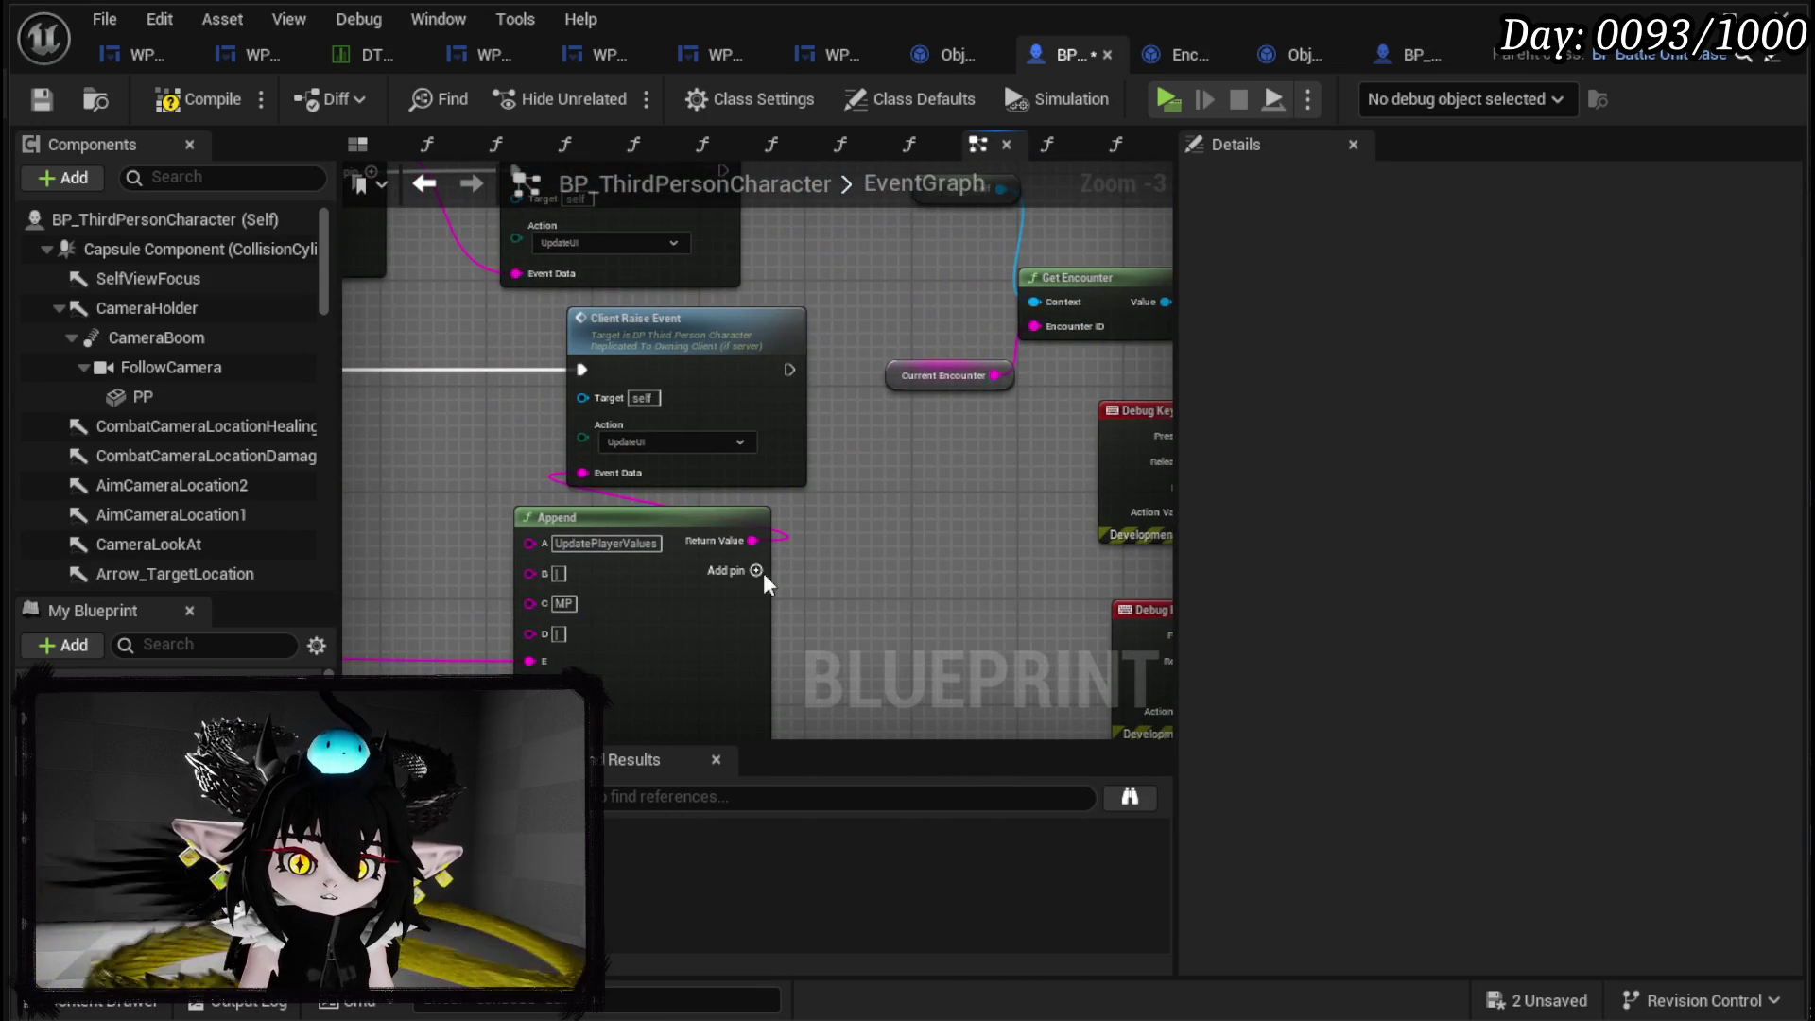
pyautogui.moveTo(526, 666)
pyautogui.mouseDown()
pyautogui.moveTo(1258, 397)
pyautogui.moveTo(794, 151)
pyautogui.moveTo(790, 445)
pyautogui.moveTo(827, 487)
pyautogui.mouseUp()
pyautogui.moveTo(783, 405)
pyautogui.mouseDown()
pyautogui.moveTo(595, 394)
pyautogui.moveTo(741, 514)
pyautogui.mouseUp()
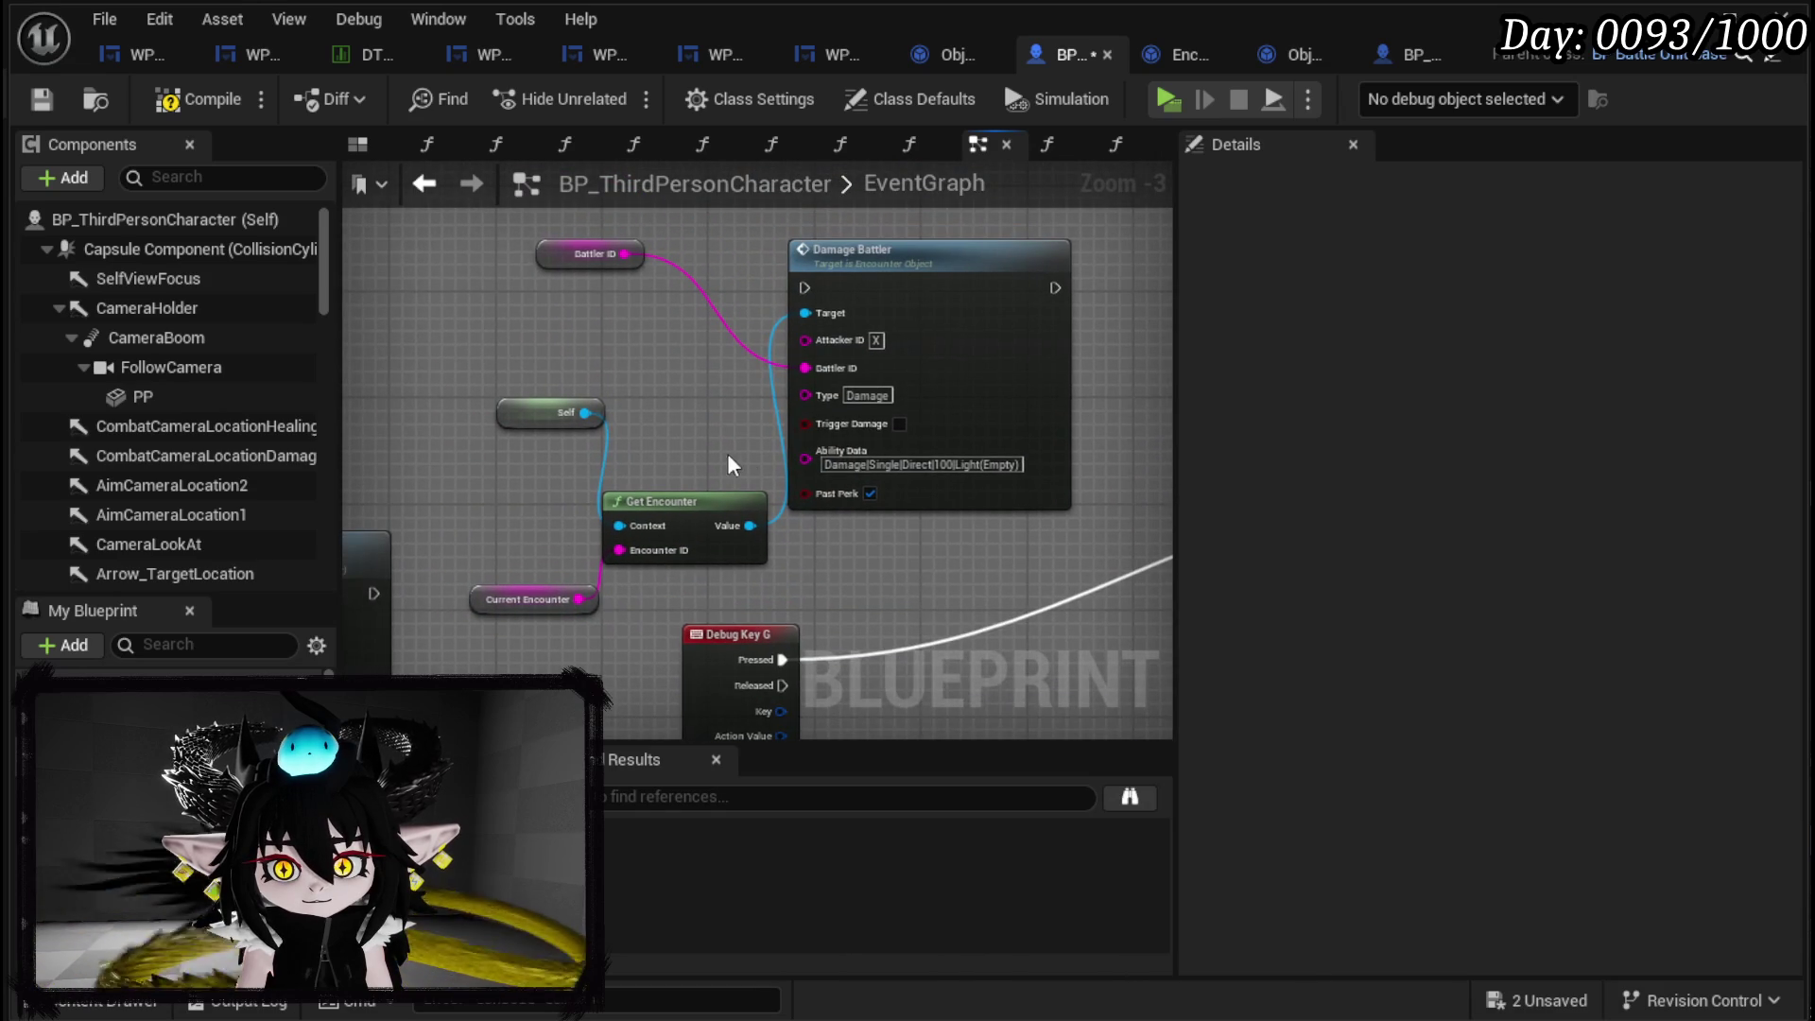
pyautogui.moveTo(805, 459); pyautogui.dragTo(639, 340)
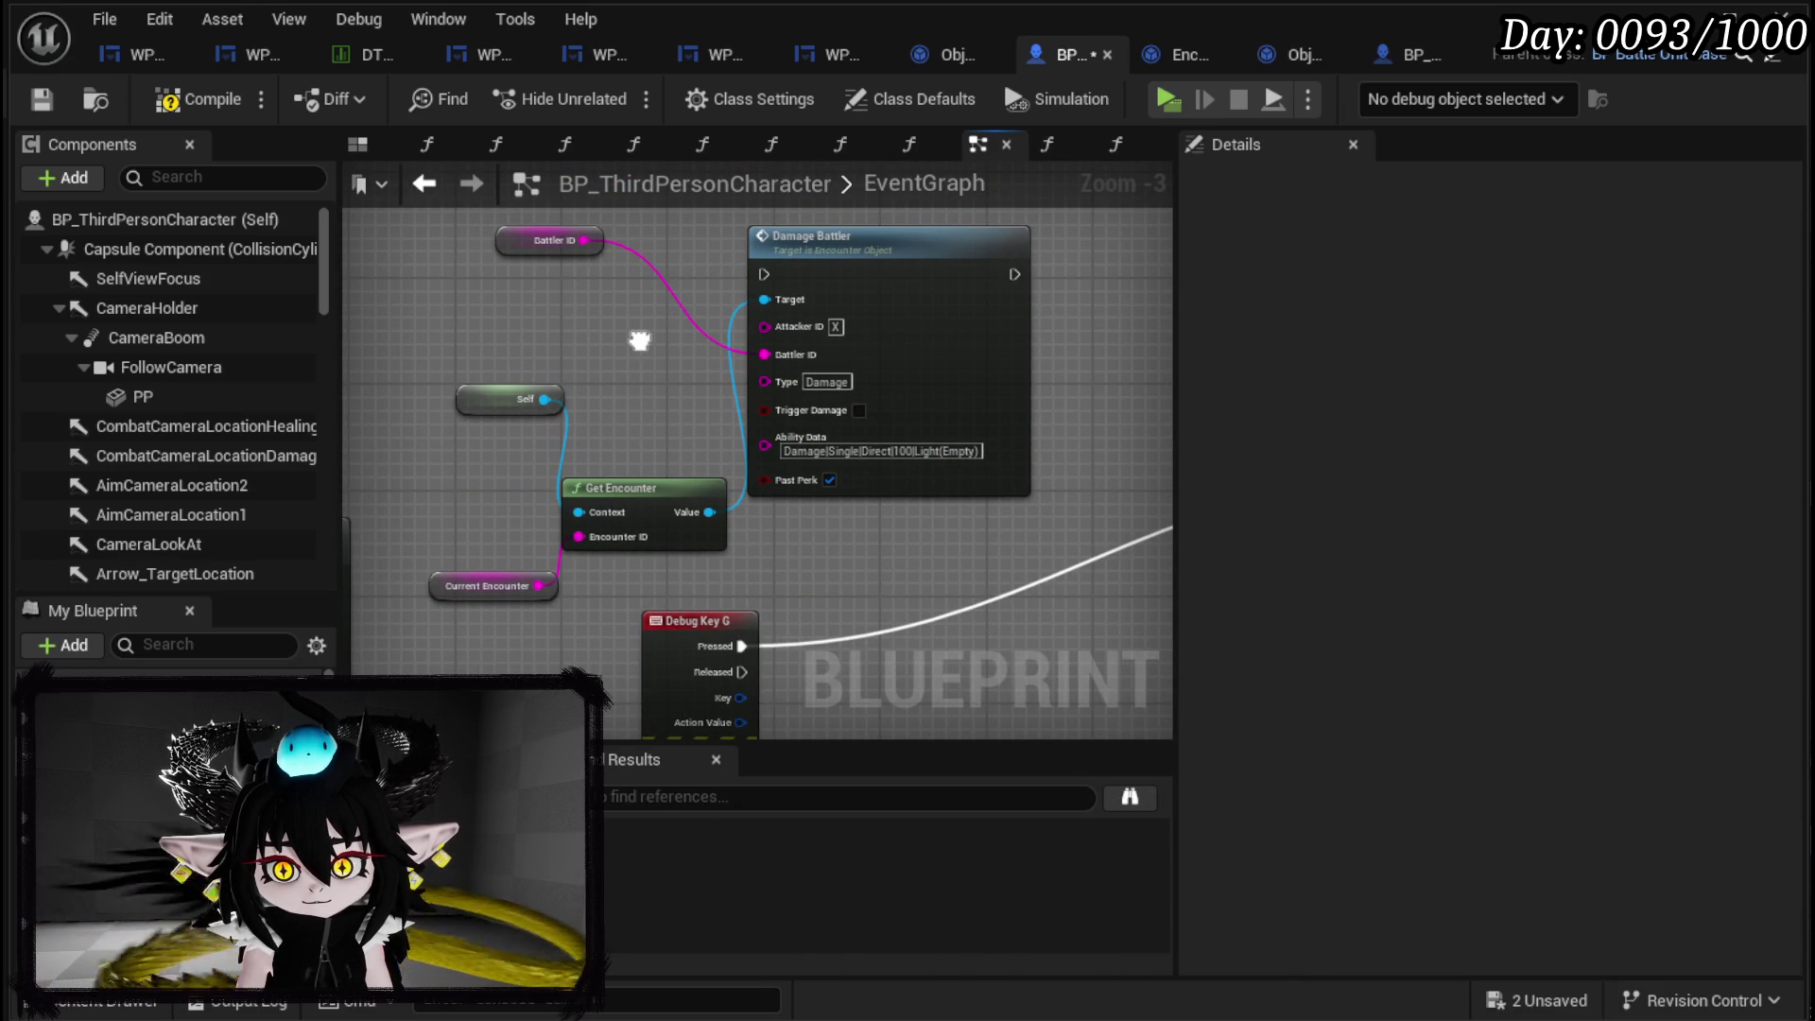
pyautogui.scroll(3, 640, 340)
pyautogui.moveTo(640, 340); pyautogui.dragTo(340, 365)
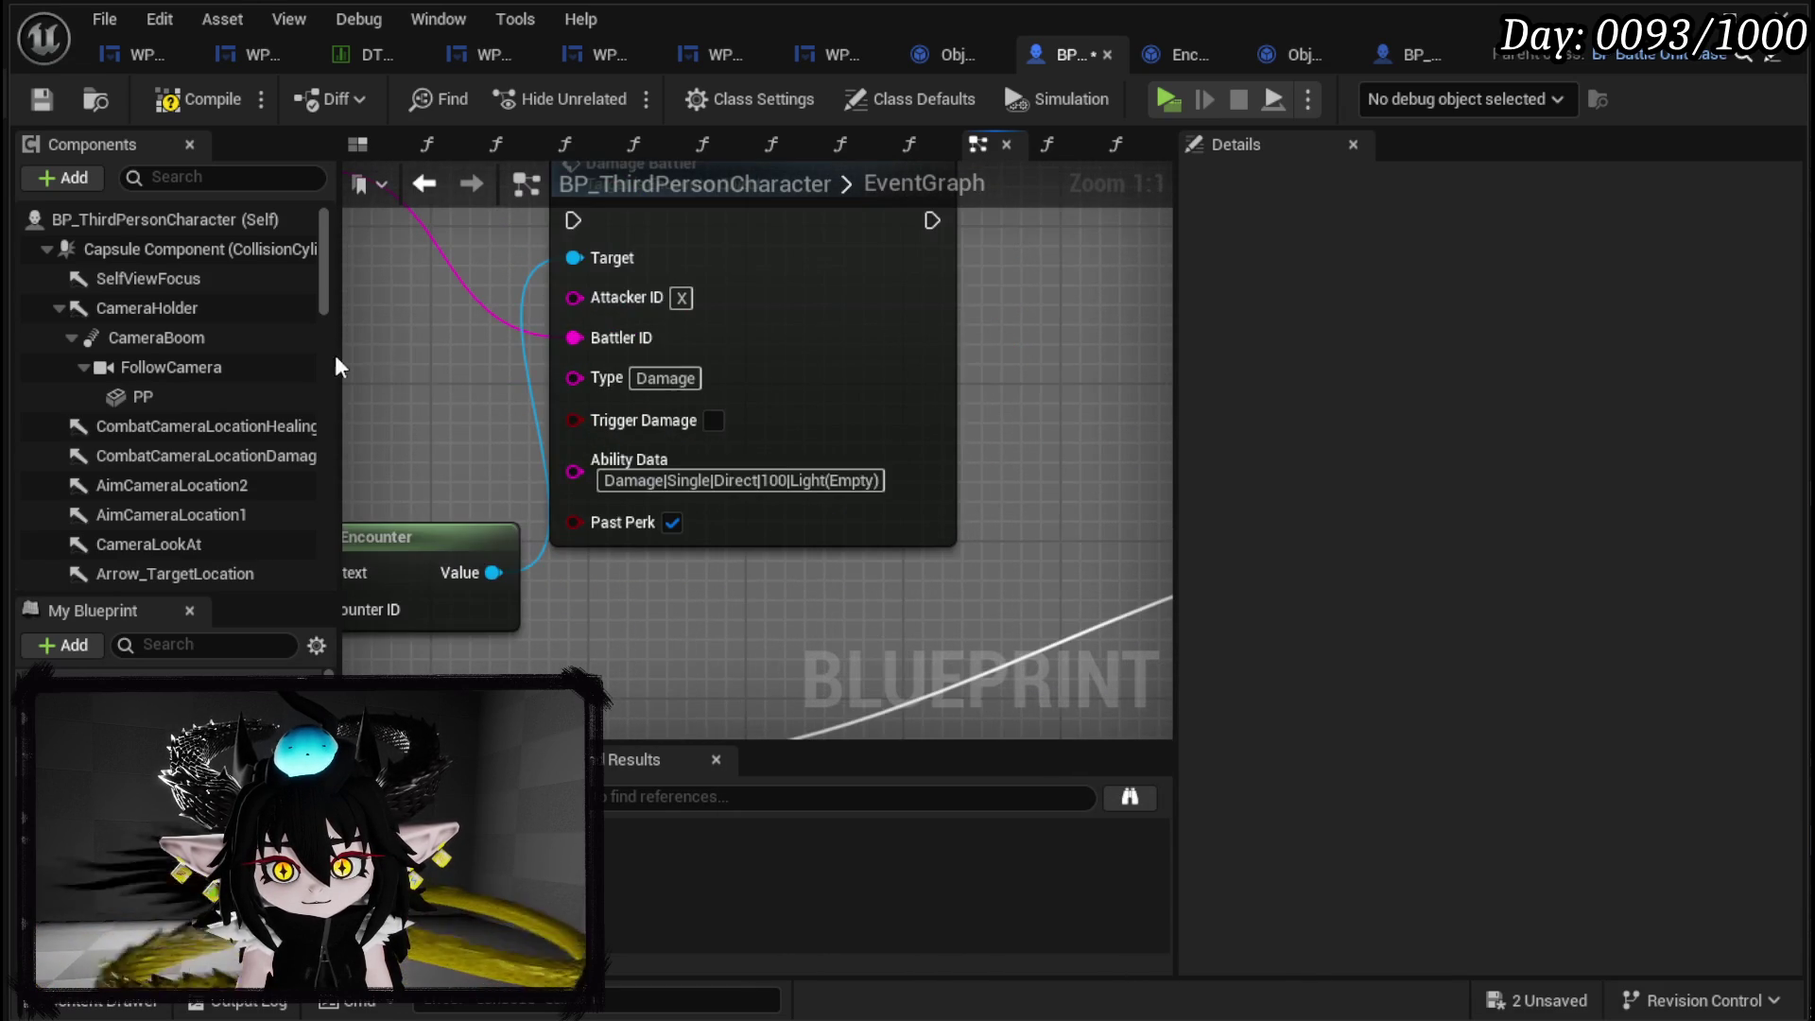
# Copy the Ability Data text and add a string Append node feeding Damage Battler's Ability Data.
pyautogui.moveTo(606, 480); pyautogui.dragTo(945, 477)
pyautogui.hotkey('ctrl', 'c')
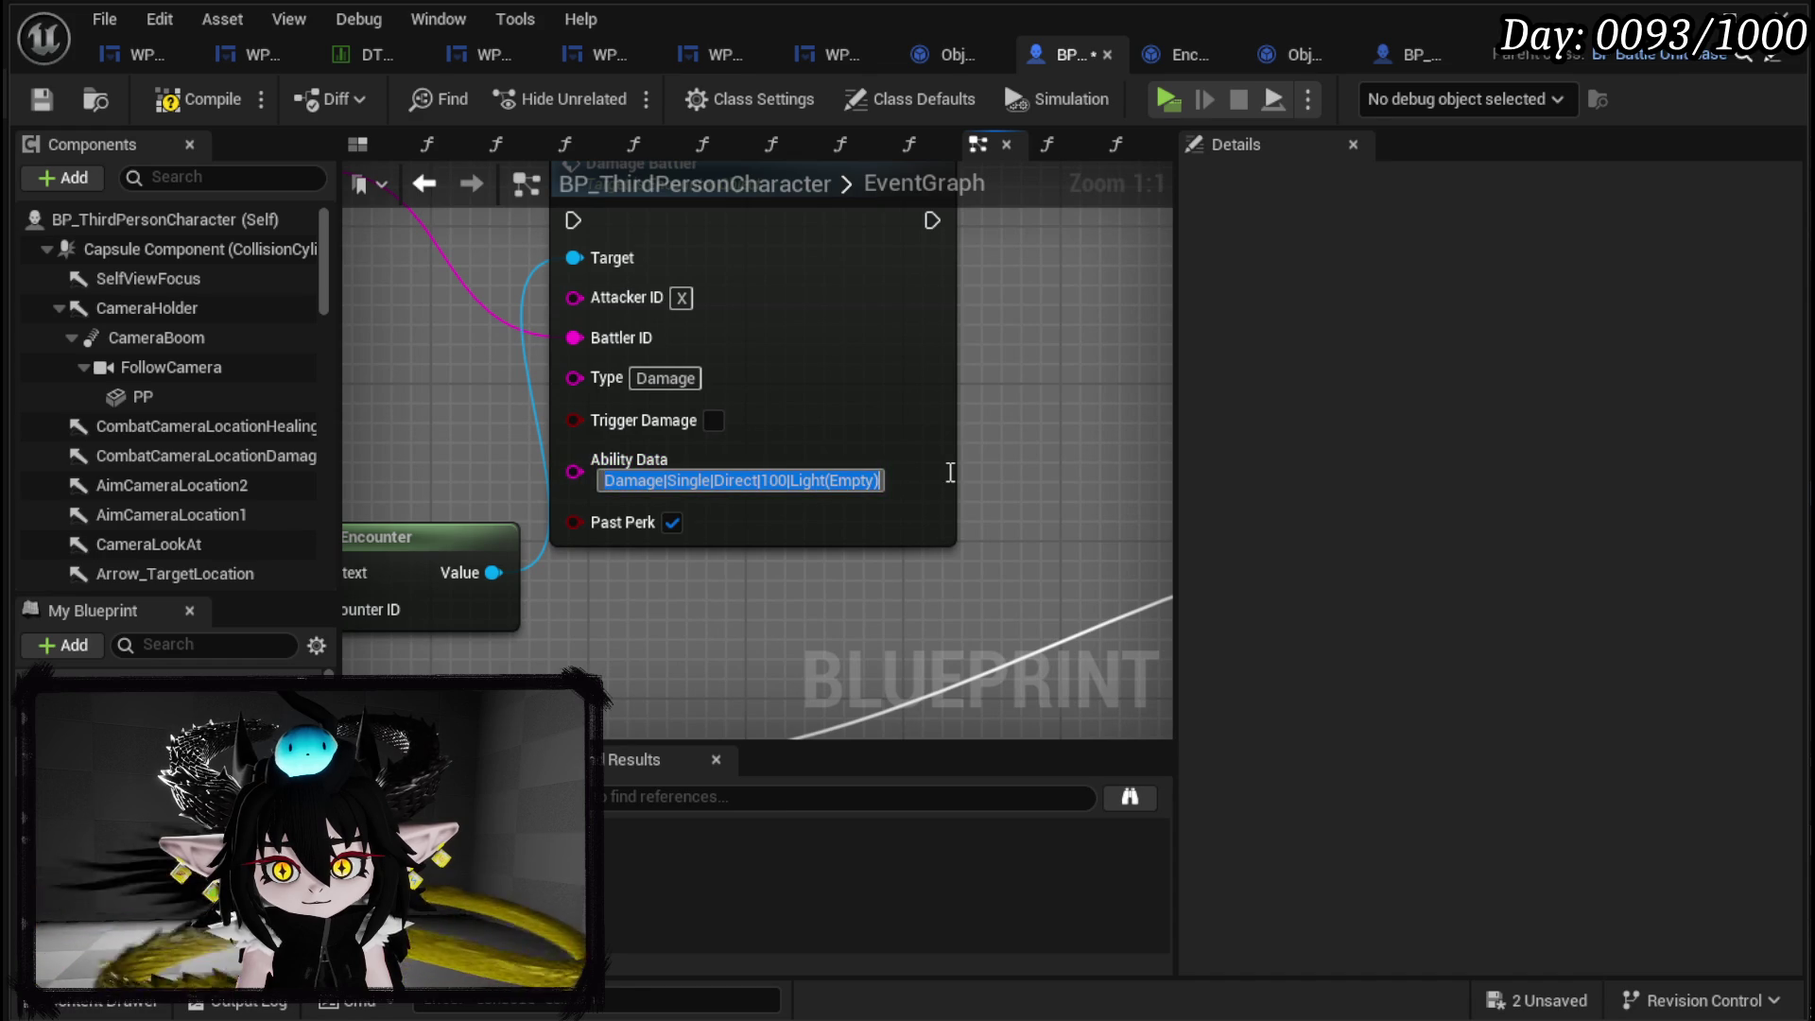
pyautogui.moveTo(416, 378)
pyautogui.mouseDown()
pyautogui.moveTo(737, 413)
pyautogui.moveTo(757, 438)
pyautogui.mouseUp()
pyautogui.moveTo(567, 462); pyautogui.dragTo(529, 599)
pyautogui.moveTo(938, 525)
pyautogui.mouseDown()
pyautogui.moveTo(871, 531)
pyautogui.moveTo(733, 465)
pyautogui.mouseUp()
pyautogui.write('Append')
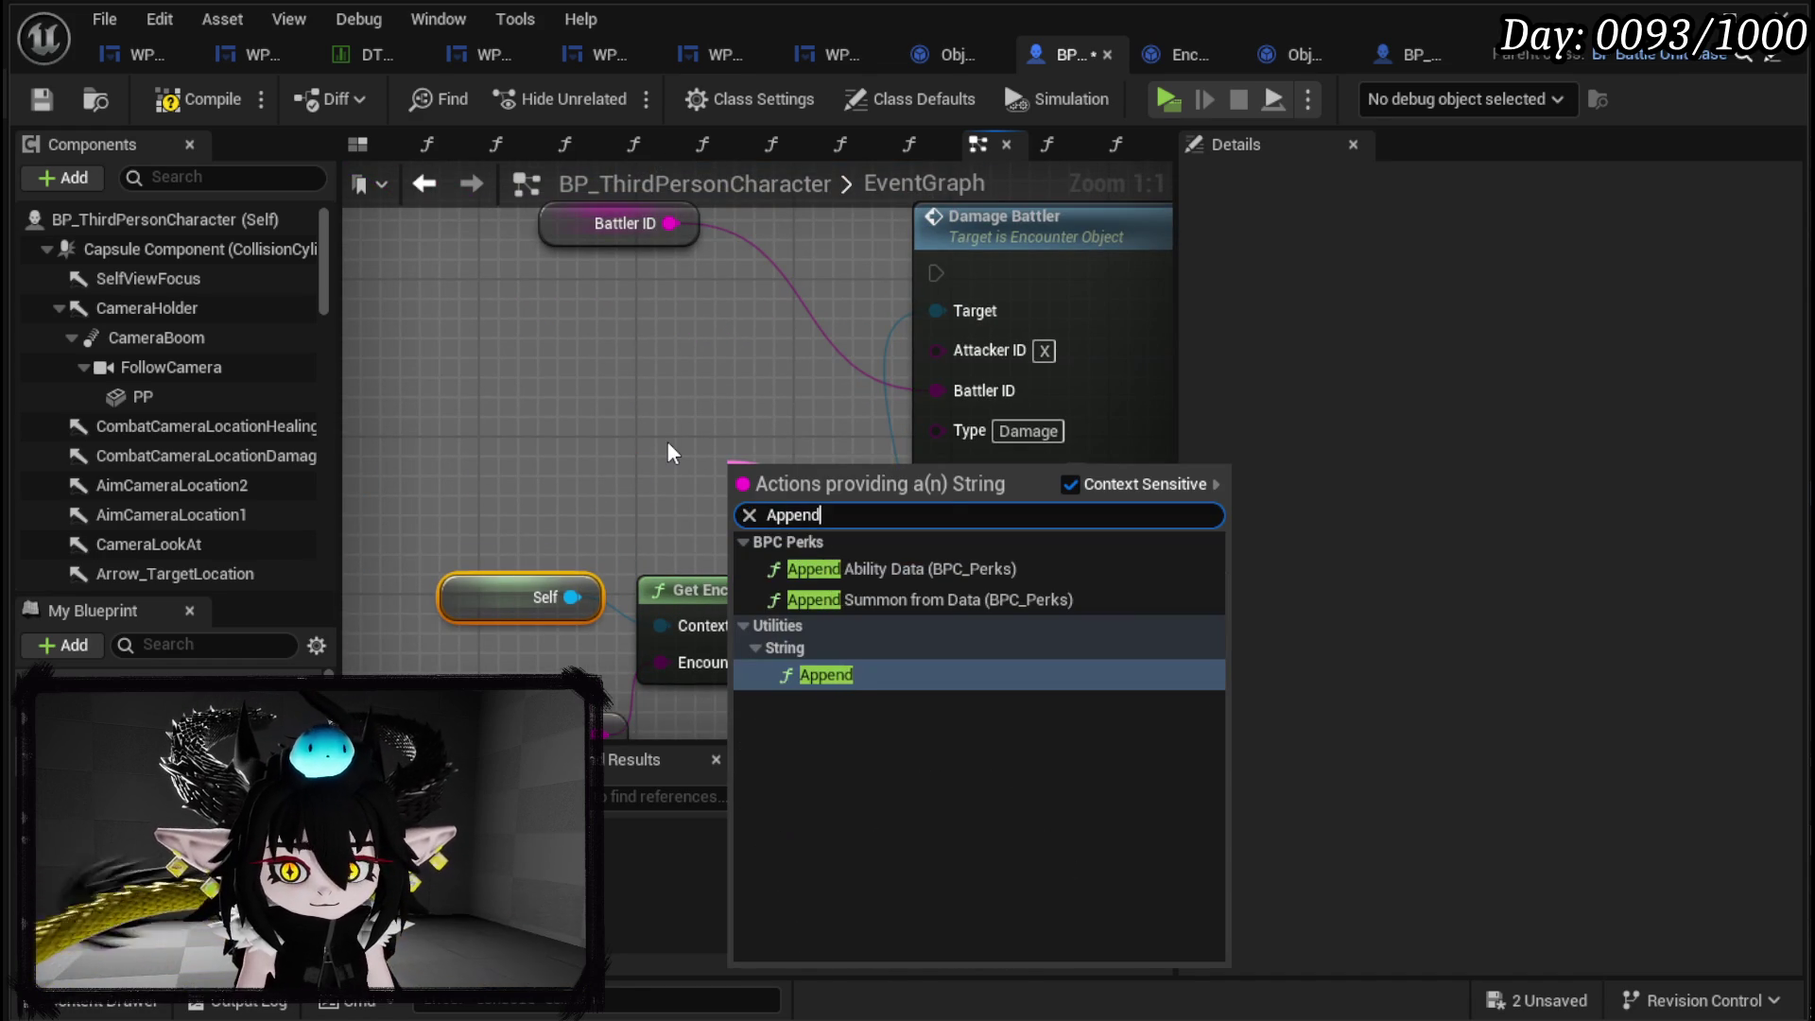
pyautogui.press('Return')
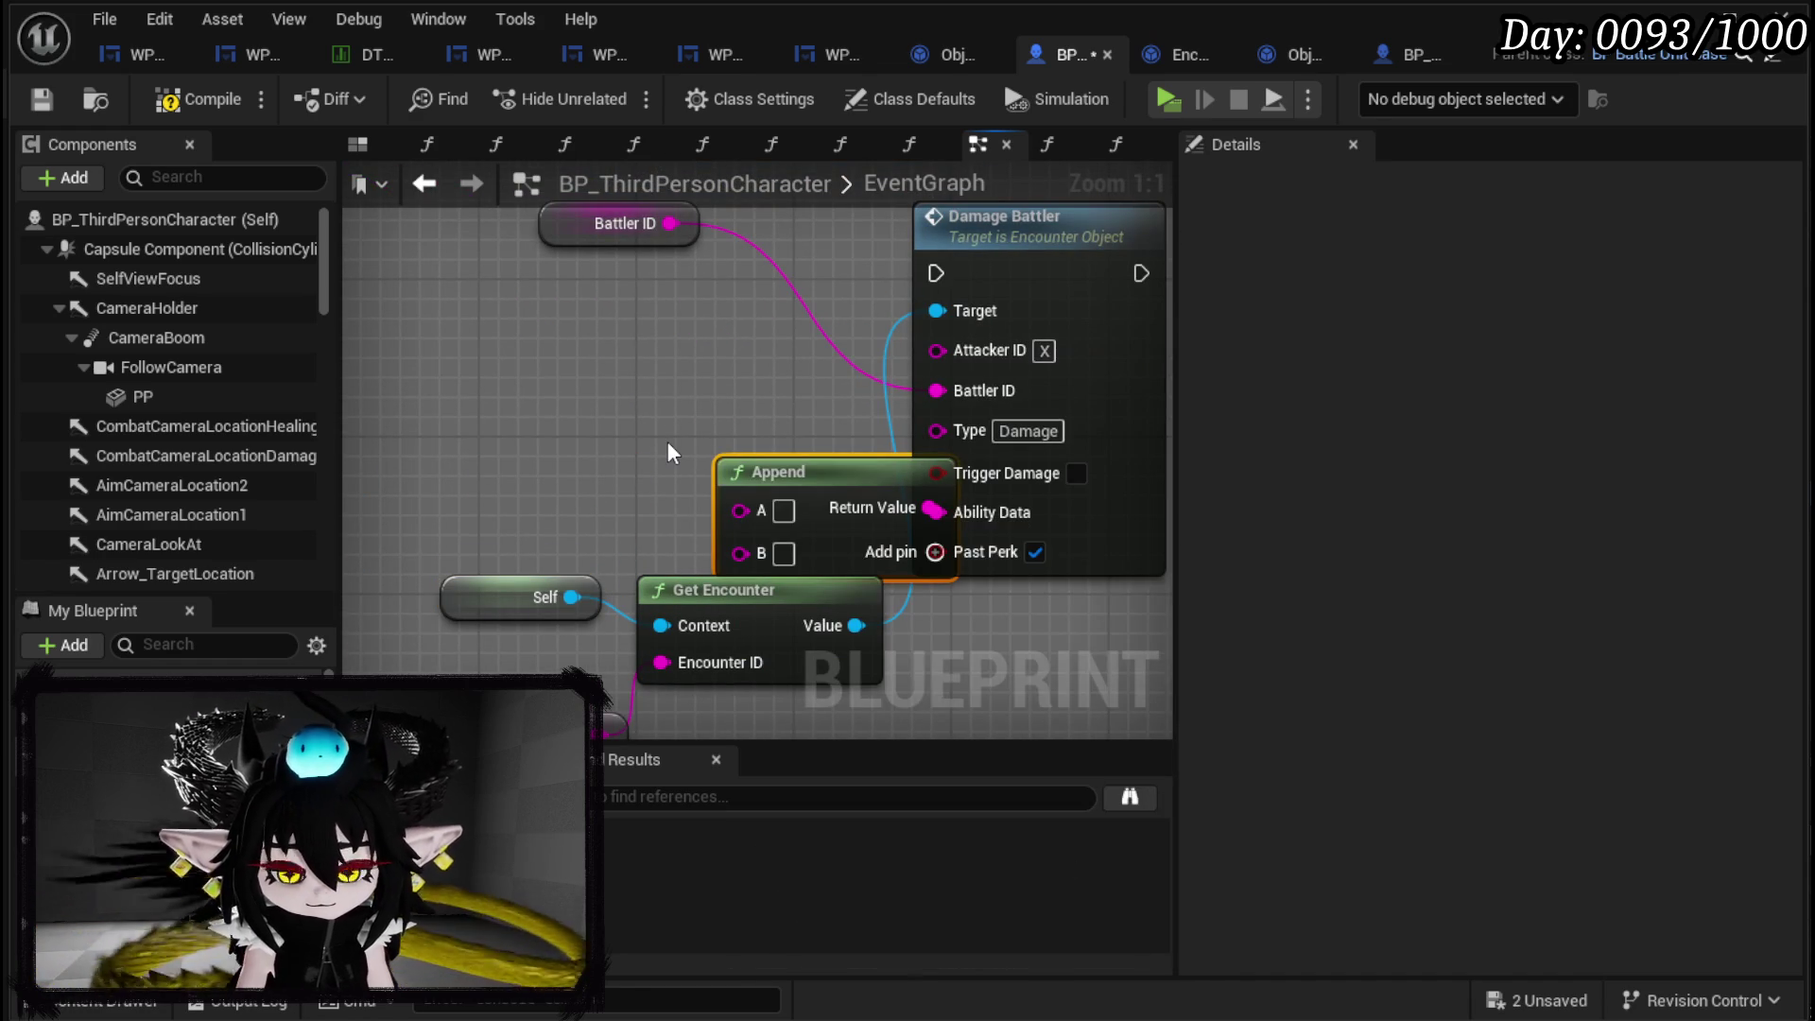
pyautogui.moveTo(765, 463); pyautogui.dragTo(557, 347)
# Paste the damage ability string into Append's A, wire its B input, and place it left of Damage Battler.
pyautogui.click(567, 393)
pyautogui.hotkey('ctrl', 'v')
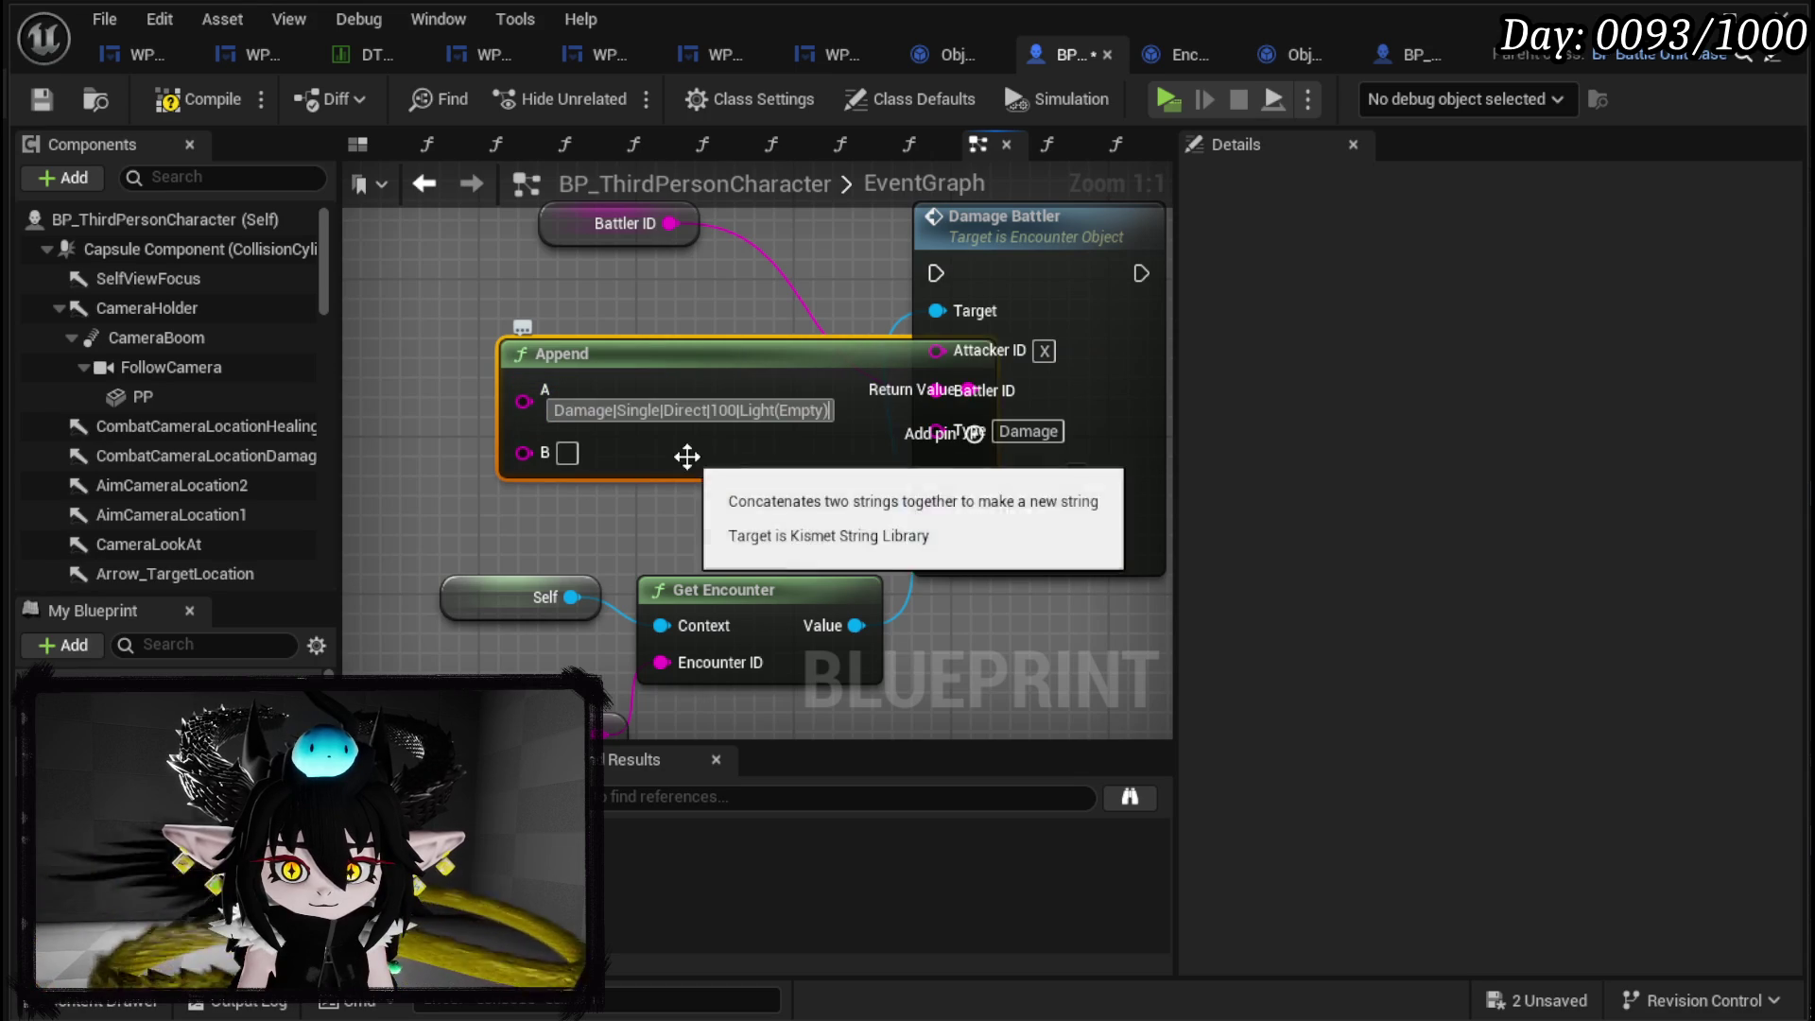
pyautogui.moveTo(712, 364)
pyautogui.mouseDown()
pyautogui.moveTo(634, 285)
pyautogui.moveTo(770, 409)
pyautogui.mouseUp()
pyautogui.scroll(-3, 633, 285)
pyautogui.scroll(2, 769, 409)
pyautogui.moveTo(673, 627)
pyautogui.mouseDown()
pyautogui.moveTo(529, 231)
pyautogui.moveTo(387, 289)
pyautogui.moveTo(544, 301)
pyautogui.moveTo(600, 425)
pyautogui.mouseUp()
pyautogui.moveTo(765, 398); pyautogui.dragTo(664, 426)
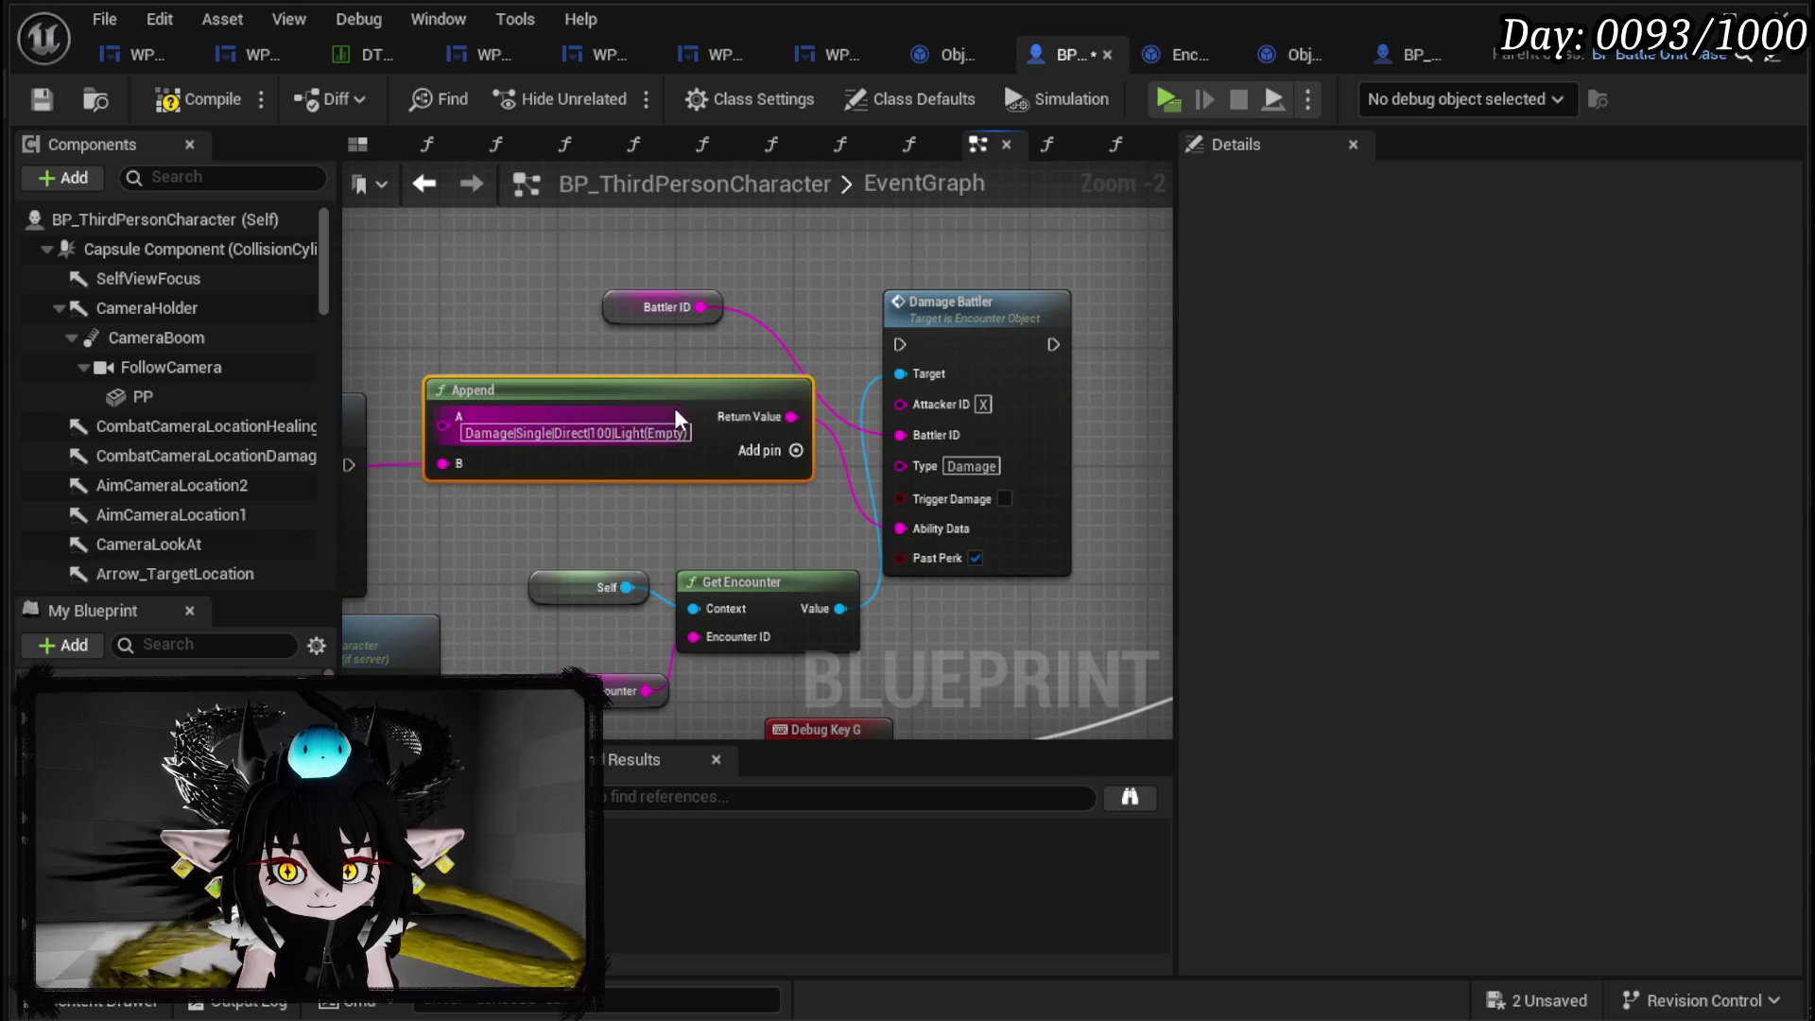
pyautogui.click(581, 548)
pyautogui.scroll(2, 581, 548)
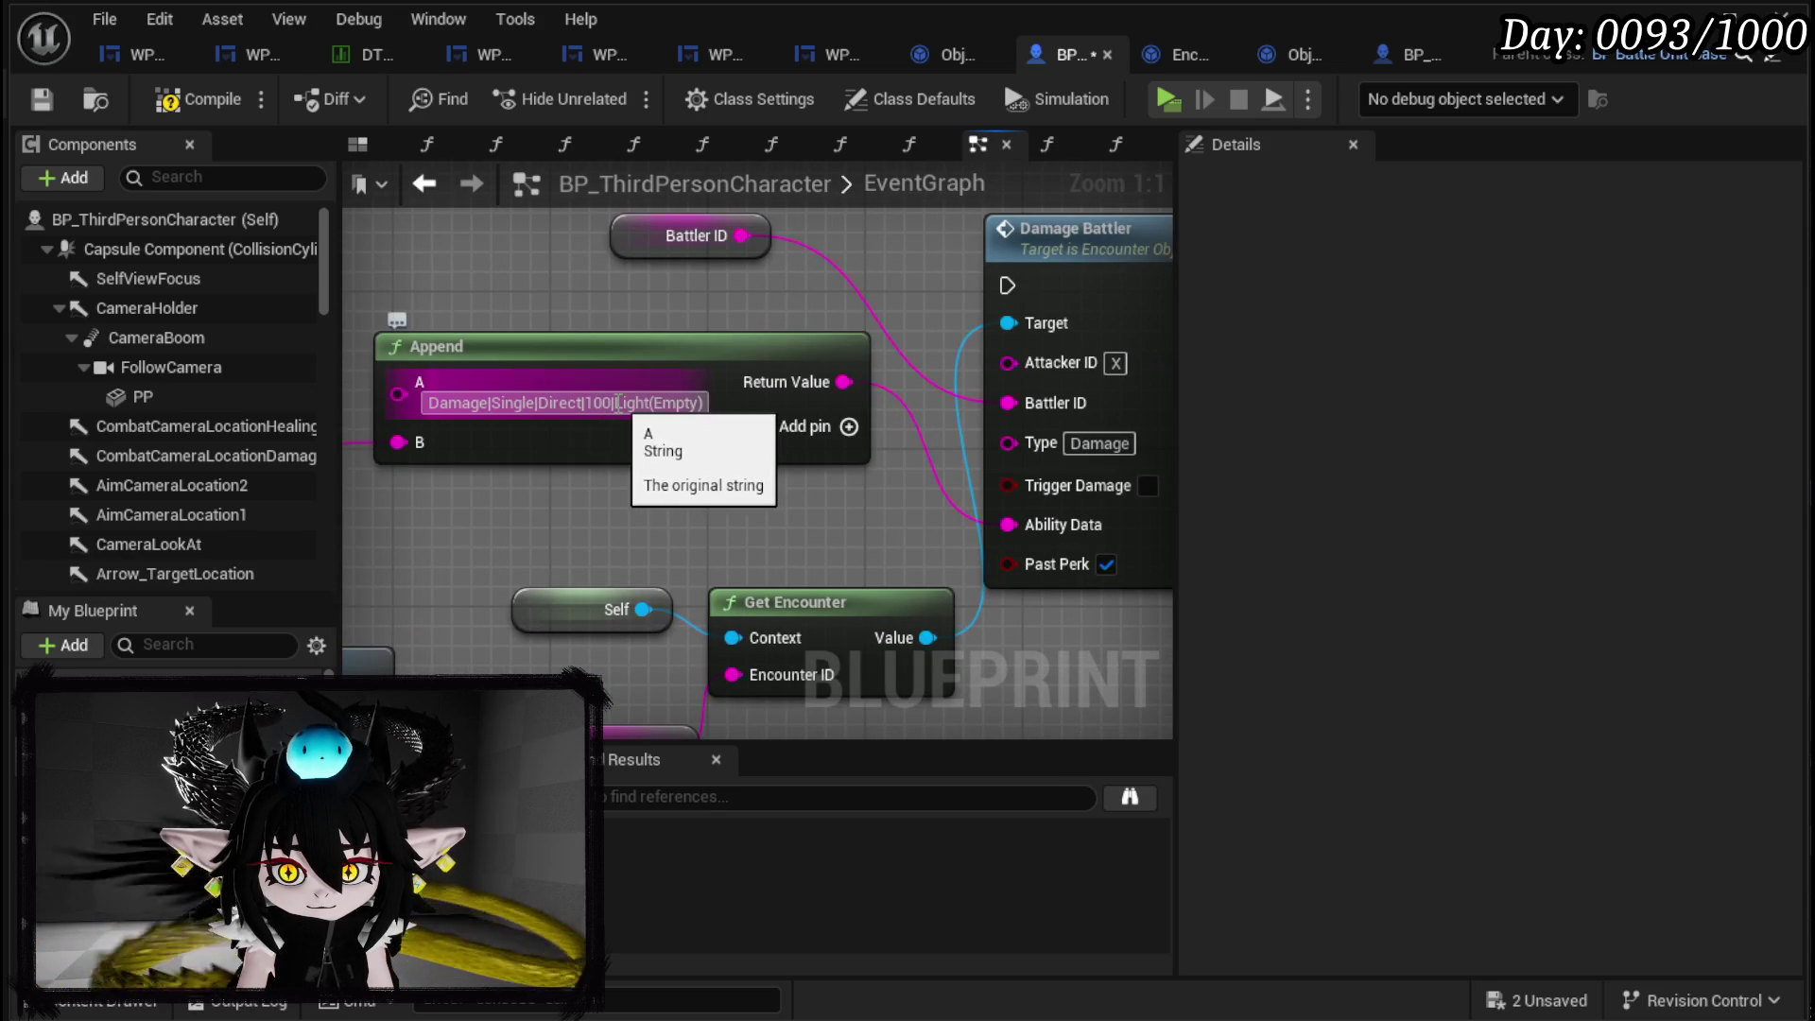
# Add a C pin to Append and trim 100|Light(Empty) from A, leaving Damage|Single|Direct|.
pyautogui.moveTo(616, 404); pyautogui.dragTo(718, 406)
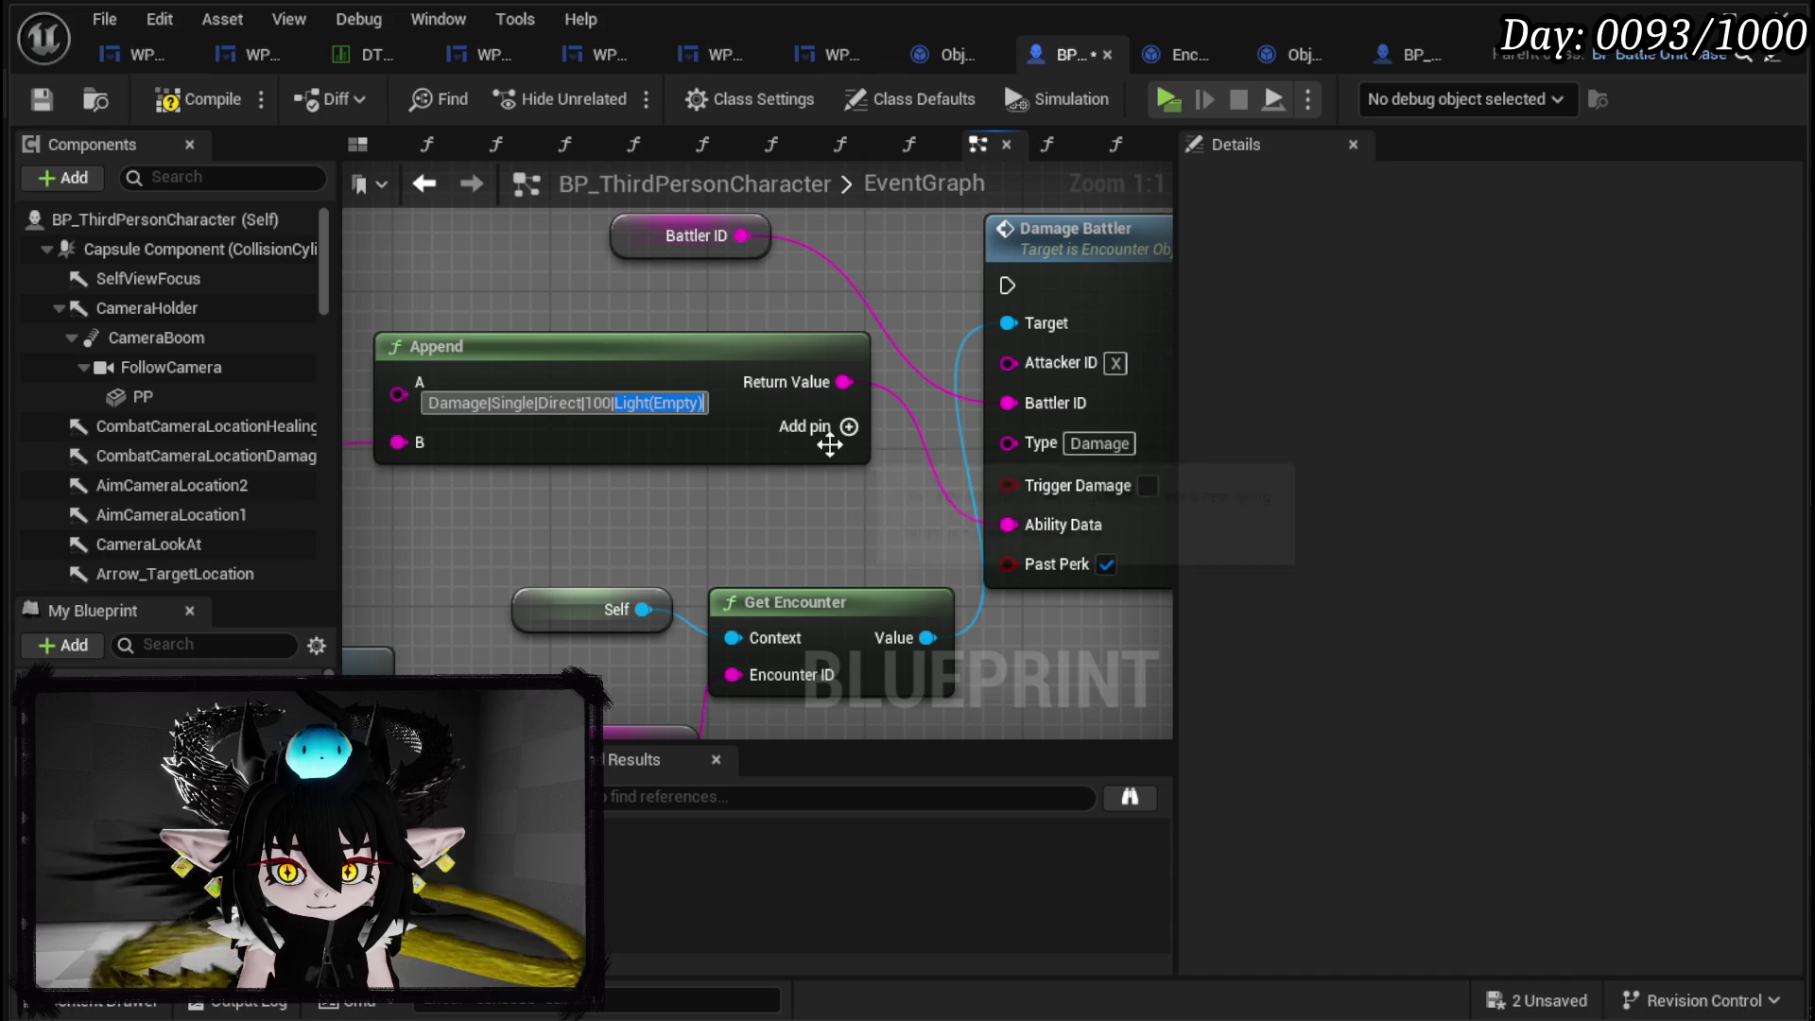
pyautogui.click(618, 499)
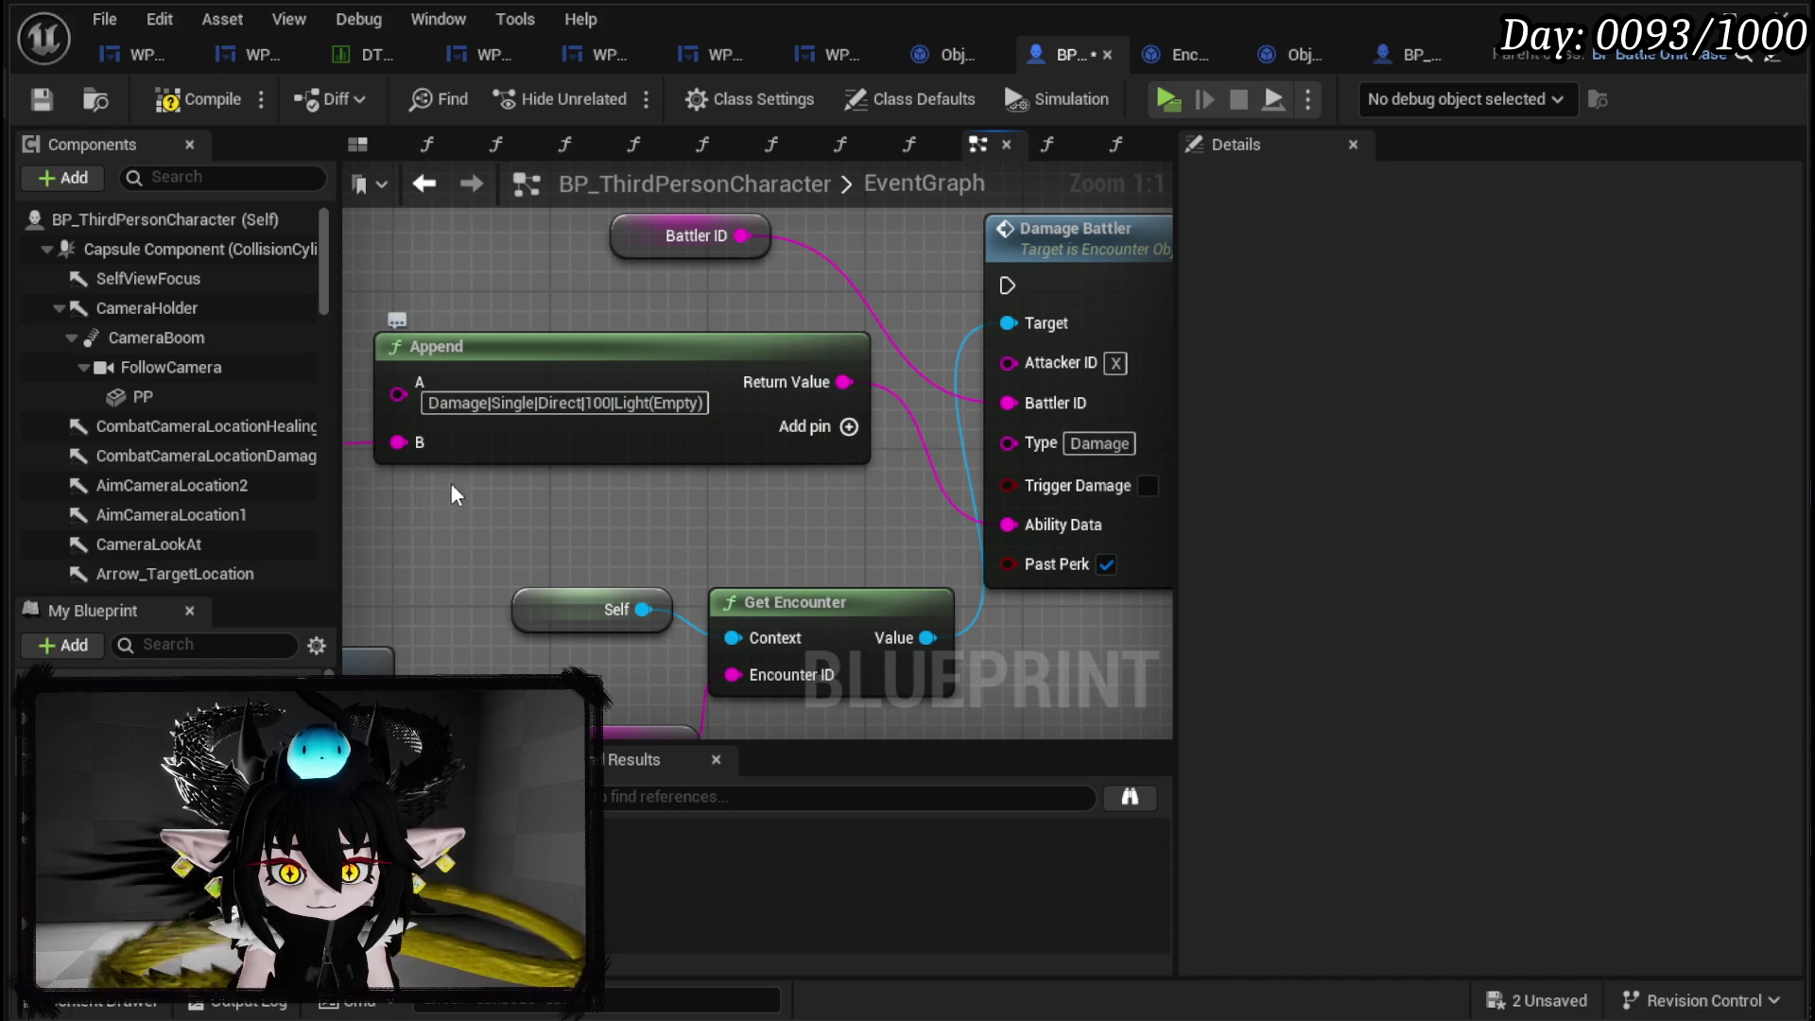
pyautogui.click(850, 427)
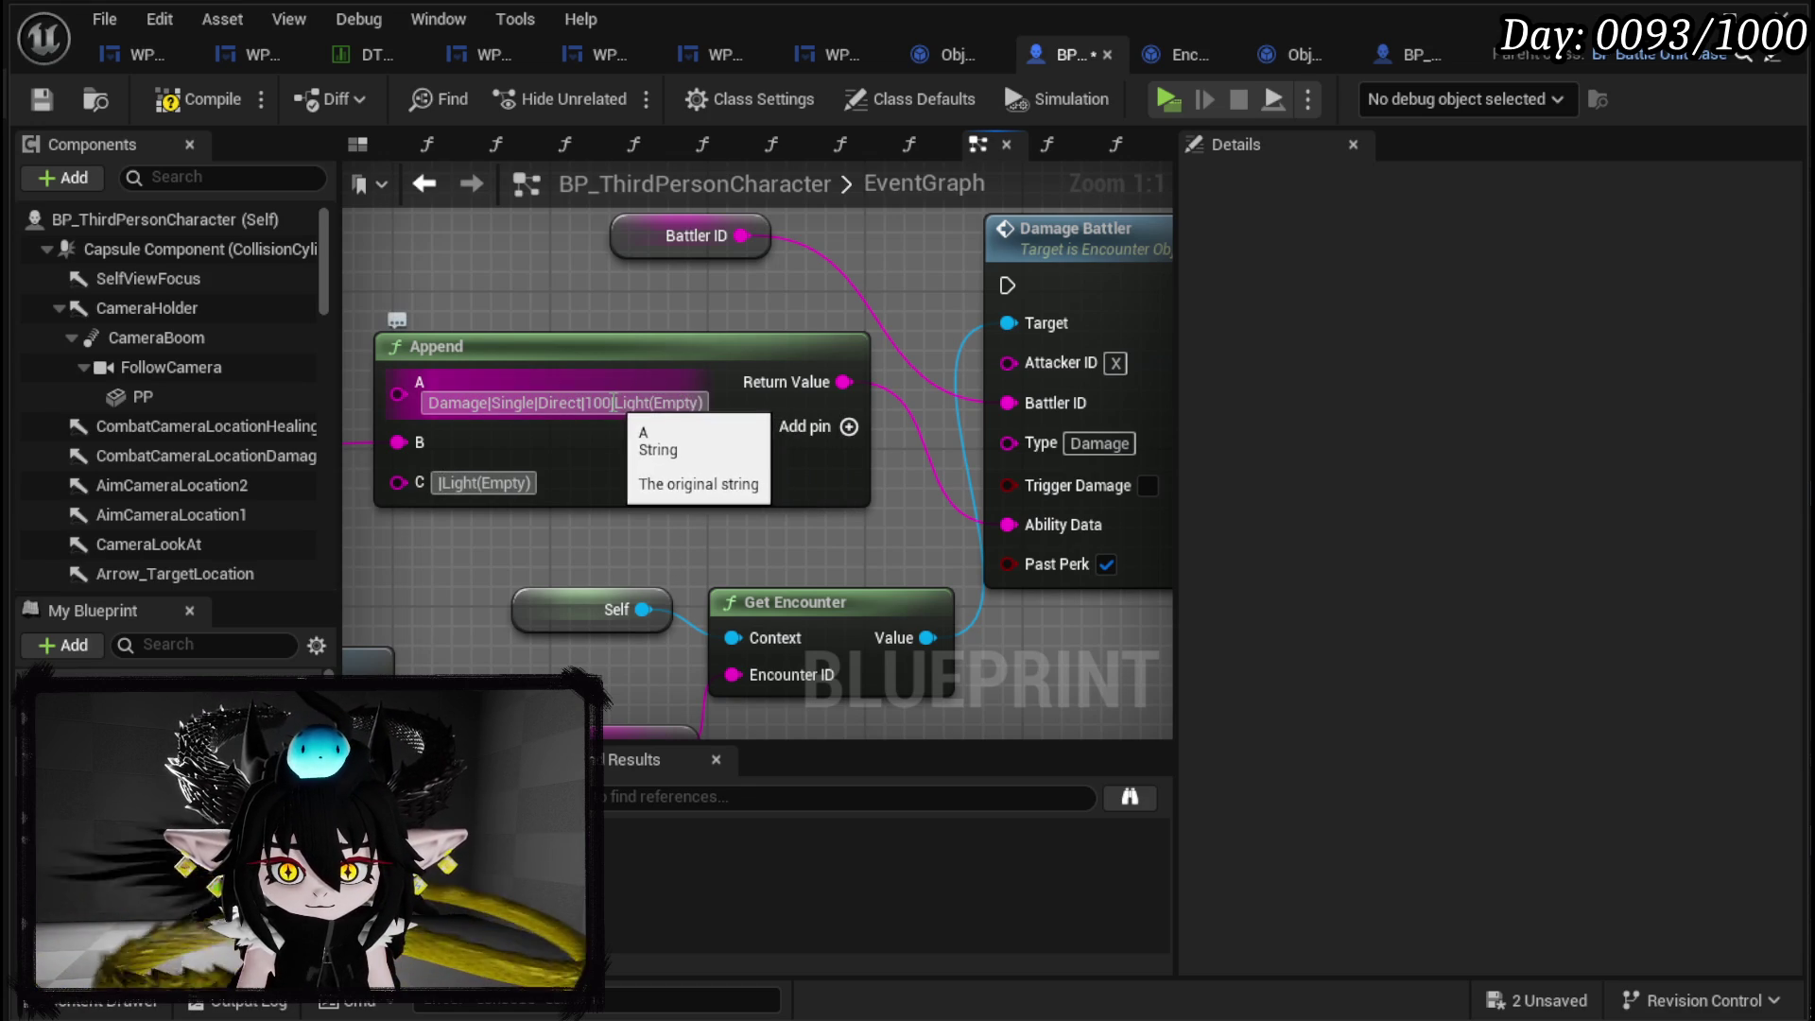
pyautogui.click(614, 402)
pyautogui.keyDown('shift'); pyautogui.click(589, 404); pyautogui.keyUp('shift')
pyautogui.press('BackSpace')
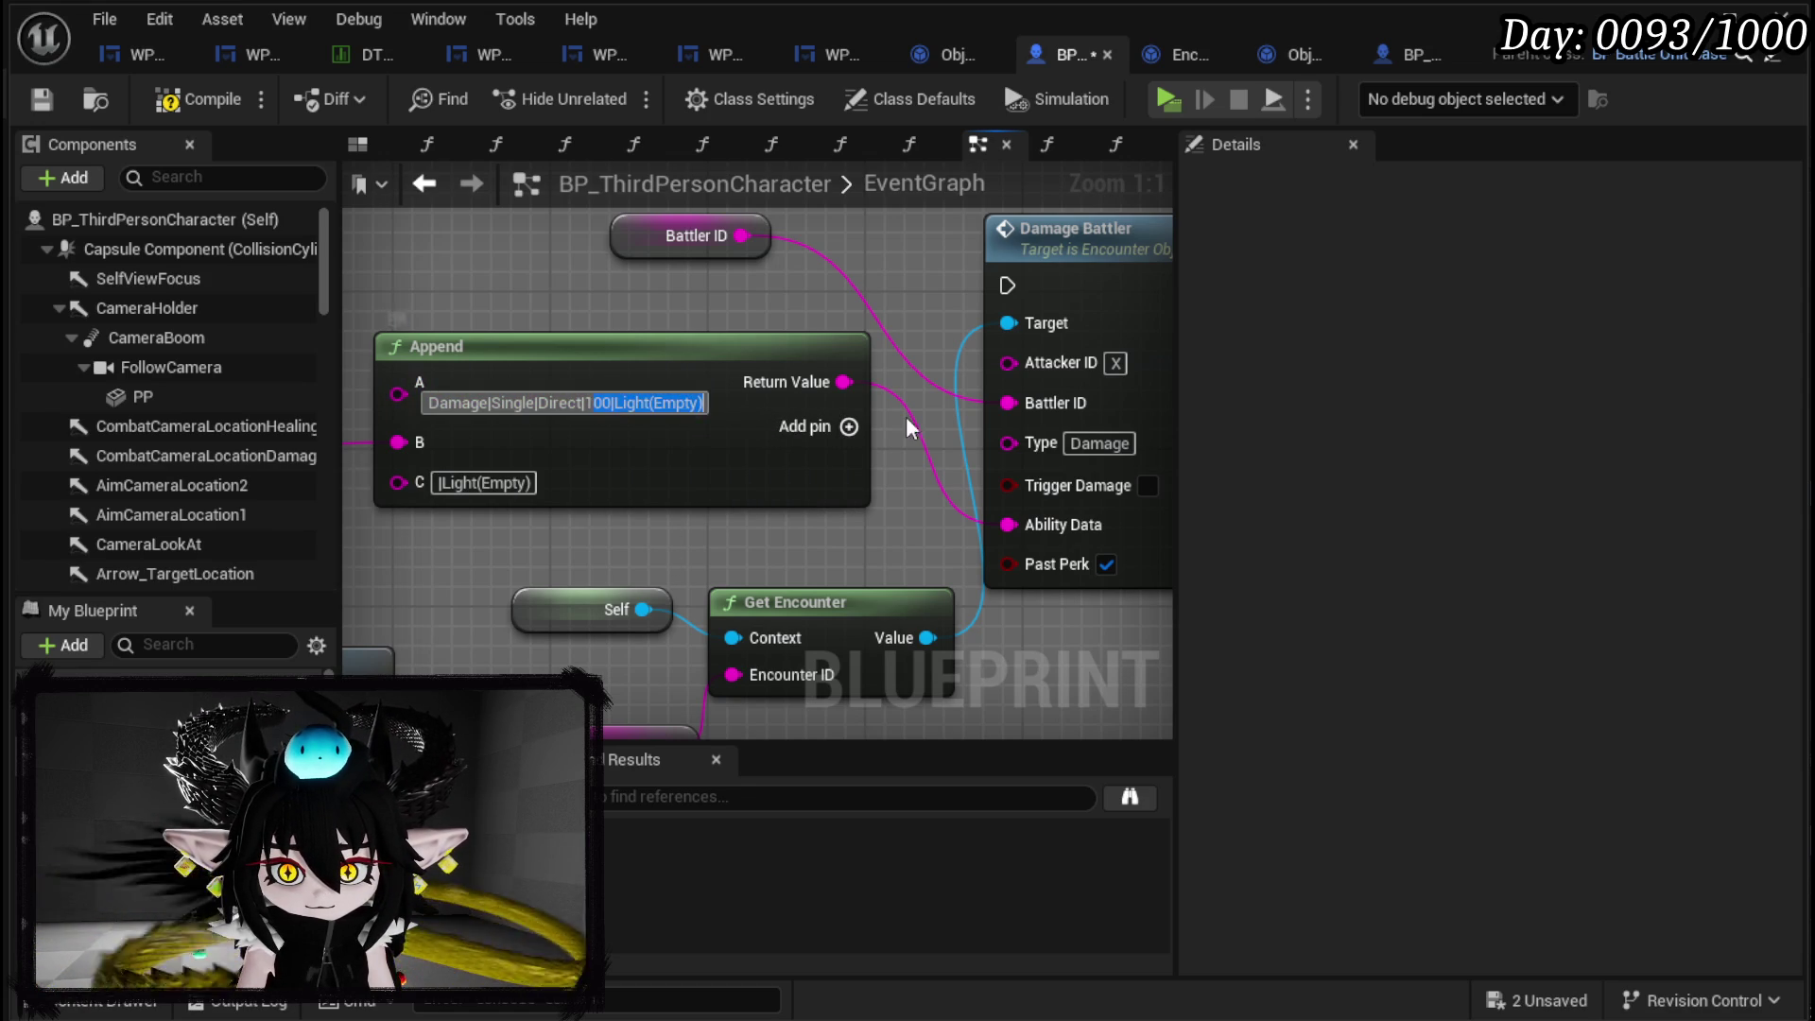
pyautogui.press('Return')
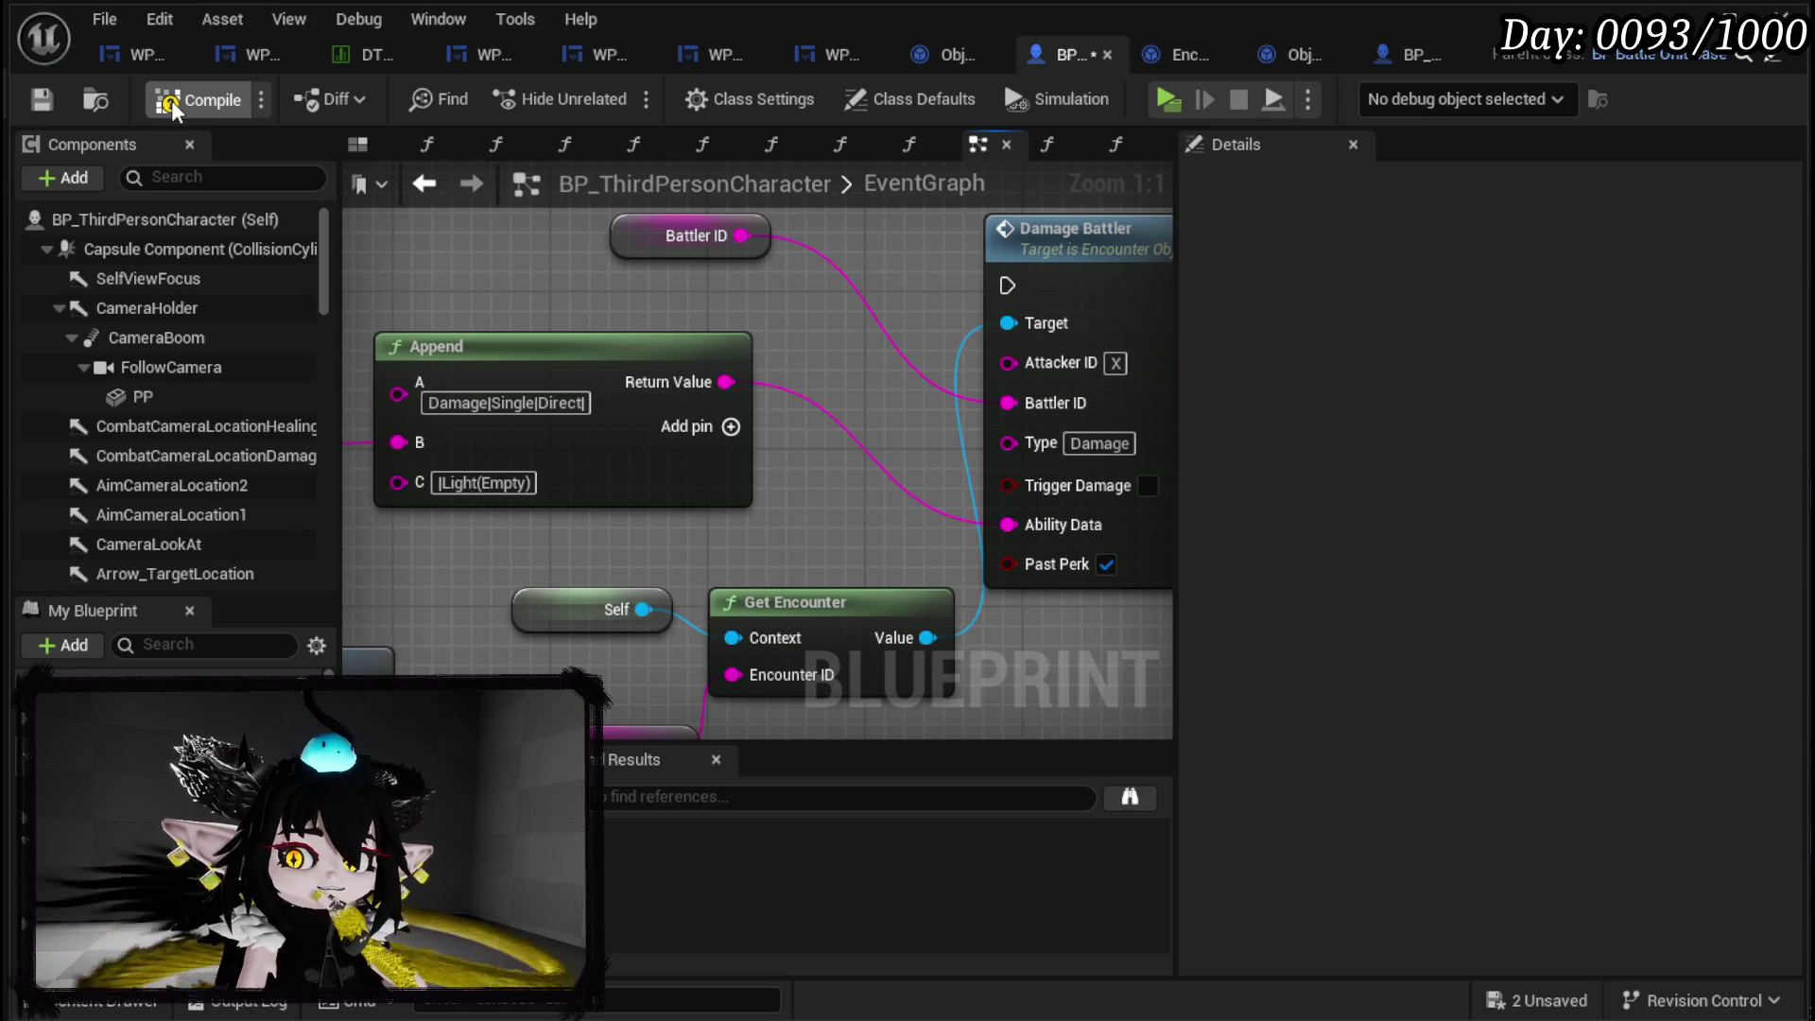
# Save BP_ThirdPersonCharacter.
pyautogui.click(42, 102)
pyautogui.moveTo(543, 178)
pyautogui.mouseDown()
pyautogui.moveTo(543, 234)
pyautogui.moveTo(590, 317)
pyautogui.mouseUp()
pyautogui.rightClick(590, 317)
# Add a custom event named ApplyBloodCost and wire it to Damage Battler.
pyautogui.write('Custom e')
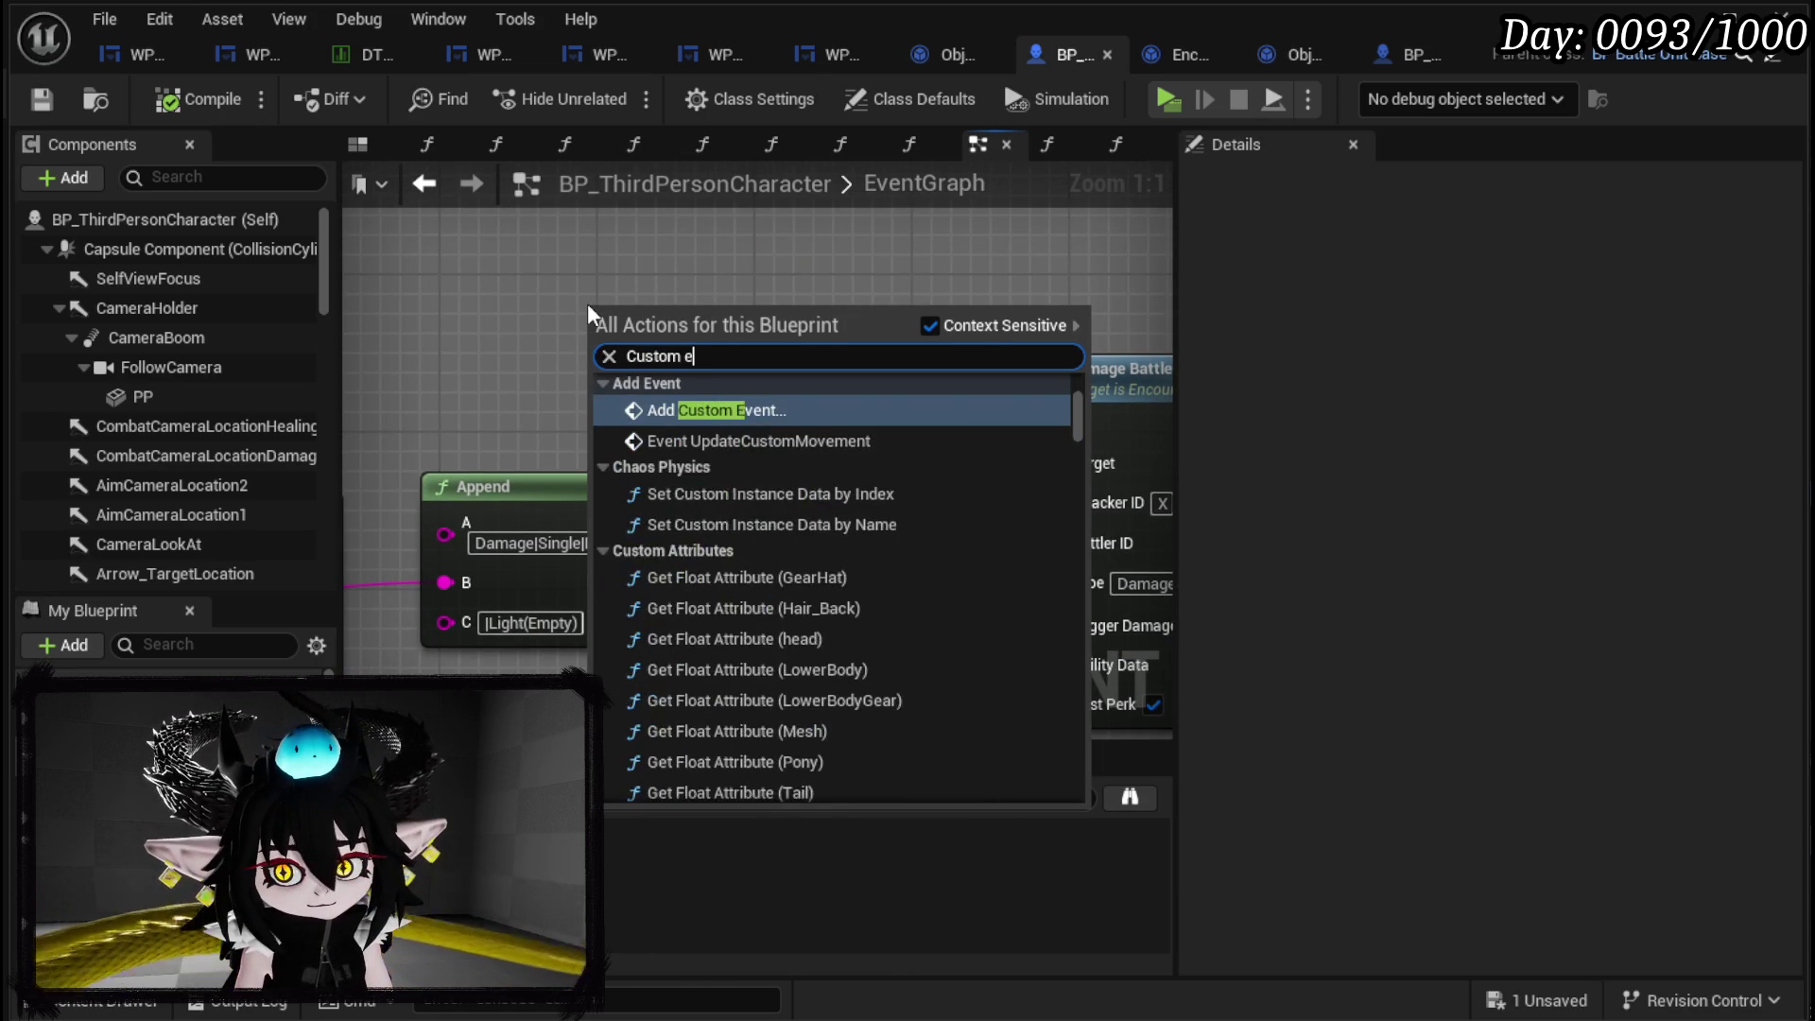
pyautogui.press('Escape')
pyautogui.write('ApplyBloodCost')
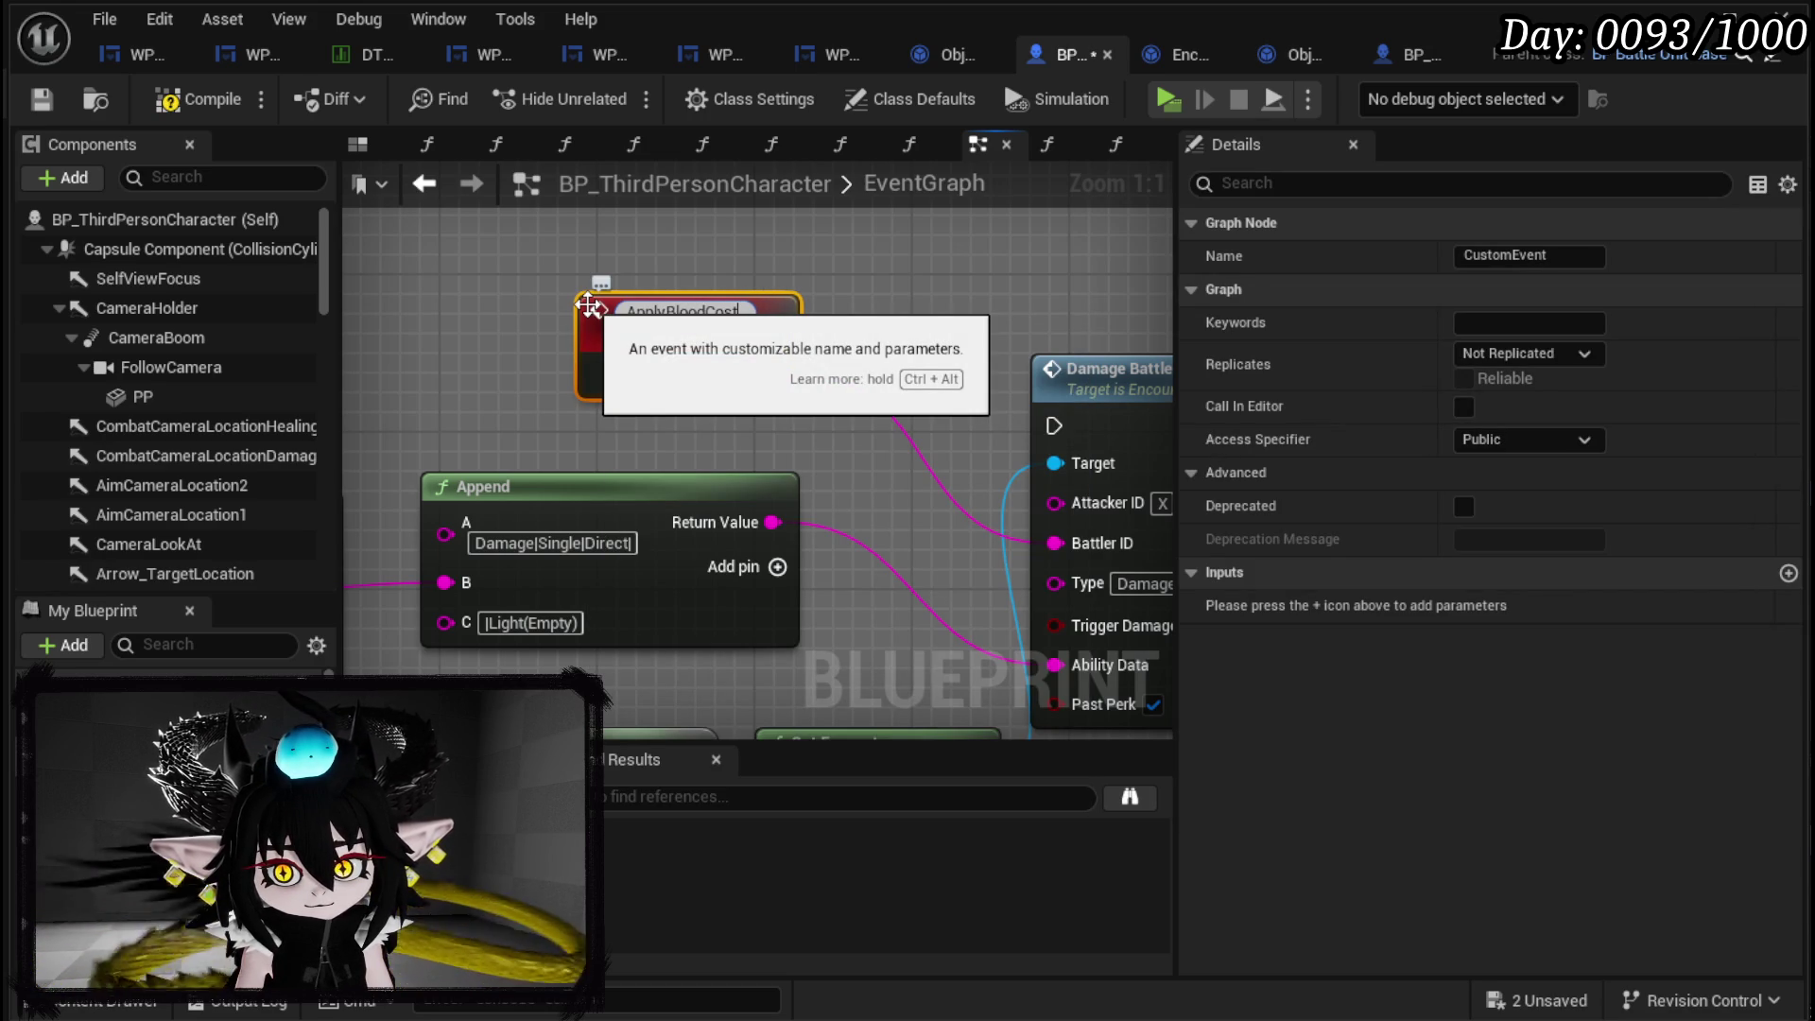
pyautogui.press('Return')
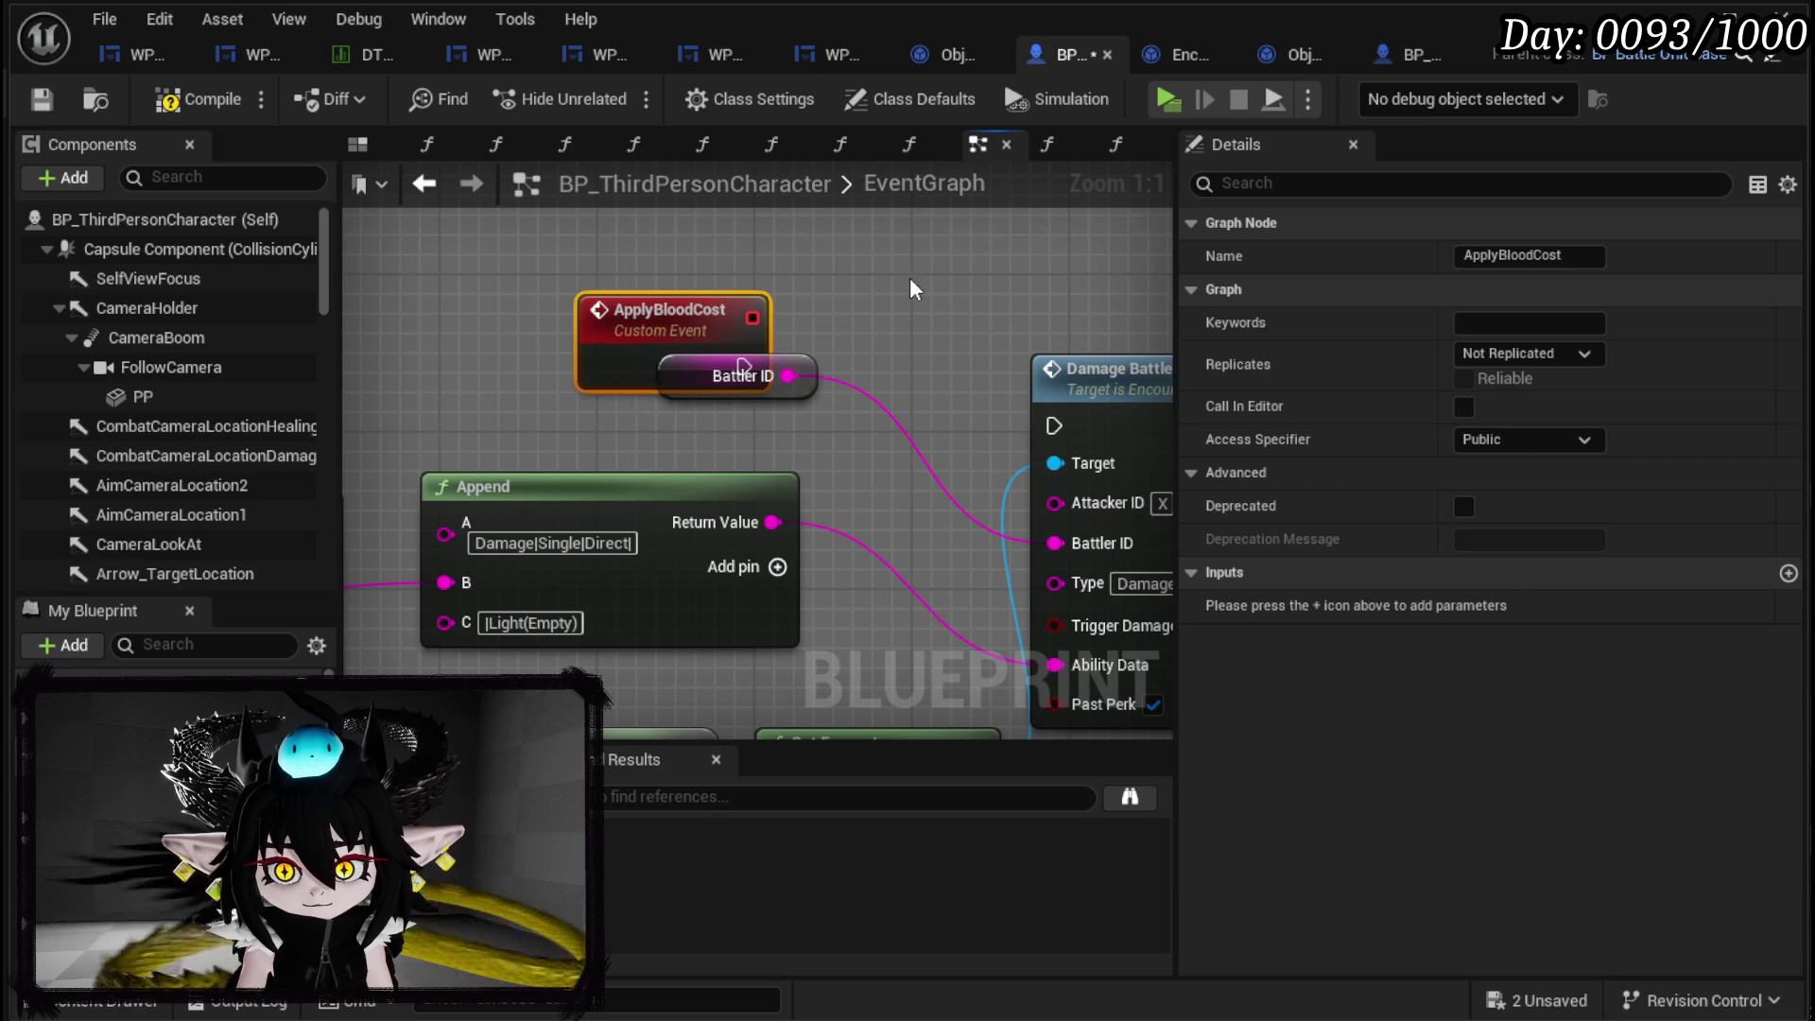
pyautogui.moveTo(638, 341); pyautogui.dragTo(486, 403)
pyautogui.moveTo(608, 417)
pyautogui.mouseDown()
pyautogui.moveTo(965, 445)
pyautogui.moveTo(1054, 425)
pyautogui.moveTo(931, 359)
pyautogui.moveTo(607, 360)
pyautogui.mouseUp()
# Connect ApplyAbilityCost's execution output directly to the Action Points SET node.
pyautogui.scroll(-2, 659, 420)
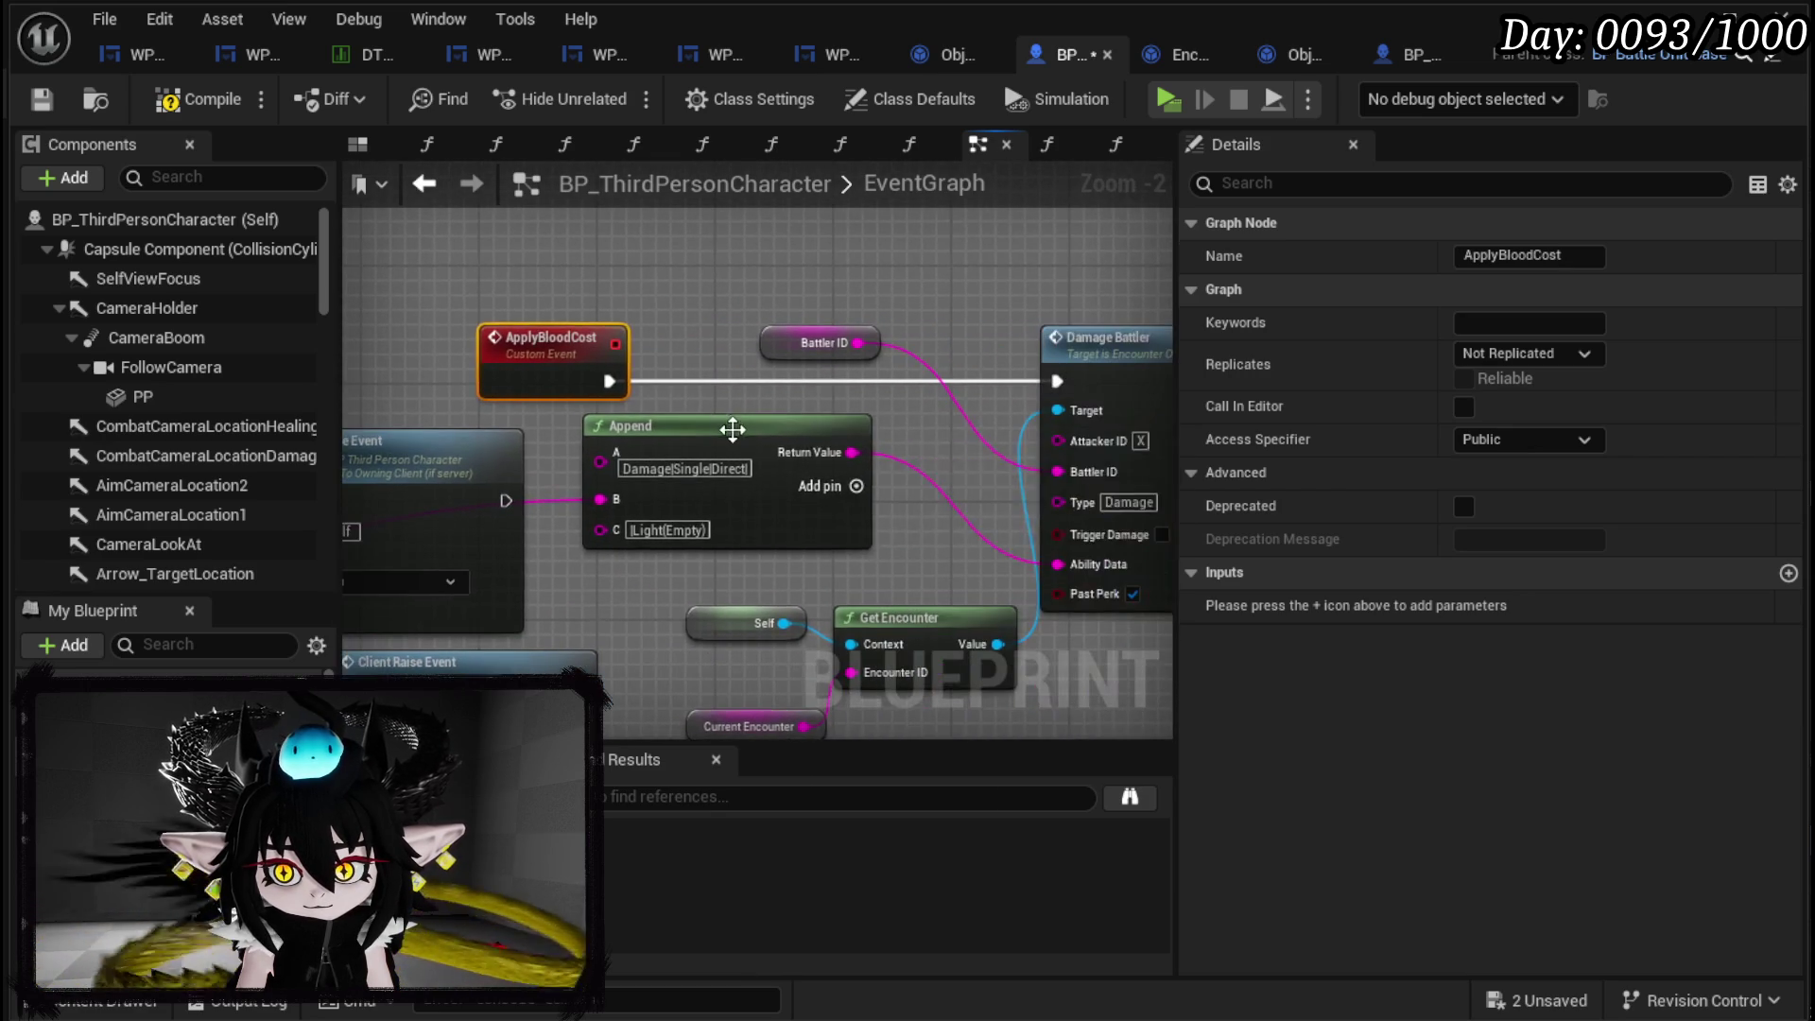
pyautogui.moveTo(690, 430); pyautogui.dragTo(804, 432)
pyautogui.scroll(-2, 851, 434)
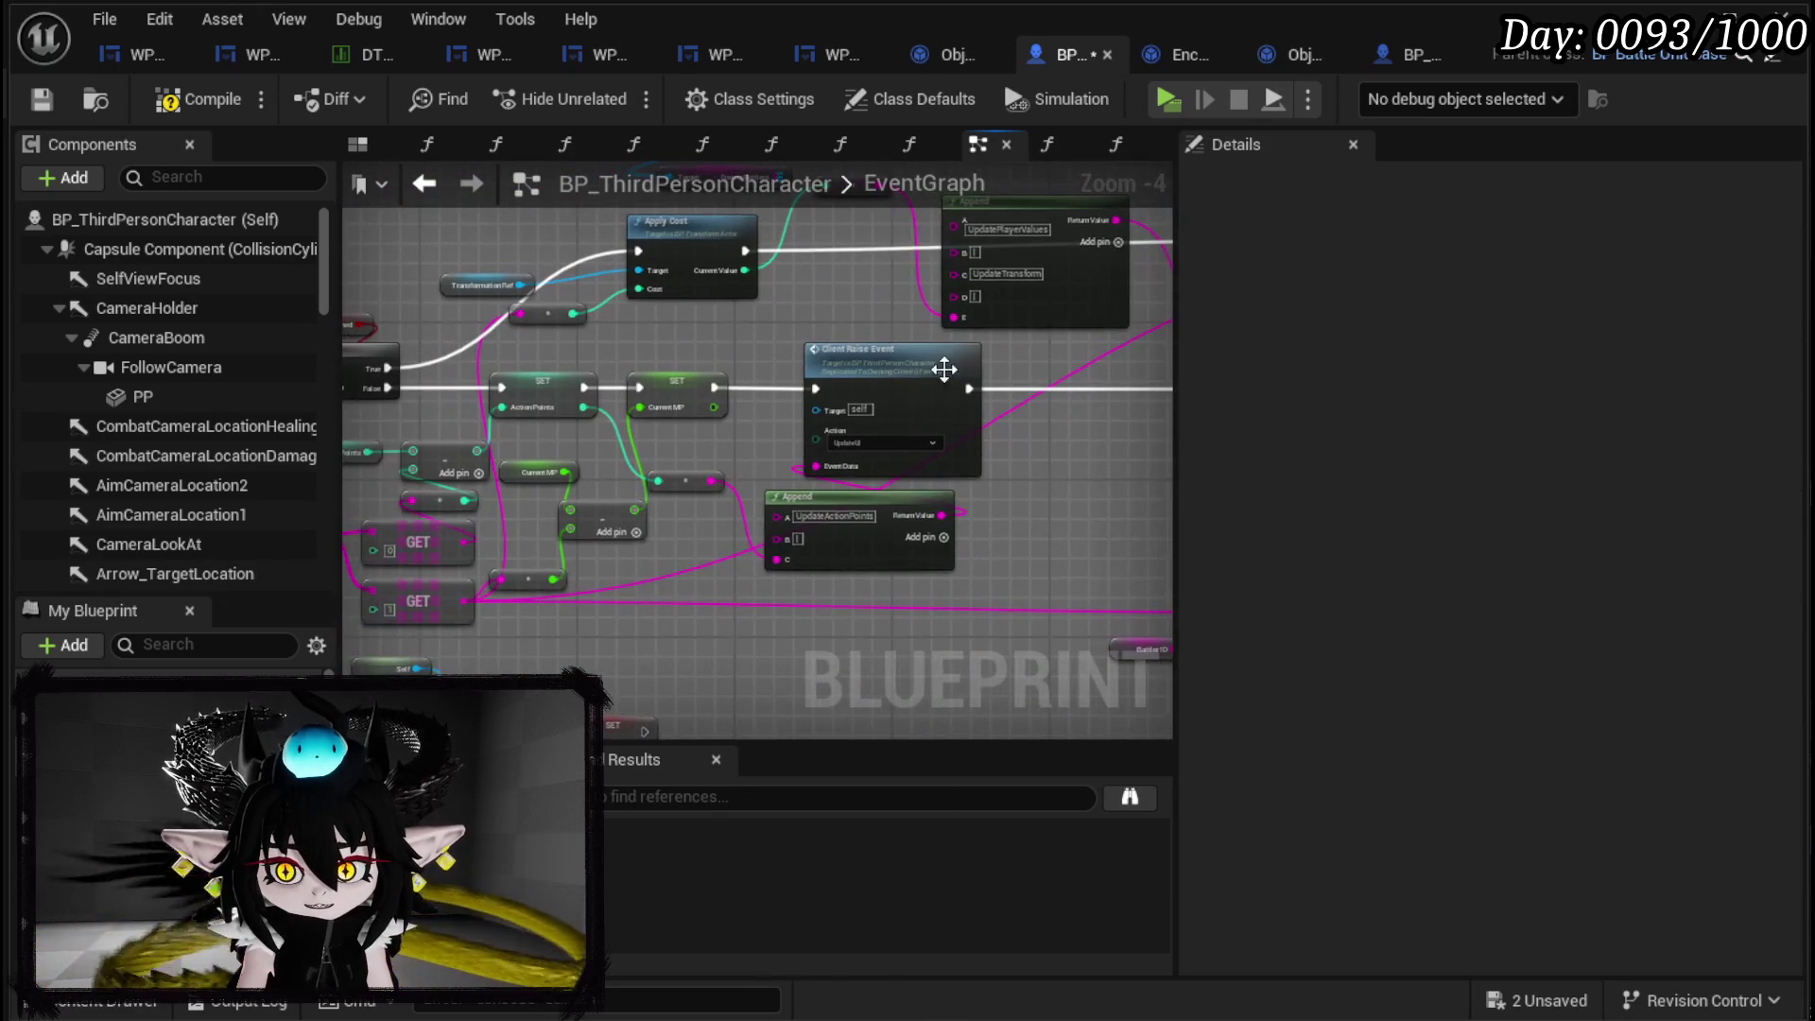
pyautogui.moveTo(1042, 420)
pyautogui.mouseDown()
pyautogui.moveTo(1116, 372)
pyautogui.moveTo(1285, 355)
pyautogui.mouseUp()
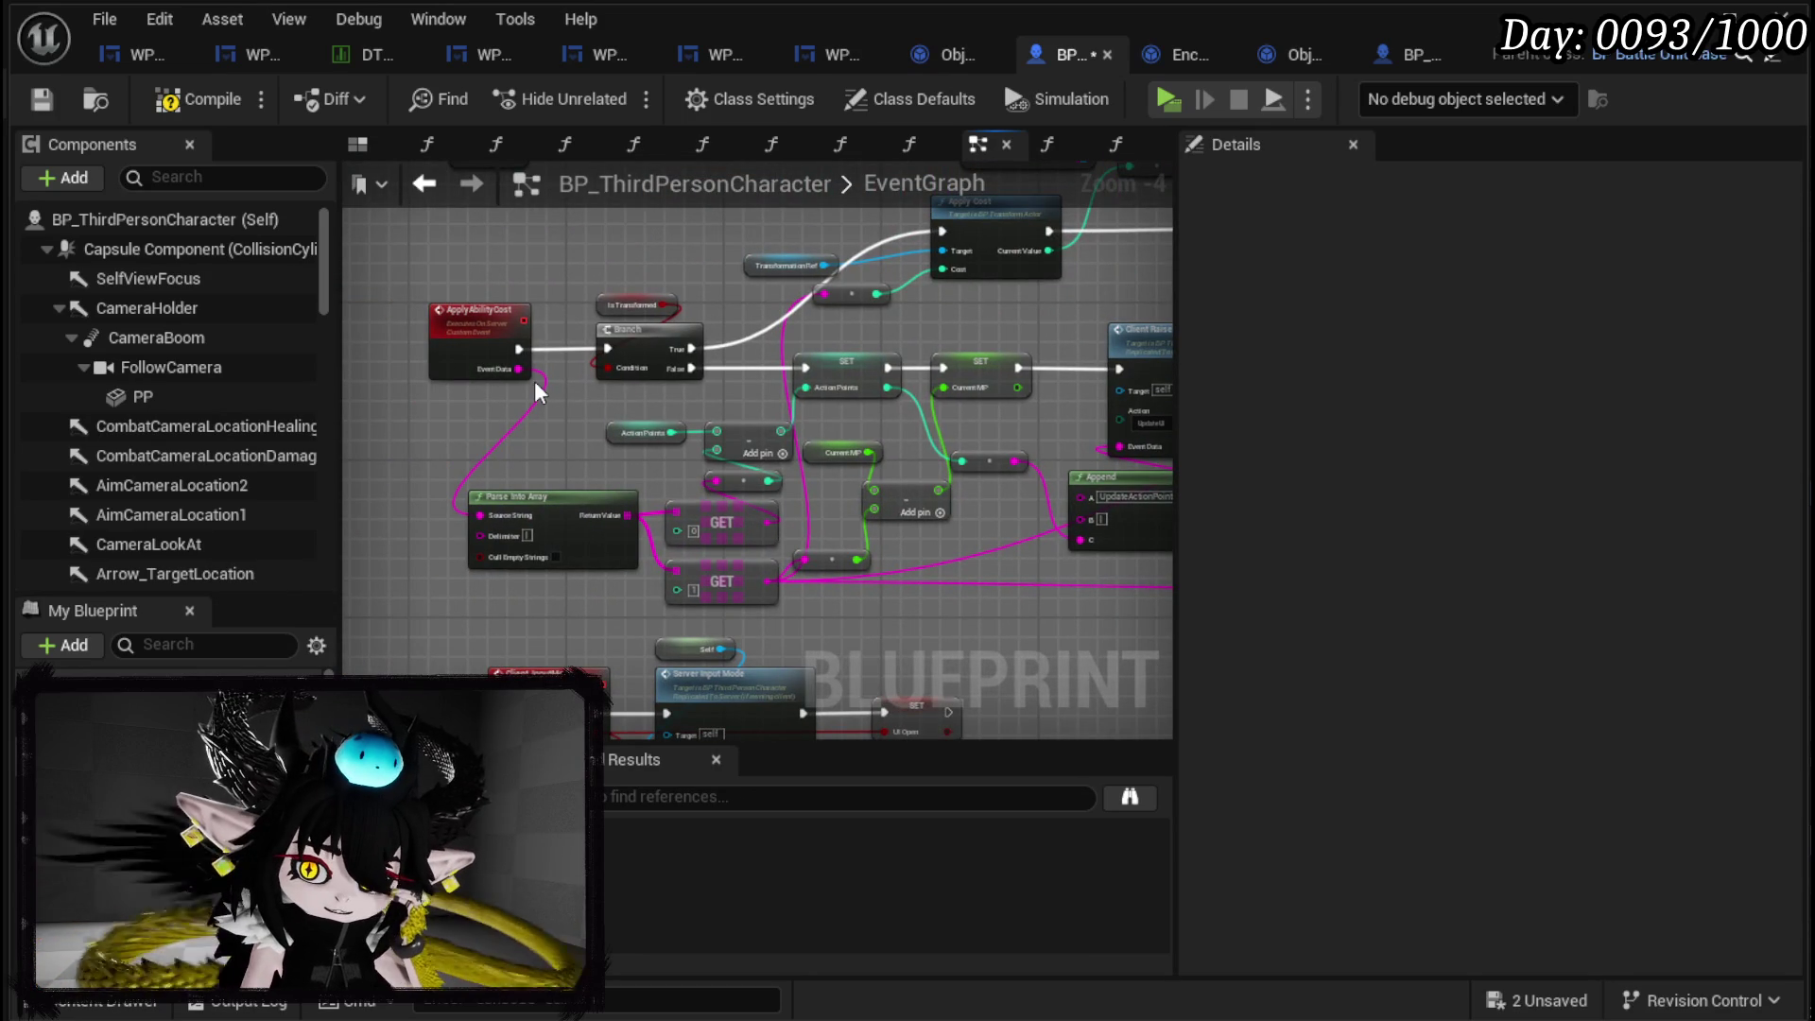
pyautogui.moveTo(535, 391); pyautogui.dragTo(374, 408)
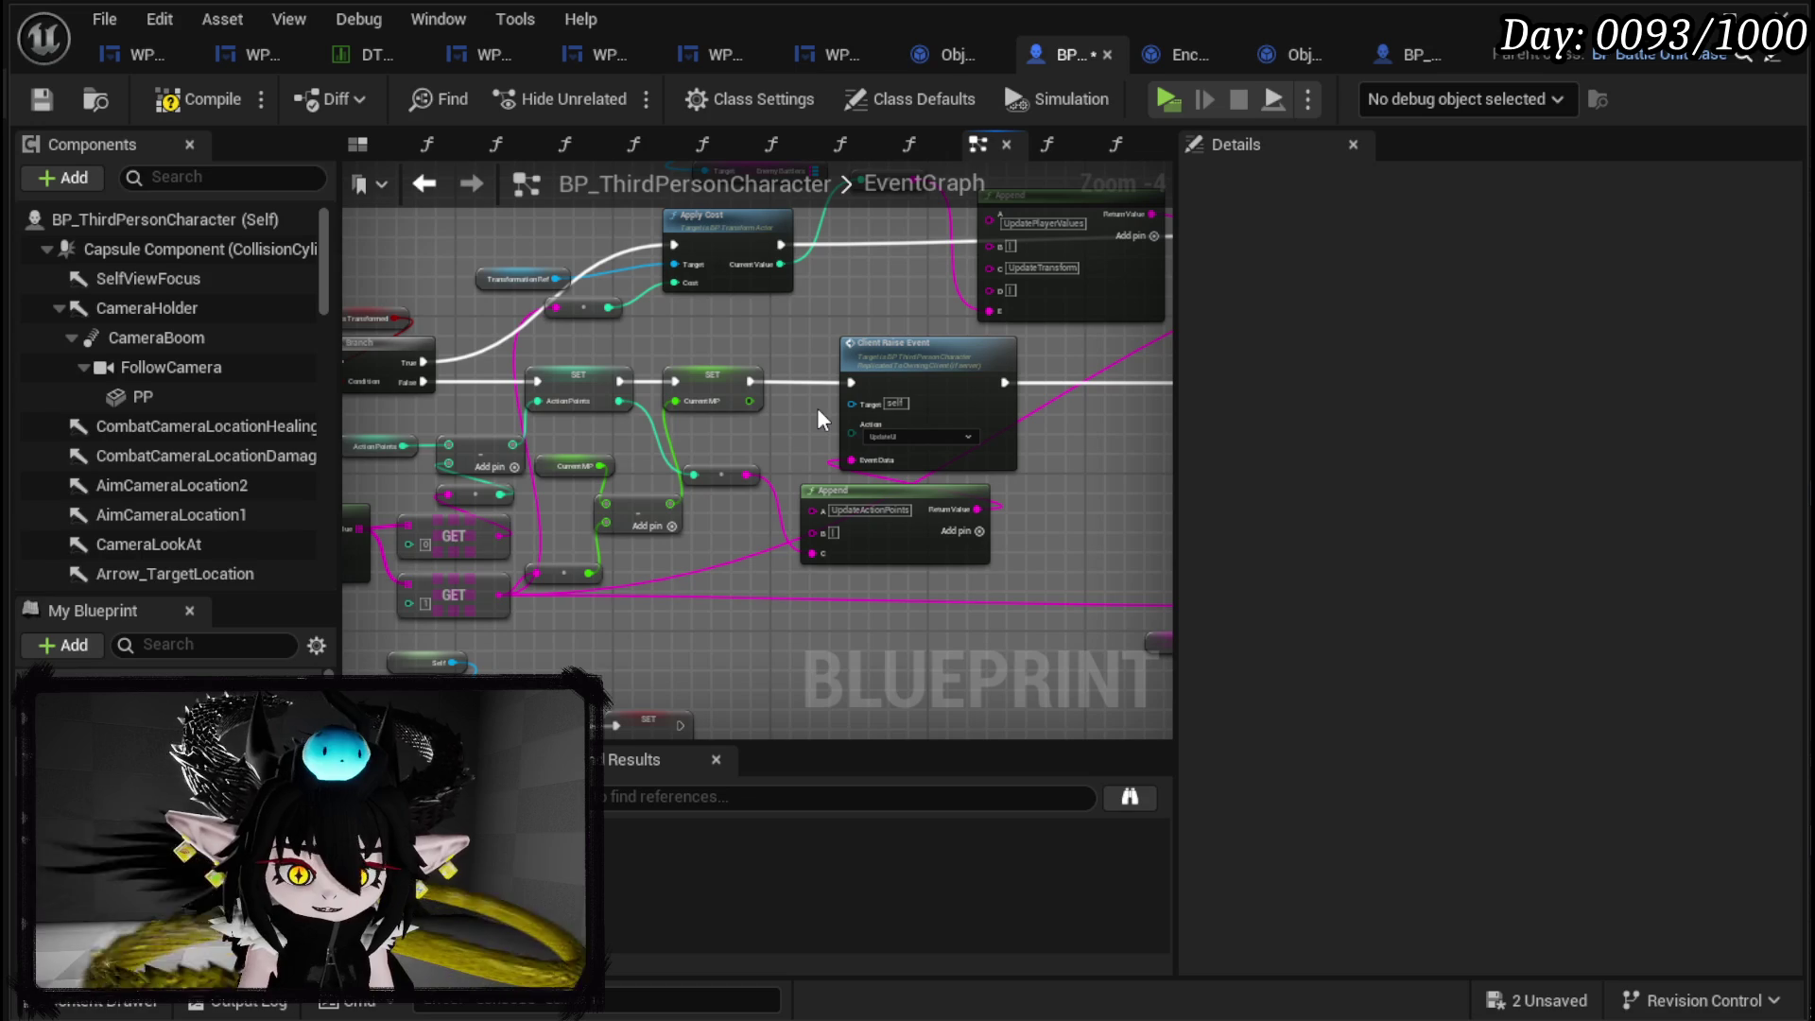
pyautogui.moveTo(759, 312); pyautogui.dragTo(983, 342)
pyautogui.scroll(2, 586, 373)
pyautogui.moveTo(584, 388)
pyautogui.mouseDown()
pyautogui.moveTo(567, 444)
pyautogui.moveTo(534, 335)
pyautogui.moveTo(535, 443)
pyautogui.moveTo(704, 392)
pyautogui.moveTo(662, 426)
pyautogui.moveTo(672, 441)
pyautogui.moveTo(603, 548)
pyautogui.mouseUp()
pyautogui.moveTo(511, 459); pyautogui.dragTo(943, 488)
pyautogui.moveTo(680, 430); pyautogui.dragTo(666, 244)
# Move the Branch node aside and tidy the graph around the SET and GET nodes.
pyautogui.moveTo(454, 440)
pyautogui.mouseDown()
pyautogui.moveTo(454, 383)
pyautogui.moveTo(491, 382)
pyautogui.mouseUp()
pyautogui.click(491, 383)
pyautogui.moveTo(728, 386)
pyautogui.mouseDown()
pyautogui.moveTo(628, 356)
pyautogui.moveTo(701, 371)
pyautogui.mouseUp()
pyautogui.click(761, 360)
pyautogui.scroll(-2, 588, 317)
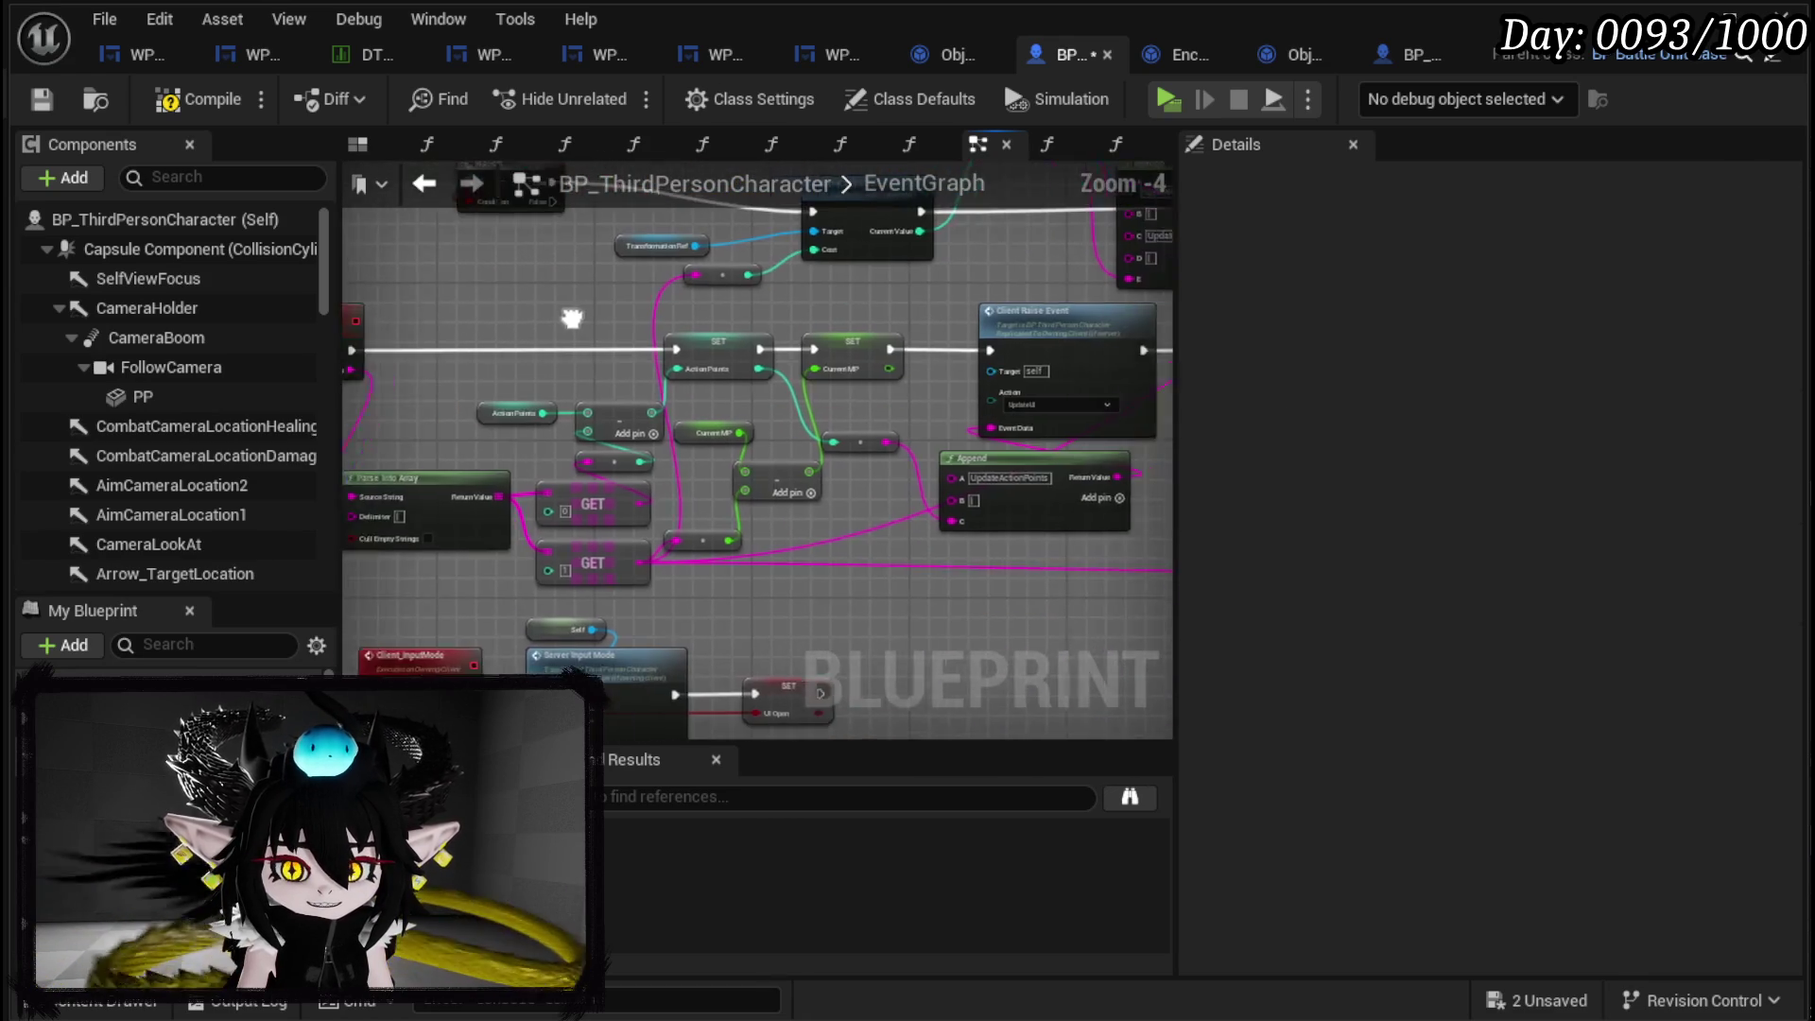
pyautogui.scroll(2, 610, 576)
pyautogui.moveTo(610, 576); pyautogui.dragTo(1051, 596)
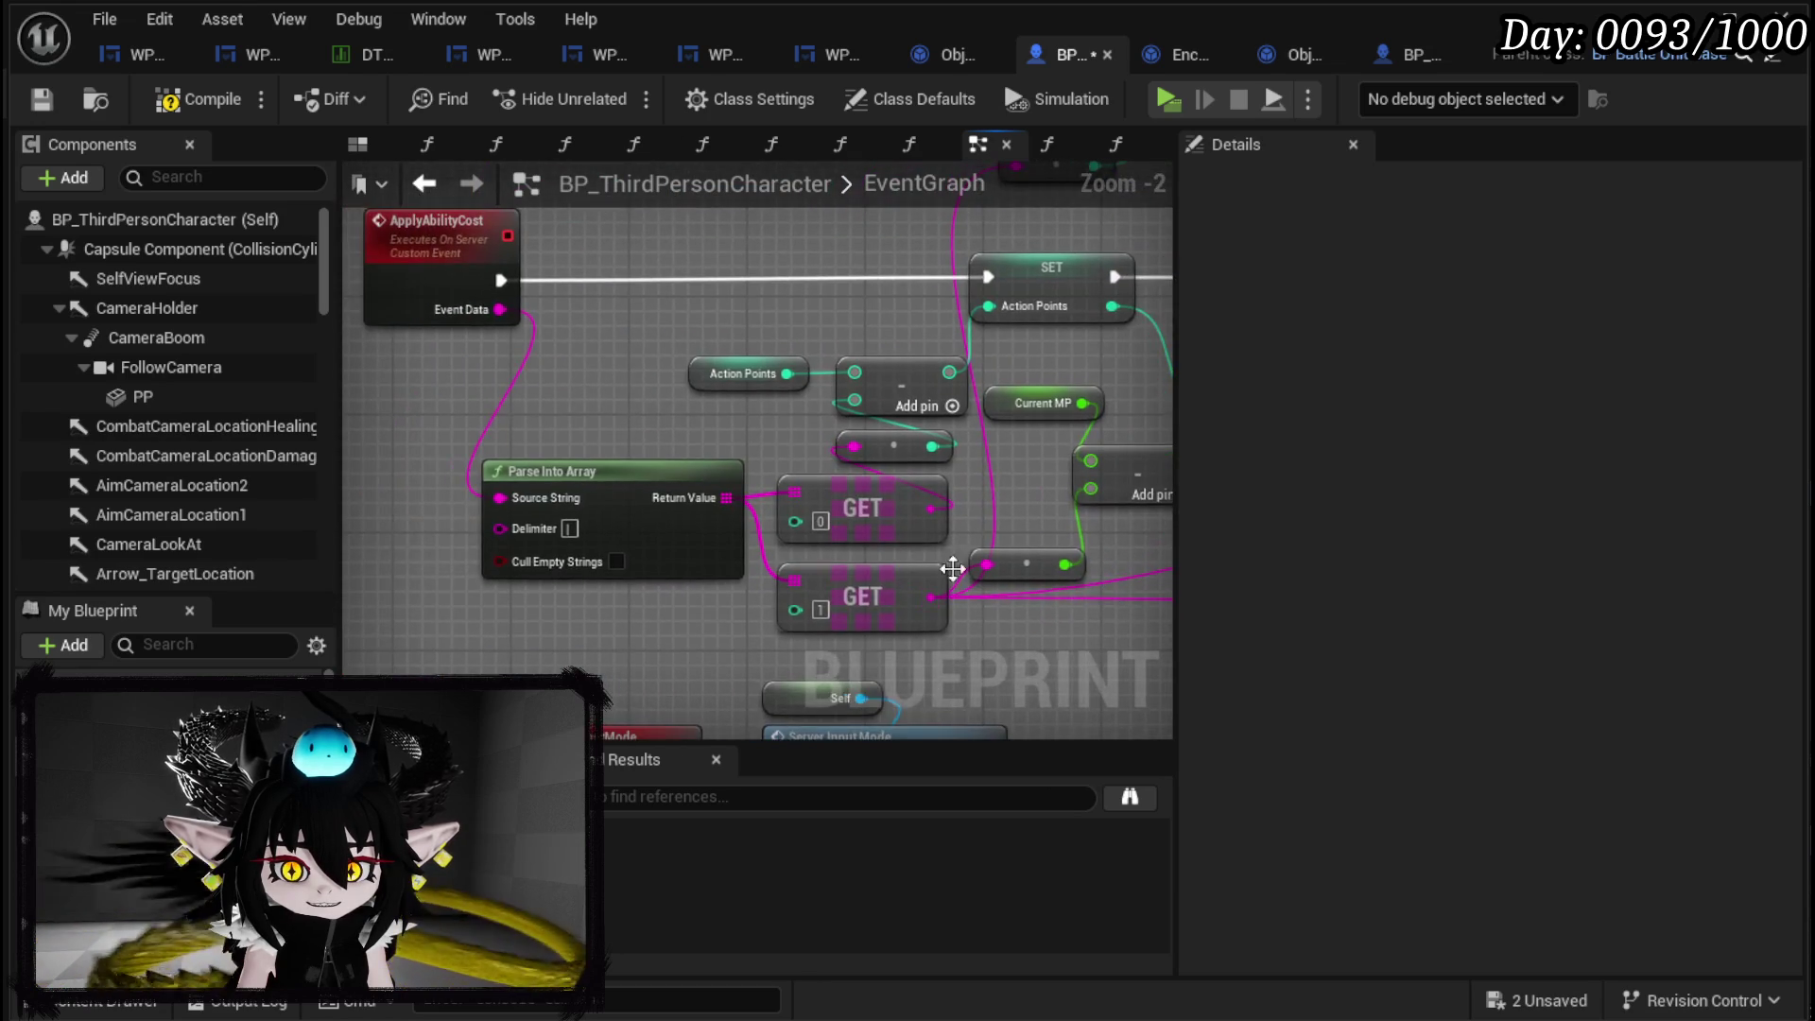
pyautogui.moveTo(609, 449)
pyautogui.mouseDown()
pyautogui.moveTo(424, 456)
pyautogui.moveTo(769, 498)
pyautogui.moveTo(695, 499)
pyautogui.moveTo(568, 431)
pyautogui.mouseUp()
pyautogui.scroll(-1, 425, 456)
pyautogui.click(624, 494)
pyautogui.moveTo(624, 497)
pyautogui.mouseDown()
pyautogui.moveTo(749, 551)
pyautogui.moveTo(915, 542)
pyautogui.mouseUp()
pyautogui.click(511, 428)
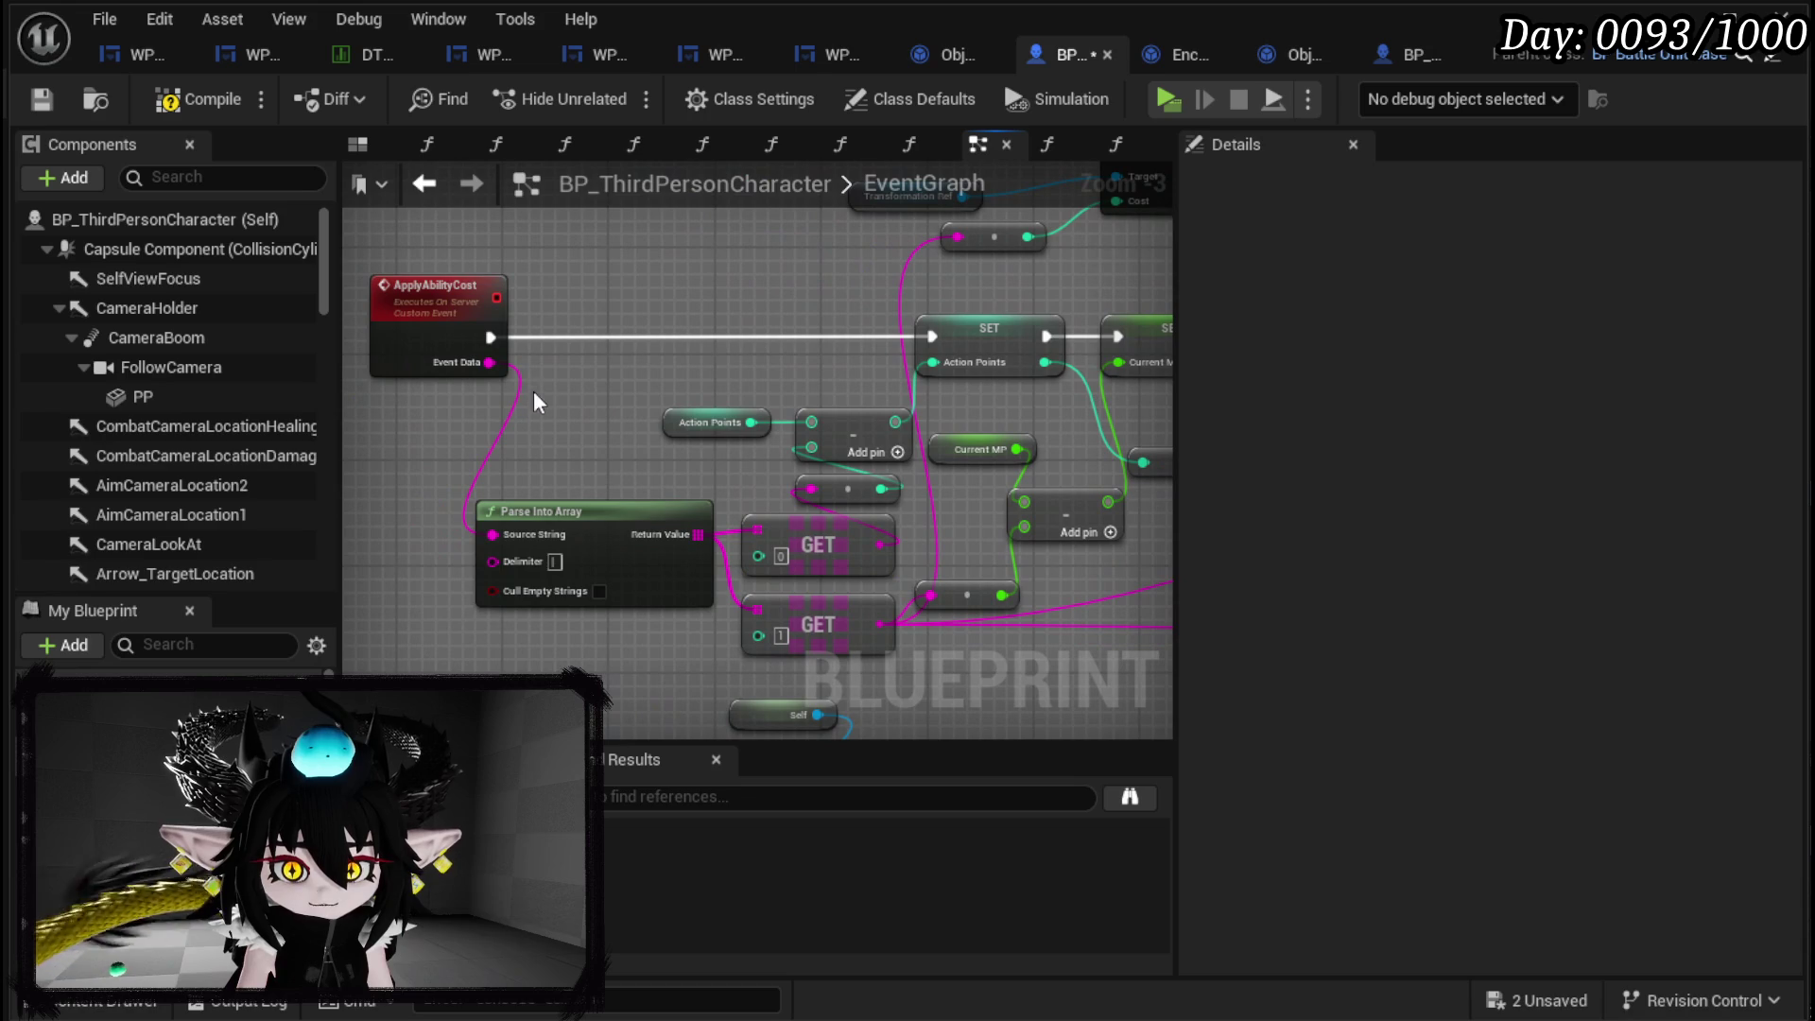
# Rename the ApplyAbilityCost event to ApplyAPCost in the Details panel.
pyautogui.click(427, 290)
pyautogui.scroll(-1, 687, 314)
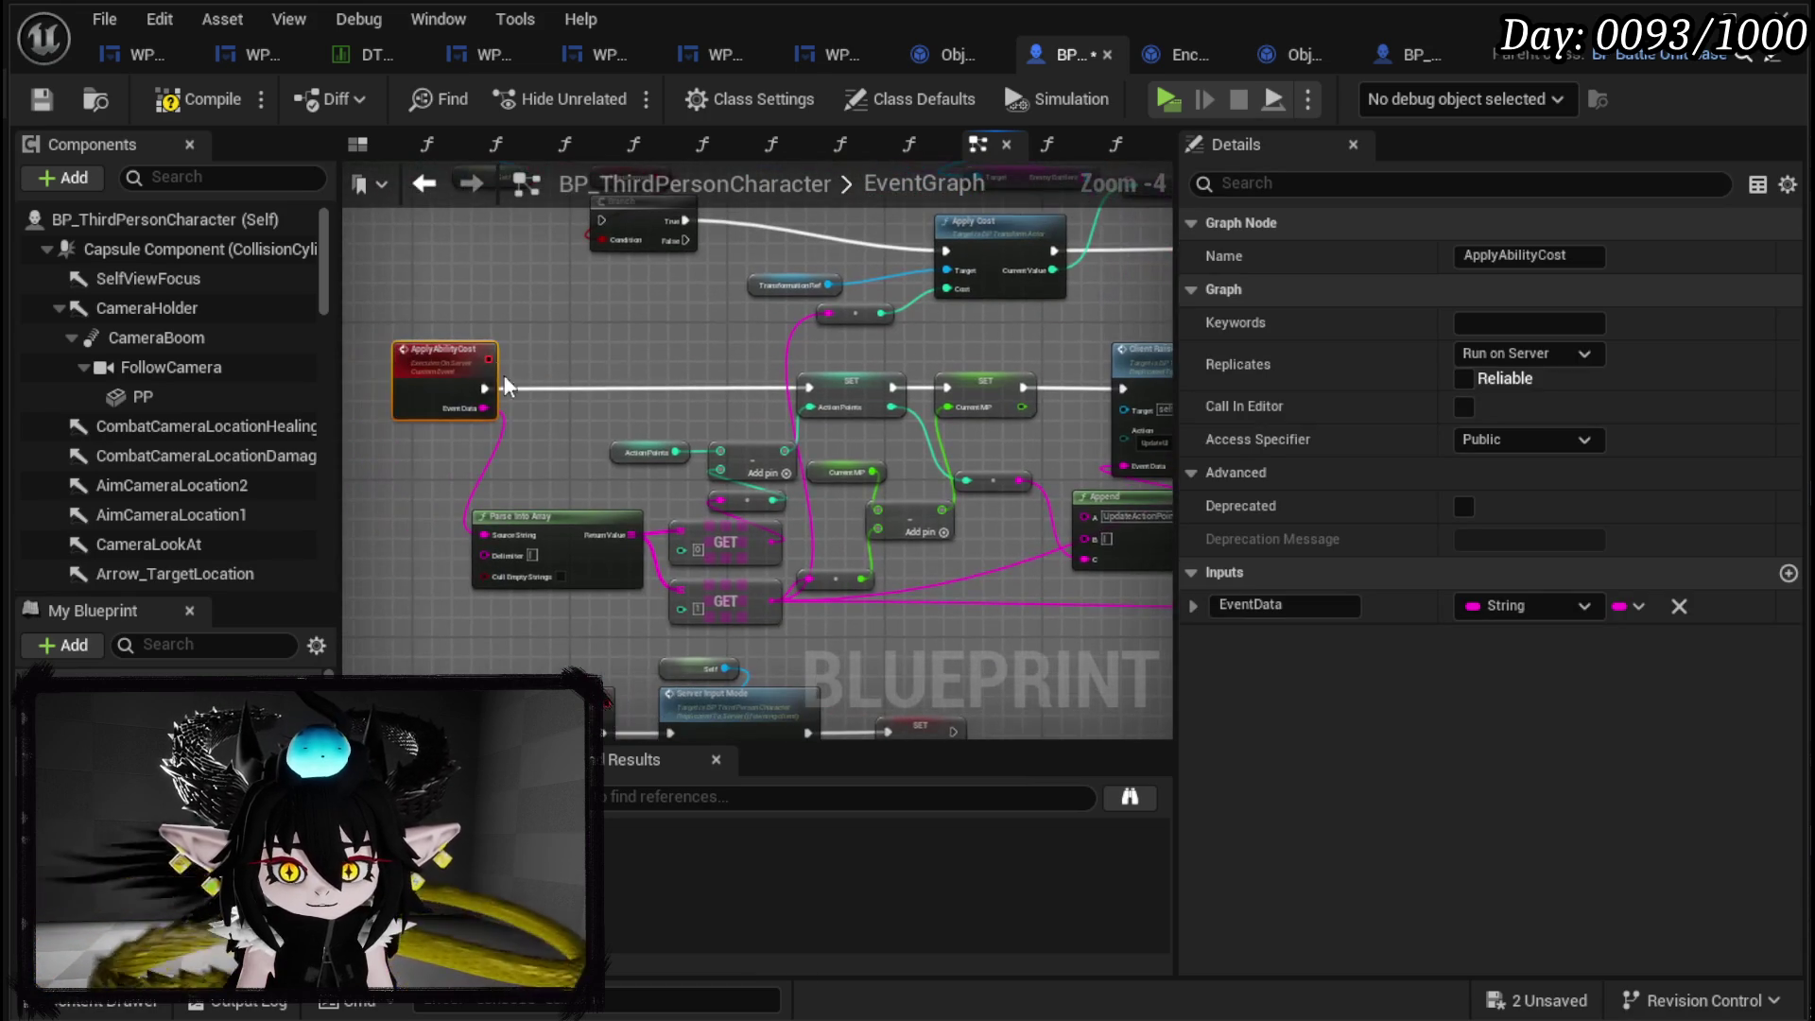
pyautogui.scroll(1, 579, 385)
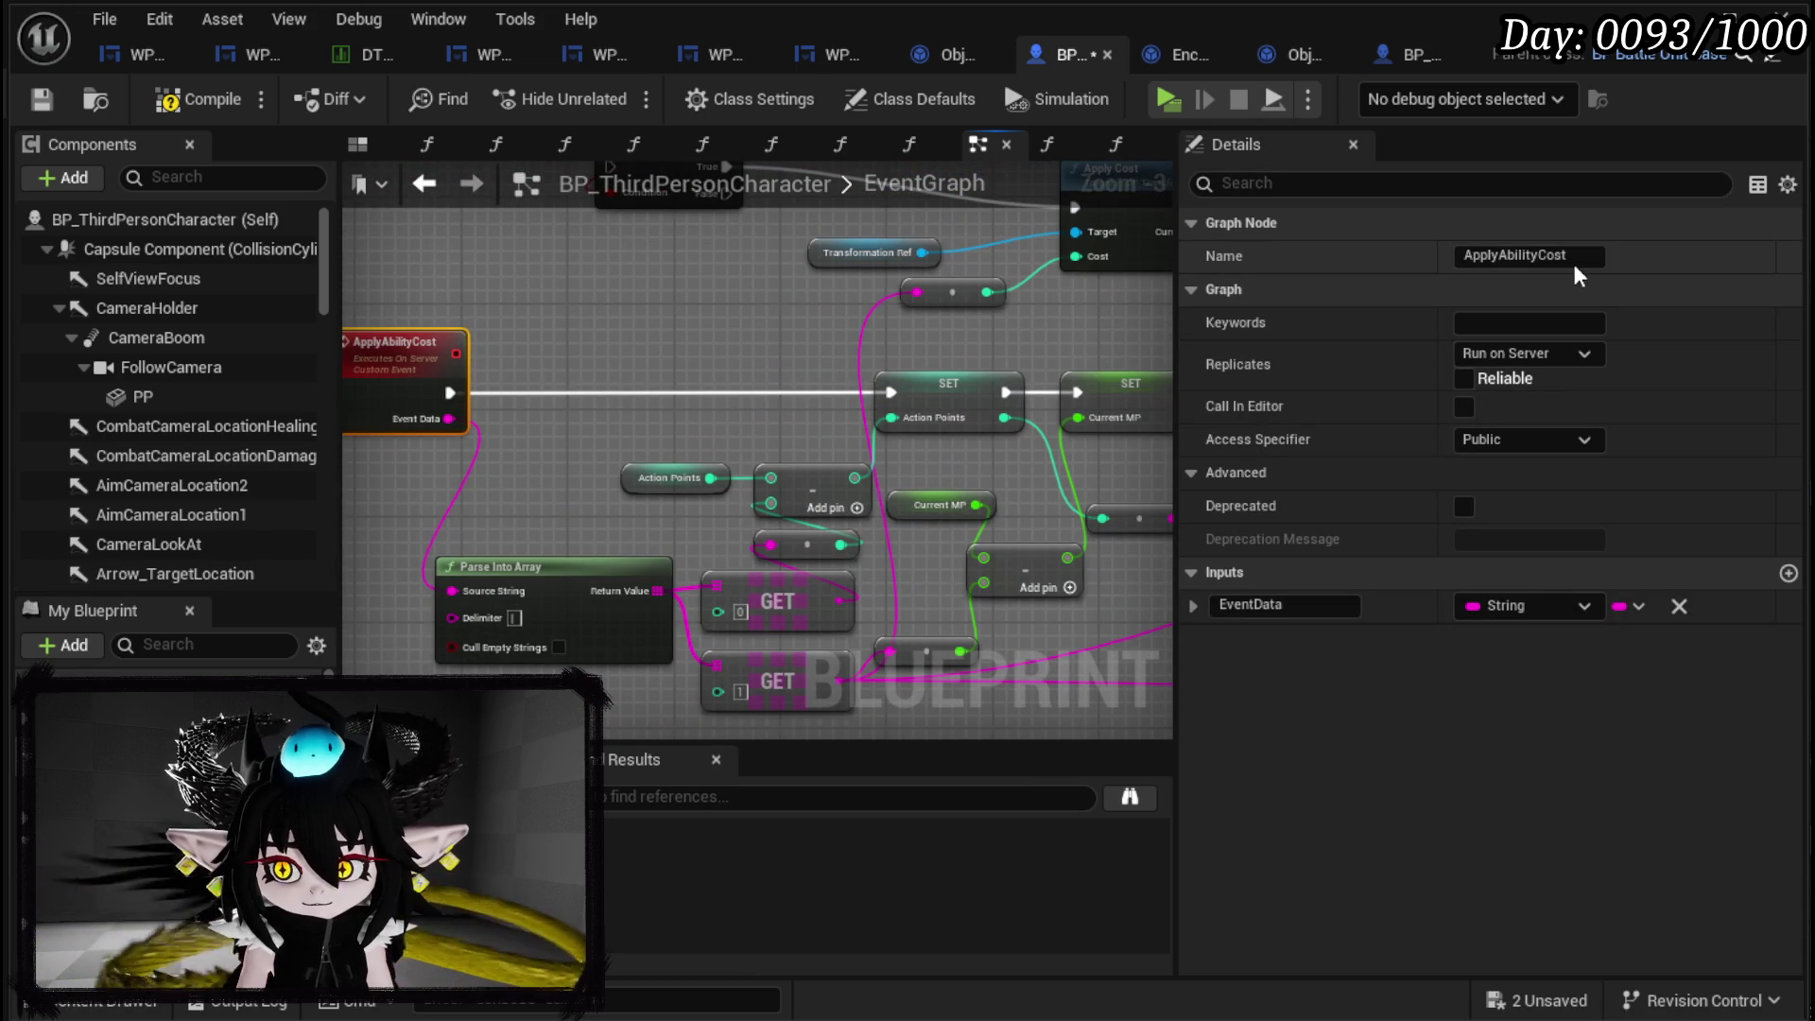
pyautogui.click(1505, 257)
pyautogui.write('P')
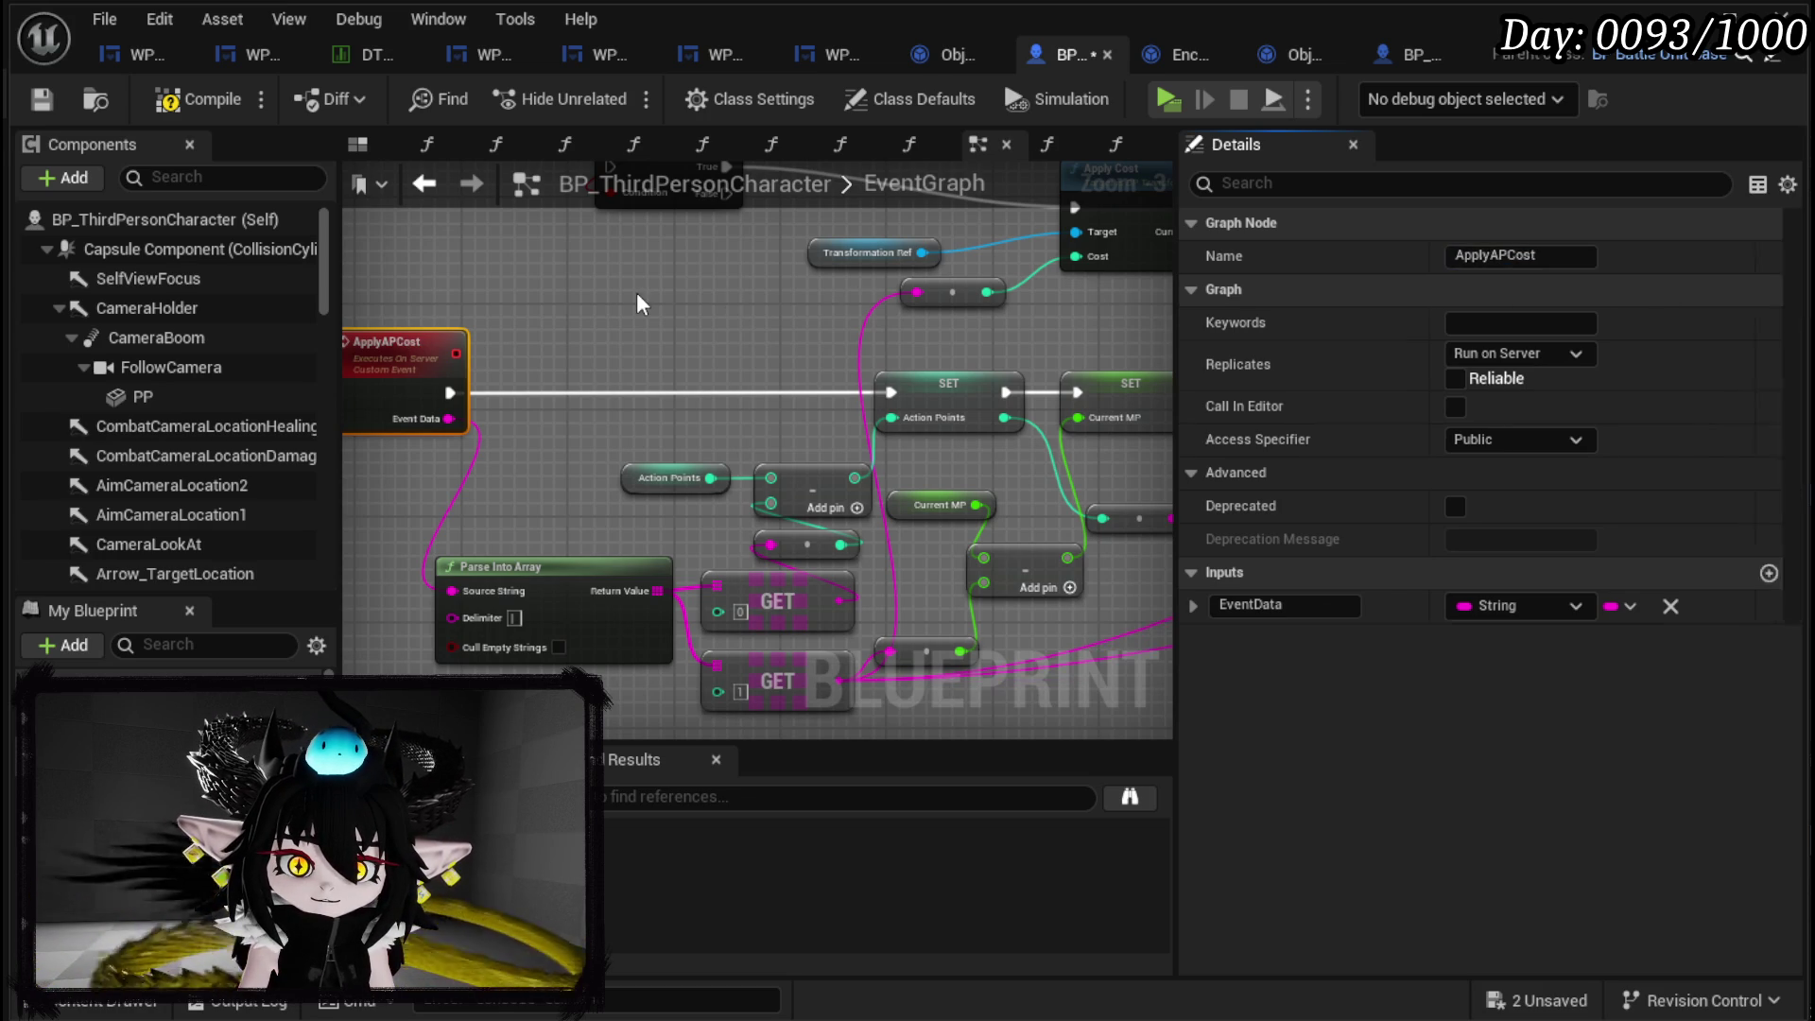
pyautogui.moveTo(799, 353)
pyautogui.mouseDown()
pyautogui.moveTo(741, 324)
pyautogui.moveTo(813, 349)
pyautogui.moveTo(805, 478)
pyautogui.mouseUp()
# Add a new Custom Event node beside the Client Raise Event nodes.
pyautogui.rightClick(712, 452)
pyautogui.write('C')
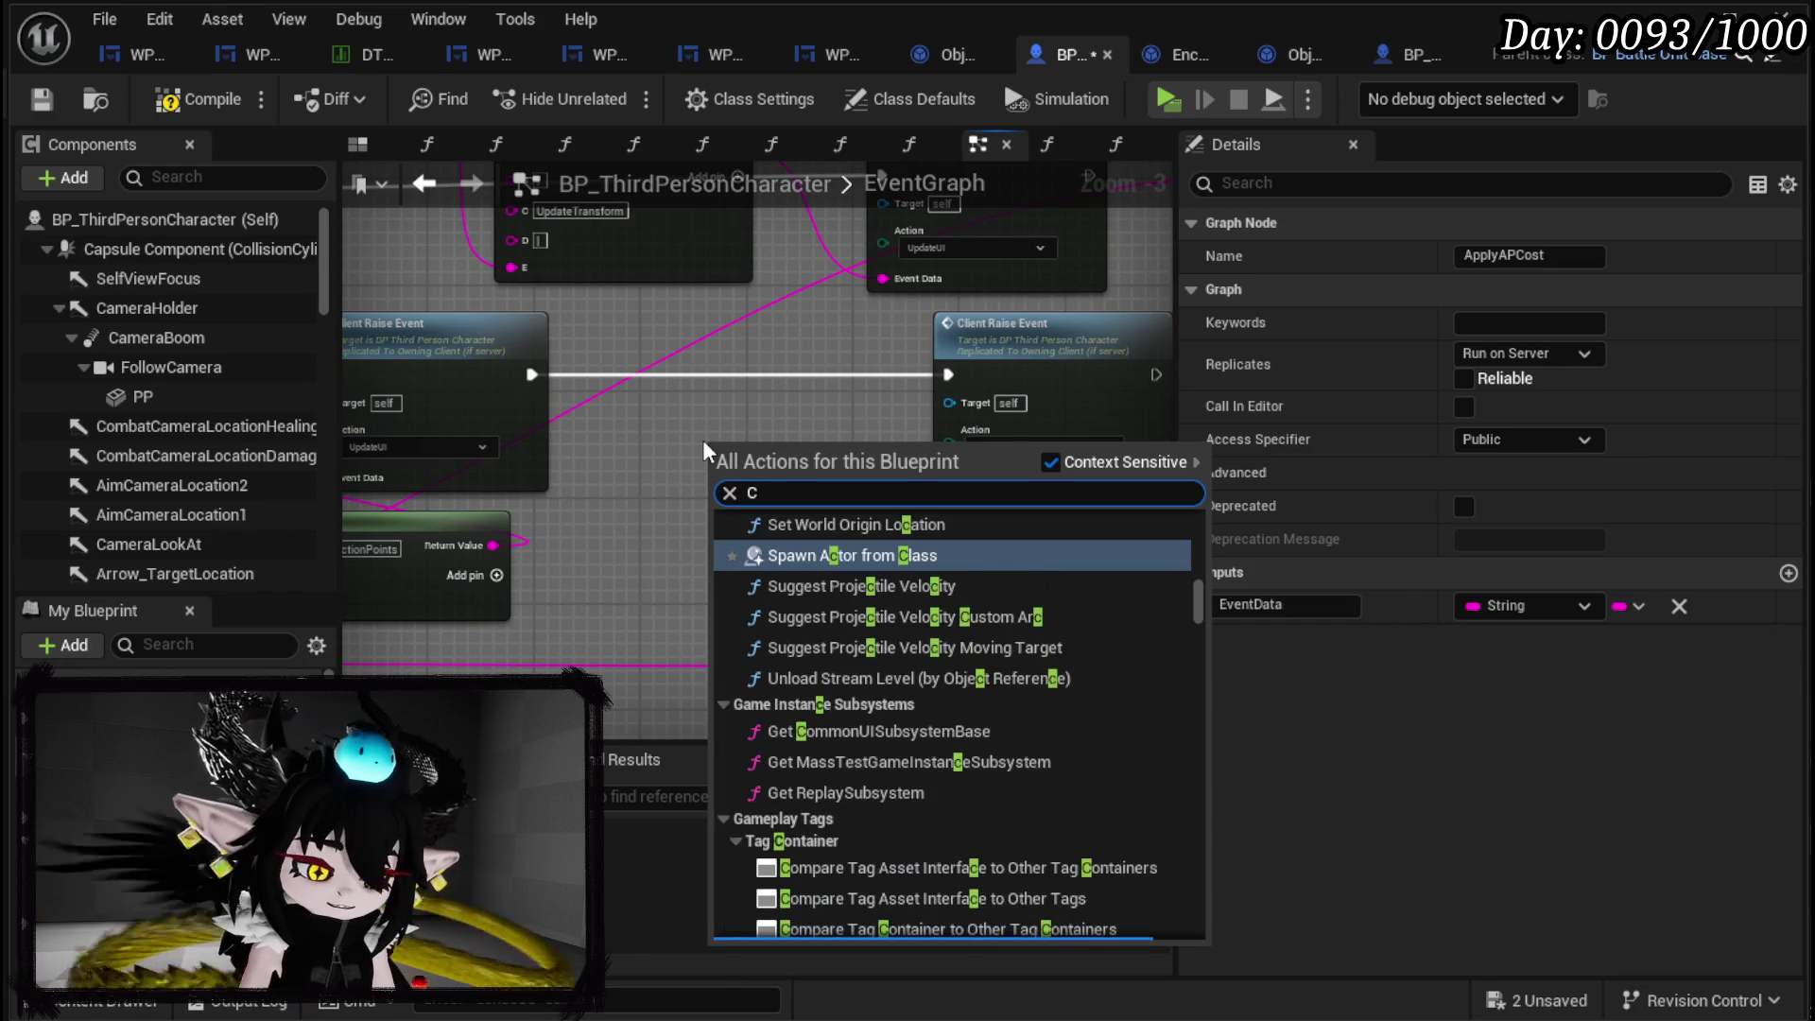
pyautogui.write('ustom event')
pyautogui.press('Escape')
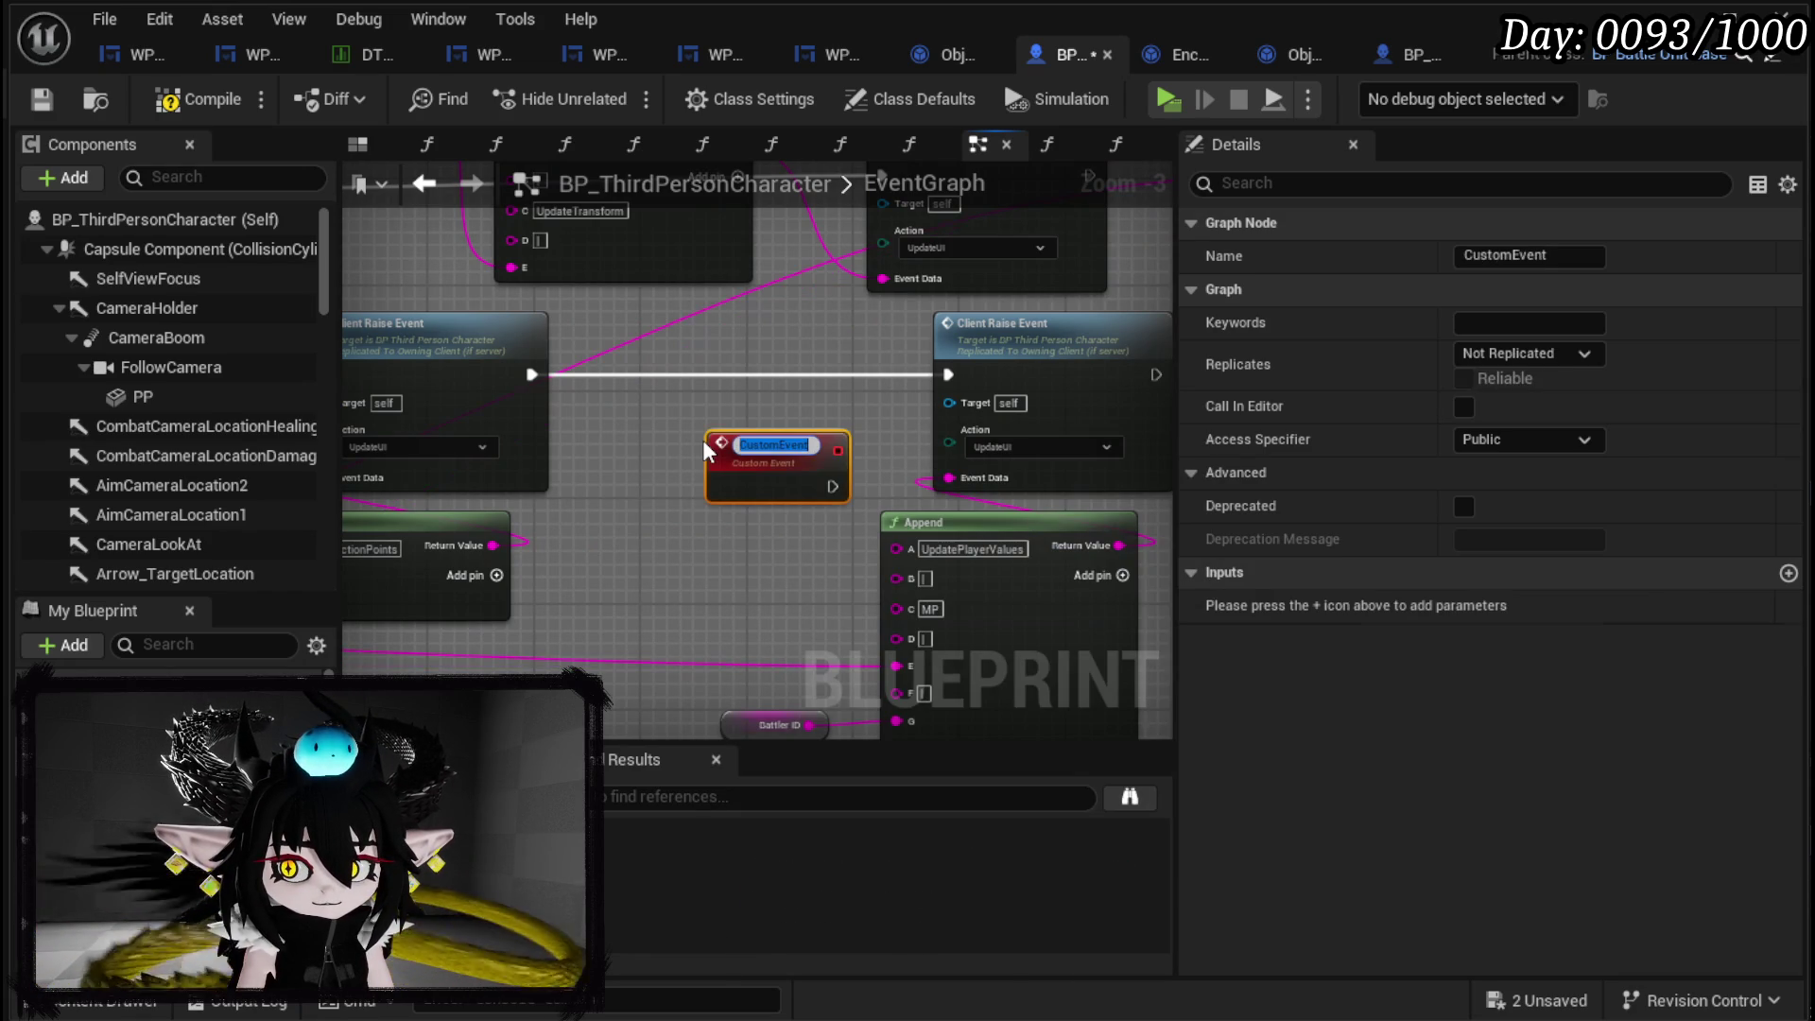
# Name the new event ApplyMPCost and wire it to the second Client Raise Event.
pyautogui.write('Apply')
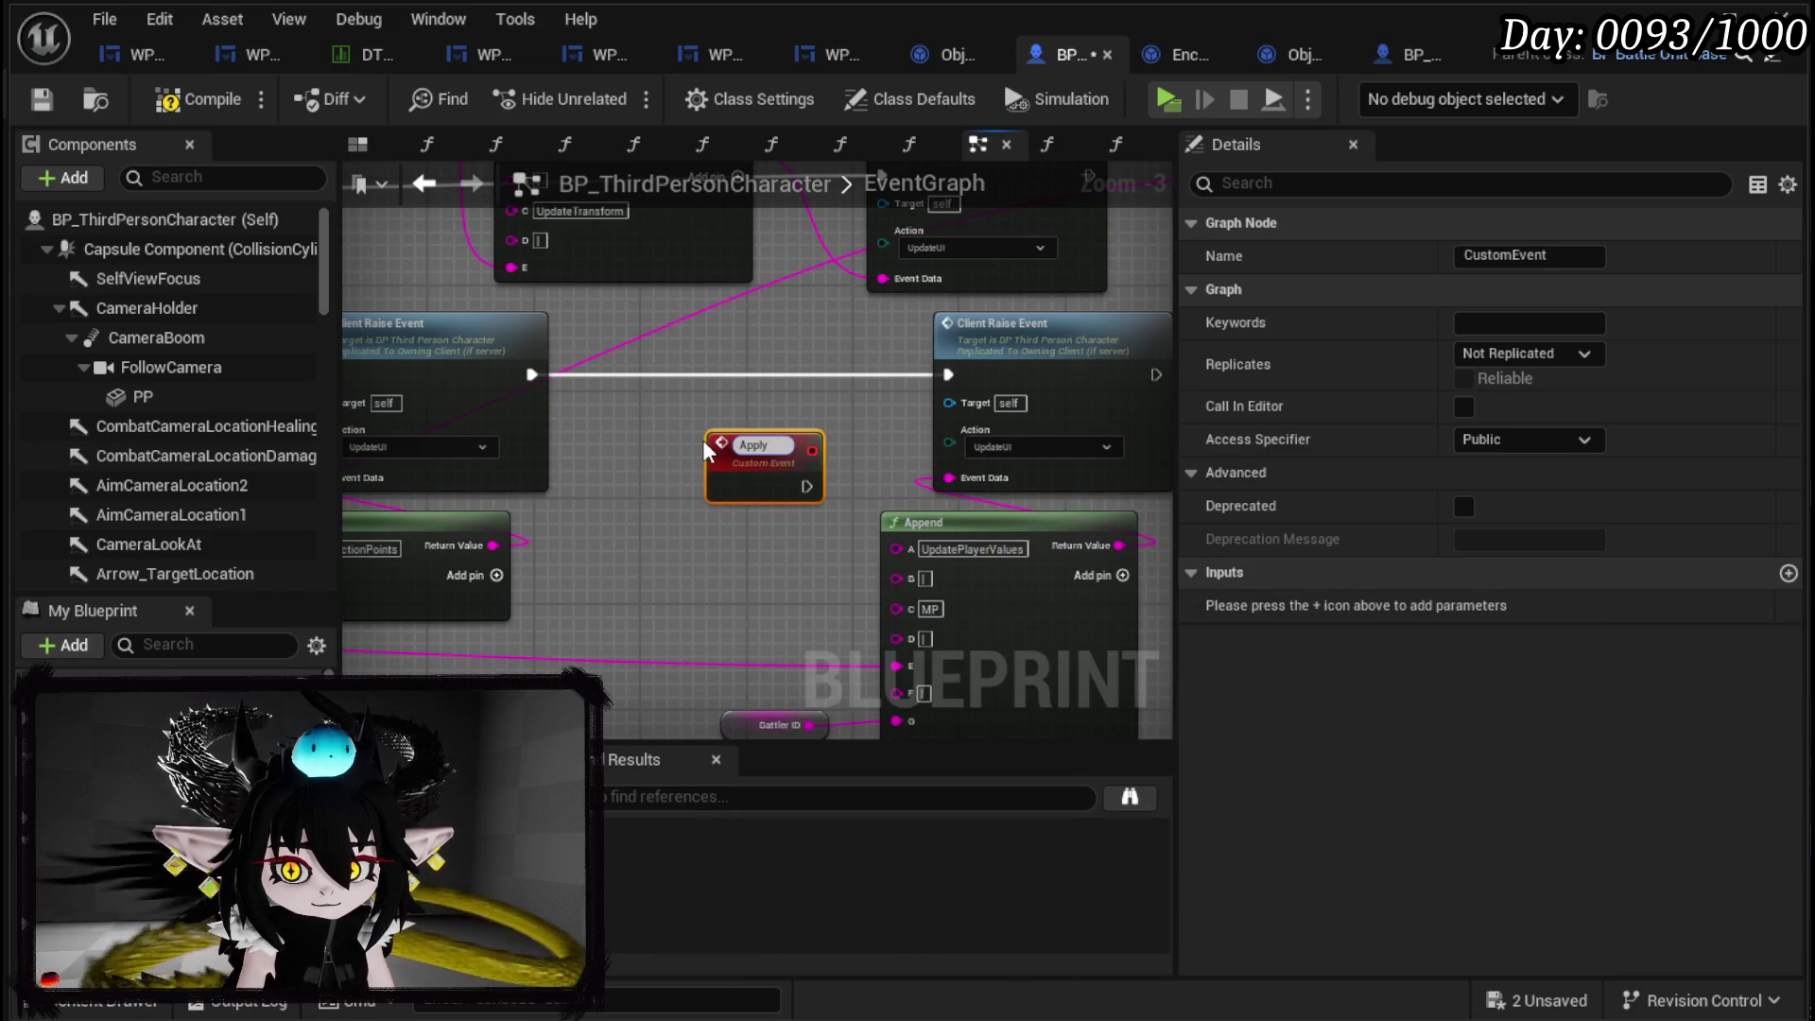
pyautogui.write('MPCost')
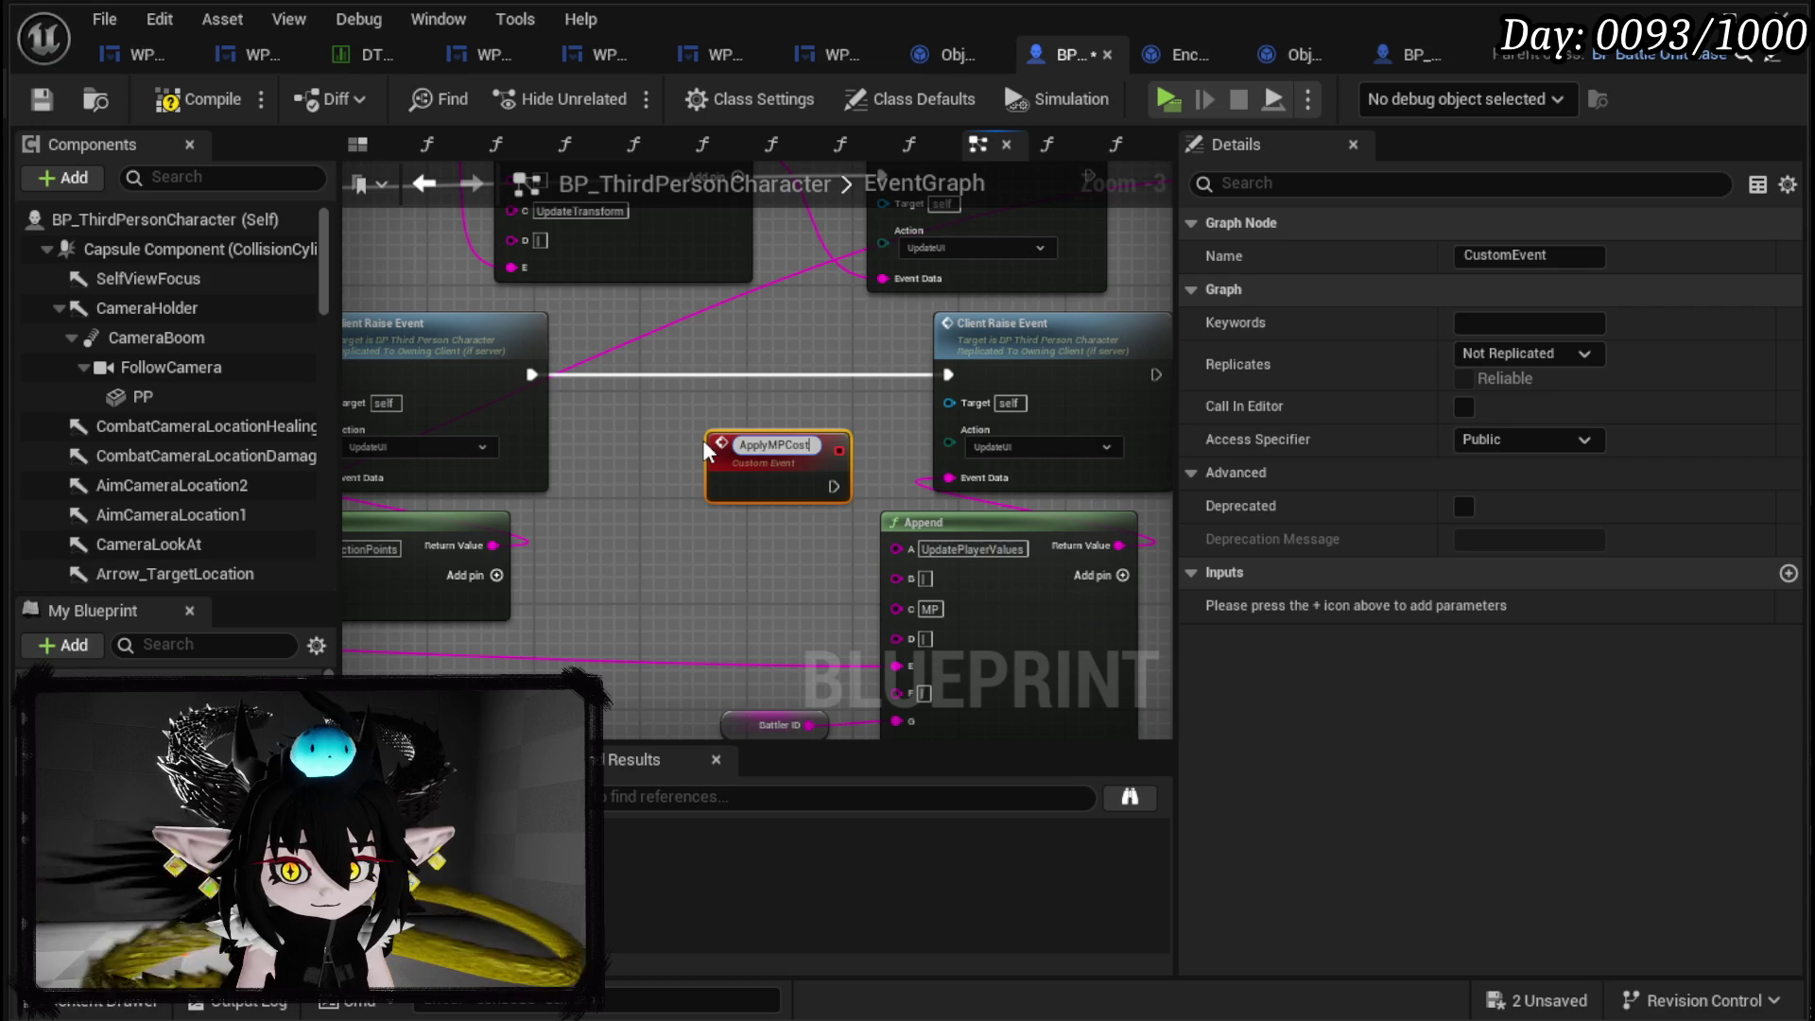
pyautogui.press('Return')
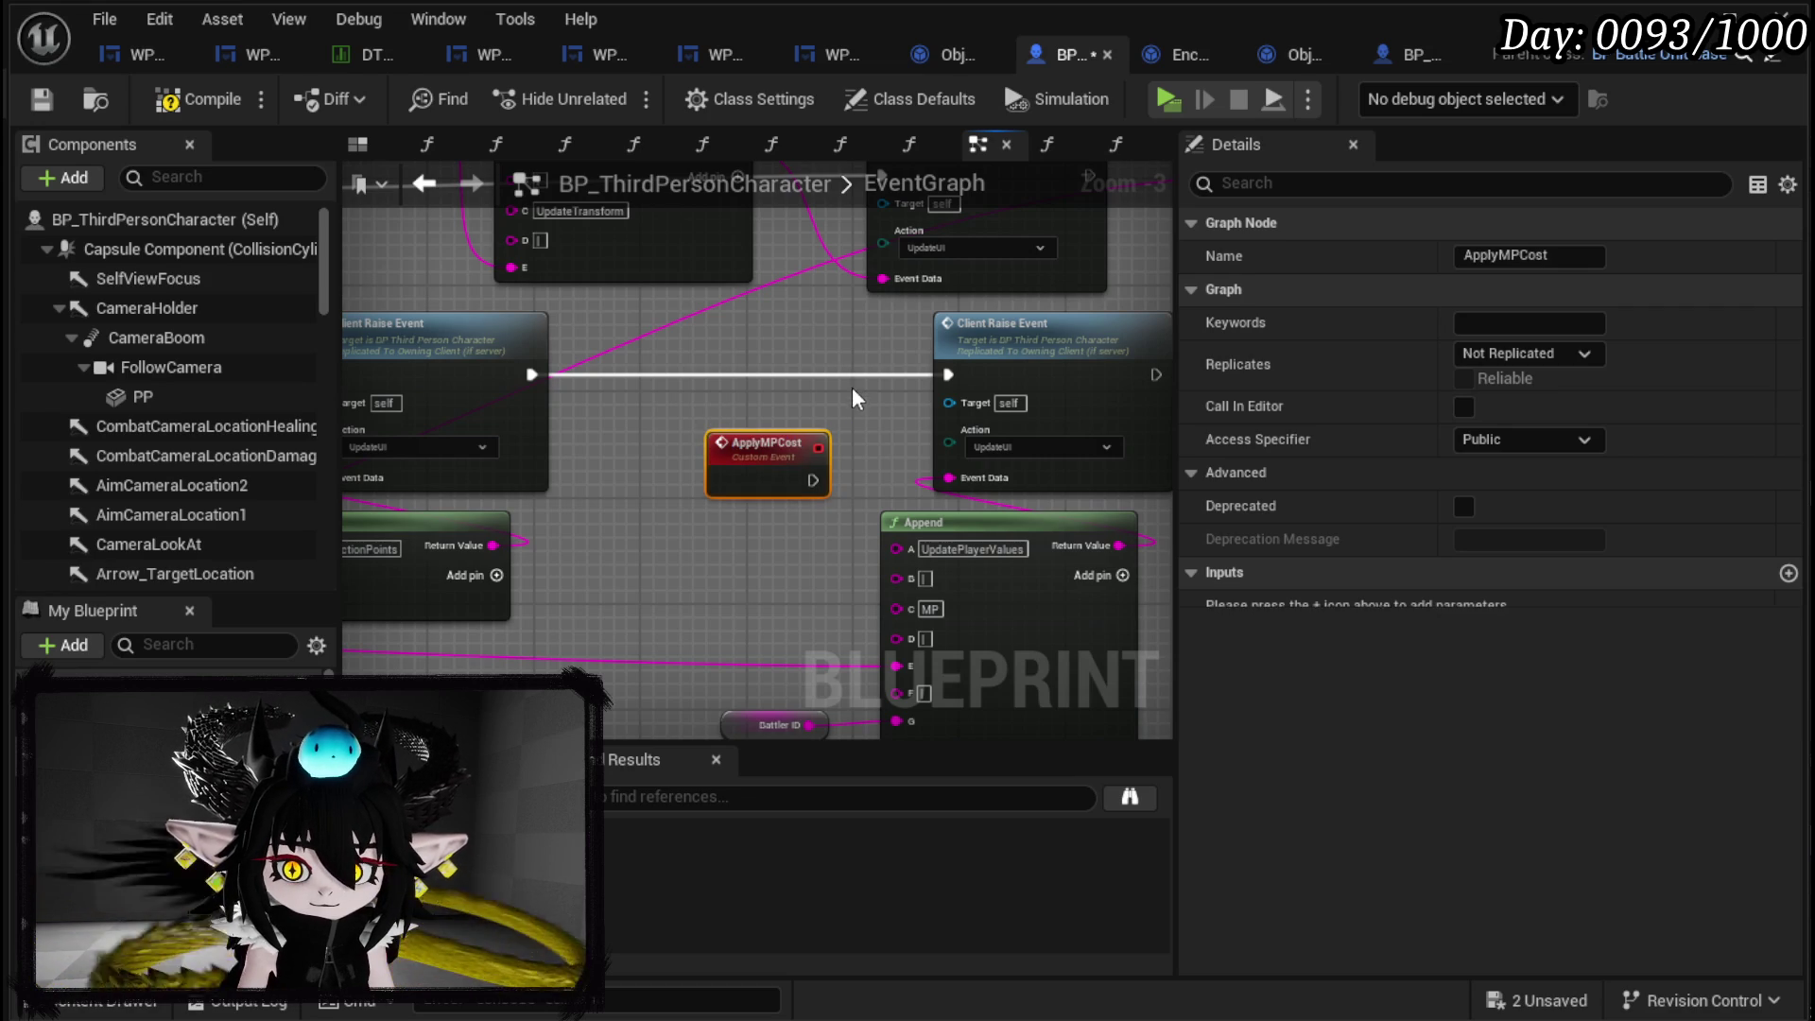
pyautogui.moveTo(791, 442)
pyautogui.mouseDown()
pyautogui.moveTo(756, 335)
pyautogui.moveTo(949, 374)
pyautogui.mouseUp()
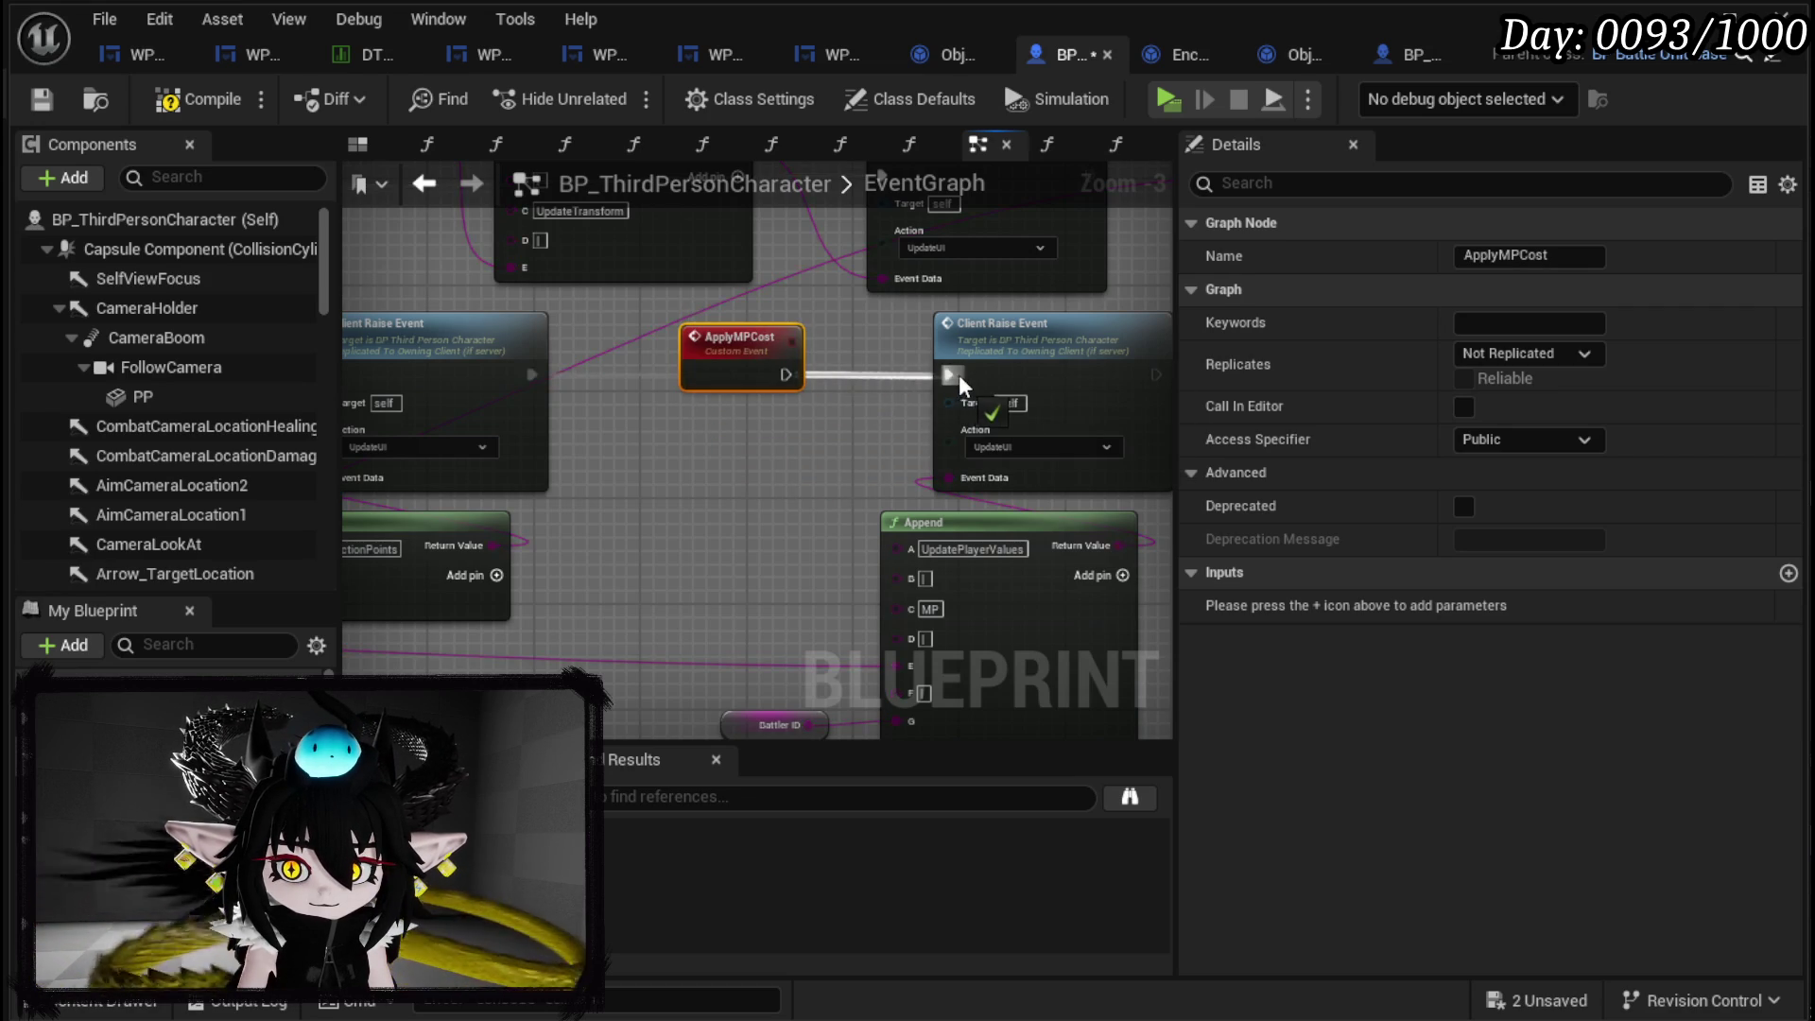
pyautogui.moveTo(794, 688)
pyautogui.mouseDown()
pyautogui.moveTo(794, 555)
pyautogui.moveTo(835, 591)
pyautogui.moveTo(750, 343)
pyautogui.moveTo(645, 428)
pyautogui.moveTo(747, 293)
pyautogui.mouseUp()
# Rename ApplyMPCost's new string input to Amount.
pyautogui.scroll(-2, 737, 417)
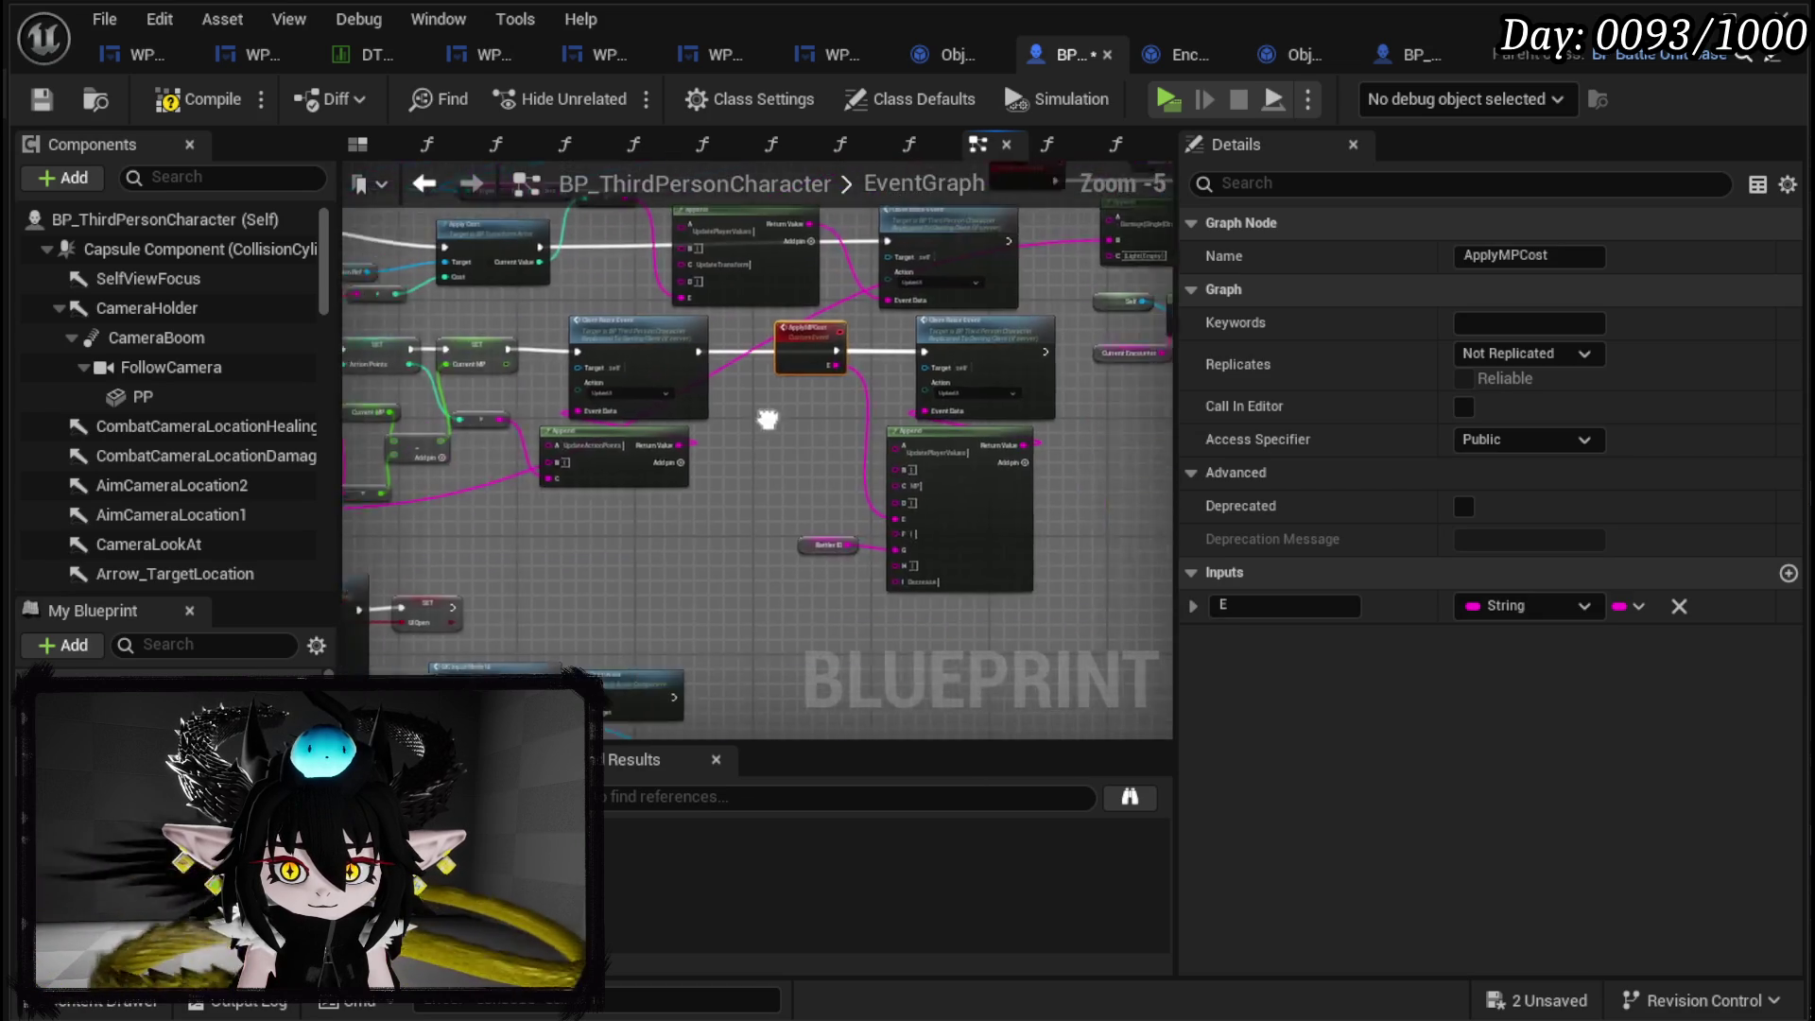
pyautogui.click(1226, 605)
pyautogui.write('Amount')
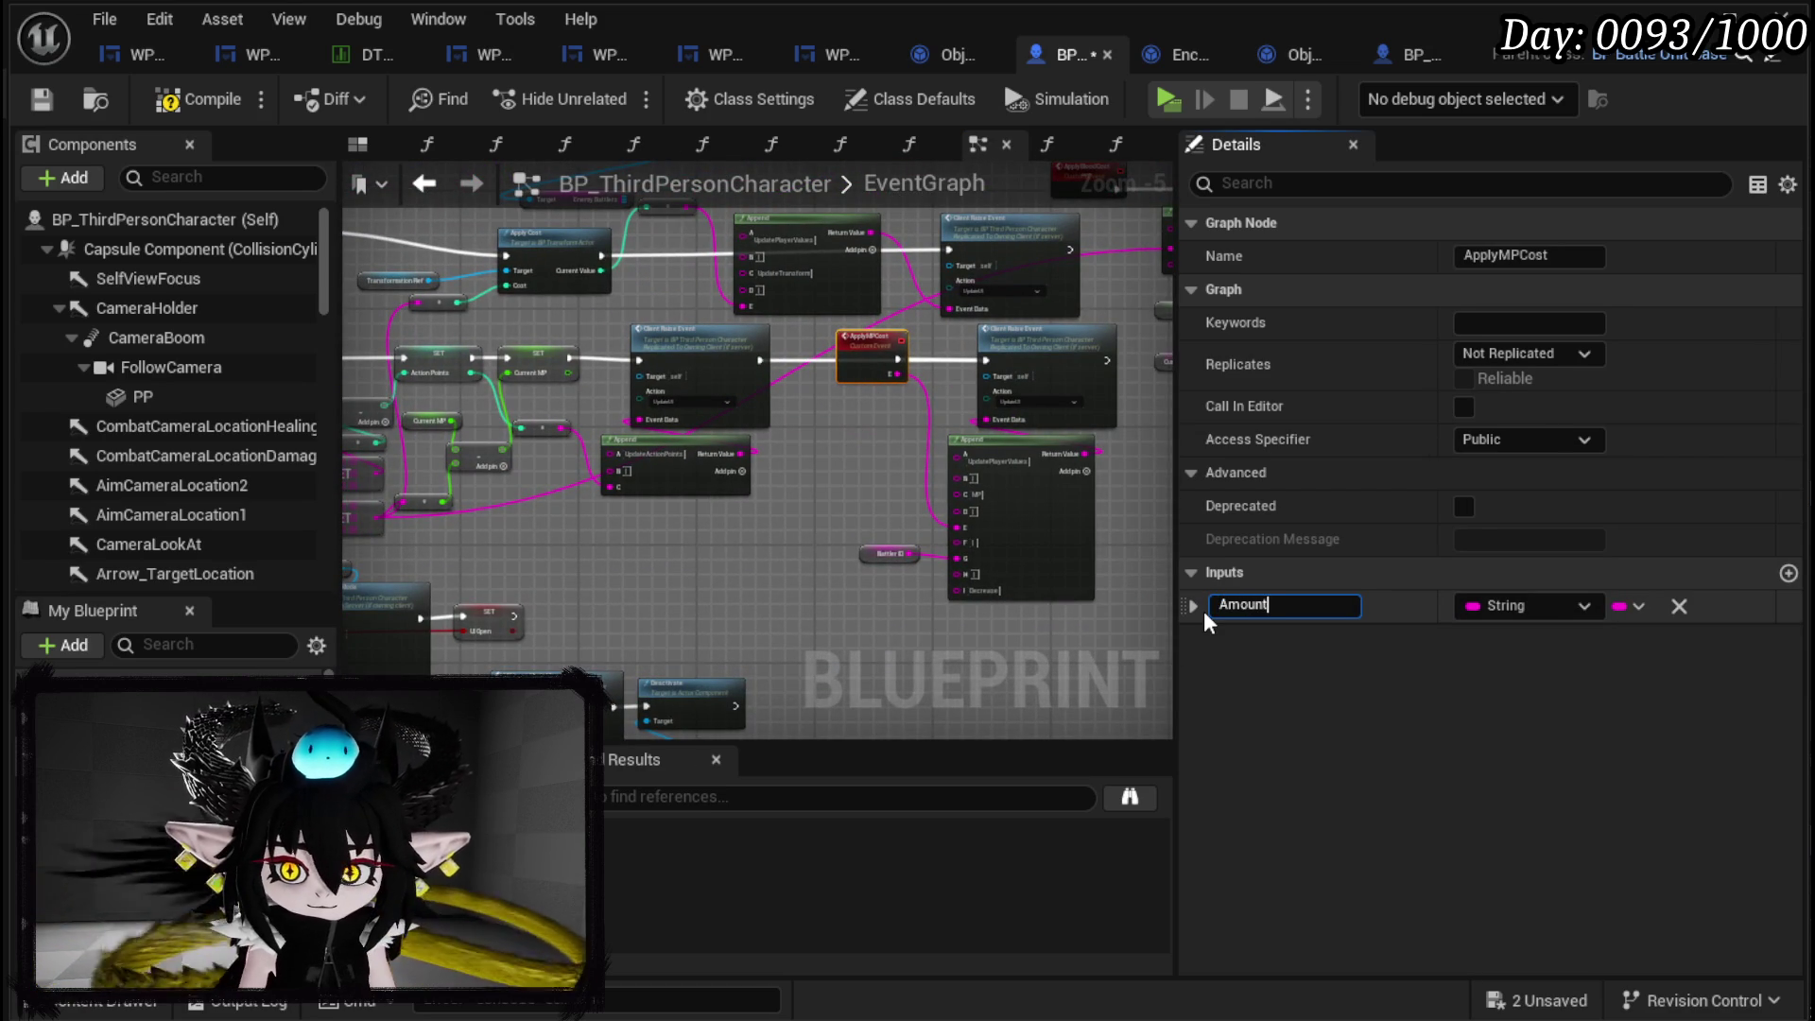
pyautogui.click(812, 415)
# Remove ApplyAPCost's EventData input and rename its InString input to Amount.
pyautogui.moveTo(662, 529); pyautogui.dragTo(1054, 536)
pyautogui.scroll(2, 730, 523)
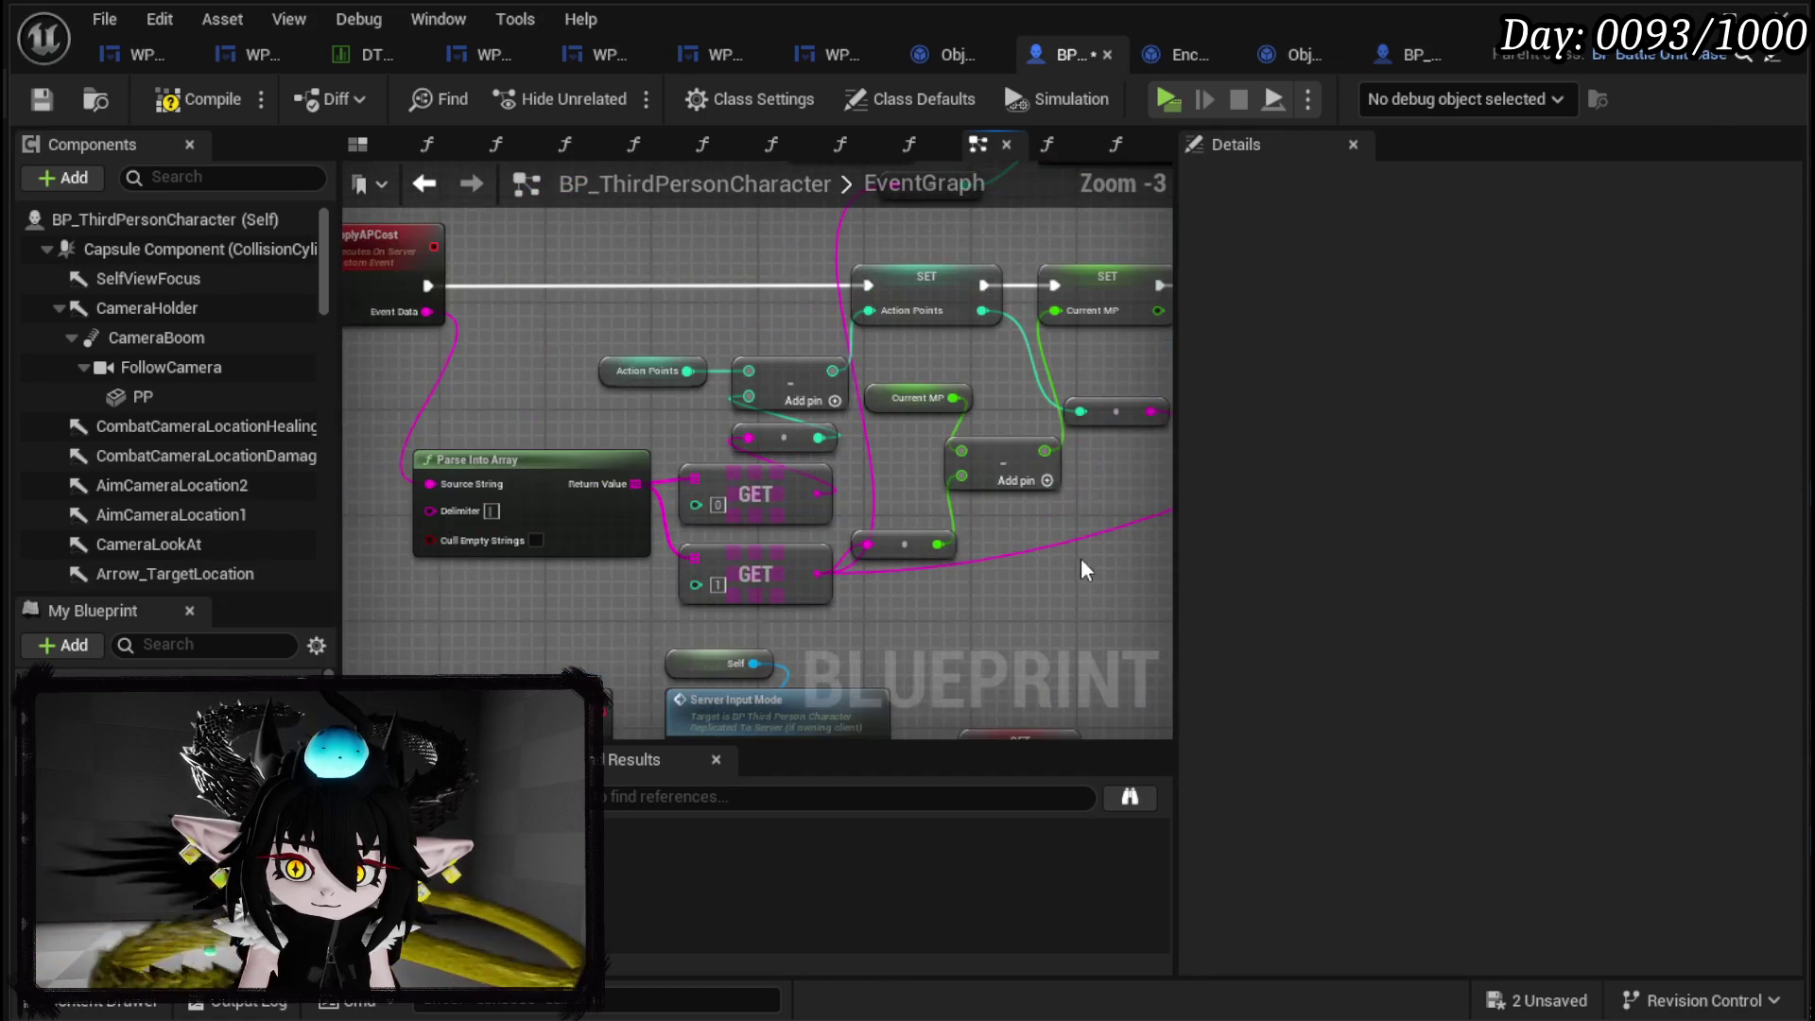
pyautogui.moveTo(697, 498)
pyautogui.mouseDown()
pyautogui.moveTo(425, 393)
pyautogui.moveTo(579, 369)
pyautogui.mouseUp()
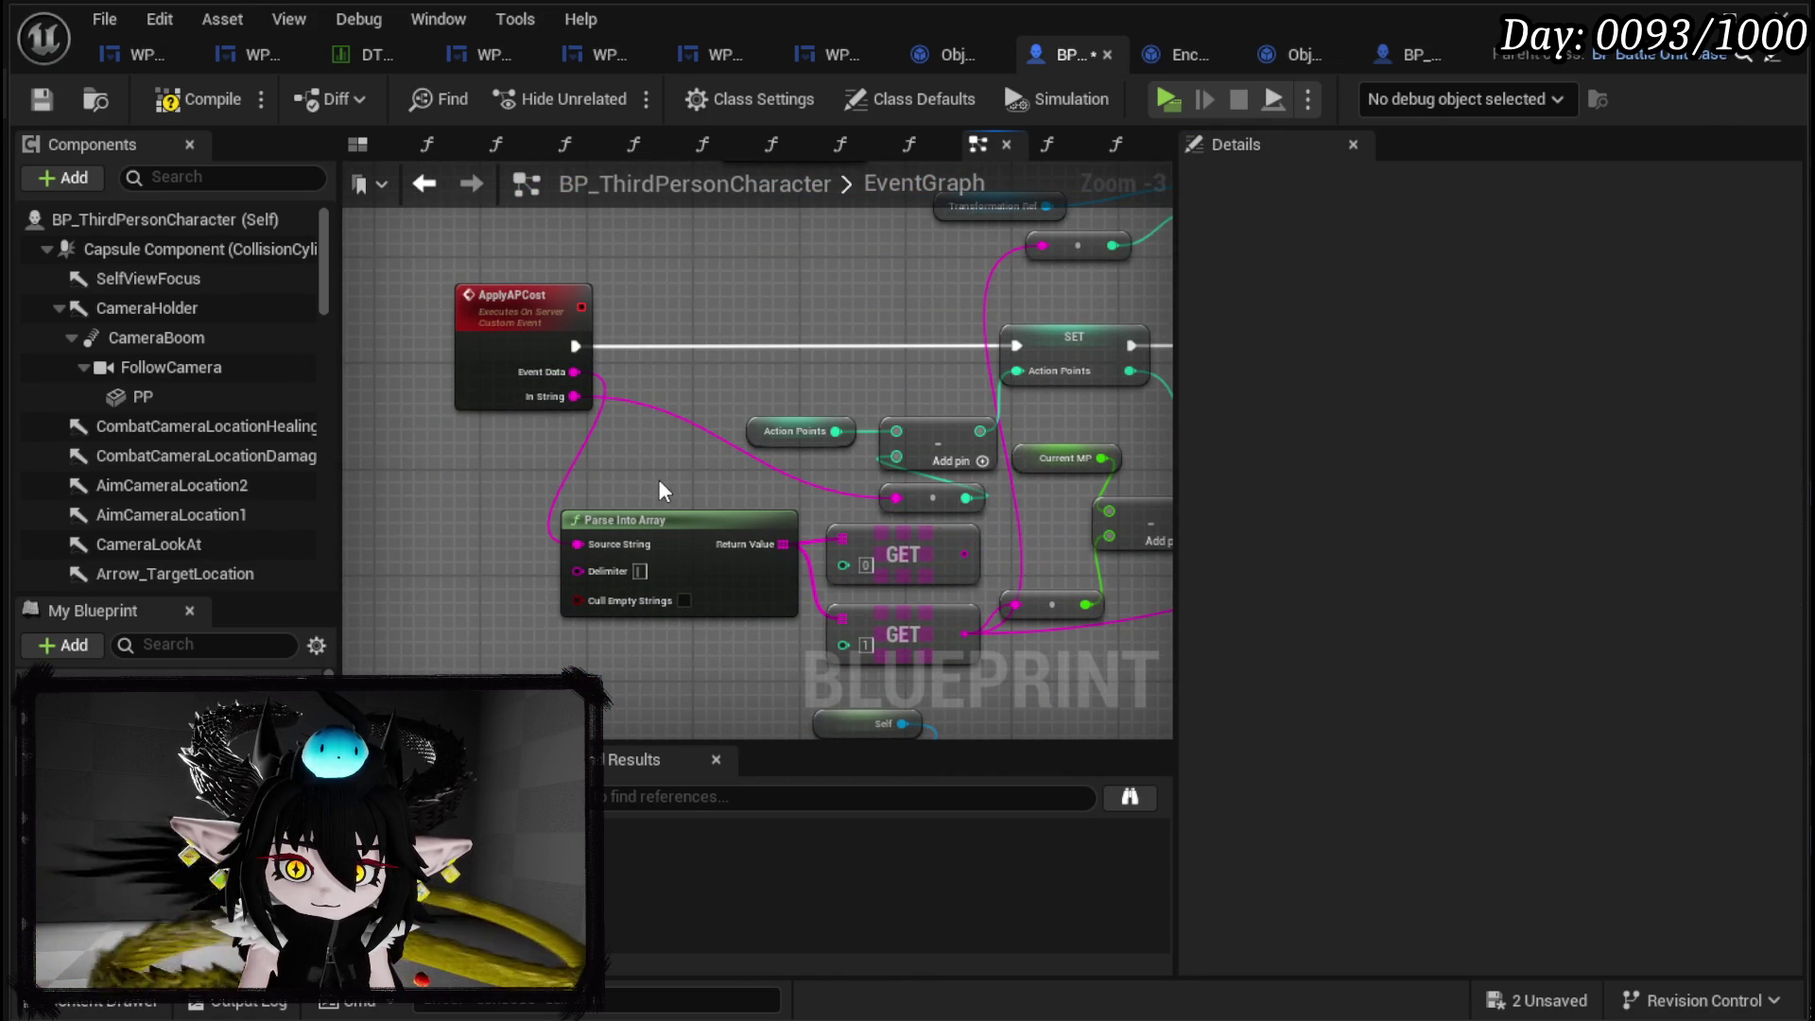
pyautogui.click(573, 405)
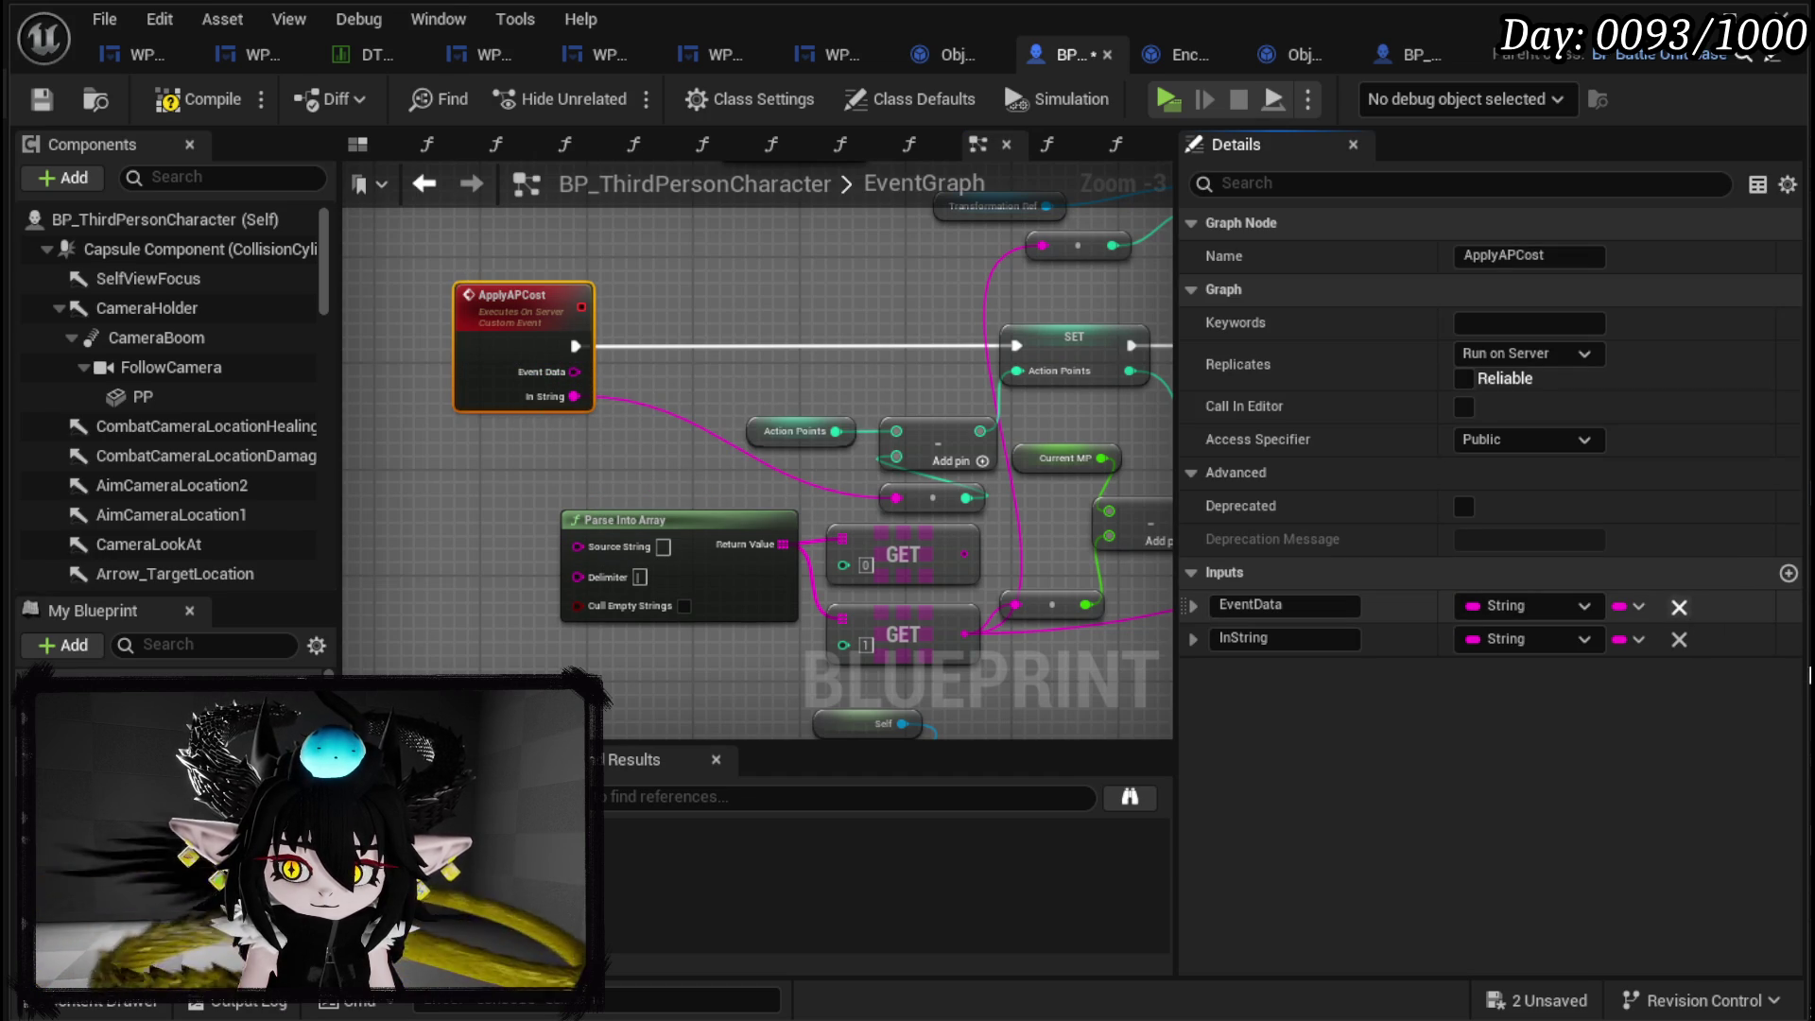
pyautogui.click(1679, 606)
pyautogui.click(1285, 605)
pyautogui.write('Amount')
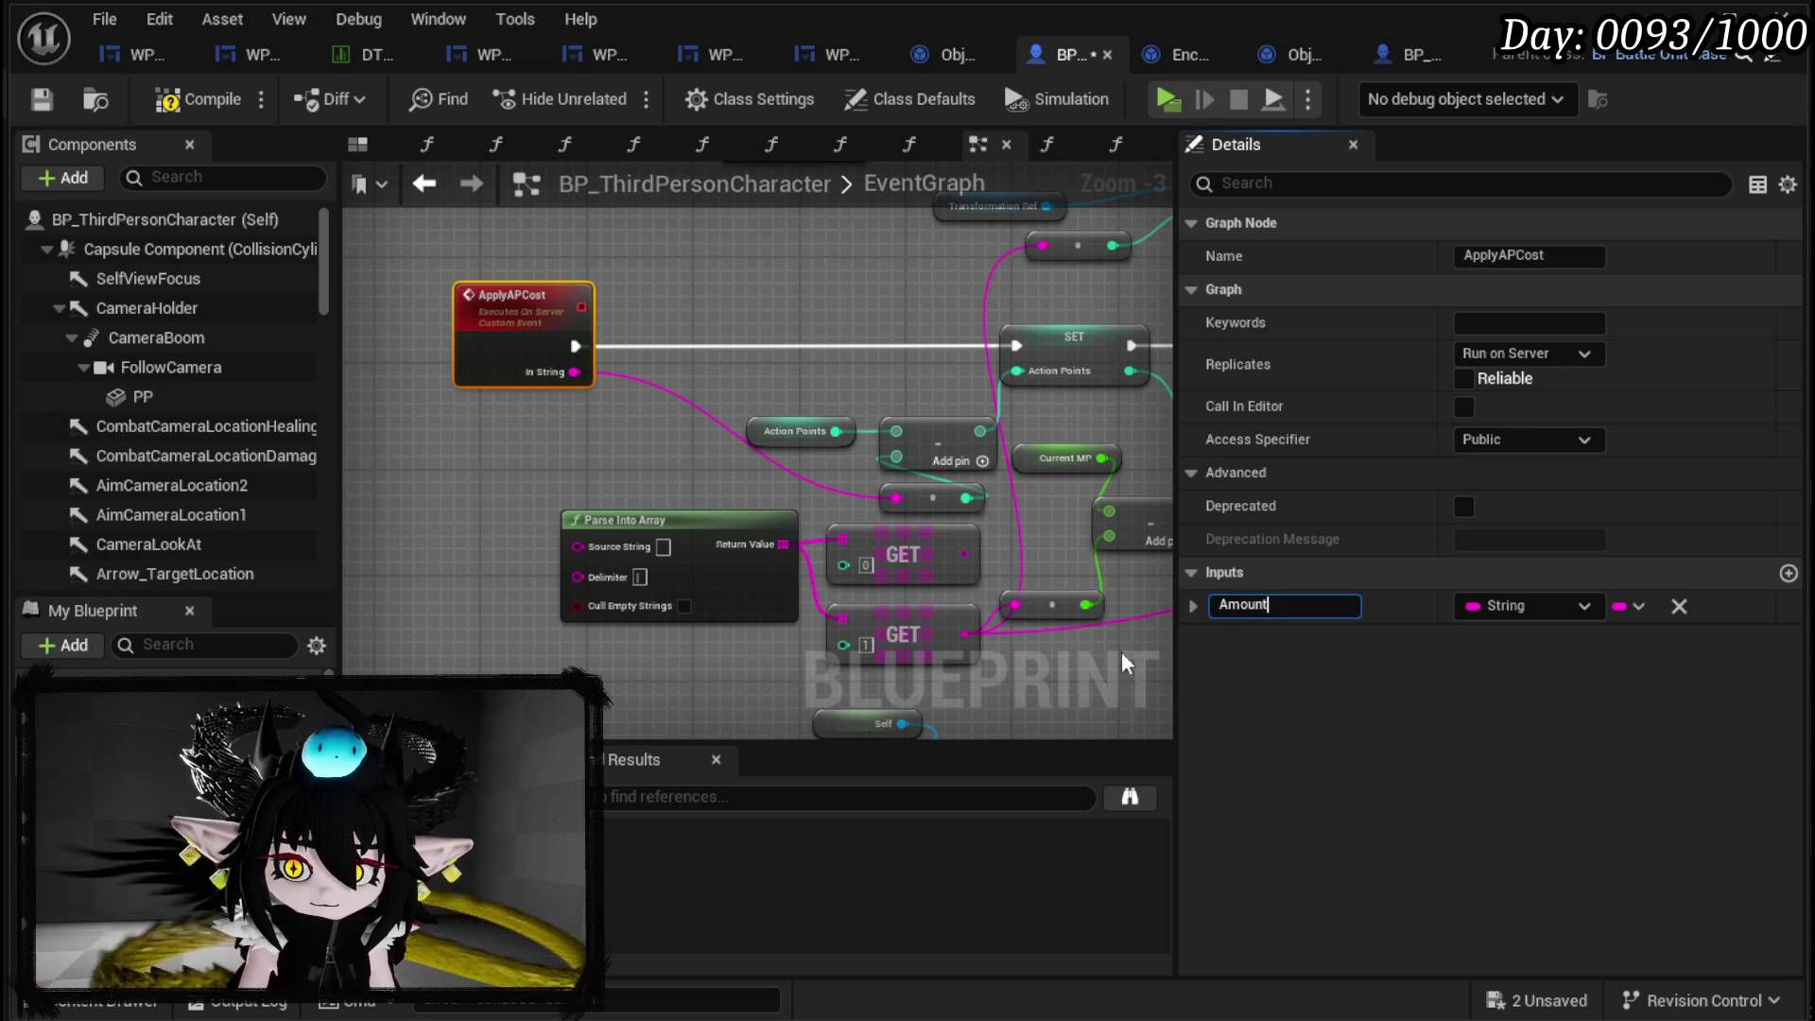
pyautogui.press('Return')
# Wire the Action Points SET node into the Client Raise Event.
pyautogui.moveTo(1023, 516)
pyautogui.mouseDown()
pyautogui.moveTo(676, 619)
pyautogui.moveTo(694, 645)
pyautogui.mouseUp()
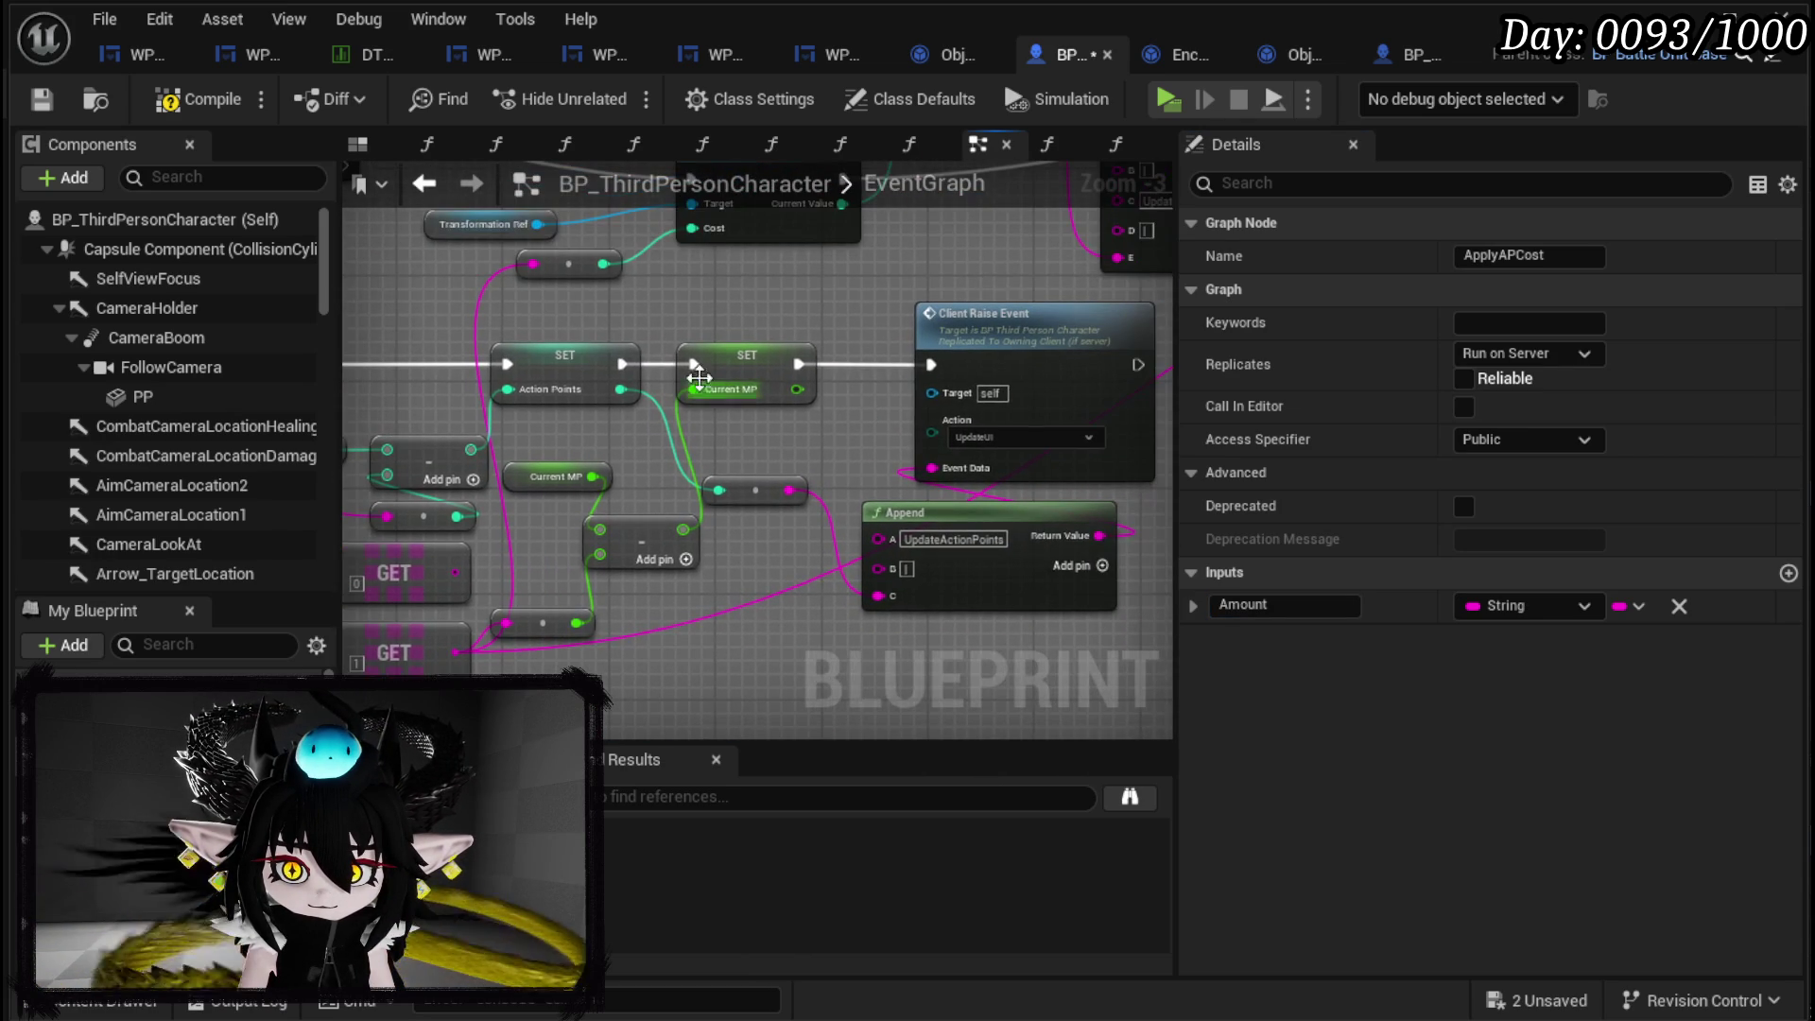
pyautogui.moveTo(622, 363)
pyautogui.mouseDown()
pyautogui.moveTo(964, 383)
pyautogui.moveTo(931, 365)
pyautogui.mouseUp()
pyautogui.moveTo(746, 357)
pyautogui.mouseDown()
pyautogui.moveTo(719, 466)
pyautogui.moveTo(1079, 661)
pyautogui.mouseUp()
# Move the Current MP subtraction nodes beside ApplyMPCost and wire its Amount into them.
pyautogui.moveTo(700, 642)
pyautogui.mouseDown()
pyautogui.moveTo(501, 458)
pyautogui.moveTo(433, 451)
pyautogui.moveTo(858, 427)
pyautogui.mouseUp()
pyautogui.hotkey('ctrl', 'c')
pyautogui.hotkey('ctrl', 'v')
pyautogui.moveTo(571, 619)
pyautogui.mouseDown()
pyautogui.moveTo(950, 365)
pyautogui.moveTo(934, 421)
pyautogui.mouseUp()
pyautogui.moveTo(787, 351)
pyautogui.mouseDown()
pyautogui.moveTo(691, 351)
pyautogui.moveTo(1019, 356)
pyautogui.moveTo(862, 405)
pyautogui.moveTo(877, 413)
pyautogui.moveTo(910, 345)
pyautogui.moveTo(1005, 351)
pyautogui.mouseUp()
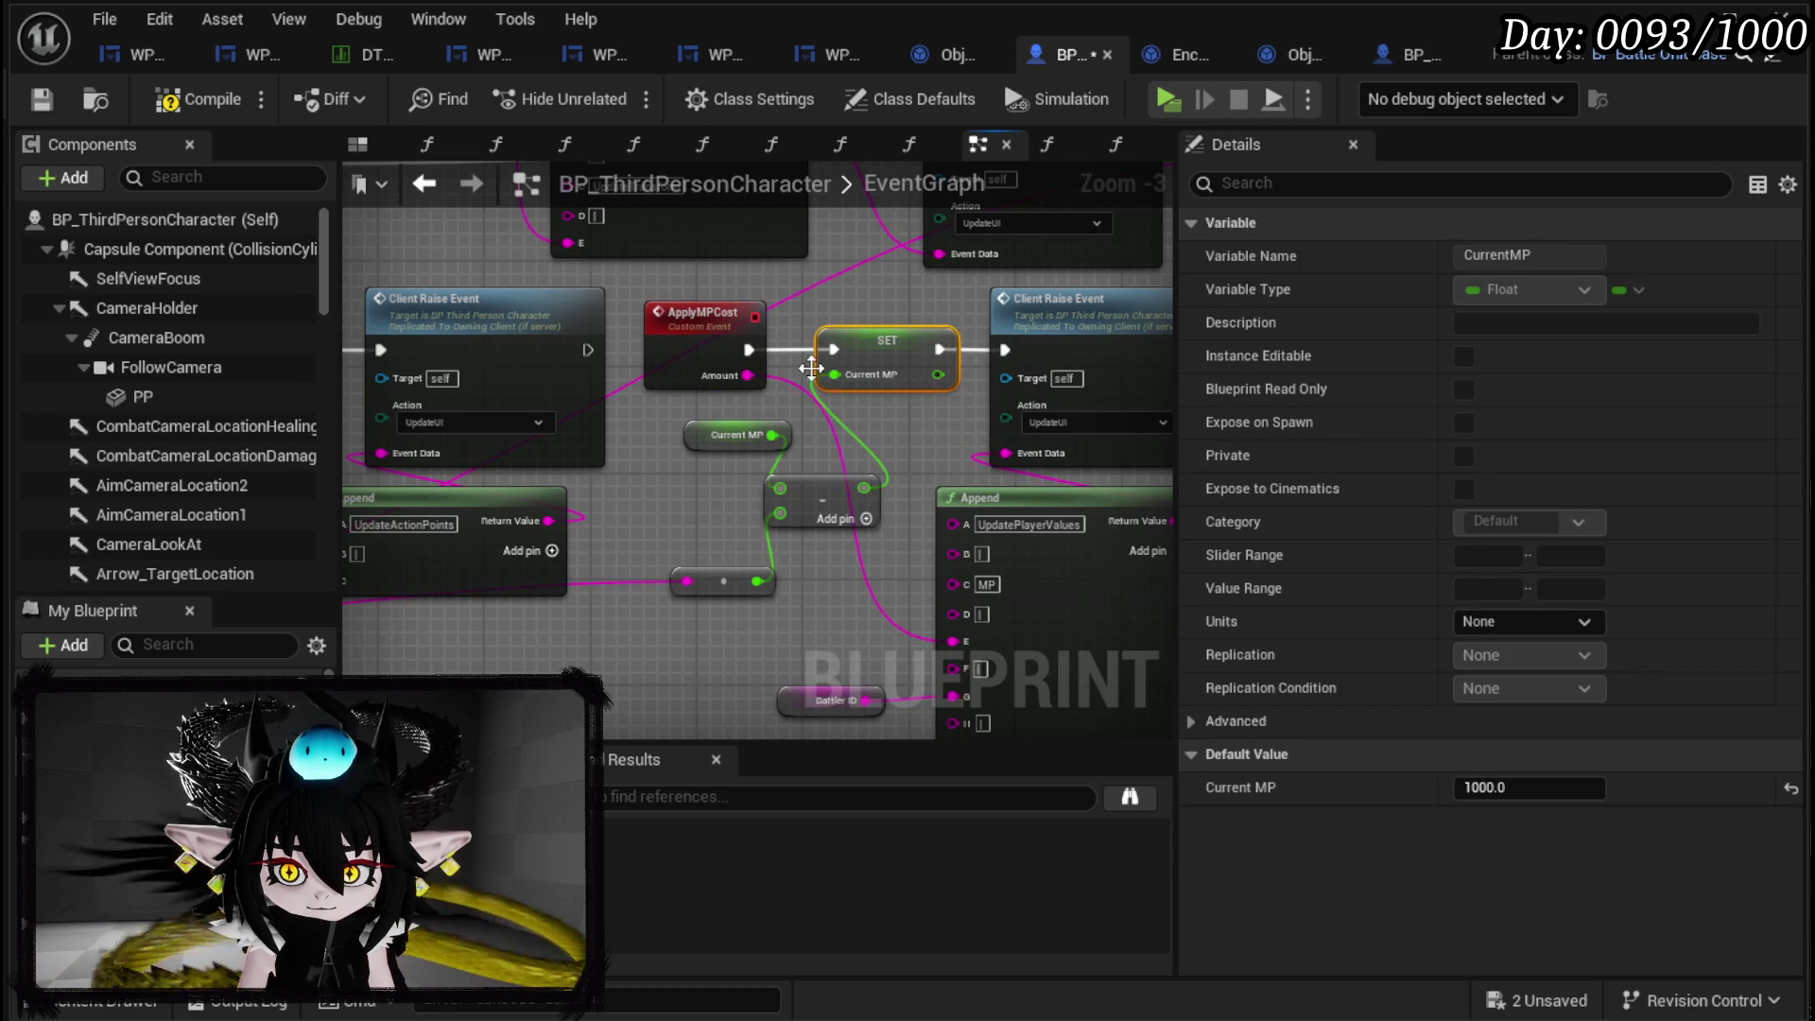
pyautogui.moveTo(747, 378); pyautogui.dragTo(687, 579)
pyautogui.moveTo(740, 515)
pyautogui.mouseDown()
pyautogui.moveTo(677, 496)
pyautogui.moveTo(620, 417)
pyautogui.mouseUp()
pyautogui.scroll(-1, 620, 418)
pyautogui.moveTo(754, 394); pyautogui.dragTo(790, 522)
pyautogui.scroll(-1, 790, 522)
# Give ApplyBloodCost a string input named Amount wired to Append, then save the blueprint.
pyautogui.scroll(2, 761, 474)
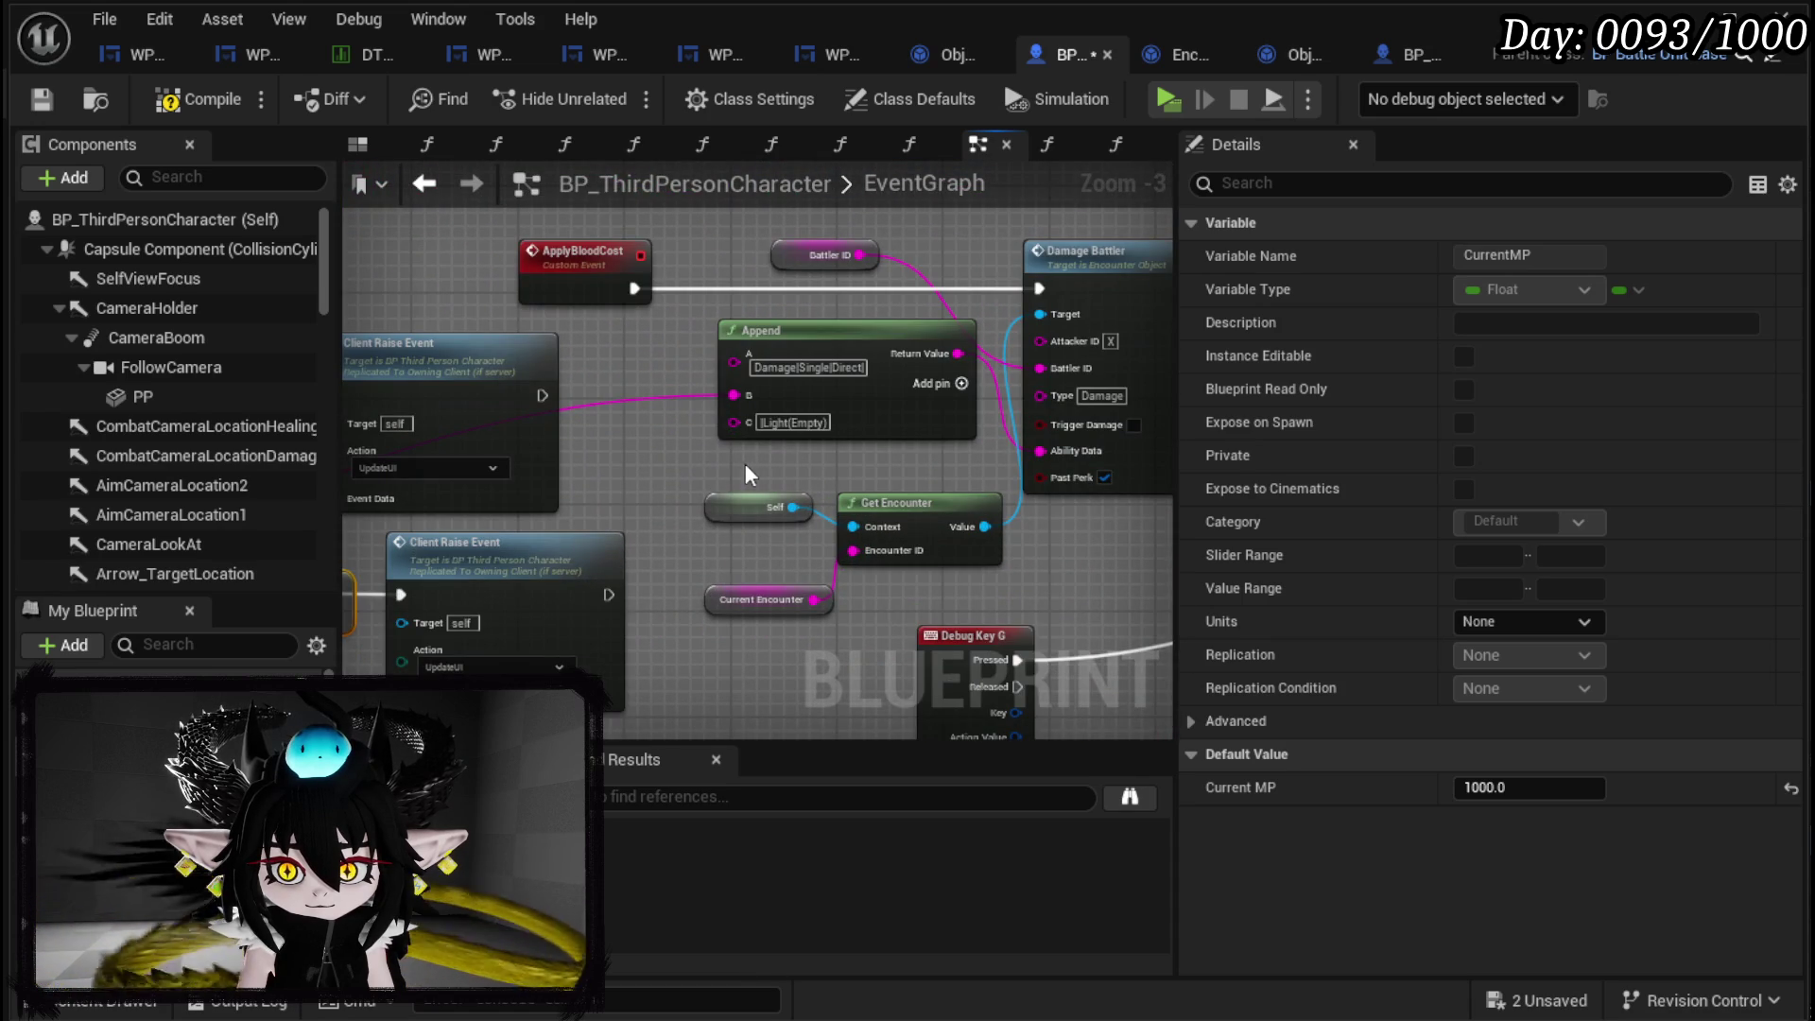
pyautogui.moveTo(734, 395)
pyautogui.mouseDown()
pyautogui.moveTo(662, 359)
pyautogui.moveTo(639, 378)
pyautogui.mouseUp()
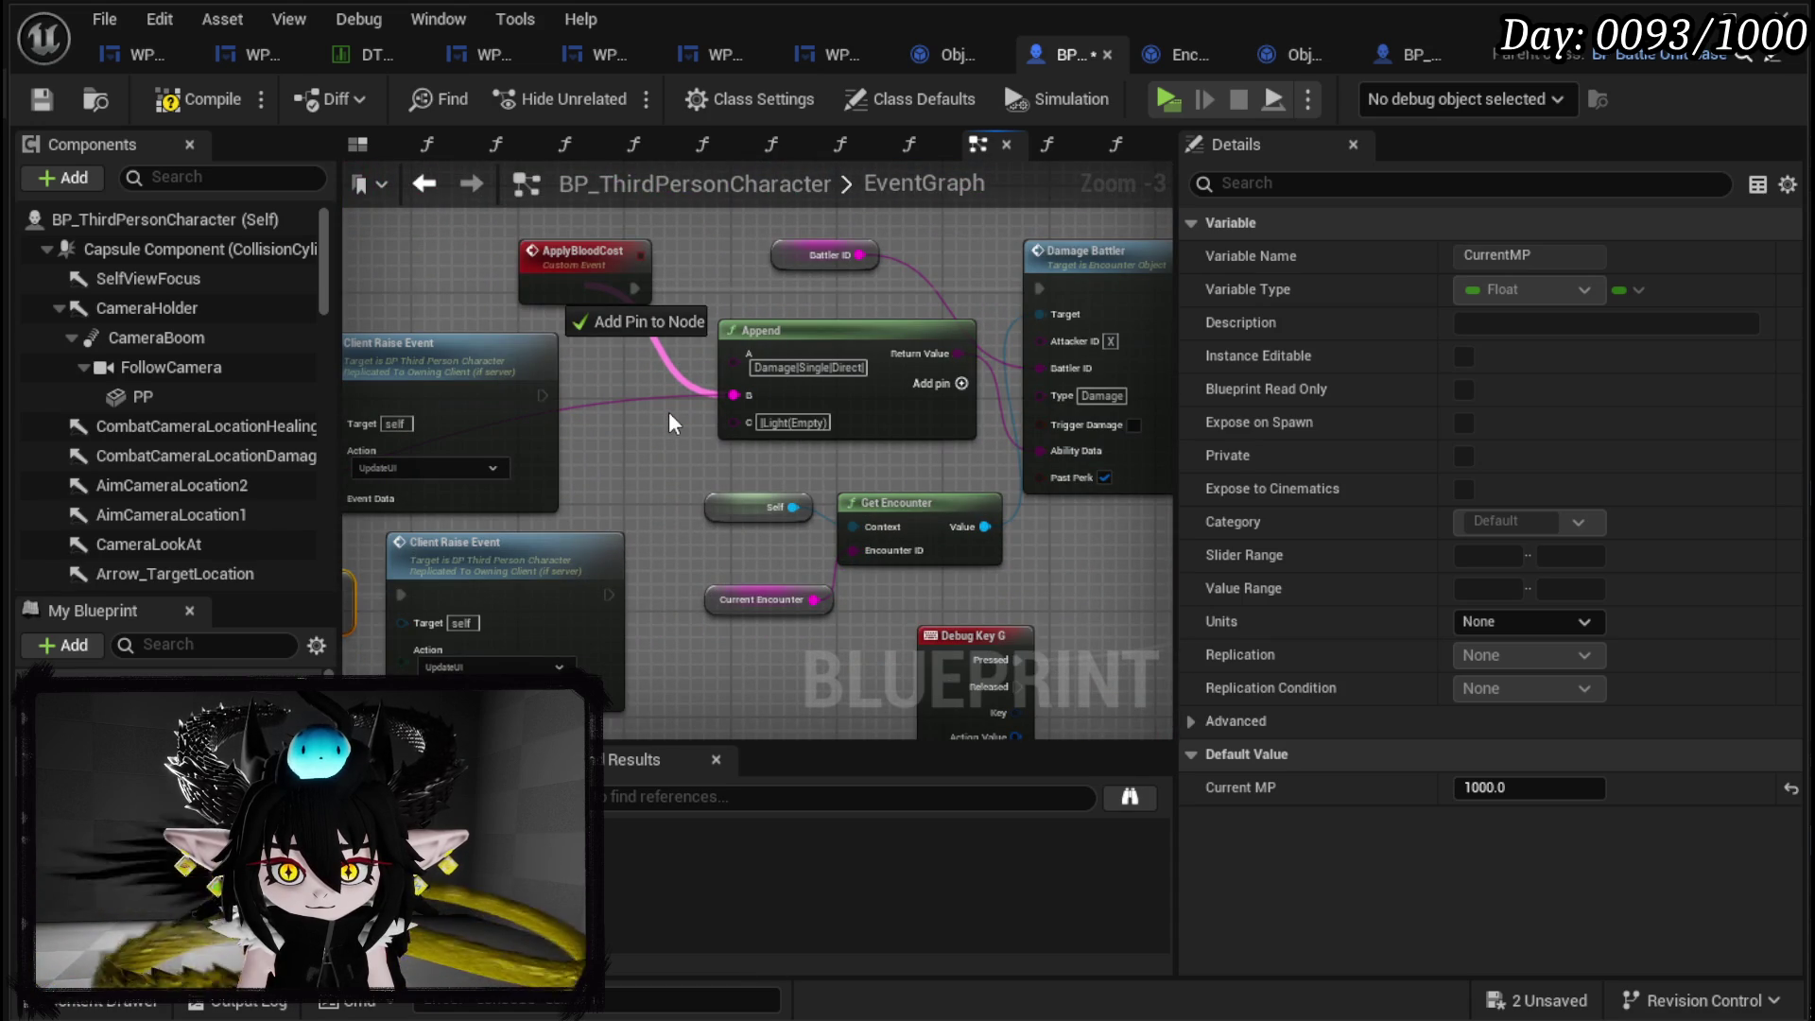
pyautogui.moveTo(605, 312); pyautogui.dragTo(625, 300)
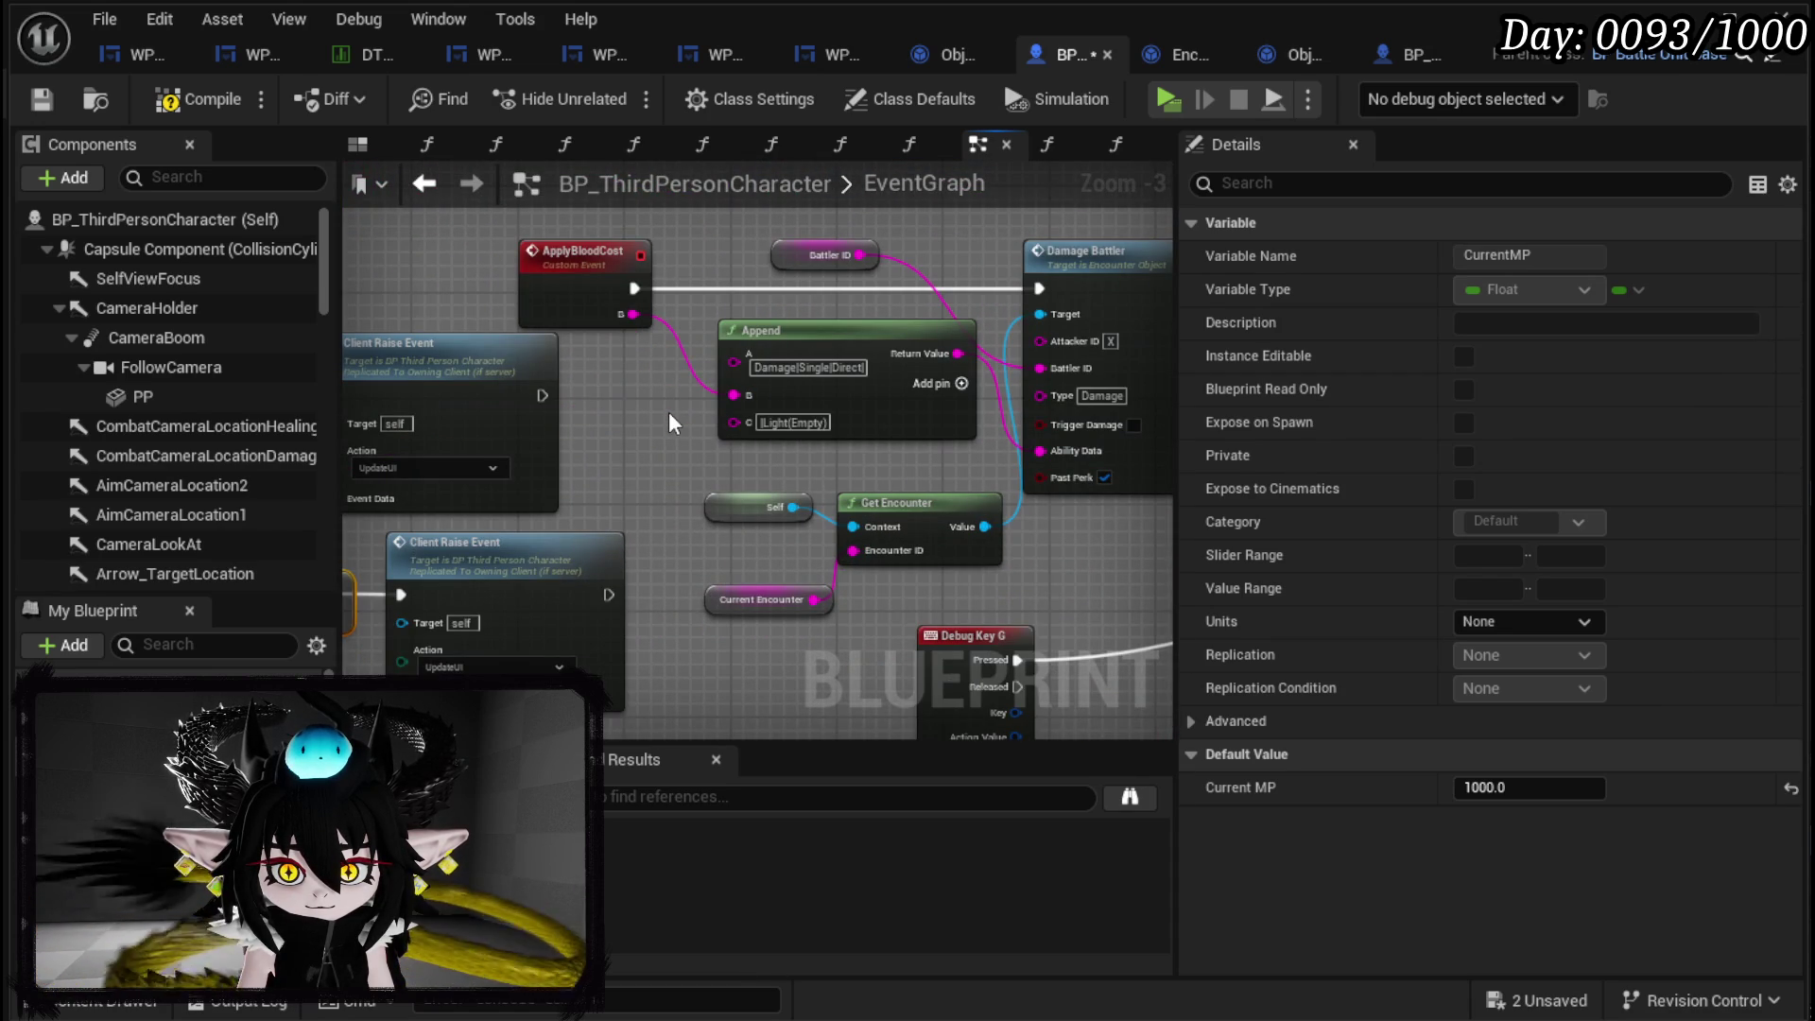
pyautogui.click(608, 295)
pyautogui.click(1283, 606)
pyautogui.write('Amount')
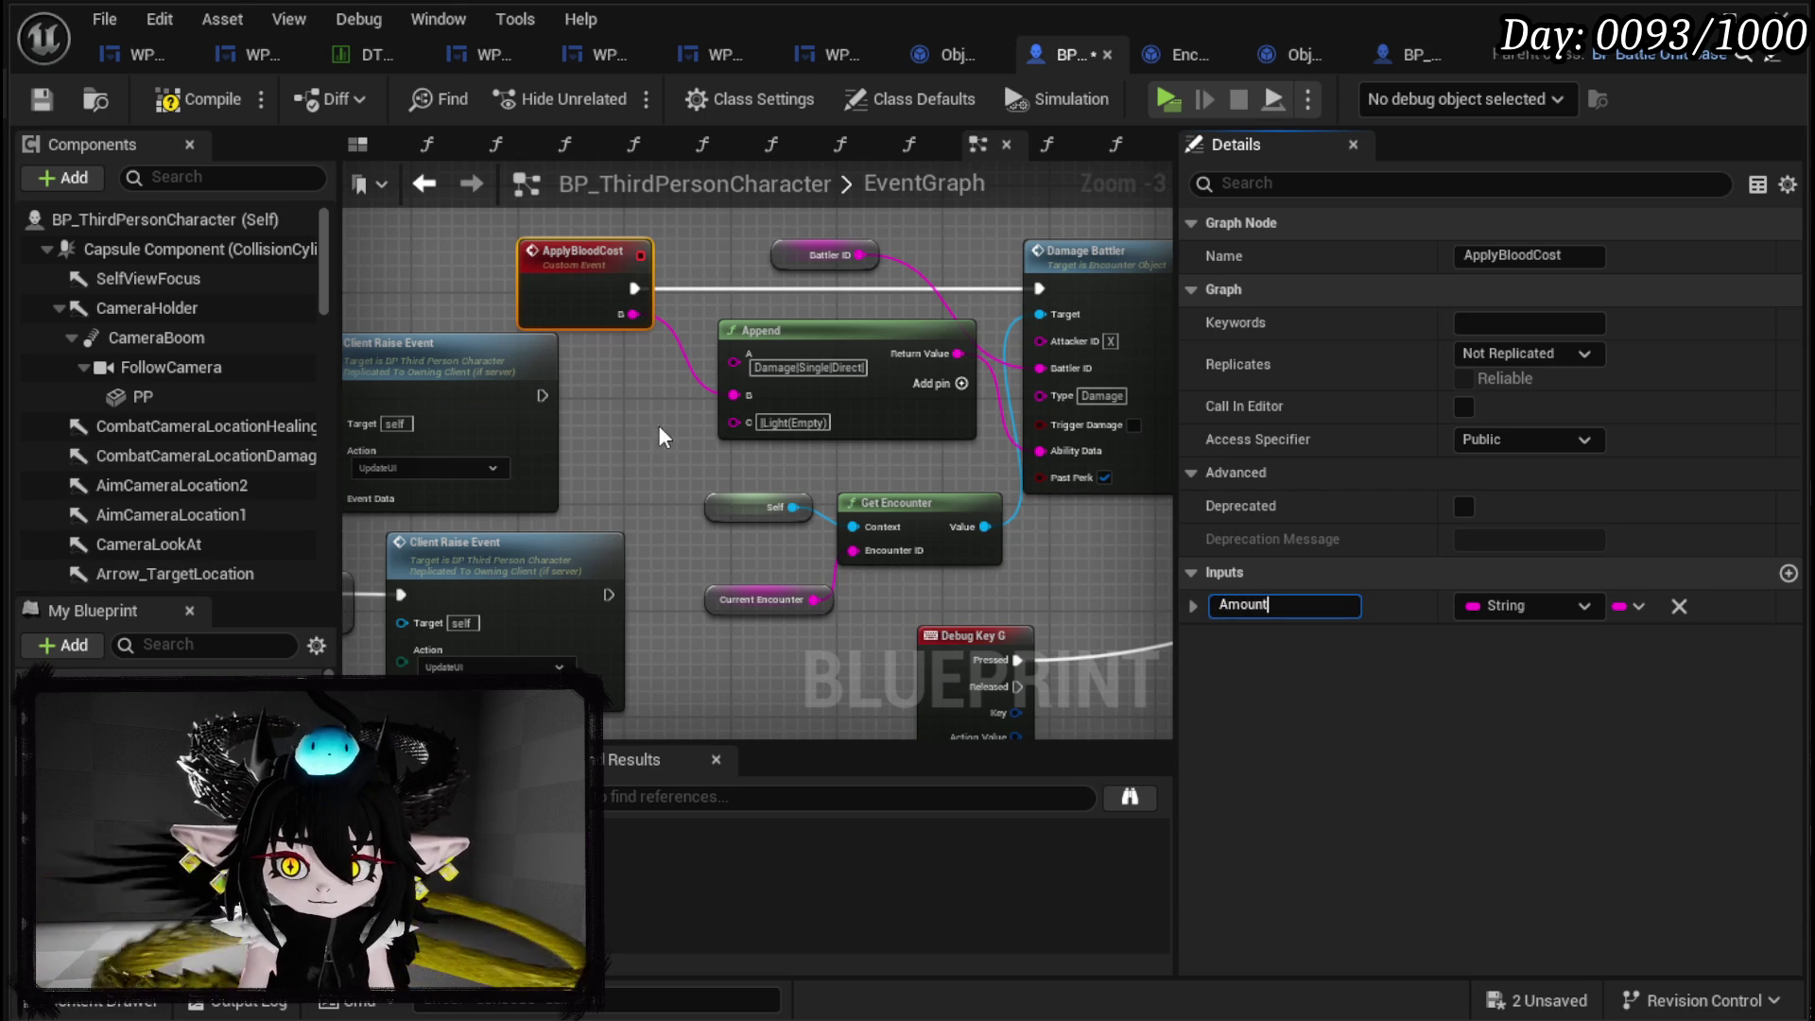
pyautogui.press('Return')
pyautogui.scroll(-2, 692, 458)
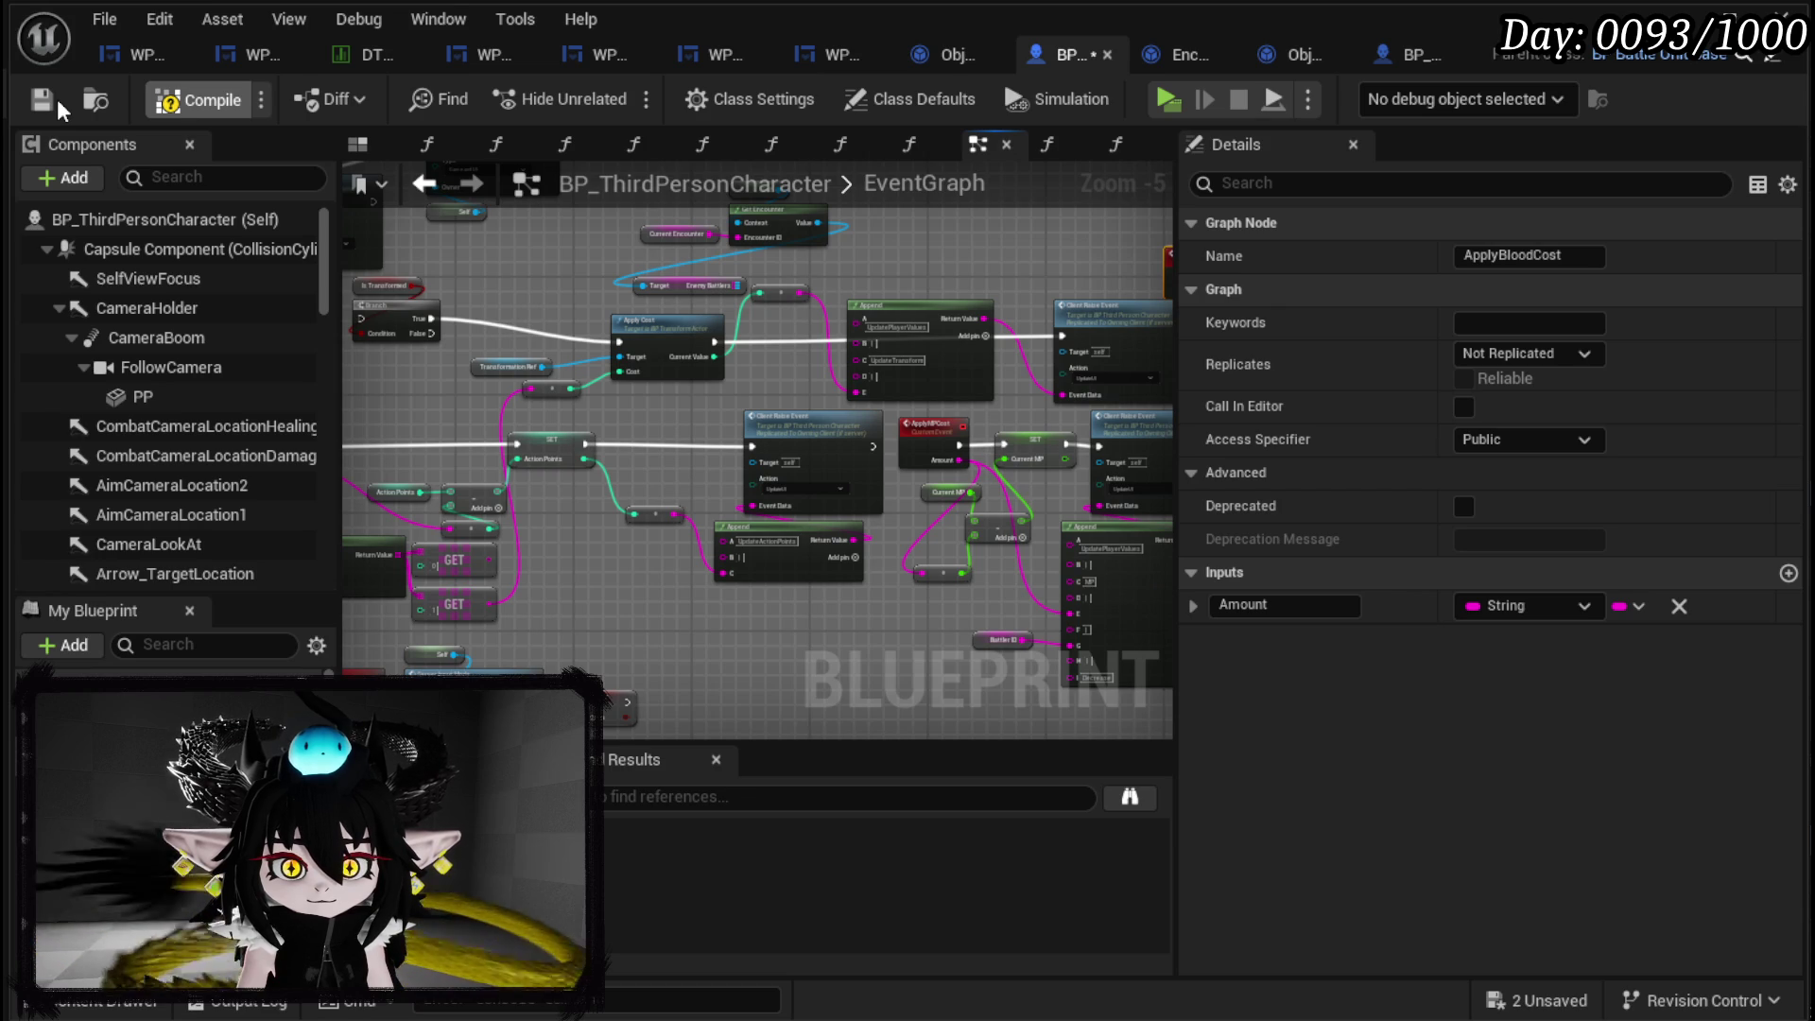
pyautogui.click(41, 100)
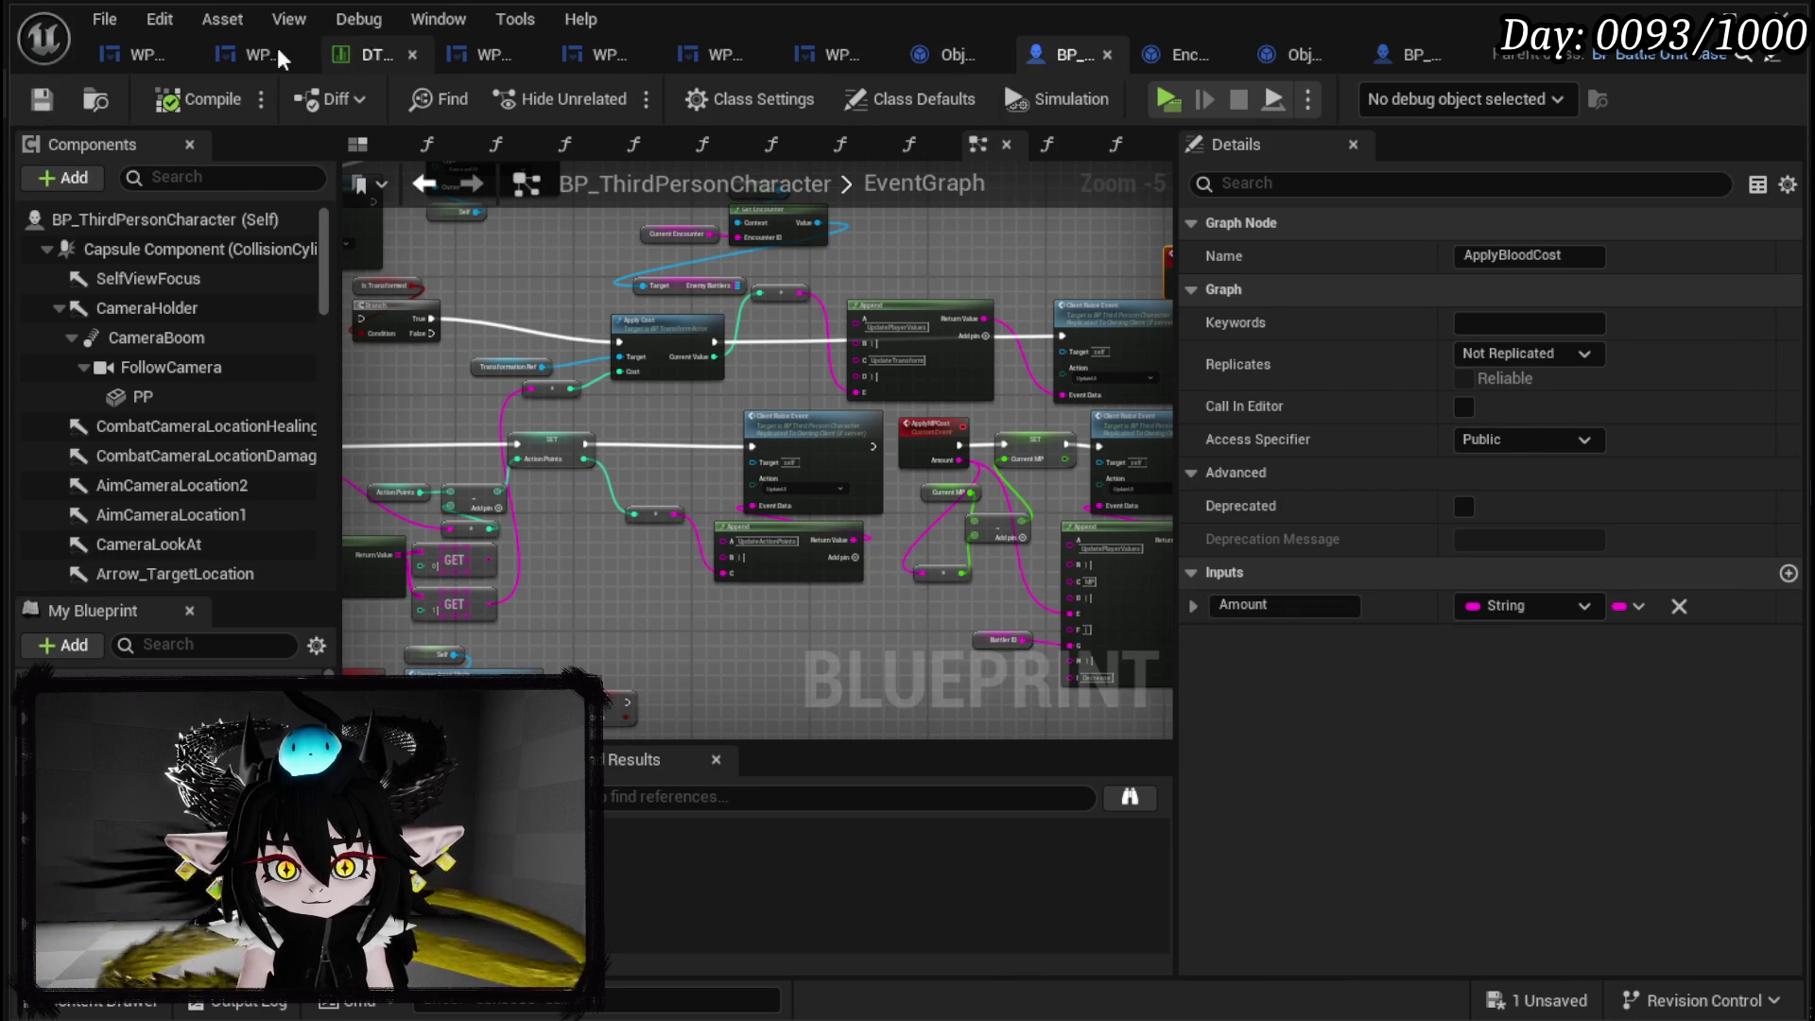
# In WP_ActionSelection, arrange the parsing and Append nodes beside Apply APCost and Owner.
pyautogui.click(111, 64)
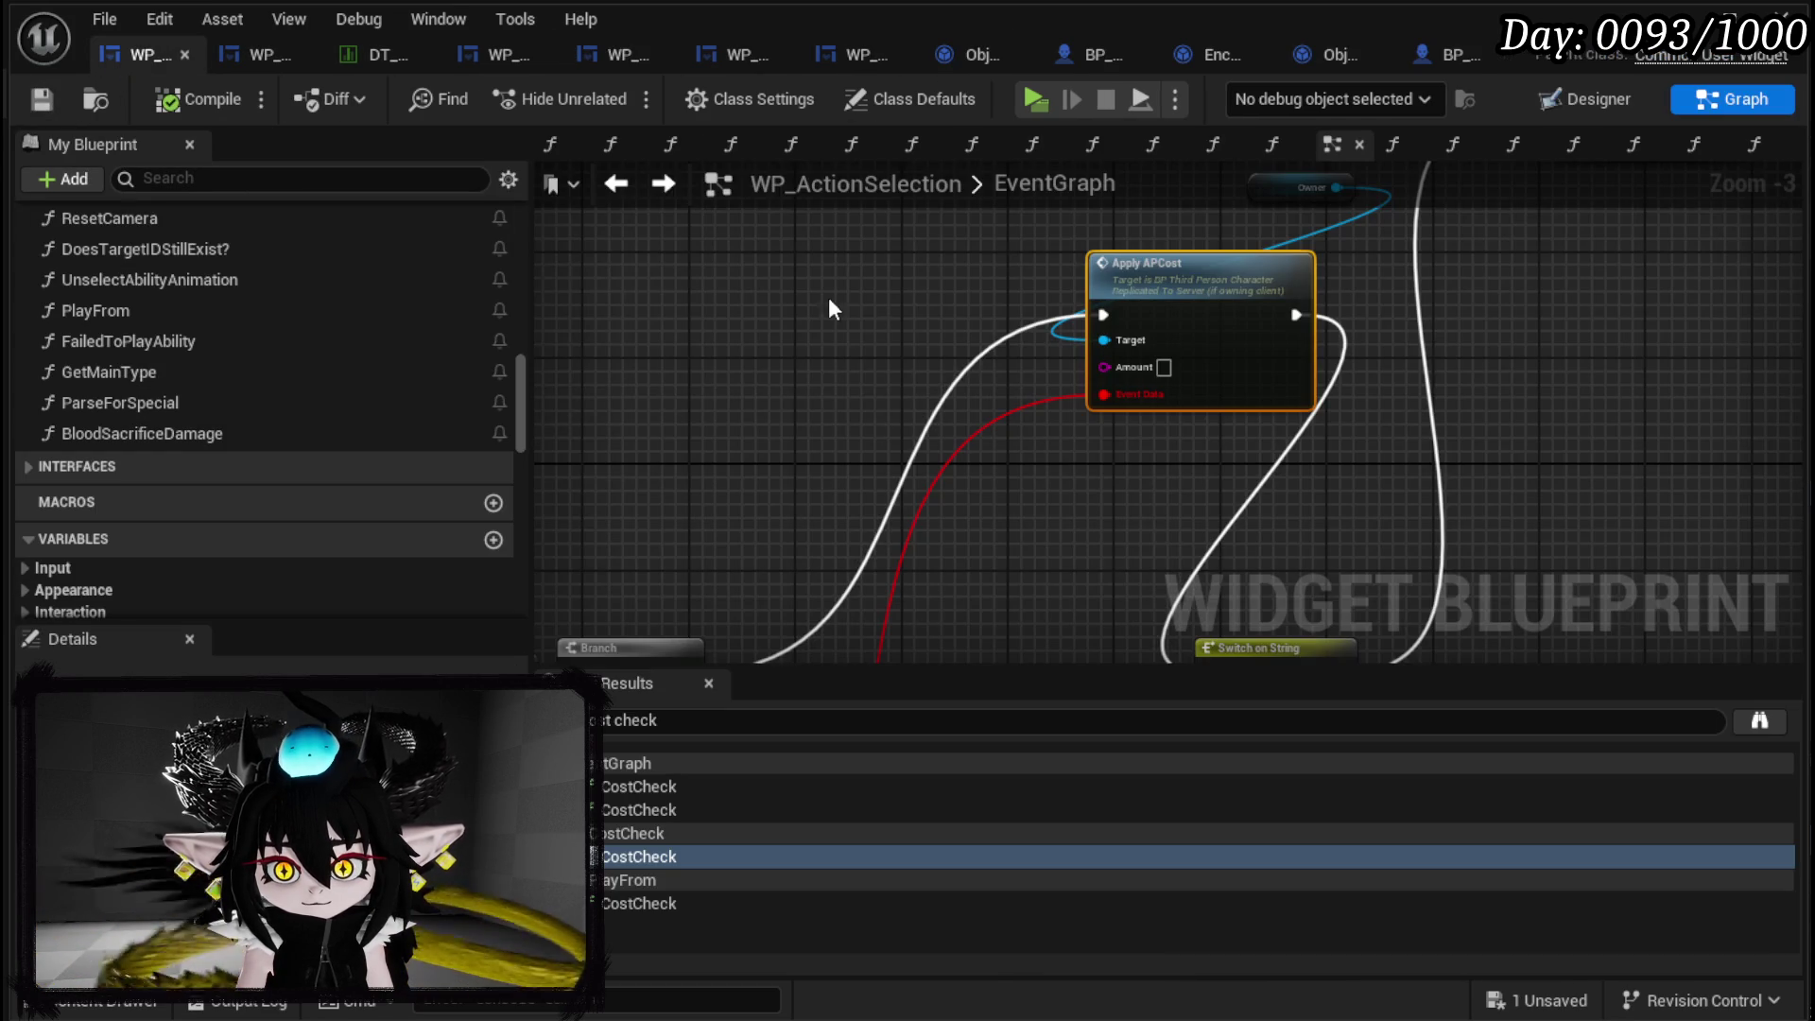
pyautogui.moveTo(915, 345)
pyautogui.mouseDown()
pyautogui.moveTo(898, 440)
pyautogui.moveTo(858, 489)
pyautogui.moveTo(1219, 321)
pyautogui.moveTo(1504, 345)
pyautogui.mouseUp()
pyautogui.moveTo(841, 329)
pyautogui.mouseDown()
pyautogui.moveTo(1306, 508)
pyautogui.moveTo(1437, 510)
pyautogui.mouseUp()
pyautogui.scroll(-3, 990, 539)
pyautogui.moveTo(991, 538); pyautogui.dragTo(991, 345)
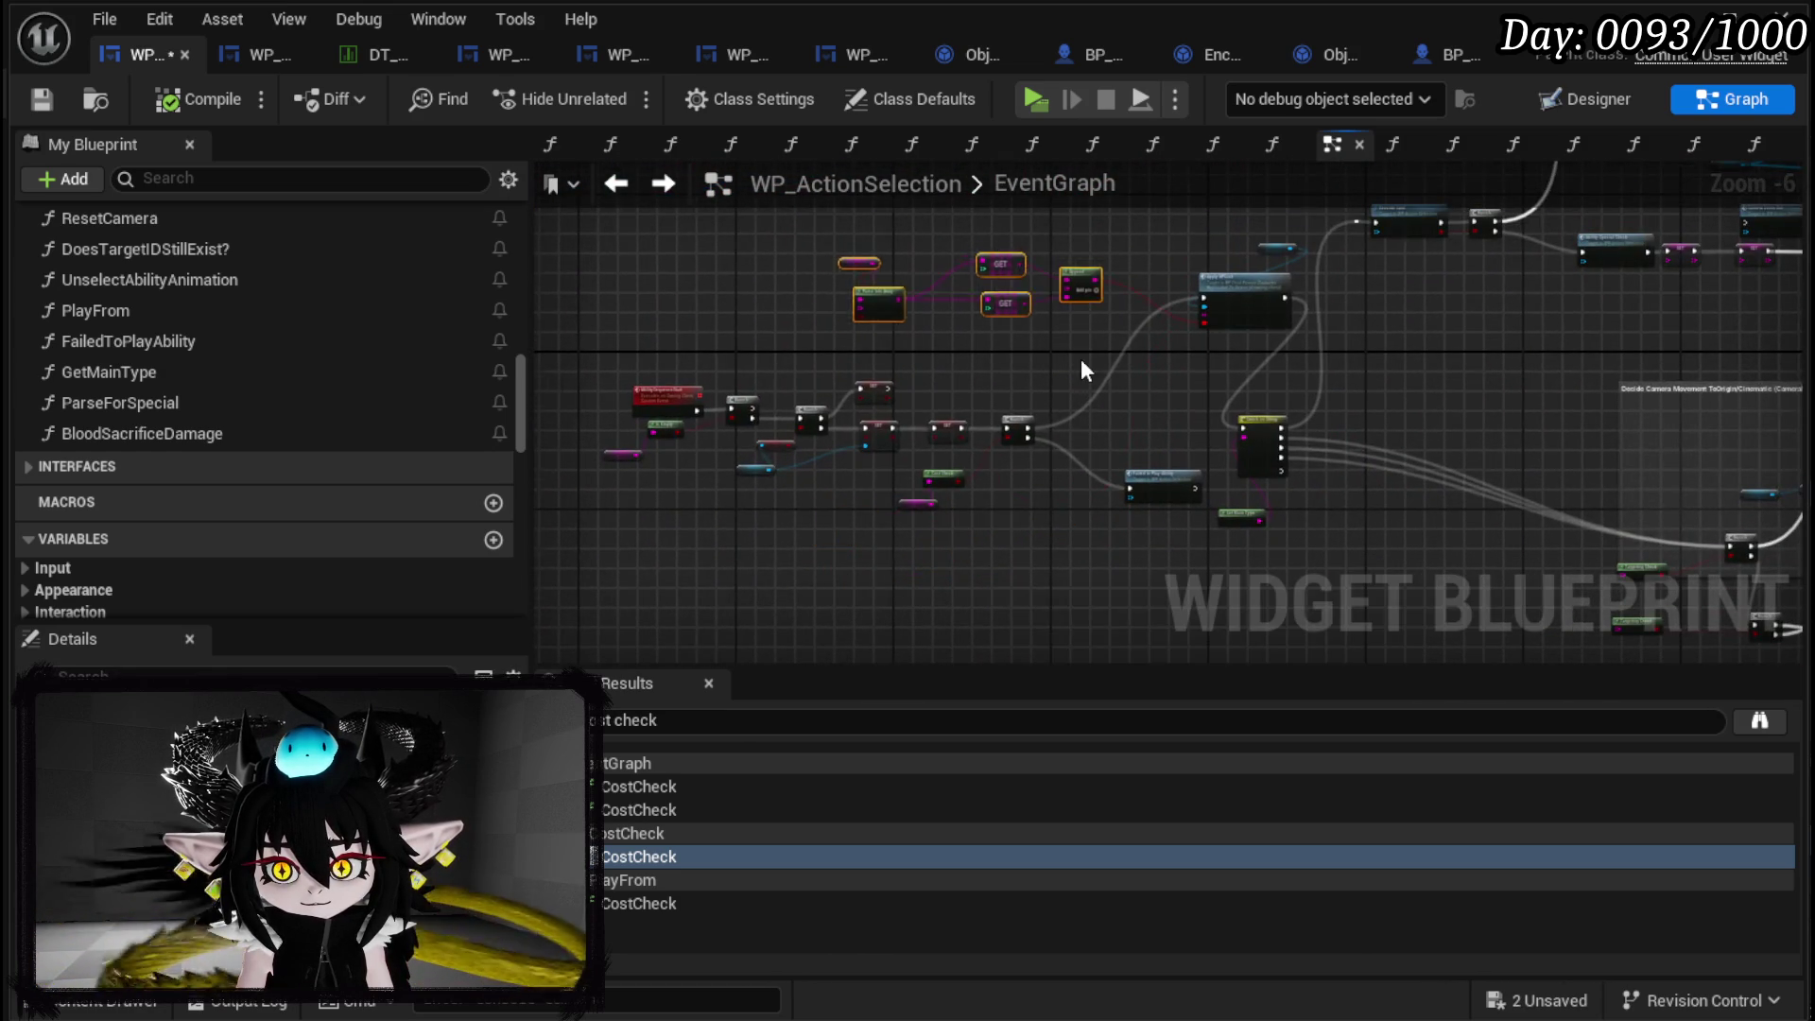
pyautogui.scroll(4, 1081, 359)
pyautogui.moveTo(1080, 478); pyautogui.dragTo(744, 543)
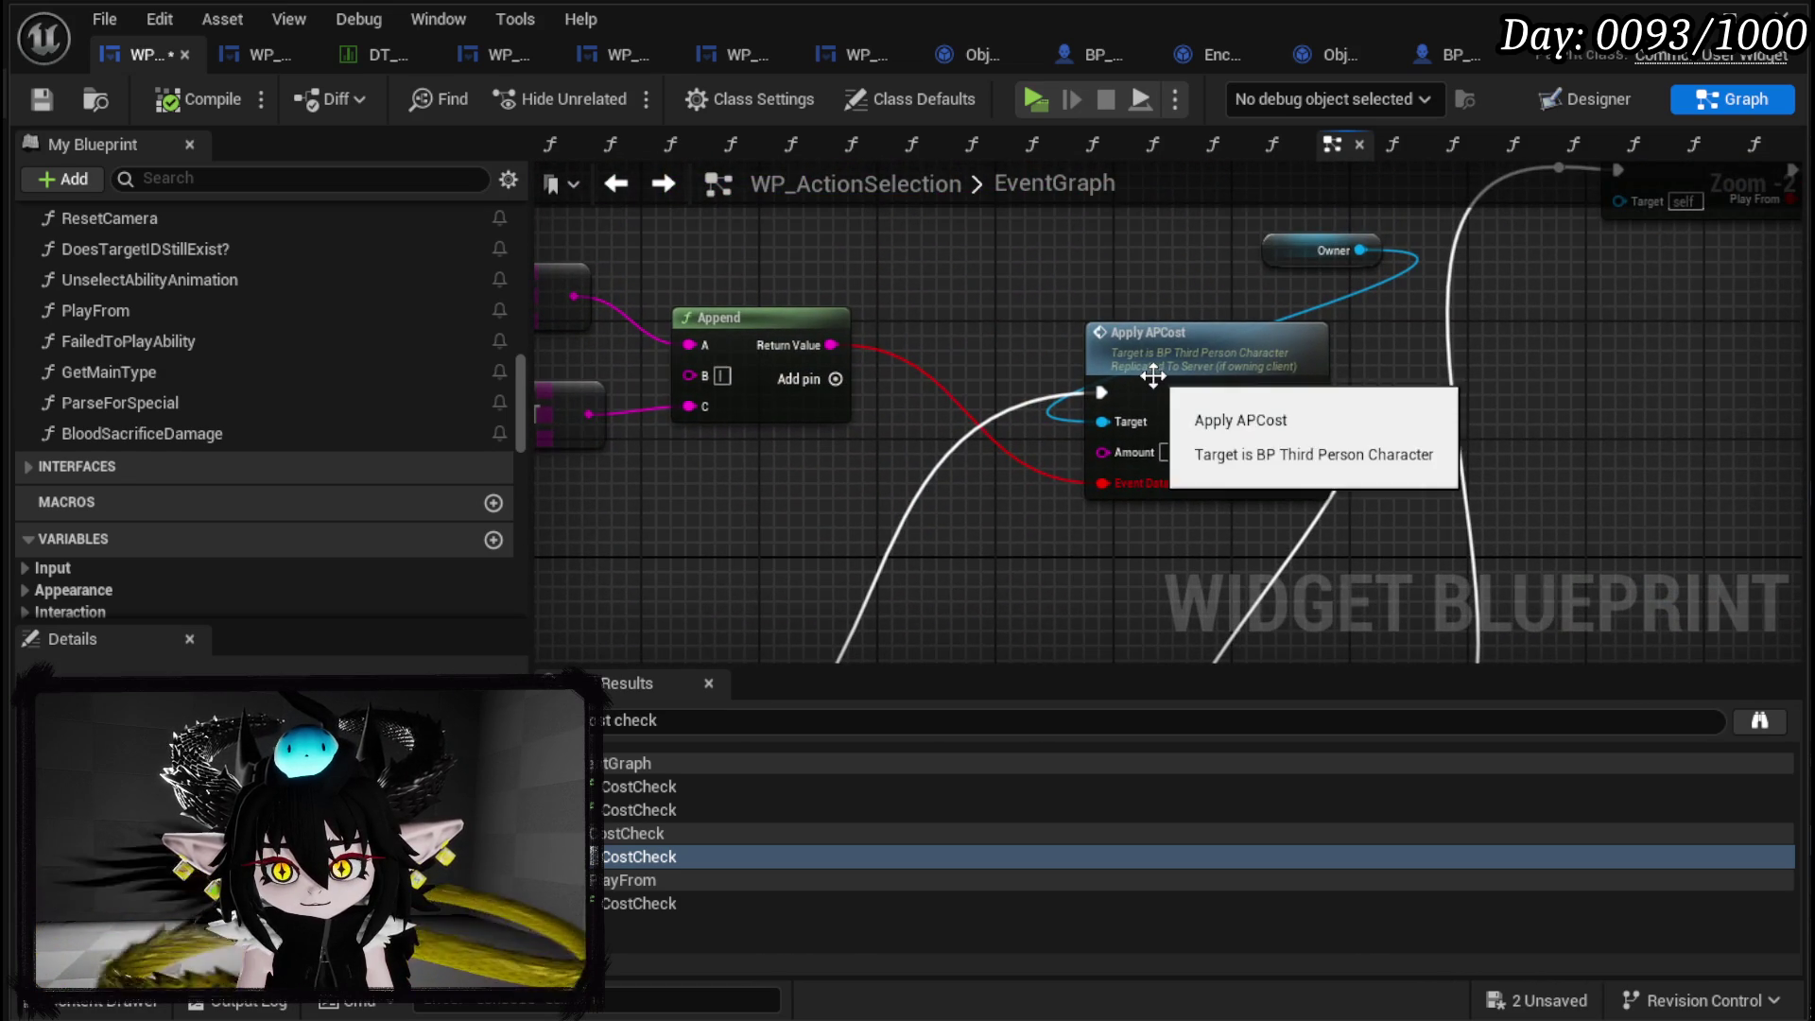
pyautogui.moveTo(1298, 251); pyautogui.dragTo(957, 262)
pyautogui.moveTo(1267, 352)
pyautogui.mouseDown()
pyautogui.moveTo(1074, 353)
pyautogui.moveTo(884, 410)
pyautogui.mouseUp()
# Add Apply MPCost and Apply Blood Cost calls targeting Owner.
pyautogui.moveTo(823, 318); pyautogui.dragTo(944, 323)
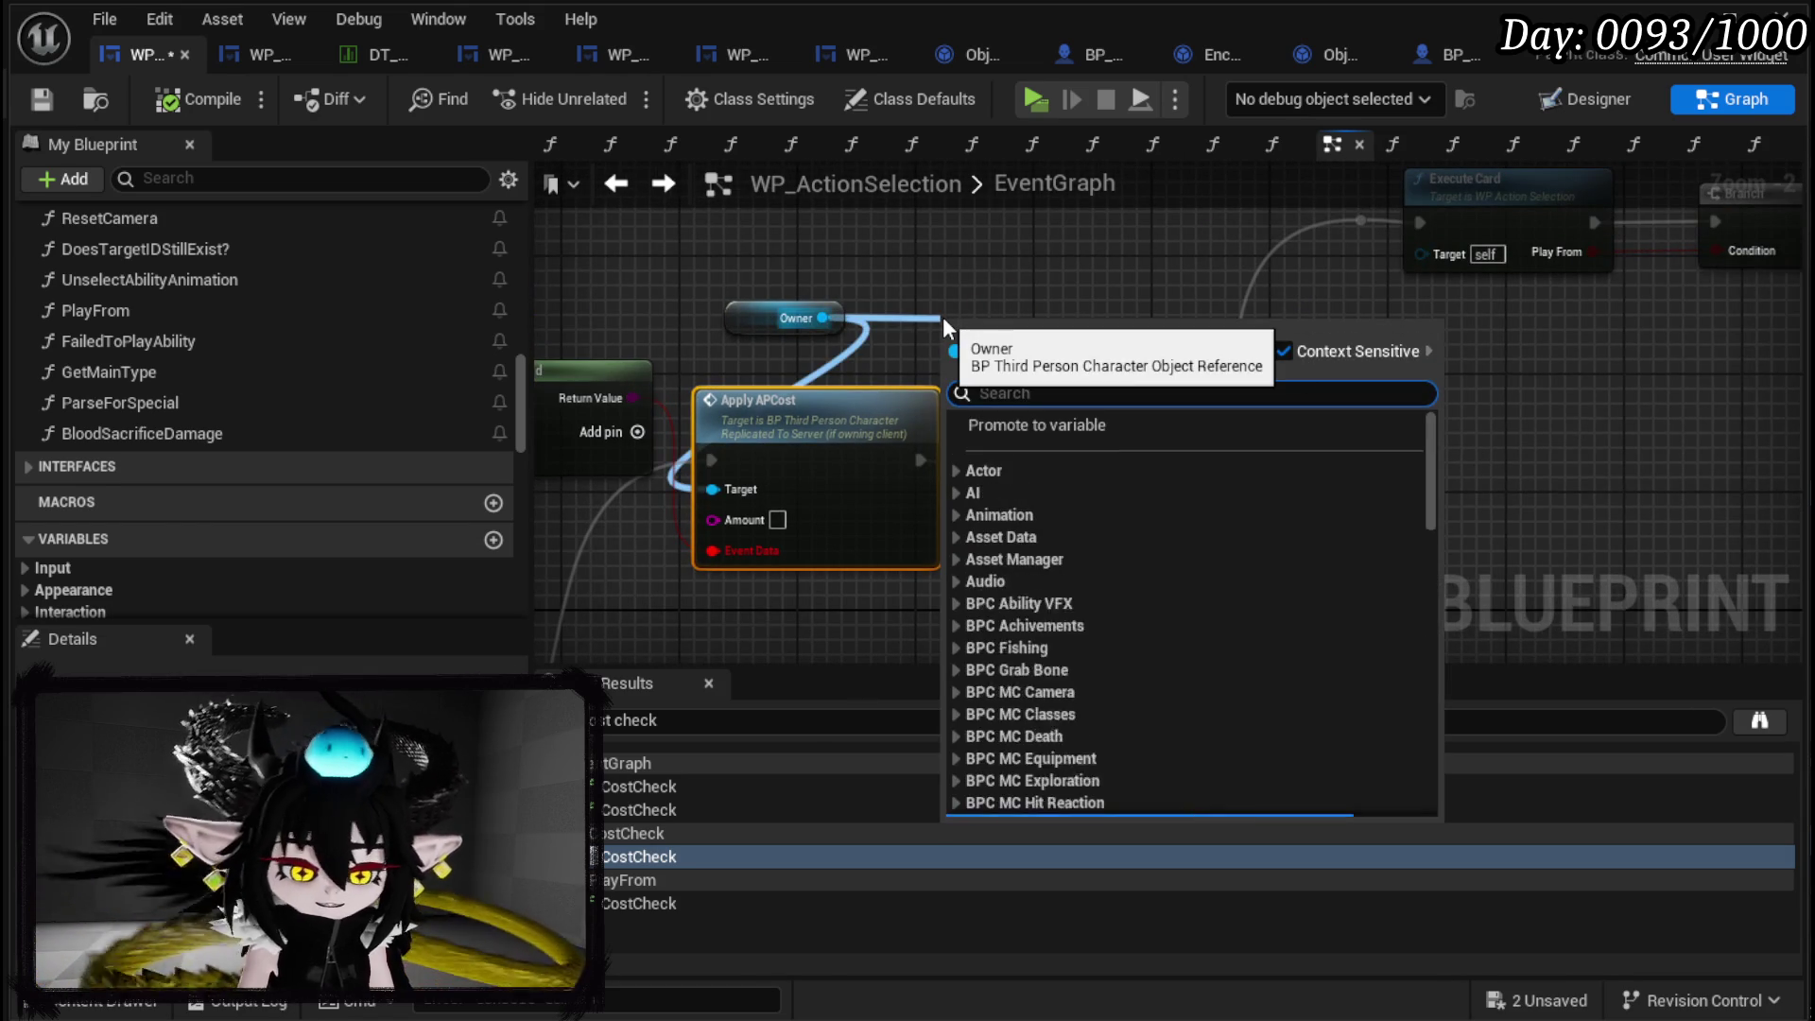
pyautogui.write('Apply MP')
pyautogui.press('Return')
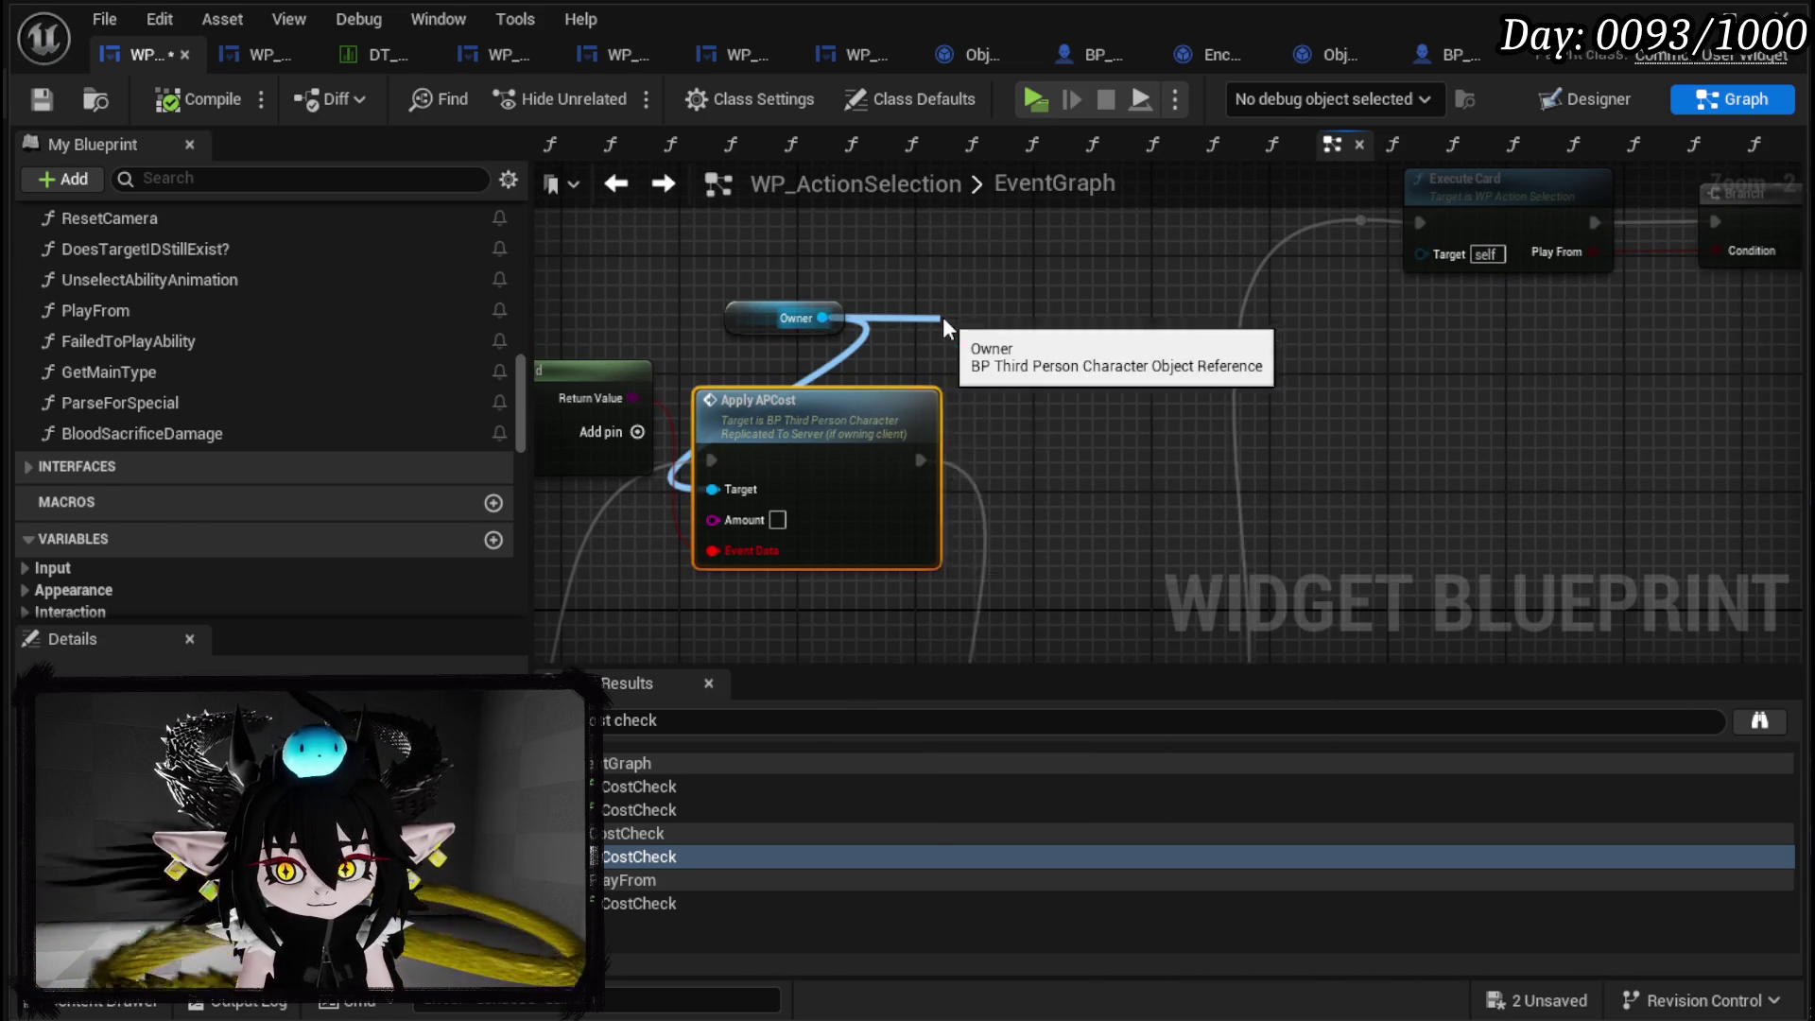
pyautogui.moveTo(823, 318); pyautogui.dragTo(935, 241)
pyautogui.write('Appy')
pyautogui.press('BackSpace')
pyautogui.write('ly')
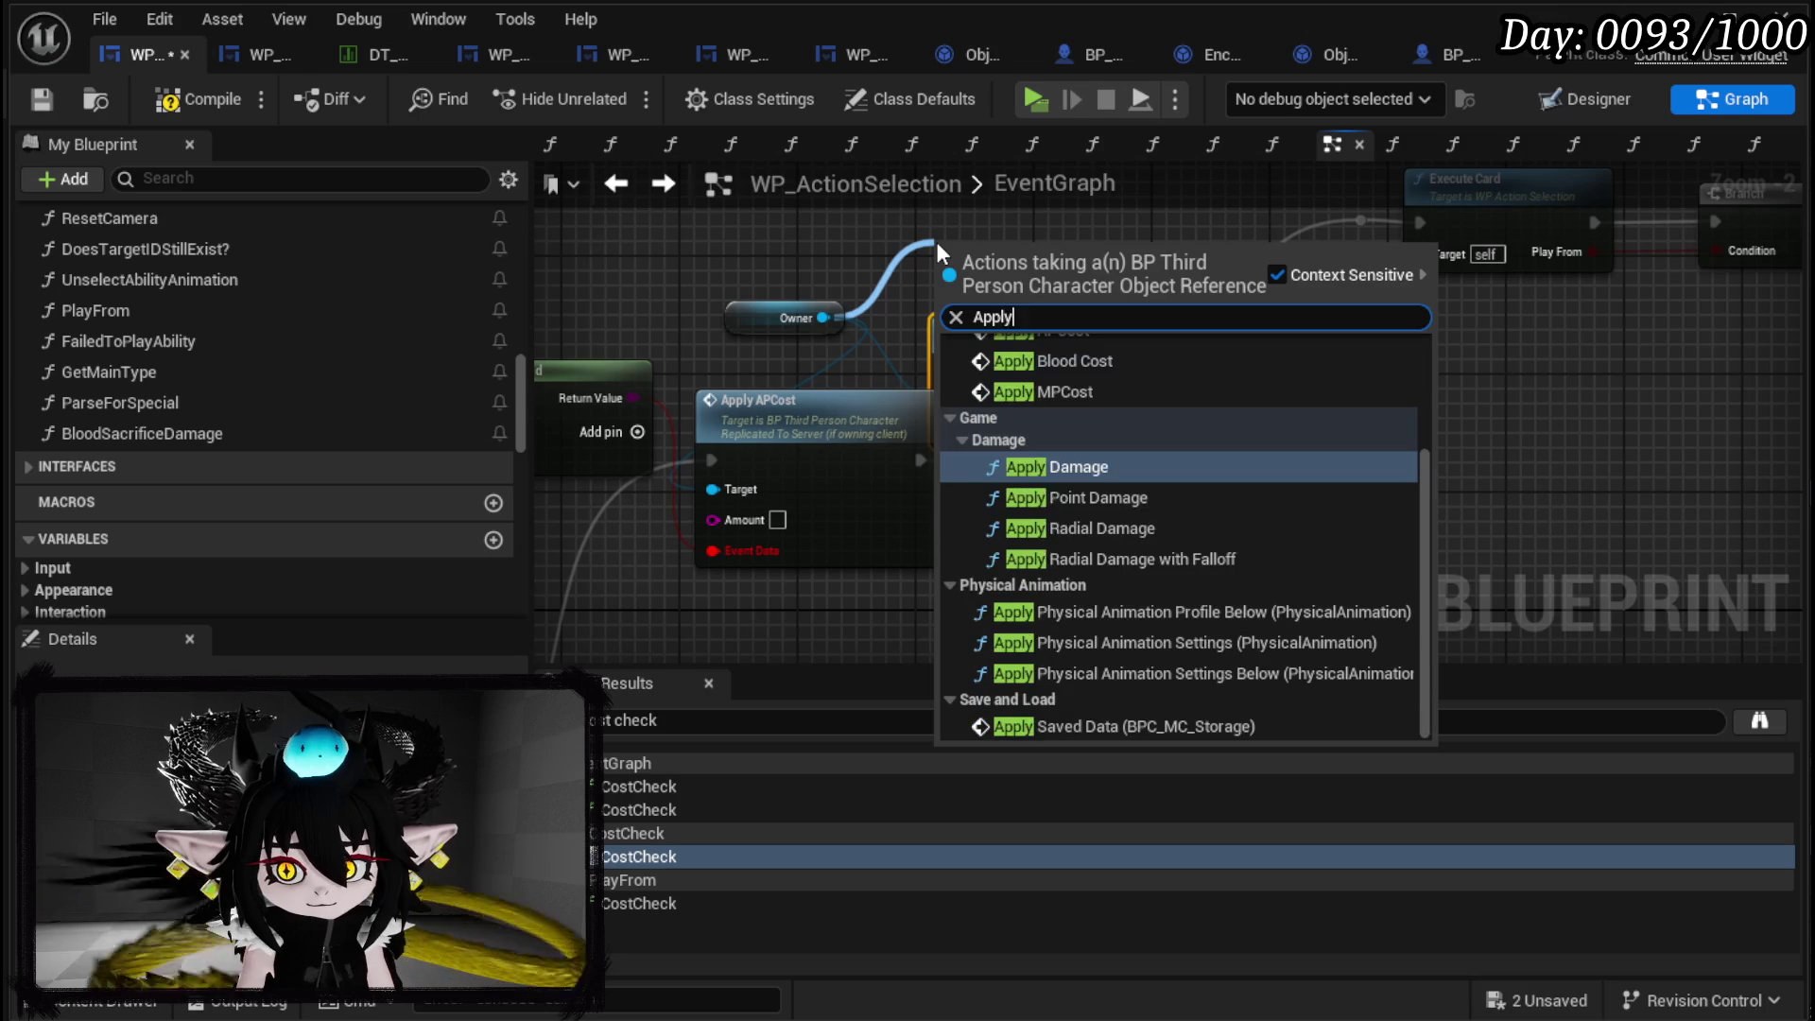
pyautogui.write(' Bo')
pyautogui.press('BackSpace')
pyautogui.write('l')
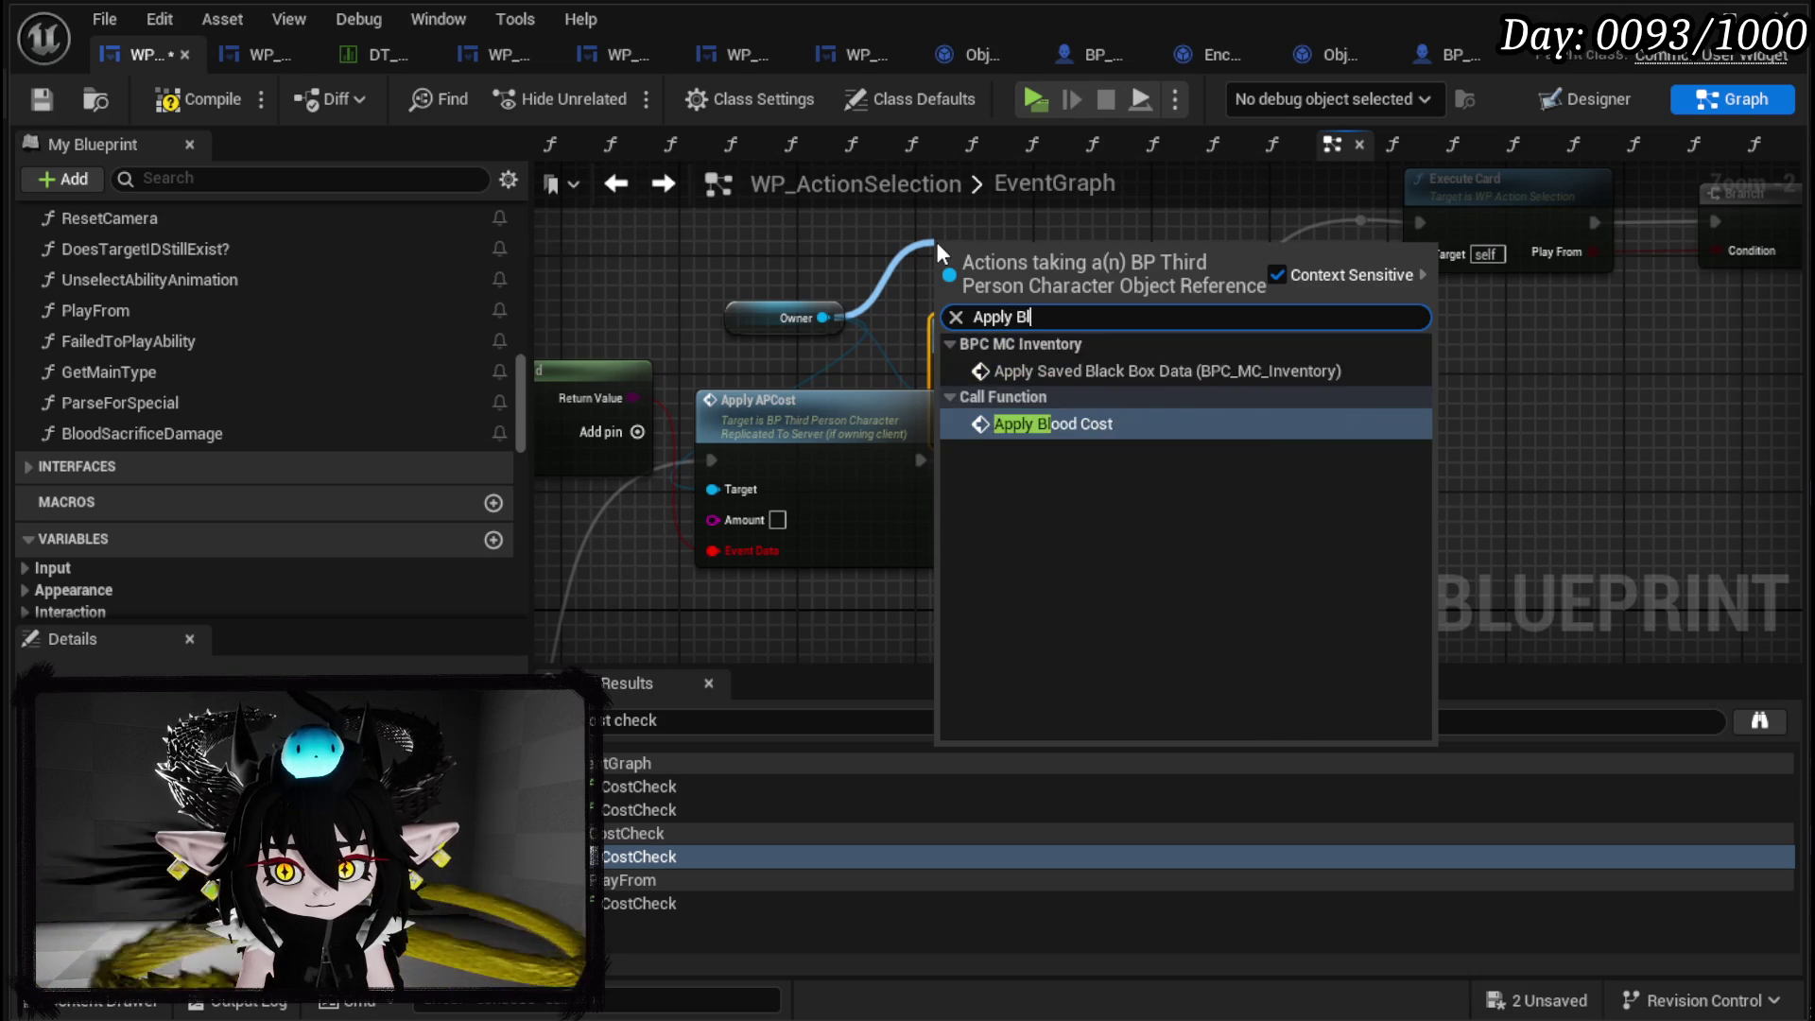
pyautogui.press('Return')
pyautogui.moveTo(937, 242)
pyautogui.mouseDown()
pyautogui.moveTo(906, 376)
pyautogui.moveTo(911, 278)
pyautogui.mouseUp()
# Delete the stray BloodSacrificeDamage node and the BloodSacrificeDamage function.
pyautogui.moveTo(134, 434)
pyautogui.mouseDown()
pyautogui.moveTo(546, 326)
pyautogui.moveTo(931, 274)
pyautogui.mouseUp()
pyautogui.click(979, 320)
pyautogui.press('Delete')
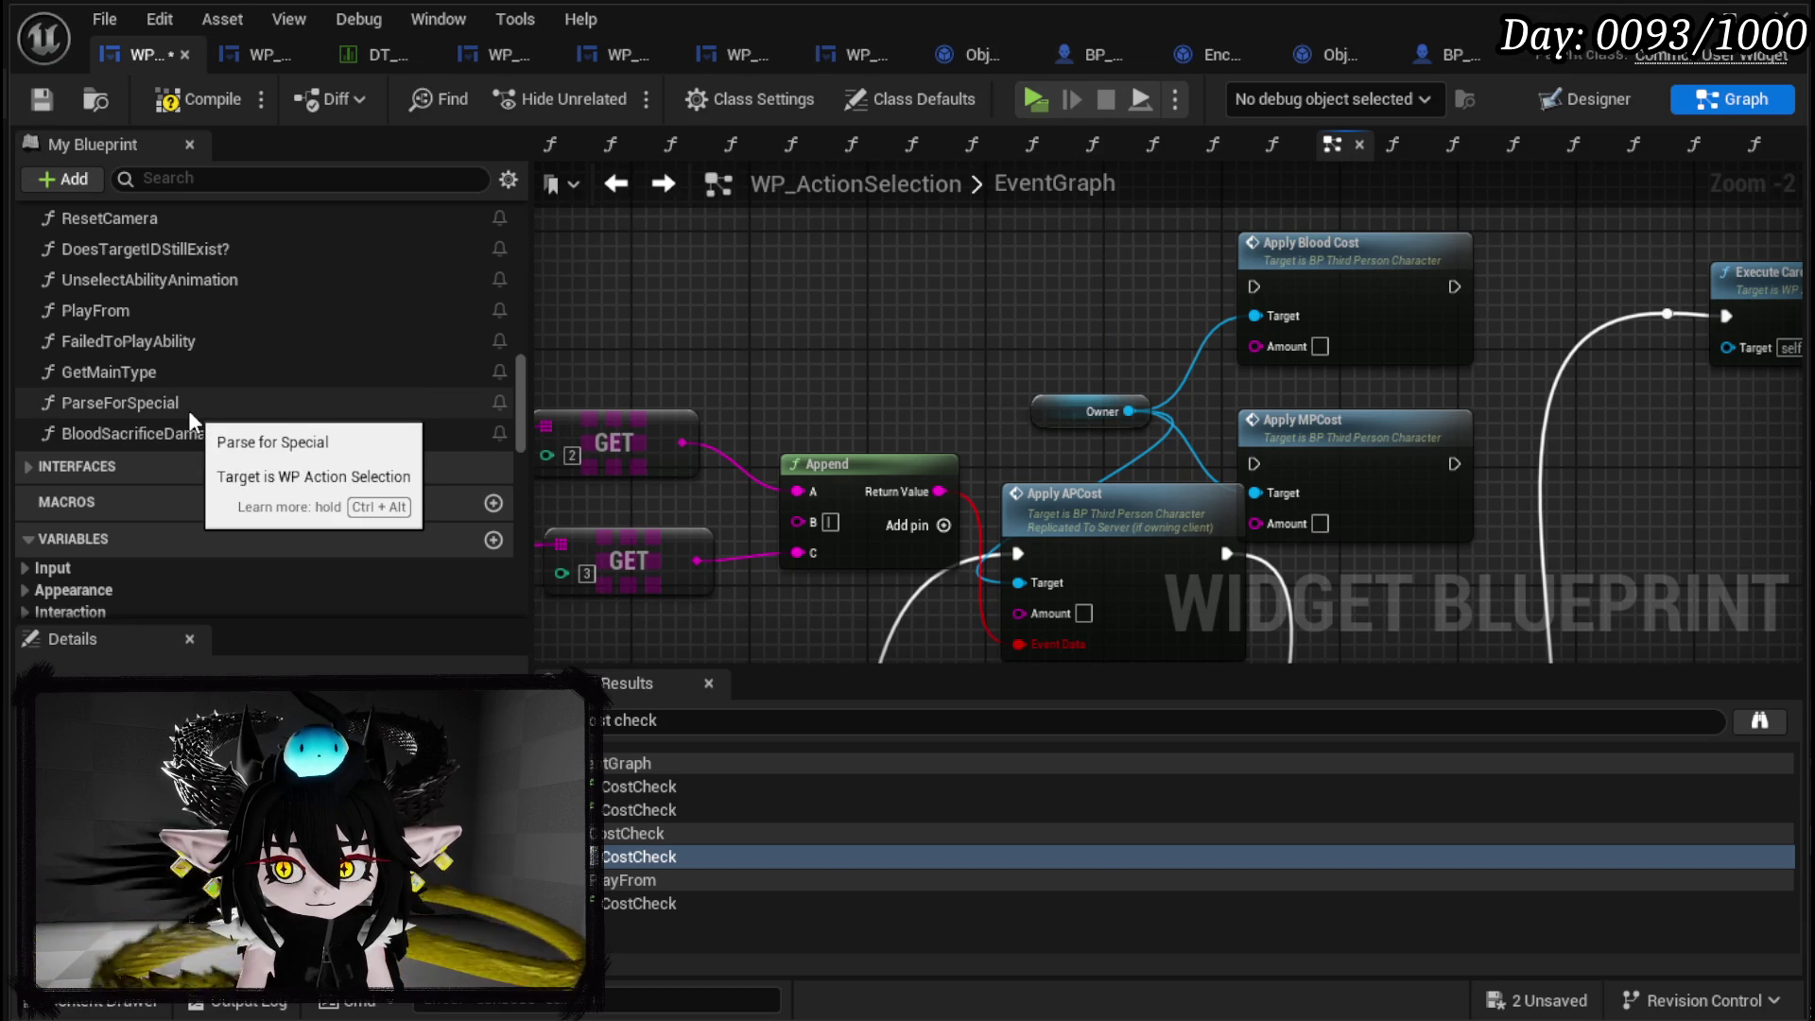
pyautogui.doubleClick(174, 435)
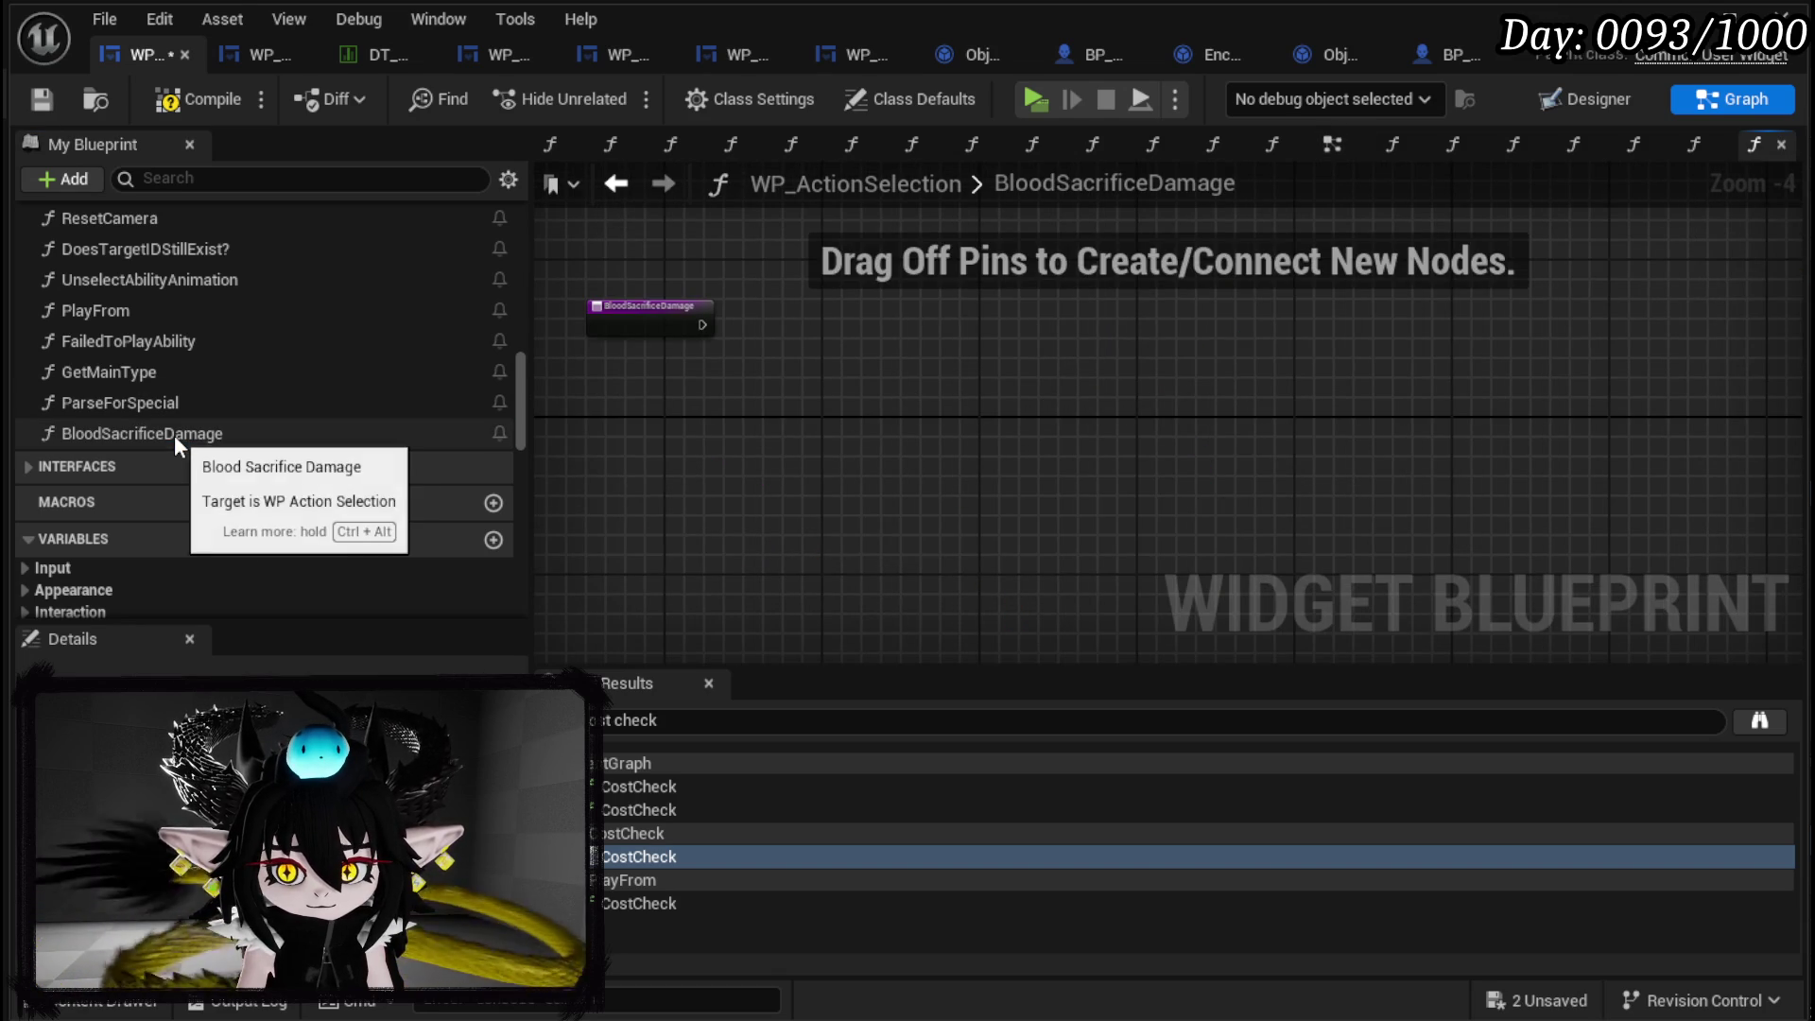
pyautogui.click(174, 435)
pyautogui.press('Delete')
# Add a Parse for Special call fed by a Make Literal String, then view the ability data table.
pyautogui.doubleClick(129, 406)
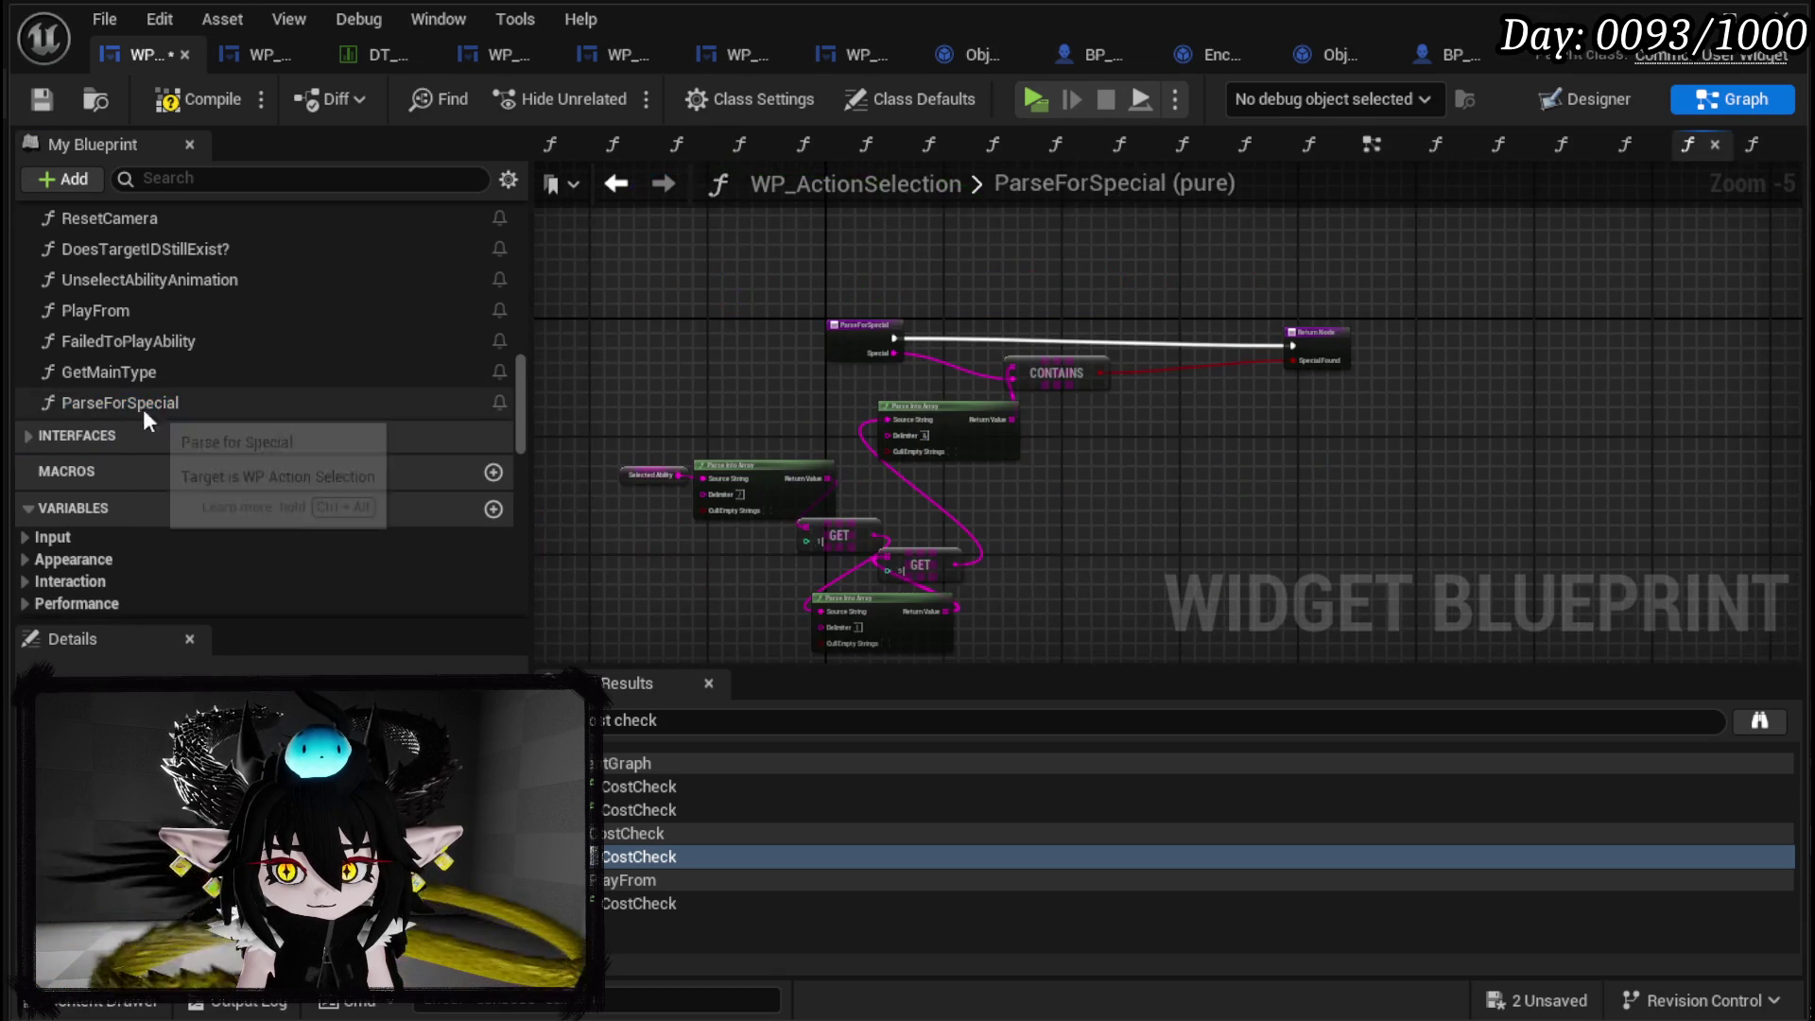
pyautogui.click(616, 184)
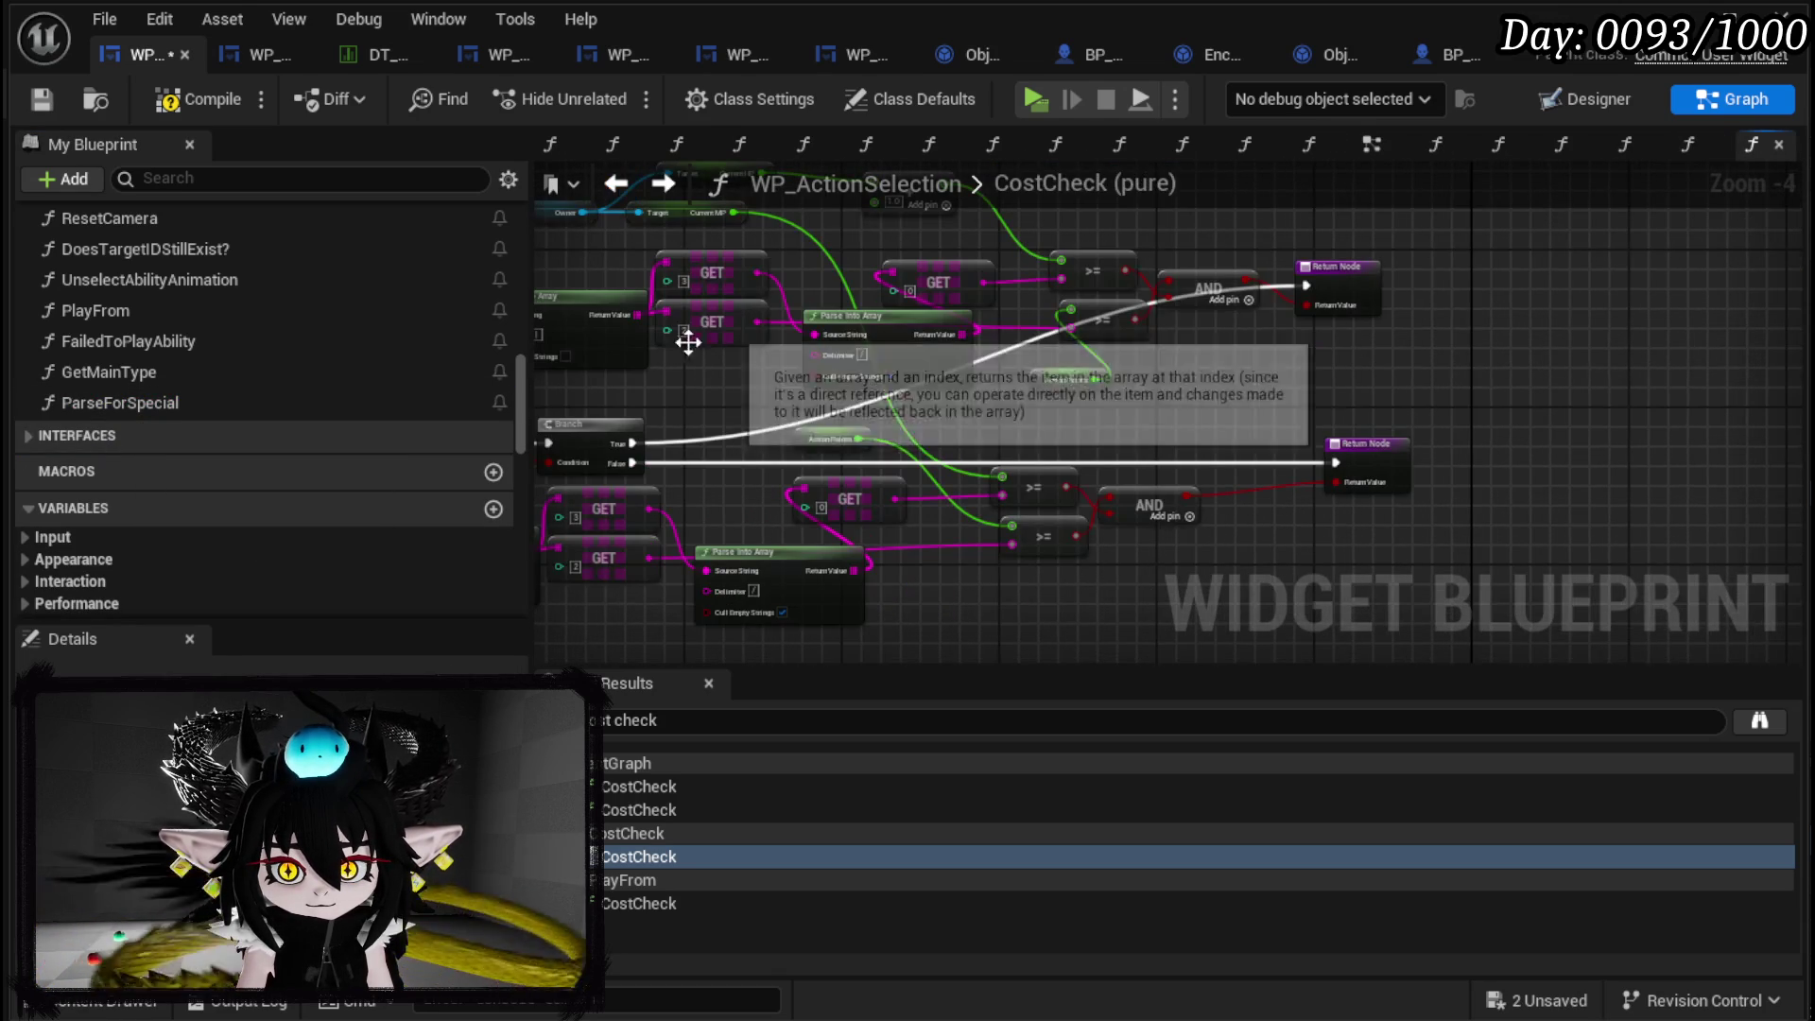
pyautogui.click(1371, 146)
pyautogui.moveTo(123, 403)
pyautogui.mouseDown()
pyautogui.moveTo(275, 417)
pyautogui.moveTo(1016, 287)
pyautogui.moveTo(828, 270)
pyautogui.moveTo(825, 297)
pyautogui.moveTo(730, 297)
pyautogui.mouseUp()
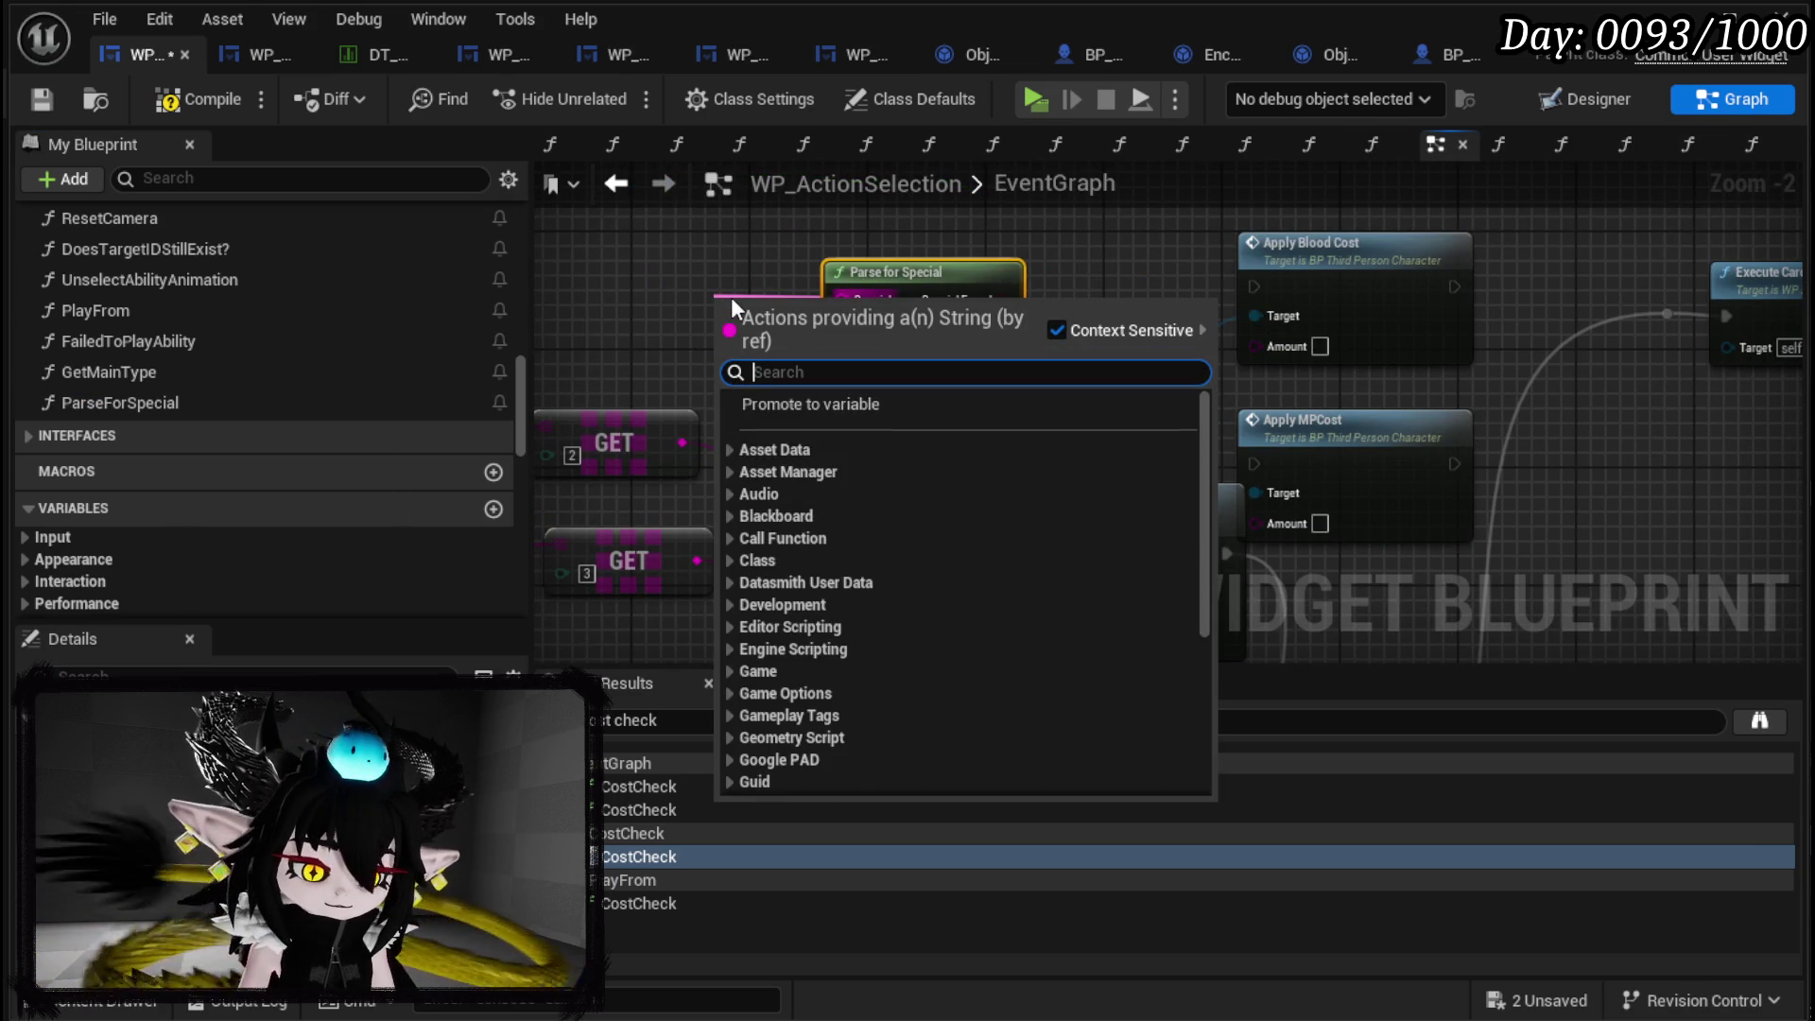
pyautogui.write('make lit')
pyautogui.press('Return')
pyautogui.moveTo(730, 297); pyautogui.dragTo(598, 267)
pyautogui.click(383, 55)
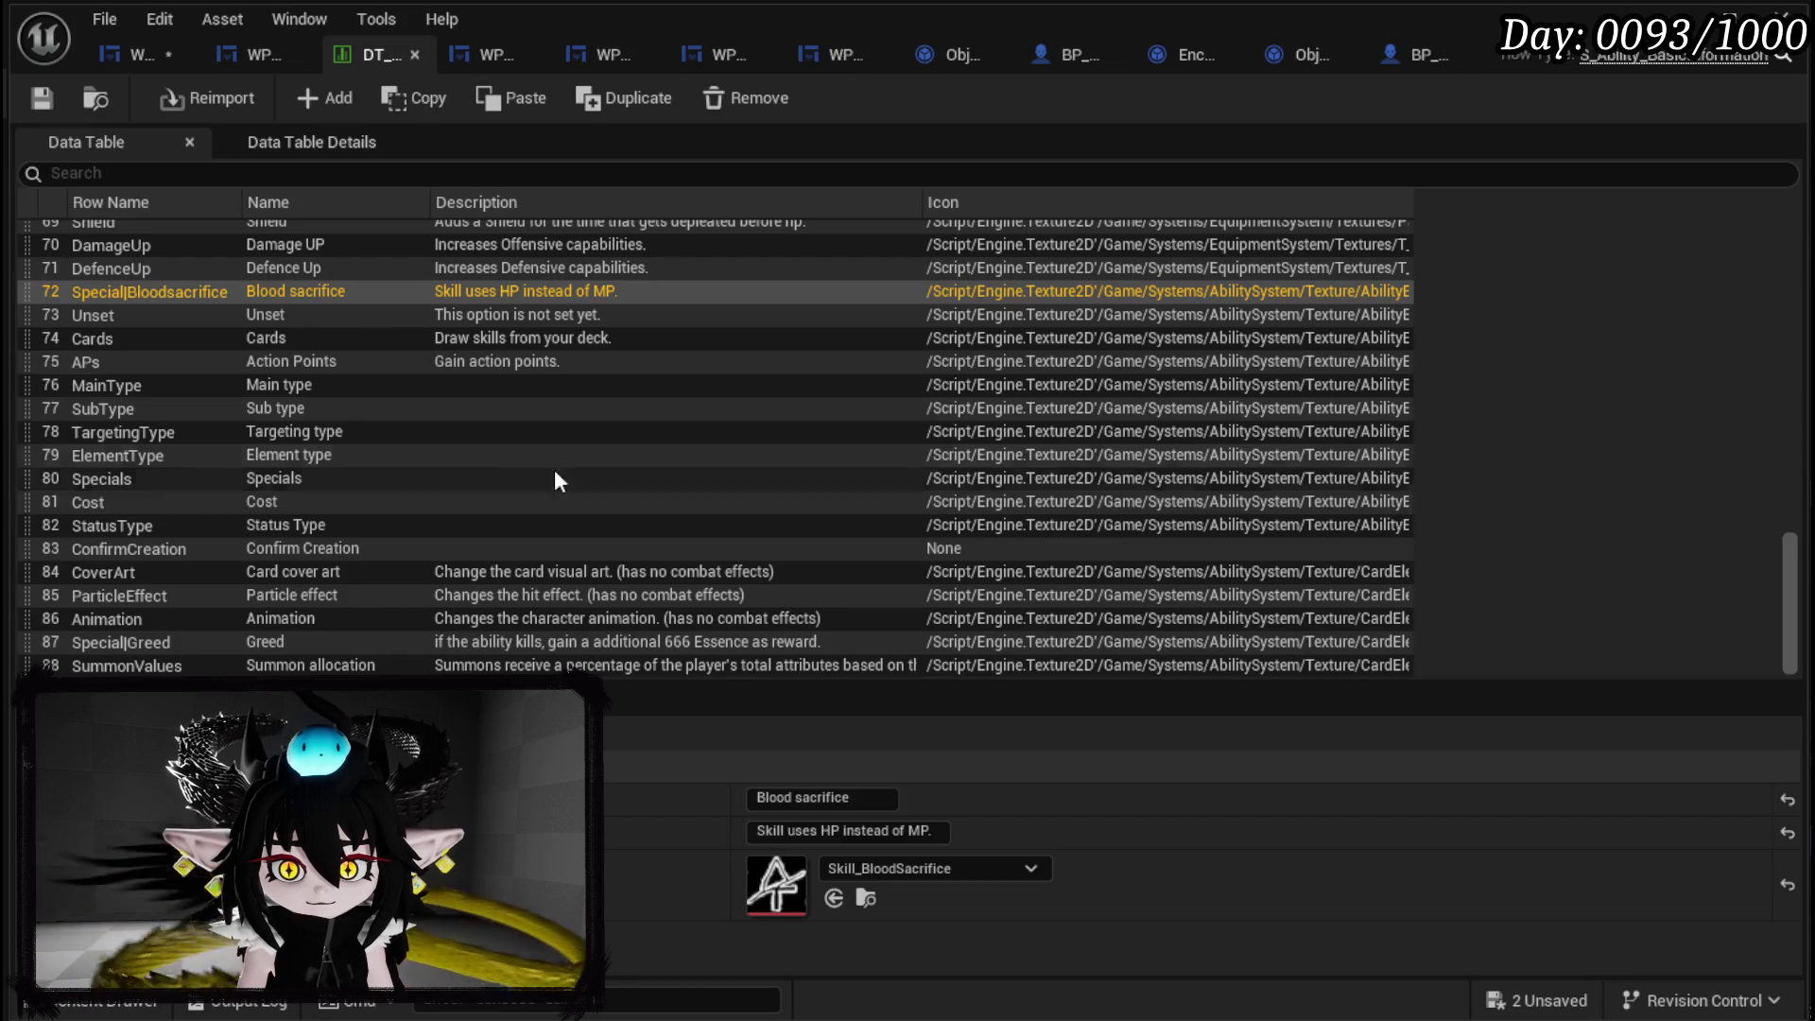
# Copy 'Bloodsacrifice' from row 72 into the Make Literal String value.
pyautogui.doubleClick(162, 289)
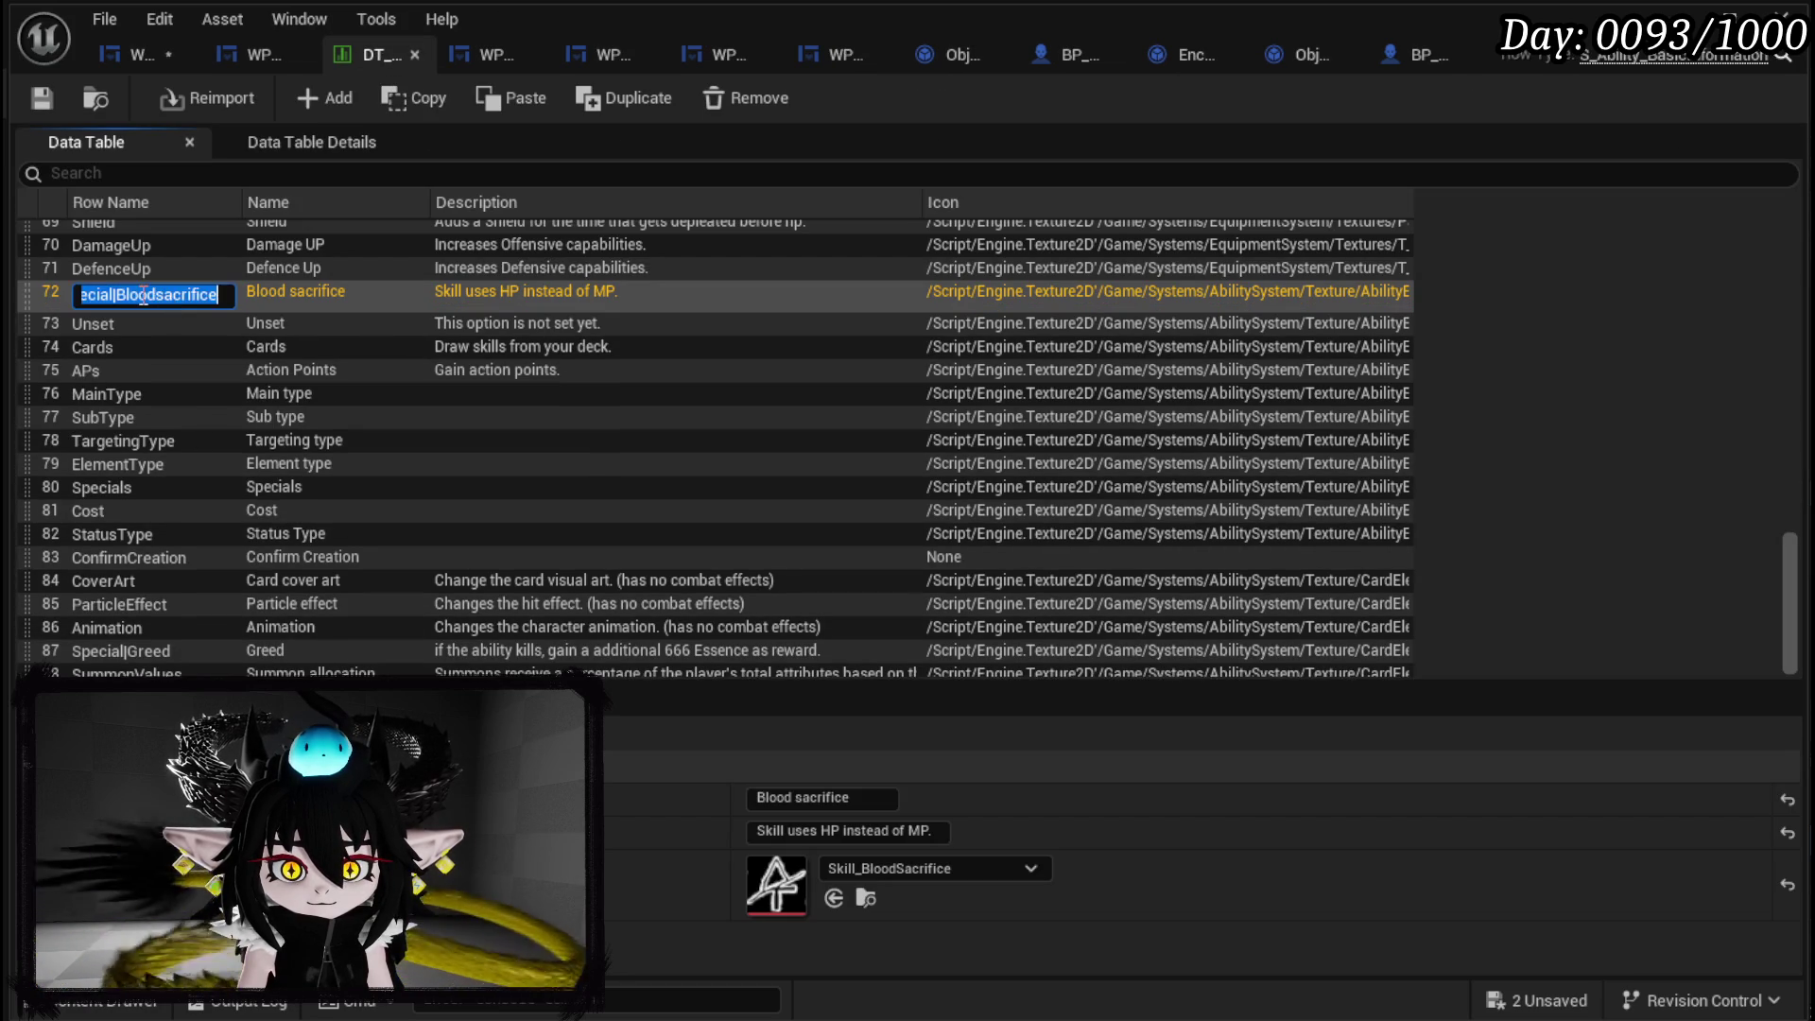
pyautogui.moveTo(115, 294); pyautogui.dragTo(362, 314)
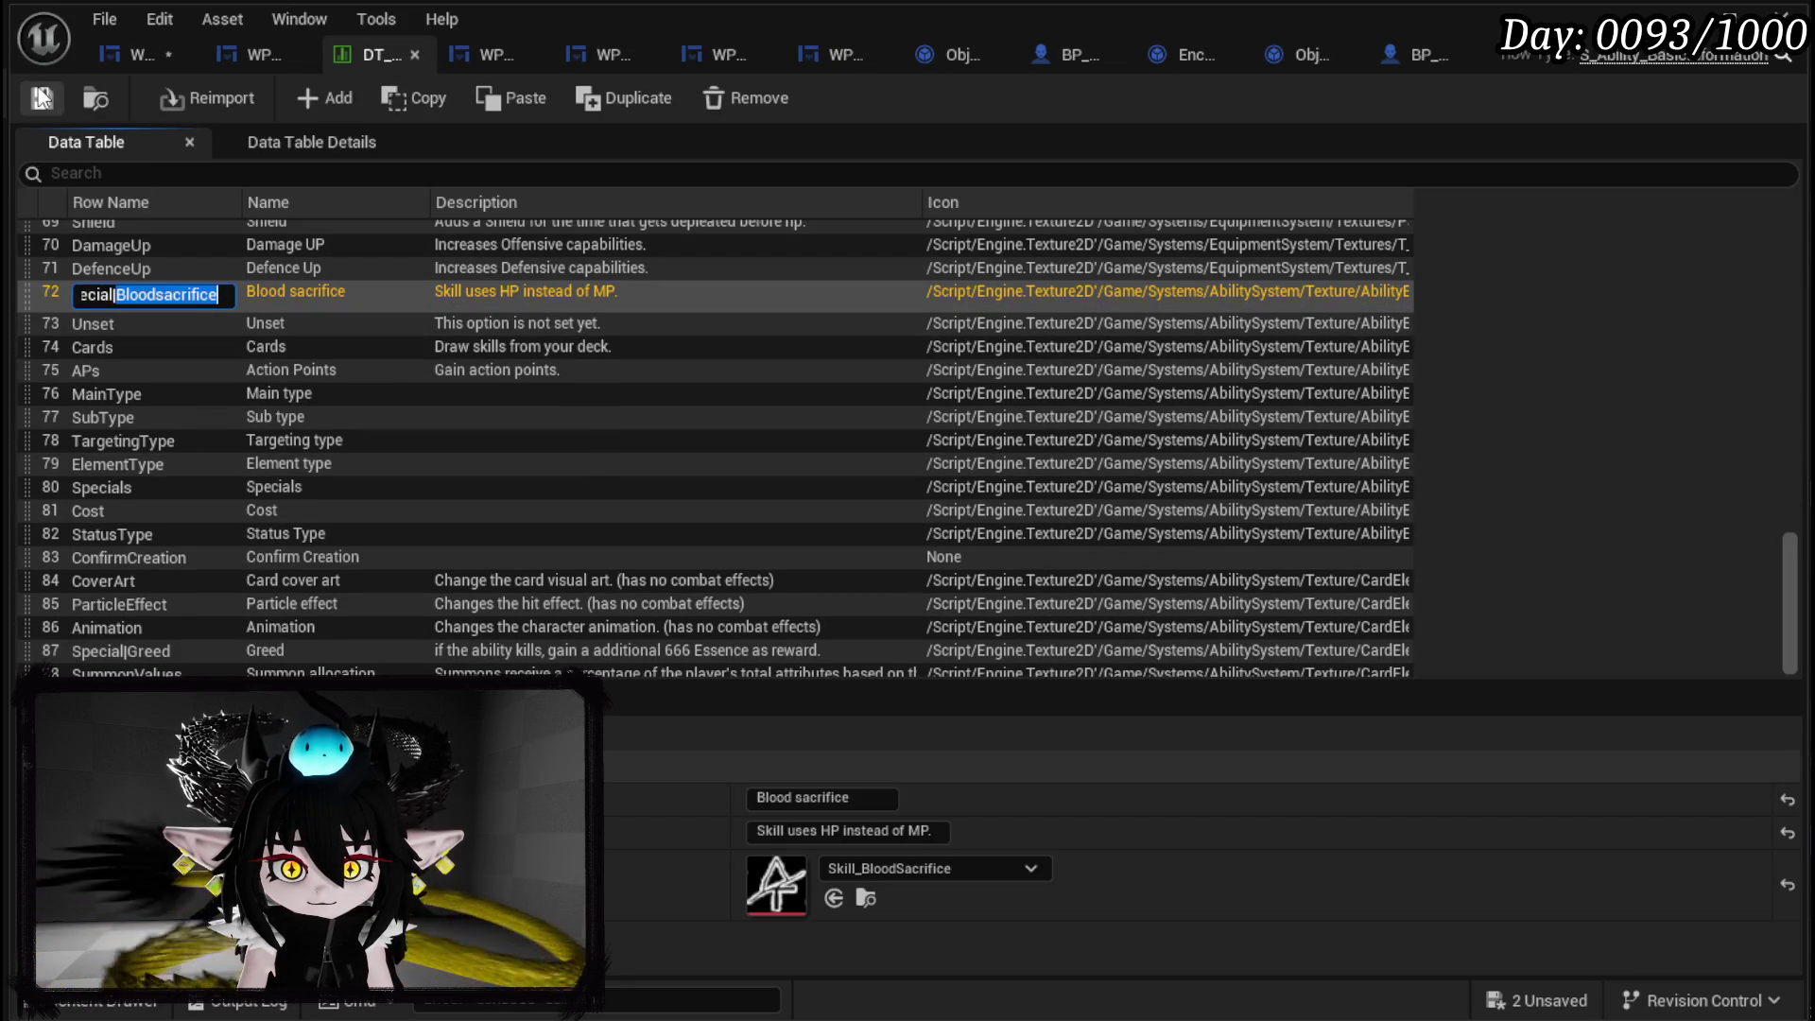
pyautogui.click(41, 99)
pyautogui.click(100, 48)
pyautogui.click(645, 301)
pyautogui.write('Bloodsacrifice')
# Branch on Special Found: True to Apply Blood Cost, False to Apply MPCost.
pyautogui.moveTo(863, 392); pyautogui.dragTo(744, 411)
pyautogui.moveTo(824, 287); pyautogui.dragTo(979, 325)
pyautogui.moveTo(1205, 319); pyautogui.dragTo(1301, 243)
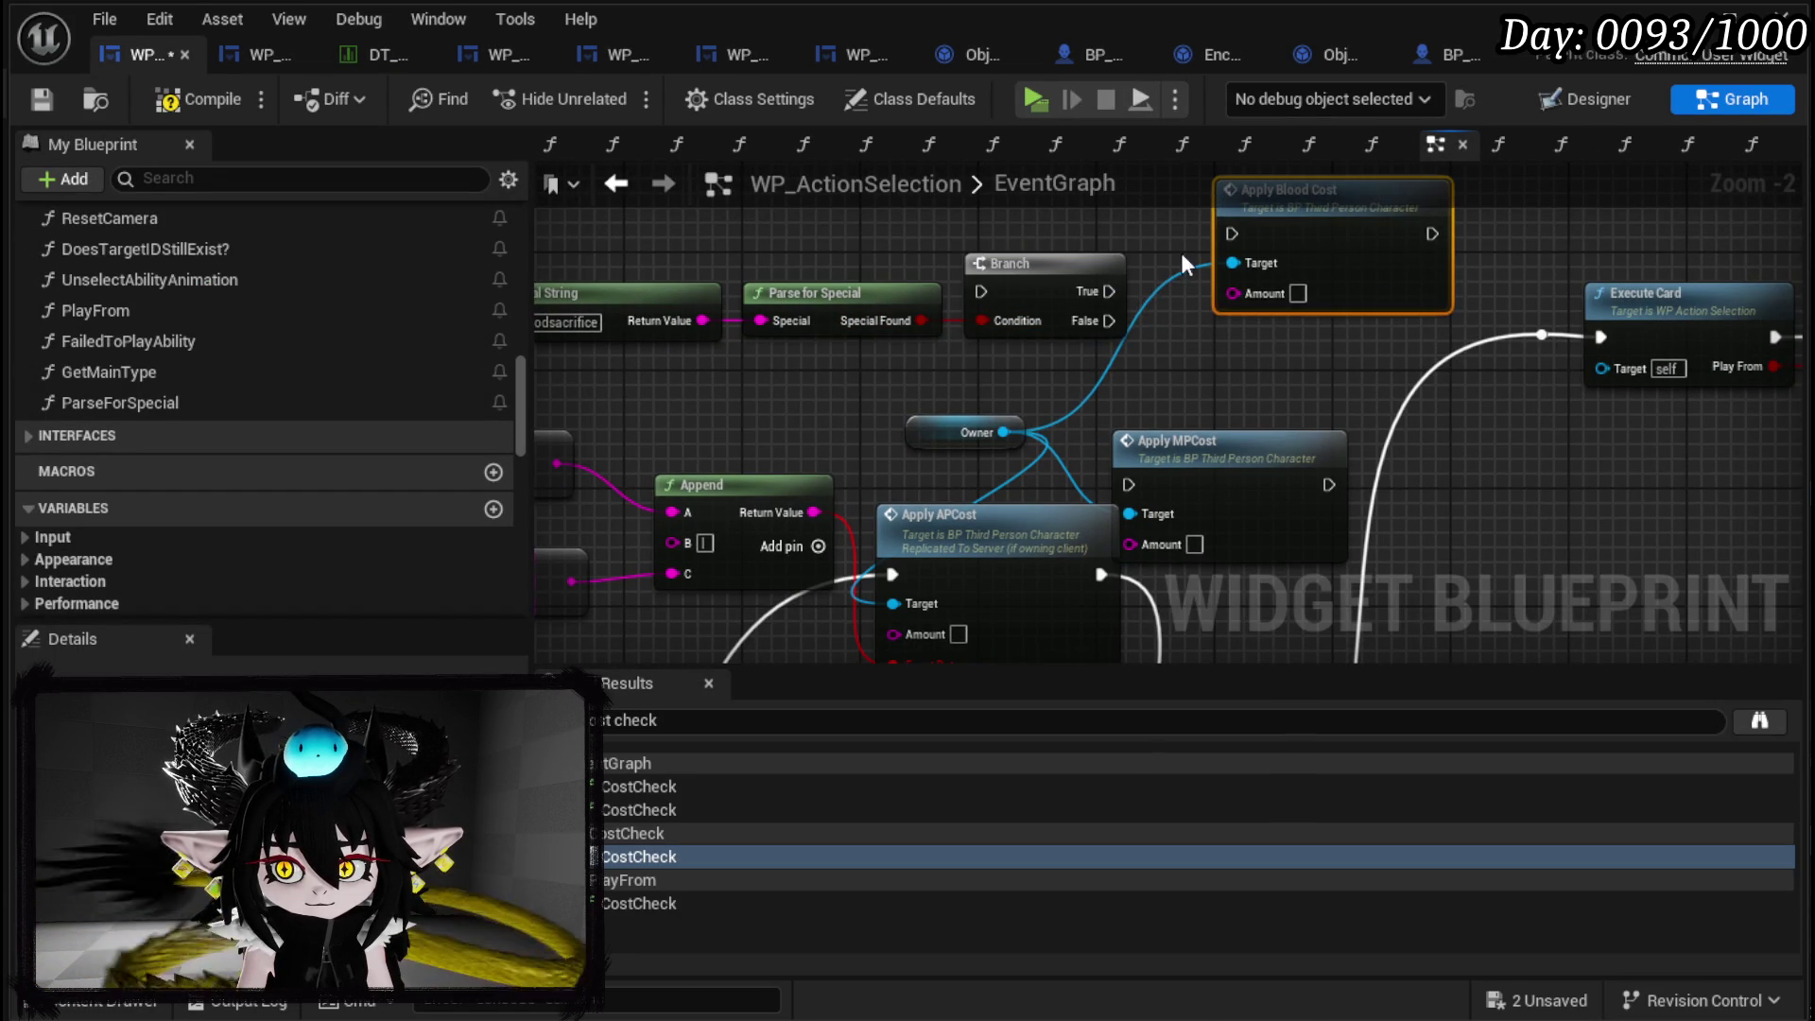
pyautogui.moveTo(1108, 291); pyautogui.dragTo(1229, 237)
pyautogui.moveTo(1156, 355); pyautogui.dragTo(877, 374)
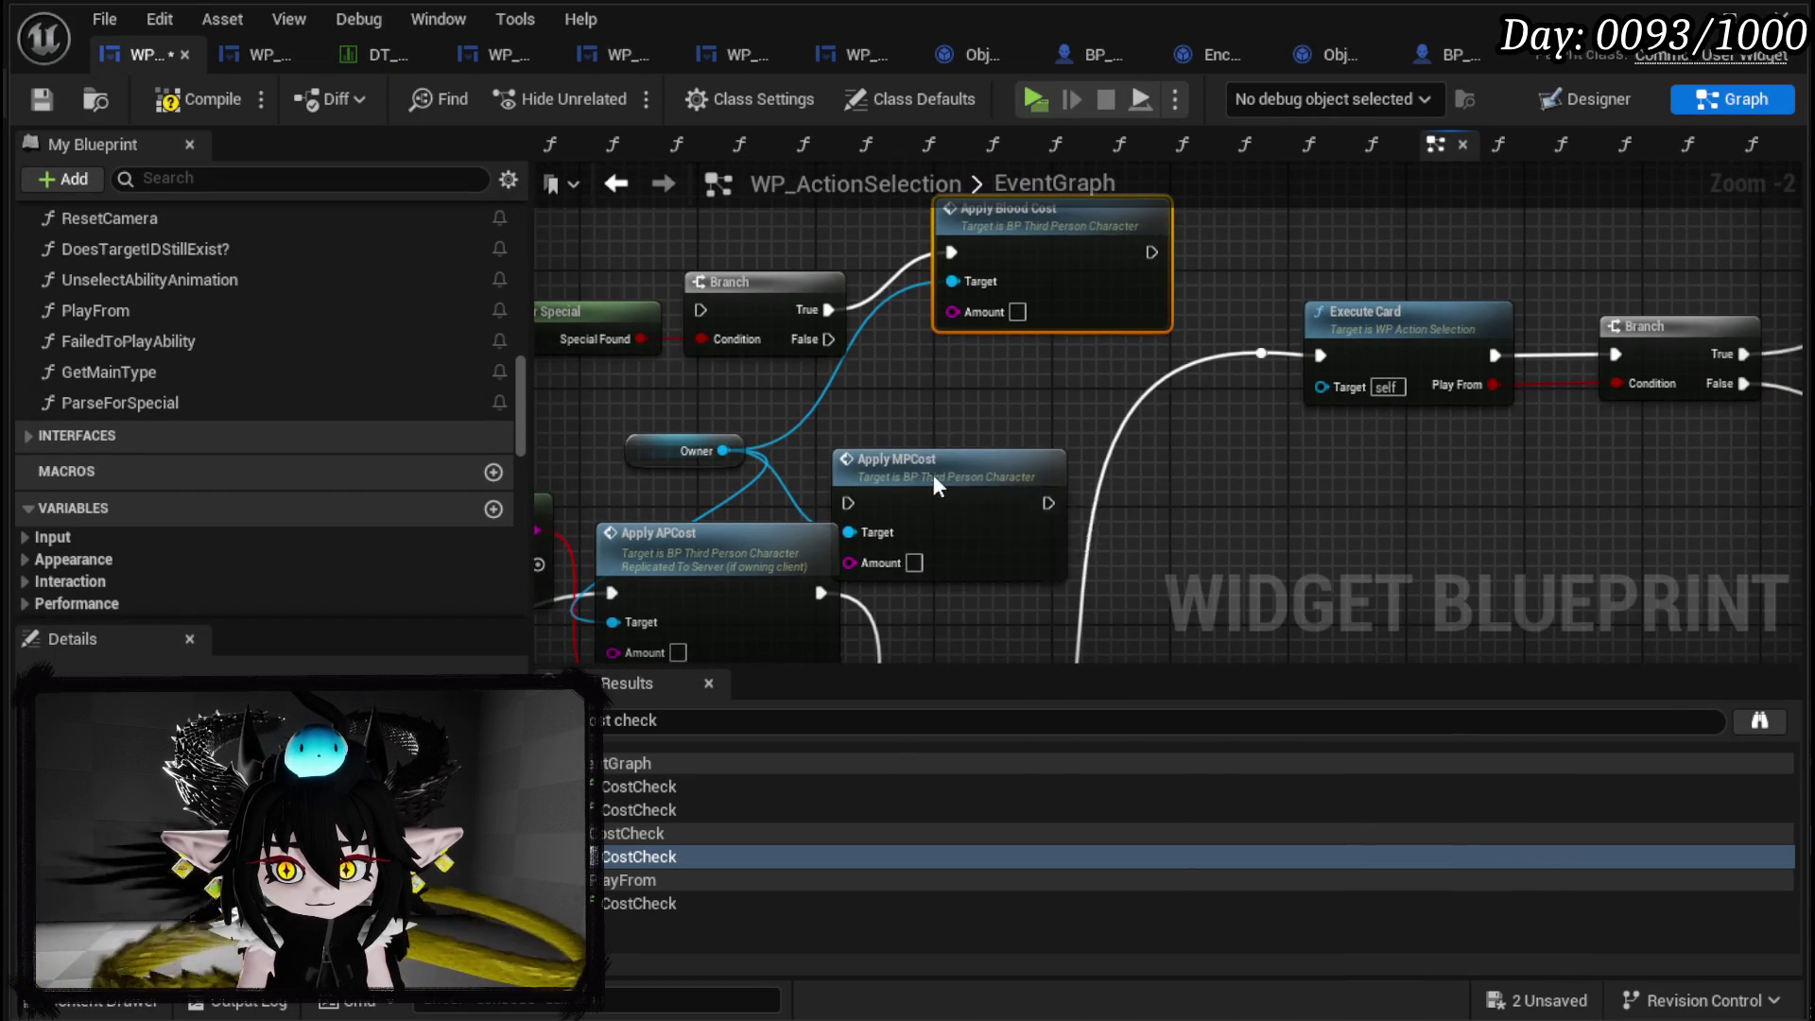
pyautogui.moveTo(934, 457); pyautogui.dragTo(1035, 382)
pyautogui.scroll(-2, 904, 474)
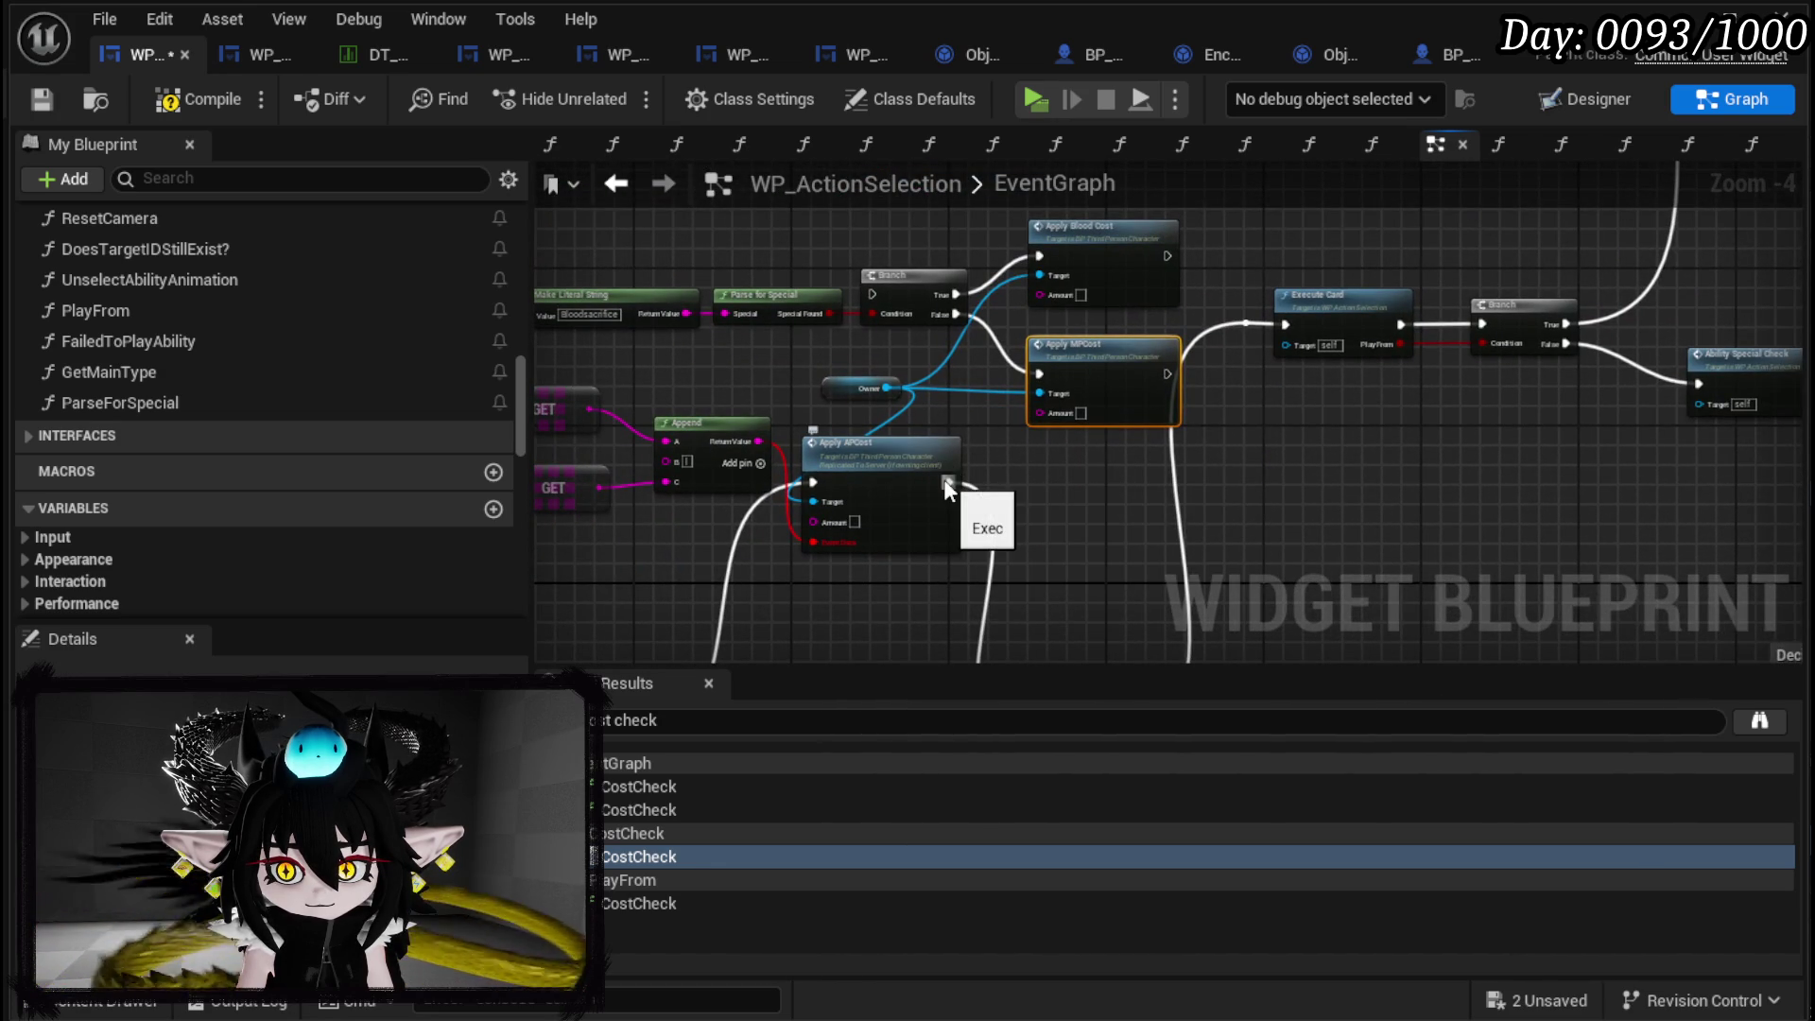